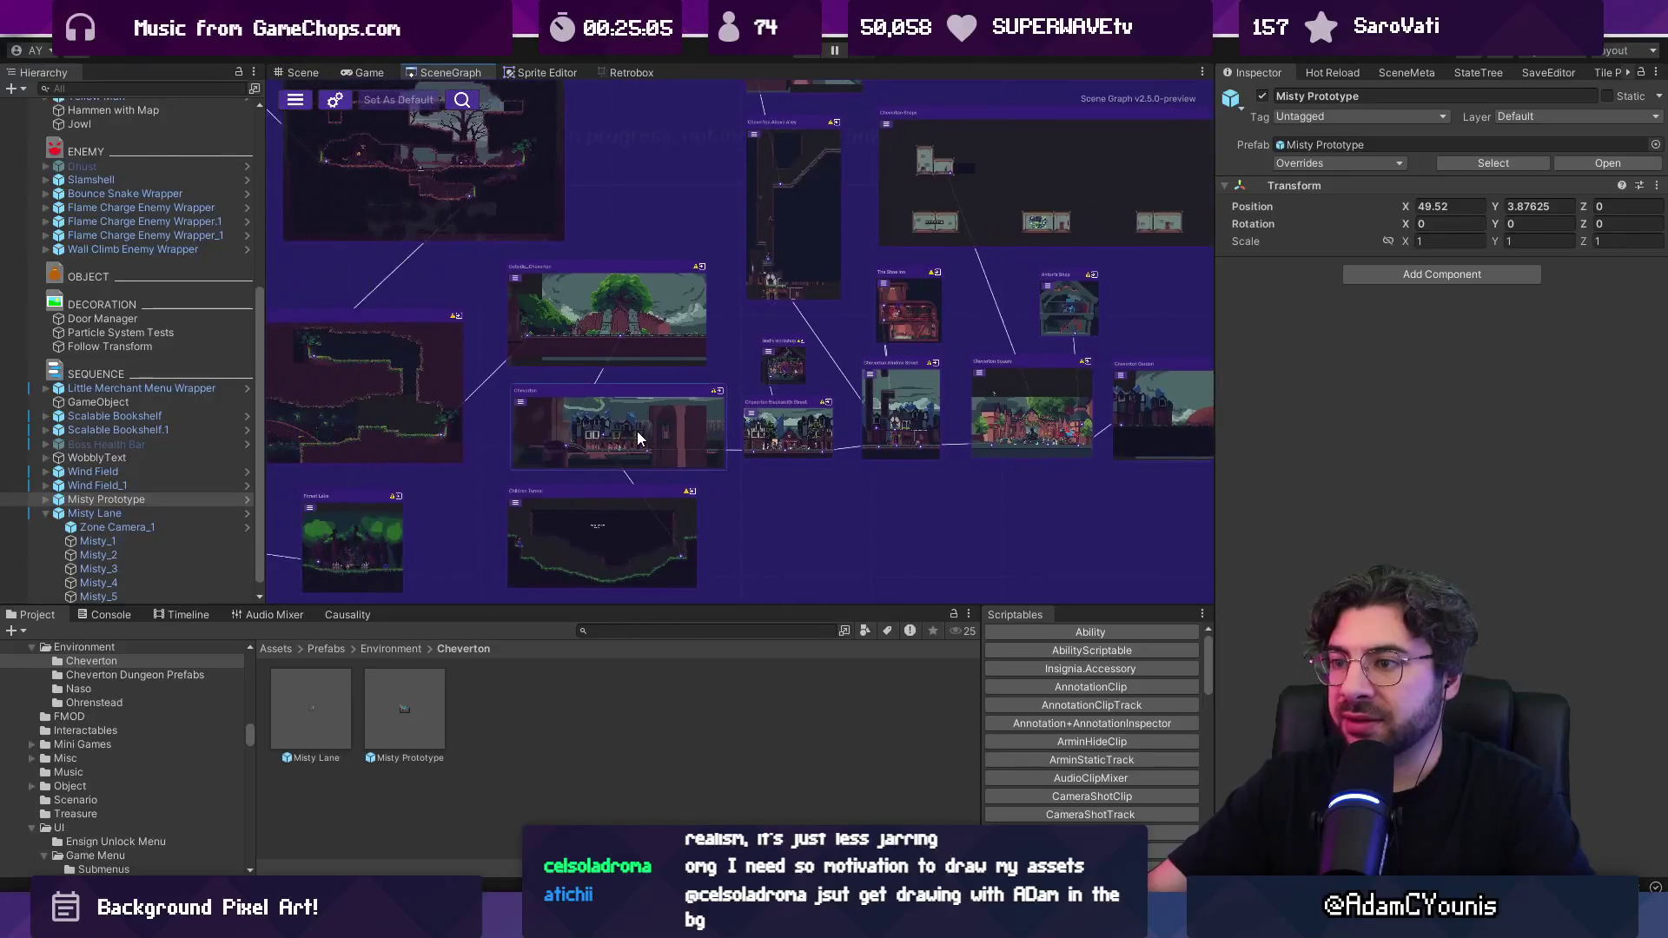
Load the Cheverton scene, discarding the unsaved Sandbox changes
{"action": "double_click", "coordinate": [655, 409]}
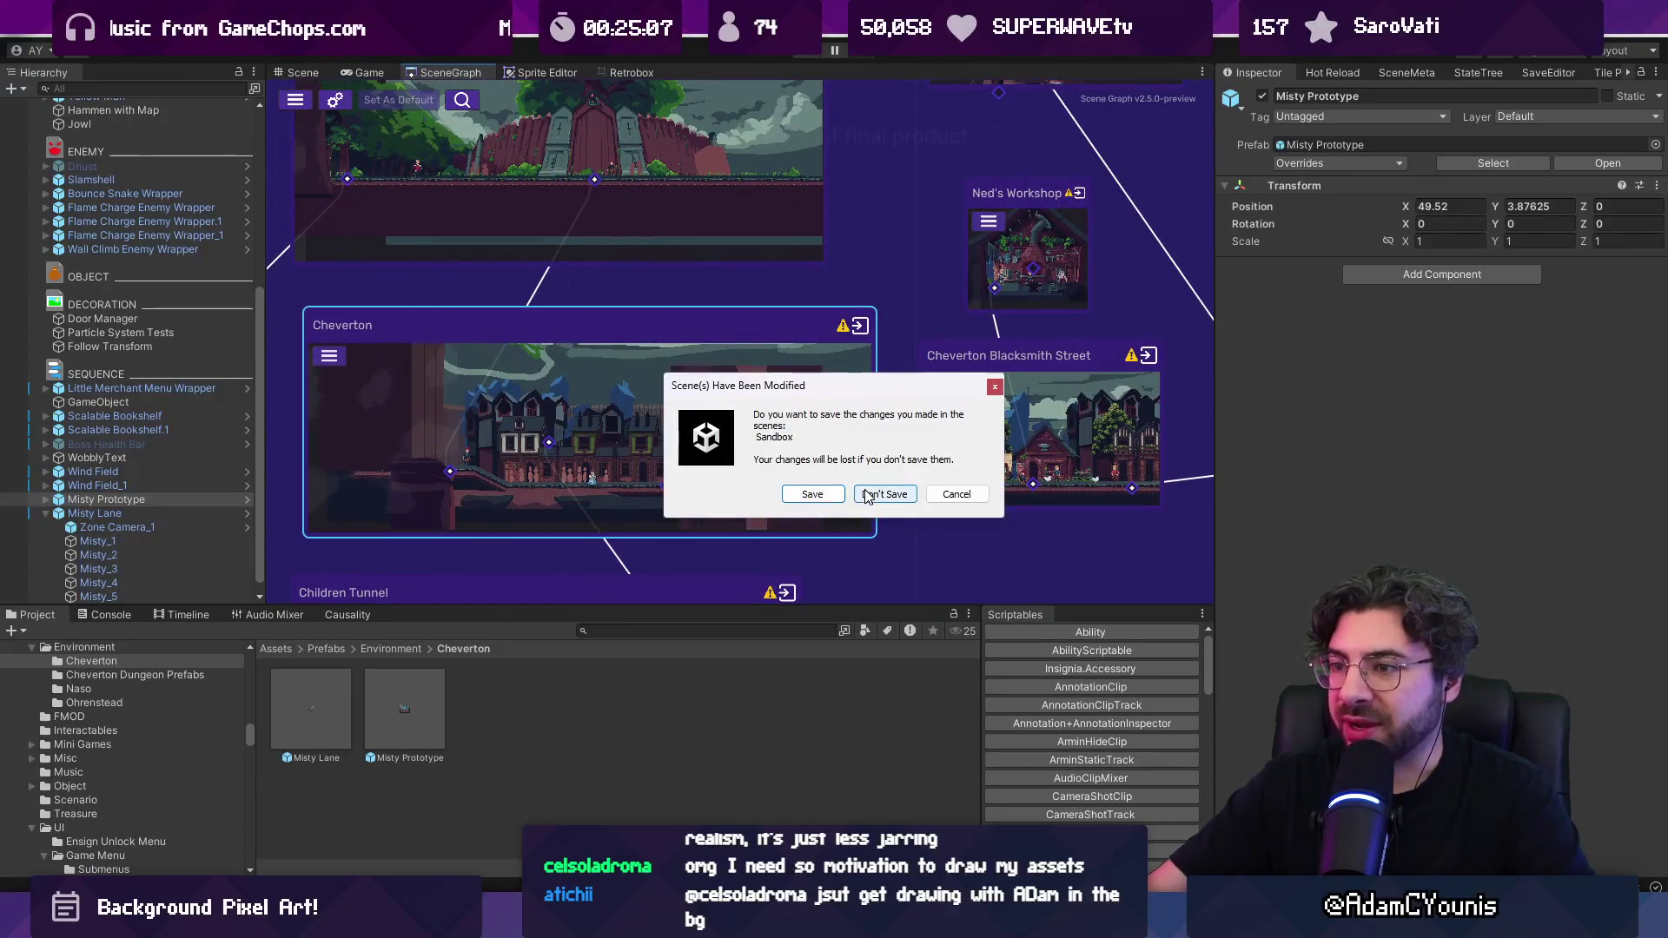
{"action": "left_click", "coordinate": [883, 493]}
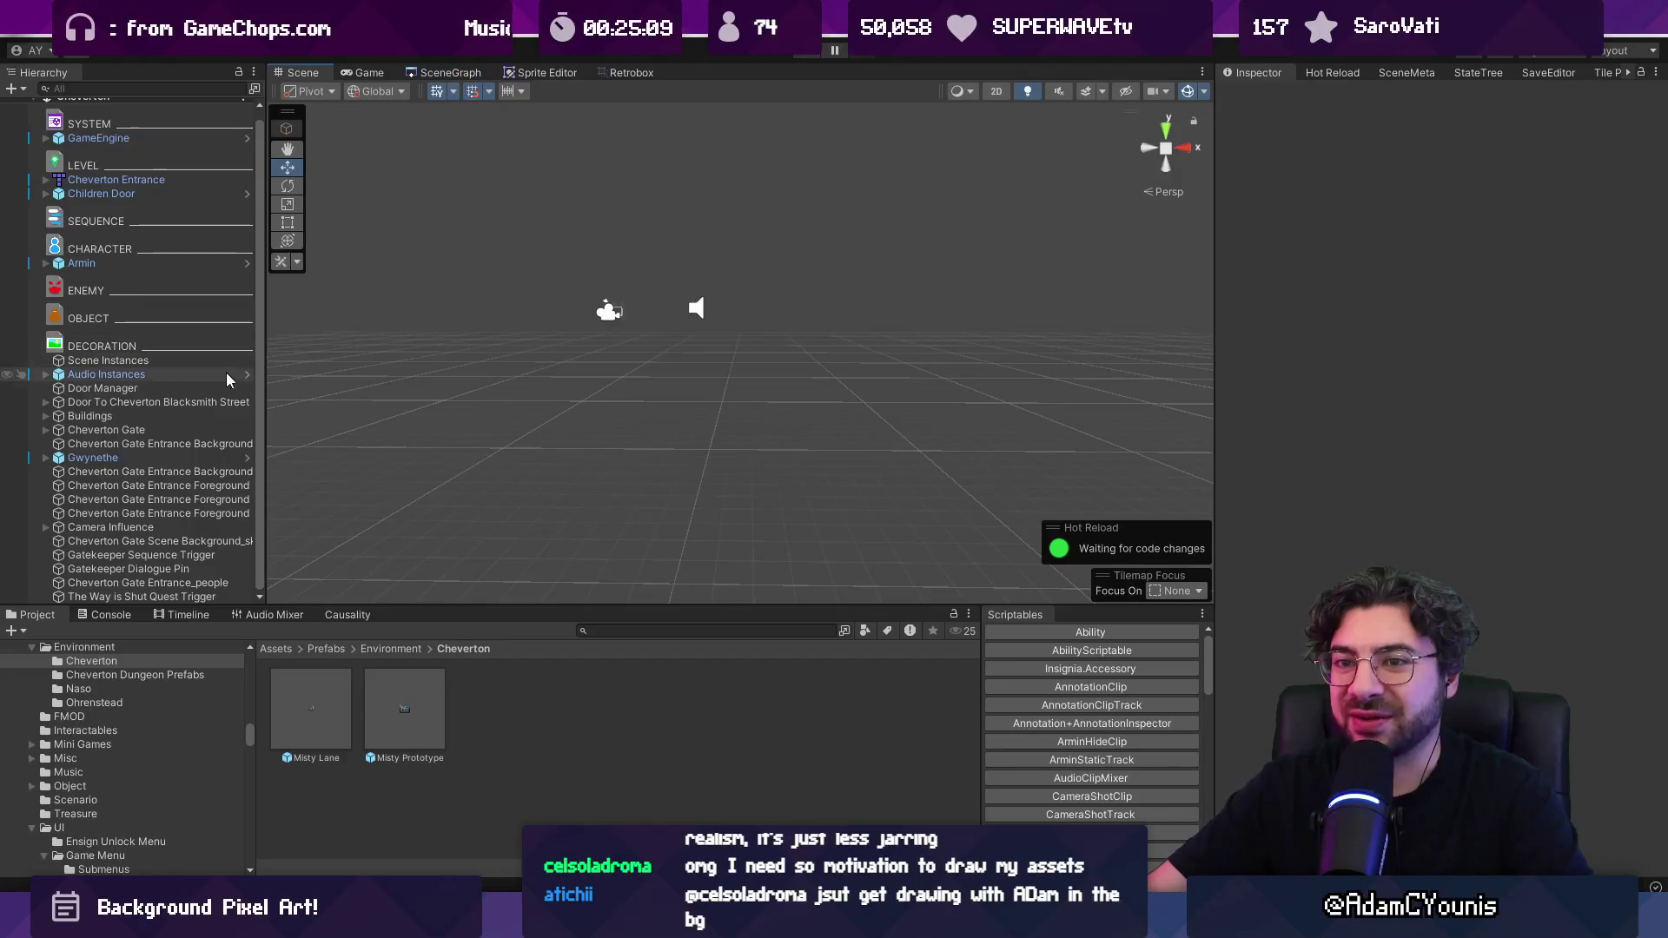
{"action": "left_click", "coordinate": [243, 433]}
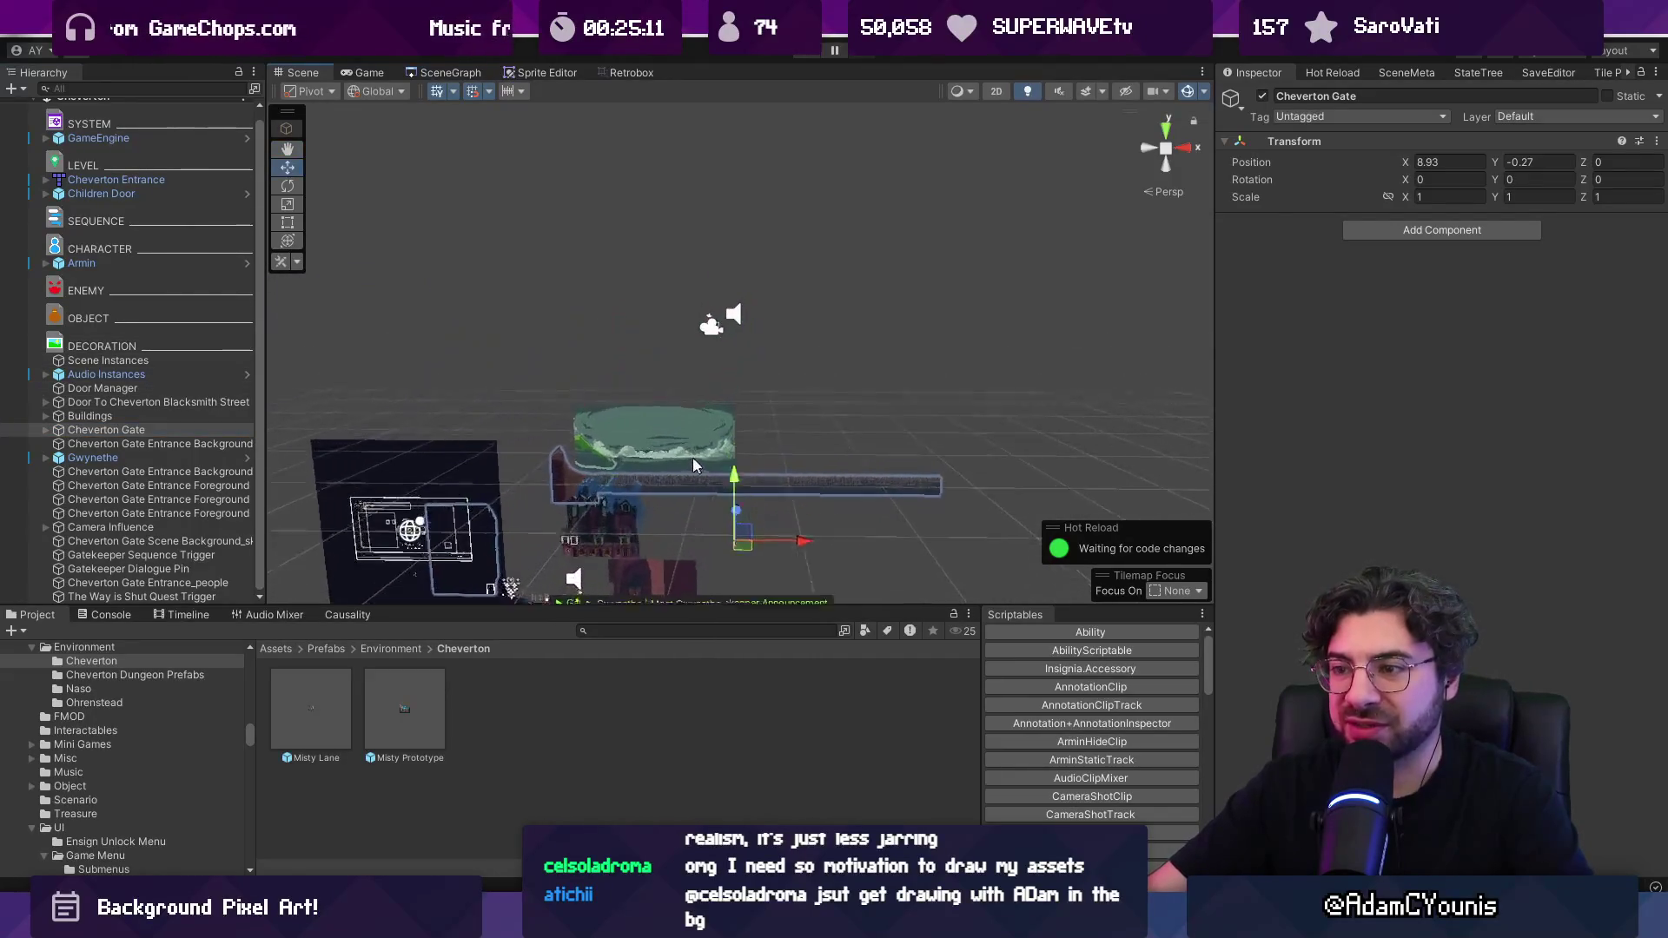
Select and frame the building background sprite, orbiting to see its side
{"action": "left_click", "coordinate": [619, 534]}
{"action": "left_click", "coordinate": [617, 540]}
{"action": "key", "text": "f"}
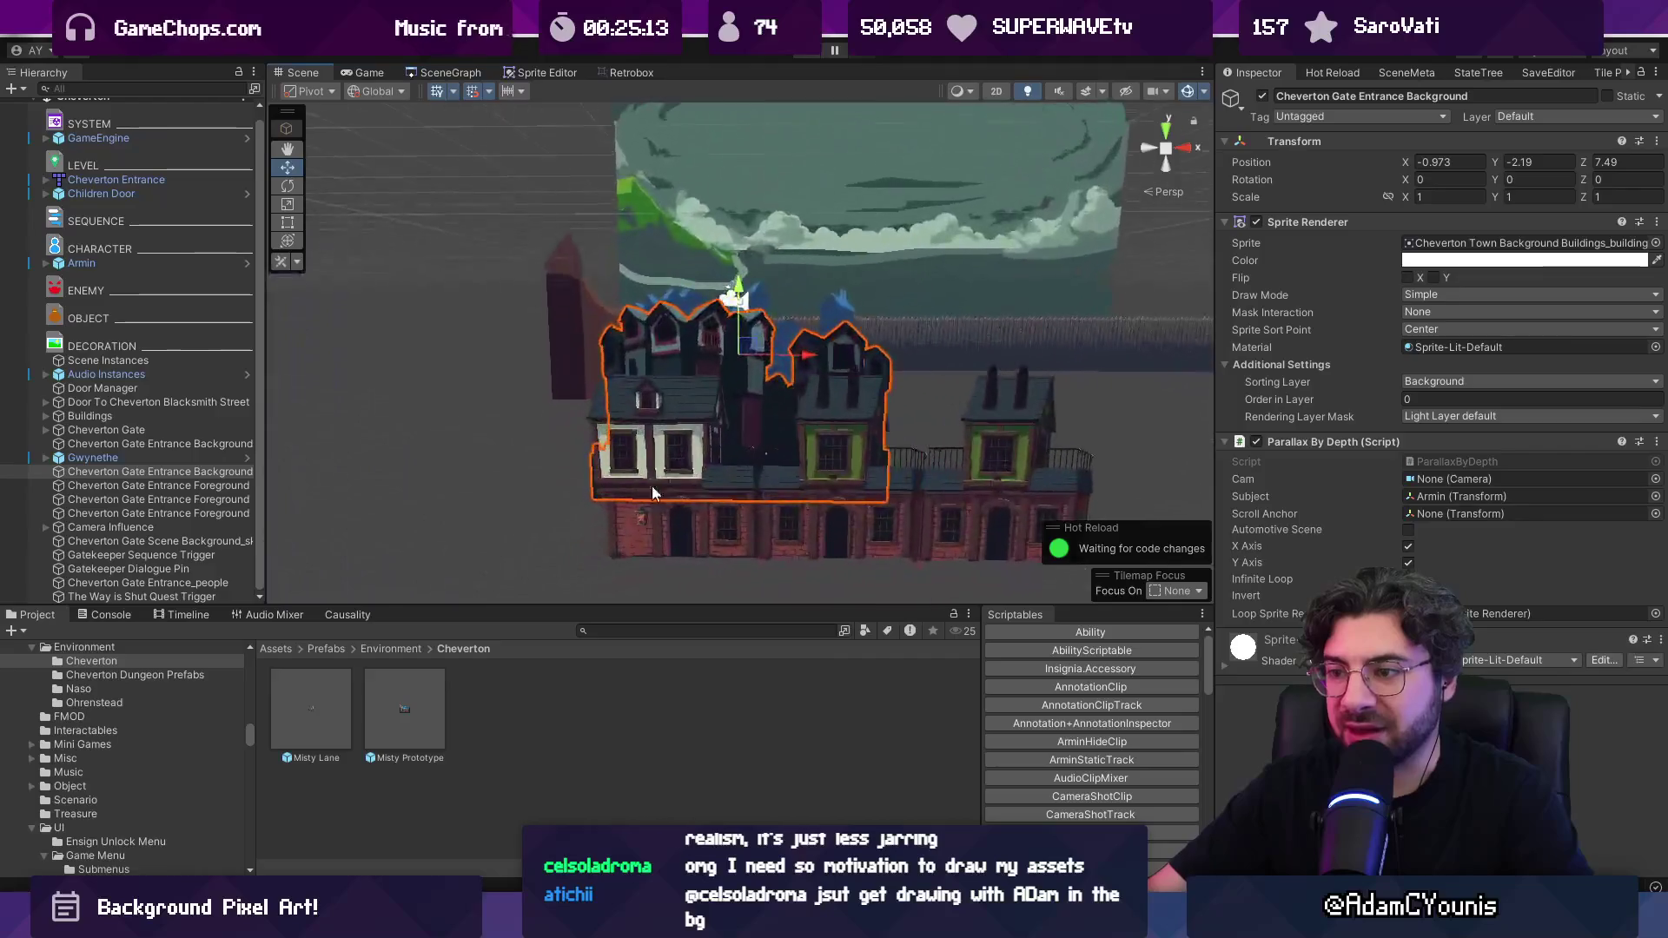
{"action": "scroll", "coordinate": [638, 502], "scroll_direction": "up", "scroll_amount": 5}
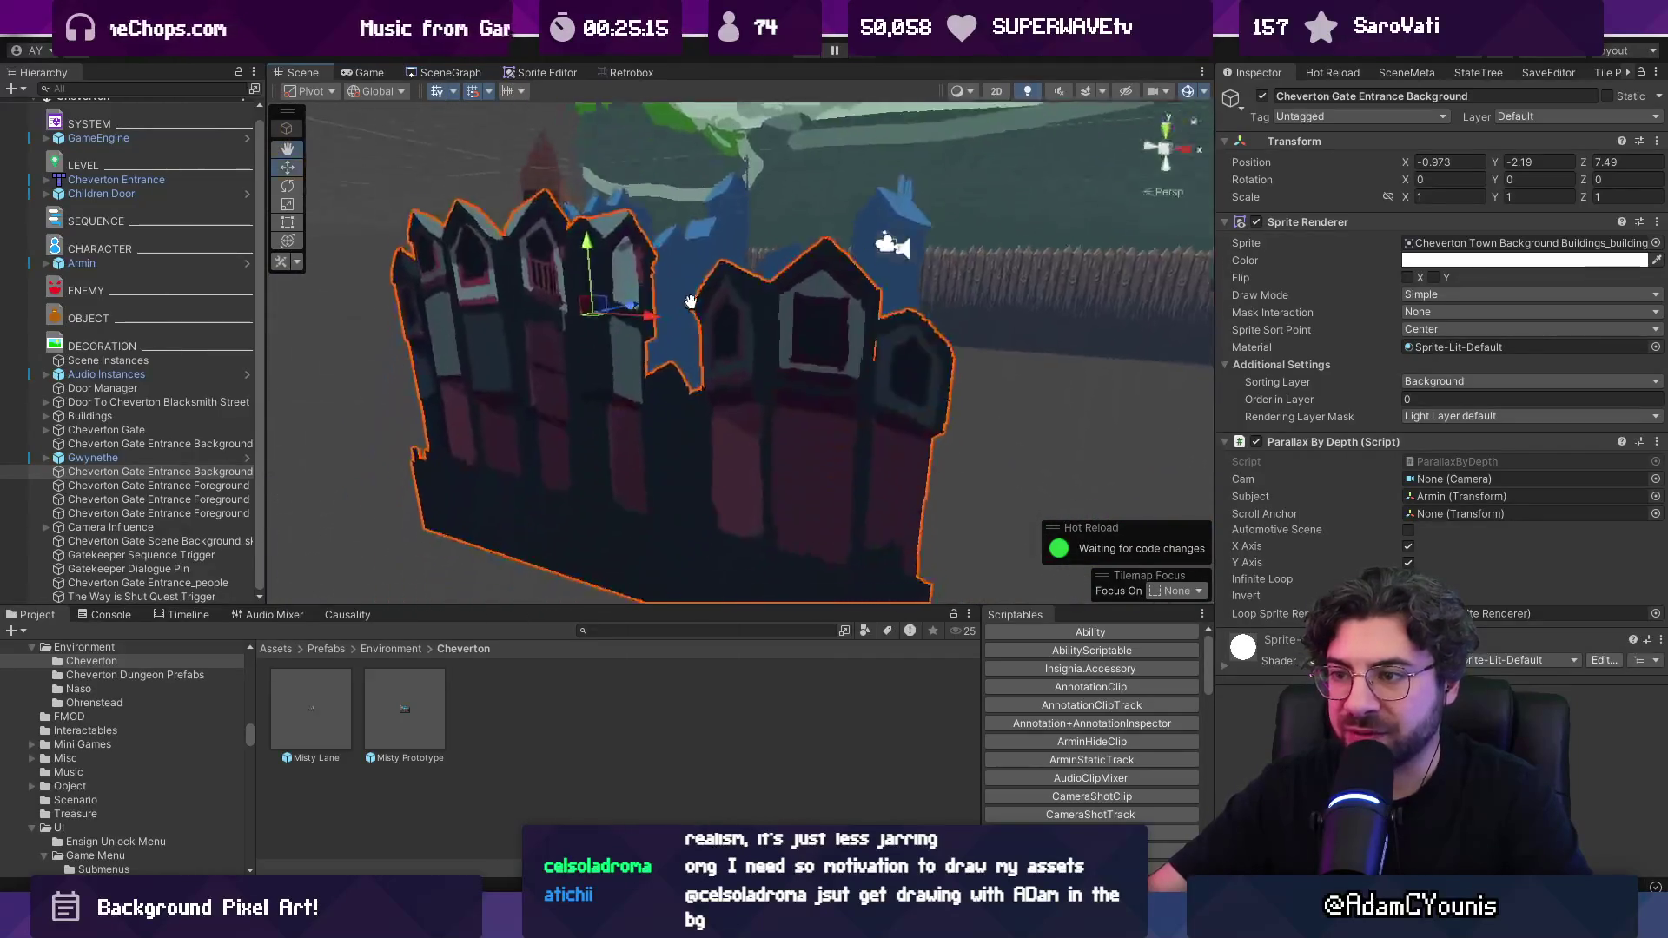
{"action": "mouse_move", "coordinate": [697, 312]}
{"action": "left_mouse_down"}
{"action": "mouse_move", "coordinate": [725, 248]}
{"action": "mouse_move", "coordinate": [756, 431]}
{"action": "mouse_move", "coordinate": [745, 406]}
{"action": "left_mouse_up"}
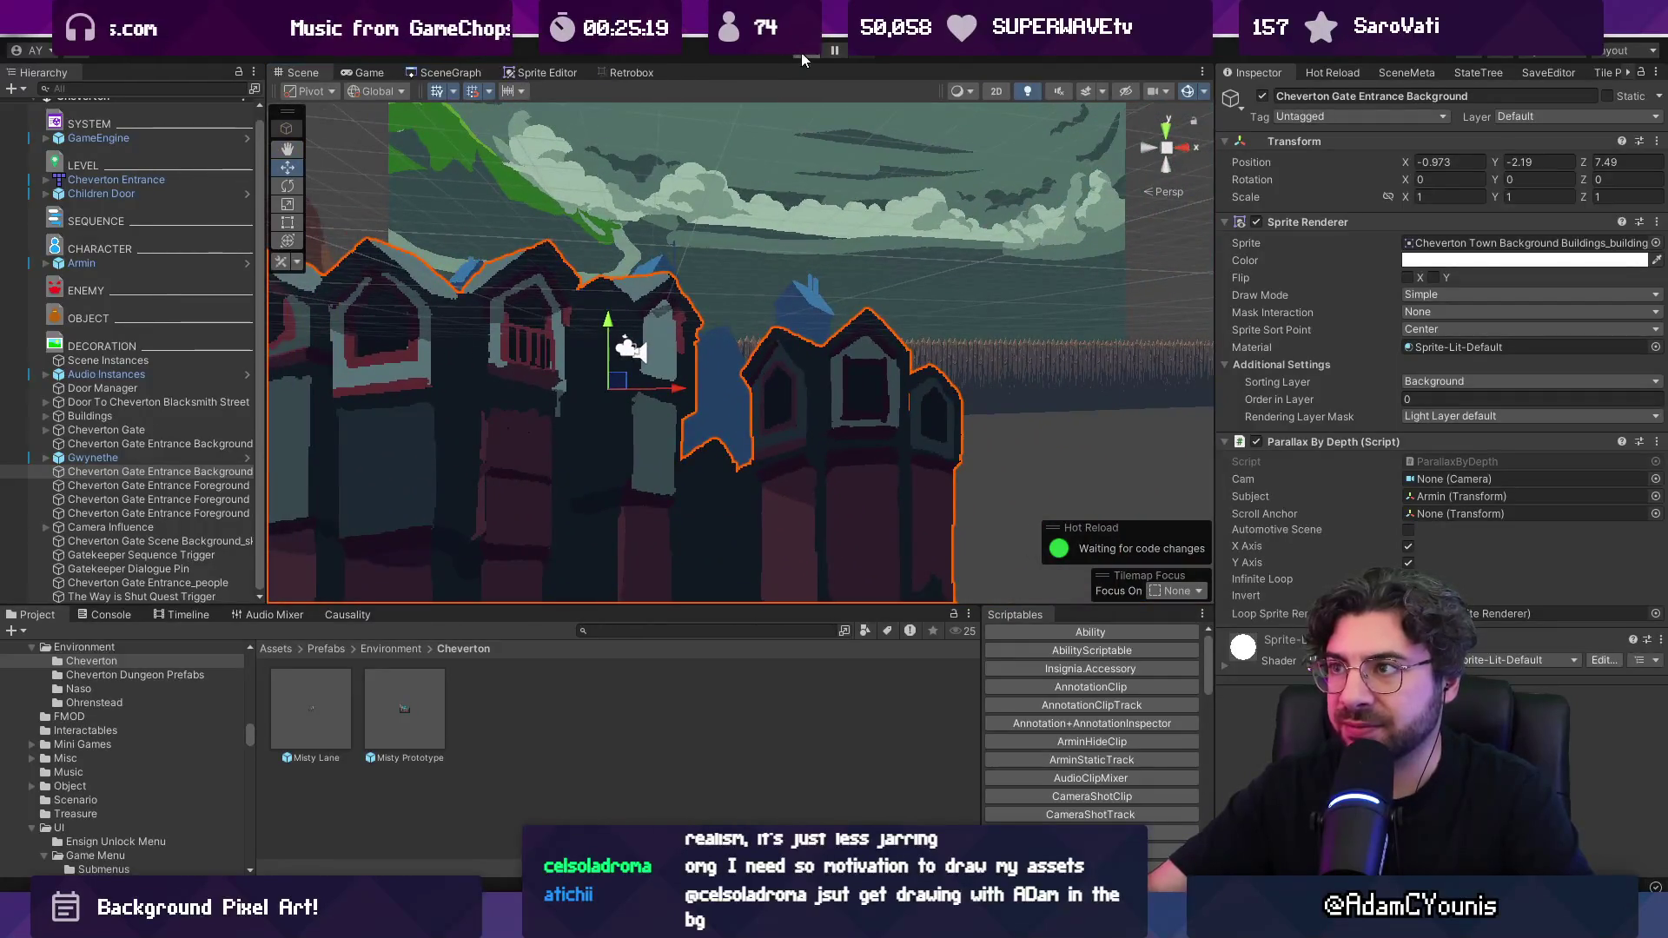
Playtest by running the character right through town, then switch to Aseprite
{"action": "left_click", "coordinate": [800, 57]}
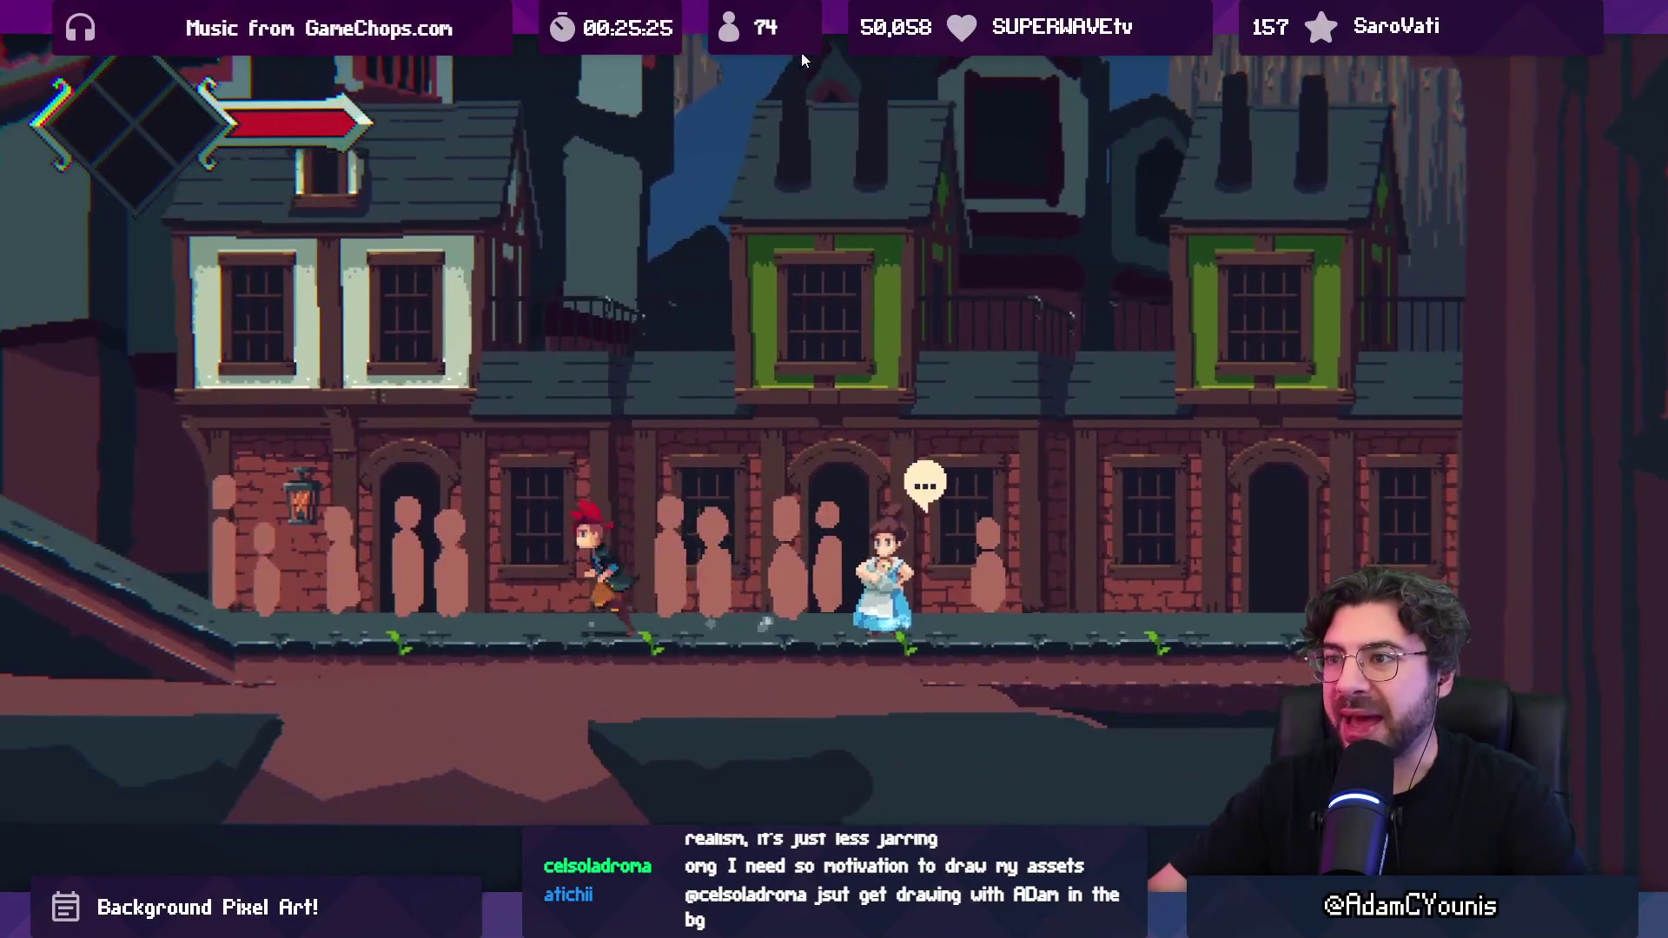
{"action": "key", "text": "Right"}
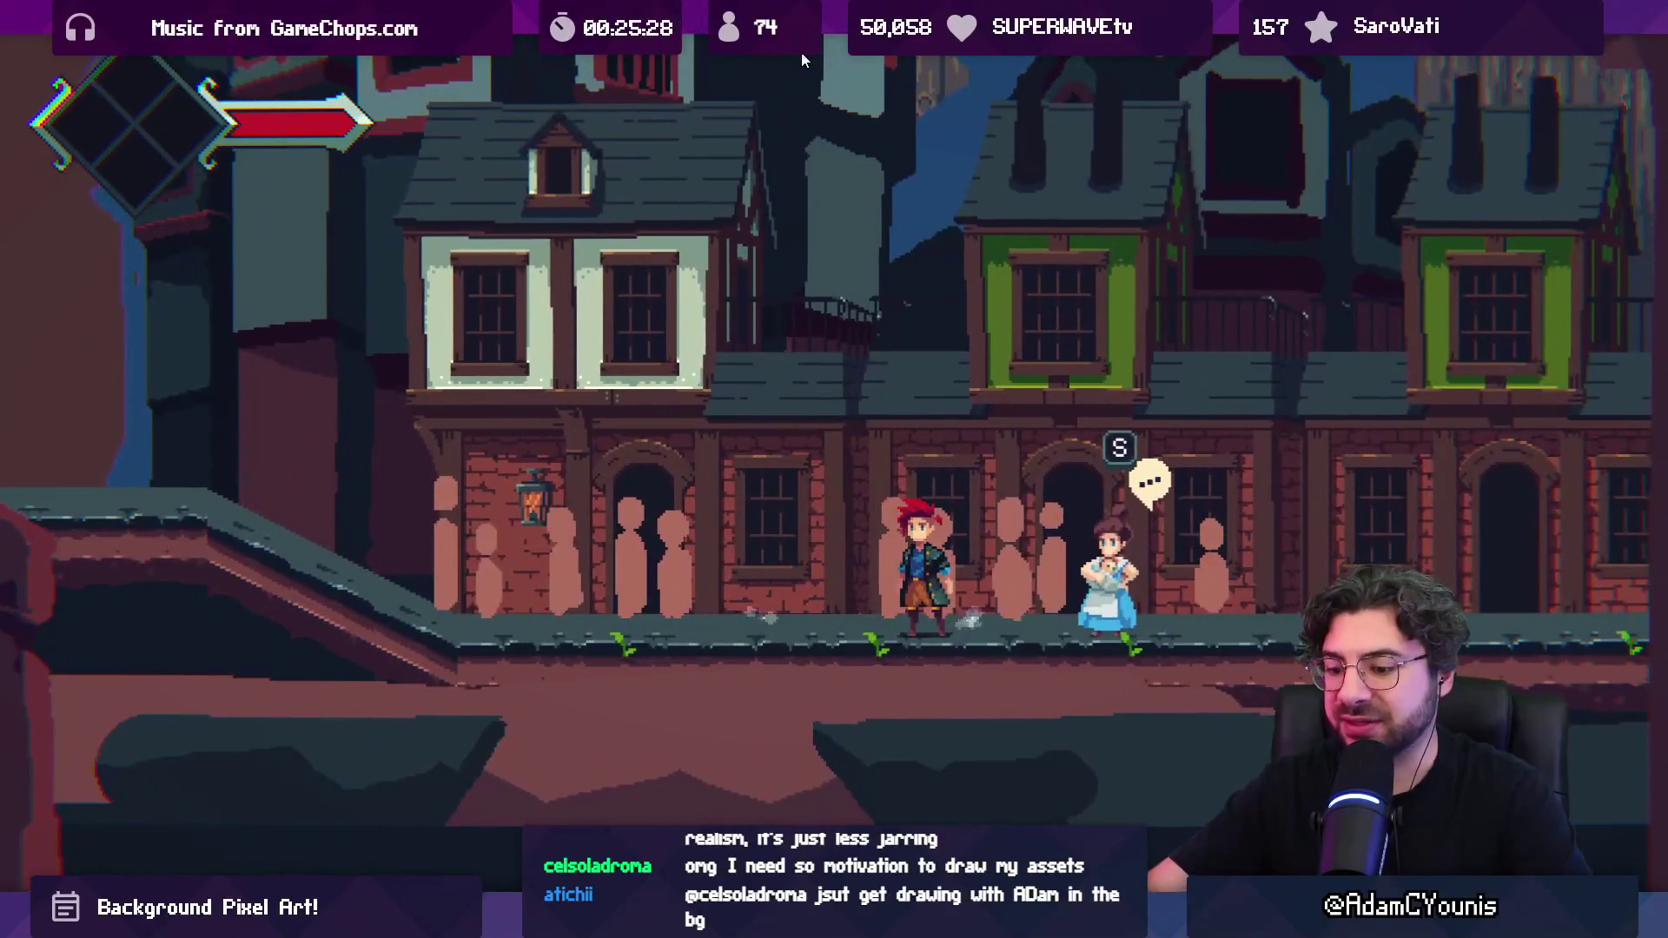
{"action": "left_click", "coordinate": [801, 53]}
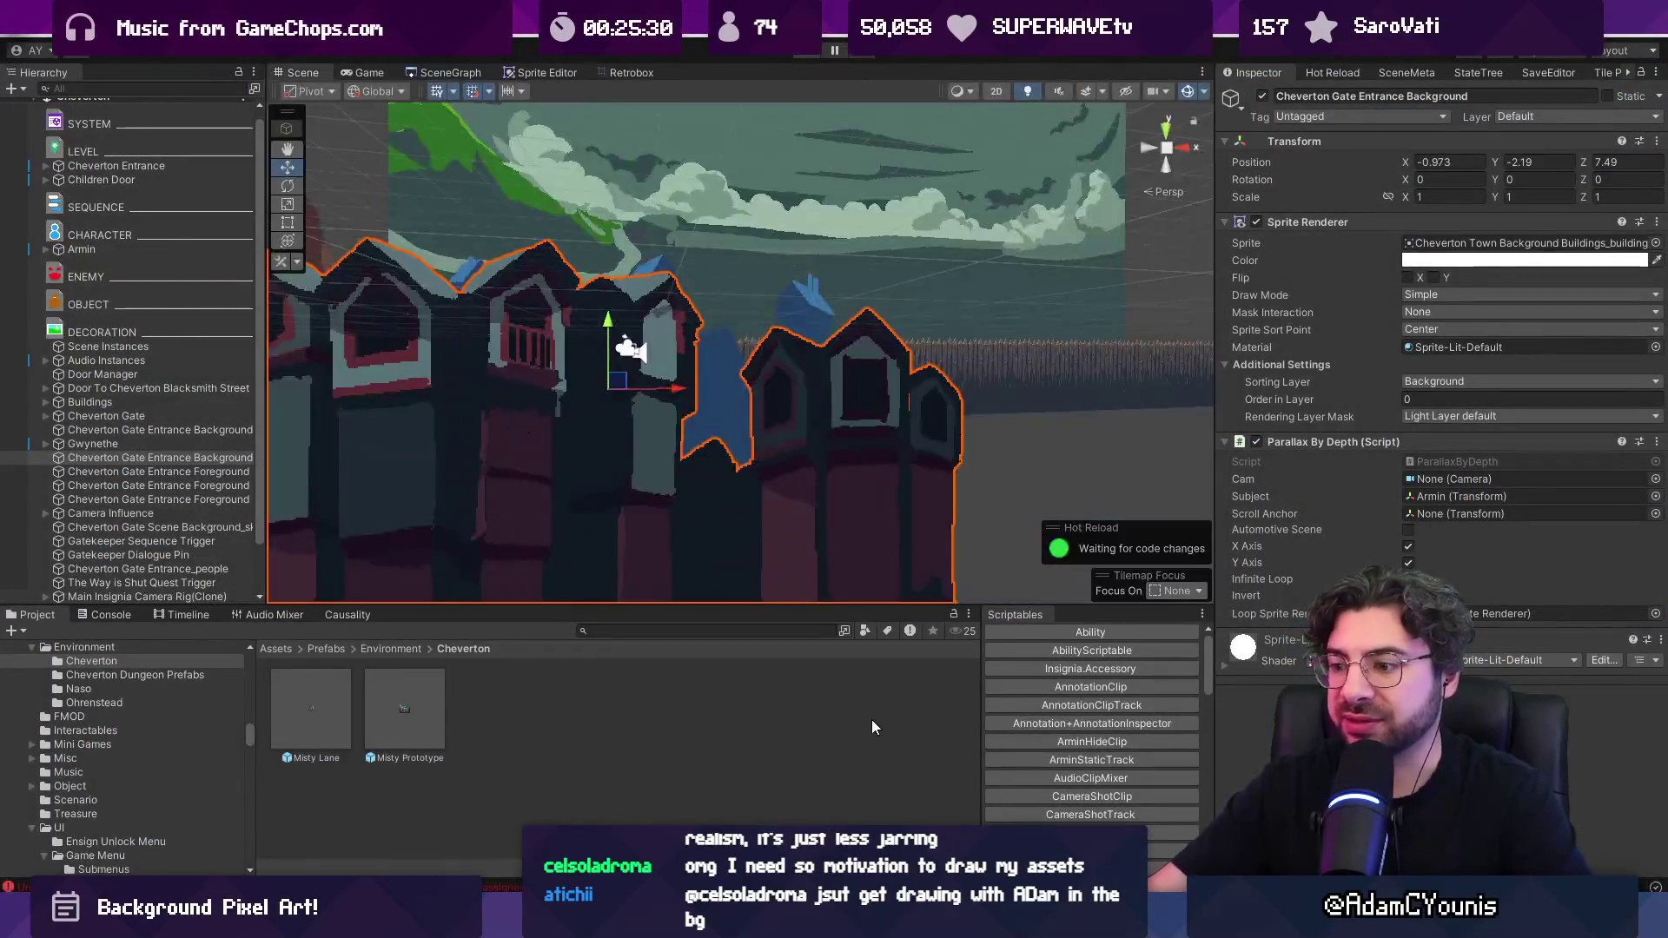
{"action": "key", "text": "alt+Tab"}
{"action": "scroll", "coordinate": [633, 402], "scroll_direction": "up", "scroll_amount": 1}
{"action": "scroll", "coordinate": [600, 386], "scroll_direction": "down", "scroll_amount": 1}
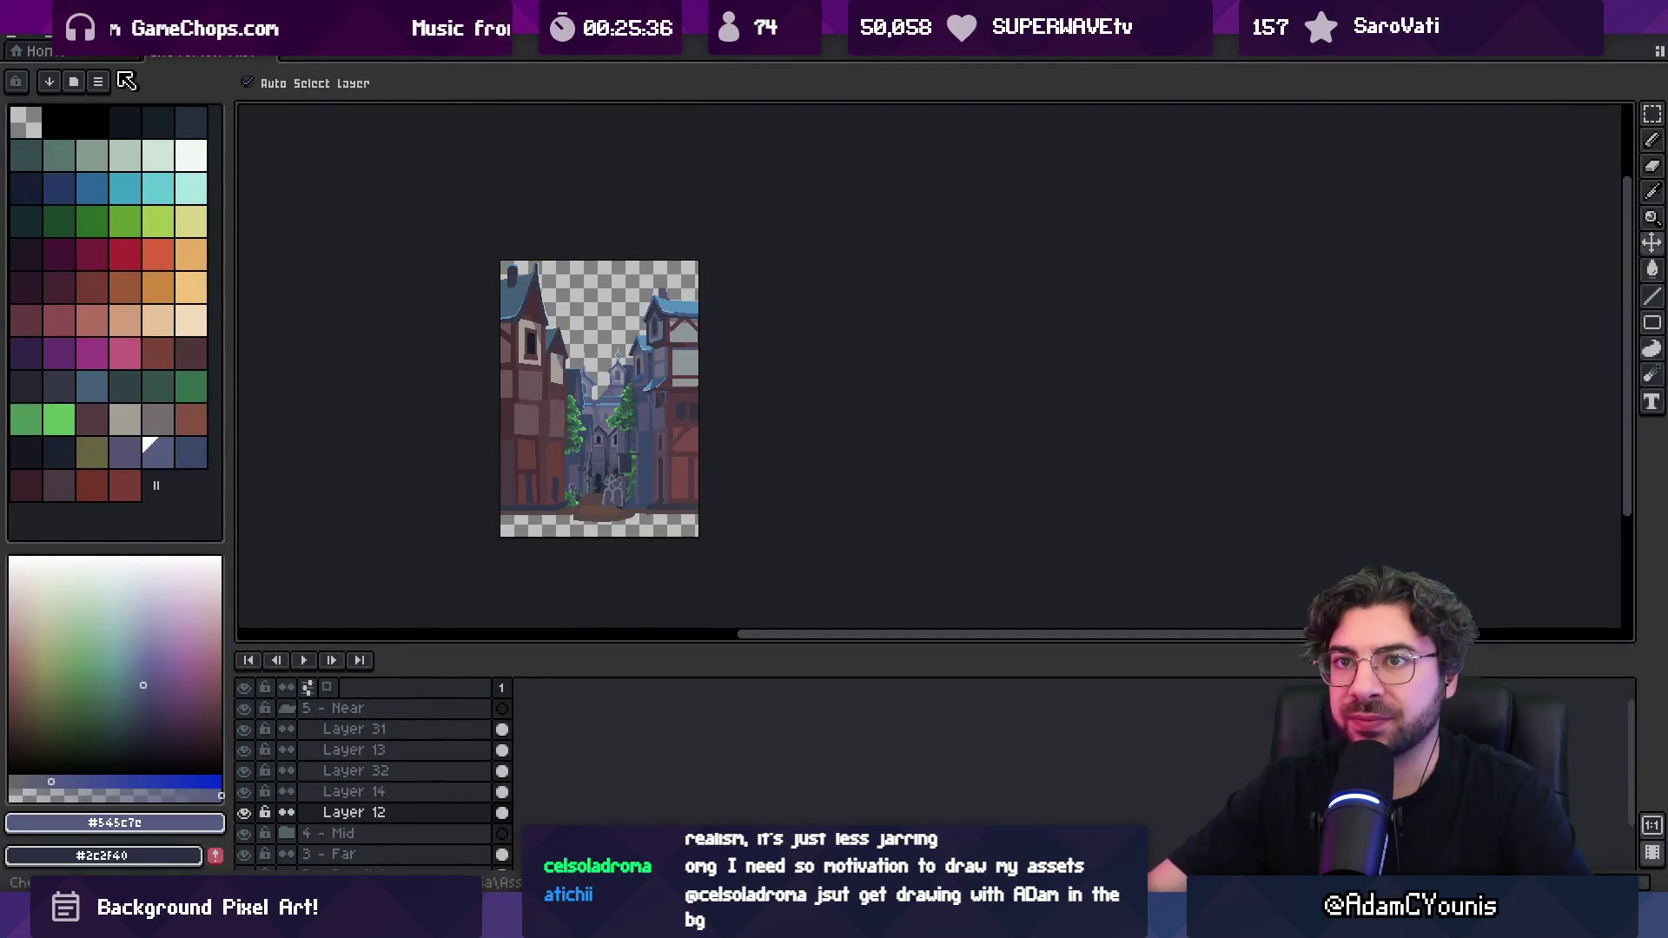
Open Cheverton Misty.aseprite from the recent files list
{"action": "left_click", "coordinate": [35, 39]}
{"action": "mouse_move", "coordinate": [66, 91]}
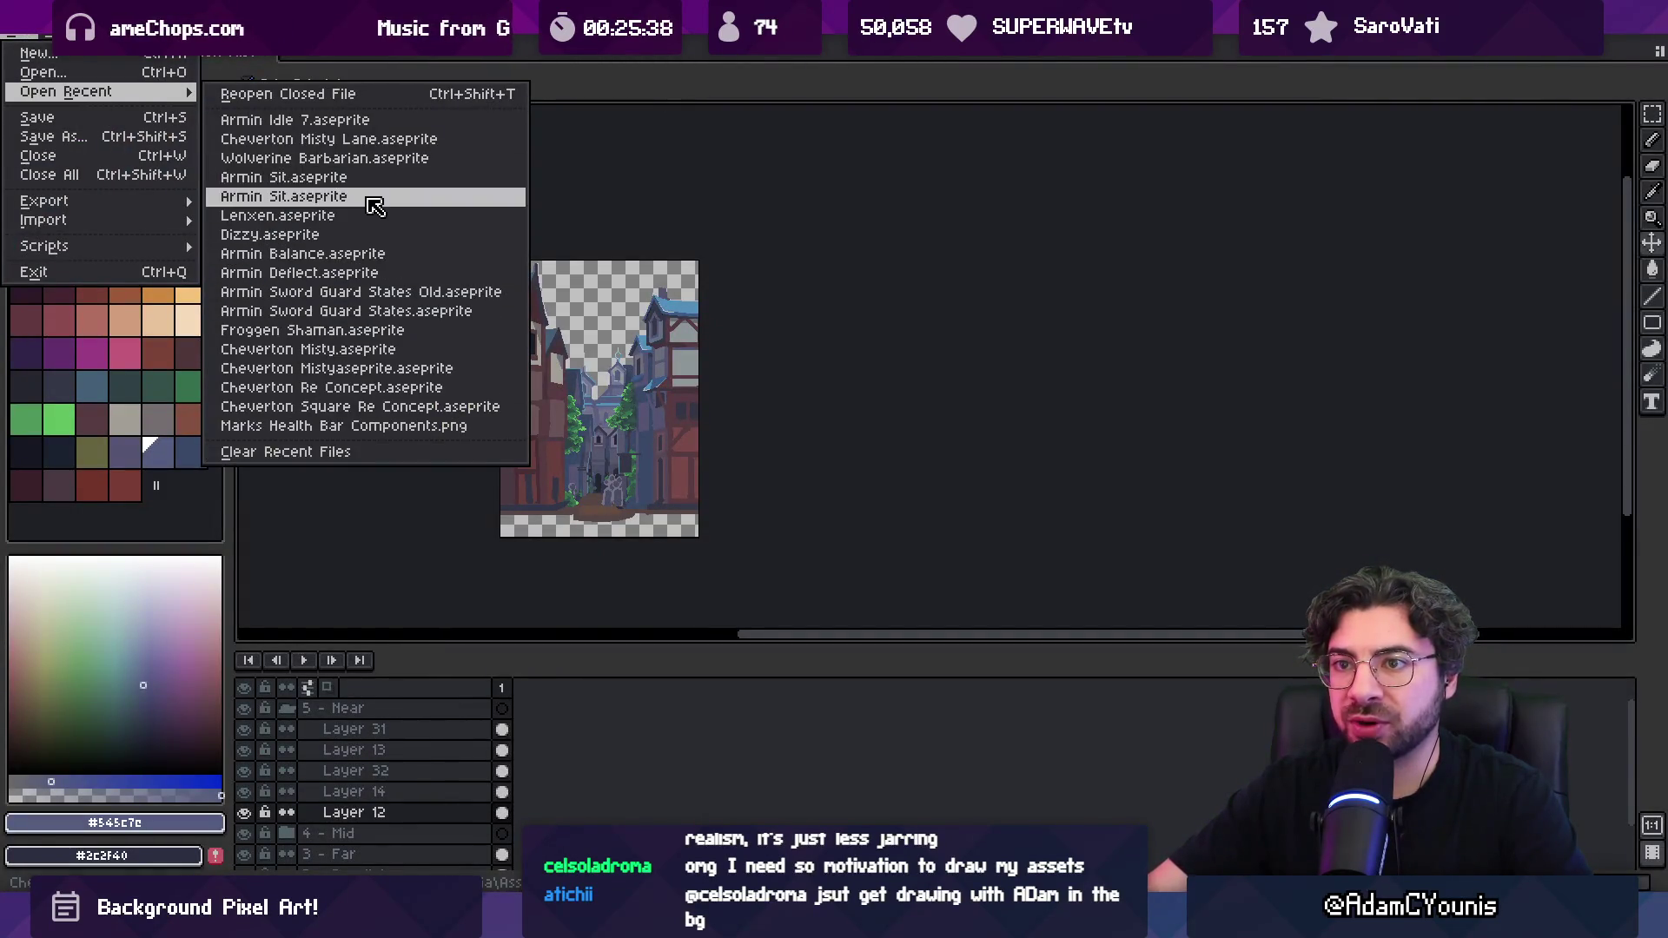
{"action": "left_click", "coordinate": [387, 349]}
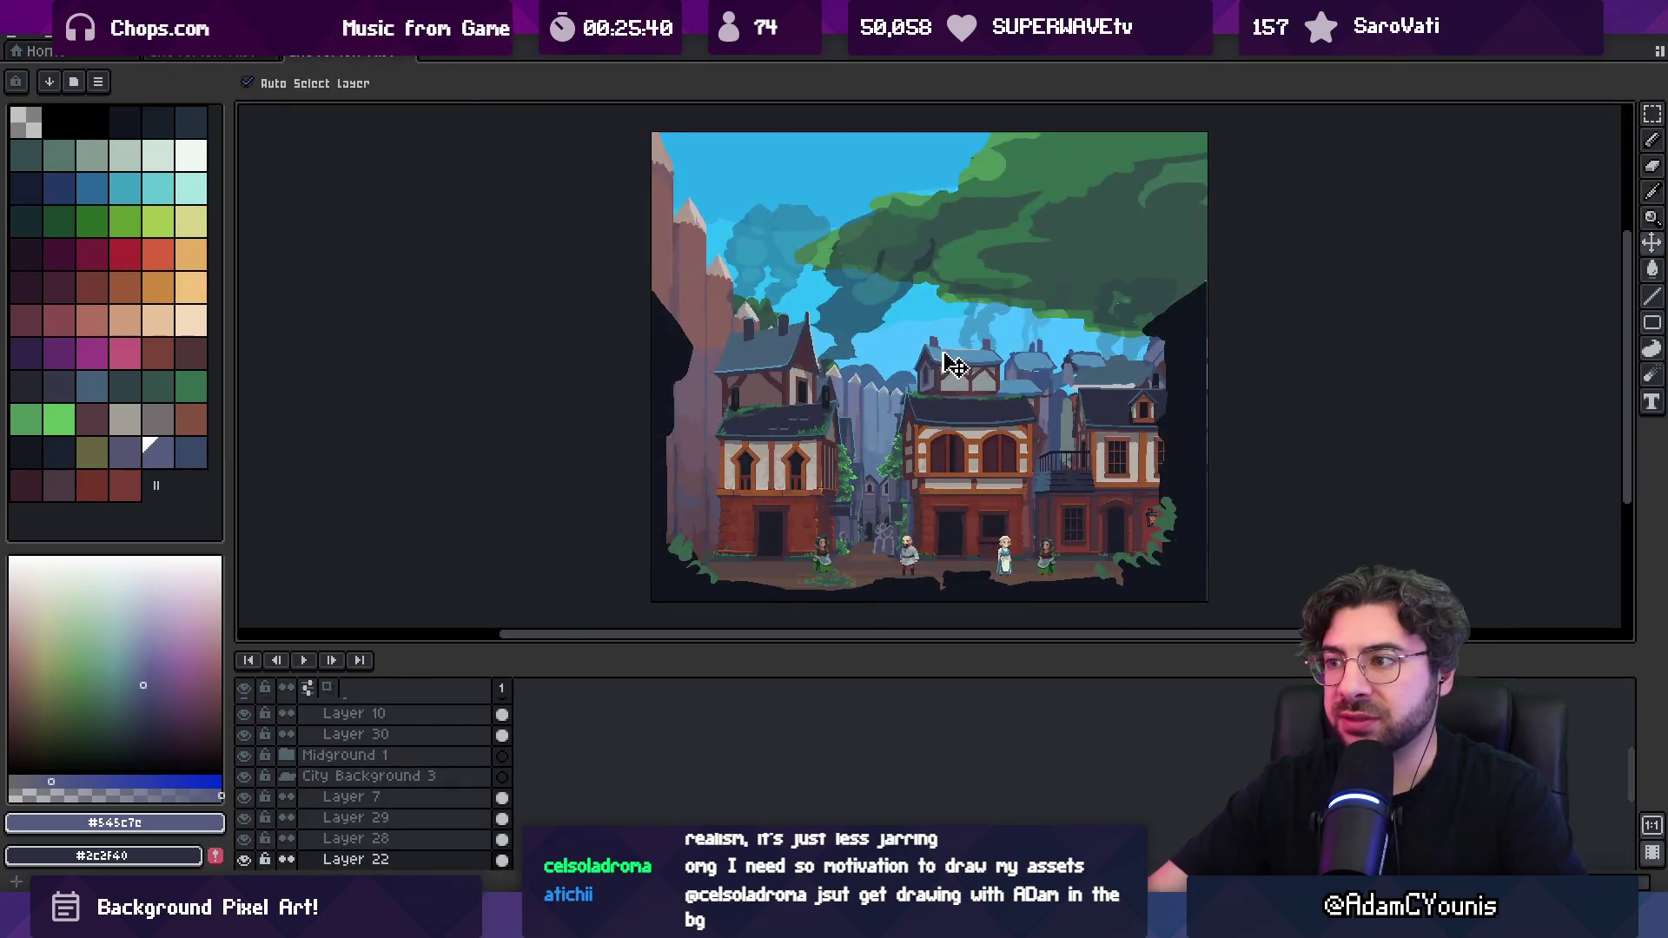
Pan across the town painting, hiding the tall tower to see behind it
{"action": "scroll", "coordinate": [945, 361], "scroll_direction": "up", "scroll_amount": 2}
{"action": "mouse_move", "coordinate": [849, 346]}
{"action": "left_mouse_down"}
{"action": "mouse_move", "coordinate": [848, 231]}
{"action": "mouse_move", "coordinate": [681, 194]}
{"action": "mouse_move", "coordinate": [781, 247]}
{"action": "left_mouse_up"}
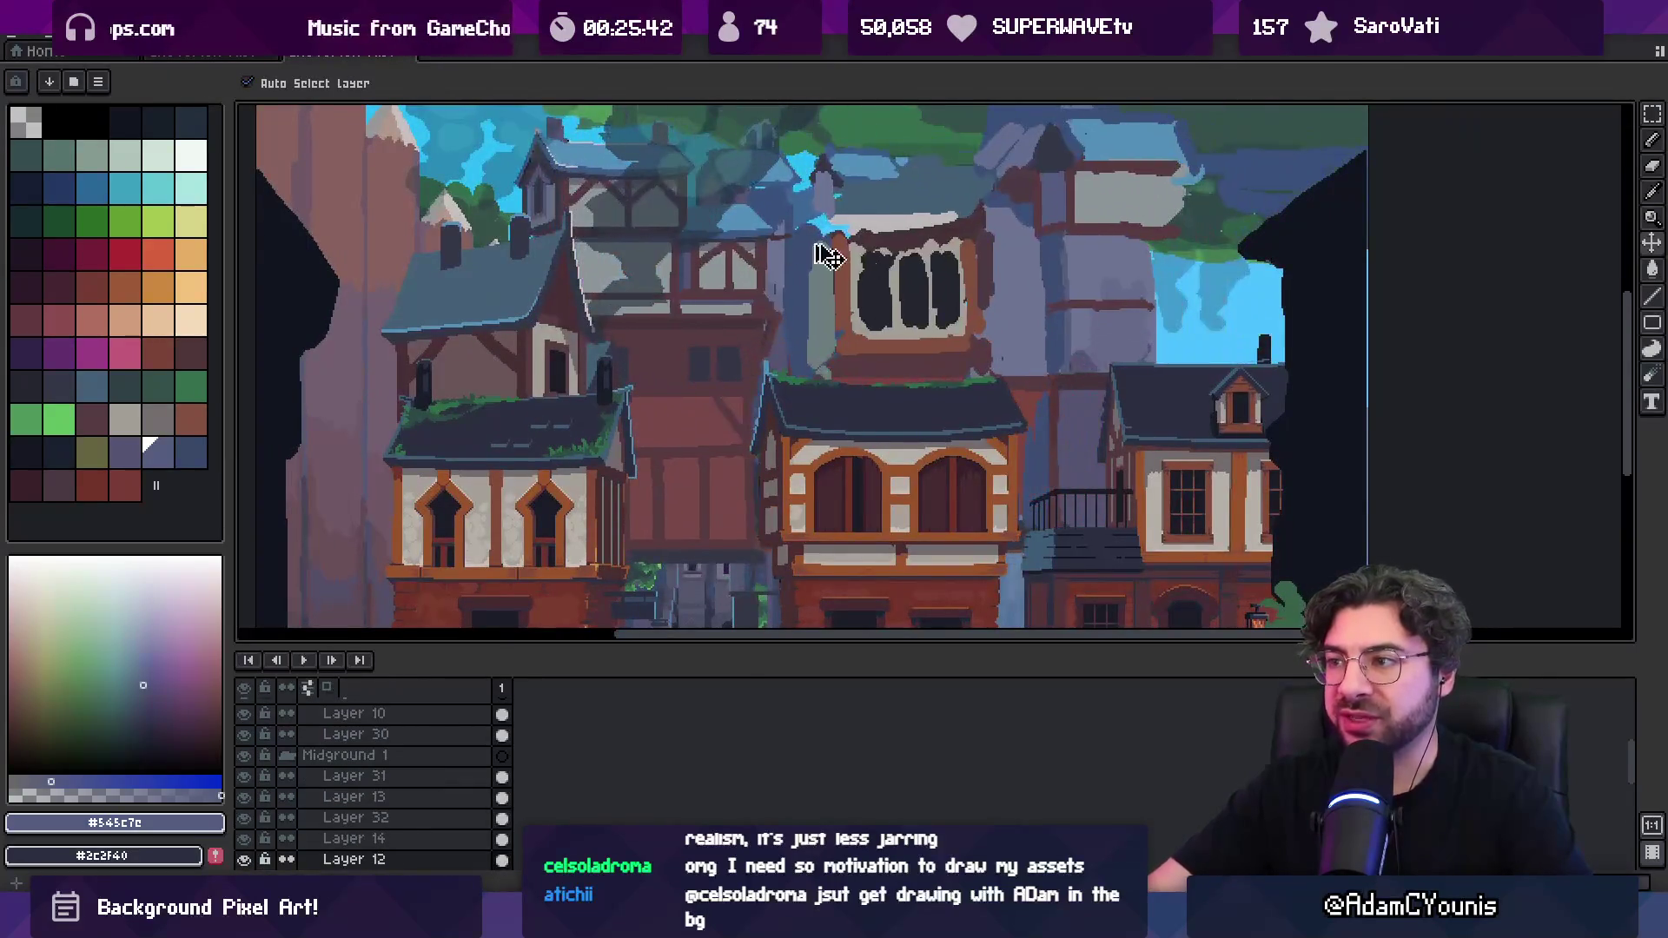
{"action": "left_click_drag", "start_coordinate": [1075, 306], "coordinate": [997, 295]}
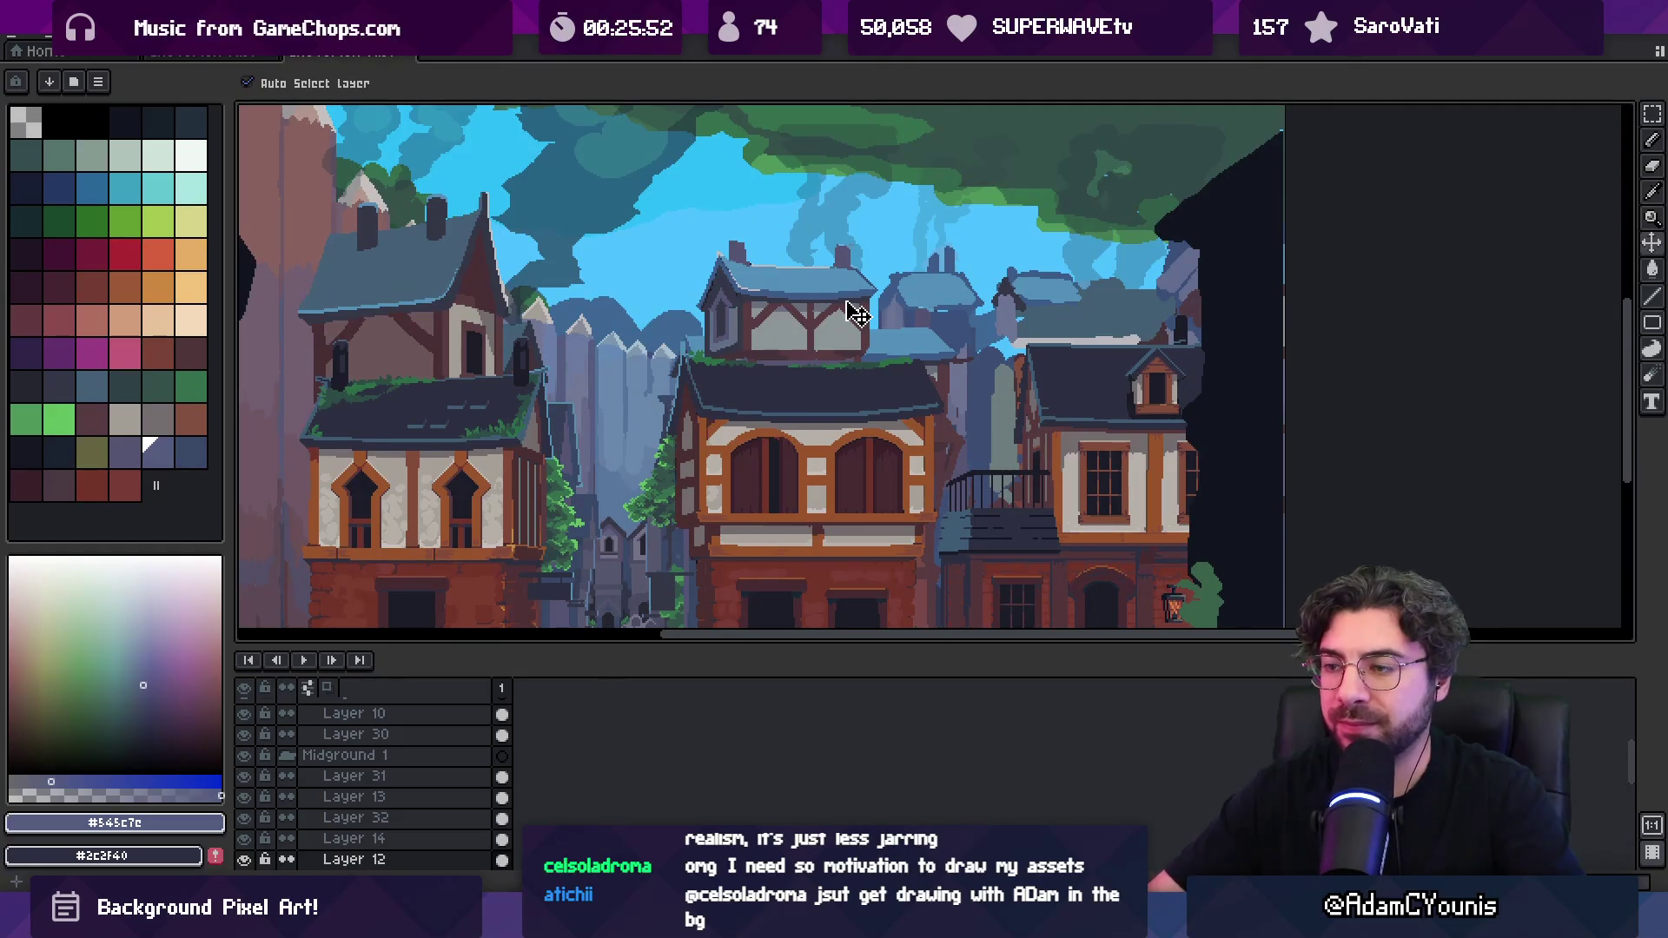
{"action": "left_click_drag", "start_coordinate": [855, 313], "coordinate": [655, 249]}
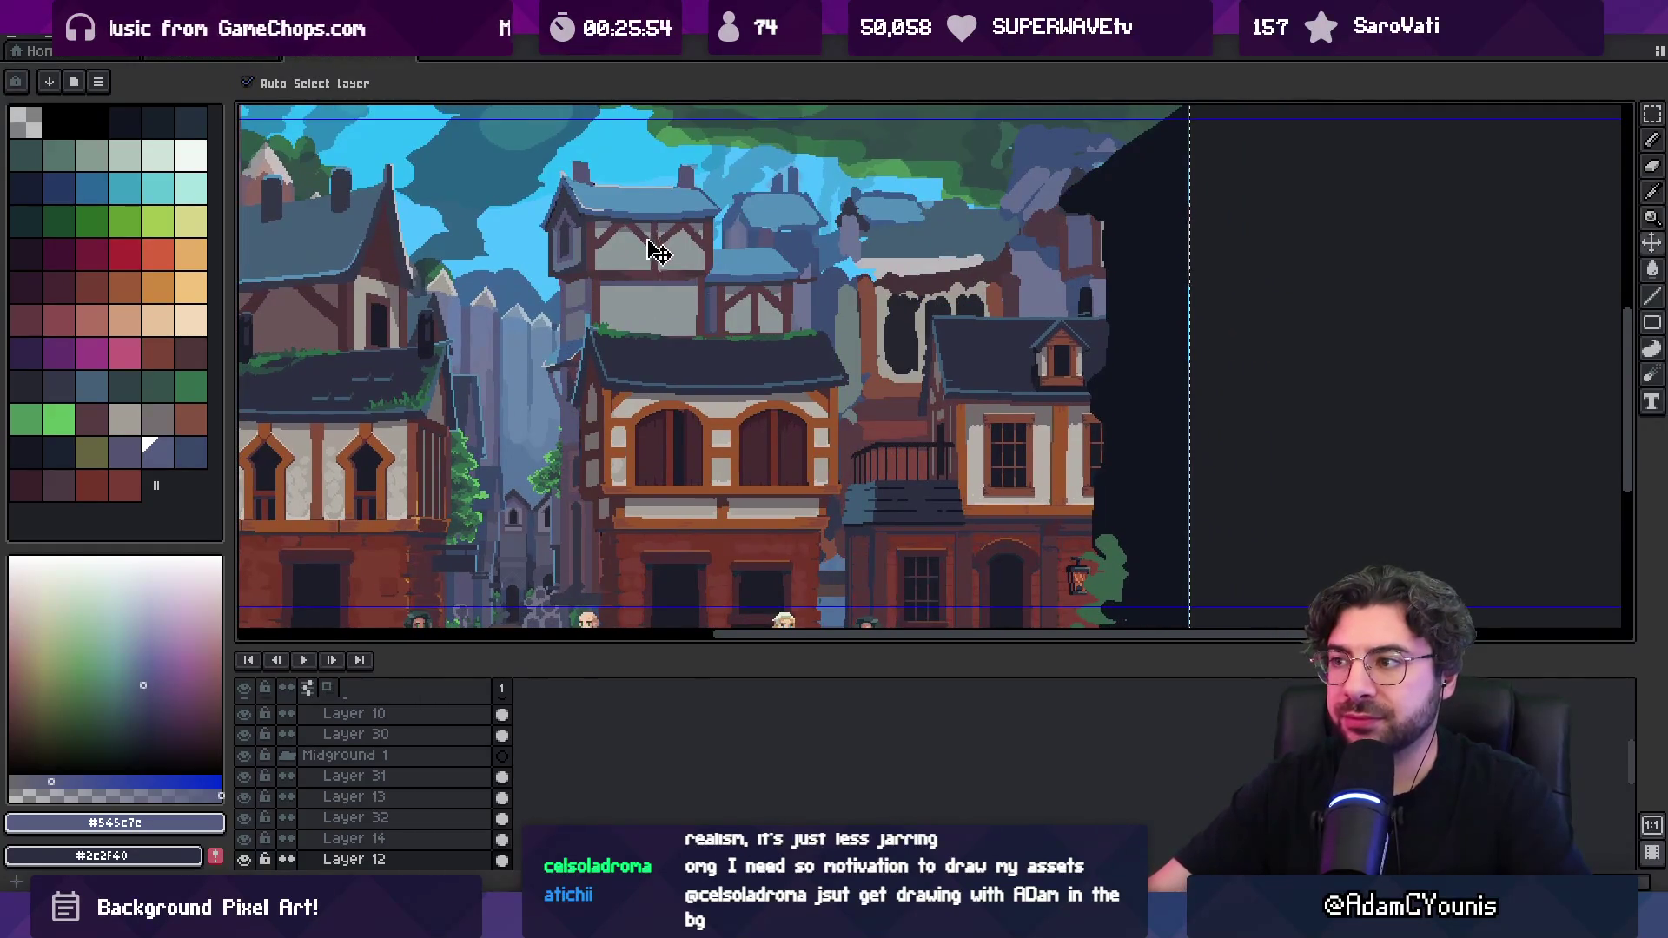
Create a new 1000×540 sprite and paste the copied houses onto it
{"action": "left_click", "coordinate": [28, 44]}
{"action": "left_click", "coordinate": [32, 52]}
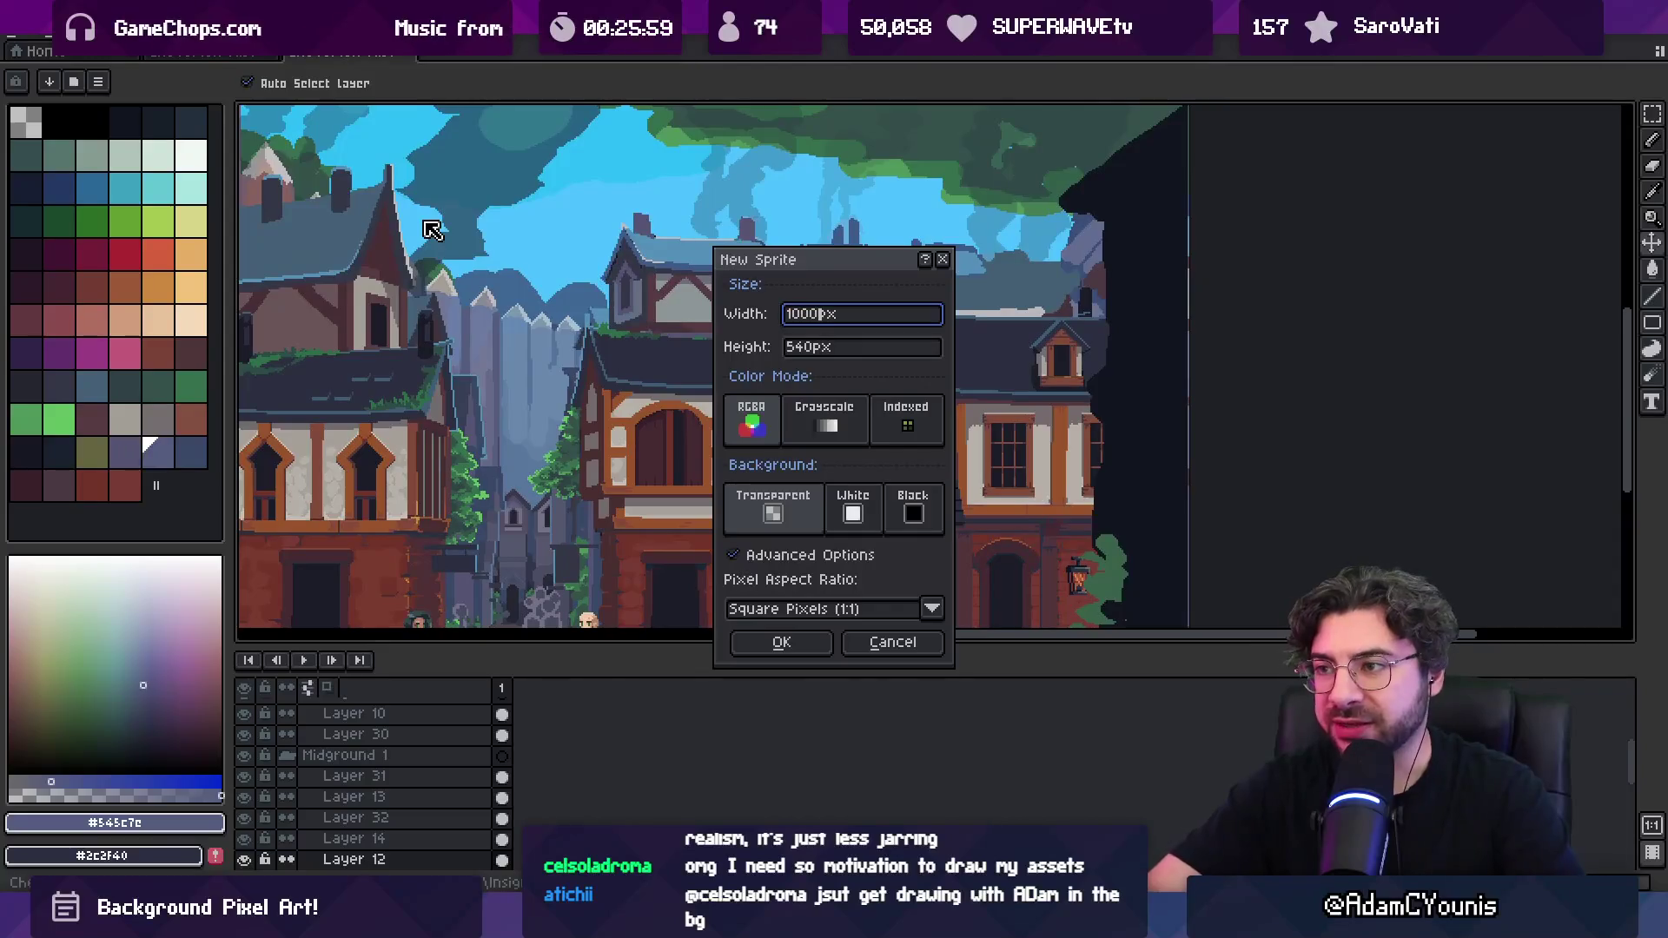
{"action": "key", "text": "Return"}
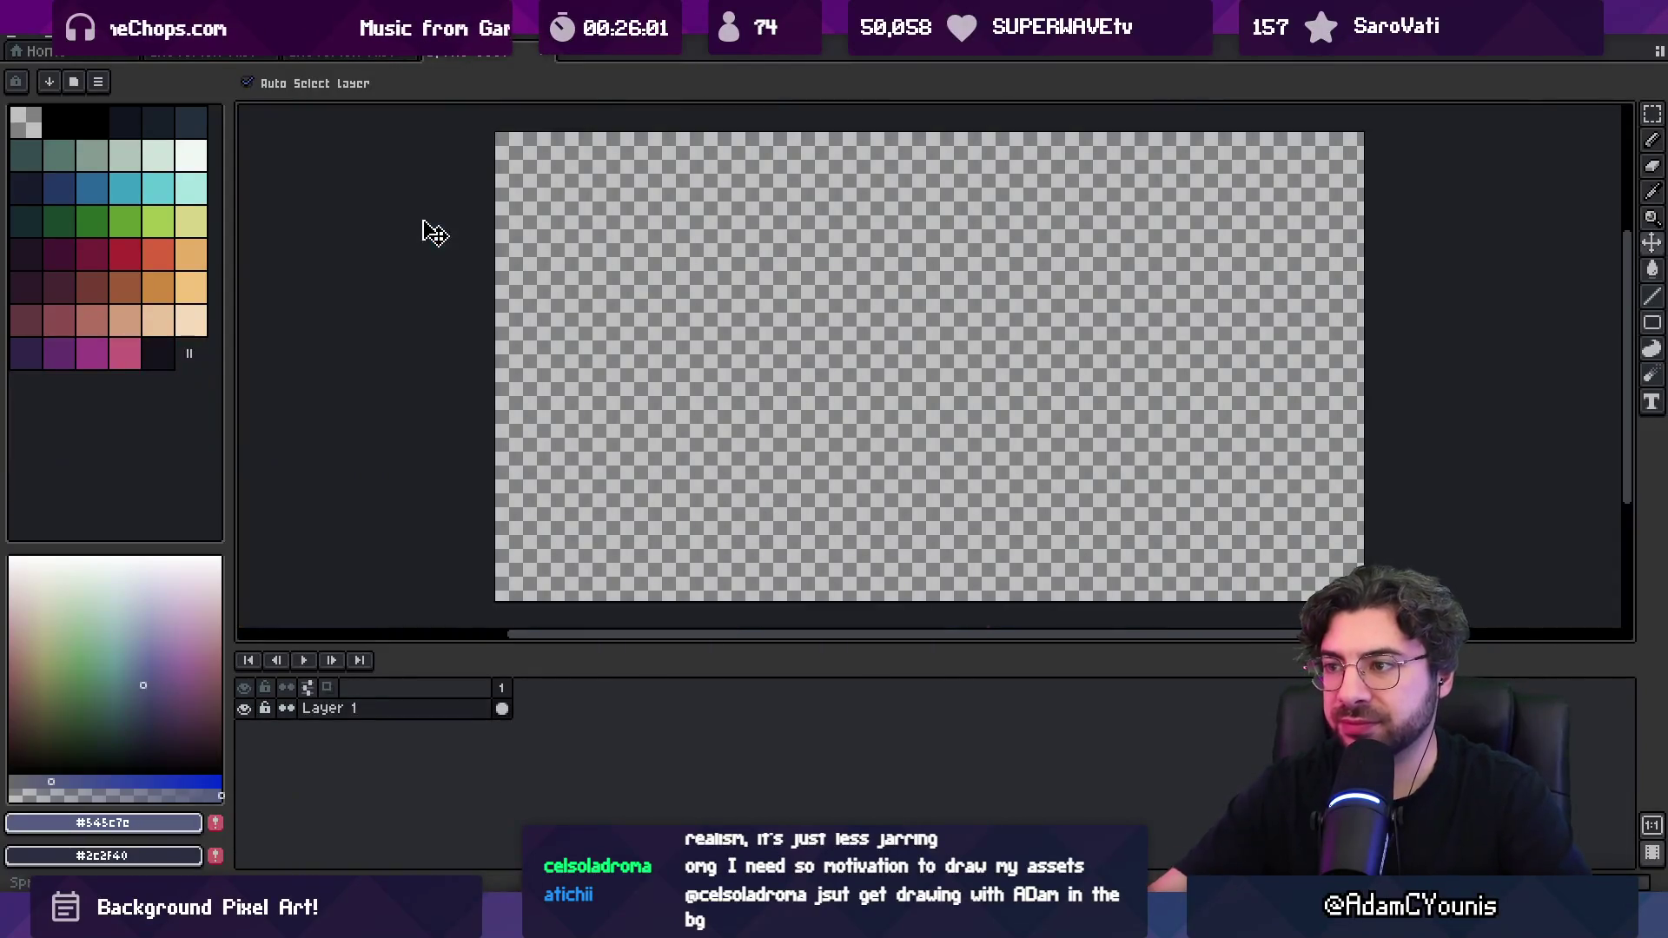
{"action": "key", "text": "ctrl+v"}
{"action": "key", "text": "m"}
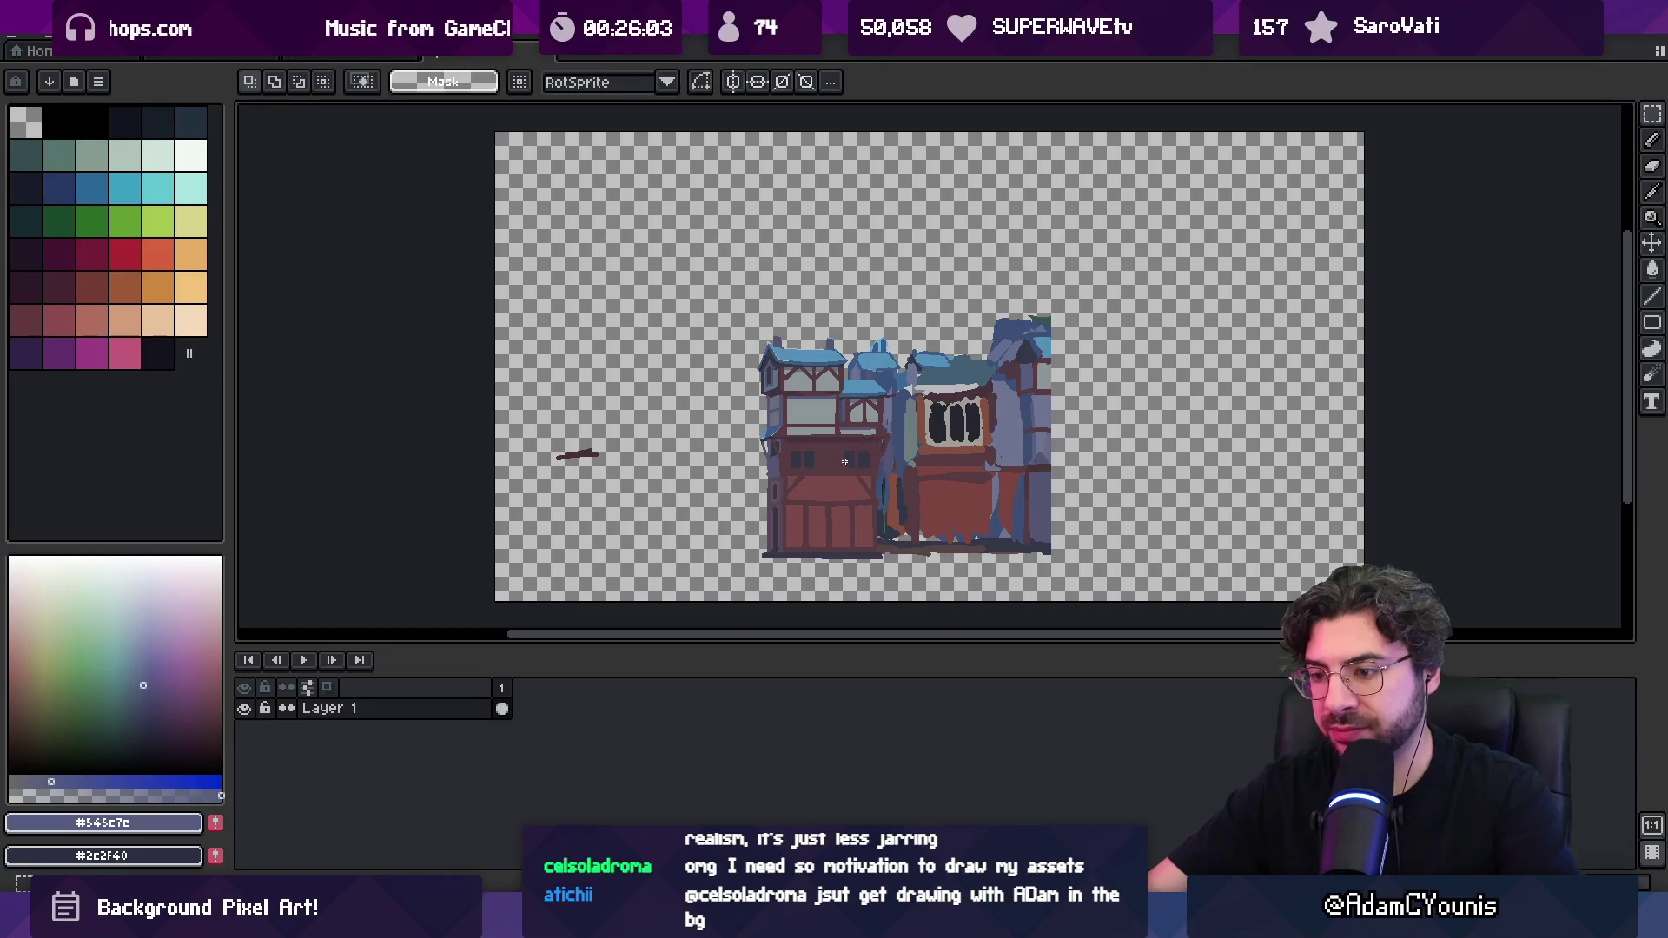
{"action": "key", "text": "ctrl+v"}
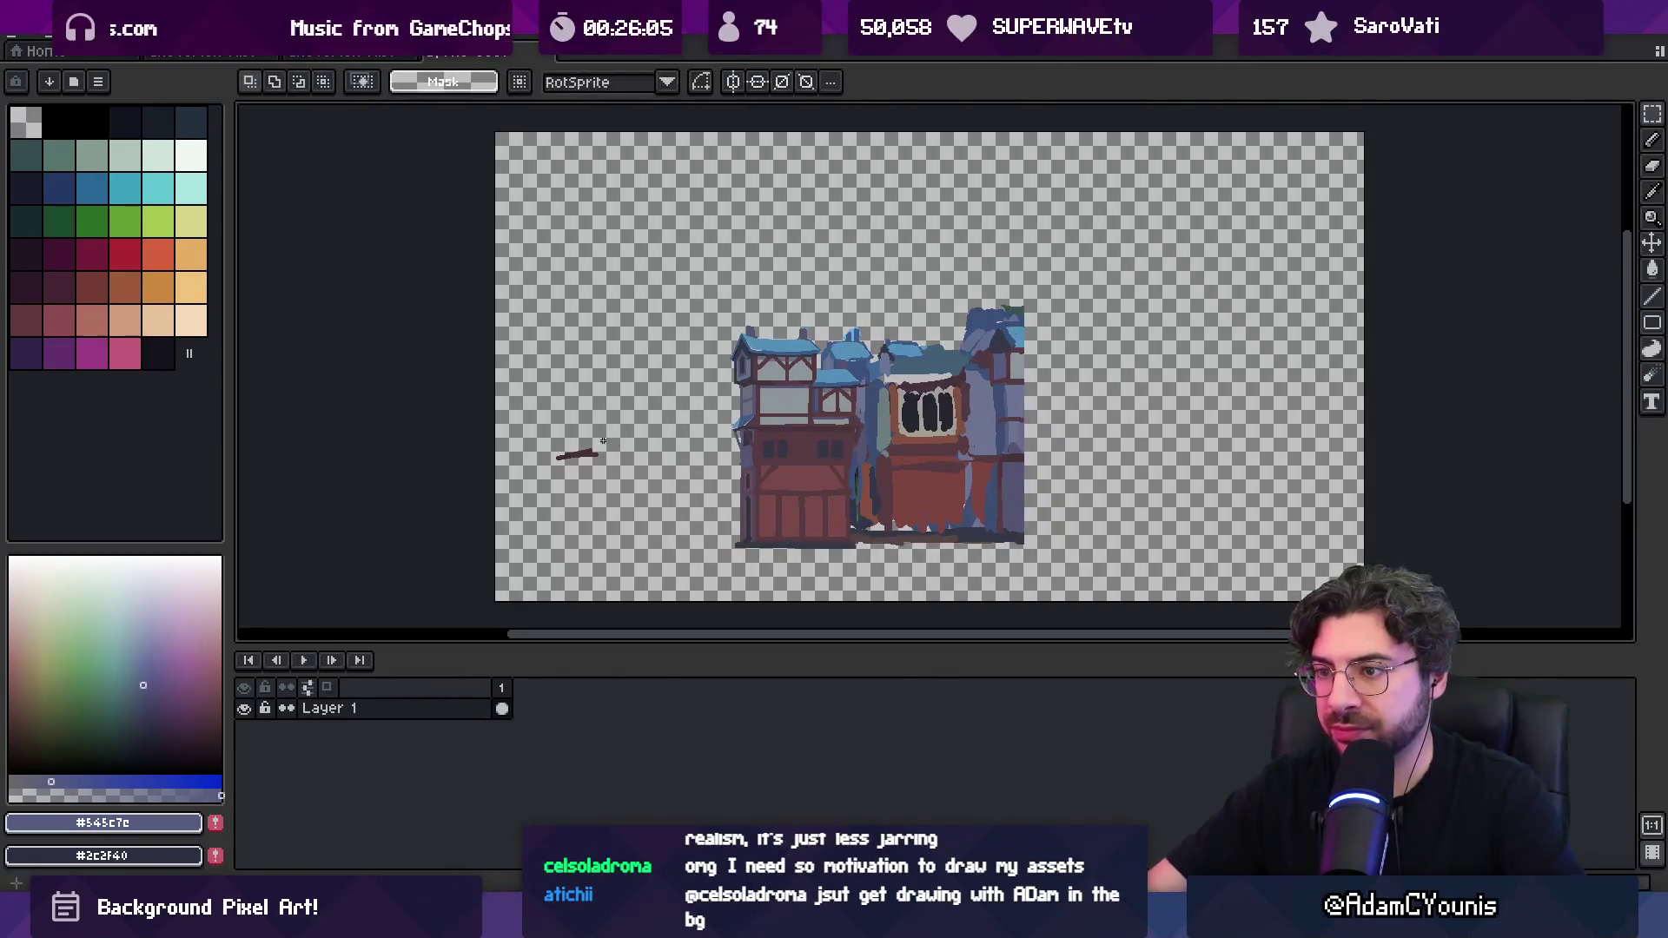
Shift the houses left, then paste the Layer 13 tower to their right
{"action": "key", "text": "v"}
{"action": "left_click_drag", "start_coordinate": [896, 454], "coordinate": [668, 424]}
{"action": "key", "text": "ctrl+shift+Tab"}
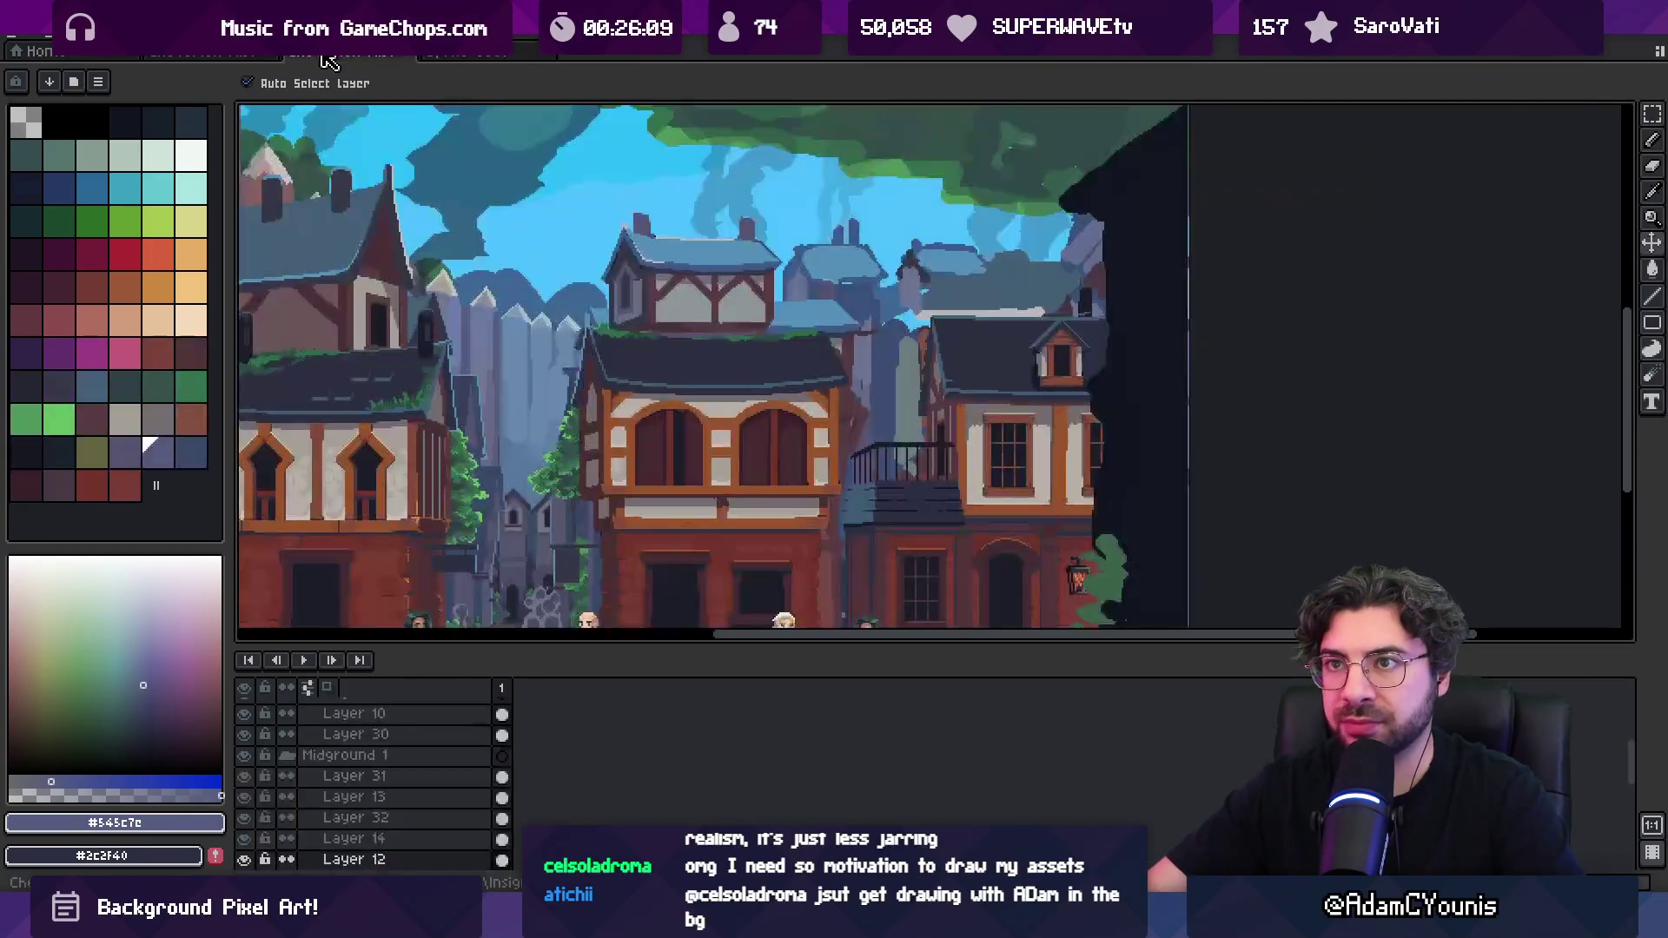
{"action": "left_click", "coordinate": [622, 194]}
{"action": "key", "text": "m"}
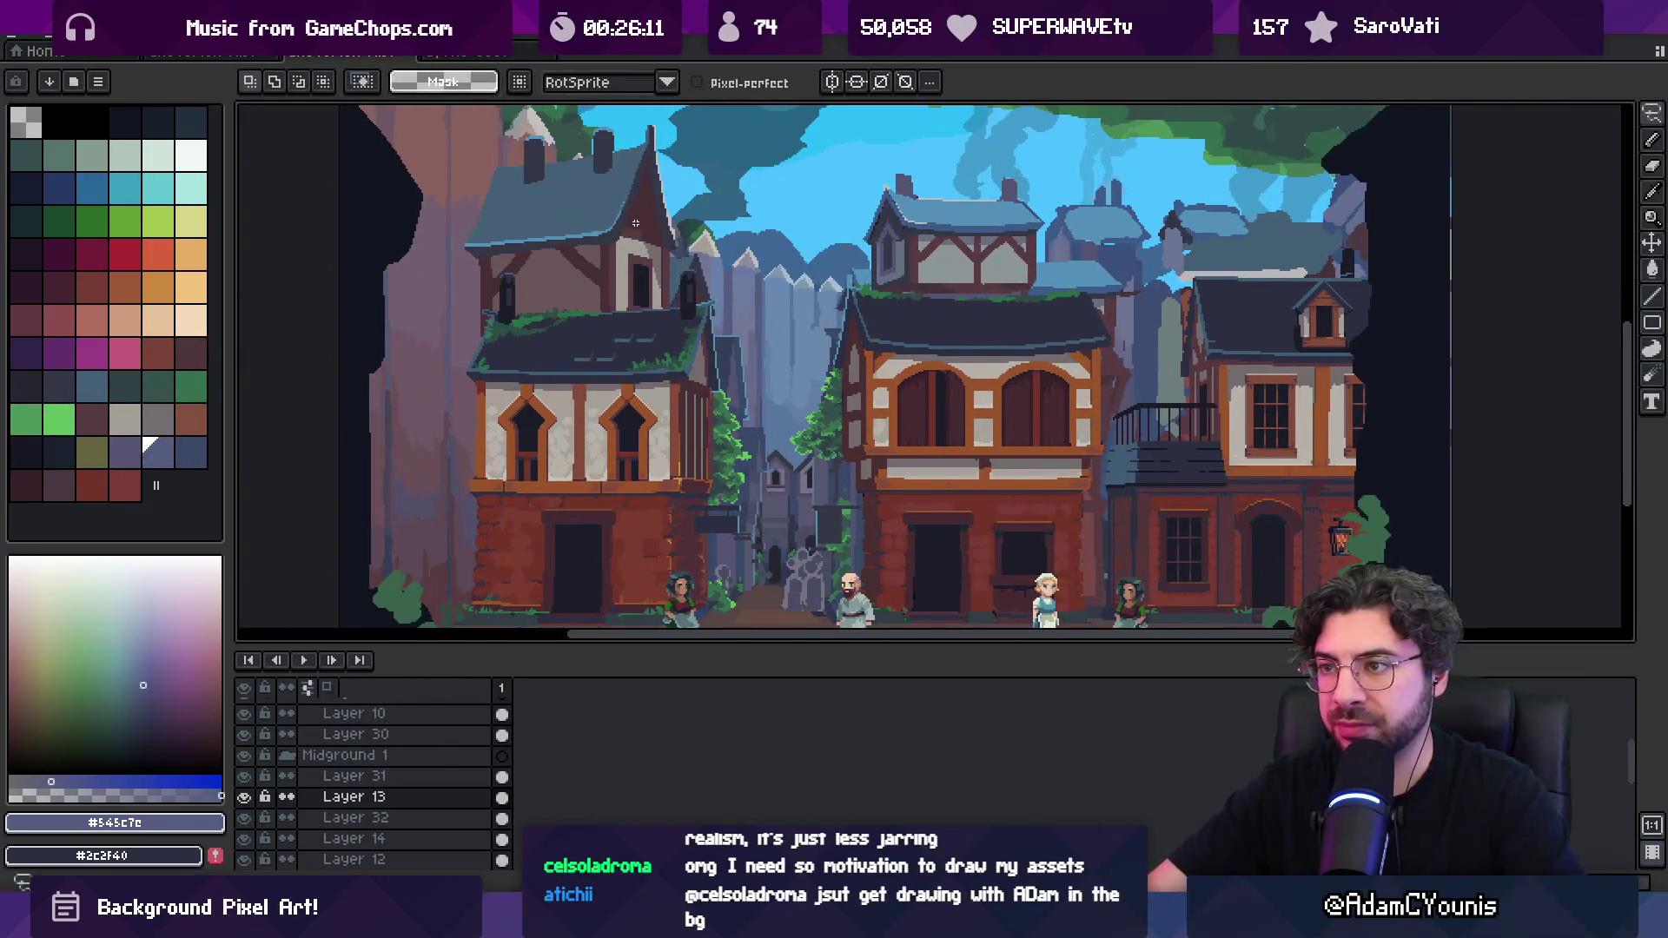
{"action": "scroll", "coordinate": [614, 235], "scroll_direction": "down", "scroll_amount": 2}
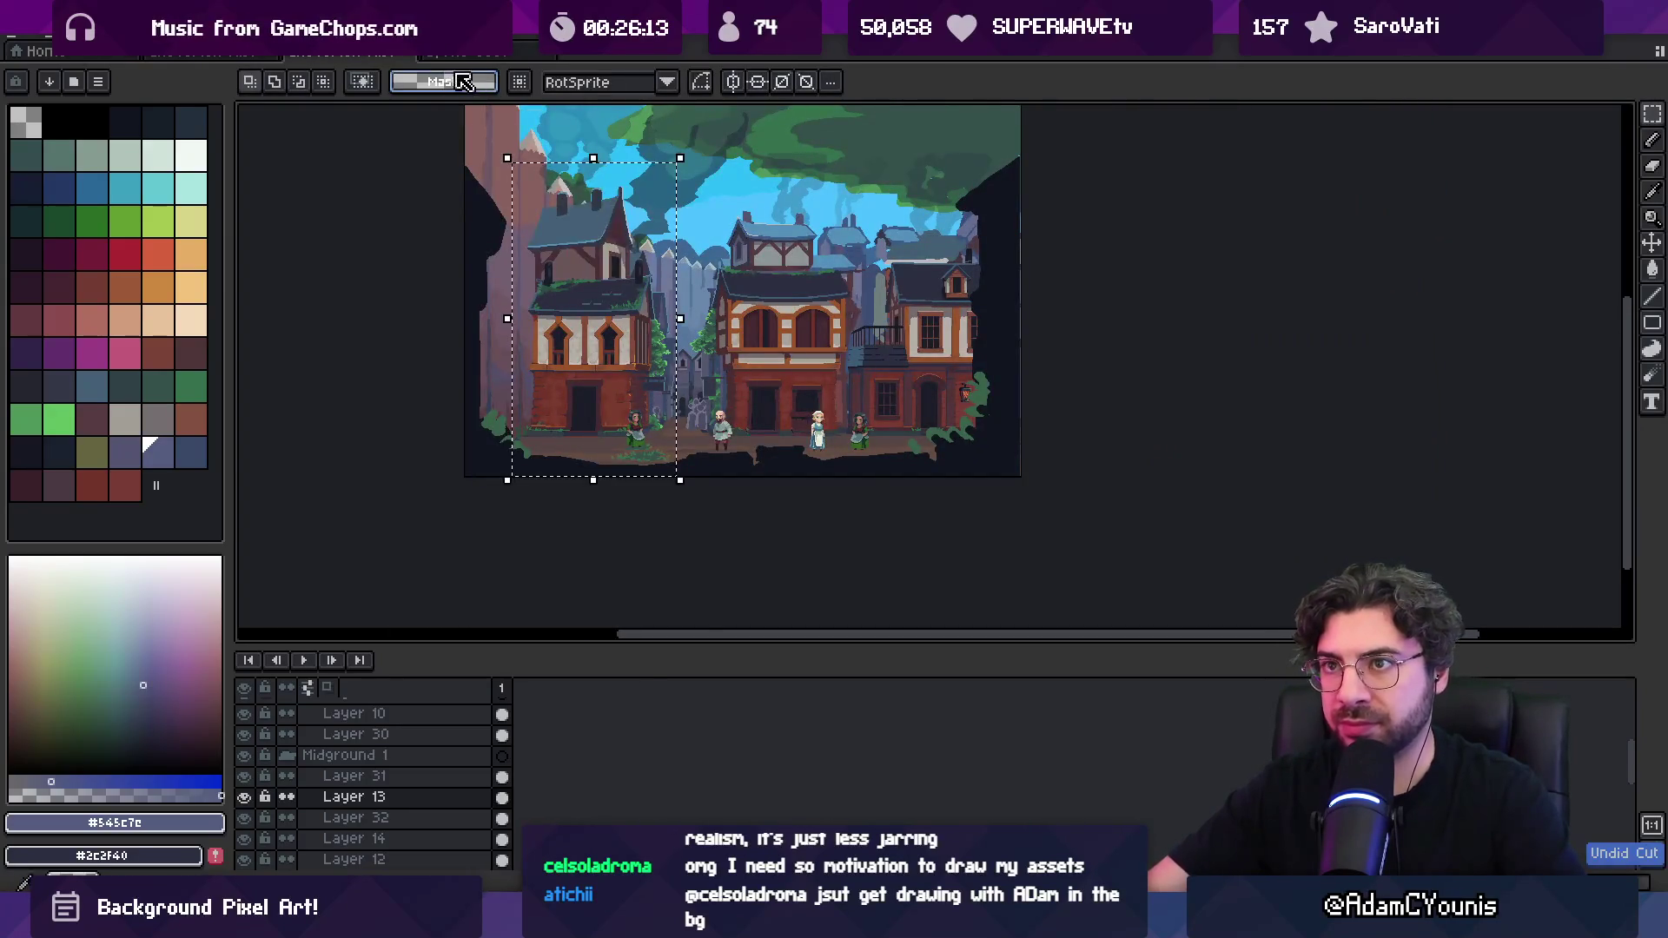
{"action": "key", "text": "ctrl+Tab"}
{"action": "key", "text": "ctrl+v"}
{"action": "mouse_move", "coordinate": [681, 373]}
{"action": "left_mouse_down"}
{"action": "mouse_move", "coordinate": [912, 398]}
{"action": "mouse_move", "coordinate": [943, 382]}
{"action": "left_mouse_up"}
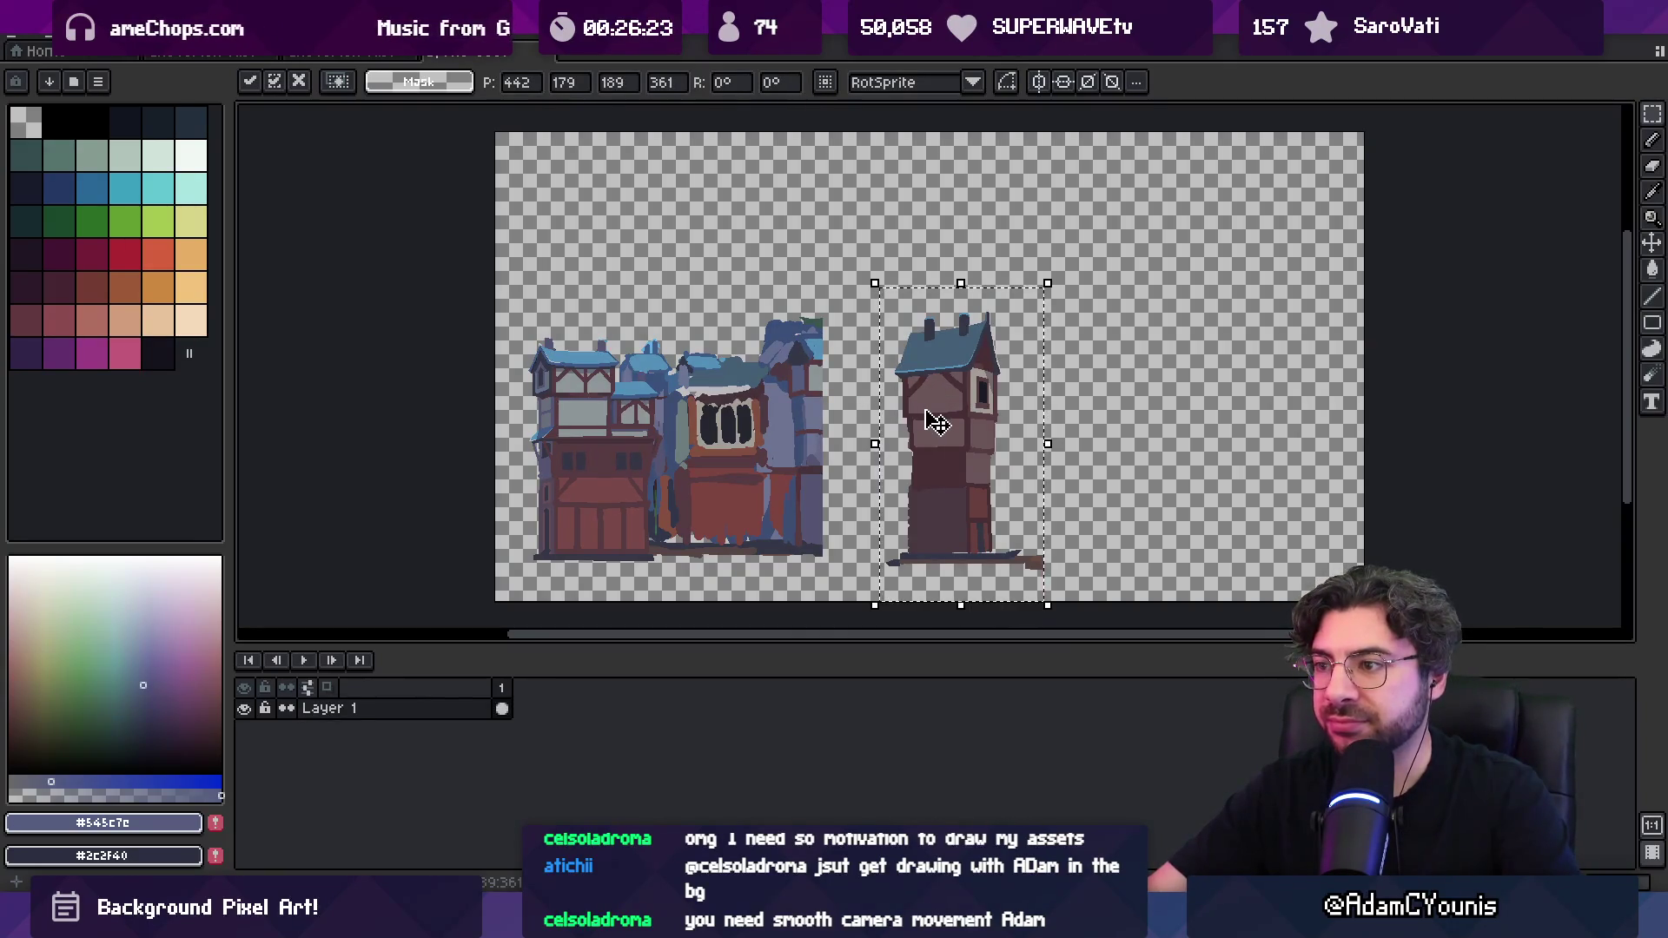
Move the house group beside the tower and centre both on the canvas
{"action": "left_click_drag", "start_coordinate": [507, 297], "coordinate": [848, 586]}
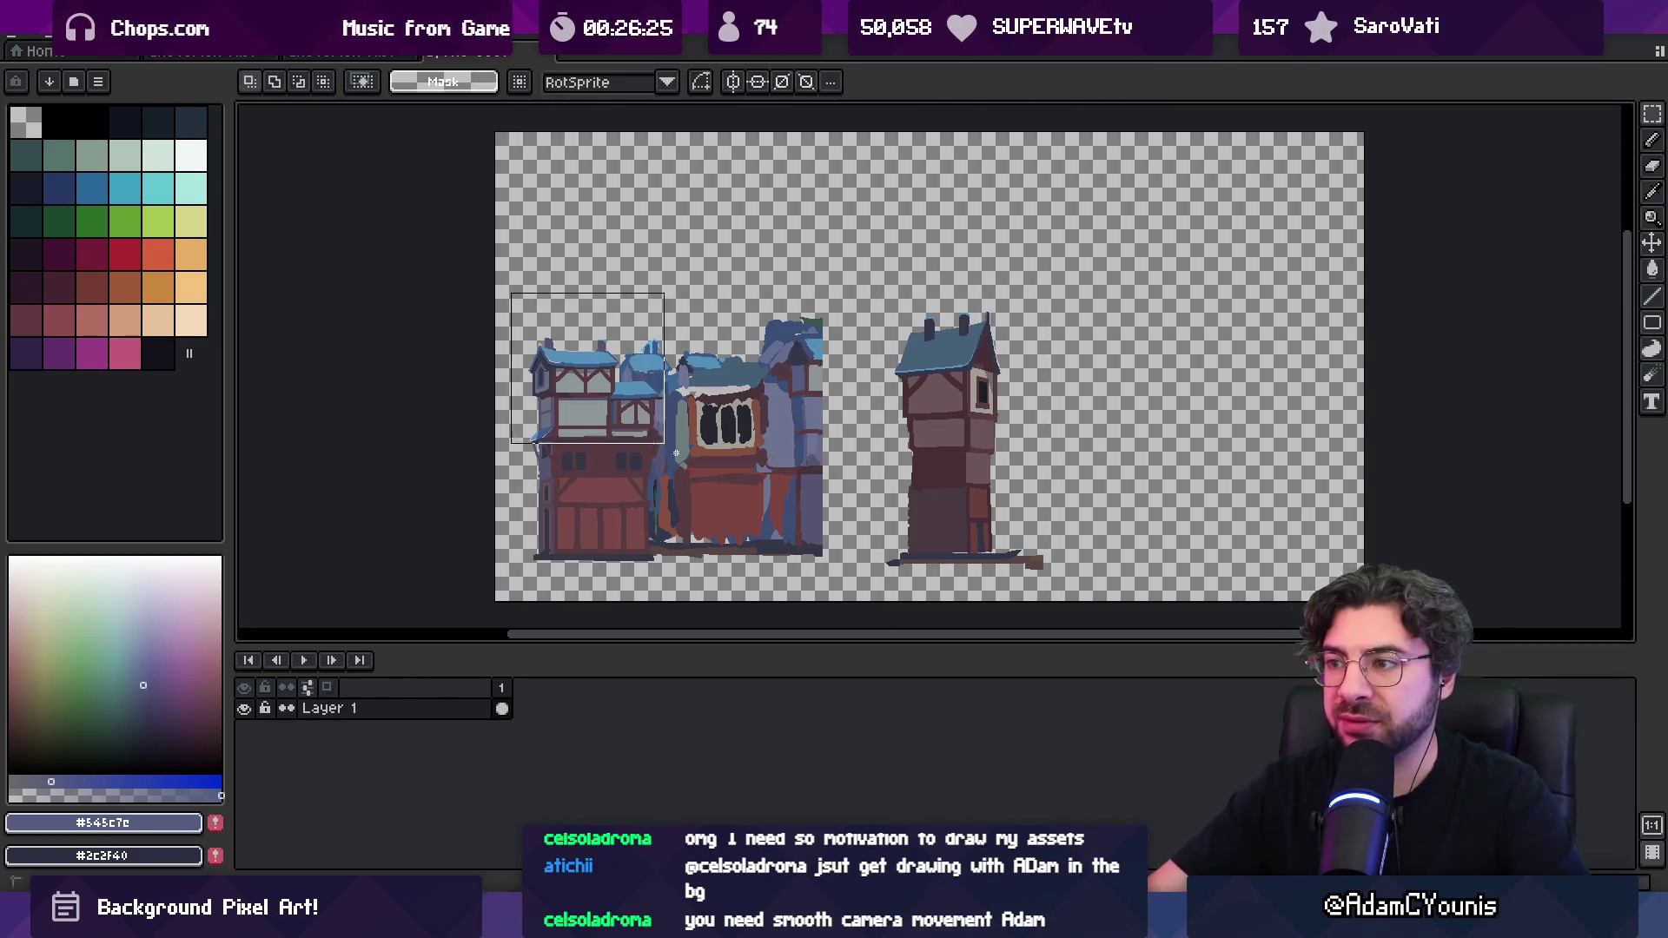
{"action": "left_click_drag", "start_coordinate": [696, 510], "coordinate": [1194, 502]}
{"action": "left_click_drag", "start_coordinate": [856, 273], "coordinate": [1367, 589]}
{"action": "left_click_drag", "start_coordinate": [1203, 479], "coordinate": [943, 480]}
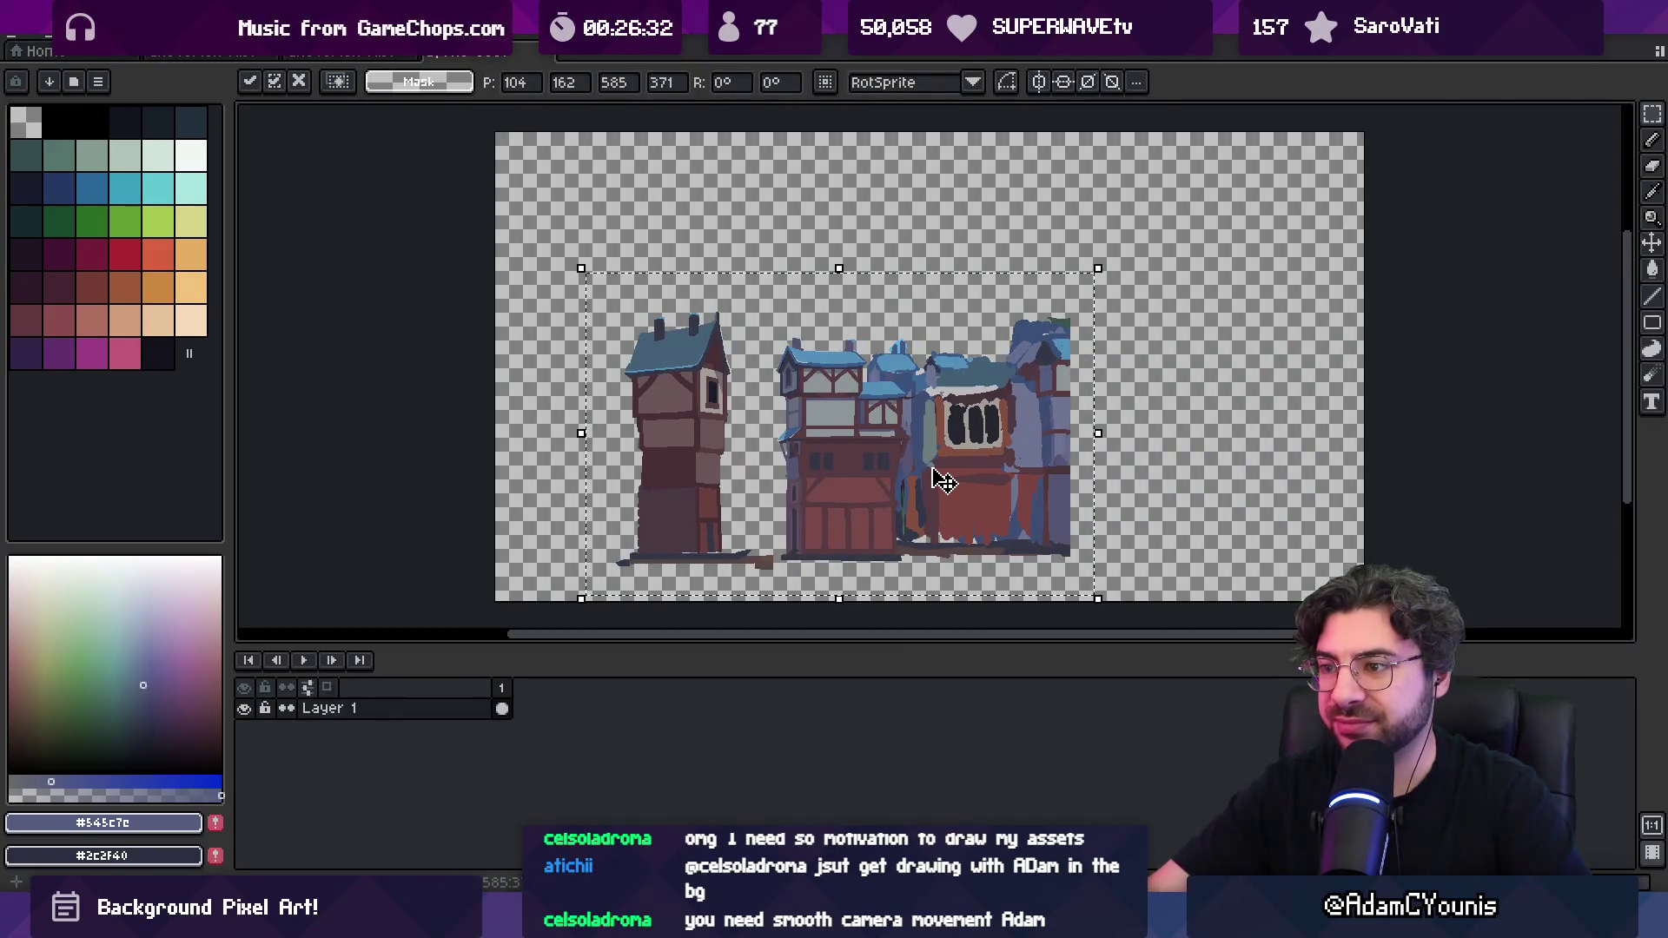
{"action": "key", "text": "ctrl+z"}
{"action": "left_click", "coordinate": [932, 468]}
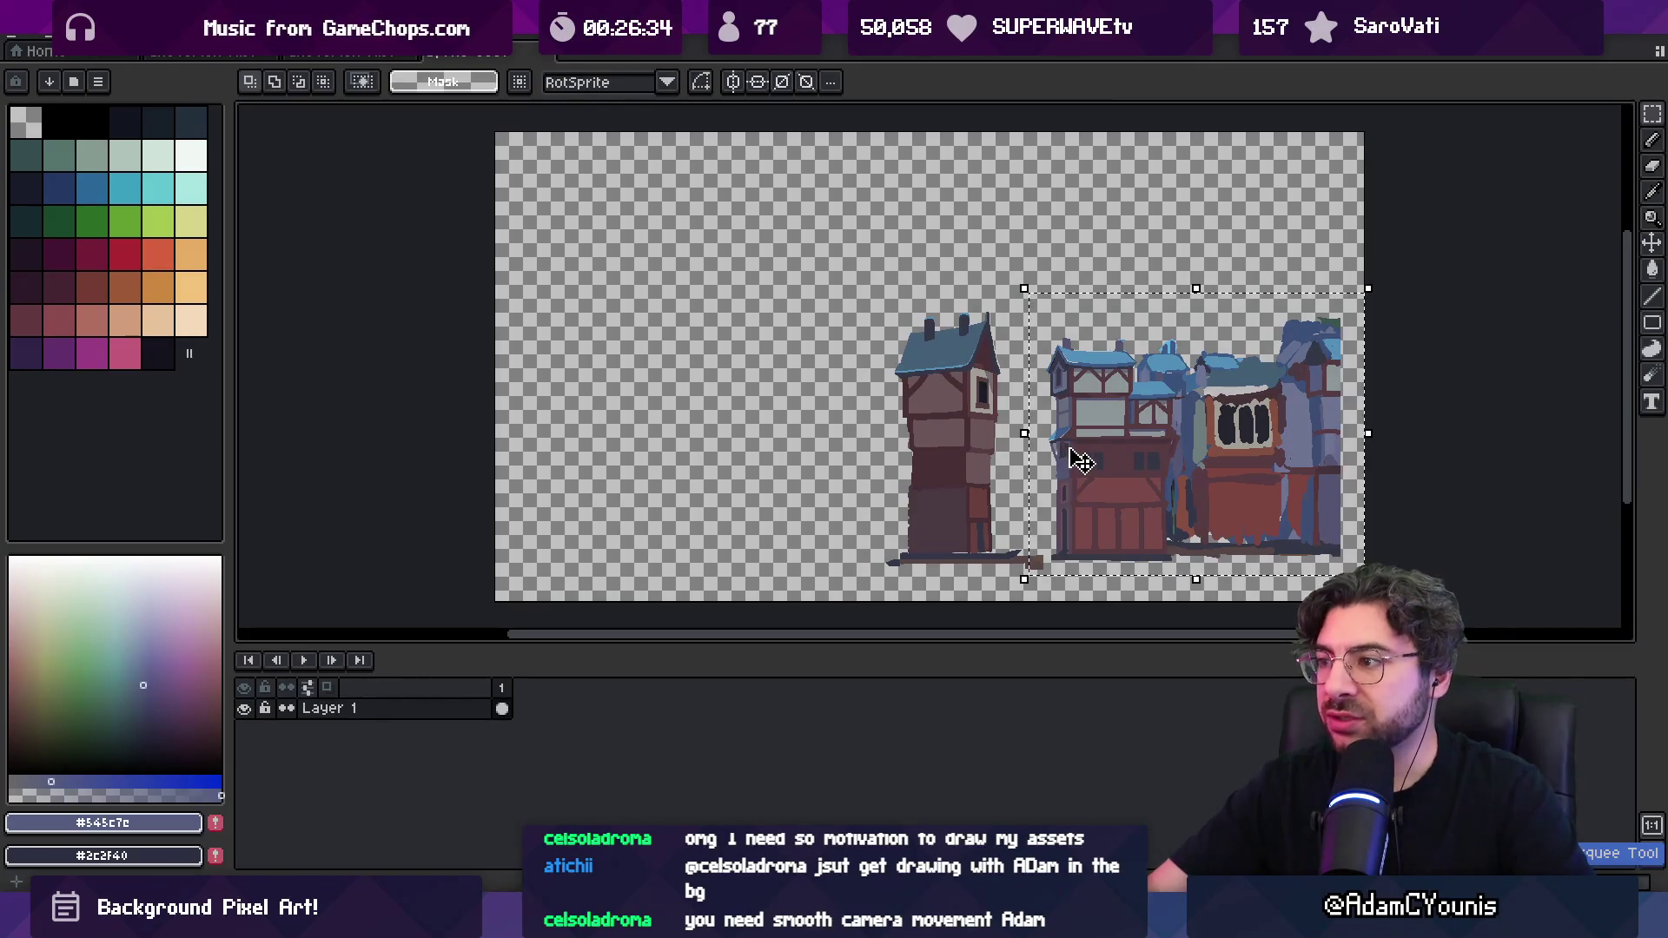
{"action": "left_click_drag", "start_coordinate": [845, 247], "coordinate": [1359, 596]}
{"action": "mouse_move", "coordinate": [1237, 498]}
{"action": "left_mouse_down"}
{"action": "mouse_move", "coordinate": [1063, 498]}
{"action": "mouse_move", "coordinate": [860, 465]}
{"action": "left_mouse_up"}
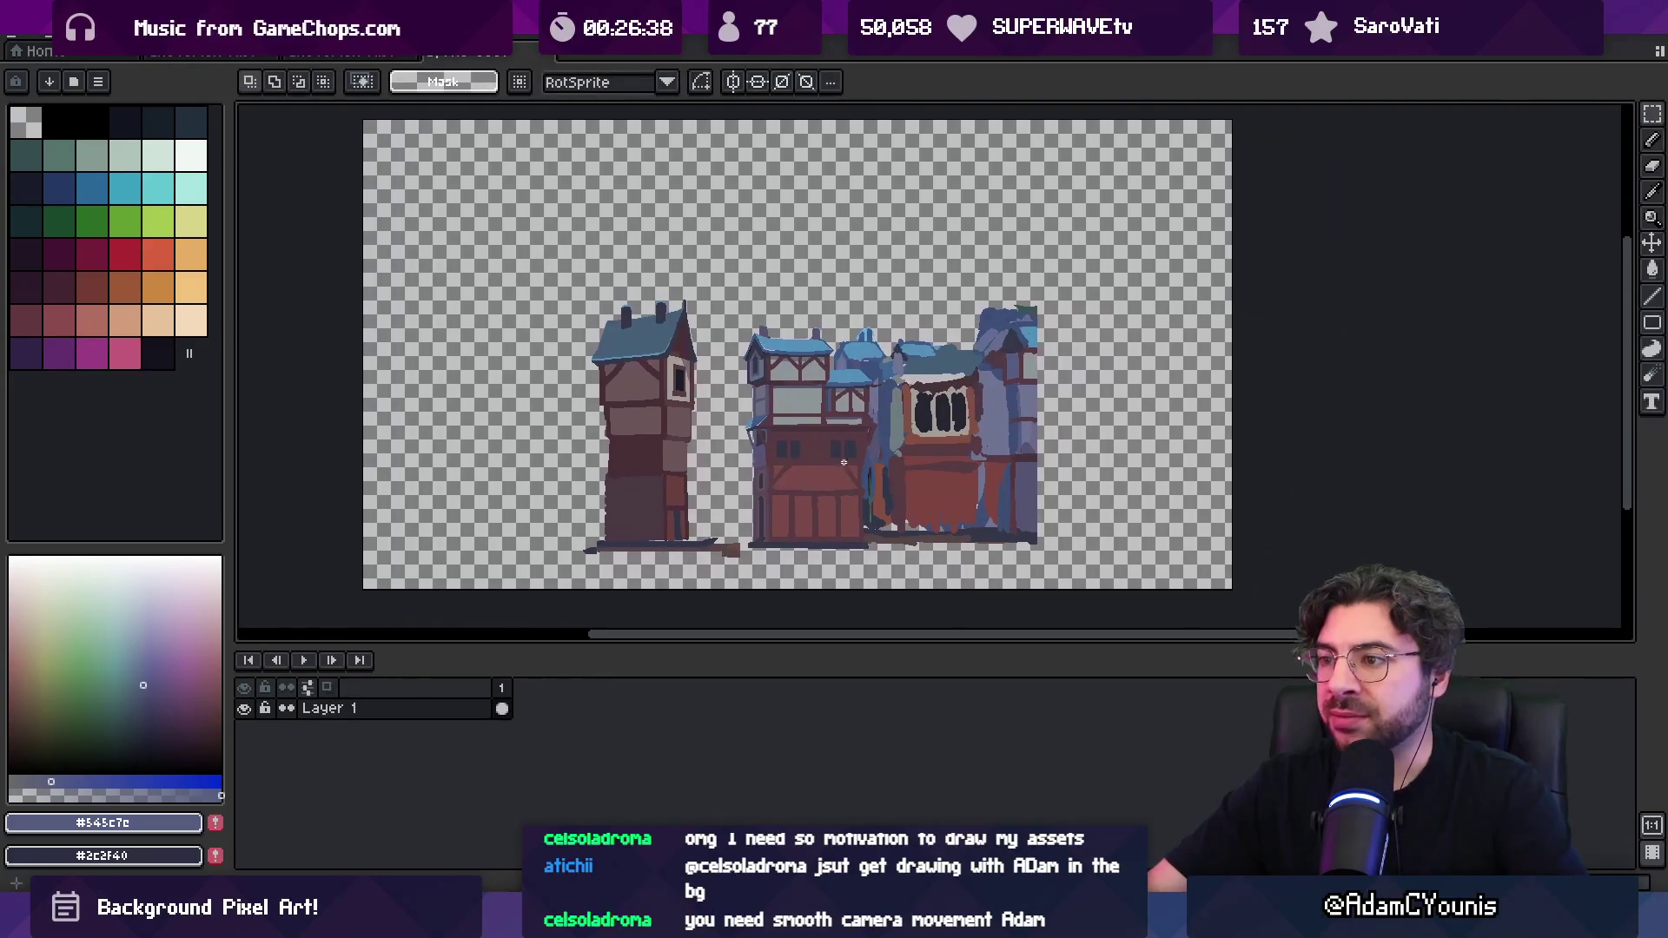
{"action": "scroll", "coordinate": [718, 426], "scroll_direction": "up", "scroll_amount": 1}
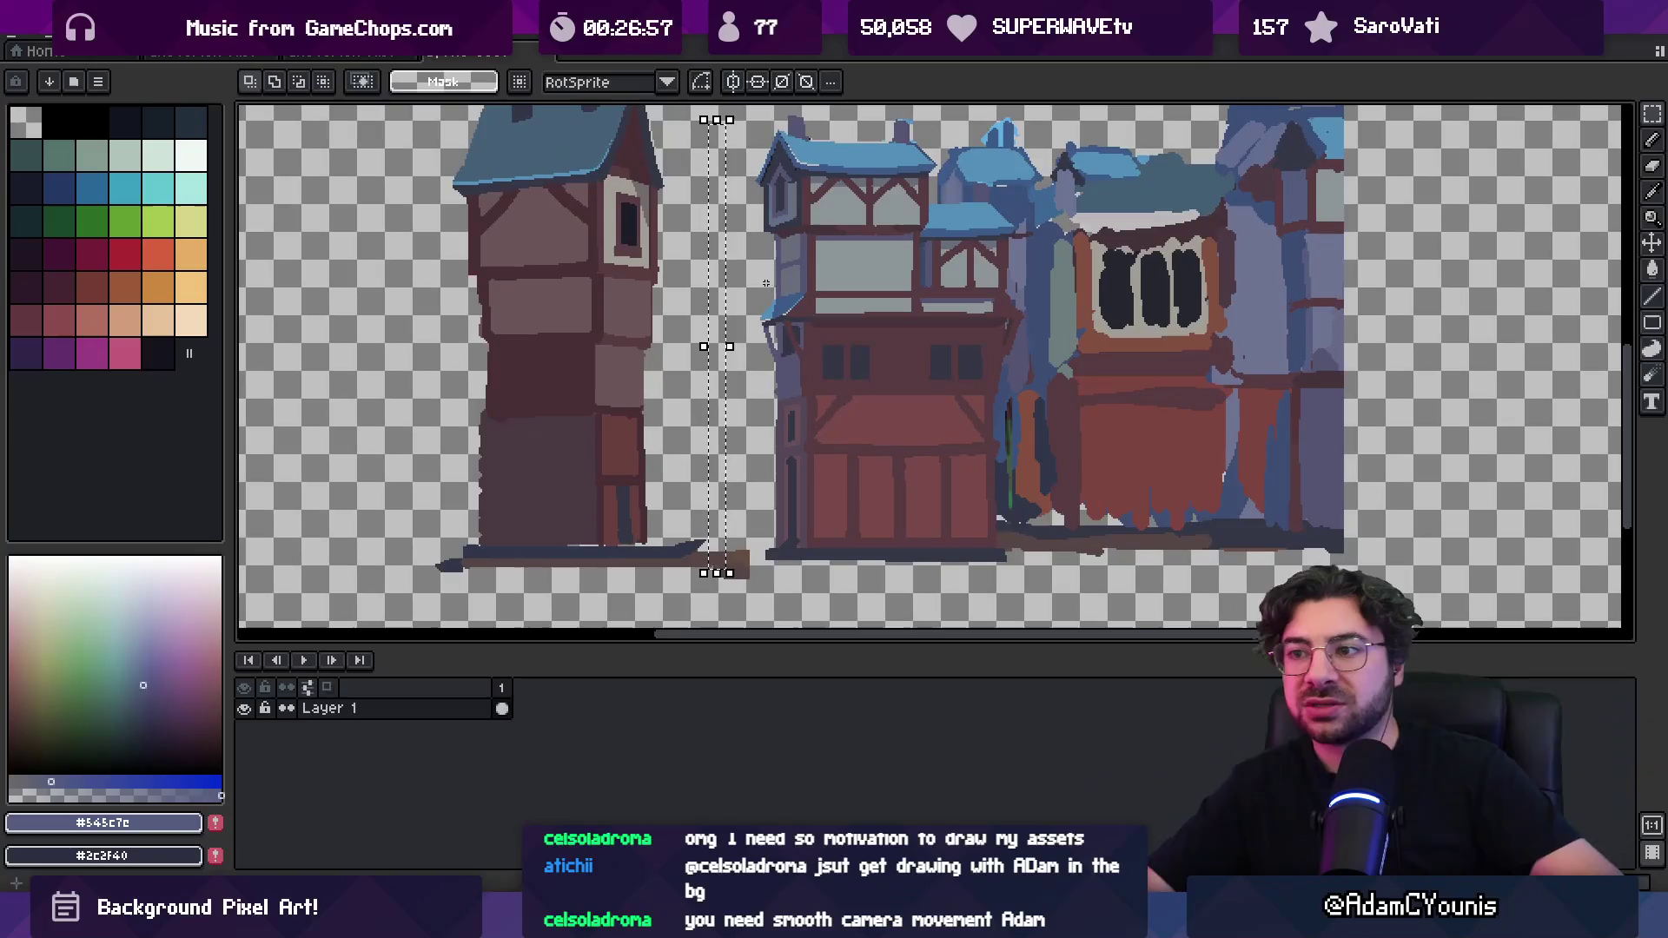
Flip the selected tower horizontally and commit it
{"action": "scroll", "coordinate": [619, 273], "scroll_direction": "down", "scroll_amount": 2}
{"action": "scroll", "coordinate": [668, 335], "scroll_direction": "up", "scroll_amount": 2}
{"action": "scroll", "coordinate": [668, 336], "scroll_direction": "down", "scroll_amount": 2}
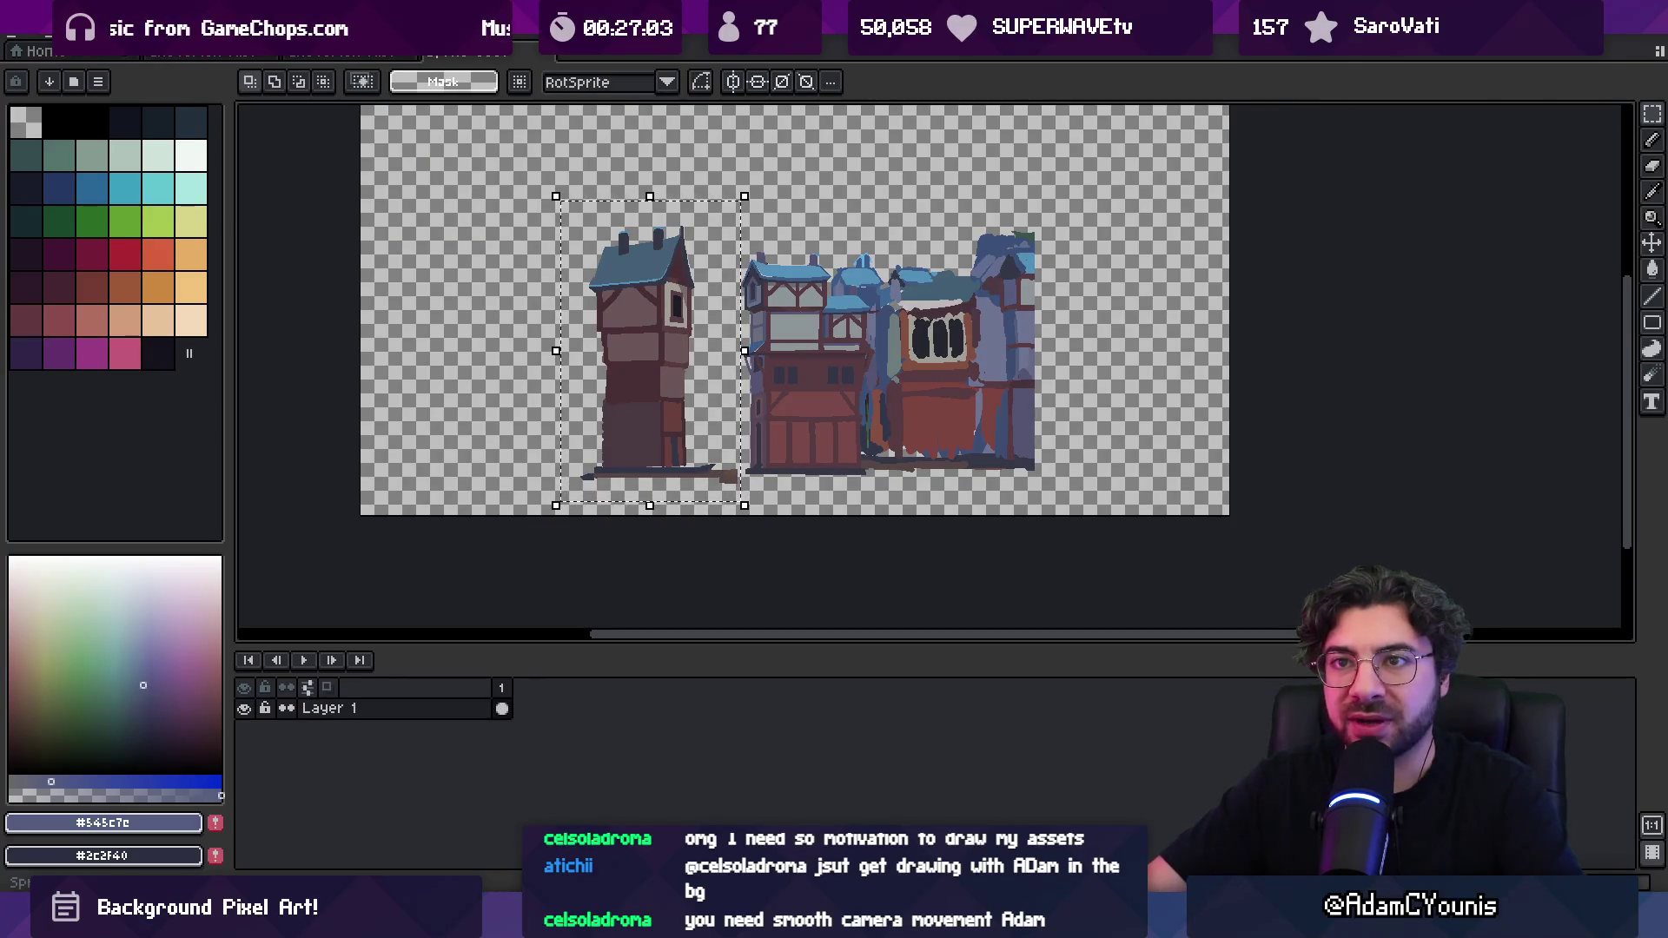
{"action": "left_click", "coordinate": [96, 35]}
{"action": "mouse_move", "coordinate": [52, 35]}
{"action": "left_click", "coordinate": [160, 304]}
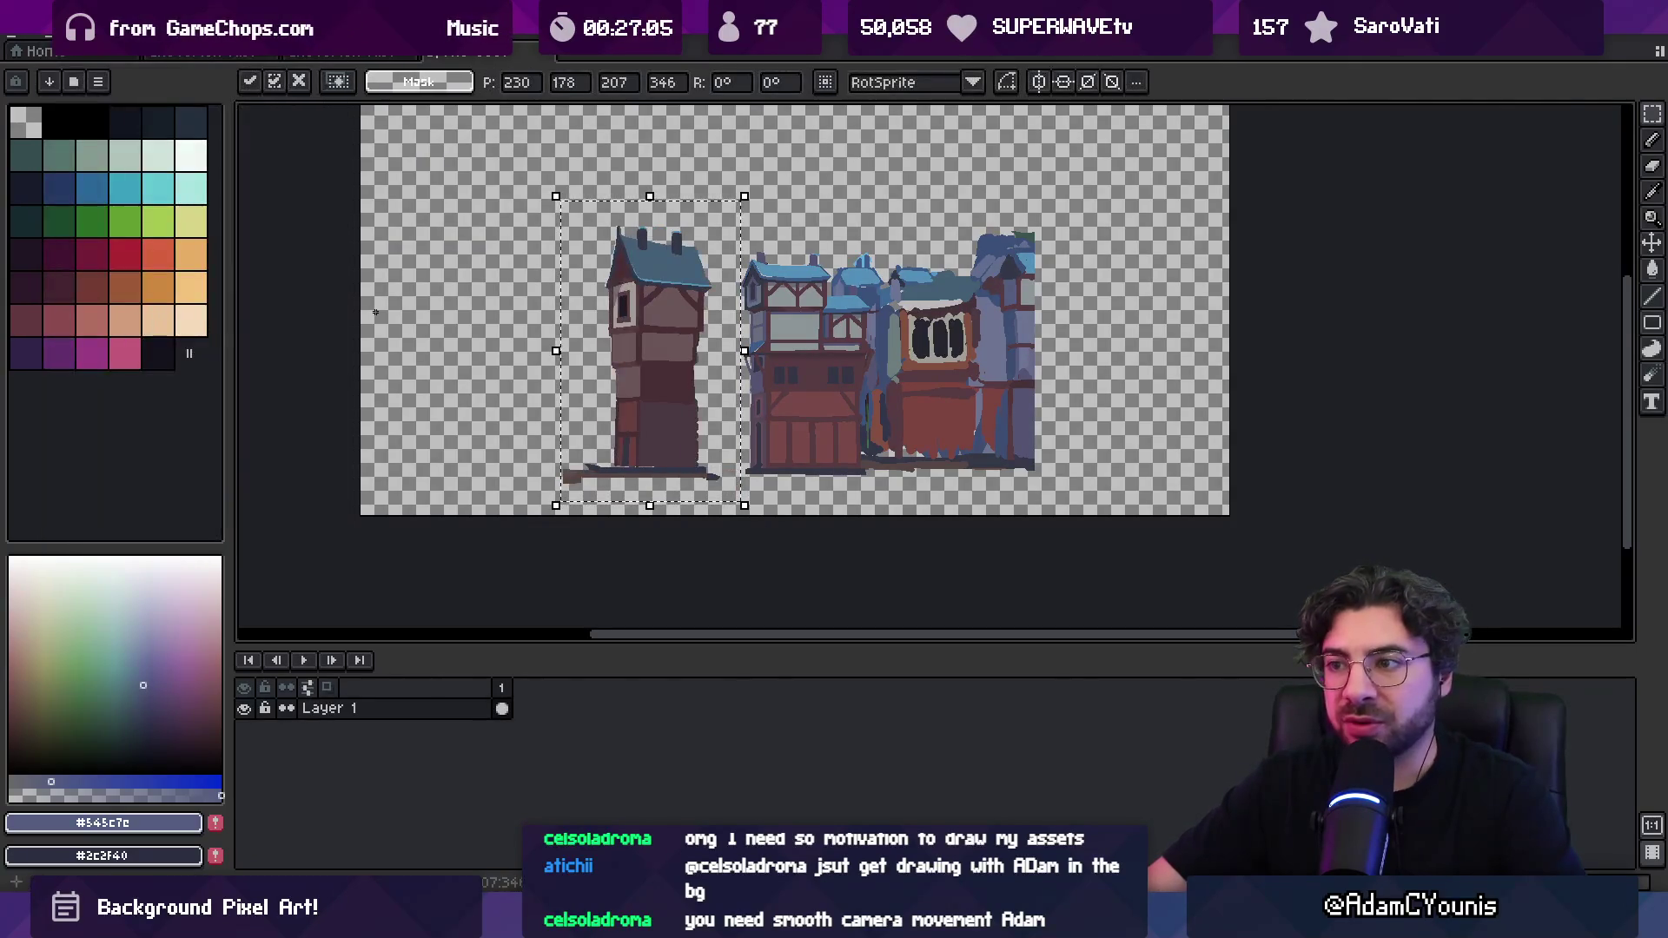
{"action": "key", "text": "Return"}
Zoom and pan across the buildings down to their bases
{"action": "scroll", "coordinate": [898, 356], "scroll_direction": "up", "scroll_amount": 2}
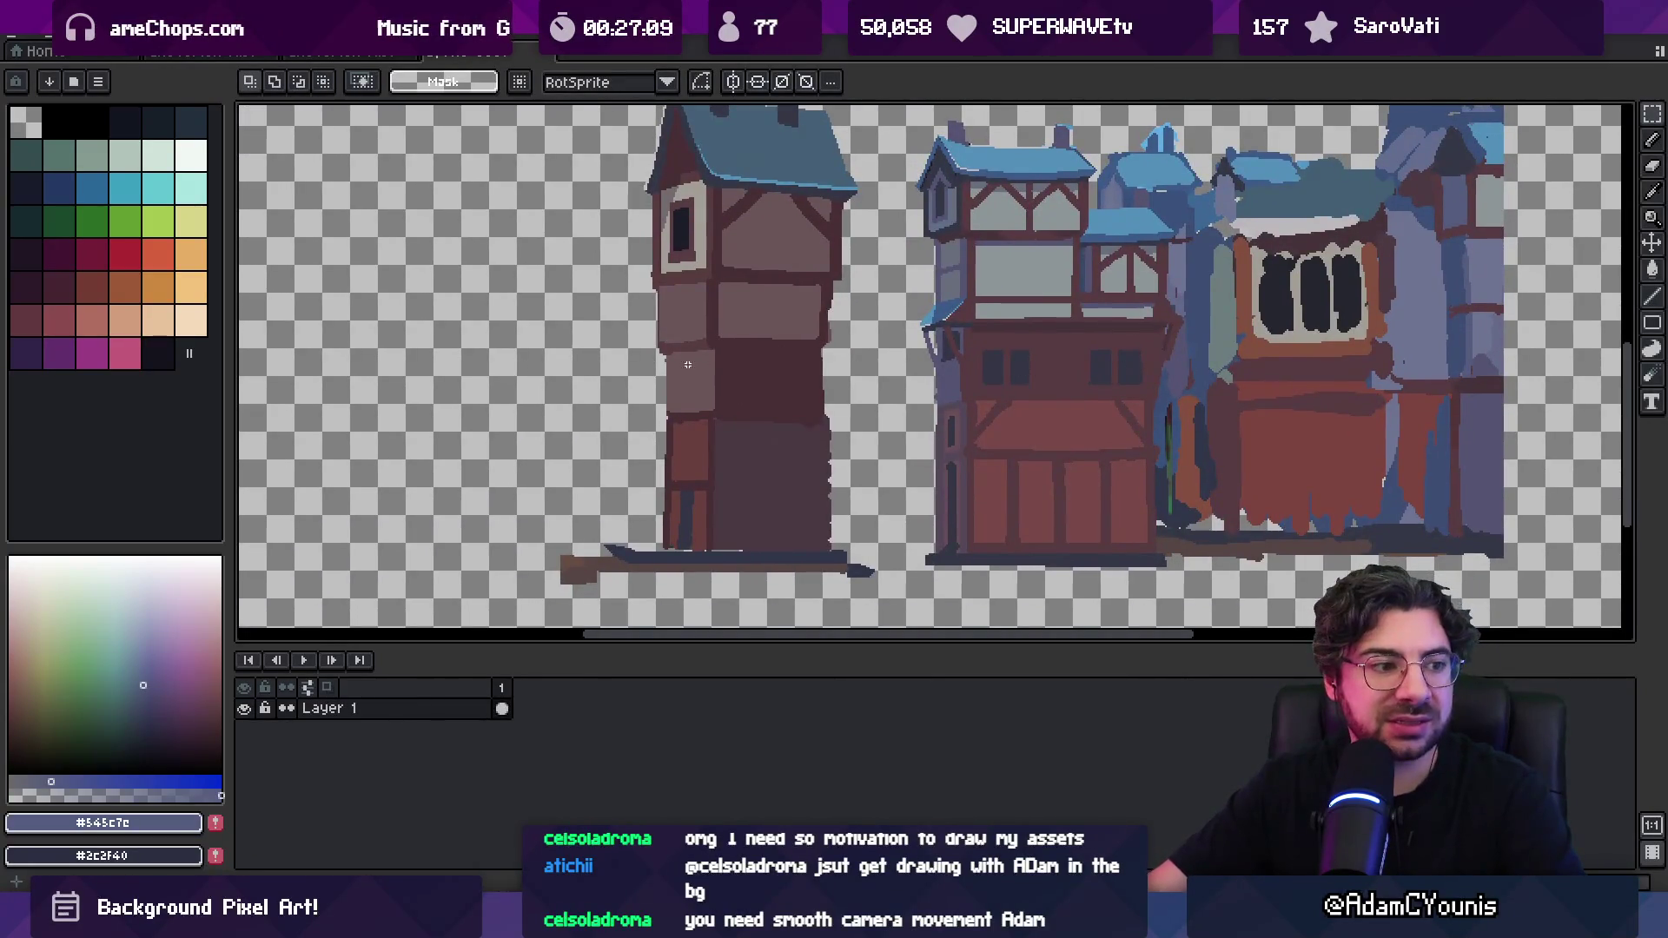
{"action": "scroll", "coordinate": [976, 351], "scroll_direction": "down", "scroll_amount": 2}
{"action": "scroll", "coordinate": [960, 338], "scroll_direction": "up", "scroll_amount": 2}
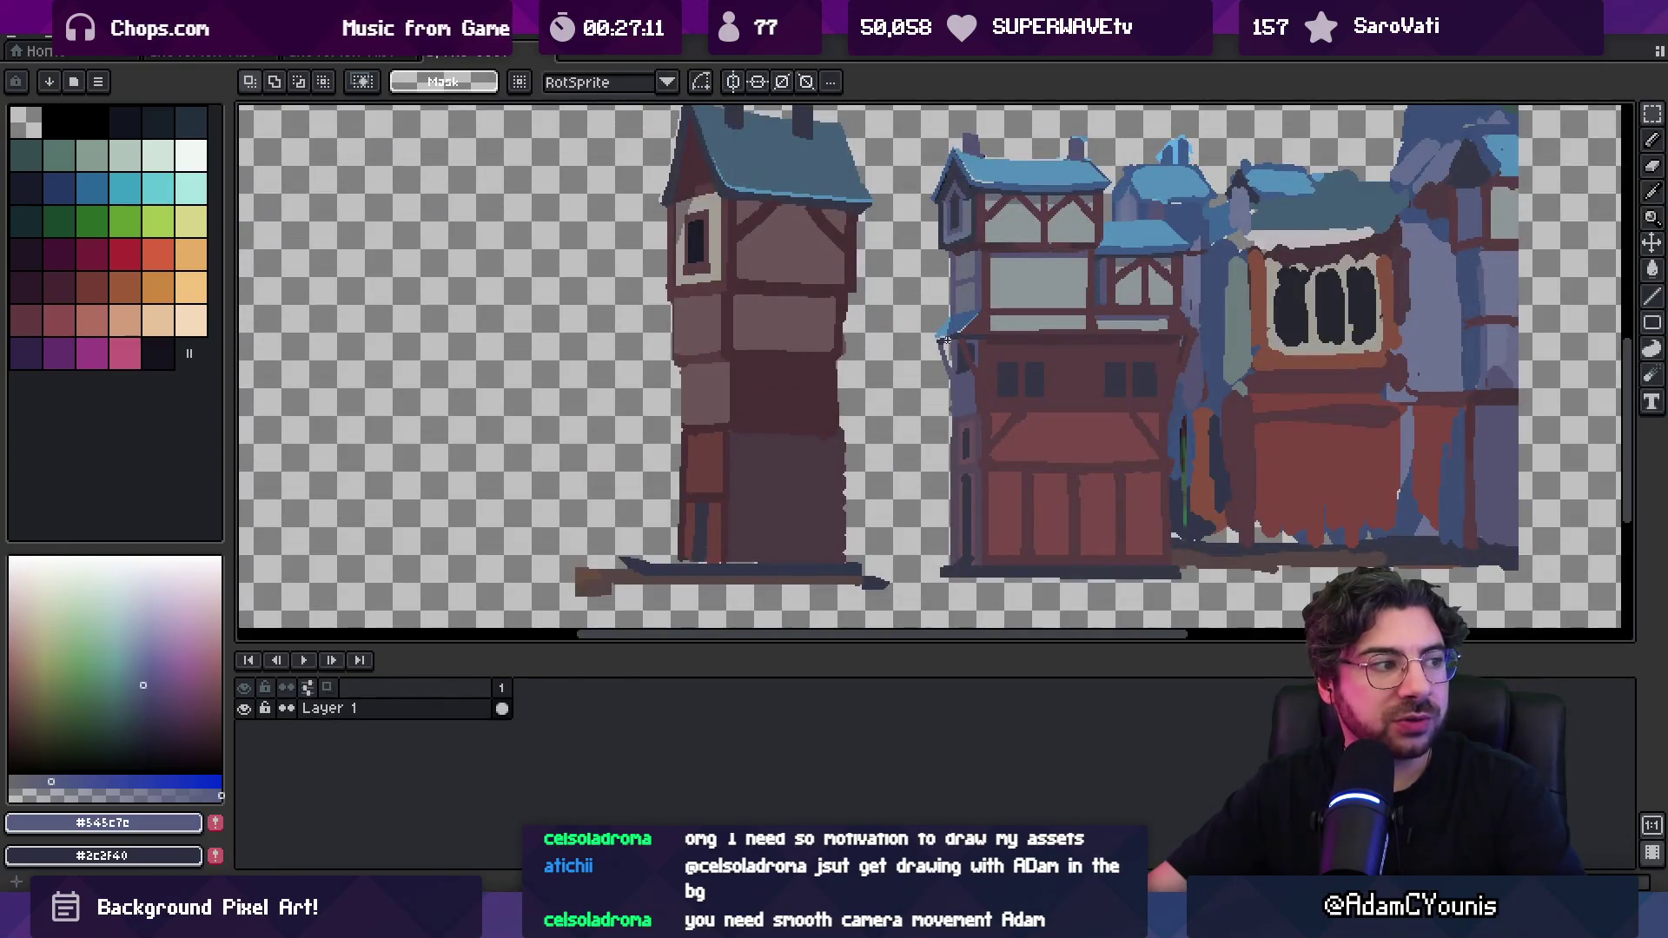
{"action": "mouse_move", "coordinate": [943, 339]}
{"action": "left_mouse_down"}
{"action": "mouse_move", "coordinate": [819, 372]}
{"action": "mouse_move", "coordinate": [814, 390]}
{"action": "left_mouse_up"}
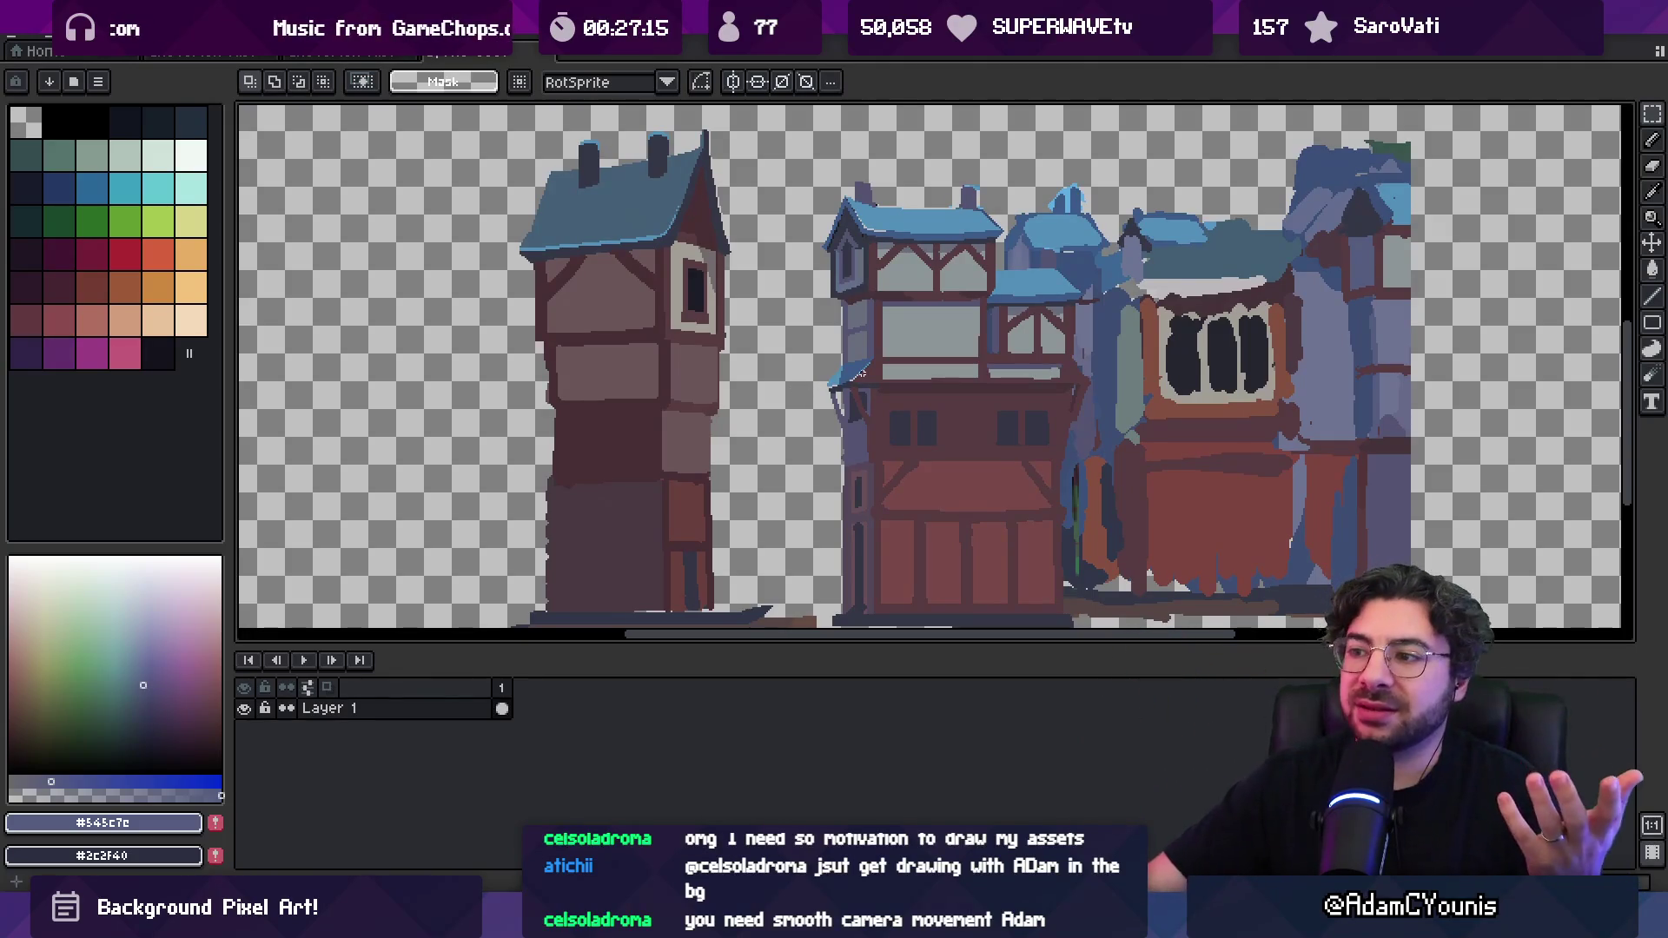
{"action": "scroll", "coordinate": [864, 332], "scroll_direction": "up", "scroll_amount": 1}
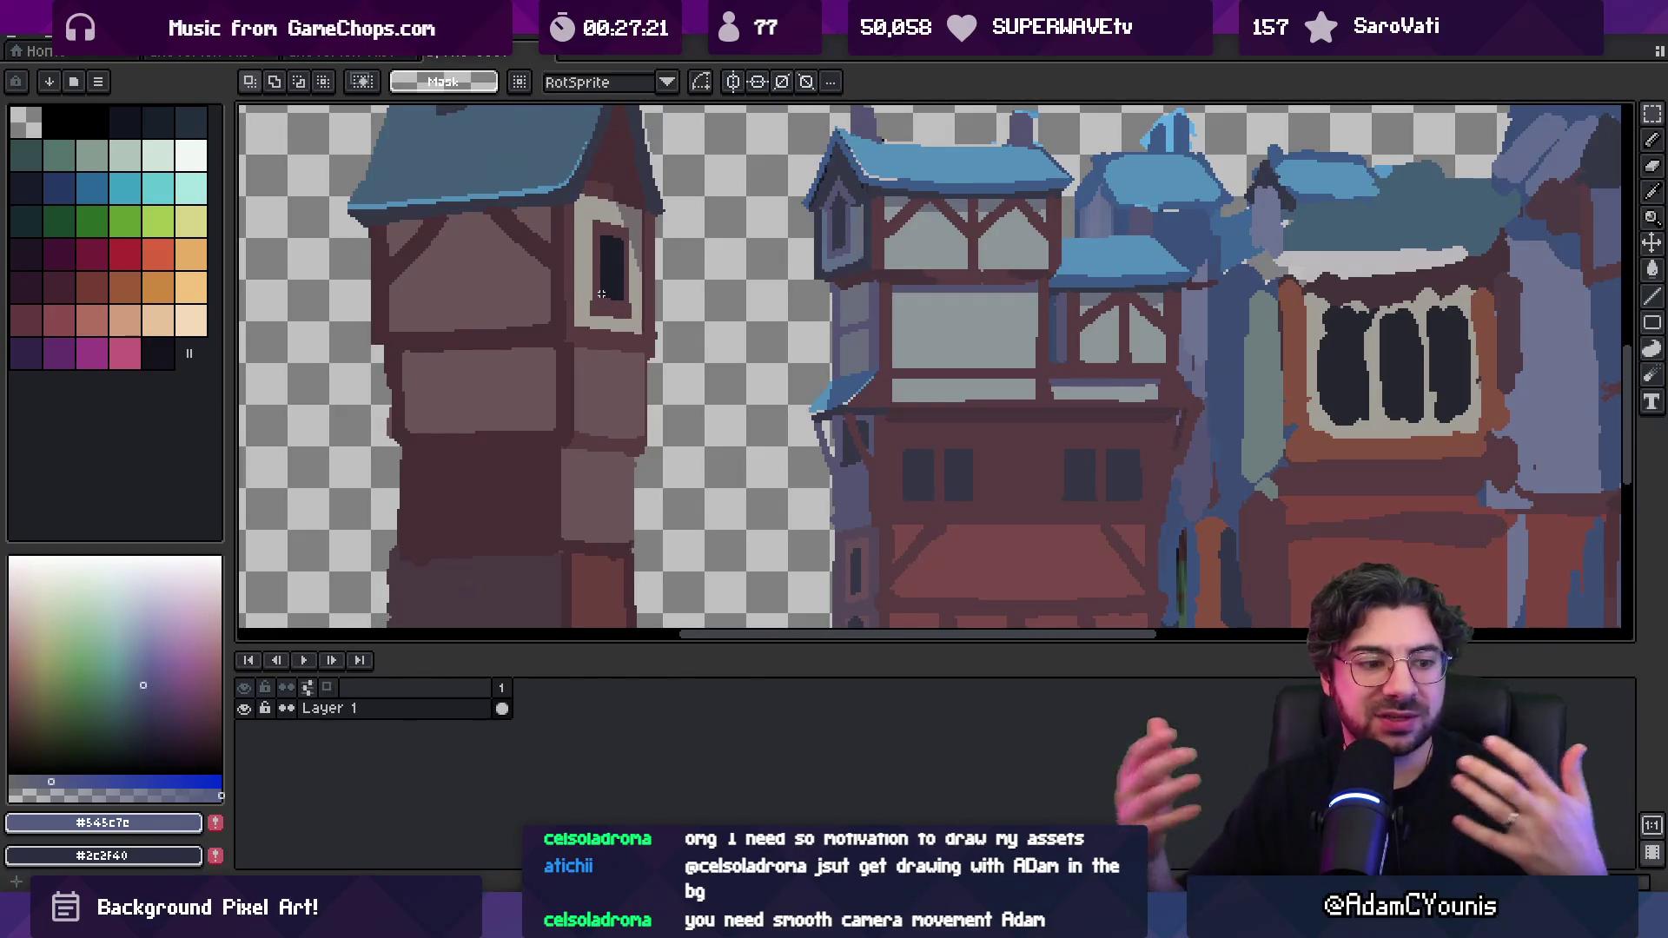
{"action": "scroll", "coordinate": [601, 294], "scroll_direction": "down", "scroll_amount": 4}
{"action": "scroll", "coordinate": [684, 298], "scroll_direction": "up", "scroll_amount": 2}
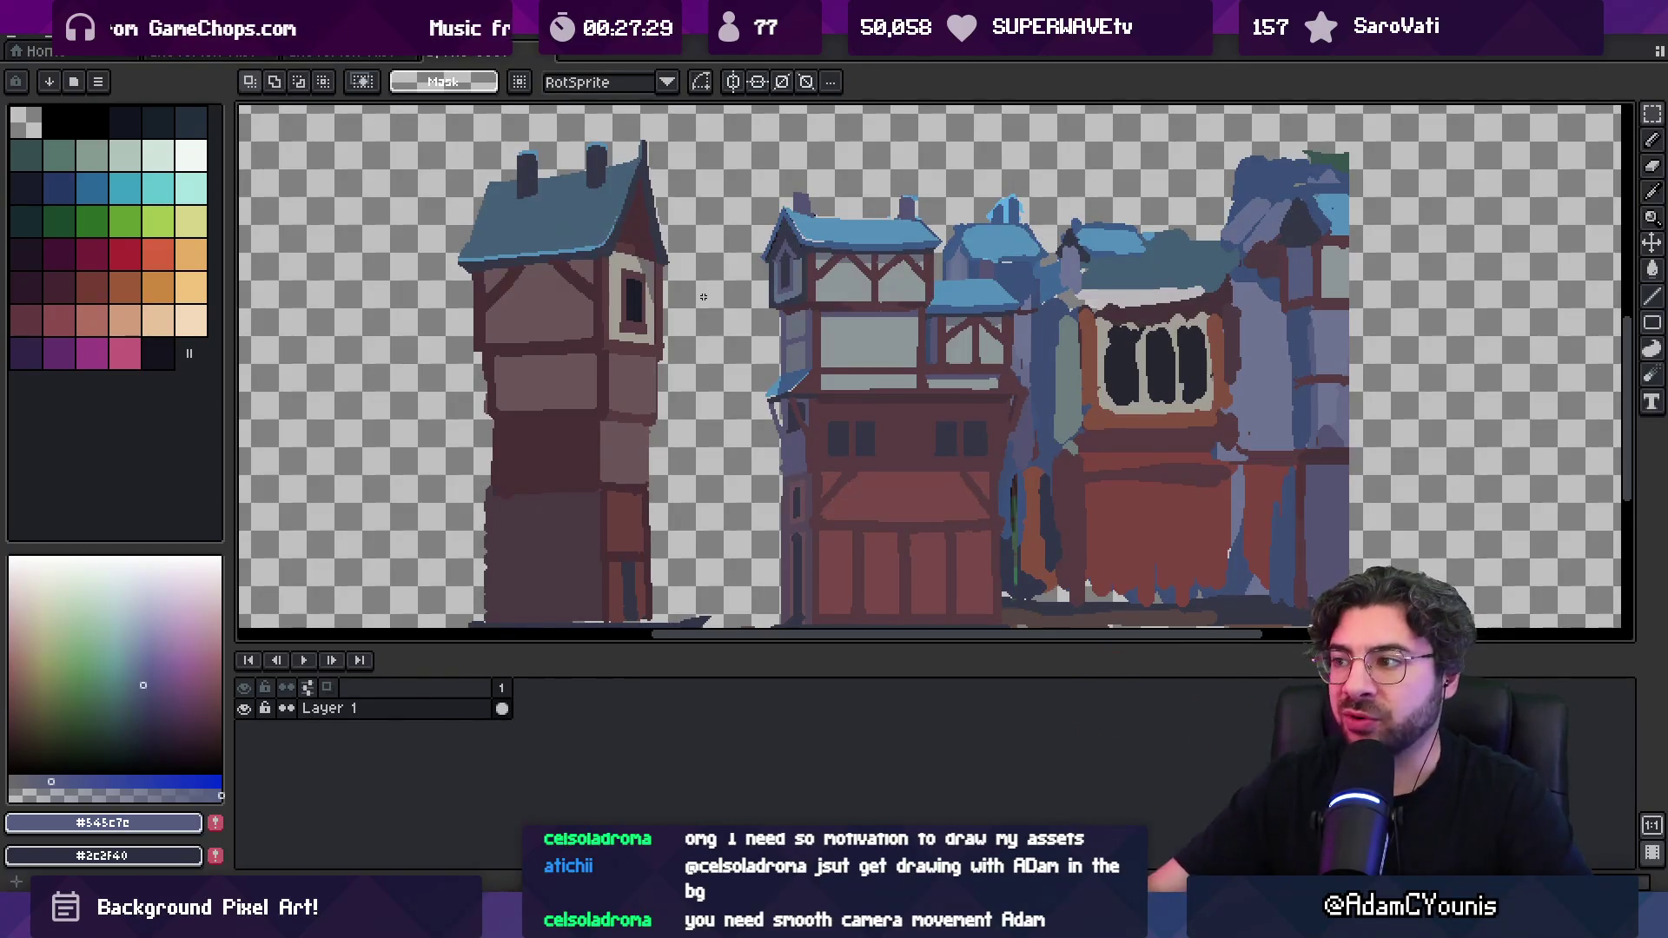
{"action": "scroll", "coordinate": [703, 298], "scroll_direction": "down", "scroll_amount": 2}
{"action": "scroll", "coordinate": [839, 348], "scroll_direction": "up", "scroll_amount": 2}
{"action": "mouse_move", "coordinate": [905, 261]}
{"action": "left_mouse_down"}
{"action": "mouse_move", "coordinate": [879, 246]}
{"action": "mouse_move", "coordinate": [876, 275]}
{"action": "mouse_move", "coordinate": [780, 244]}
{"action": "left_mouse_up"}
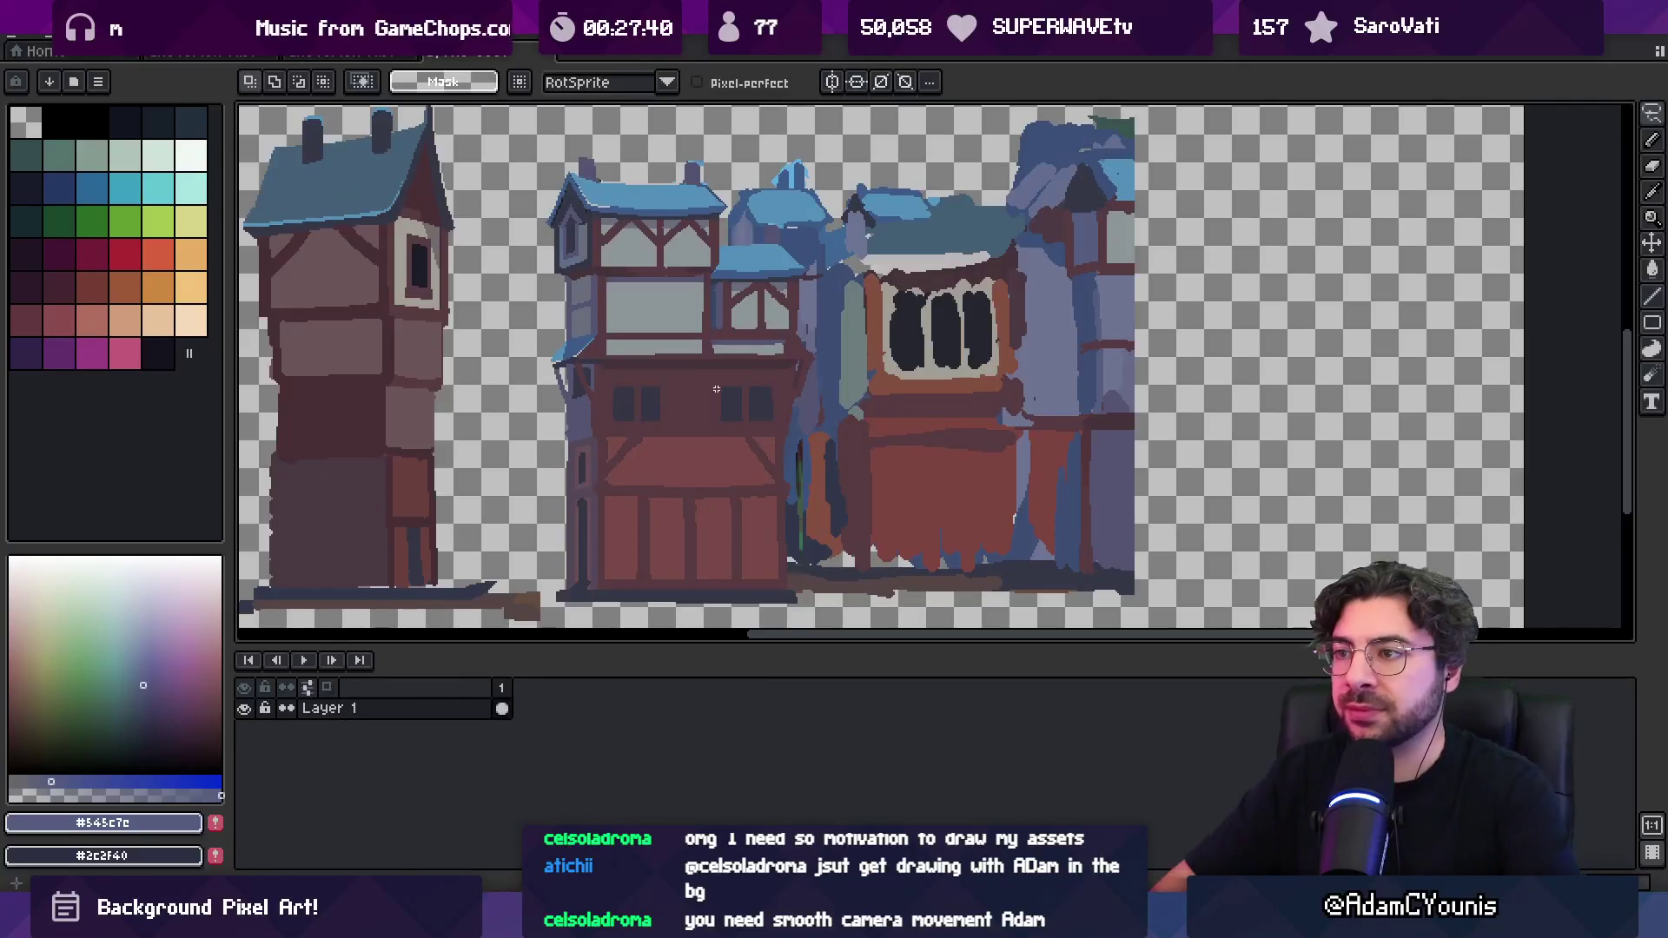
{"action": "left_click_drag", "start_coordinate": [577, 161], "coordinate": [607, 179]}
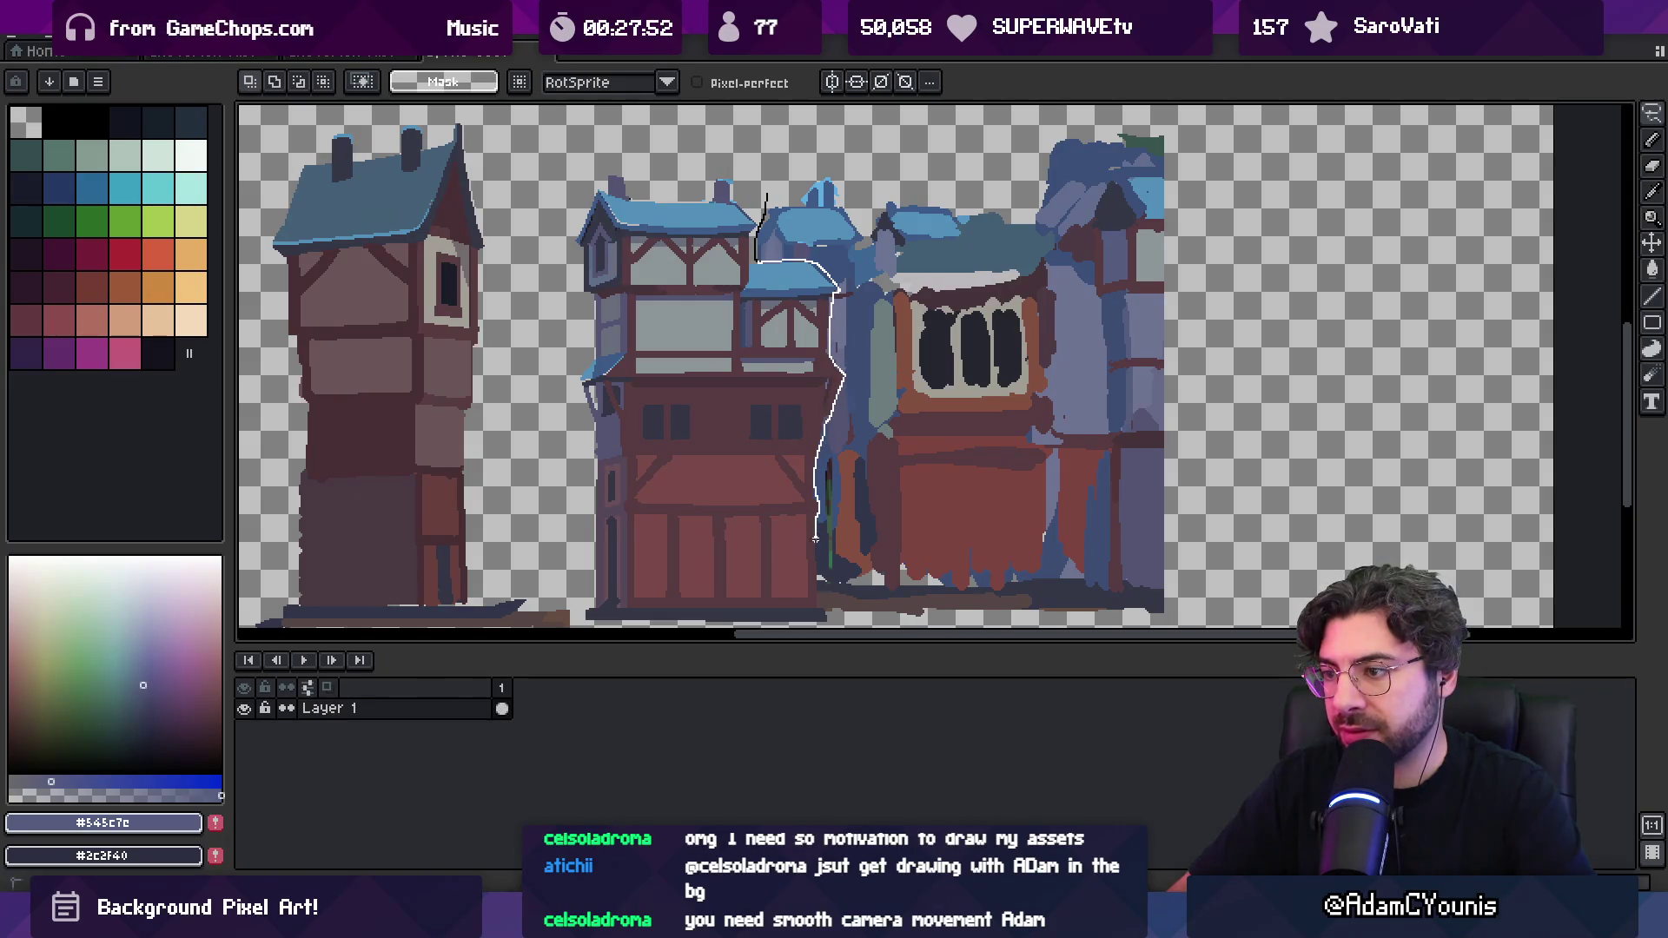
{"action": "mouse_move", "coordinate": [838, 617]}
{"action": "left_mouse_down"}
{"action": "mouse_move", "coordinate": [852, 365]}
{"action": "mouse_move", "coordinate": [1311, 157]}
{"action": "mouse_move", "coordinate": [897, 495]}
{"action": "mouse_move", "coordinate": [900, 317]}
{"action": "left_mouse_up"}
{"action": "scroll", "coordinate": [900, 317], "scroll_direction": "down", "scroll_amount": 1}
Cut the right-hand buildings onto a new Layer 2 placed beneath Layer 1
{"action": "key", "text": "Delete"}
{"action": "scroll", "coordinate": [900, 346], "scroll_direction": "down", "scroll_amount": 2}
{"action": "key", "text": "shift+n"}
{"action": "key", "text": "ctrl+v"}
{"action": "left_click_drag", "start_coordinate": [483, 716], "coordinate": [434, 736]}
{"action": "left_click", "coordinate": [246, 709]}
{"action": "left_click", "coordinate": [246, 710]}
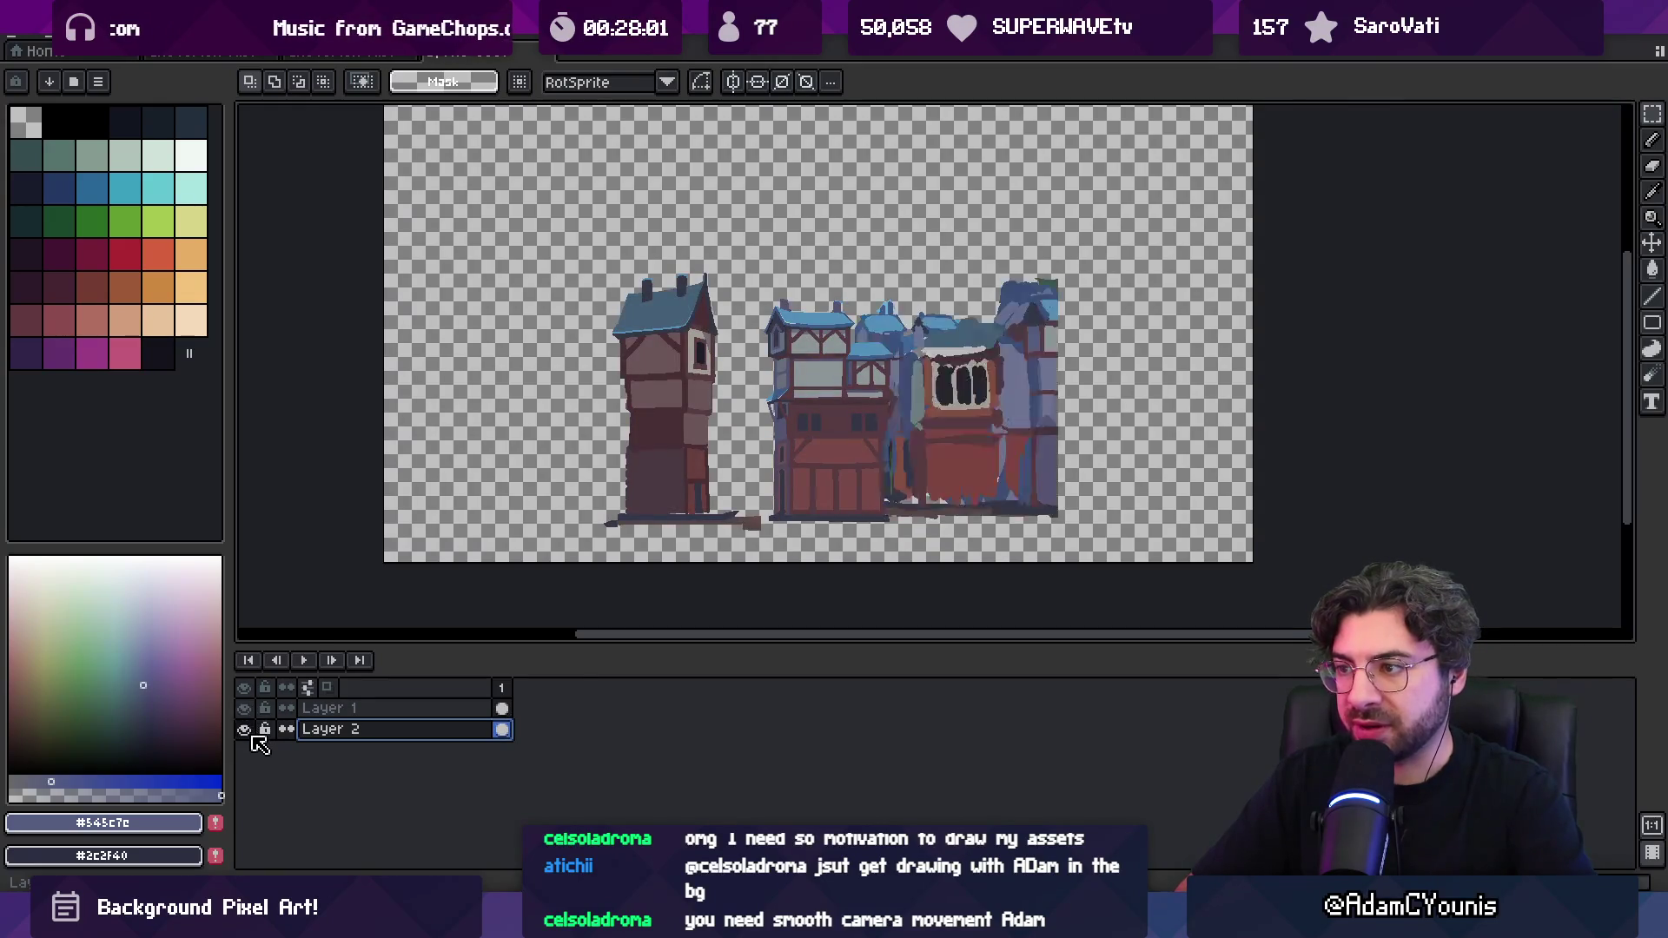
{"action": "key", "text": "v"}
{"action": "scroll", "coordinate": [866, 430], "scroll_direction": "up", "scroll_amount": 2}
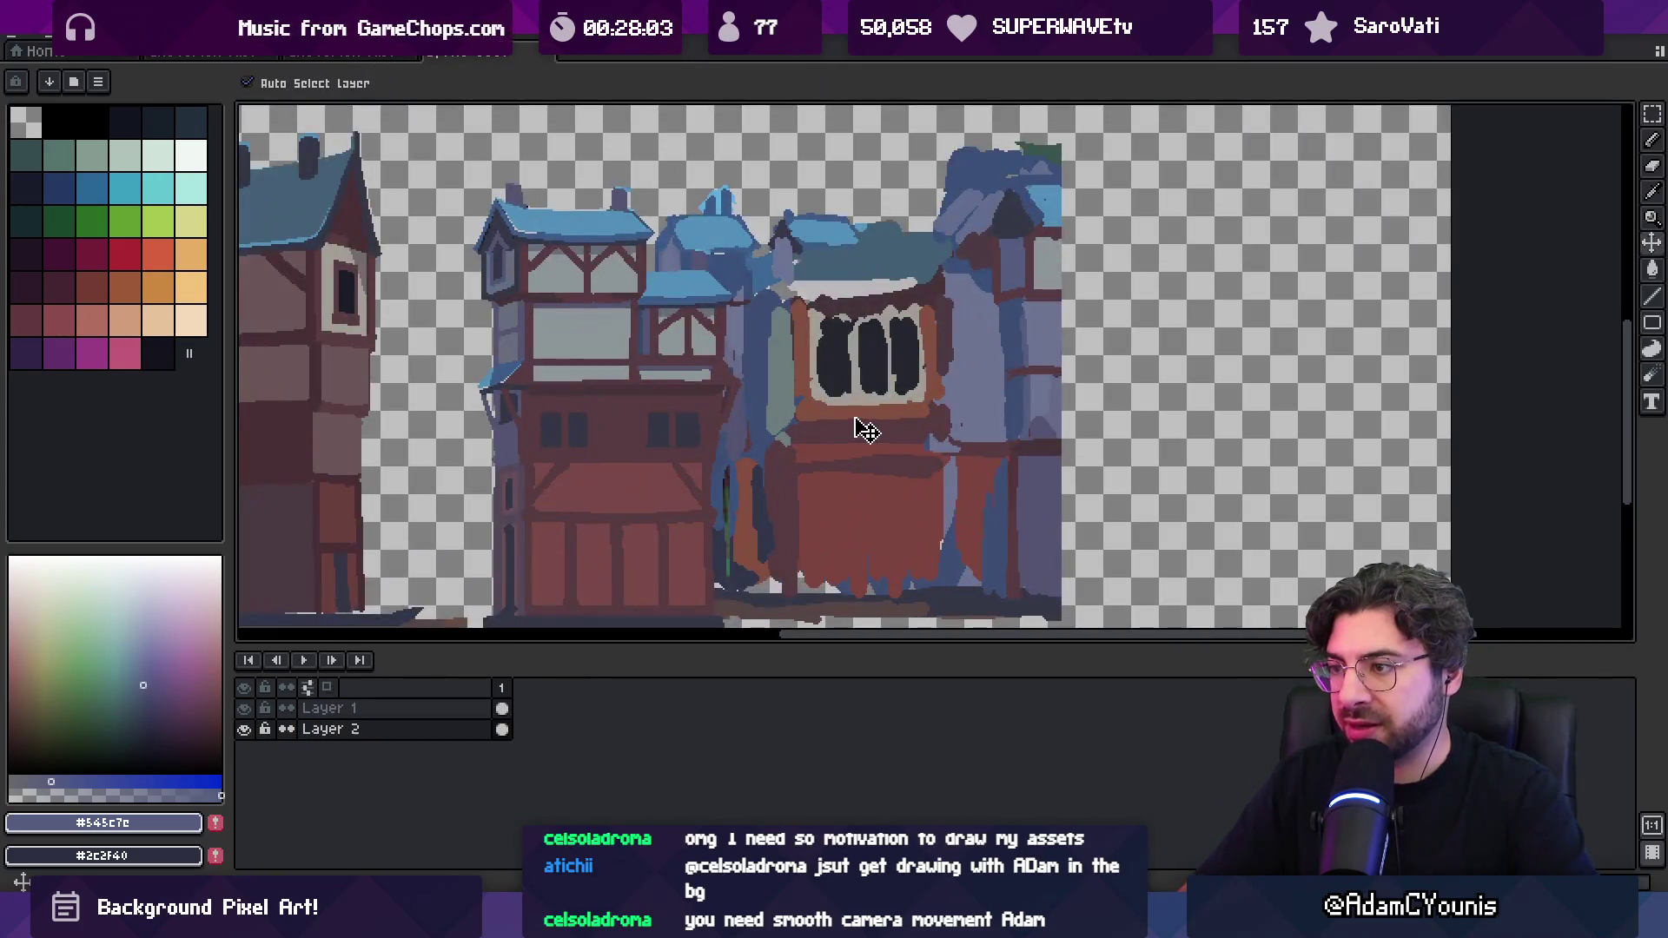
Move the dark-windowed building from Layer 2 onto Layer 1 beside the middle house
{"action": "key", "text": "m"}
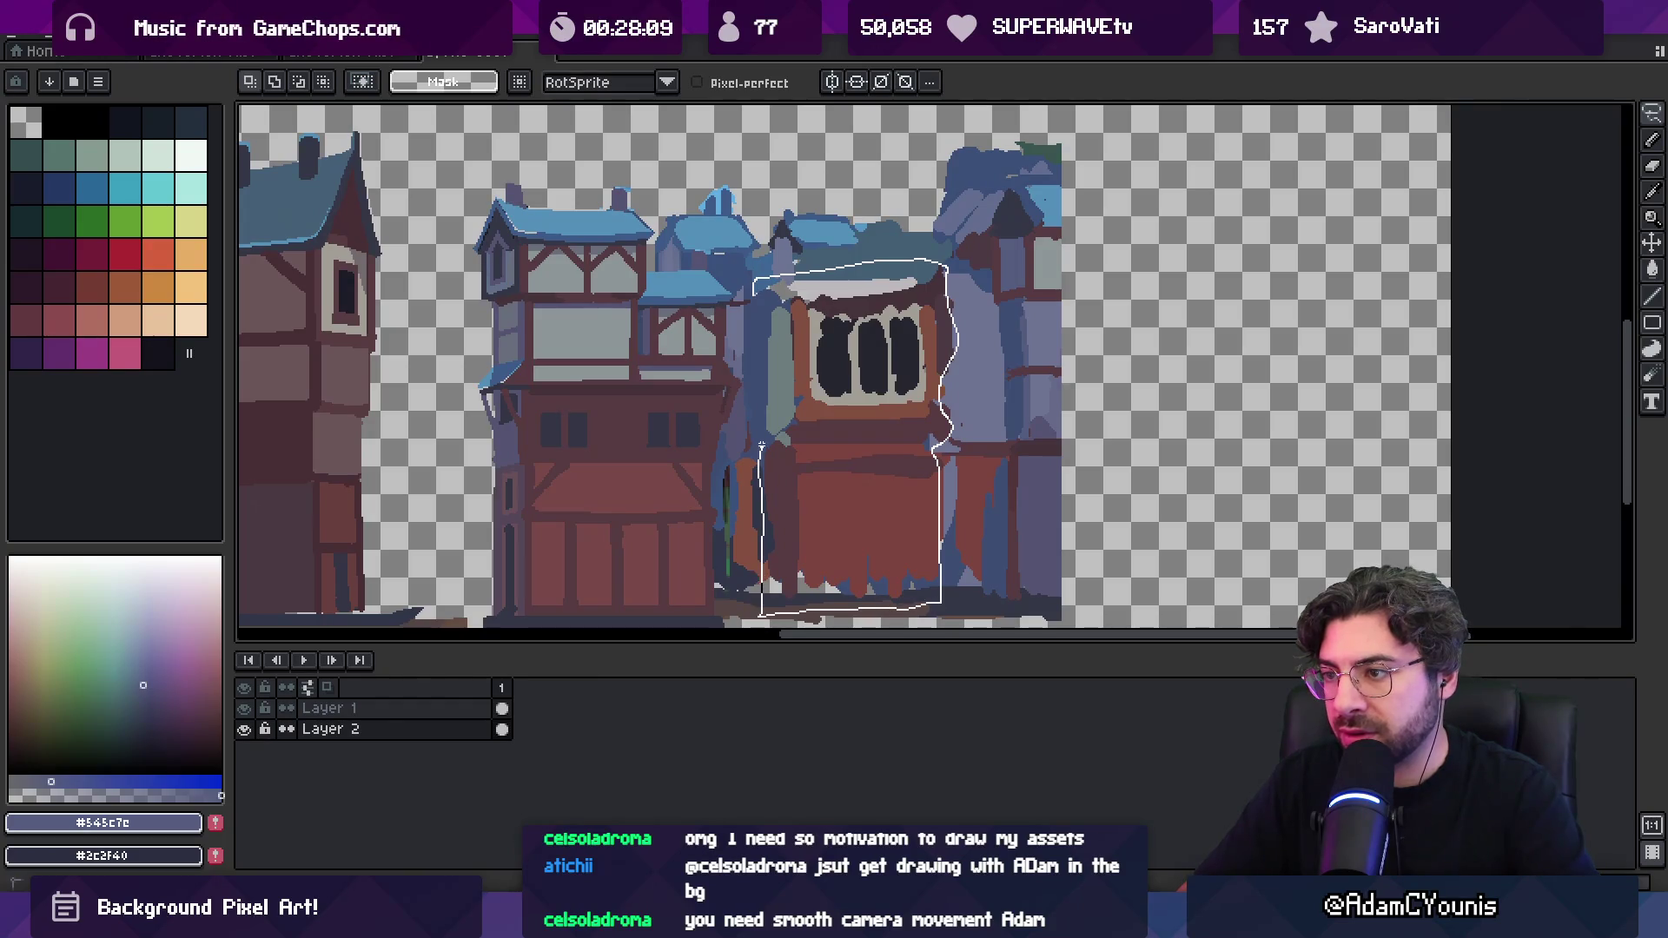
{"action": "left_click_drag", "start_coordinate": [751, 382], "coordinate": [753, 315]}
{"action": "key", "text": "Delete"}
{"action": "key", "text": "z"}
{"action": "scroll", "coordinate": [812, 355], "scroll_direction": "down", "scroll_amount": 2}
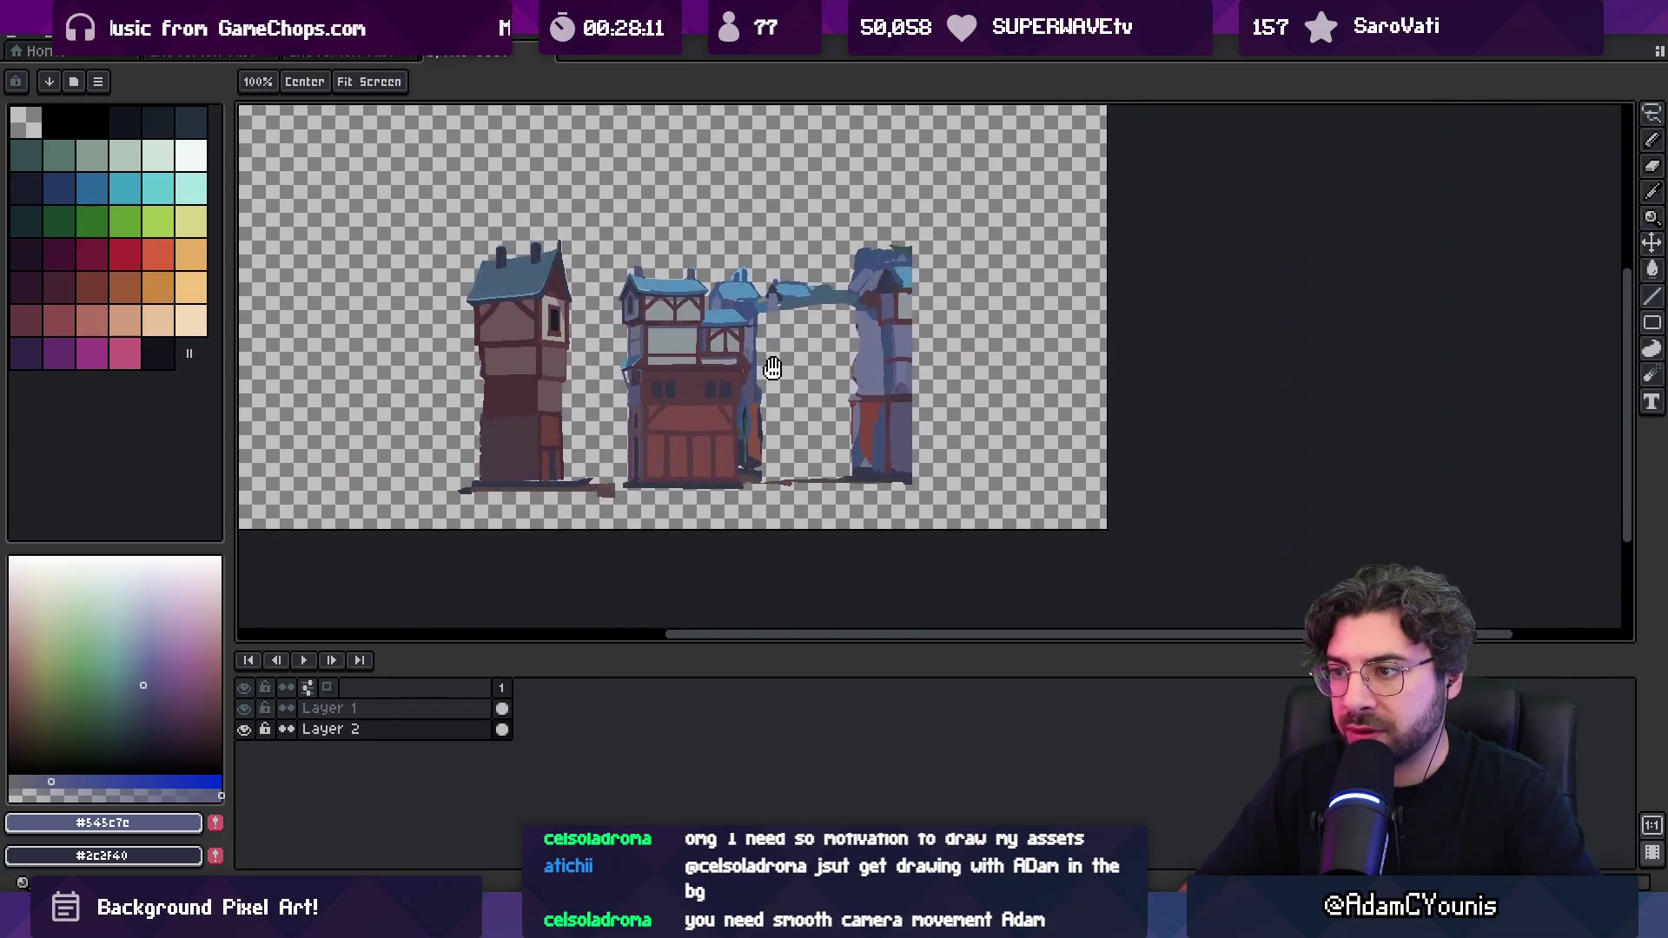
{"action": "scroll", "coordinate": [812, 354], "scroll_direction": "up", "scroll_amount": 2}
{"action": "key", "text": "ctrl+v"}
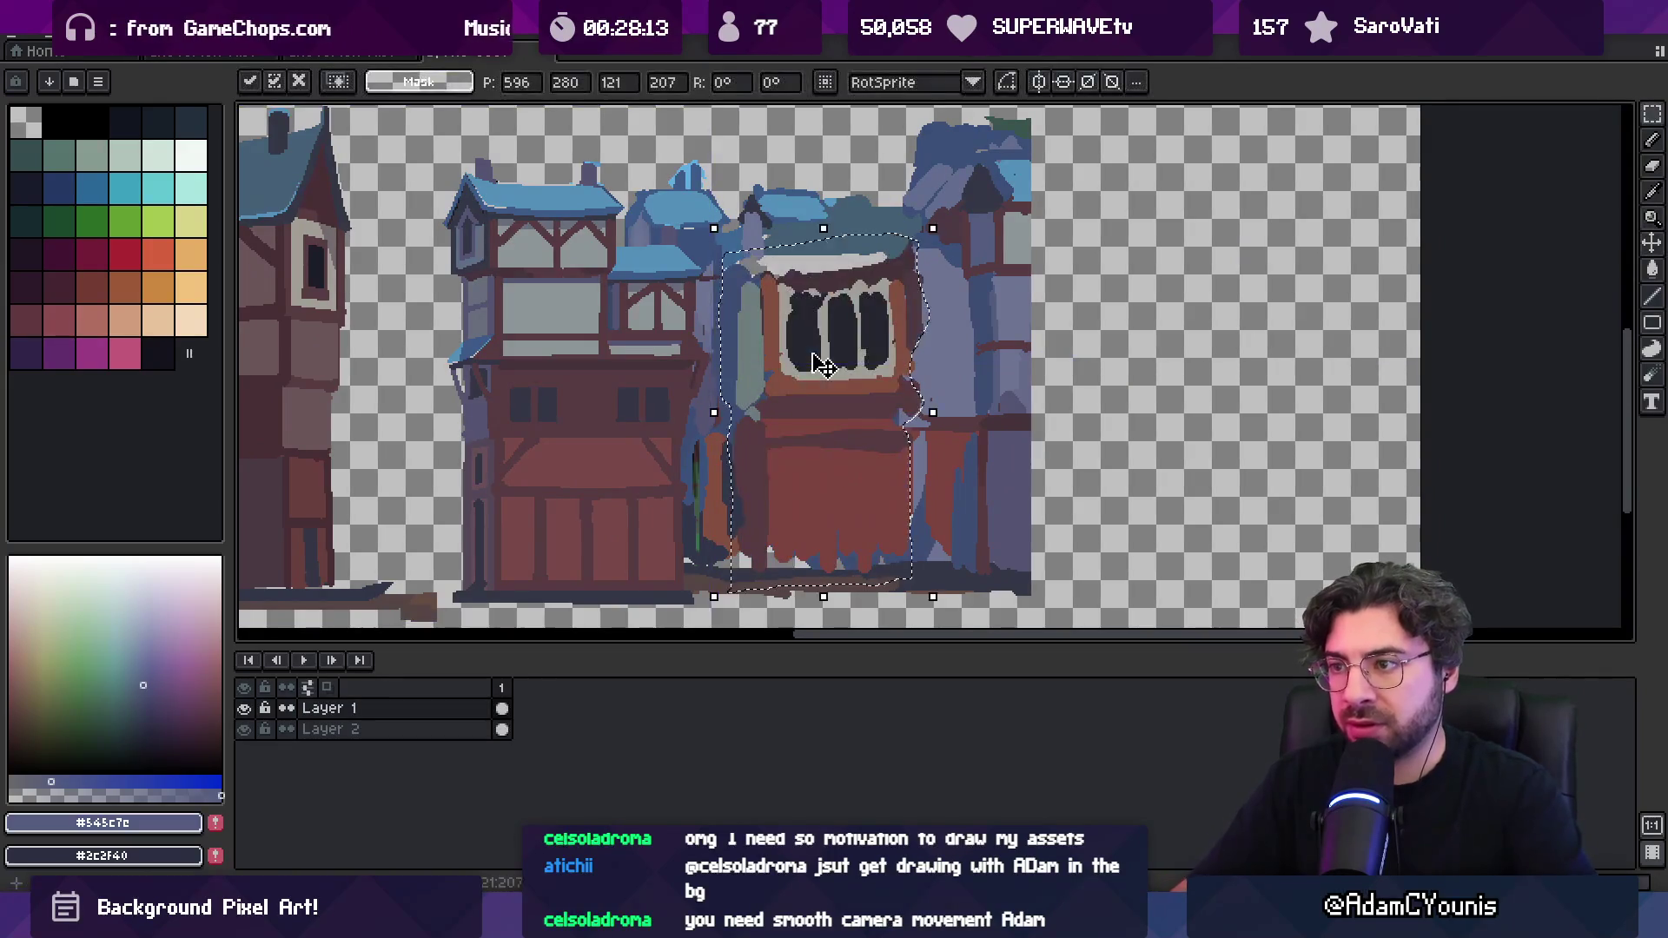
{"action": "left_click_drag", "start_coordinate": [800, 361], "coordinate": [862, 328]}
{"action": "scroll", "coordinate": [856, 348], "scroll_direction": "down", "scroll_amount": 3}
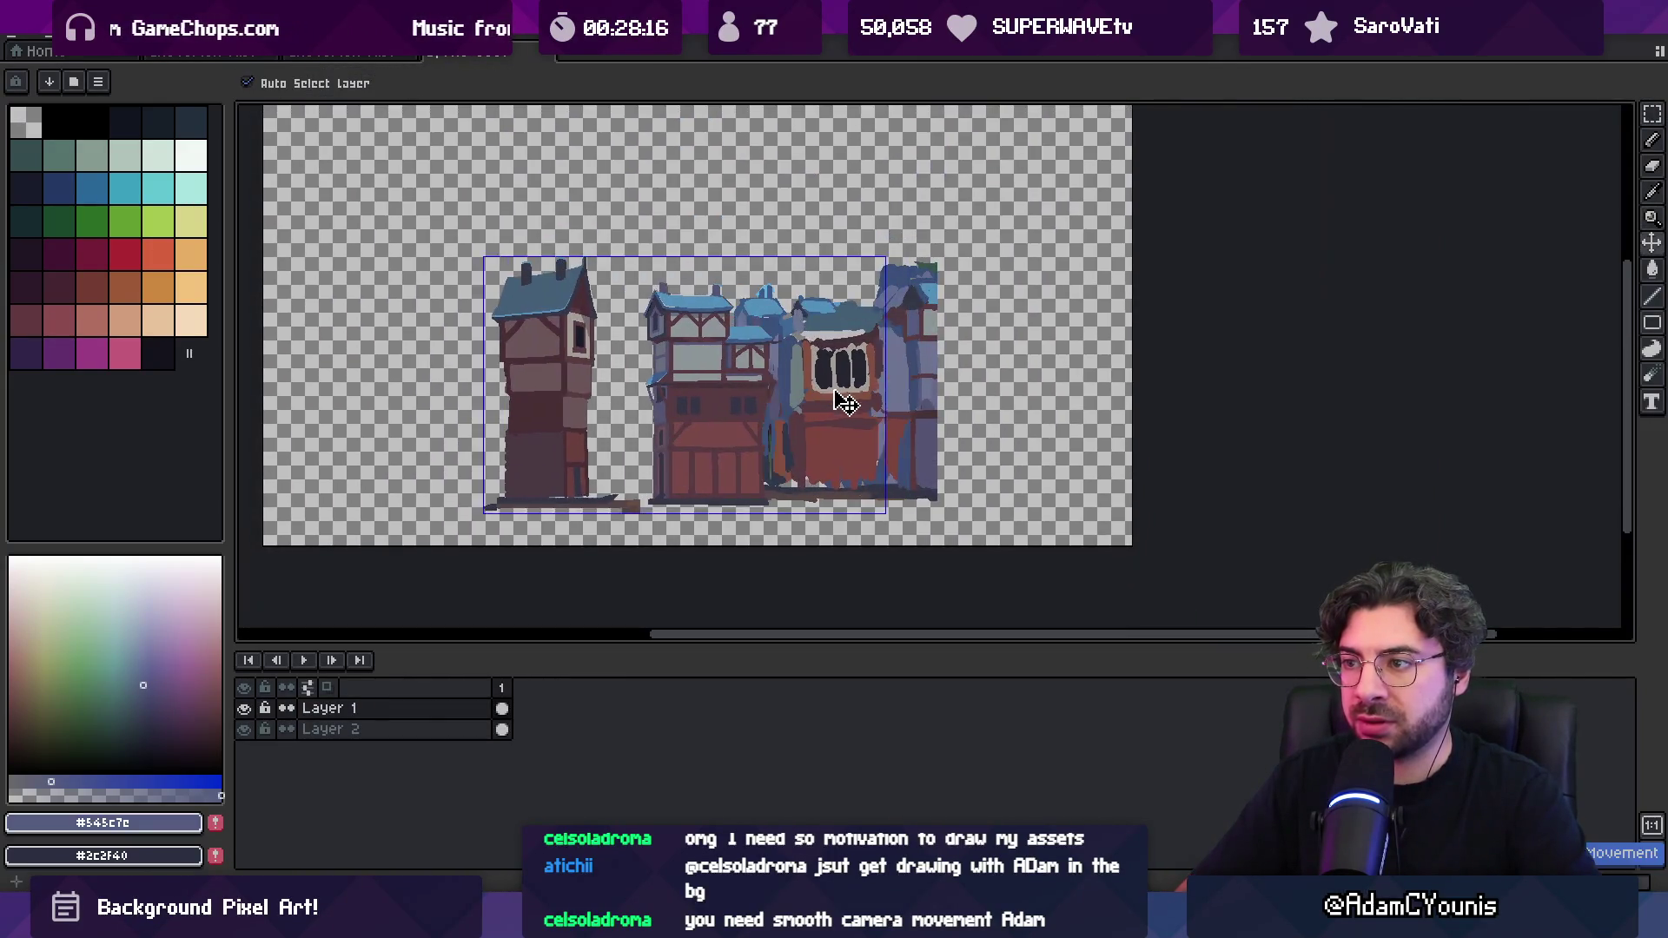
{"action": "scroll", "coordinate": [845, 402], "scroll_direction": "up", "scroll_amount": 2}
Drop the selection and hide the background buildings on Layer 2
{"action": "key", "text": "w"}
{"action": "left_click", "coordinate": [793, 365]}
{"action": "key", "text": "v"}
{"action": "left_click", "coordinate": [793, 261]}
{"action": "left_click", "coordinate": [866, 365]}
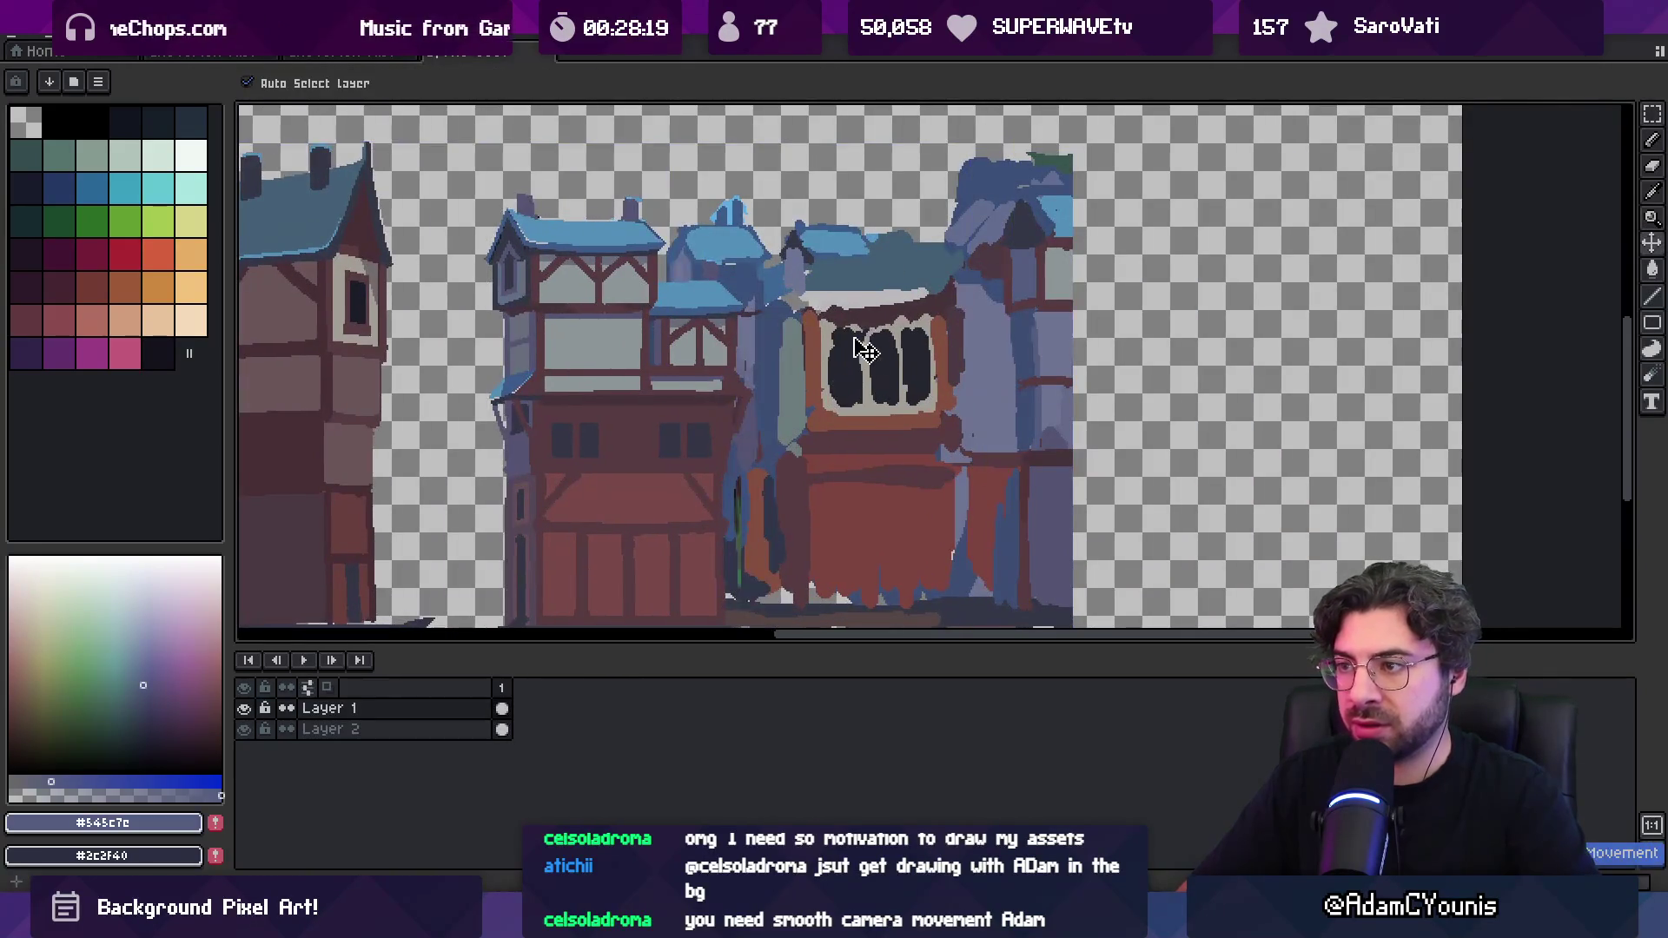
{"action": "key", "text": "w"}
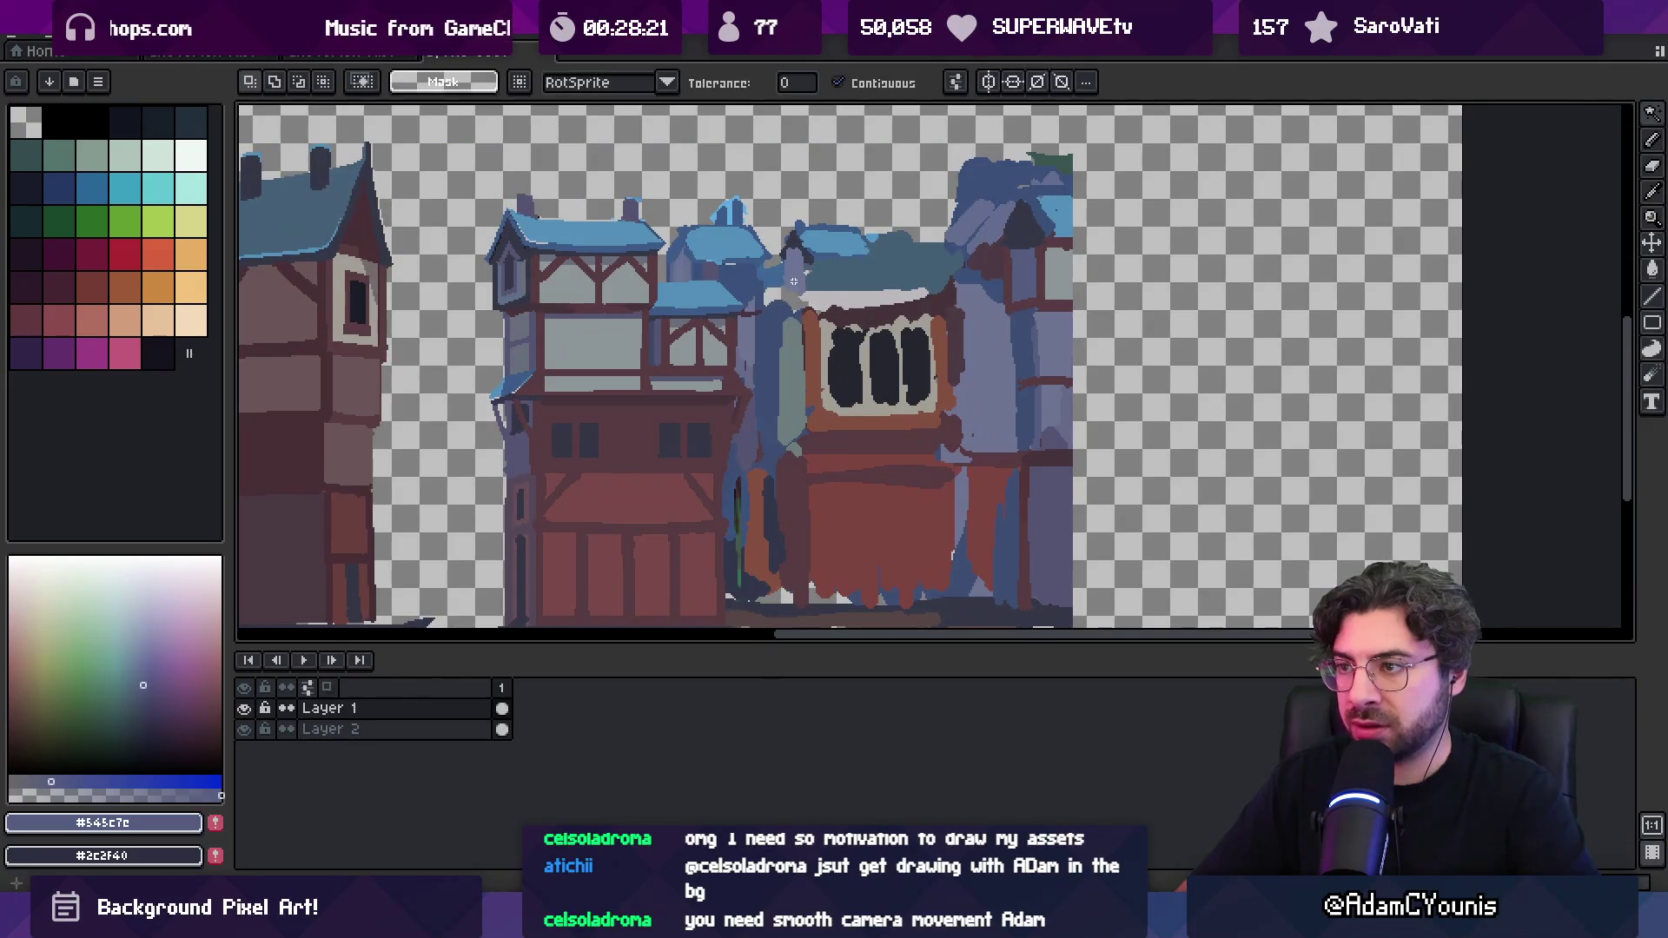
{"action": "key", "text": "v"}
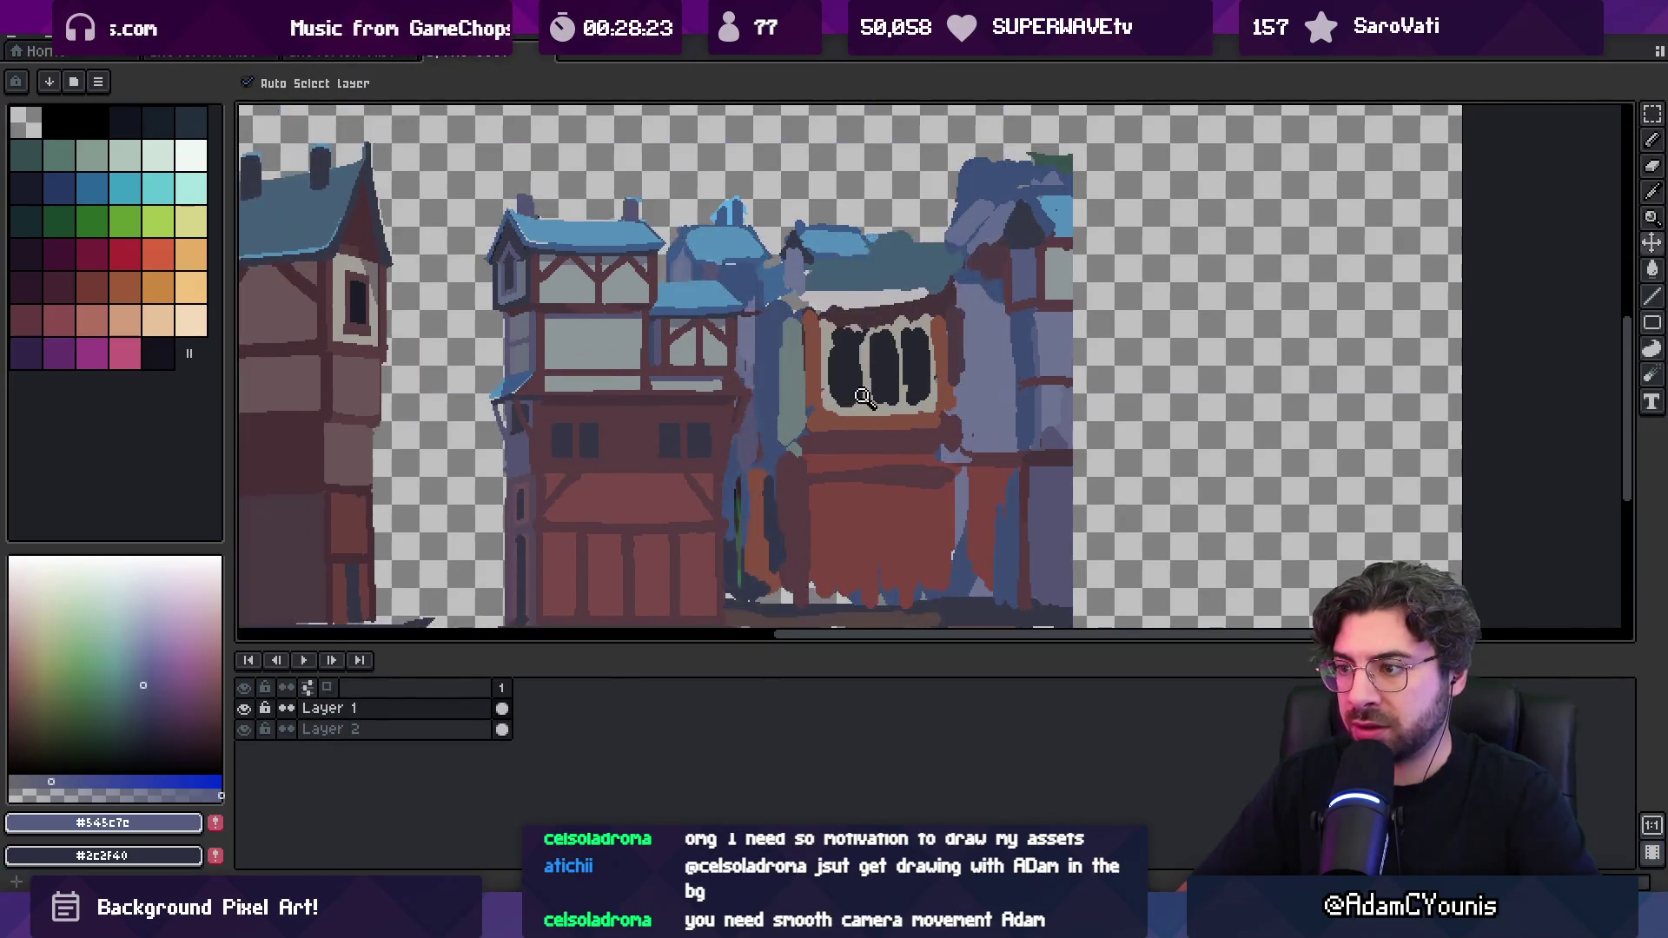
{"action": "scroll", "coordinate": [870, 406], "scroll_direction": "down", "scroll_amount": 3}
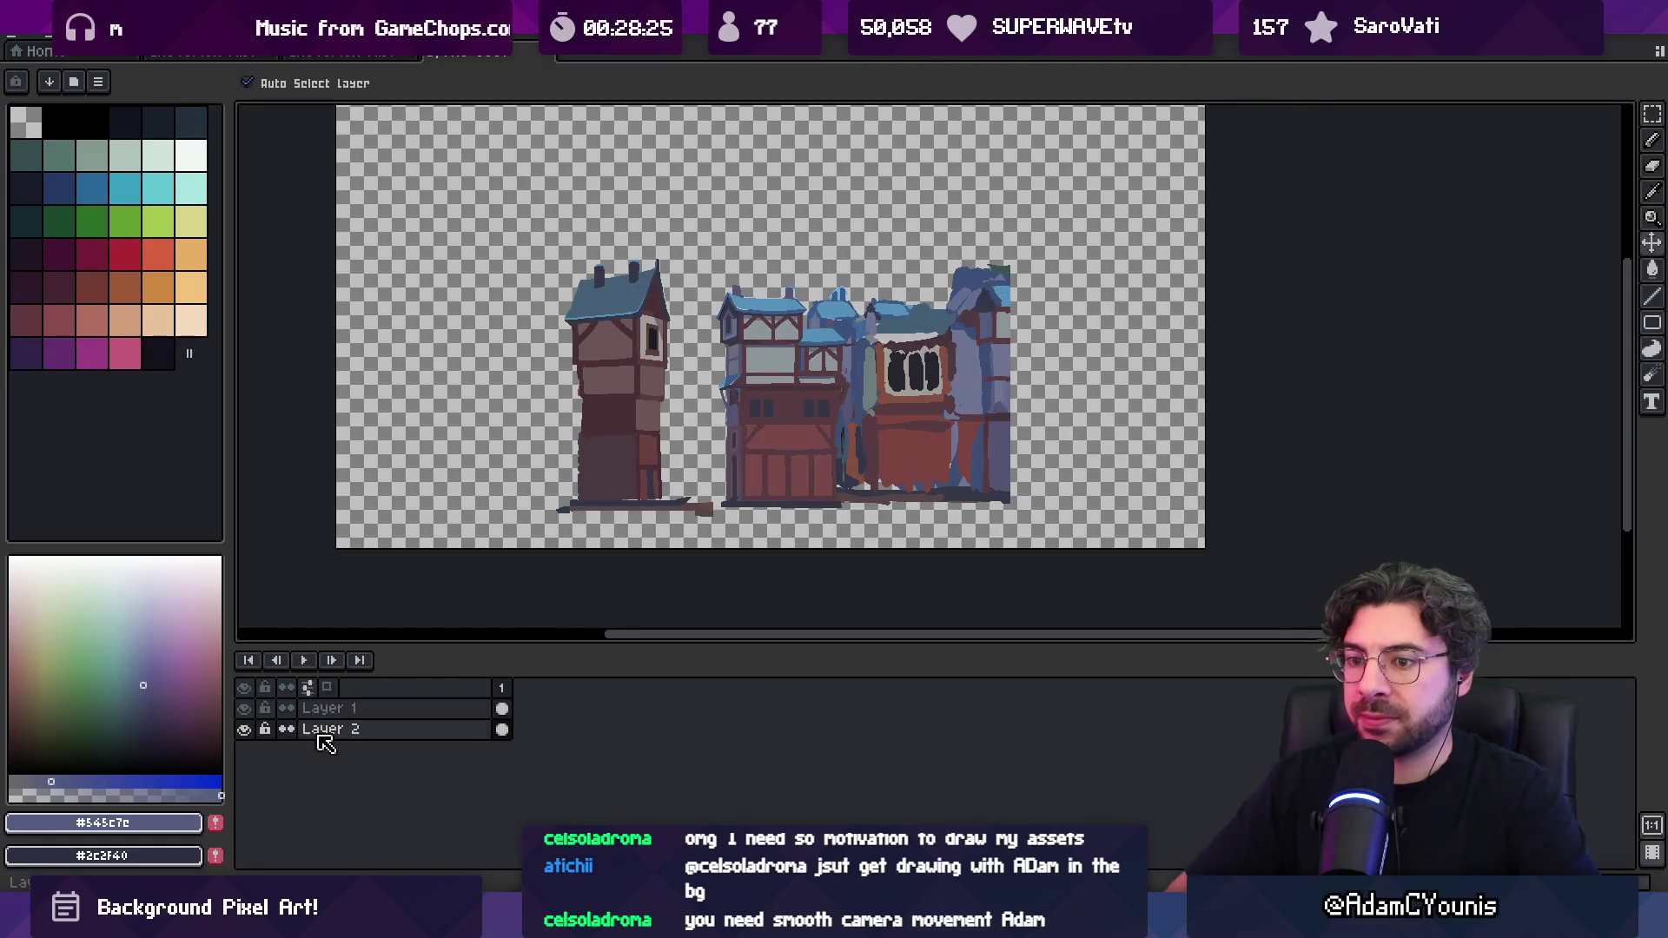
{"action": "left_click", "coordinate": [334, 729]}
{"action": "left_click", "coordinate": [244, 729]}
Nudge the third building on Layer 1 down
{"action": "scroll", "coordinate": [779, 393], "scroll_direction": "right", "scroll_amount": 2}
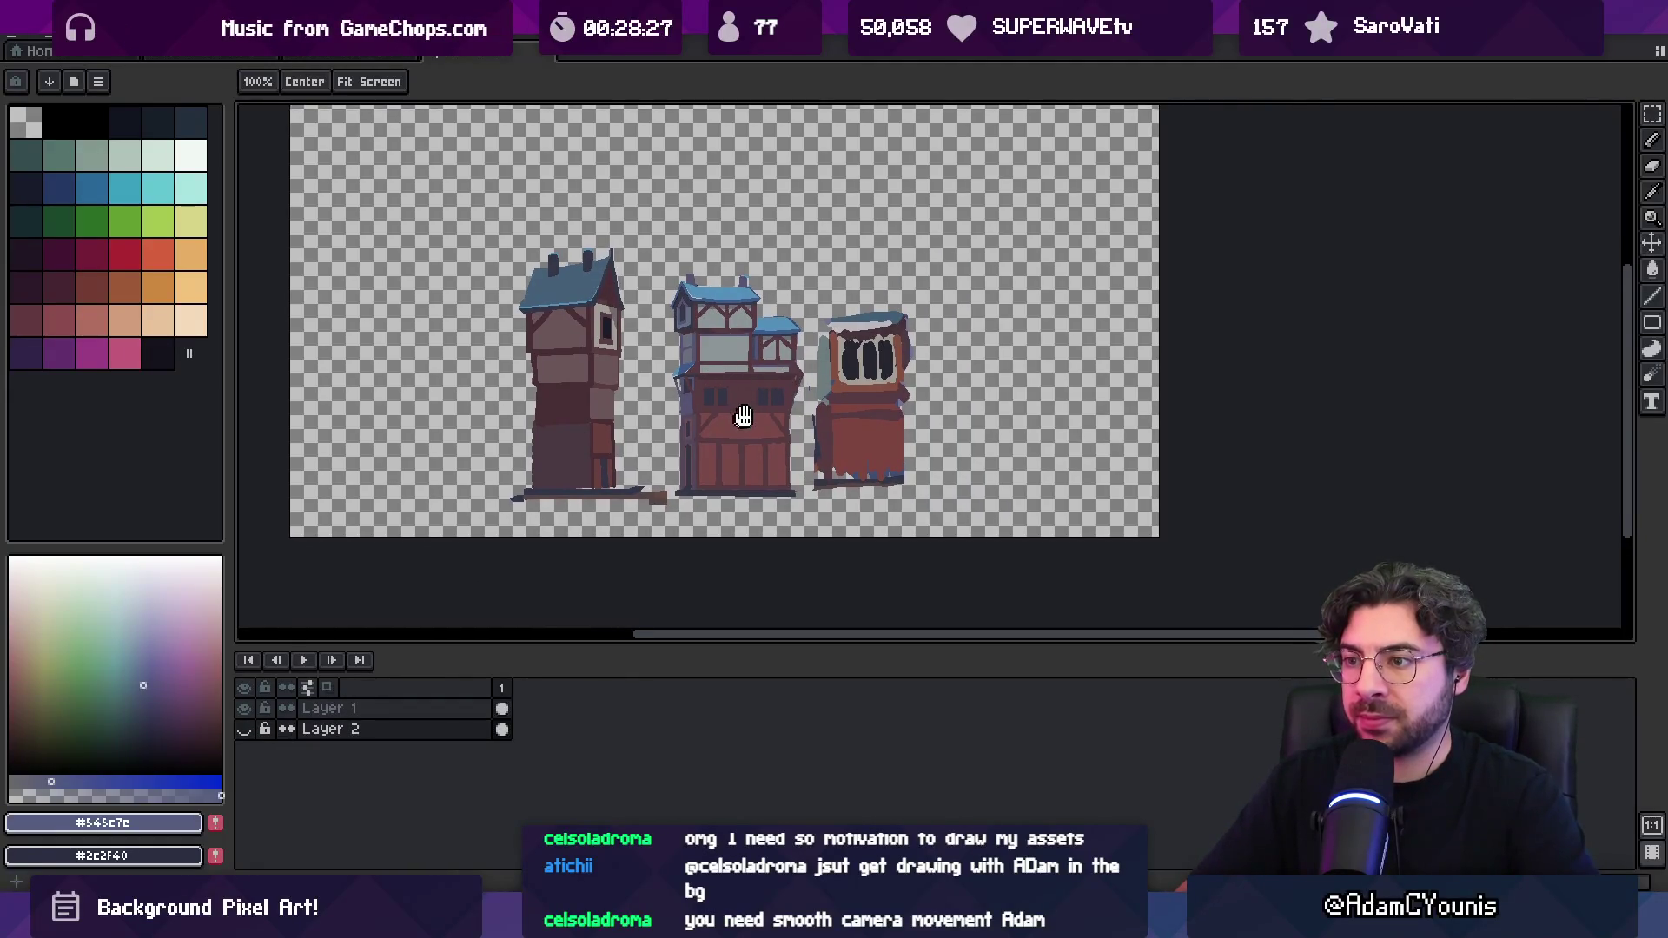
{"action": "left_click", "coordinate": [838, 346]}
{"action": "key", "text": "m"}
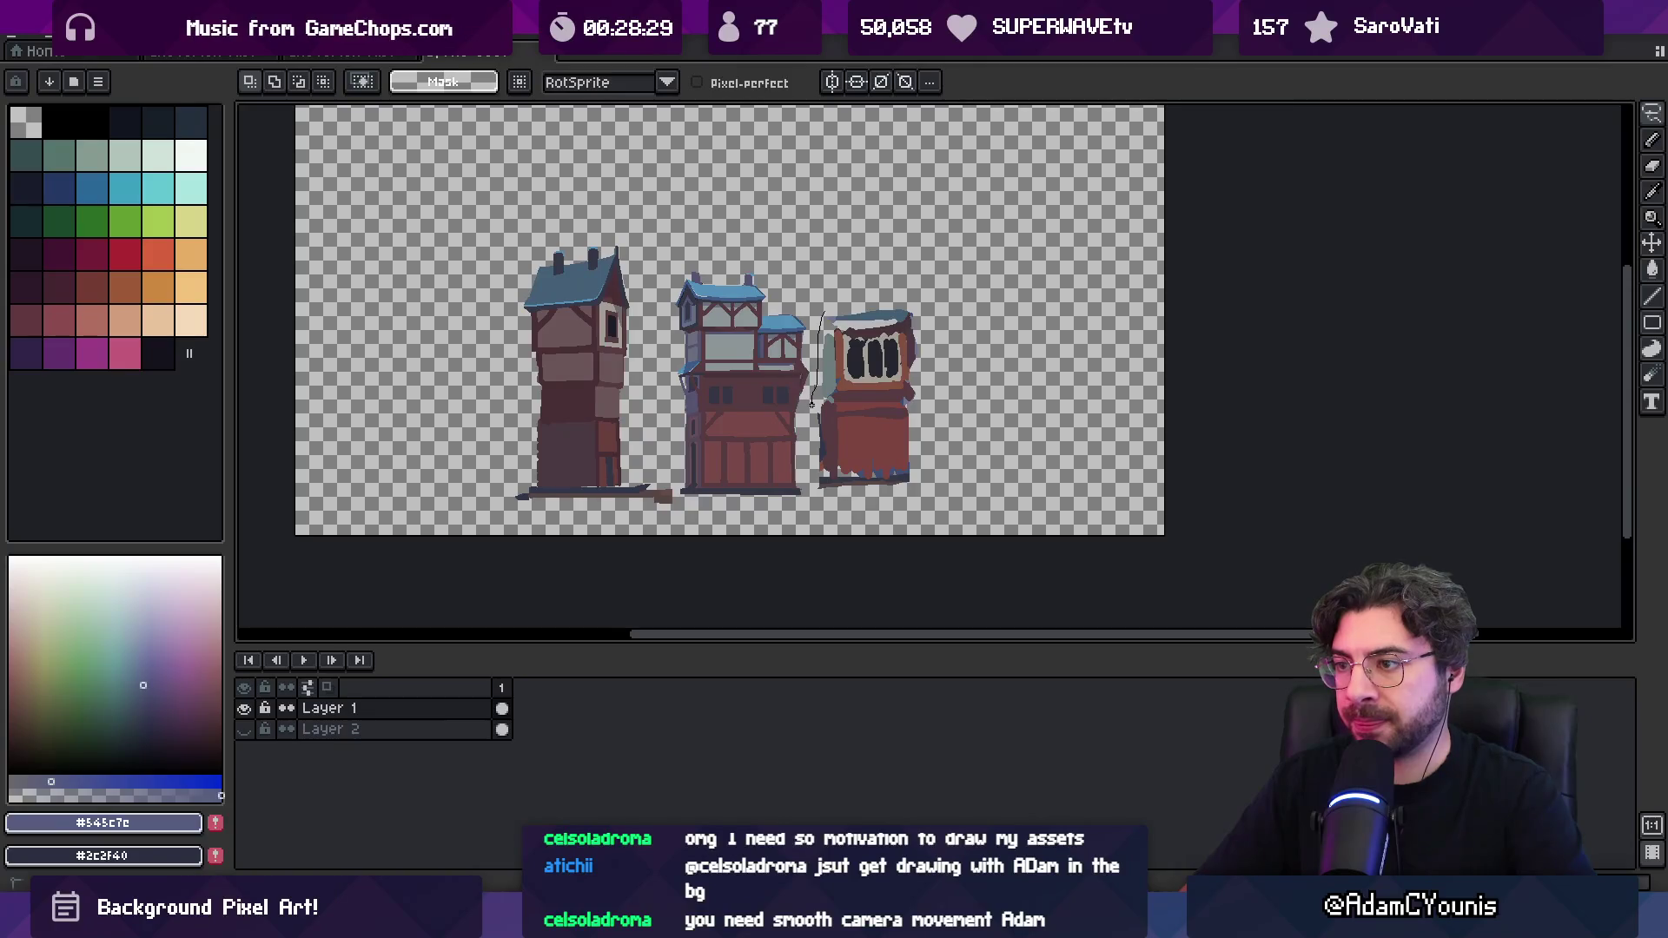
{"action": "left_click_drag", "start_coordinate": [886, 515], "coordinate": [886, 515]}
{"action": "key", "text": "Down"}
{"action": "key", "text": "Down"}
{"action": "key", "text": "Down"}
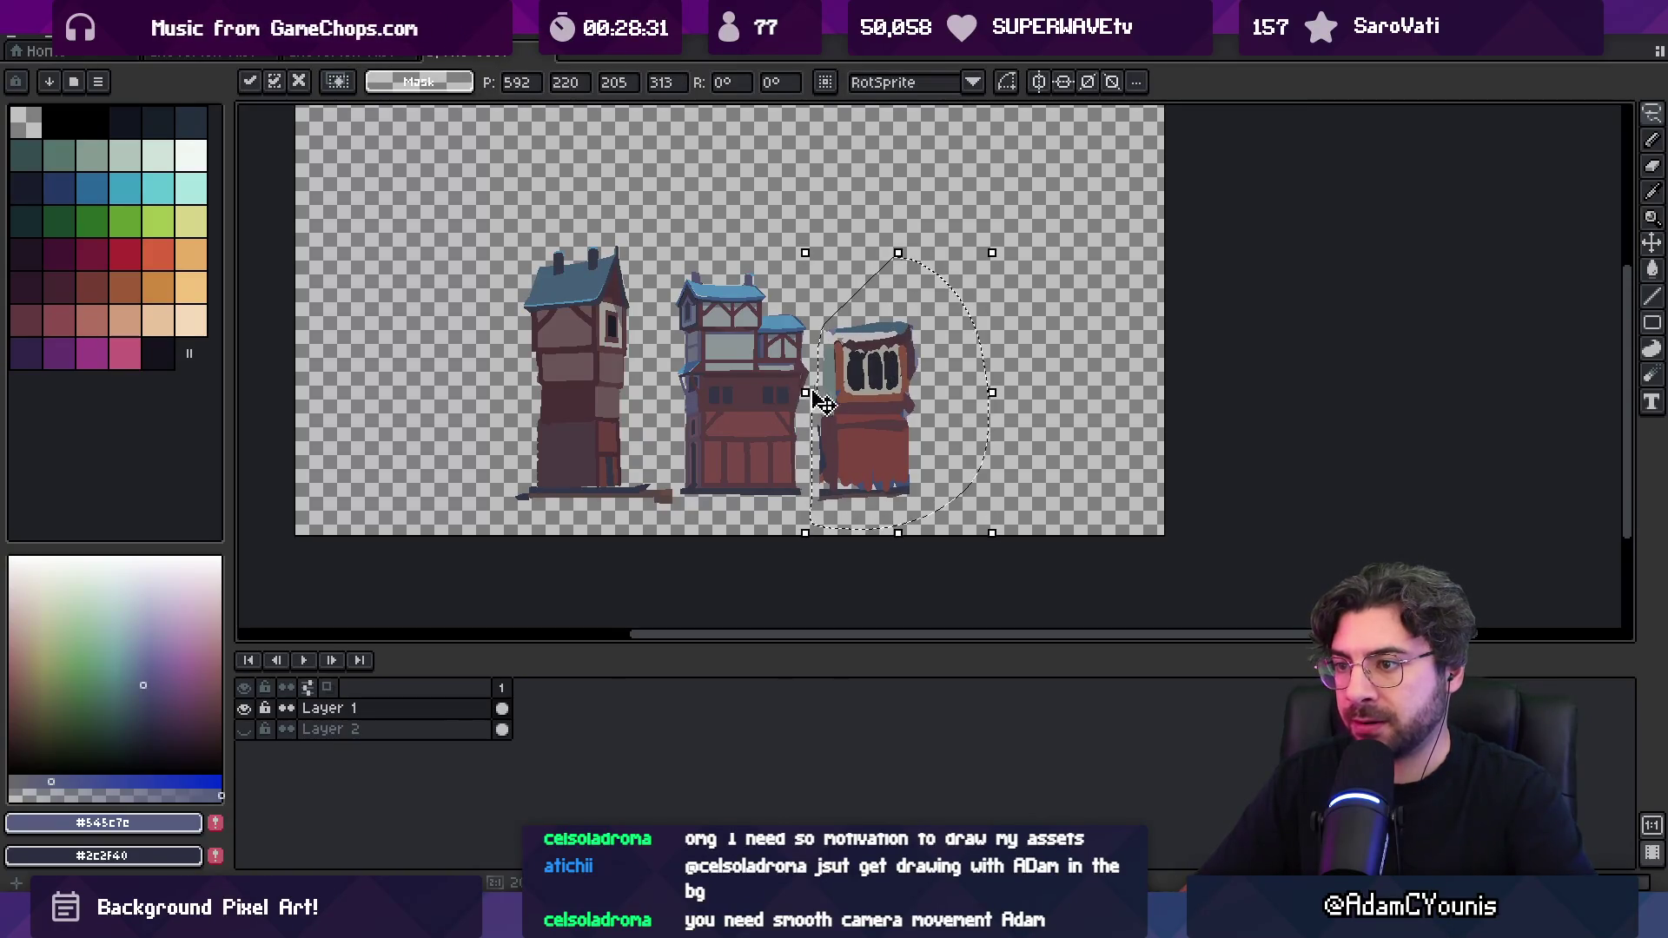
{"action": "key", "text": "Return"}
{"action": "scroll", "coordinate": [663, 502], "scroll_direction": "up", "scroll_amount": 4}
Delete the brown ground plank under the tower and the small dark wedge
{"action": "key", "text": "w"}
{"action": "left_click", "coordinate": [877, 415]}
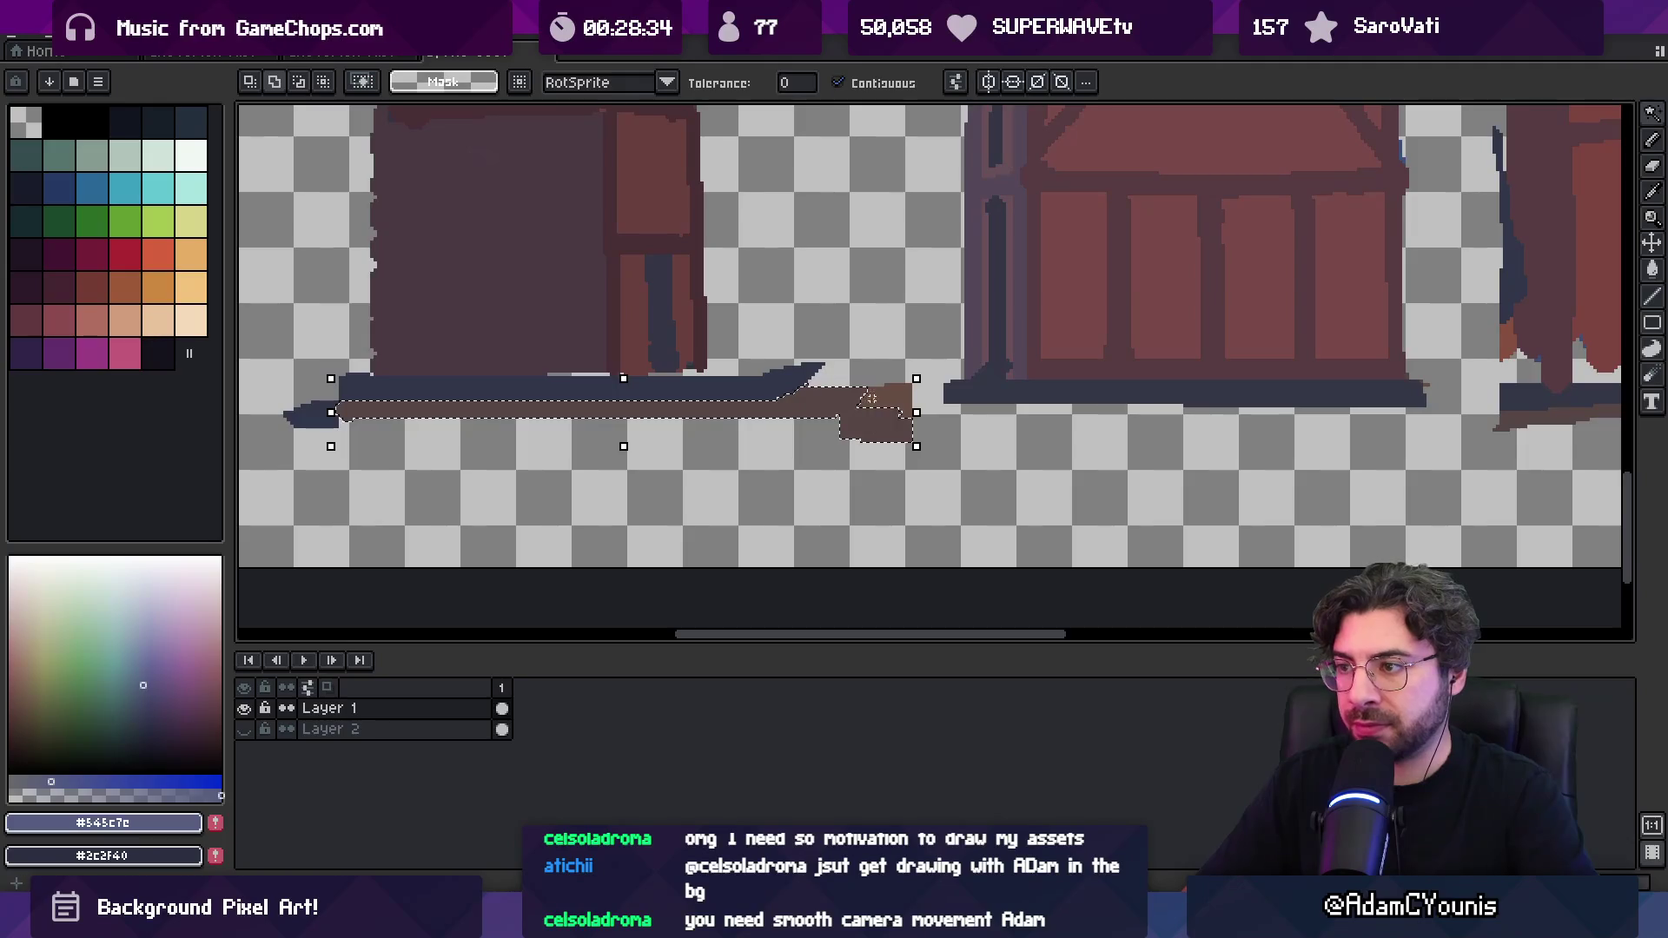
{"action": "key", "text": "Delete"}
{"action": "left_click", "coordinate": [312, 420]}
{"action": "key", "text": "Delete"}
{"action": "key", "text": "p"}
{"action": "scroll", "coordinate": [667, 534], "scroll_direction": "down", "scroll_amount": 4}
{"action": "key", "text": "z"}
{"action": "scroll", "coordinate": [667, 534], "scroll_direction": "down", "scroll_amount": 3}
{"action": "scroll", "coordinate": [699, 341], "scroll_direction": "up", "scroll_amount": 4}
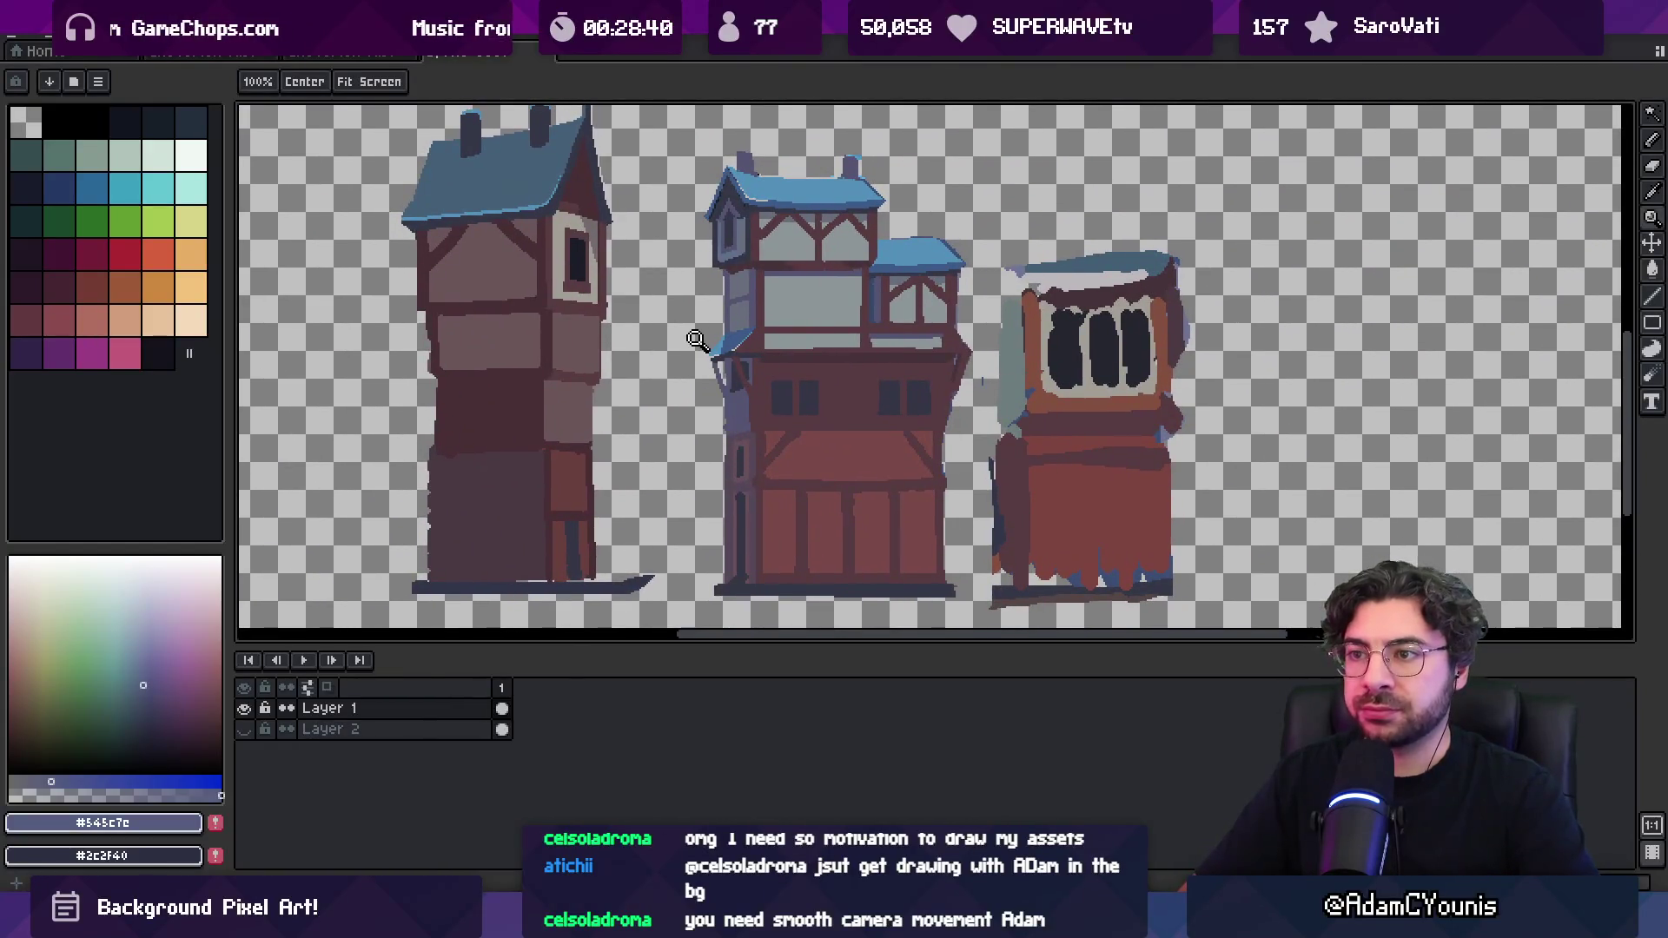
Fill the tower's side wall panel with blue-grey
{"action": "key", "text": "m"}
{"action": "key", "text": "w"}
{"action": "left_click", "coordinate": [581, 349]}
{"action": "left_click", "coordinate": [719, 300], "text": "alt"}
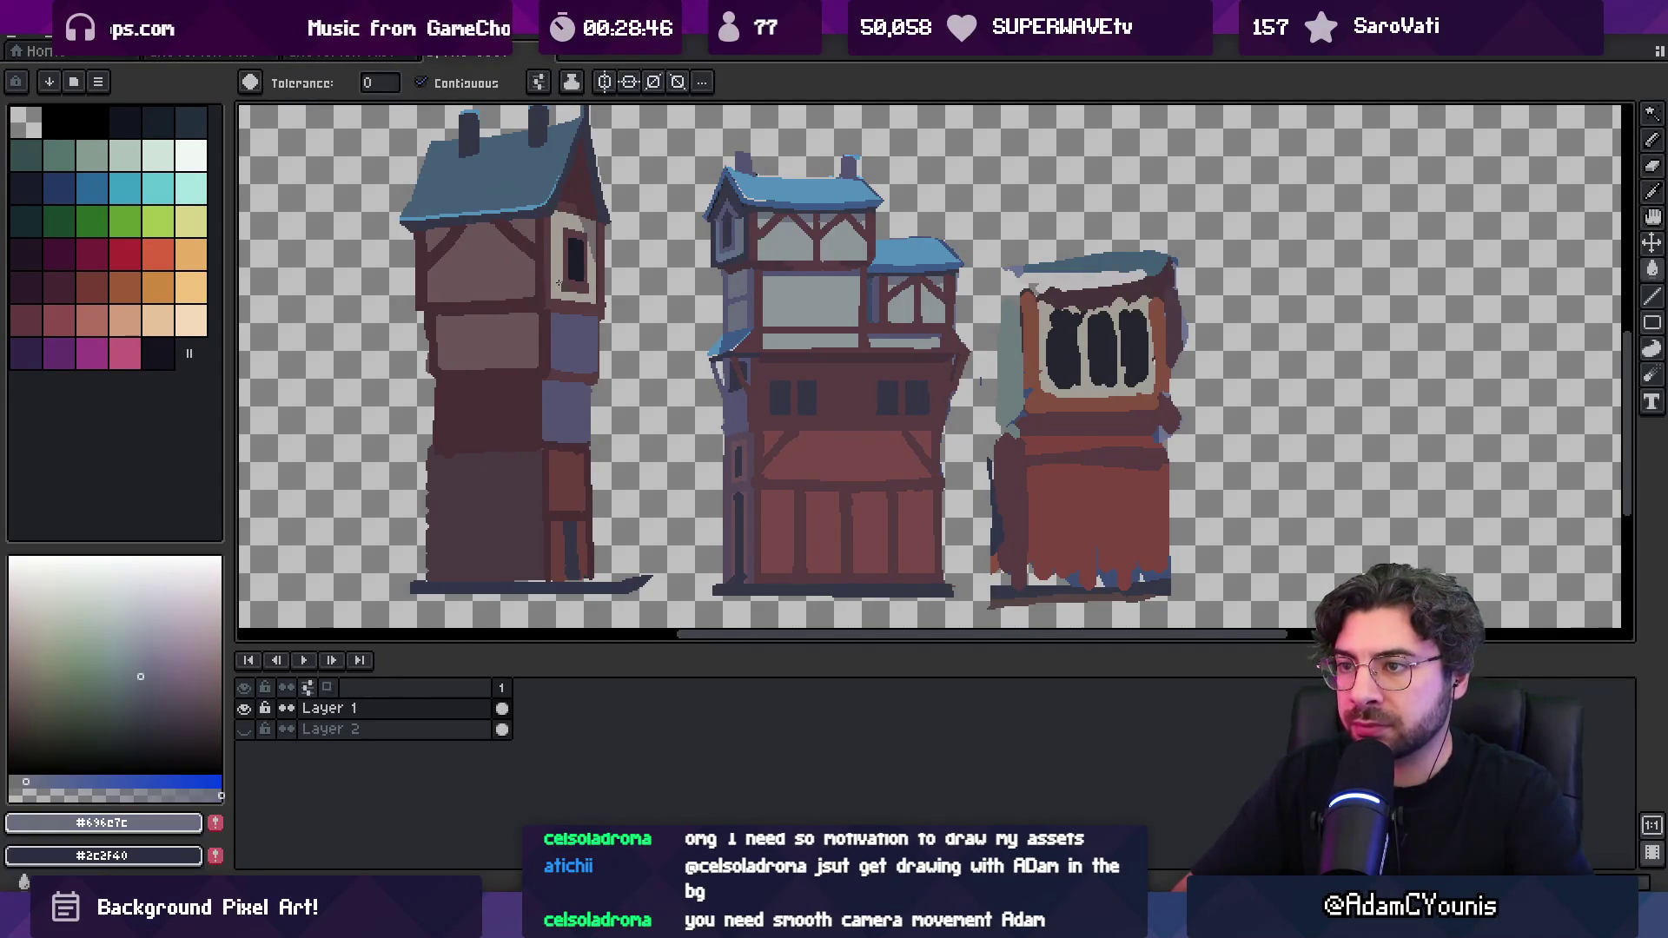
{"action": "key", "text": "i"}
{"action": "scroll", "coordinate": [574, 243], "scroll_direction": "up", "scroll_amount": 2}
{"action": "key", "text": "b"}
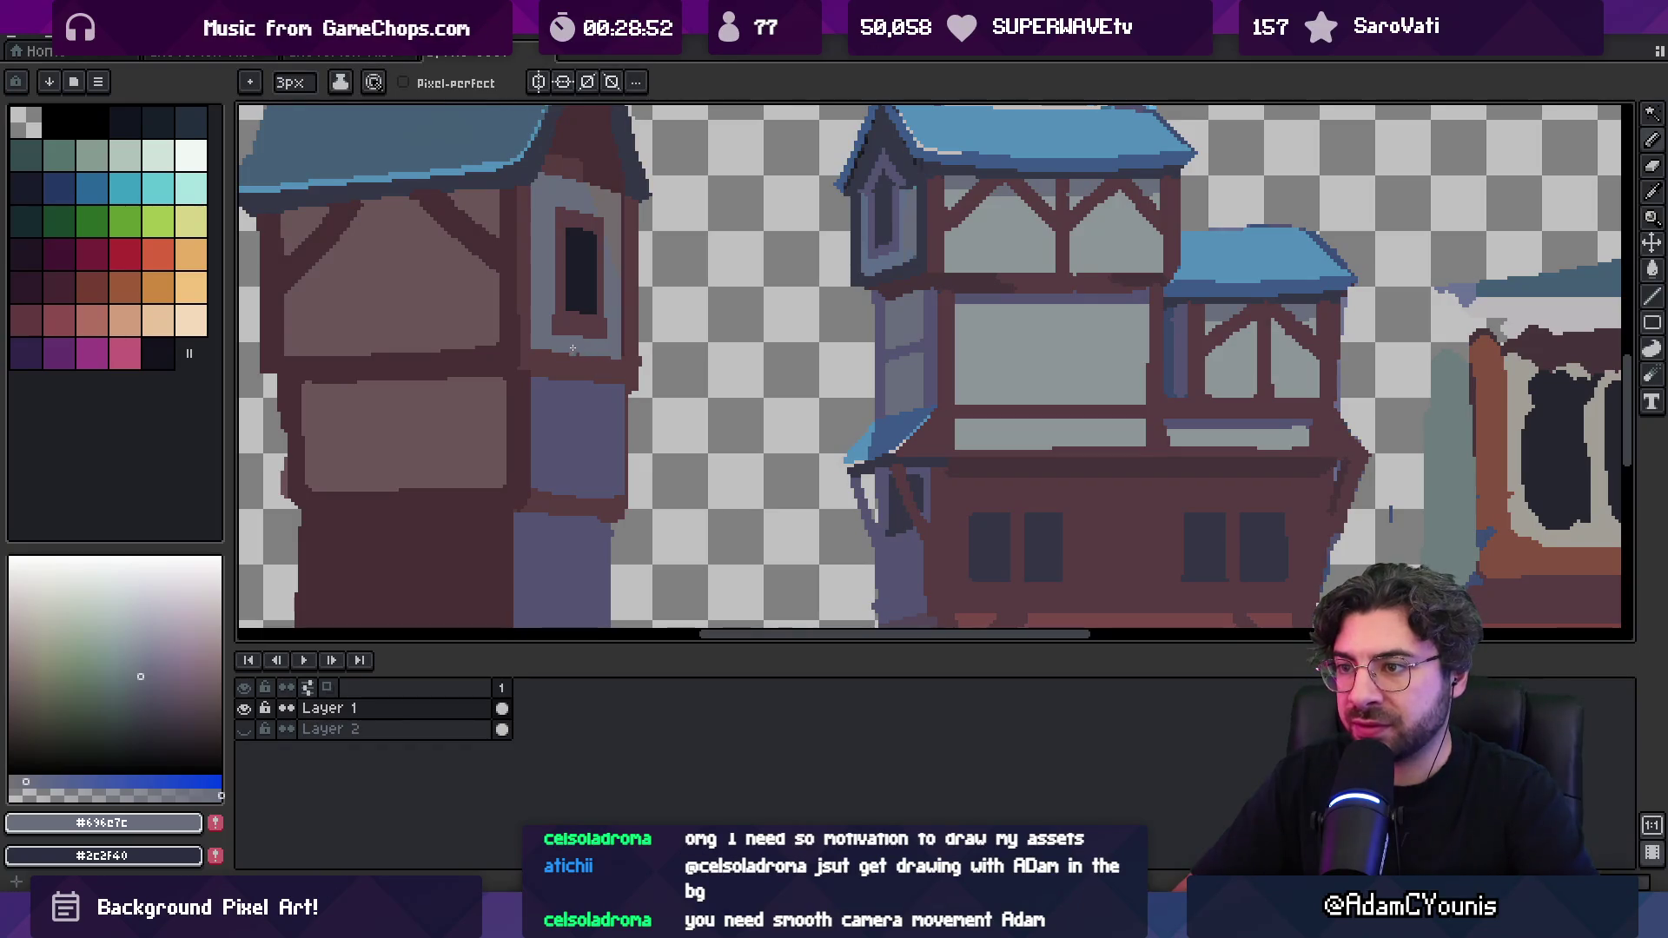
Recolour the tower's left window frame in dark blue-grey sampled from the canvas
{"action": "key", "text": "i"}
{"action": "left_click", "coordinate": [894, 216]}
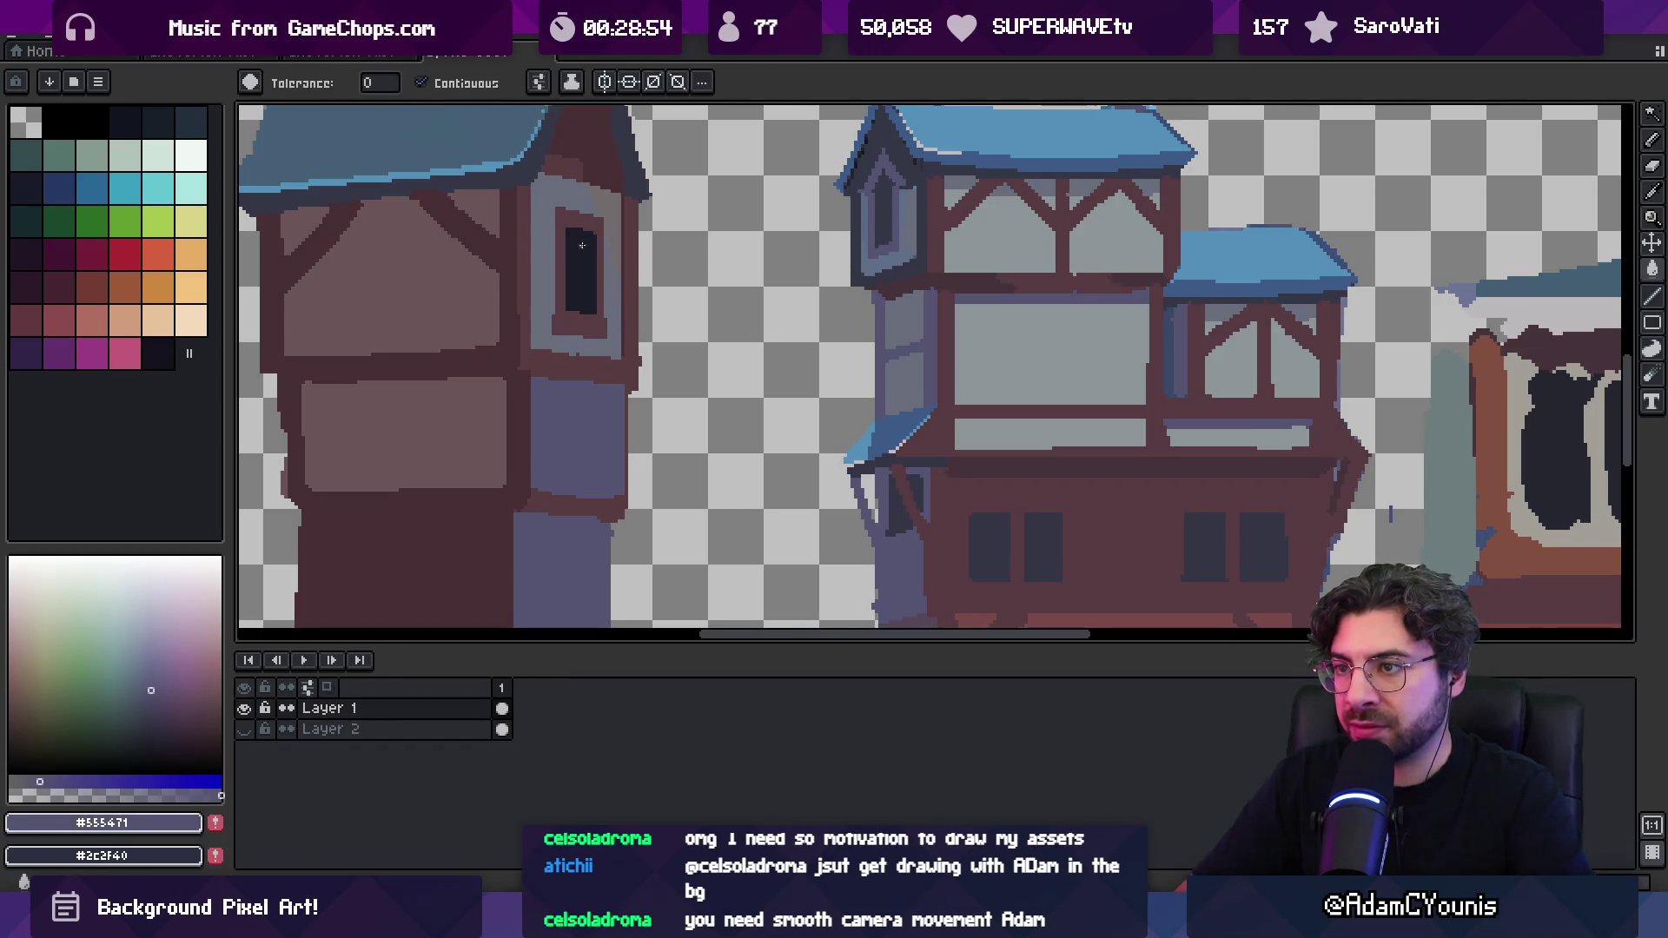
{"action": "key", "text": "g"}
{"action": "left_click", "coordinate": [587, 230]}
{"action": "left_click", "coordinate": [596, 232]}
{"action": "key", "text": "ctrl+z"}
{"action": "scroll", "coordinate": [612, 227], "scroll_direction": "up", "scroll_amount": 3}
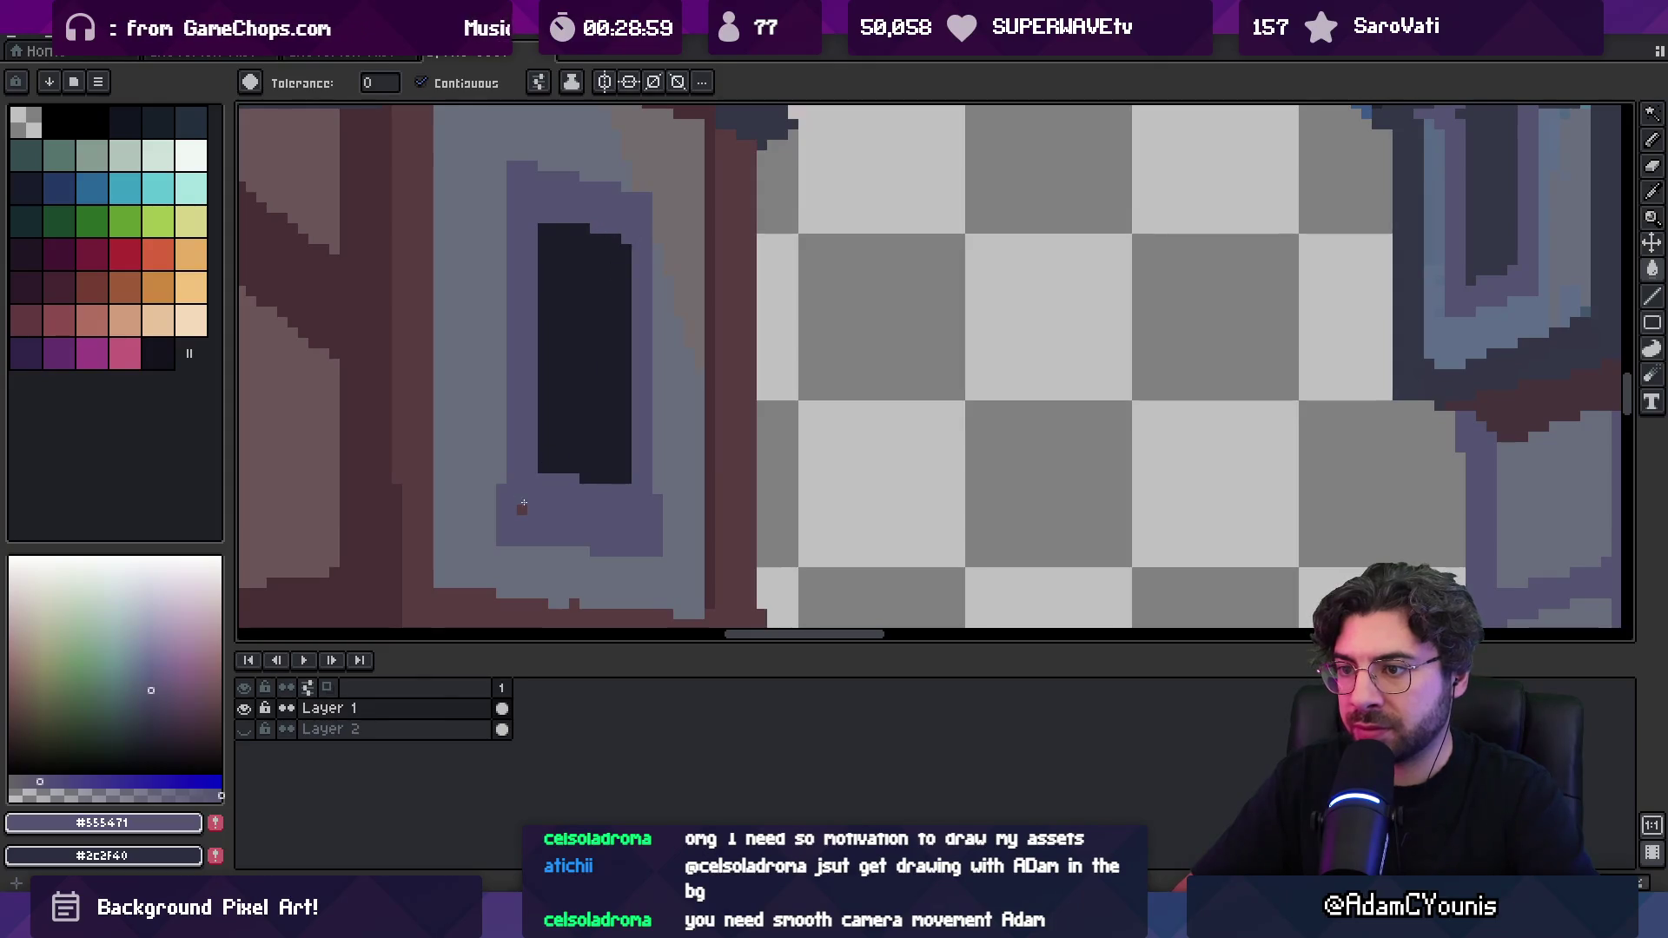
{"action": "scroll", "coordinate": [577, 451], "scroll_direction": "down", "scroll_amount": 2}
Fill the window interior dark and the red area above it with the dormer's blue-grey
{"action": "key", "text": "i"}
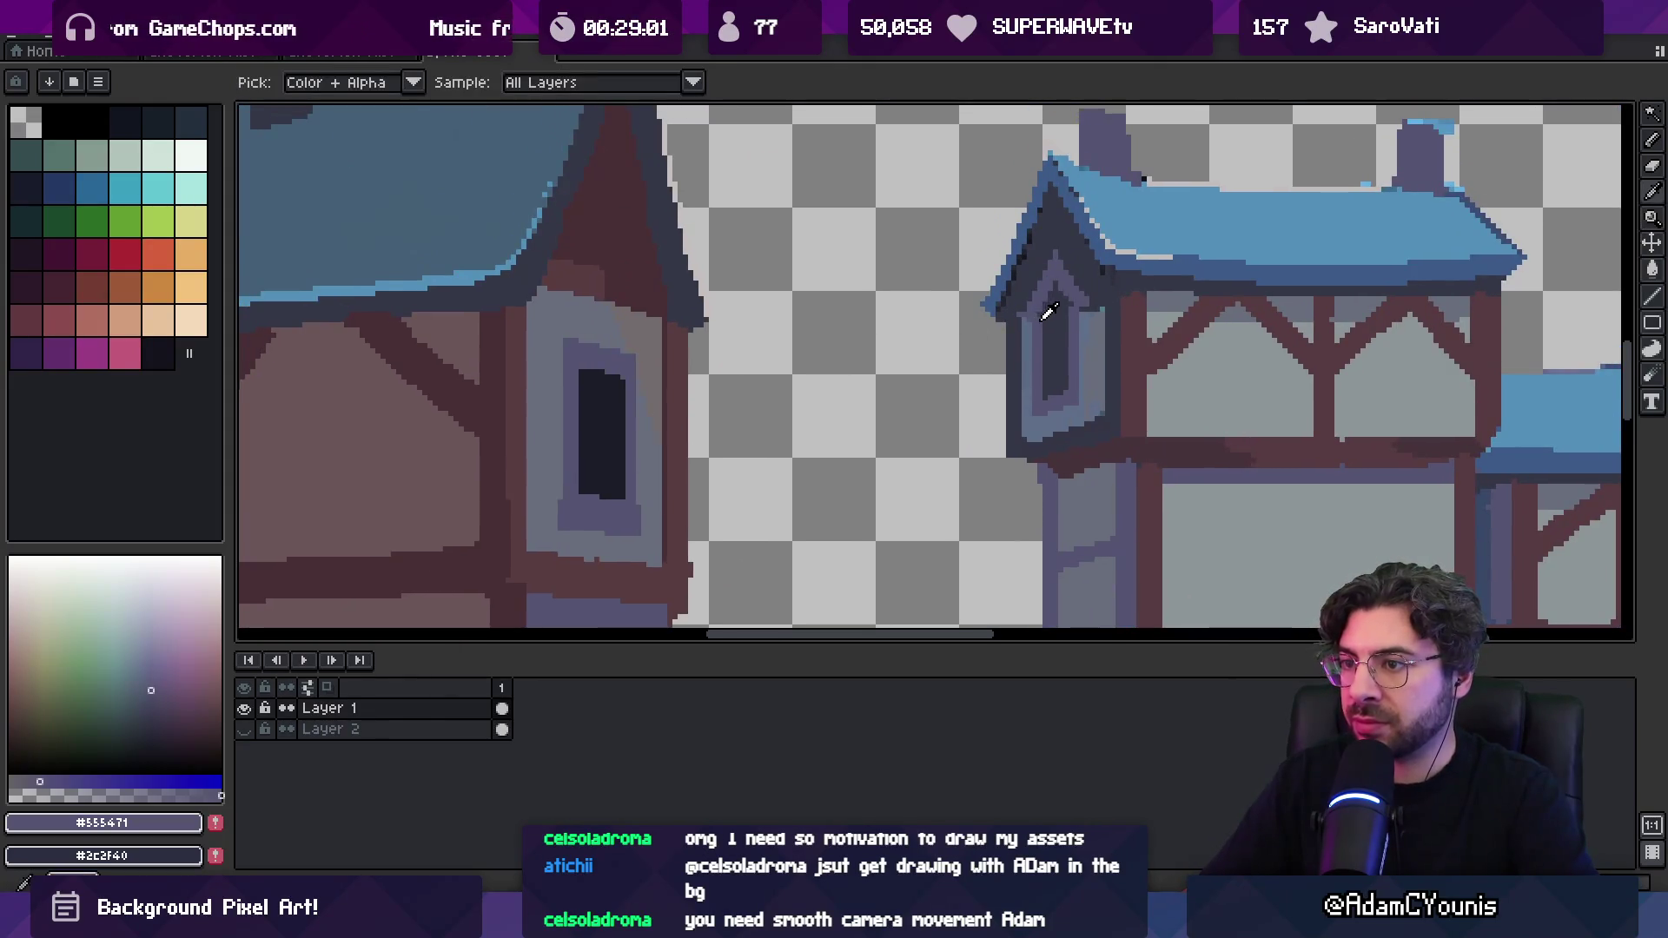
{"action": "left_click", "coordinate": [1045, 315]}
{"action": "key", "text": "g"}
{"action": "left_click", "coordinate": [604, 443]}
{"action": "left_click", "coordinate": [682, 261], "text": "alt"}
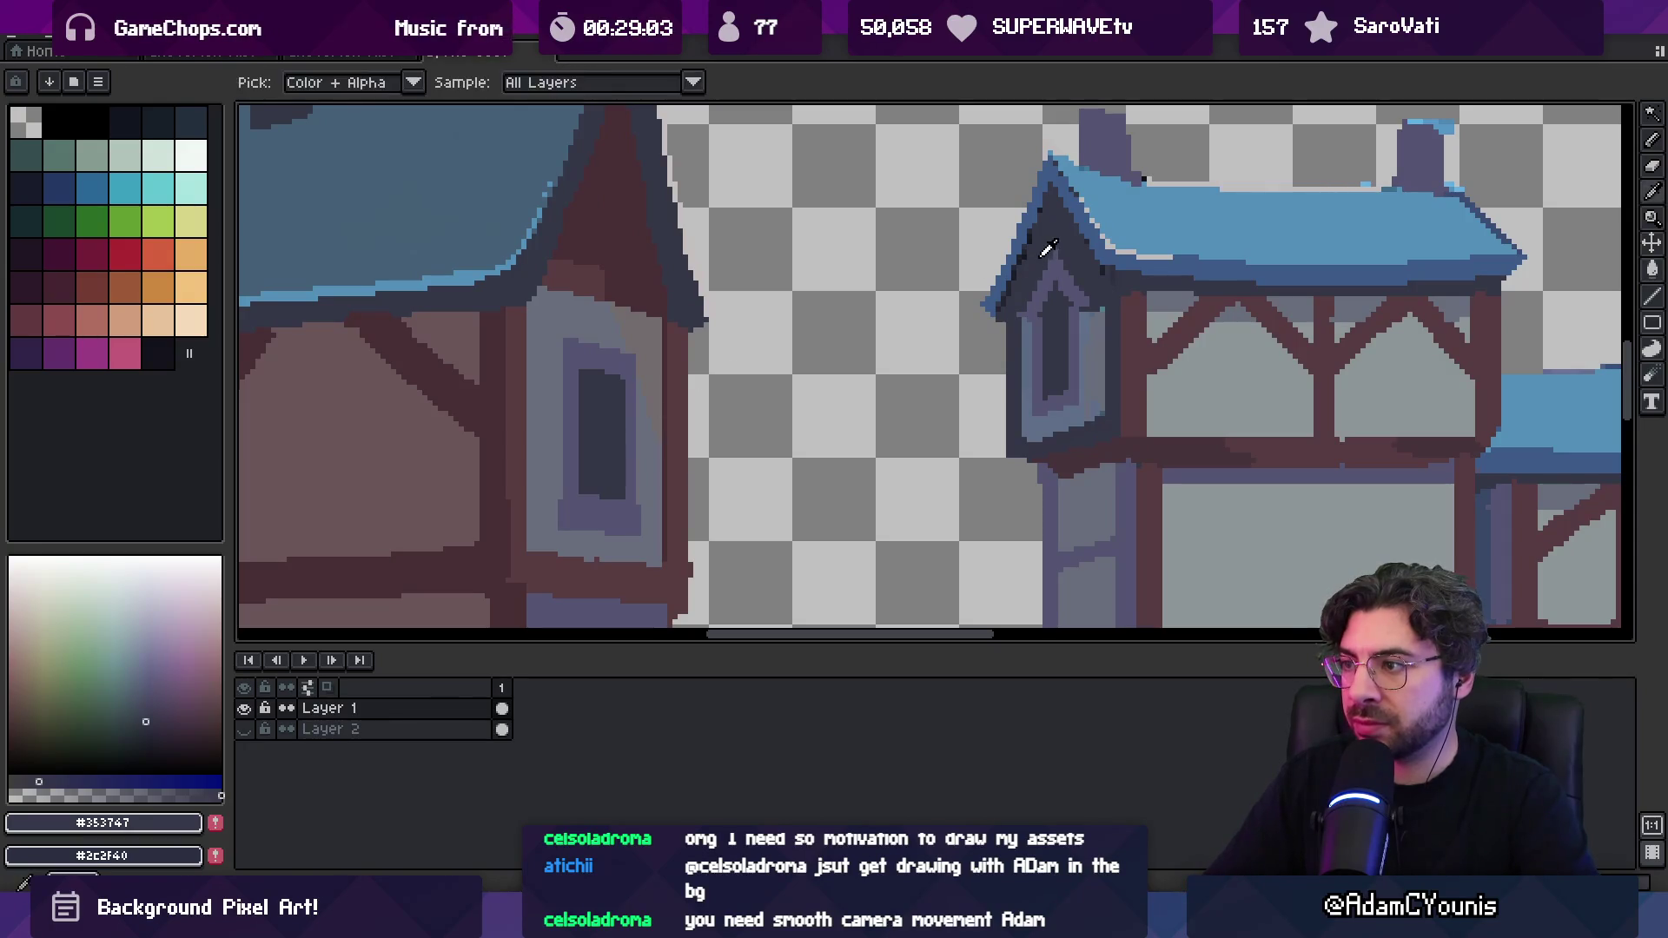
{"action": "left_click", "coordinate": [1038, 327], "text": "alt"}
{"action": "left_click", "coordinate": [593, 277]}
{"action": "key", "text": "z"}
{"action": "scroll", "coordinate": [614, 276], "scroll_direction": "down", "scroll_amount": 3}
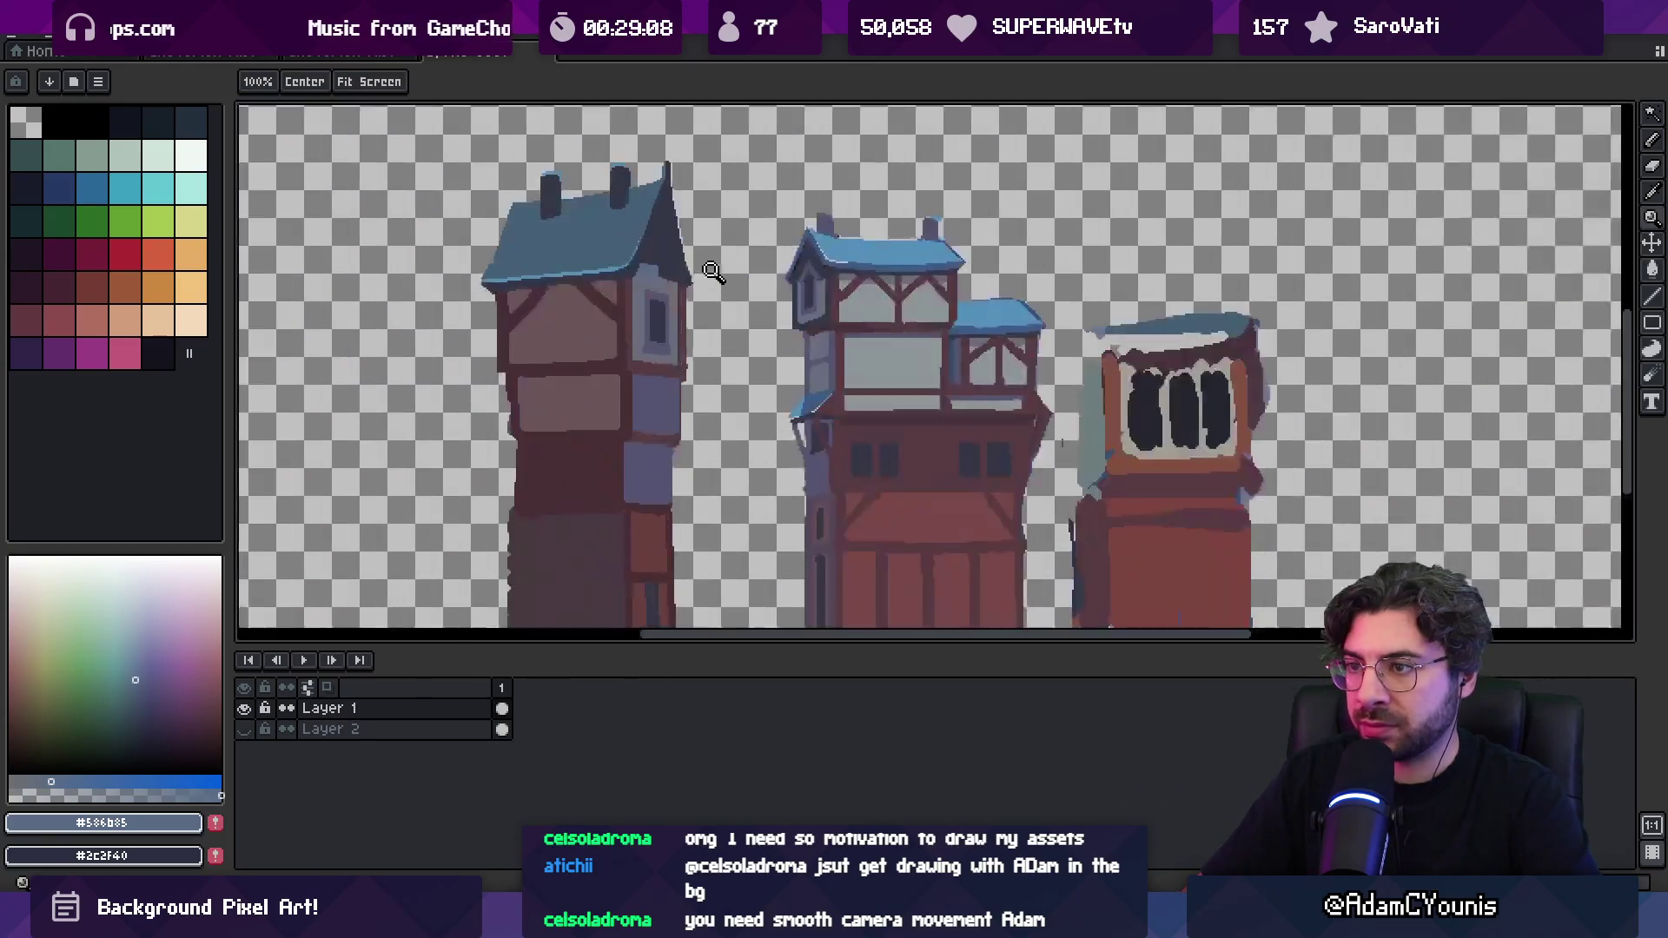
Sample the blue-grey and dark window colours from the middle building and tower wall
{"action": "scroll", "coordinate": [693, 270], "scroll_direction": "up", "scroll_amount": 3}
{"action": "left_click", "coordinate": [921, 314], "text": "alt"}
{"action": "left_click", "coordinate": [916, 314]}
{"action": "left_click", "coordinate": [931, 386]}
{"action": "key", "text": "v"}
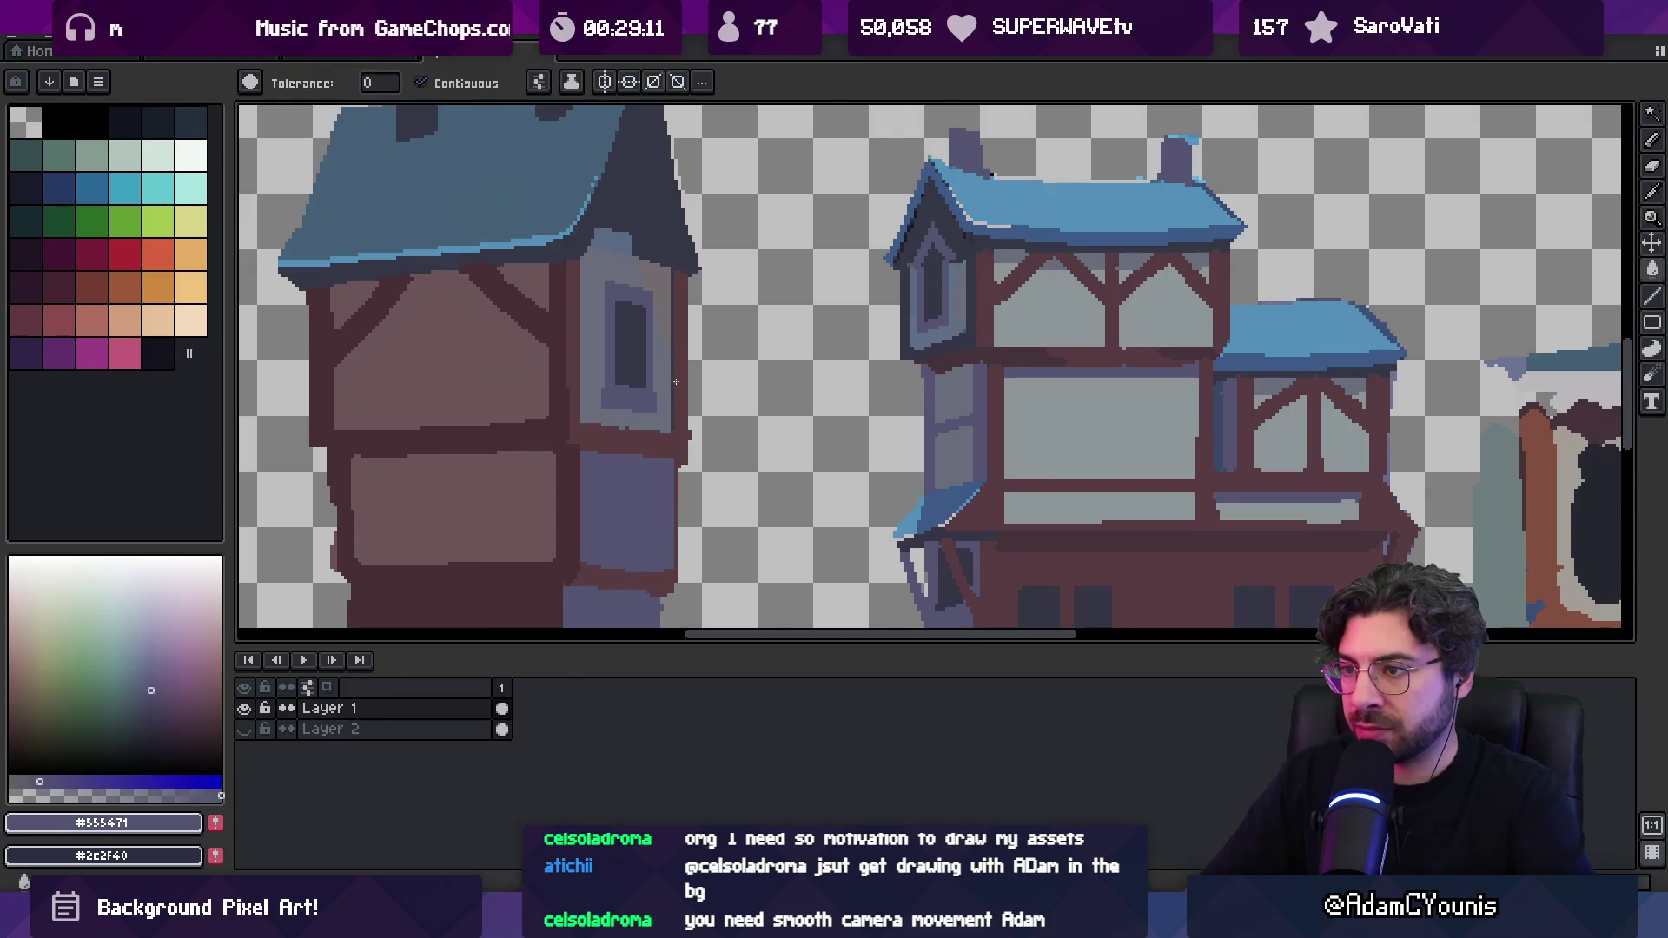
{"action": "scroll", "coordinate": [697, 391], "scroll_direction": "down", "scroll_amount": 5}
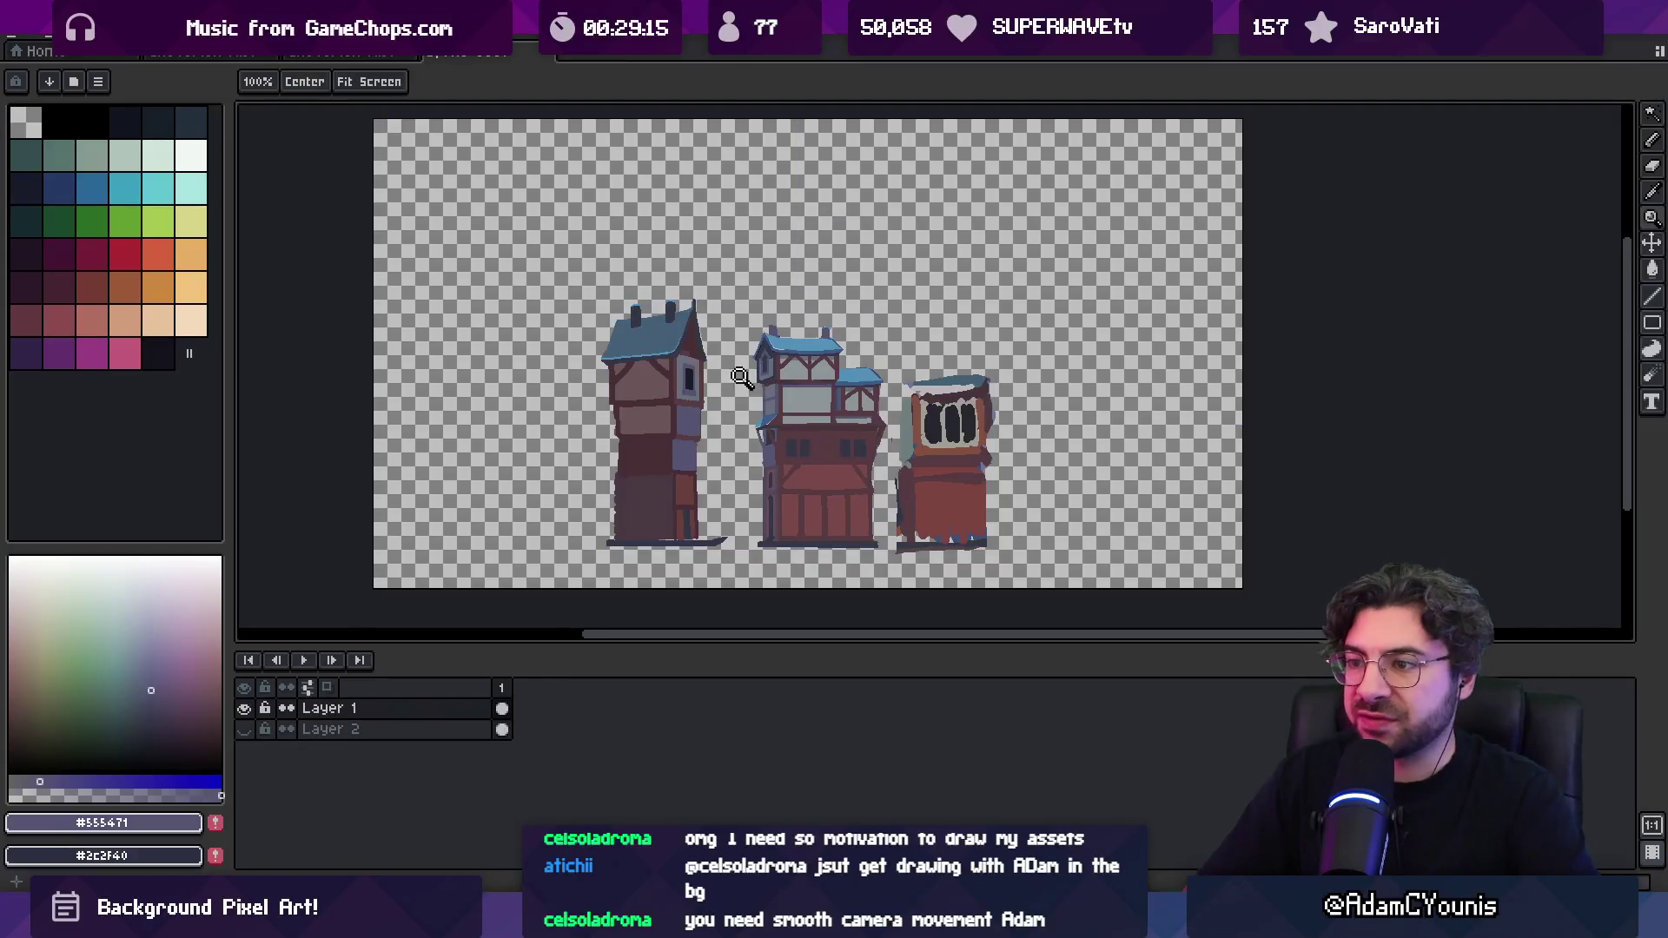
{"action": "scroll", "coordinate": [726, 434], "scroll_direction": "up", "scroll_amount": 5}
Repaint the beam beside the blue panel as a clean dark brown timber line
{"action": "key", "text": "o"}
{"action": "left_click", "coordinate": [736, 301]}
{"action": "key", "text": "b"}
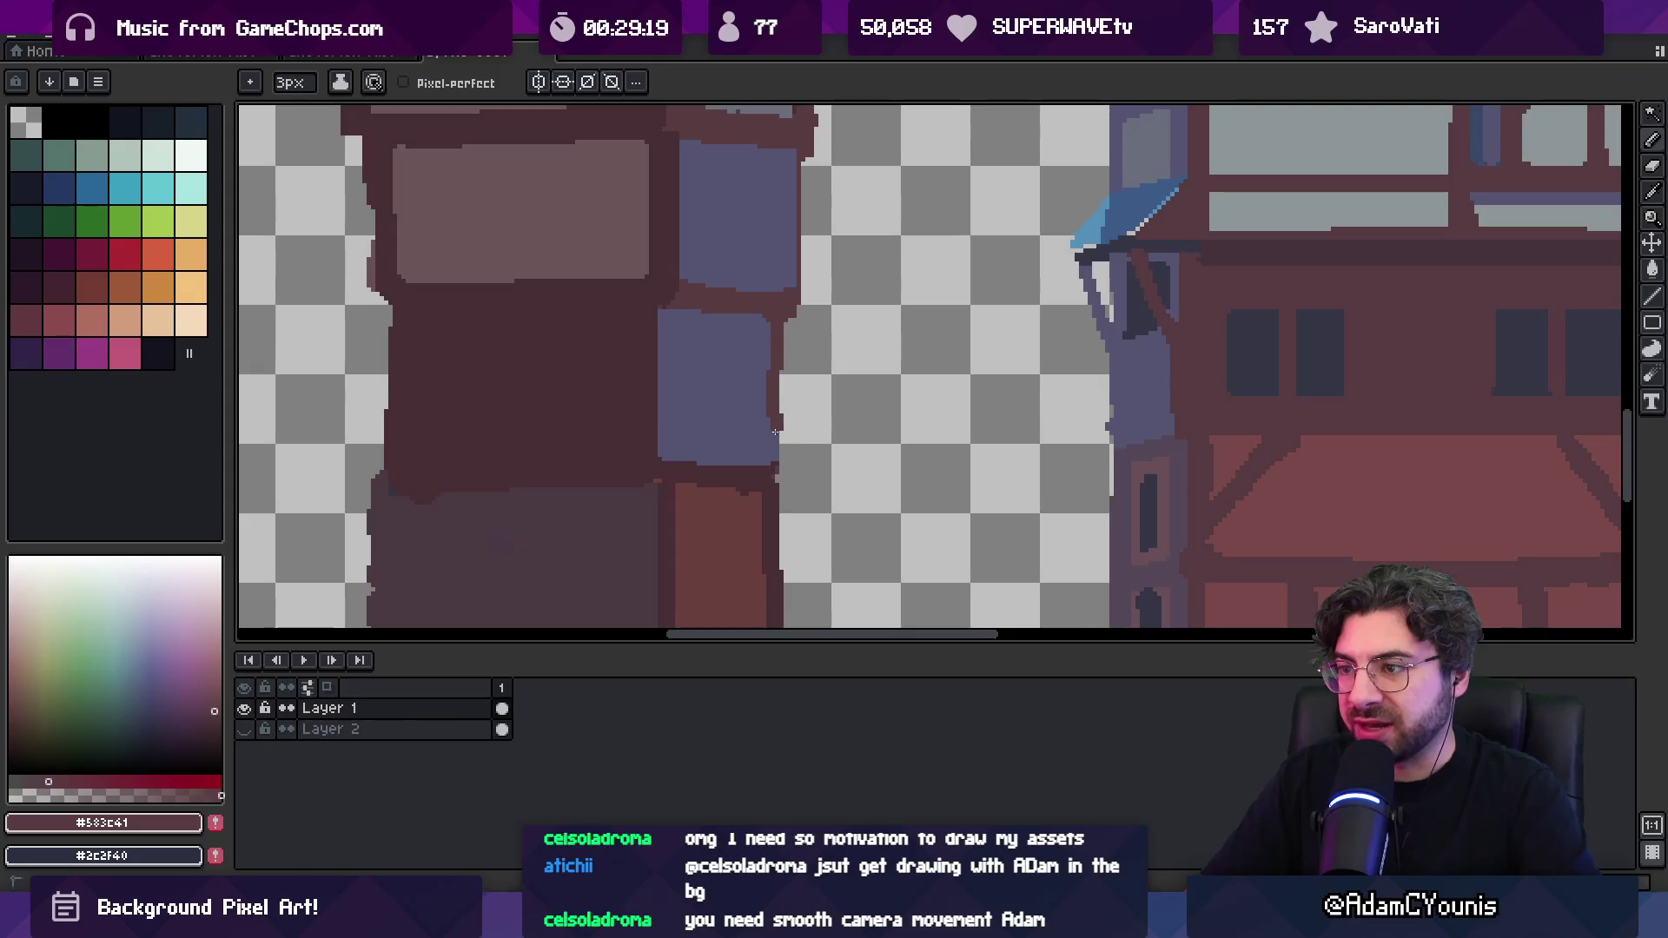
{"action": "scroll", "coordinate": [789, 265], "scroll_direction": "up", "scroll_amount": 3}
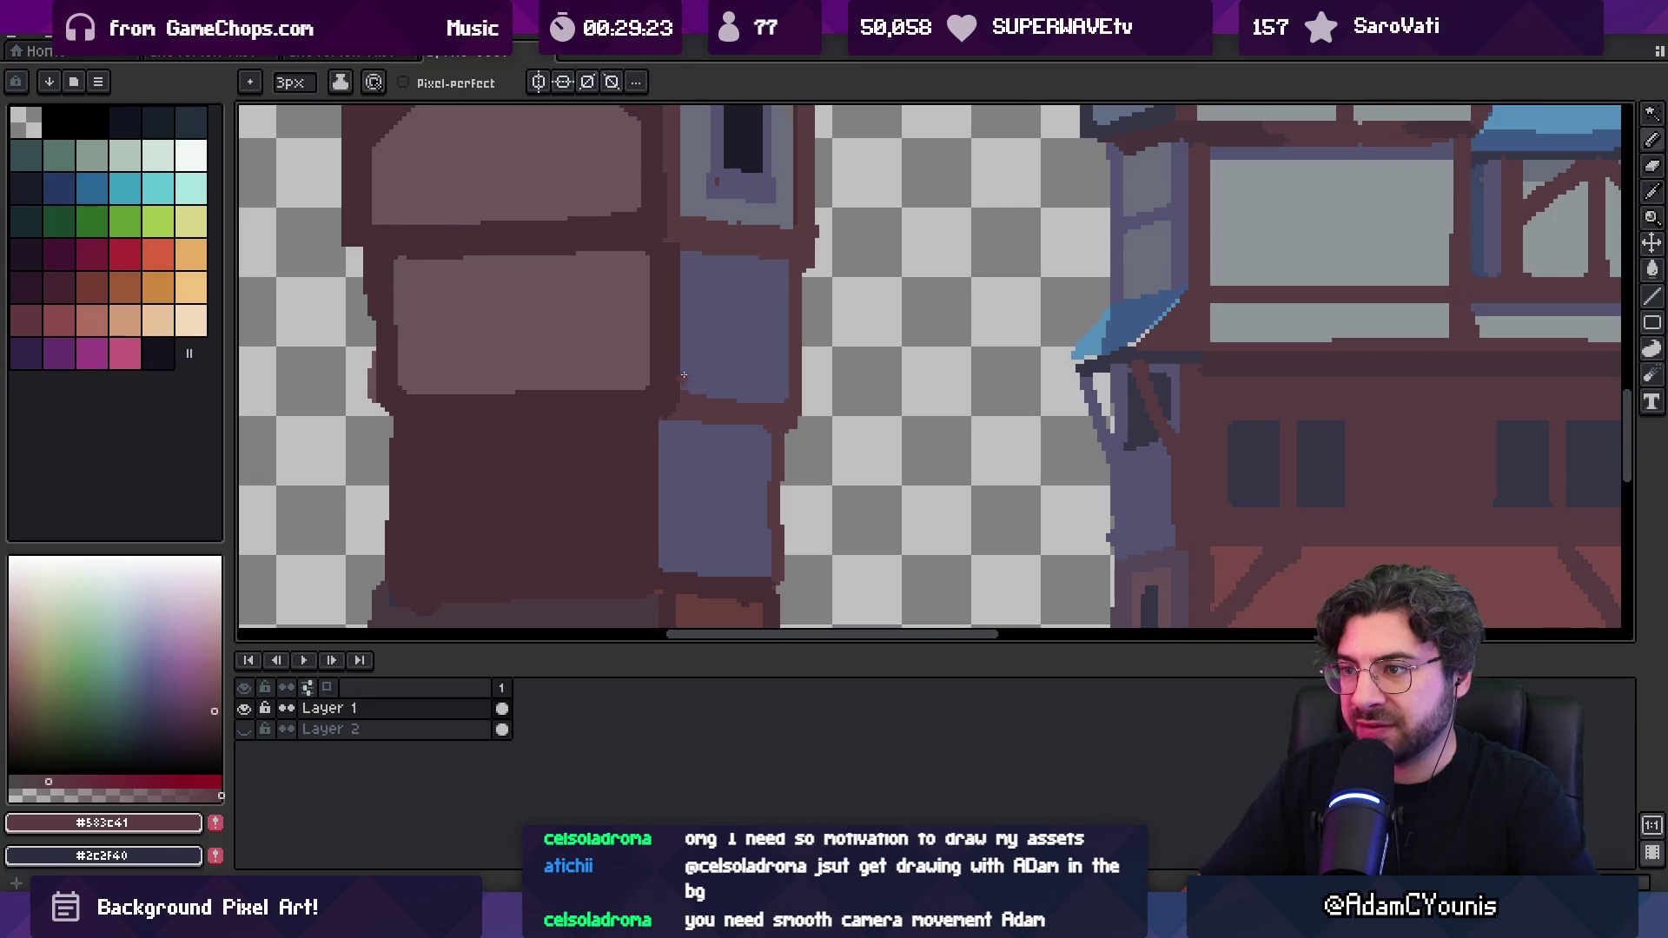
{"action": "left_click_drag", "start_coordinate": [681, 399], "coordinate": [679, 250]}
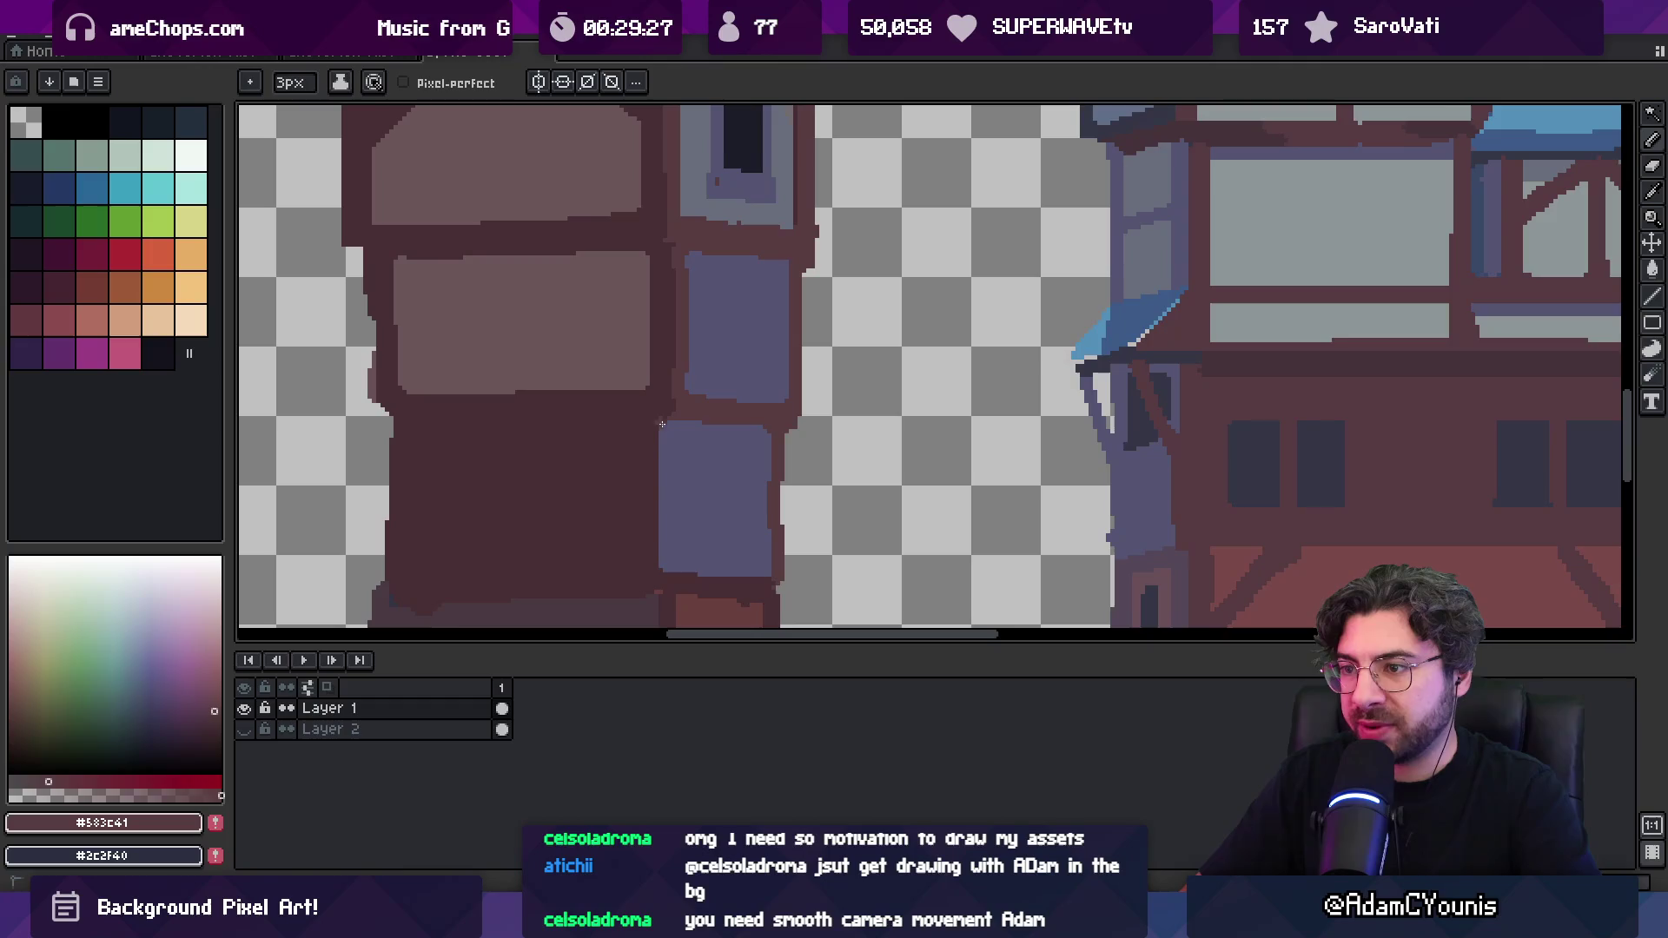
{"action": "key", "text": "z"}
{"action": "scroll", "coordinate": [707, 454], "scroll_direction": "down", "scroll_amount": 3}
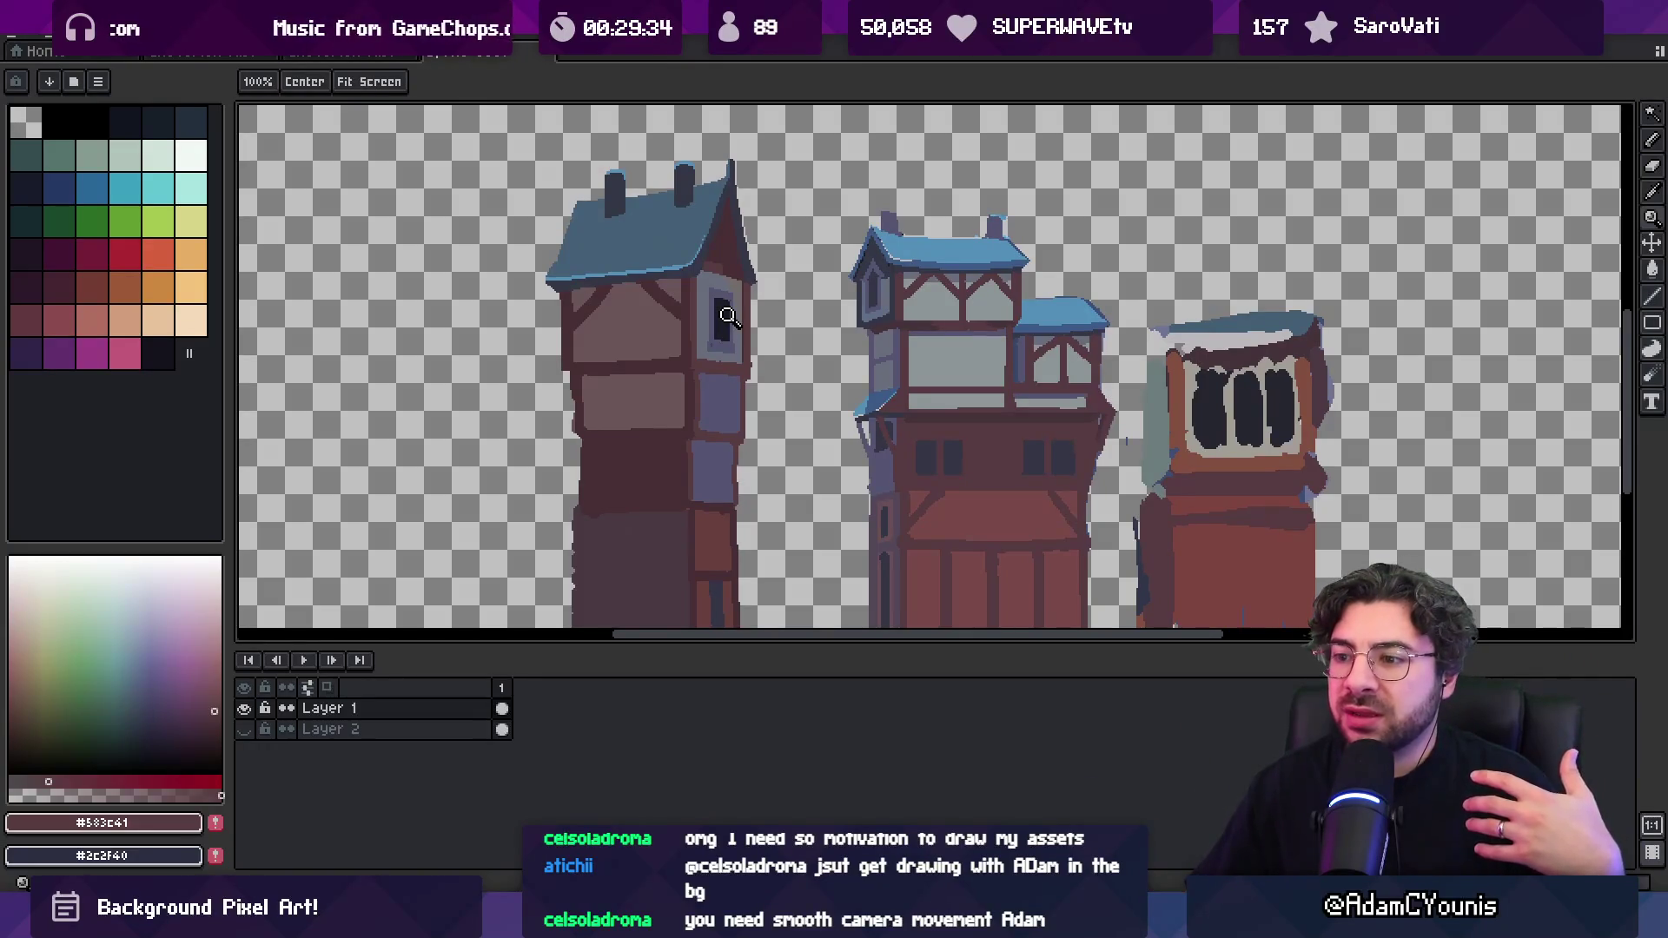
Switch from Aseprite to the browser's Google Images results for 'painting with toothpick'
{"action": "mouse_move", "coordinate": [1025, 923]}
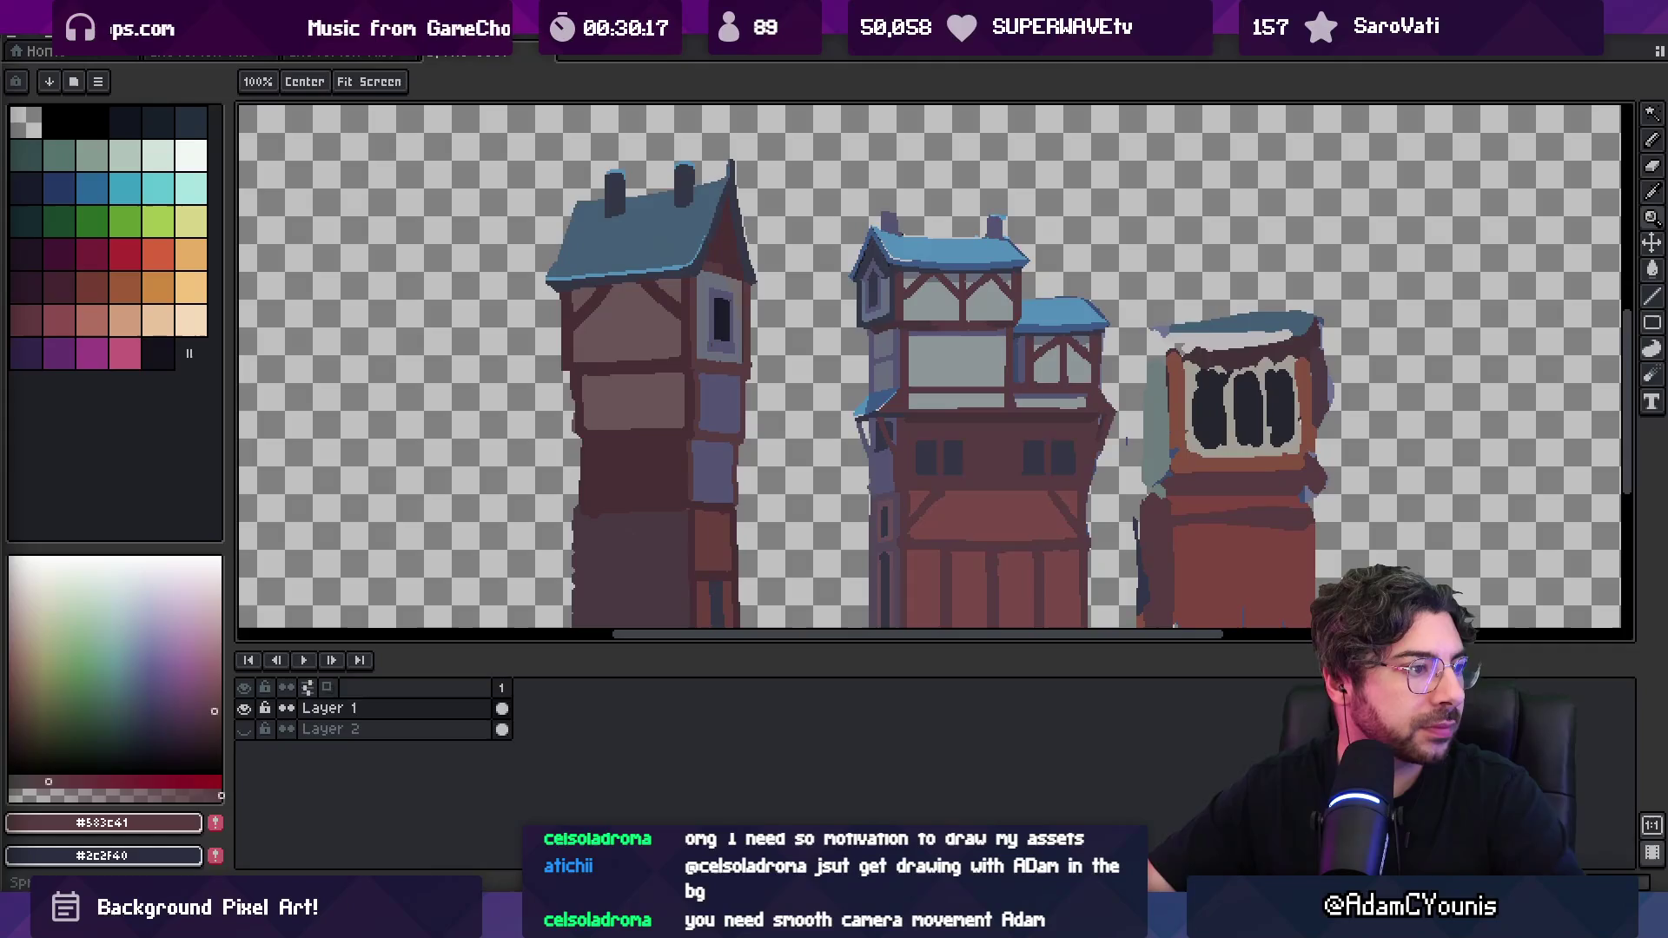
{"action": "key", "text": "alt+Tab"}
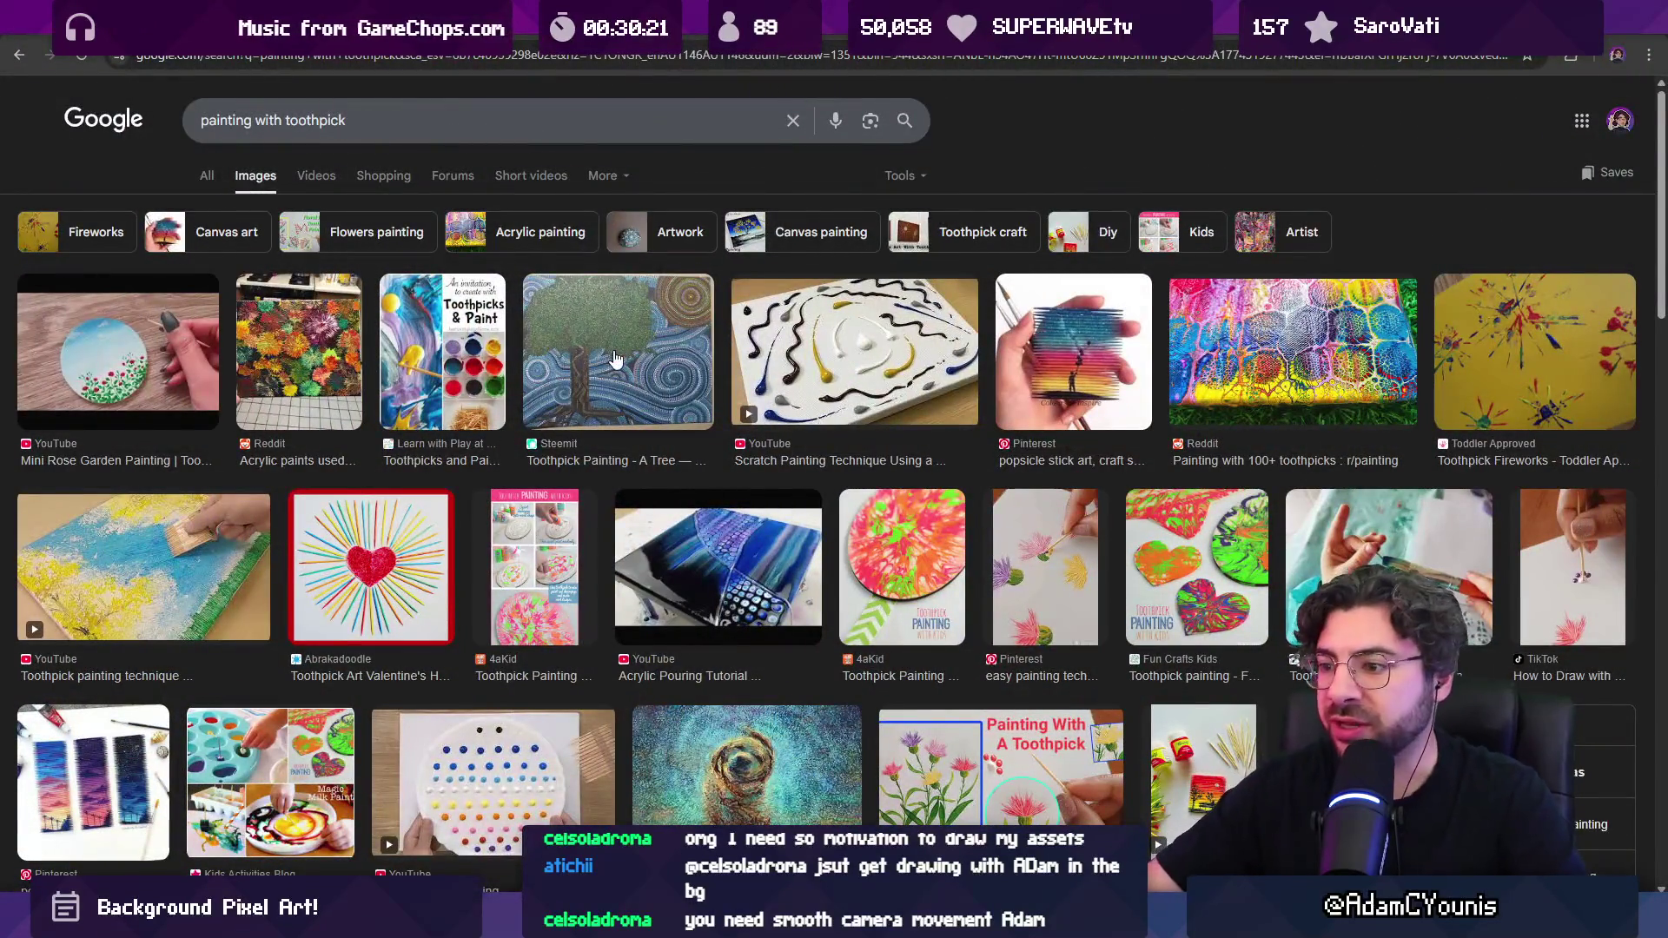
Browse the toothpick painting results, then return to the toothpick cityscape results
{"action": "scroll", "coordinate": [631, 355], "scroll_direction": "down", "scroll_amount": 6}
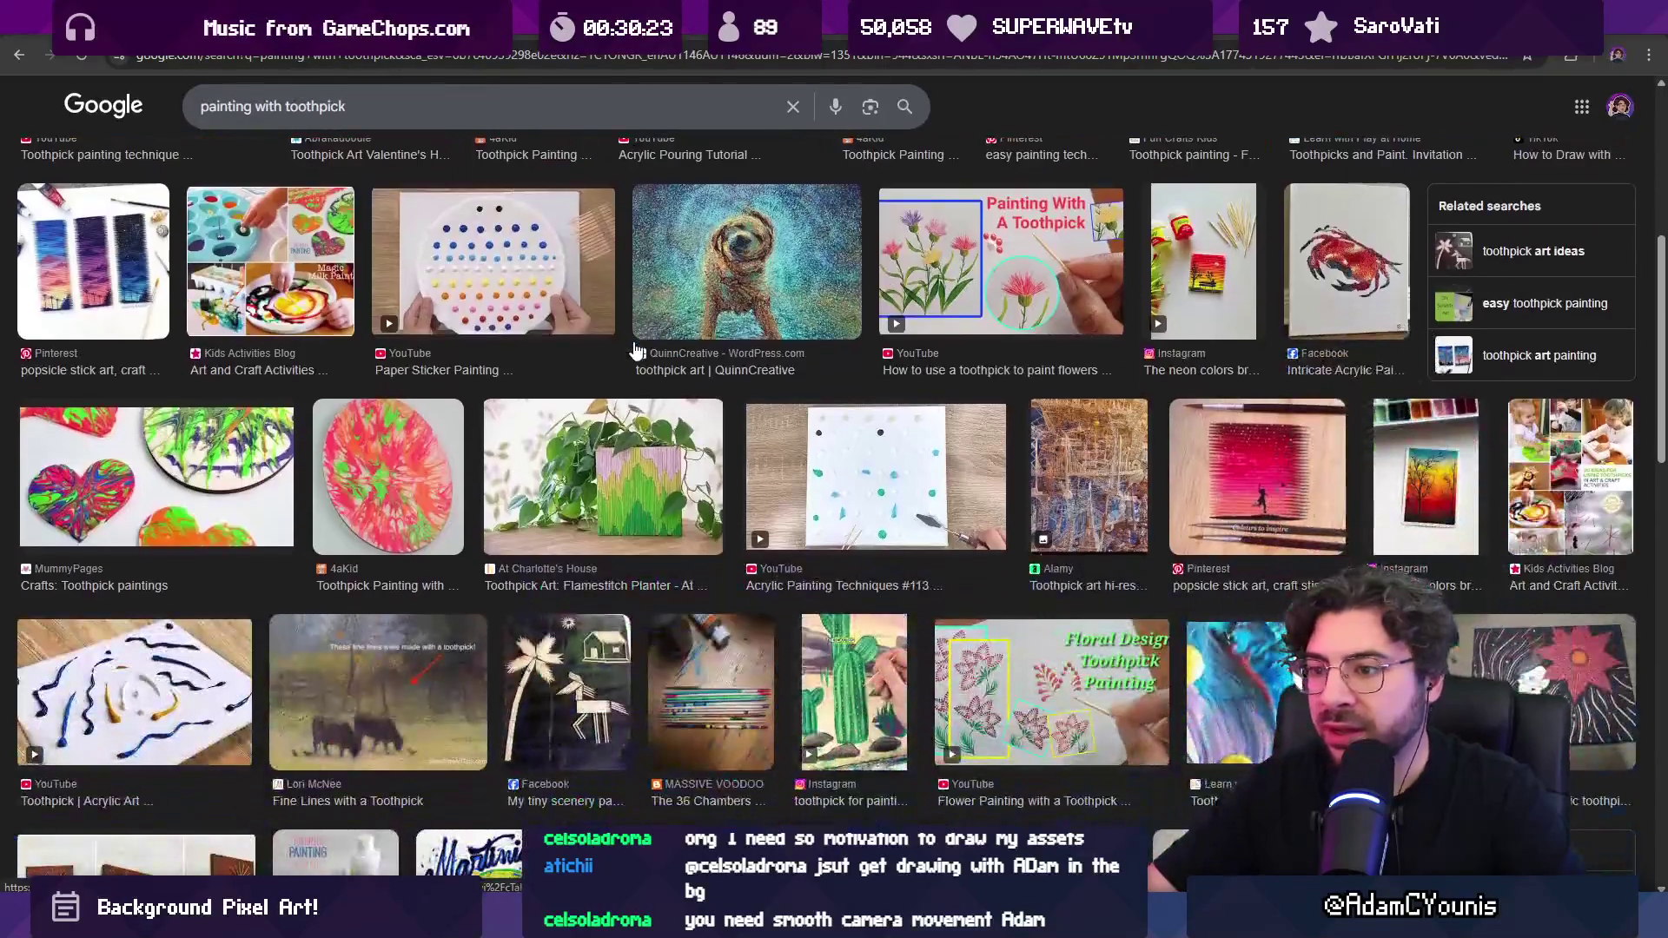
{"action": "scroll", "coordinate": [634, 350], "scroll_direction": "down", "scroll_amount": 8}
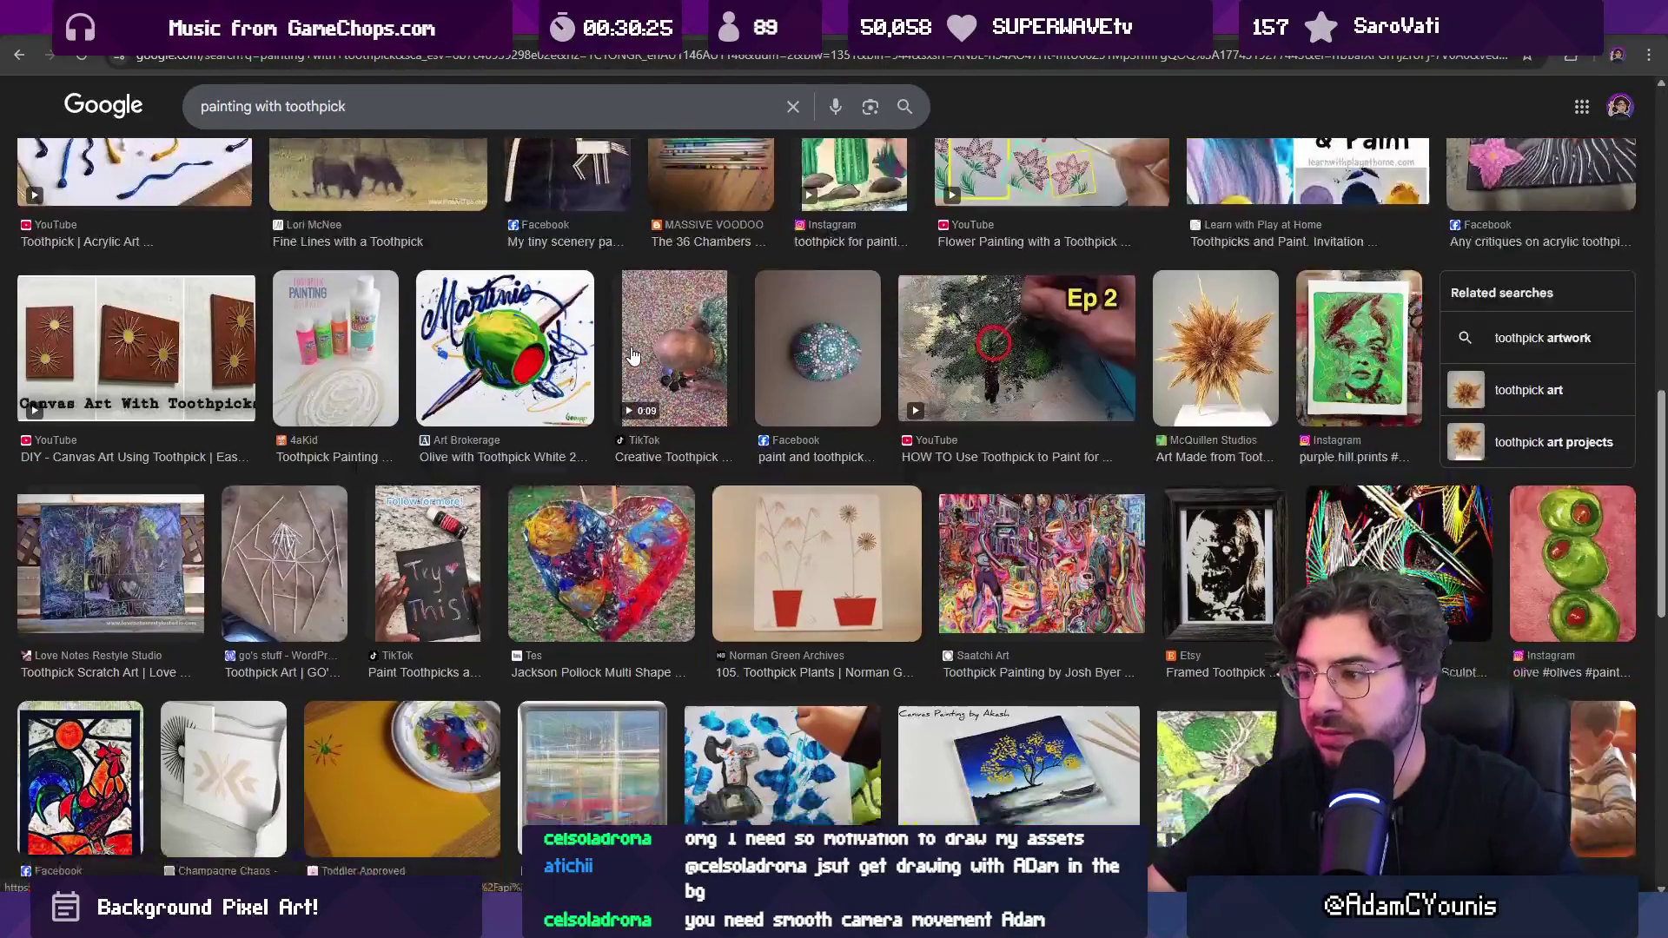
{"action": "scroll", "coordinate": [631, 355], "scroll_direction": "down", "scroll_amount": 4}
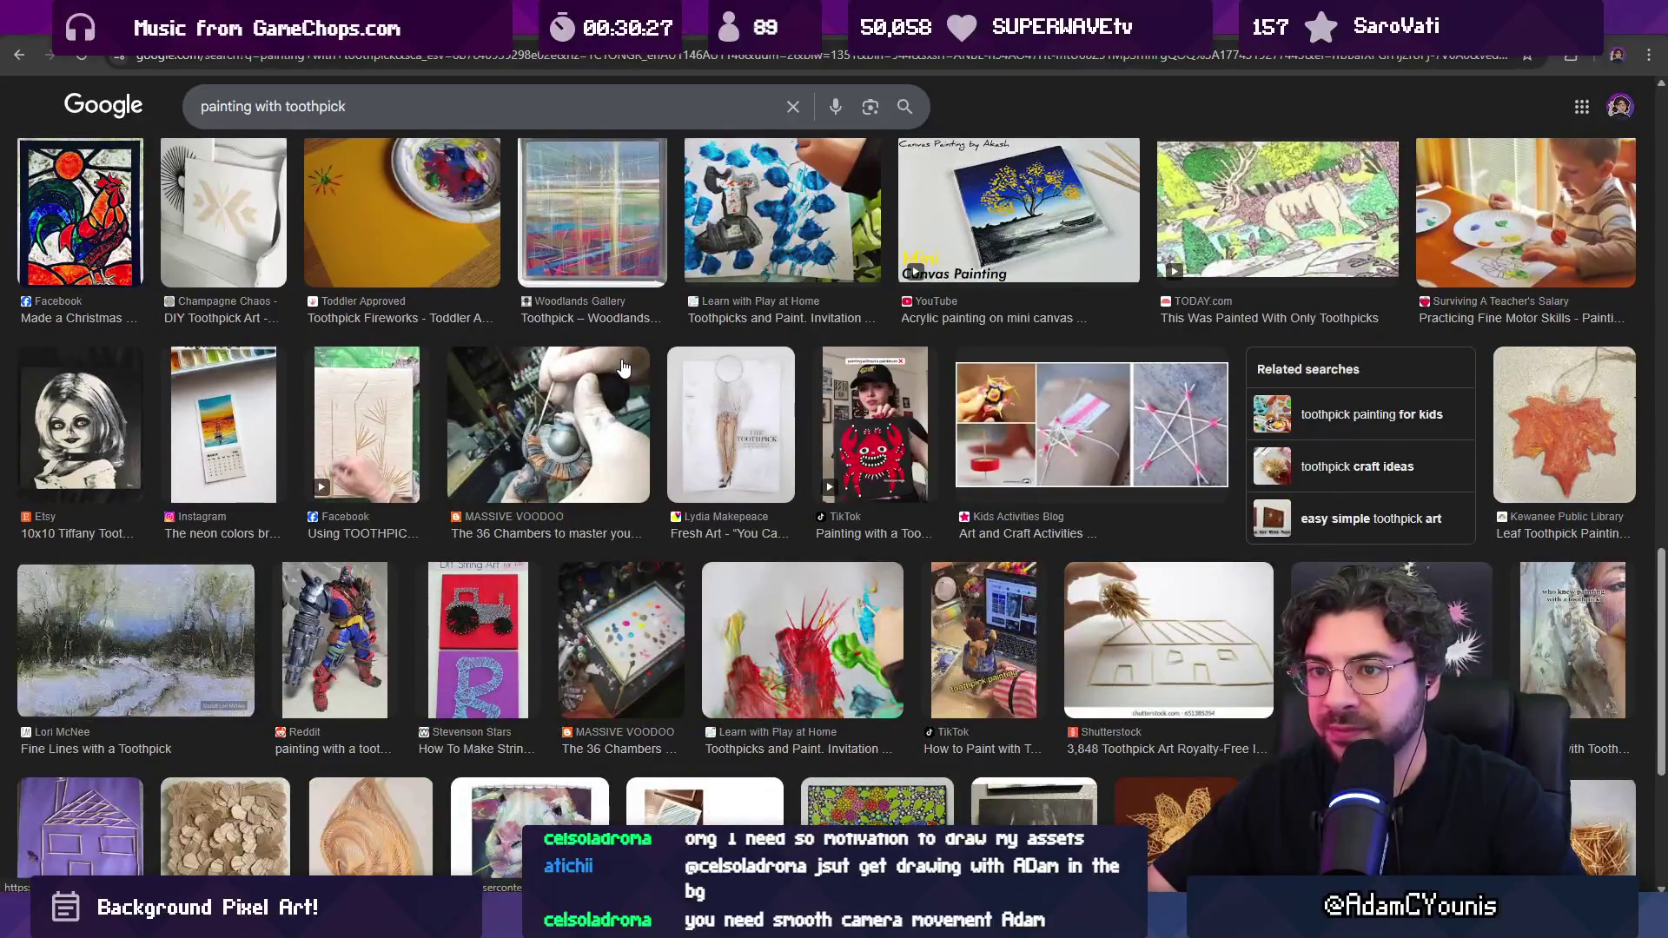
{"action": "left_click", "coordinate": [19, 55]}
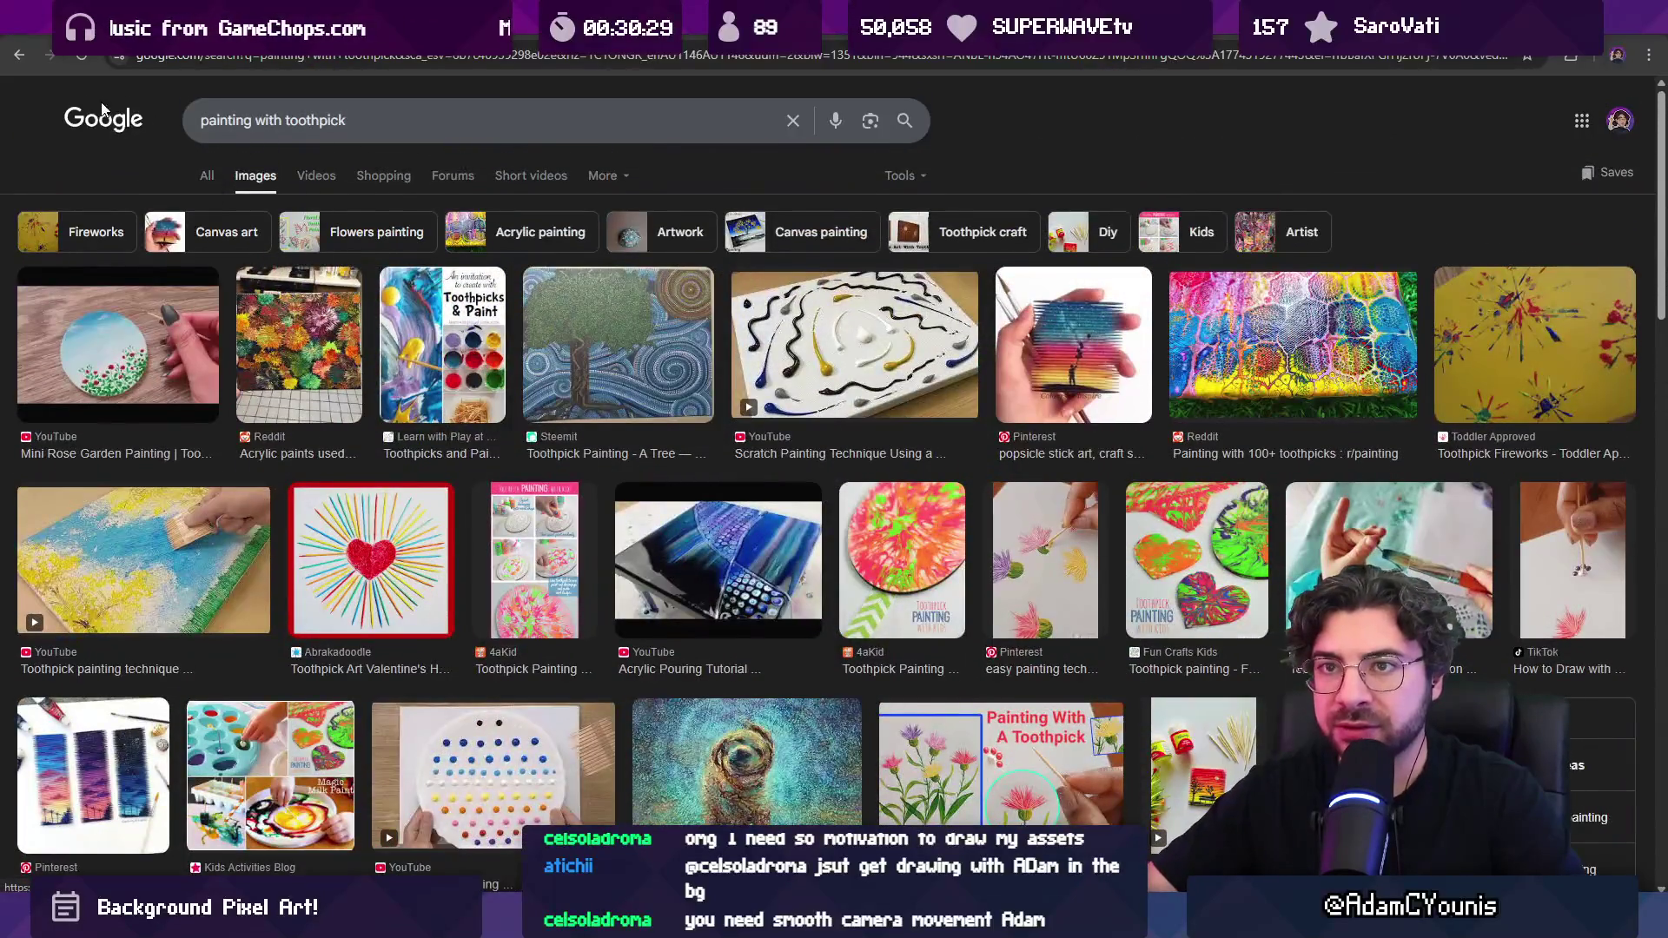
{"action": "left_click", "coordinate": [26, 55]}
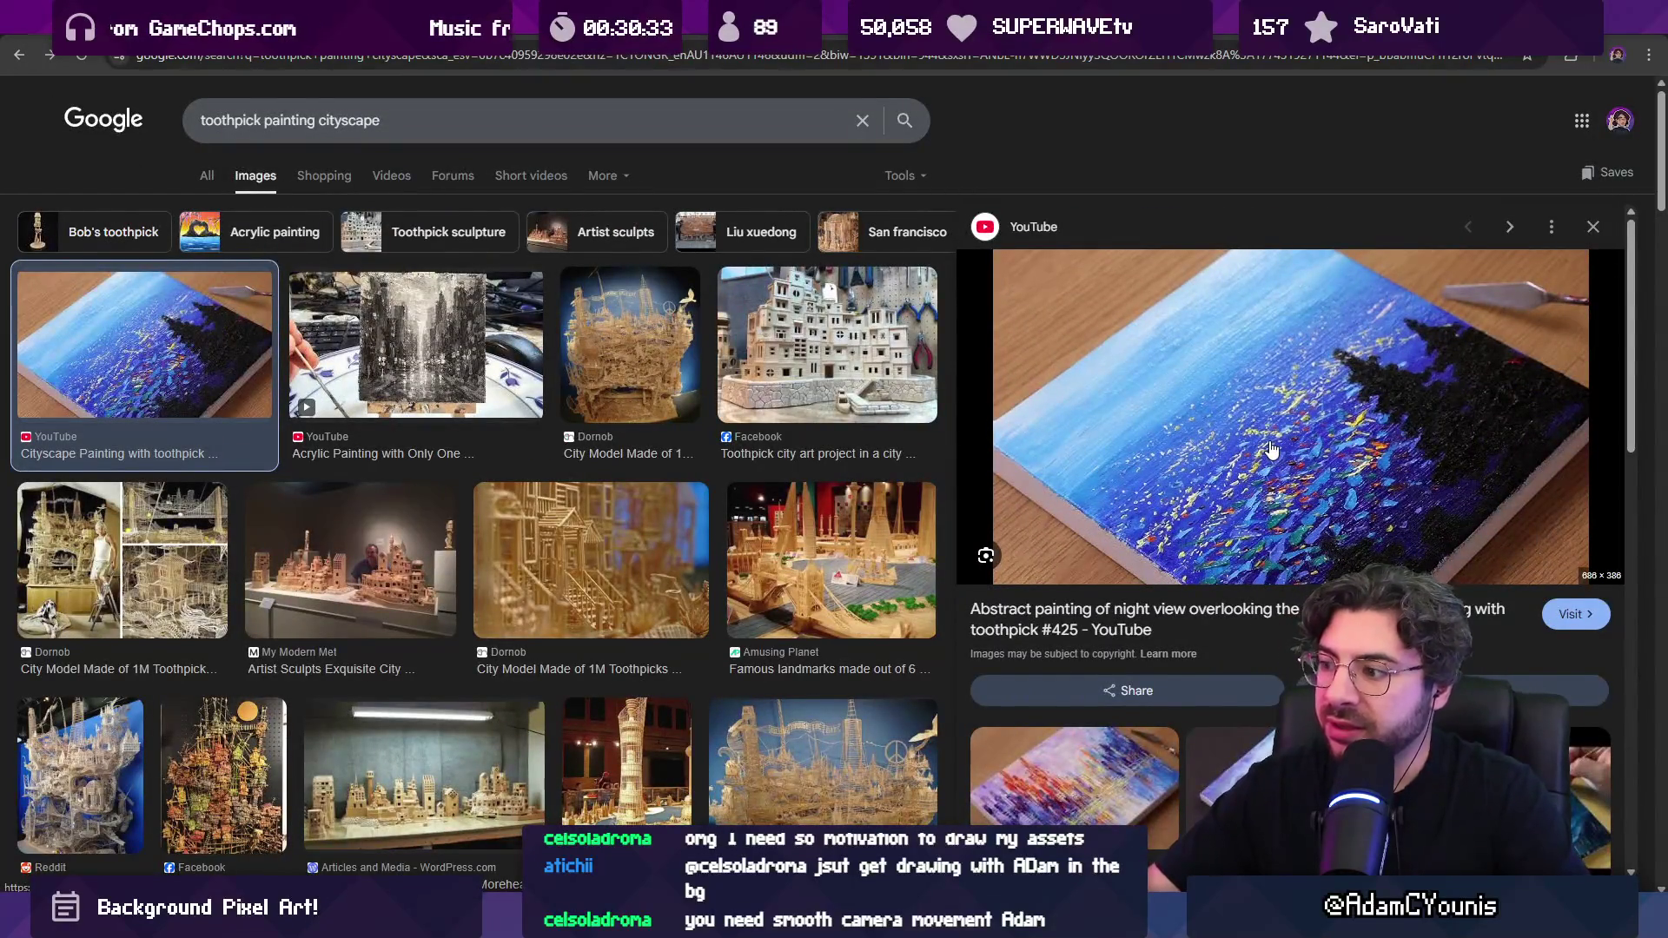
{"action": "scroll", "coordinate": [1271, 438], "scroll_direction": "down", "scroll_amount": 1}
{"action": "scroll", "coordinate": [1277, 443], "scroll_direction": "up", "scroll_amount": 1}
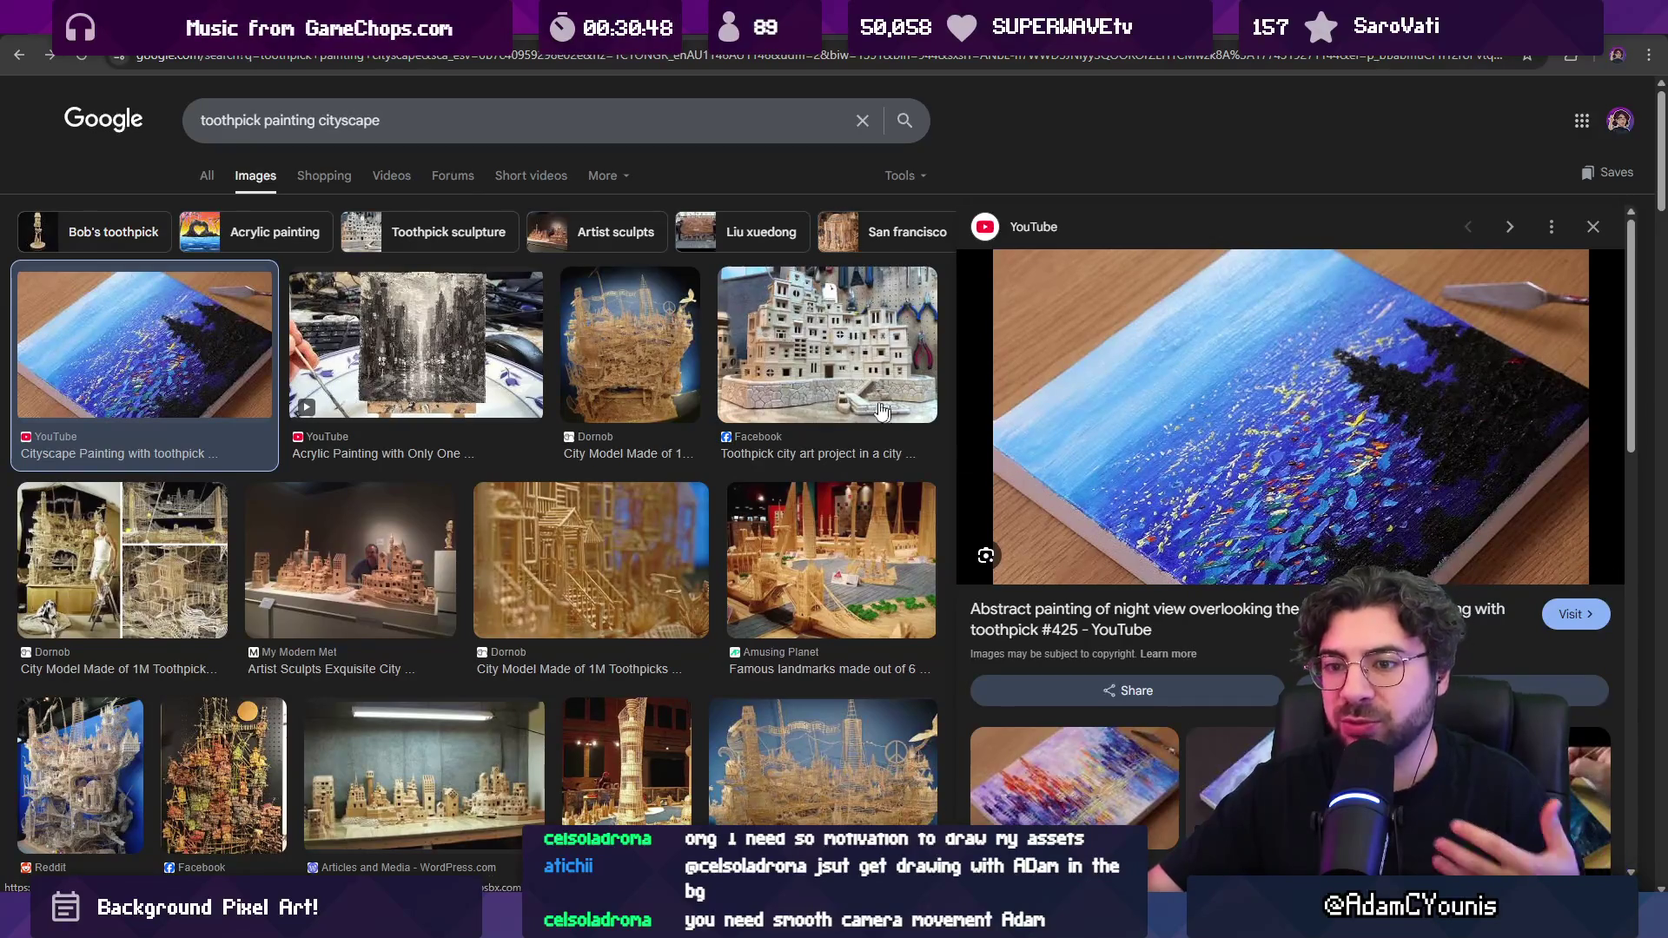
Search images for 'impressionism', scroll the results, and switch back to Aseprite
{"action": "triple_click", "coordinate": [472, 122]}
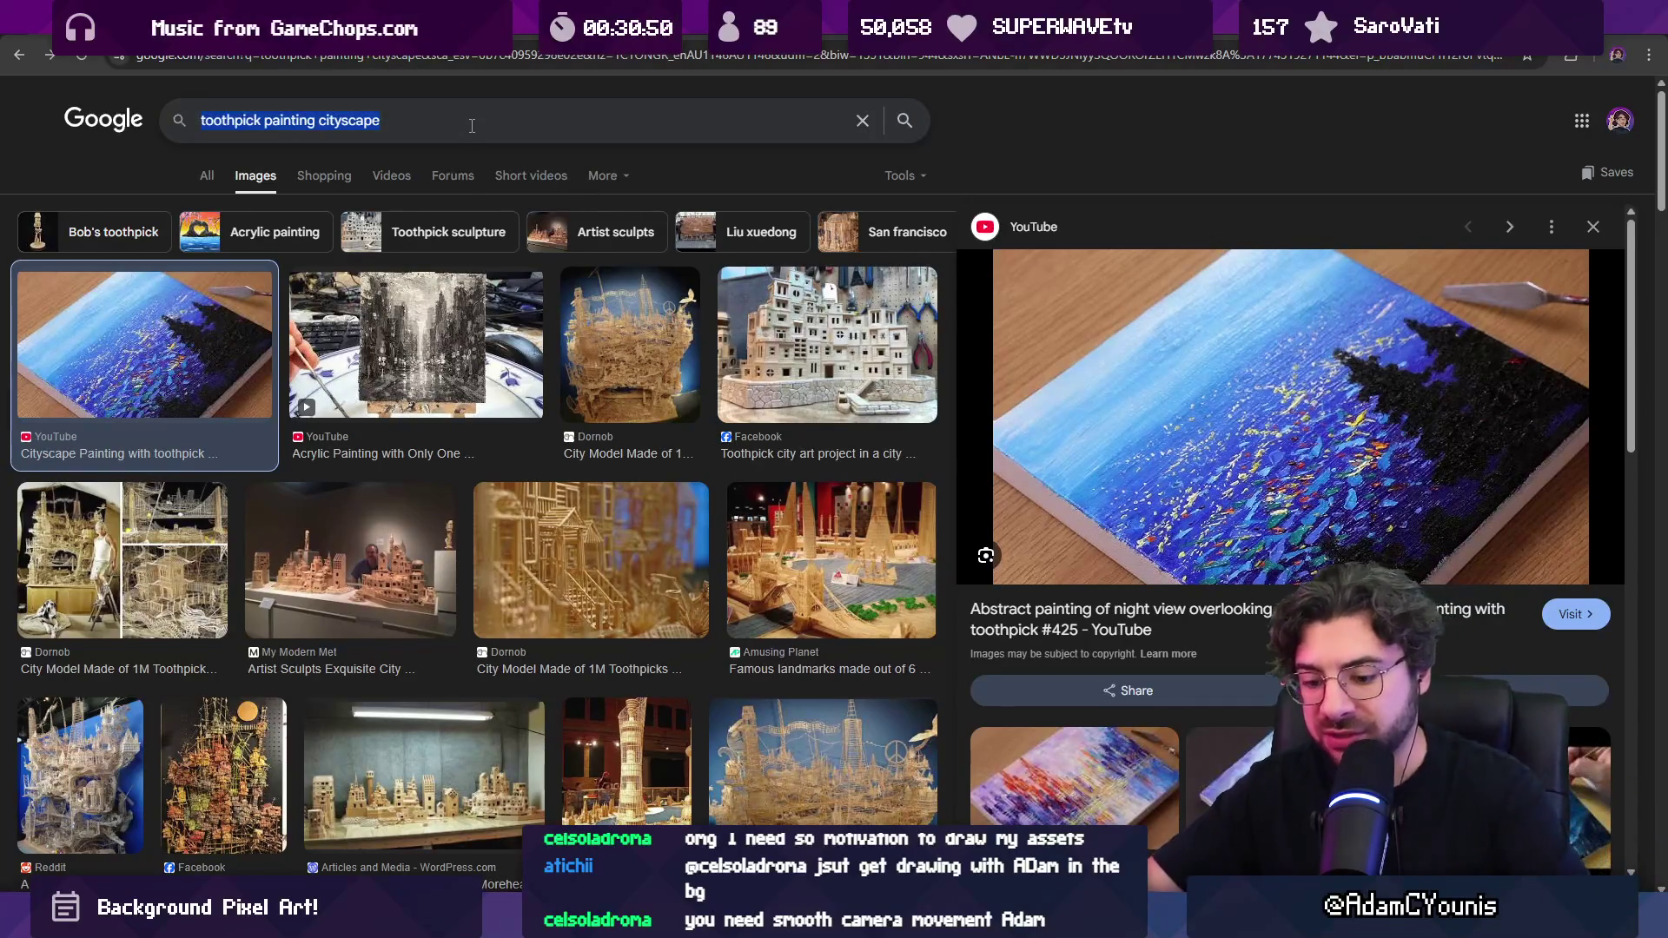
{"action": "type", "text": "impressionism"}
{"action": "key", "text": "Return"}
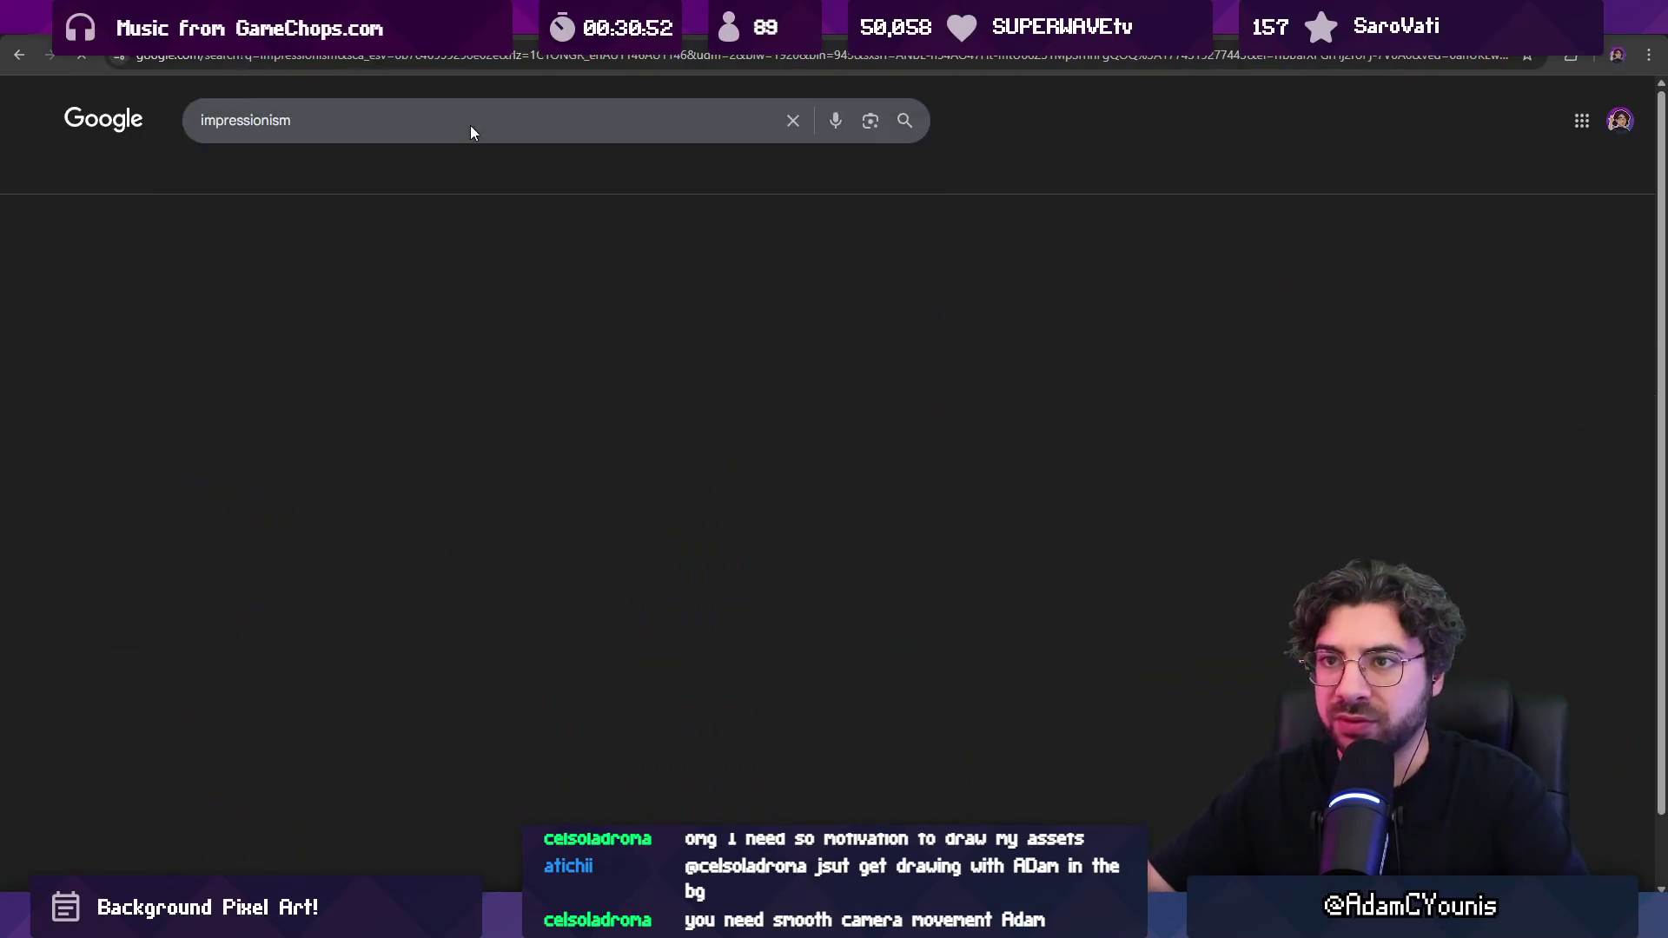
{"action": "scroll", "coordinate": [762, 391], "scroll_direction": "down", "scroll_amount": 1}
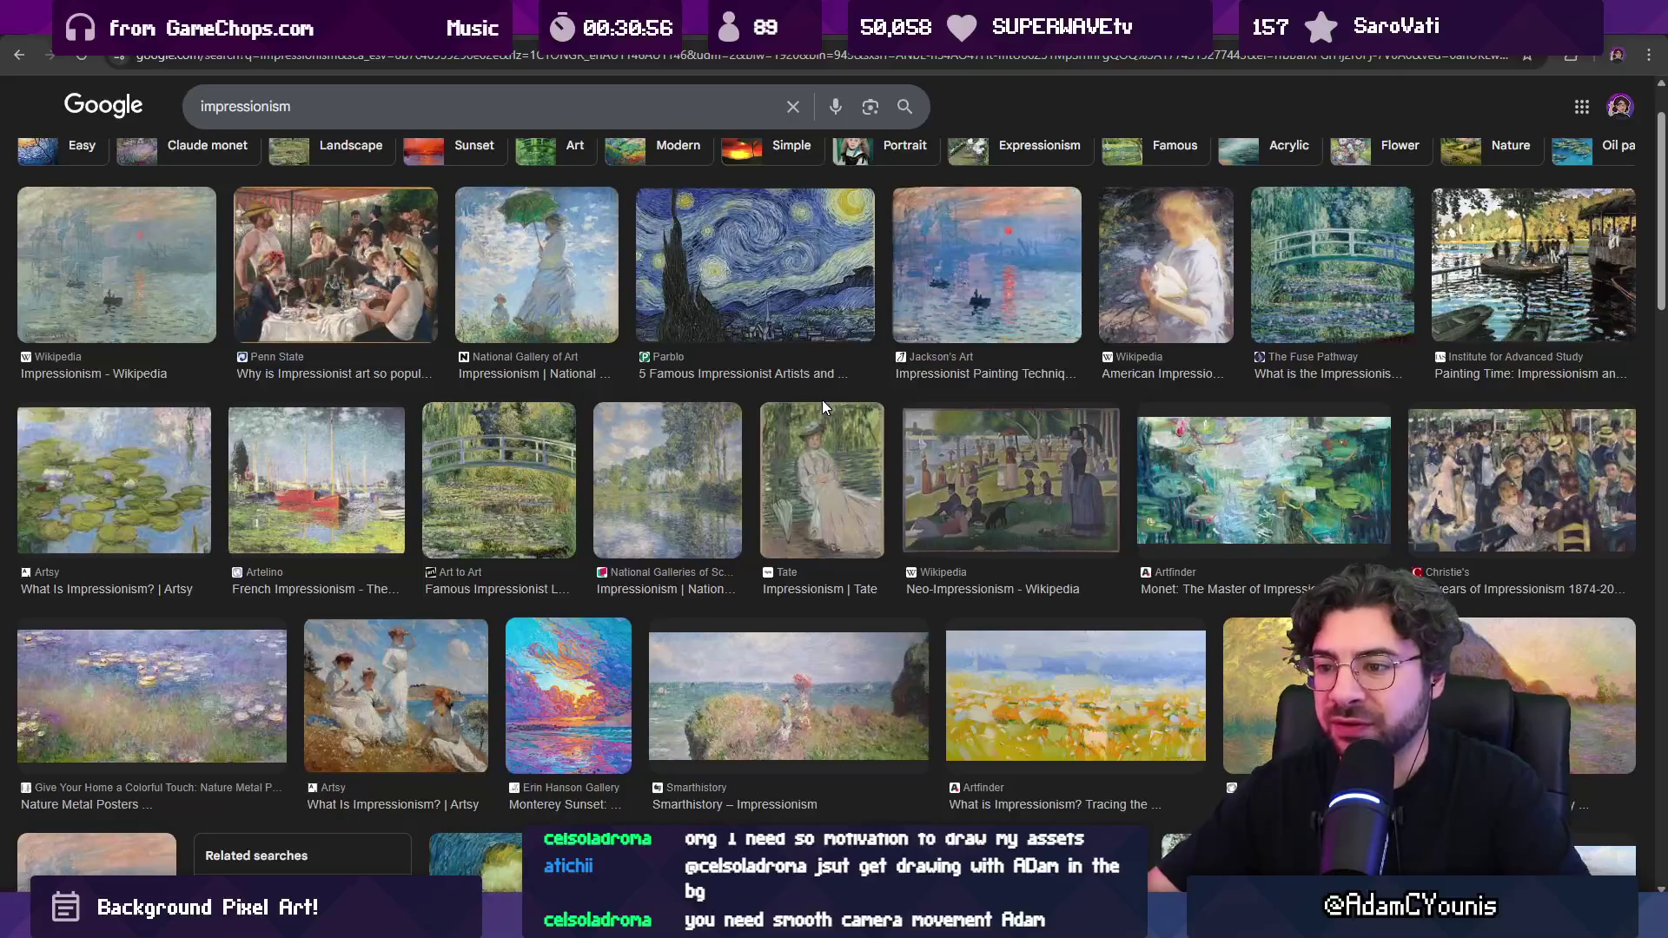
{"action": "scroll", "coordinate": [782, 400], "scroll_direction": "down", "scroll_amount": 5}
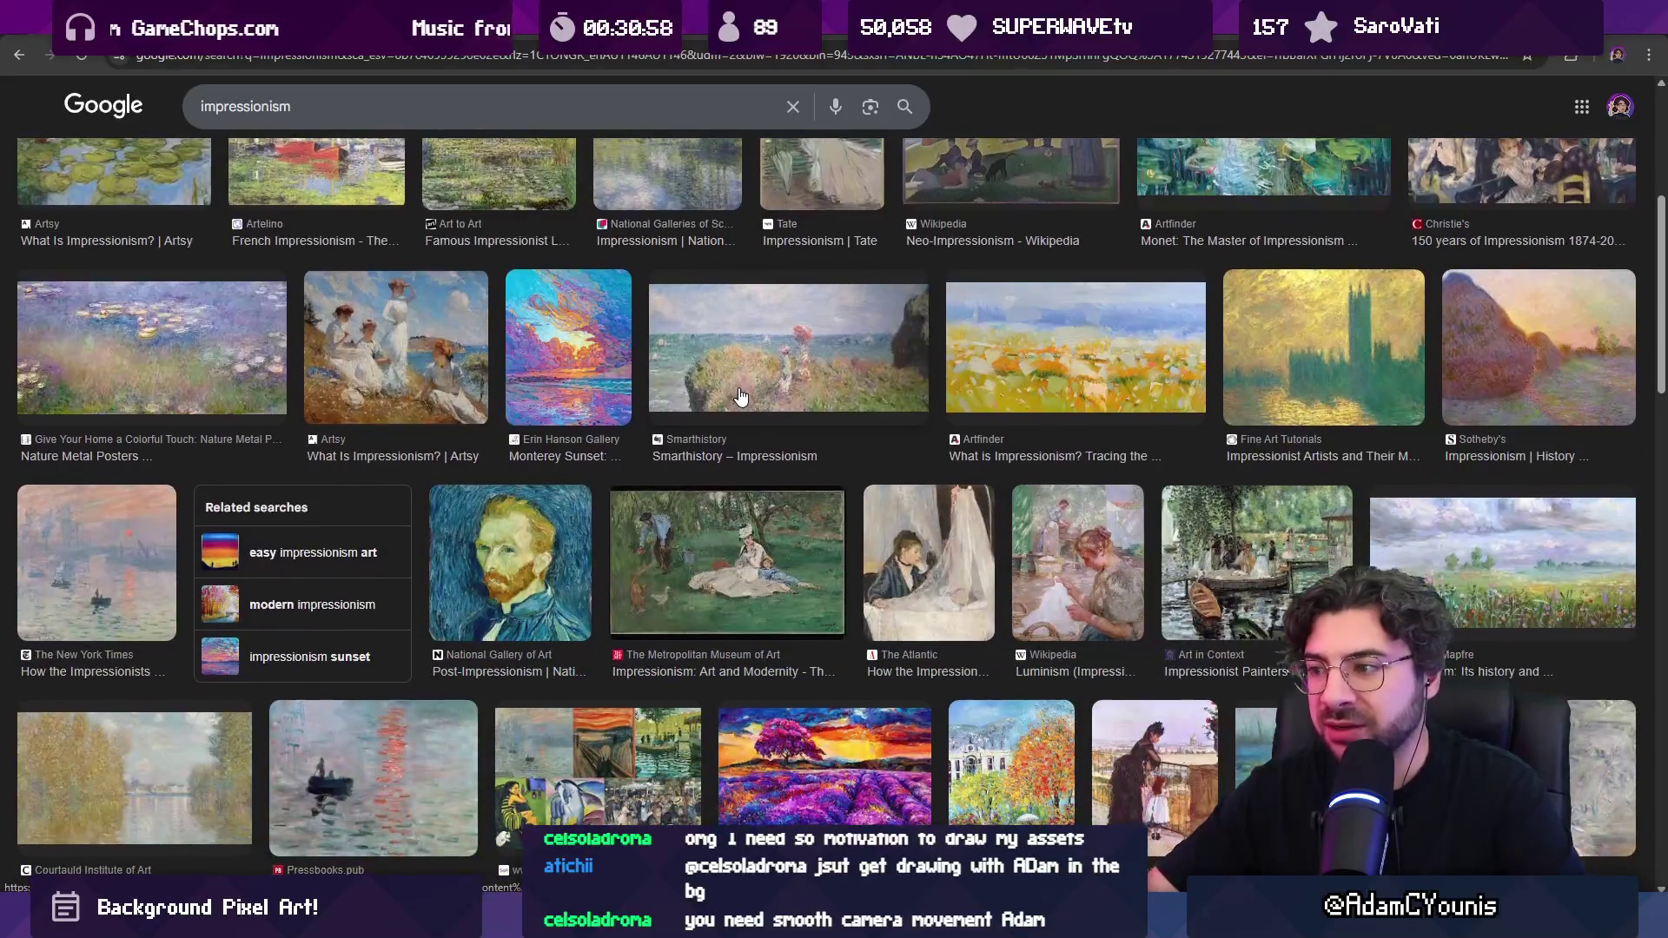
{"action": "scroll", "coordinate": [742, 397], "scroll_direction": "down", "scroll_amount": 1}
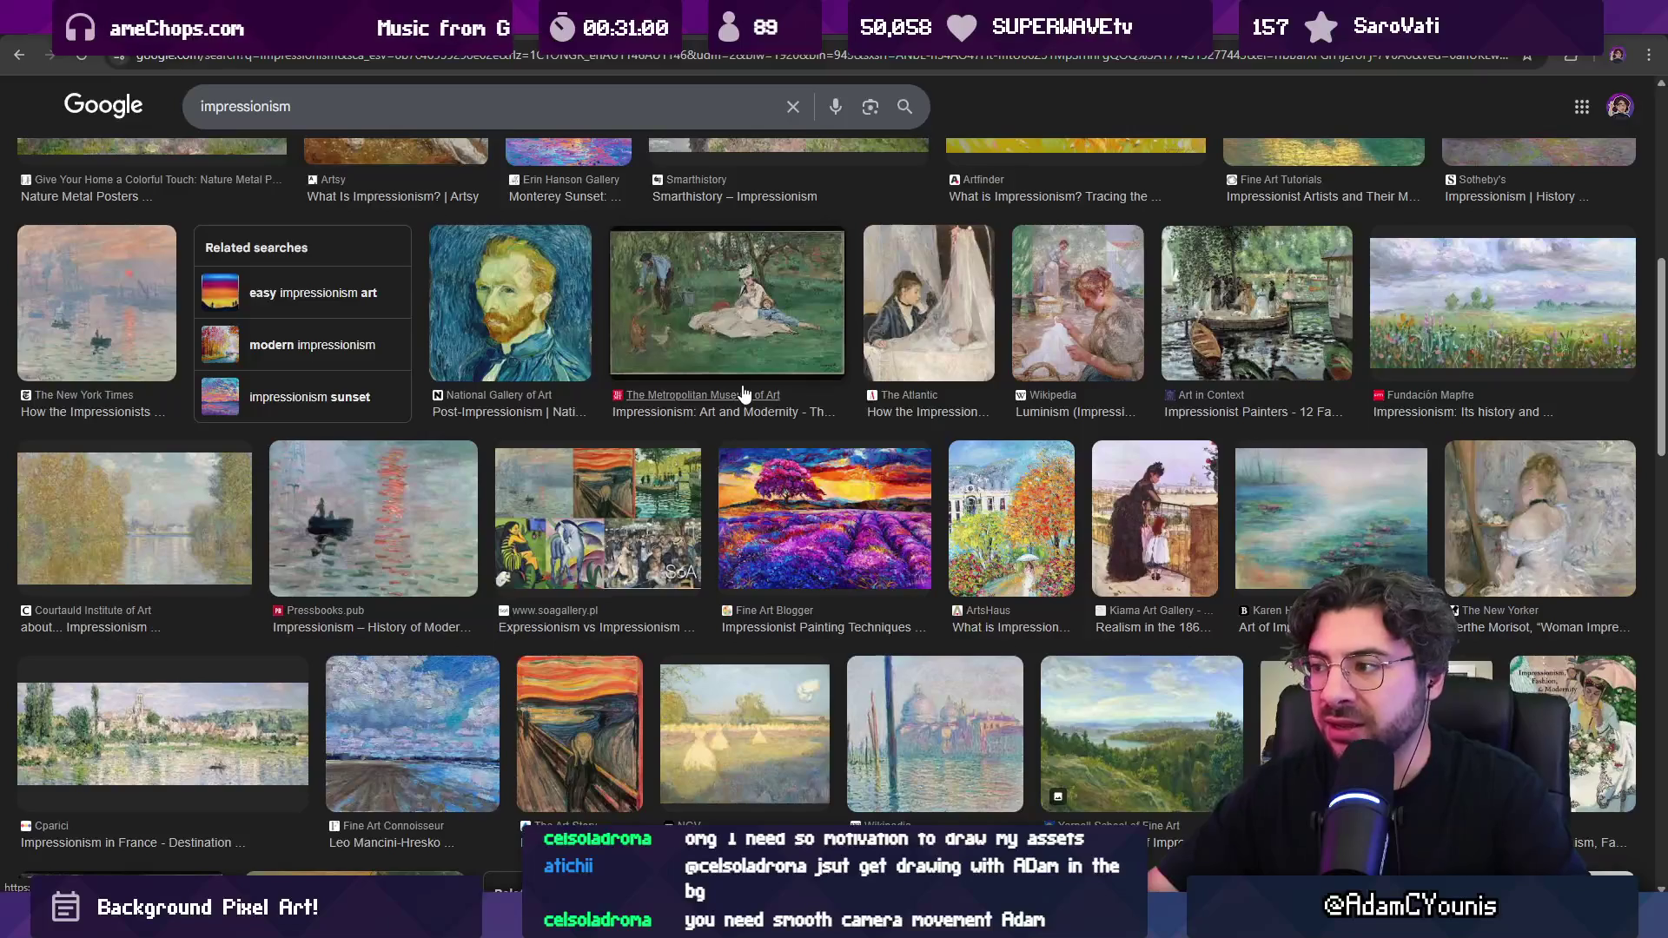
{"action": "key", "text": "alt+Tab"}
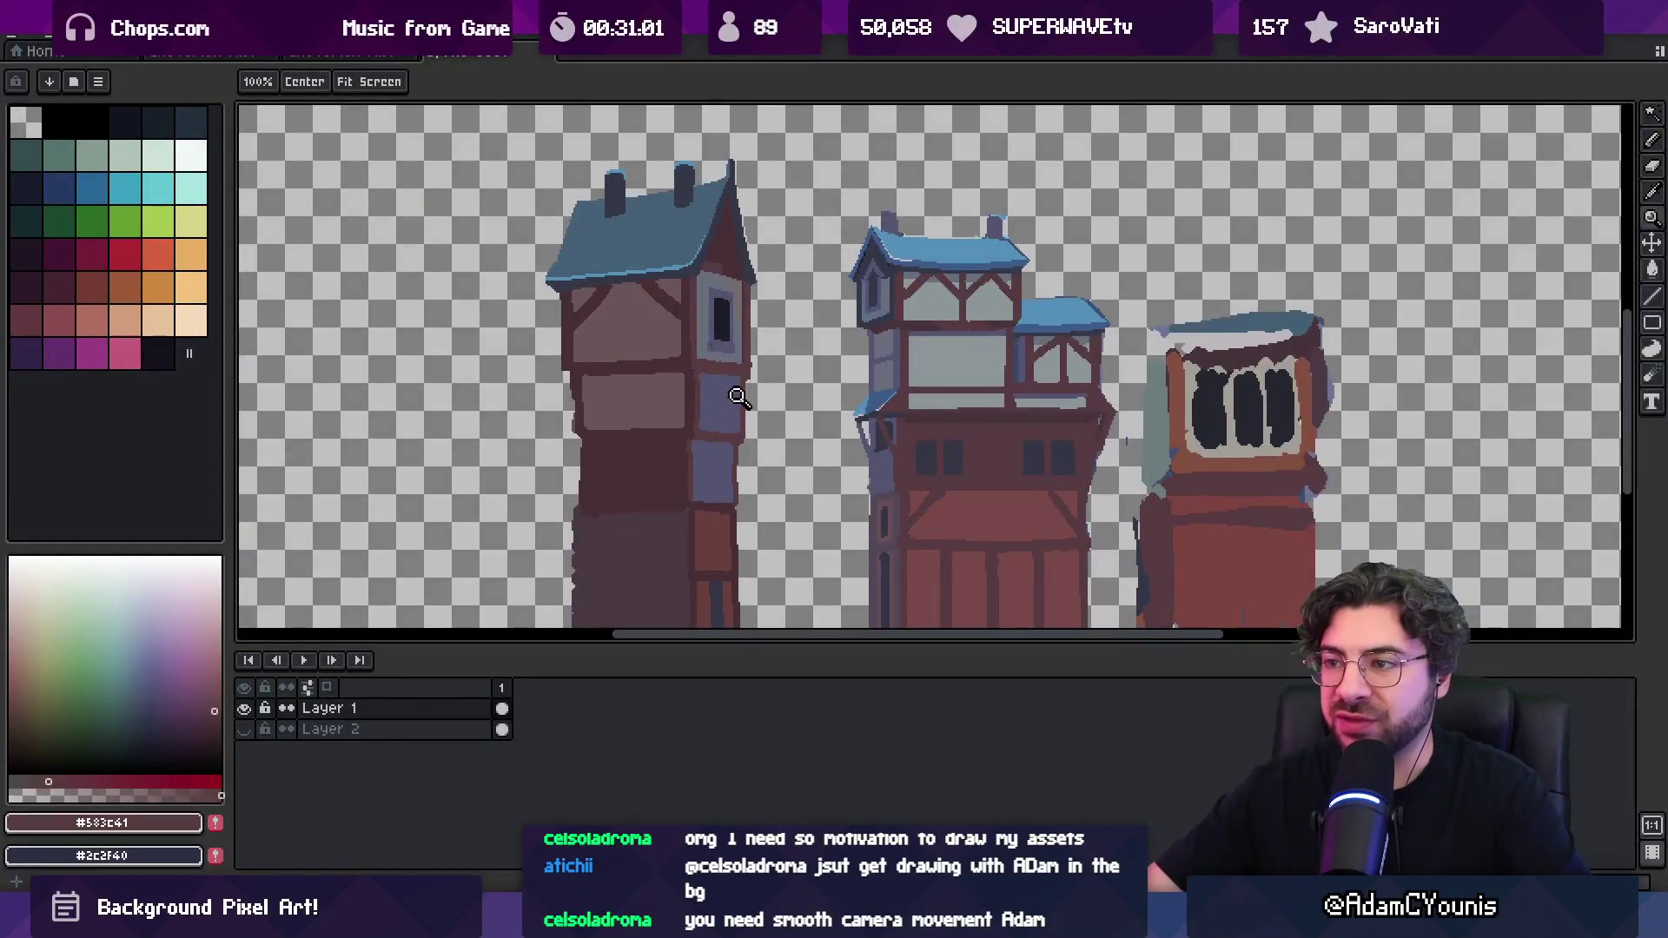
Open the town-street scene and move its tall back tower left and down
{"action": "left_click", "coordinate": [736, 377]}
{"action": "key", "text": "v"}
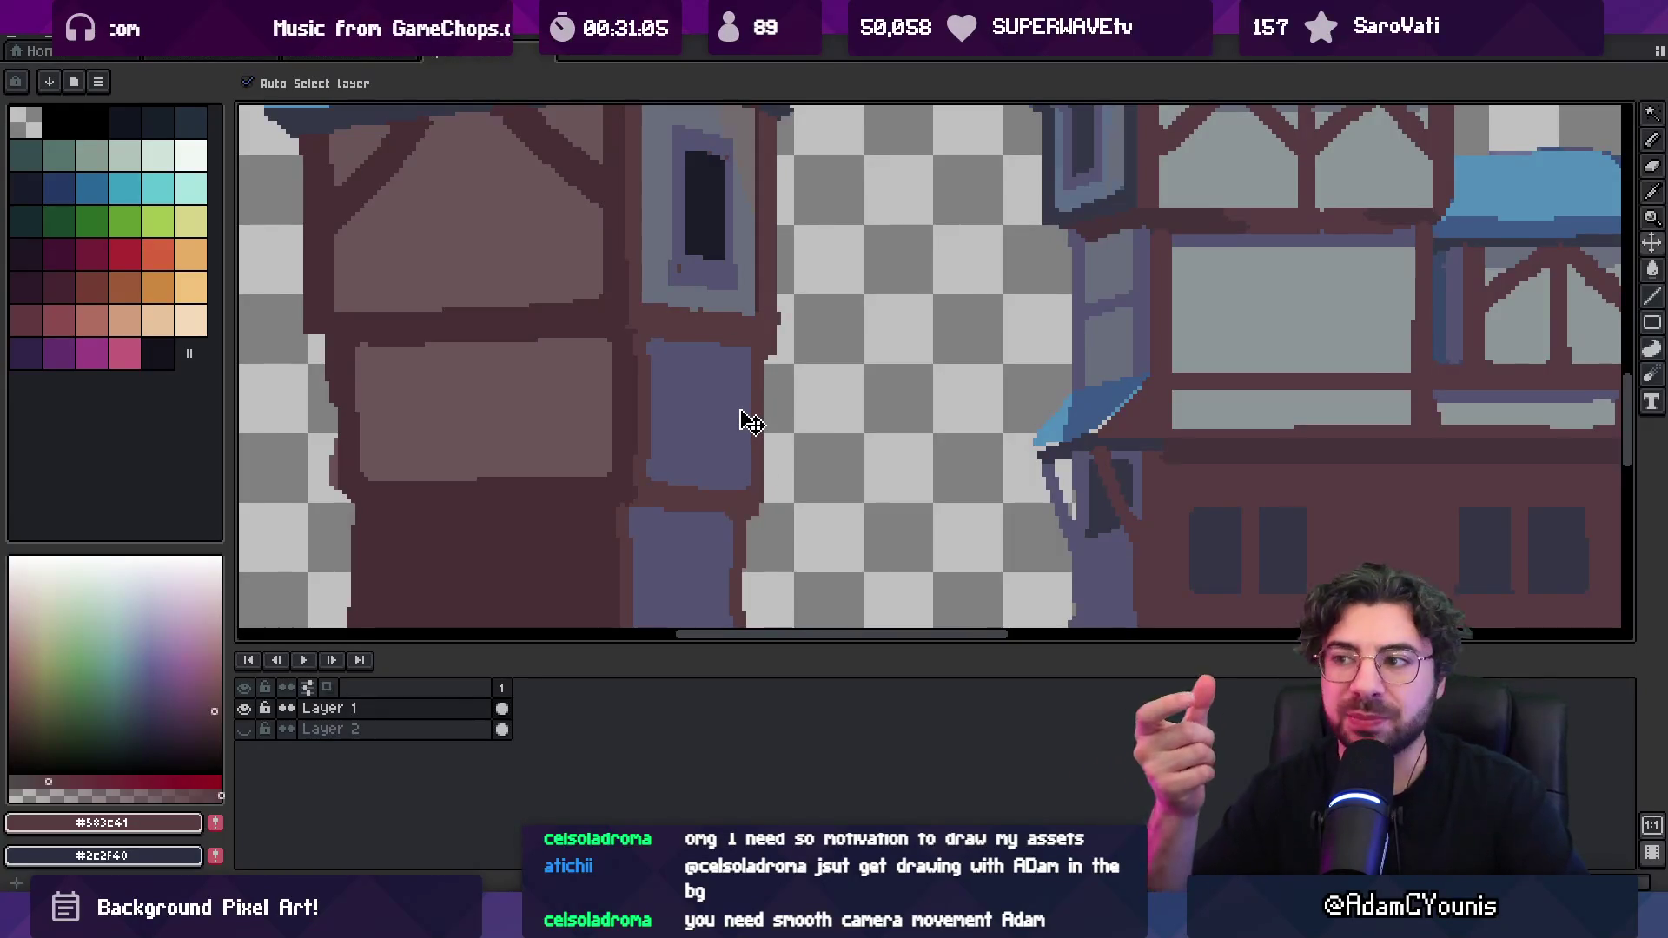
{"action": "scroll", "coordinate": [730, 447], "scroll_direction": "down", "scroll_amount": 3}
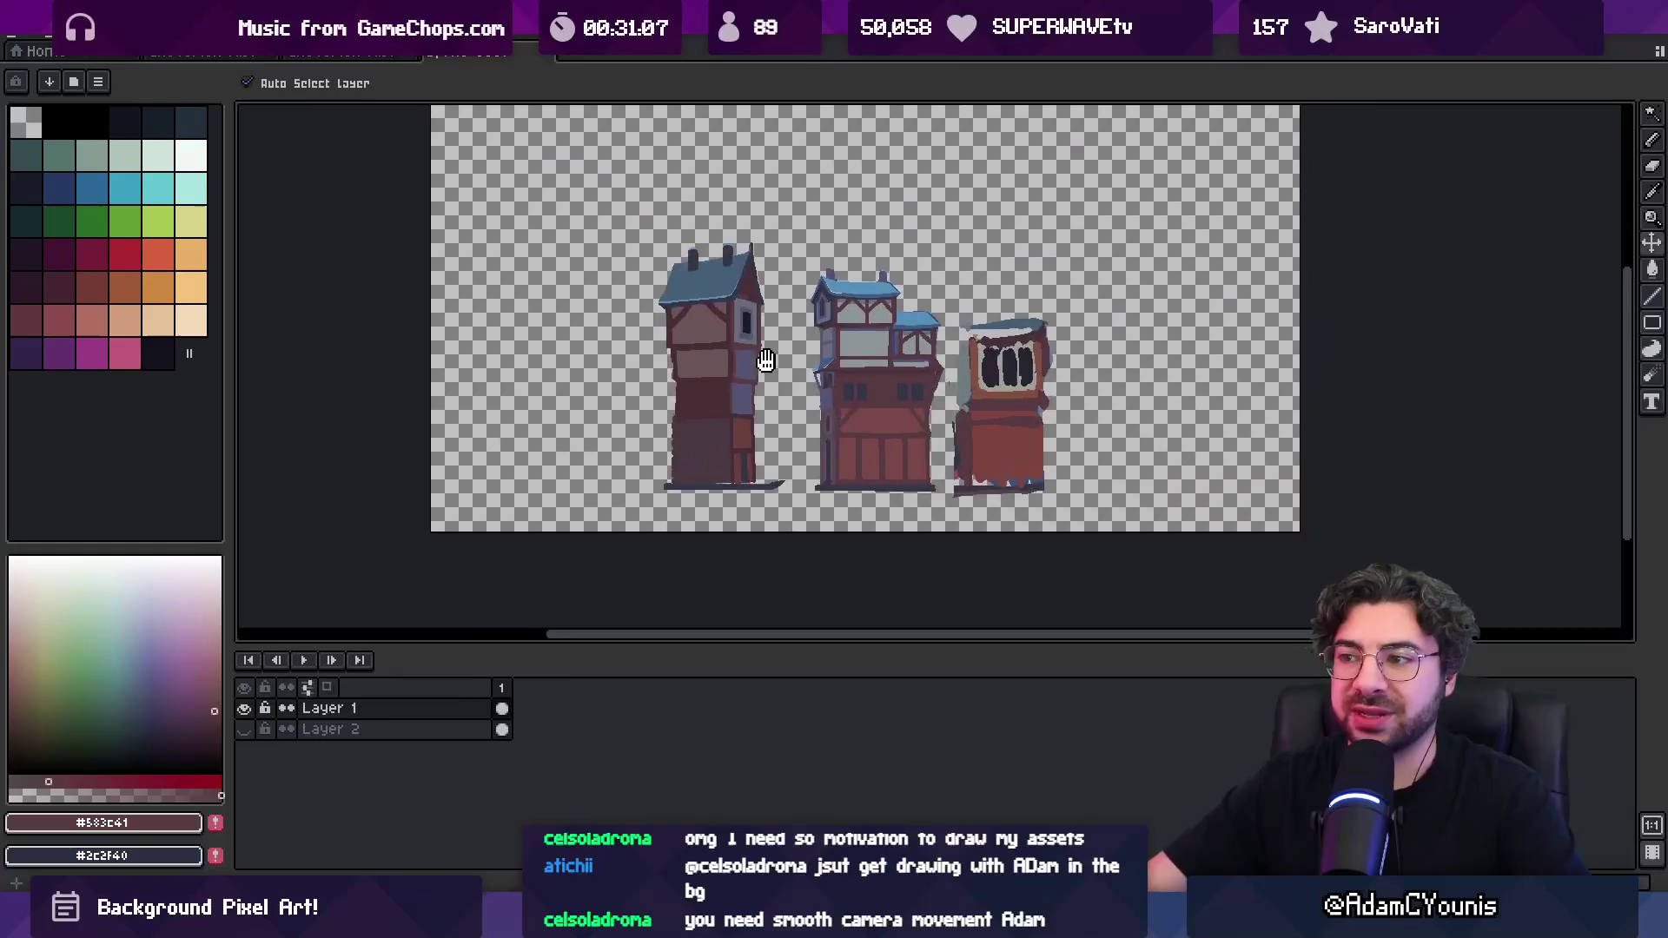
{"action": "scroll", "coordinate": [776, 369], "scroll_direction": "up", "scroll_amount": 2}
{"action": "key", "text": "ctrl+Tab"}
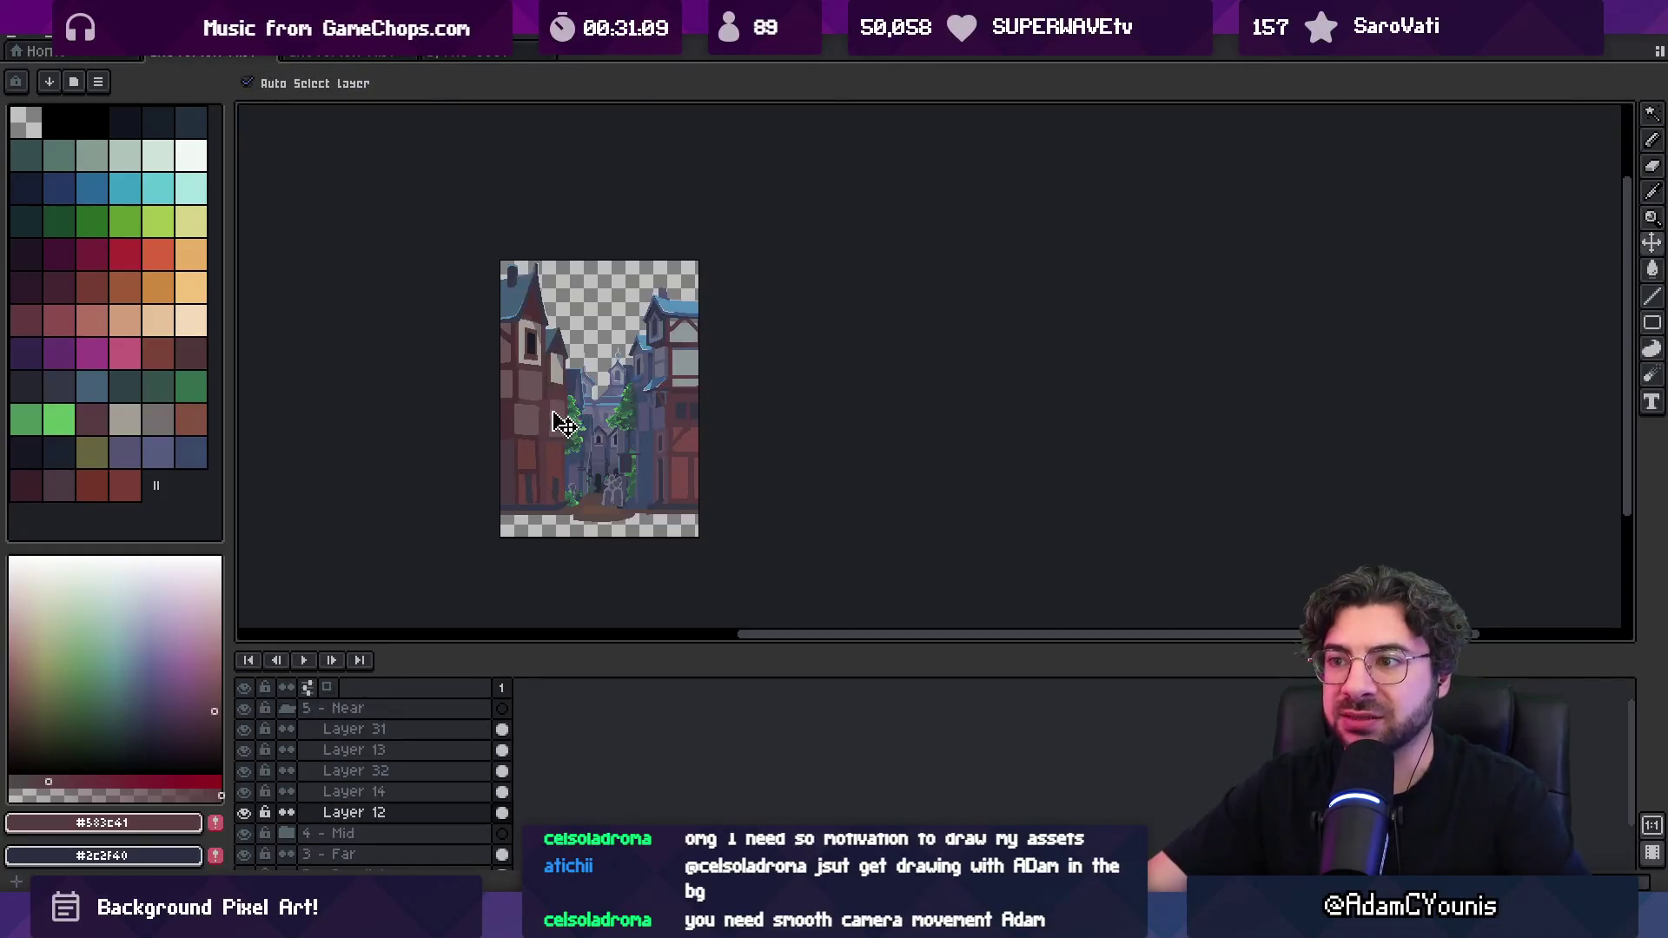
{"action": "scroll", "coordinate": [556, 430], "scroll_direction": "up", "scroll_amount": 1}
{"action": "left_click", "coordinate": [328, 58]}
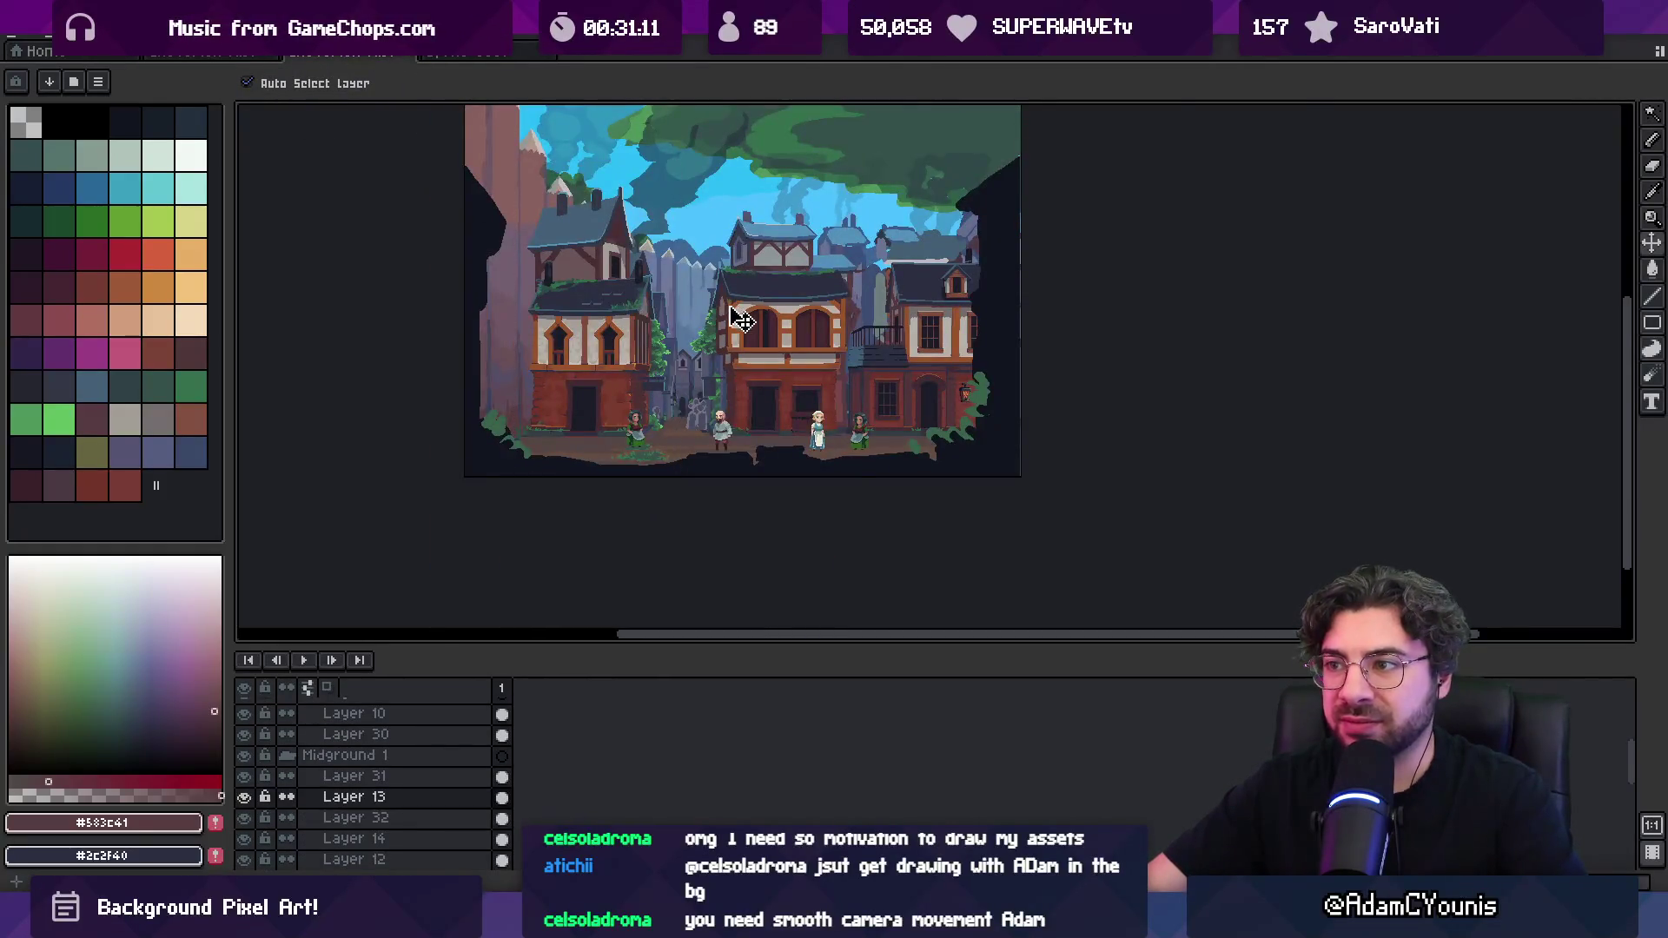
{"action": "scroll", "coordinate": [503, 212], "scroll_direction": "up", "scroll_amount": 1}
{"action": "mouse_move", "coordinate": [608, 171]}
{"action": "left_mouse_down"}
{"action": "mouse_move", "coordinate": [640, 316]}
{"action": "mouse_move", "coordinate": [477, 310]}
{"action": "left_mouse_up"}
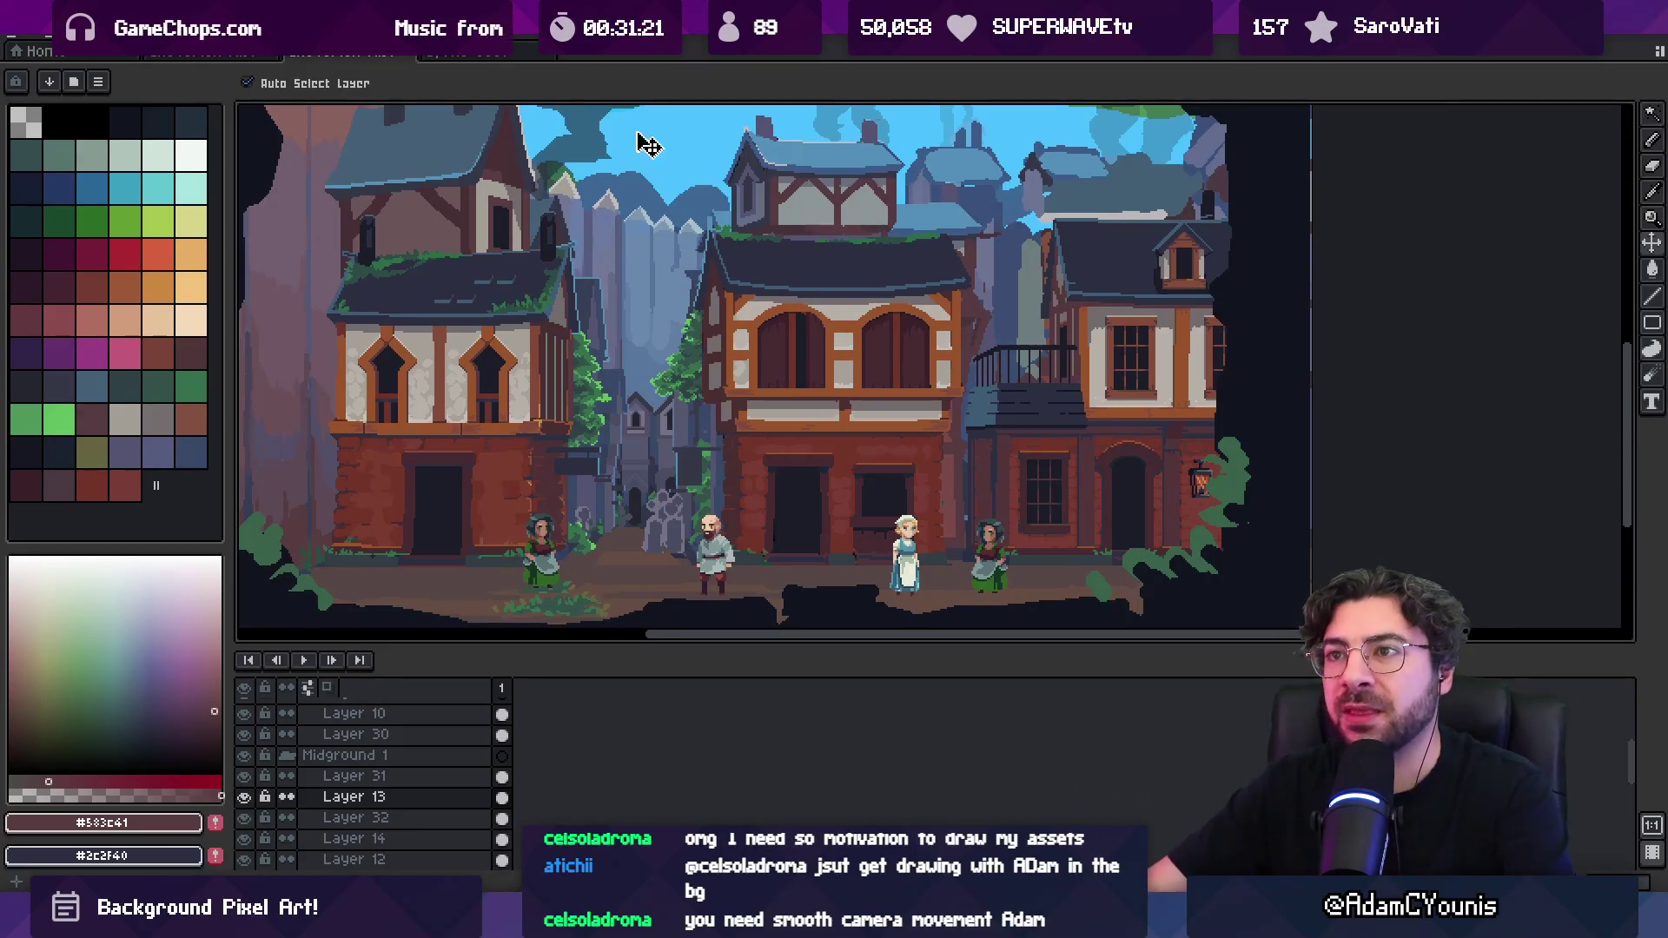
In the three-building drawing, marquee-select the whole left house and apply a transform
{"action": "left_click", "coordinate": [430, 53]}
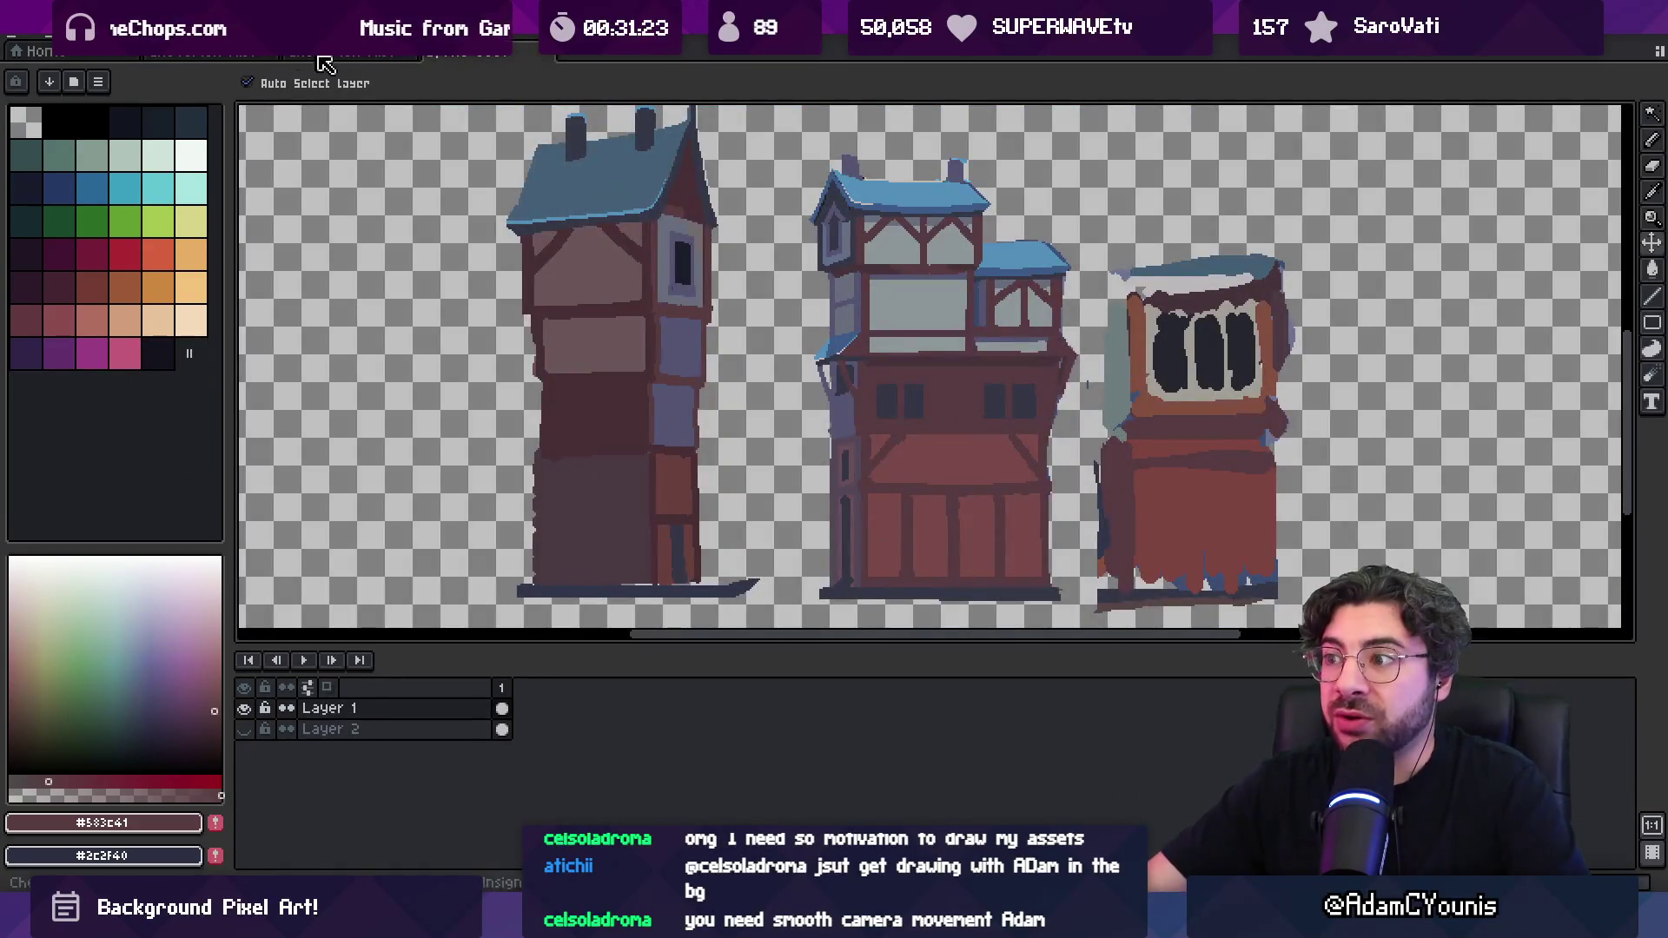
{"action": "left_click", "coordinate": [306, 59]}
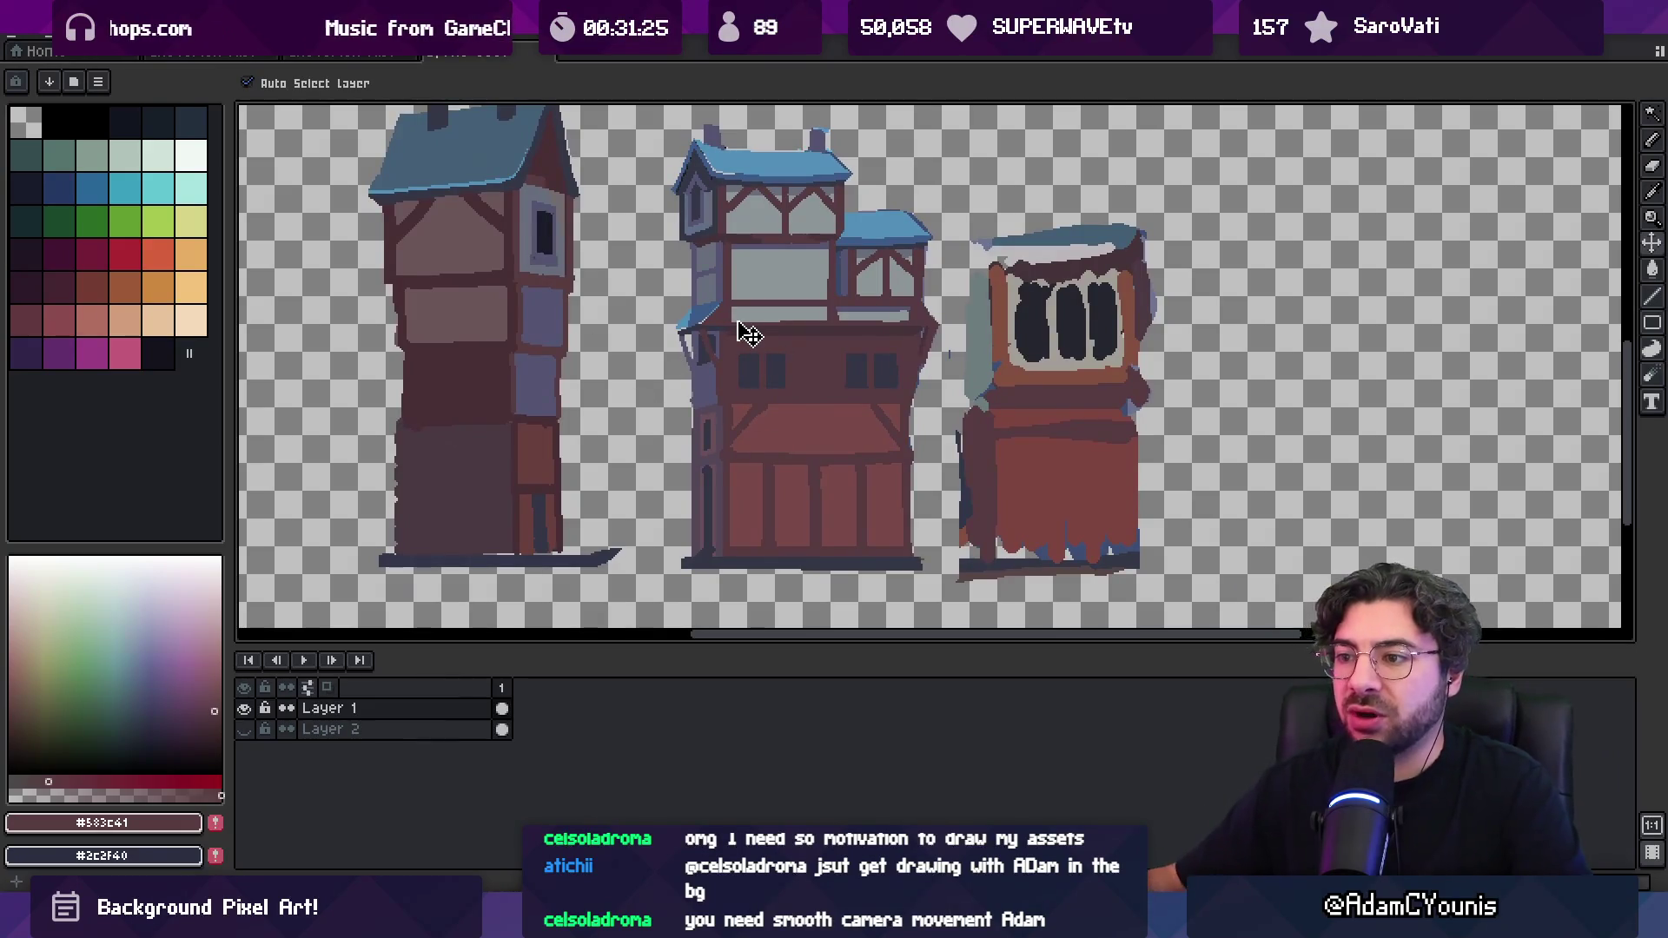
{"action": "scroll", "coordinate": [745, 336], "scroll_direction": "up", "scroll_amount": 3}
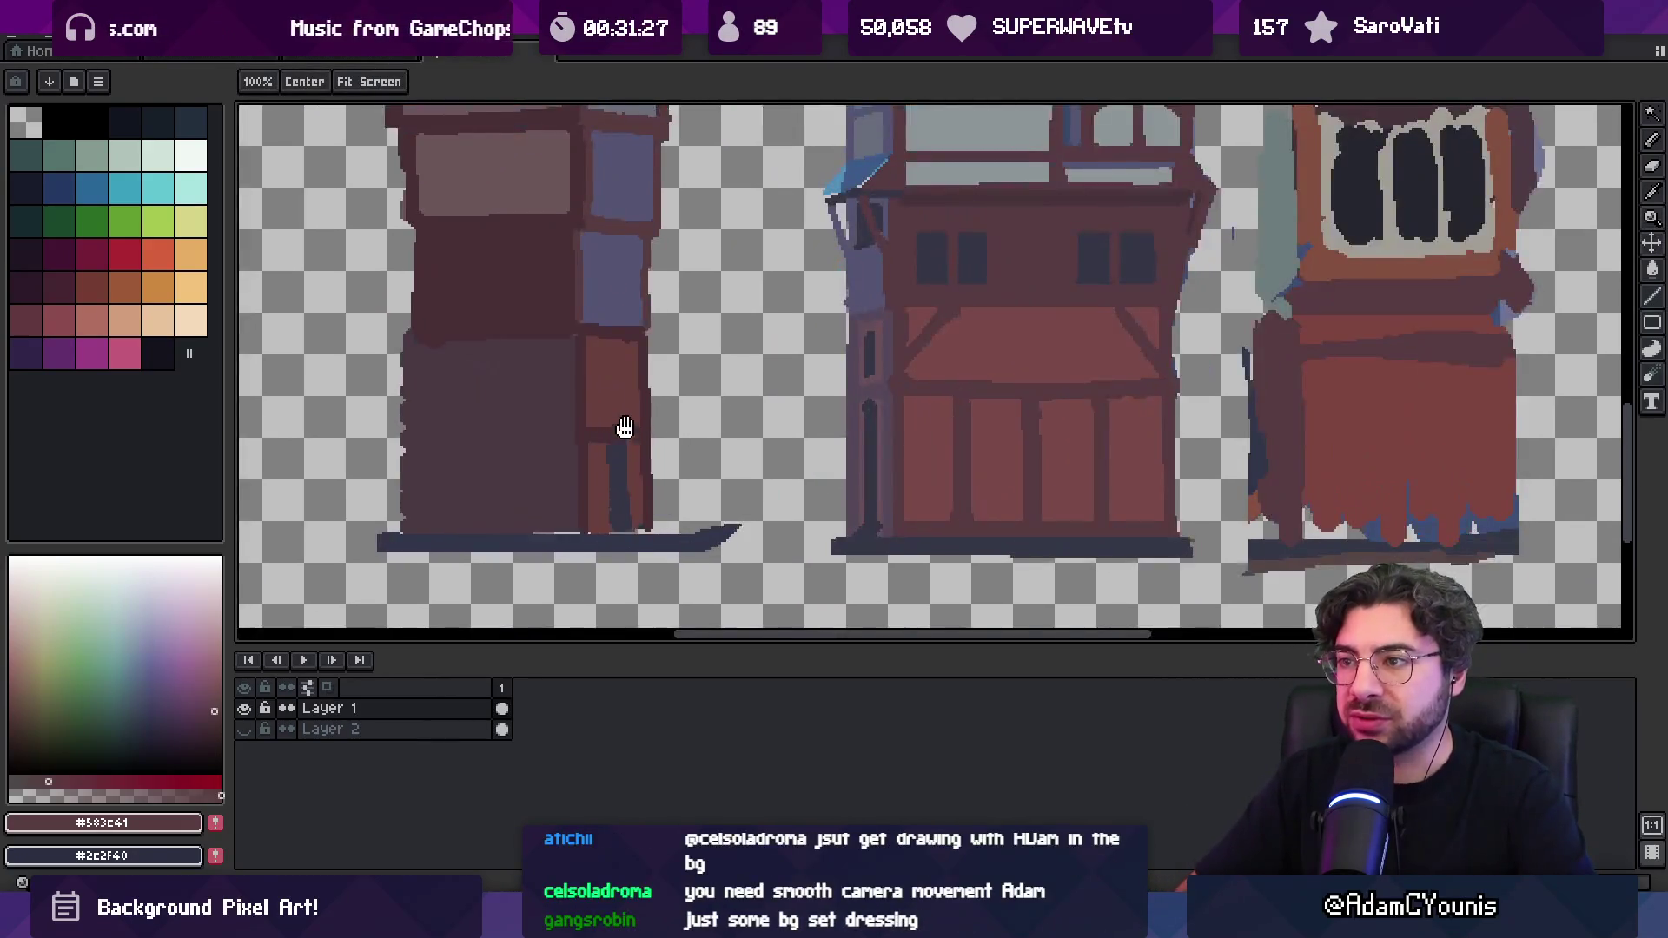
{"action": "scroll", "coordinate": [625, 429], "scroll_direction": "down", "scroll_amount": 2}
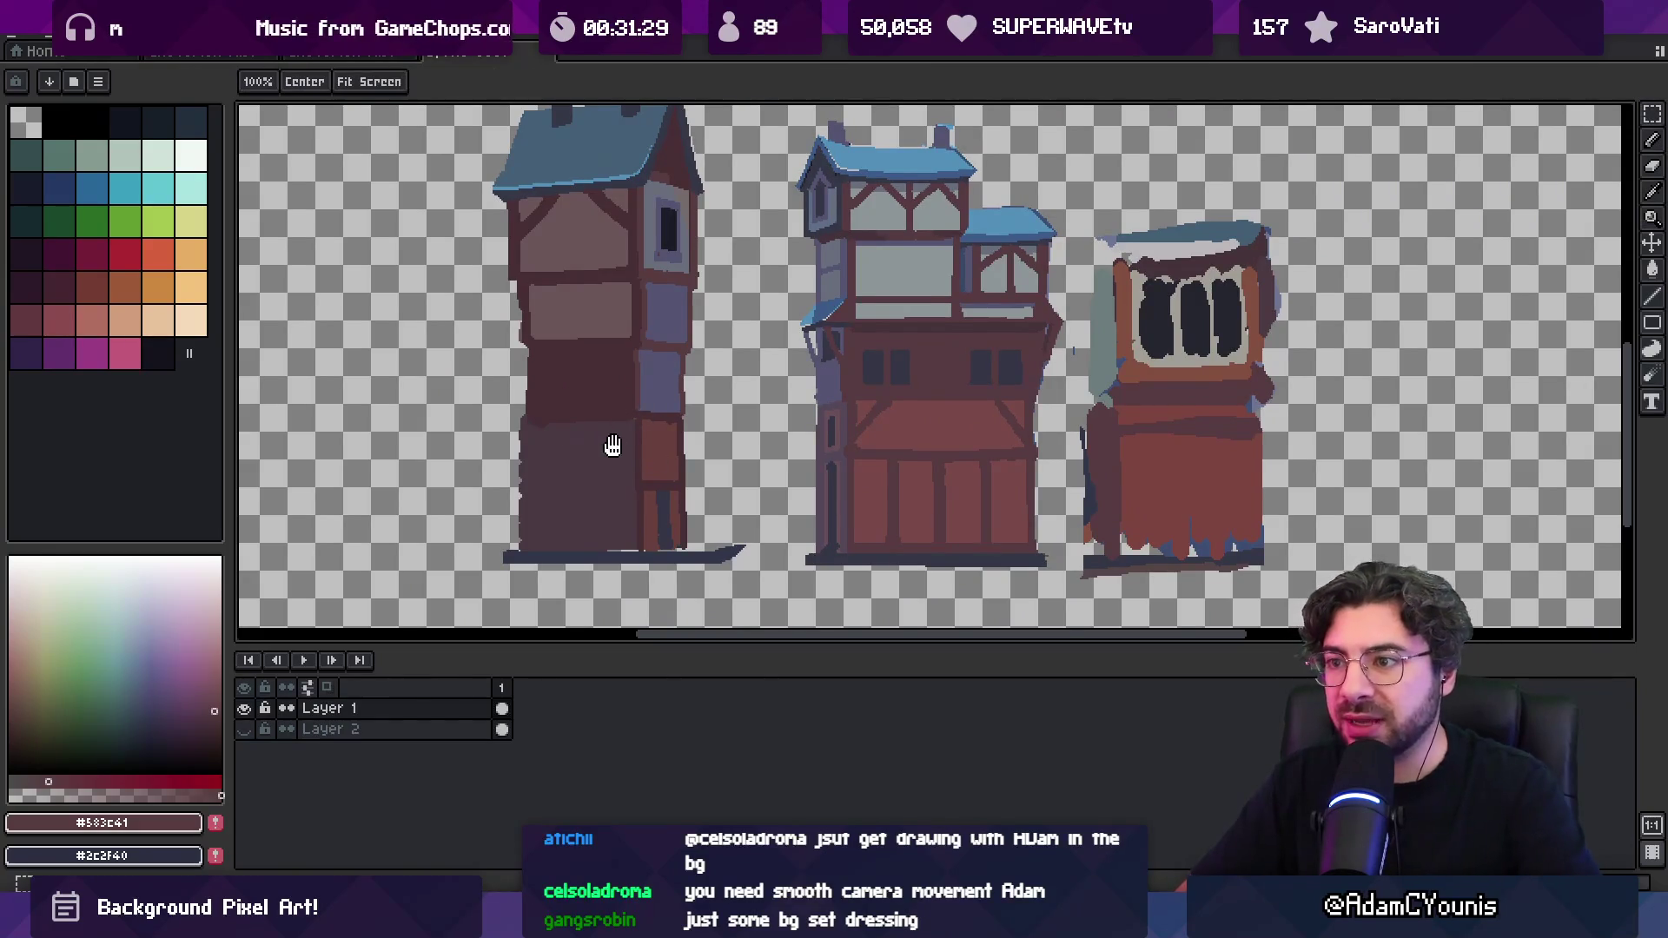
{"action": "scroll", "coordinate": [609, 446], "scroll_direction": "down", "scroll_amount": 2}
{"action": "key", "text": "m"}
{"action": "left_click_drag", "start_coordinate": [538, 555], "coordinate": [704, 249]}
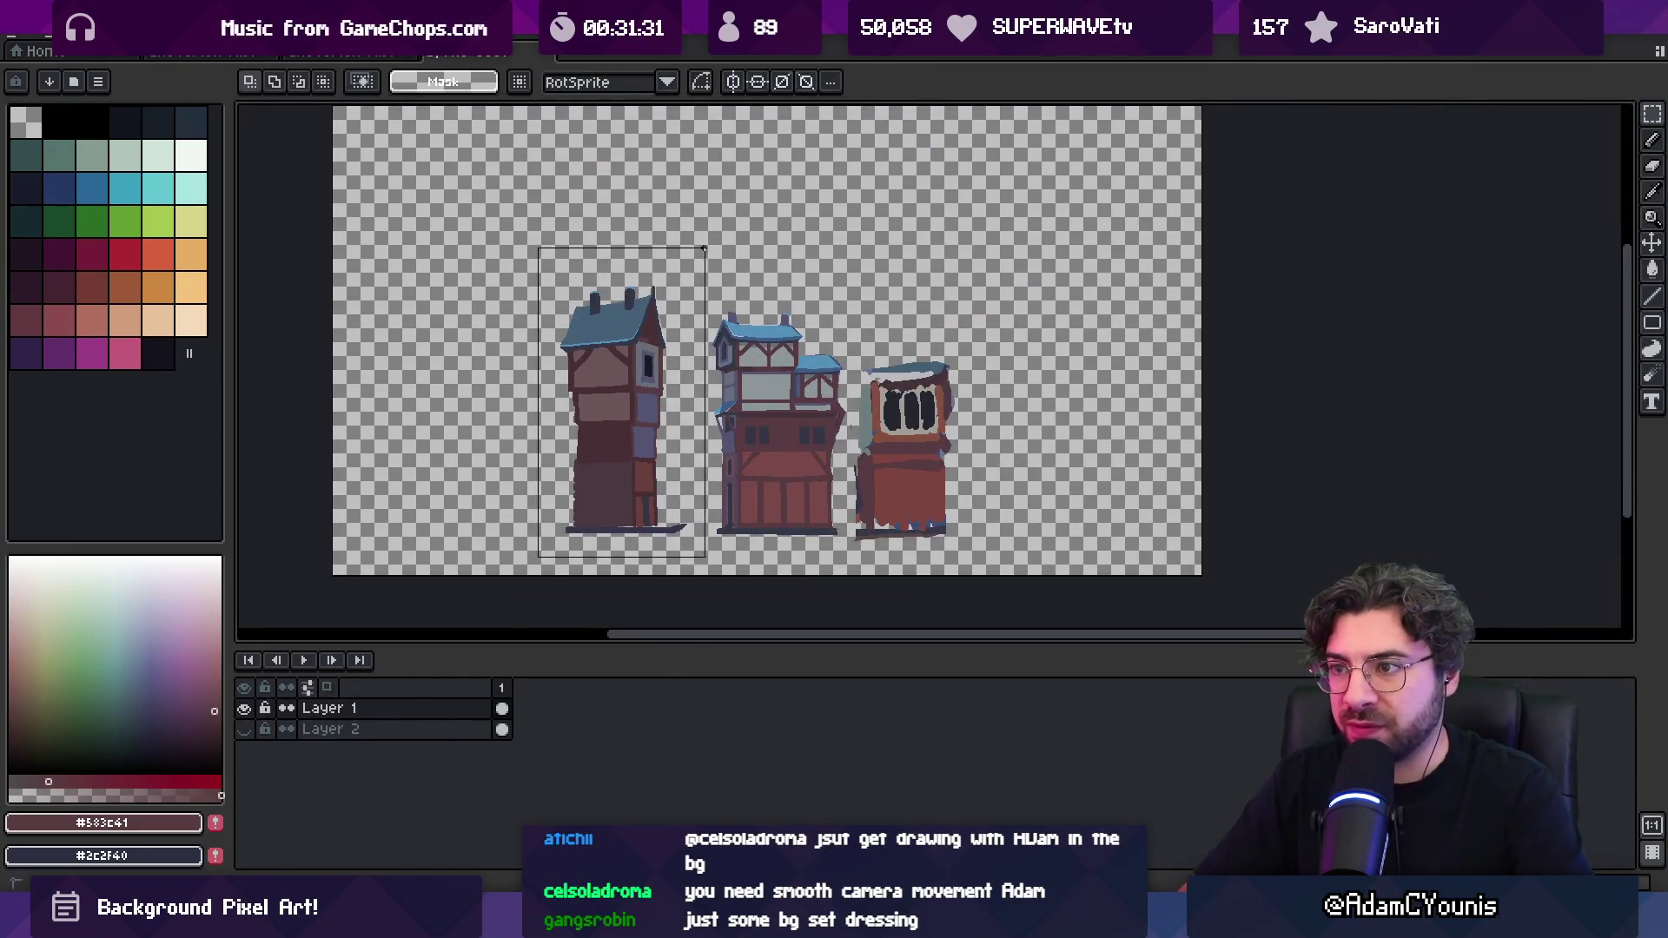
{"action": "left_click", "coordinate": [634, 424]}
{"action": "key", "text": "b"}
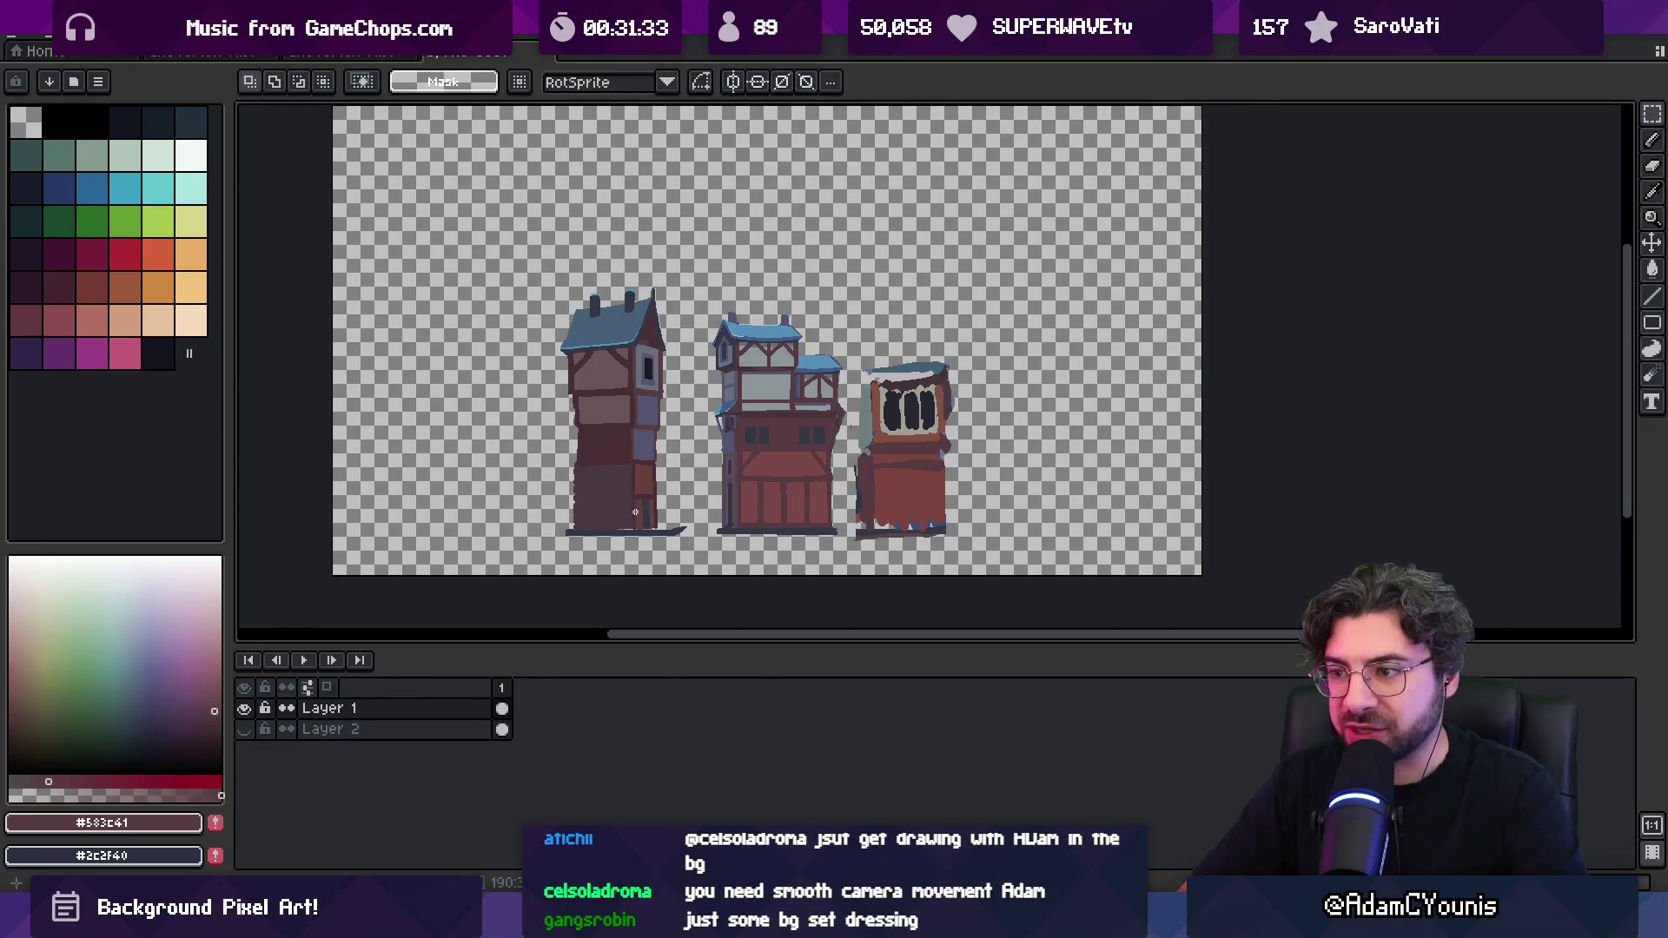
{"action": "scroll", "coordinate": [686, 543], "scroll_direction": "up", "scroll_amount": 4}
{"action": "key", "text": "x"}
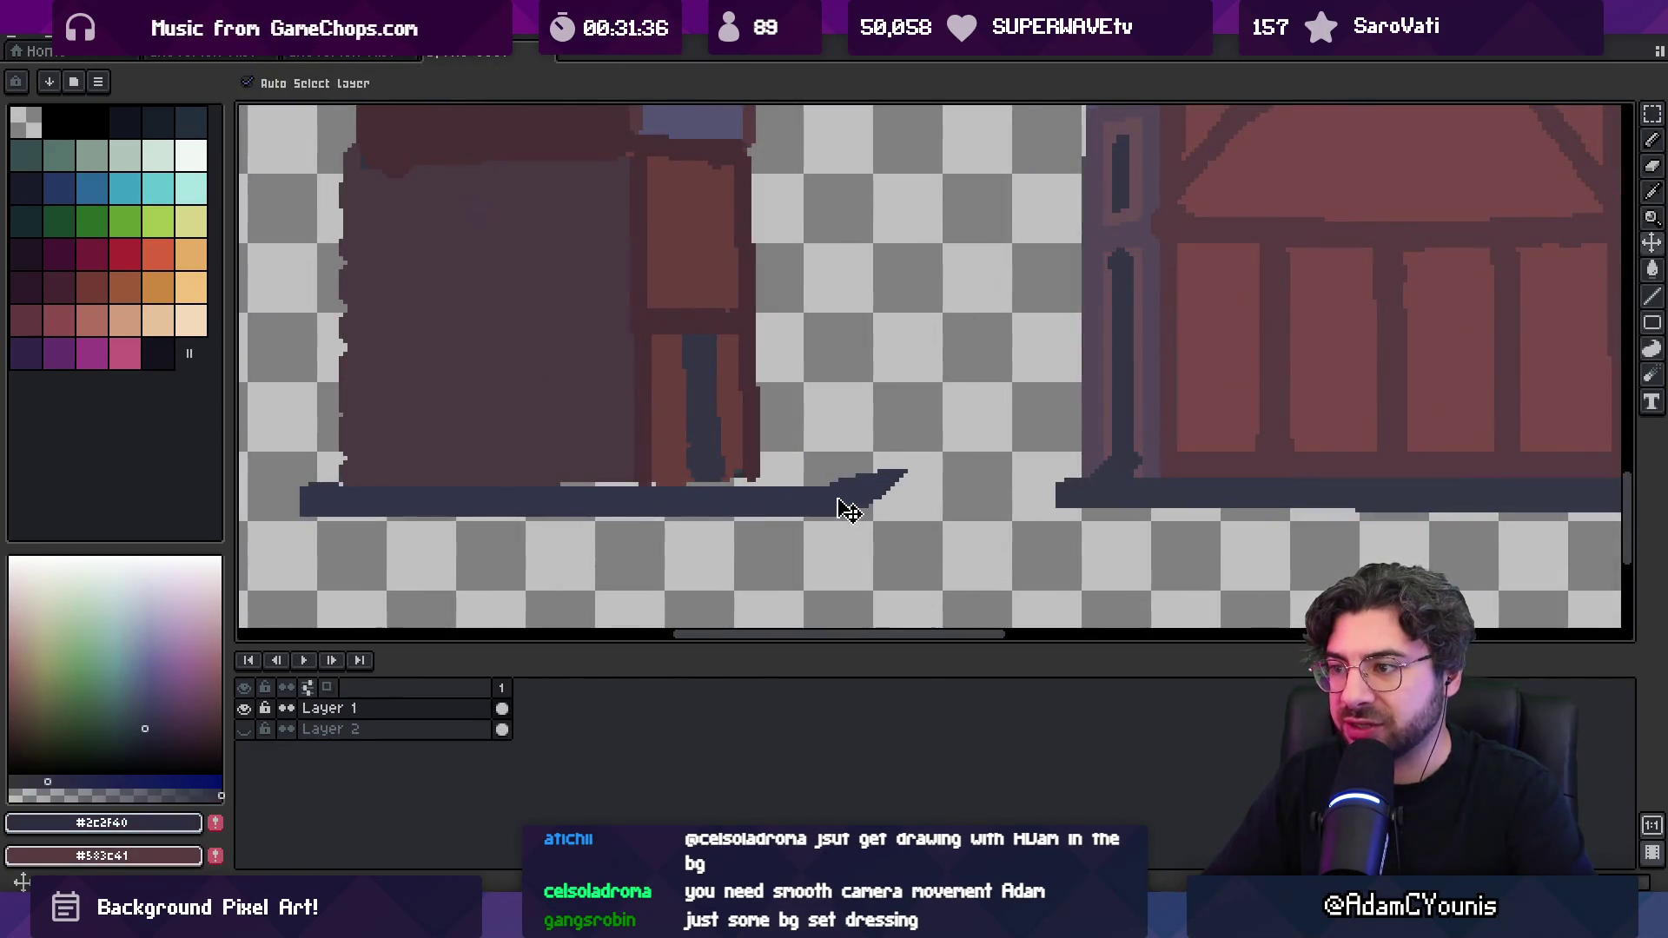
Erase the slanted end of the dark base line and sample the left building's dark, brown and blue-grey colours
{"action": "key", "text": "ctrl"}
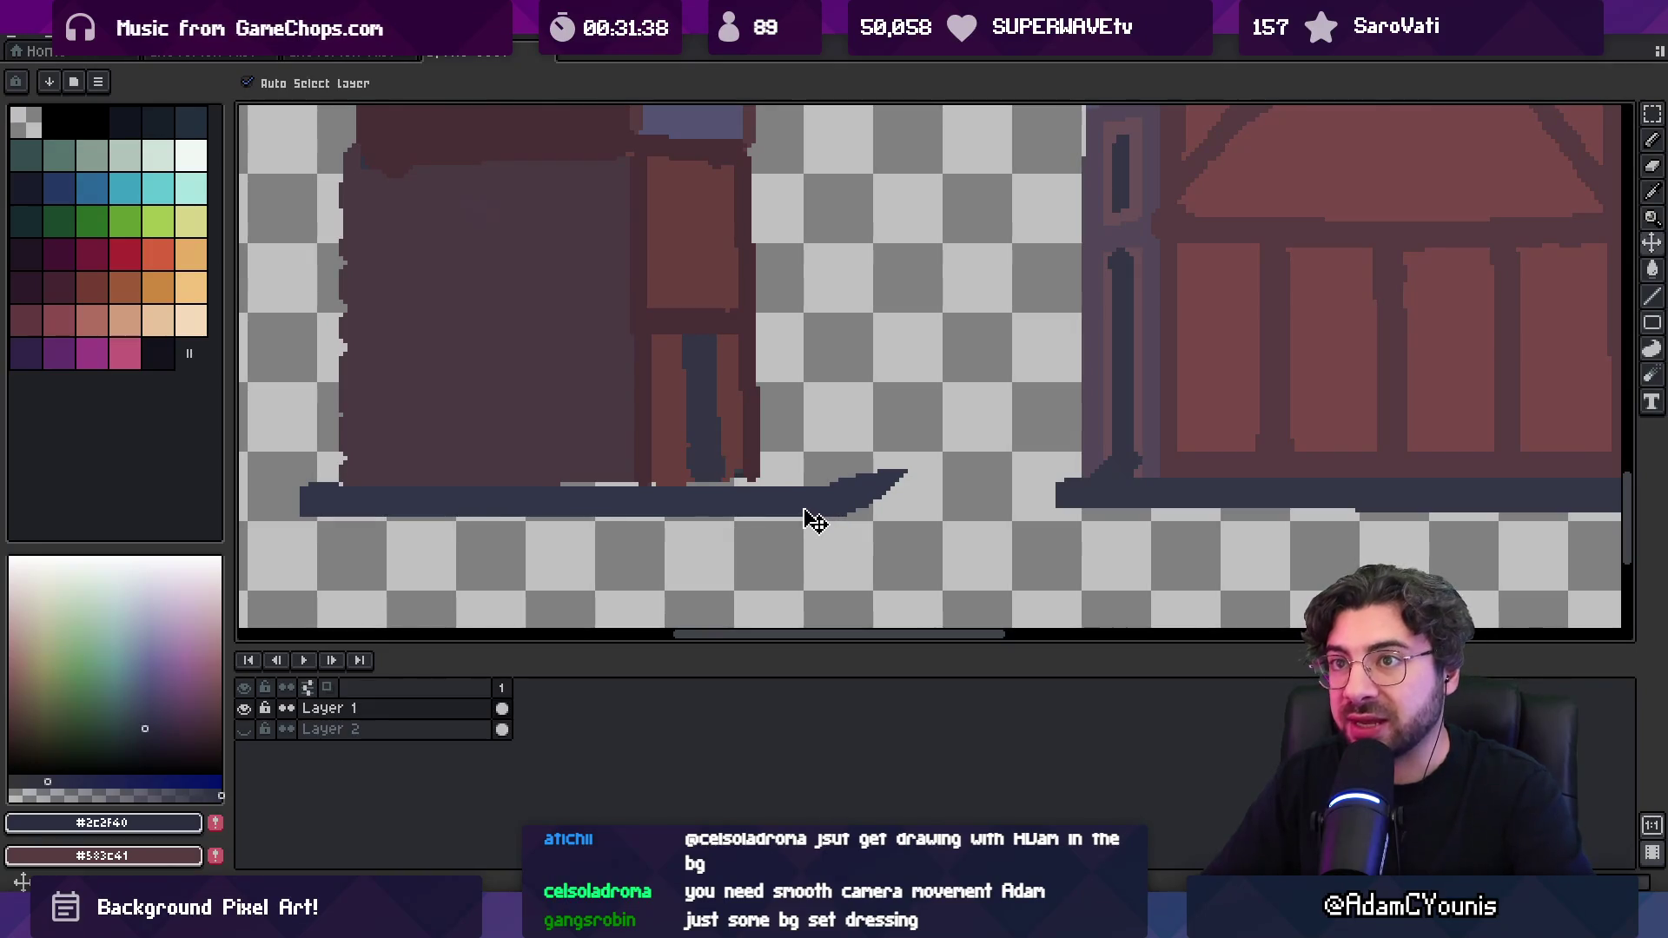
{"action": "mouse_move", "coordinate": [816, 513]}
{"action": "left_mouse_down"}
{"action": "mouse_move", "coordinate": [868, 488]}
{"action": "mouse_move", "coordinate": [834, 495]}
{"action": "left_mouse_up"}
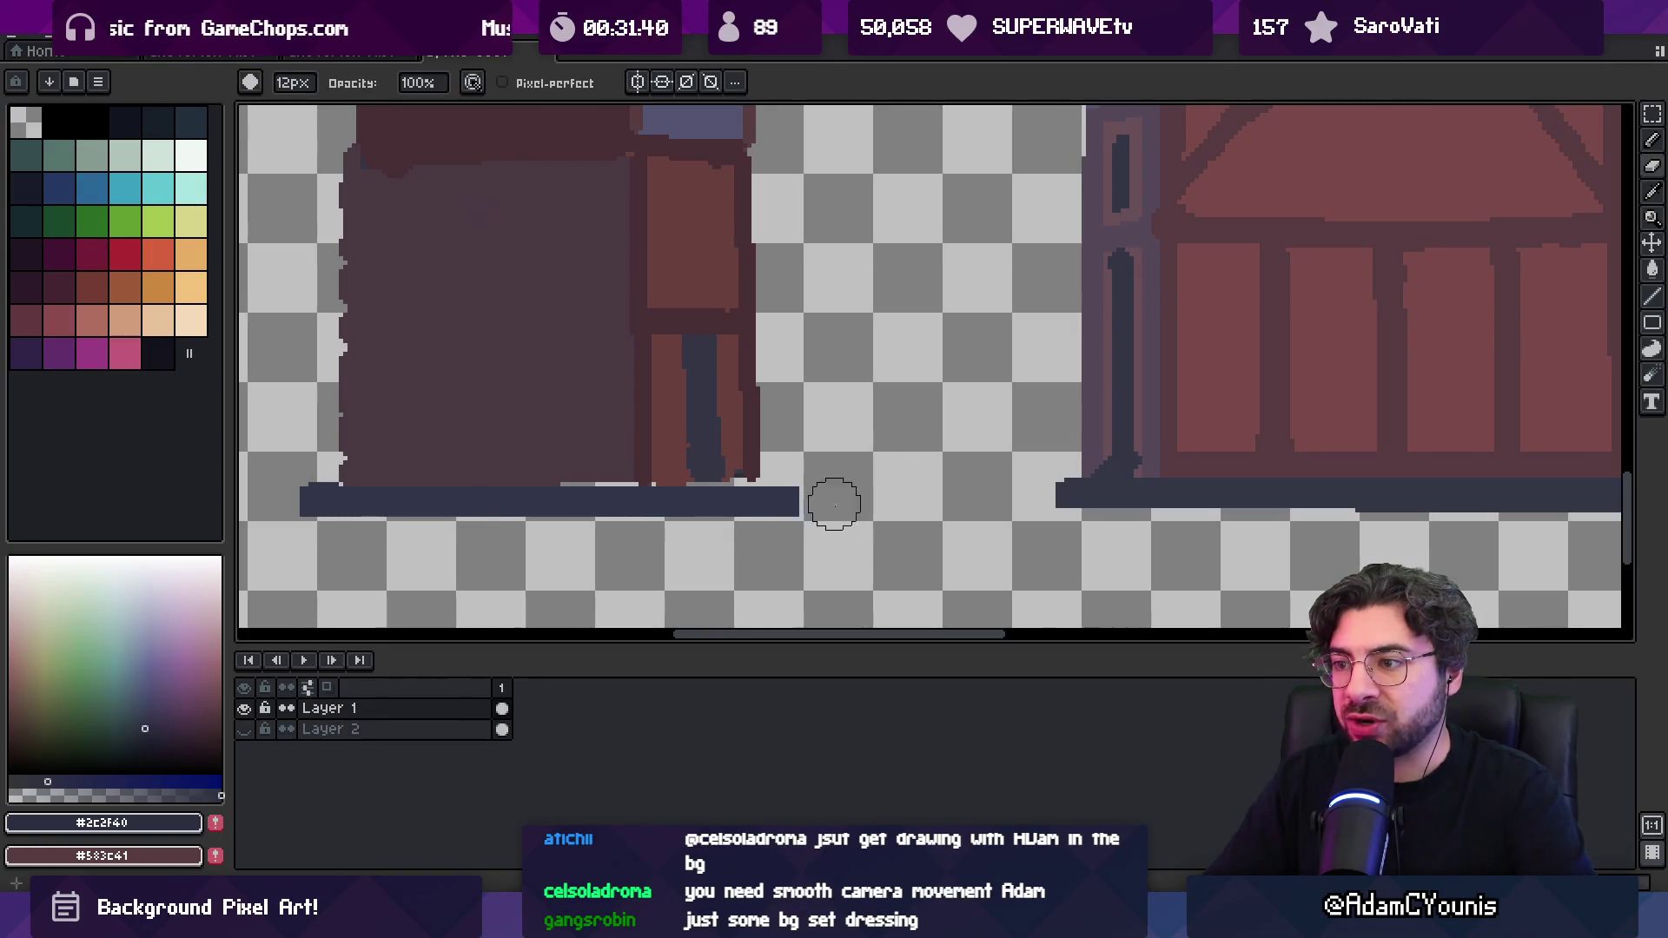
{"action": "scroll", "coordinate": [782, 477], "scroll_direction": "down", "scroll_amount": 2}
{"action": "scroll", "coordinate": [768, 462], "scroll_direction": "up", "scroll_amount": 2}
{"action": "left_click", "coordinate": [689, 491], "text": "alt"}
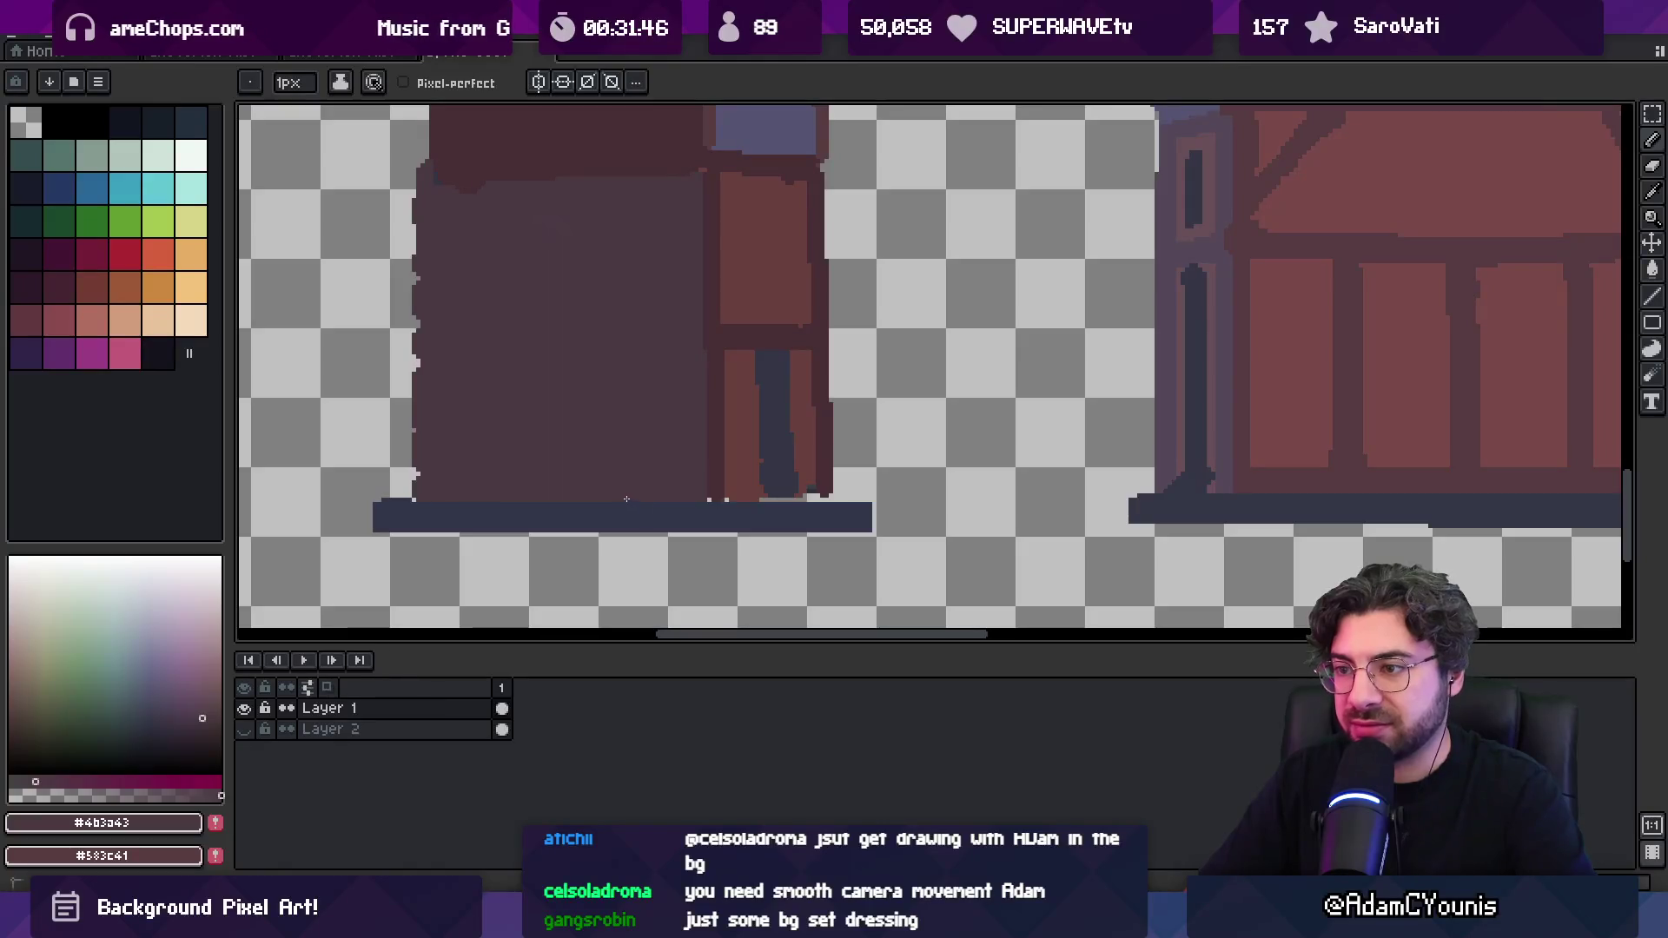
{"action": "left_click", "coordinate": [734, 494], "text": "alt"}
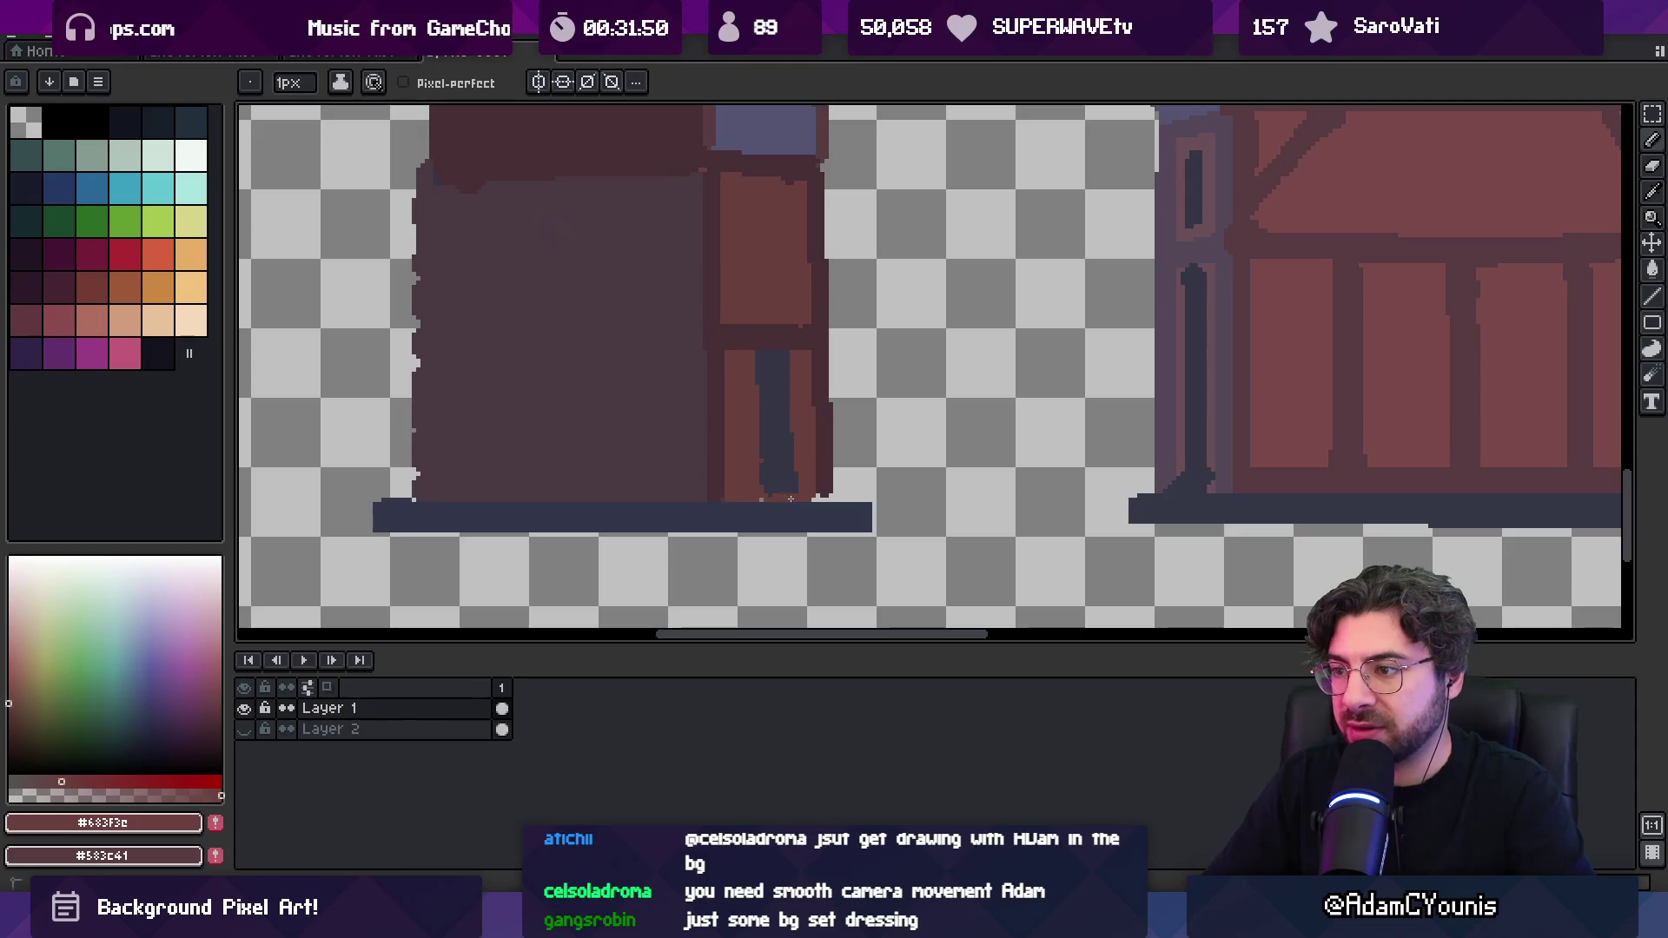
{"action": "left_click", "coordinate": [772, 489], "text": "alt"}
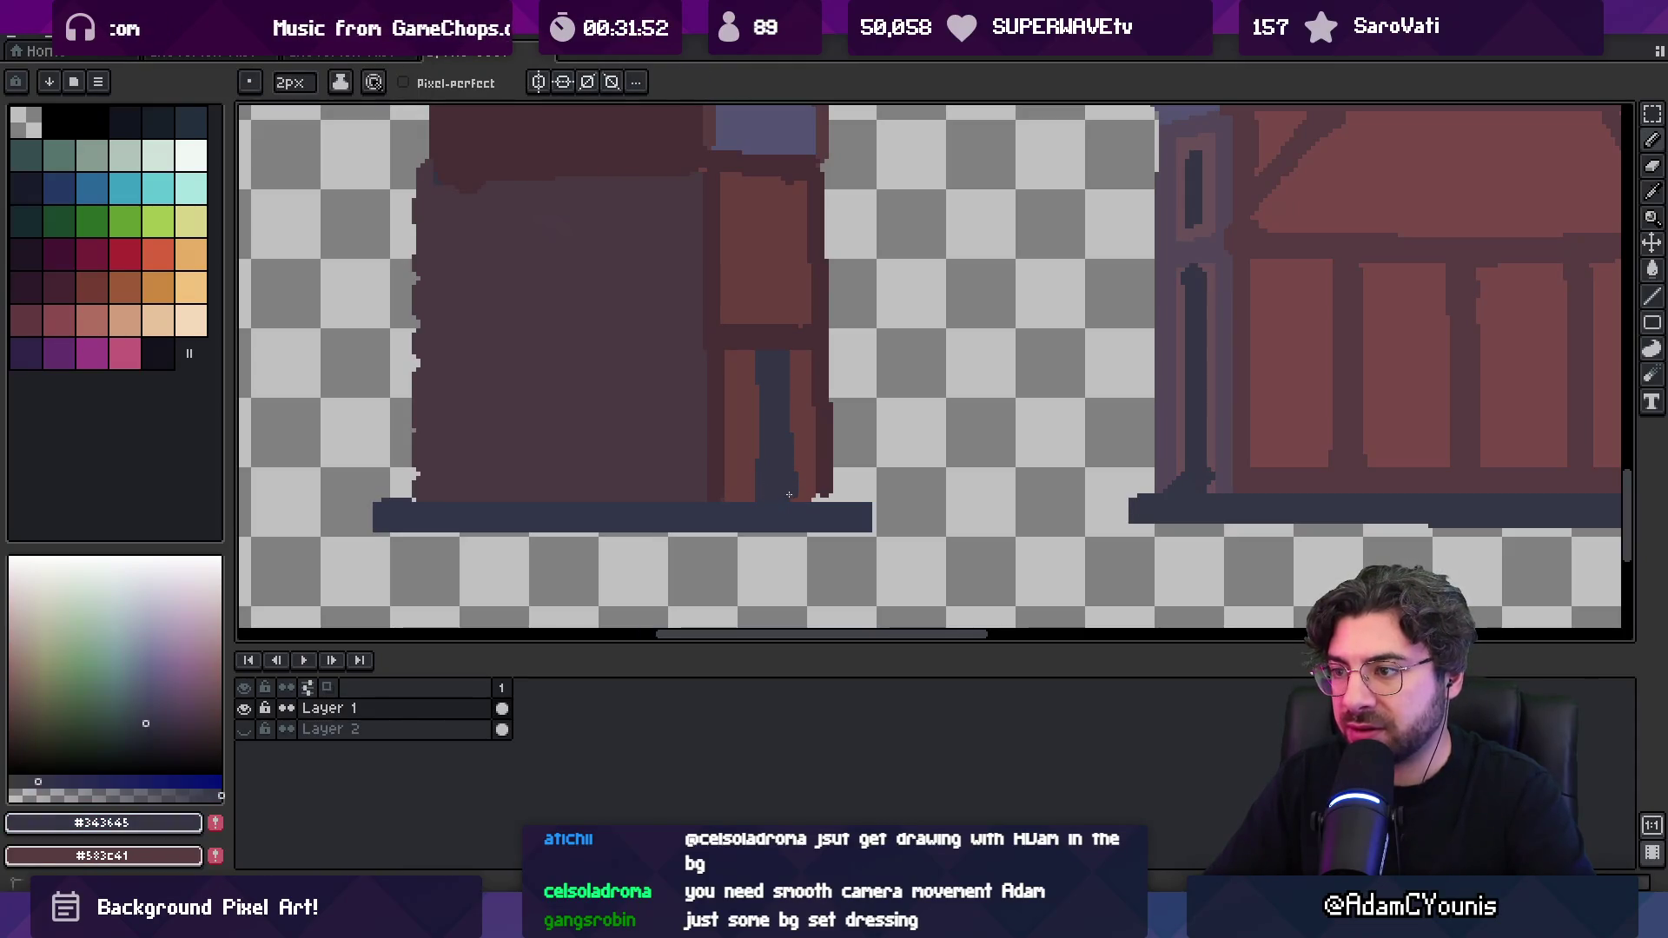
{"action": "scroll", "coordinate": [785, 469], "scroll_direction": "down", "scroll_amount": 2}
{"action": "scroll", "coordinate": [785, 538], "scroll_direction": "up", "scroll_amount": 3}
Pick the dark red wall colour and rework the tower's dark lower storey on its slate base
{"action": "left_click", "coordinate": [754, 573], "text": "alt"}
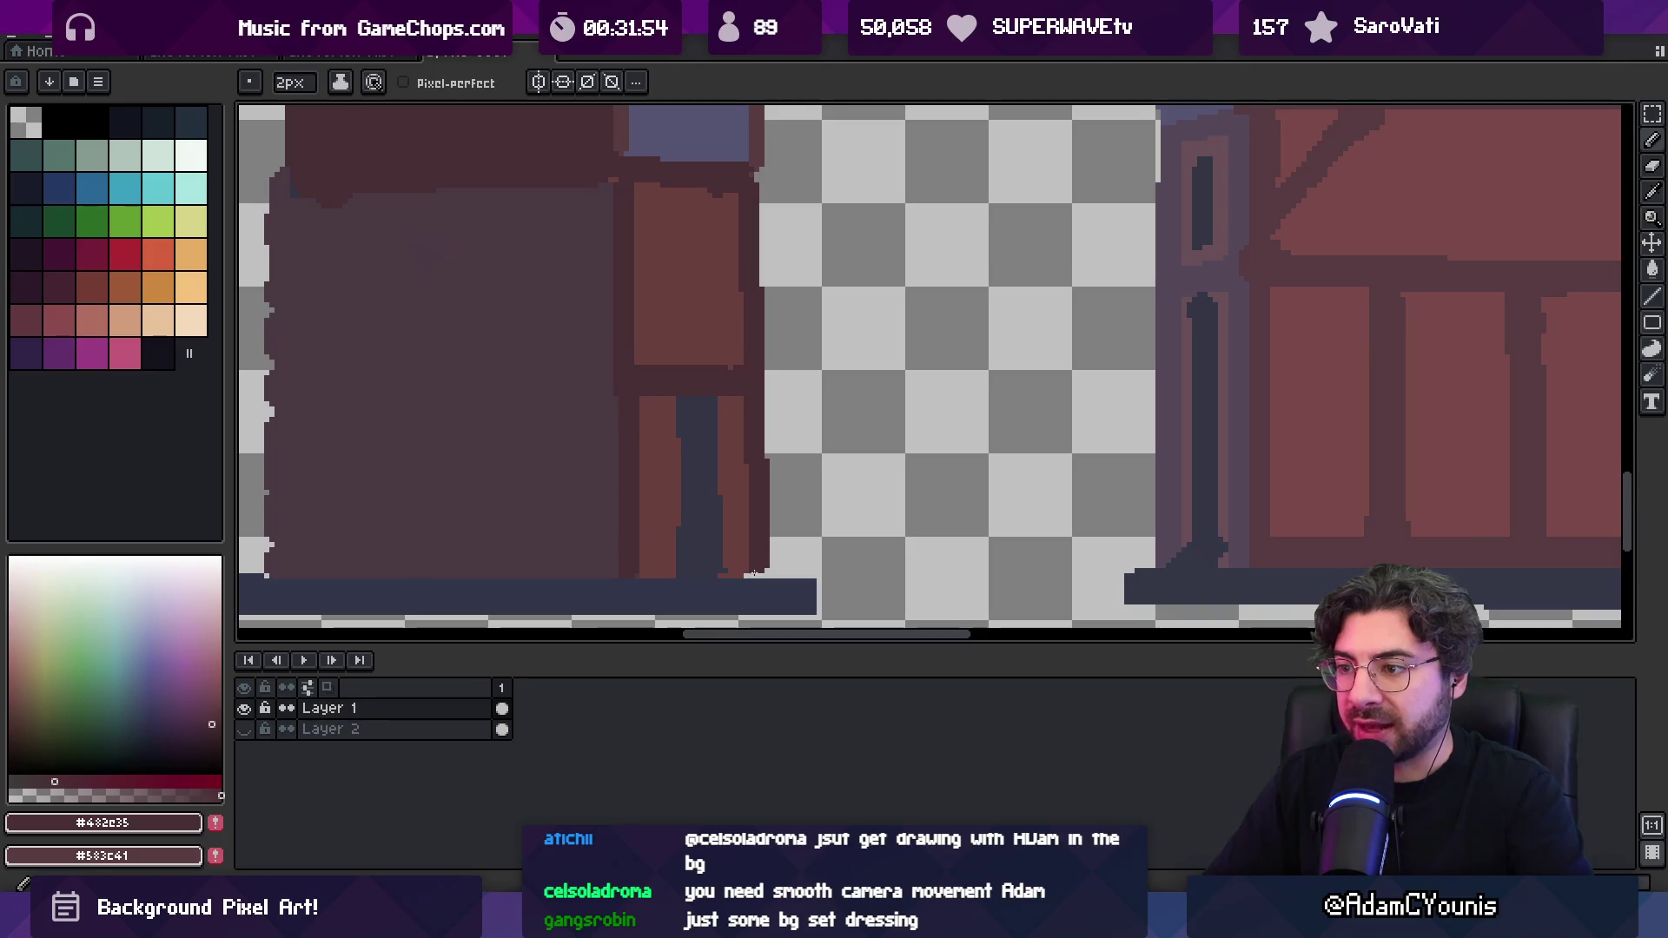
{"action": "left_click", "coordinate": [744, 571], "text": "alt"}
{"action": "left_click", "coordinate": [768, 481], "text": "alt"}
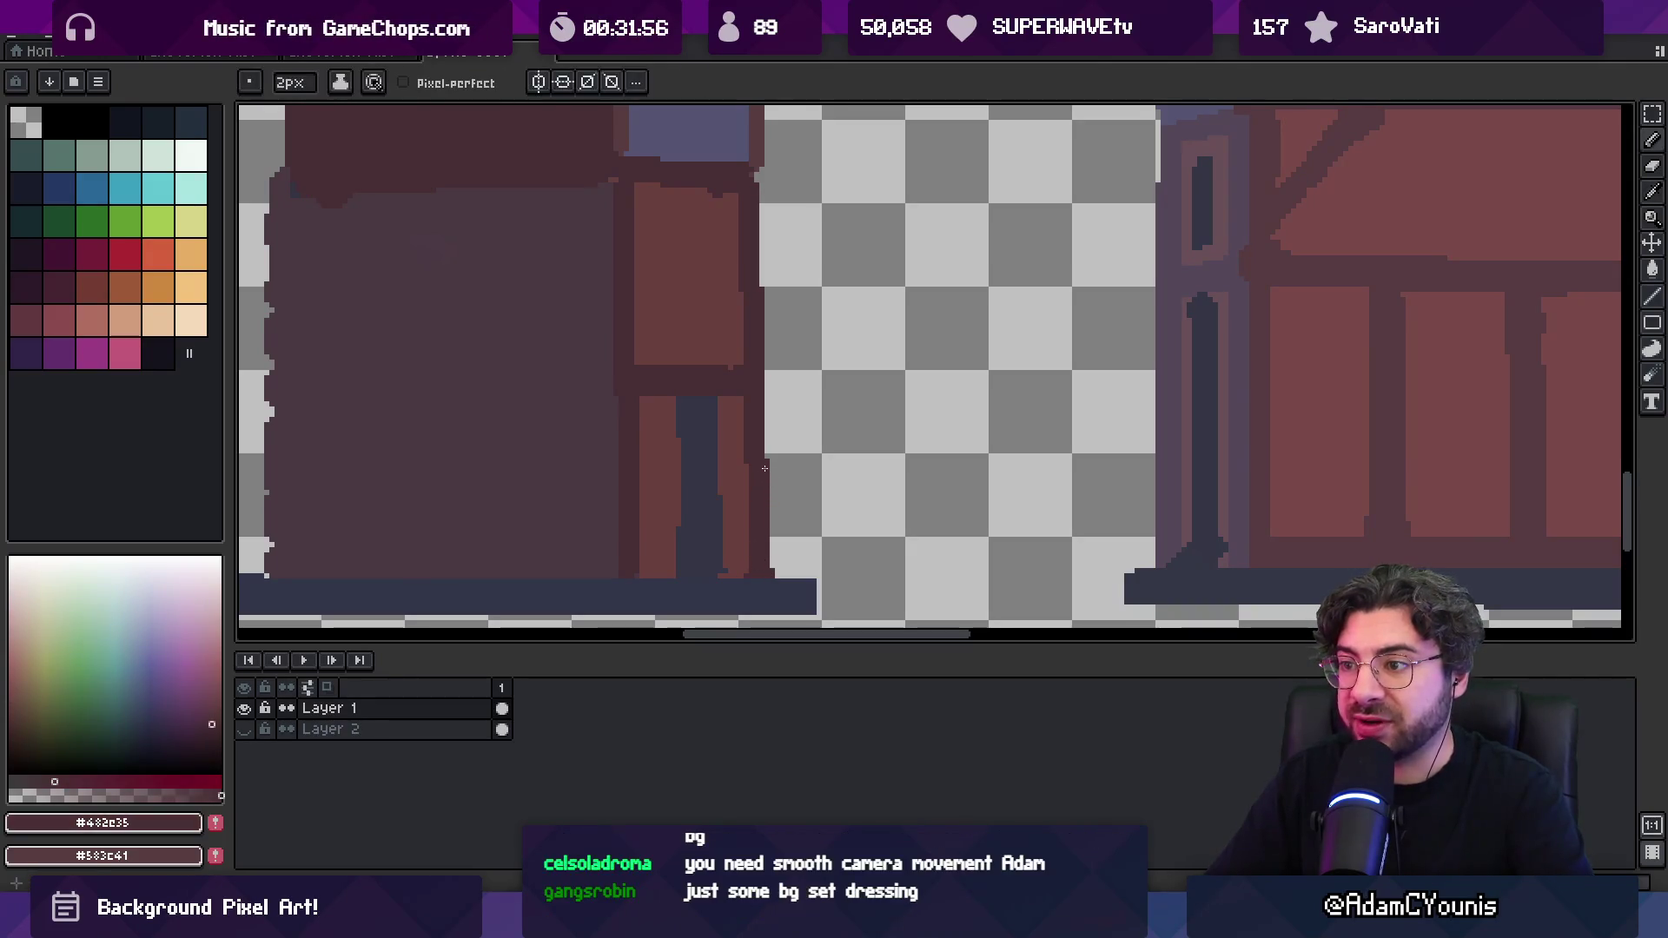
{"action": "key", "text": "z"}
{"action": "scroll", "coordinate": [756, 478], "scroll_direction": "up", "scroll_amount": 2}
{"action": "scroll", "coordinate": [794, 509], "scroll_direction": "down", "scroll_amount": 3}
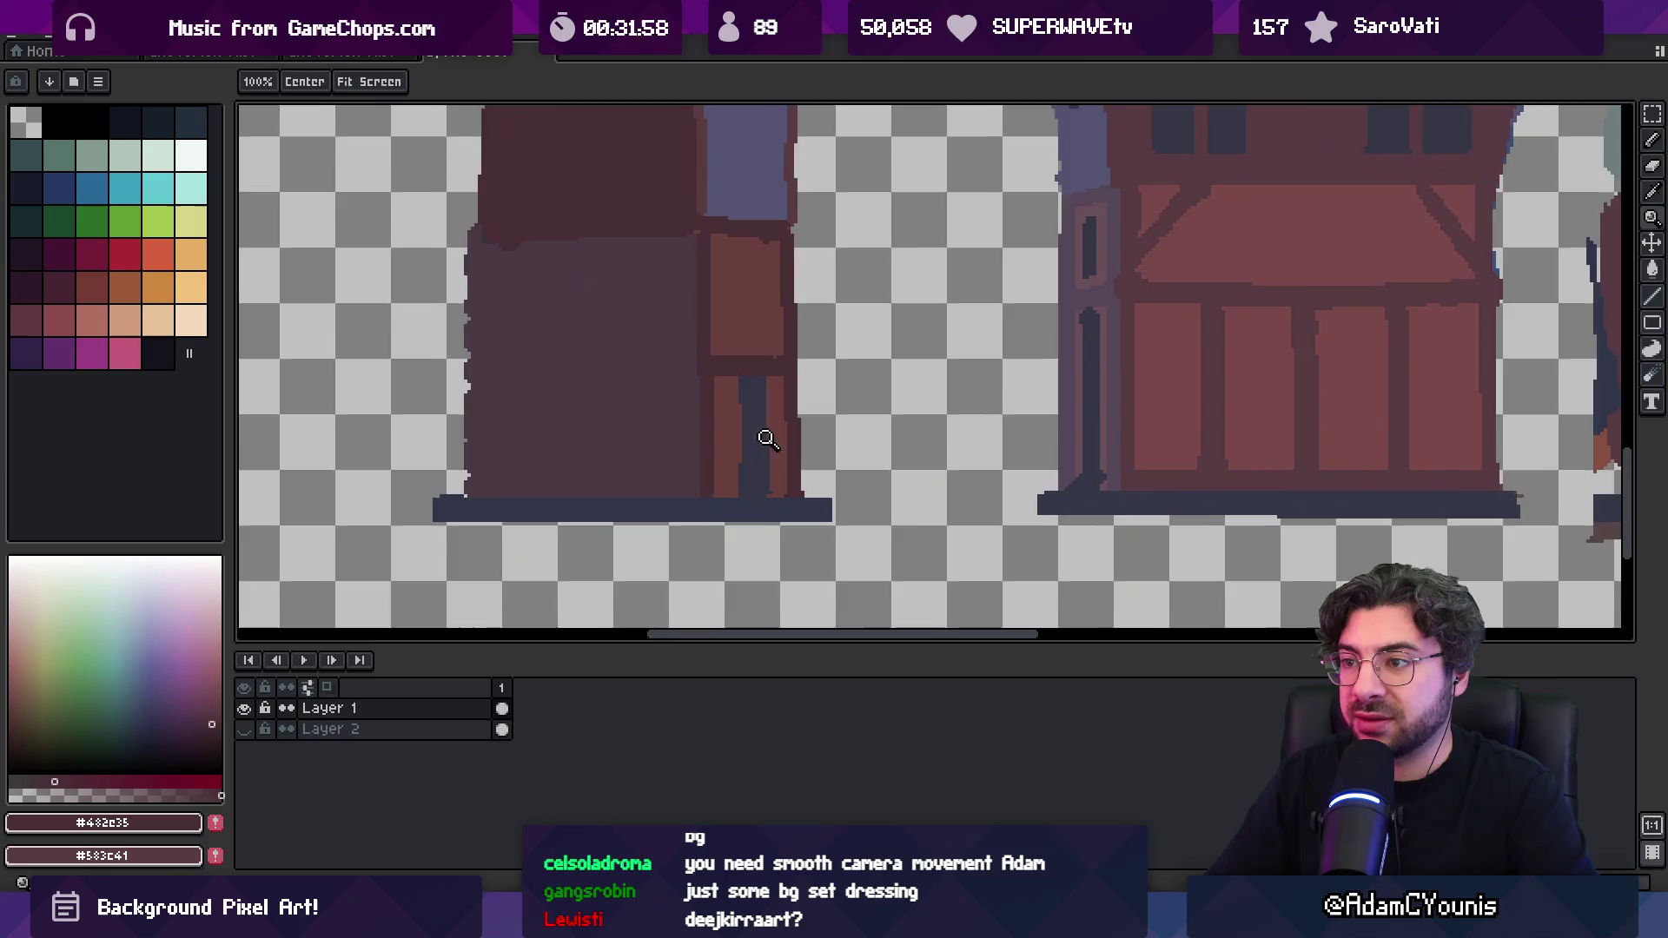
{"action": "scroll", "coordinate": [767, 428], "scroll_direction": "up", "scroll_amount": 2}
{"action": "key", "text": "b"}
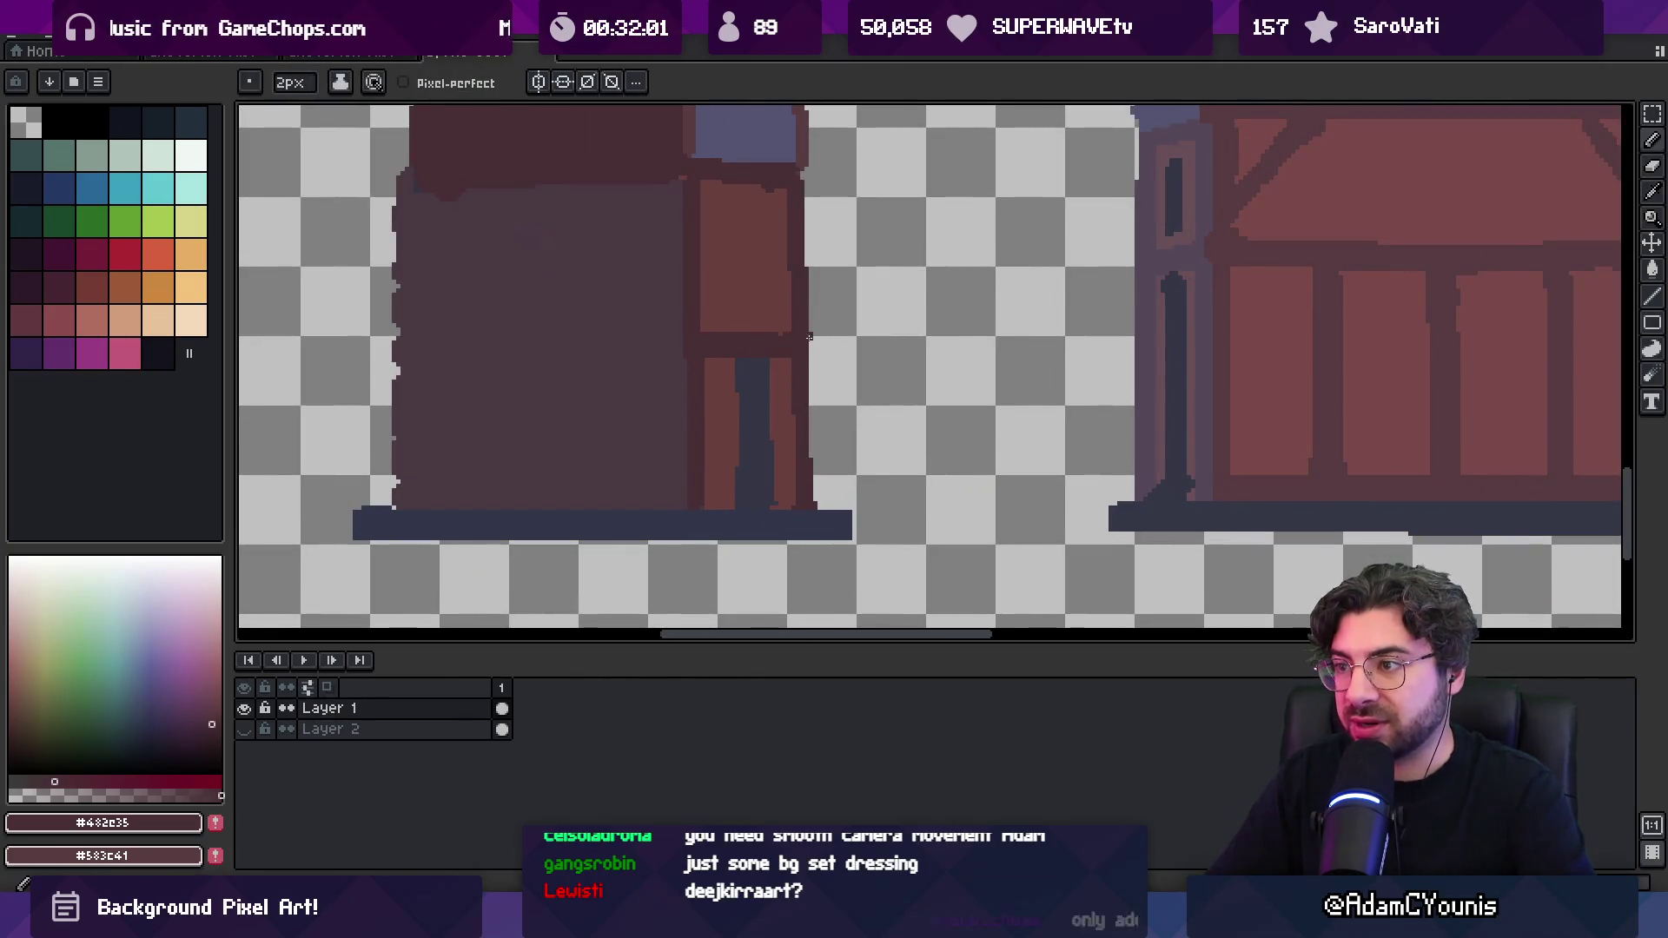
{"action": "key", "text": "z"}
{"action": "scroll", "coordinate": [792, 379], "scroll_direction": "down", "scroll_amount": 1}
{"action": "scroll", "coordinate": [801, 378], "scroll_direction": "down", "scroll_amount": 2}
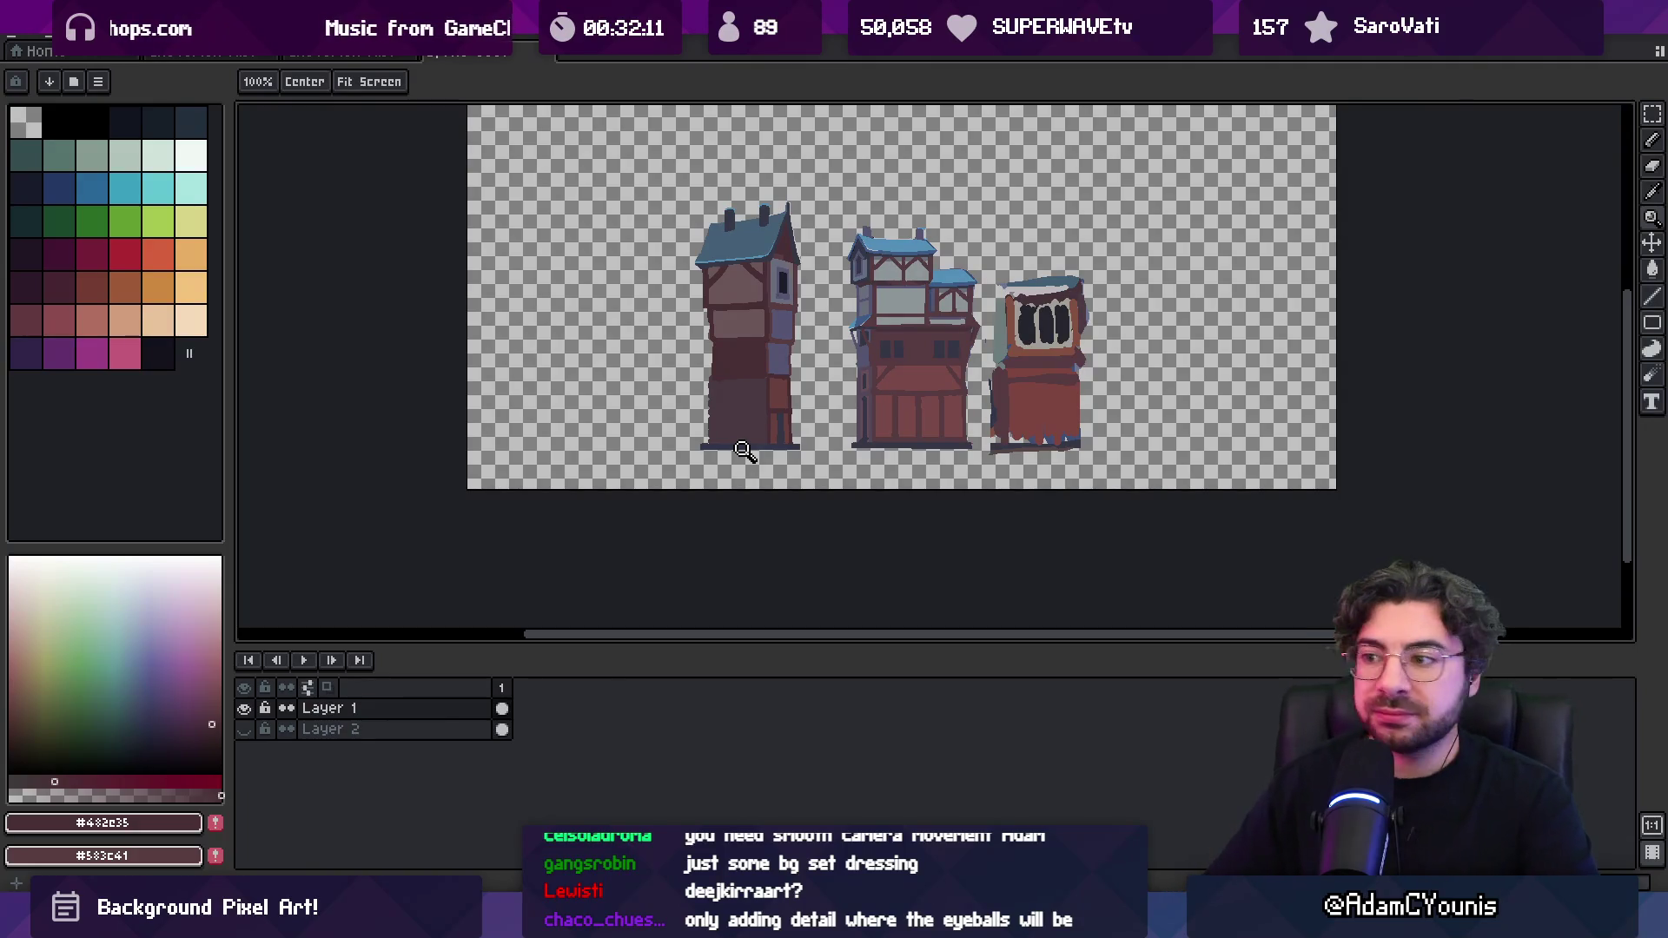
Zoom in on the left house and shrink the Pencil to 1 pixel
{"action": "scroll", "coordinate": [745, 313], "scroll_direction": "up", "scroll_amount": 2}
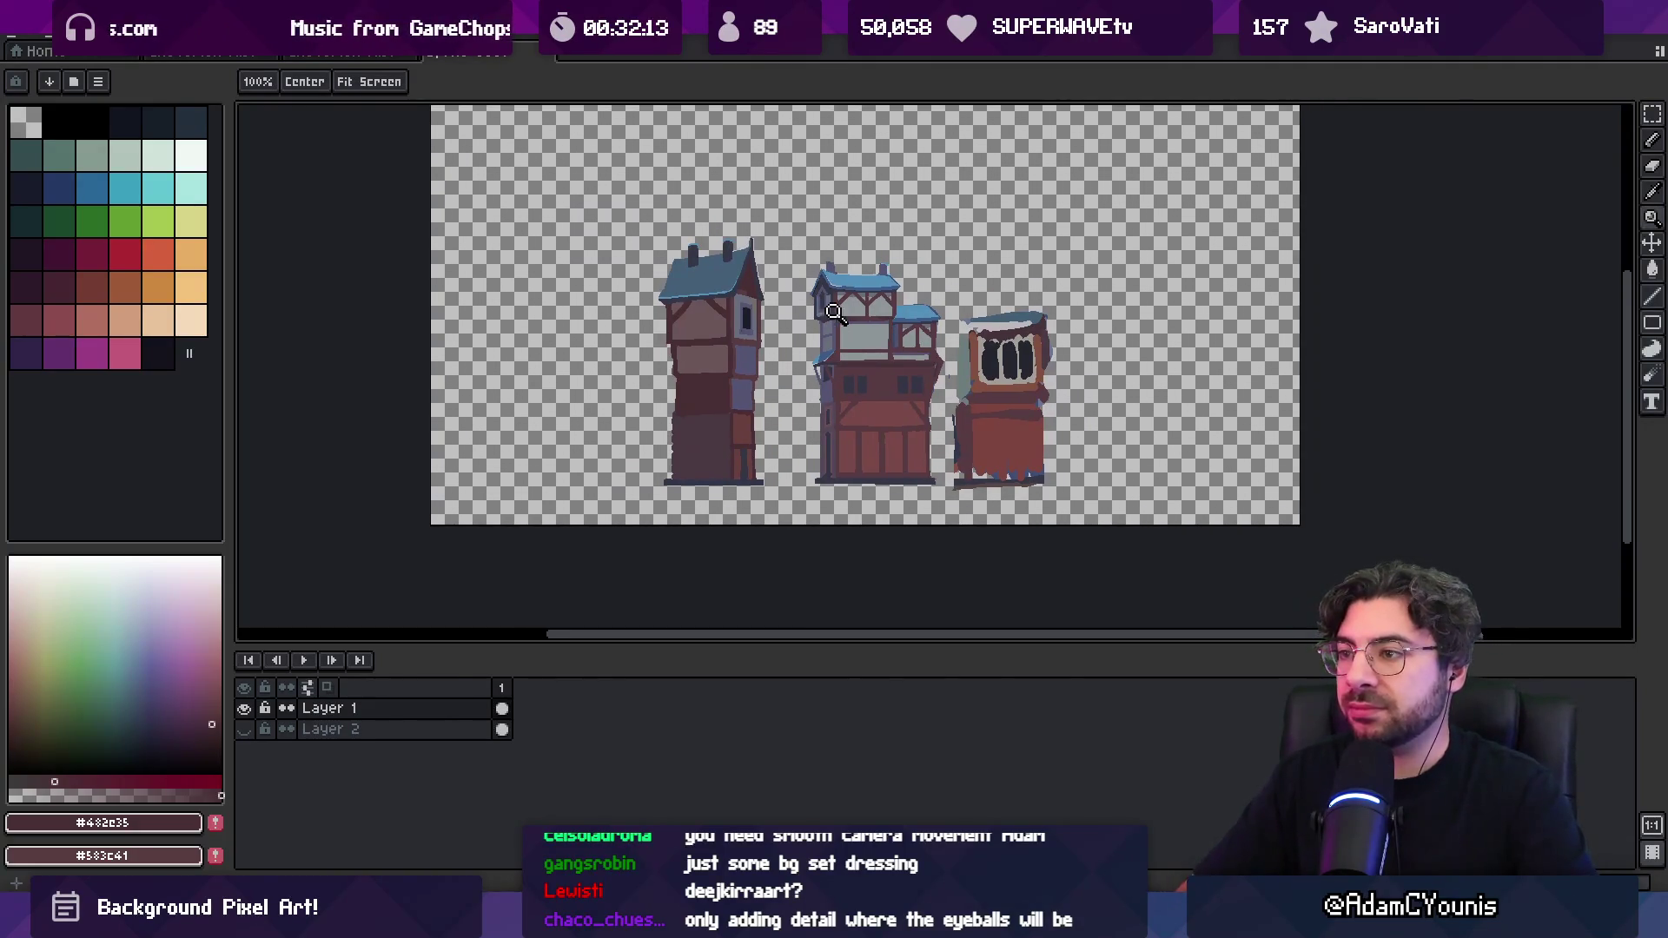
{"action": "scroll", "coordinate": [728, 228], "scroll_direction": "up", "scroll_amount": 2}
{"action": "key", "text": "v"}
{"action": "key", "text": "z"}
{"action": "scroll", "coordinate": [686, 256], "scroll_direction": "down", "scroll_amount": 2}
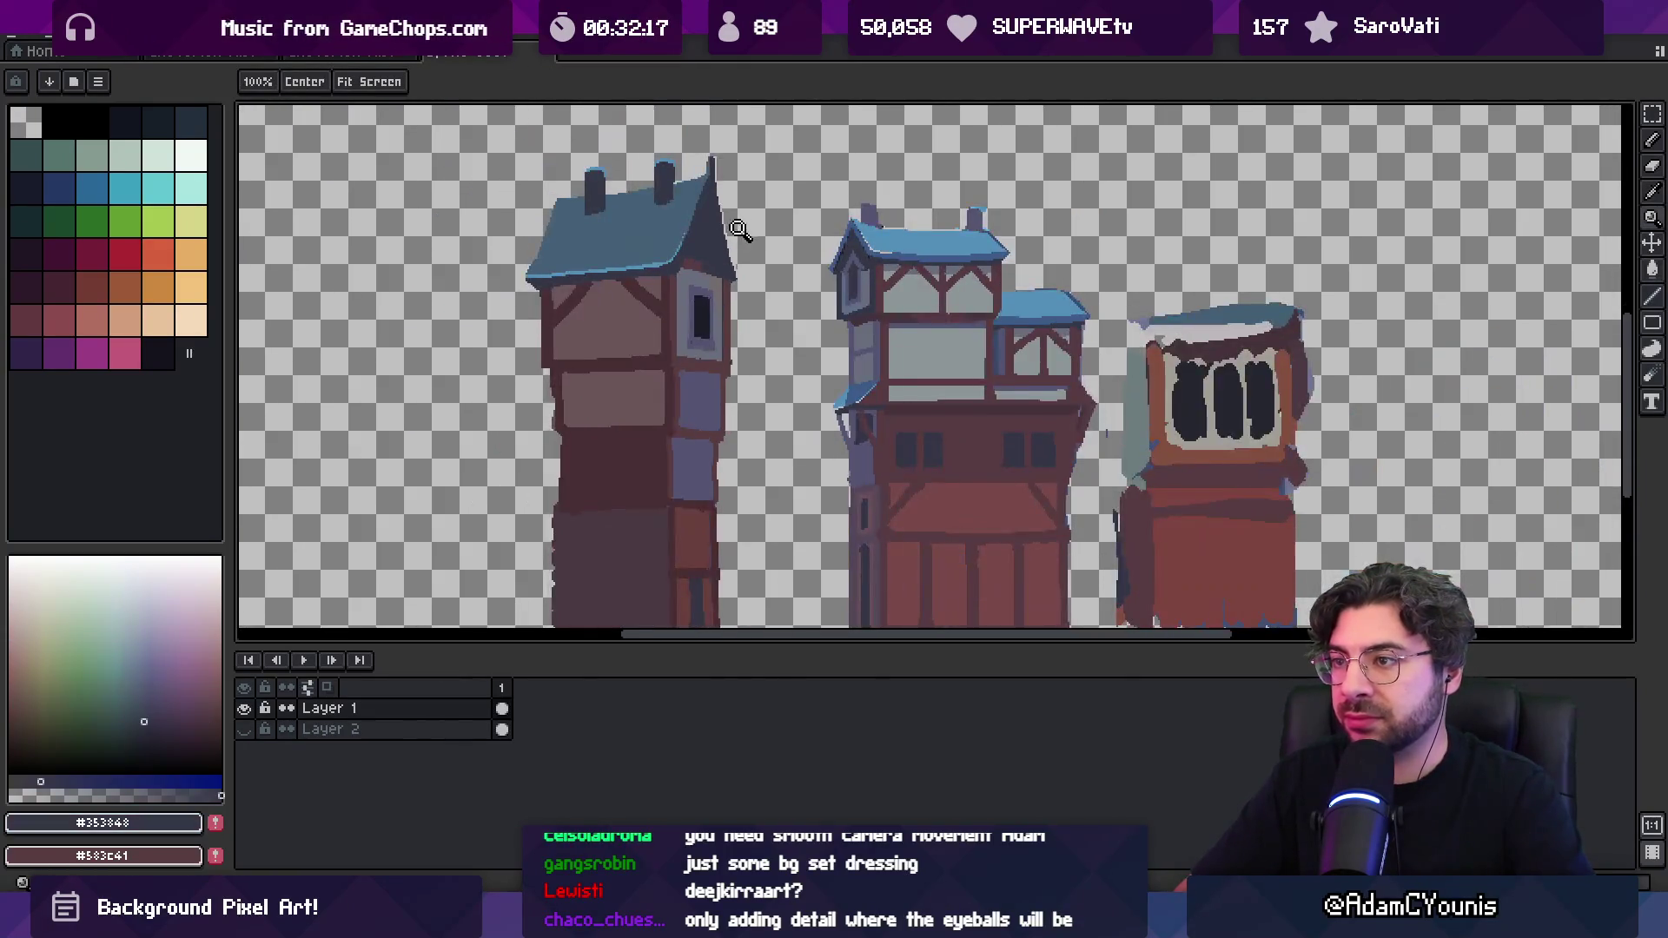
{"action": "scroll", "coordinate": [660, 248], "scroll_direction": "up", "scroll_amount": 4}
{"action": "key", "text": "b"}
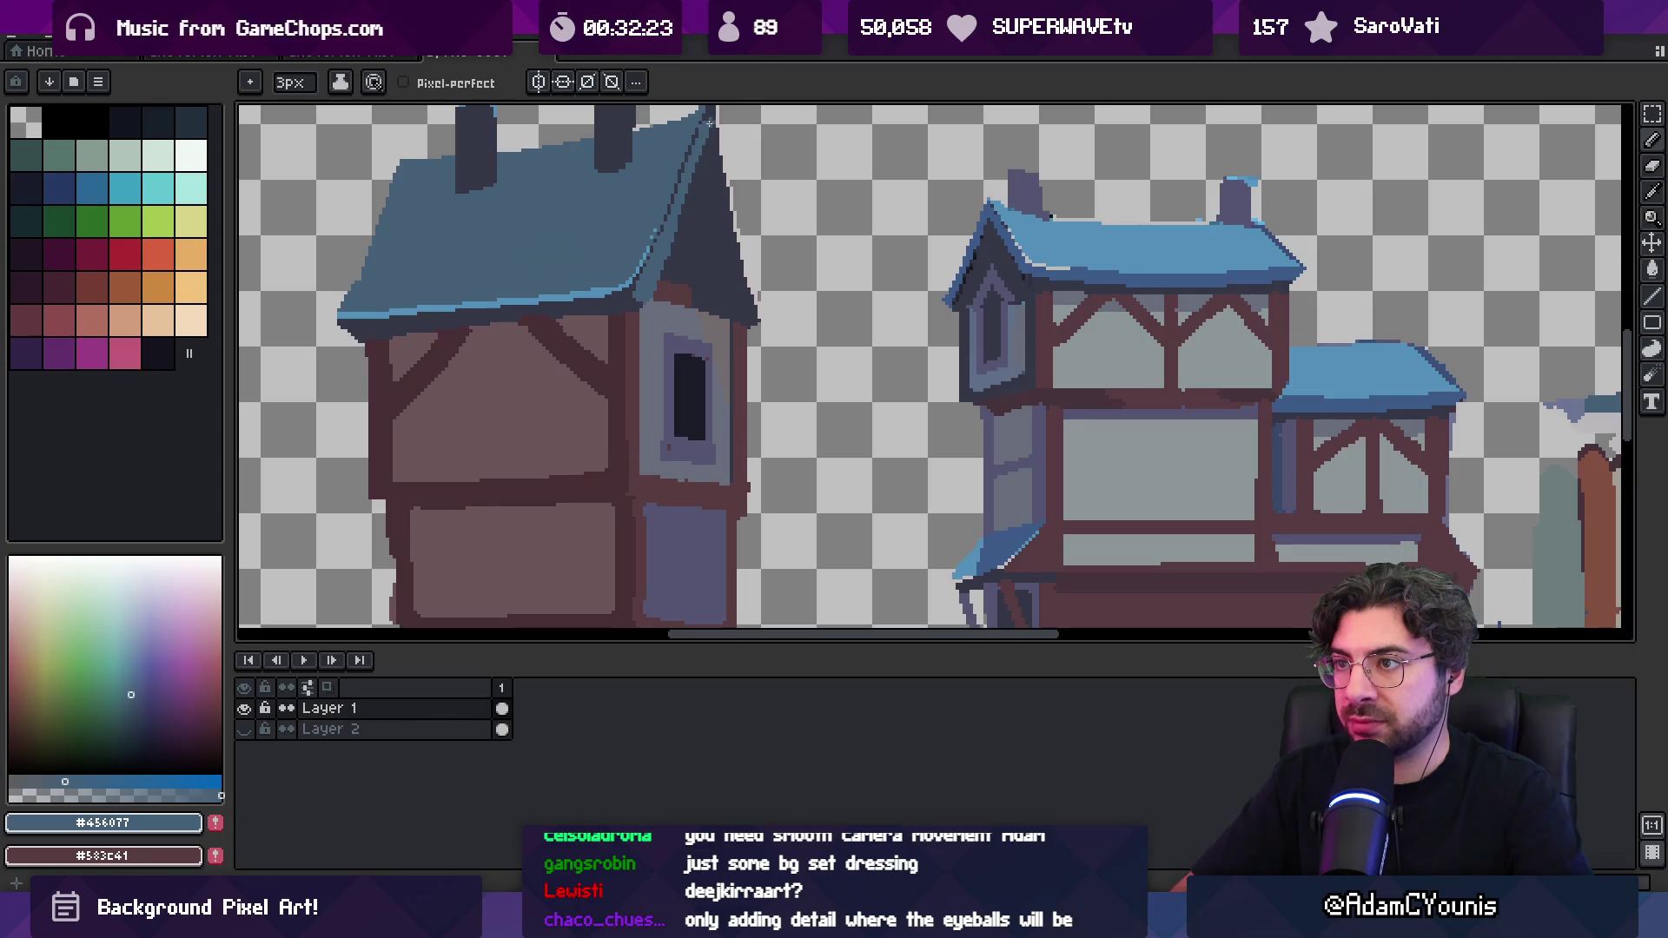
{"action": "key", "text": "minus"}
{"action": "key", "text": "minus"}
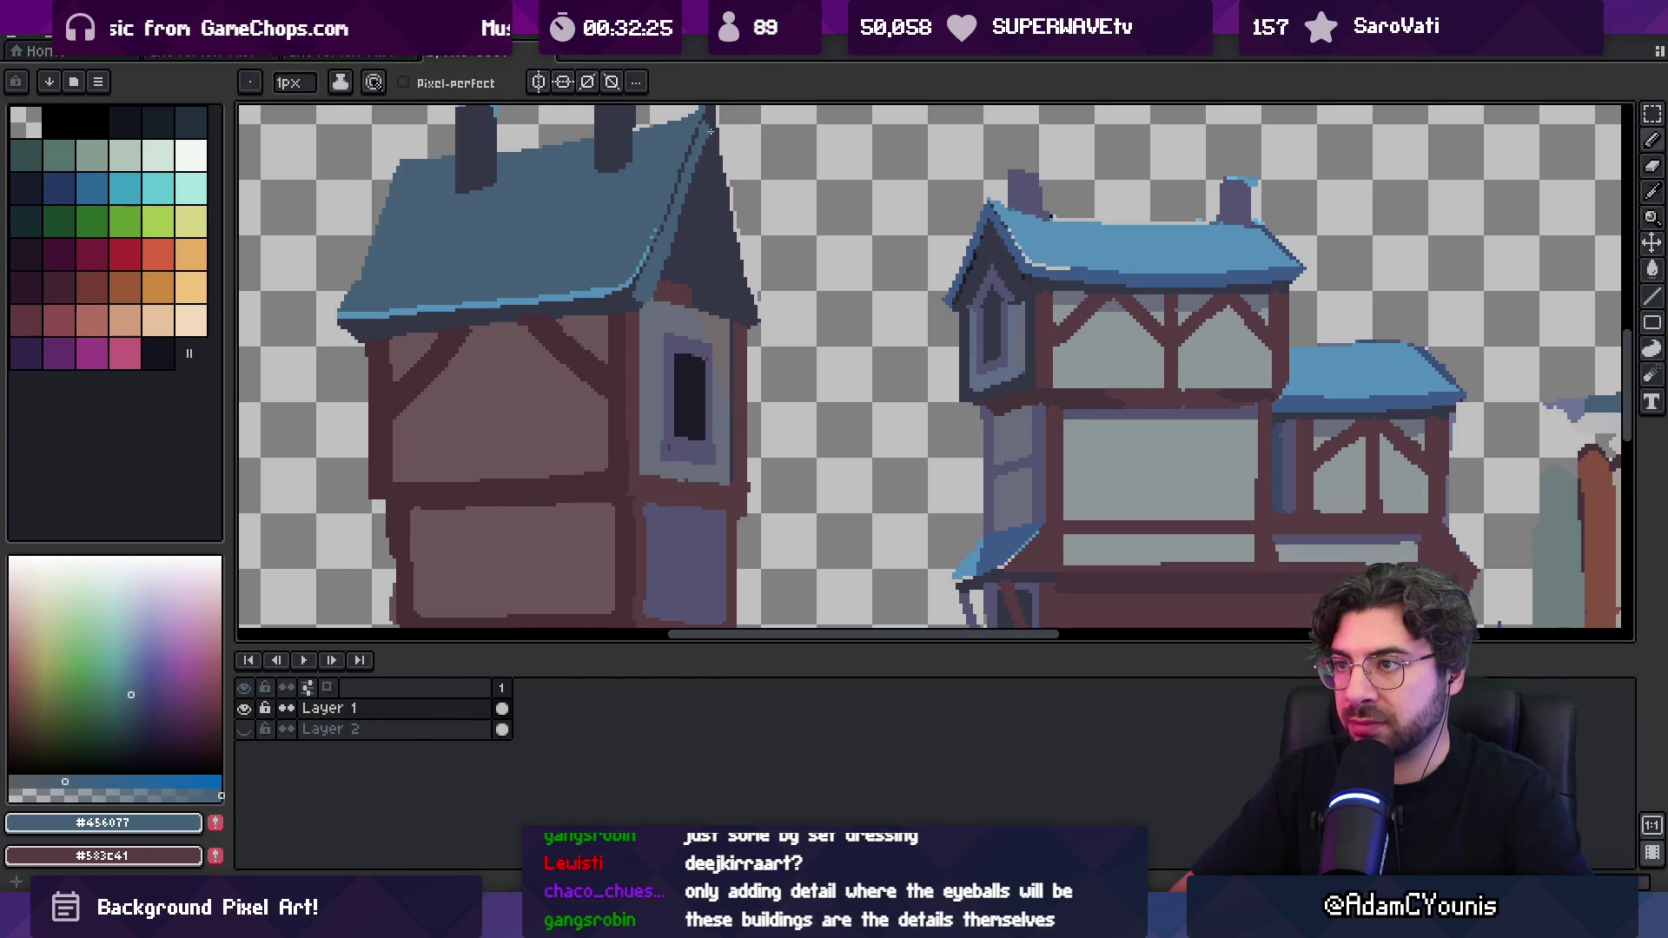
Sample the dark navy and draw an outline down the roof's right edge
{"action": "key", "text": "z"}
{"action": "right_click", "coordinate": [747, 226]}
{"action": "right_click", "coordinate": [764, 173]}
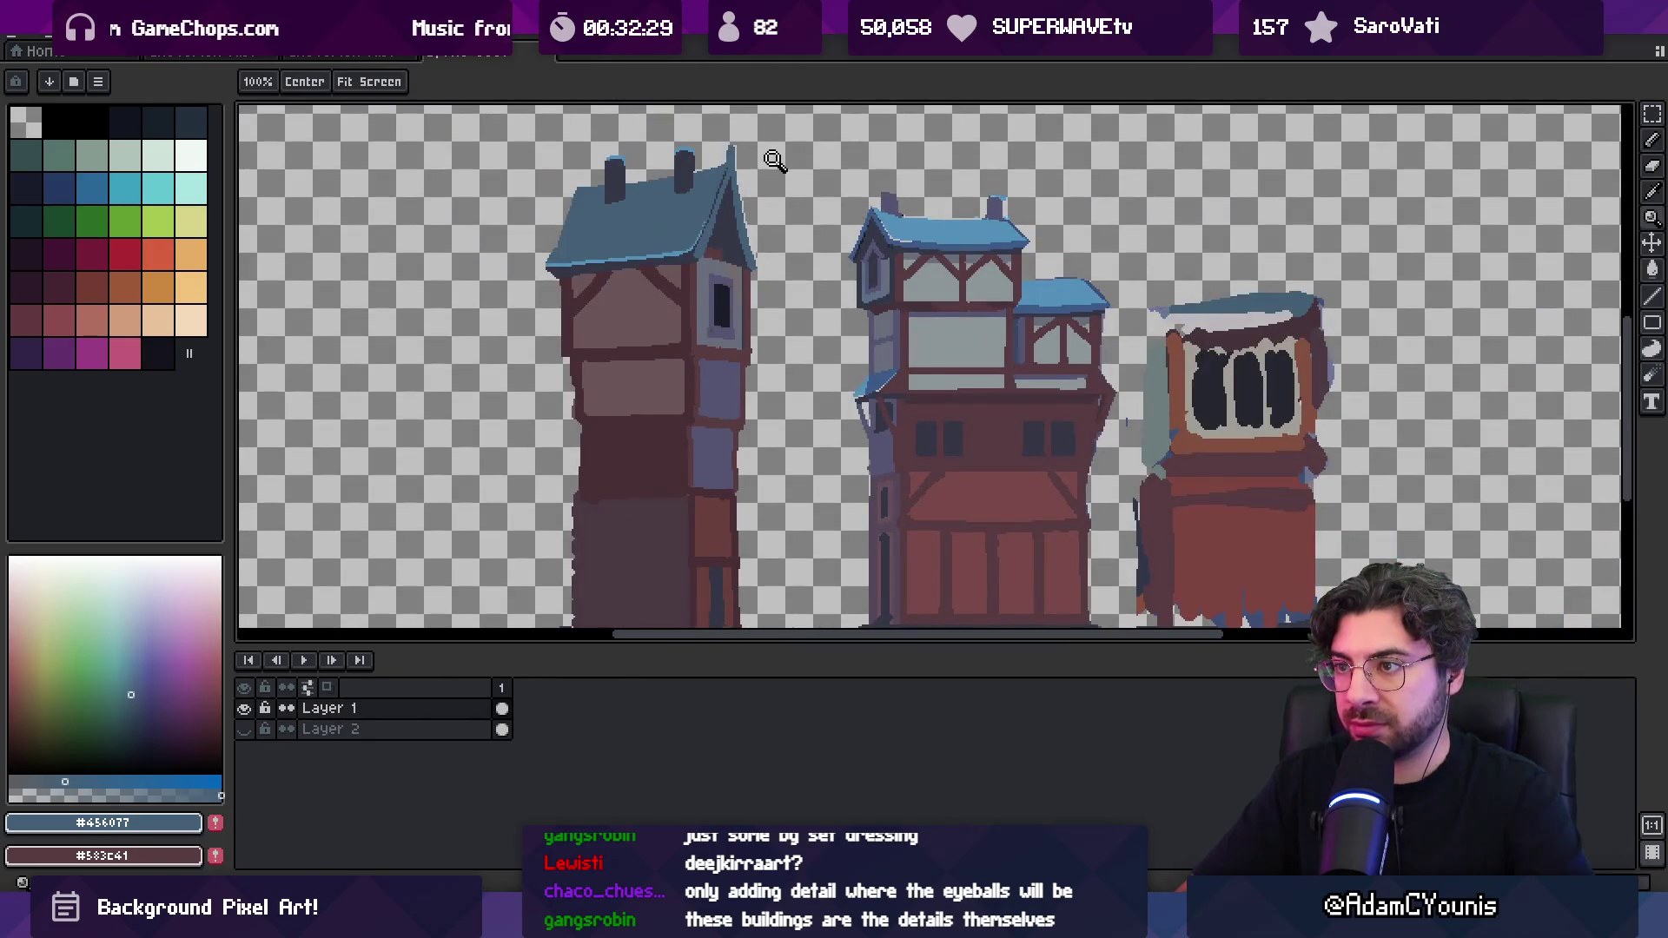
{"action": "left_click", "coordinate": [774, 162]}
{"action": "key", "text": "b"}
{"action": "left_click", "coordinate": [719, 198], "text": "alt"}
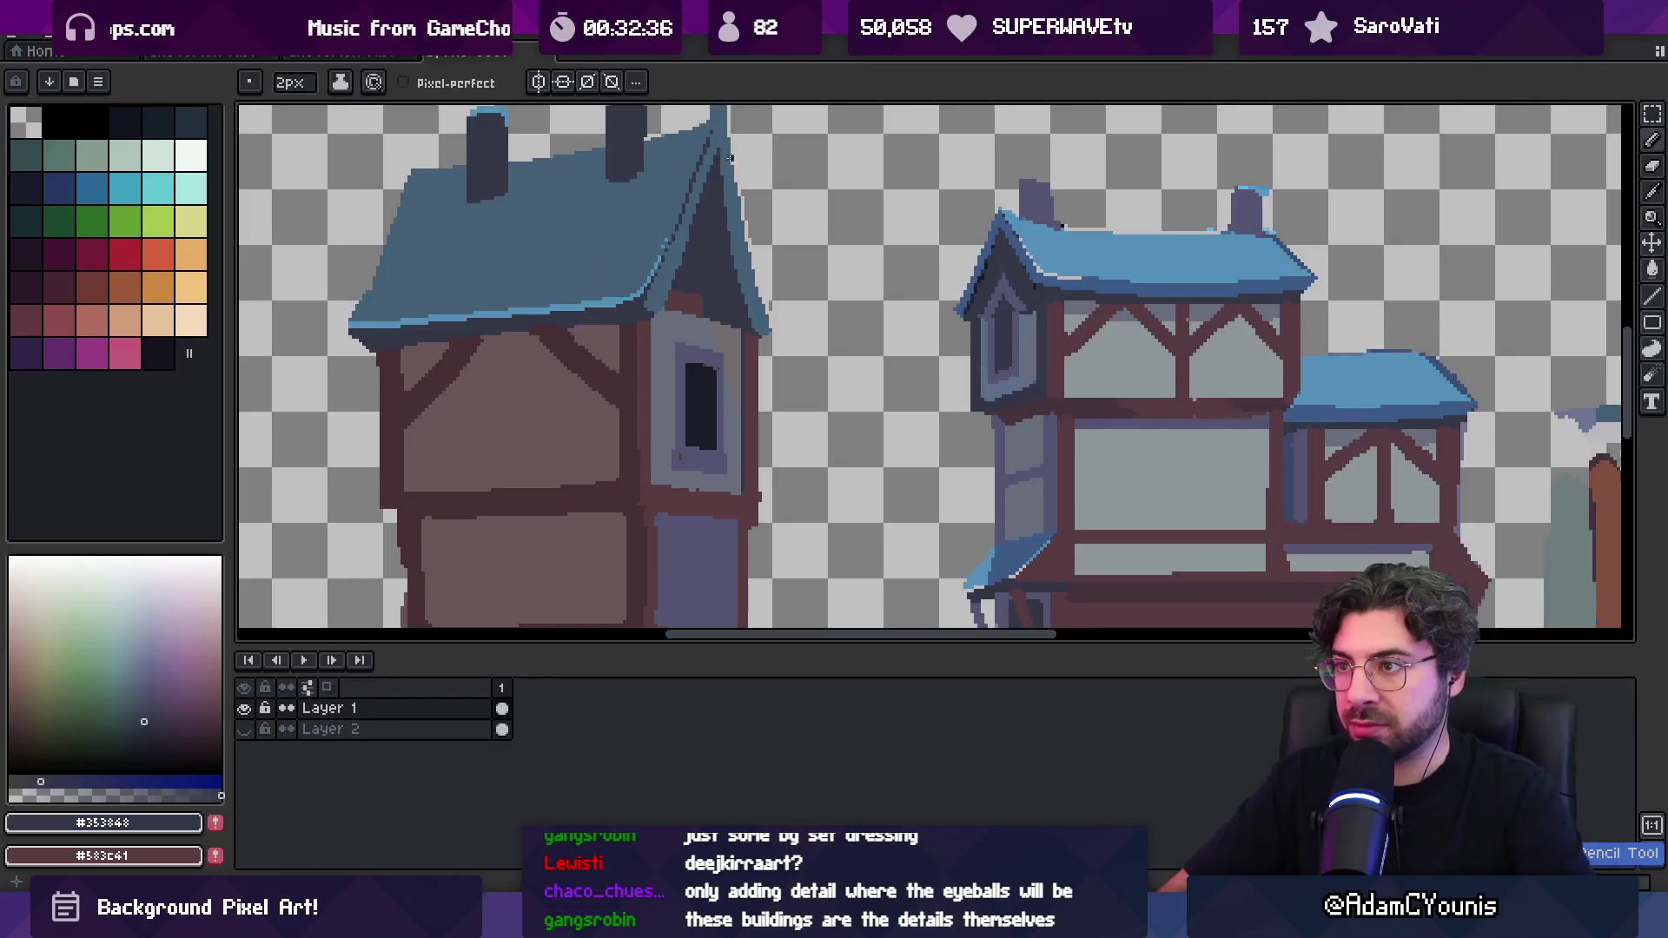
{"action": "left_click_drag", "start_coordinate": [724, 150], "coordinate": [765, 333]}
{"action": "scroll", "coordinate": [757, 307], "scroll_direction": "down", "scroll_amount": 5}
{"action": "key", "text": "ctrl"}
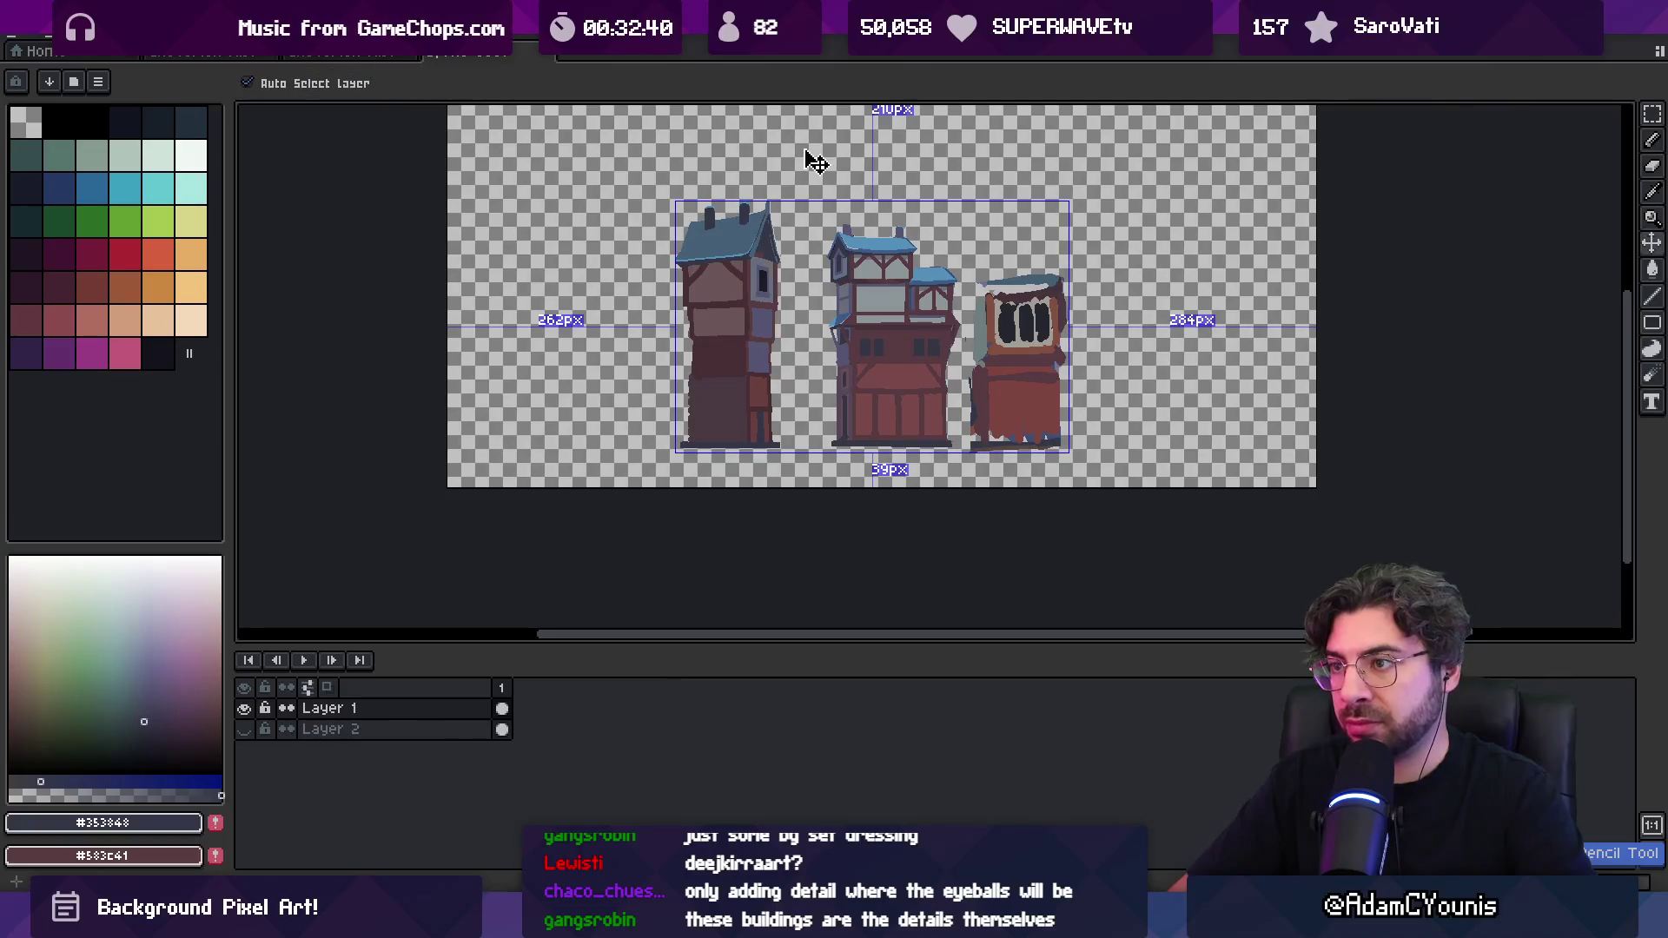
Sample the dark base colour and darken the third building's bottom edge
{"action": "key", "text": "z"}
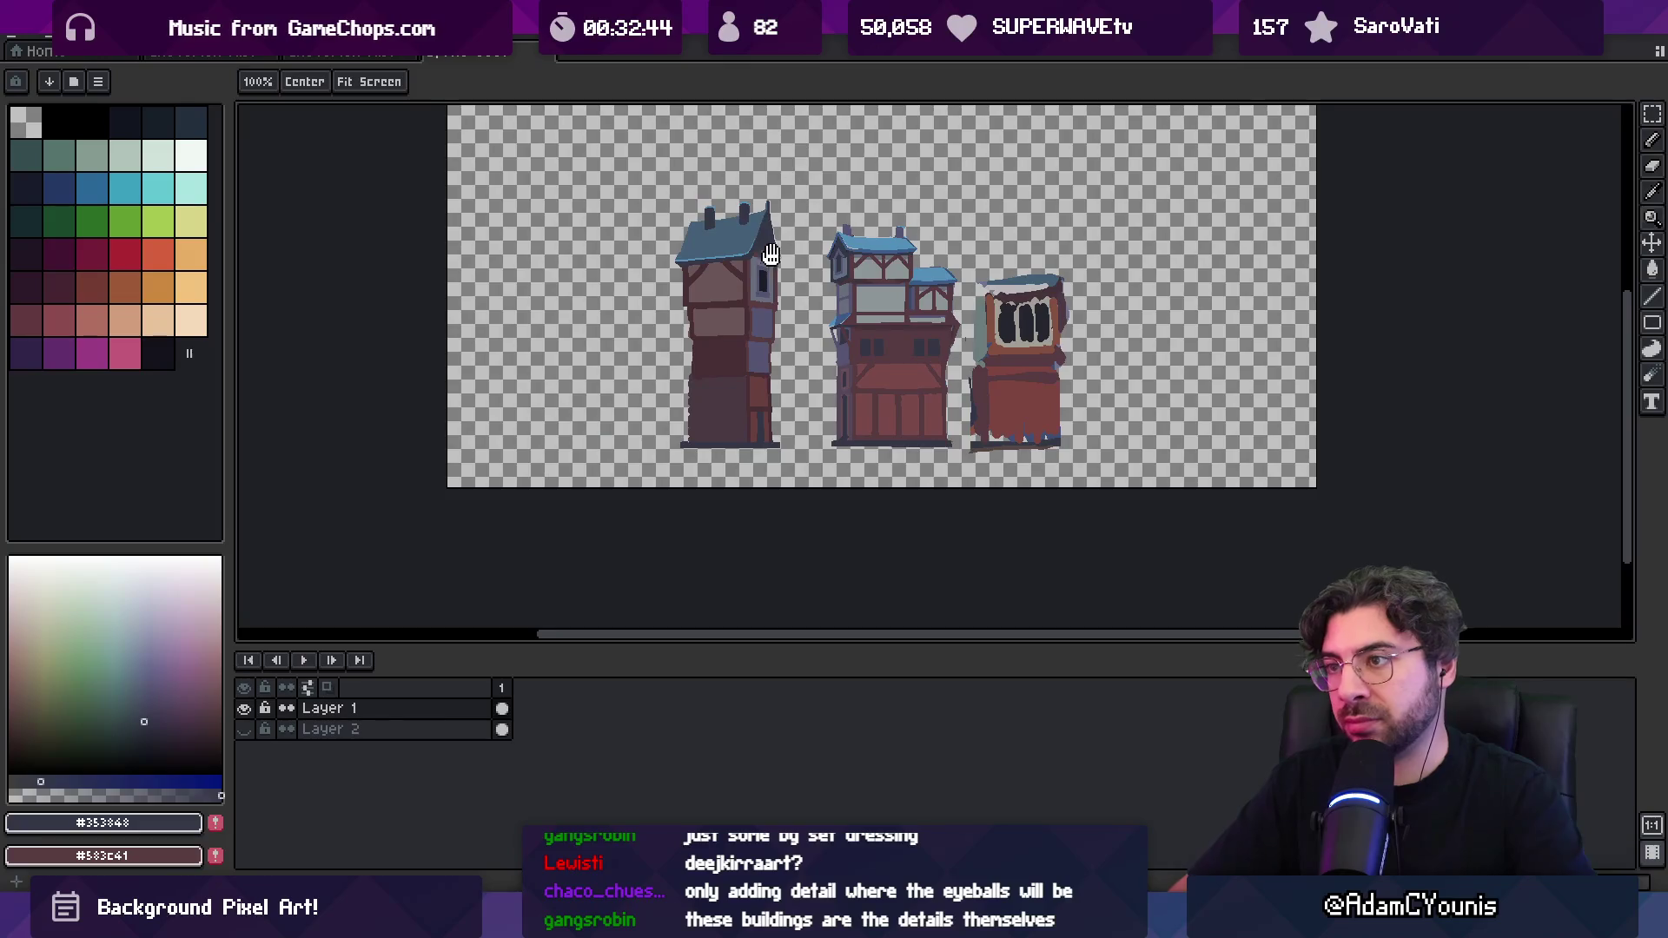
{"action": "left_click_drag", "start_coordinate": [793, 289], "coordinate": [729, 289]}
{"action": "scroll", "coordinate": [730, 289], "scroll_direction": "up", "scroll_amount": 1}
{"action": "scroll", "coordinate": [729, 290], "scroll_direction": "down", "scroll_amount": 4}
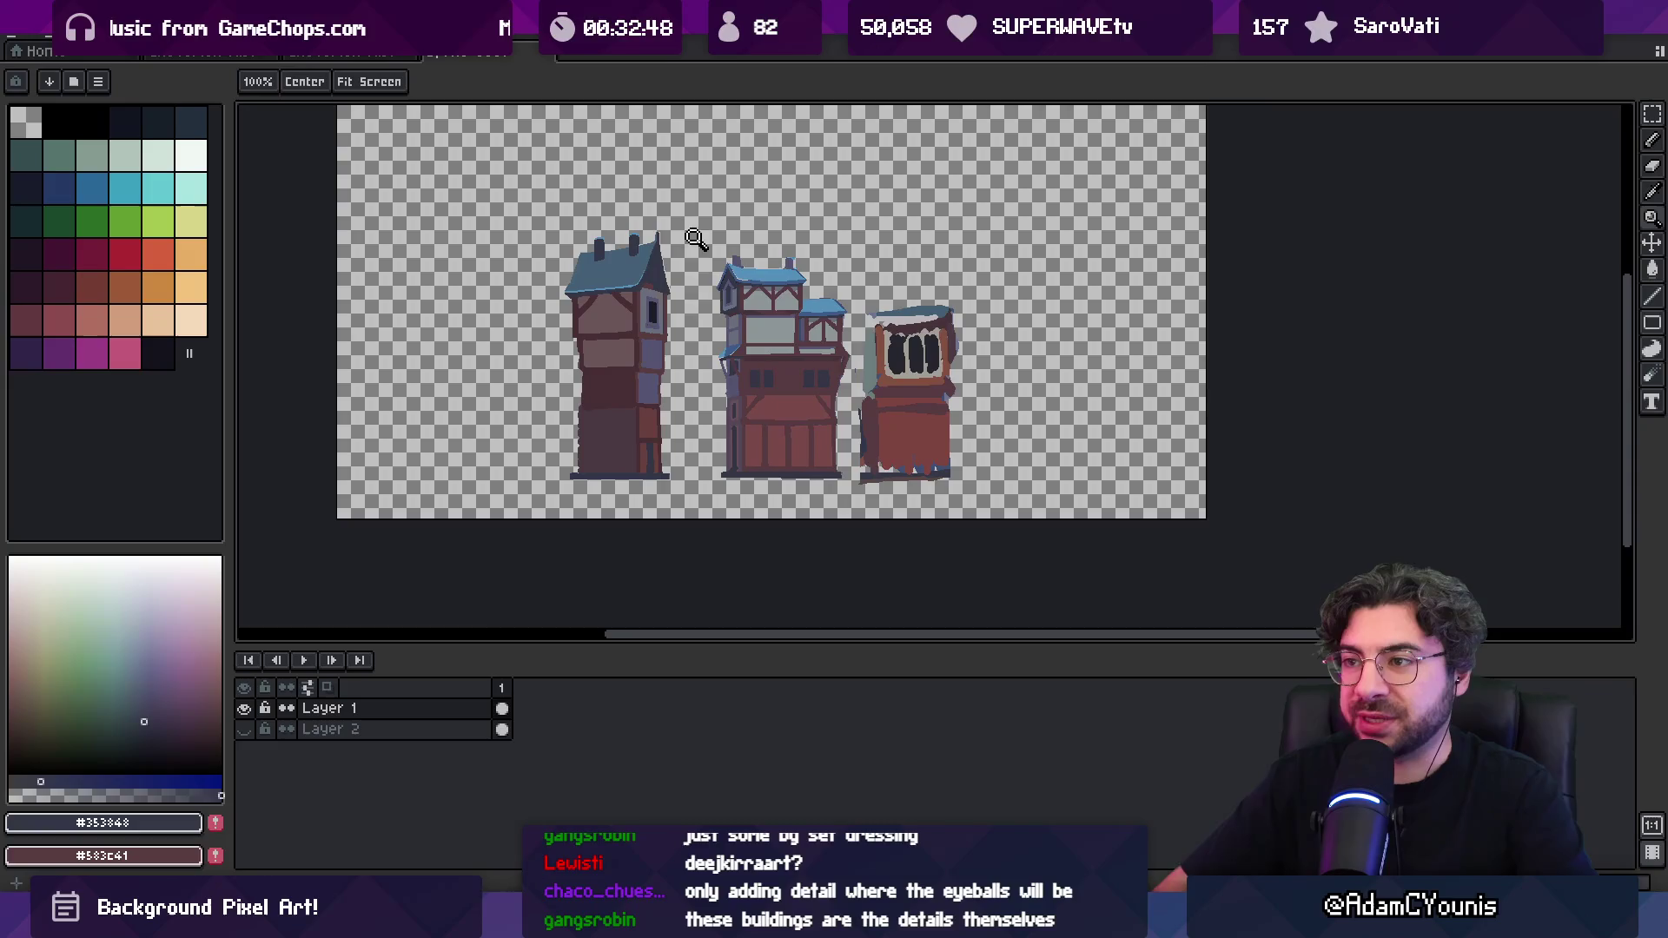
{"action": "scroll", "coordinate": [732, 364], "scroll_direction": "up", "scroll_amount": 2}
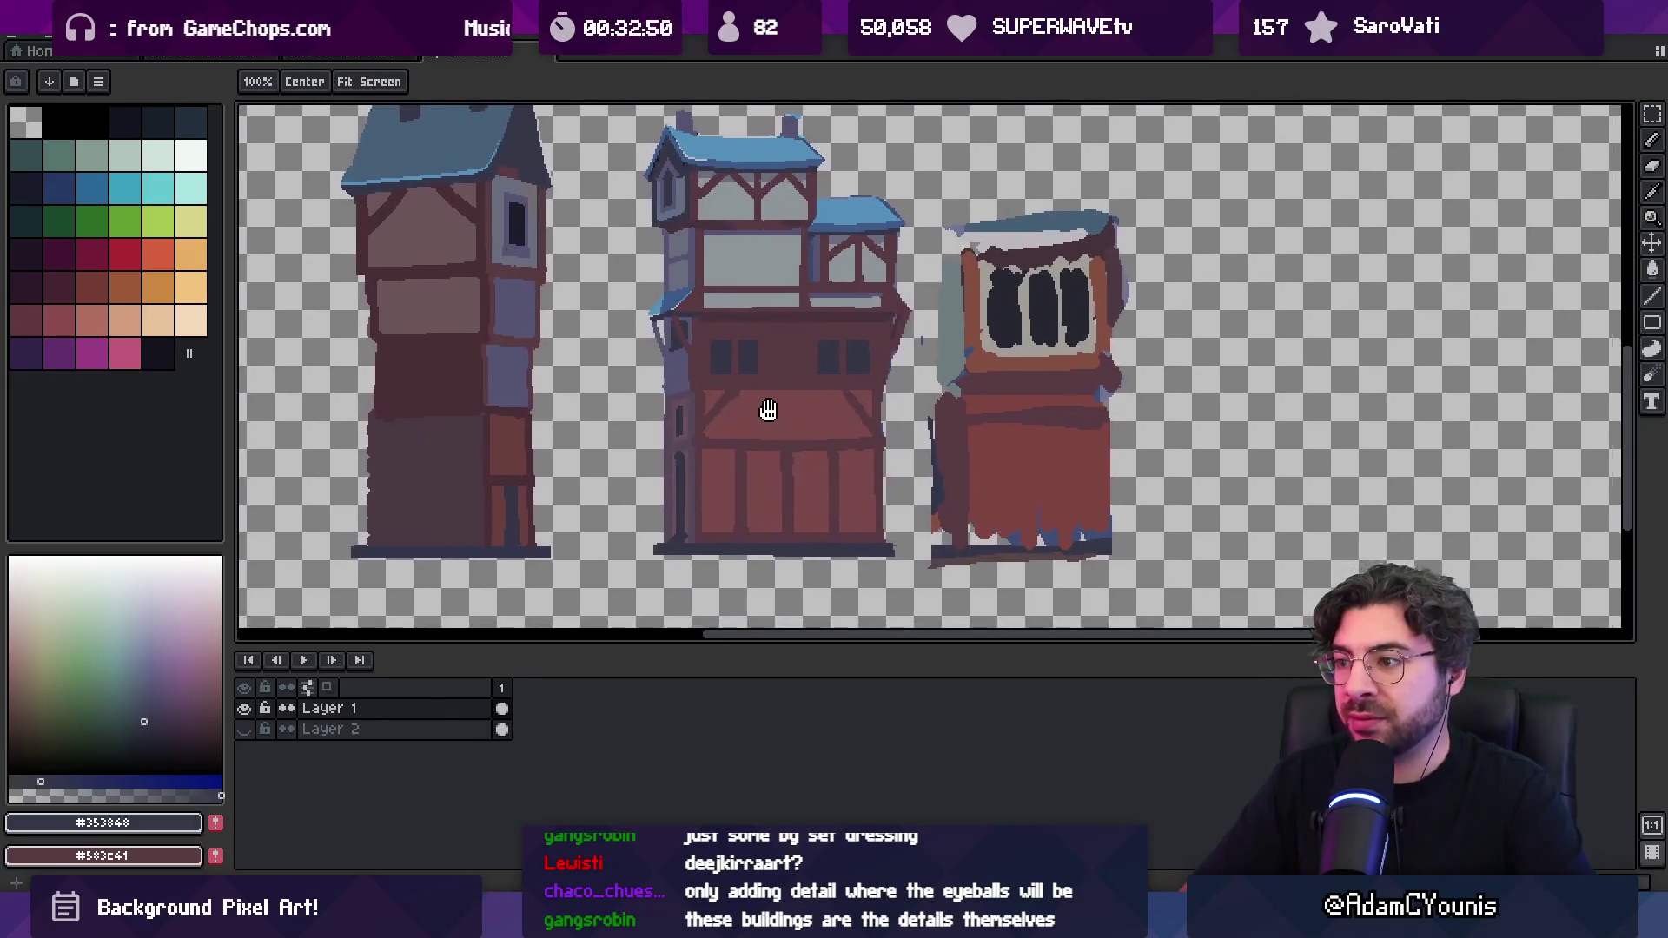
{"action": "left_click_drag", "start_coordinate": [774, 513], "coordinate": [707, 383]}
{"action": "key", "text": "z"}
{"action": "scroll", "coordinate": [780, 436], "scroll_direction": "down", "scroll_amount": 2}
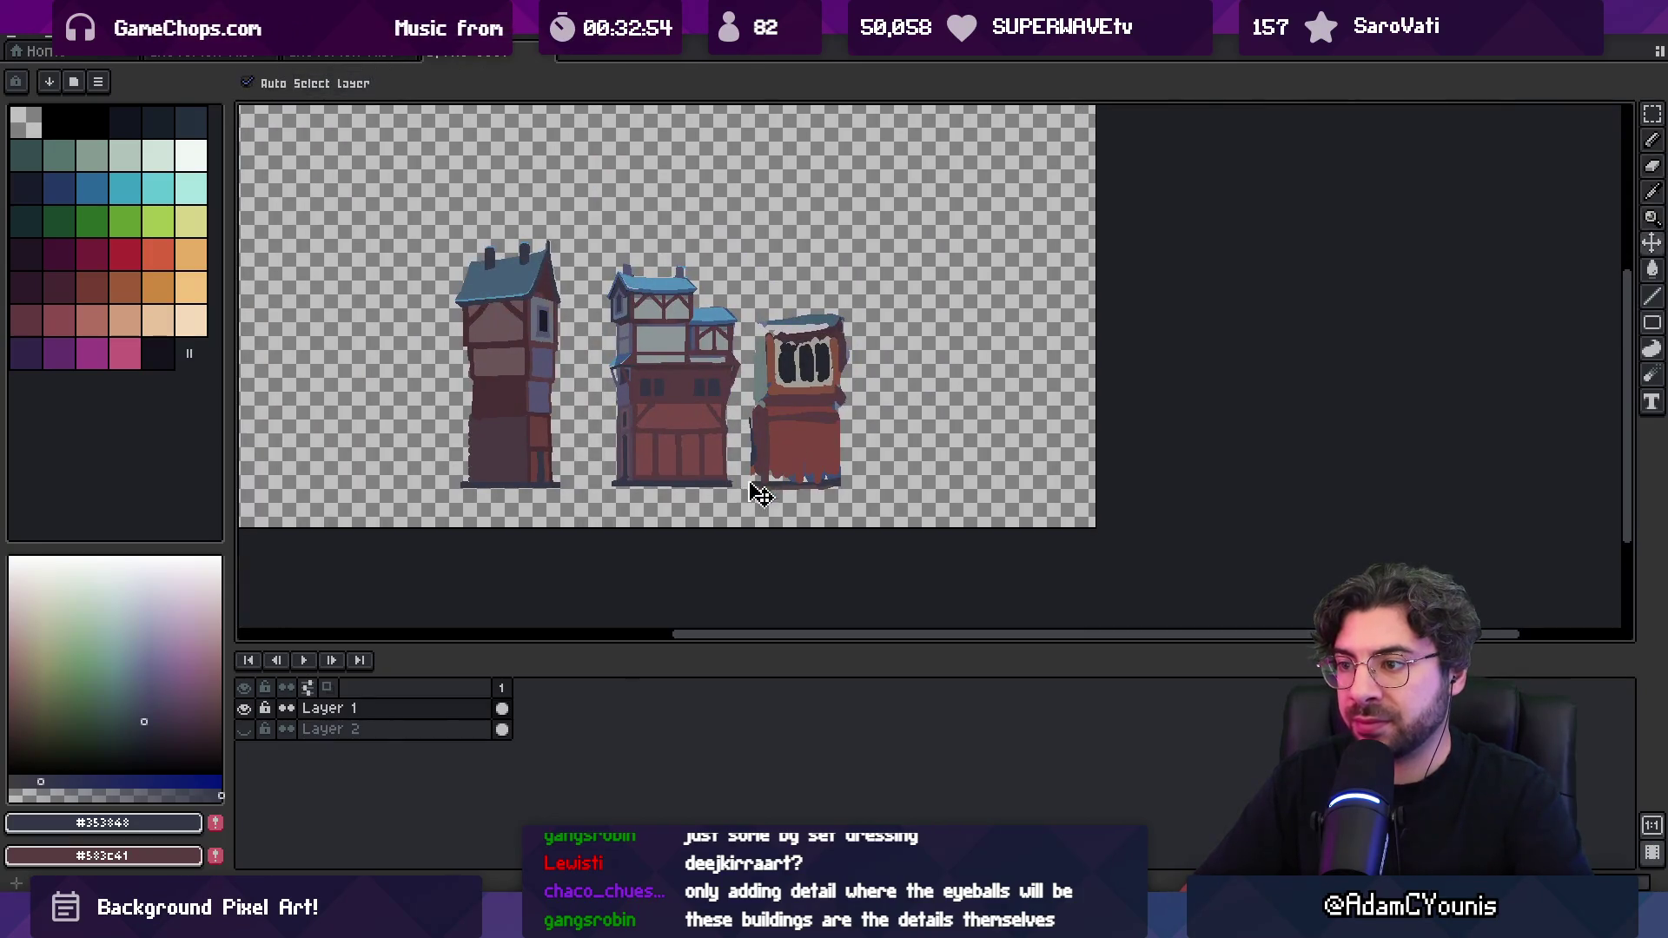
{"action": "left_click_drag", "start_coordinate": [816, 490], "coordinate": [876, 508]}
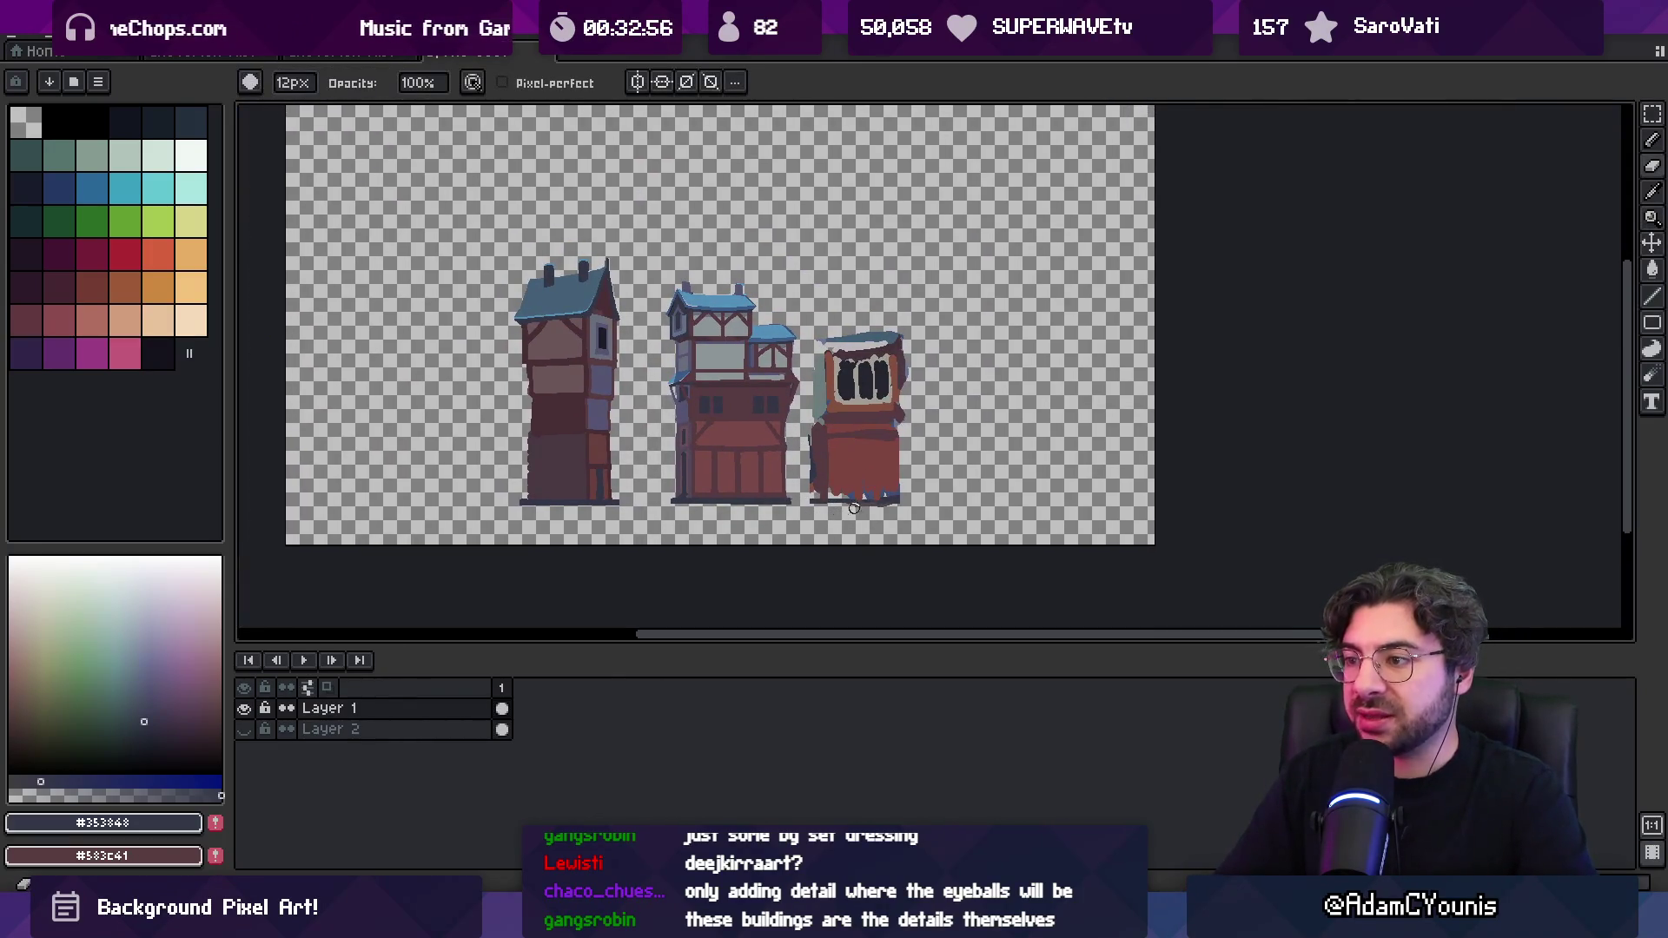
{"action": "key", "text": "o"}
{"action": "left_click", "coordinate": [748, 492]}
{"action": "key", "text": "b"}
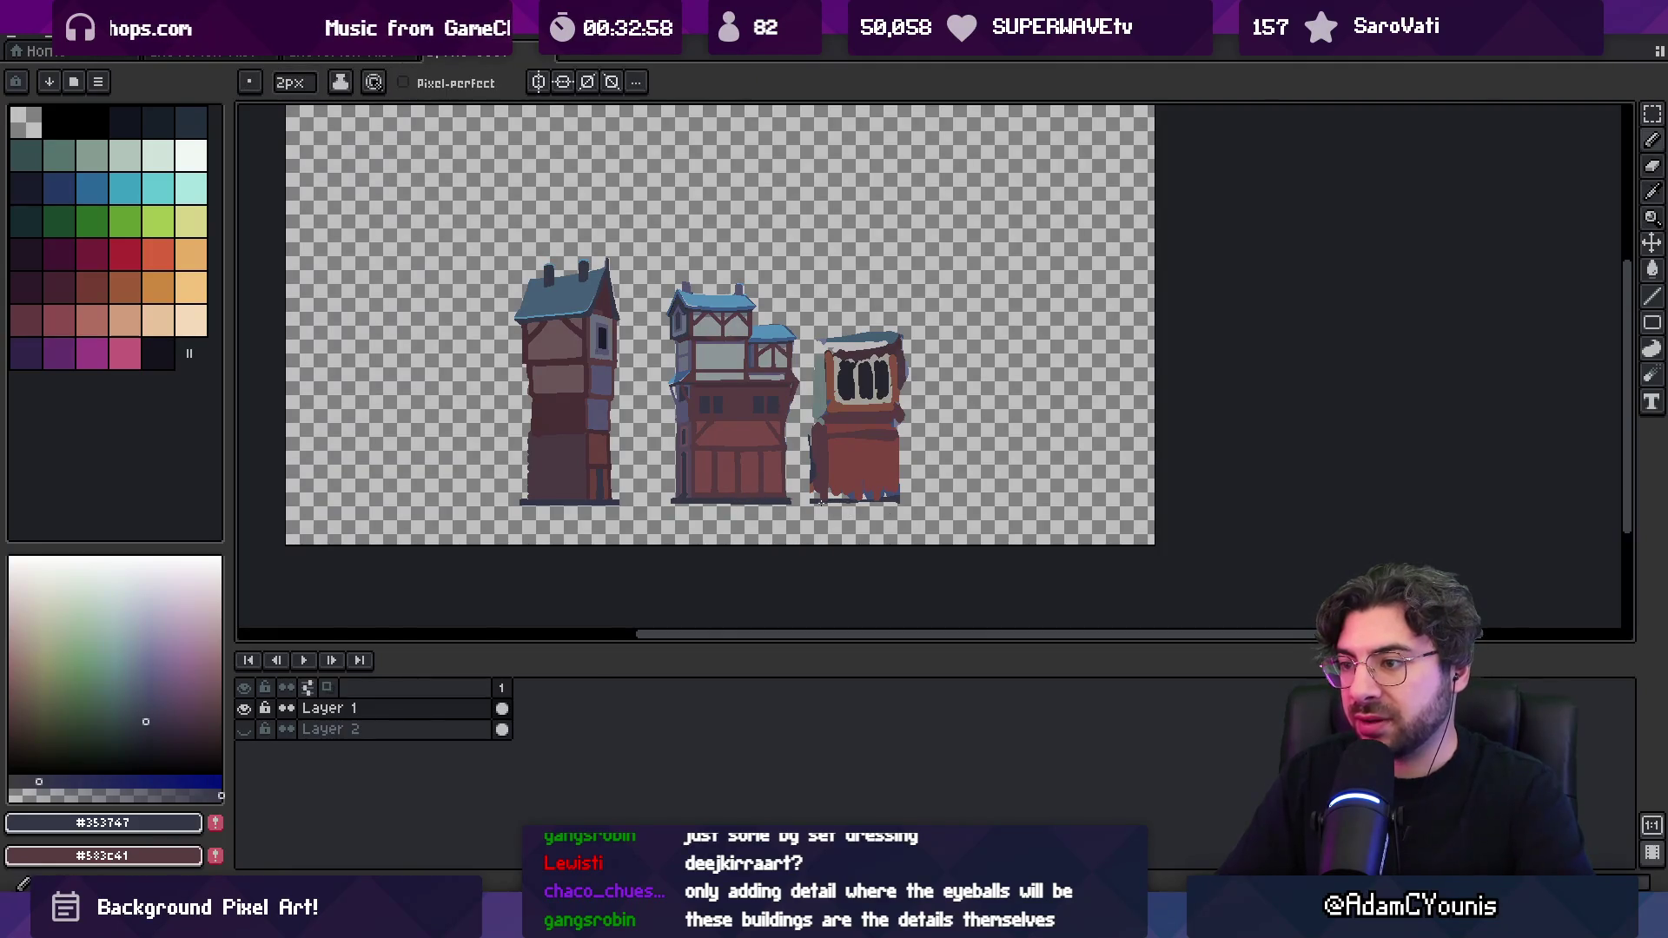
{"action": "left_click_drag", "start_coordinate": [833, 504], "coordinate": [842, 502]}
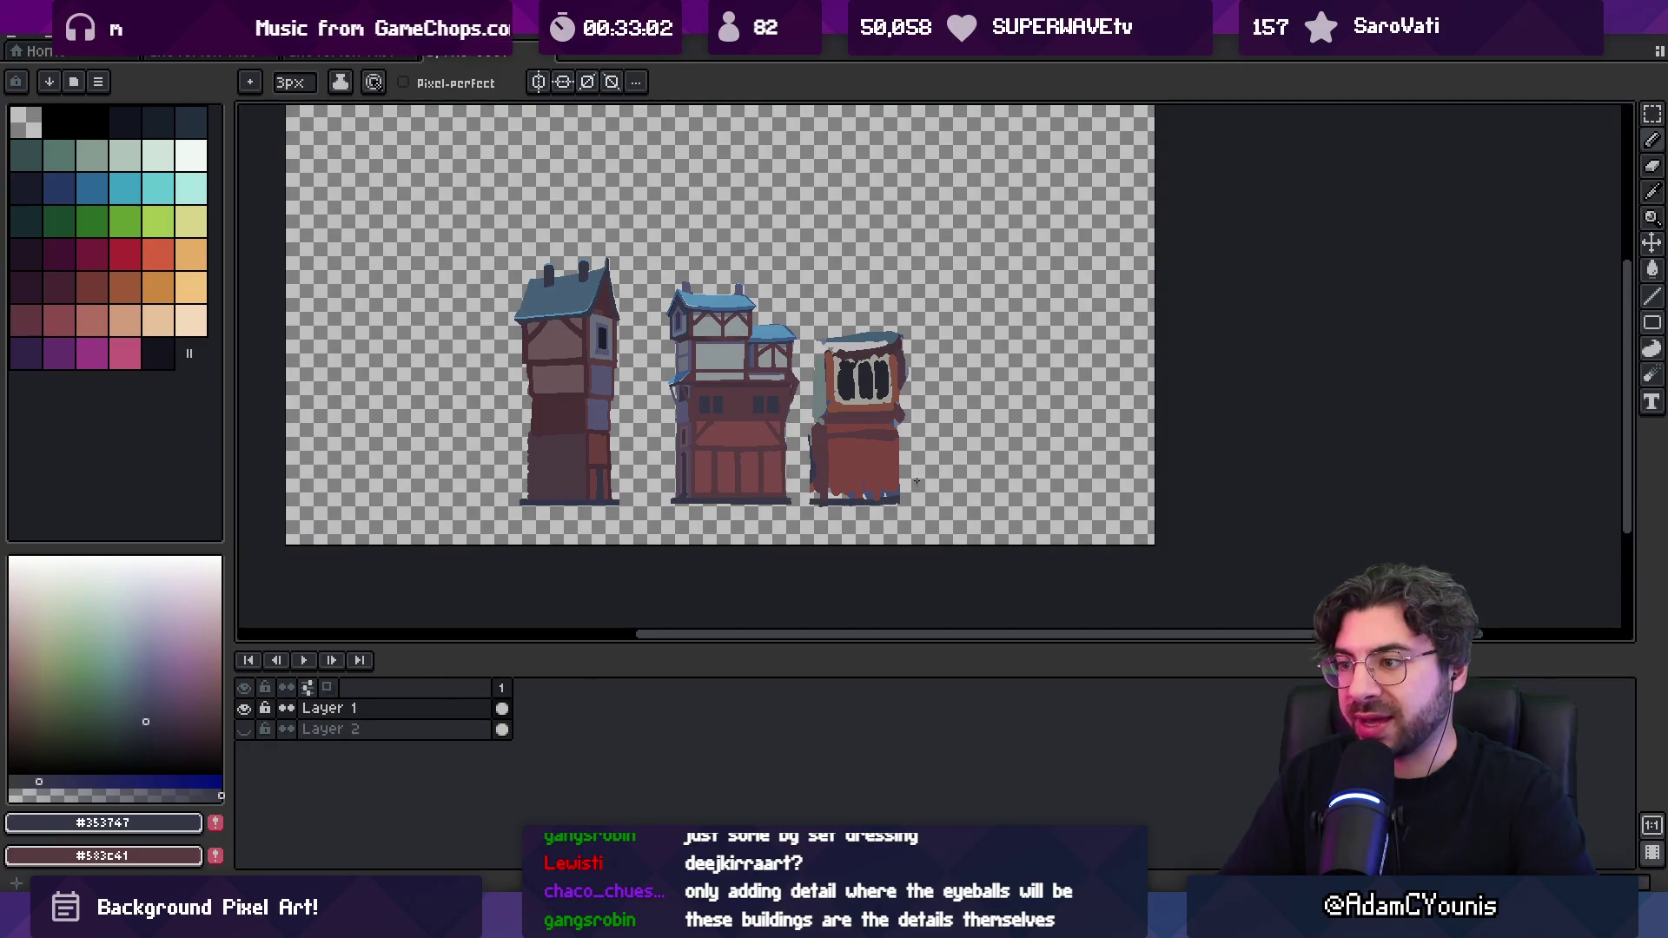
Pick the reddish-brown wall colour and paint along the third building's right edge with a larger brush
{"action": "key", "text": "z"}
{"action": "scroll", "coordinate": [782, 347], "scroll_direction": "down", "scroll_amount": 2}
{"action": "scroll", "coordinate": [741, 261], "scroll_direction": "up", "scroll_amount": 2}
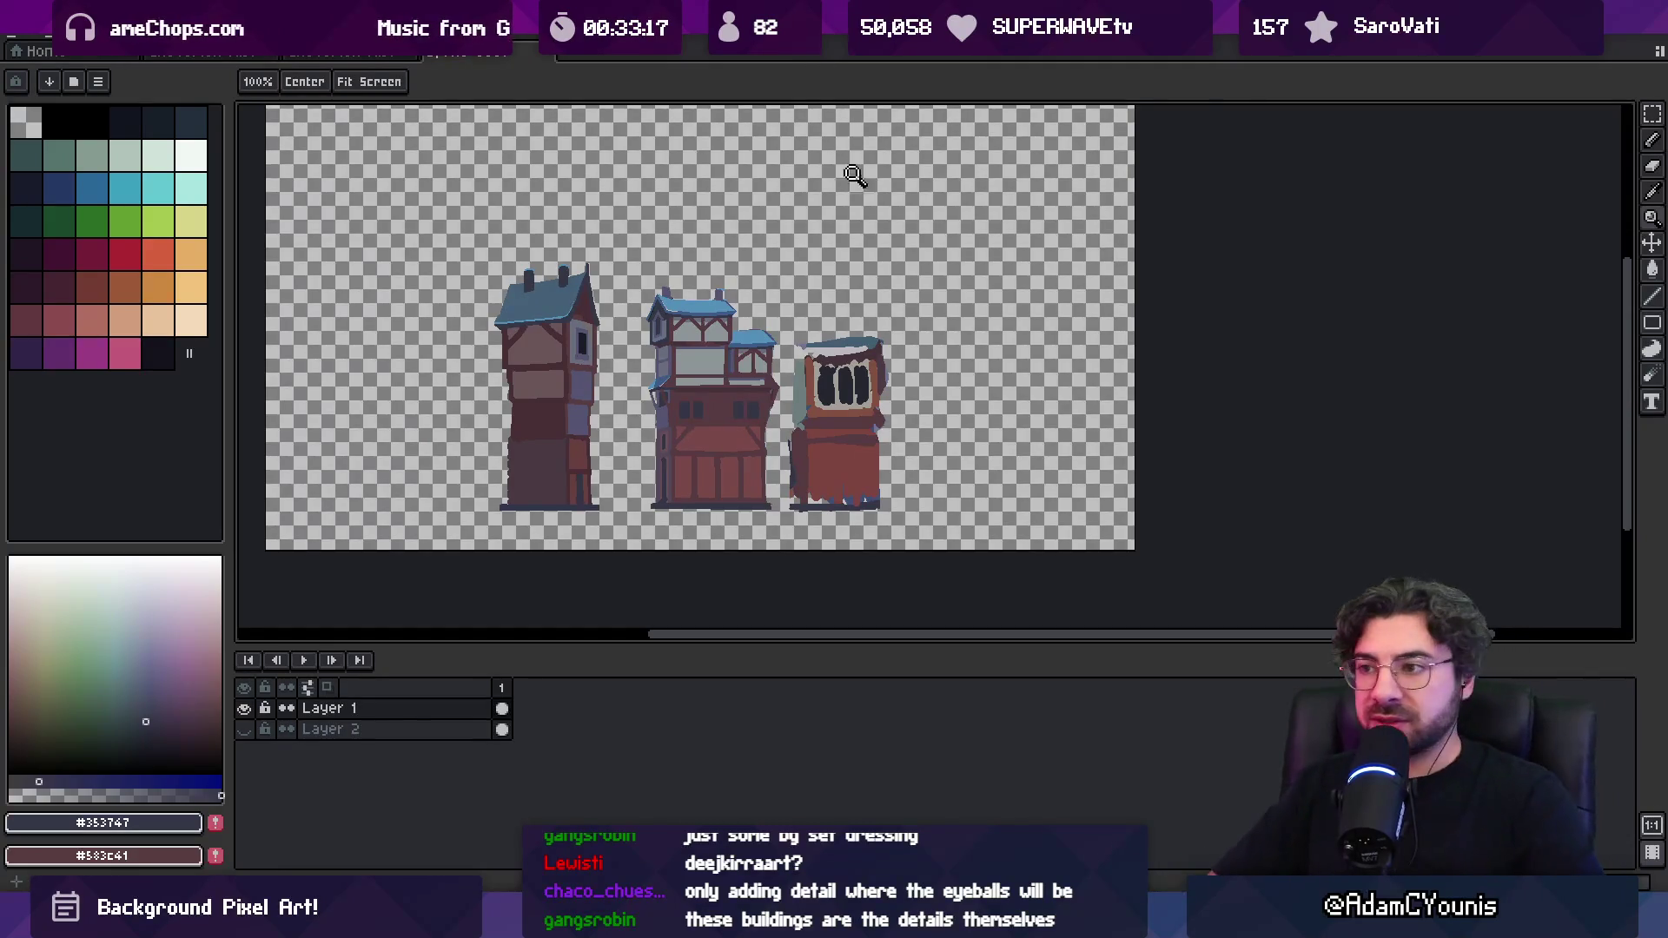
{"action": "scroll", "coordinate": [834, 260], "scroll_direction": "down", "scroll_amount": 2}
{"action": "left_click", "coordinate": [814, 340], "text": "alt"}
{"action": "key", "text": "b"}
{"action": "key", "text": "plus"}
{"action": "key", "text": "plus"}
{"action": "key", "text": "plus"}
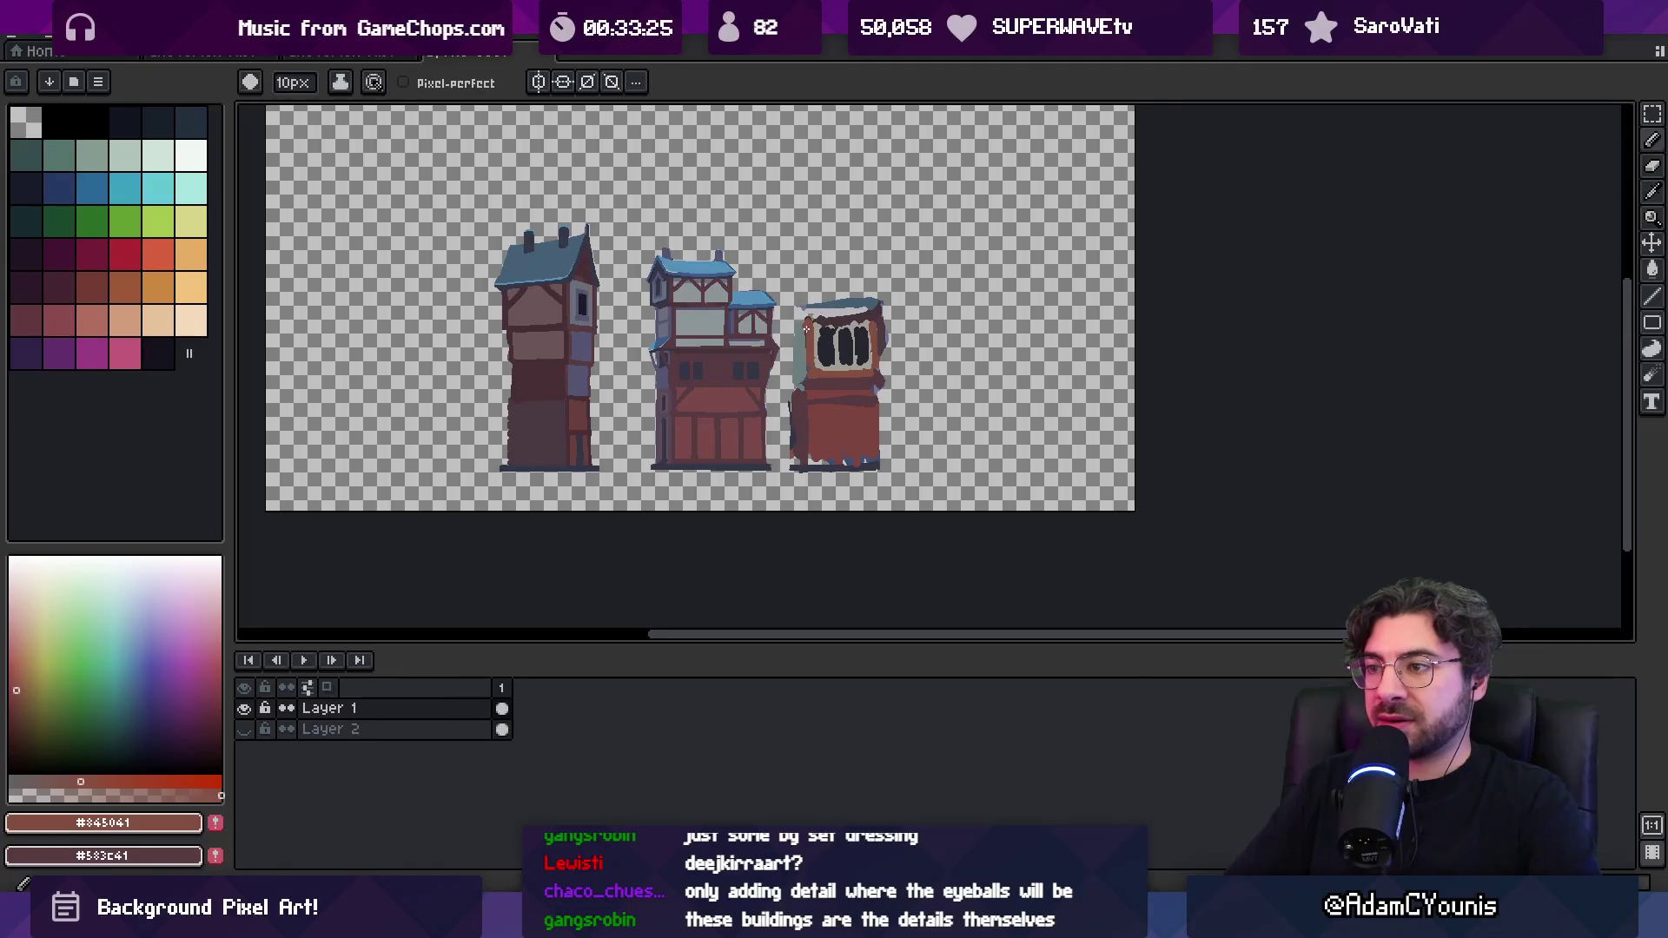
{"action": "left_click_drag", "start_coordinate": [877, 326], "coordinate": [877, 354]}
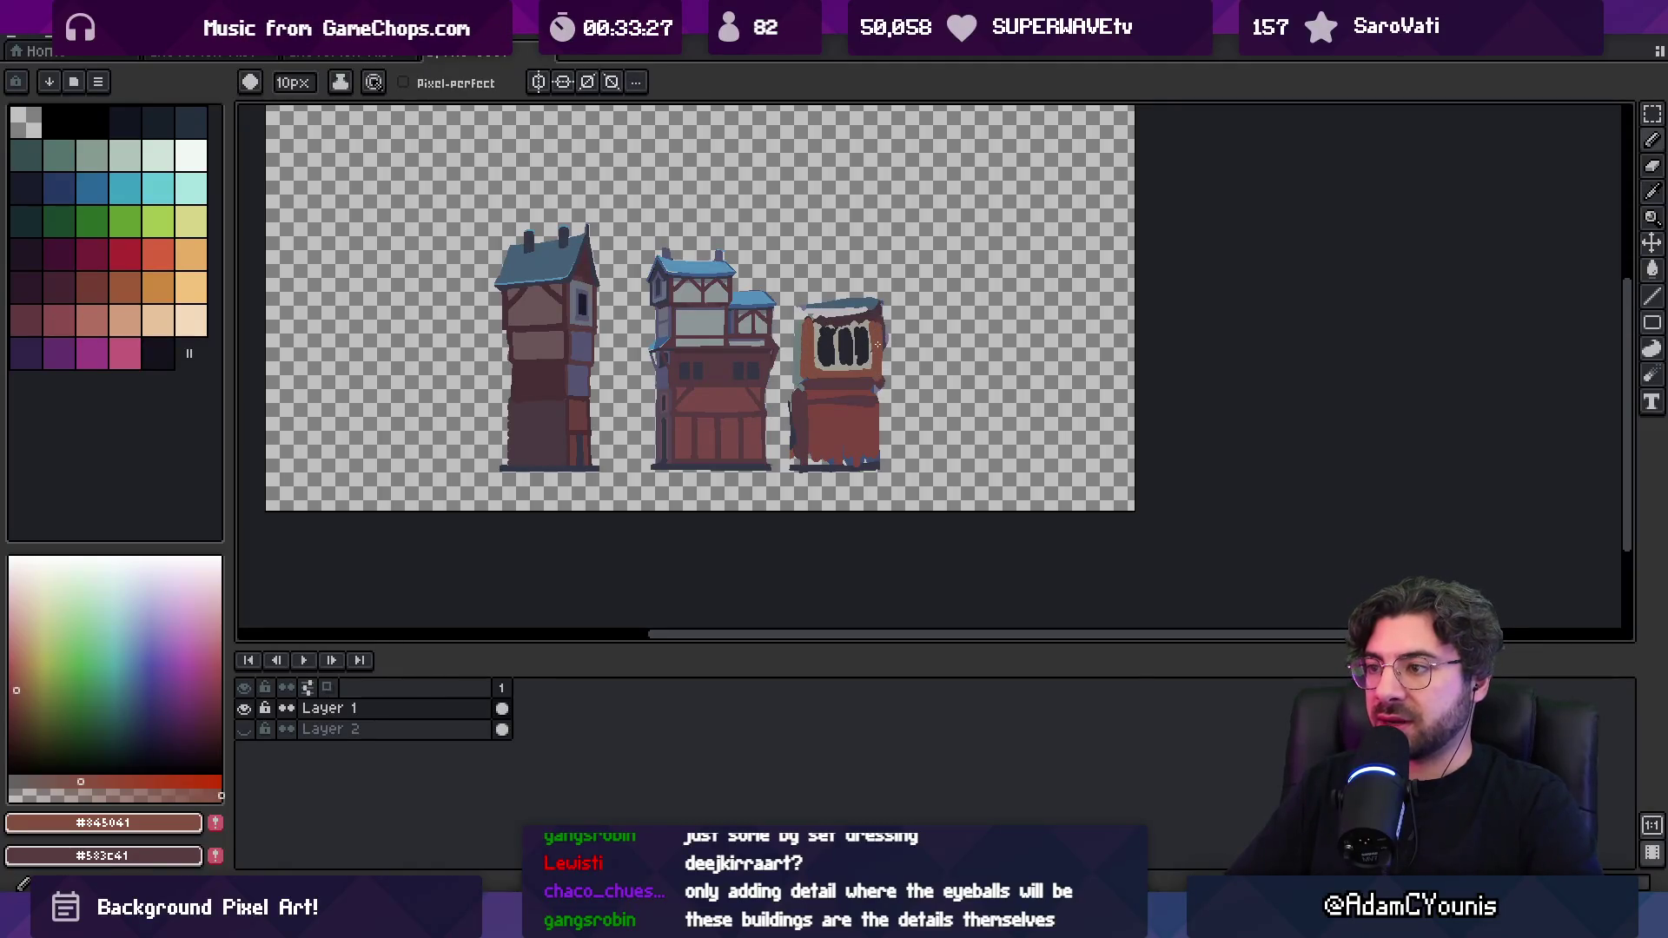
Settle on the middle building's darker roof blue and sample the third building's grey-green
{"action": "left_click", "coordinate": [705, 260], "text": "alt"}
{"action": "left_click", "coordinate": [563, 256], "text": "alt"}
{"action": "left_click", "coordinate": [683, 260], "text": "alt"}
{"action": "left_click", "coordinate": [569, 250], "text": "alt"}
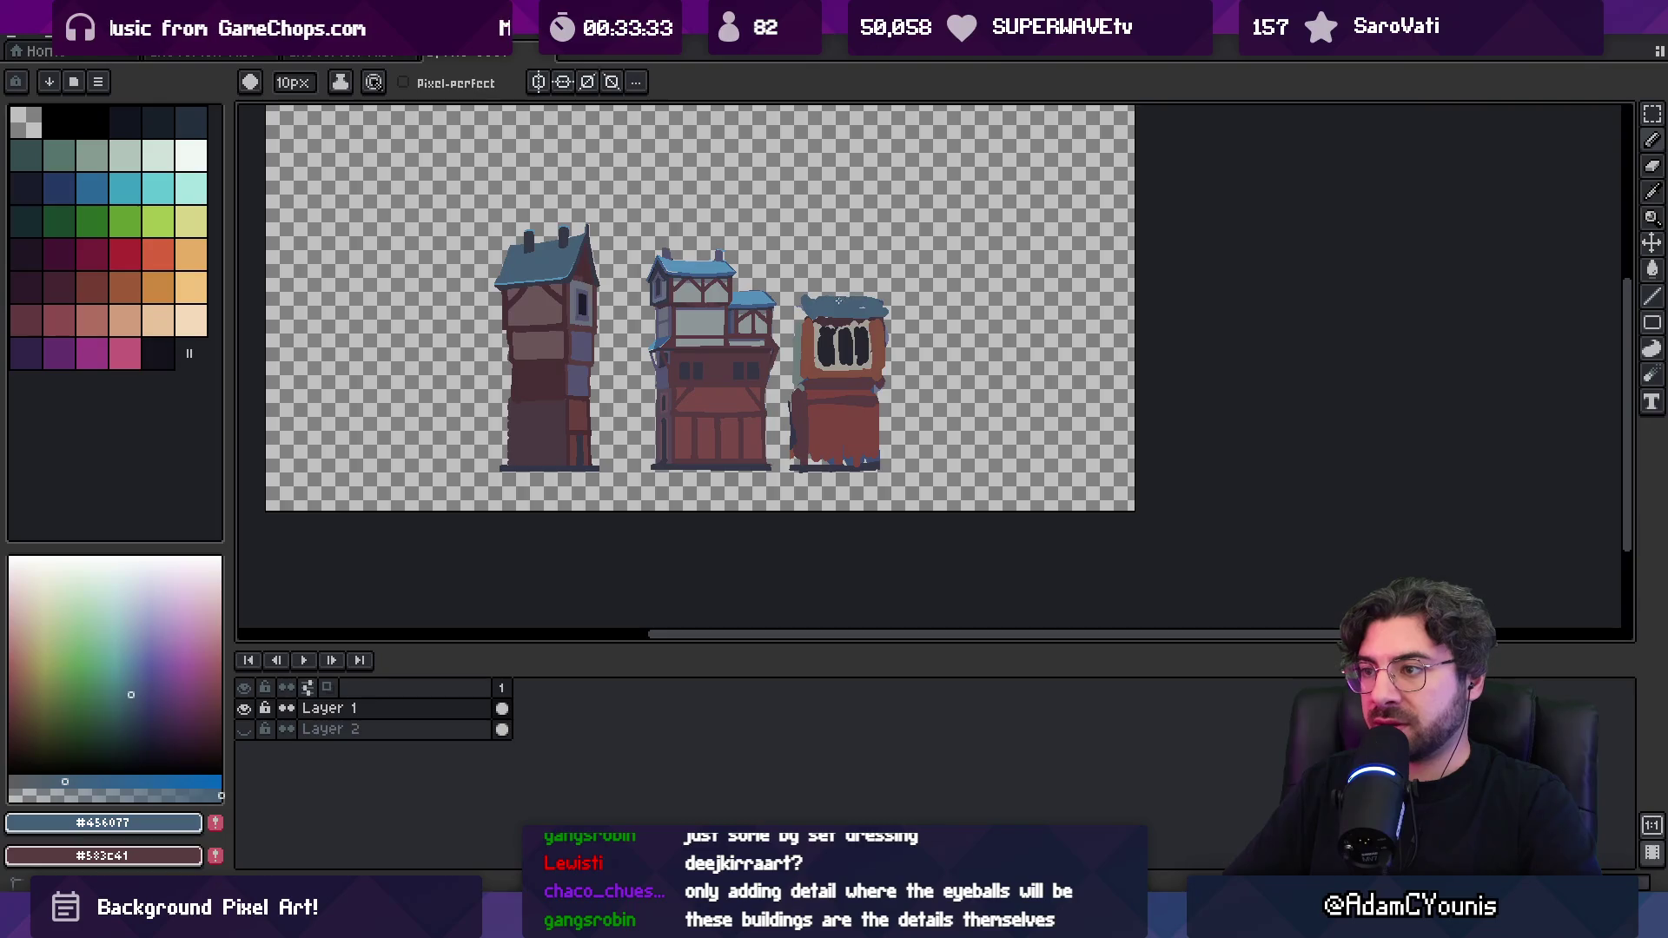
{"action": "key", "text": "b"}
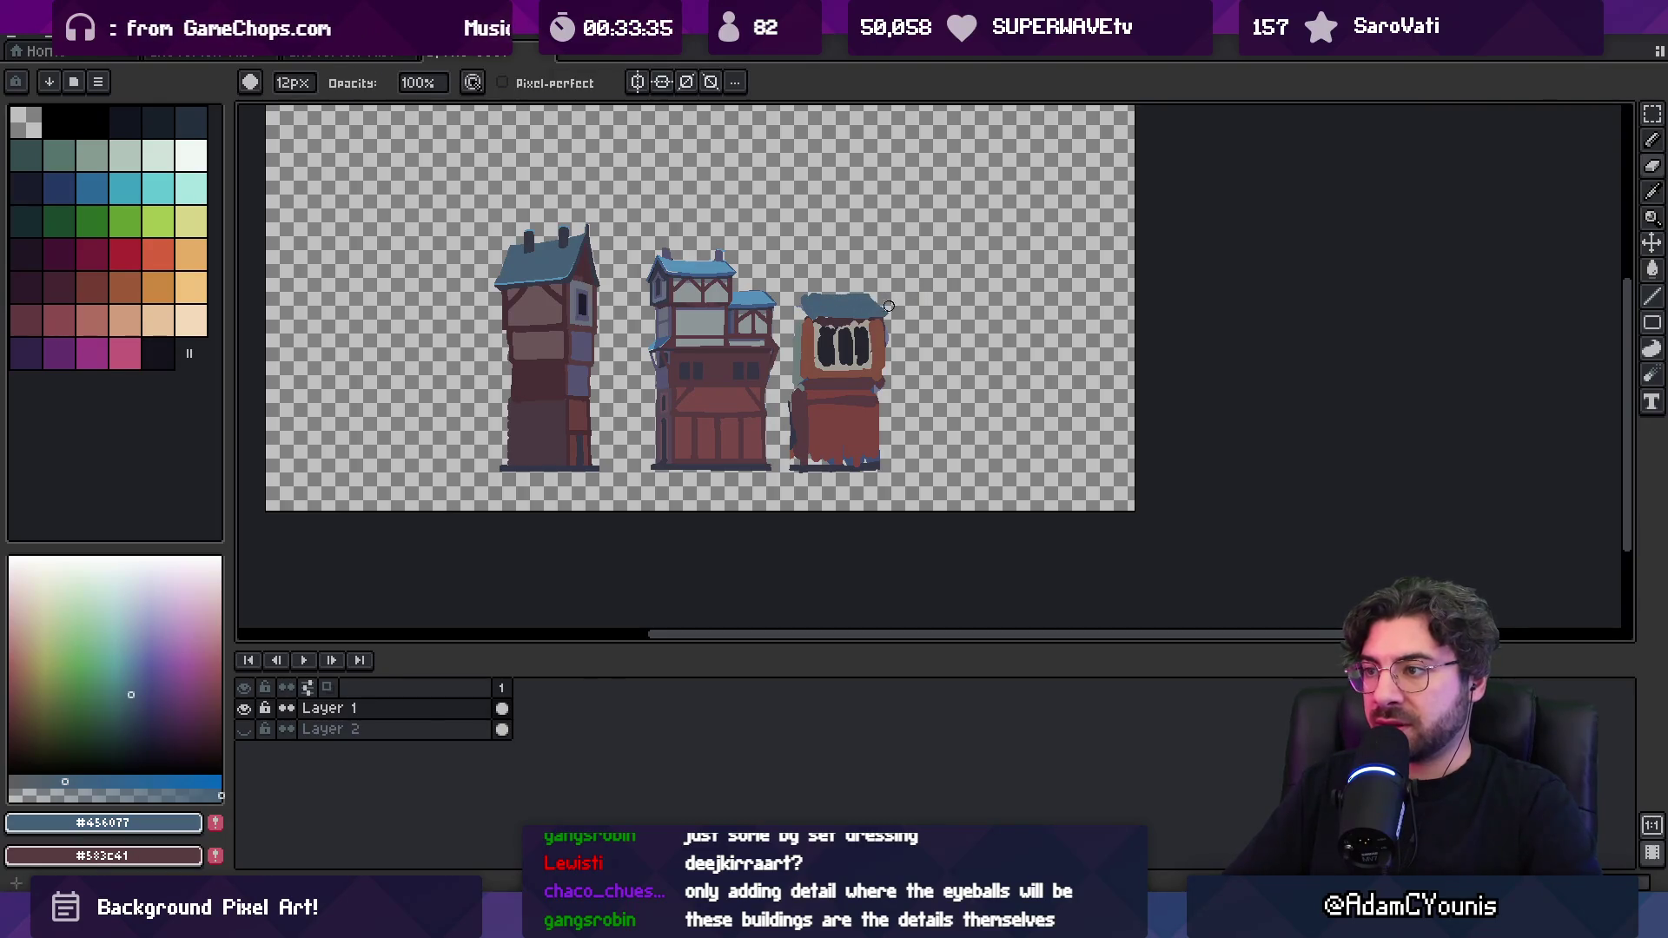
{"action": "left_click", "coordinate": [801, 329], "text": "alt"}
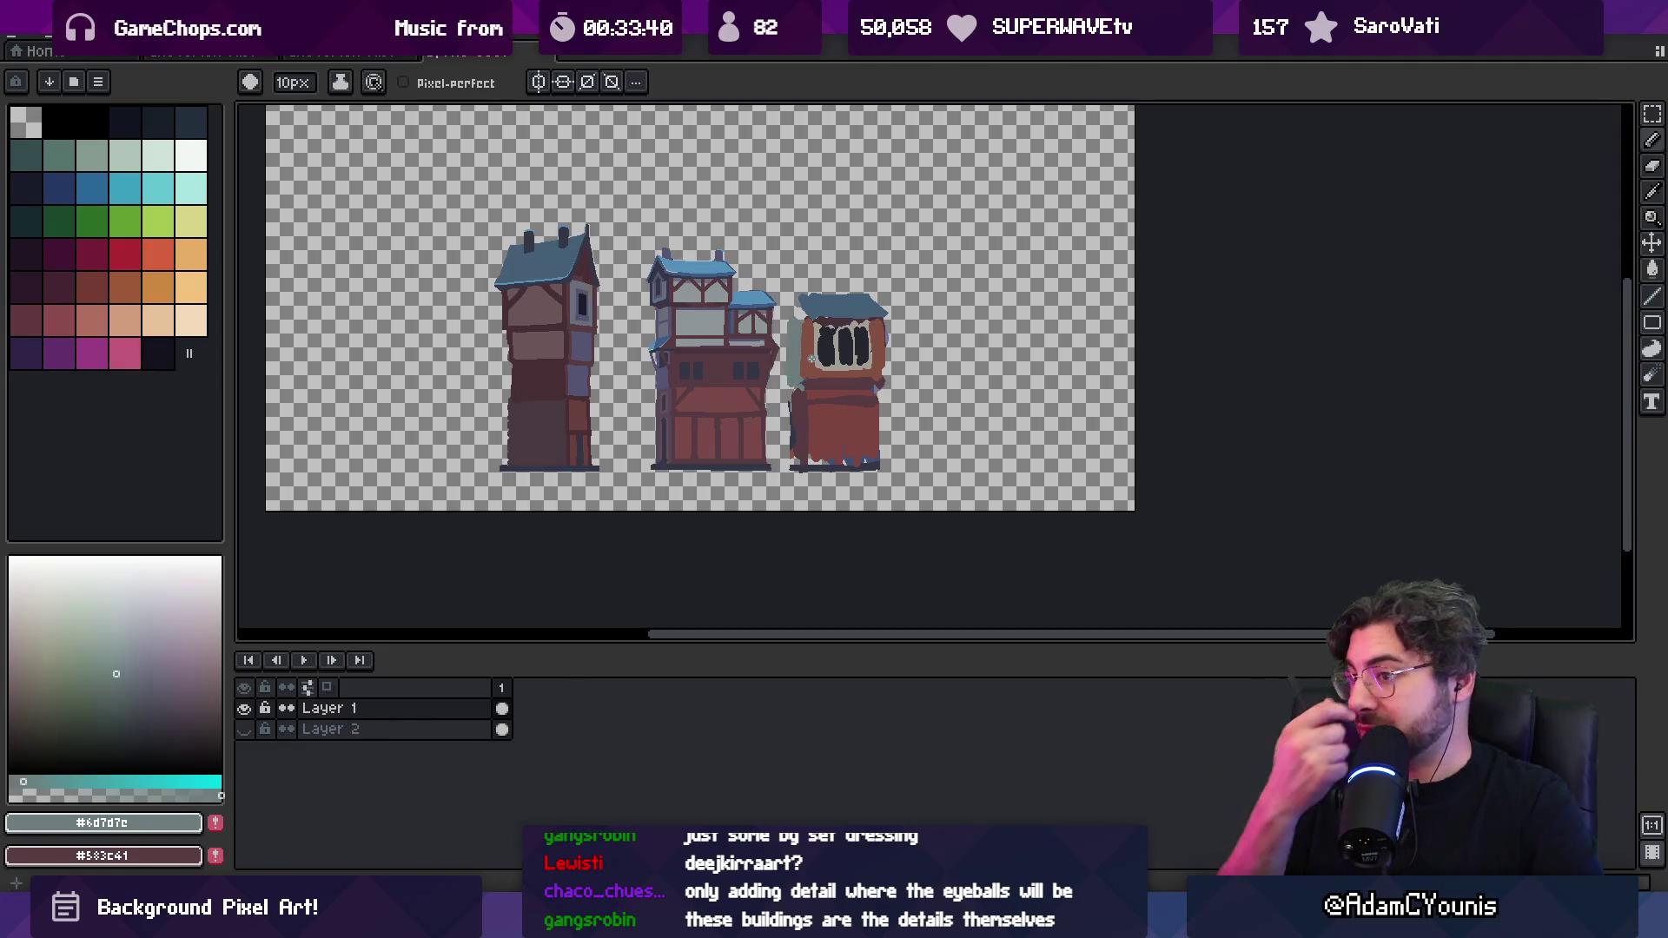
{"action": "key", "text": "z"}
{"action": "mouse_move", "coordinate": [357, 341]}
{"action": "left_mouse_down"}
{"action": "mouse_move", "coordinate": [835, 335]}
{"action": "mouse_move", "coordinate": [775, 361]}
{"action": "mouse_move", "coordinate": [713, 353]}
{"action": "left_mouse_up"}
Draw the face's two white eyes and a smile with the Pencil
{"action": "key", "text": "b"}
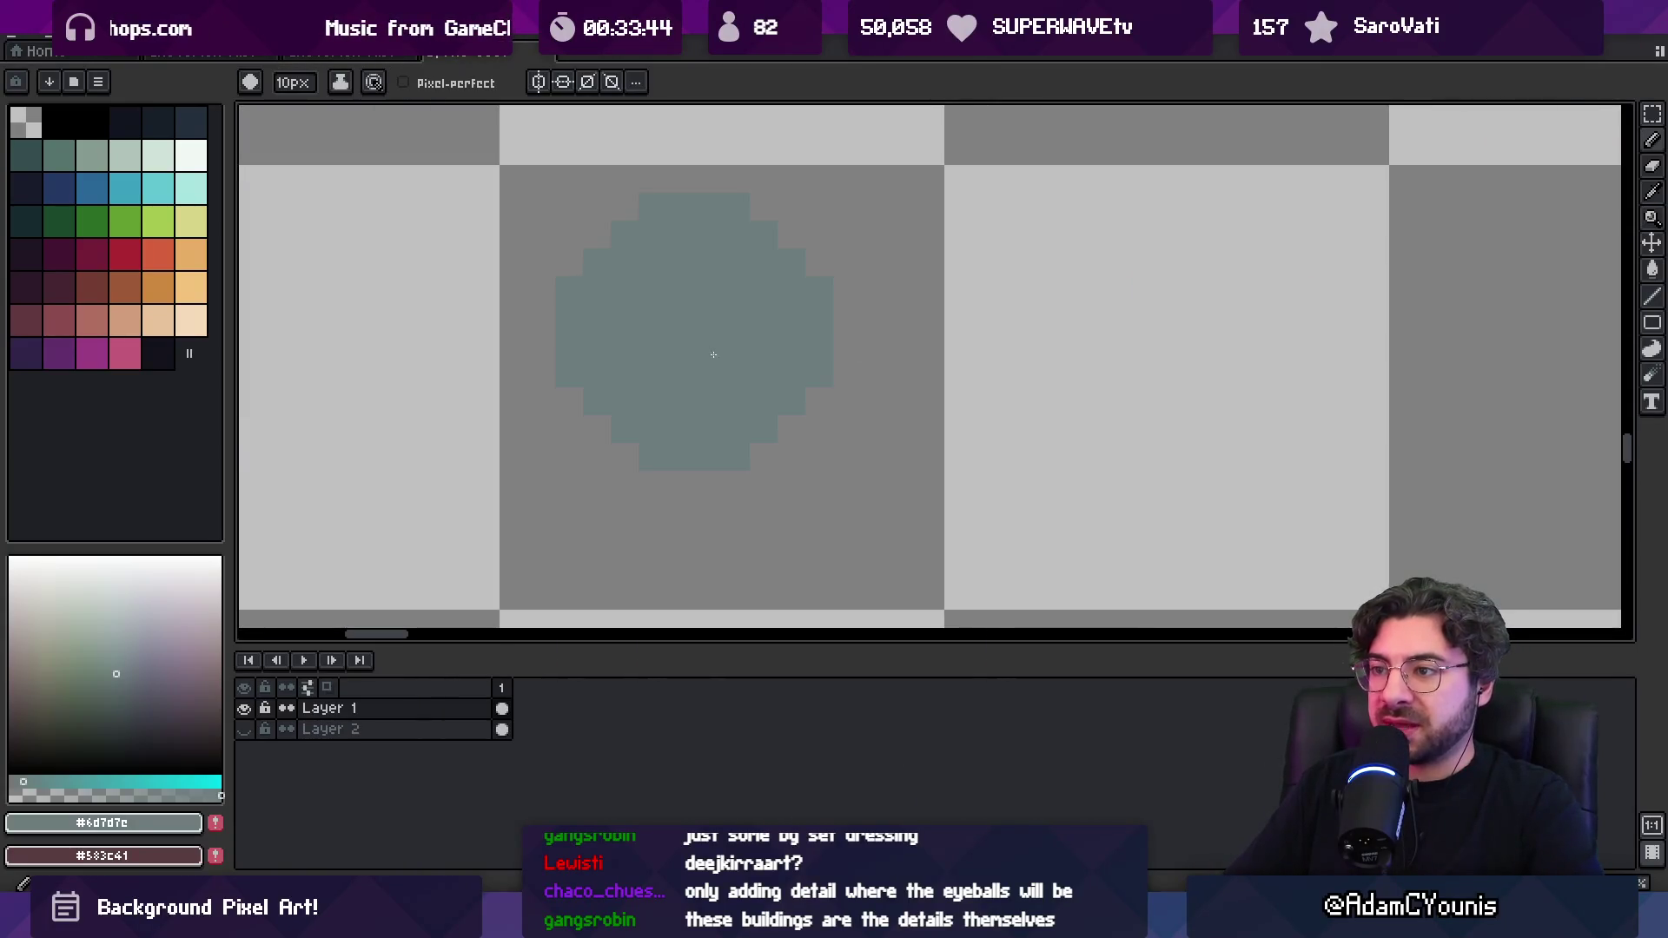
{"action": "left_click", "coordinate": [191, 155]}
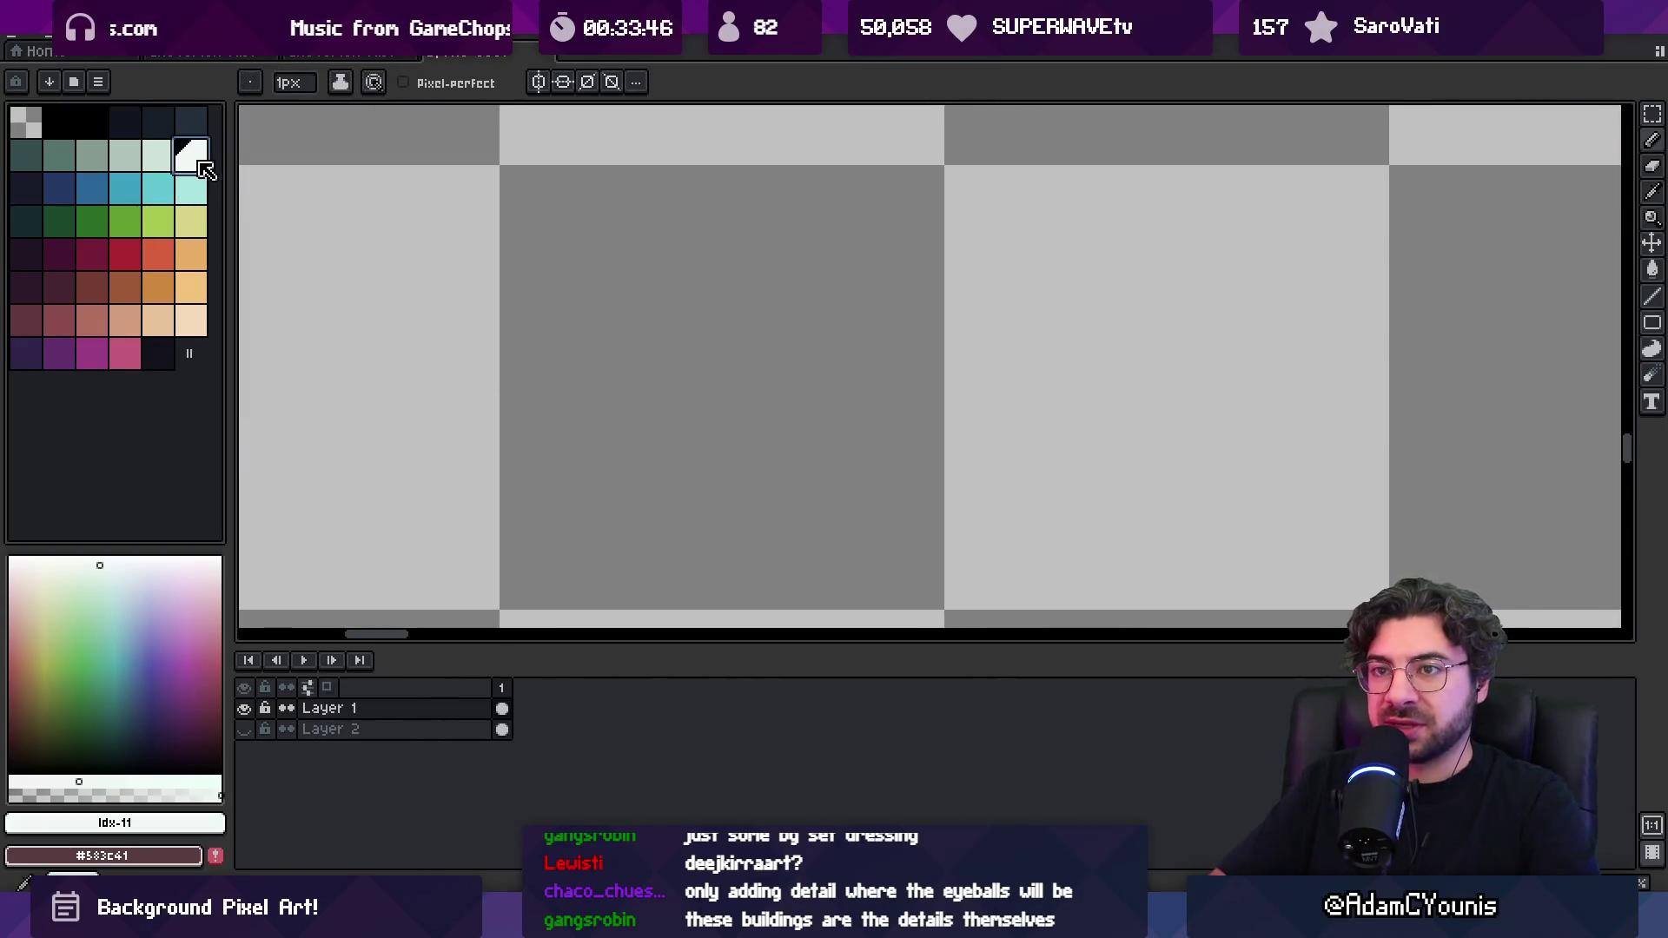
{"action": "left_click", "coordinate": [681, 318]}
{"action": "left_click", "coordinate": [791, 318]}
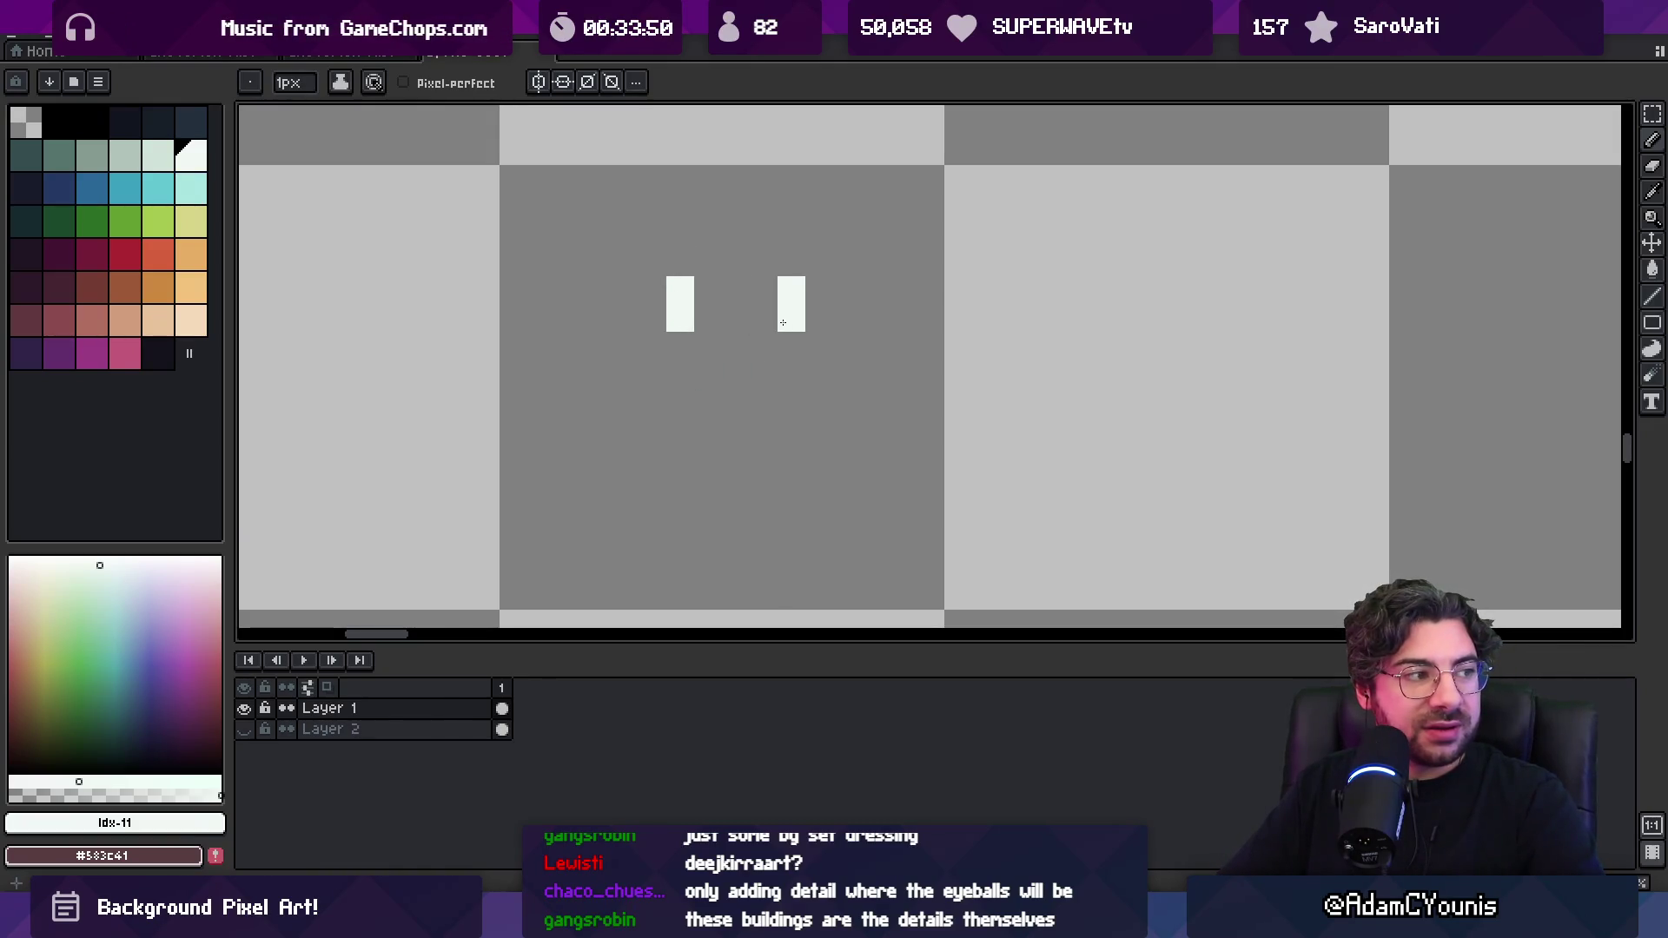
{"action": "left_click", "coordinate": [653, 401]}
{"action": "left_click_drag", "start_coordinate": [680, 429], "coordinate": [743, 429]}
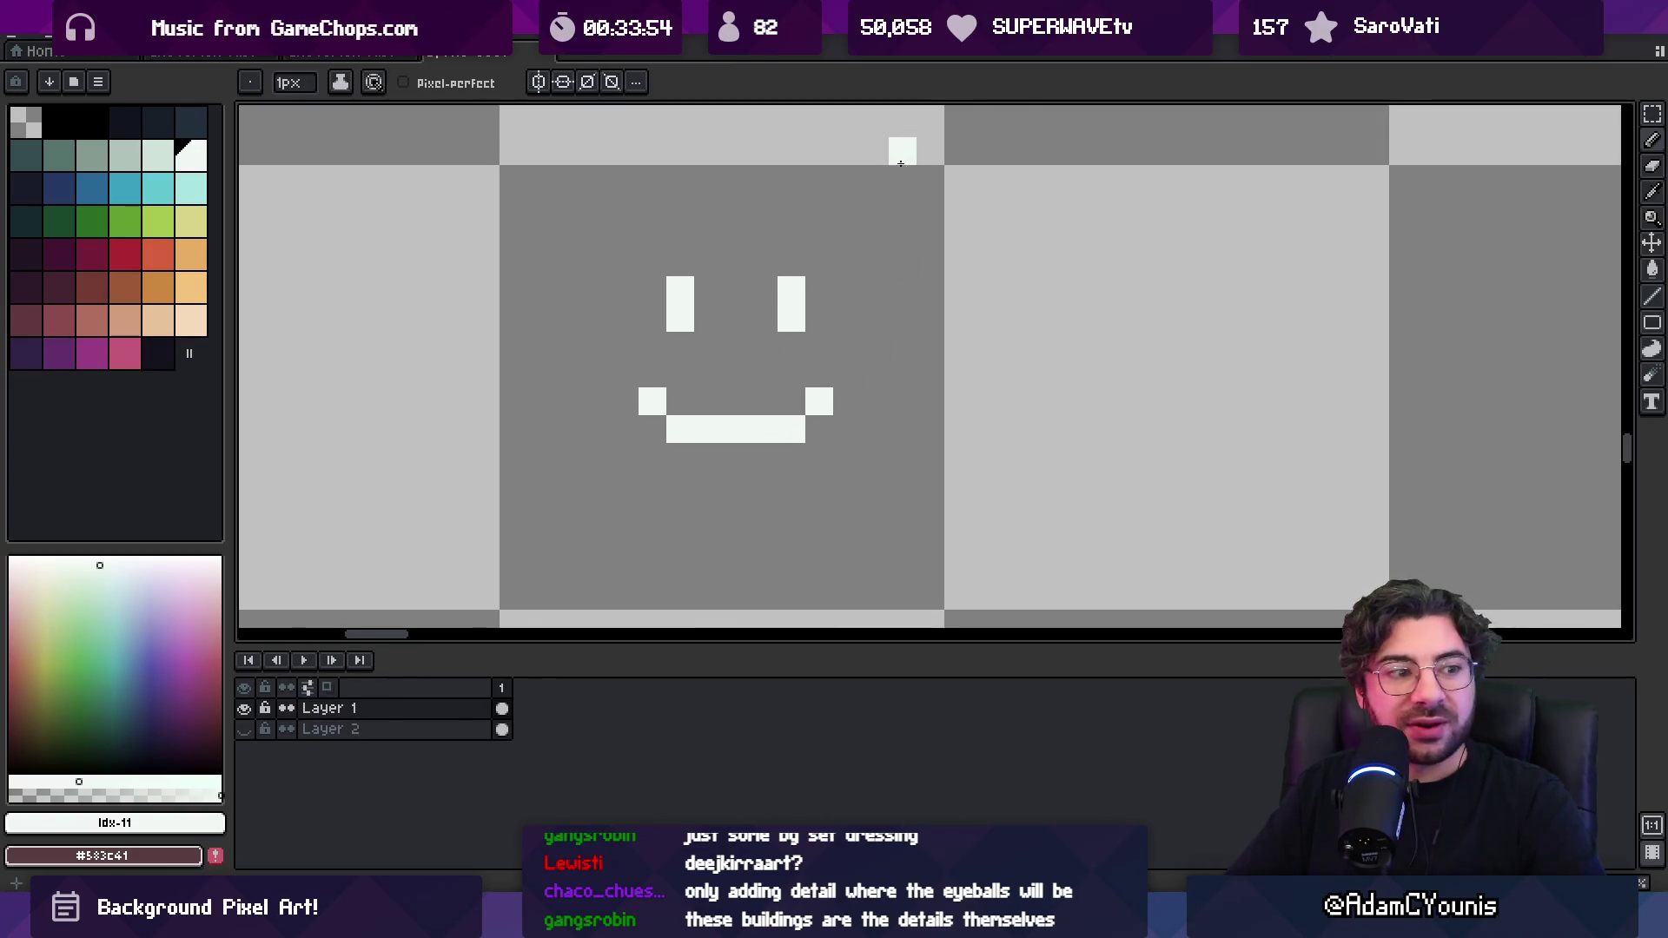
Select the right eye and nudge it one pixel right
{"action": "key", "text": "m"}
{"action": "left_click_drag", "start_coordinate": [776, 276], "coordinate": [776, 330]}
{"action": "key", "text": "ctrl+d"}
{"action": "key", "text": "Right"}
{"action": "key", "text": "ctrl+d"}
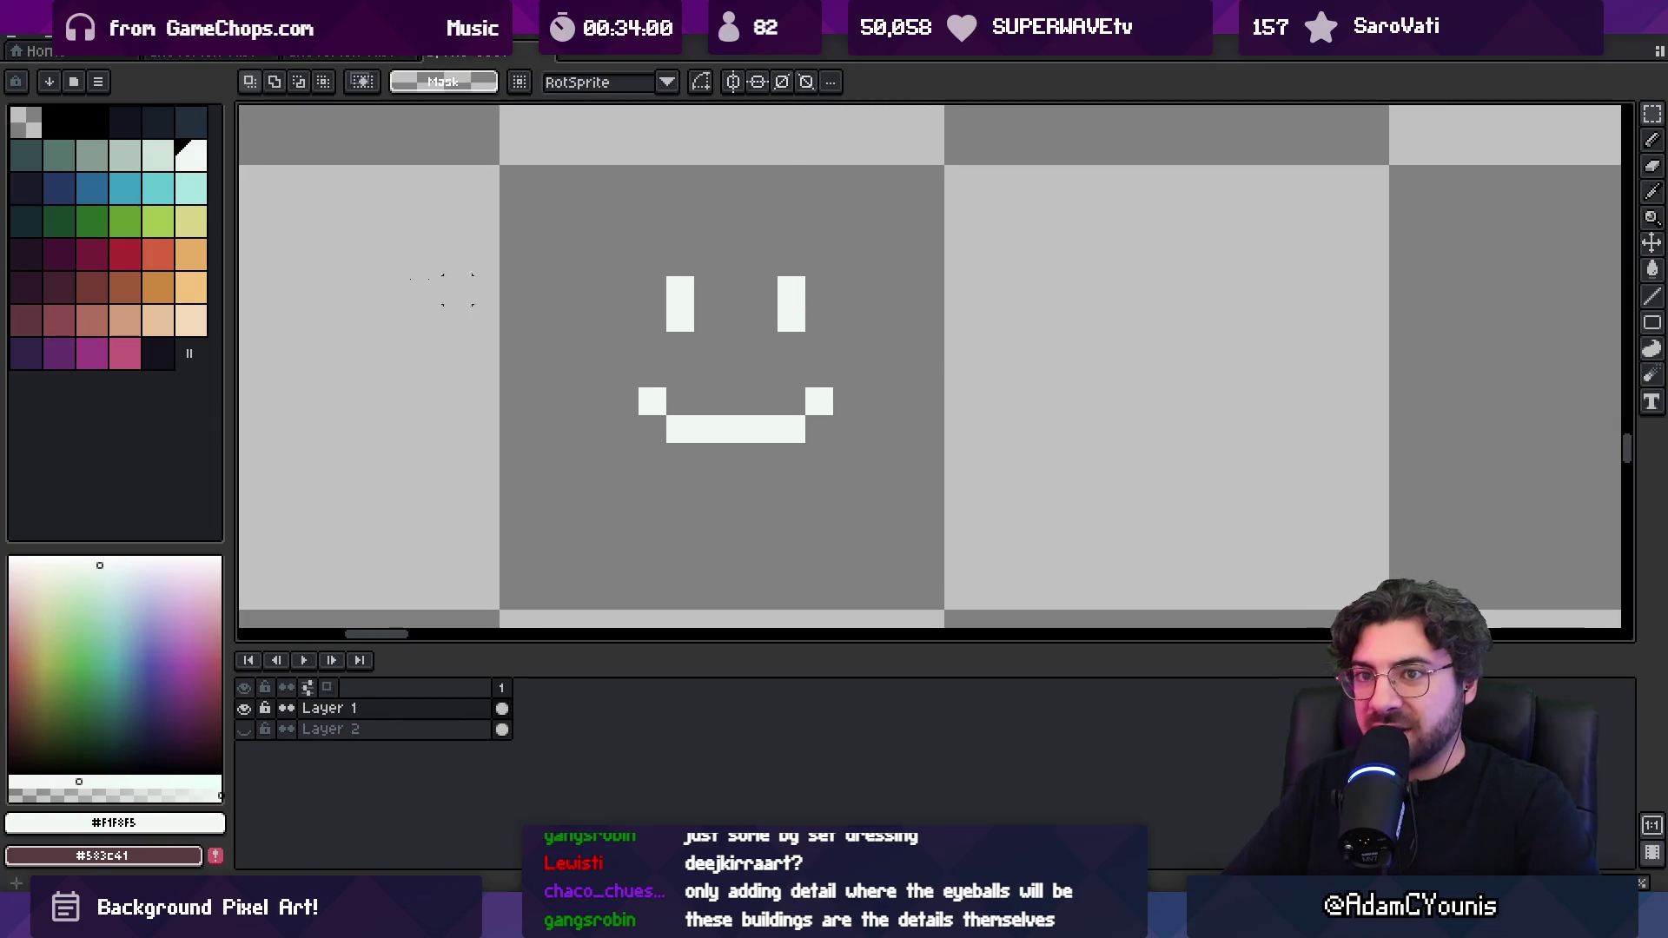
Draw a cyan column beside the left eye
{"action": "left_click", "coordinate": [158, 188]}
{"action": "key", "text": "b"}
{"action": "mouse_move", "coordinate": [708, 346]}
{"action": "left_mouse_down"}
{"action": "mouse_move", "coordinate": [713, 302]}
{"action": "mouse_move", "coordinate": [647, 335]}
{"action": "left_mouse_up"}
Back in the buildings document, enlarge the brush and paint a dark maroon ledge under the upper windows
{"action": "scroll", "coordinate": [693, 332], "scroll_direction": "down", "scroll_amount": 2}
{"action": "key", "text": "ctrl+Tab"}
{"action": "key", "text": "ctrl+Tab"}
{"action": "scroll", "coordinate": [712, 303], "scroll_direction": "down", "scroll_amount": 2}
{"action": "scroll", "coordinate": [713, 303], "scroll_direction": "right", "scroll_amount": 3}
{"action": "scroll", "coordinate": [903, 287], "scroll_direction": "up", "scroll_amount": 1}
{"action": "scroll", "coordinate": [878, 277], "scroll_direction": "right", "scroll_amount": 1}
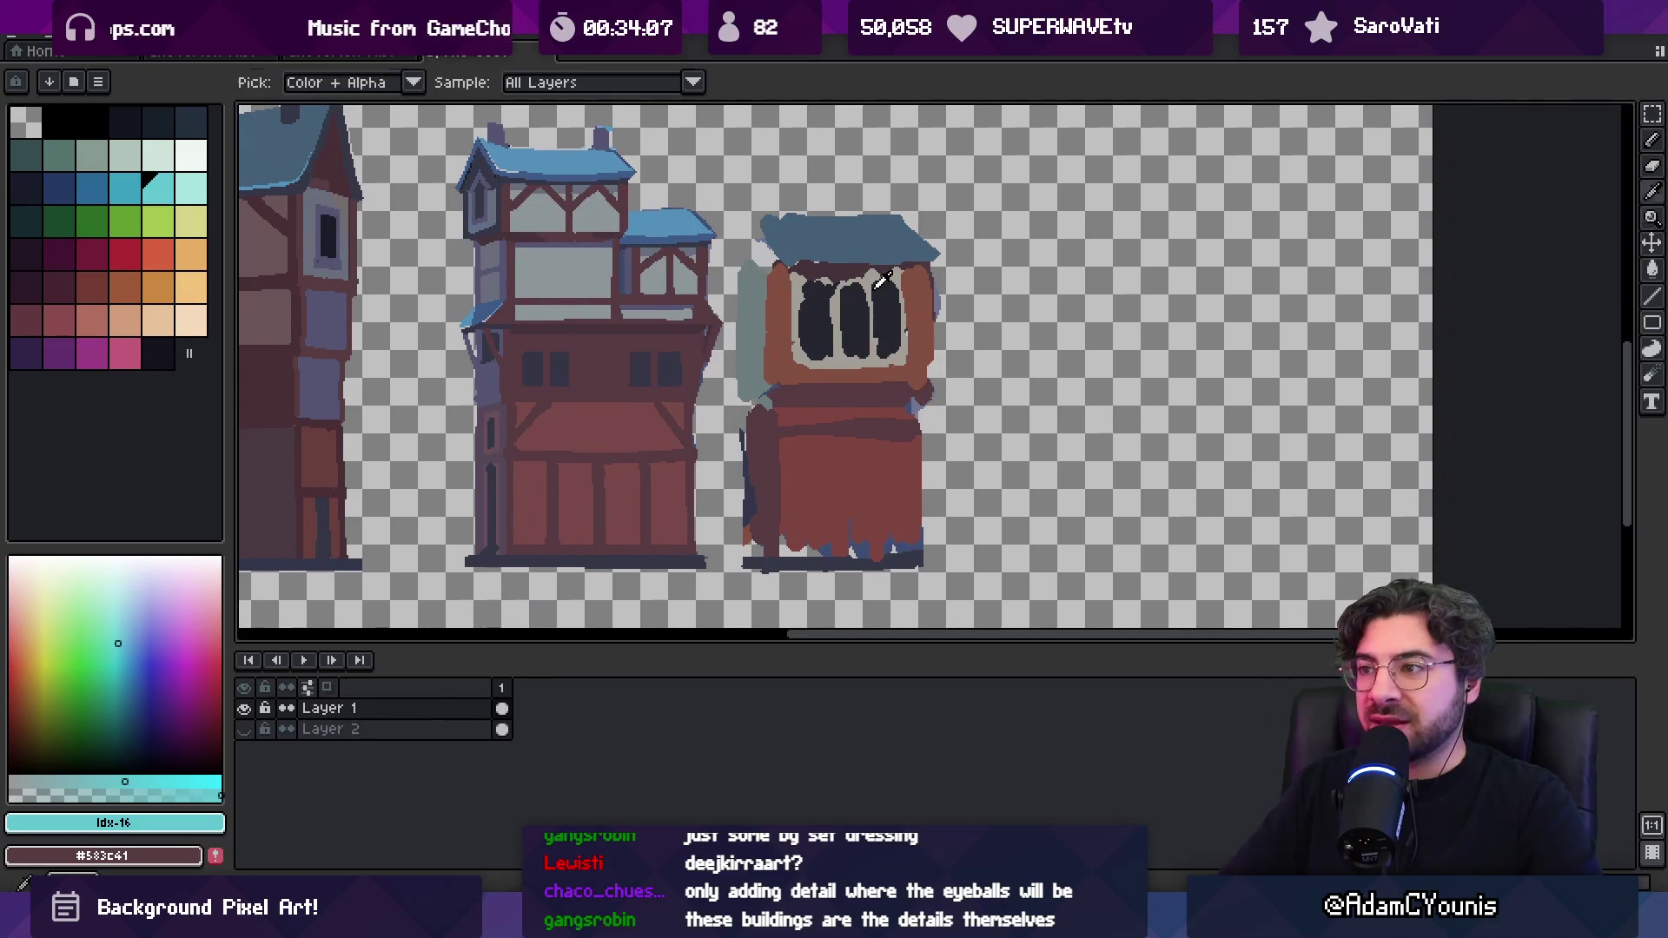
{"action": "left_click", "coordinate": [682, 285], "text": "alt"}
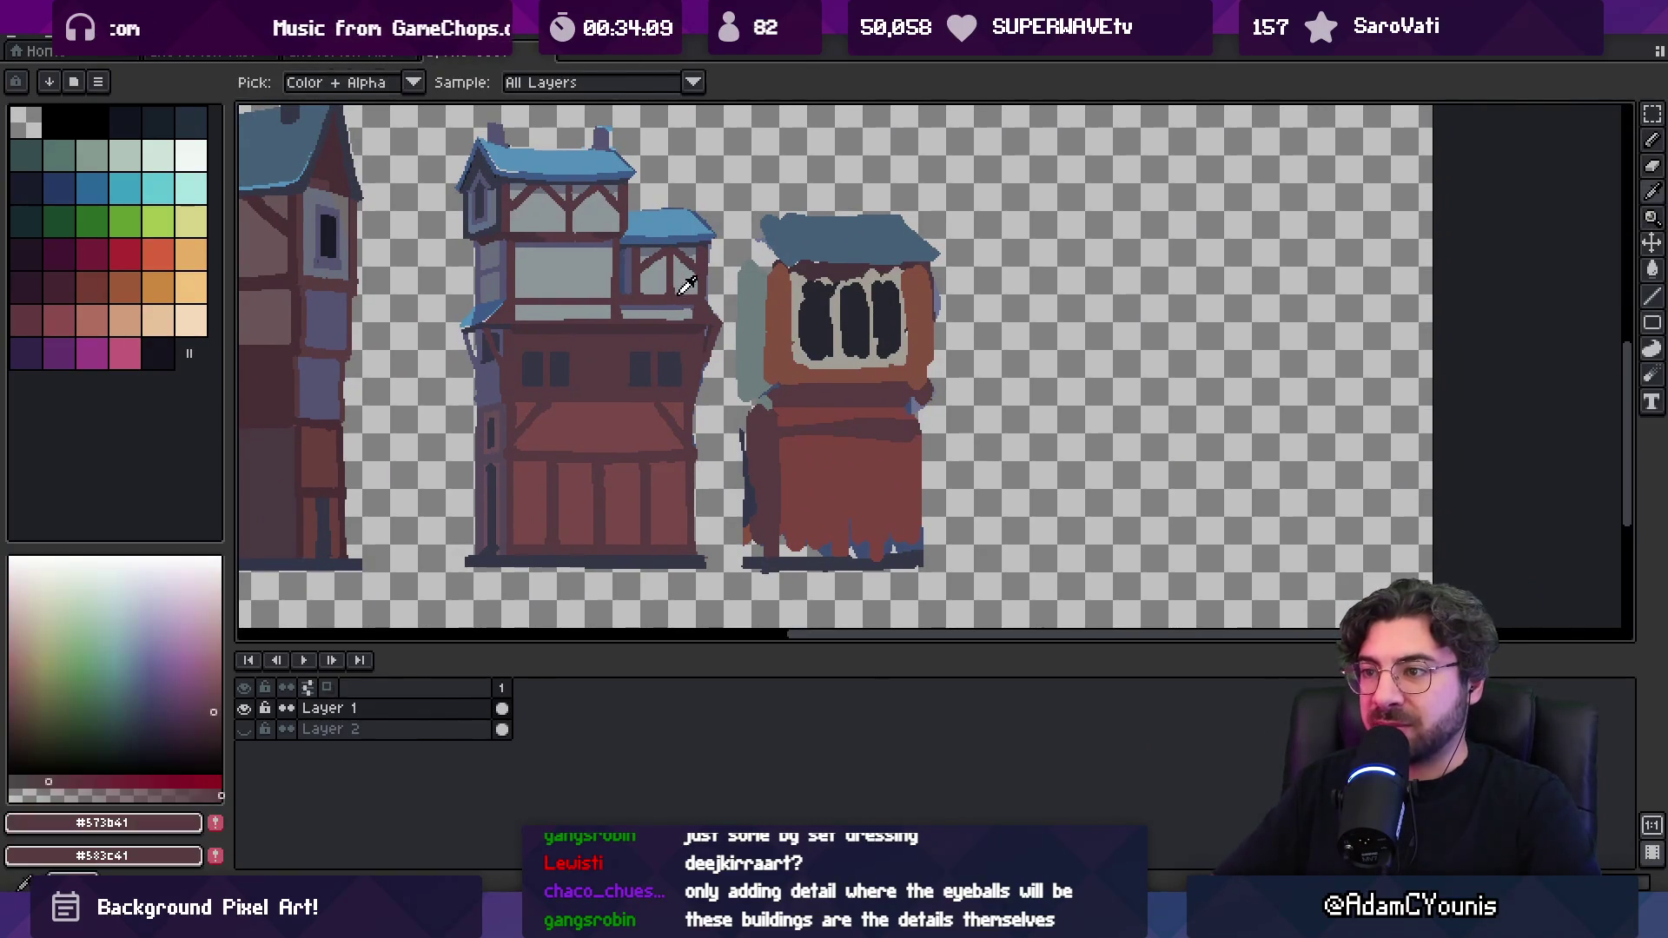
{"action": "key", "text": "plus"}
{"action": "key", "text": "plus"}
{"action": "key", "text": "plus"}
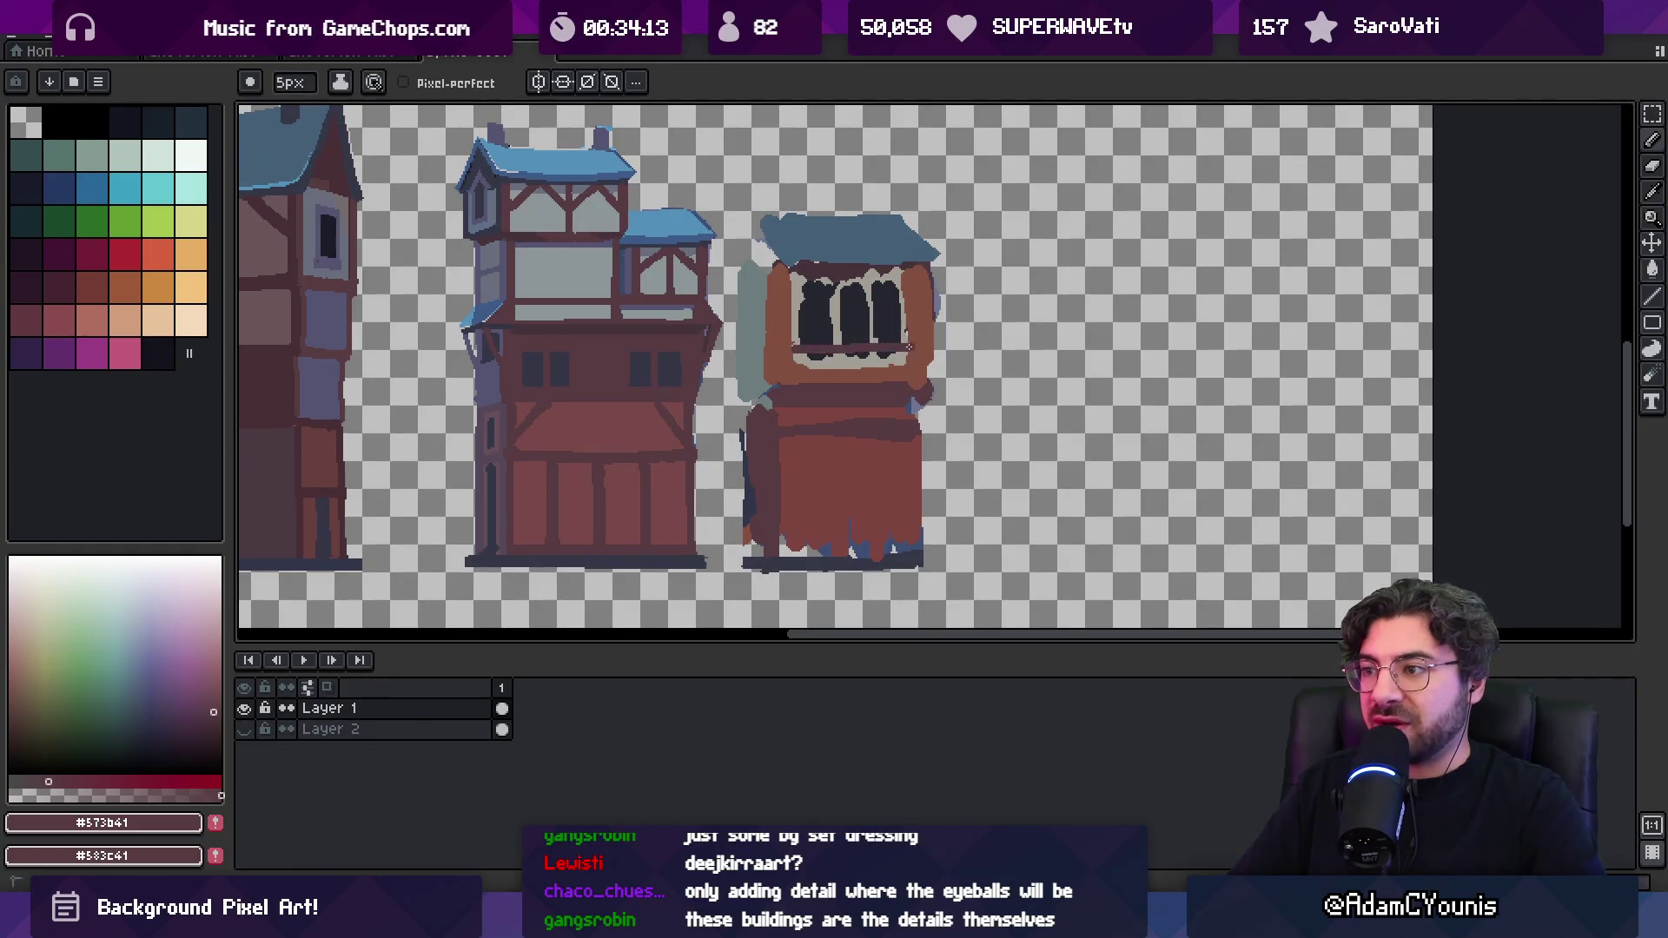
{"action": "left_click", "coordinate": [804, 358], "text": "shift"}
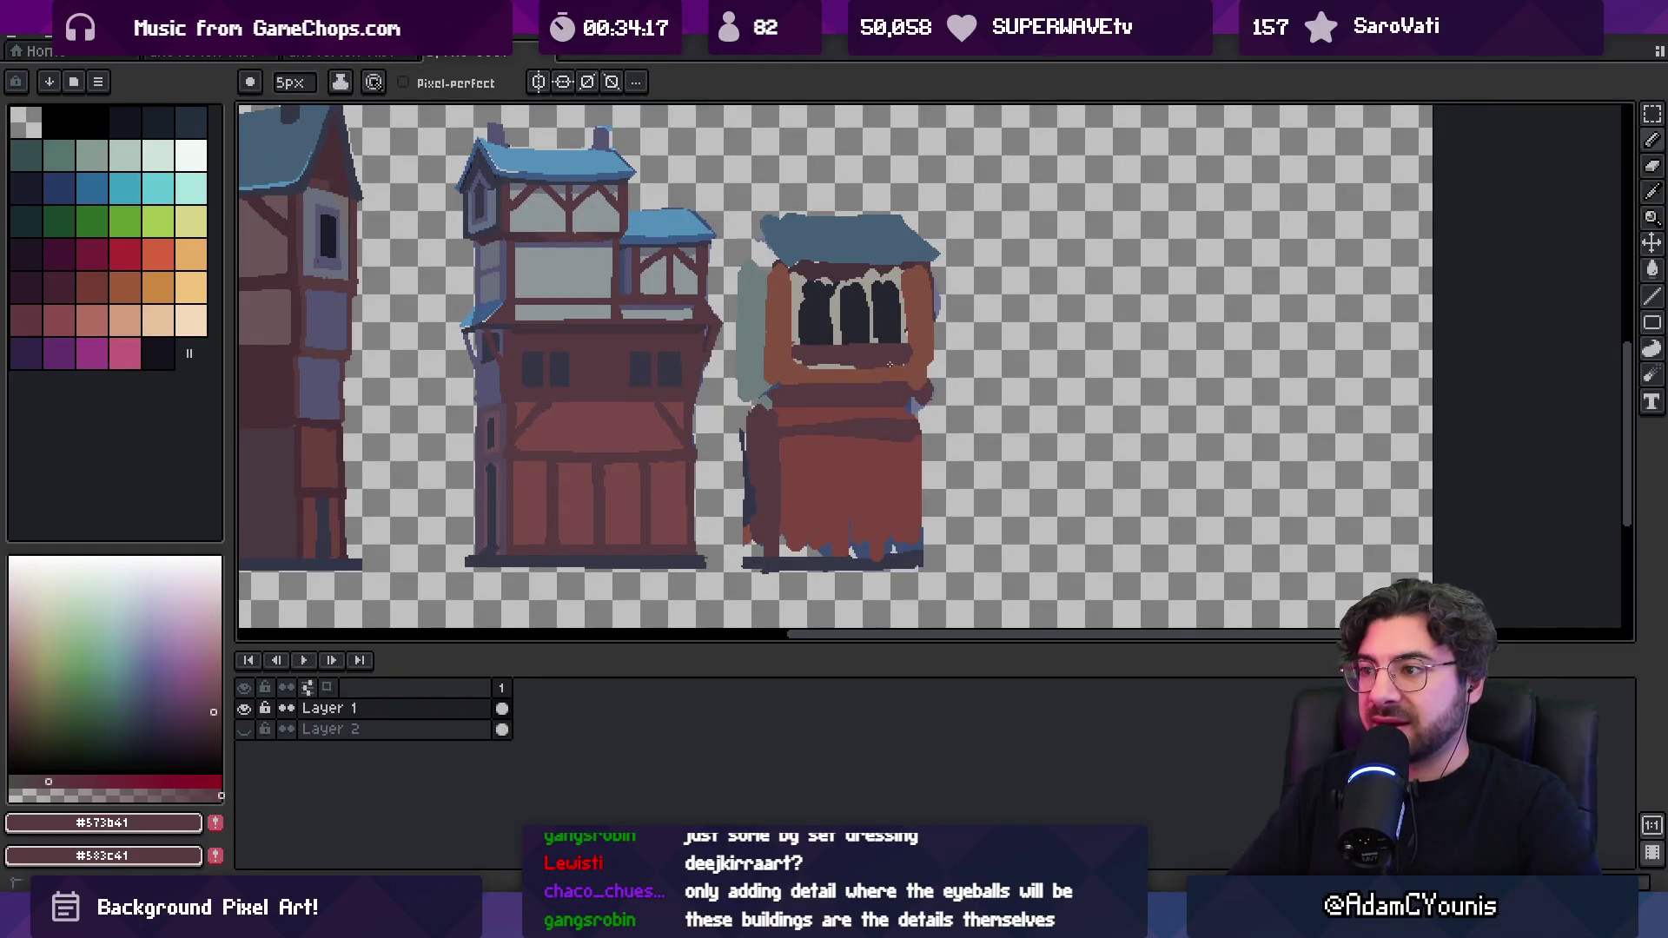
Compare the wall's brown shades with a bigger brush, then return to the dark maroon
{"action": "left_click", "coordinate": [855, 375], "text": "alt"}
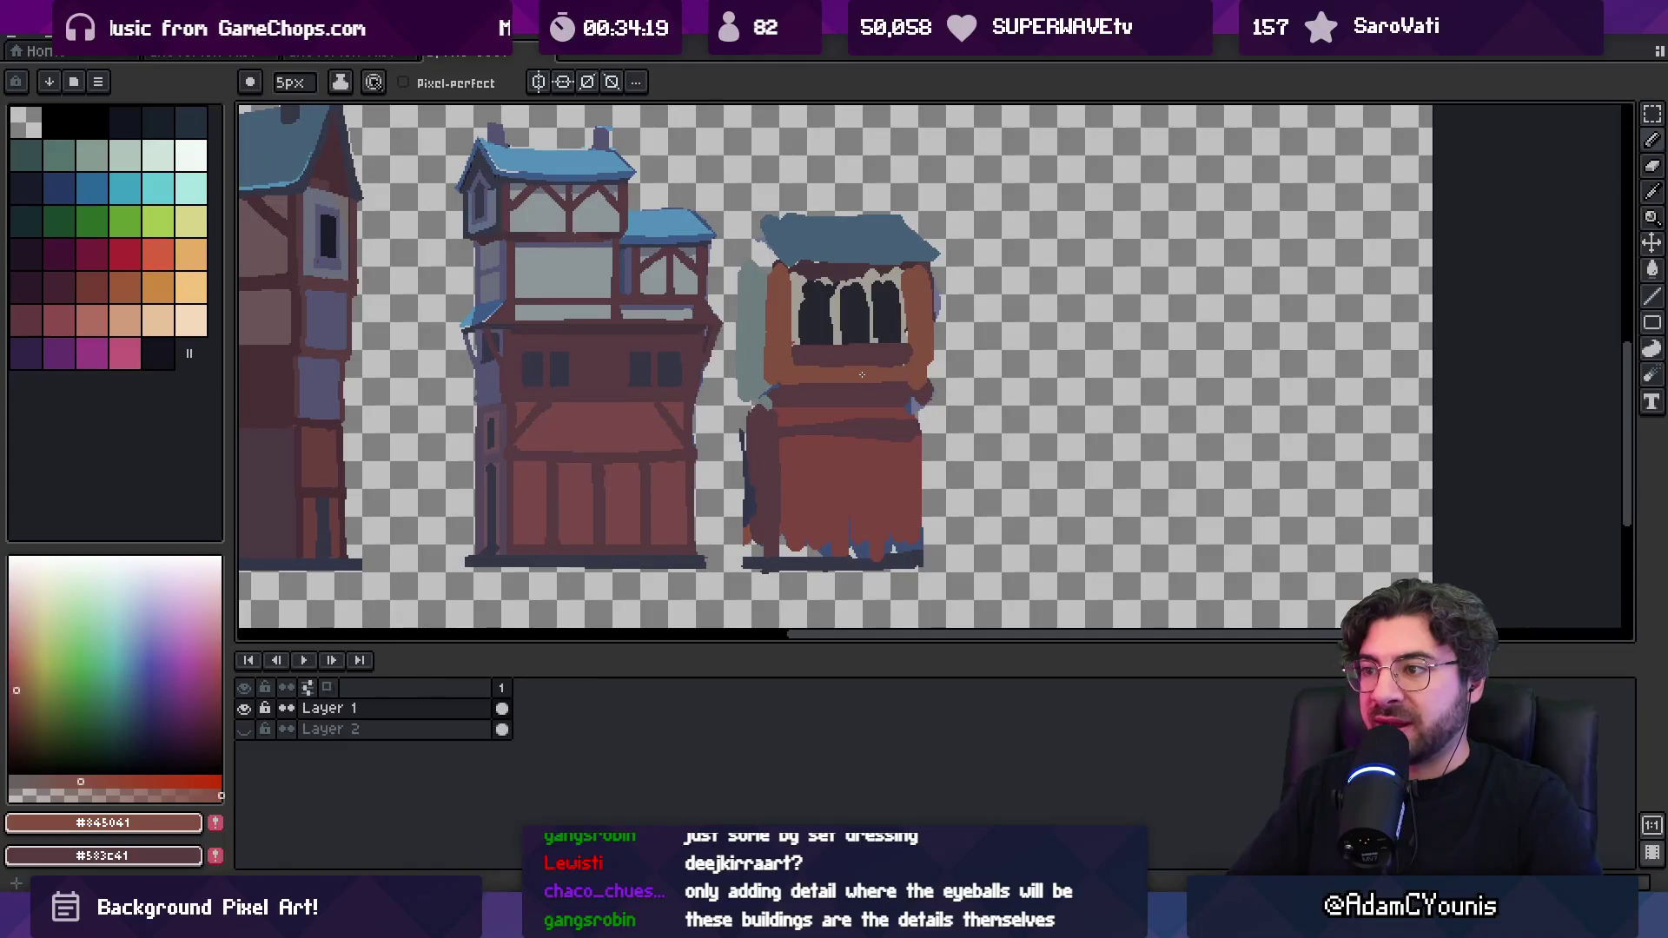
{"action": "left_click", "coordinate": [898, 390], "text": "alt"}
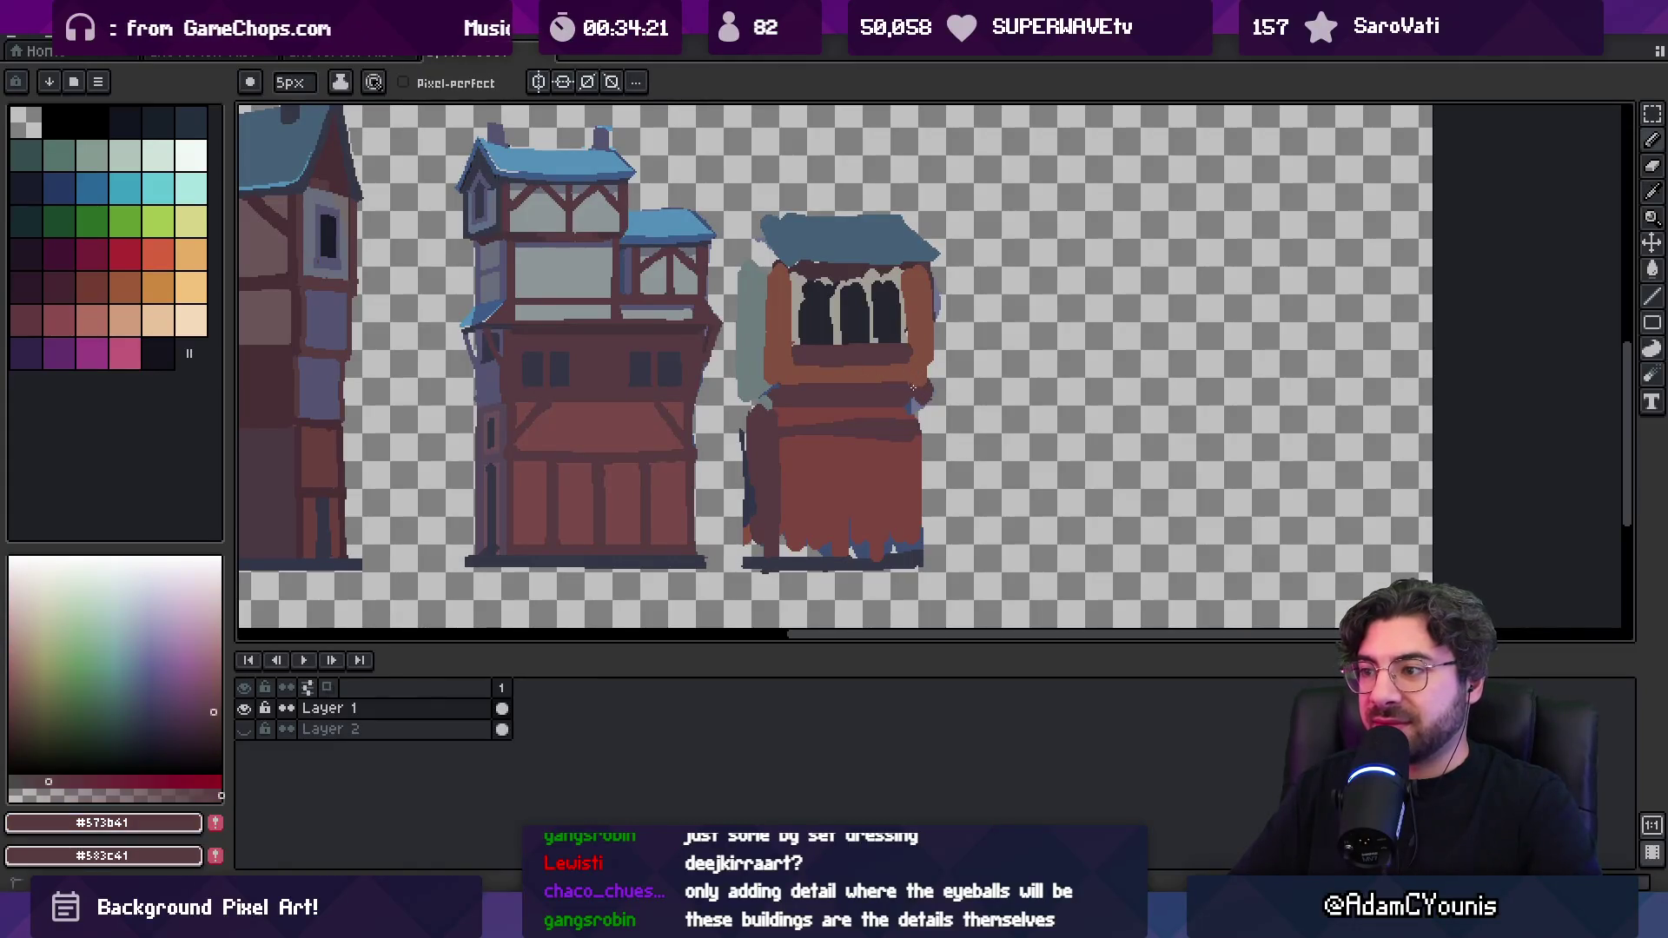
{"action": "key", "text": "b"}
{"action": "key", "text": "b"}
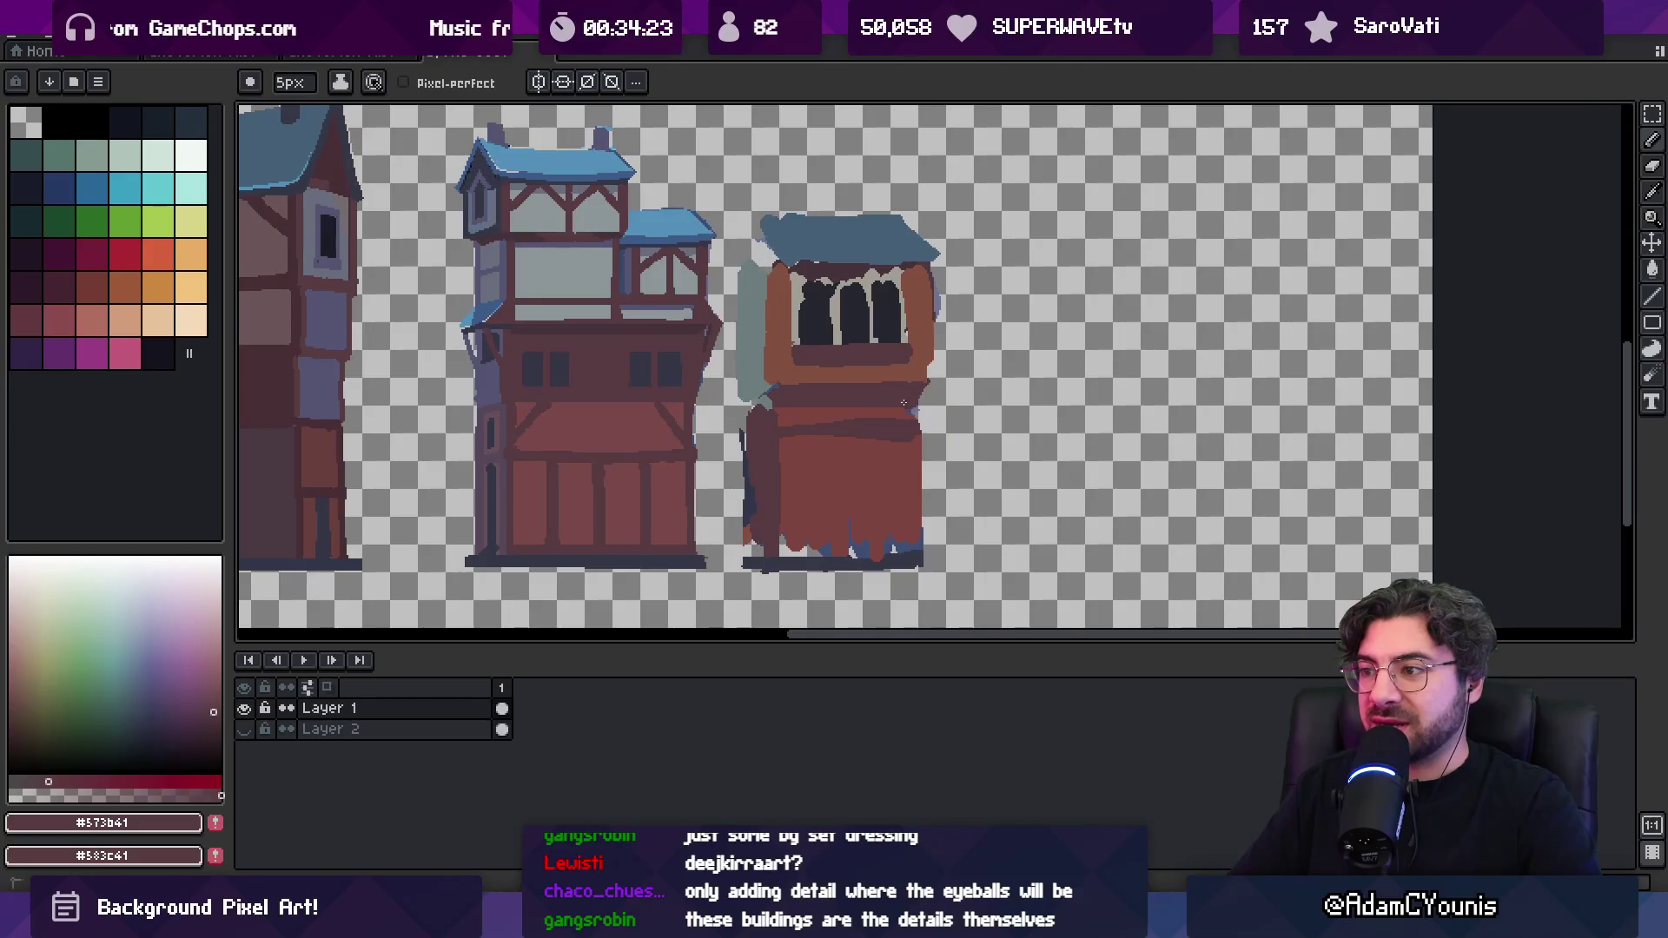
{"action": "left_click", "coordinate": [907, 404], "text": "alt"}
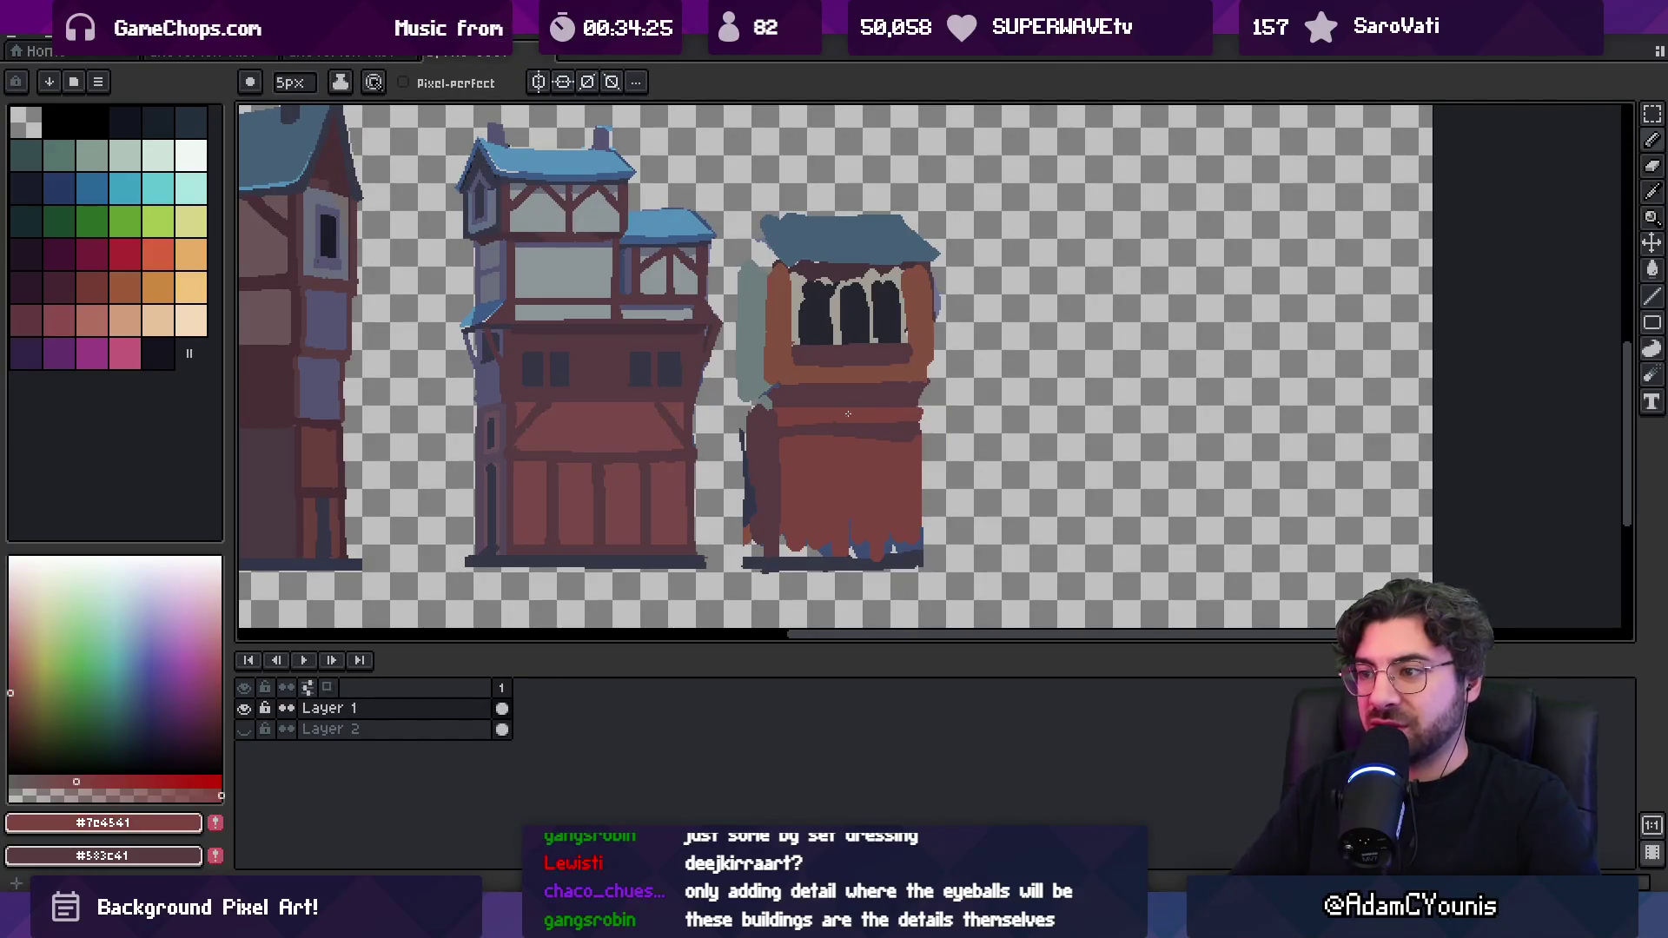
{"action": "left_click", "coordinate": [807, 421], "text": "alt"}
{"action": "left_click", "coordinate": [784, 423], "text": "alt"}
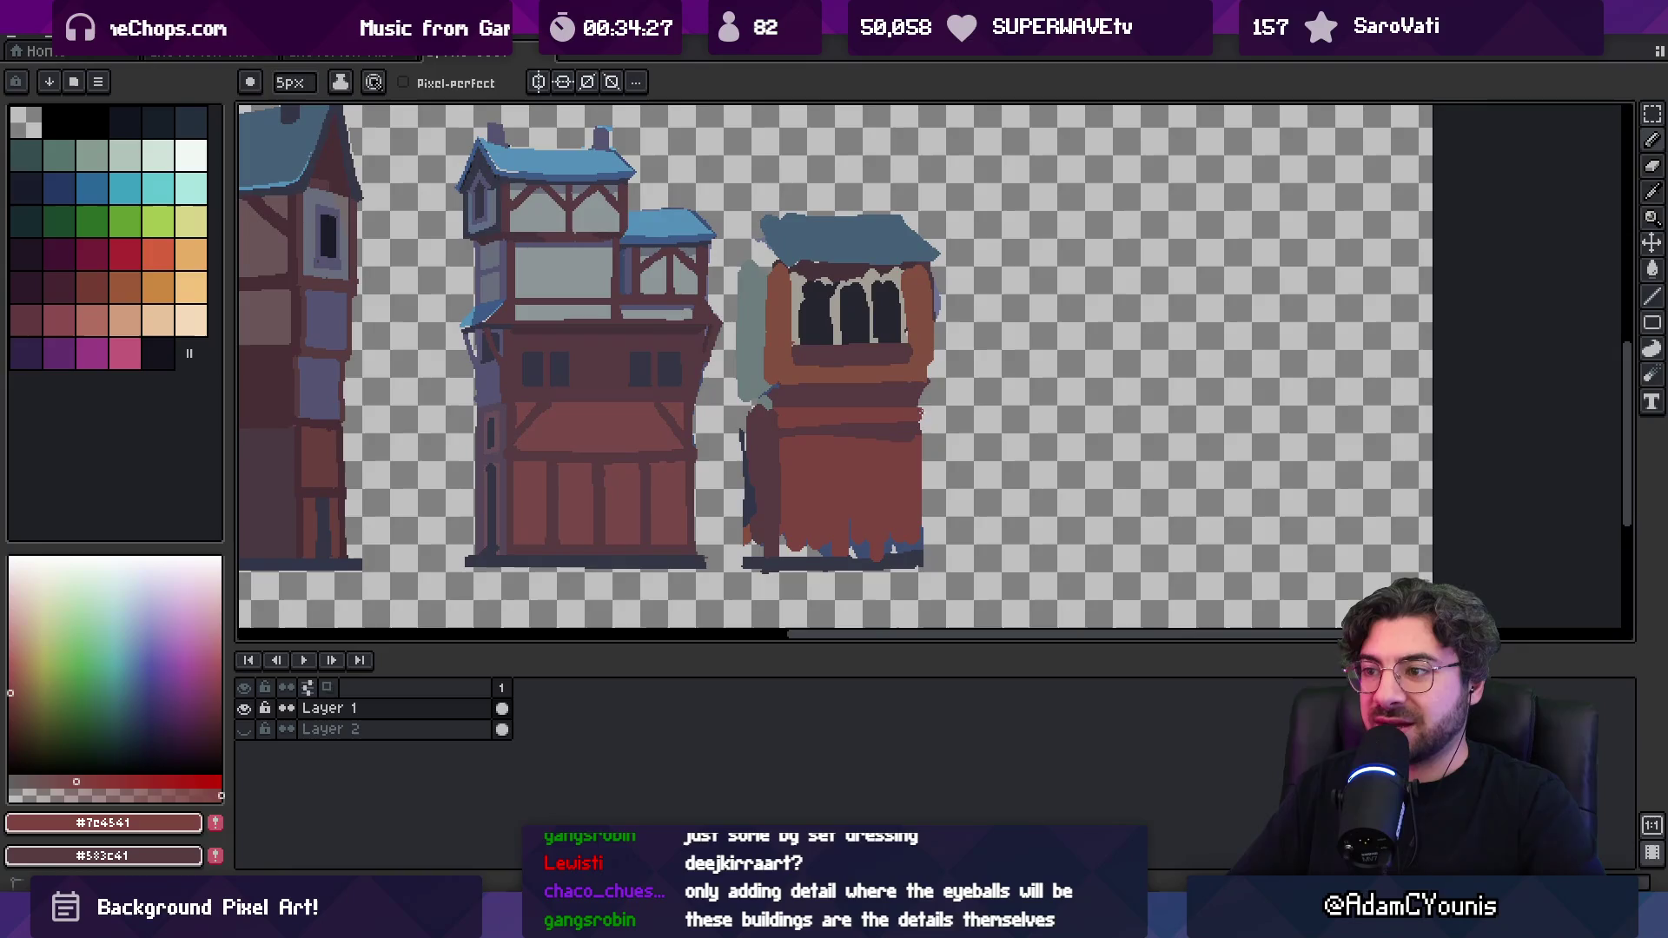
{"action": "left_click", "coordinate": [773, 401], "text": "alt"}
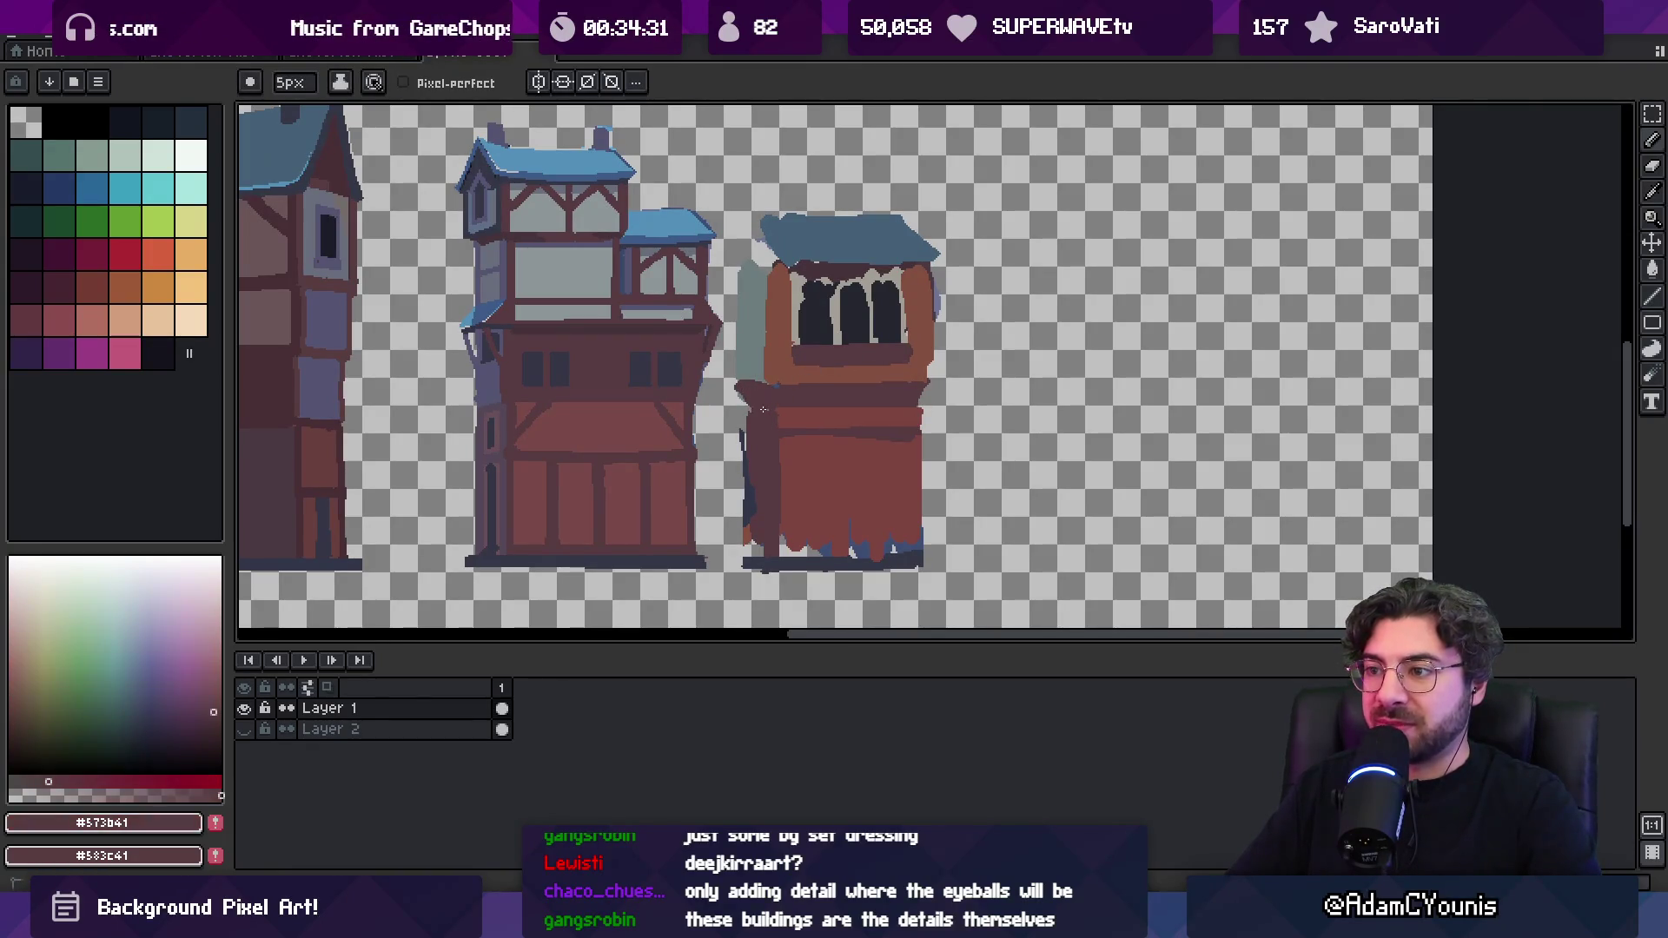
Sample the bluish dark shadow colour and zoom out to review all three buildings
{"action": "left_click", "coordinate": [566, 371], "text": "alt"}
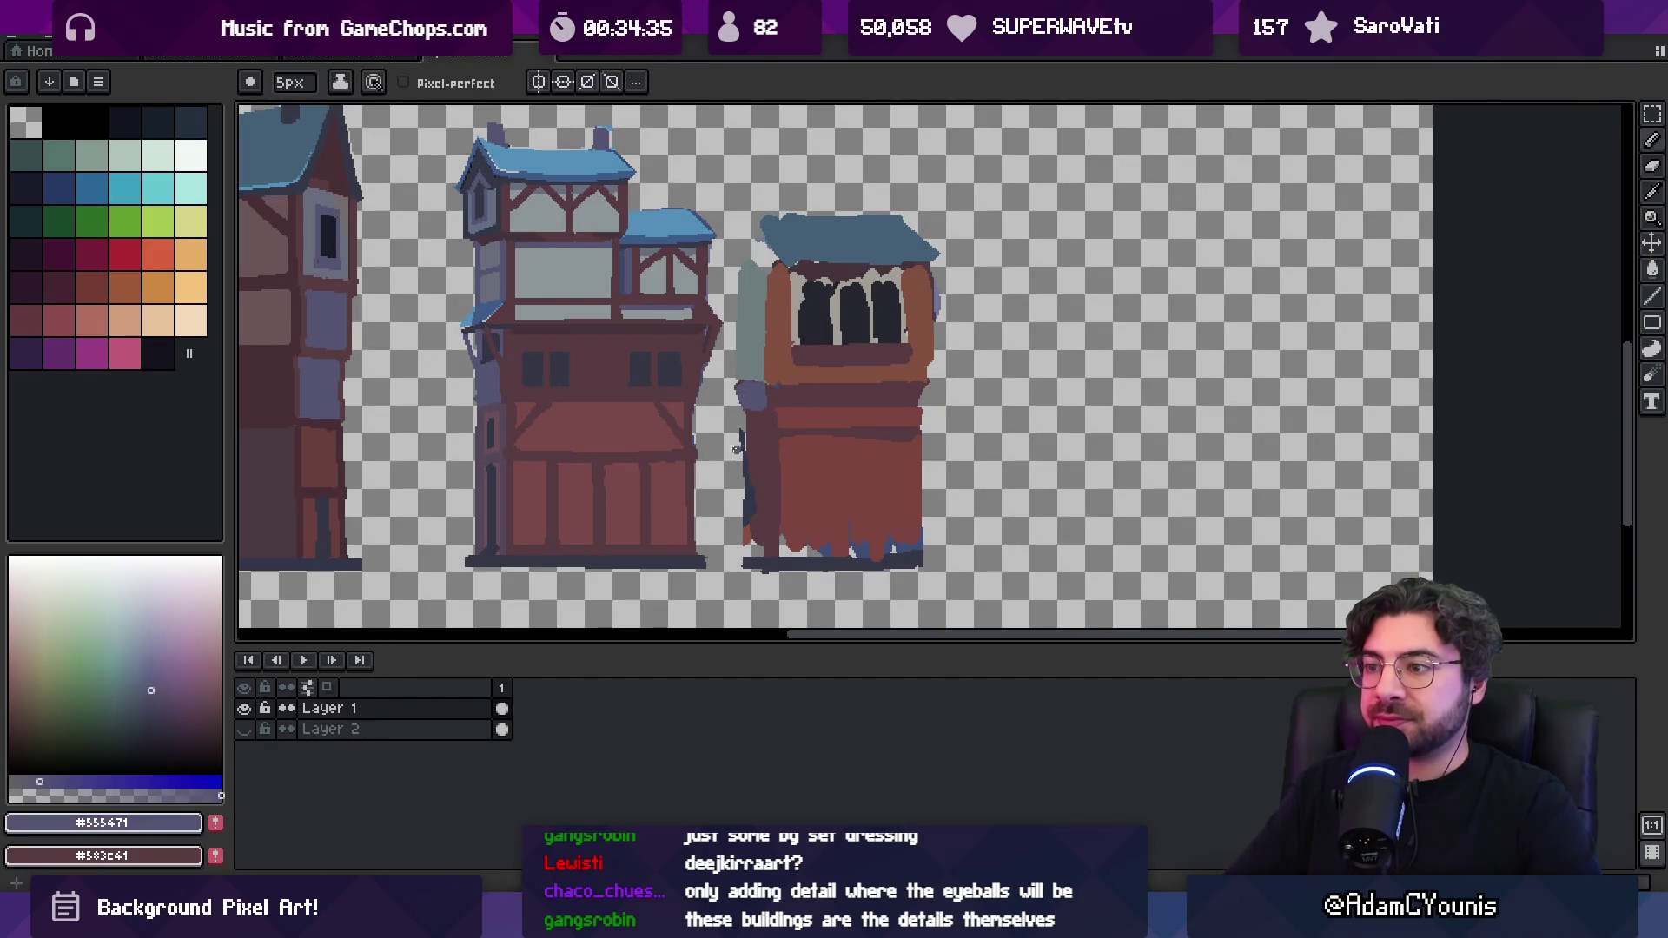
{"action": "left_click", "coordinate": [752, 453], "text": "alt"}
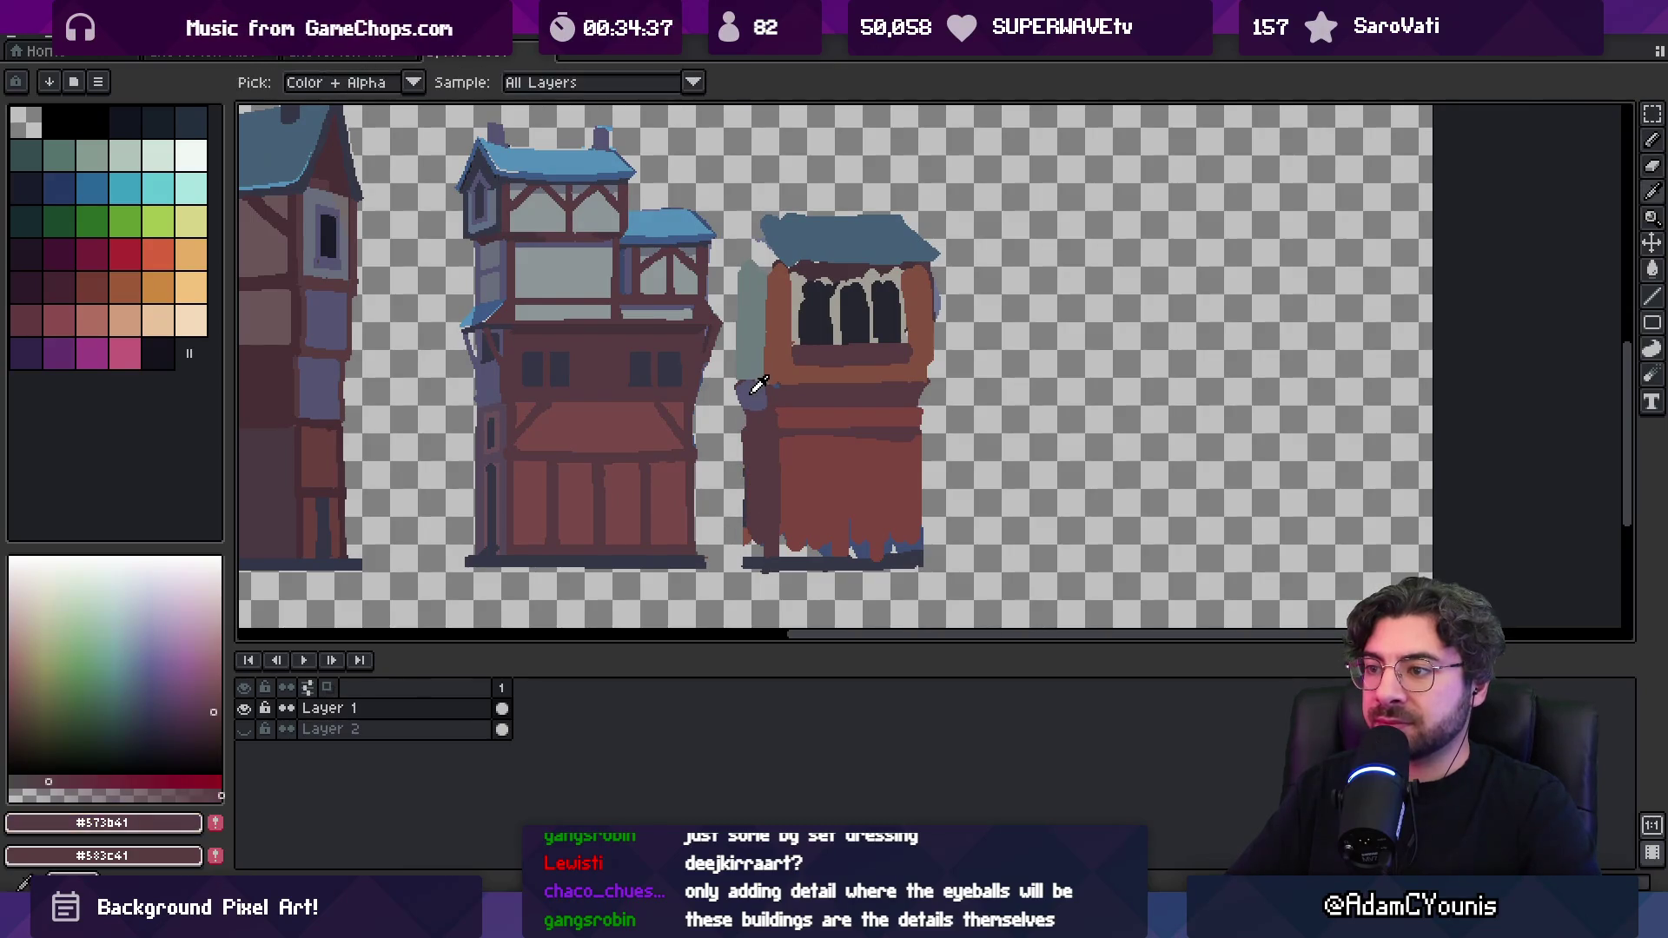
{"action": "left_click", "coordinate": [740, 404], "text": "alt"}
{"action": "key", "text": "z"}
{"action": "scroll", "coordinate": [741, 398], "scroll_direction": "down", "scroll_amount": 2}
{"action": "scroll", "coordinate": [771, 326], "scroll_direction": "up", "scroll_amount": 1}
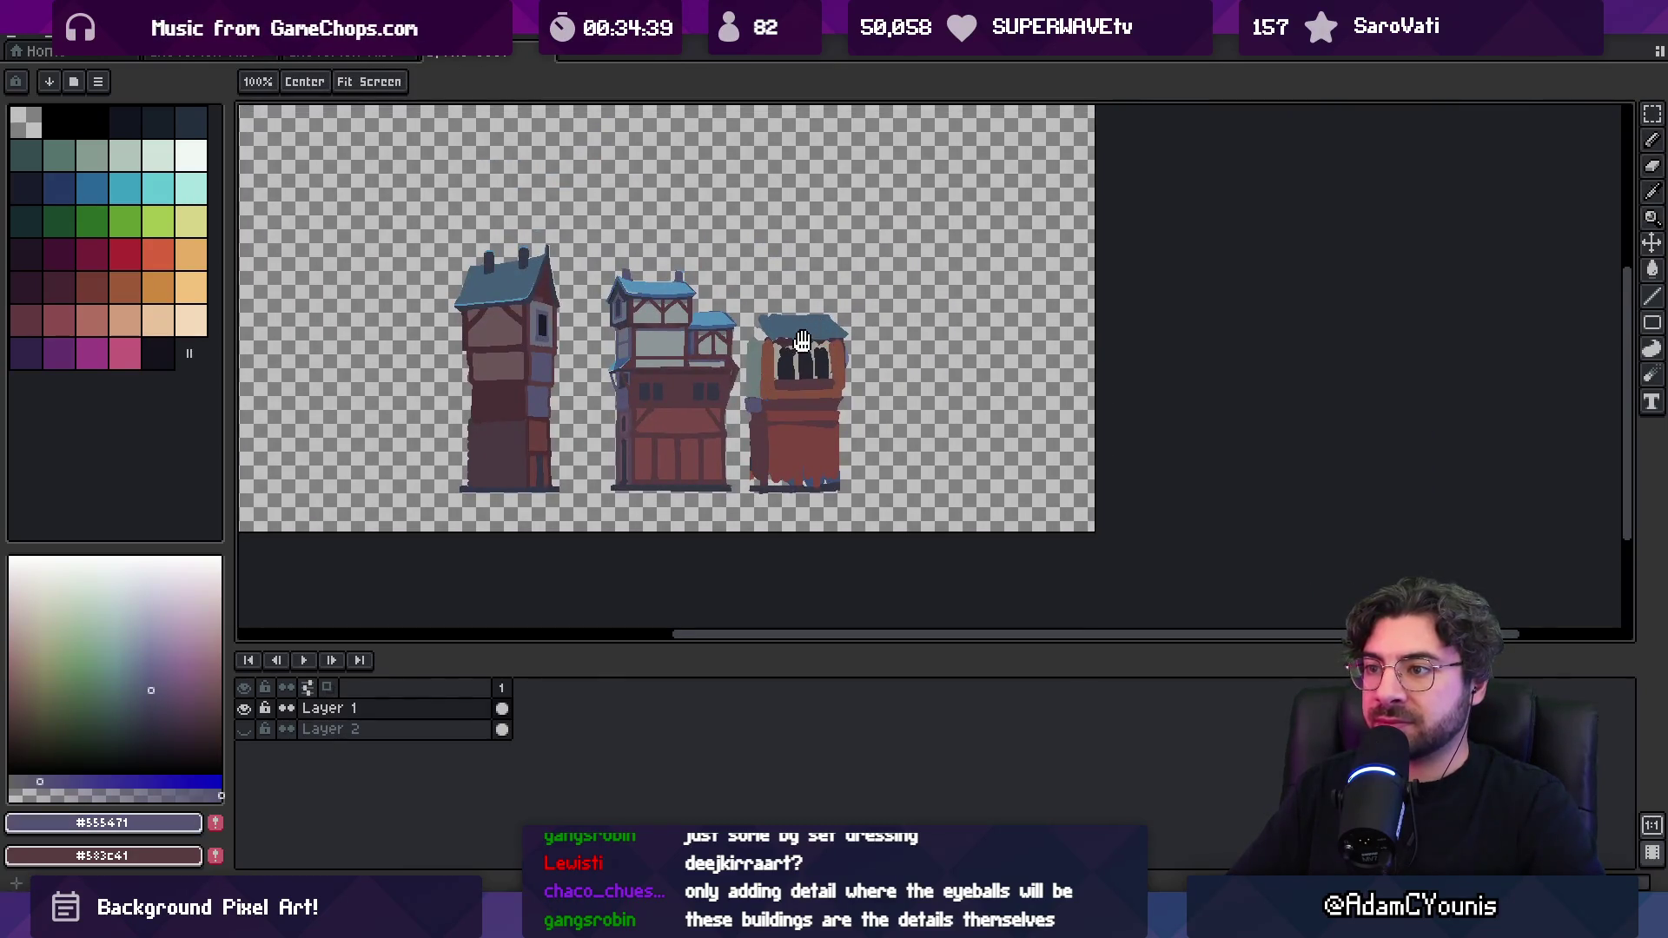
Paint a dark line under the third building's roof using the roof-edge colour
{"action": "scroll", "coordinate": [770, 326], "scroll_direction": "up", "scroll_amount": 1}
{"action": "key", "text": "b"}
{"action": "left_click", "coordinate": [764, 360], "text": "alt"}
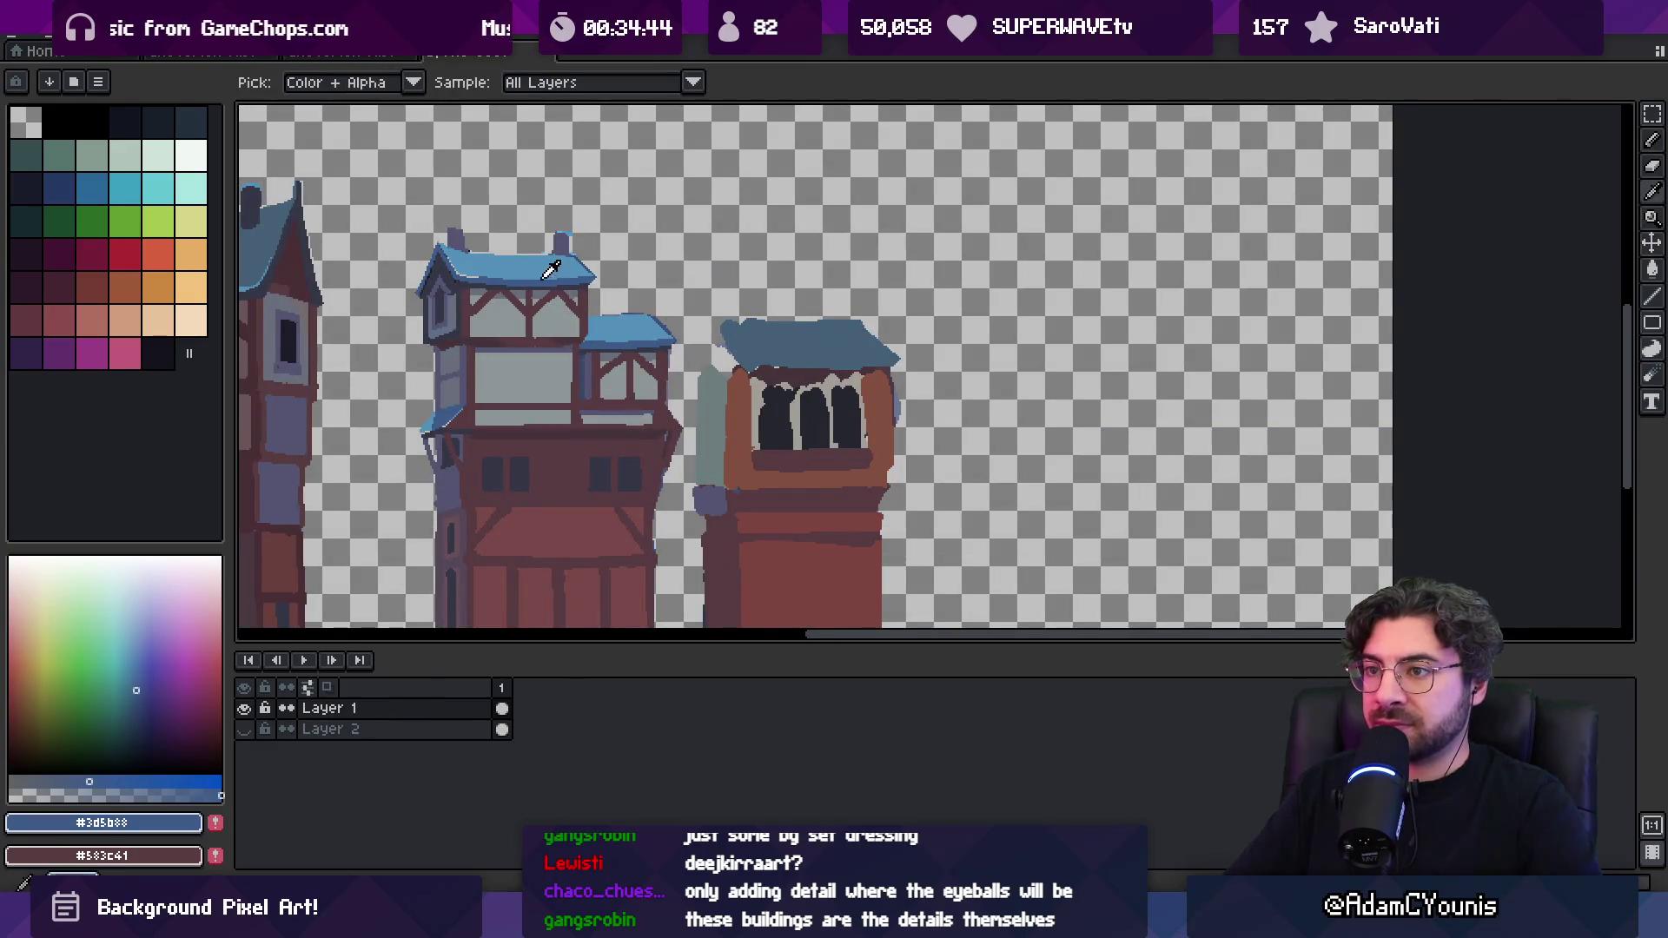
{"action": "left_click", "coordinate": [441, 265], "text": "alt"}
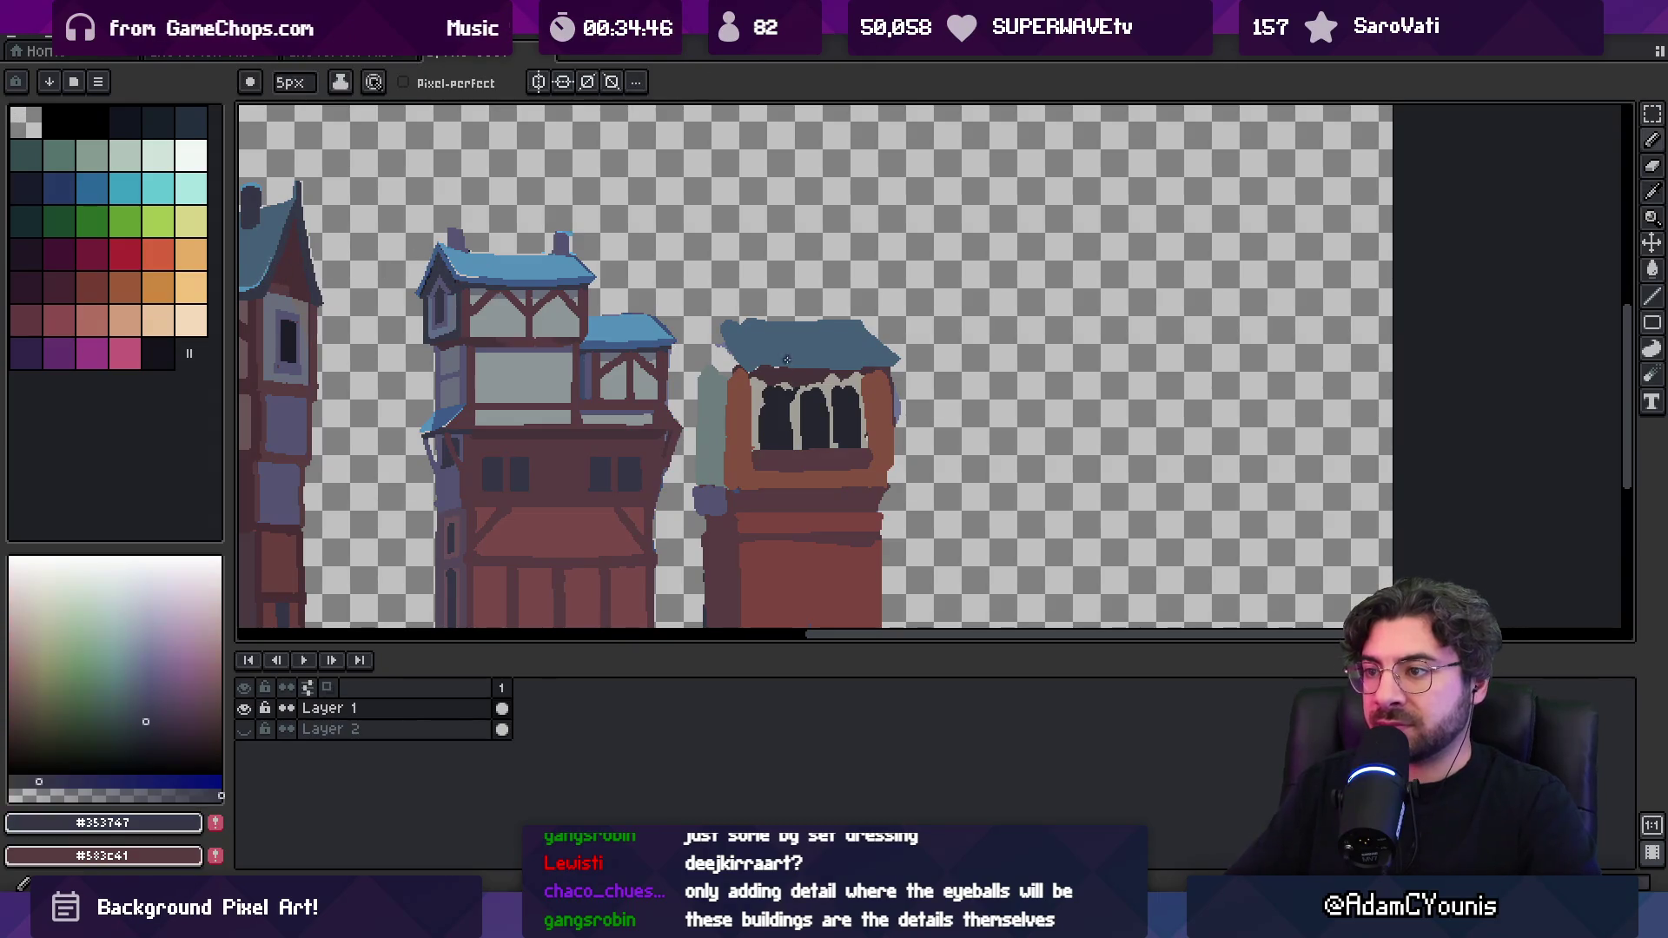
{"action": "left_click_drag", "start_coordinate": [745, 363], "coordinate": [865, 358]}
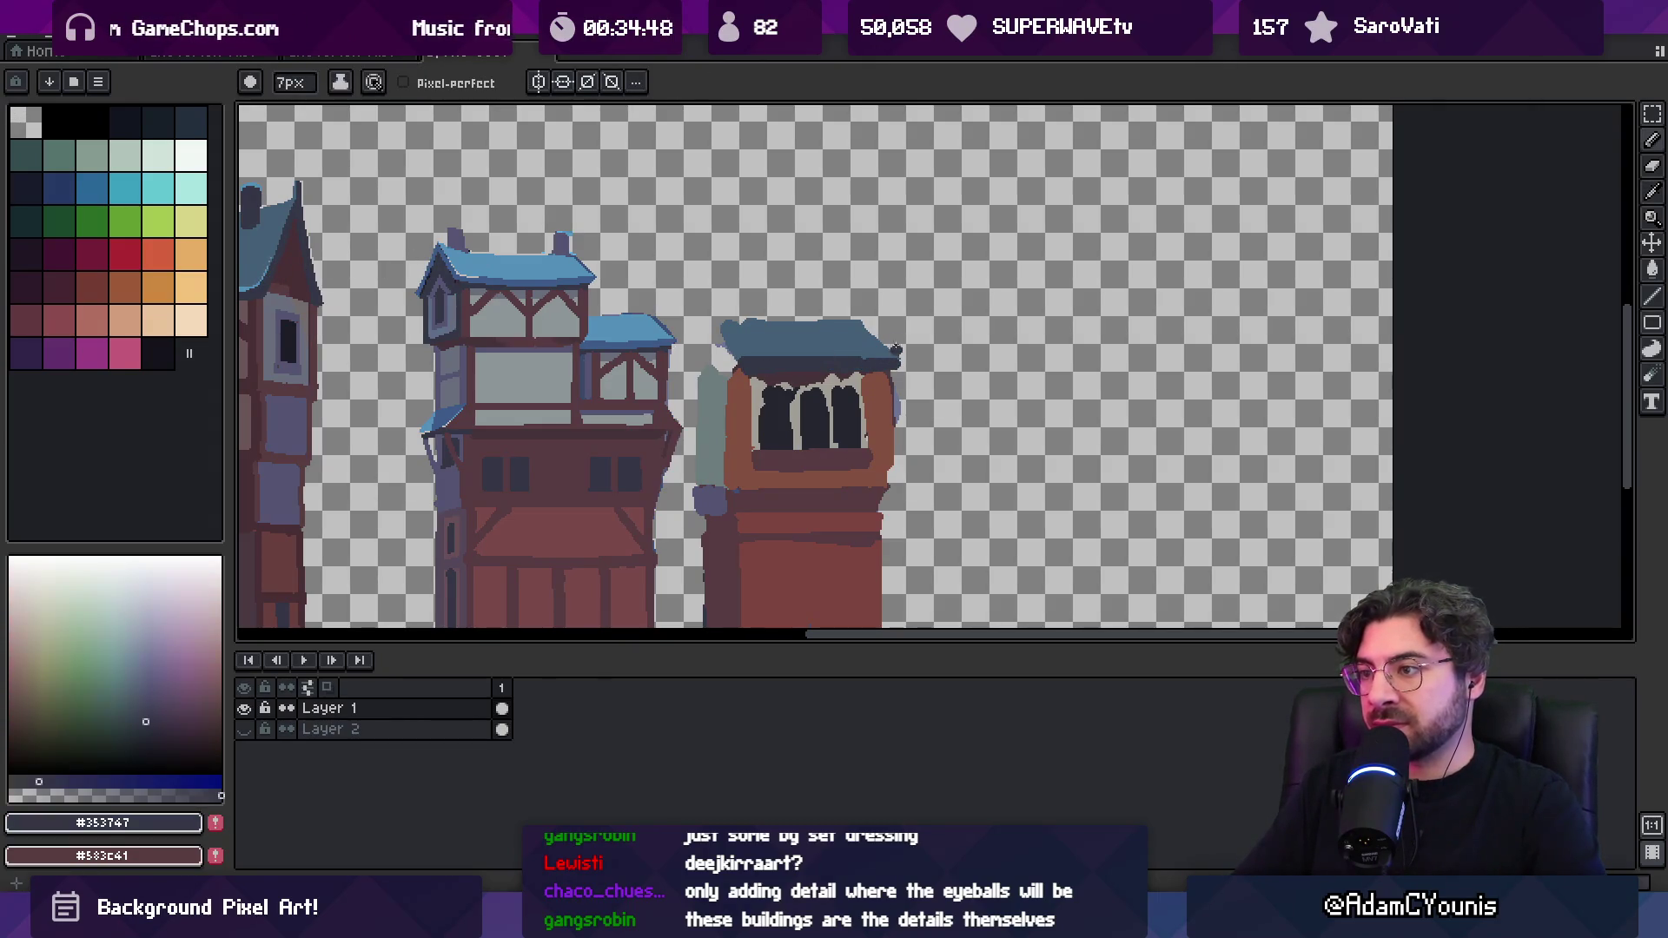
{"action": "scroll", "coordinate": [897, 355], "scroll_direction": "down", "scroll_amount": 2}
Paint a dark maroon line along the tops of the upper windows
{"action": "left_click", "coordinate": [853, 347], "text": "alt"}
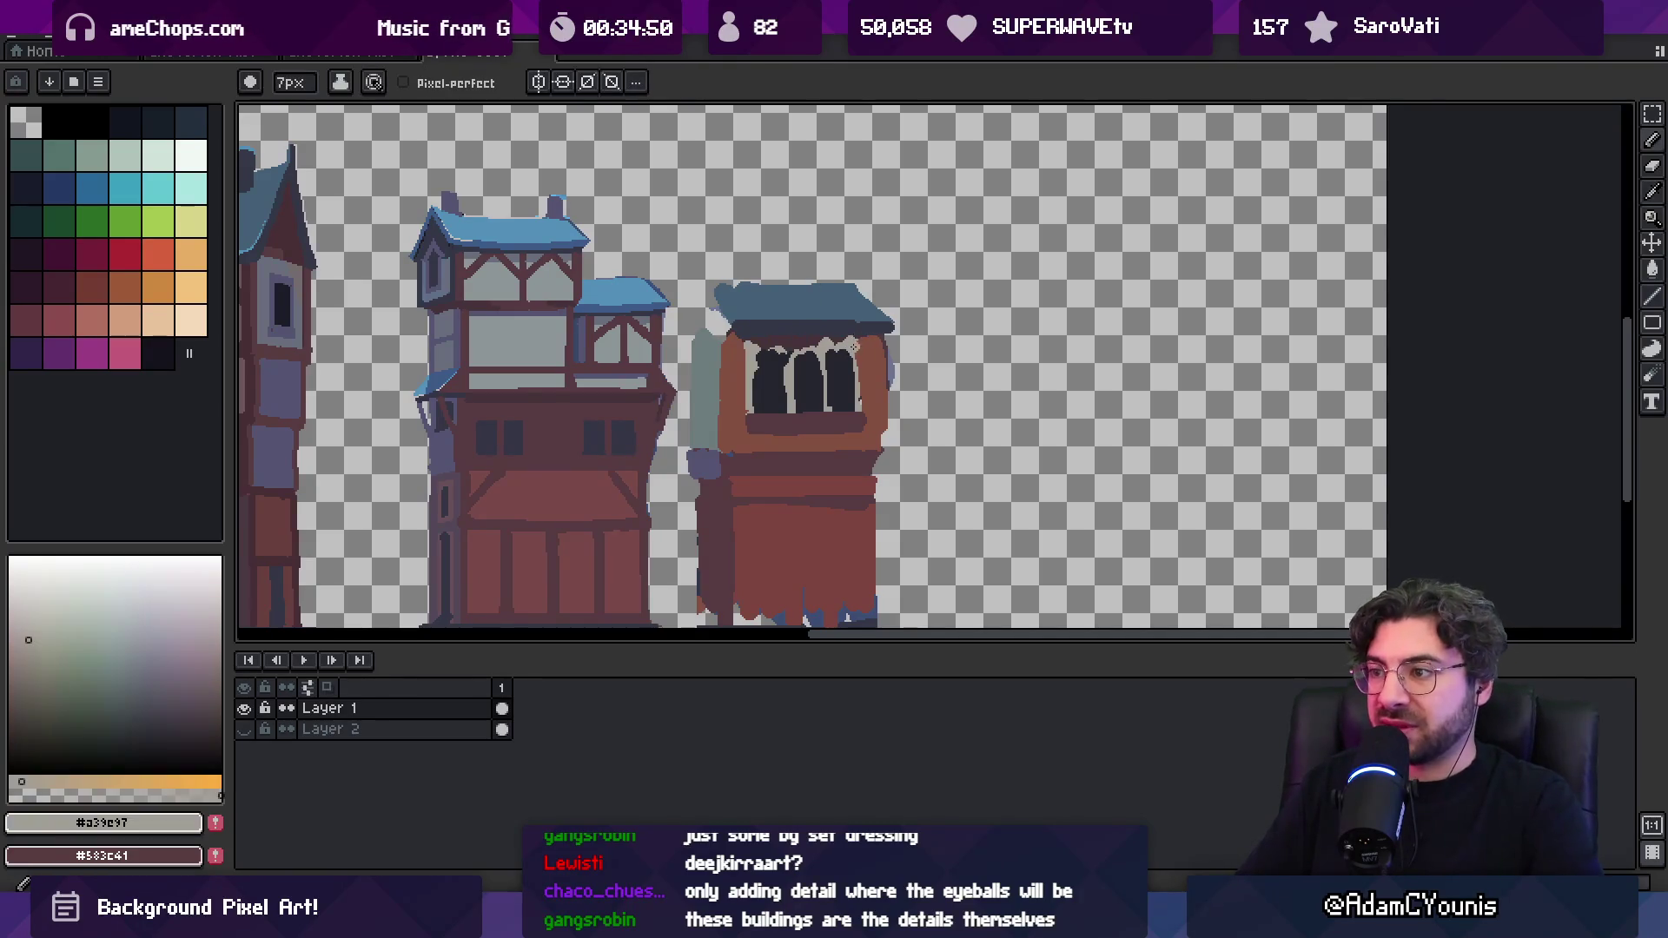
{"action": "key", "text": "alt"}
{"action": "left_click", "coordinate": [658, 329], "text": "alt"}
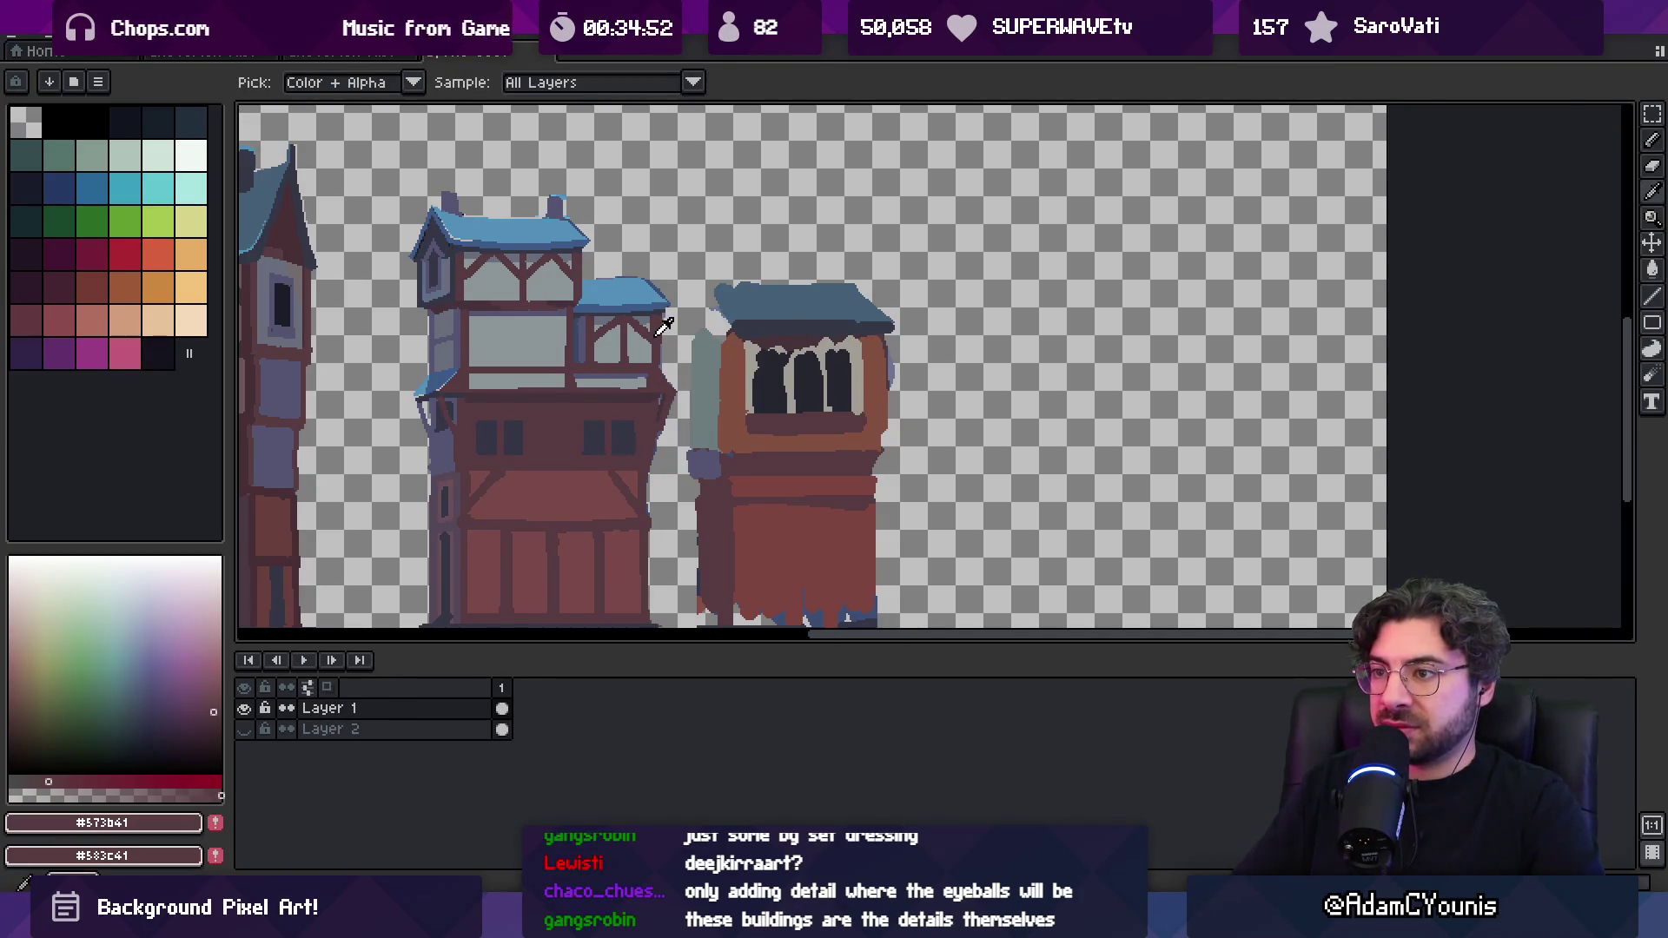
{"action": "left_click_drag", "start_coordinate": [748, 346], "coordinate": [800, 348]}
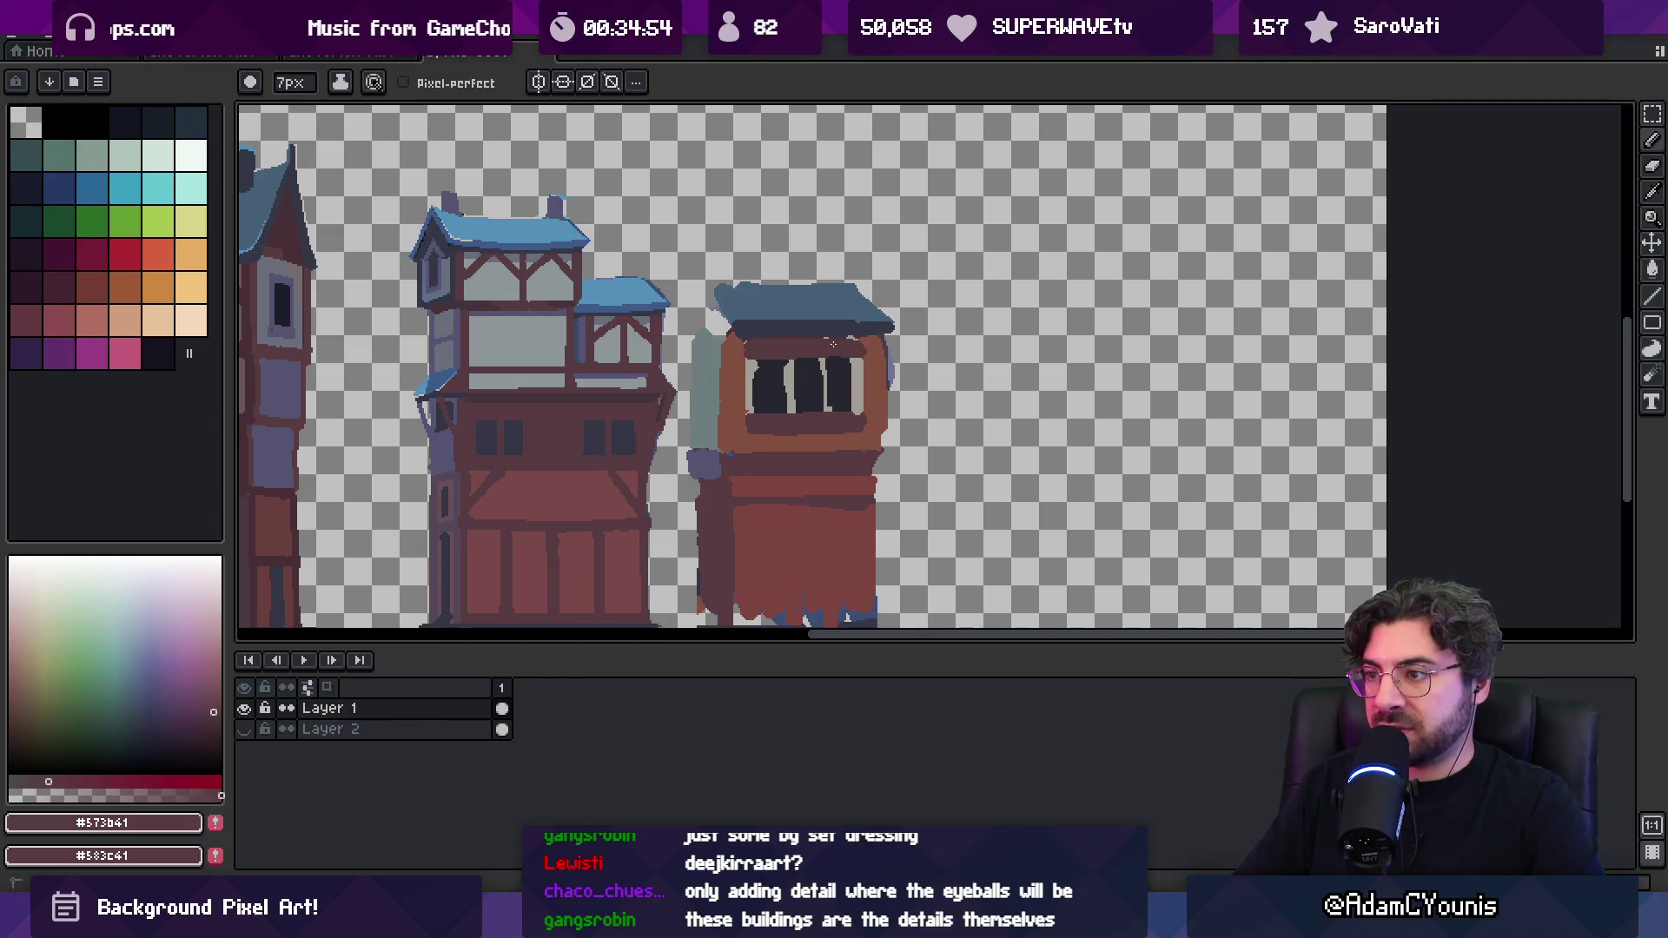
{"action": "key", "text": "space"}
{"action": "scroll", "coordinate": [864, 348], "scroll_direction": "down", "scroll_amount": 3}
{"action": "scroll", "coordinate": [864, 358], "scroll_direction": "up", "scroll_amount": 3}
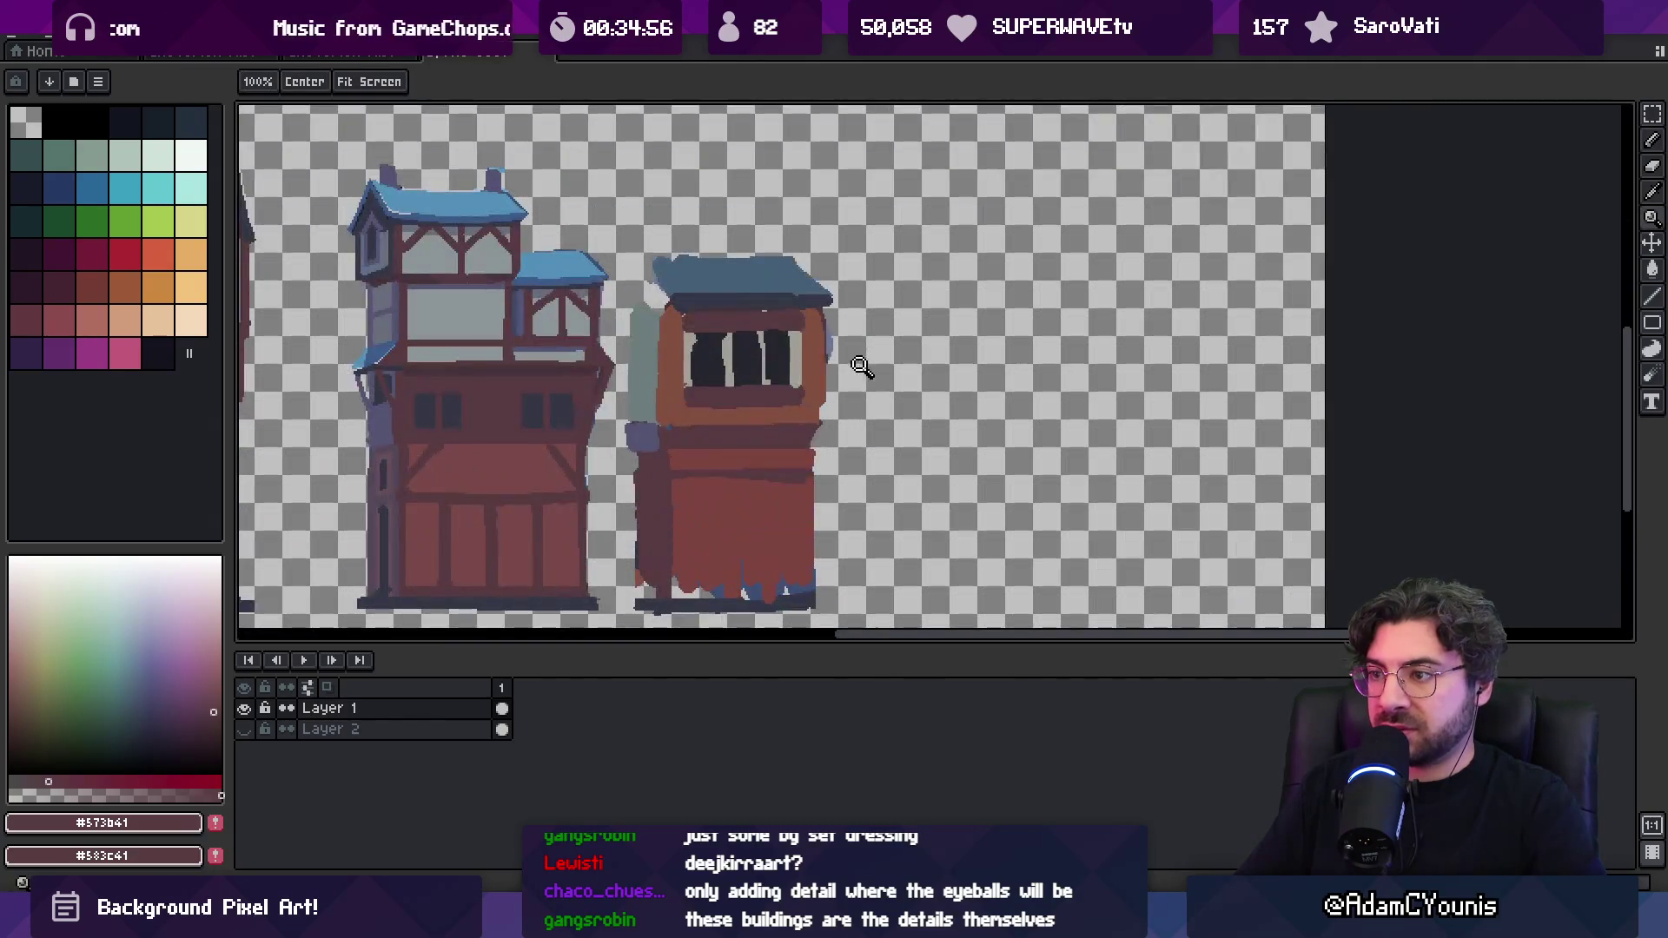
{"action": "left_click_drag", "start_coordinate": [776, 347], "coordinate": [869, 338]}
Paint short brown brackets below the upper windows using the wall brown
{"action": "key", "text": "alt"}
{"action": "left_click", "coordinate": [781, 414], "text": "alt"}
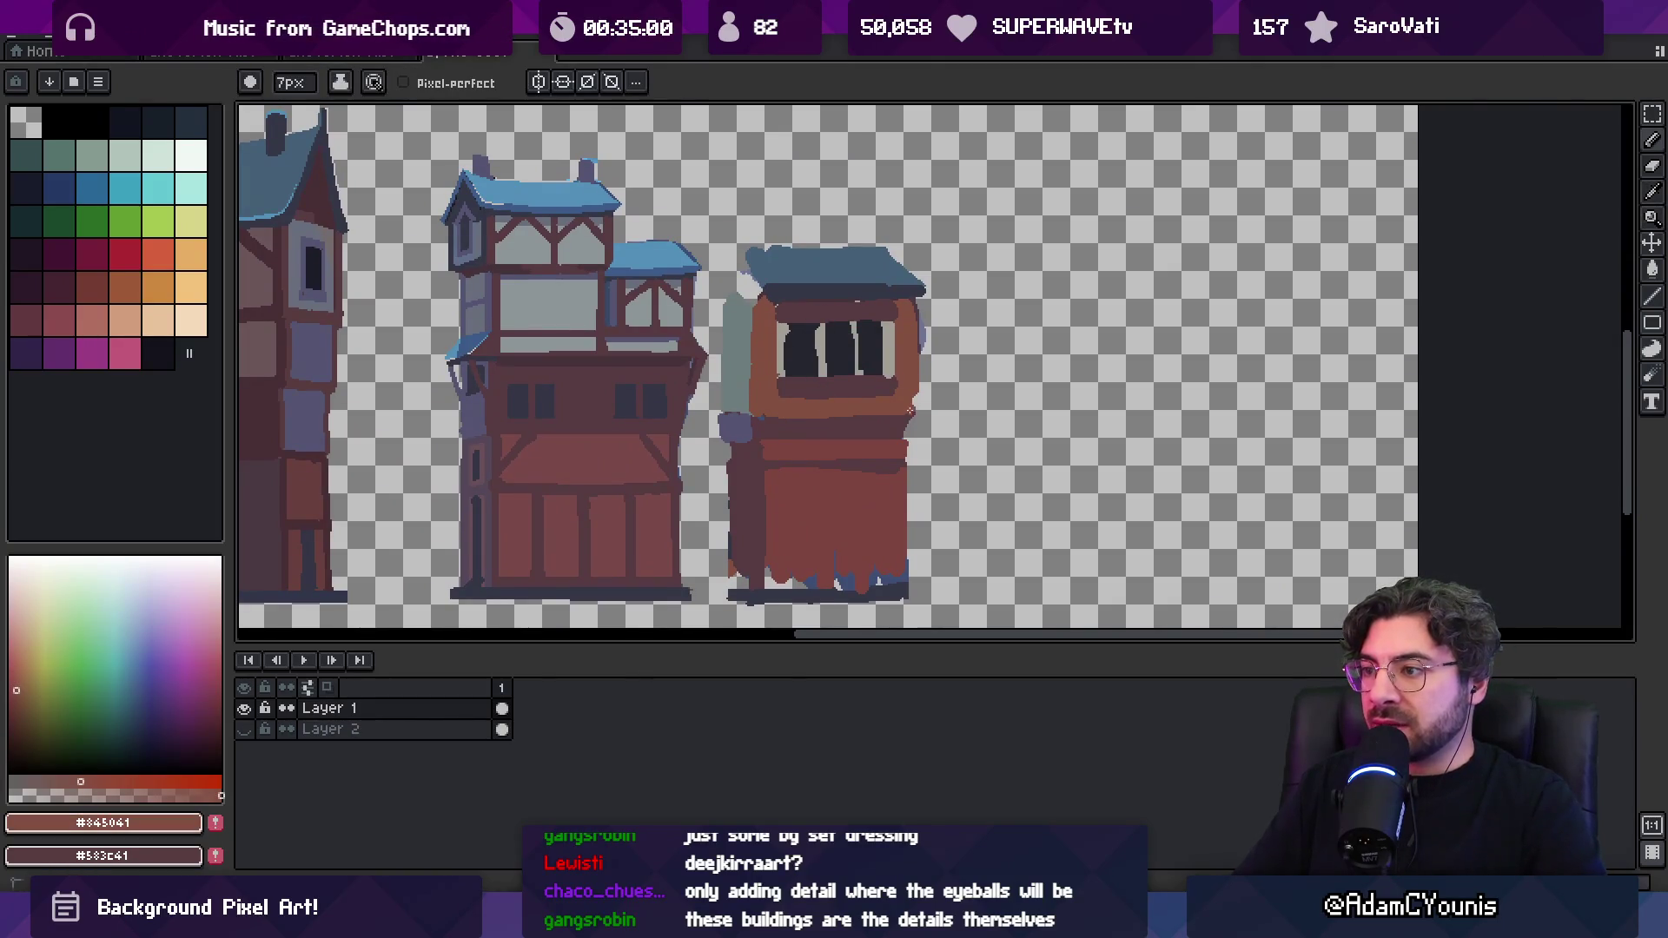
{"action": "left_click_drag", "start_coordinate": [774, 429], "coordinate": [723, 367]}
{"action": "key", "text": "alt"}
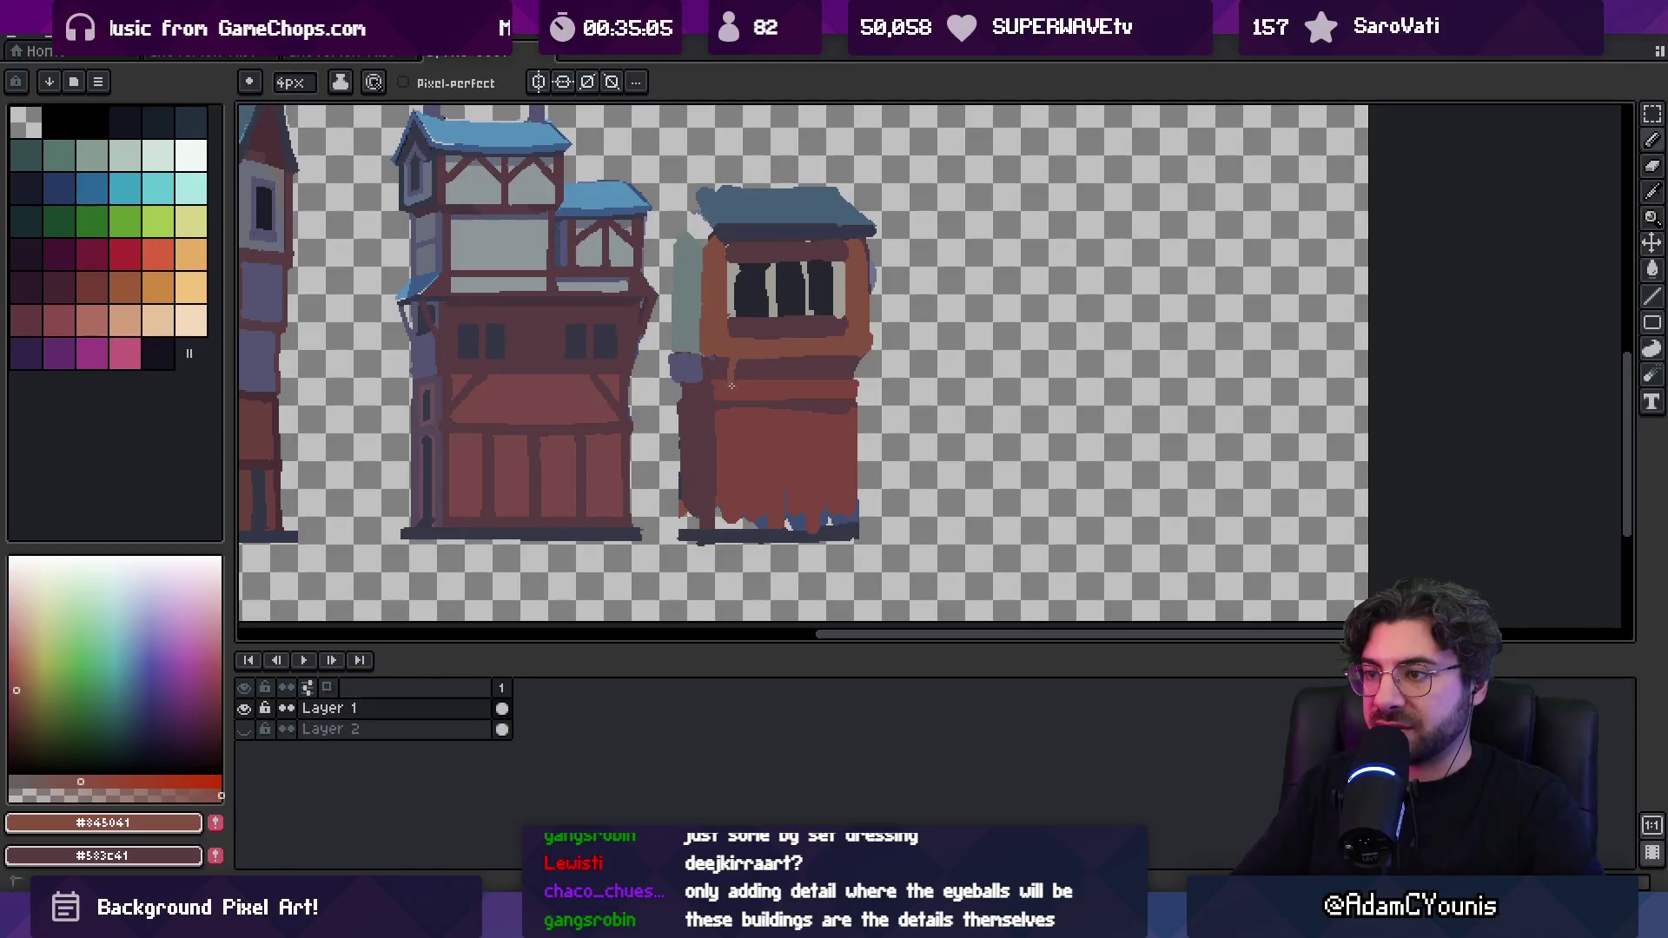
{"action": "left_click_drag", "start_coordinate": [760, 388], "coordinate": [775, 354]}
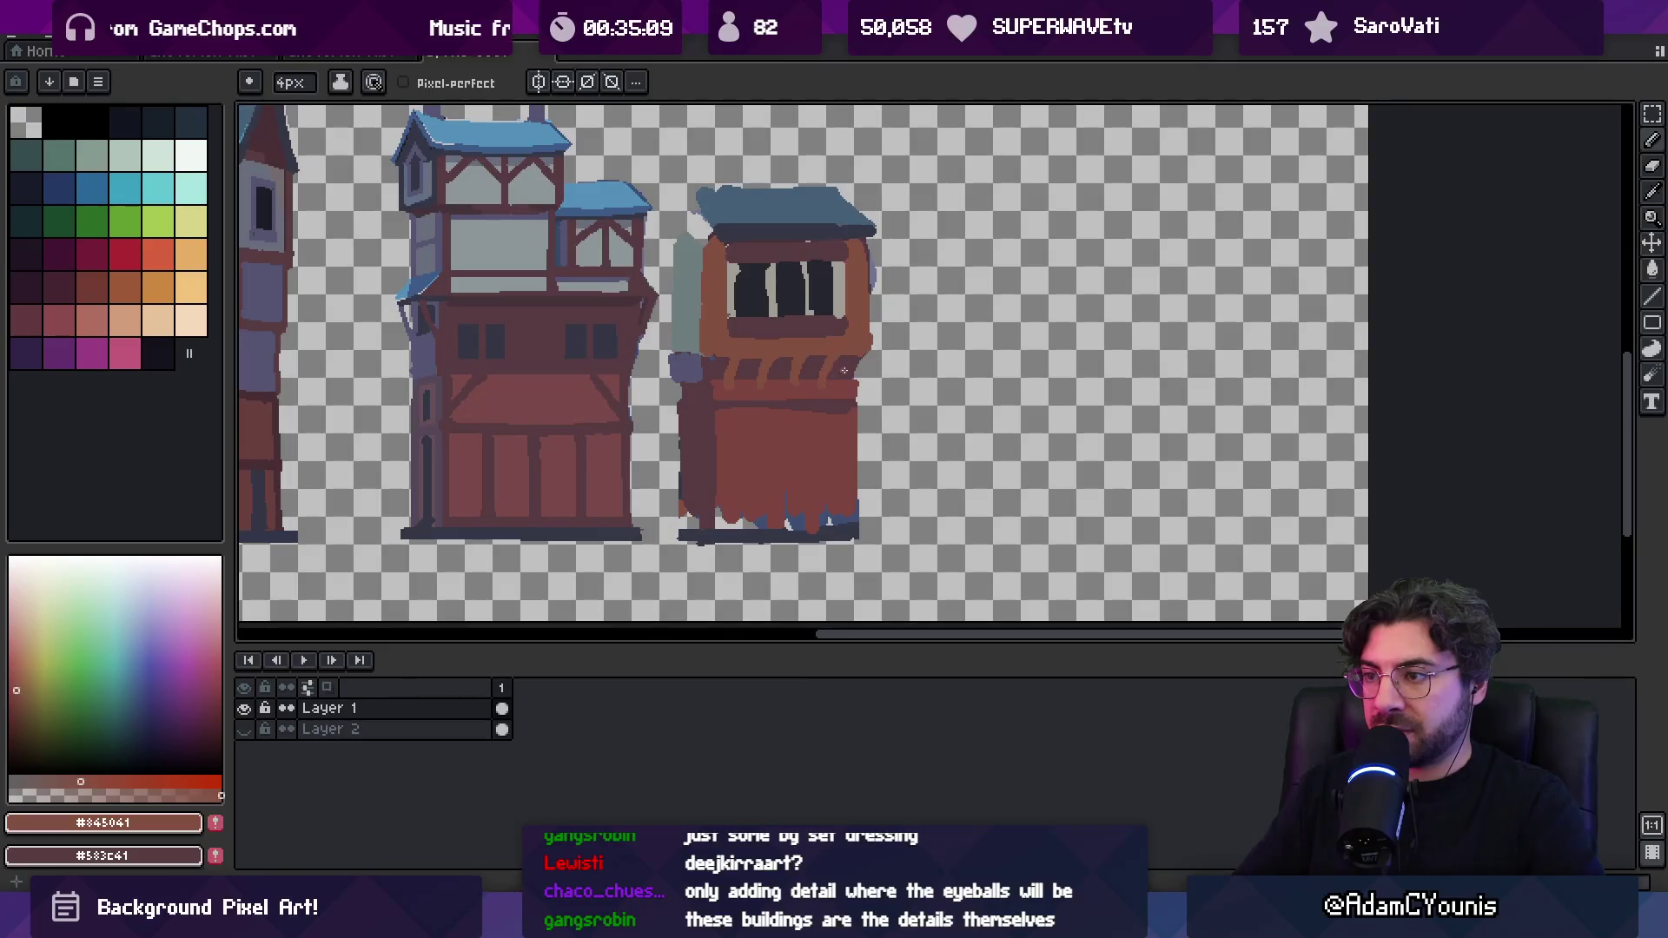
{"action": "scroll", "coordinate": [852, 377], "scroll_direction": "down", "scroll_amount": 2}
{"action": "scroll", "coordinate": [893, 355], "scroll_direction": "up", "scroll_amount": 2}
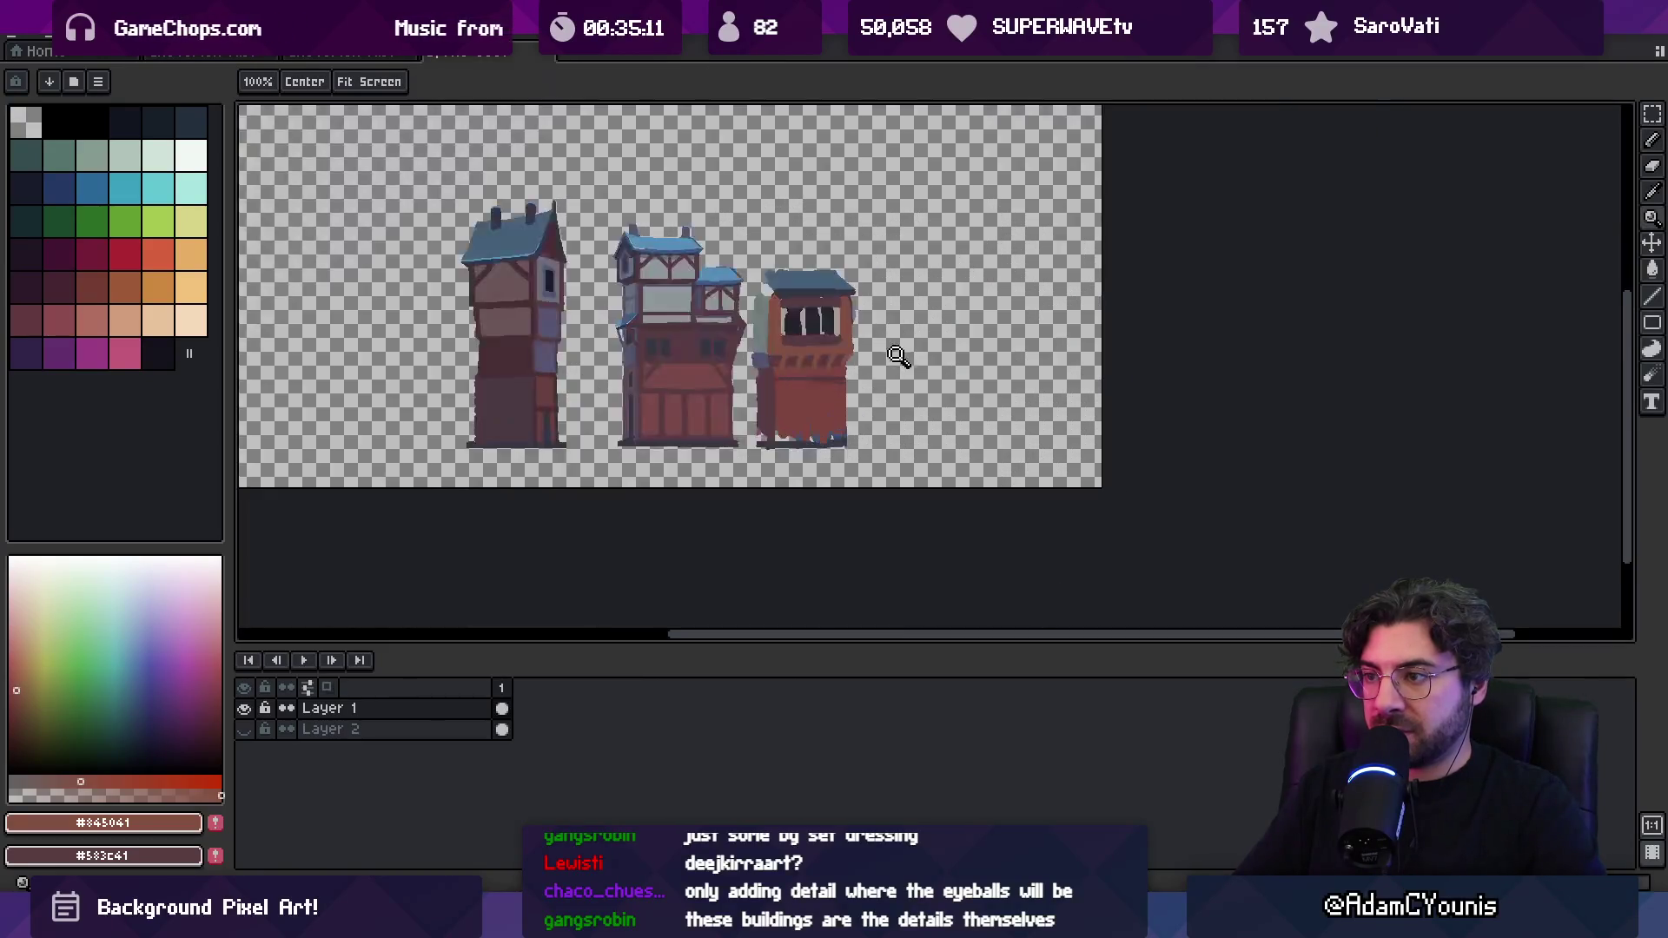
Paint a dark maroon horizontal band across the third building's wall
{"action": "key", "text": "alt"}
{"action": "left_click", "coordinate": [584, 368]}
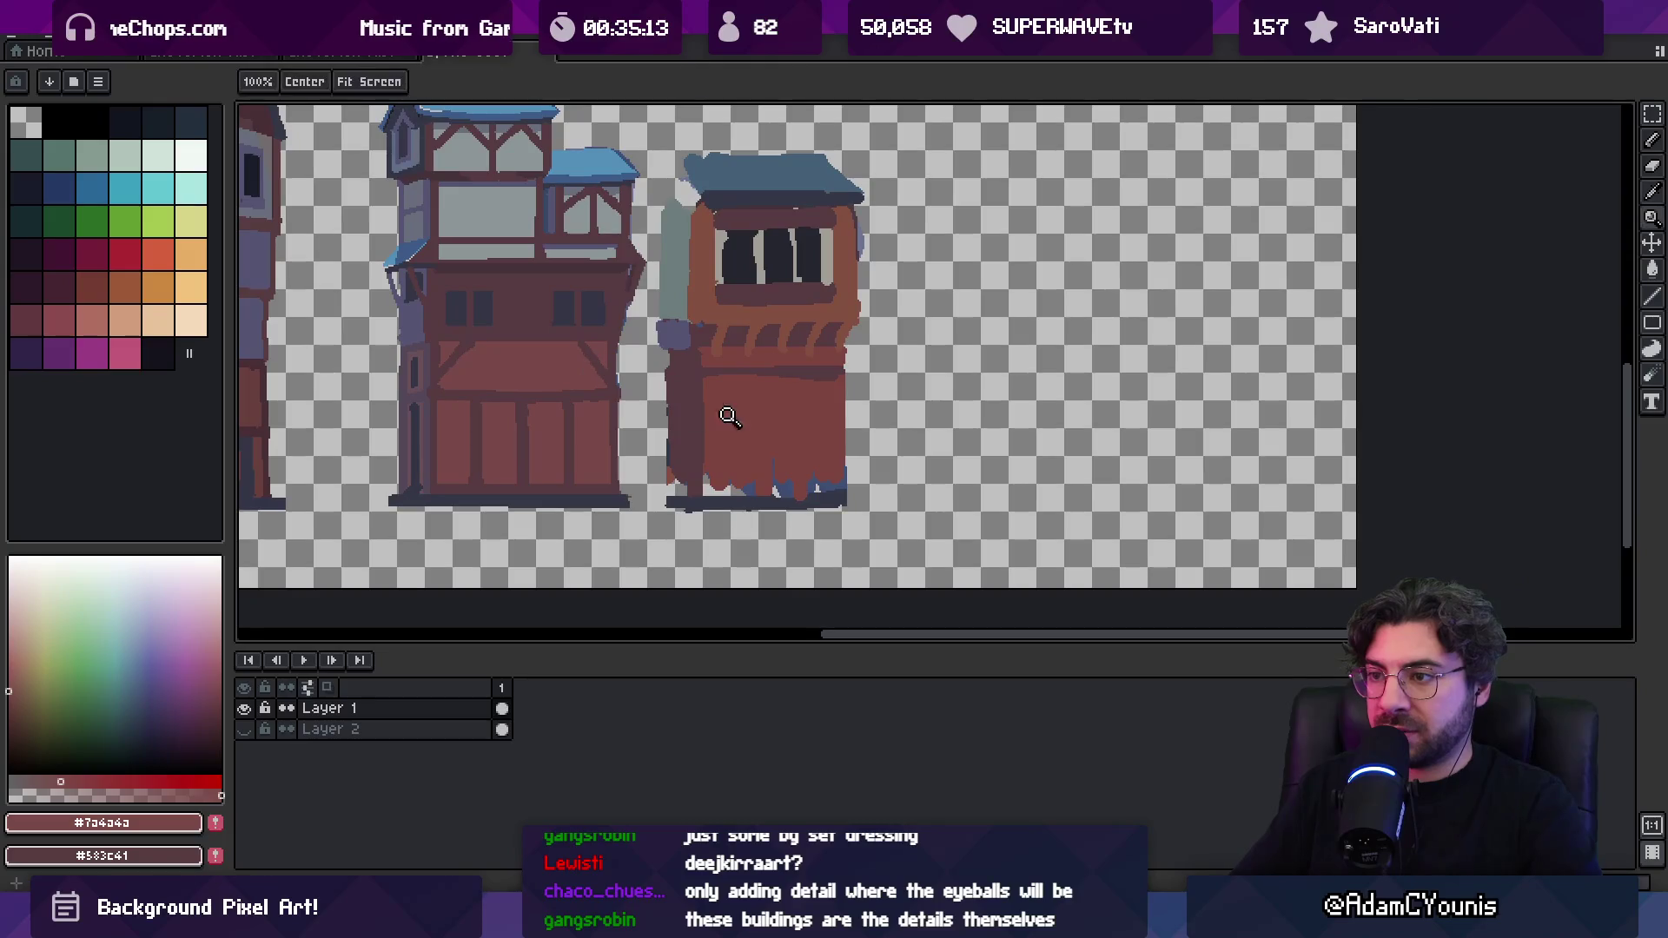
{"action": "left_click", "coordinate": [613, 387]}
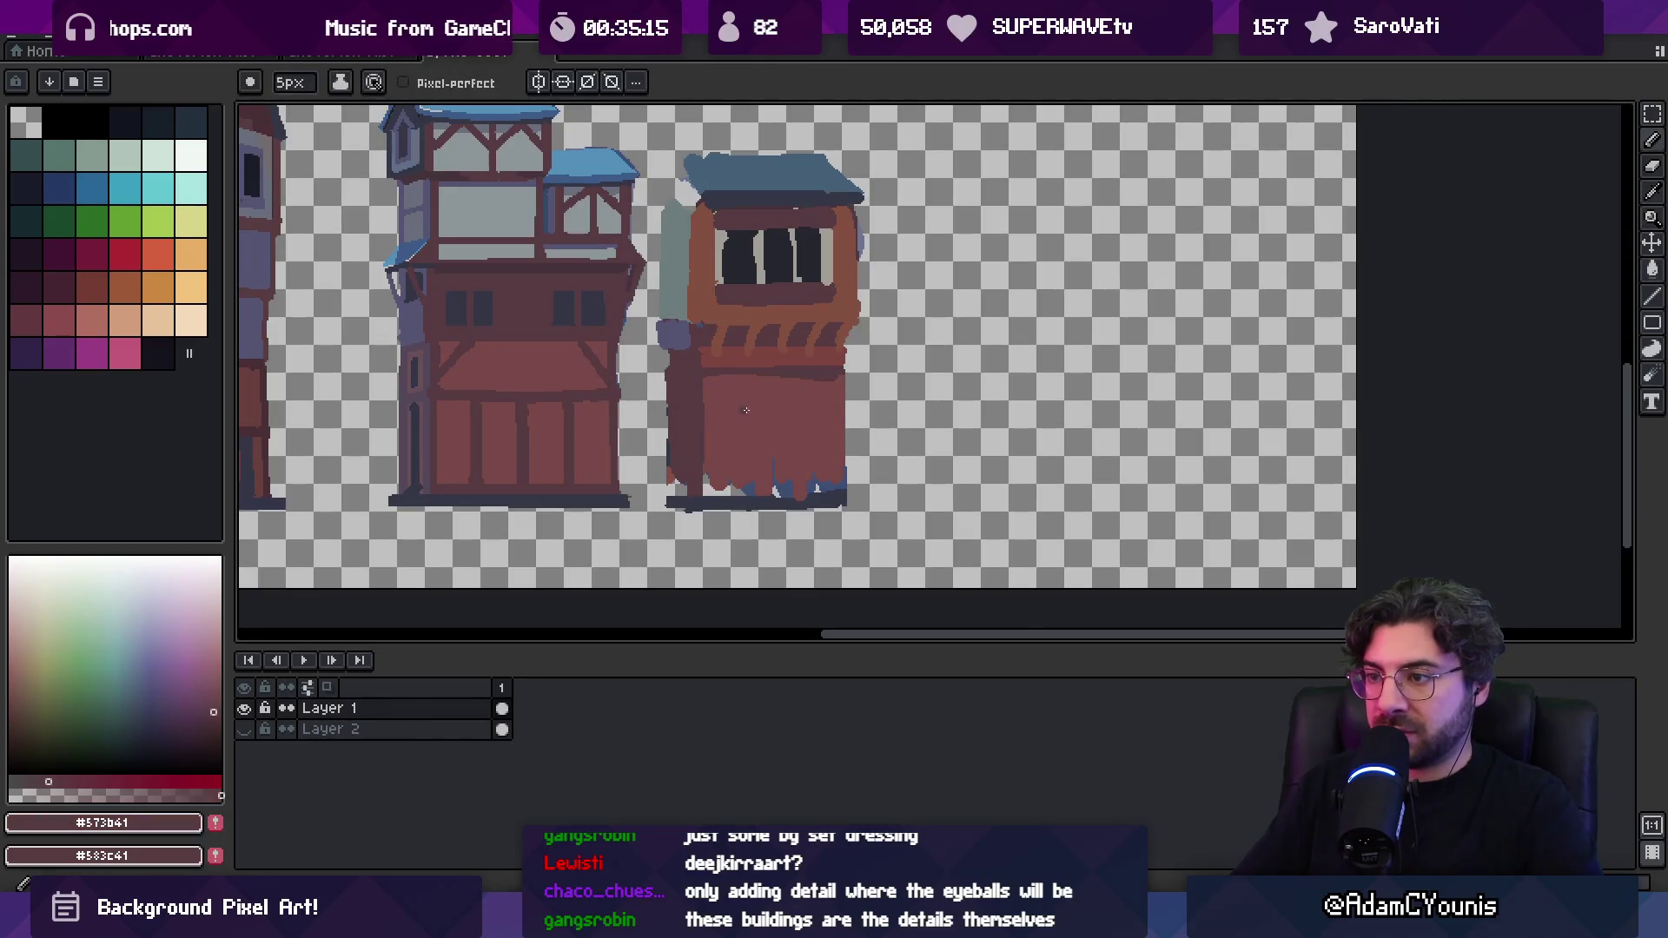
{"action": "left_click_drag", "start_coordinate": [707, 421], "coordinate": [966, 393]}
{"action": "scroll", "coordinate": [919, 376], "scroll_direction": "down", "scroll_amount": 3}
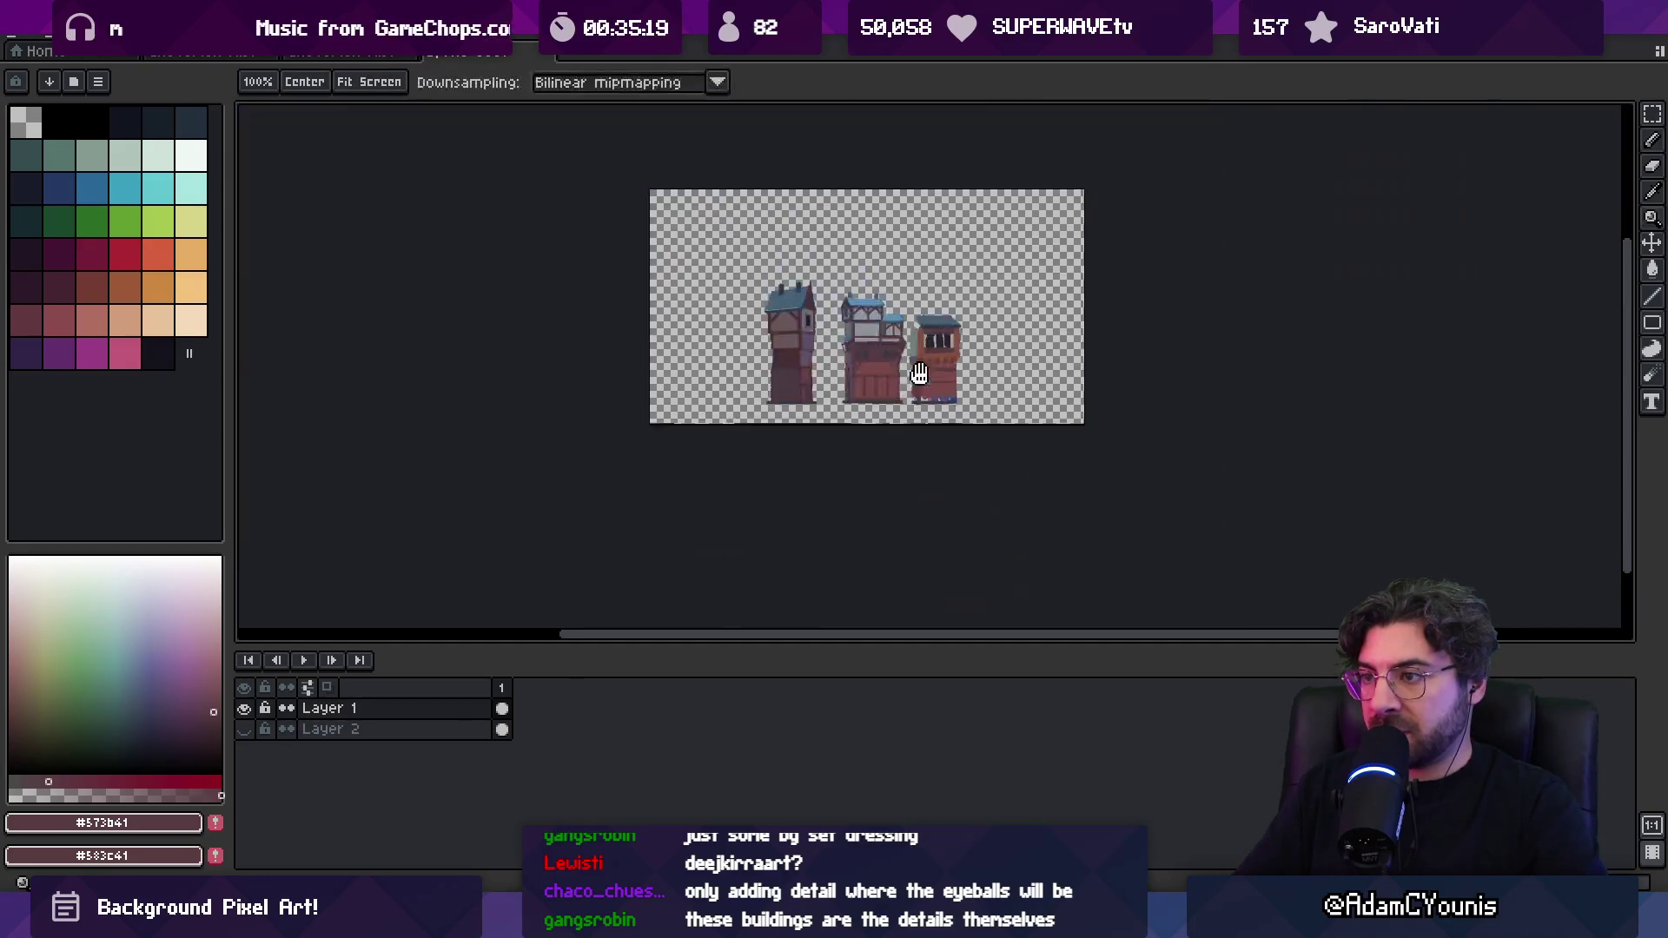
{"action": "scroll", "coordinate": [918, 376], "scroll_direction": "up", "scroll_amount": 2}
Select the third building with the Rectangular Marquee and nudge it slightly right
{"action": "key", "text": "m"}
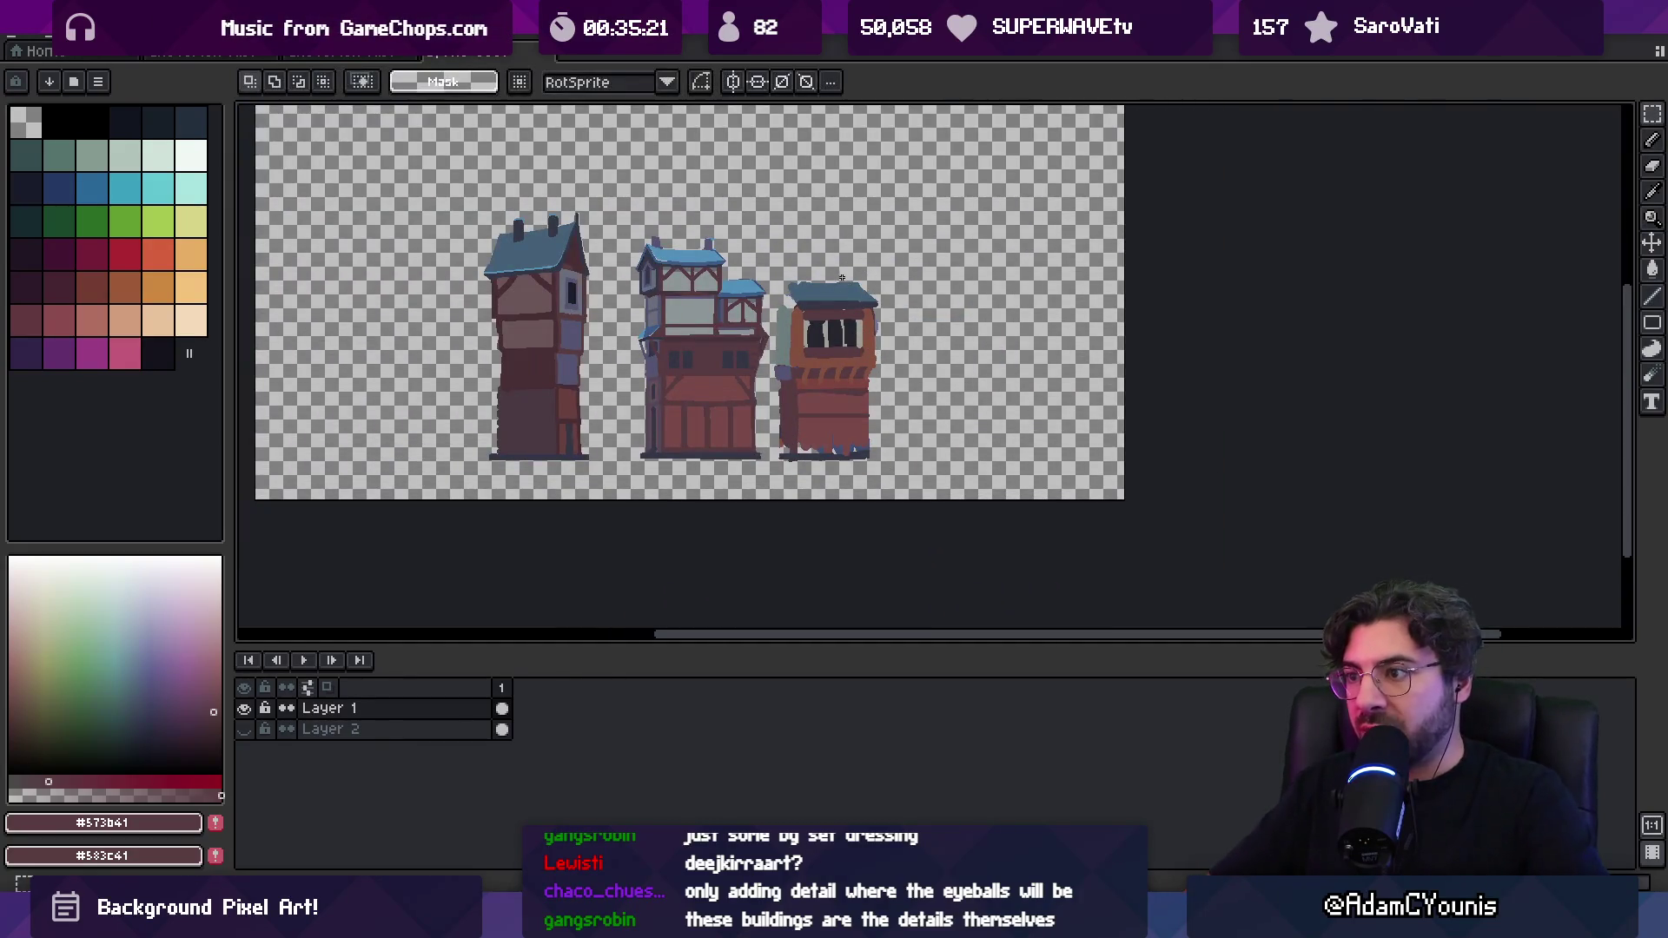
{"action": "left_click_drag", "start_coordinate": [840, 274], "coordinate": [908, 487]}
{"action": "left_click_drag", "start_coordinate": [849, 420], "coordinate": [875, 427]}
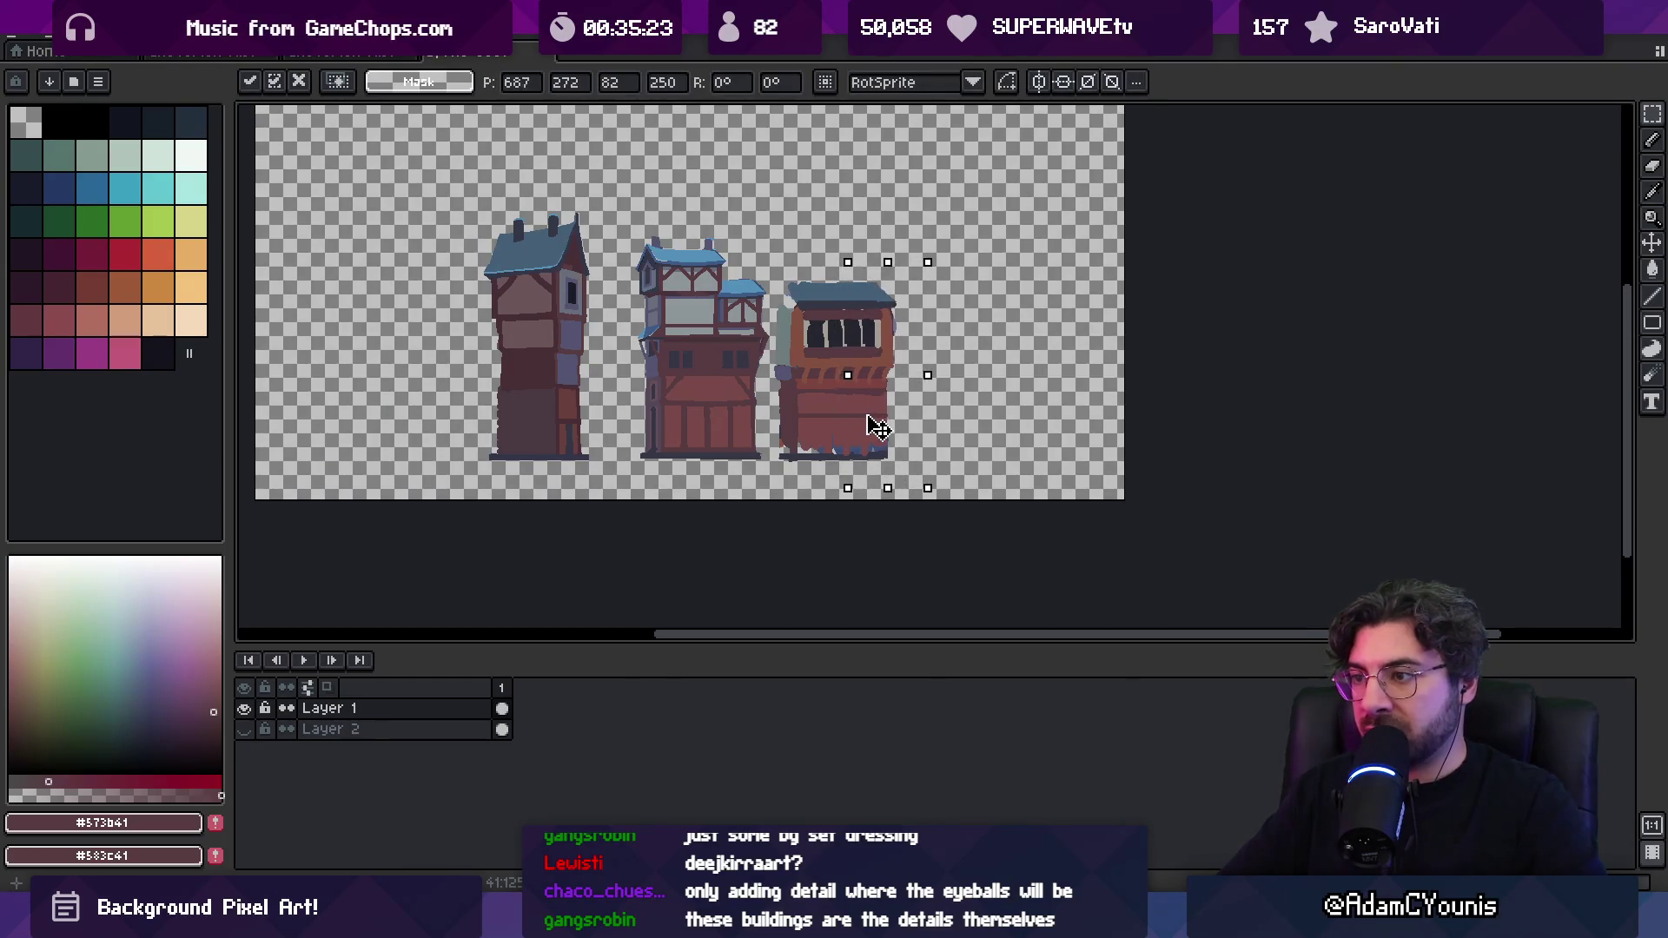
{"action": "key", "text": "Return"}
{"action": "key", "text": "z"}
{"action": "left_click", "coordinate": [854, 429]}
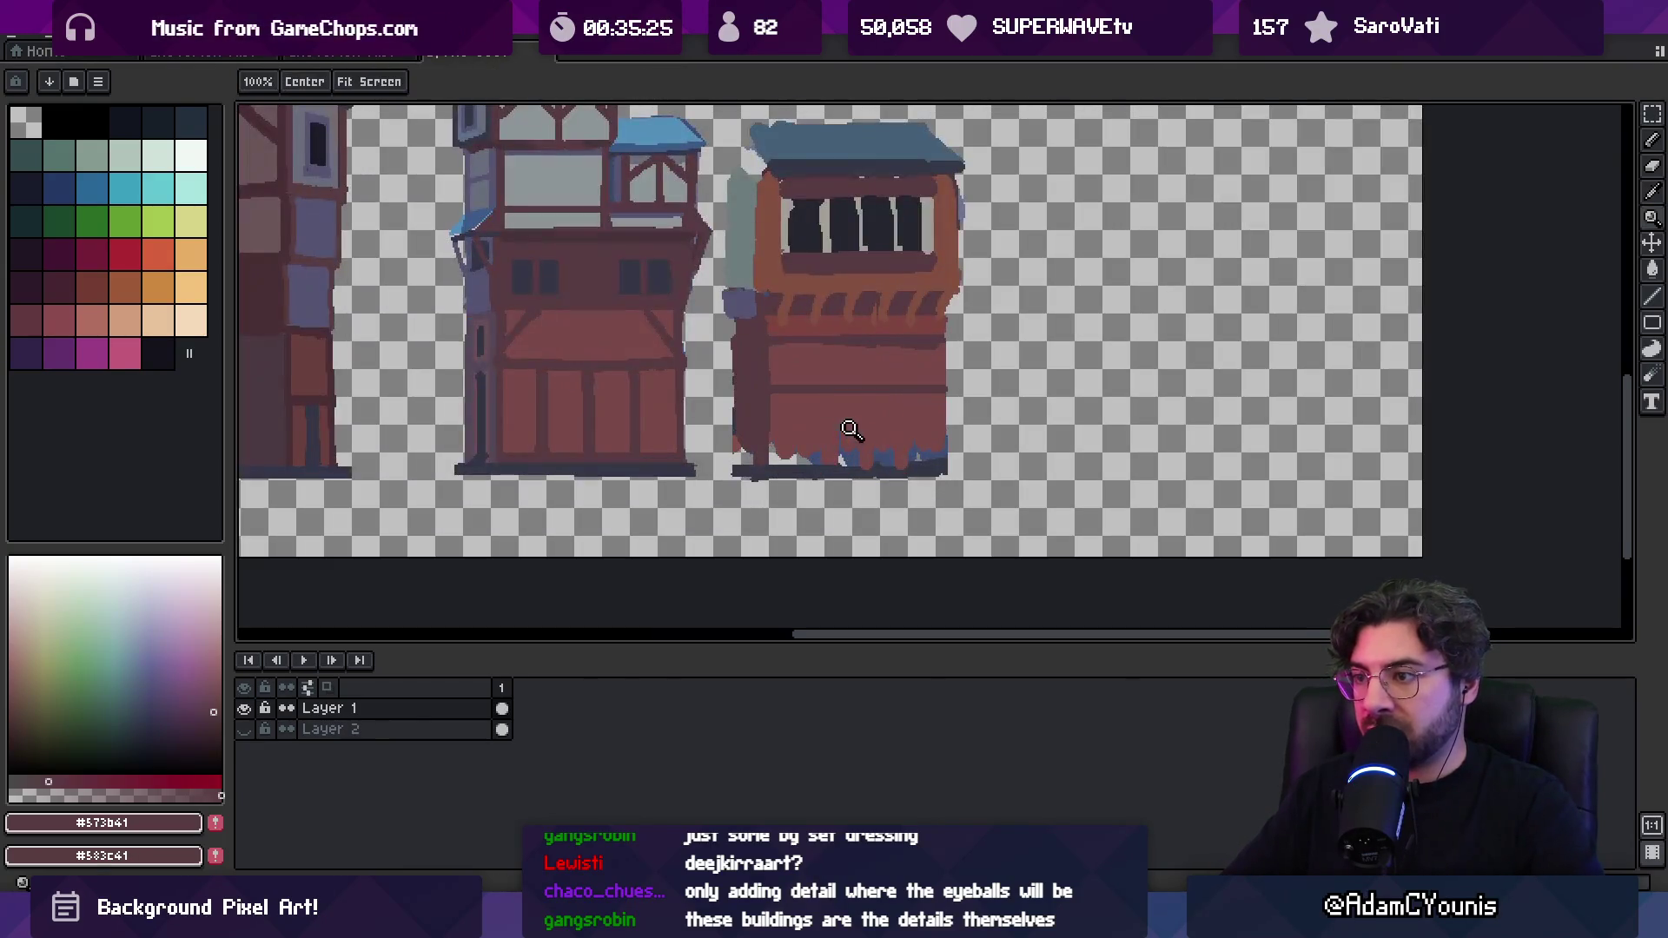
Paint a dark maroon doorway stroke near the third building's base
{"action": "left_click", "coordinate": [854, 429], "text": "alt"}
{"action": "key", "text": "b"}
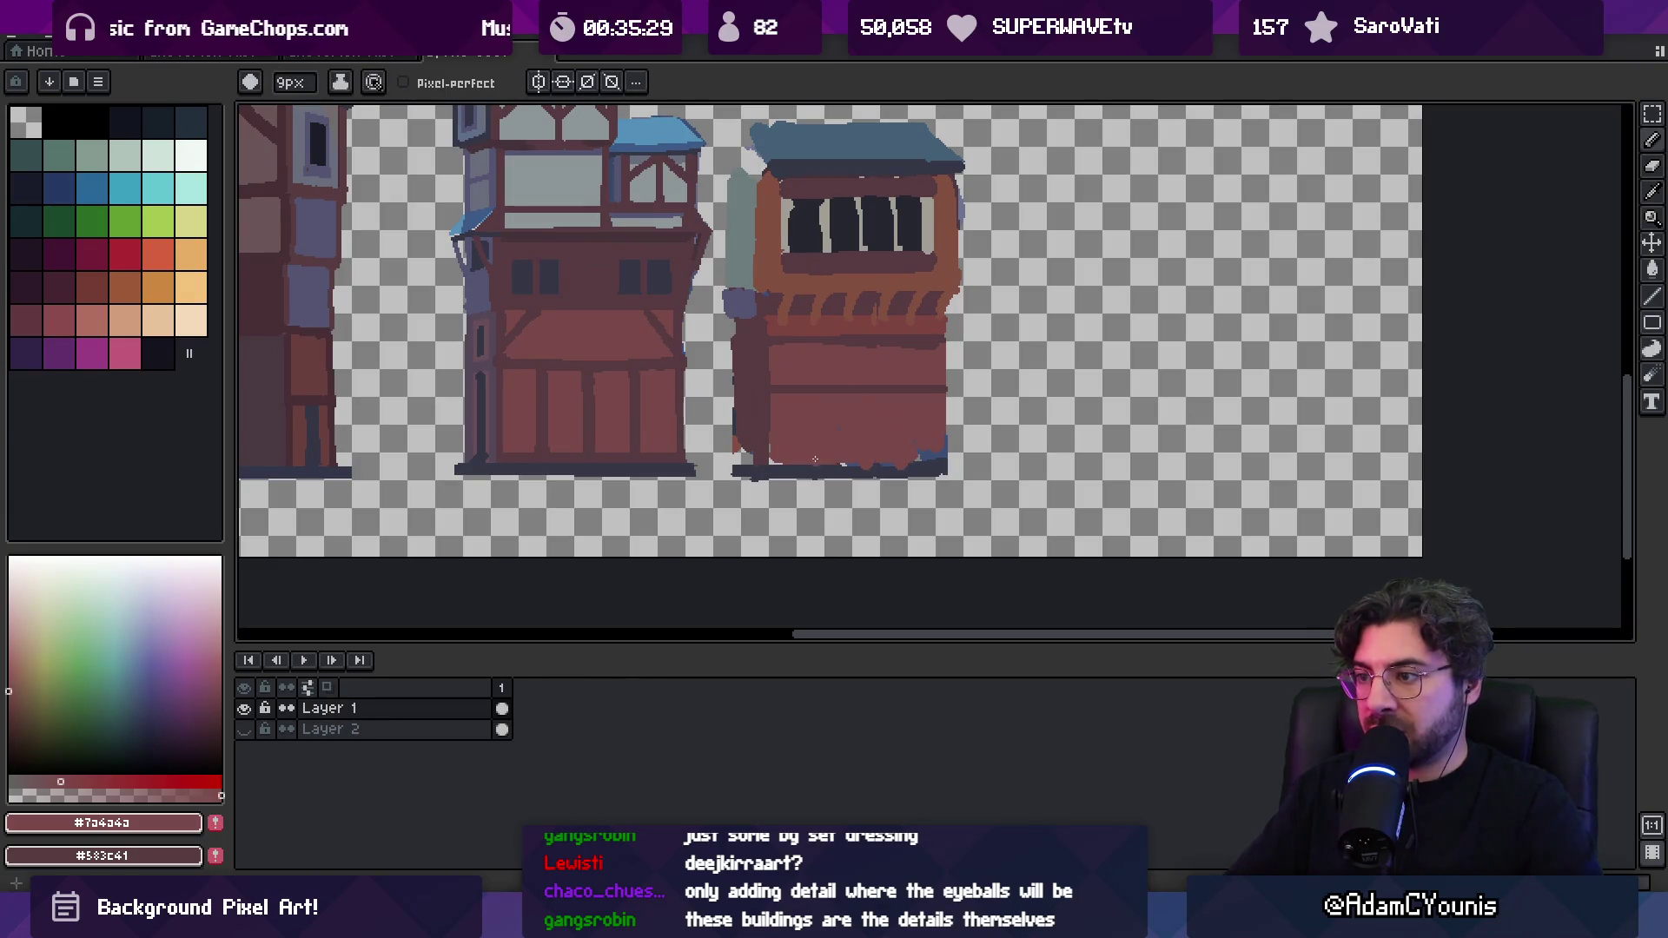
{"action": "key", "text": "z"}
{"action": "right_click", "coordinate": [867, 421]}
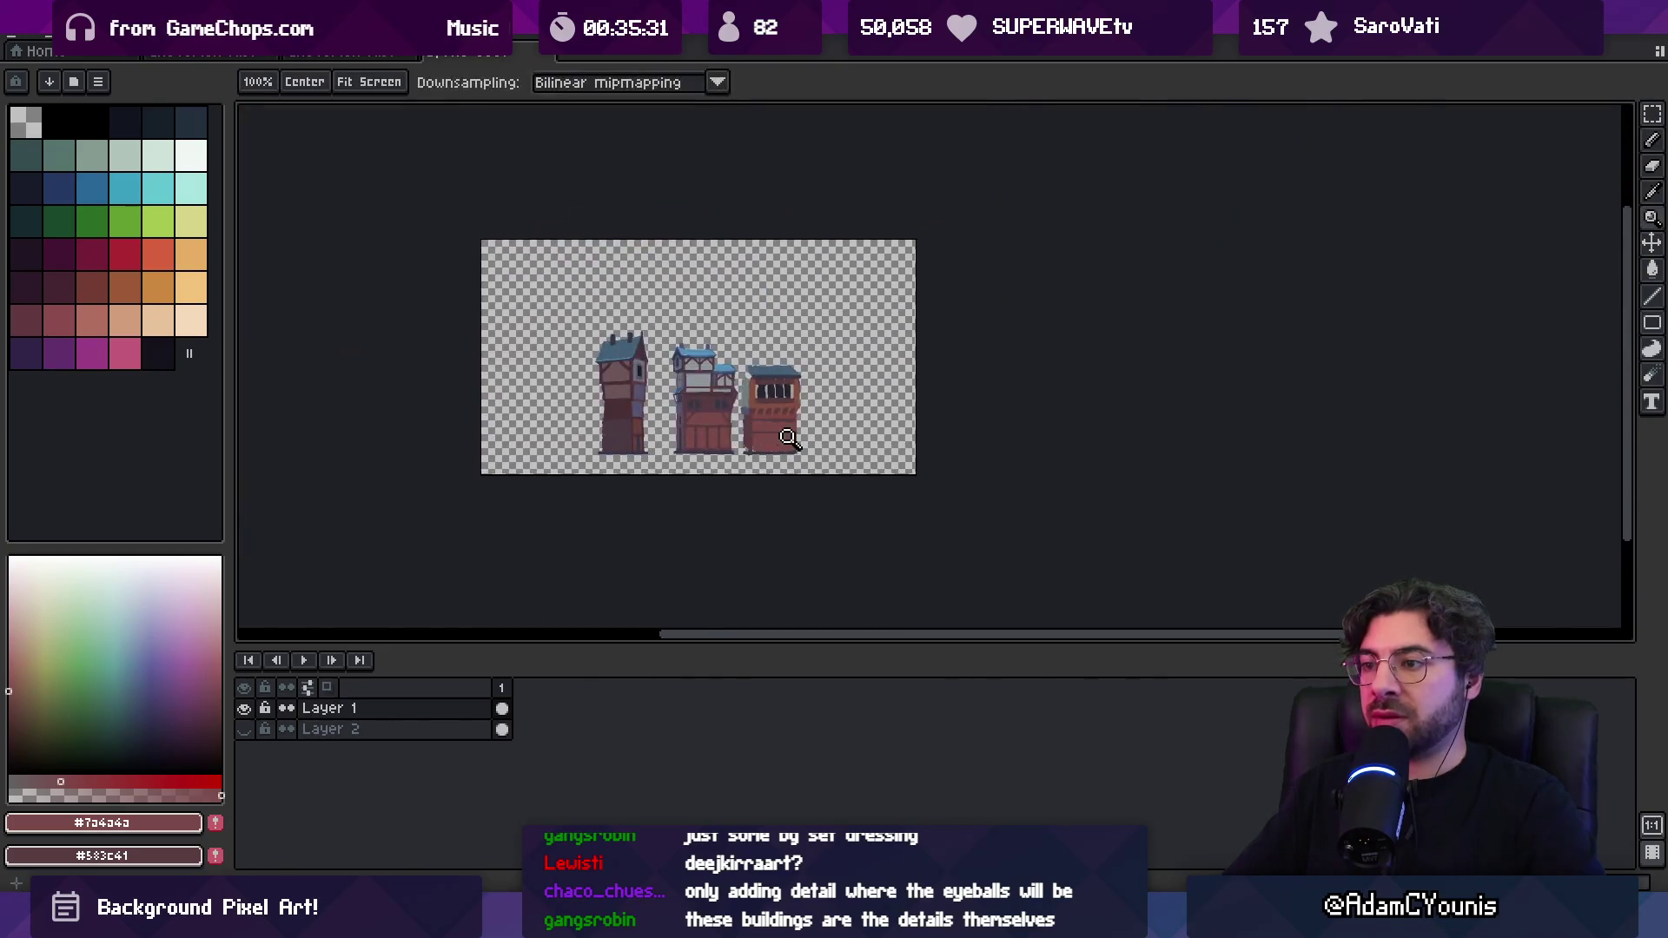
{"action": "left_click", "coordinate": [764, 365]}
{"action": "left_click", "coordinate": [765, 339], "text": "alt"}
{"action": "left_click", "coordinate": [726, 423], "text": "alt"}
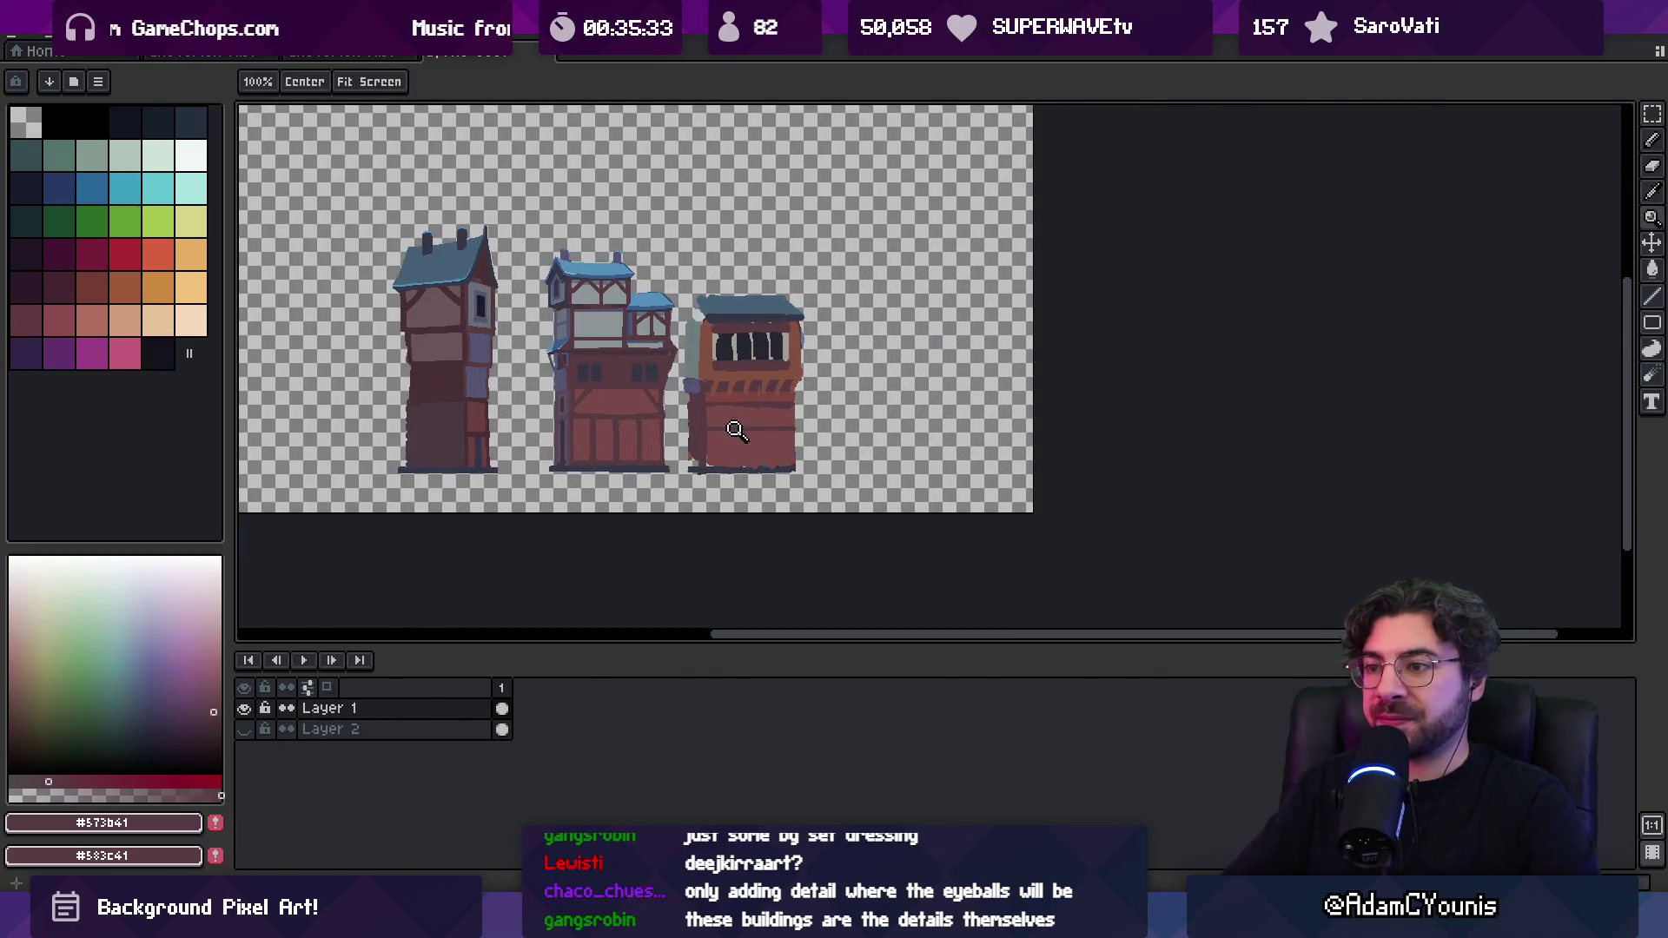
{"action": "left_click_drag", "start_coordinate": [731, 443], "coordinate": [755, 446]}
Bucket-fill the wall around the doorway with the wall brown #683f3c
{"action": "key", "text": "g"}
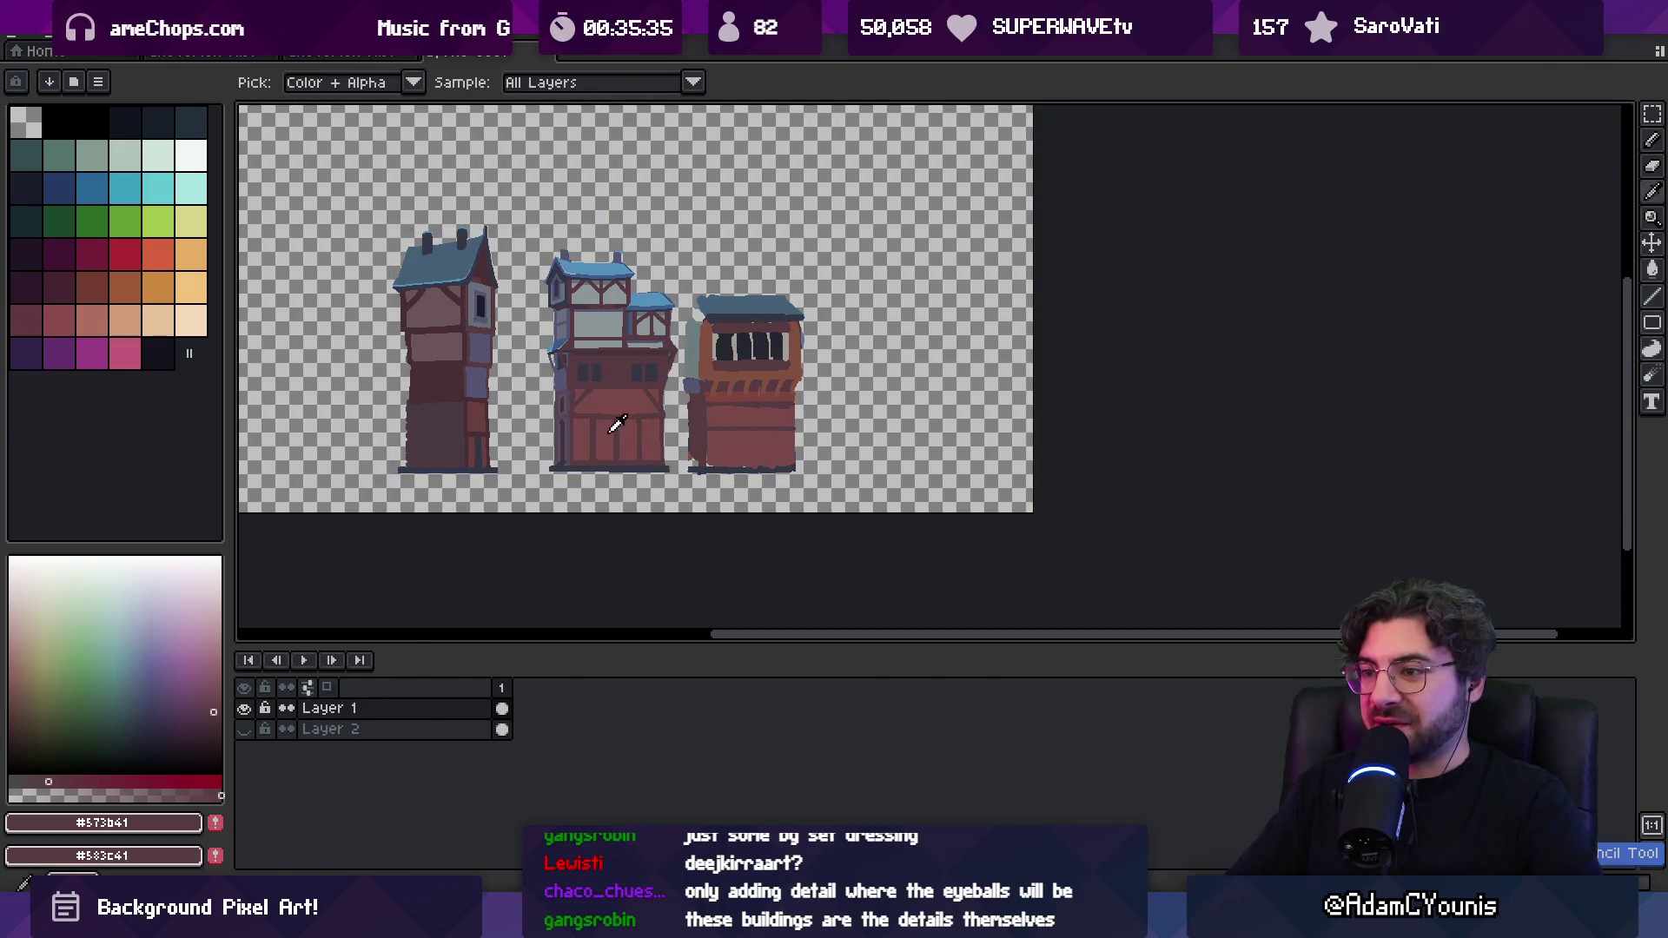
{"action": "left_click", "coordinate": [634, 431], "text": "alt"}
{"action": "left_click", "coordinate": [750, 450]}
{"action": "left_click", "coordinate": [489, 434], "text": "alt"}
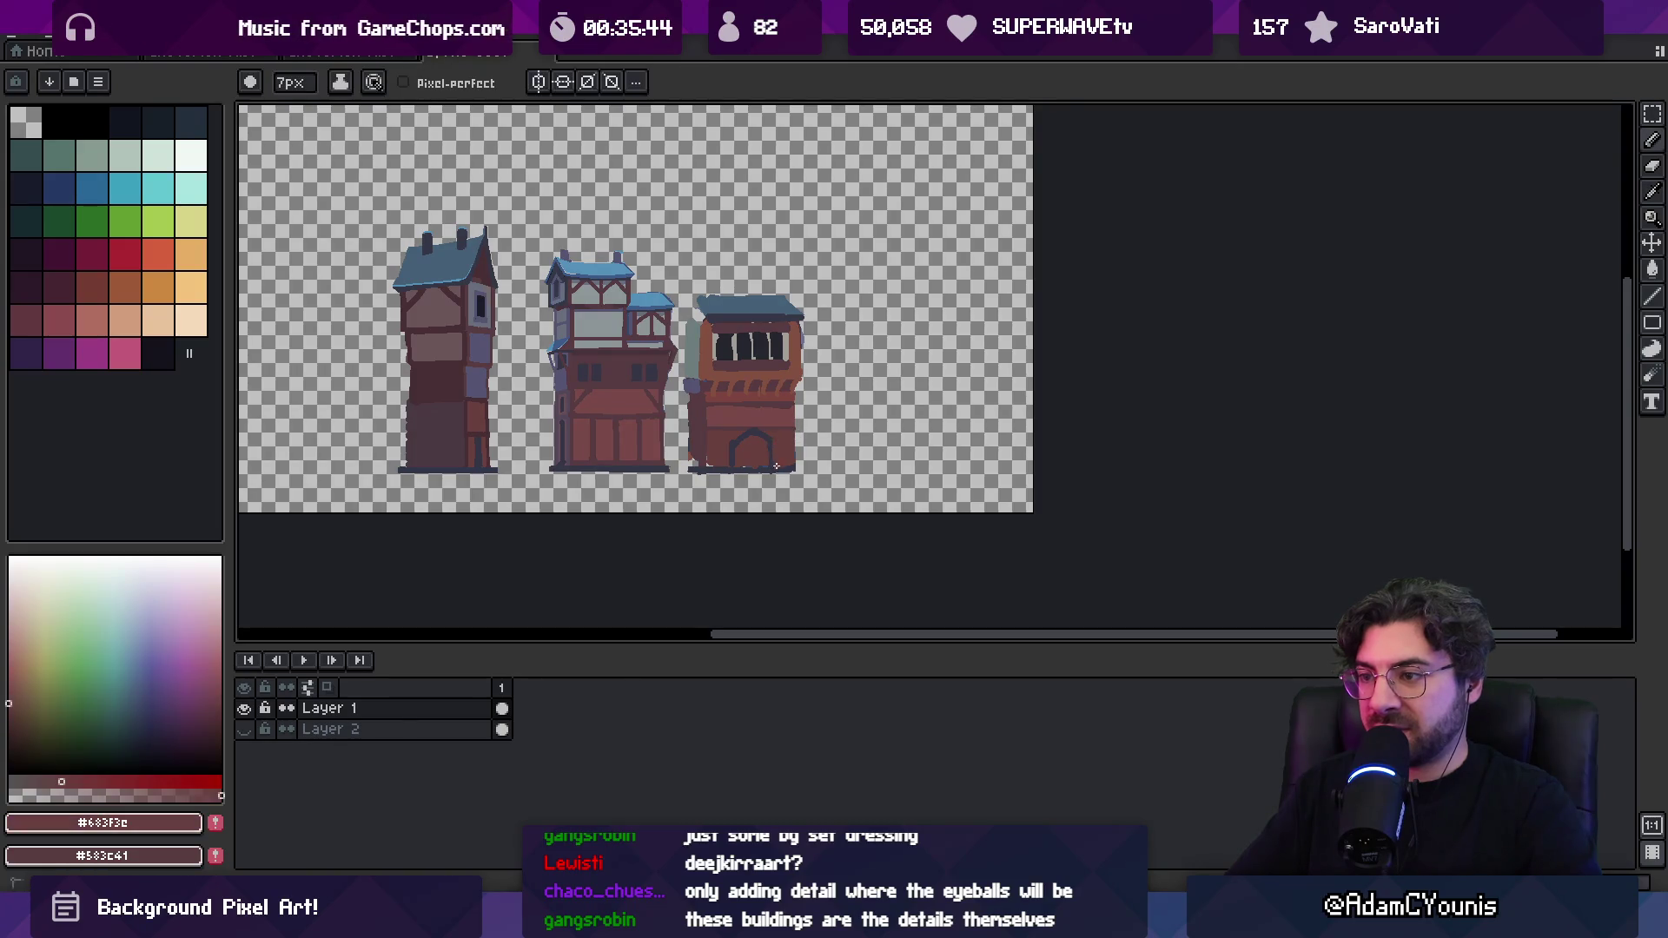
{"action": "key", "text": "g"}
{"action": "scroll", "coordinate": [775, 441], "scroll_direction": "up", "scroll_amount": 2}
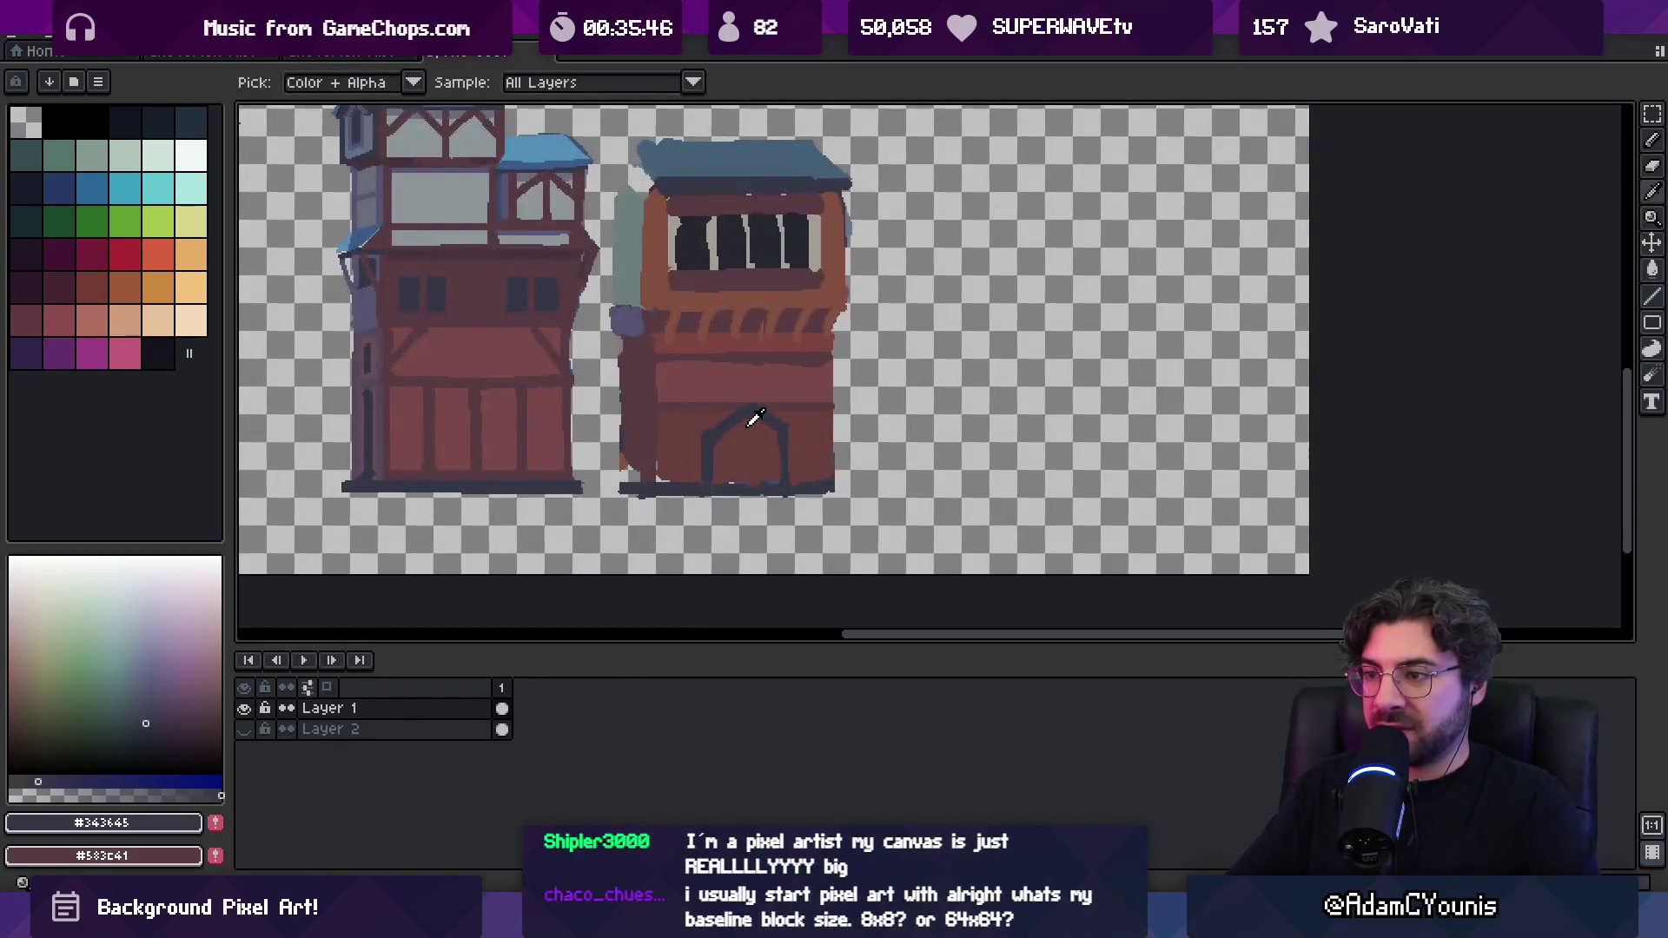
{"action": "left_click", "coordinate": [744, 426], "text": "alt"}
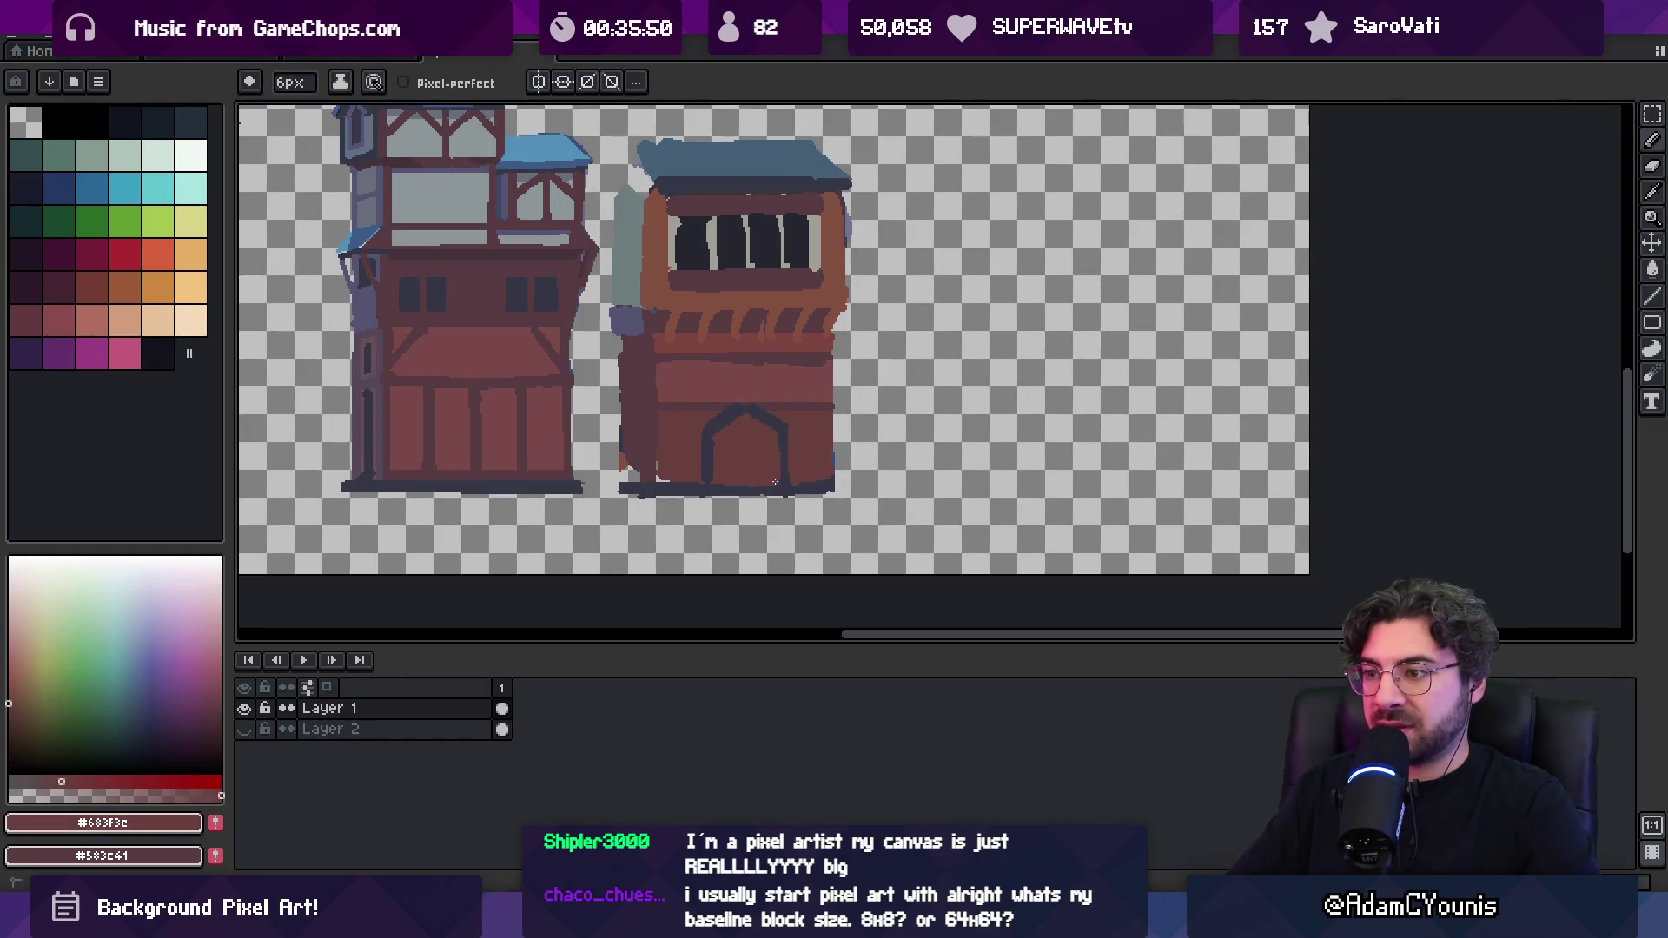
{"action": "key", "text": "g"}
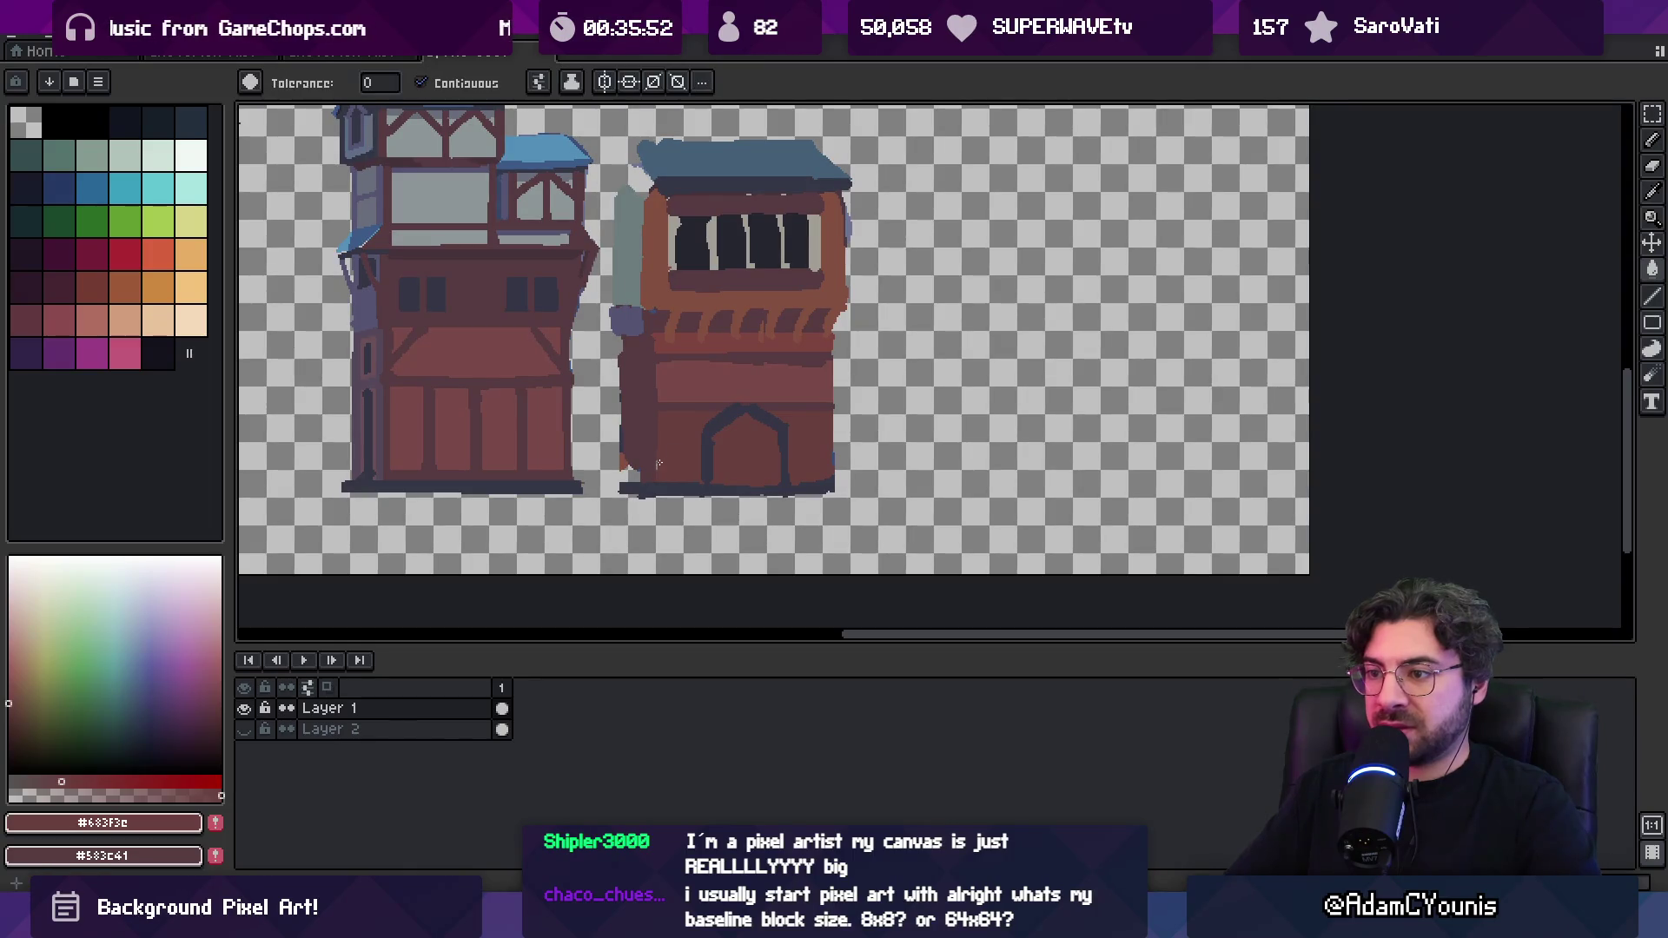
{"action": "key", "text": "b"}
{"action": "left_click", "coordinate": [660, 459], "text": "alt"}
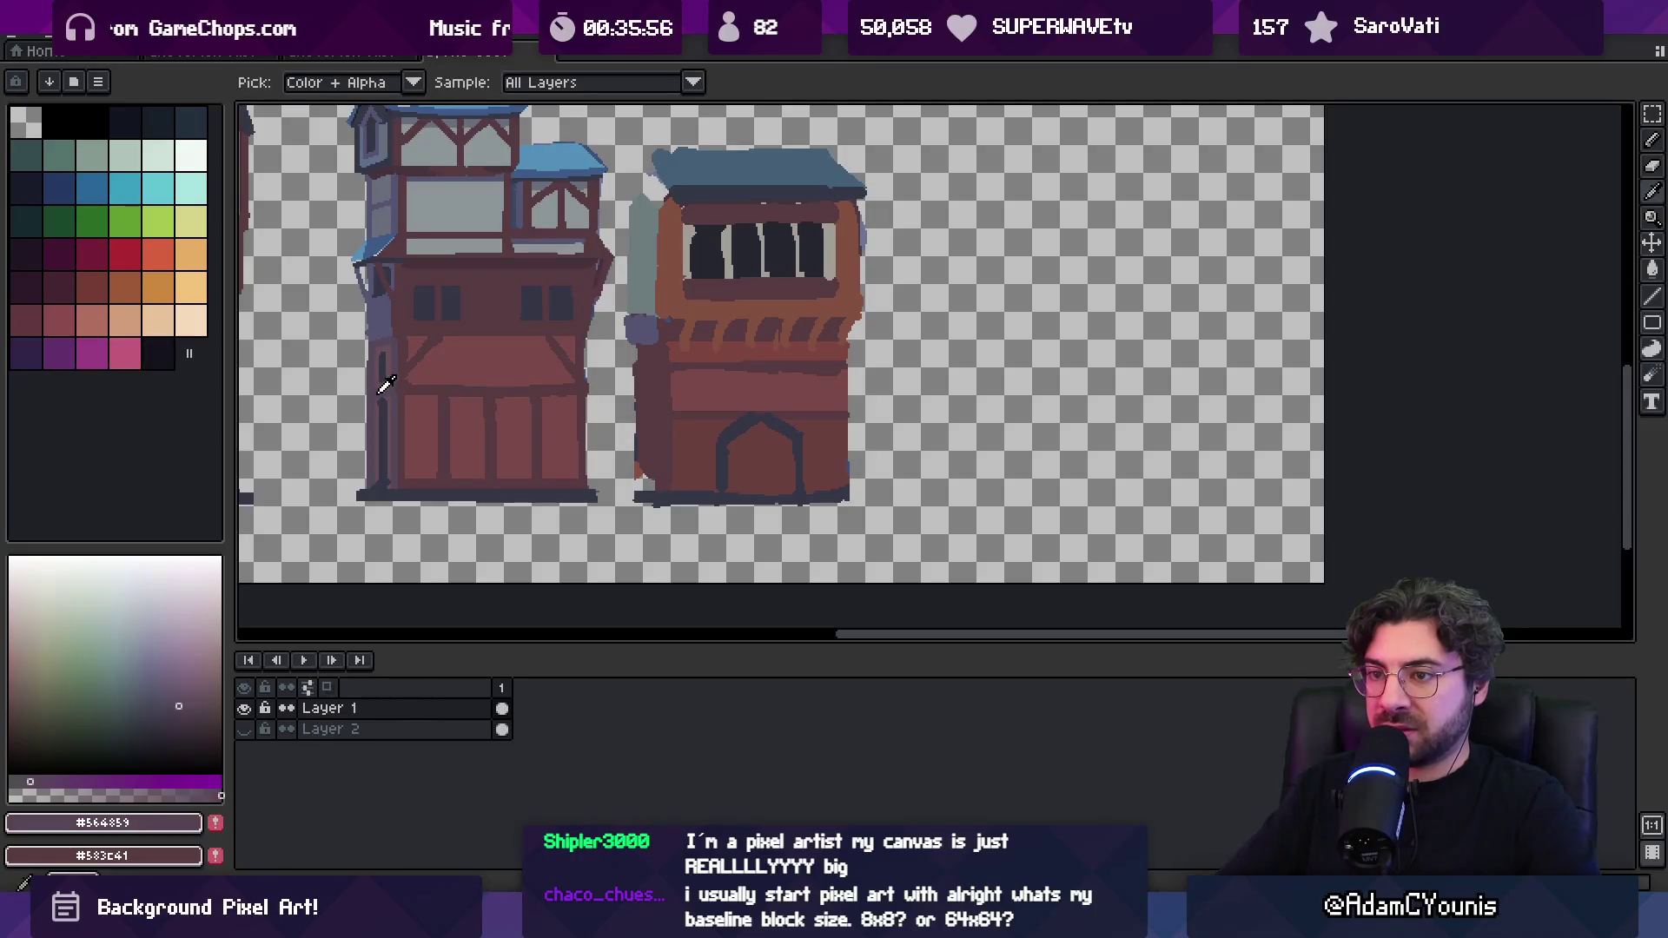
Paint purple-grey and dark red-brown strokes down the right building's left wall to its base
{"action": "left_click", "coordinate": [386, 384], "text": "alt"}
{"action": "left_click_drag", "start_coordinate": [664, 353], "coordinate": [660, 478]}
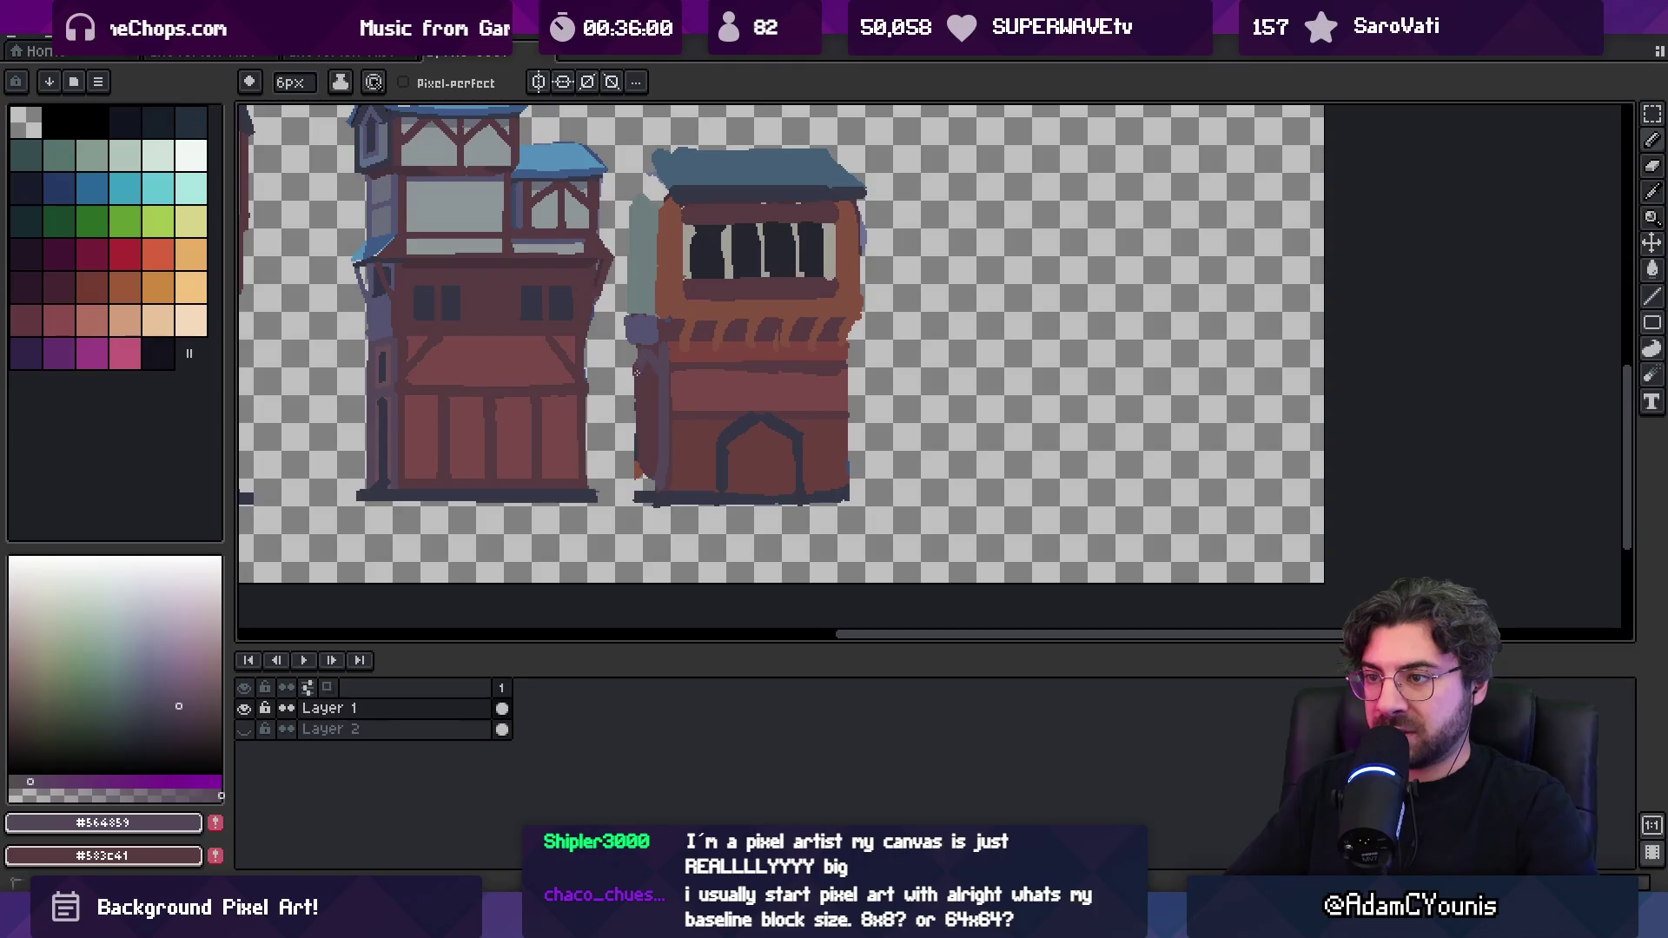
{"action": "scroll", "coordinate": [637, 370], "scroll_direction": "down", "scroll_amount": 3}
{"action": "scroll", "coordinate": [633, 365], "scroll_direction": "up", "scroll_amount": 3}
{"action": "key", "text": "b"}
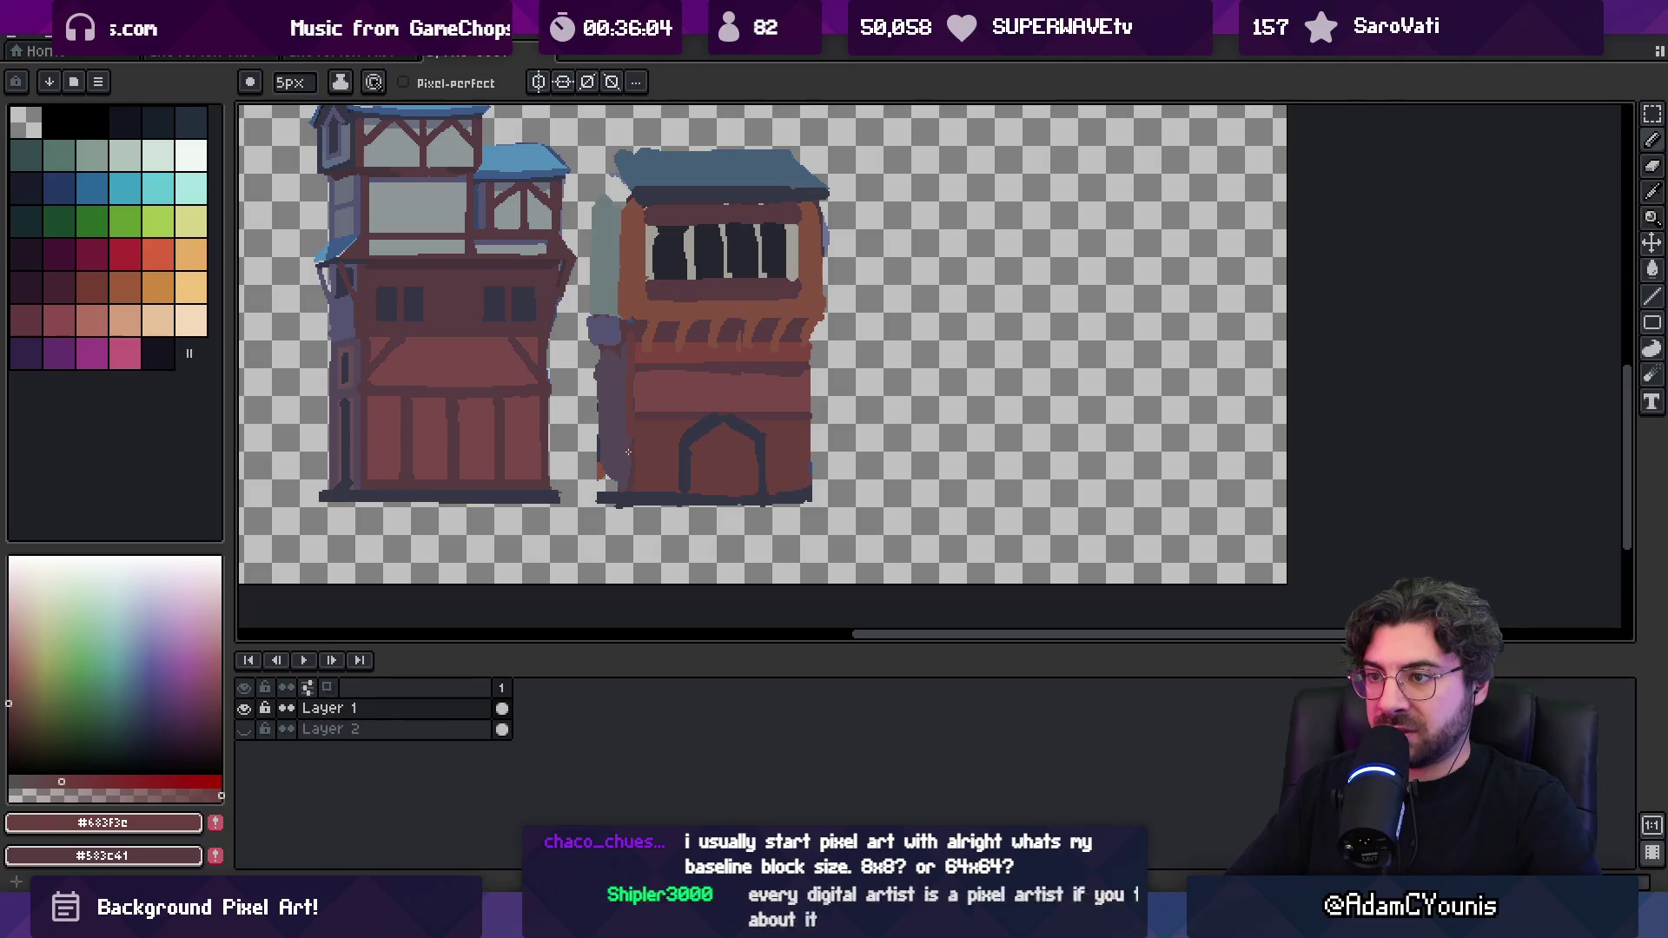
{"action": "left_click", "coordinate": [624, 357], "text": "alt"}
{"action": "left_click_drag", "start_coordinate": [623, 357], "coordinate": [625, 422]}
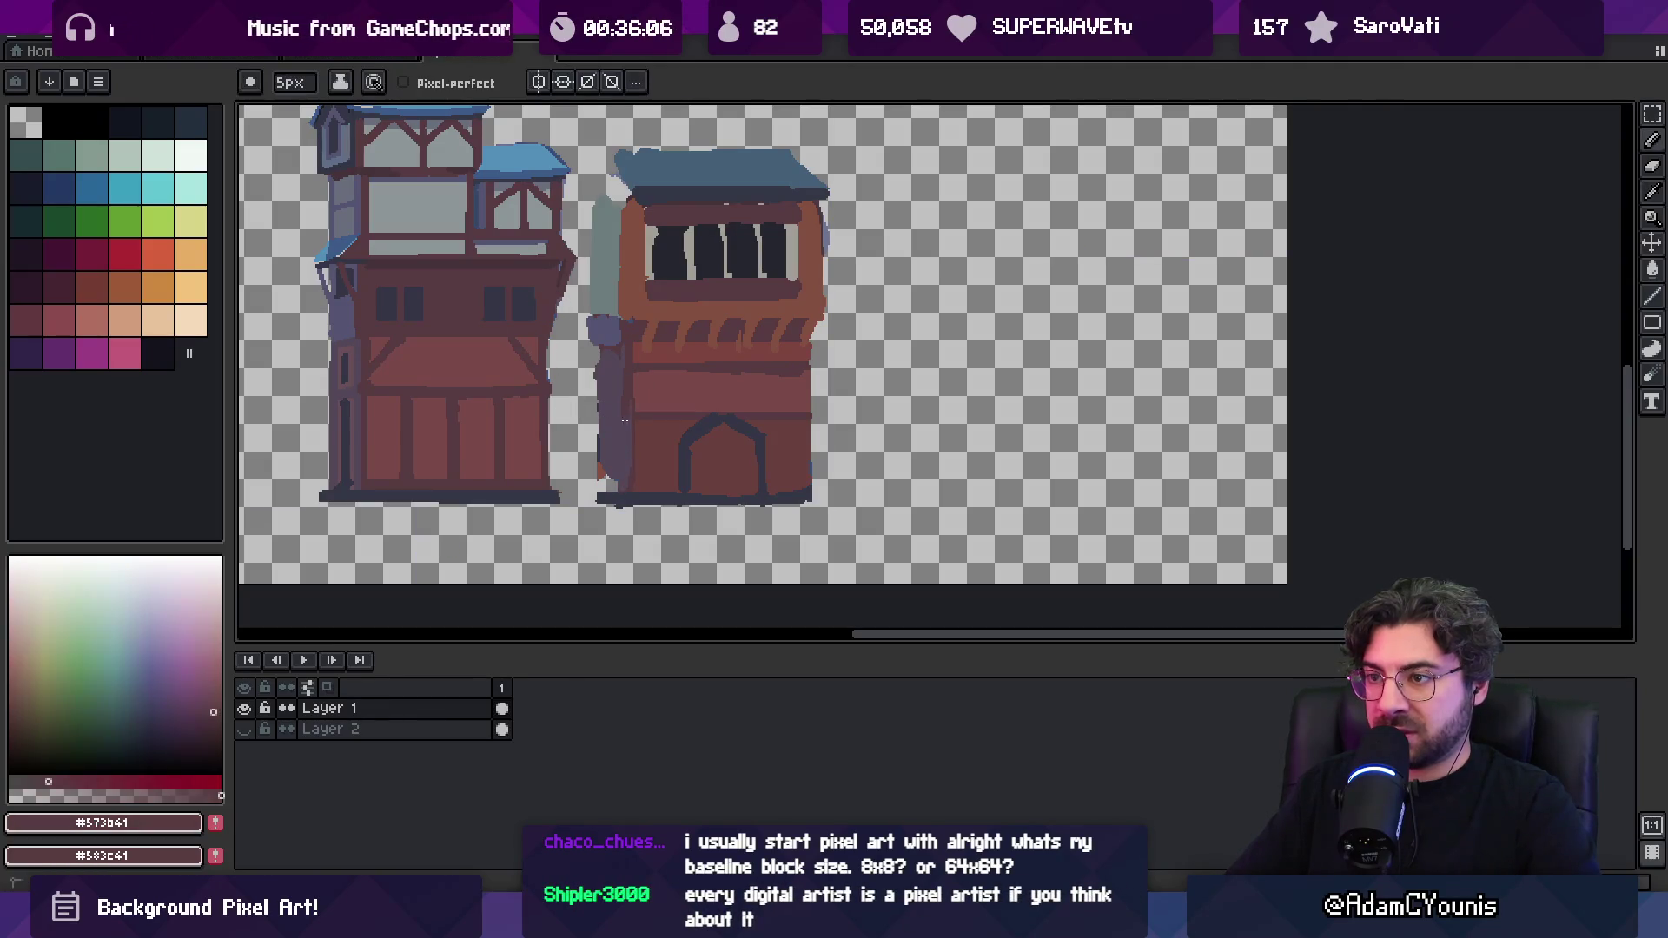
{"action": "left_click", "coordinate": [597, 356], "text": "alt"}
{"action": "left_click_drag", "start_coordinate": [597, 356], "coordinate": [601, 500]}
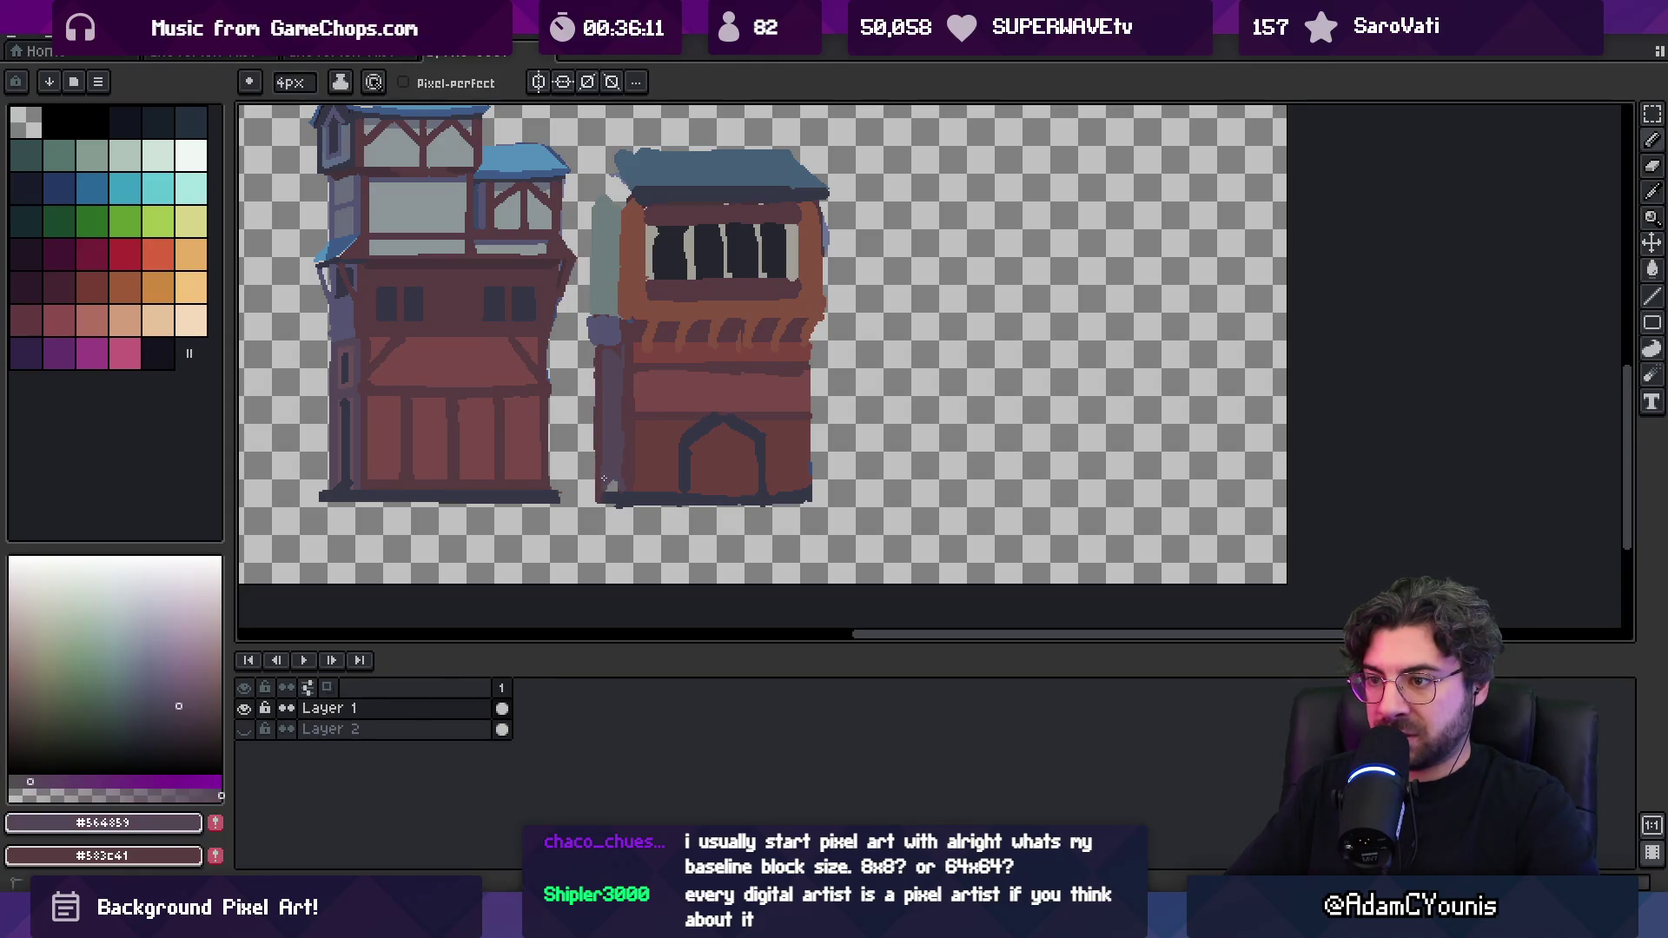
Pick the dark red shade and darken the right building's left edge
{"action": "left_click", "coordinate": [624, 417], "text": "alt"}
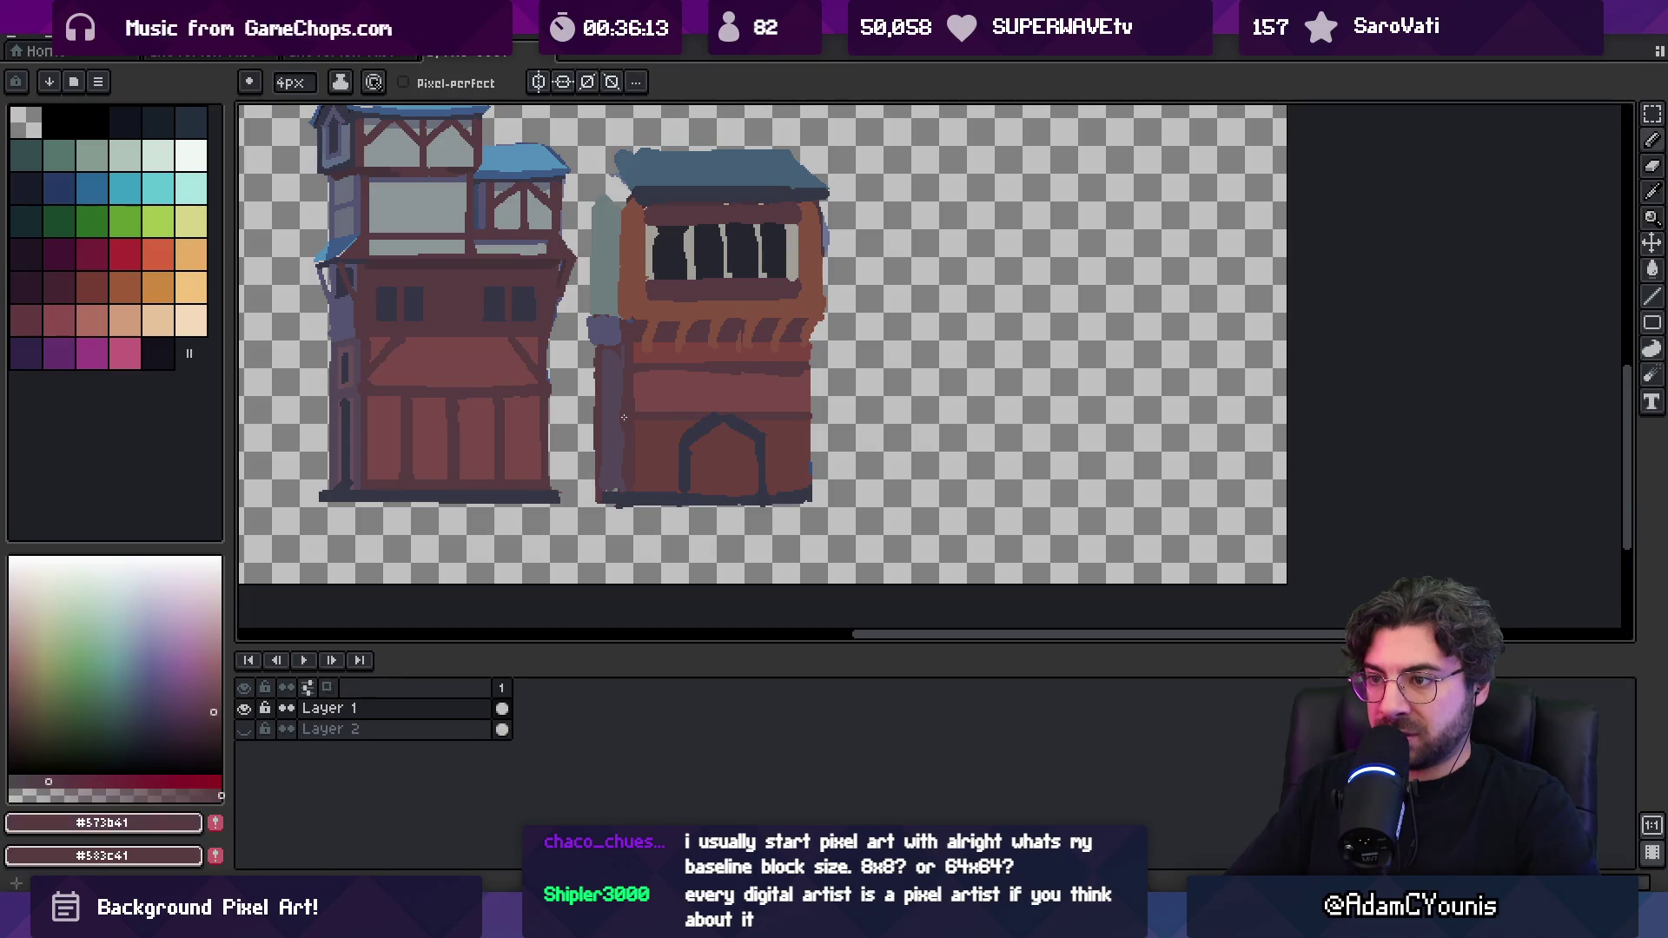
{"action": "left_click", "coordinate": [609, 373], "text": "alt"}
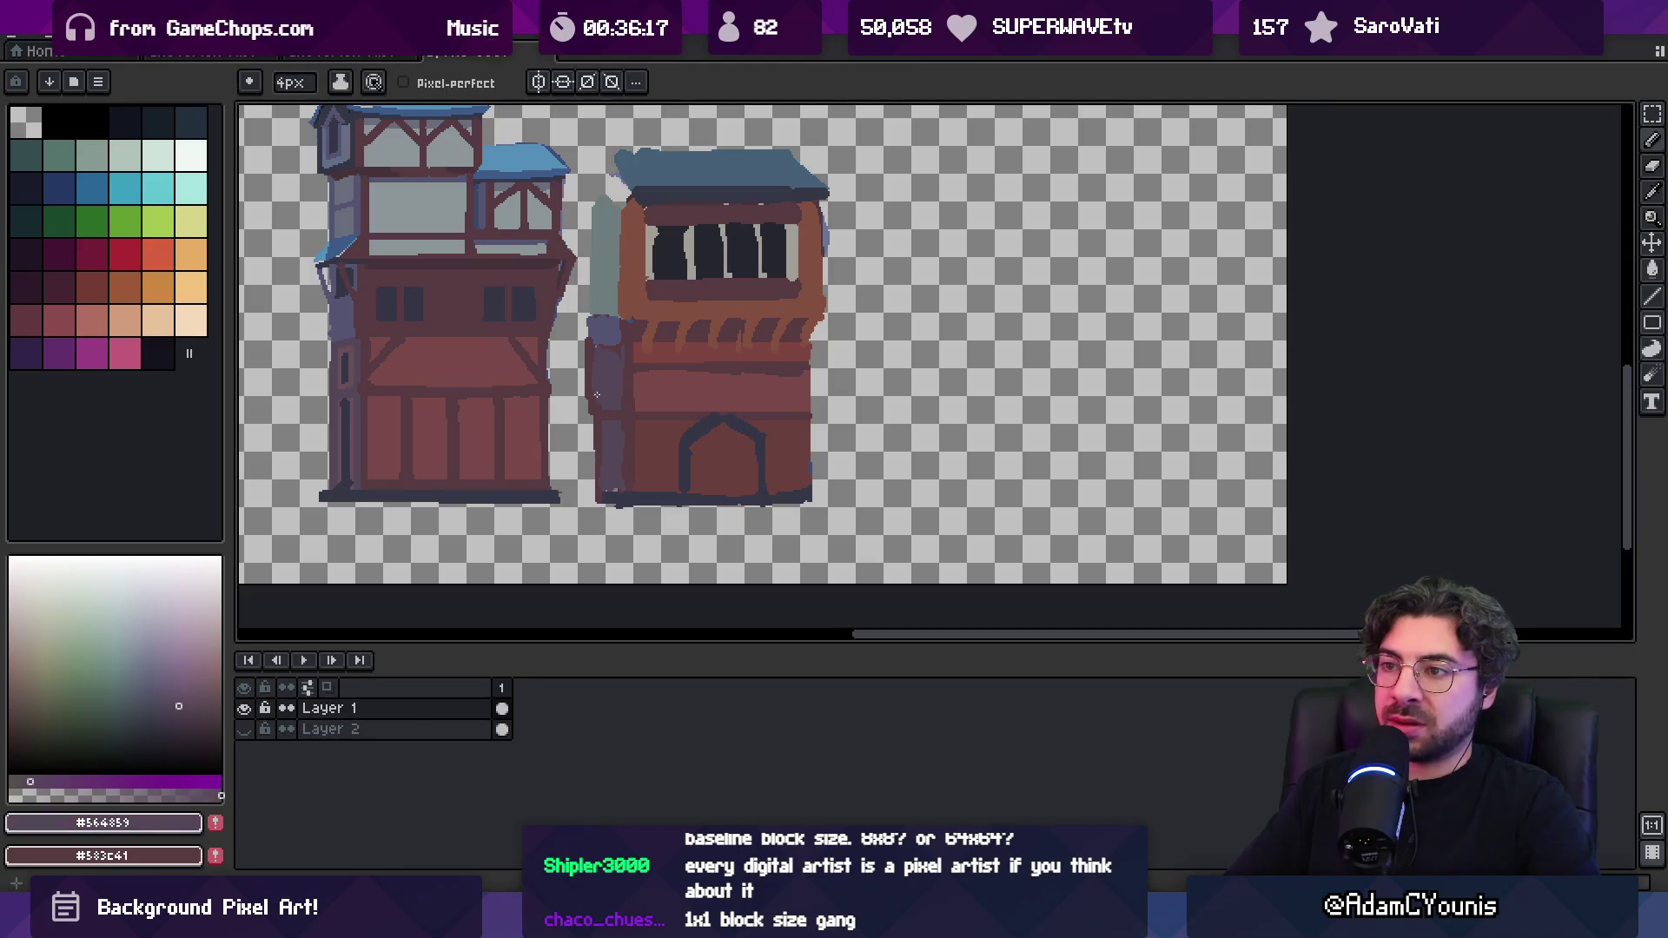
{"action": "left_click", "coordinate": [607, 329], "text": "alt"}
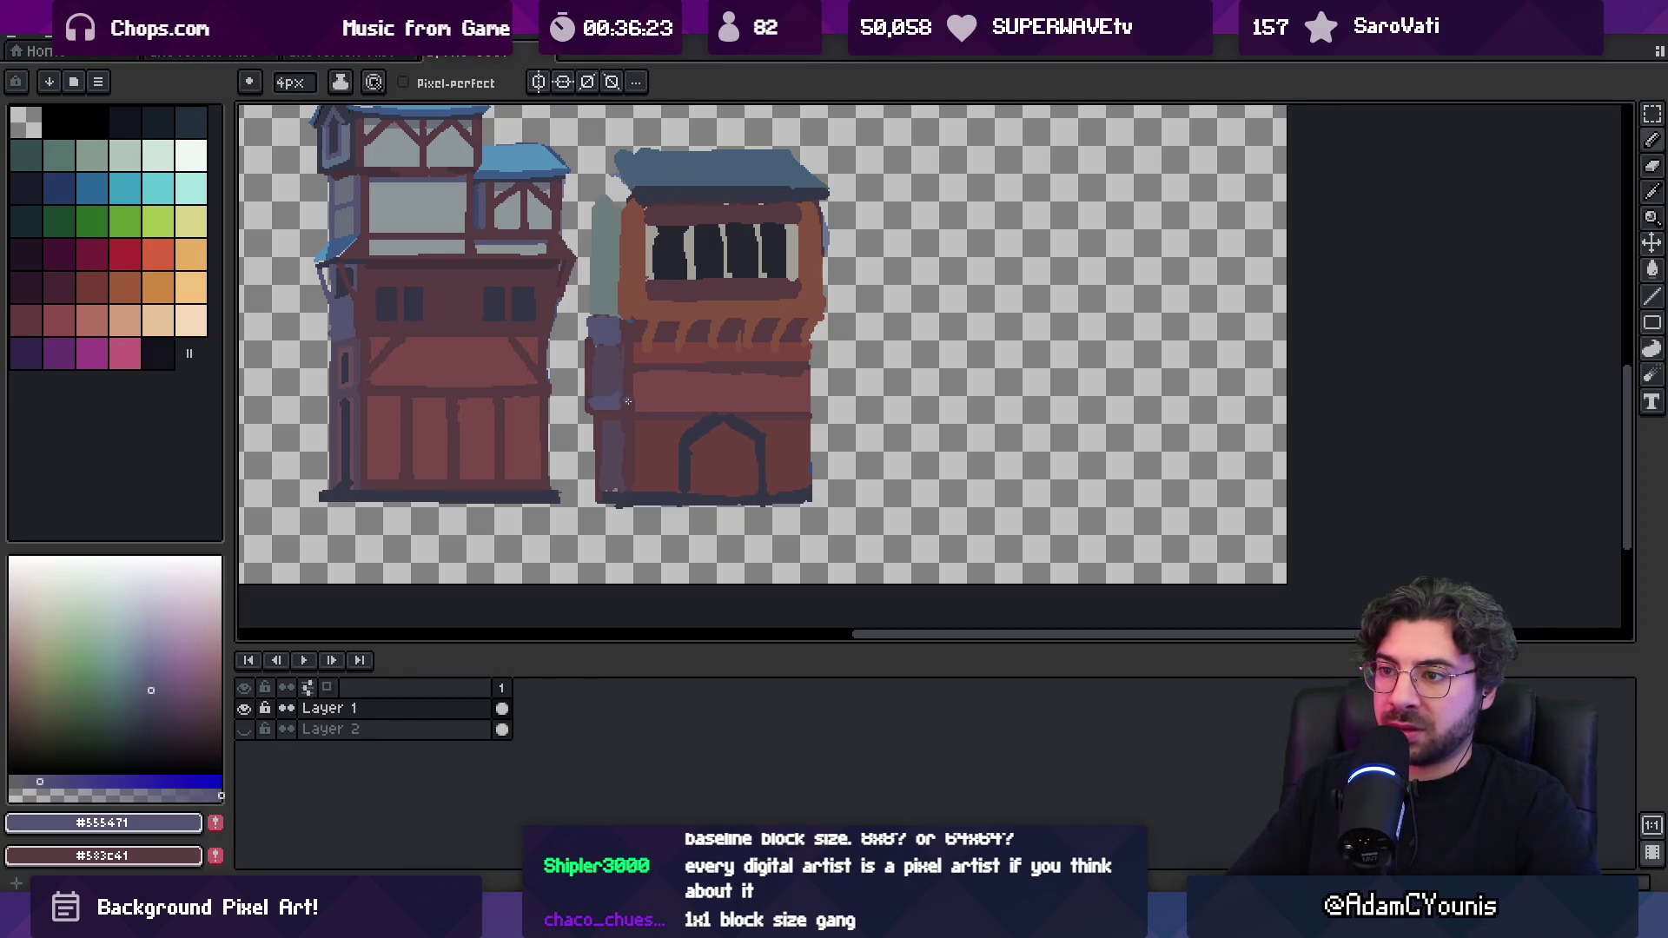
{"action": "scroll", "coordinate": [627, 421], "scroll_direction": "down", "scroll_amount": 3}
{"action": "scroll", "coordinate": [625, 362], "scroll_direction": "up", "scroll_amount": 2}
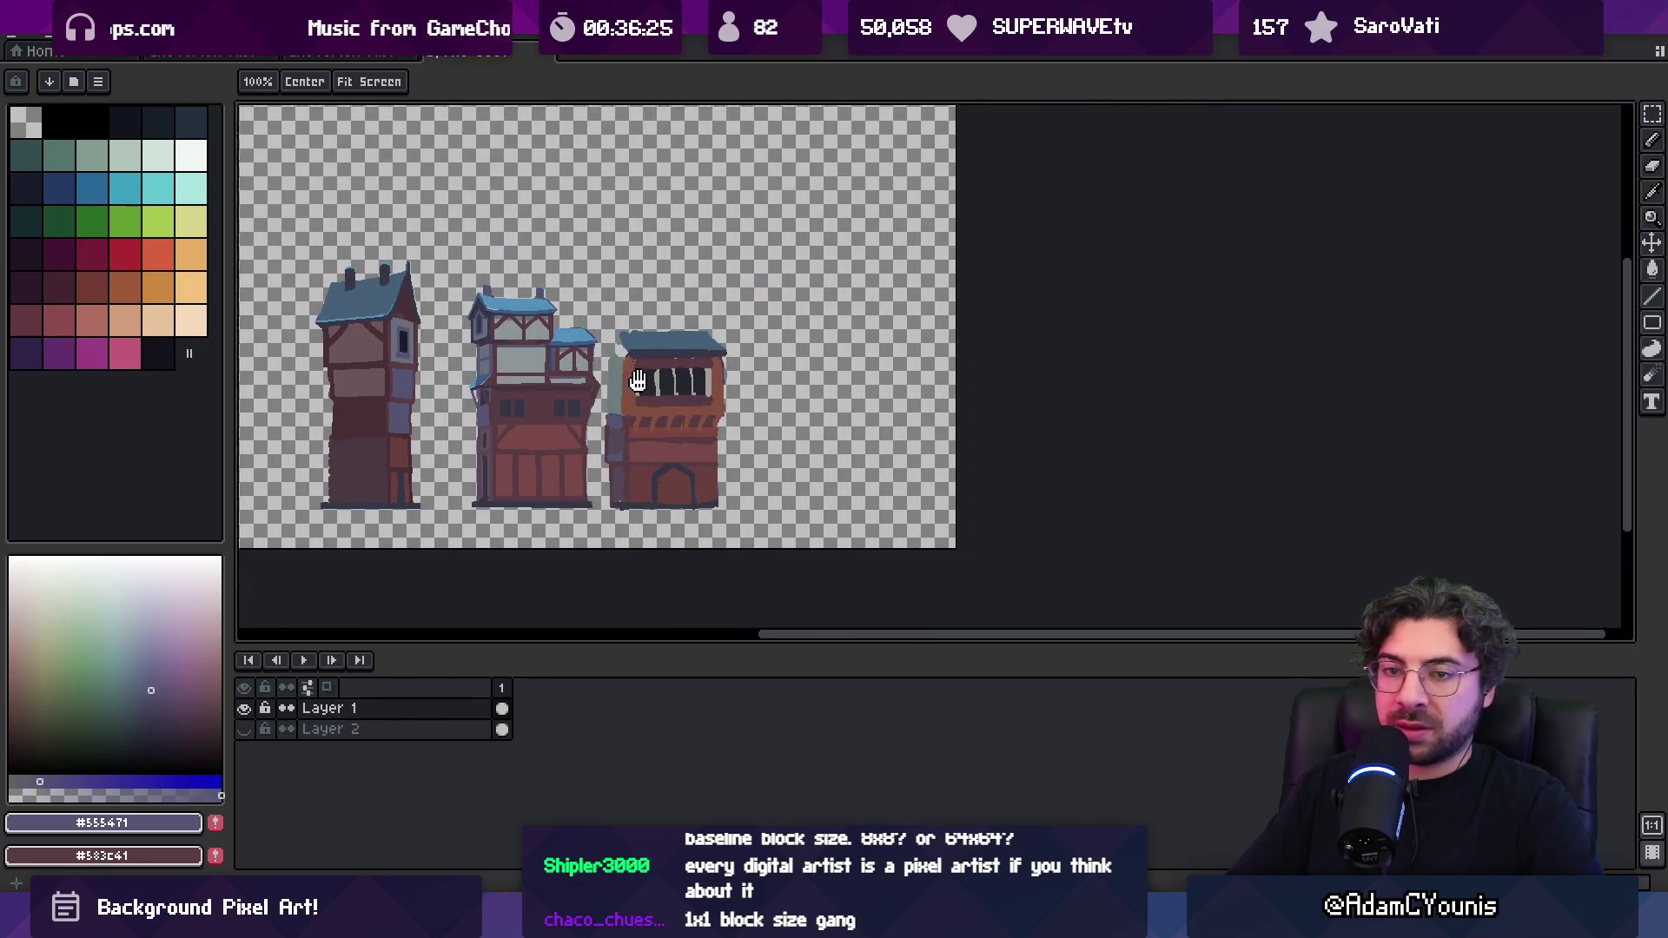
{"action": "scroll", "coordinate": [627, 361], "scroll_direction": "down", "scroll_amount": 1}
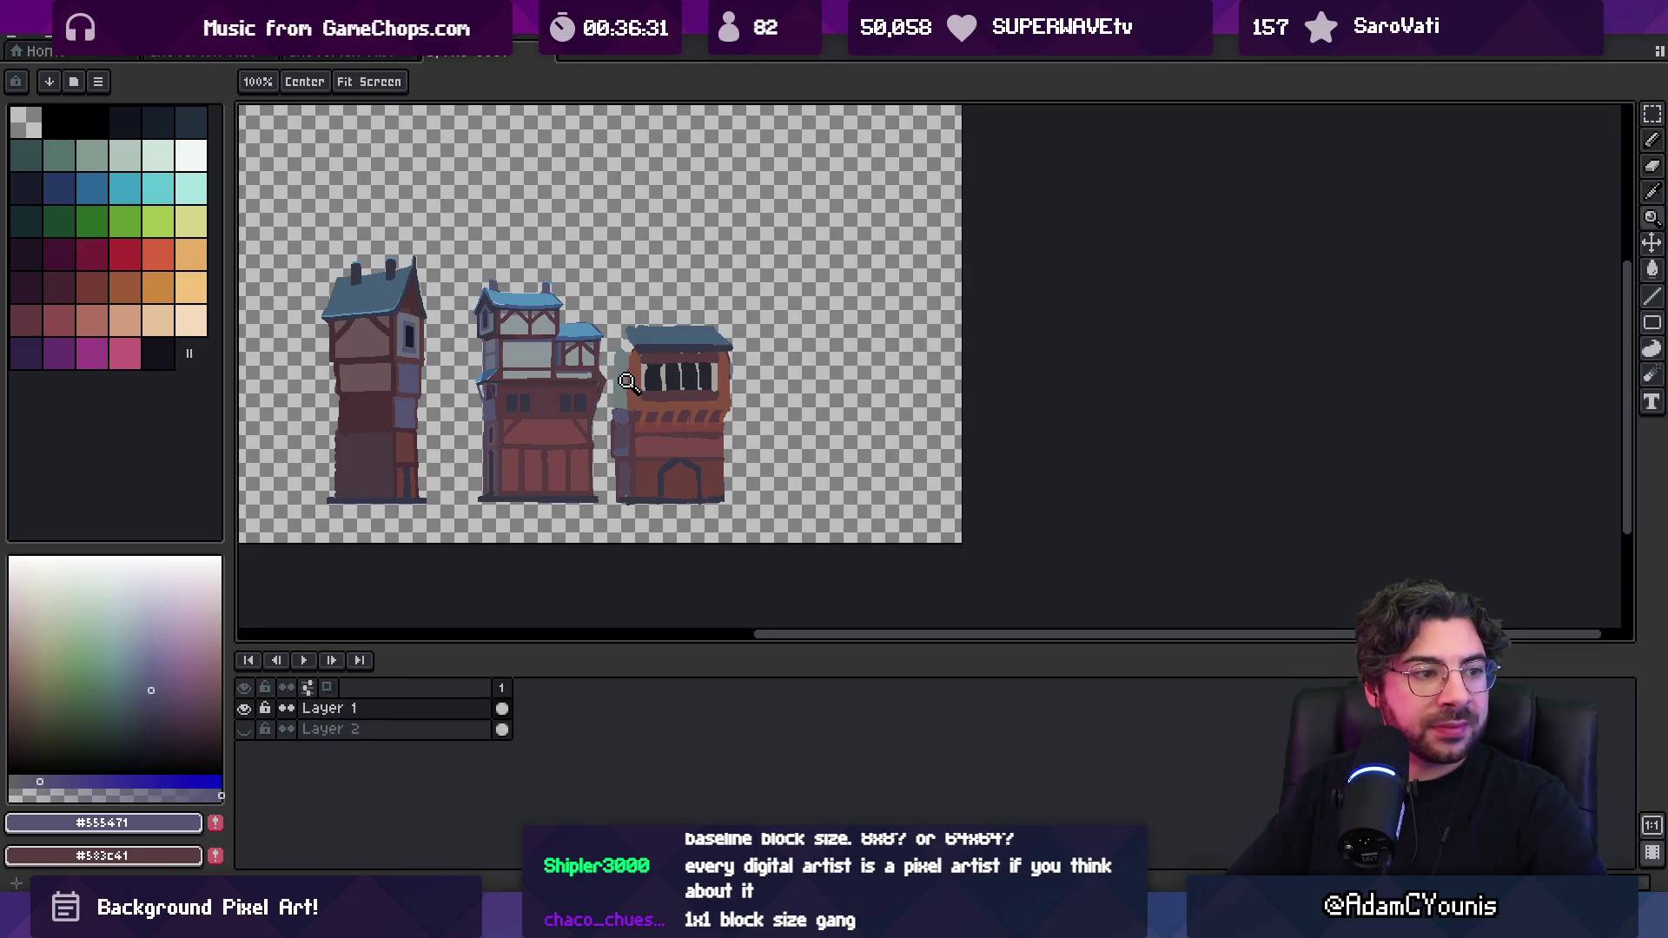
{"action": "scroll", "coordinate": [641, 413], "scroll_direction": "down", "scroll_amount": 1}
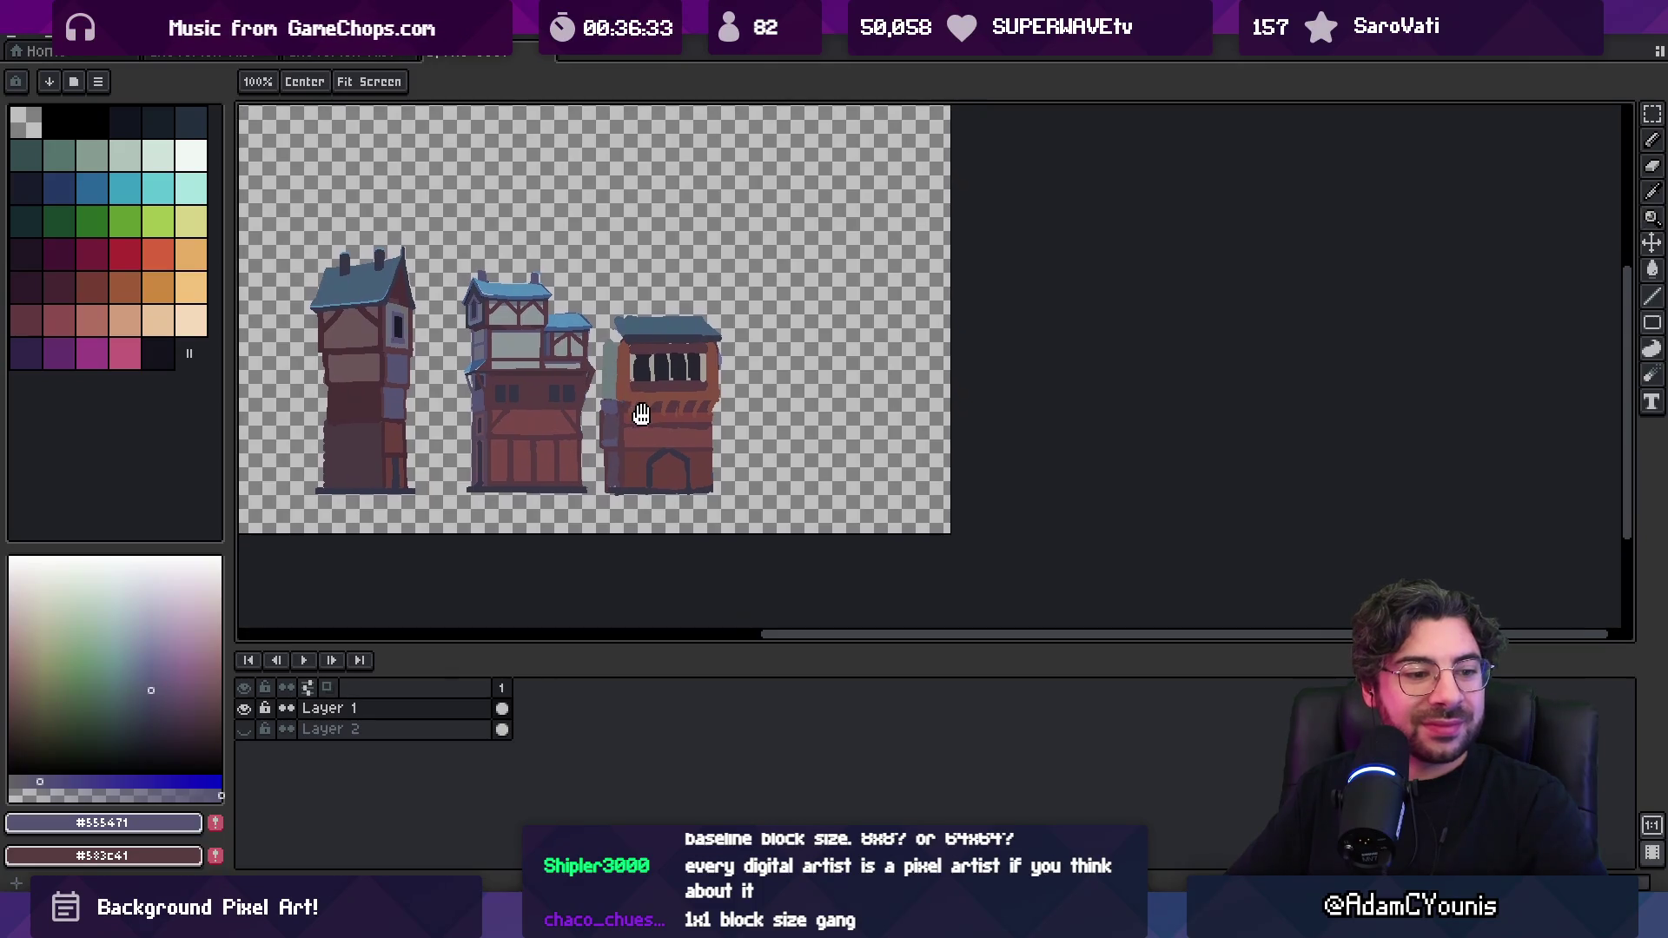
{"action": "left_click", "coordinate": [617, 420]}
{"action": "key", "text": "i"}
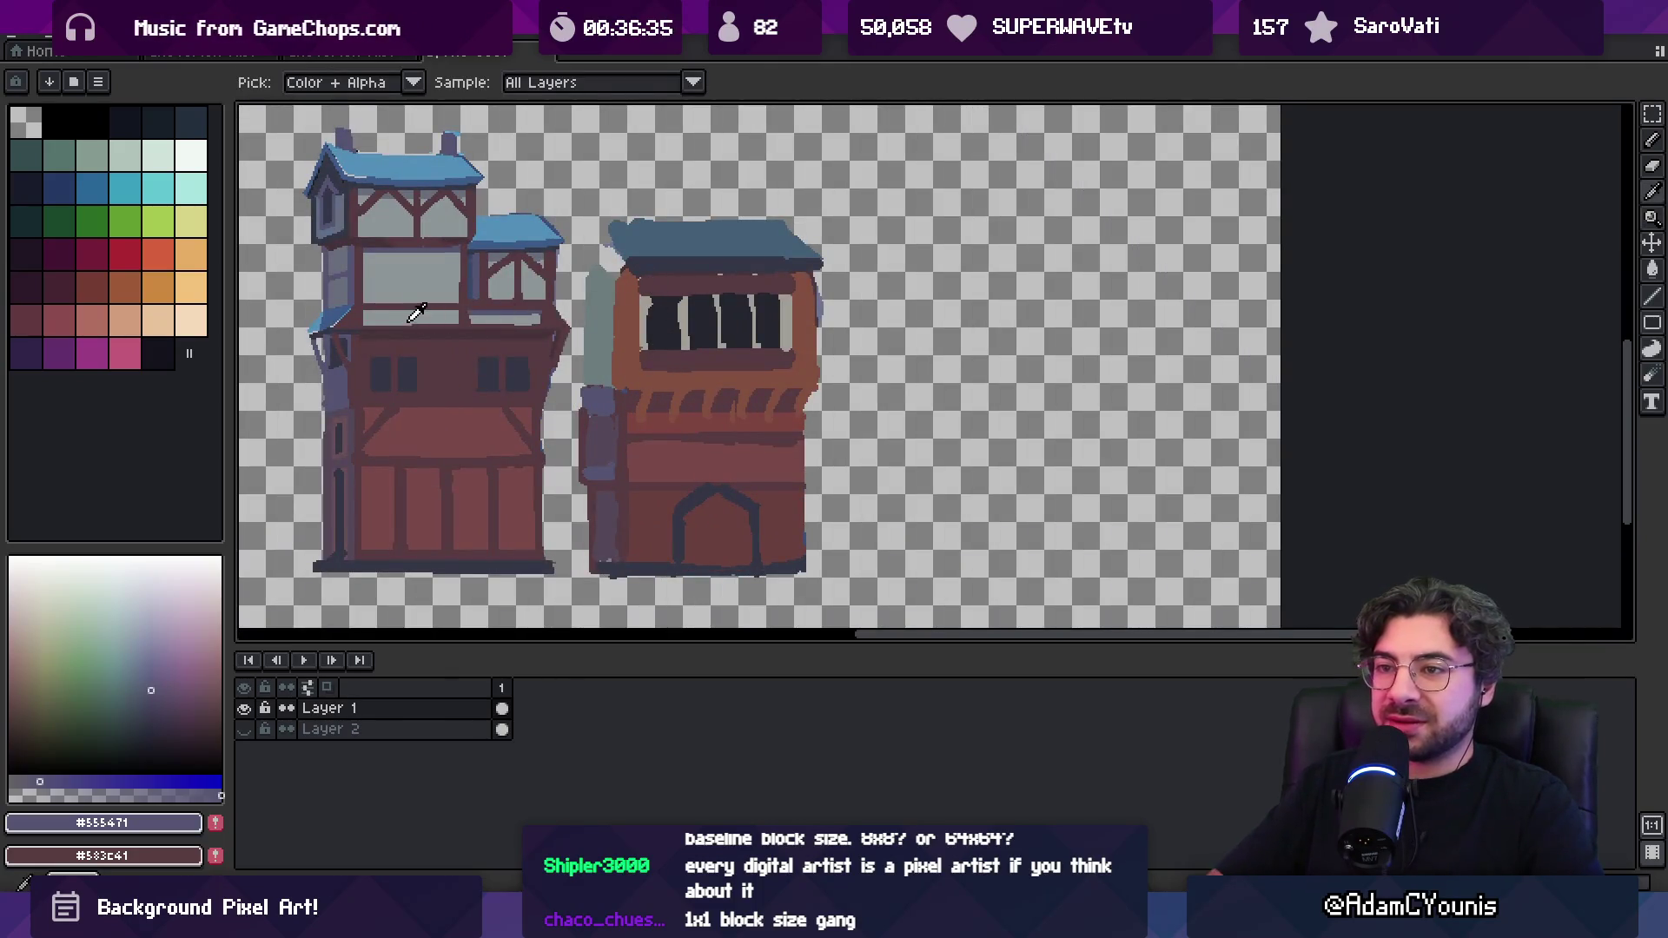
{"action": "left_click", "coordinate": [372, 308]}
{"action": "key", "text": "b"}
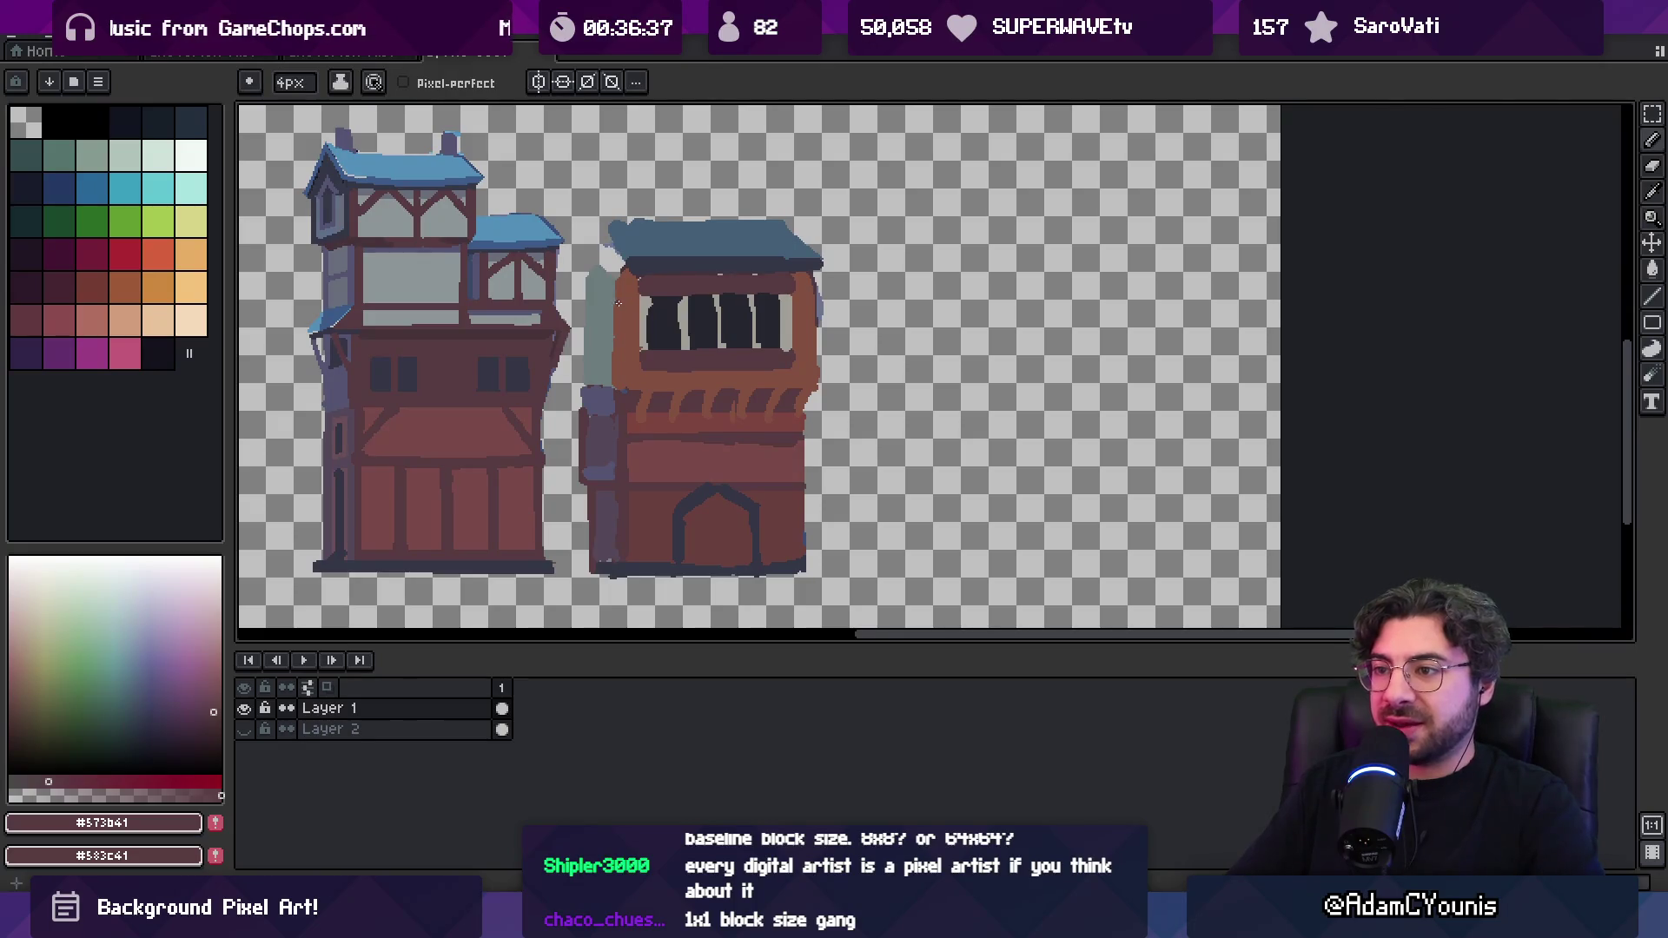
{"action": "left_click_drag", "start_coordinate": [615, 284], "coordinate": [612, 366]}
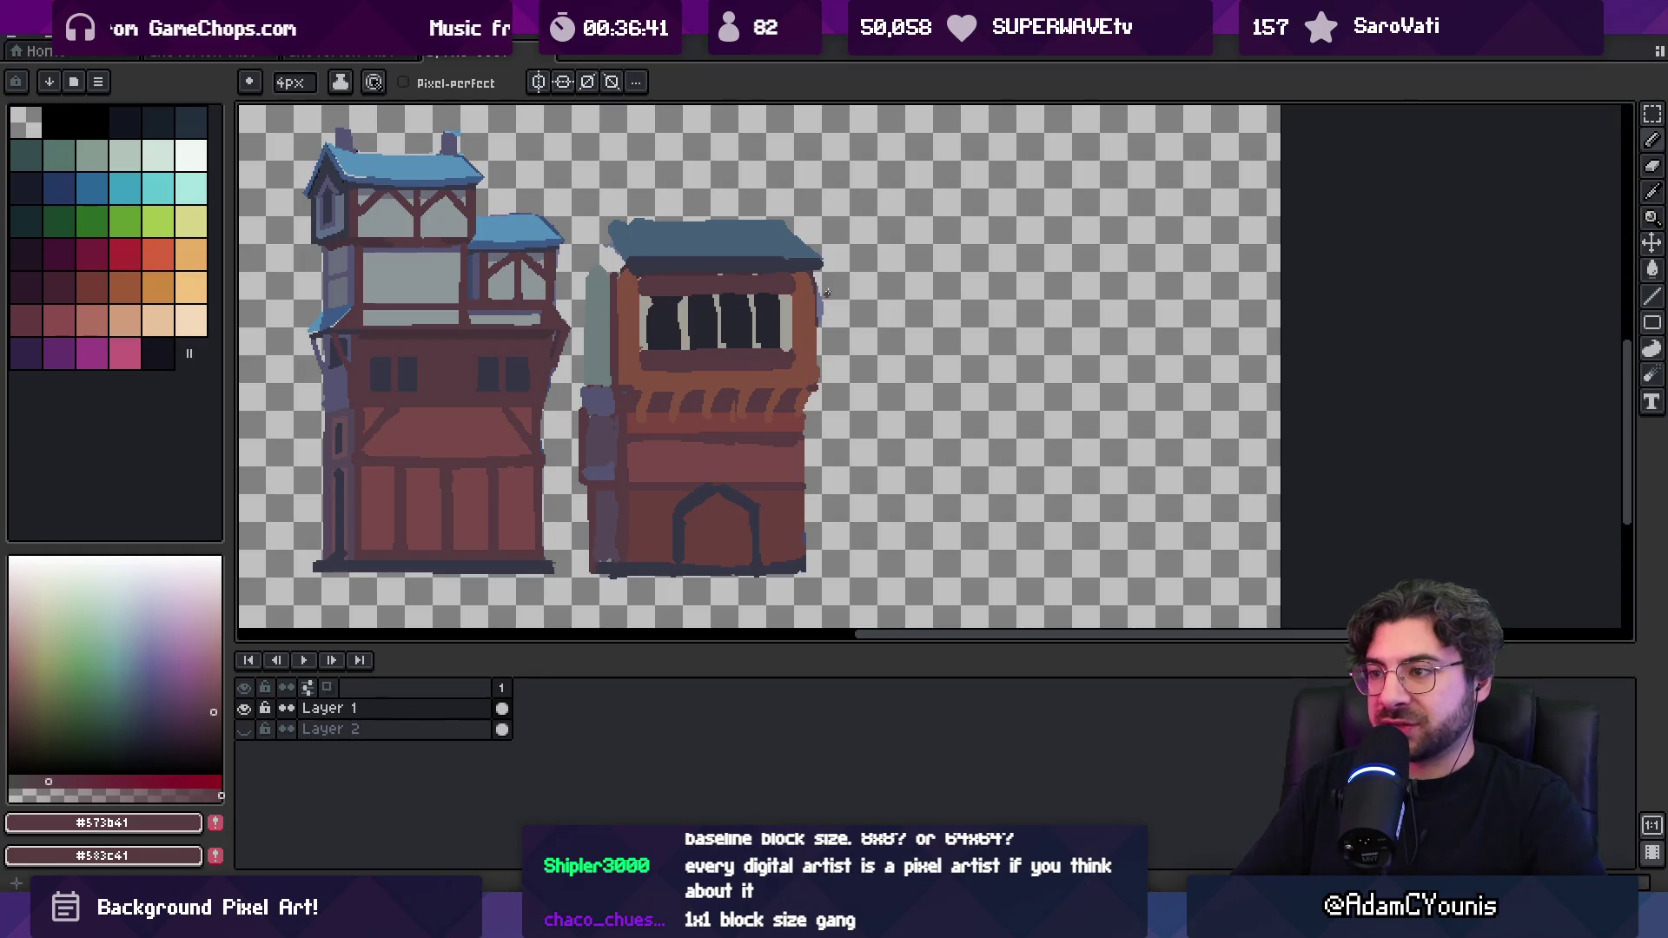
Paint dark red strokes down the right building's right edge and zoom out to review
{"action": "left_click_drag", "start_coordinate": [817, 295], "coordinate": [817, 386]}
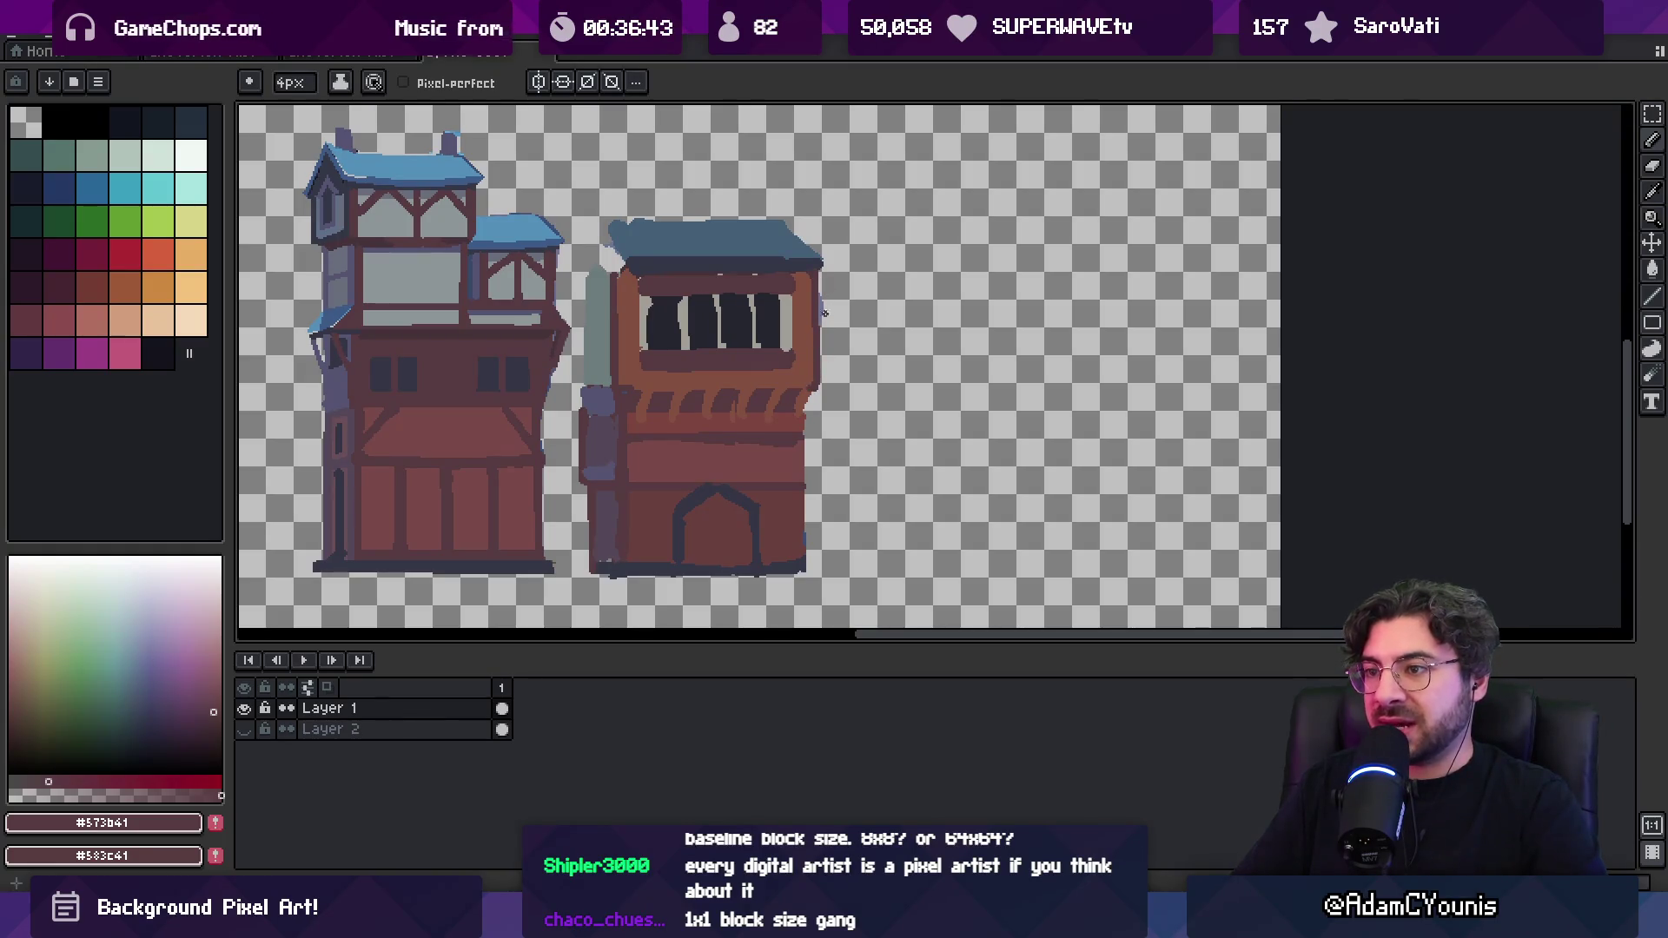
{"action": "left_click_drag", "start_coordinate": [815, 276], "coordinate": [815, 372]}
{"action": "left_click", "coordinate": [815, 367], "text": "alt"}
{"action": "left_click", "coordinate": [822, 297], "text": "alt"}
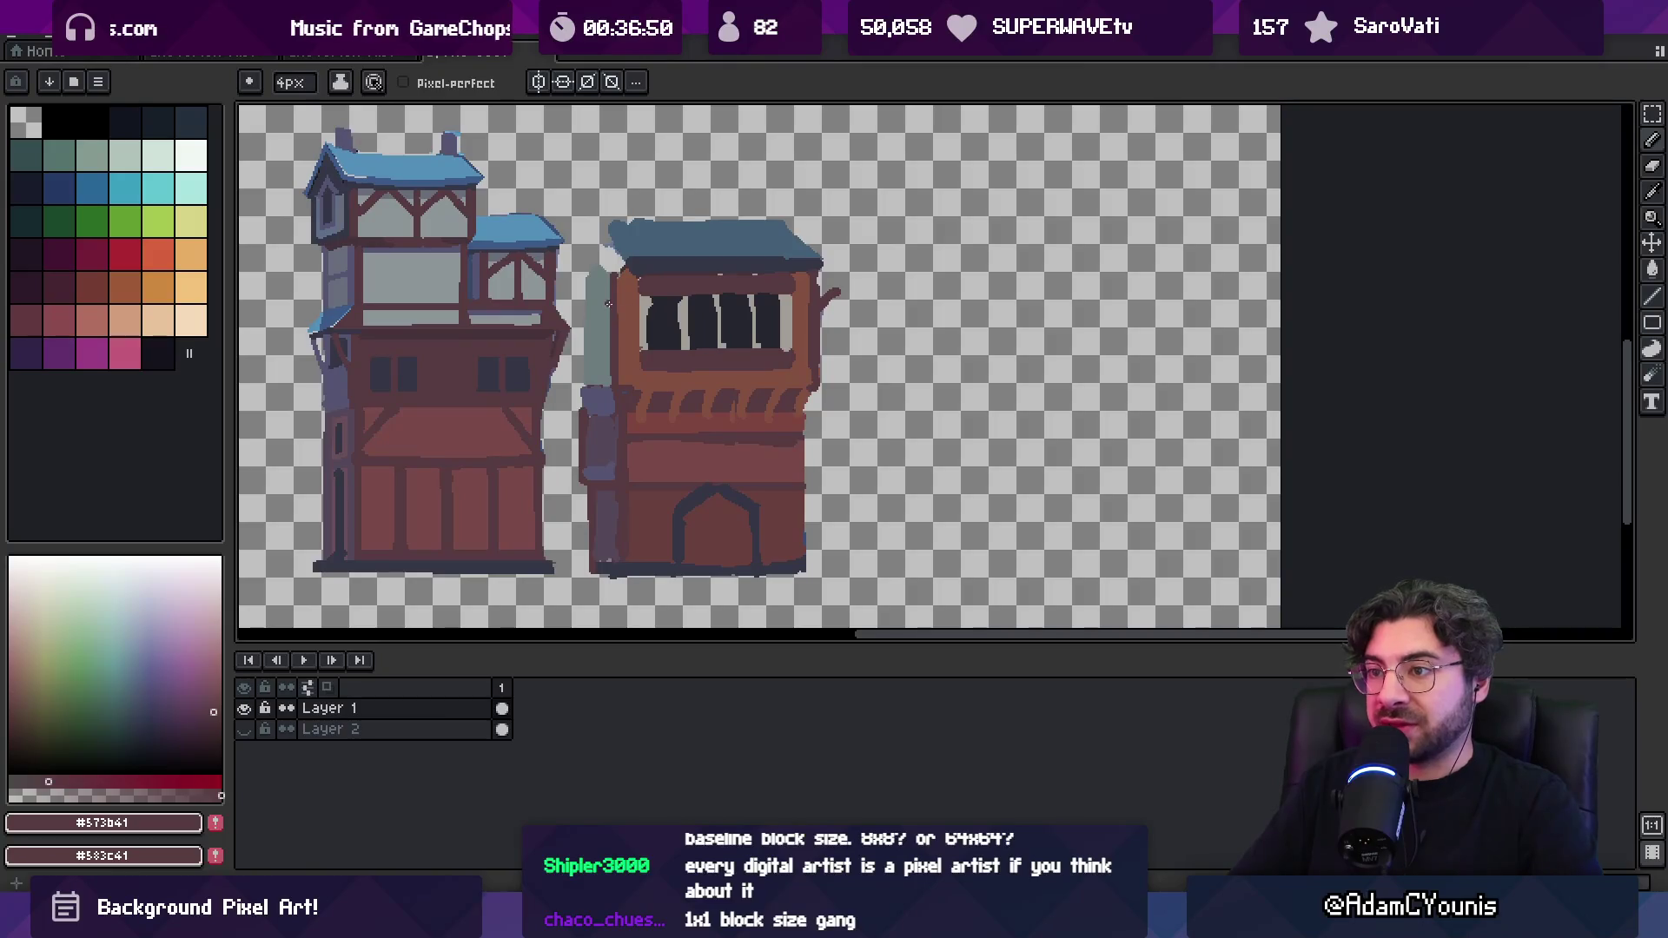
{"action": "key", "text": "z"}
{"action": "scroll", "coordinate": [803, 282], "scroll_direction": "up", "scroll_amount": 5}
{"action": "scroll", "coordinate": [797, 313], "scroll_direction": "down", "scroll_amount": 8}
{"action": "scroll", "coordinate": [803, 291], "scroll_direction": "up", "scroll_amount": 2}
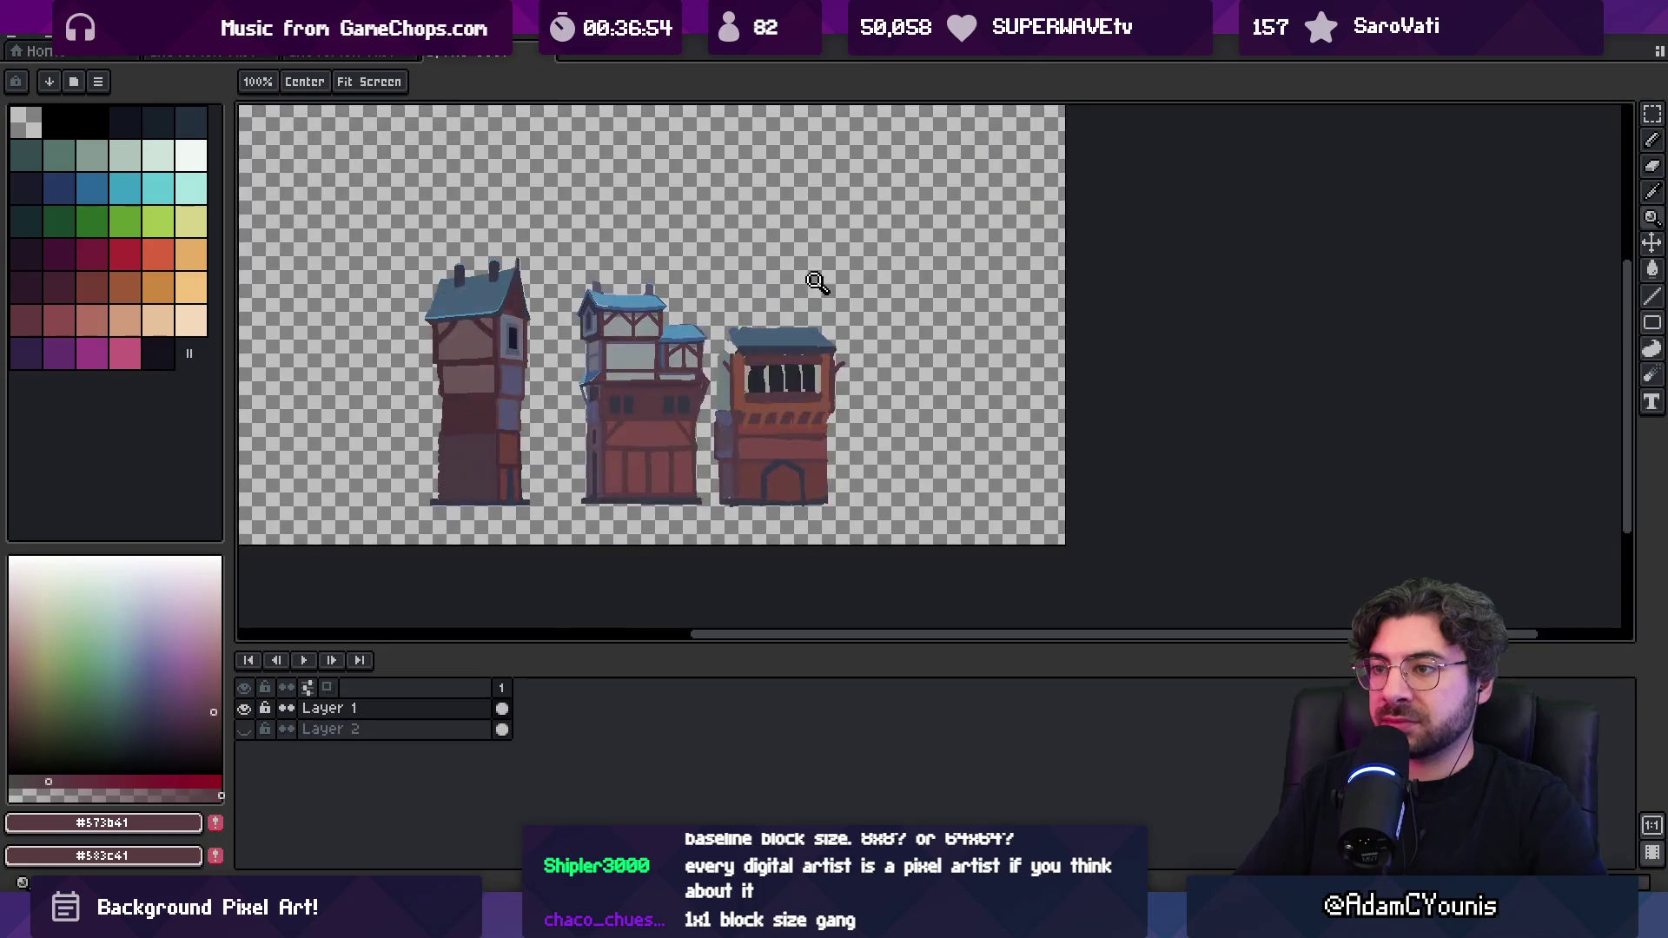
Outline the roof's top-left corner in dark and repaint its top and lower edges in blue
{"action": "scroll", "coordinate": [723, 376], "scroll_direction": "up", "scroll_amount": 2}
{"action": "key", "text": "b"}
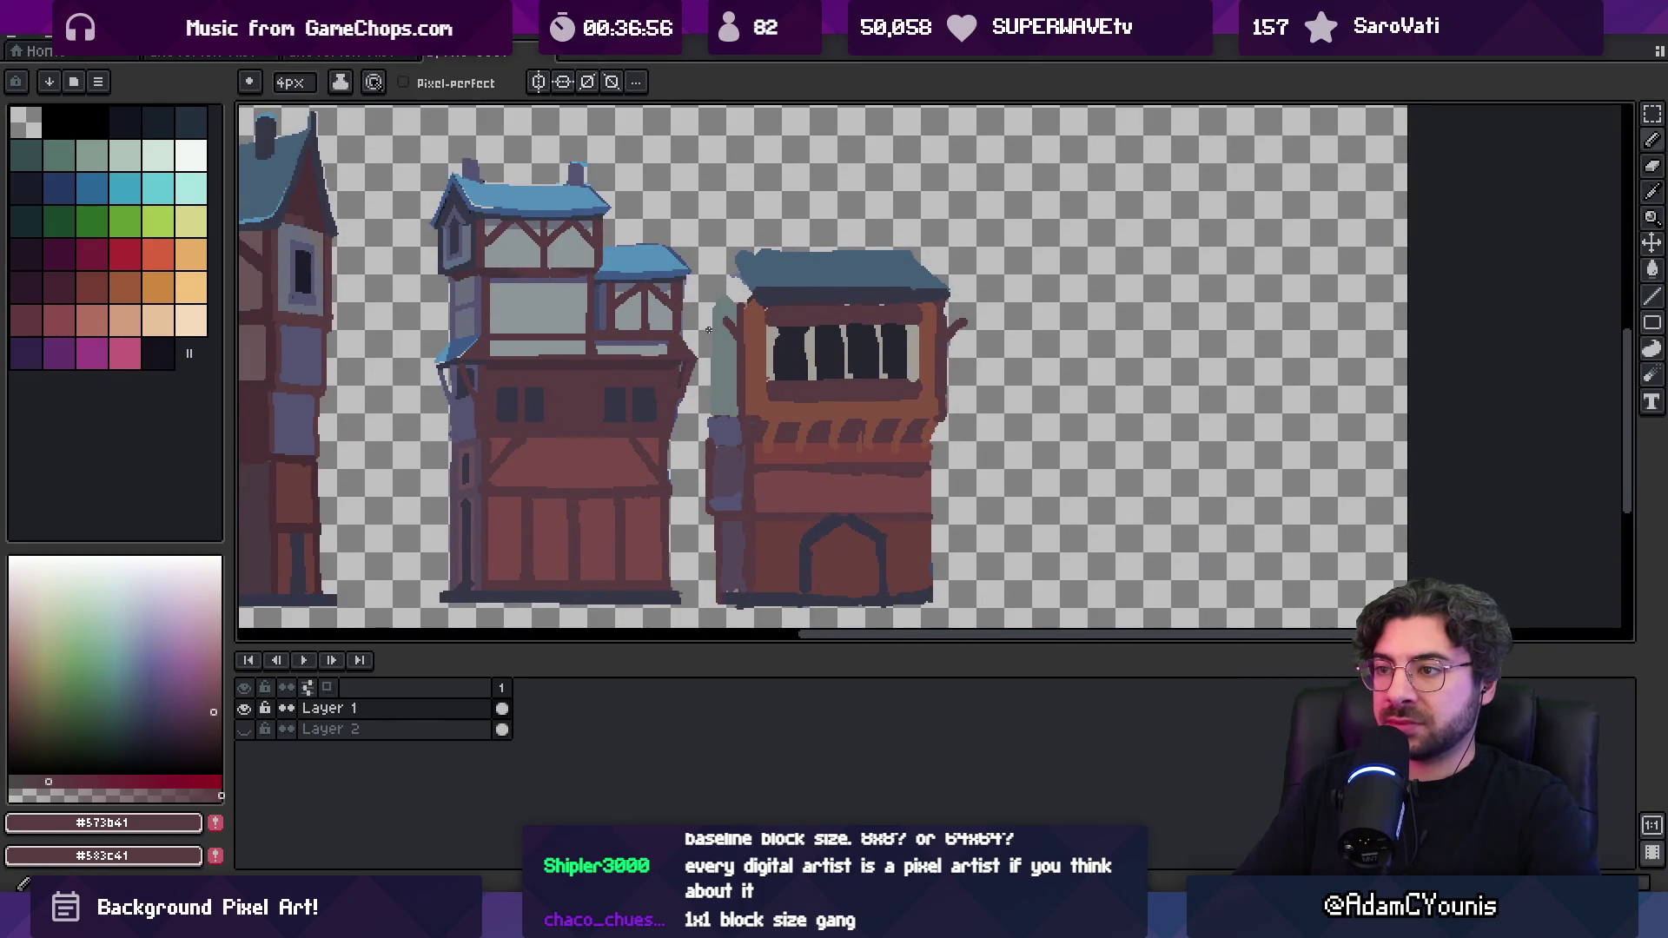
{"action": "left_click", "coordinate": [745, 269], "text": "alt"}
{"action": "mouse_move", "coordinate": [737, 264]}
{"action": "left_mouse_down"}
{"action": "mouse_move", "coordinate": [746, 287]}
{"action": "mouse_move", "coordinate": [723, 256]}
{"action": "mouse_move", "coordinate": [711, 276]}
{"action": "mouse_move", "coordinate": [728, 254]}
{"action": "left_mouse_up"}
{"action": "key", "text": "alt"}
{"action": "key", "text": "alt"}
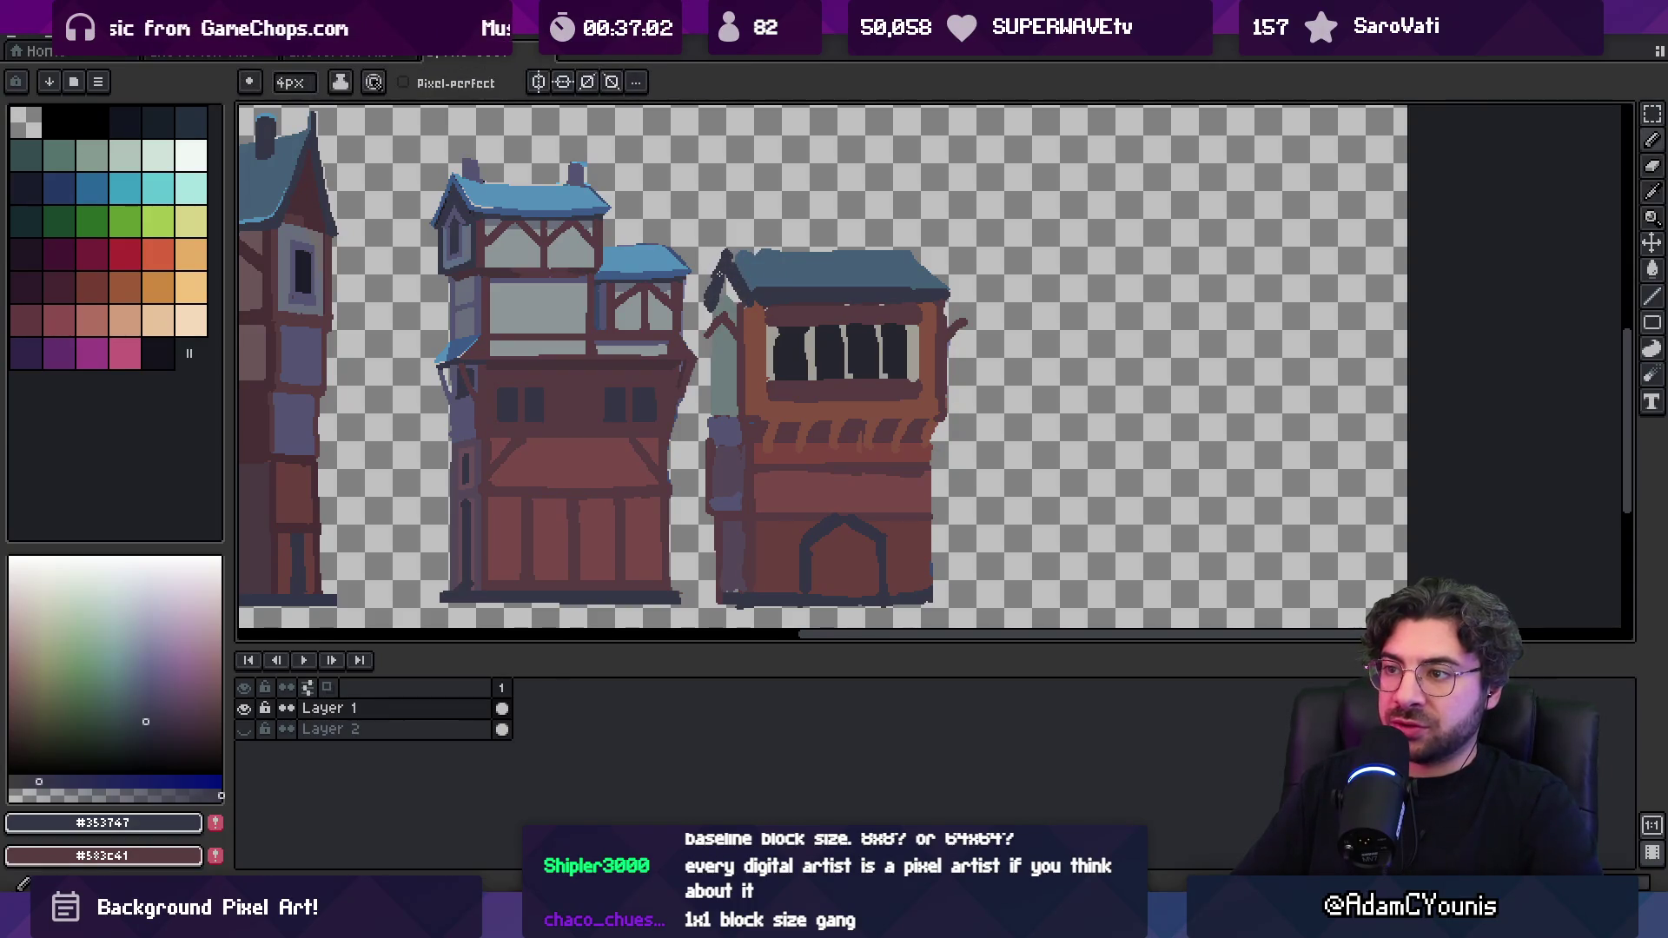
{"action": "left_click", "coordinate": [741, 272], "text": "alt"}
{"action": "left_click_drag", "start_coordinate": [735, 248], "coordinate": [908, 247]}
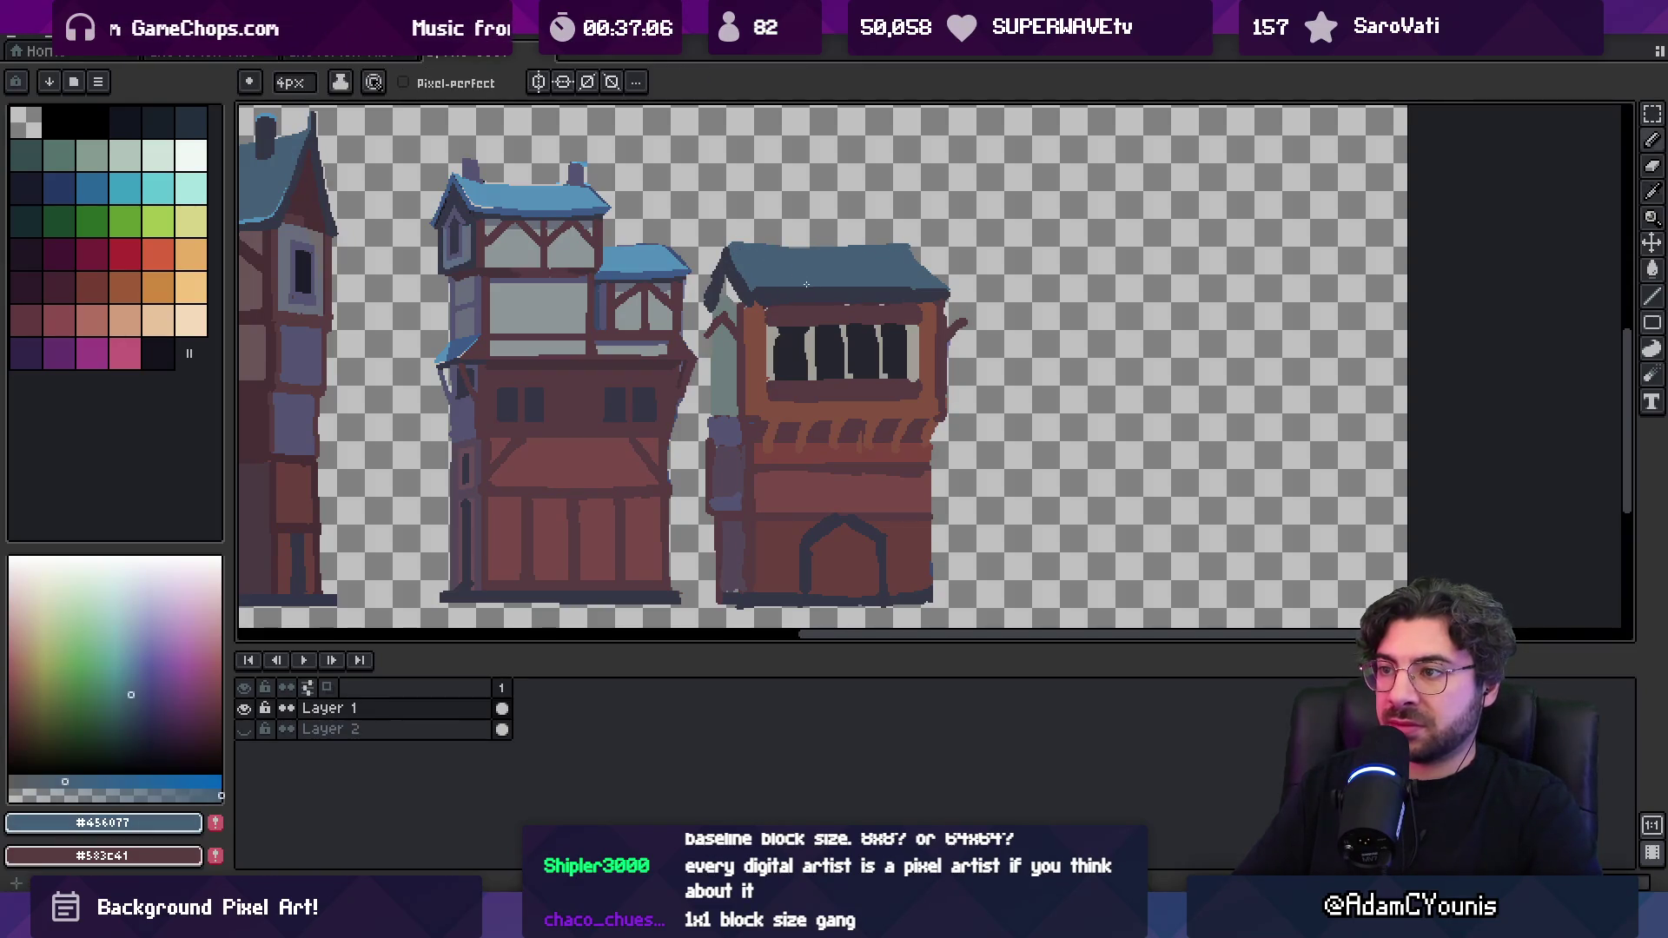
{"action": "left_click_drag", "start_coordinate": [751, 288], "coordinate": [878, 290]}
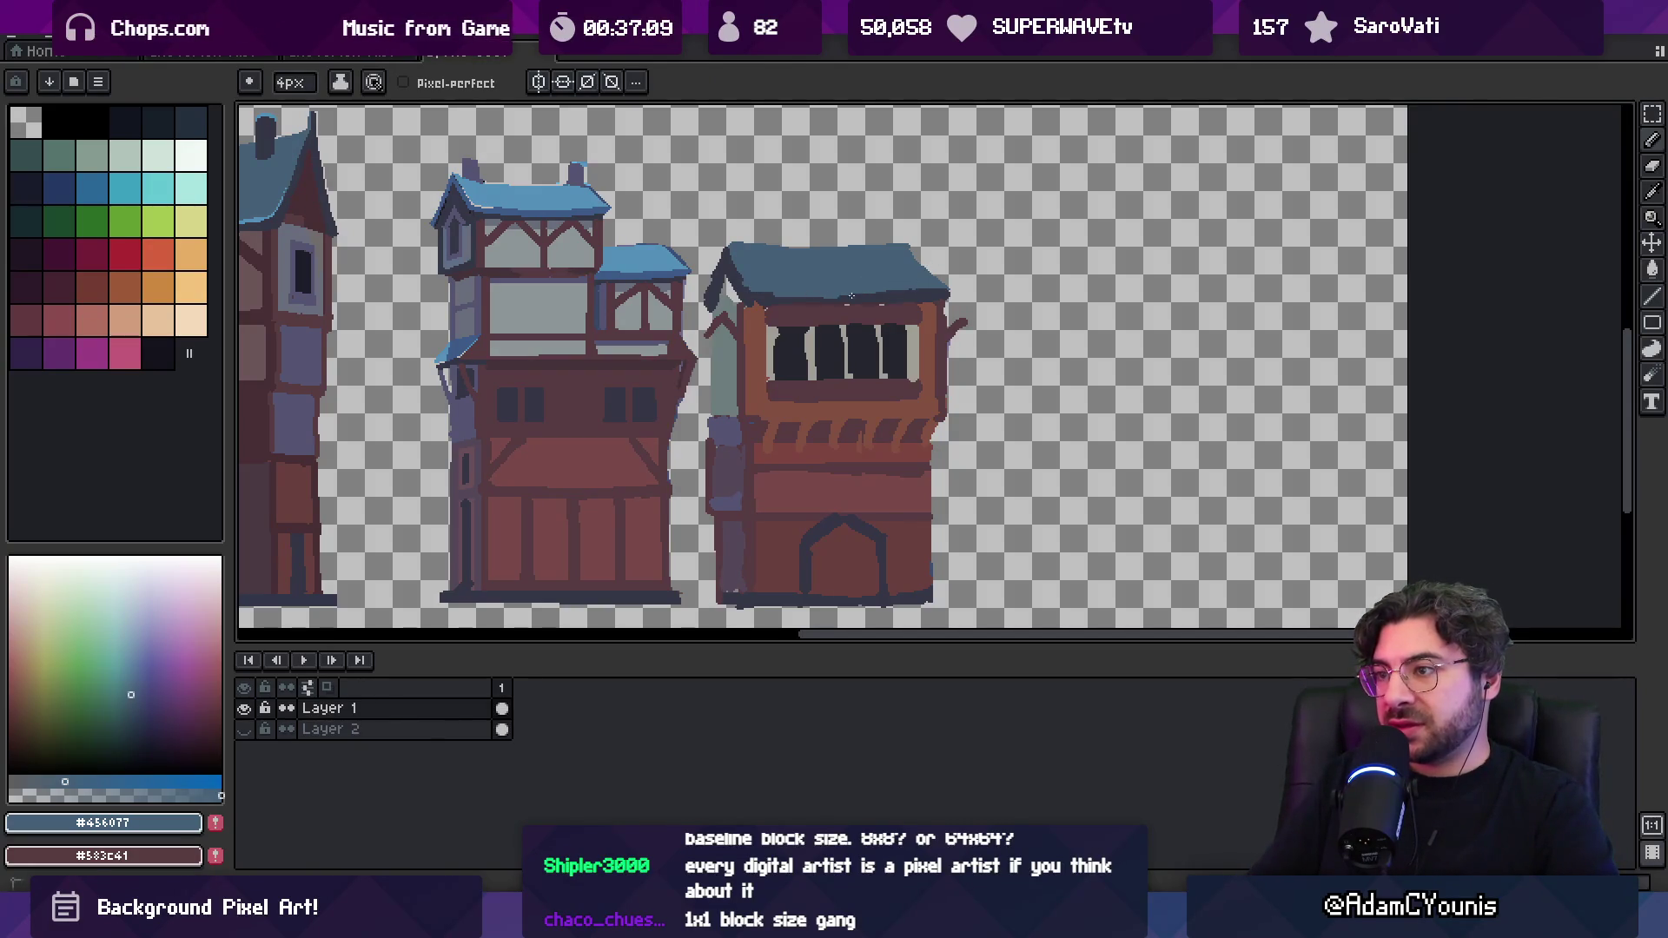
Sample colours along the roof edge and settle on the building's dark red-brown
{"action": "left_click", "coordinate": [785, 303], "text": "alt"}
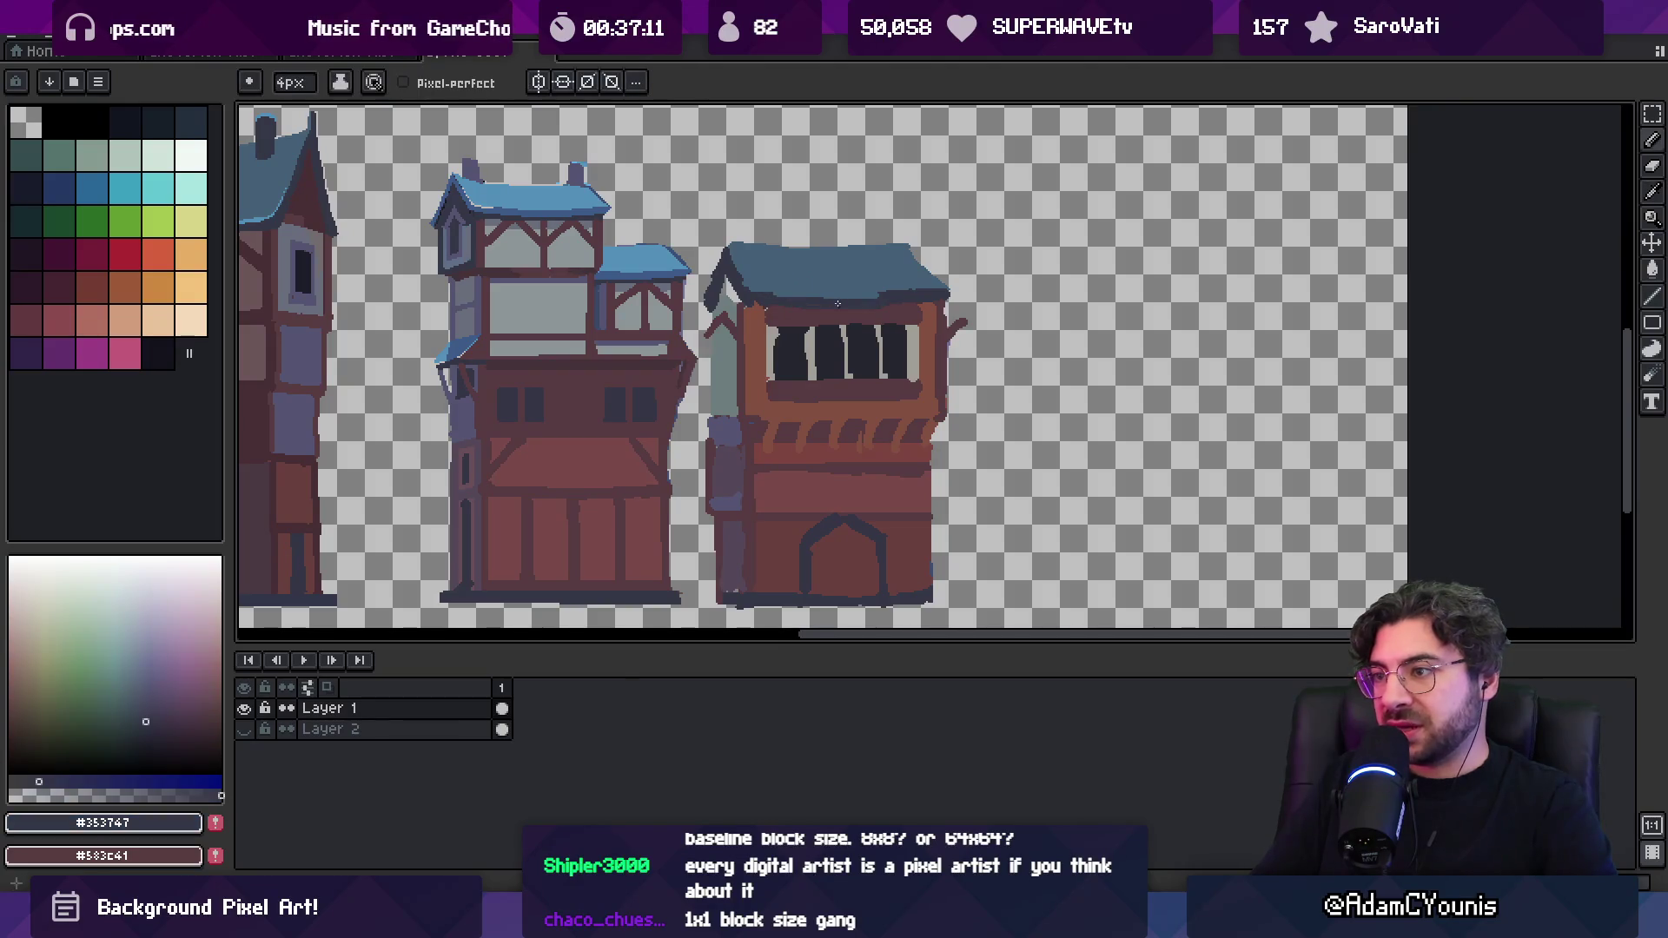
{"action": "left_click", "coordinate": [911, 293], "text": "alt"}
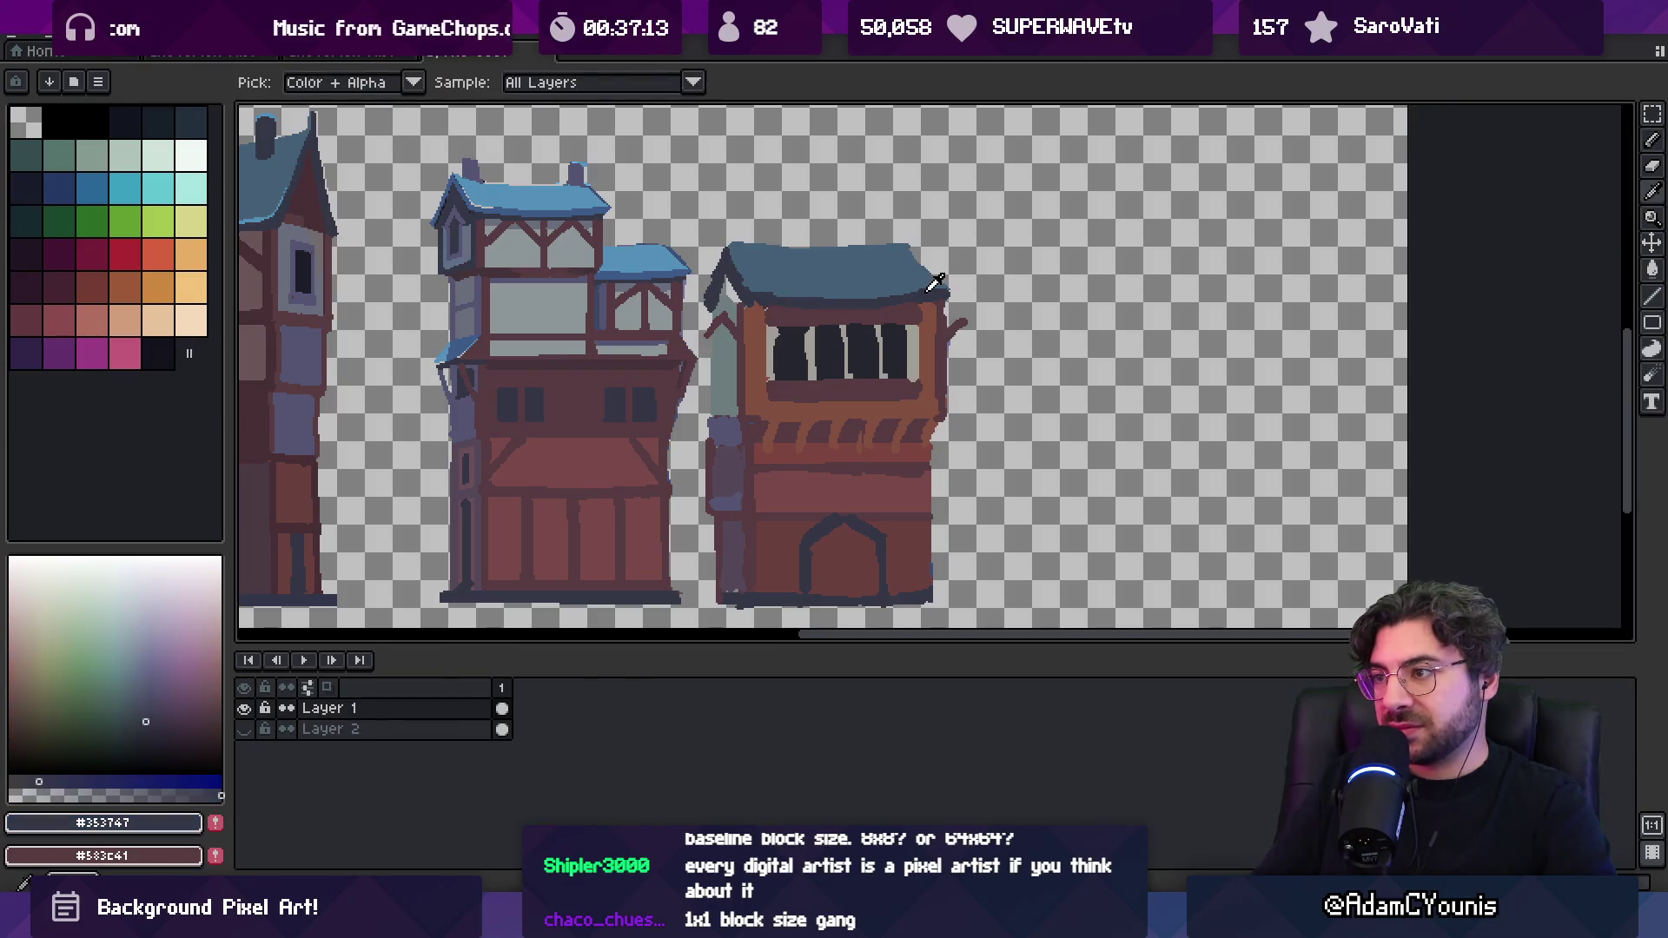
{"action": "left_click", "coordinate": [903, 288], "text": "alt"}
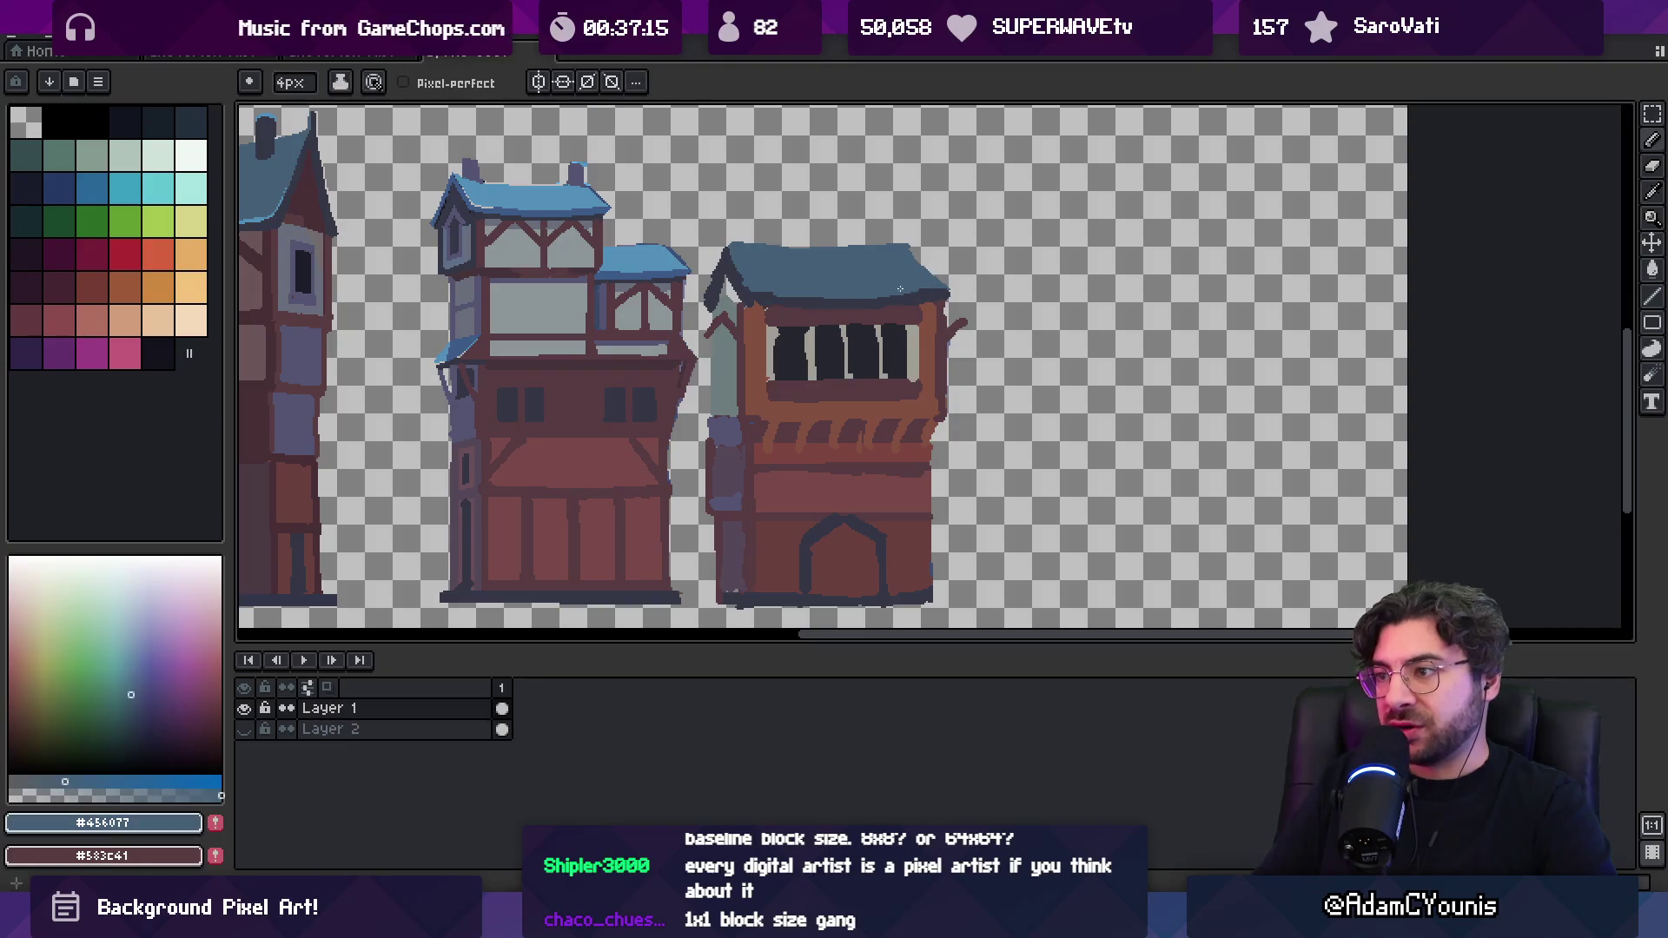
{"action": "left_click", "coordinate": [788, 306], "text": "alt"}
{"action": "left_click", "coordinate": [754, 300], "text": "alt"}
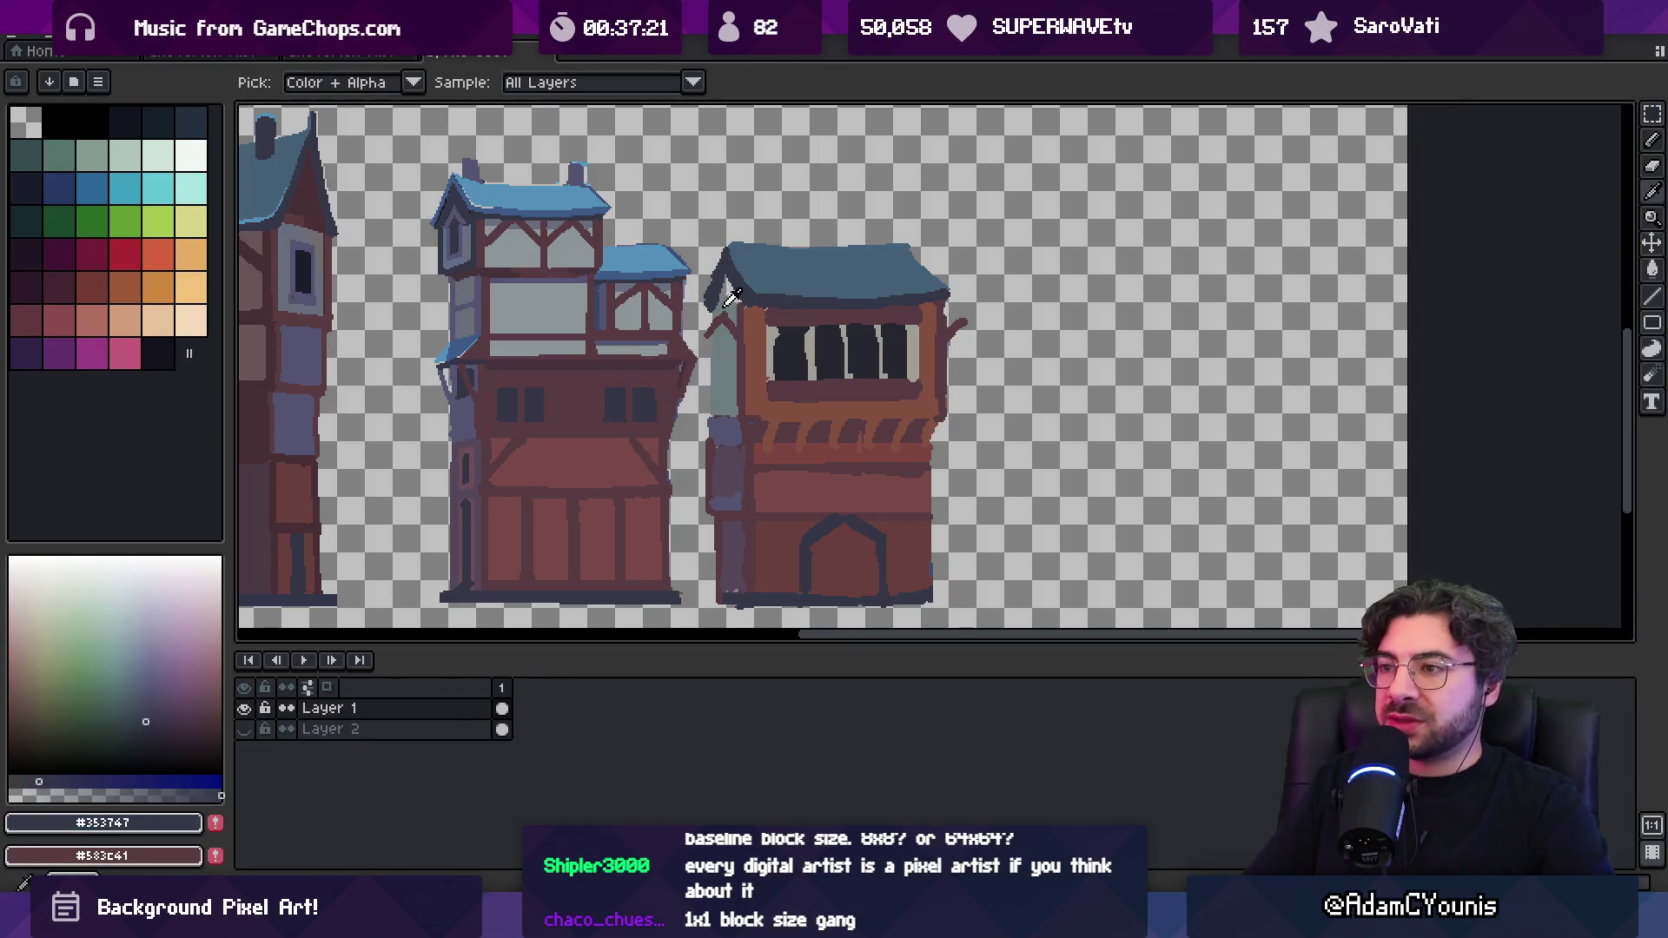
{"action": "left_click", "coordinate": [728, 299], "text": "alt"}
{"action": "left_click", "coordinate": [719, 283], "text": "alt"}
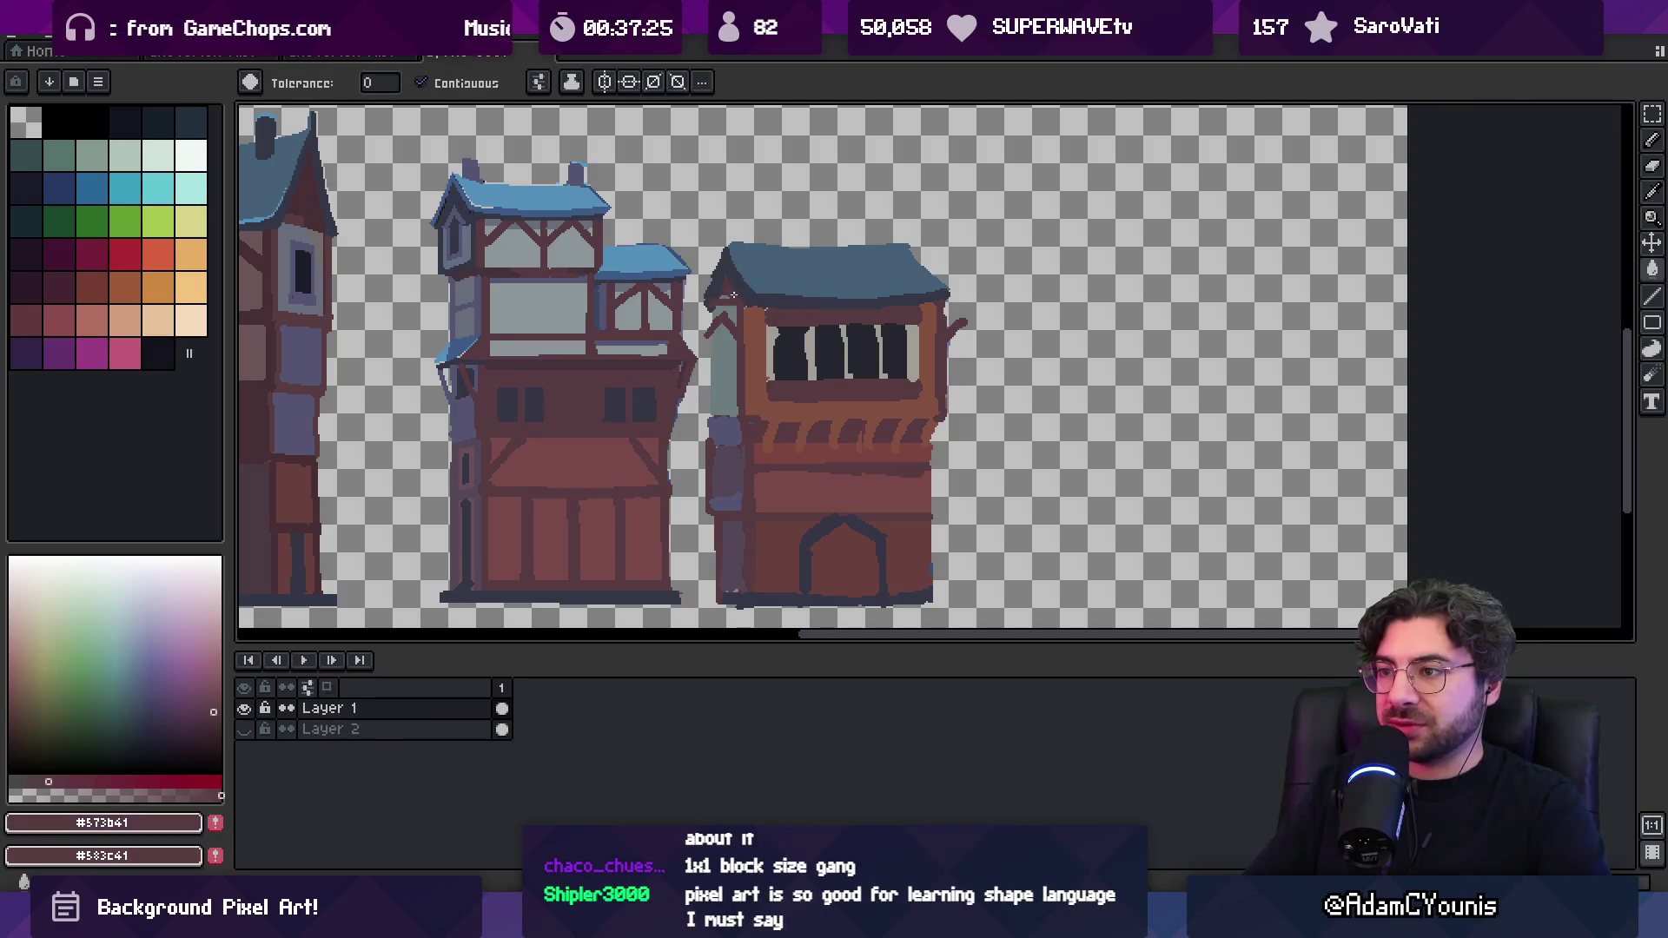
{"action": "left_click", "coordinate": [709, 305], "text": "alt"}
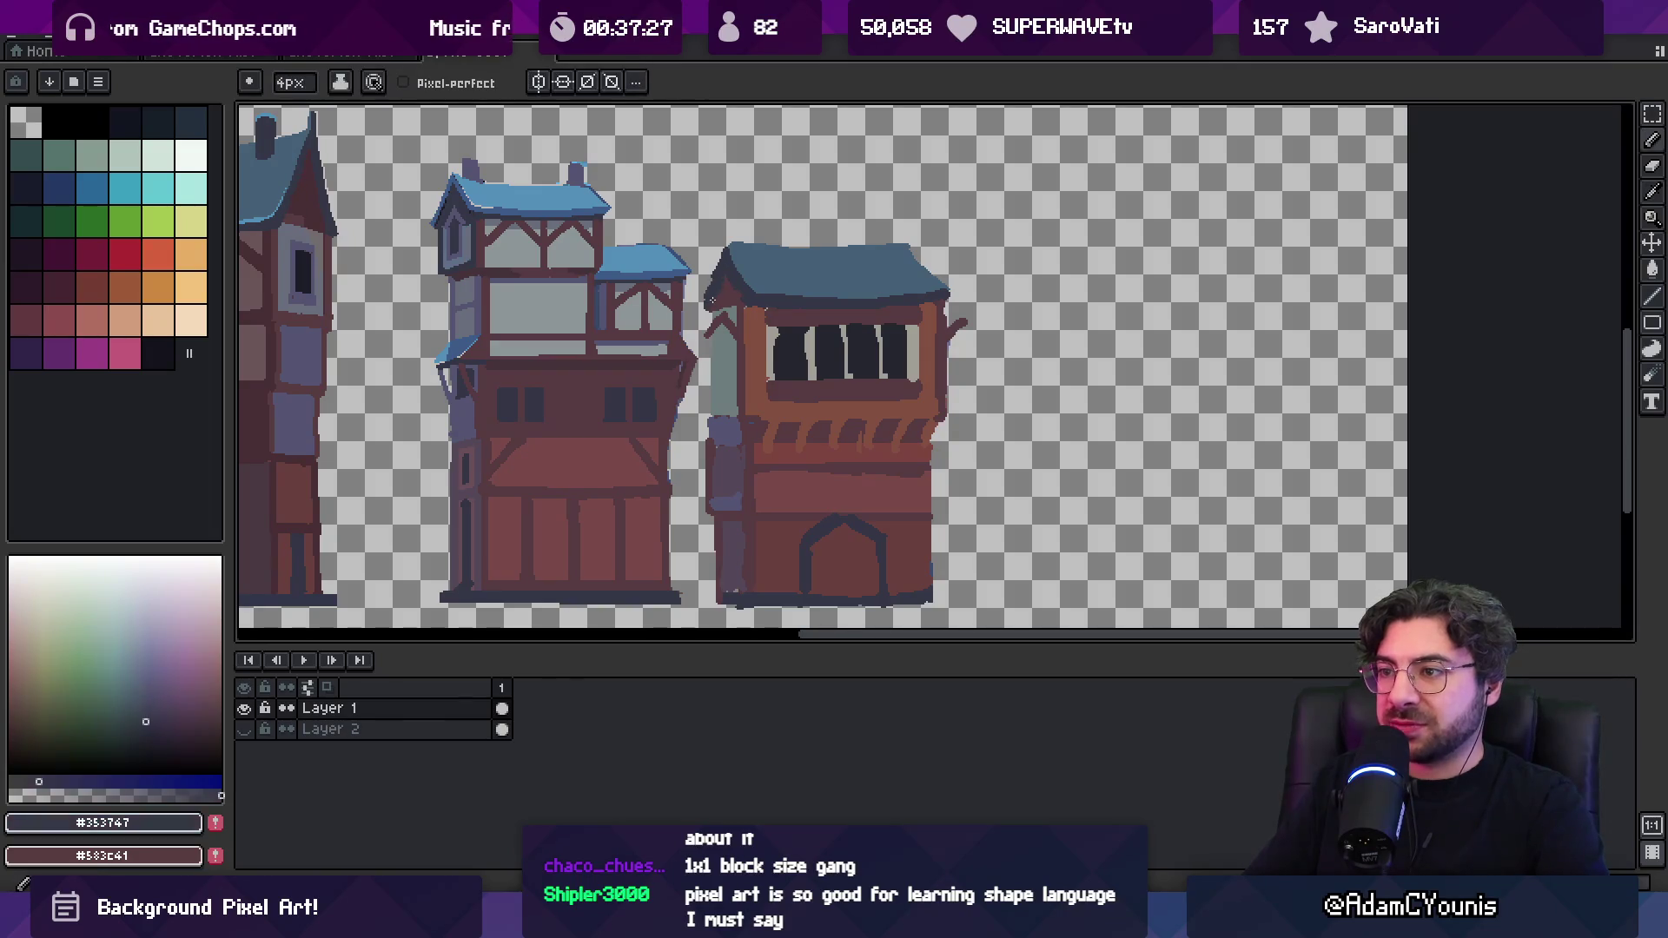
{"action": "left_click", "coordinate": [733, 300], "text": "alt"}
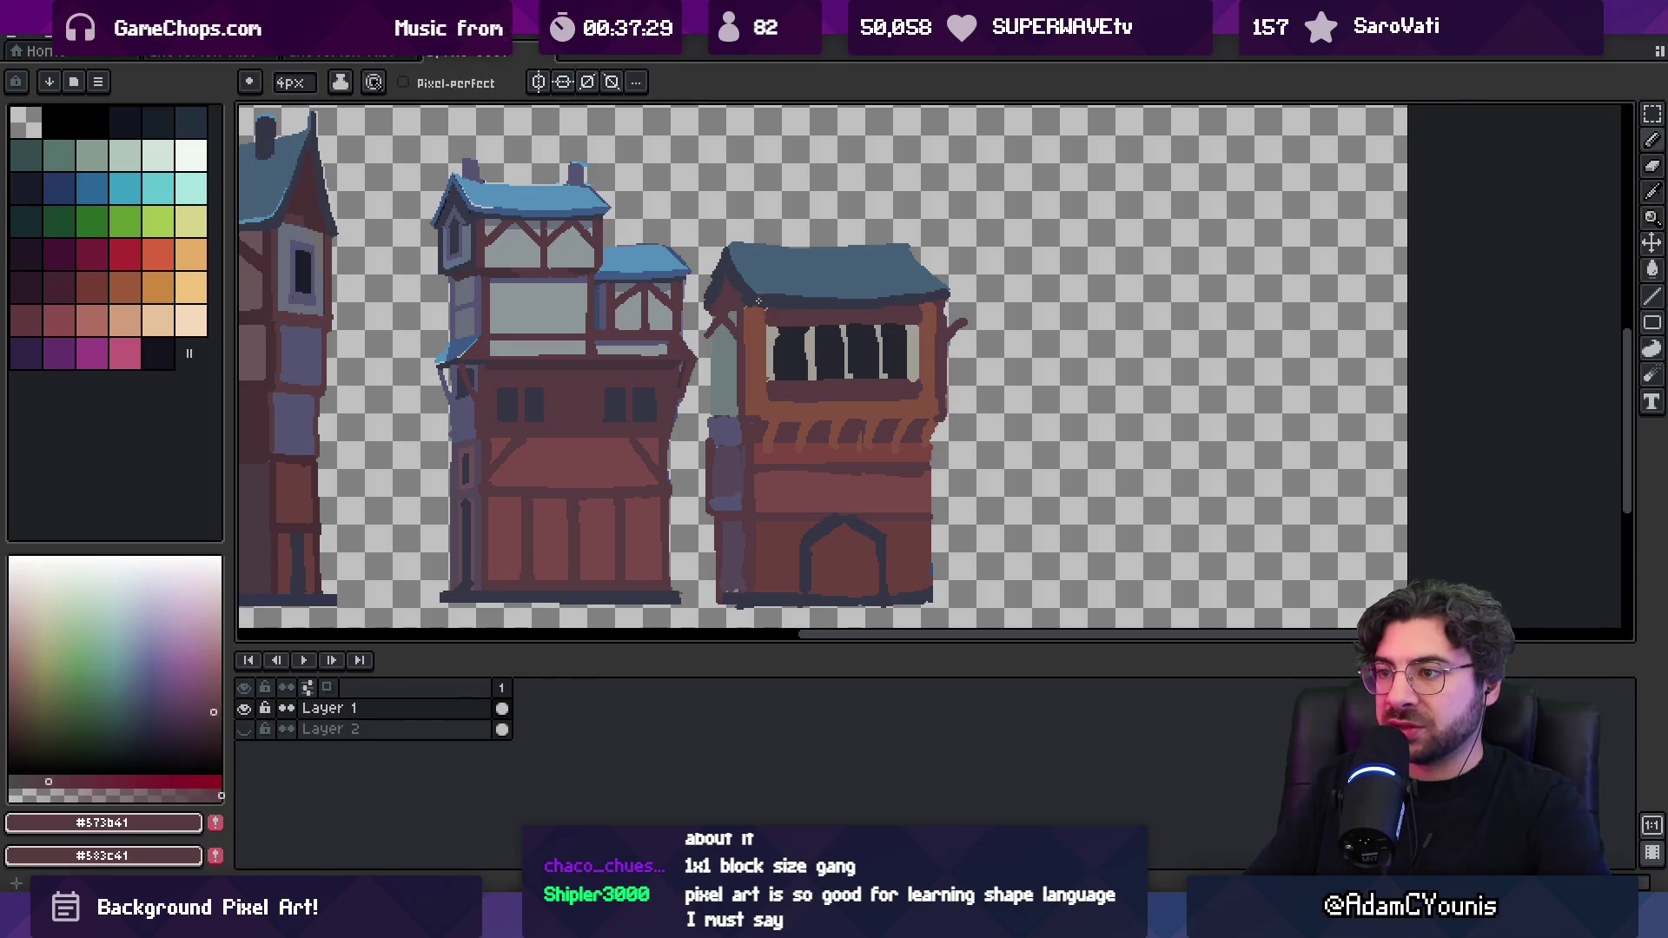
{"action": "scroll", "coordinate": [729, 304], "scroll_direction": "down", "scroll_amount": 2}
{"action": "scroll", "coordinate": [719, 311], "scroll_direction": "up", "scroll_amount": 1}
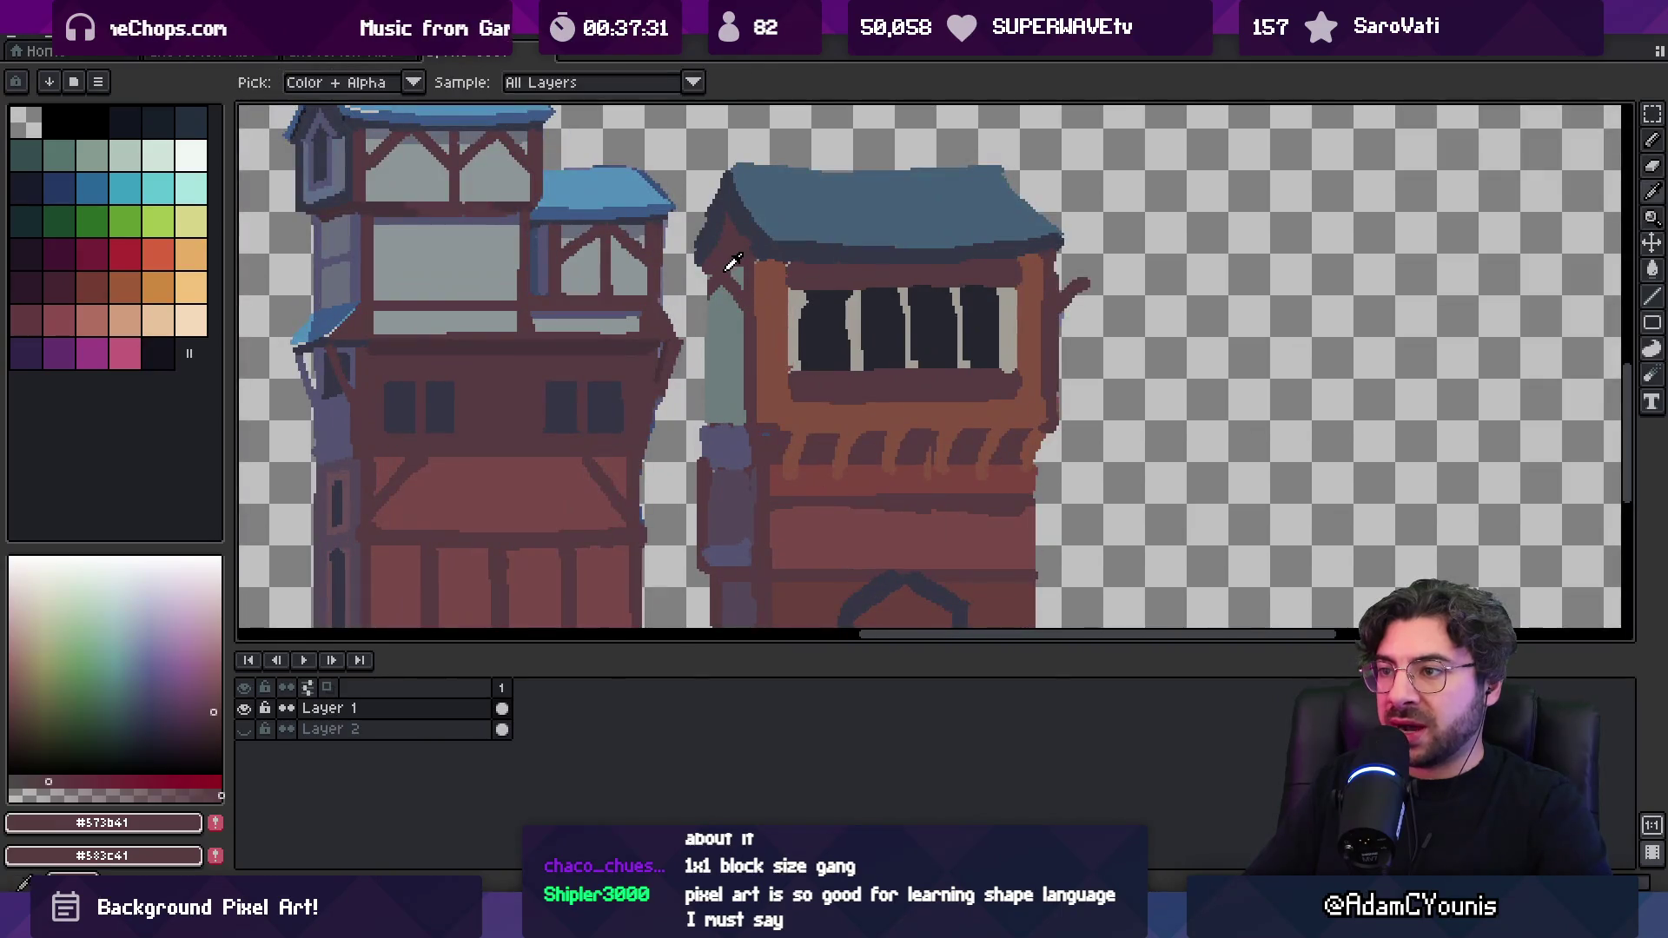
Outline the teal side wall's edges in dark red-brown #573b41
{"action": "left_click", "coordinate": [717, 306], "text": "alt"}
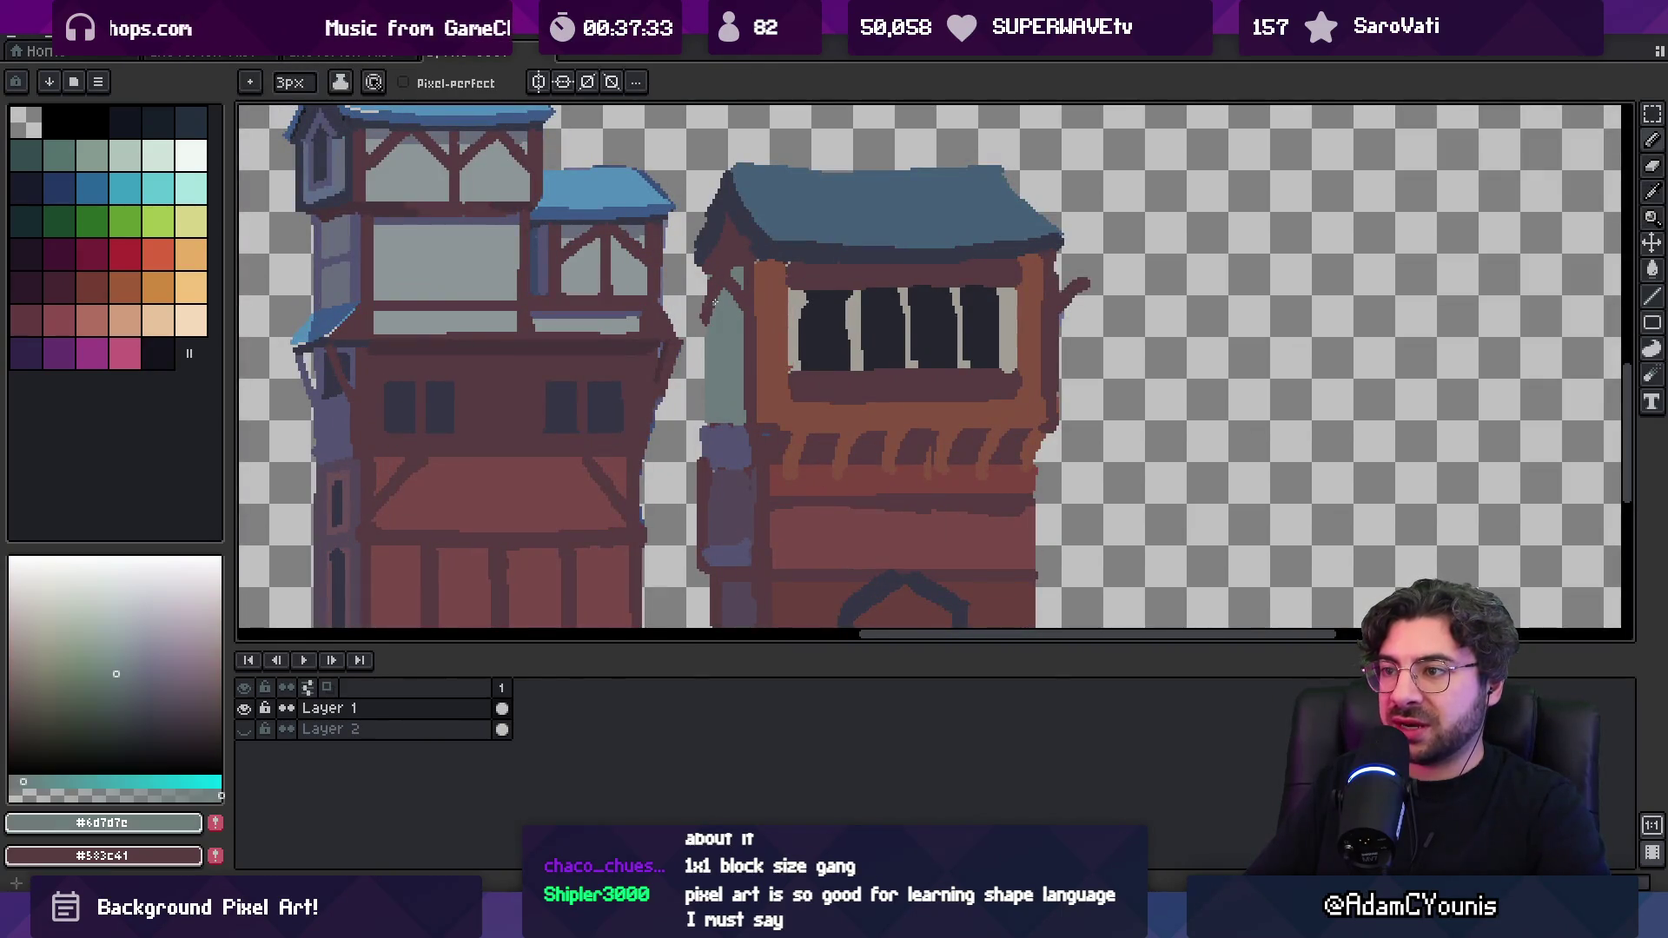
{"action": "left_click", "coordinate": [708, 279], "text": "alt"}
{"action": "left_click_drag", "start_coordinate": [705, 271], "coordinate": [702, 320]}
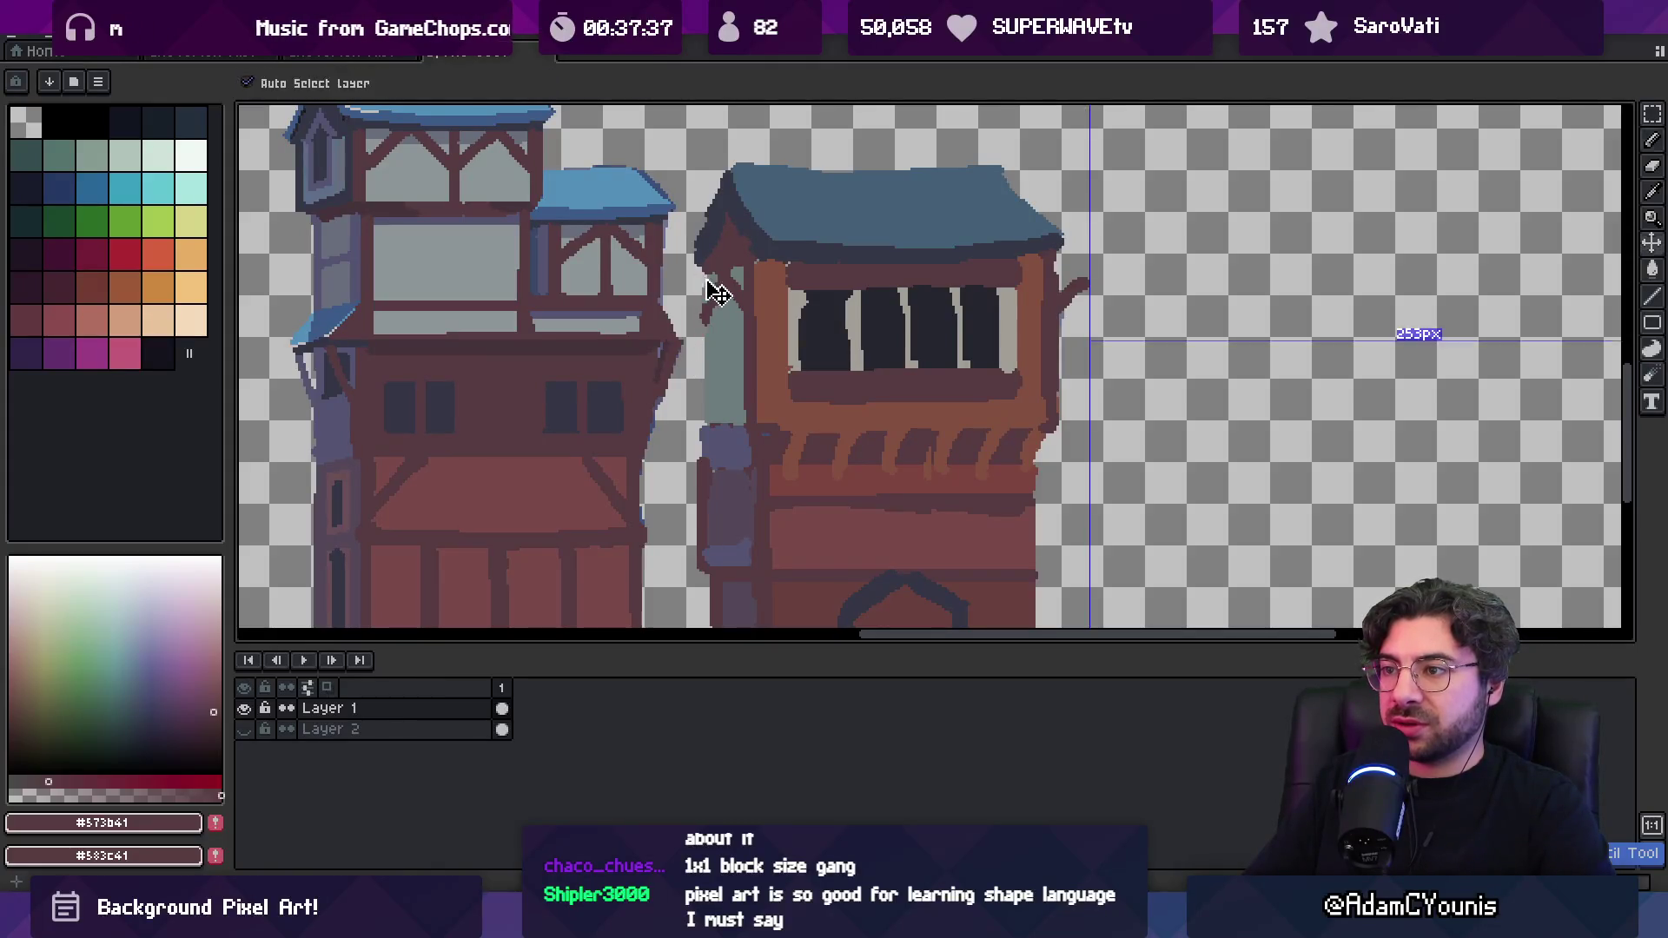
{"action": "mouse_move", "coordinate": [703, 338]}
{"action": "left_mouse_down"}
{"action": "mouse_move", "coordinate": [705, 405]}
{"action": "mouse_move", "coordinate": [771, 311]}
{"action": "left_mouse_up"}
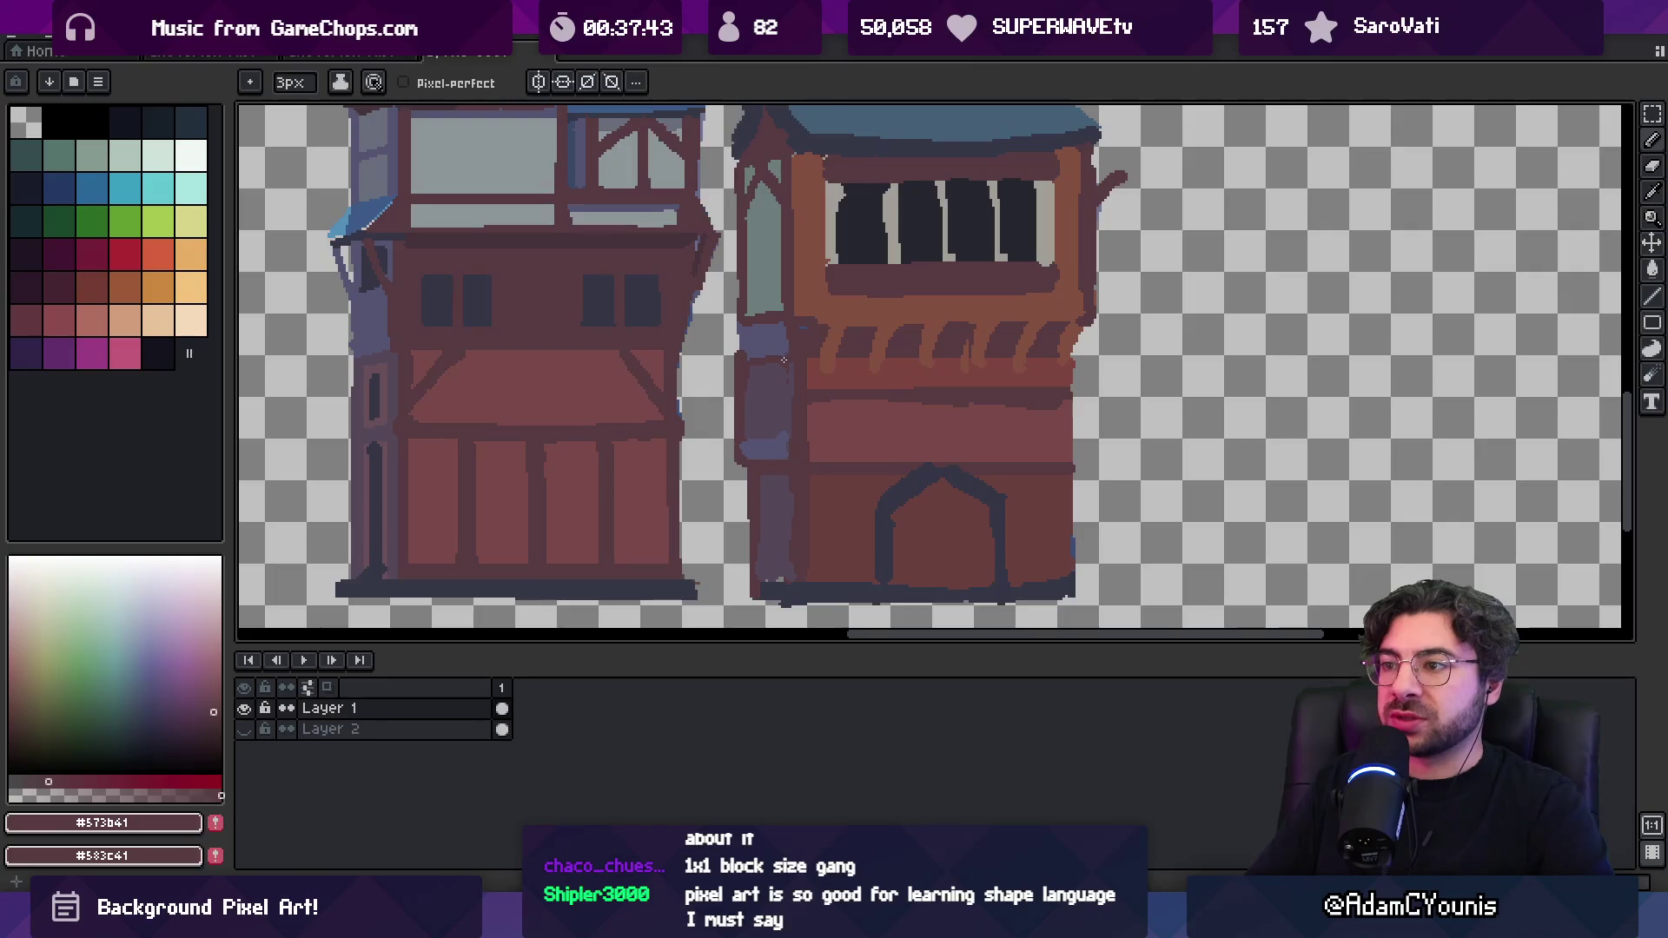
Outline the left side and top edge of the blue pillar in dark red-brown
{"action": "left_click", "coordinate": [763, 361], "text": "alt"}
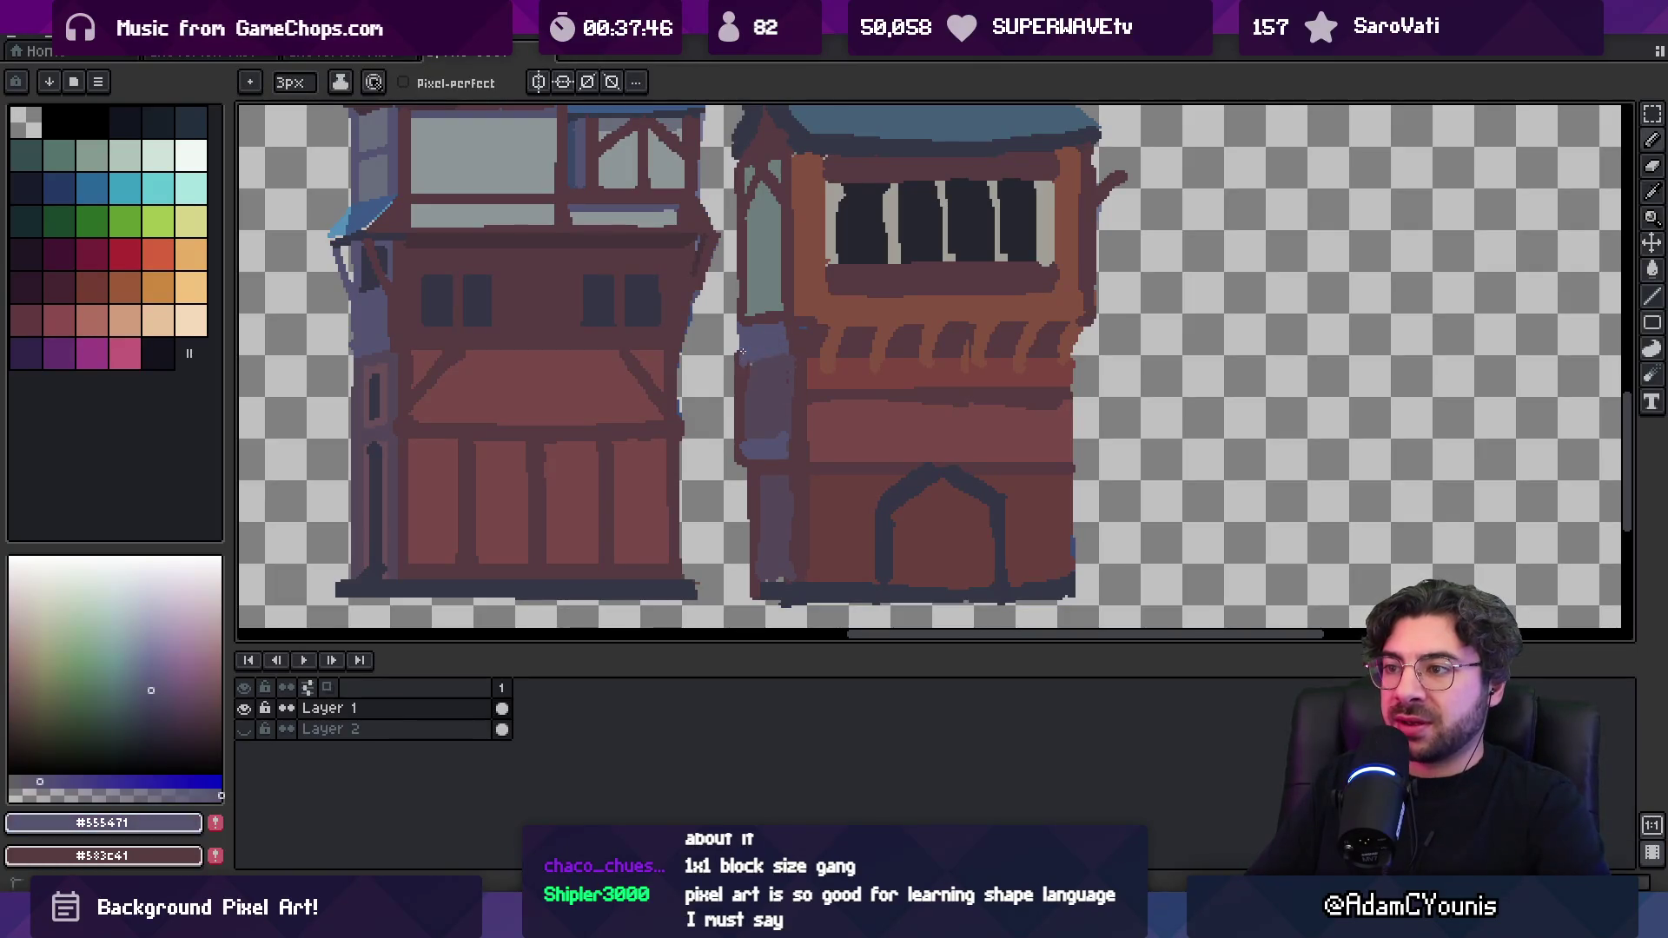
{"action": "key", "text": "z"}
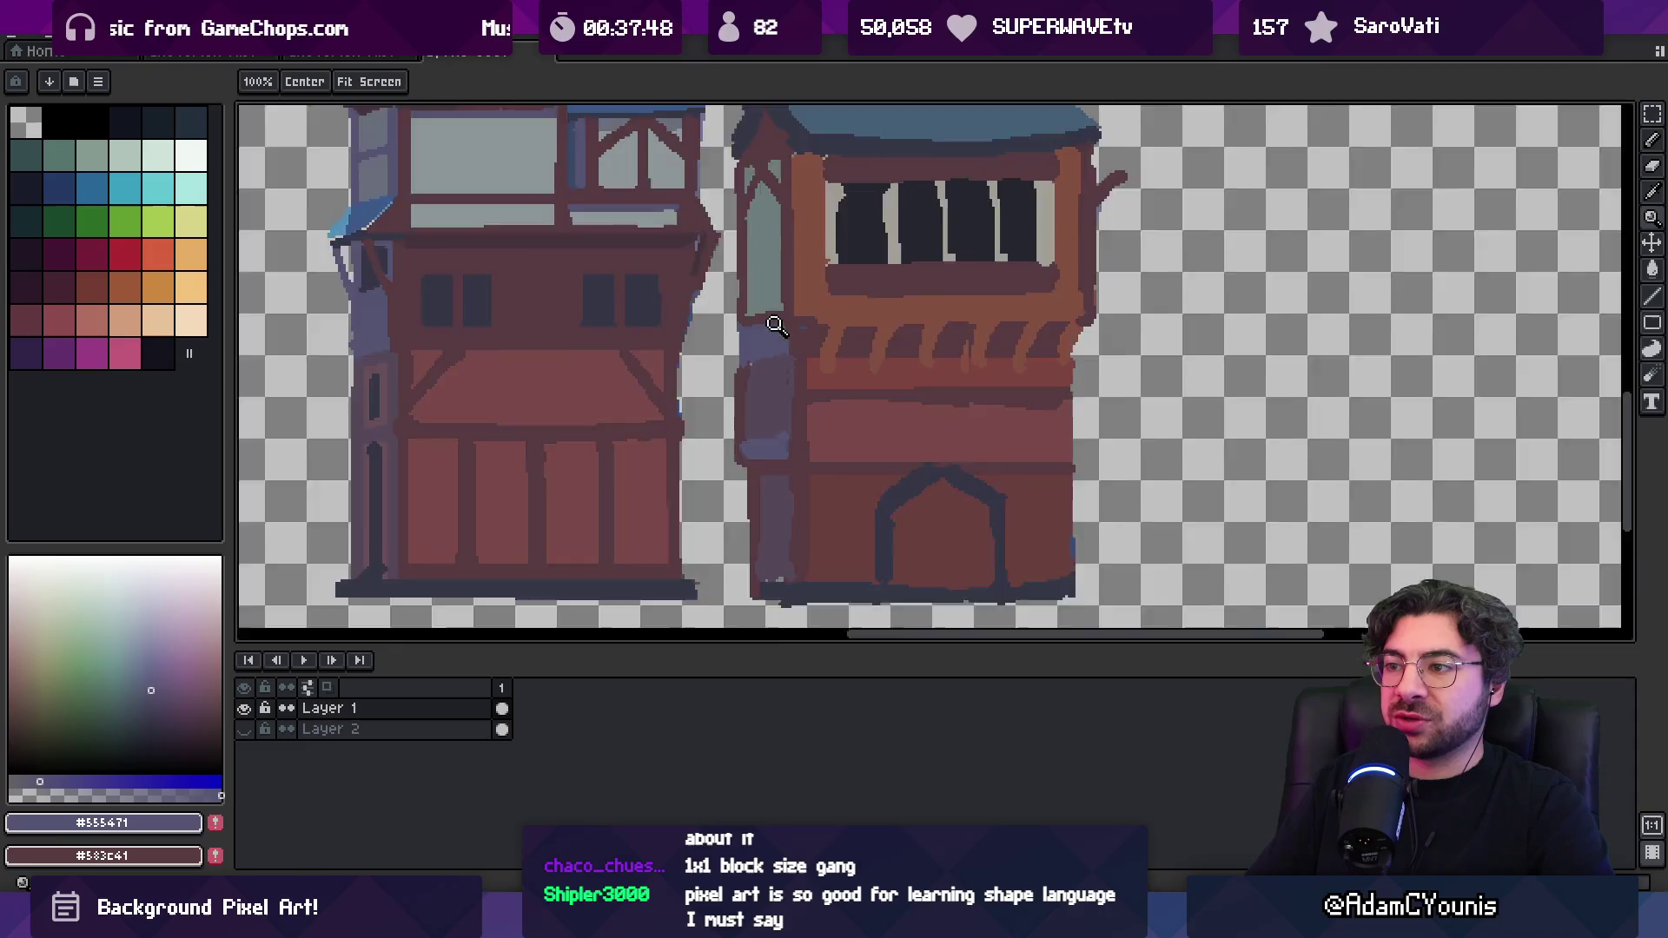
{"action": "scroll", "coordinate": [782, 326], "scroll_direction": "down", "scroll_amount": 5}
{"action": "scroll", "coordinate": [791, 327], "scroll_direction": "up", "scroll_amount": 8}
{"action": "key", "text": "b"}
{"action": "left_click", "coordinate": [786, 309], "text": "alt"}
{"action": "mouse_move", "coordinate": [689, 317]}
{"action": "left_mouse_down"}
{"action": "mouse_move", "coordinate": [690, 369]}
{"action": "mouse_move", "coordinate": [707, 307]}
{"action": "mouse_move", "coordinate": [761, 300]}
{"action": "left_mouse_up"}
{"action": "left_click_drag", "start_coordinate": [681, 296], "coordinate": [760, 287]}
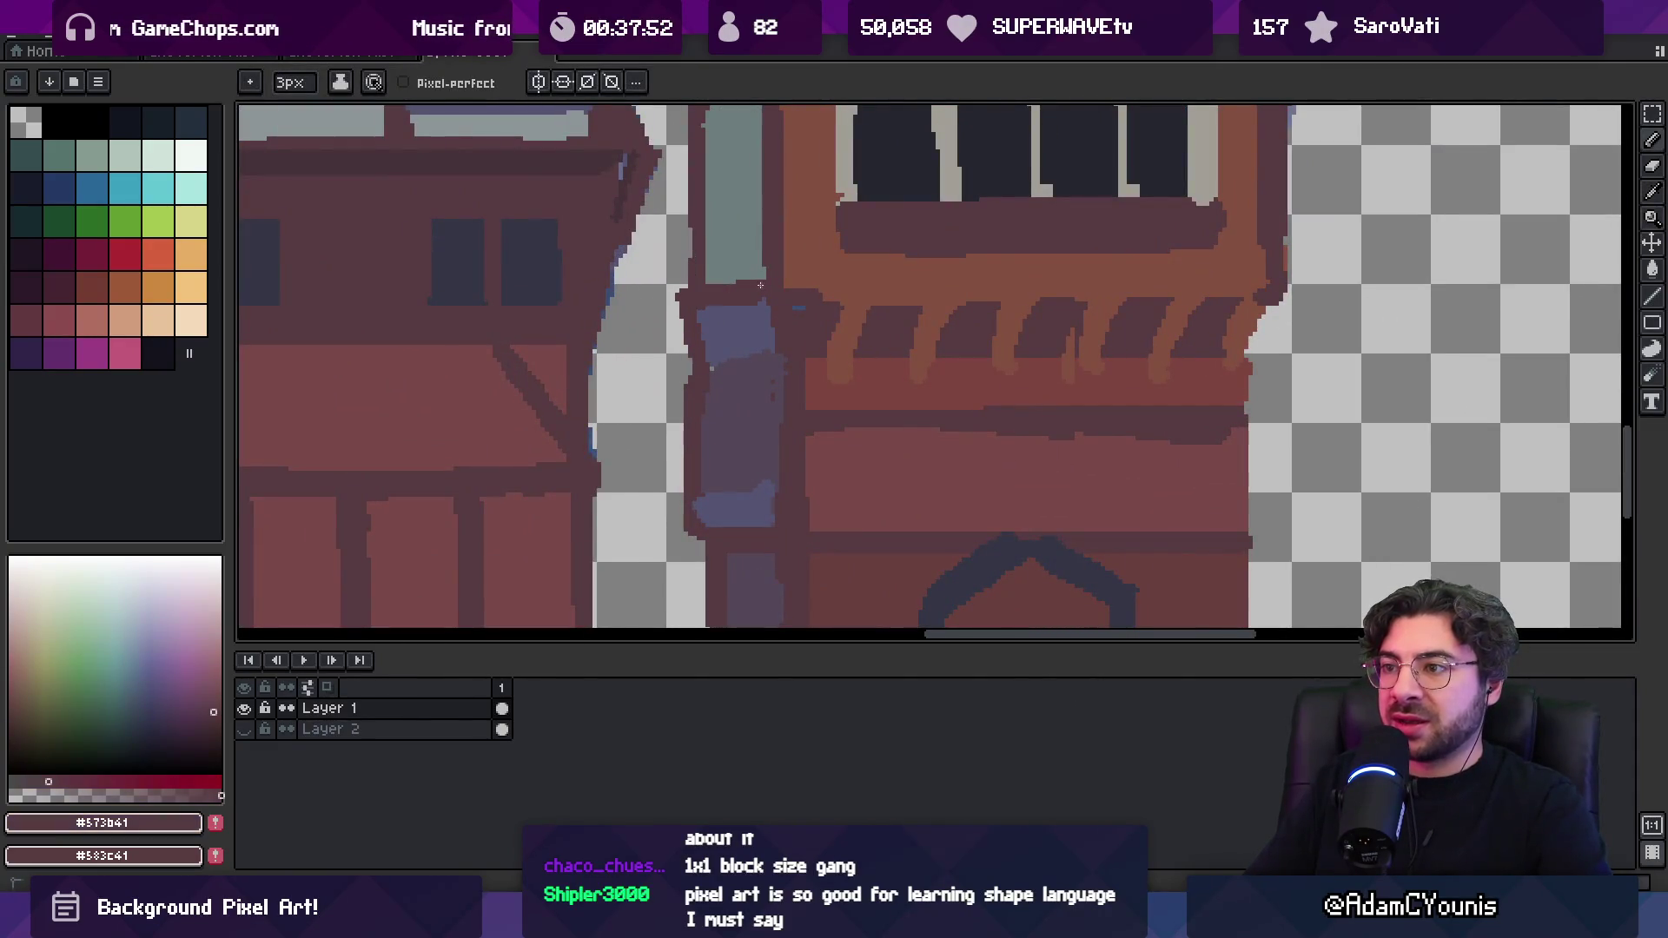
Undo a mistaken erase at the pillar edge, then zoom out to all three buildings
{"action": "left_click", "coordinate": [747, 311], "text": "alt"}
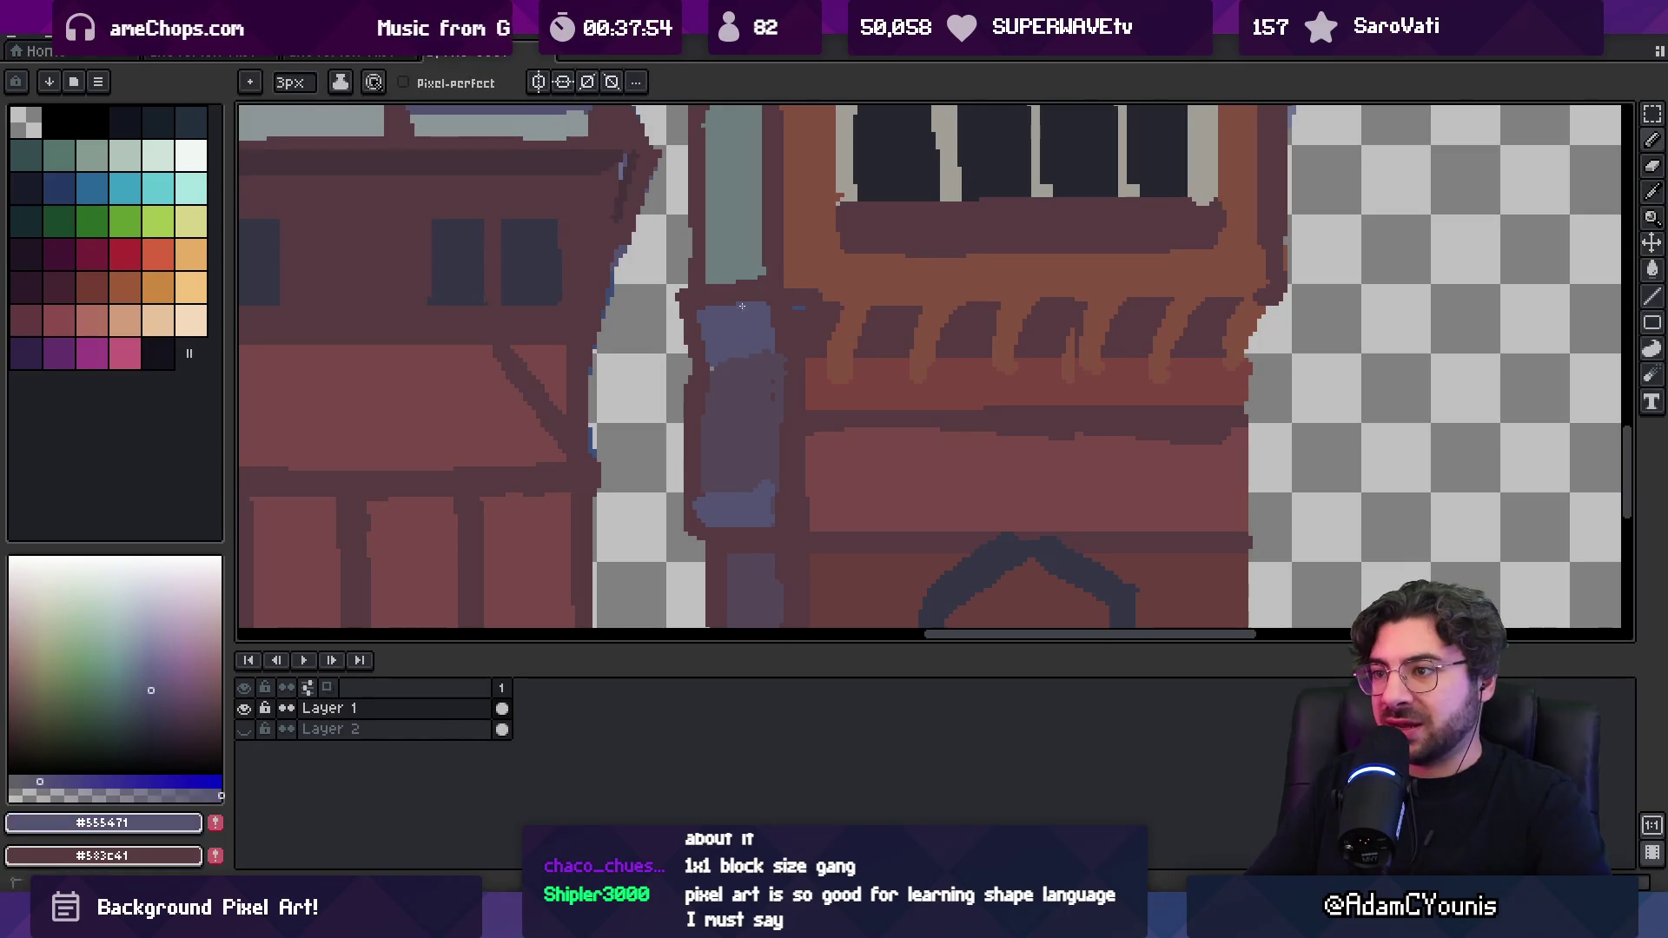
{"action": "left_click", "coordinate": [771, 367], "text": "alt"}
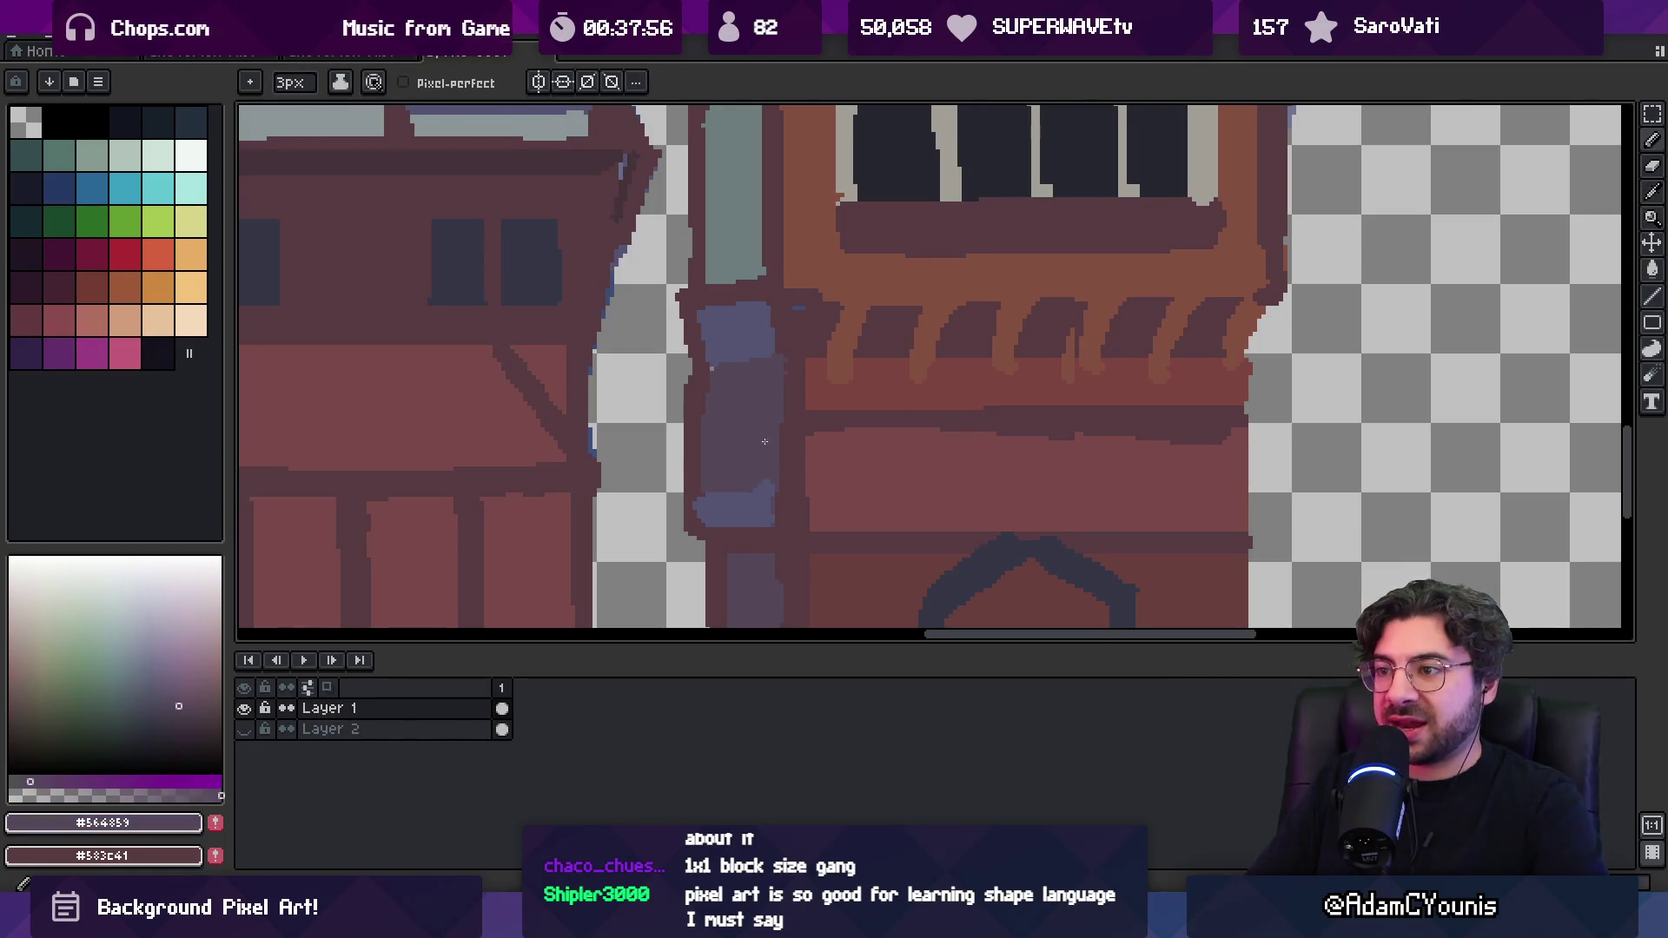
{"action": "left_click", "coordinate": [694, 459], "text": "alt"}
{"action": "left_click_drag", "start_coordinate": [696, 526], "coordinate": [700, 486]}
{"action": "key", "text": "ctrl+z"}
{"action": "left_click", "coordinate": [693, 486], "text": "alt"}
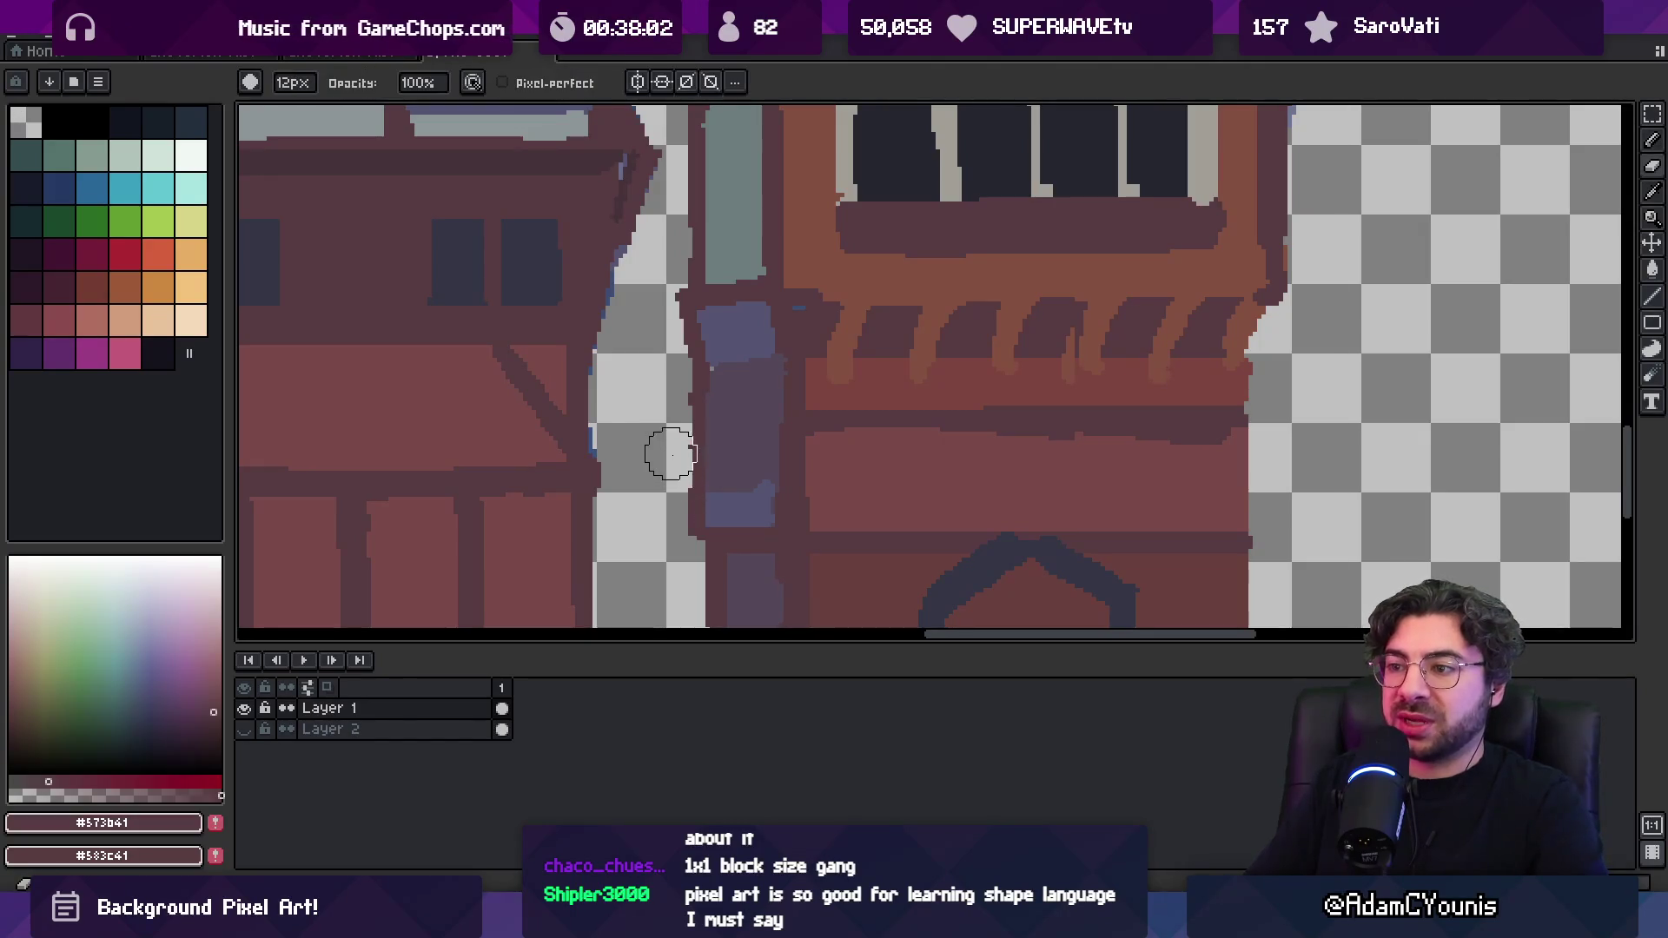
{"action": "key", "text": "z"}
{"action": "scroll", "coordinate": [726, 280], "scroll_direction": "down", "scroll_amount": 5}
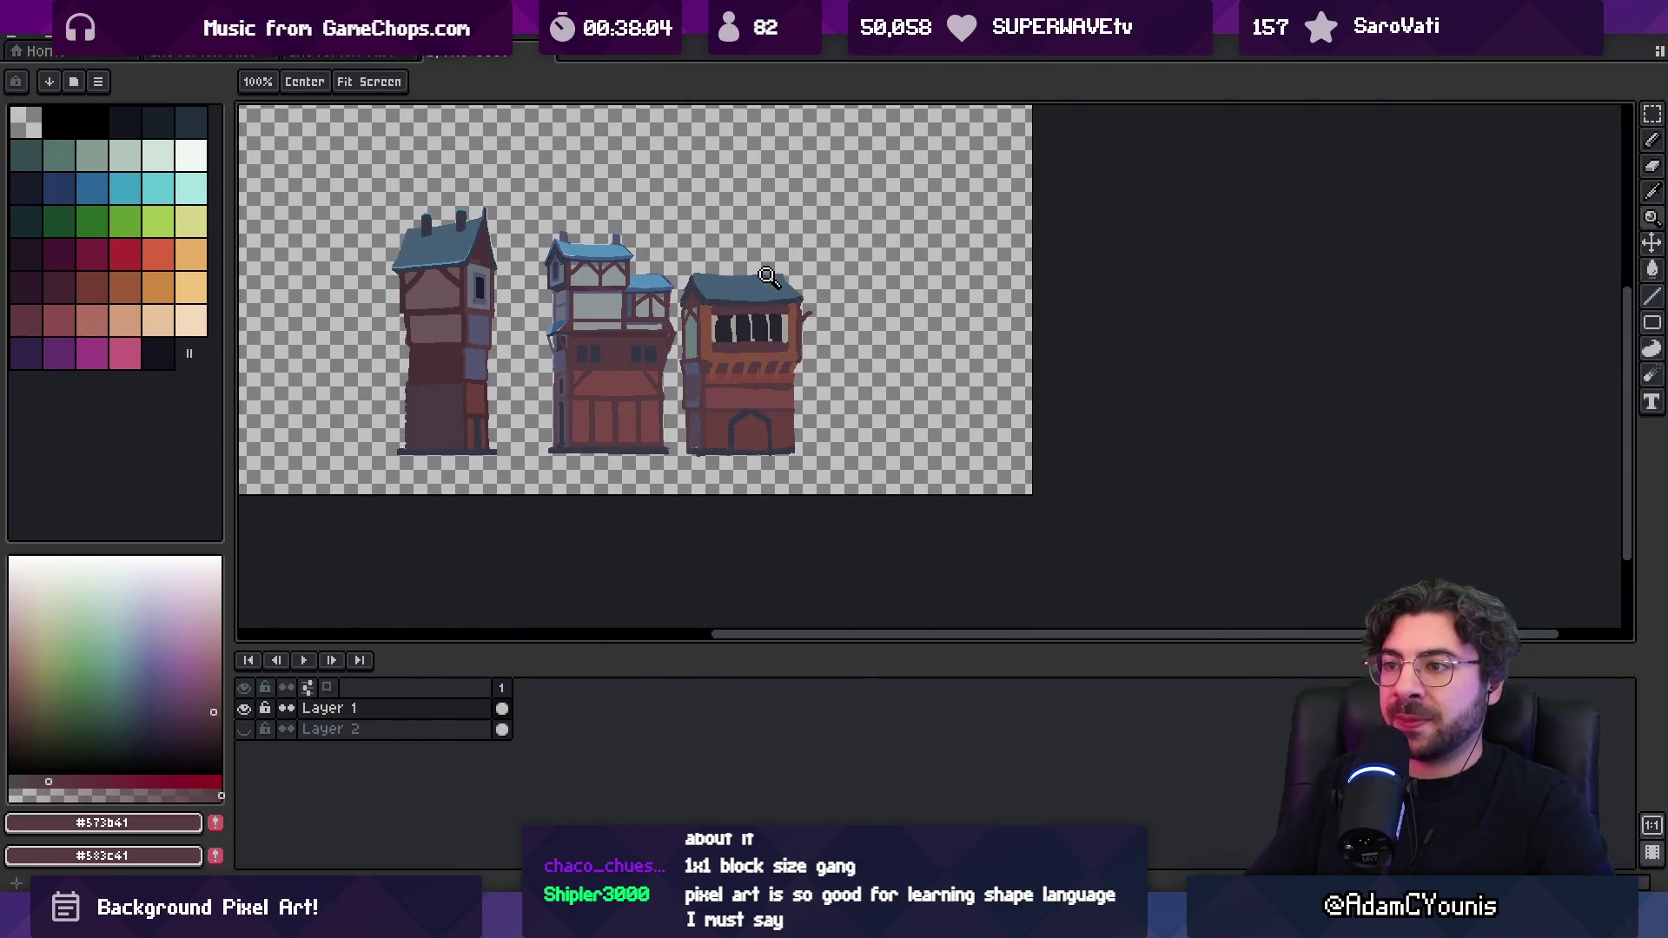
Darken the third building's left roof edge with dark pixels
{"action": "scroll", "coordinate": [699, 296], "scroll_direction": "up", "scroll_amount": 5}
{"action": "left_click", "coordinate": [643, 306], "text": "alt"}
{"action": "key", "text": "b"}
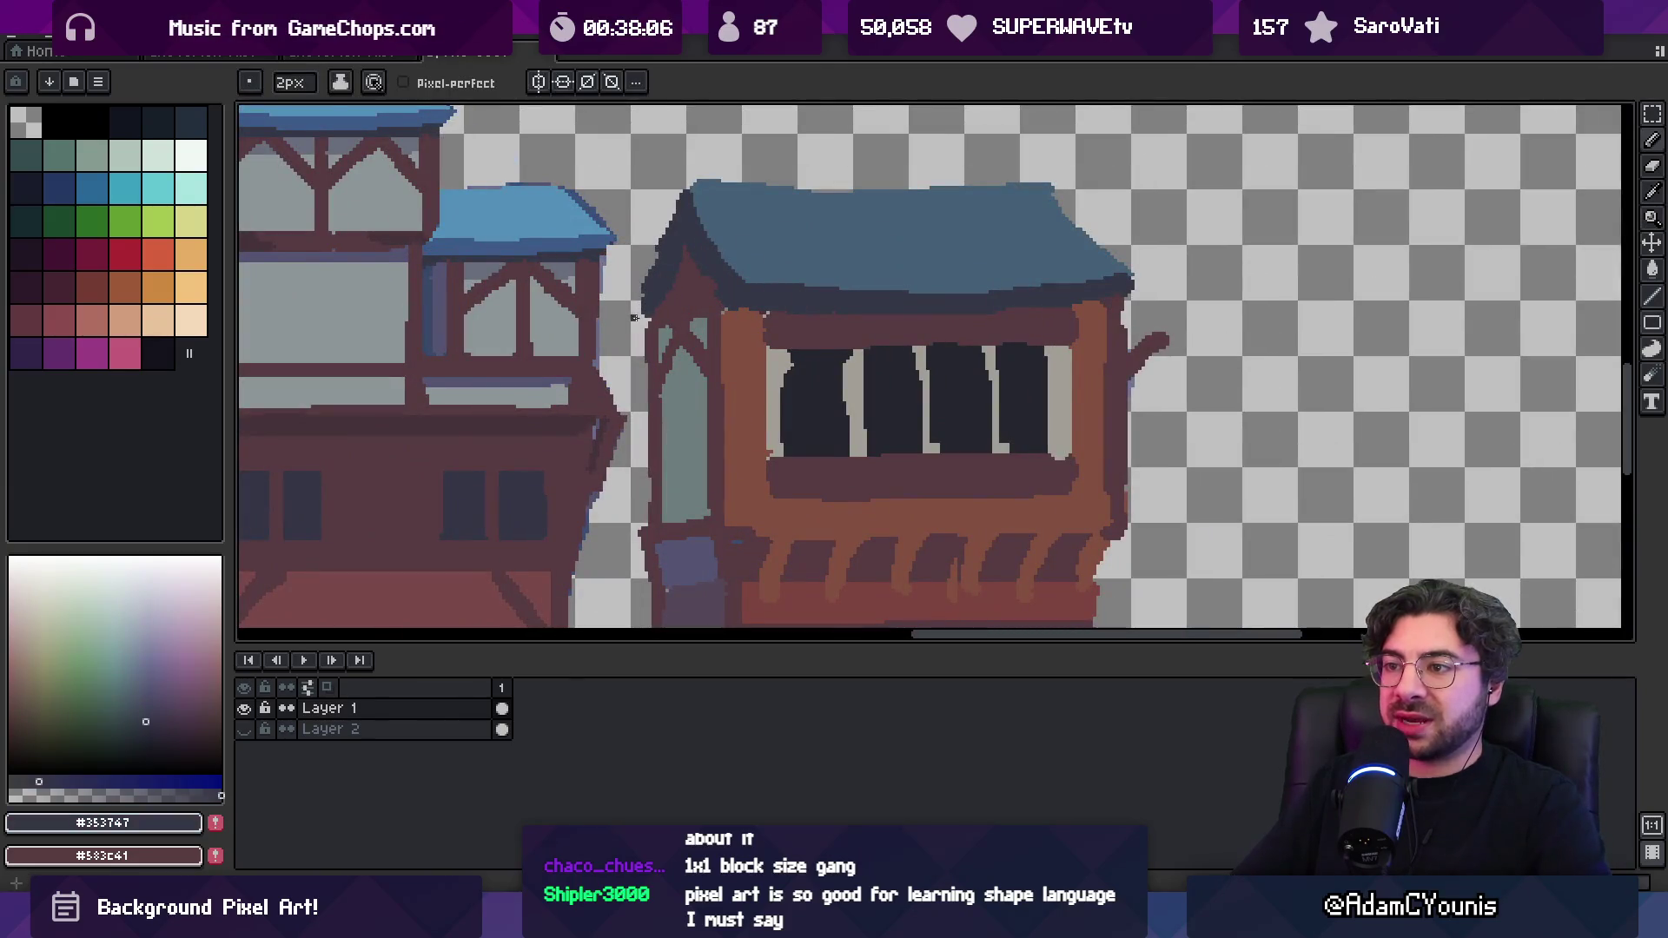
{"action": "key", "text": "e"}
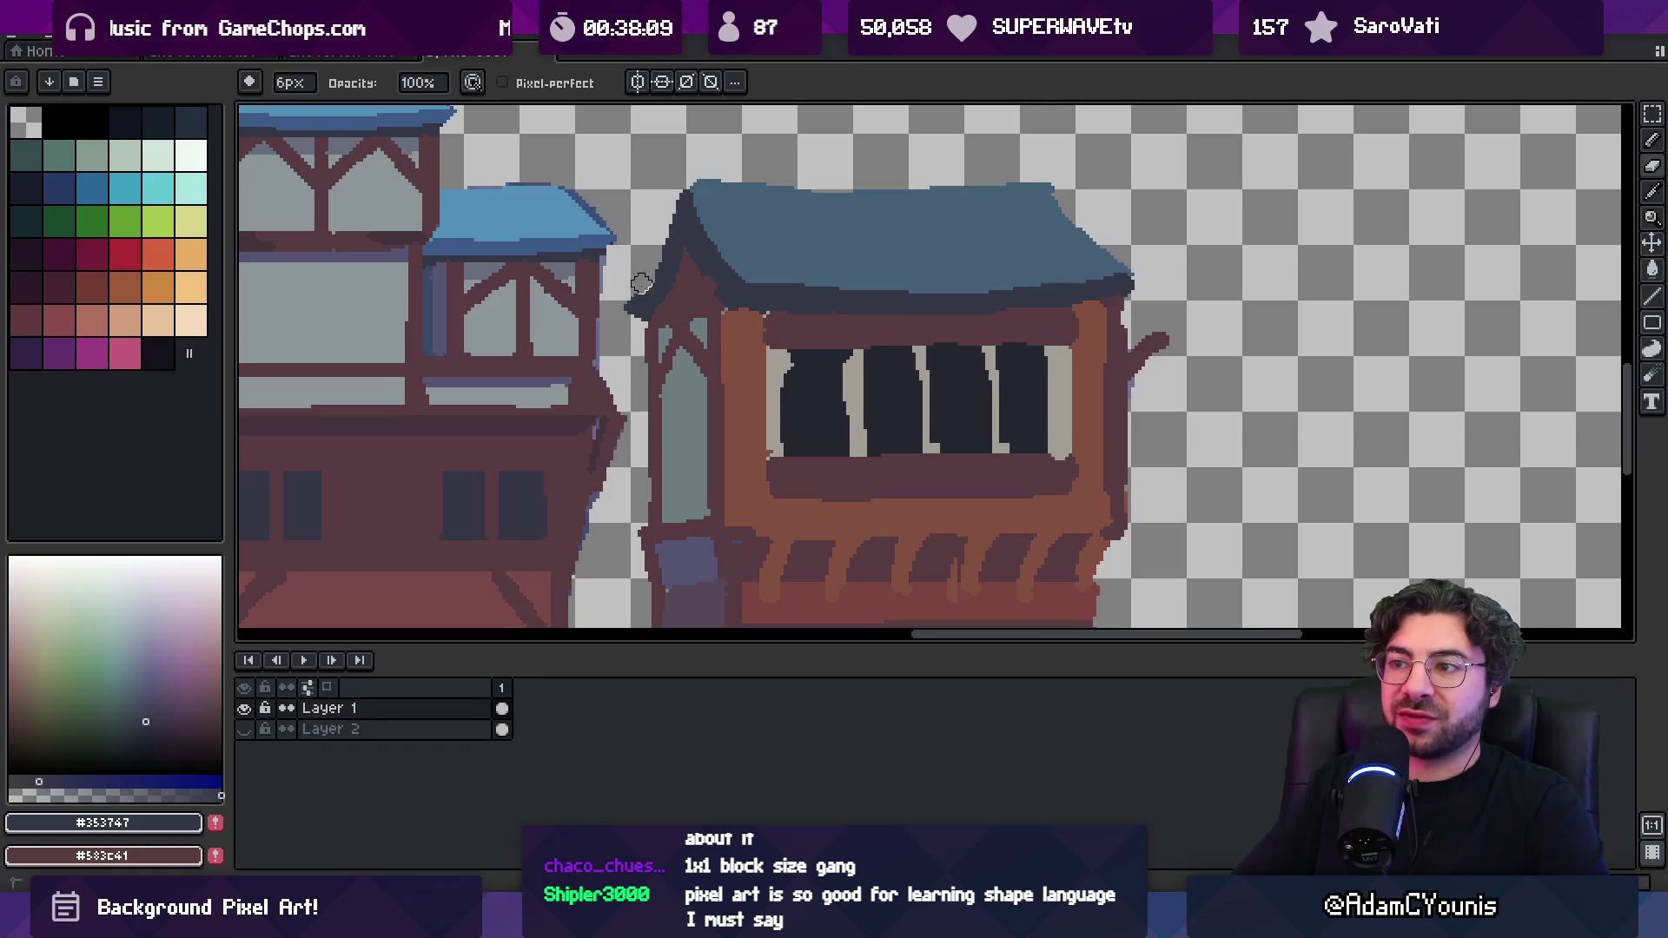
{"action": "key", "text": "i"}
{"action": "key", "text": "b"}
{"action": "left_click_drag", "start_coordinate": [657, 272], "coordinate": [648, 296]}
{"action": "left_click_drag", "start_coordinate": [670, 199], "coordinate": [675, 226]}
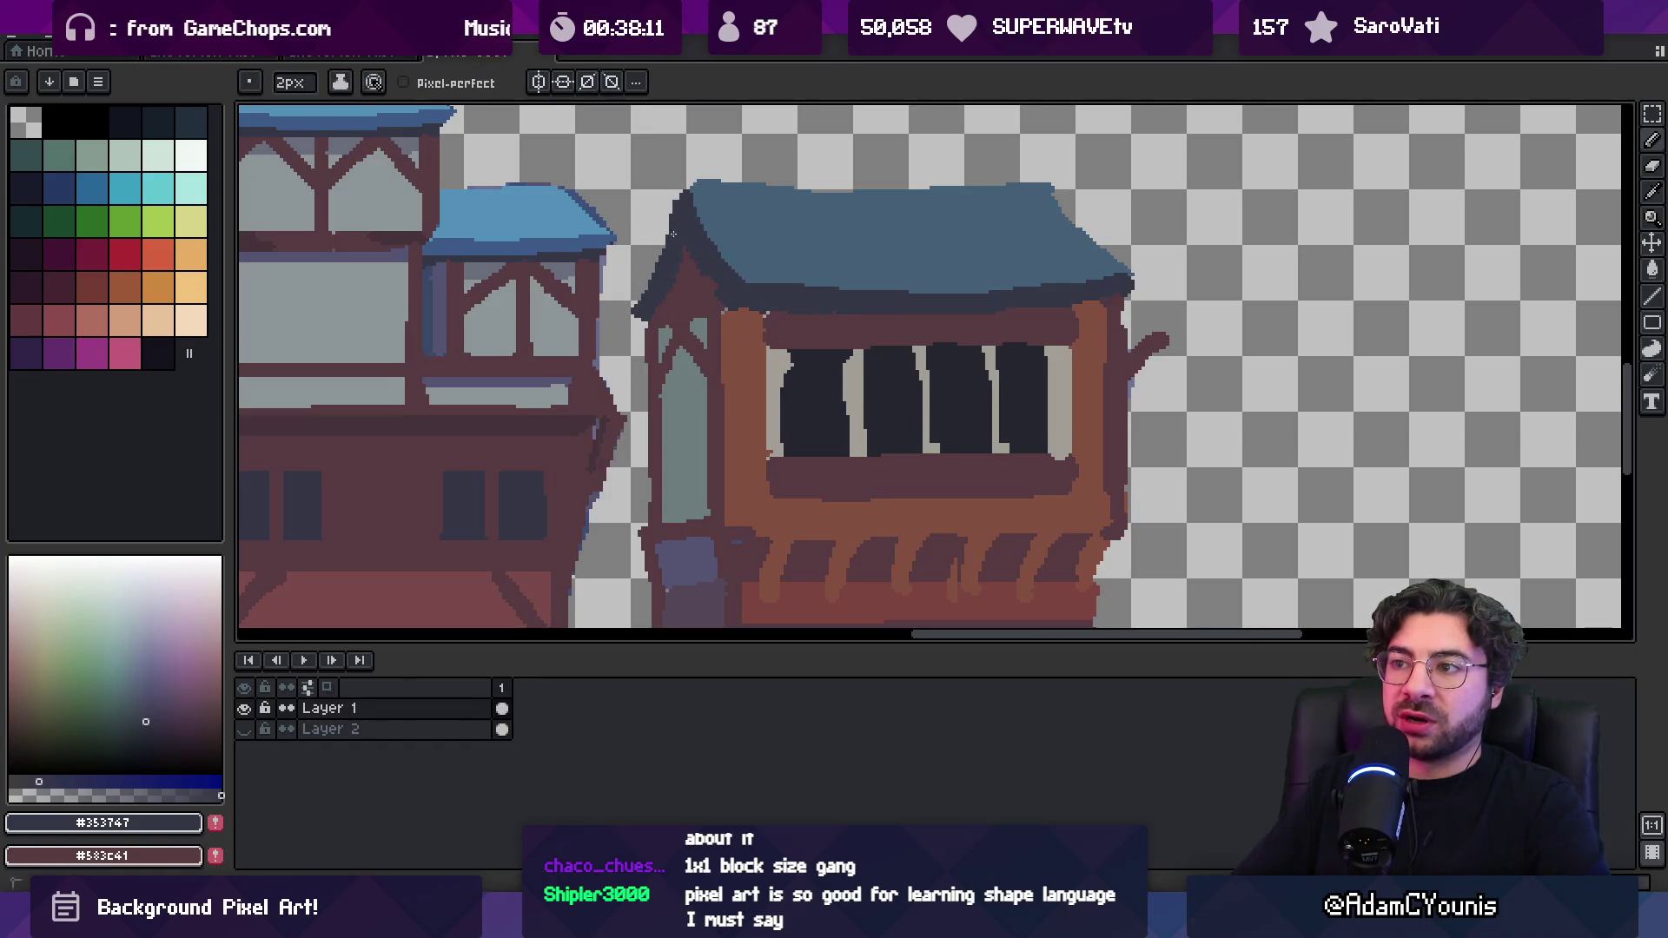
Draw a thin spire in the roof blue above the right roof corner
{"action": "key", "text": "i"}
{"action": "left_click", "coordinate": [732, 217]}
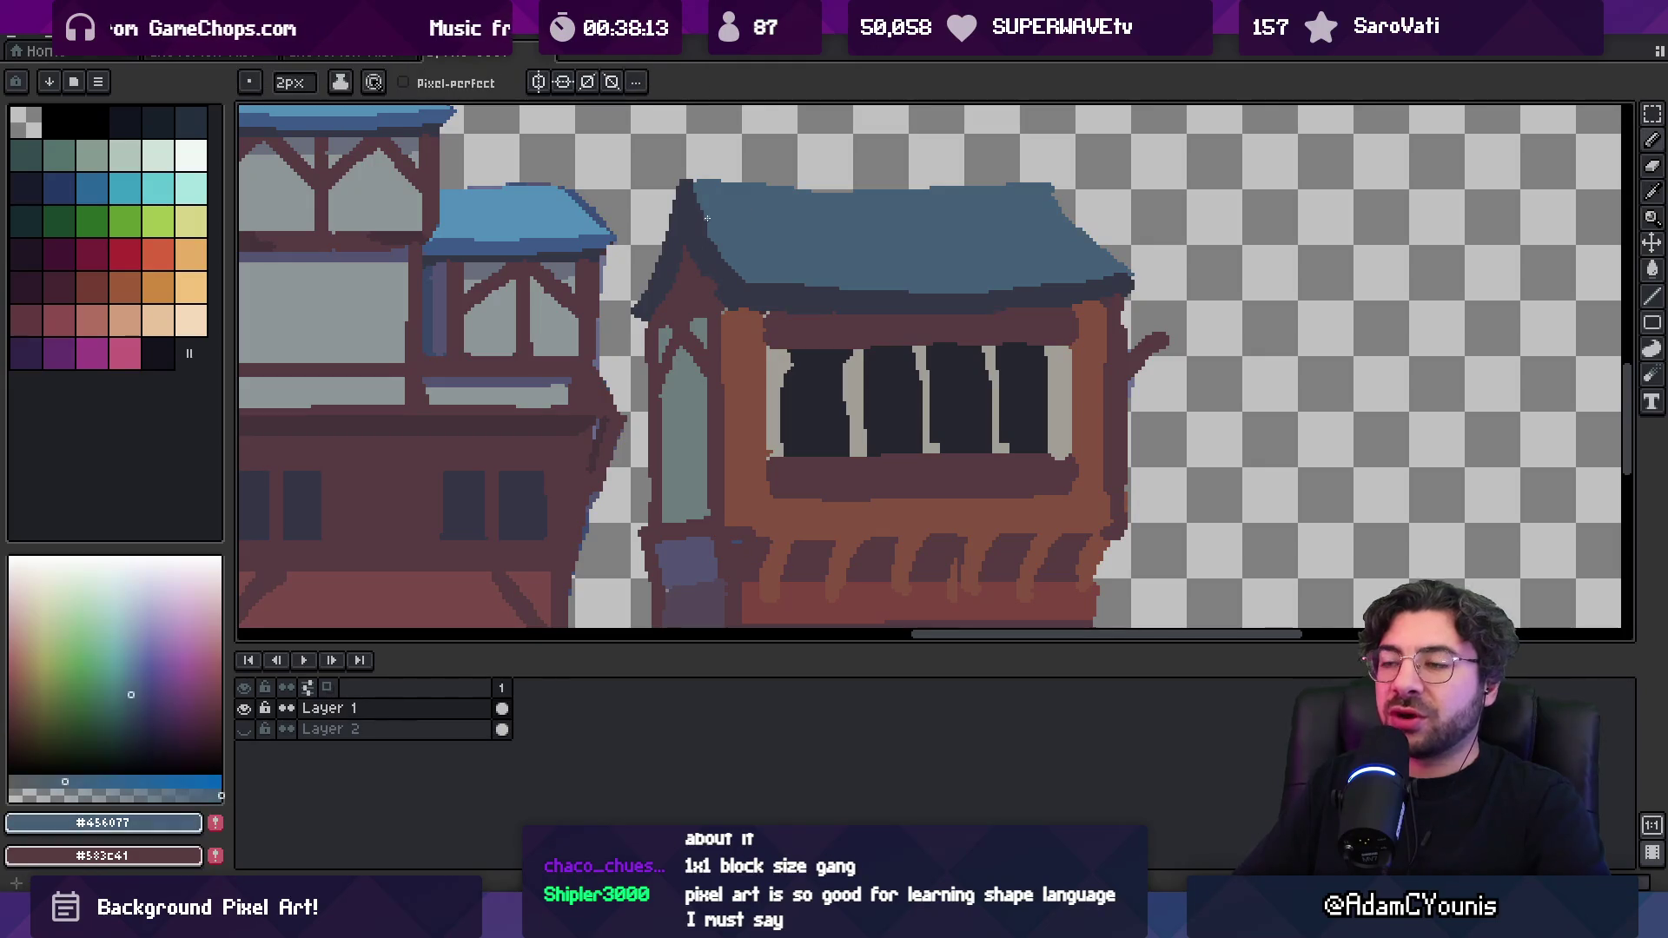
{"action": "mouse_move", "coordinate": [726, 212]}
{"action": "left_mouse_down"}
{"action": "mouse_move", "coordinate": [718, 292]}
{"action": "mouse_move", "coordinate": [674, 225]}
{"action": "left_mouse_up"}
{"action": "key", "text": "b"}
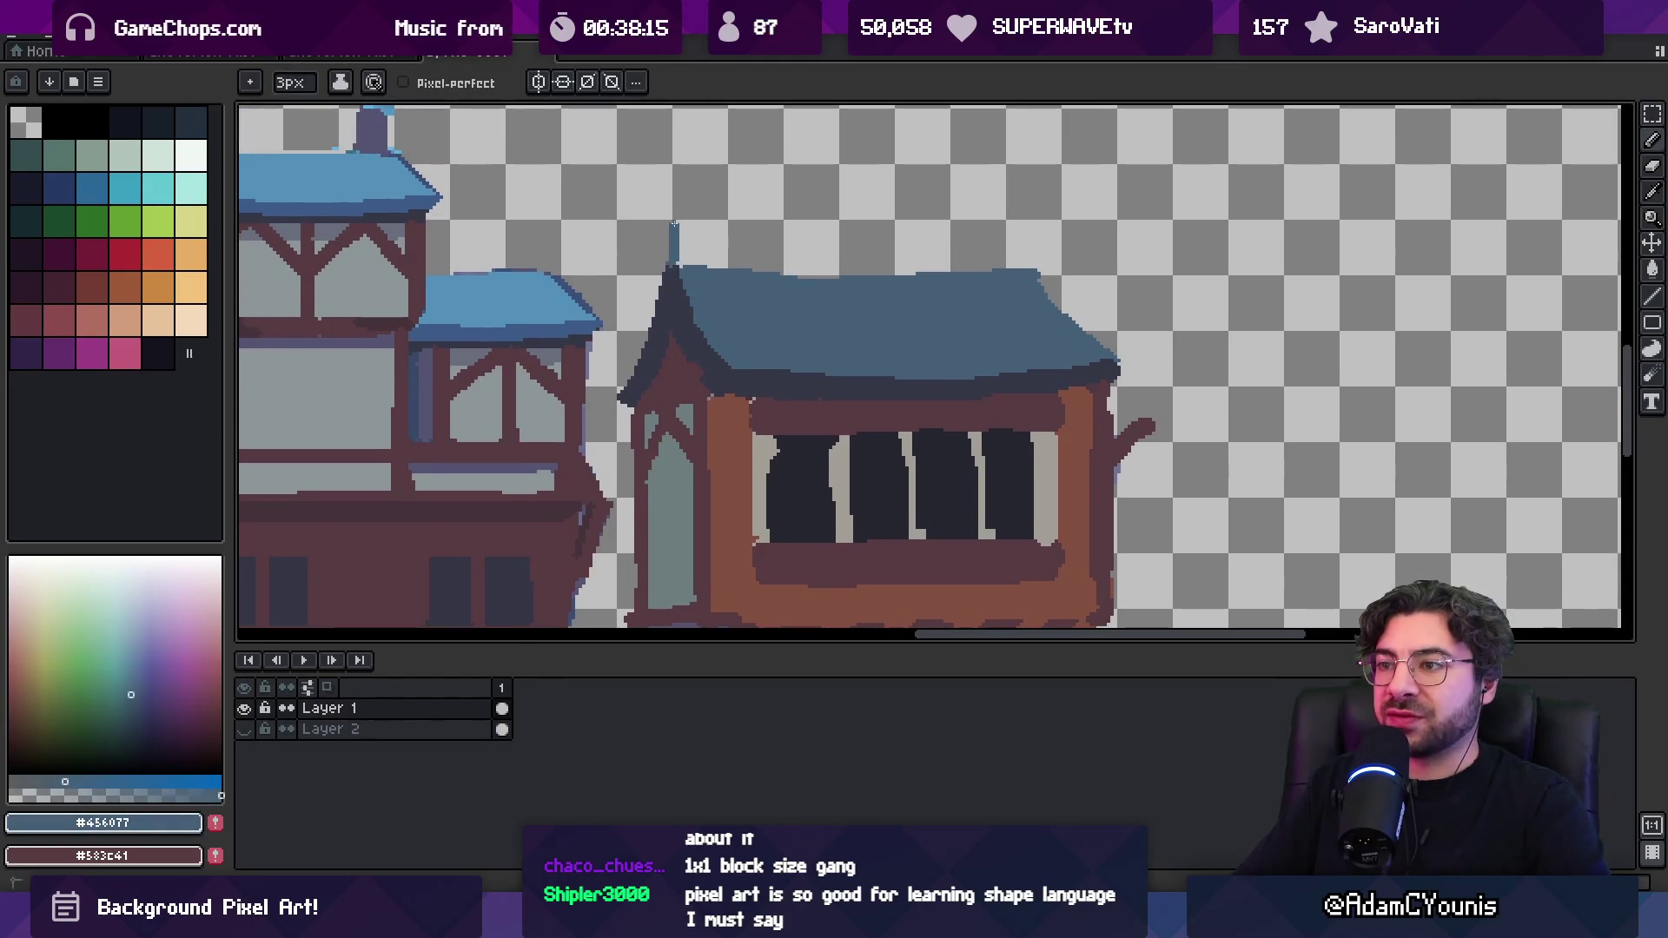
{"action": "mouse_move", "coordinate": [1028, 265]}
{"action": "left_mouse_down"}
{"action": "mouse_move", "coordinate": [1030, 210]}
{"action": "mouse_move", "coordinate": [1025, 265]}
{"action": "left_mouse_up"}
{"action": "key", "text": "e"}
{"action": "key", "text": "i"}
{"action": "key", "text": "b"}
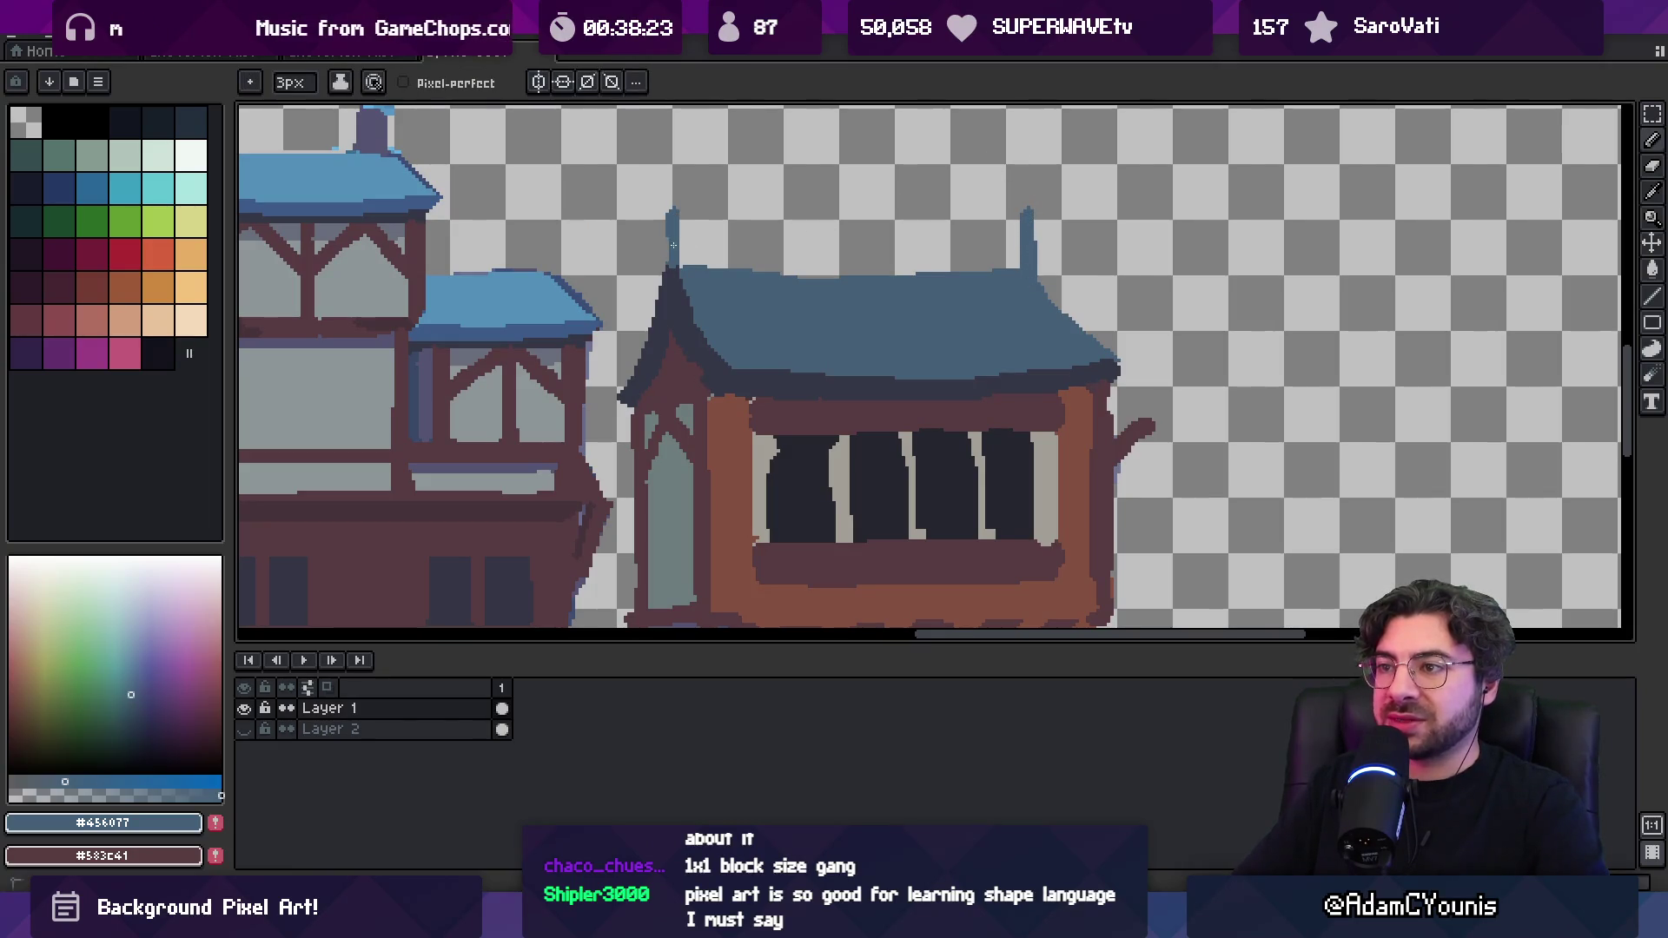
Reframe the third building and sample its dark roof-outline and door-outline colours
{"action": "key", "text": "space"}
{"action": "scroll", "coordinate": [726, 236], "scroll_direction": "down", "scroll_amount": 4}
{"action": "left_click", "coordinate": [788, 237]}
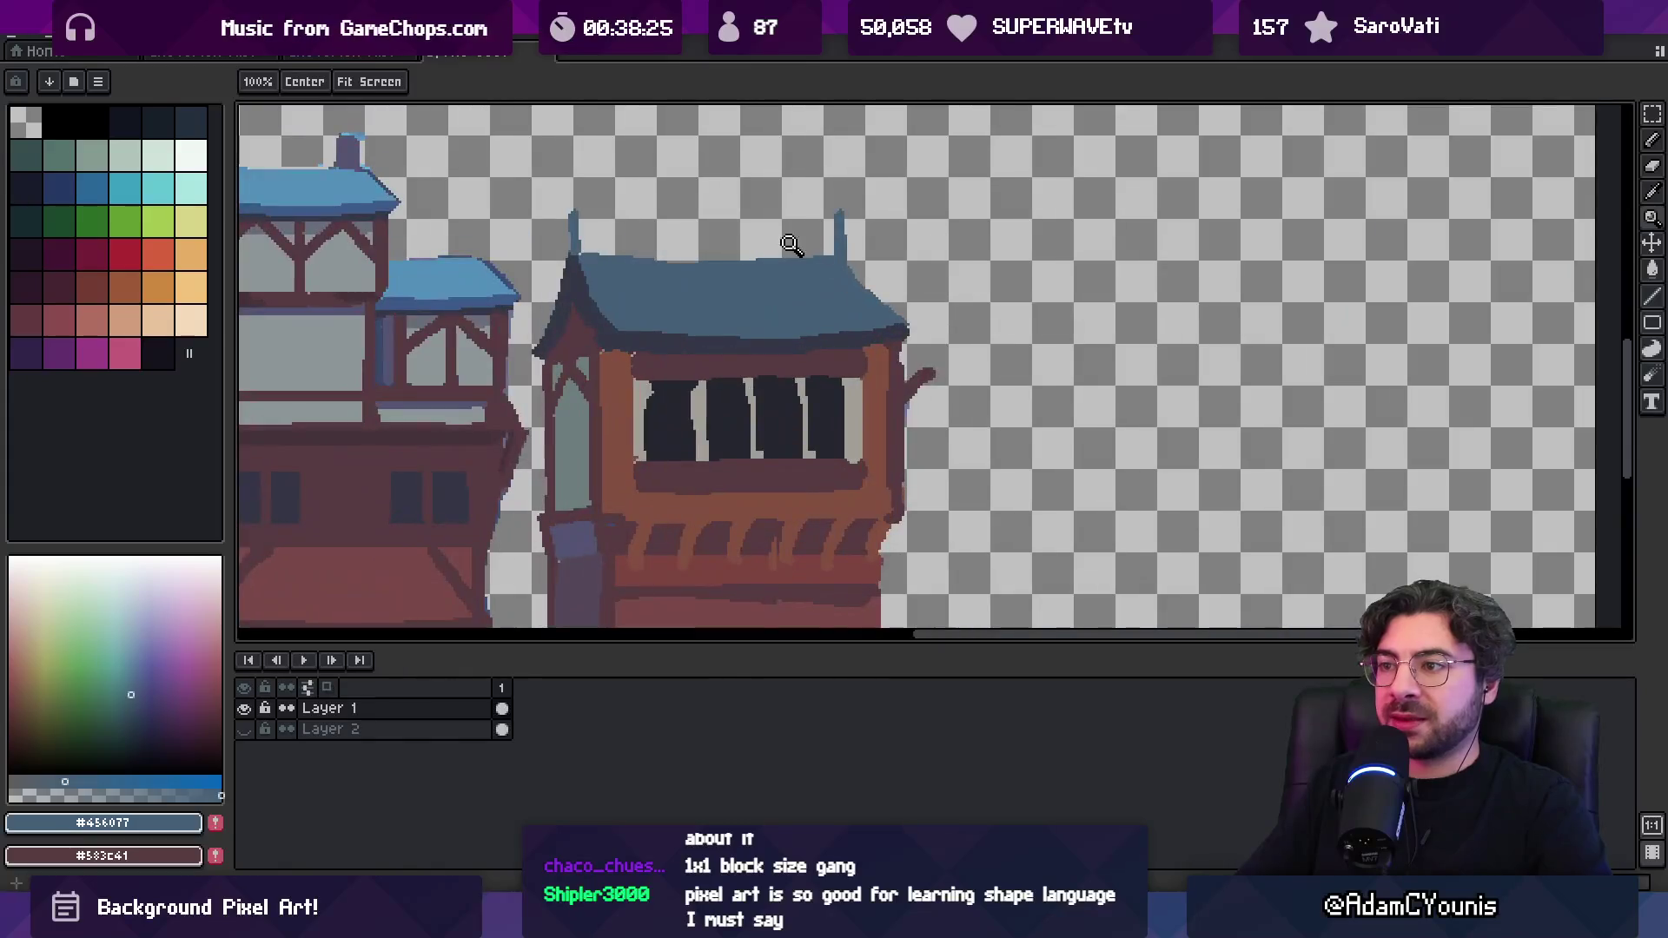
{"action": "key", "text": "b"}
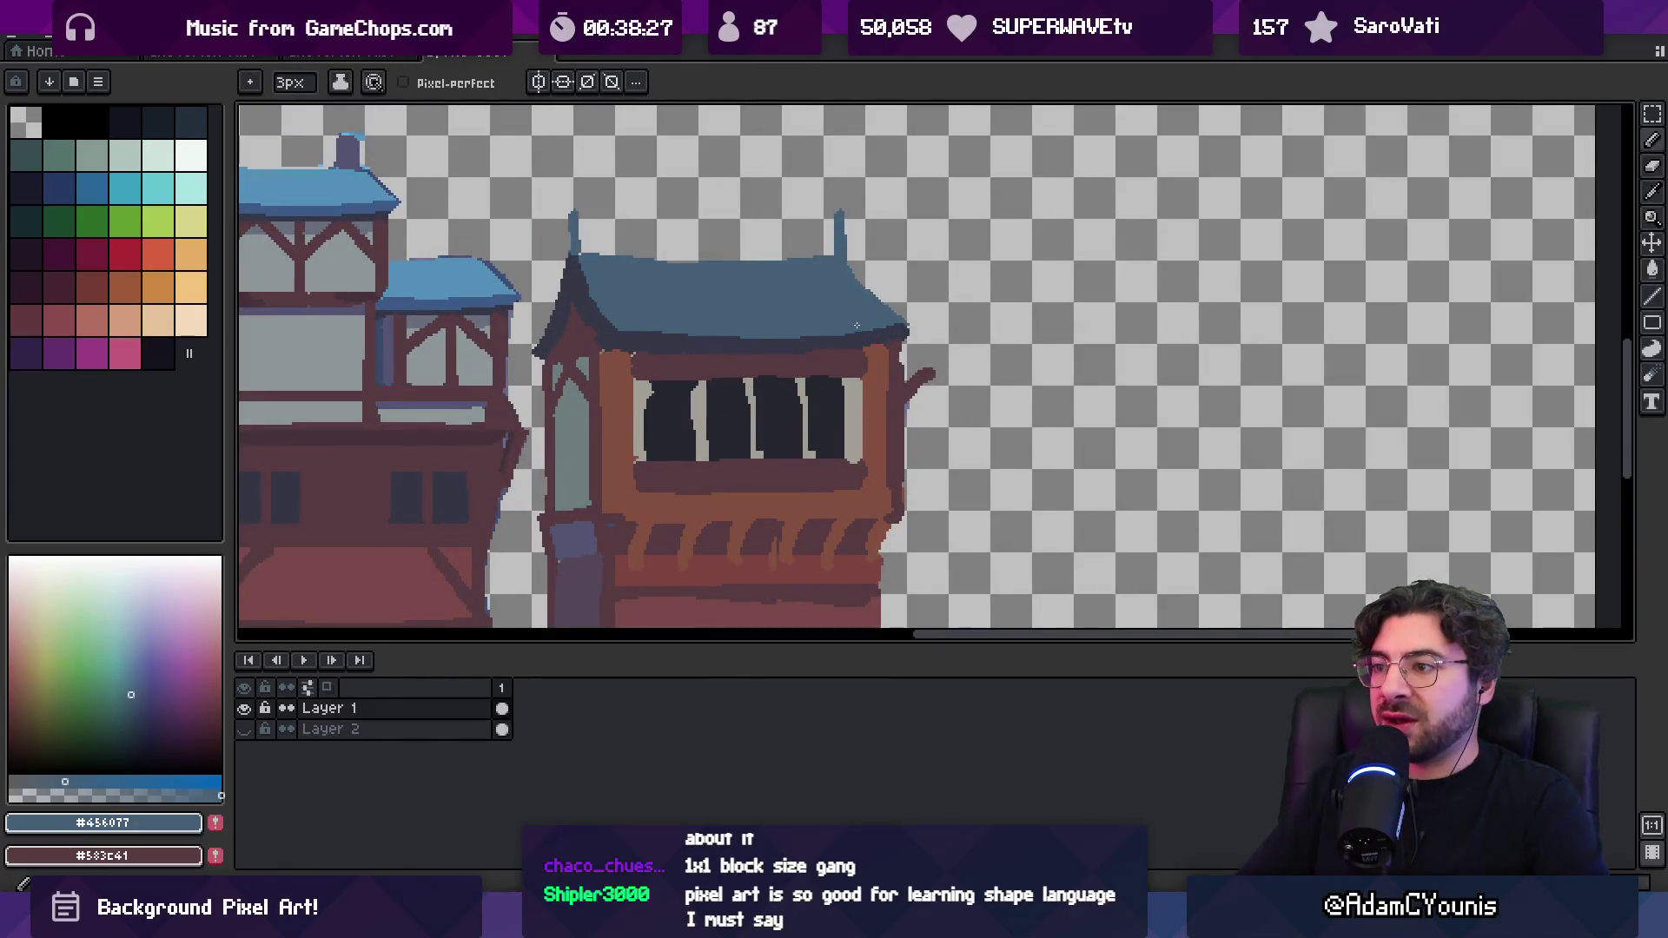
{"action": "left_click", "coordinate": [807, 347], "text": "alt"}
{"action": "key", "text": "z"}
{"action": "mouse_move", "coordinate": [815, 353]}
{"action": "left_mouse_down"}
{"action": "mouse_move", "coordinate": [747, 352]}
{"action": "mouse_move", "coordinate": [826, 354]}
{"action": "mouse_move", "coordinate": [826, 313]}
{"action": "left_mouse_up"}
{"action": "key", "text": "i"}
{"action": "left_click", "coordinate": [751, 421]}
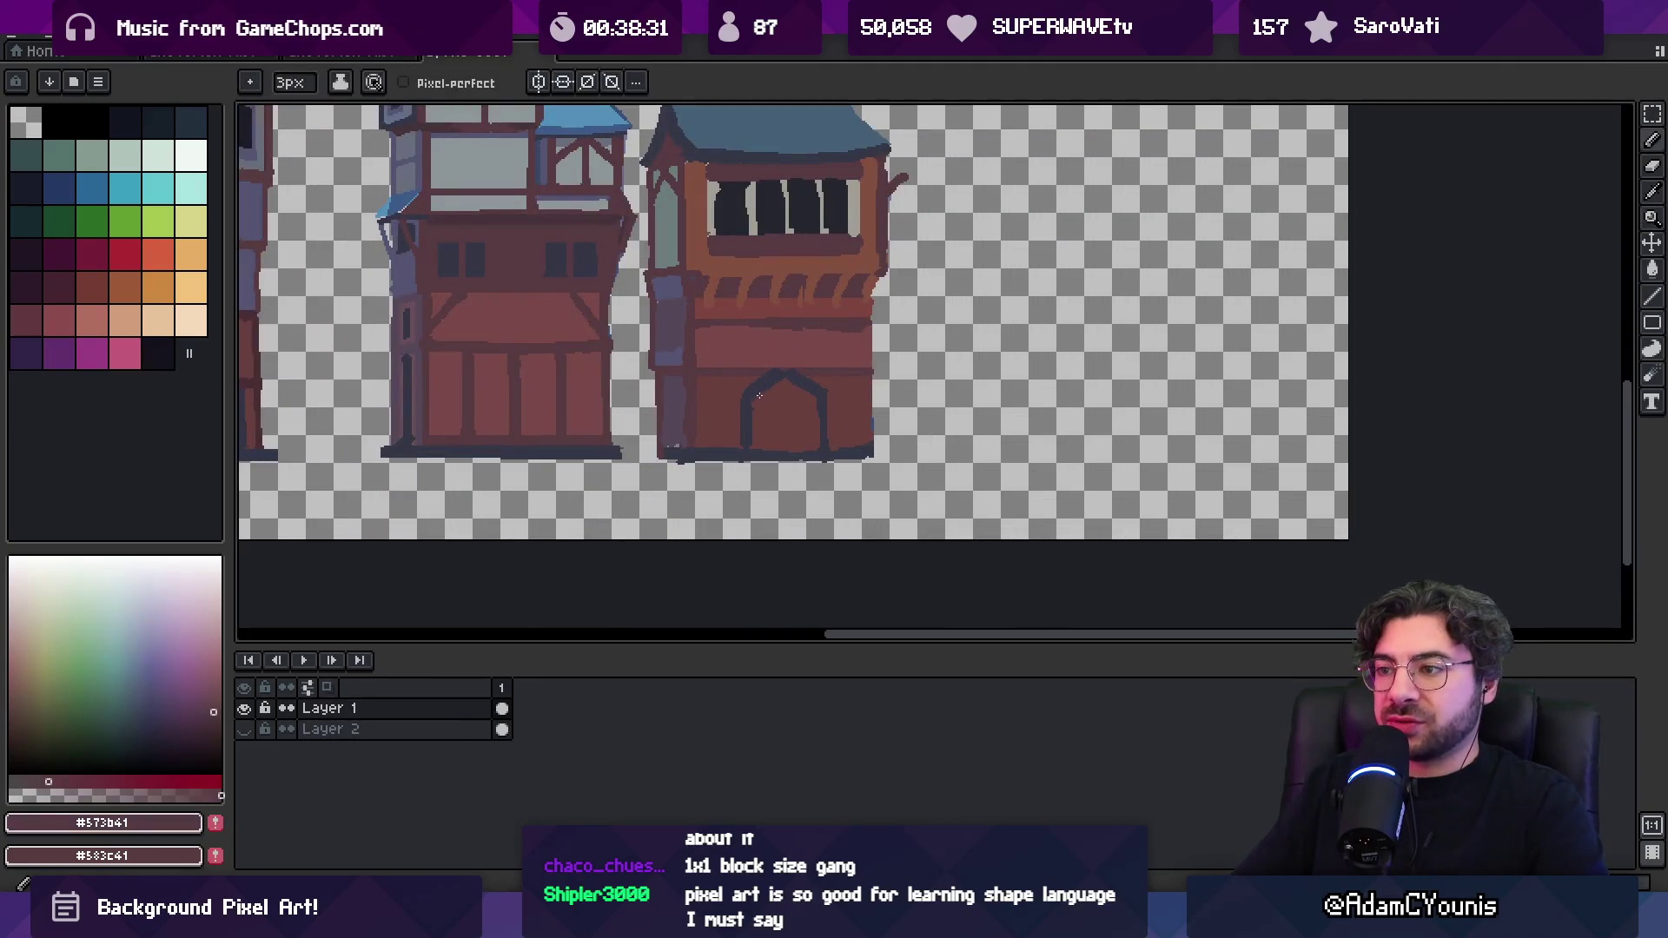
{"action": "left_click", "coordinate": [752, 435]}
{"action": "key", "text": "b"}
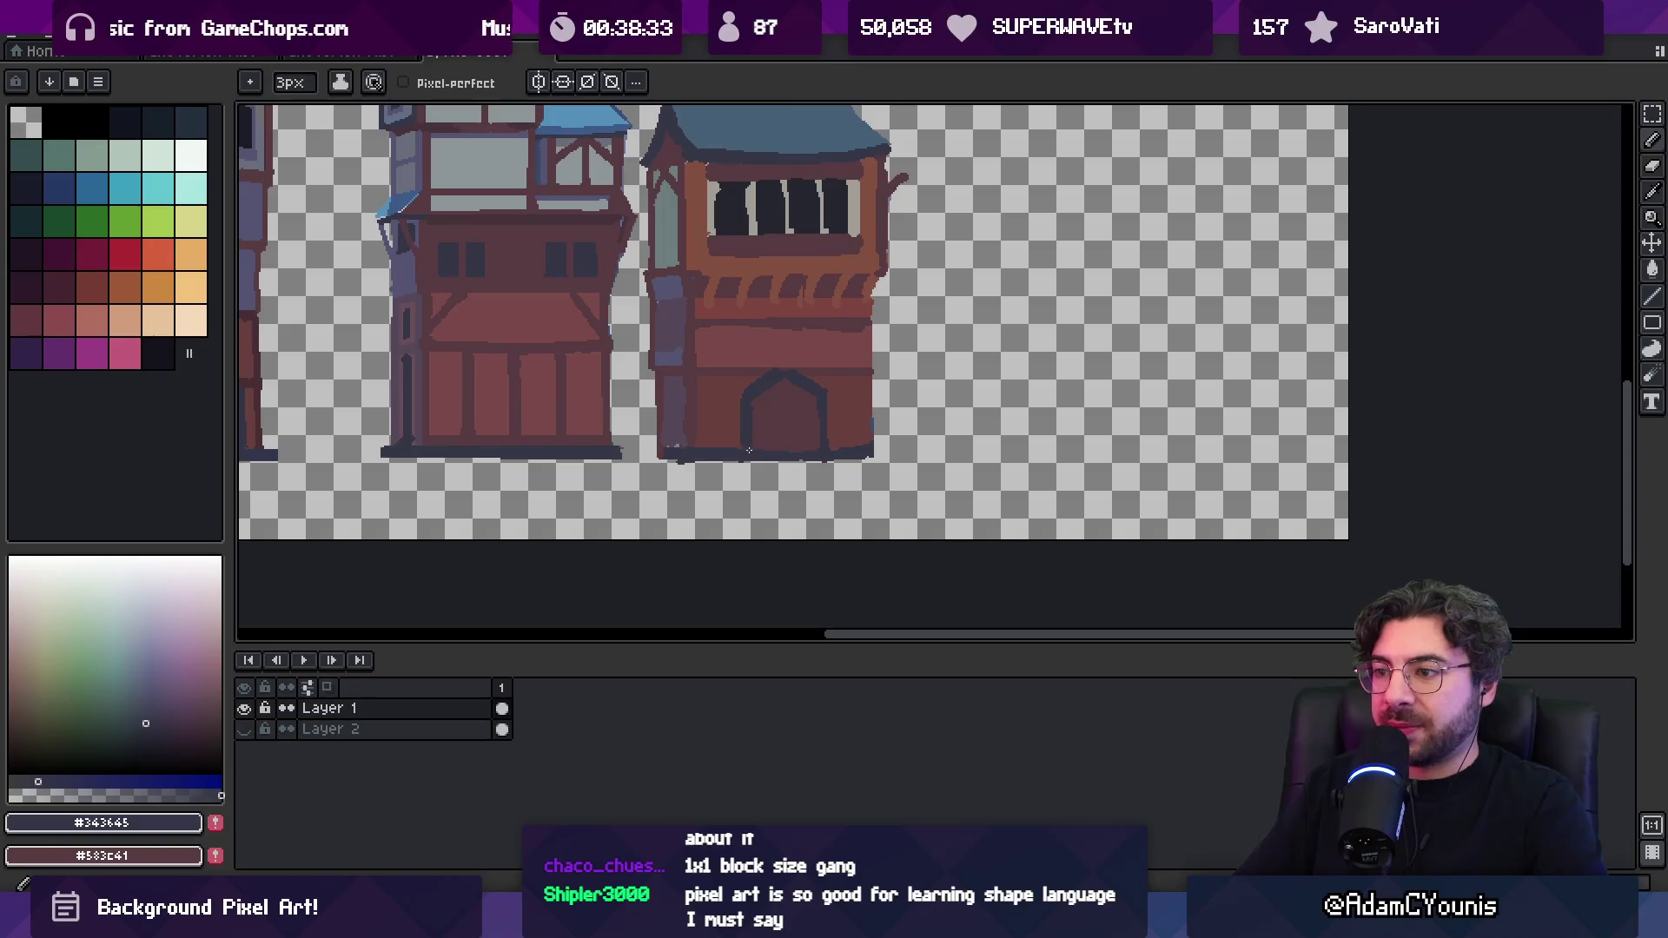
Sample the reddish beam, dark navy door outline and red wall colours on the facade
{"action": "scroll", "coordinate": [808, 347], "scroll_direction": "up", "scroll_amount": 2}
{"action": "left_click", "coordinate": [785, 268], "text": "alt"}
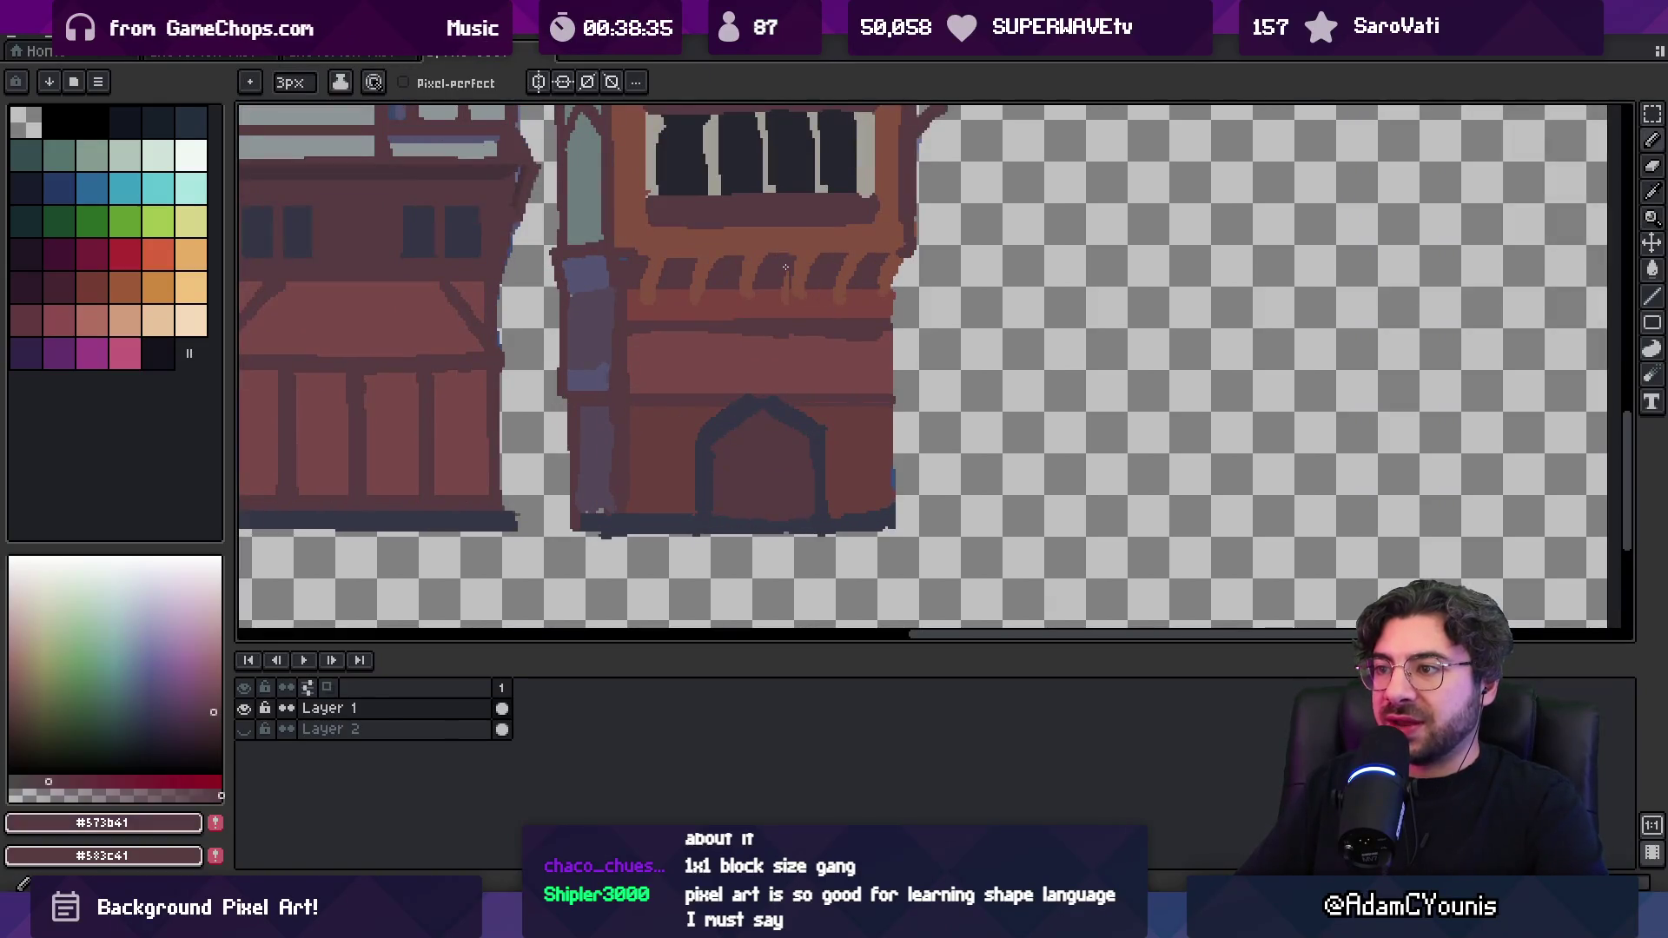
{"action": "left_click", "coordinate": [779, 293], "text": "alt"}
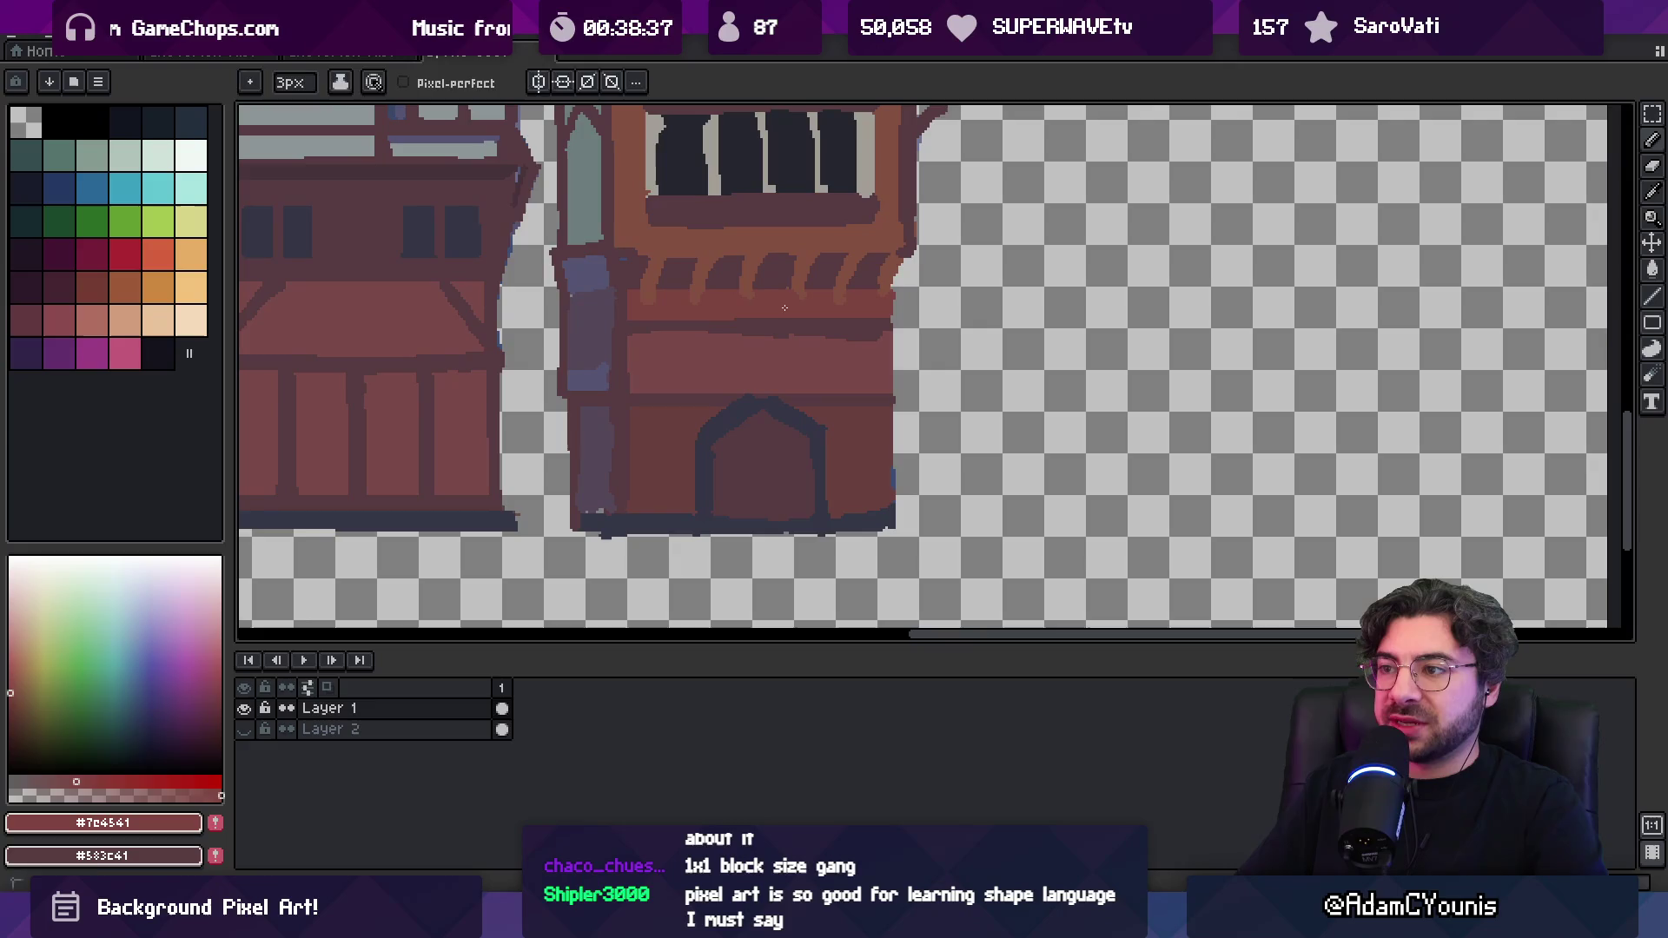
{"action": "left_click", "coordinate": [787, 291], "text": "alt"}
{"action": "left_click", "coordinate": [817, 300], "text": "alt"}
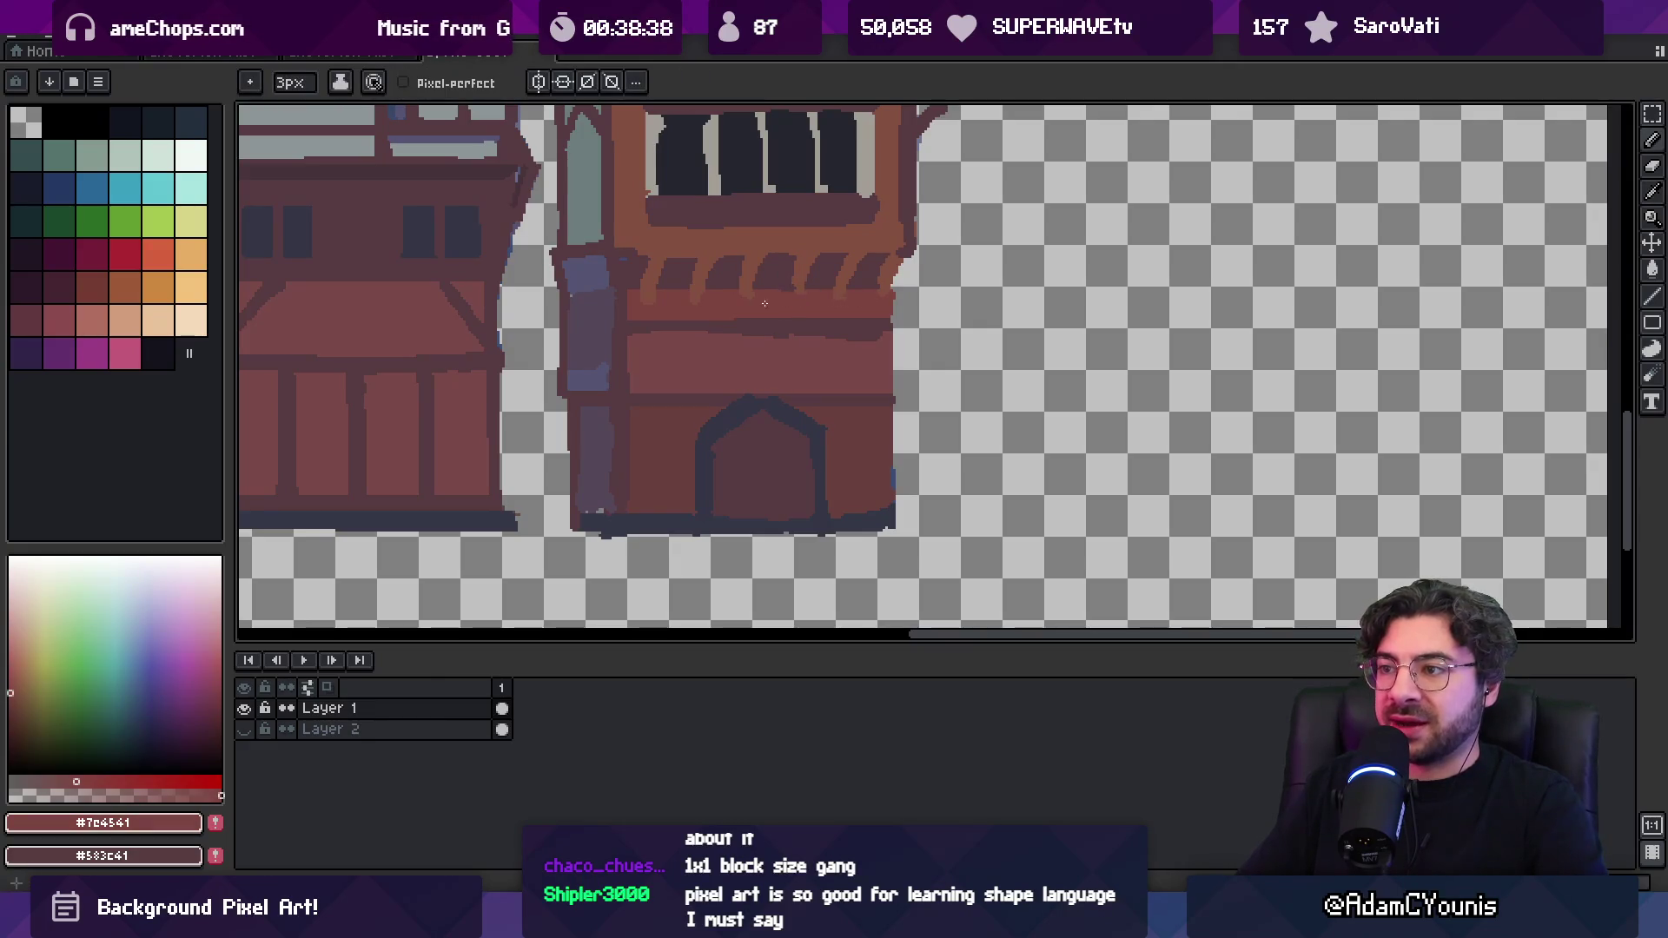
{"action": "left_click", "coordinate": [648, 302], "text": "alt"}
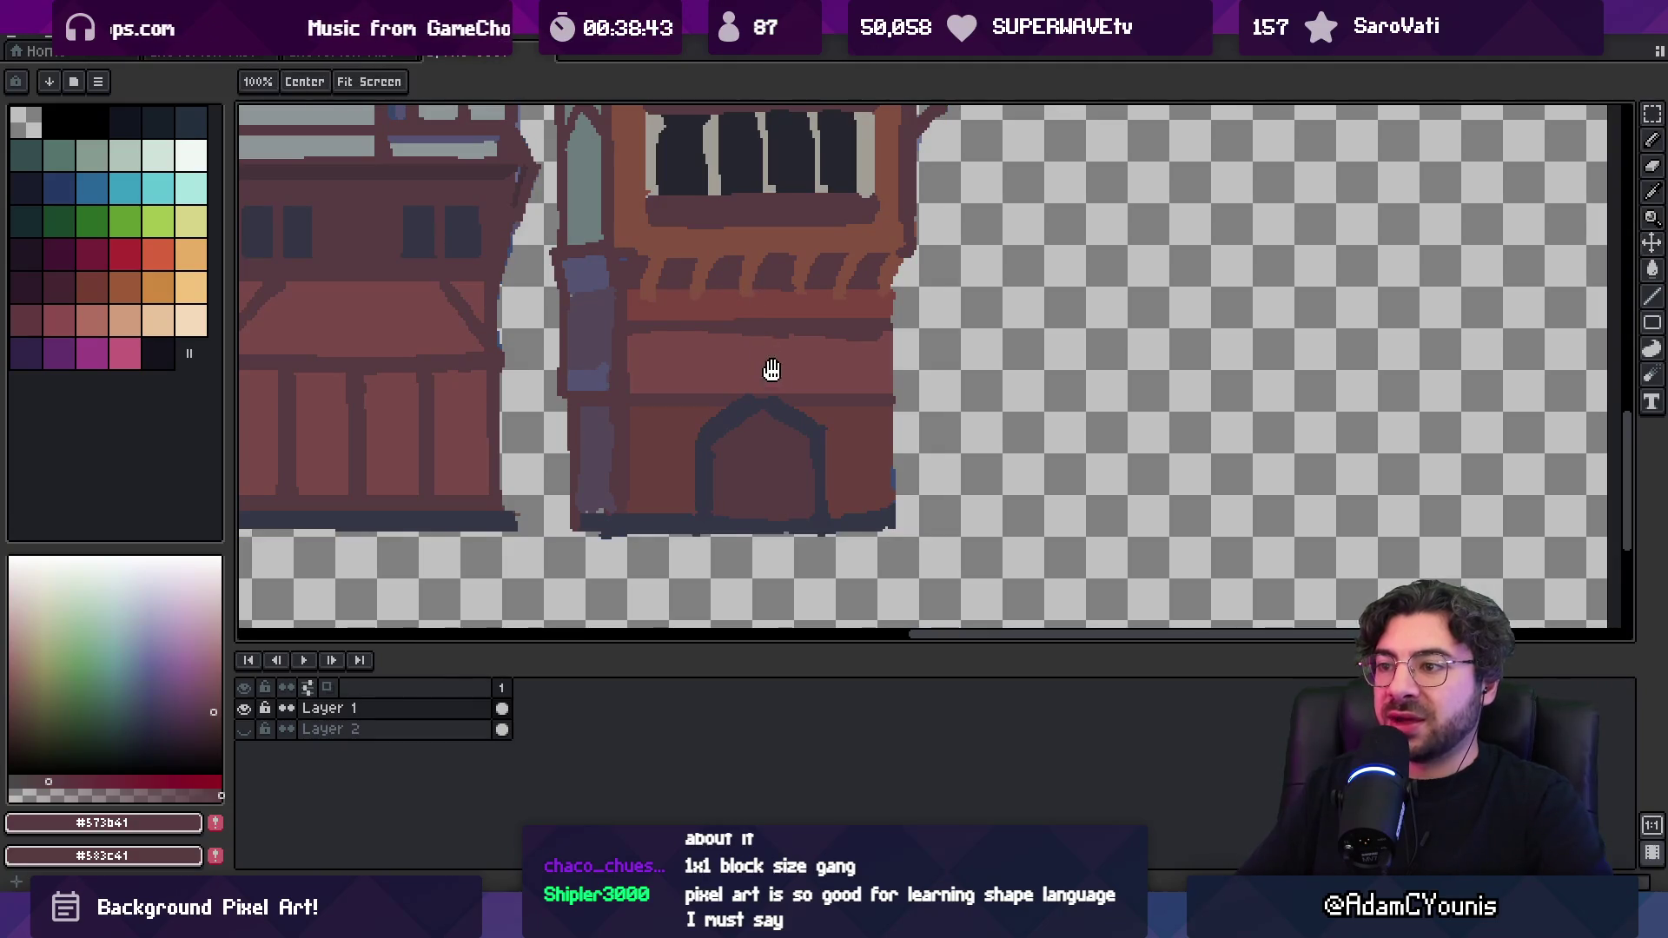
{"action": "left_click_drag", "start_coordinate": [768, 374], "coordinate": [741, 287]}
{"action": "left_click", "coordinate": [734, 306], "text": "alt"}
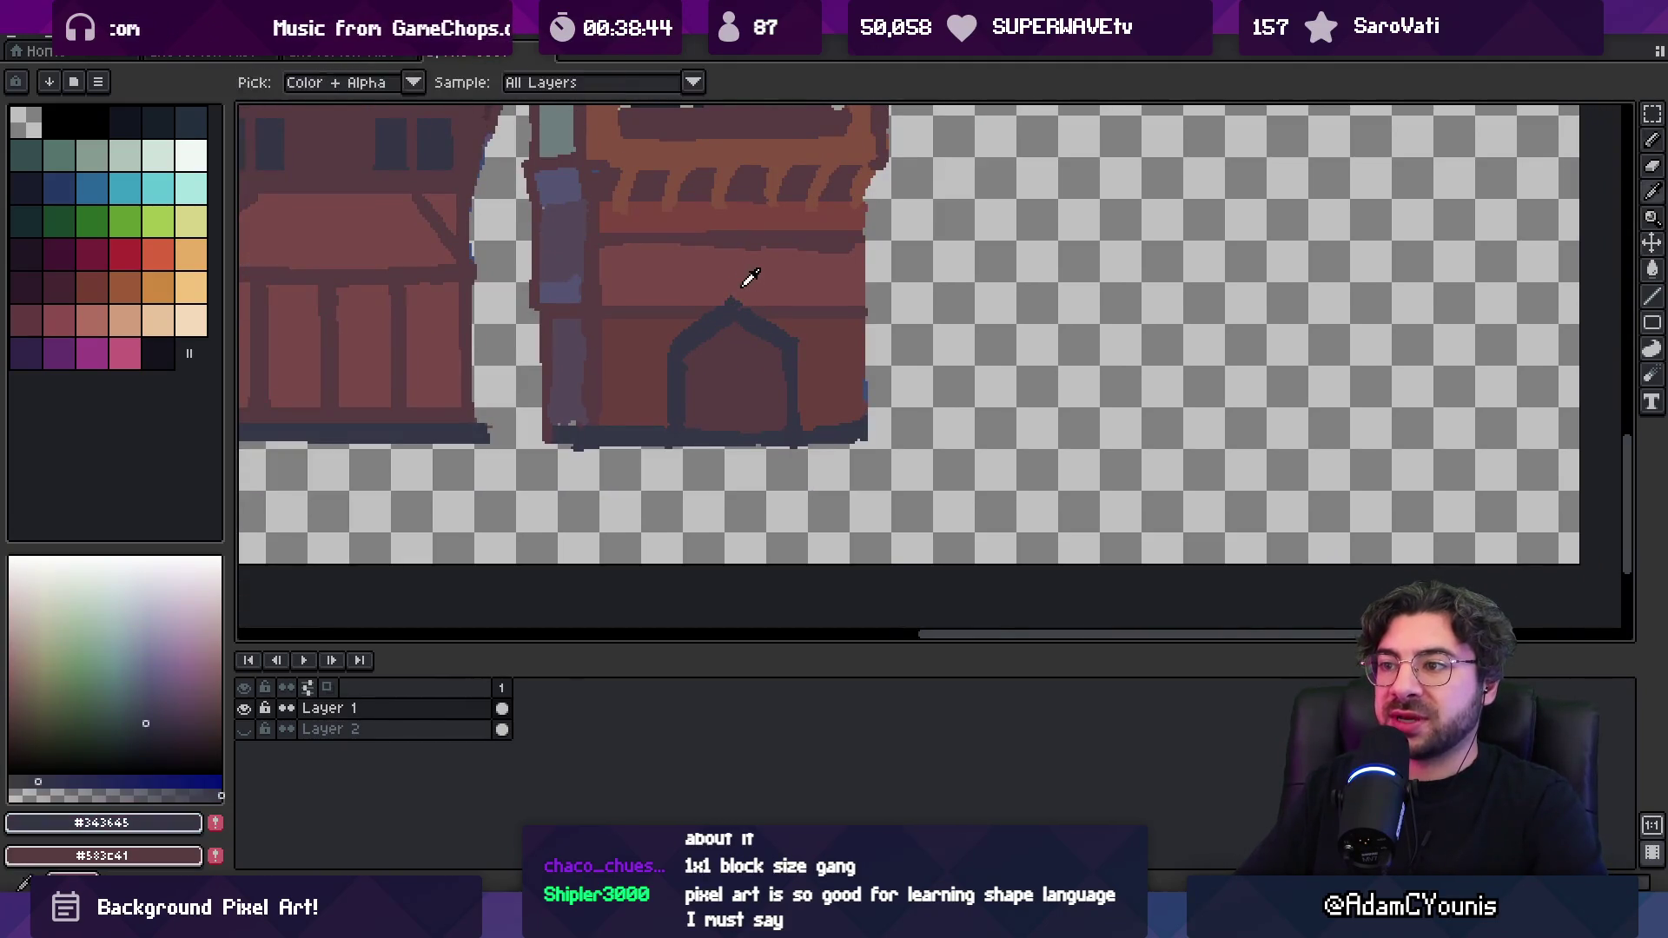
{"action": "left_click", "coordinate": [752, 291], "text": "alt"}
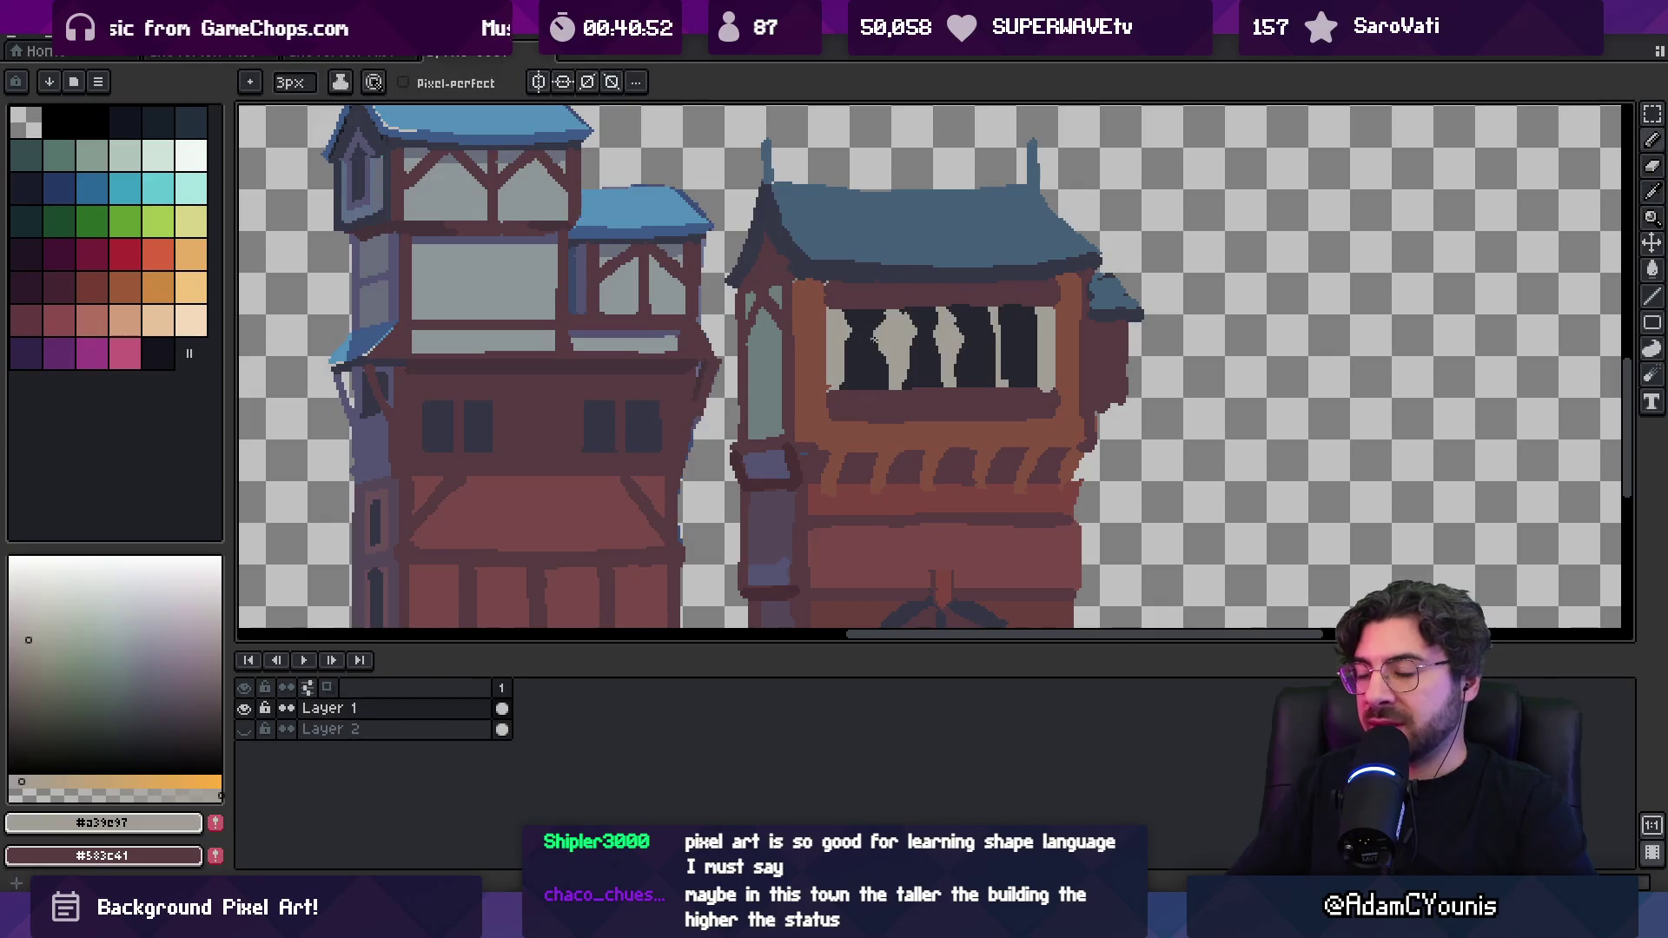
Draw a dark red-brown arch in the left window pane and fill around it with brown
{"action": "left_click", "coordinate": [842, 380], "text": "alt"}
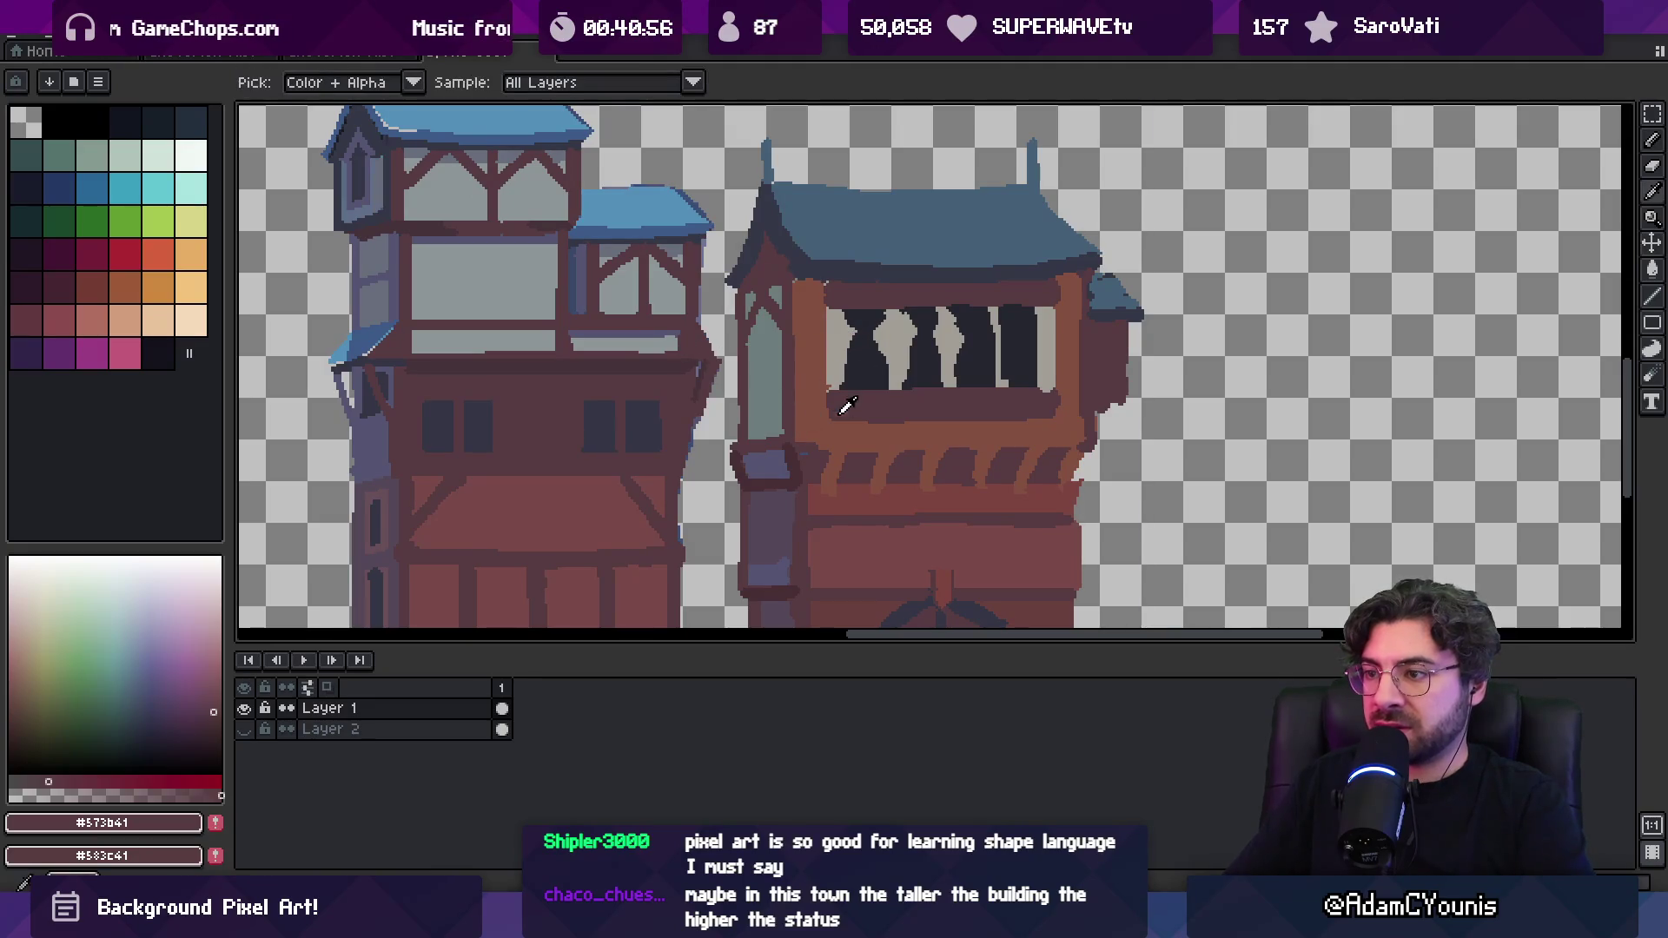
{"action": "left_click", "coordinate": [832, 492], "text": "alt"}
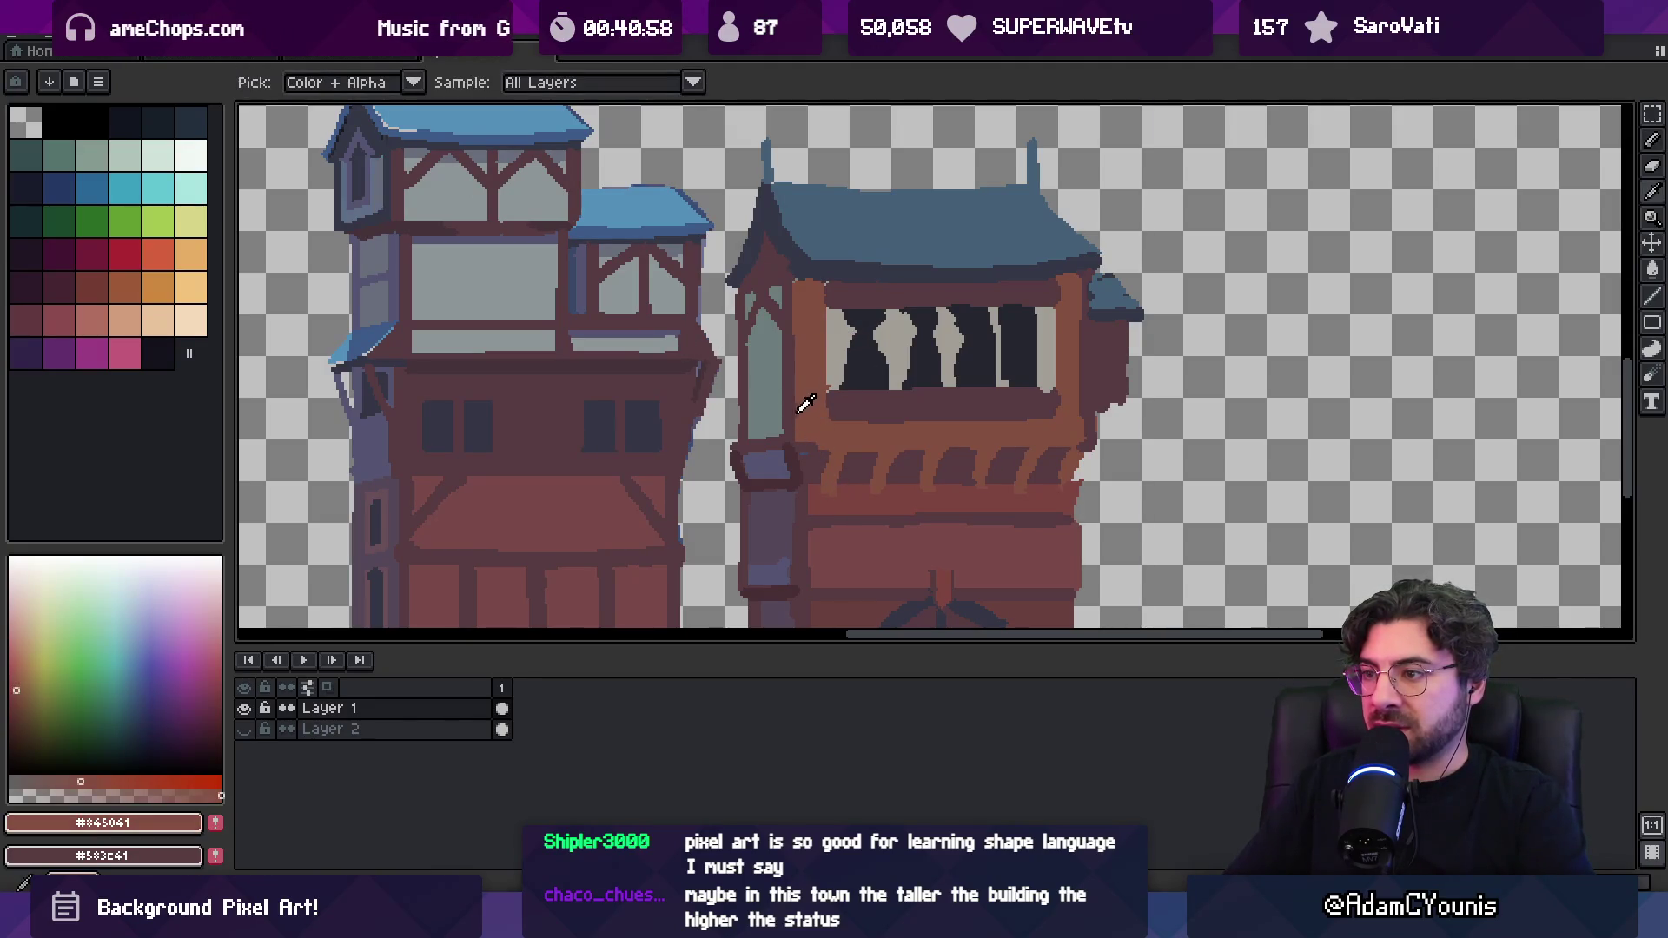
{"action": "left_click", "coordinate": [844, 343], "text": "alt"}
{"action": "mouse_move", "coordinate": [858, 333]}
{"action": "left_mouse_down"}
{"action": "mouse_move", "coordinate": [841, 389]}
{"action": "mouse_move", "coordinate": [885, 381]}
{"action": "left_mouse_up"}
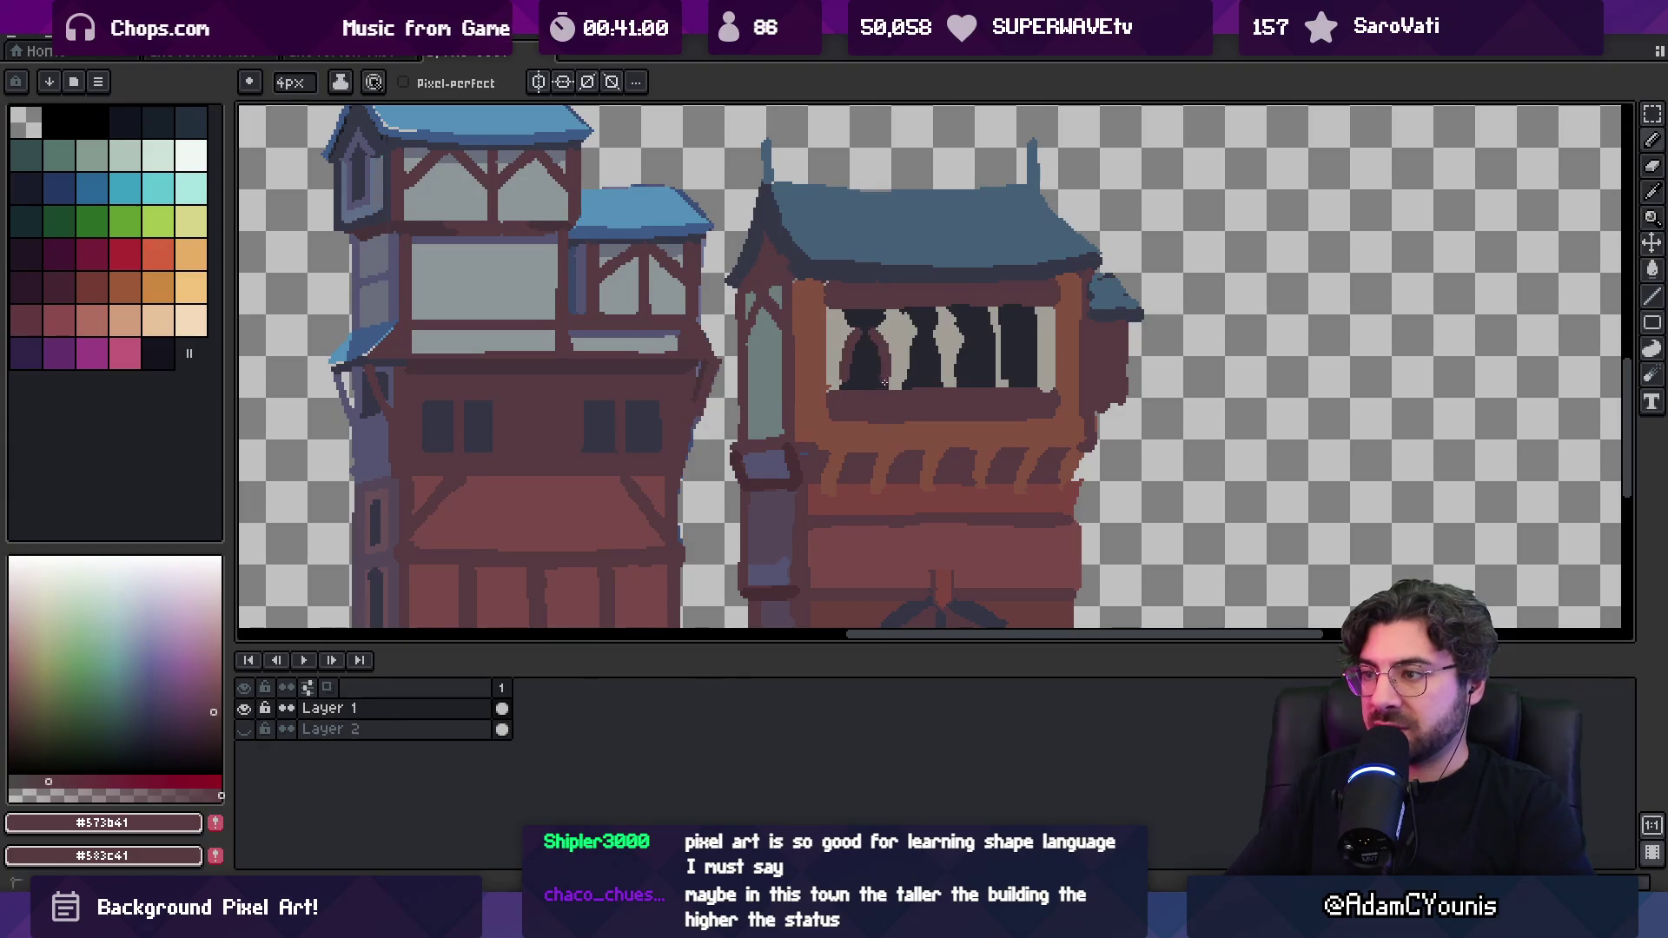
{"action": "key", "text": "g"}
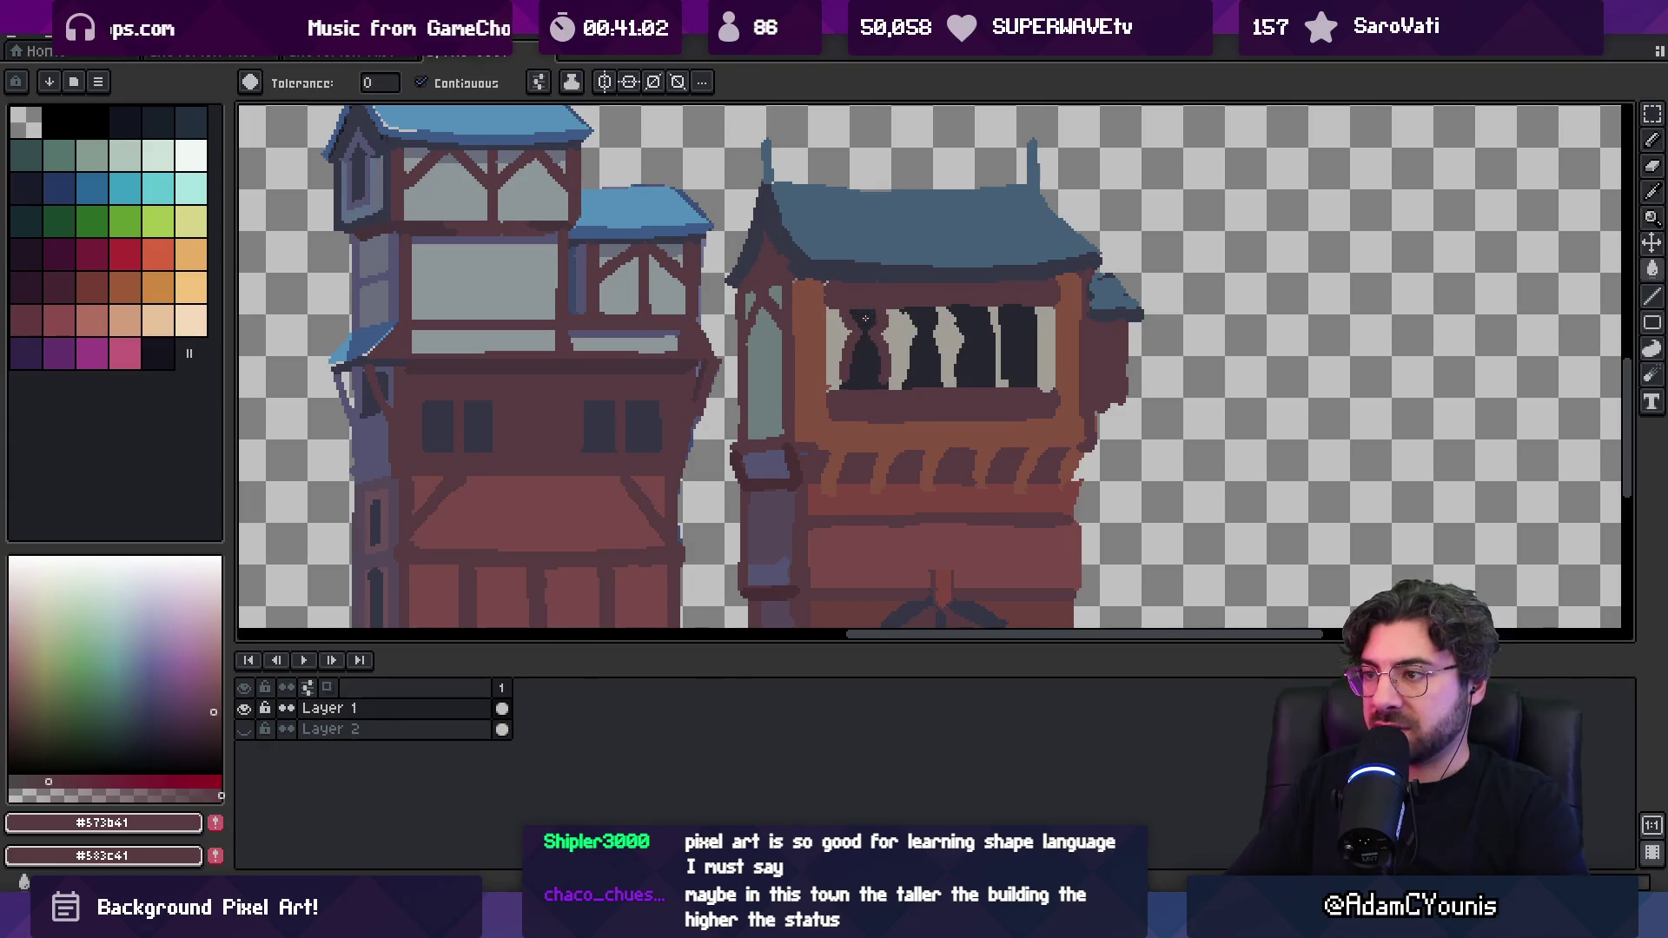
{"action": "left_click", "coordinate": [878, 331]}
{"action": "key", "text": "z"}
{"action": "scroll", "coordinate": [896, 341], "scroll_direction": "down", "scroll_amount": 3}
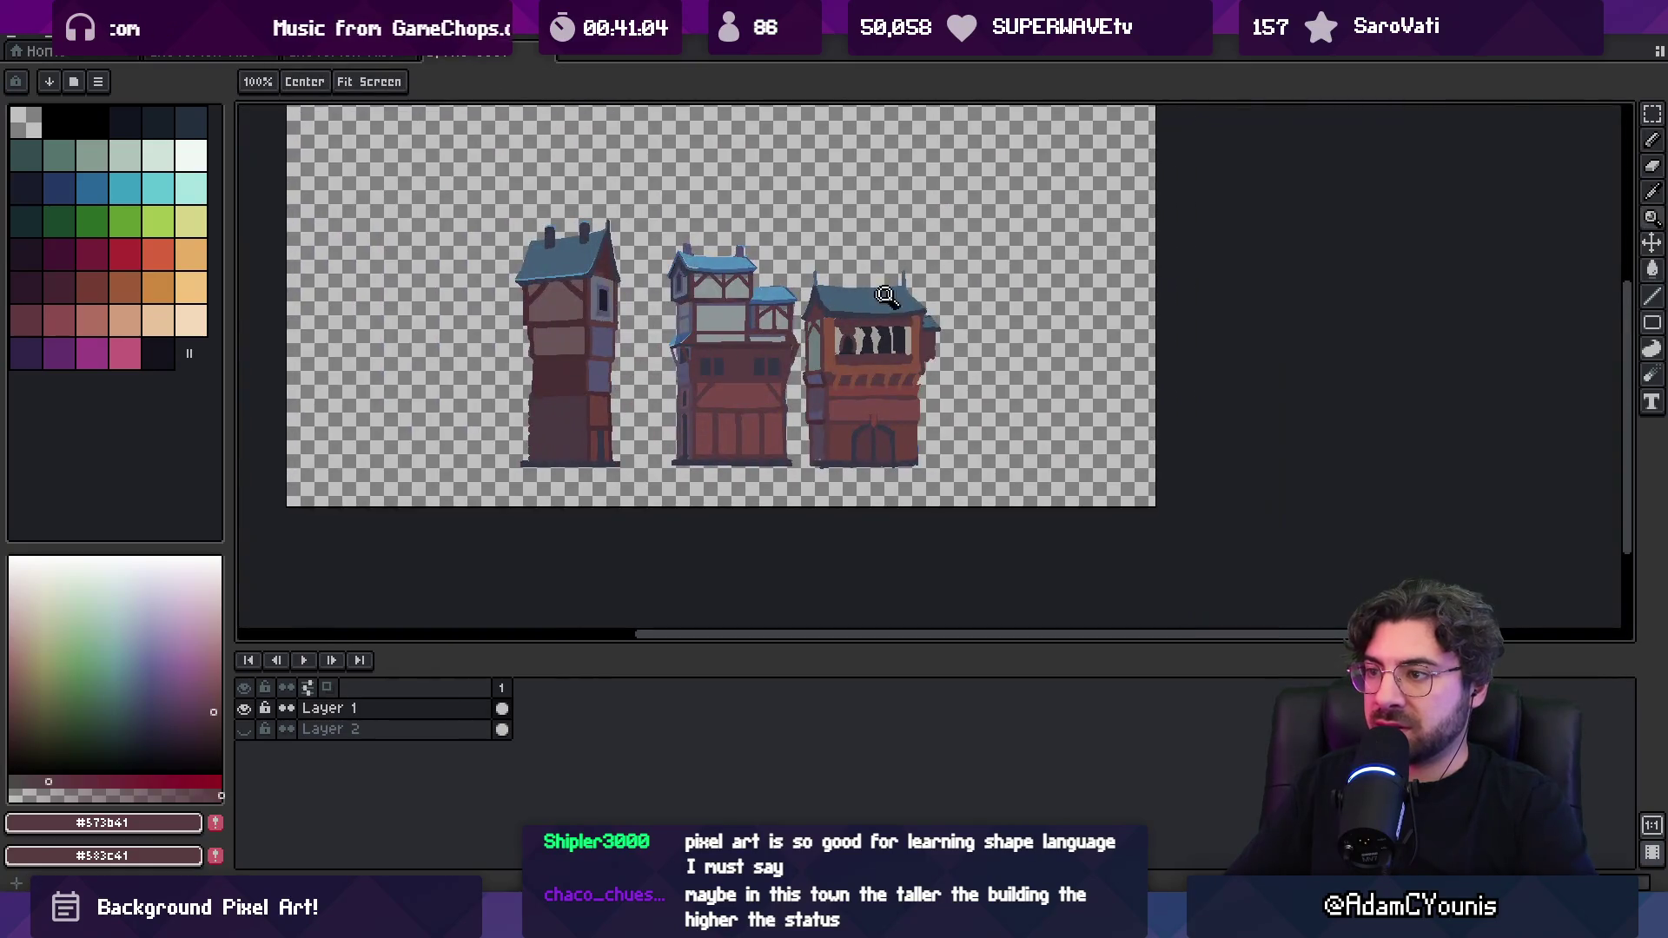
{"action": "scroll", "coordinate": [897, 341], "scroll_direction": "up", "scroll_amount": 4}
{"action": "key", "text": "b"}
{"action": "left_click", "coordinate": [829, 347], "text": "alt"}
Extend the dark arch edge and paint brown over part of the dark left pane
{"action": "left_click", "coordinate": [814, 299]}
{"action": "left_click_drag", "start_coordinate": [817, 302], "coordinate": [834, 339]}
{"action": "left_click", "coordinate": [810, 336], "text": "alt"}
{"action": "left_click", "coordinate": [859, 343]}
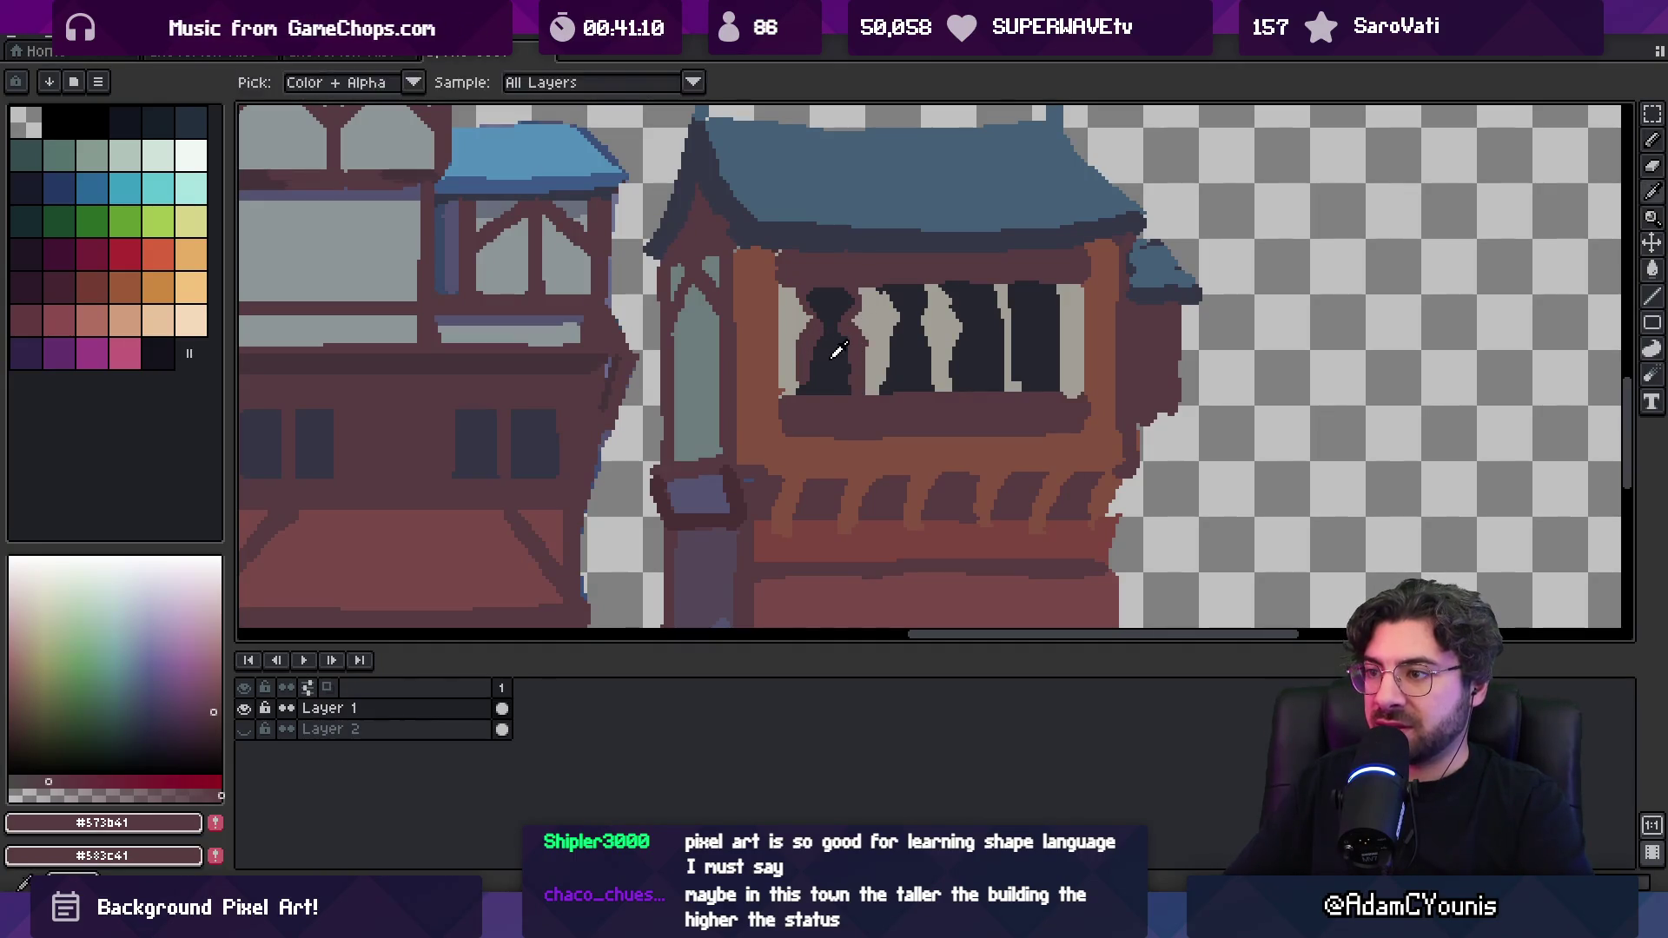
{"action": "left_click", "coordinate": [843, 346], "text": "alt"}
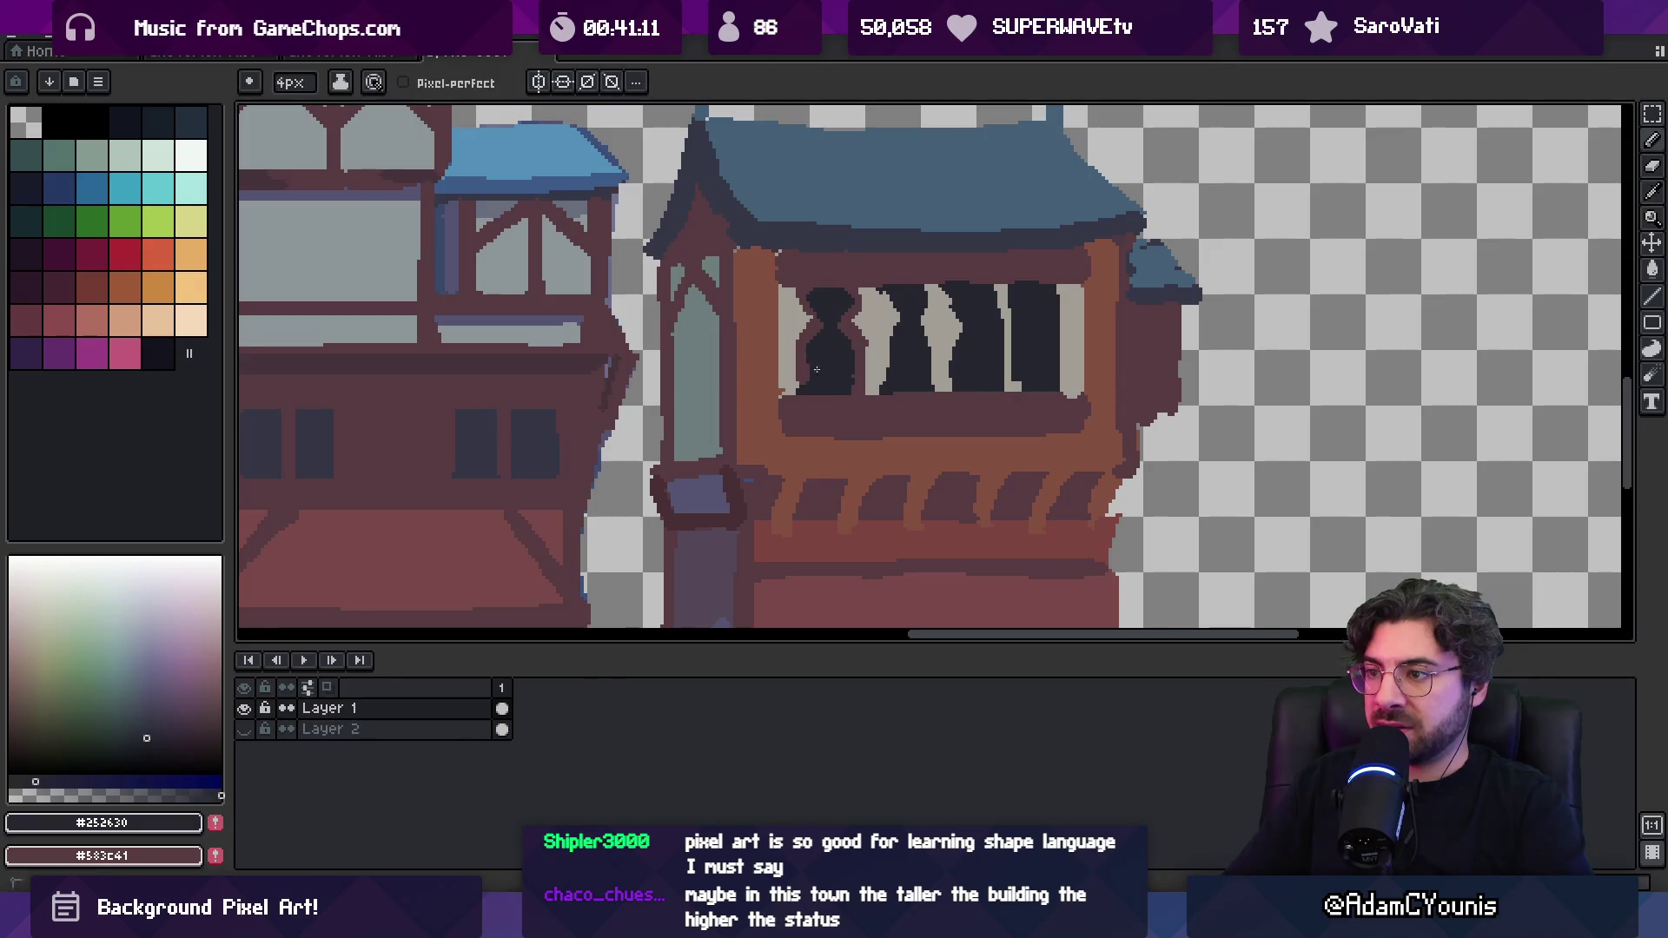
{"action": "left_click", "coordinate": [803, 350], "text": "alt"}
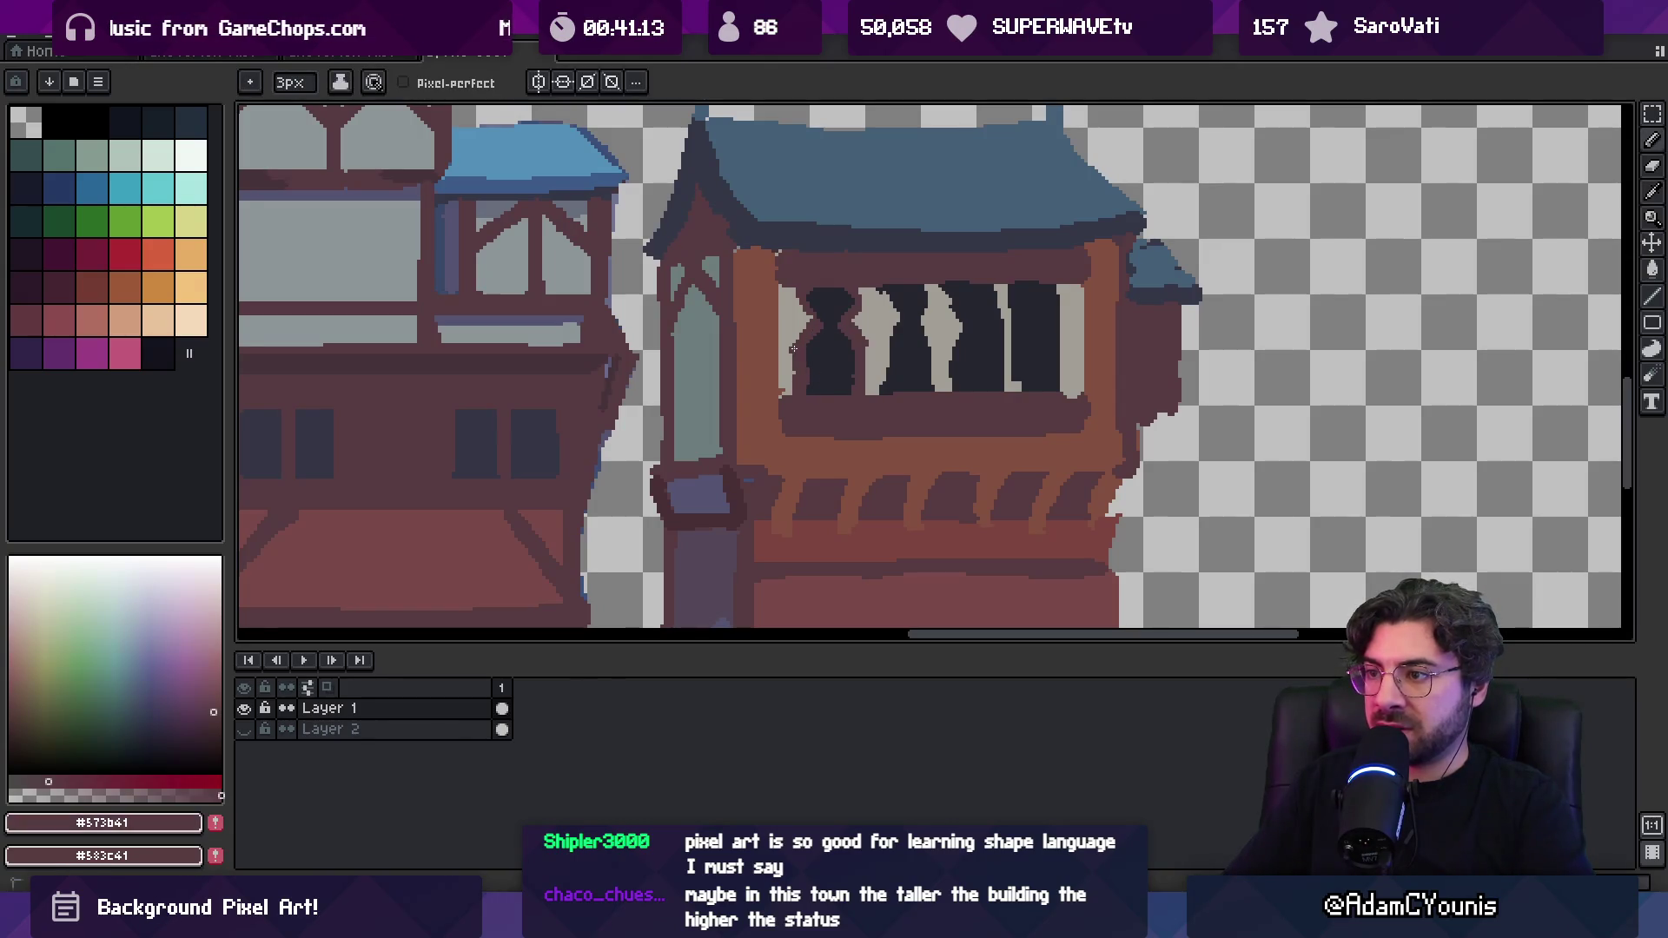
{"action": "left_click", "coordinate": [849, 293], "text": "alt"}
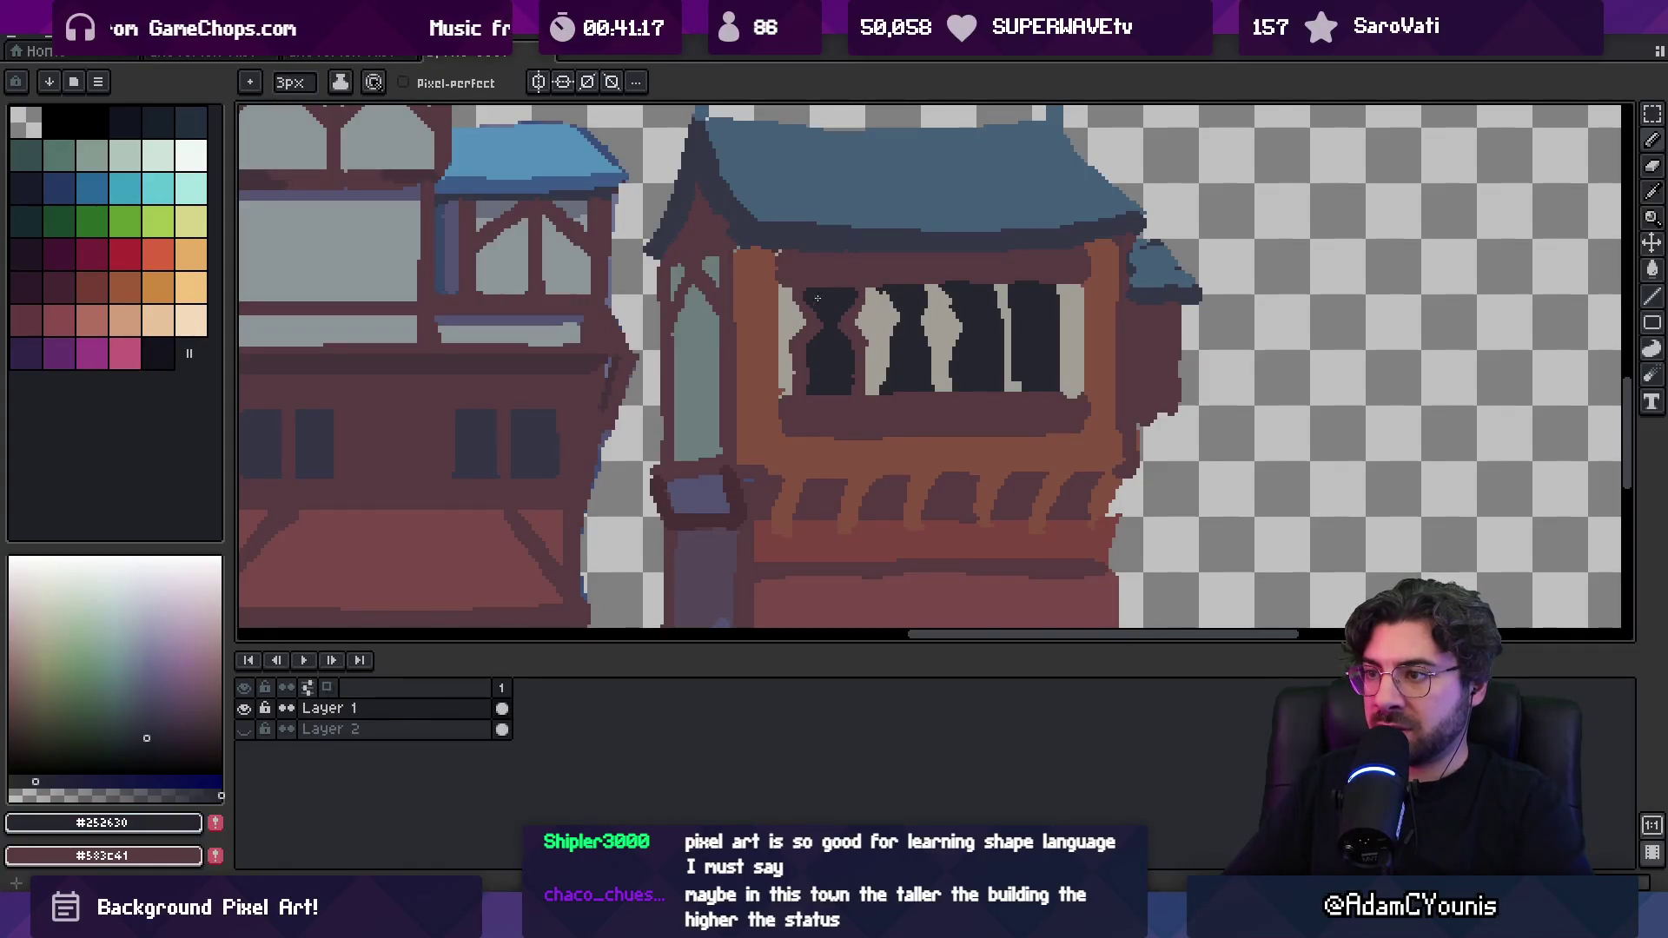
Re-sample the wall and frame browns, then copy the left pane and undo the move
{"action": "key", "text": "z"}
{"action": "scroll", "coordinate": [813, 300], "scroll_direction": "down", "scroll_amount": 4}
{"action": "scroll", "coordinate": [870, 337], "scroll_direction": "up", "scroll_amount": 4}
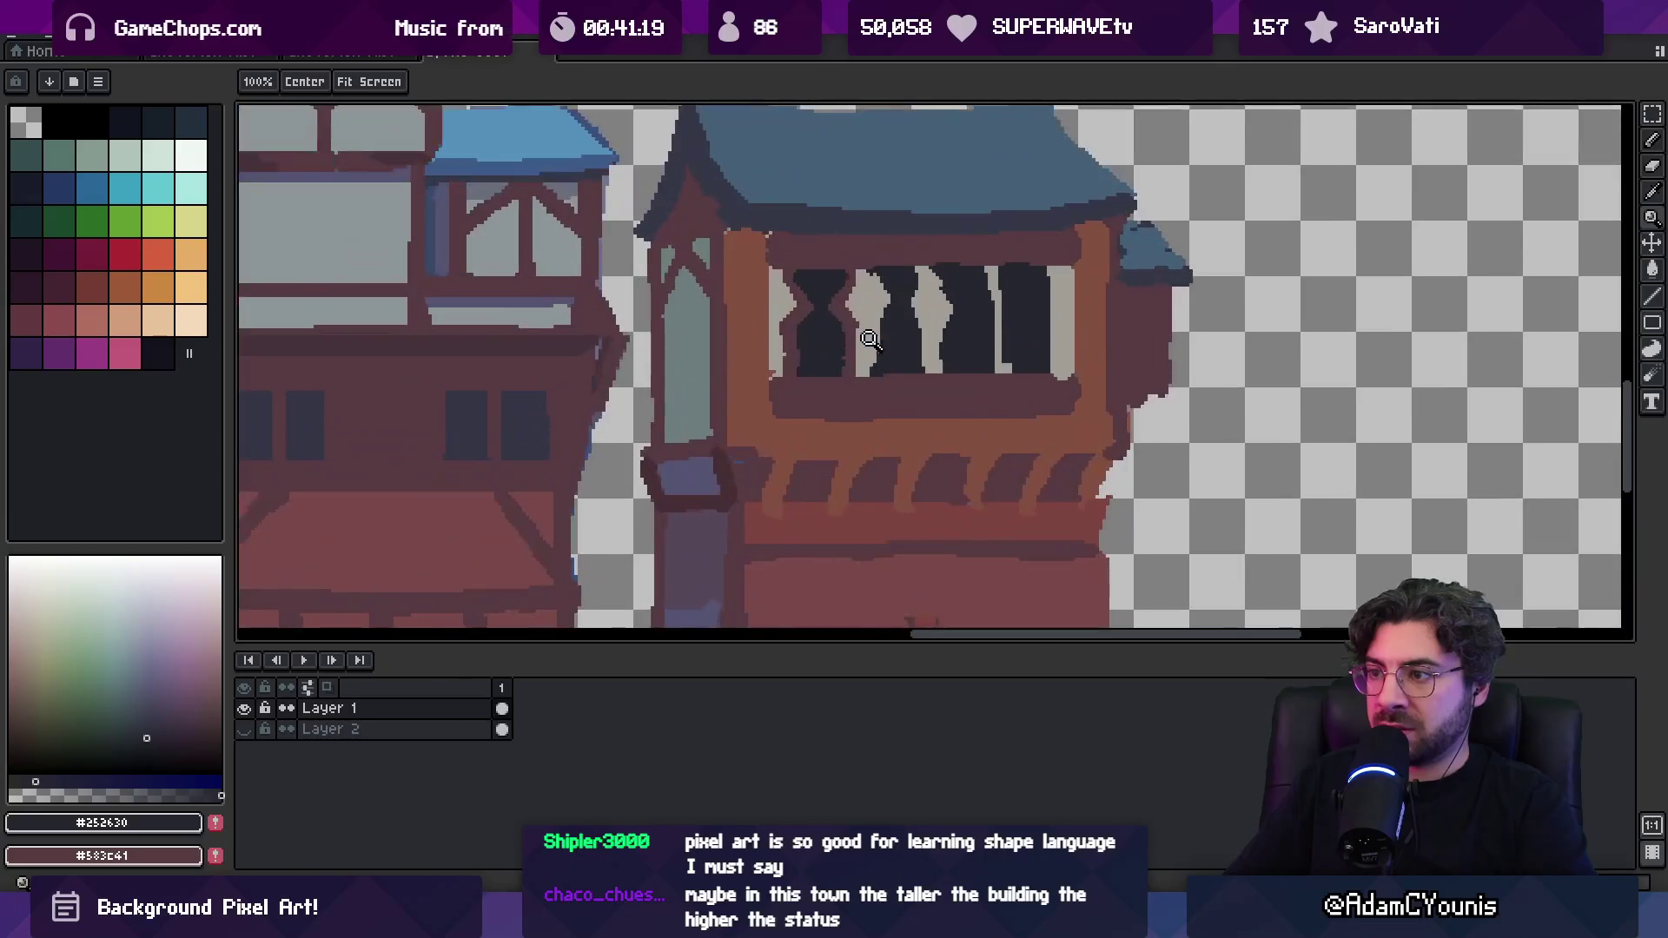
{"action": "left_click", "coordinate": [852, 420], "text": "alt"}
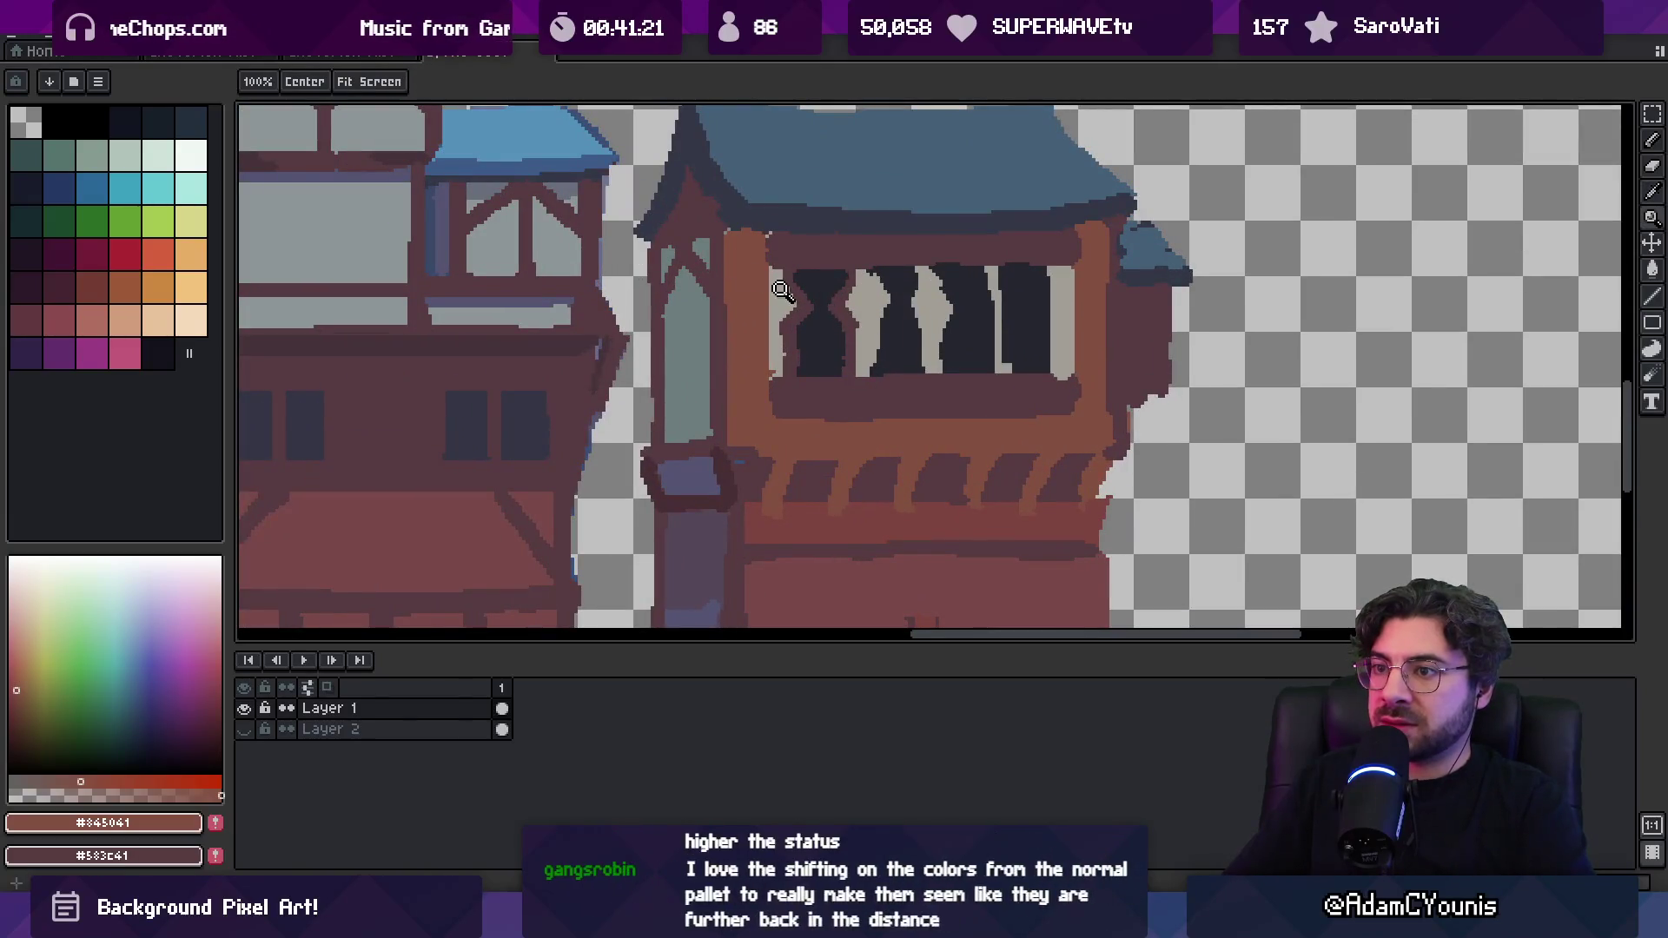
{"action": "scroll", "coordinate": [754, 278], "scroll_direction": "down", "scroll_amount": 3}
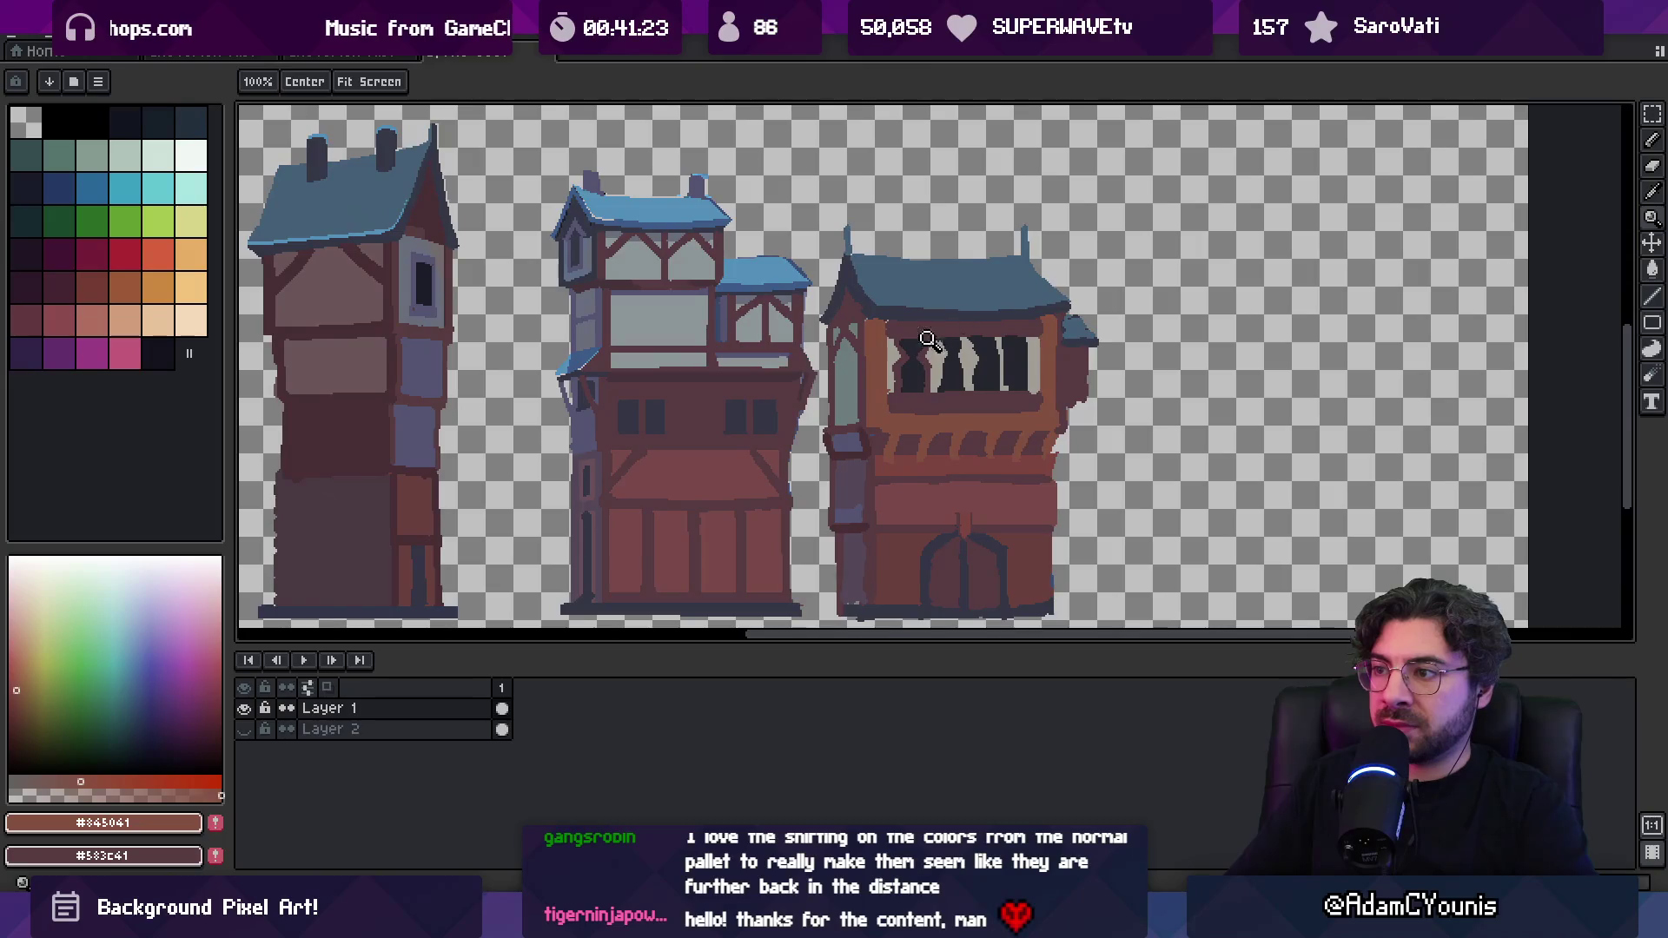
{"action": "scroll", "coordinate": [930, 336], "scroll_direction": "up", "scroll_amount": 3}
{"action": "left_click", "coordinate": [856, 342], "text": "alt"}
{"action": "key", "text": "b"}
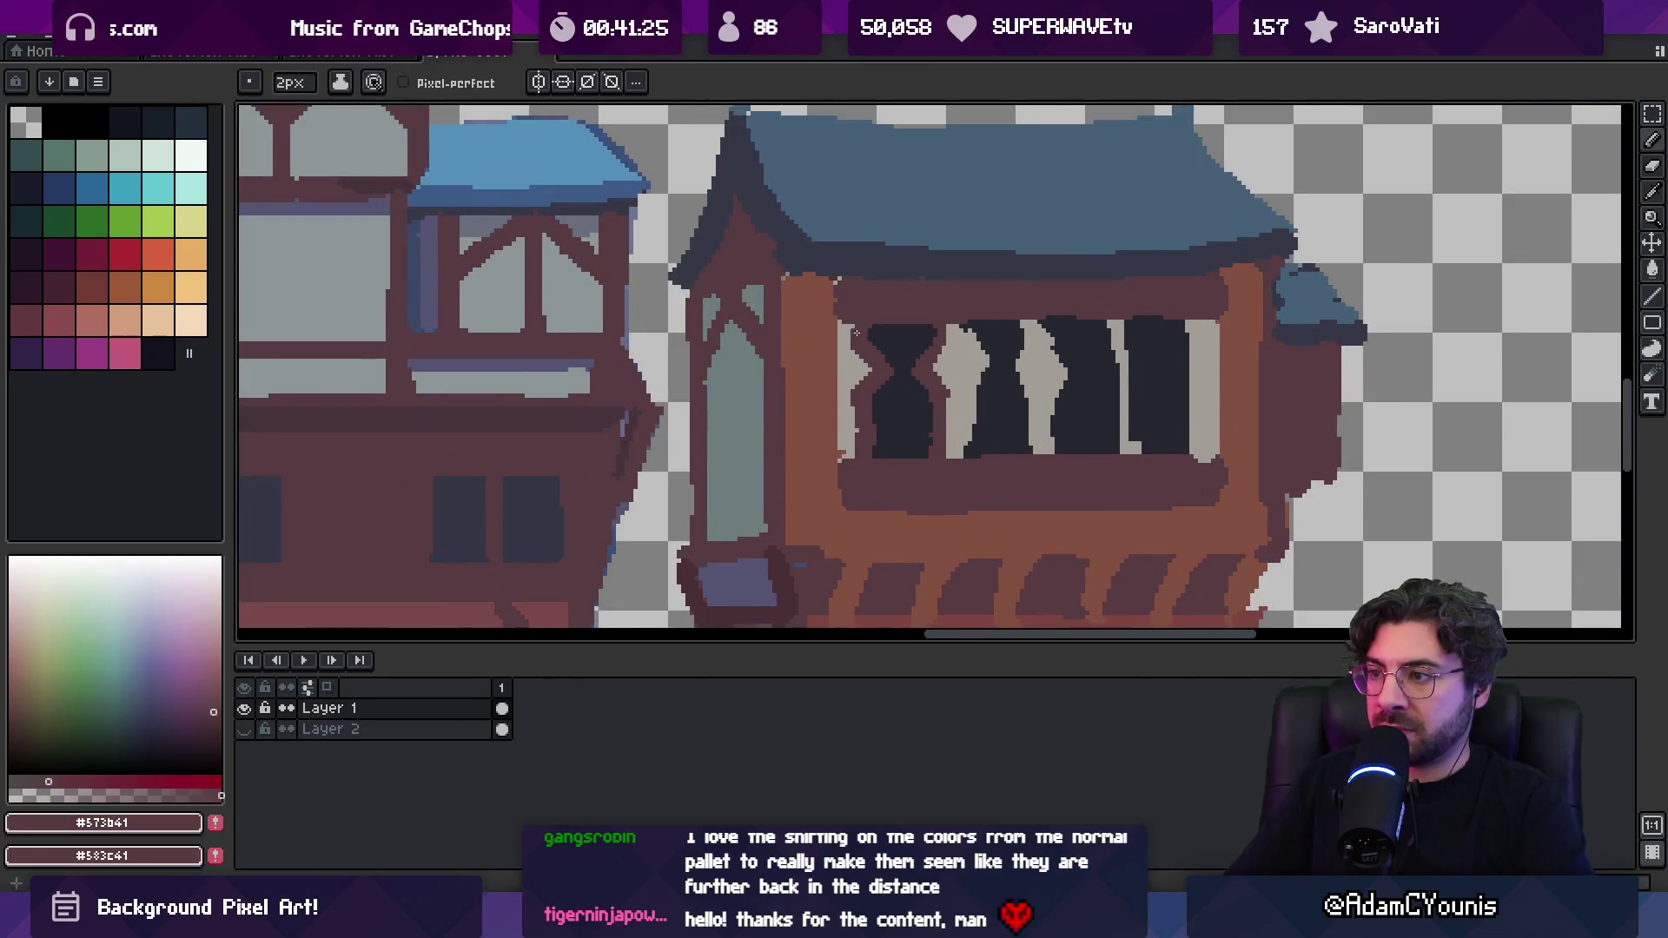
{"action": "key", "text": "m"}
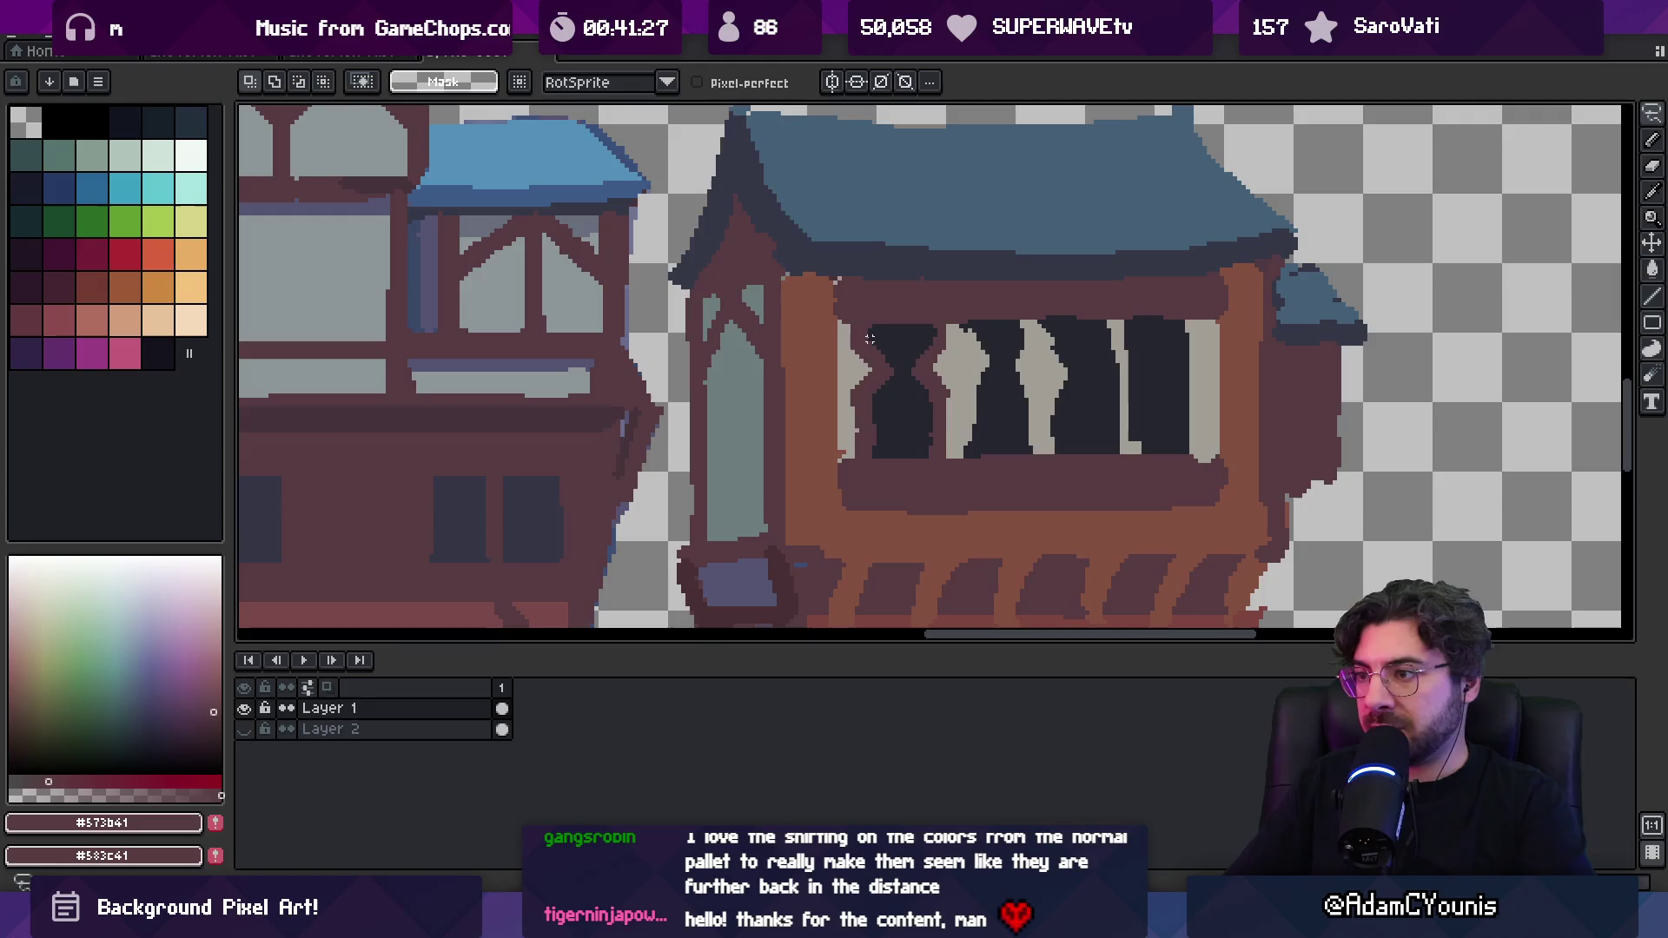
{"action": "mouse_move", "coordinate": [843, 318]}
{"action": "left_mouse_down"}
{"action": "mouse_move", "coordinate": [945, 465]}
{"action": "mouse_move", "coordinate": [923, 417]}
{"action": "mouse_move", "coordinate": [1109, 399]}
{"action": "left_mouse_up"}
{"action": "key", "text": "ctrl+z"}
{"action": "key", "text": "ctrl+d"}
Shade the baluster shapes with light grey, frame brown and dark window colours
{"action": "key", "text": "i"}
{"action": "left_click", "coordinate": [866, 373]}
{"action": "key", "text": "b"}
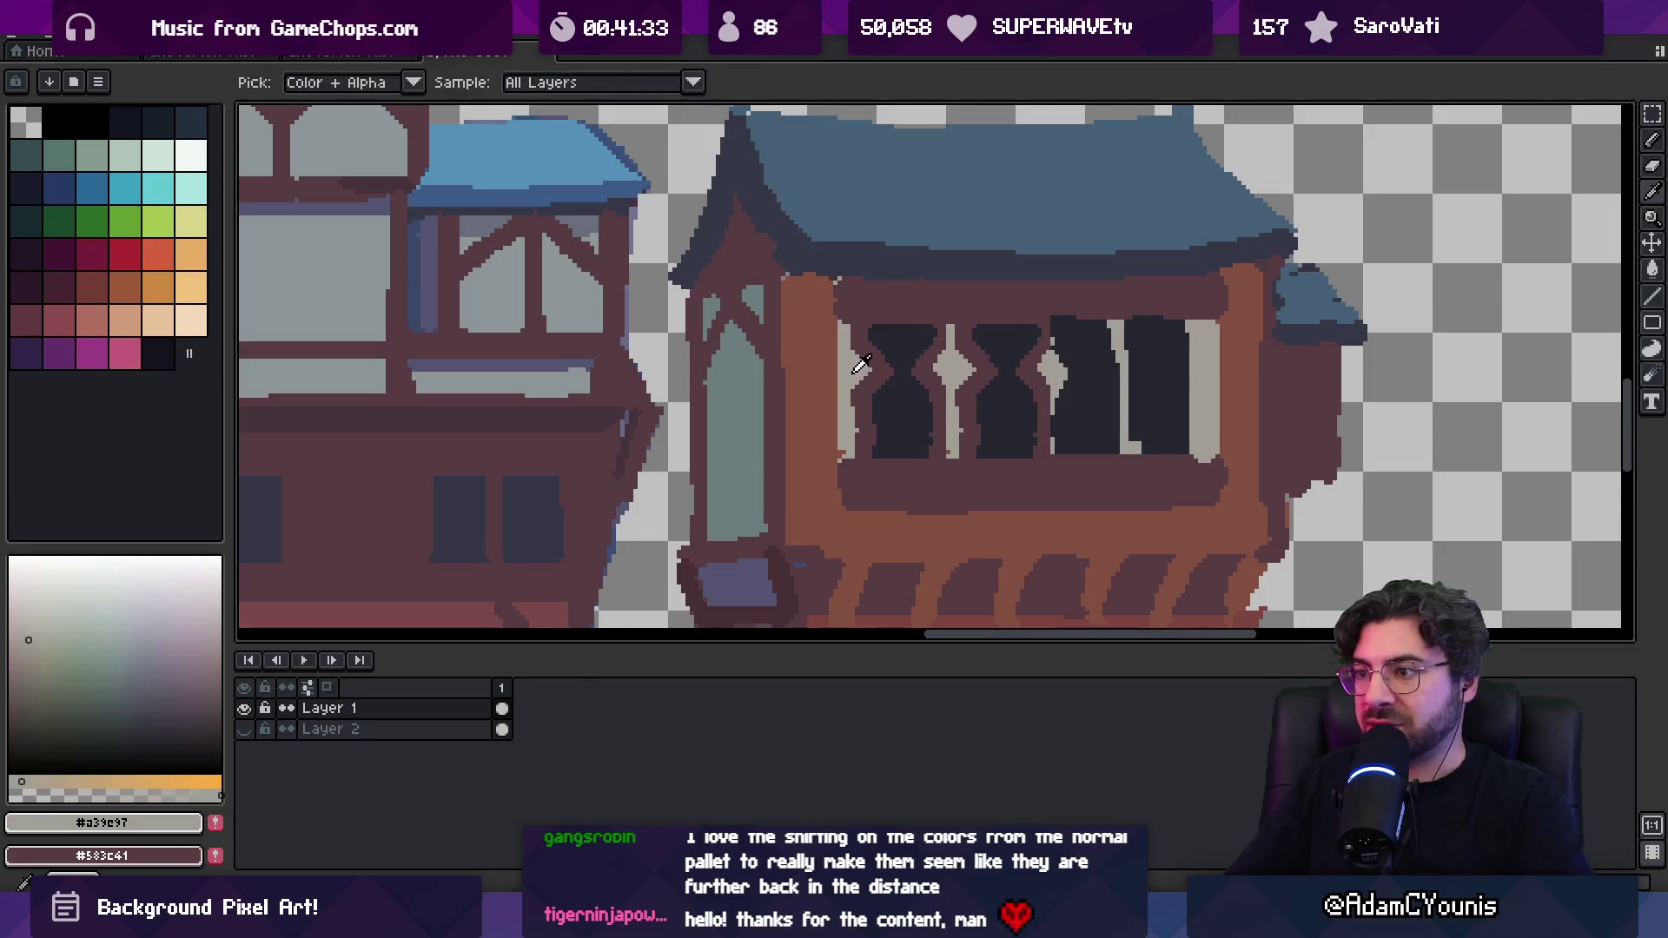
{"action": "left_click", "coordinate": [919, 415], "text": "alt"}
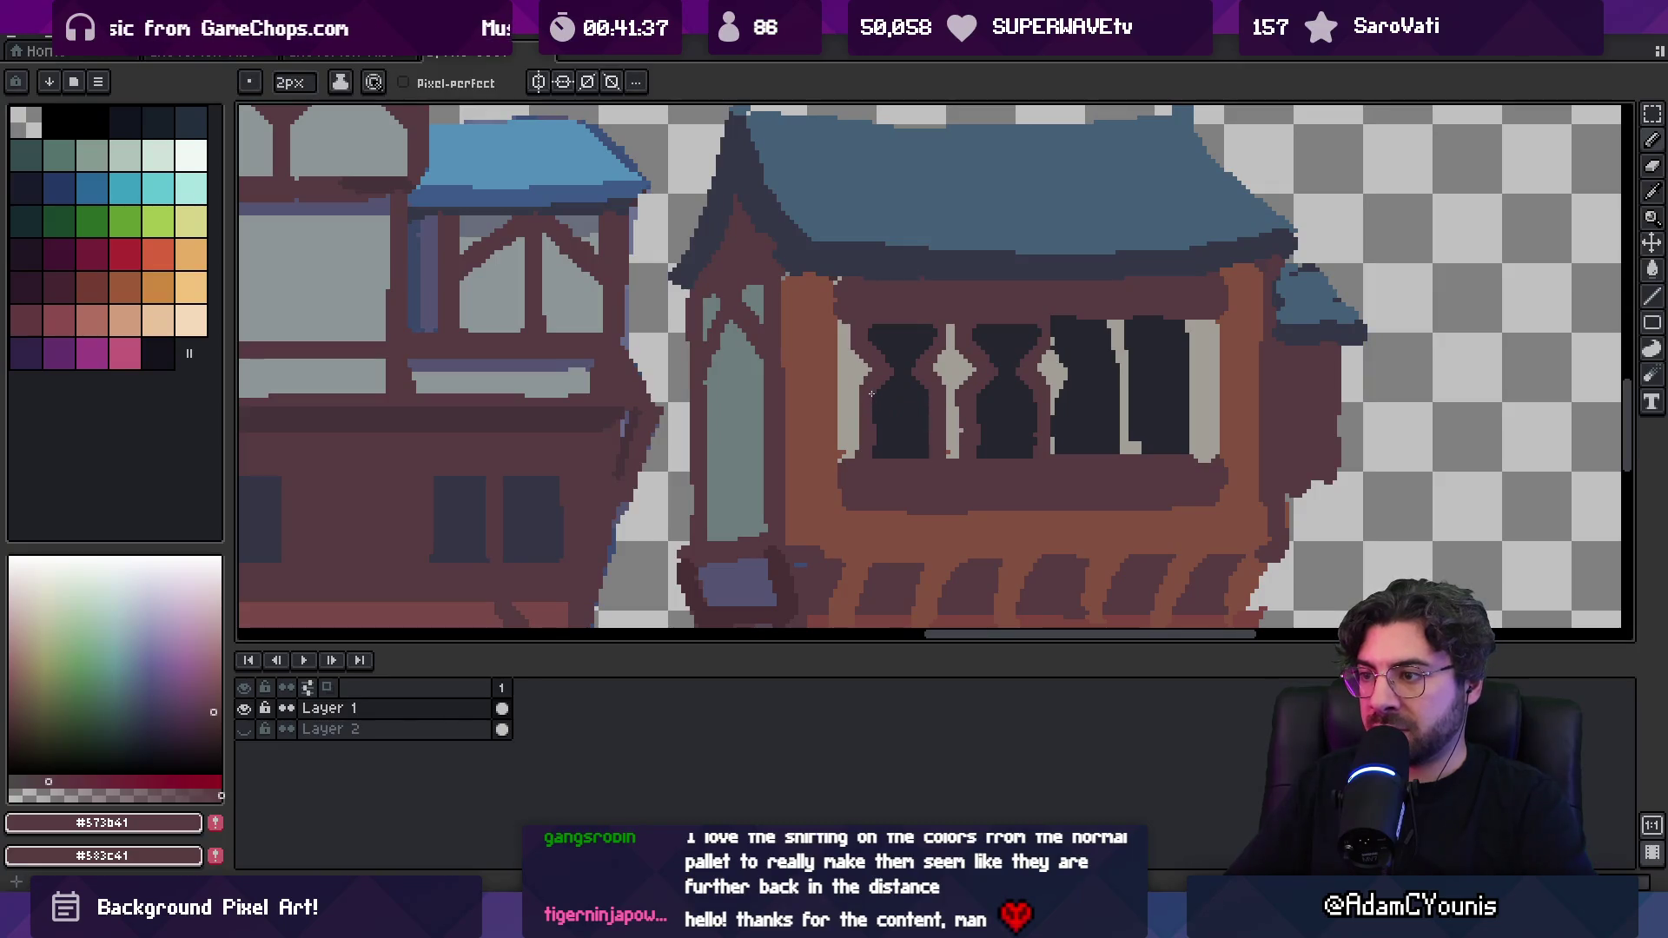
{"action": "left_click", "coordinate": [854, 335], "text": "alt"}
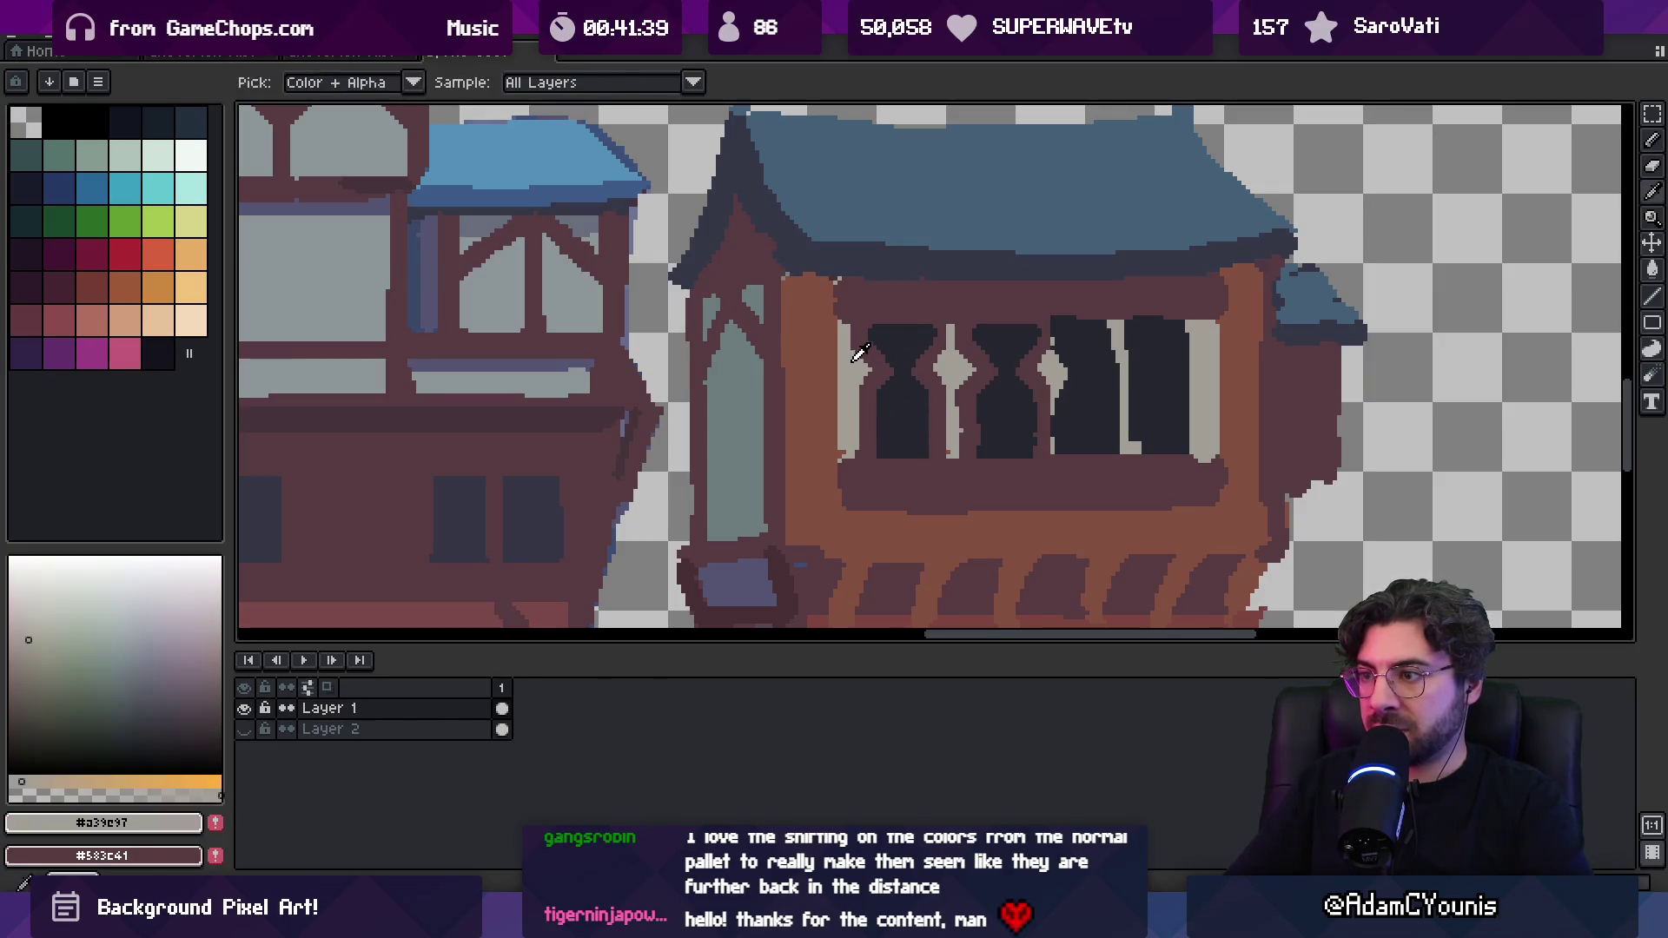
{"action": "left_click", "coordinate": [877, 359], "text": "alt"}
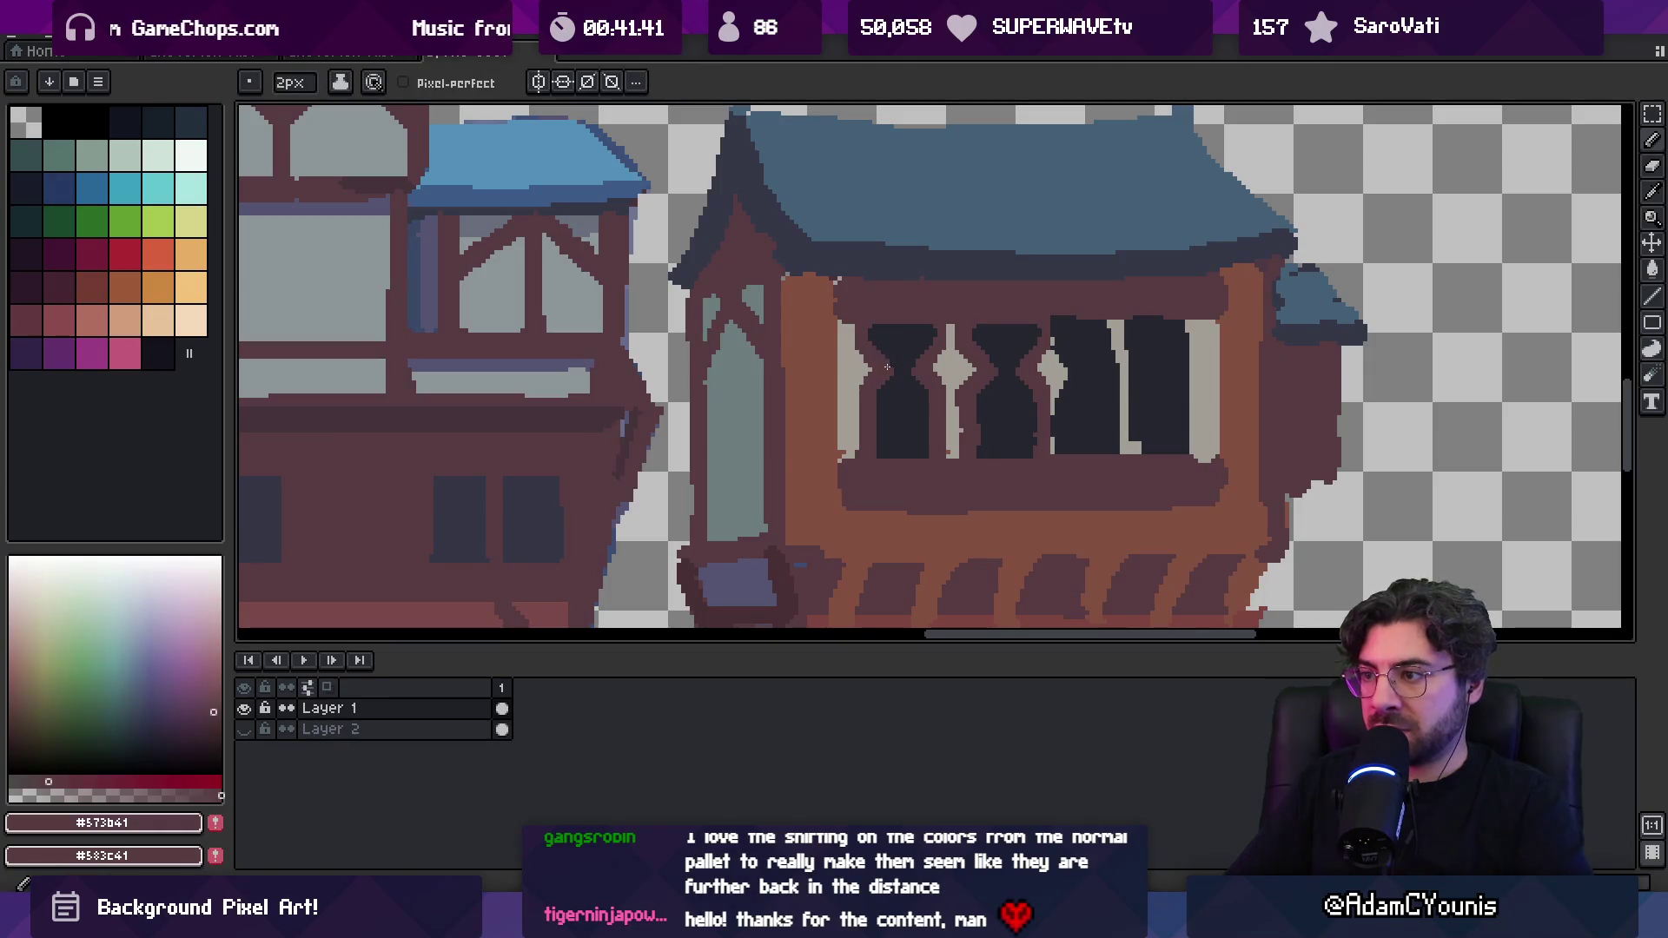
{"action": "left_click", "coordinate": [928, 332], "text": "alt"}
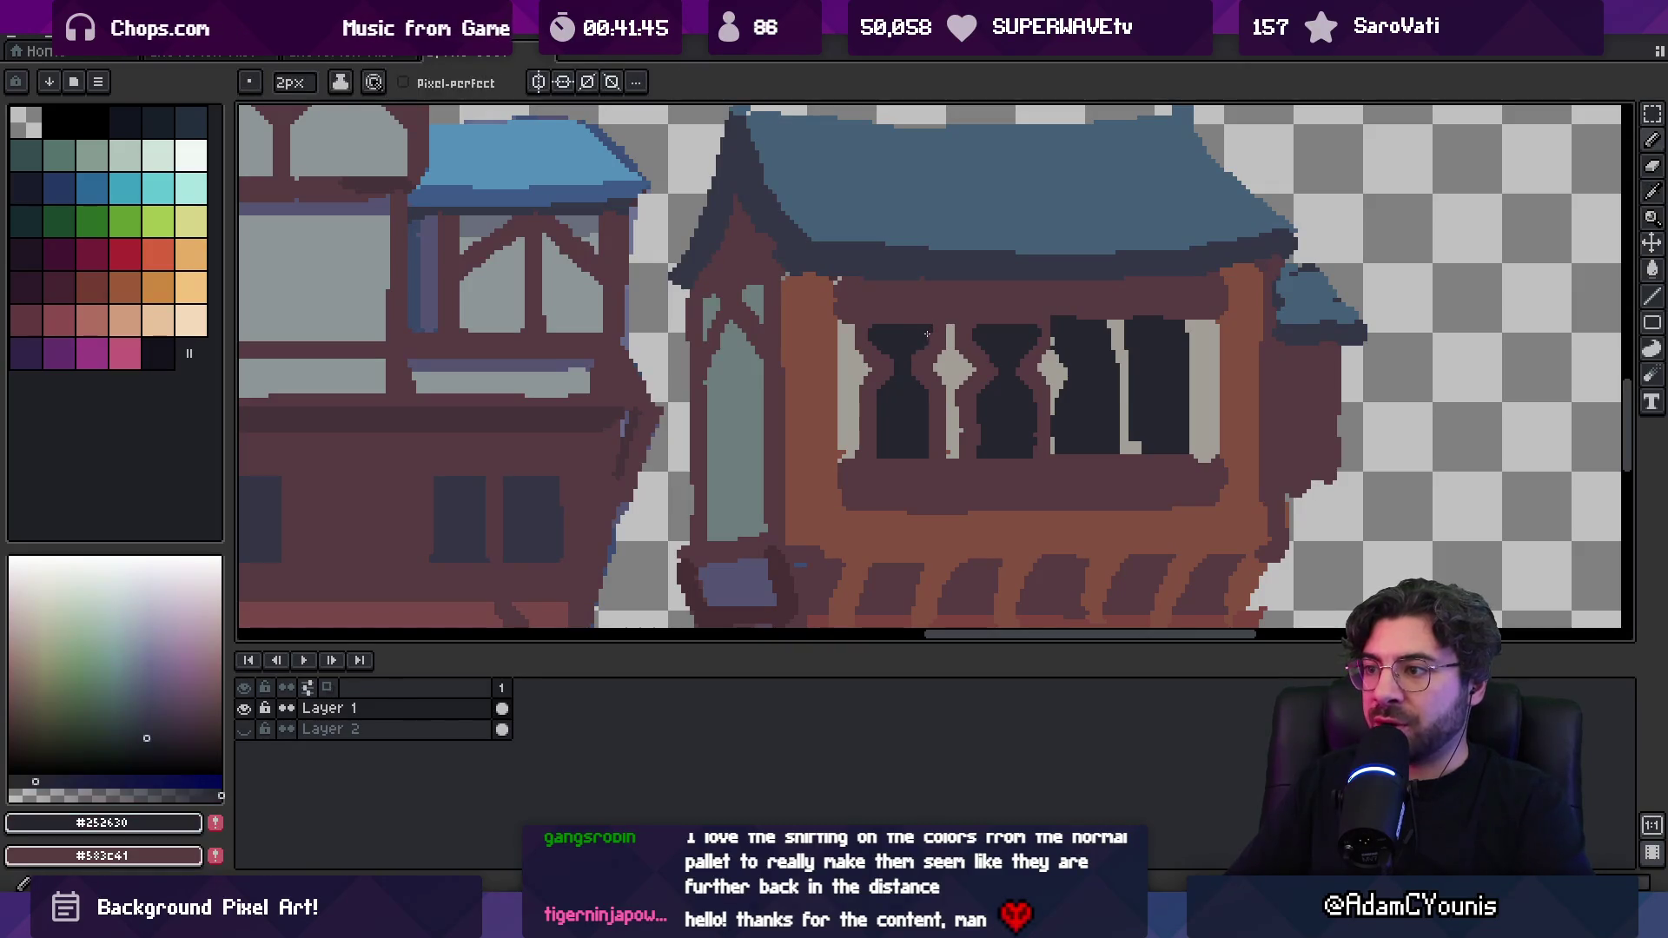
{"action": "left_click", "coordinate": [918, 364], "text": "alt"}
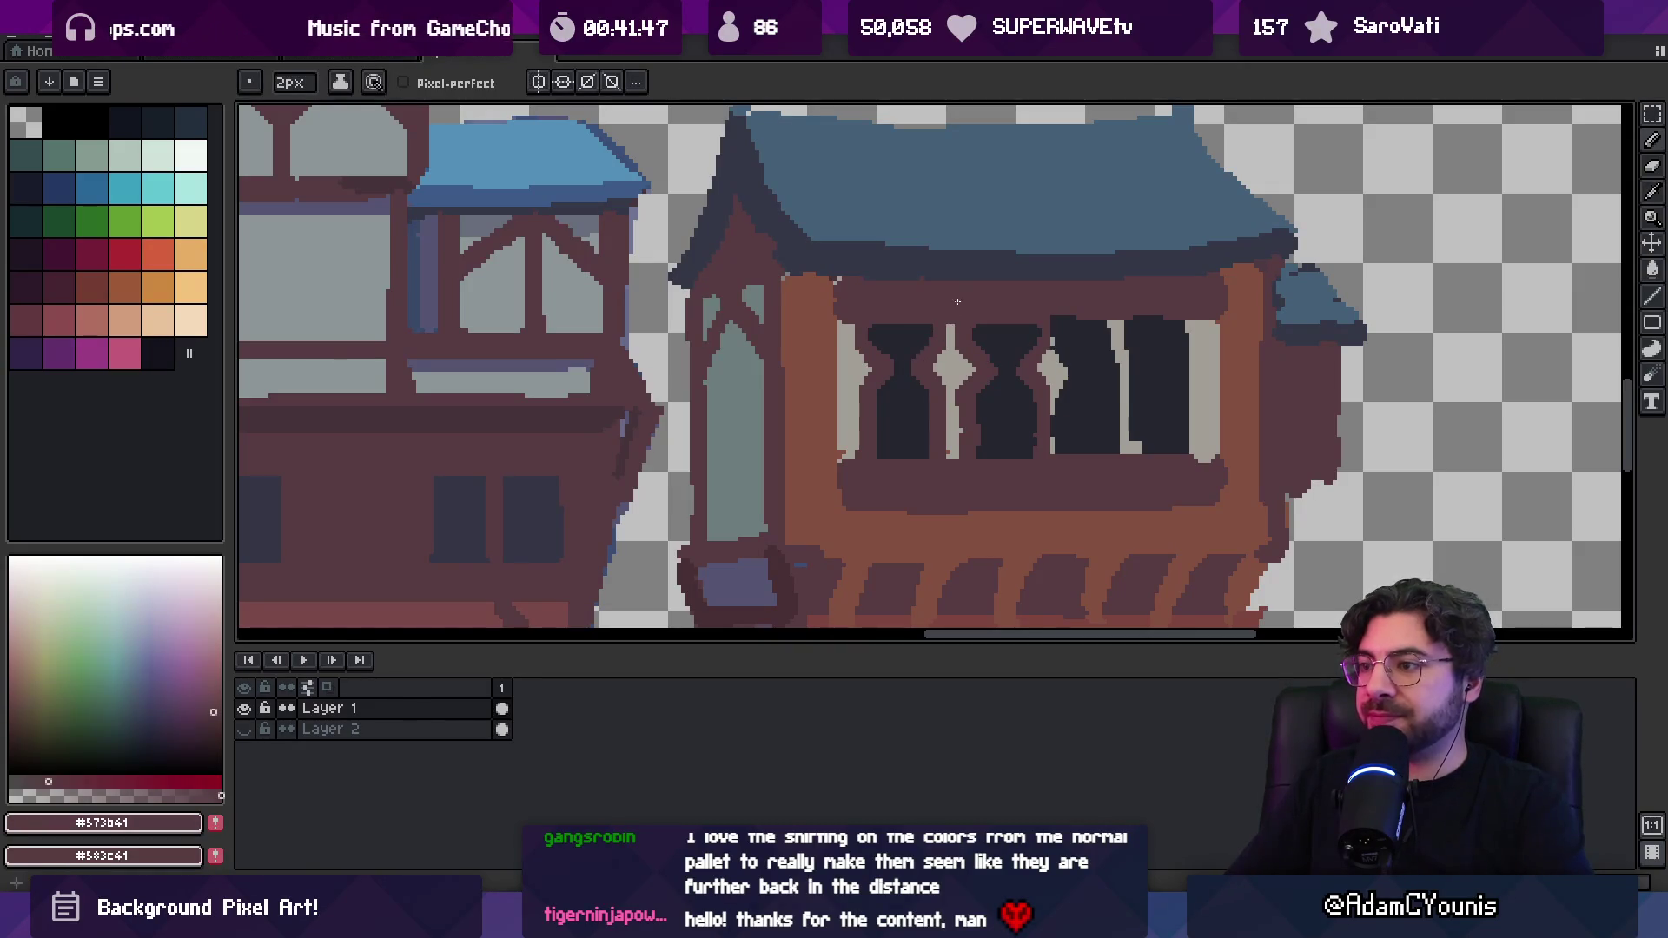
Paint a brown edge on the right window frame and sample the dark sill colour
{"action": "left_click_drag", "start_coordinate": [876, 361], "coordinate": [859, 364]}
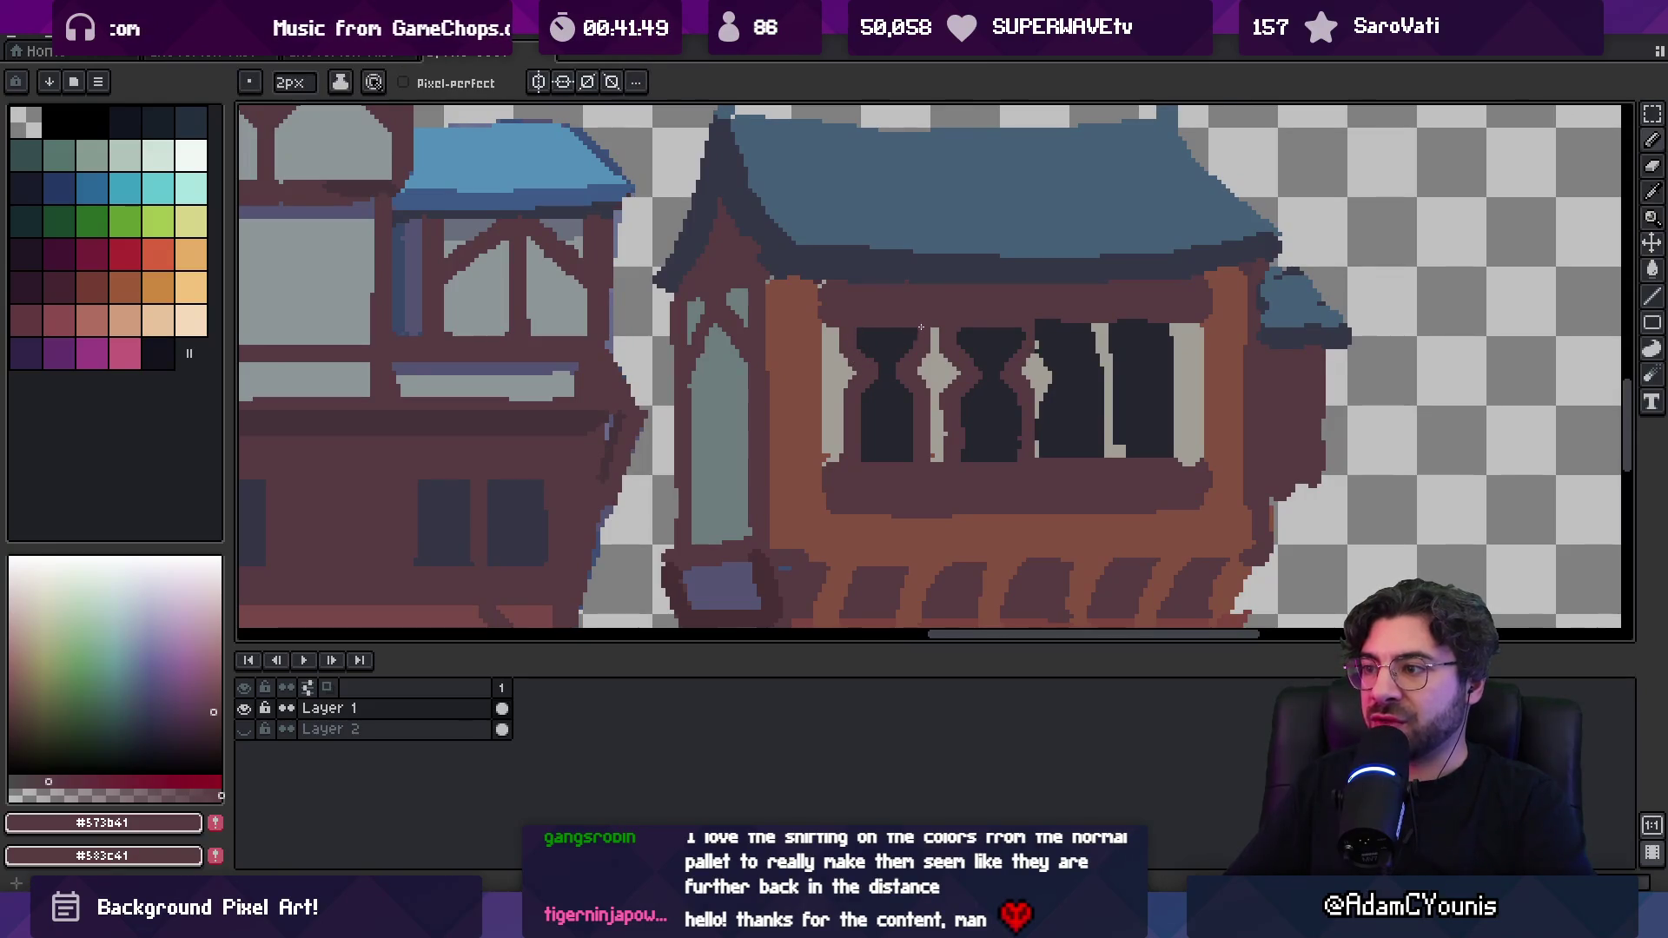
{"action": "scroll", "coordinate": [931, 346], "scroll_direction": "down", "scroll_amount": 1}
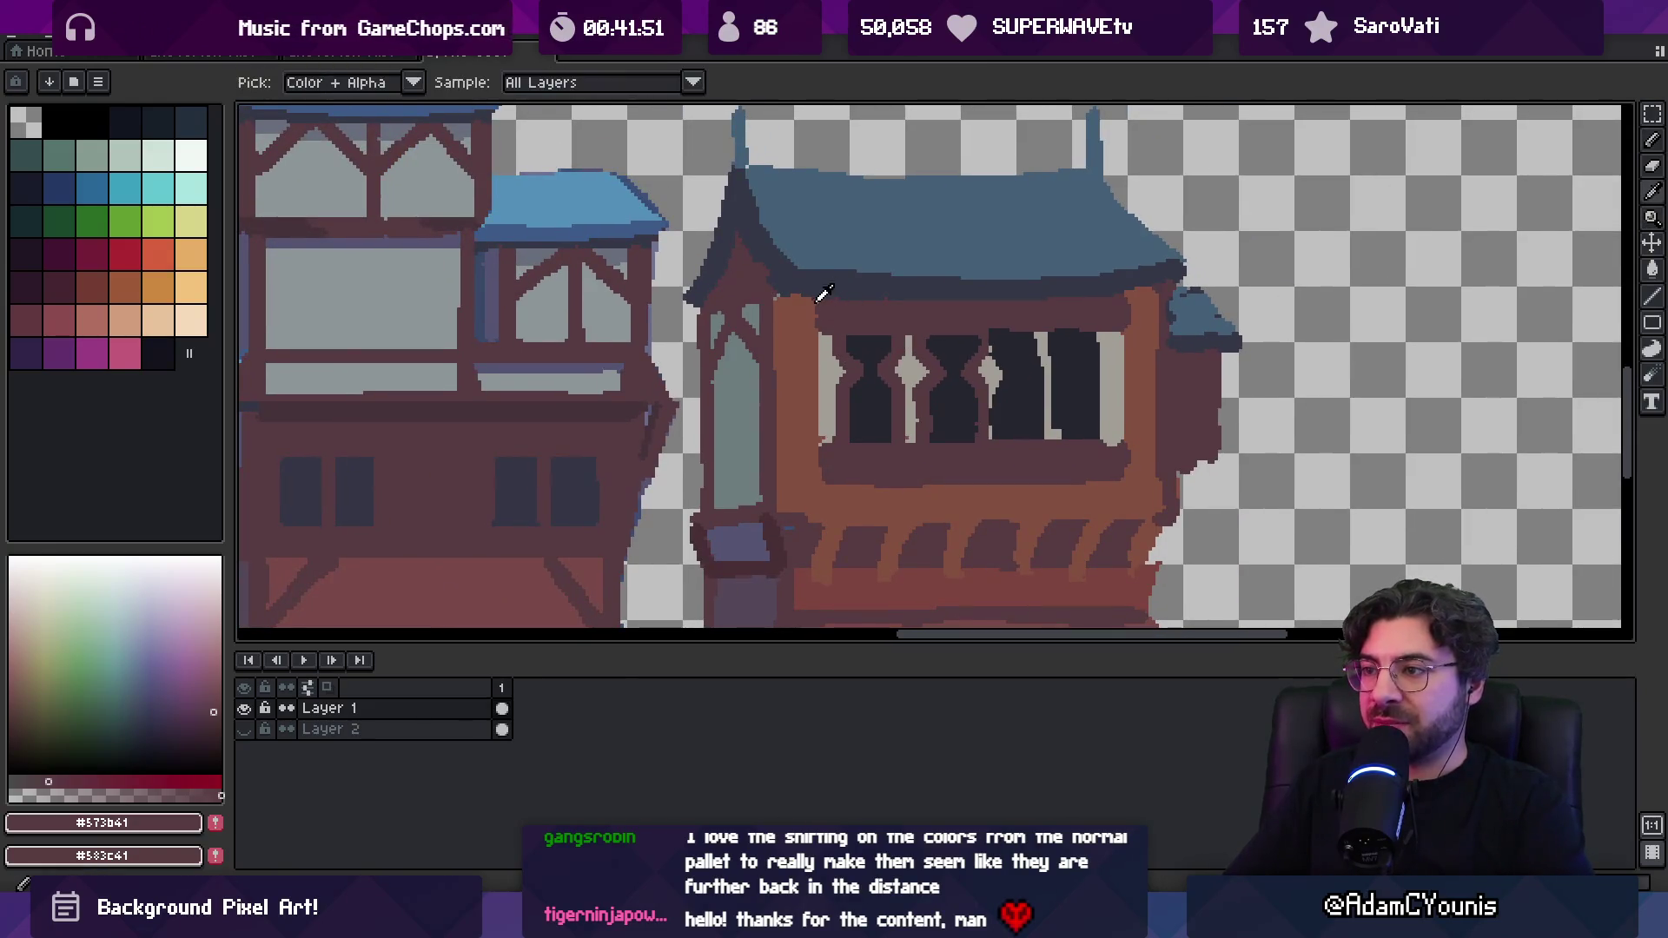
{"action": "left_click", "coordinate": [812, 348], "text": "alt"}
{"action": "left_click_drag", "start_coordinate": [1127, 329], "coordinate": [1128, 308]}
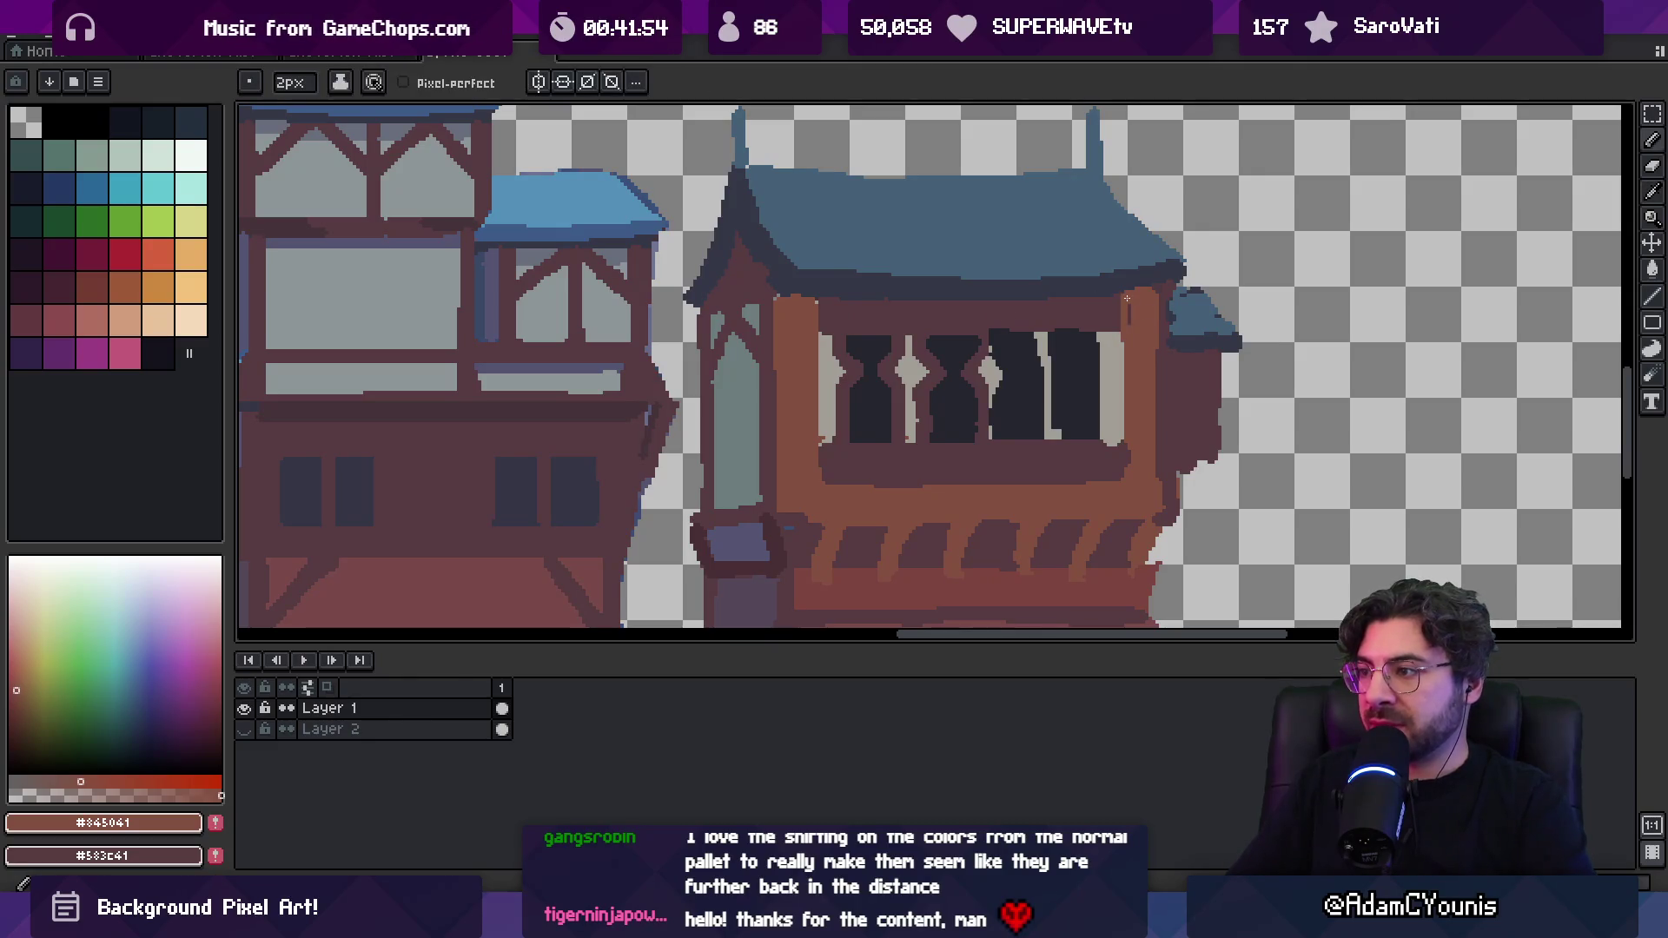
{"action": "left_click", "coordinate": [1107, 451], "text": "alt"}
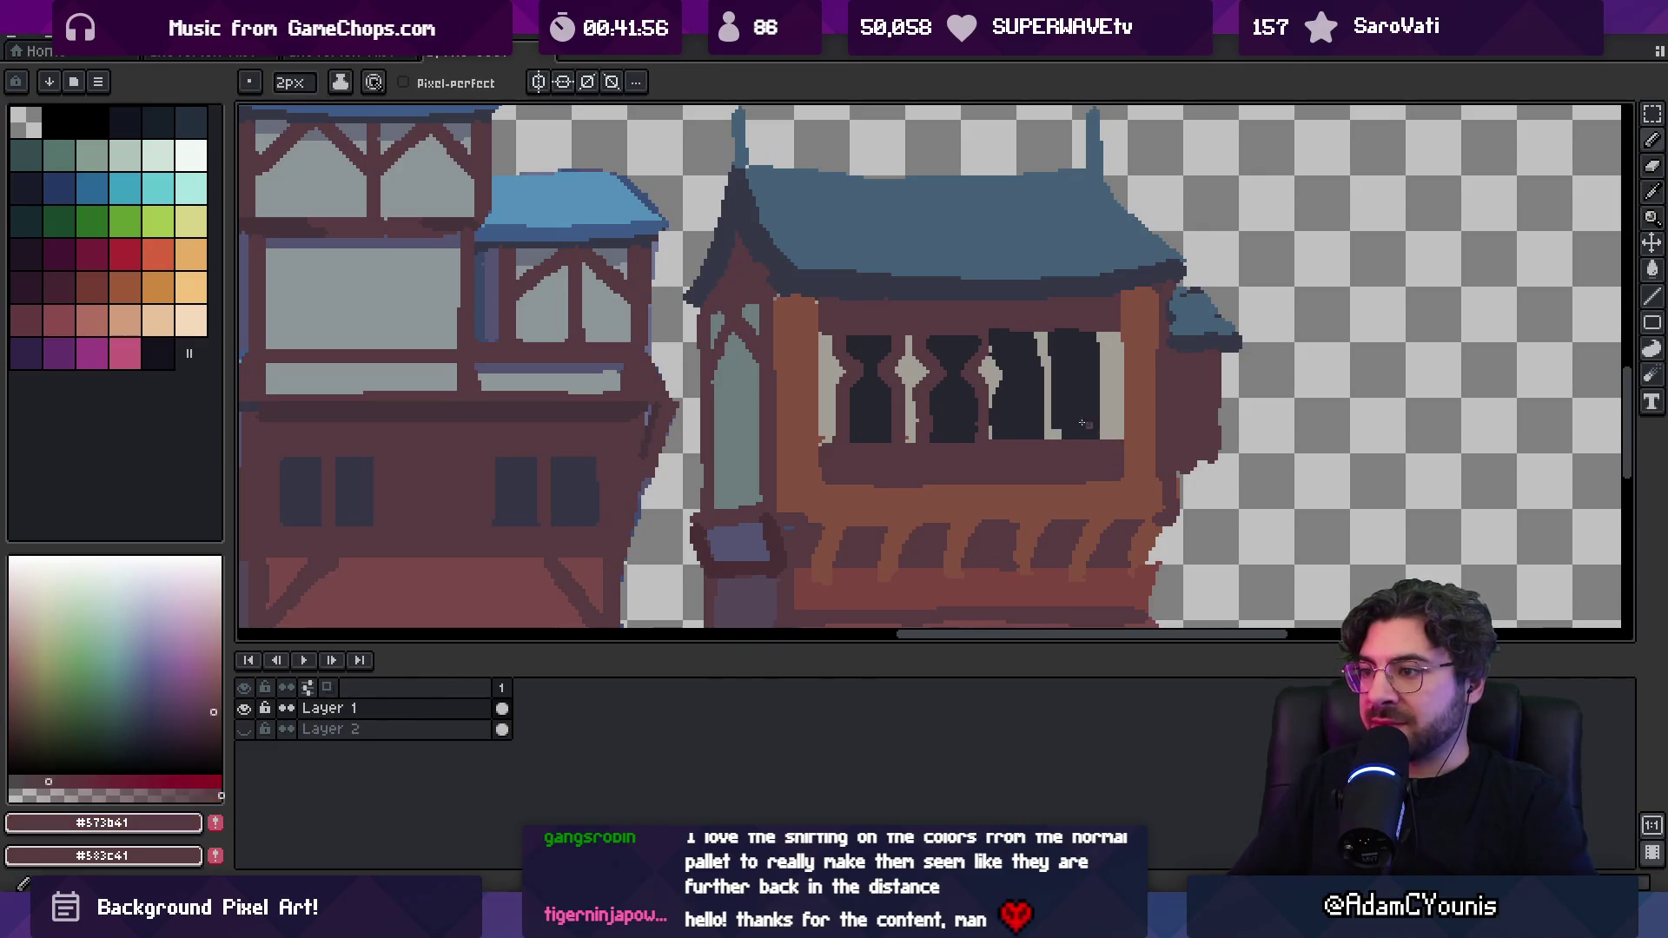
{"action": "key", "text": "m"}
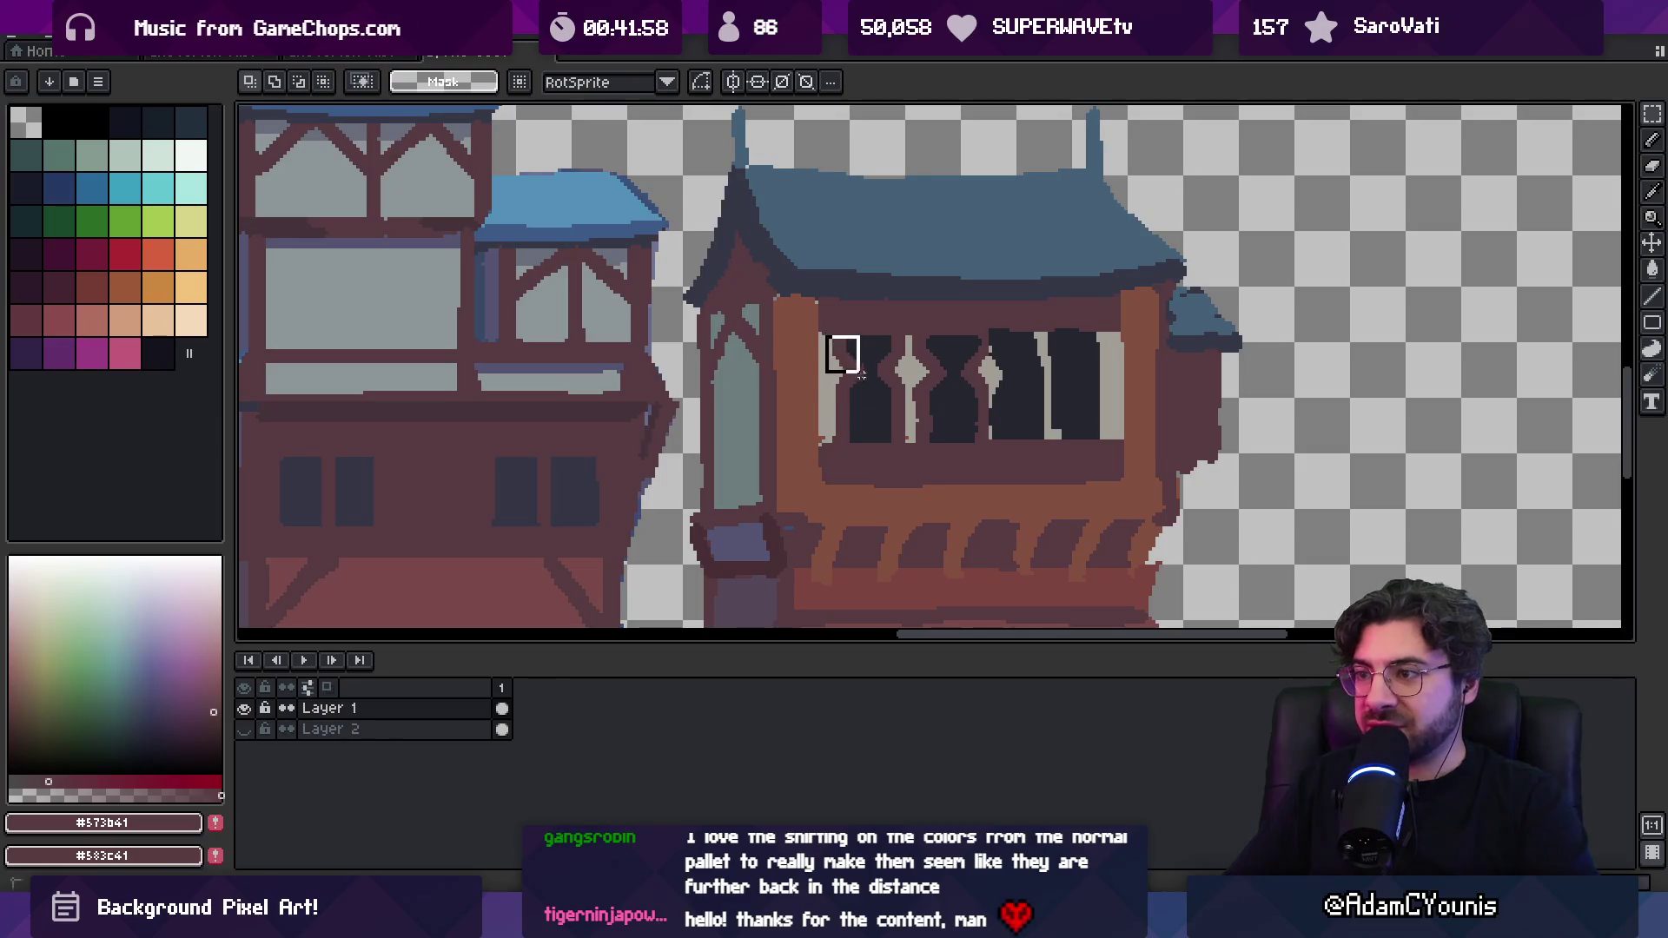
Copy the baluster section to the right, then shift the whole row about 12 px left
{"action": "mouse_move", "coordinate": [828, 337]}
{"action": "left_mouse_down"}
{"action": "mouse_move", "coordinate": [909, 446]}
{"action": "mouse_move", "coordinate": [1084, 396]}
{"action": "left_mouse_up"}
{"action": "key", "text": "Return"}
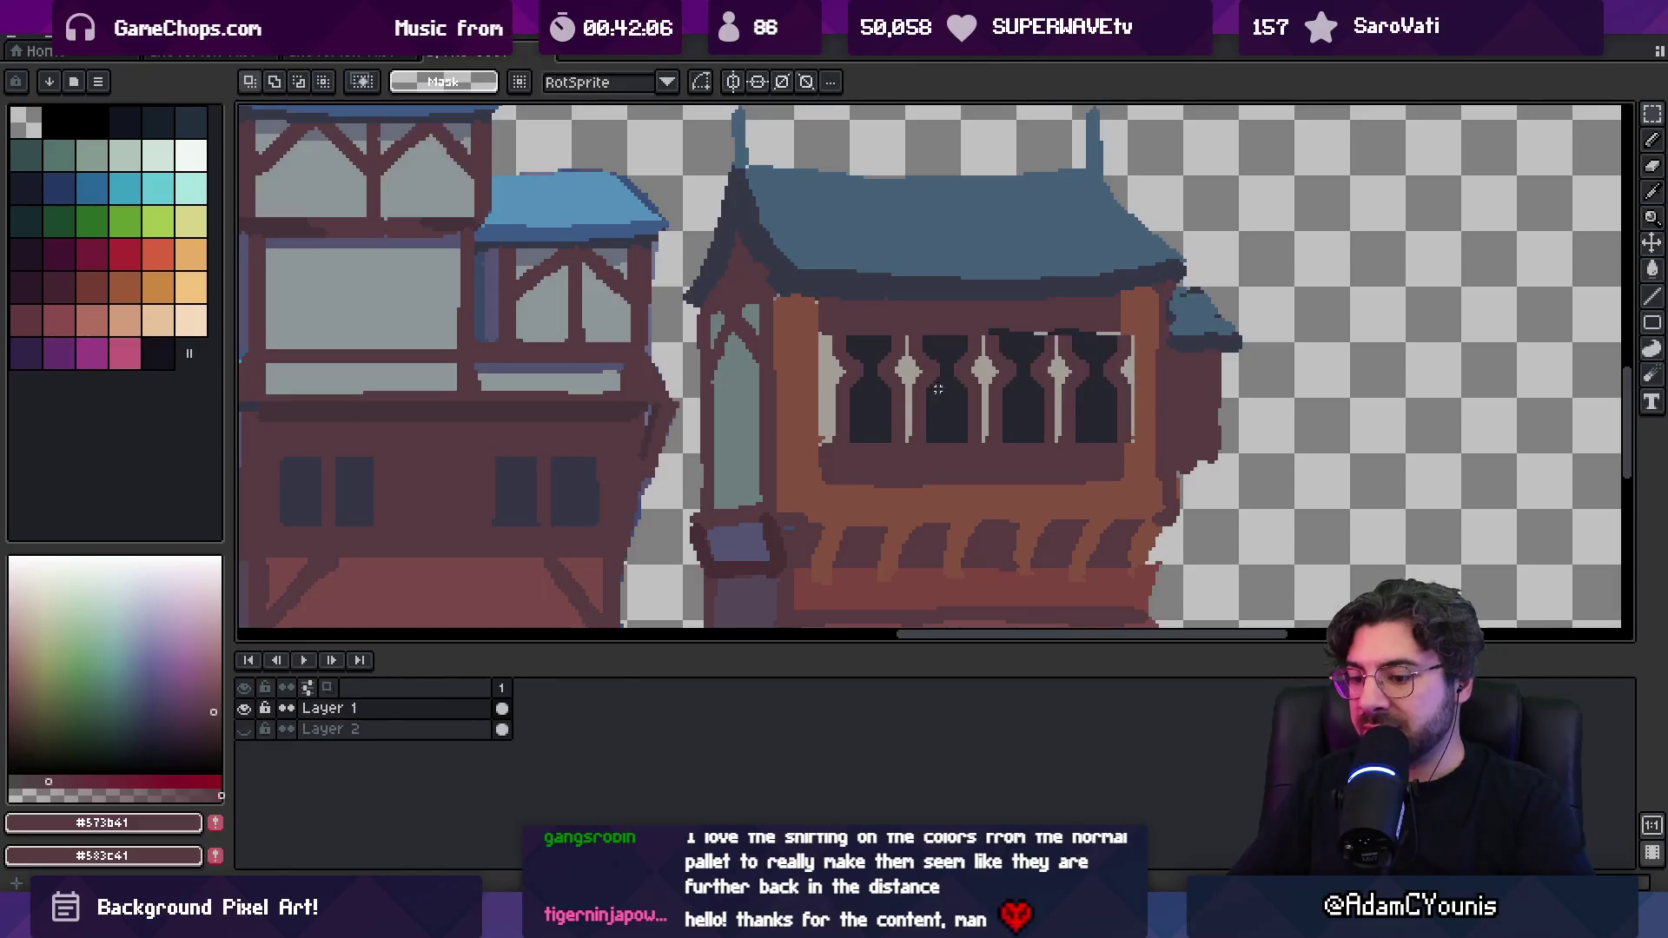
{"action": "left_click_drag", "start_coordinate": [823, 445], "coordinate": [1139, 328]}
{"action": "left_click_drag", "start_coordinate": [1062, 383], "coordinate": [1030, 390]}
{"action": "key", "text": "Return"}
Paint frame brown over the dark tops of the upper windows
{"action": "left_click", "coordinate": [1136, 365], "text": "alt"}
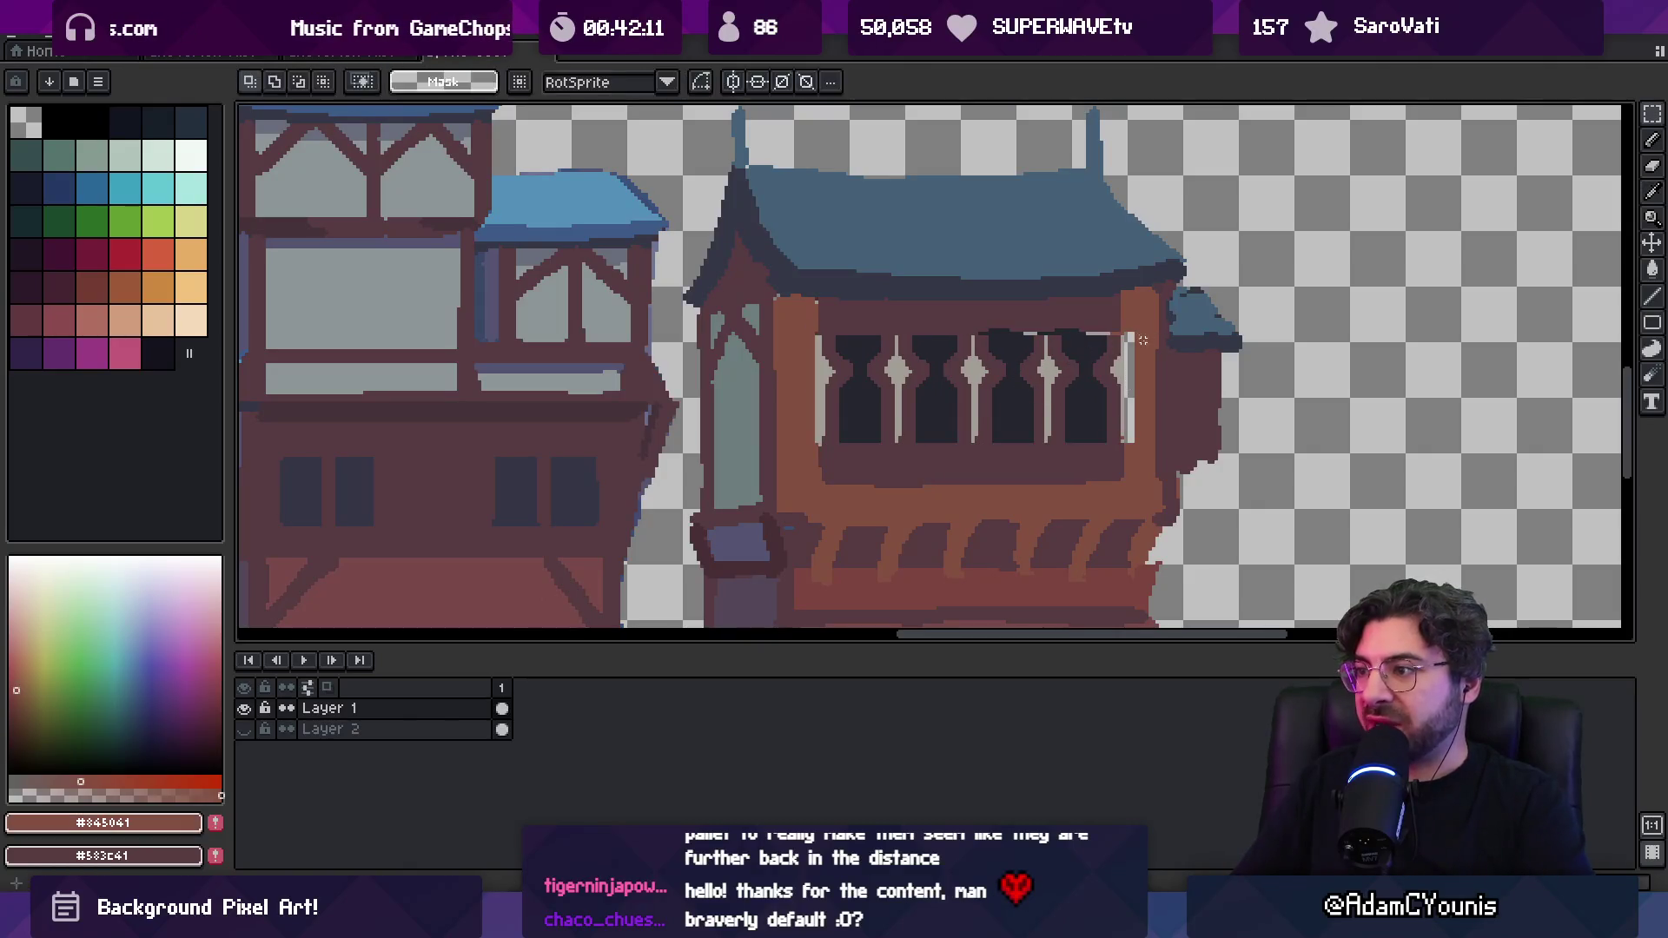
{"action": "key", "text": "g"}
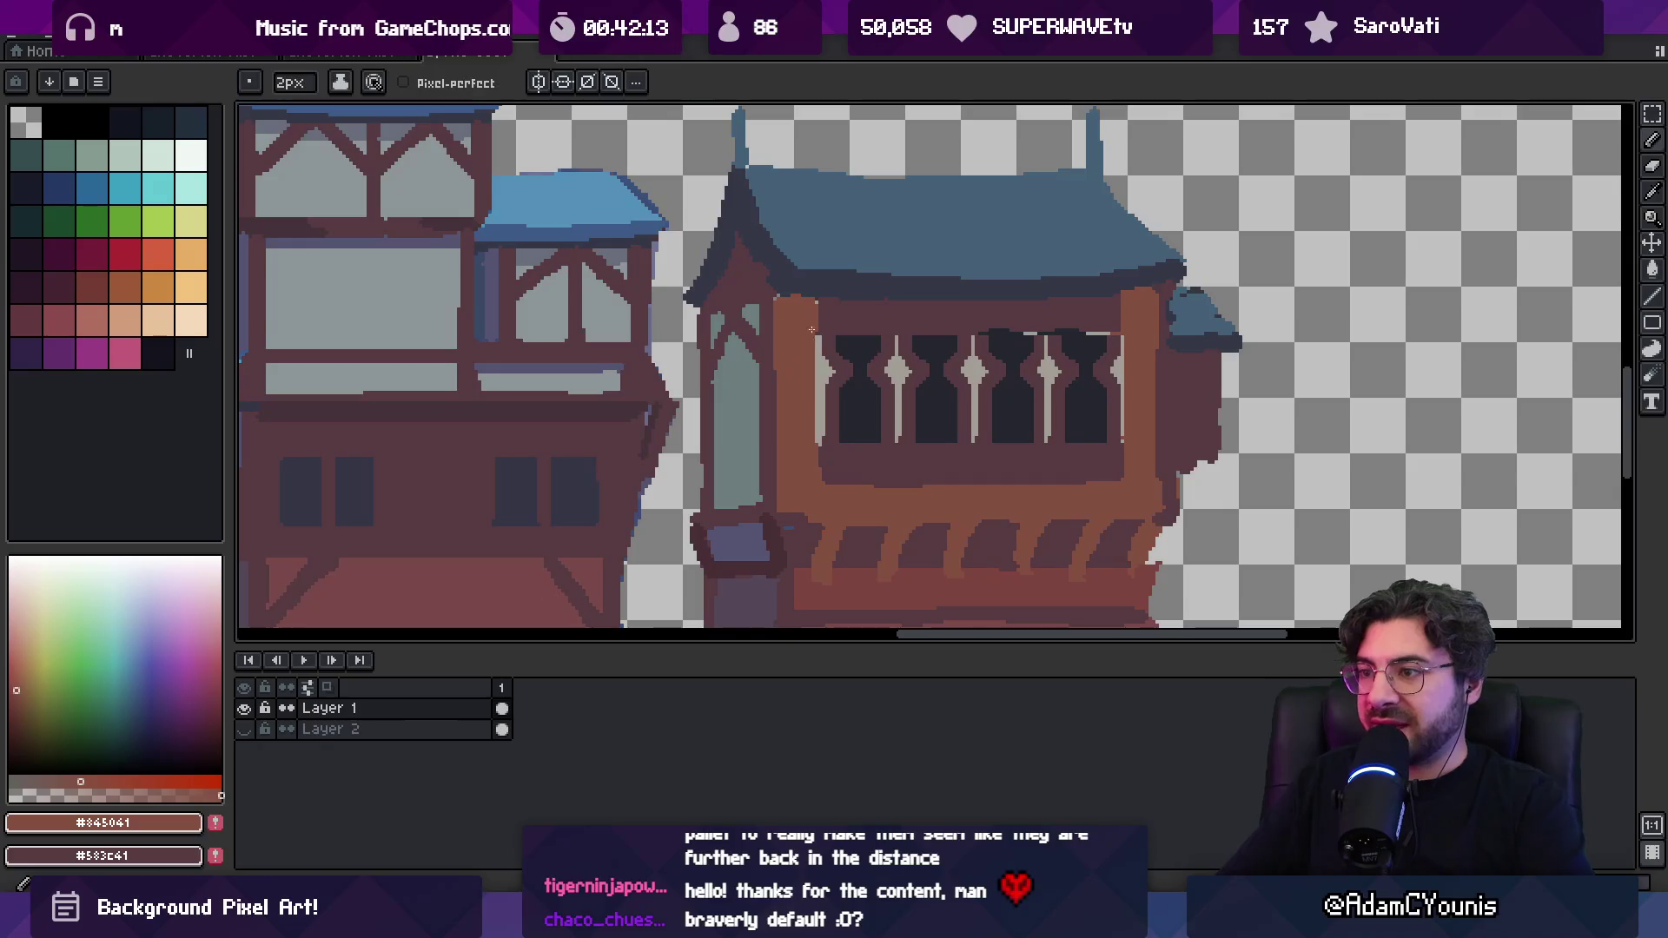
{"action": "key", "text": "z"}
{"action": "scroll", "coordinate": [856, 327], "scroll_direction": "down", "scroll_amount": 3}
{"action": "scroll", "coordinate": [856, 327], "scroll_direction": "up", "scroll_amount": 4}
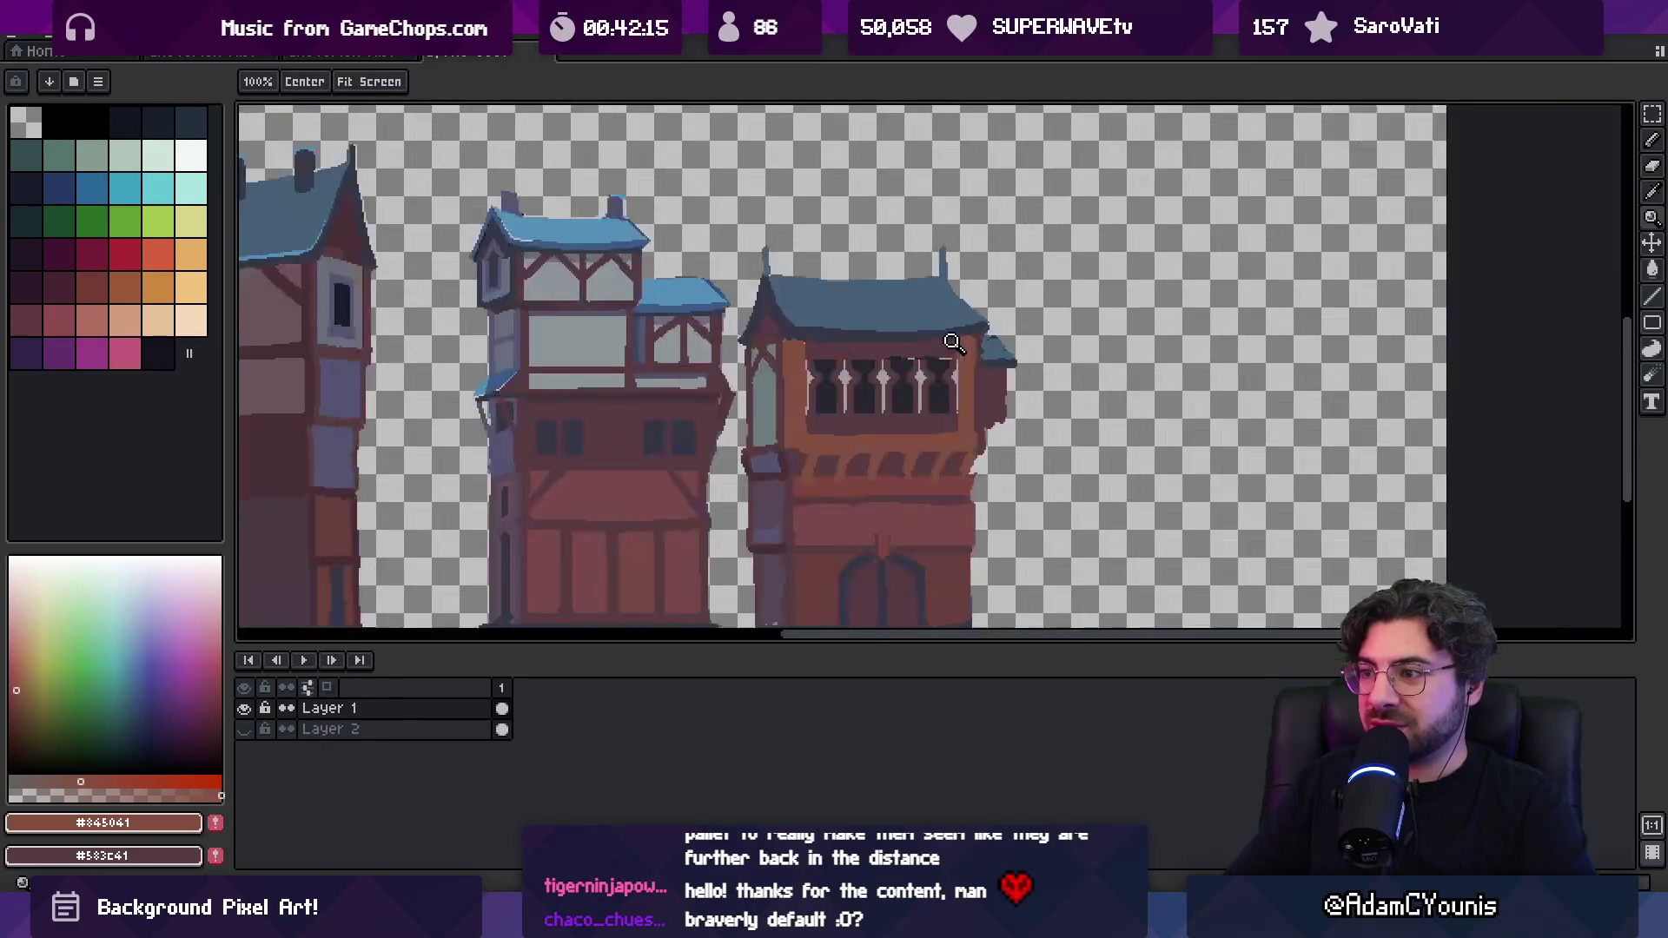
{"action": "left_click", "coordinate": [886, 374], "text": "alt"}
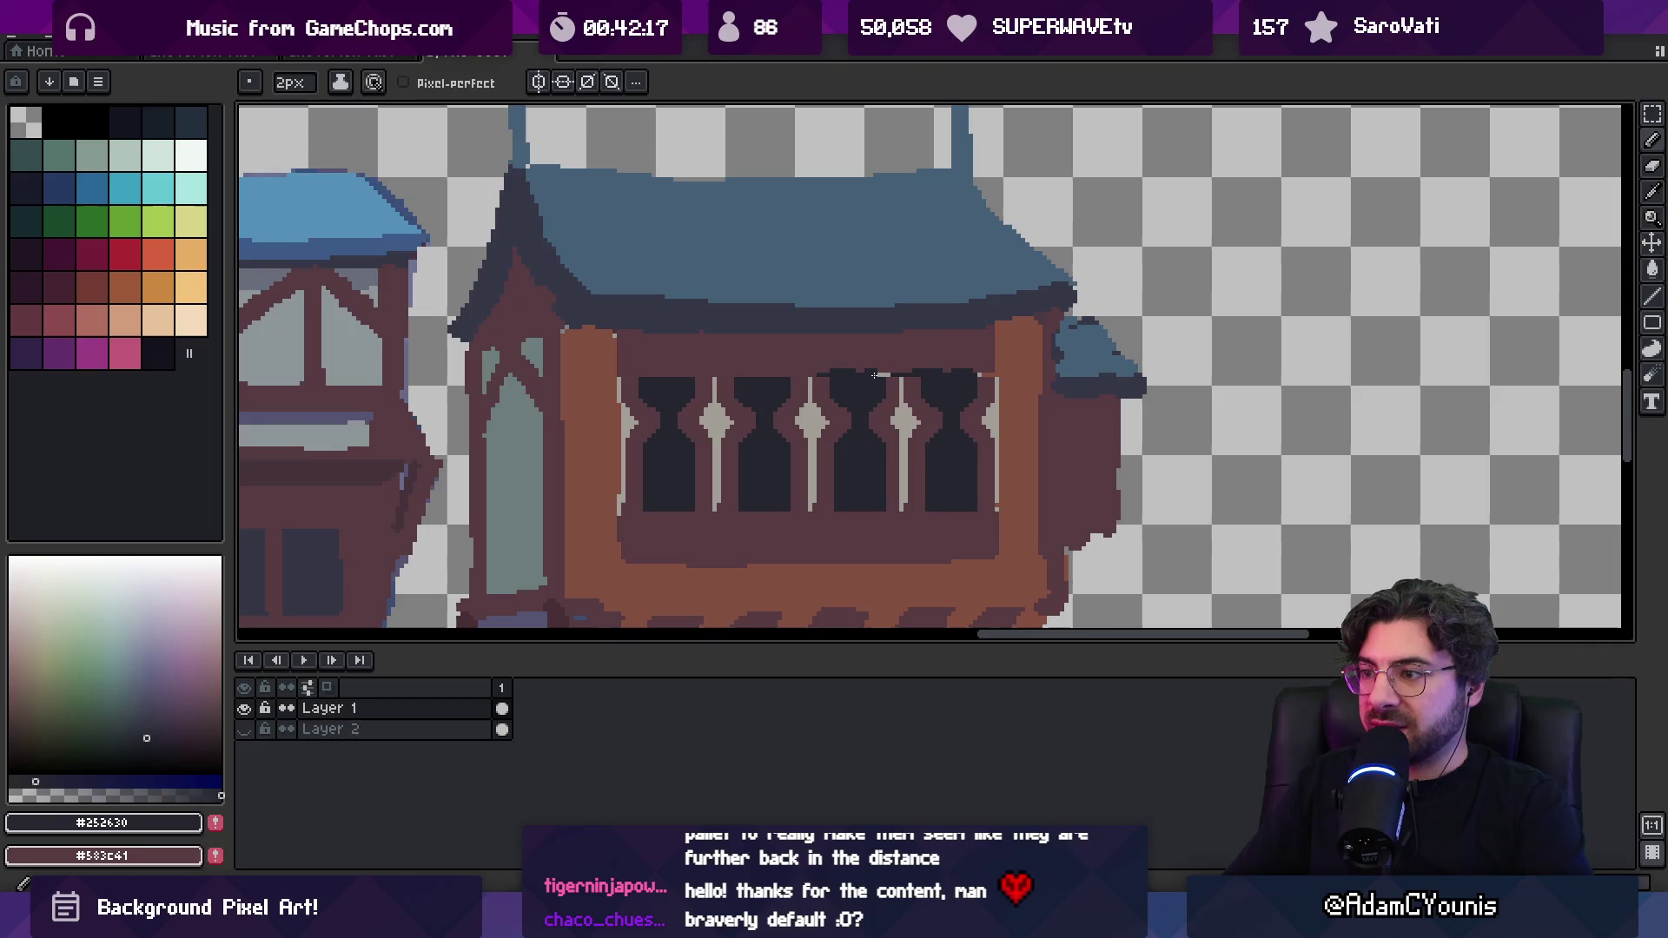
{"action": "left_click", "coordinate": [830, 365], "text": "alt"}
{"action": "left_click_drag", "start_coordinate": [821, 374], "coordinate": [991, 372]}
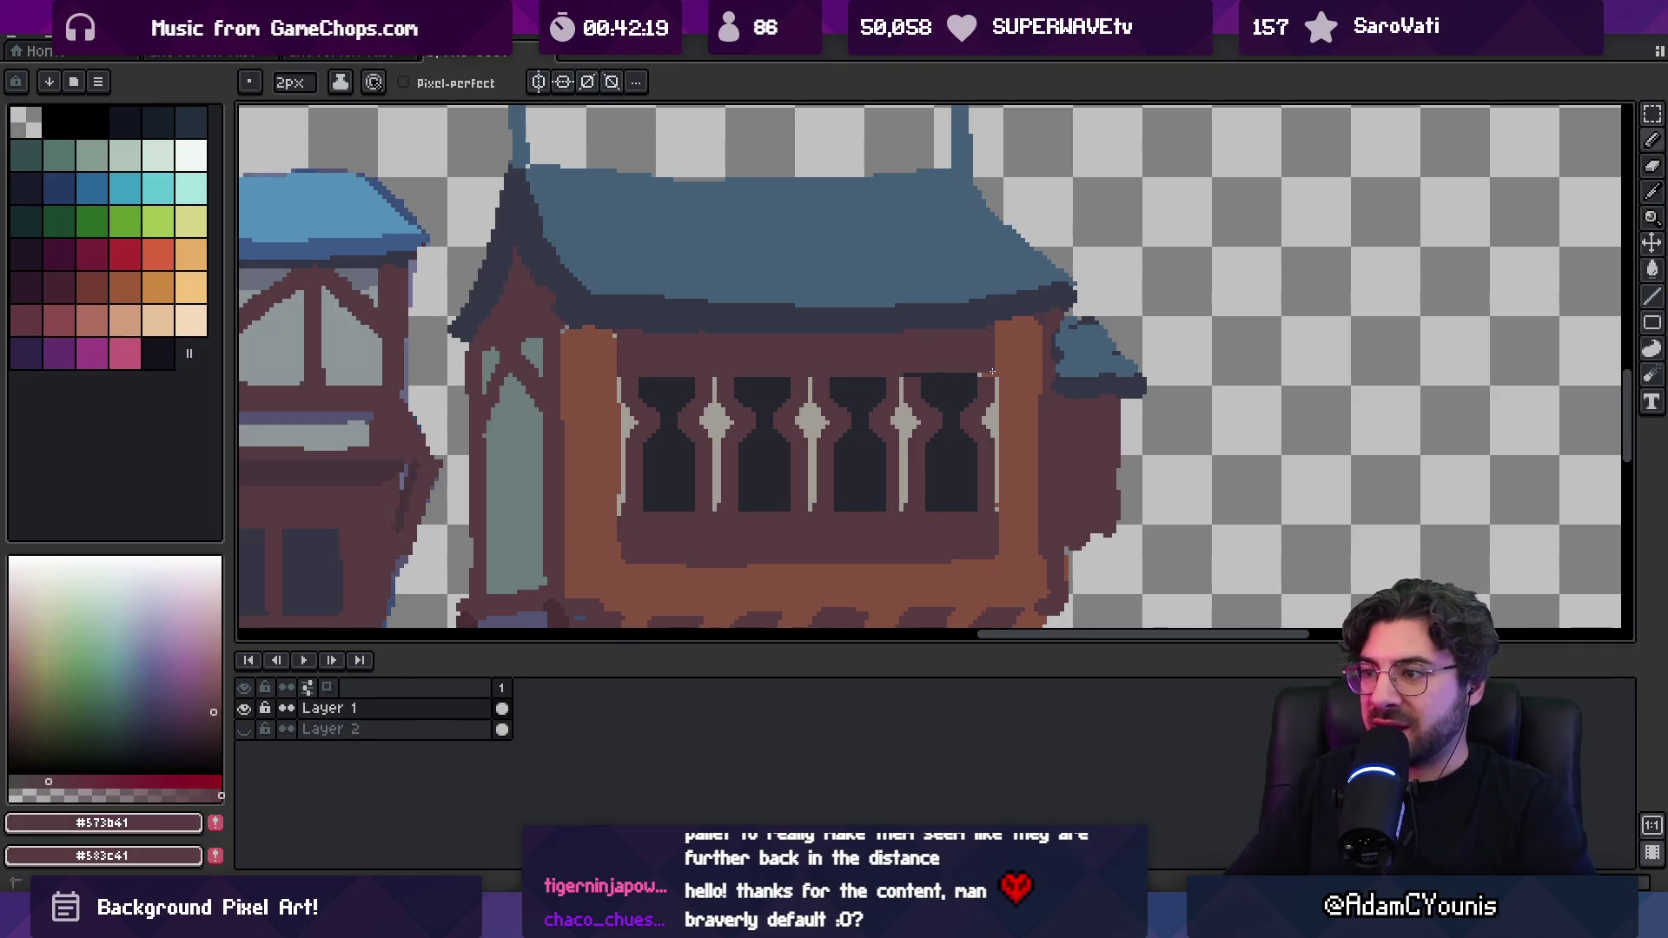
{"action": "scroll", "coordinate": [917, 347], "scroll_direction": "down", "scroll_amount": 5}
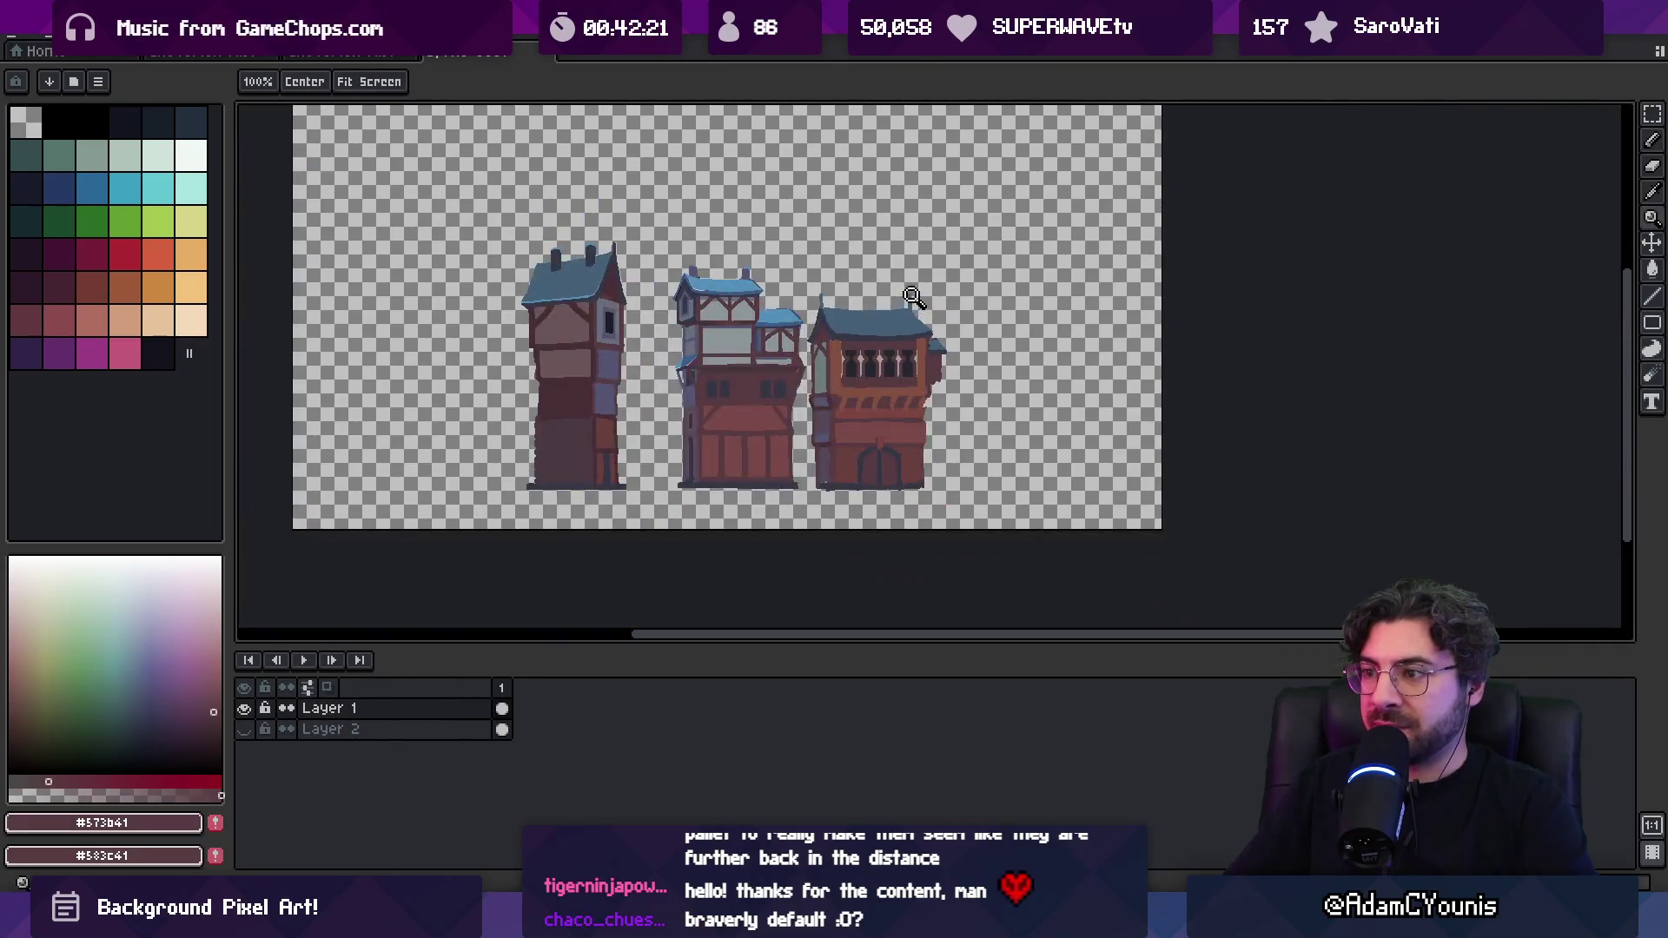
{"action": "scroll", "coordinate": [851, 330], "scroll_direction": "up", "scroll_amount": 4}
{"action": "left_click", "coordinate": [847, 335], "text": "alt"}
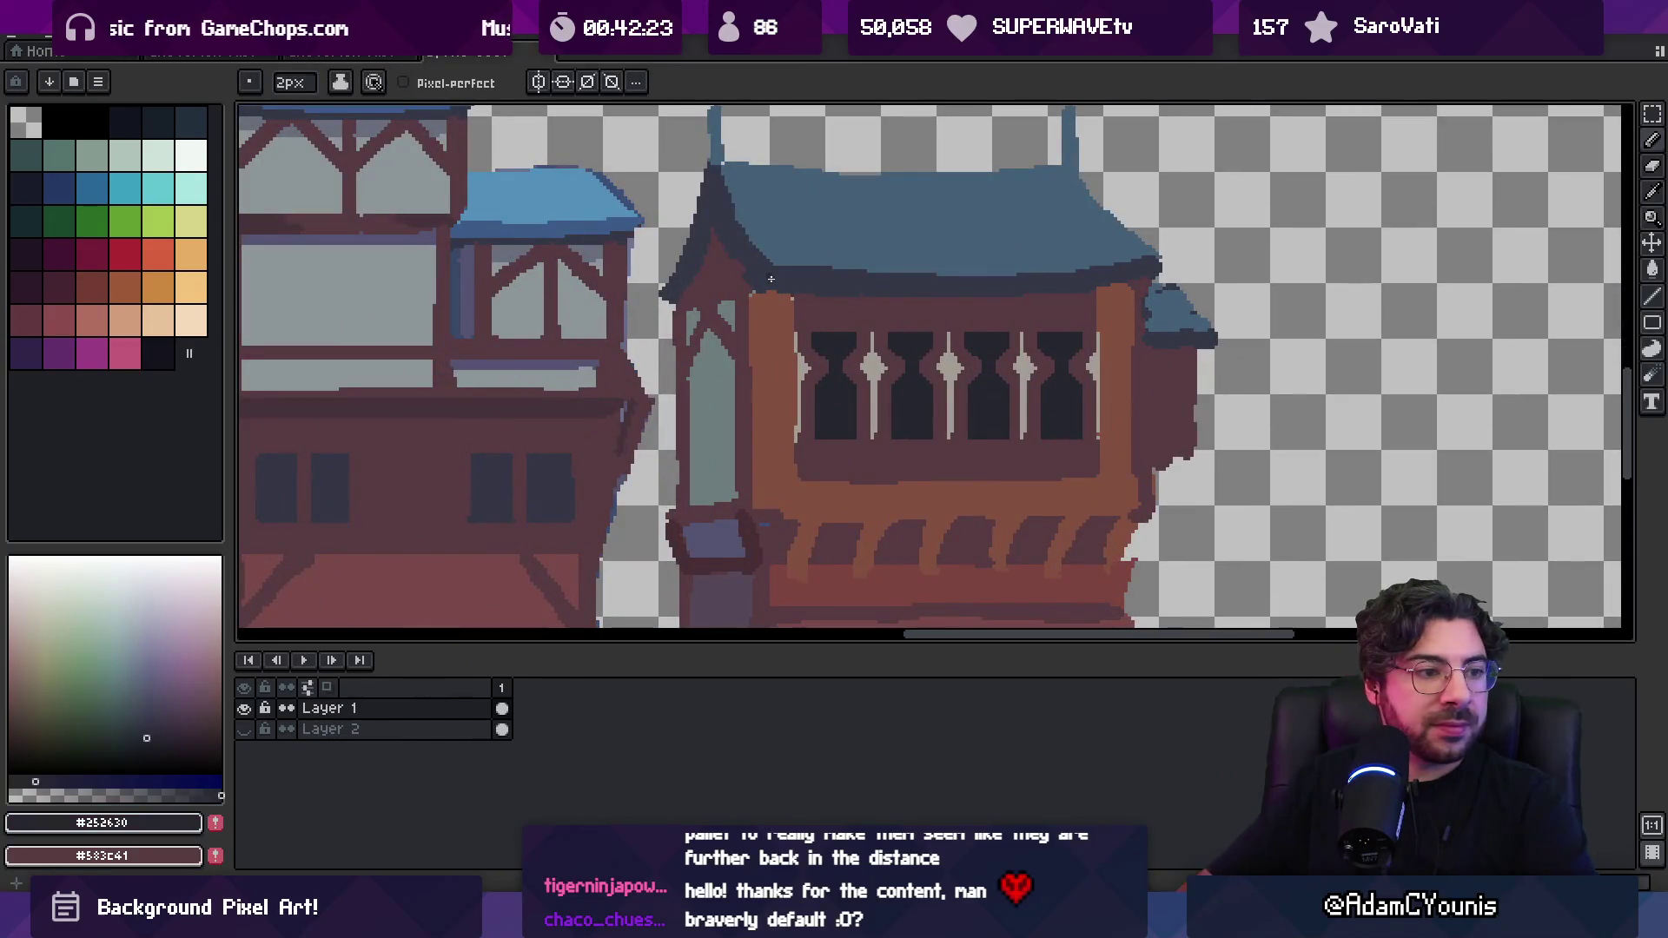
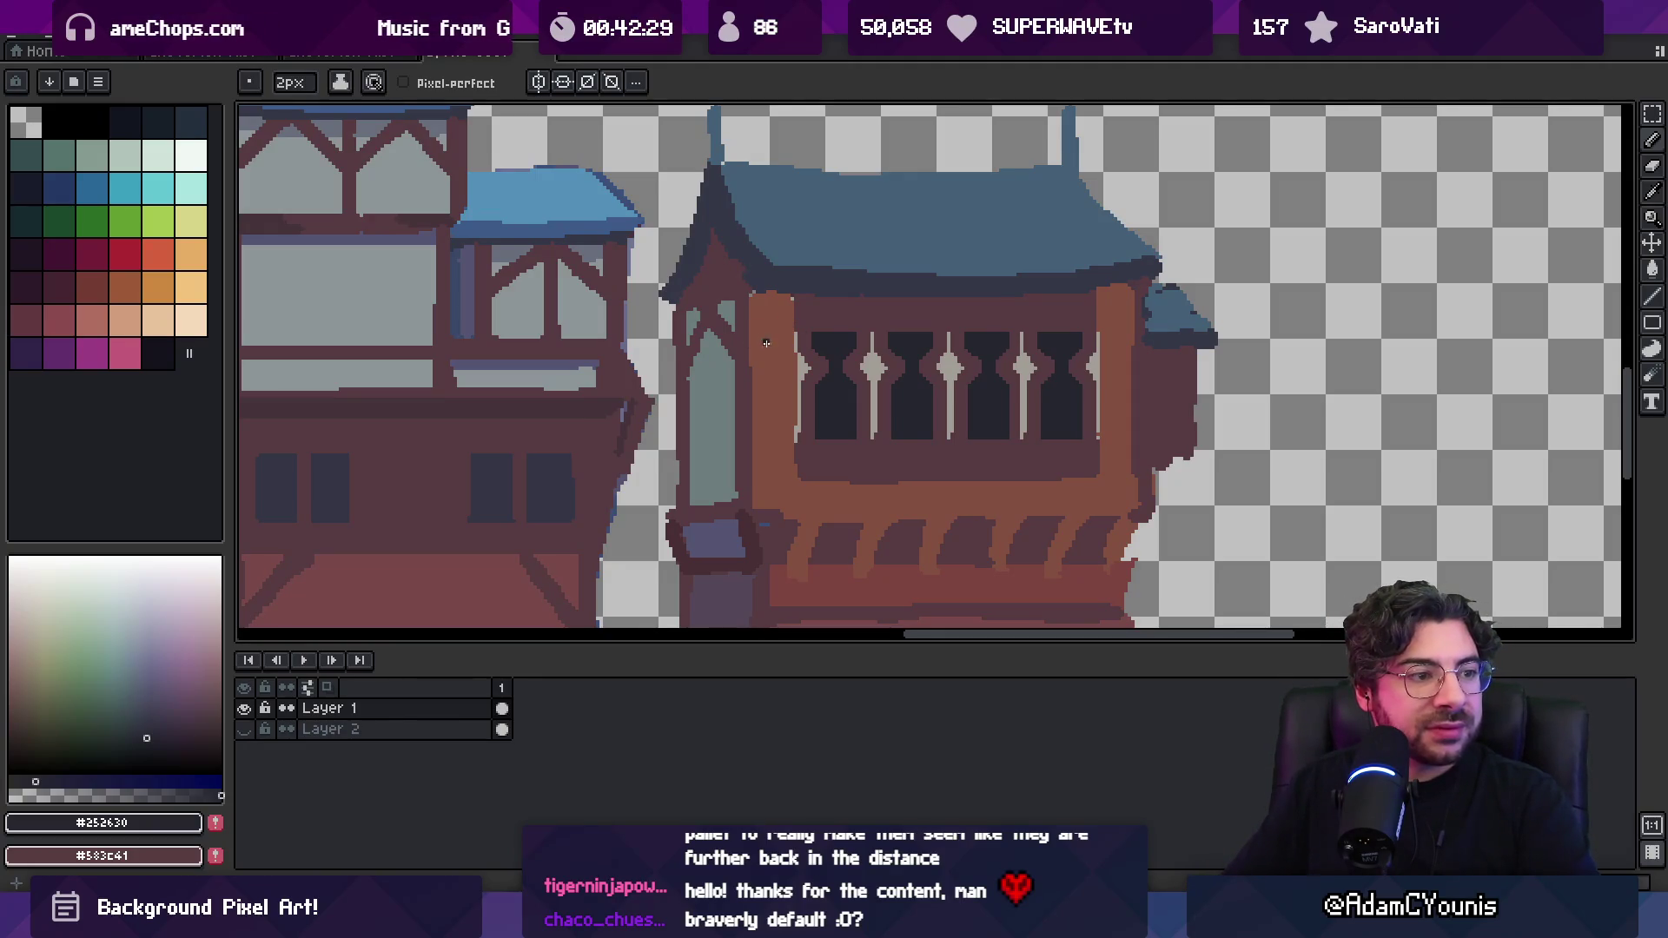
Fill the three white window pillars with the sampled orange-brown wall colour
{"action": "key", "text": "z"}
{"action": "scroll", "coordinate": [803, 369], "scroll_direction": "down", "scroll_amount": 3}
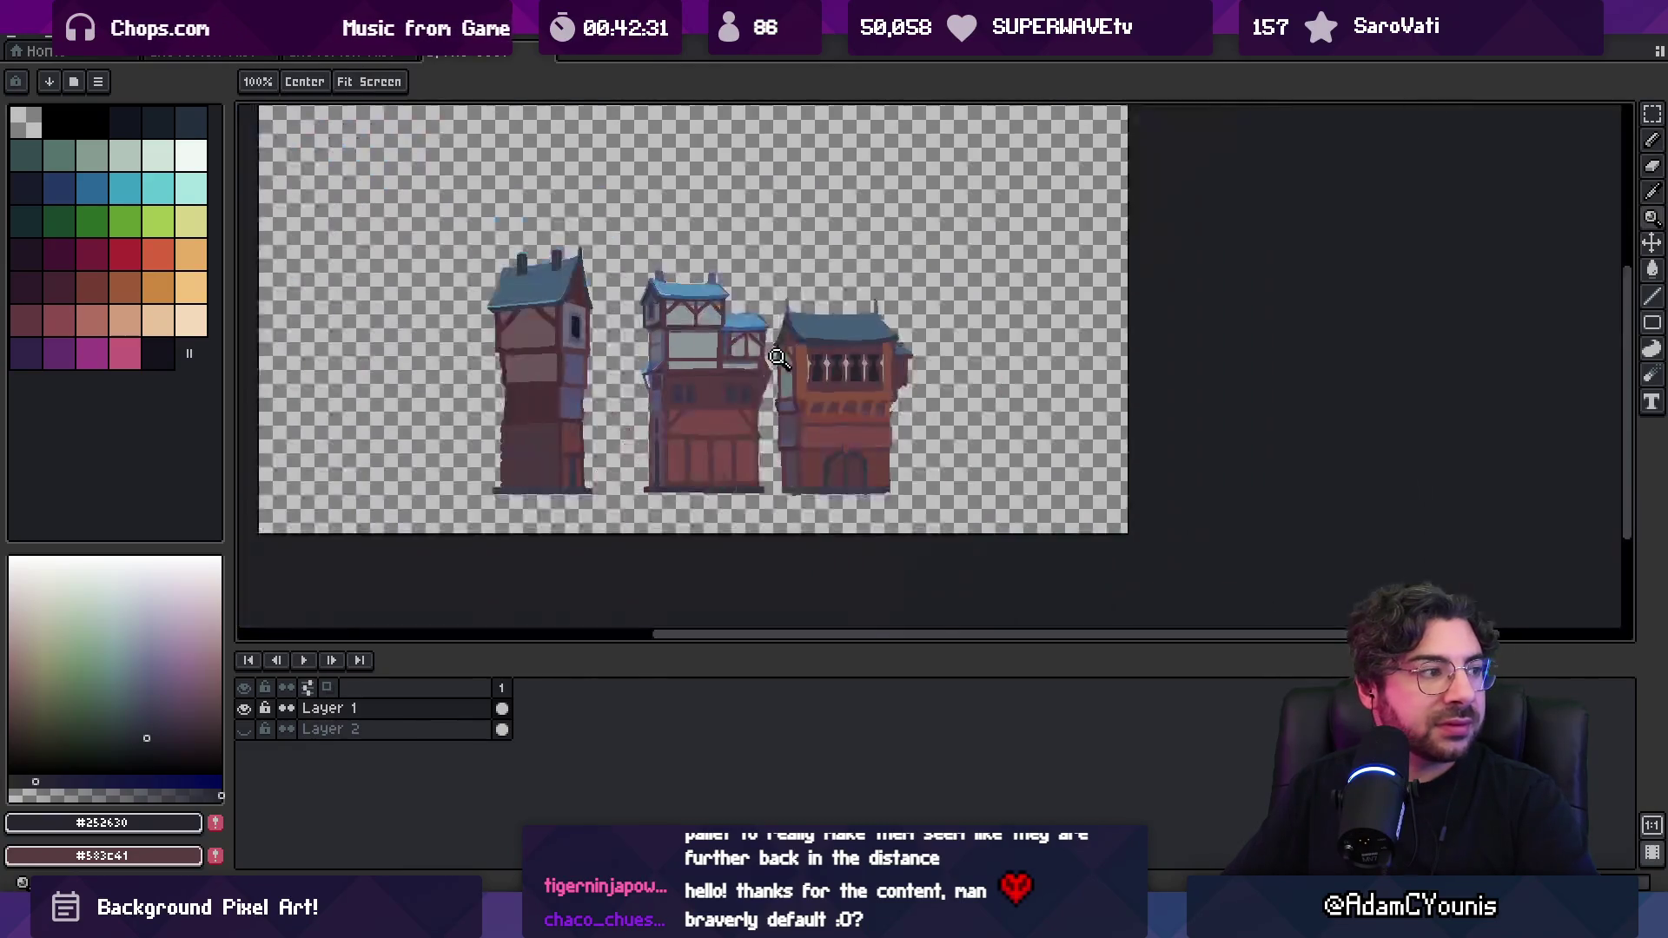
{"action": "scroll", "coordinate": [787, 333], "scroll_direction": "up", "scroll_amount": 4}
{"action": "key", "text": "b"}
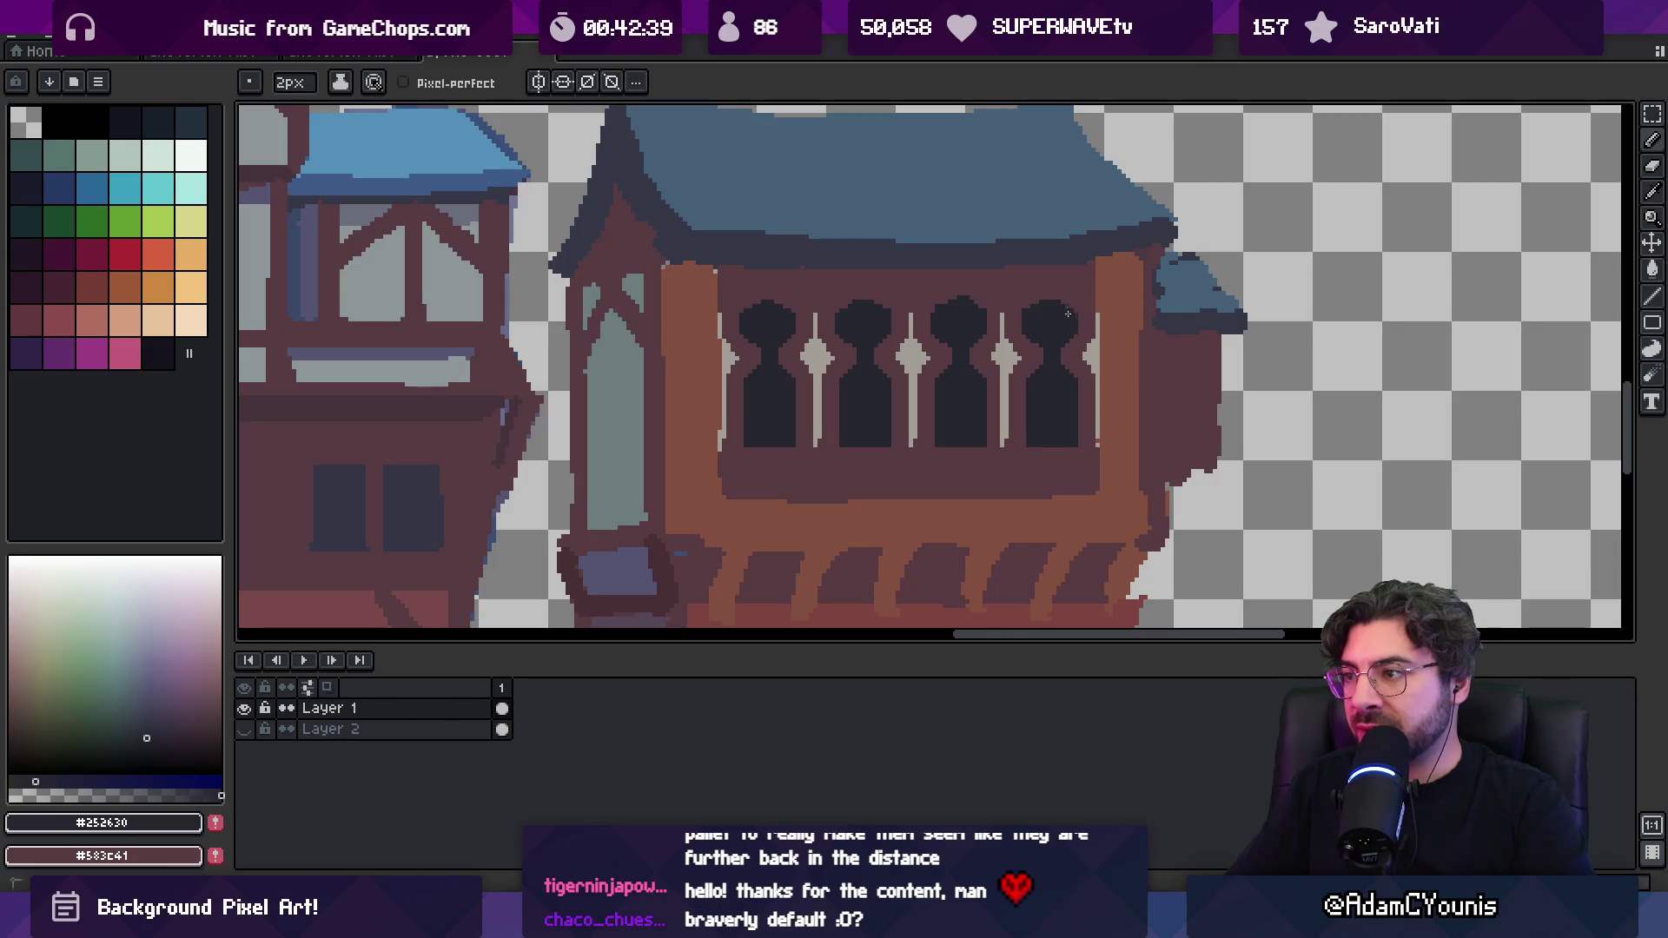
{"action": "key", "text": "z"}
{"action": "scroll", "coordinate": [1069, 278], "scroll_direction": "down", "scroll_amount": 4}
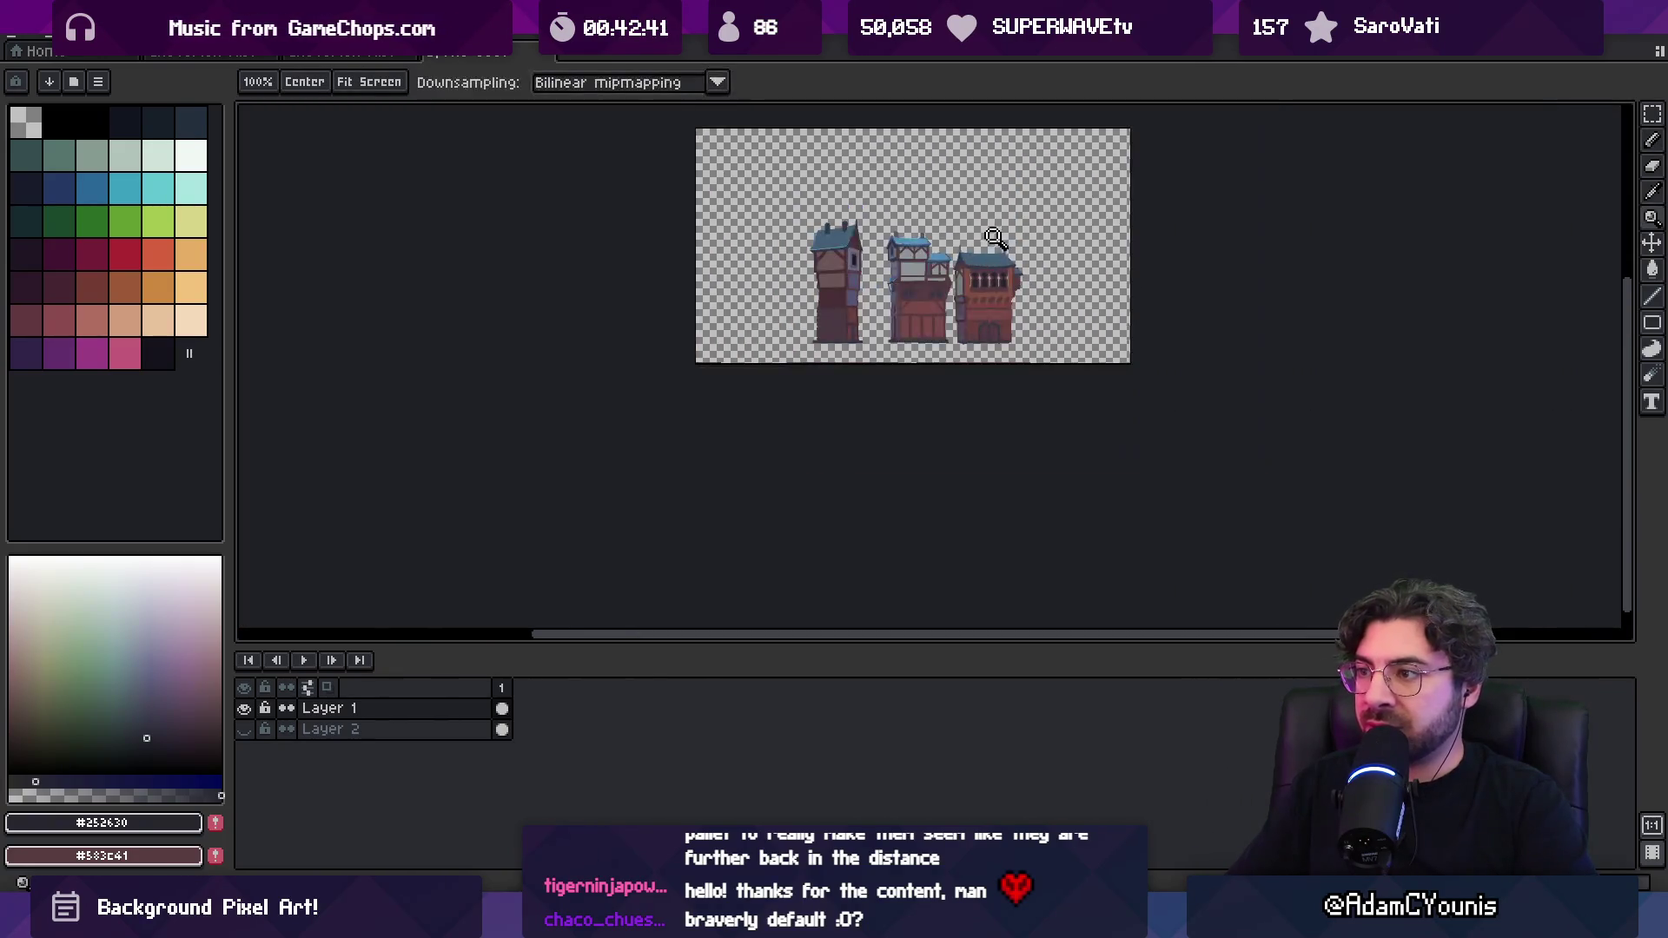
{"action": "scroll", "coordinate": [993, 236], "scroll_direction": "up", "scroll_amount": 2}
{"action": "scroll", "coordinate": [999, 224], "scroll_direction": "up", "scroll_amount": 3}
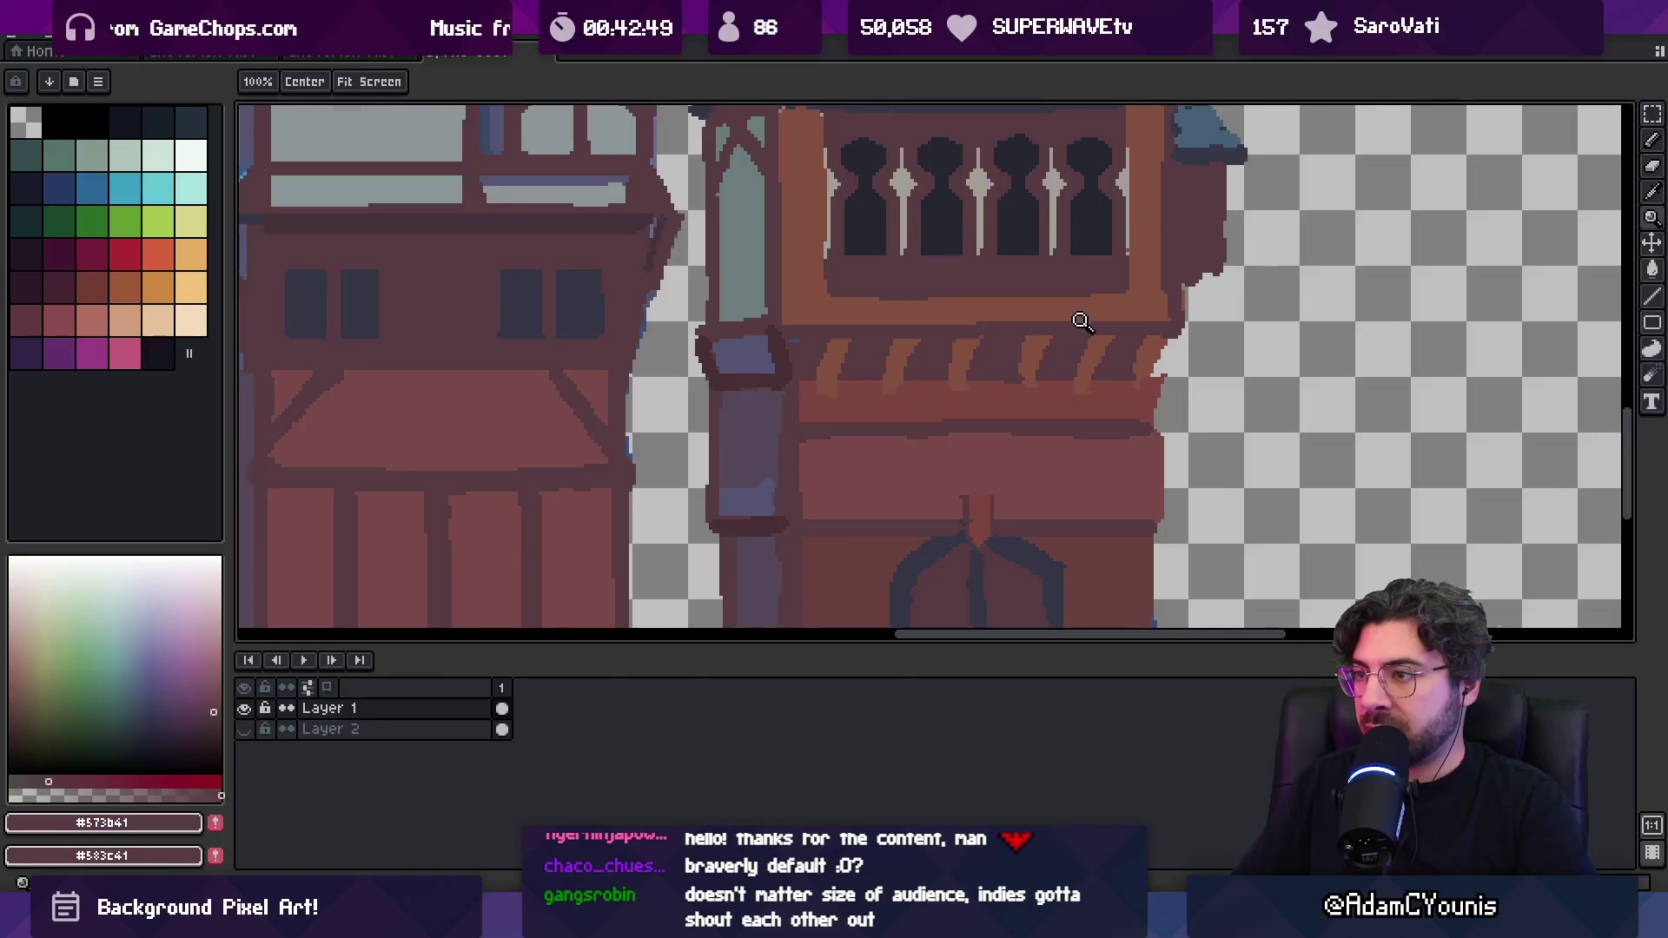
{"action": "scroll", "coordinate": [1082, 322], "scroll_direction": "down", "scroll_amount": 3}
{"action": "scroll", "coordinate": [968, 304], "scroll_direction": "up", "scroll_amount": 2}
{"action": "key", "text": "b"}
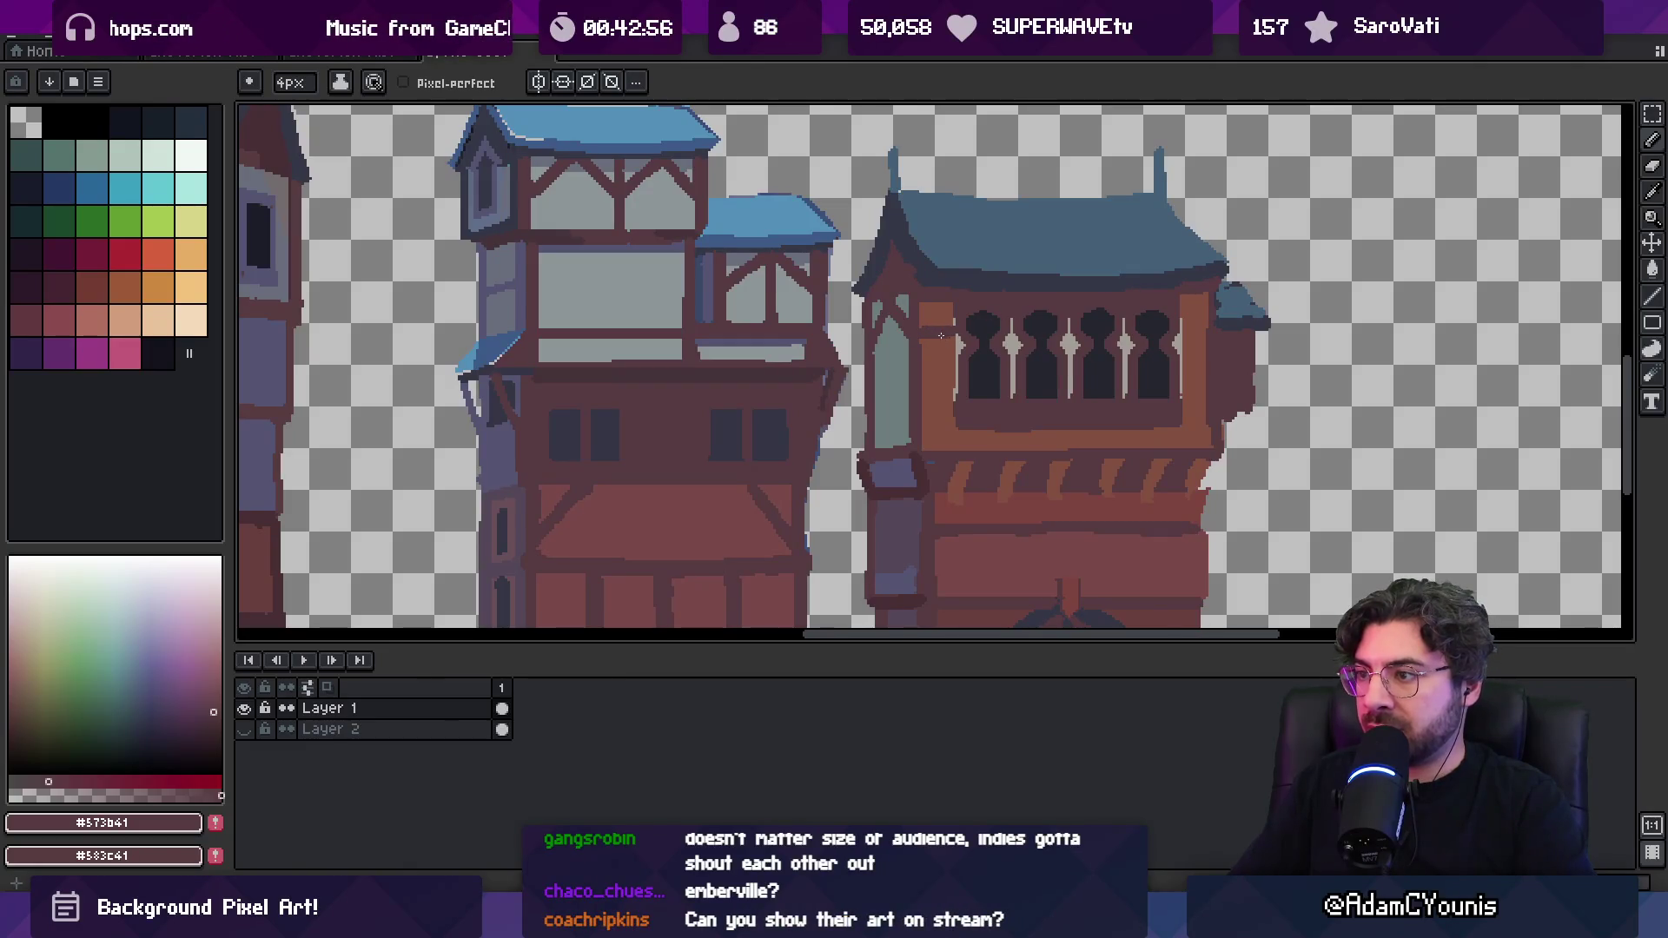
{"action": "left_click", "coordinate": [1192, 341], "text": "alt"}
{"action": "key", "text": "g"}
{"action": "left_click", "coordinate": [1124, 348]}
{"action": "left_click", "coordinate": [1065, 344]}
{"action": "left_click", "coordinate": [1007, 345]}
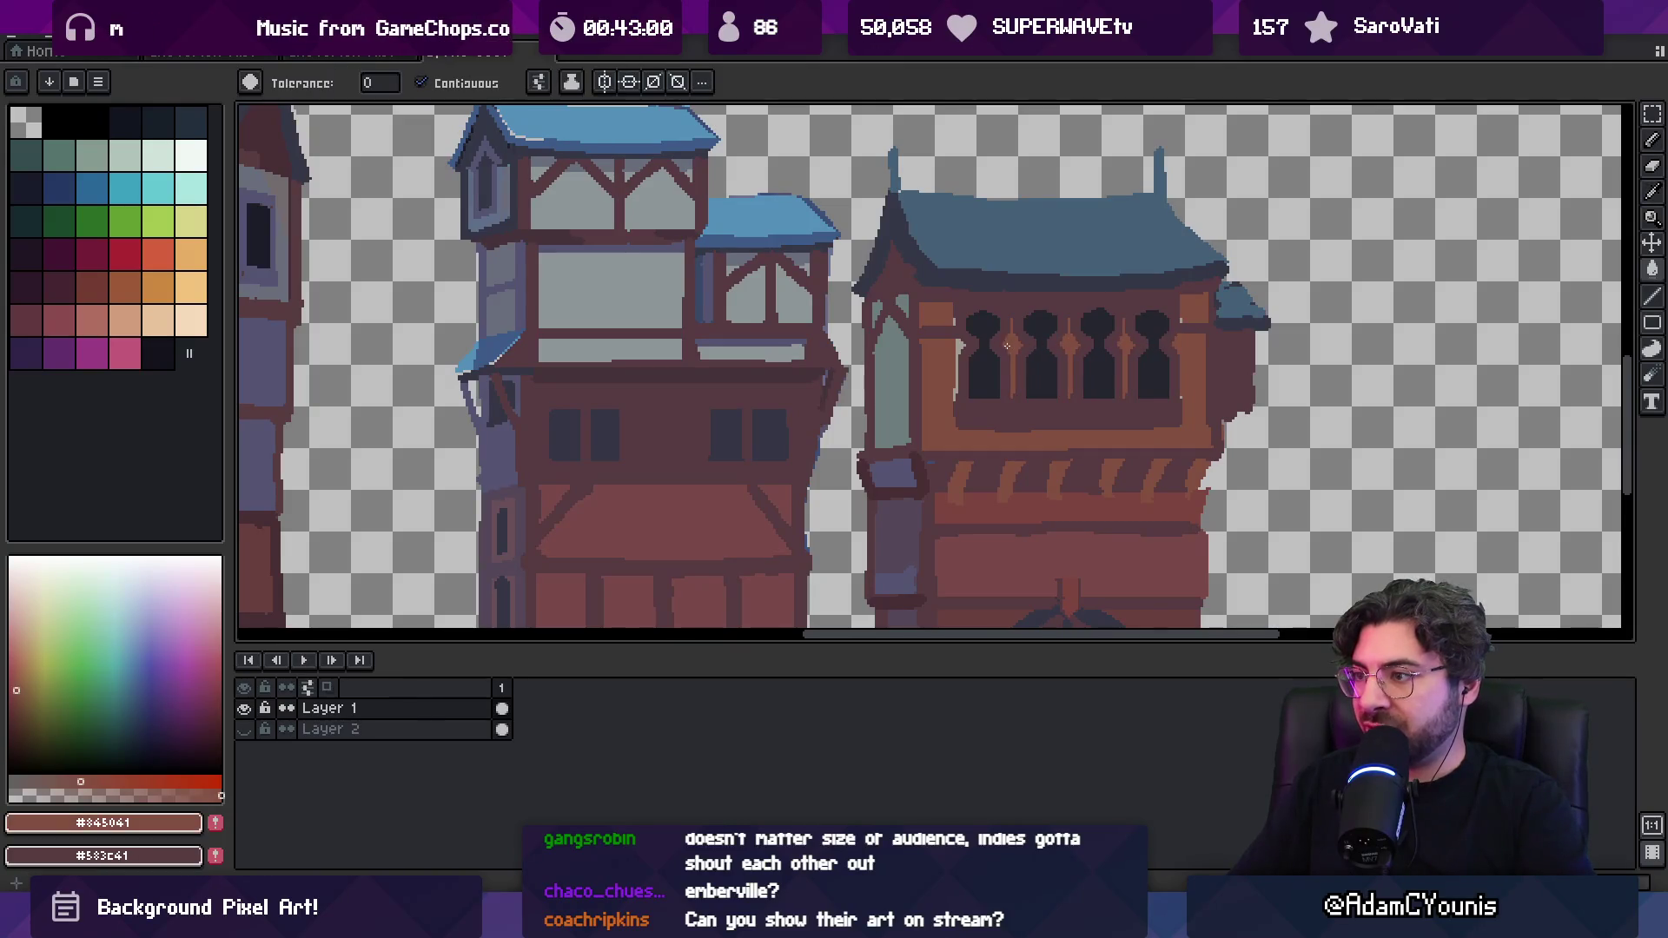
Draw pale grey 3px pillars at the right and left ends of the window row
{"action": "scroll", "coordinate": [998, 254], "scroll_direction": "down", "scroll_amount": 4}
{"action": "scroll", "coordinate": [1054, 261], "scroll_direction": "up", "scroll_amount": 1}
{"action": "key", "text": "v"}
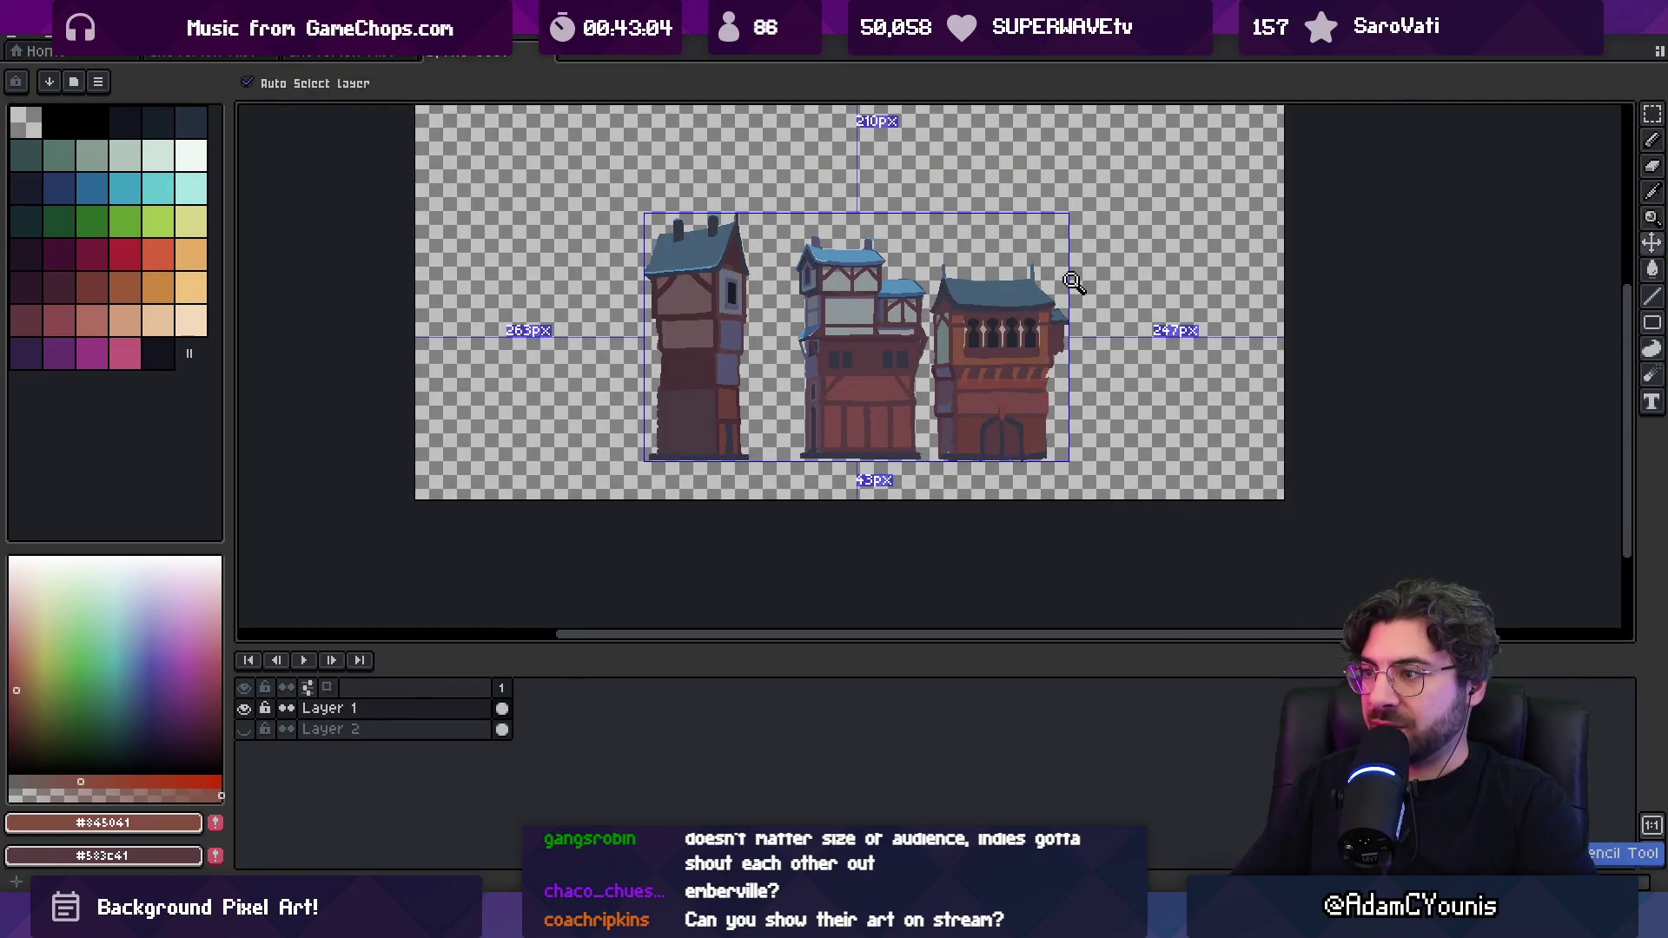
{"action": "key", "text": "z"}
{"action": "scroll", "coordinate": [1077, 304], "scroll_direction": "up", "scroll_amount": 5}
{"action": "key", "text": "b"}
{"action": "left_click", "coordinate": [1081, 314], "text": "alt"}
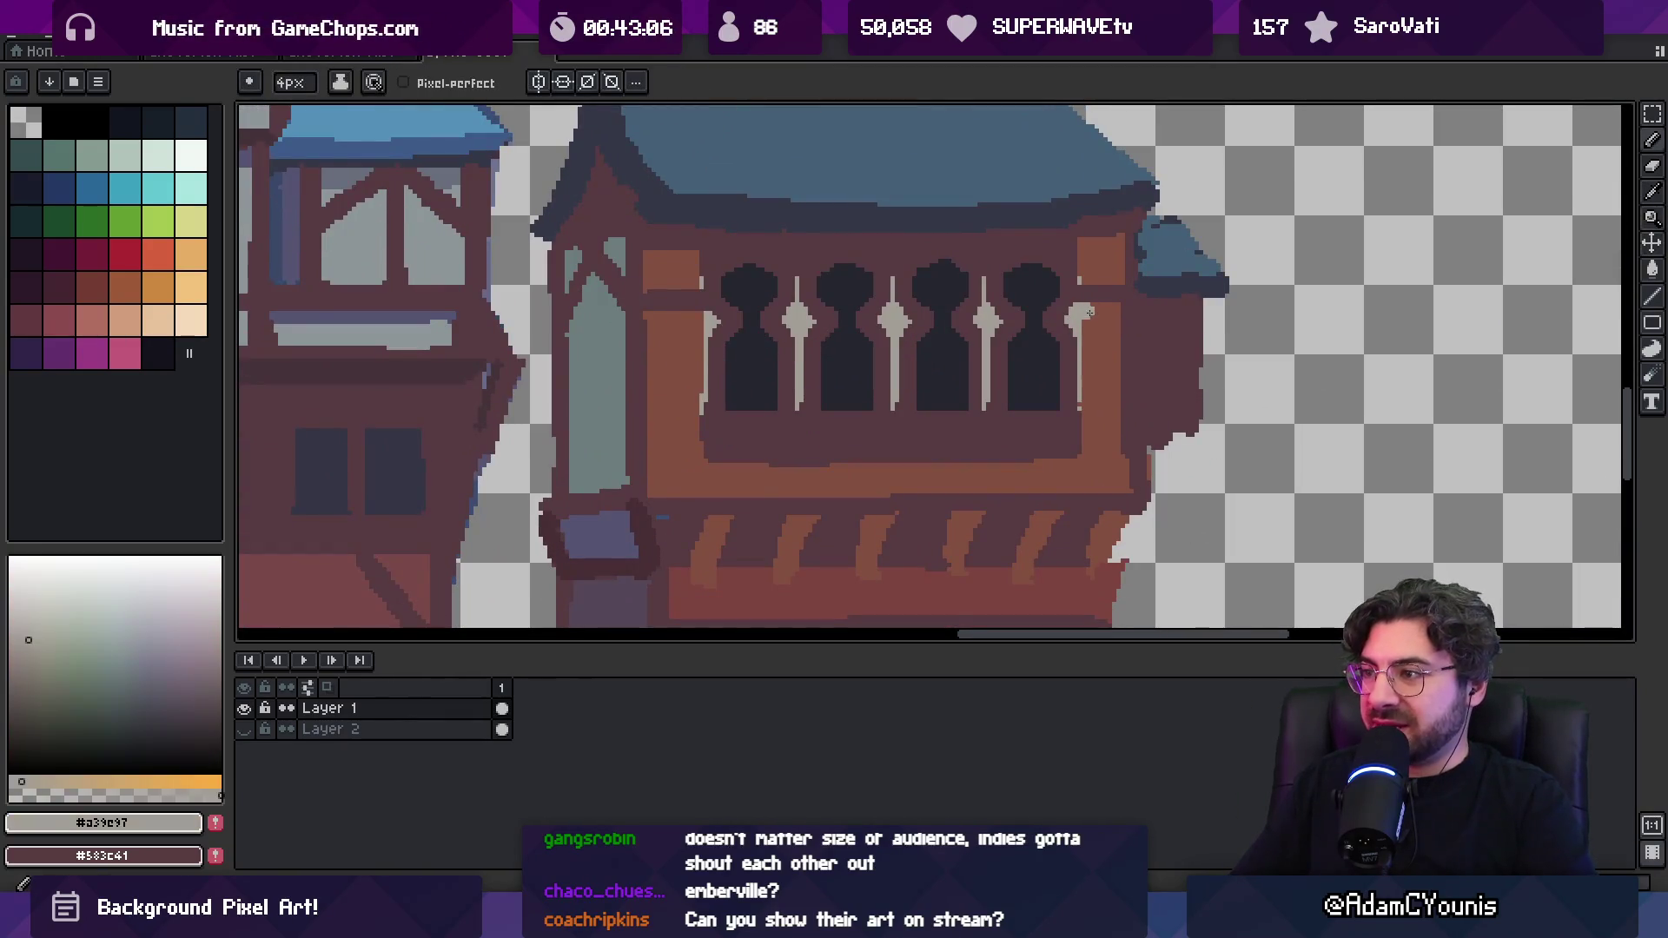
{"action": "key", "text": "minus"}
{"action": "left_click_drag", "start_coordinate": [1092, 312], "coordinate": [1090, 379]}
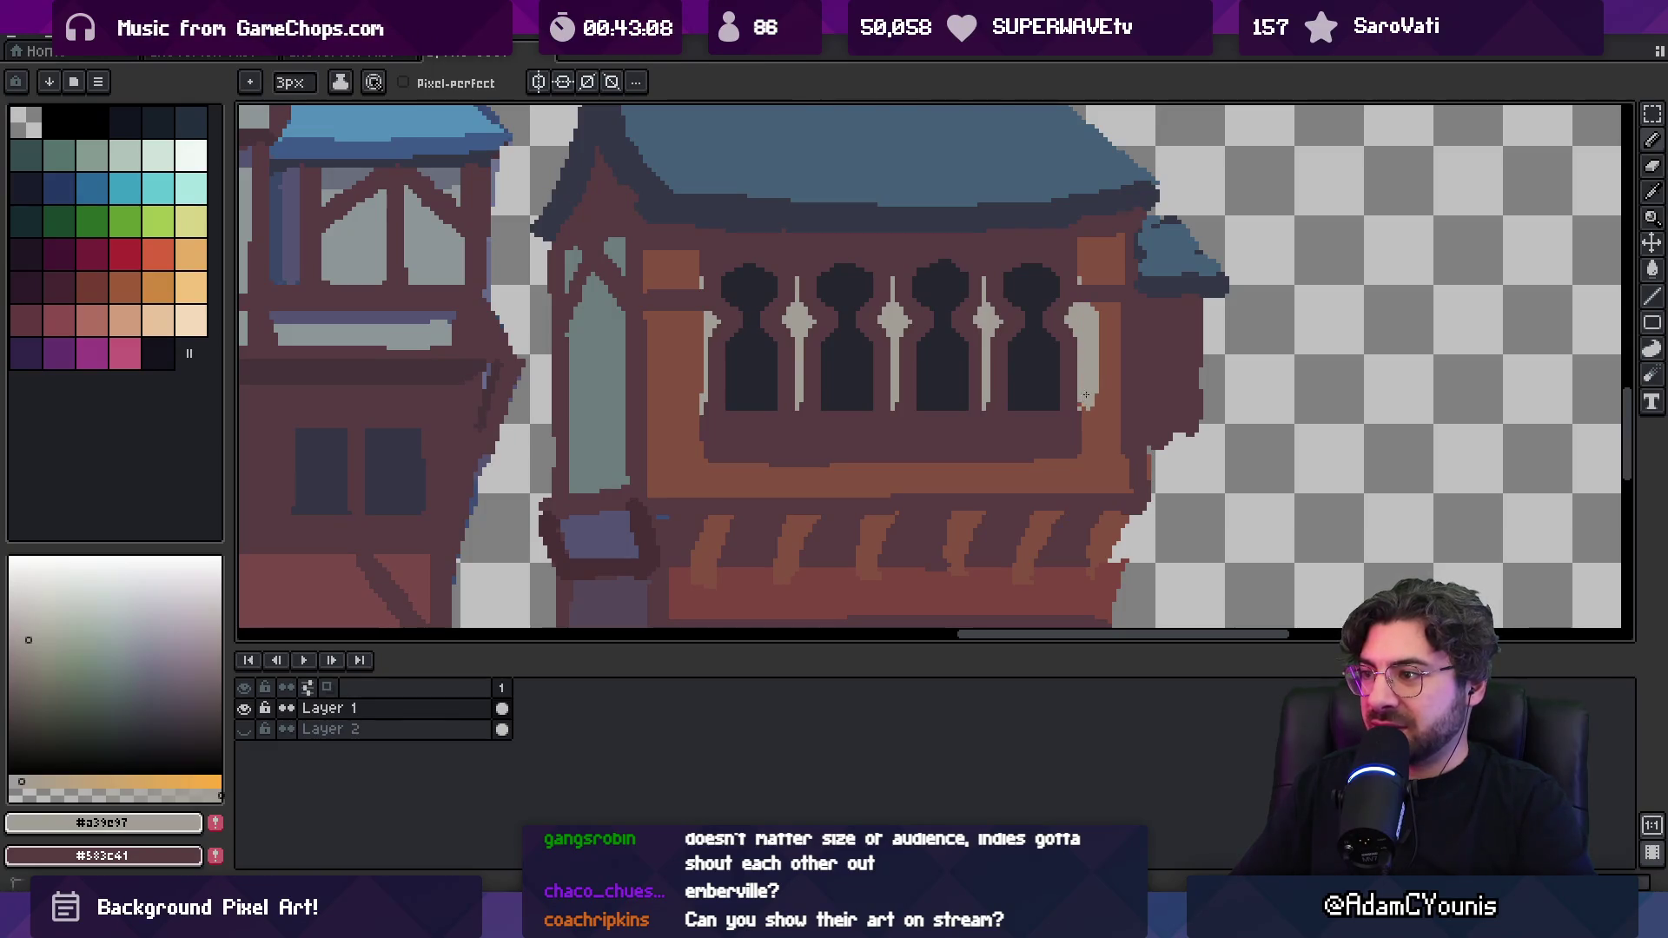
{"action": "left_click", "coordinate": [1092, 401]}
{"action": "mouse_move", "coordinate": [697, 319]}
{"action": "left_mouse_down"}
{"action": "mouse_move", "coordinate": [693, 399]}
{"action": "mouse_move", "coordinate": [671, 335]}
{"action": "left_mouse_up"}
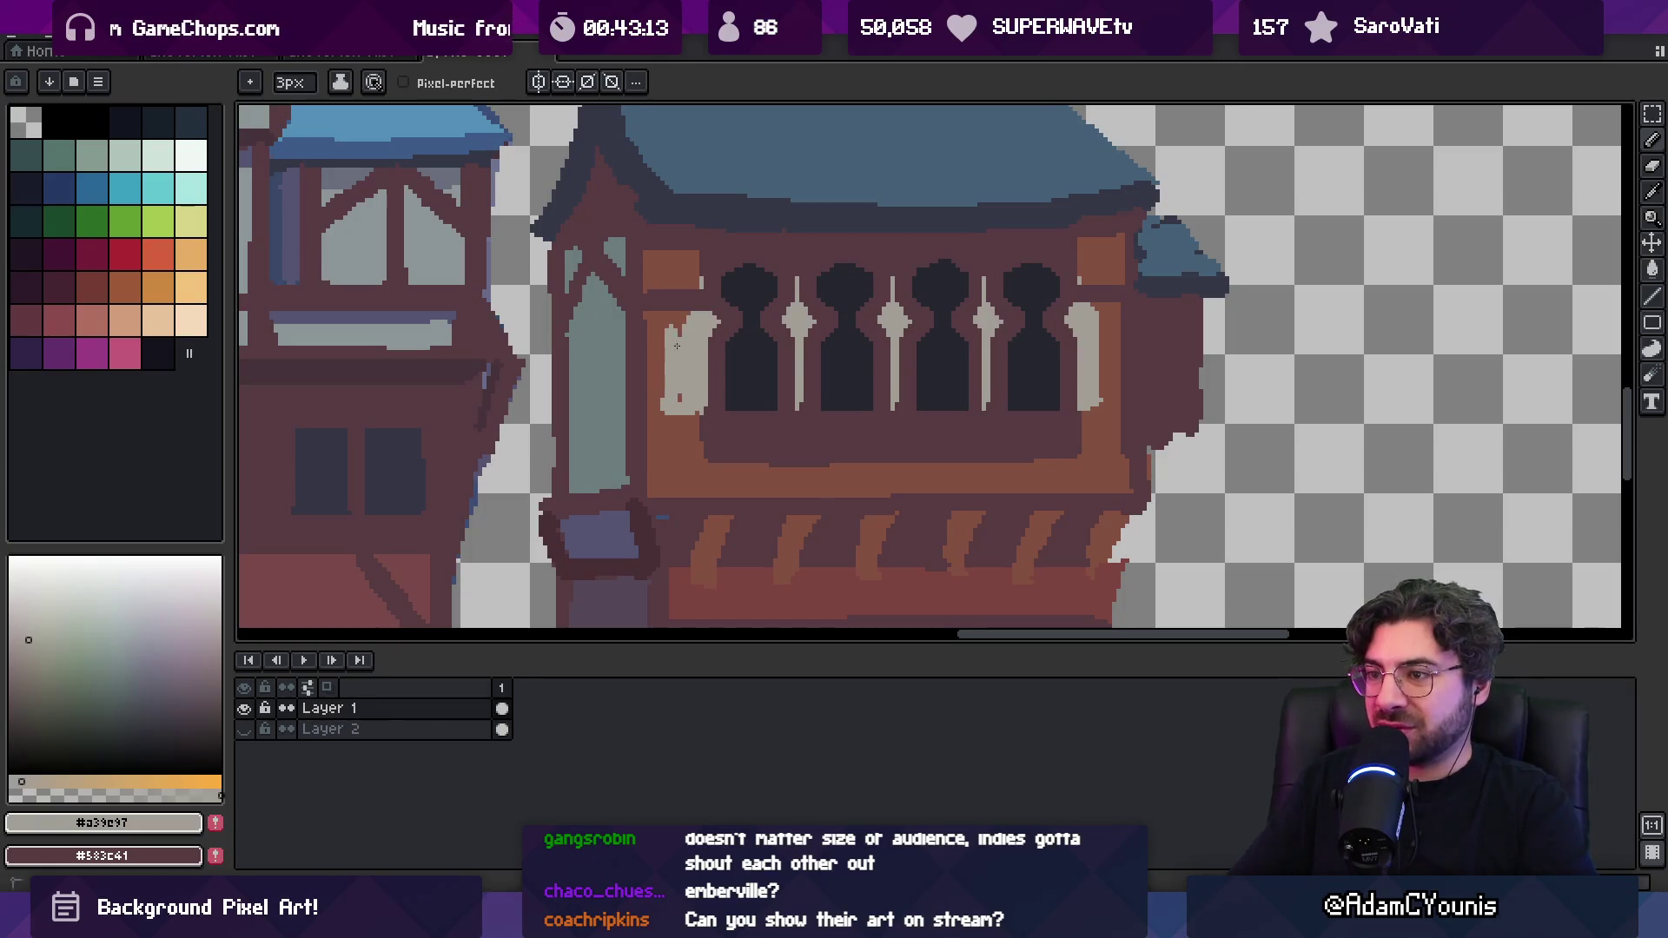
{"action": "left_click_drag", "start_coordinate": [1100, 310], "coordinate": [1098, 329]}
Try filling the third building's brown wall light grey, then undo it
{"action": "left_click", "coordinate": [1116, 343], "text": "alt"}
{"action": "key", "text": "z"}
{"action": "scroll", "coordinate": [830, 270], "scroll_direction": "down", "scroll_amount": 2}
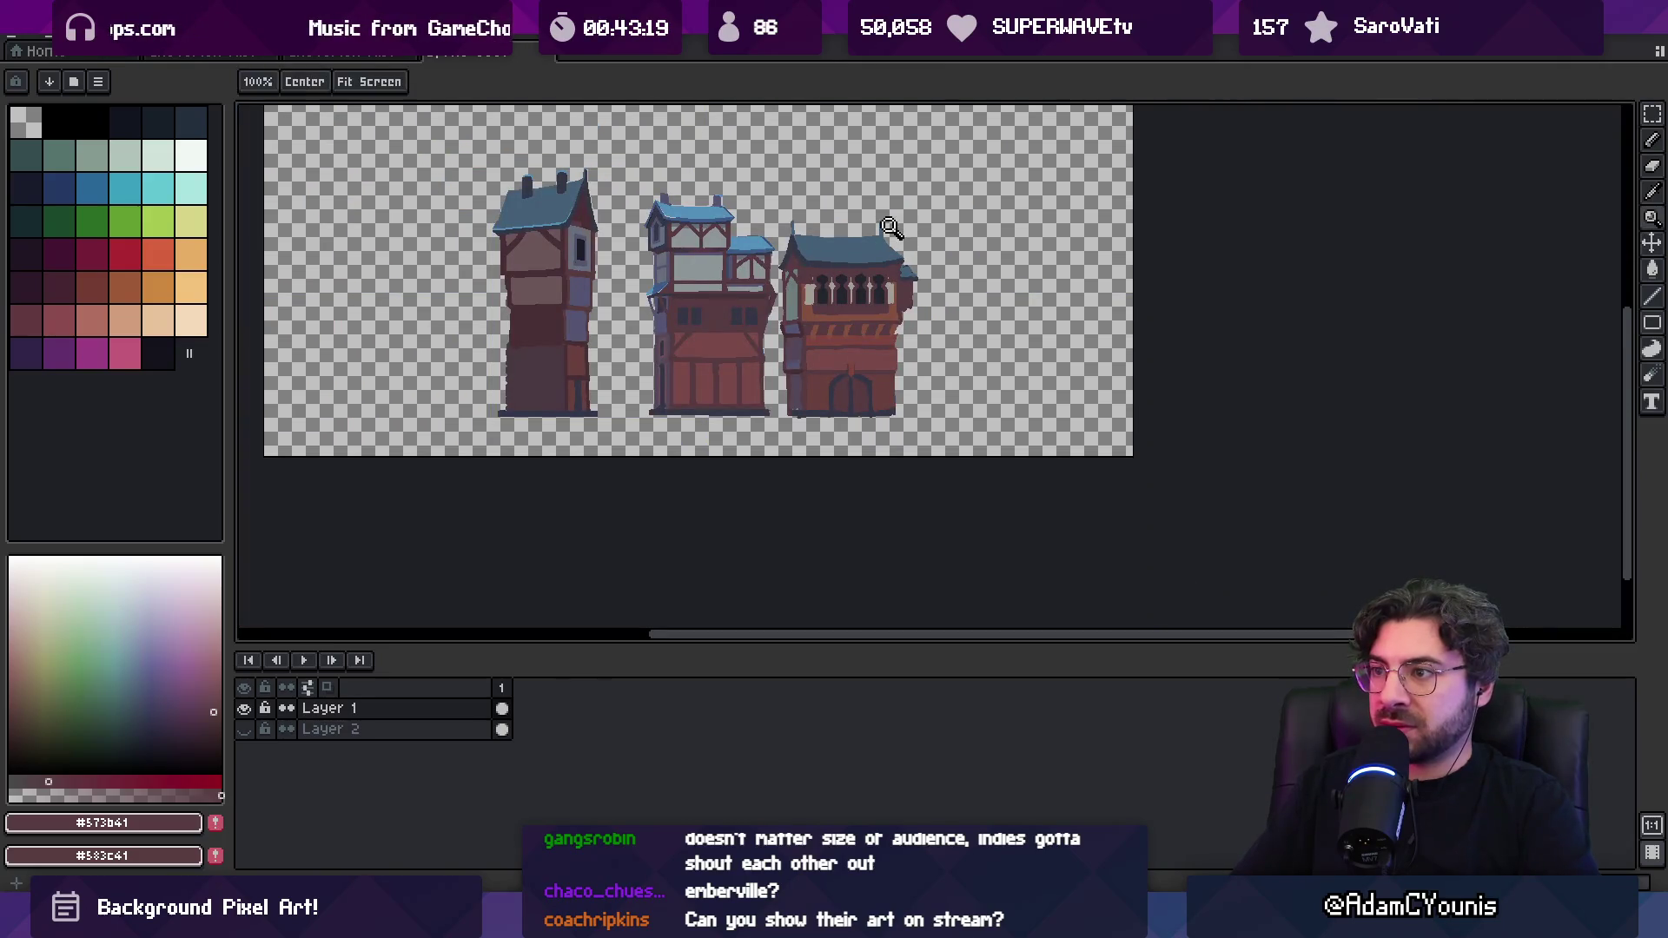
{"action": "left_click", "coordinate": [885, 259]}
{"action": "left_click", "coordinate": [899, 298], "text": "alt"}
{"action": "key", "text": "b"}
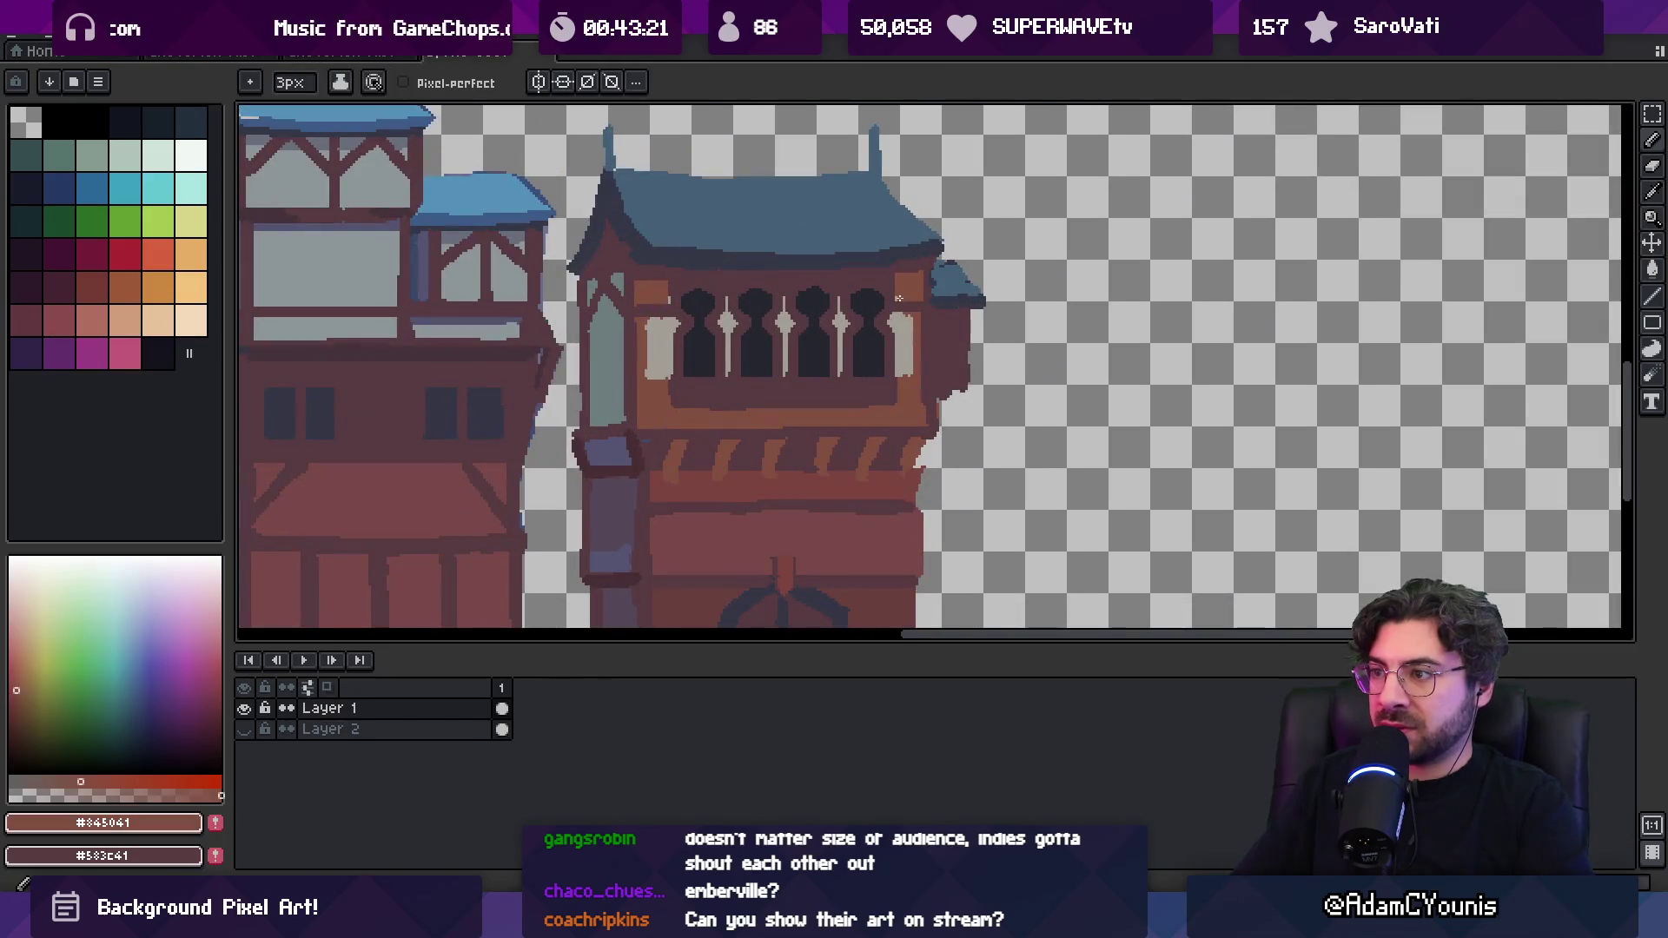
{"action": "left_click", "coordinate": [662, 323], "text": "alt"}
{"action": "key", "text": "g"}
{"action": "left_click", "coordinate": [916, 287]}
{"action": "key", "text": "ctrl+z"}
Run a dark brown line under the window row and fill the left pillar light grey
{"action": "key", "text": "z"}
{"action": "scroll", "coordinate": [920, 273], "scroll_direction": "down", "scroll_amount": 5}
{"action": "scroll", "coordinate": [921, 269], "scroll_direction": "up", "scroll_amount": 1}
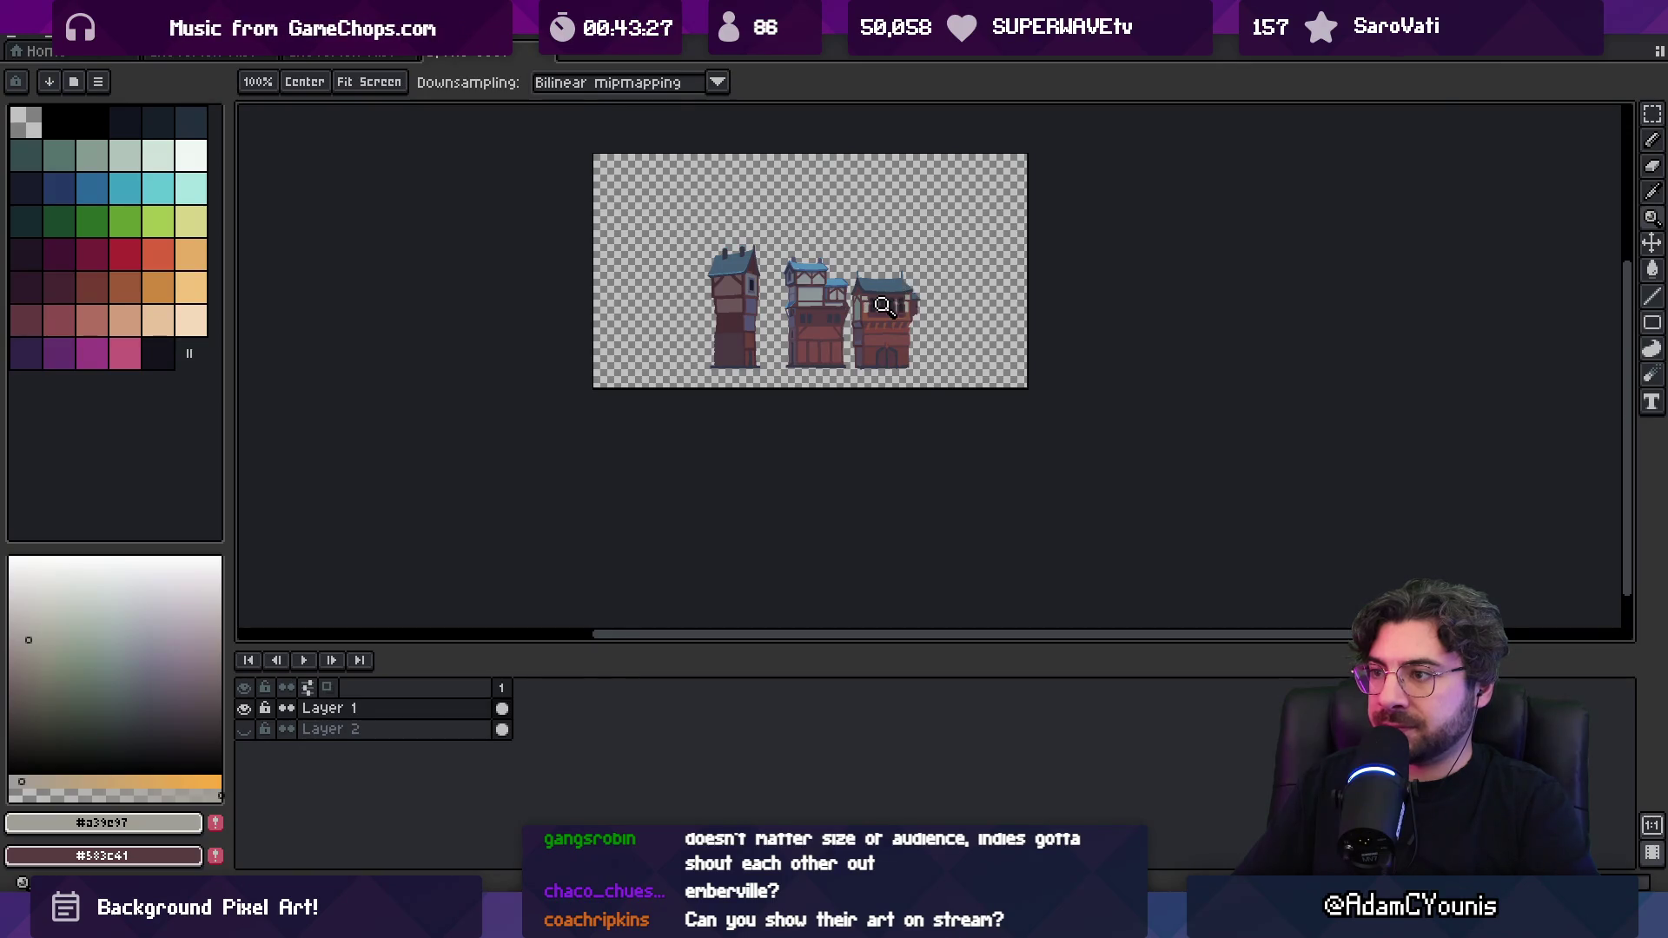
{"action": "scroll", "coordinate": [886, 307], "scroll_direction": "up", "scroll_amount": 3}
{"action": "key", "text": "b"}
{"action": "left_click", "coordinate": [710, 363], "text": "alt"}
{"action": "left_click_drag", "start_coordinate": [699, 362], "coordinate": [1029, 365]}
{"action": "key", "text": "g"}
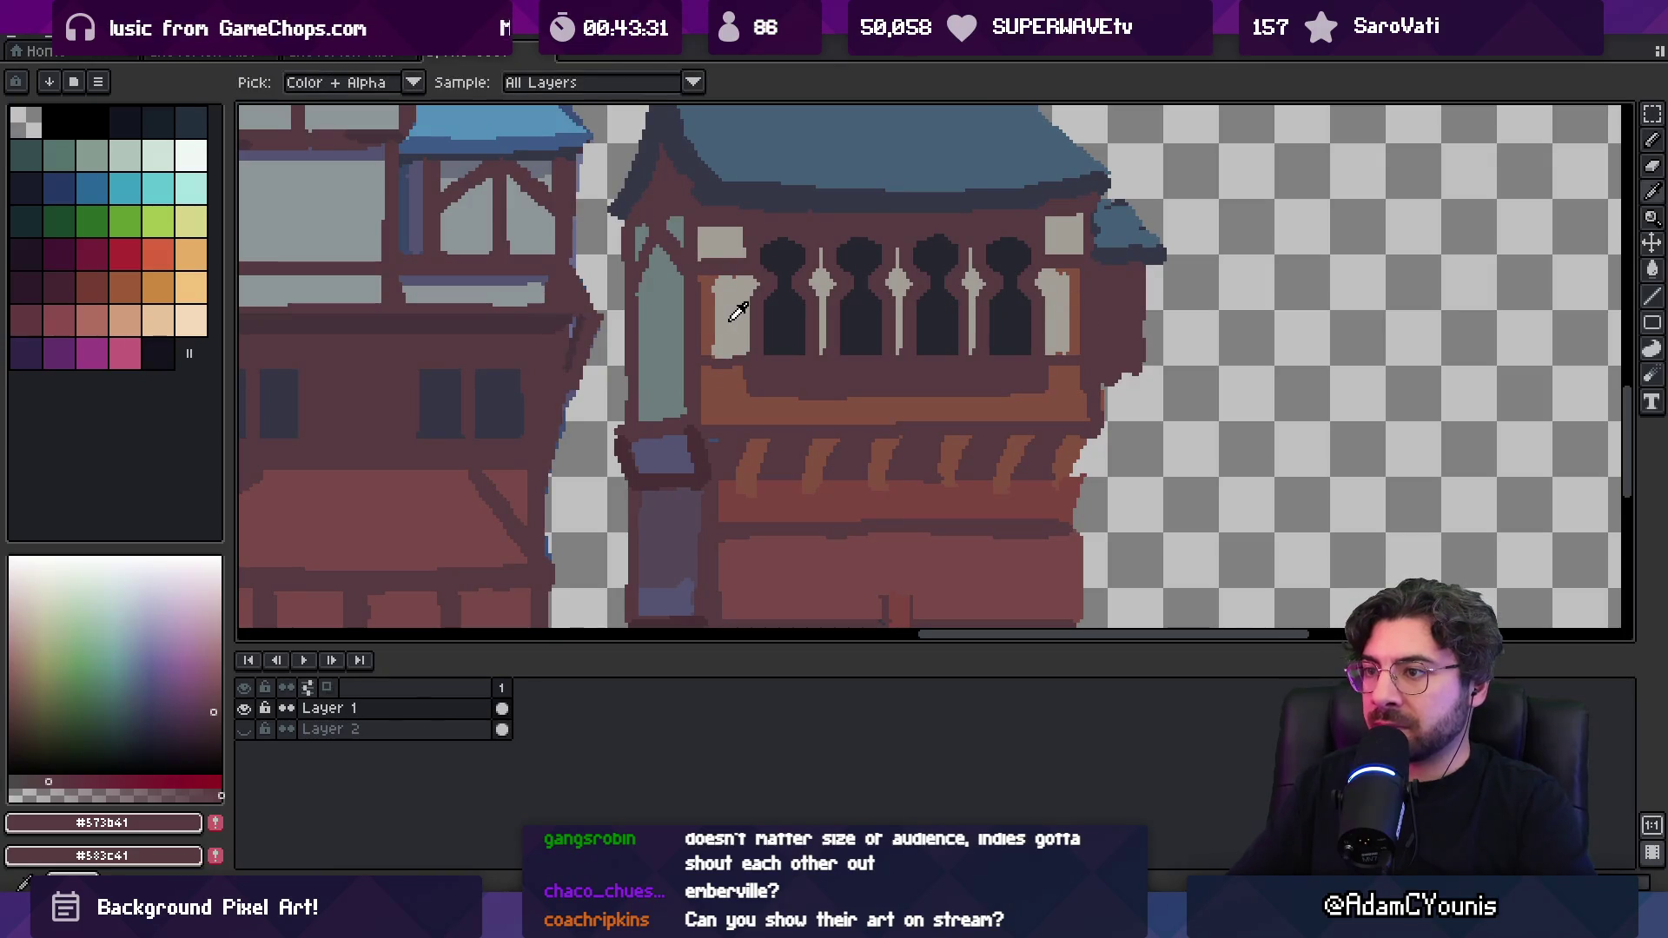
{"action": "left_click", "coordinate": [733, 315], "text": "alt"}
{"action": "left_click", "coordinate": [726, 313]}
Mark the teal pillar with an orange-brown stroke, removing a stray brown dot
{"action": "scroll", "coordinate": [965, 278], "scroll_direction": "down", "scroll_amount": 3}
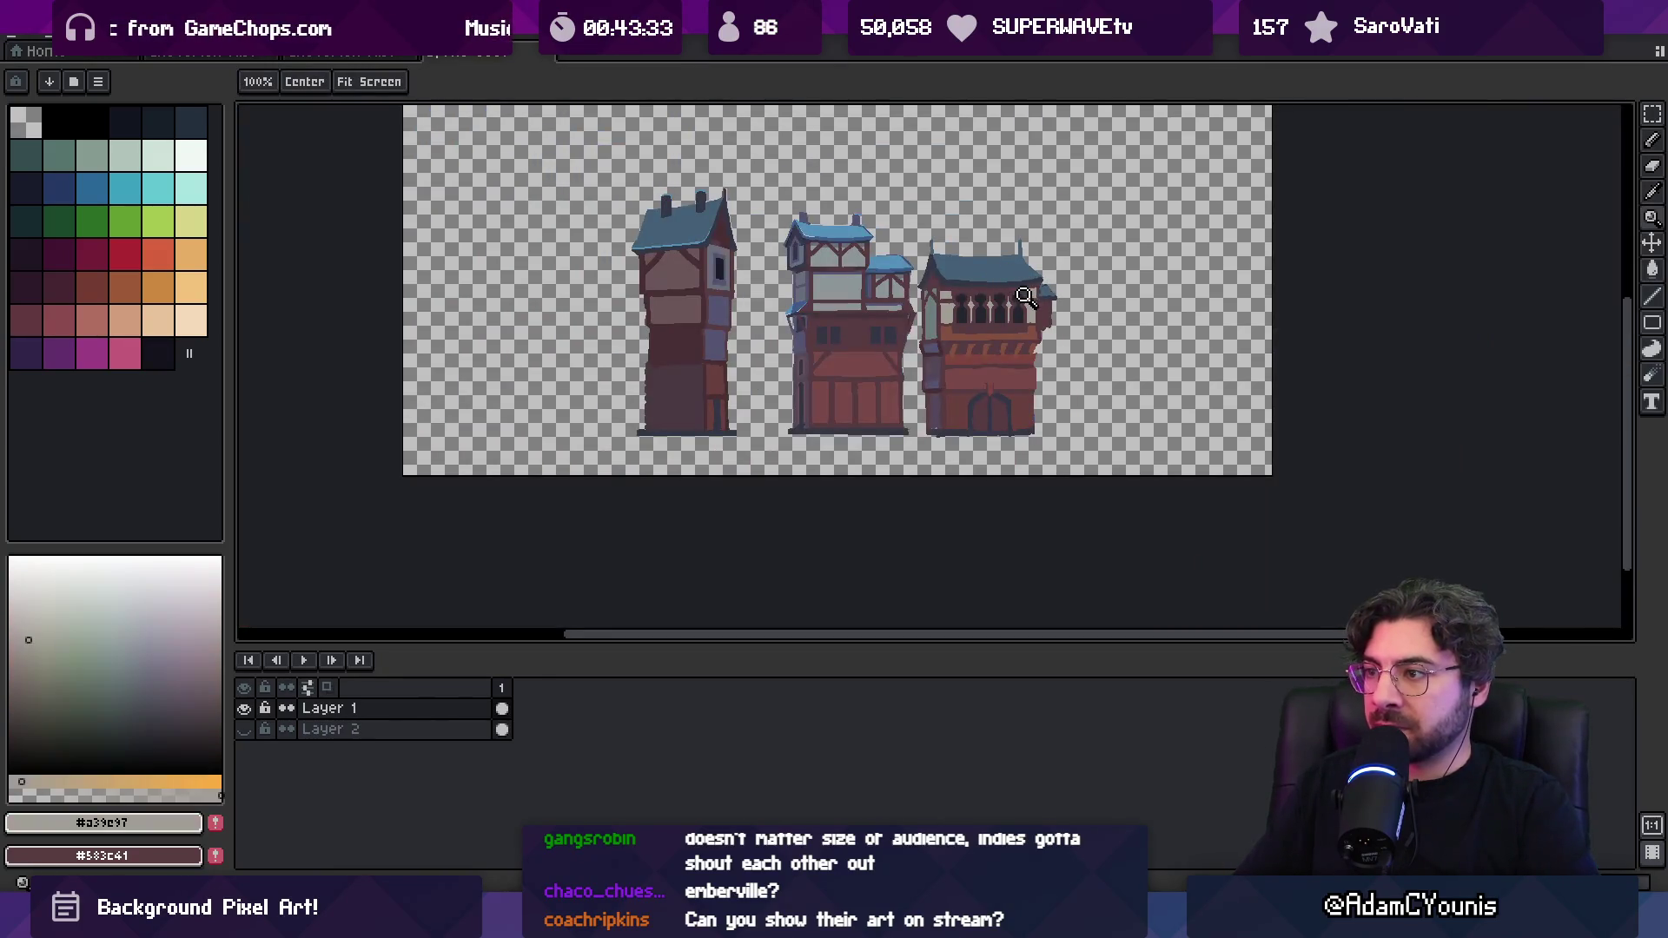
{"action": "key", "text": "i"}
{"action": "scroll", "coordinate": [964, 279], "scroll_direction": "down", "scroll_amount": 1}
{"action": "scroll", "coordinate": [855, 321], "scroll_direction": "up", "scroll_amount": 4}
{"action": "left_click", "coordinate": [856, 321]}
{"action": "key", "text": "b"}
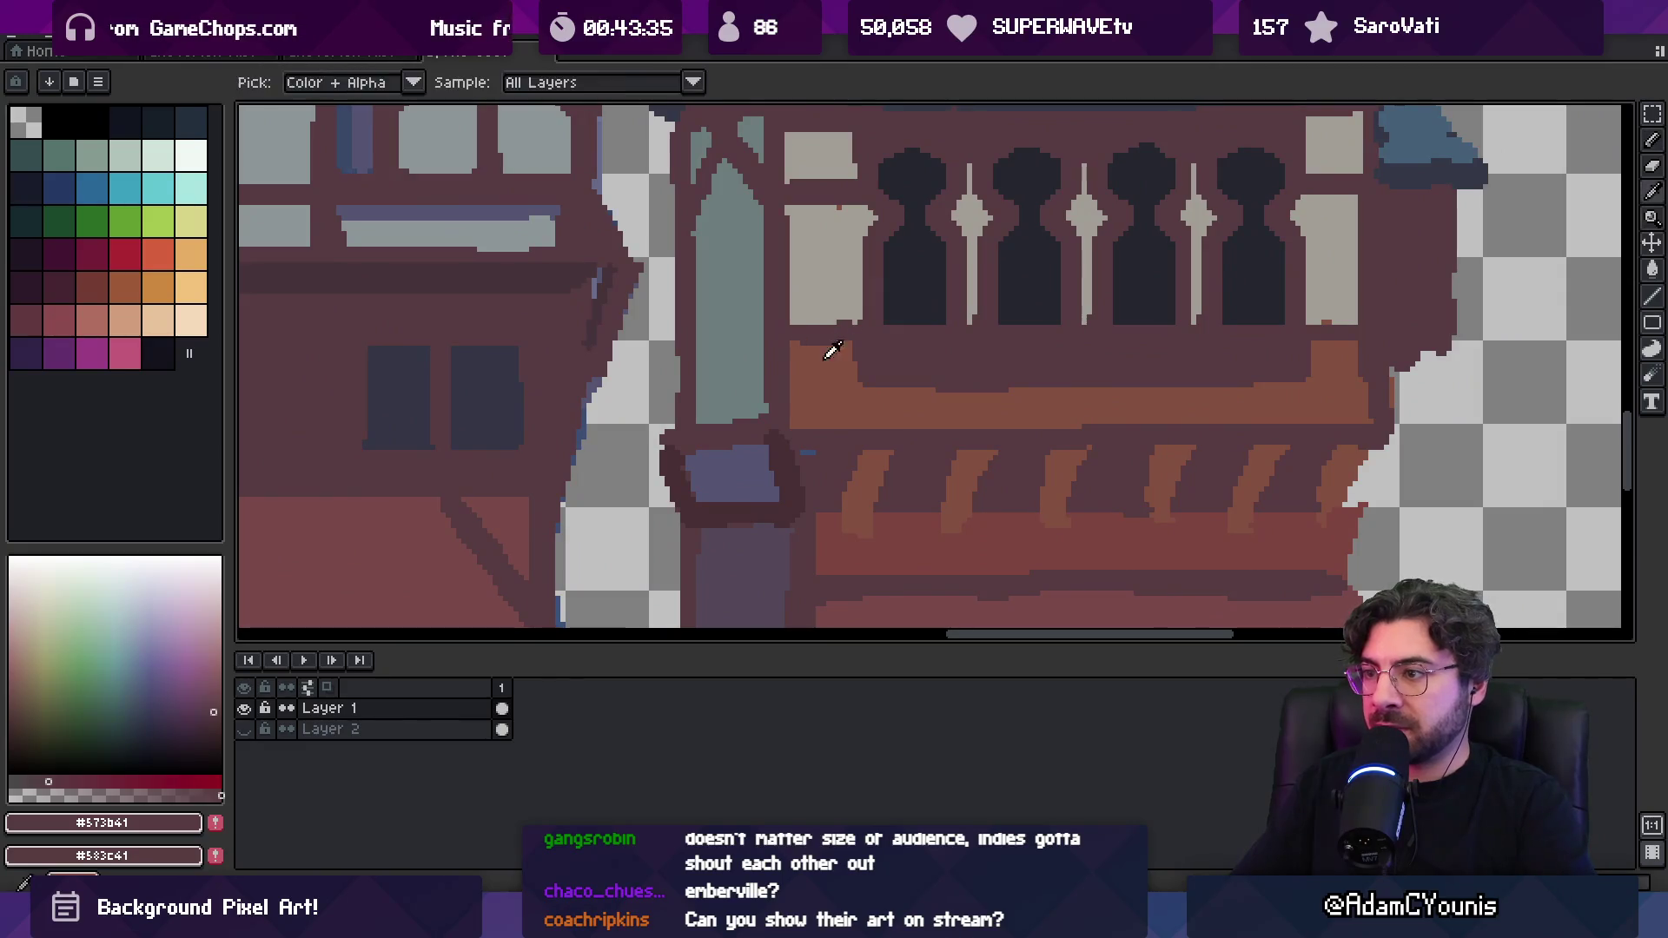
{"action": "left_click", "coordinate": [826, 346], "text": "alt"}
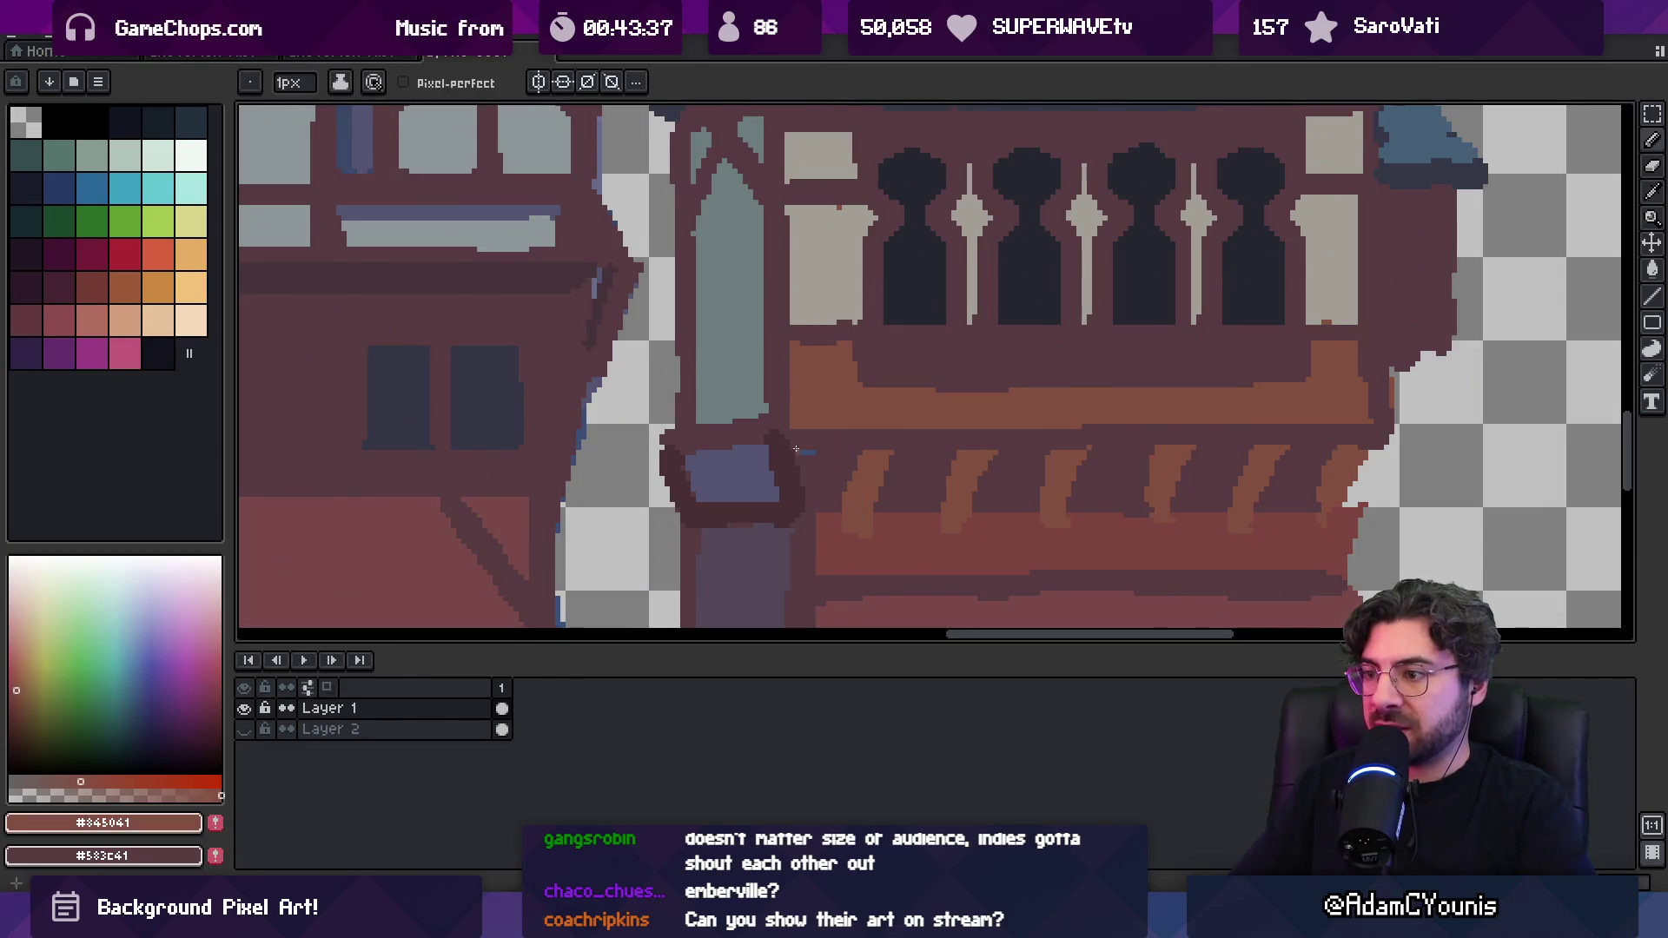
{"action": "left_click_drag", "start_coordinate": [747, 342], "coordinate": [714, 346]}
{"action": "left_click", "coordinate": [727, 372]}
{"action": "left_click", "coordinate": [732, 381], "text": "alt"}
{"action": "key", "text": "ctrl+z"}
Fill the lower teal pillar muted purple and add a dark line along its top
{"action": "key", "text": "g"}
{"action": "left_click", "coordinate": [757, 356]}
{"action": "left_click", "coordinate": [752, 315], "text": "alt"}
{"action": "left_click", "coordinate": [790, 328], "text": "alt"}
{"action": "mouse_move", "coordinate": [754, 338]}
{"action": "left_mouse_down"}
{"action": "mouse_move", "coordinate": [699, 339]}
{"action": "mouse_move", "coordinate": [765, 339]}
{"action": "left_mouse_up"}
Draw a 2px light-blue highlight along the third building's roof edge
{"action": "key", "text": "z"}
{"action": "scroll", "coordinate": [773, 330], "scroll_direction": "down", "scroll_amount": 5}
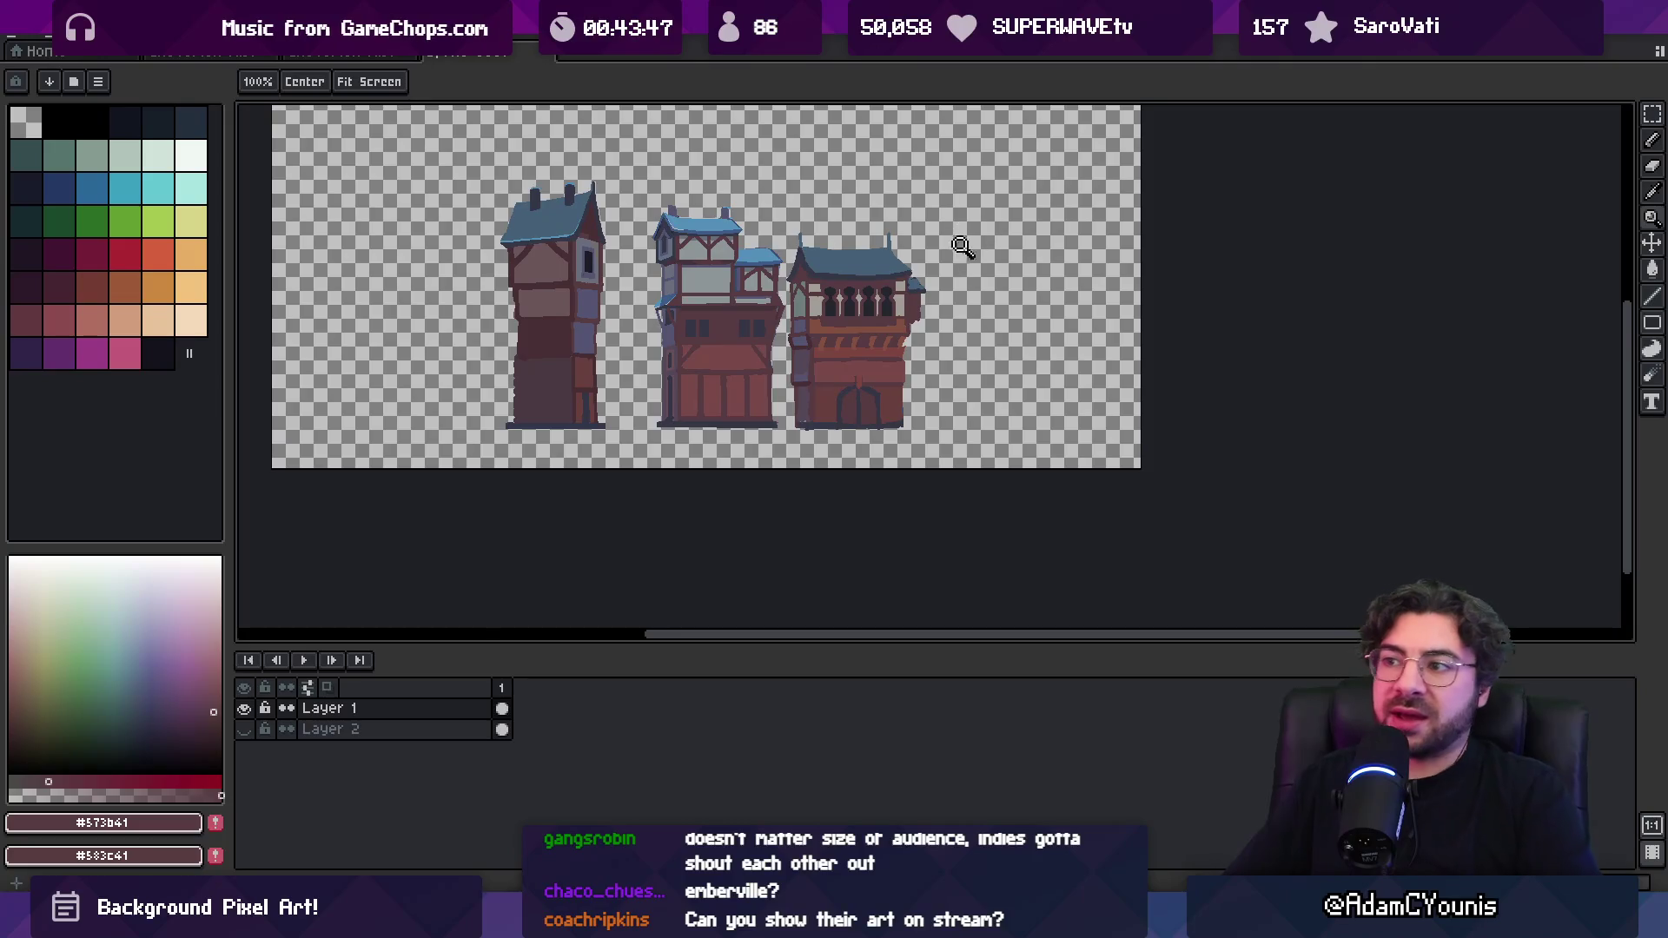
{"action": "scroll", "coordinate": [851, 139], "scroll_direction": "right", "scroll_amount": 1}
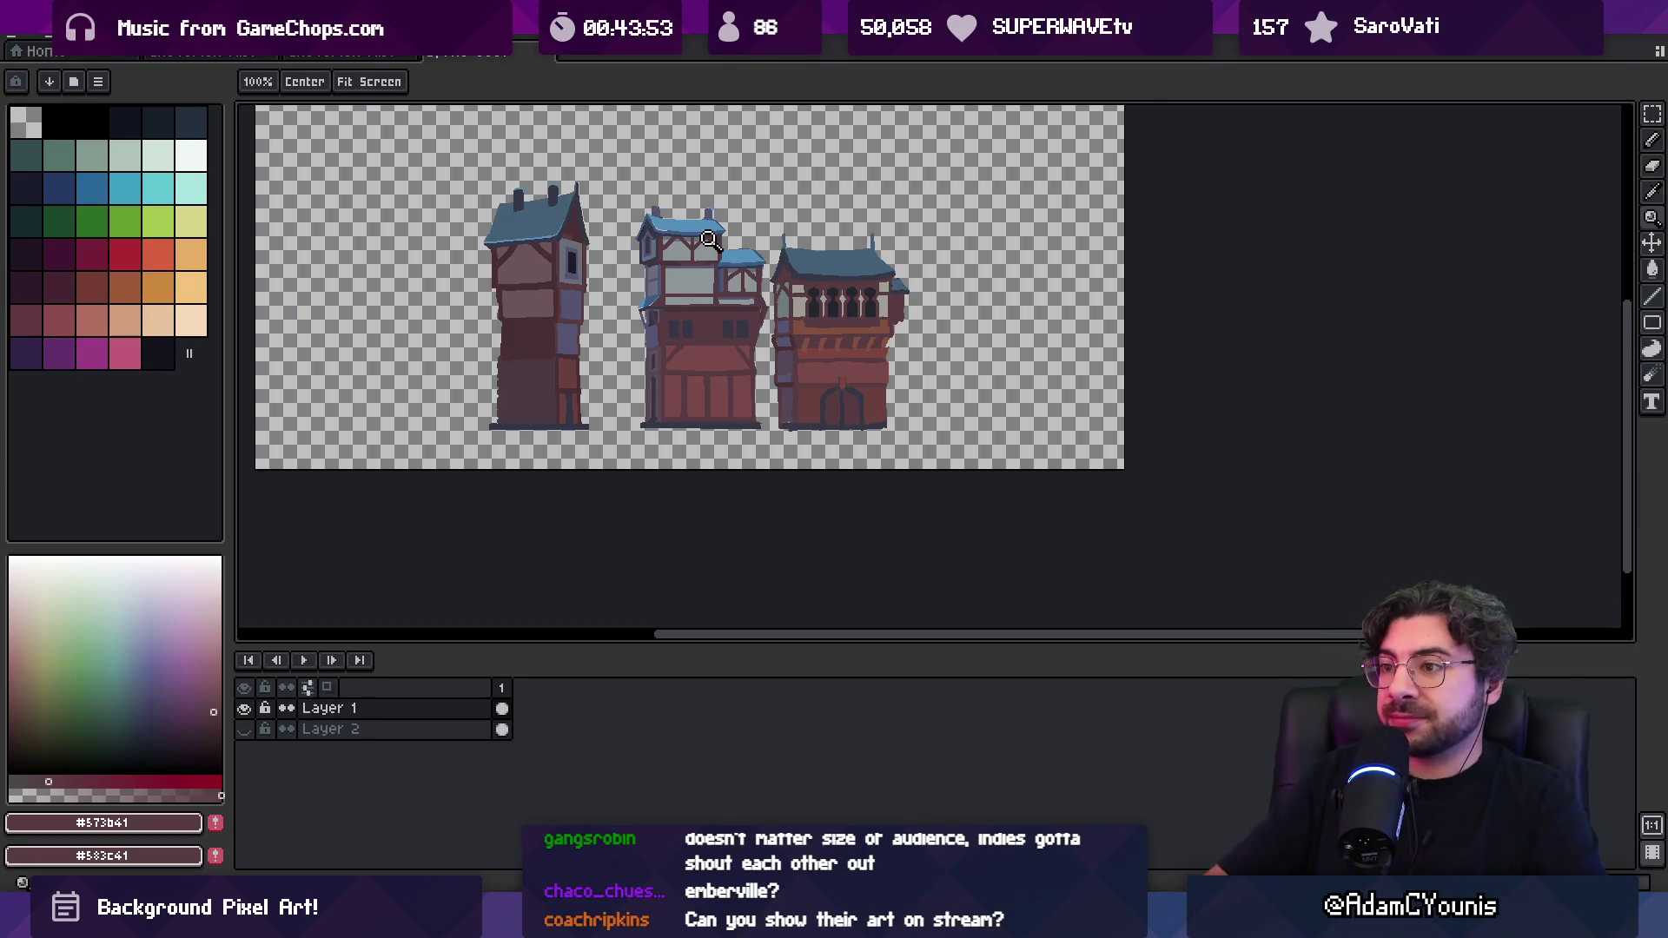
{"action": "scroll", "coordinate": [763, 123], "scroll_direction": "up", "scroll_amount": 5}
{"action": "left_click", "coordinate": [842, 269], "text": "alt"}
{"action": "left_click_drag", "start_coordinate": [1131, 373], "coordinate": [988, 352]}
{"action": "key", "text": "minus"}
{"action": "left_click_drag", "start_coordinate": [948, 356], "coordinate": [1421, 339]}
{"action": "key", "text": "ctrl+z"}
{"action": "key", "text": "z"}
{"action": "scroll", "coordinate": [1314, 335], "scroll_direction": "down", "scroll_amount": 3}
Sample the dark roof-shadow, mid roof-blue and grey-teal colours on the third building
{"action": "scroll", "coordinate": [1183, 380], "scroll_direction": "up", "scroll_amount": 2}
{"action": "key", "text": "b"}
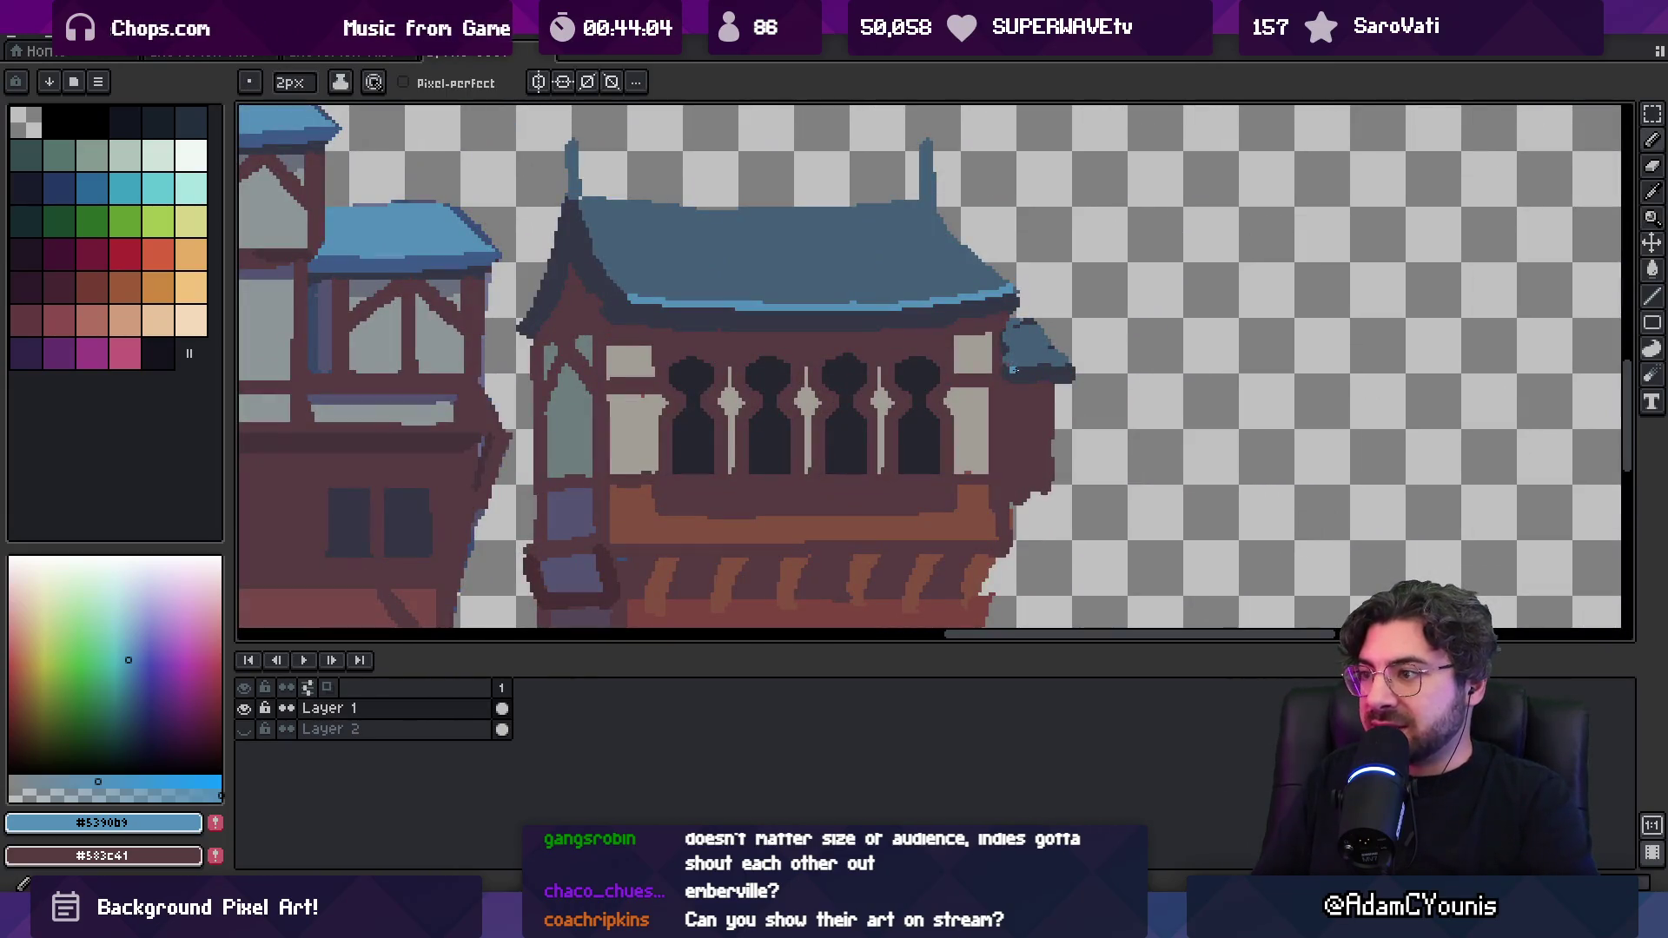
{"action": "left_click", "coordinate": [1009, 380], "text": "alt"}
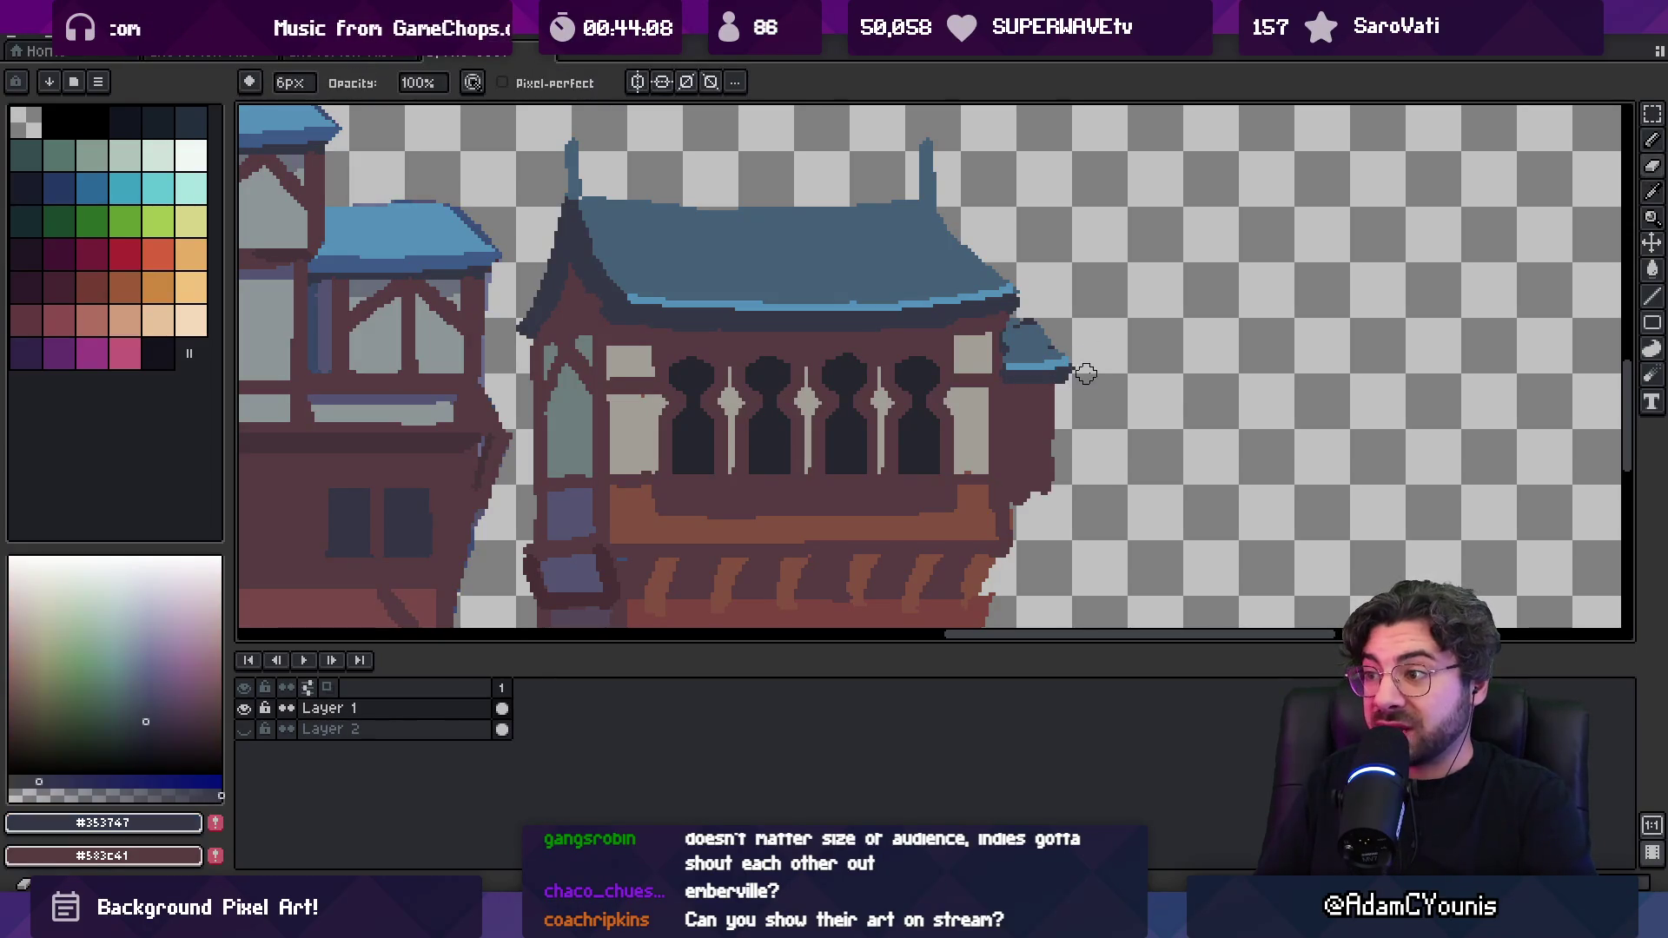
{"action": "left_click", "coordinate": [1055, 349], "text": "alt"}
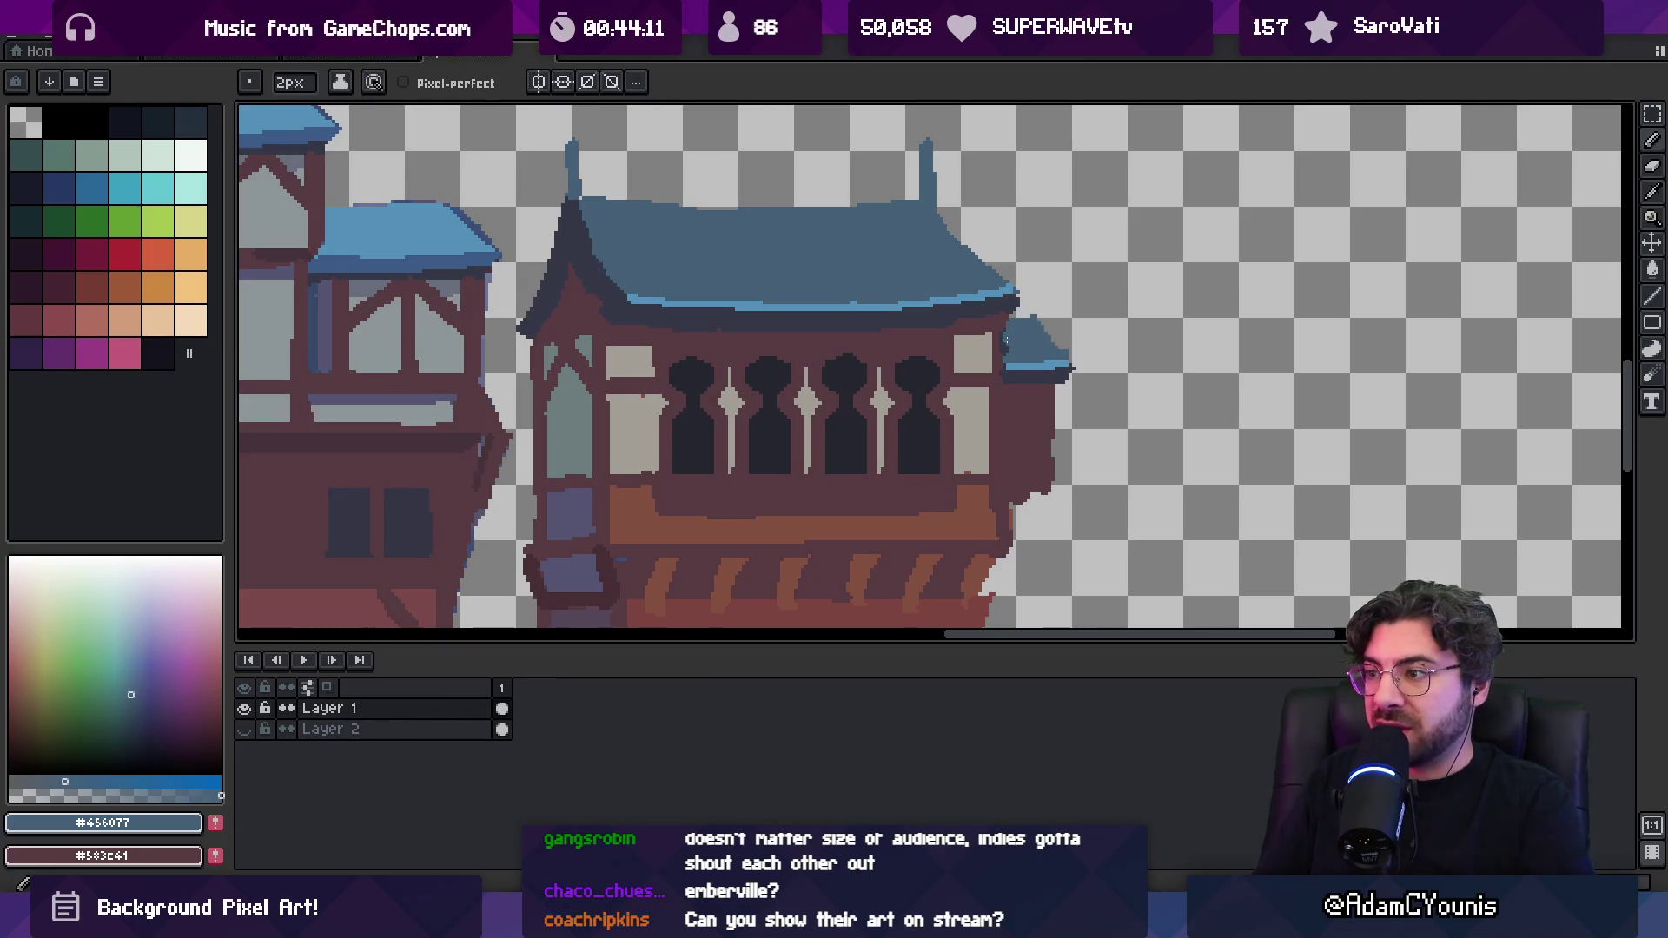
{"action": "key", "text": "z"}
{"action": "scroll", "coordinate": [1024, 346], "scroll_direction": "down", "scroll_amount": 5}
{"action": "left_click", "coordinate": [941, 309]}
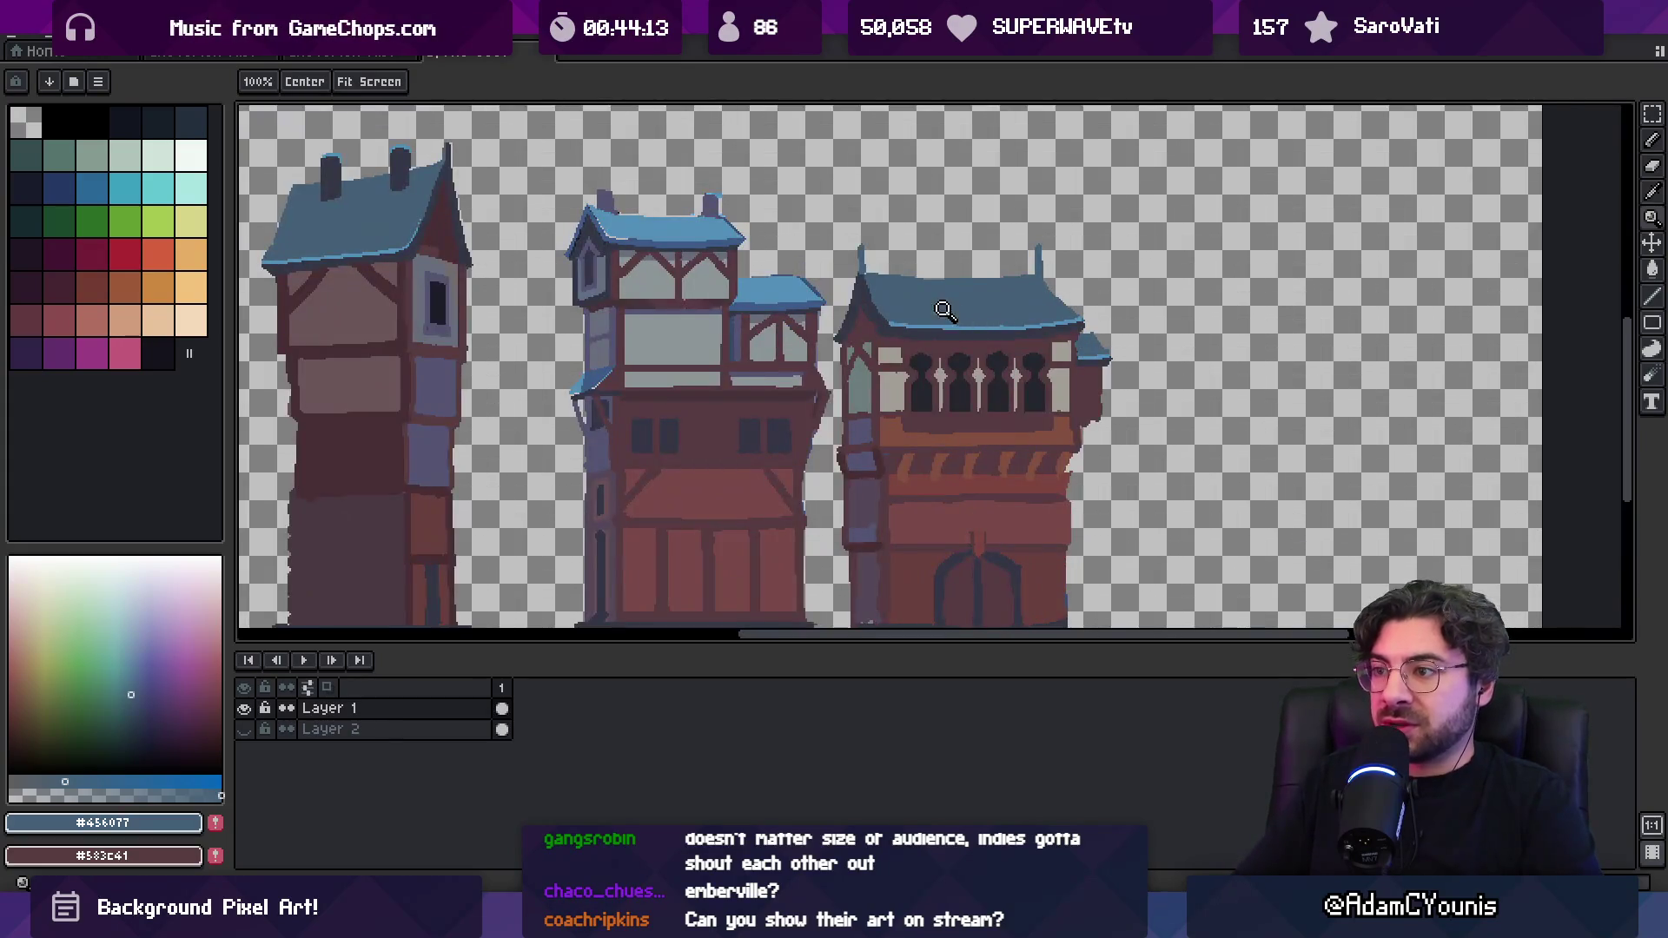
{"action": "left_click", "coordinate": [841, 398]}
{"action": "left_click", "coordinate": [841, 398], "text": "alt"}
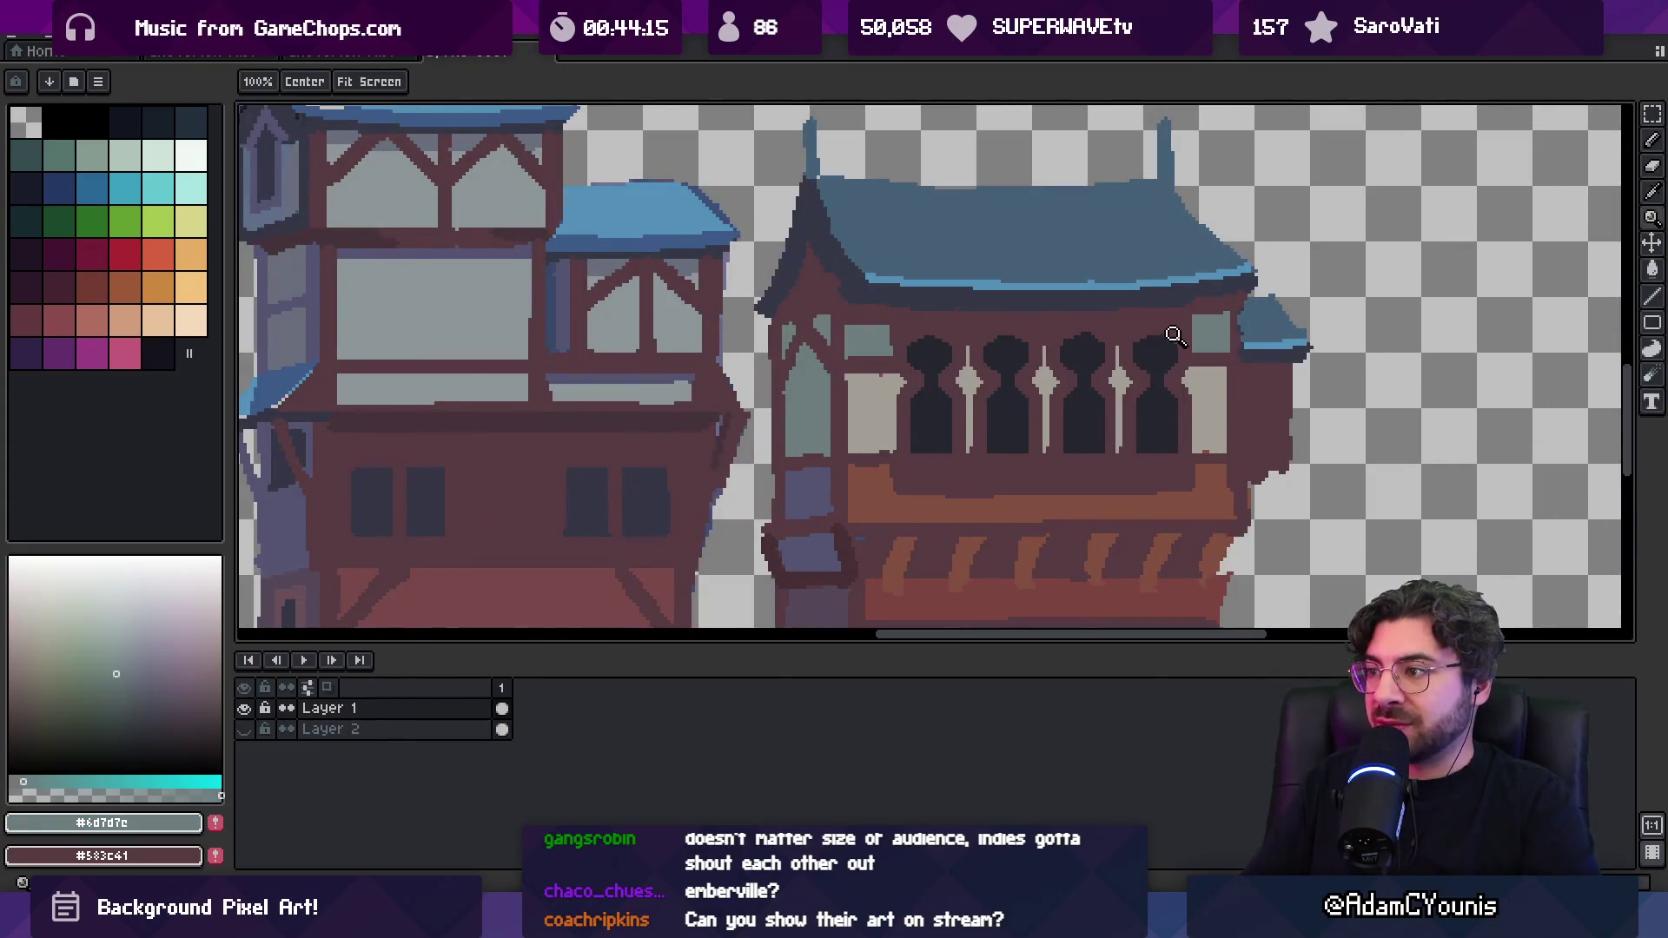
{"action": "scroll", "coordinate": [1100, 311], "scroll_direction": "down", "scroll_amount": 3}
{"action": "scroll", "coordinate": [1042, 330], "scroll_direction": "down", "scroll_amount": 2}
{"action": "scroll", "coordinate": [1117, 339], "scroll_direction": "up", "scroll_amount": 5}
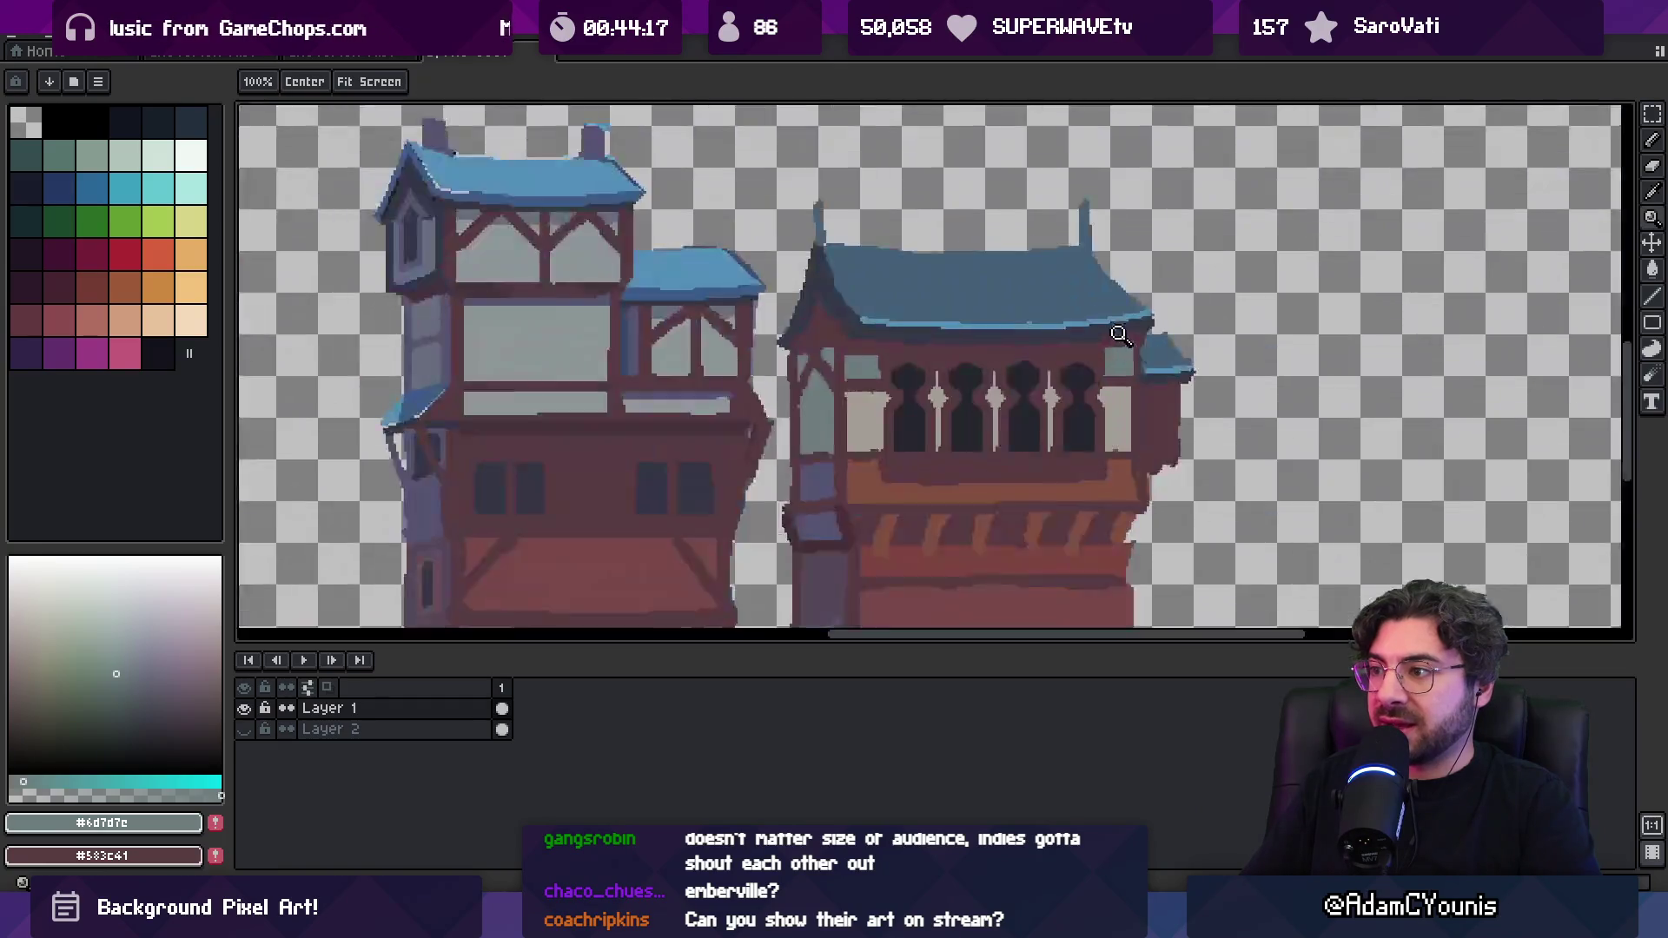
Eyedrop the beige wall colour and add it to the palette
{"action": "key", "text": "v"}
{"action": "key", "text": "alt"}
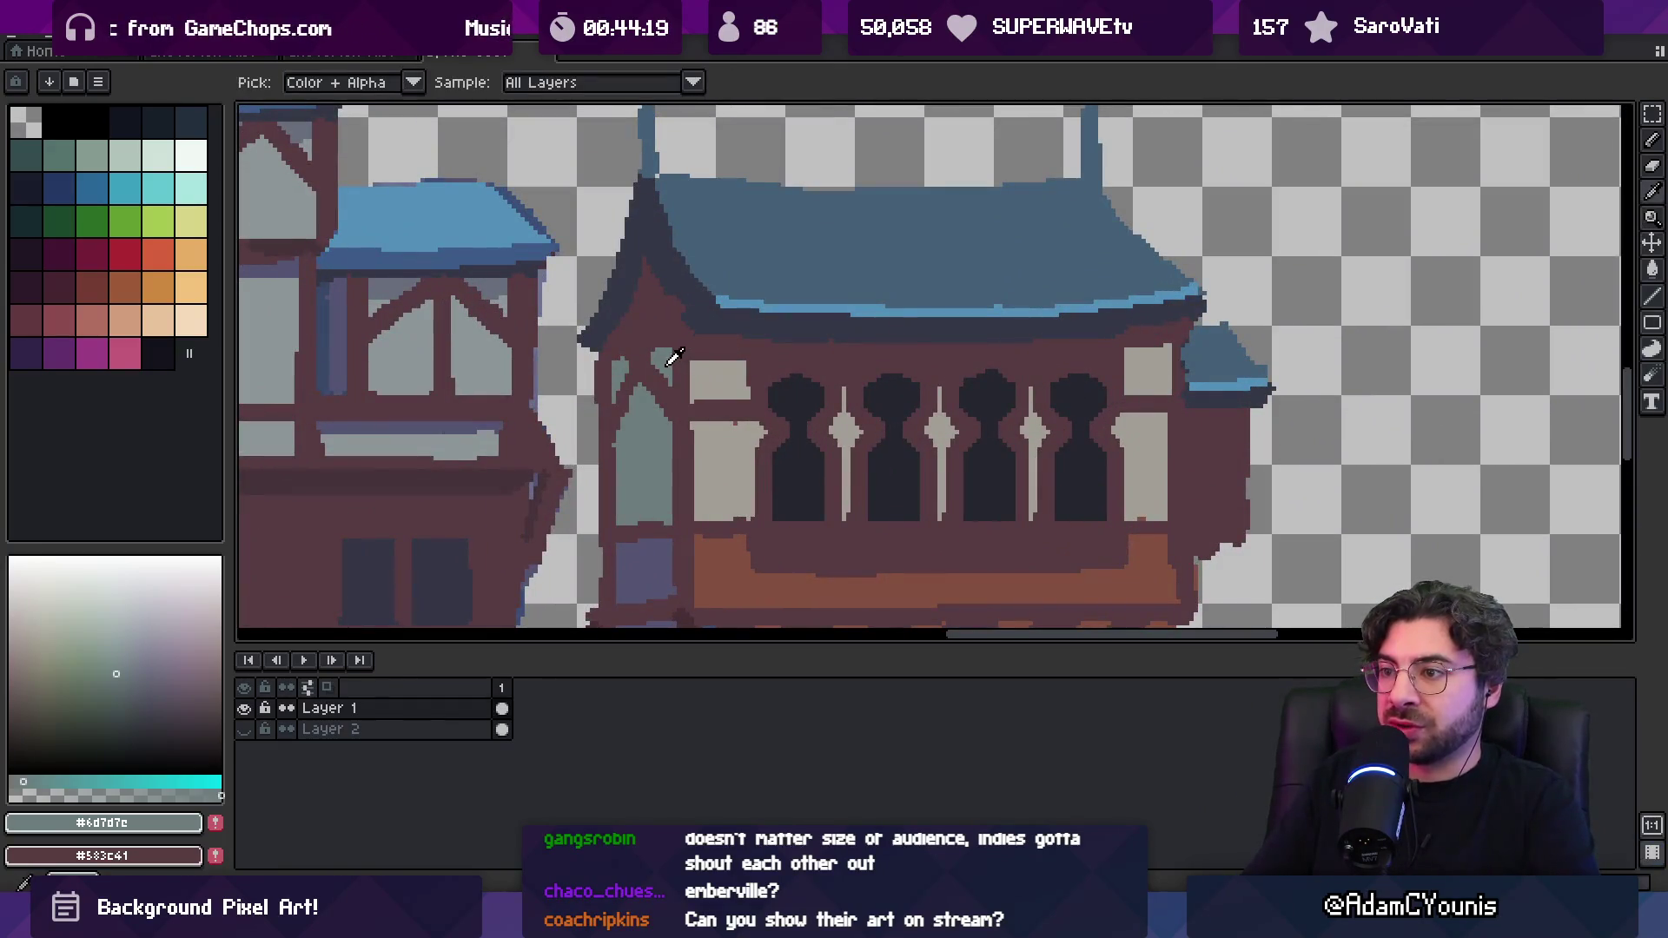
{"action": "left_click", "coordinate": [712, 367], "text": "alt"}
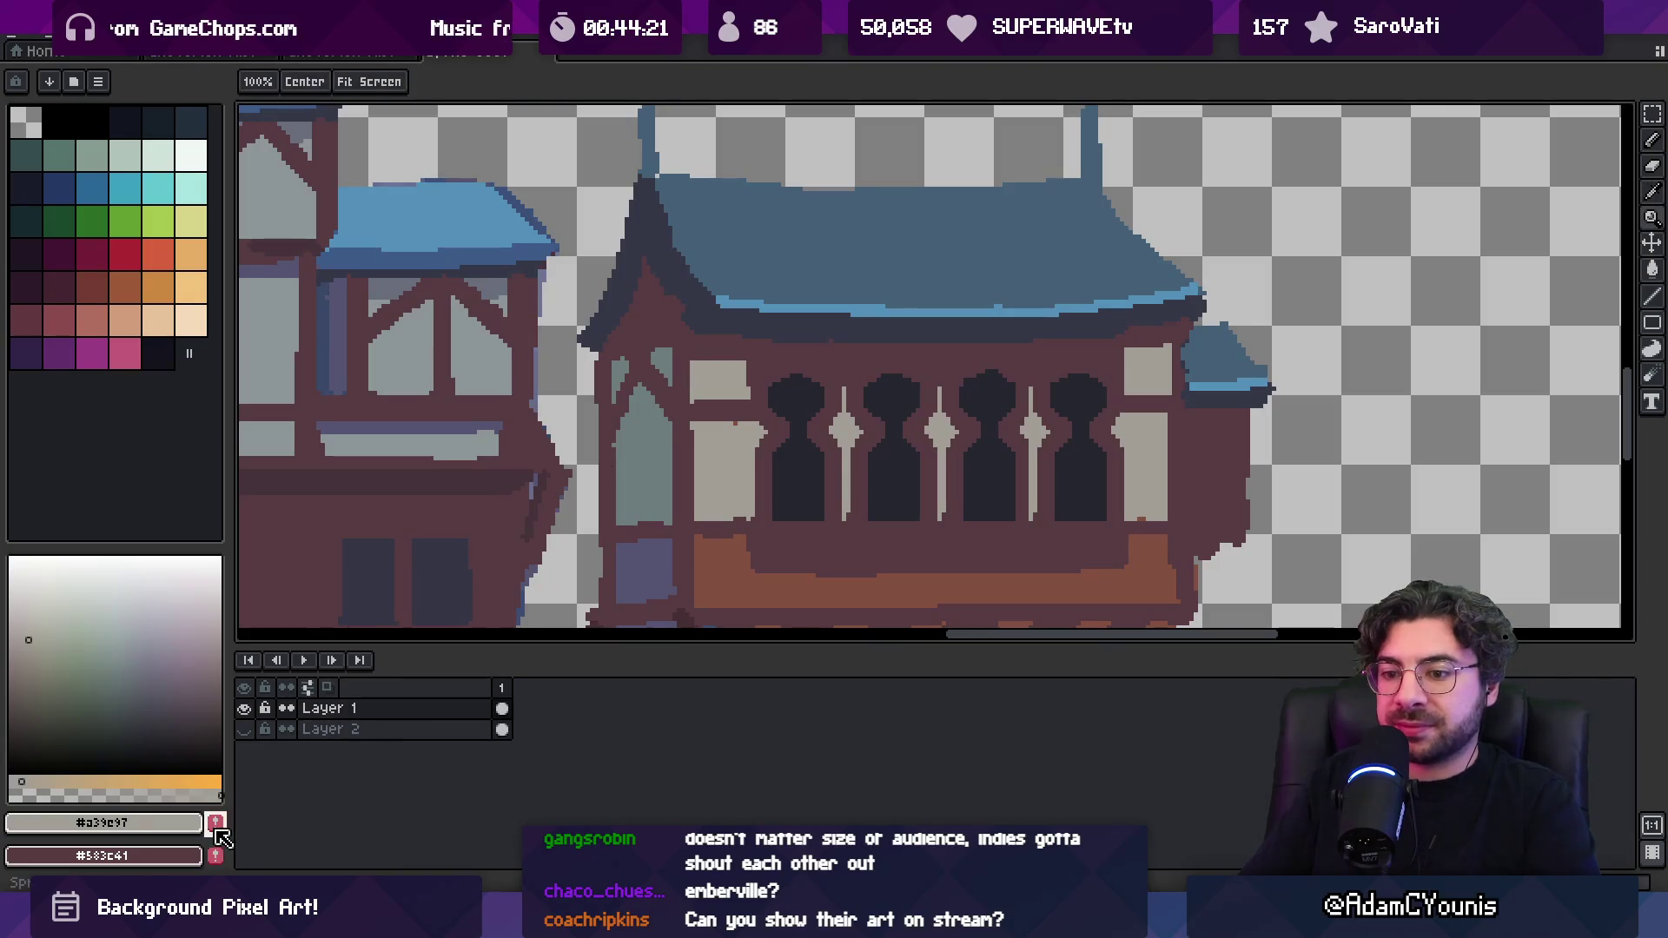
{"action": "left_click", "coordinate": [184, 365]}
{"action": "key", "text": "x"}
{"action": "key", "text": "b"}
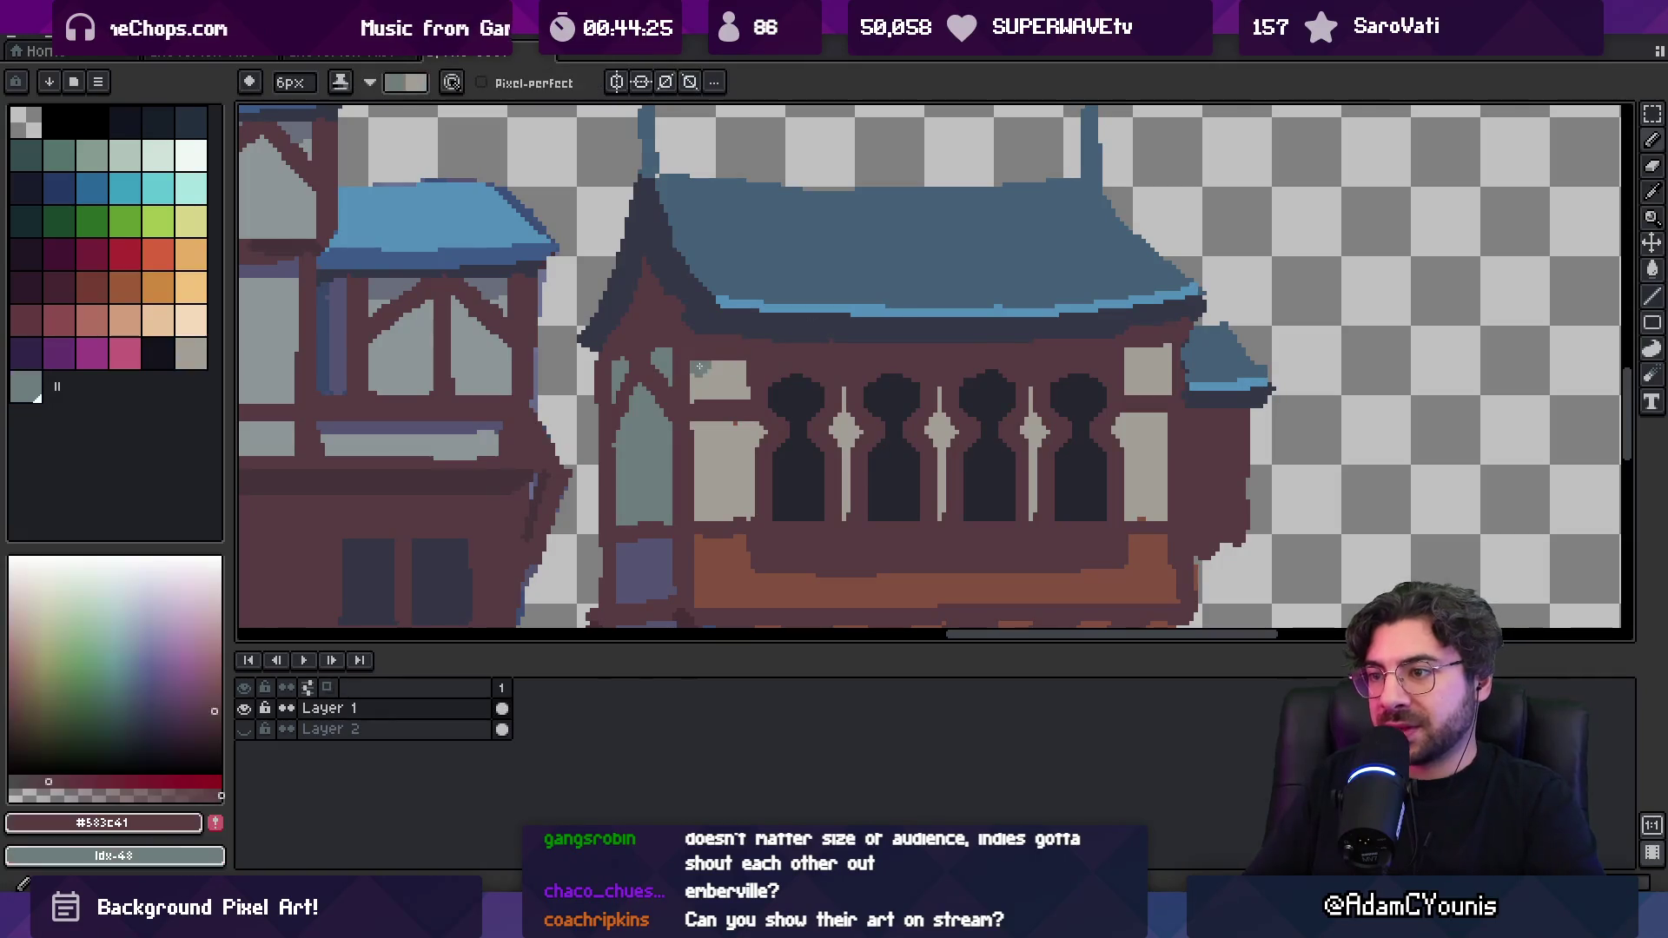
Pick roof colours #456077 and #353747, then zoom out to show all buildings
{"action": "key", "text": "space"}
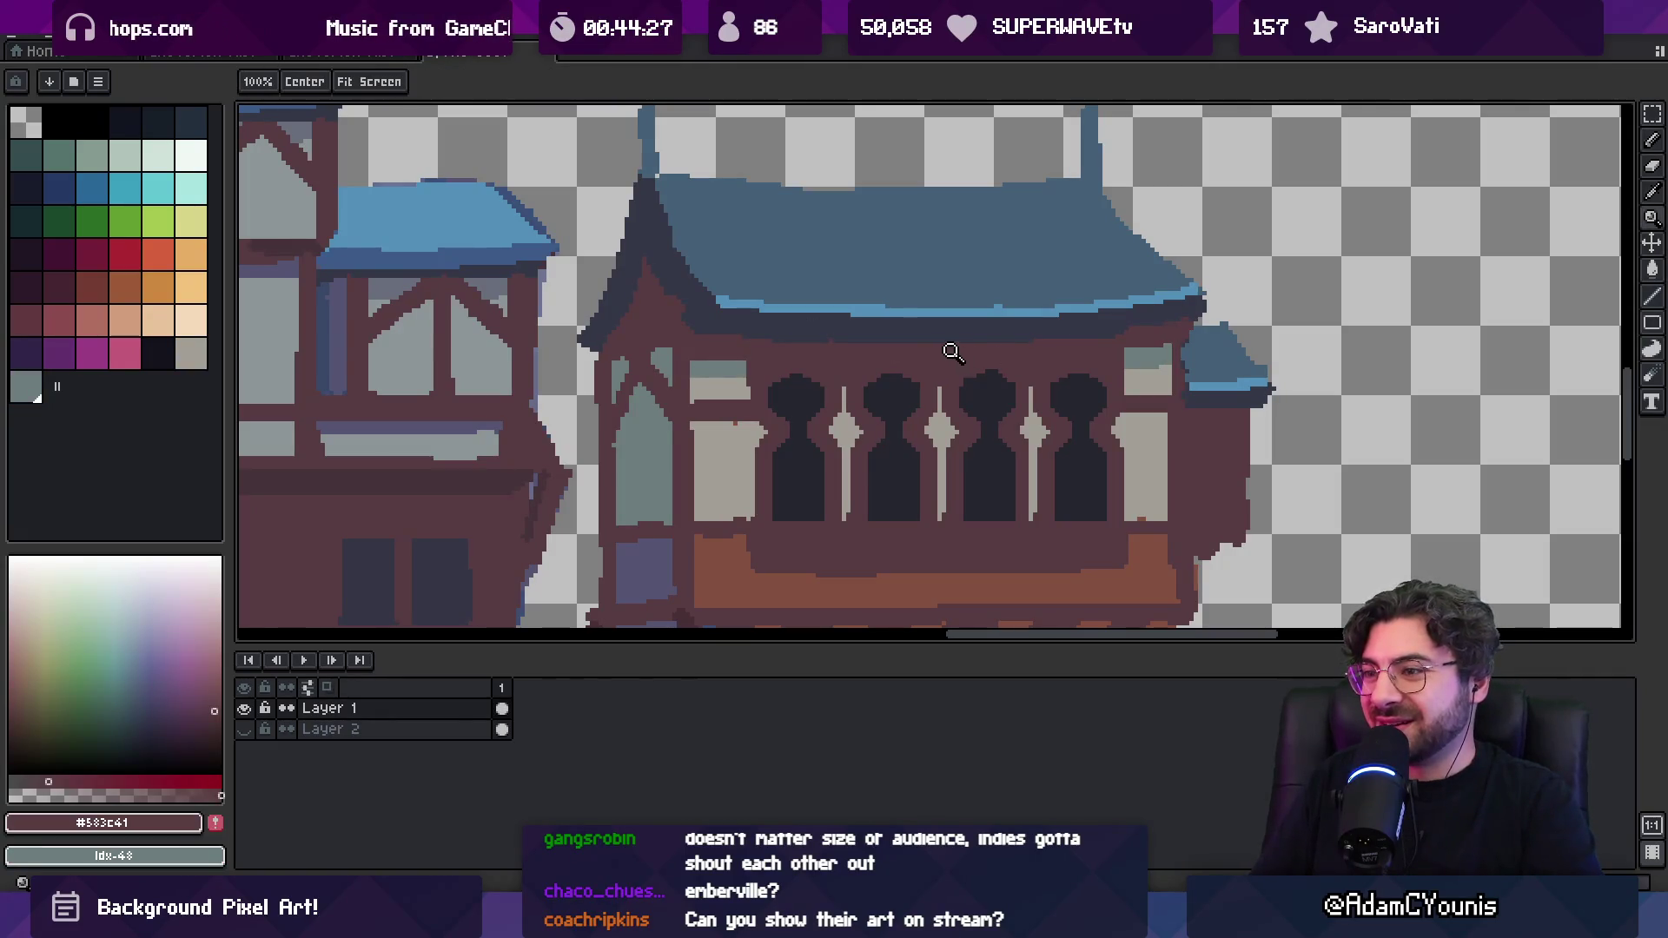
{"action": "scroll", "coordinate": [949, 353], "scroll_direction": "down", "scroll_amount": 2}
{"action": "left_click_drag", "start_coordinate": [966, 319], "coordinate": [909, 340]}
{"action": "scroll", "coordinate": [1025, 373], "scroll_direction": "up", "scroll_amount": 2}
{"action": "key", "text": "v"}
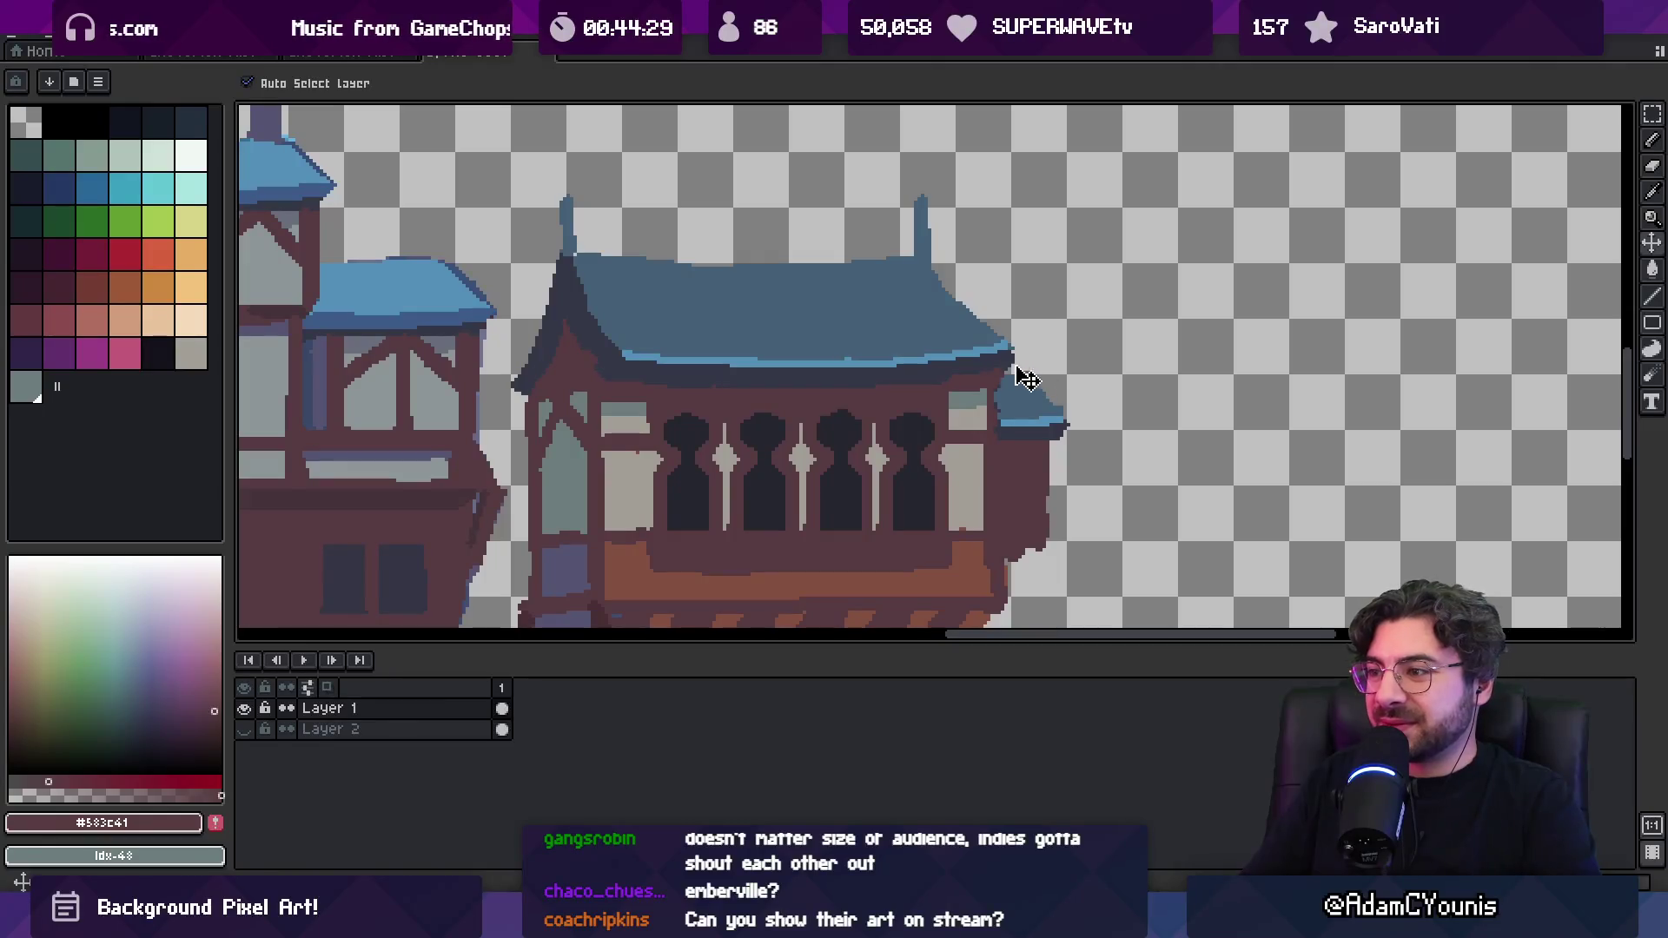
{"action": "key", "text": "b"}
{"action": "left_click", "coordinate": [1000, 386], "text": "alt"}
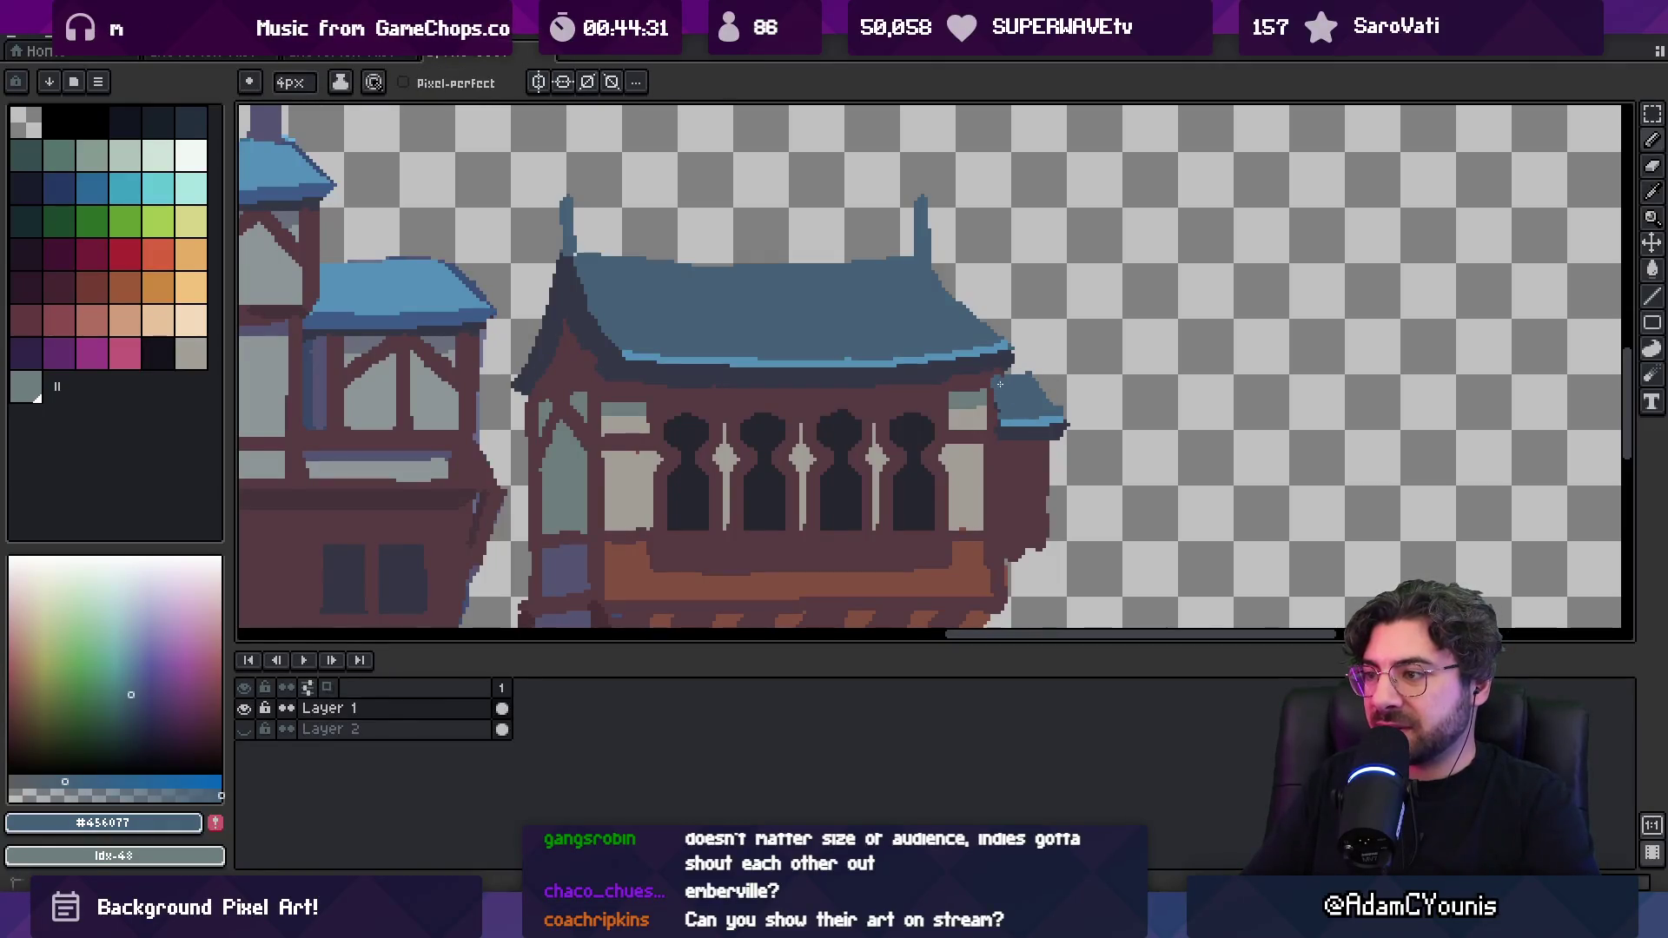
{"action": "left_click", "coordinate": [1003, 368], "text": "alt"}
{"action": "scroll", "coordinate": [974, 370], "scroll_direction": "down", "scroll_amount": 4}
{"action": "key", "text": "z"}
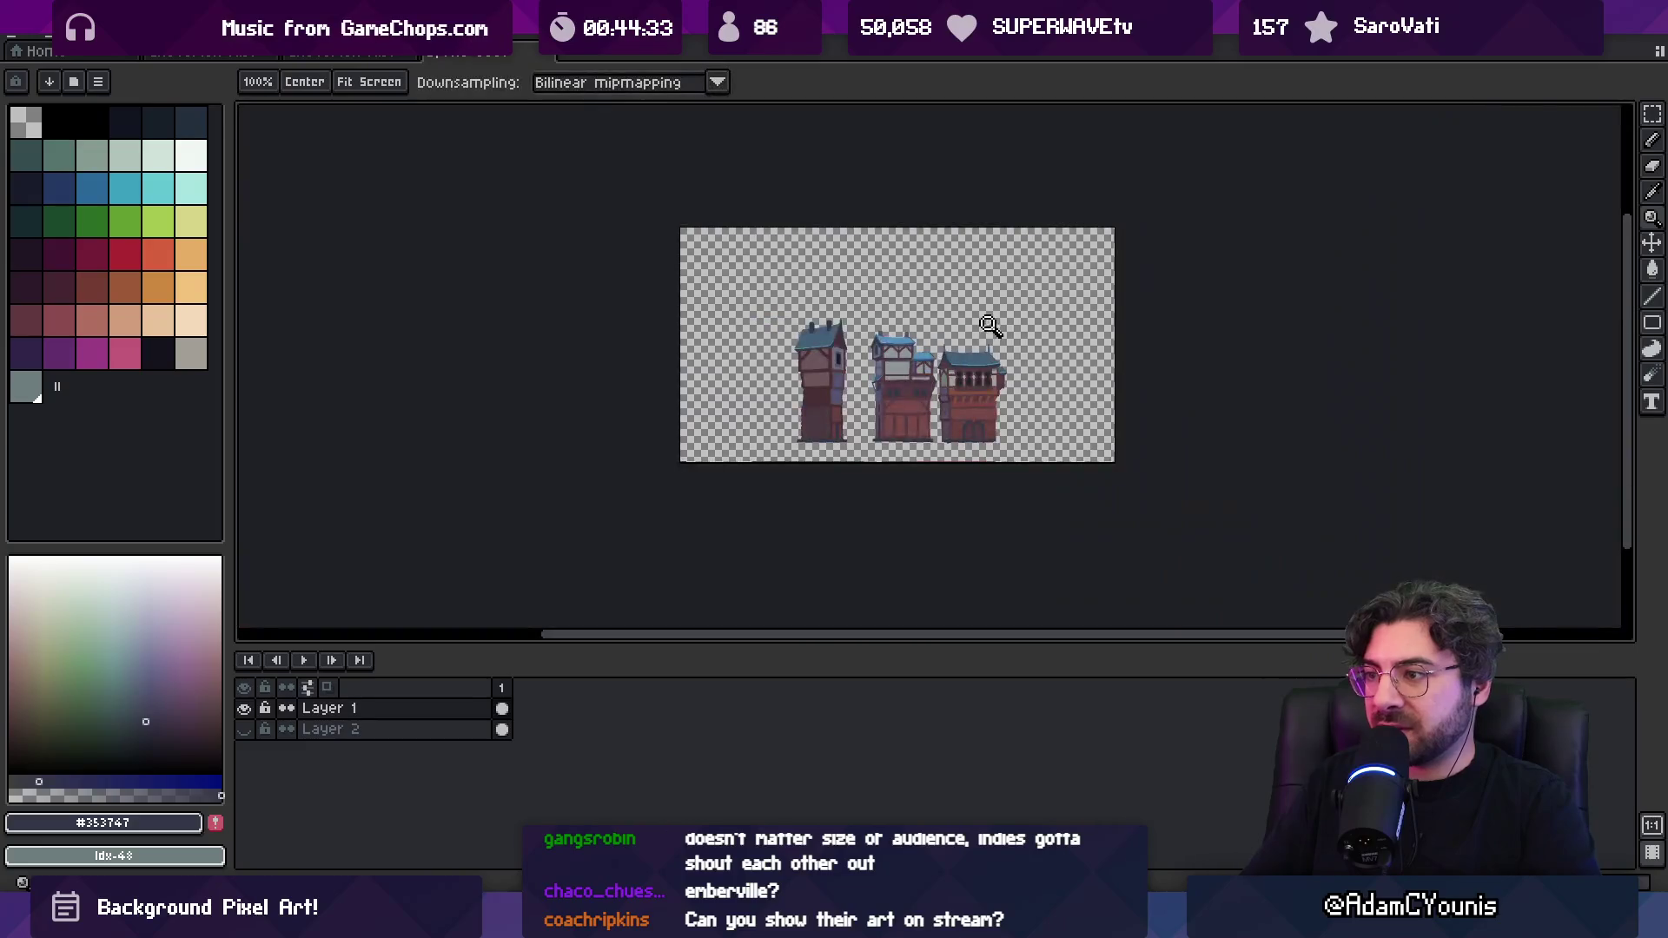
{"action": "scroll", "coordinate": [1000, 399], "scroll_direction": "up", "scroll_amount": 1}
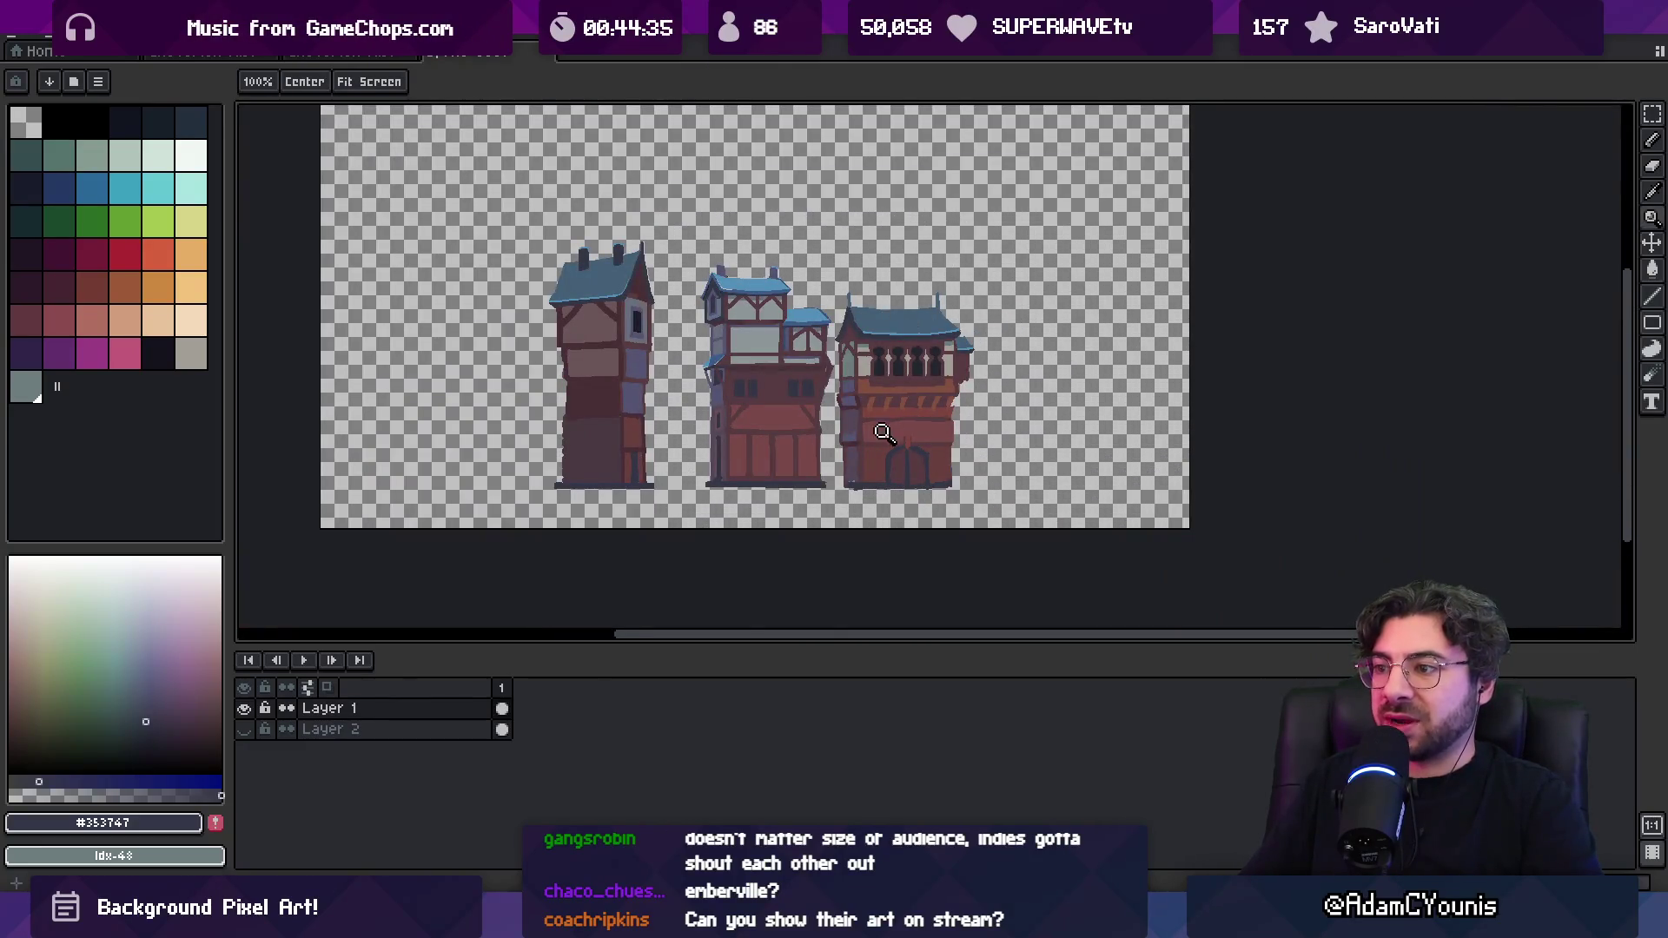
{"action": "scroll", "coordinate": [883, 432], "scroll_direction": "up", "scroll_amount": 5}
Repaint the corner pillar's edges and base with purple #564859 and wall red #573b41, undoing the stray bottom stroke
{"action": "key", "text": "b"}
{"action": "left_click", "coordinate": [733, 495], "text": "alt"}
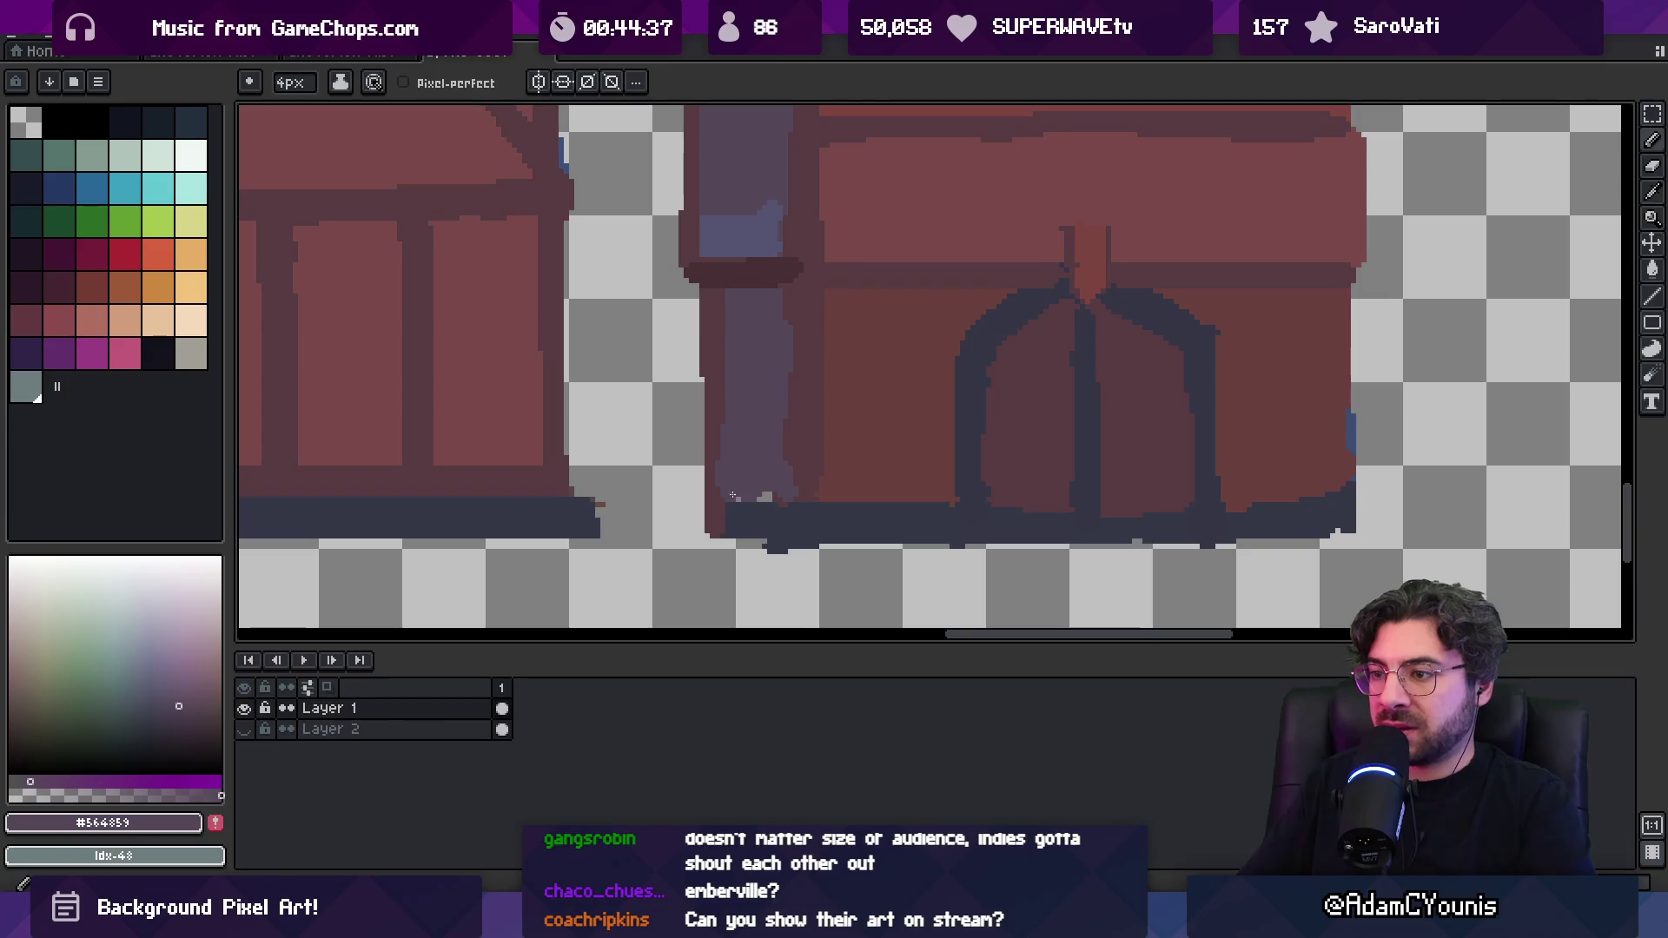
{"action": "left_click_drag", "start_coordinate": [788, 464], "coordinate": [789, 376]}
{"action": "left_click", "coordinate": [718, 372], "text": "alt"}
{"action": "left_click_drag", "start_coordinate": [723, 328], "coordinate": [722, 509]}
{"action": "left_click", "coordinate": [779, 498], "text": "alt"}
{"action": "left_click", "coordinate": [731, 498]}
{"action": "left_click", "coordinate": [795, 489], "text": "alt"}
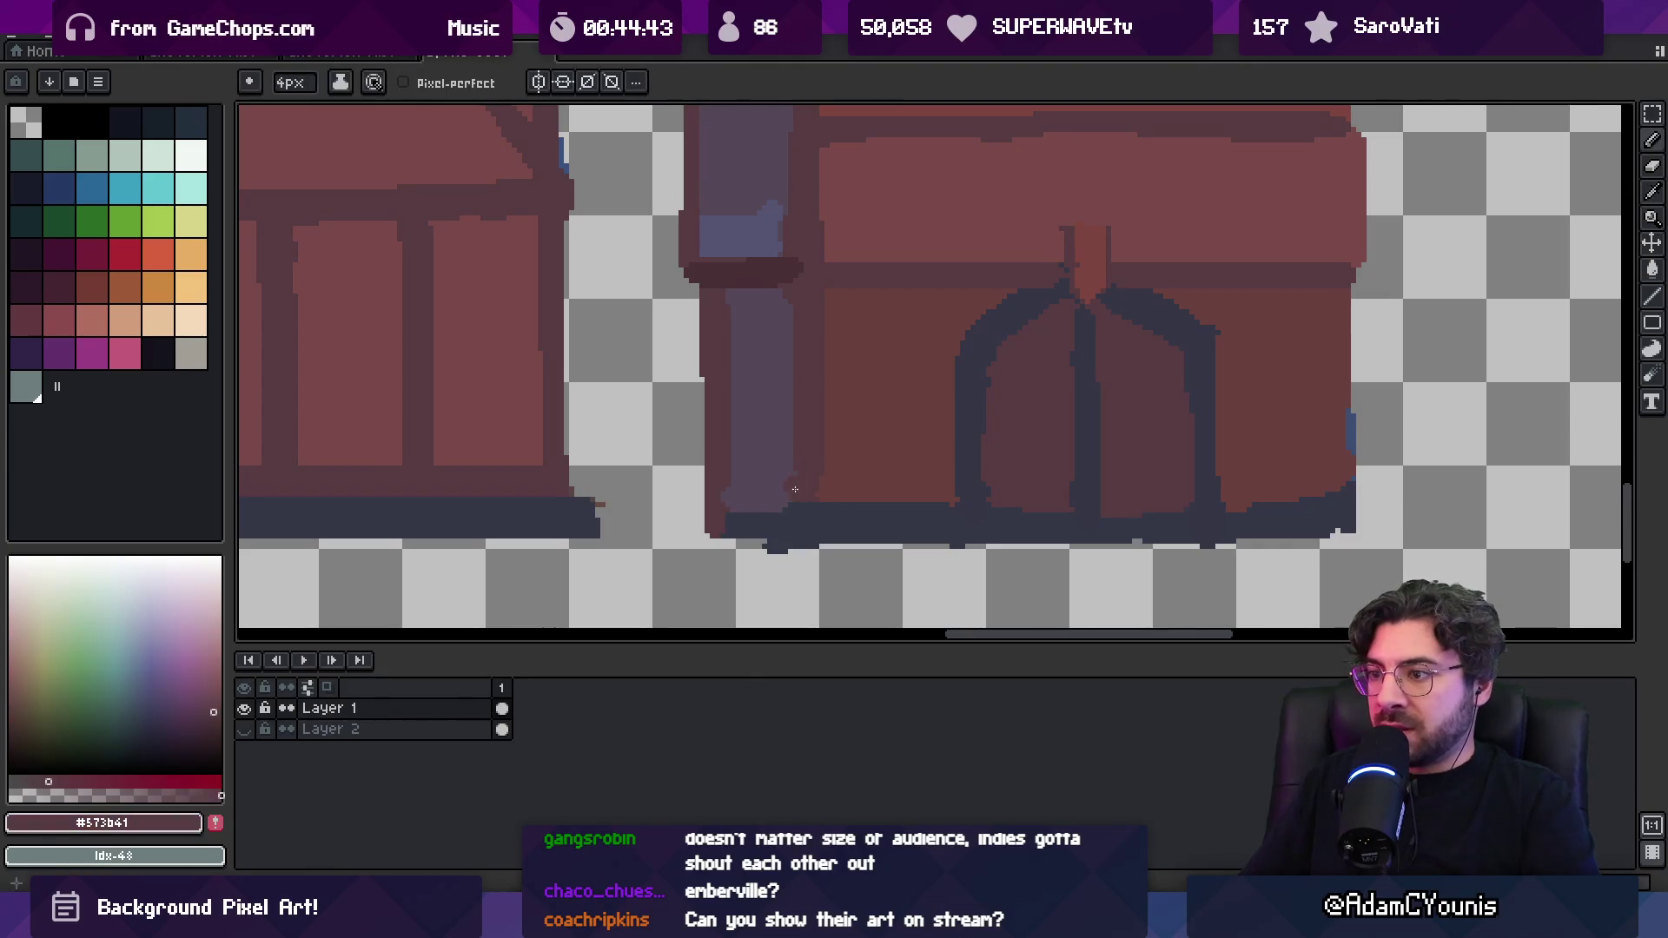
{"action": "left_click_drag", "start_coordinate": [723, 504], "coordinate": [1103, 503]}
{"action": "key", "text": "ctrl+z"}
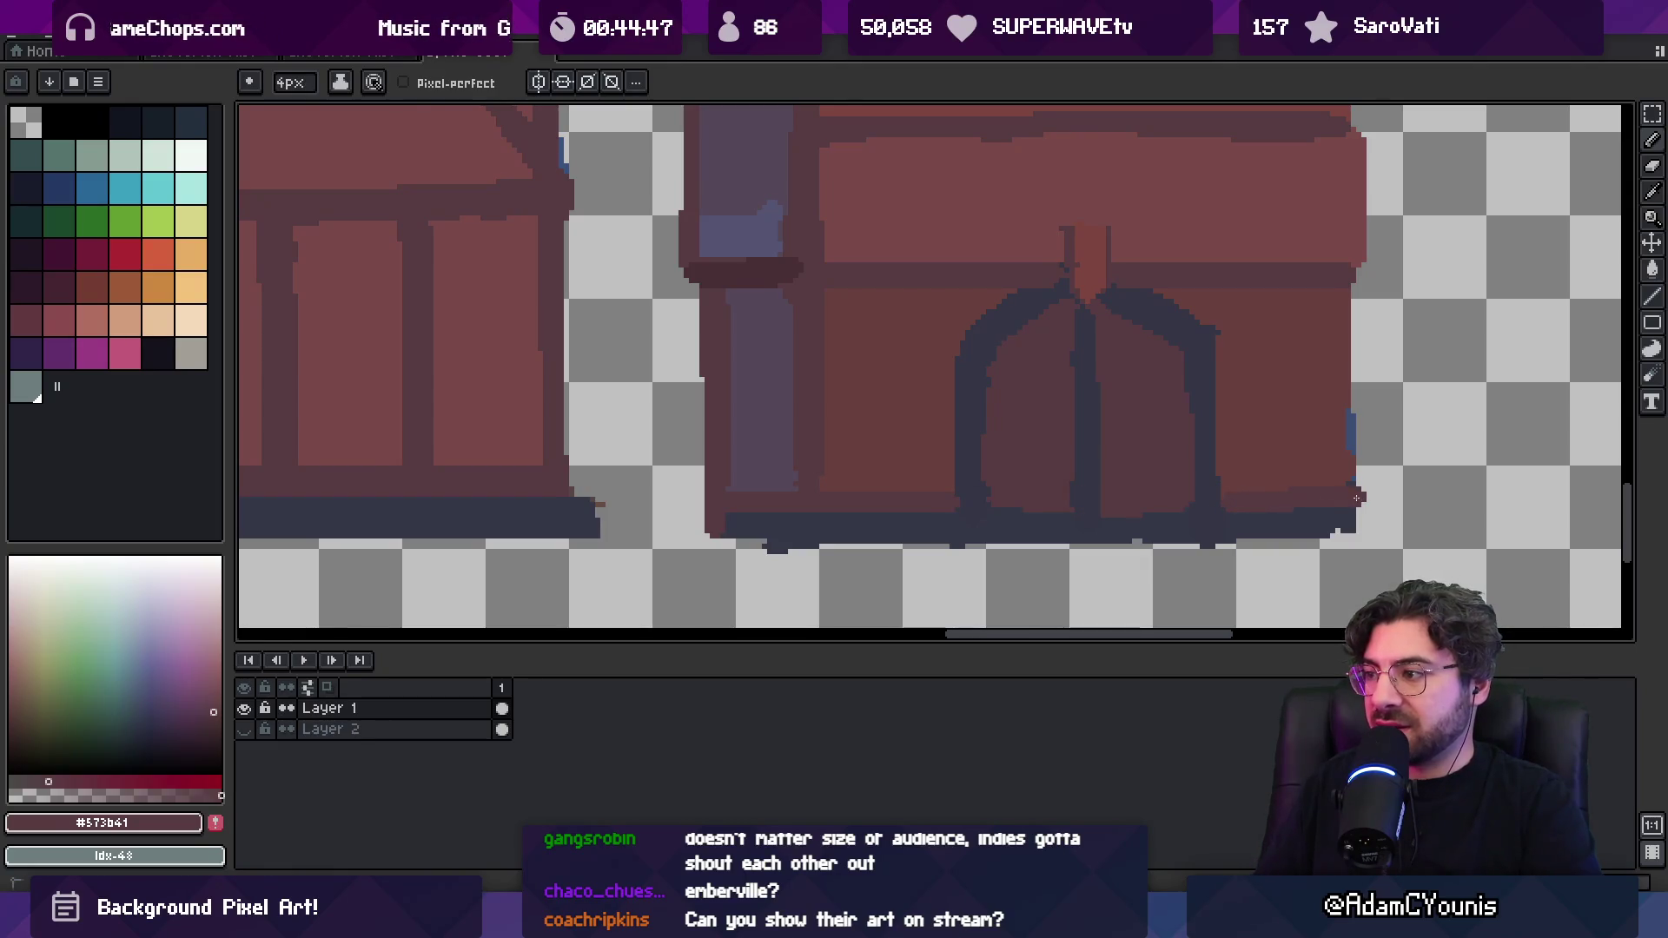
Clean stray blue pixels off the right edge and redraw the grey-purple column's right and left edges
{"action": "left_click_drag", "start_coordinate": [1362, 440], "coordinate": [1360, 462]}
{"action": "left_click", "coordinate": [1359, 430], "text": "alt"}
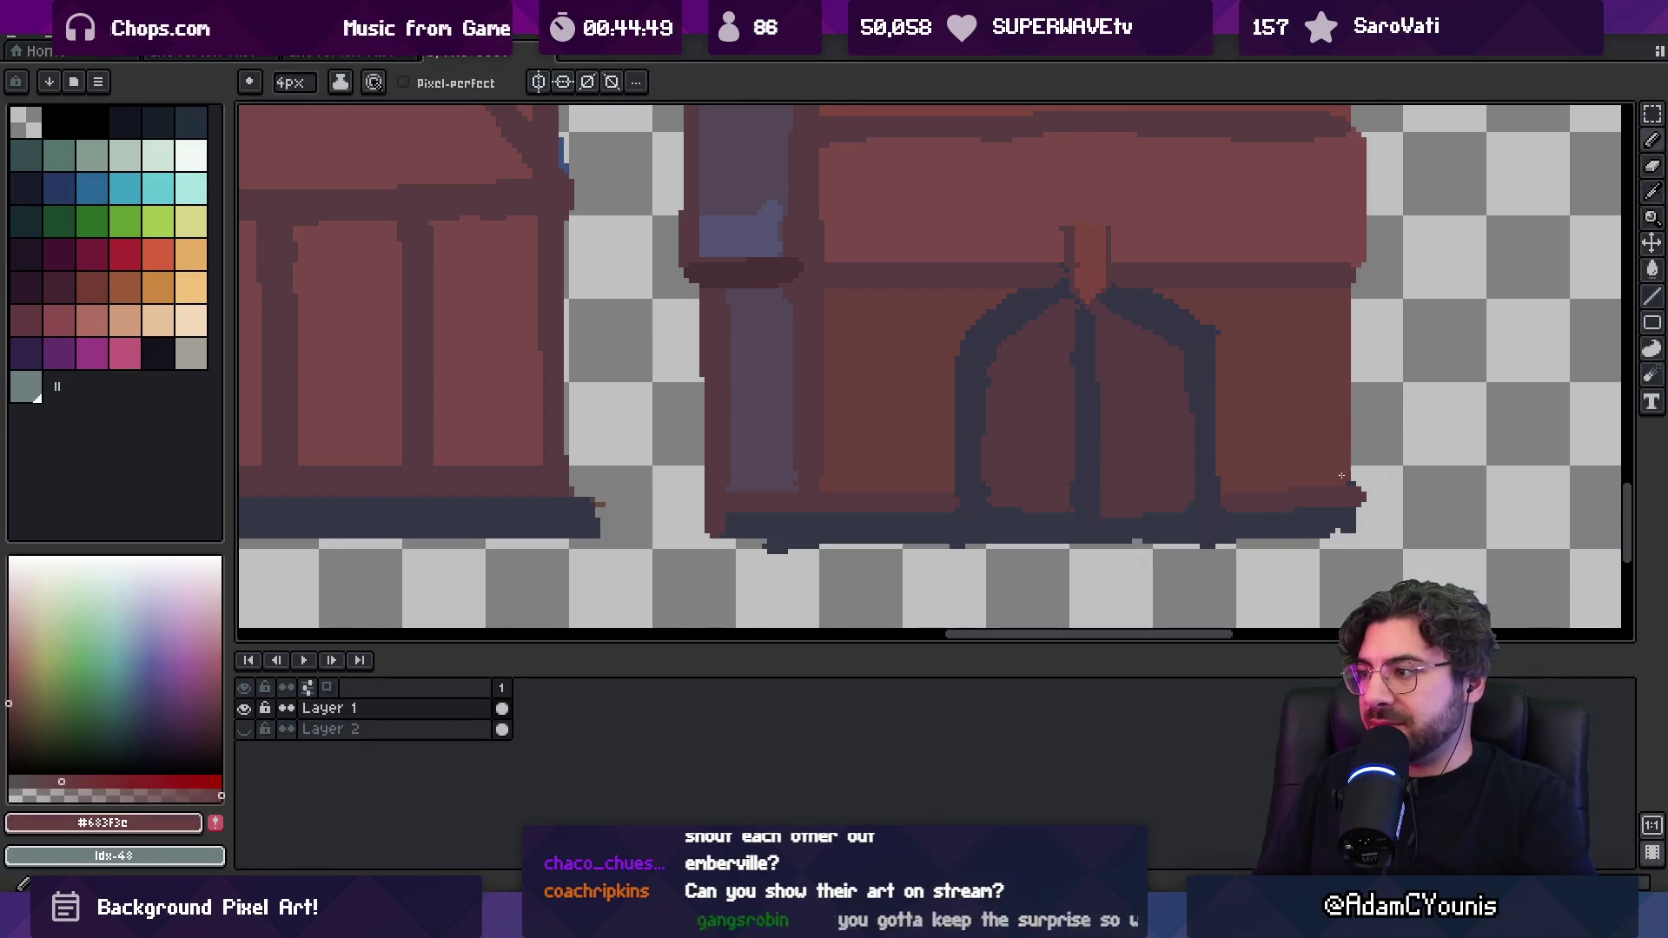
{"action": "key", "text": "e"}
{"action": "mouse_move", "coordinate": [1355, 374]}
{"action": "left_mouse_down"}
{"action": "mouse_move", "coordinate": [1366, 327]}
{"action": "mouse_move", "coordinate": [1355, 445]}
{"action": "left_mouse_up"}
{"action": "left_click", "coordinate": [785, 369], "text": "alt"}
{"action": "key", "text": "b"}
{"action": "left_click_drag", "start_coordinate": [793, 352], "coordinate": [790, 450]}
{"action": "key", "text": "e"}
{"action": "left_click_drag", "start_coordinate": [677, 357], "coordinate": [710, 445]}
Add a dark #353747 outline at the bottom-right corner and erase pixels protruding below the base
{"action": "scroll", "coordinate": [710, 445], "scroll_direction": "down", "scroll_amount": 5}
{"action": "scroll", "coordinate": [889, 371], "scroll_direction": "up", "scroll_amount": 4}
{"action": "left_click", "coordinate": [889, 371], "text": "alt"}
{"action": "key", "text": "b"}
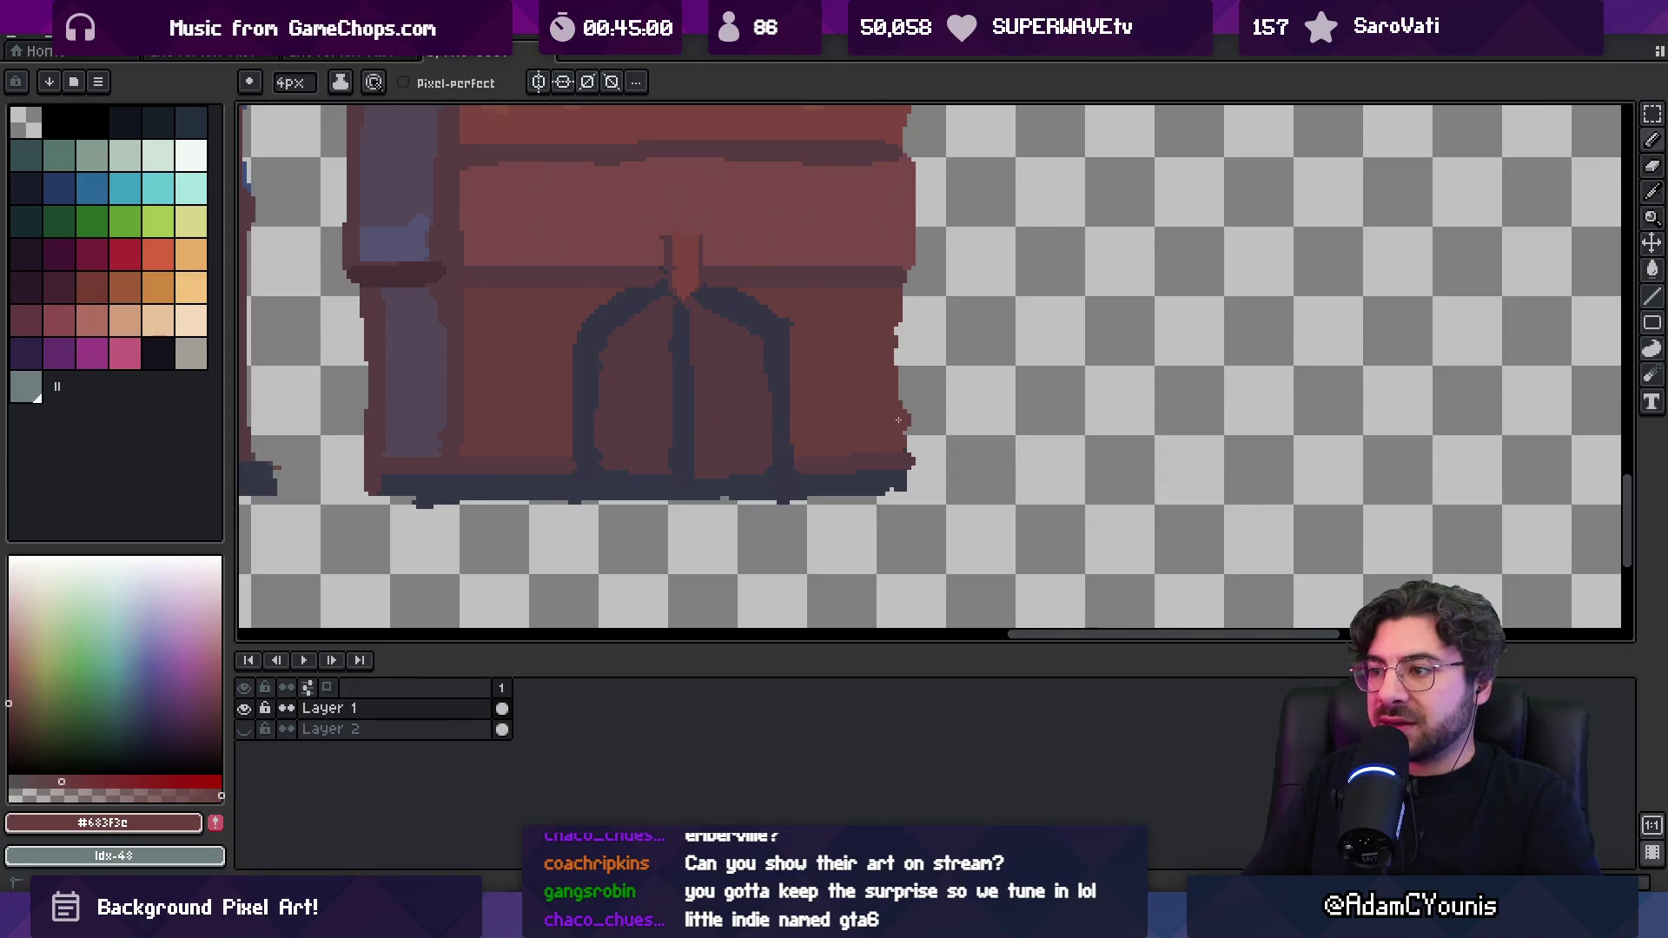
{"action": "left_click", "coordinate": [911, 463], "text": "alt"}
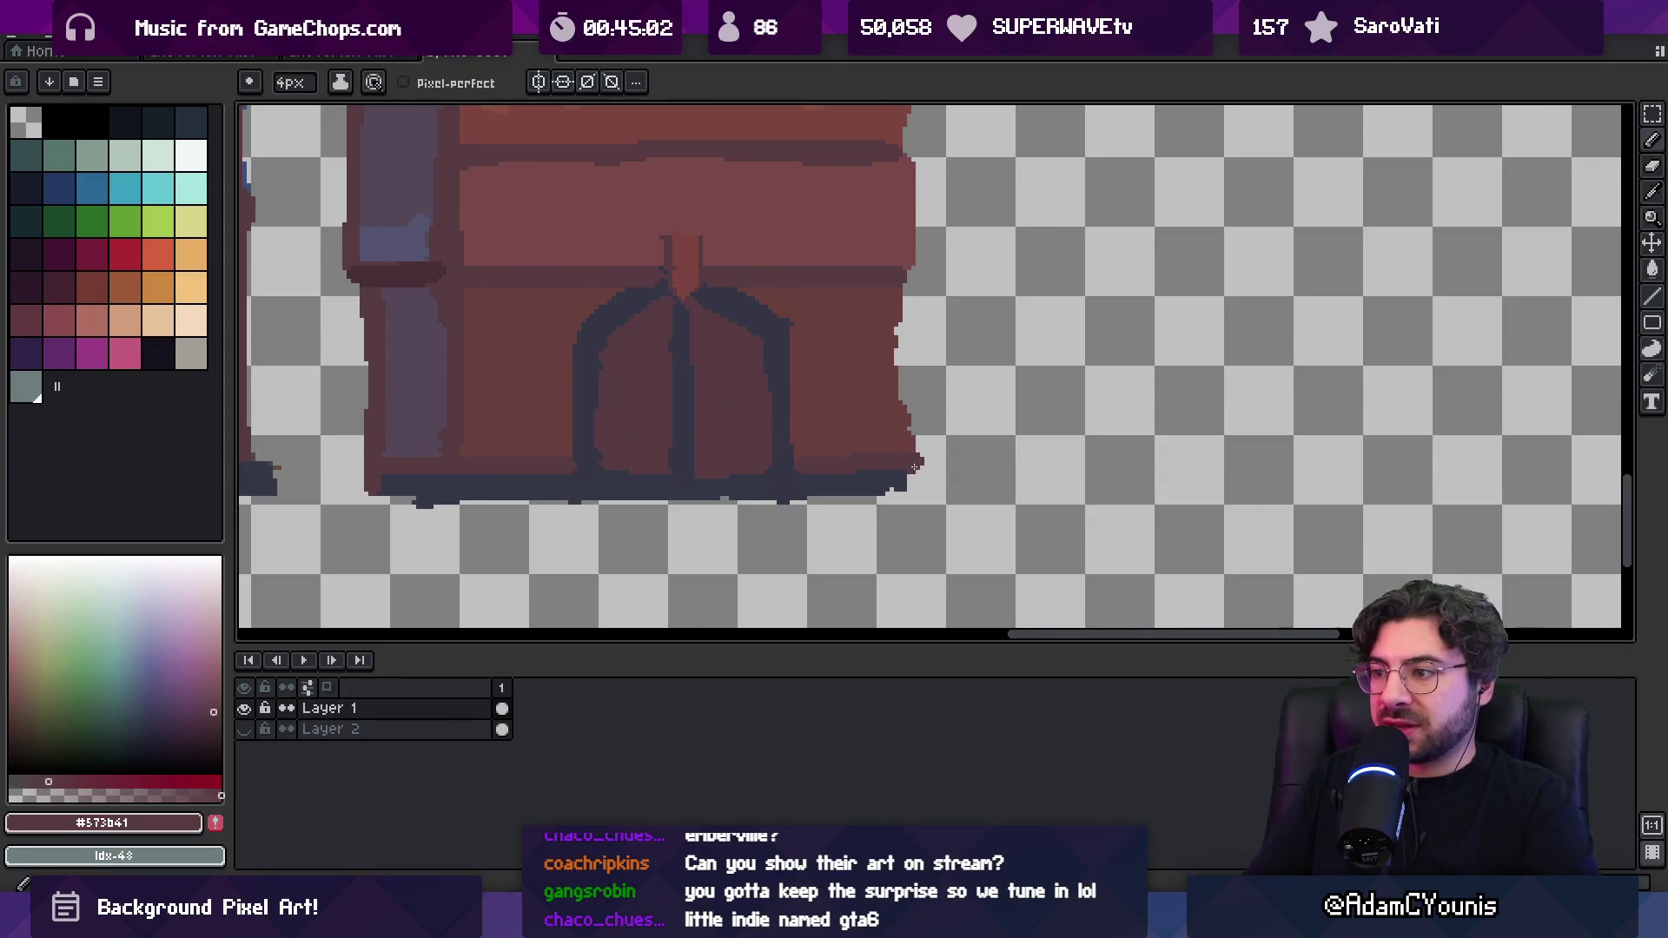
{"action": "left_click", "coordinate": [908, 476], "text": "alt"}
{"action": "left_click_drag", "start_coordinate": [929, 478], "coordinate": [912, 488]}
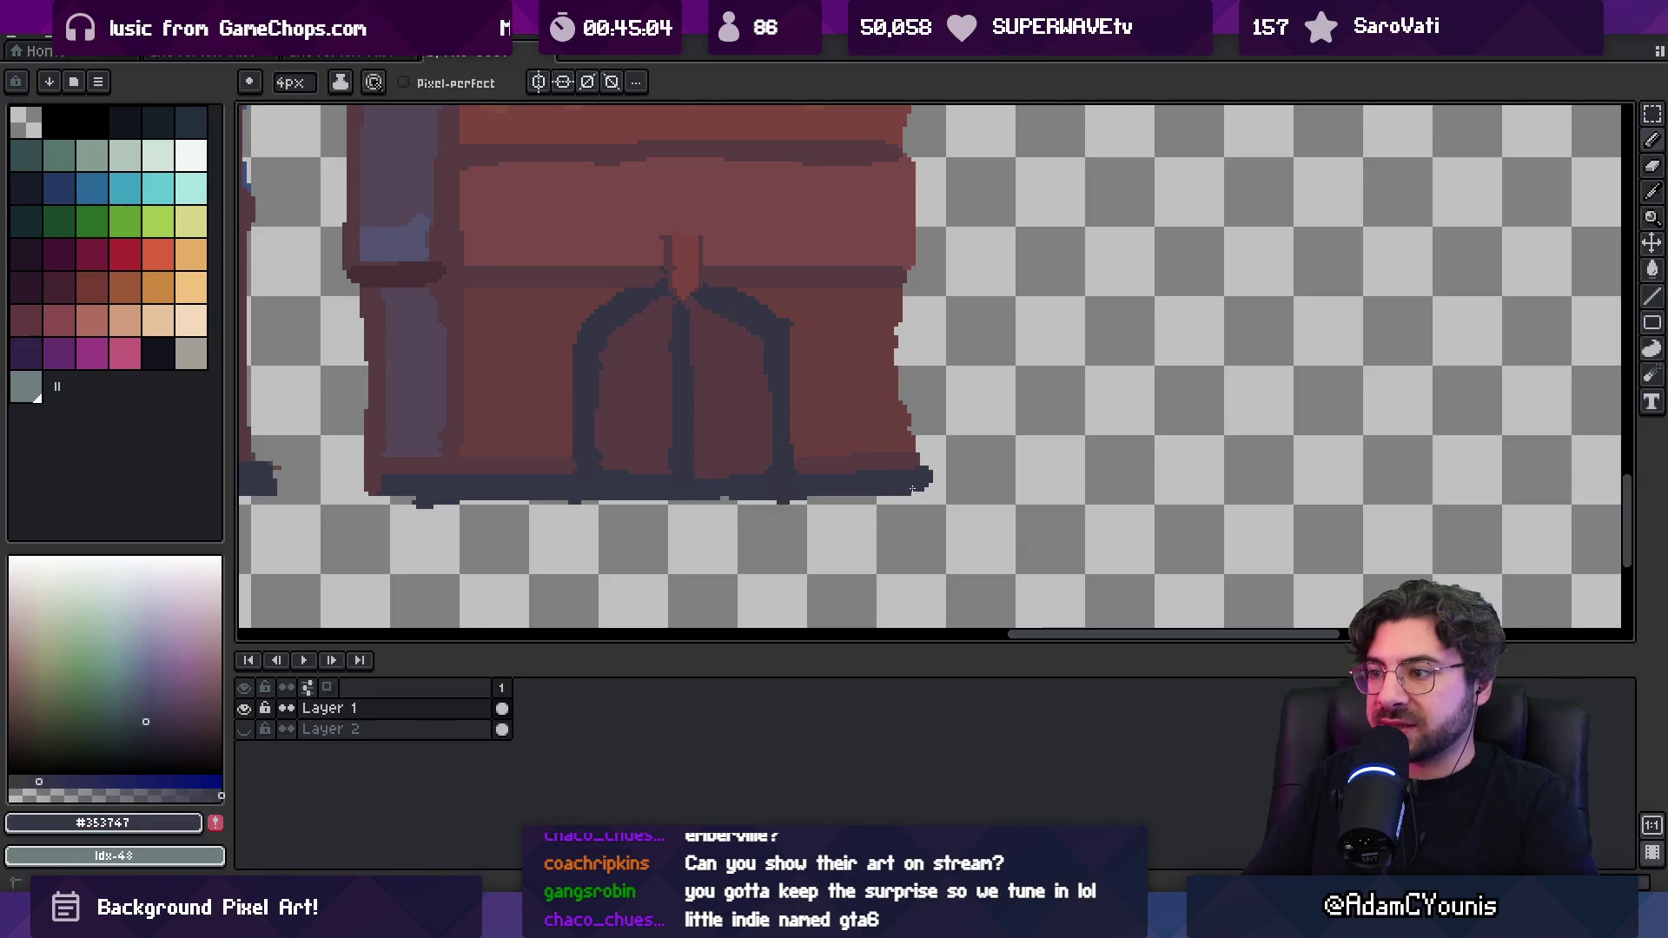
{"action": "scroll", "coordinate": [926, 487], "scroll_direction": "down", "scroll_amount": 4}
{"action": "scroll", "coordinate": [651, 454], "scroll_direction": "up", "scroll_amount": 5}
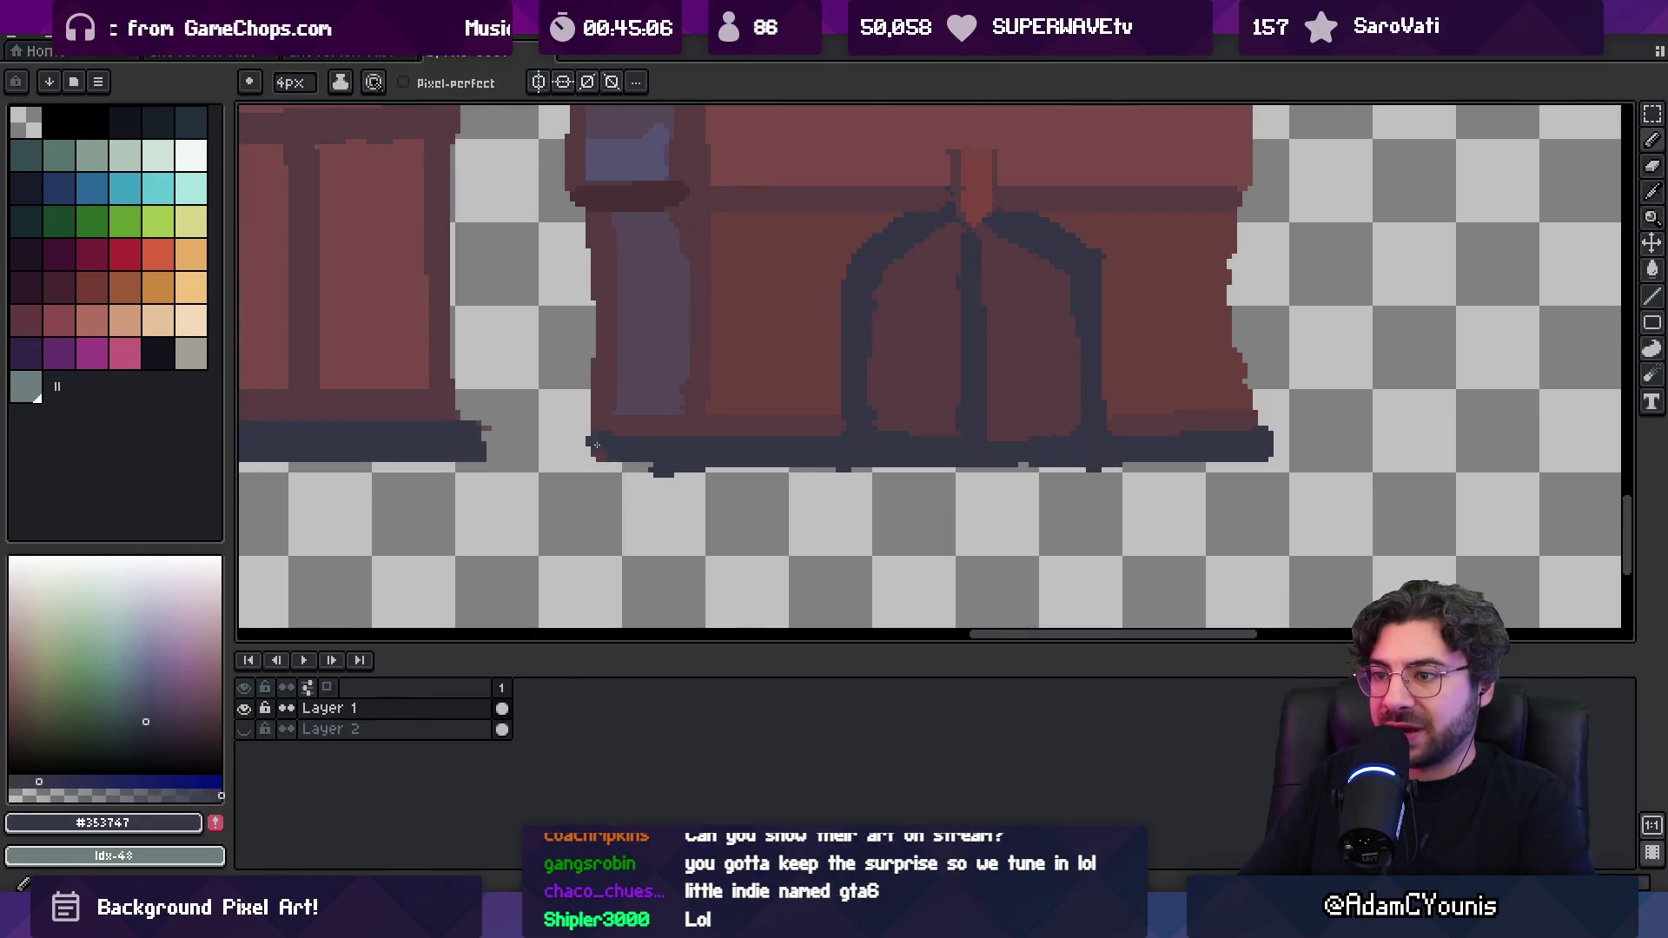
{"action": "key", "text": "e"}
{"action": "mouse_move", "coordinate": [636, 481]}
{"action": "left_mouse_down"}
{"action": "mouse_move", "coordinate": [1124, 498]}
{"action": "mouse_move", "coordinate": [1305, 478]}
{"action": "left_mouse_up"}
Draw a darker #573b41 shading line down the ground-floor wall's right edge beside the door
{"action": "key", "text": "z"}
{"action": "scroll", "coordinate": [1169, 435], "scroll_direction": "down", "scroll_amount": 5}
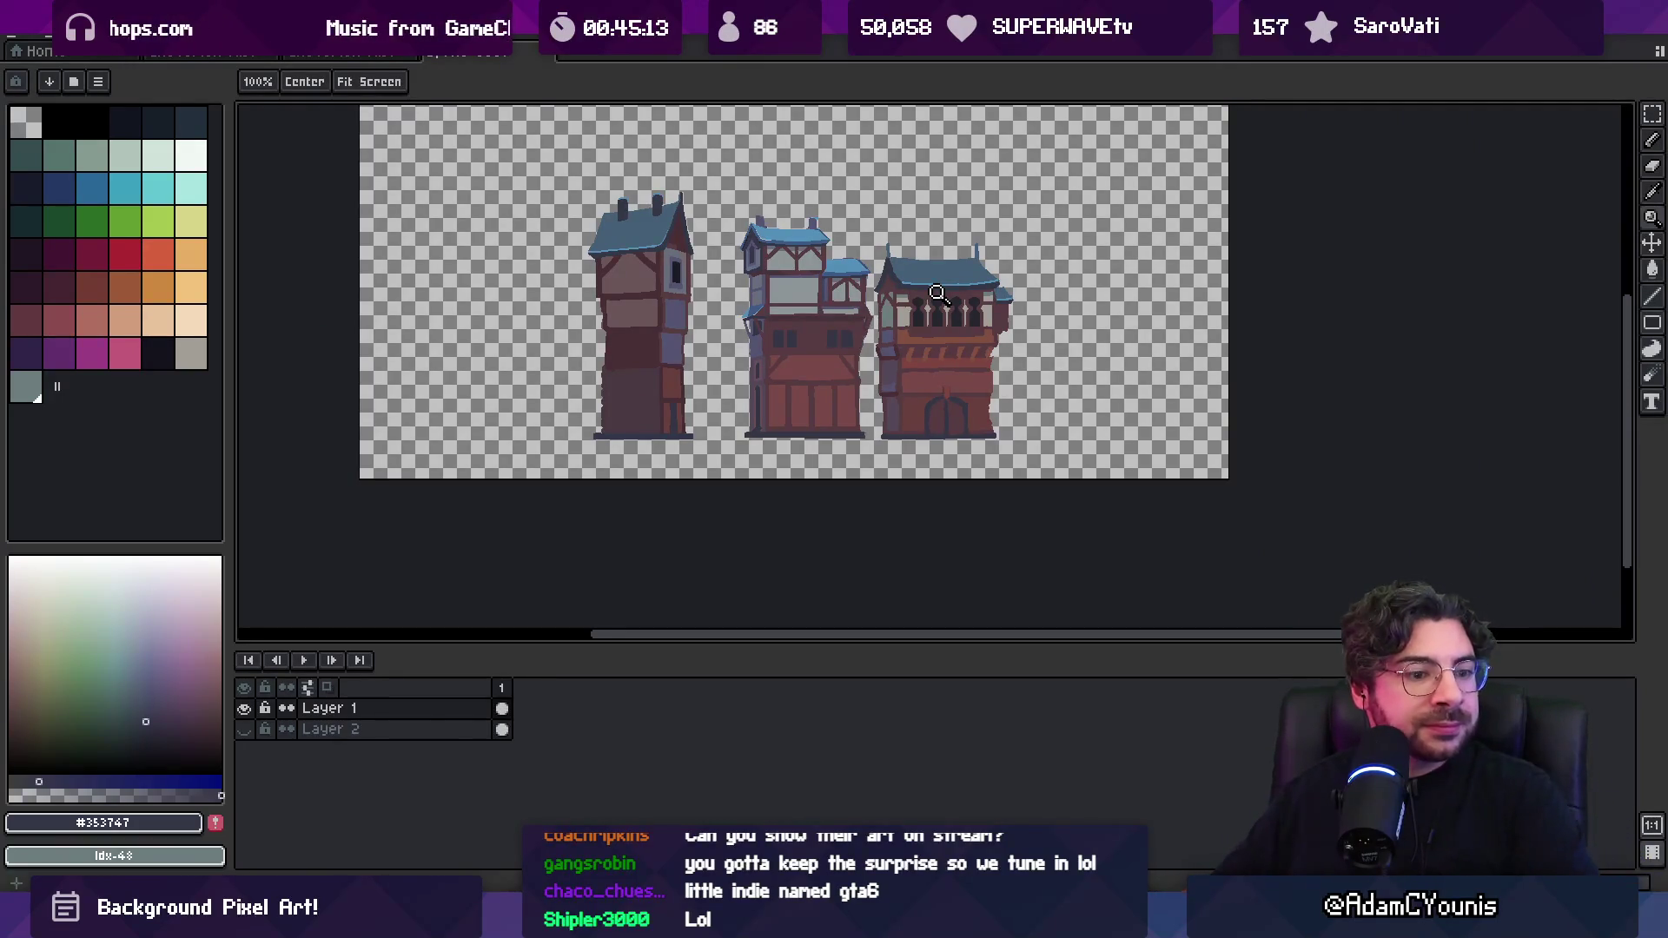
{"action": "scroll", "coordinate": [934, 348], "scroll_direction": "down", "scroll_amount": 1}
{"action": "scroll", "coordinate": [933, 365], "scroll_direction": "up", "scroll_amount": 1}
{"action": "scroll", "coordinate": [929, 417], "scroll_direction": "down", "scroll_amount": 1}
{"action": "scroll", "coordinate": [927, 486], "scroll_direction": "up", "scroll_amount": 1}
{"action": "scroll", "coordinate": [942, 456], "scroll_direction": "up", "scroll_amount": 3}
{"action": "key", "text": "b"}
{"action": "left_click", "coordinate": [935, 432], "text": "alt"}
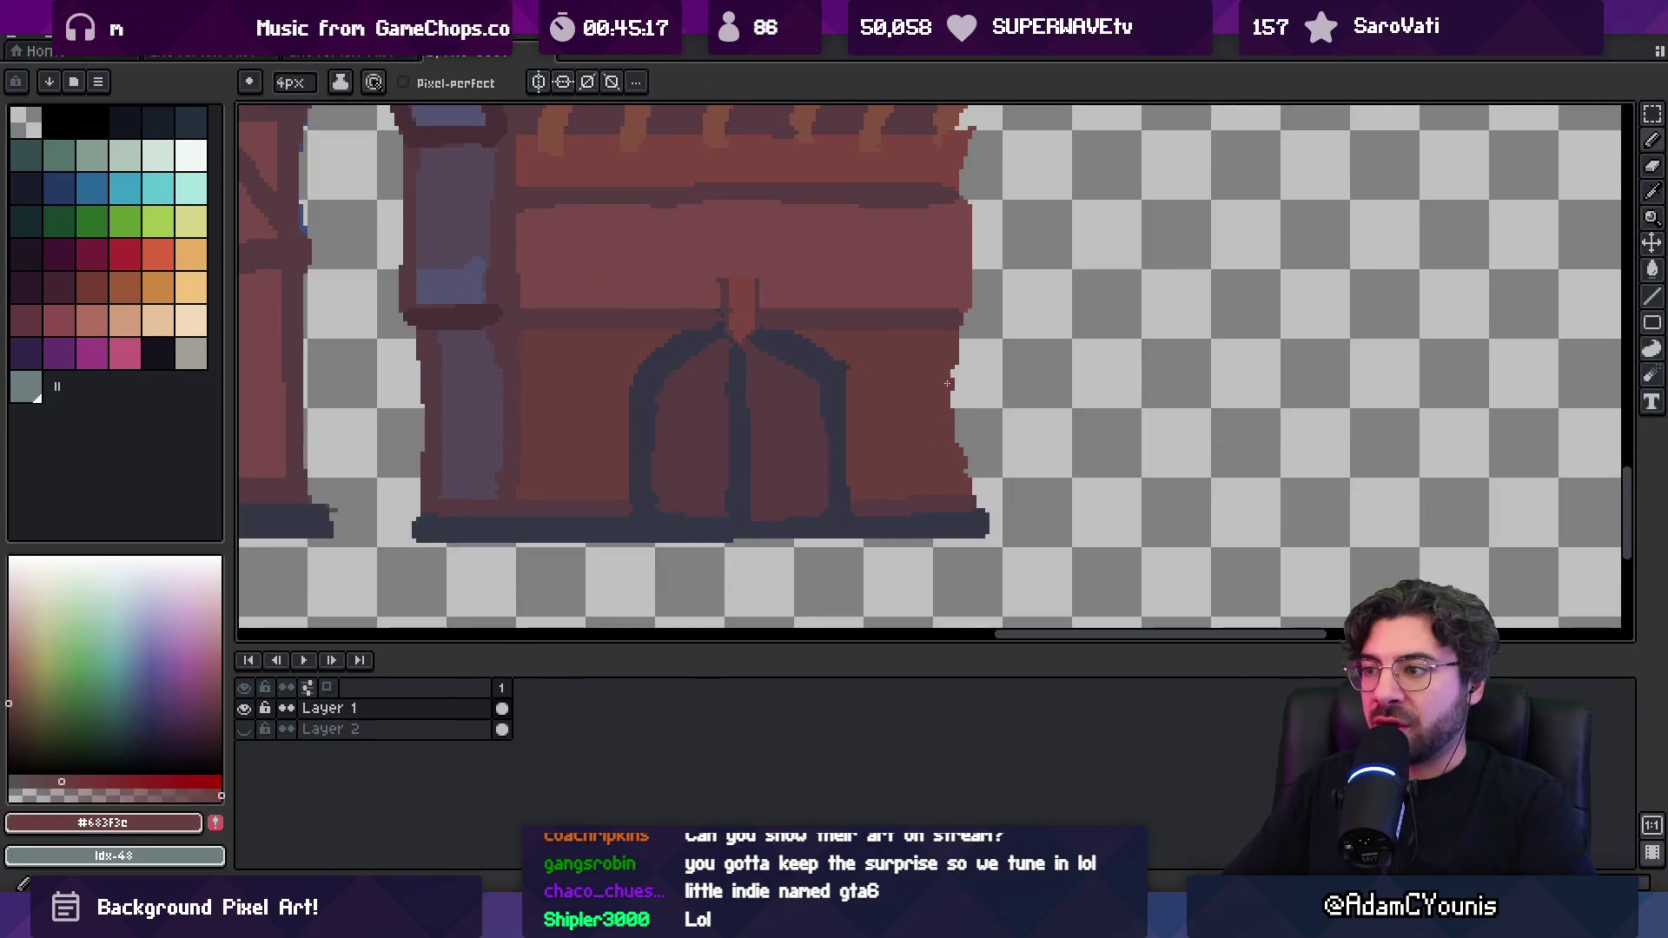
{"action": "left_click", "coordinate": [963, 319], "text": "alt"}
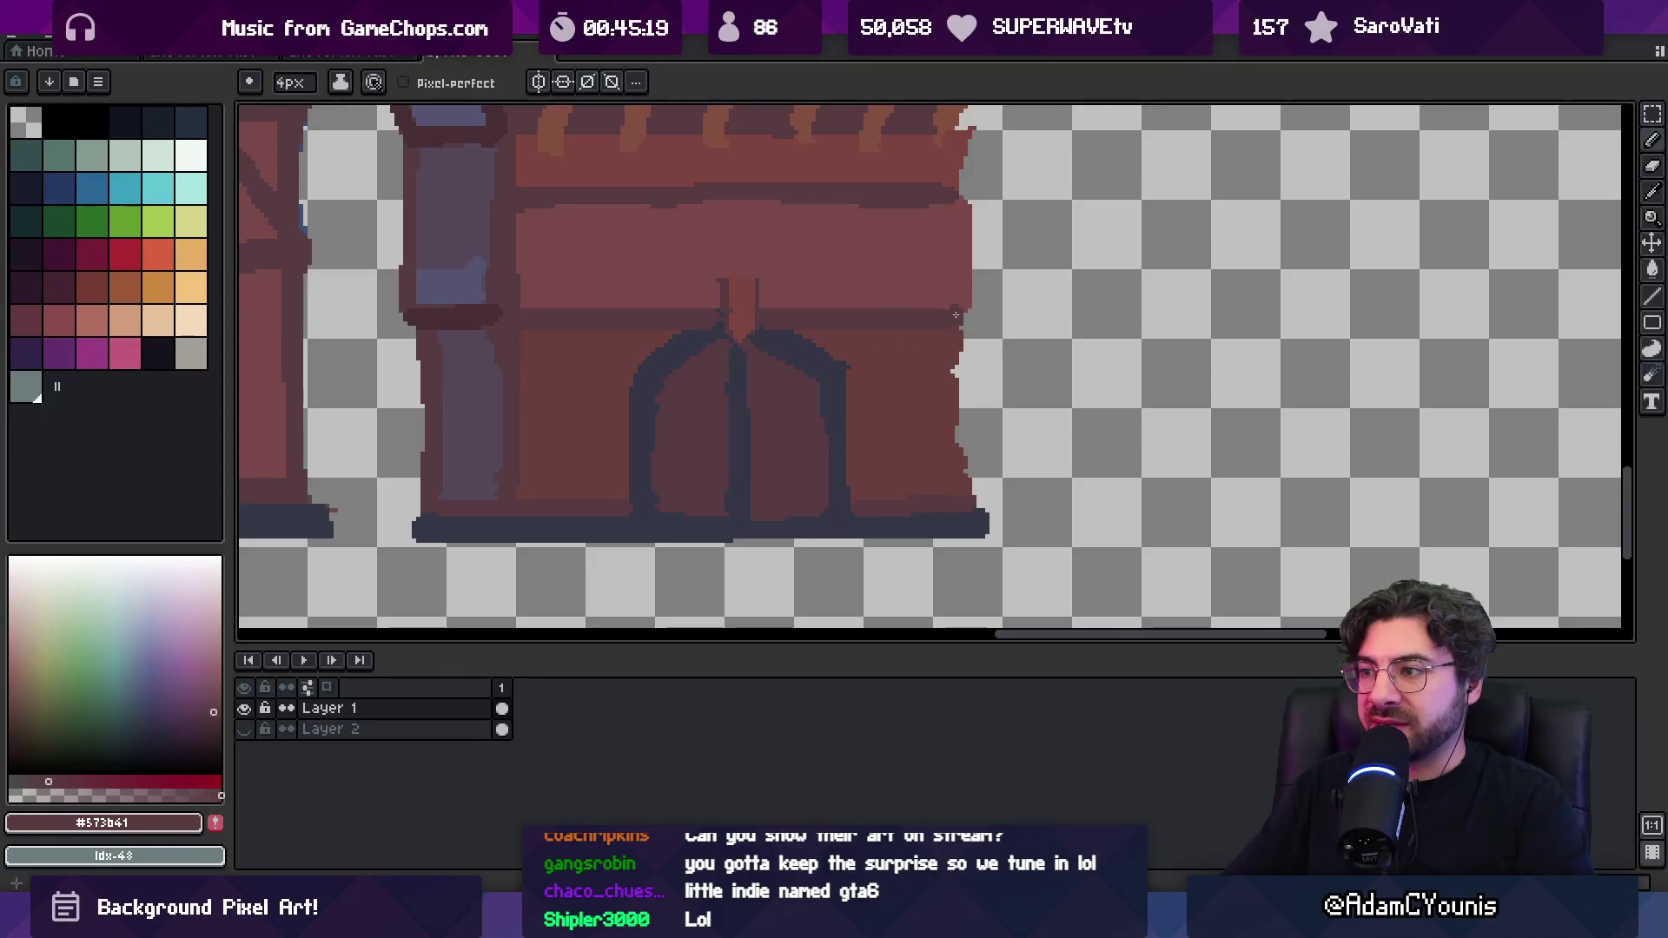
{"action": "key", "text": "z"}
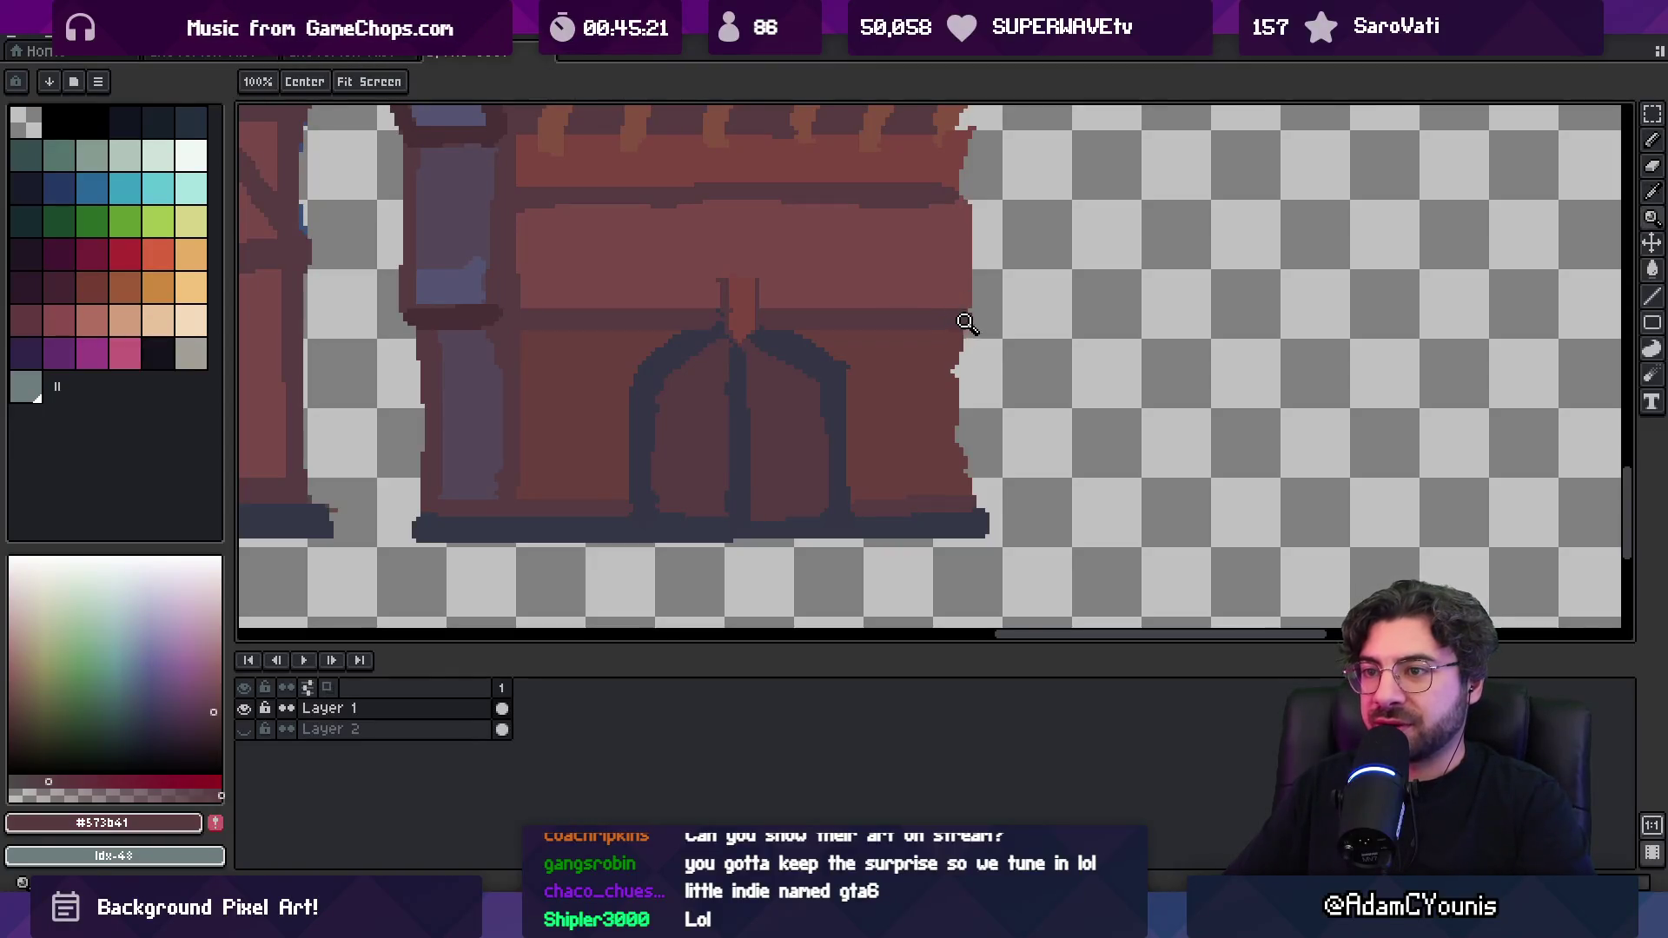
{"action": "scroll", "coordinate": [930, 316], "scroll_direction": "down", "scroll_amount": 2}
{"action": "scroll", "coordinate": [1002, 329], "scroll_direction": "up", "scroll_amount": 2}
{"action": "key", "text": "b"}
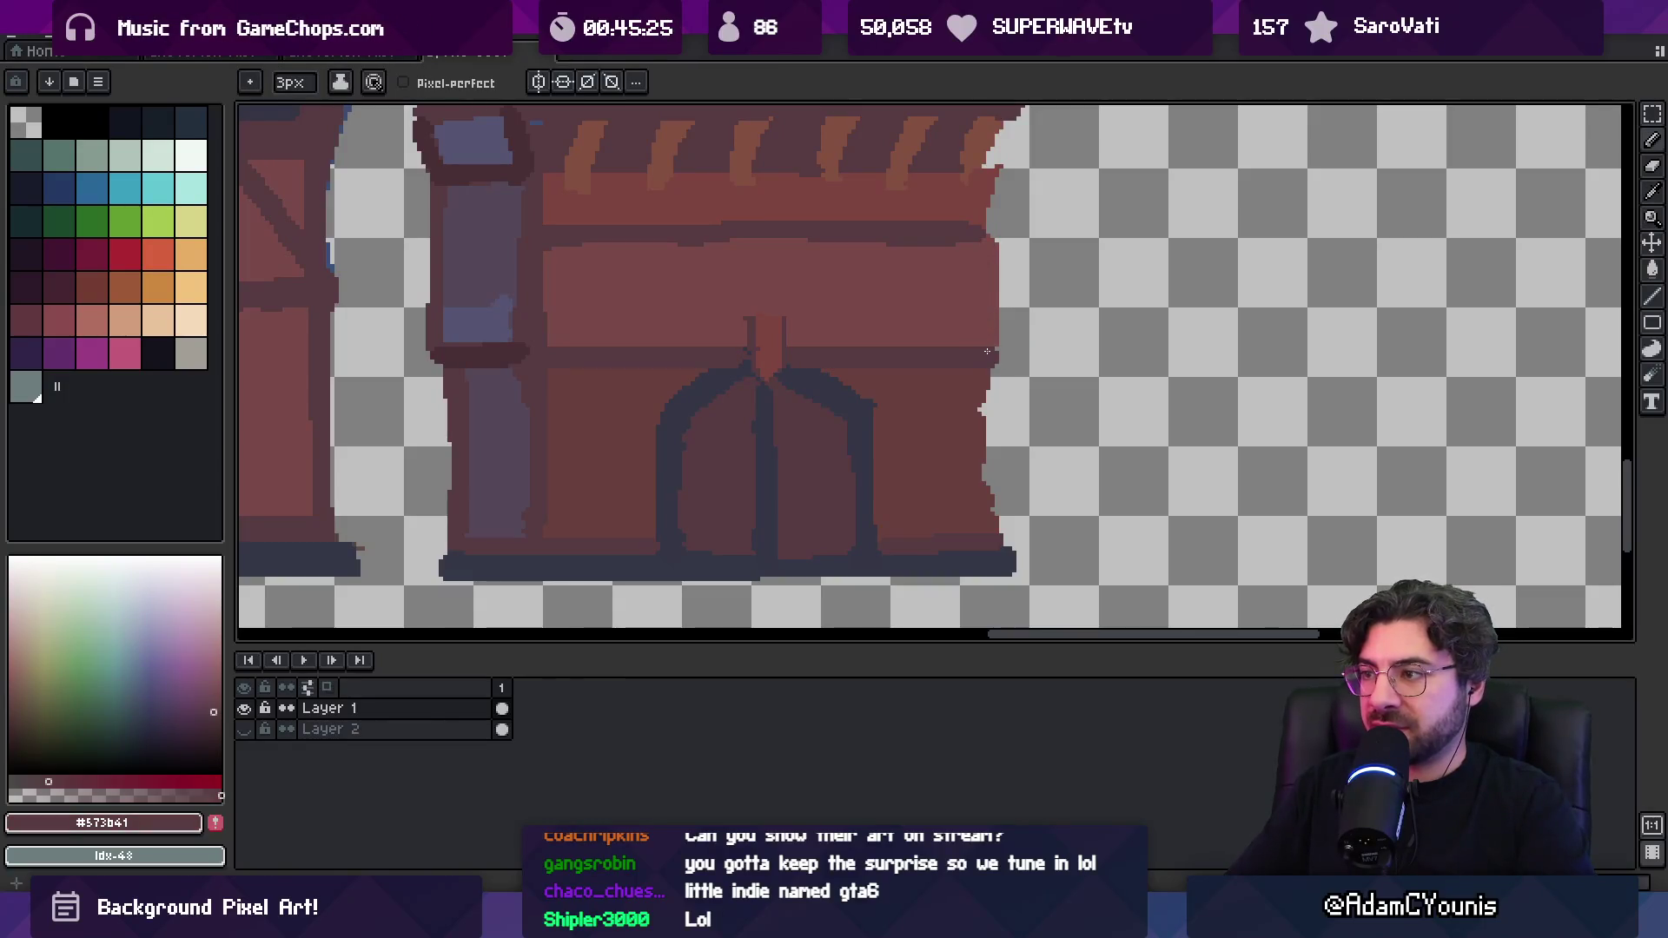
{"action": "left_click_drag", "start_coordinate": [988, 251], "coordinate": [989, 346]}
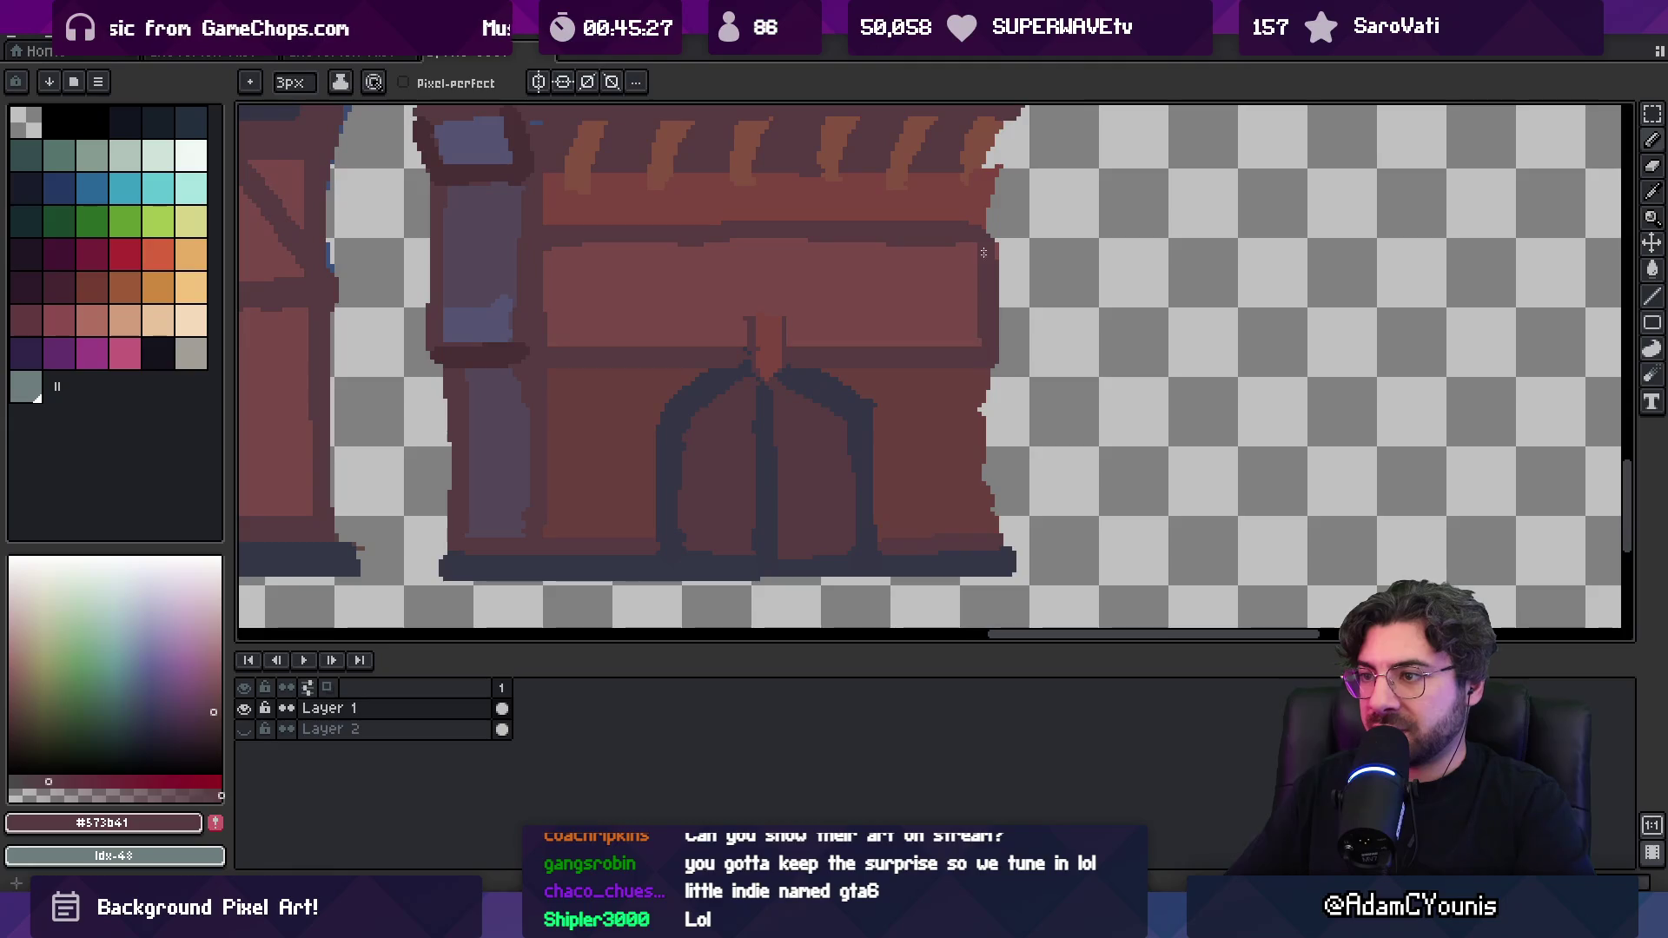
{"action": "key", "text": "e"}
{"action": "scroll", "coordinate": [994, 330], "scroll_direction": "down", "scroll_amount": 2}
Draw dark pixels down the upper floor's right edge beside the brackets
{"action": "key", "text": "i"}
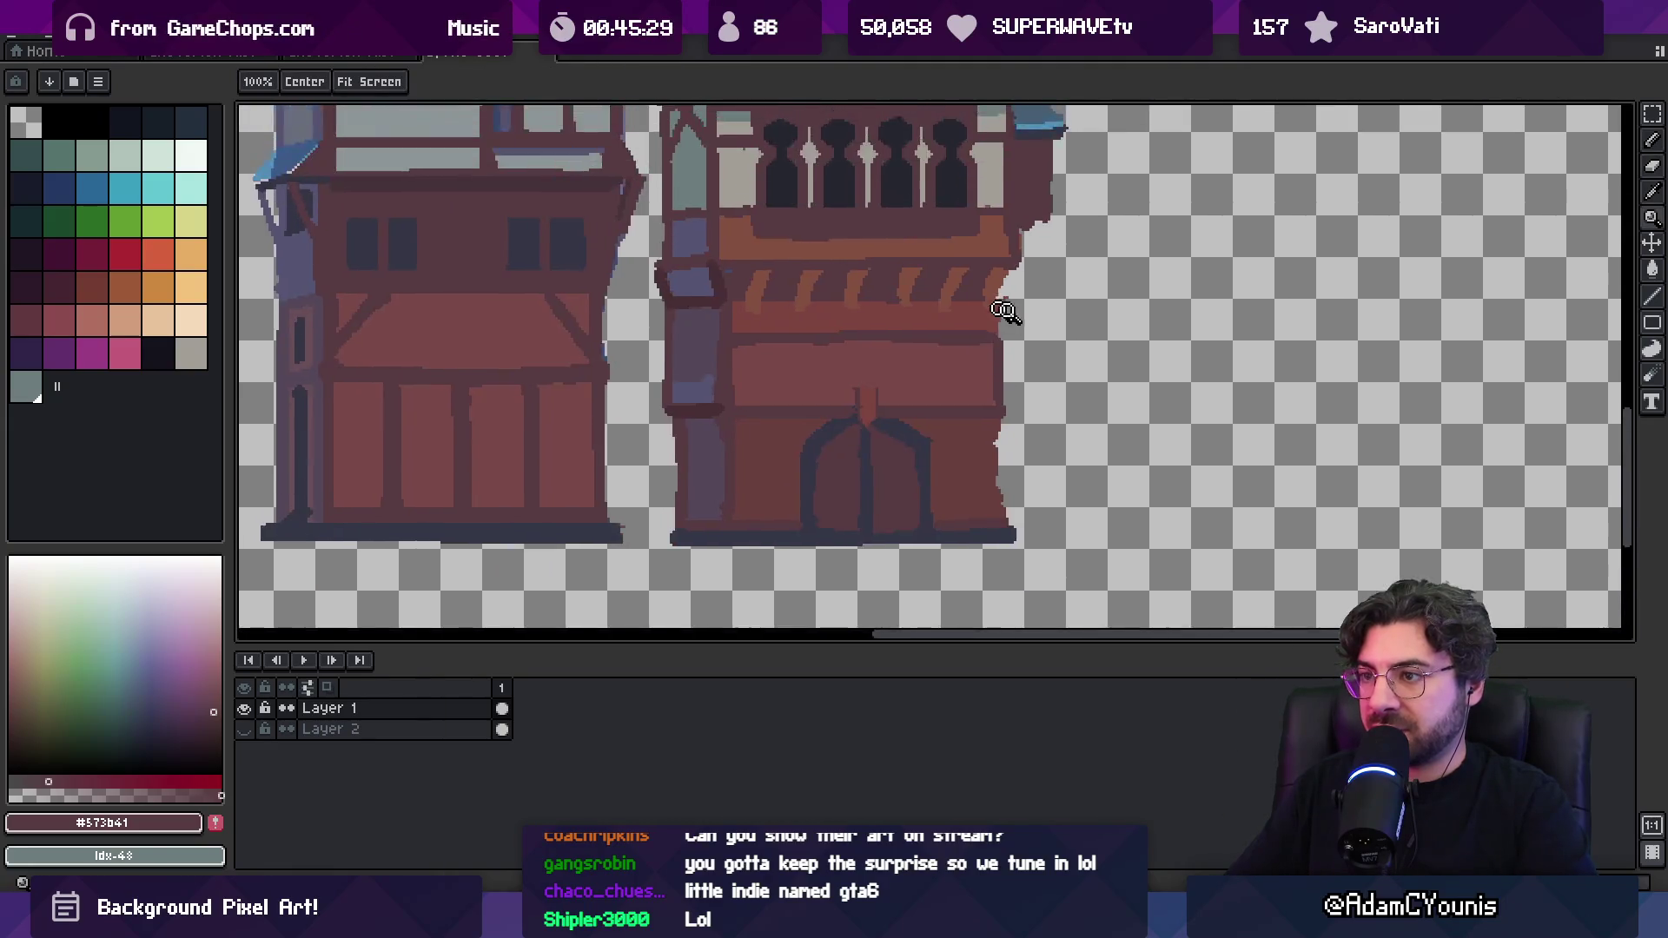
{"action": "scroll", "coordinate": [986, 344], "scroll_direction": "up", "scroll_amount": 2}
{"action": "key", "text": "b"}
{"action": "left_click_drag", "start_coordinate": [1012, 293], "coordinate": [1002, 327]}
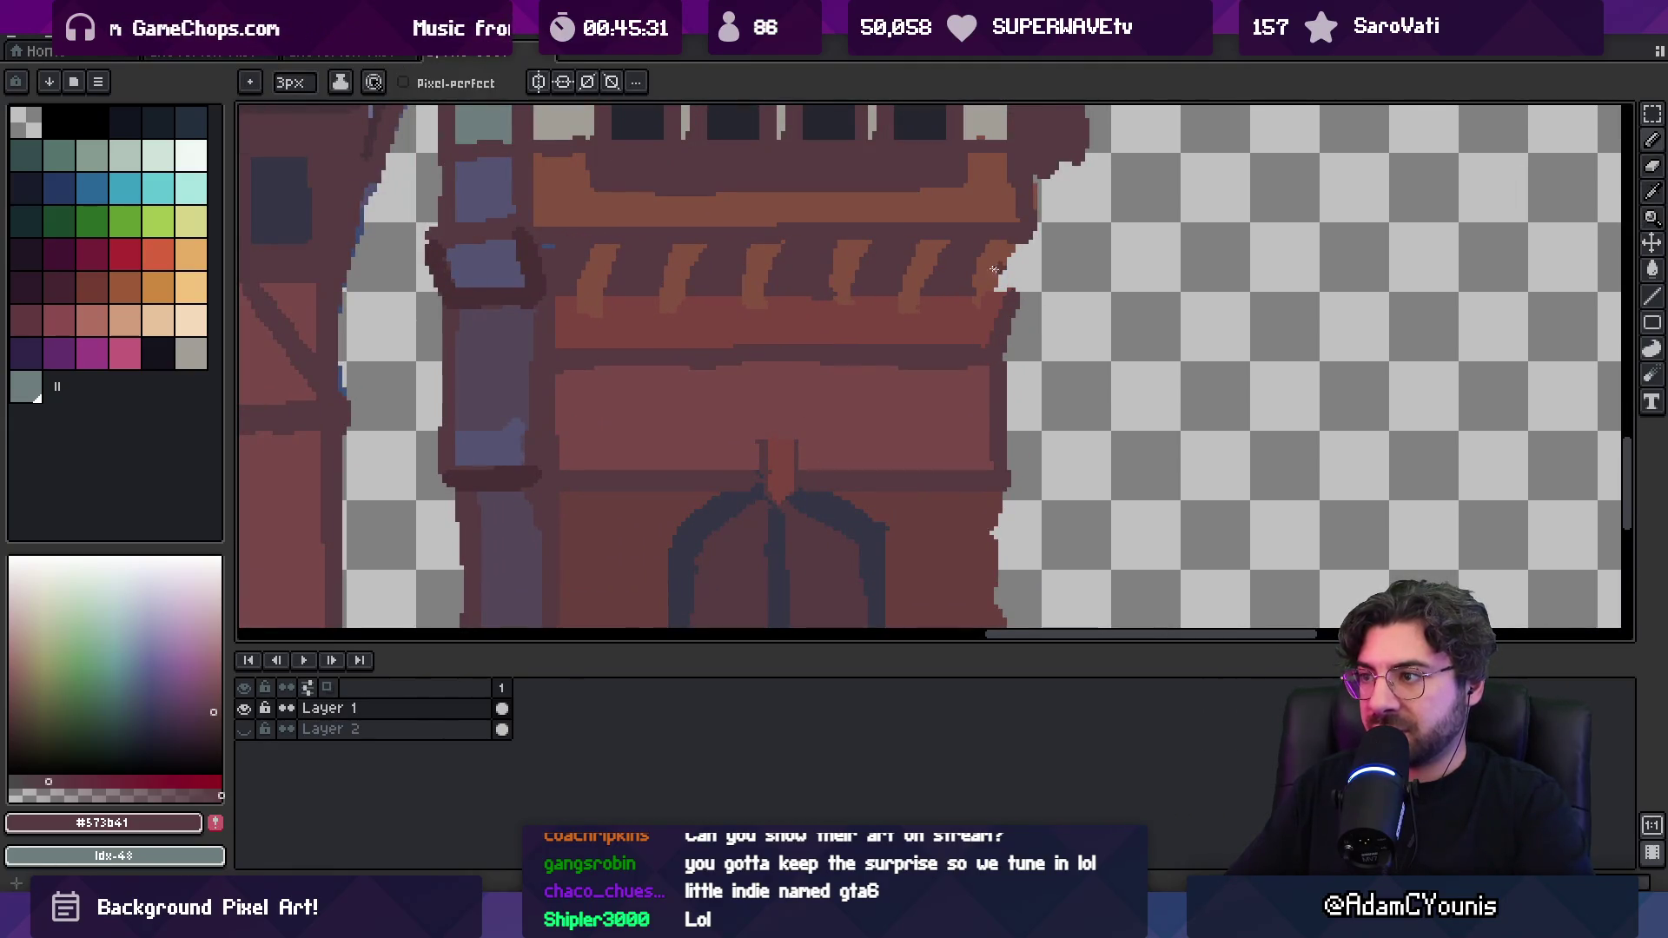
Inspect the brackets up close, sampling the bracket orange #845041 and then the wall red #573b41
{"action": "key", "text": "g"}
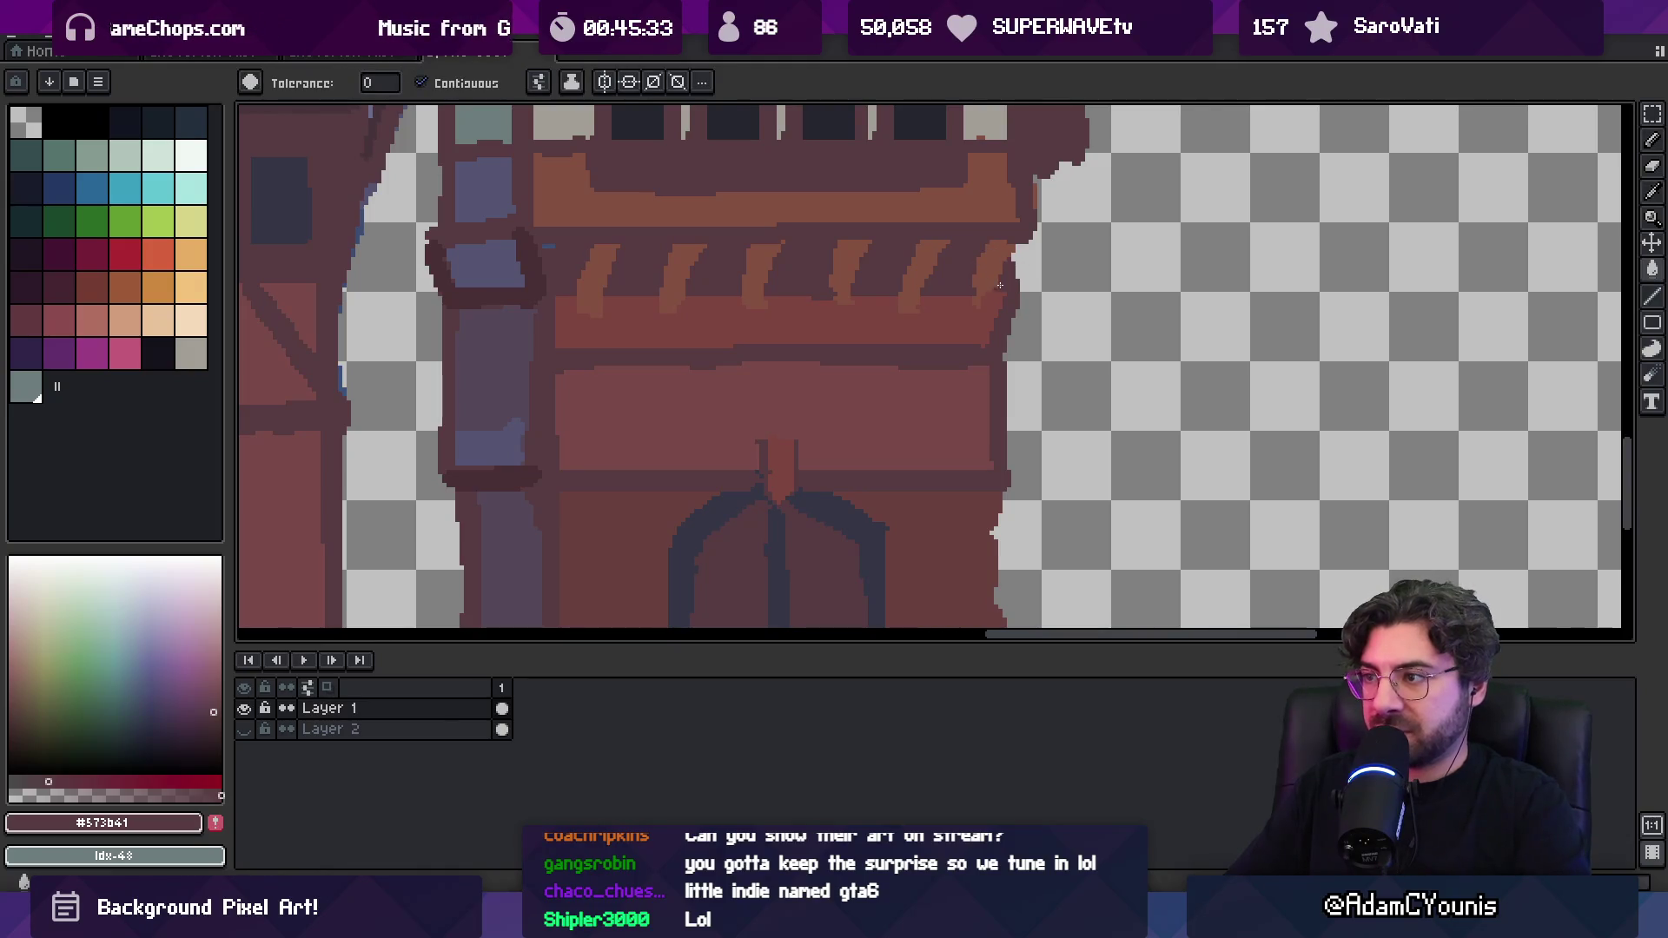
{"action": "key", "text": "z"}
{"action": "scroll", "coordinate": [1000, 285], "scroll_direction": "down", "scroll_amount": 5}
{"action": "scroll", "coordinate": [997, 327], "scroll_direction": "up", "scroll_amount": 2}
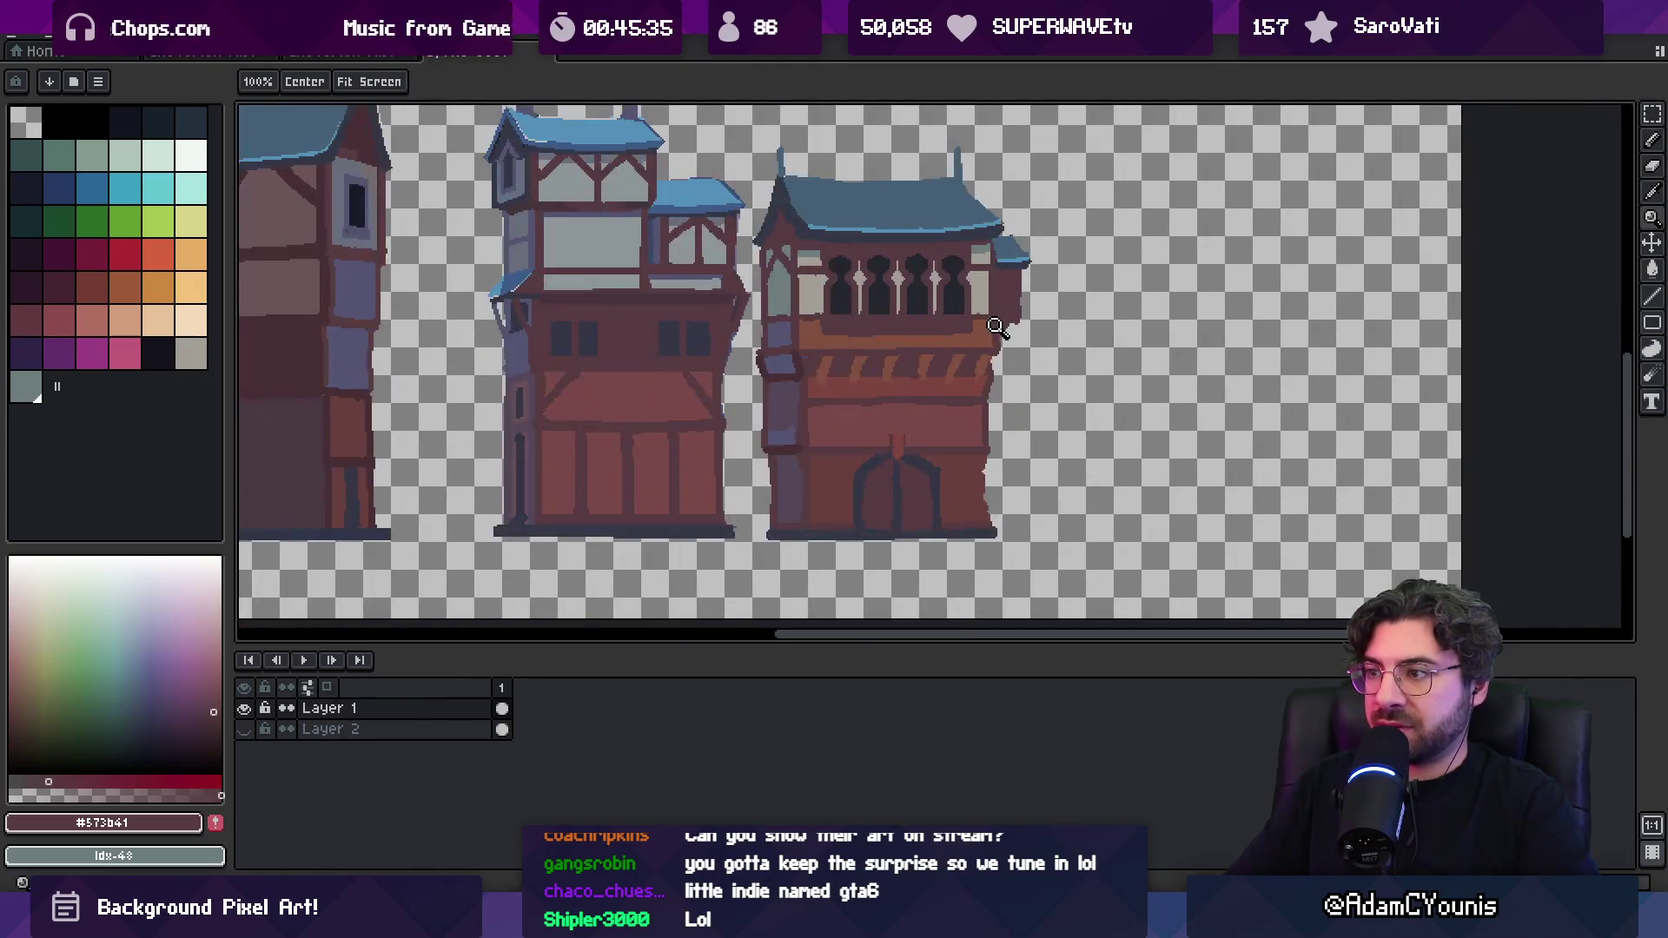
{"action": "scroll", "coordinate": [997, 327], "scroll_direction": "up", "scroll_amount": 2}
{"action": "key", "text": "b"}
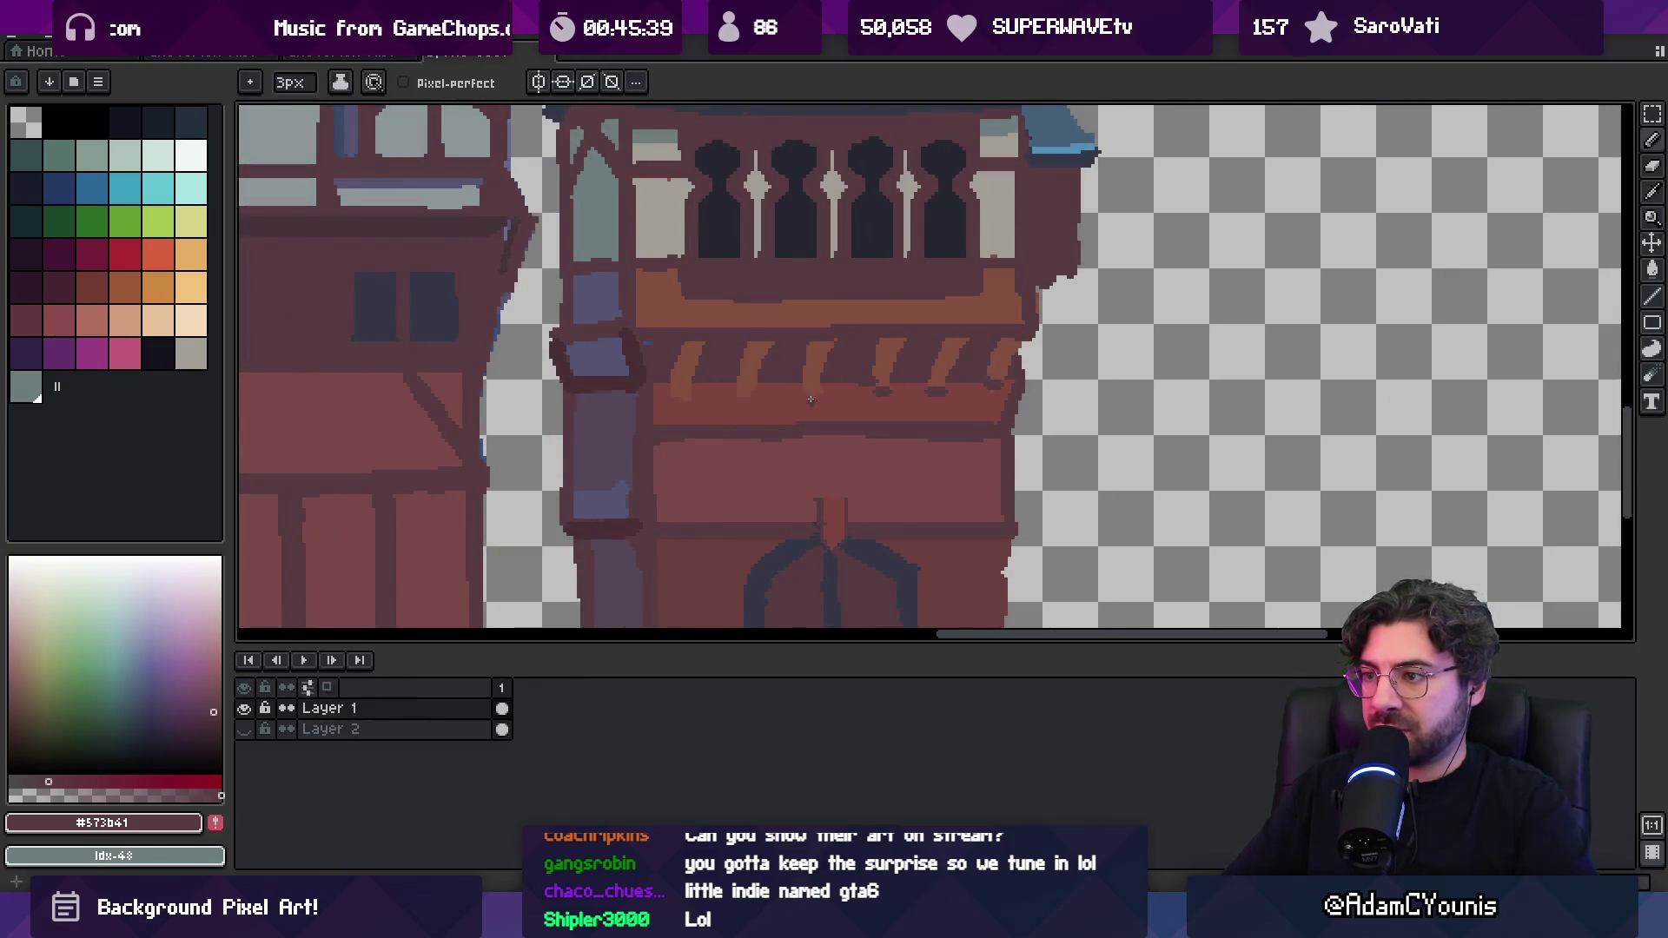
{"action": "key", "text": "z"}
{"action": "scroll", "coordinate": [673, 398], "scroll_direction": "down", "scroll_amount": 3}
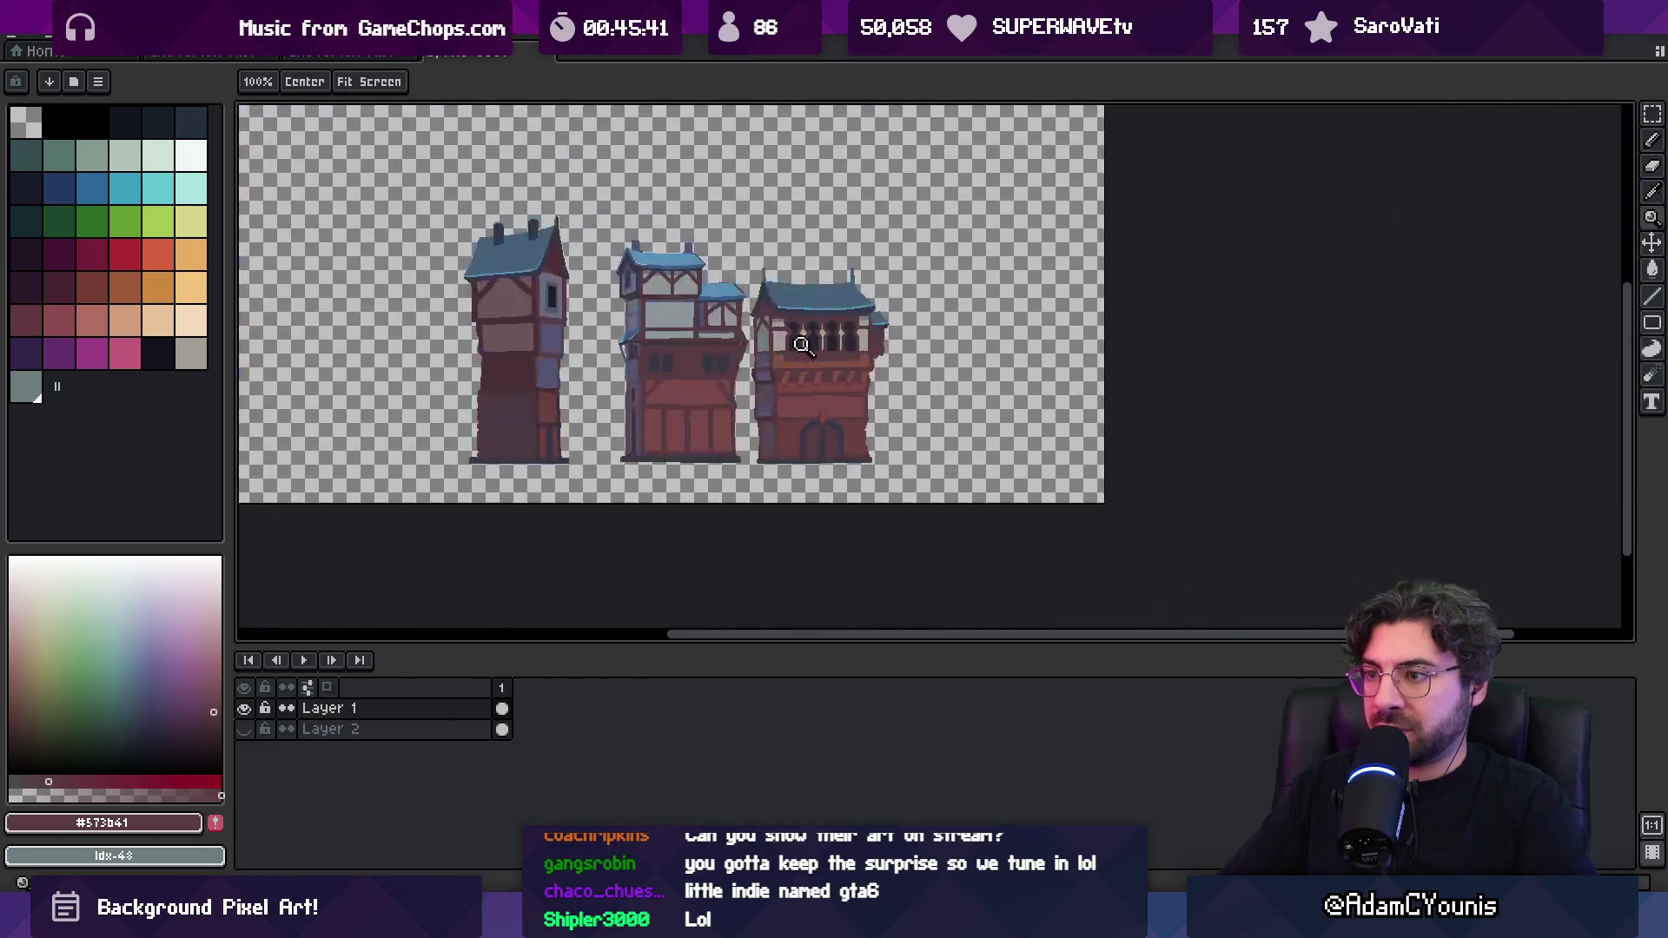
{"action": "scroll", "coordinate": [829, 373], "scroll_direction": "up", "scroll_amount": 3}
{"action": "key", "text": "b"}
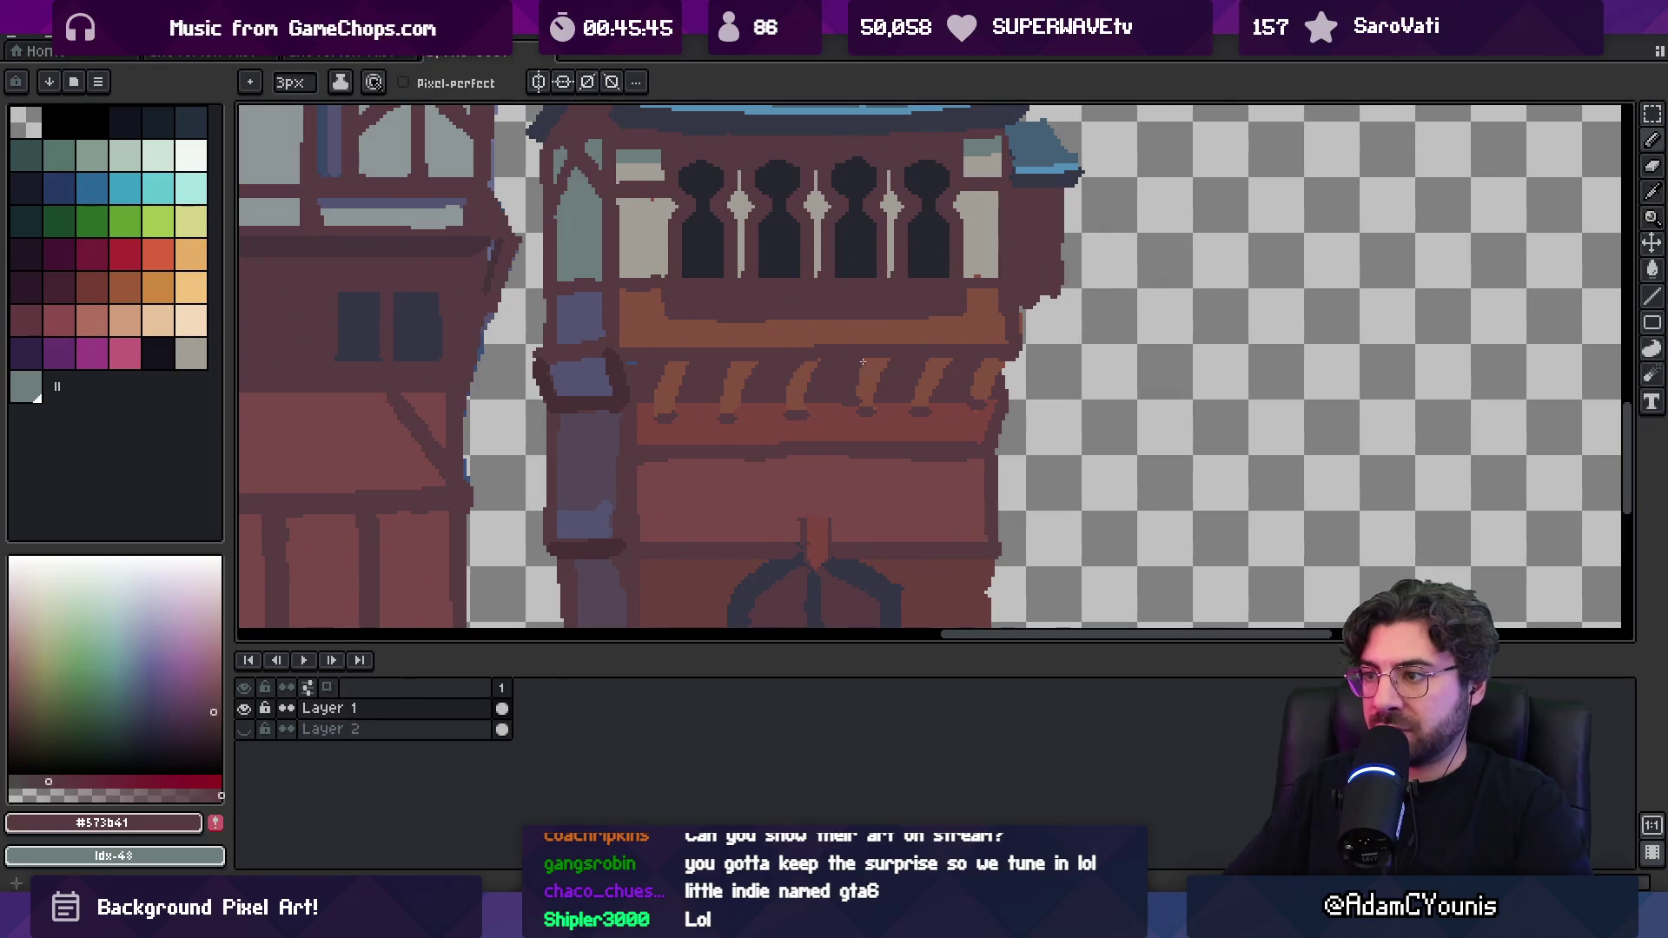
{"action": "key", "text": "alt"}
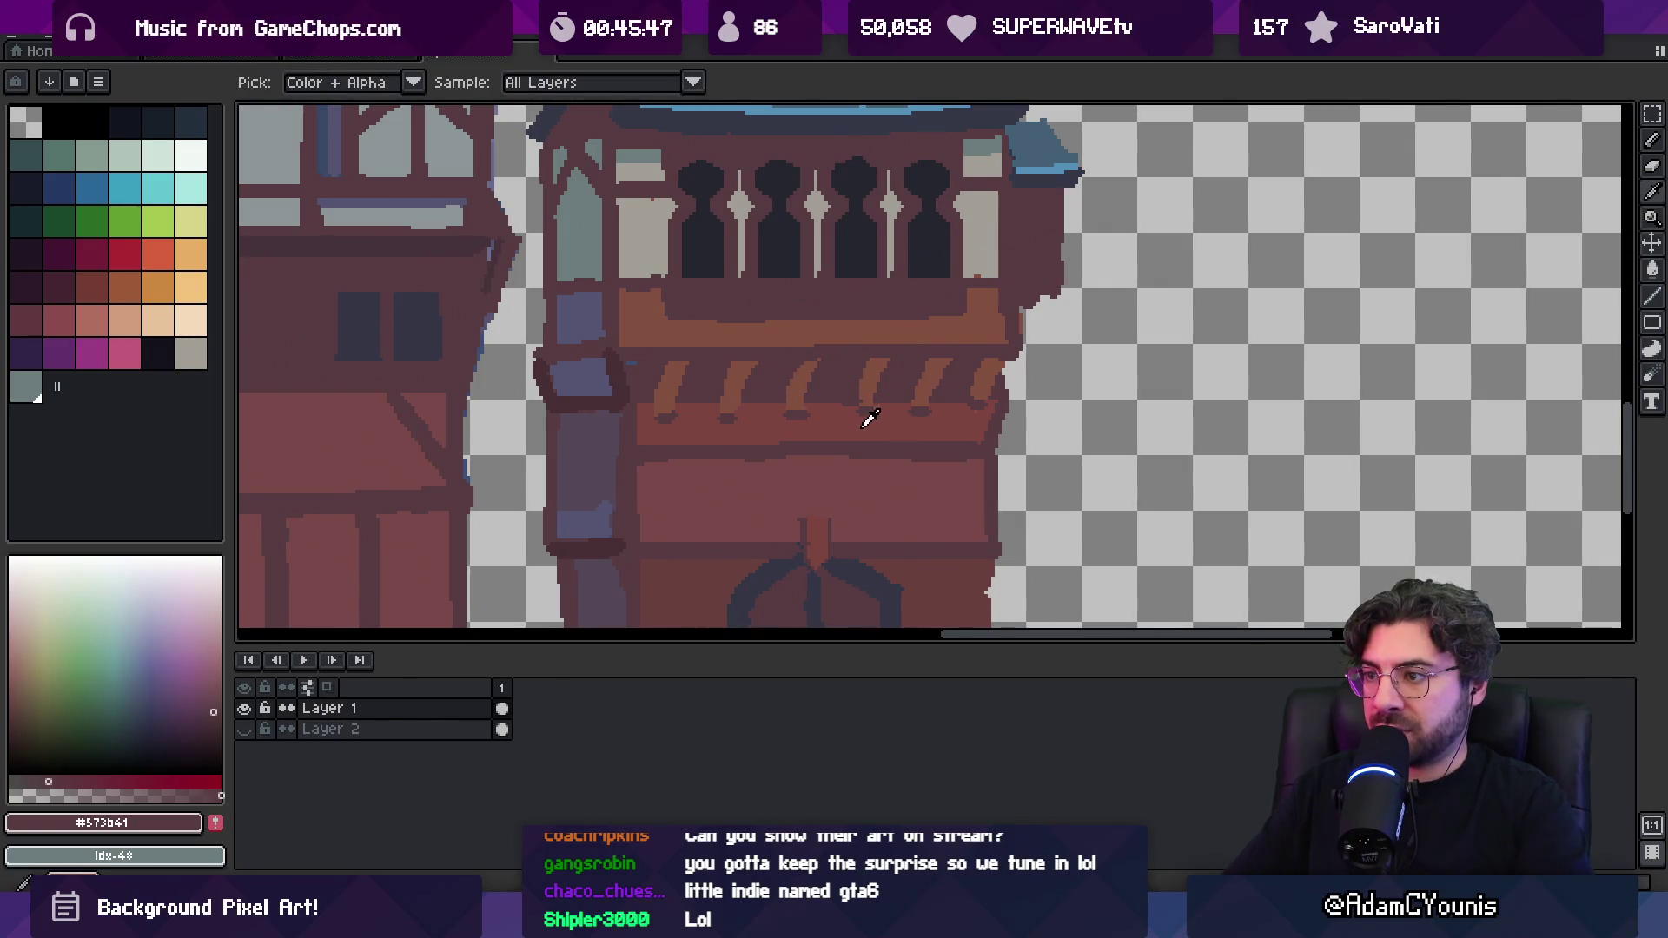
{"action": "left_click", "coordinate": [983, 384], "text": "alt"}
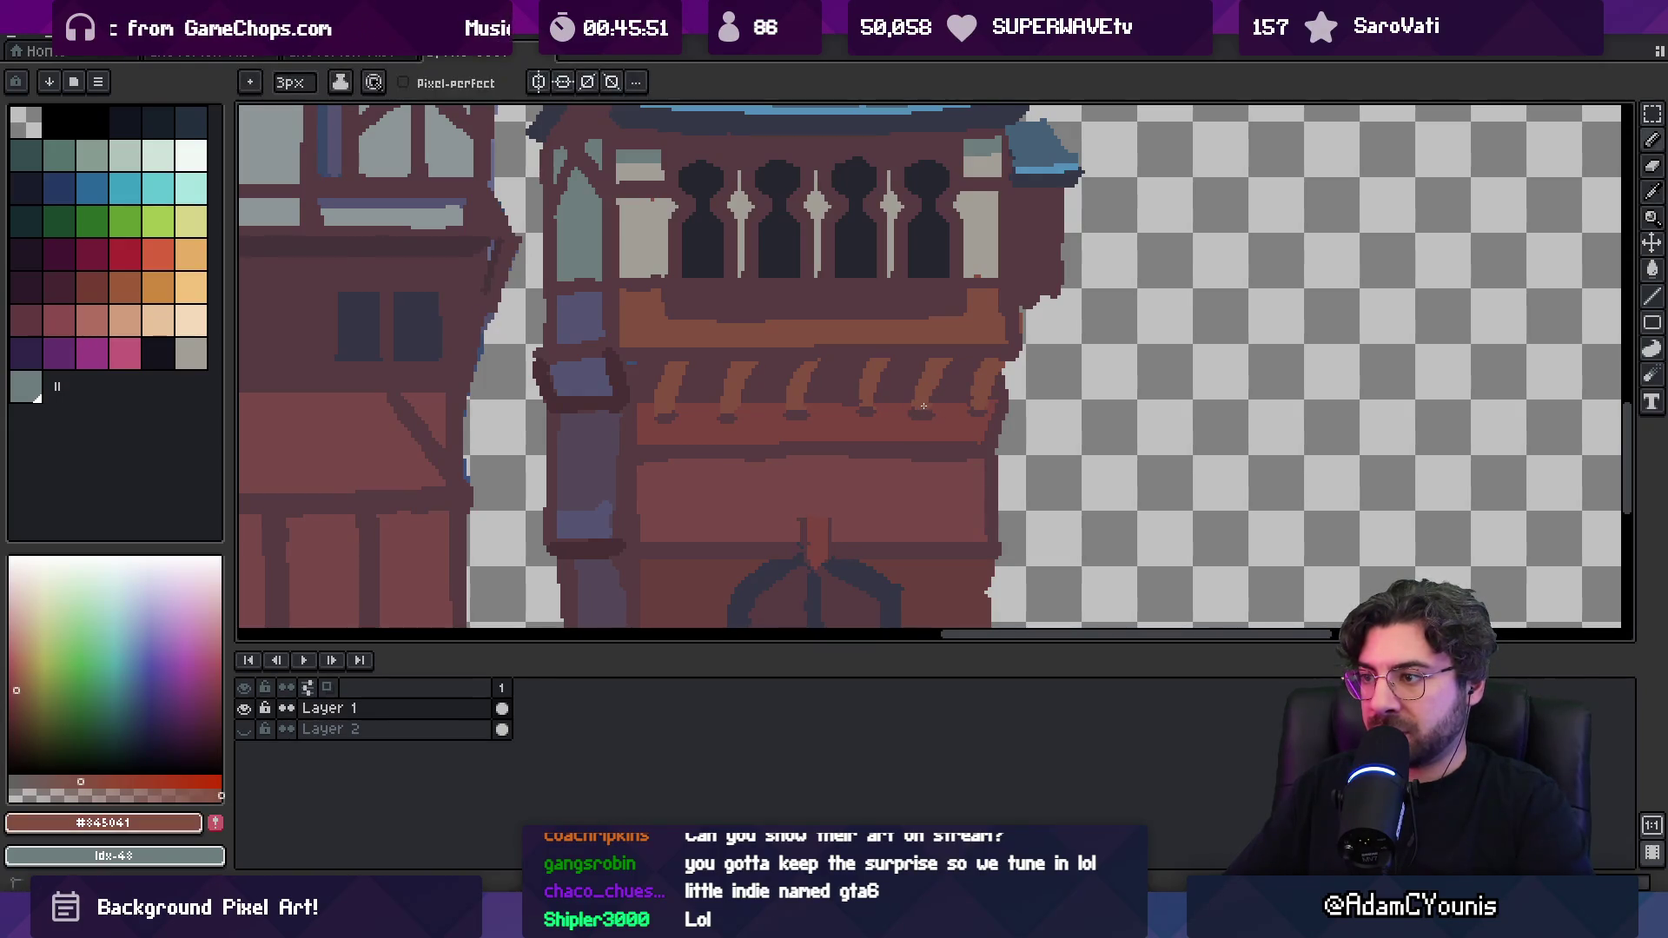
{"action": "left_click", "coordinate": [952, 372], "text": "alt"}
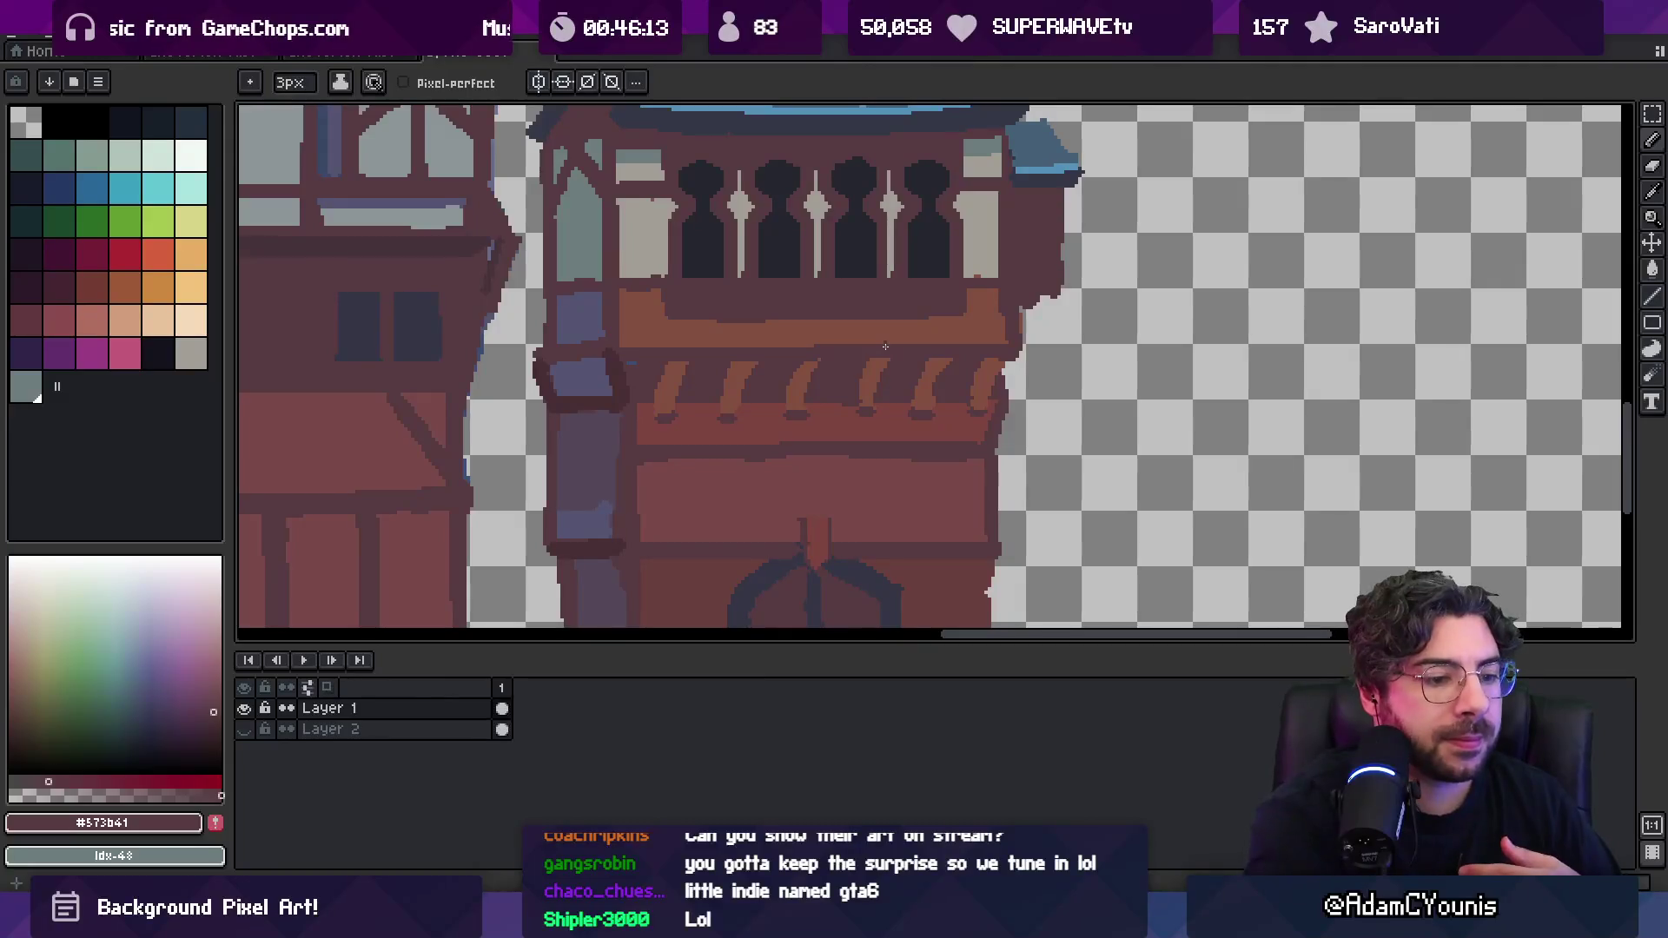
{"action": "scroll", "coordinate": [885, 347], "scroll_direction": "down", "scroll_amount": 4}
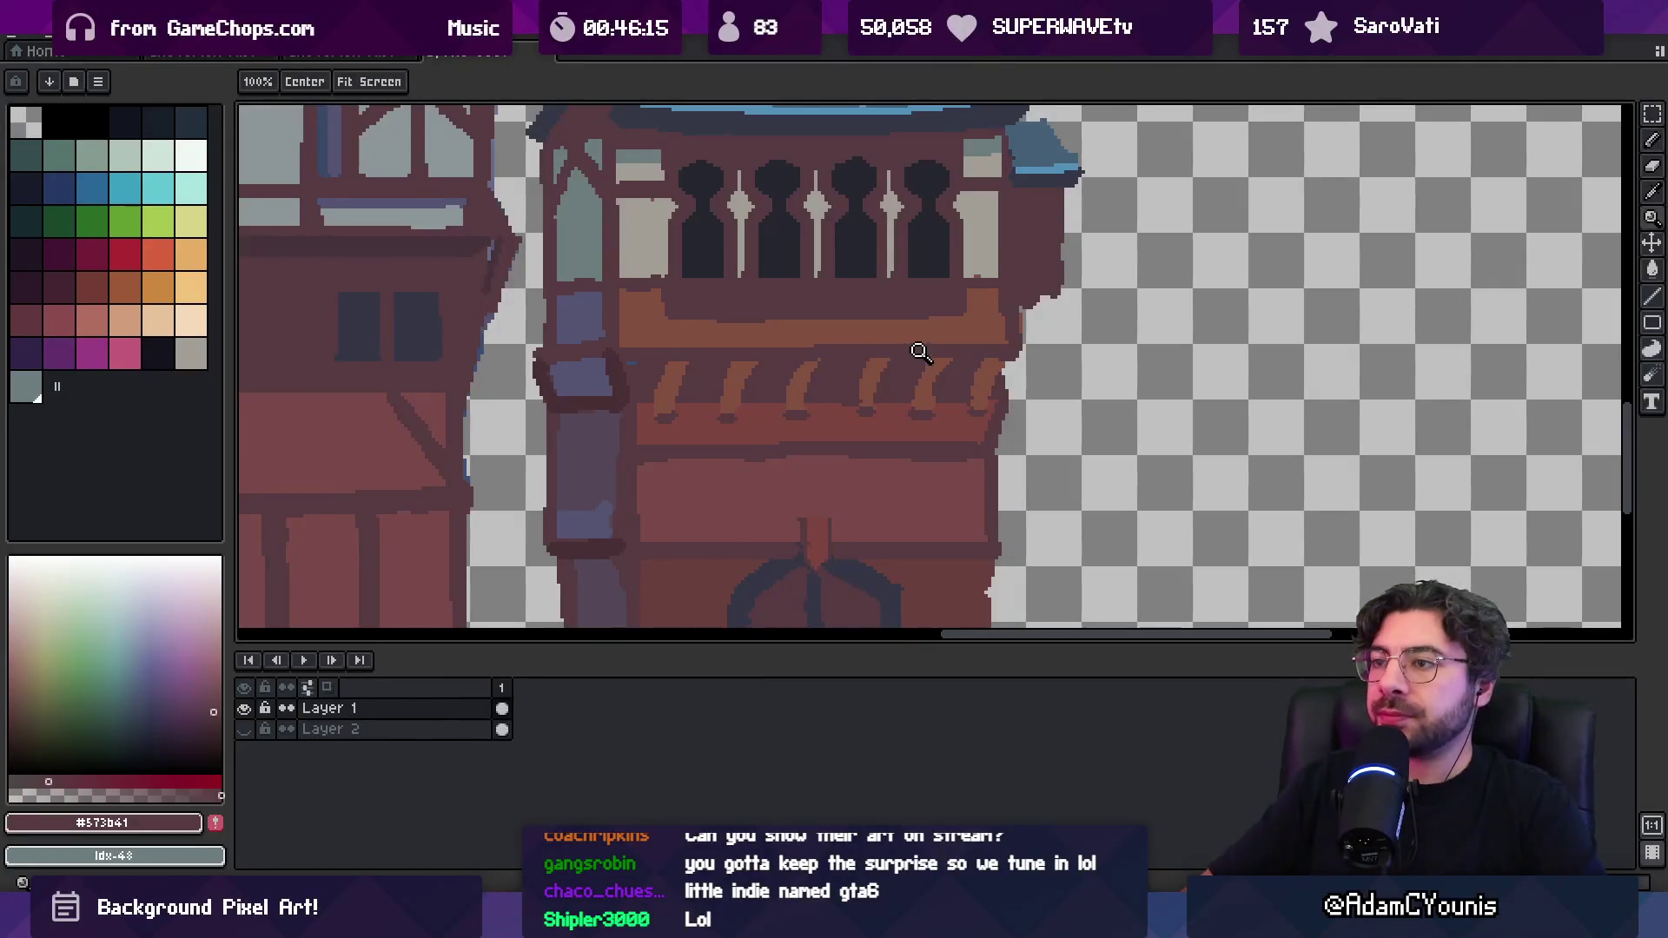
Pick the dark brown wall colour #573b41 and zoom out to frame all three townhouses
{"action": "scroll", "coordinate": [860, 313], "scroll_direction": "up", "scroll_amount": 4}
{"action": "key", "text": "b"}
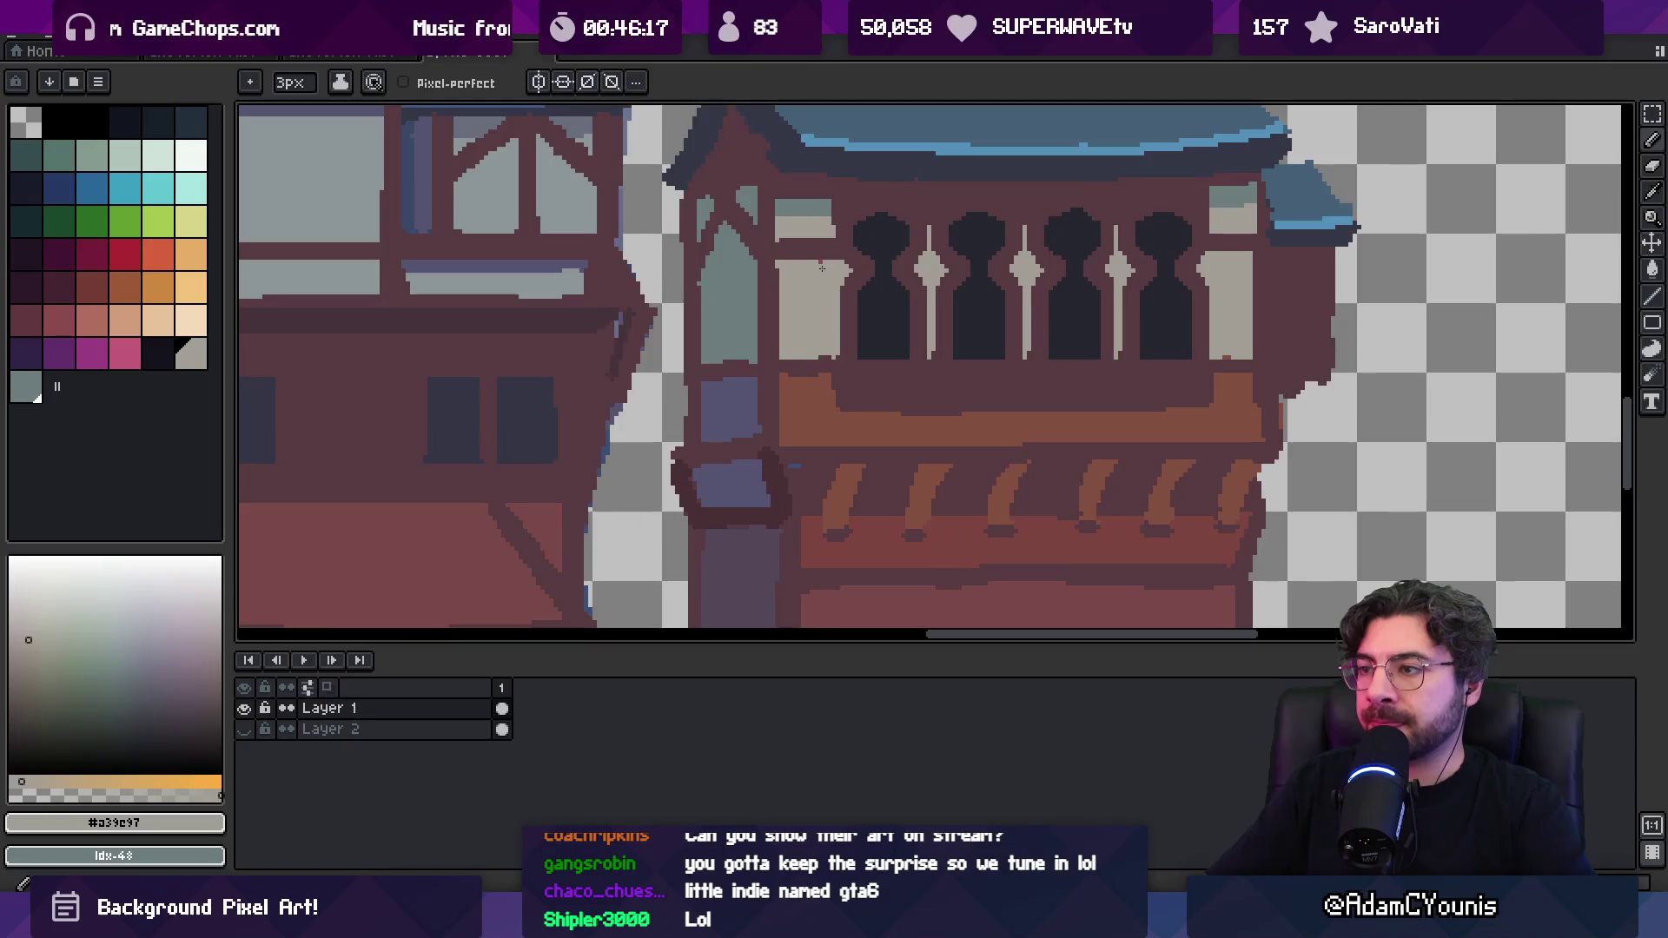
{"action": "key", "text": "i"}
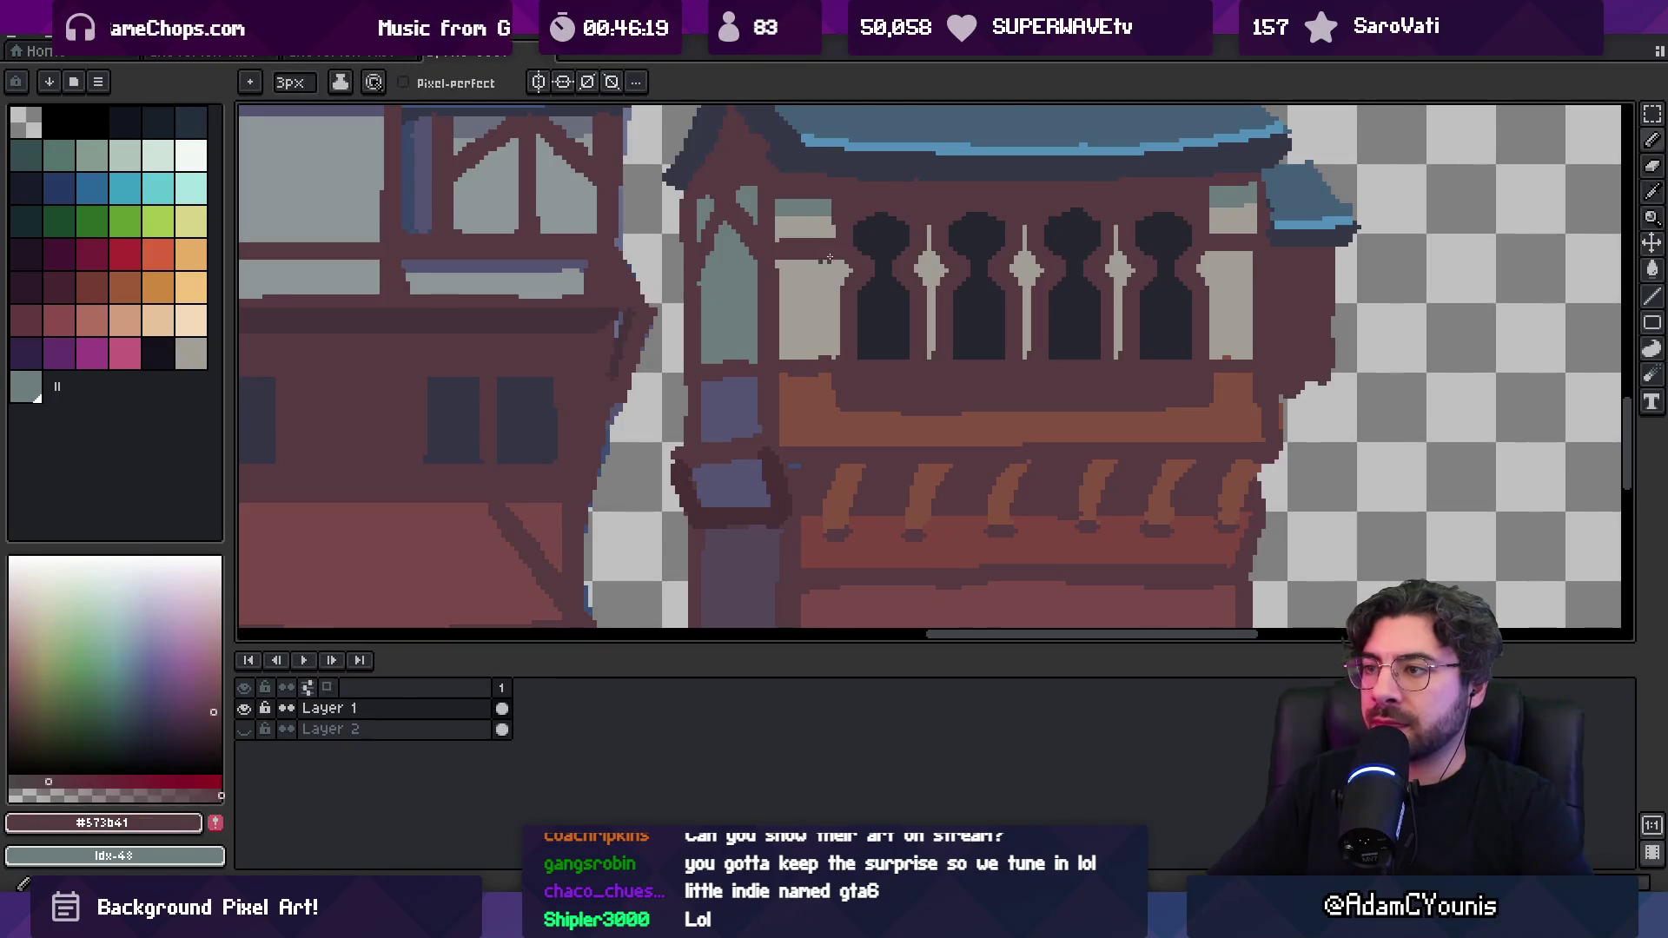
{"action": "left_click", "coordinate": [784, 372]}
{"action": "key", "text": "b"}
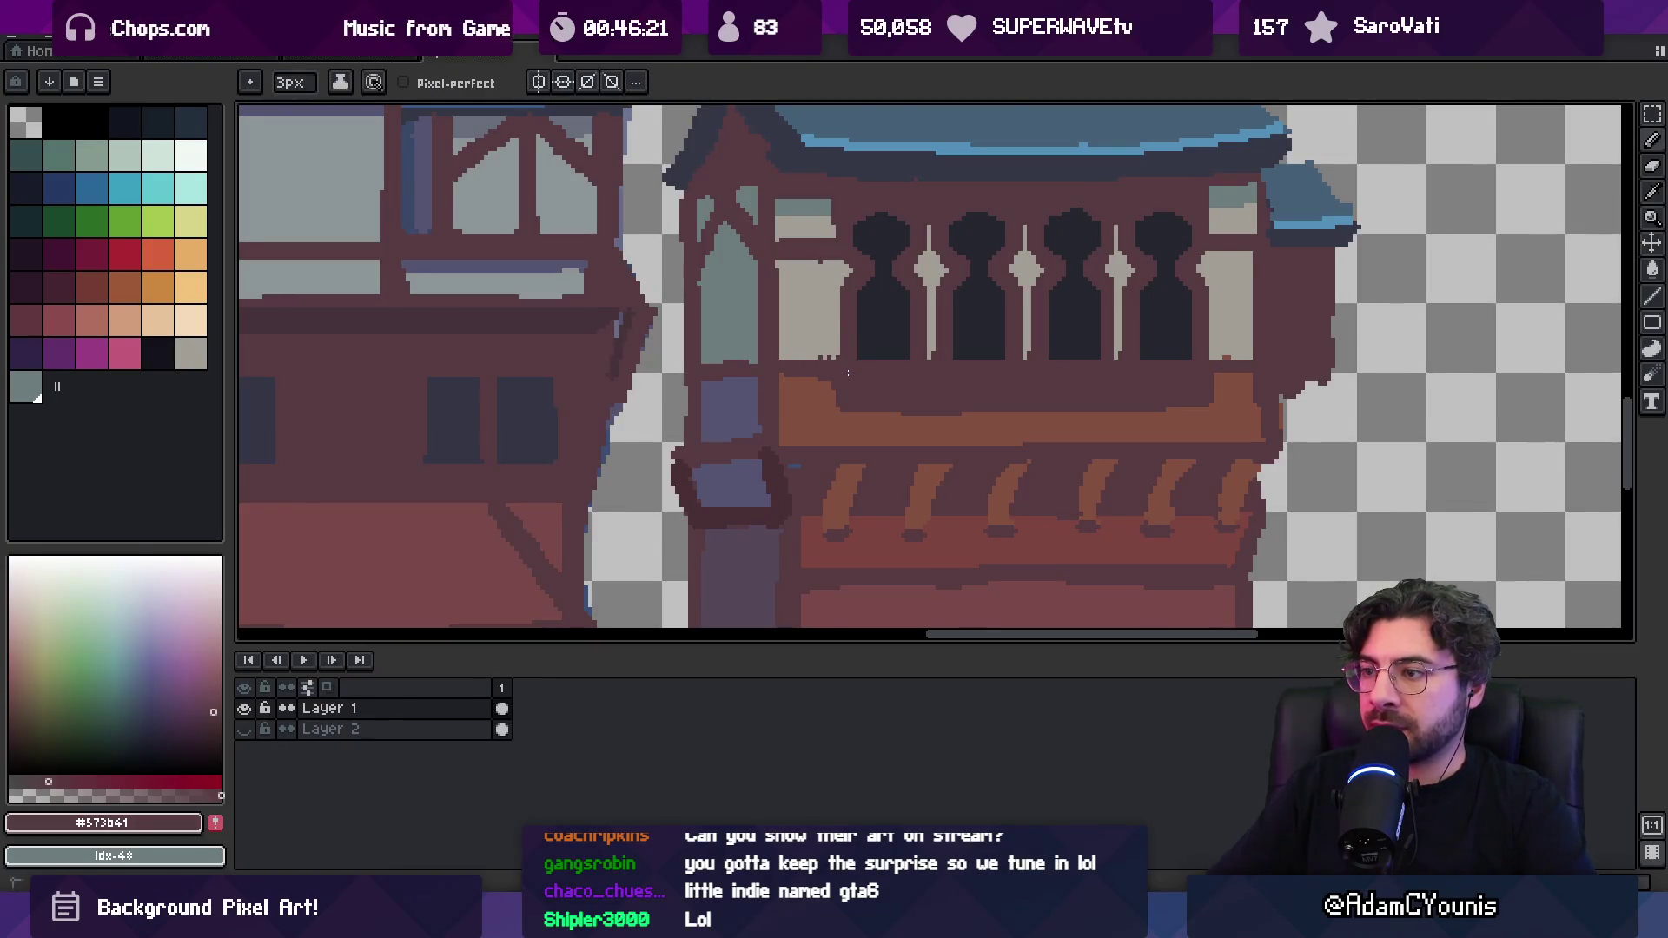
{"action": "key", "text": "i"}
{"action": "left_click", "coordinate": [1228, 337]}
{"action": "left_click", "coordinate": [1226, 375]}
{"action": "key", "text": "b"}
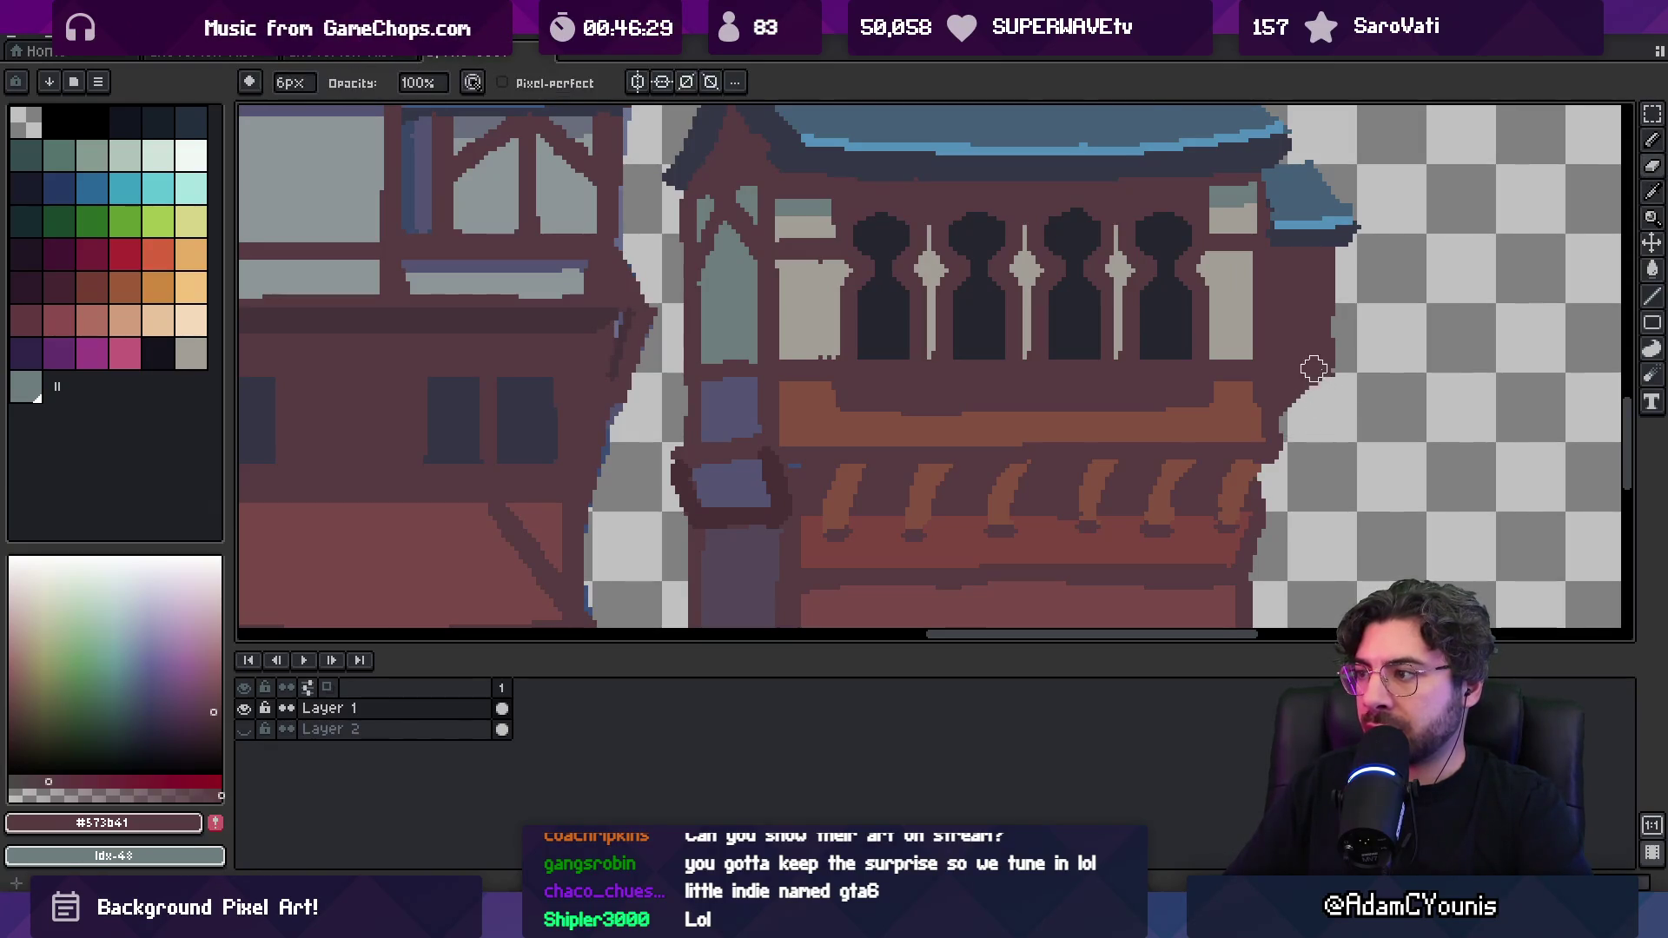
{"action": "scroll", "coordinate": [1216, 325], "scroll_direction": "down", "scroll_amount": 5}
{"action": "mouse_move", "coordinate": [1216, 325]}
{"action": "left_mouse_down"}
{"action": "mouse_move", "coordinate": [1129, 322]}
{"action": "mouse_move", "coordinate": [1107, 238]}
{"action": "left_mouse_up"}
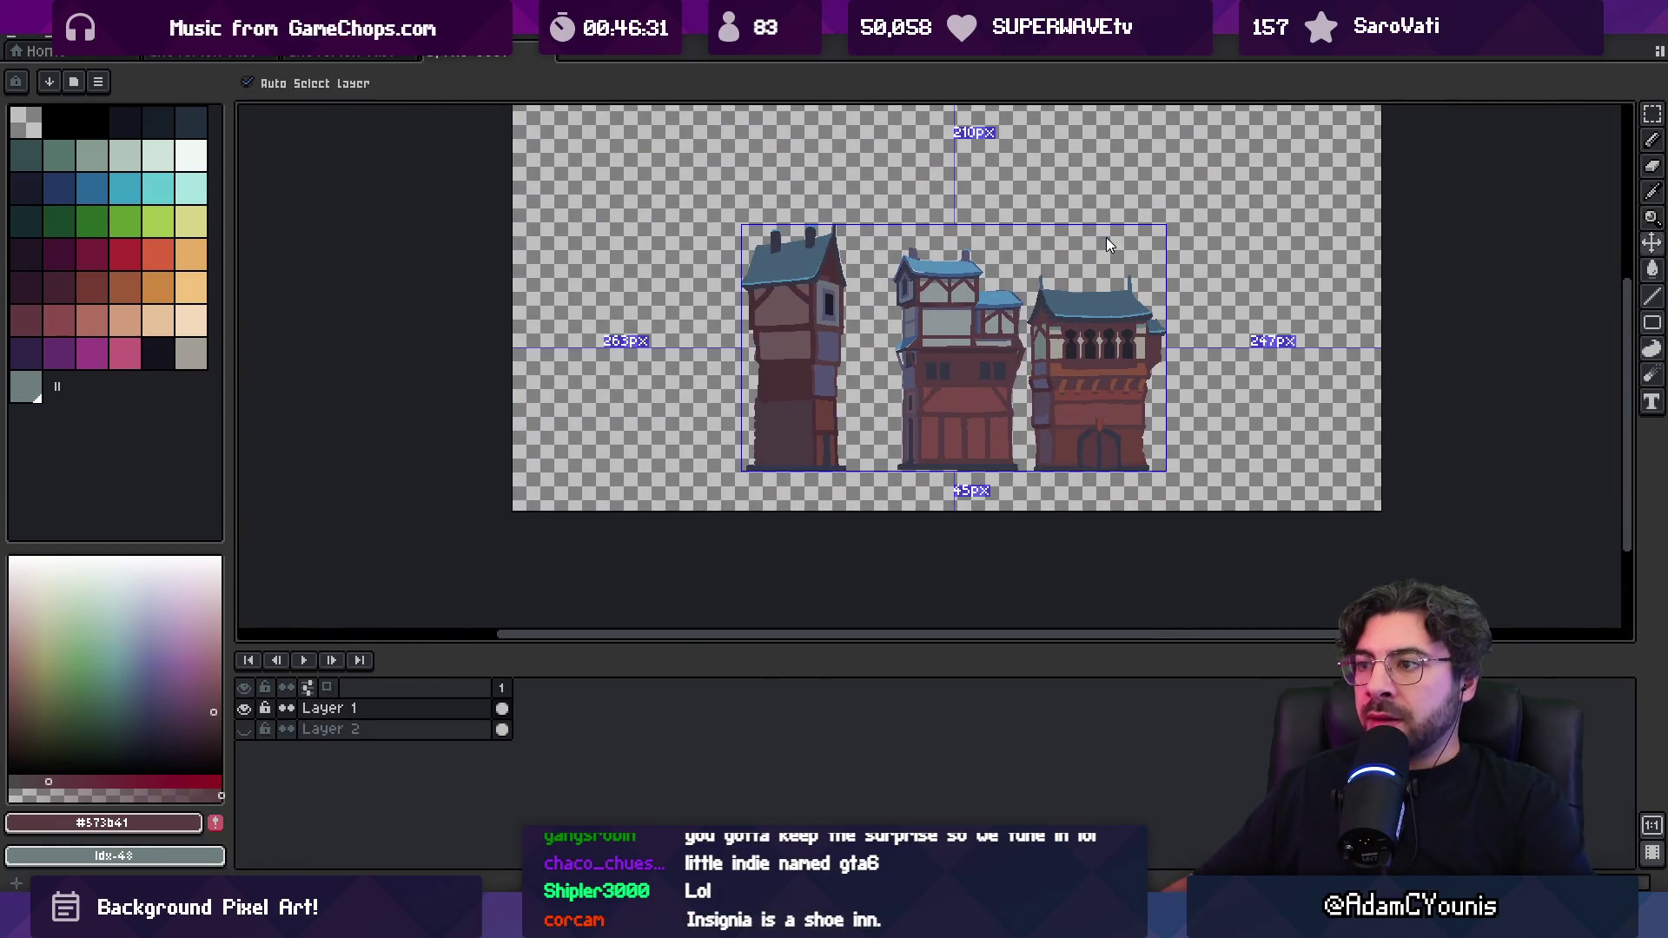
{"action": "key", "text": "ctrl+s"}
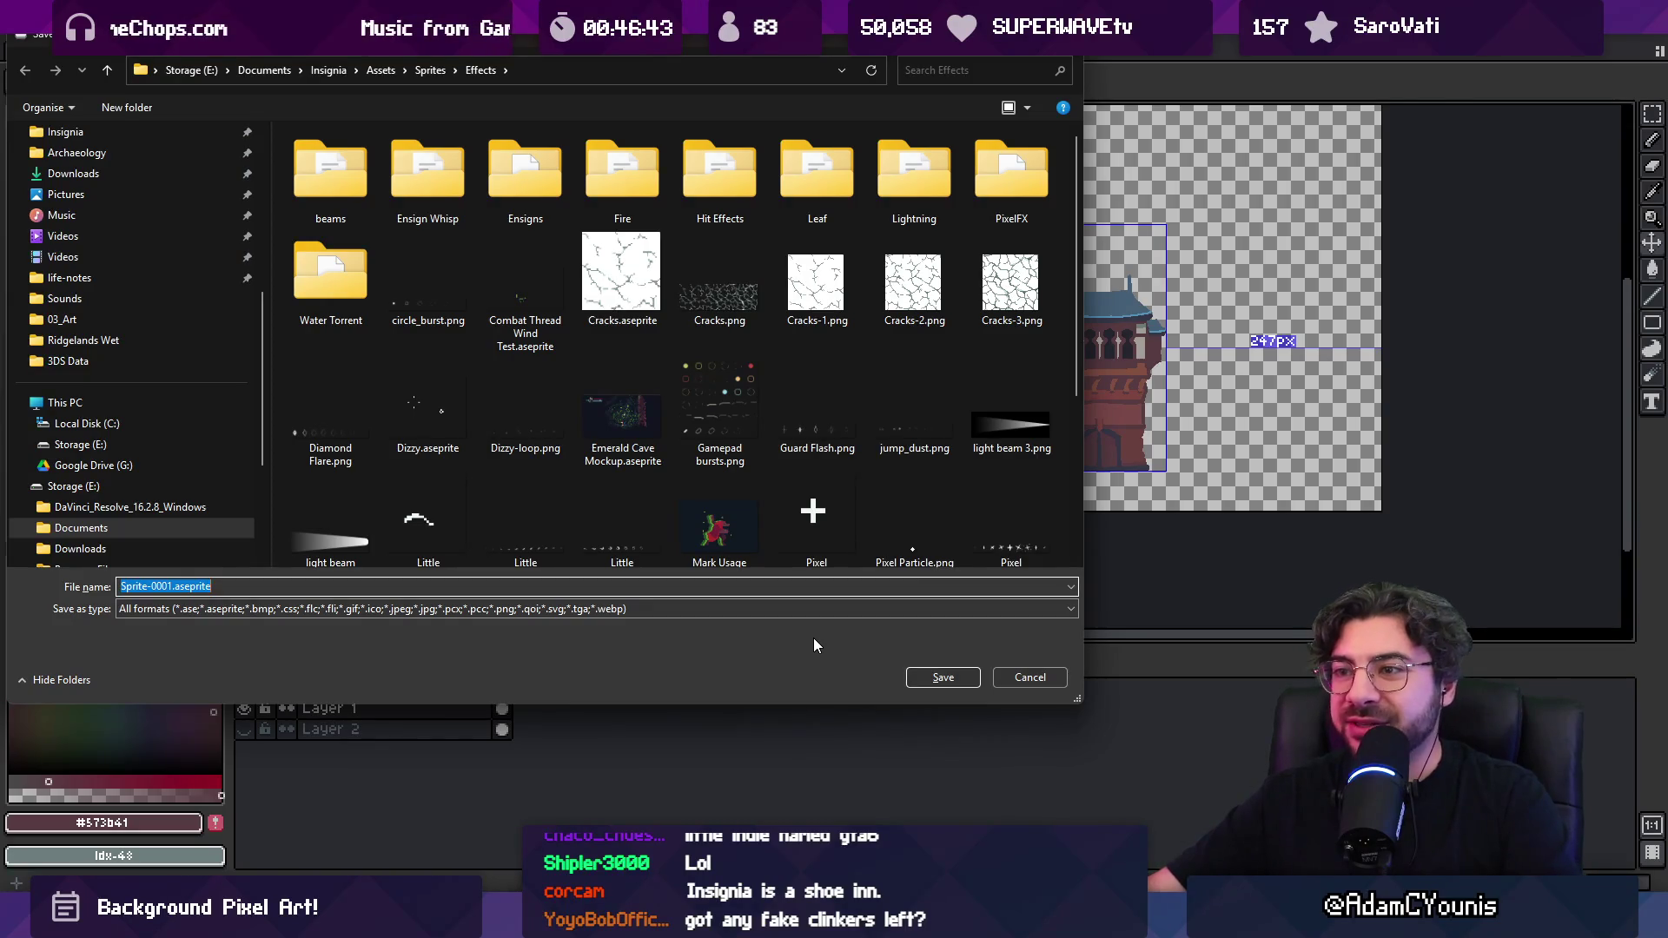
{"action": "key", "text": "Escape"}
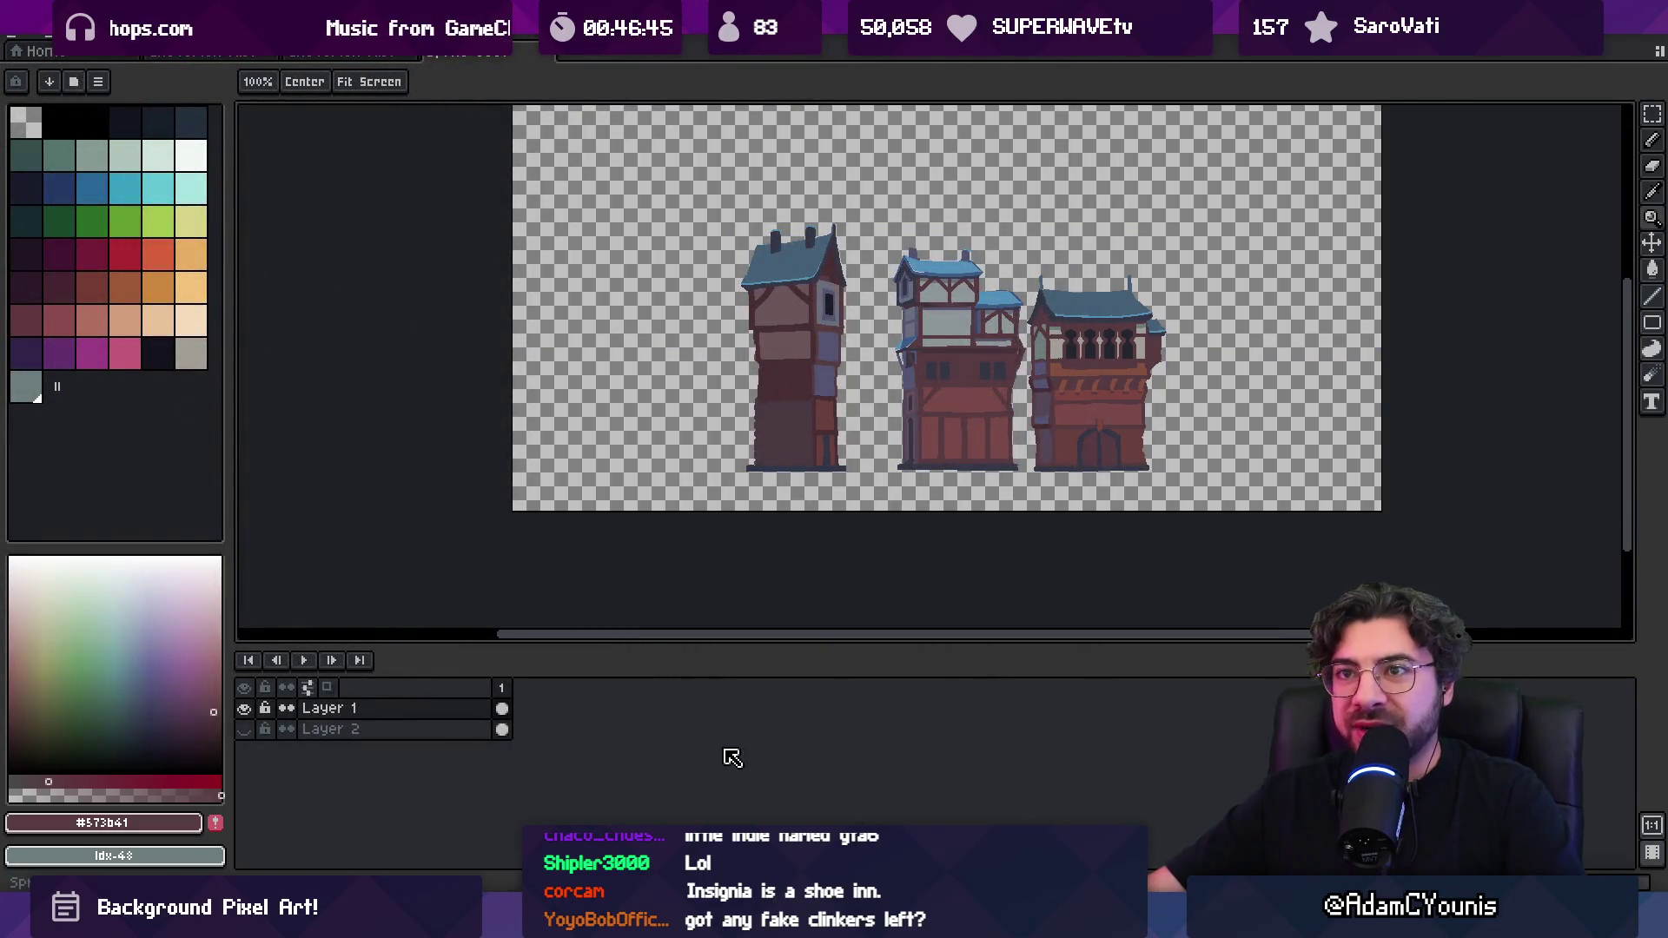
{"action": "key", "text": "ctrl+s"}
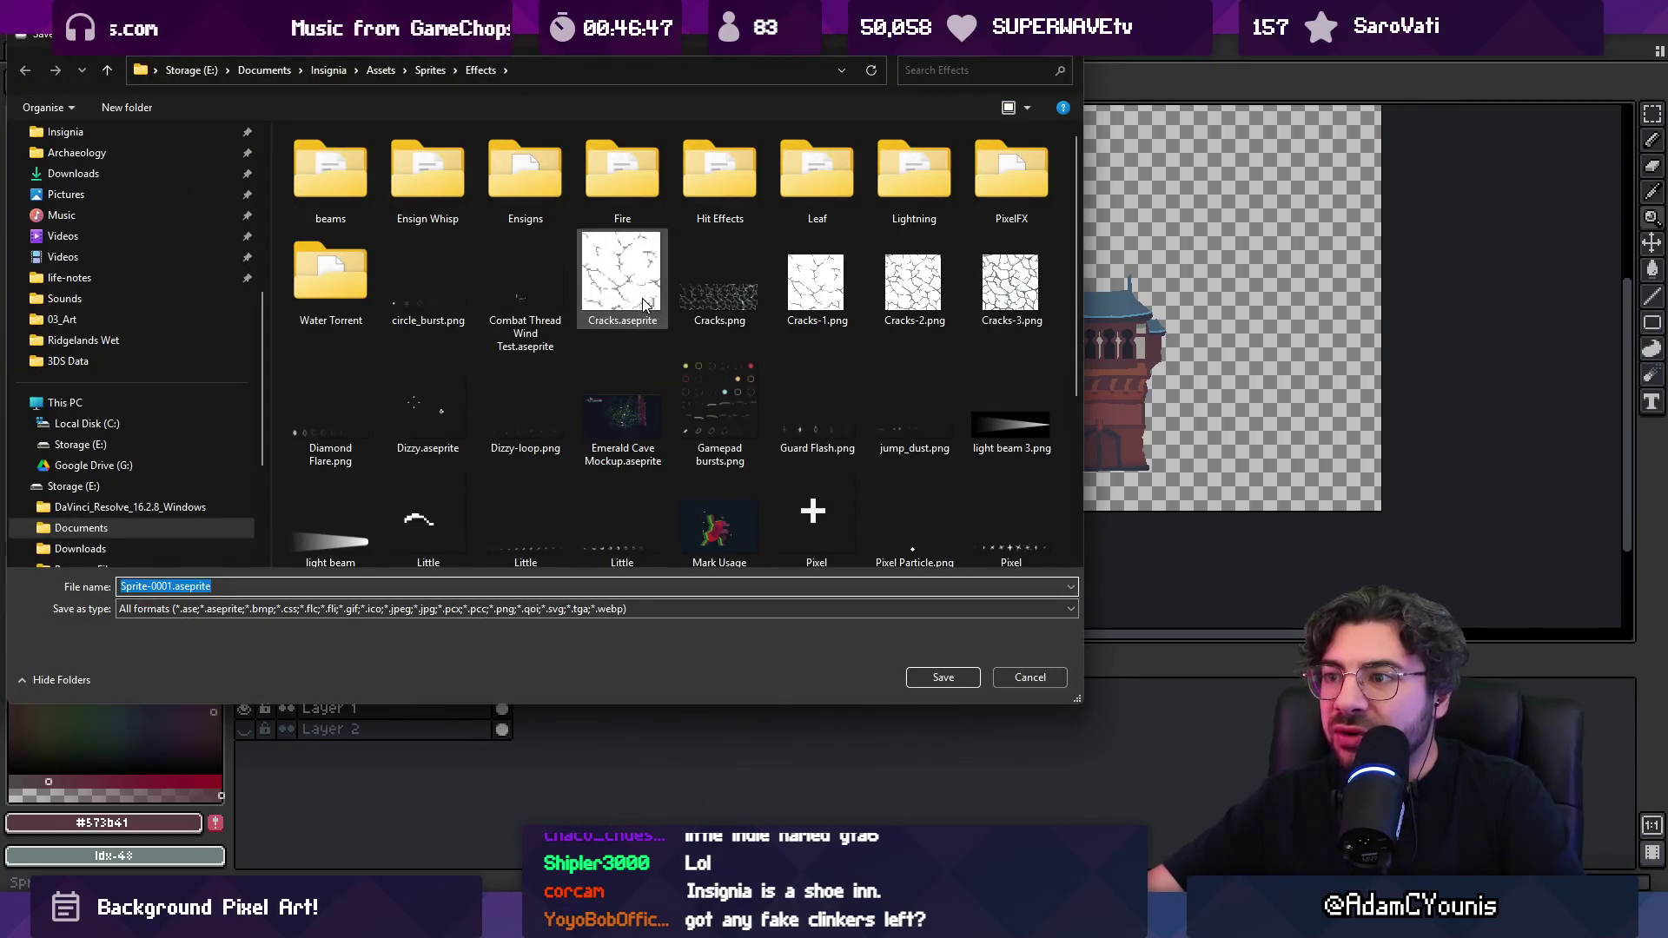
{"action": "left_click", "coordinate": [1003, 300]}
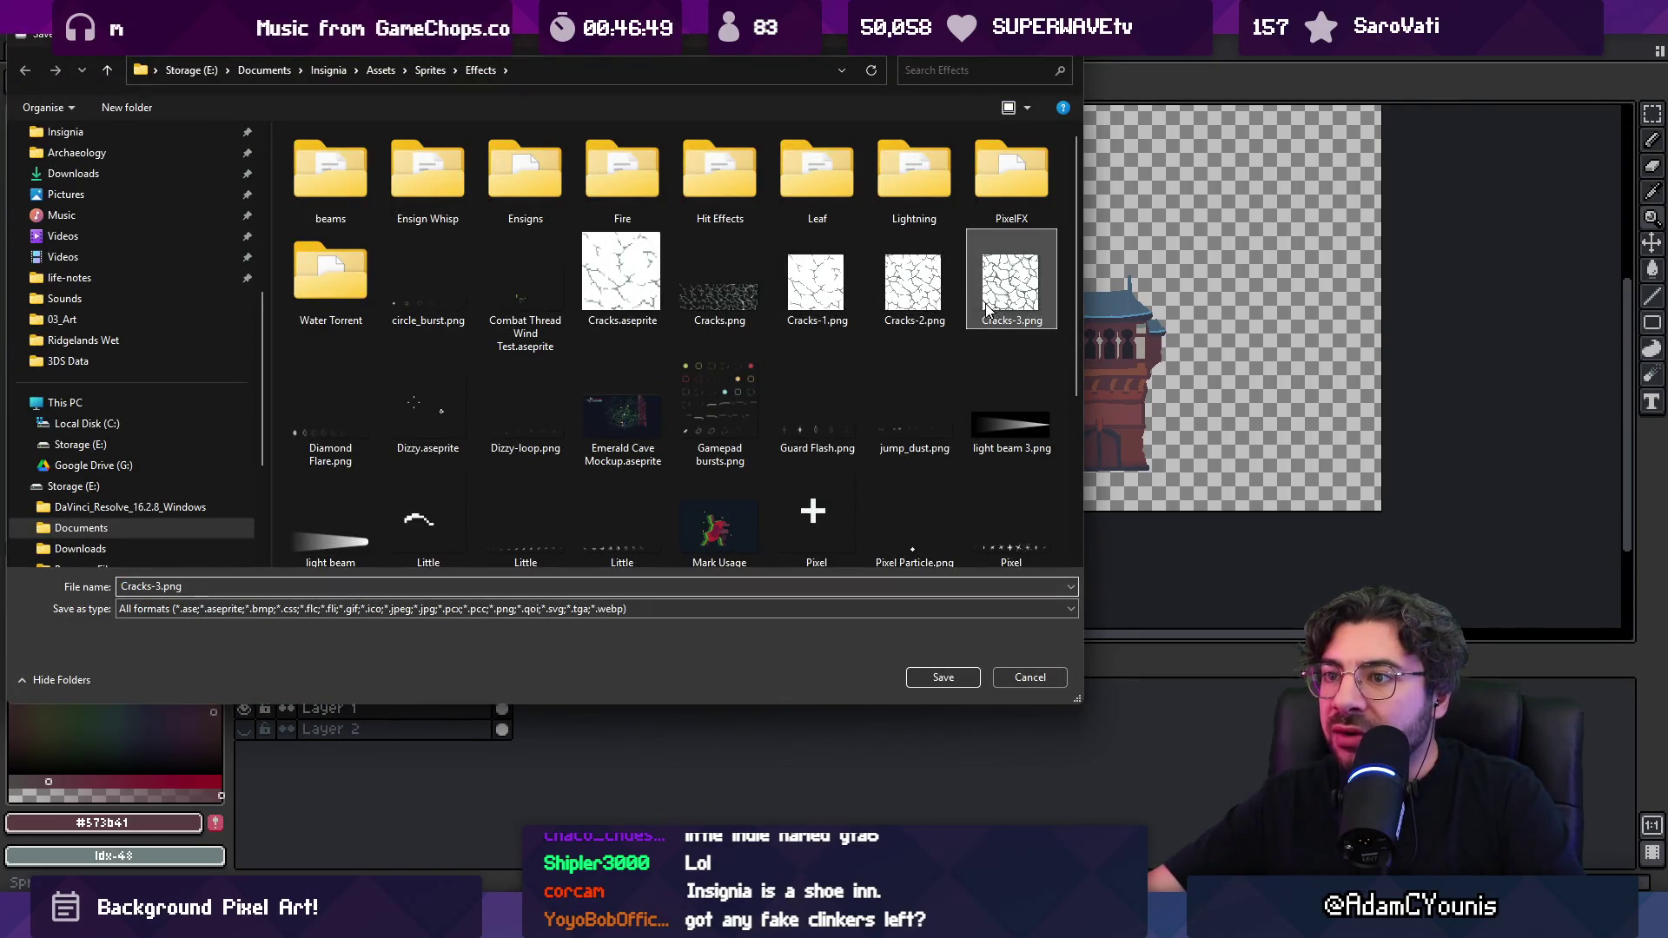
{"action": "left_click", "coordinate": [647, 301]}
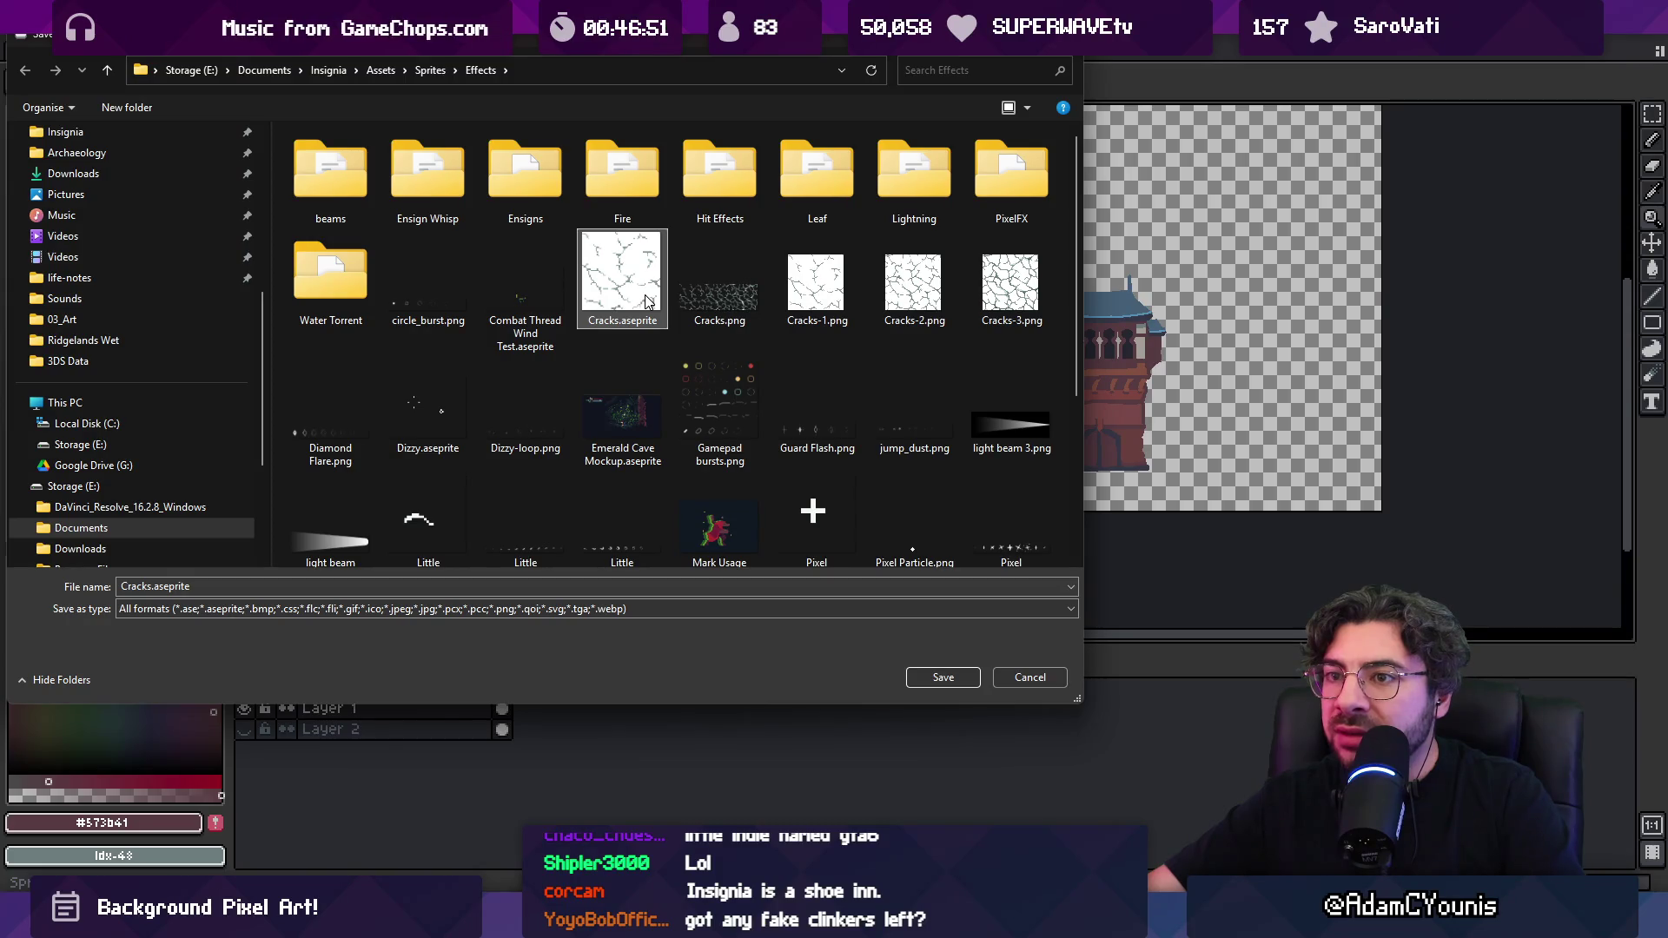
{"action": "key", "text": "Escape"}
{"action": "key", "text": "super"}
{"action": "key", "text": "Escape"}
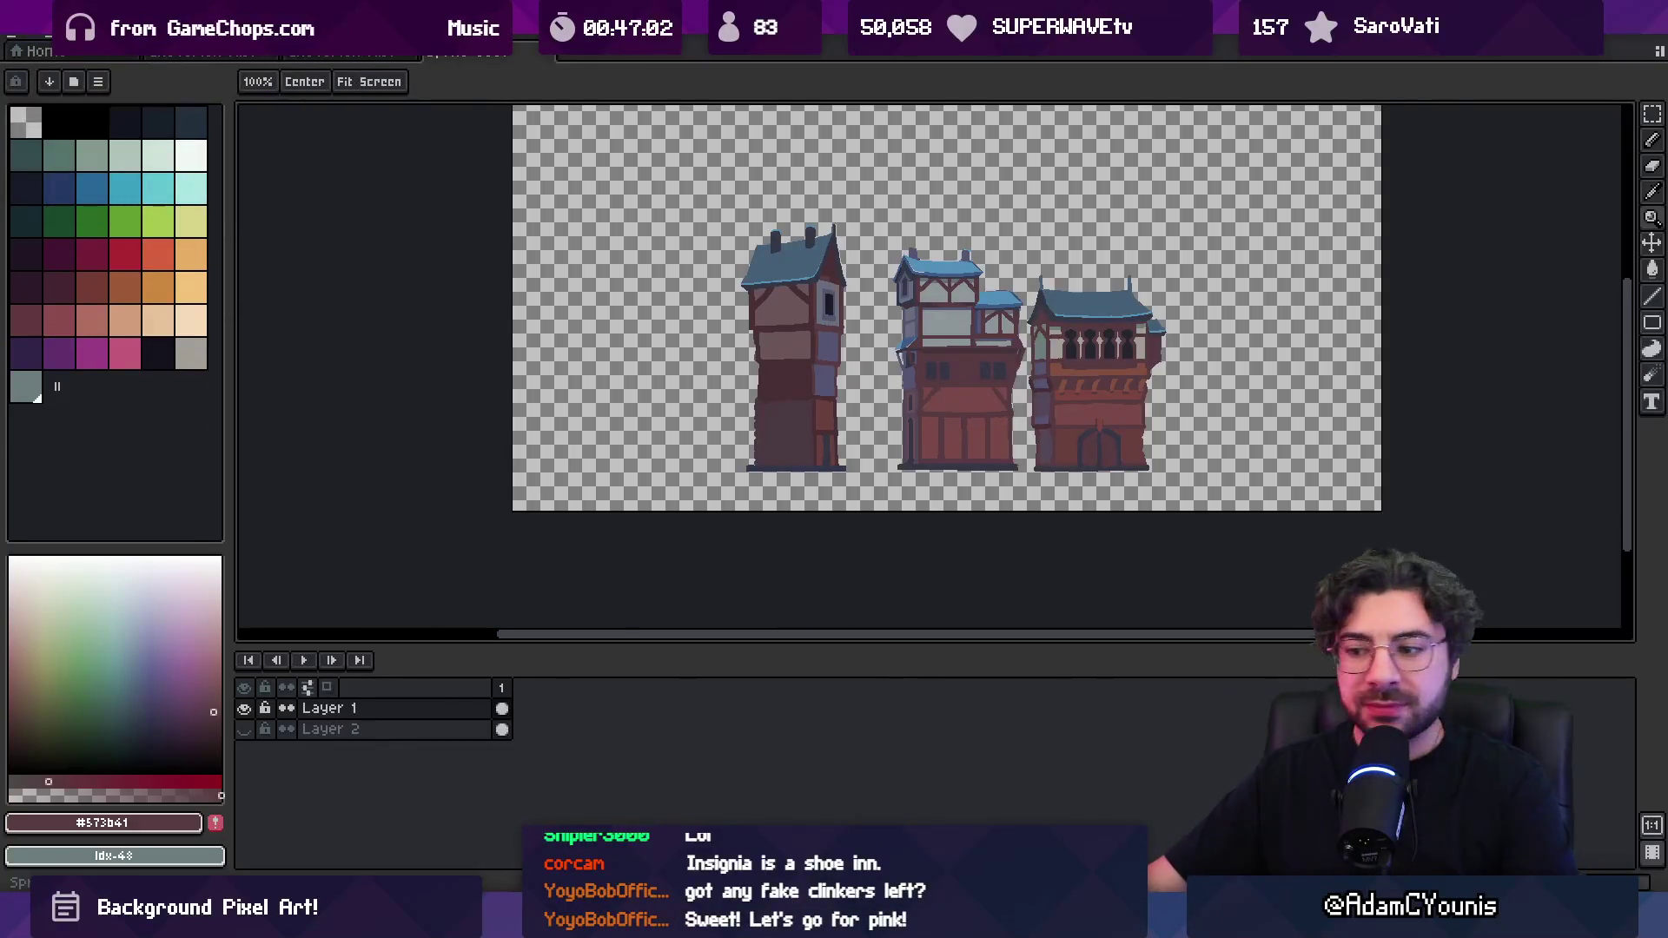
Launch Visual Studio Code from the Start menu search and open the Clinkers project
{"action": "key", "text": "super"}
{"action": "type", "text": "vs code"}
{"action": "key", "text": "Return"}
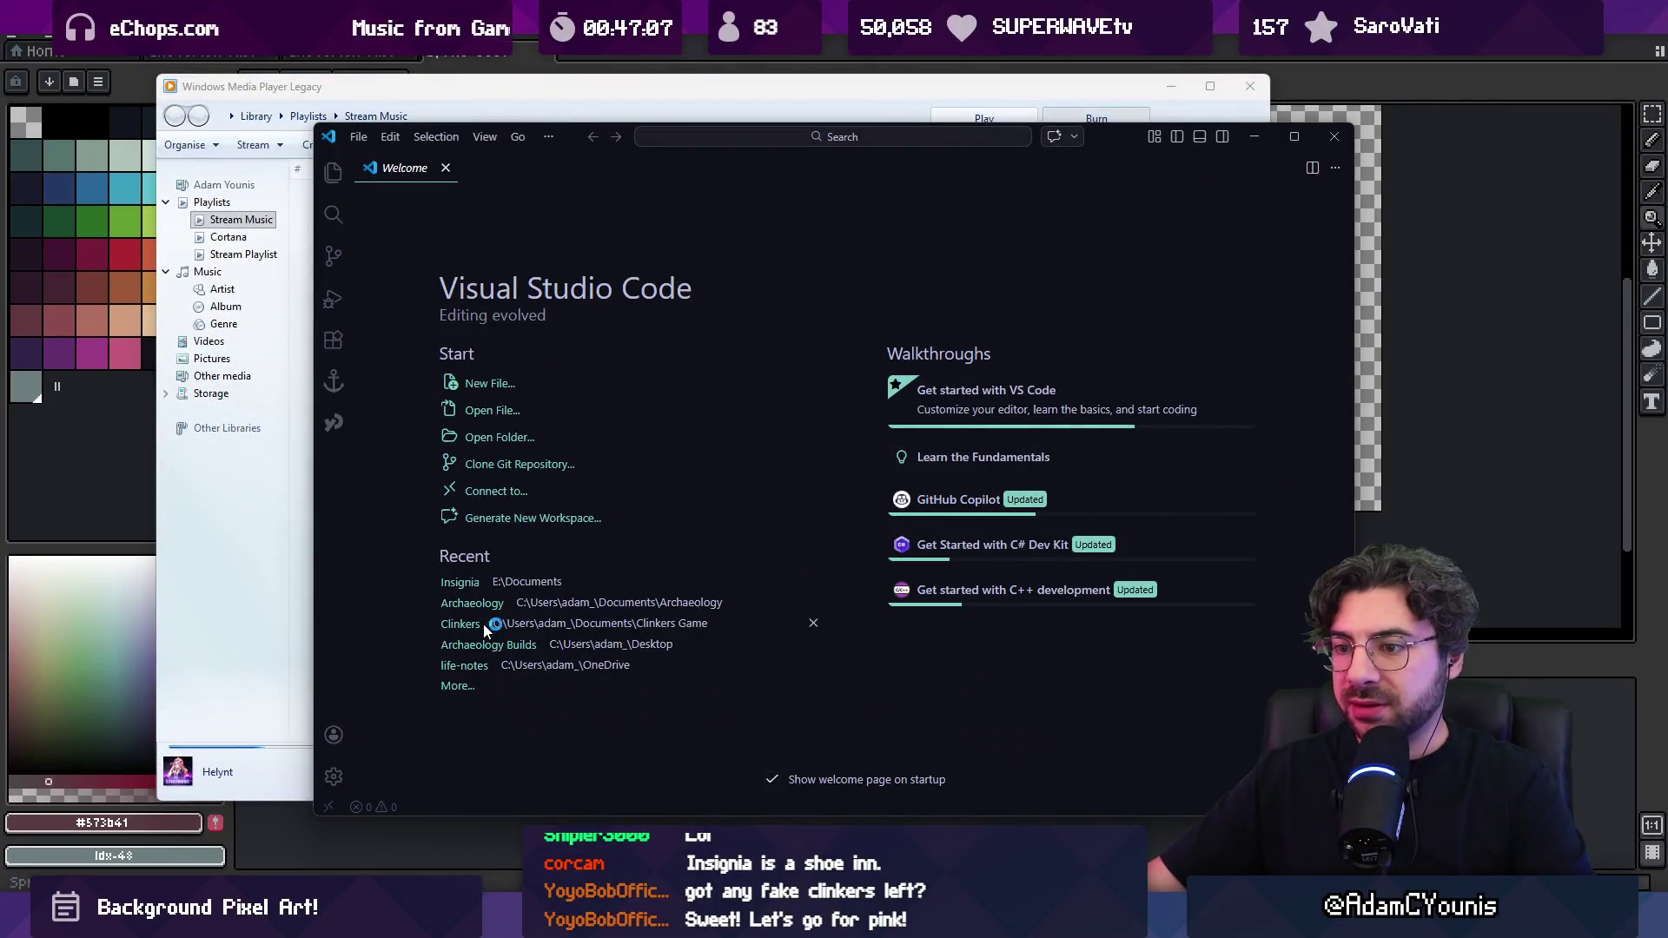
{"action": "left_click", "coordinate": [483, 624]}
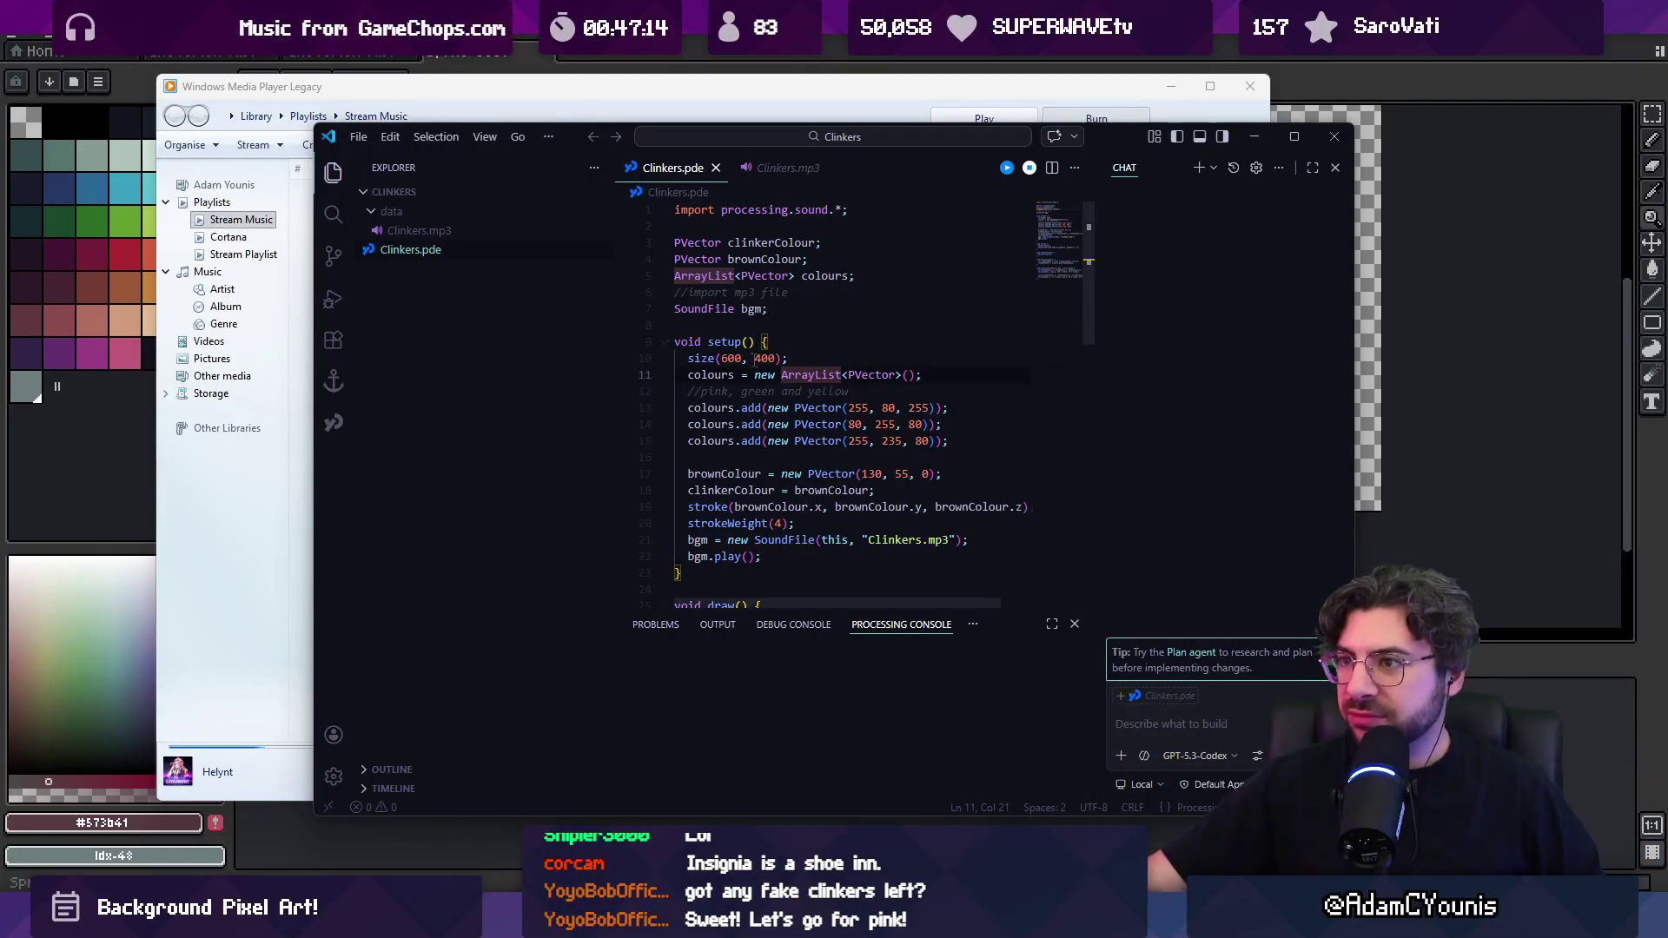
Add a green ellipse in the running Clinkers sketch, then close it and VS Code and hide Media Player
{"action": "left_click_drag", "start_coordinate": [763, 314], "coordinate": [722, 292]}
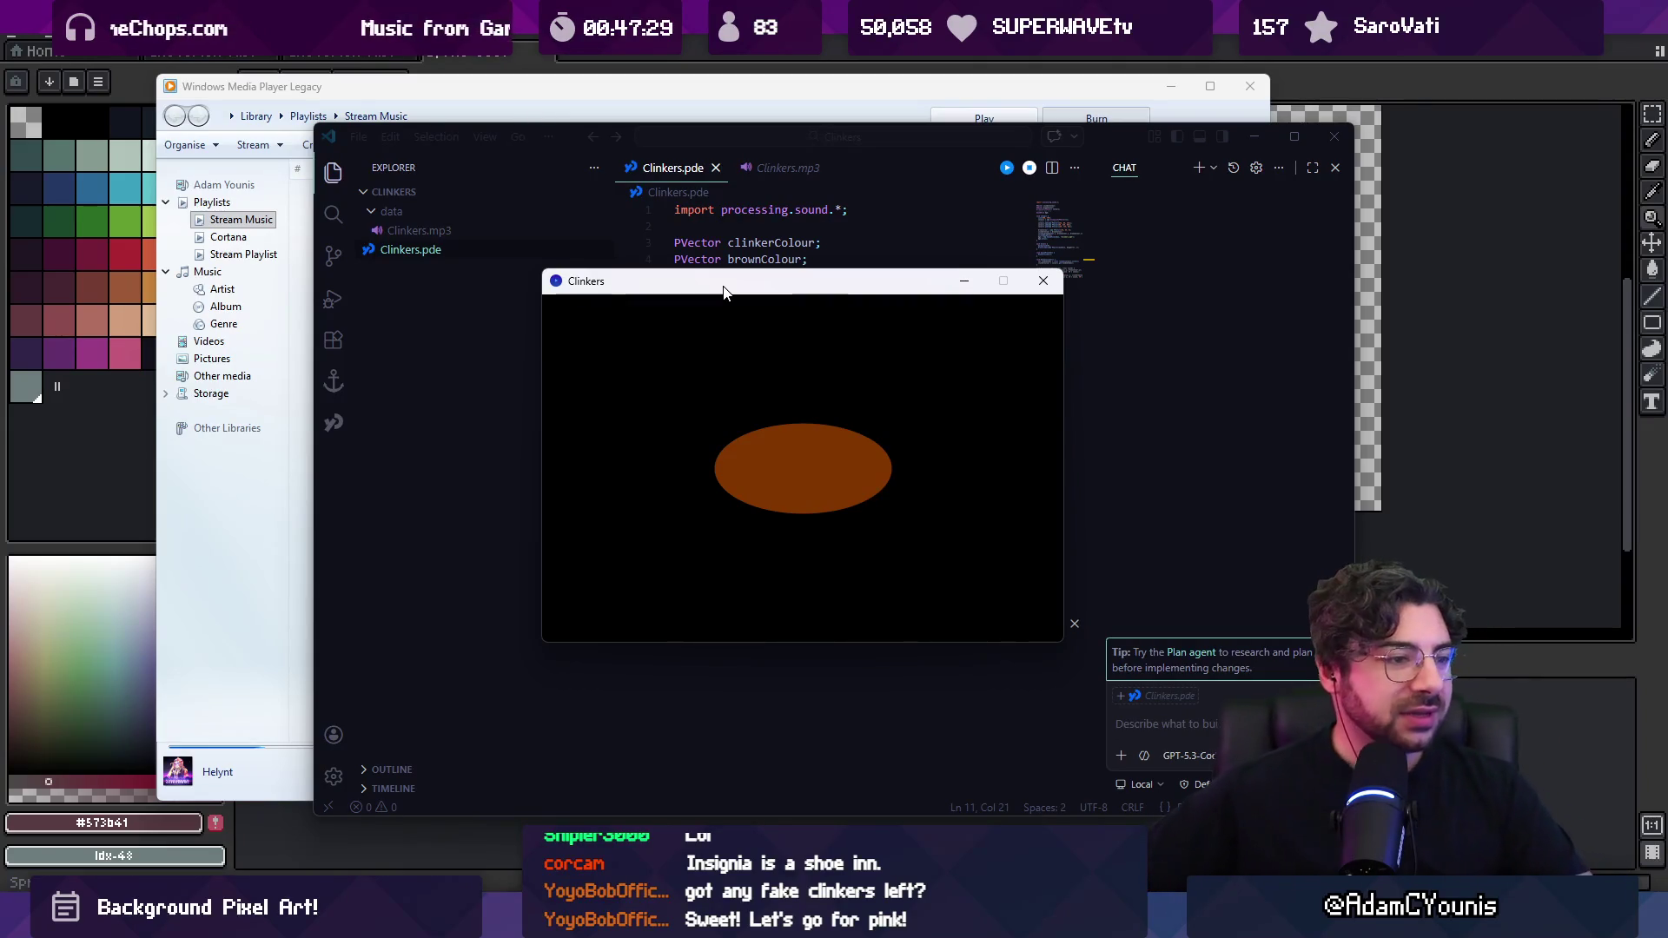
{"action": "left_click", "coordinate": [796, 461]}
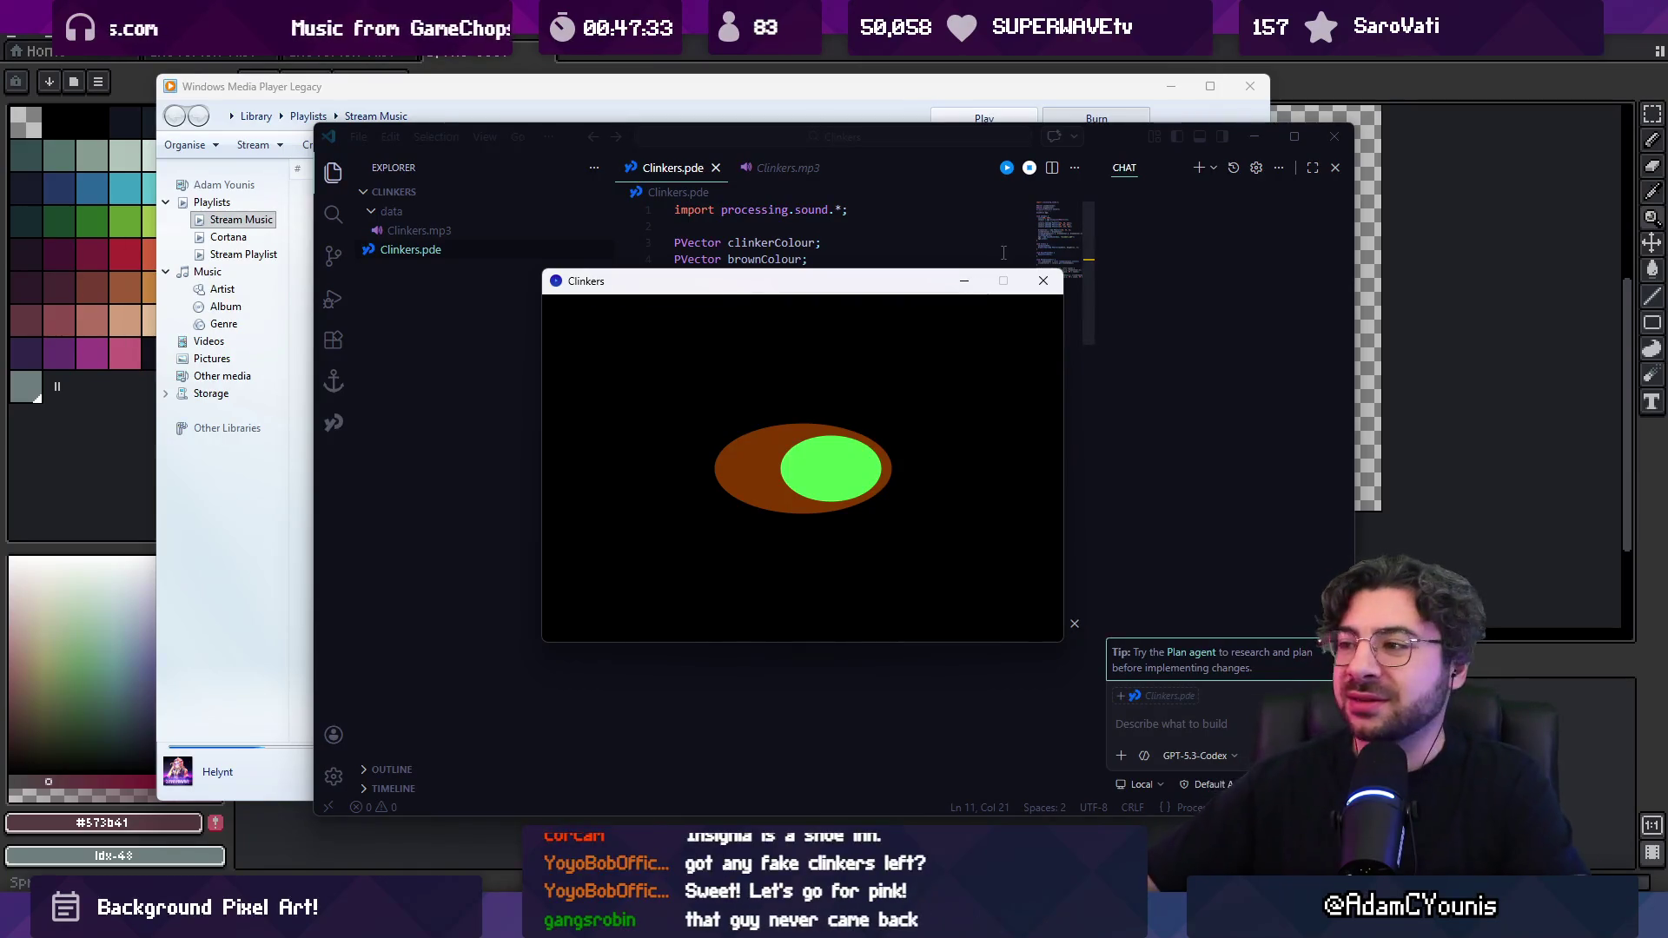
{"action": "left_click", "coordinate": [1043, 280]}
{"action": "left_click", "coordinate": [1320, 137]}
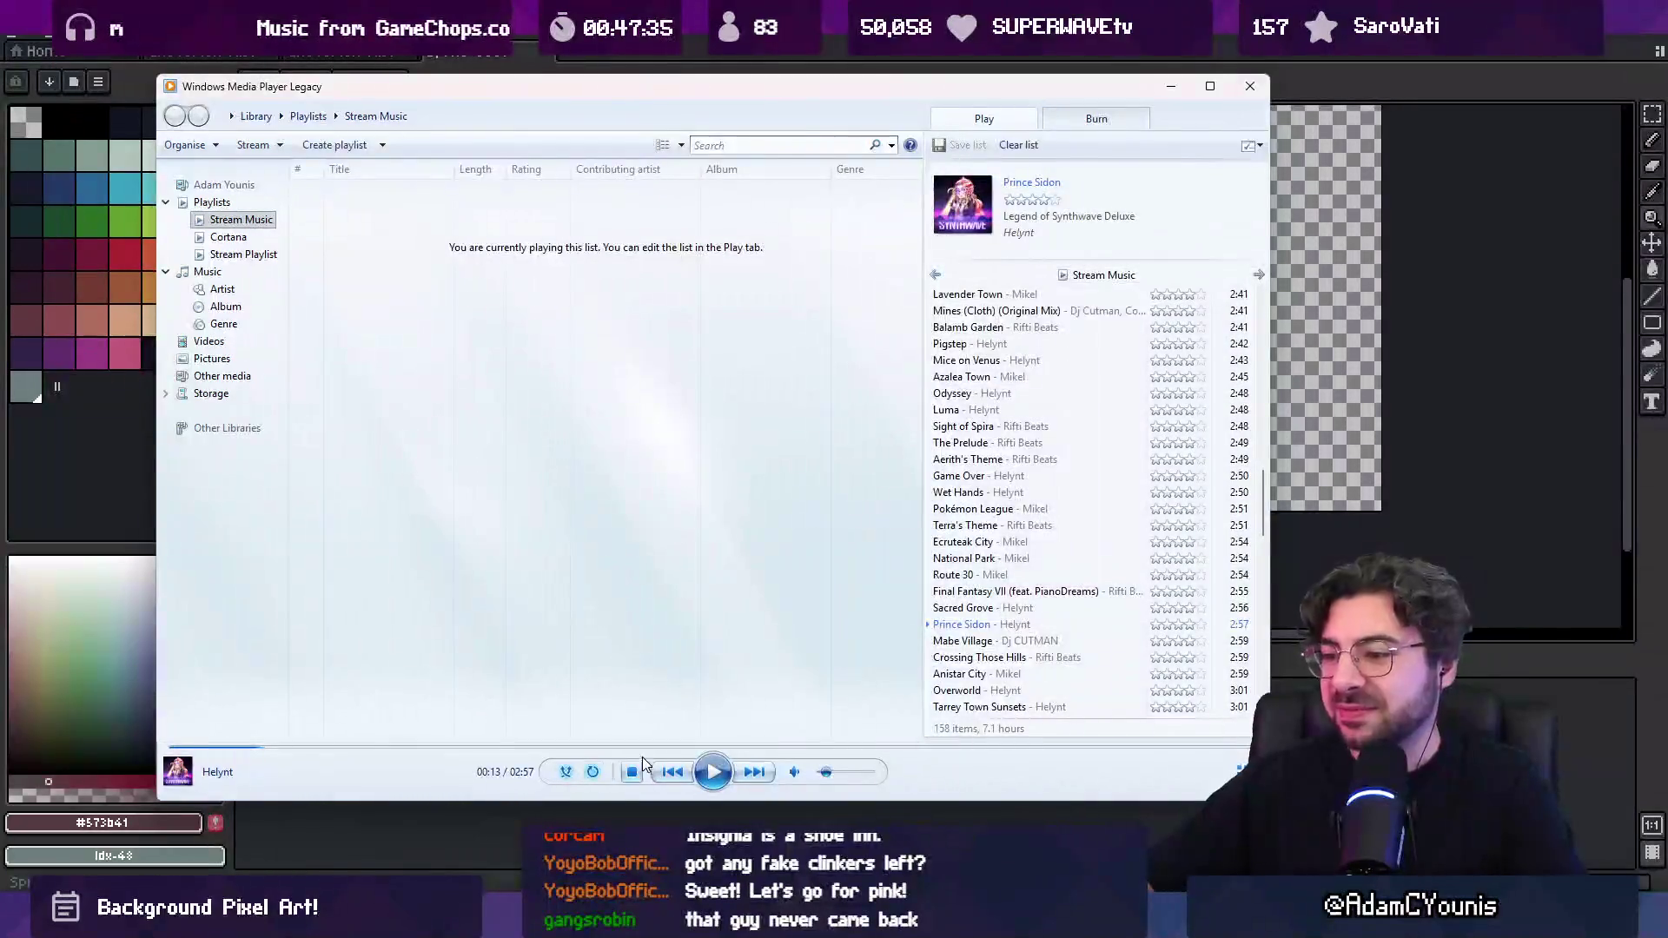
{"action": "left_click", "coordinate": [936, 72]}
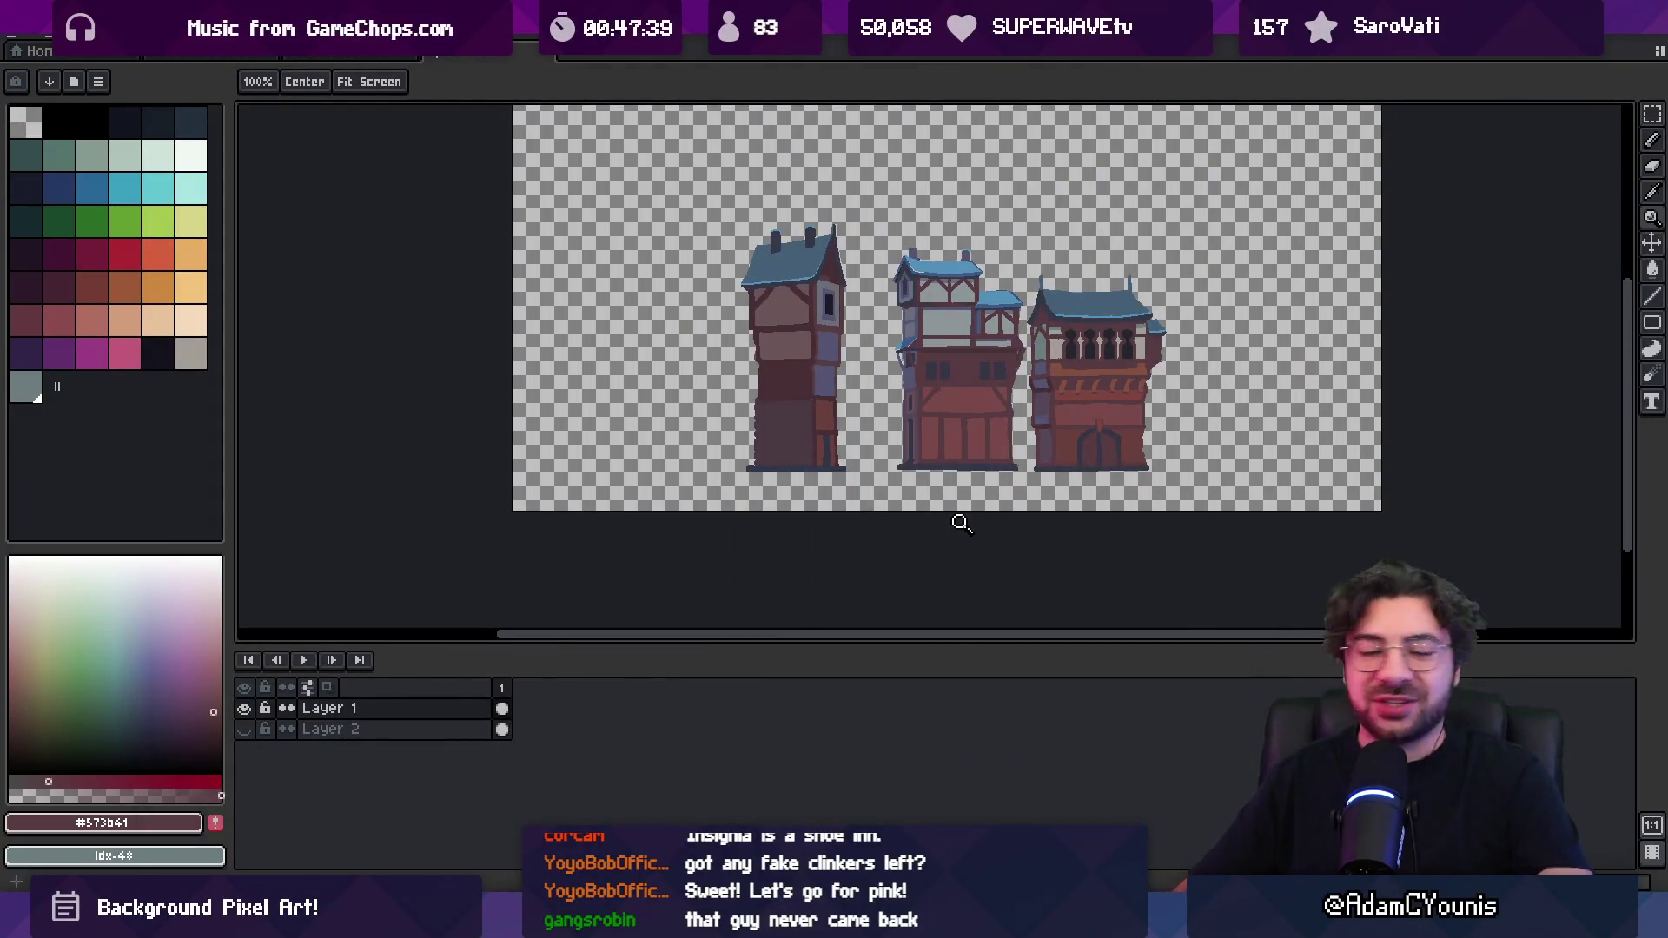
Lasso-select the third townhouse, nudge it one pixel right, and deselect
{"action": "scroll", "coordinate": [951, 456], "scroll_direction": "up", "scroll_amount": 1}
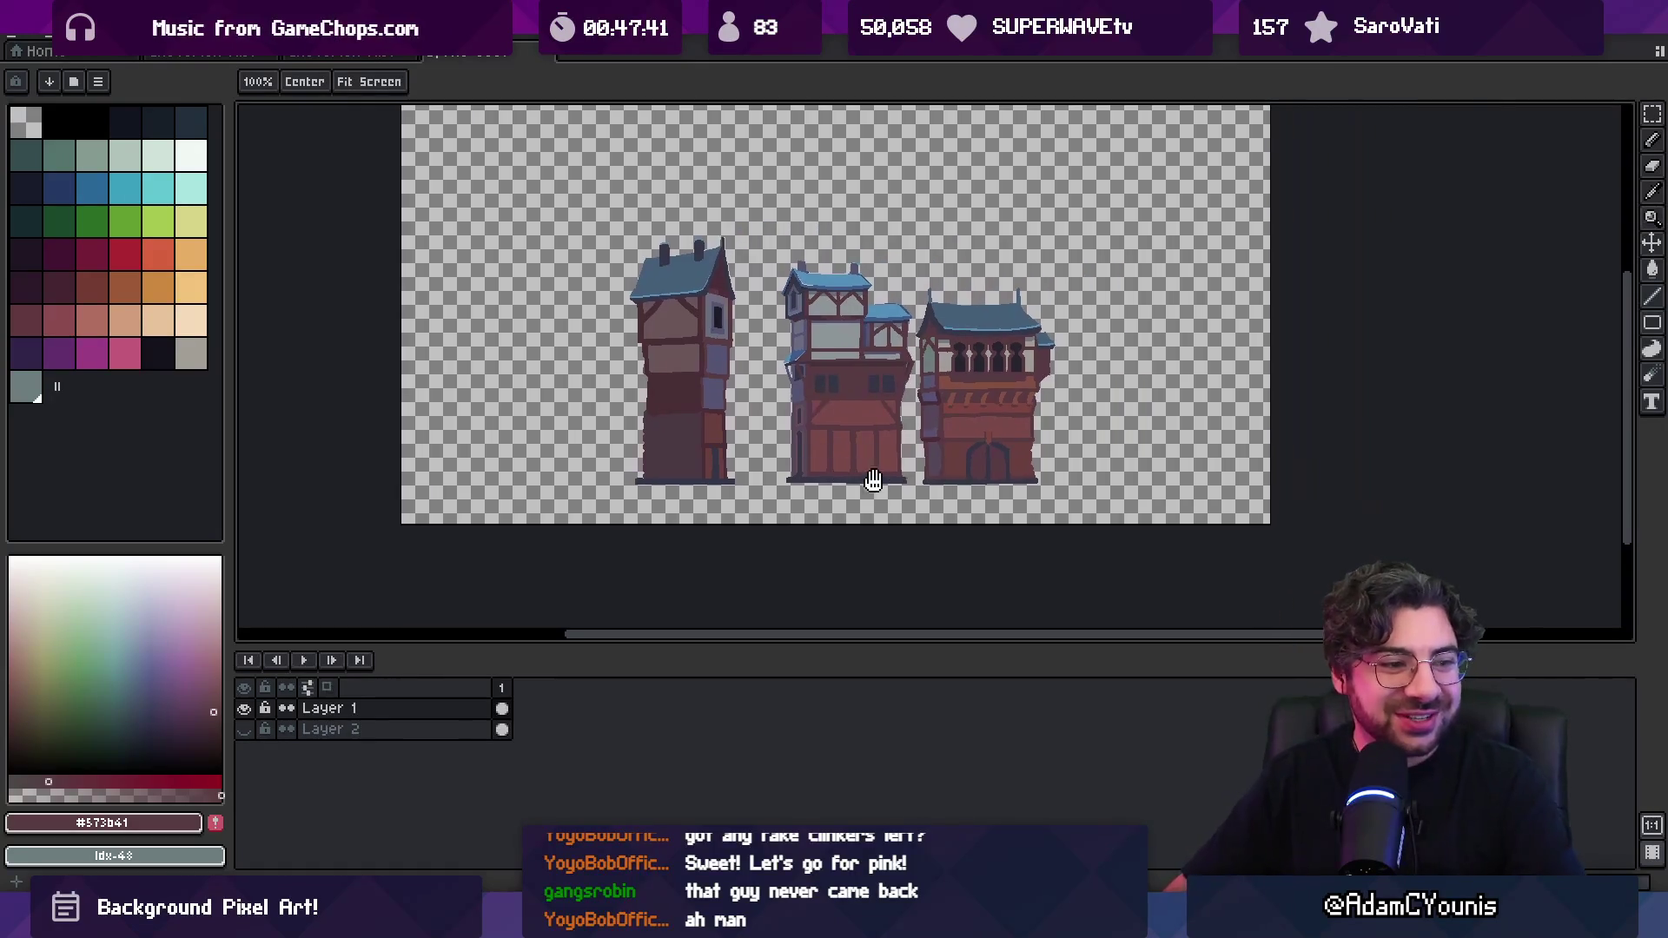
{"action": "scroll", "coordinate": [968, 466], "scroll_direction": "up", "scroll_amount": 2}
{"action": "key", "text": "m"}
{"action": "key", "text": "space"}
{"action": "scroll", "coordinate": [961, 466], "scroll_direction": "up", "scroll_amount": 1}
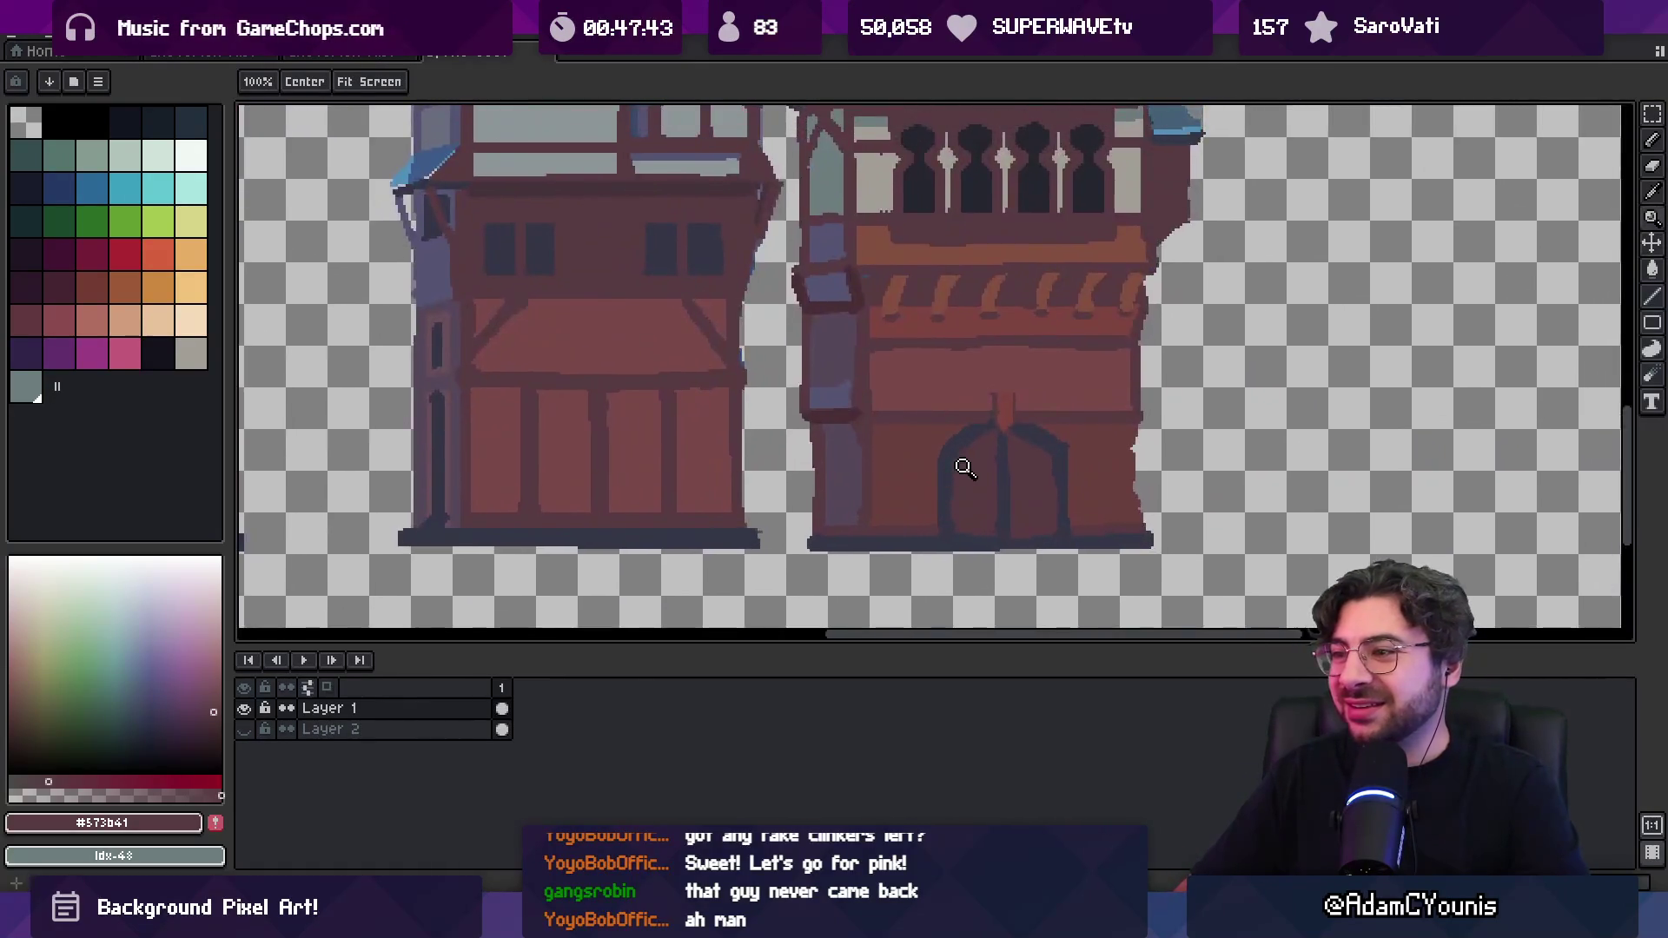
{"action": "scroll", "coordinate": [917, 521], "scroll_direction": "down", "scroll_amount": 3}
{"action": "key", "text": "q"}
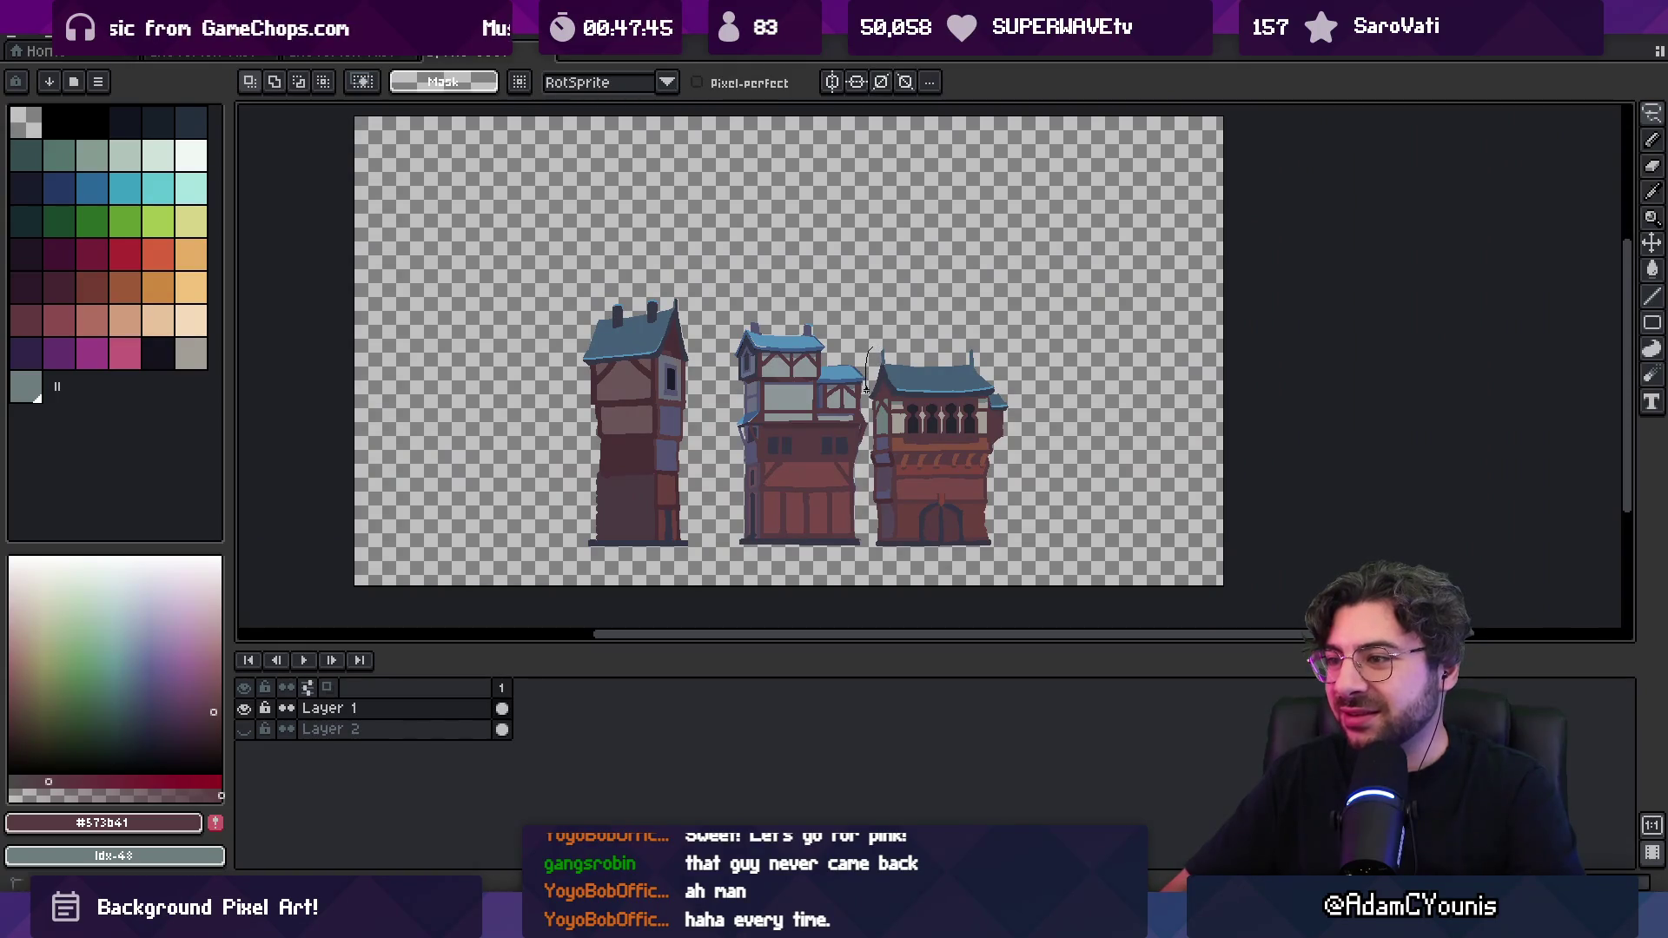
{"action": "mouse_move", "coordinate": [867, 480]}
{"action": "left_mouse_down"}
{"action": "mouse_move", "coordinate": [878, 587]}
{"action": "mouse_move", "coordinate": [999, 317]}
{"action": "mouse_move", "coordinate": [867, 308]}
{"action": "left_mouse_up"}
{"action": "key", "text": "Right"}
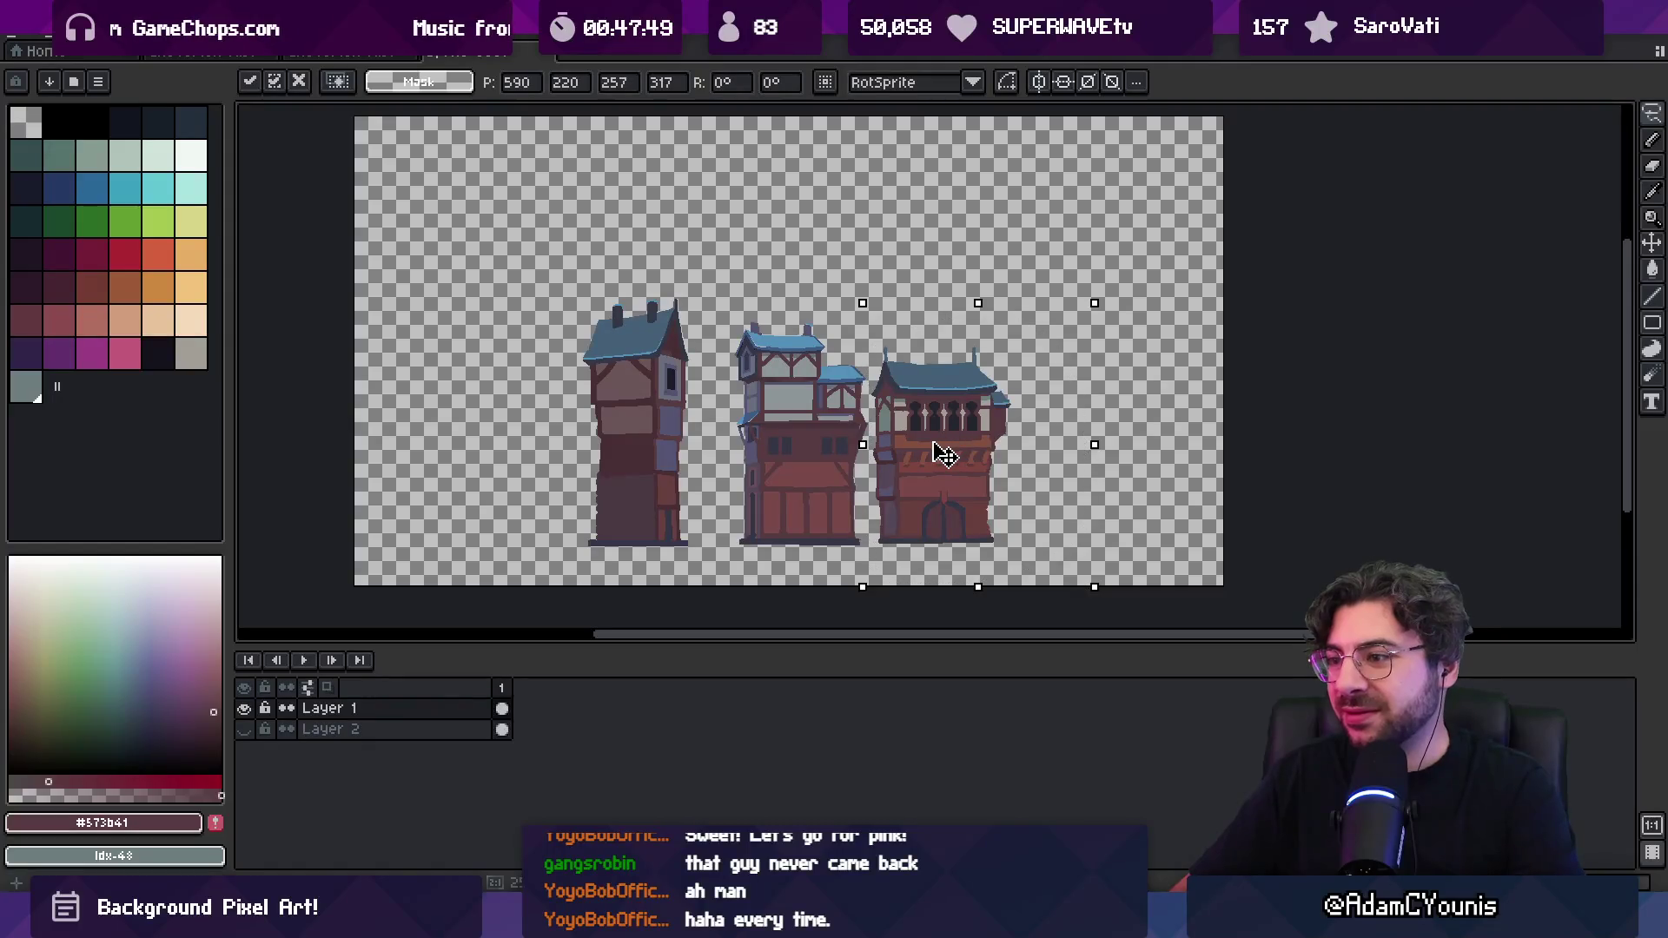
{"action": "key", "text": "ctrl+d"}
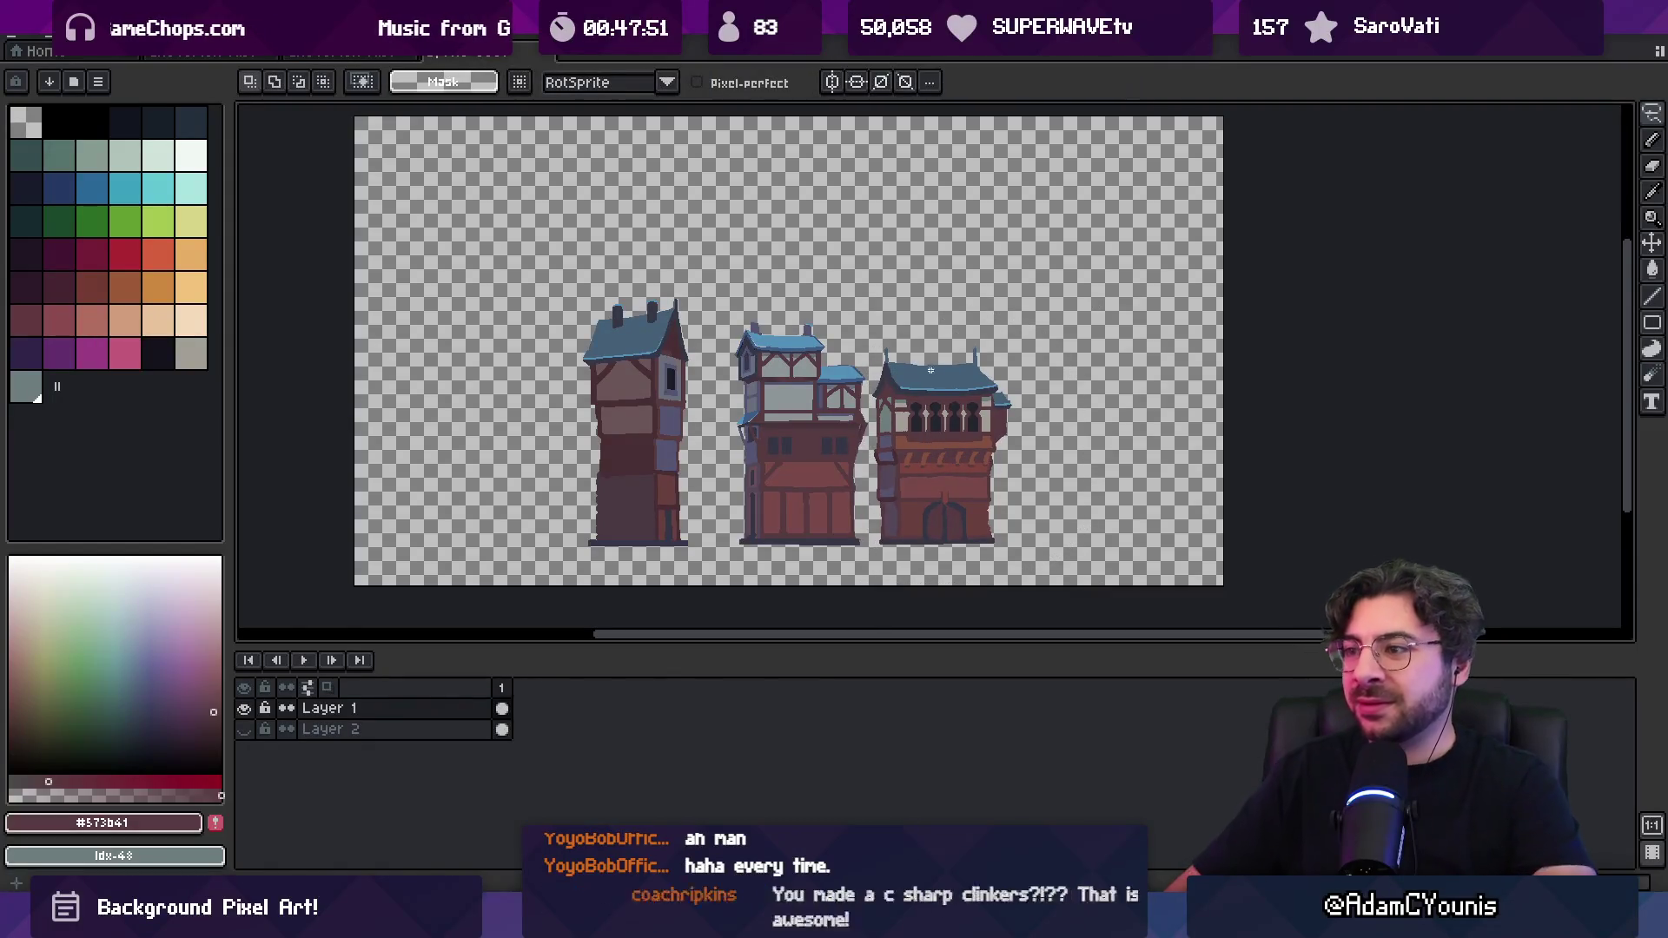
Zoom out and shift the three buildings about 200 px left on the canvas
{"action": "key", "text": "h"}
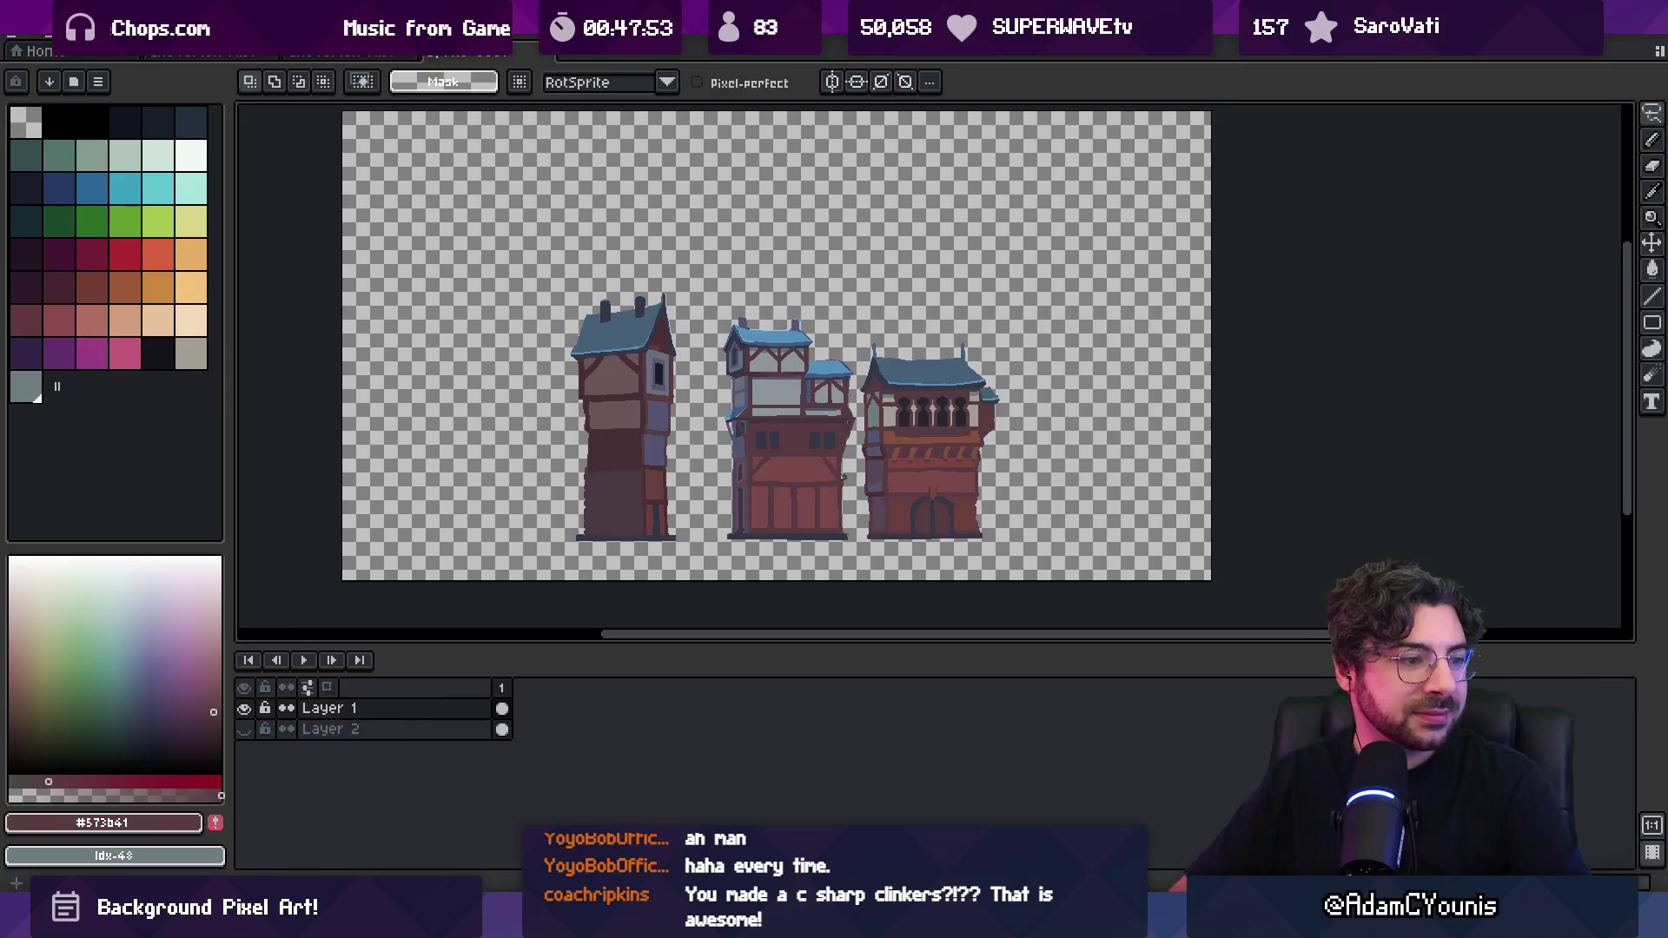
{"action": "scroll", "coordinate": [837, 495], "scroll_direction": "up", "scroll_amount": 1}
{"action": "scroll", "coordinate": [887, 491], "scroll_direction": "down", "scroll_amount": 1}
{"action": "mouse_move", "coordinate": [887, 491]}
{"action": "left_mouse_down"}
{"action": "mouse_move", "coordinate": [936, 492]}
{"action": "mouse_move", "coordinate": [822, 495]}
{"action": "left_mouse_up"}
{"action": "scroll", "coordinate": [693, 489], "scroll_direction": "up", "scroll_amount": 1}
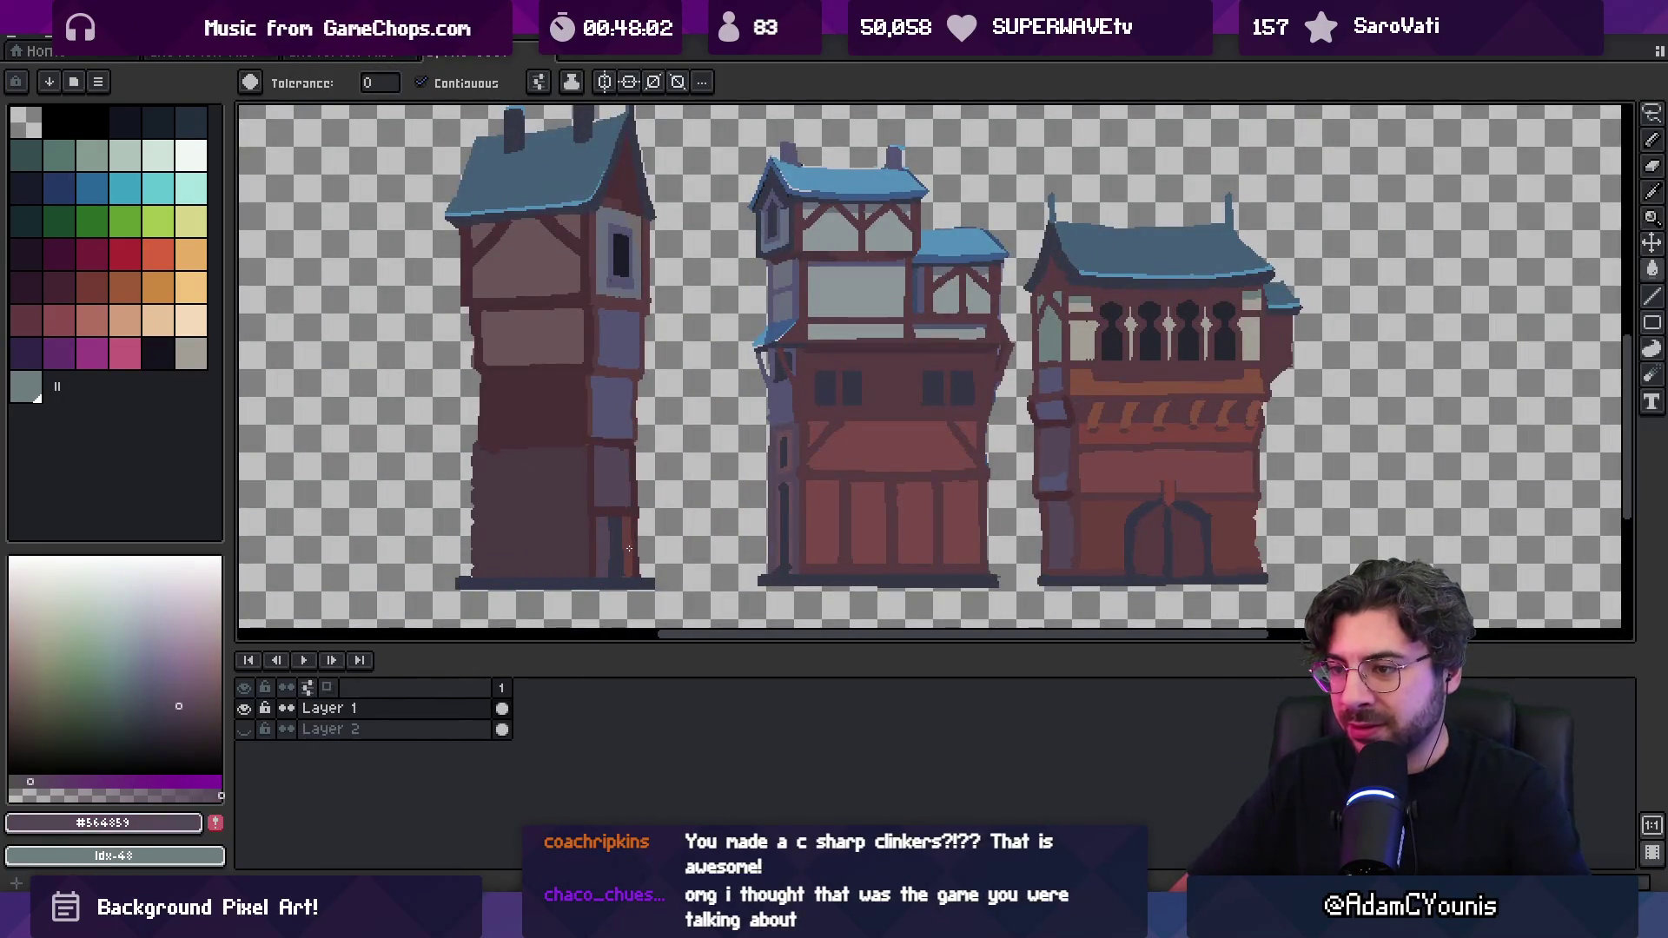
{"action": "key", "text": "z"}
{"action": "scroll", "coordinate": [695, 530], "scroll_direction": "down", "scroll_amount": 2}
{"action": "scroll", "coordinate": [817, 444], "scroll_direction": "up", "scroll_amount": 1}
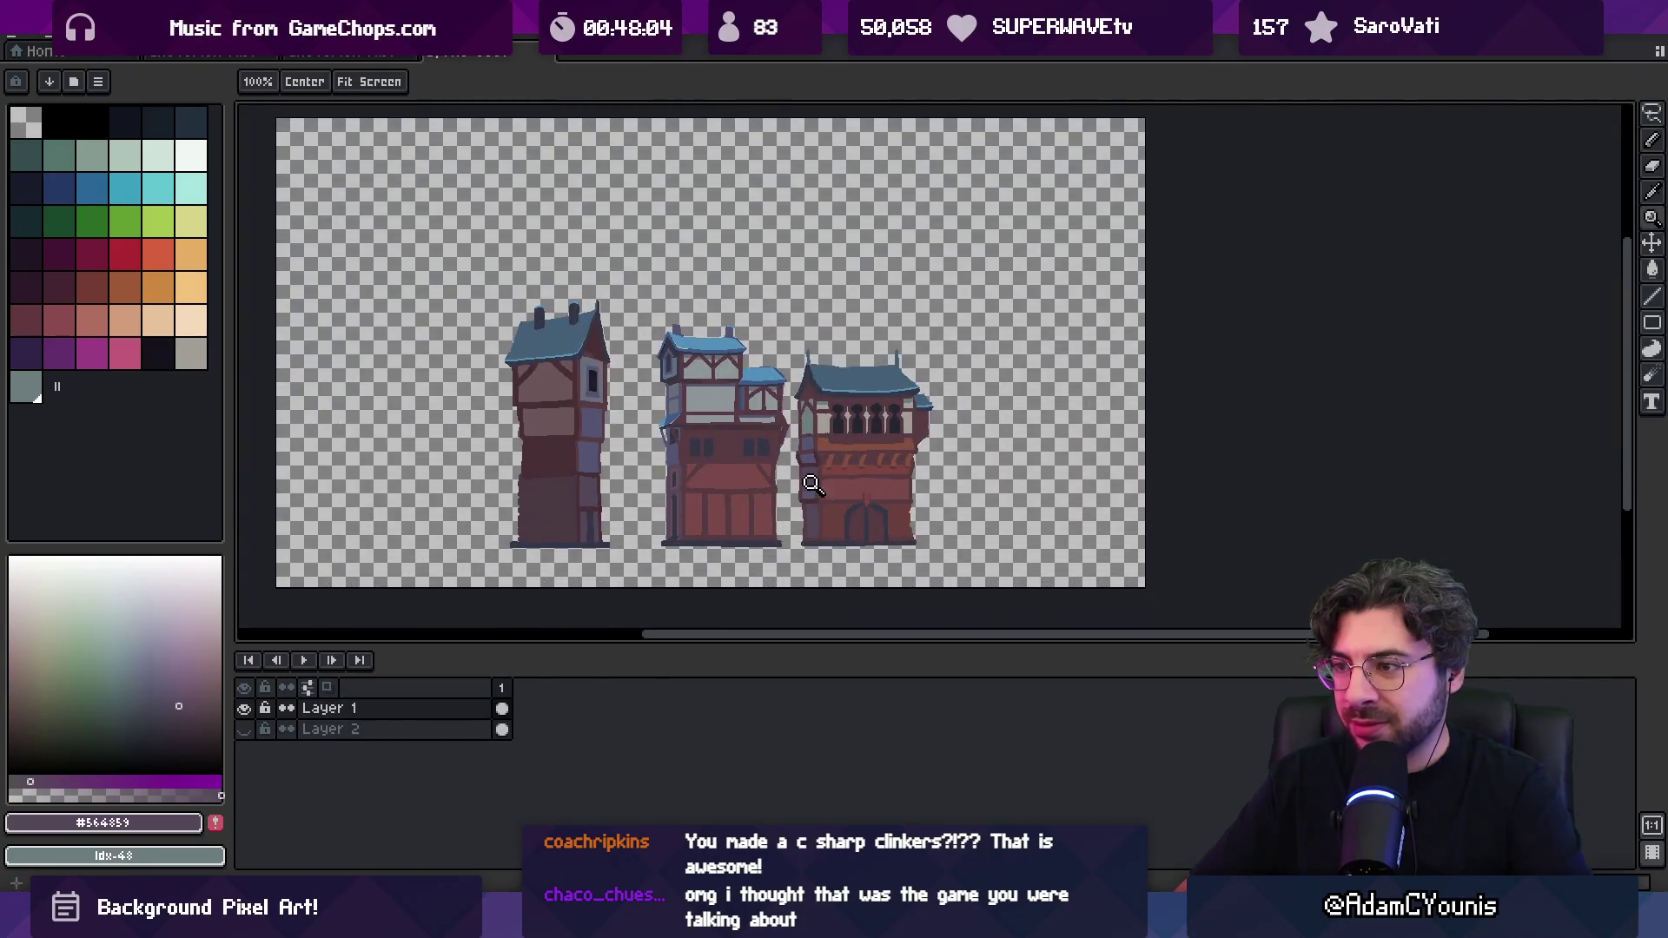
{"action": "key", "text": "m"}
{"action": "left_click_drag", "start_coordinate": [897, 455], "coordinate": [733, 472]}
Paint a tall dark-red 7px column right of the third building and trim its left edge and bottom
{"action": "key", "text": "b"}
{"action": "left_click", "coordinate": [739, 409], "text": "alt"}
{"action": "key", "text": "plus"}
{"action": "key", "text": "plus"}
{"action": "key", "text": "plus"}
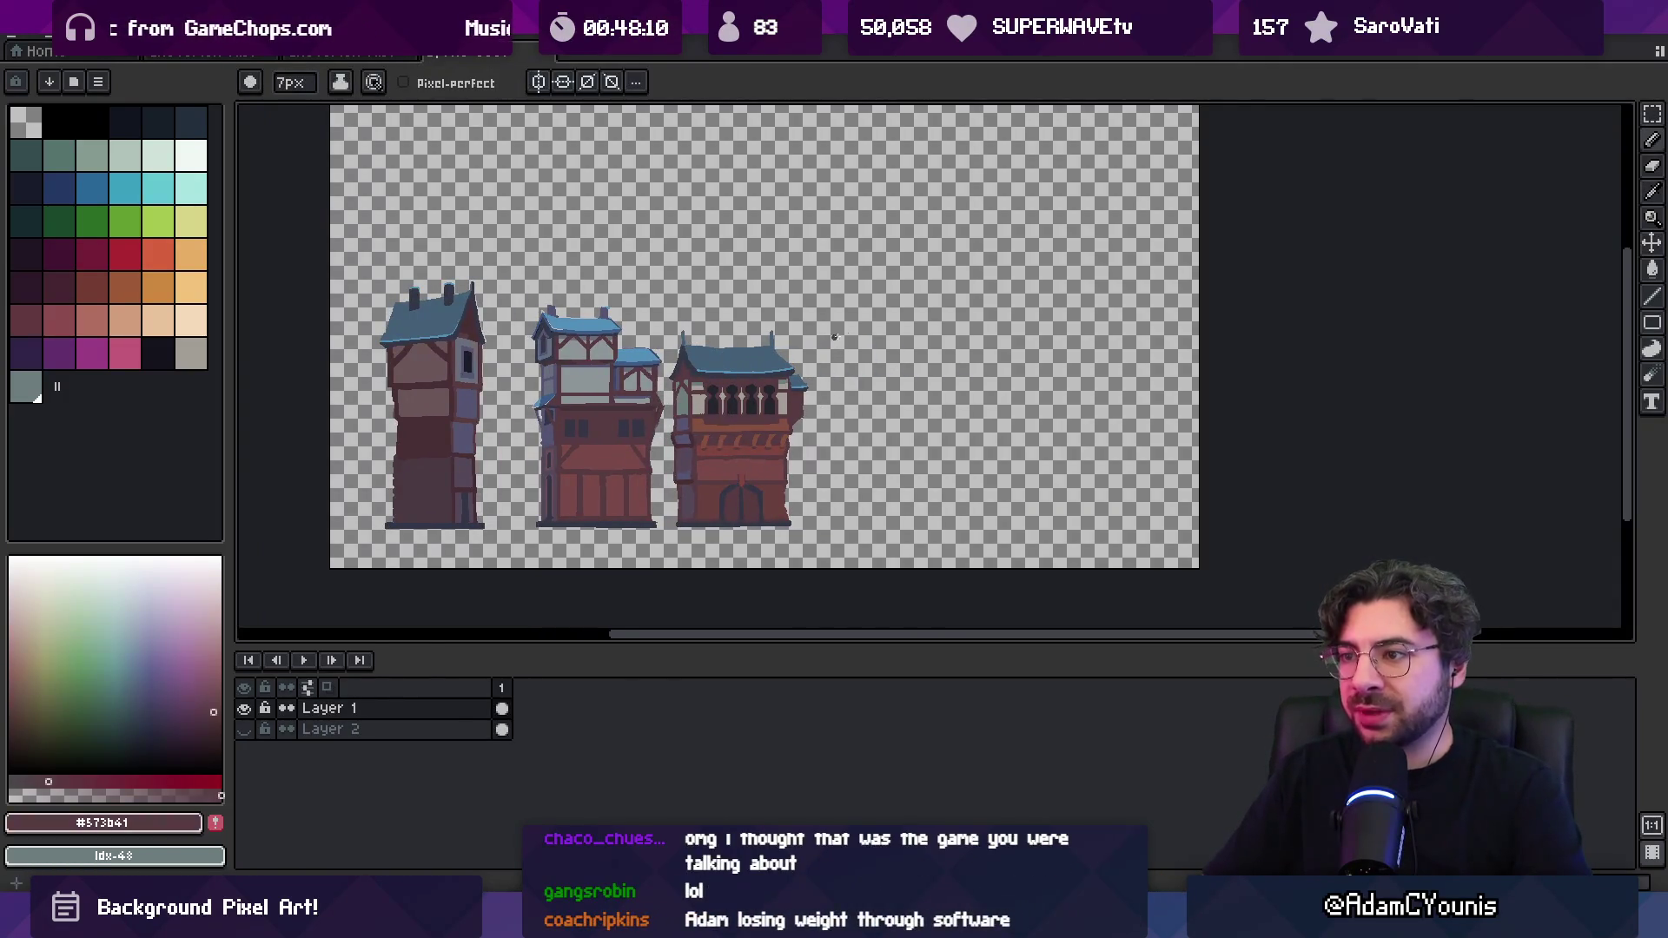
{"action": "mouse_move", "coordinate": [825, 318]}
{"action": "left_mouse_down"}
{"action": "mouse_move", "coordinate": [845, 517]}
{"action": "mouse_move", "coordinate": [827, 409]}
{"action": "mouse_move", "coordinate": [849, 323]}
{"action": "mouse_move", "coordinate": [855, 508]}
{"action": "mouse_move", "coordinate": [828, 496]}
{"action": "mouse_move", "coordinate": [854, 514]}
{"action": "left_mouse_up"}
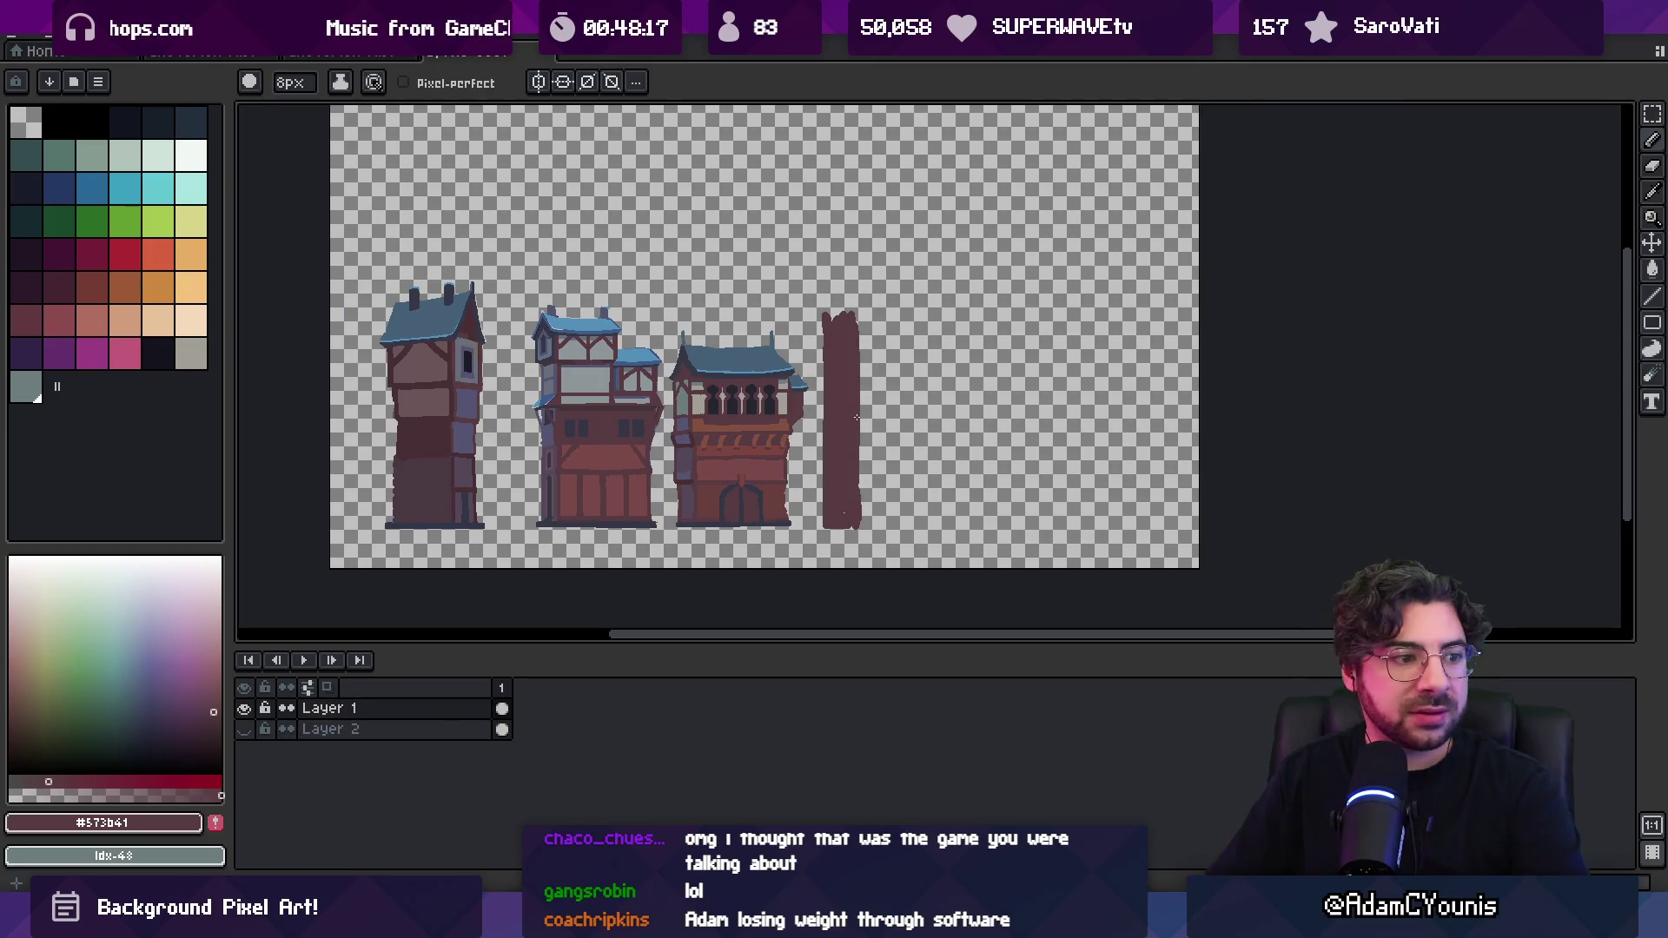
{"action": "key", "text": "e"}
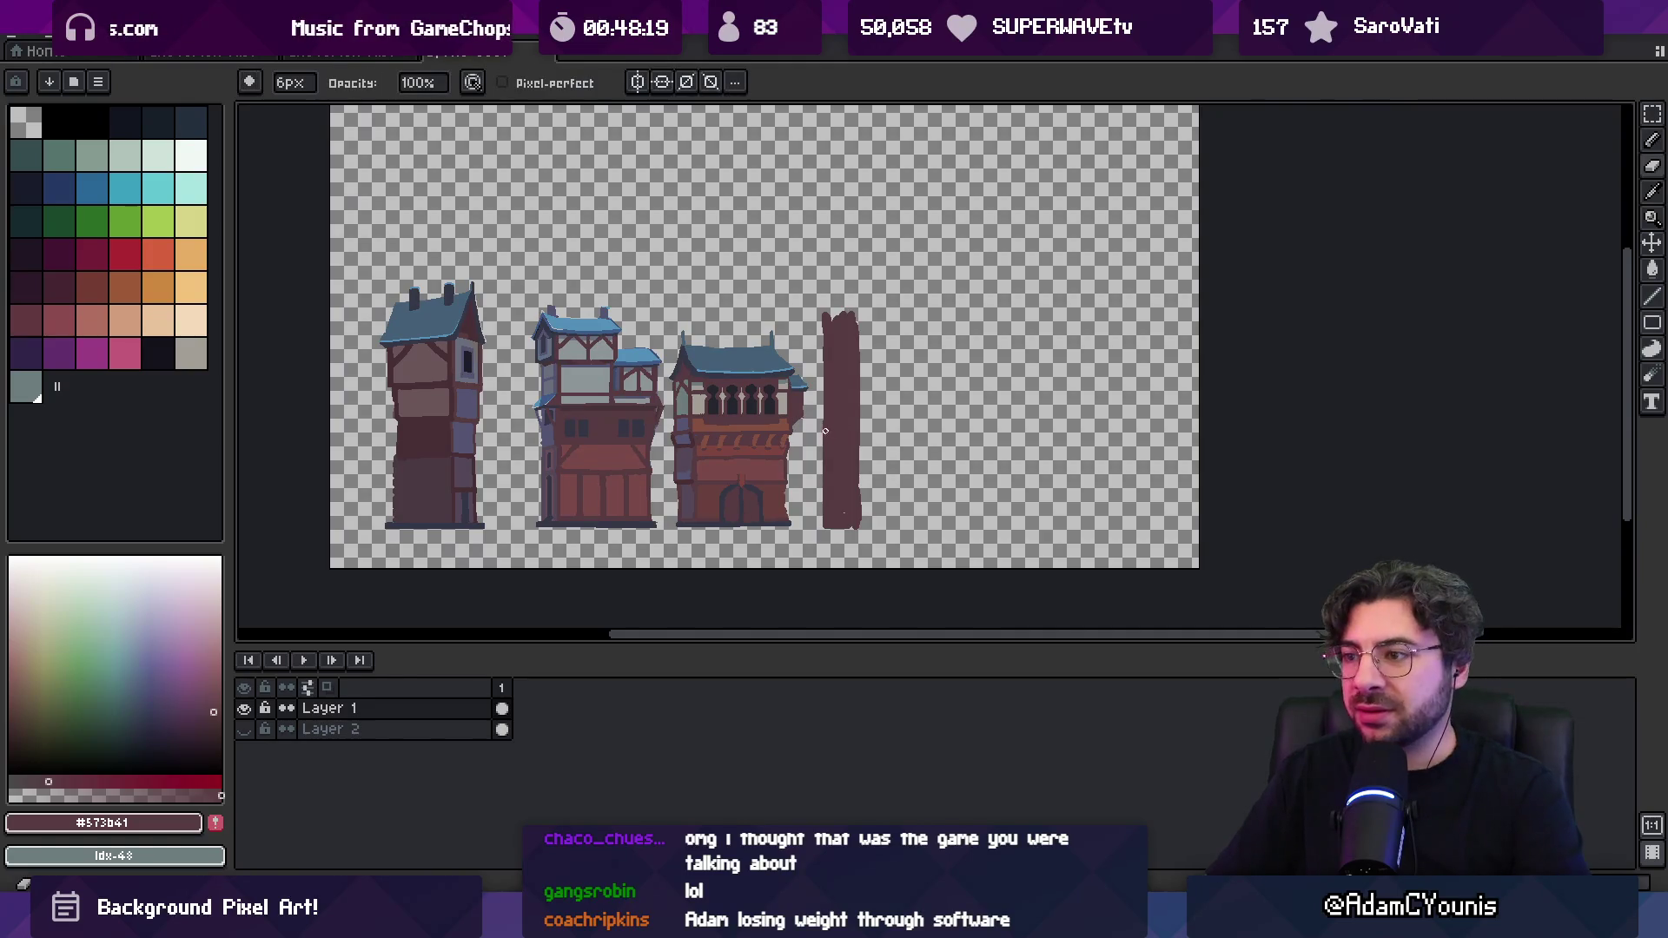
{"action": "mouse_move", "coordinate": [825, 430]}
{"action": "left_mouse_down"}
{"action": "mouse_move", "coordinate": [827, 521]}
{"action": "mouse_move", "coordinate": [831, 461]}
{"action": "mouse_move", "coordinate": [868, 527]}
{"action": "mouse_move", "coordinate": [843, 527]}
{"action": "mouse_move", "coordinate": [867, 530]}
{"action": "left_mouse_up"}
{"action": "key", "text": "b"}
{"action": "key", "text": "e"}
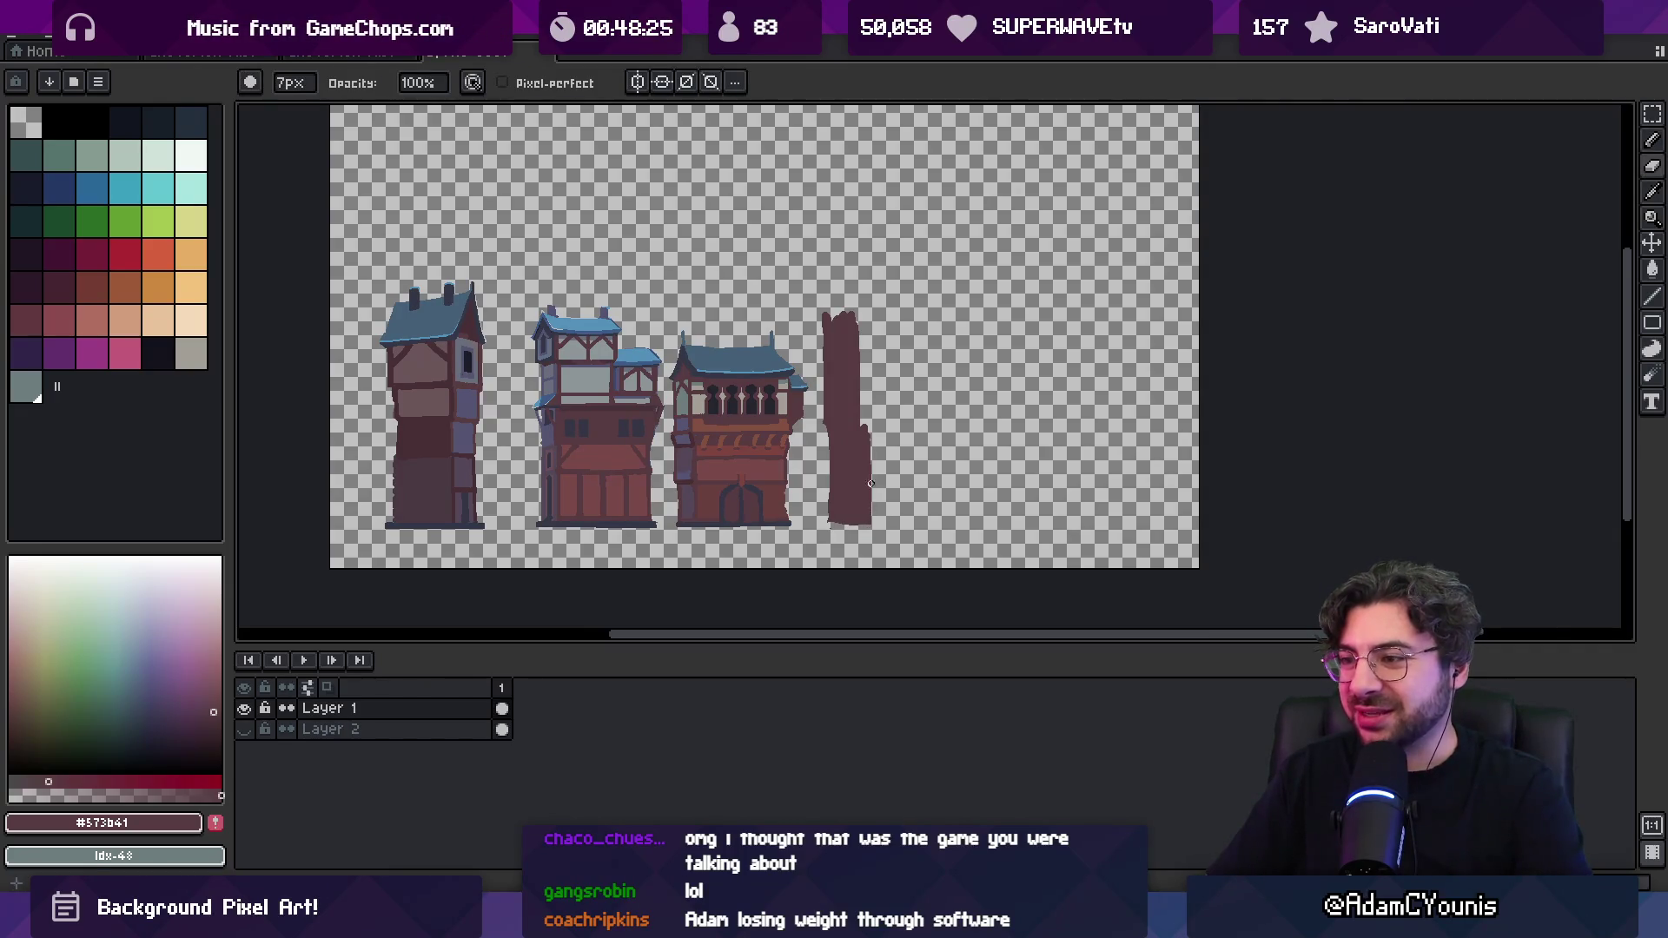
{"action": "key", "text": "b"}
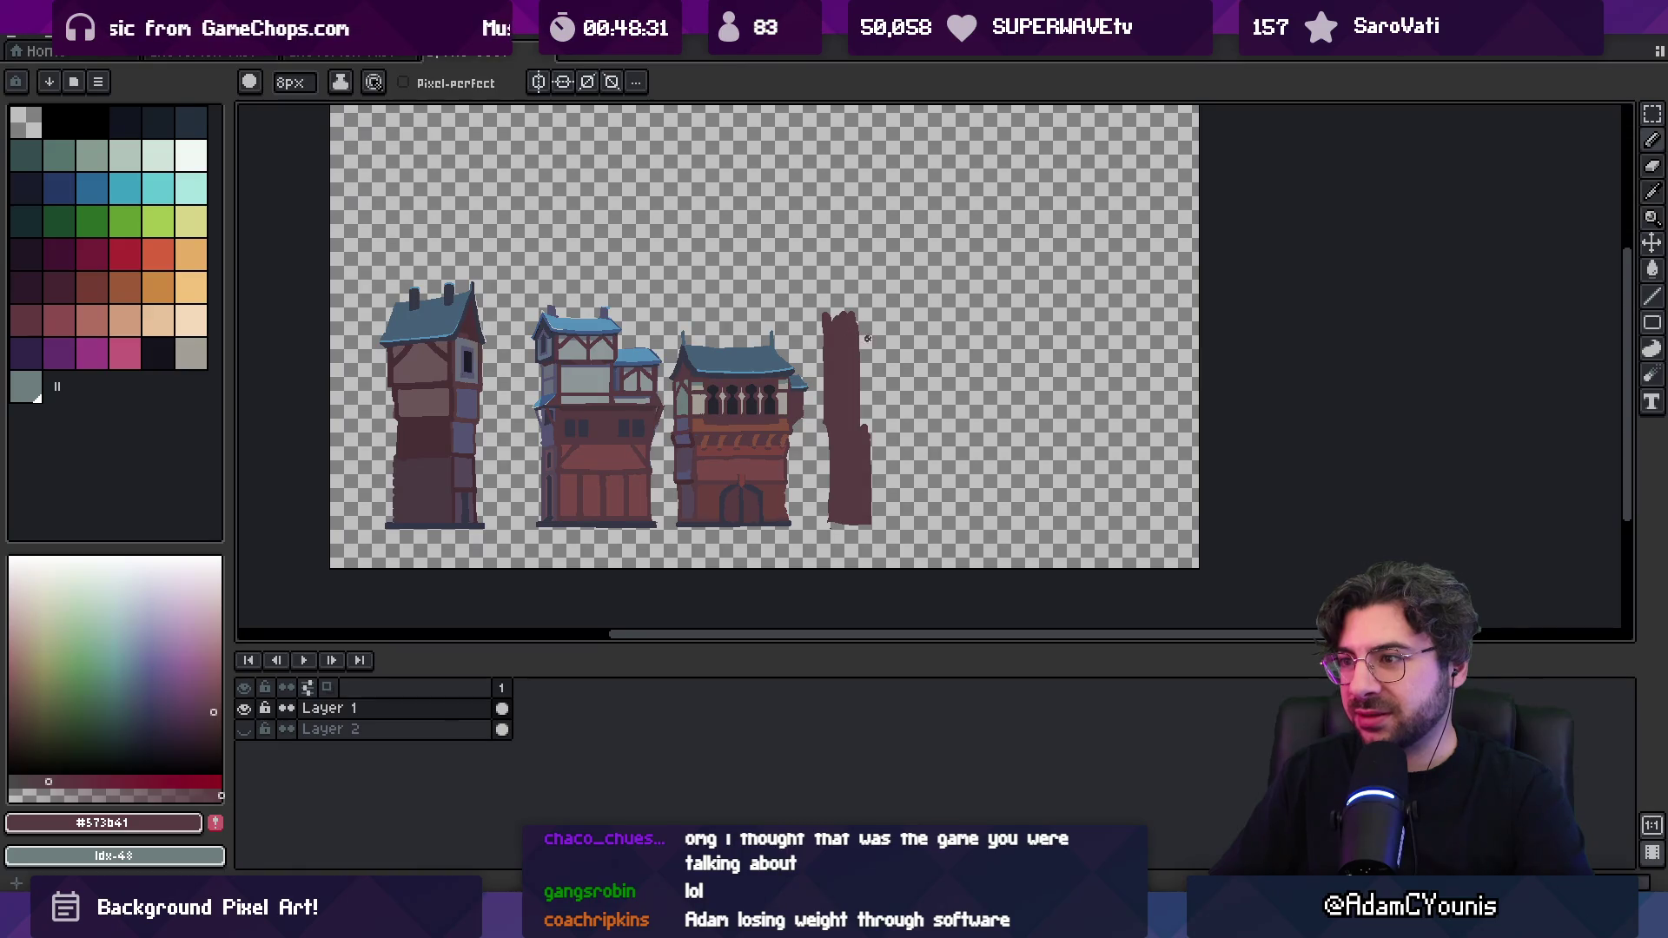
Outline and bucket-fill a wide dark-red upper box, then clean up its top-left slant
{"action": "mouse_move", "coordinate": [850, 369]}
{"action": "left_mouse_down"}
{"action": "mouse_move", "coordinate": [953, 369]}
{"action": "mouse_move", "coordinate": [961, 314]}
{"action": "mouse_move", "coordinate": [827, 314]}
{"action": "left_mouse_up"}
{"action": "key", "text": "g"}
{"action": "left_click", "coordinate": [896, 345]}
{"action": "key", "text": "alt"}
{"action": "mouse_move", "coordinate": [867, 400]}
{"action": "left_mouse_down"}
{"action": "mouse_move", "coordinate": [944, 395]}
{"action": "mouse_move", "coordinate": [955, 414]}
{"action": "mouse_move", "coordinate": [878, 423]}
{"action": "mouse_move", "coordinate": [953, 428]}
{"action": "left_mouse_up"}
{"action": "key", "text": "e"}
{"action": "left_click_drag", "start_coordinate": [847, 302], "coordinate": [975, 310]}
{"action": "key", "text": "b"}
{"action": "key", "text": "e"}
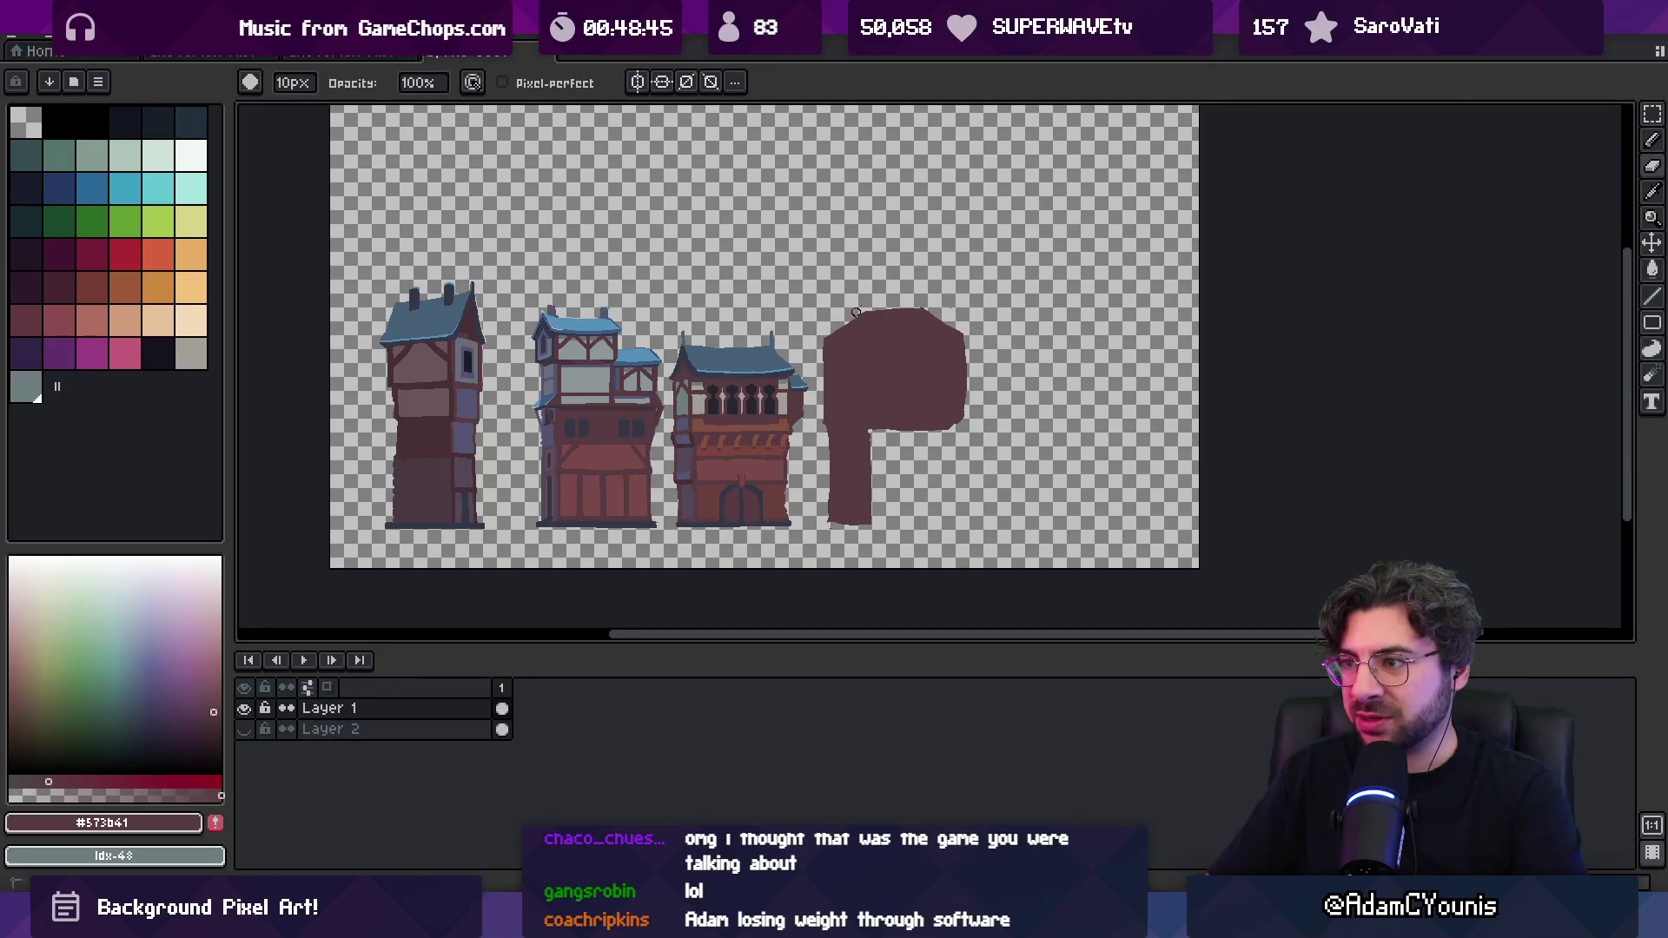
{"action": "key", "text": "b"}
{"action": "key", "text": "alt"}
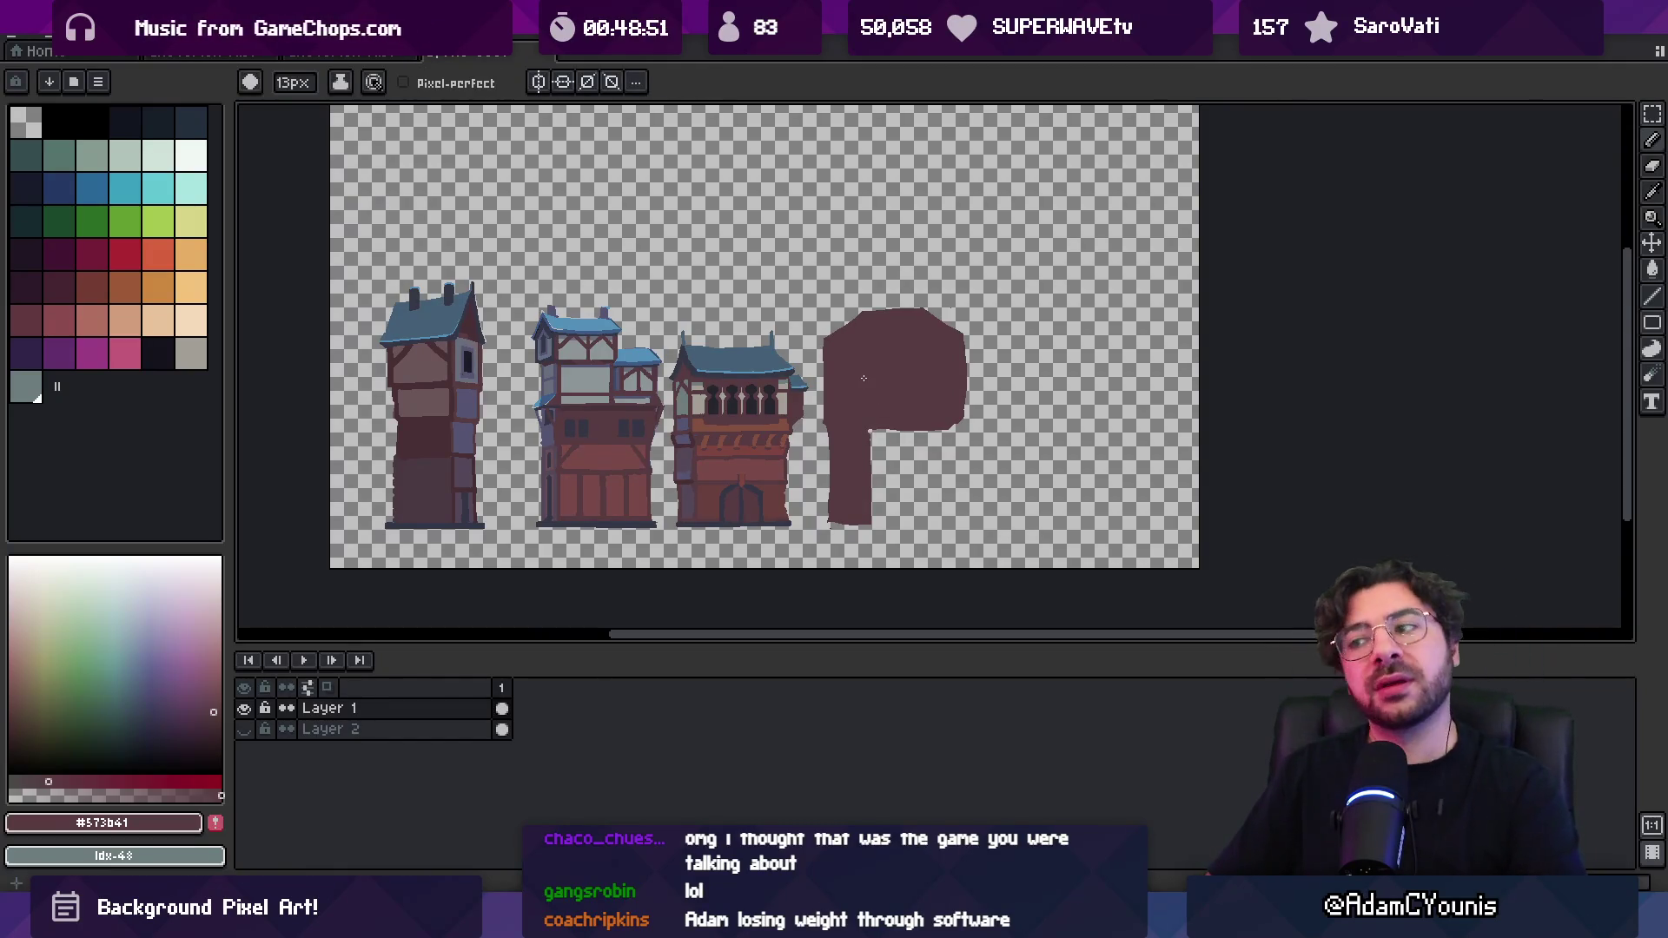
Cut notches into the shape's top-left and top-right corners to form a stepped top
{"action": "key", "text": "e"}
{"action": "mouse_move", "coordinate": [926, 311]}
{"action": "left_mouse_down"}
{"action": "mouse_move", "coordinate": [926, 345]}
{"action": "mouse_move", "coordinate": [952, 336]}
{"action": "left_mouse_up"}
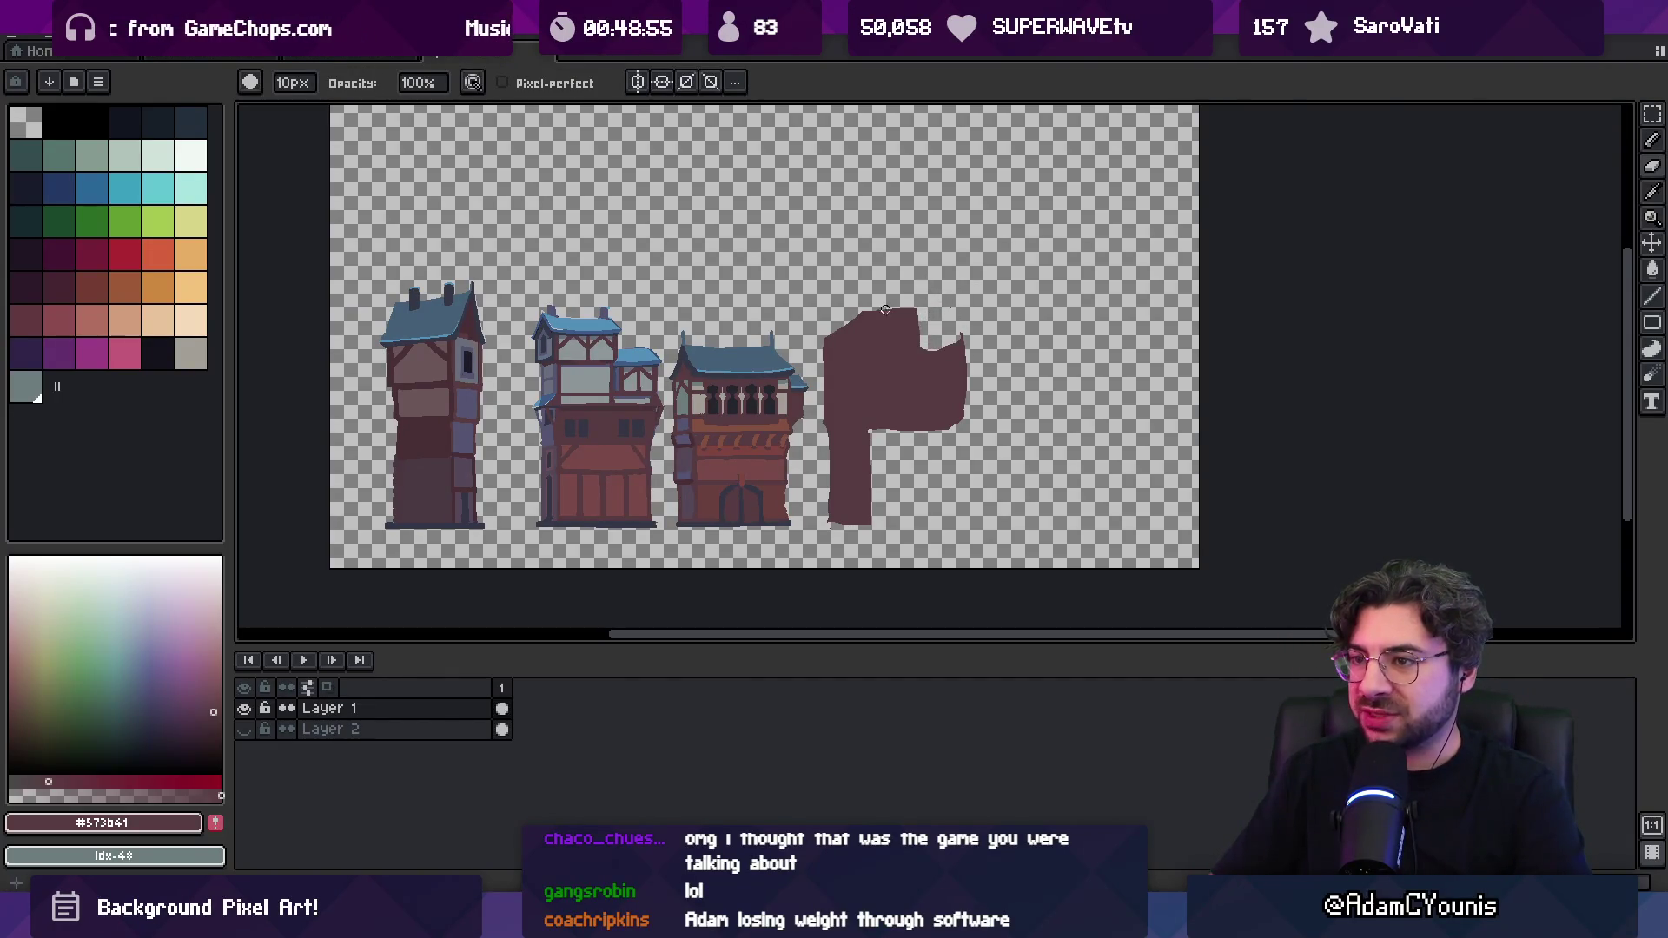
{"action": "left_click_drag", "start_coordinate": [817, 340], "coordinate": [859, 317]}
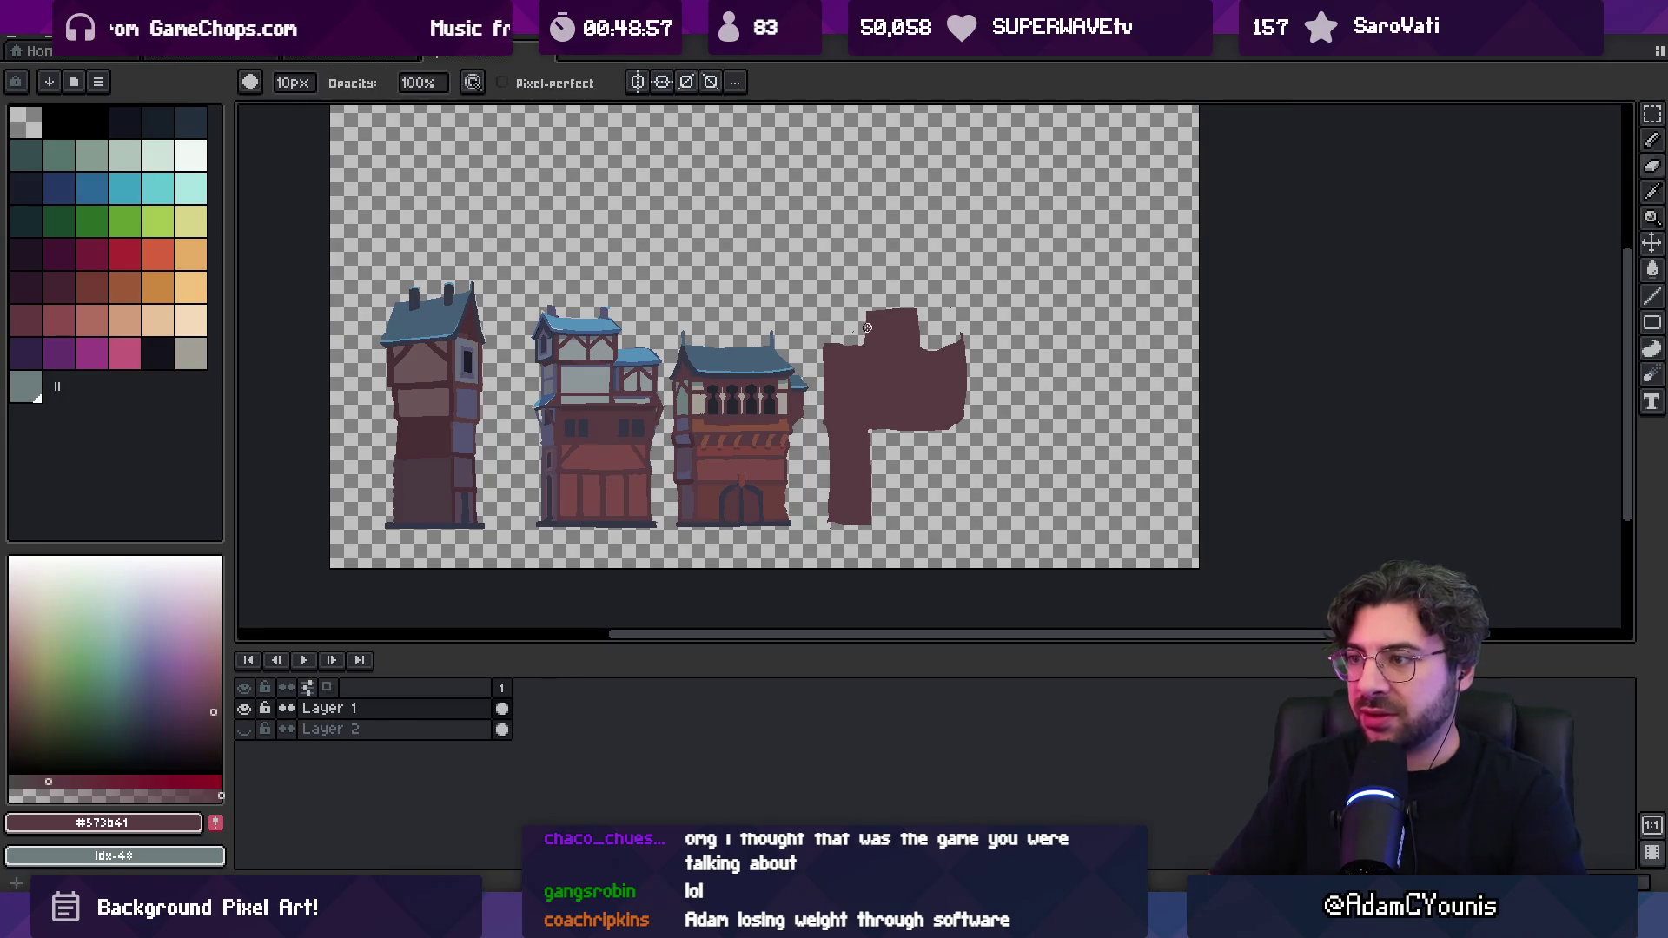
{"action": "key", "text": "b"}
{"action": "left_click_drag", "start_coordinate": [876, 339], "coordinate": [924, 325]}
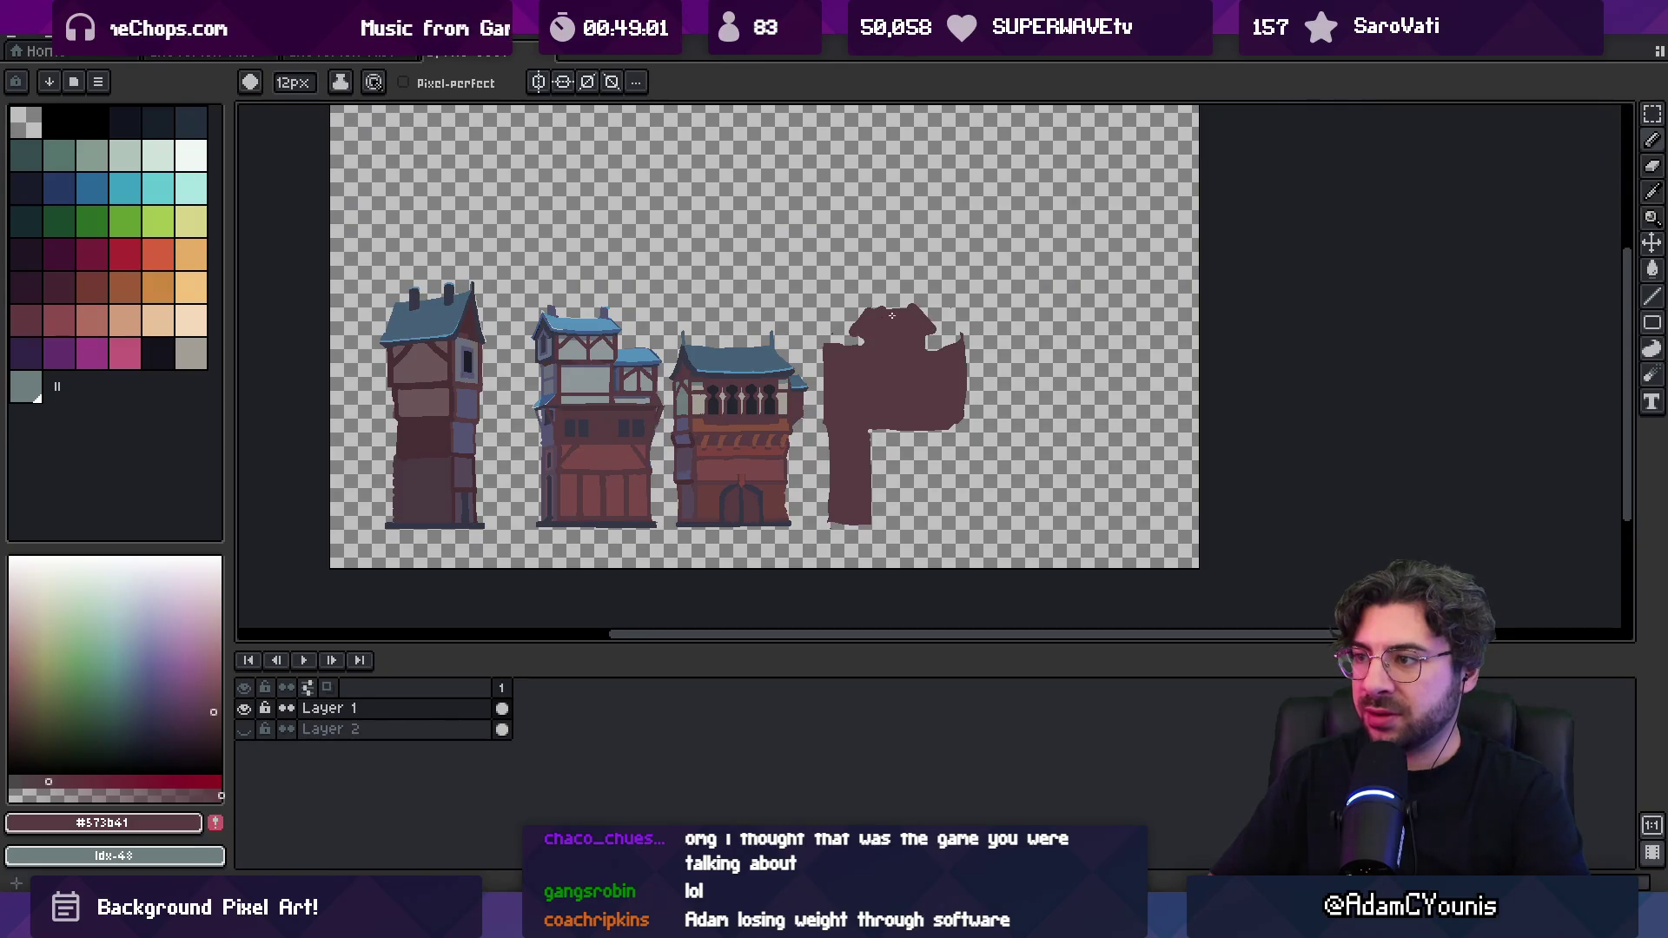
{"action": "key", "text": "e"}
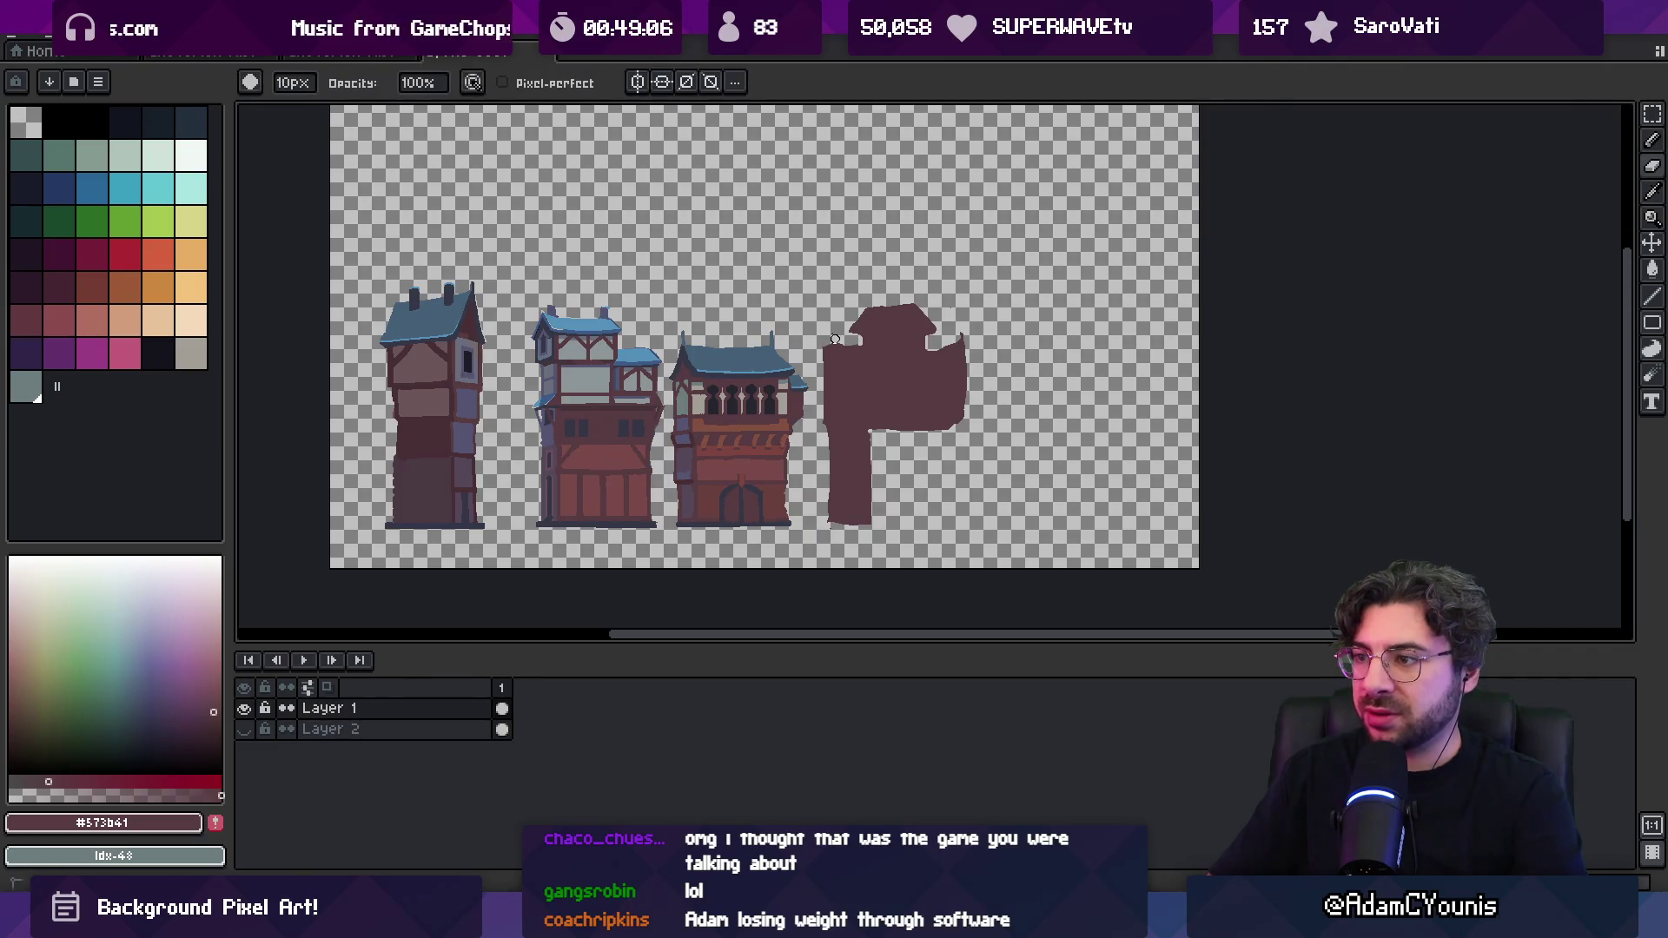
{"action": "key", "text": "ctrl+z"}
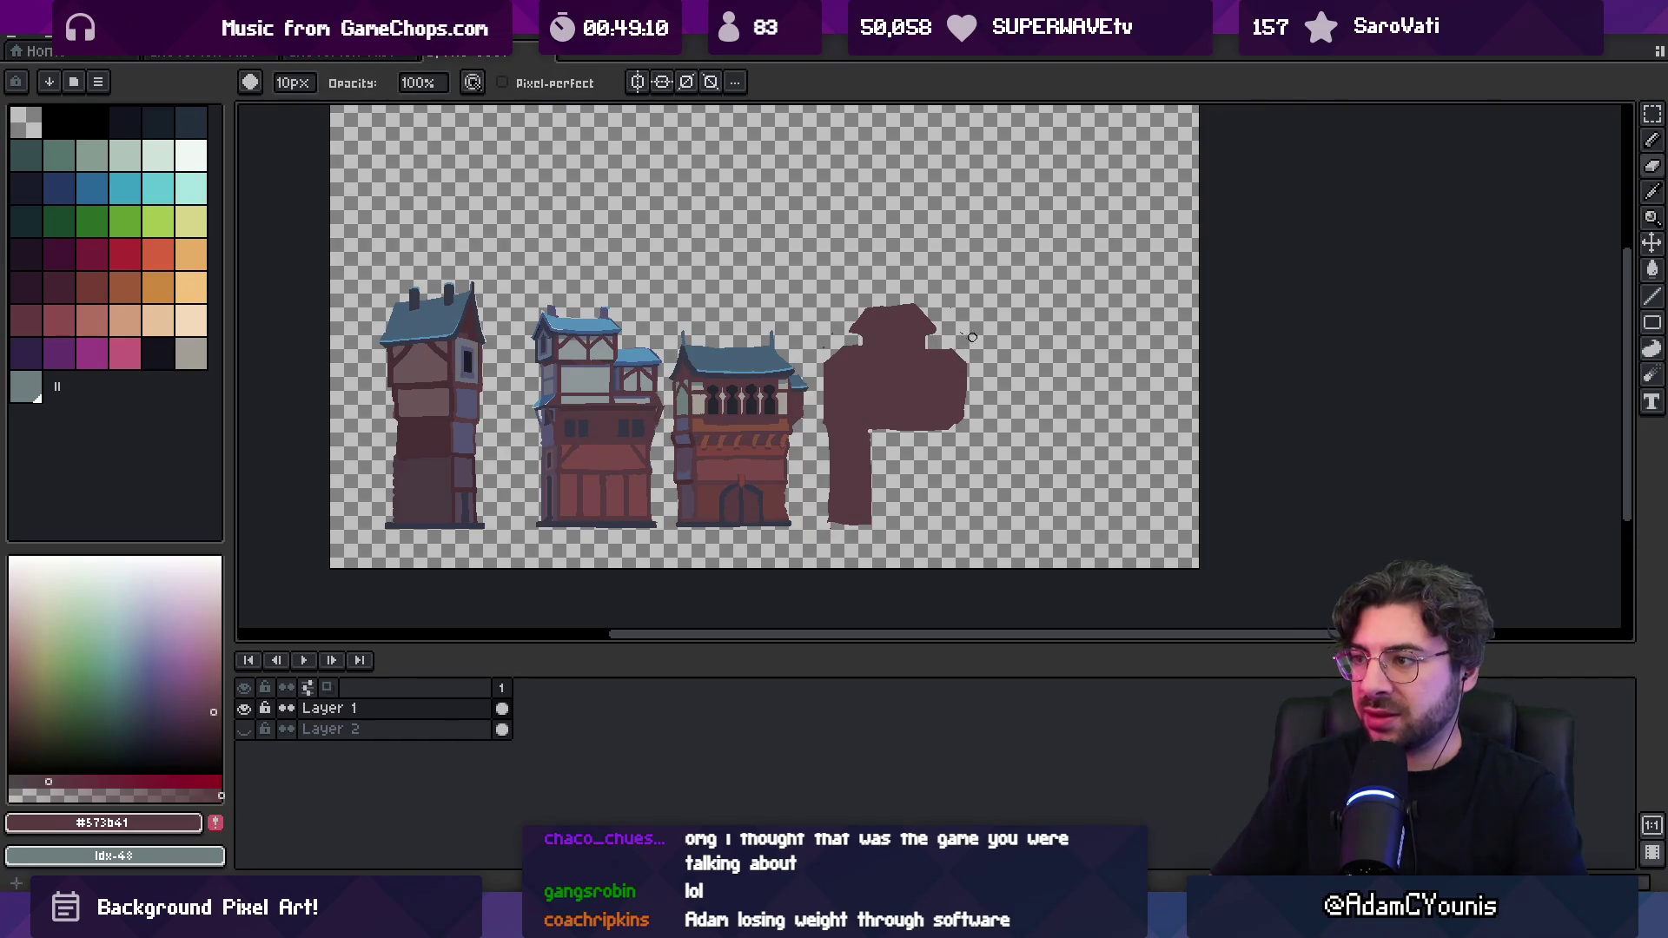
Fill in the upper mass's lower edge and the gap beside the trunk with dark red
{"action": "scroll", "coordinate": [823, 330], "scroll_direction": "down", "scroll_amount": 1}
{"action": "scroll", "coordinate": [842, 334], "scroll_direction": "down", "scroll_amount": 2}
{"action": "left_click_drag", "start_coordinate": [812, 395], "coordinate": [827, 463]}
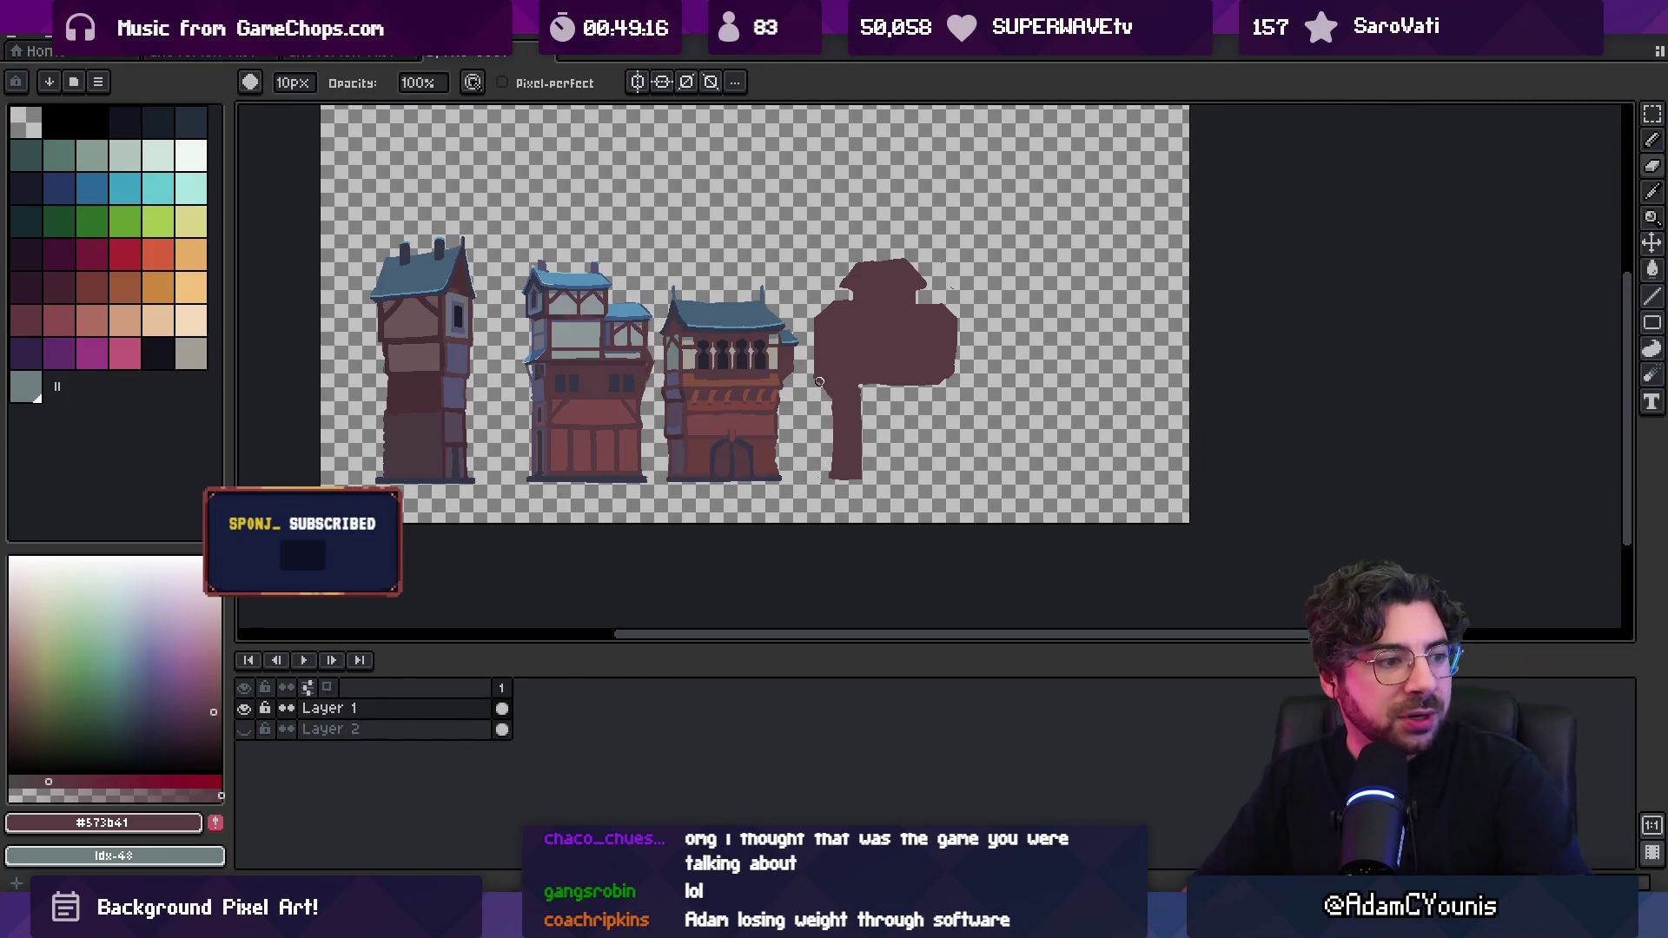
{"action": "key", "text": "b"}
{"action": "mouse_move", "coordinate": [861, 392]}
{"action": "left_mouse_down"}
{"action": "mouse_move", "coordinate": [929, 381]}
{"action": "mouse_move", "coordinate": [922, 470]}
{"action": "left_mouse_up"}
{"action": "key", "text": "g"}
{"action": "left_click", "coordinate": [891, 434]}
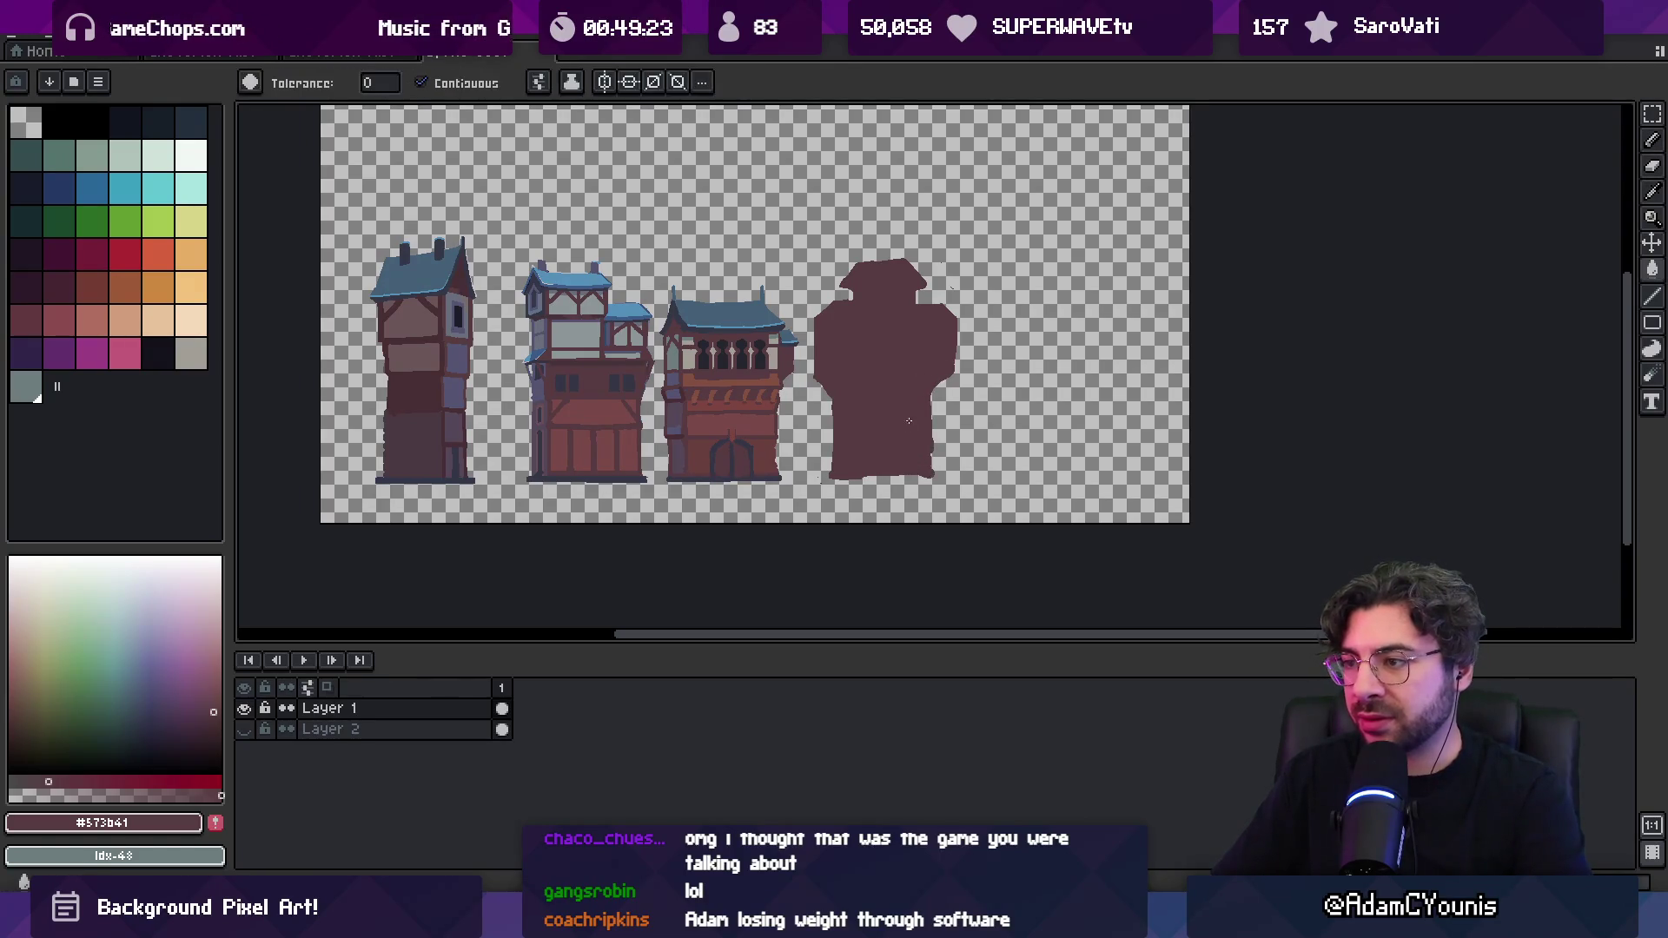
{"action": "key", "text": "b"}
{"action": "key", "text": "minus"}
{"action": "key", "text": "minus"}
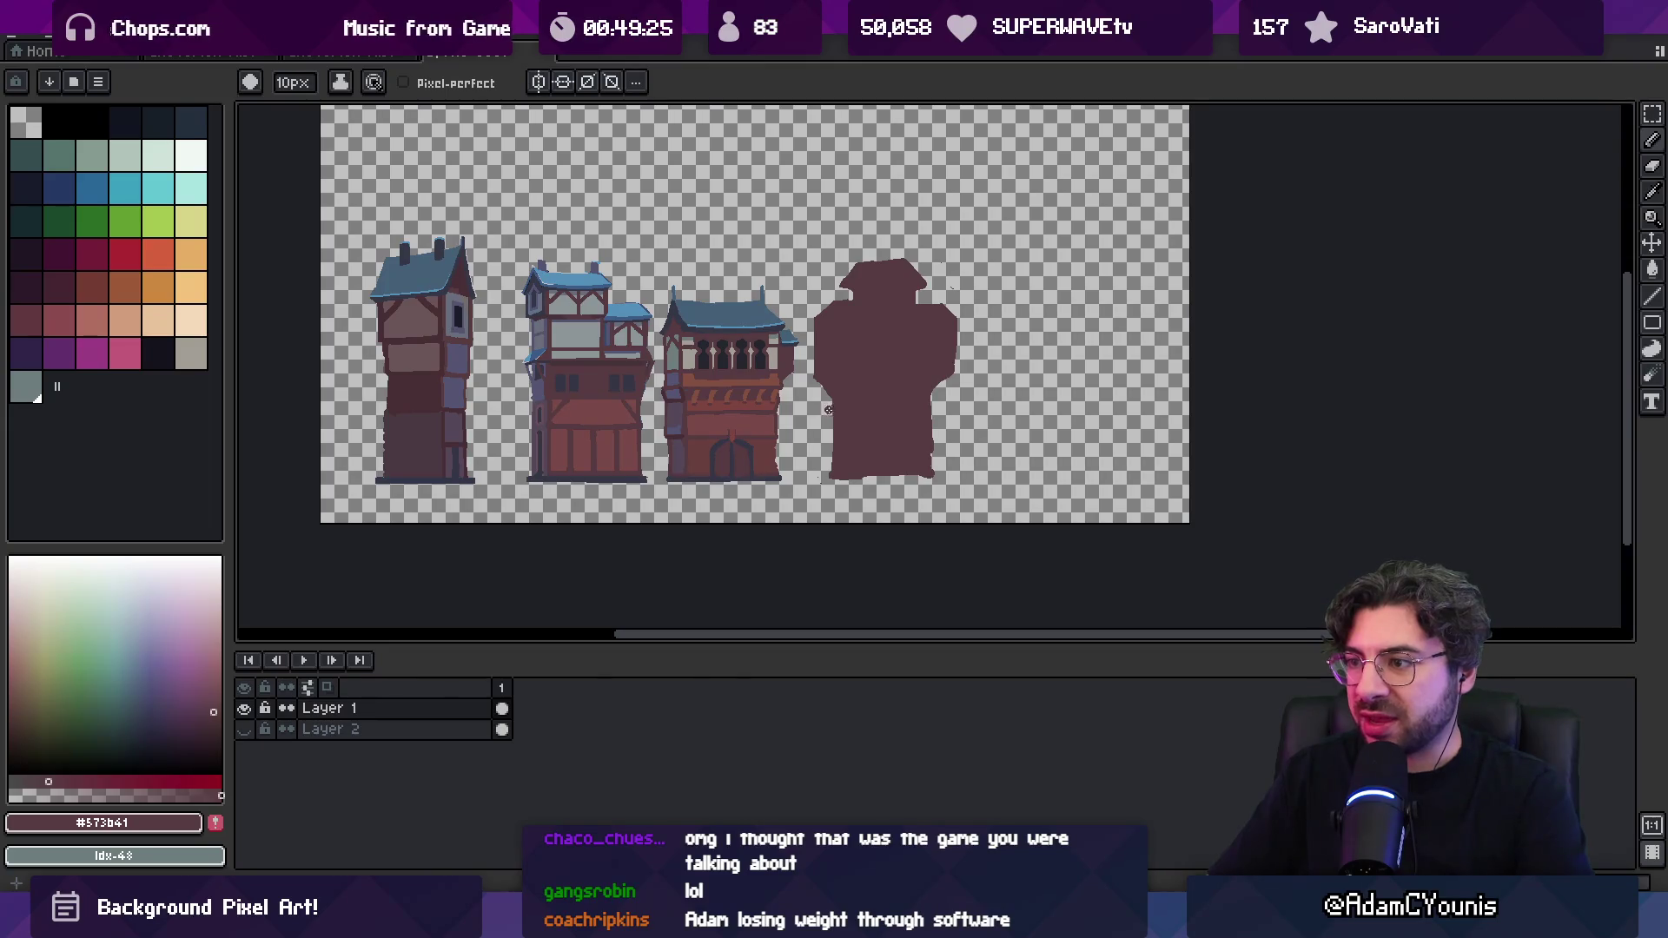
{"action": "key", "text": "minus"}
{"action": "key", "text": "minus"}
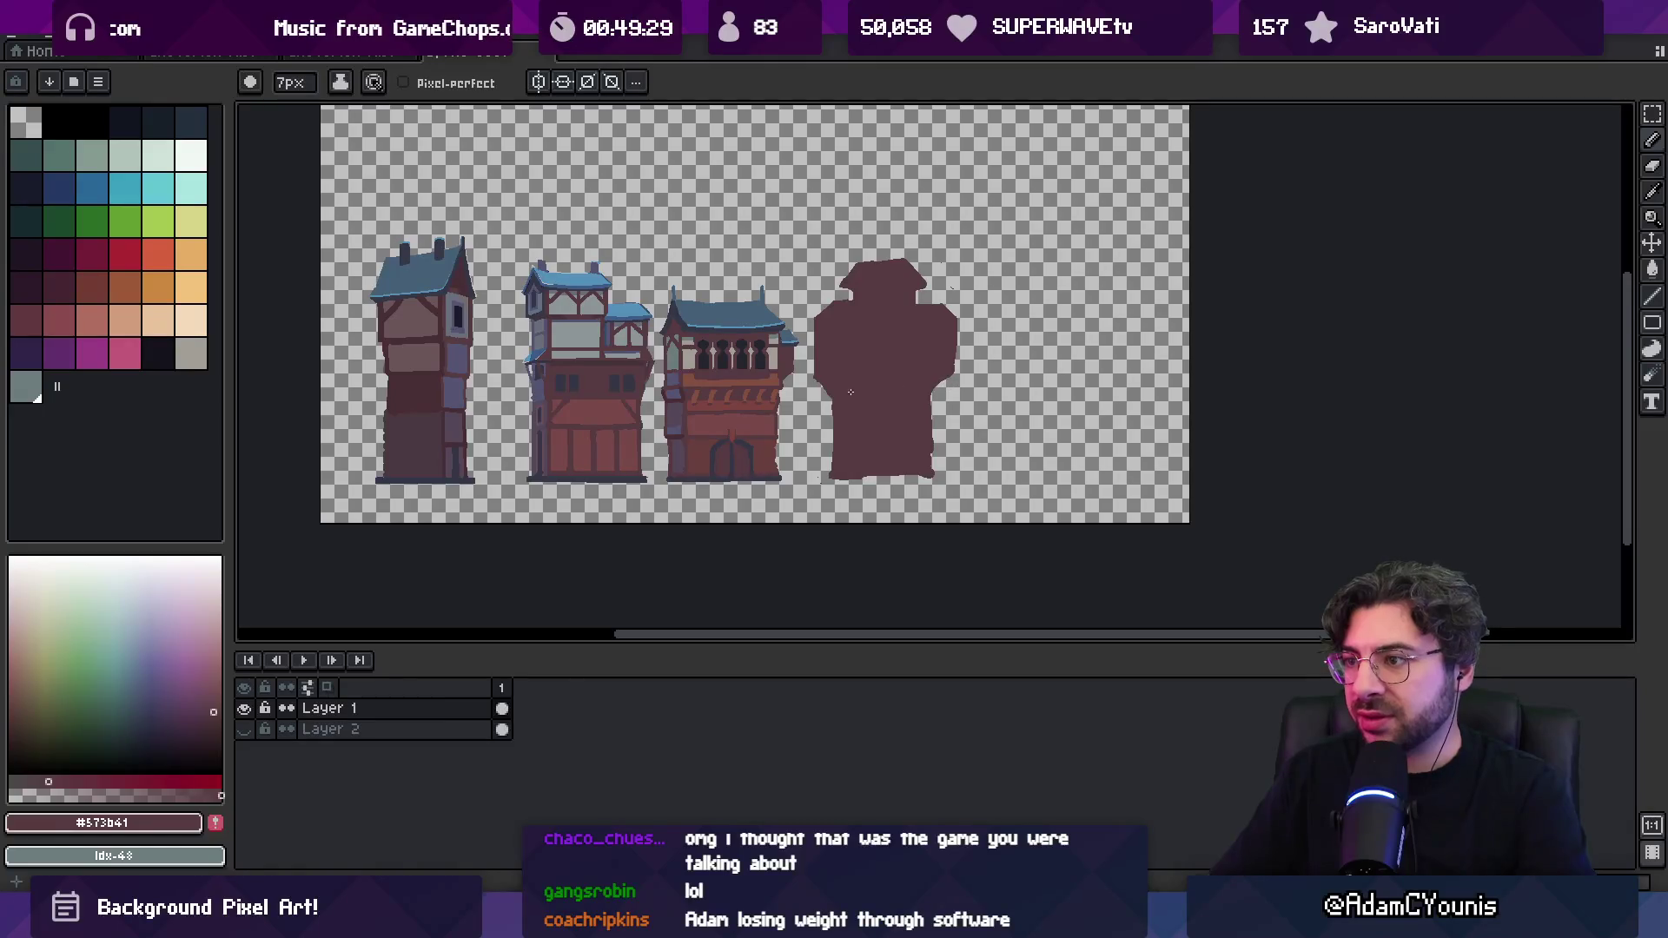
Narrow the base's lower-left edge and draw thin 6px posts along the building's left and right sides
{"action": "key", "text": "e"}
{"action": "mouse_move", "coordinate": [836, 395]}
{"action": "left_mouse_down"}
{"action": "mouse_move", "coordinate": [832, 476]}
{"action": "mouse_move", "coordinate": [934, 477]}
{"action": "mouse_move", "coordinate": [869, 469]}
{"action": "left_mouse_up"}
{"action": "key", "text": "b"}
{"action": "key", "text": "minus"}
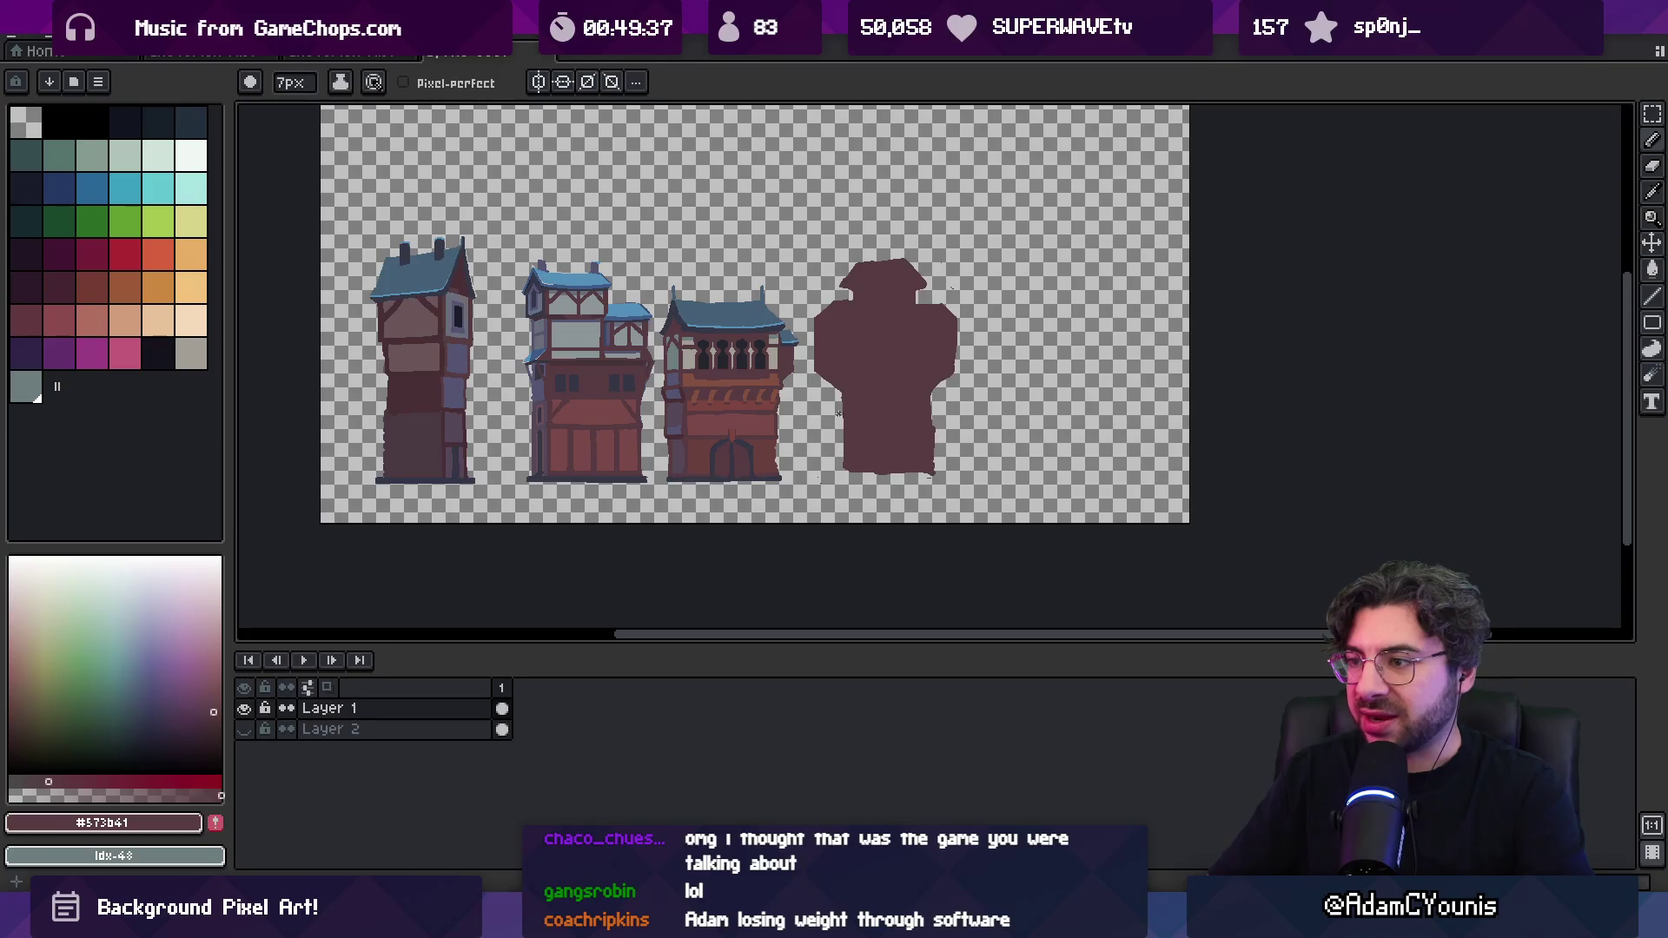
{"action": "left_click_drag", "start_coordinate": [818, 408], "coordinate": [816, 473]}
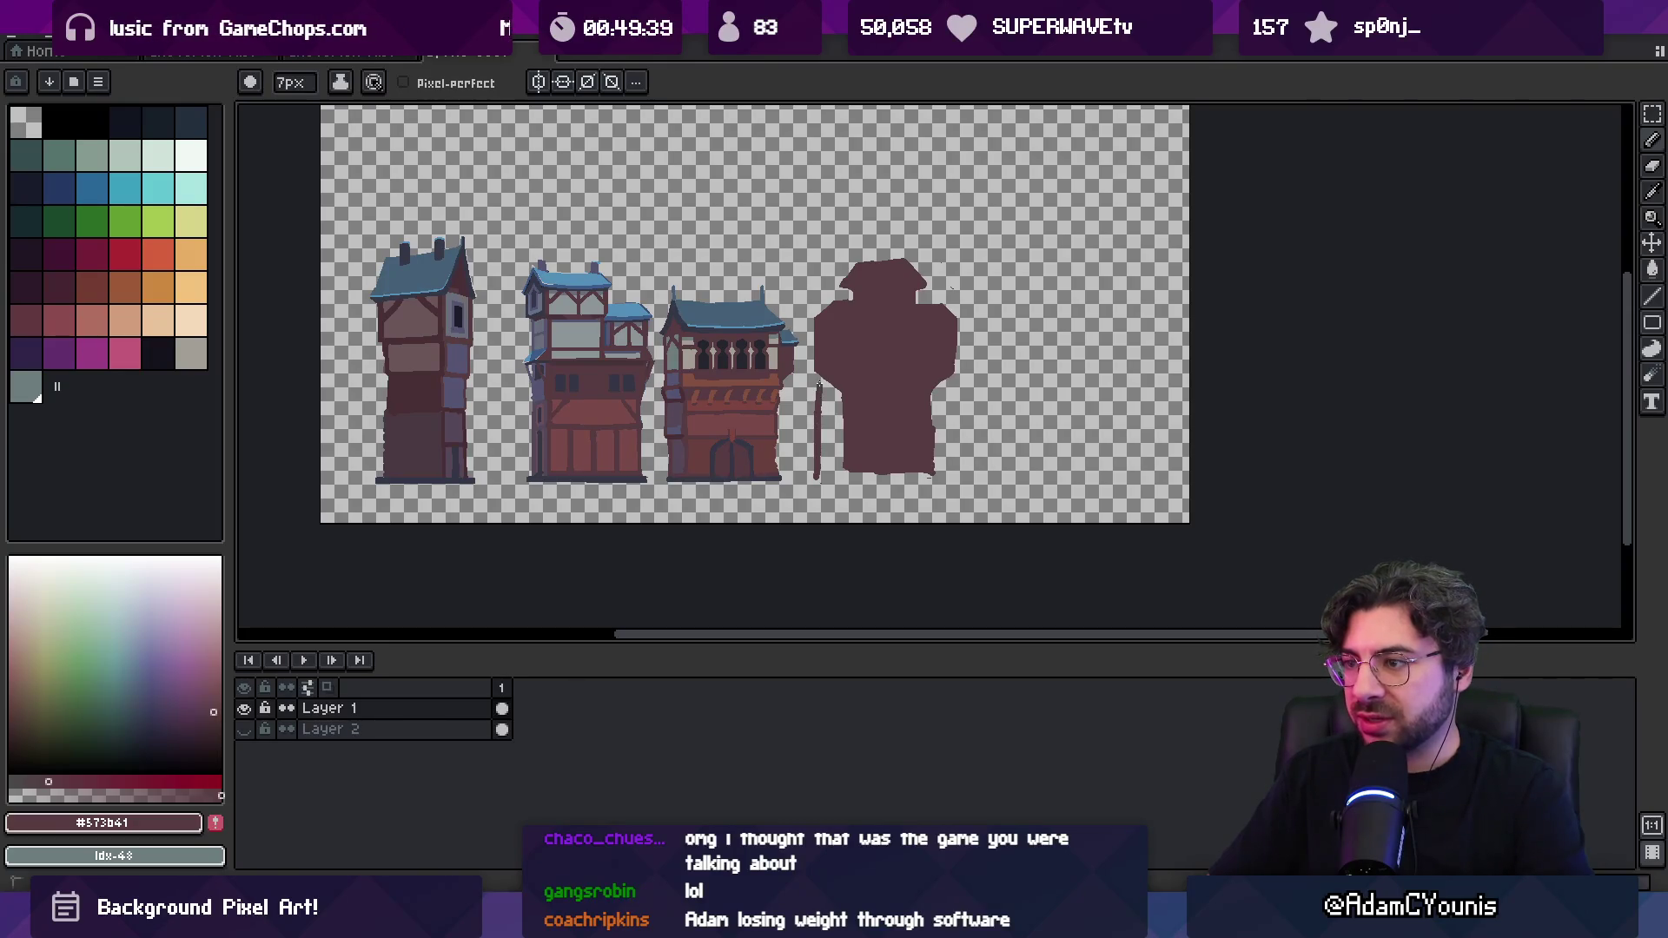
{"action": "key", "text": "ctrl+z"}
{"action": "left_click_drag", "start_coordinate": [823, 397], "coordinate": [825, 434]}
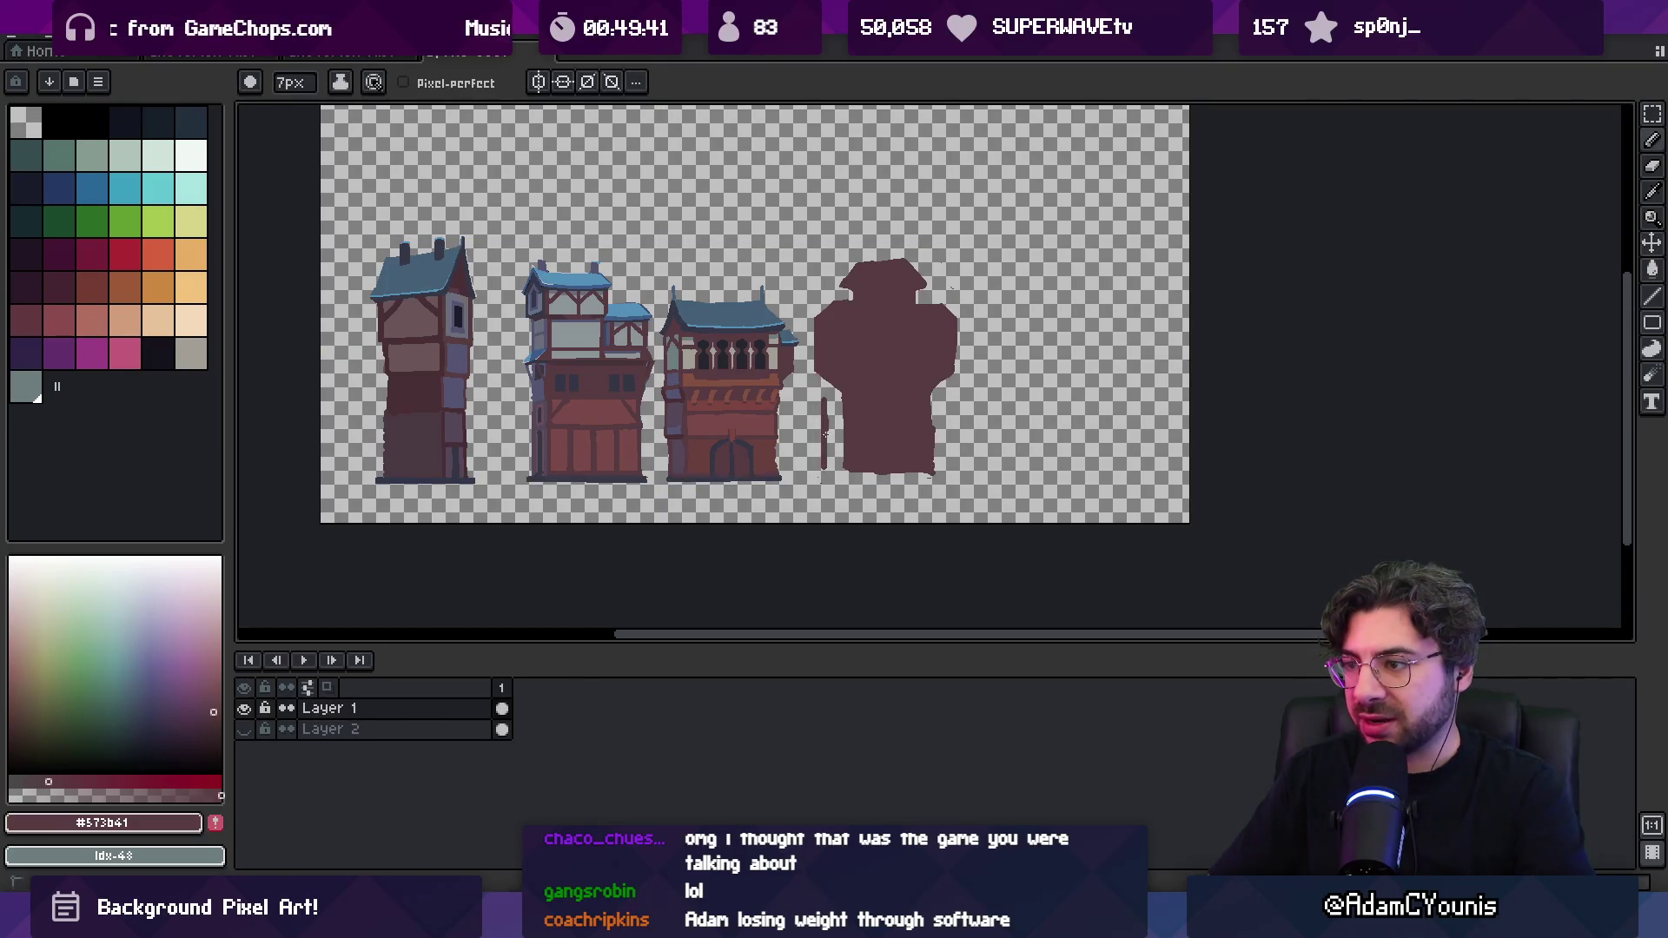
{"action": "left_click_drag", "start_coordinate": [947, 400], "coordinate": [951, 474]}
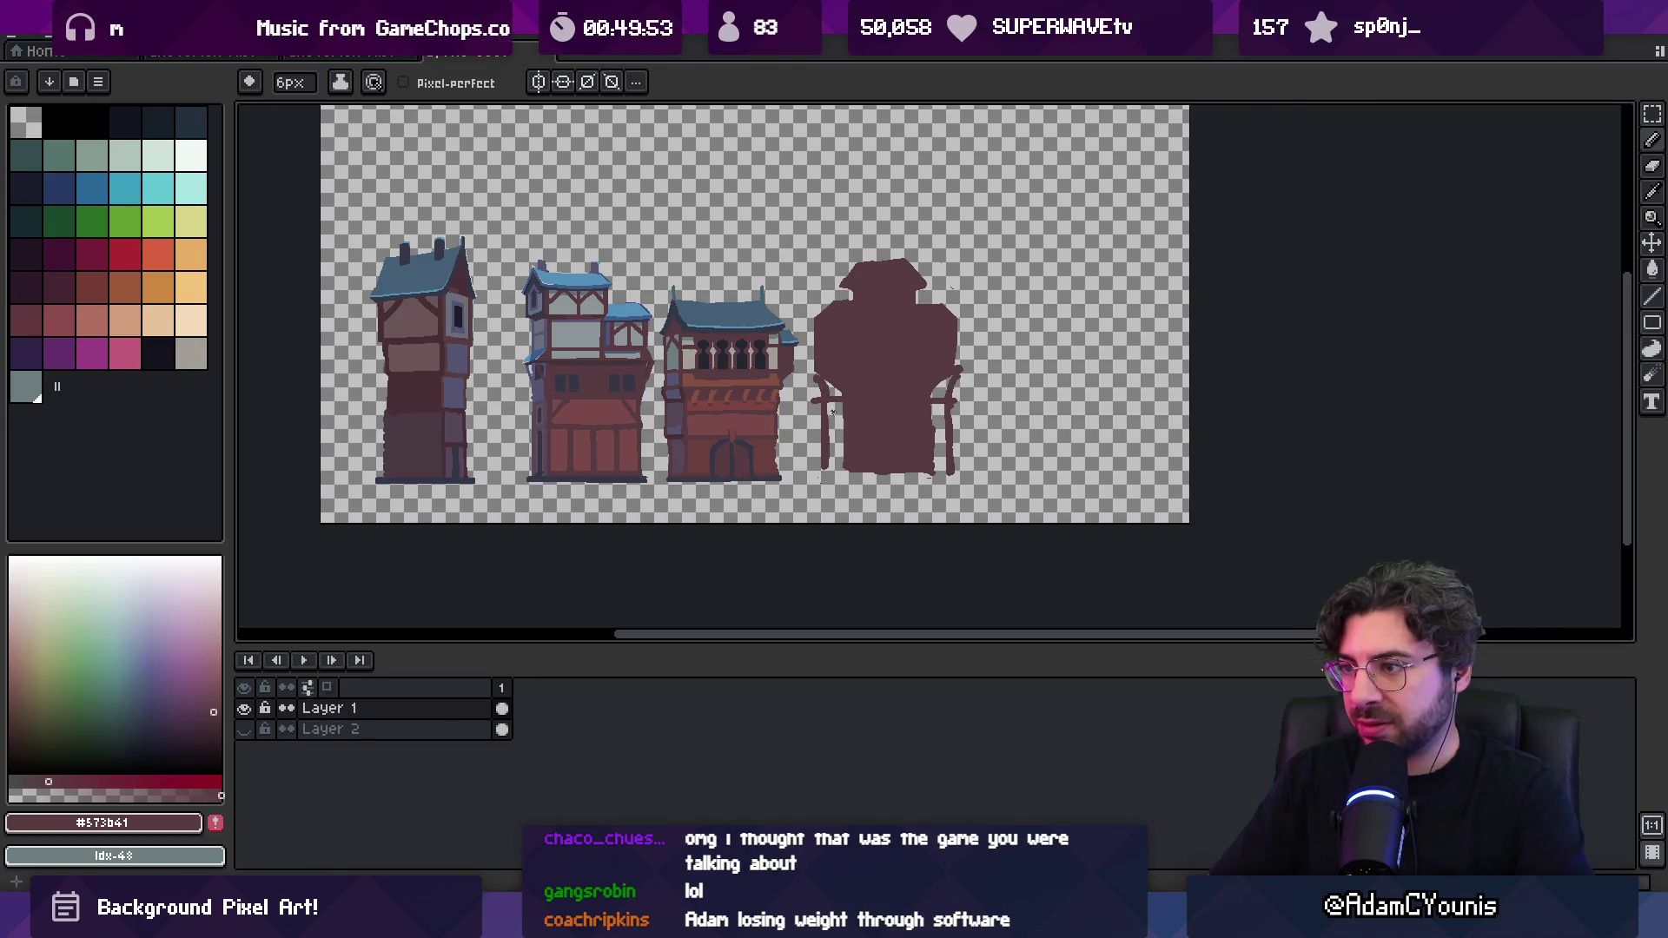
Shade a vertical strip on the fourth building's left side with muted purple #564859 at 7px
{"action": "scroll", "coordinate": [869, 394], "scroll_direction": "down", "scroll_amount": 1}
{"action": "scroll", "coordinate": [886, 396], "scroll_direction": "up", "scroll_amount": 2}
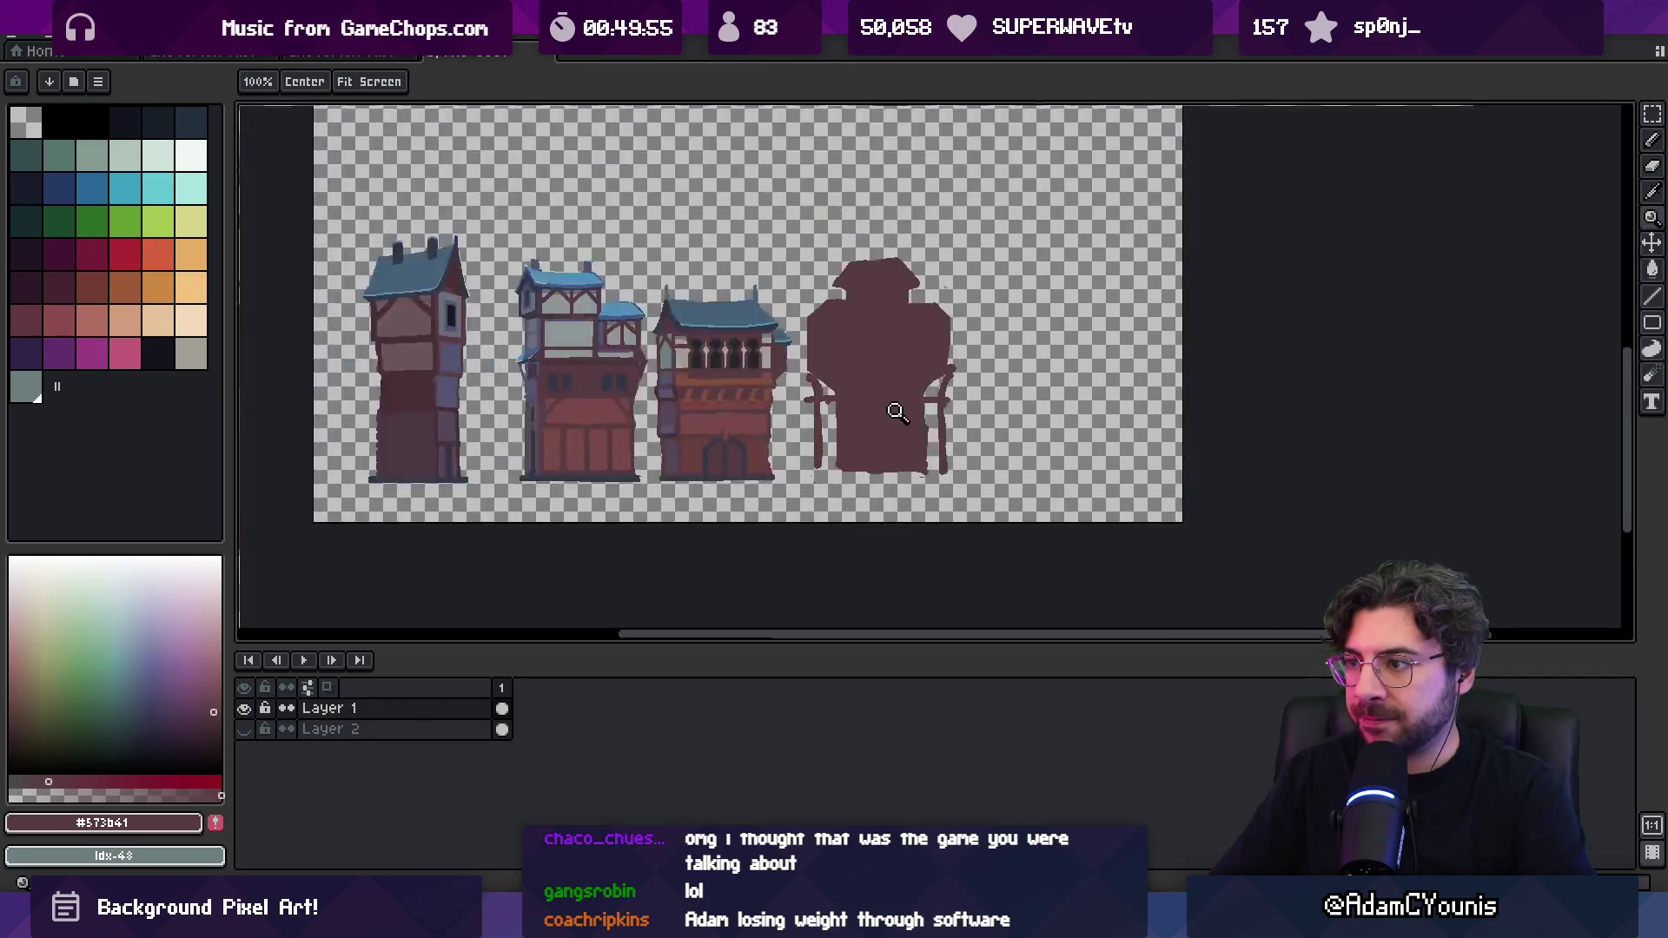
{"action": "scroll", "coordinate": [914, 399], "scroll_direction": "down", "scroll_amount": 1}
{"action": "left_click_drag", "start_coordinate": [913, 399], "coordinate": [927, 408]}
{"action": "key", "text": "alt"}
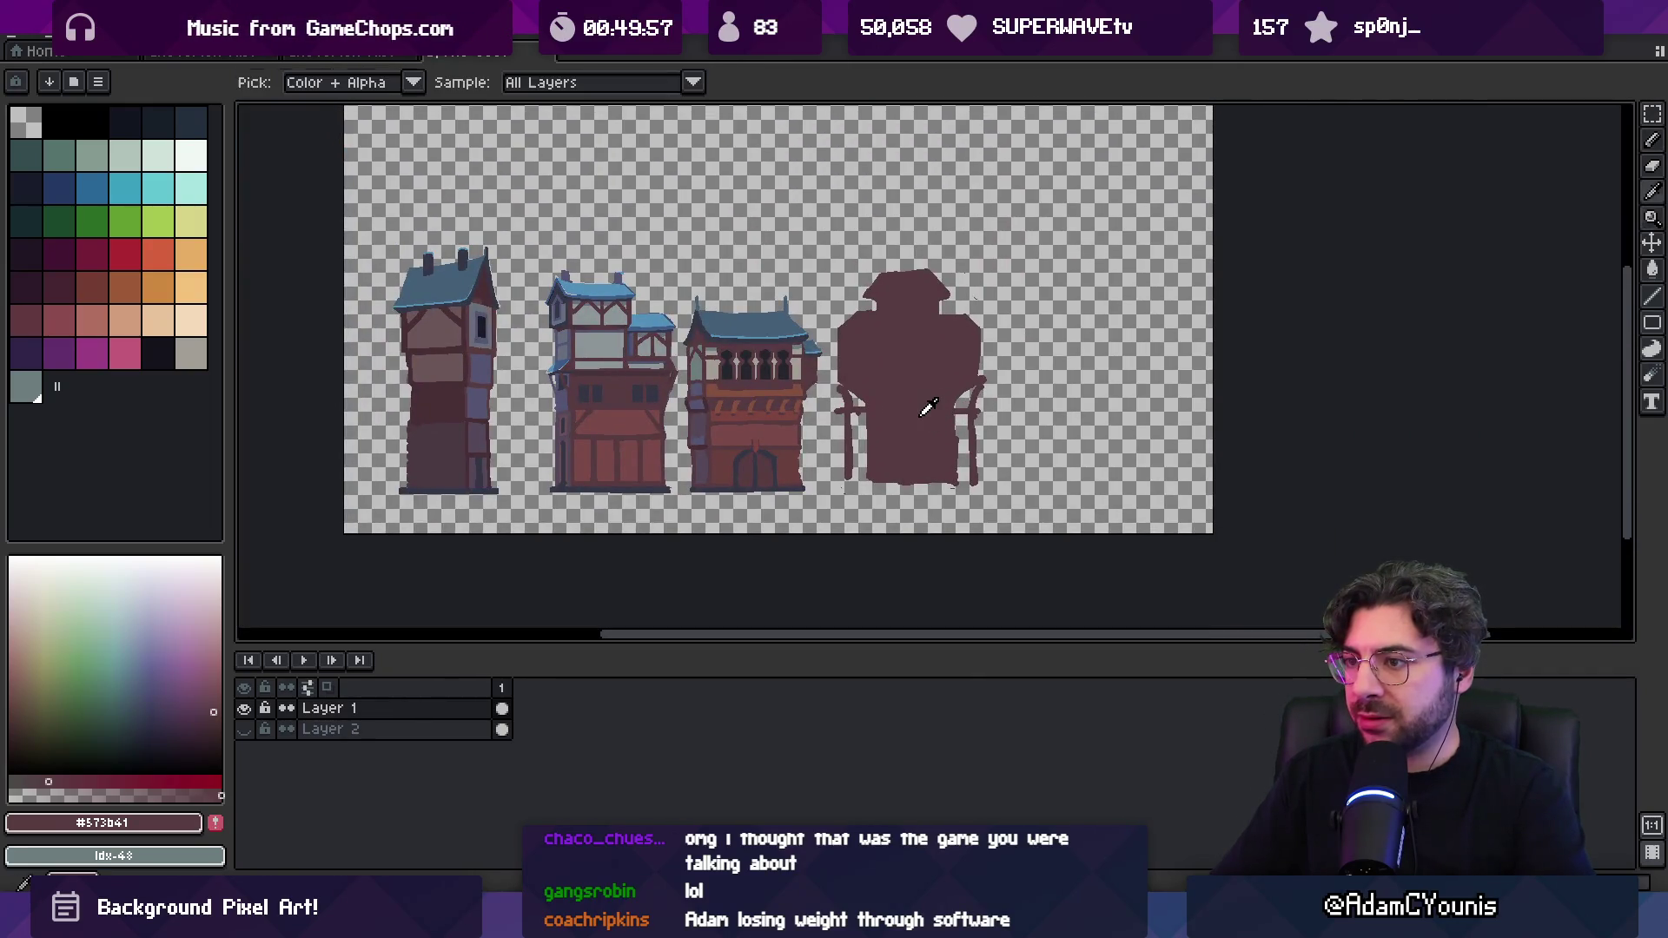
{"action": "left_click", "coordinate": [709, 410], "text": "alt"}
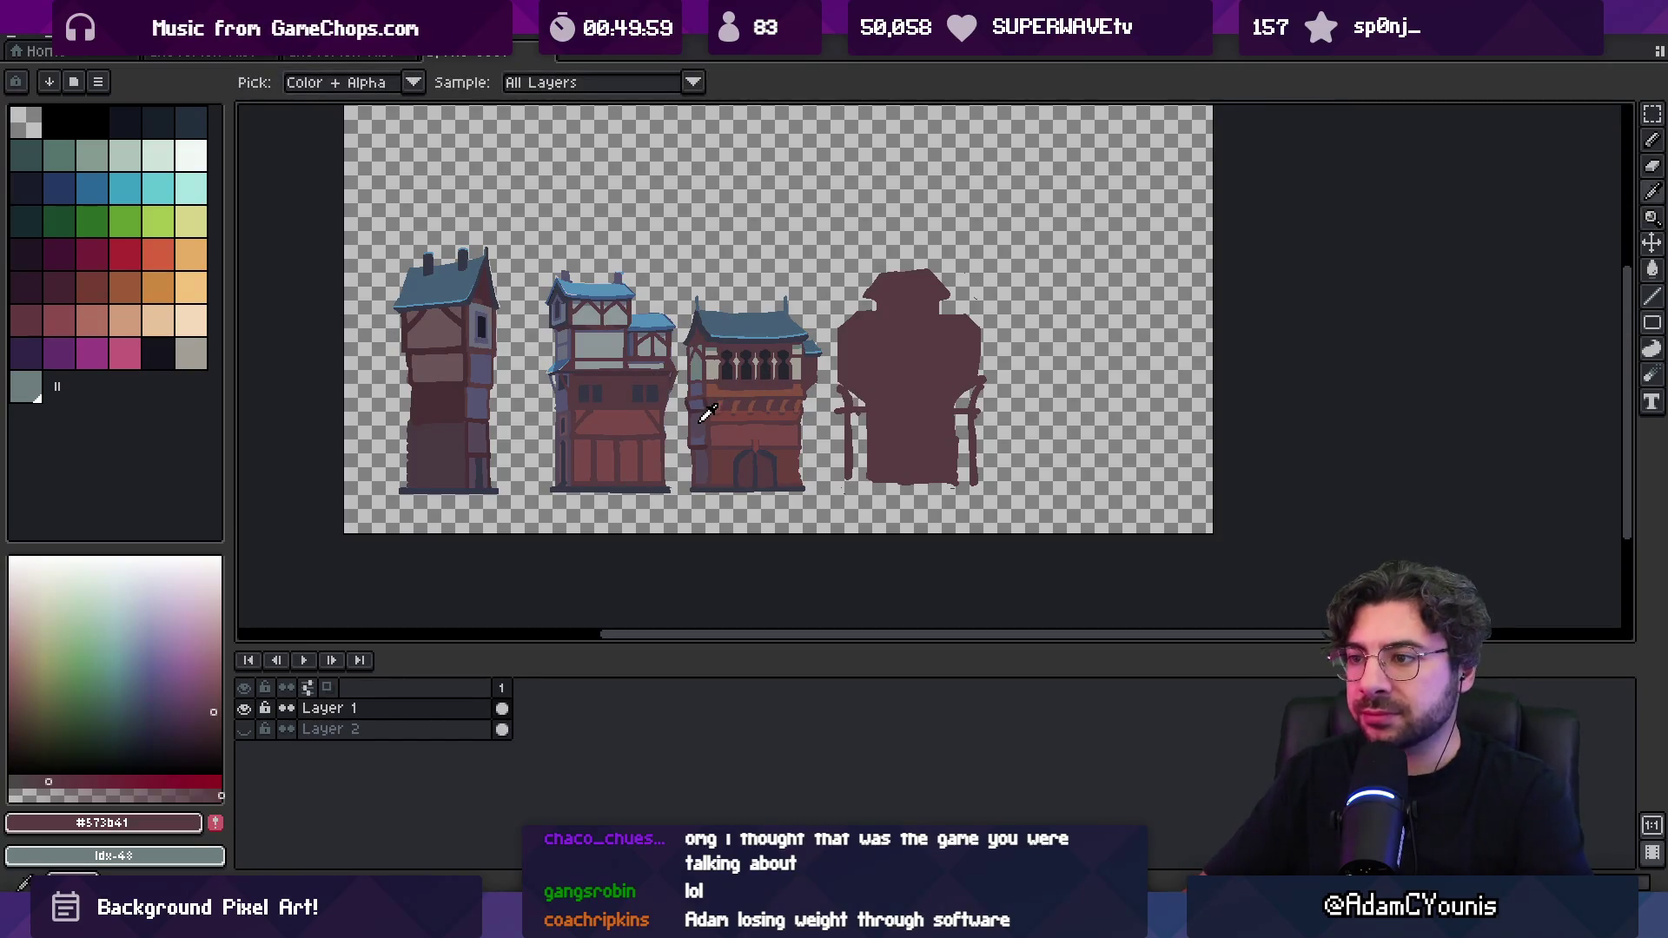
{"action": "key", "text": "plus"}
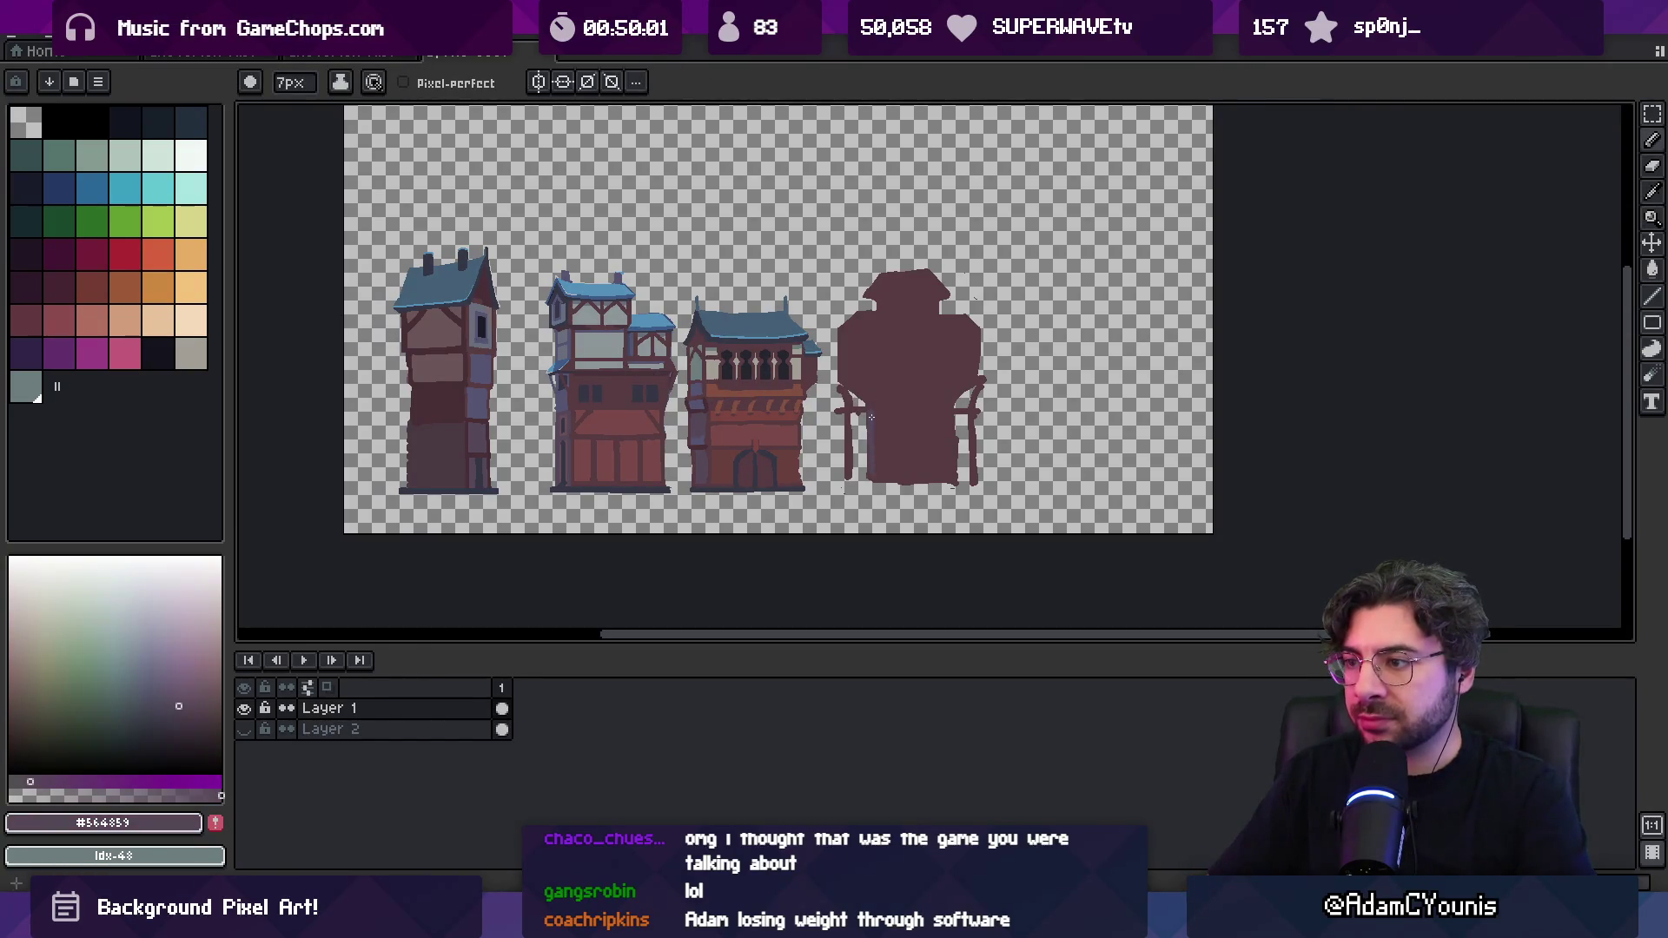
{"action": "left_click_drag", "start_coordinate": [866, 448], "coordinate": [865, 437]}
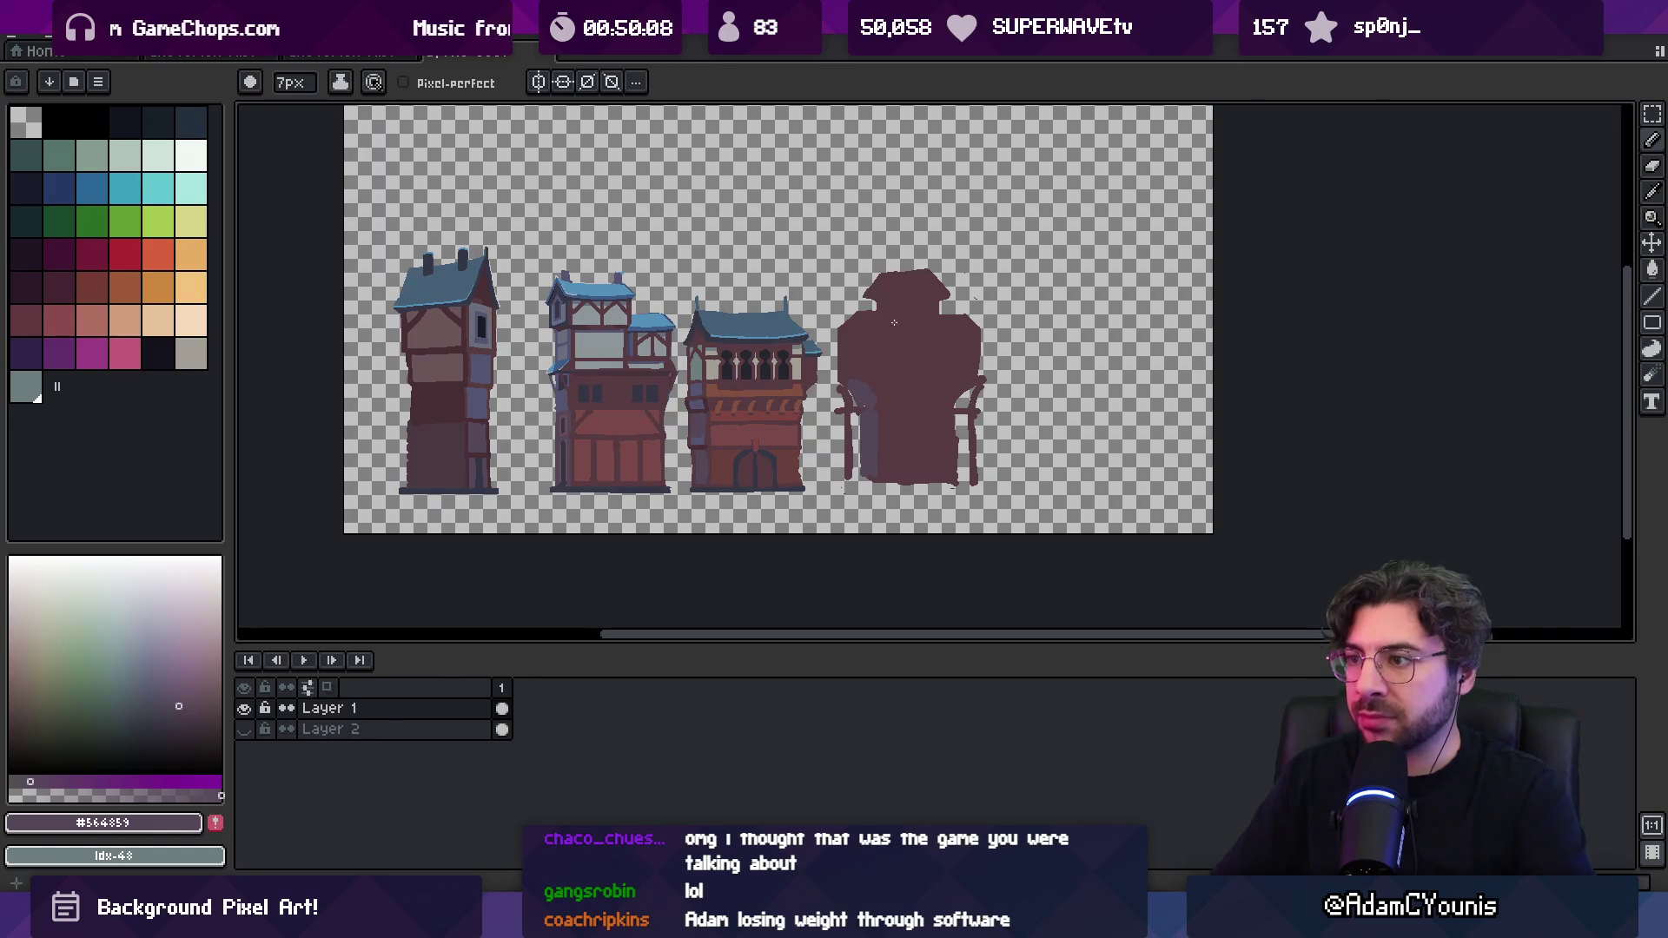
Paint a lighter mauve #6b5658 band across the fourth building's upper storey
{"action": "left_click", "coordinate": [710, 367], "text": "alt"}
{"action": "left_click", "coordinate": [439, 362], "text": "alt"}
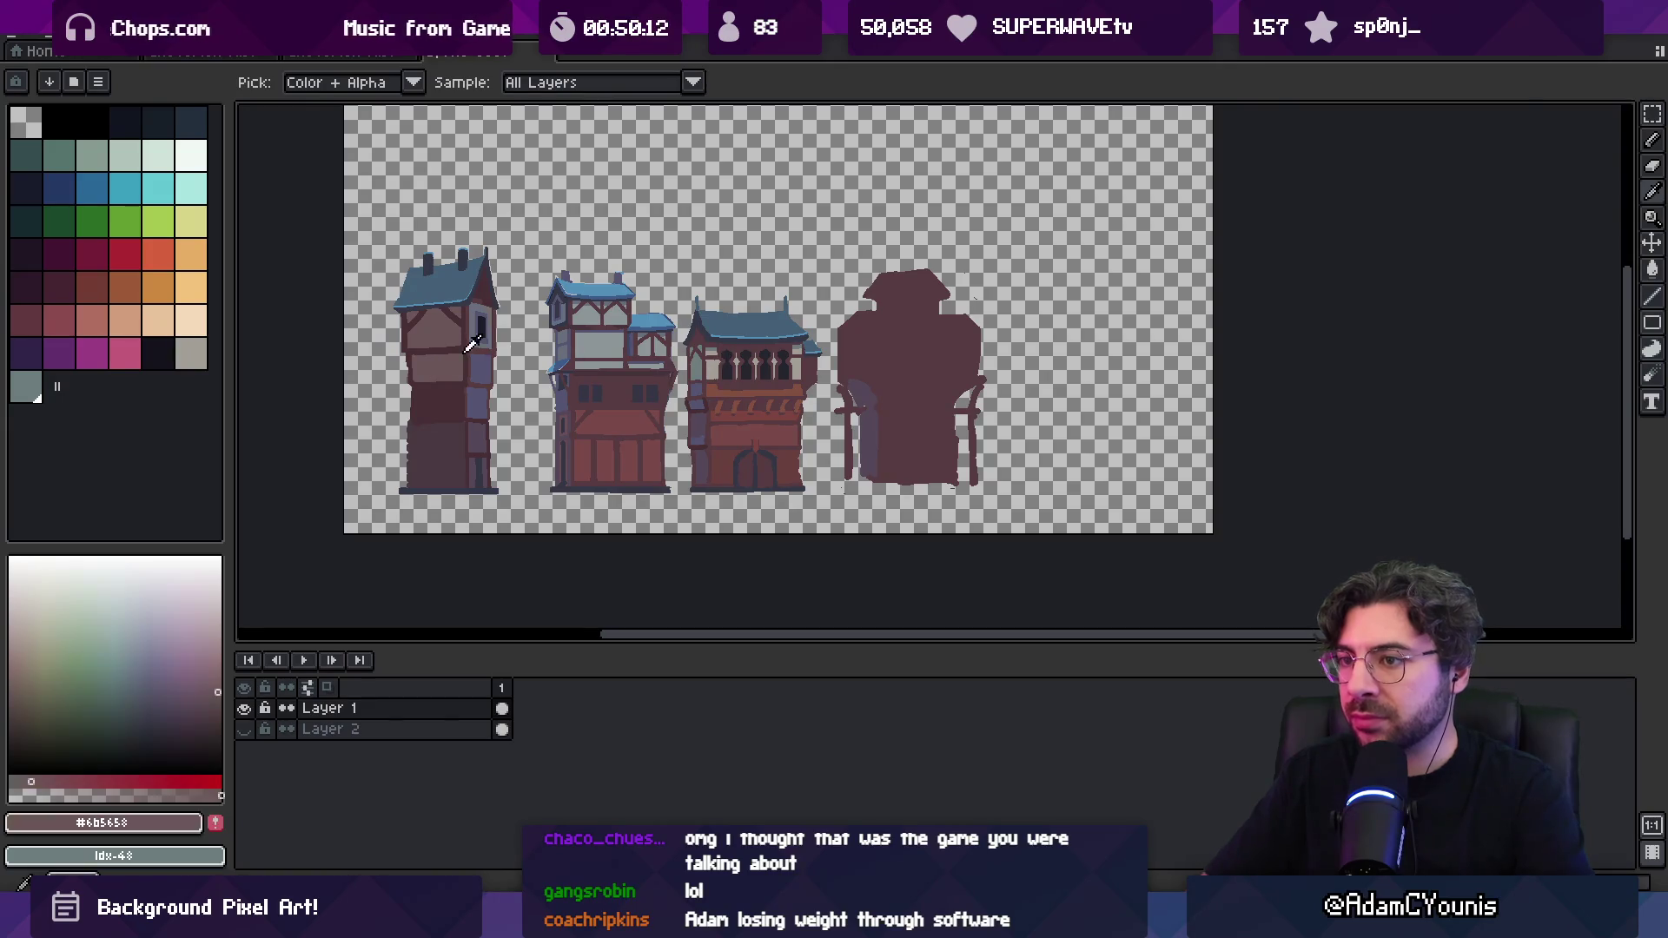
{"action": "mouse_move", "coordinate": [953, 372]}
{"action": "left_mouse_down"}
{"action": "mouse_move", "coordinate": [867, 360]}
{"action": "mouse_move", "coordinate": [913, 356]}
{"action": "left_mouse_up"}
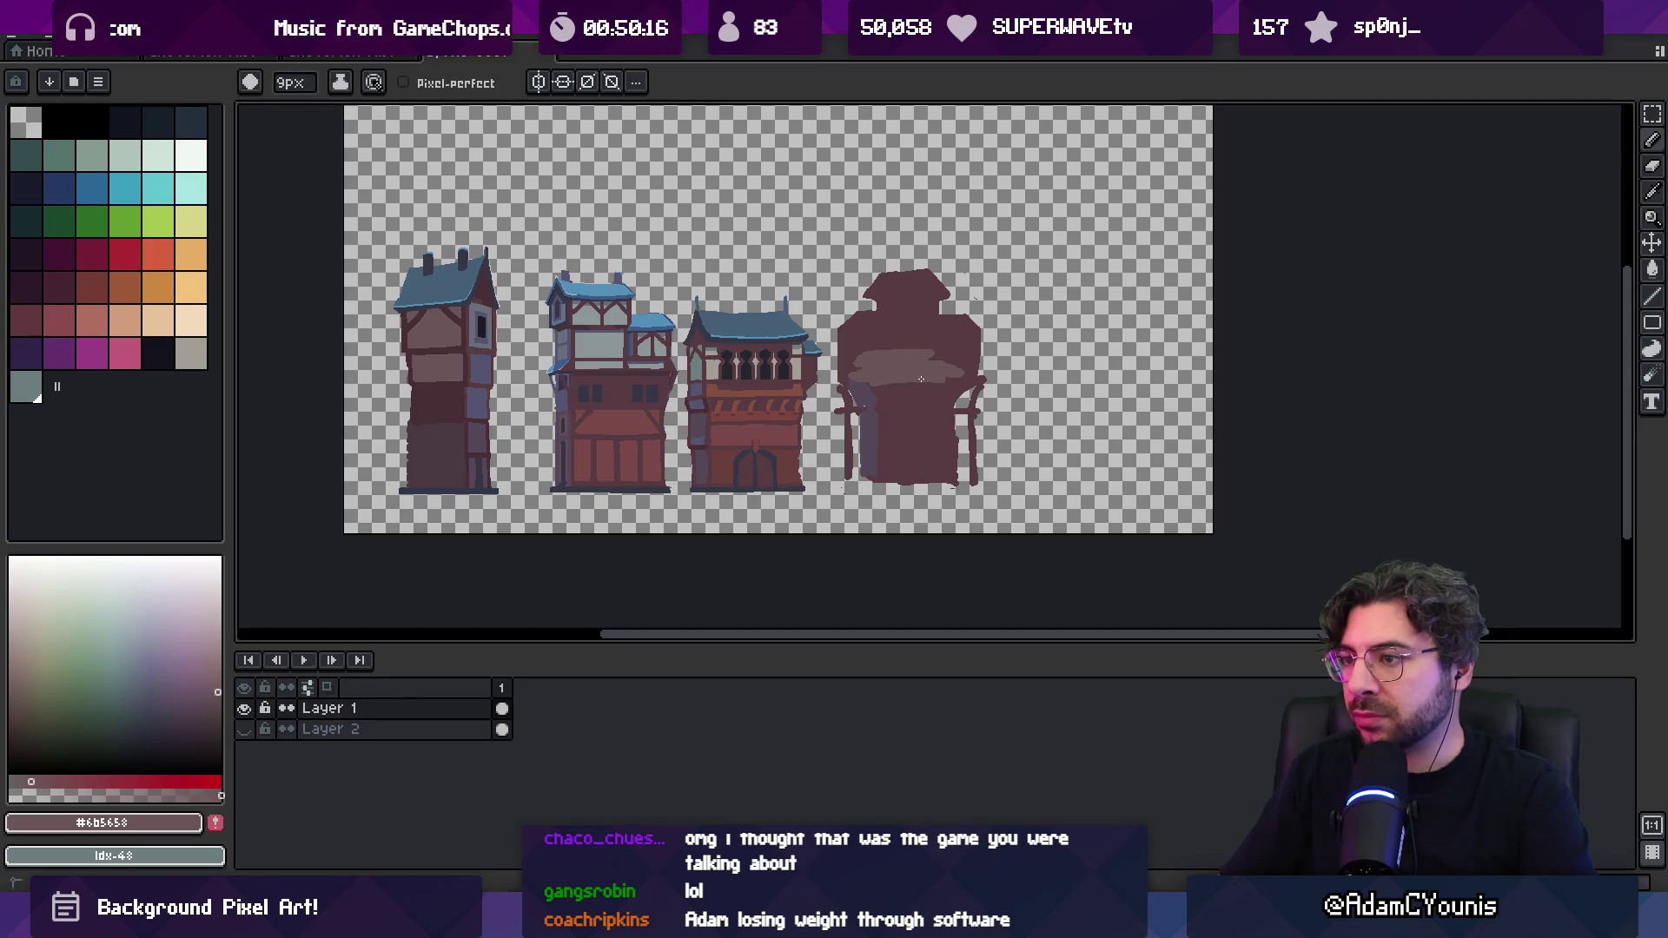
{"action": "left_click_drag", "start_coordinate": [933, 359], "coordinate": [936, 347]}
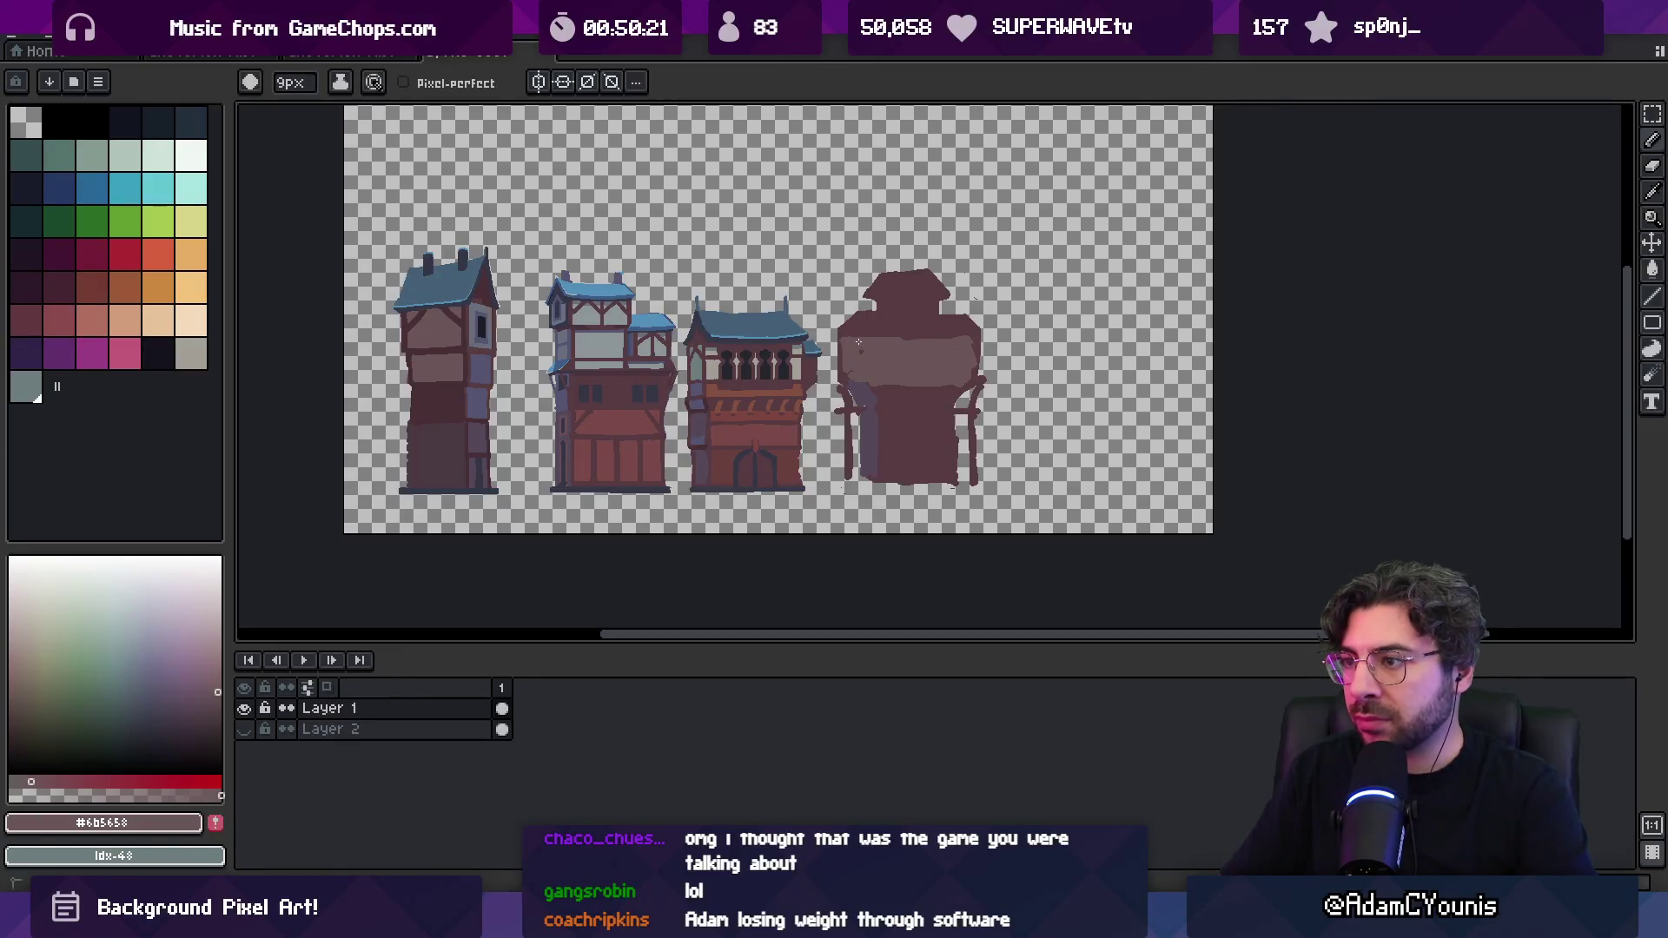
Sample grey-teal #6d7d7c and dark maroon #573b41 to finish the upper storey's edges
{"action": "left_click", "coordinate": [841, 357], "text": "alt"}
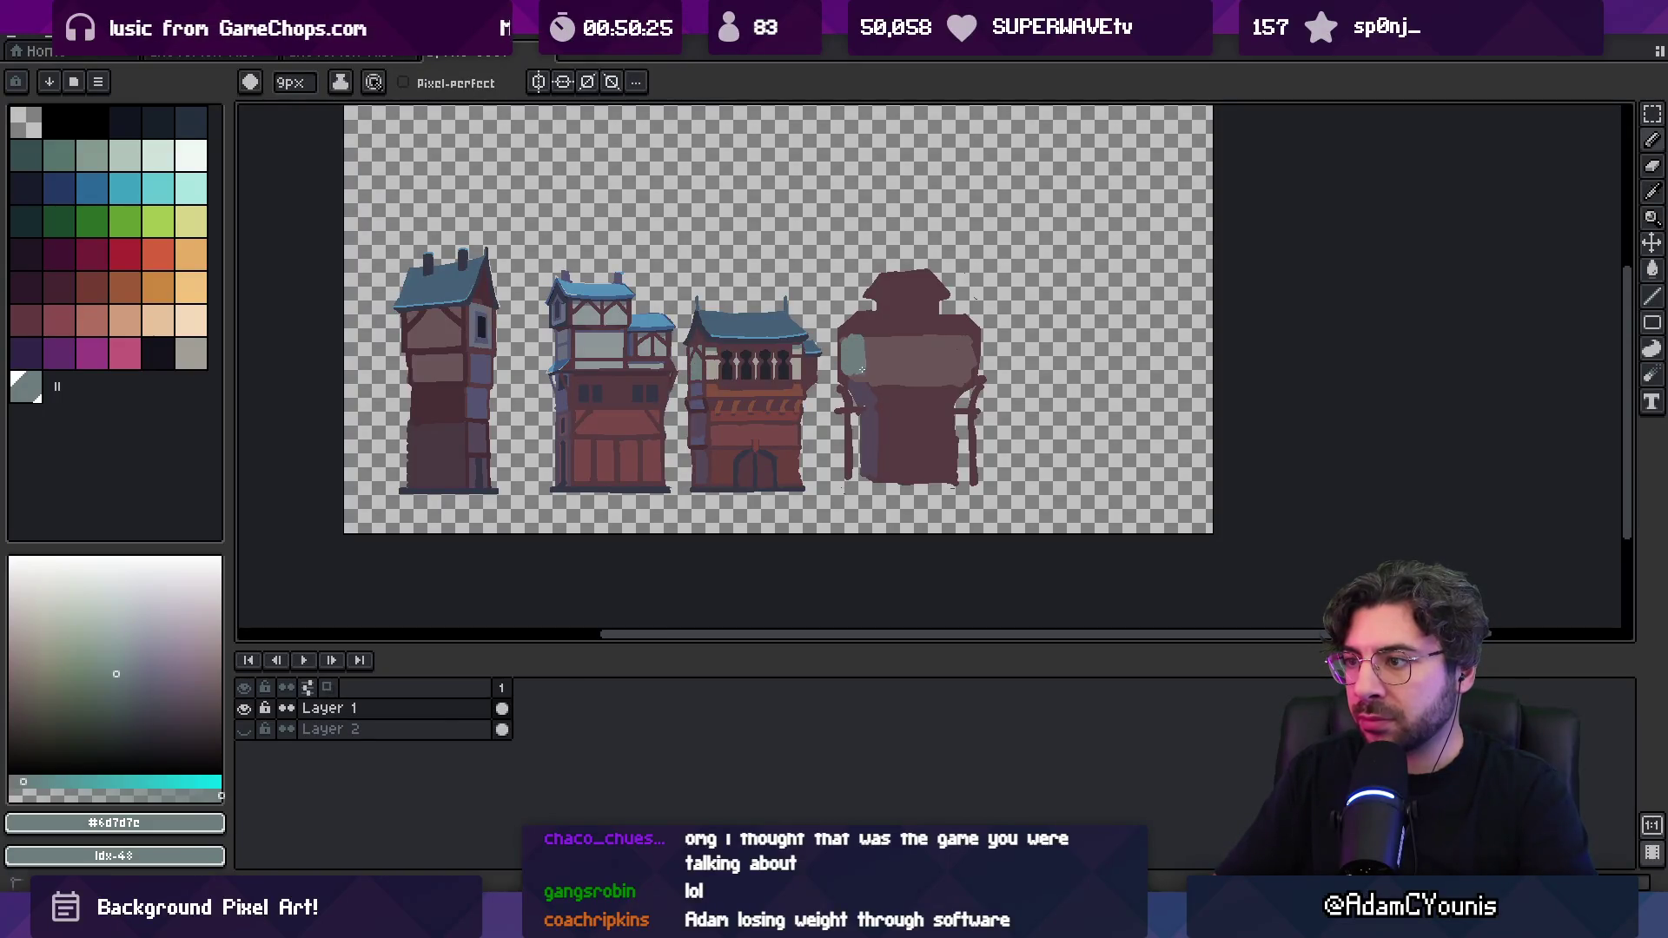
{"action": "left_click", "coordinate": [851, 325], "text": "alt"}
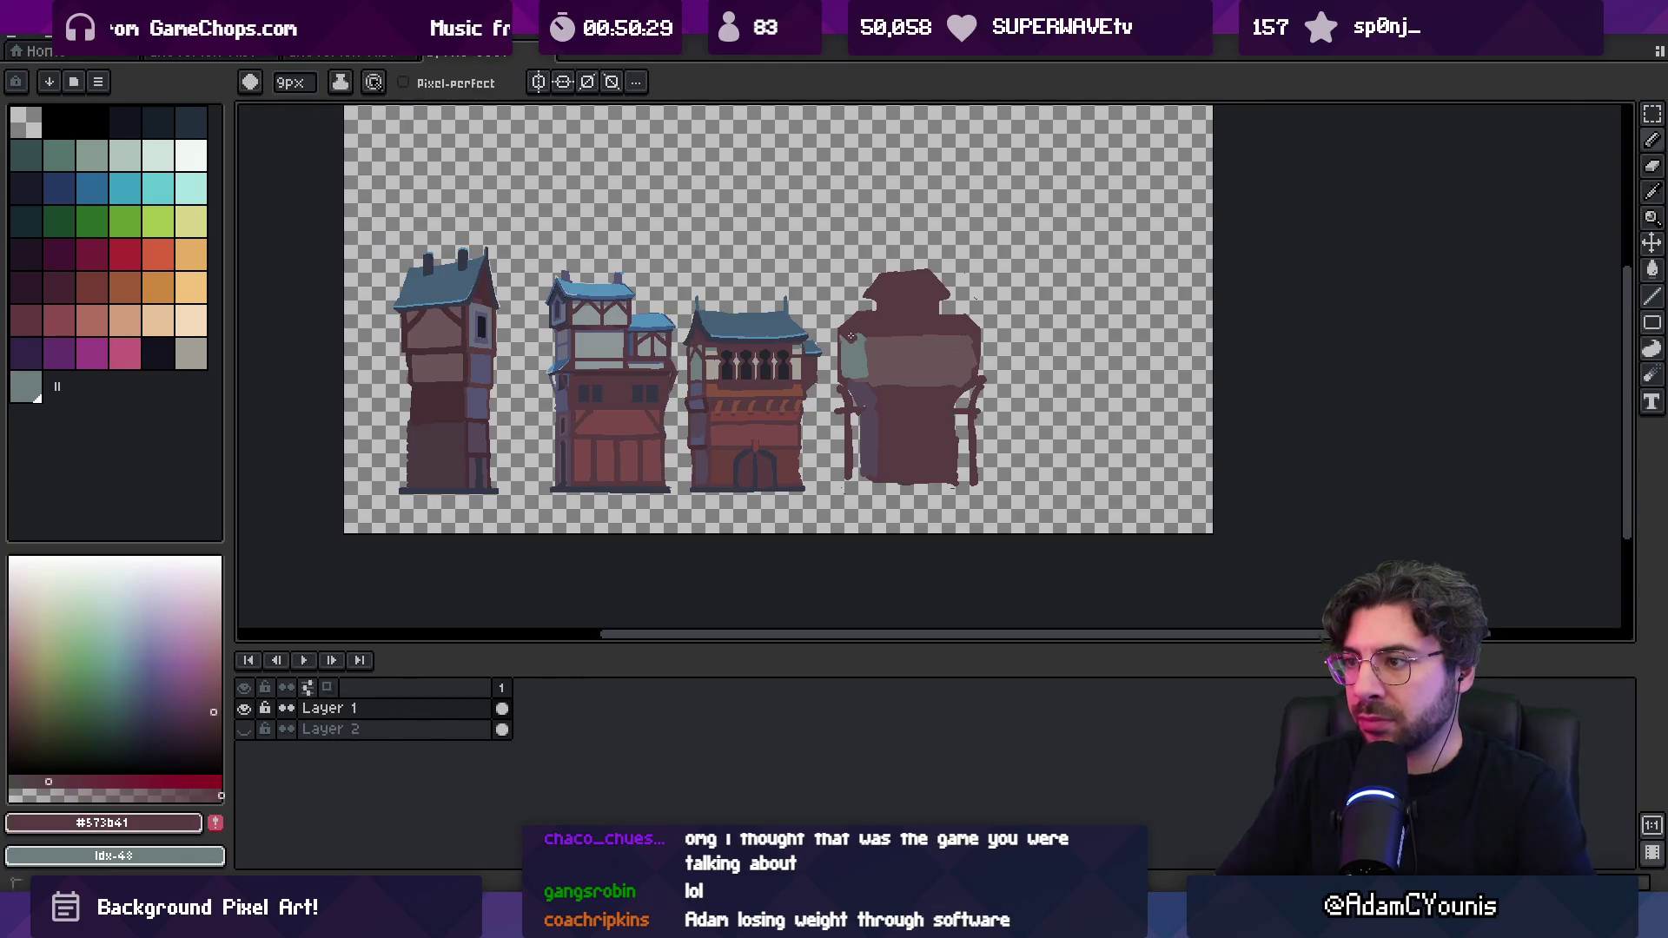
{"action": "left_click", "coordinate": [859, 351], "text": "alt"}
{"action": "left_click", "coordinate": [861, 328], "text": "alt"}
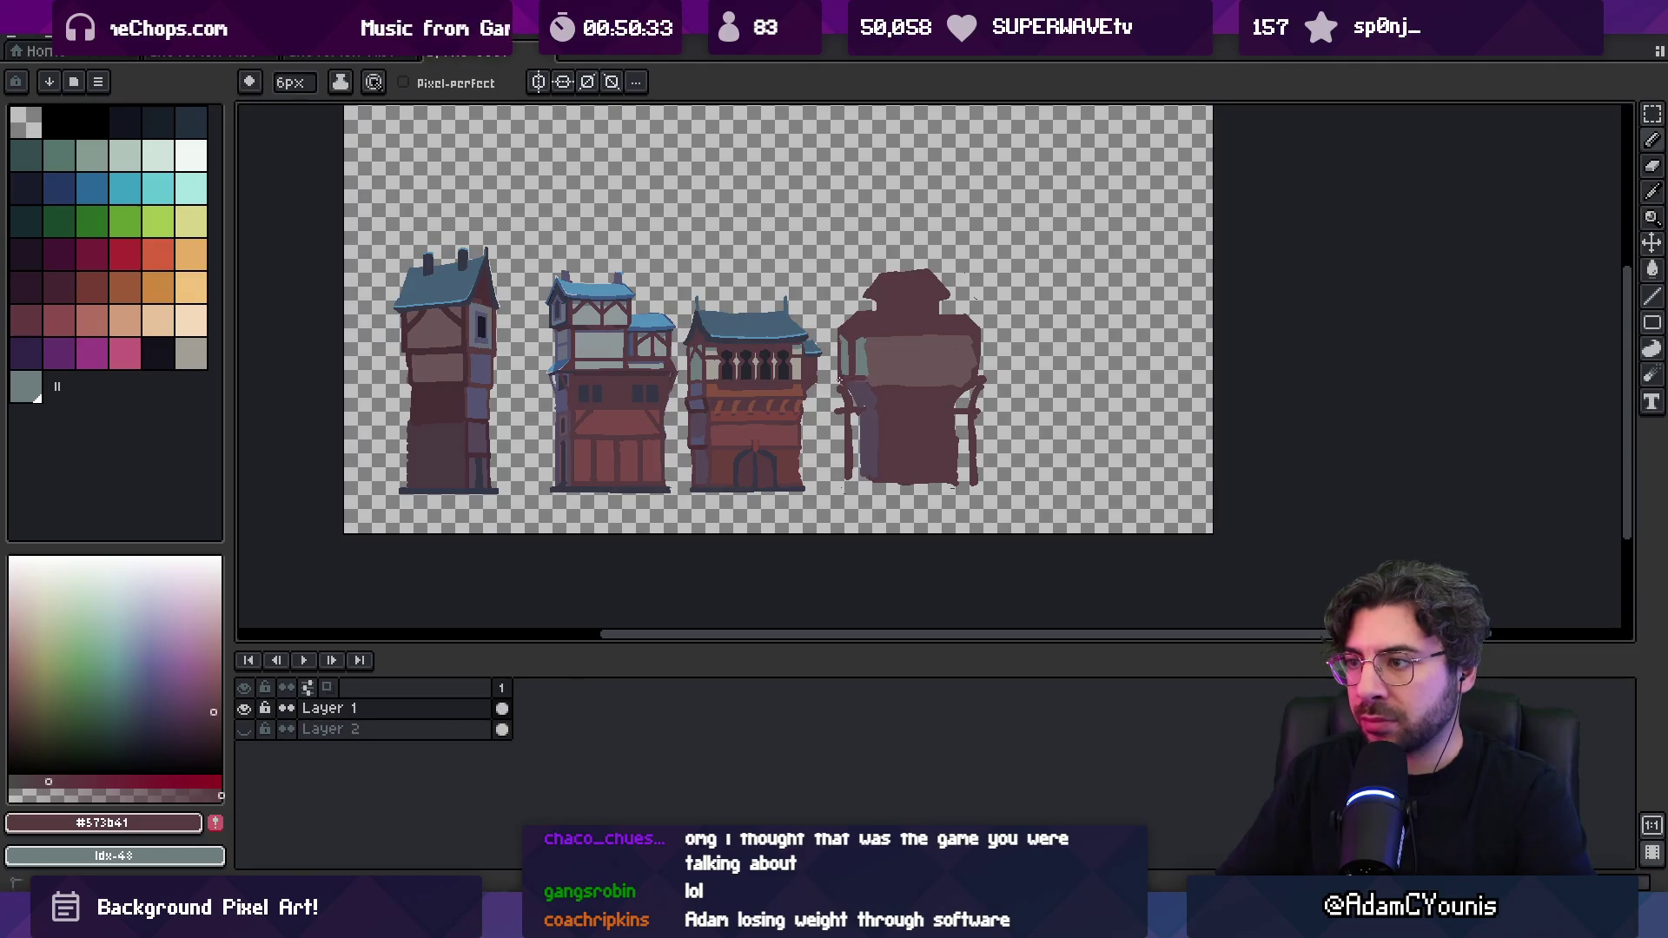
{"action": "left_click", "coordinate": [969, 343], "text": "alt"}
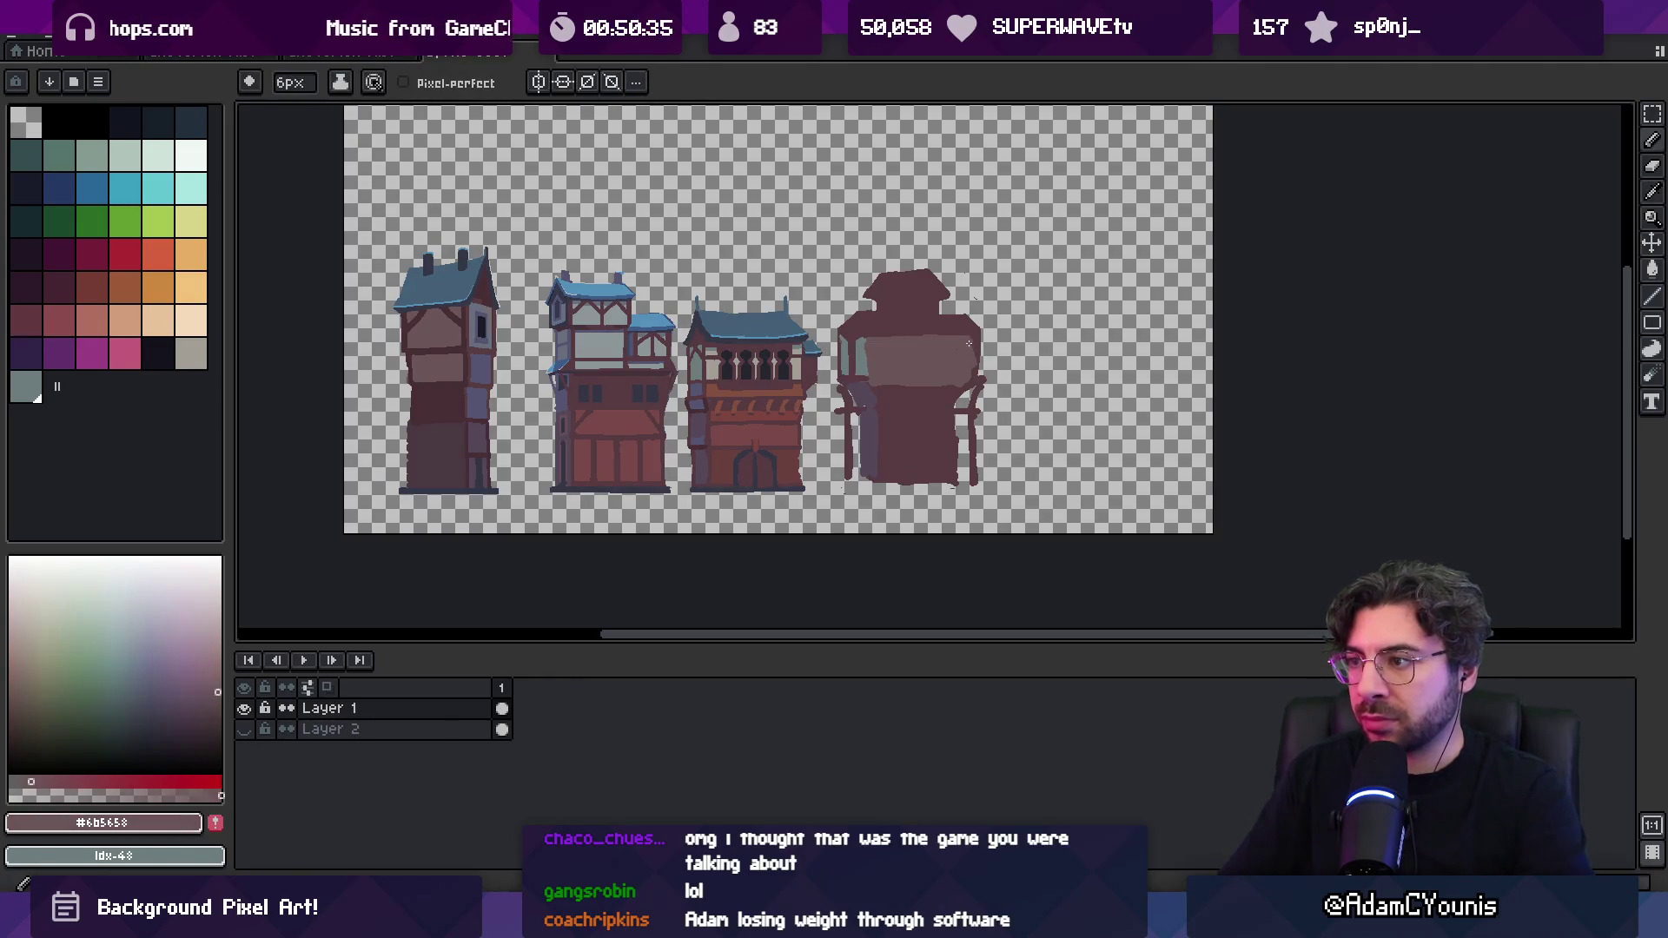
{"action": "left_click", "coordinate": [970, 342], "text": "alt"}
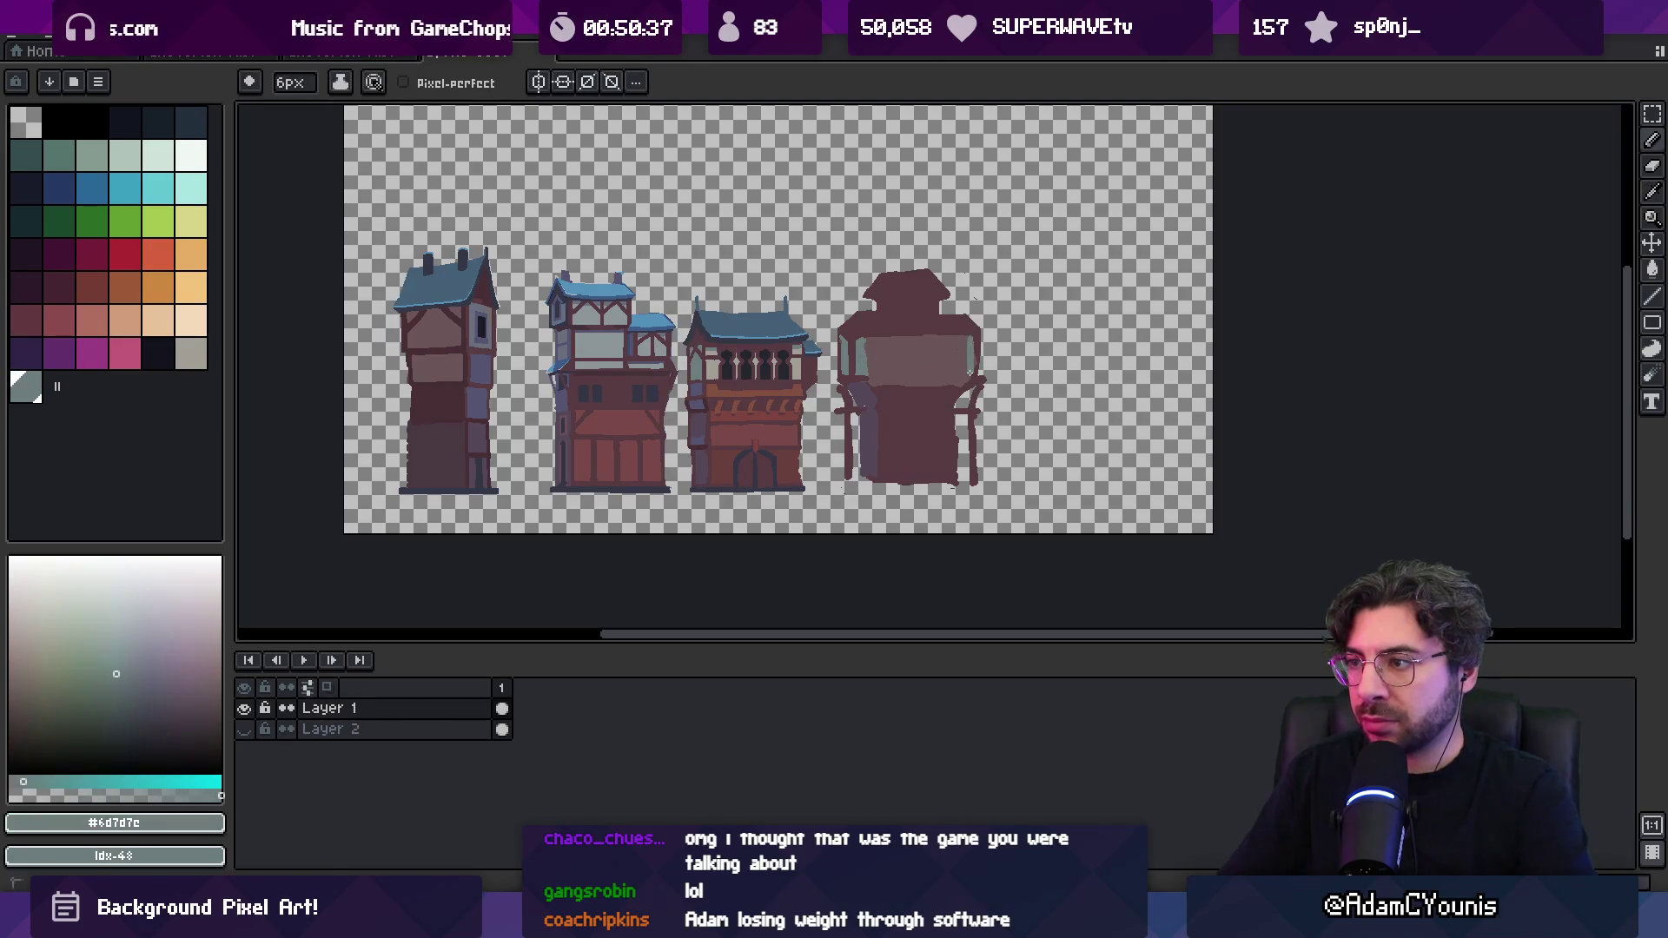
{"action": "scroll", "coordinate": [973, 372], "scroll_direction": "down", "scroll_amount": 3}
Paint dark maroon #573b41 posts along the left and right window edges
{"action": "scroll", "coordinate": [947, 369], "scroll_direction": "up", "scroll_amount": 5}
{"action": "left_click", "coordinate": [946, 369], "text": "alt"}
{"action": "left_click_drag", "start_coordinate": [905, 270], "coordinate": [907, 347]}
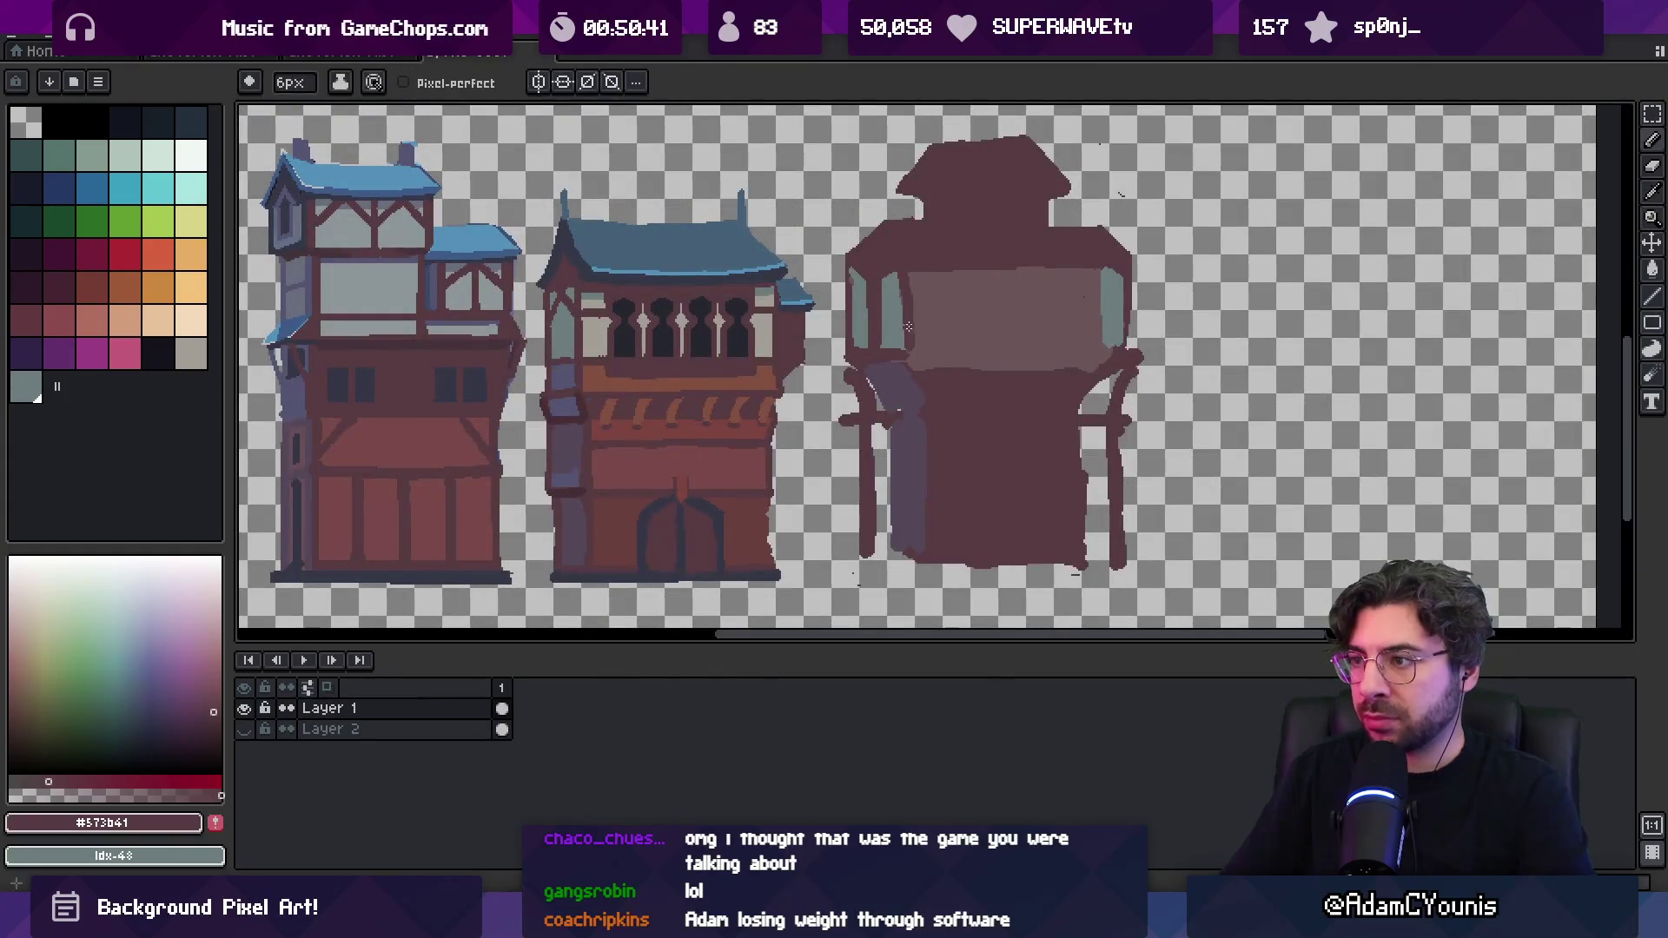
{"action": "mouse_move", "coordinate": [1097, 269]}
{"action": "left_mouse_down"}
{"action": "mouse_move", "coordinate": [1104, 353]}
{"action": "mouse_move", "coordinate": [991, 406]}
{"action": "left_mouse_up"}
{"action": "left_click", "coordinate": [1000, 315], "text": "alt"}
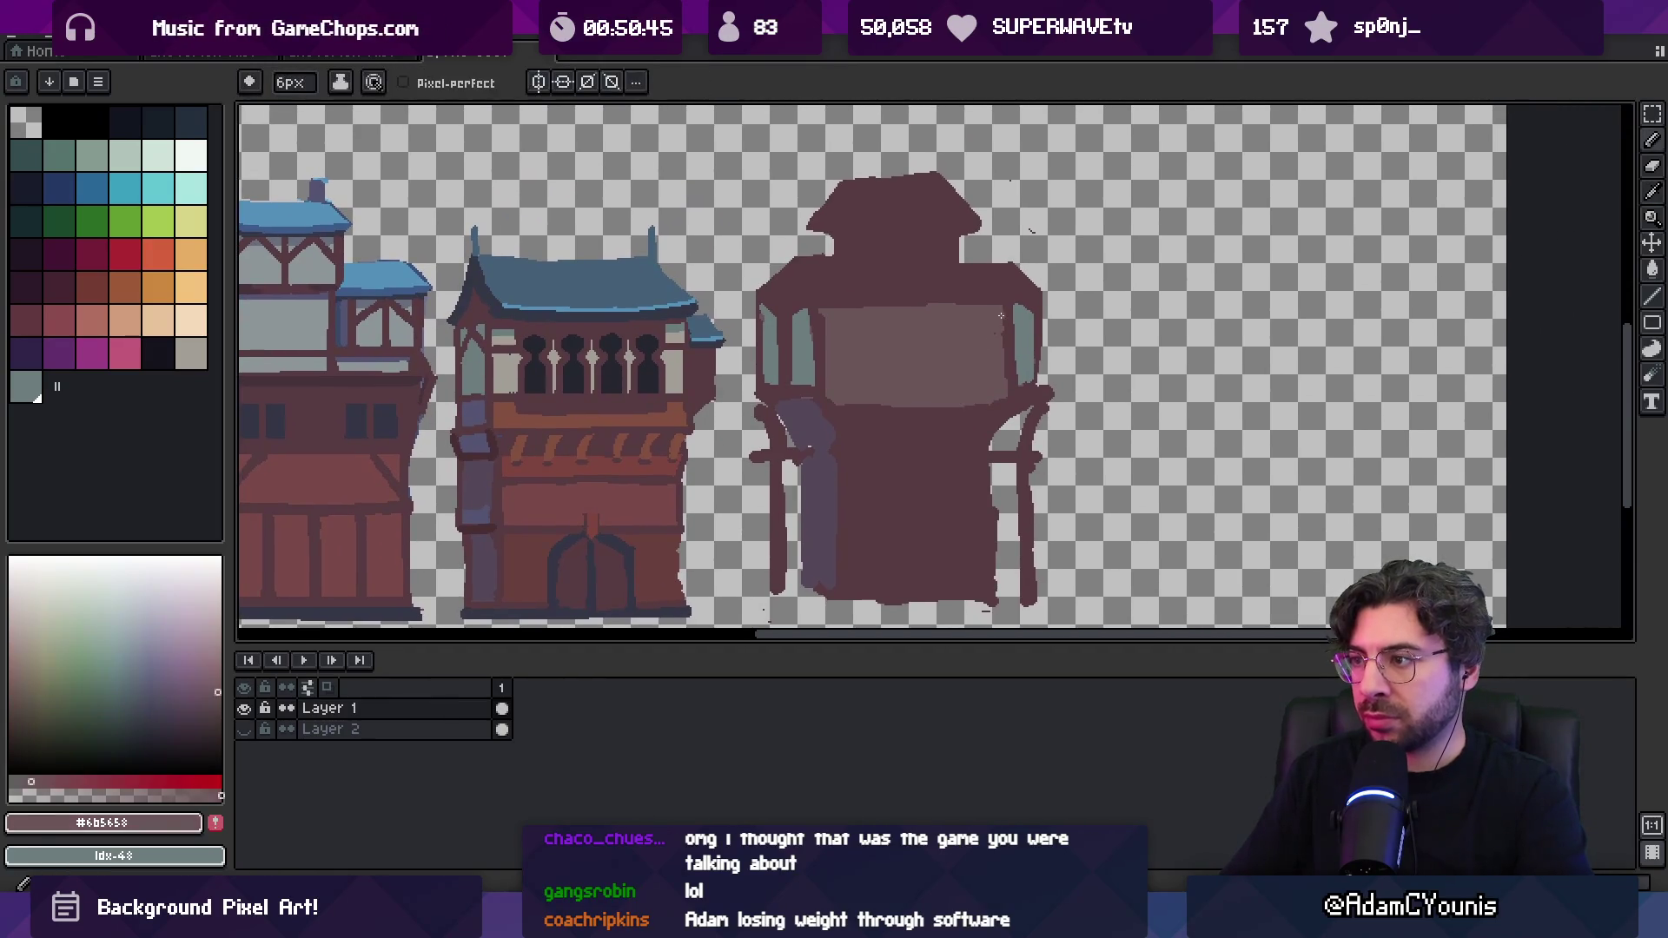
{"action": "left_click", "coordinate": [832, 243], "text": "alt"}
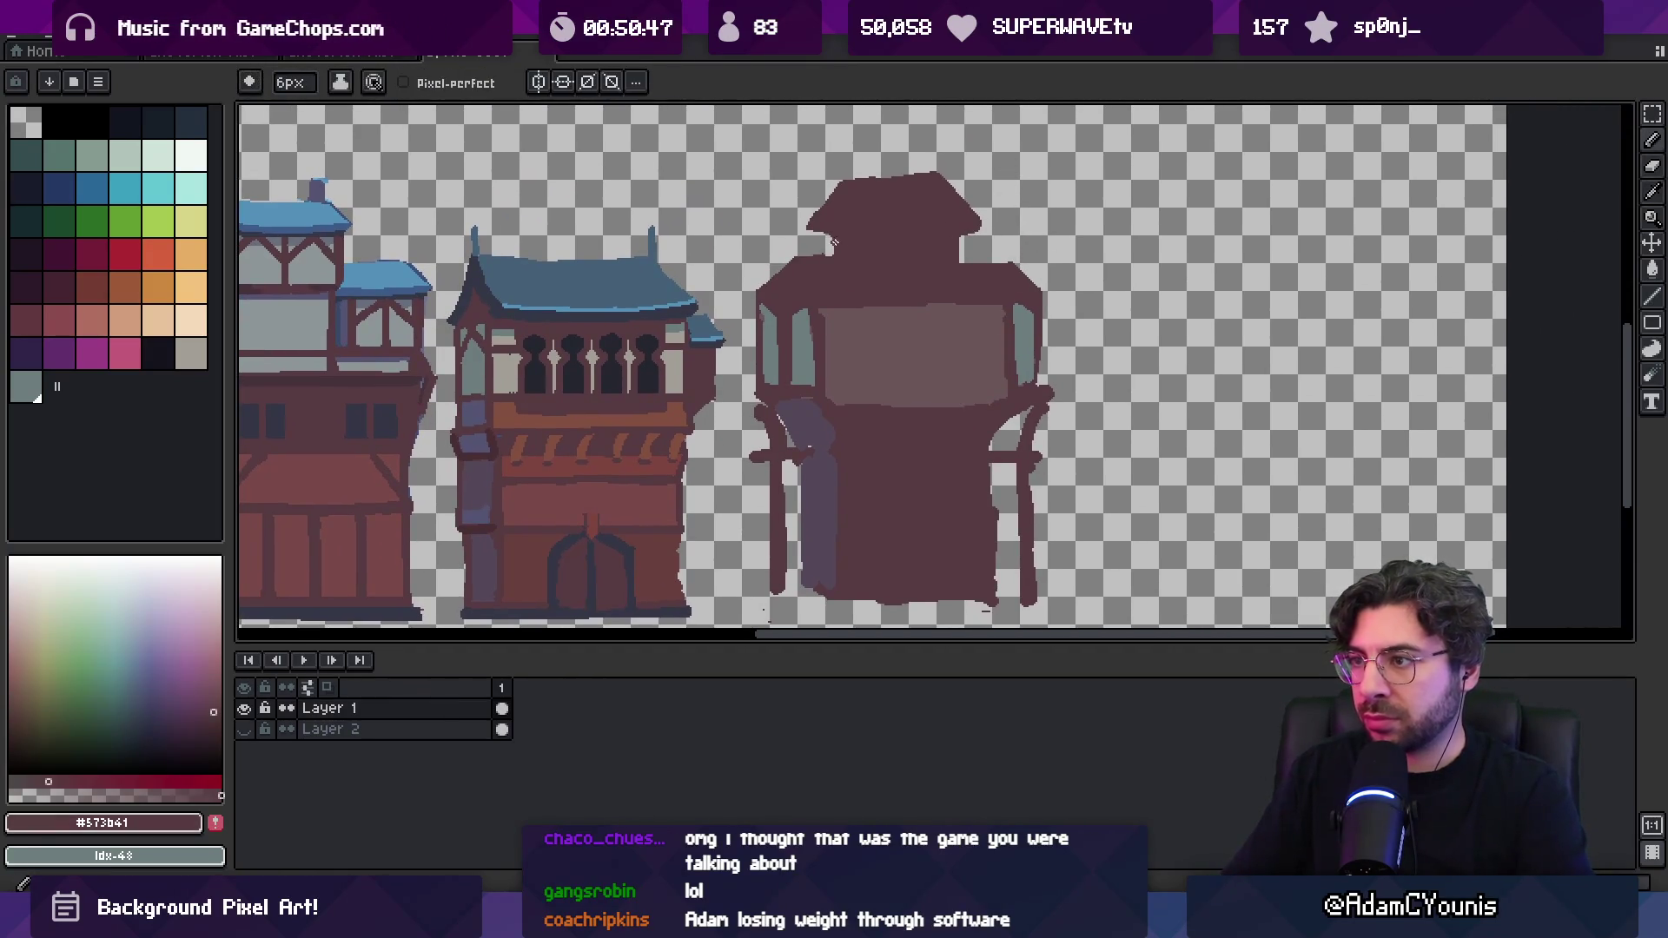
Carve the tower top into a broad maroon cap with flared eaves
{"action": "key", "text": "e"}
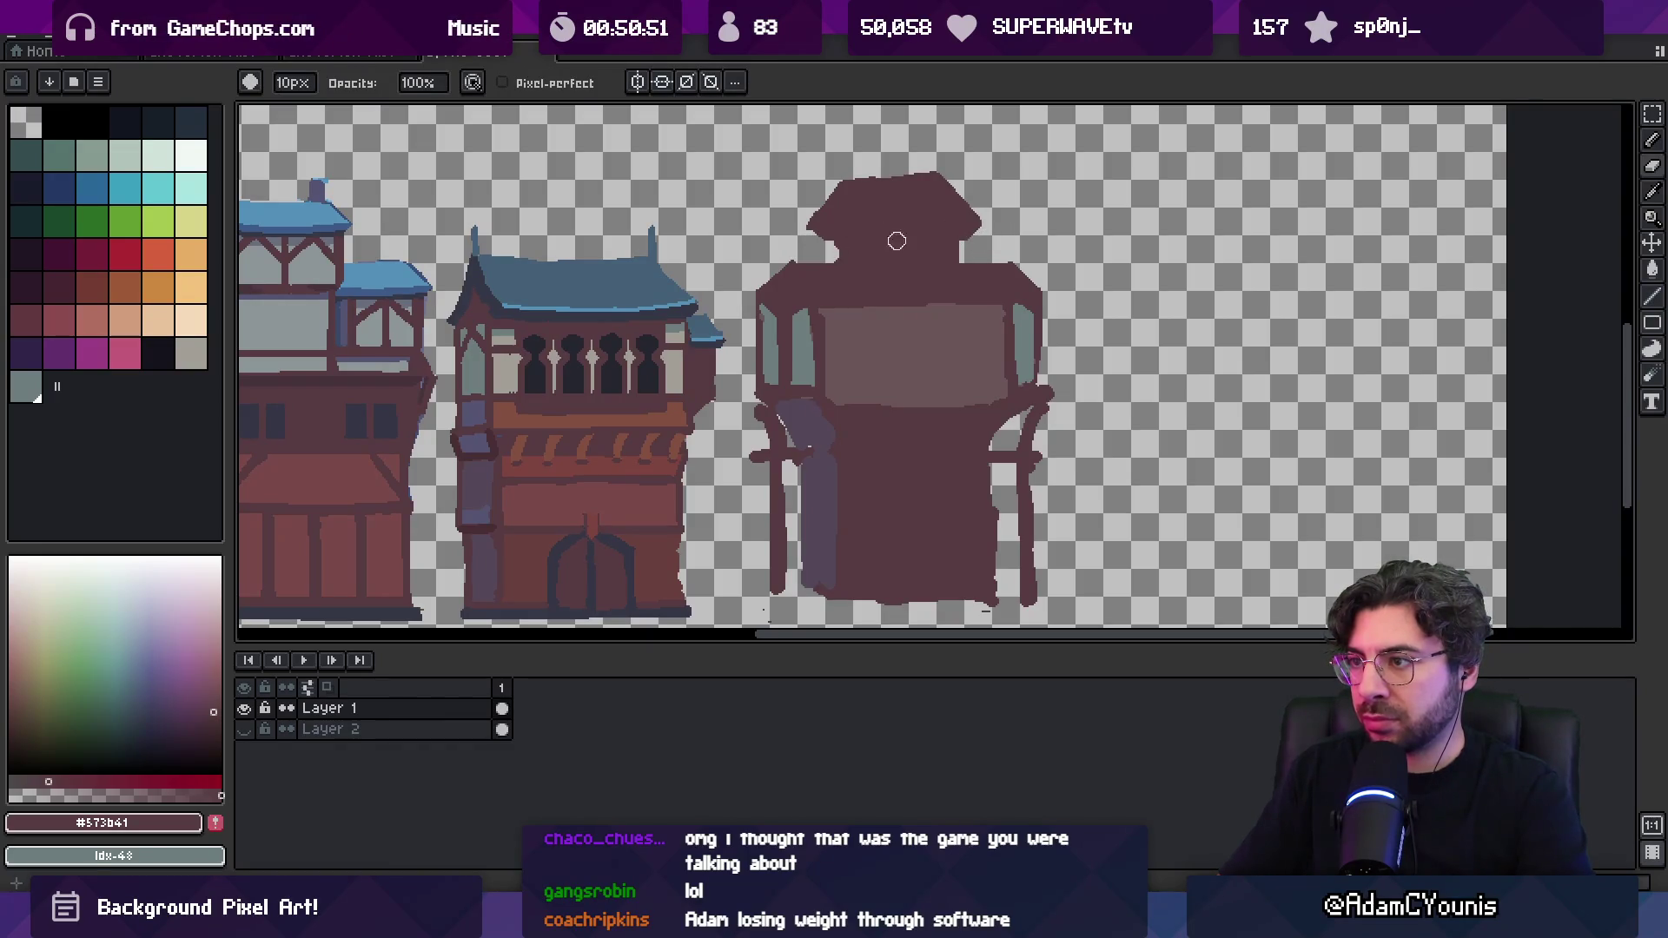
{"action": "key", "text": "b"}
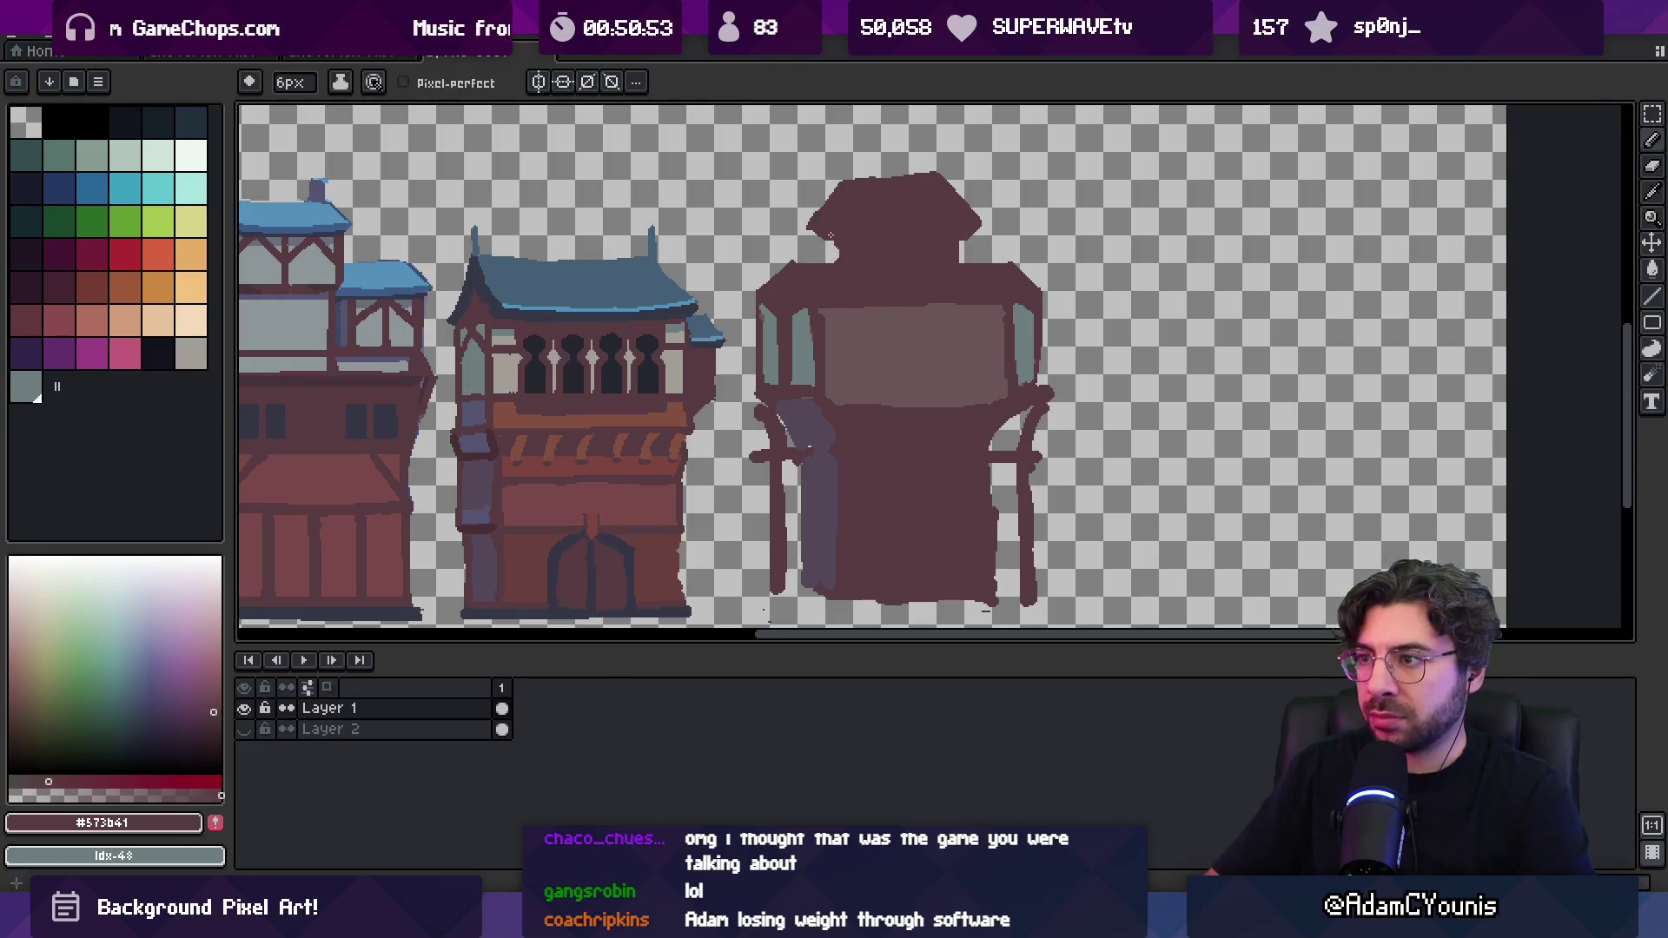
{"action": "key", "text": "e"}
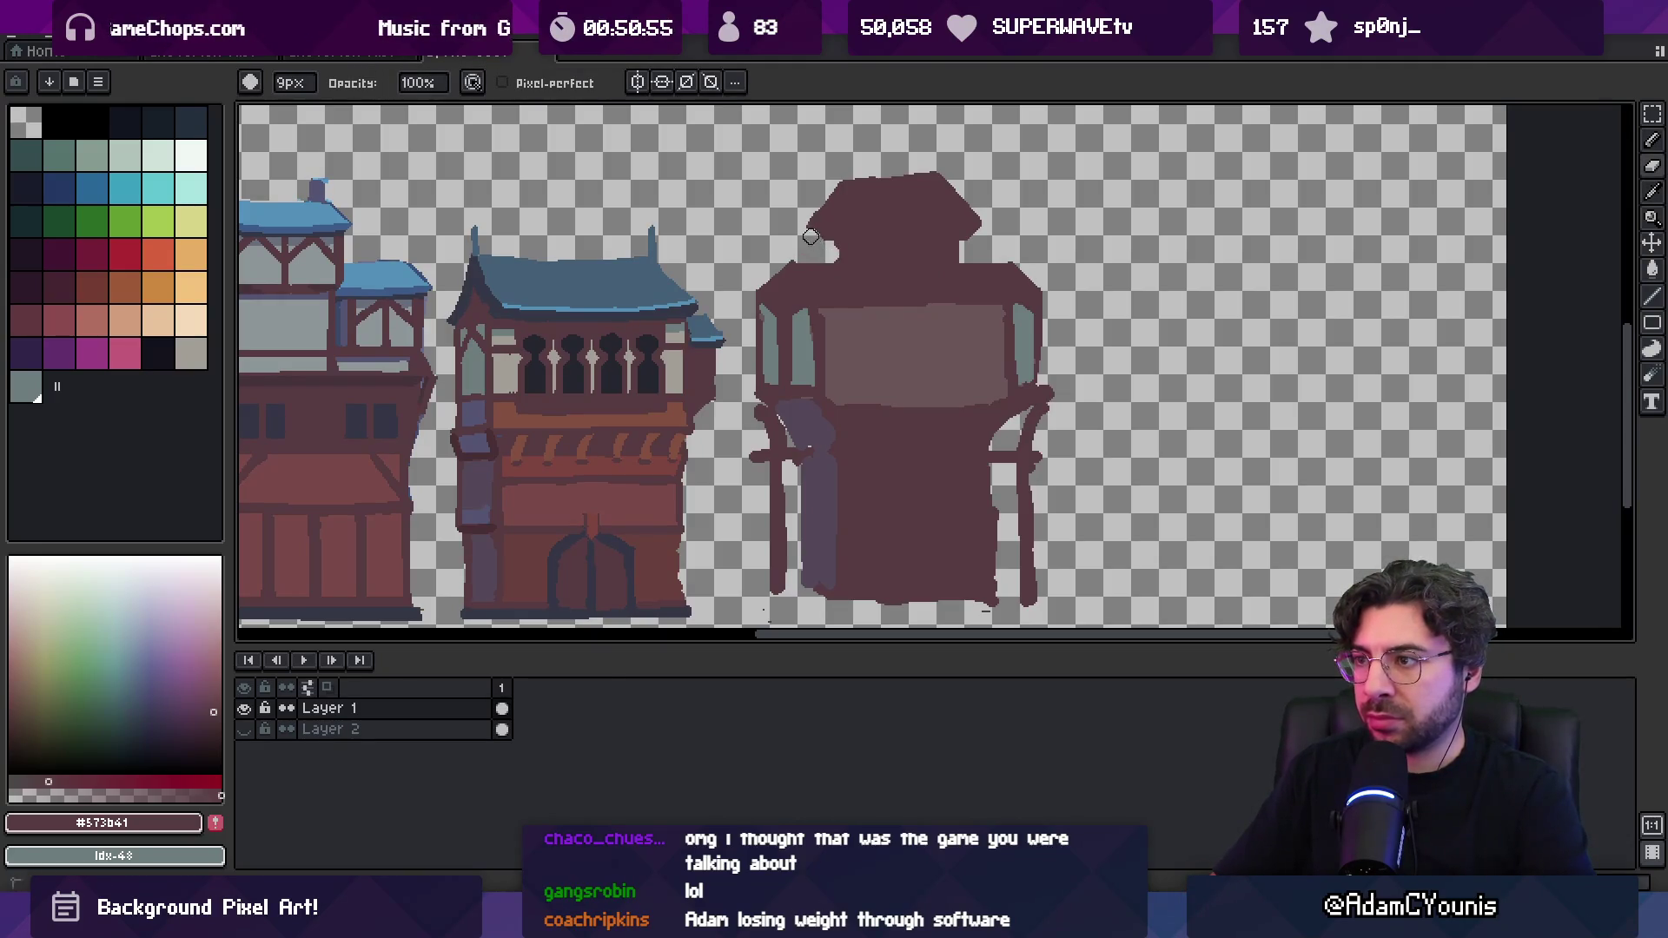
{"action": "key", "text": "b"}
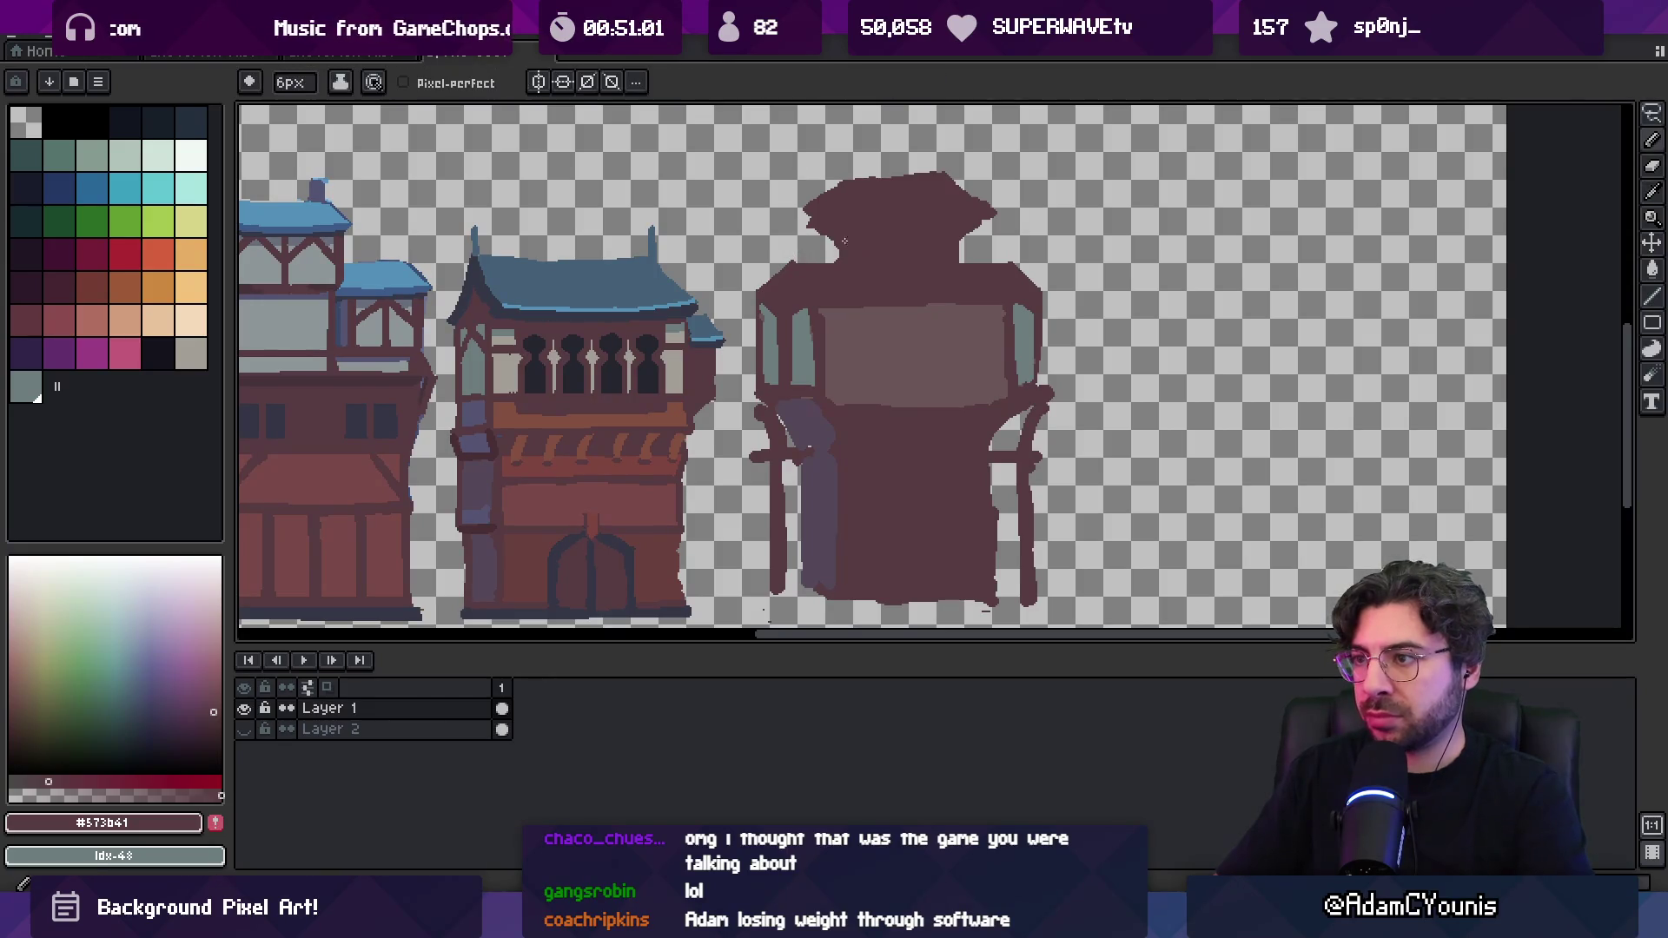
{"action": "left_click", "coordinate": [975, 217], "text": "alt"}
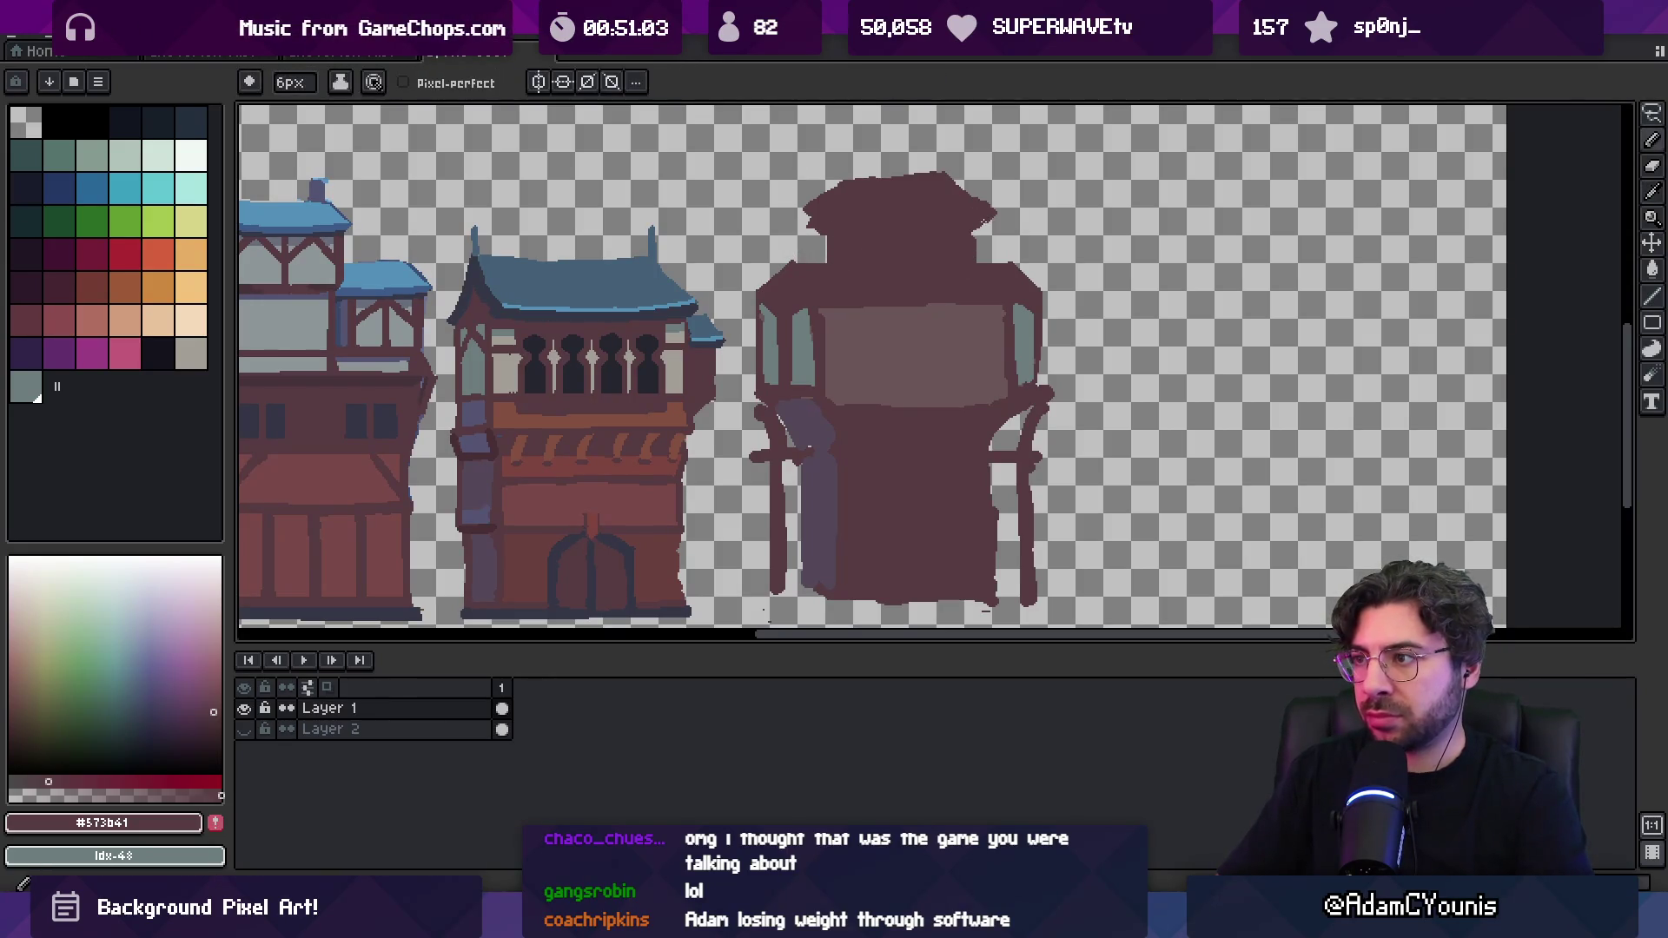
{"action": "key", "text": "e"}
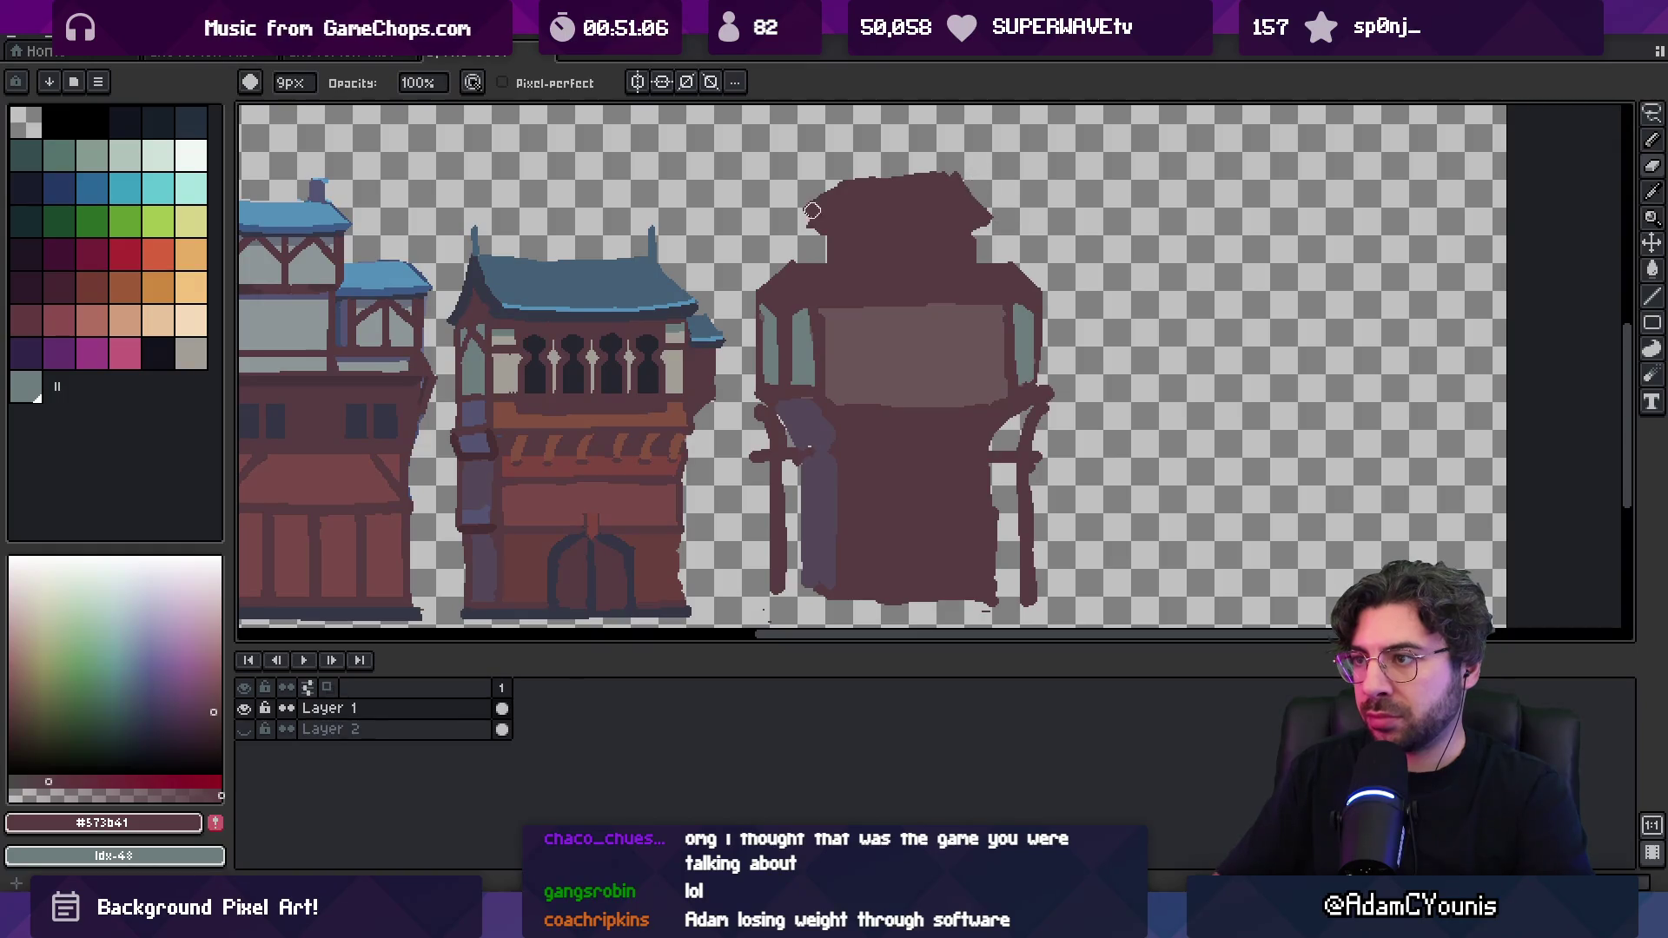
{"action": "key", "text": "b"}
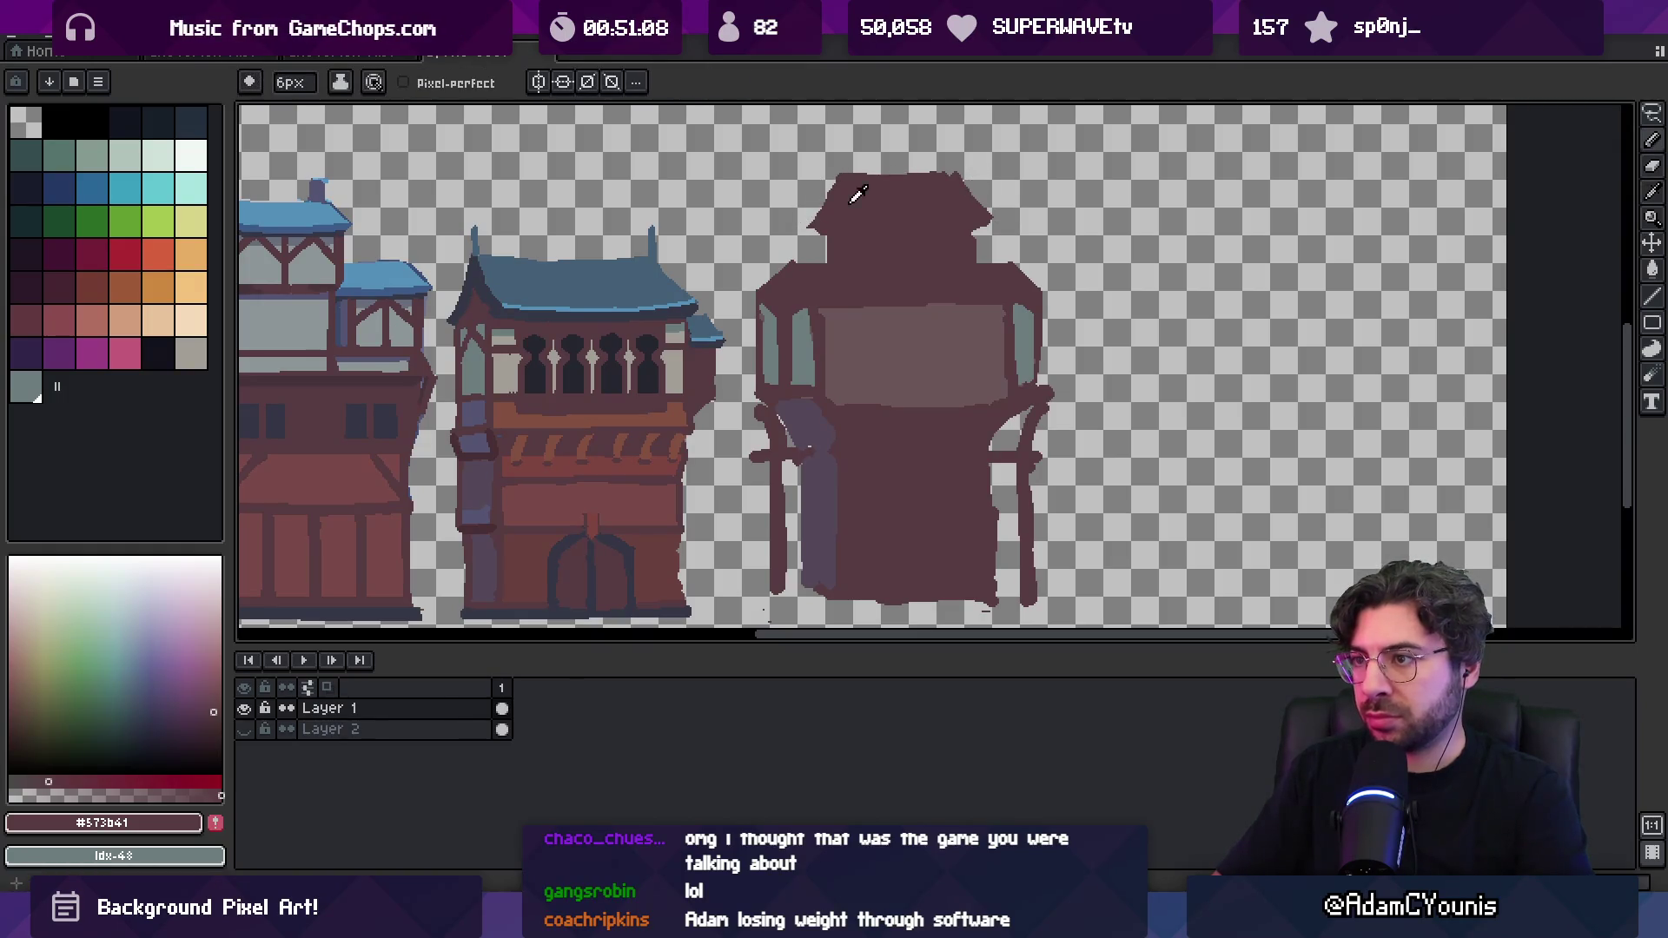
{"action": "left_click", "coordinate": [486, 276], "text": "alt"}
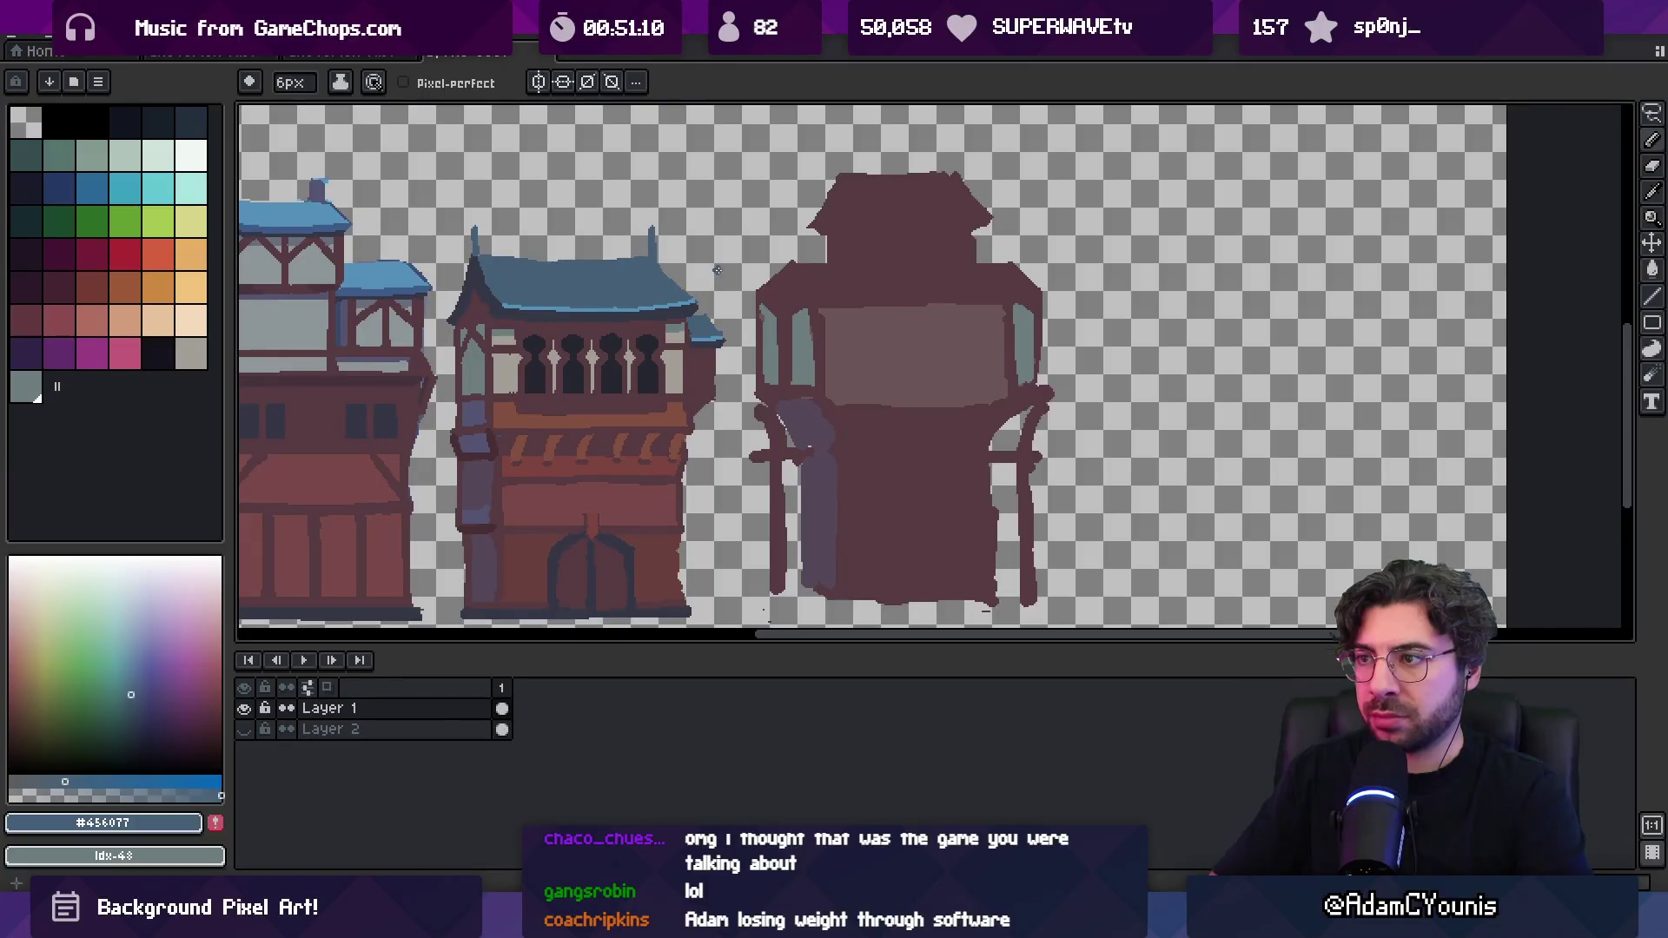
Outline the tower roof's edge in blue and bucket-fill it blue
{"action": "mouse_move", "coordinate": [840, 177]}
{"action": "left_mouse_down"}
{"action": "mouse_move", "coordinate": [876, 224]}
{"action": "mouse_move", "coordinate": [991, 218]}
{"action": "left_mouse_up"}
{"action": "key", "text": "g"}
{"action": "left_click", "coordinate": [853, 211]}
{"action": "key", "text": "b"}
{"action": "mouse_move", "coordinate": [853, 211]}
{"action": "left_mouse_down"}
{"action": "mouse_move", "coordinate": [908, 216]}
{"action": "mouse_move", "coordinate": [879, 250]}
{"action": "mouse_move", "coordinate": [1075, 232]}
{"action": "left_mouse_up"}
{"action": "left_click", "coordinate": [908, 217], "text": "alt"}
{"action": "left_click", "coordinate": [929, 233], "text": "alt"}
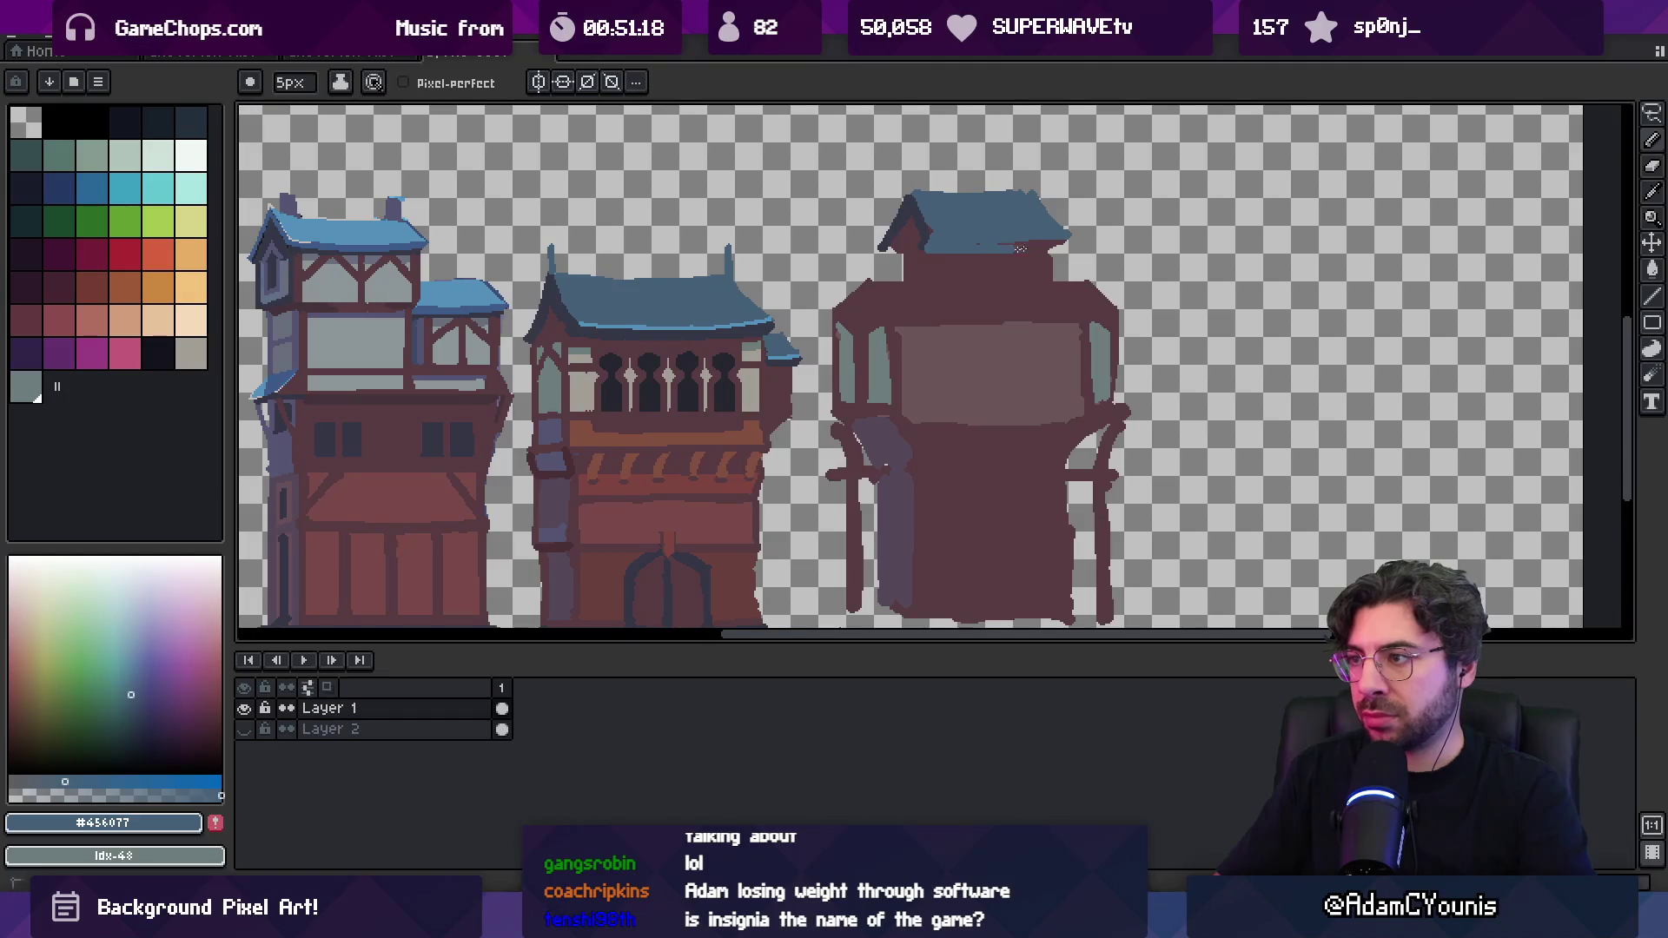
Draw a dark #353747 line along the roof's bottom edge under the eave
{"action": "scroll", "coordinate": [1059, 232], "scroll_direction": "down", "scroll_amount": 3}
{"action": "scroll", "coordinate": [875, 272], "scroll_direction": "up", "scroll_amount": 5}
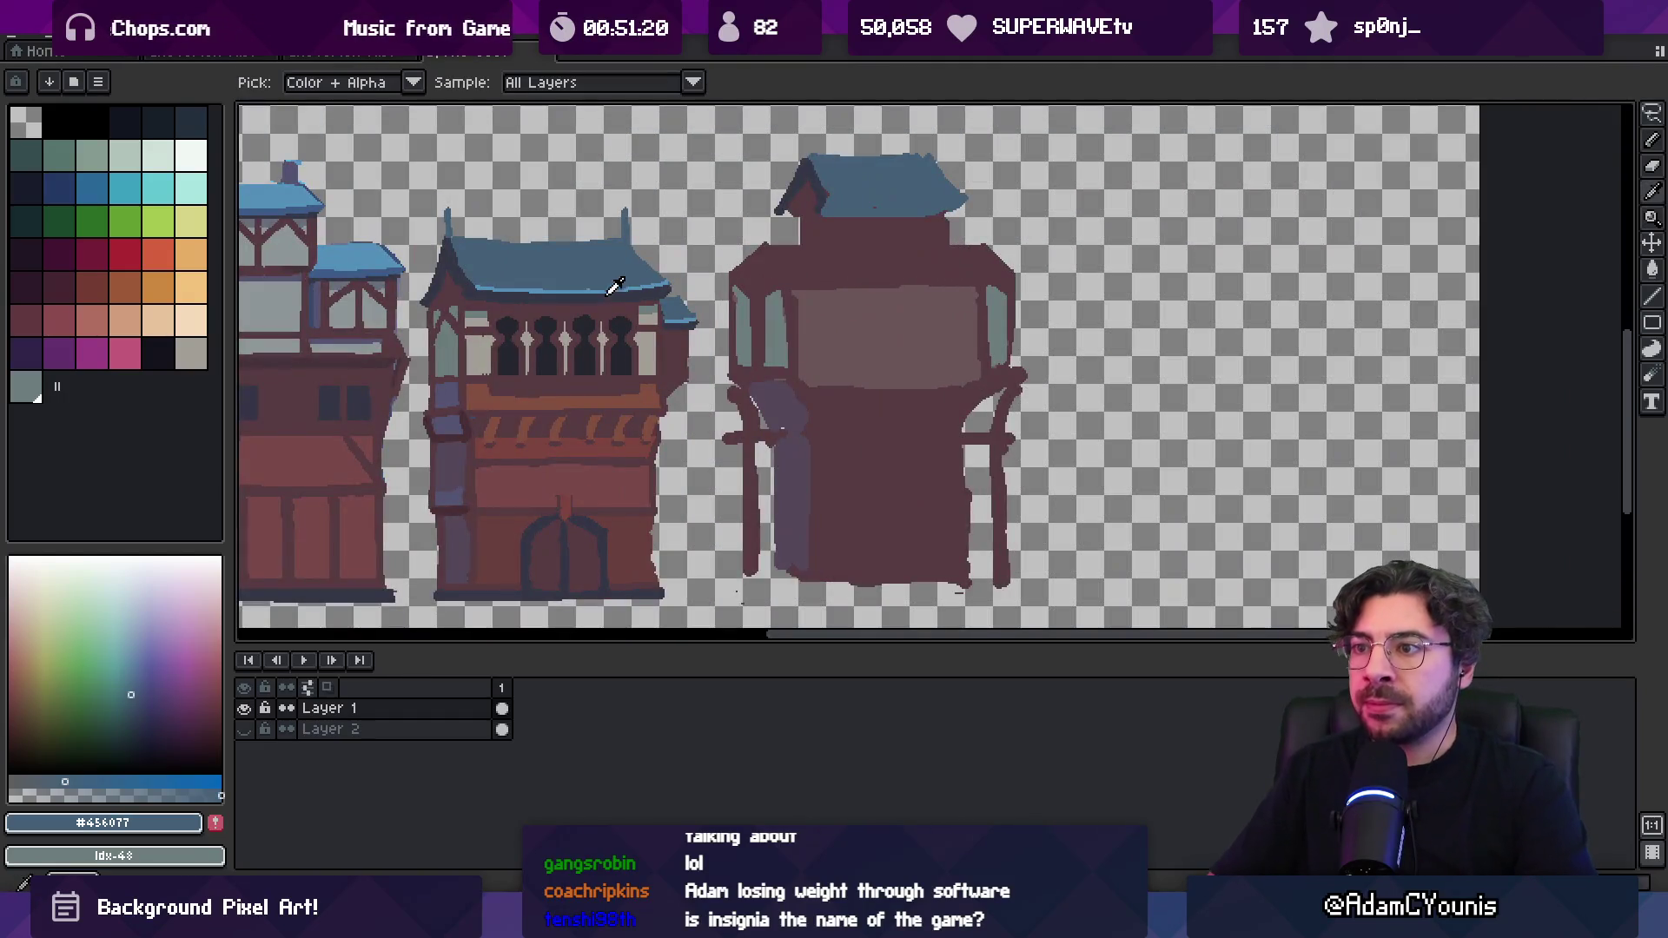
{"action": "left_click", "coordinate": [615, 286], "text": "alt"}
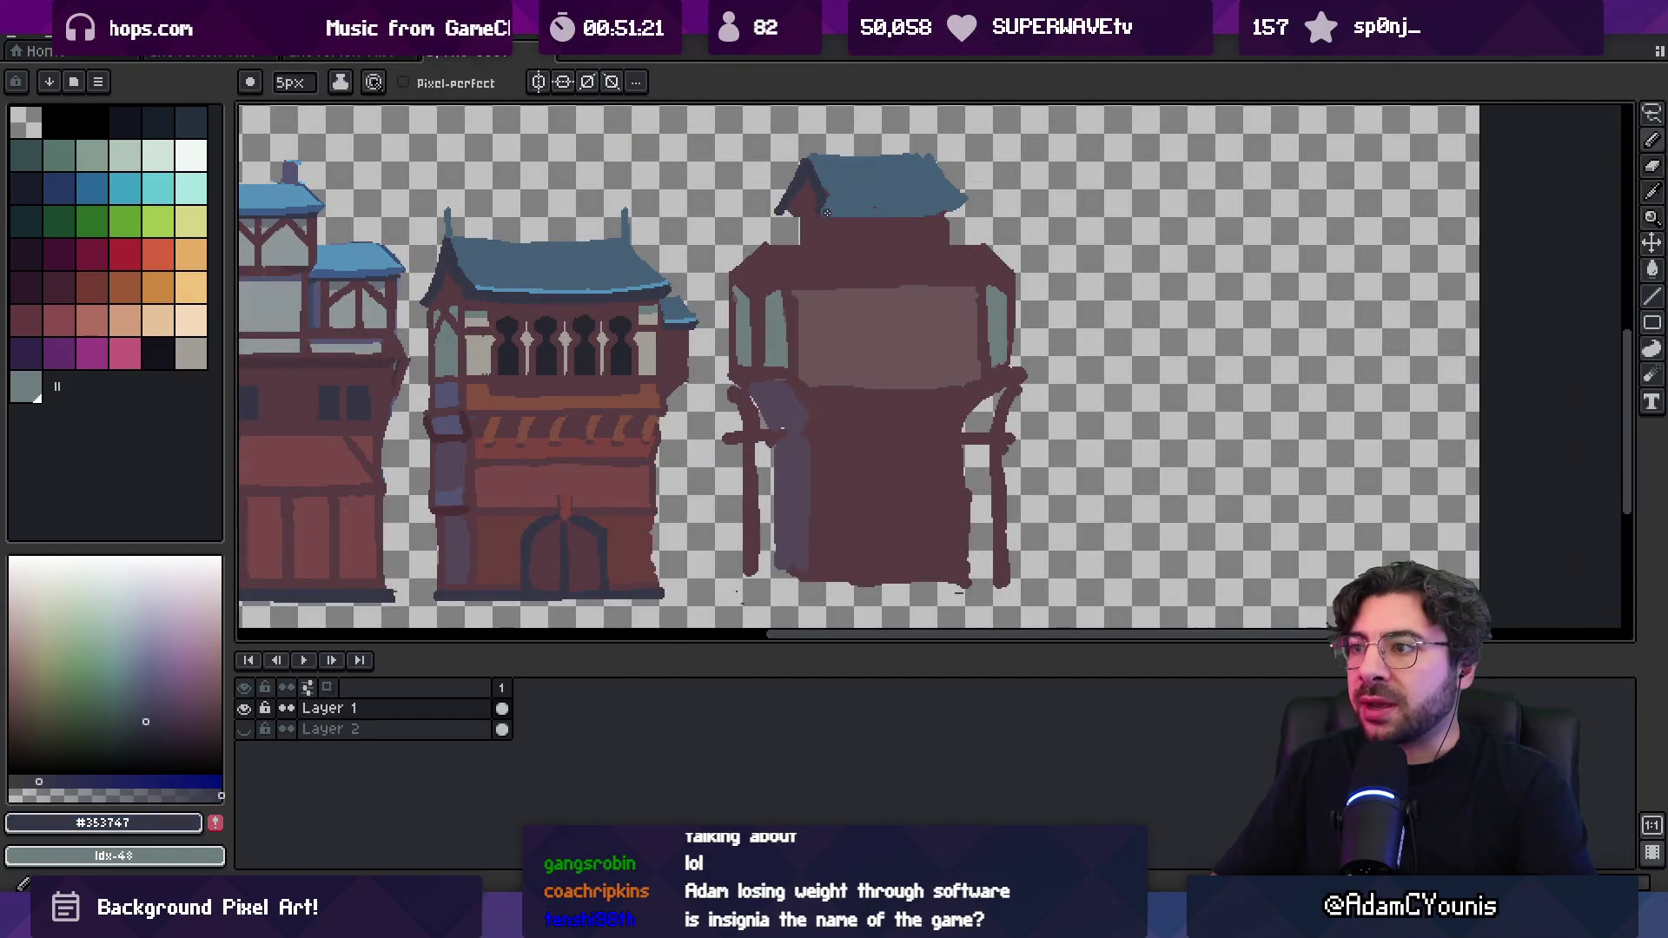
{"action": "mouse_move", "coordinate": [828, 215]}
{"action": "left_mouse_down"}
{"action": "mouse_move", "coordinate": [950, 214]}
{"action": "mouse_move", "coordinate": [885, 253]}
{"action": "mouse_move", "coordinate": [794, 218]}
{"action": "left_mouse_up"}
{"action": "key", "text": "ctrl+z"}
{"action": "left_click", "coordinate": [884, 248], "text": "alt"}
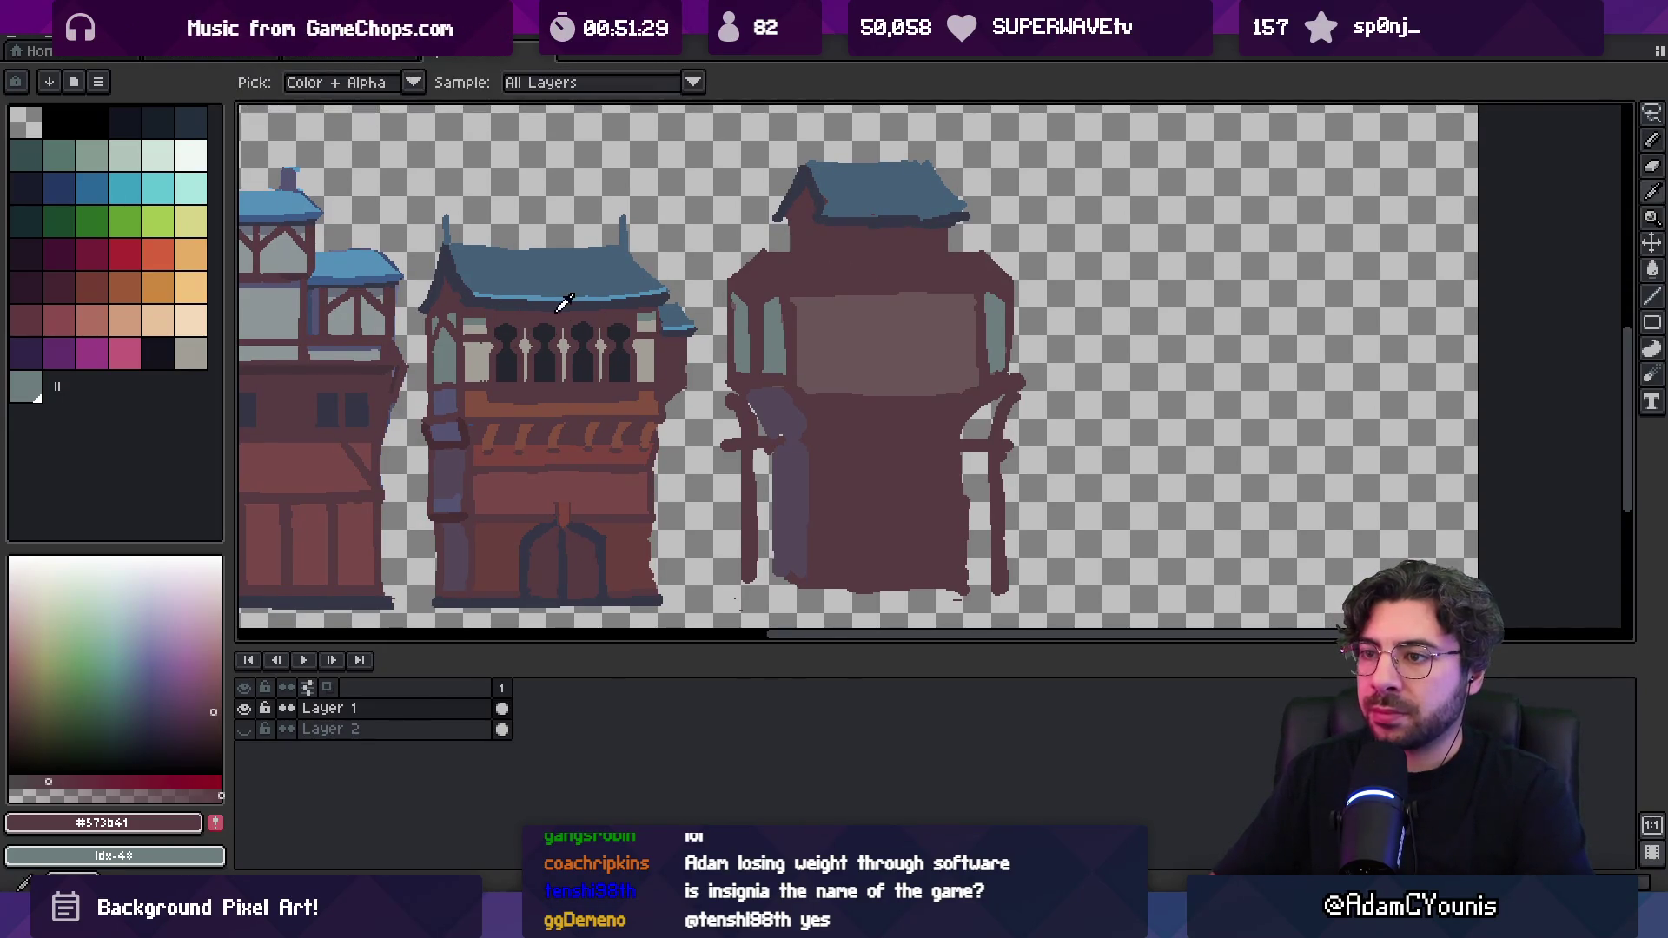
{"action": "left_click", "coordinate": [451, 331], "text": "alt"}
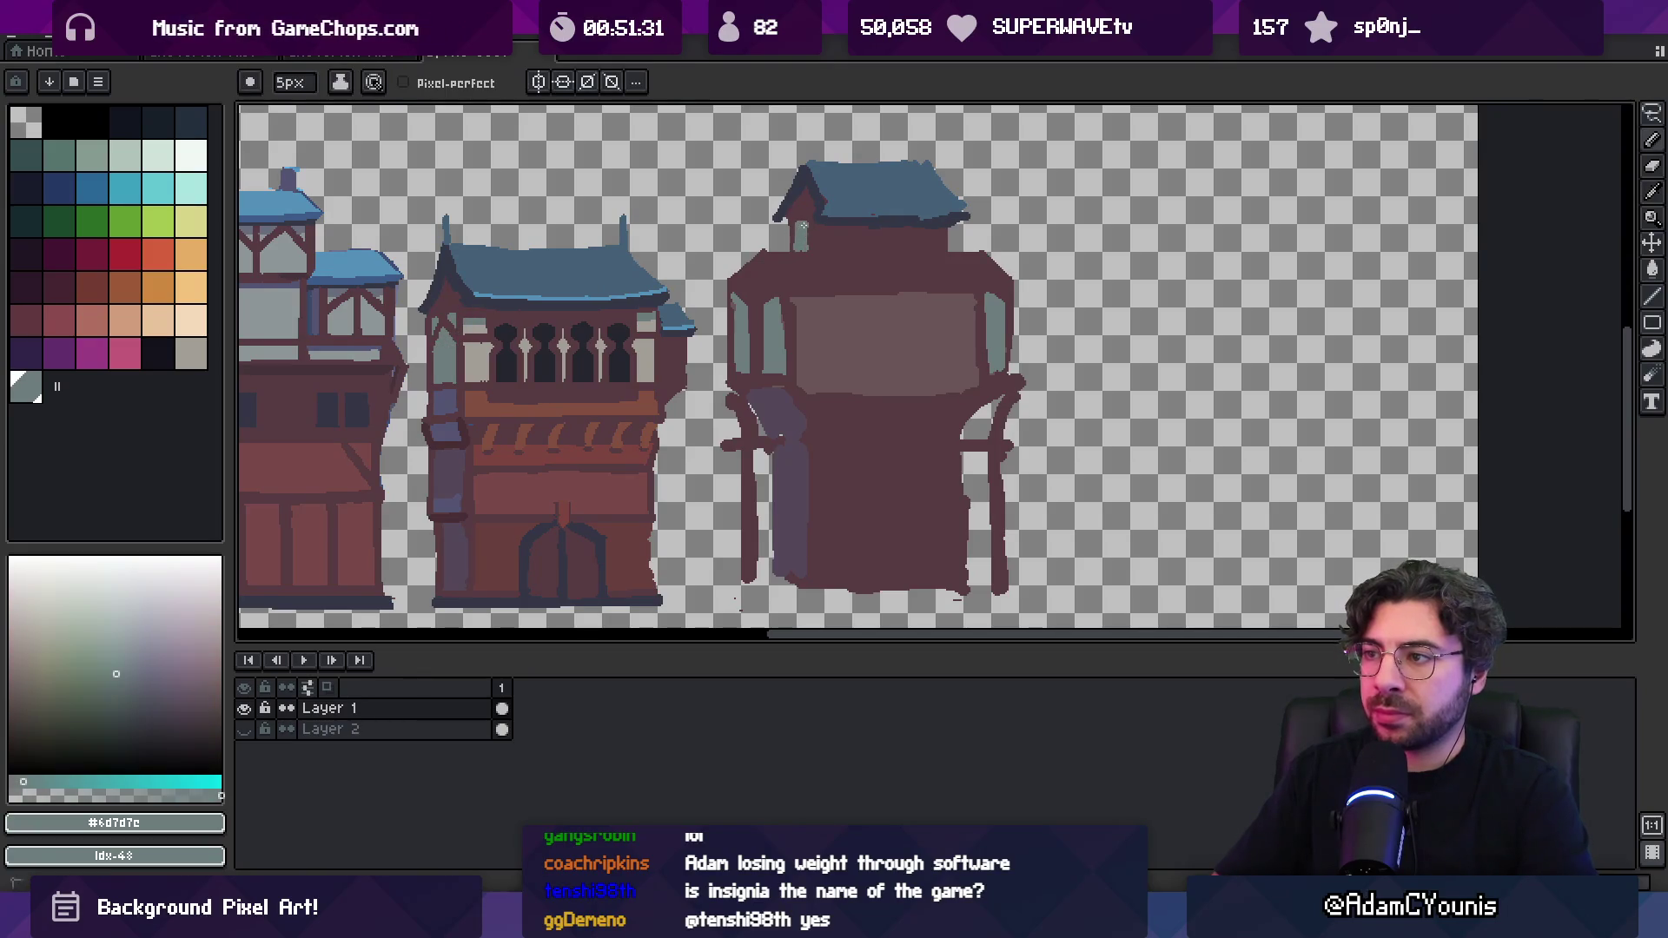
{"action": "left_click", "coordinate": [789, 233], "text": "alt"}
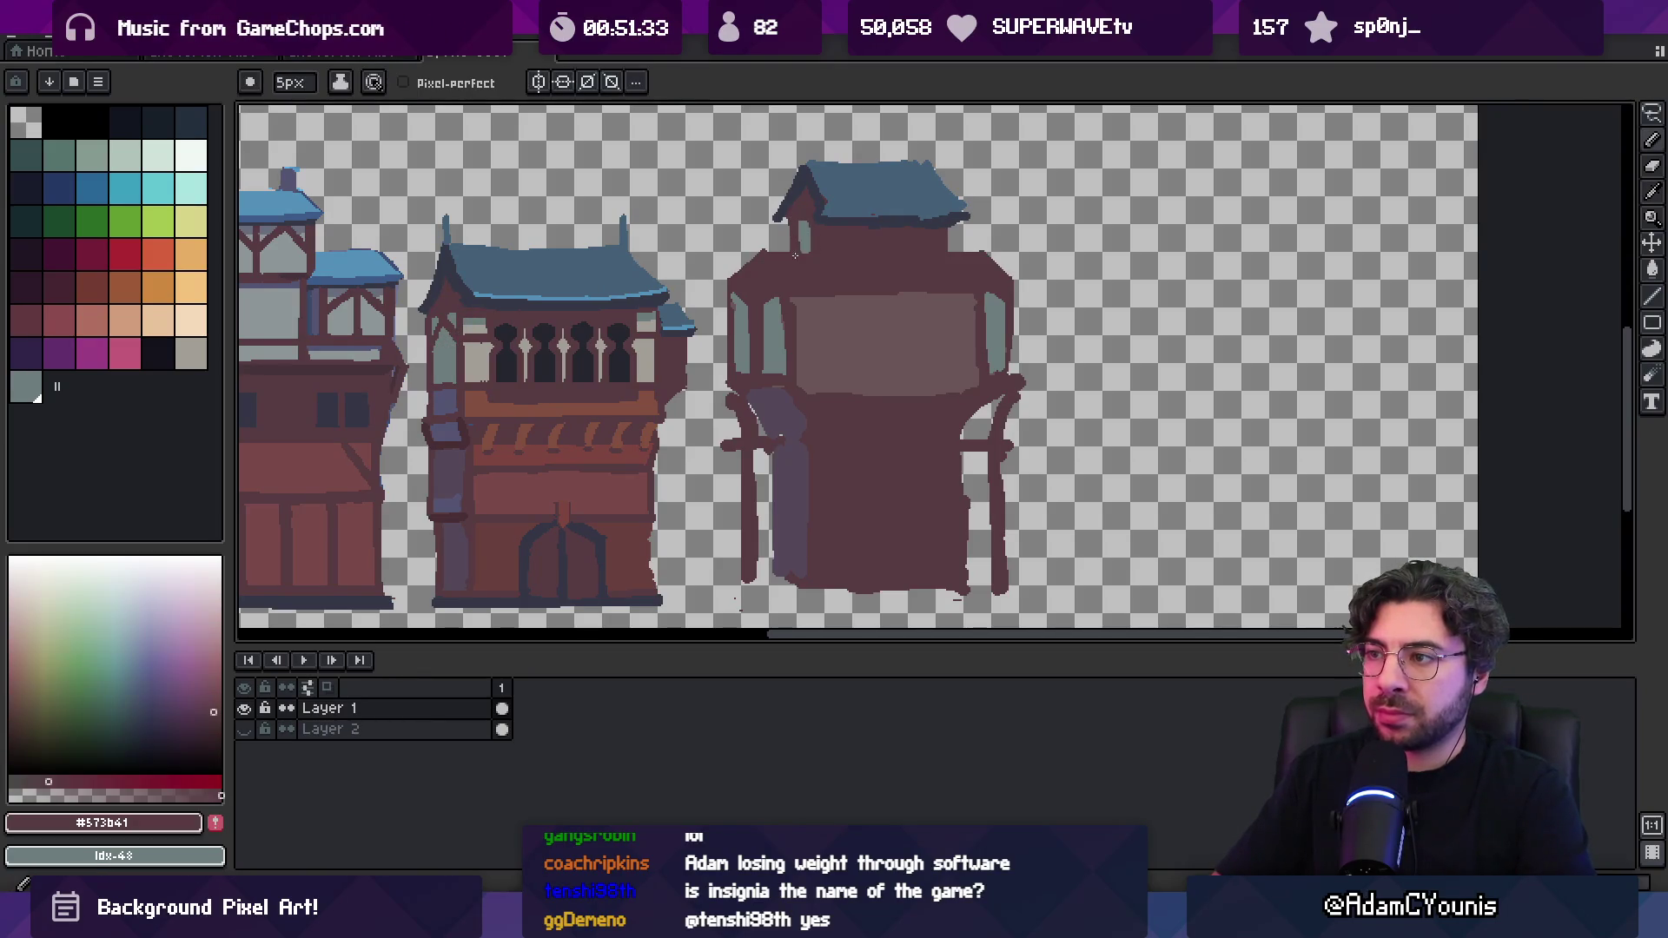
{"action": "key", "text": "z"}
{"action": "scroll", "coordinate": [834, 217], "scroll_direction": "down", "scroll_amount": 4}
{"action": "scroll", "coordinate": [808, 200], "scroll_direction": "up", "scroll_amount": 1}
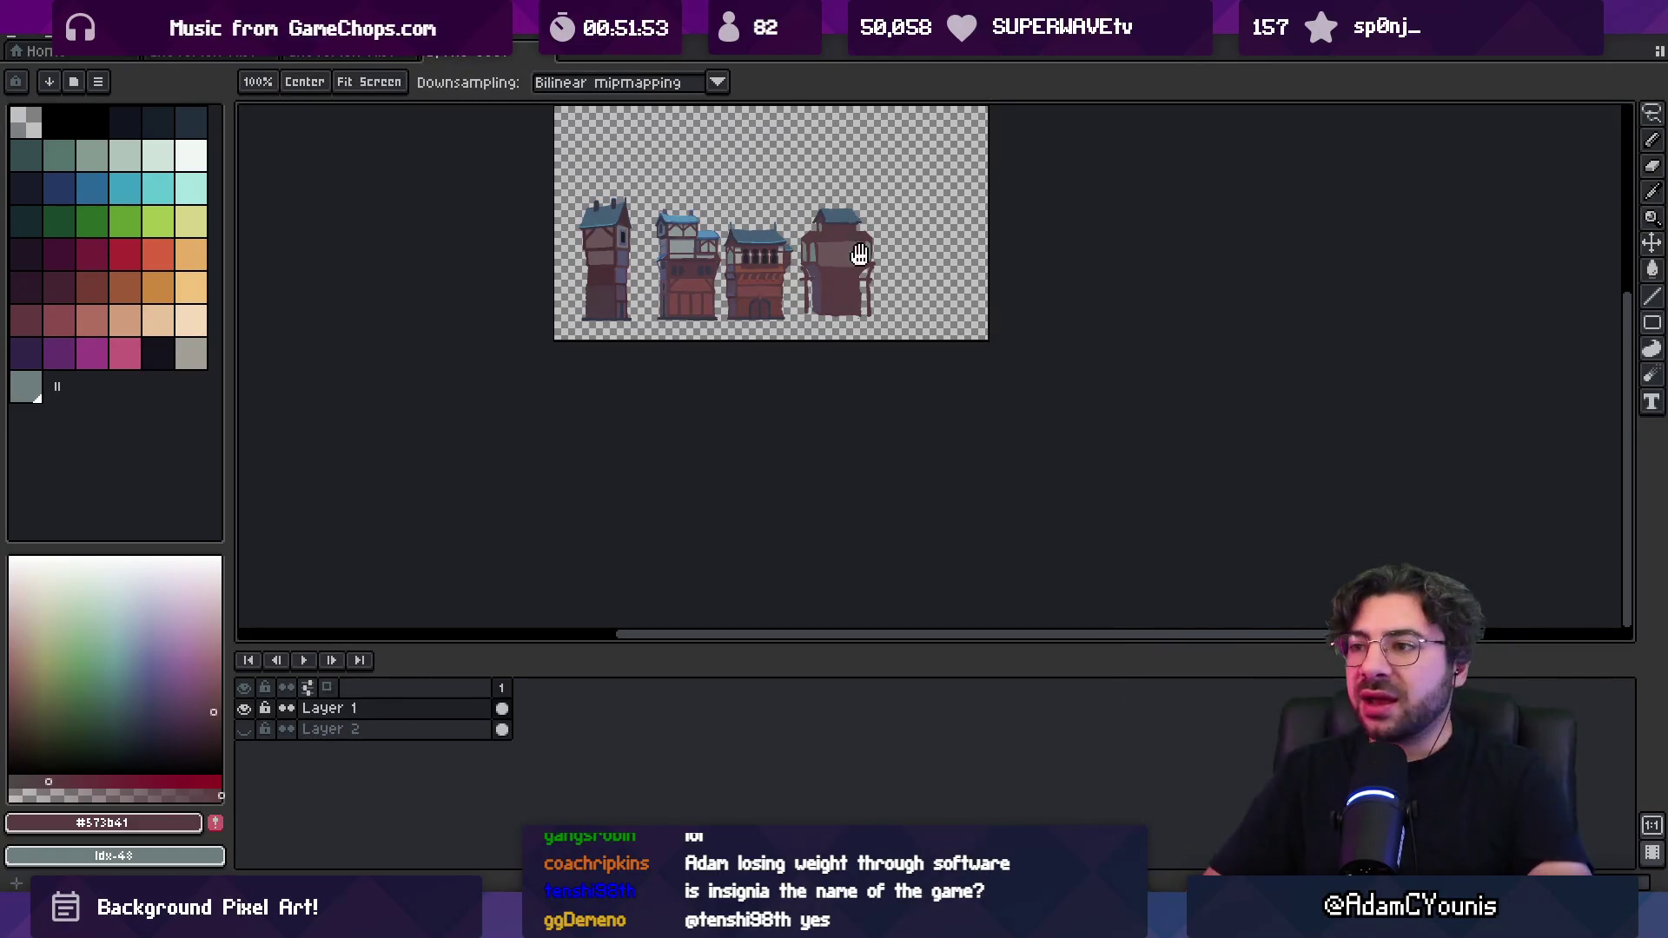
Darken the purple column's right edge and paint purple across its top
{"action": "scroll", "coordinate": [820, 340], "scroll_direction": "up", "scroll_amount": 4}
{"action": "key", "text": "i"}
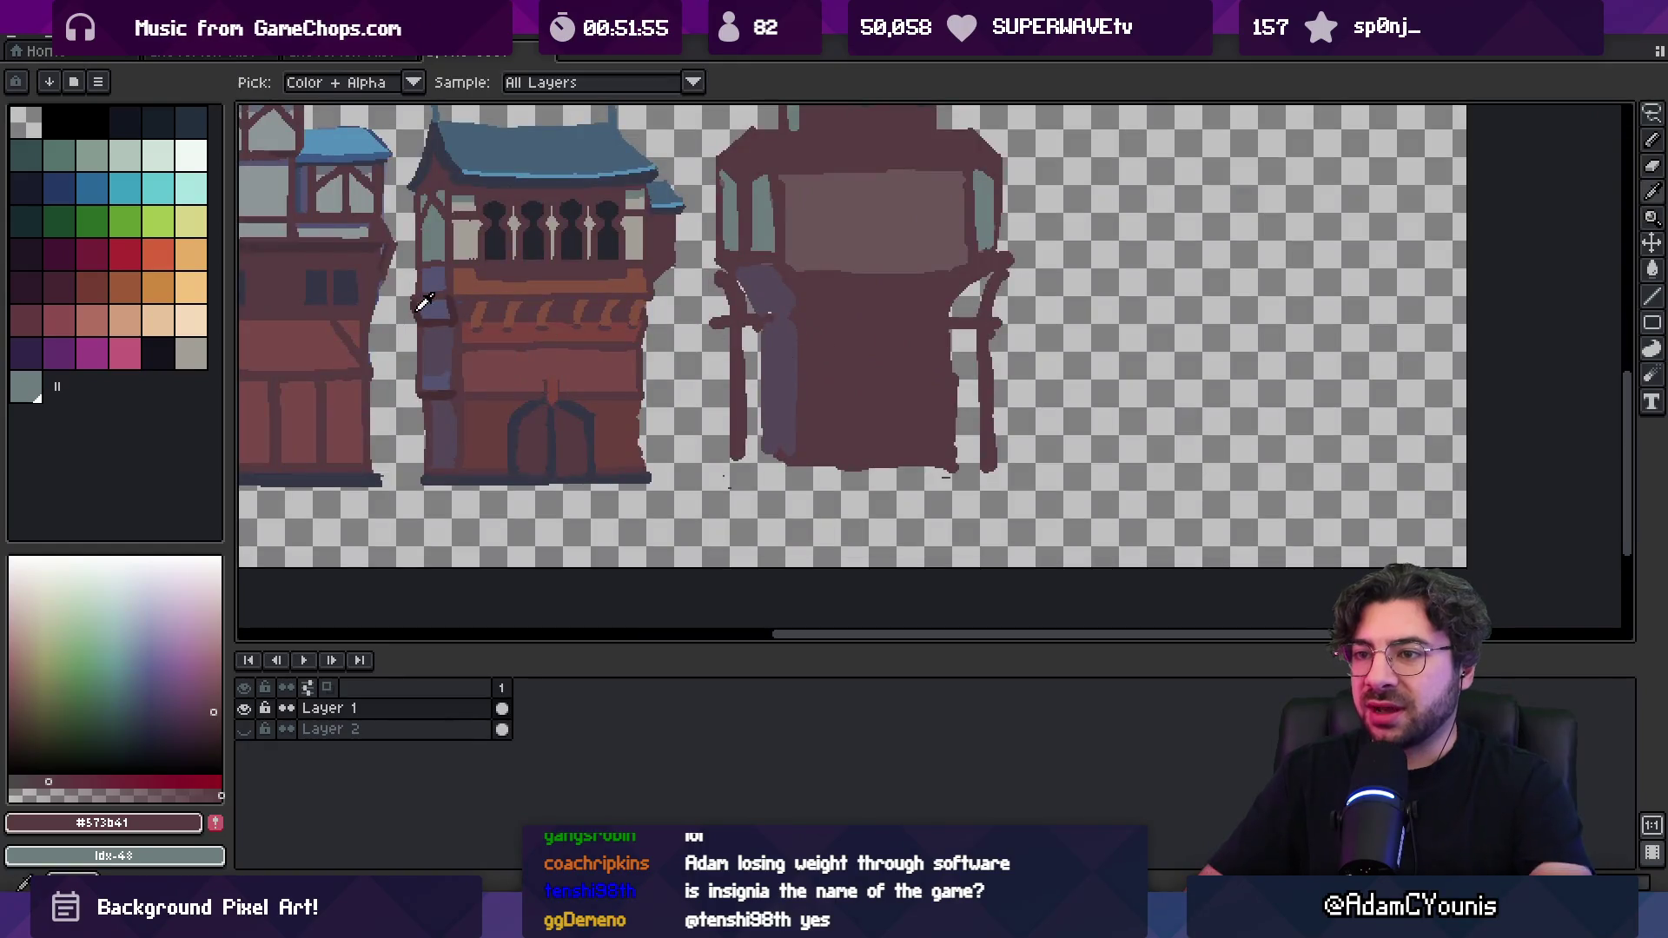
{"action": "left_click", "coordinate": [457, 306]}
{"action": "key", "text": "b"}
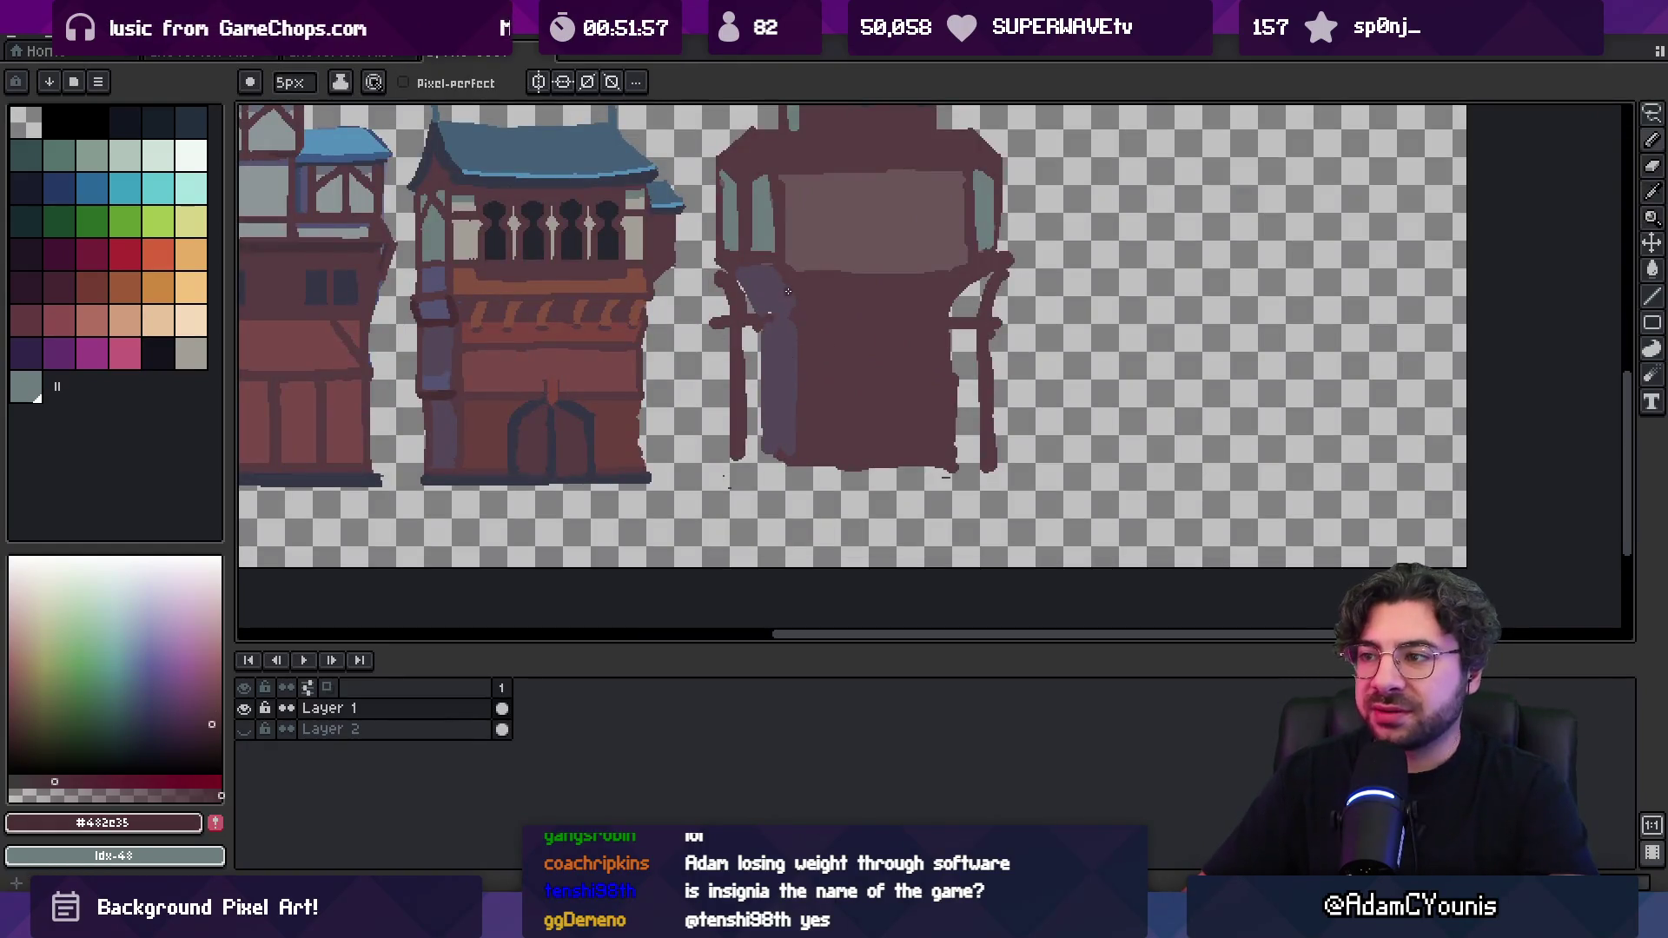
{"action": "left_click_drag", "start_coordinate": [781, 274], "coordinate": [795, 313]}
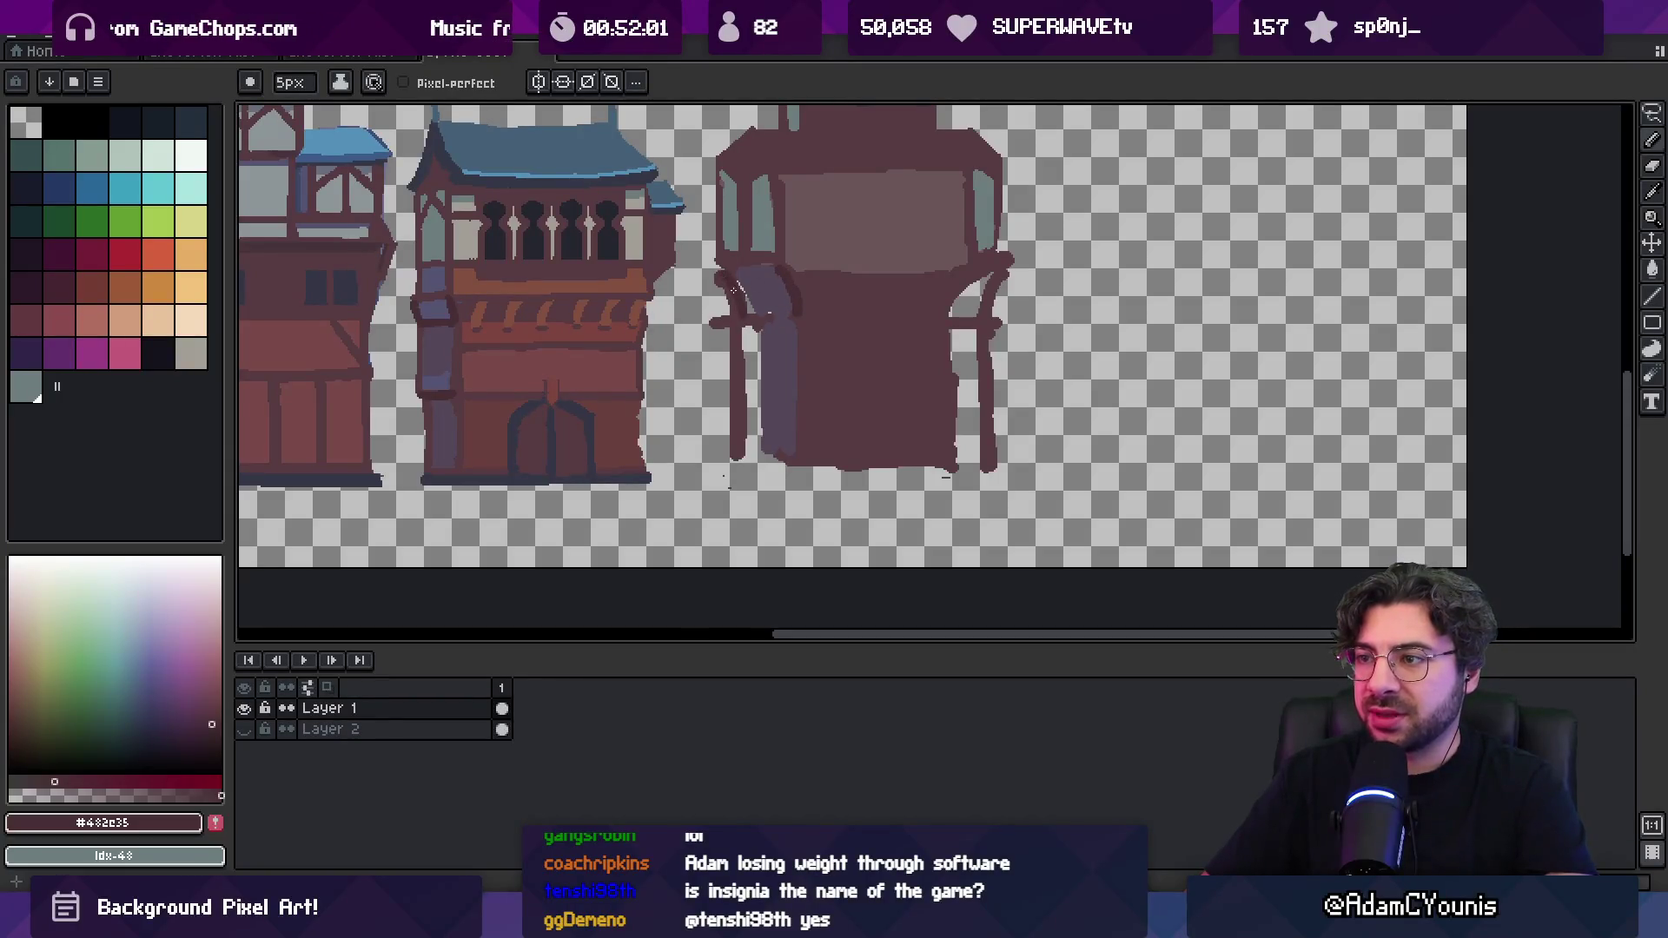
{"action": "left_click", "coordinate": [737, 274], "text": "alt"}
{"action": "mouse_move", "coordinate": [785, 304]}
{"action": "left_mouse_down"}
{"action": "mouse_move", "coordinate": [747, 295]}
{"action": "mouse_move", "coordinate": [752, 324]}
{"action": "left_mouse_up"}
{"action": "left_click", "coordinate": [752, 330], "text": "alt"}
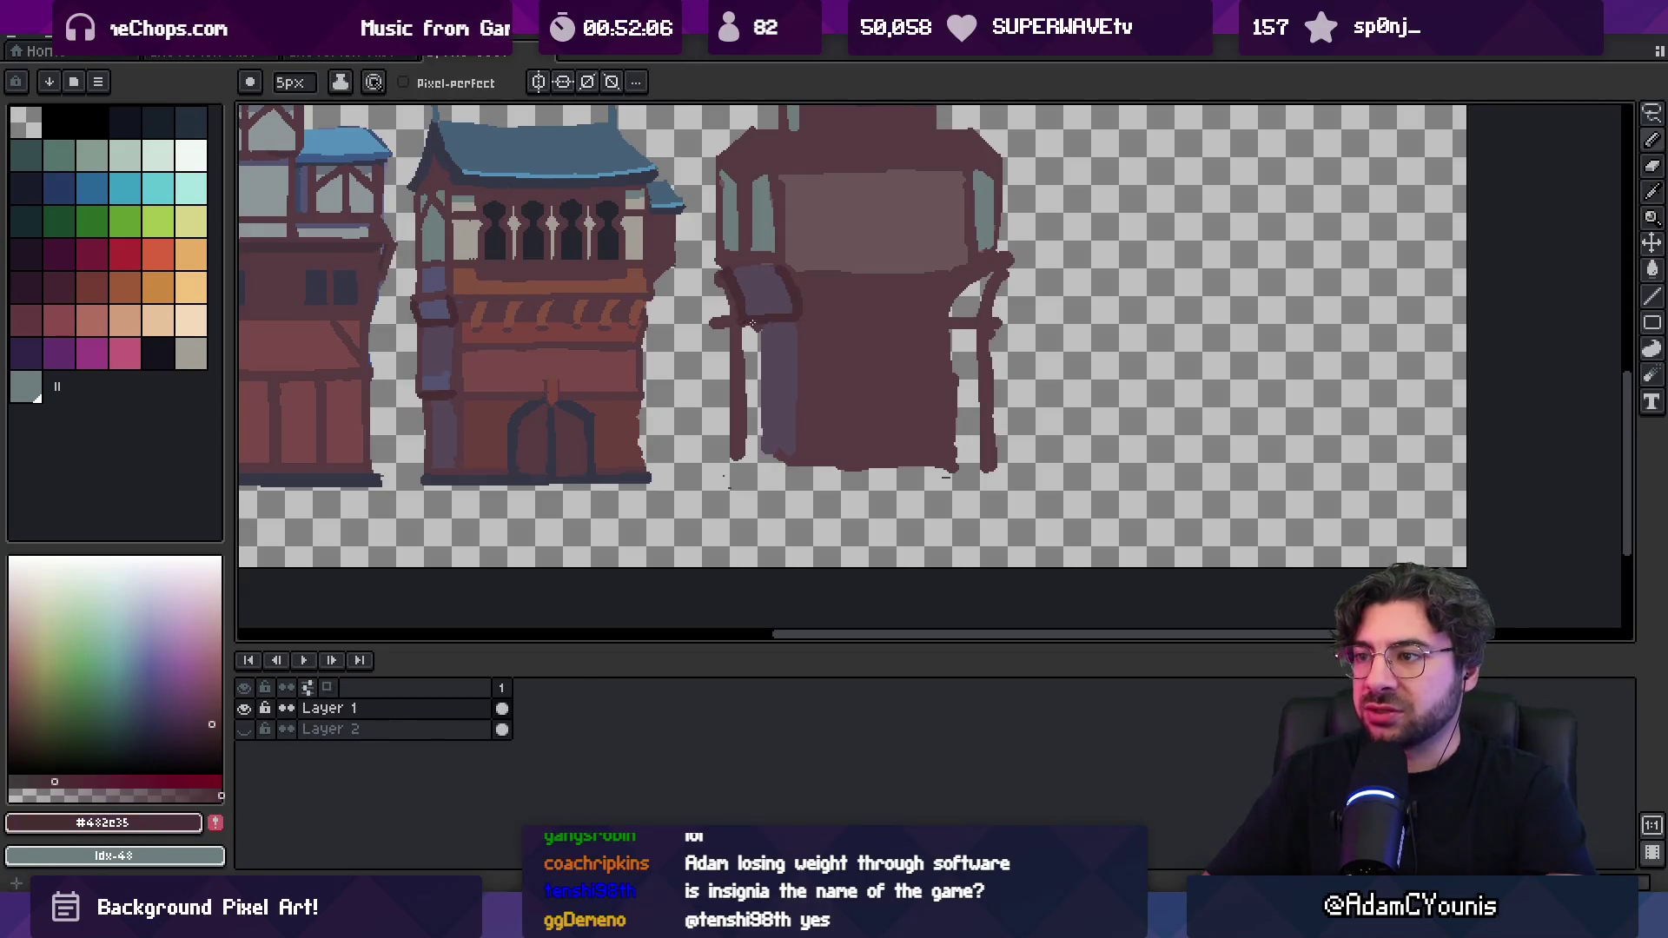
Draw a dark maroon ledge stroke across the top of the purple column
{"action": "key", "text": "z"}
{"action": "scroll", "coordinate": [771, 317], "scroll_direction": "down", "scroll_amount": 2}
{"action": "scroll", "coordinate": [782, 291], "scroll_direction": "up", "scroll_amount": 2}
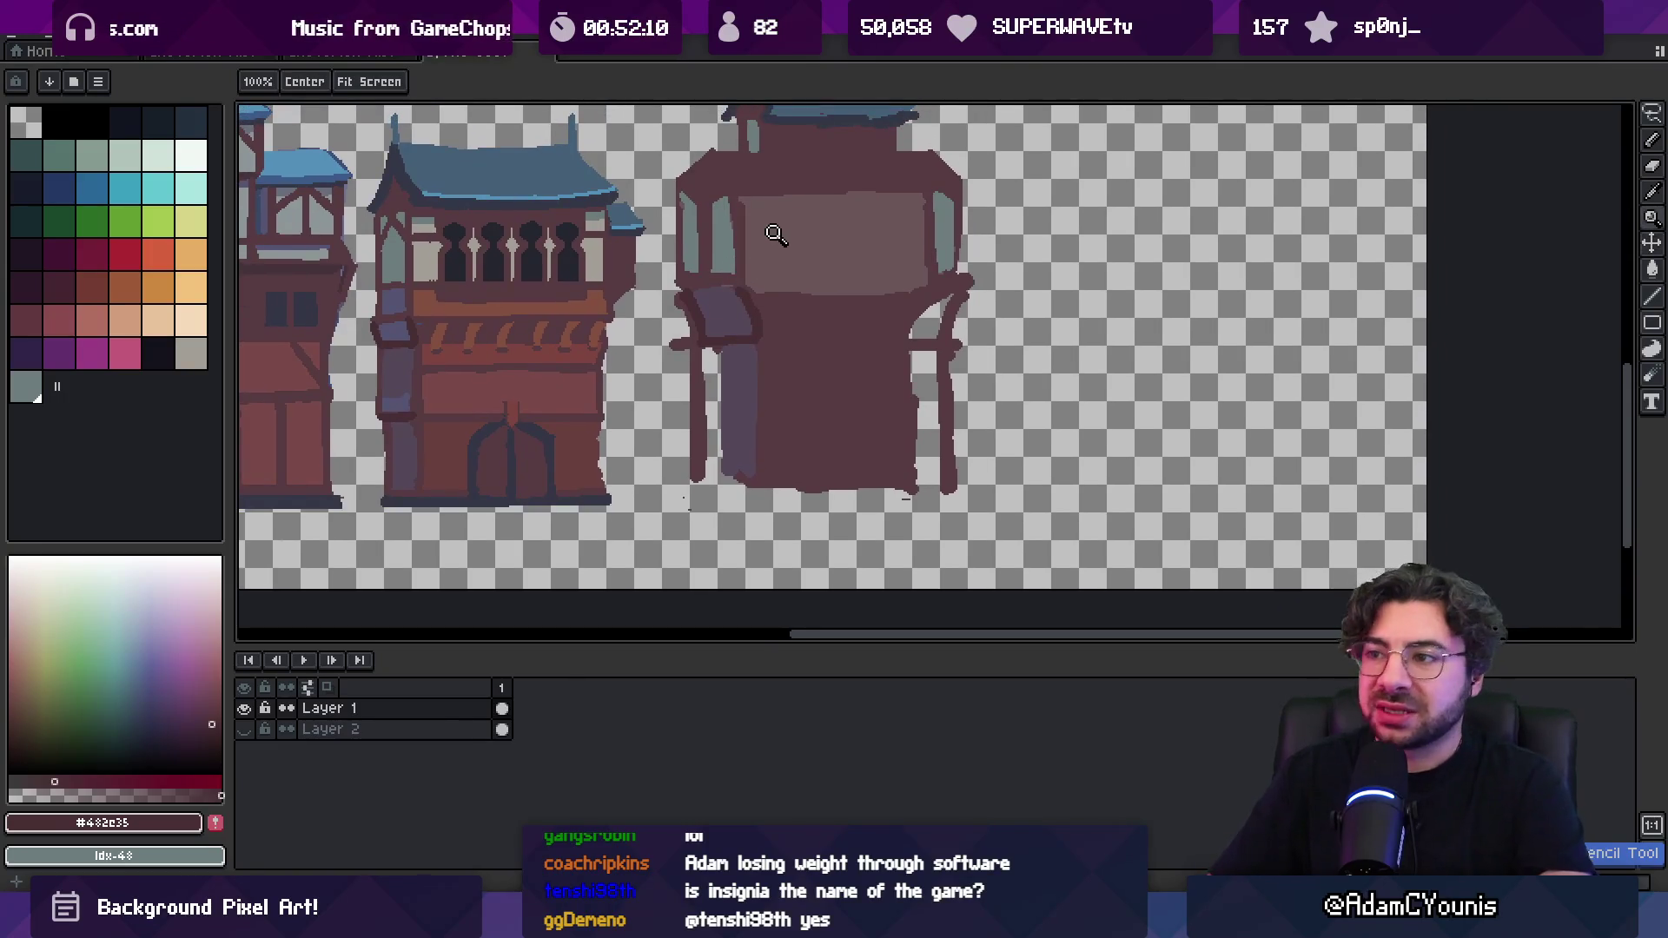
{"action": "key", "text": "i"}
{"action": "left_click", "coordinate": [736, 288], "text": "alt"}
{"action": "left_click", "coordinate": [744, 298], "text": "alt"}
{"action": "left_click_drag", "start_coordinate": [747, 309], "coordinate": [707, 310]}
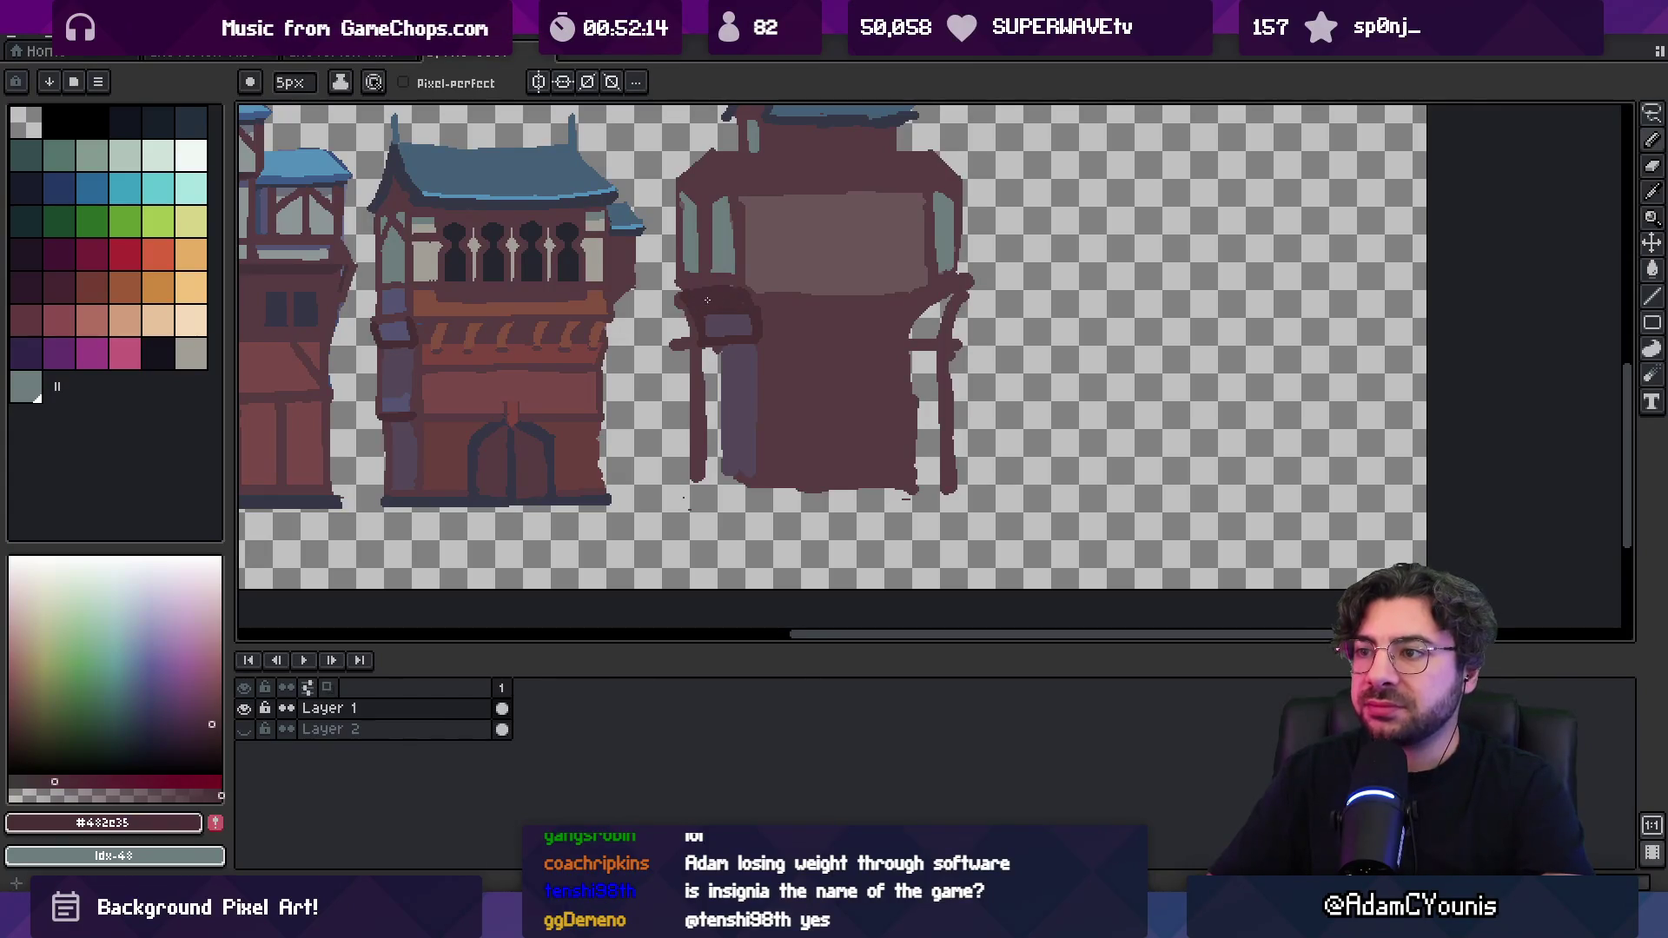
Sample the maroon wall, grey-teal pane and blue roof colours from the other buildings
{"action": "left_click", "coordinate": [692, 308], "text": "alt"}
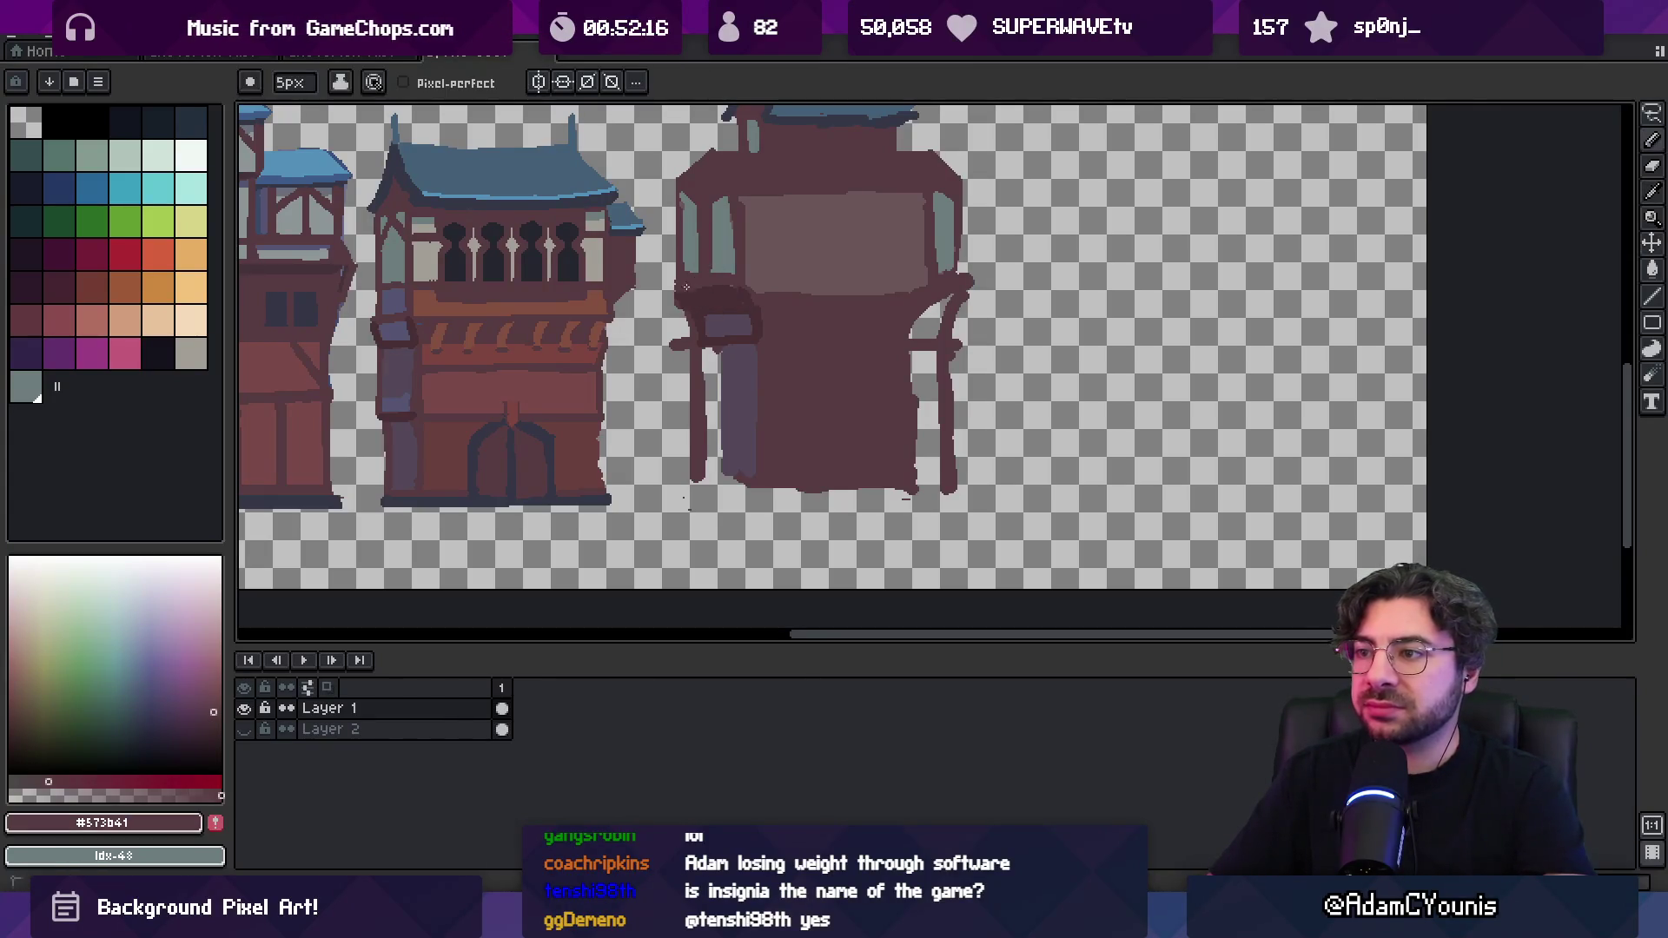
{"action": "left_click", "coordinate": [684, 204], "text": "alt"}
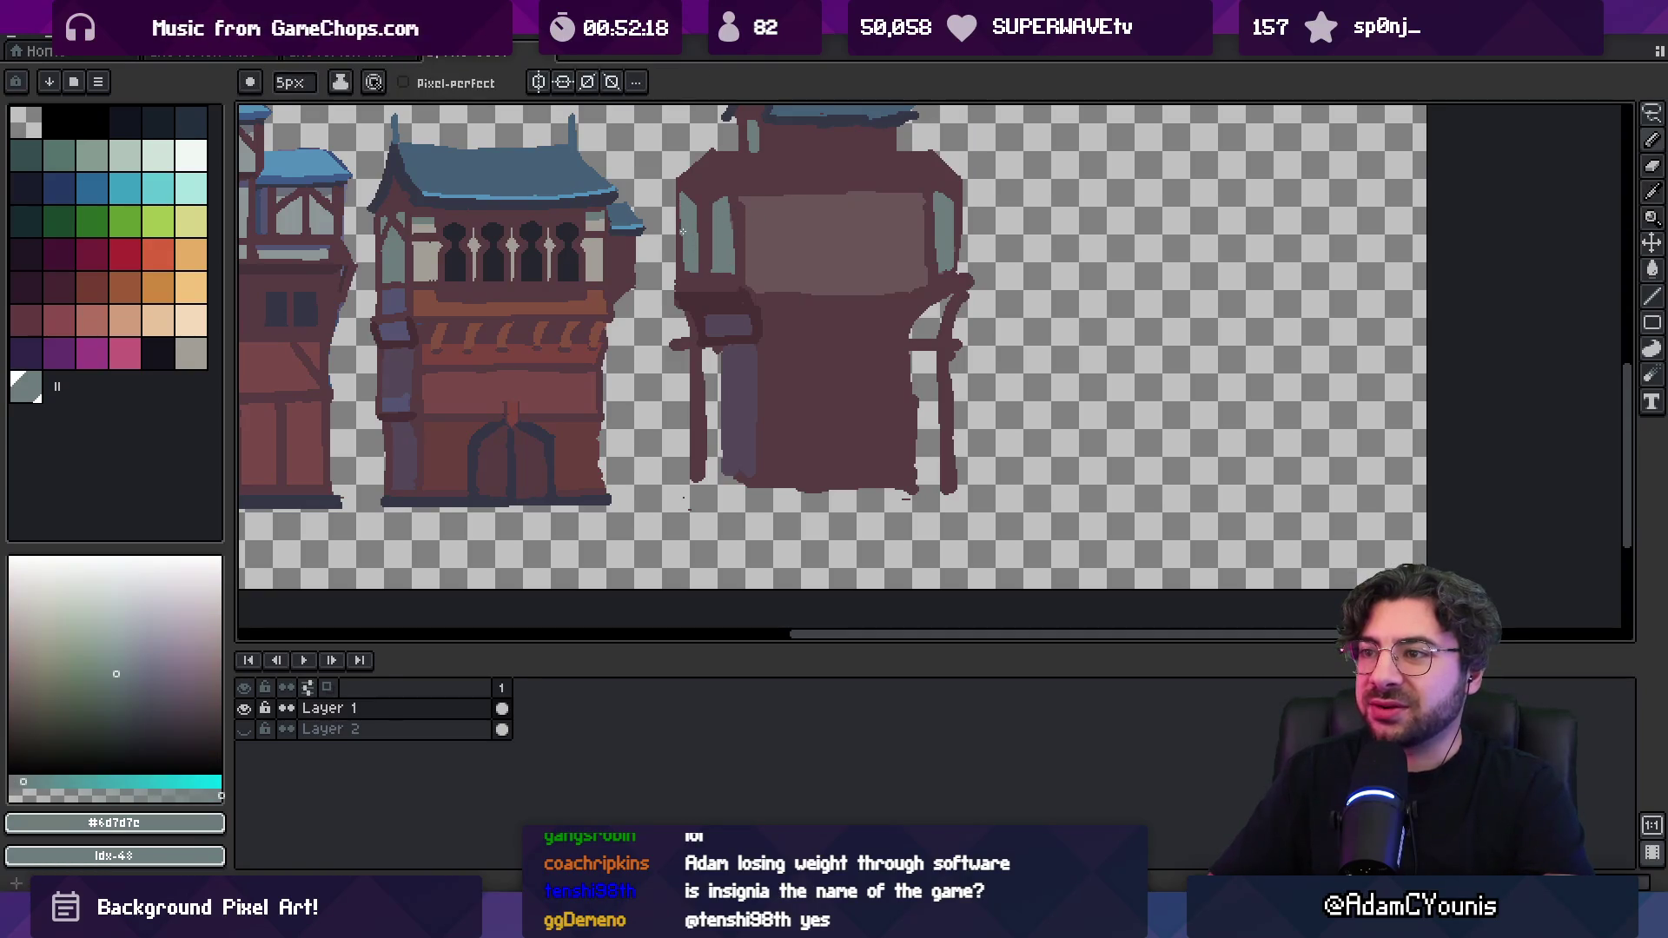
{"action": "left_click", "coordinate": [683, 231], "text": "alt"}
{"action": "mouse_move", "coordinate": [705, 205]}
{"action": "left_mouse_down"}
{"action": "mouse_move", "coordinate": [707, 234]}
{"action": "mouse_move", "coordinate": [1076, 282]}
{"action": "mouse_move", "coordinate": [693, 279]}
{"action": "left_mouse_up"}
{"action": "left_click", "coordinate": [692, 278], "text": "alt"}
{"action": "scroll", "coordinate": [738, 296], "scroll_direction": "down", "scroll_amount": 3}
{"action": "scroll", "coordinate": [782, 304], "scroll_direction": "up", "scroll_amount": 3}
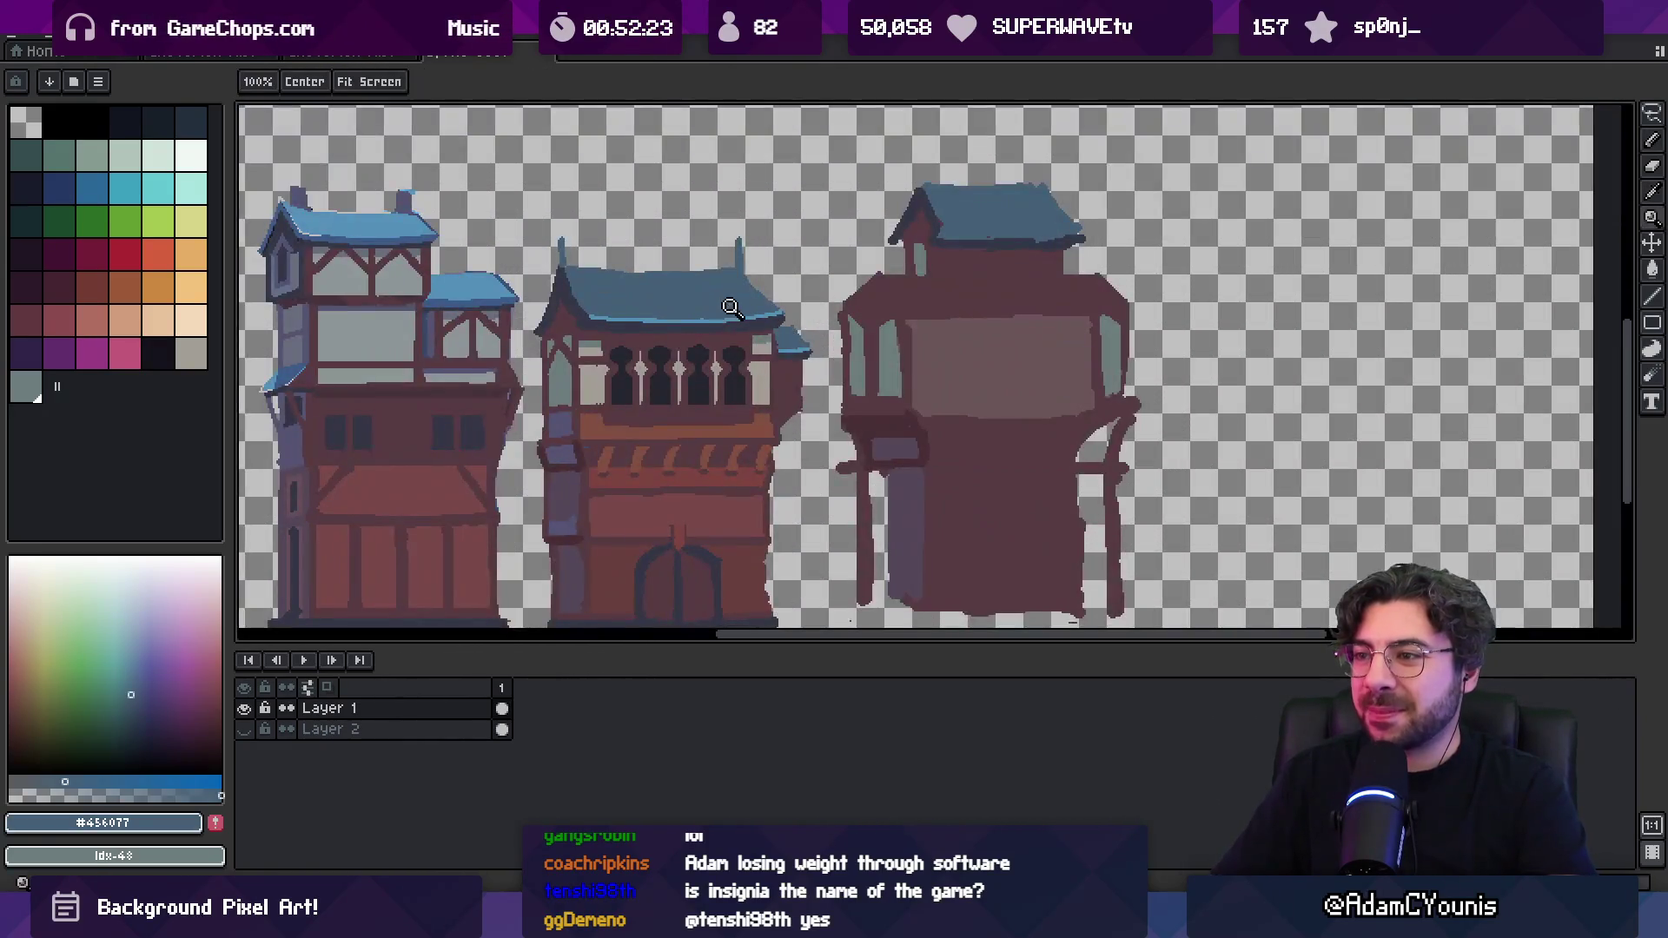
{"action": "key", "text": "b"}
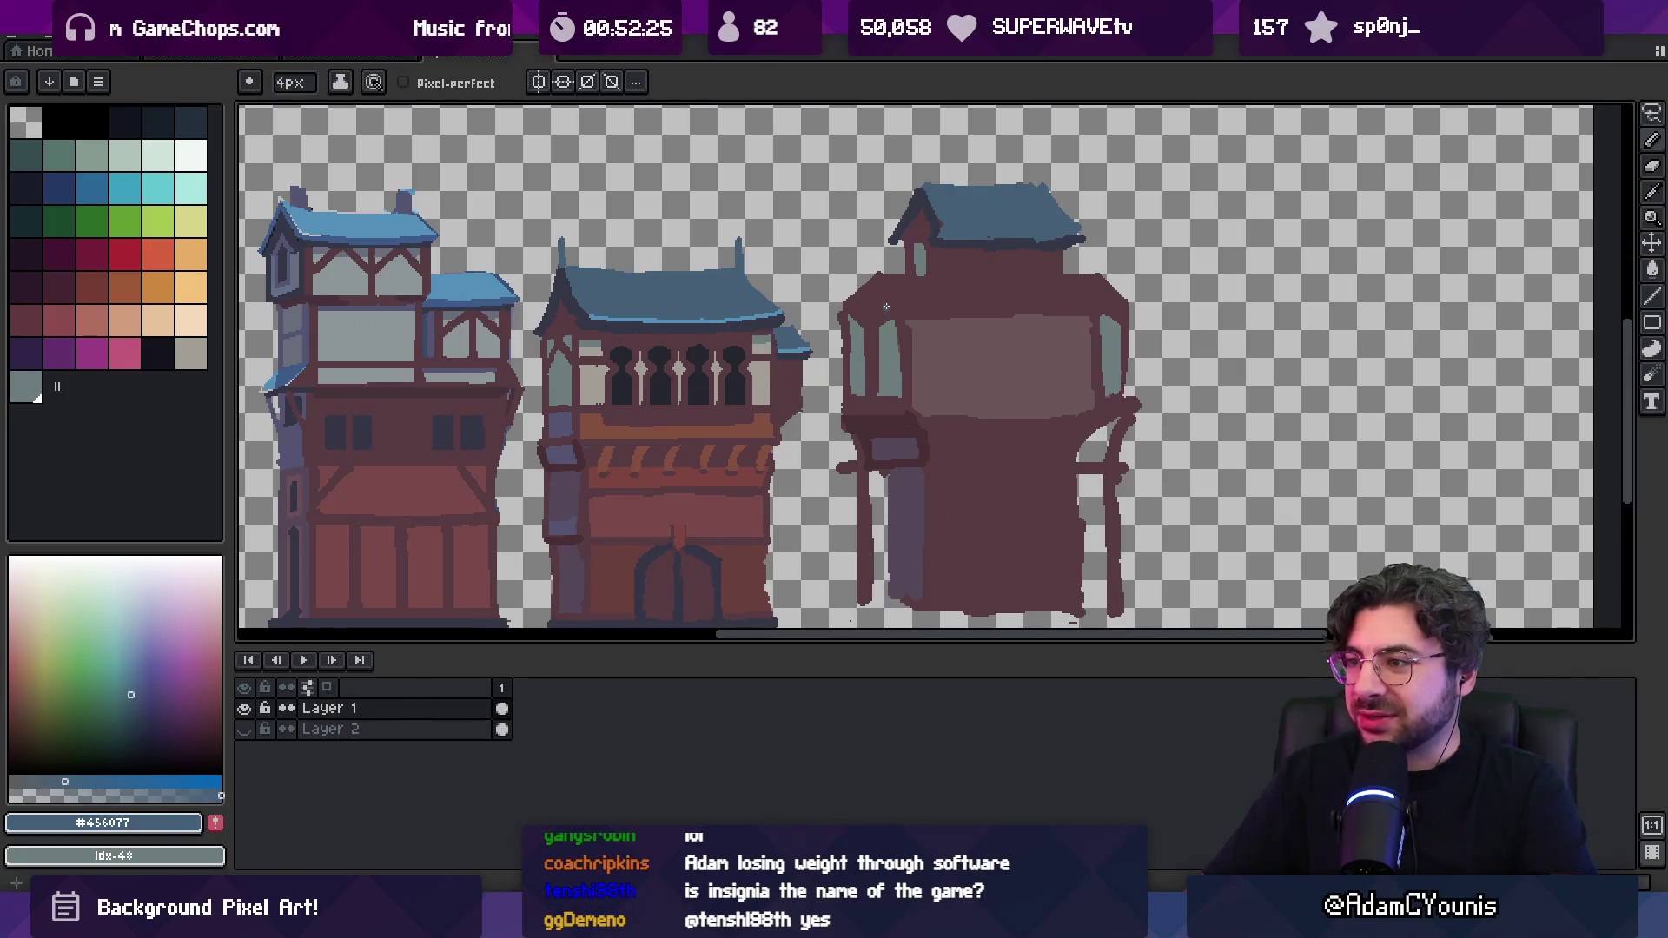
Replace the stray stroke with blue eave lines and a dark line beneath them below the tower
{"action": "key", "text": "ctrl+z"}
{"action": "mouse_move", "coordinate": [836, 311]}
{"action": "left_mouse_down"}
{"action": "mouse_move", "coordinate": [1137, 310]}
{"action": "mouse_move", "coordinate": [1123, 301]}
{"action": "left_mouse_up"}
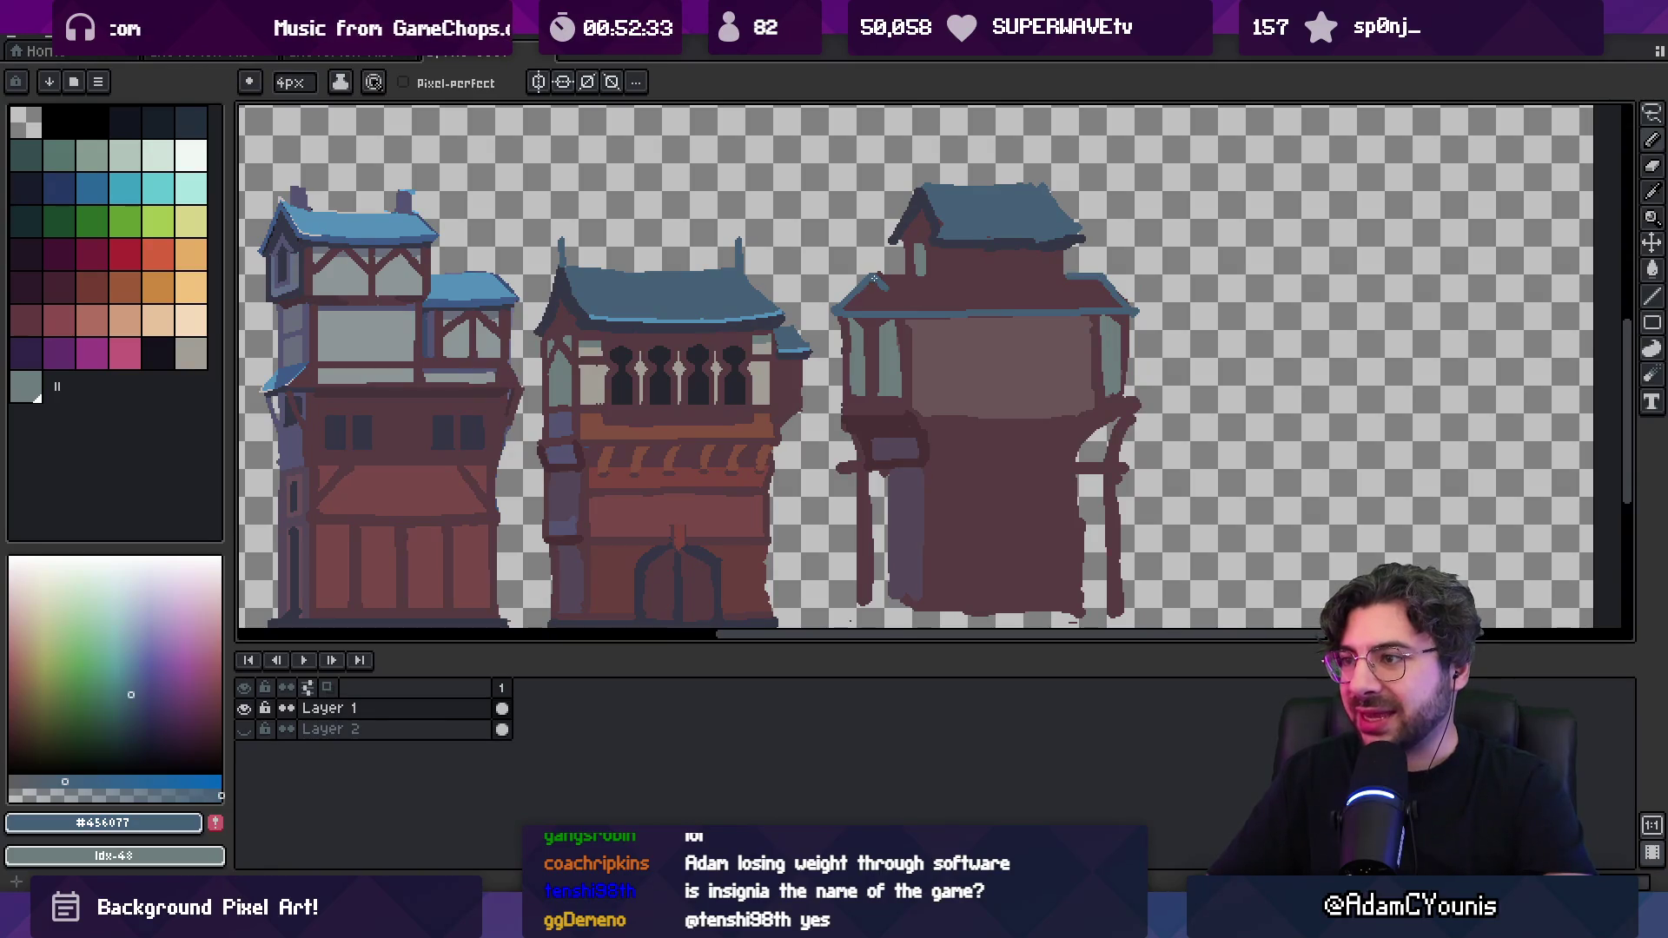
{"action": "left_click_drag", "start_coordinate": [922, 276], "coordinate": [1071, 278]}
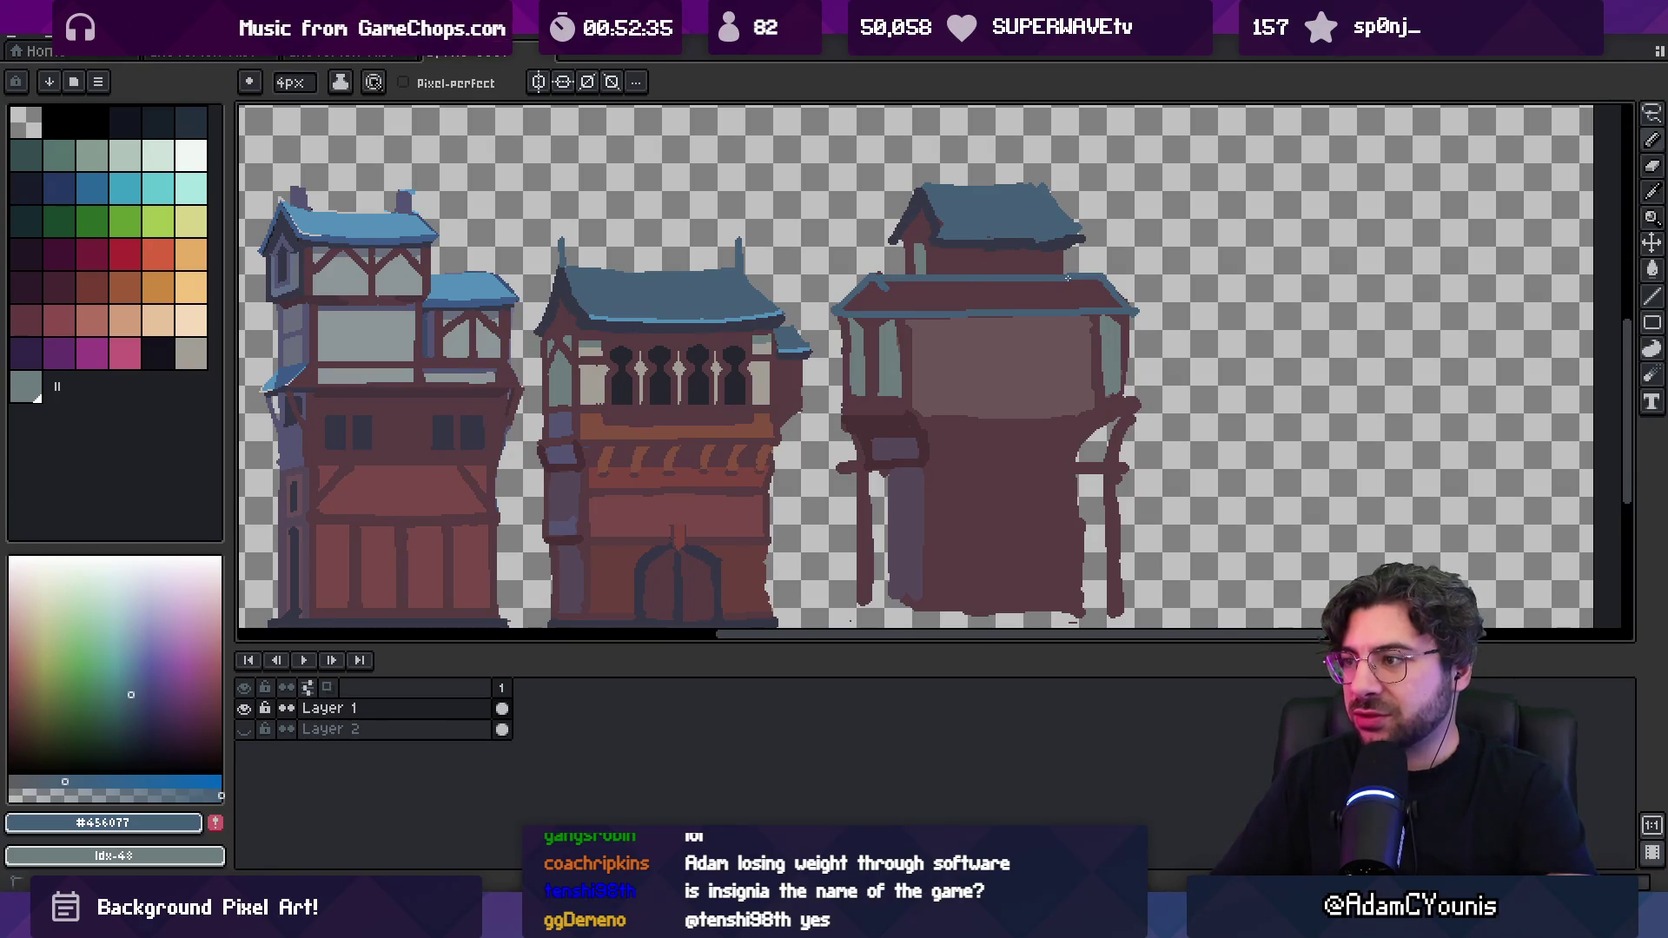
{"action": "left_click", "coordinate": [970, 250], "text": "alt"}
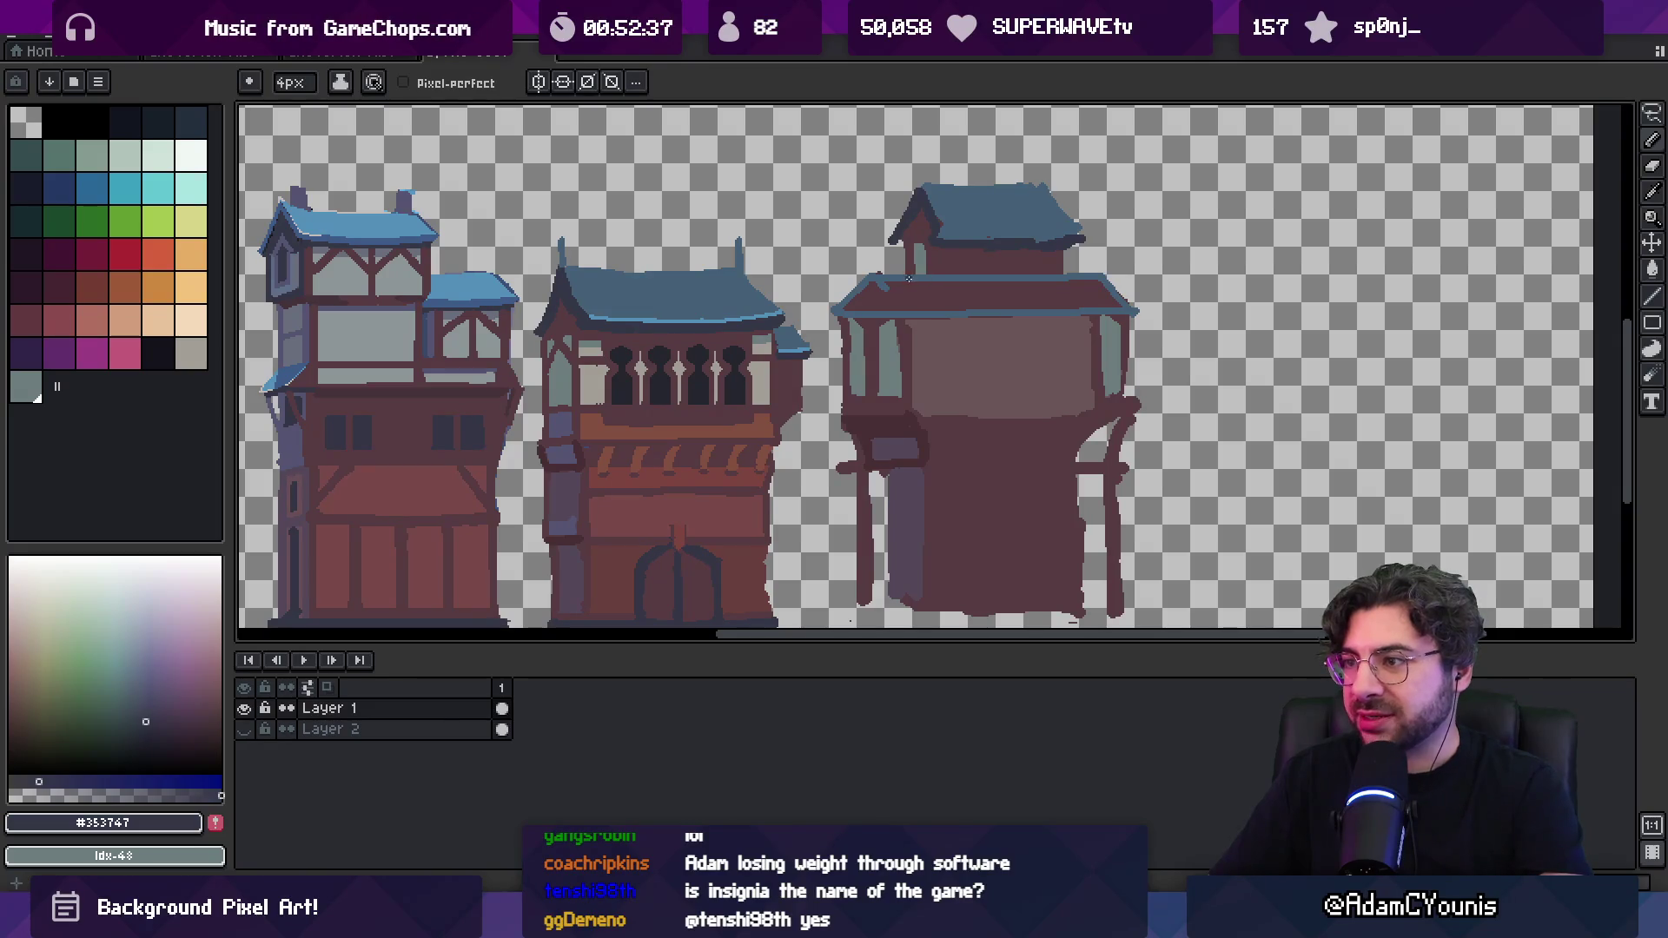
{"action": "left_click_drag", "start_coordinate": [923, 287], "coordinate": [1069, 288]}
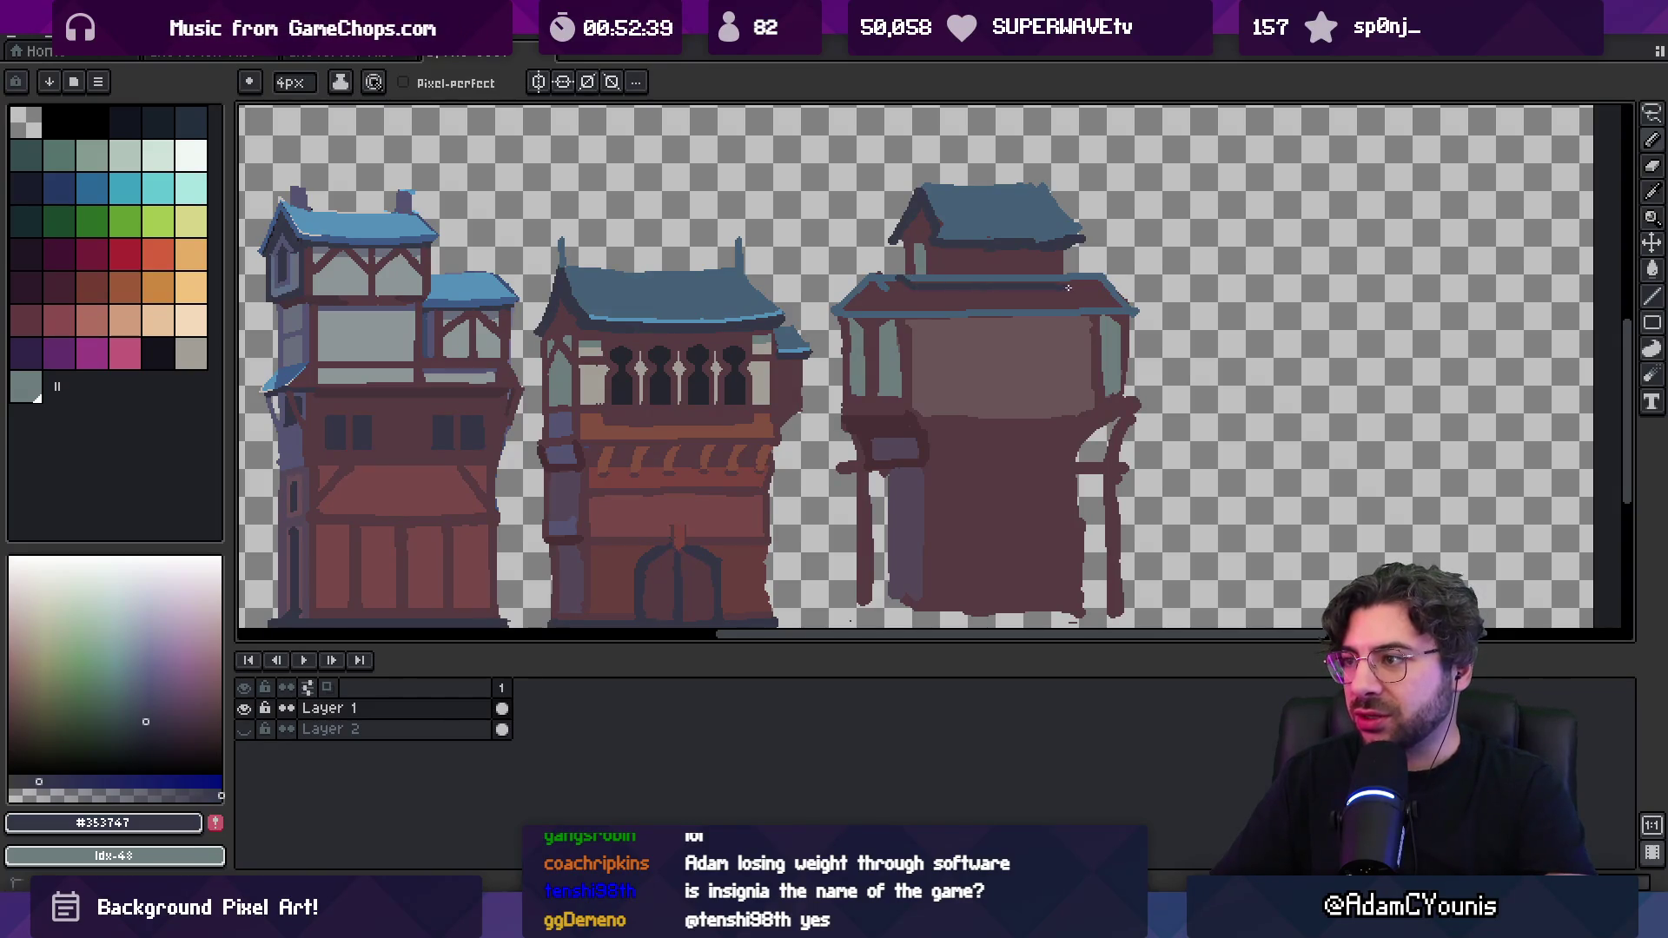
Bucket-fill the strip under the eave dark and the lower roof blue
{"action": "key", "text": "g"}
{"action": "left_click", "coordinate": [1040, 284]}
{"action": "left_click", "coordinate": [999, 217], "text": "alt"}
{"action": "left_click", "coordinate": [964, 300]}
{"action": "key", "text": "z"}
{"action": "scroll", "coordinate": [964, 293], "scroll_direction": "down", "scroll_amount": 5}
{"action": "scroll", "coordinate": [964, 293], "scroll_direction": "up", "scroll_amount": 5}
Draw a dark line under the big roof, from the left eave to the right eave tip
{"action": "scroll", "coordinate": [964, 292], "scroll_direction": "up", "scroll_amount": 1}
{"action": "key", "text": "b"}
{"action": "left_click", "coordinate": [919, 280], "text": "alt"}
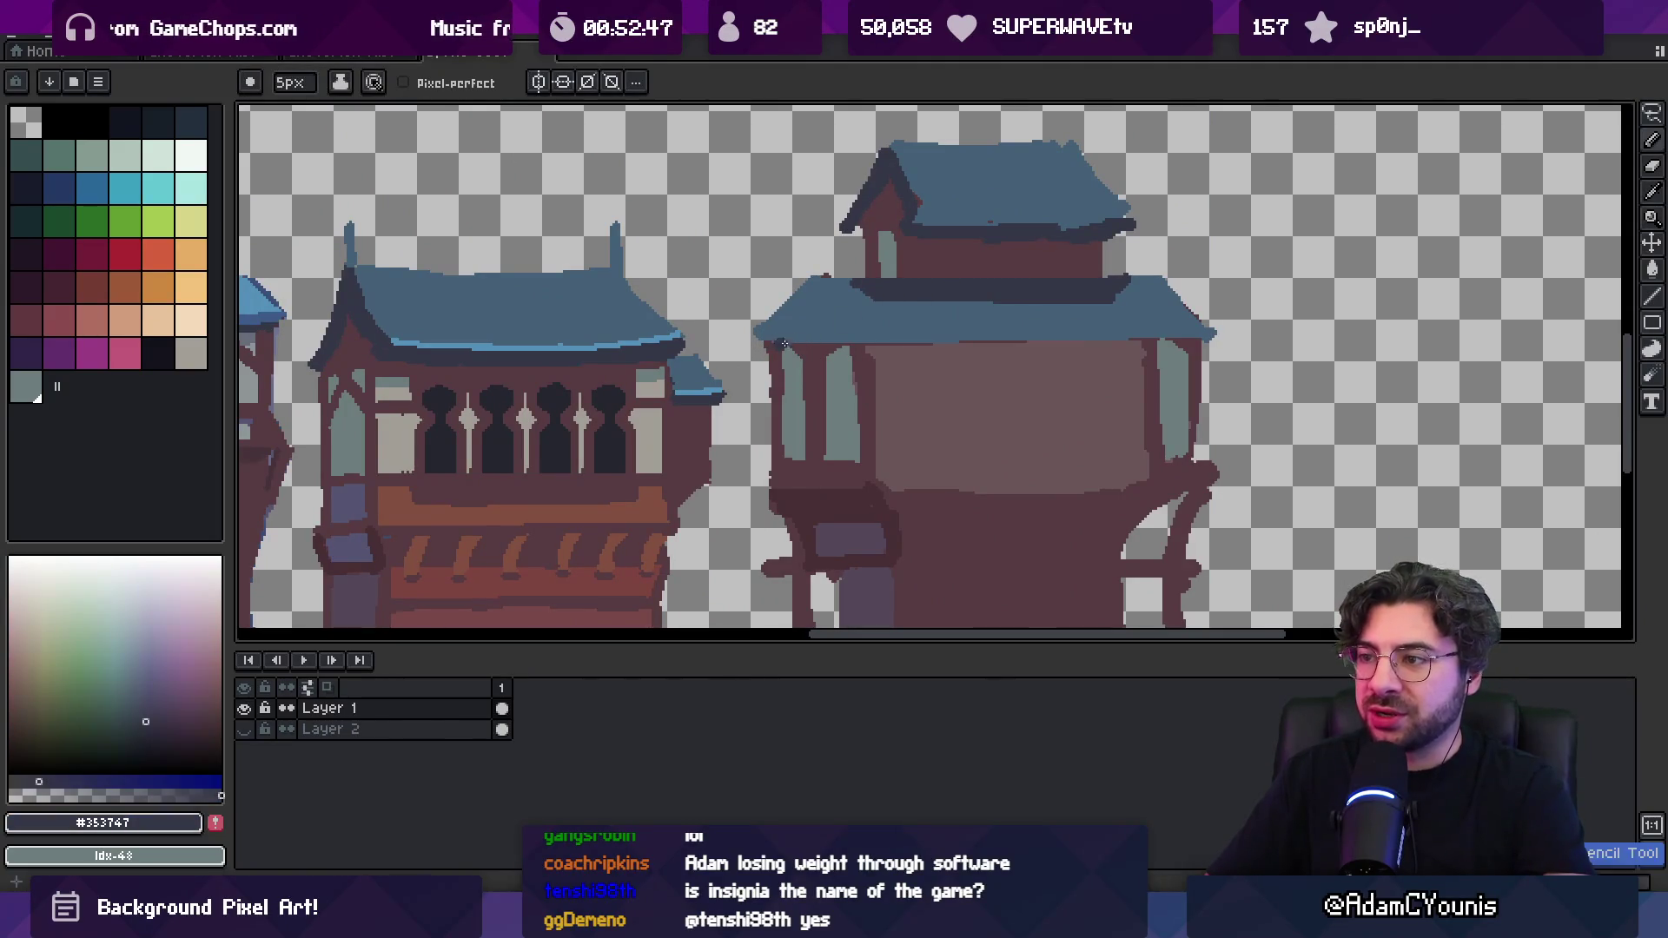
{"action": "left_click_drag", "start_coordinate": [754, 341], "coordinate": [860, 341]}
{"action": "left_click", "coordinate": [1205, 335], "text": "shift"}
Close the bottom of the light-blue gable triangle and highlight the right roof edge
{"action": "left_click", "coordinate": [1181, 311], "text": "alt"}
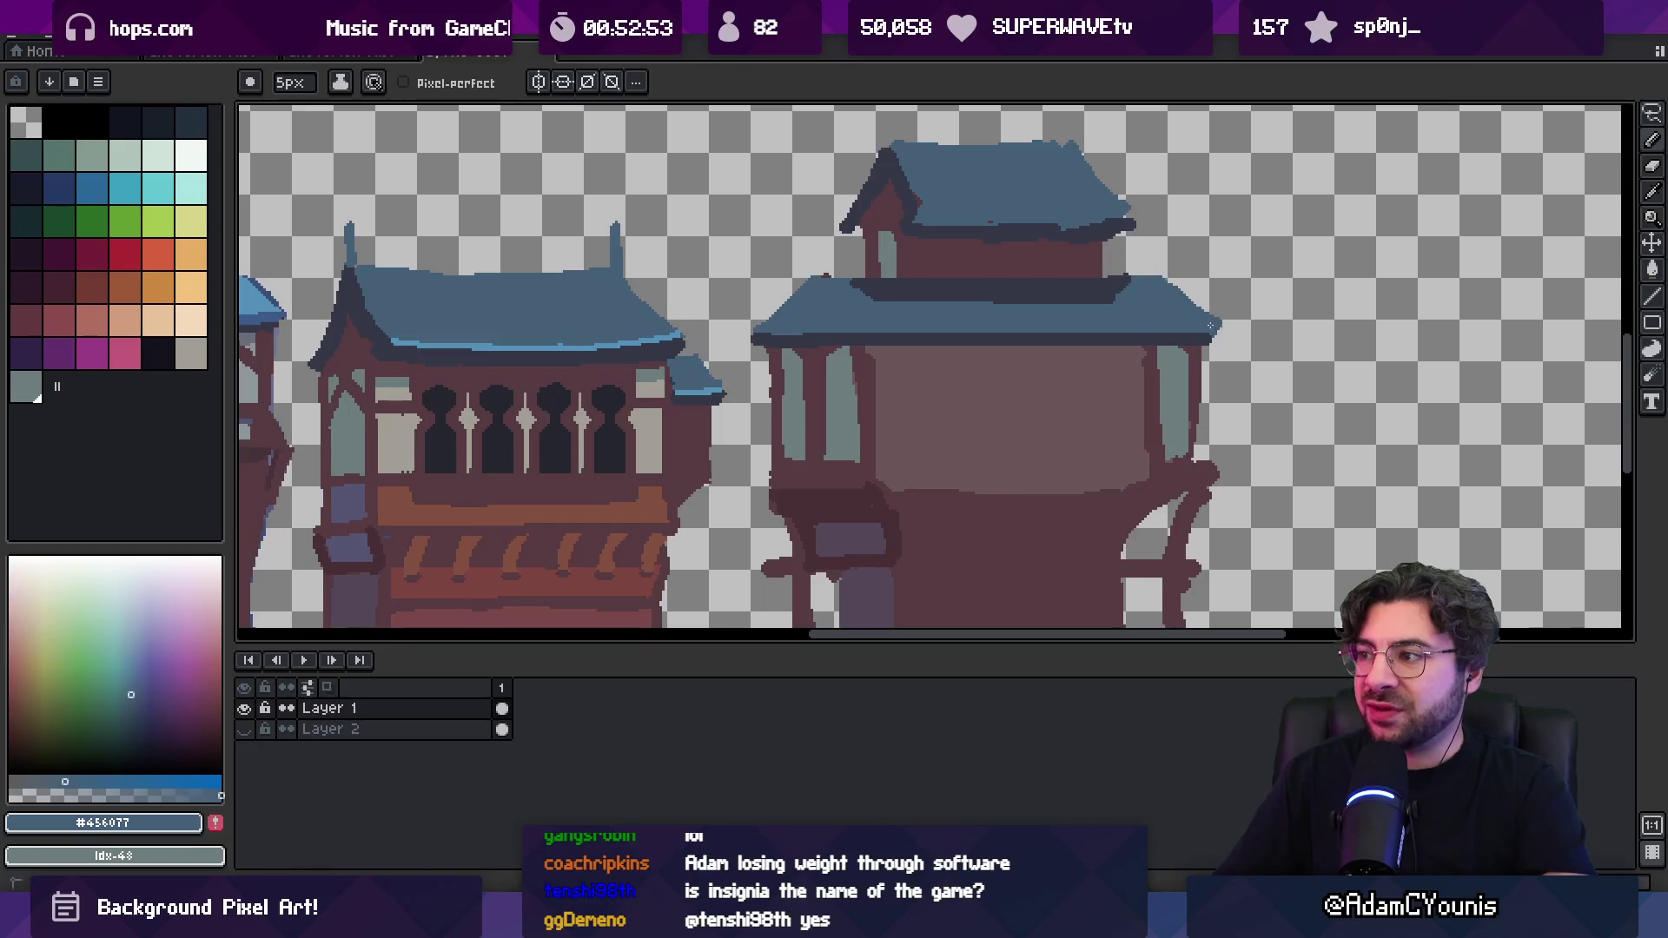
{"action": "left_click", "coordinate": [1212, 335], "text": "alt"}
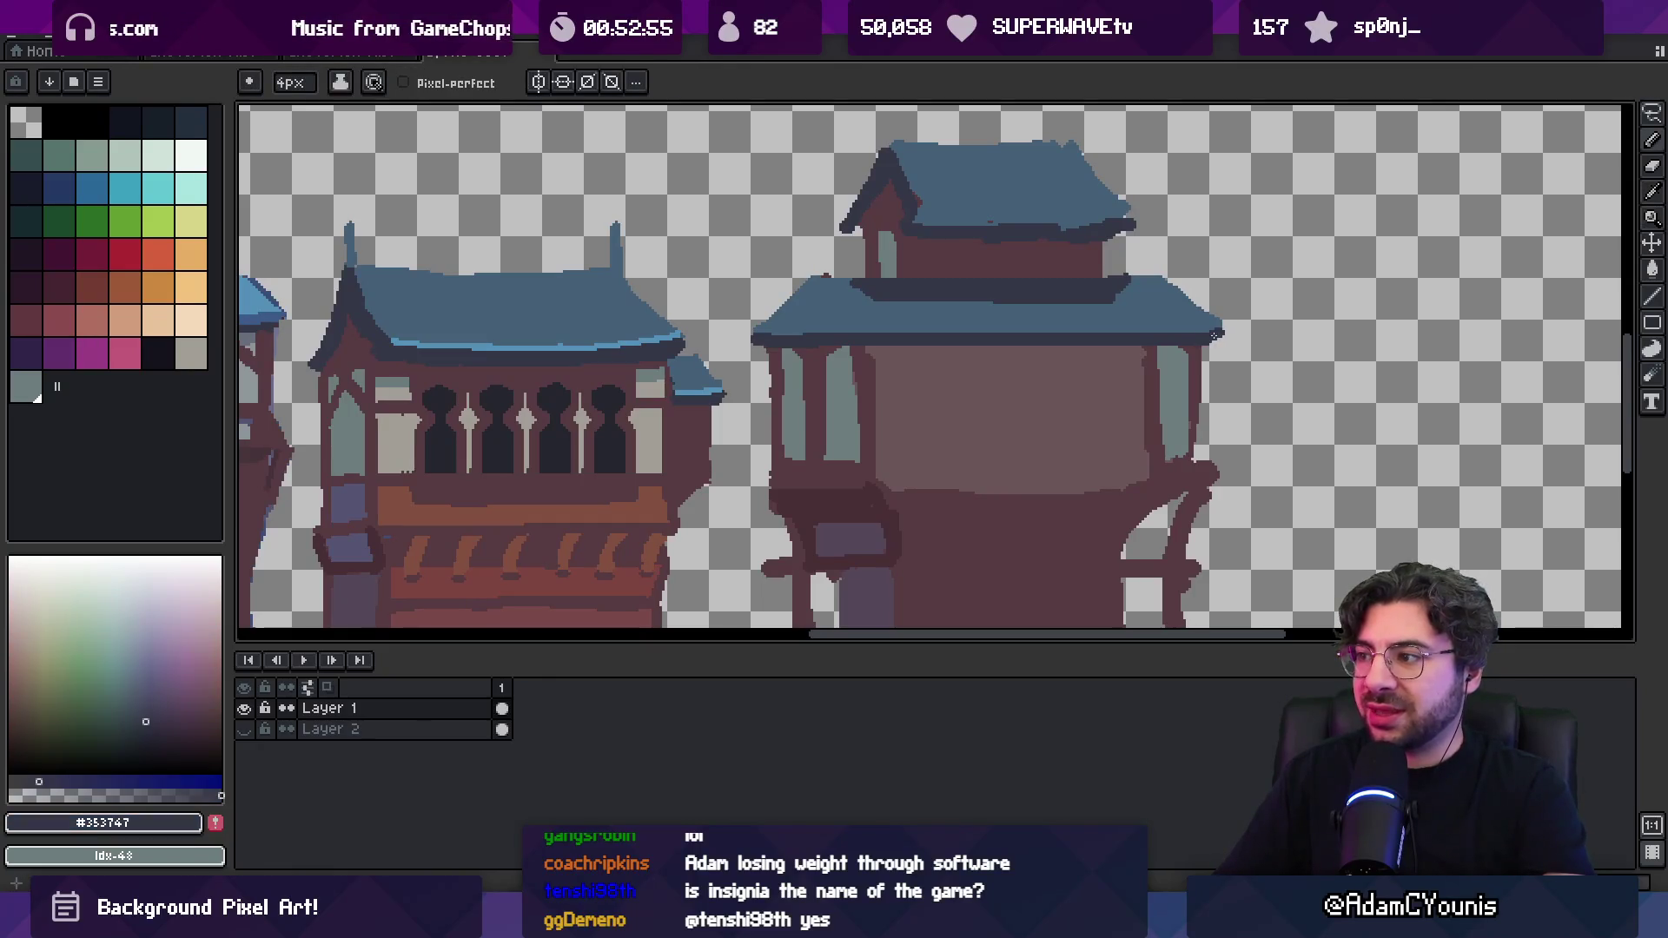
{"action": "scroll", "coordinate": [873, 341], "scroll_direction": "down", "scroll_amount": 5}
{"action": "scroll", "coordinate": [860, 335], "scroll_direction": "up", "scroll_amount": 5}
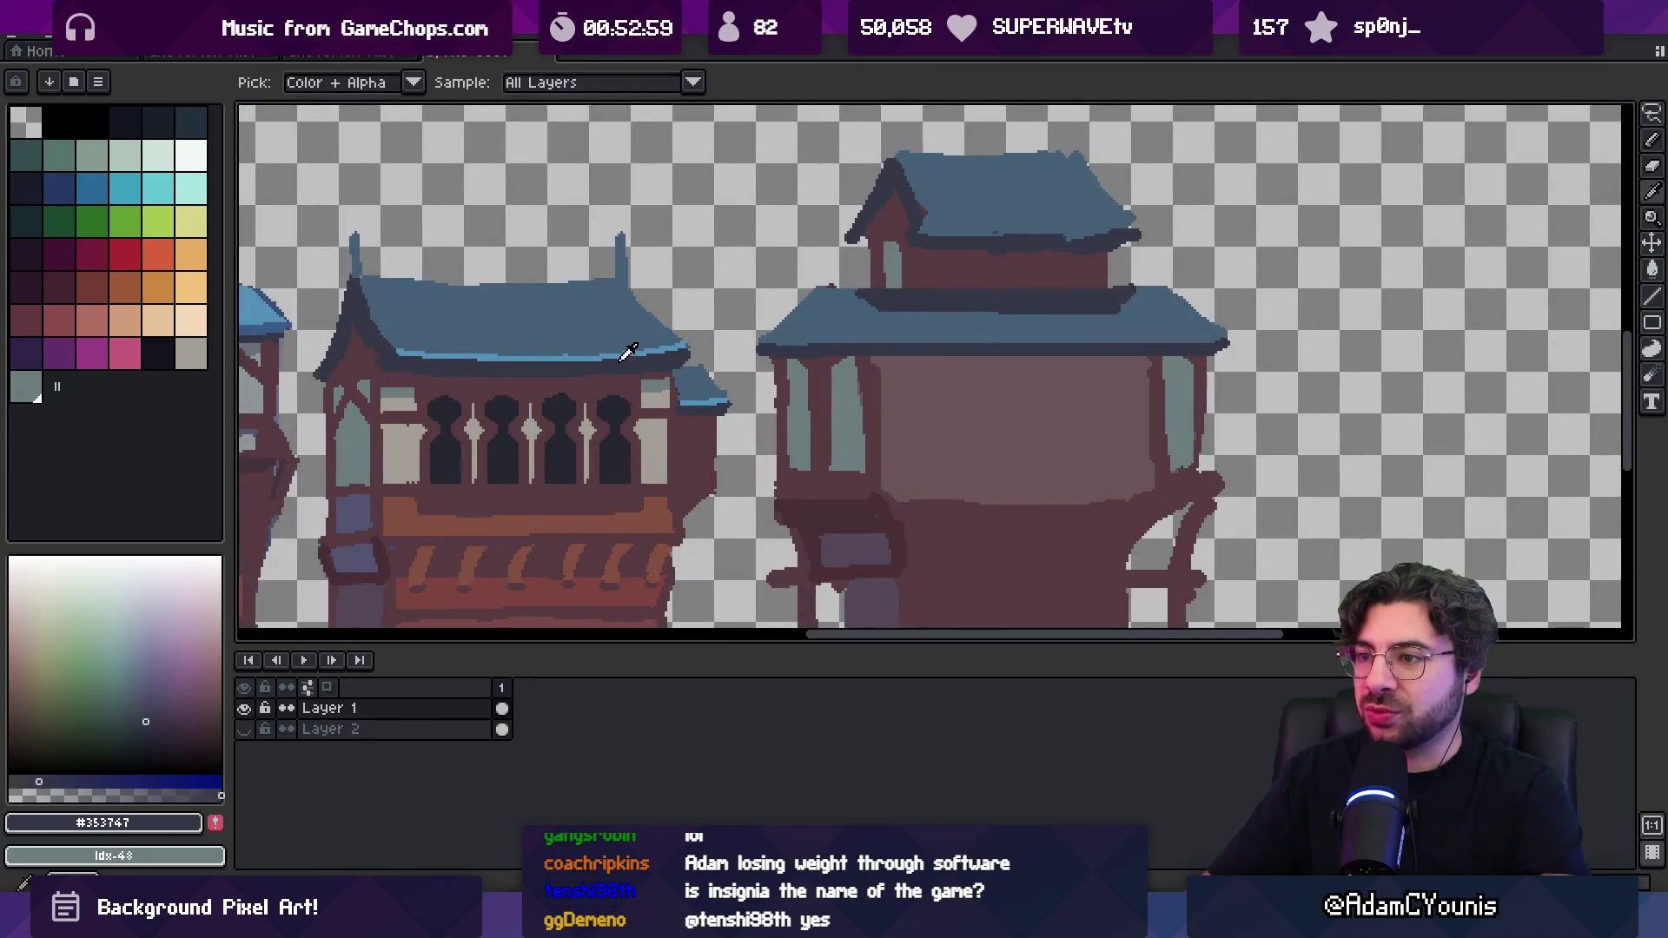
{"action": "left_click", "coordinate": [846, 315], "text": "alt"}
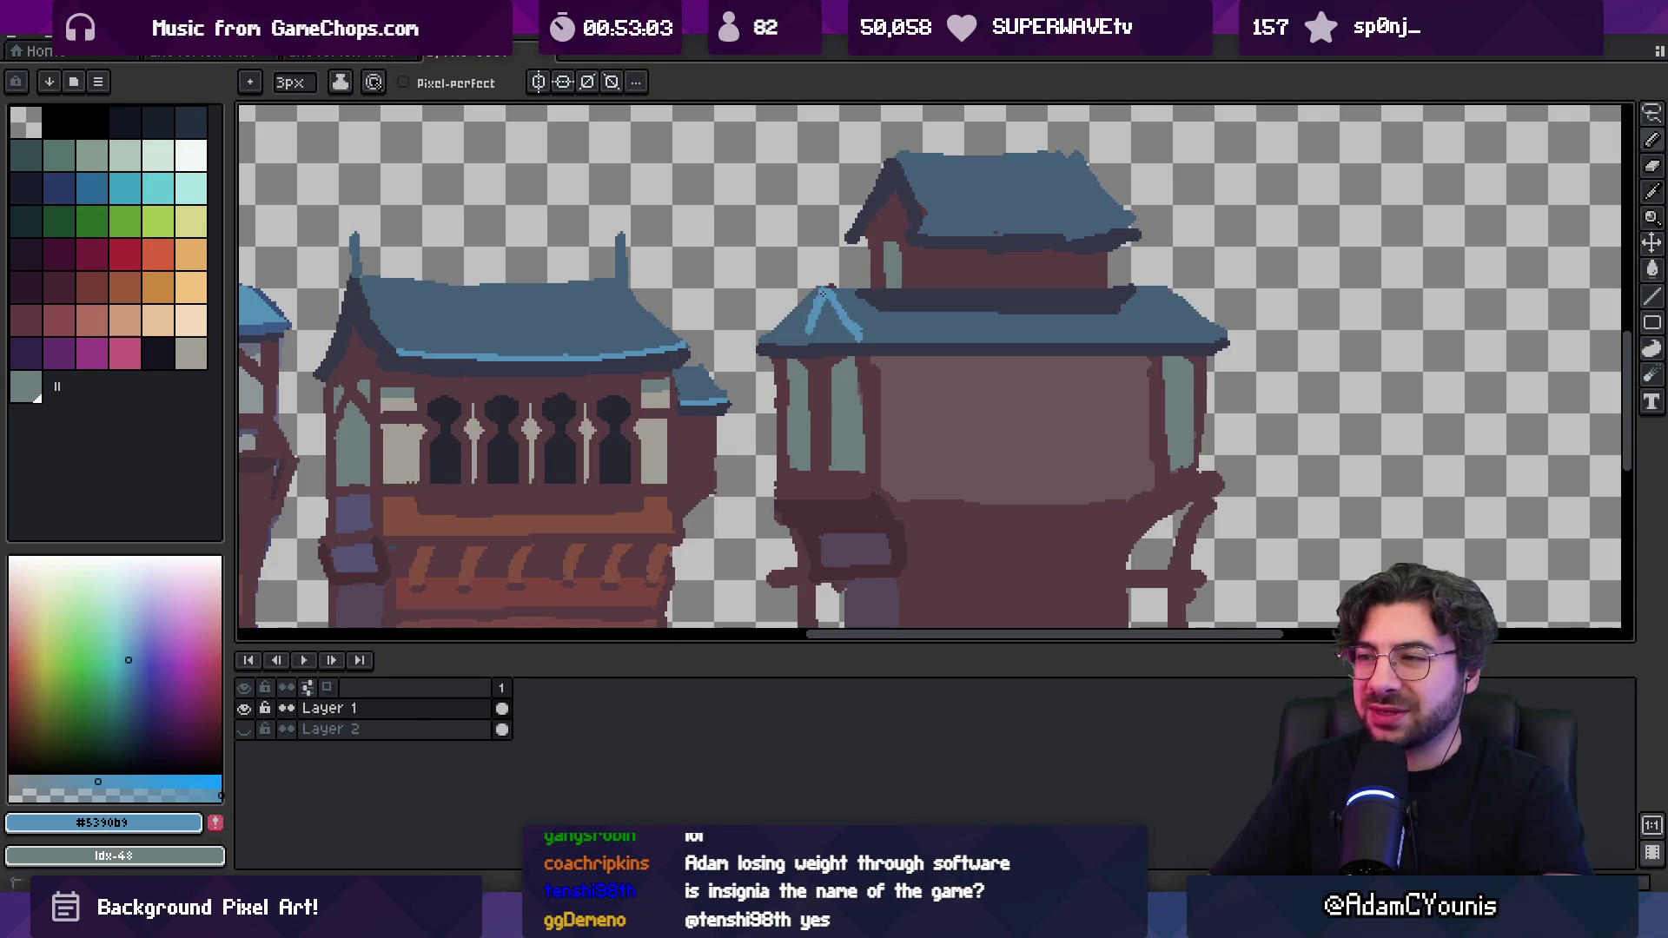
{"action": "left_click_drag", "start_coordinate": [810, 339], "coordinate": [855, 338]}
{"action": "left_click_drag", "start_coordinate": [1172, 289], "coordinate": [1198, 329]}
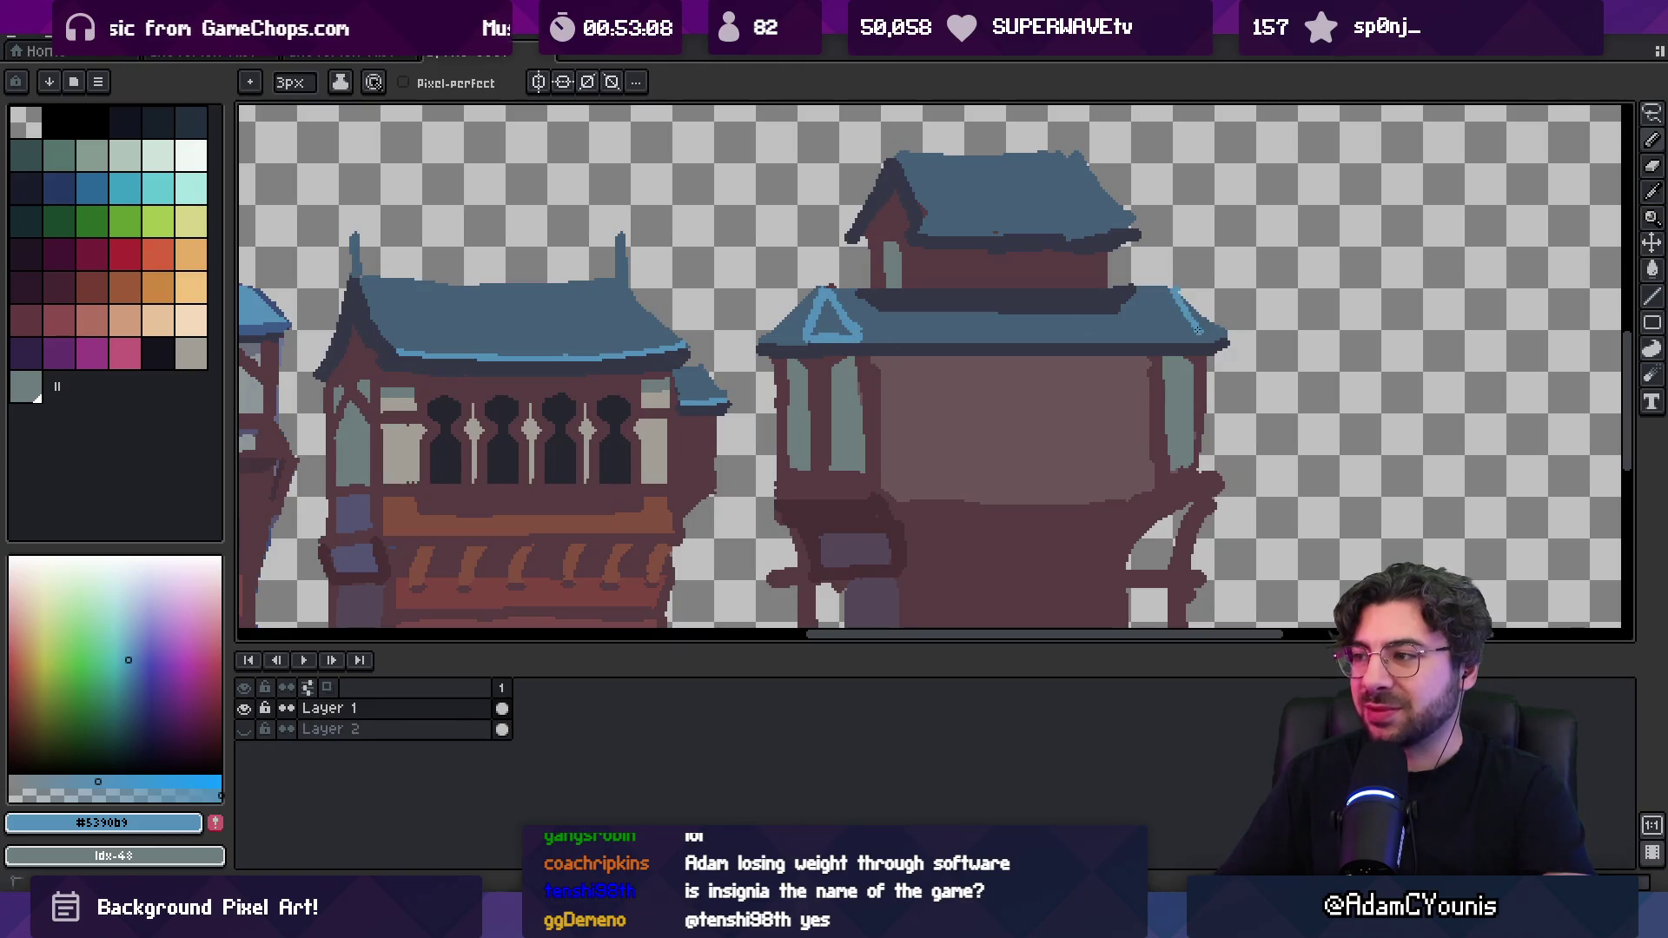
Run a light-blue highlight along the lower roof edge, then sample the roof and eave blues
{"action": "key", "text": "z"}
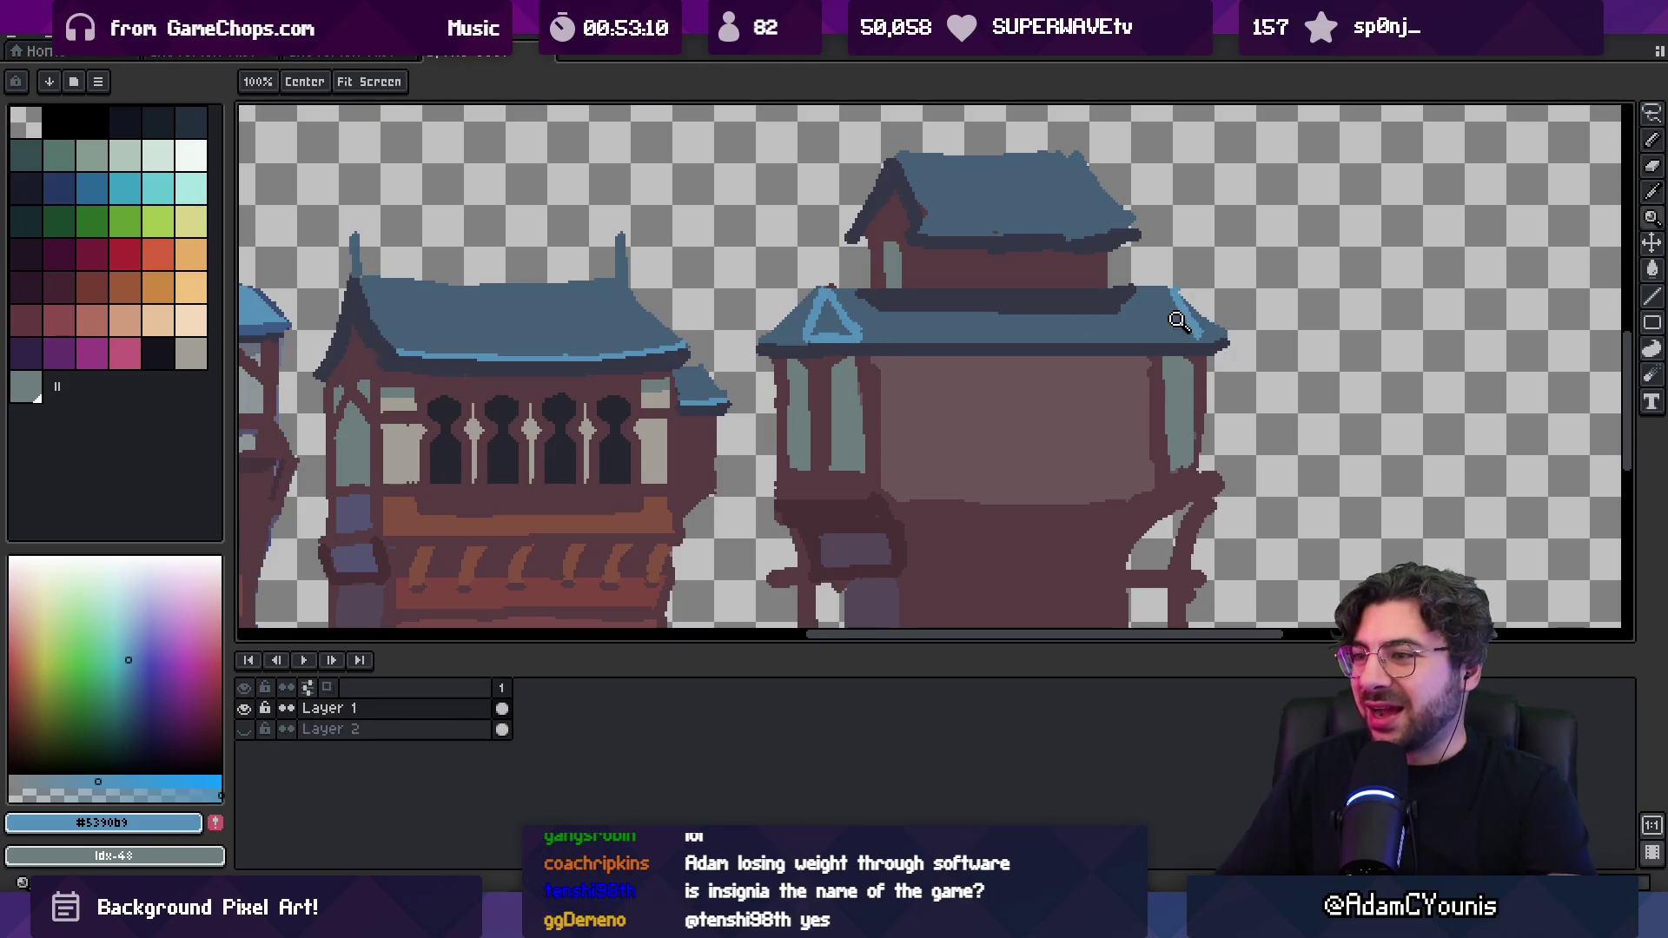
{"action": "scroll", "coordinate": [1181, 299], "scroll_direction": "down", "scroll_amount": 5}
{"action": "scroll", "coordinate": [1186, 287], "scroll_direction": "up", "scroll_amount": 5}
{"action": "key", "text": "i"}
{"action": "key", "text": "b"}
{"action": "left_click_drag", "start_coordinate": [1039, 311], "coordinate": [1181, 311]}
{"action": "left_click", "coordinate": [1186, 301], "text": "alt"}
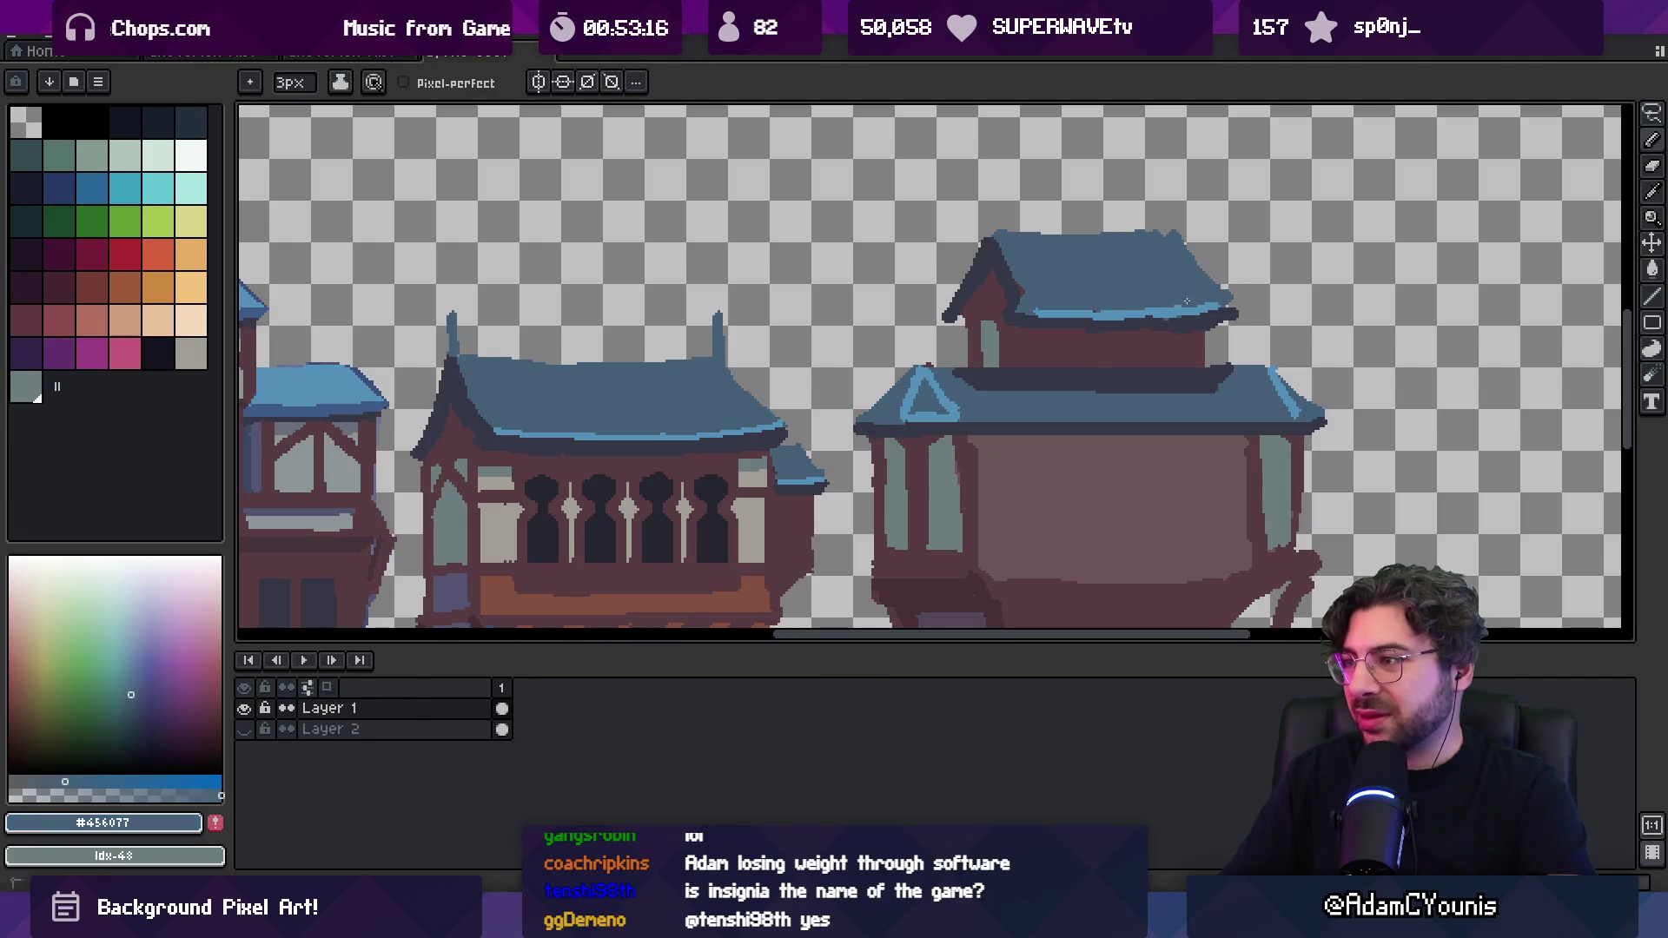
{"action": "left_click", "coordinate": [1164, 319], "text": "alt"}
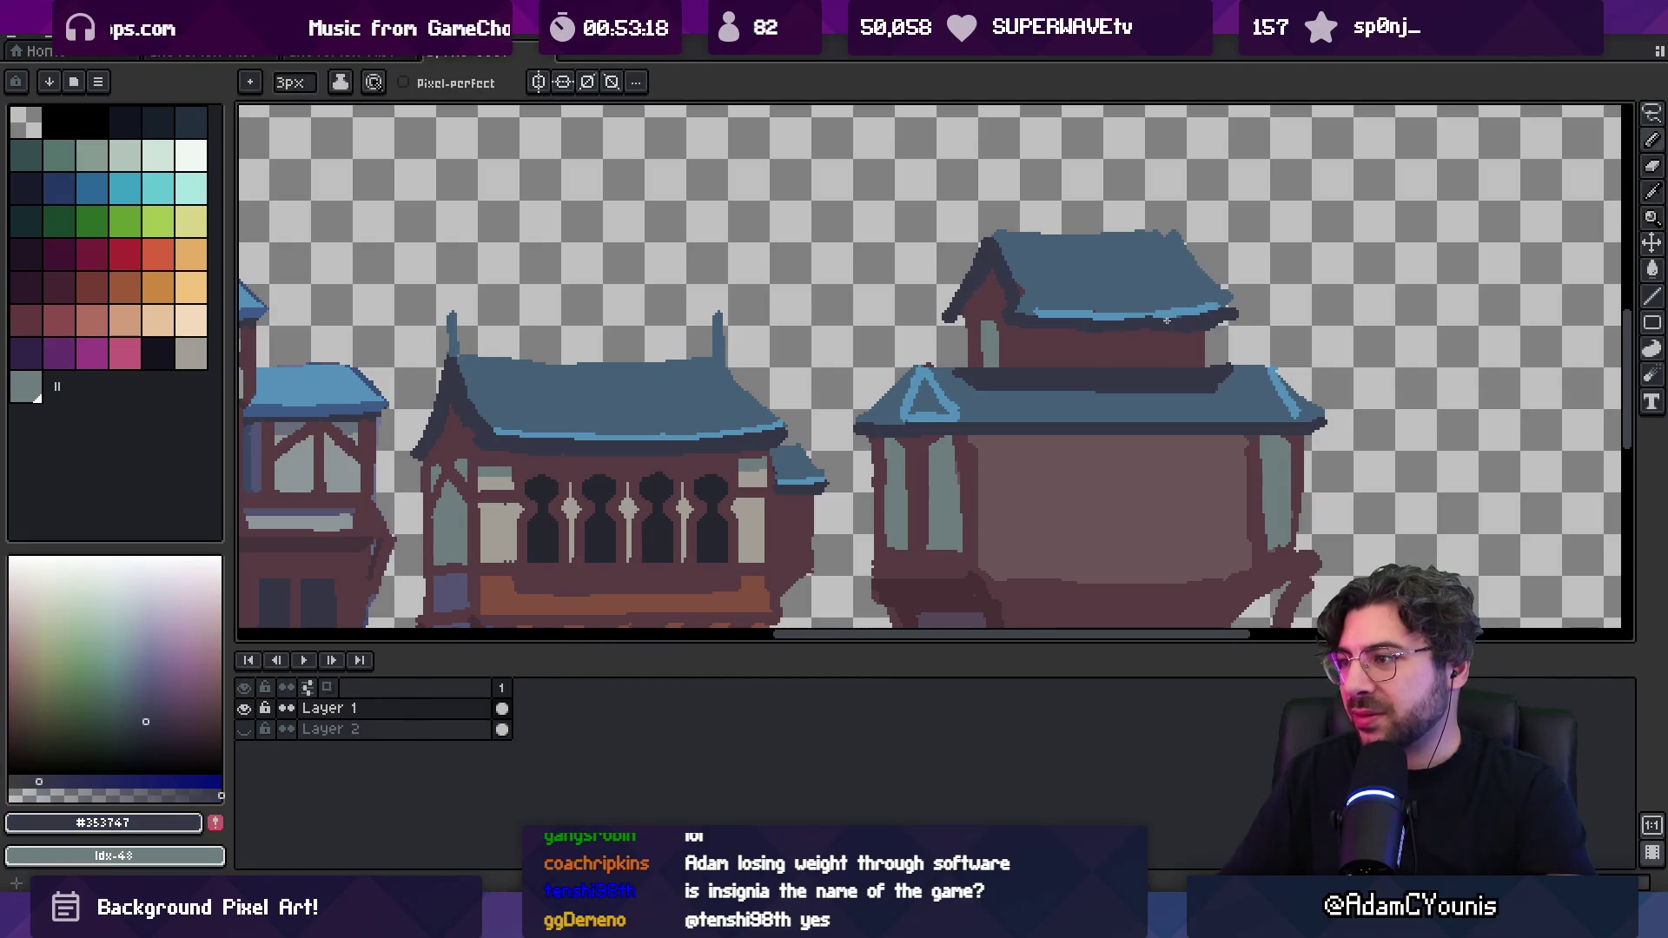
{"action": "left_click", "coordinate": [1128, 301], "text": "alt"}
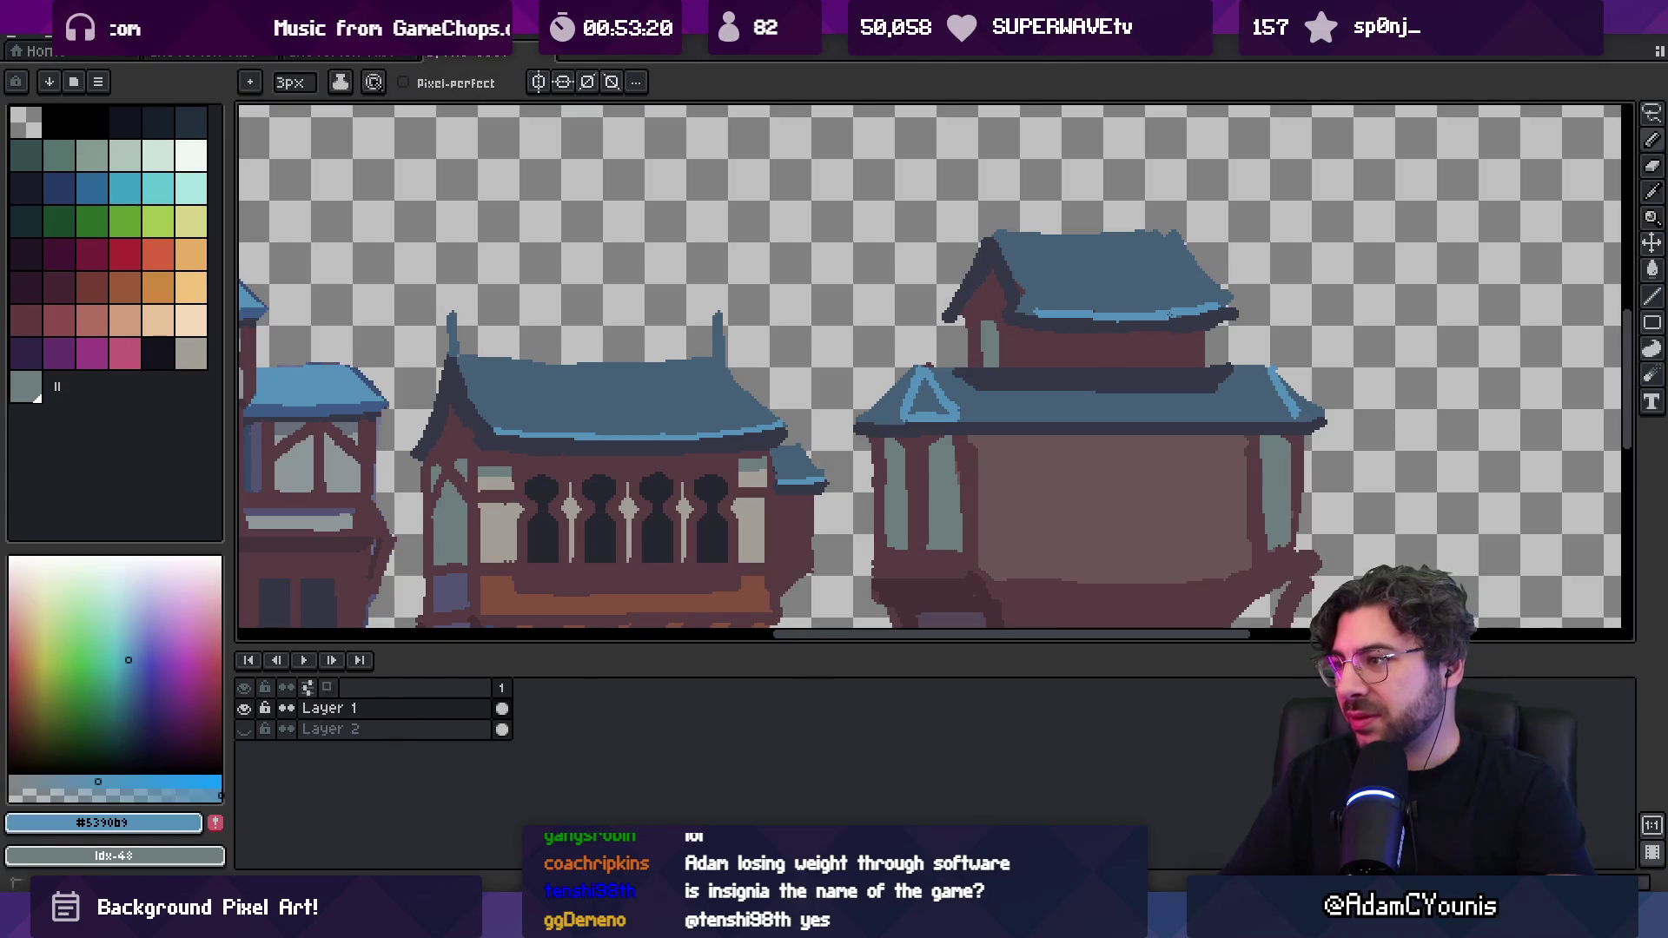
{"action": "left_click", "coordinate": [1102, 314], "text": "alt"}
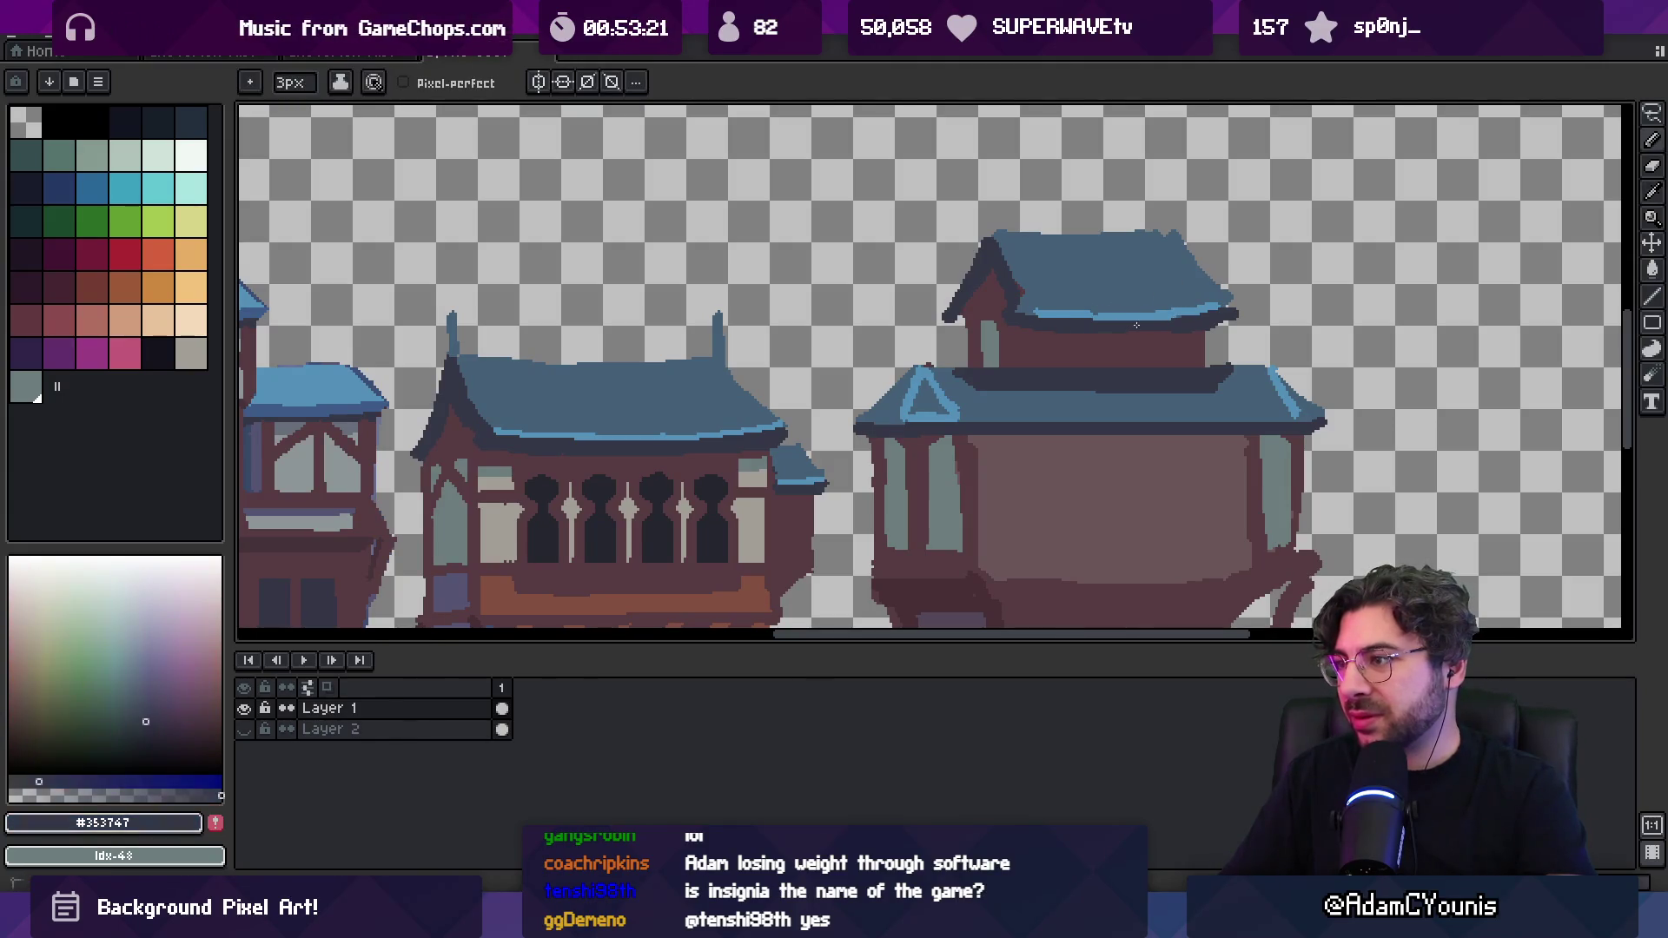
Sample the light and mid roof blues and keep the pencil at 2 pixels
{"action": "scroll", "coordinate": [1129, 277], "scroll_direction": "down", "scroll_amount": 3}
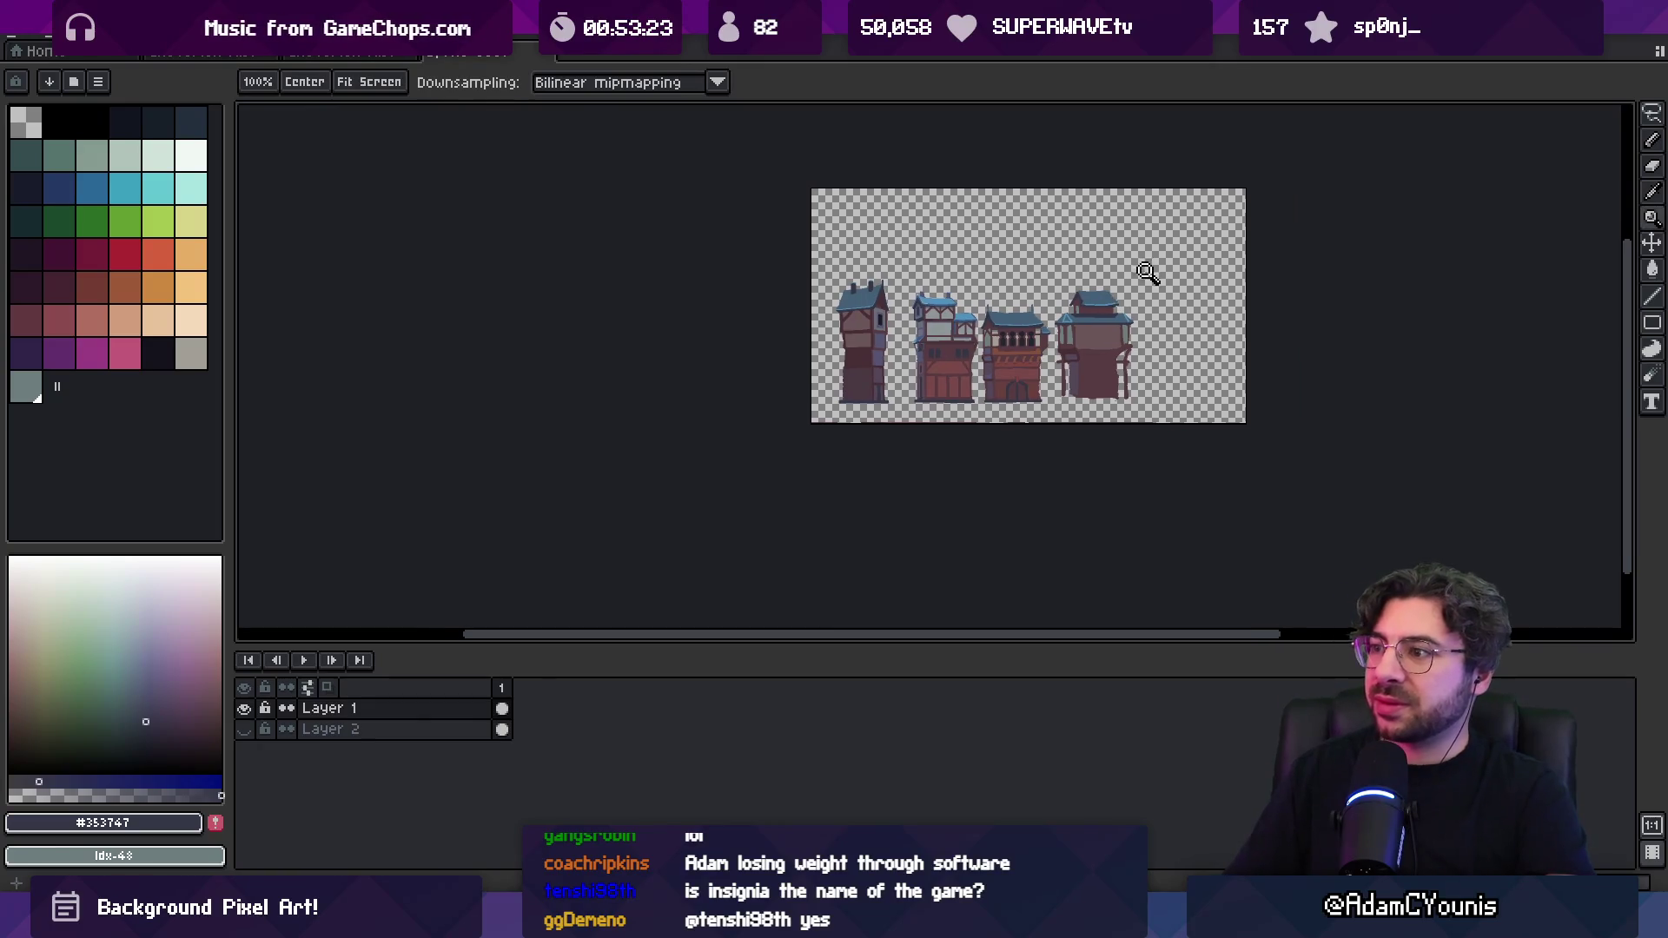
{"action": "scroll", "coordinate": [1133, 317], "scroll_direction": "up", "scroll_amount": 3}
{"action": "left_click", "coordinate": [926, 377], "text": "alt"}
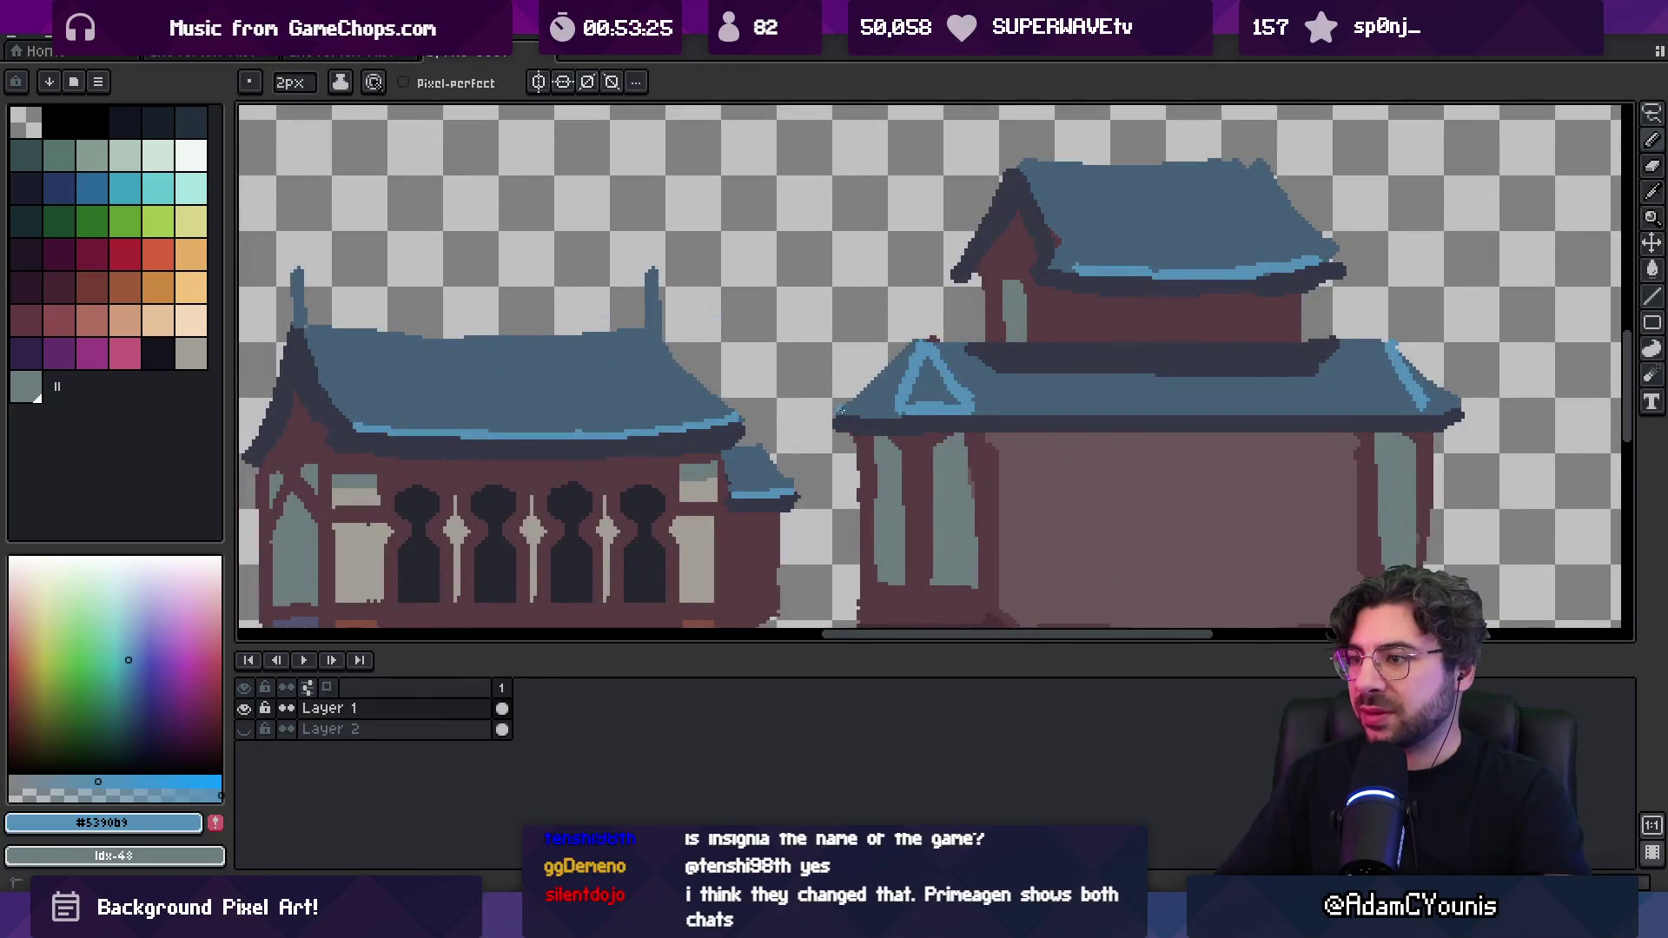
{"action": "scroll", "coordinate": [938, 387], "scroll_direction": "down", "scroll_amount": 2}
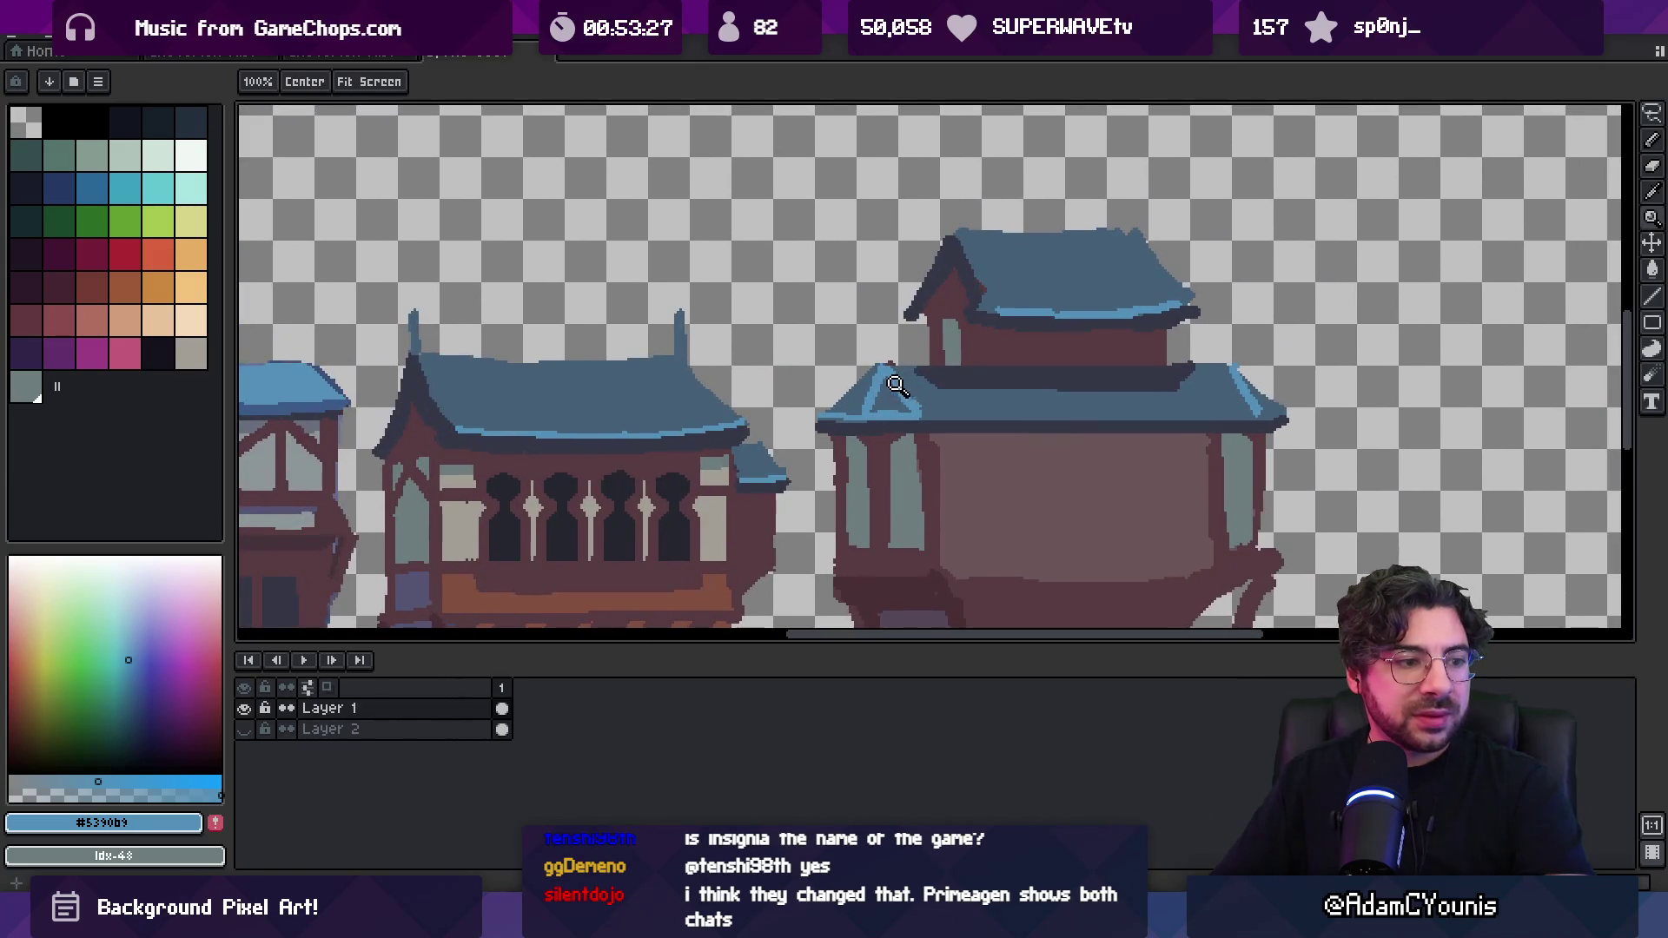
{"action": "scroll", "coordinate": [904, 383], "scroll_direction": "up", "scroll_amount": 2}
{"action": "left_click", "coordinate": [869, 370], "text": "alt"}
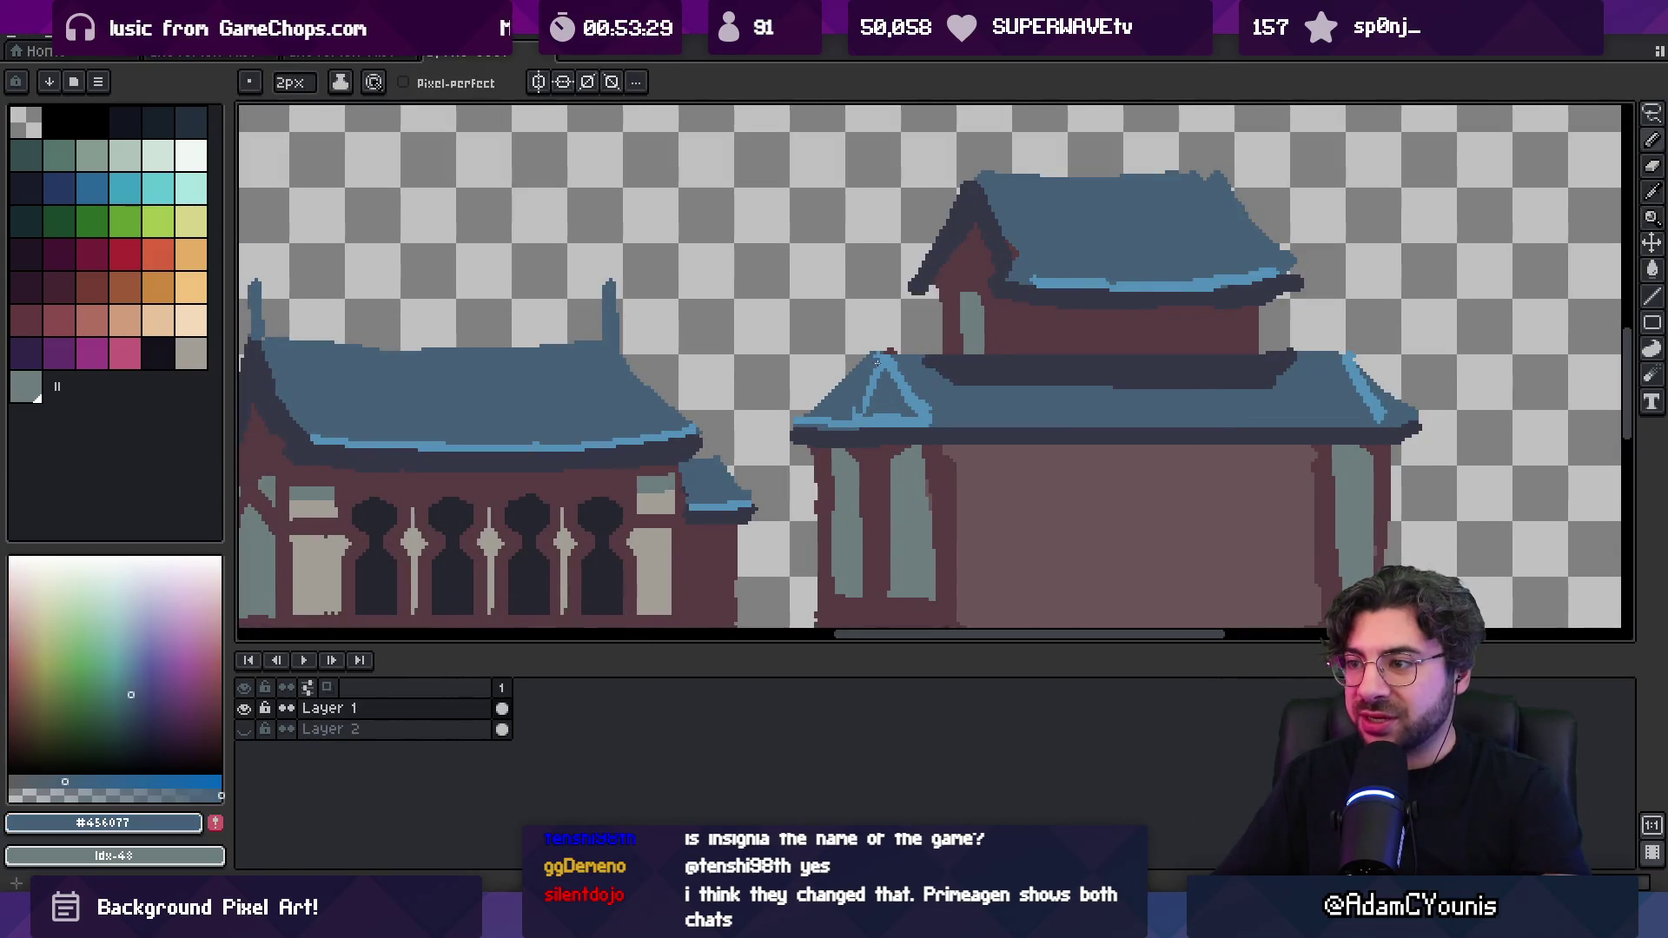
{"action": "left_click", "coordinate": [872, 374], "text": "alt"}
{"action": "key", "text": "minus"}
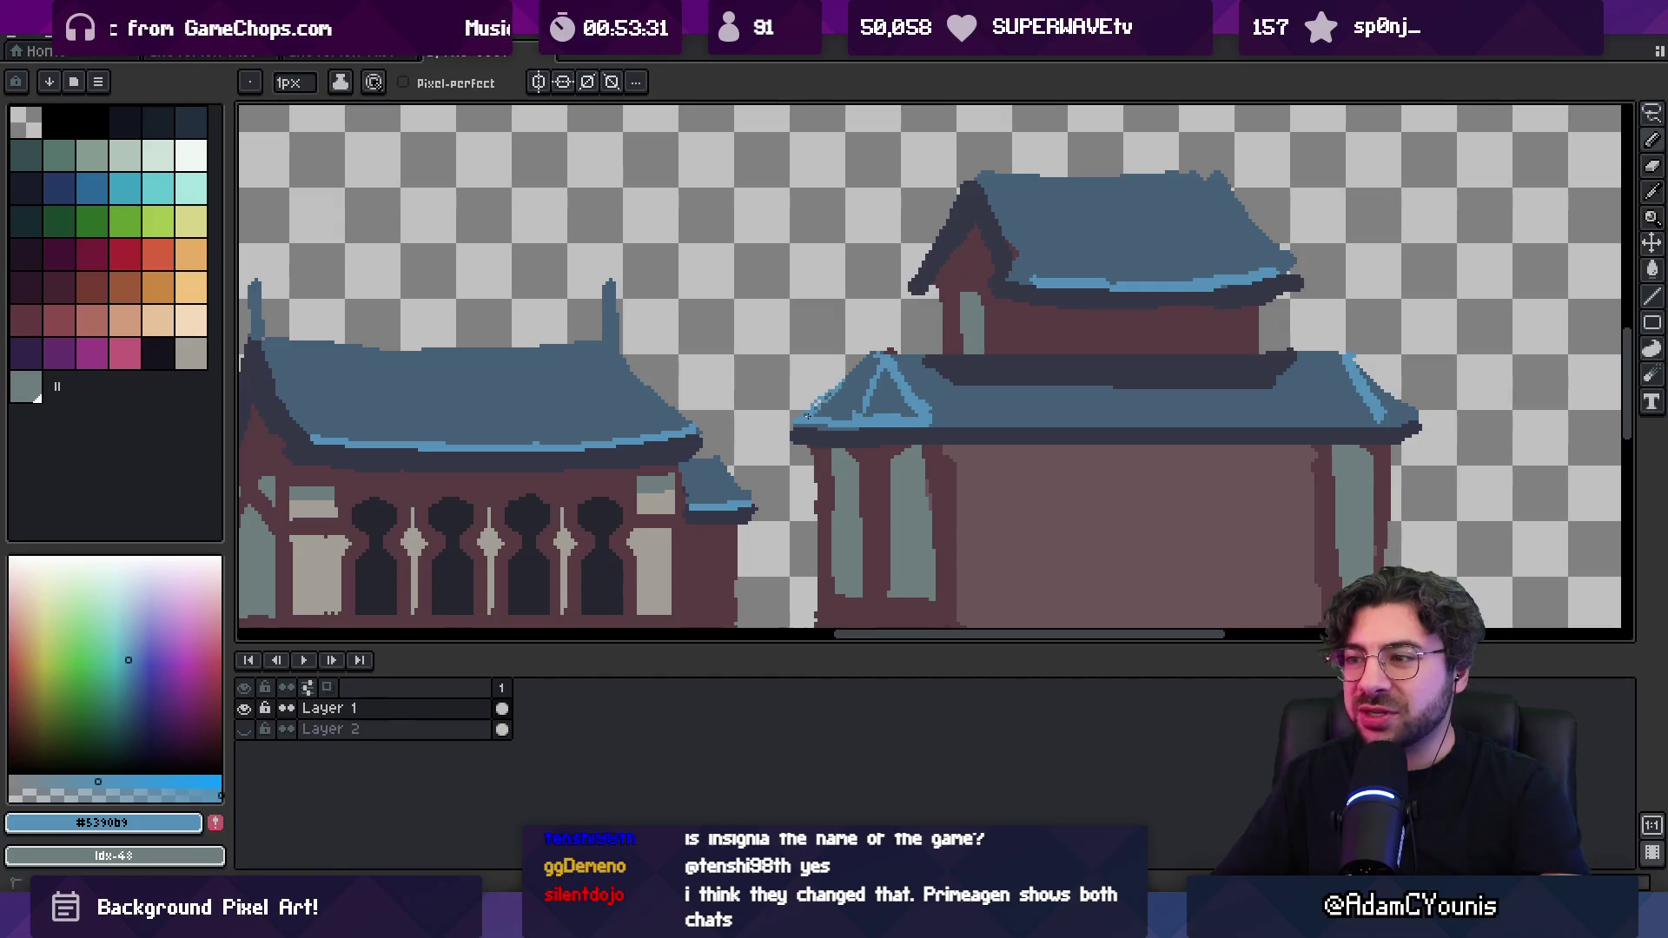
{"action": "key", "text": "plus"}
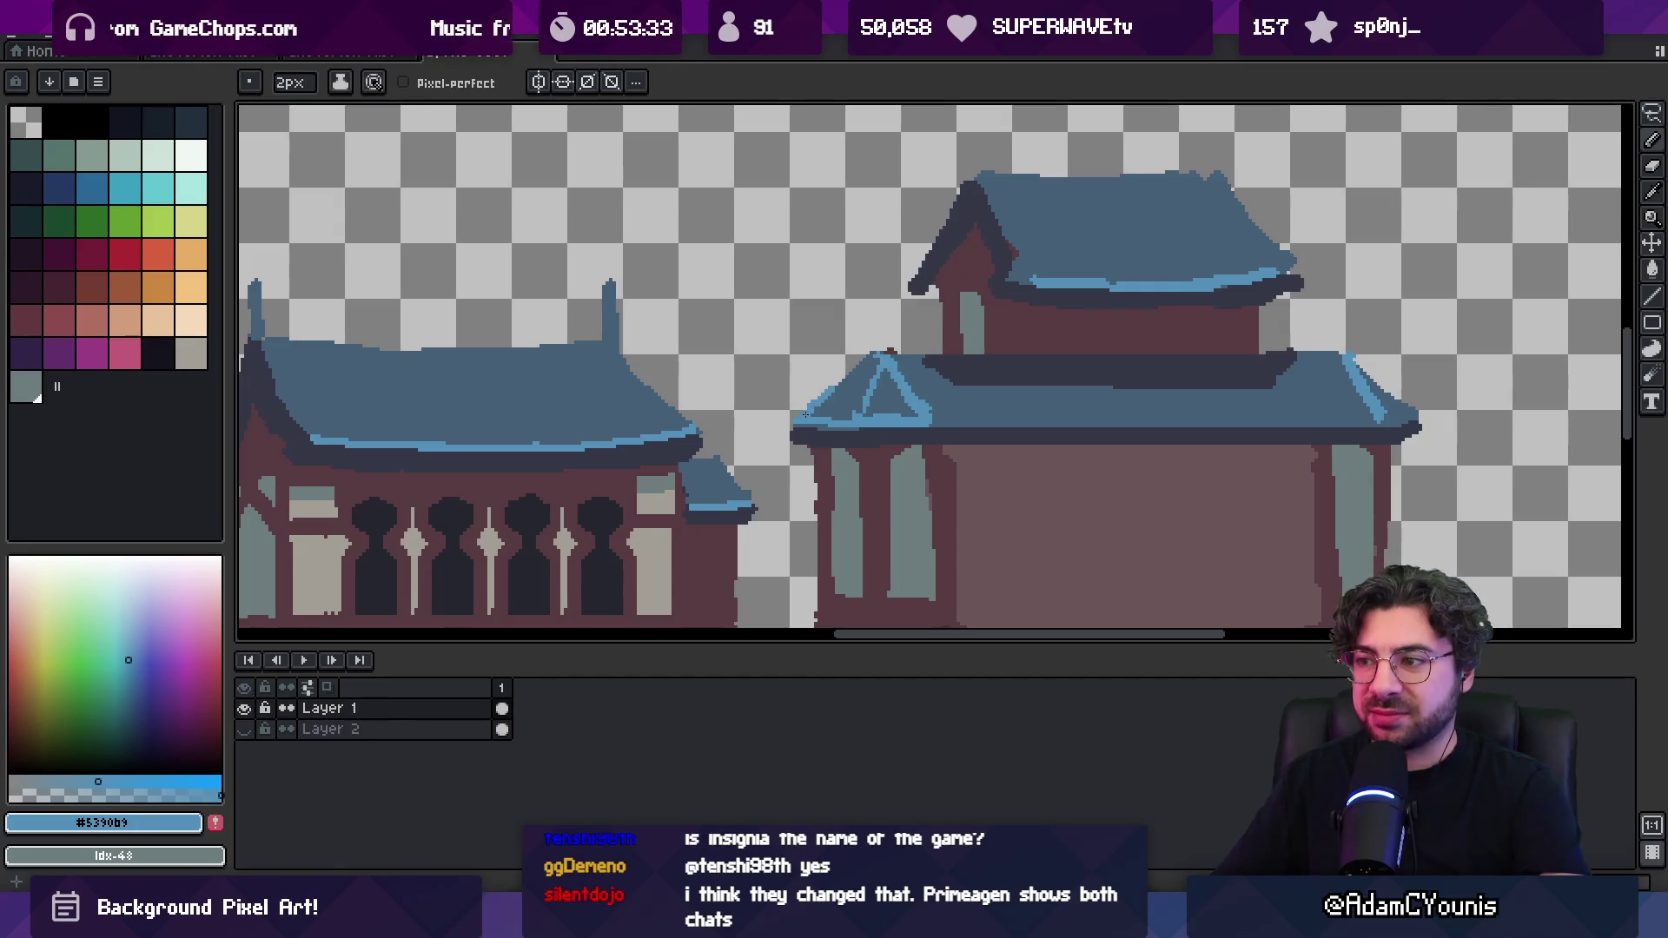
{"action": "left_click", "coordinate": [864, 368], "text": "alt"}
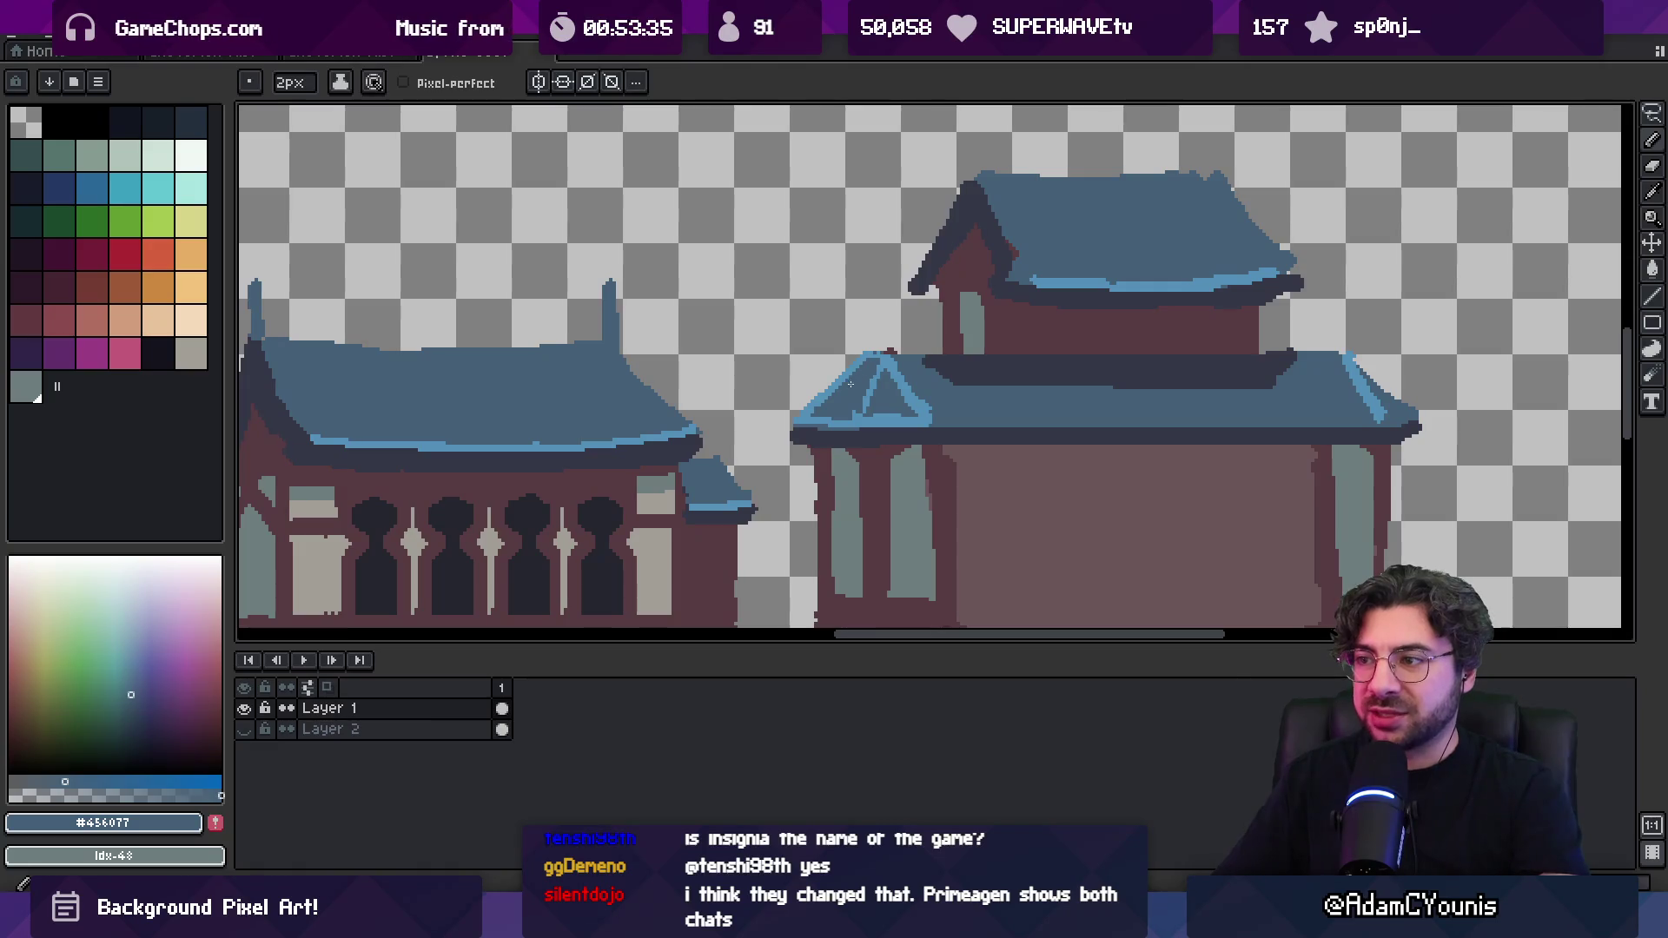
Add a short light-blue line along the right house's lower roof edge
{"action": "key", "text": "z"}
{"action": "scroll", "coordinate": [866, 326], "scroll_direction": "down", "scroll_amount": 3}
{"action": "scroll", "coordinate": [866, 327], "scroll_direction": "down", "scroll_amount": 1}
{"action": "scroll", "coordinate": [949, 342], "scroll_direction": "up", "scroll_amount": 5}
{"action": "left_click", "coordinate": [940, 417], "text": "alt"}
{"action": "key", "text": "b"}
{"action": "mouse_move", "coordinate": [933, 417]}
{"action": "left_mouse_down"}
{"action": "mouse_move", "coordinate": [914, 417]}
{"action": "mouse_move", "coordinate": [942, 416]}
{"action": "left_mouse_up"}
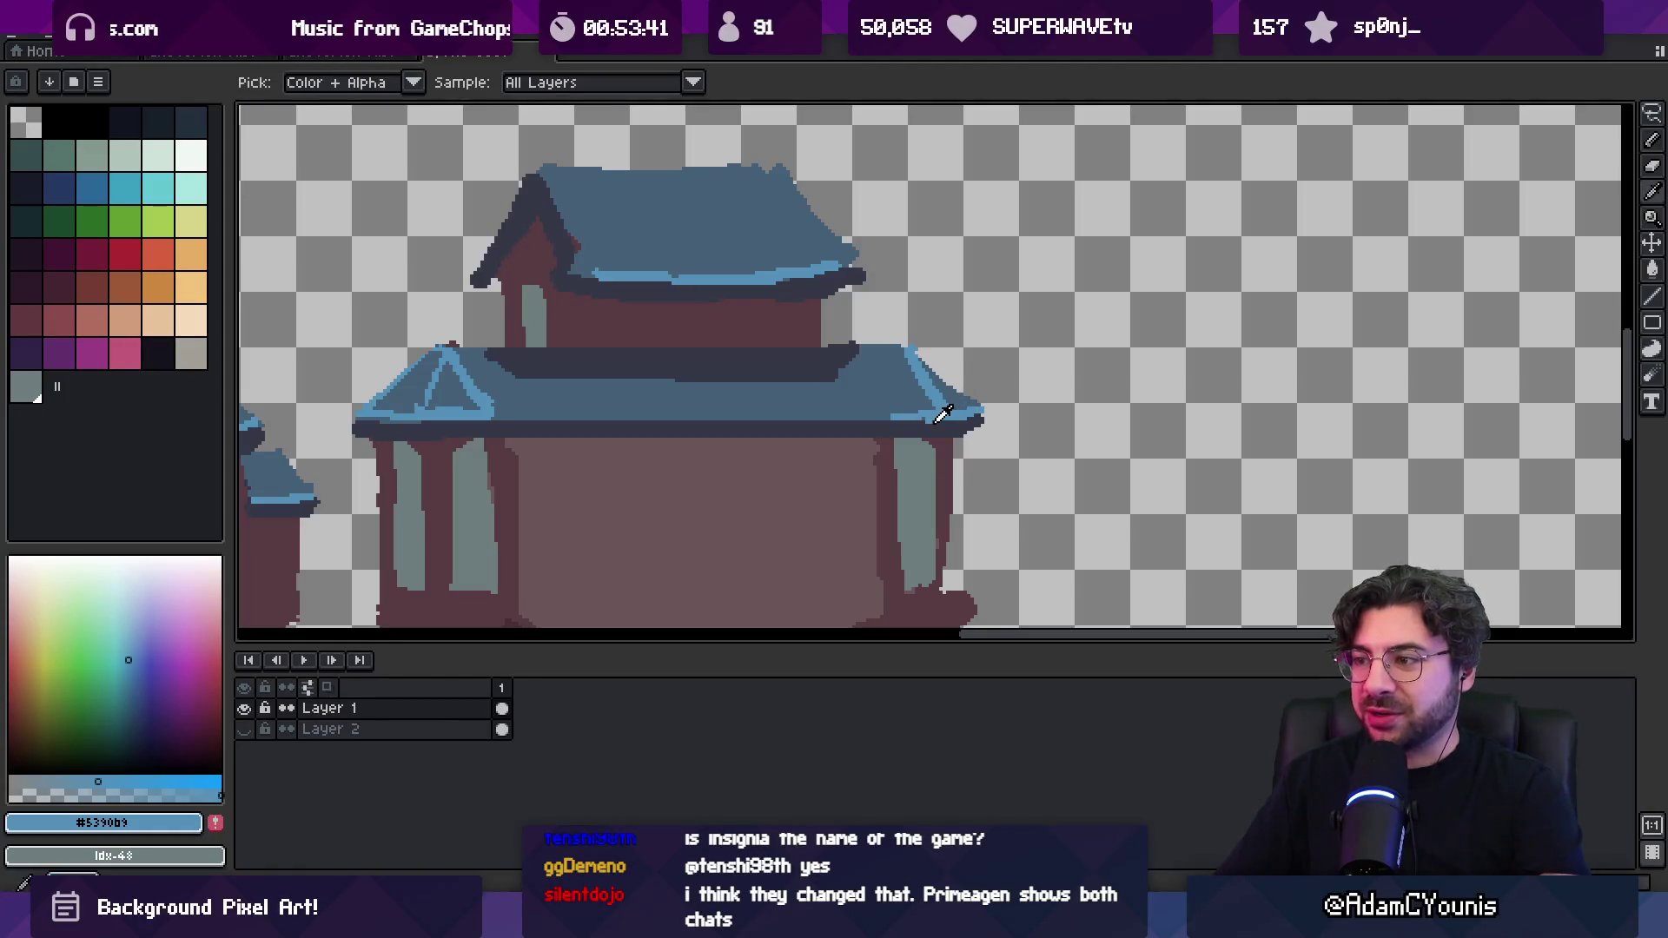
{"action": "left_click", "coordinate": [953, 408], "text": "alt"}
{"action": "left_click", "coordinate": [941, 408], "text": "alt"}
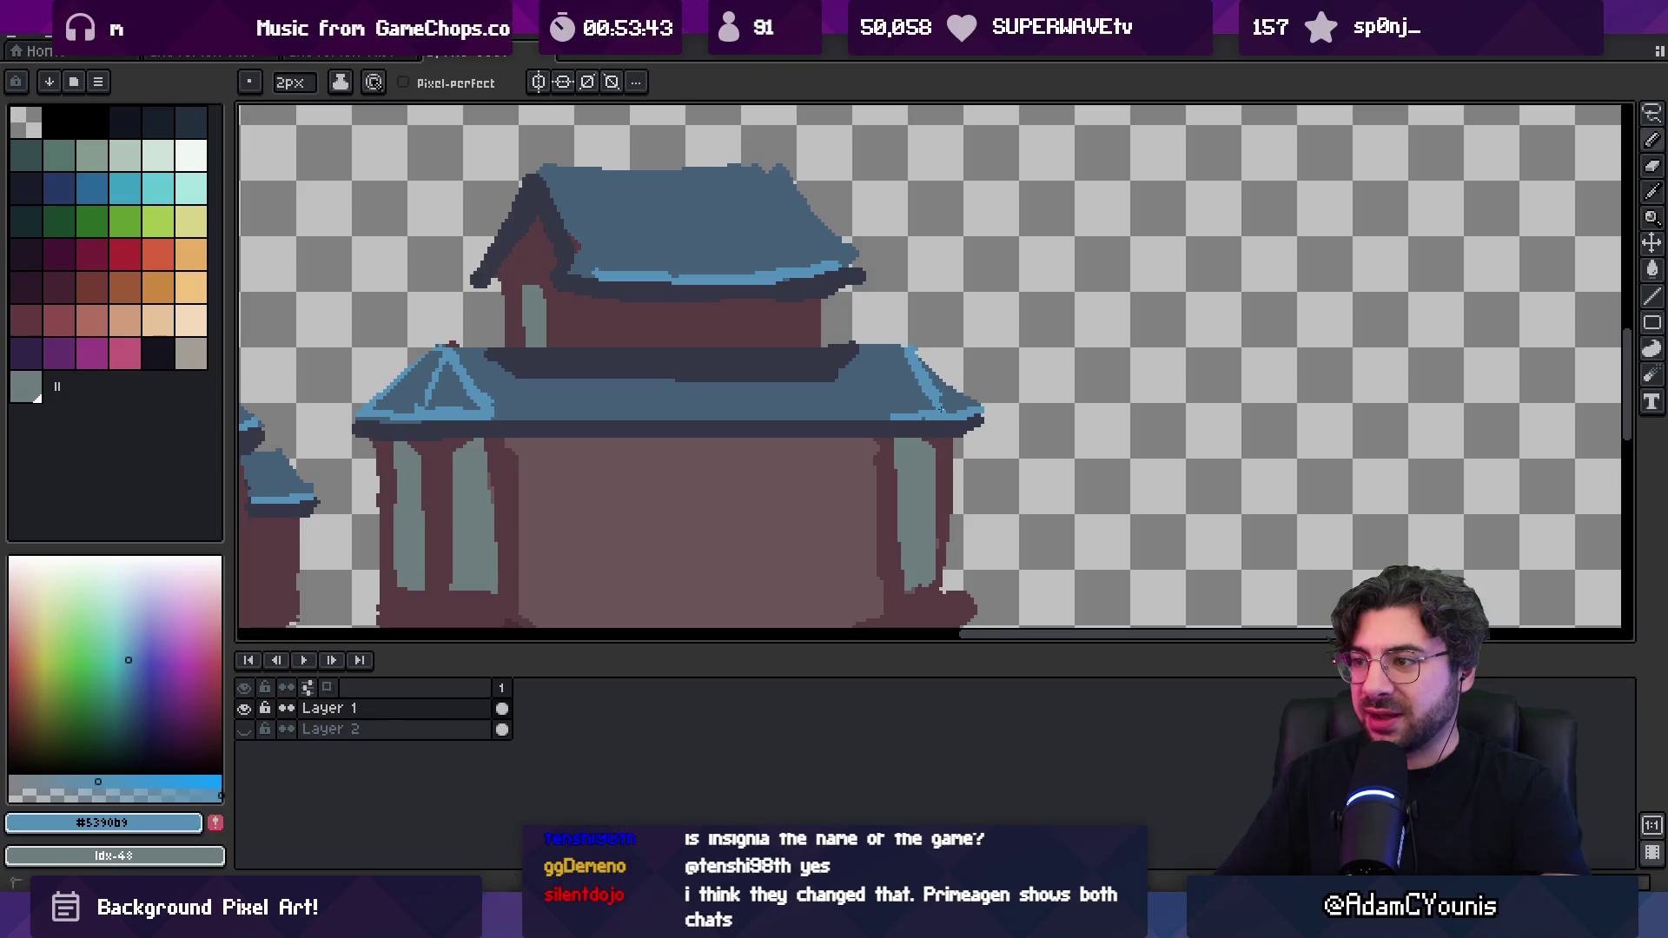
{"action": "key", "text": "z"}
{"action": "scroll", "coordinate": [986, 365], "scroll_direction": "down", "scroll_amount": 4}
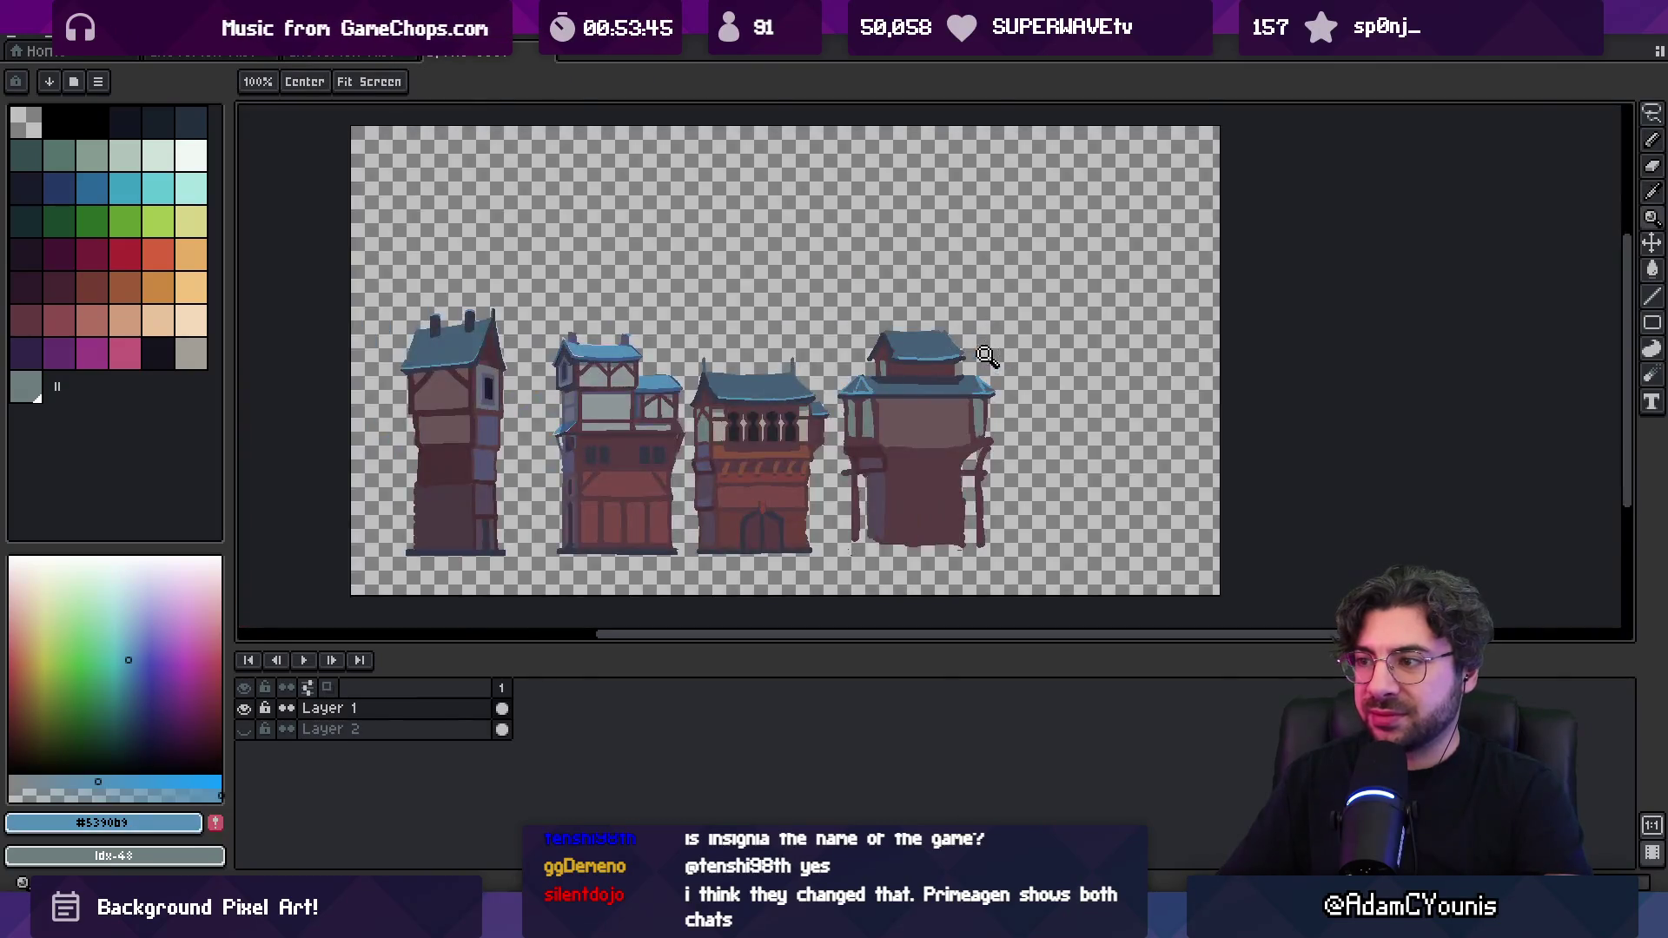
Paint a thick dark-brown ledge across the fourth building
{"action": "scroll", "coordinate": [961, 391], "scroll_direction": "up", "scroll_amount": 2}
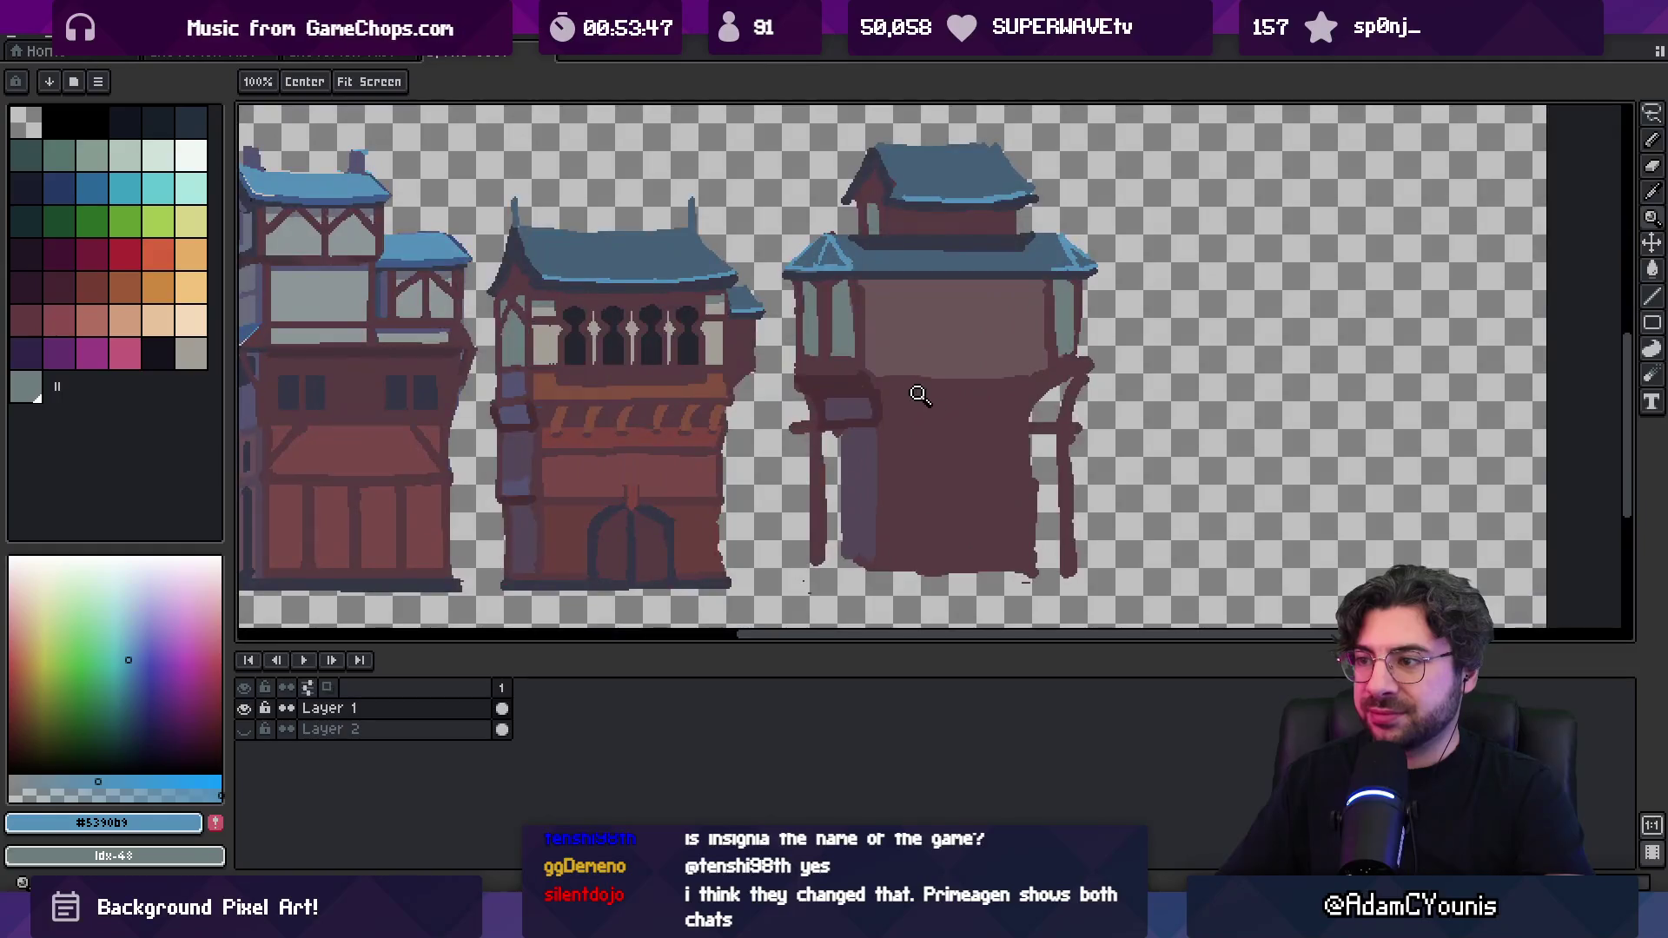
{"action": "left_click", "coordinate": [900, 386], "text": "alt"}
{"action": "key", "text": "b"}
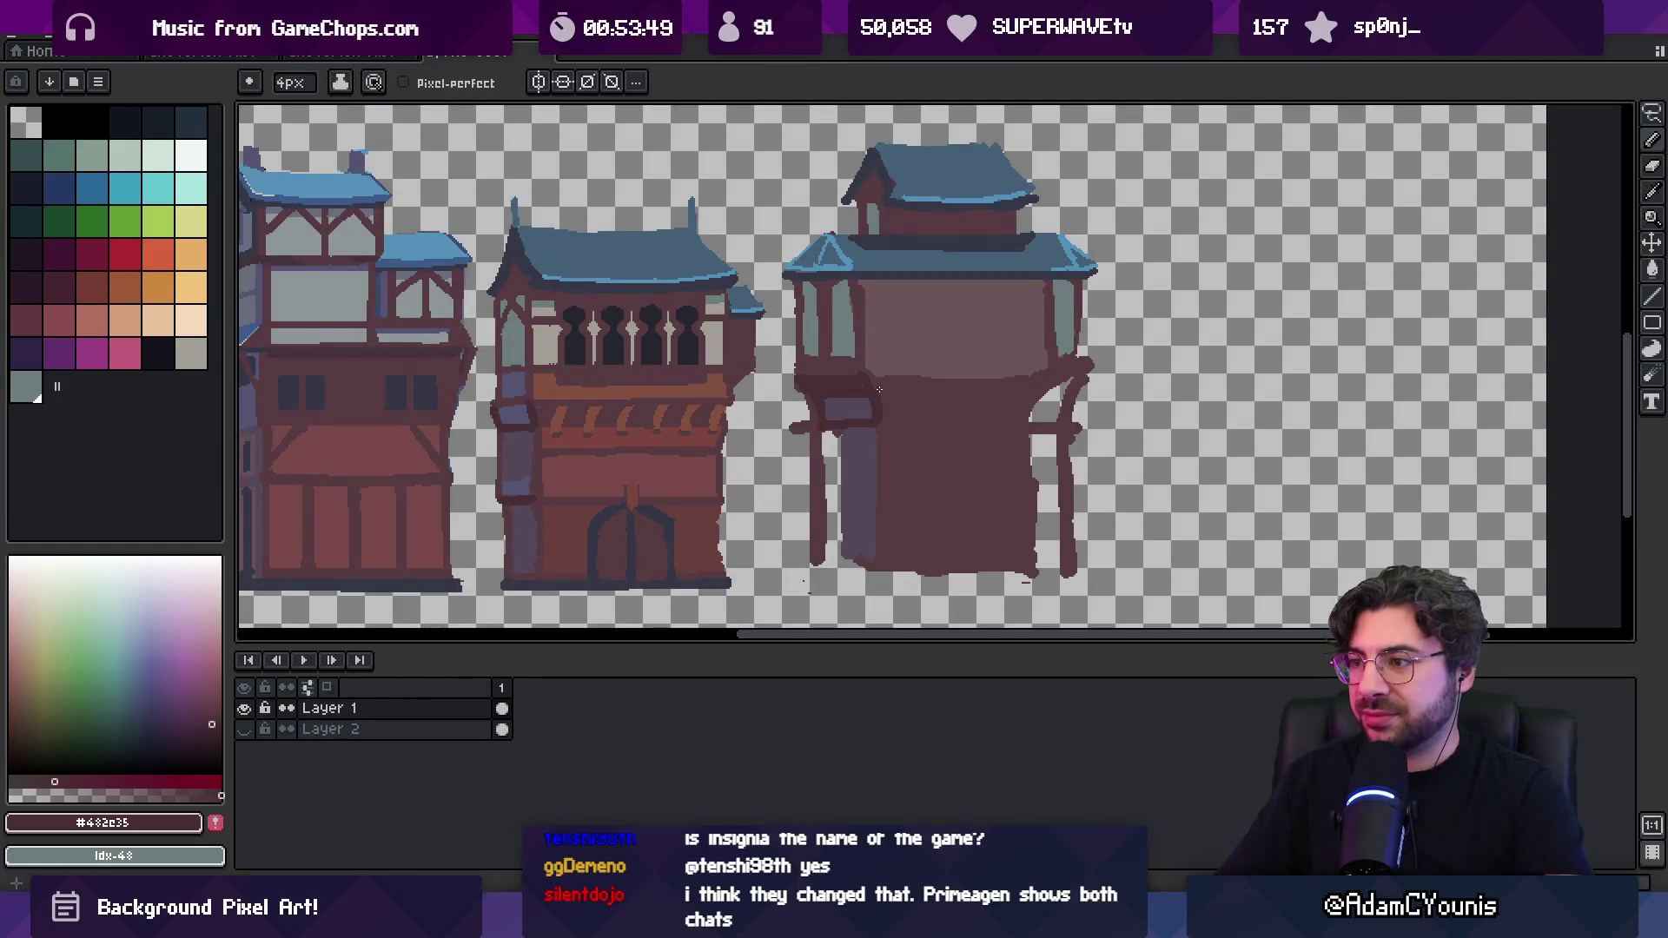
{"action": "left_click_drag", "start_coordinate": [942, 391], "coordinate": [1045, 382]}
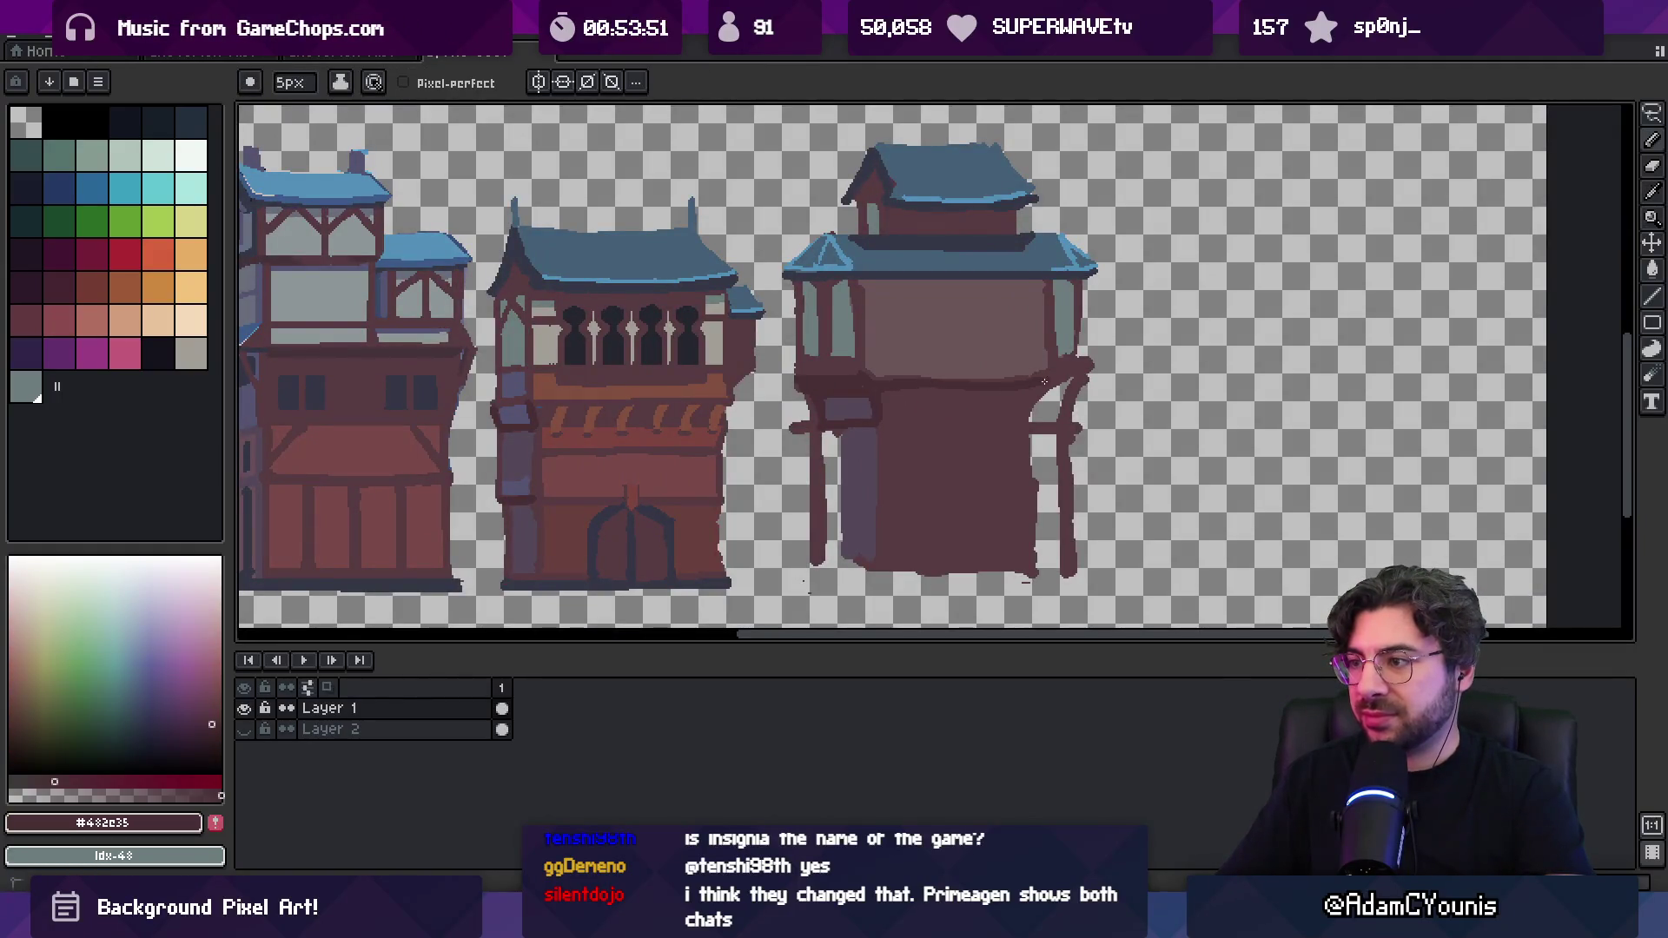
{"action": "left_click_drag", "start_coordinate": [884, 396], "coordinate": [983, 382]}
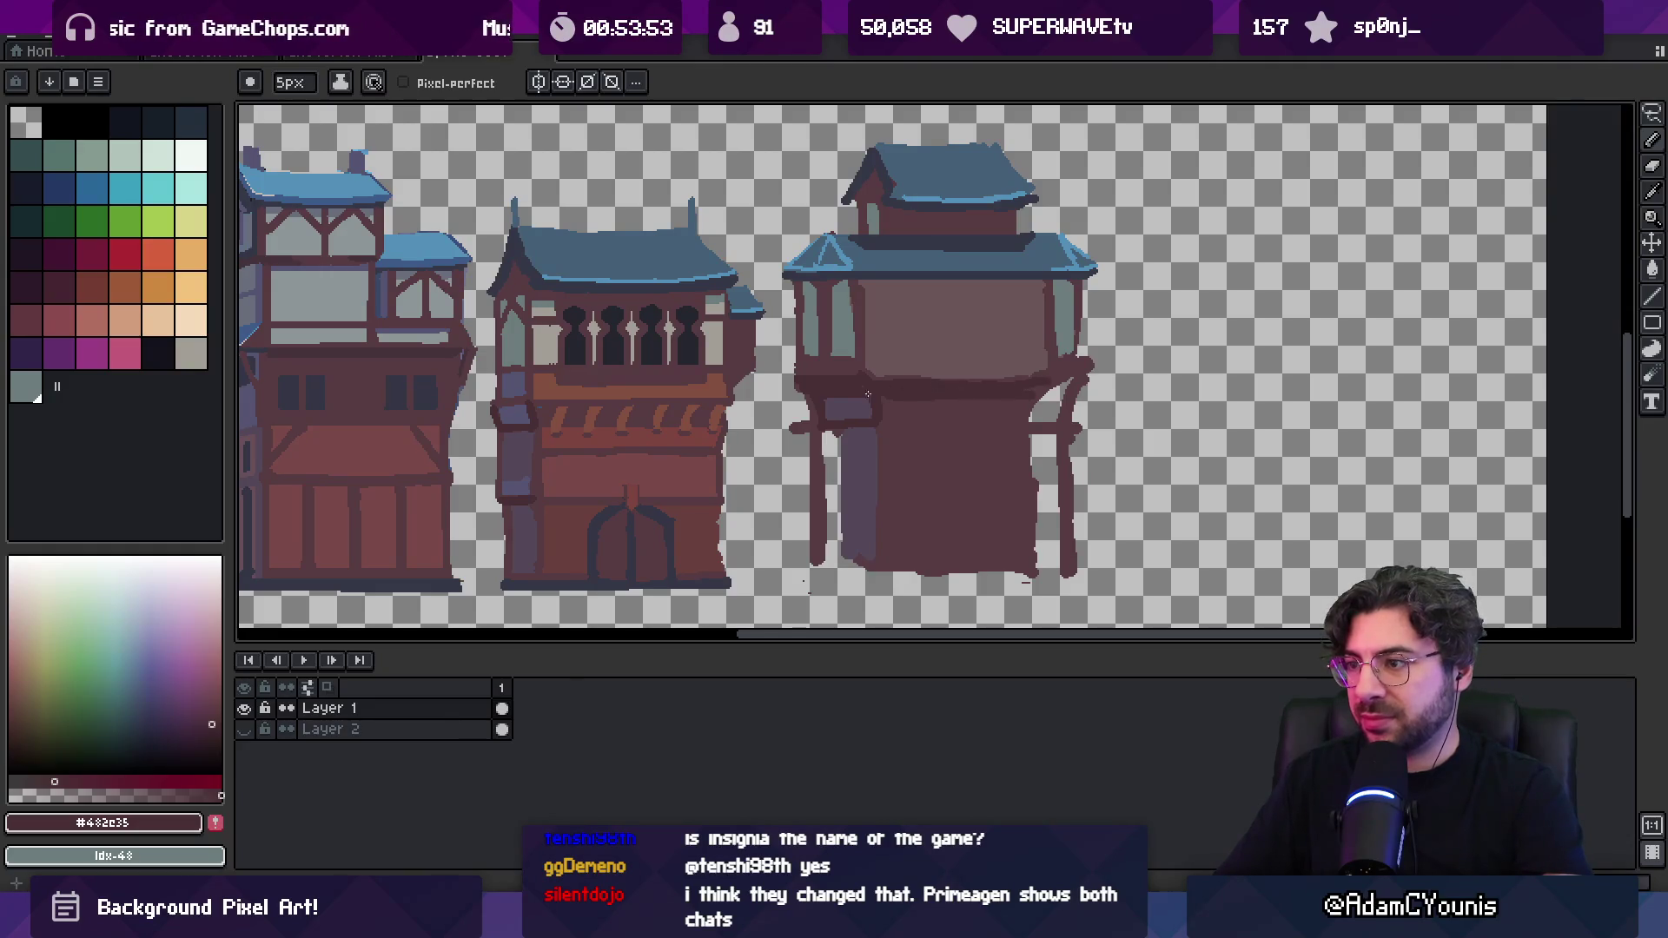
{"action": "left_click_drag", "start_coordinate": [881, 386], "coordinate": [1027, 378]}
{"action": "left_click", "coordinate": [894, 370], "text": "alt"}
{"action": "mouse_move", "coordinate": [868, 371]}
{"action": "left_mouse_down"}
{"action": "mouse_move", "coordinate": [1036, 380]}
{"action": "mouse_move", "coordinate": [1010, 380]}
{"action": "left_mouse_up"}
{"action": "left_click", "coordinate": [1010, 379], "text": "alt"}
Draw a dark horizontal ledge beam further left and sample the lighter wall brown
{"action": "left_click_drag", "start_coordinate": [905, 403], "coordinate": [863, 376]}
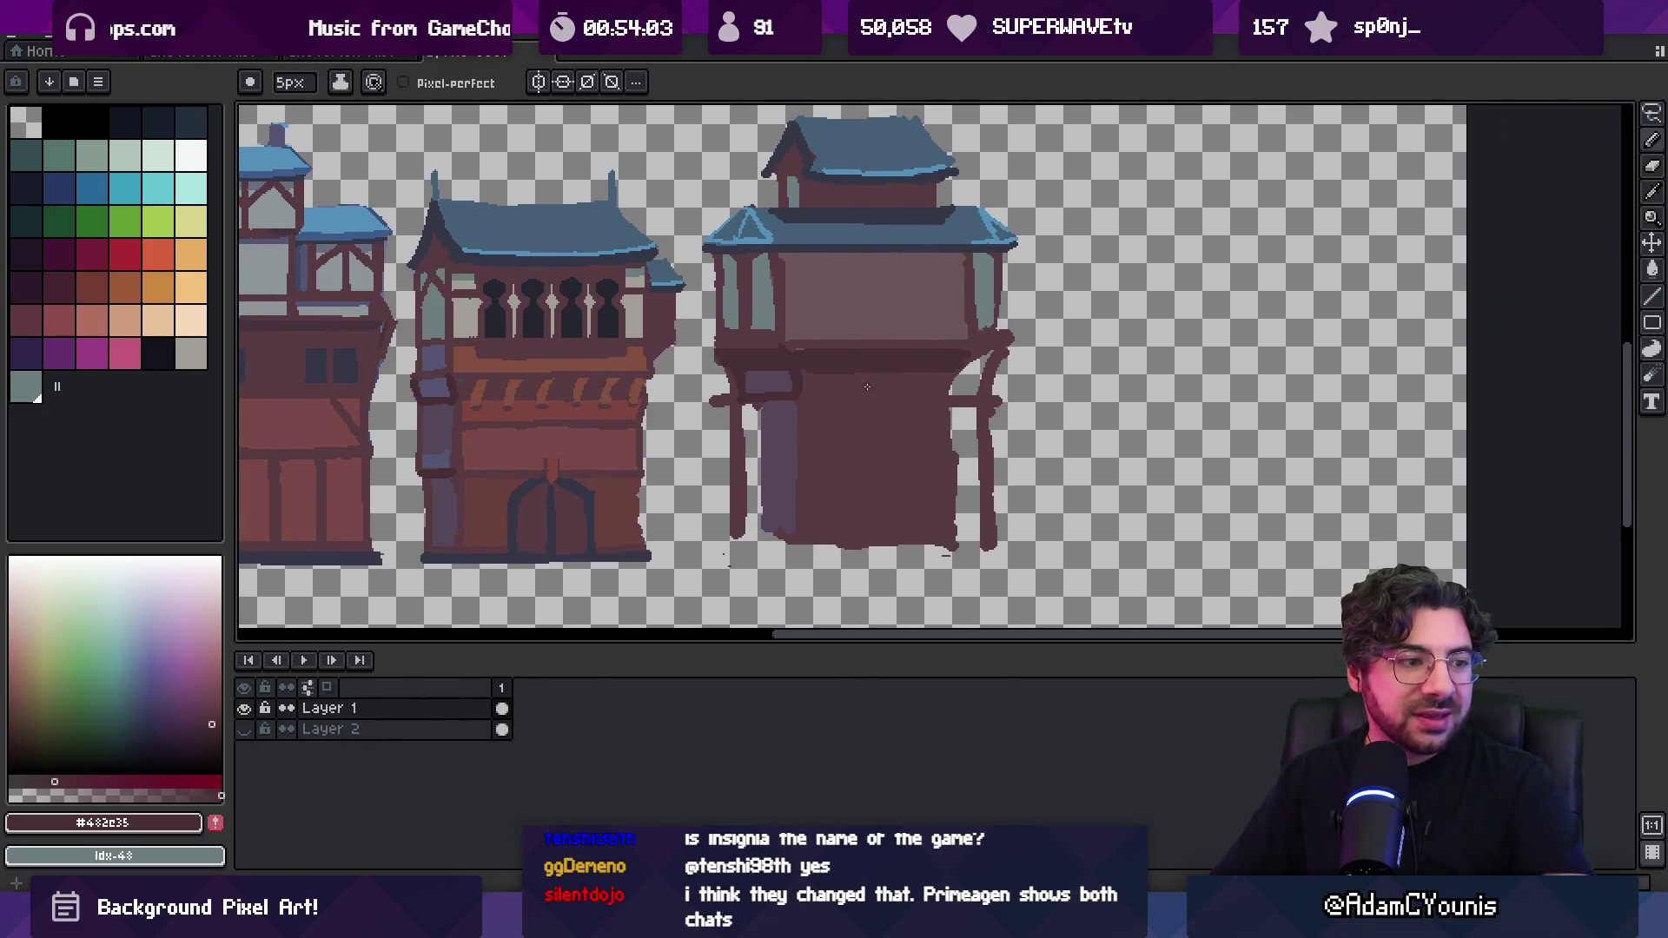
{"action": "key", "text": "alt"}
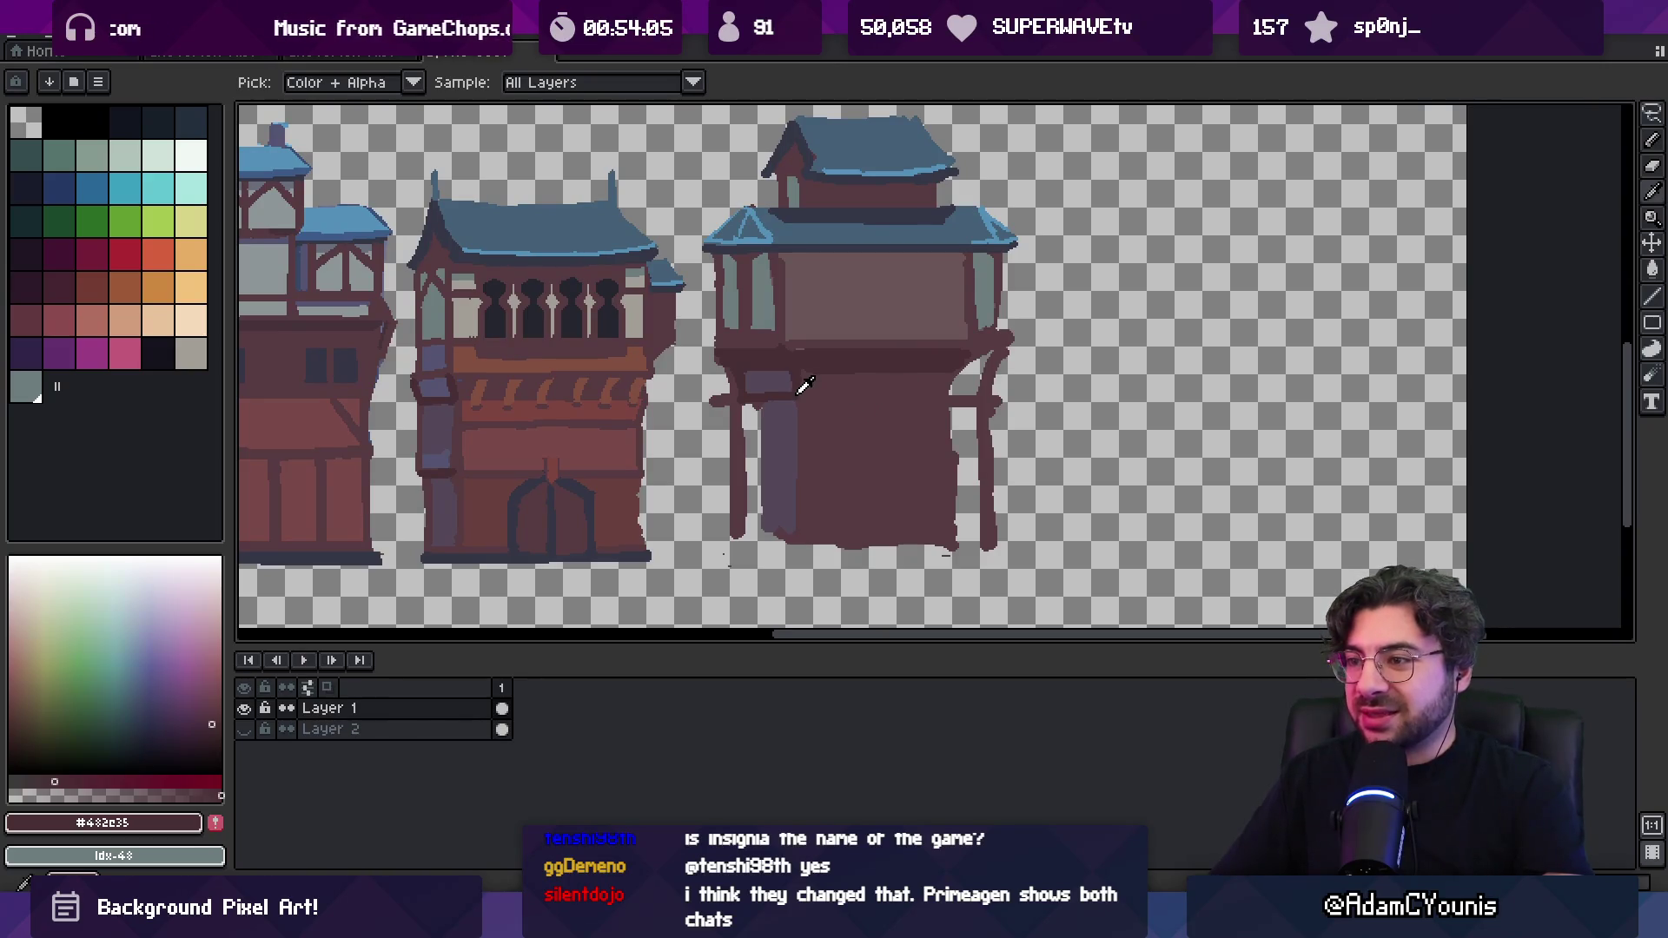
{"action": "left_click_drag", "start_coordinate": [797, 396], "coordinate": [911, 397]}
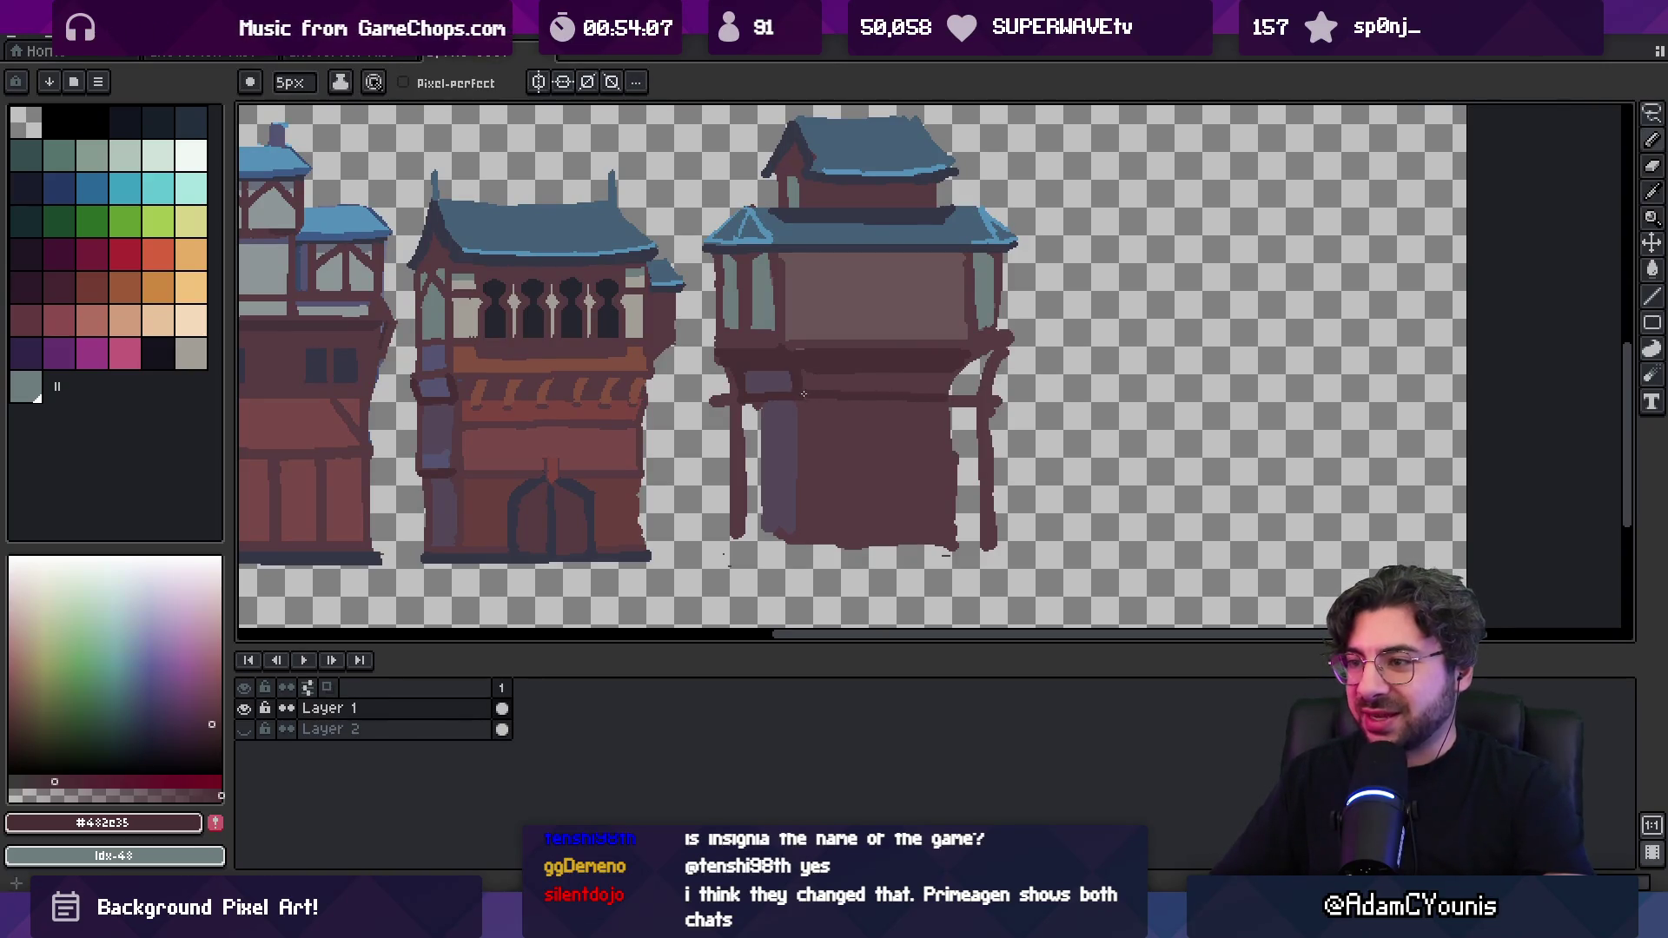
{"action": "key", "text": "alt"}
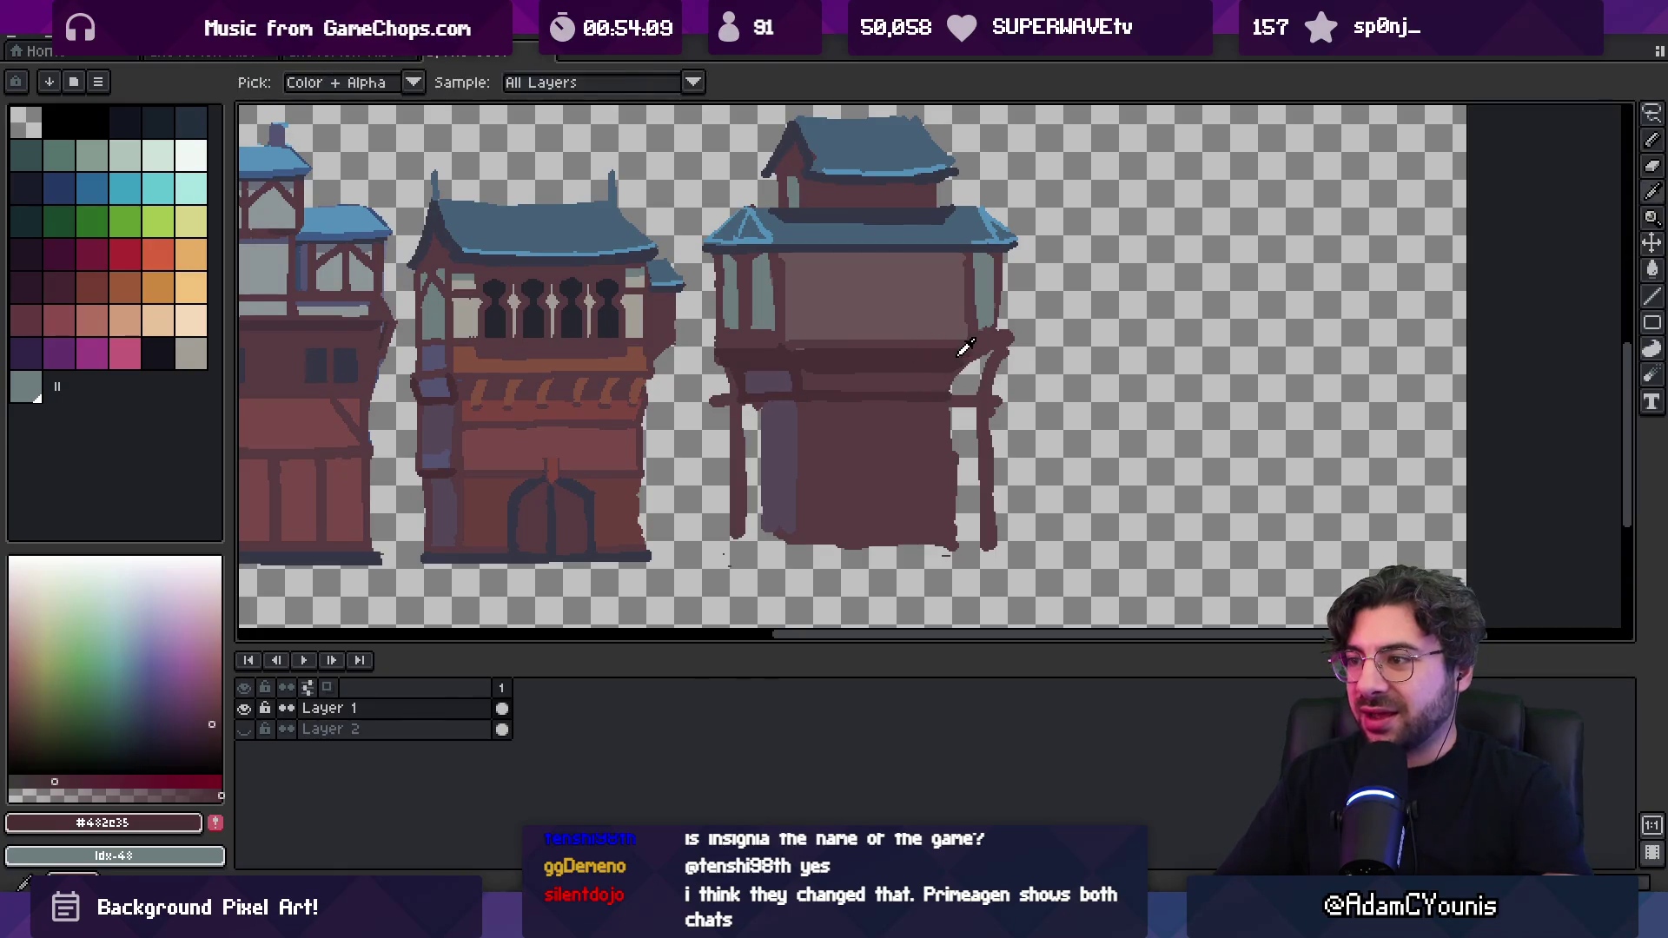
{"action": "key", "text": "e"}
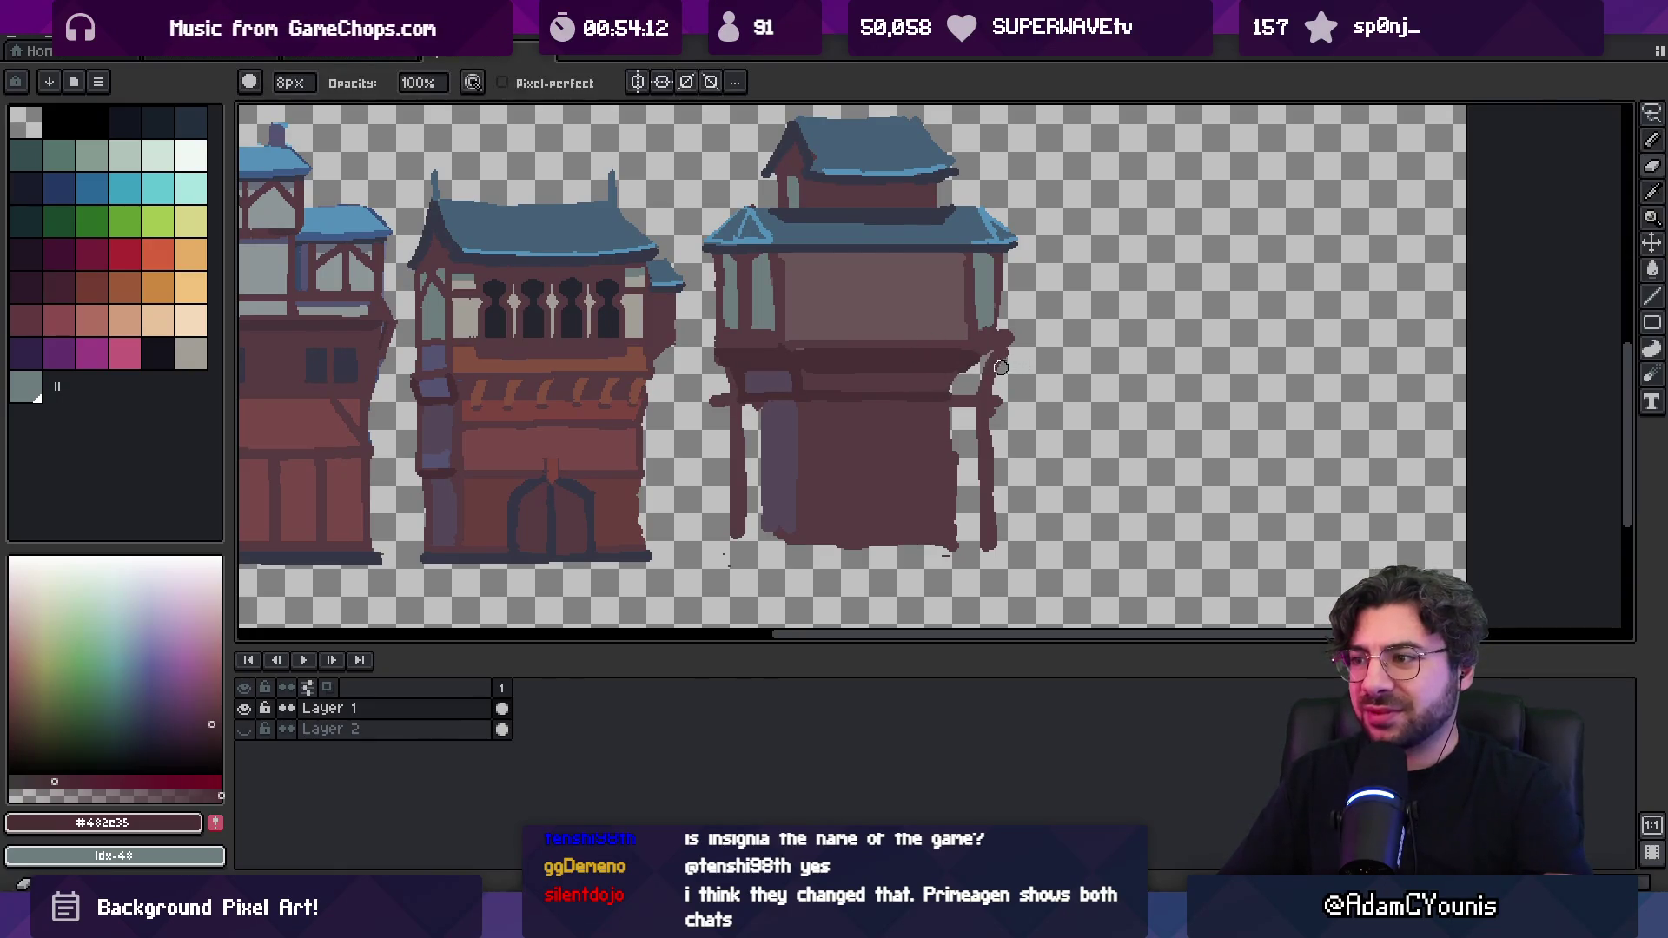
{"action": "left_click", "coordinate": [990, 378], "text": "alt"}
{"action": "key", "text": "alt"}
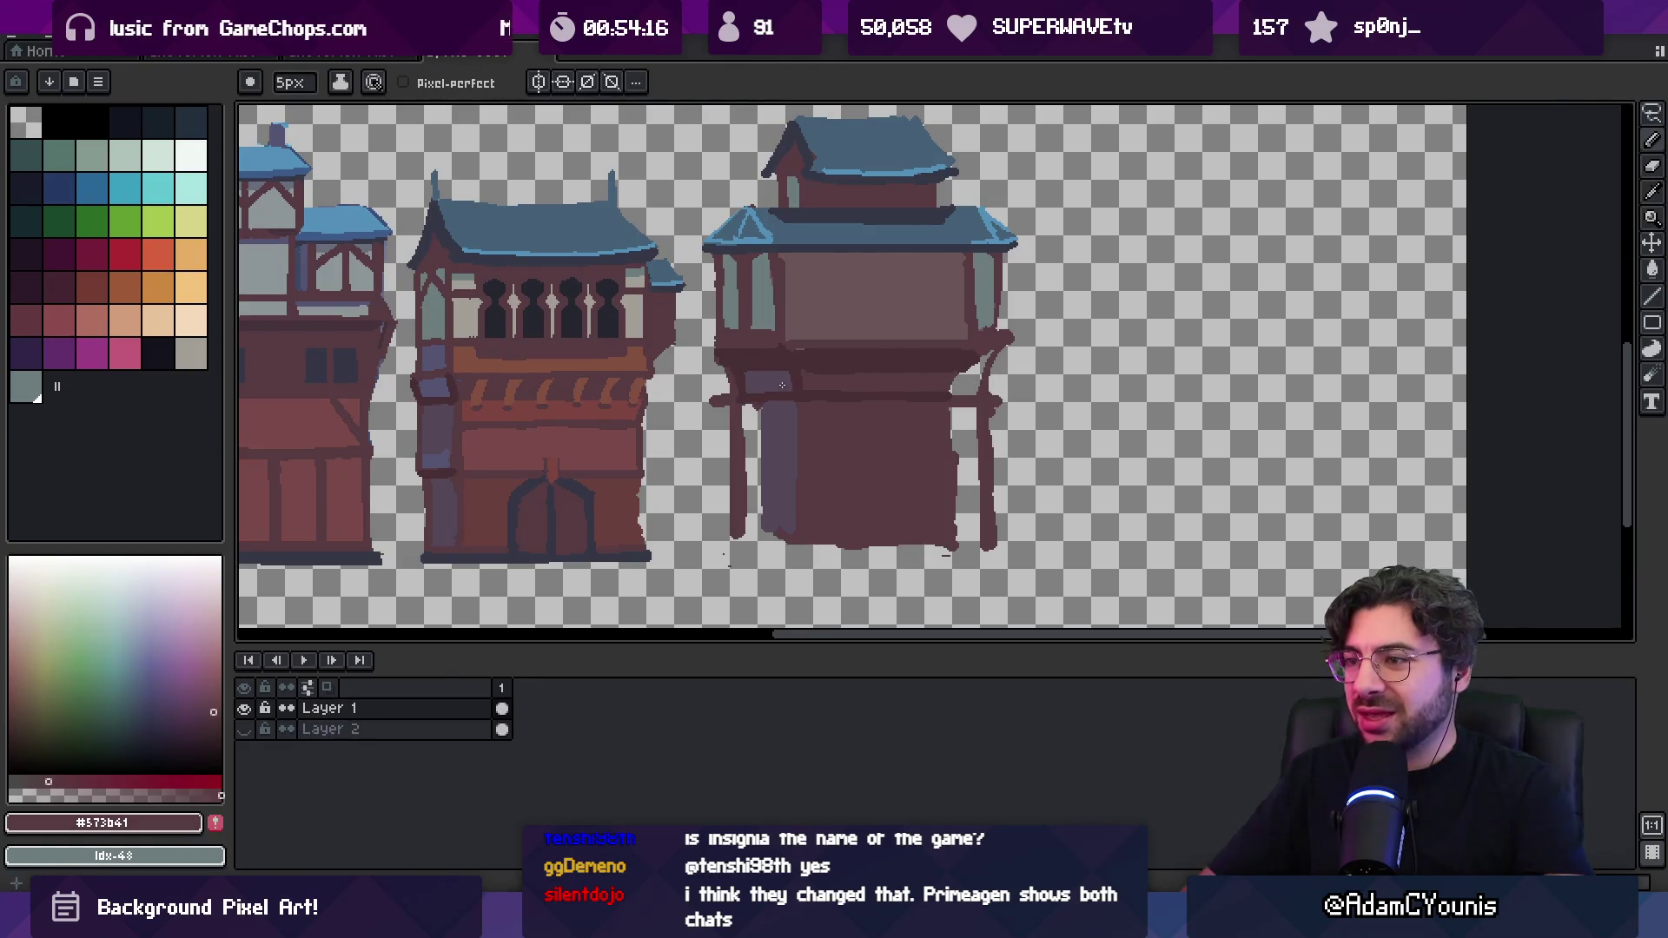
{"action": "key", "text": "alt"}
Draw a dark vertical stroke down the lower wall beside the grey-purple pillar, redrawing it once
{"action": "left_click_drag", "start_coordinate": [773, 363], "coordinate": [785, 453]}
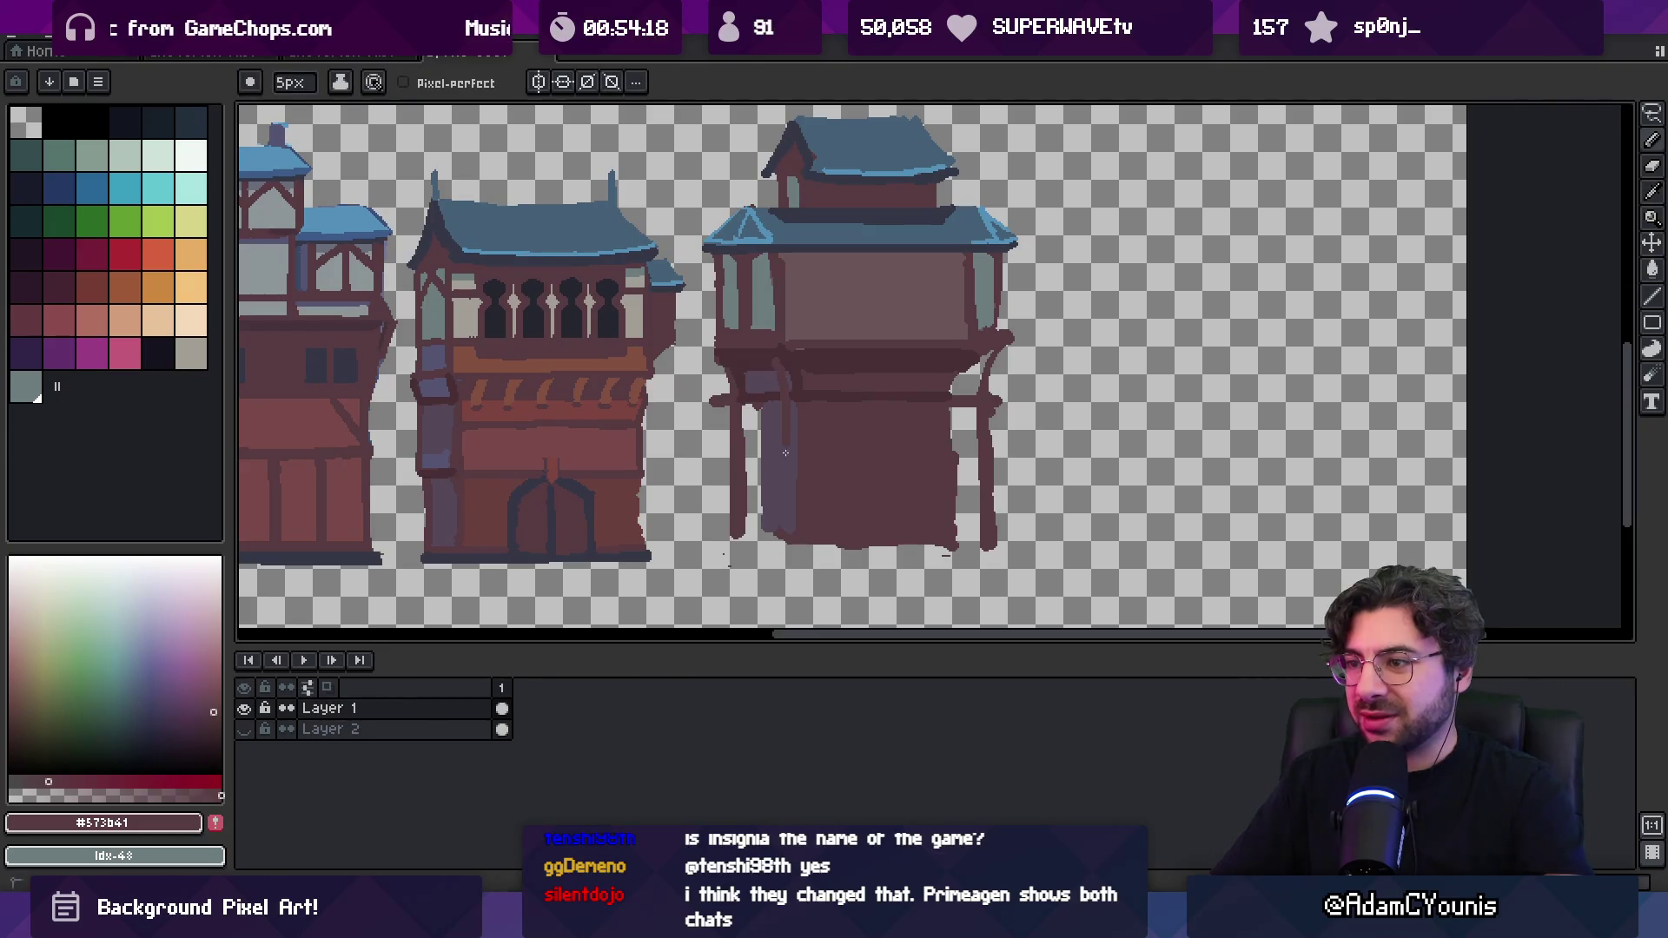
{"action": "key", "text": "ctrl+z"}
{"action": "key", "text": "ctrl+z"}
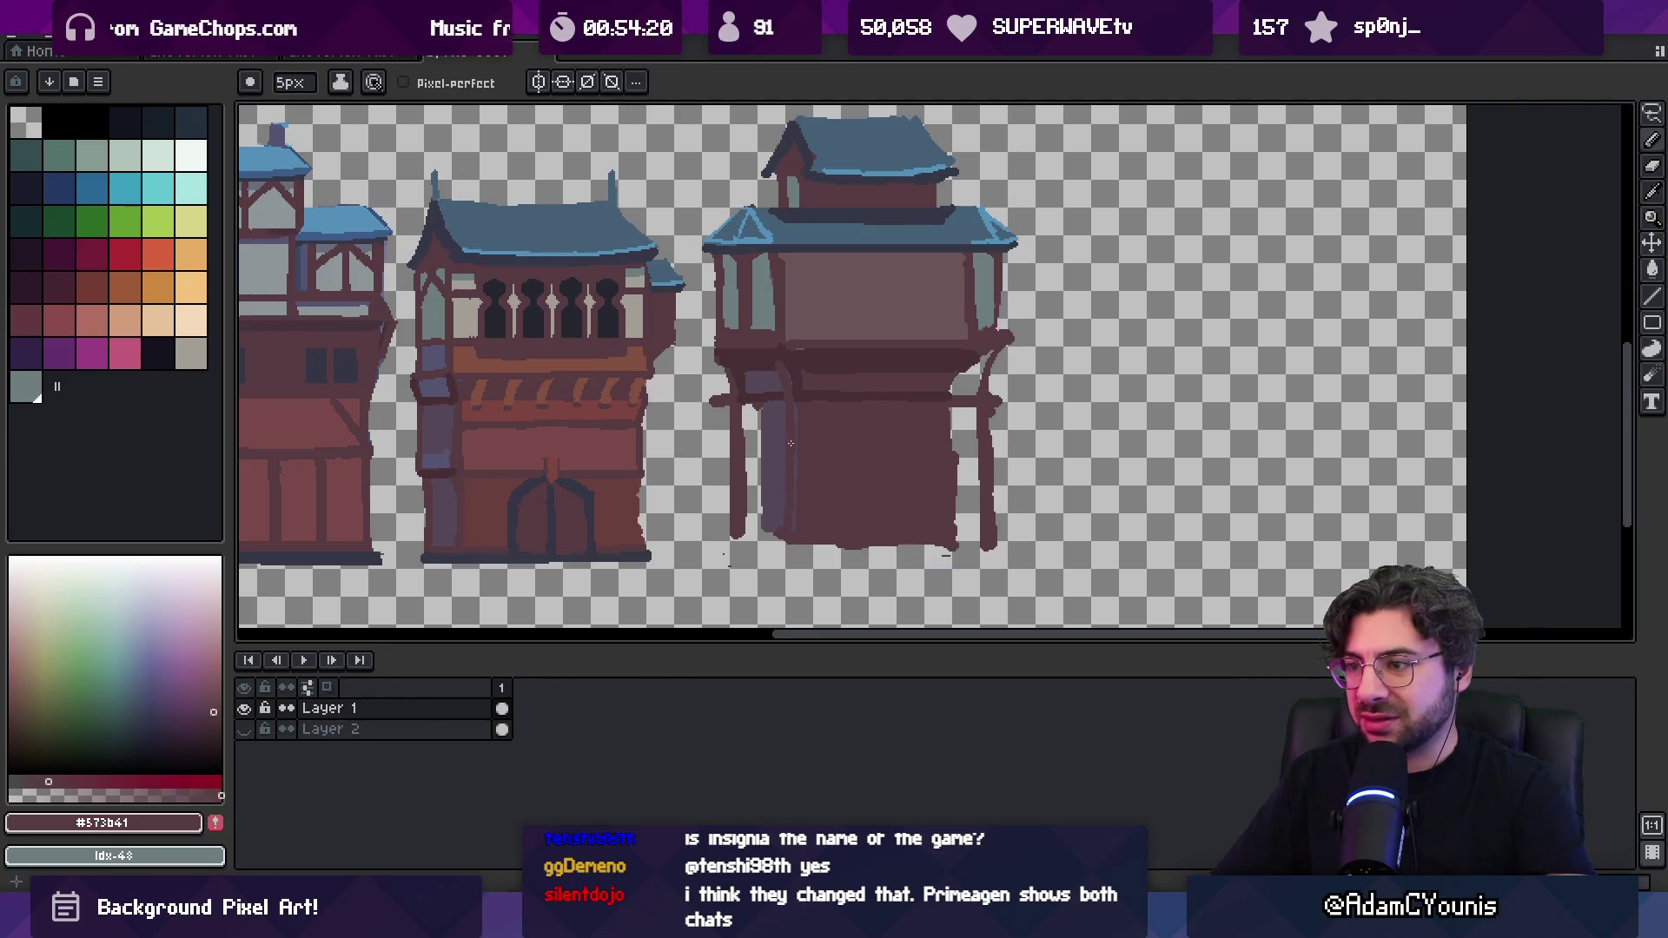
{"action": "left_click_drag", "start_coordinate": [782, 365], "coordinate": [788, 432]}
{"action": "left_click", "coordinate": [774, 457], "text": "alt"}
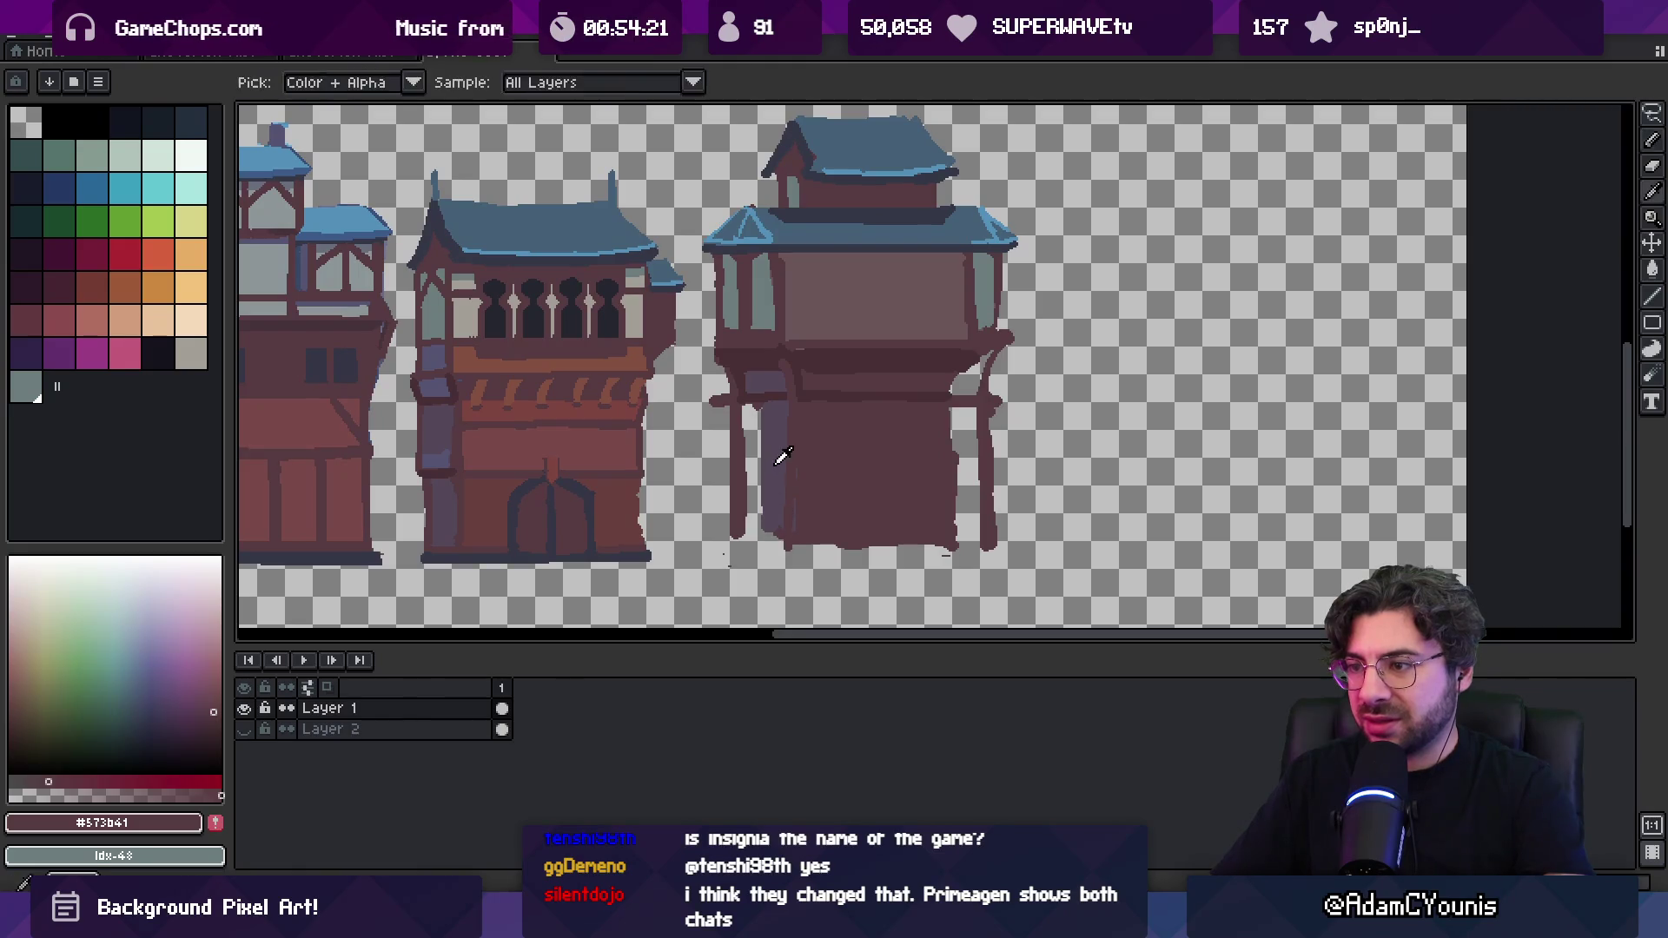
{"action": "left_click", "coordinate": [781, 370], "text": "alt"}
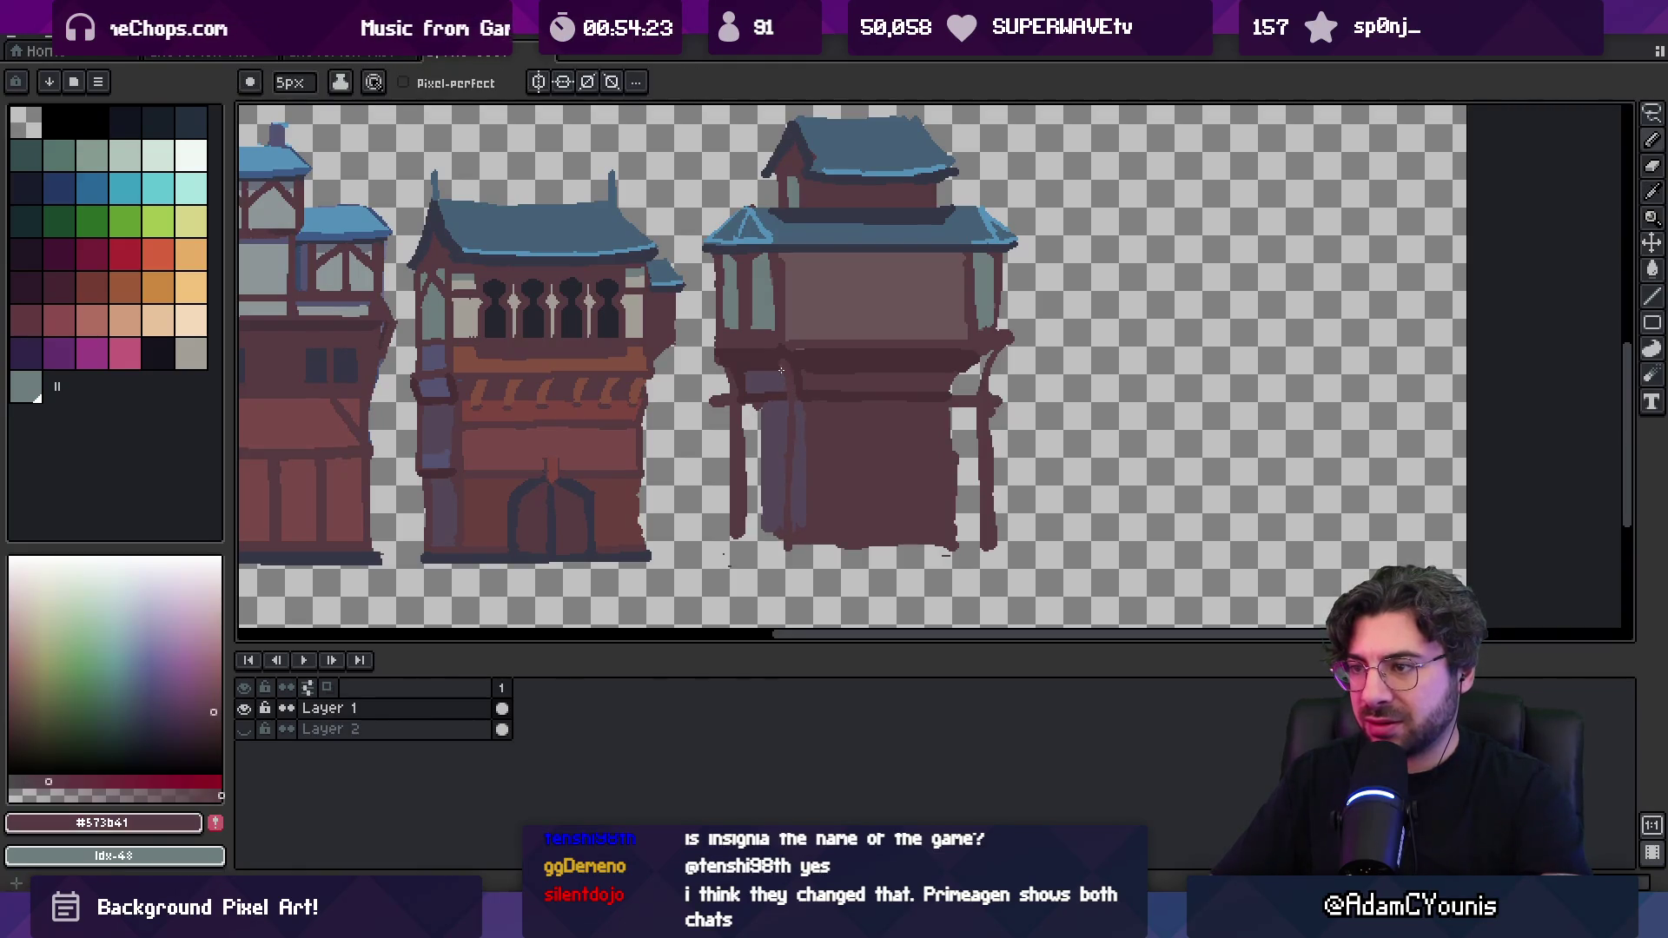
{"action": "scroll", "coordinate": [797, 484], "scroll_direction": "down", "scroll_amount": 2}
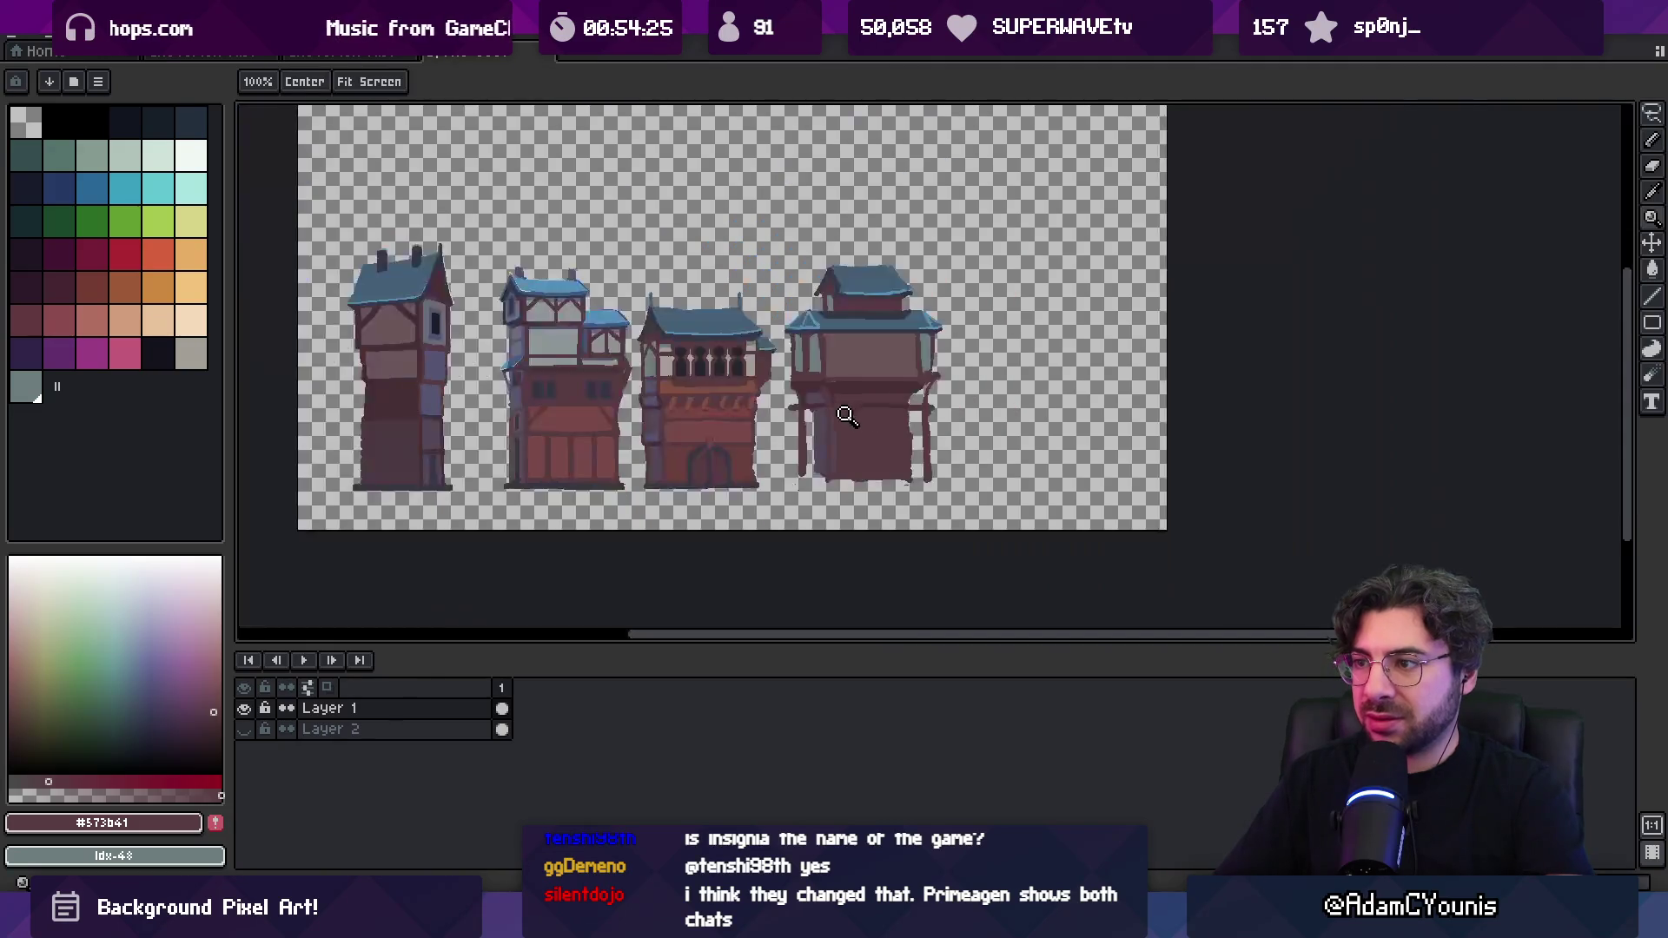
Sample the dark balcony band and dark wall colours from the fourth building
{"action": "scroll", "coordinate": [901, 397], "scroll_direction": "up", "scroll_amount": 3}
{"action": "left_click", "coordinate": [909, 356], "text": "alt"}
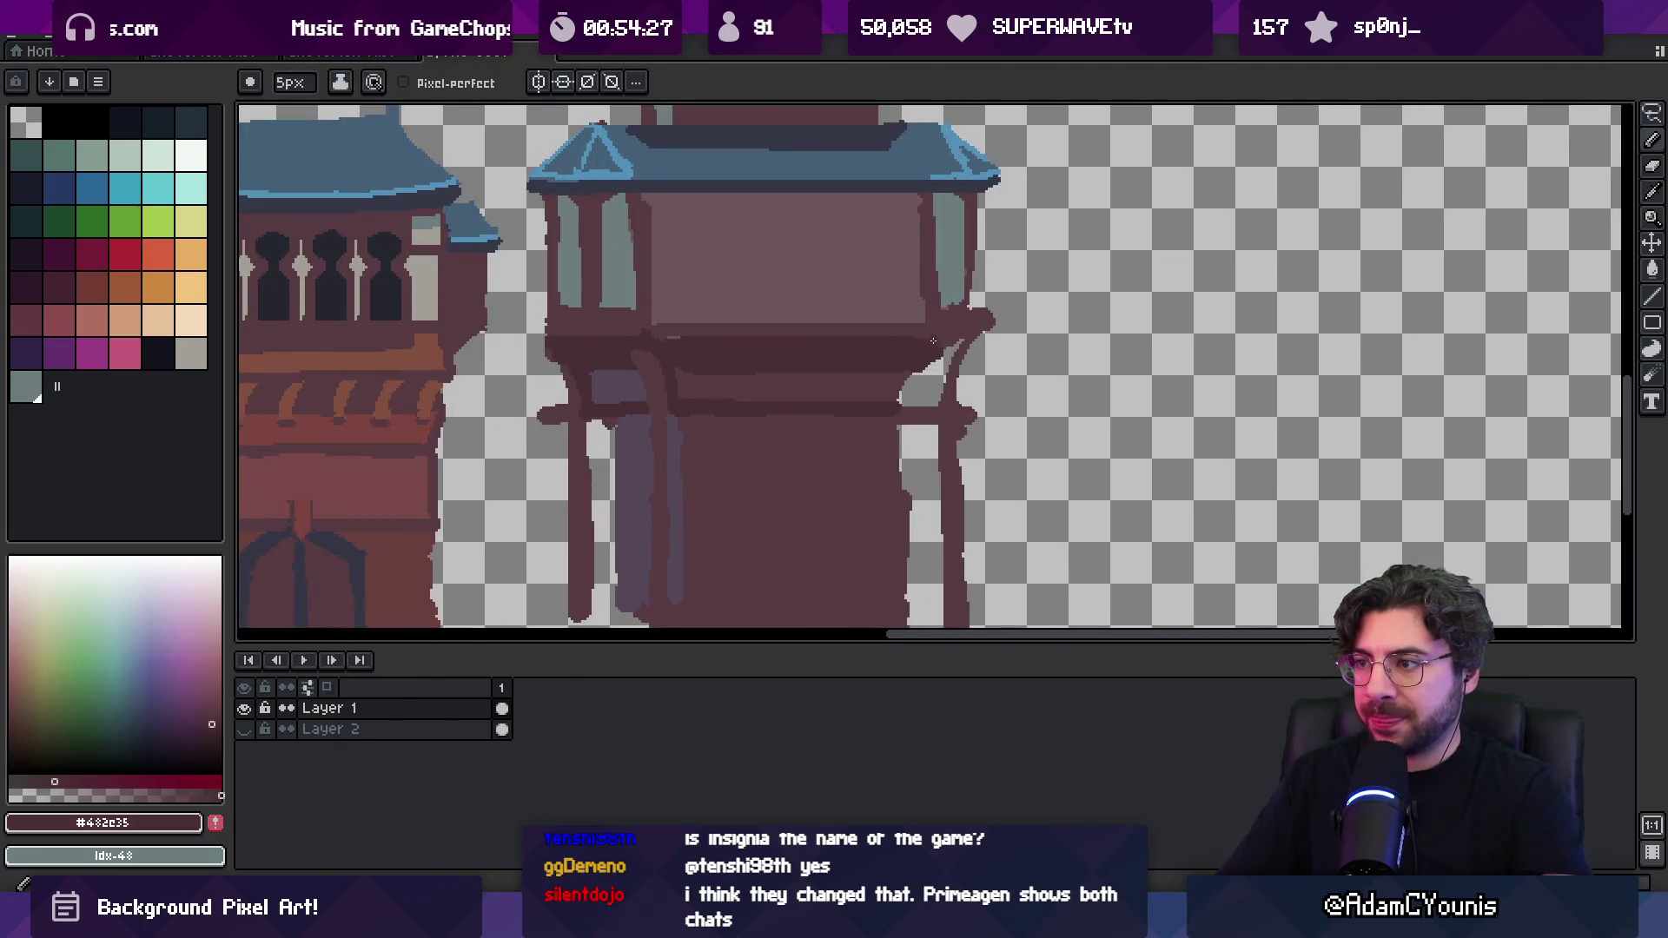
{"action": "key", "text": "alt"}
{"action": "scroll", "coordinate": [955, 365], "scroll_direction": "down", "scroll_amount": 2}
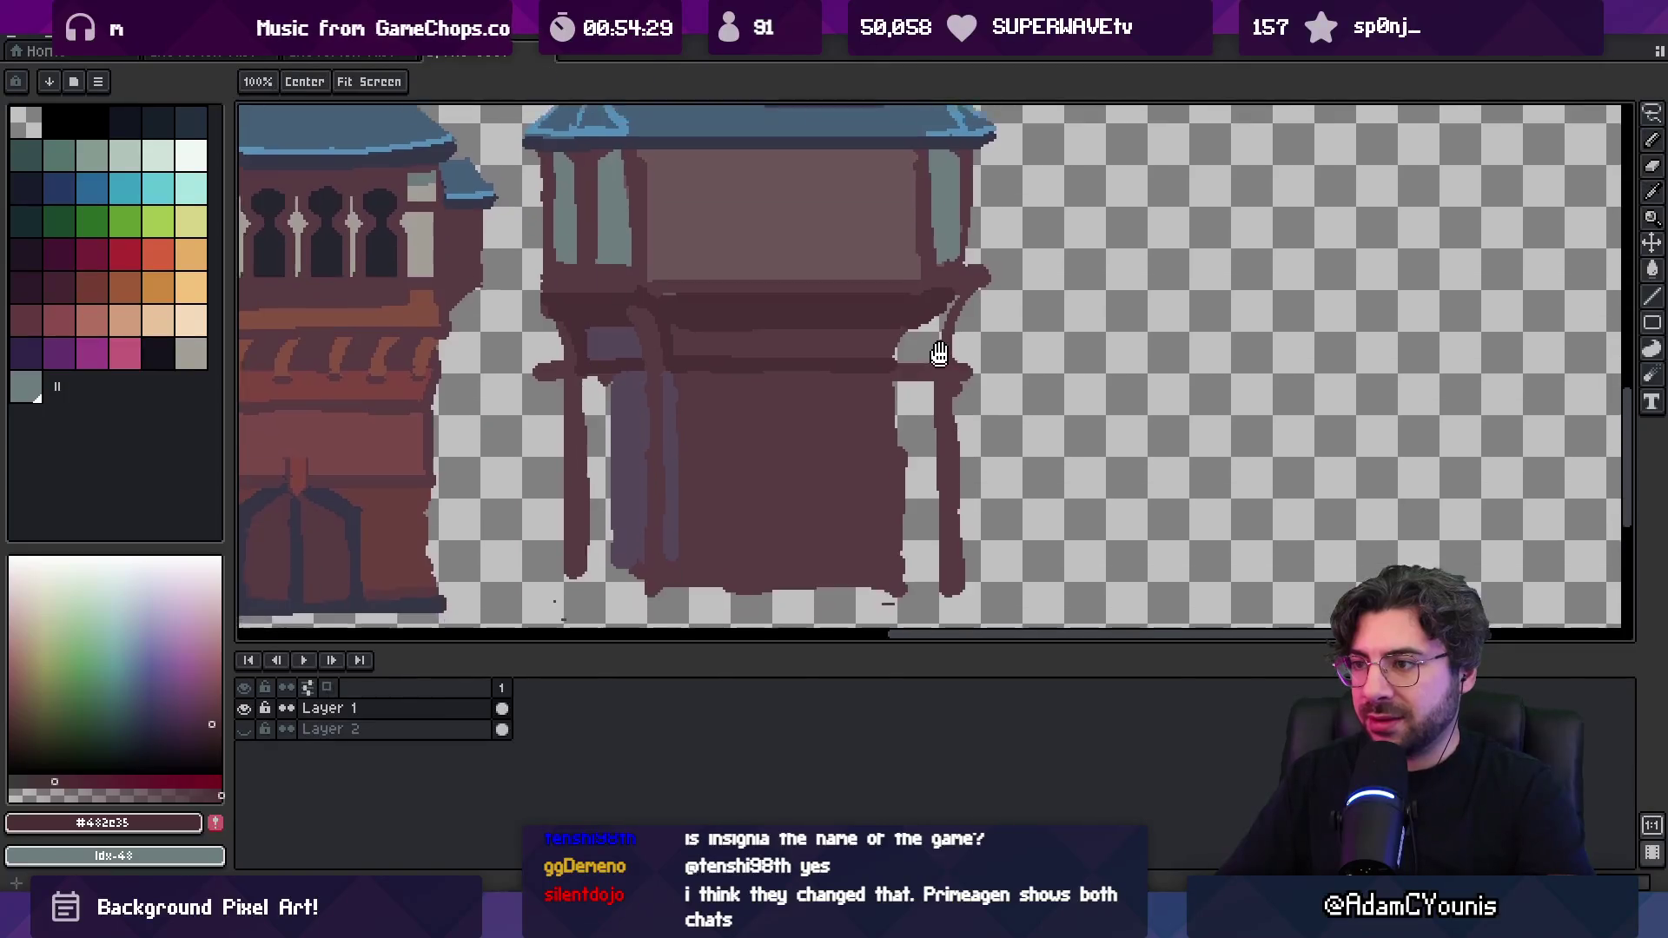
{"action": "left_click", "coordinate": [942, 306], "text": "alt"}
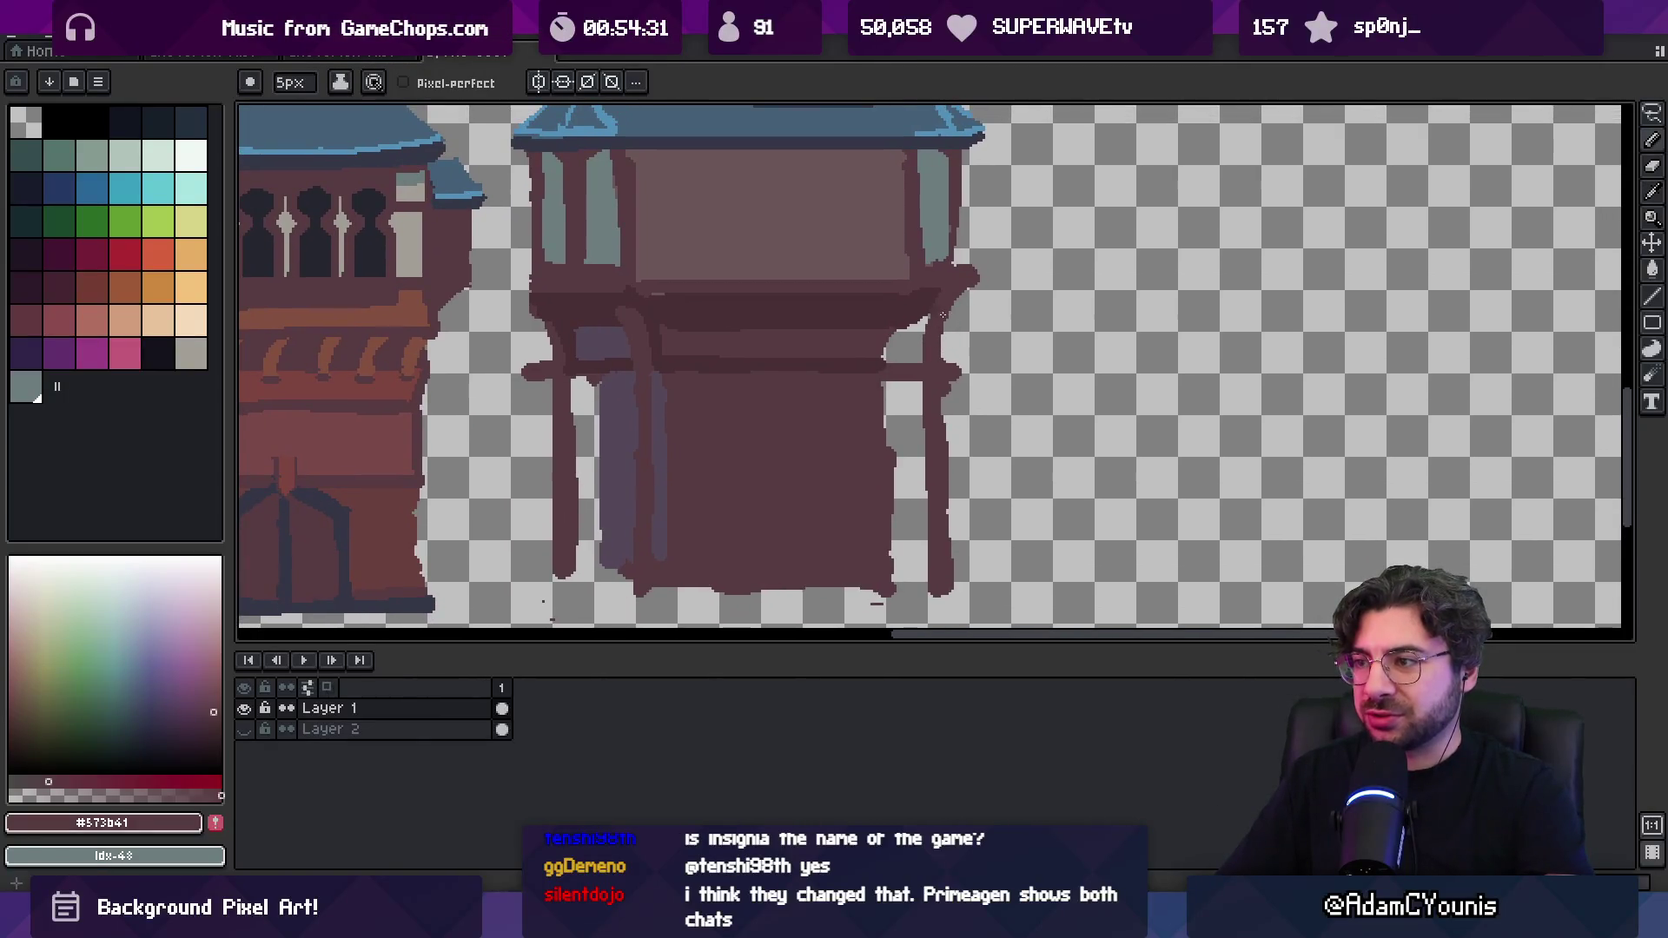
{"action": "key", "text": "e"}
{"action": "key", "text": "b"}
{"action": "left_click", "coordinate": [944, 296], "text": "alt"}
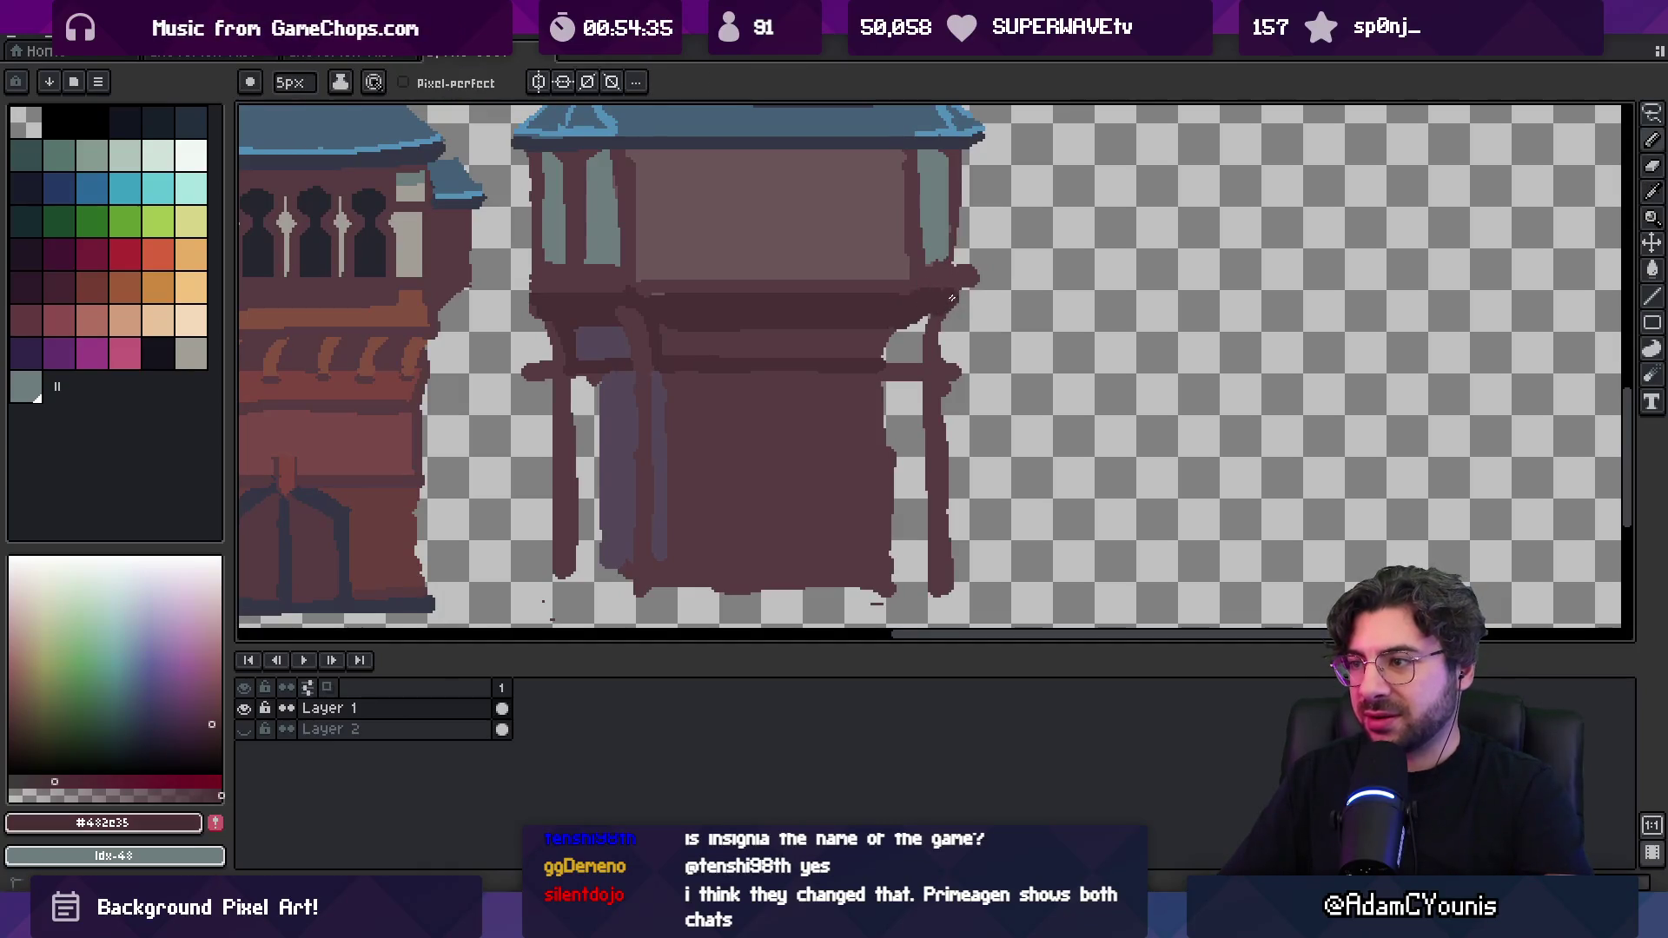
{"action": "left_click", "coordinate": [948, 320], "text": "alt"}
{"action": "left_click", "coordinate": [931, 321], "text": "alt"}
Straighten the fourth building's right edge with the dark wall colour
{"action": "key", "text": "z"}
{"action": "scroll", "coordinate": [894, 342], "scroll_direction": "down", "scroll_amount": 3}
{"action": "scroll", "coordinate": [866, 363], "scroll_direction": "up", "scroll_amount": 2}
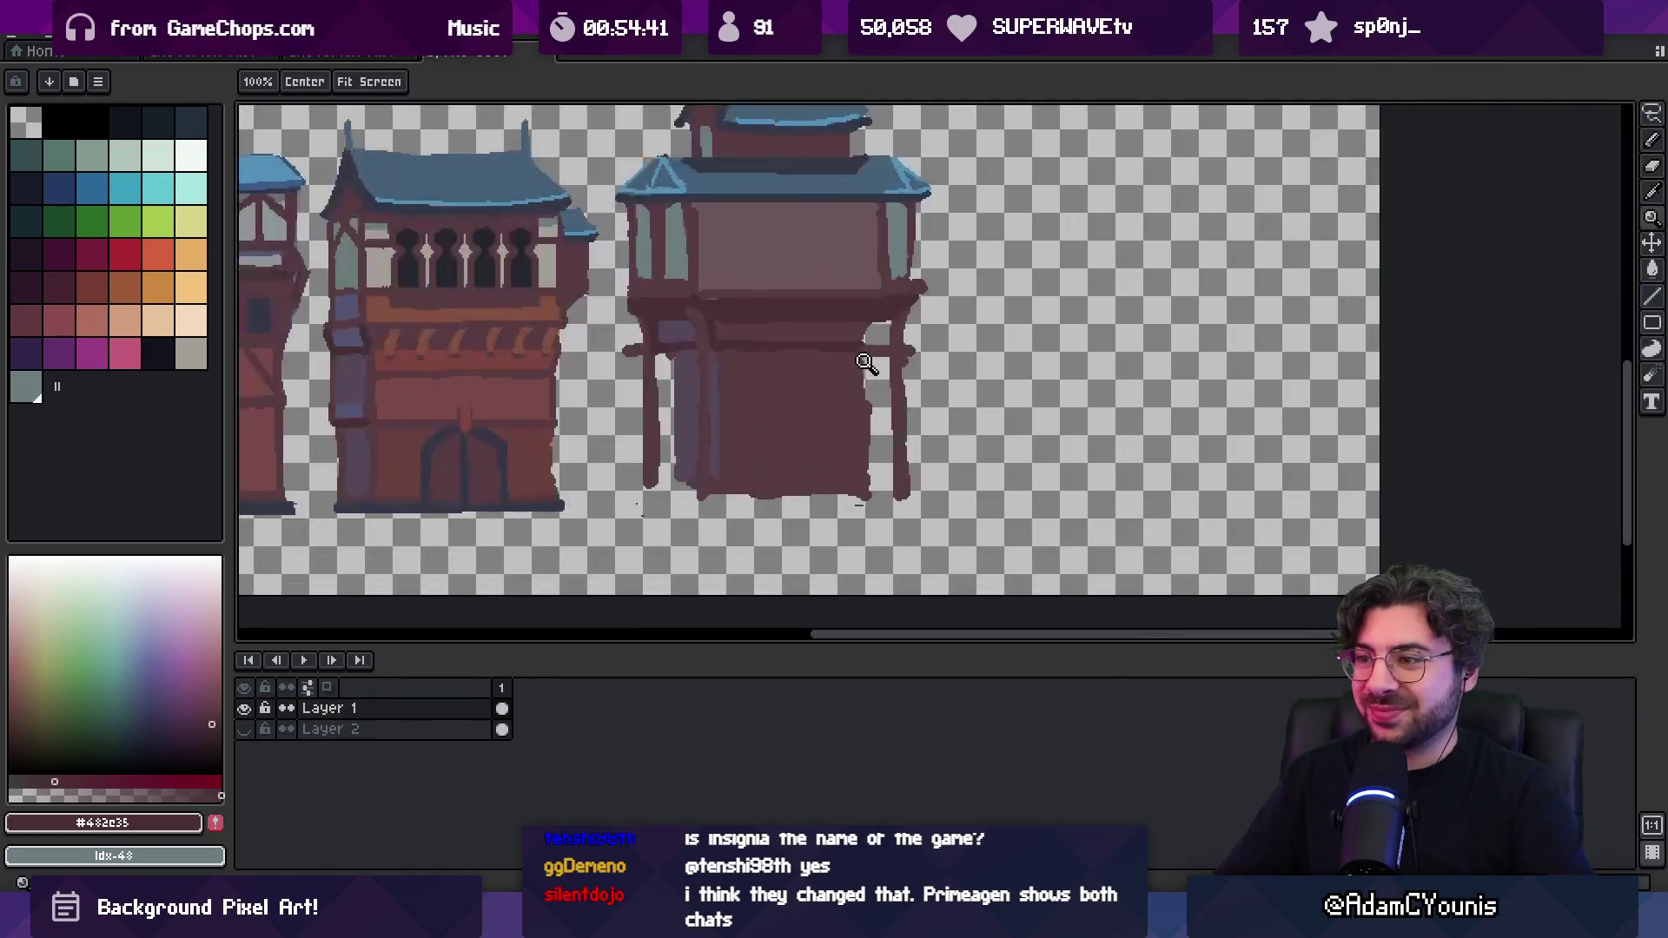
{"action": "scroll", "coordinate": [866, 363], "scroll_direction": "up", "scroll_amount": 1}
{"action": "key", "text": "b"}
{"action": "left_click", "coordinate": [867, 326], "text": "alt"}
{"action": "left_click_drag", "start_coordinate": [886, 306], "coordinate": [879, 337]}
{"action": "mouse_move", "coordinate": [871, 460]}
{"action": "left_mouse_down"}
{"action": "mouse_move", "coordinate": [875, 356]}
{"action": "mouse_move", "coordinate": [885, 478]}
{"action": "left_mouse_up"}
{"action": "mouse_move", "coordinate": [882, 556]}
{"action": "left_mouse_down"}
{"action": "mouse_move", "coordinate": [912, 483]}
{"action": "mouse_move", "coordinate": [896, 474]}
{"action": "left_mouse_up"}
{"action": "scroll", "coordinate": [895, 485], "scroll_direction": "down", "scroll_amount": 3}
{"action": "scroll", "coordinate": [892, 494], "scroll_direction": "up", "scroll_amount": 2}
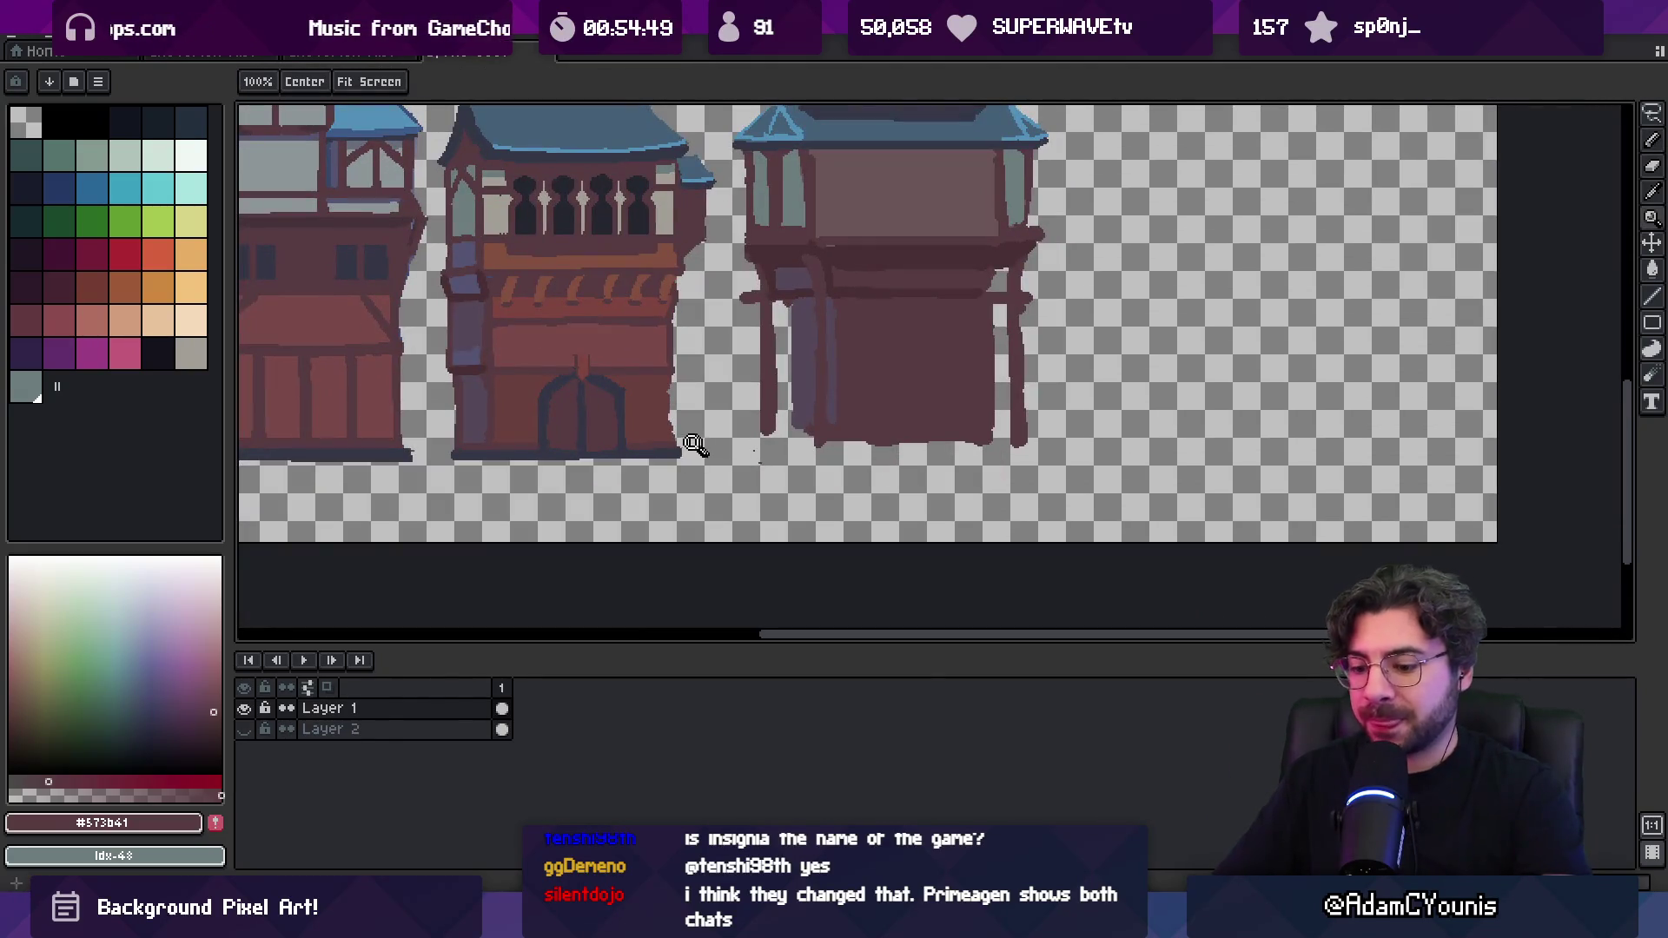
Select and move the dark base strip under the fourth building into alignment
{"action": "key", "text": "m"}
{"action": "mouse_move", "coordinate": [436, 476]}
{"action": "left_mouse_down"}
{"action": "mouse_move", "coordinate": [703, 436]}
{"action": "mouse_move", "coordinate": [933, 436]}
{"action": "mouse_move", "coordinate": [632, 462]}
{"action": "mouse_move", "coordinate": [1197, 448]}
{"action": "left_mouse_up"}
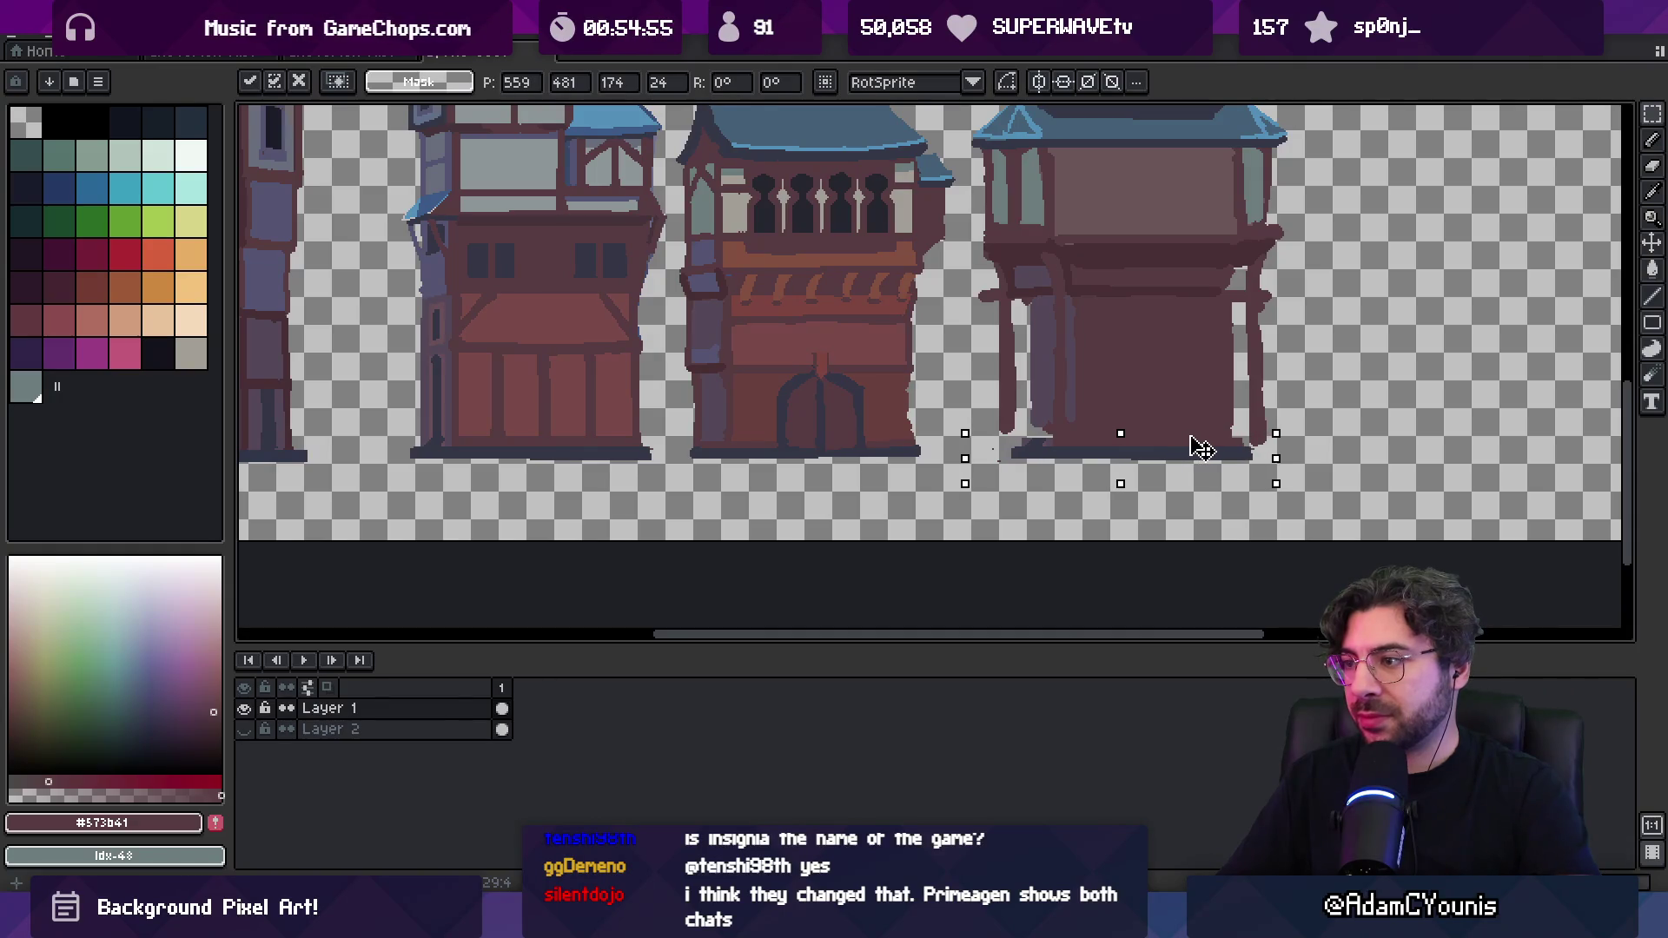
{"action": "key", "text": "Return"}
{"action": "key", "text": "i"}
{"action": "left_click", "coordinate": [1086, 449]}
{"action": "key", "text": "b"}
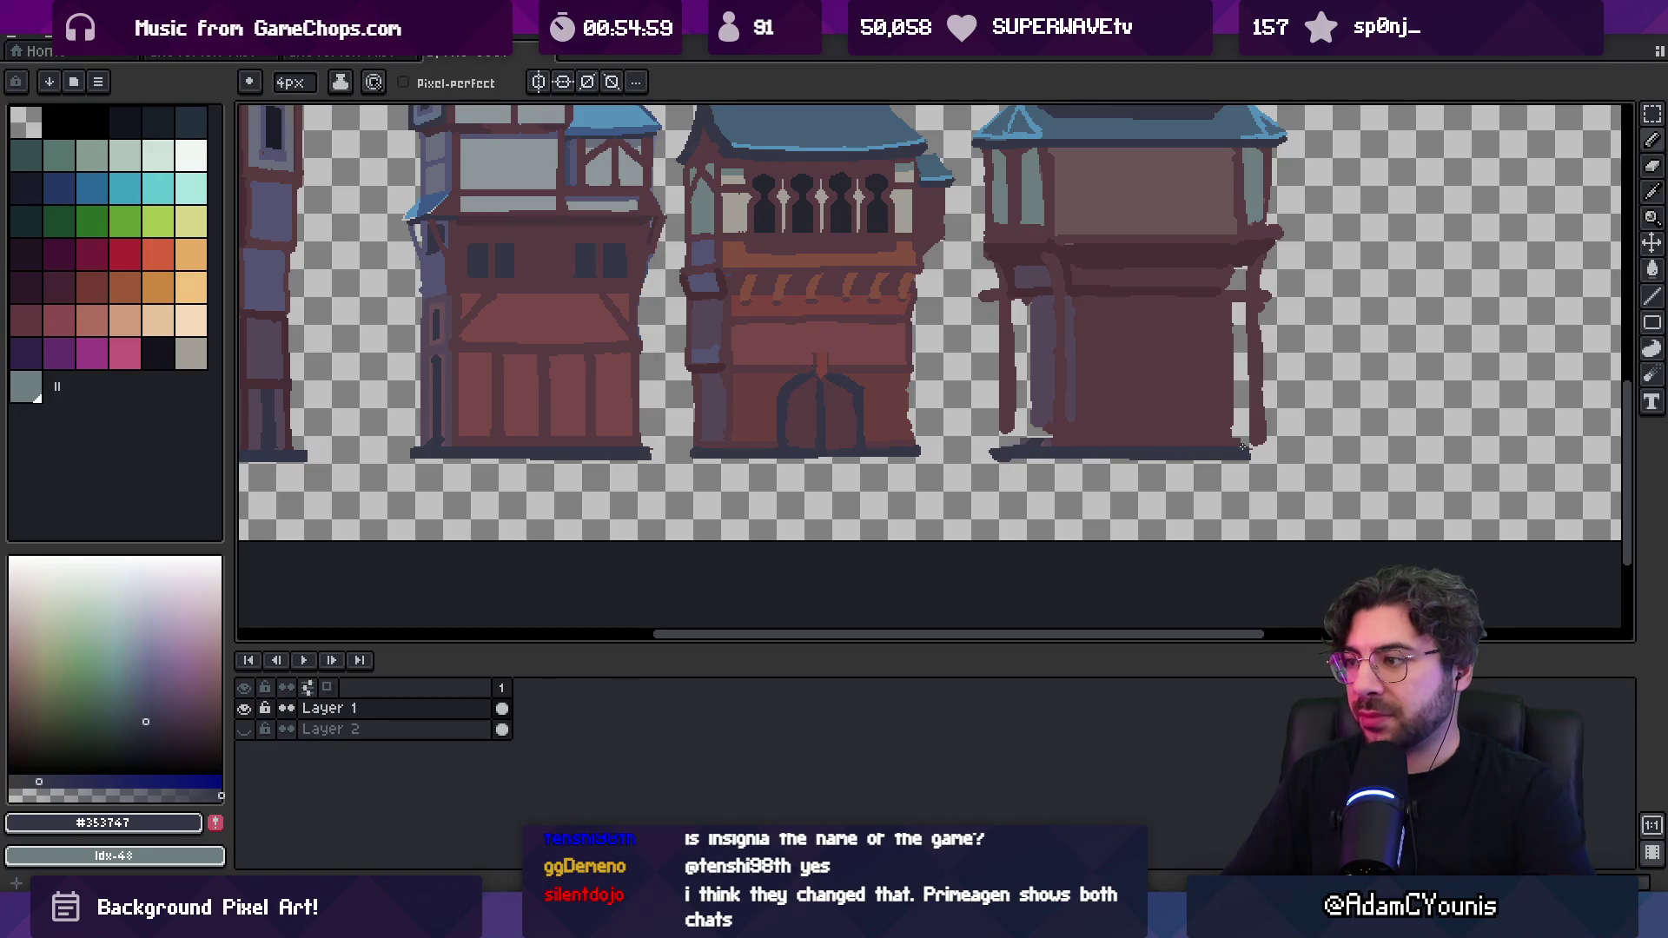
Sample the dark wall and grey-purple pillar colours around the lower storey
{"action": "key", "text": "e"}
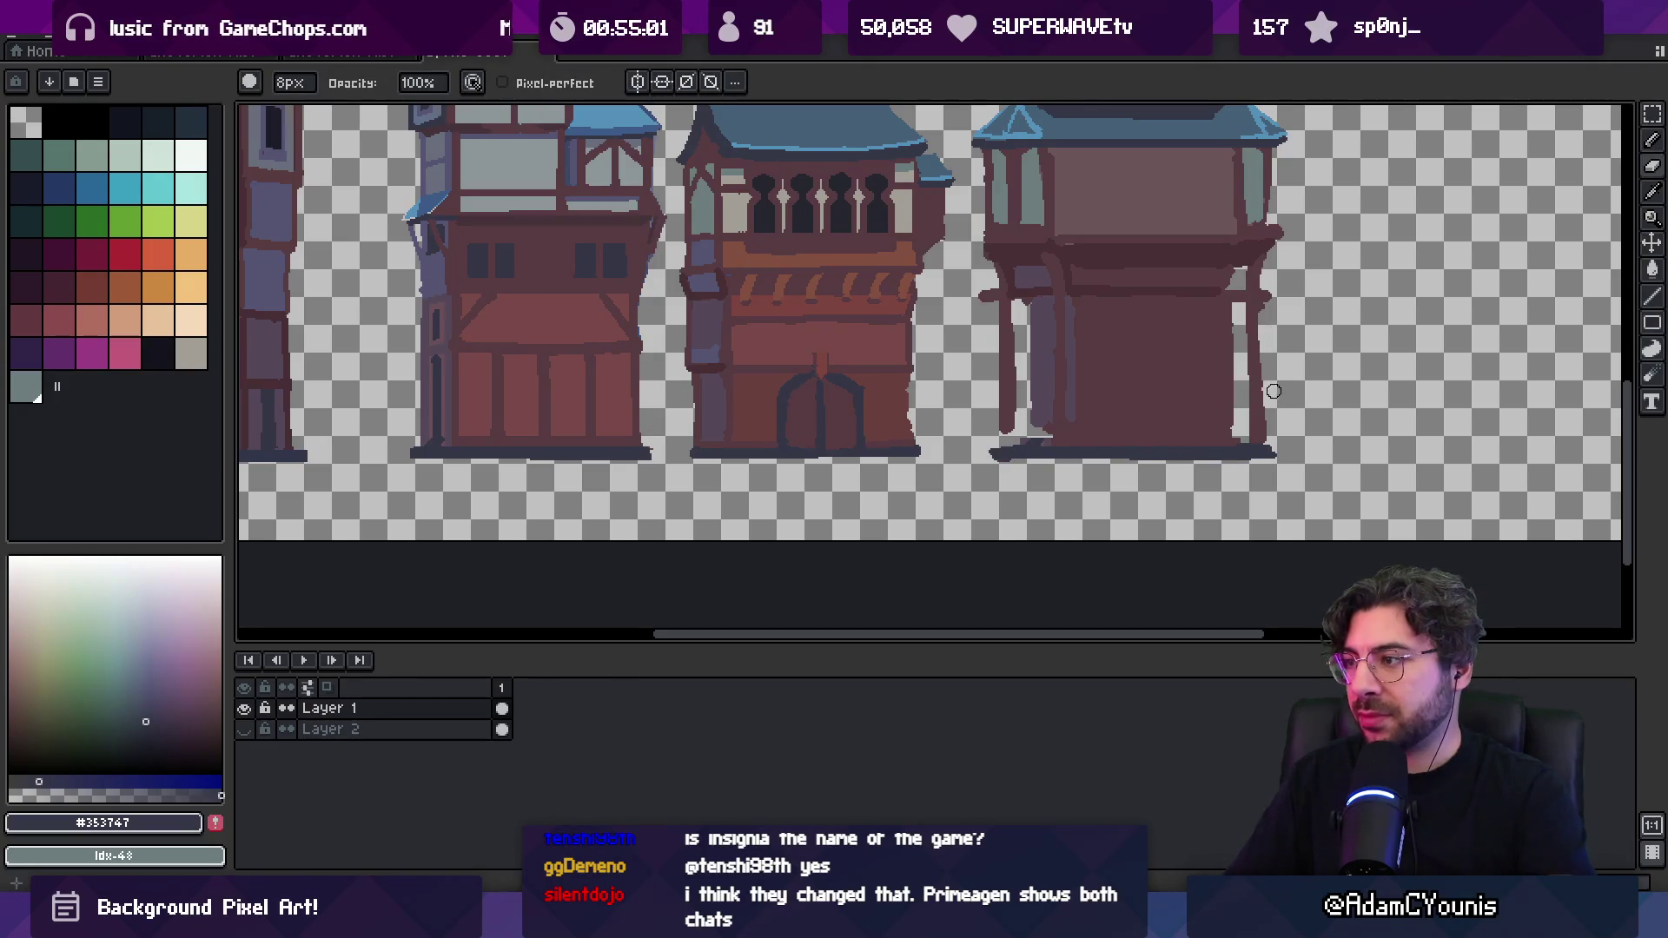
{"action": "key", "text": "i"}
{"action": "left_click", "coordinate": [1006, 423]}
{"action": "key", "text": "b"}
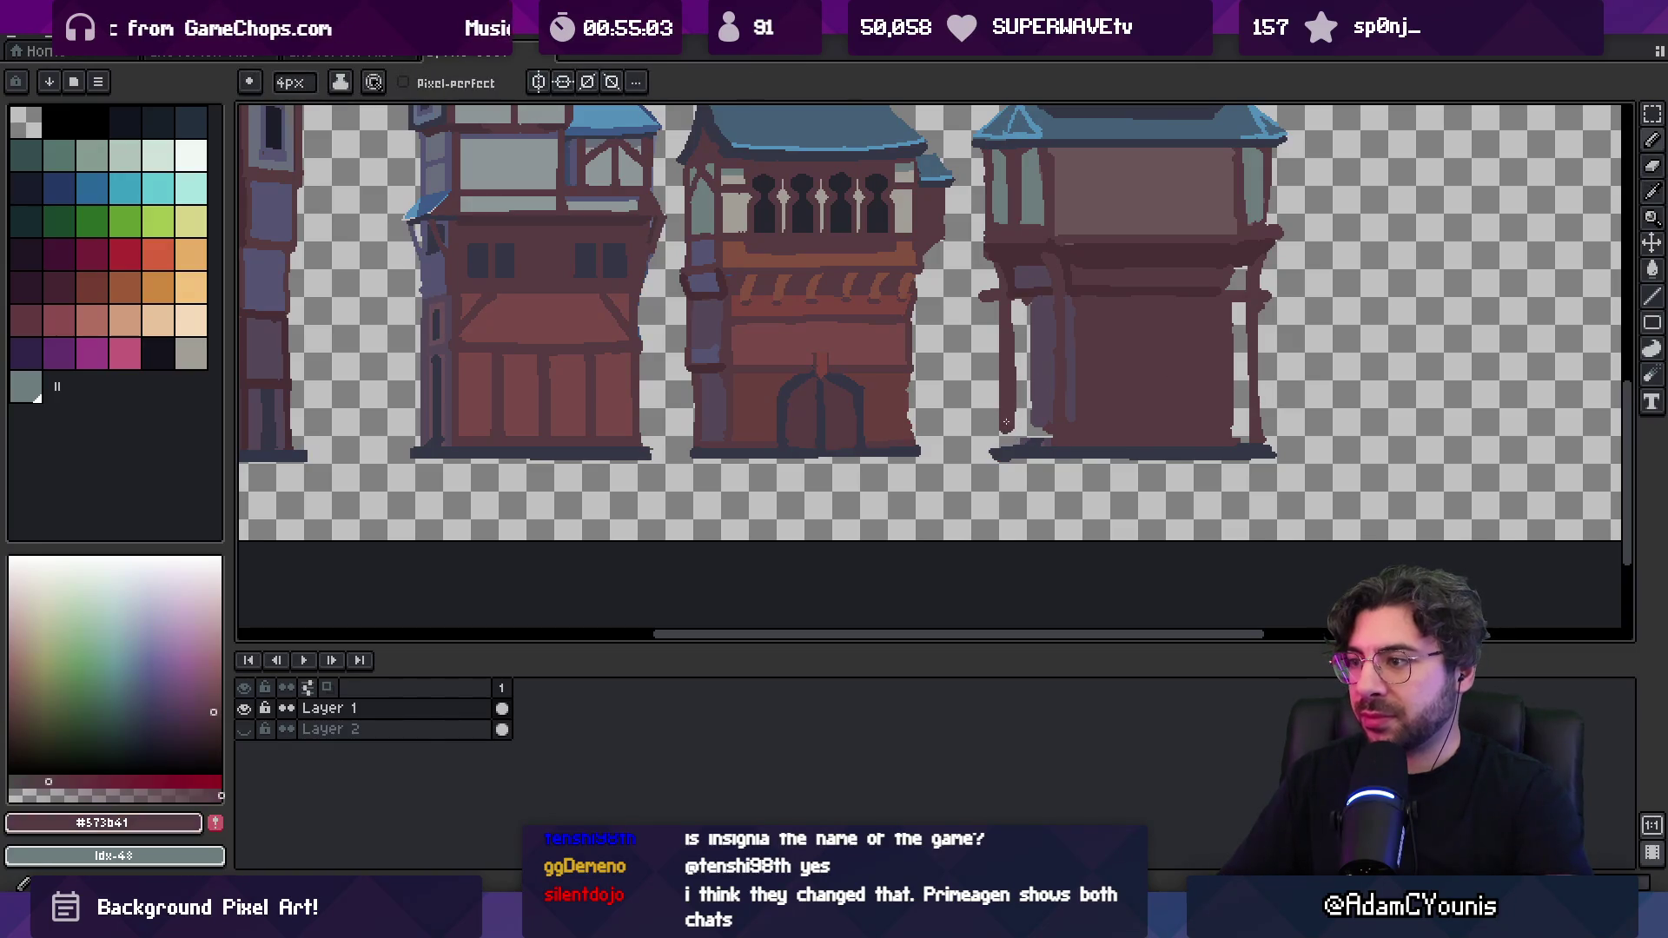
{"action": "key", "text": "i"}
{"action": "left_click", "coordinate": [1027, 436]}
{"action": "key", "text": "b"}
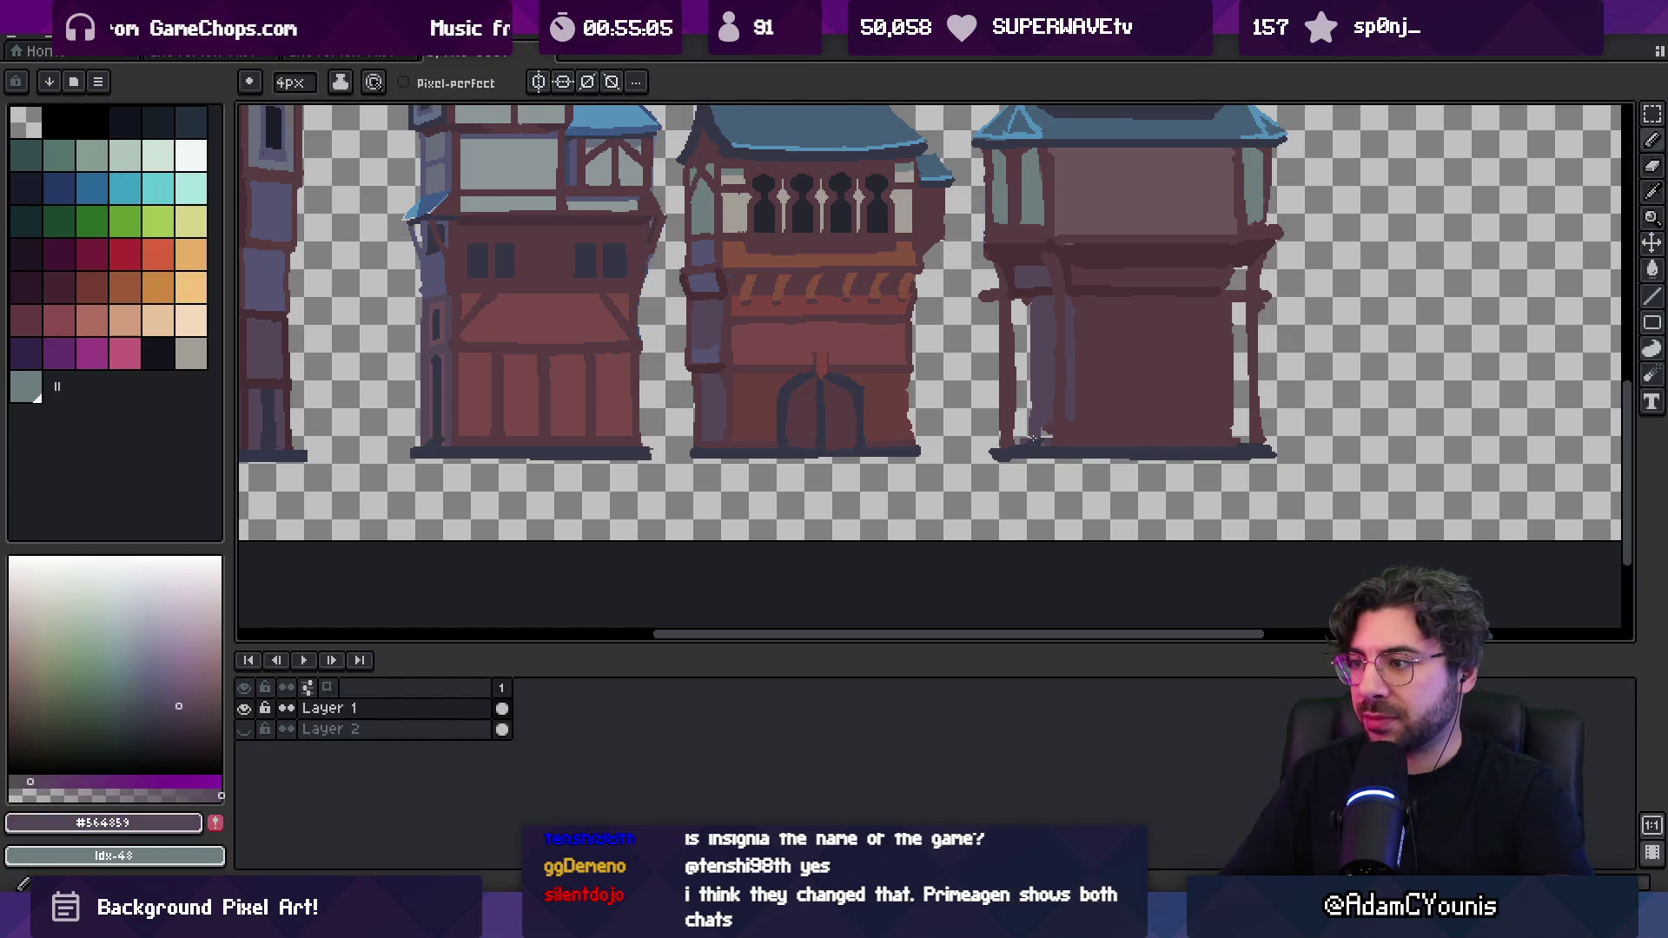
{"action": "key", "text": "i"}
{"action": "scroll", "coordinate": [1054, 424], "scroll_direction": "right", "scroll_amount": 3}
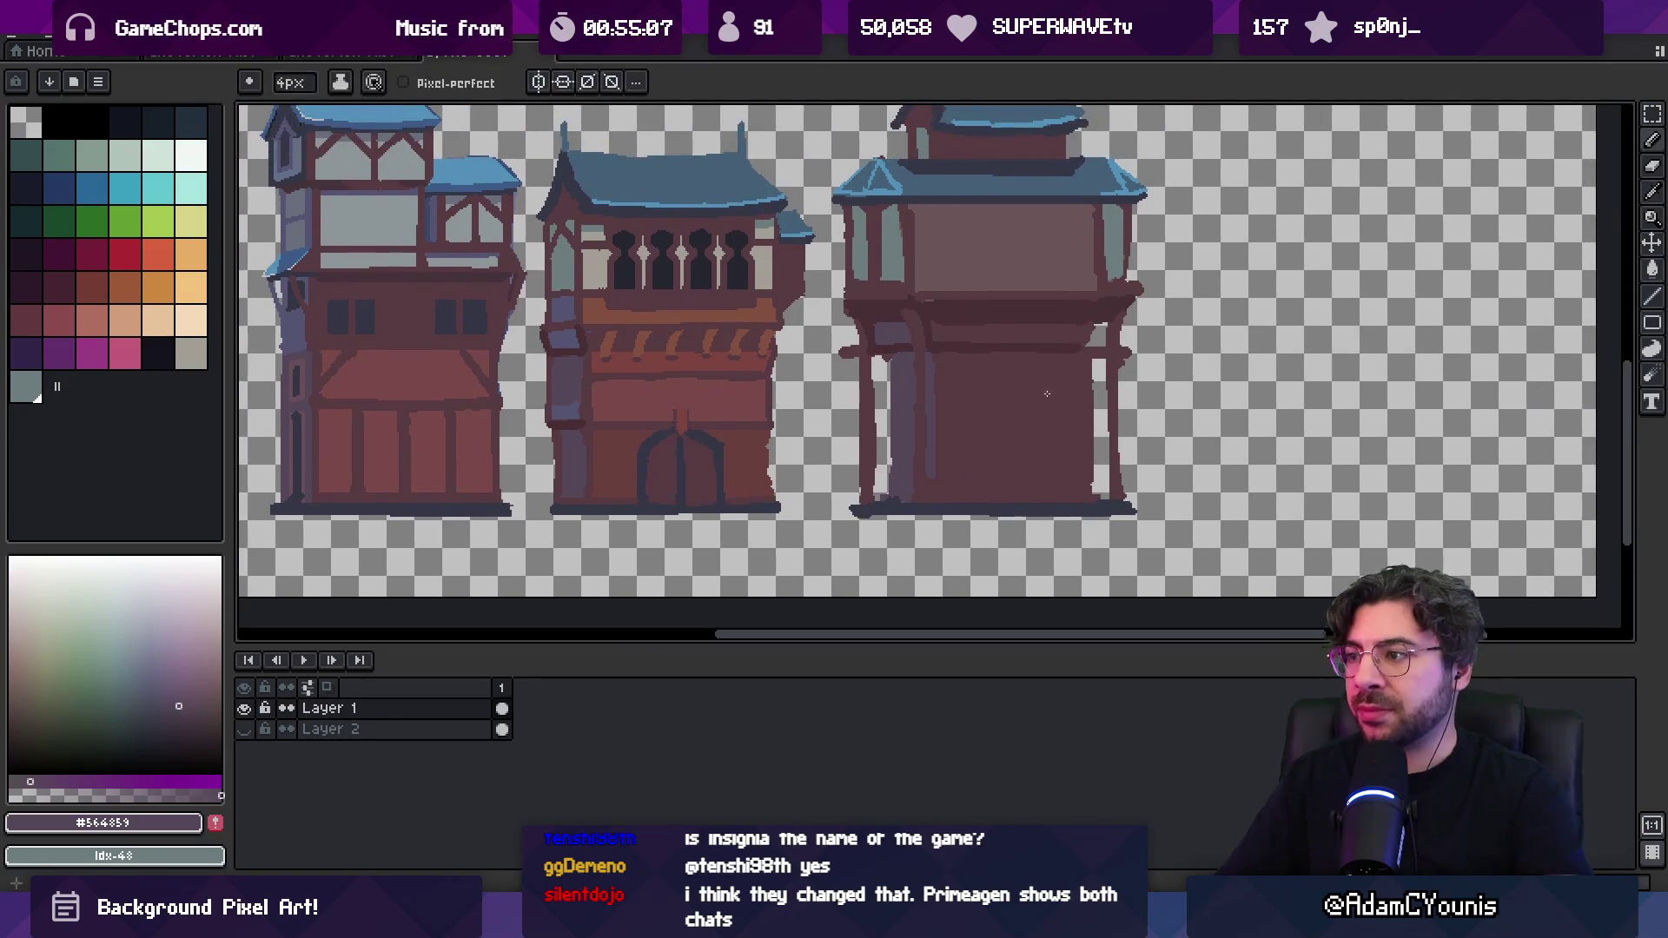
{"action": "left_click", "coordinate": [1118, 325]}
{"action": "key", "text": "b"}
{"action": "scroll", "coordinate": [1075, 337], "scroll_direction": "right", "scroll_amount": 2}
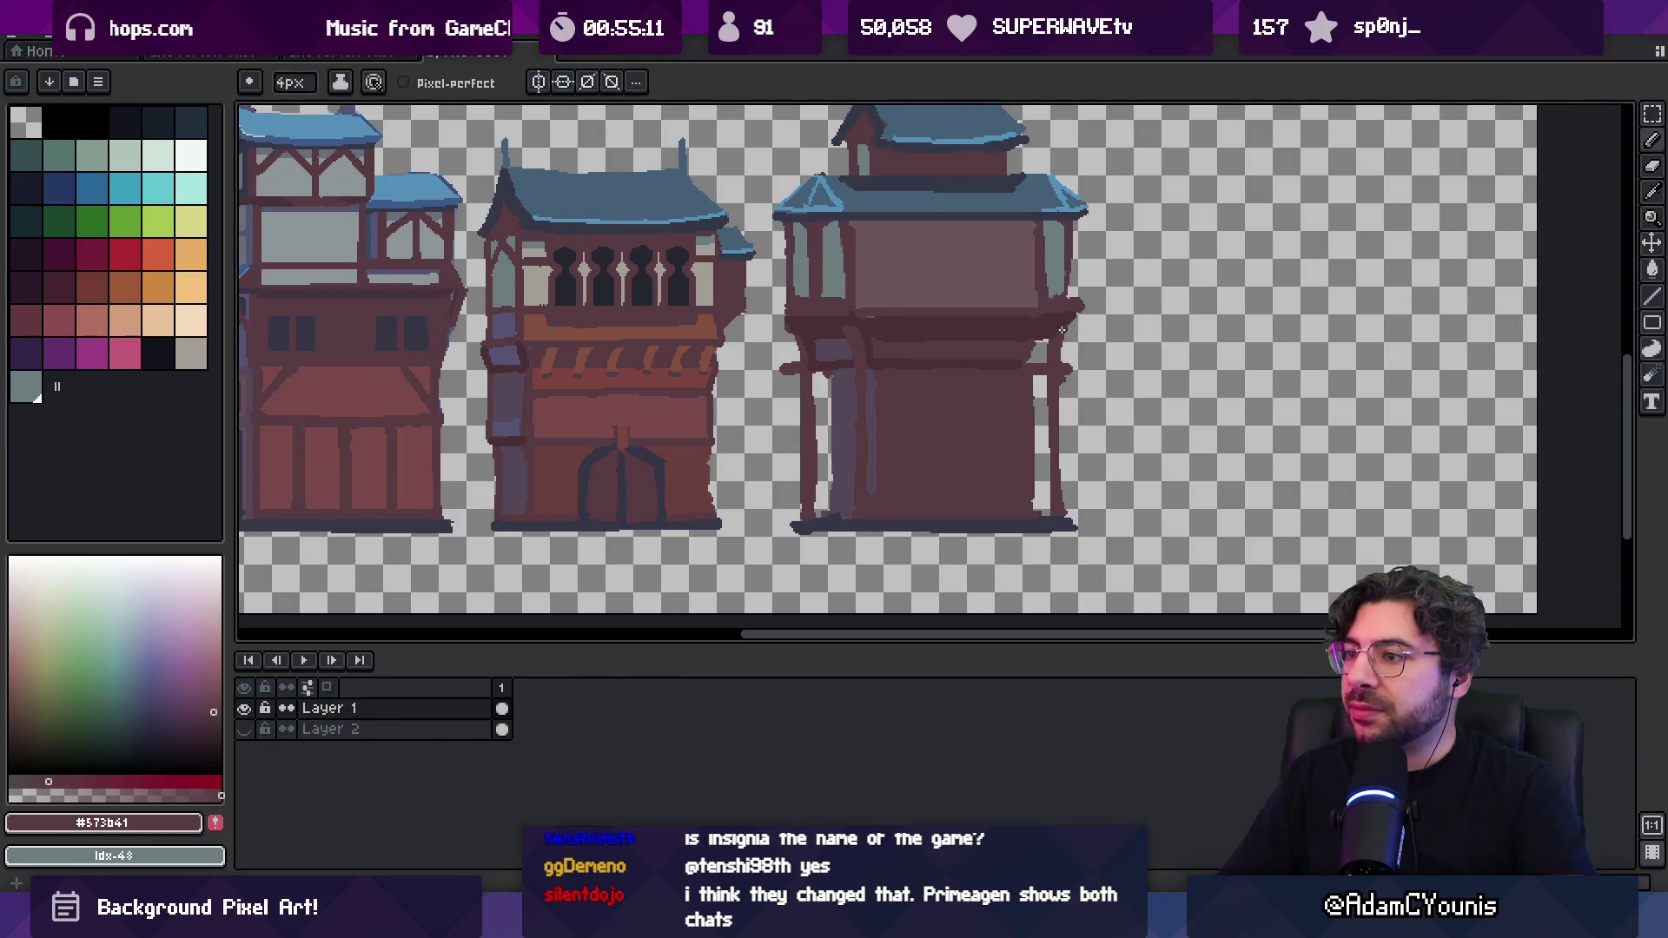
Select the fourth building's right pillar and shift it left toward the wall
{"action": "key", "text": "m"}
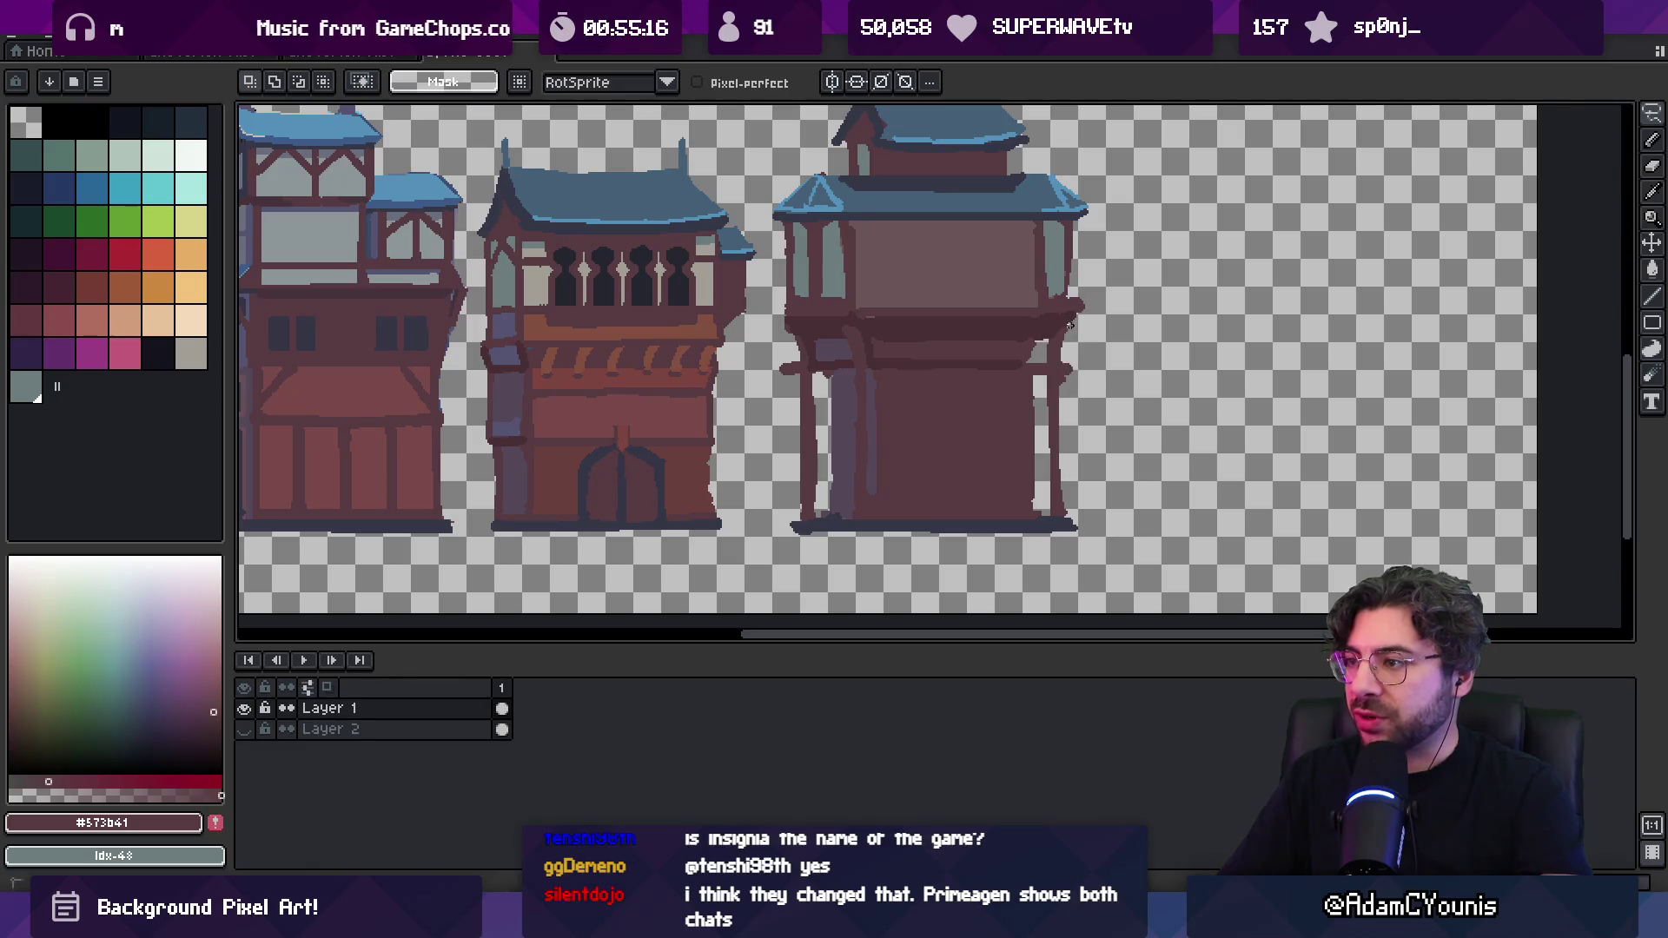
{"action": "left_click_drag", "start_coordinate": [1066, 566], "coordinate": [1069, 569]}
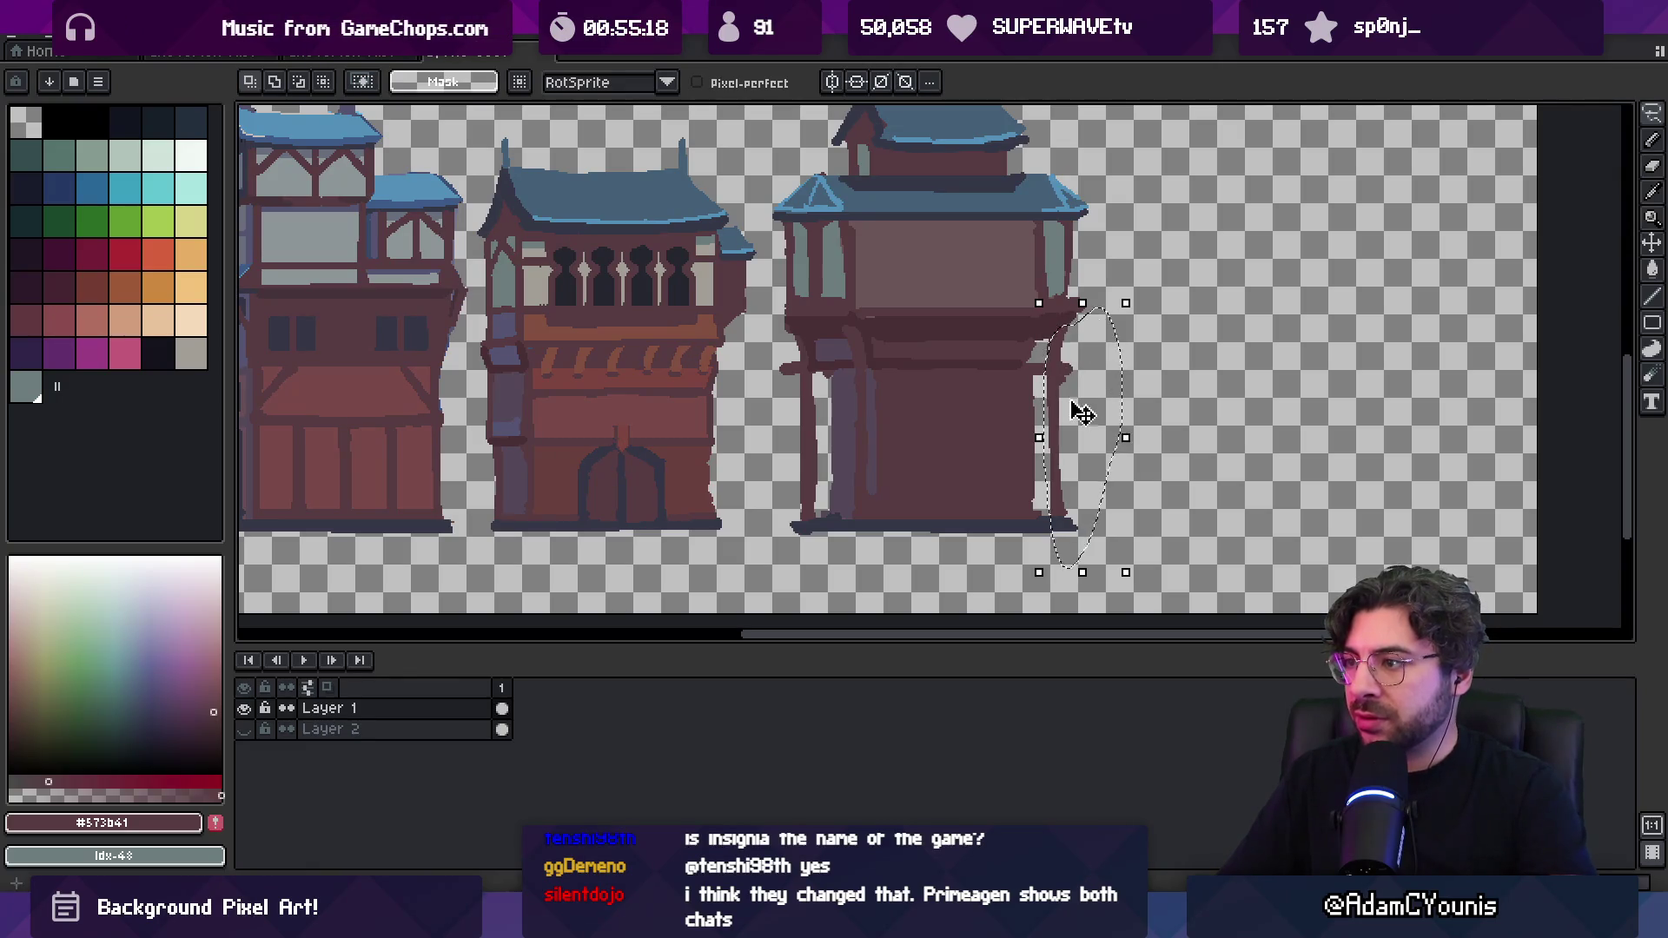
{"action": "left_click_drag", "start_coordinate": [1075, 409], "coordinate": [1074, 417]}
{"action": "key", "text": "b"}
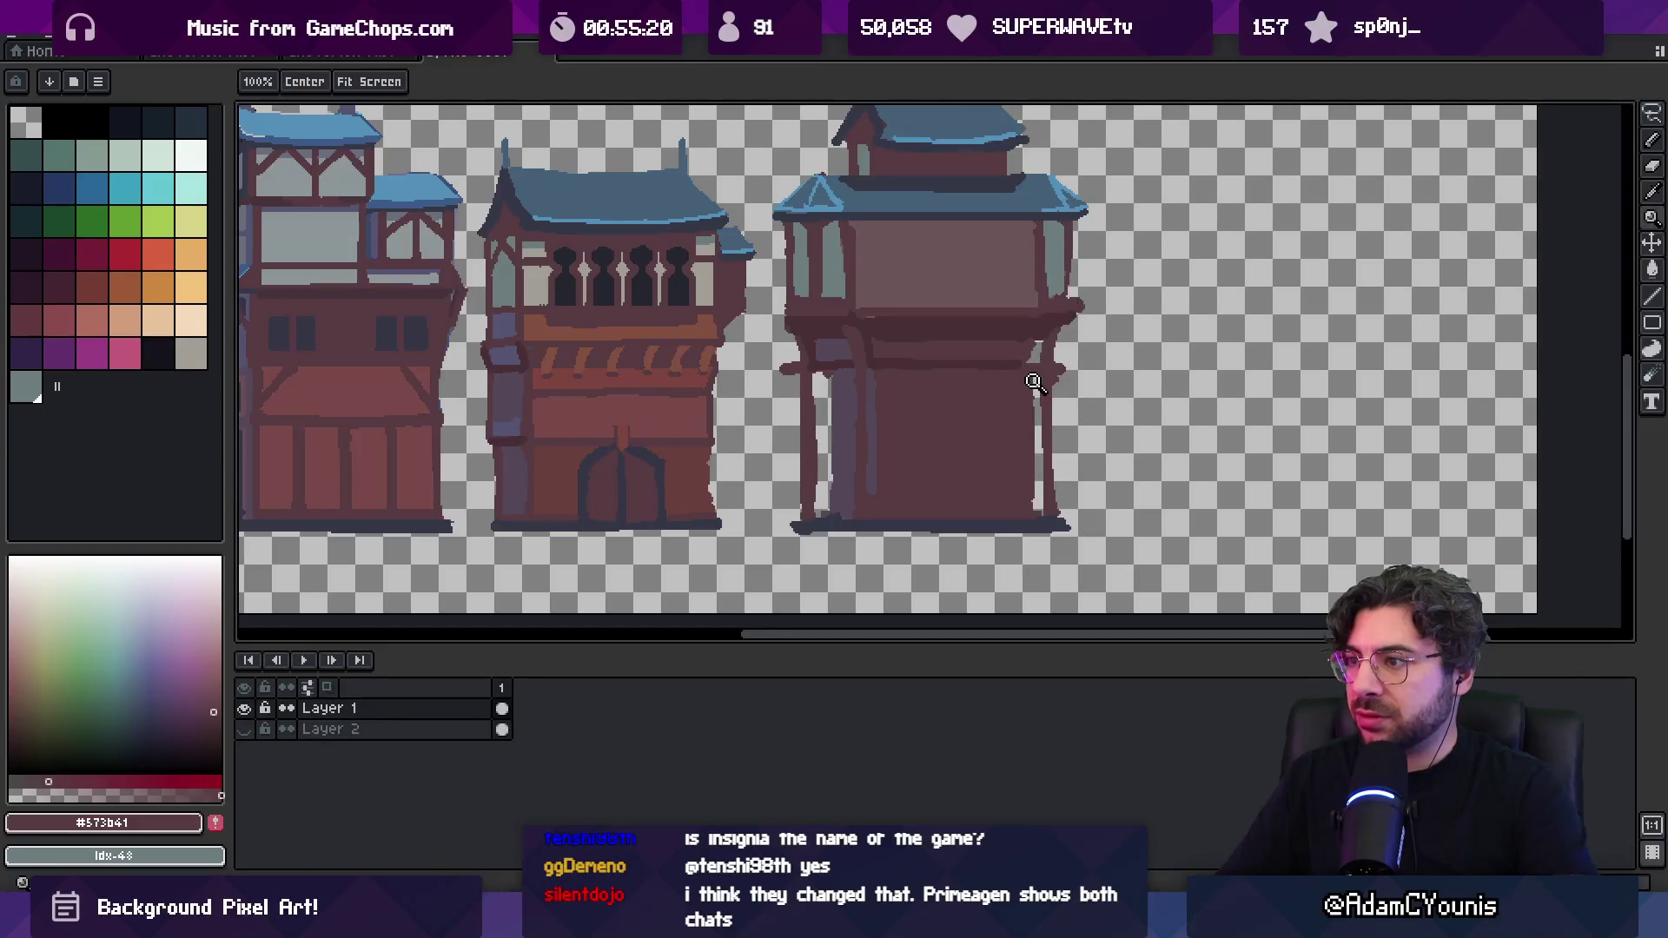
{"action": "scroll", "coordinate": [1035, 373], "scroll_direction": "down", "scroll_amount": 2}
{"action": "scroll", "coordinate": [1001, 337], "scroll_direction": "up", "scroll_amount": 3}
Lengthen the right tip of the dark ledge
{"action": "key", "text": "alt"}
{"action": "left_click", "coordinate": [1001, 337], "text": "alt"}
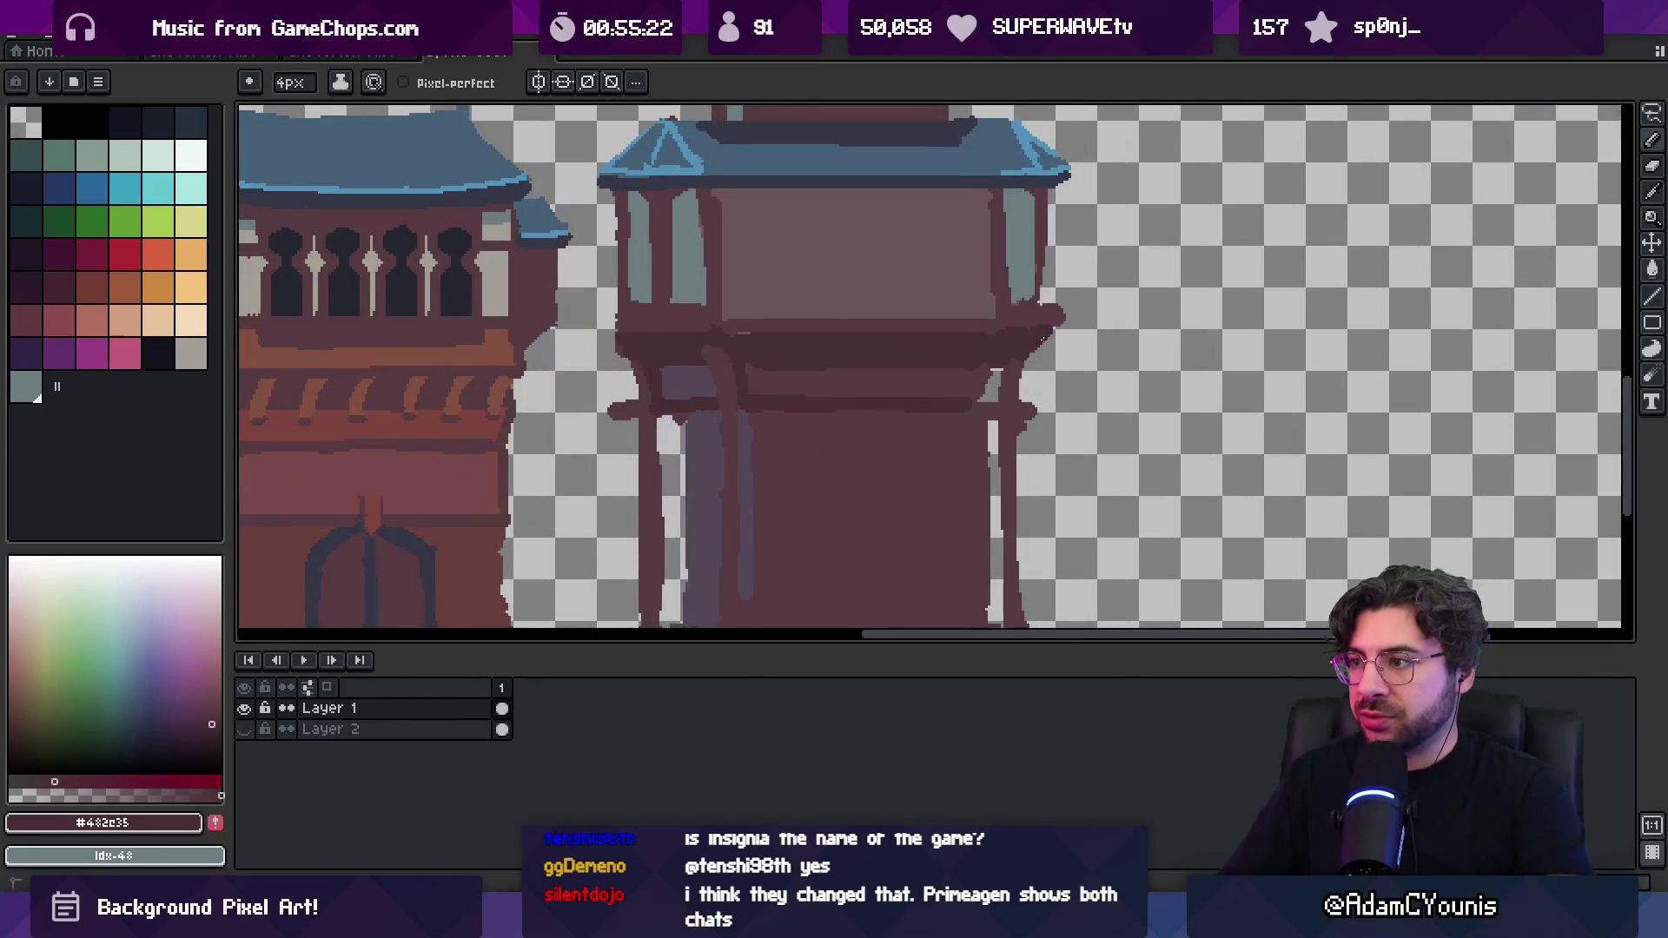
{"action": "left_click", "coordinate": [1032, 356], "text": "alt"}
{"action": "left_click_drag", "start_coordinate": [1051, 330], "coordinate": [994, 328]}
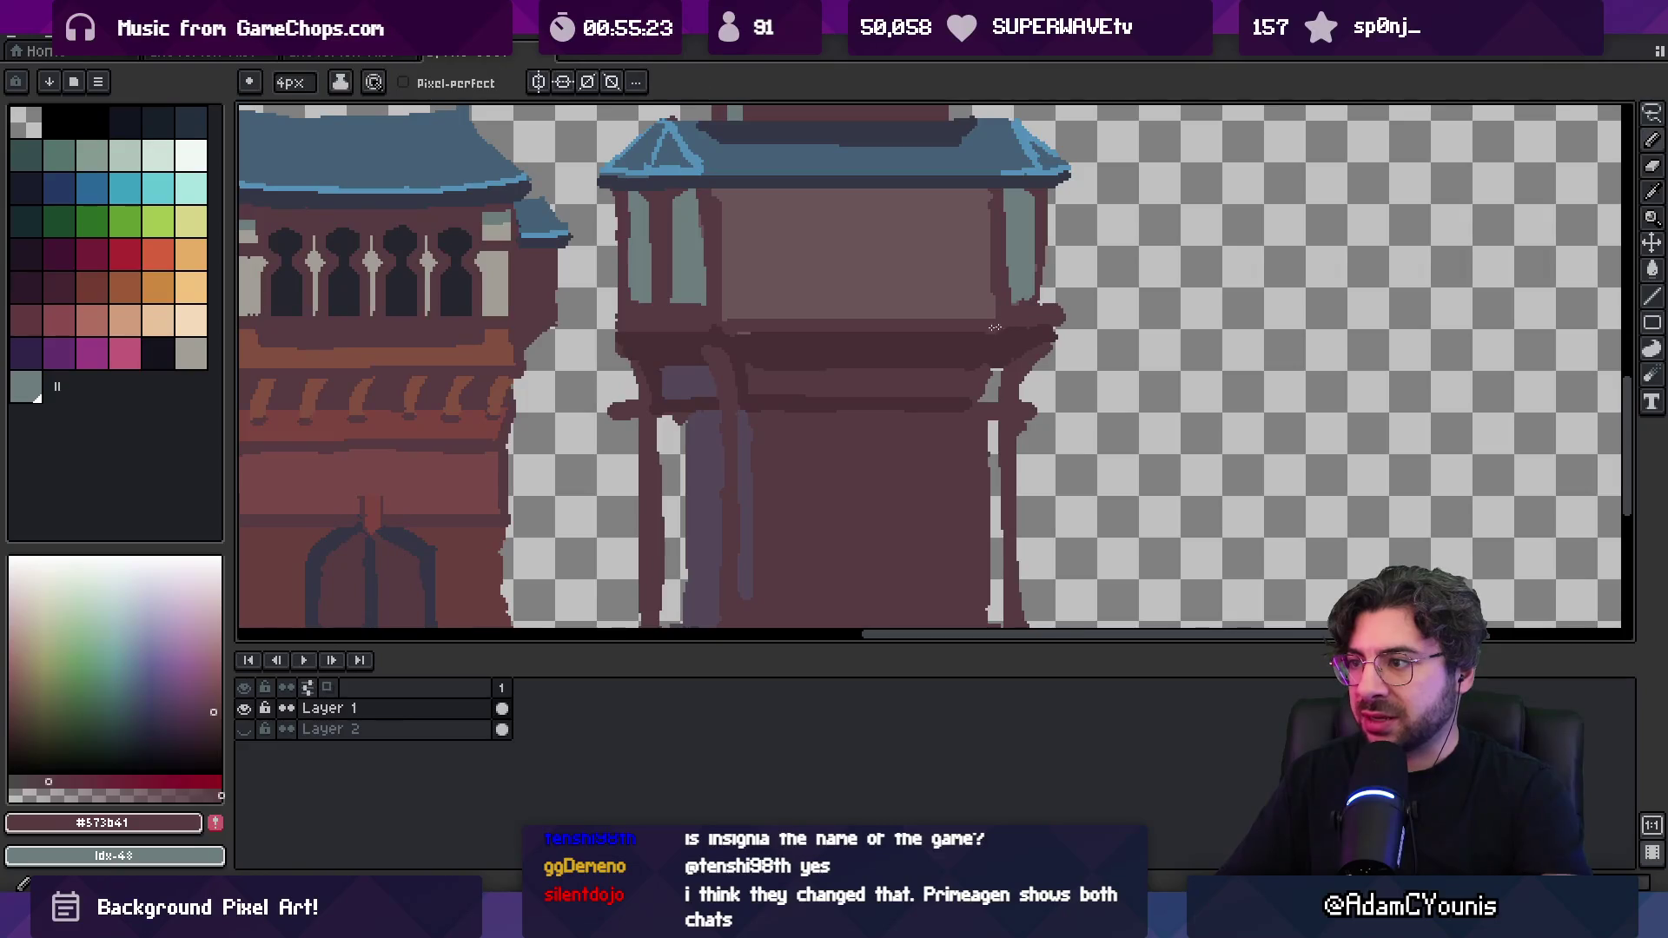
{"action": "key", "text": "z"}
{"action": "scroll", "coordinate": [1025, 321], "scroll_direction": "down", "scroll_amount": 3}
{"action": "scroll", "coordinate": [978, 332], "scroll_direction": "up", "scroll_amount": 3}
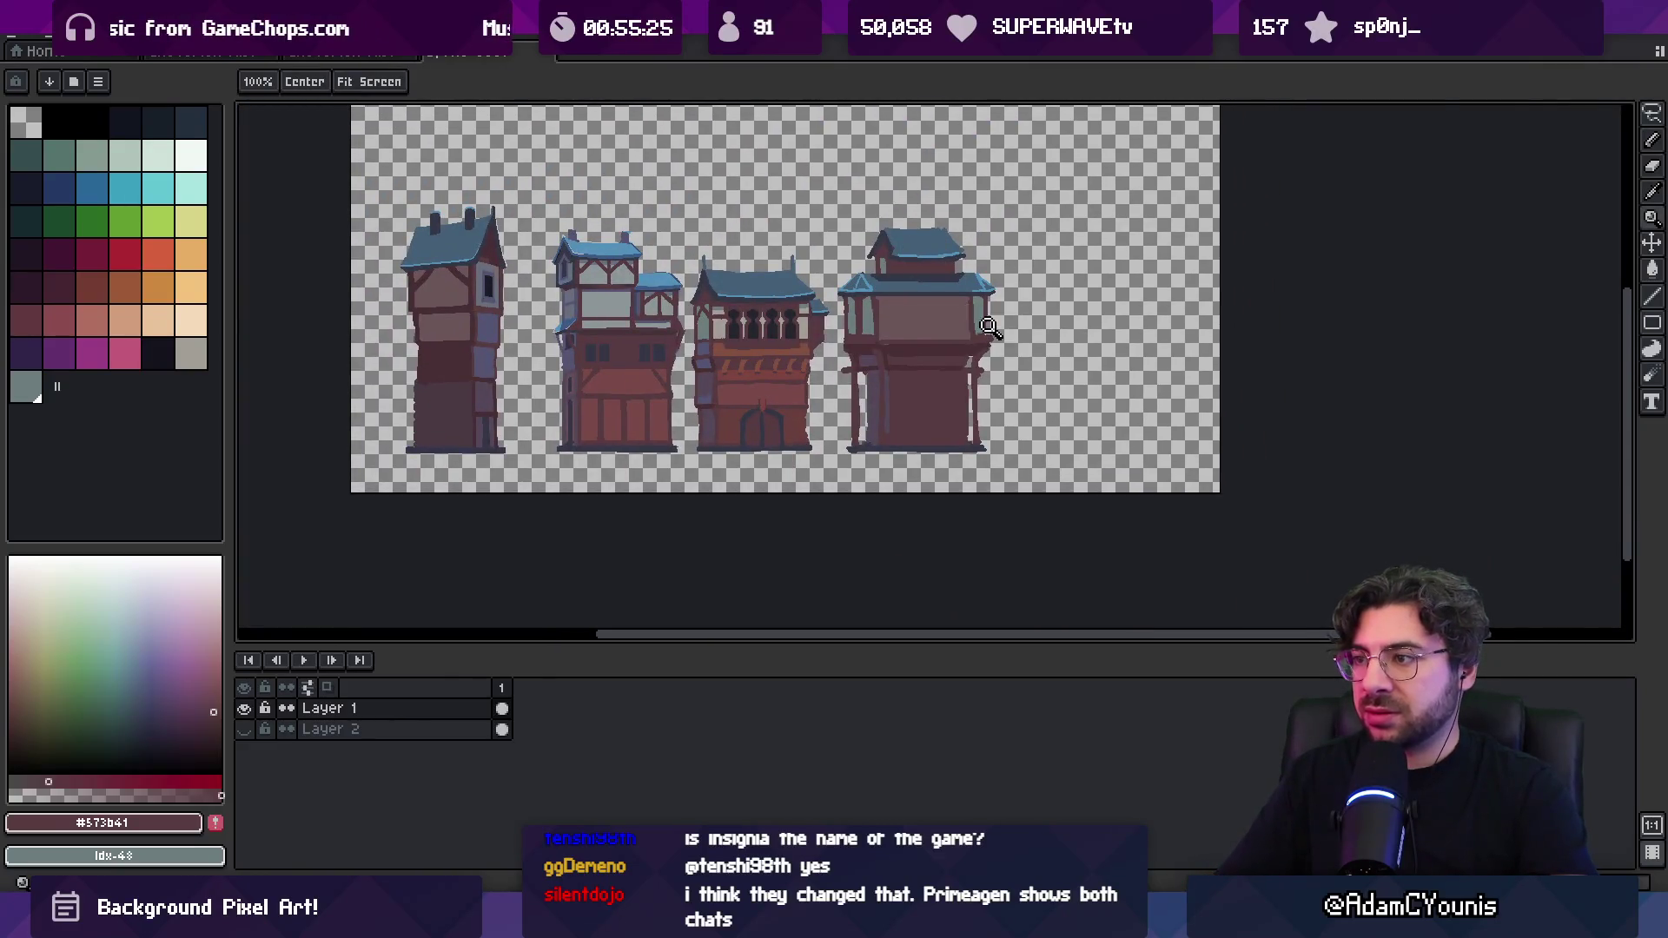
Move the upper right window panel right, flush against the upper storey's edge
{"action": "key", "text": "b"}
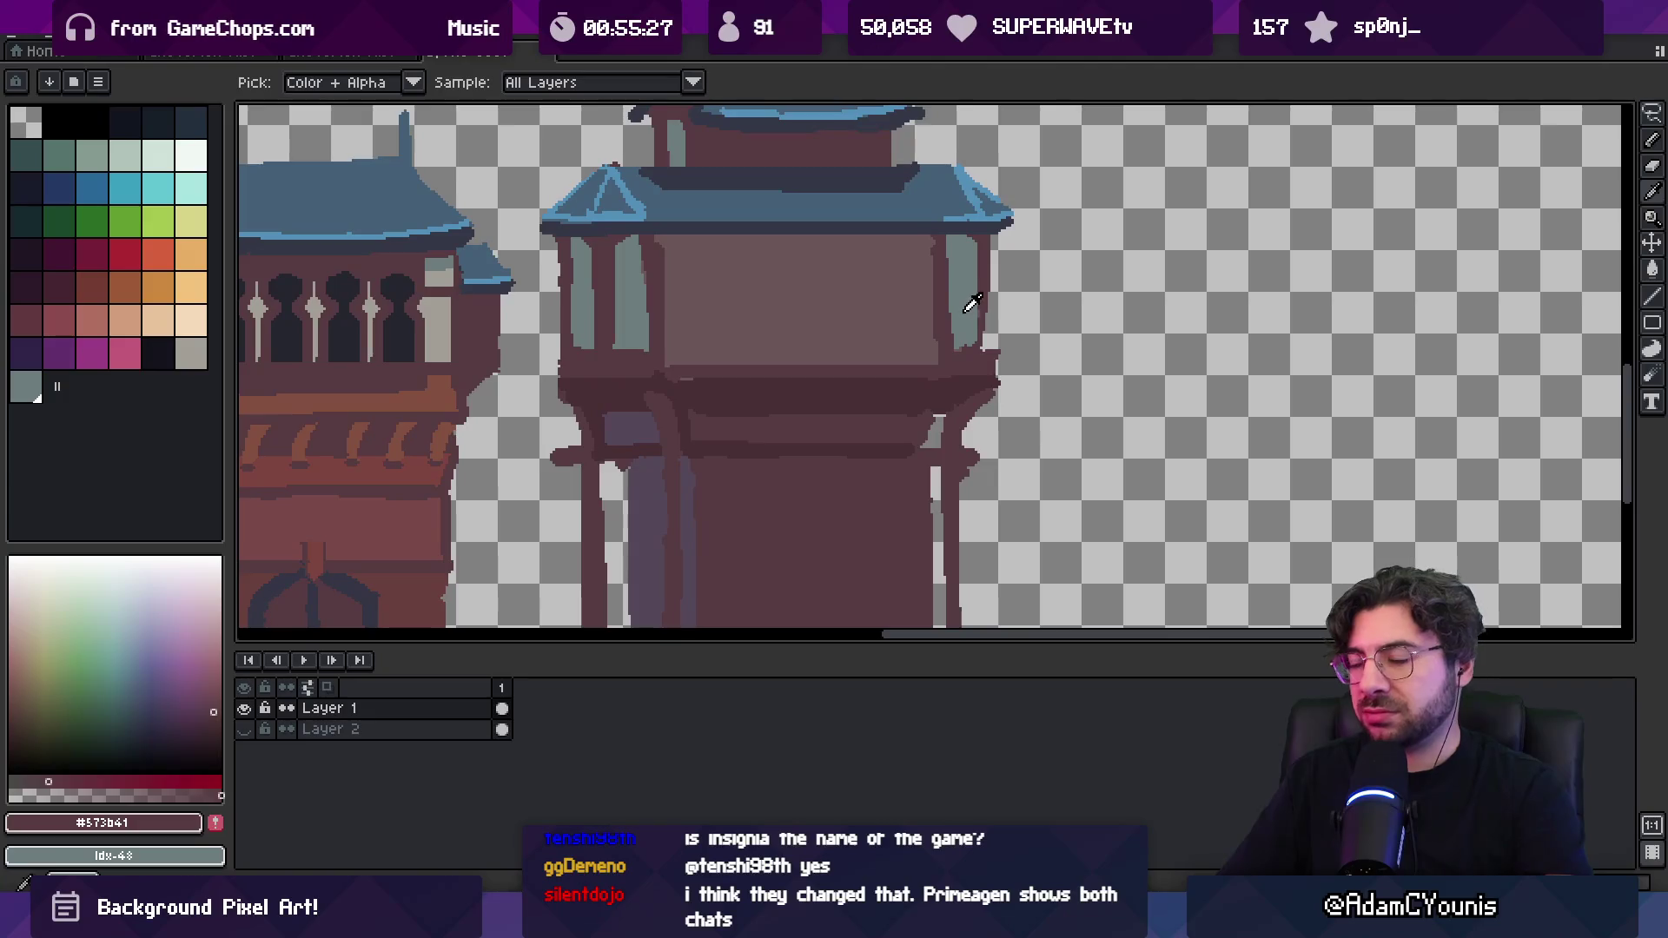
{"action": "key", "text": "q"}
{"action": "mouse_move", "coordinate": [909, 352]}
{"action": "left_mouse_down"}
{"action": "mouse_move", "coordinate": [984, 350]}
{"action": "mouse_move", "coordinate": [979, 248]}
{"action": "mouse_move", "coordinate": [911, 232]}
{"action": "left_mouse_up"}
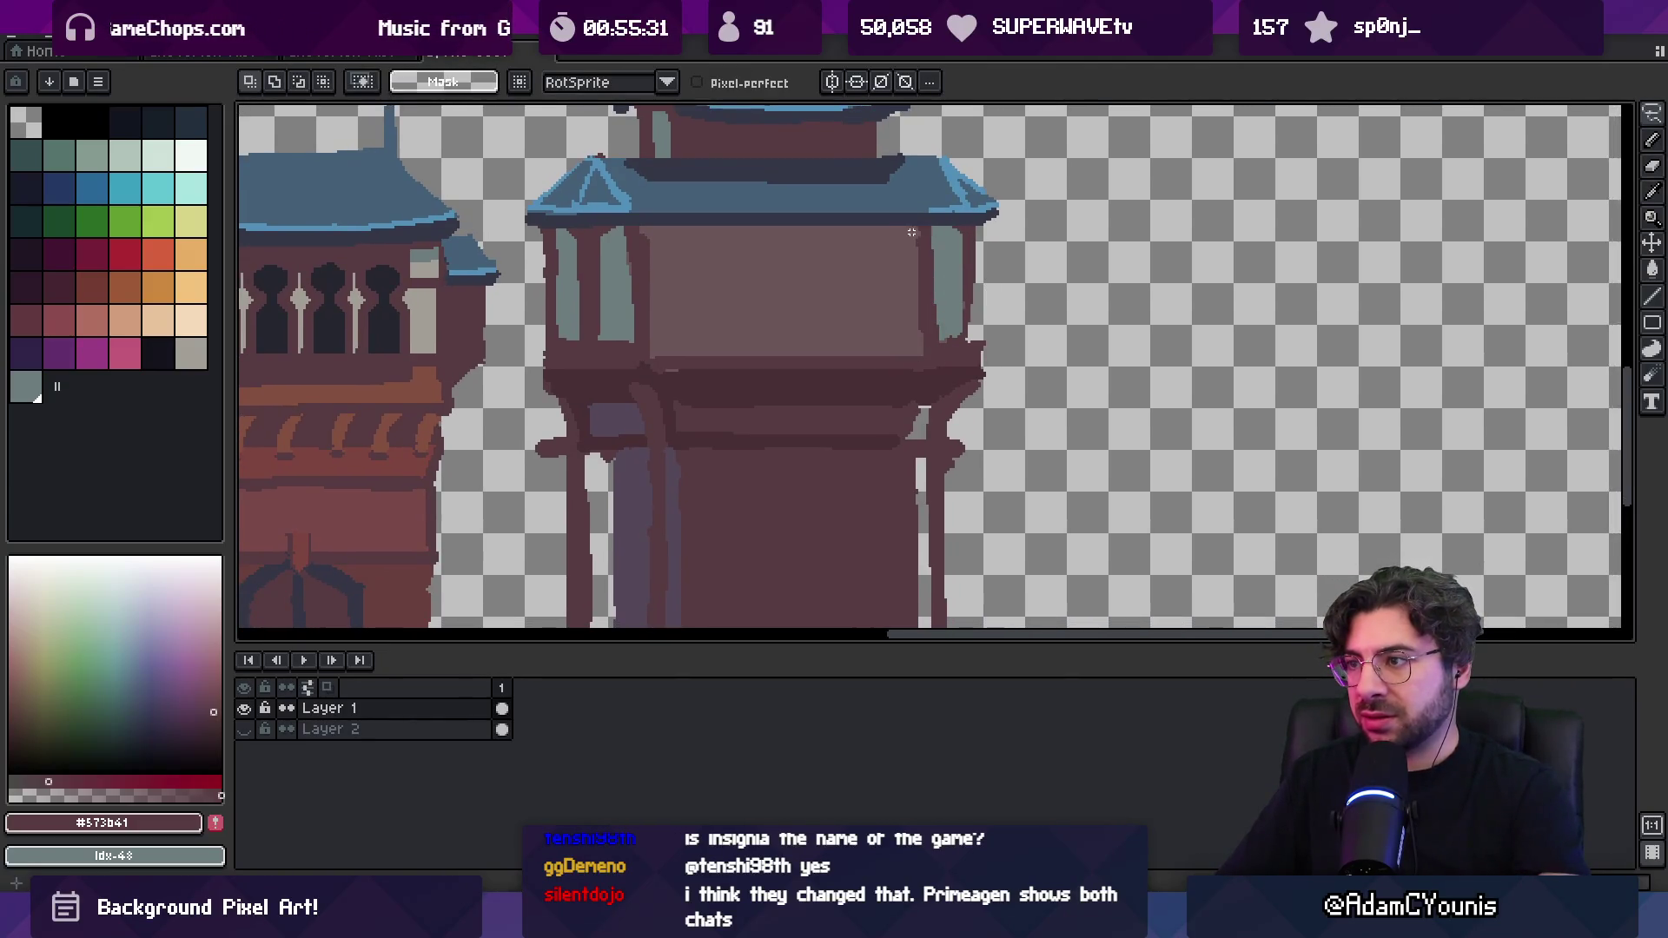
{"action": "left_click_drag", "start_coordinate": [895, 345], "coordinate": [938, 326]}
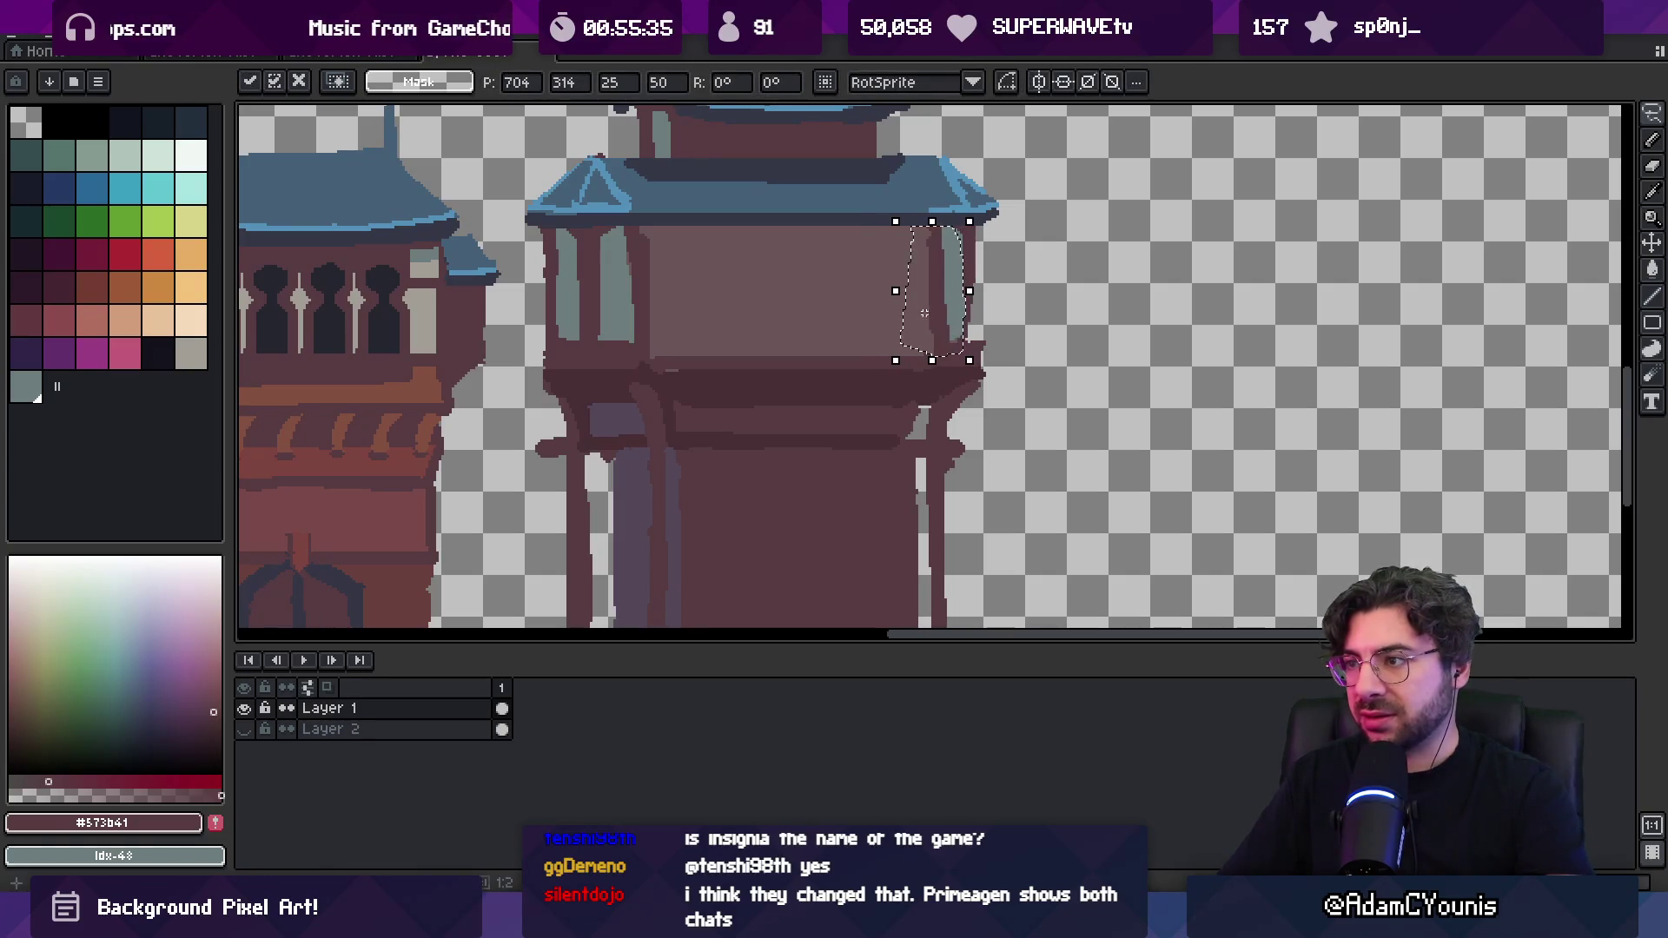
{"action": "key", "text": "b"}
Zoom out to the whole sprite, zoom in twice on the rightmost tower, and sample grey-teal #6d7d7c
{"action": "key", "text": "z"}
{"action": "scroll", "coordinate": [1003, 343], "scroll_direction": "down", "scroll_amount": 4}
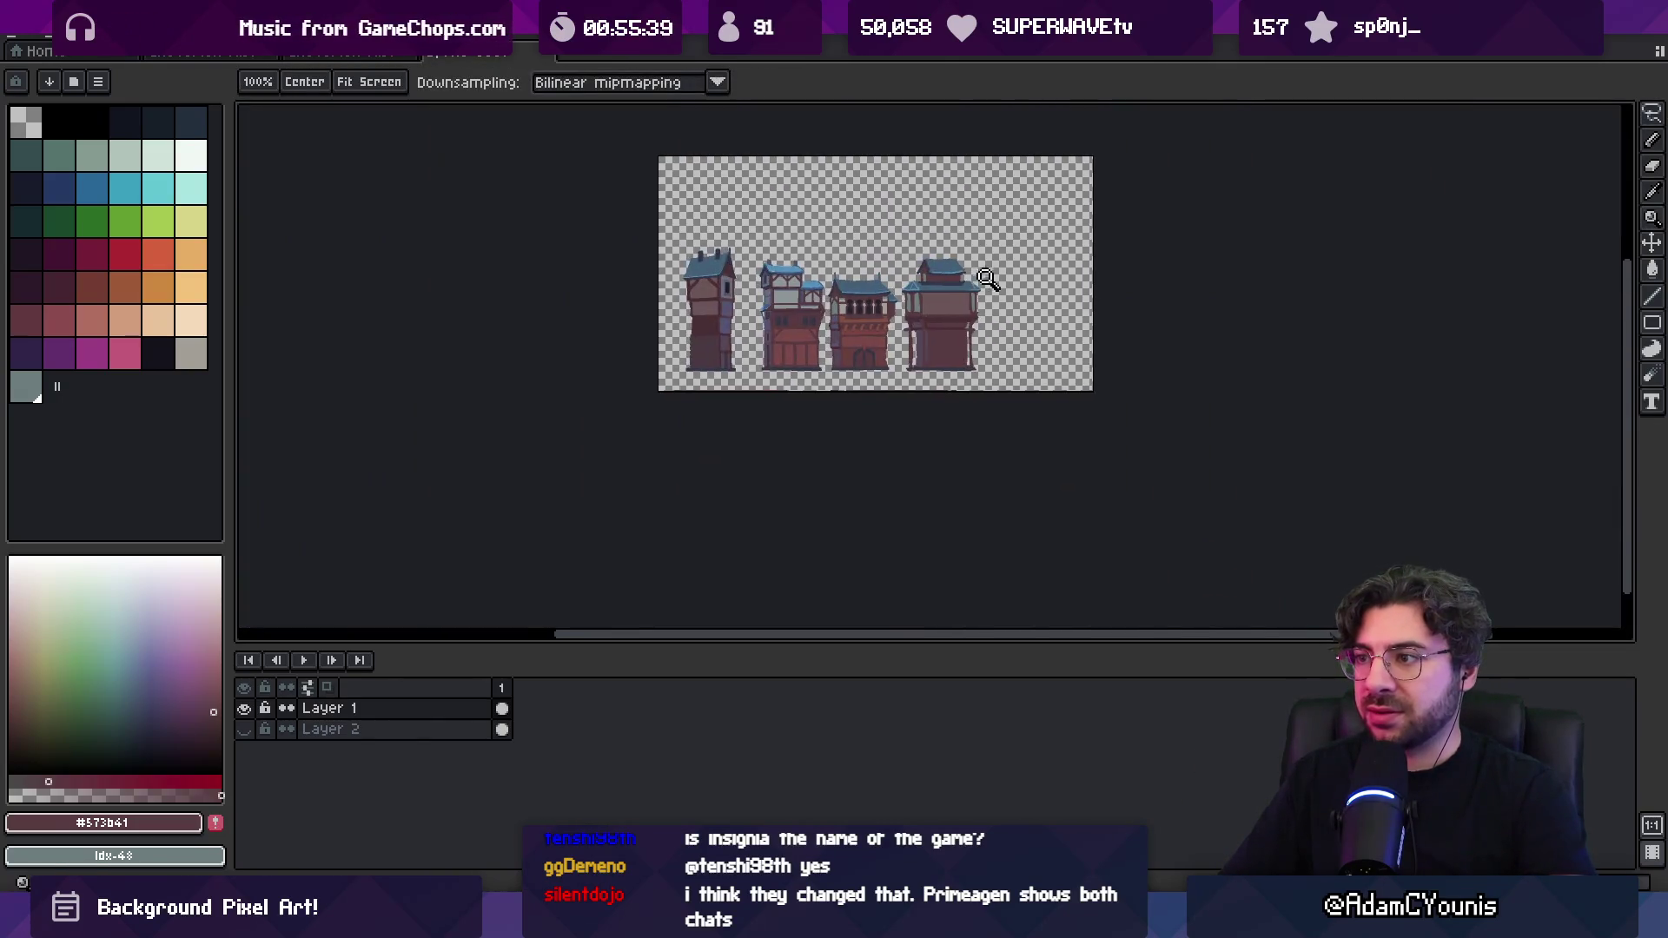
{"action": "scroll", "coordinate": [973, 287], "scroll_direction": "up", "scroll_amount": 4}
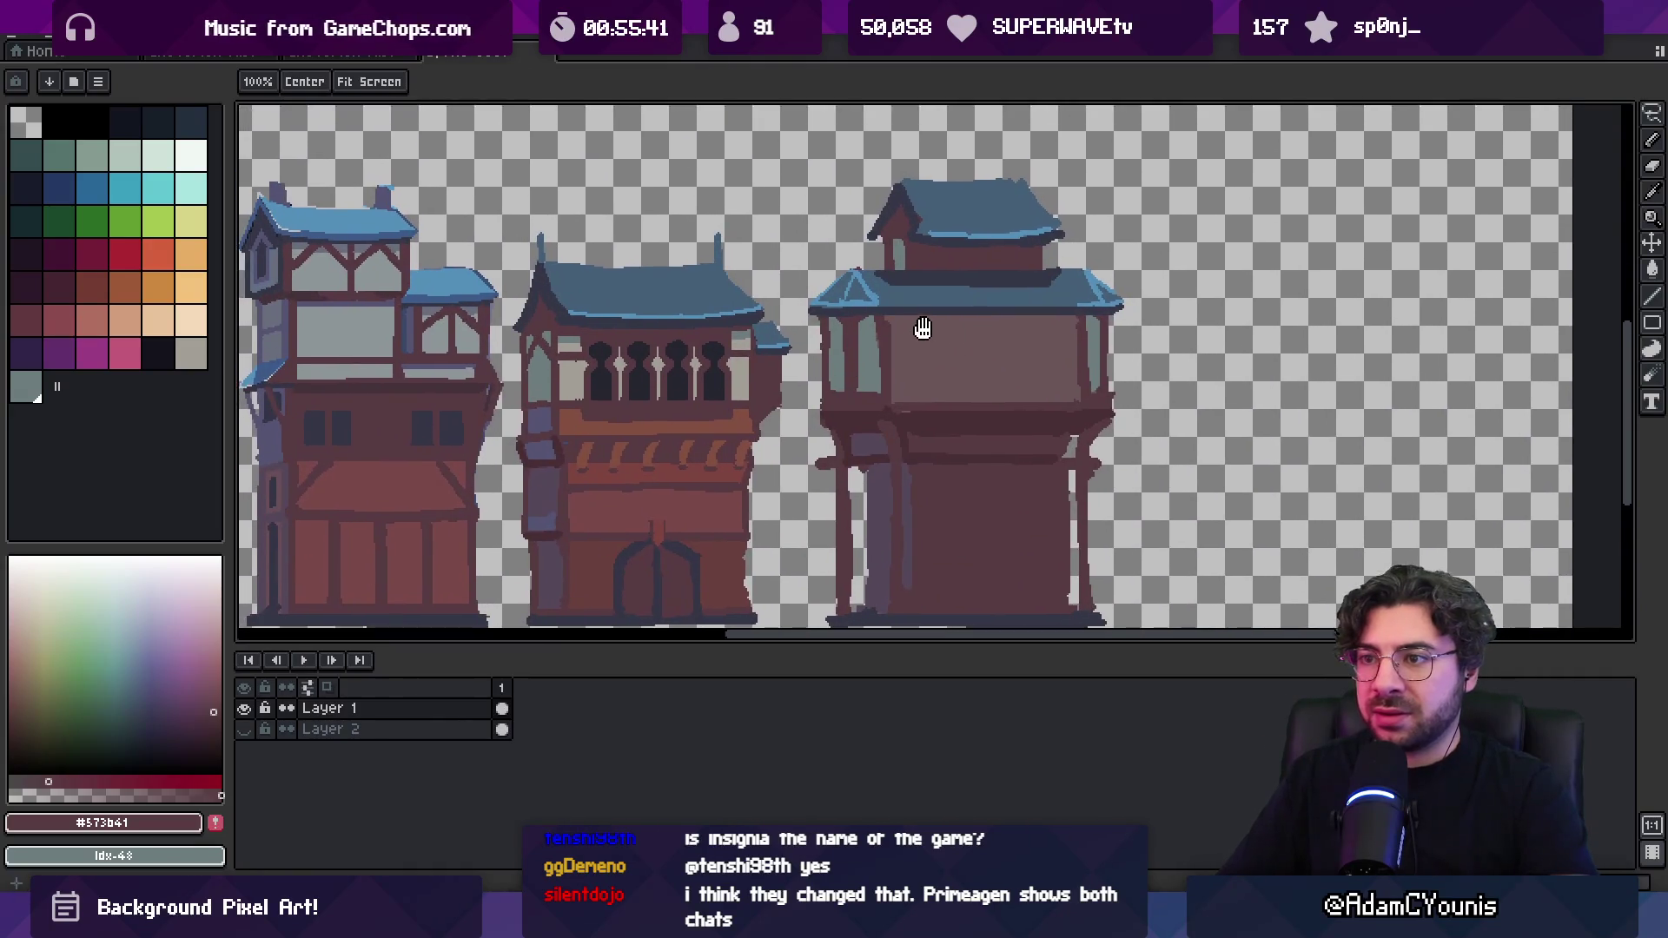
{"action": "left_click_drag", "start_coordinate": [922, 329], "coordinate": [904, 327]}
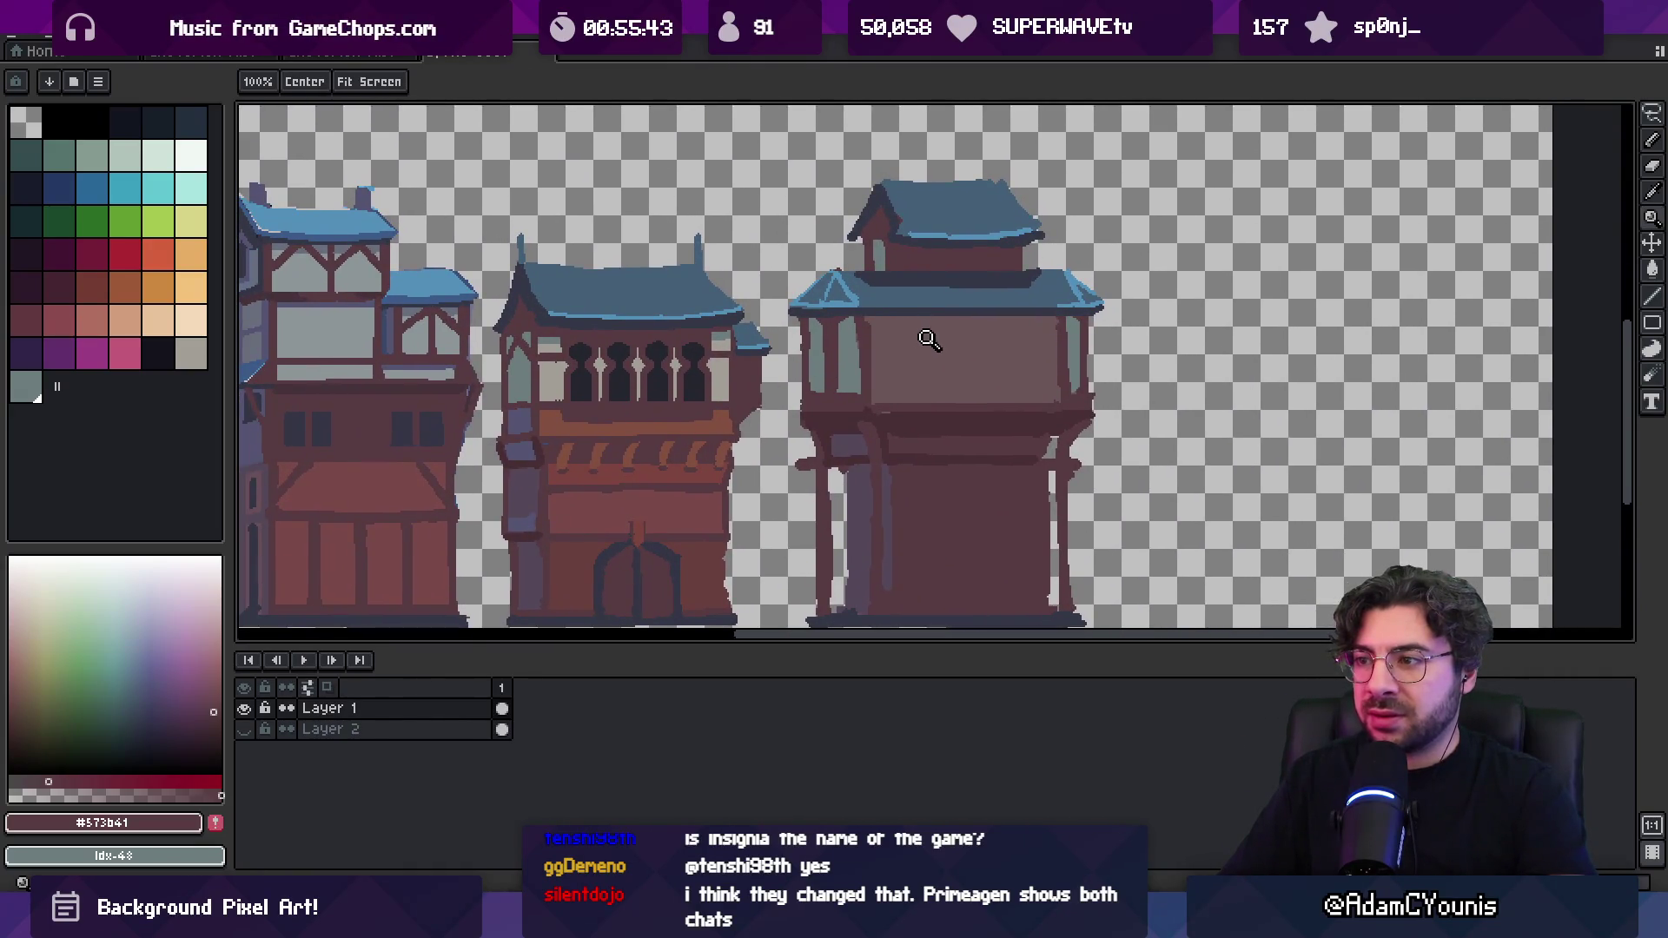
{"action": "left_click", "coordinate": [928, 339]}
{"action": "key", "text": "i"}
{"action": "key", "text": "z"}
{"action": "scroll", "coordinate": [936, 329], "scroll_direction": "down", "scroll_amount": 5}
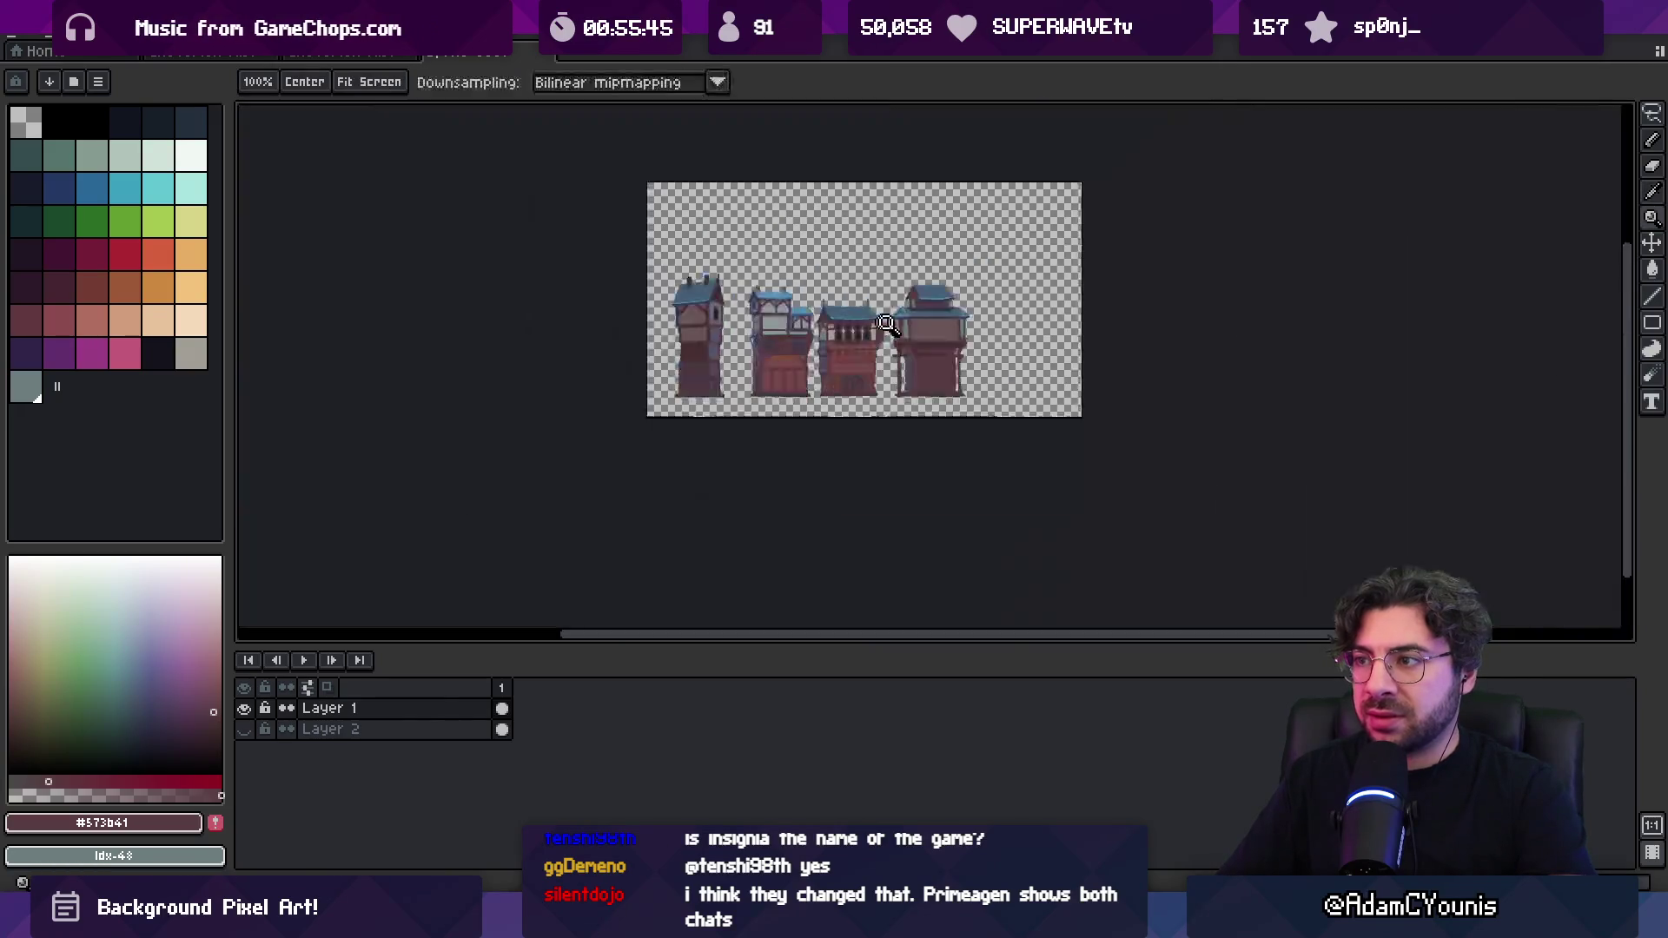
{"action": "left_click", "coordinate": [922, 333]}
{"action": "left_click", "coordinate": [923, 337]}
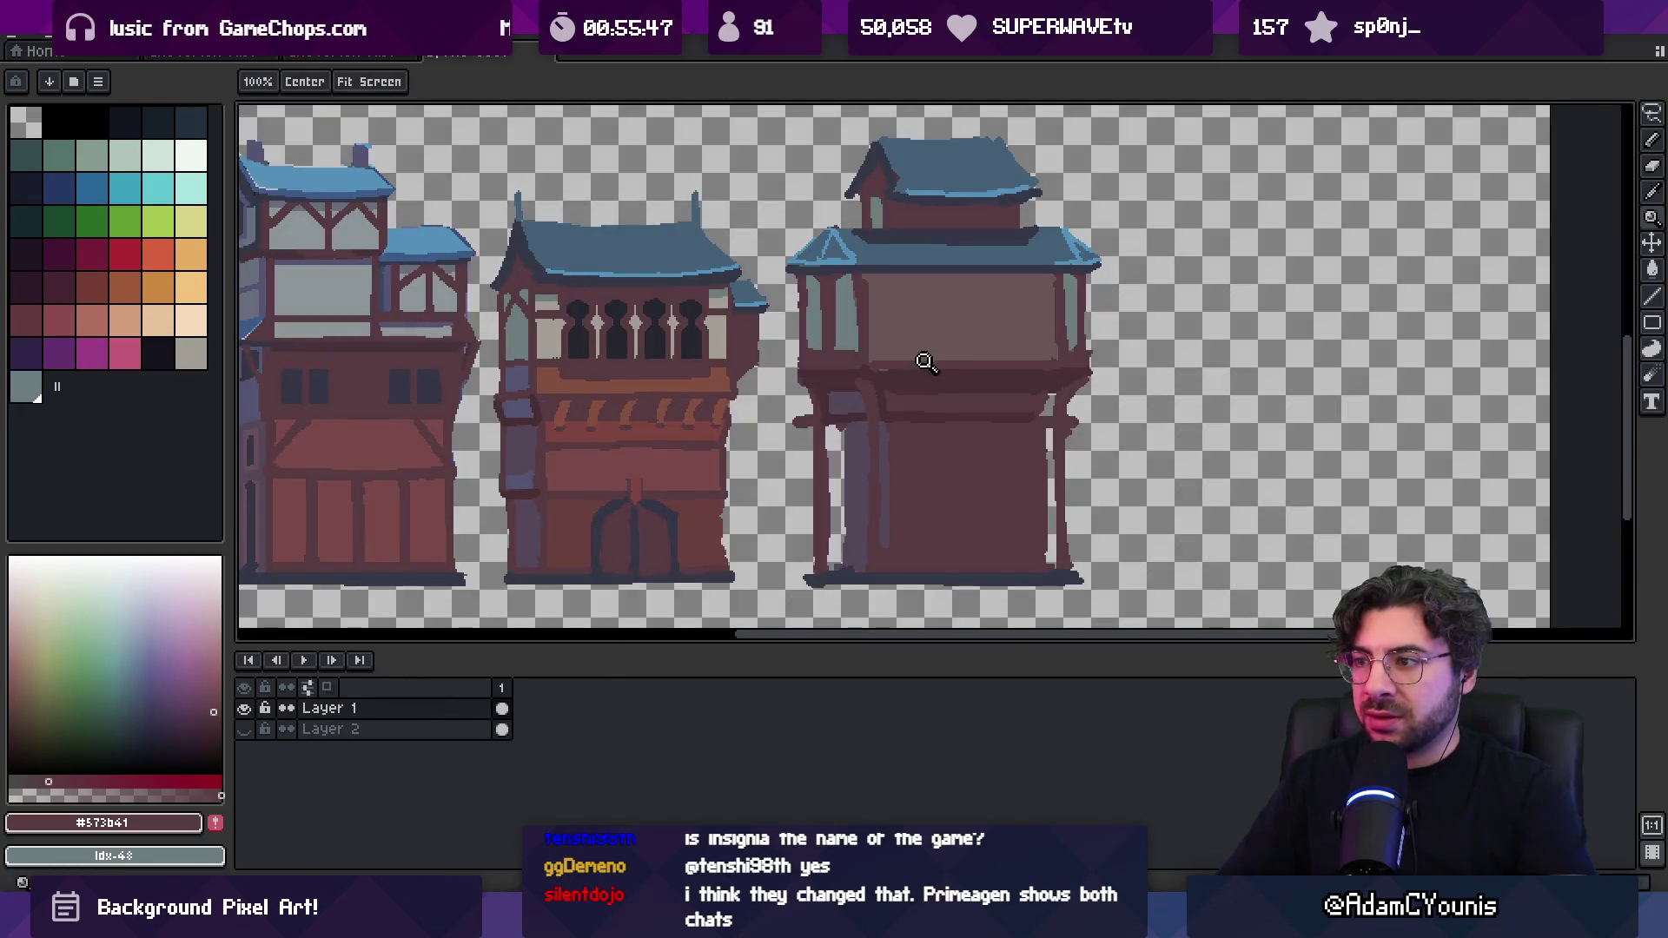
{"action": "key", "text": "i"}
{"action": "left_click", "coordinate": [859, 307]}
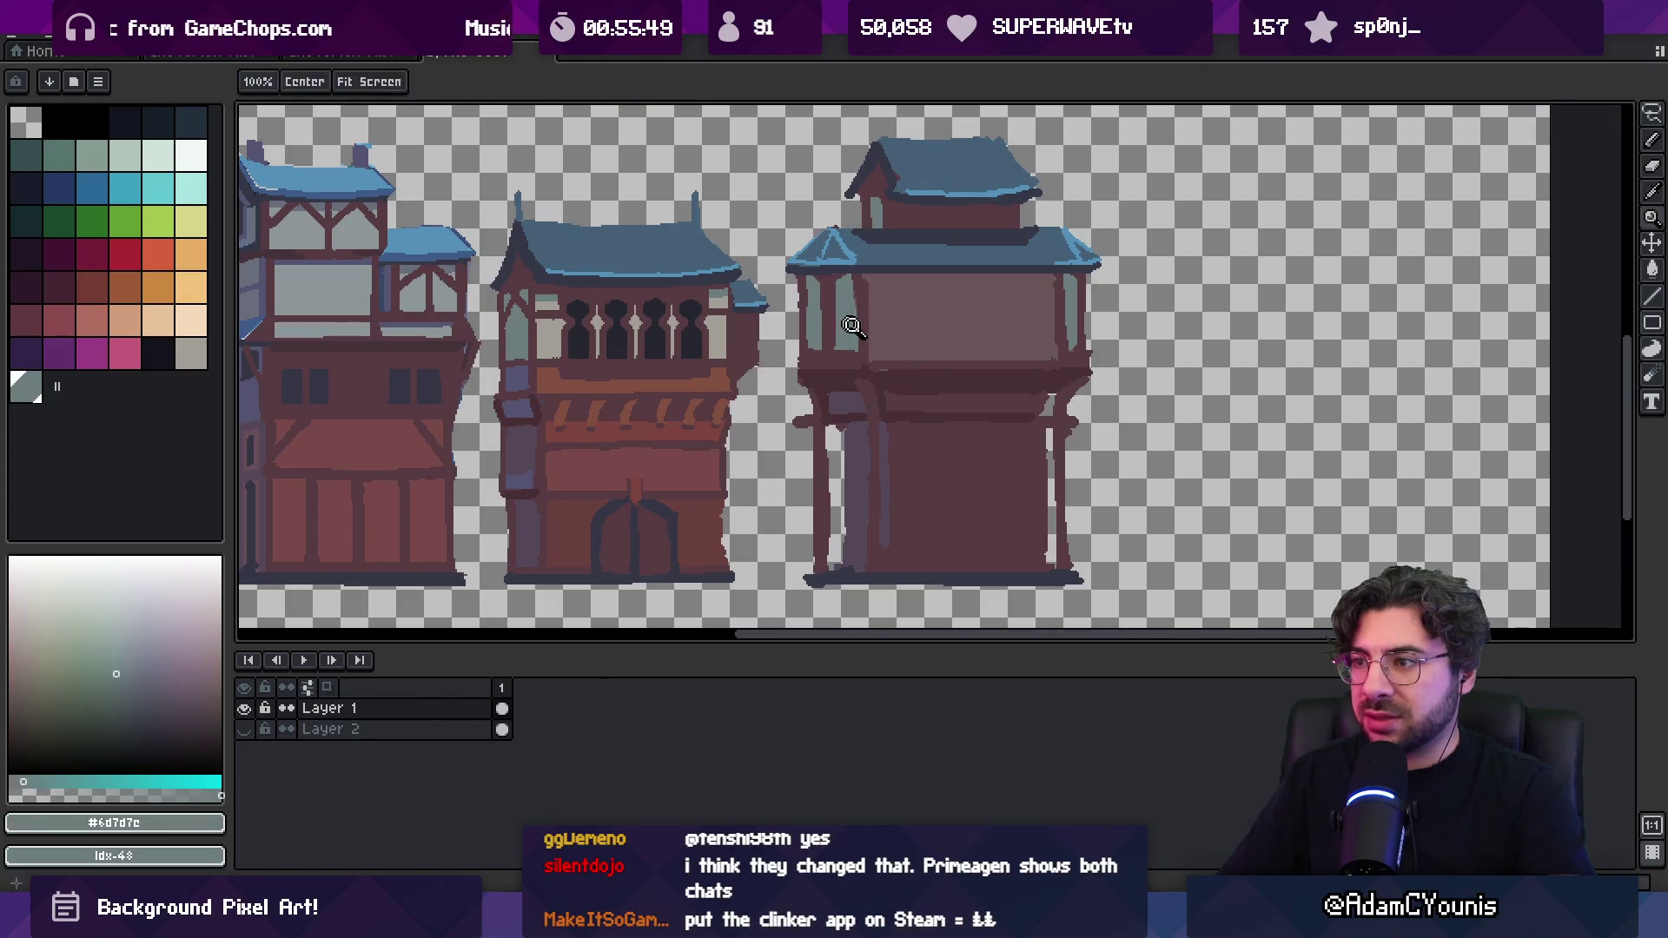
Fill the tower's upper wall with grey-teal and sample the pale grey #a39e97
{"action": "key", "text": "g"}
{"action": "left_click", "coordinate": [861, 306]}
{"action": "key", "text": "i"}
{"action": "left_click", "coordinate": [554, 334]}
Paint a pale light-grey band across the upper wall with a 14px brush
{"action": "key", "text": "b"}
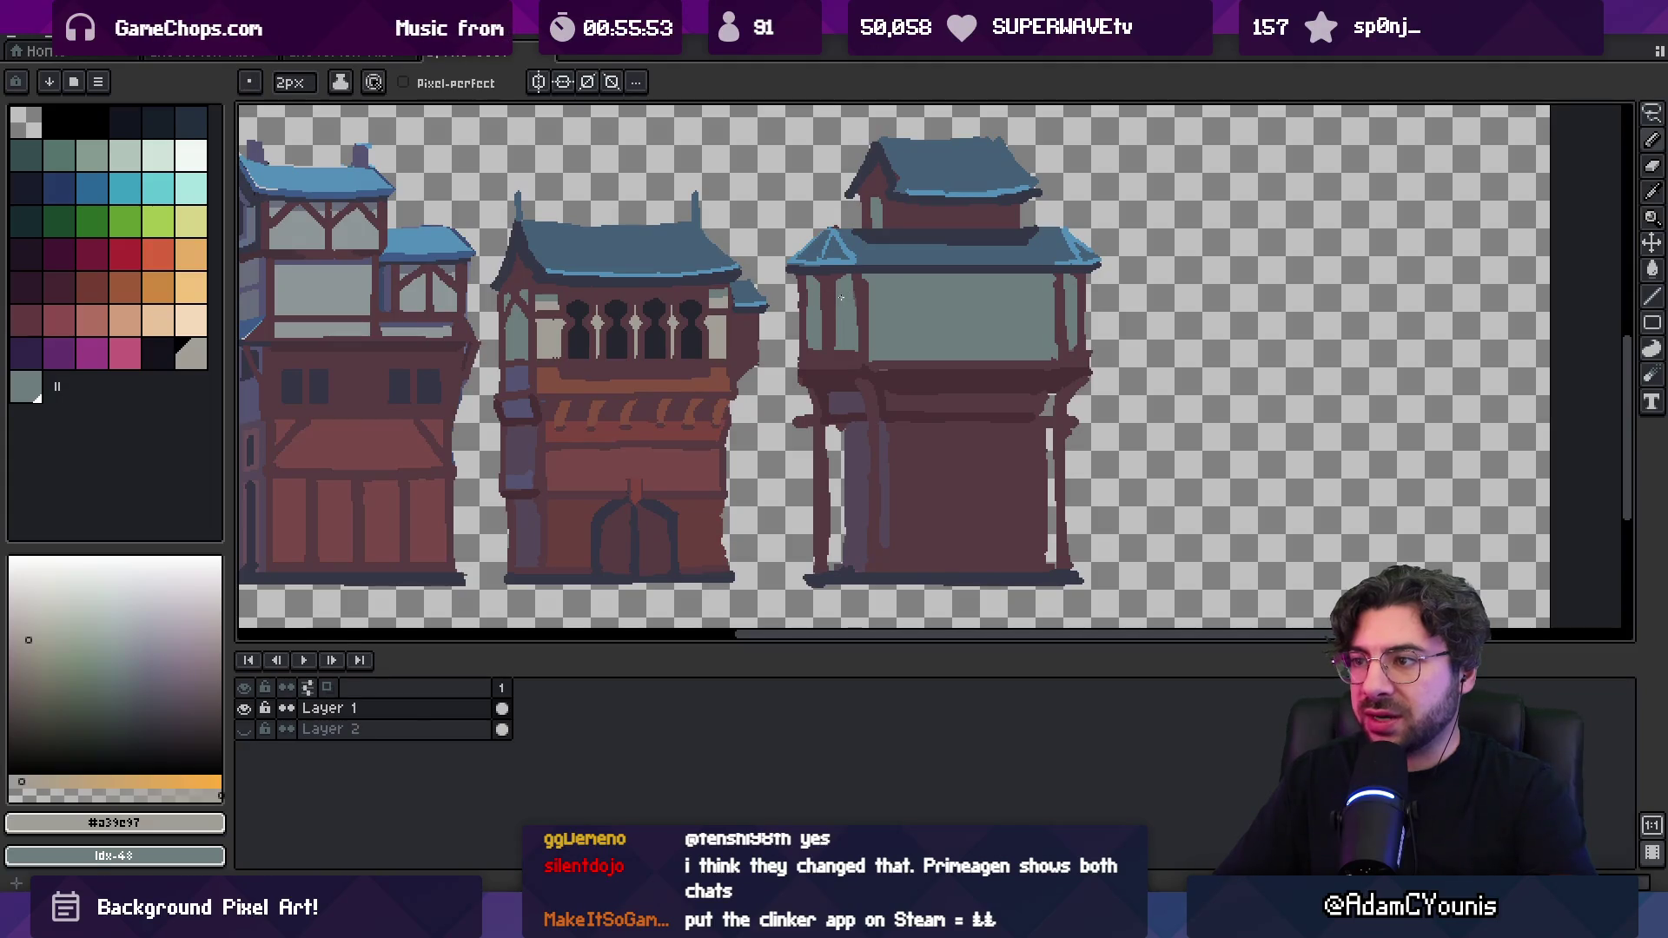
{"action": "left_click", "coordinate": [190, 354]}
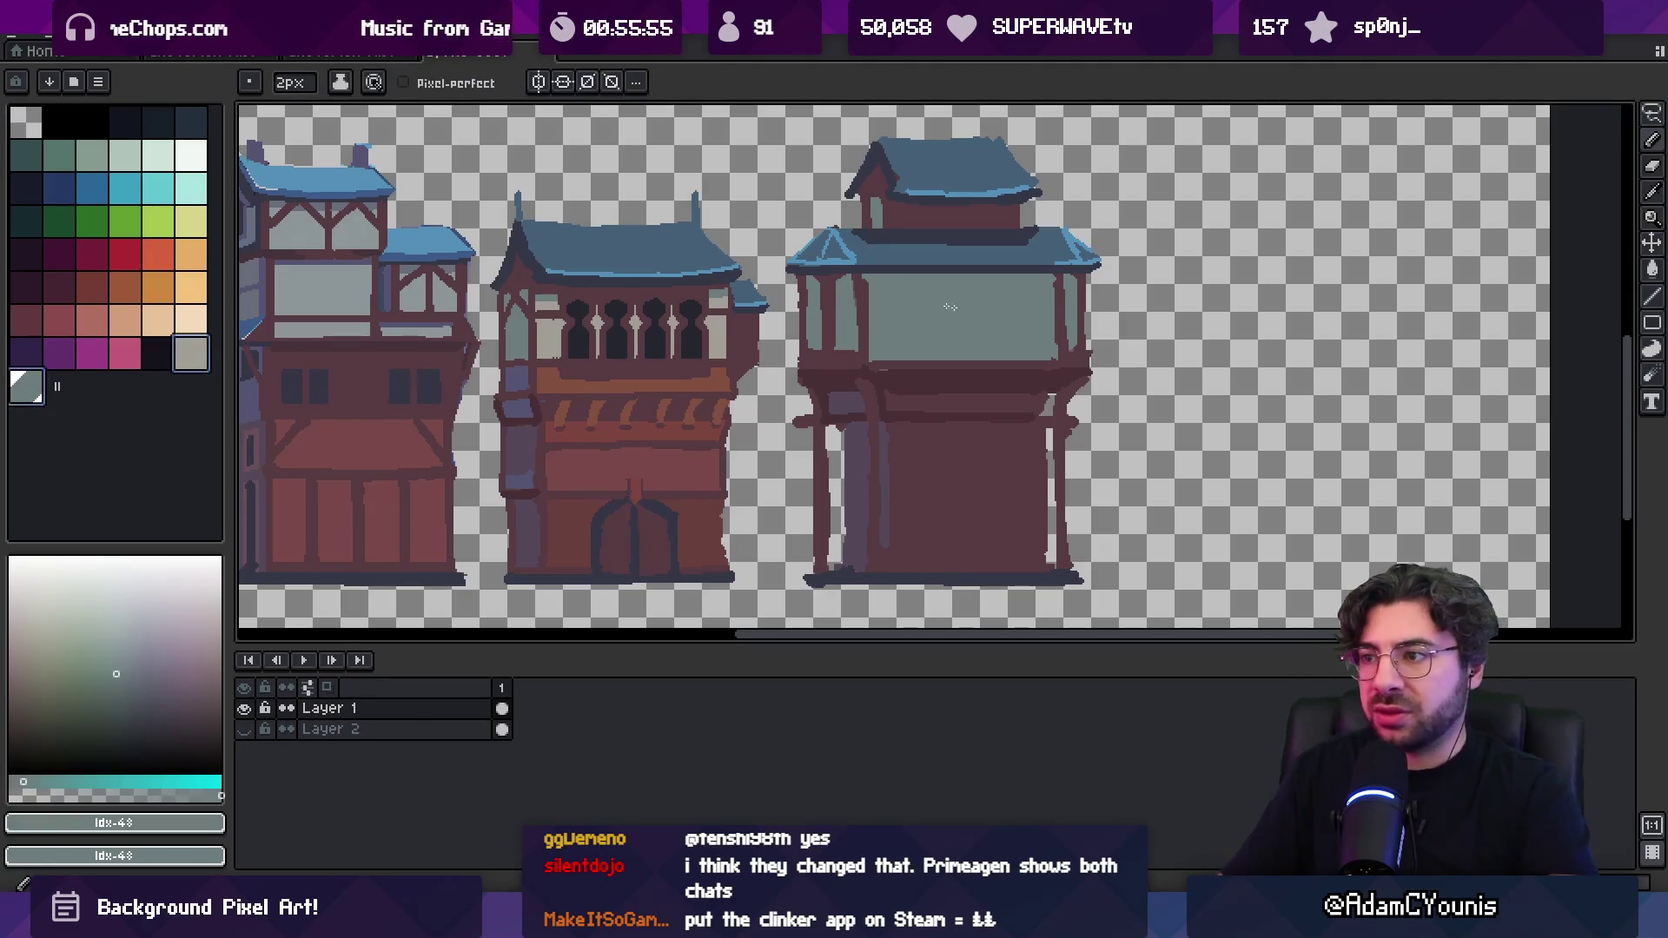
{"action": "key", "text": "b"}
{"action": "mouse_move", "coordinate": [834, 304]}
{"action": "left_mouse_down"}
{"action": "mouse_move", "coordinate": [1056, 319]}
{"action": "mouse_move", "coordinate": [1043, 364]}
{"action": "left_mouse_up"}
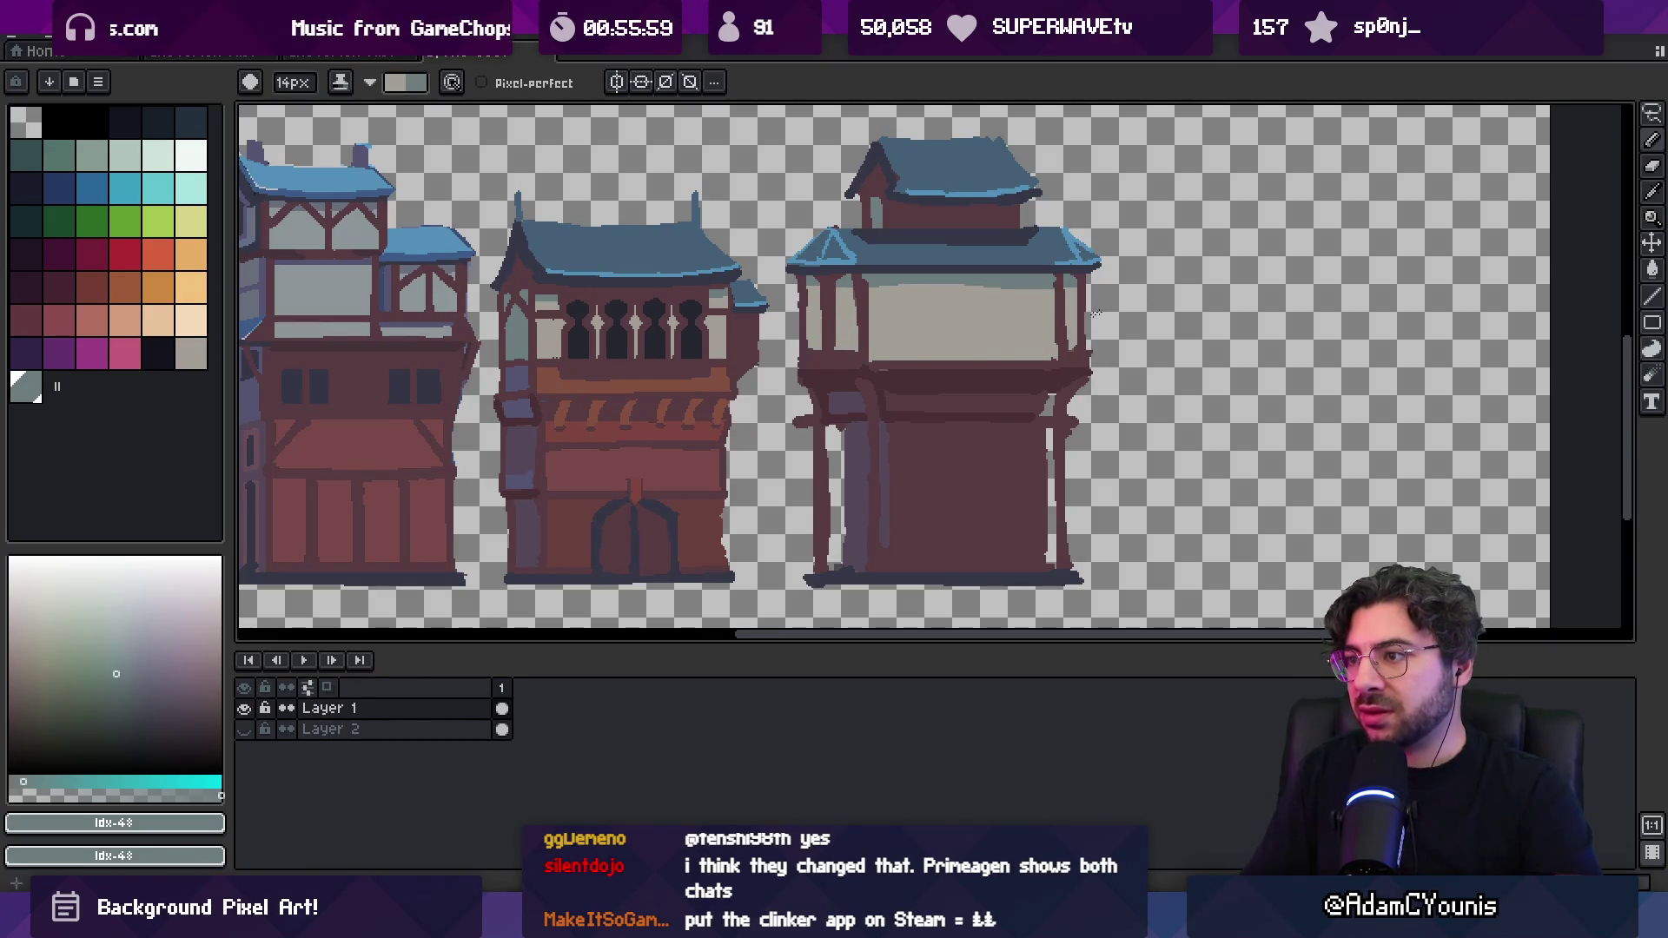
{"action": "key", "text": "z"}
{"action": "scroll", "coordinate": [990, 334], "scroll_direction": "down", "scroll_amount": 4}
{"action": "scroll", "coordinate": [990, 330], "scroll_direction": "up", "scroll_amount": 4}
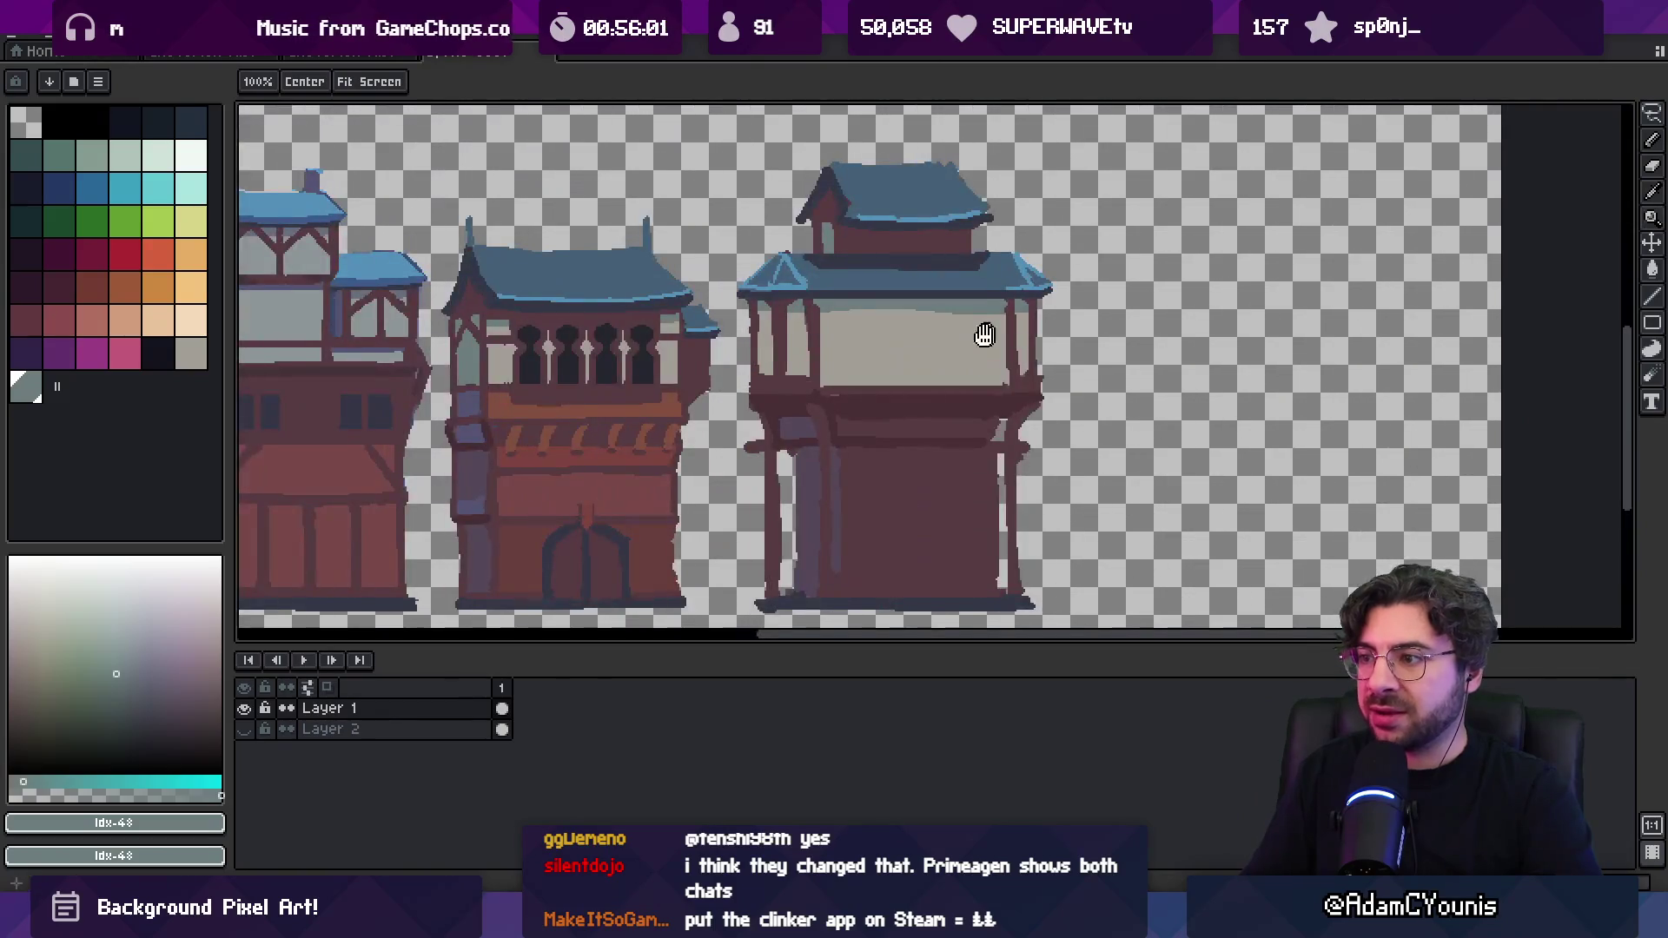
Recentre the view on the tower and zoom out to see all four buildings
{"action": "key", "text": "b"}
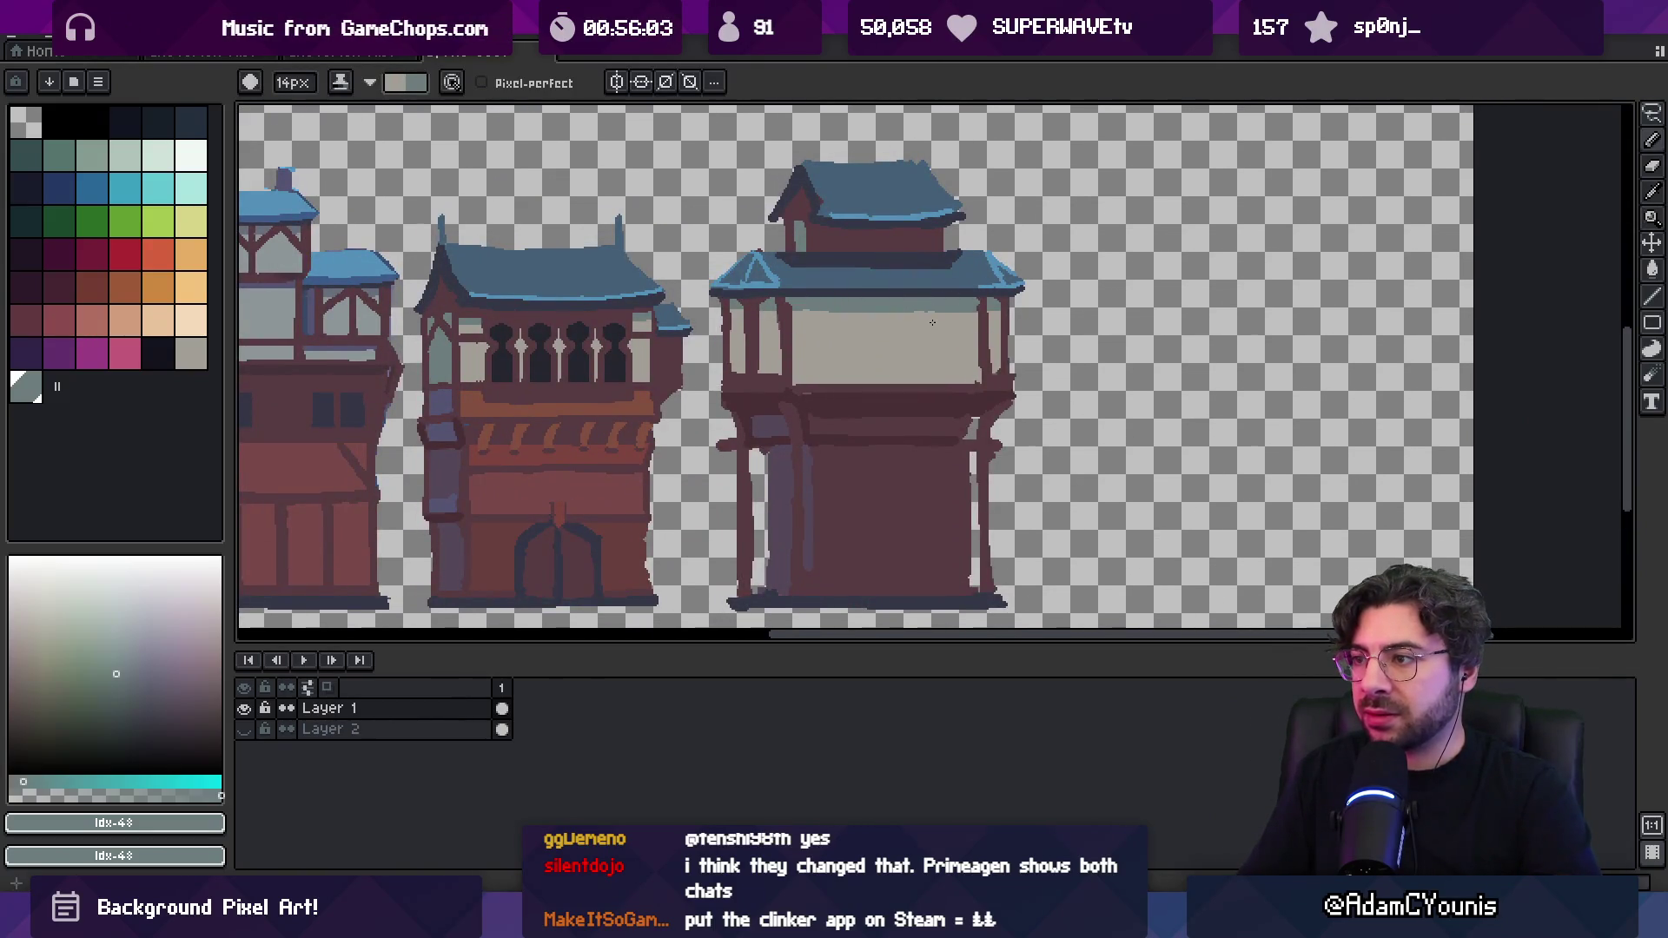
{"action": "left_click_drag", "start_coordinate": [914, 348], "coordinate": [888, 342]}
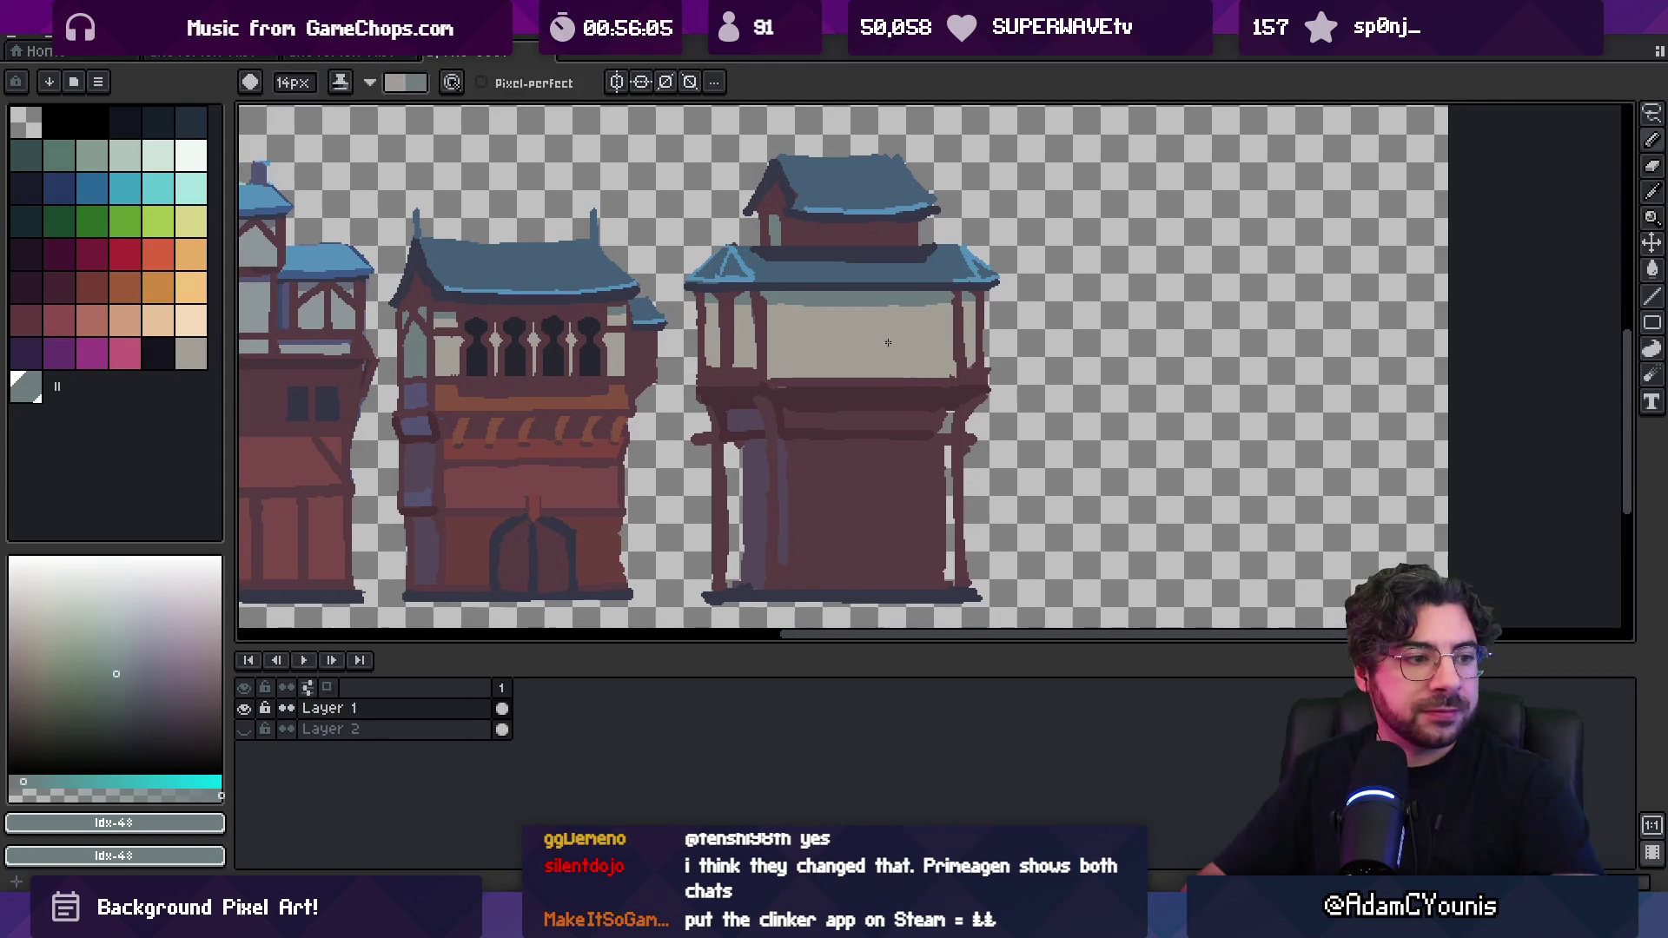
{"action": "scroll", "coordinate": [887, 330], "scroll_direction": "left", "scroll_amount": 2}
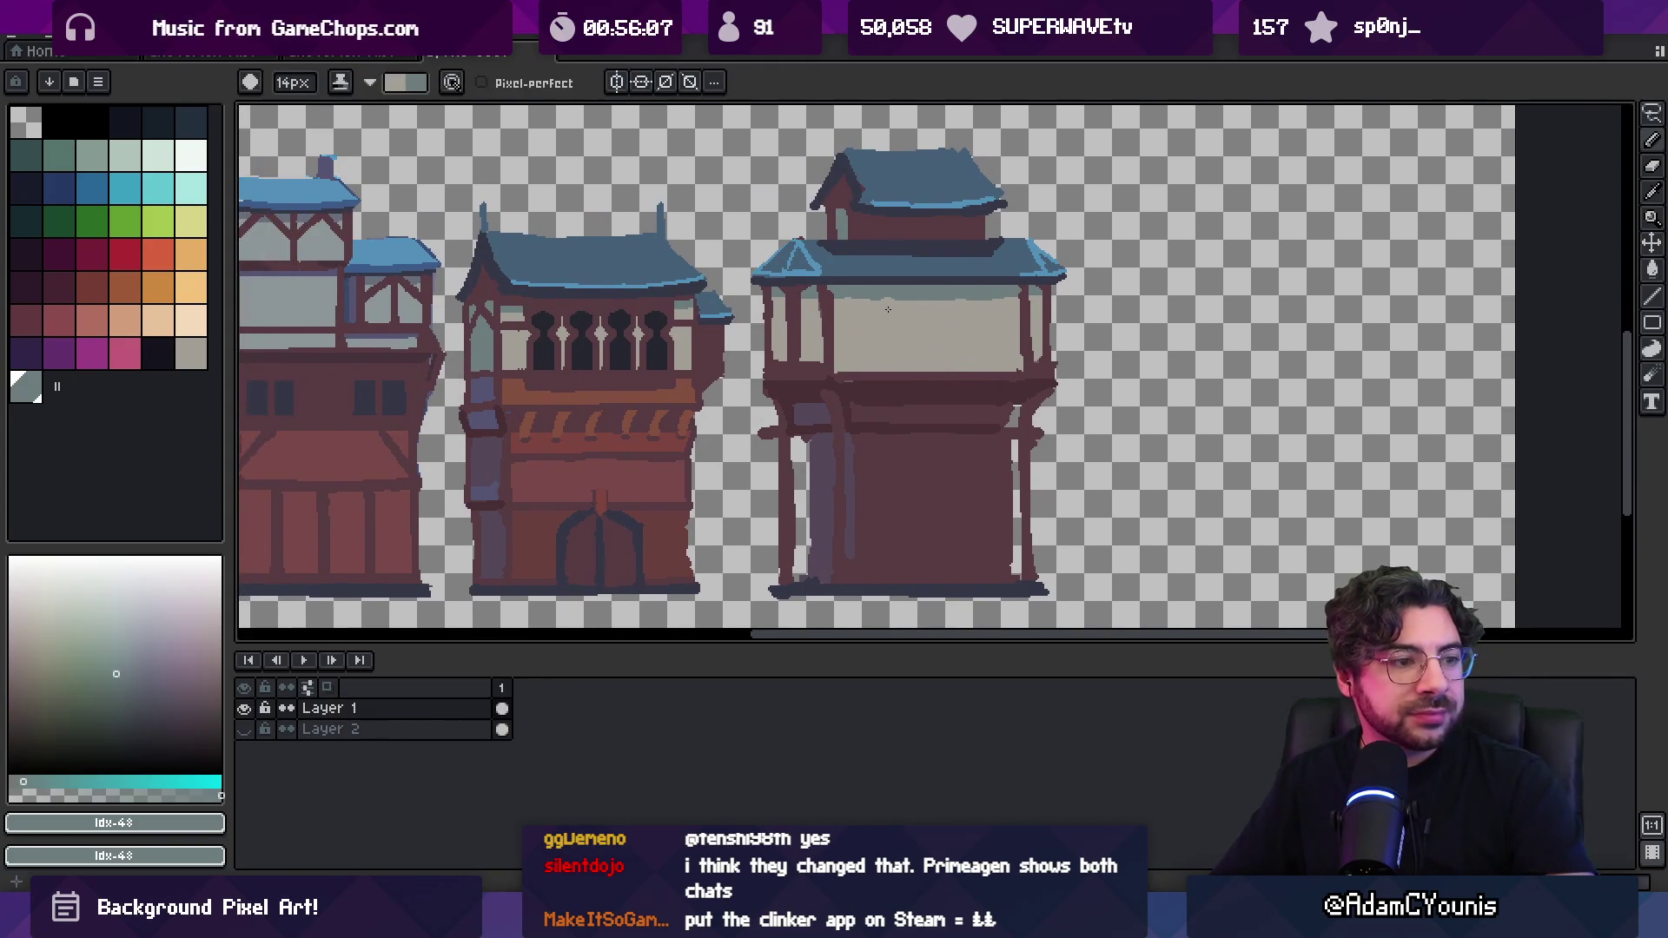
{"action": "key", "text": "z"}
{"action": "scroll", "coordinate": [901, 403], "scroll_direction": "down", "scroll_amount": 4}
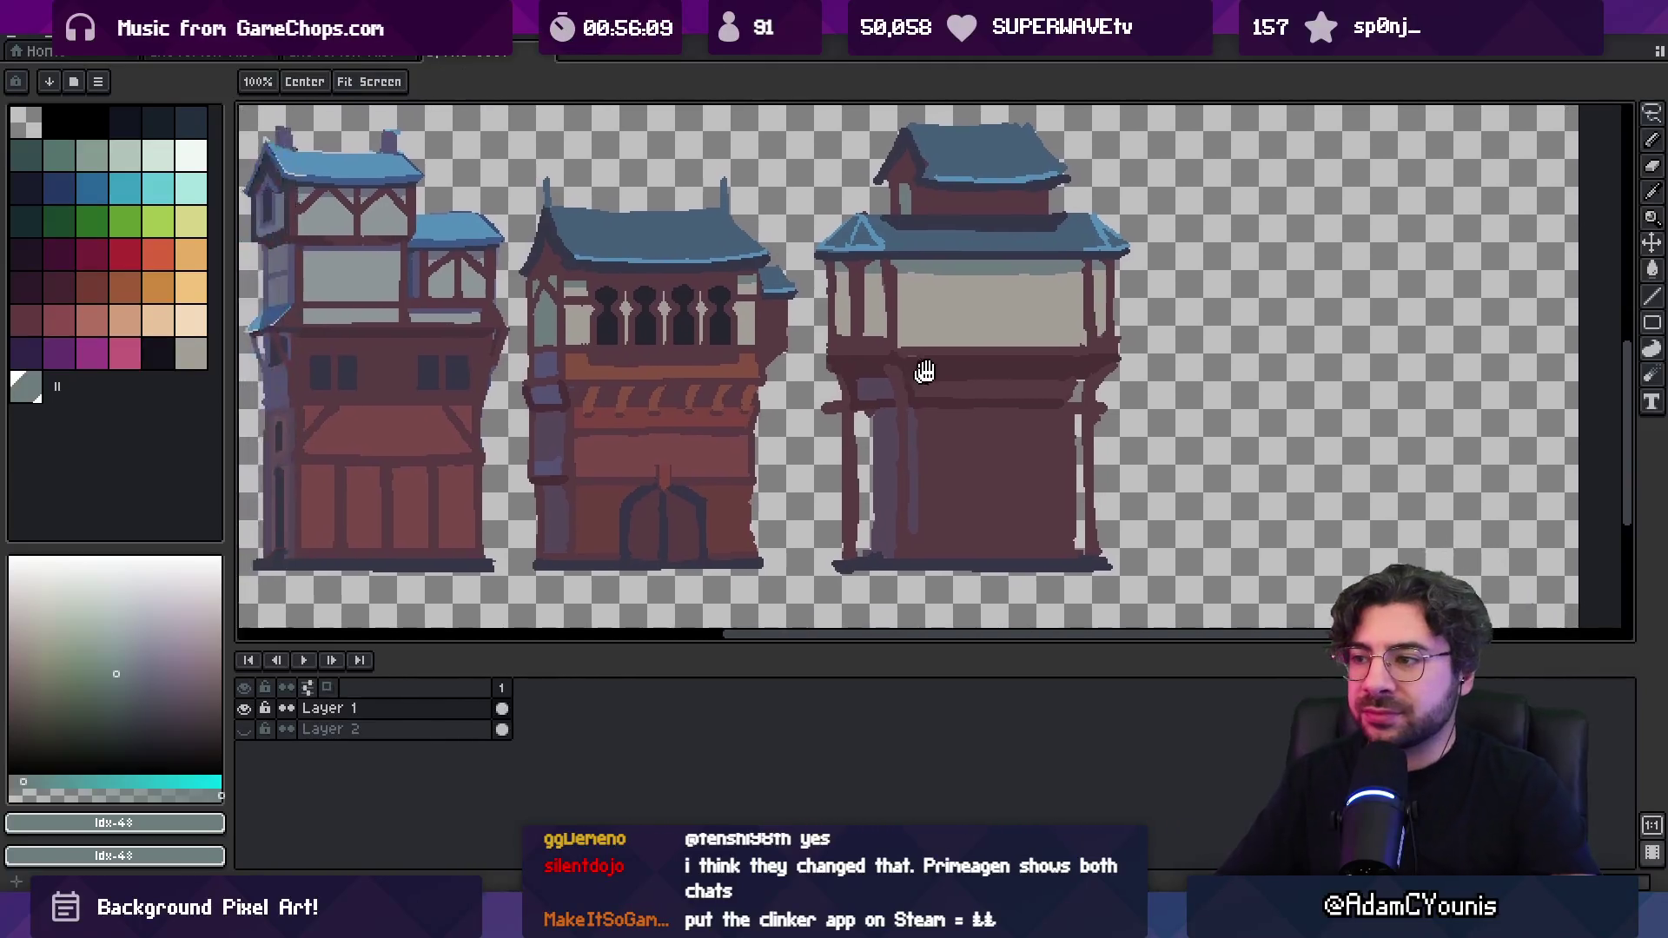
{"action": "scroll", "coordinate": [902, 403], "scroll_direction": "up", "scroll_amount": 4}
Sample the dark window colour #343645, undoing a stray stroke on the third building
{"action": "key", "text": "o"}
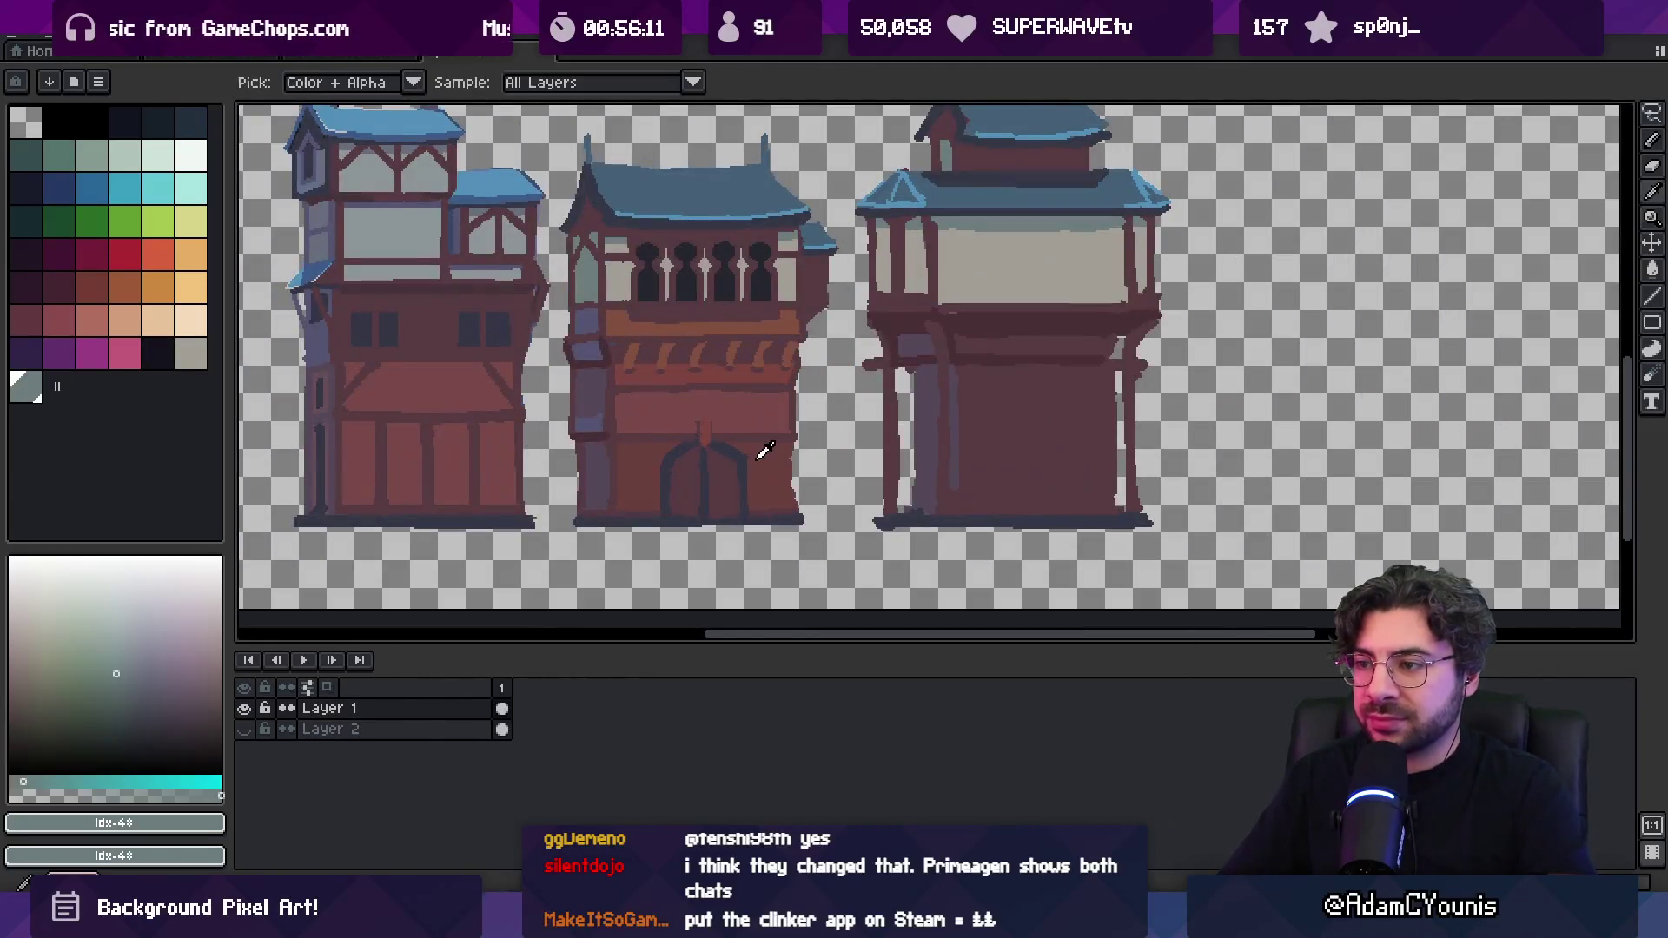
{"action": "left_click", "coordinate": [760, 450]}
{"action": "key", "text": "m"}
{"action": "key", "text": "b"}
{"action": "mouse_move", "coordinate": [955, 405]}
{"action": "left_mouse_down"}
{"action": "mouse_move", "coordinate": [1007, 392]}
{"action": "mouse_move", "coordinate": [979, 412]}
{"action": "left_mouse_up"}
{"action": "key", "text": "m"}
{"action": "key", "text": "ctrl+z"}
{"action": "key", "text": "b"}
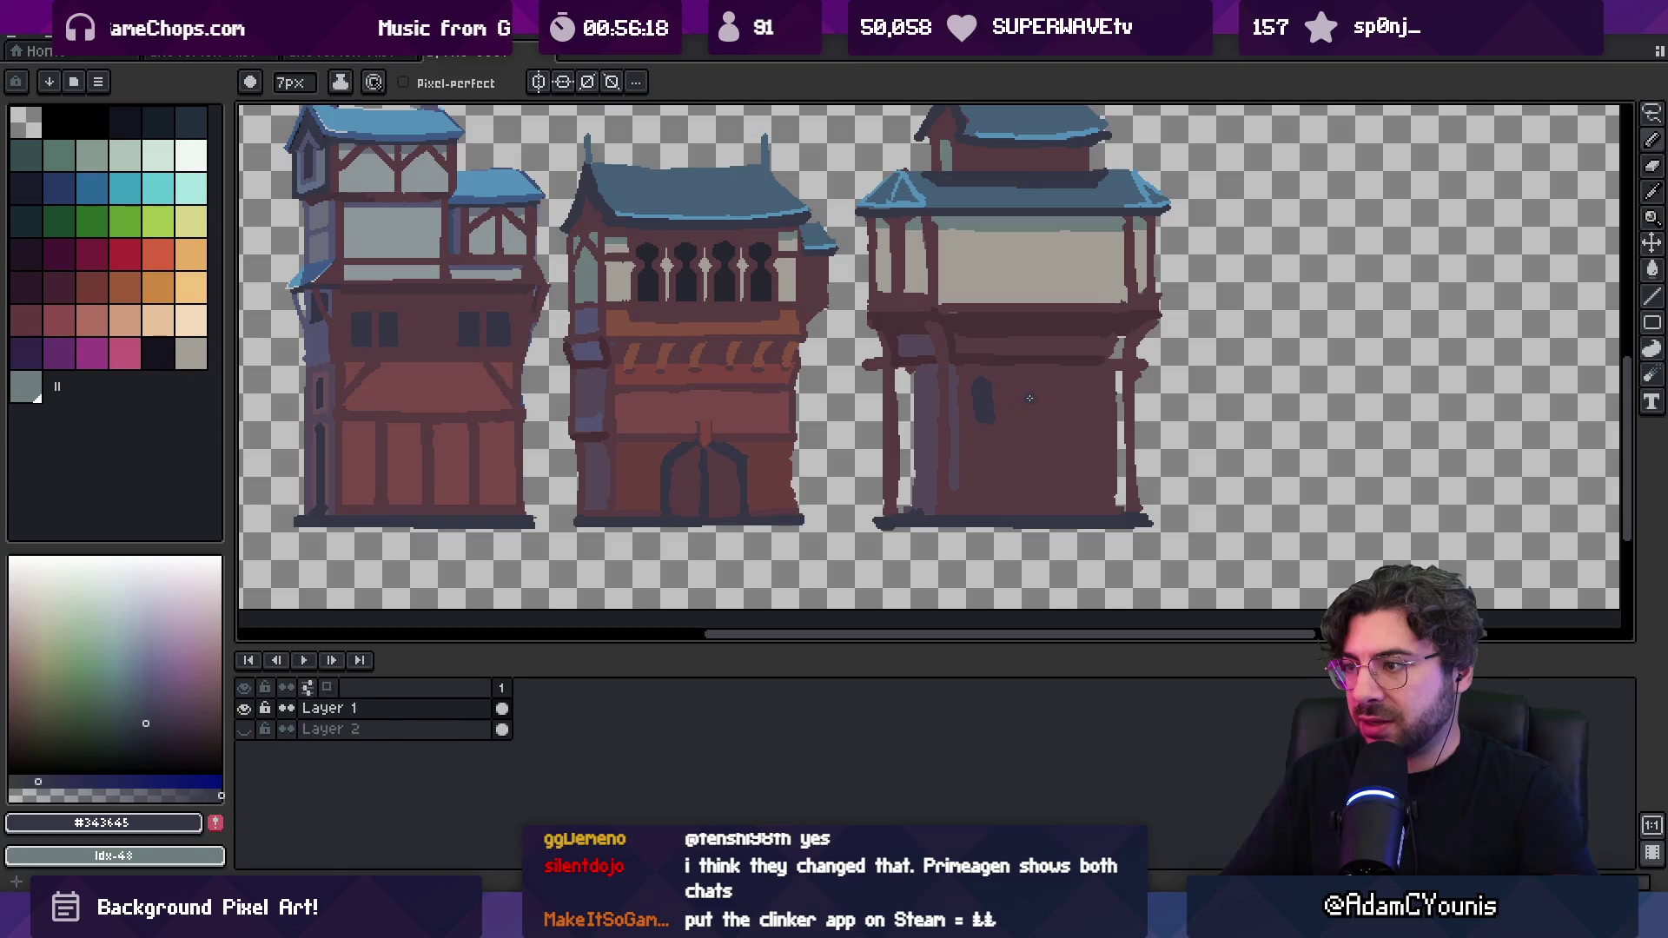
Paint dark windows on the tower's lower wall and at the gallery's left end
{"action": "left_click_drag", "start_coordinate": [1088, 382], "coordinate": [1088, 415]}
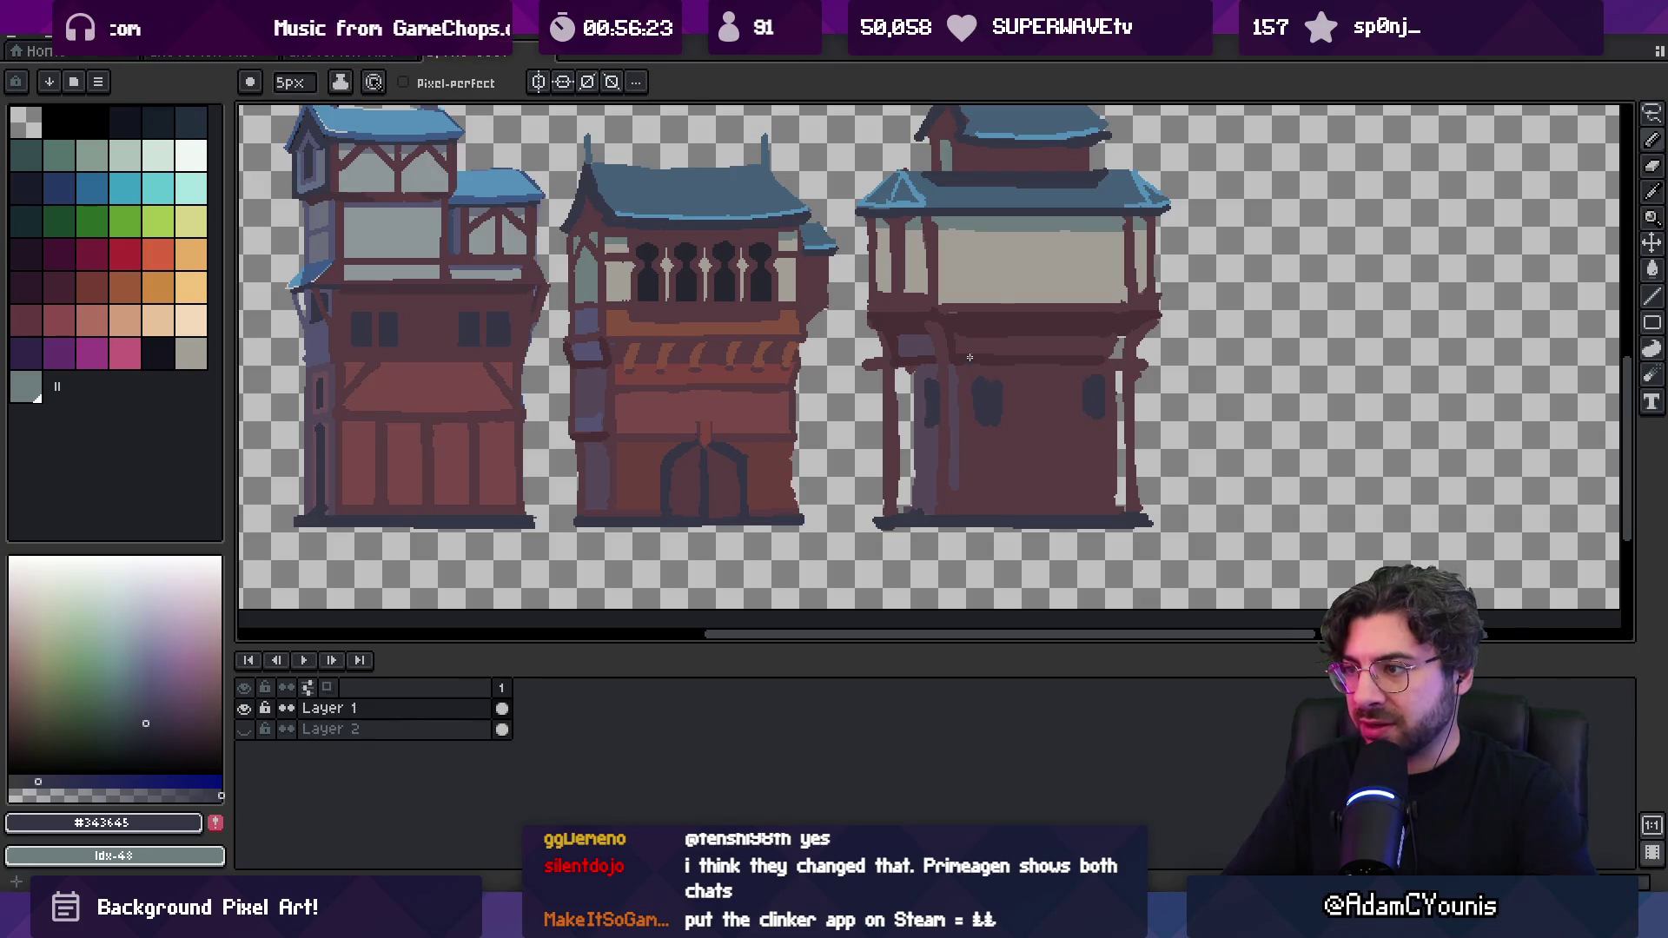
{"action": "mouse_move", "coordinate": [990, 276]}
{"action": "left_mouse_down"}
{"action": "mouse_move", "coordinate": [1407, 409]}
{"action": "mouse_move", "coordinate": [1091, 327]}
{"action": "mouse_move", "coordinate": [1229, 323]}
{"action": "left_mouse_up"}
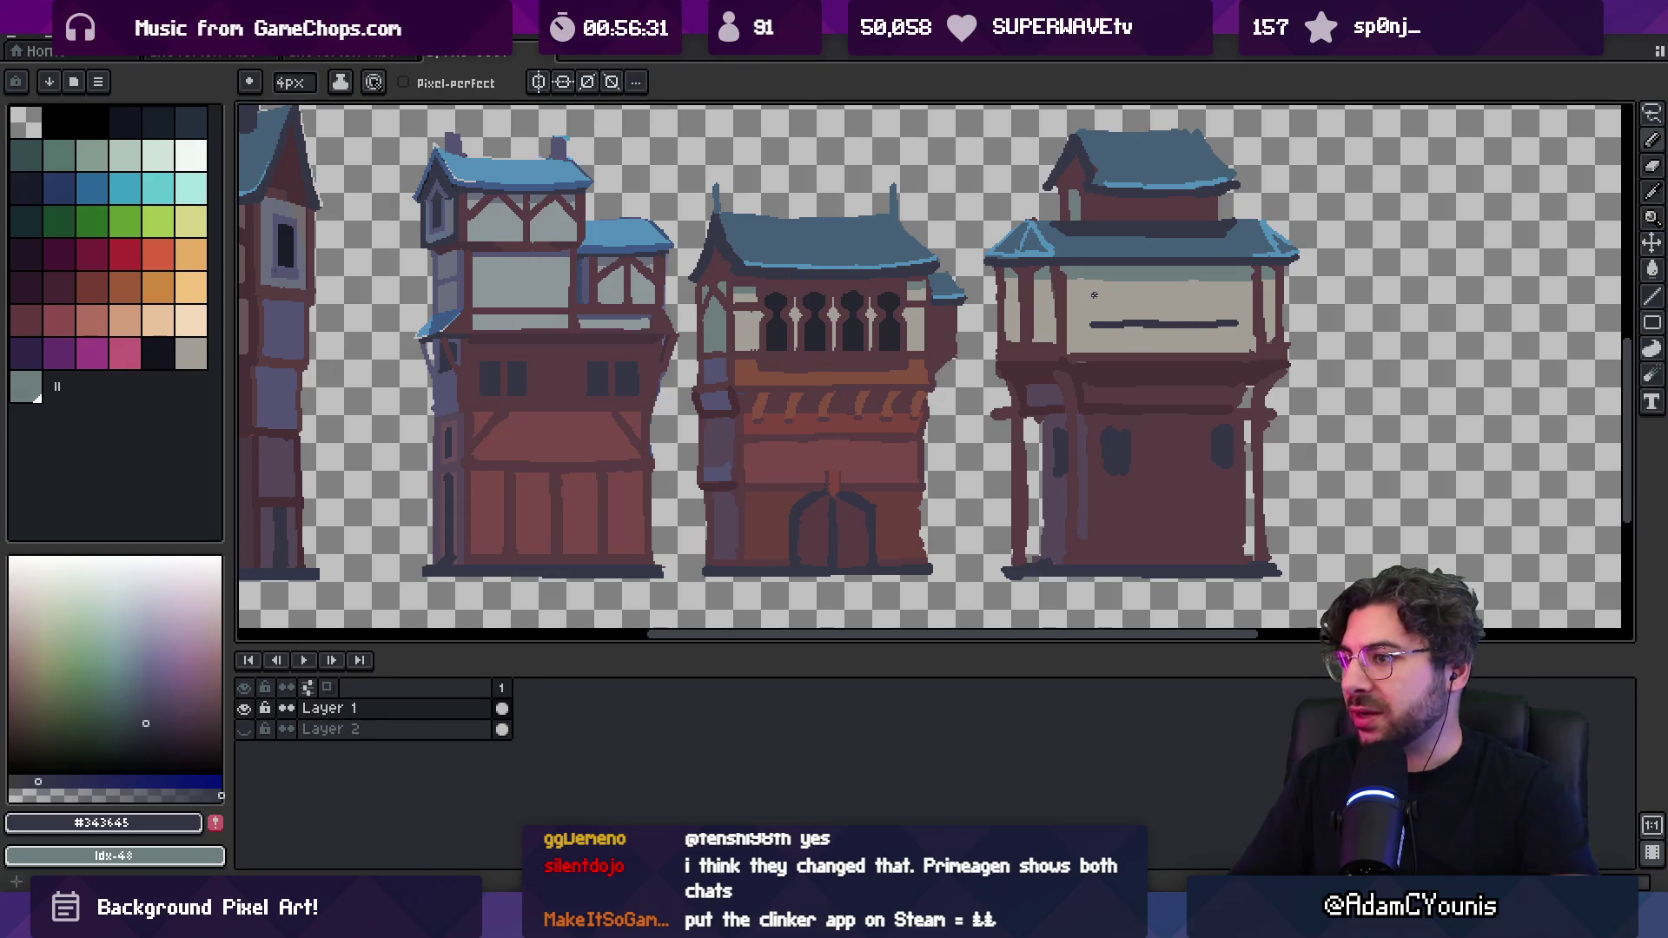
{"action": "key", "text": "ctrl+z"}
{"action": "left_click_drag", "start_coordinate": [1045, 286], "coordinate": [1049, 326]}
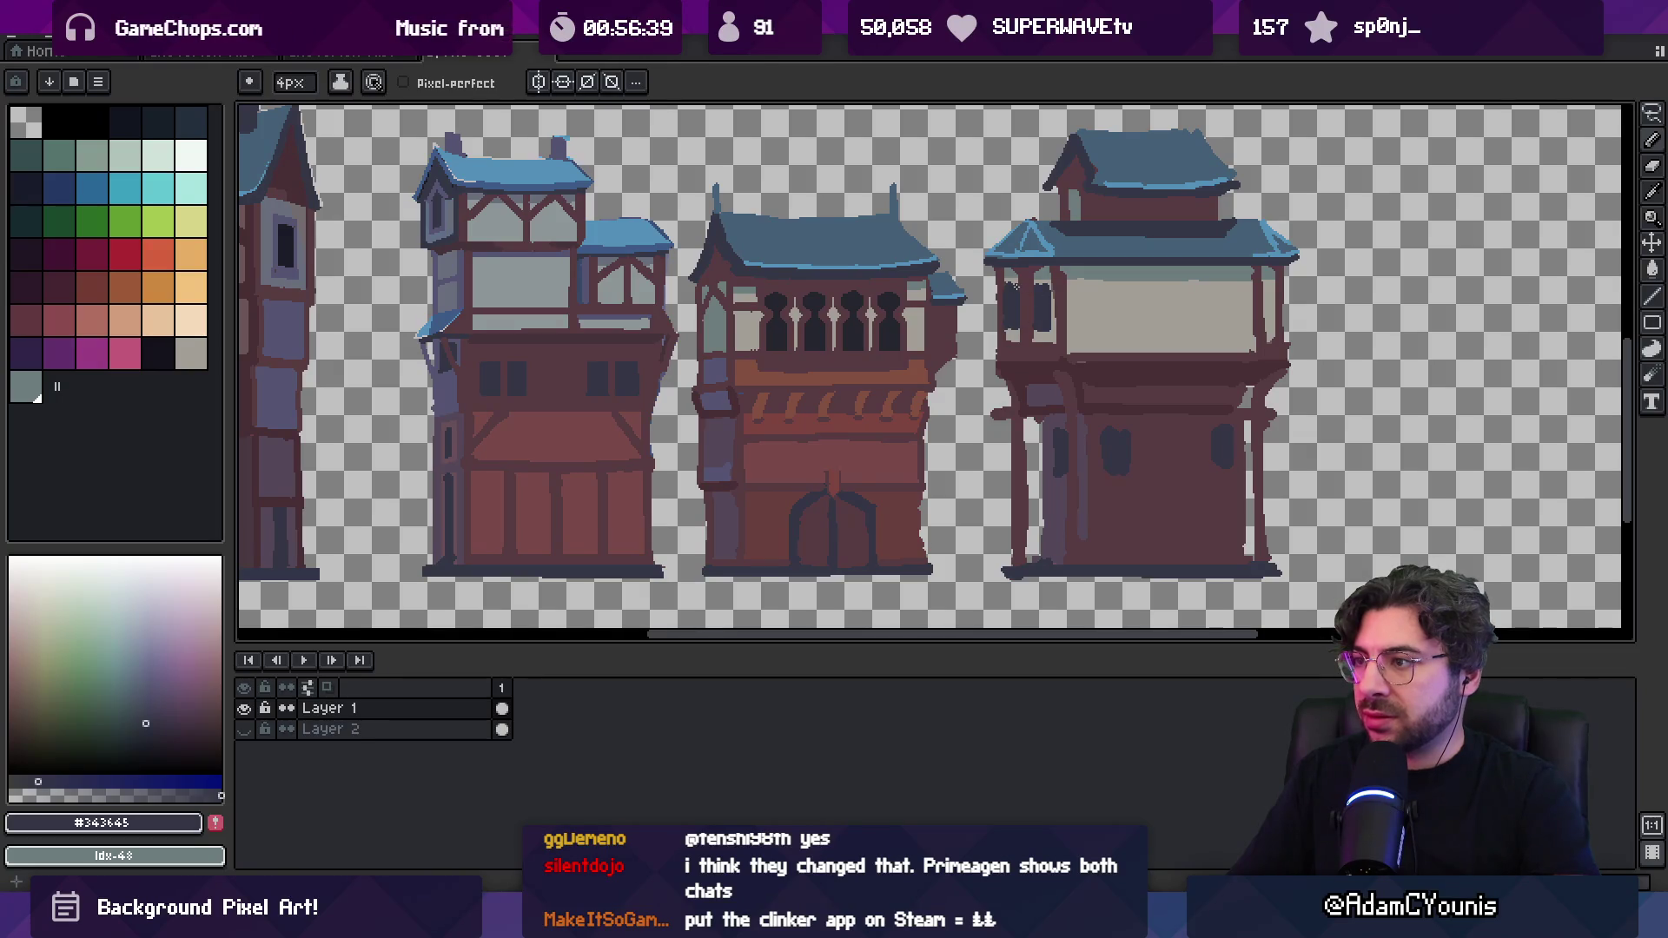
{"action": "key", "text": "z"}
{"action": "scroll", "coordinate": [1087, 279], "scroll_direction": "down", "scroll_amount": 3}
{"action": "scroll", "coordinate": [1077, 282], "scroll_direction": "up", "scroll_amount": 5}
Widen the right gallery window and switch to a 3px brush in brown #573b41
{"action": "key", "text": "b"}
{"action": "left_click_drag", "start_coordinate": [1077, 315], "coordinate": [1091, 352]}
{"action": "left_click", "coordinate": [1086, 346], "text": "alt"}
{"action": "key", "text": "minus"}
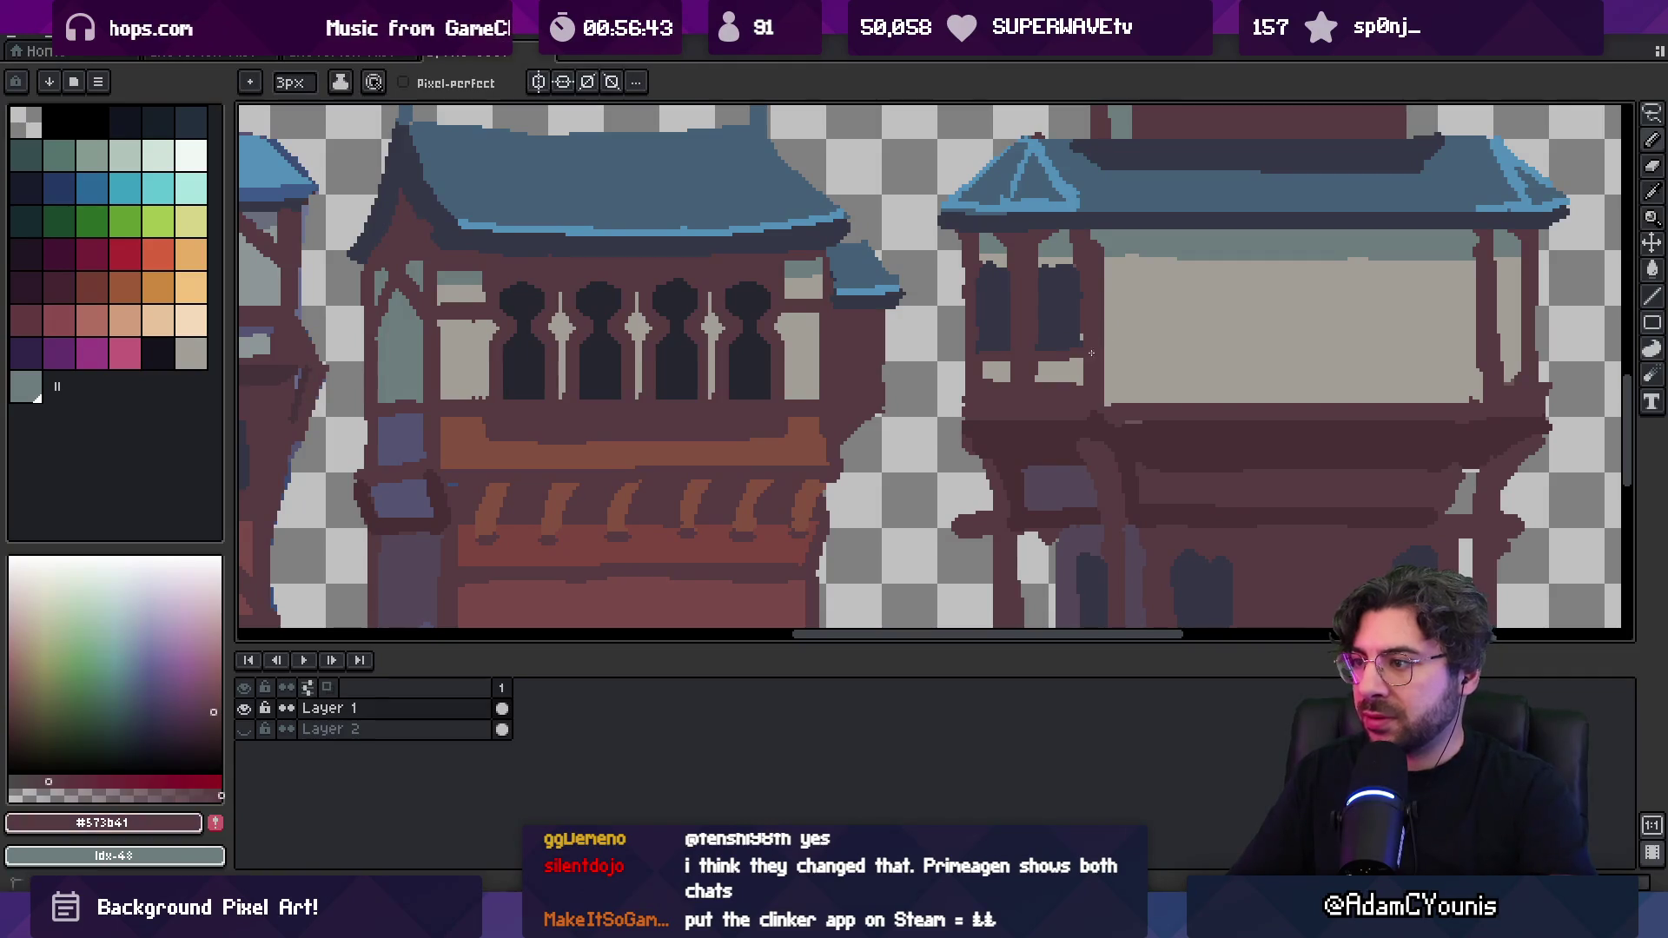
{"action": "key", "text": "z"}
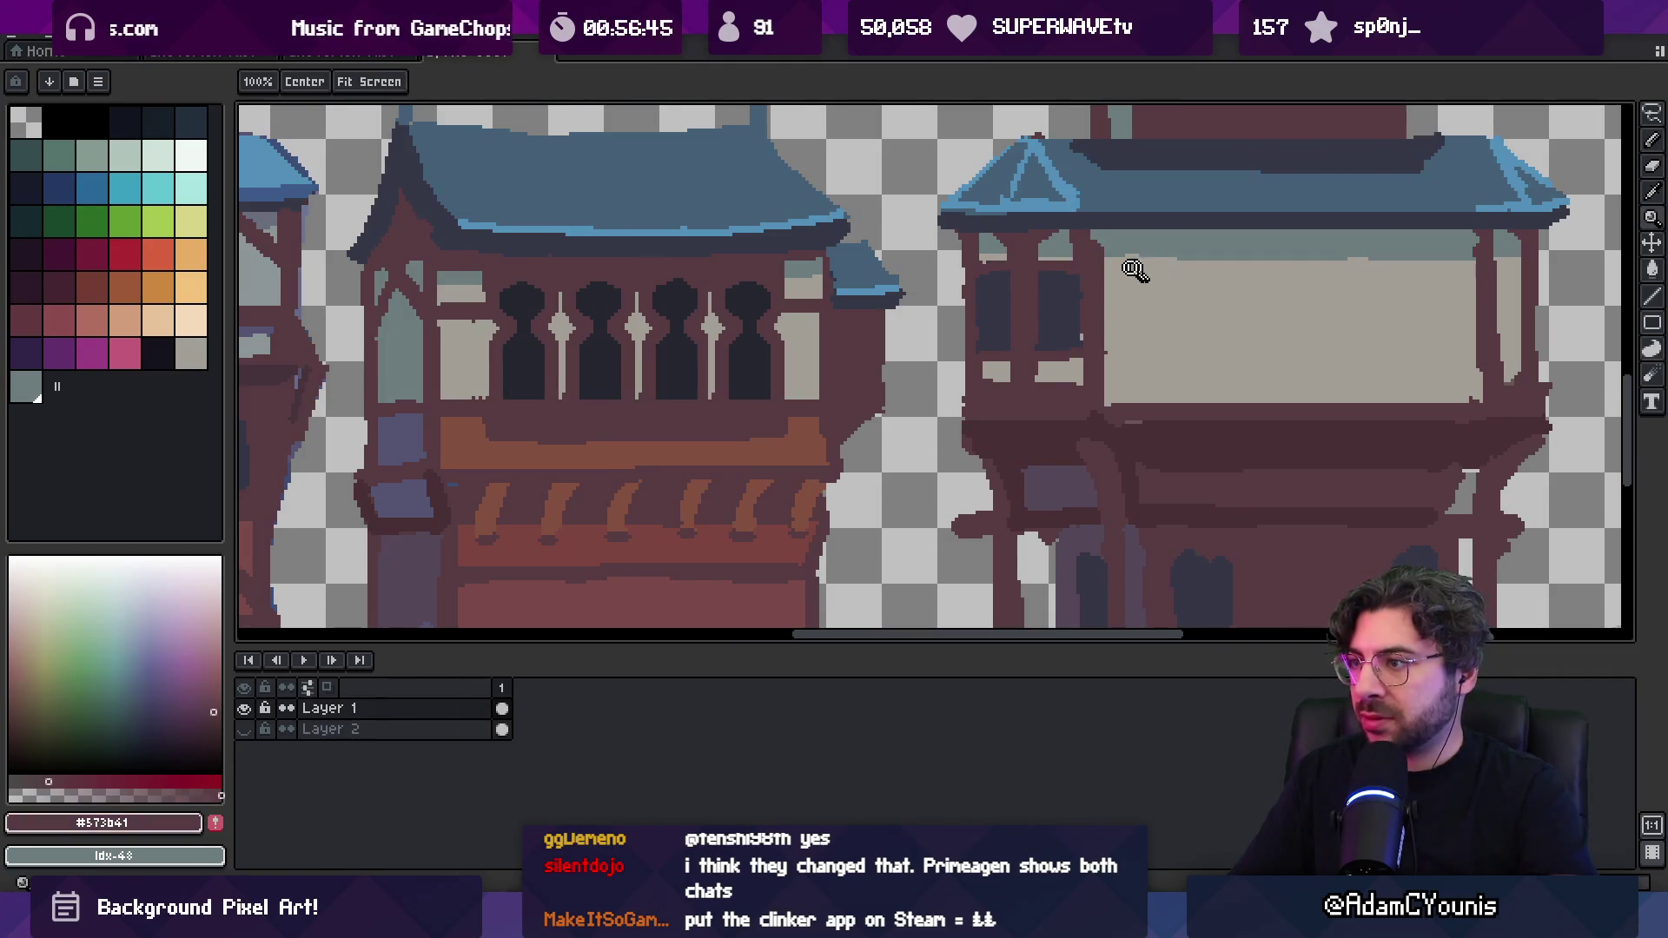
{"action": "scroll", "coordinate": [1135, 267], "scroll_direction": "down", "scroll_amount": 3}
{"action": "scroll", "coordinate": [1054, 366], "scroll_direction": "up", "scroll_amount": 2}
Draw the first vertical brown post down the gallery
{"action": "key", "text": "b"}
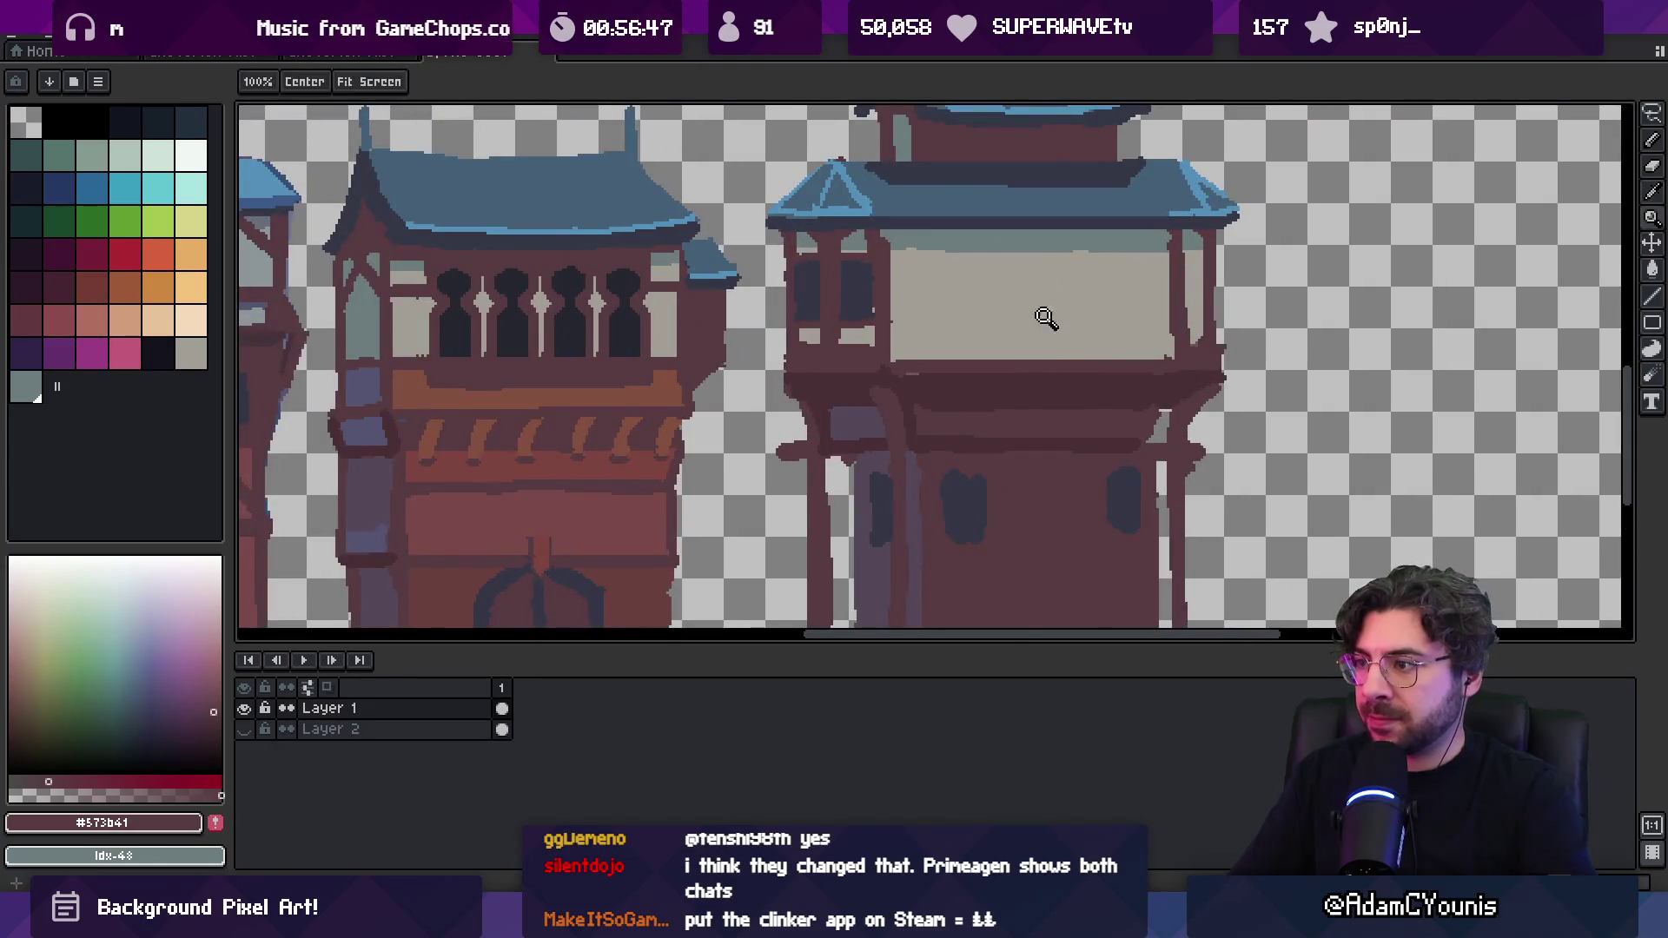
{"action": "left_click_drag", "start_coordinate": [1032, 233], "coordinate": [1035, 324]}
{"action": "left_click", "coordinate": [1046, 374], "text": "alt"}
{"action": "left_click", "coordinate": [1036, 249], "text": "alt"}
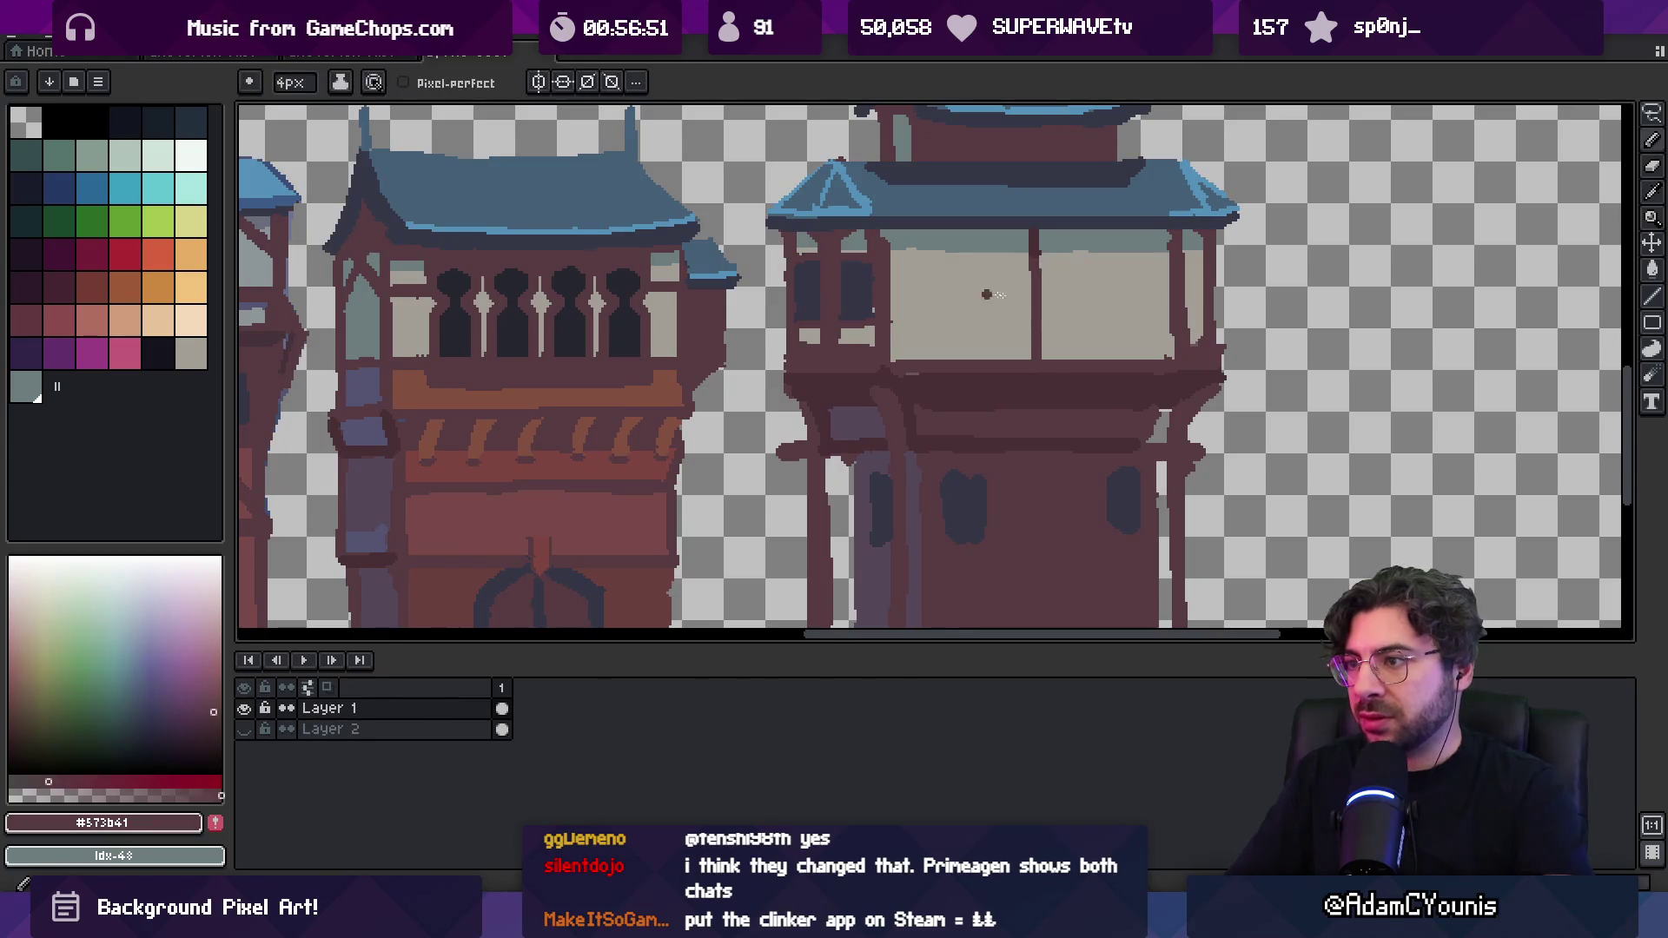
{"action": "key", "text": "z"}
{"action": "scroll", "coordinate": [1087, 301], "scroll_direction": "down", "scroll_amount": 3}
{"action": "scroll", "coordinate": [1092, 283], "scroll_direction": "up", "scroll_amount": 4}
{"action": "key", "text": "b"}
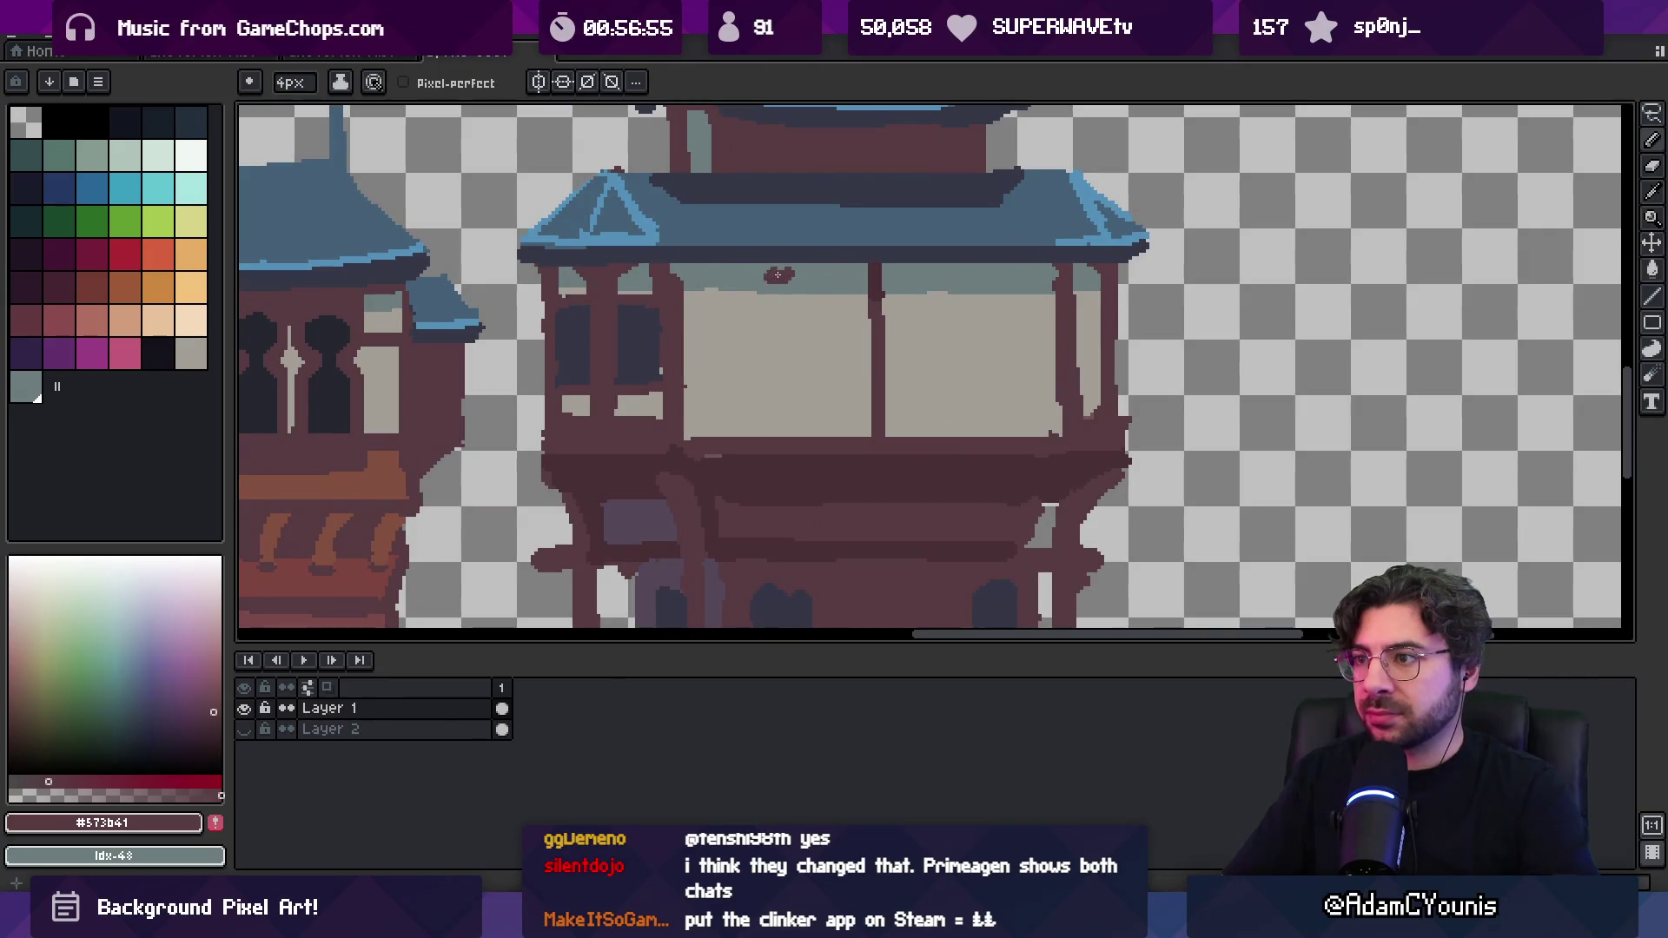
Add two more vertical posts up to the roof in browns #482c35 and #573b41
{"action": "left_click_drag", "start_coordinate": [777, 274], "coordinate": [780, 436]}
{"action": "key", "text": "ctrl+z"}
{"action": "left_click", "coordinate": [875, 291], "text": "alt"}
{"action": "left_click_drag", "start_coordinate": [780, 297], "coordinate": [783, 270]}
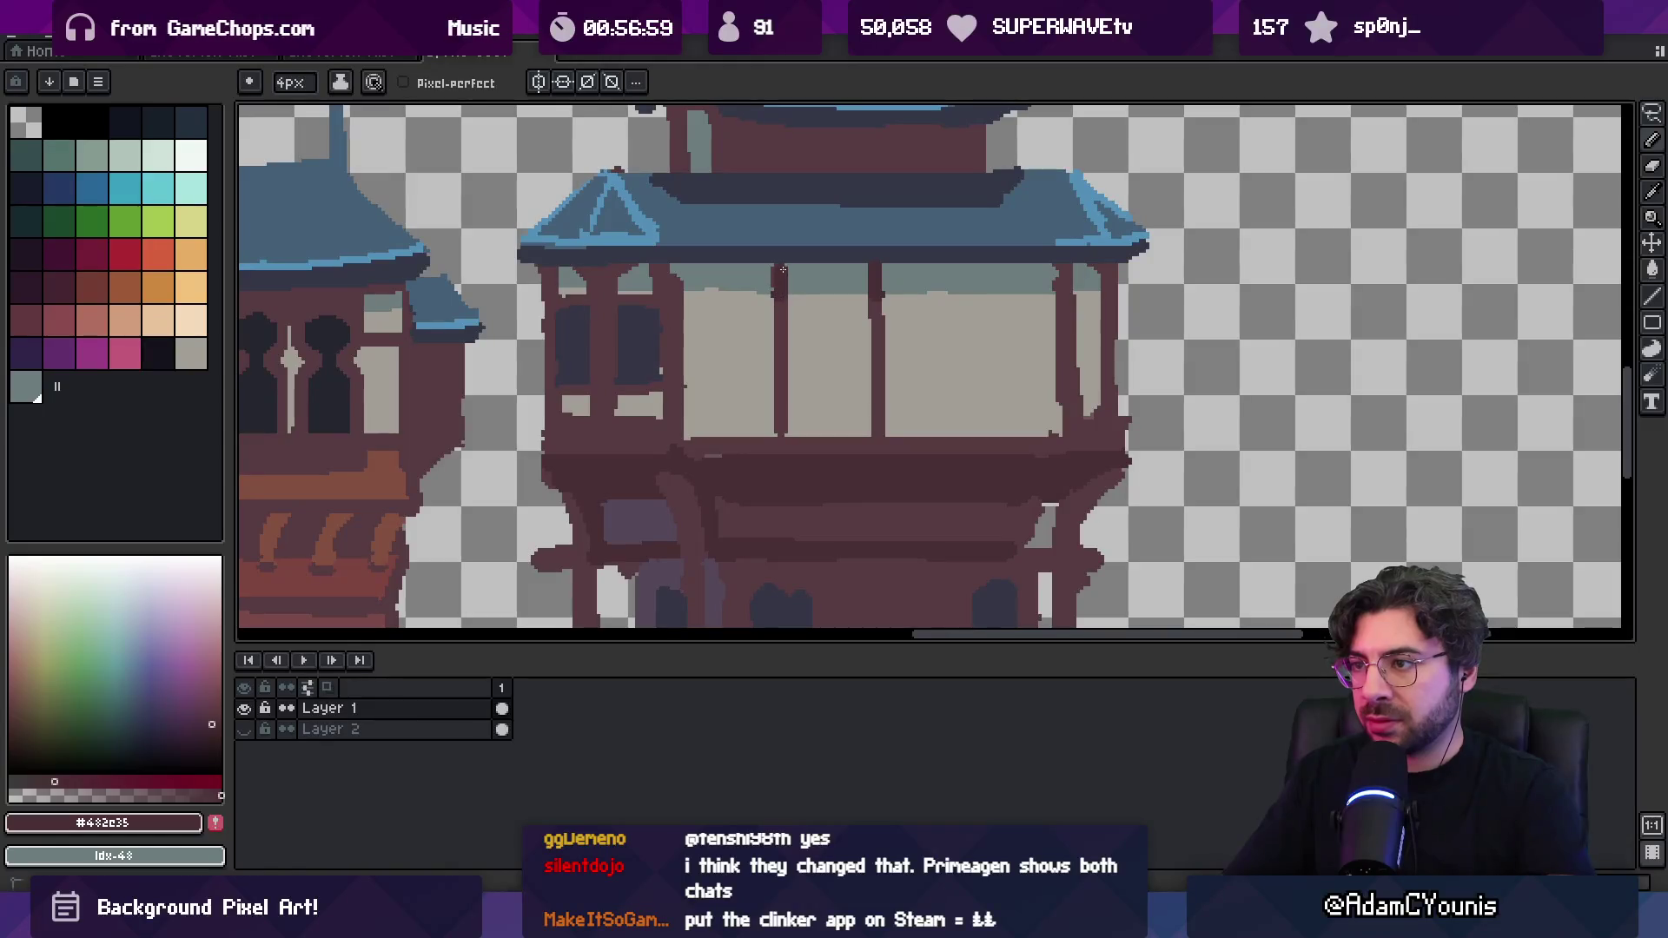
{"action": "left_click", "coordinate": [879, 323], "text": "alt"}
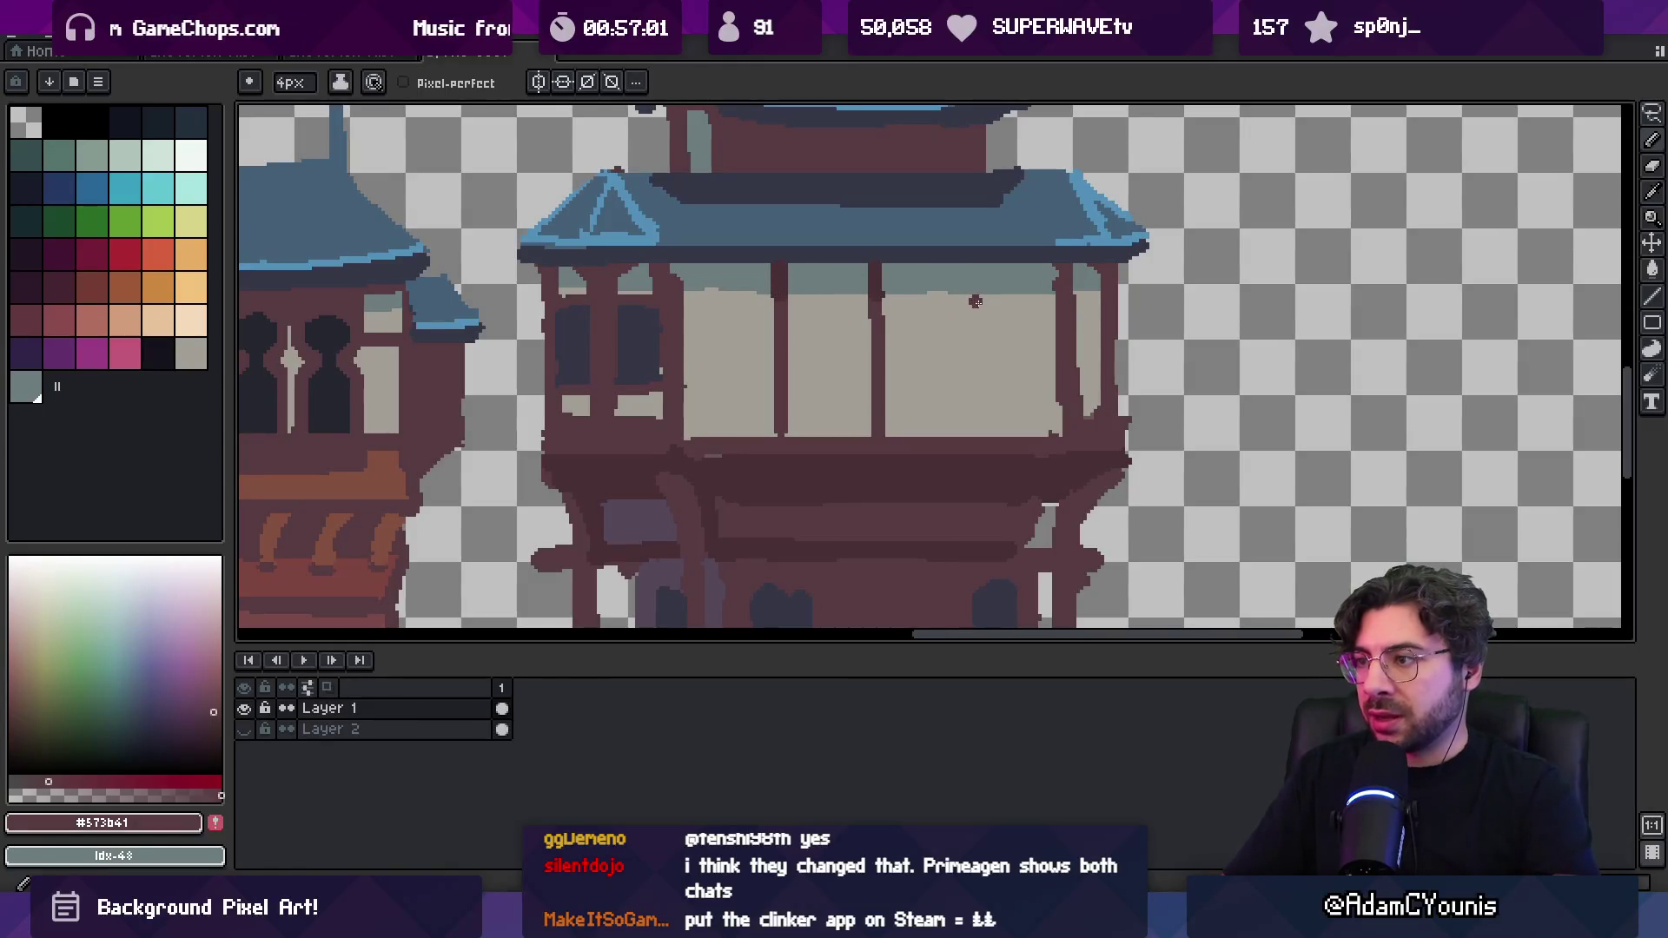
{"action": "left_click_drag", "start_coordinate": [973, 299], "coordinate": [968, 437]}
{"action": "left_click", "coordinate": [878, 284], "text": "alt"}
{"action": "left_click_drag", "start_coordinate": [971, 296], "coordinate": [971, 264]}
{"action": "left_click", "coordinate": [981, 319], "text": "alt"}
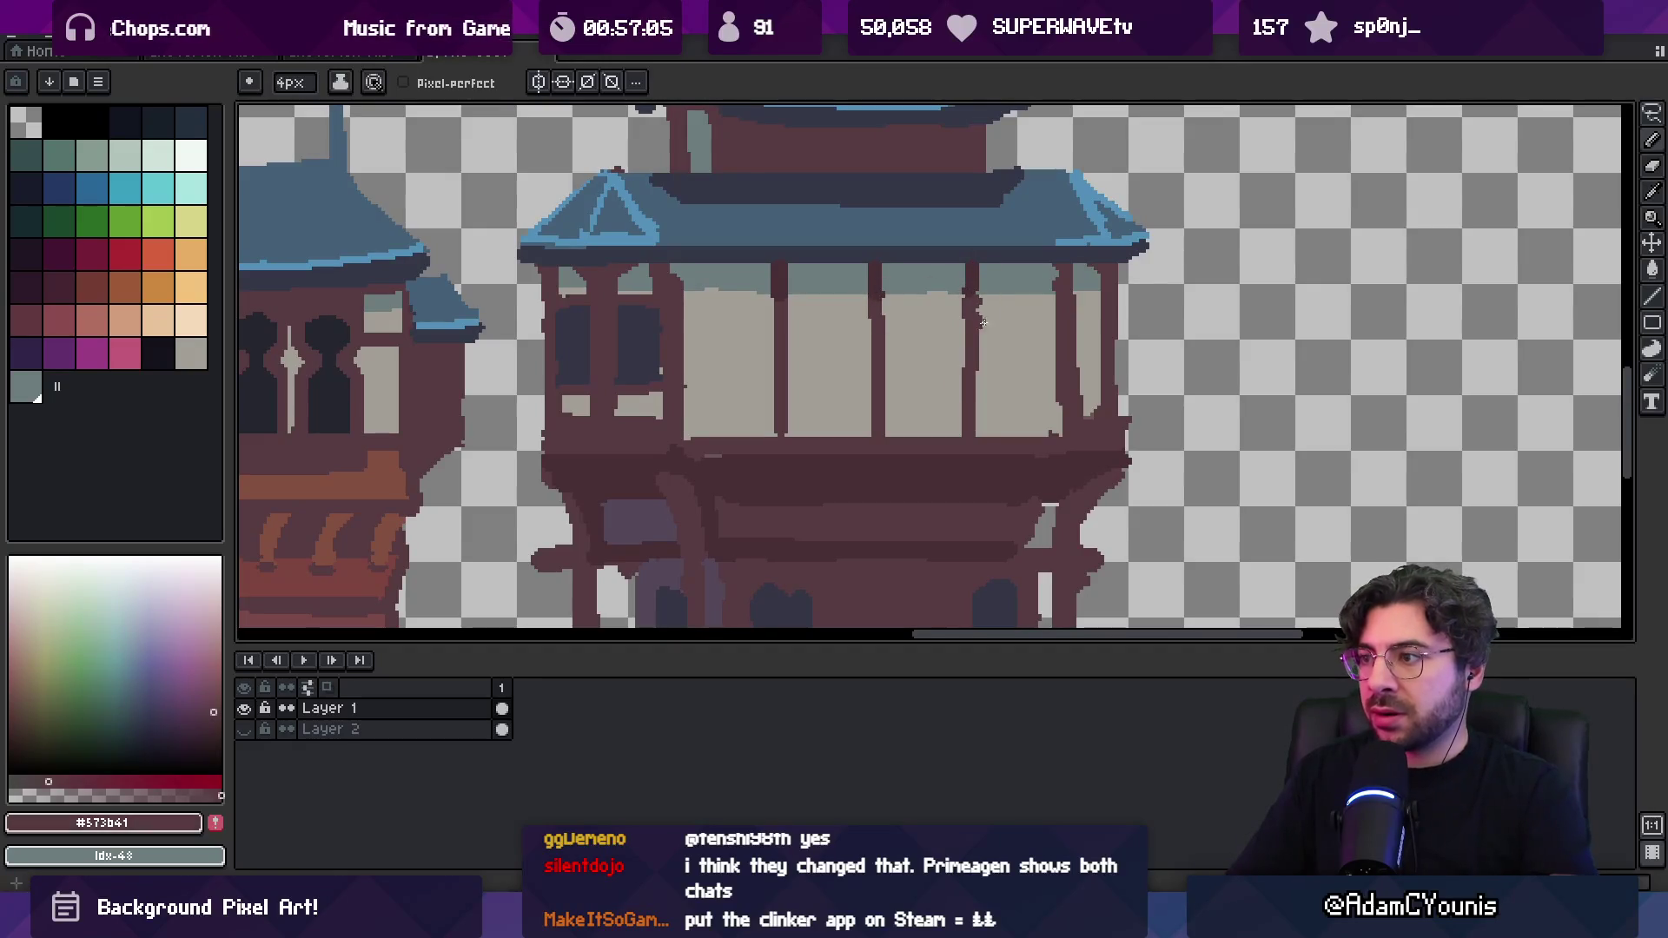
Draw two horizontal rails across the gallery and darken the panes' lower edge
{"action": "left_click_drag", "start_coordinate": [711, 379], "coordinate": [1105, 385]}
{"action": "left_click_drag", "start_coordinate": [677, 299], "coordinate": [1106, 298]}
{"action": "scroll", "coordinate": [1065, 291], "scroll_direction": "down", "scroll_amount": 5}
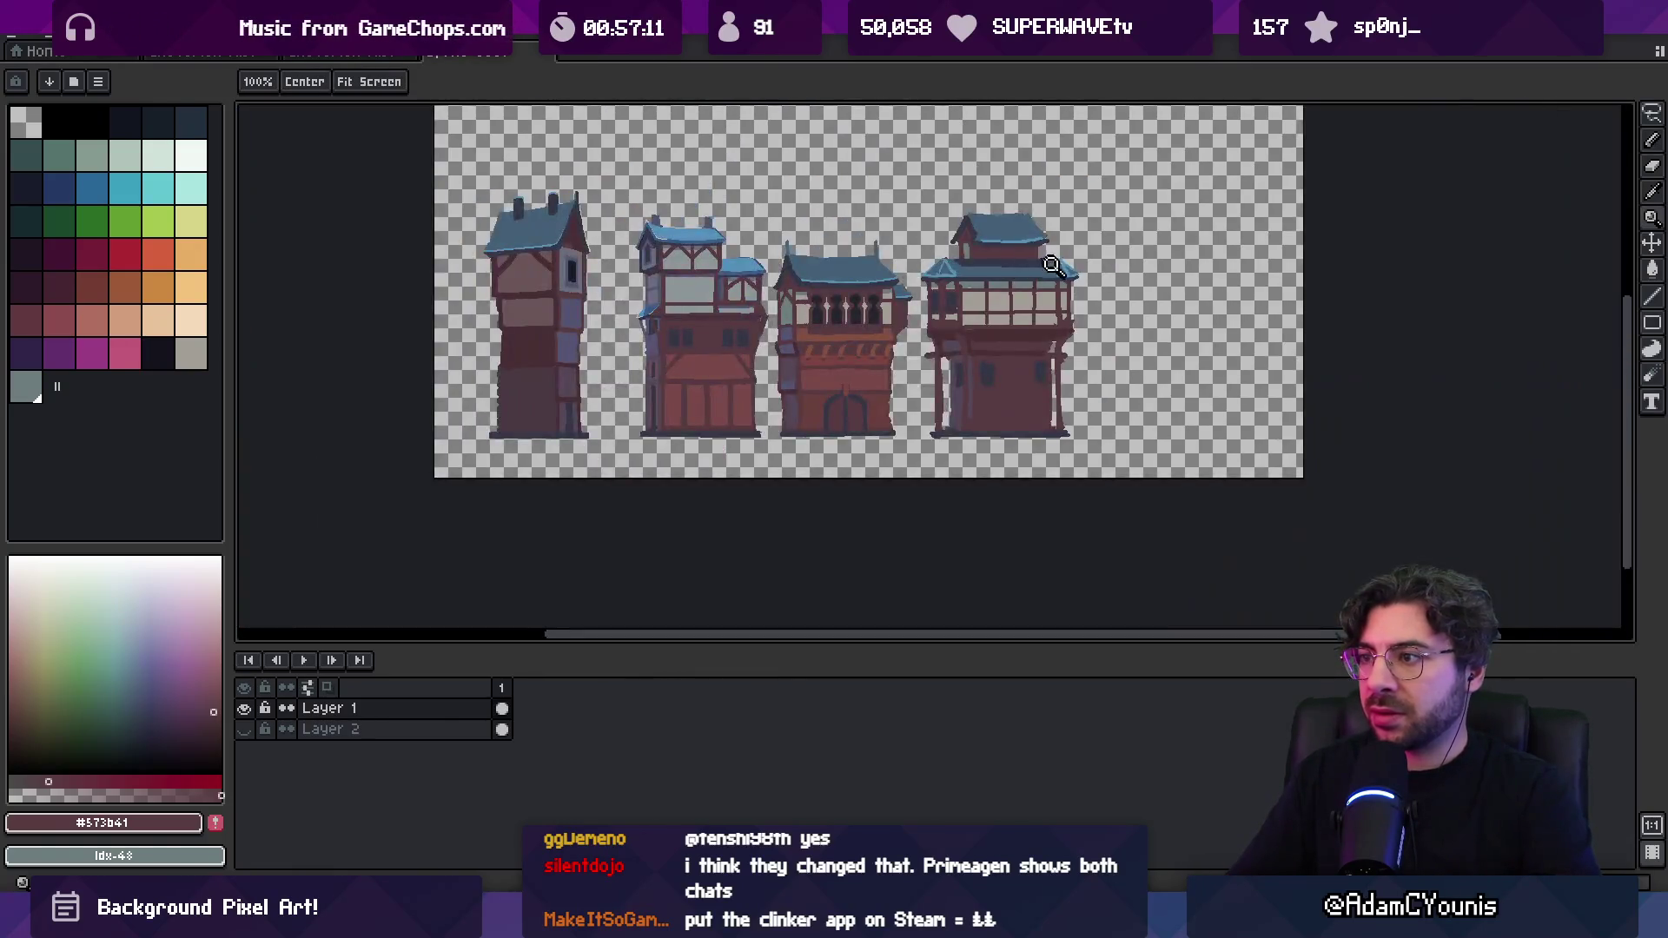
{"action": "scroll", "coordinate": [1072, 254], "scroll_direction": "up", "scroll_amount": 5}
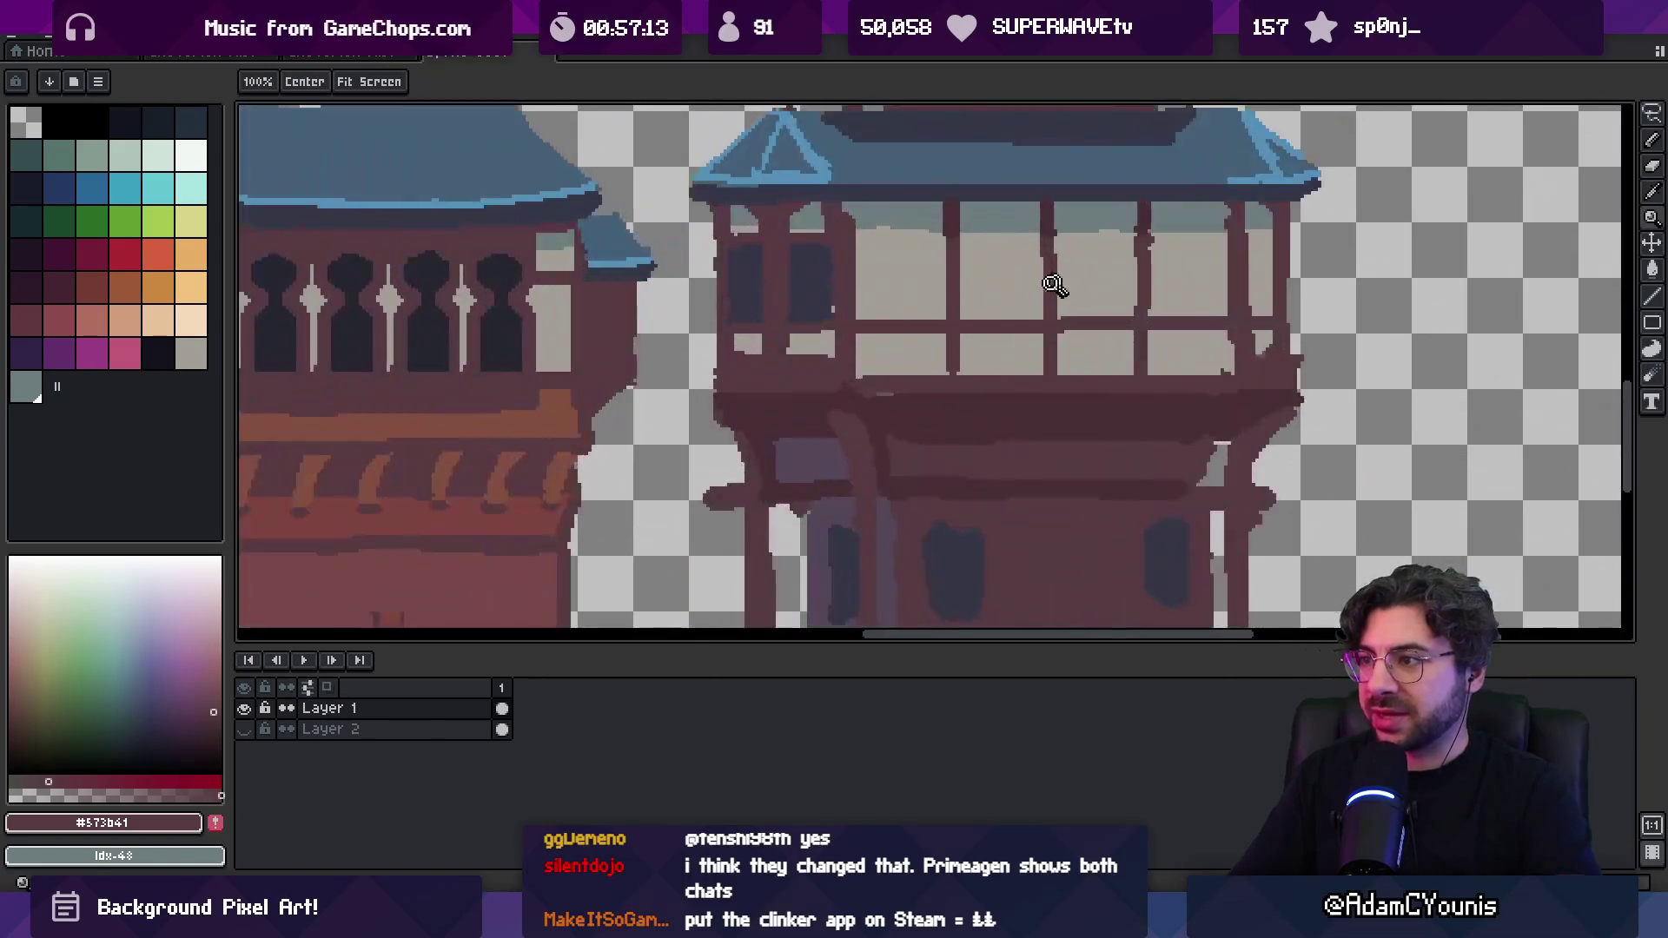
{"action": "mouse_move", "coordinate": [855, 366]}
{"action": "left_mouse_down"}
{"action": "mouse_move", "coordinate": [1266, 369]}
{"action": "mouse_move", "coordinate": [867, 382]}
{"action": "left_mouse_up"}
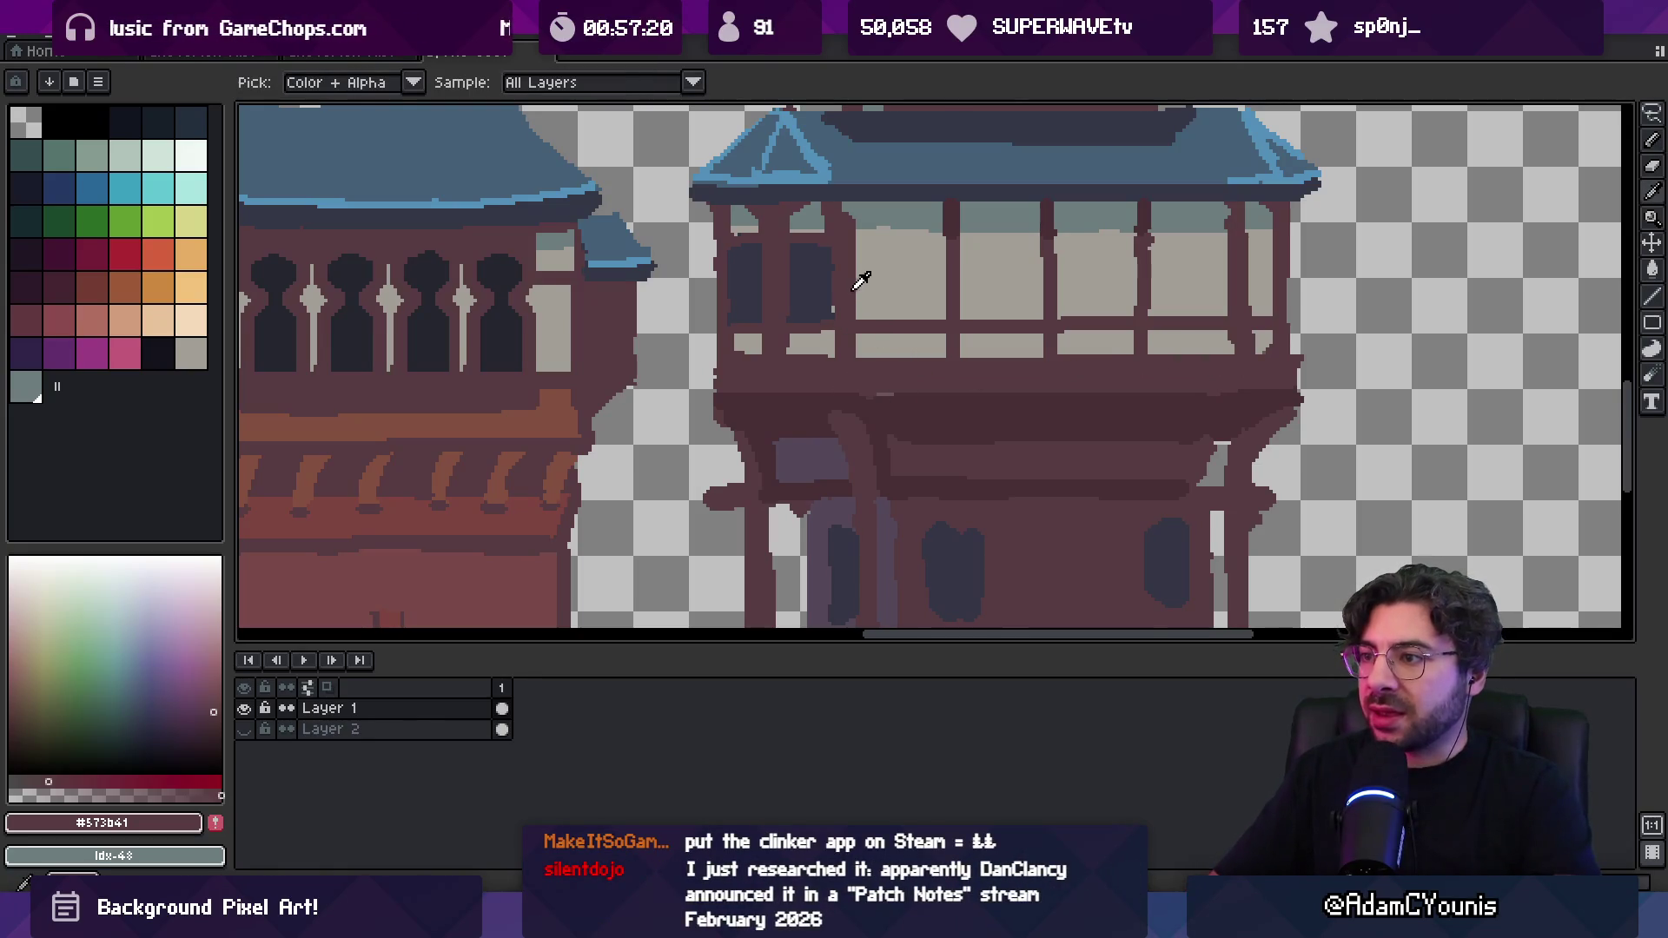
{"action": "key", "text": "alt"}
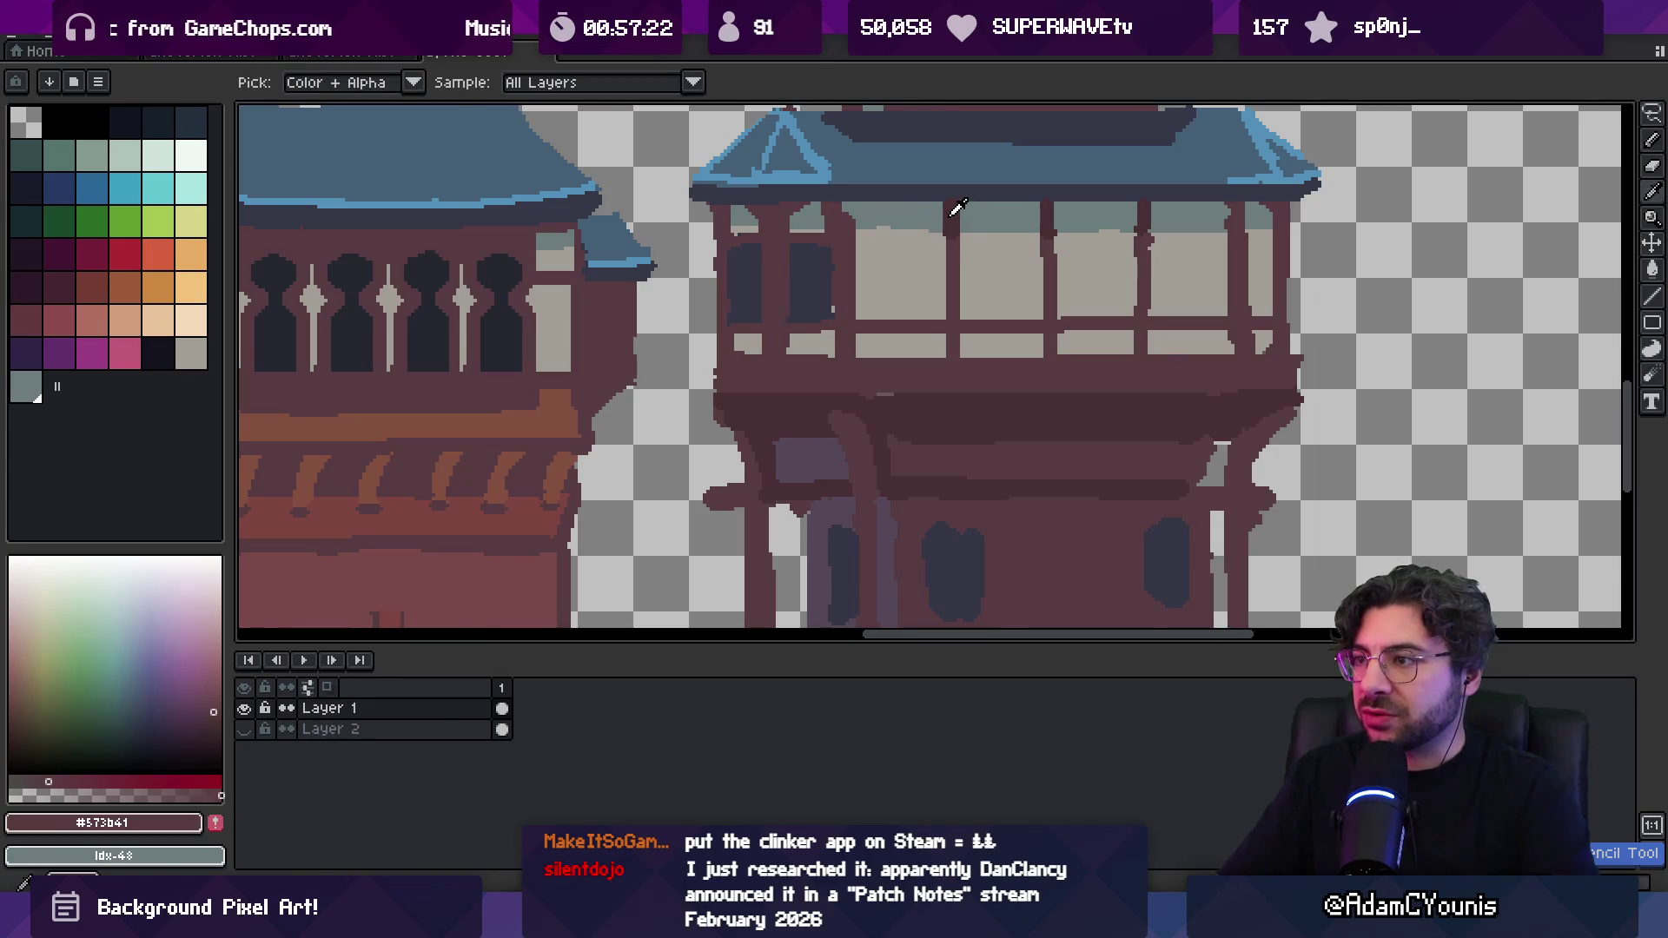
{"action": "left_click", "coordinate": [947, 213], "text": "alt"}
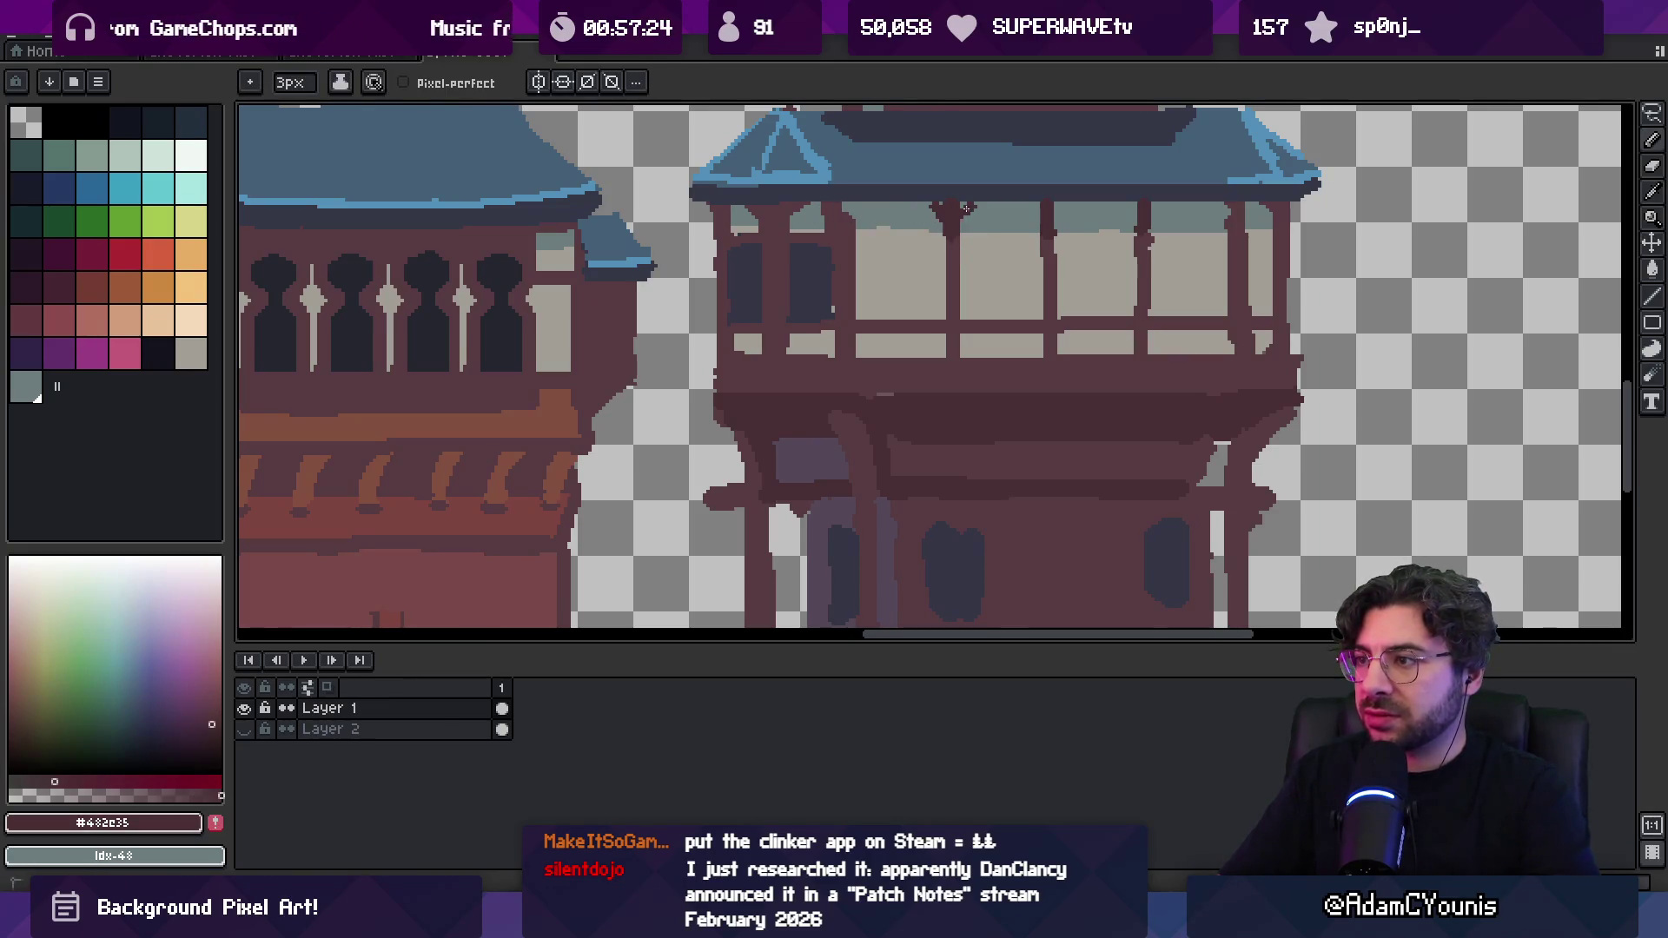
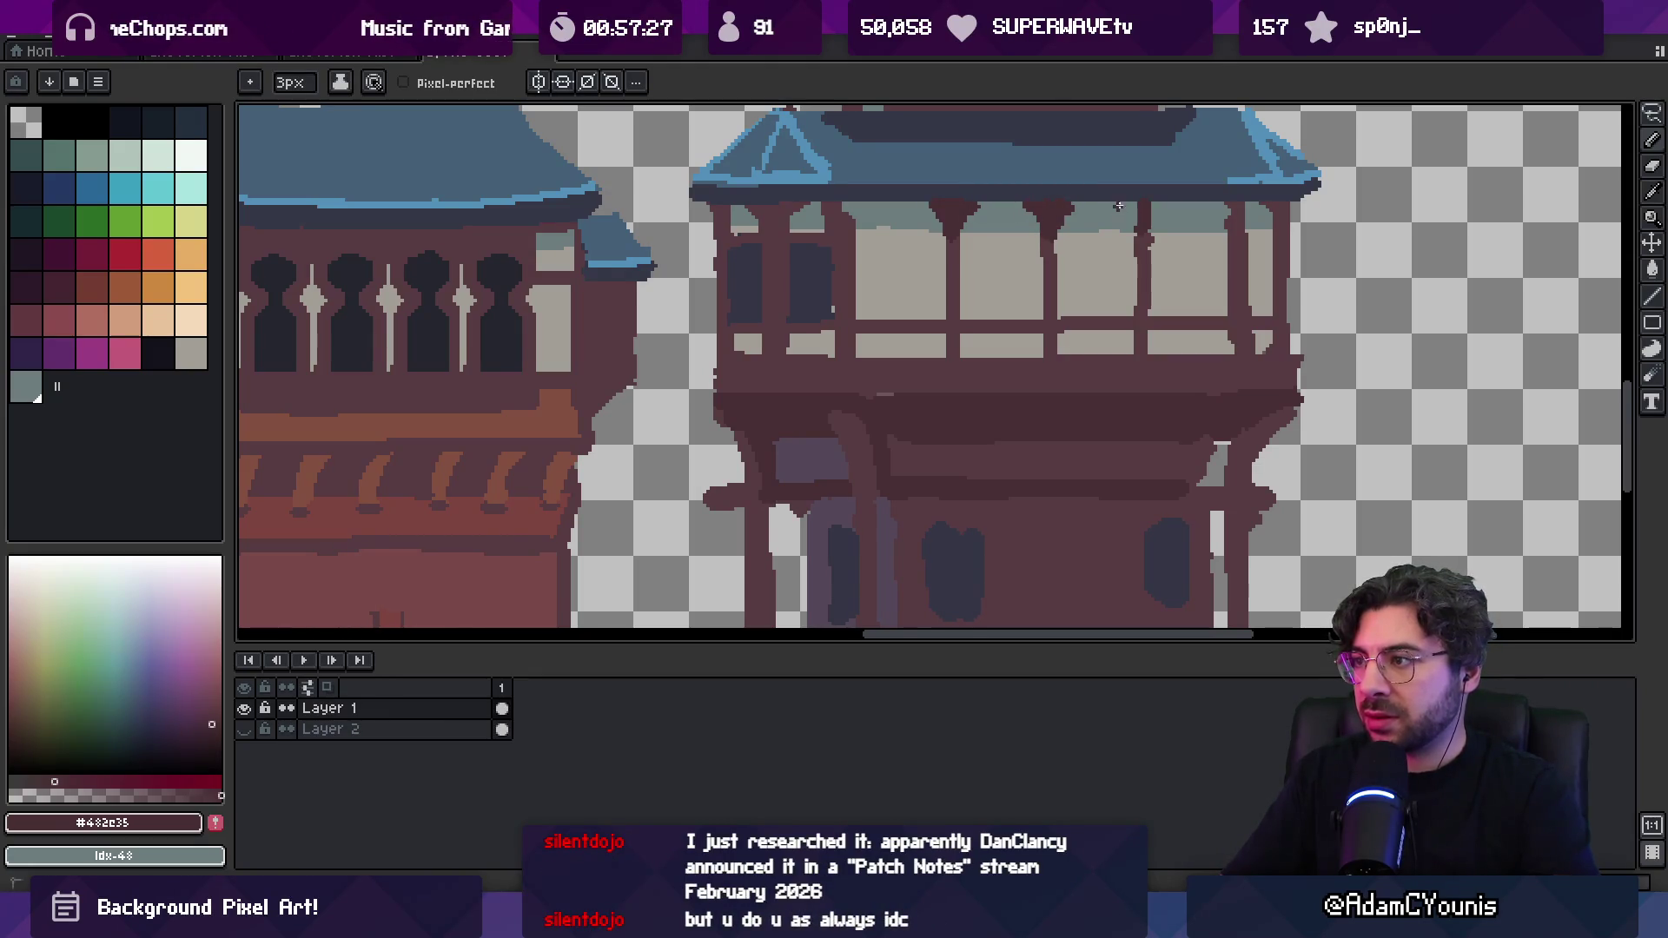
Paint the band under the fourth building's upper roof in the sampled roof blue
{"action": "left_click", "coordinate": [1157, 251], "text": "alt"}
{"action": "left_click", "coordinate": [1147, 243], "text": "alt"}
{"action": "key", "text": "z"}
{"action": "scroll", "coordinate": [1121, 209], "scroll_direction": "down", "scroll_amount": 5}
{"action": "scroll", "coordinate": [1120, 208], "scroll_direction": "up", "scroll_amount": 3}
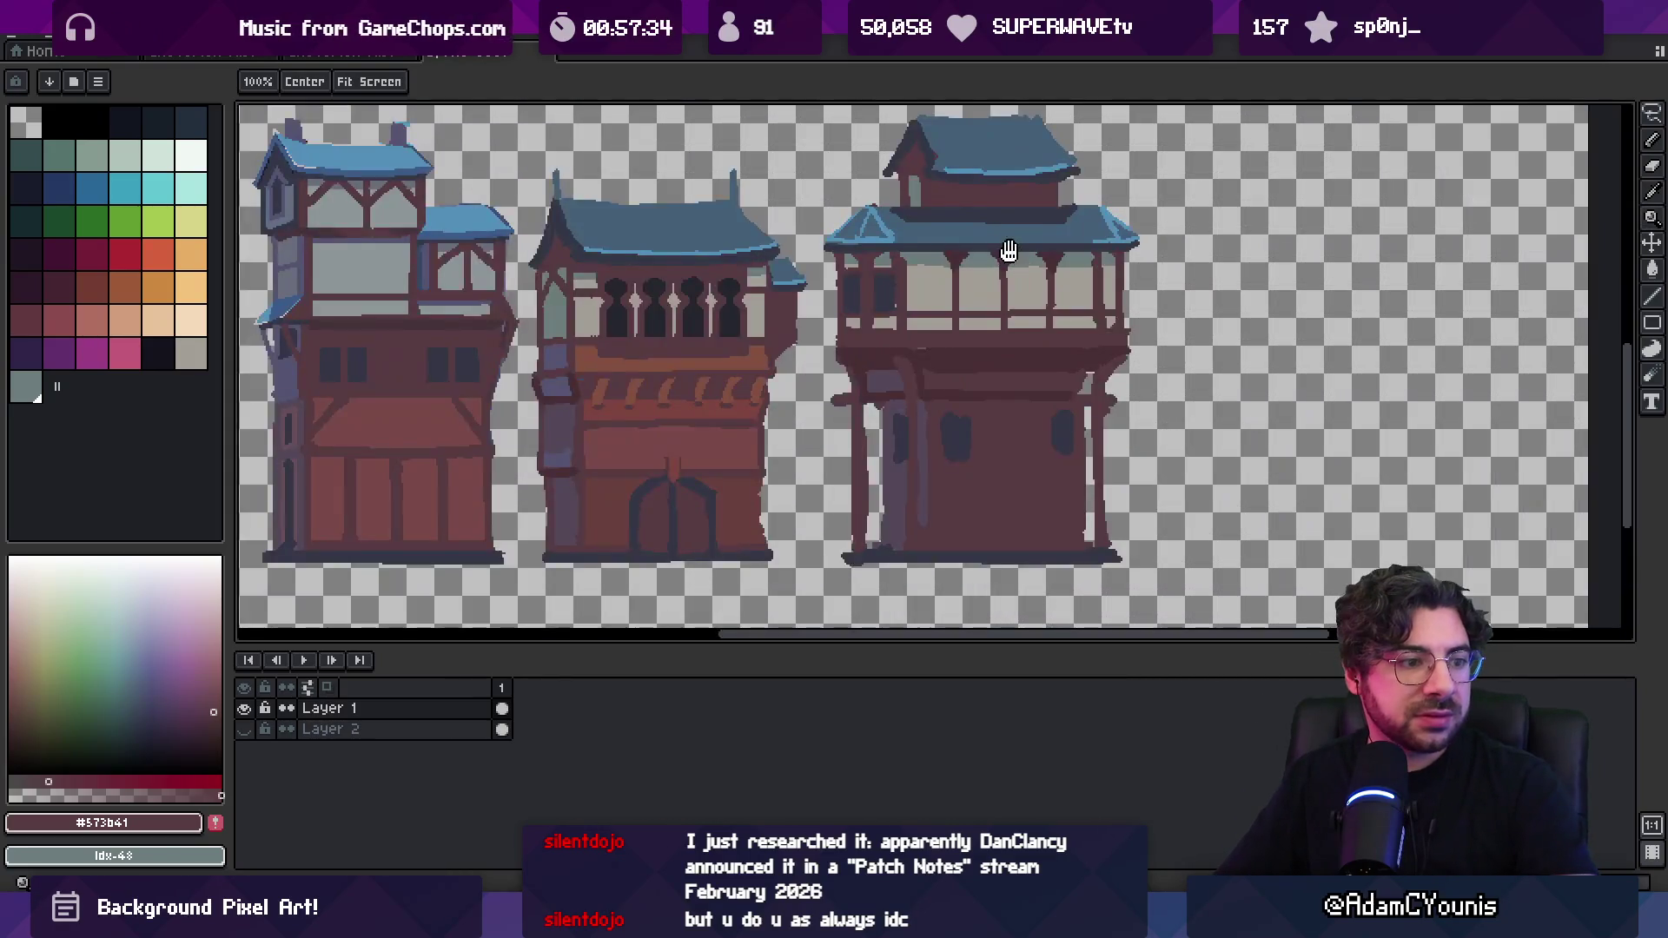
{"action": "left_click_drag", "start_coordinate": [1007, 251], "coordinate": [994, 285]}
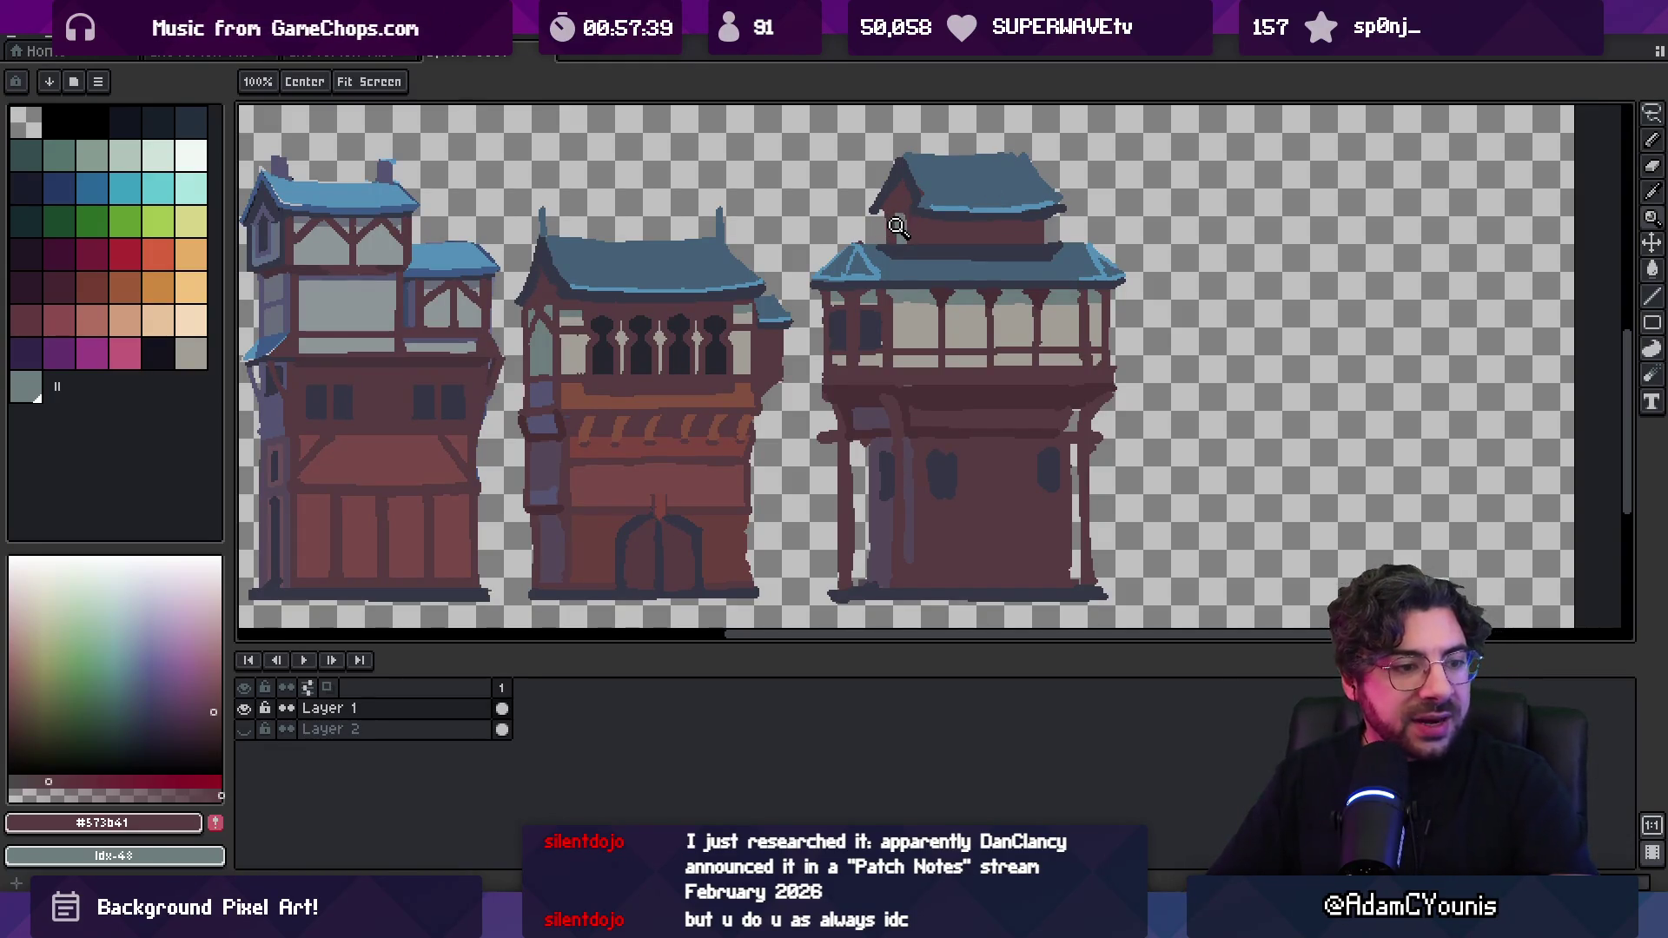
{"action": "left_click_drag", "start_coordinate": [908, 337], "coordinate": [880, 335]}
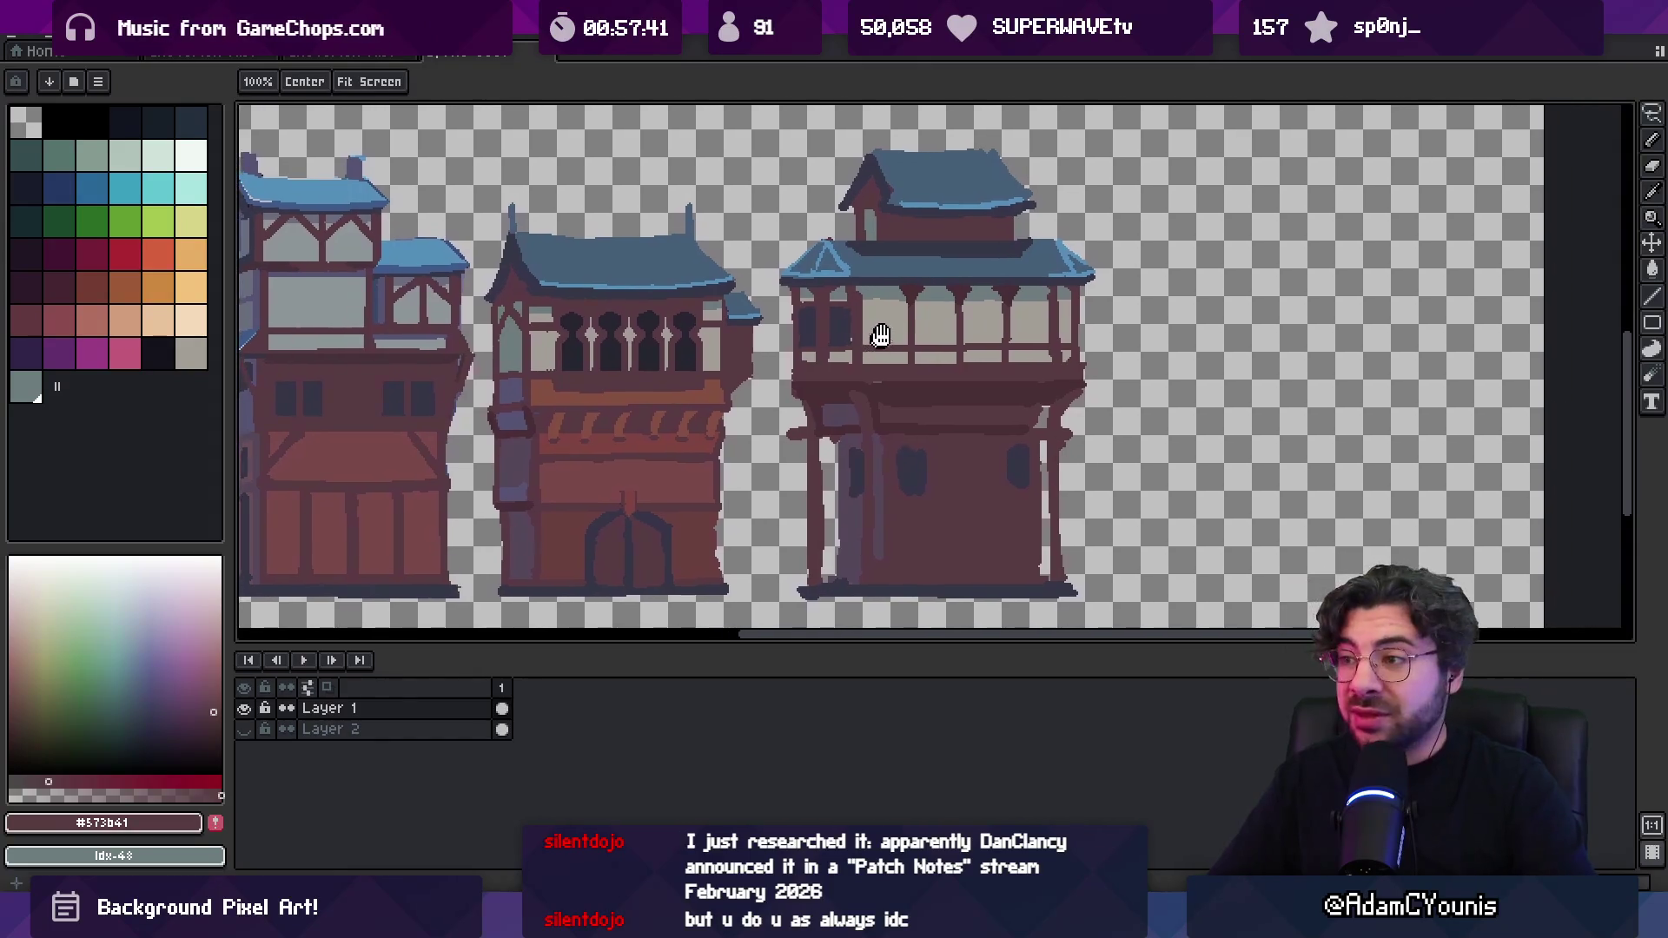
{"action": "left_click", "coordinate": [1024, 250]}
{"action": "key", "text": "b"}
{"action": "left_click", "coordinate": [979, 271], "text": "alt"}
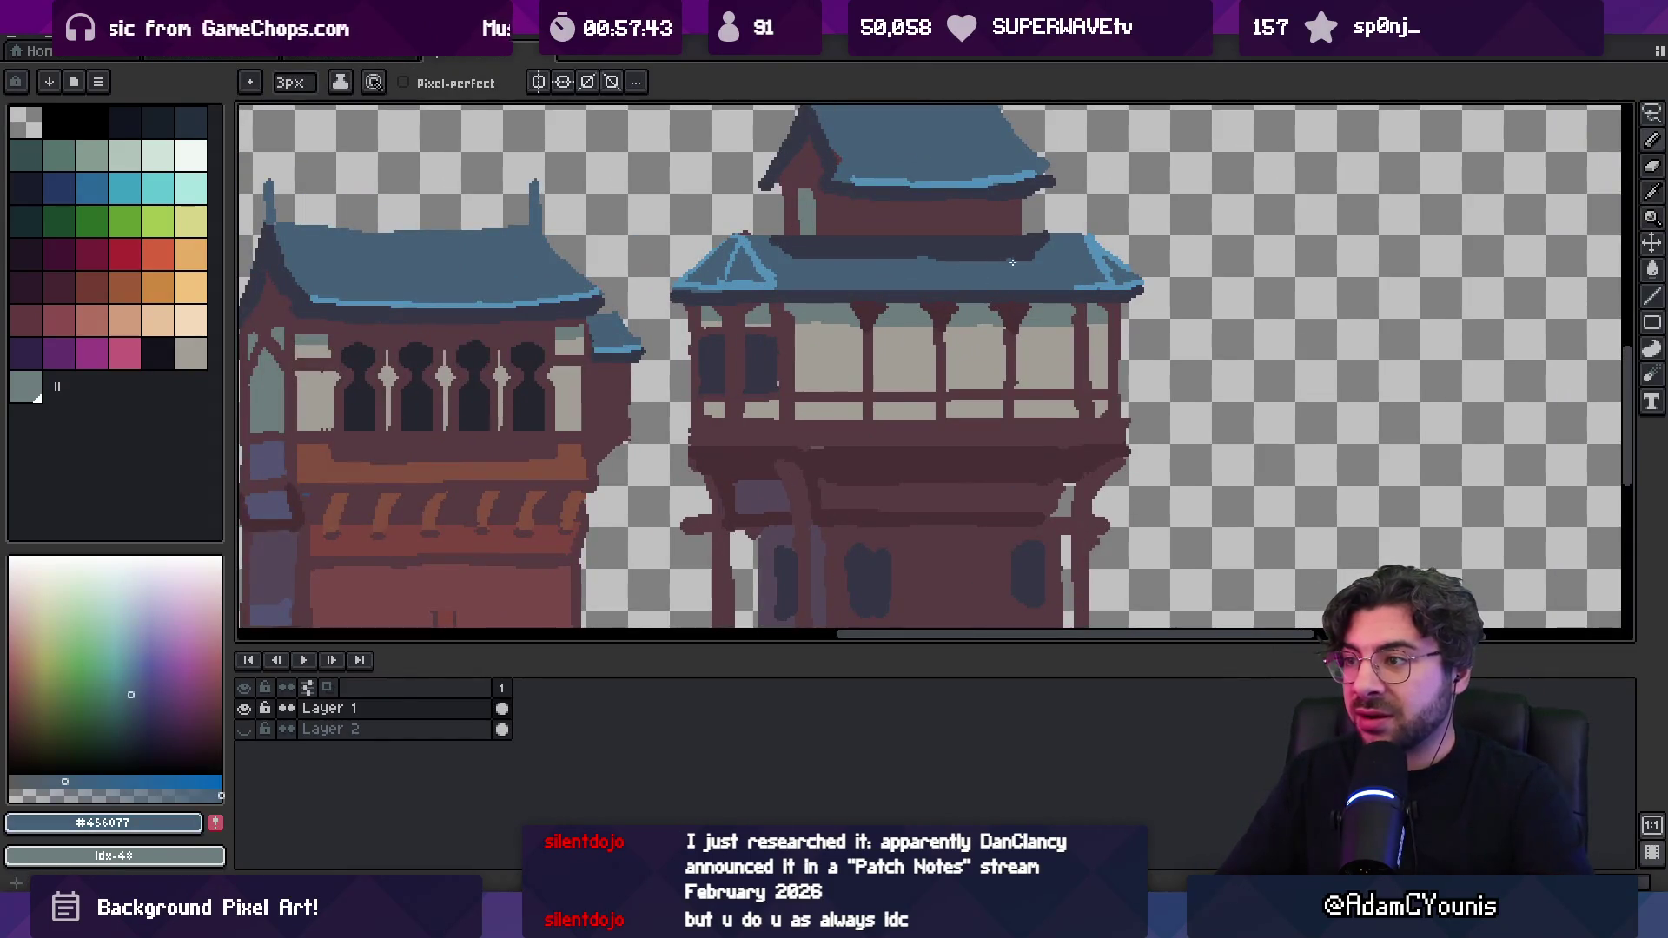
{"action": "mouse_move", "coordinate": [1007, 258]}
{"action": "left_mouse_down"}
{"action": "mouse_move", "coordinate": [772, 257]}
{"action": "mouse_move", "coordinate": [1054, 257]}
{"action": "left_mouse_up"}
Sample the dark outline colour and the middle building's brown wall colour from the canvas
{"action": "key", "text": "v"}
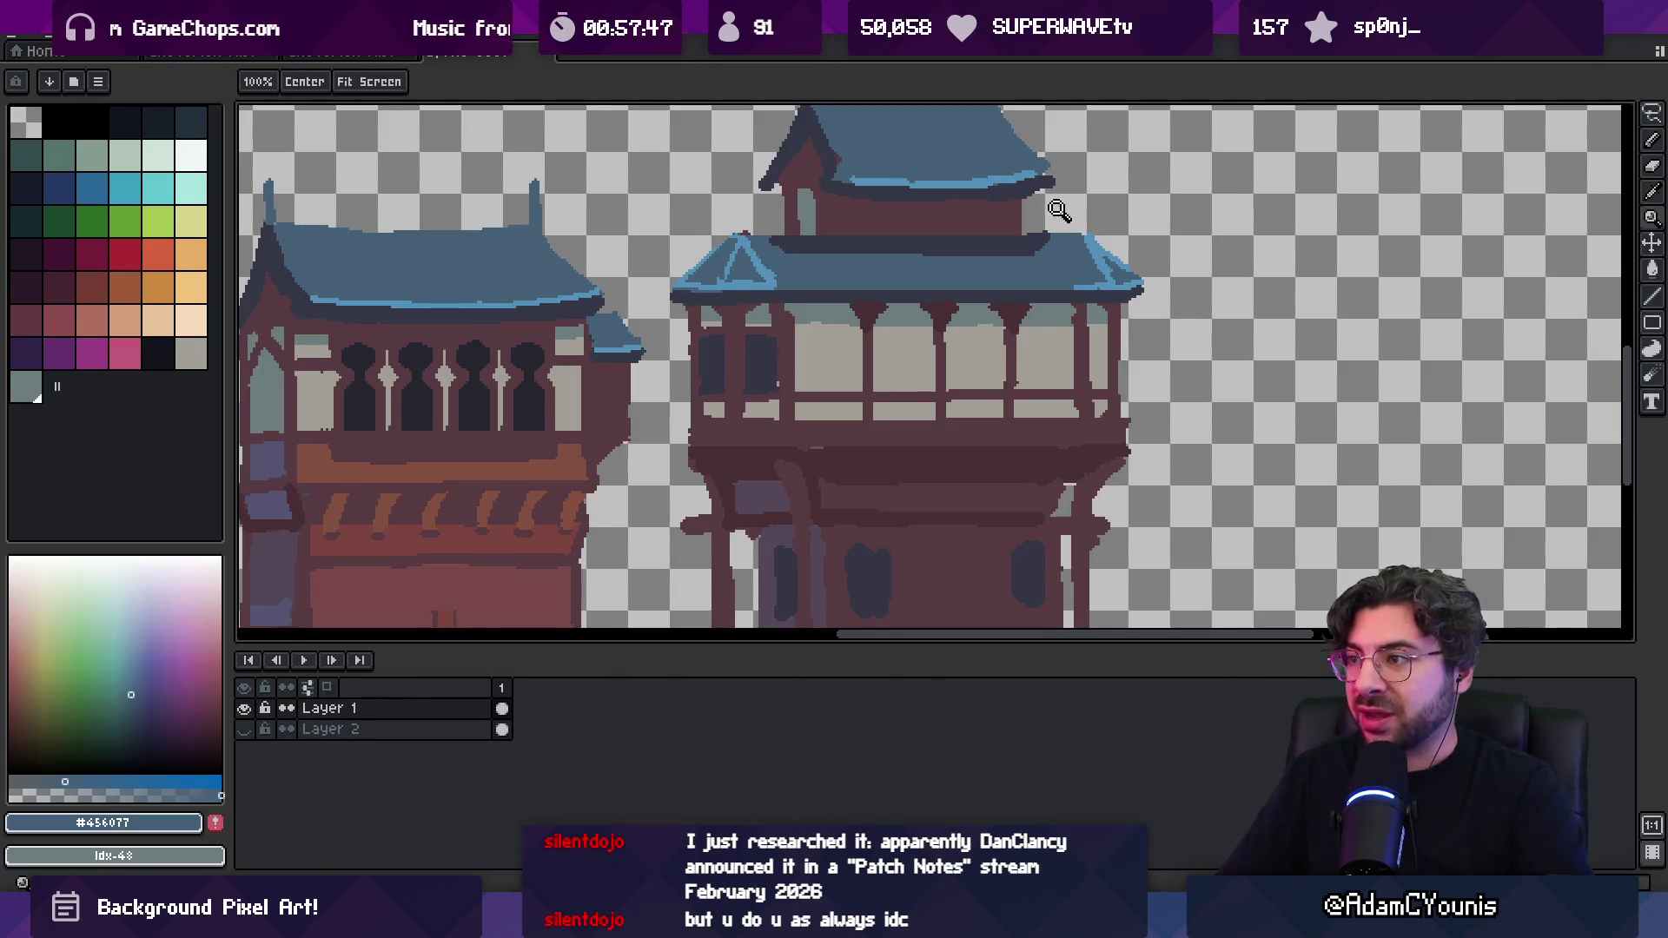
{"action": "left_click_drag", "start_coordinate": [1054, 220], "coordinate": [1070, 213]}
{"action": "key", "text": "i"}
{"action": "scroll", "coordinate": [877, 304], "scroll_direction": "down", "scroll_amount": 3}
{"action": "scroll", "coordinate": [864, 306], "scroll_direction": "up", "scroll_amount": 3}
{"action": "left_click", "coordinate": [865, 305]}
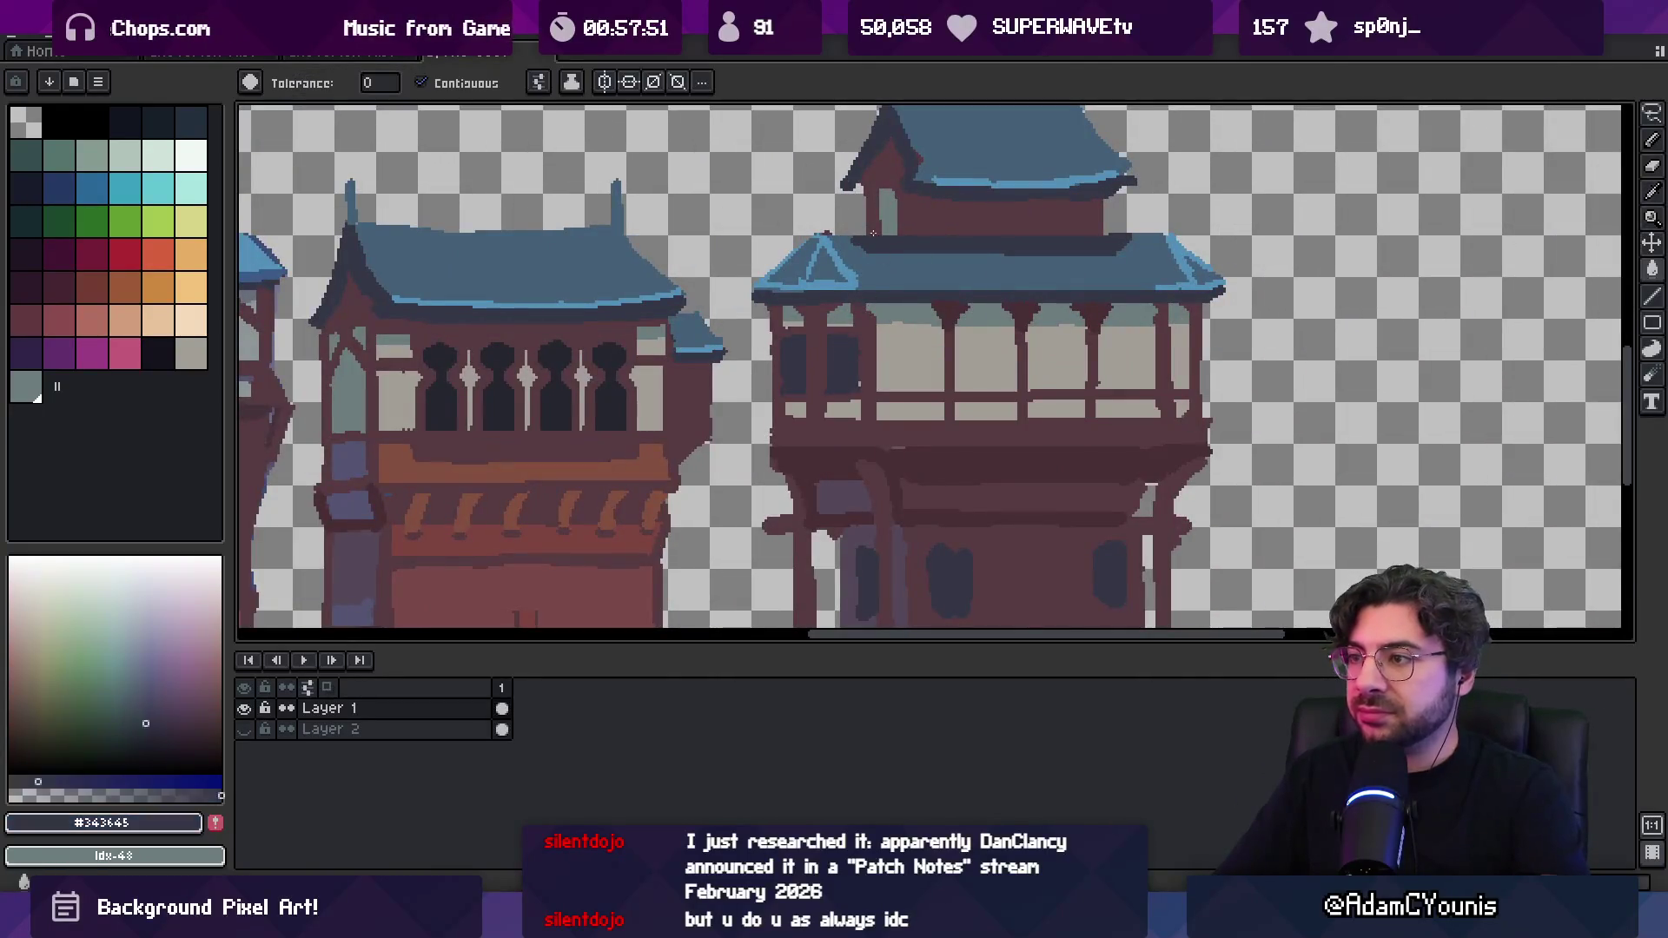
{"action": "key", "text": "z"}
{"action": "scroll", "coordinate": [930, 212], "scroll_direction": "down", "scroll_amount": 4}
{"action": "scroll", "coordinate": [964, 216], "scroll_direction": "up", "scroll_amount": 4}
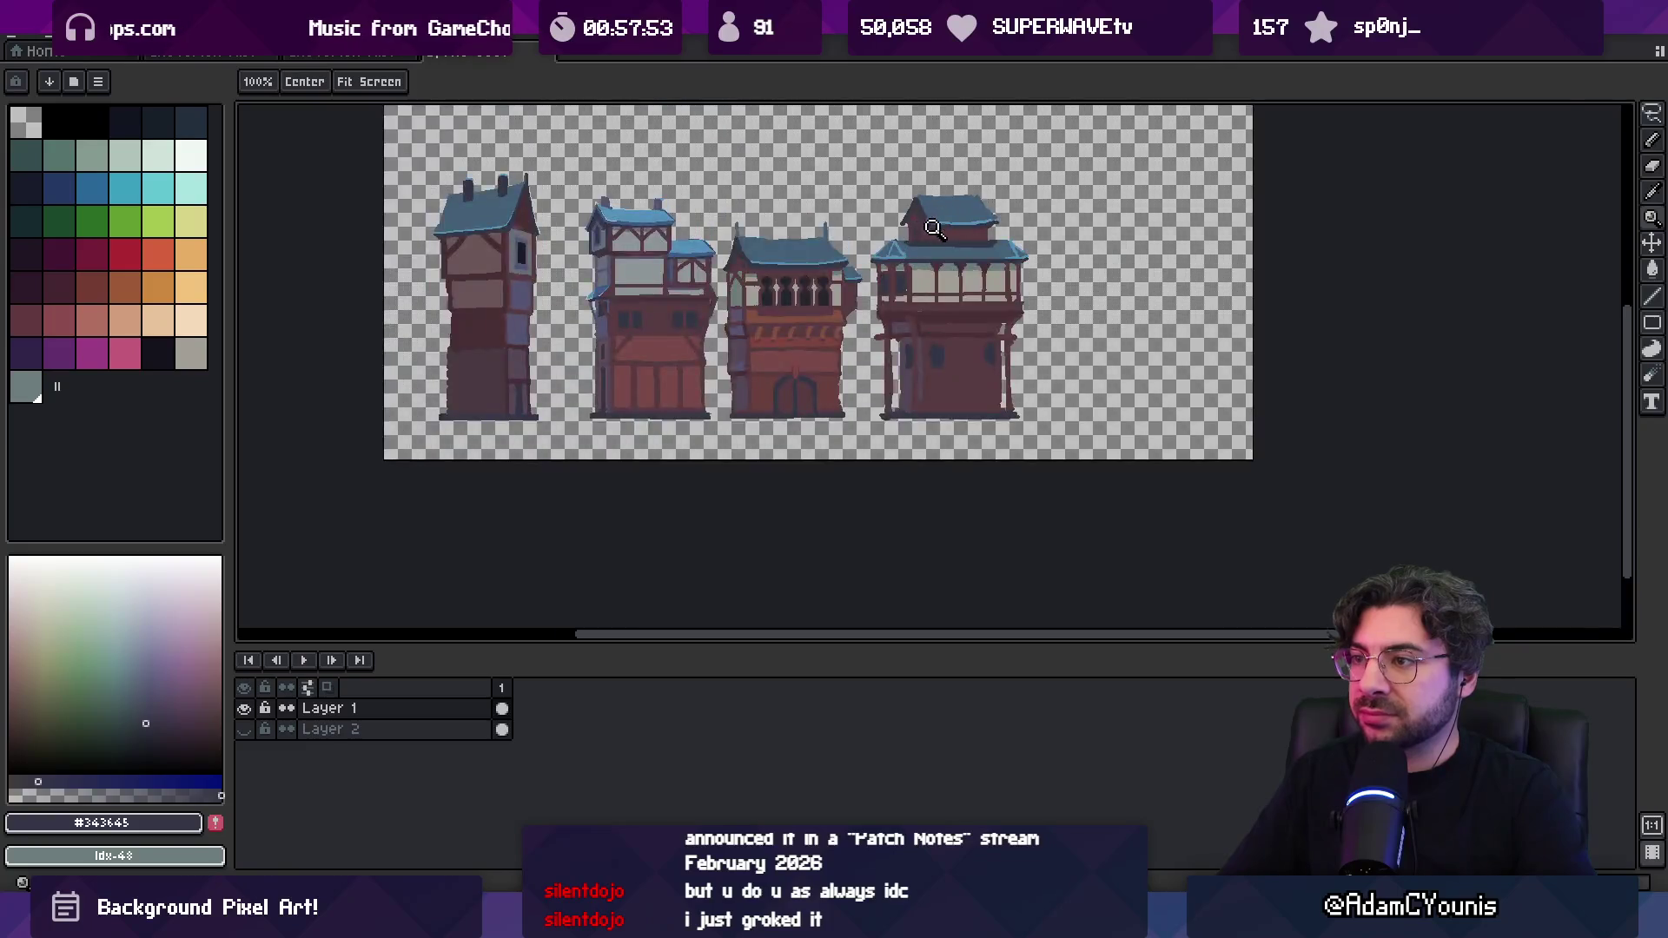
{"action": "key", "text": "i"}
{"action": "left_click", "coordinate": [736, 402]}
{"action": "key", "text": "b"}
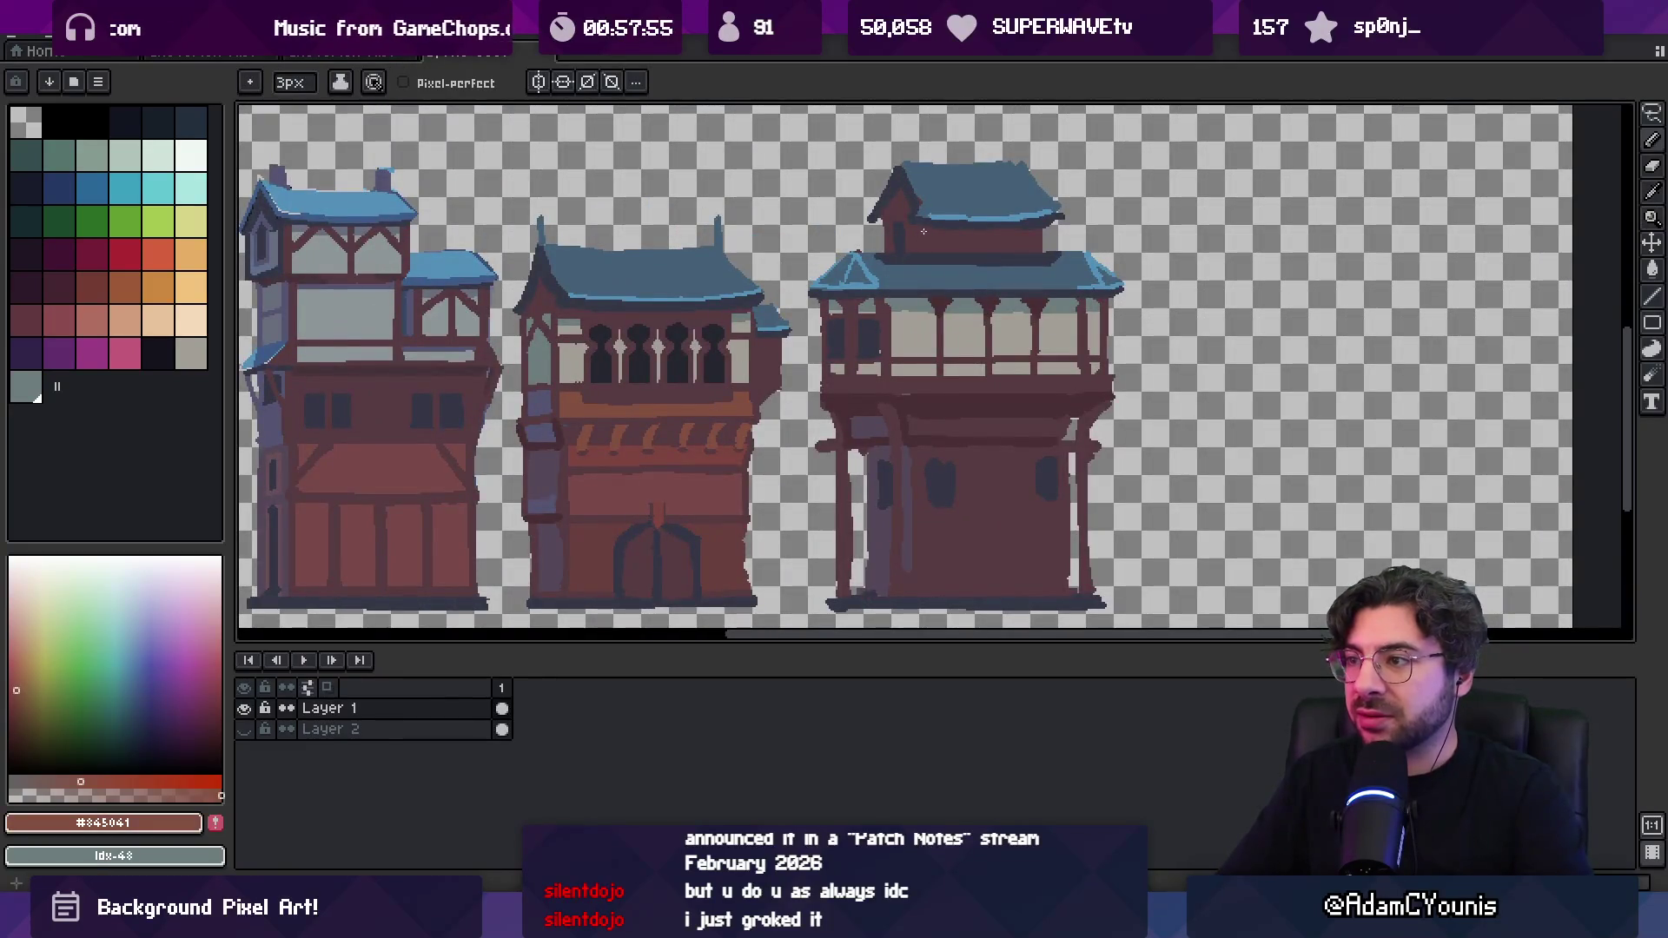
Pick the grey-green and draw a window strip across the upper storey
{"action": "key", "text": "g"}
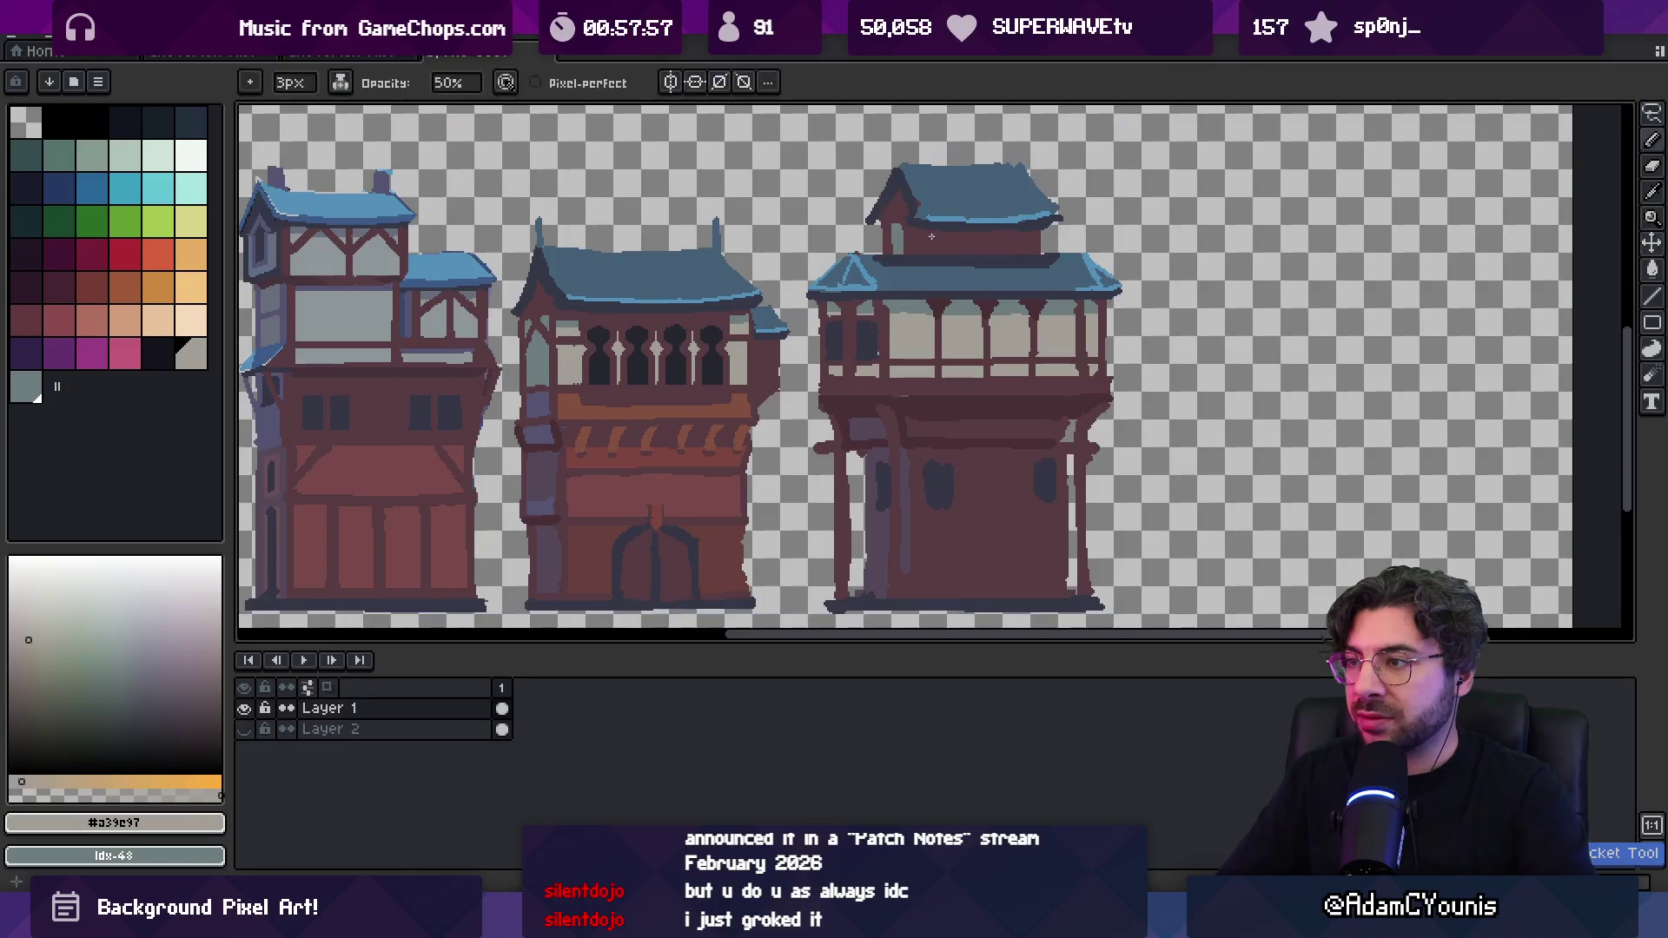
{"action": "left_click_drag", "start_coordinate": [930, 298], "coordinate": [936, 290]}
{"action": "left_click", "coordinate": [927, 283], "text": "alt"}
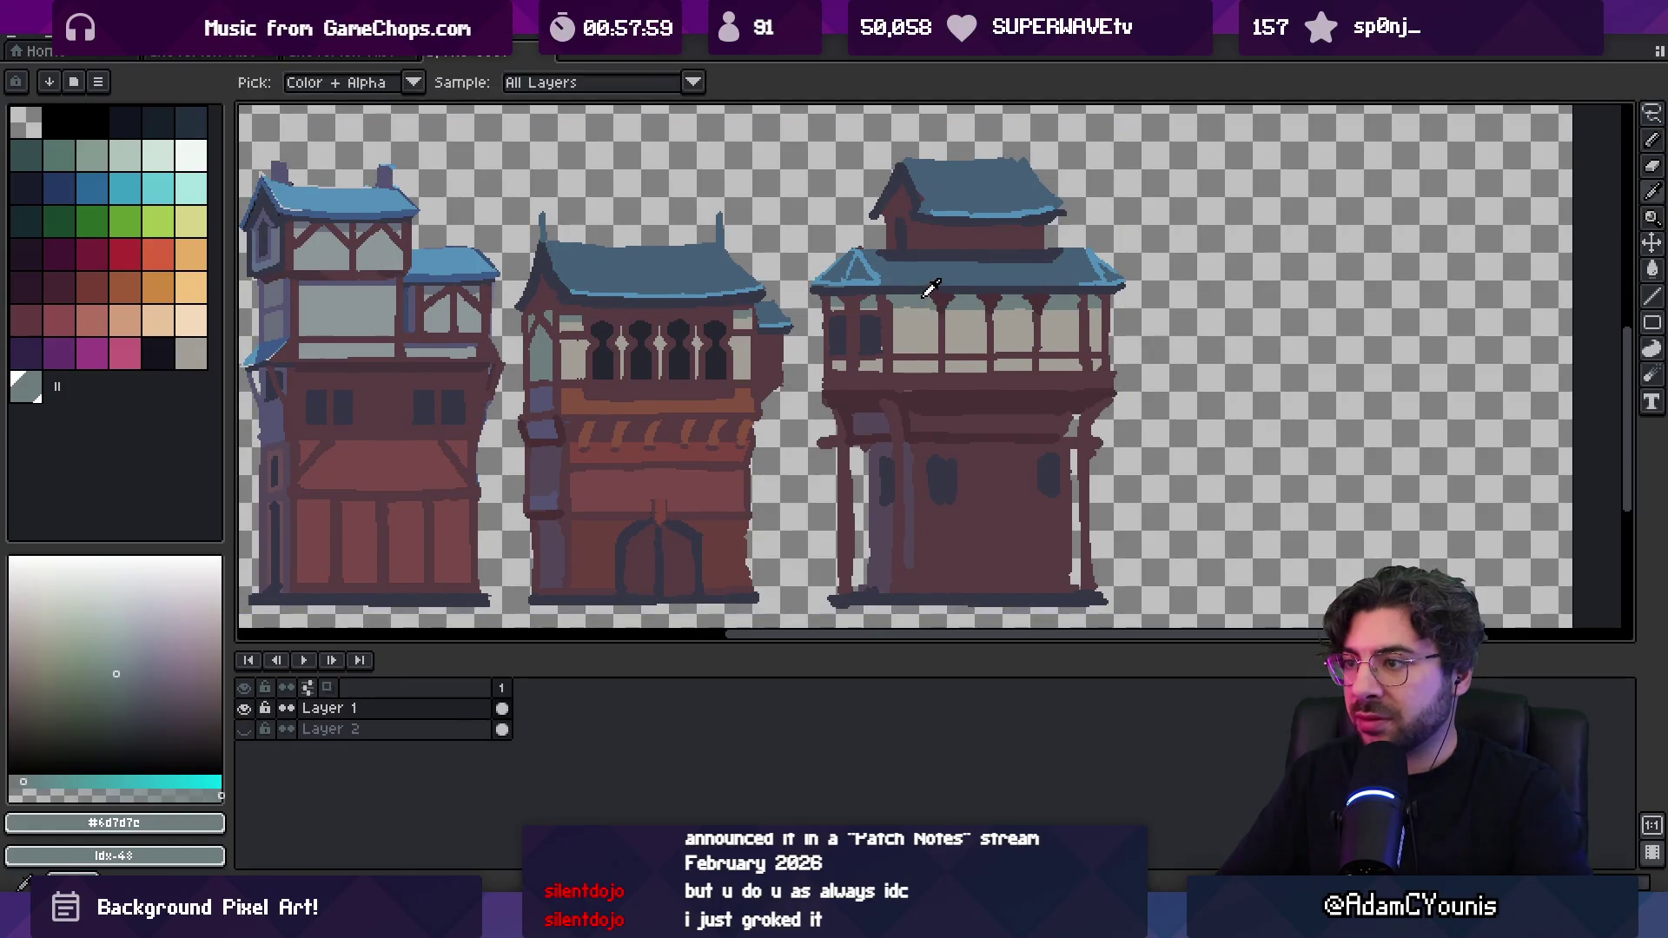
{"action": "key", "text": "b"}
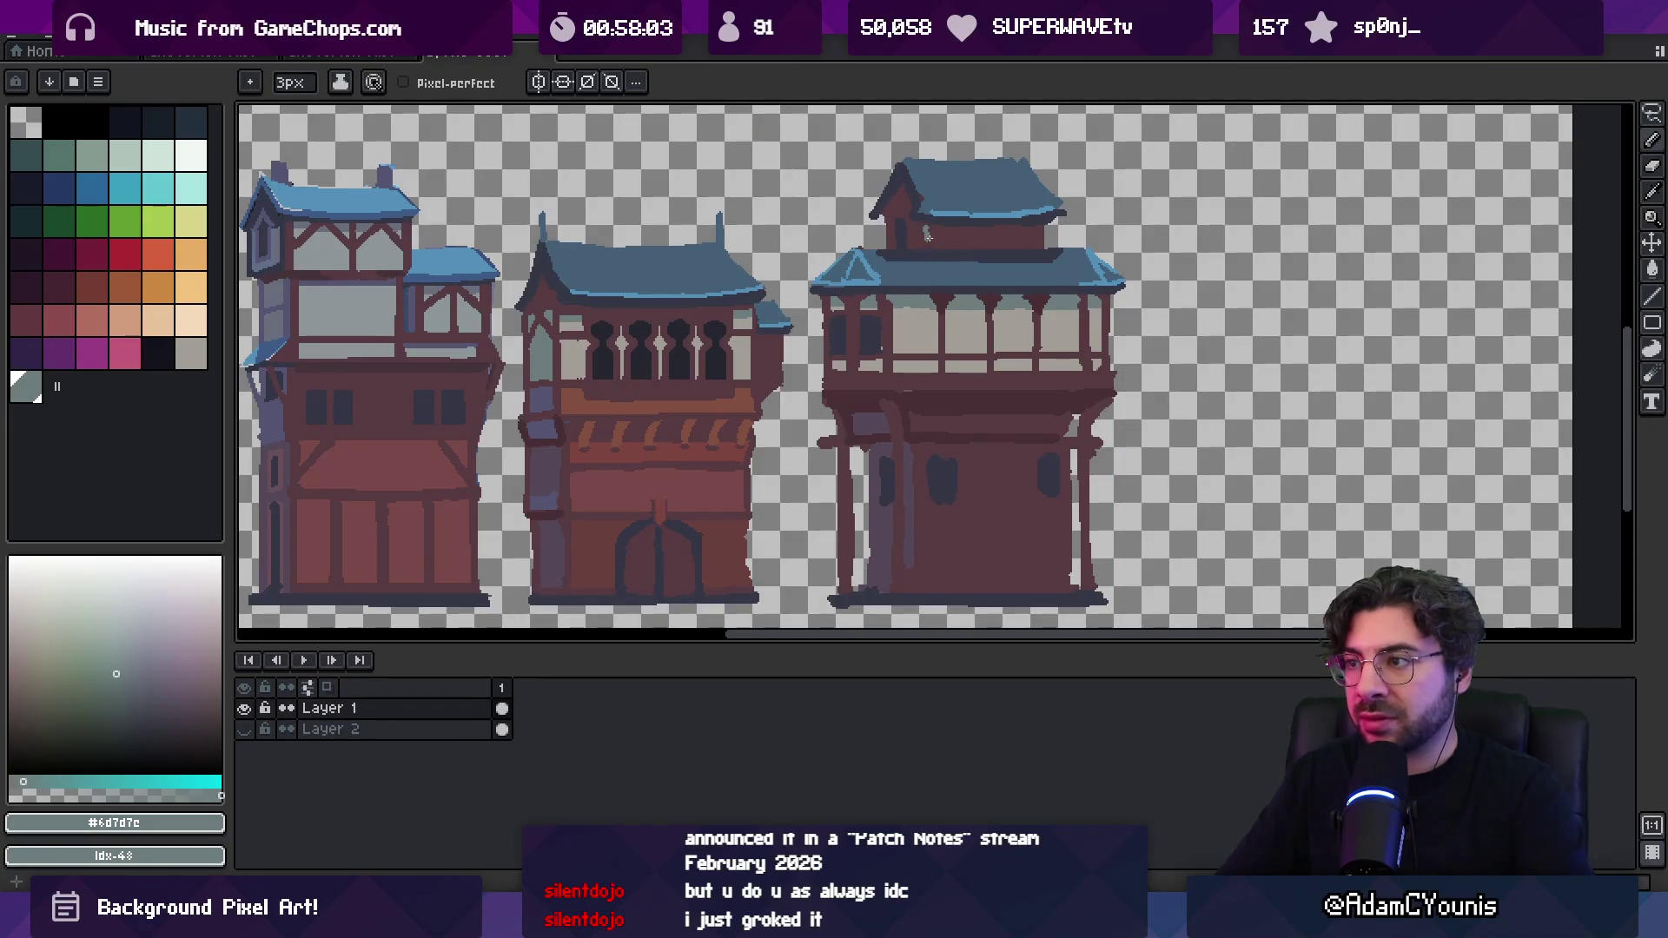
{"action": "left_click_drag", "start_coordinate": [929, 236], "coordinate": [1031, 239]}
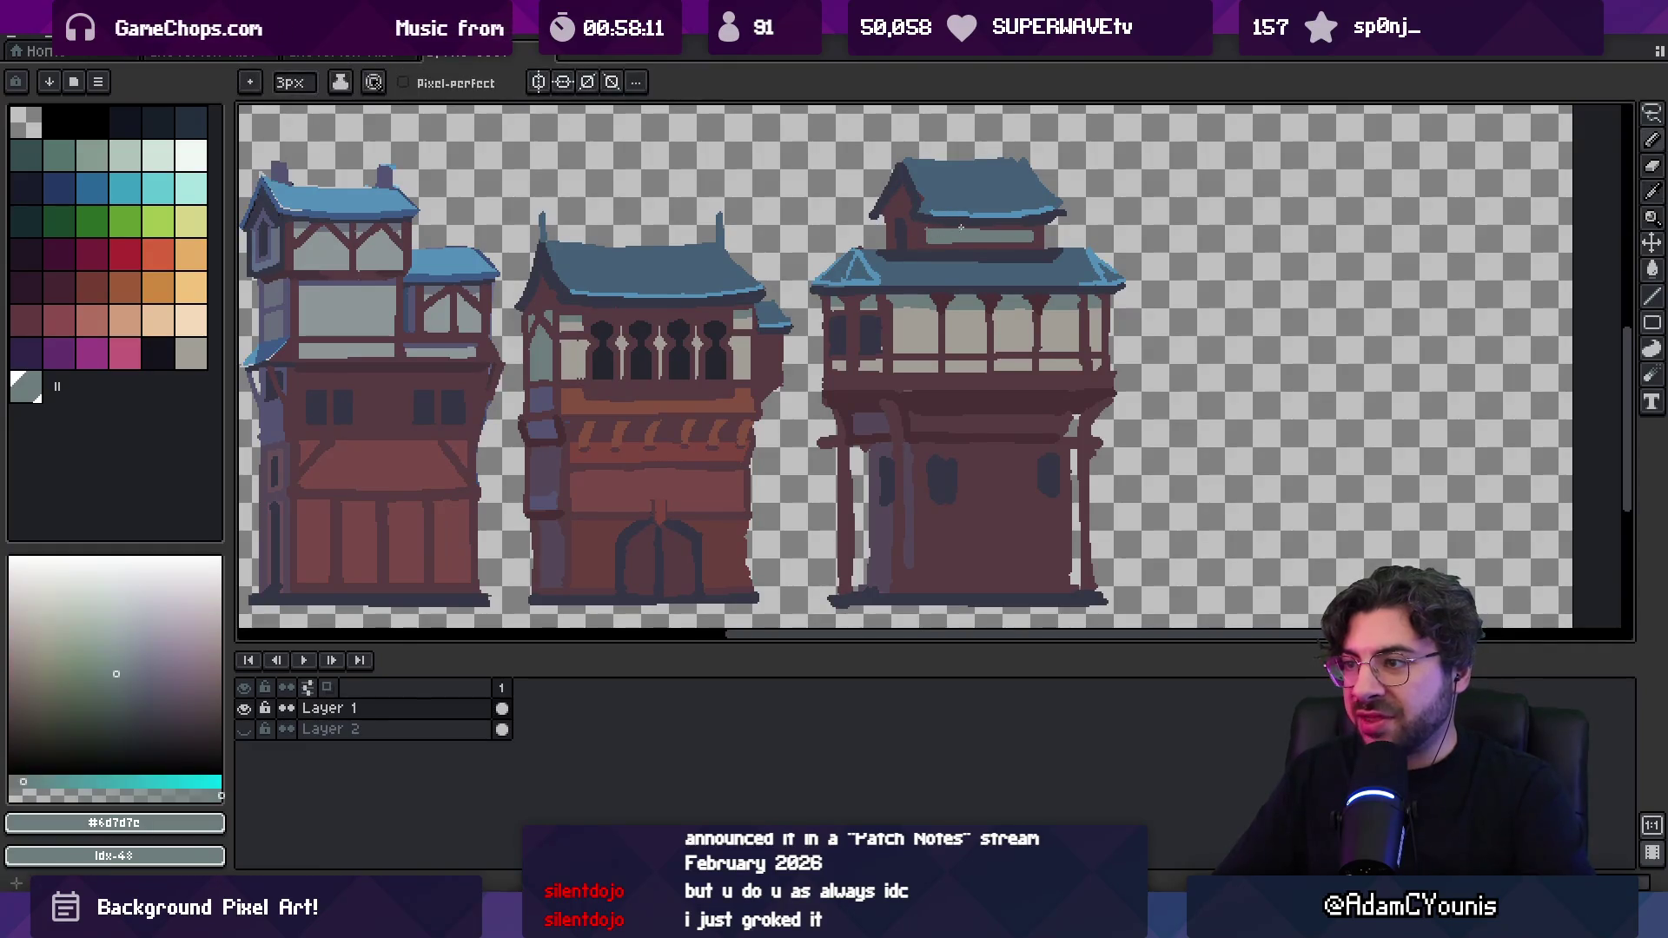
Zoom out to the whole sprite and sample the maroon wall colour
{"action": "key", "text": "z"}
{"action": "scroll", "coordinate": [994, 165], "scroll_direction": "down", "scroll_amount": 4}
{"action": "scroll", "coordinate": [999, 169], "scroll_direction": "up", "scroll_amount": 4}
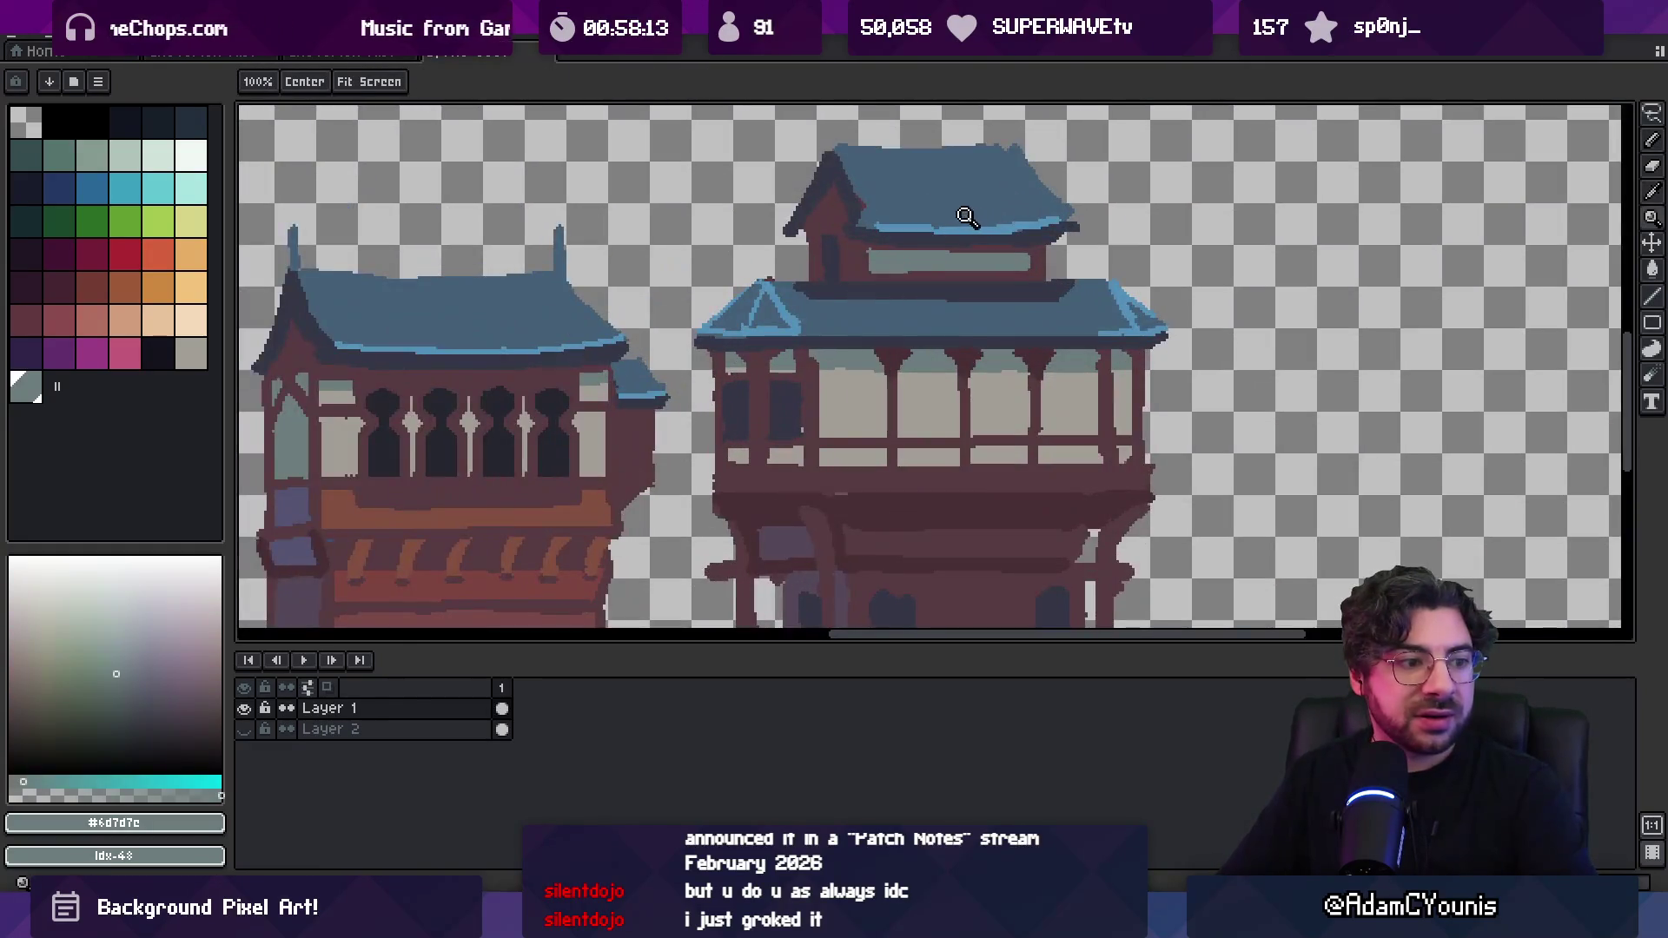
{"action": "key", "text": "i"}
{"action": "left_click", "coordinate": [852, 244], "text": "alt"}
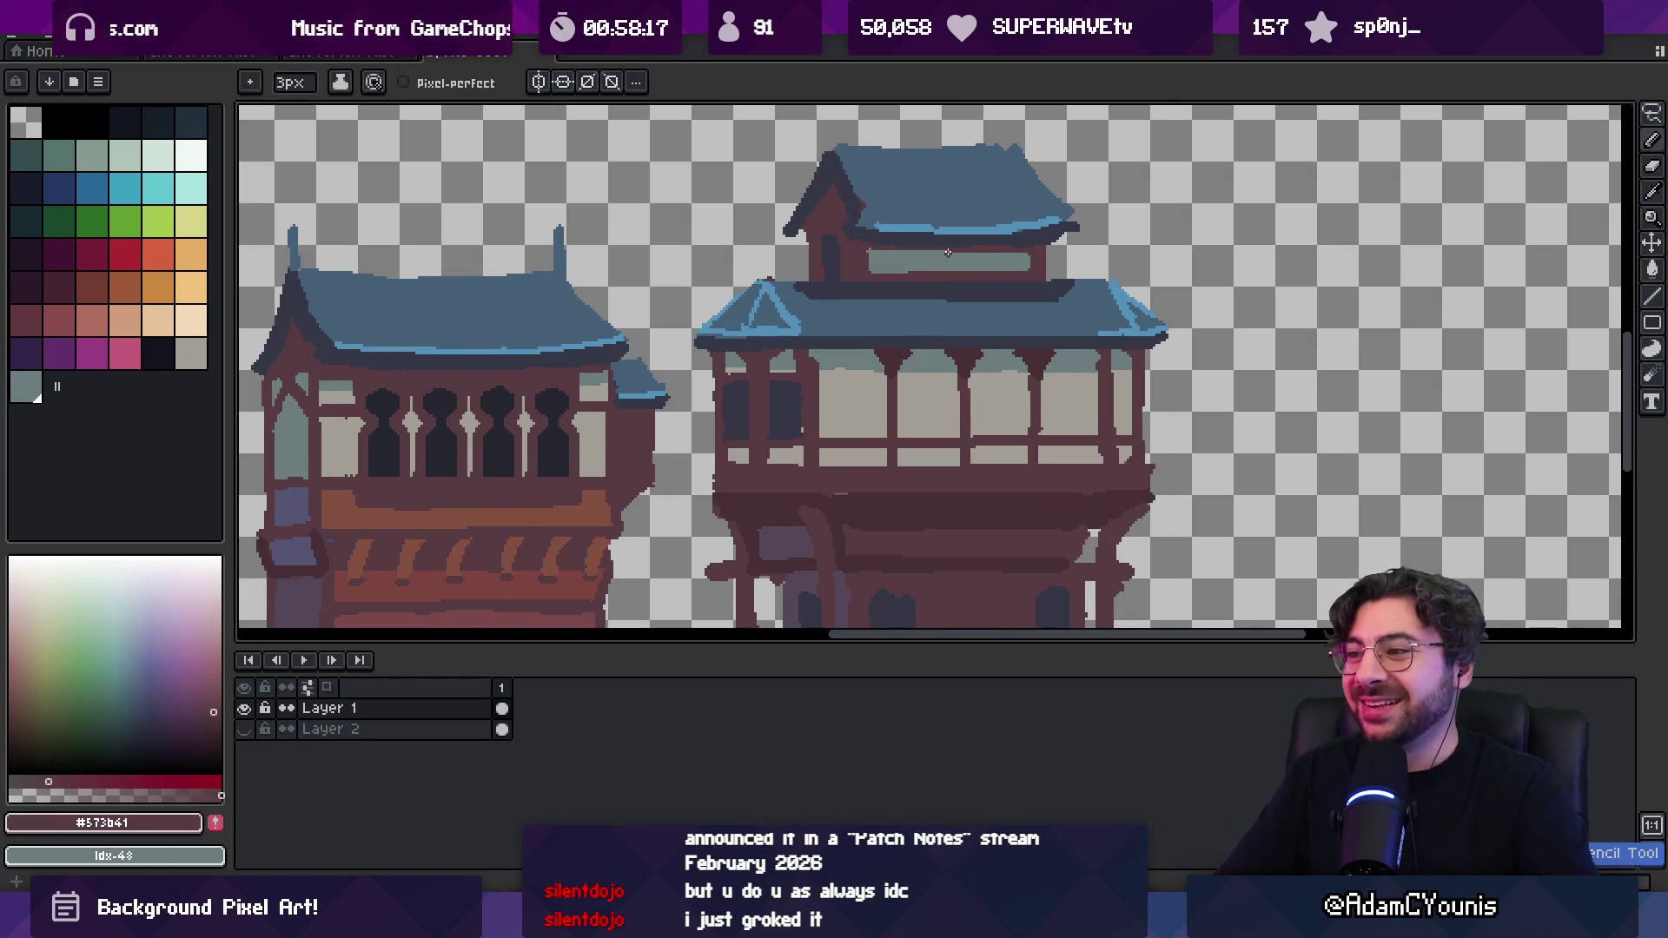
{"action": "key", "text": "z"}
{"action": "scroll", "coordinate": [1007, 212], "scroll_direction": "down", "scroll_amount": 4}
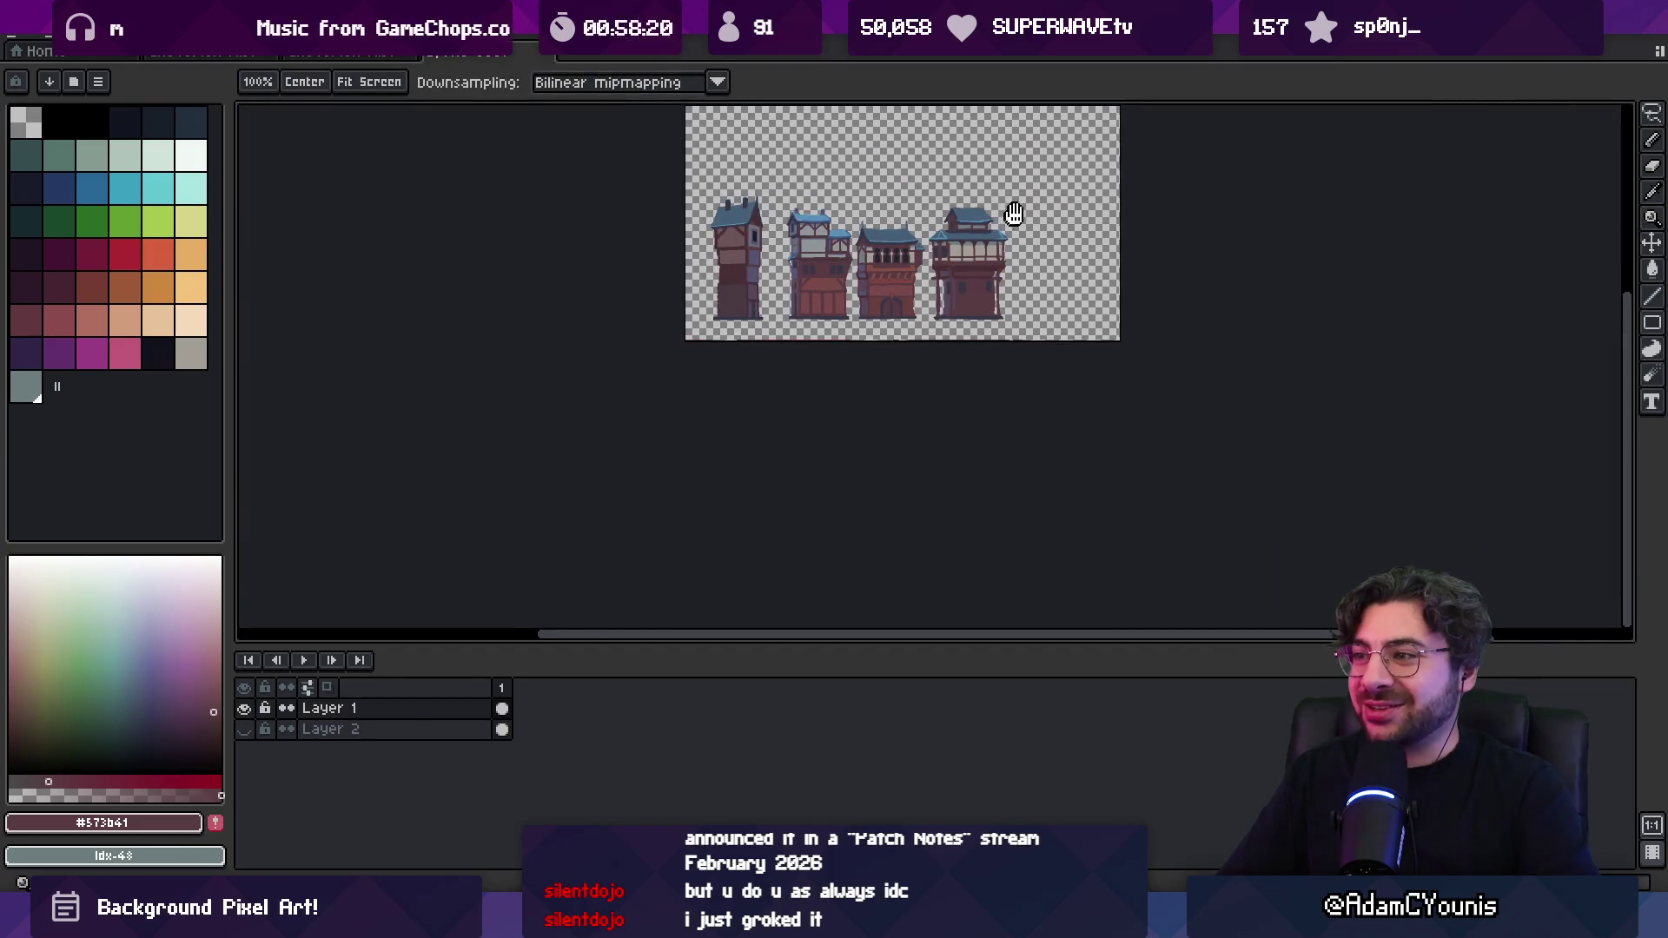
Widen the pencil to 3px, extend the dark line down the left pillar, and erase the excess
{"action": "scroll", "coordinate": [980, 299], "scroll_direction": "up", "scroll_amount": 3}
{"action": "scroll", "coordinate": [942, 271], "scroll_direction": "up", "scroll_amount": 2}
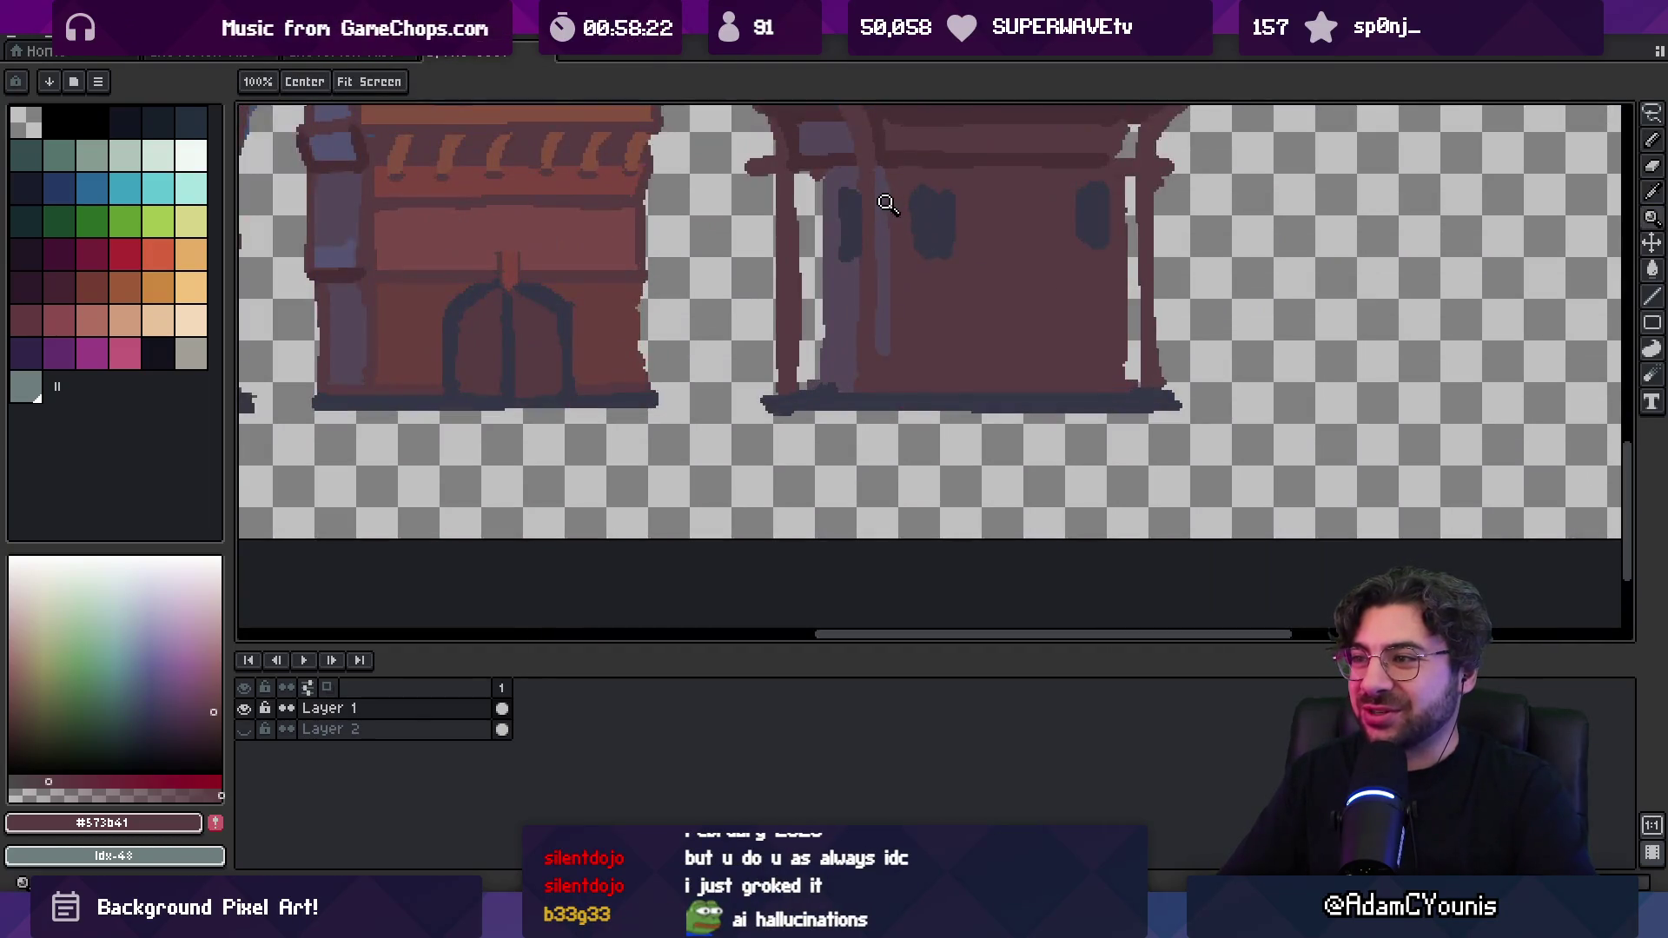
{"action": "key", "text": "b"}
{"action": "left_click", "coordinate": [864, 256], "text": "alt"}
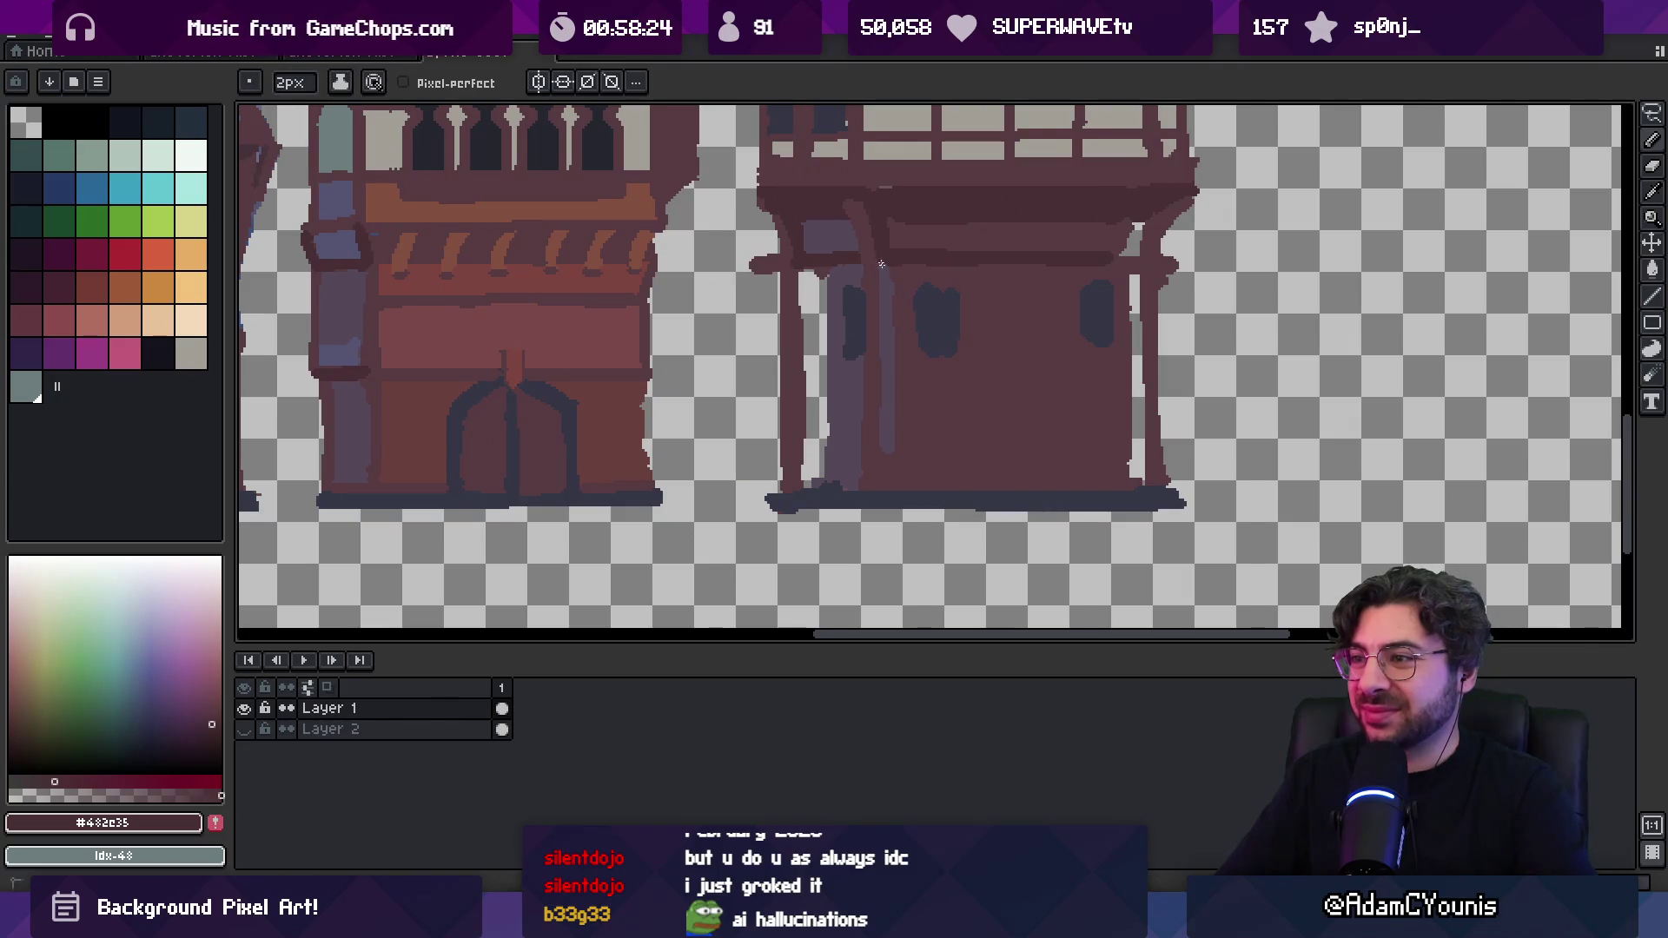
{"action": "key", "text": "plus"}
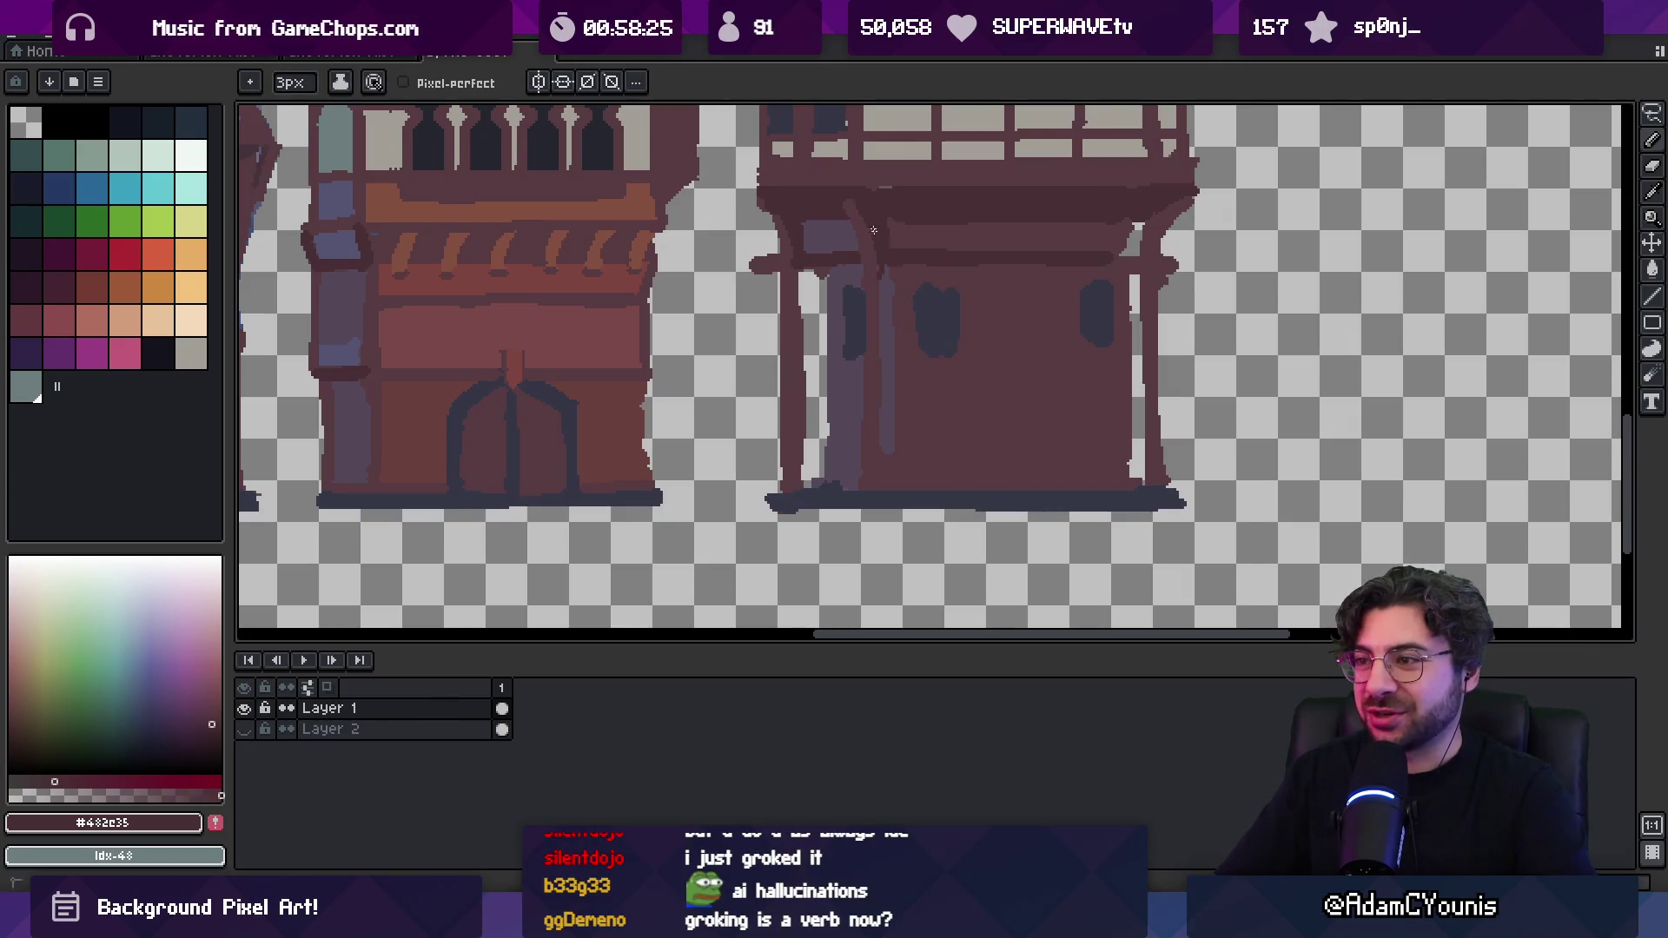
{"action": "left_click_drag", "start_coordinate": [879, 379], "coordinate": [879, 453]}
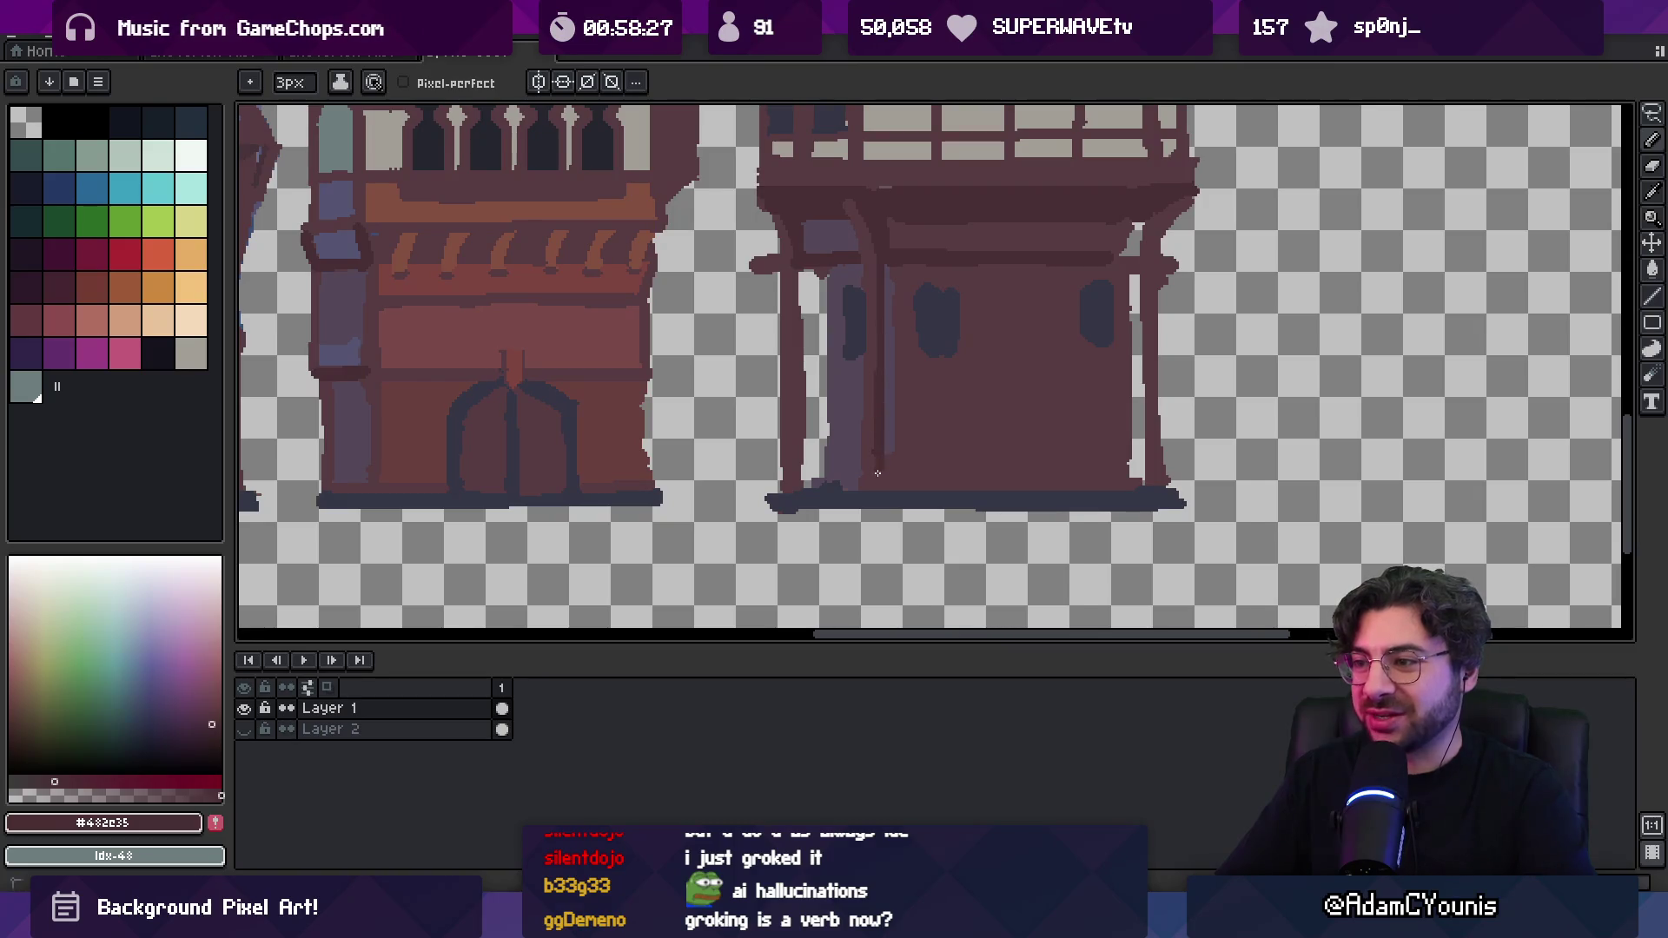
{"action": "key", "text": "e"}
{"action": "left_click_drag", "start_coordinate": [808, 291], "coordinate": [811, 451]}
Draw a dark horizontal beam across the fourth building's ground floor
{"action": "scroll", "coordinate": [897, 298], "scroll_direction": "down", "scroll_amount": 3}
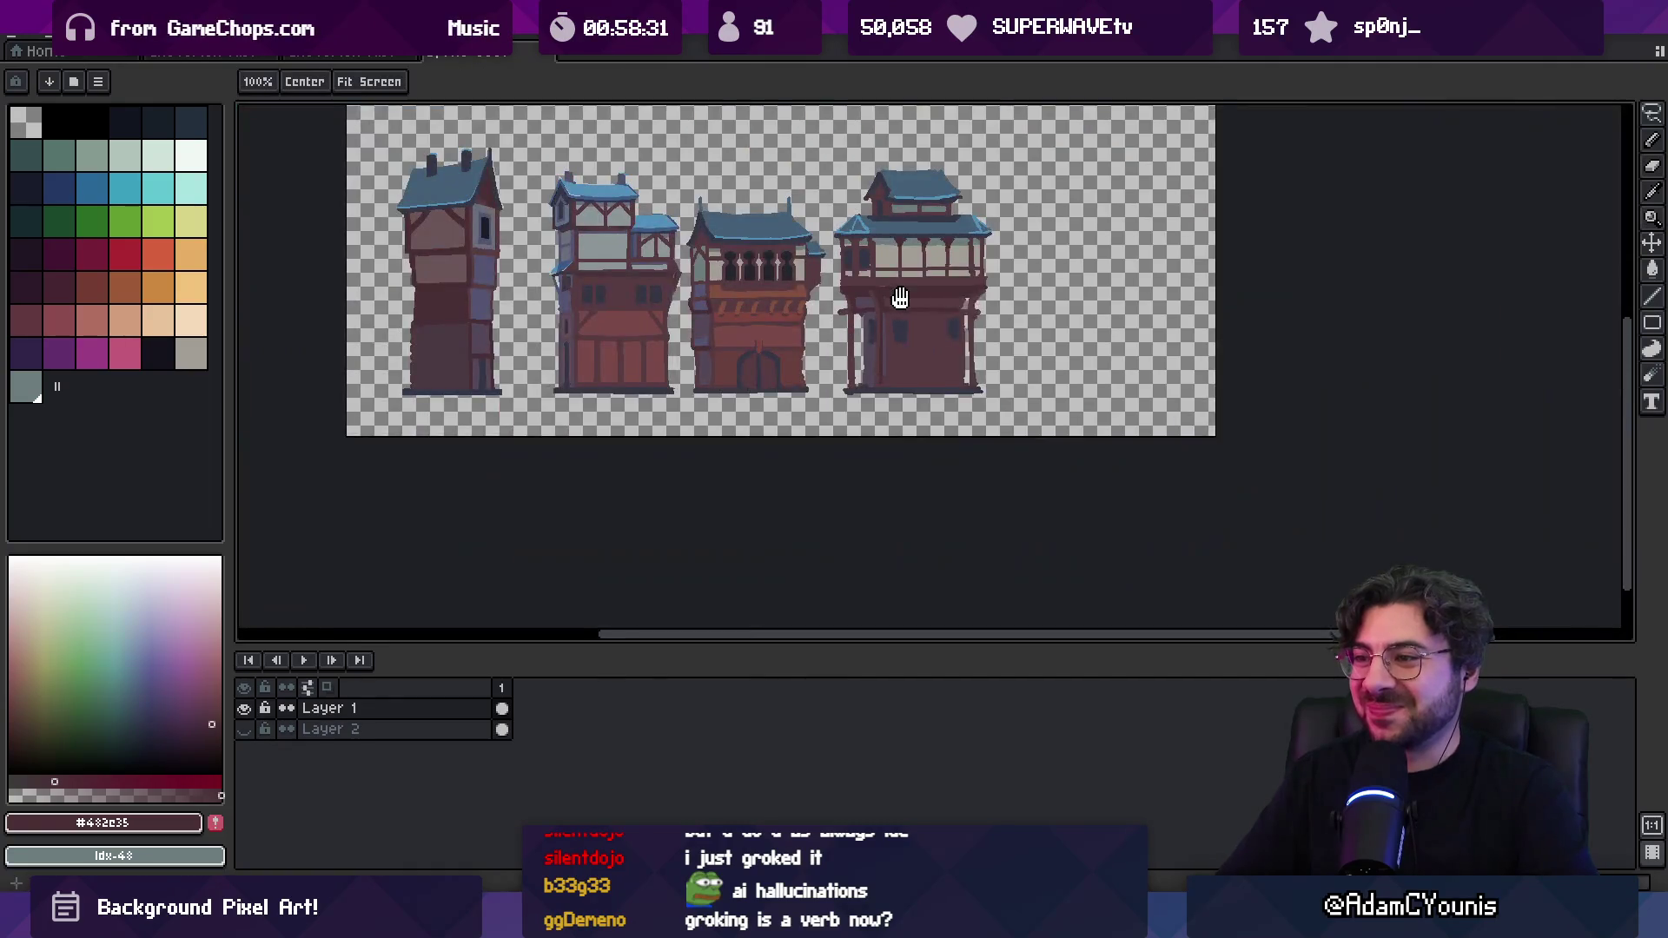
{"action": "scroll", "coordinate": [883, 365], "scroll_direction": "up", "scroll_amount": 3}
{"action": "key", "text": "i"}
{"action": "left_click", "coordinate": [551, 305]}
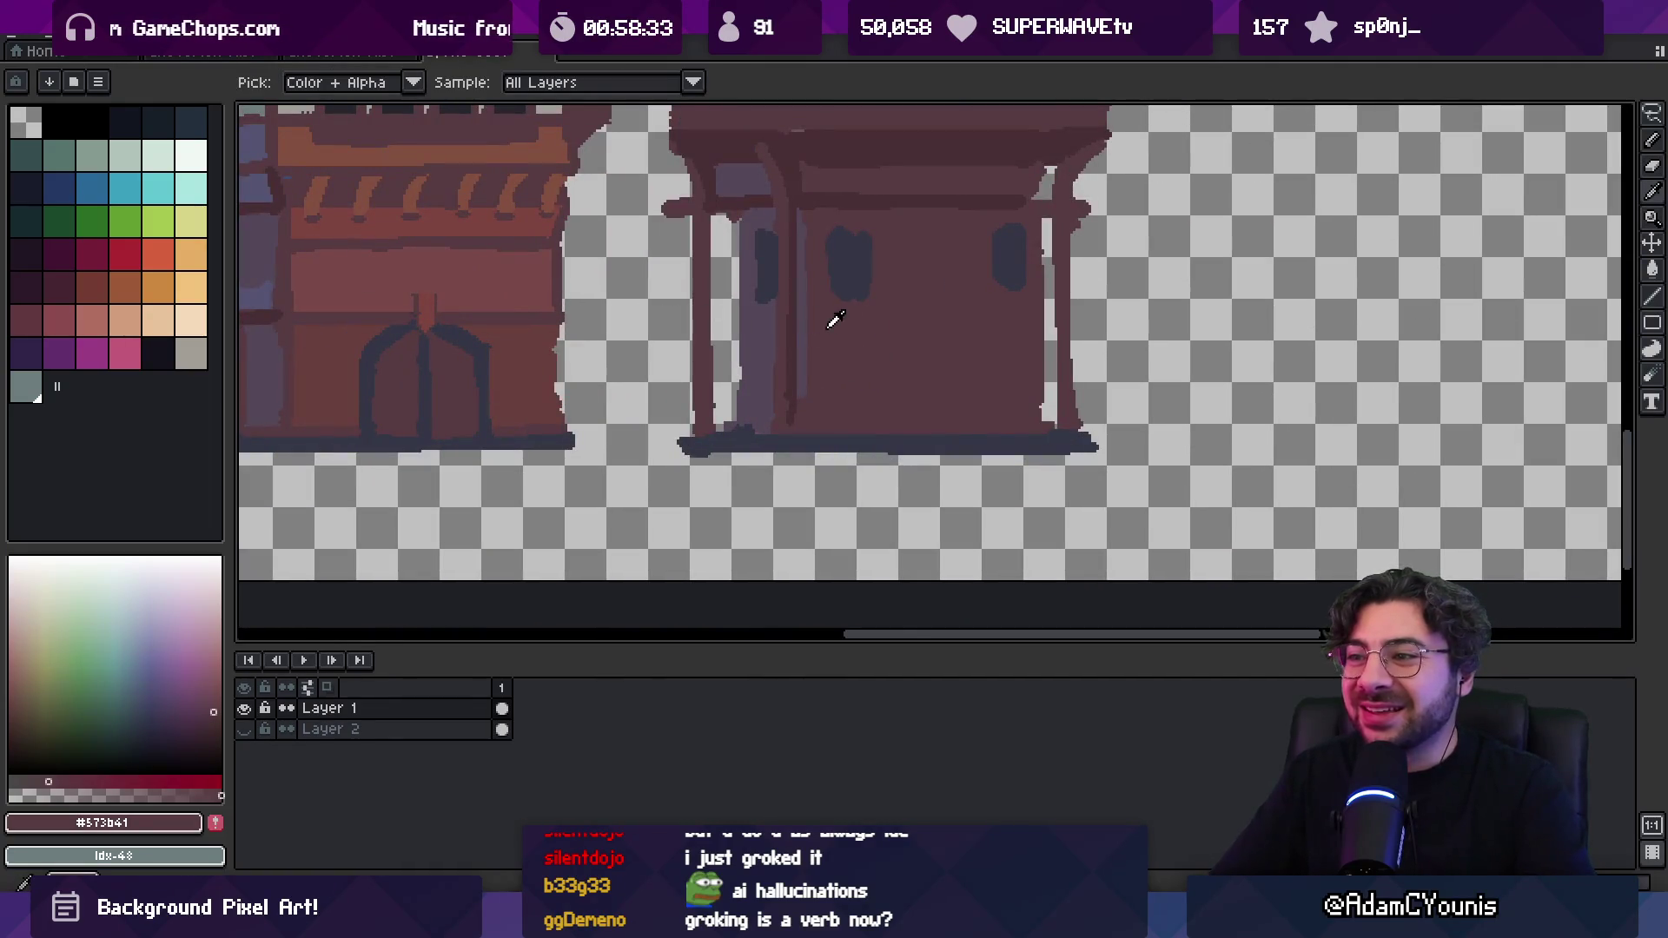
{"action": "left_click", "coordinate": [793, 328]}
{"action": "key", "text": "b"}
{"action": "left_click_drag", "start_coordinate": [740, 321], "coordinate": [1045, 321]}
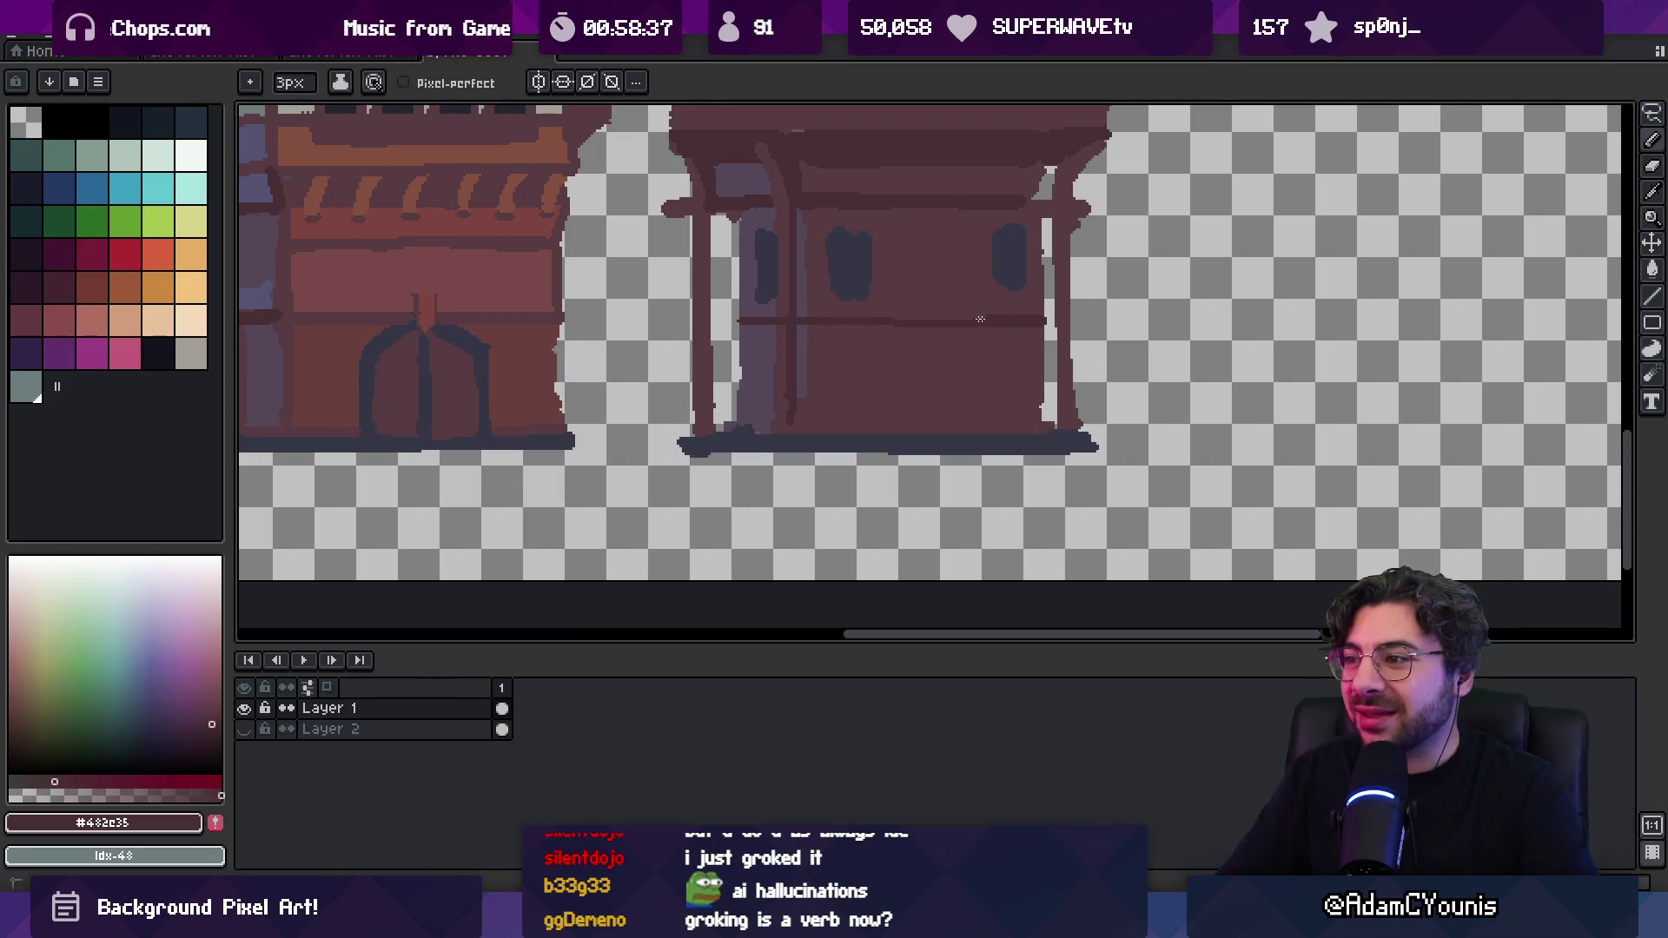
Draw dark lines up and down the left pillar's edge
{"action": "key", "text": "i"}
{"action": "left_click", "coordinate": [786, 309]}
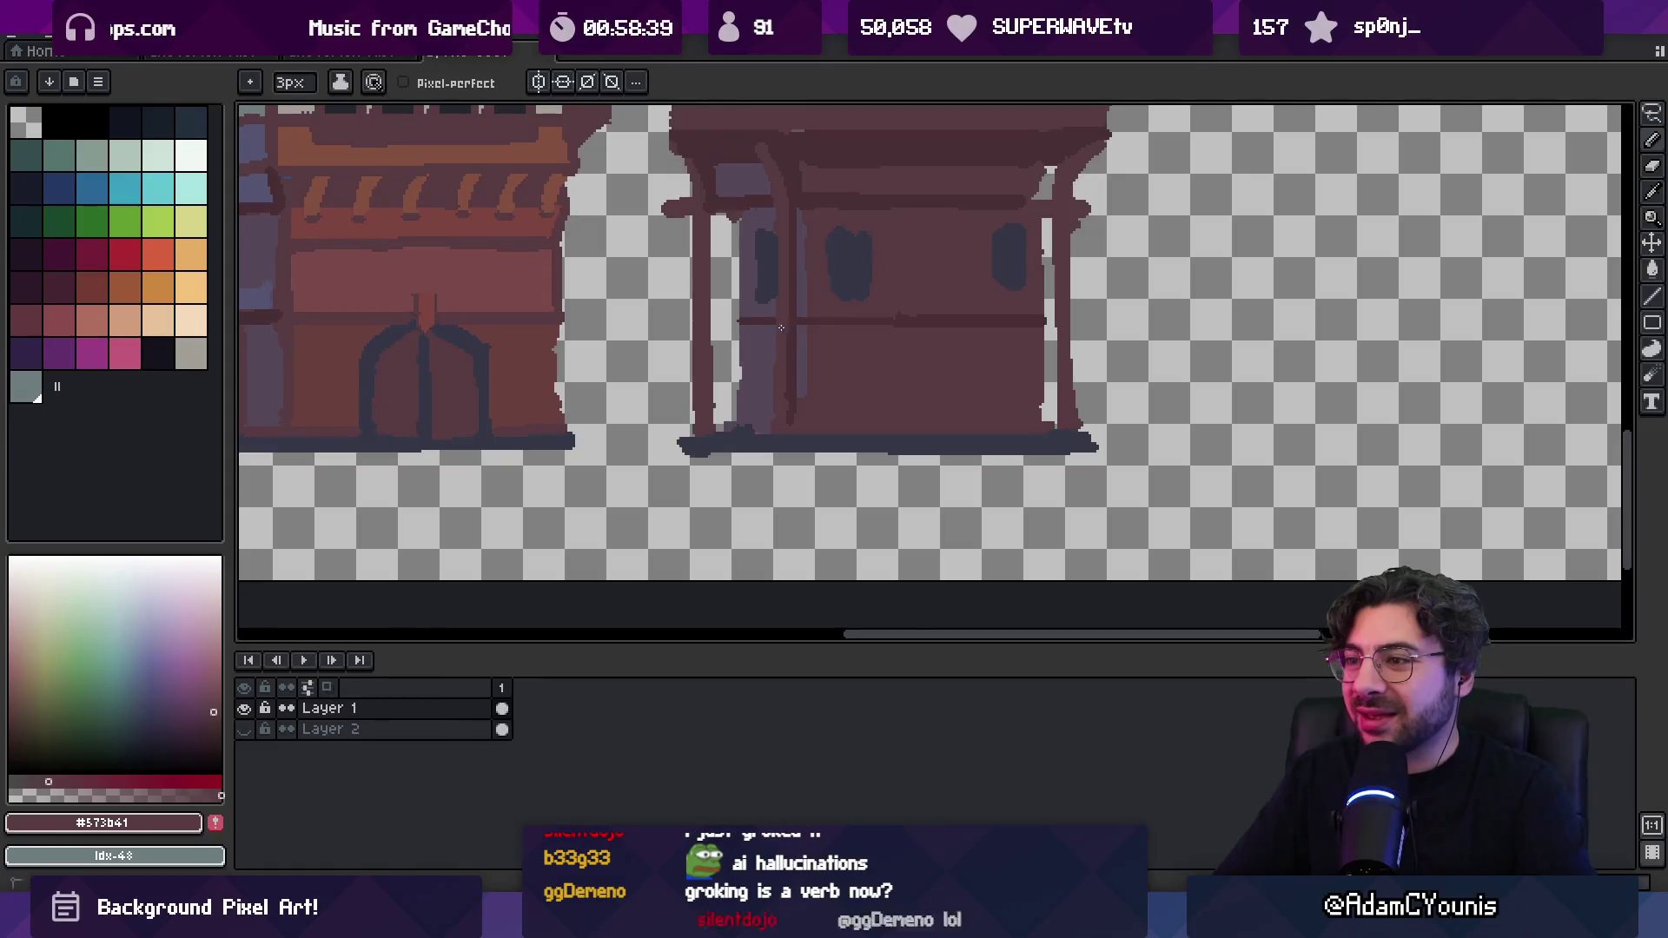
{"action": "key", "text": "z"}
{"action": "scroll", "coordinate": [830, 272], "scroll_direction": "down", "scroll_amount": 3}
{"action": "scroll", "coordinate": [805, 302], "scroll_direction": "up", "scroll_amount": 2}
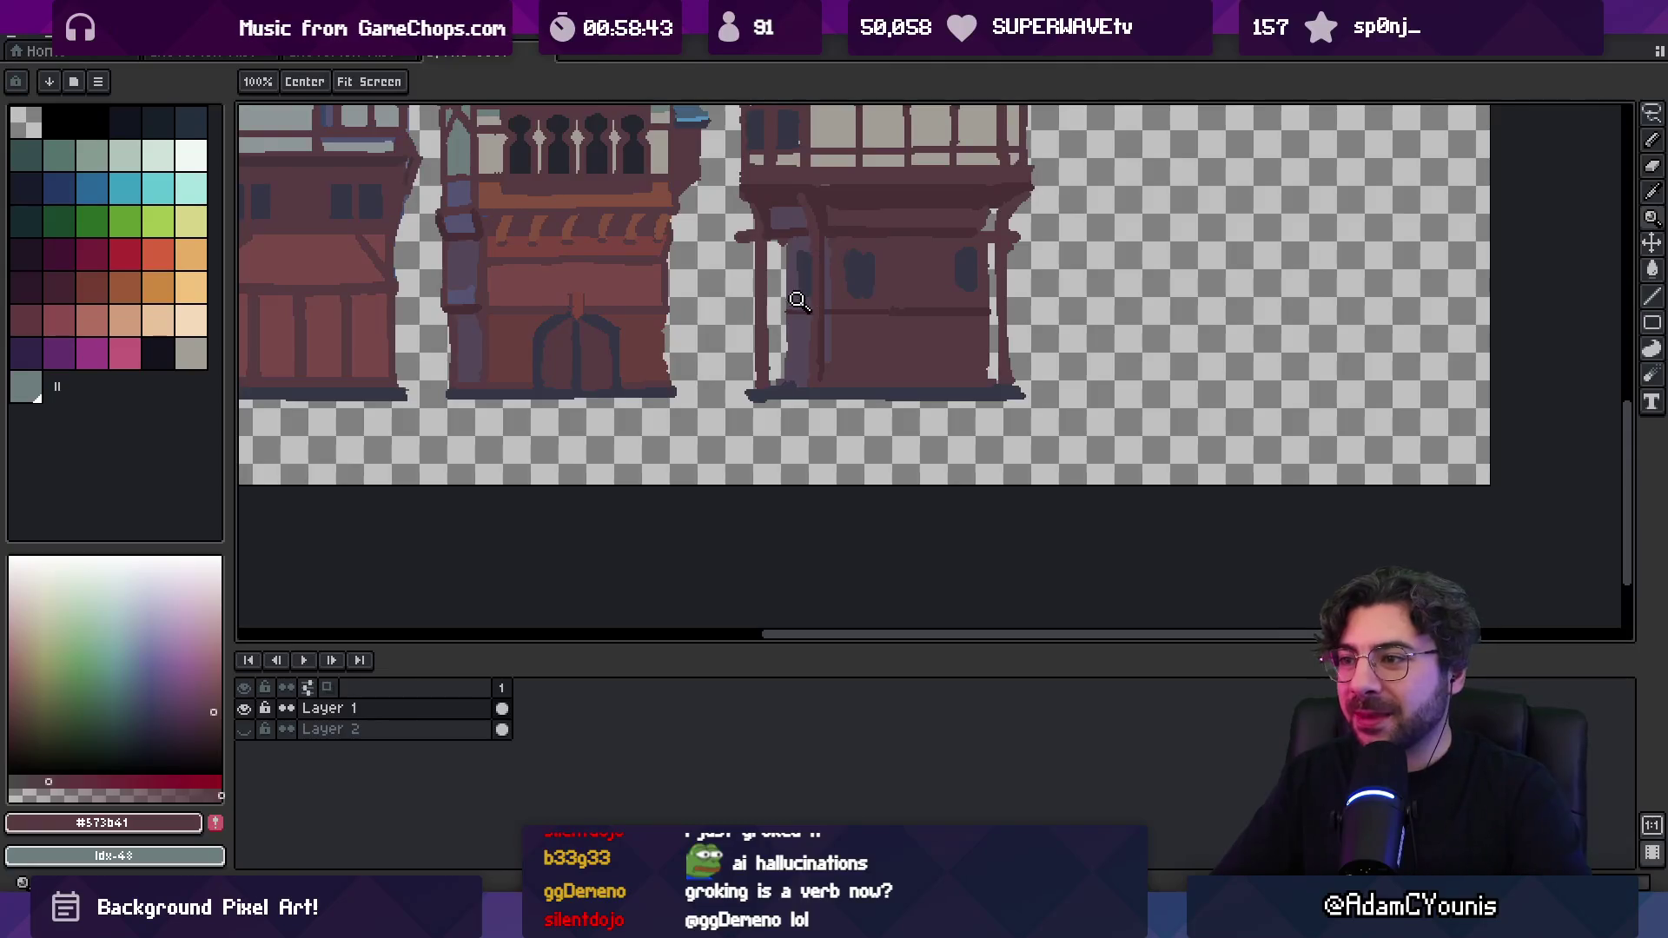
{"action": "scroll", "coordinate": [799, 301], "scroll_direction": "up", "scroll_amount": 2}
{"action": "key", "text": "b"}
{"action": "left_click", "coordinate": [774, 322], "text": "alt"}
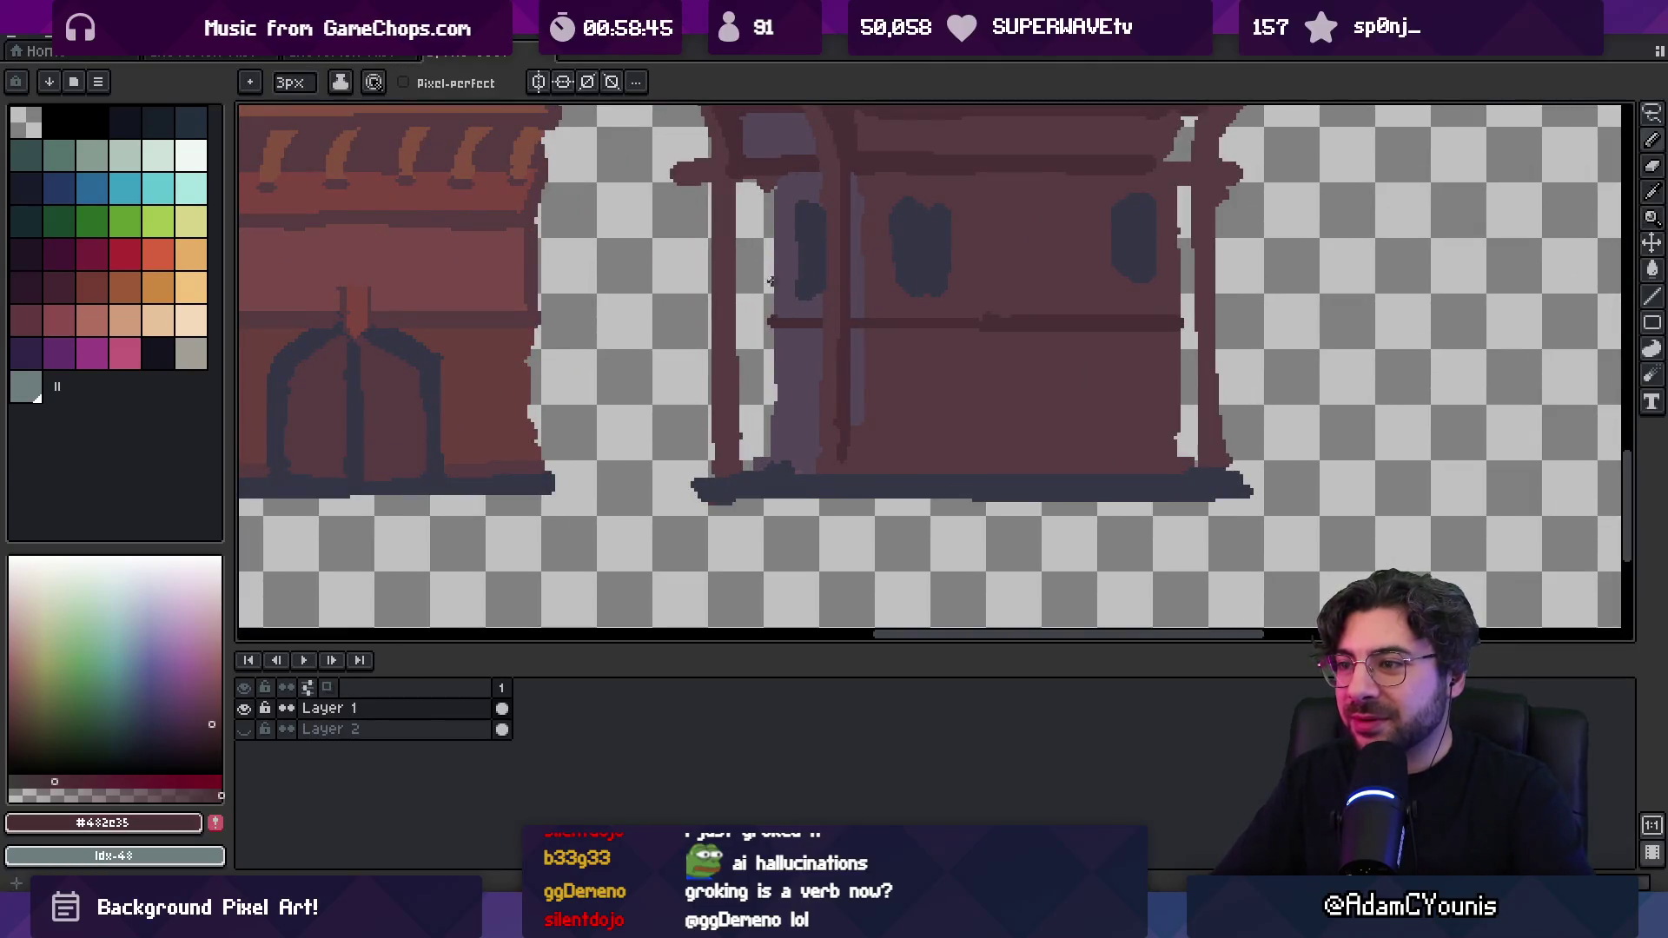
{"action": "left_click_drag", "start_coordinate": [768, 318], "coordinate": [768, 188]}
{"action": "left_click_drag", "start_coordinate": [768, 323], "coordinate": [773, 461]}
Redo the left pillar's dark edge and add a matching dark edge down the right pillar
{"action": "key", "text": "ctrl+z"}
{"action": "key", "text": "ctrl+y"}
{"action": "key", "text": "ctrl+z"}
{"action": "key", "text": "ctrl+z"}
{"action": "left_click_drag", "start_coordinate": [778, 368], "coordinate": [776, 462]}
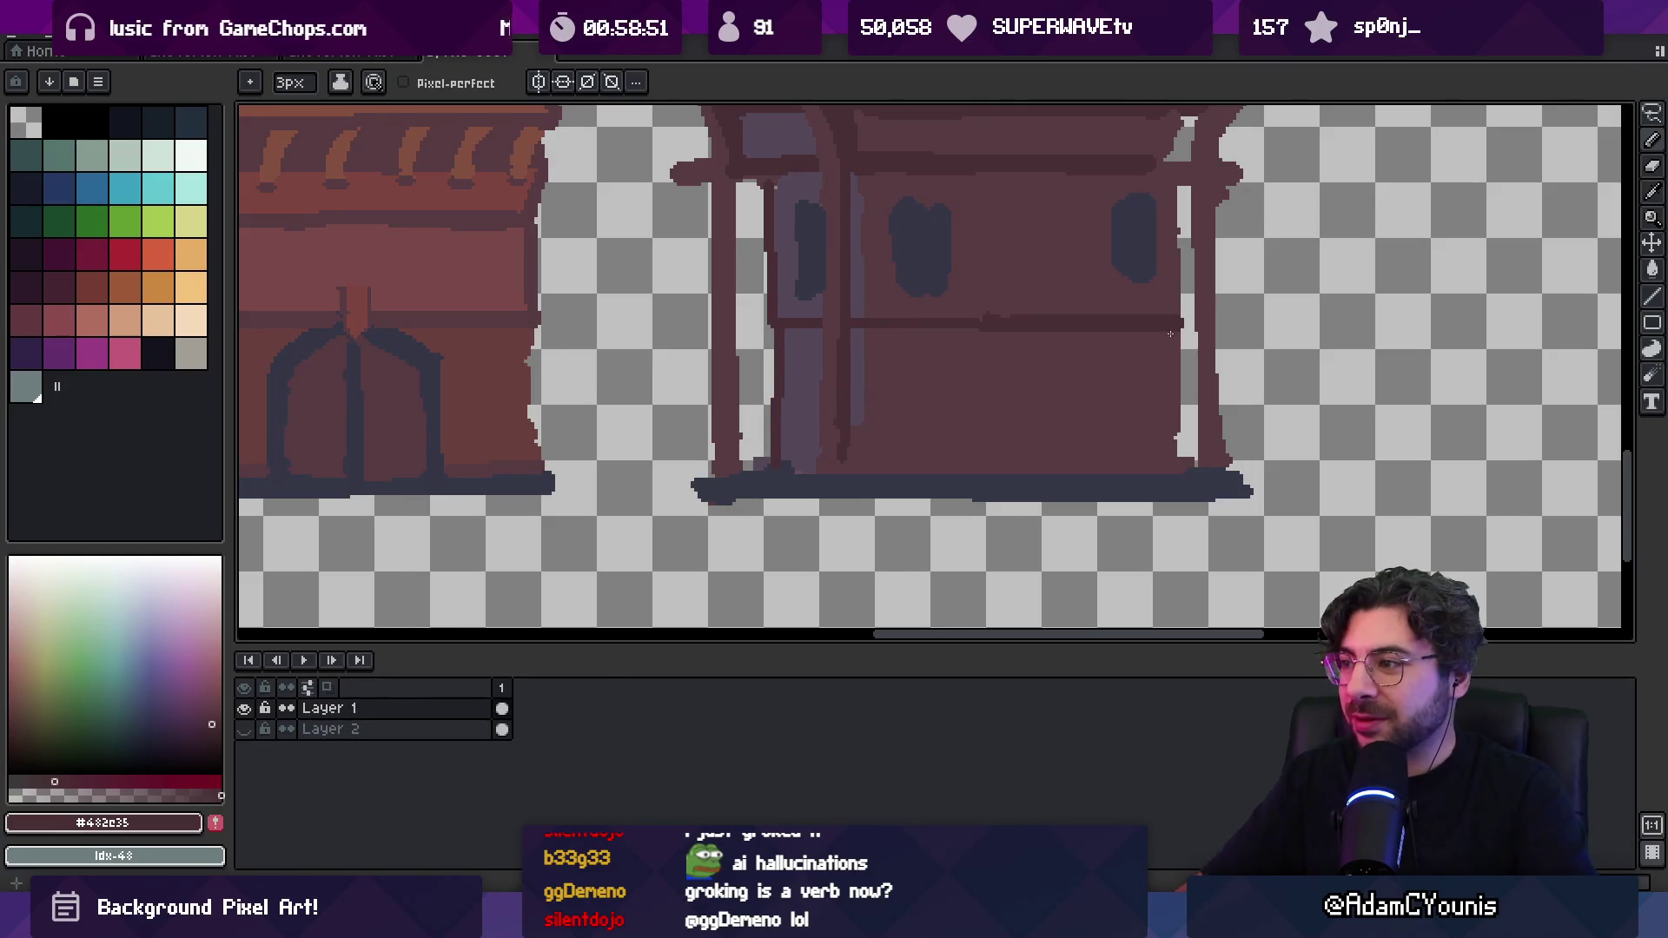
{"action": "left_click_drag", "start_coordinate": [1171, 331], "coordinate": [1180, 455]}
{"action": "scroll", "coordinate": [1173, 391], "scroll_direction": "up", "scroll_amount": 2}
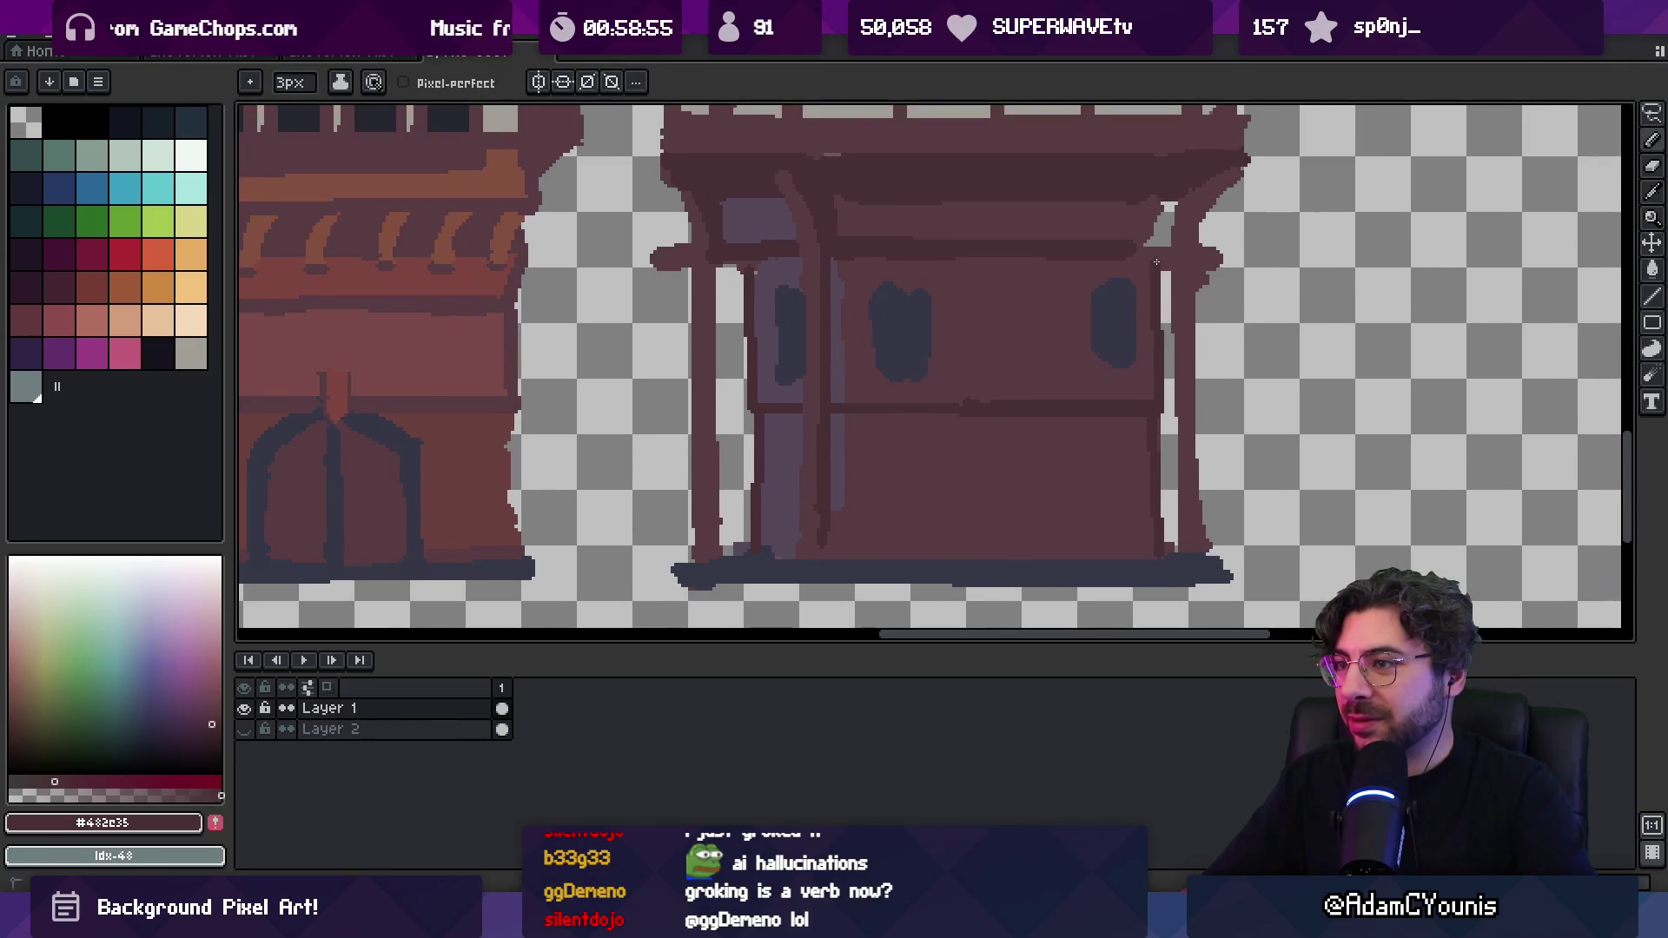
Zoom out over all four buildings and sample the reddish wall colour
{"action": "key", "text": "z"}
{"action": "scroll", "coordinate": [1042, 278], "scroll_direction": "down", "scroll_amount": 3}
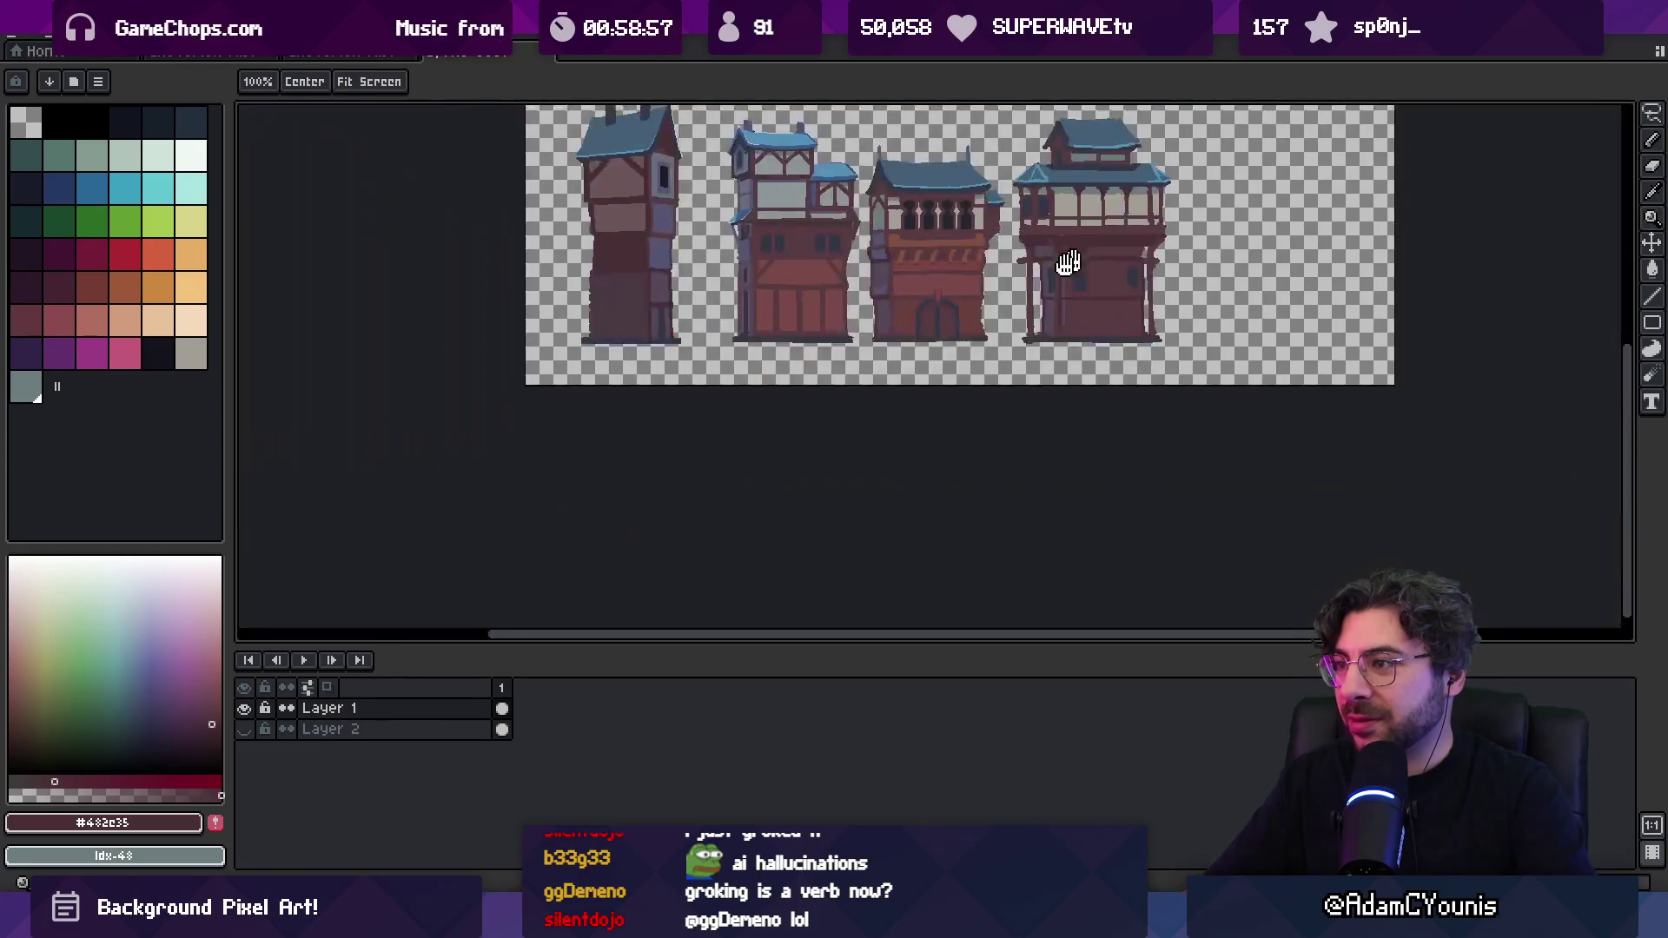
{"action": "scroll", "coordinate": [1019, 287], "scroll_direction": "down", "scroll_amount": 1}
{"action": "scroll", "coordinate": [746, 373], "scroll_direction": "up", "scroll_amount": 3}
{"action": "mouse_move", "coordinate": [745, 372]}
{"action": "left_mouse_down"}
{"action": "mouse_move", "coordinate": [961, 354]}
{"action": "mouse_move", "coordinate": [801, 374]}
{"action": "left_mouse_up"}
{"action": "key", "text": "o"}
{"action": "left_click", "coordinate": [839, 333]}
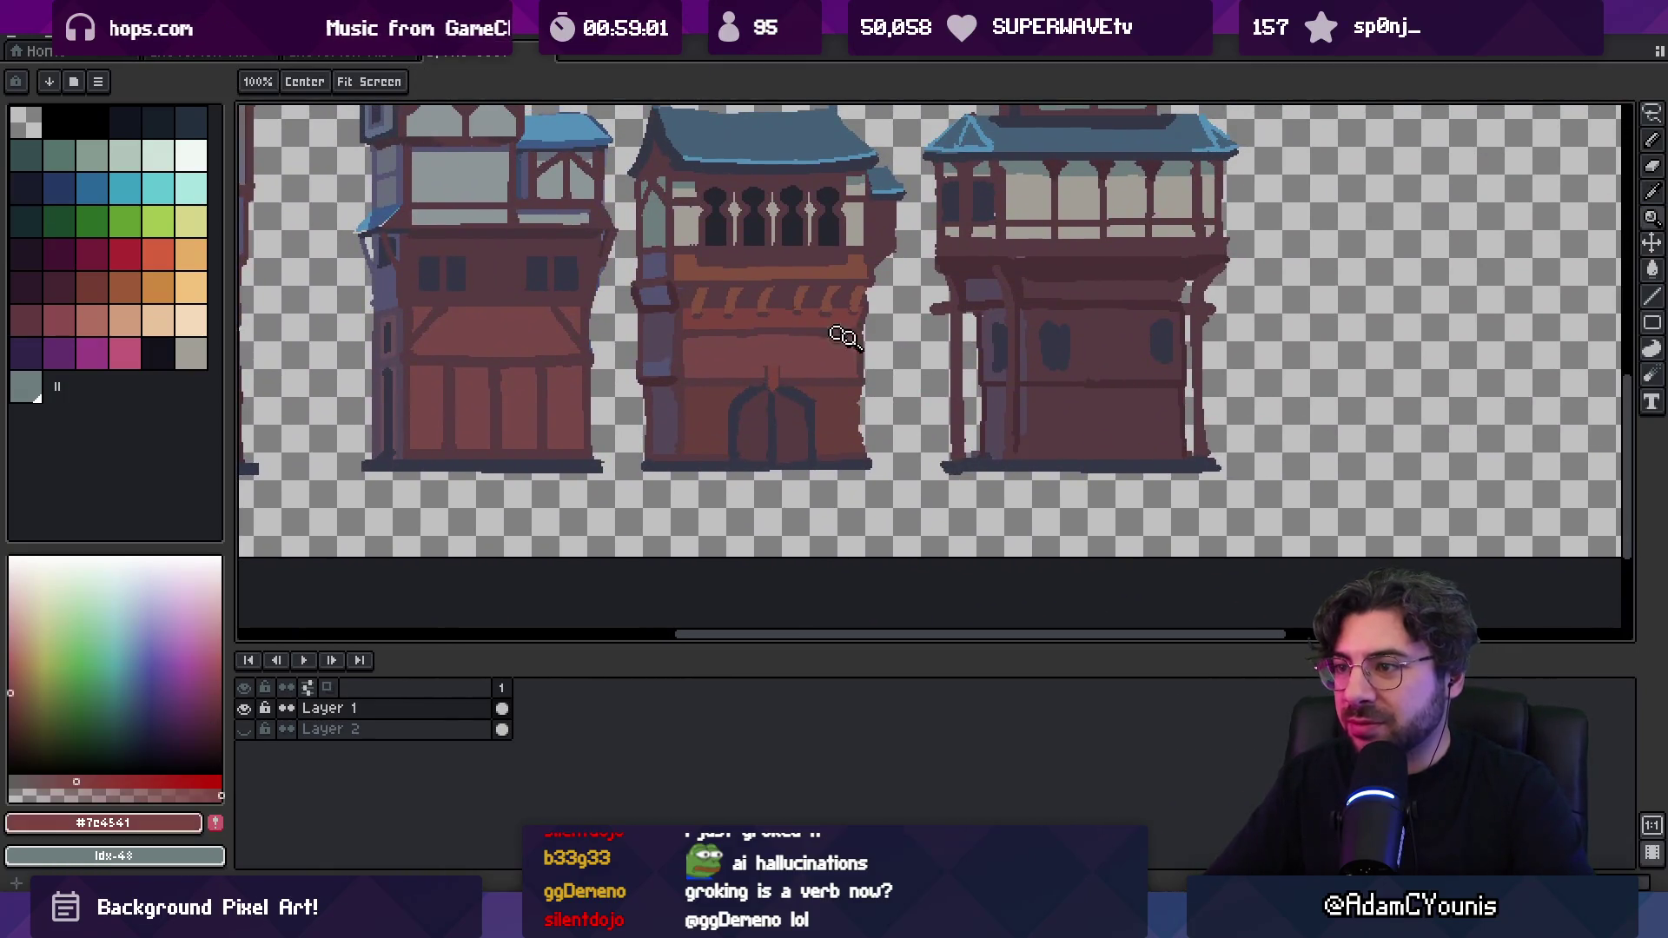
Outline the lower wall panel with red strokes and flood-fill it red
{"action": "scroll", "coordinate": [877, 373], "scroll_direction": "right", "scroll_amount": 3}
{"action": "key", "text": "m"}
{"action": "key", "text": "b"}
{"action": "mouse_move", "coordinate": [995, 406]}
{"action": "left_mouse_down"}
{"action": "mouse_move", "coordinate": [890, 402]}
{"action": "mouse_move", "coordinate": [1004, 384]}
{"action": "left_mouse_up"}
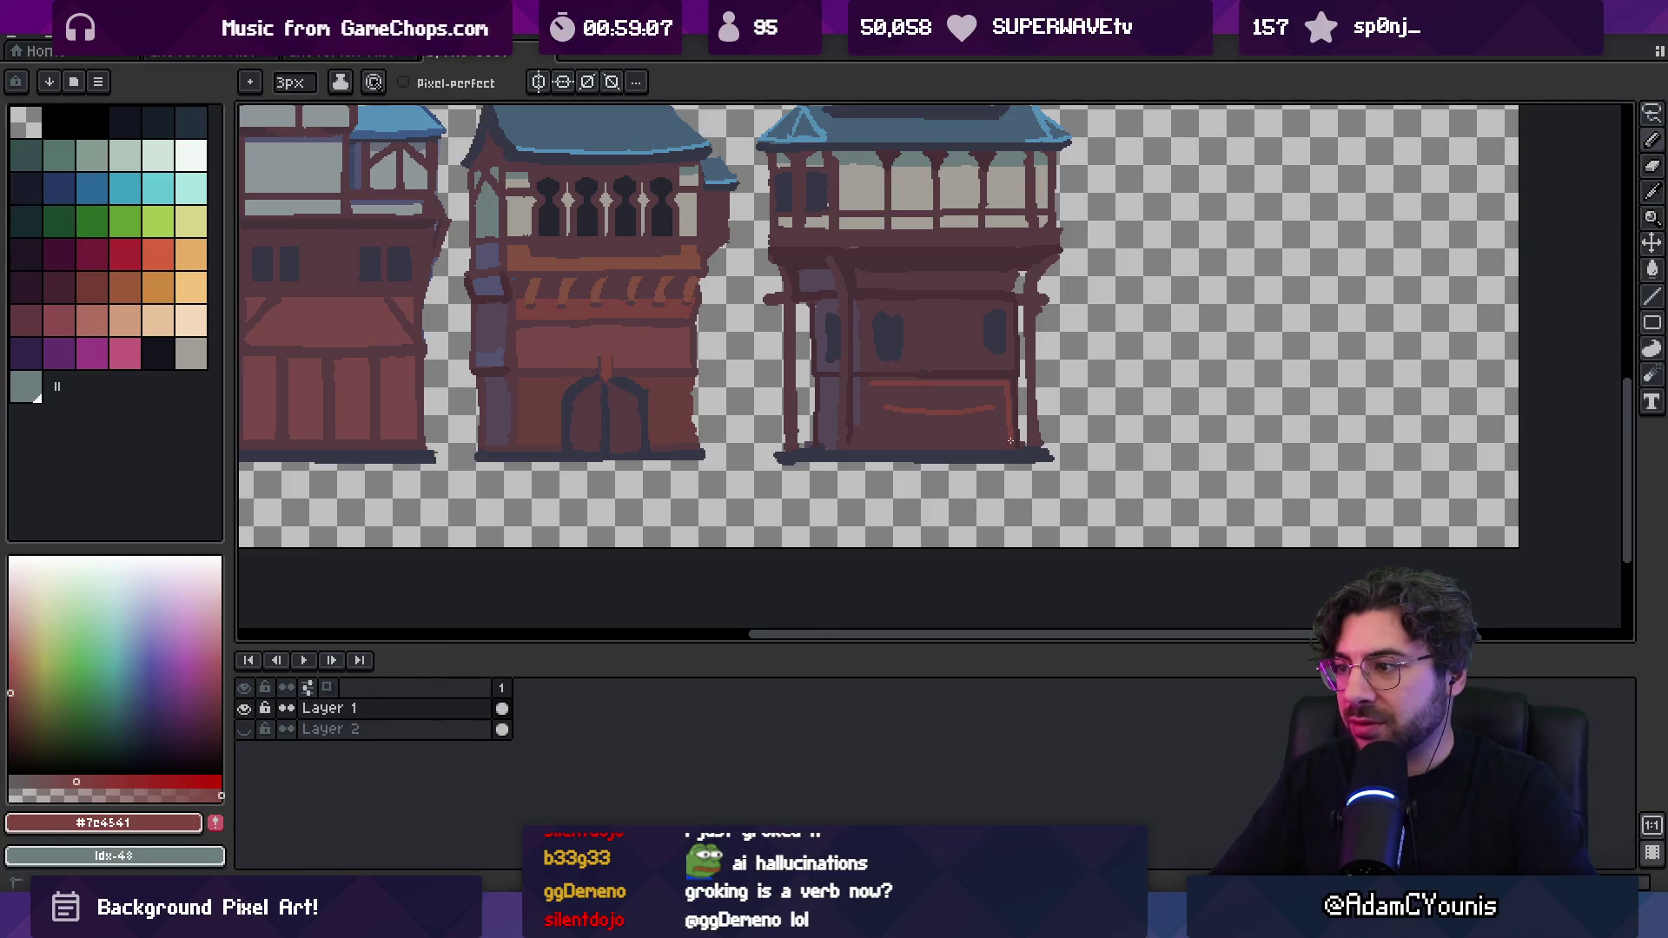
{"action": "left_click_drag", "start_coordinate": [1006, 438], "coordinate": [869, 440]}
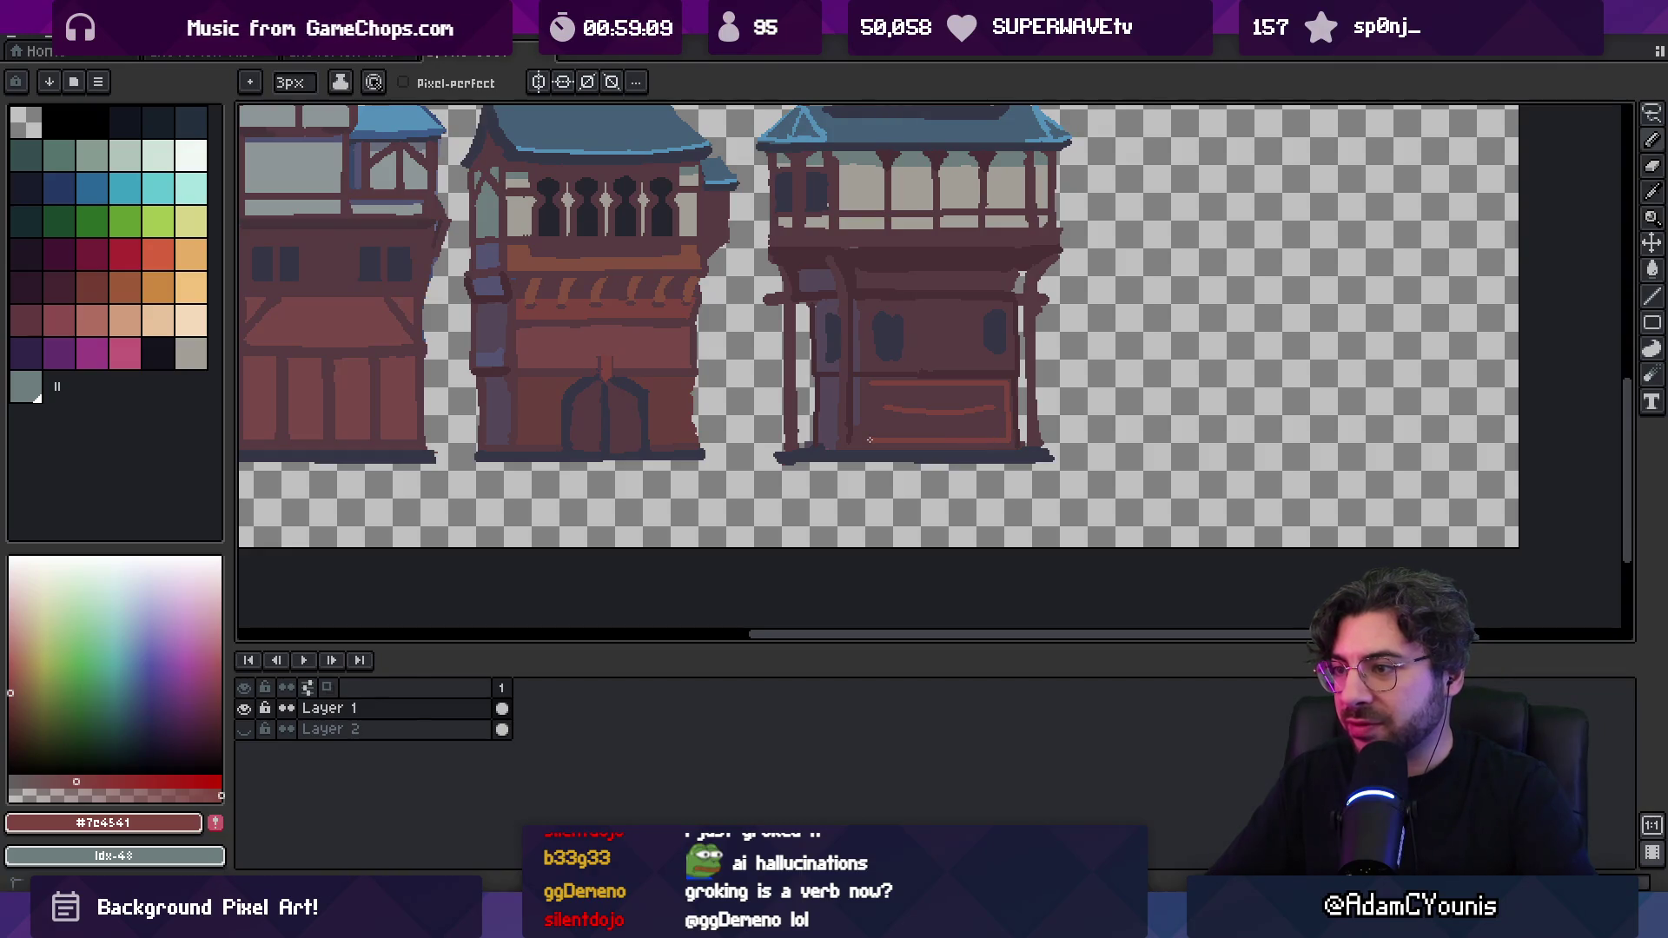
{"action": "key", "text": "g"}
{"action": "left_click", "coordinate": [894, 408]}
Zoom in on the fourth building and sample the darker brown #683f3c
{"action": "key", "text": "z"}
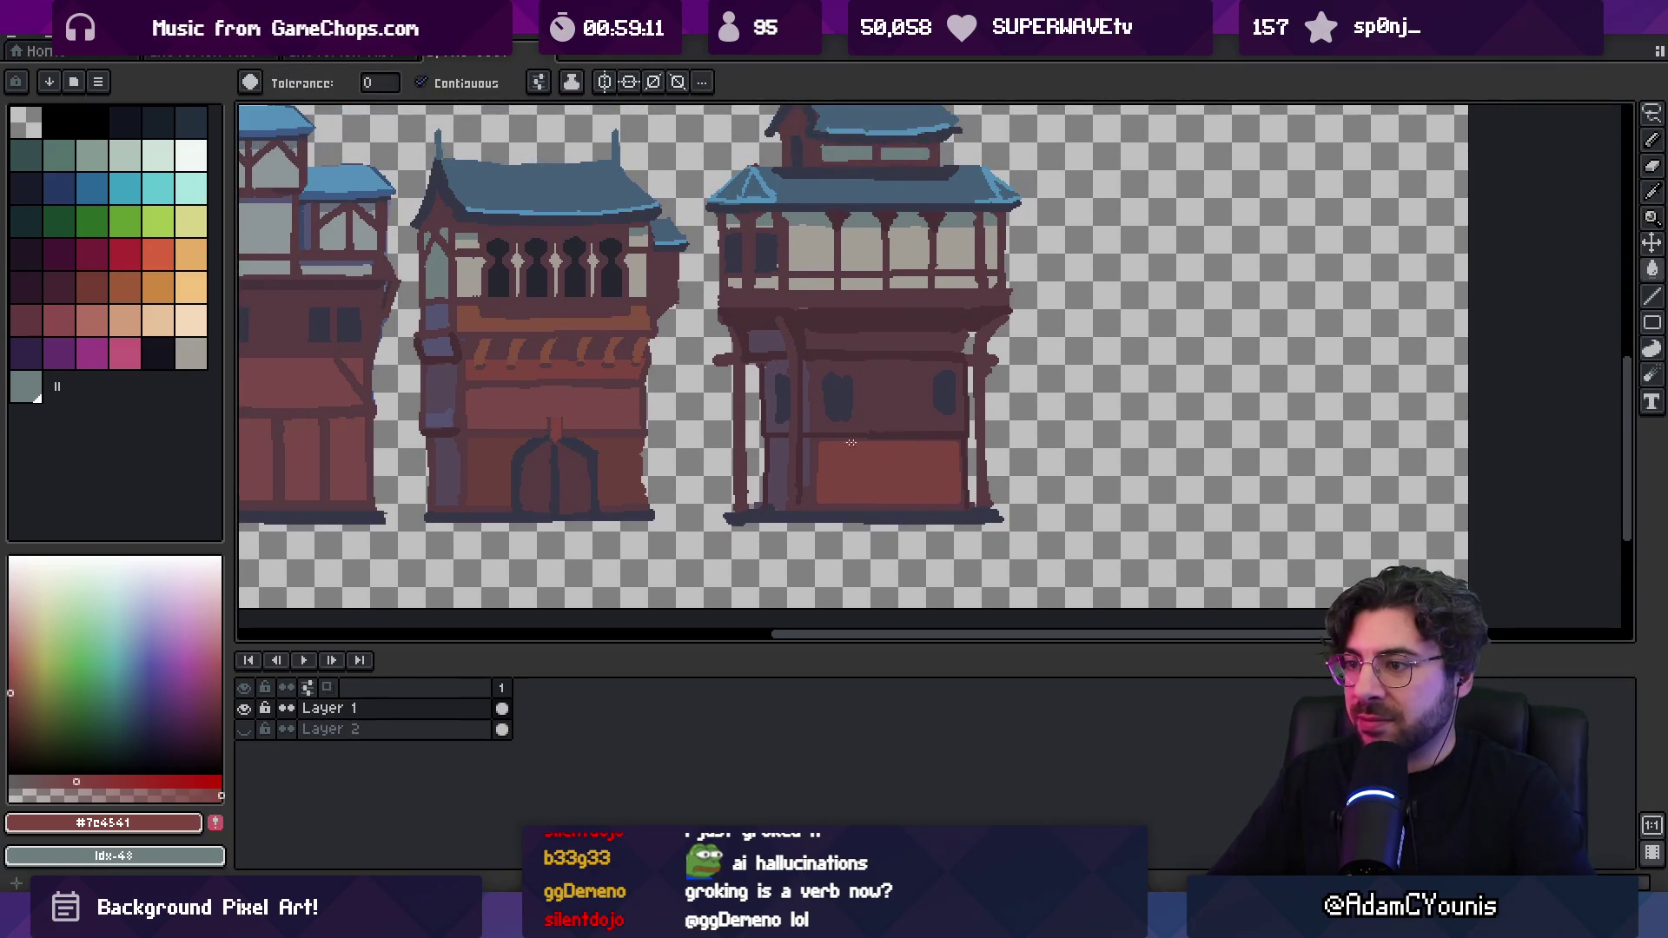
{"action": "left_click", "coordinate": [840, 445]}
{"action": "key", "text": "i"}
{"action": "left_click", "coordinate": [515, 451]}
{"action": "key", "text": "b"}
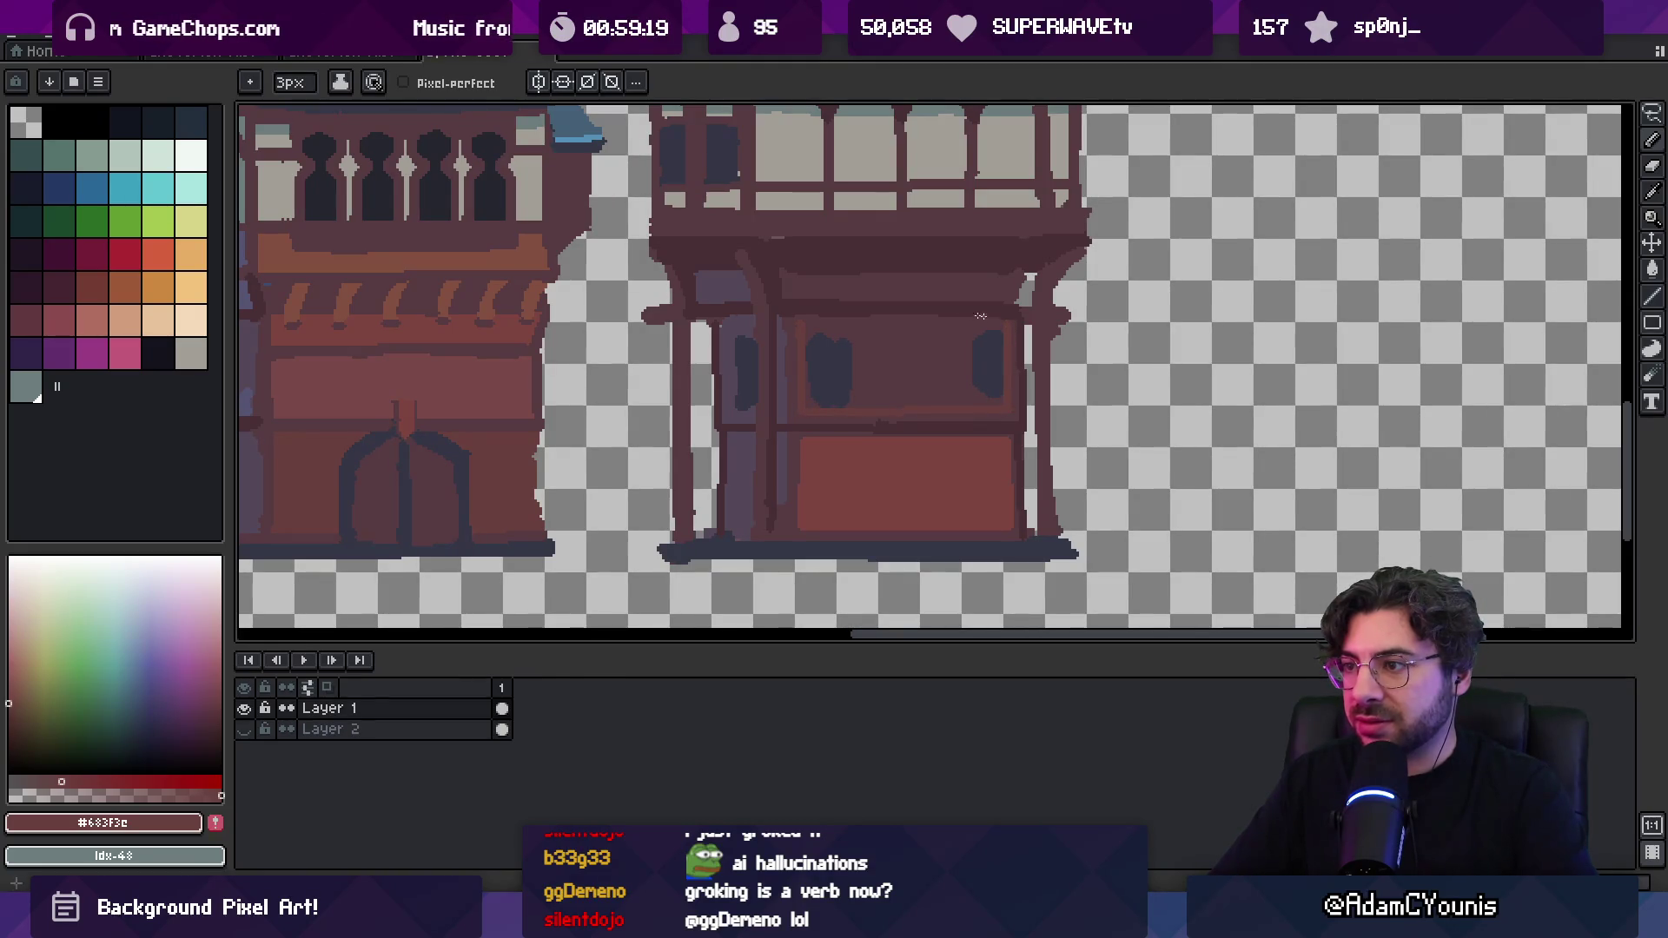
Zoom out over the whole building row and sample a darker brown from the beam
{"action": "key", "text": "z"}
{"action": "scroll", "coordinate": [919, 357], "scroll_direction": "down", "scroll_amount": 4}
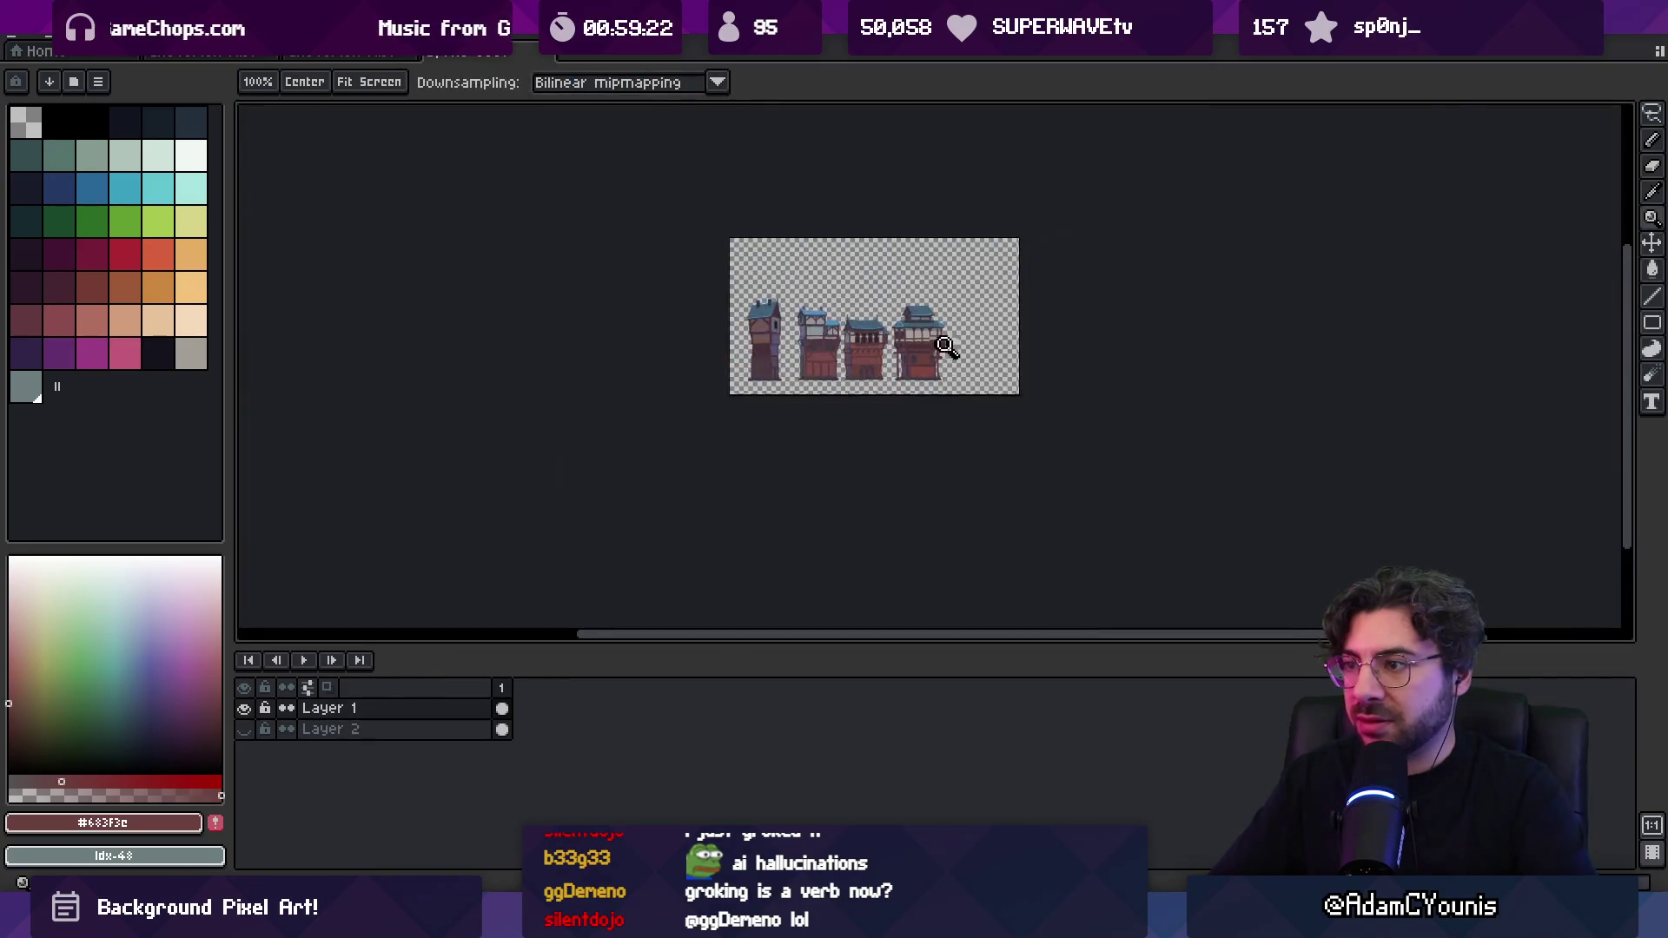
{"action": "scroll", "coordinate": [946, 321], "scroll_direction": "up", "scroll_amount": 1}
{"action": "scroll", "coordinate": [935, 334], "scroll_direction": "up", "scroll_amount": 1}
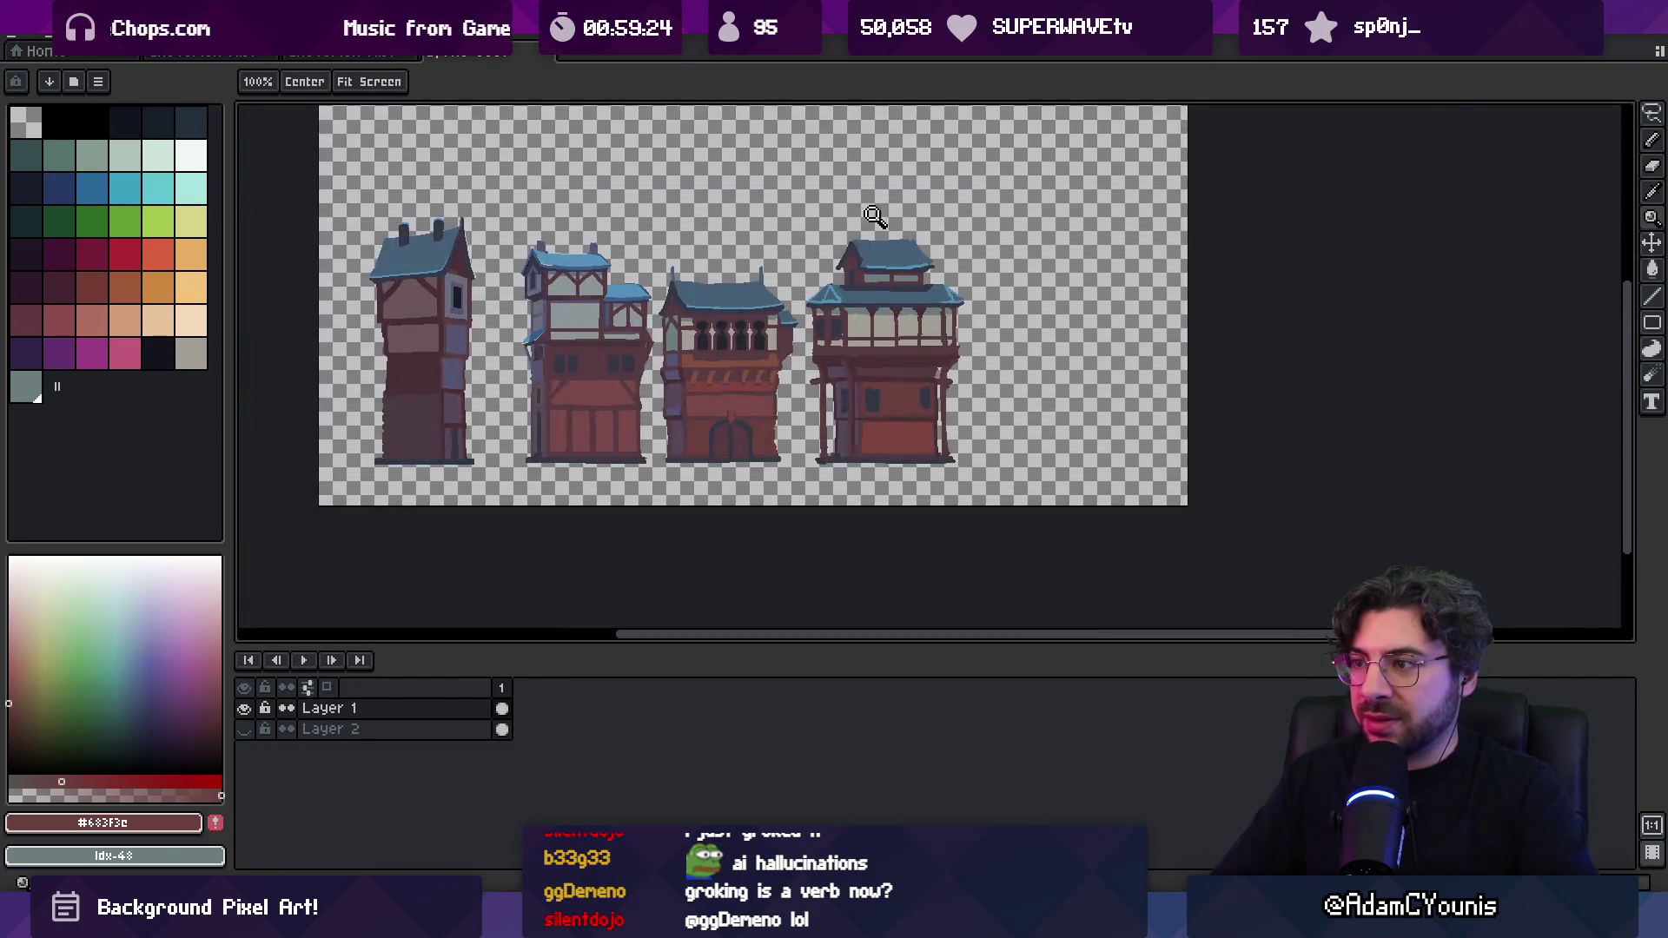
{"action": "left_click_drag", "start_coordinate": [891, 335], "coordinate": [874, 324]}
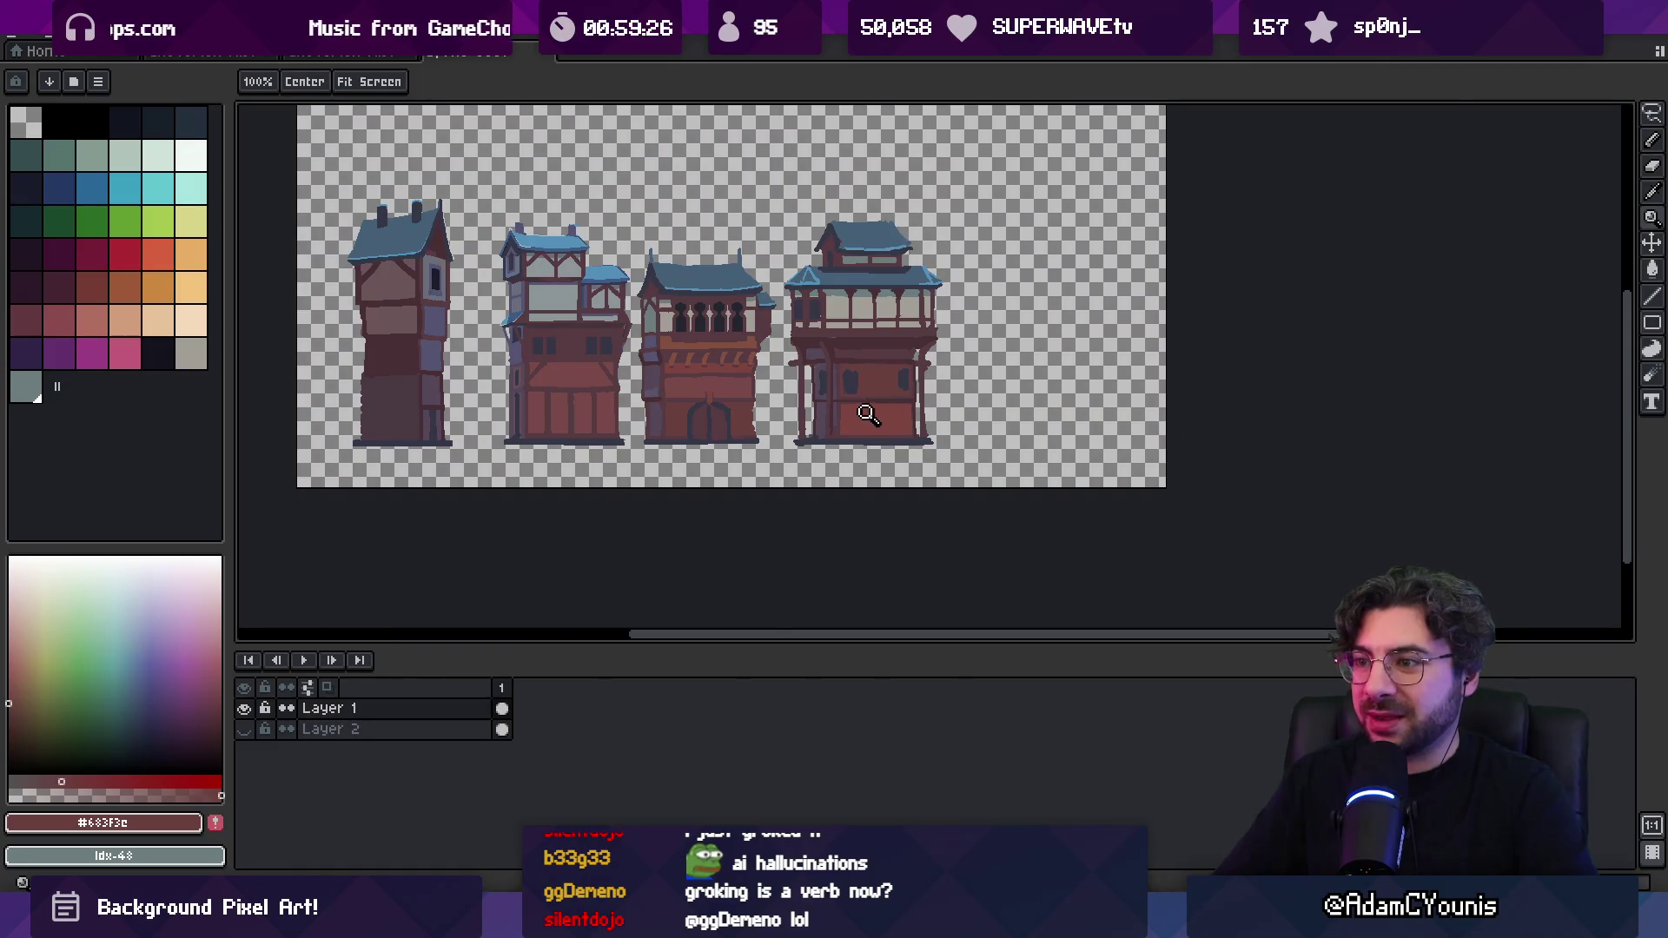
{"action": "scroll", "coordinate": [868, 412], "scroll_direction": "up", "scroll_amount": 1}
{"action": "mouse_move", "coordinate": [869, 409]}
{"action": "left_mouse_down"}
{"action": "mouse_move", "coordinate": [908, 402]}
{"action": "mouse_move", "coordinate": [848, 388]}
{"action": "left_mouse_up"}
{"action": "scroll", "coordinate": [841, 406], "scroll_direction": "up", "scroll_amount": 1}
{"action": "left_click", "coordinate": [748, 349], "text": "alt"}
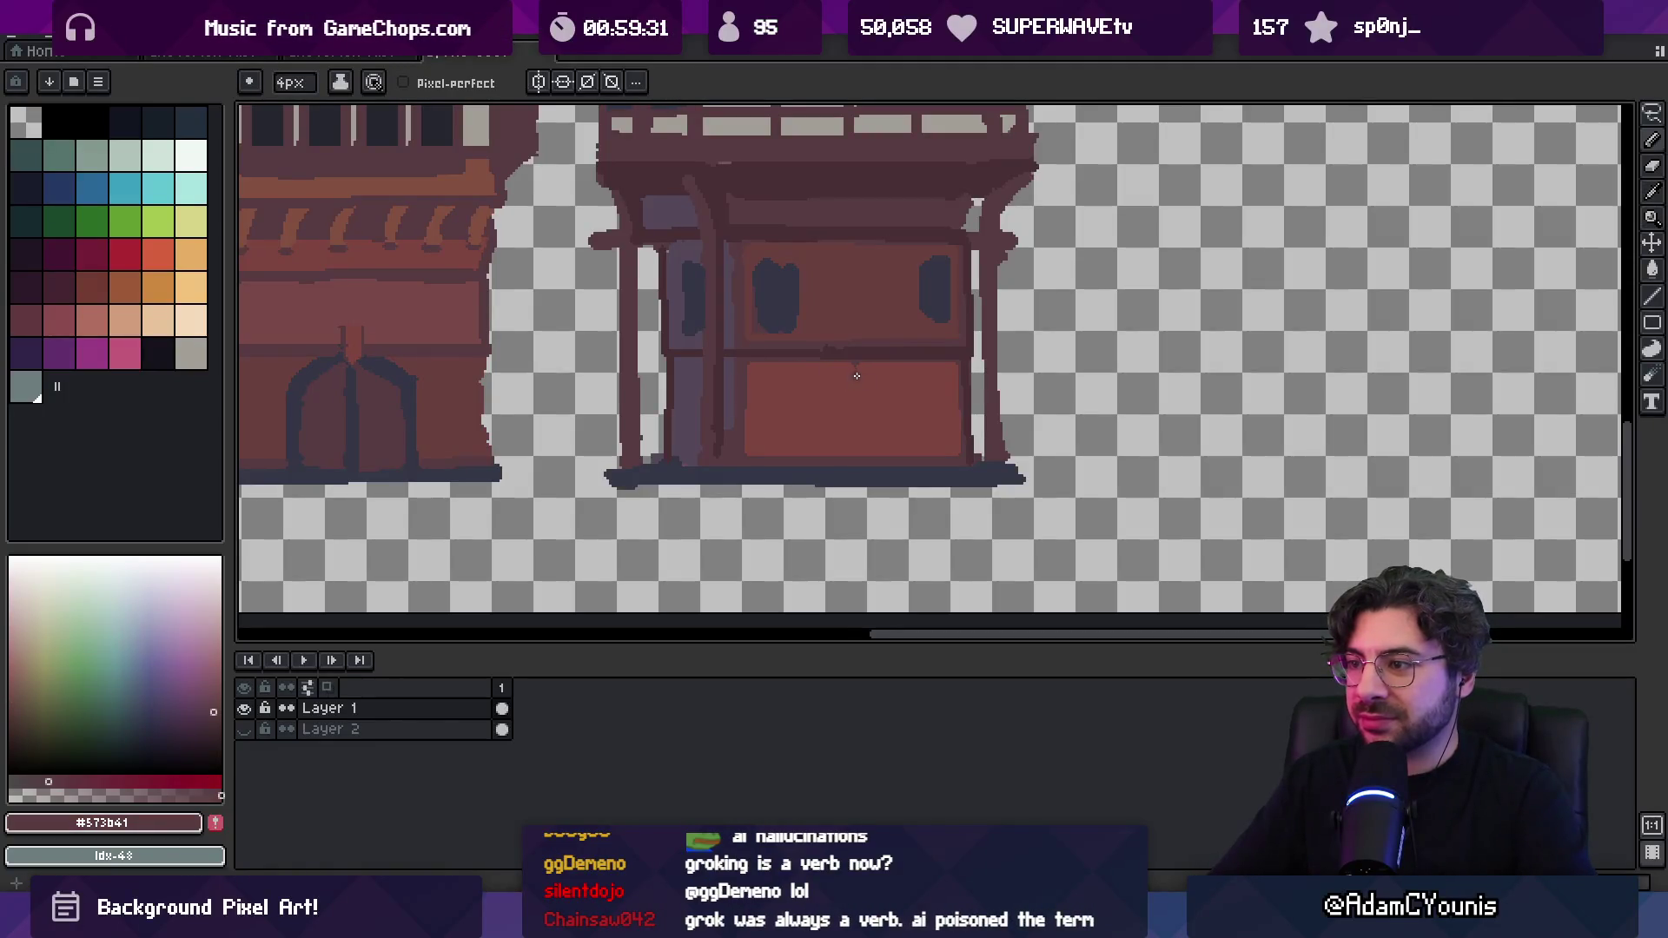
Draw a dark vertical divider and a curved arch across the lower panel
{"action": "left_click_drag", "start_coordinate": [856, 369], "coordinate": [853, 452]}
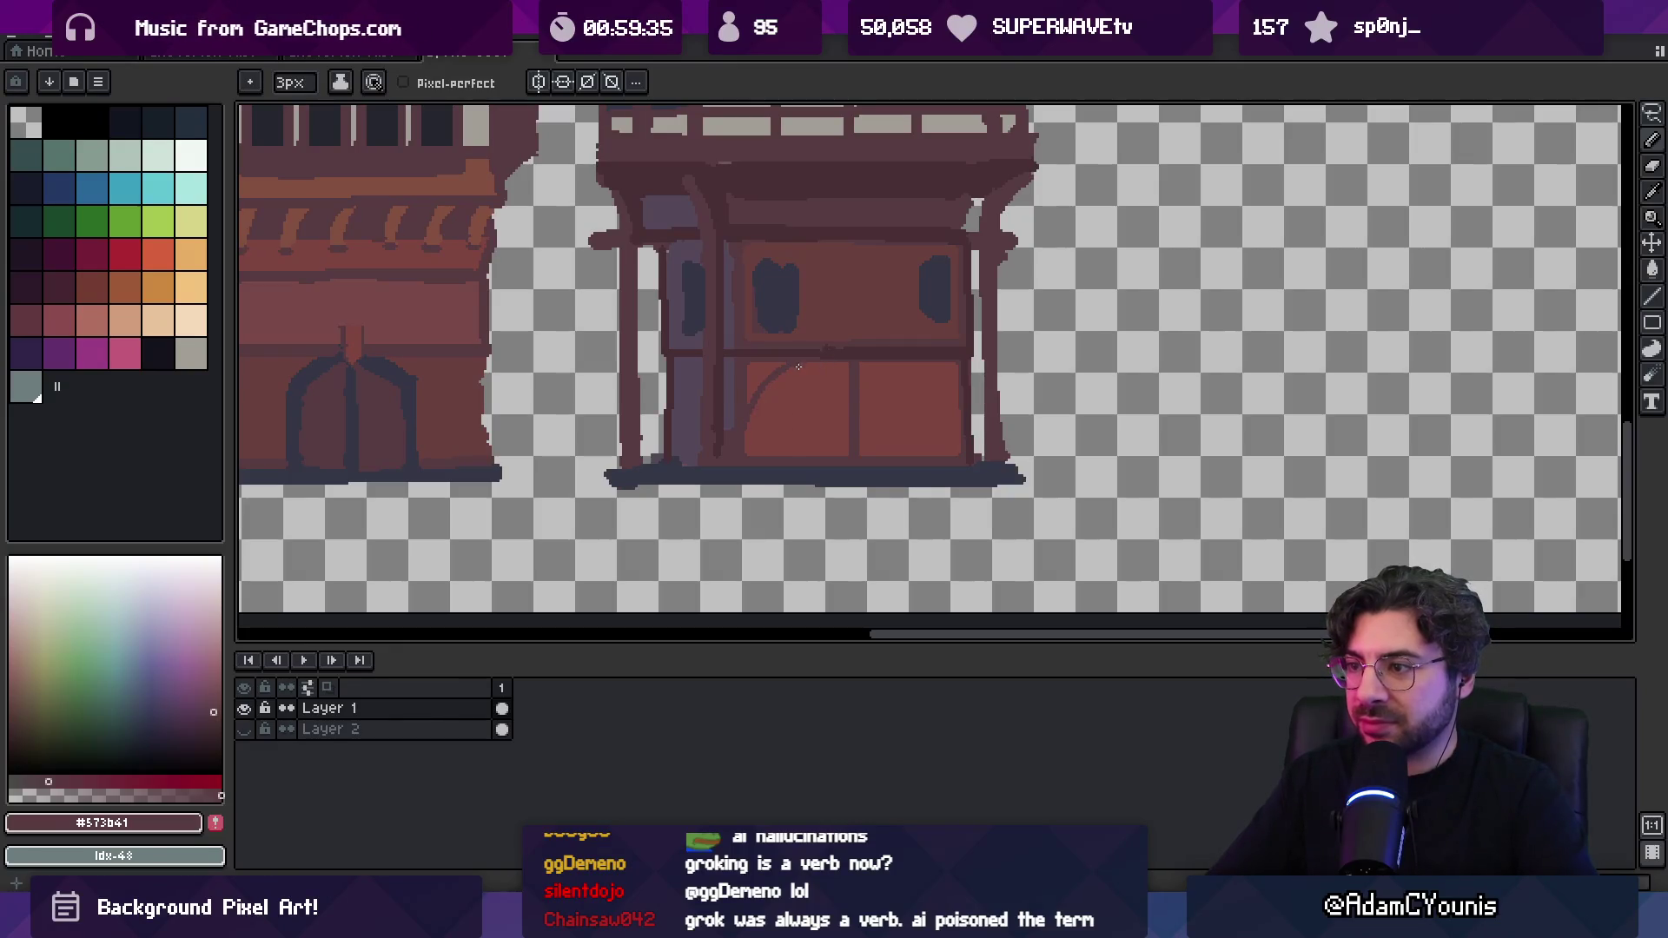
{"action": "mouse_move", "coordinate": [857, 420]}
{"action": "left_mouse_down"}
{"action": "mouse_move", "coordinate": [948, 365]}
{"action": "mouse_move", "coordinate": [958, 420]}
{"action": "left_mouse_up"}
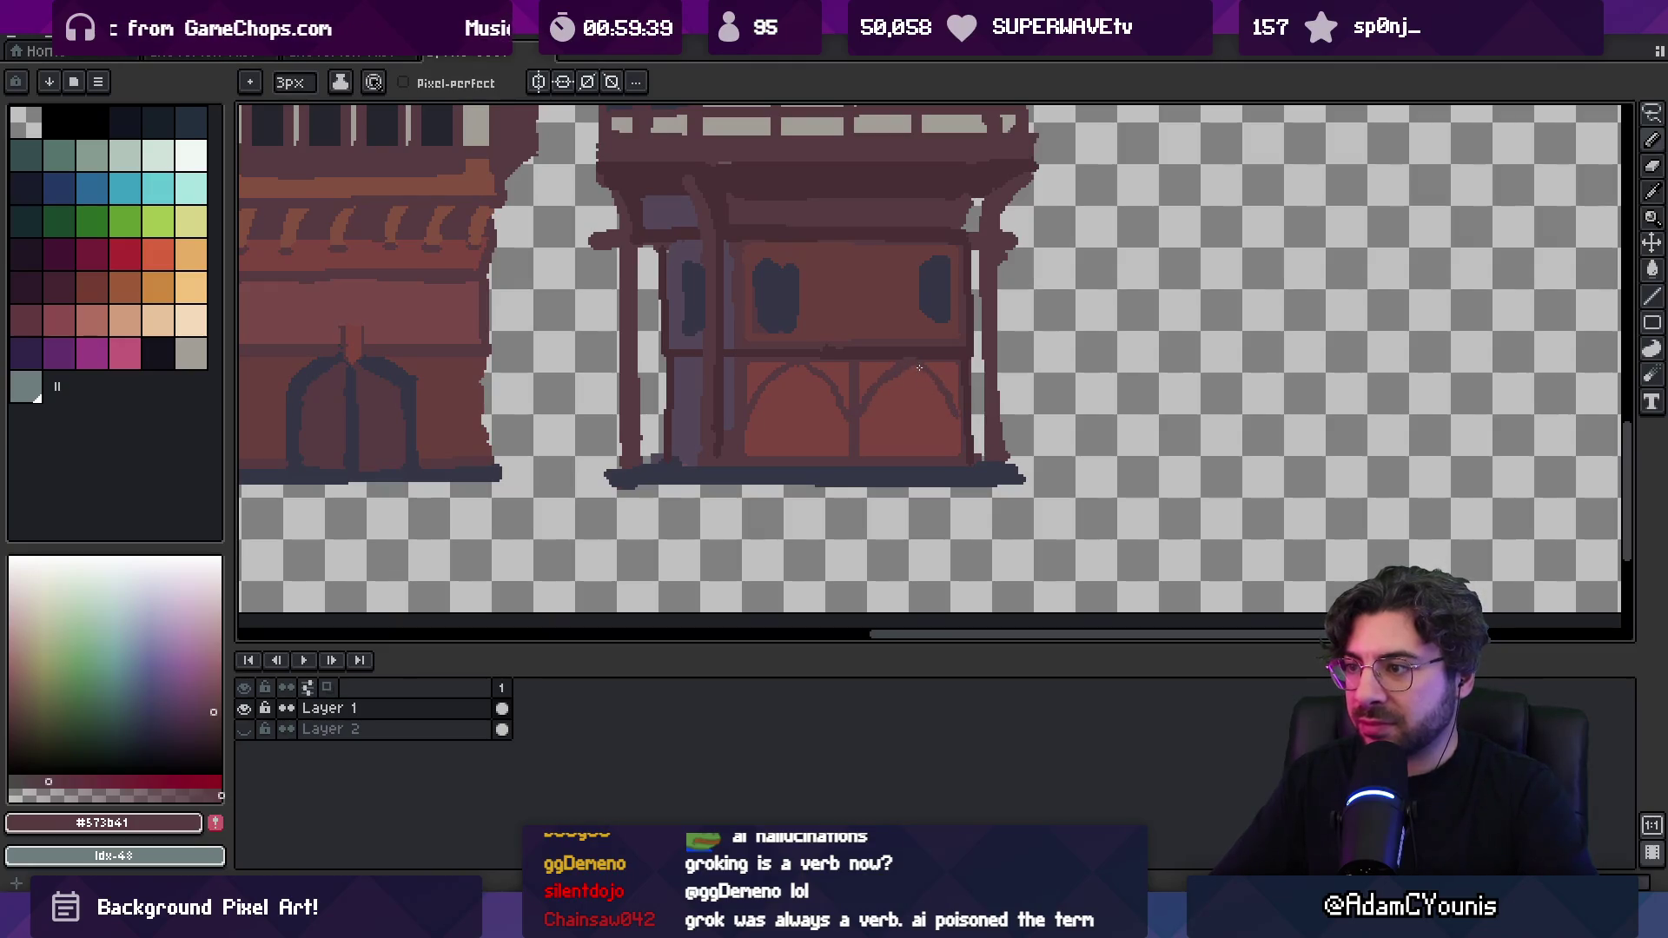
{"action": "left_click", "coordinate": [909, 375], "text": "alt"}
{"action": "key", "text": "z"}
{"action": "scroll", "coordinate": [877, 409], "scroll_direction": "down", "scroll_amount": 3}
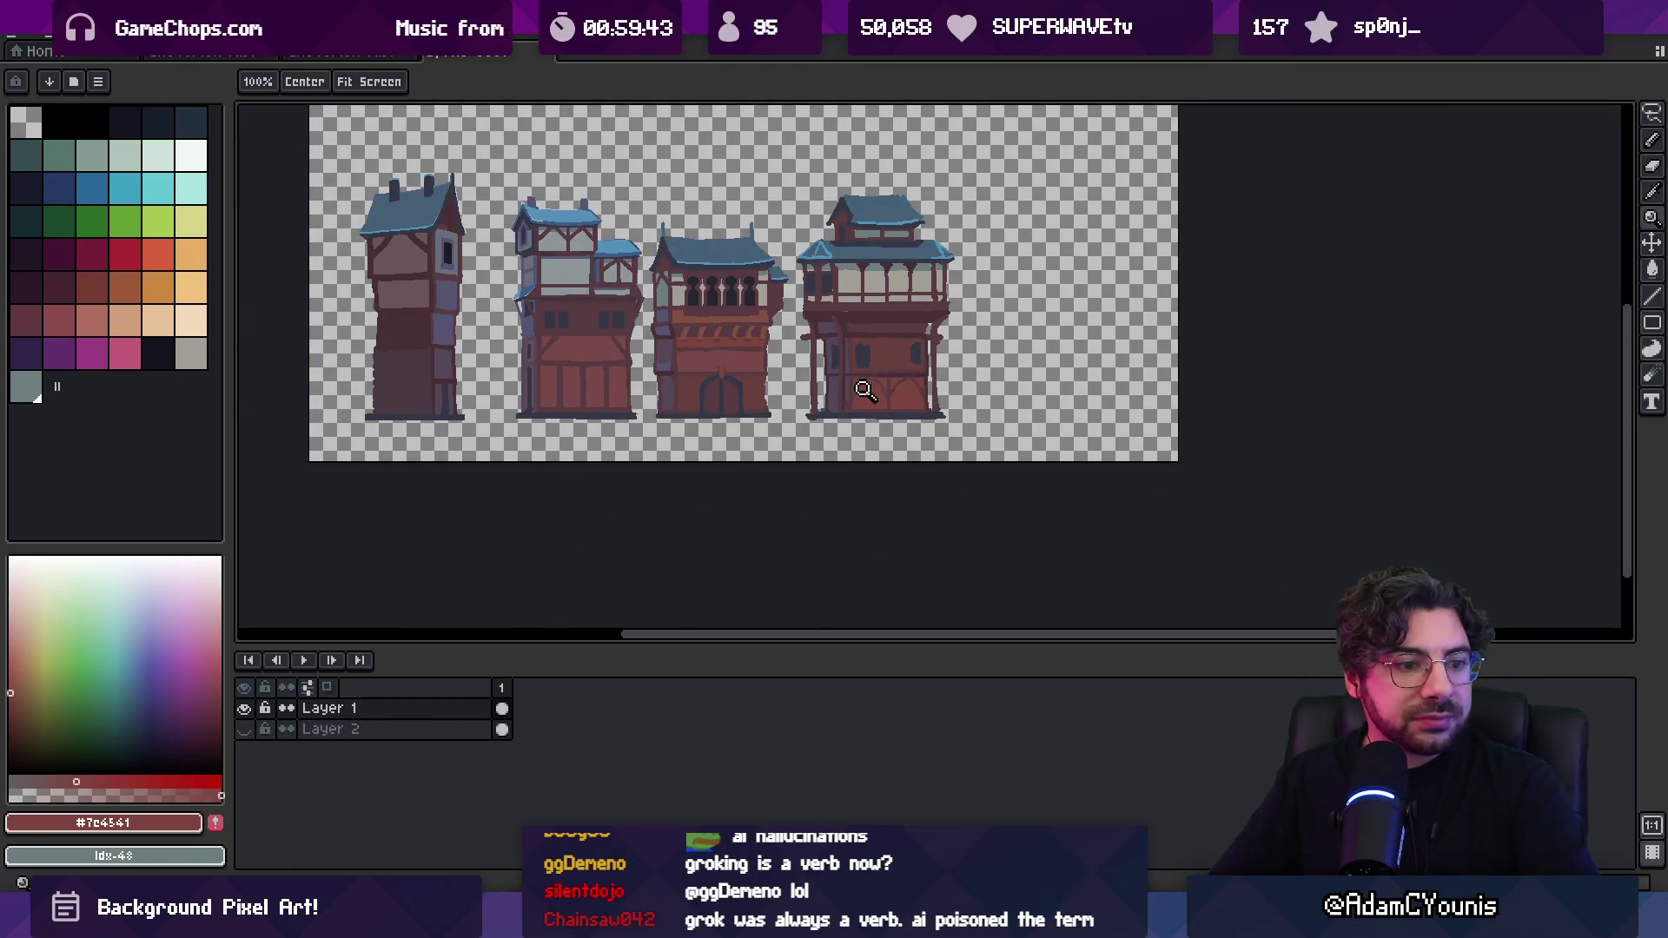
{"action": "left_click", "coordinate": [834, 398]}
{"action": "left_click", "coordinate": [834, 398]}
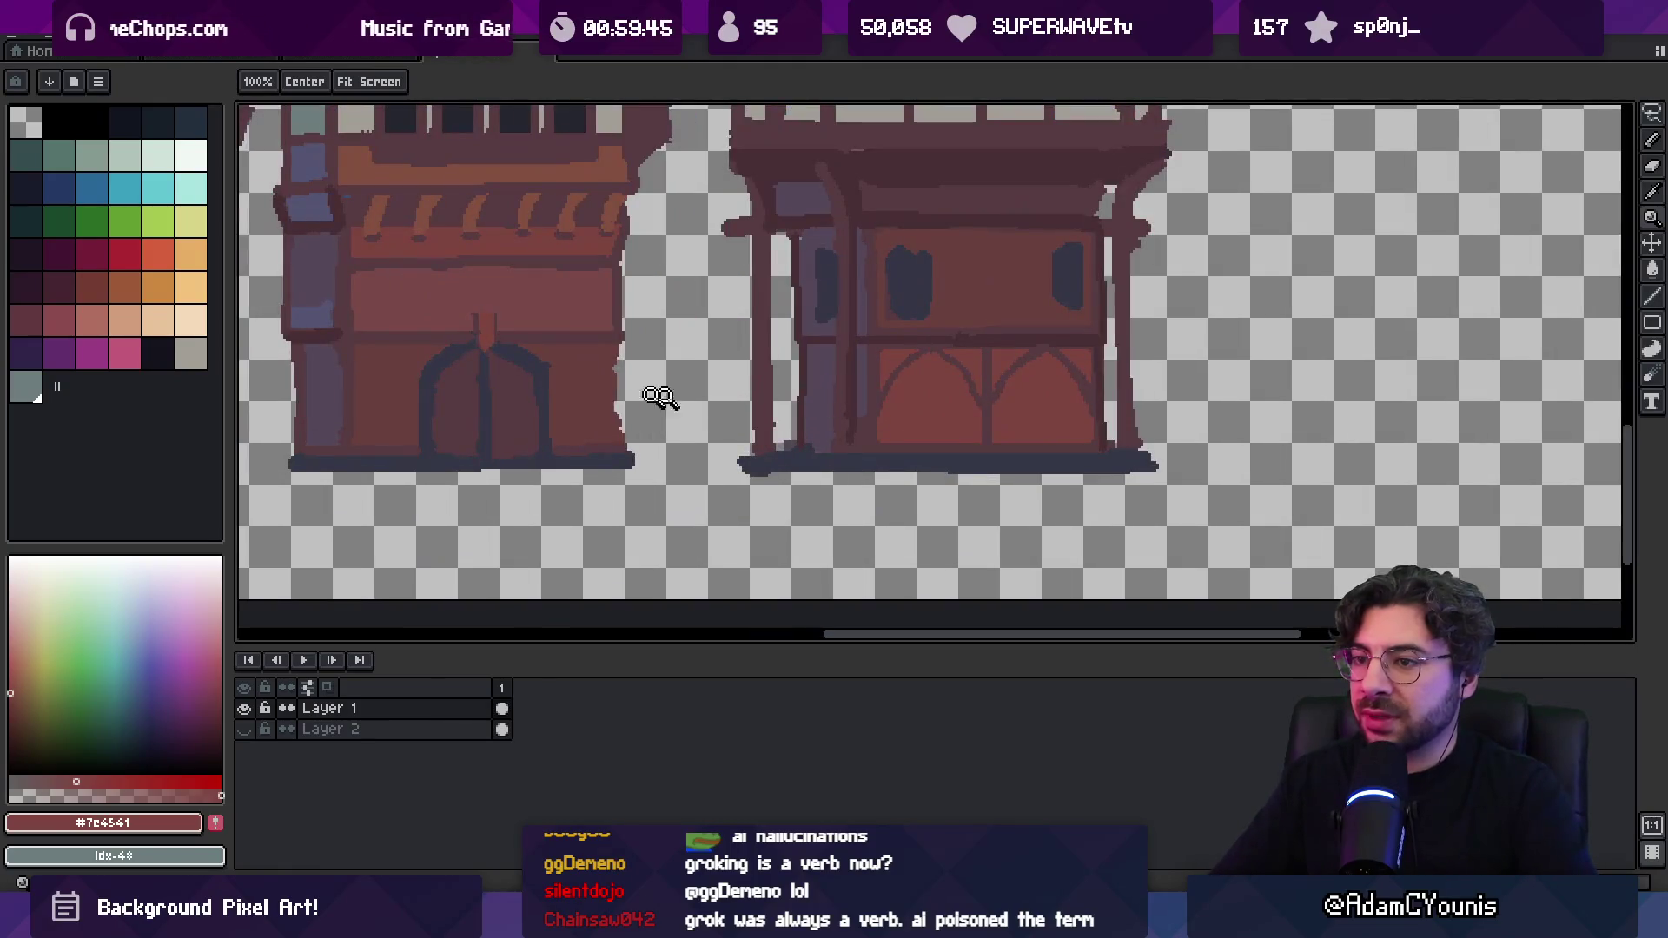
Dab dark #343645 pixels onto the left doorway
{"action": "key", "text": "b"}
{"action": "left_click", "coordinate": [533, 362], "text": "alt"}
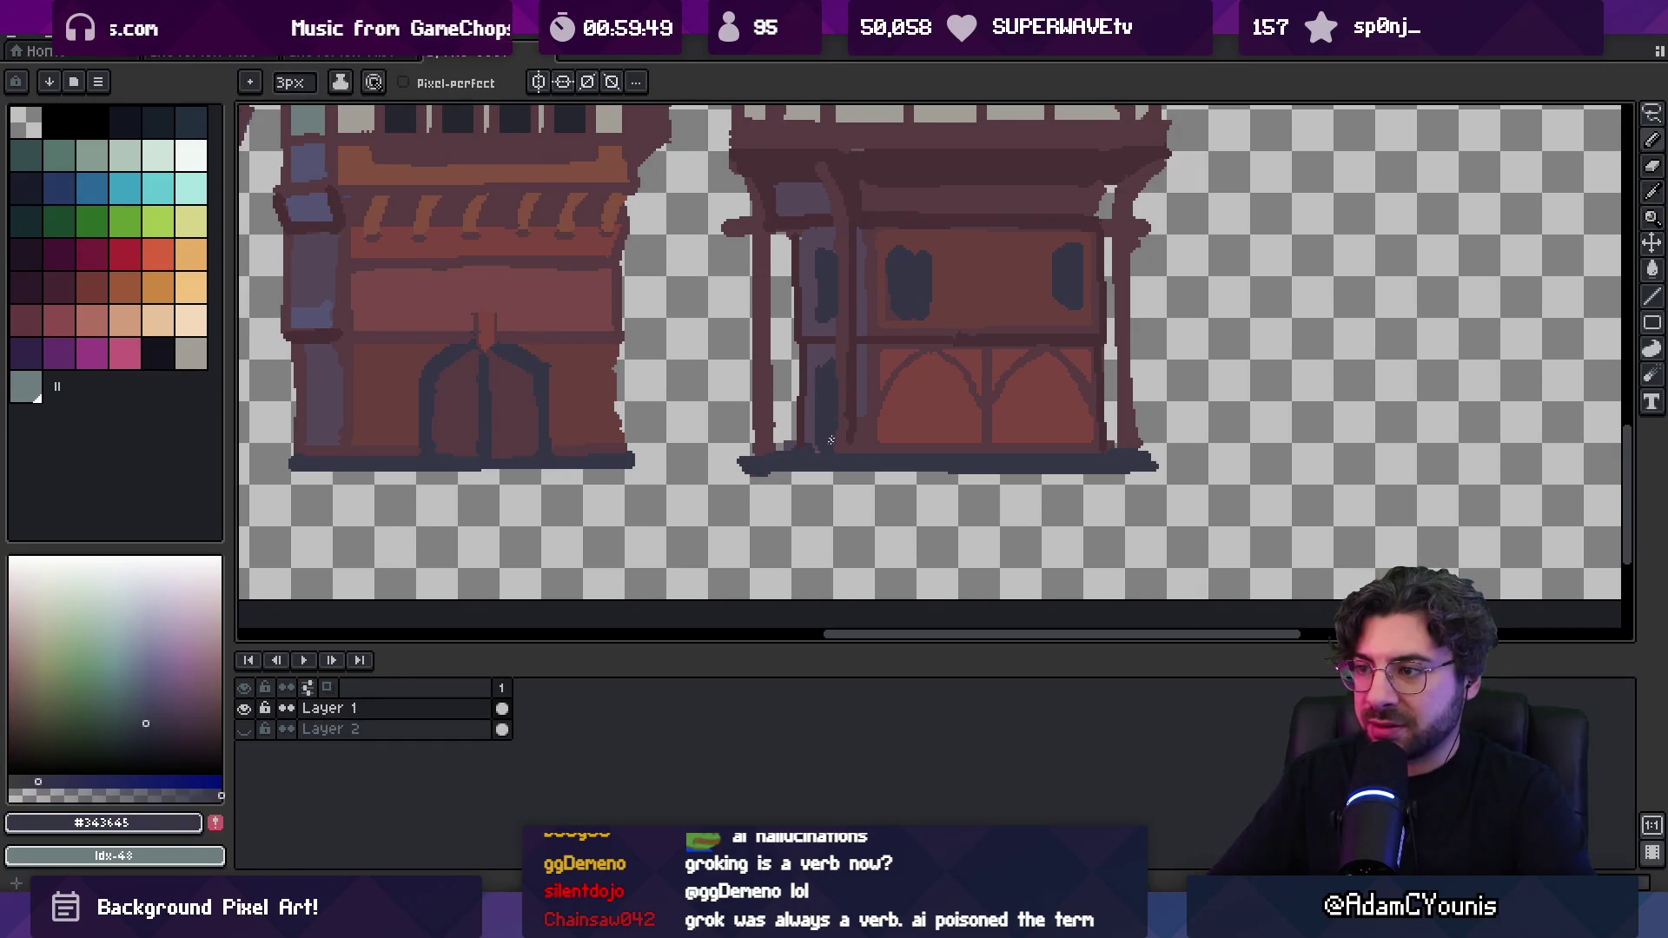
{"action": "left_click", "coordinate": [813, 368], "text": "alt"}
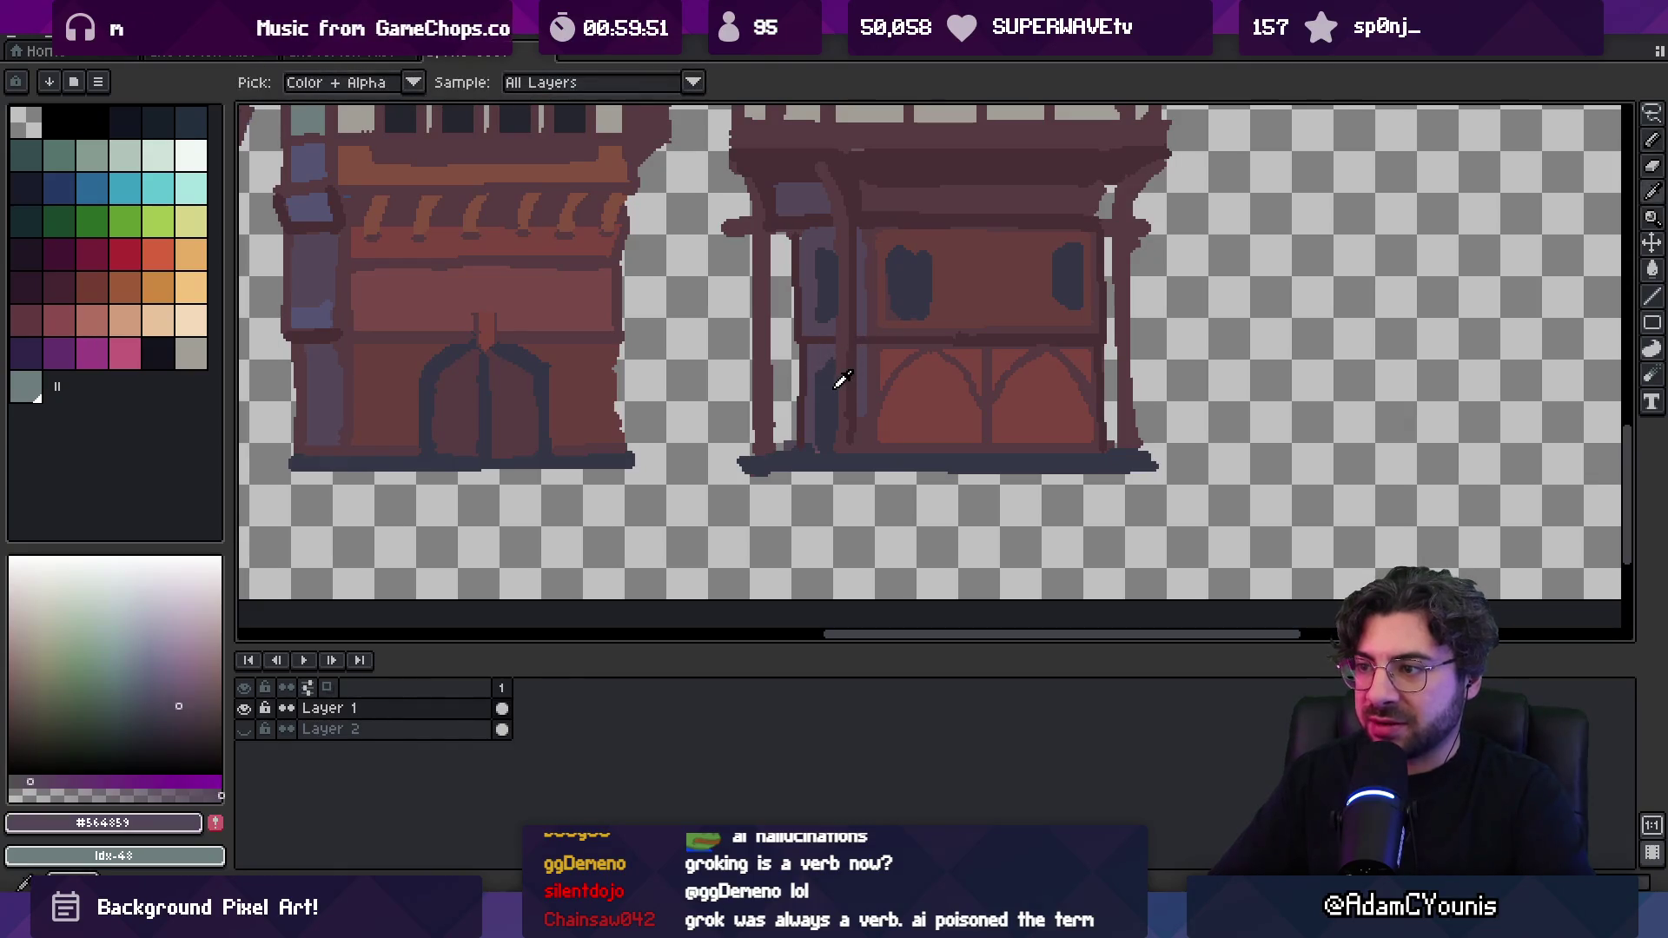
{"action": "left_click", "coordinate": [862, 401], "text": "alt"}
{"action": "left_click", "coordinate": [856, 436]}
{"action": "left_click", "coordinate": [835, 437]}
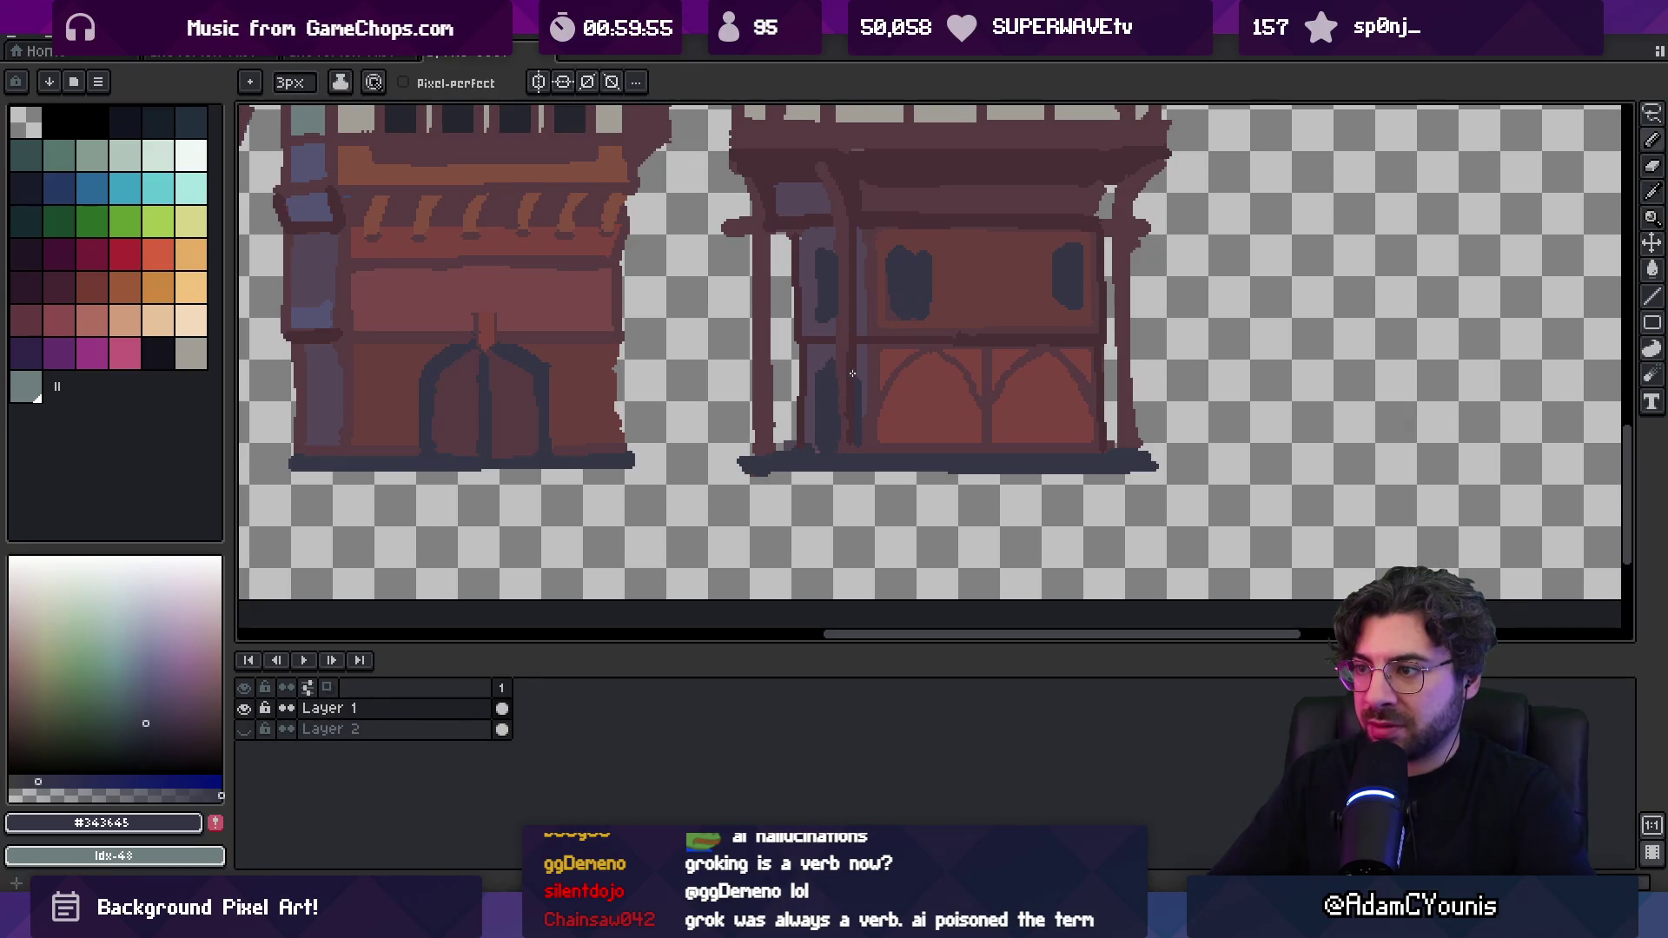
Darken the left doorway's edge with dark red #482c35
{"action": "scroll", "coordinate": [852, 374], "scroll_direction": "up", "scroll_amount": 1}
{"action": "left_click", "coordinate": [849, 347], "text": "alt"}
{"action": "left_click_drag", "start_coordinate": [817, 376], "coordinate": [823, 365]}
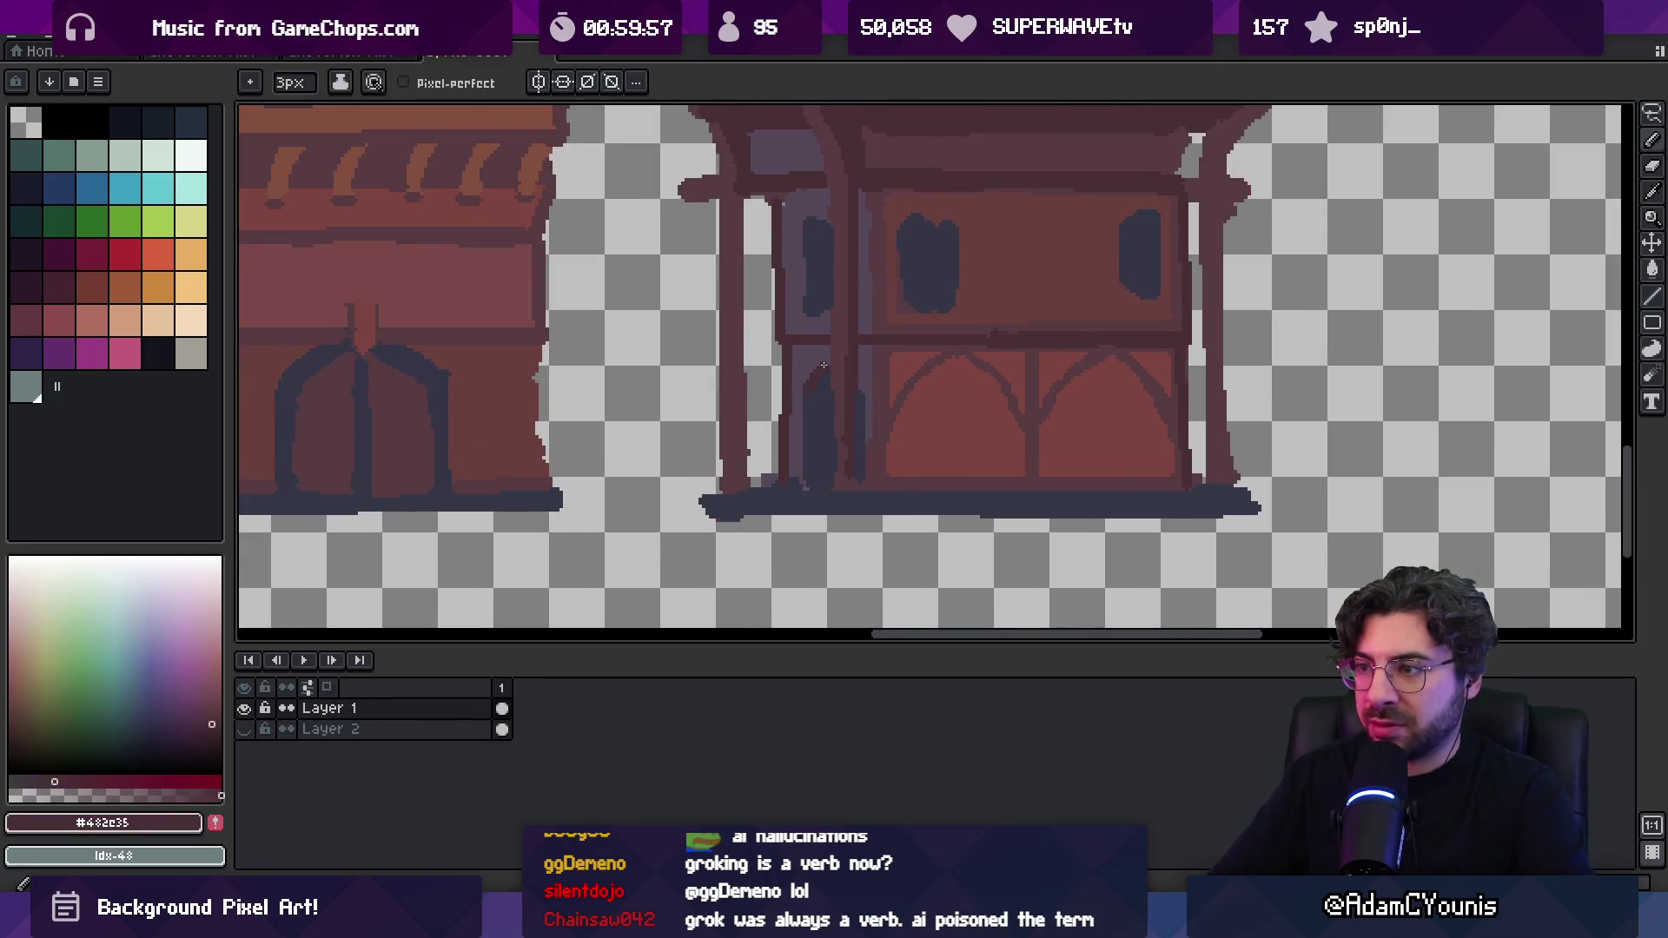
{"action": "left_click_drag", "start_coordinate": [807, 474], "coordinate": [807, 432]}
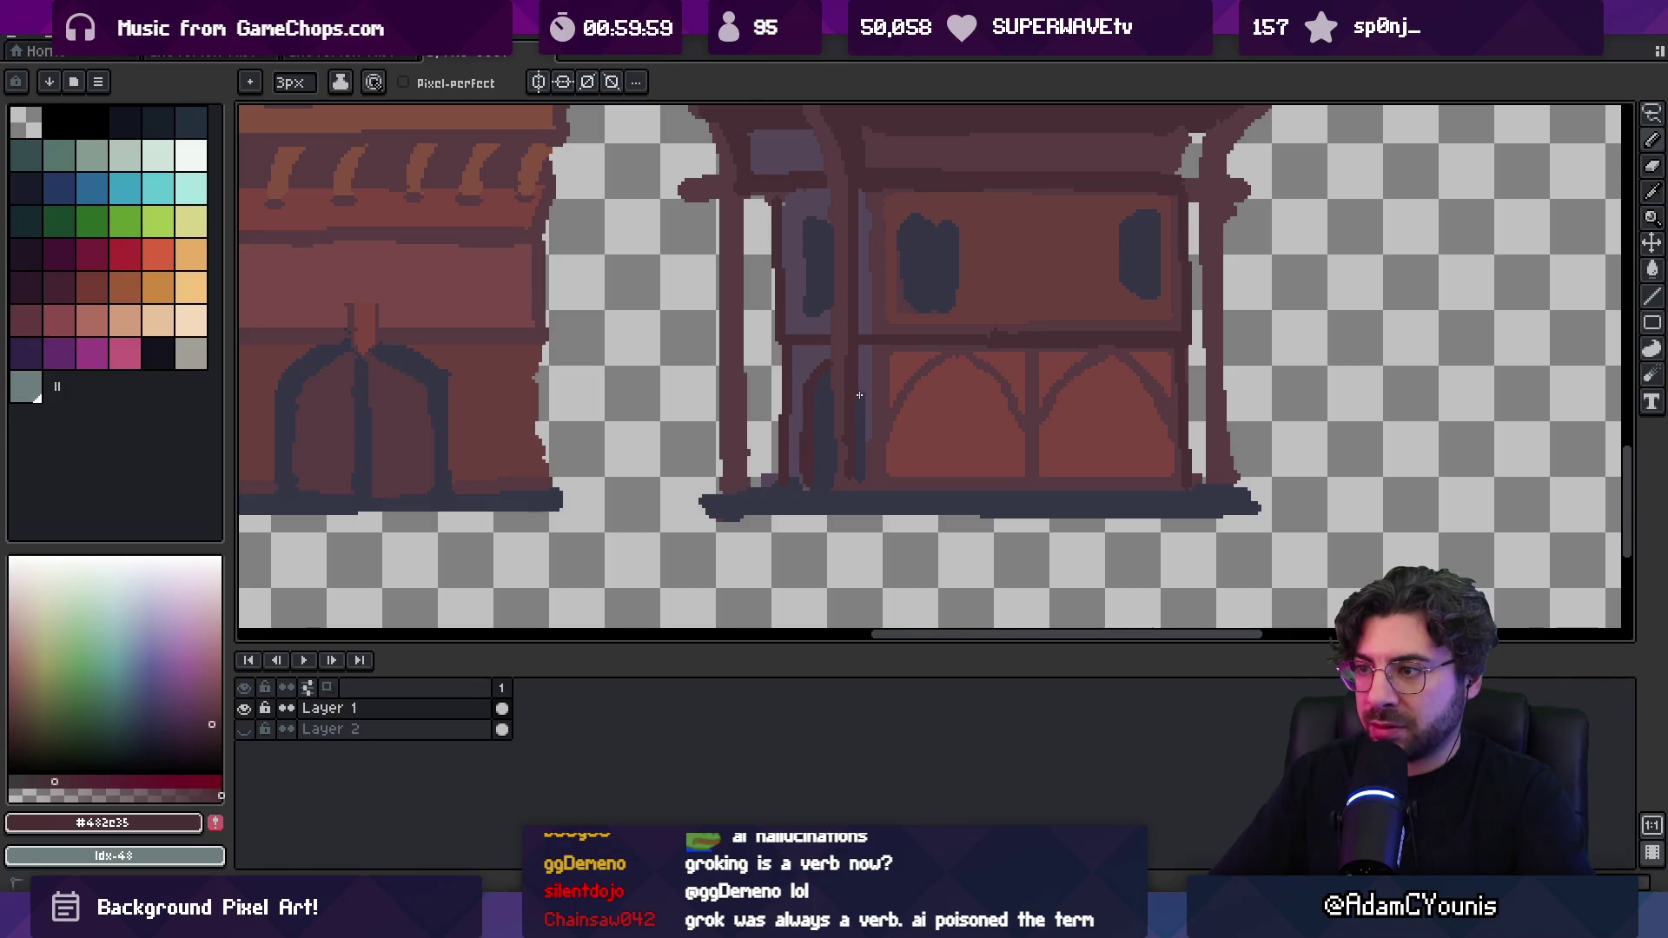
{"action": "key", "text": "z"}
{"action": "scroll", "coordinate": [873, 421], "scroll_direction": "down", "scroll_amount": 2}
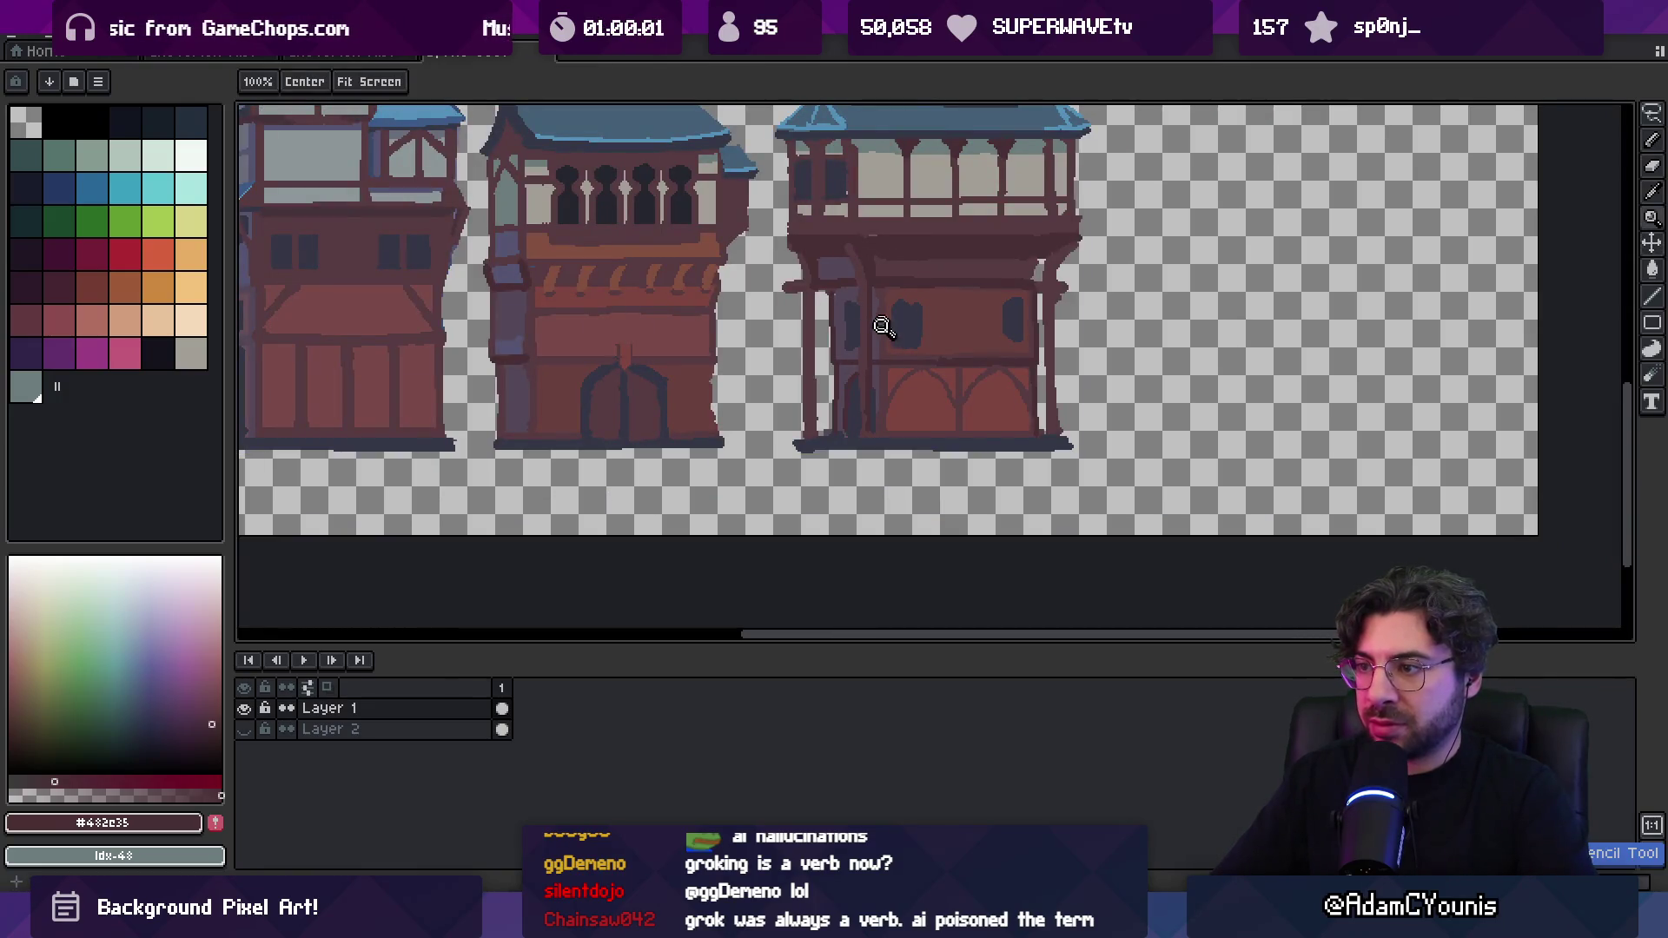
Repaint the fourth townhouse's doorway pillar in purple #564859 with a darker stroke along it
{"action": "left_click", "coordinate": [841, 371]}
{"action": "key", "text": "b"}
{"action": "left_click", "coordinate": [841, 371], "text": "alt"}
{"action": "left_click_drag", "start_coordinate": [845, 361], "coordinate": [844, 483]}
{"action": "left_click_drag", "start_coordinate": [846, 383], "coordinate": [846, 492]}
{"action": "left_click", "coordinate": [864, 373], "text": "alt"}
{"action": "left_click_drag", "start_coordinate": [853, 382], "coordinate": [852, 487]}
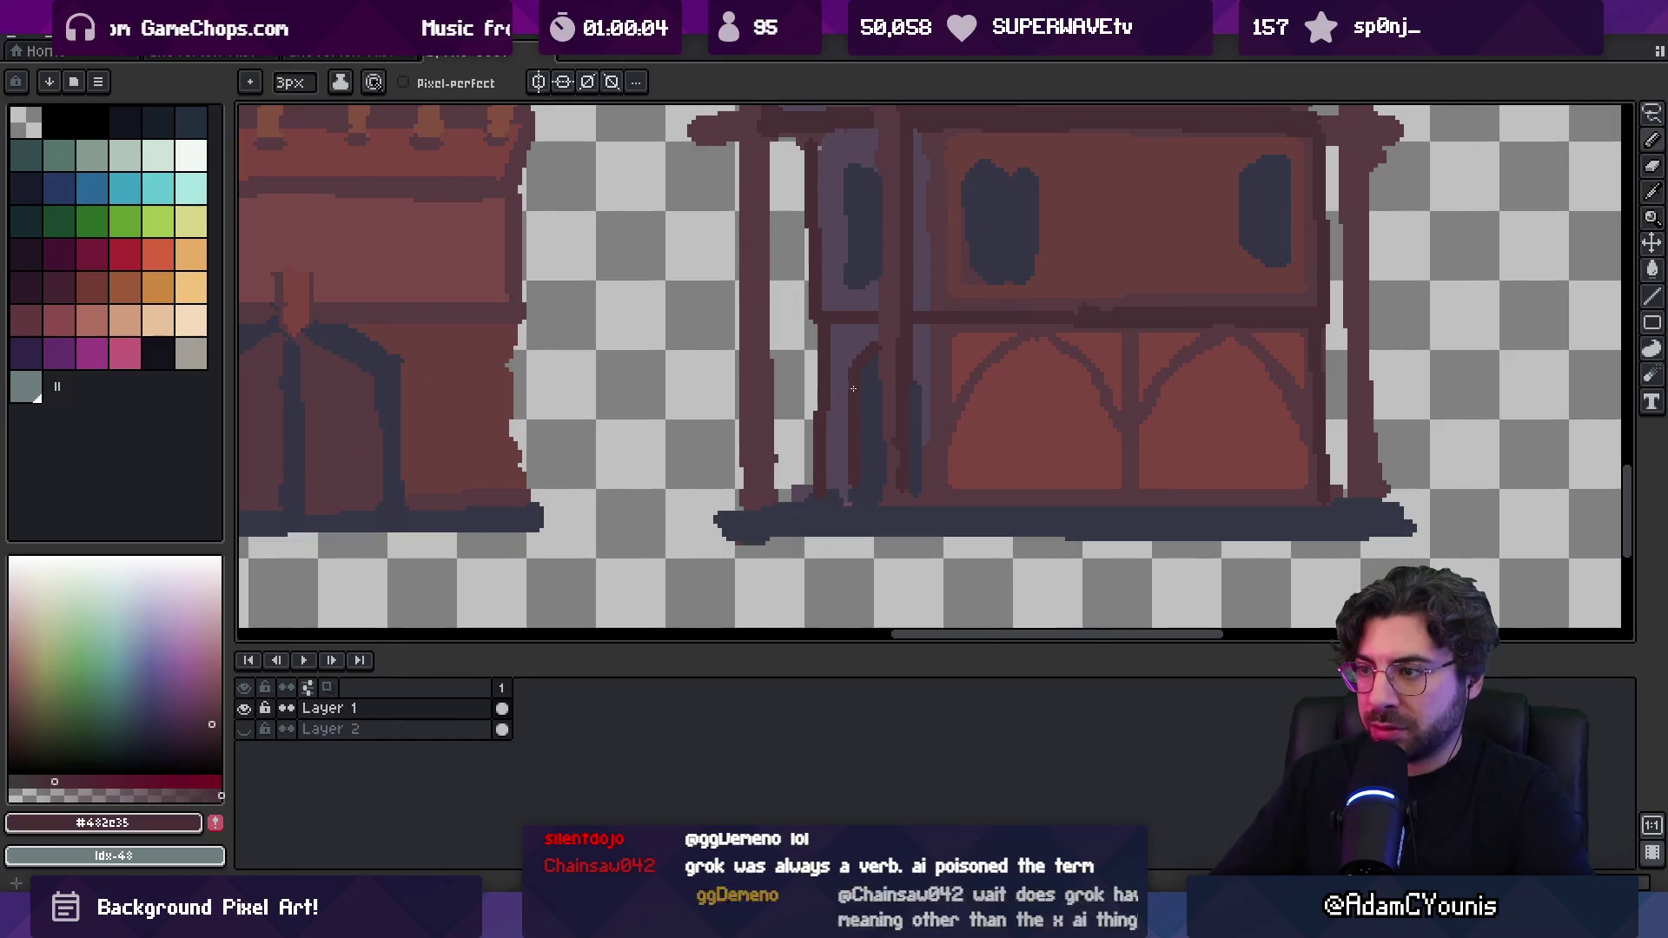
{"action": "left_click", "coordinate": [916, 369], "text": "alt"}
{"action": "left_click_drag", "start_coordinate": [920, 379], "coordinate": [921, 487]}
Extend the purple pillar over the maroon beam and add a purple strip at the window edge
{"action": "key", "text": "z"}
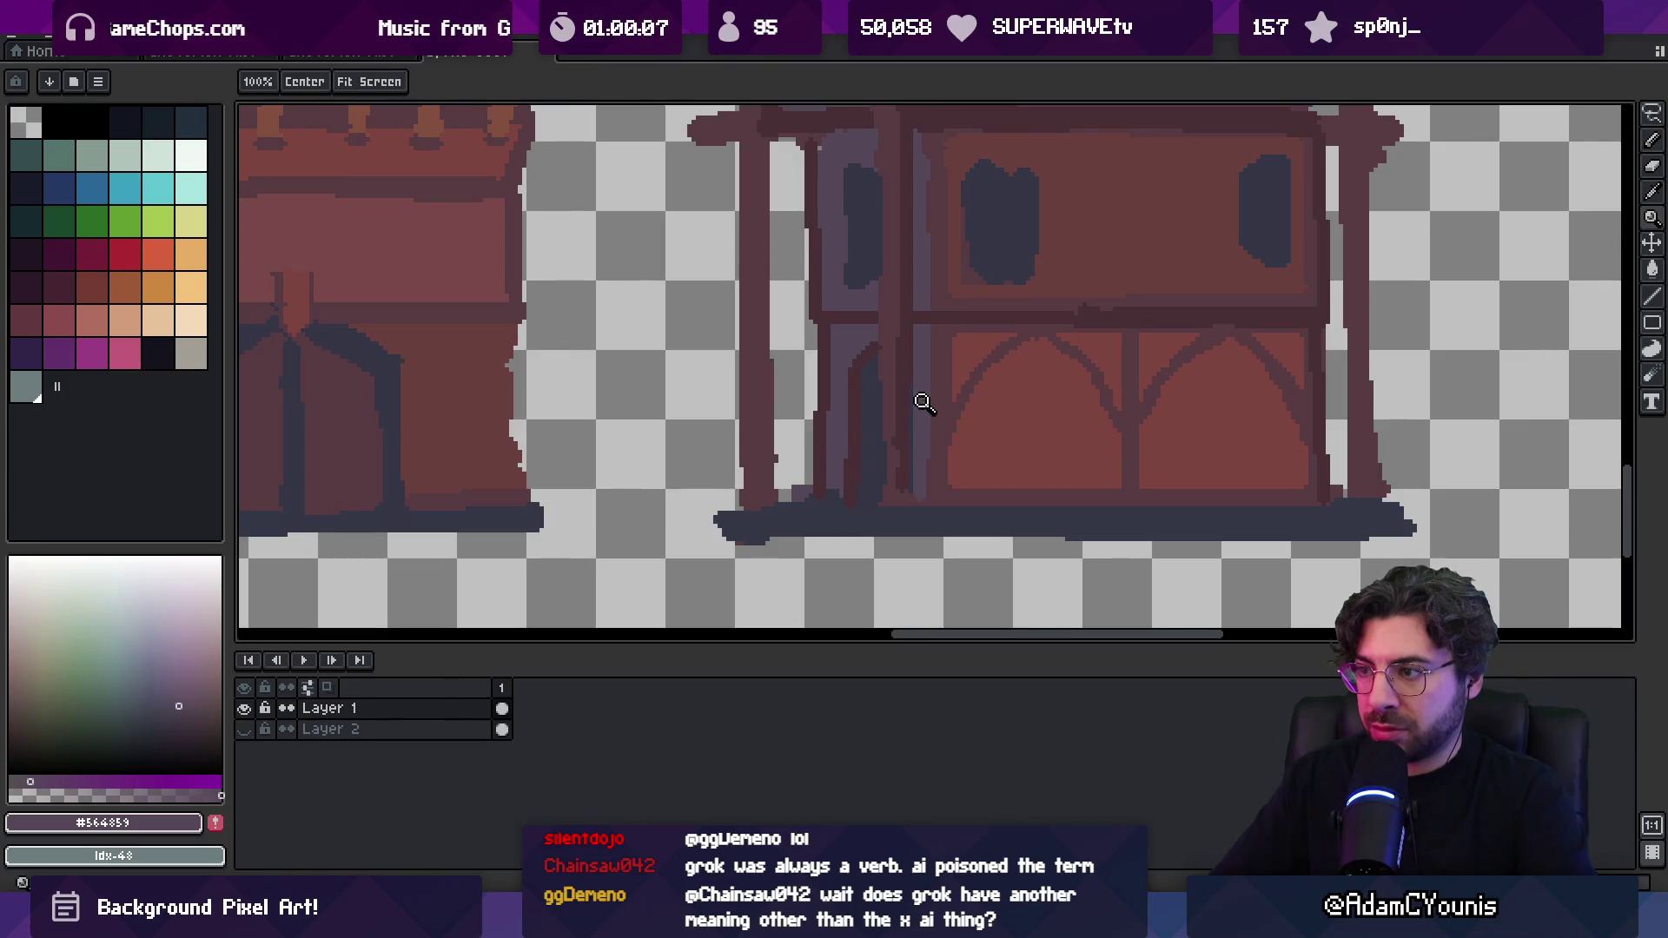
{"action": "scroll", "coordinate": [925, 404], "scroll_direction": "down", "scroll_amount": 4}
{"action": "scroll", "coordinate": [806, 435], "scroll_direction": "up", "scroll_amount": 2}
{"action": "scroll", "coordinate": [807, 434], "scroll_direction": "up", "scroll_amount": 2}
{"action": "key", "text": "b"}
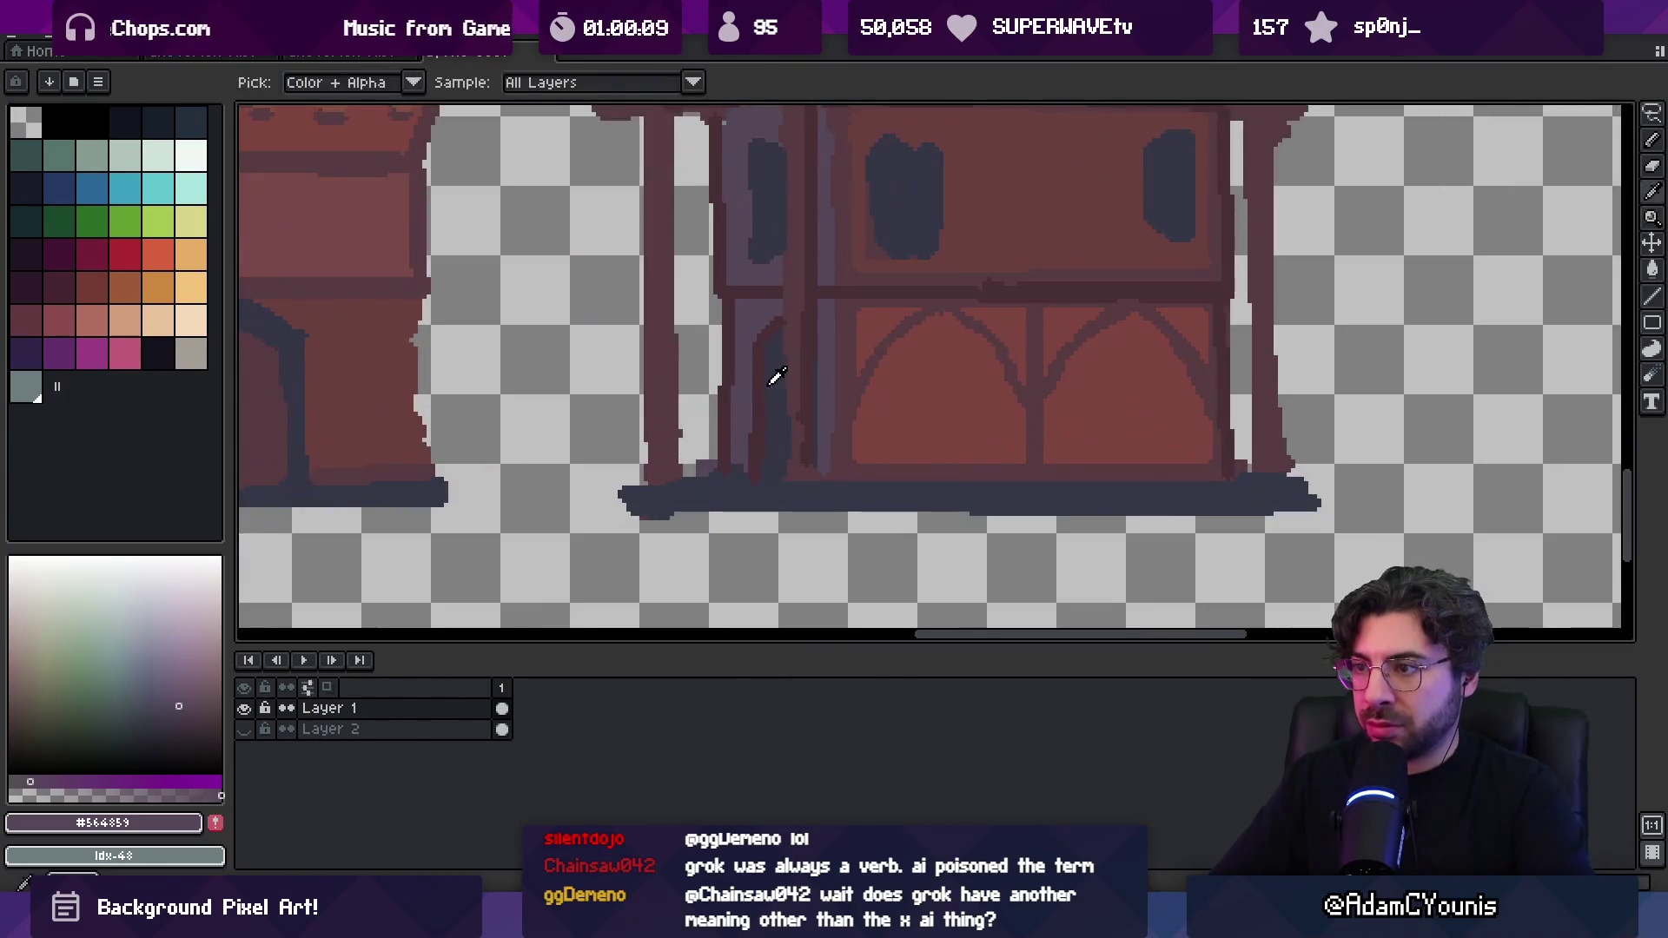
{"action": "left_click", "coordinate": [811, 330], "text": "alt"}
{"action": "scroll", "coordinate": [785, 400], "scroll_direction": "up", "scroll_amount": 3}
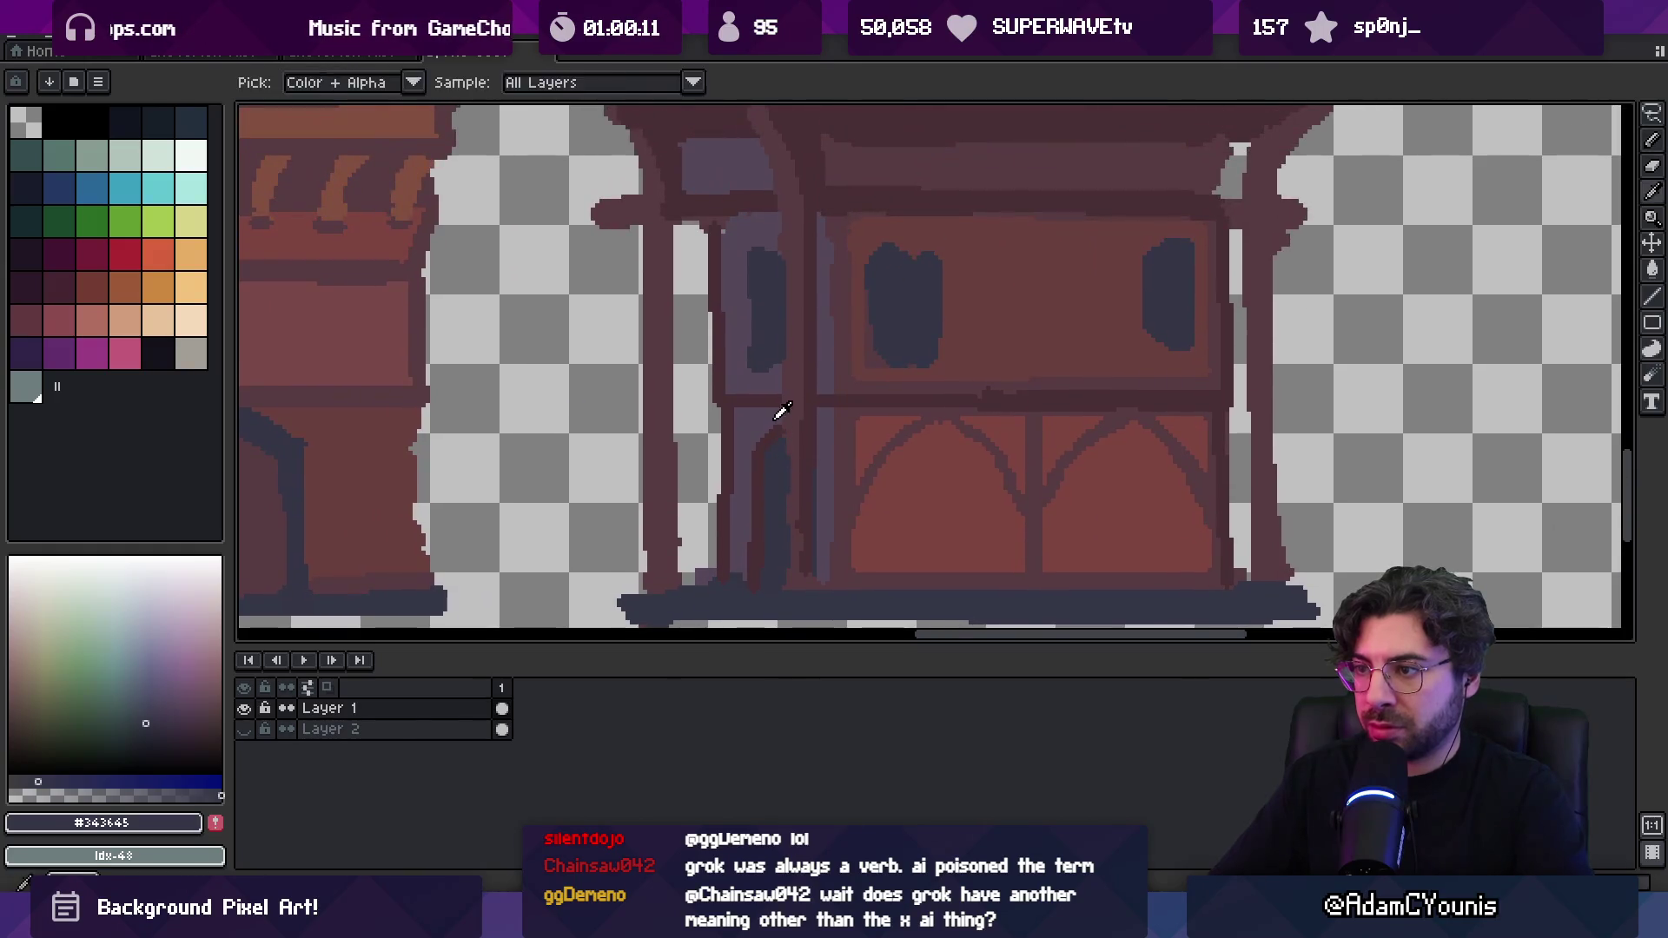
{"action": "left_click", "coordinate": [779, 373], "text": "alt"}
{"action": "left_click", "coordinate": [782, 387], "text": "alt"}
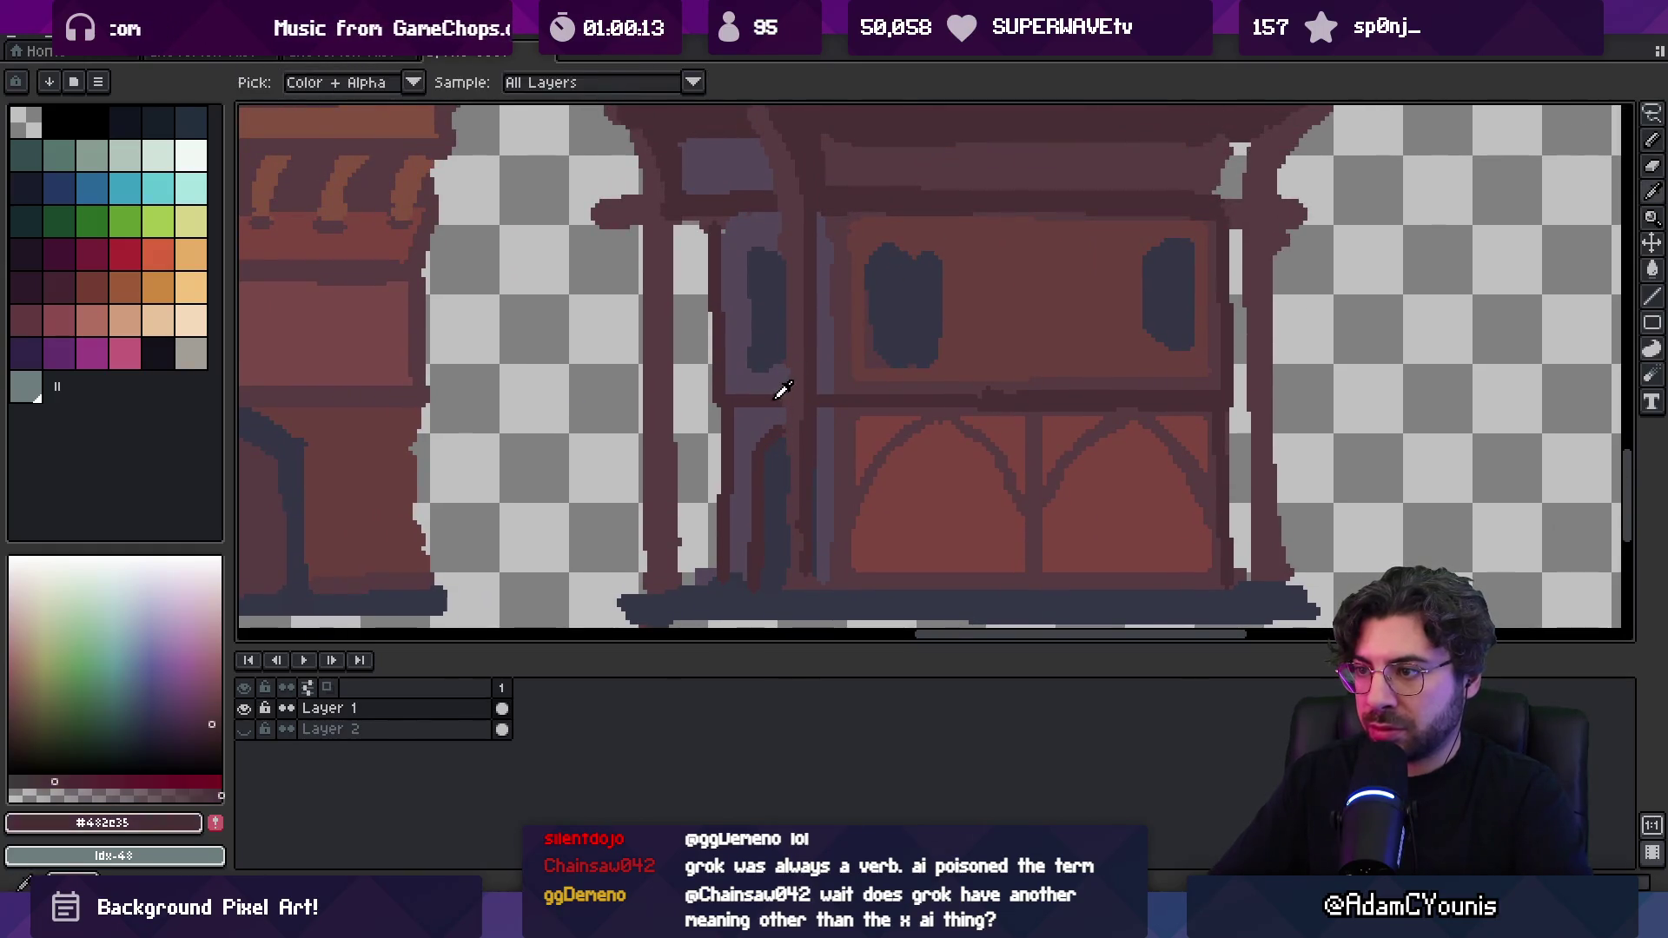
{"action": "left_click", "coordinate": [785, 365], "text": "alt"}
{"action": "left_click", "coordinate": [774, 233], "text": "alt"}
{"action": "mouse_move", "coordinate": [776, 225]}
{"action": "left_mouse_down"}
{"action": "mouse_move", "coordinate": [761, 234]}
{"action": "mouse_move", "coordinate": [786, 365]}
{"action": "left_mouse_up"}
{"action": "left_click", "coordinate": [776, 283], "text": "alt"}
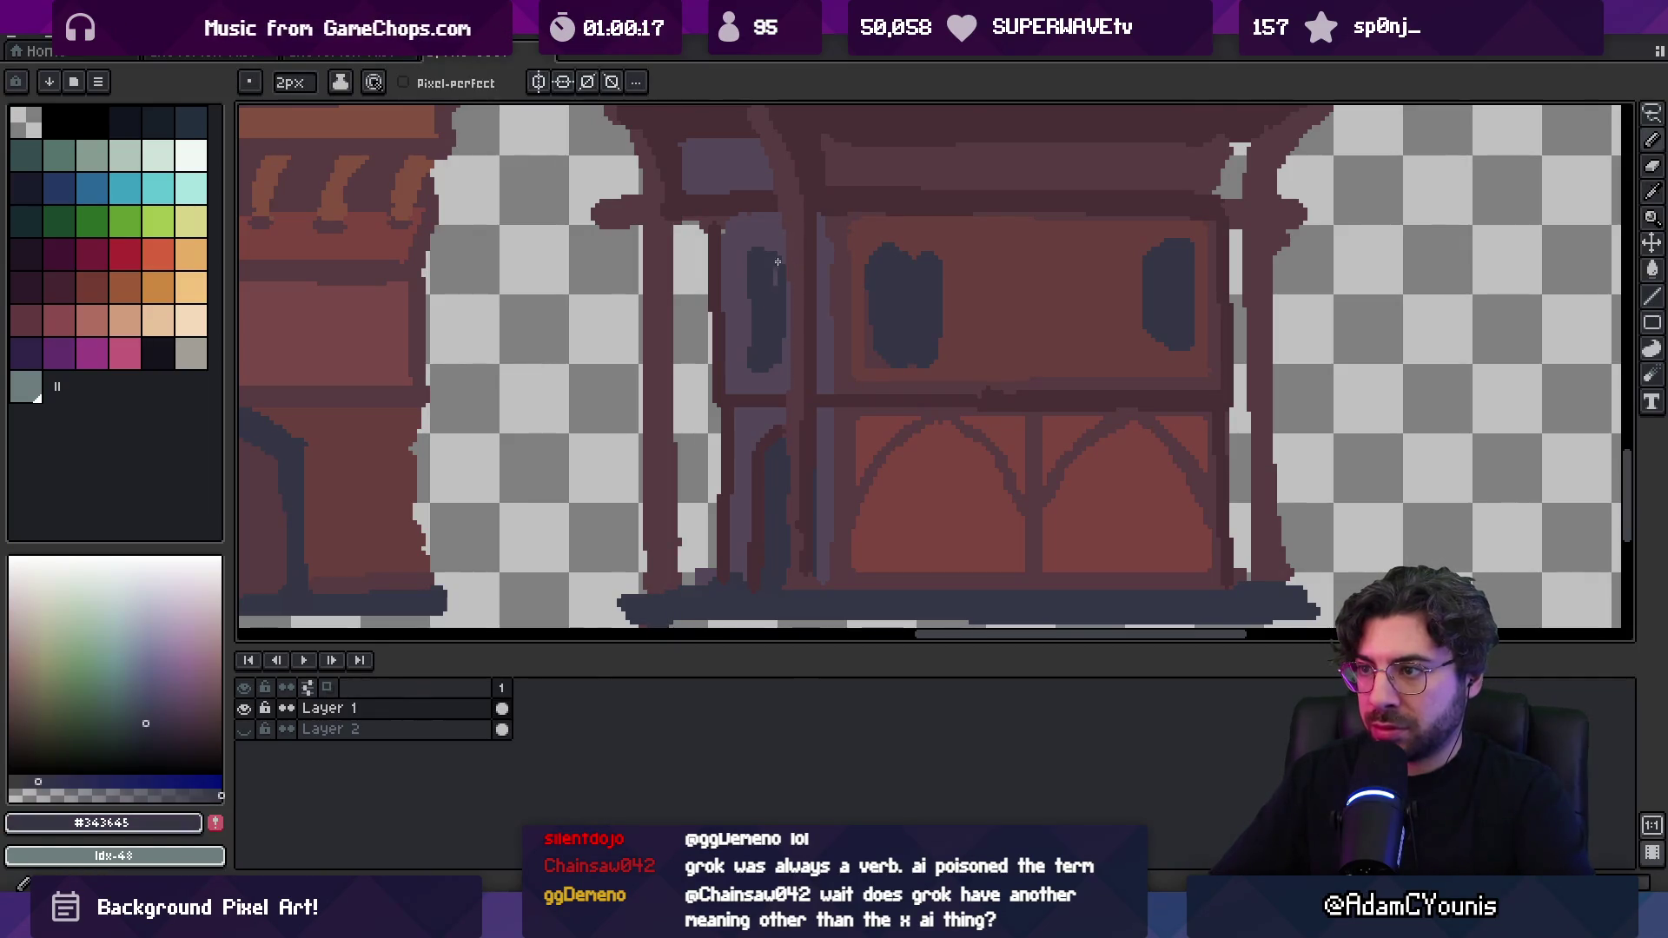
With a 3px brush, narrow the dark windows' edges using brown #683f3c
{"action": "left_click", "coordinate": [771, 435], "text": "alt"}
{"action": "key", "text": "plus"}
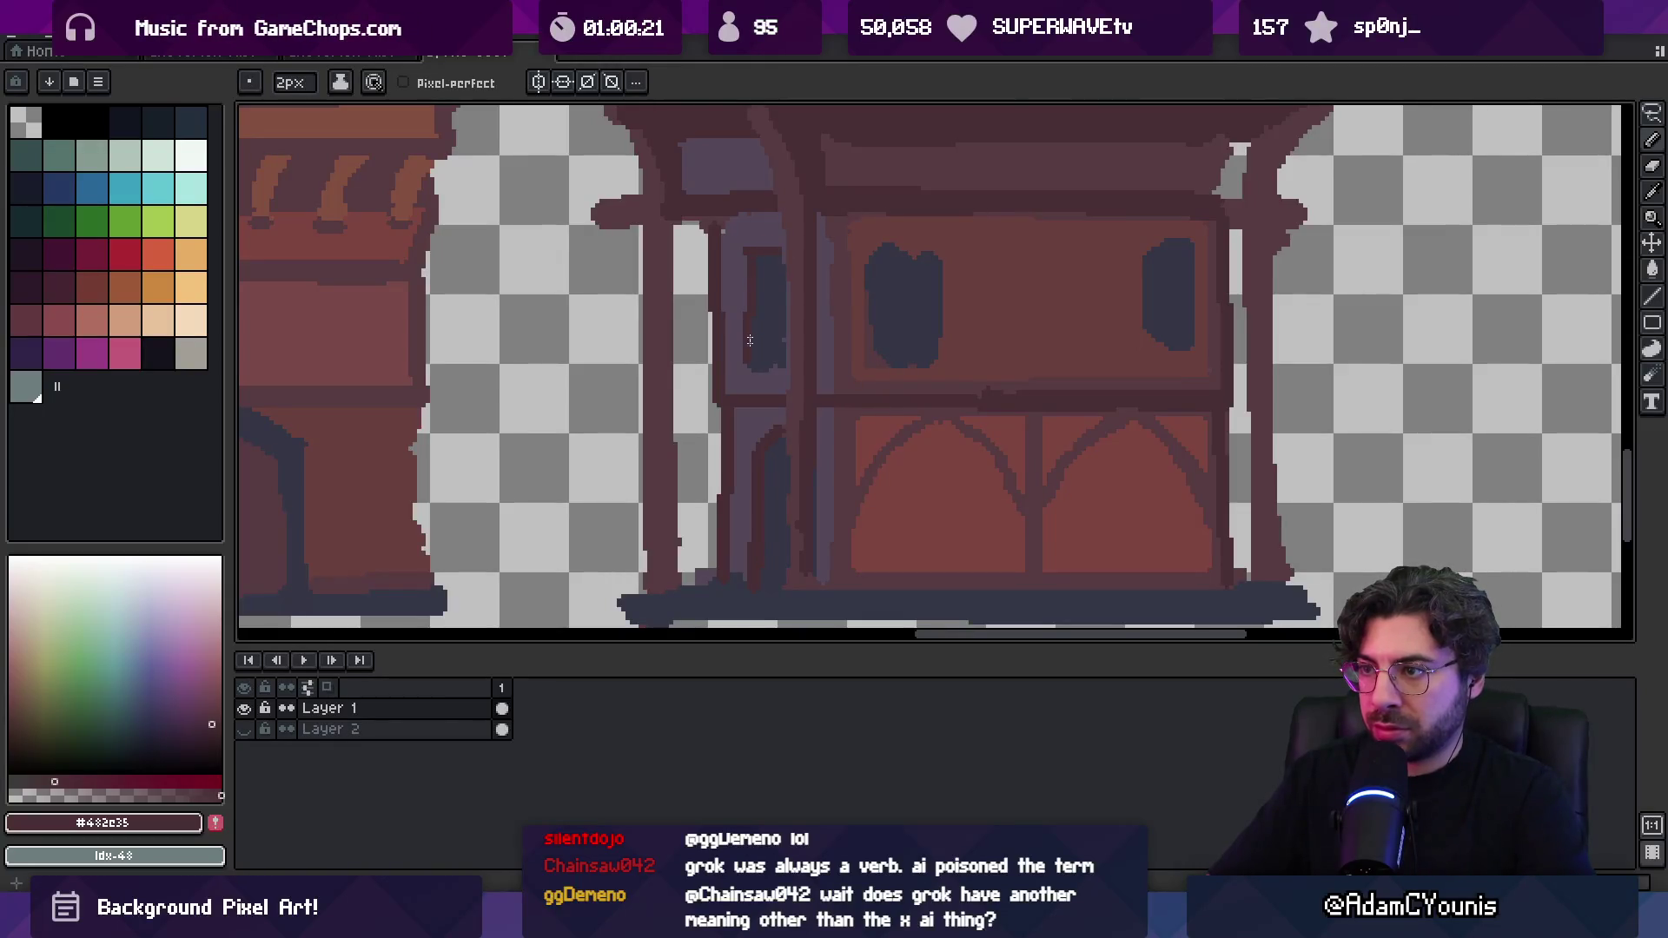
{"action": "left_click", "coordinate": [862, 251], "text": "alt"}
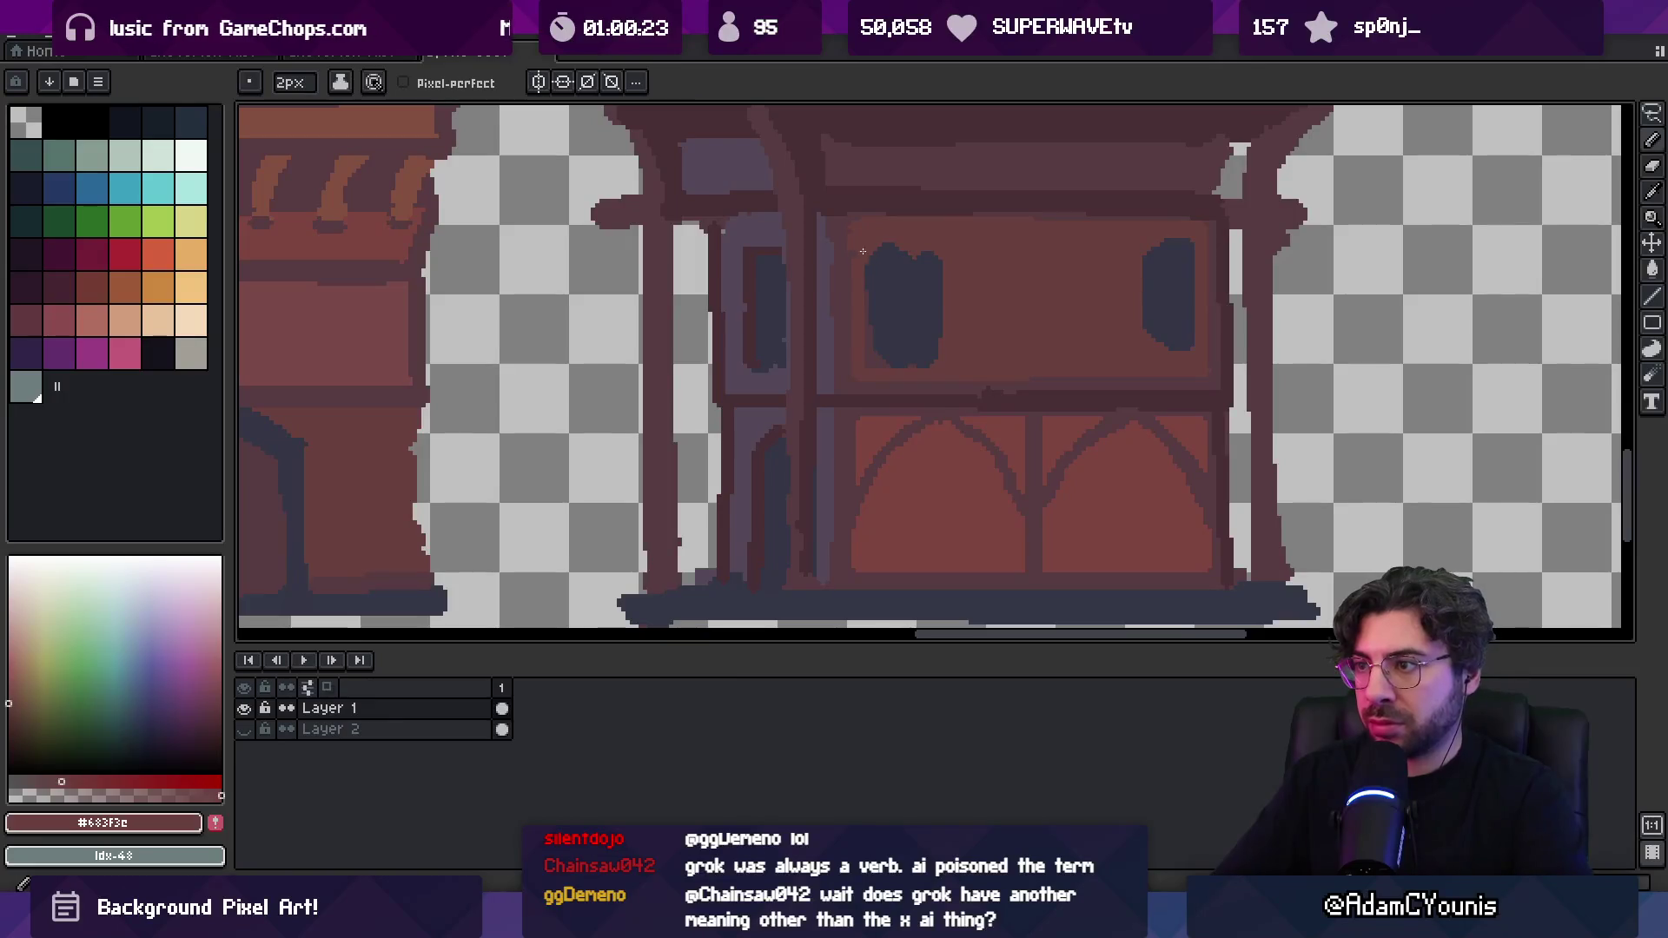
{"action": "mouse_move", "coordinate": [869, 310]}
{"action": "left_mouse_down"}
{"action": "mouse_move", "coordinate": [875, 287]}
{"action": "mouse_move", "coordinate": [937, 358]}
{"action": "left_mouse_up"}
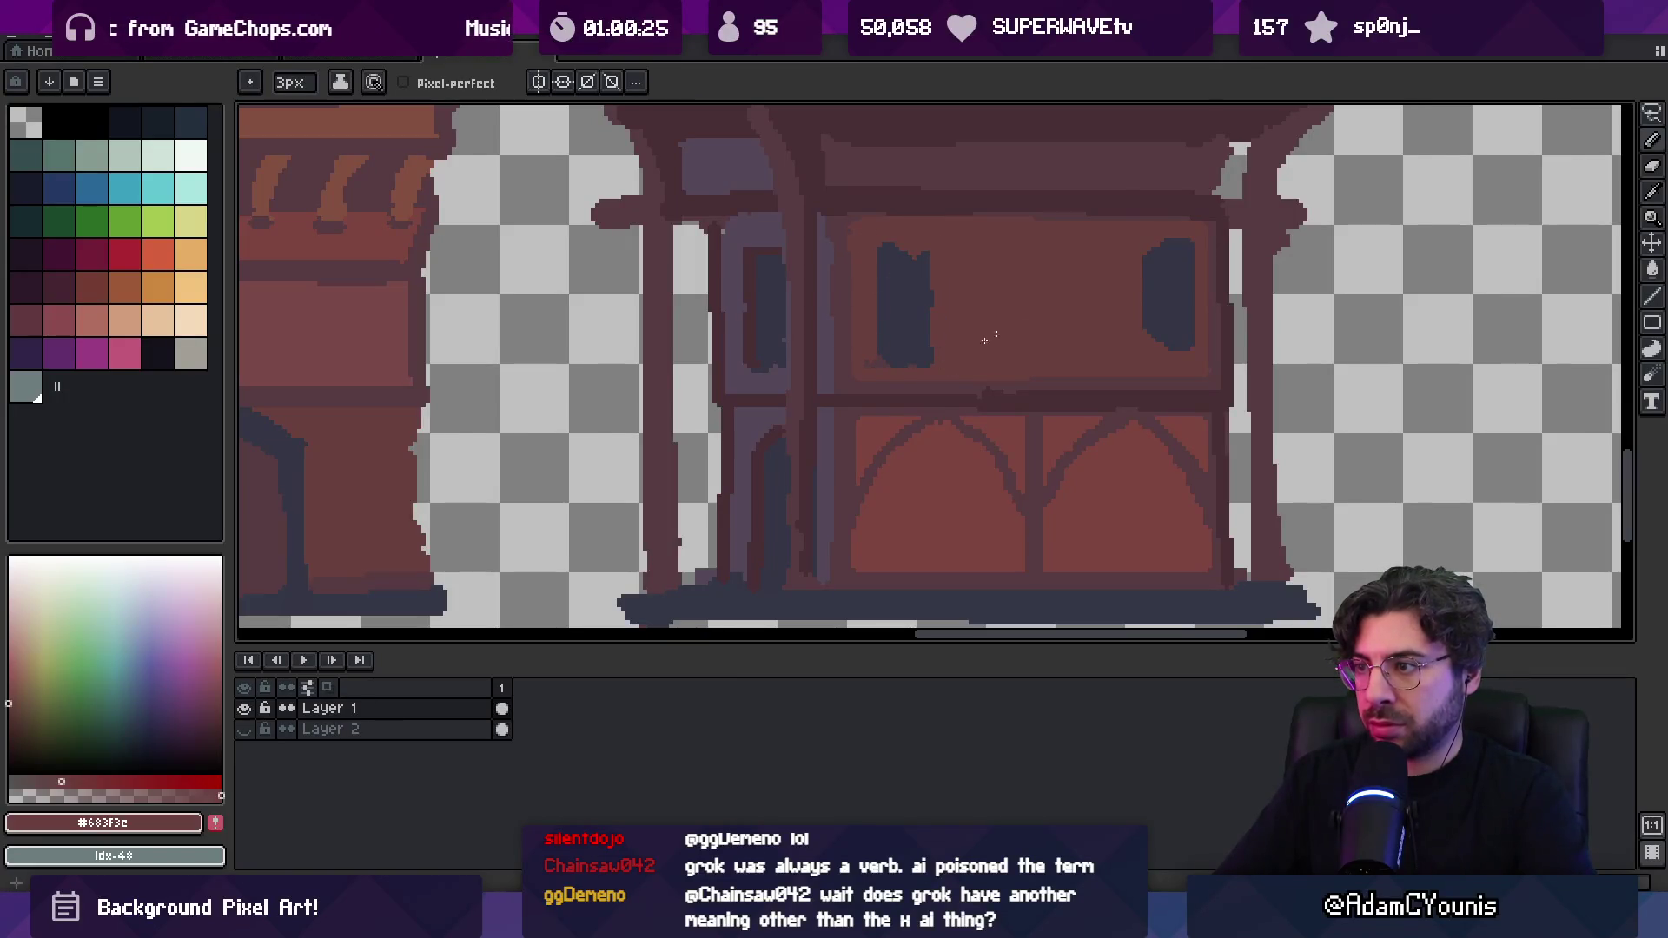
{"action": "left_click_drag", "start_coordinate": [1140, 289], "coordinate": [1146, 328]}
{"action": "left_click", "coordinate": [1164, 336], "text": "alt"}
{"action": "key", "text": "z"}
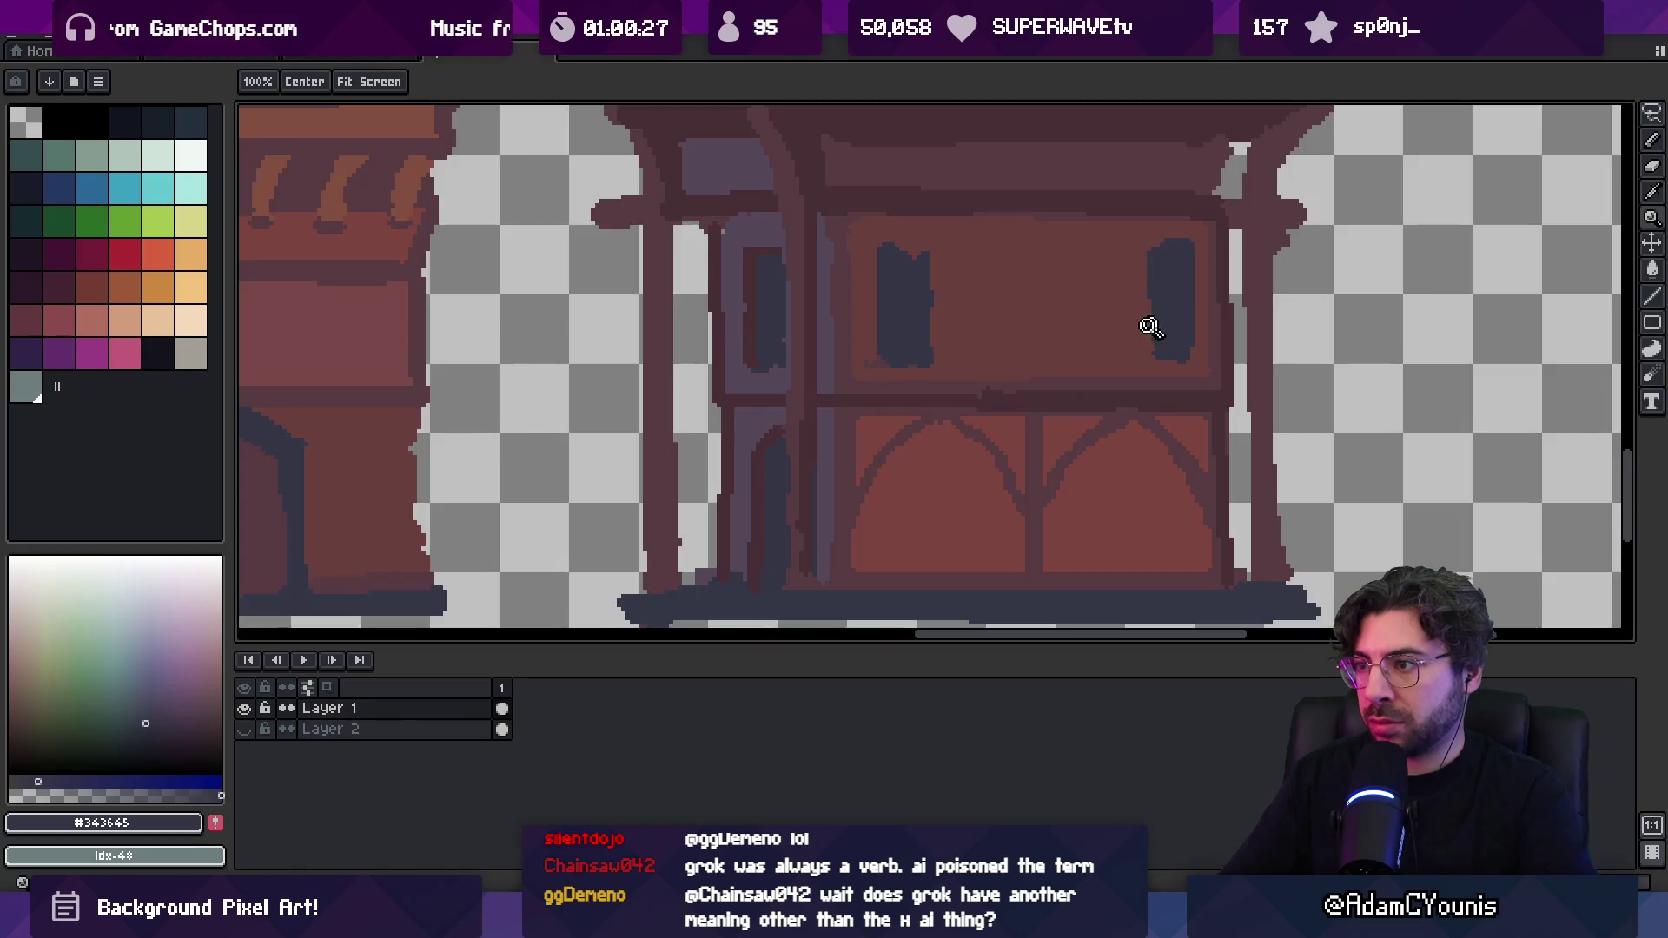
{"action": "scroll", "coordinate": [1147, 328], "scroll_direction": "down", "scroll_amount": 5}
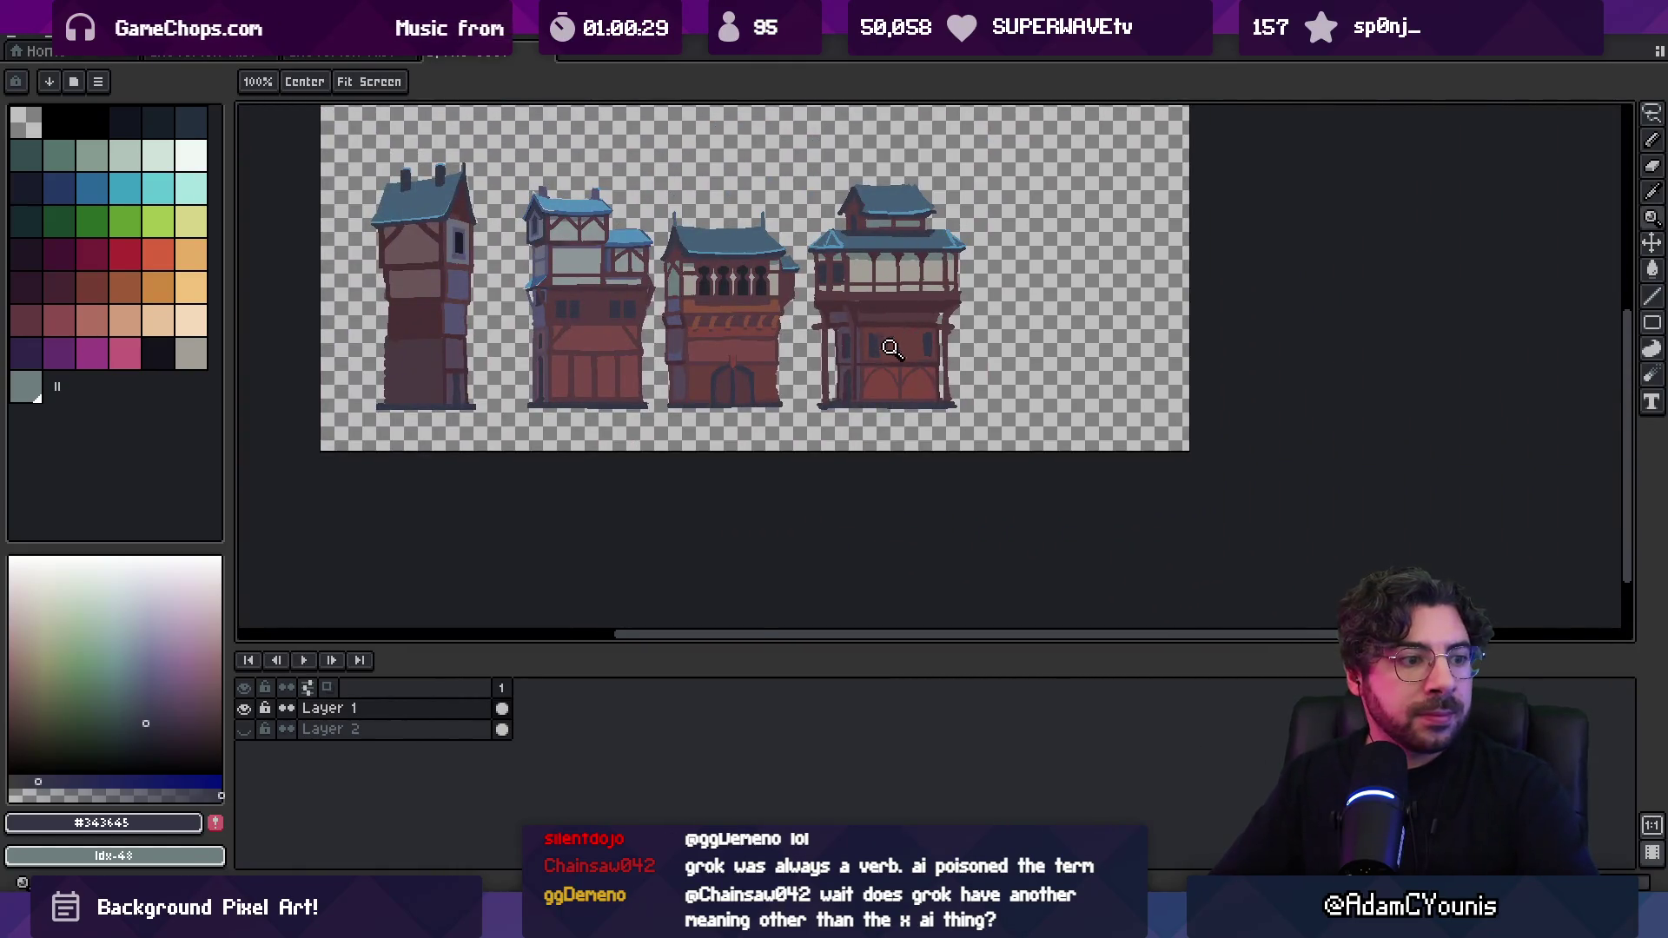
Sample the maroon wall and darker #482c35 colours from the fourth building
{"action": "scroll", "coordinate": [895, 348], "scroll_direction": "up", "scroll_amount": 4}
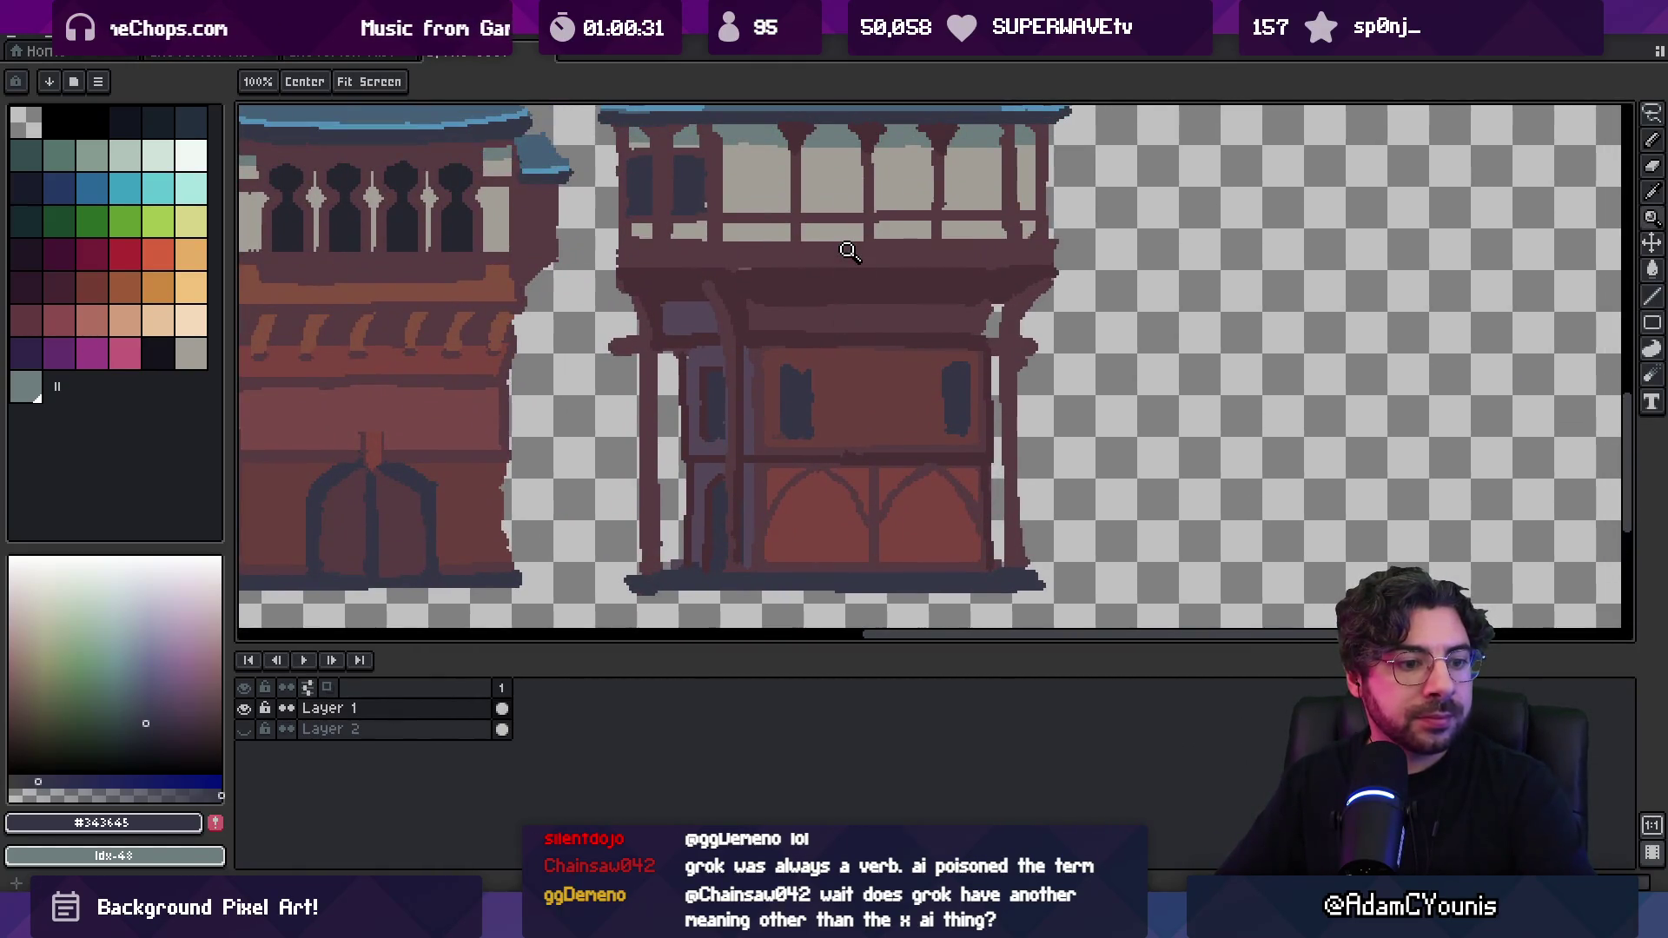
{"action": "key", "text": "i"}
{"action": "left_click", "coordinate": [823, 338]}
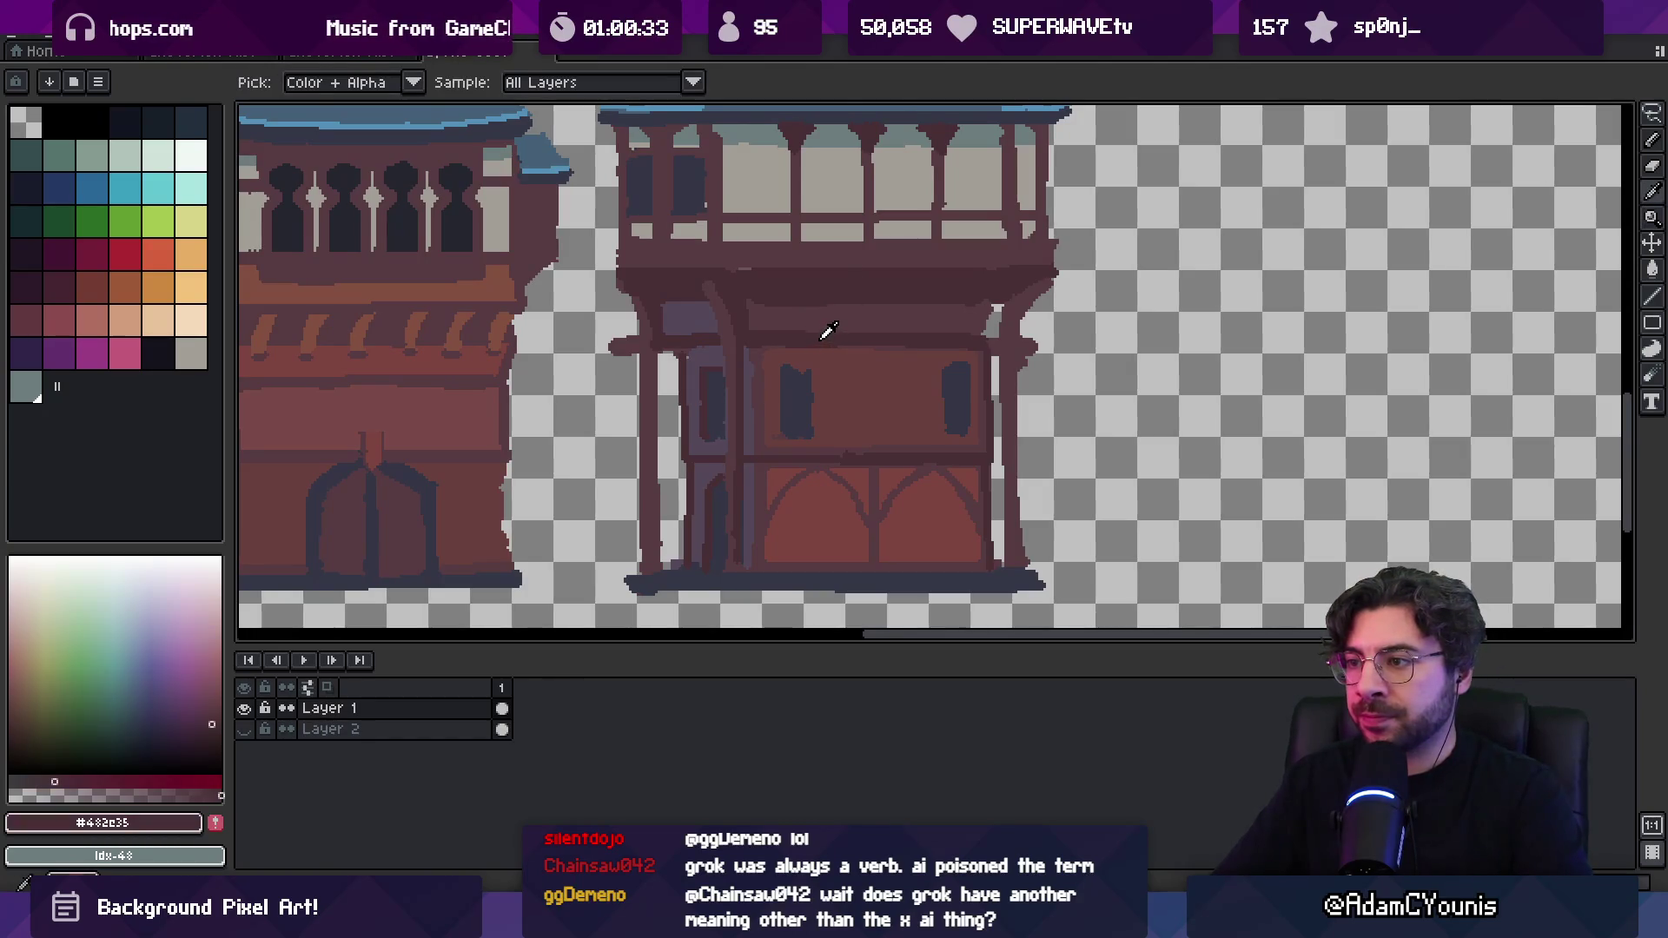
{"action": "left_click", "coordinate": [895, 356]}
{"action": "left_click", "coordinate": [981, 335]}
{"action": "key", "text": "b"}
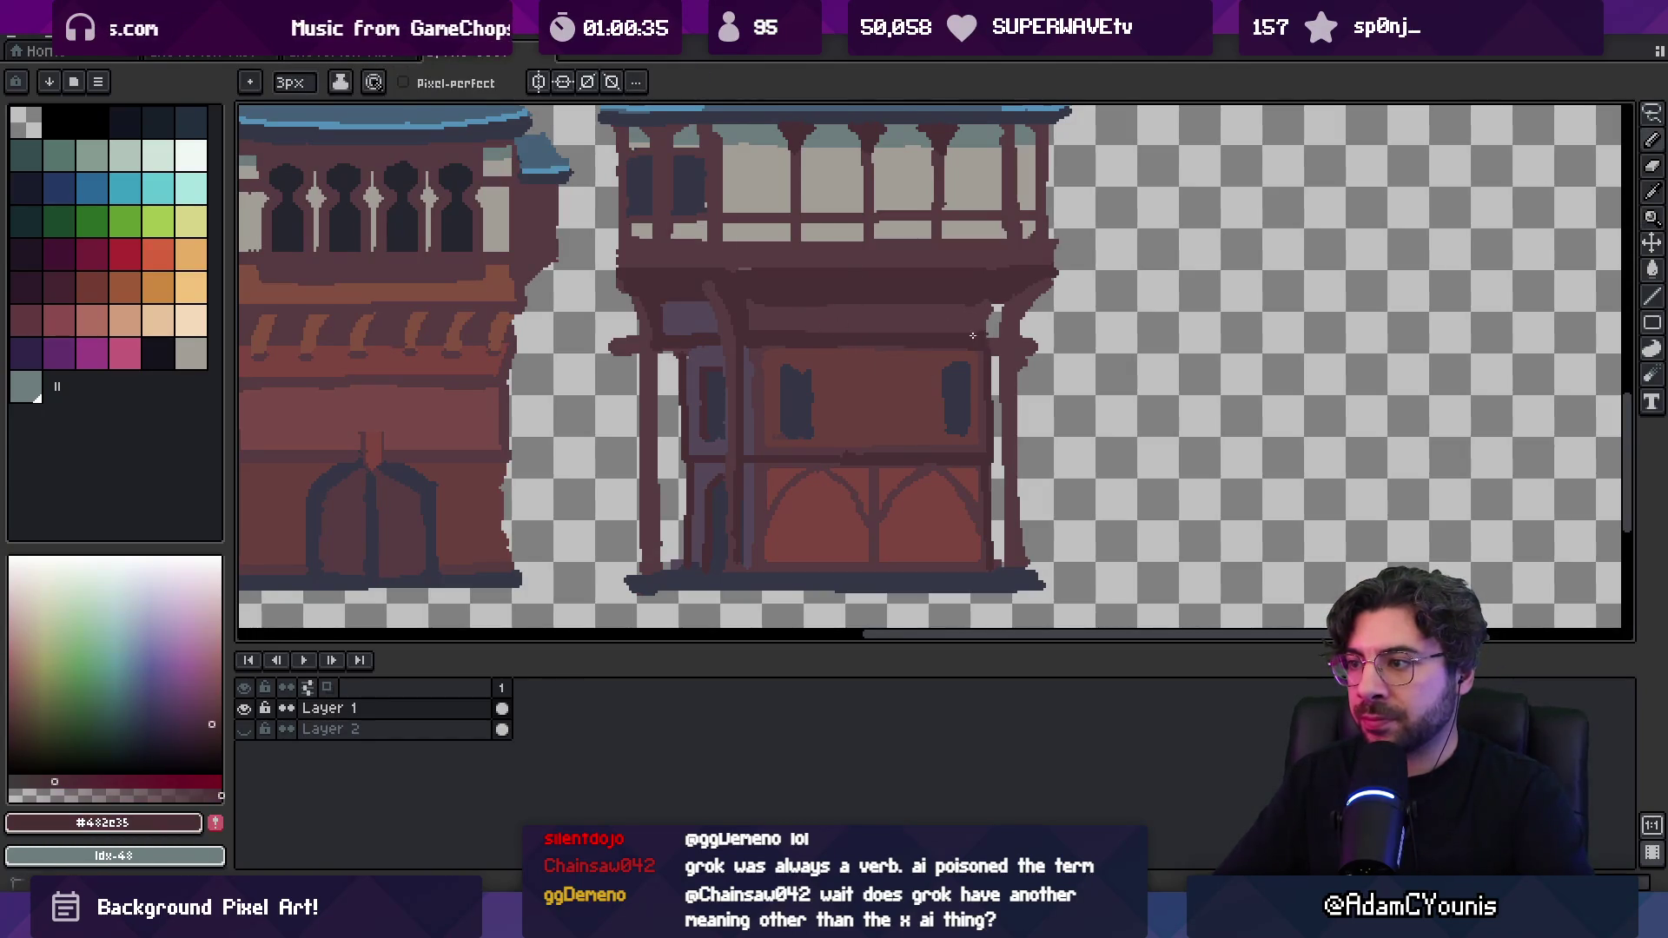
{"action": "key", "text": "z"}
{"action": "scroll", "coordinate": [868, 317], "scroll_direction": "down", "scroll_amount": 3}
{"action": "scroll", "coordinate": [936, 249], "scroll_direction": "up", "scroll_amount": 2}
{"action": "scroll", "coordinate": [923, 312], "scroll_direction": "up", "scroll_amount": 1}
Retouch the left posts with #573b41 wall and #482c35 outline pixels
{"action": "key", "text": "i"}
{"action": "left_click", "coordinate": [842, 313]}
{"action": "key", "text": "b"}
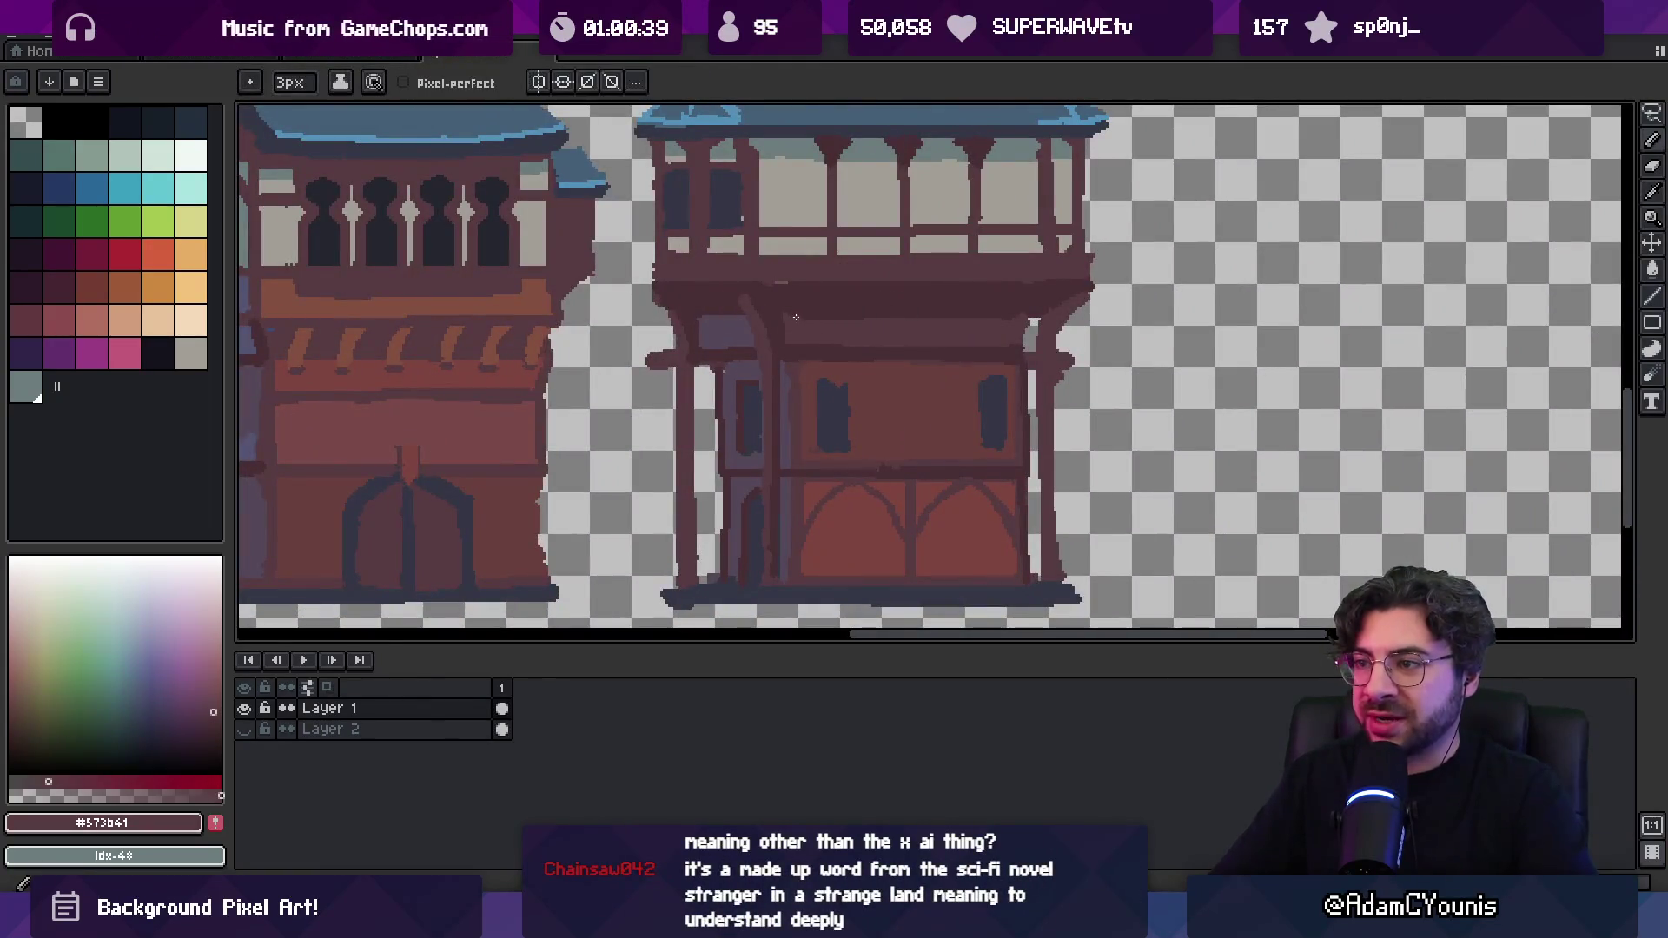
{"action": "key", "text": "z"}
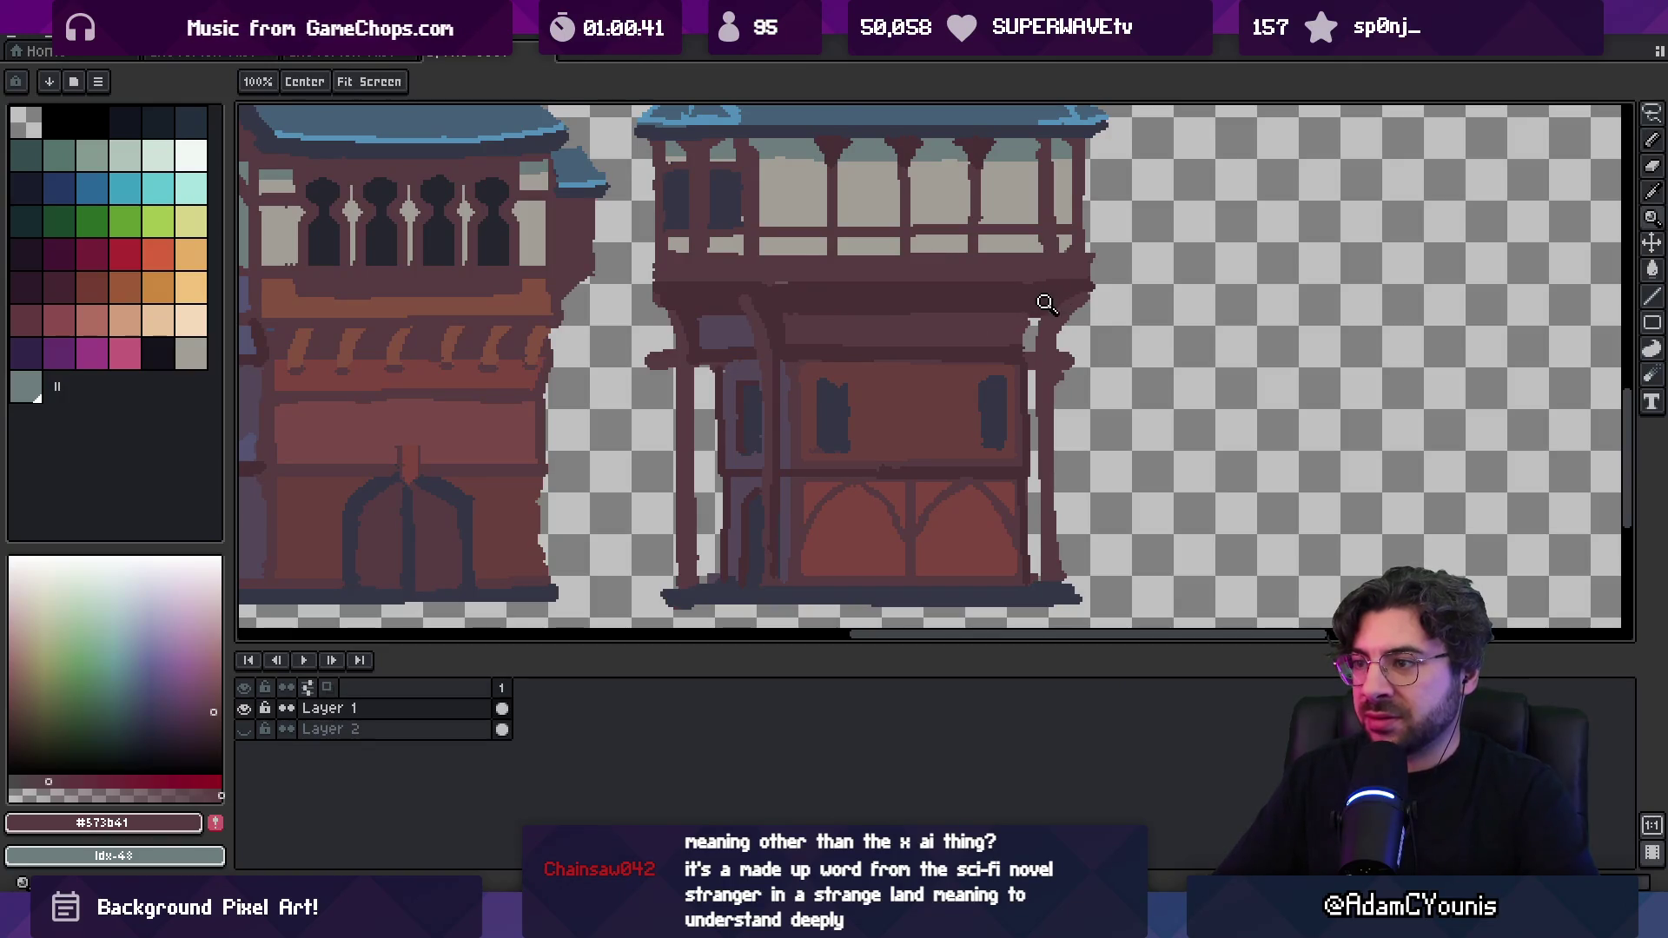
{"action": "scroll", "coordinate": [1016, 276], "scroll_direction": "down", "scroll_amount": 3}
{"action": "scroll", "coordinate": [942, 290], "scroll_direction": "up", "scroll_amount": 4}
{"action": "key", "text": "i"}
{"action": "left_click", "coordinate": [960, 311]}
{"action": "key", "text": "b"}
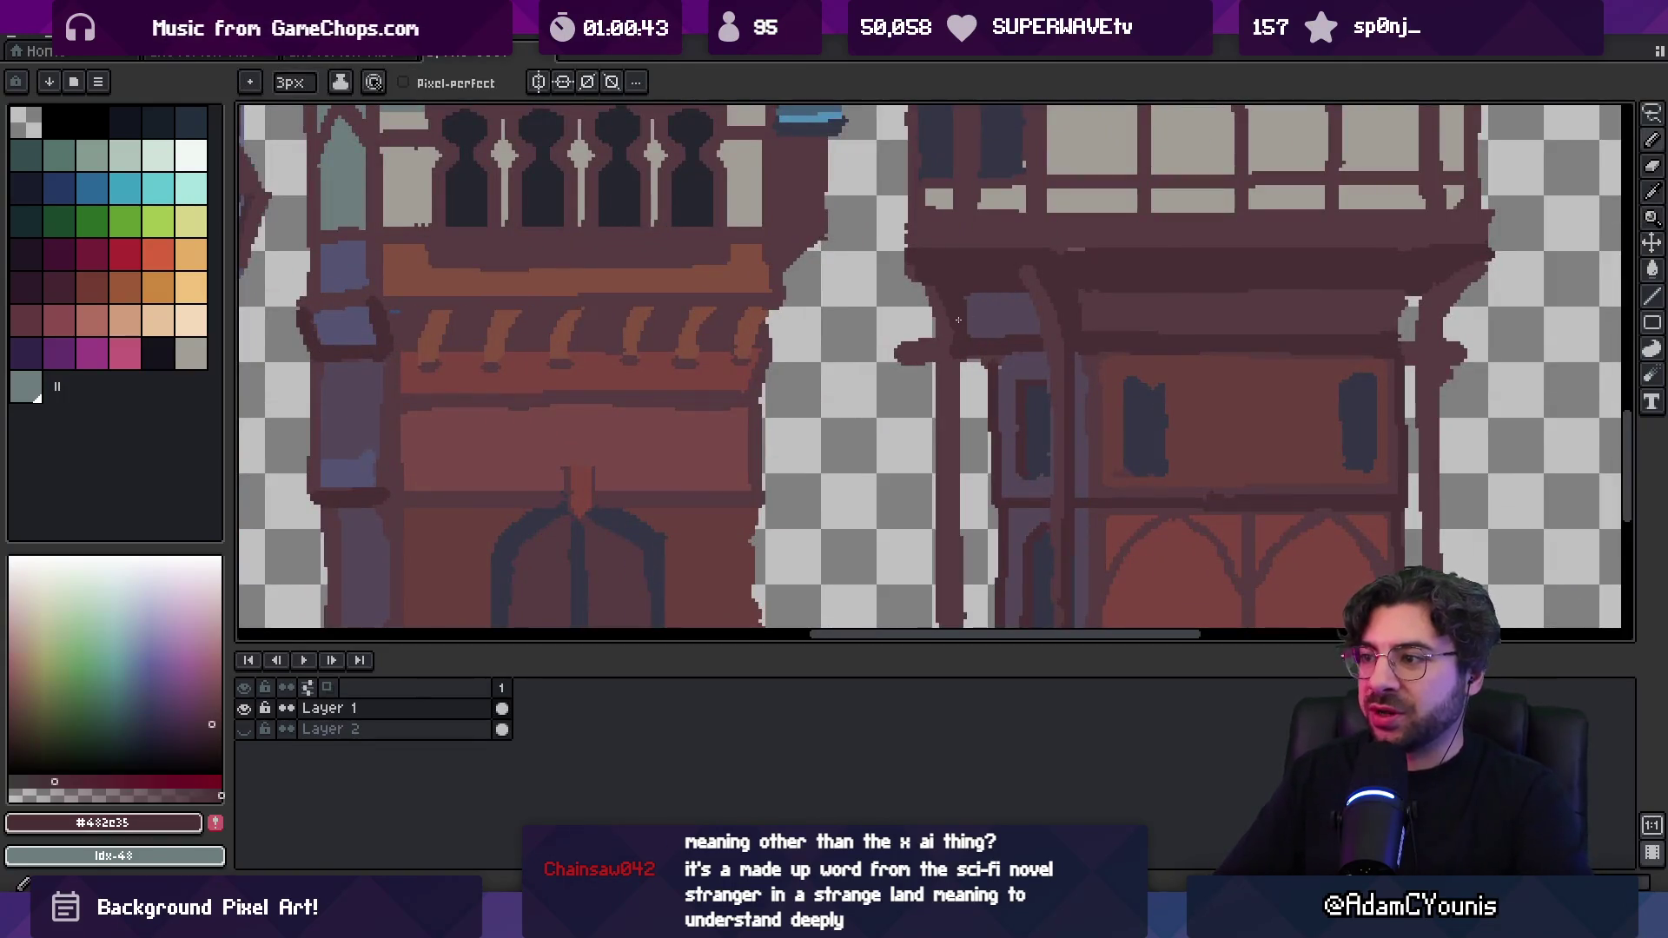
{"action": "key", "text": "i"}
{"action": "left_click", "coordinate": [941, 323]}
{"action": "key", "text": "b"}
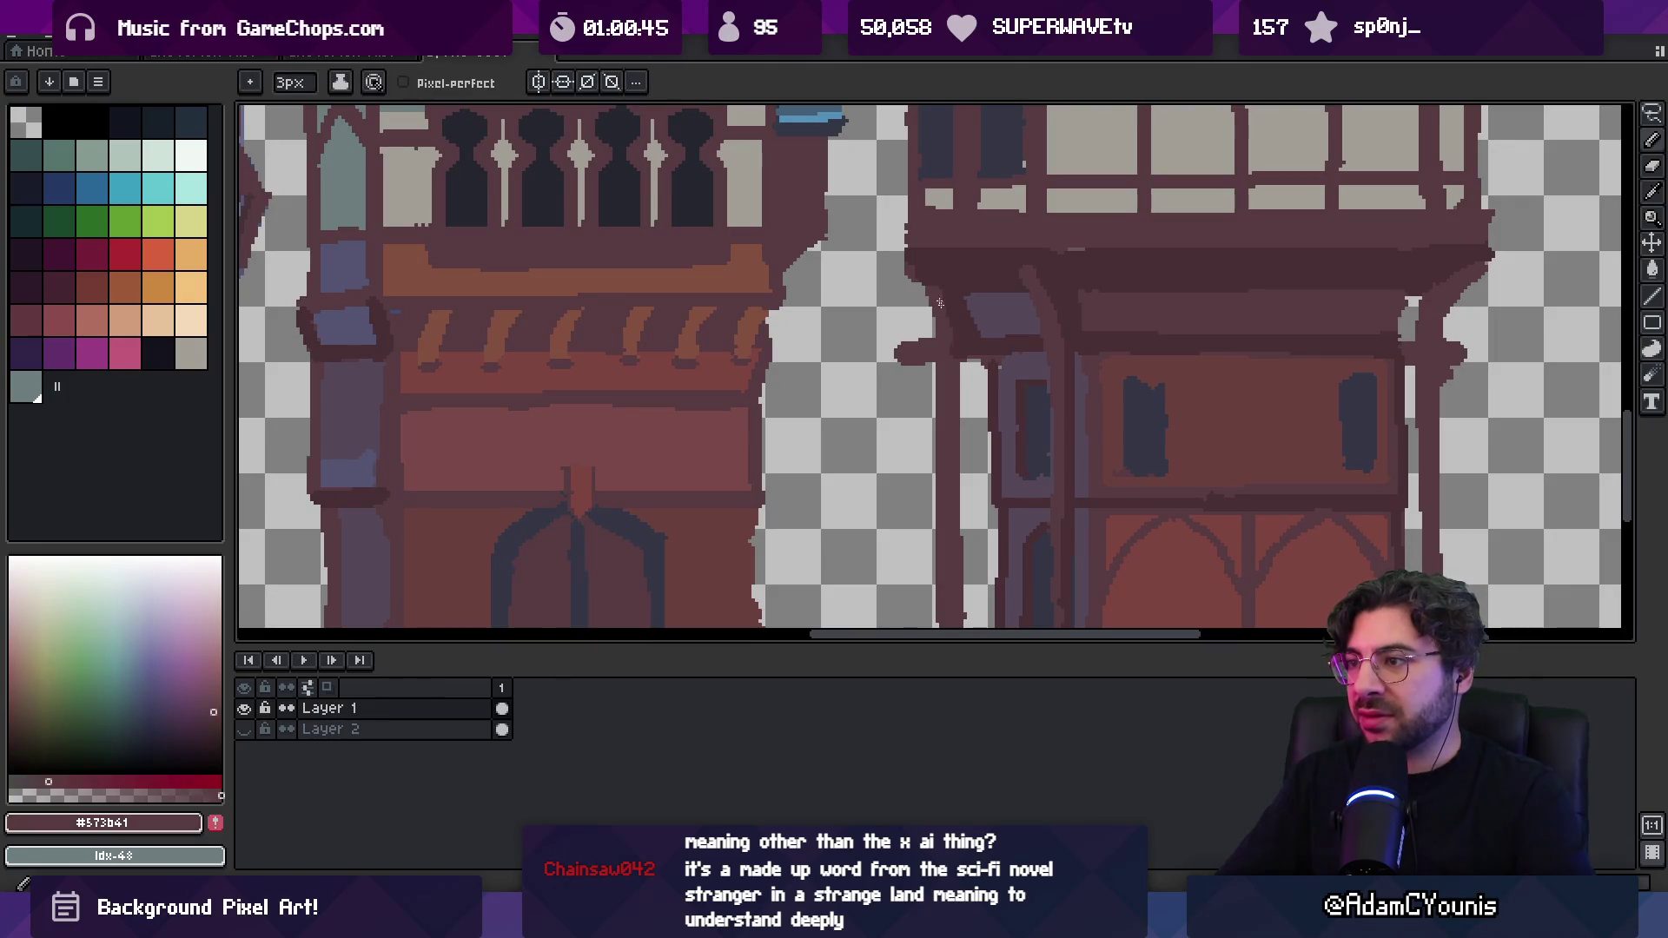
{"action": "left_click", "coordinate": [949, 287], "text": "alt"}
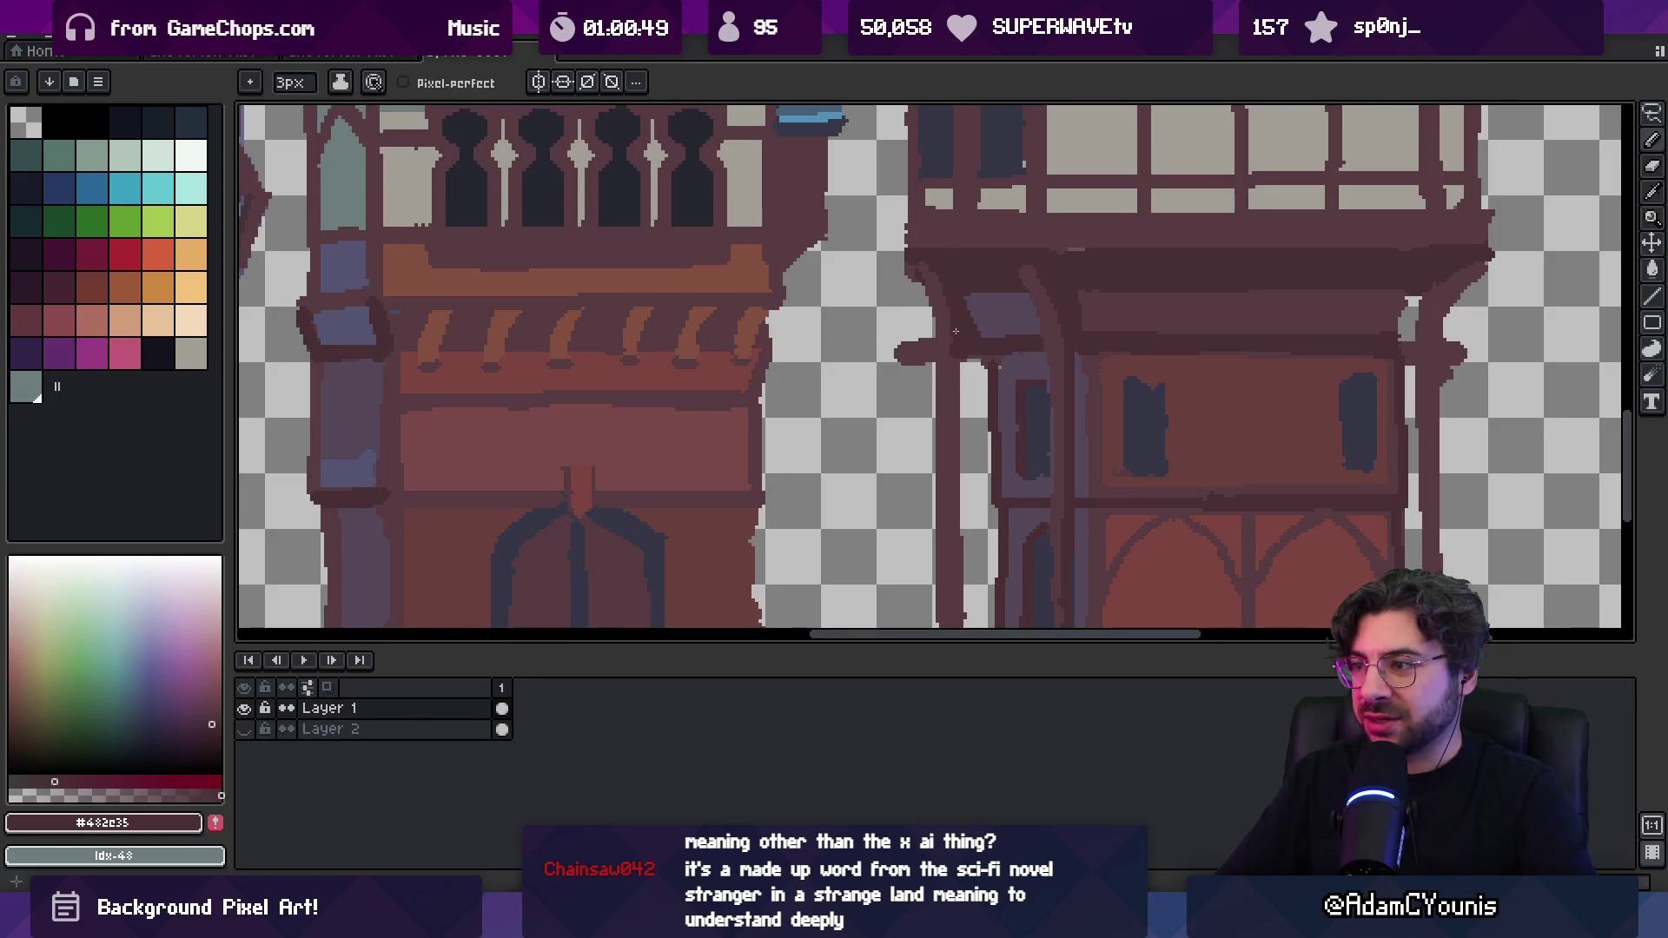
Erase and repaint stray pixels on the fourth building's left corner post
{"action": "key", "text": "e"}
{"action": "scroll", "coordinate": [911, 352], "scroll_direction": "down", "scroll_amount": 5}
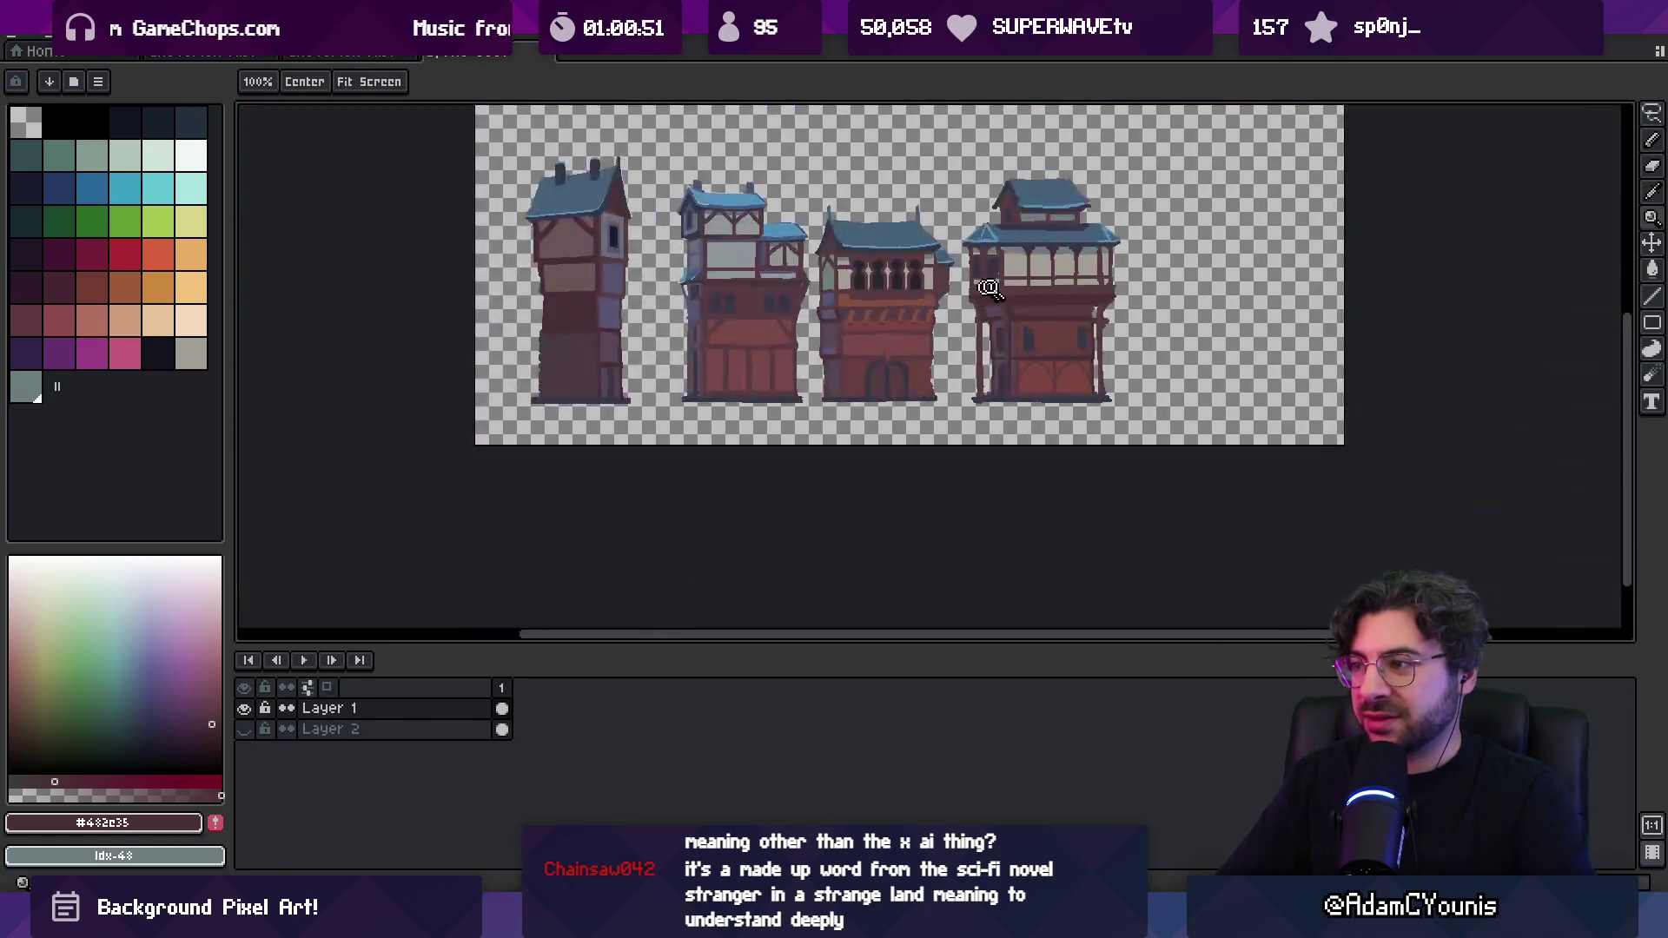
{"action": "scroll", "coordinate": [1166, 356], "scroll_direction": "up", "scroll_amount": 5}
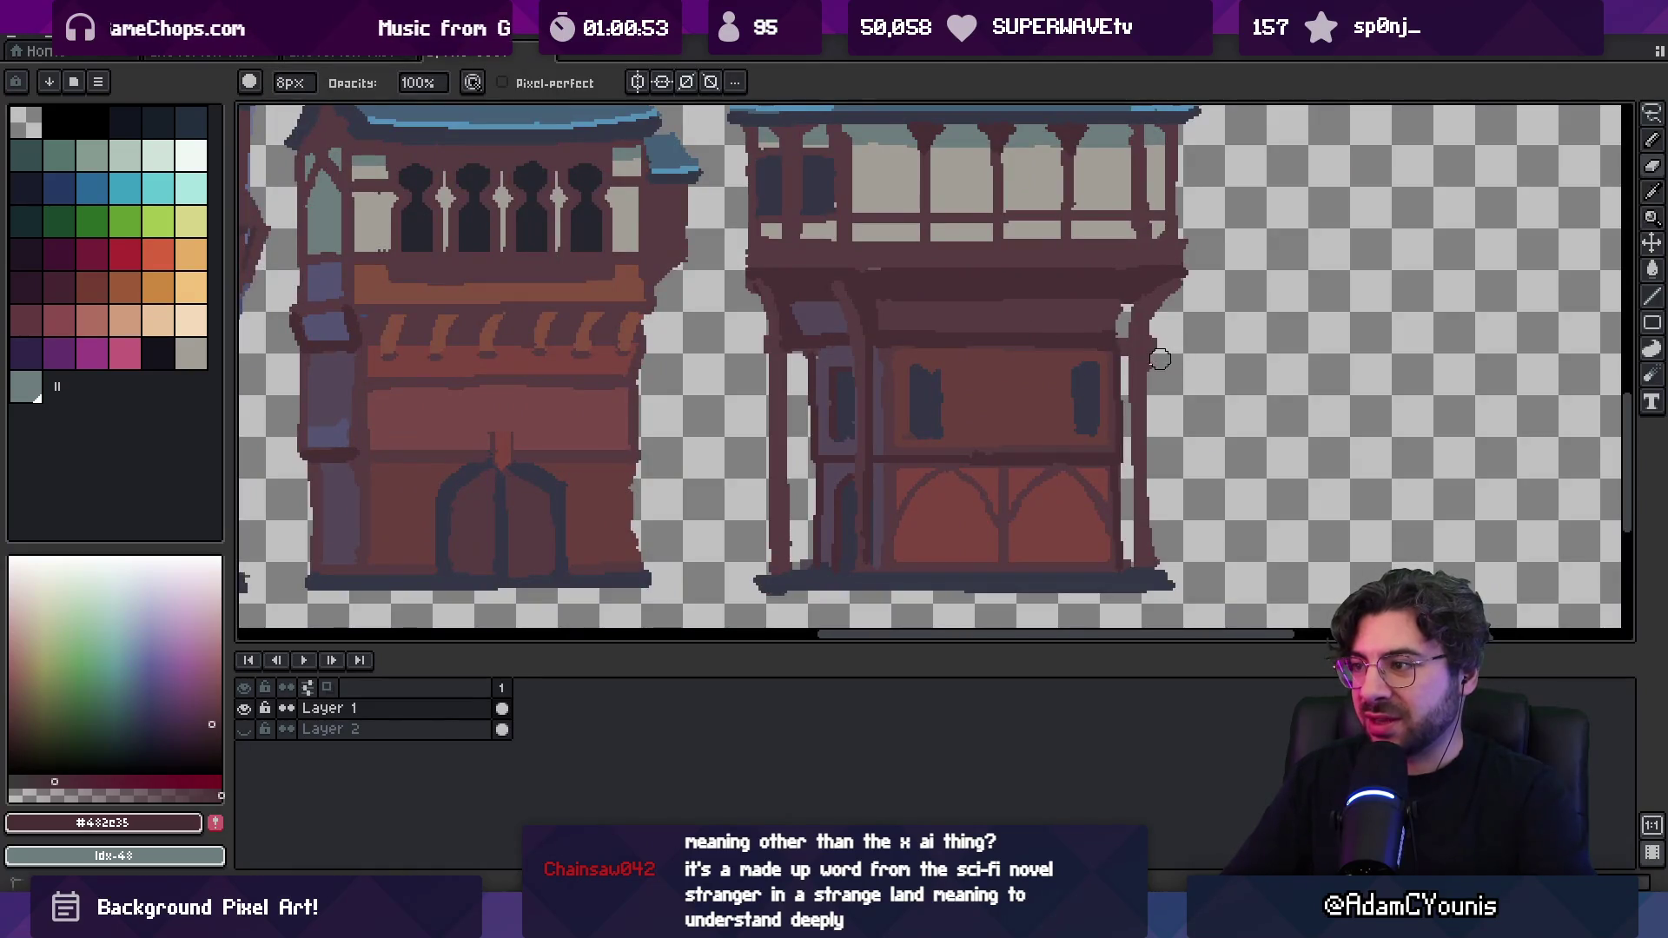
{"action": "key", "text": "b"}
{"action": "scroll", "coordinate": [1163, 382], "scroll_direction": "down", "scroll_amount": 5}
{"action": "scroll", "coordinate": [882, 338], "scroll_direction": "up", "scroll_amount": 5}
{"action": "left_click", "coordinate": [962, 345], "text": "alt"}
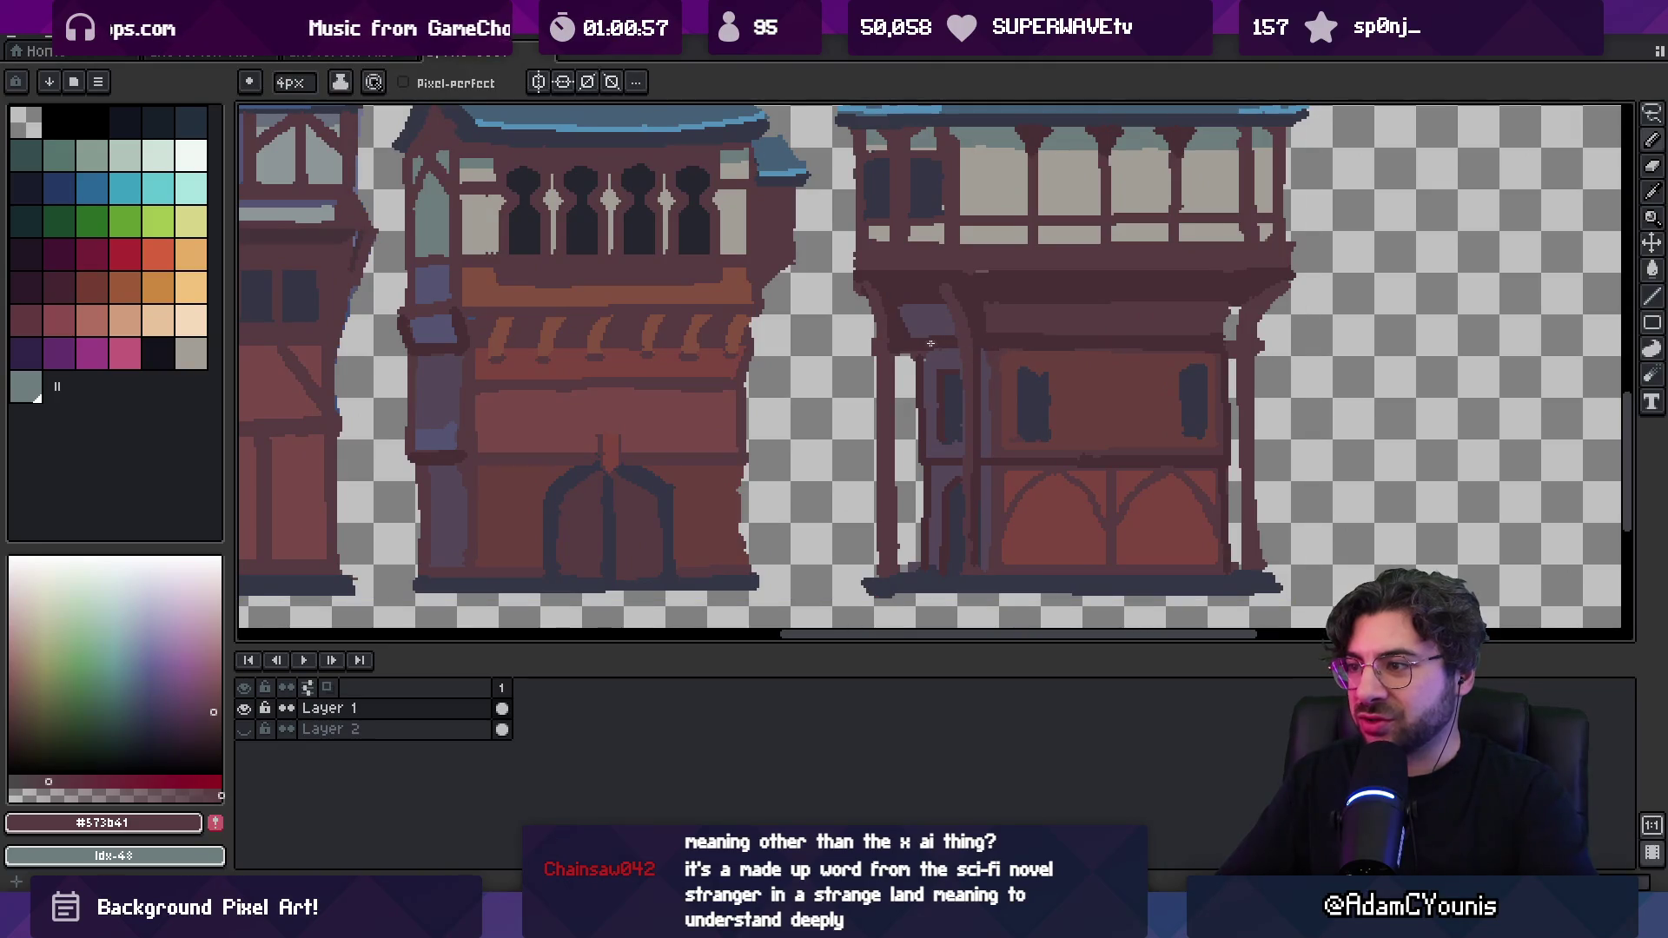
{"action": "left_click", "coordinate": [945, 346], "text": "alt"}
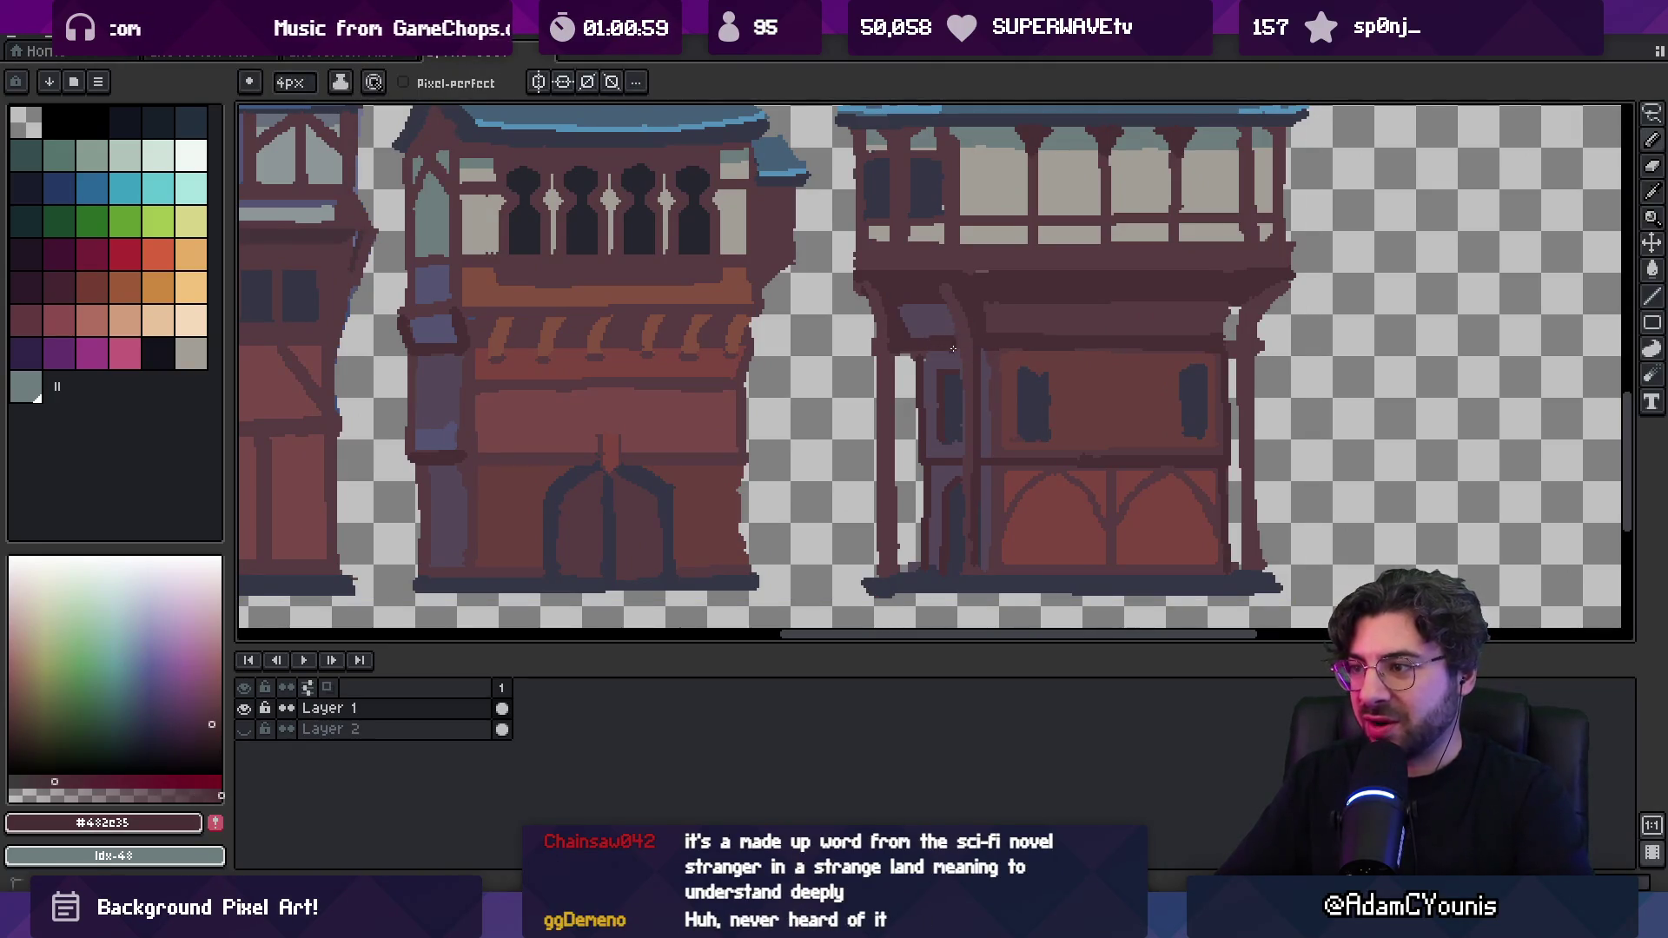
{"action": "key", "text": "z"}
{"action": "scroll", "coordinate": [980, 240], "scroll_direction": "down", "scroll_amount": 5}
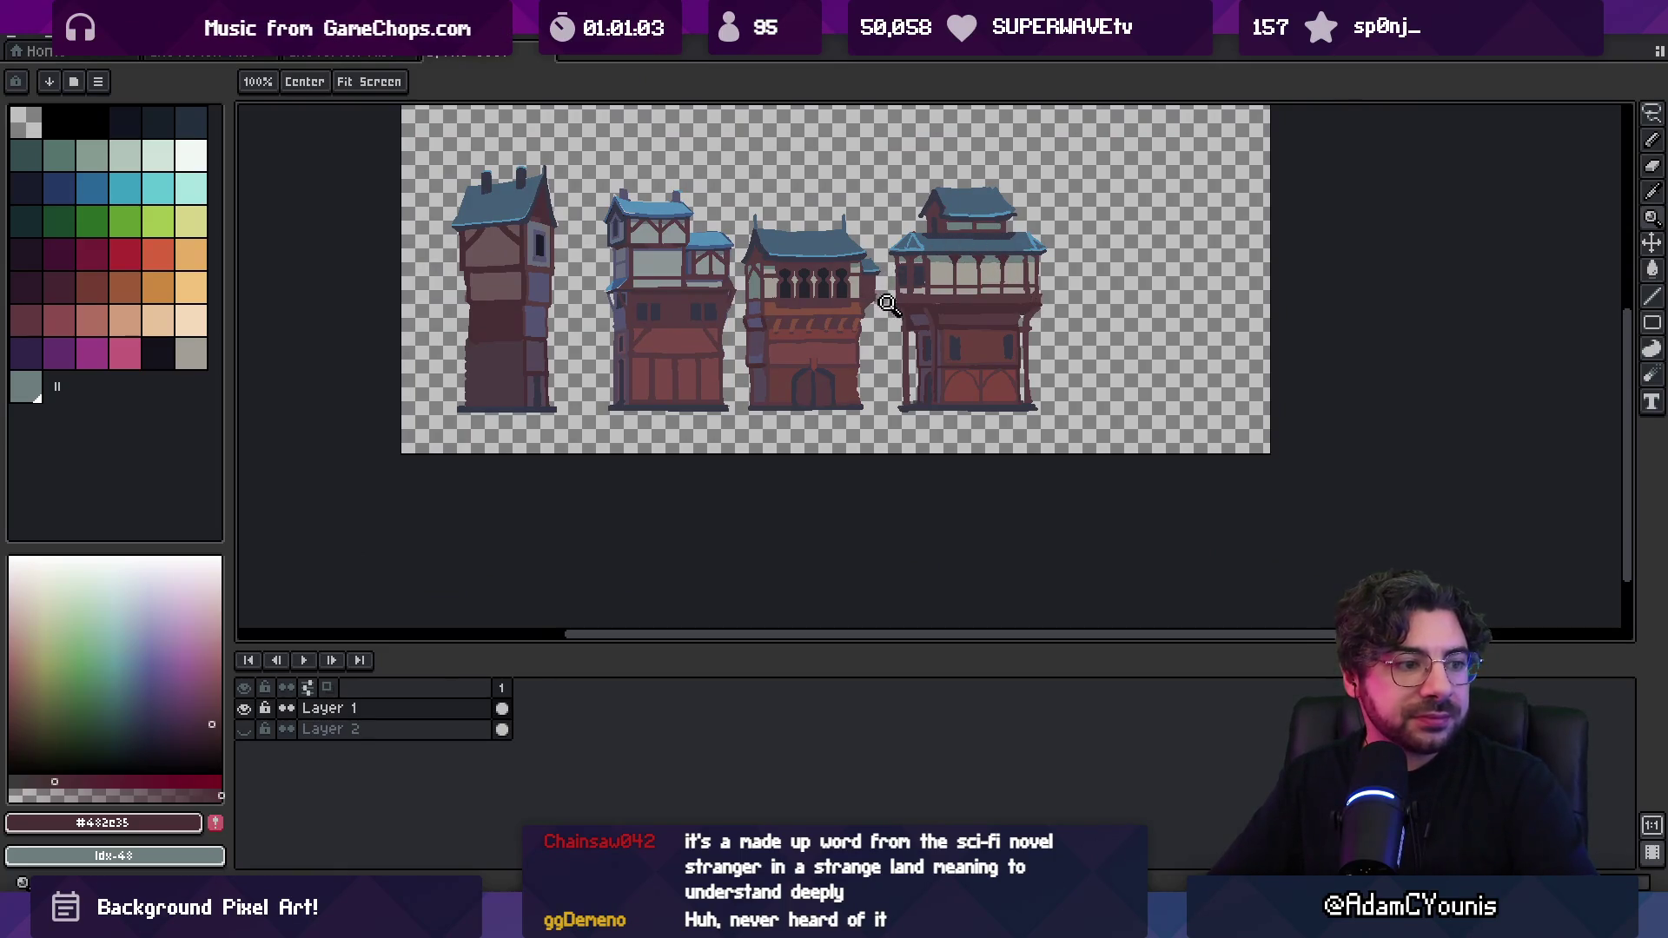
{"action": "scroll", "coordinate": [891, 301], "scroll_direction": "up", "scroll_amount": 1}
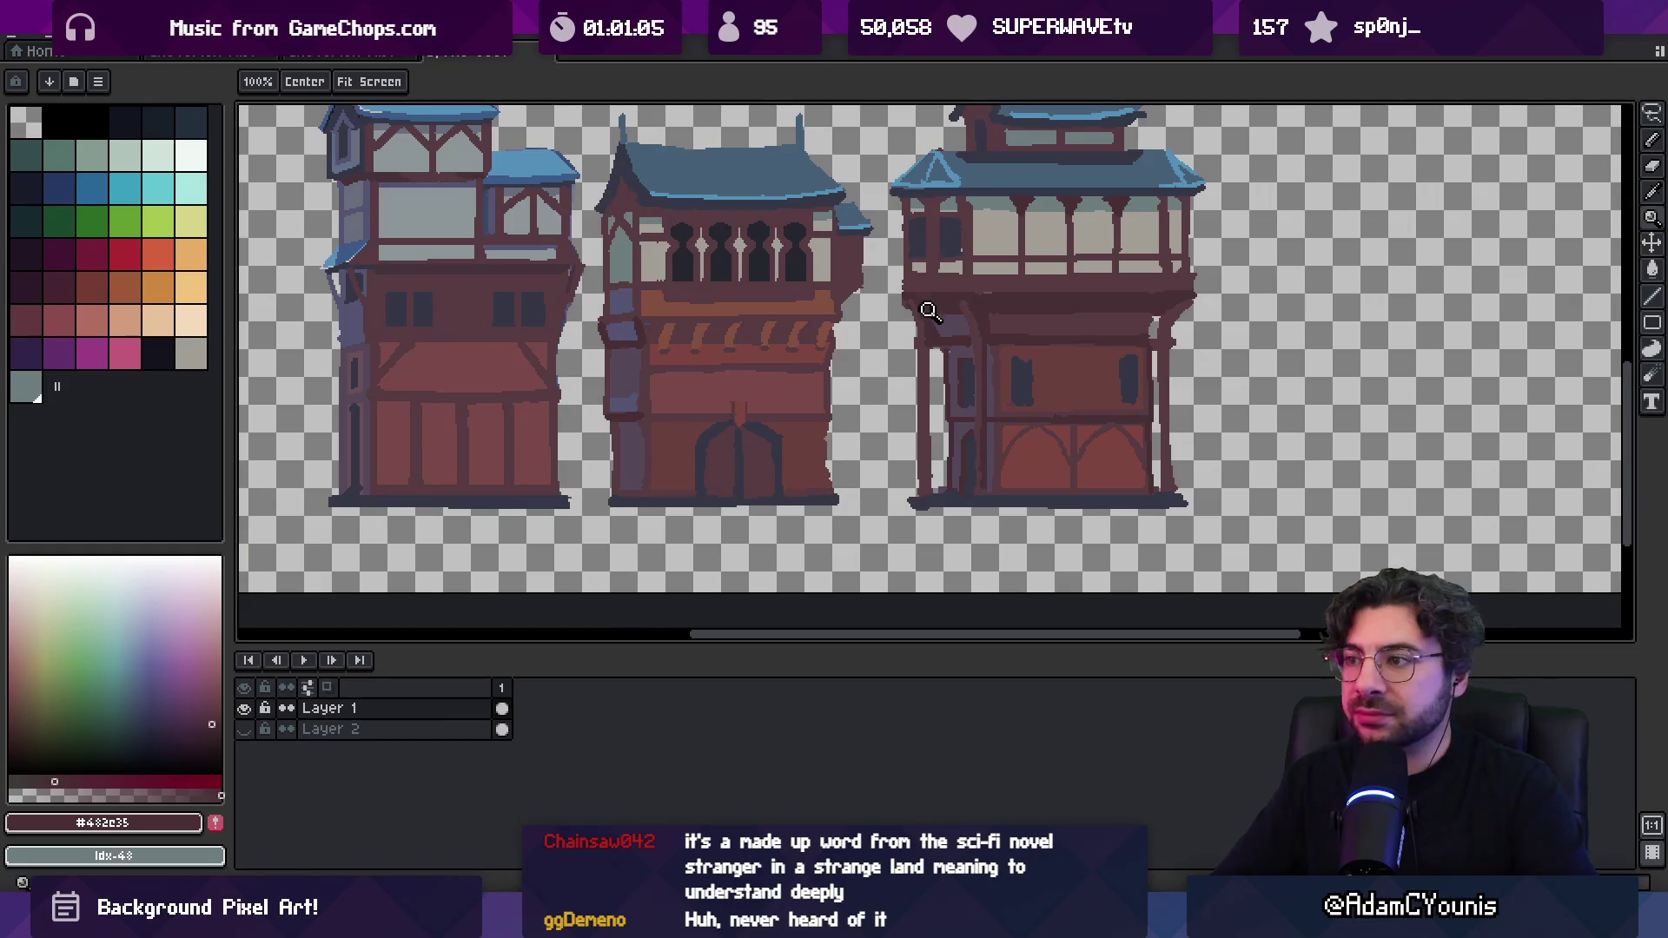
{"action": "scroll", "coordinate": [930, 310], "scroll_direction": "up", "scroll_amount": 2}
{"action": "key", "text": "b"}
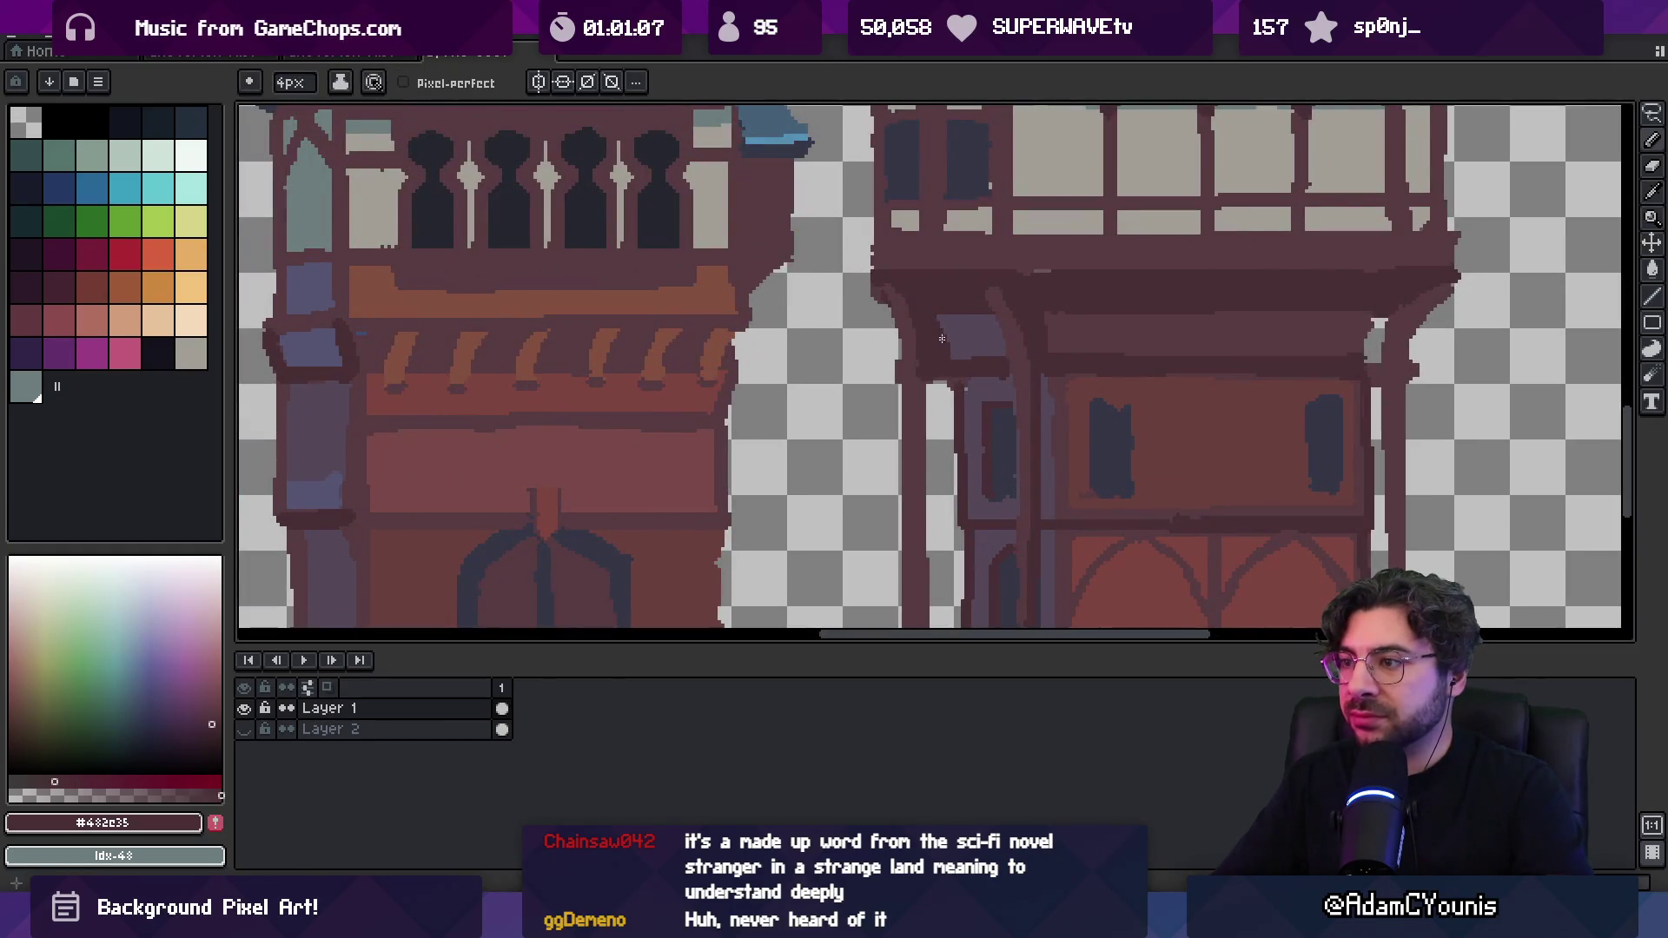
{"action": "key", "text": "e"}
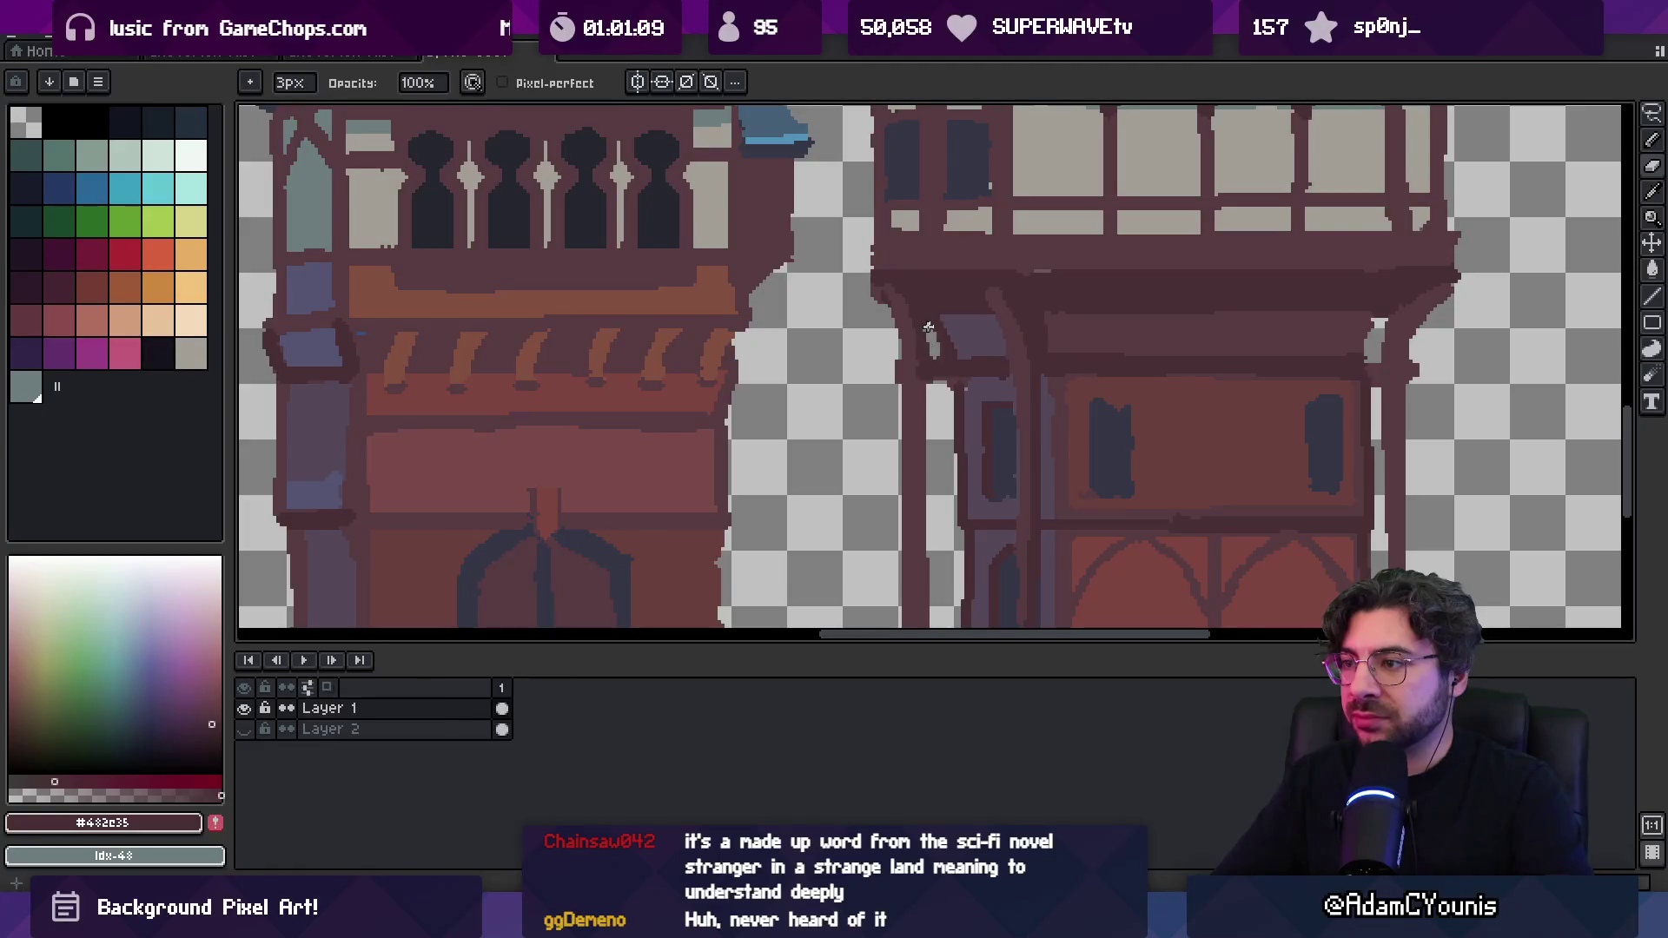
{"action": "key", "text": "b"}
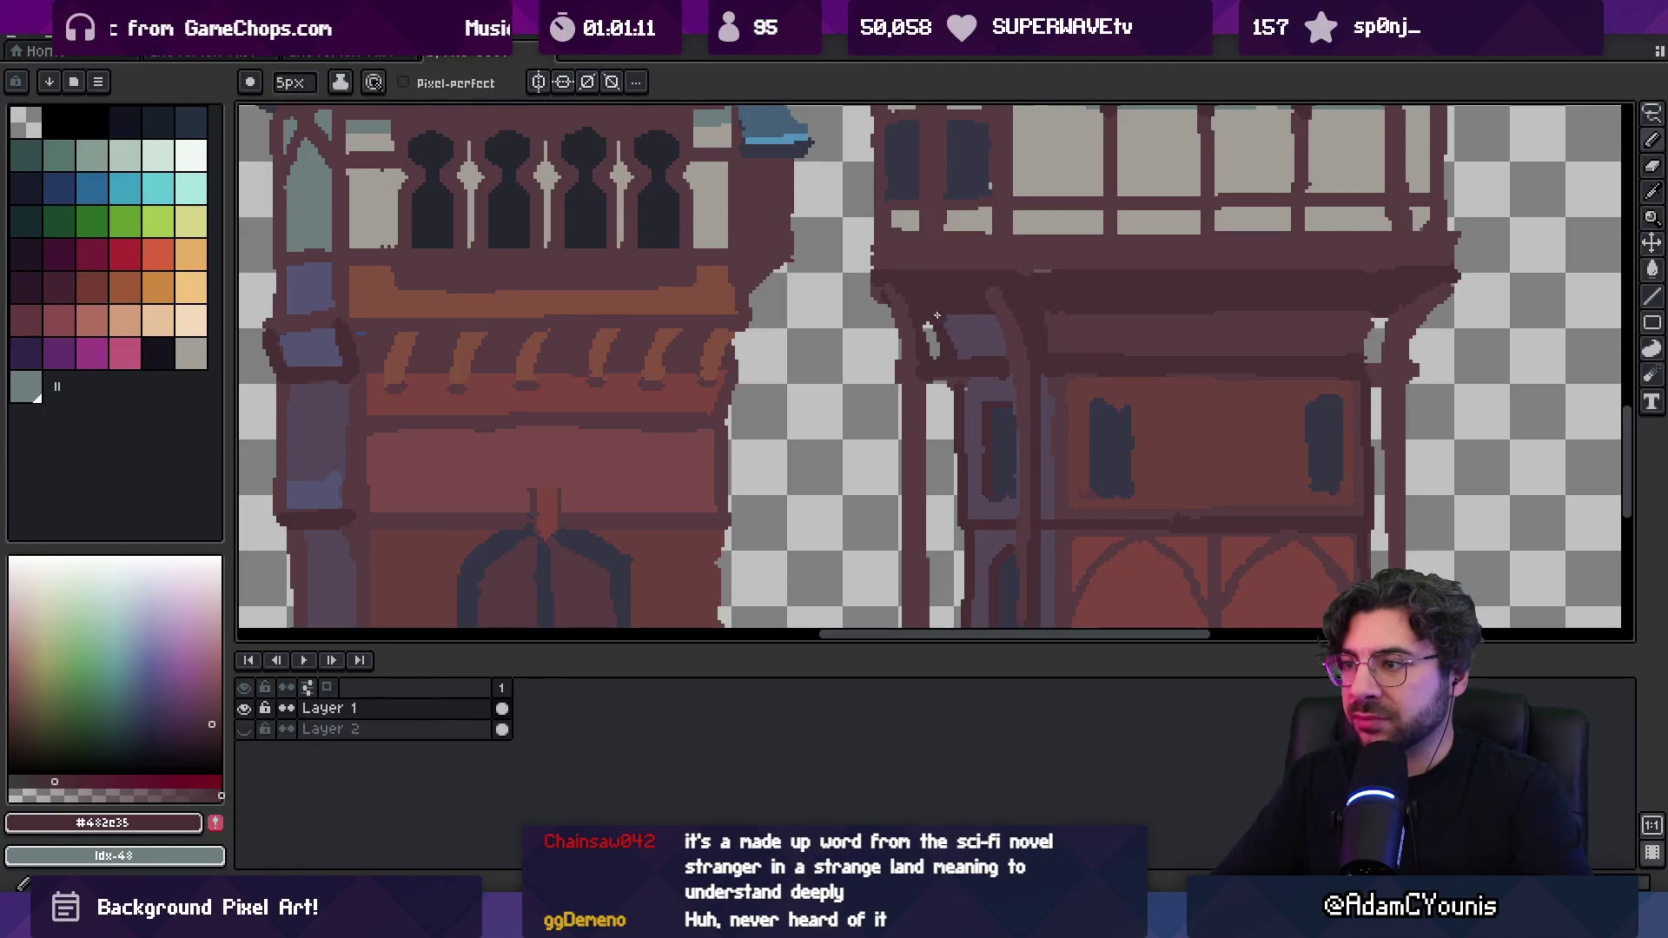
{"action": "key", "text": "e"}
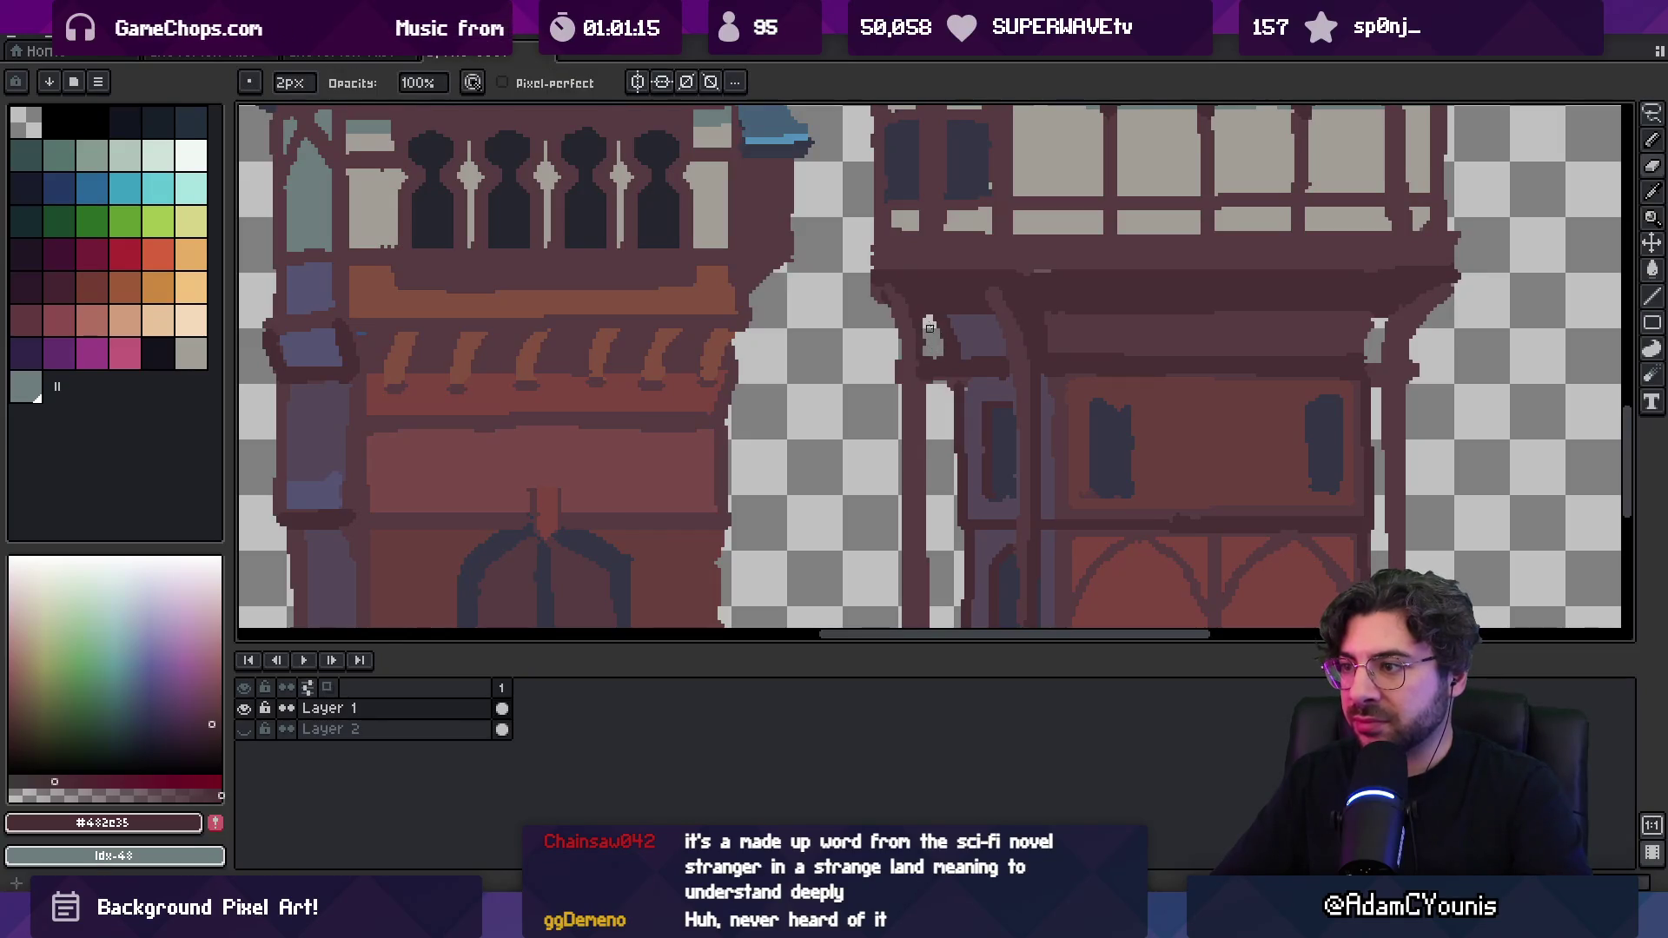
{"action": "key", "text": "z"}
{"action": "scroll", "coordinate": [922, 274], "scroll_direction": "down", "scroll_amount": 4}
Select the strip holding the left corner post and nudge it slightly outward
{"action": "left_click_drag", "start_coordinate": [998, 282], "coordinate": [968, 289]}
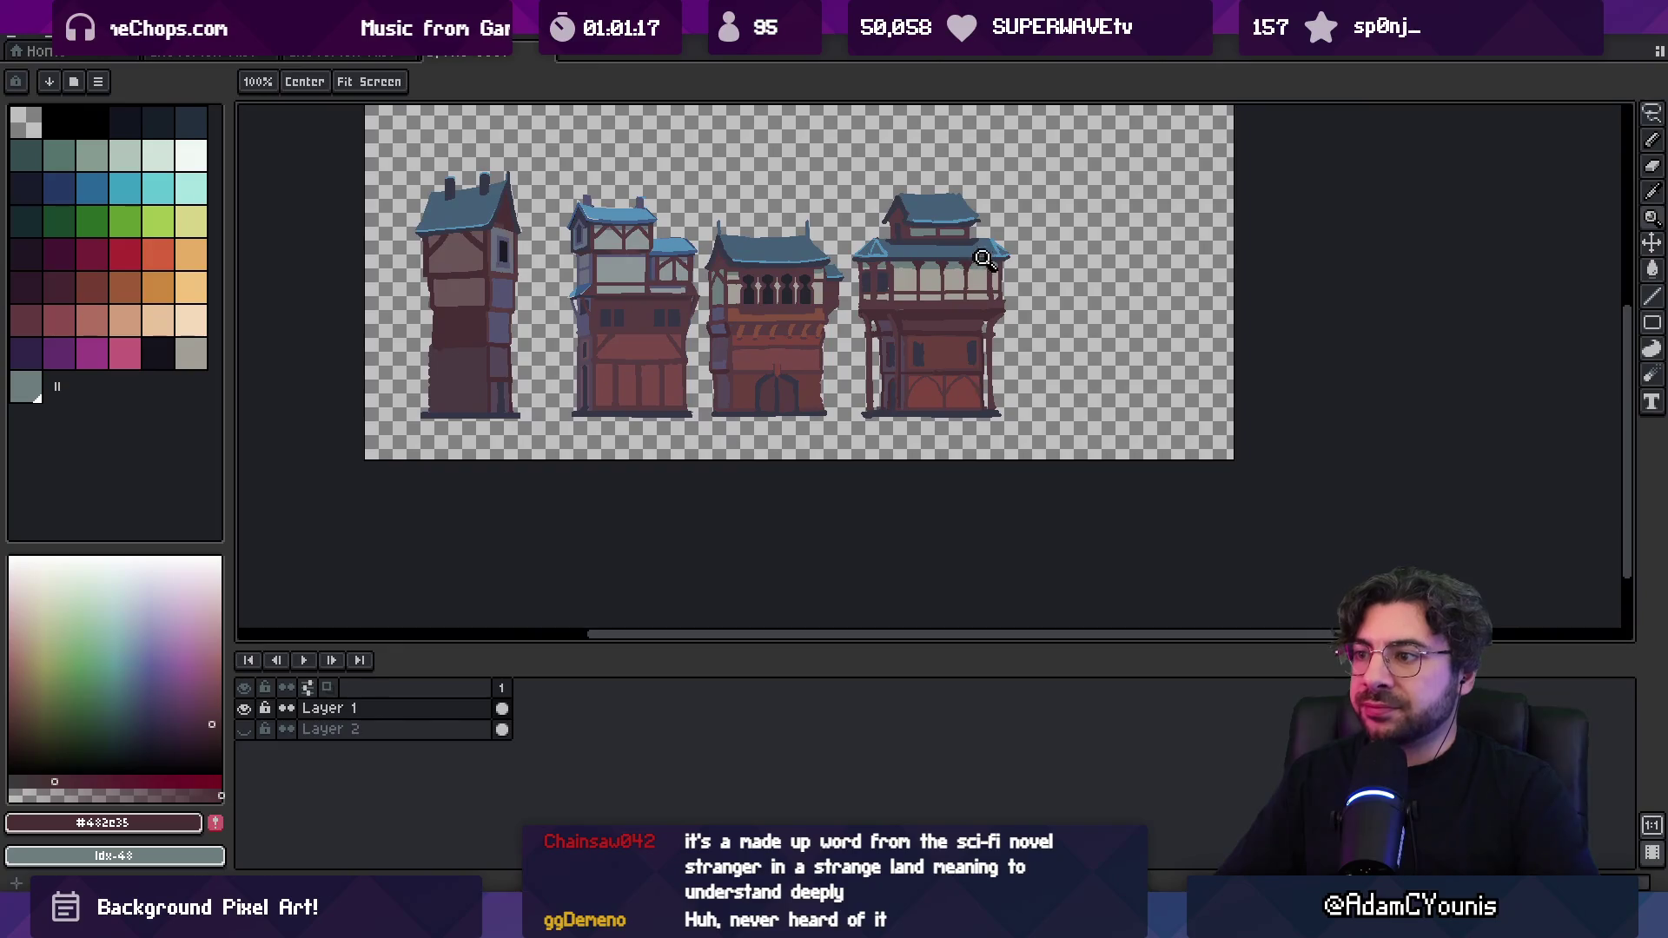
{"action": "left_click", "coordinate": [886, 334]}
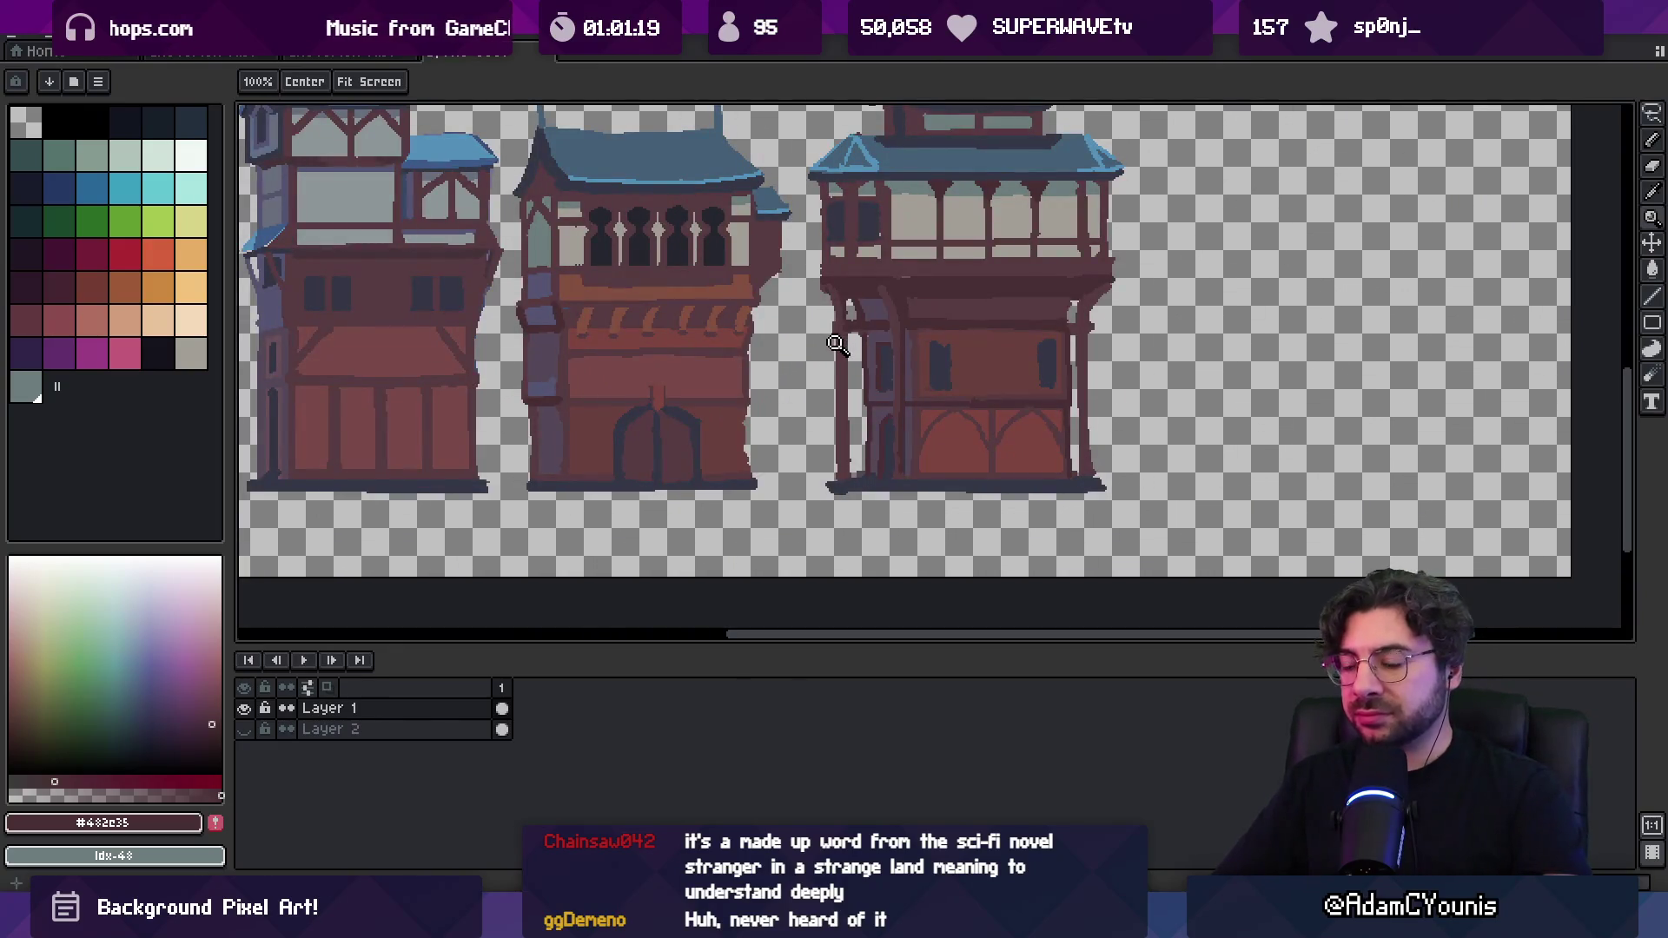
{"action": "key", "text": "m"}
{"action": "left_click_drag", "start_coordinate": [850, 414], "coordinate": [851, 502]}
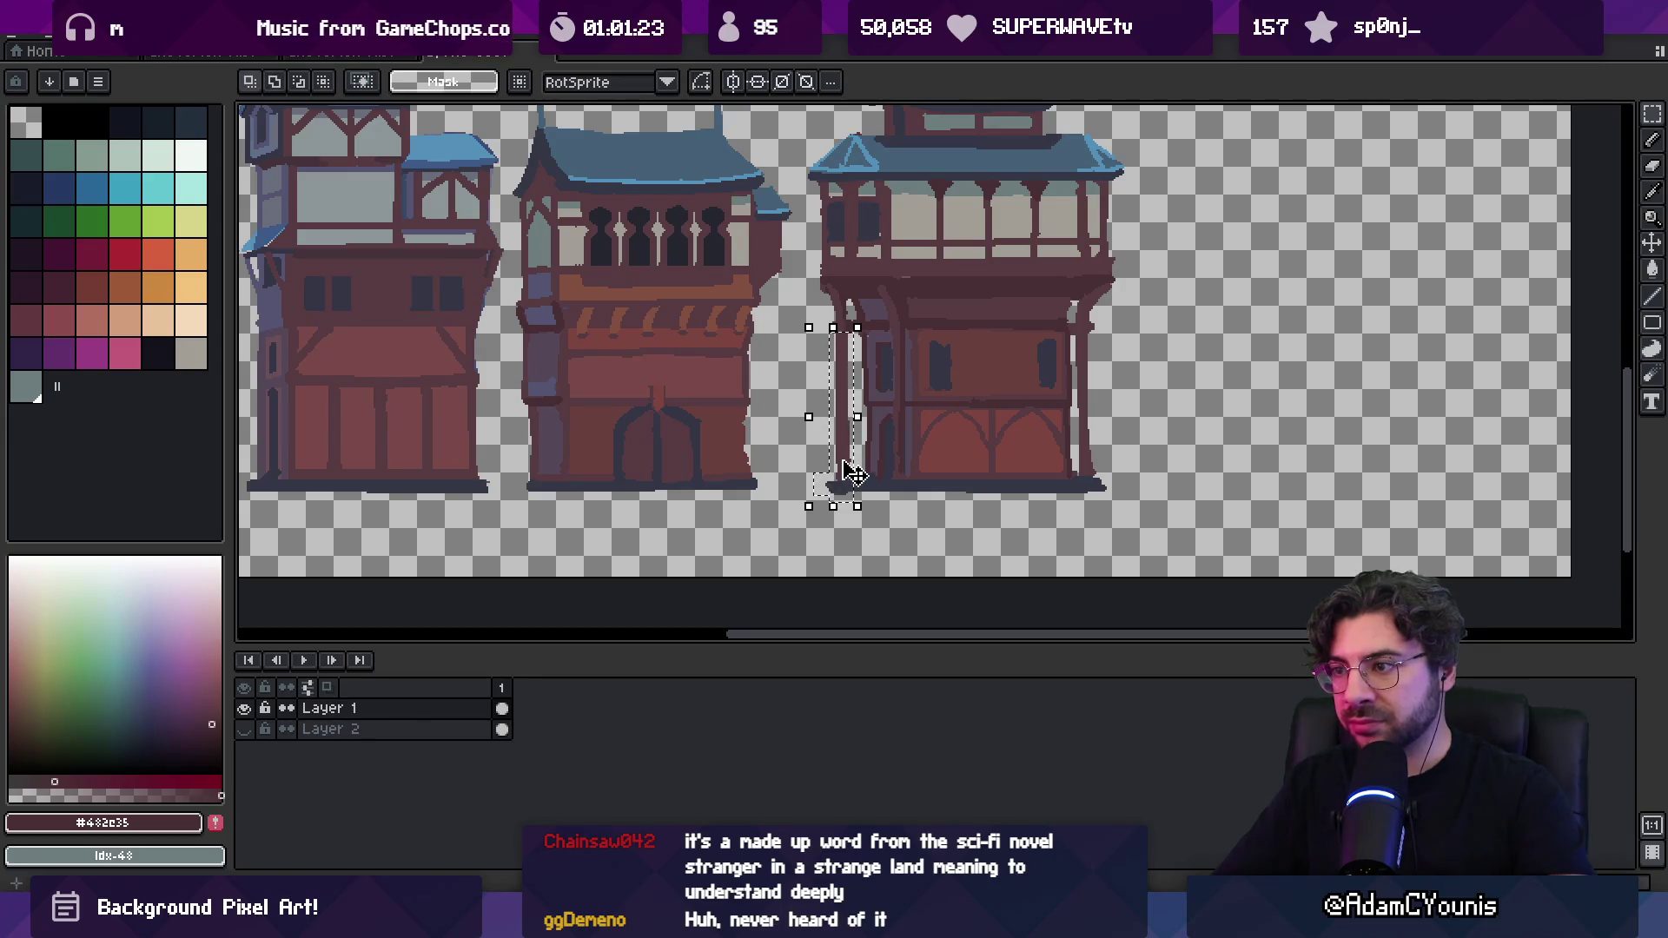
{"action": "left_click", "coordinate": [846, 473]}
{"action": "key", "text": "Return"}
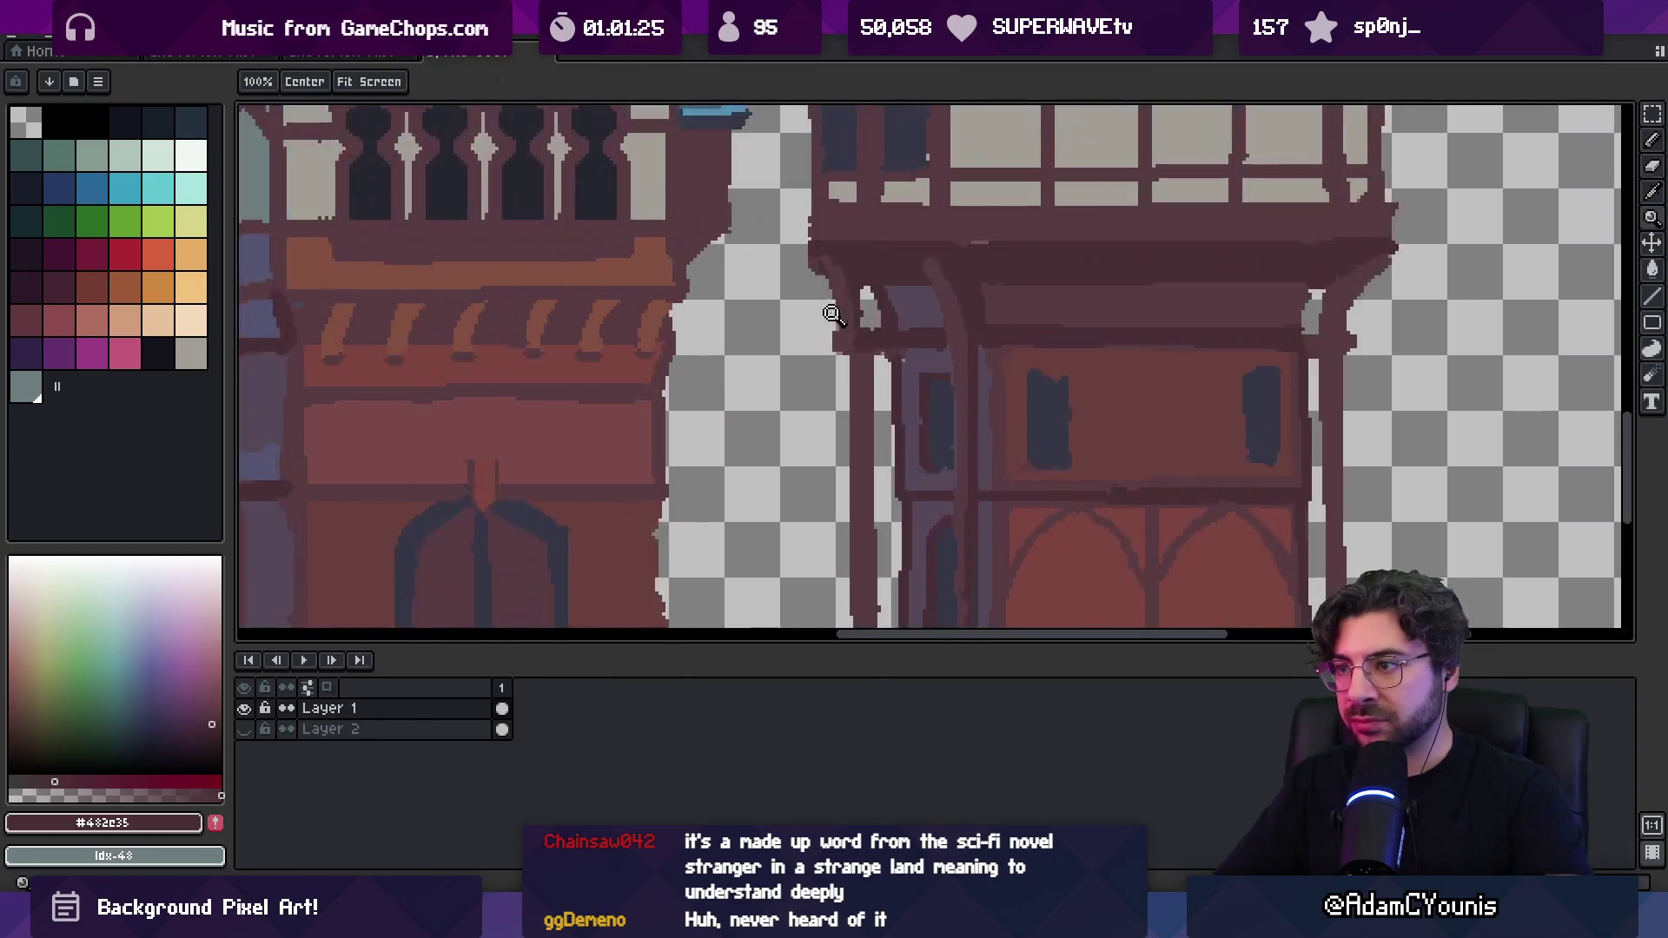
Sample the #573b41 wall colour and zoom out to check the four buildings
{"action": "scroll", "coordinate": [849, 348], "scroll_direction": "up", "scroll_amount": 2}
{"action": "key", "text": "i"}
{"action": "left_click", "coordinate": [840, 293], "text": "alt"}
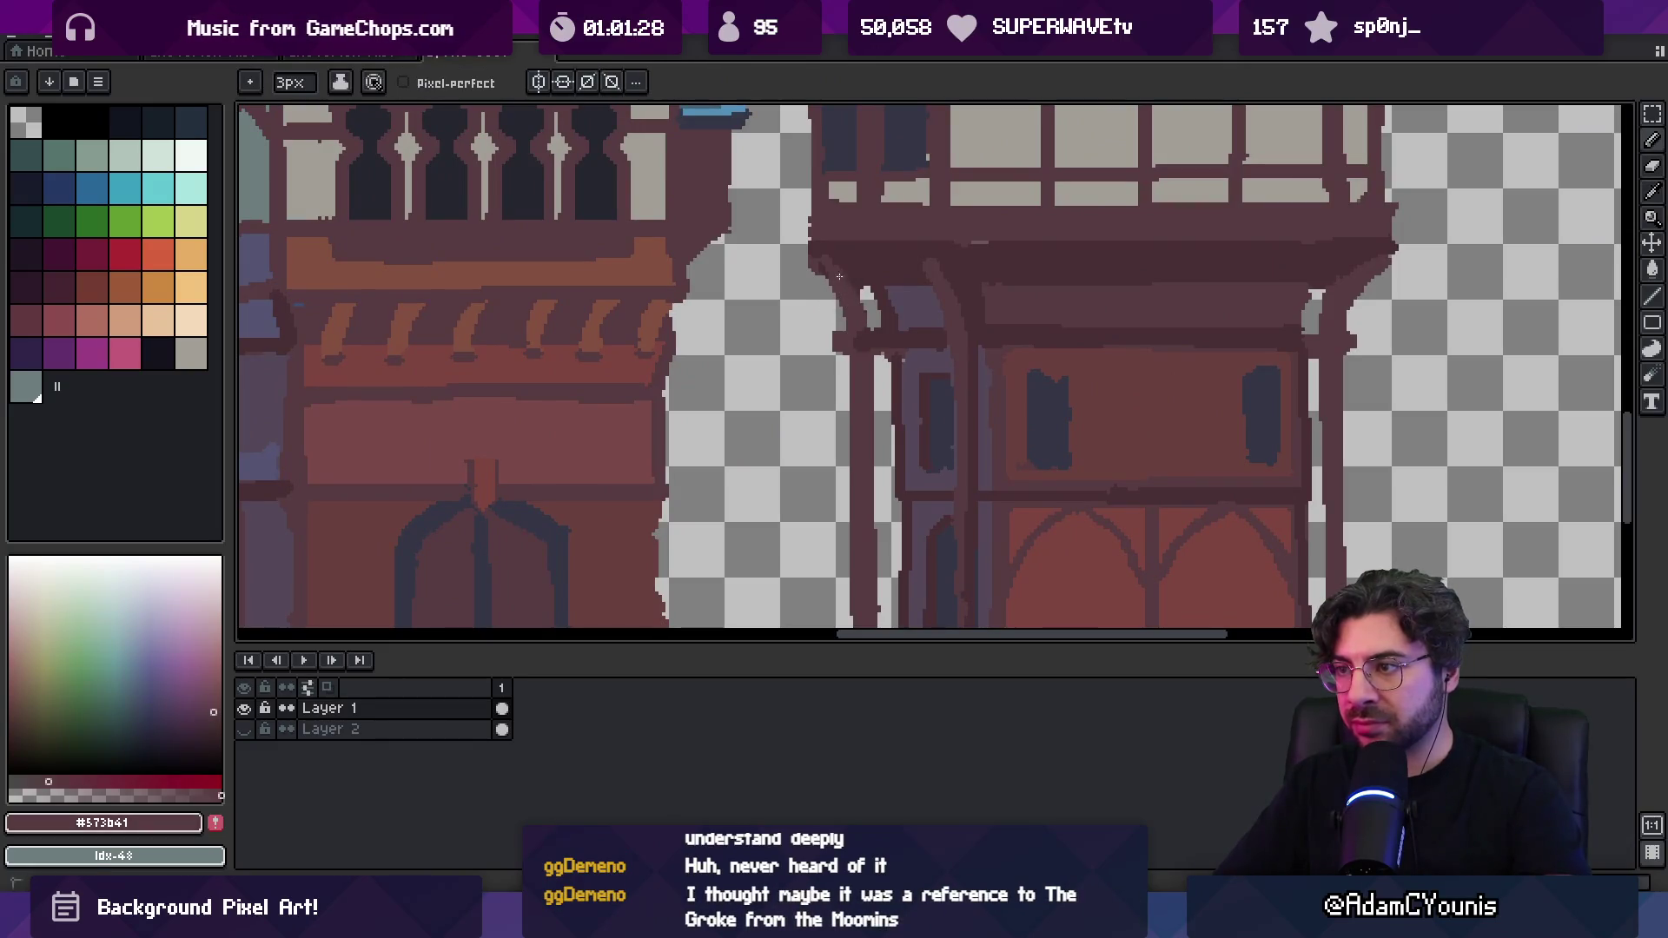
{"action": "key", "text": "z"}
{"action": "scroll", "coordinate": [856, 305], "scroll_direction": "down", "scroll_amount": 4}
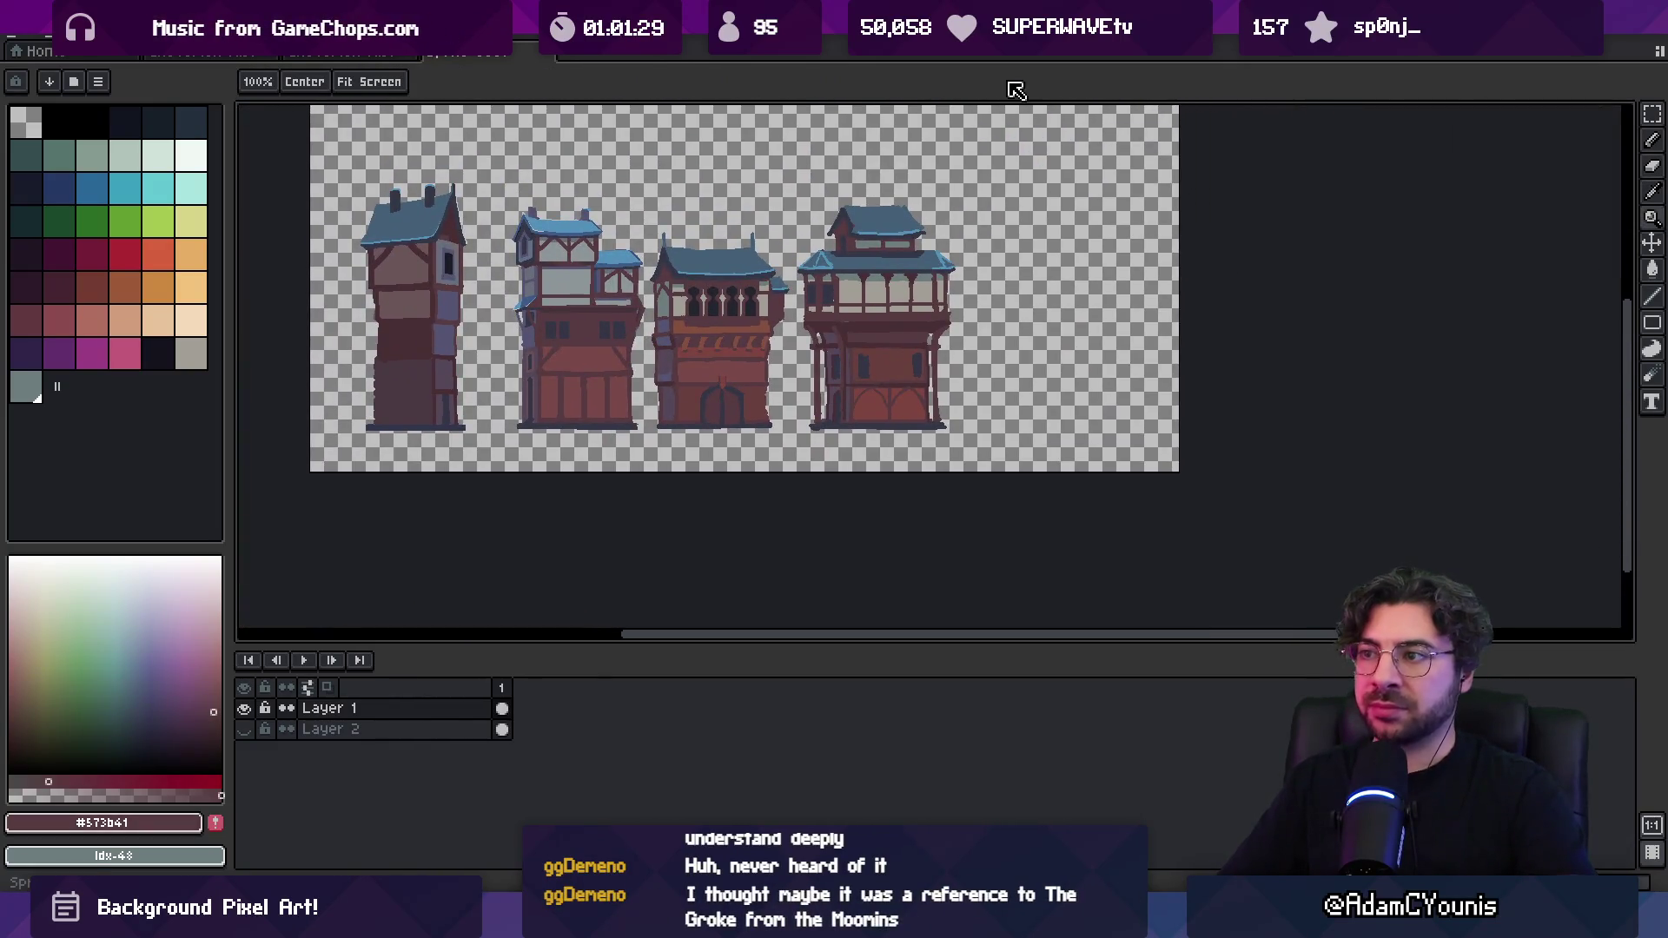
Trim the top edge of the fourth building's upper roof, sampling roof, #573b41 and #343645 colours
{"action": "scroll", "coordinate": [916, 130], "scroll_direction": "up", "scroll_amount": 4}
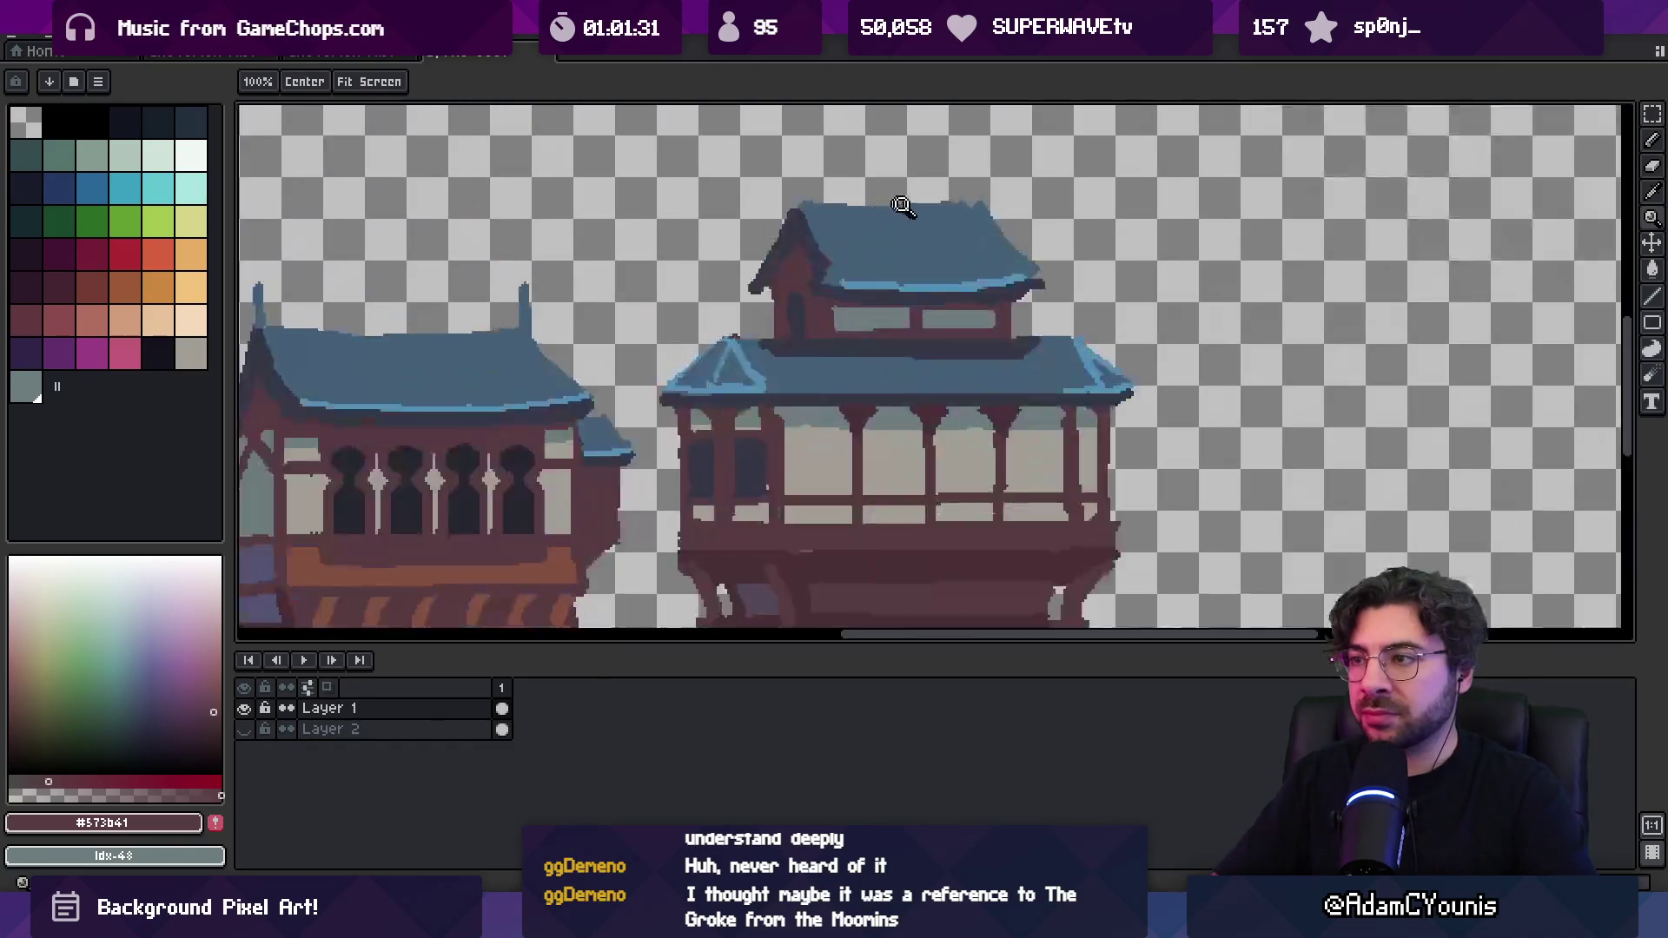
{"action": "key", "text": "b"}
{"action": "left_click_drag", "start_coordinate": [754, 189], "coordinate": [993, 205]}
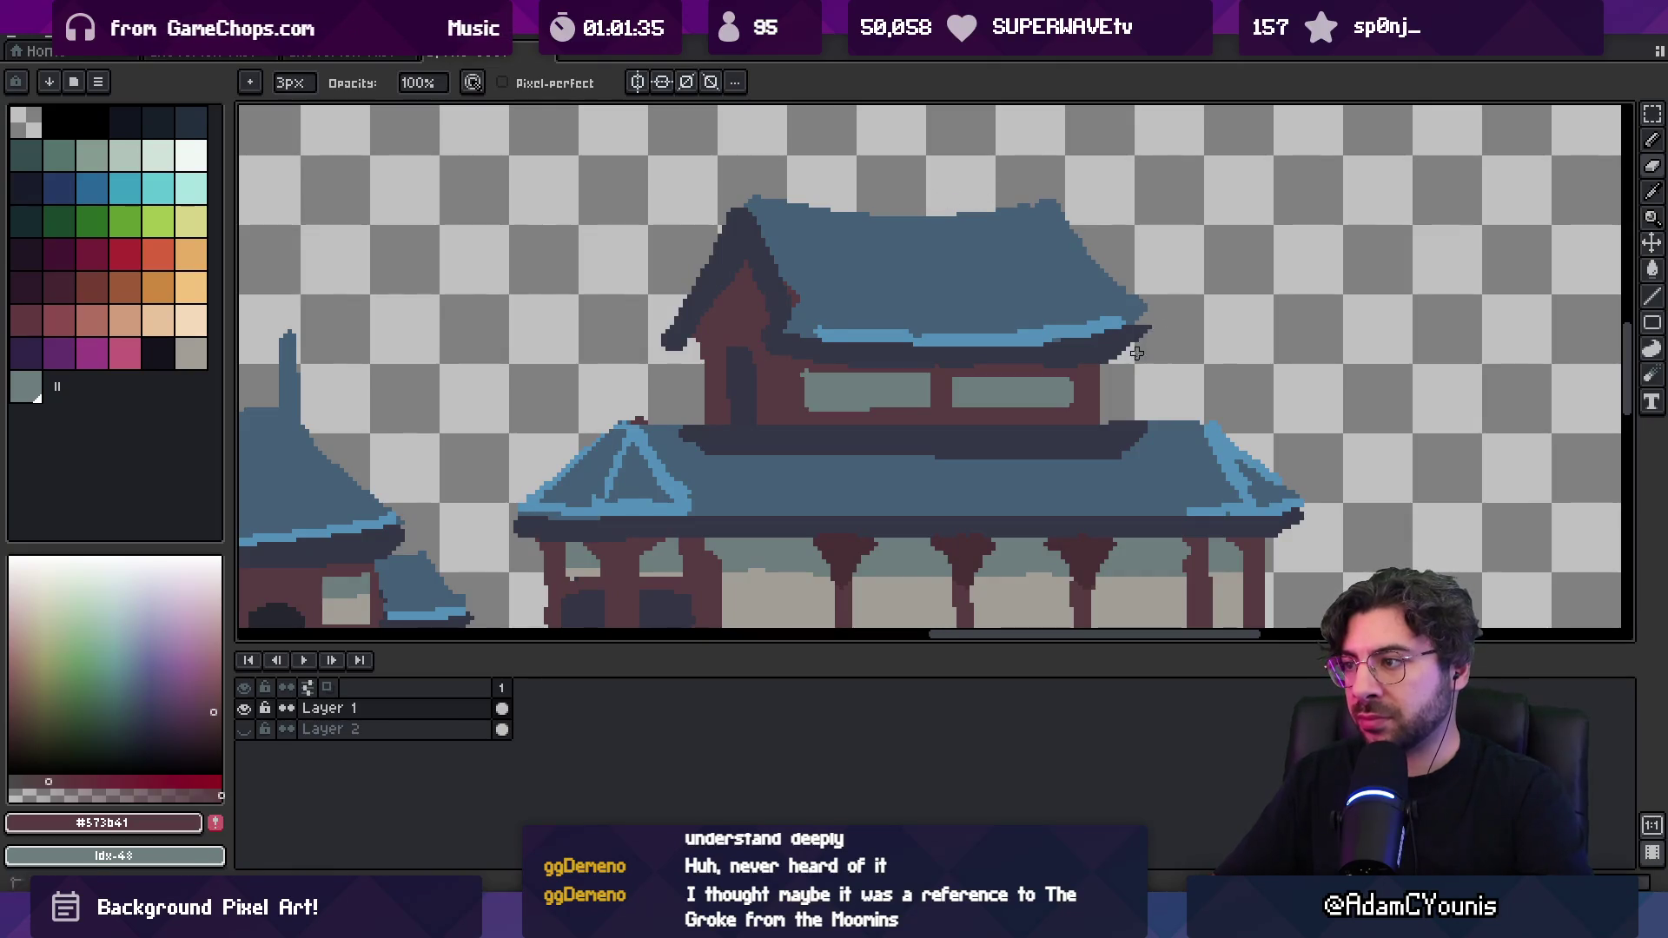
{"action": "left_click", "coordinate": [1116, 330], "text": "alt"}
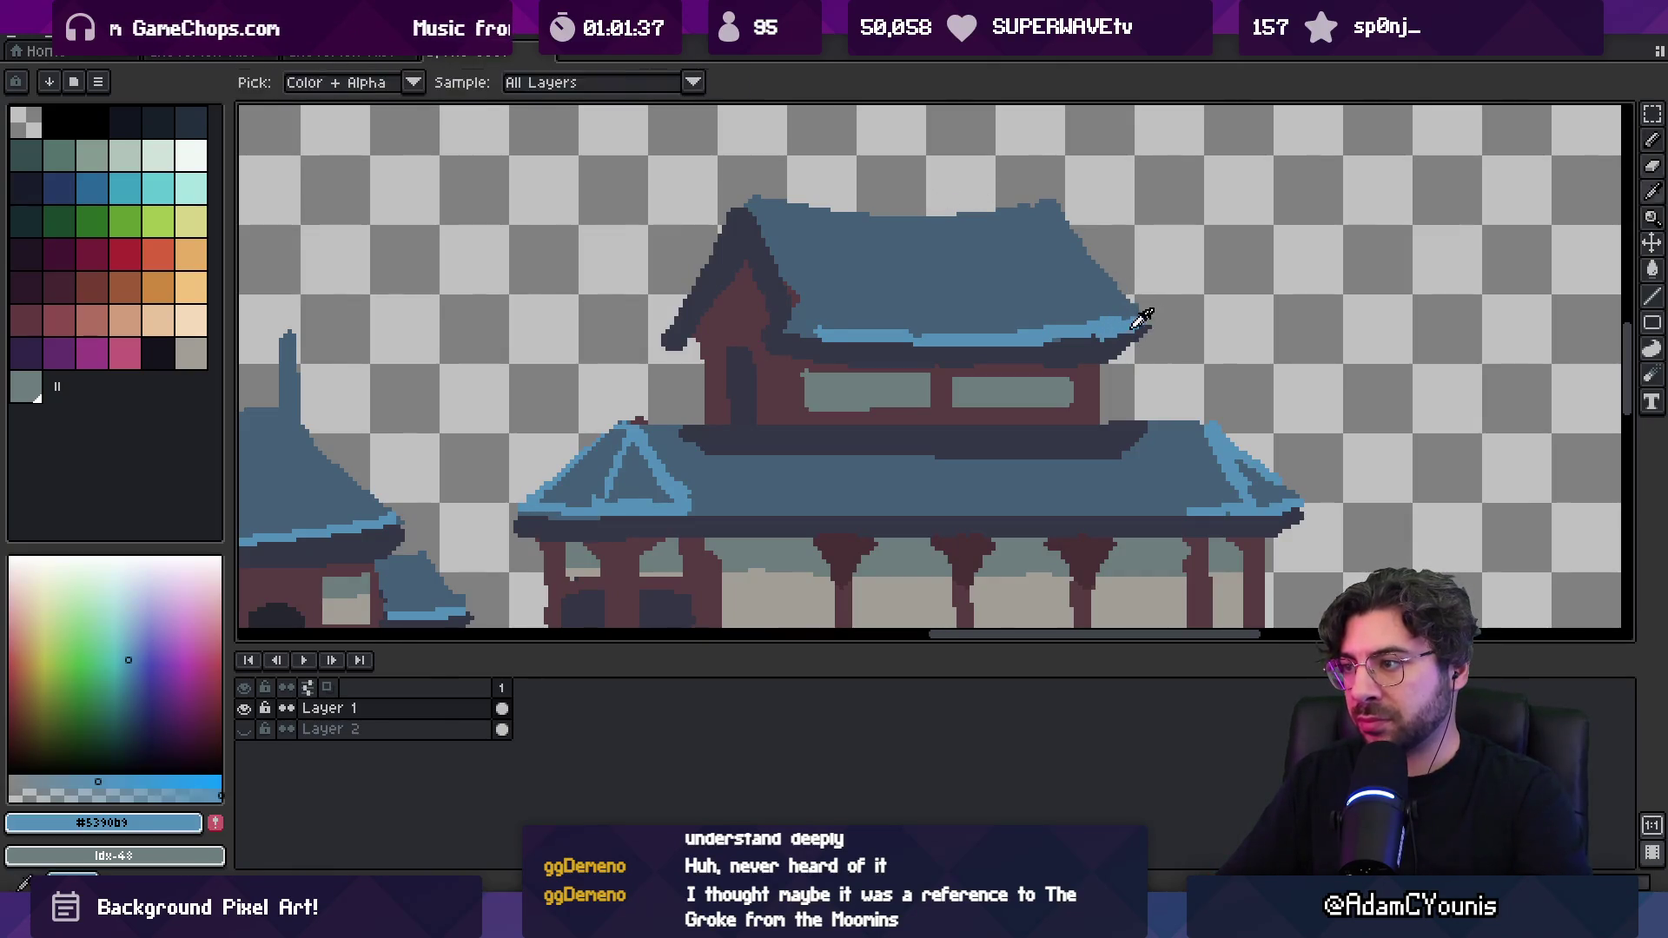
{"action": "left_click", "coordinate": [1134, 330], "text": "alt"}
{"action": "scroll", "coordinate": [1087, 334], "scroll_direction": "down", "scroll_amount": 5}
{"action": "scroll", "coordinate": [895, 294], "scroll_direction": "up", "scroll_amount": 4}
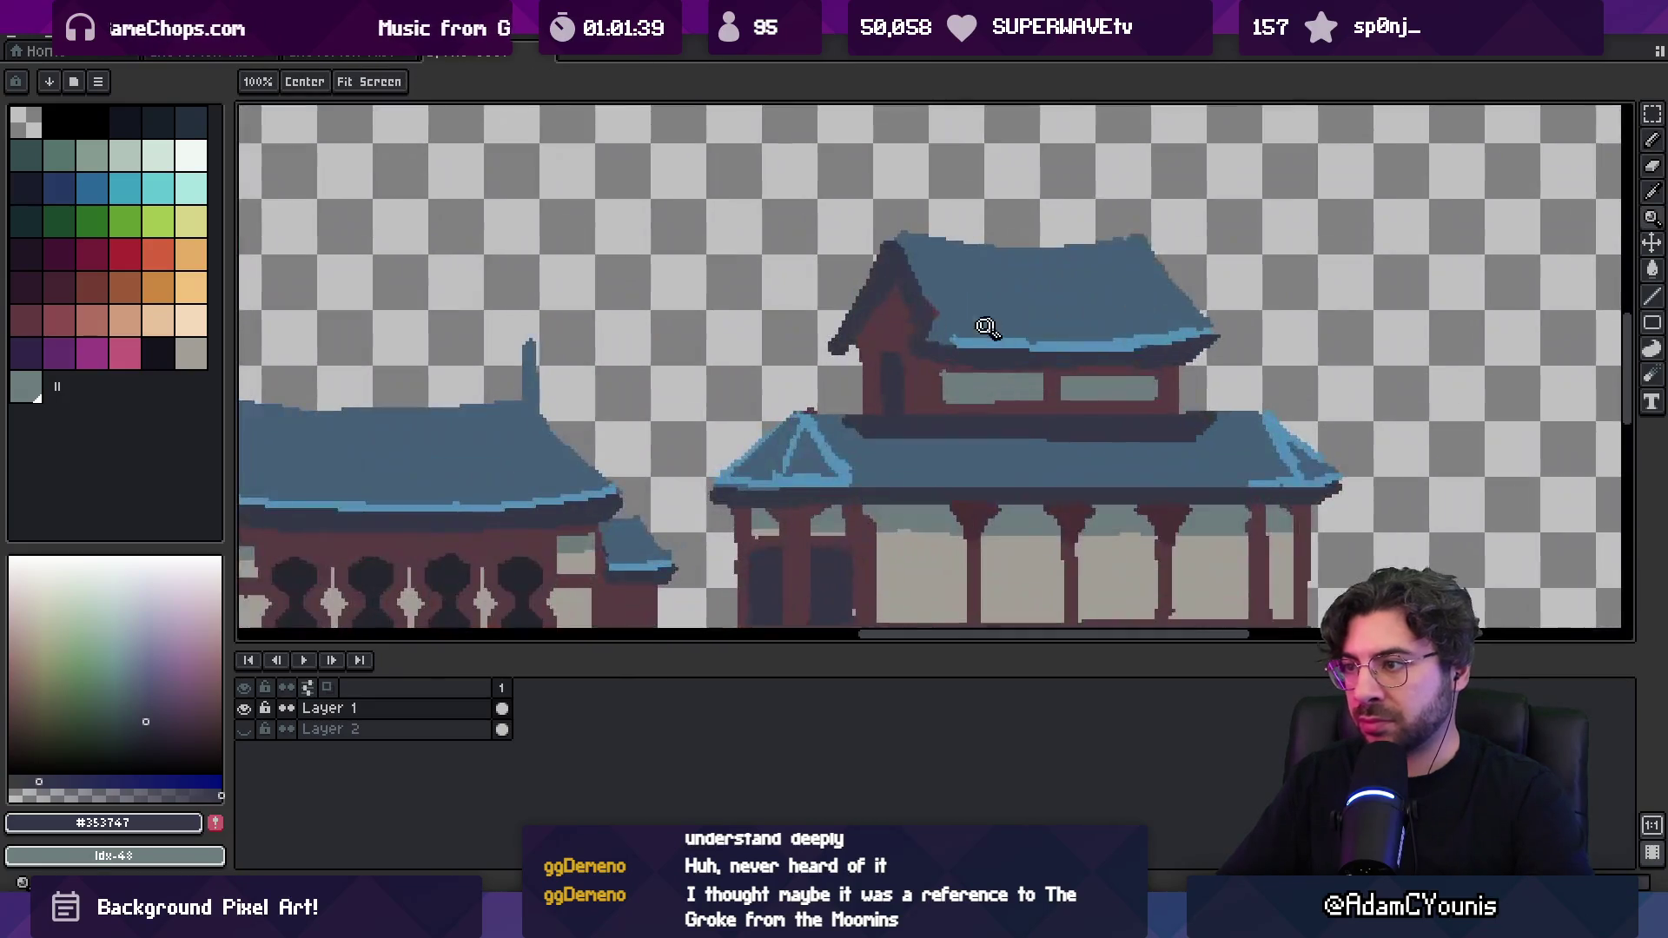
{"action": "left_click", "coordinate": [894, 294], "text": "alt"}
{"action": "left_click", "coordinate": [890, 367], "text": "alt"}
{"action": "left_click", "coordinate": [862, 308], "text": "alt"}
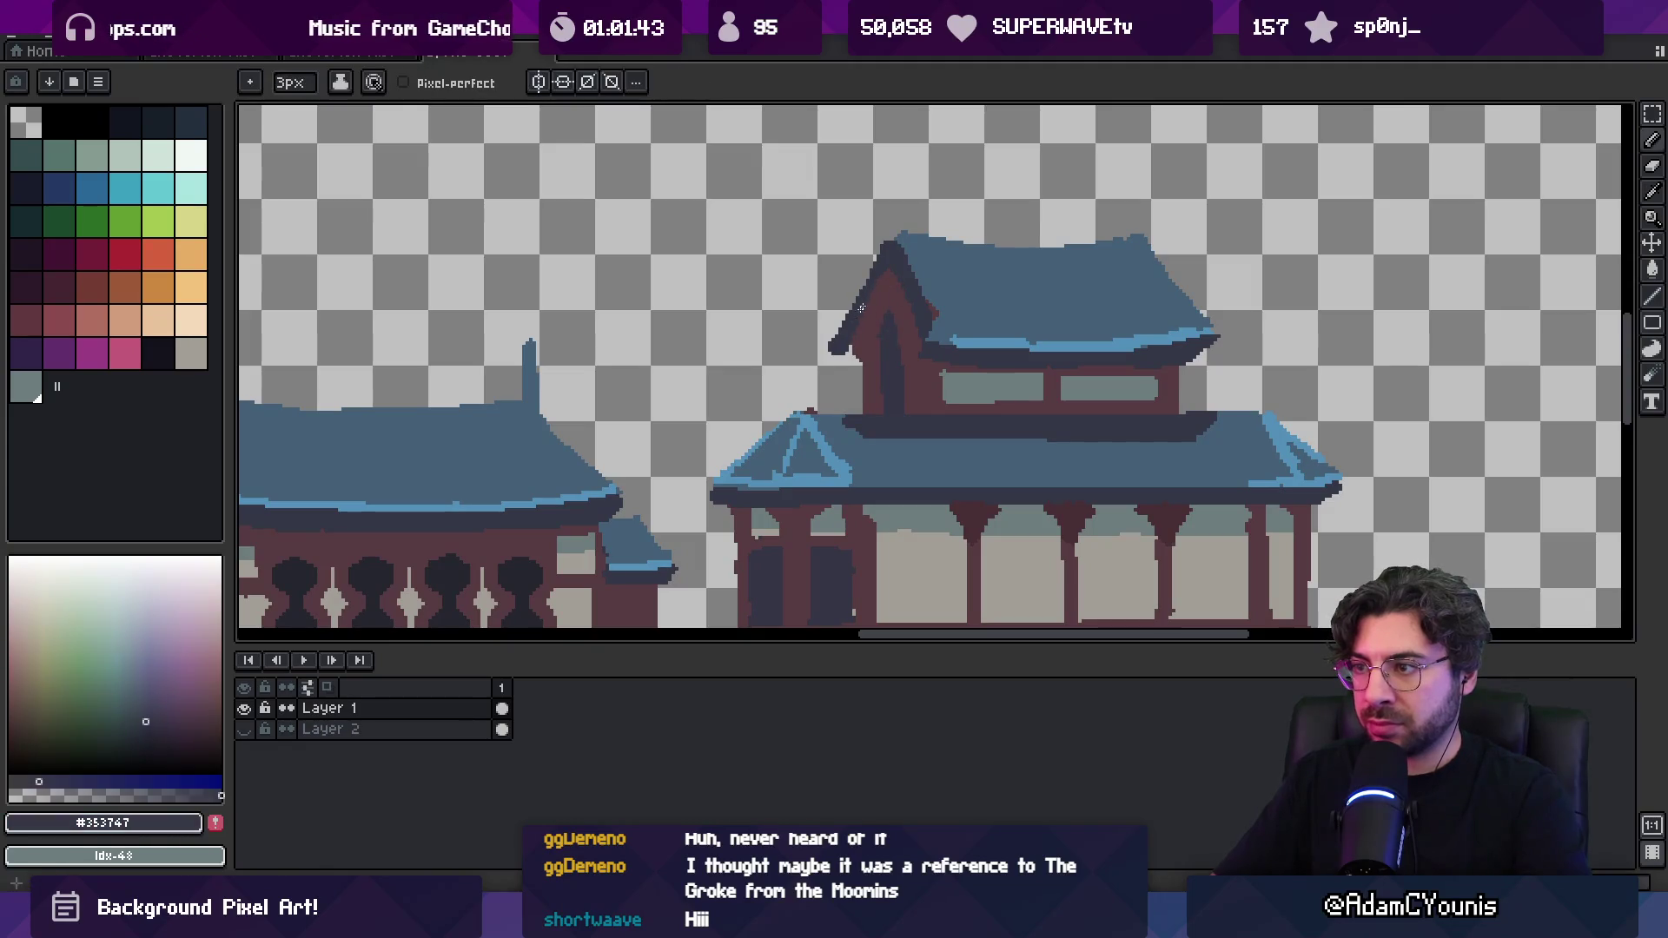
Retouch the gable alternating eraser and pencil with maroon #573b41 and dark slate
{"action": "key", "text": "e"}
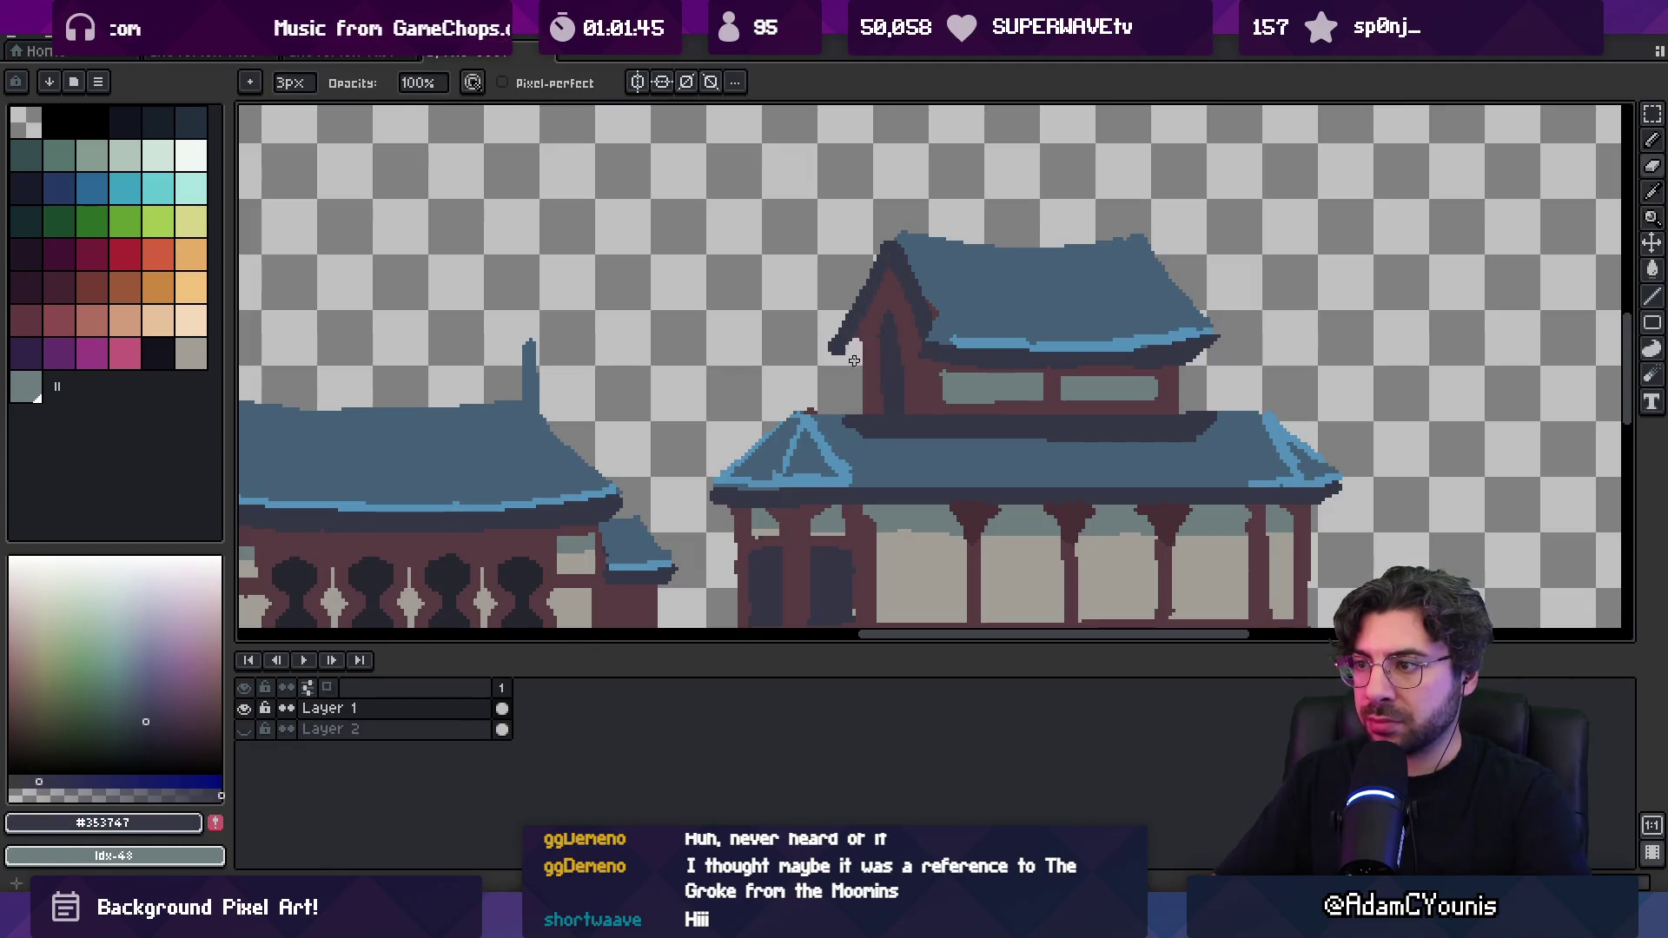
{"action": "key", "text": "b"}
{"action": "left_click", "coordinate": [855, 351], "text": "alt"}
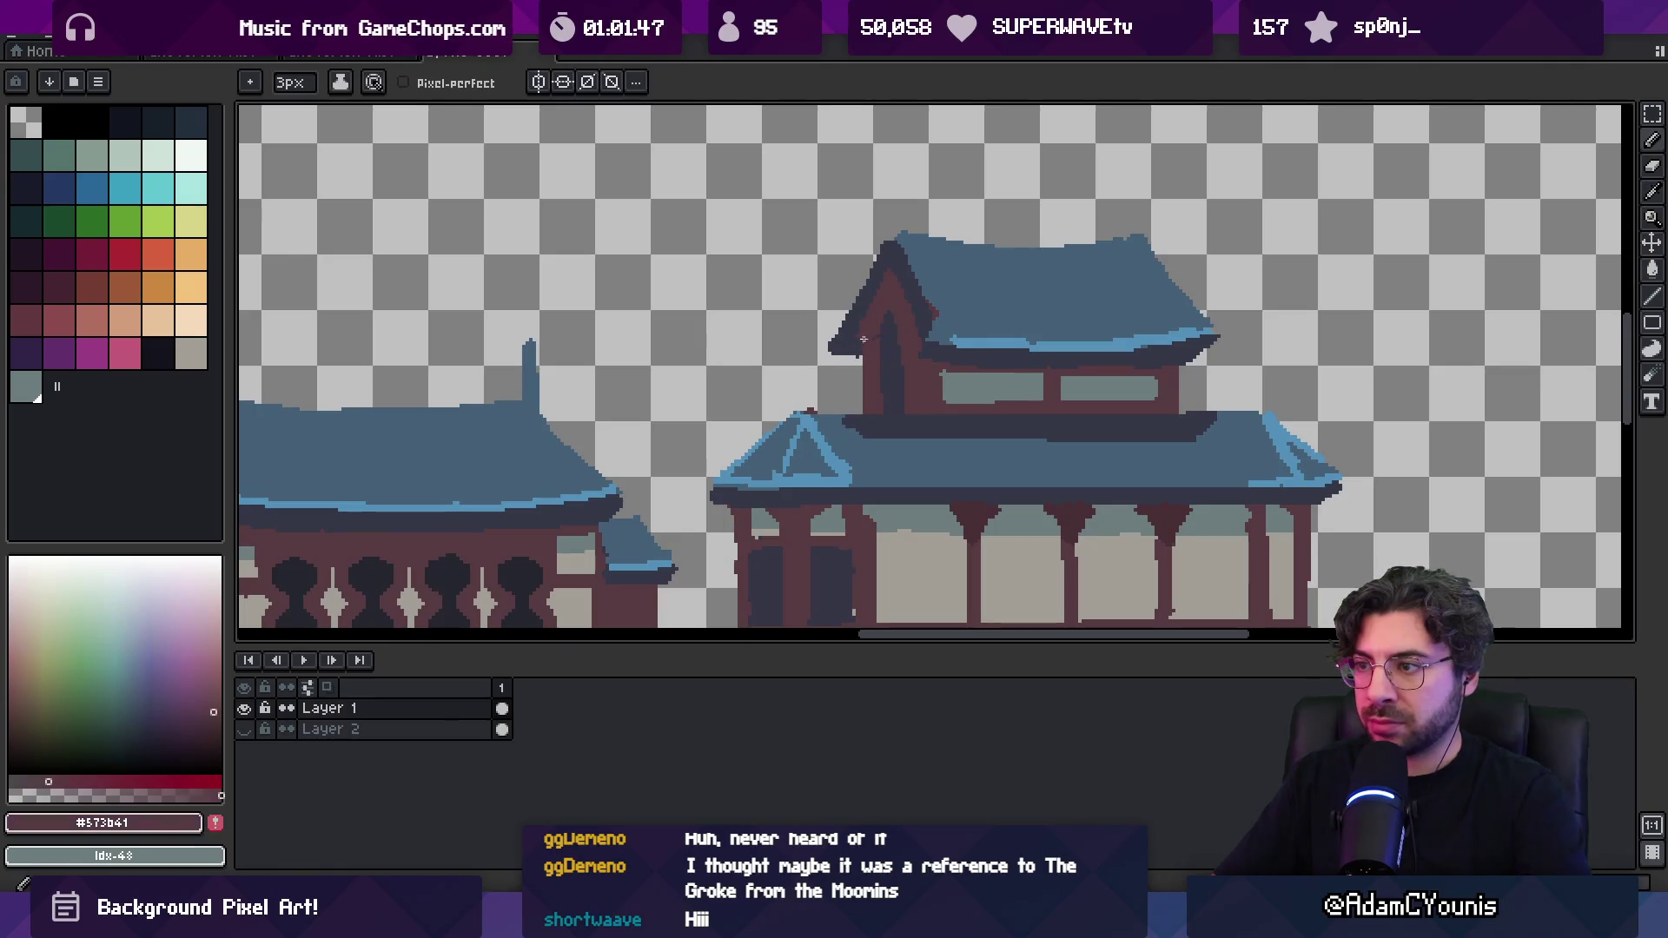
{"action": "key", "text": "e"}
{"action": "key", "text": "b"}
{"action": "scroll", "coordinate": [836, 352], "scroll_direction": "down", "scroll_amount": 4}
{"action": "scroll", "coordinate": [868, 365], "scroll_direction": "up", "scroll_amount": 4}
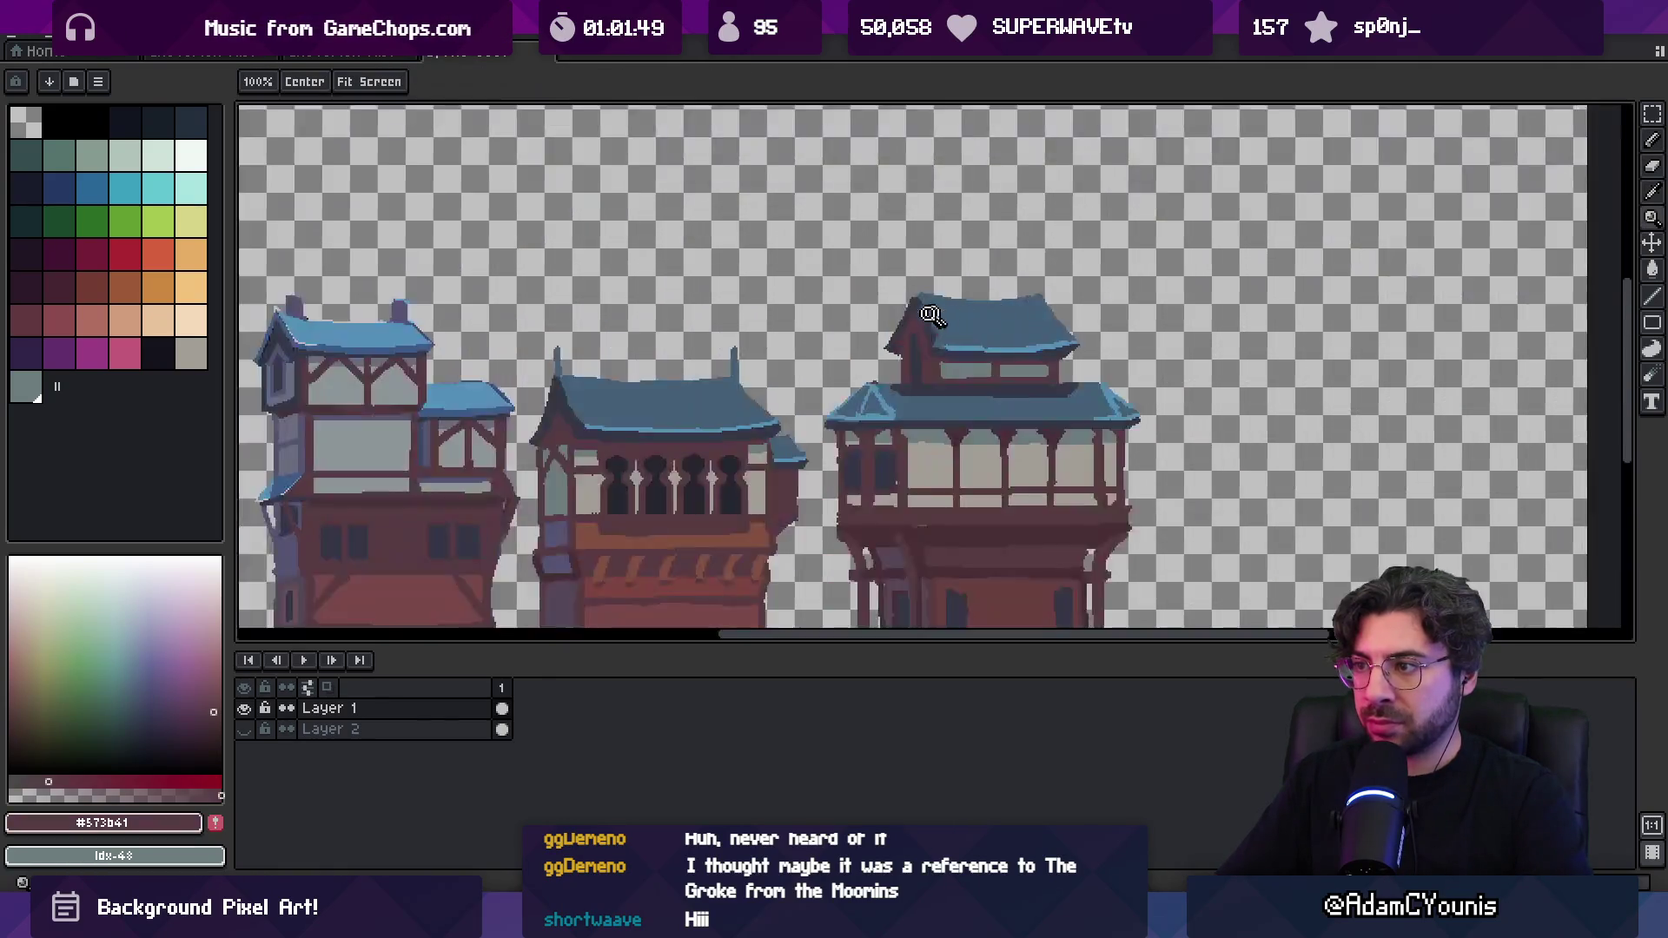
{"action": "left_click", "coordinate": [909, 373], "text": "alt"}
{"action": "left_click", "coordinate": [909, 434], "text": "alt"}
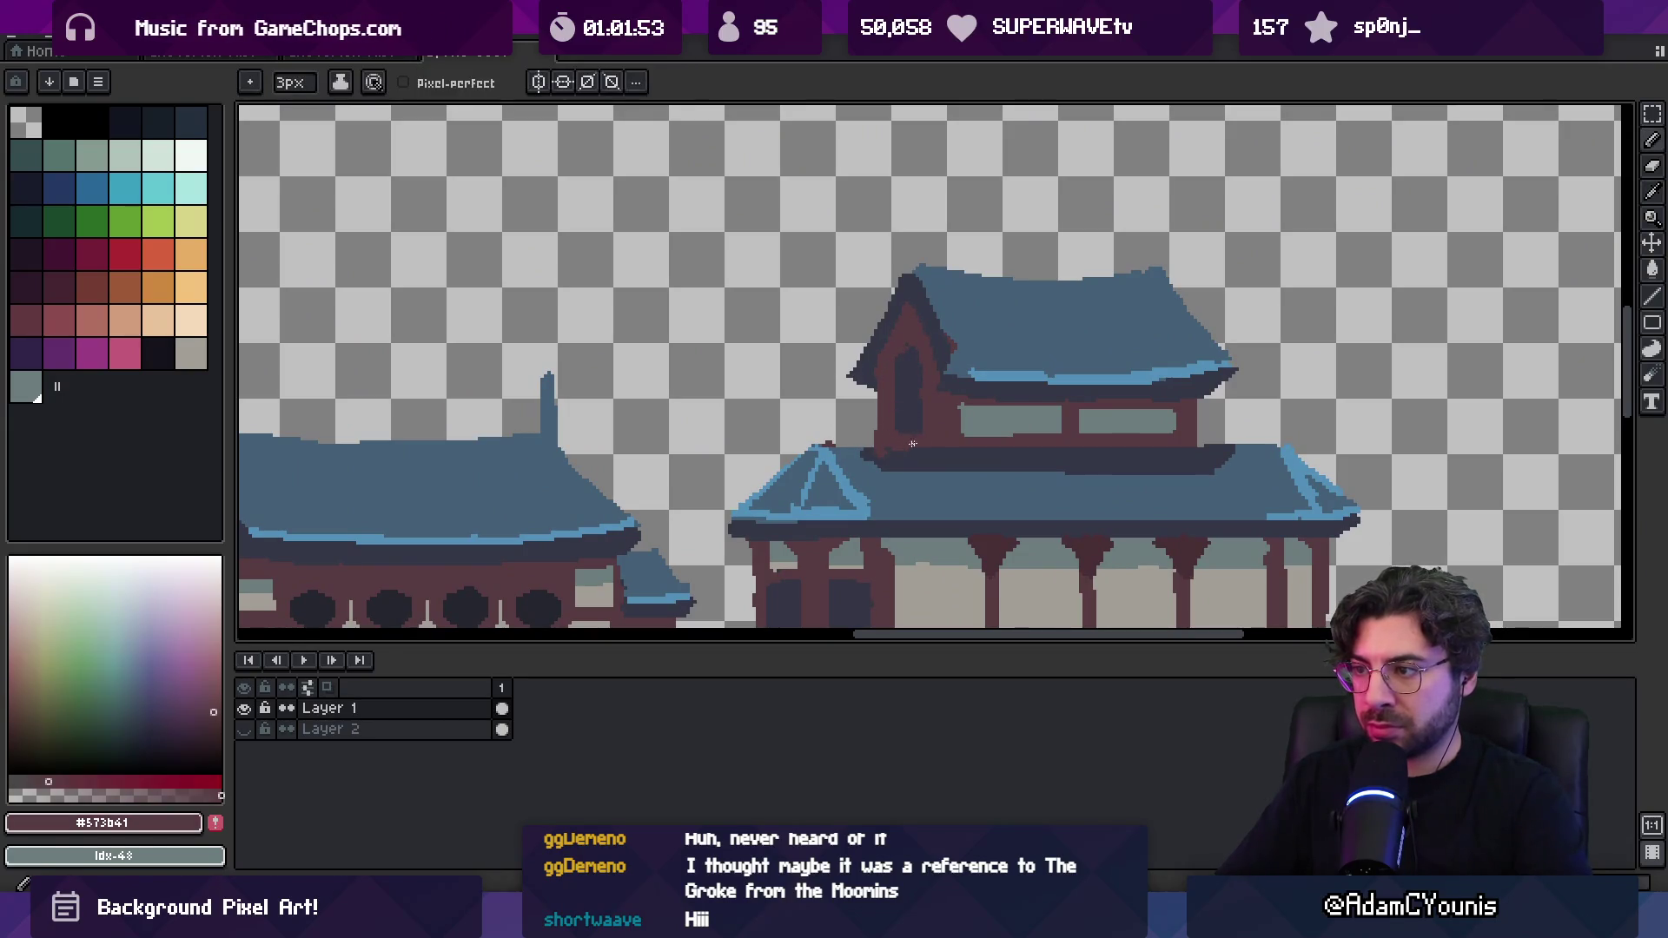
Zoom in on the upper roof gable and pick its dark slate colour
{"action": "key", "text": "z"}
{"action": "scroll", "coordinate": [933, 357], "scroll_direction": "down", "scroll_amount": 4}
{"action": "left_click", "coordinate": [932, 383]}
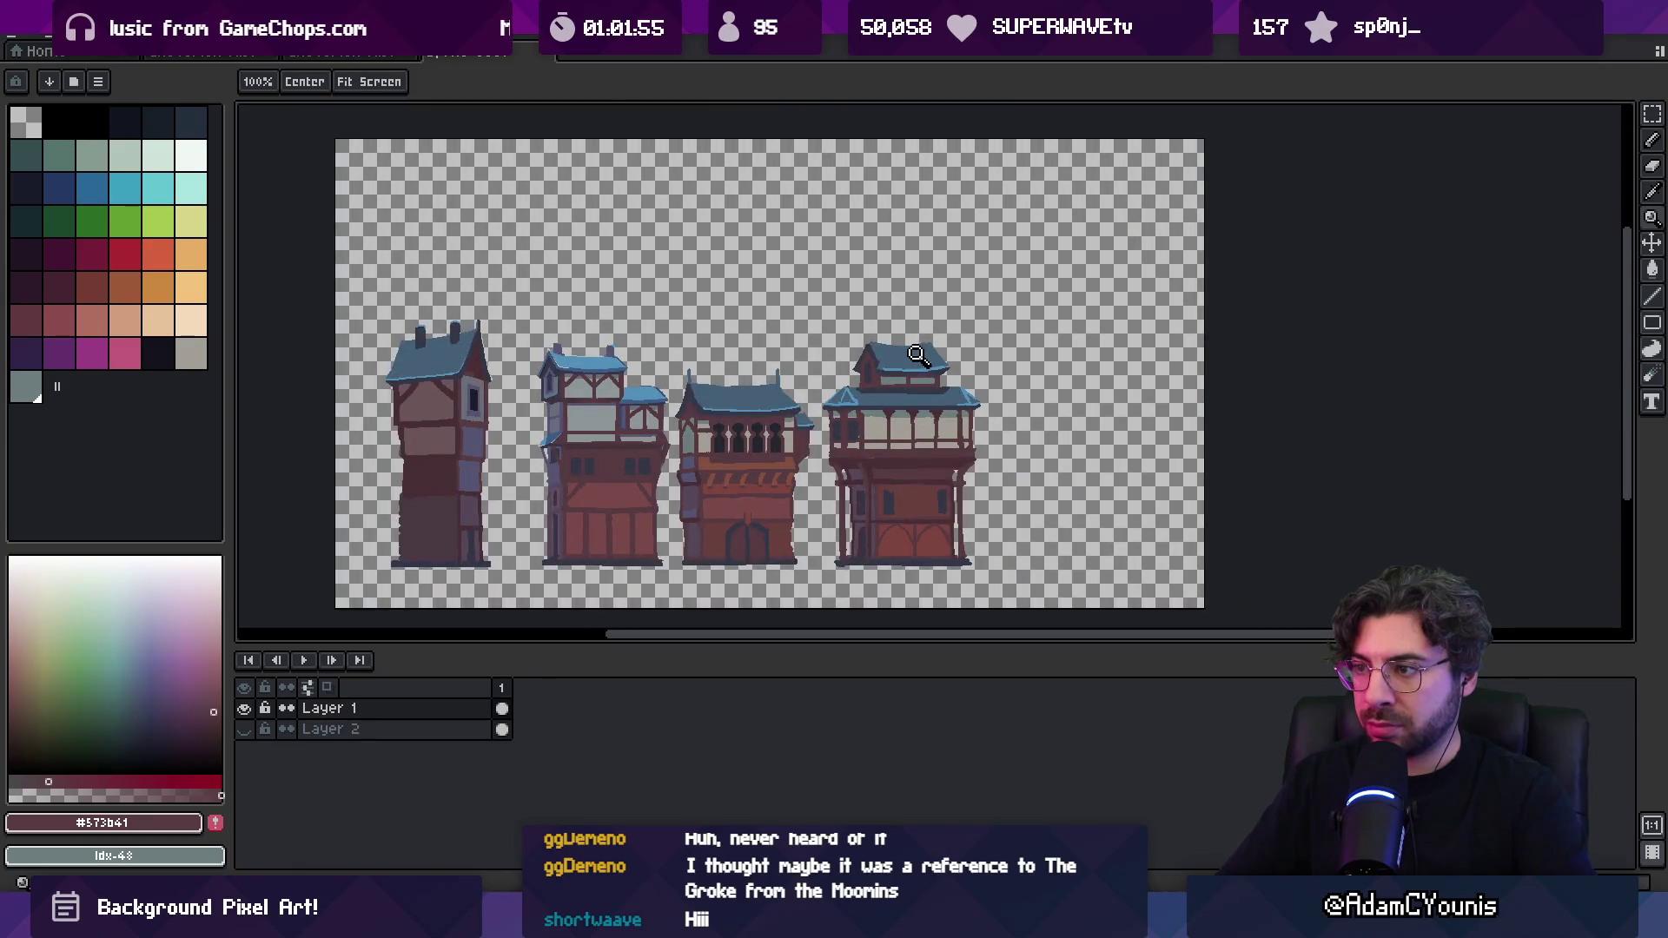
{"action": "left_click", "coordinate": [879, 377]}
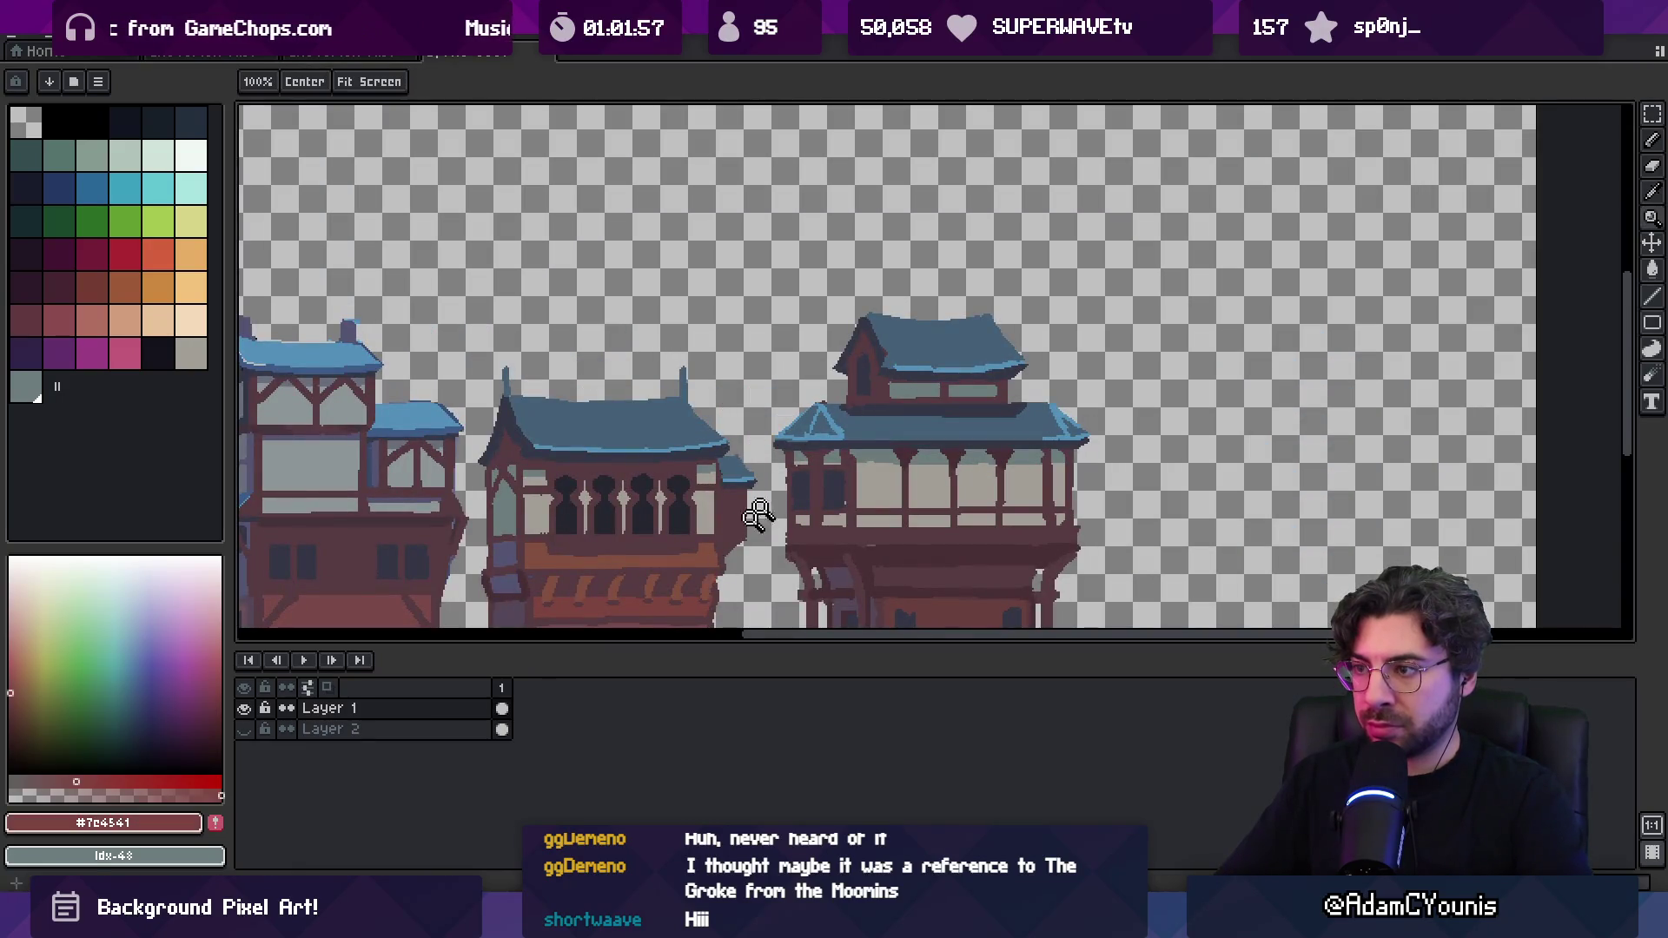
{"action": "left_click", "coordinate": [866, 393]}
{"action": "key", "text": "b"}
{"action": "left_click", "coordinate": [866, 400], "text": "alt"}
{"action": "scroll", "coordinate": [866, 271], "scroll_direction": "down", "scroll_amount": 2}
{"action": "scroll", "coordinate": [868, 287], "scroll_direction": "down", "scroll_amount": 2}
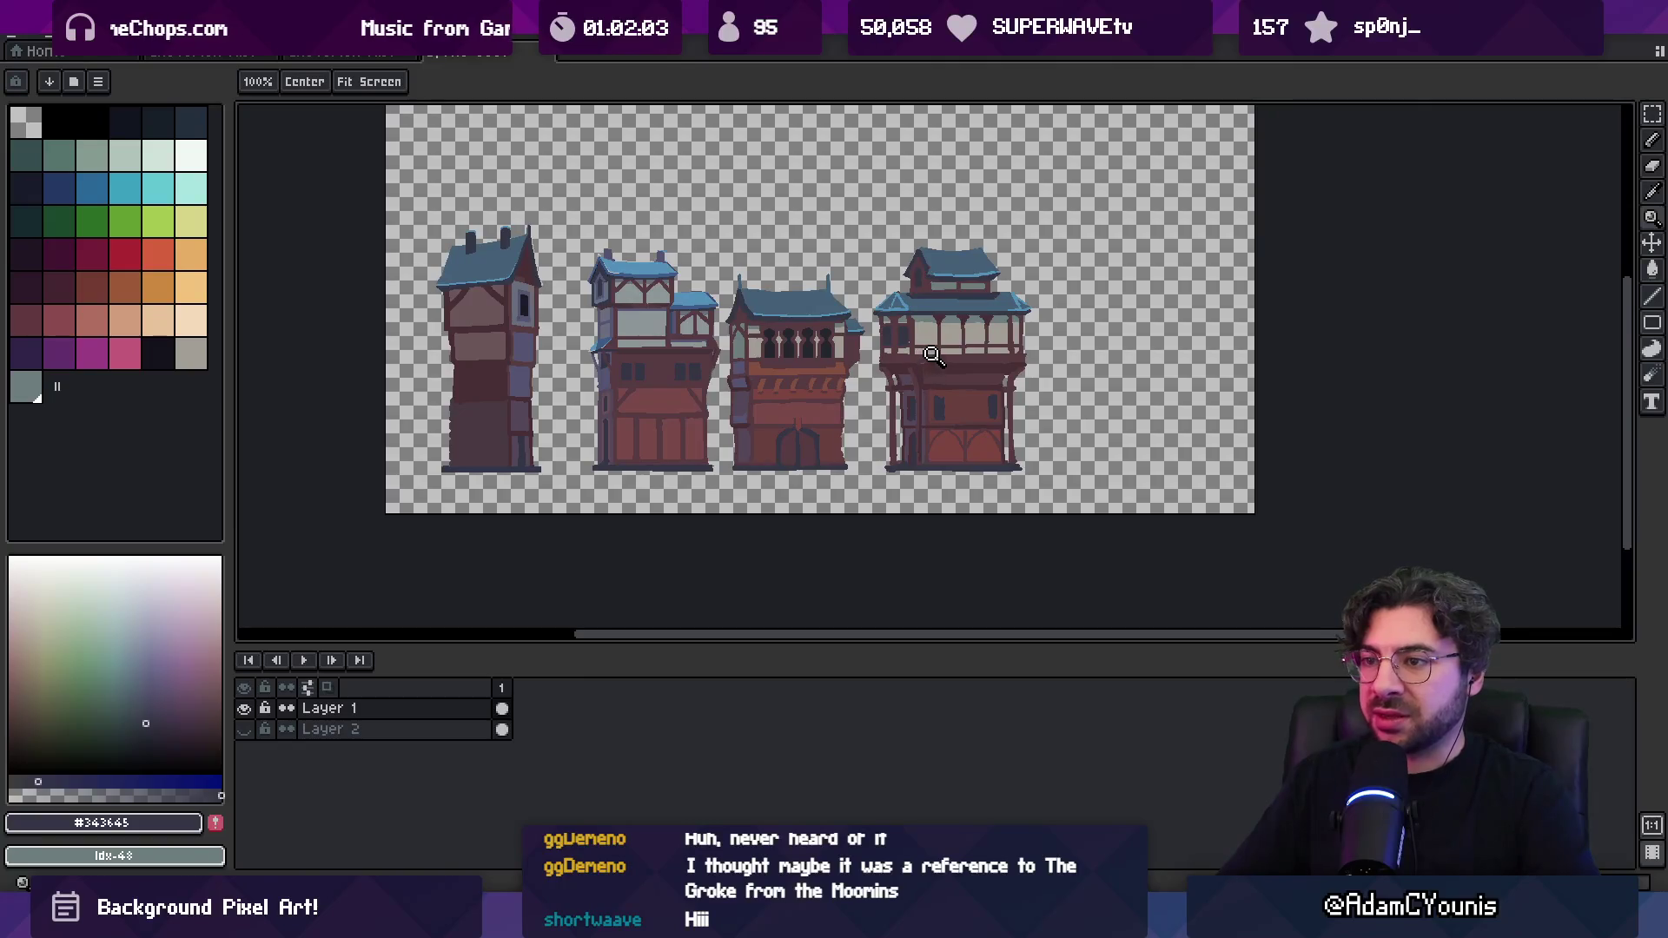
{"action": "scroll", "coordinate": [925, 338], "scroll_direction": "up", "scroll_amount": 5}
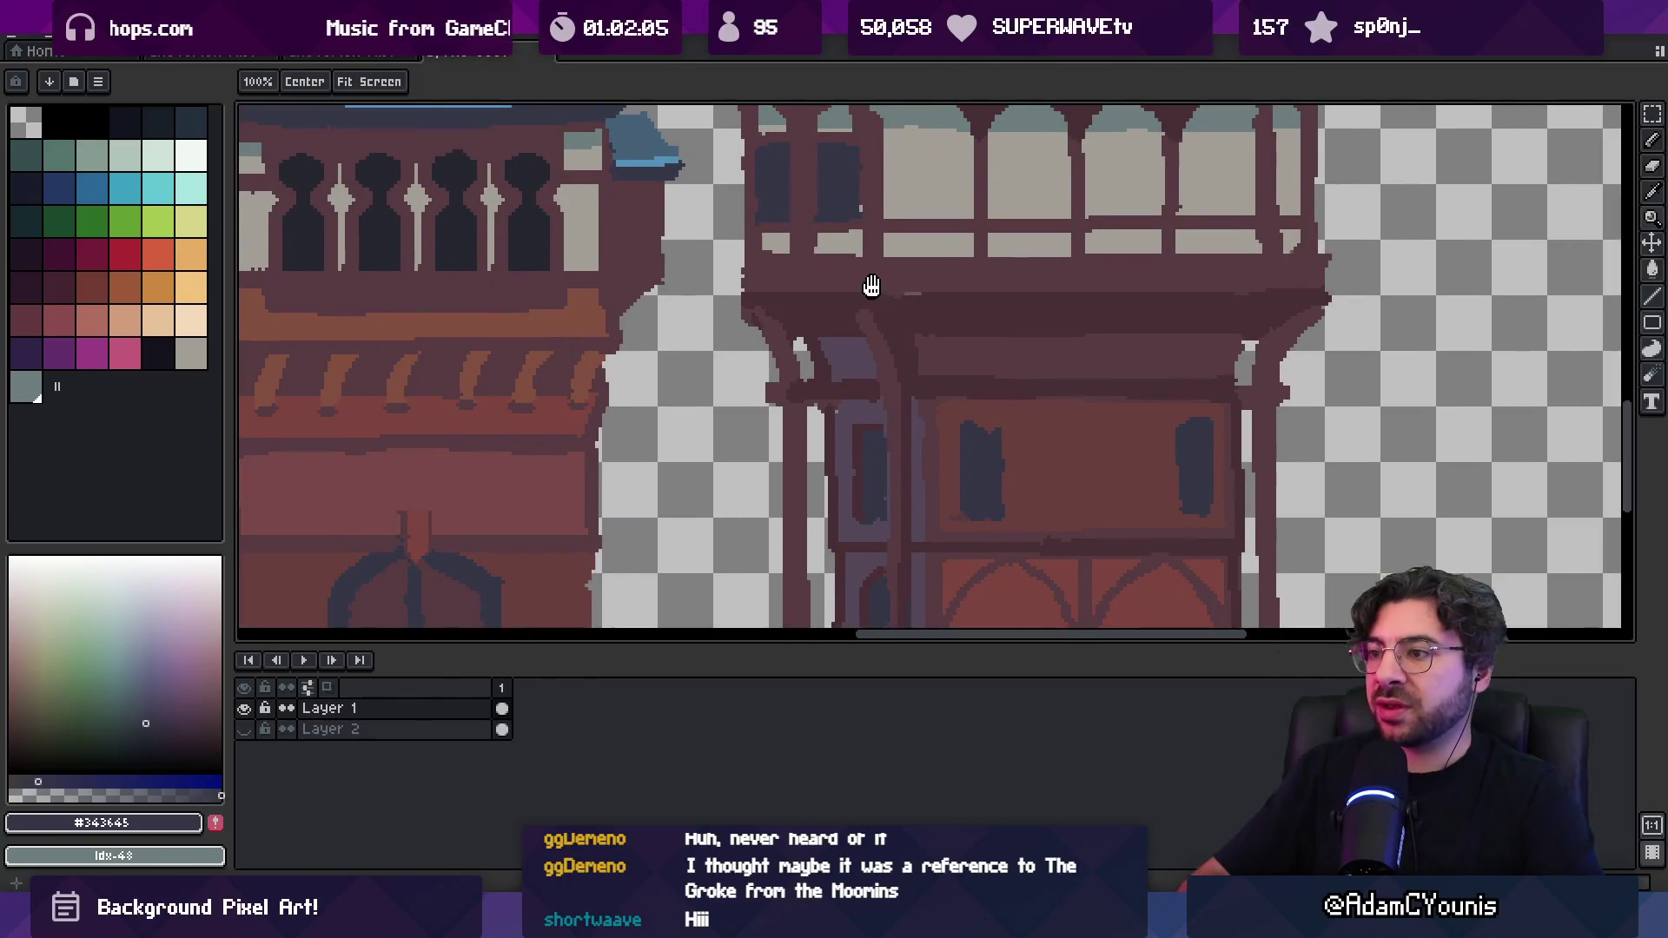
{"action": "scroll", "coordinate": [871, 286], "scroll_direction": "down", "scroll_amount": 3}
{"action": "scroll", "coordinate": [781, 313], "scroll_direction": "up", "scroll_amount": 1}
{"action": "key", "text": "m"}
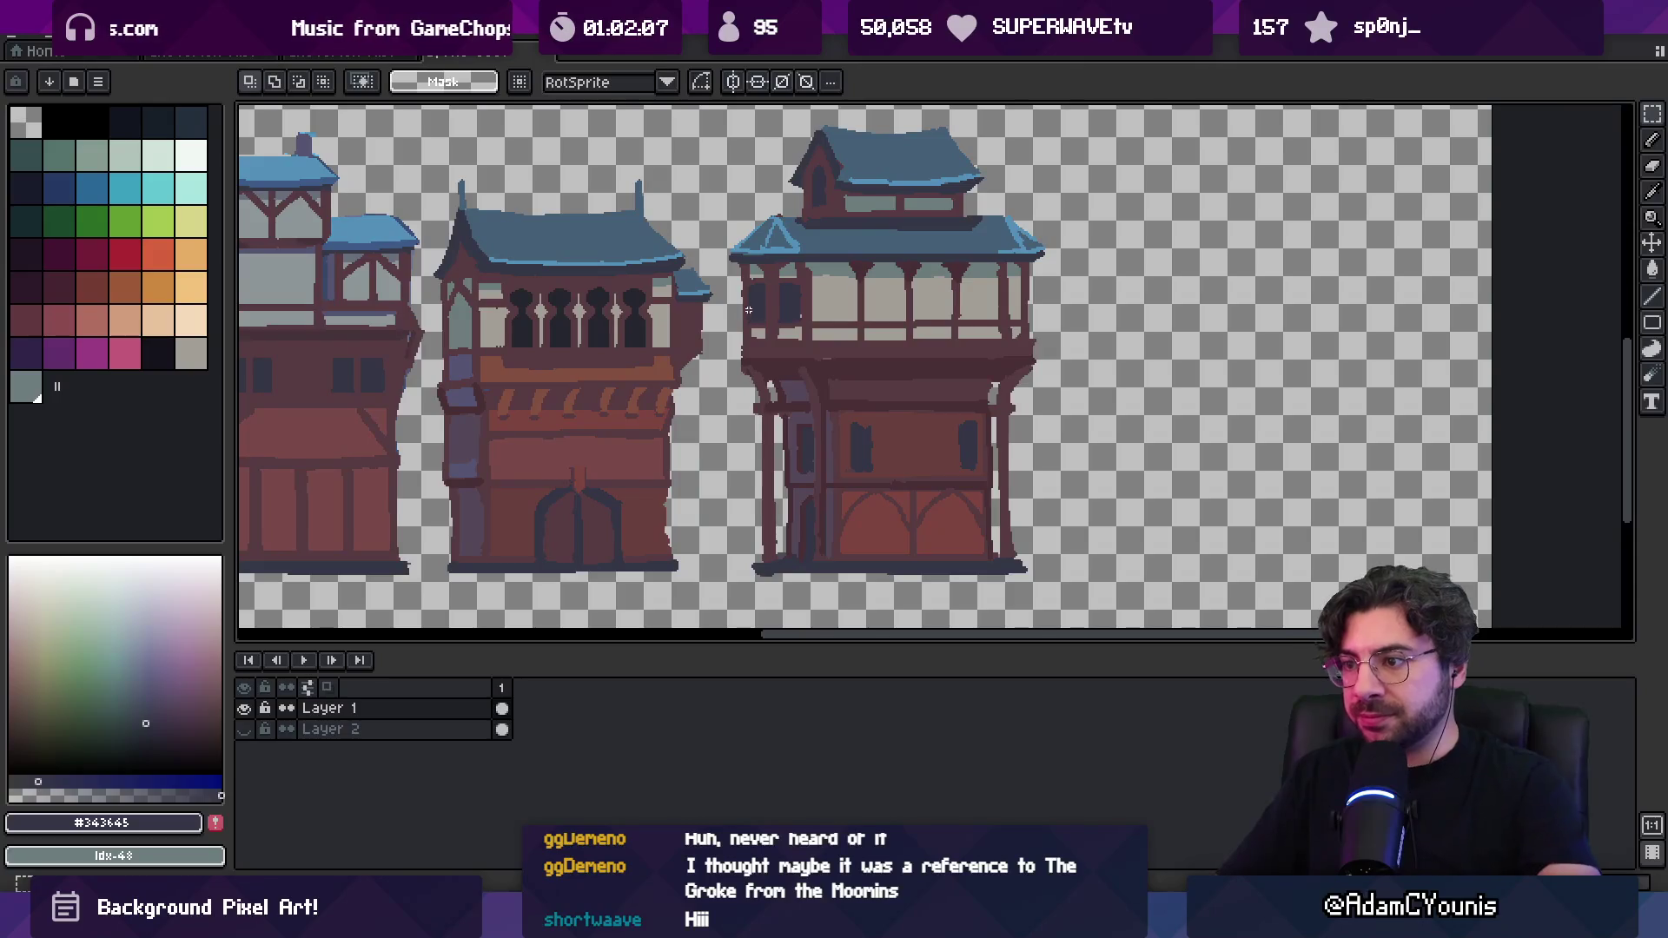
{"action": "scroll", "coordinate": [782, 377], "scroll_direction": "down", "scroll_amount": 3}
{"action": "scroll", "coordinate": [782, 377], "scroll_direction": "left", "scroll_amount": 3}
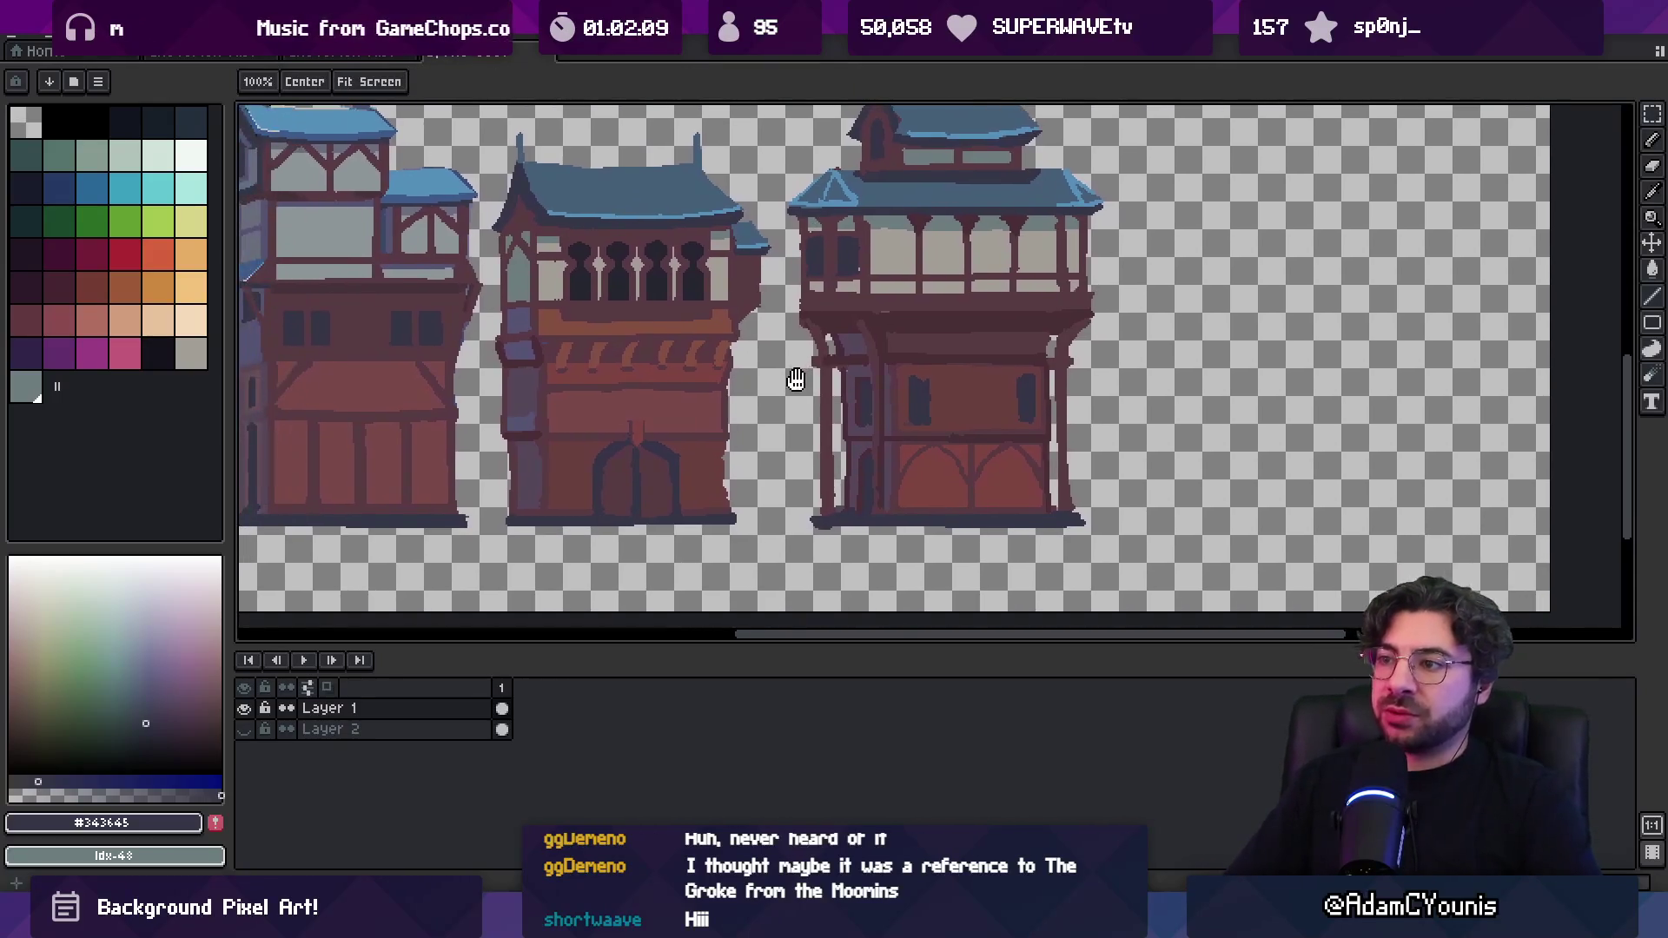
{"action": "key", "text": "space"}
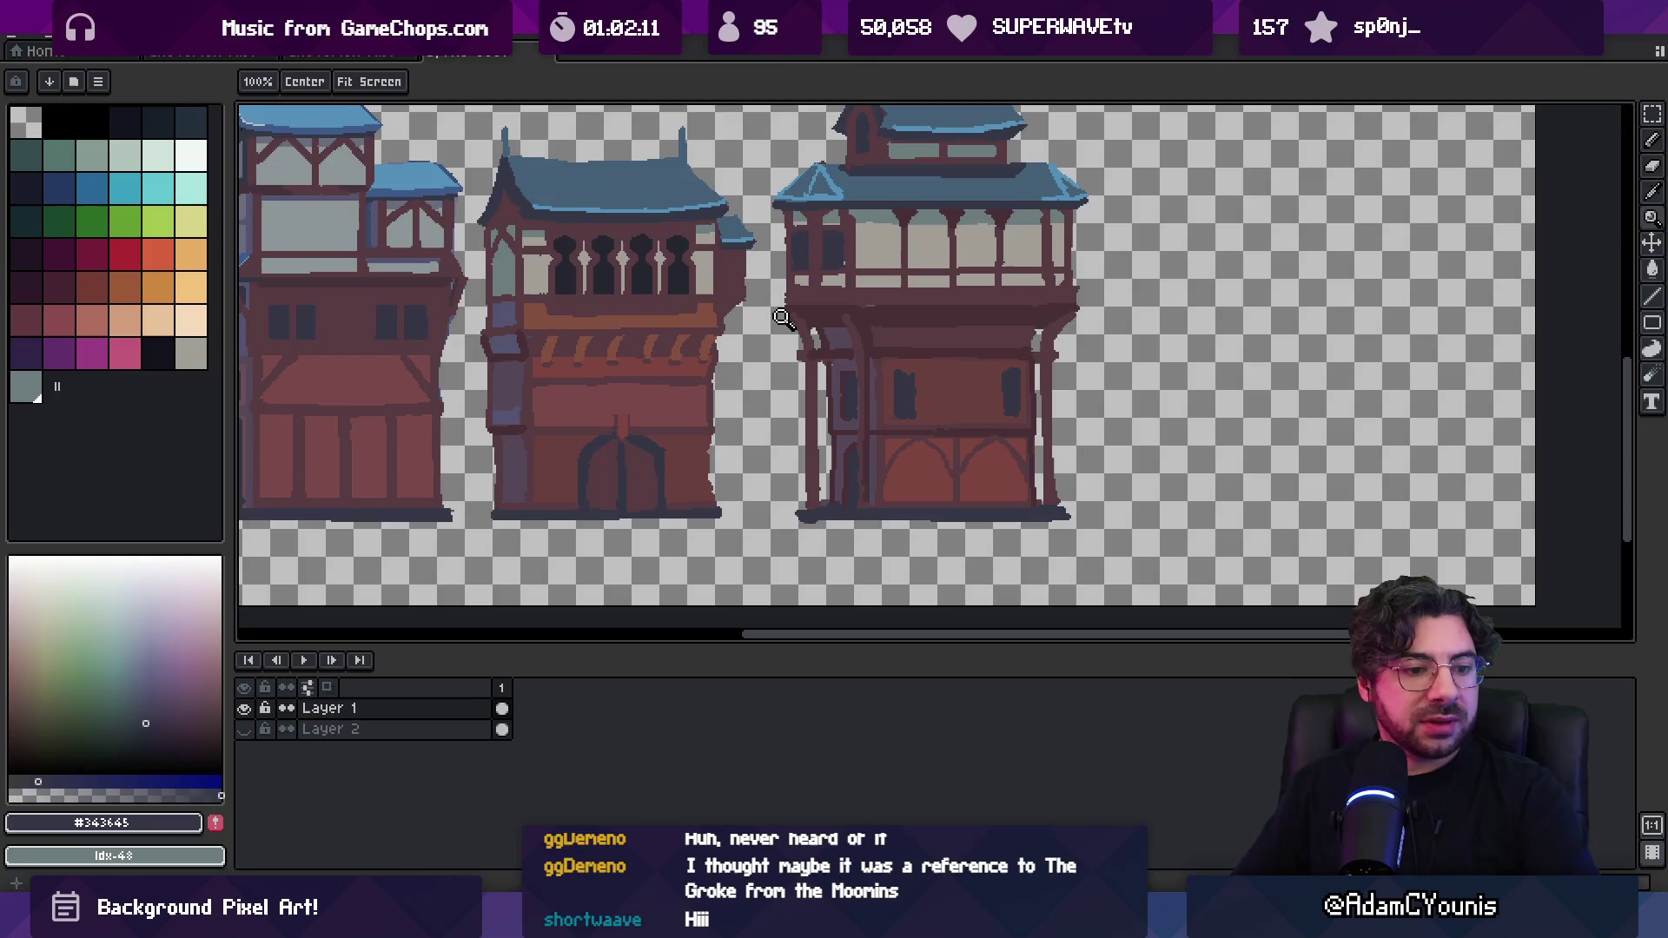
{"action": "scroll", "coordinate": [769, 309], "scroll_direction": "down", "scroll_amount": 2}
{"action": "scroll", "coordinate": [769, 310], "scroll_direction": "up", "scroll_amount": 1}
{"action": "scroll", "coordinate": [769, 310], "scroll_direction": "left", "scroll_amount": 1}
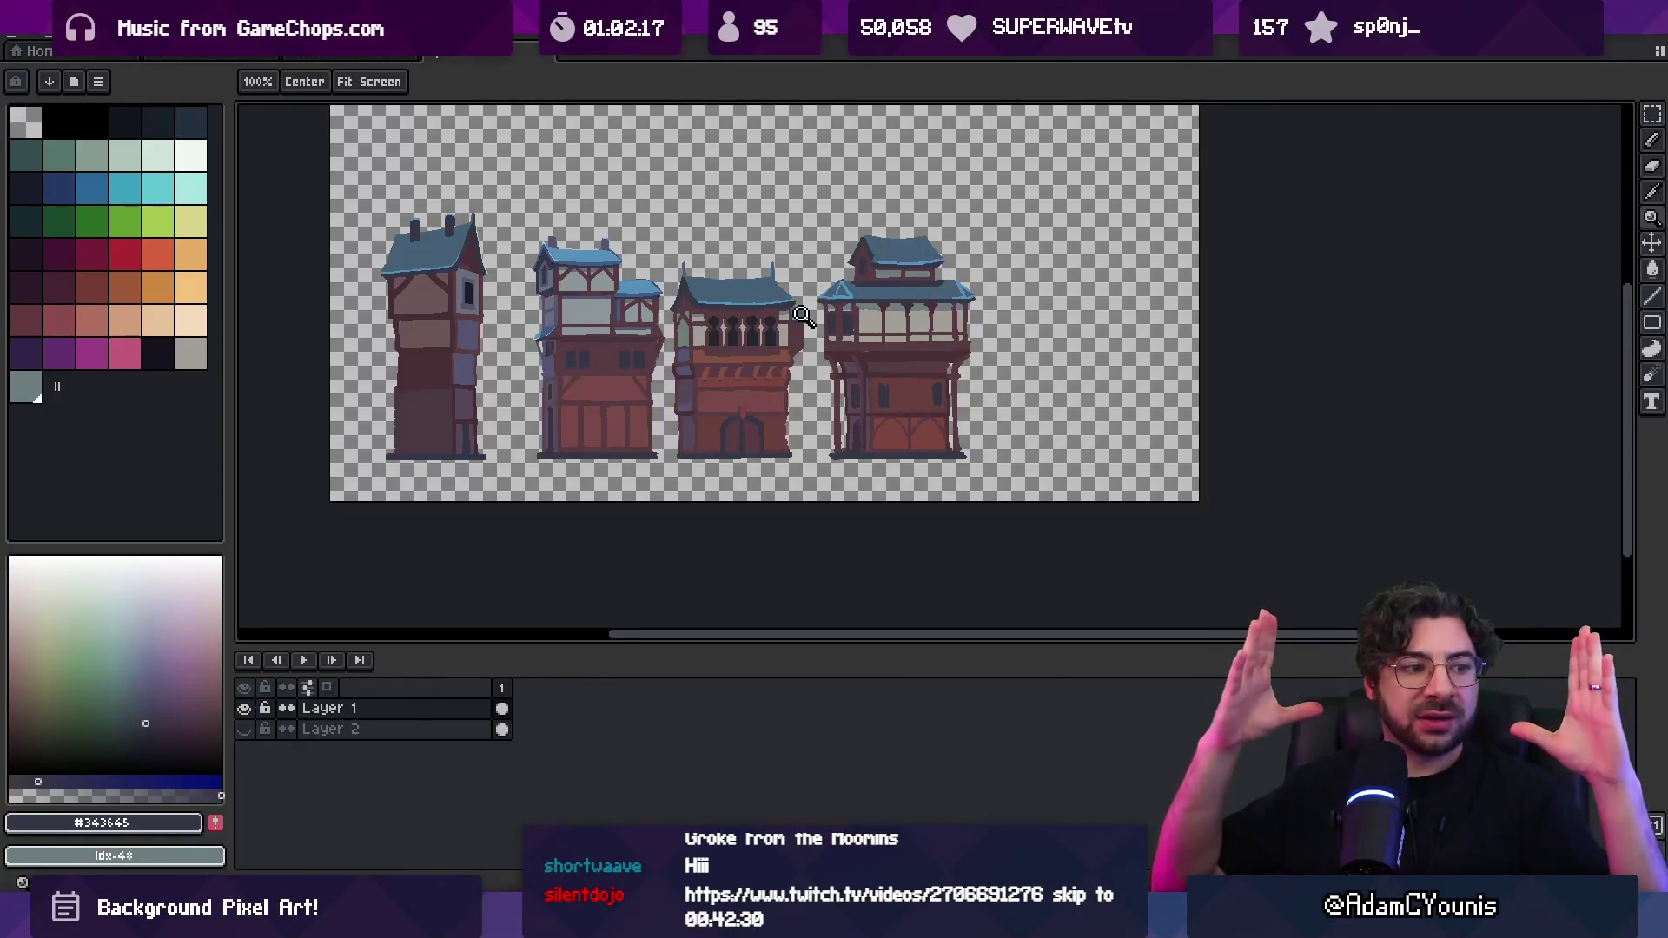
{"action": "left_click", "coordinate": [800, 314]}
{"action": "key", "text": "m"}
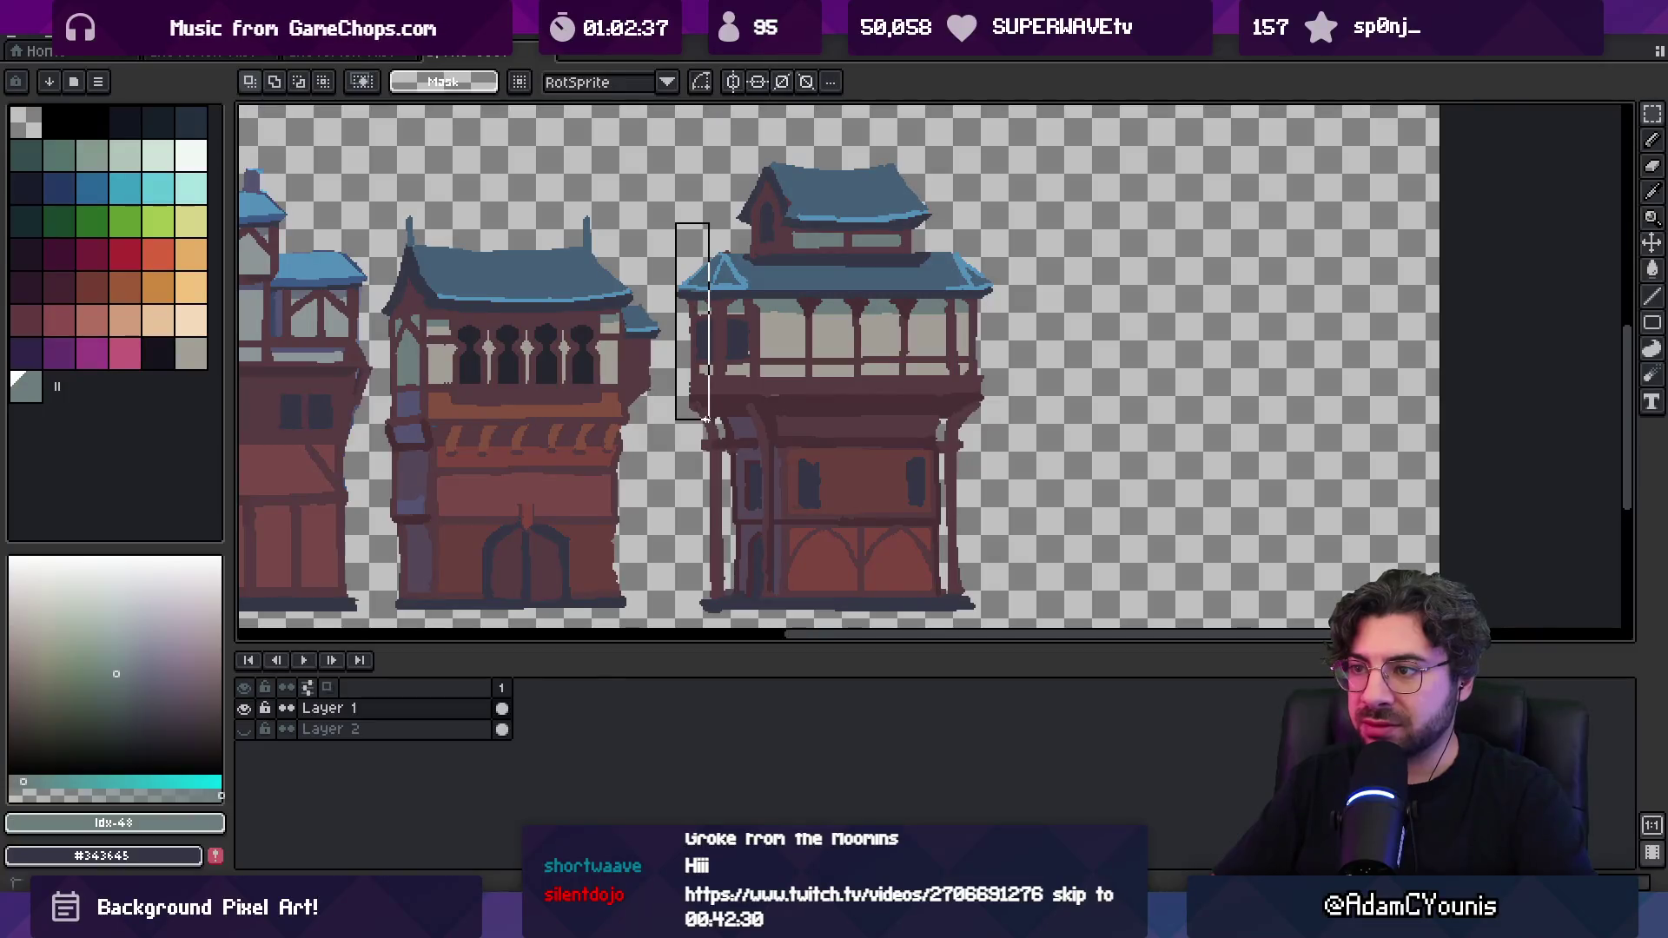
Select and then deselect the fourth building's left edge, sampling the dark outline colour
{"action": "left_click_drag", "start_coordinate": [662, 215], "coordinate": [737, 416]}
{"action": "left_click", "coordinate": [775, 306]}
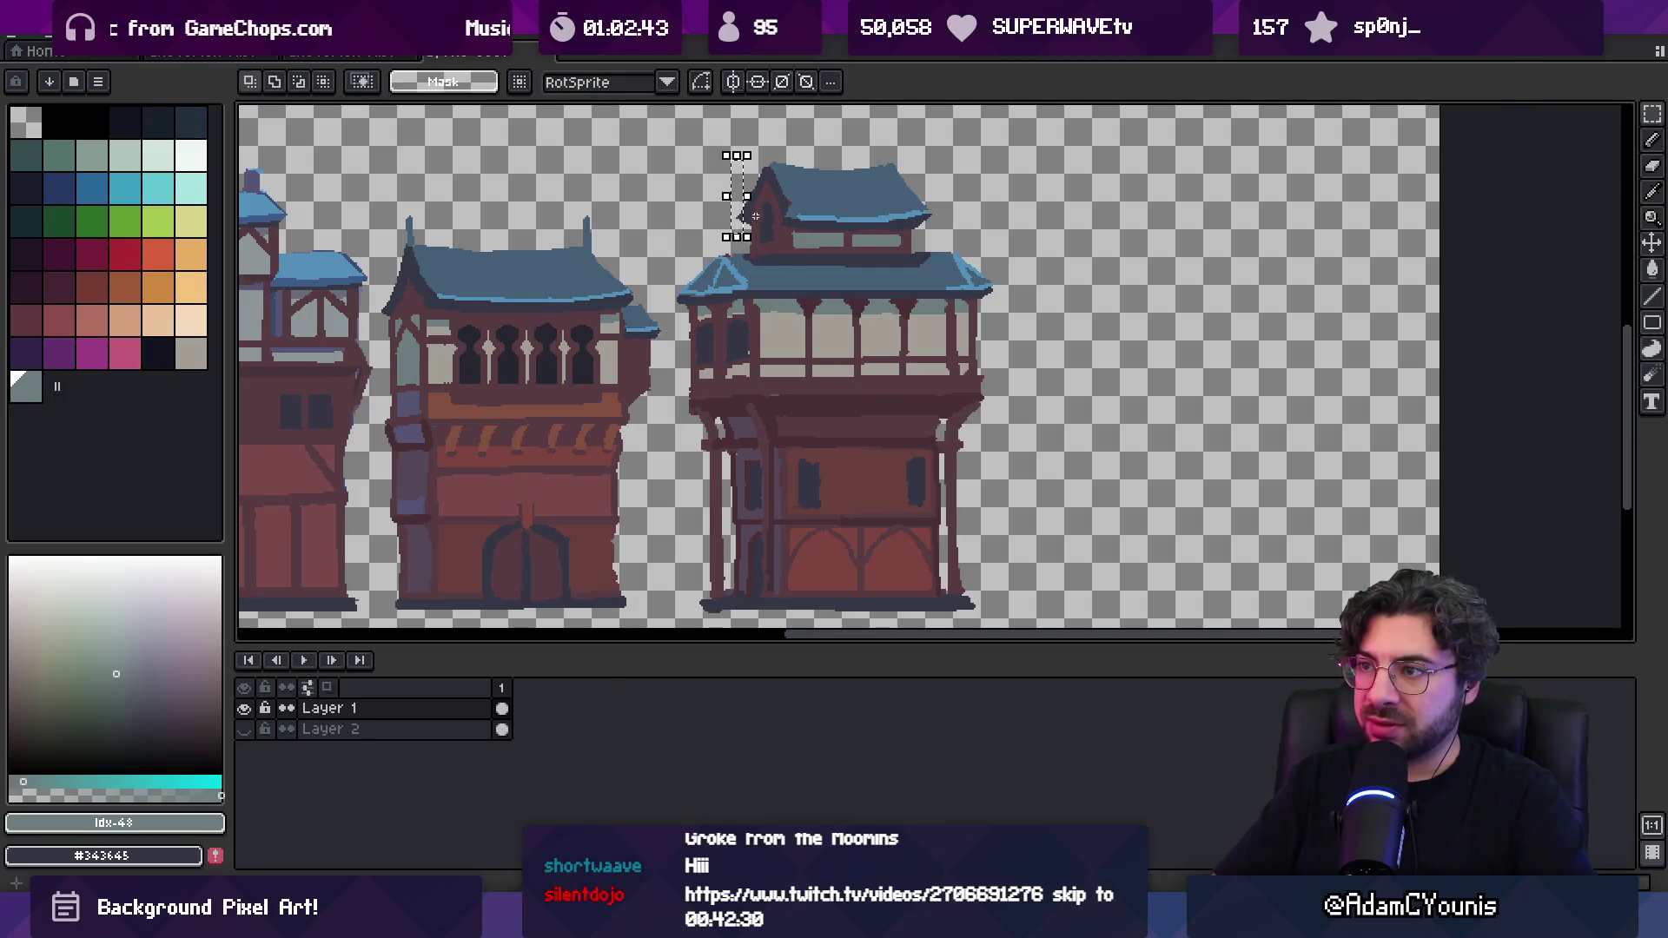
{"action": "key", "text": "b"}
{"action": "scroll", "coordinate": [732, 224], "scroll_direction": "up", "scroll_amount": 2}
{"action": "left_click", "coordinate": [714, 237], "text": "alt"}
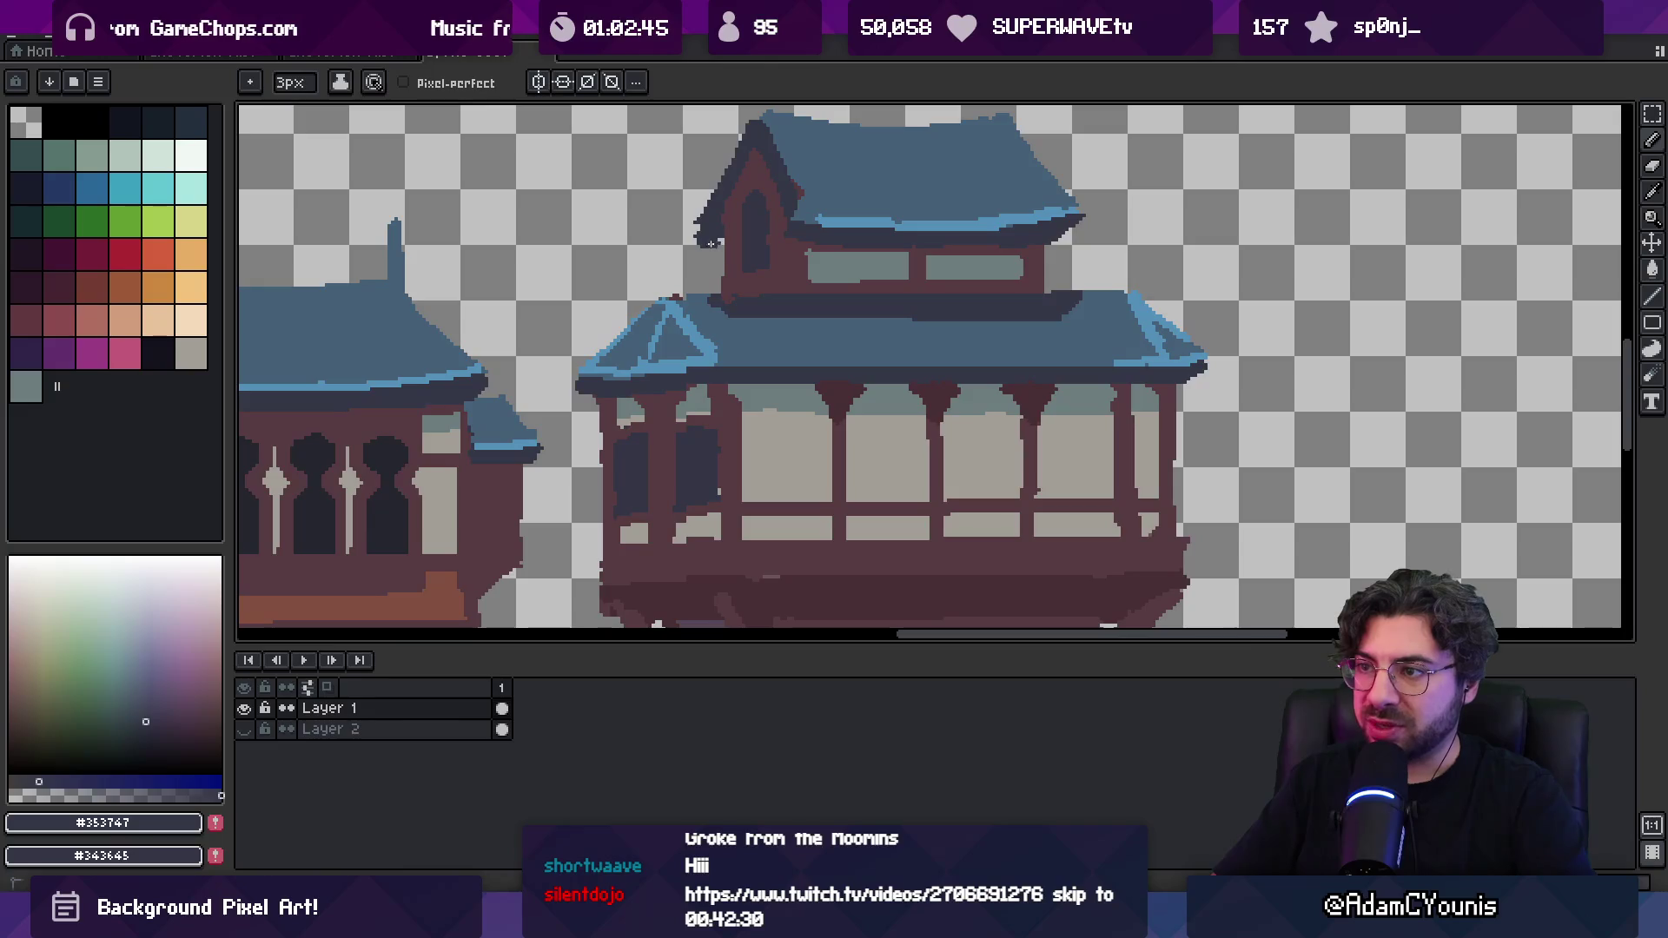
Erase and resample maroon and dark slate pixels along the gable's left side
{"action": "key", "text": "e"}
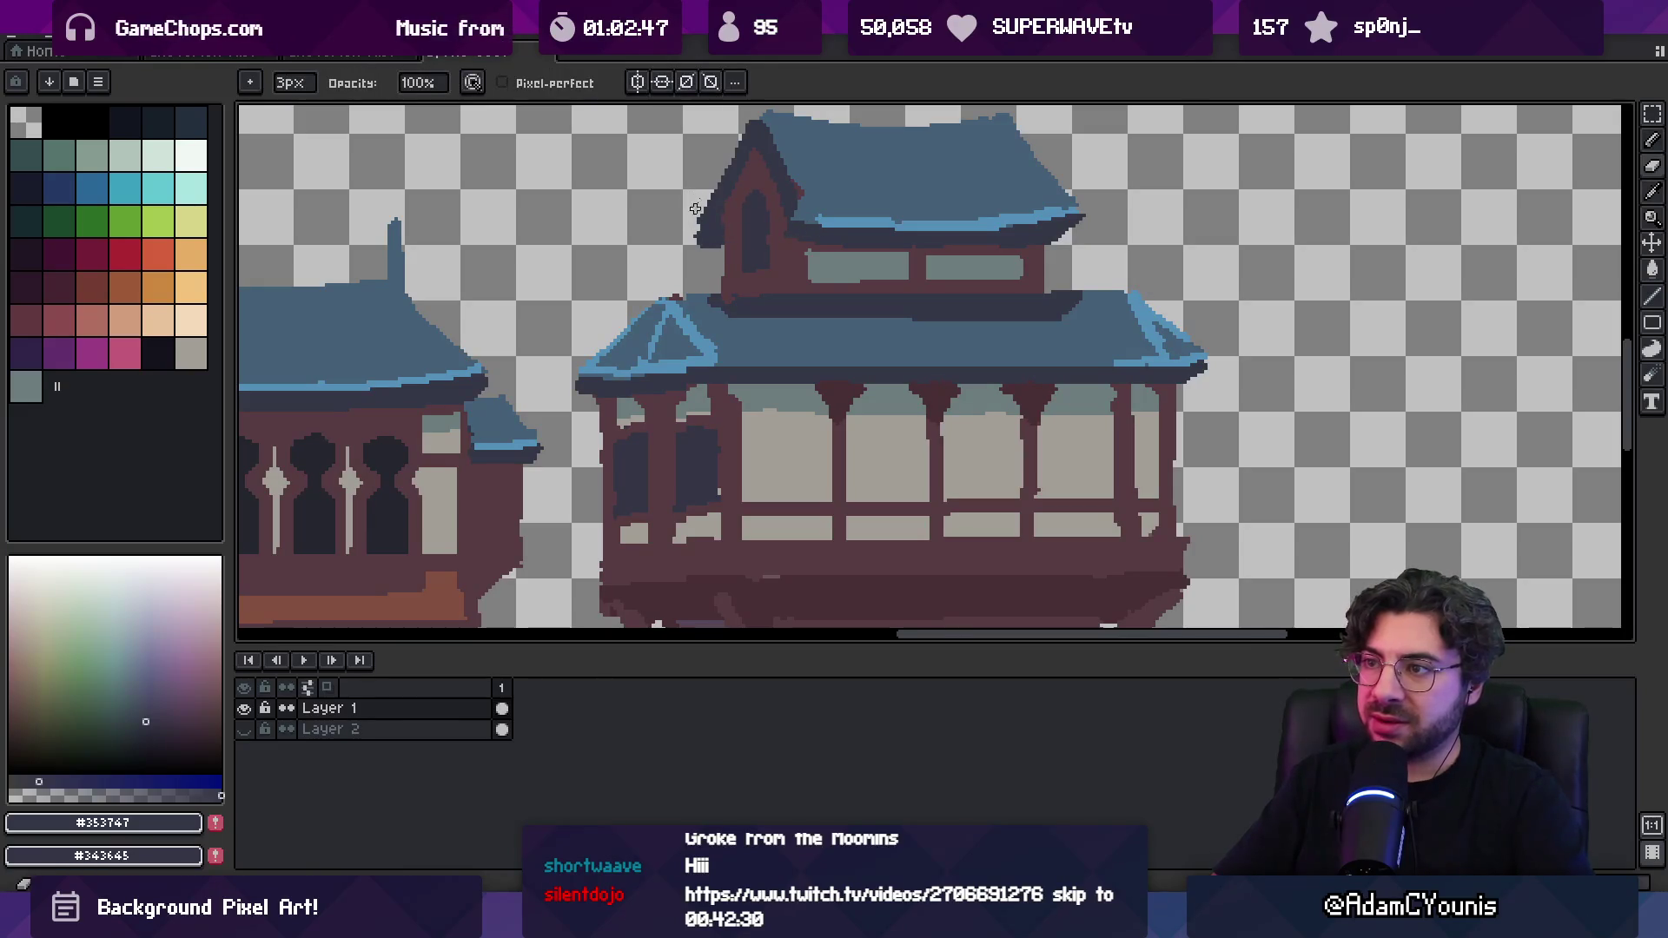
{"action": "left_click", "coordinate": [688, 233], "text": "alt"}
{"action": "left_click", "coordinate": [741, 160], "text": "alt"}
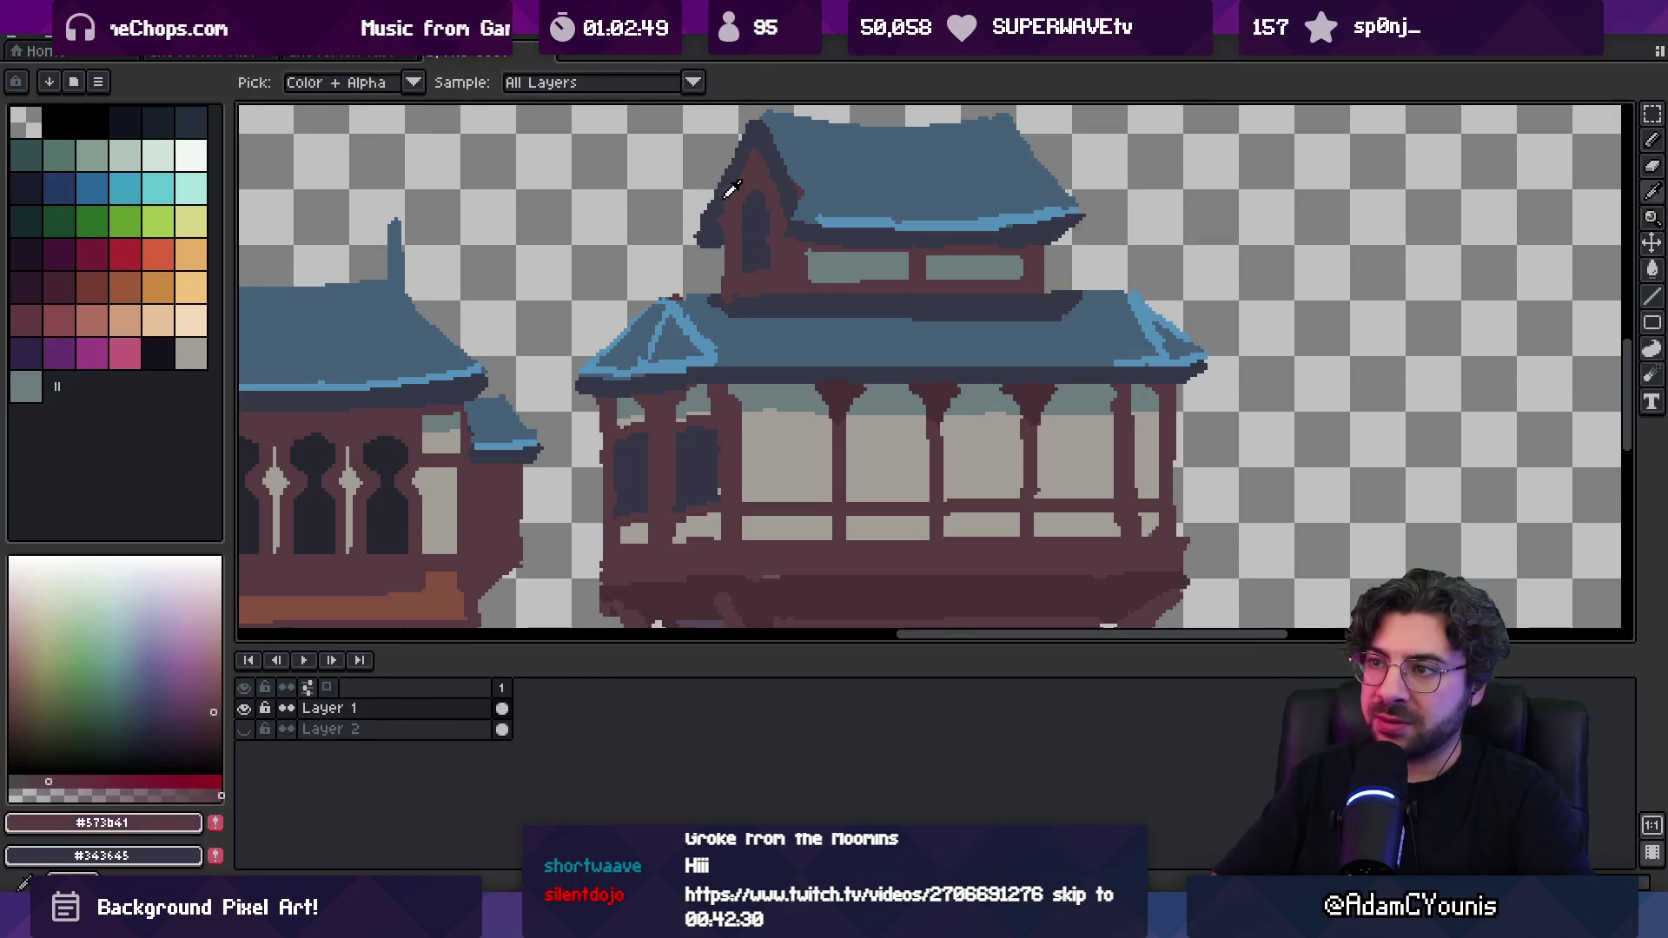
{"action": "left_click", "coordinate": [734, 243], "text": "alt"}
{"action": "left_click", "coordinate": [734, 305], "text": "alt"}
{"action": "key", "text": "z"}
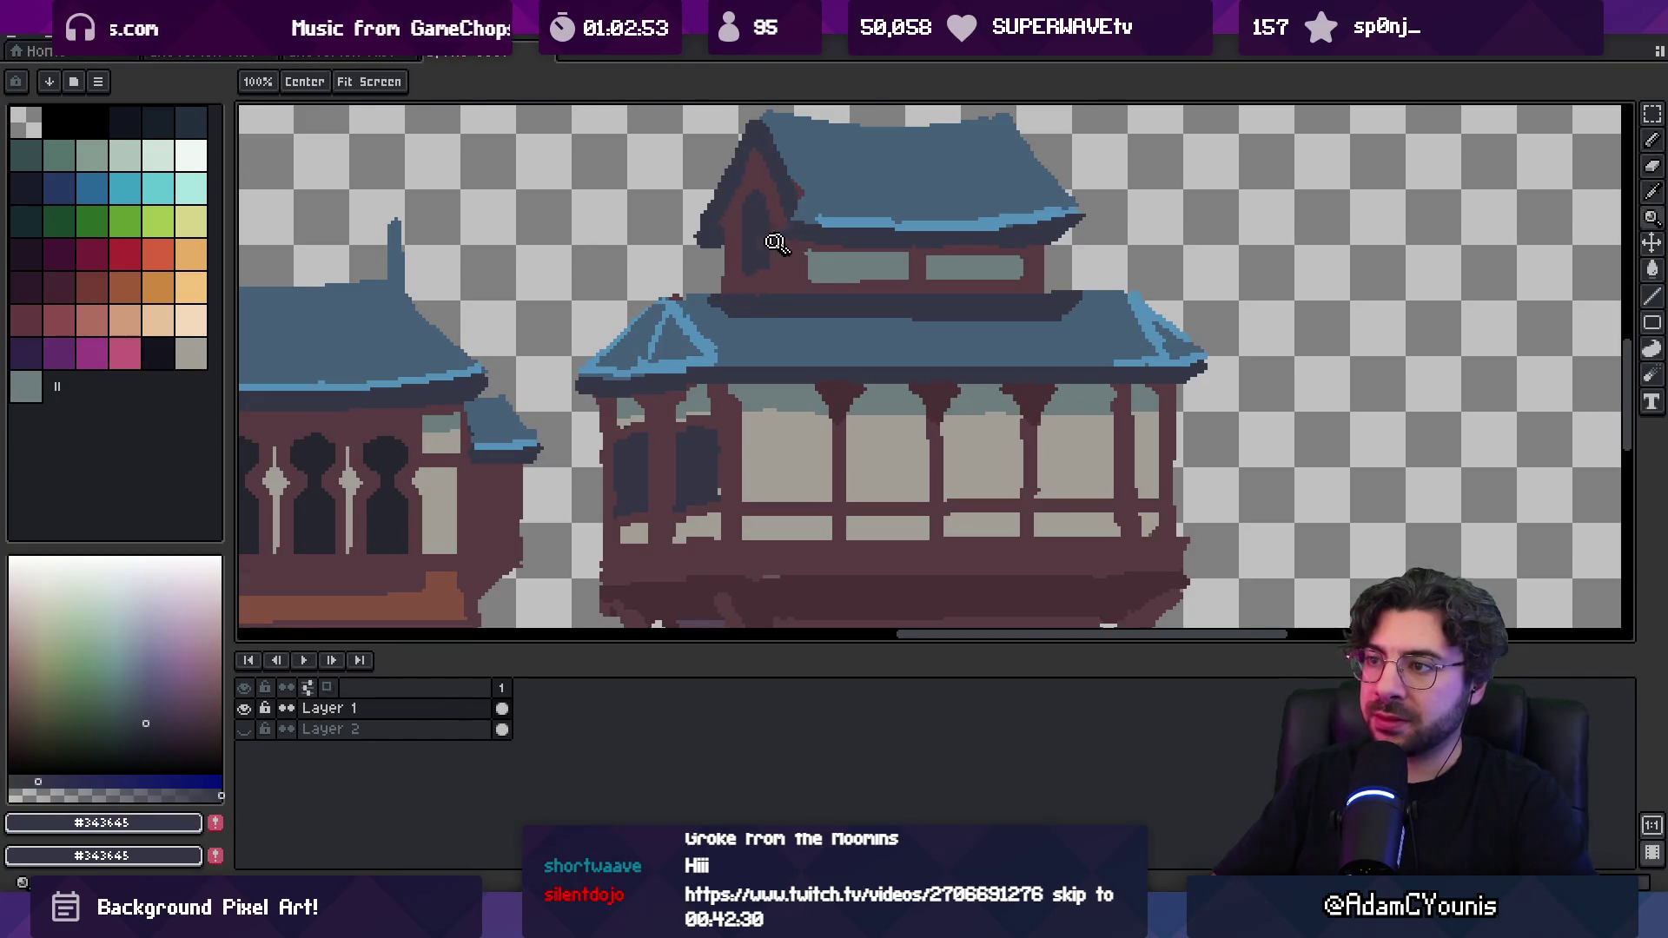
{"action": "scroll", "coordinate": [747, 269], "scroll_direction": "down", "scroll_amount": 2}
{"action": "scroll", "coordinate": [757, 236], "scroll_direction": "up", "scroll_amount": 2}
{"action": "key", "text": "b"}
{"action": "left_click", "coordinate": [744, 232], "text": "alt"}
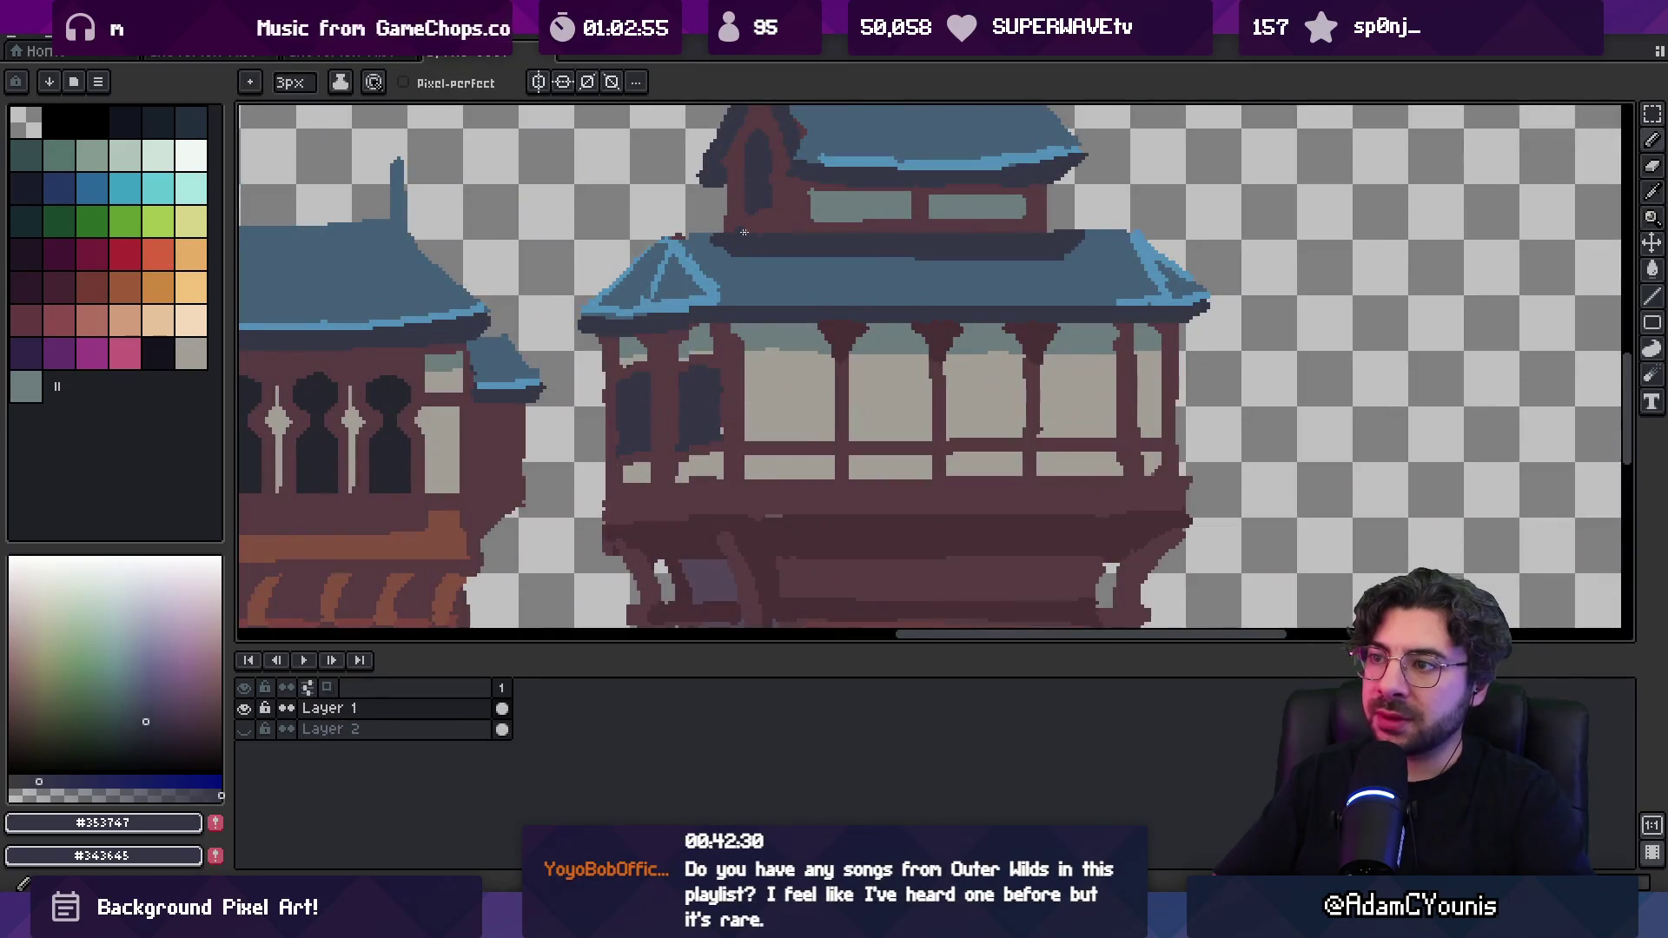
Touch up the balcony's left edge with maroon wall and darker maroon pixels
{"action": "scroll", "coordinate": [676, 232], "scroll_direction": "down", "scroll_amount": 2}
{"action": "scroll", "coordinate": [695, 260], "scroll_direction": "down", "scroll_amount": 1}
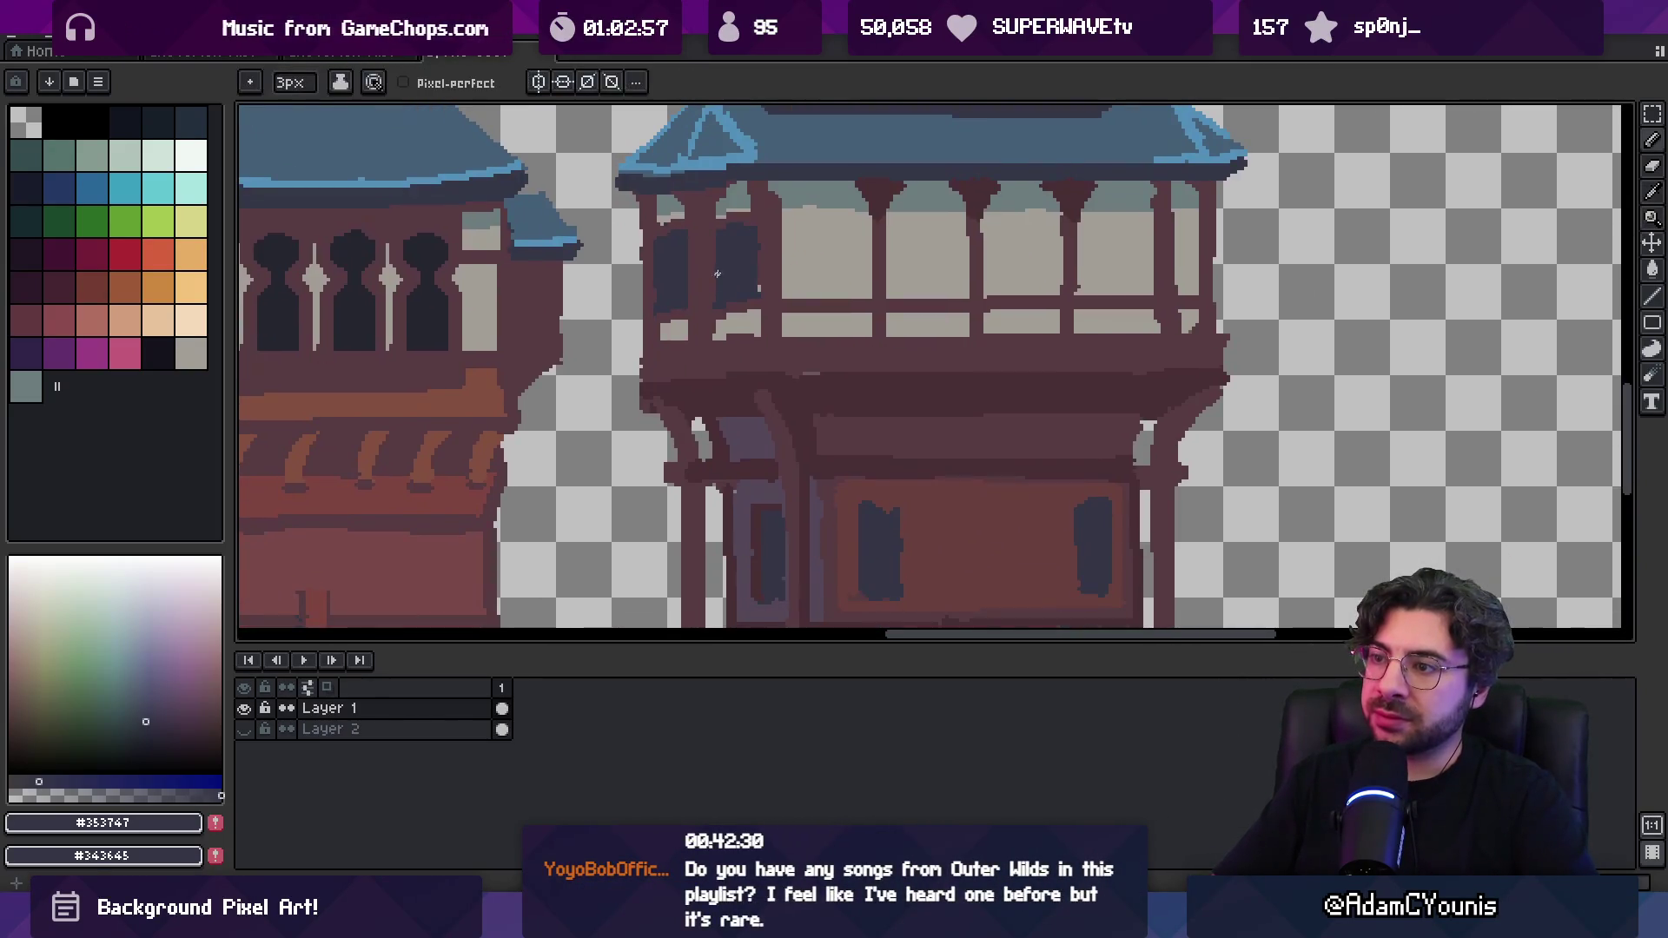
{"action": "left_click", "coordinate": [660, 319], "text": "alt"}
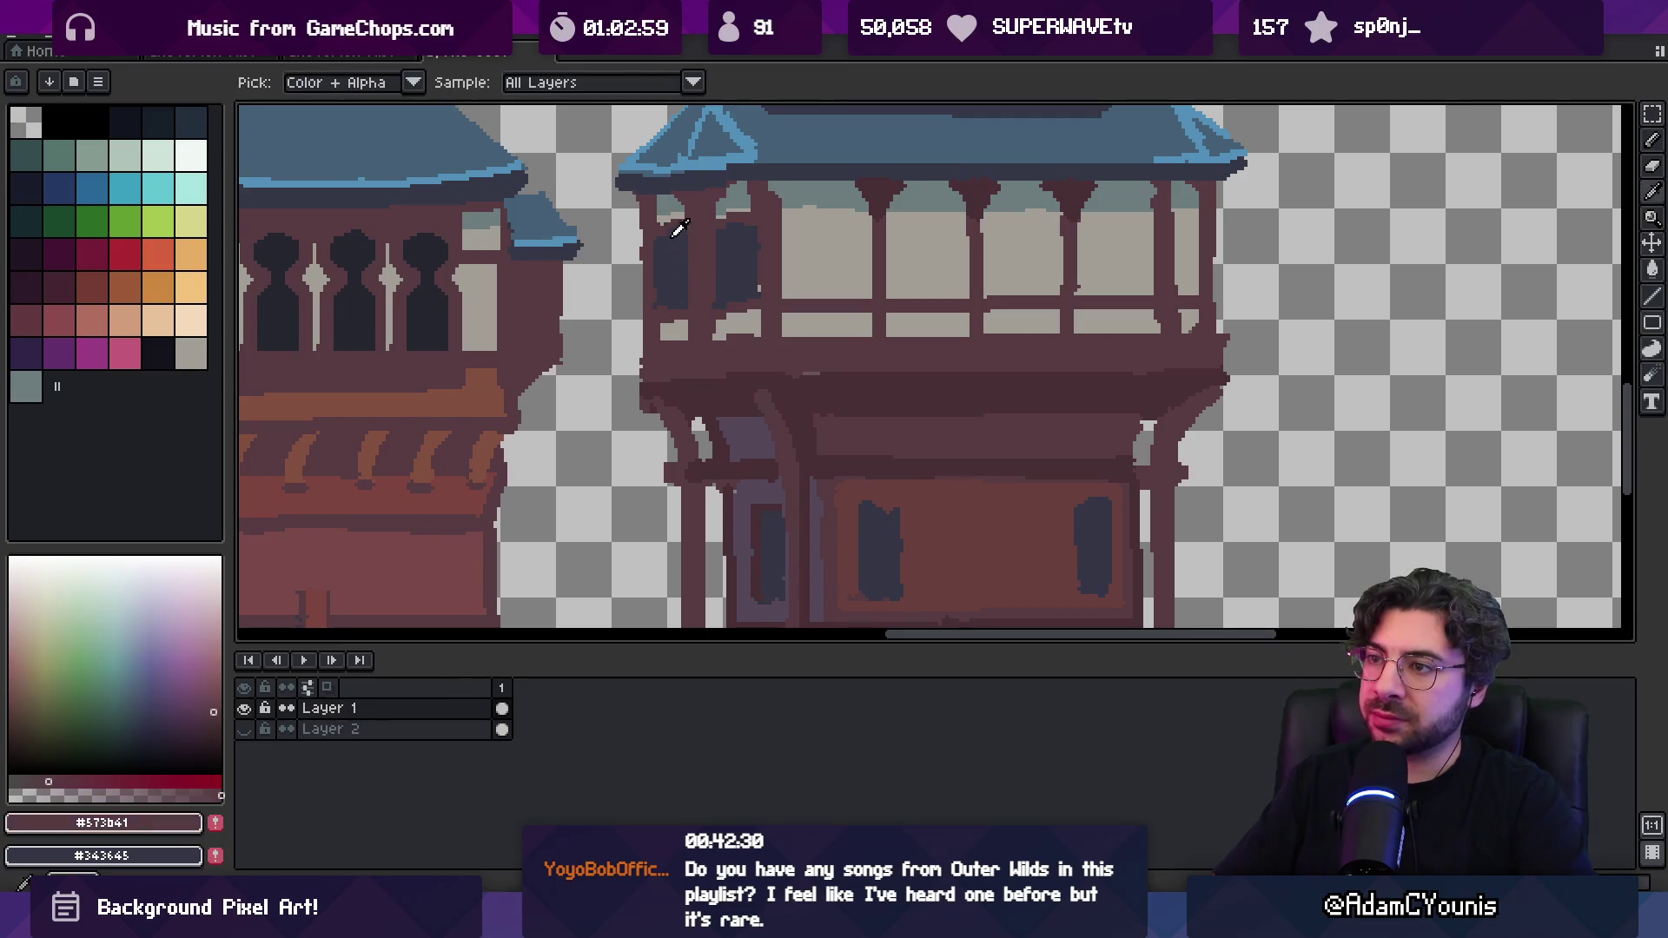
{"action": "left_click", "coordinate": [760, 311], "text": "alt"}
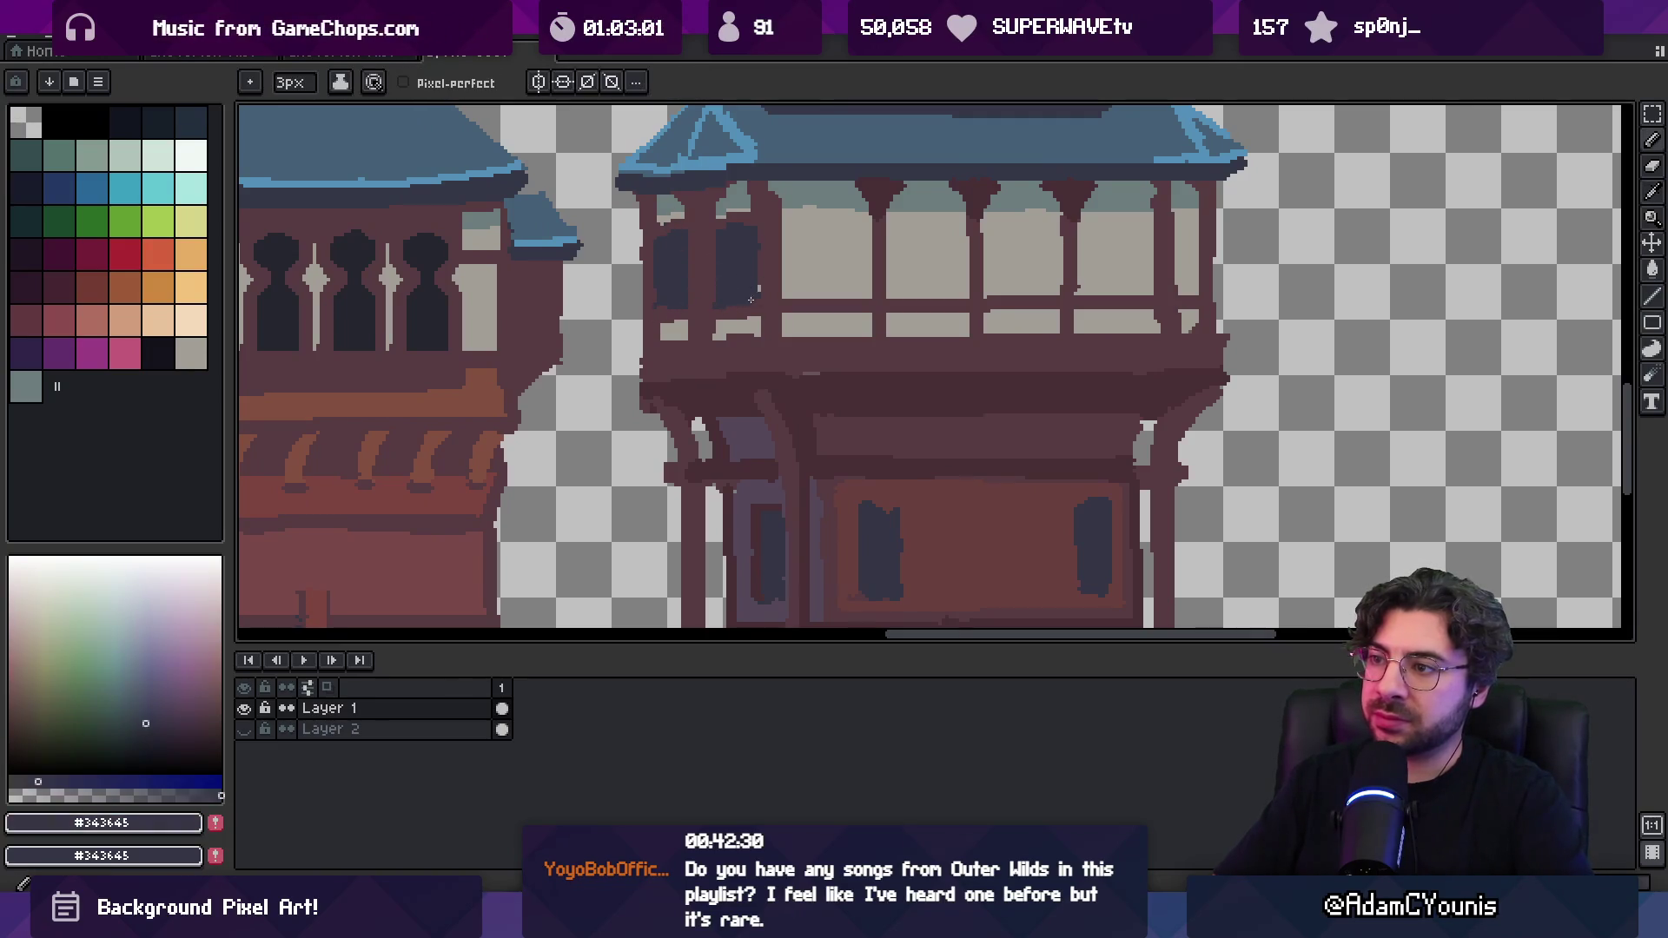
{"action": "scroll", "coordinate": [758, 311], "scroll_direction": "down", "scroll_amount": 2}
{"action": "scroll", "coordinate": [757, 311], "scroll_direction": "up", "scroll_amount": 3}
{"action": "left_click", "coordinate": [757, 311], "text": "alt"}
{"action": "left_click", "coordinate": [777, 311], "text": "alt"}
{"action": "scroll", "coordinate": [875, 268], "scroll_direction": "down", "scroll_amount": 3}
{"action": "scroll", "coordinate": [1086, 265], "scroll_direction": "up", "scroll_amount": 3}
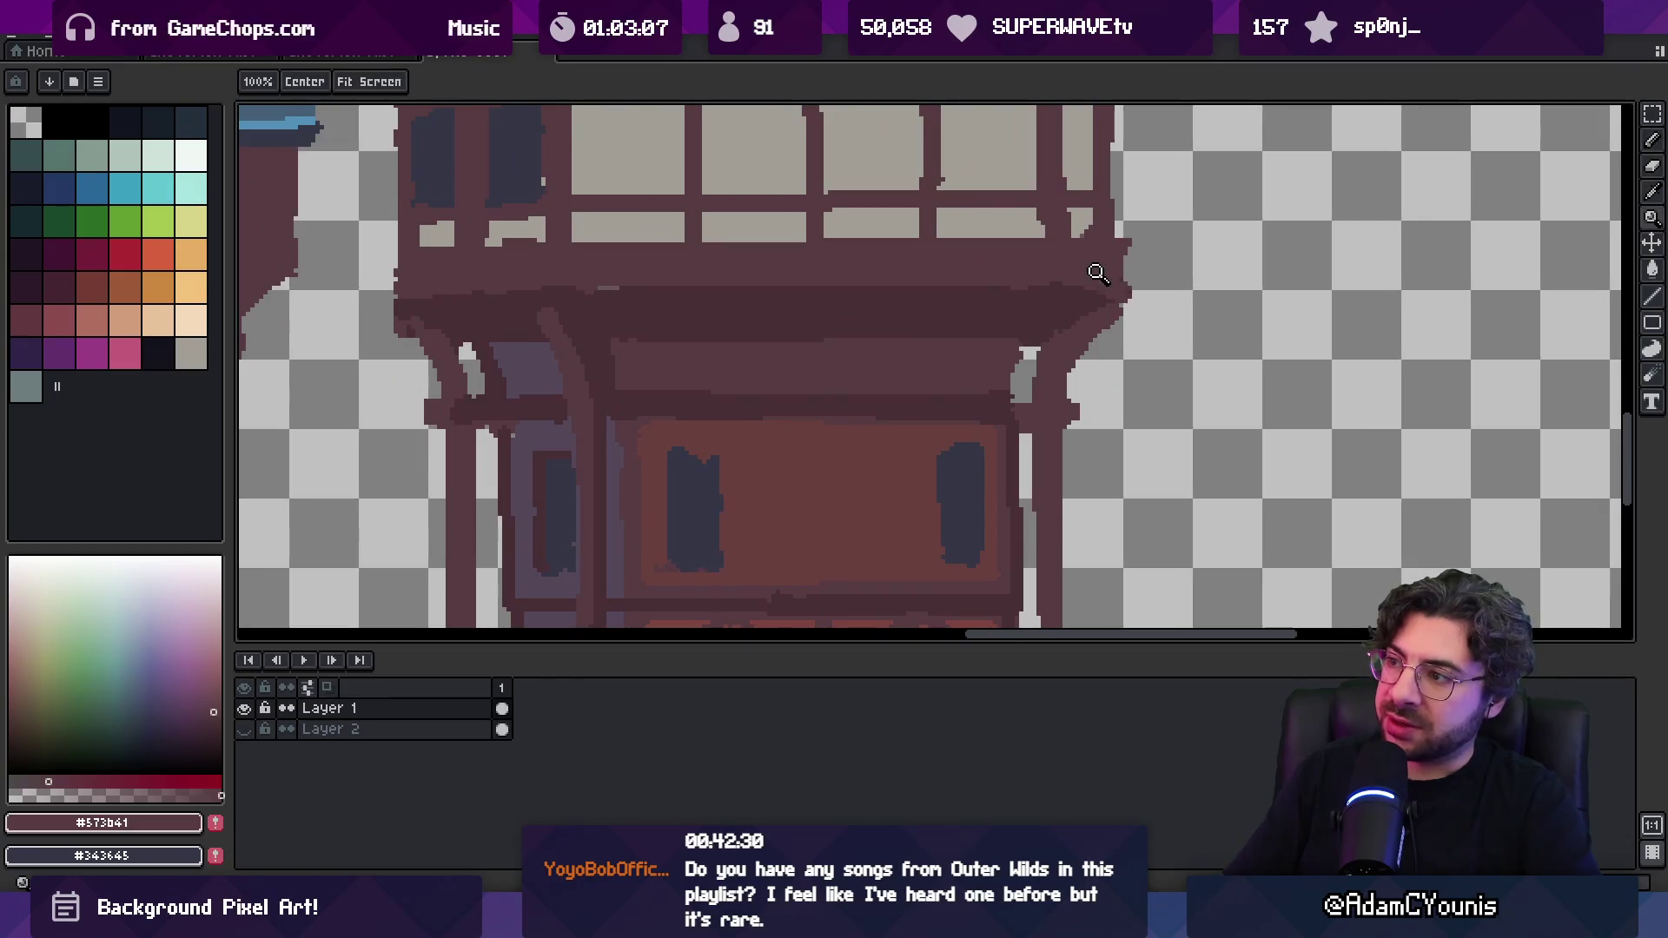
Select the small bracket under the balcony, then clear the selection
{"action": "scroll", "coordinate": [1086, 291], "scroll_direction": "down", "scroll_amount": 3}
{"action": "scroll", "coordinate": [846, 260], "scroll_direction": "up", "scroll_amount": 3}
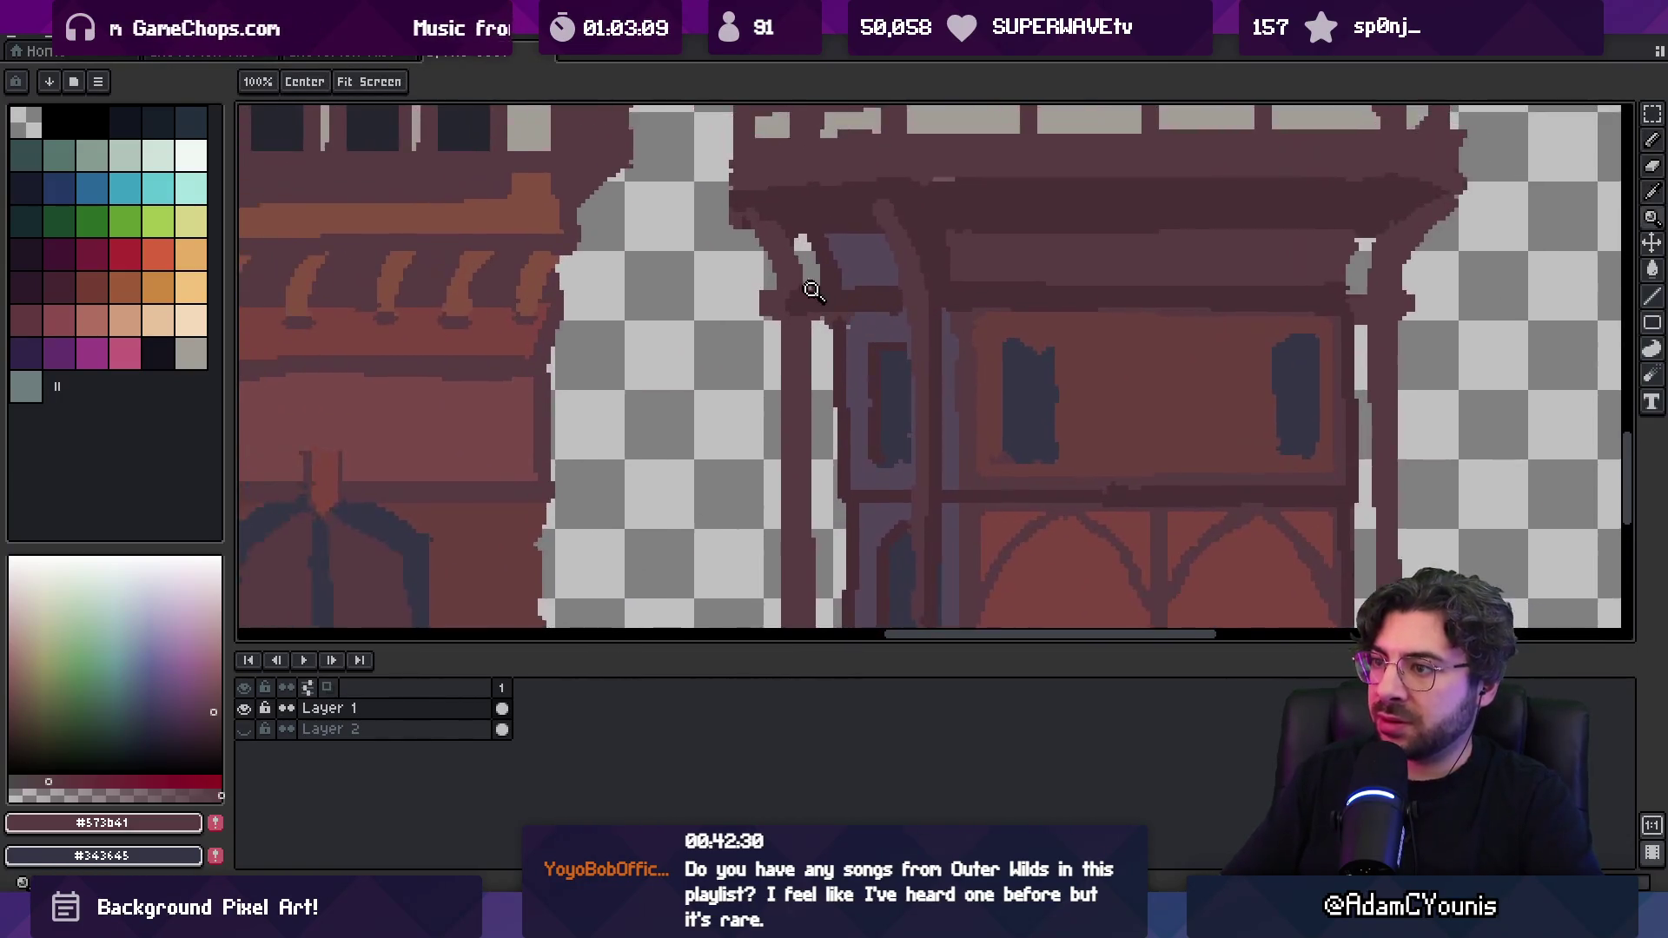
{"action": "scroll", "coordinate": [812, 290], "scroll_direction": "up", "scroll_amount": 1}
{"action": "key", "text": "m"}
{"action": "left_click_drag", "start_coordinate": [728, 338], "coordinate": [843, 265]}
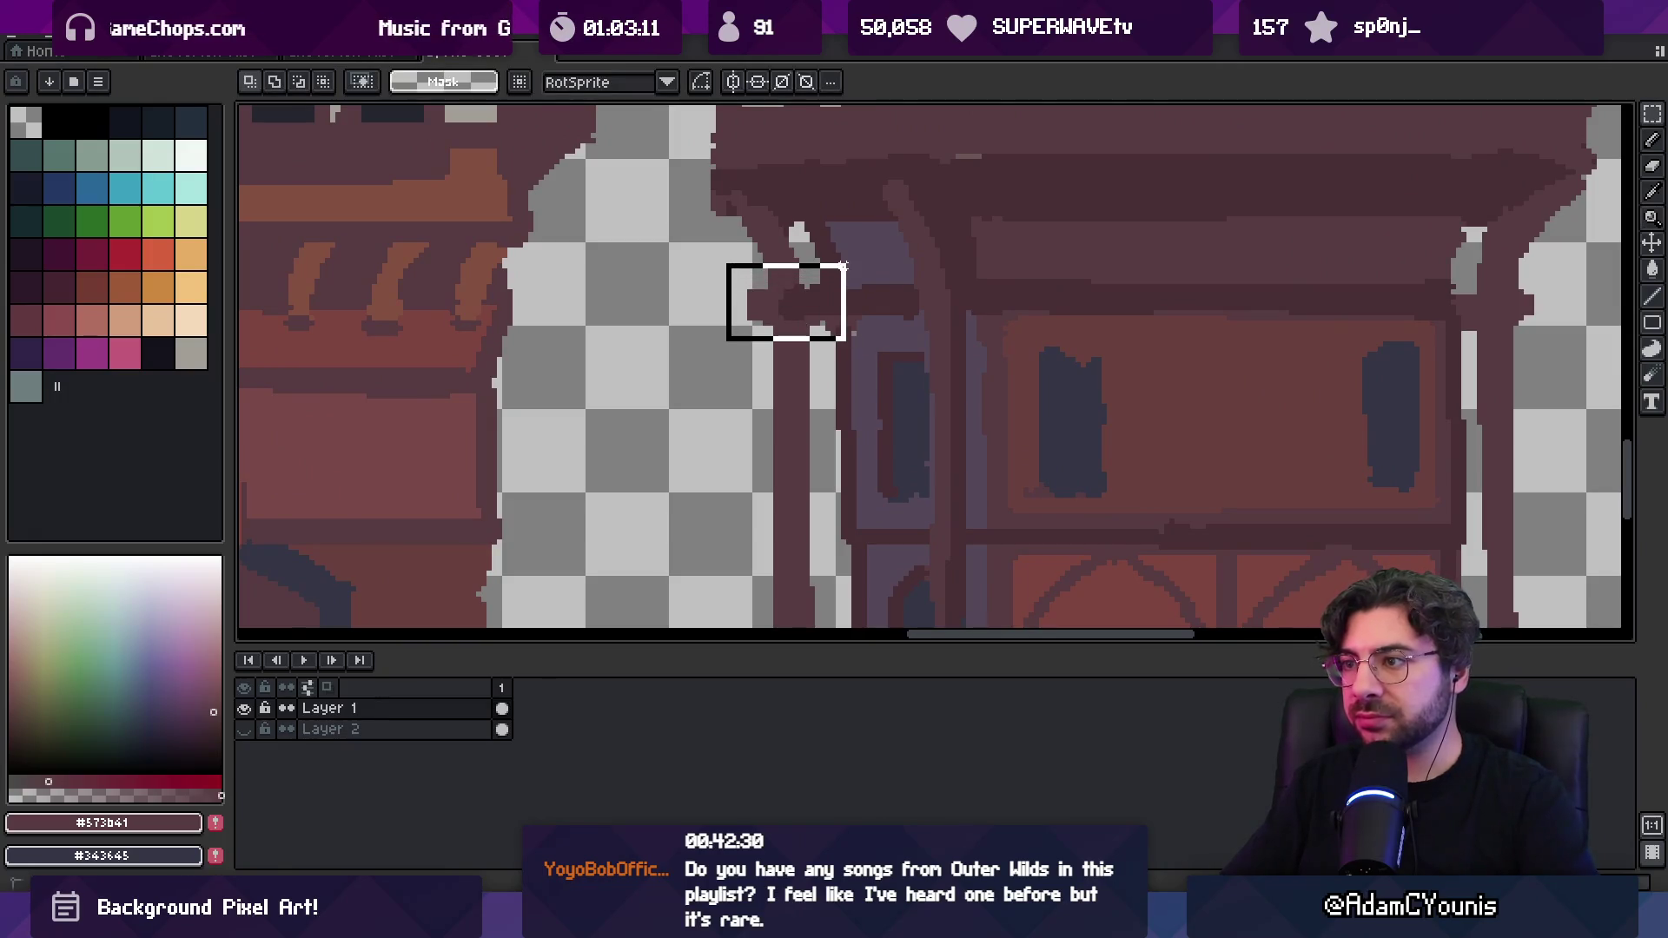
{"action": "key", "text": "ctrl+d"}
Sample the darker maroon shade and the muted purple from the doorway column
{"action": "key", "text": "b"}
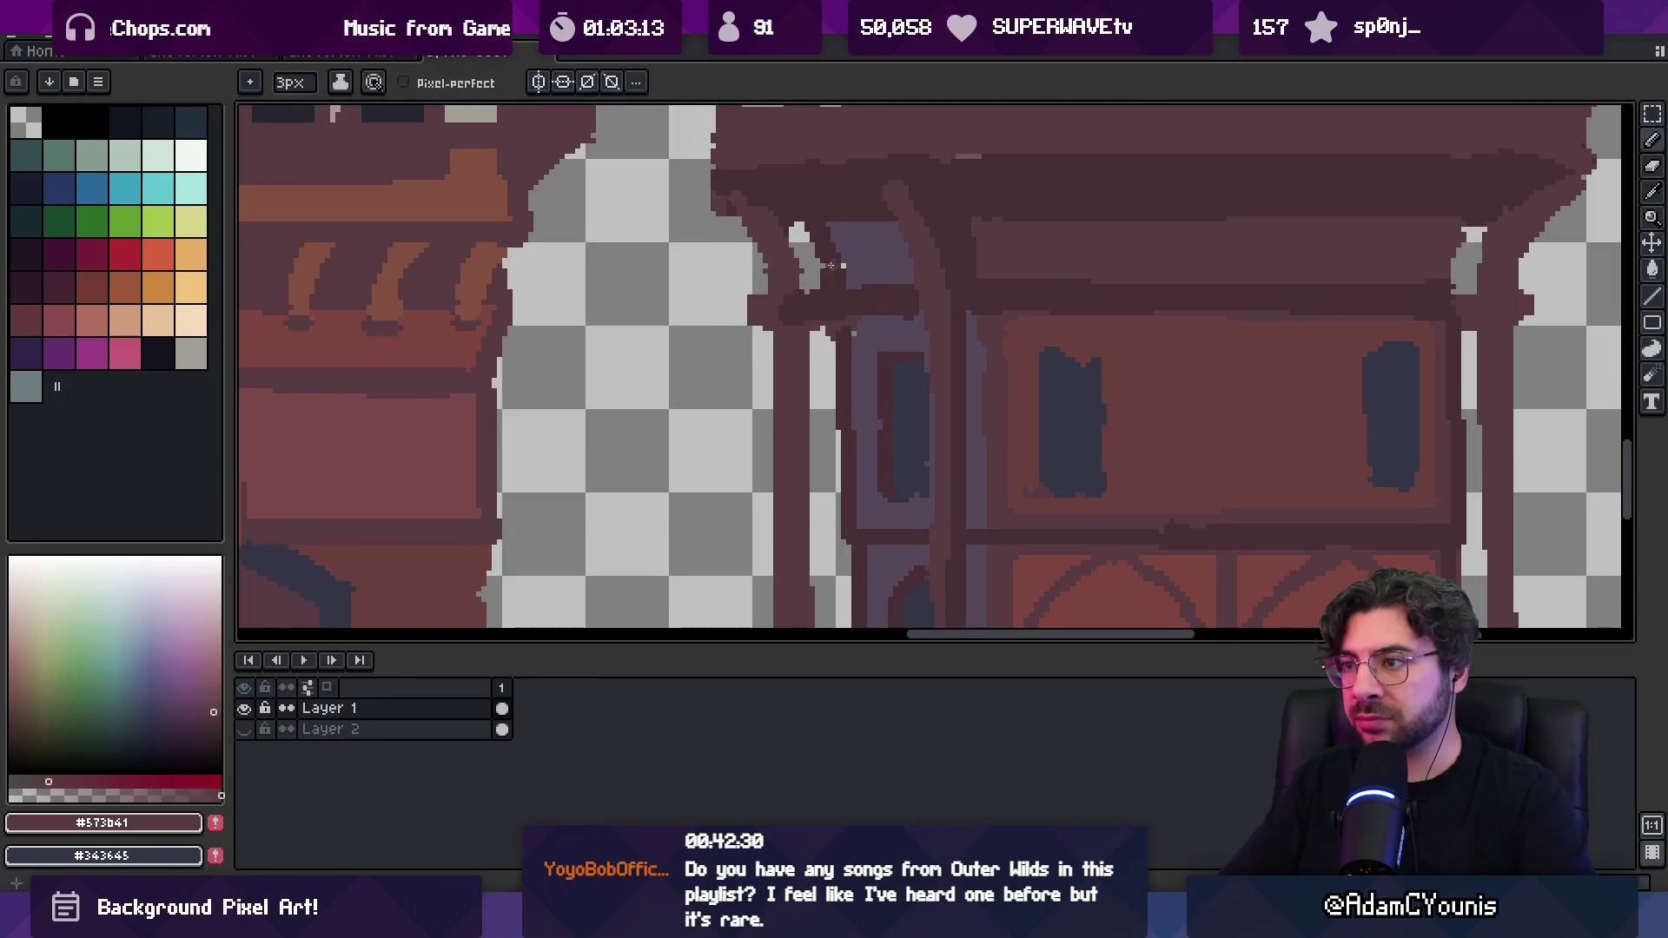
{"action": "left_click", "coordinate": [829, 261], "text": "alt"}
{"action": "key", "text": "z"}
{"action": "scroll", "coordinate": [836, 287], "scroll_direction": "down", "scroll_amount": 2}
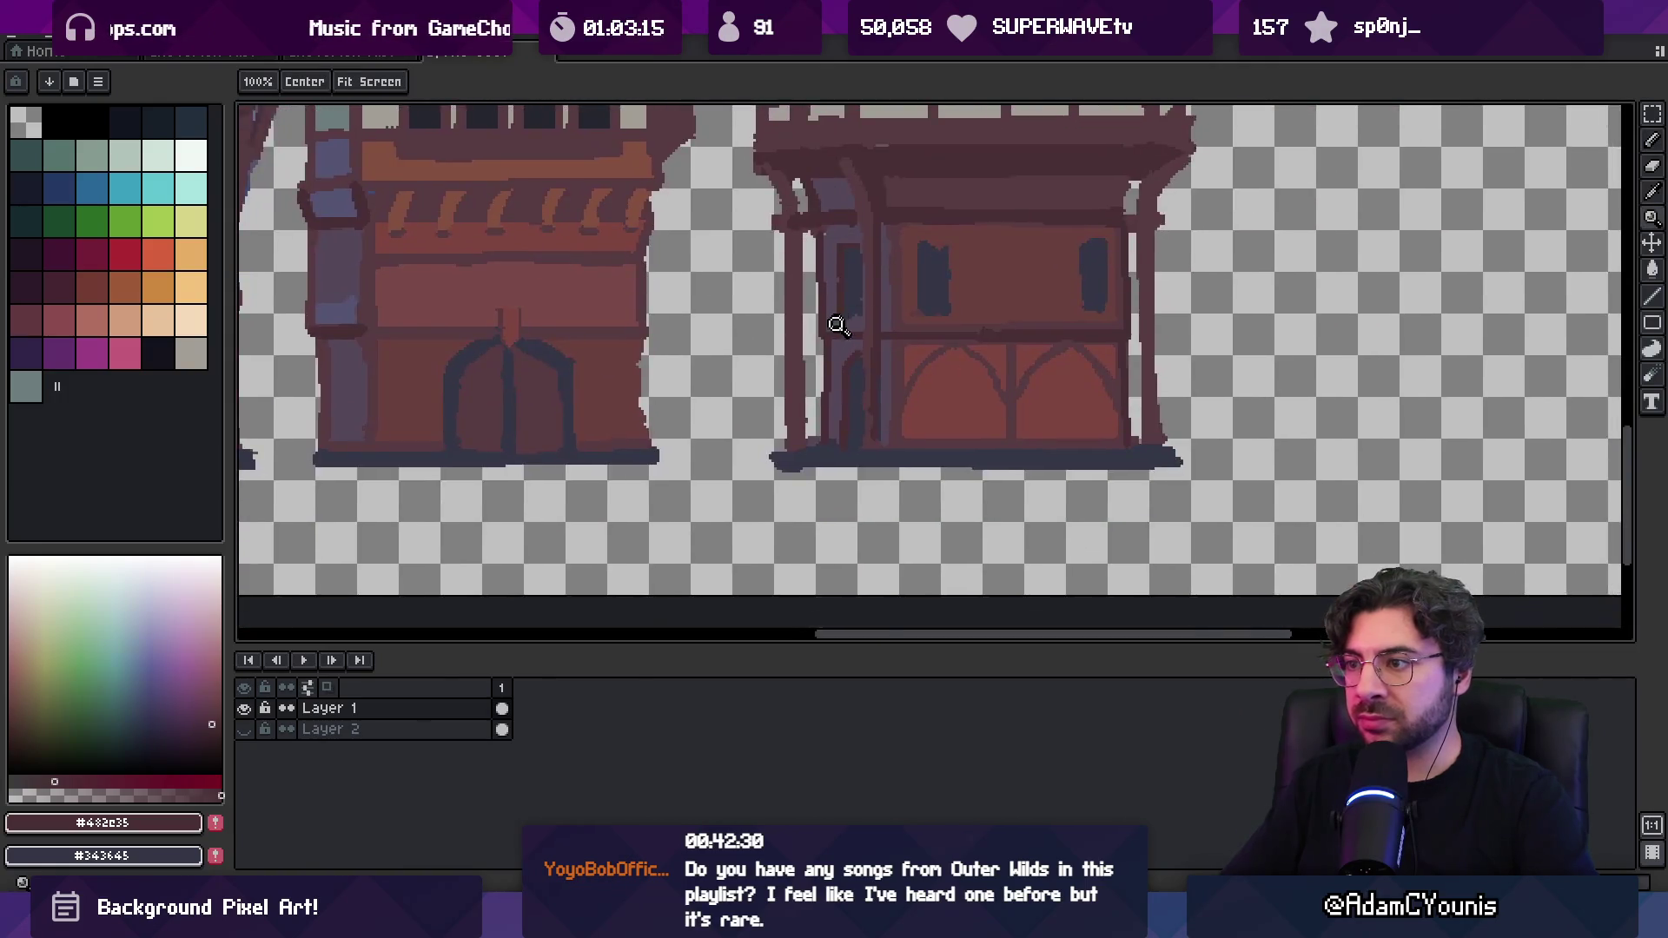
{"action": "scroll", "coordinate": [836, 325], "scroll_direction": "up", "scroll_amount": 2}
{"action": "key", "text": "b"}
{"action": "left_click", "coordinate": [849, 318], "text": "alt"}
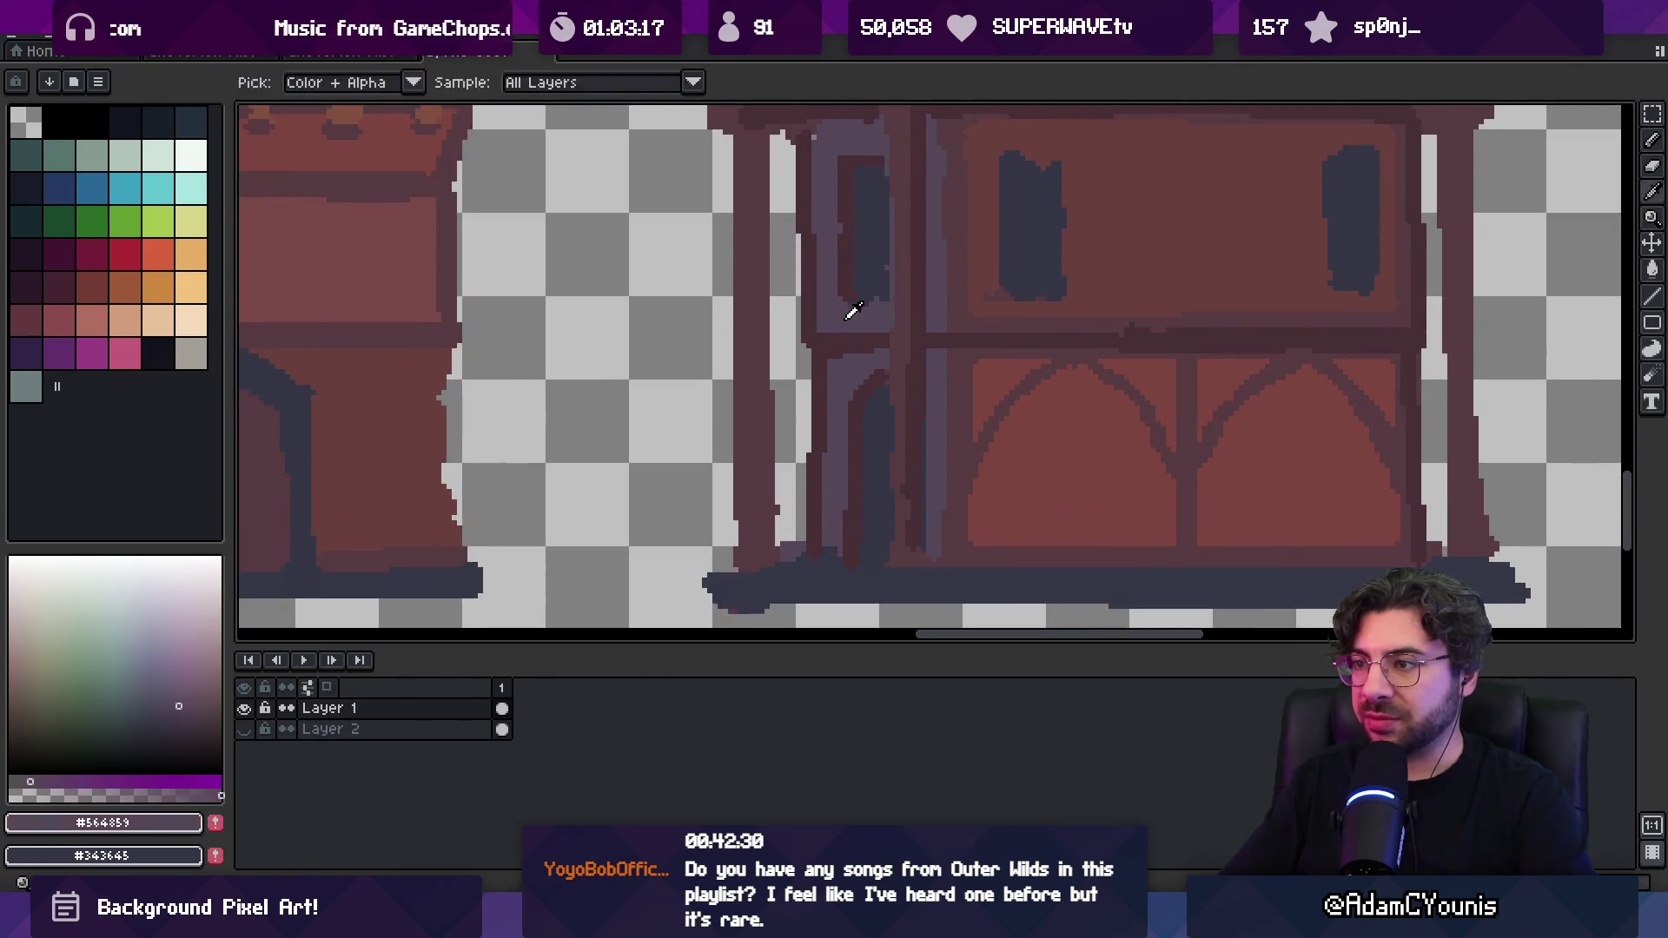
Pick the dark colour of the base line
{"action": "scroll", "coordinate": [868, 296], "scroll_direction": "down", "scroll_amount": 3}
{"action": "scroll", "coordinate": [886, 249], "scroll_direction": "up", "scroll_amount": 1}
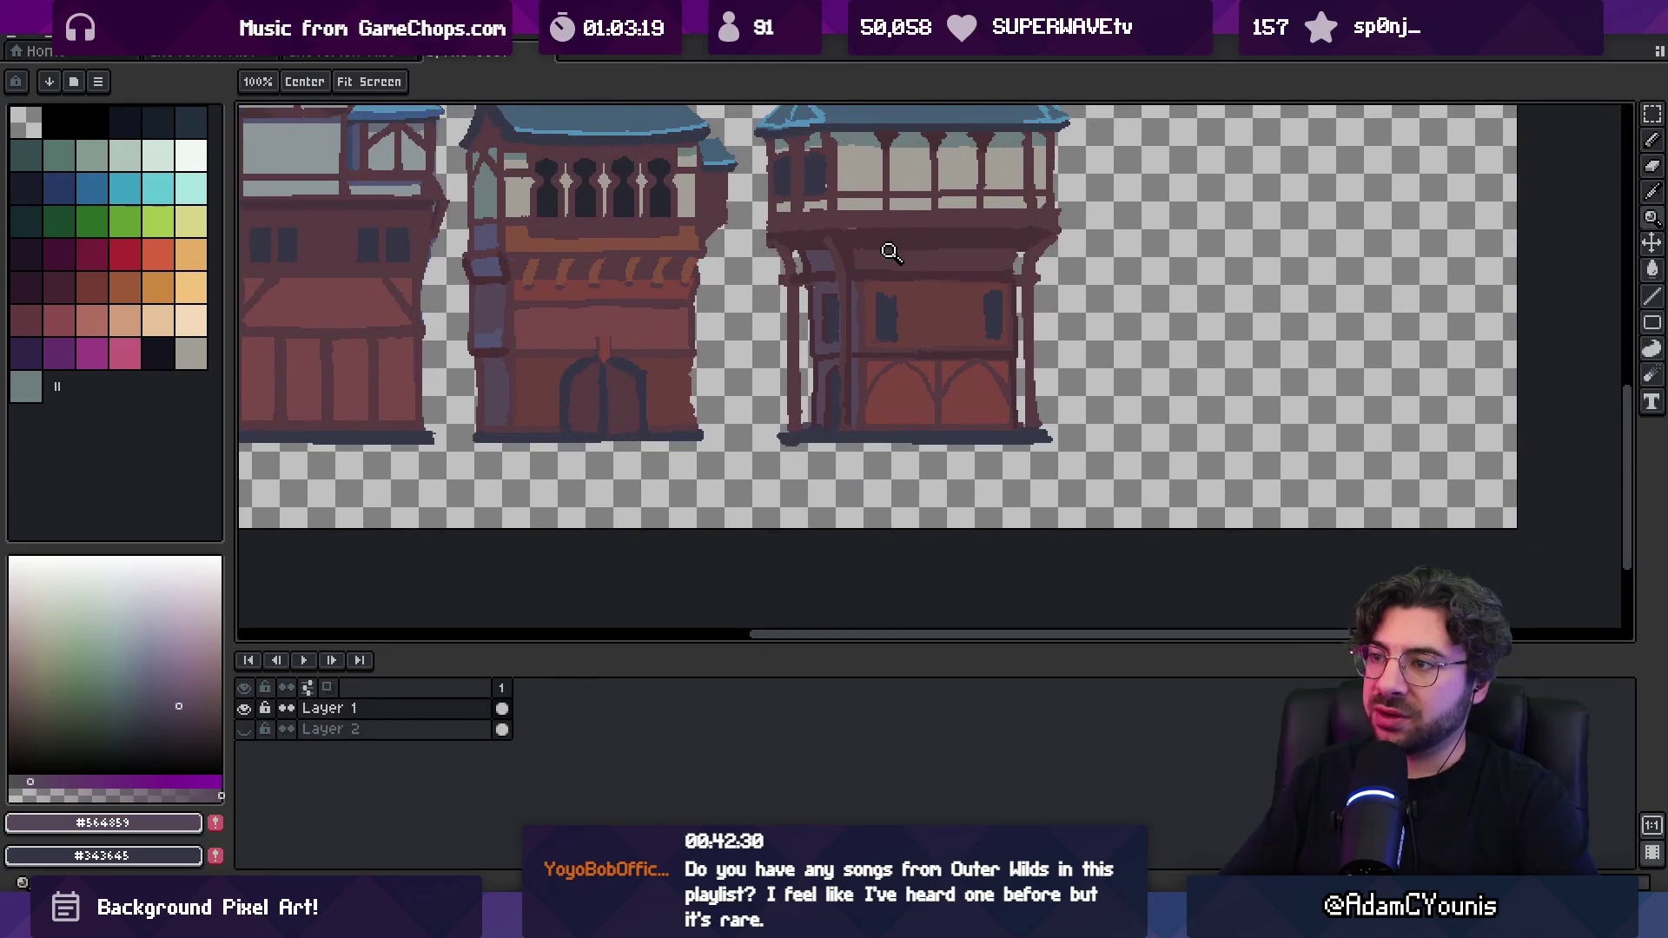
{"action": "scroll", "coordinate": [857, 297], "scroll_direction": "up", "scroll_amount": 1}
{"action": "scroll", "coordinate": [823, 482], "scroll_direction": "up", "scroll_amount": 1}
{"action": "key", "text": "b"}
{"action": "left_click", "coordinate": [756, 473], "text": "alt"}
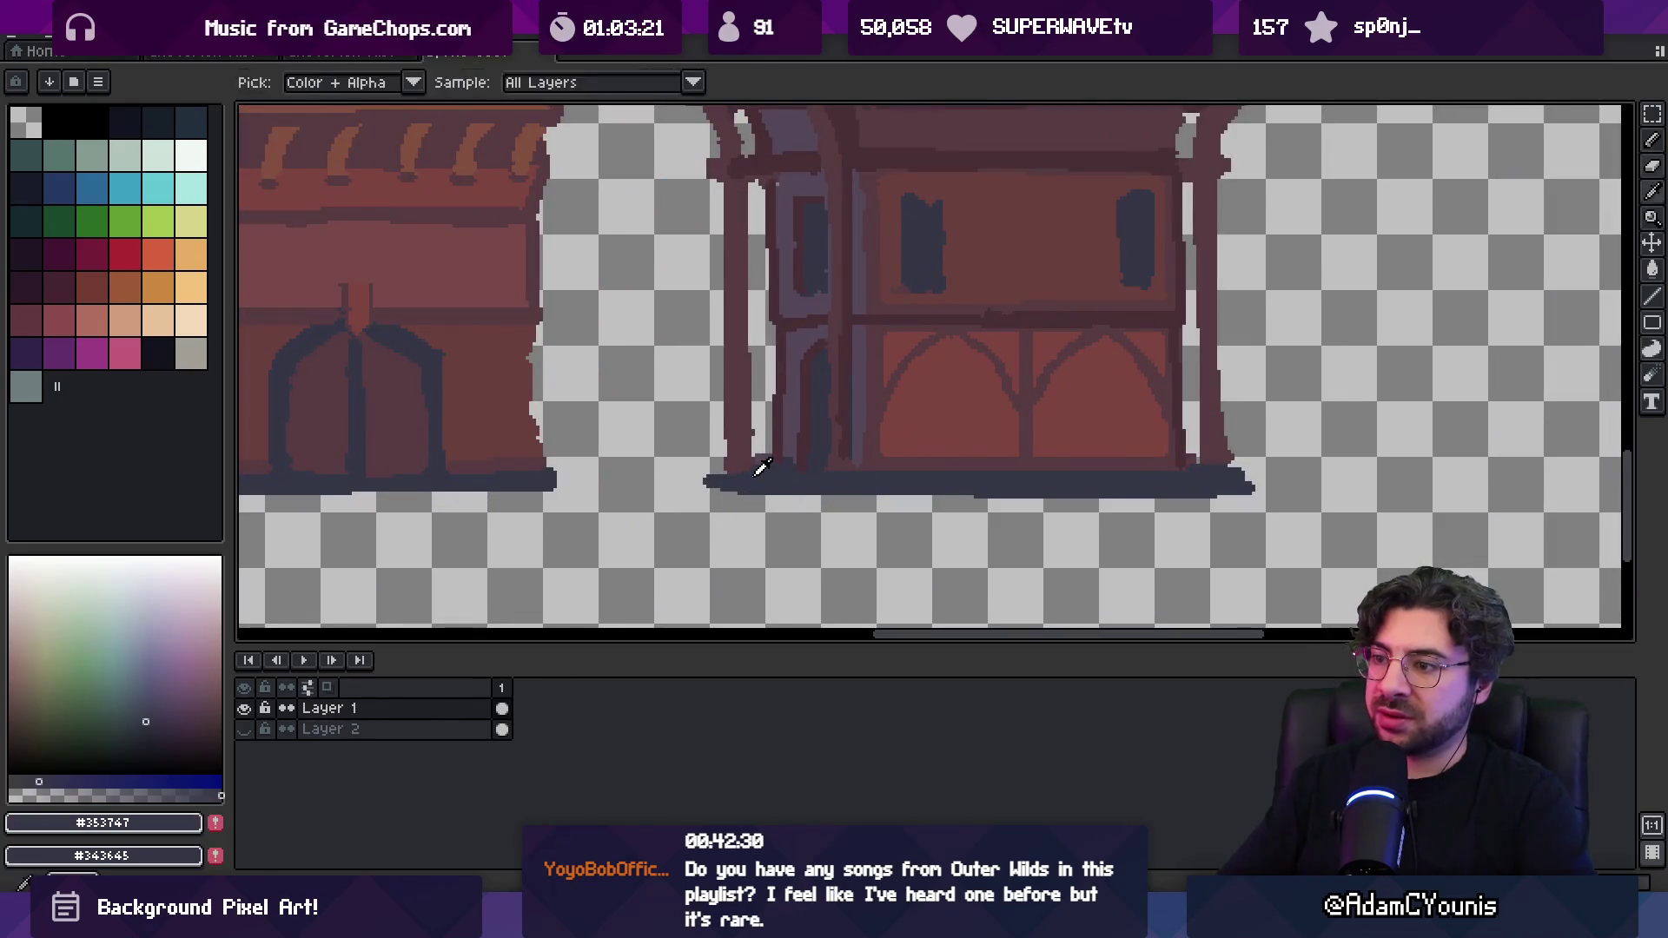
Sample the slate-blue roof colour #5f6f8a and pan right to the rightmost townhouses
{"action": "key", "text": "space"}
{"action": "scroll", "coordinate": [769, 430], "scroll_direction": "down", "scroll_amount": 3}
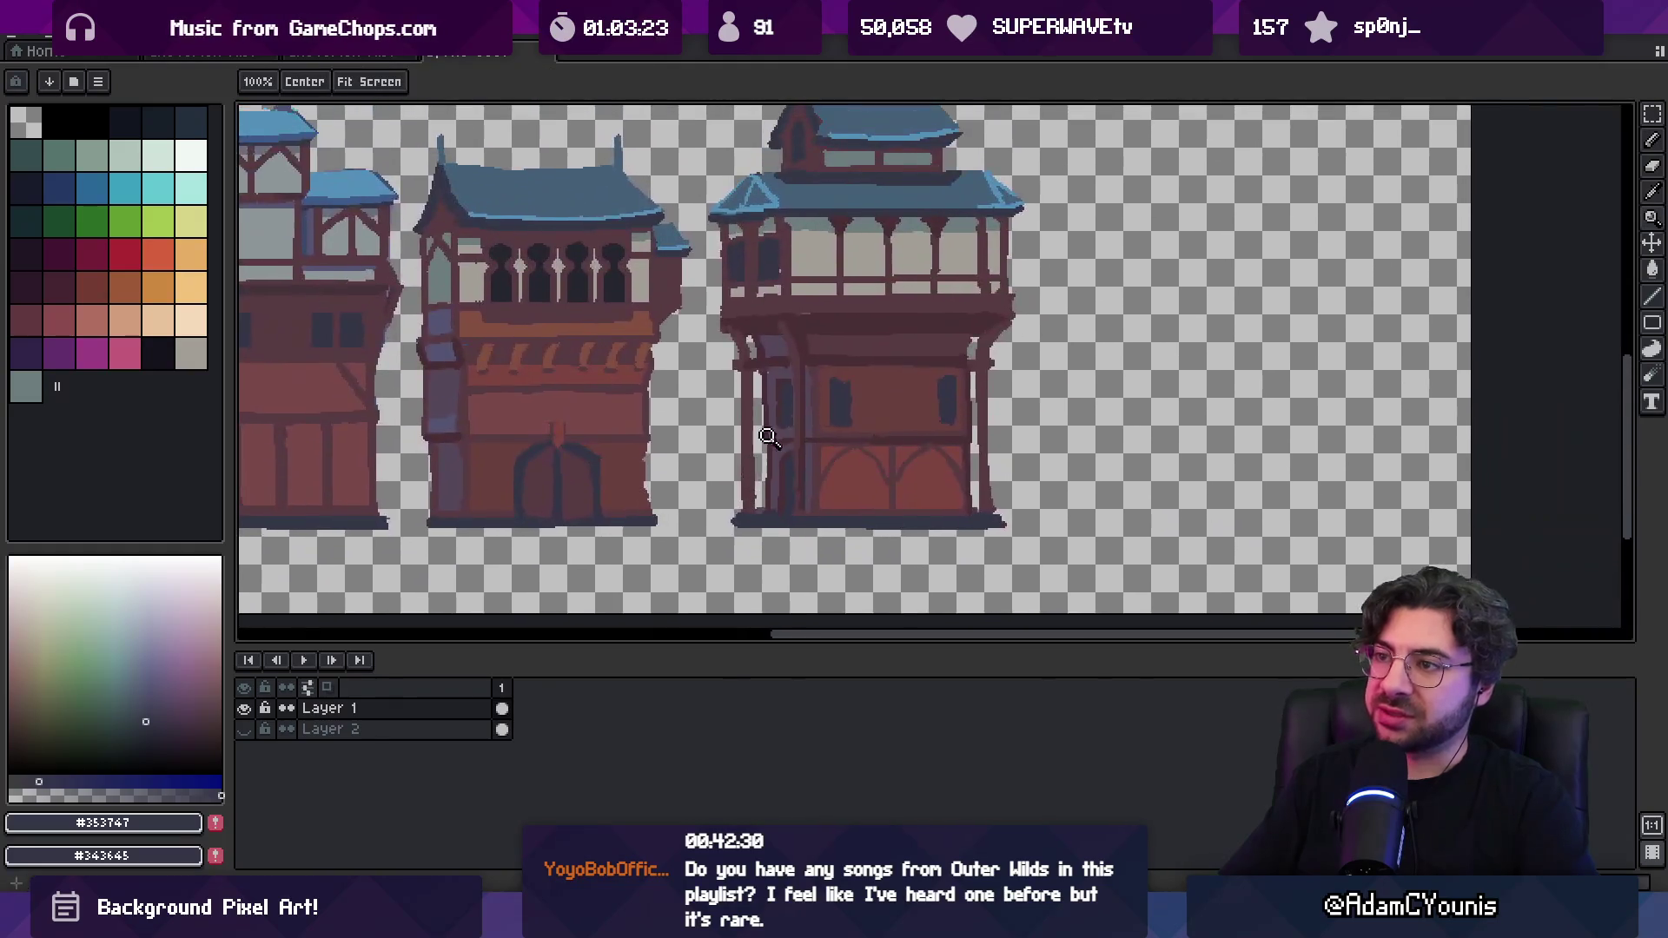
{"action": "scroll", "coordinate": [758, 359], "scroll_direction": "up", "scroll_amount": 2}
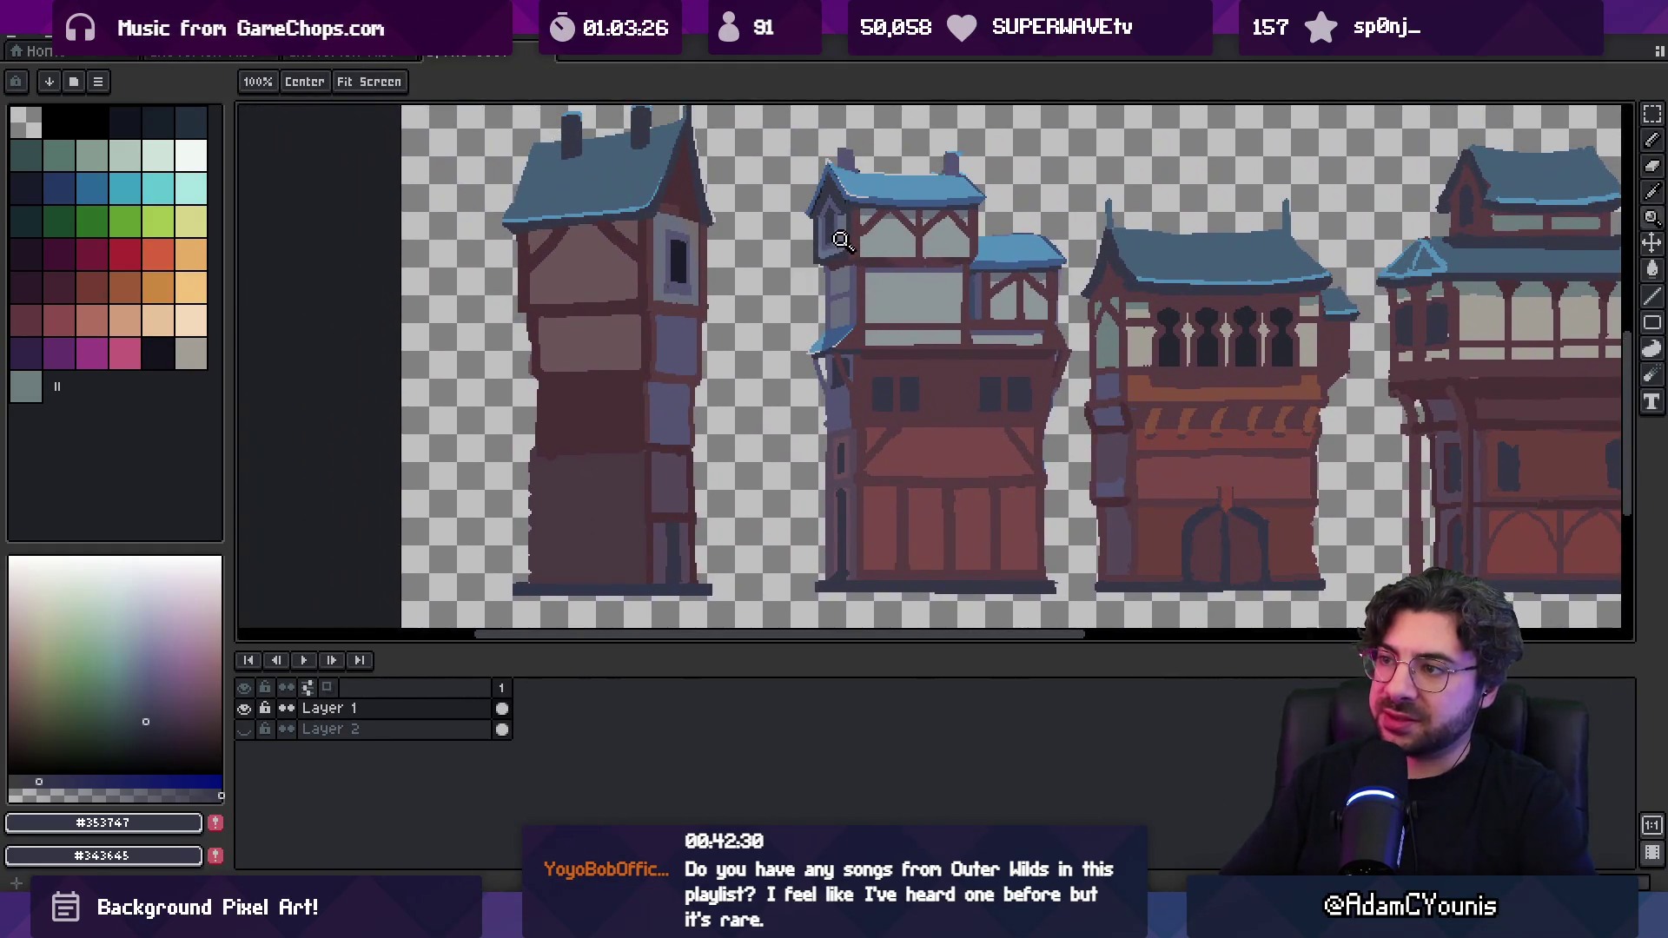
{"action": "left_click", "coordinate": [852, 231], "text": "alt"}
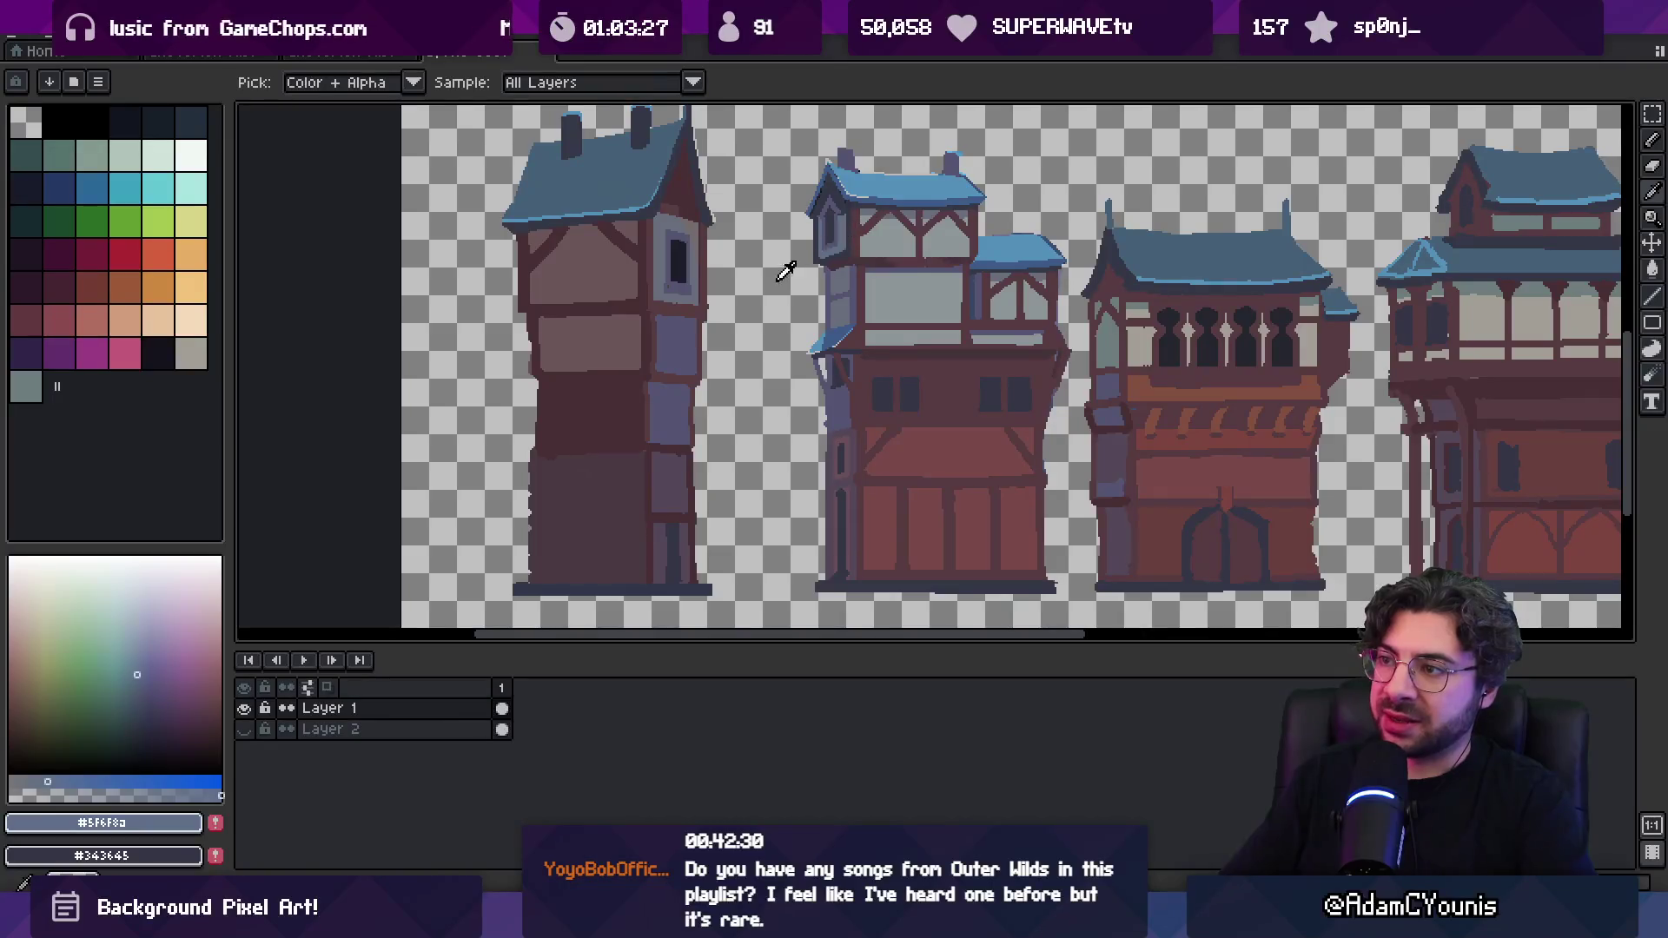
{"action": "key", "text": "space"}
{"action": "mouse_move", "coordinate": [895, 322]}
{"action": "left_mouse_down"}
{"action": "mouse_move", "coordinate": [689, 303]}
{"action": "mouse_move", "coordinate": [670, 268]}
{"action": "mouse_move", "coordinate": [775, 257]}
{"action": "left_mouse_up"}
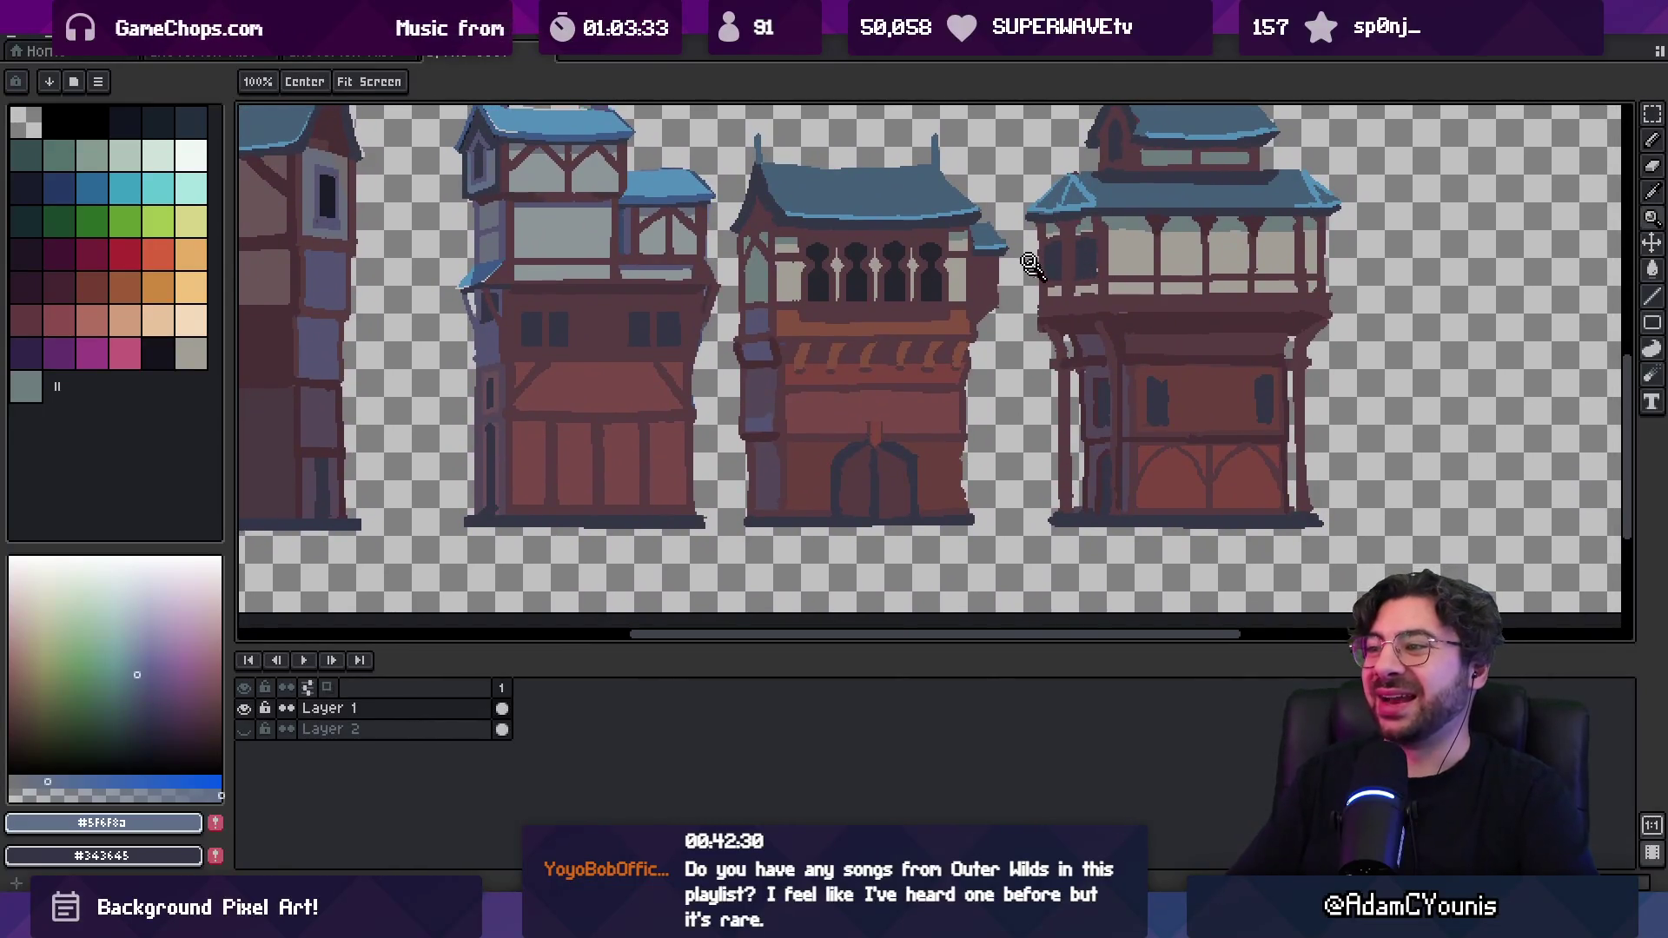
Zoom in on the gap between townhouses and pick up the maroon wall colour
{"action": "left_click", "coordinate": [1081, 265]}
{"action": "left_click", "coordinate": [1054, 305], "text": "alt"}
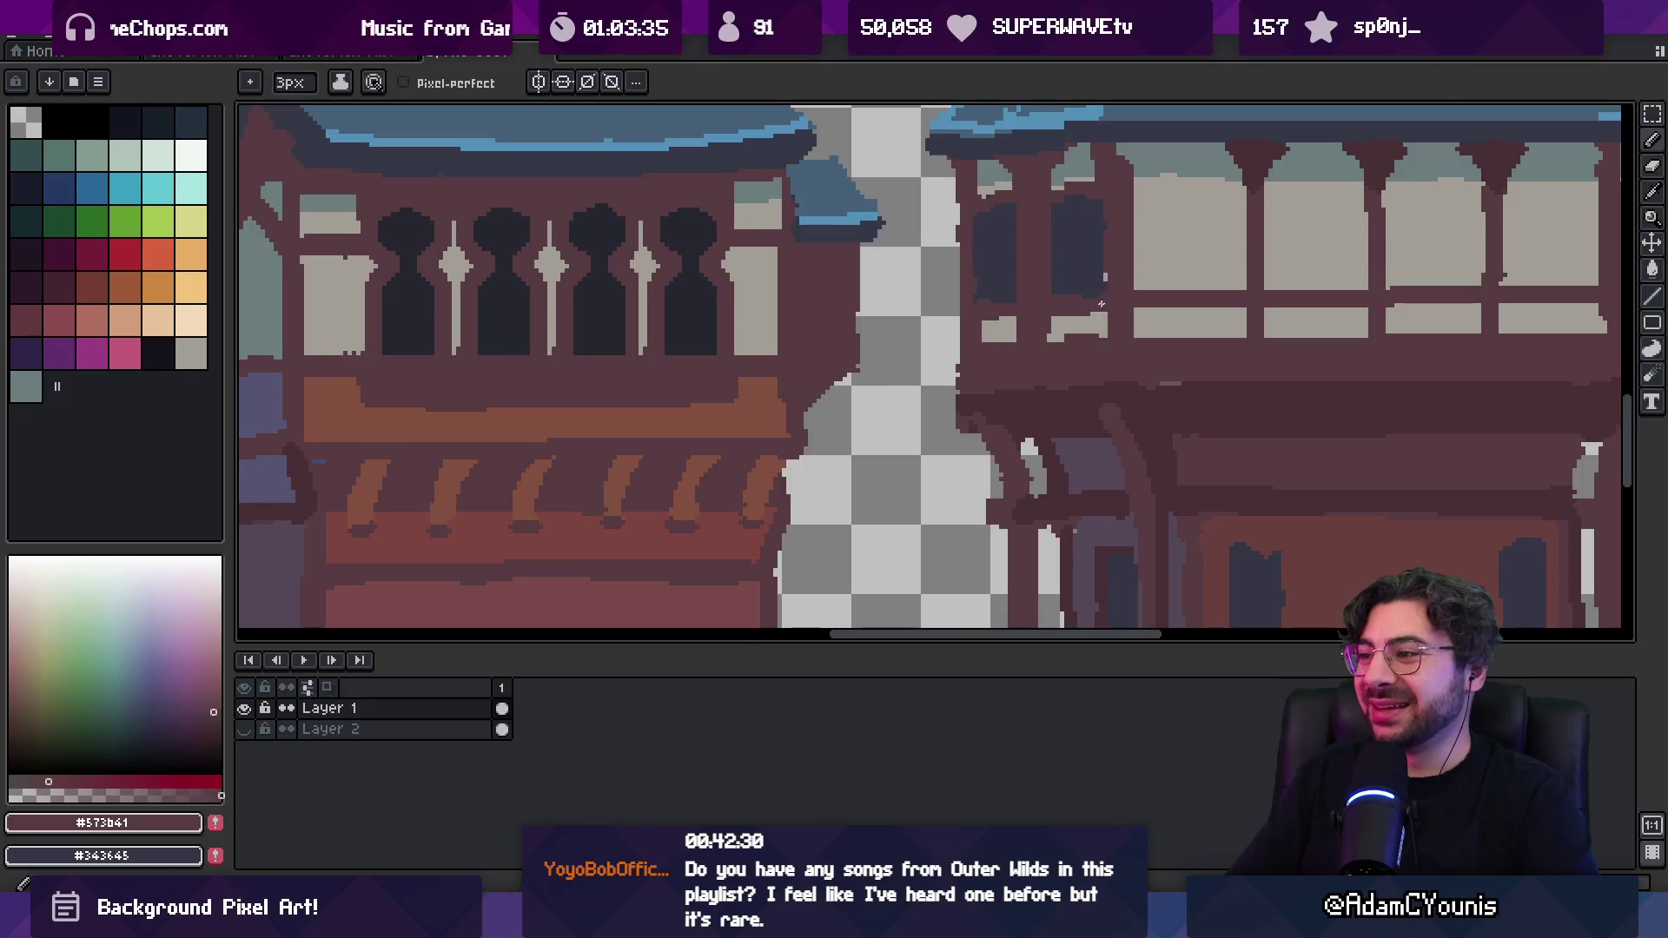
{"action": "left_click_drag", "start_coordinate": [1093, 302], "coordinate": [964, 265]}
{"action": "key", "text": "b"}
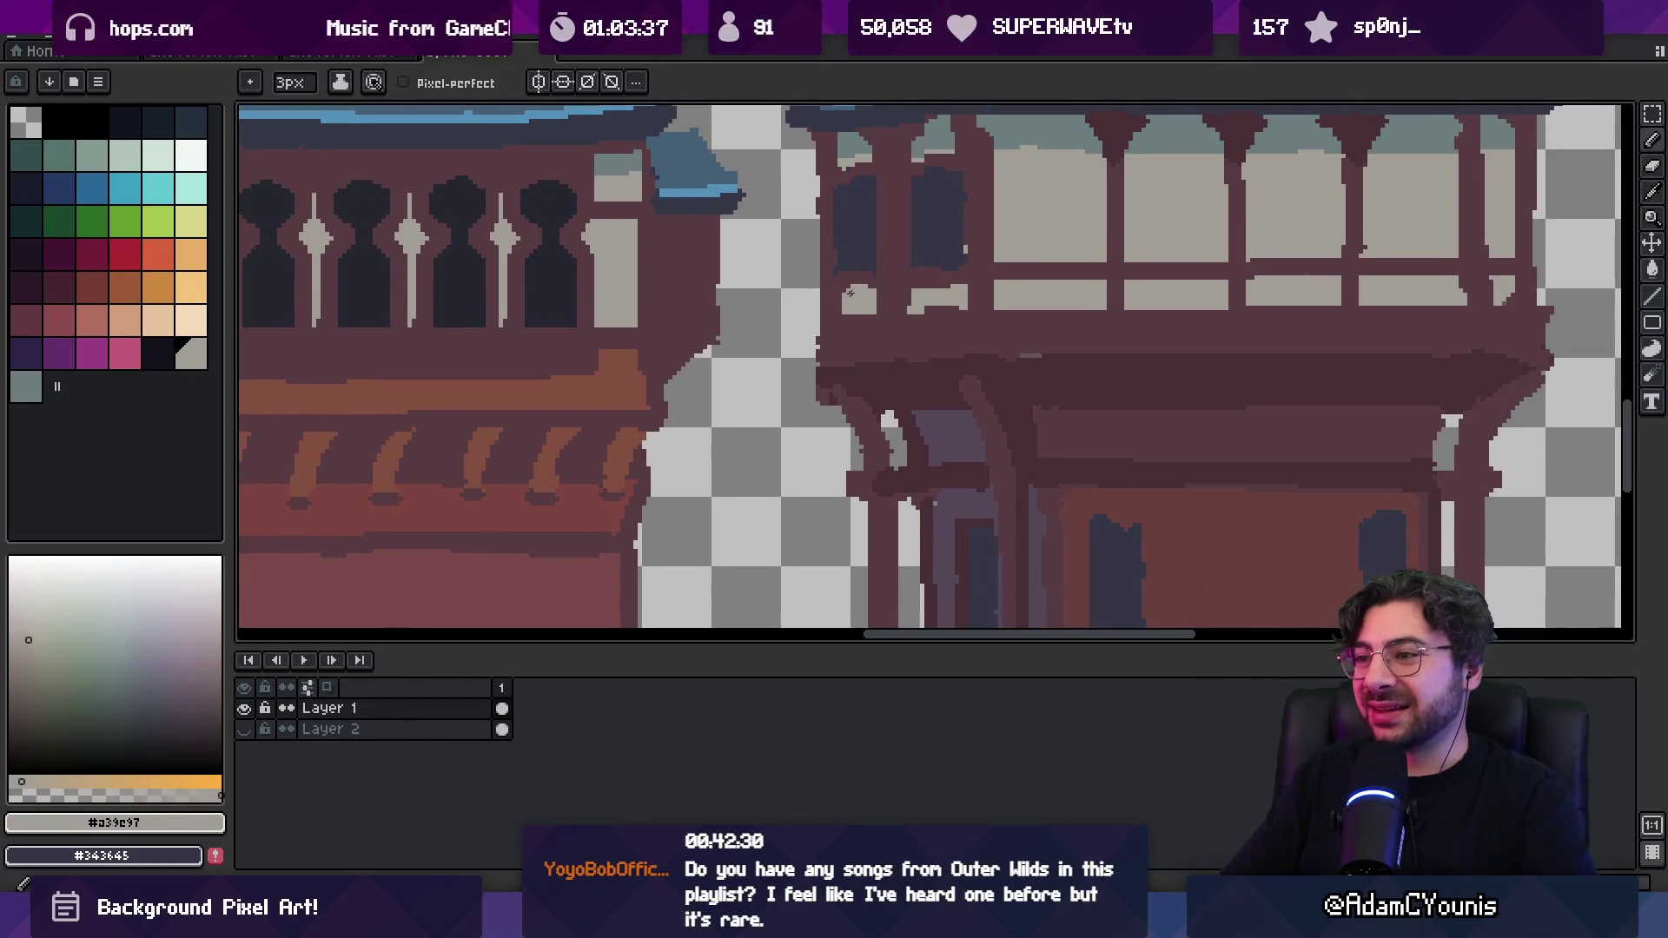
Repaint the left wall, alternating light beige window and dark maroon timber colours
{"action": "key", "text": "alt"}
{"action": "left_click", "coordinate": [863, 299], "text": "alt"}
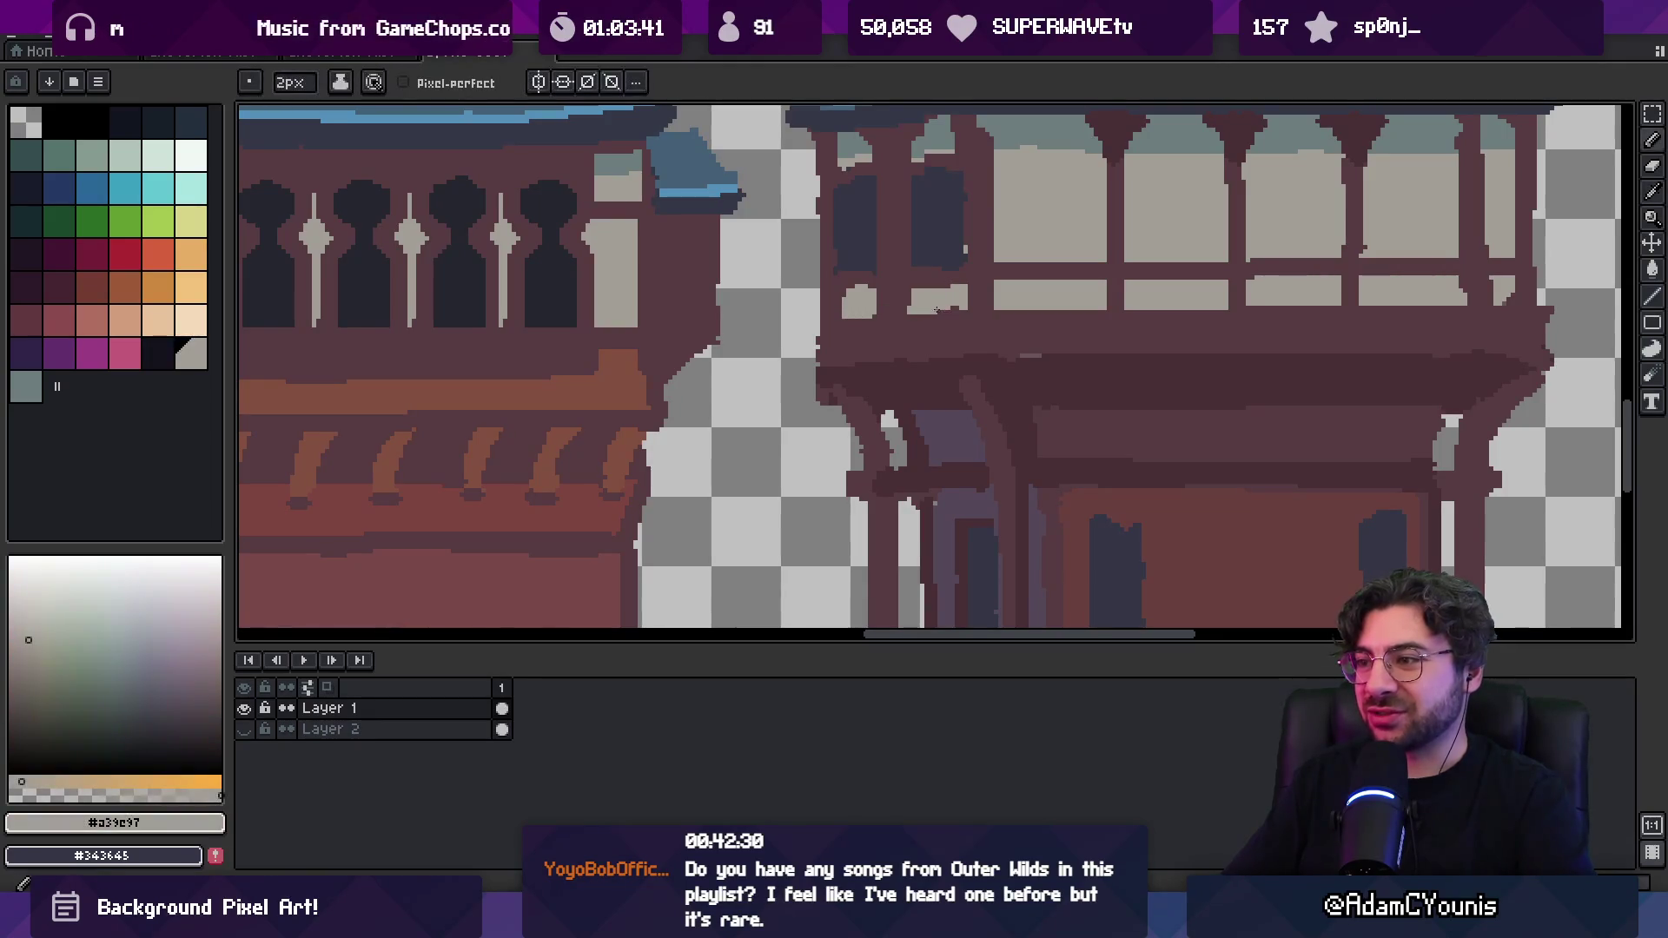
{"action": "left_click", "coordinate": [858, 372], "text": "alt"}
{"action": "key", "text": "b"}
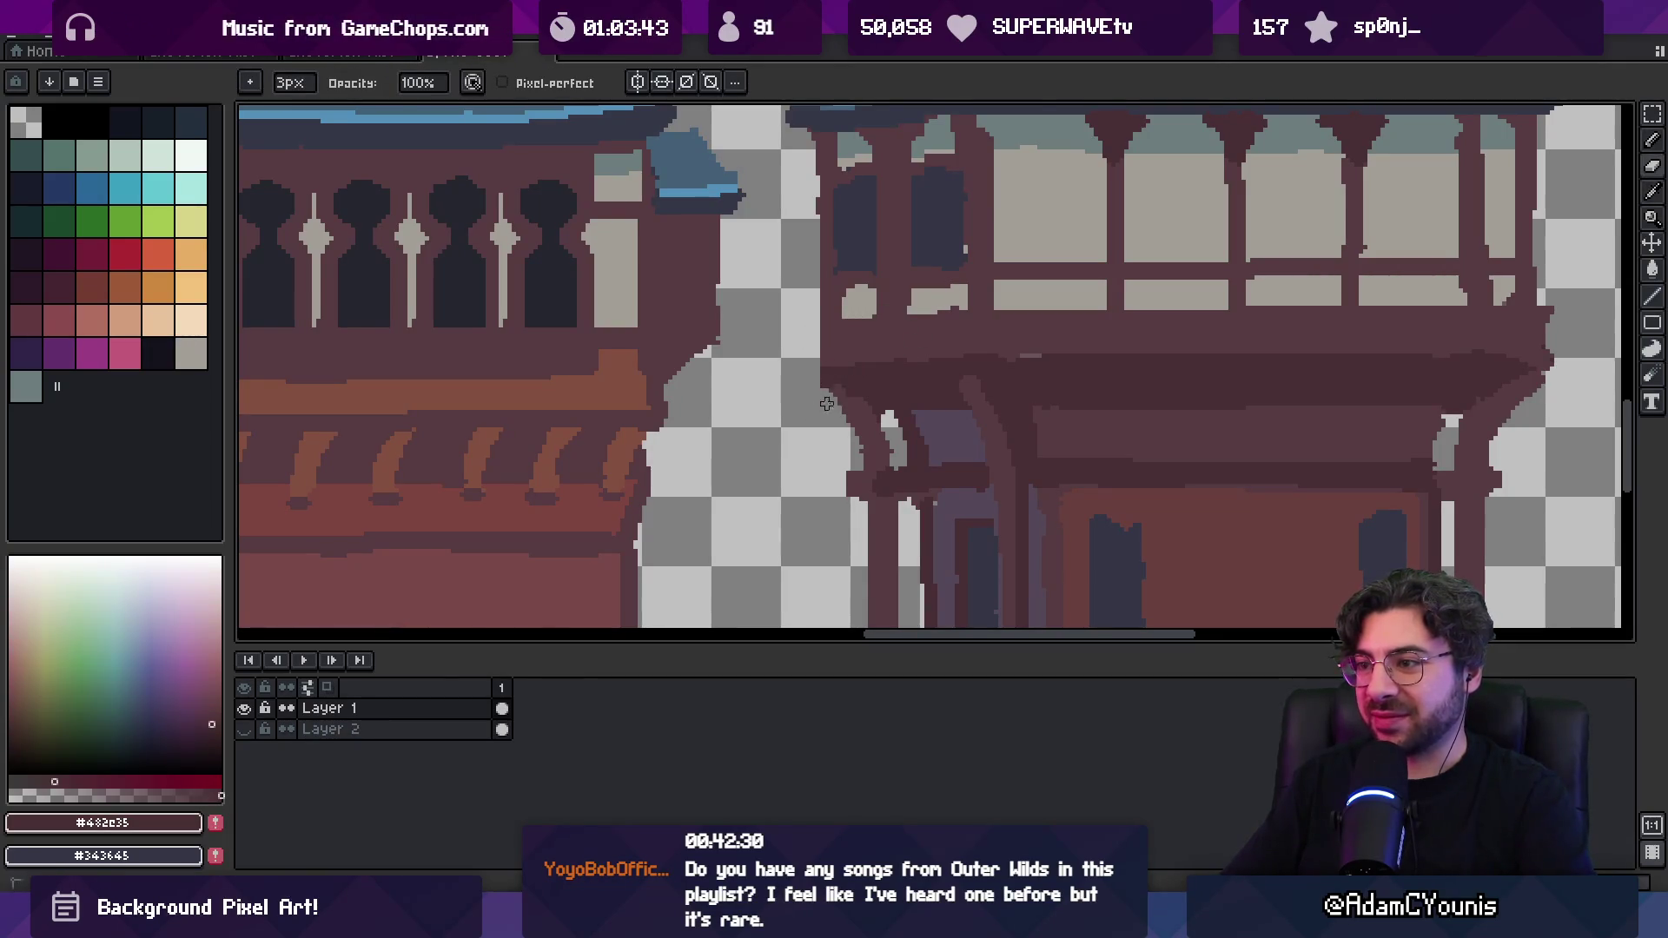
{"action": "left_click", "coordinate": [855, 314], "text": "alt"}
{"action": "key", "text": "b"}
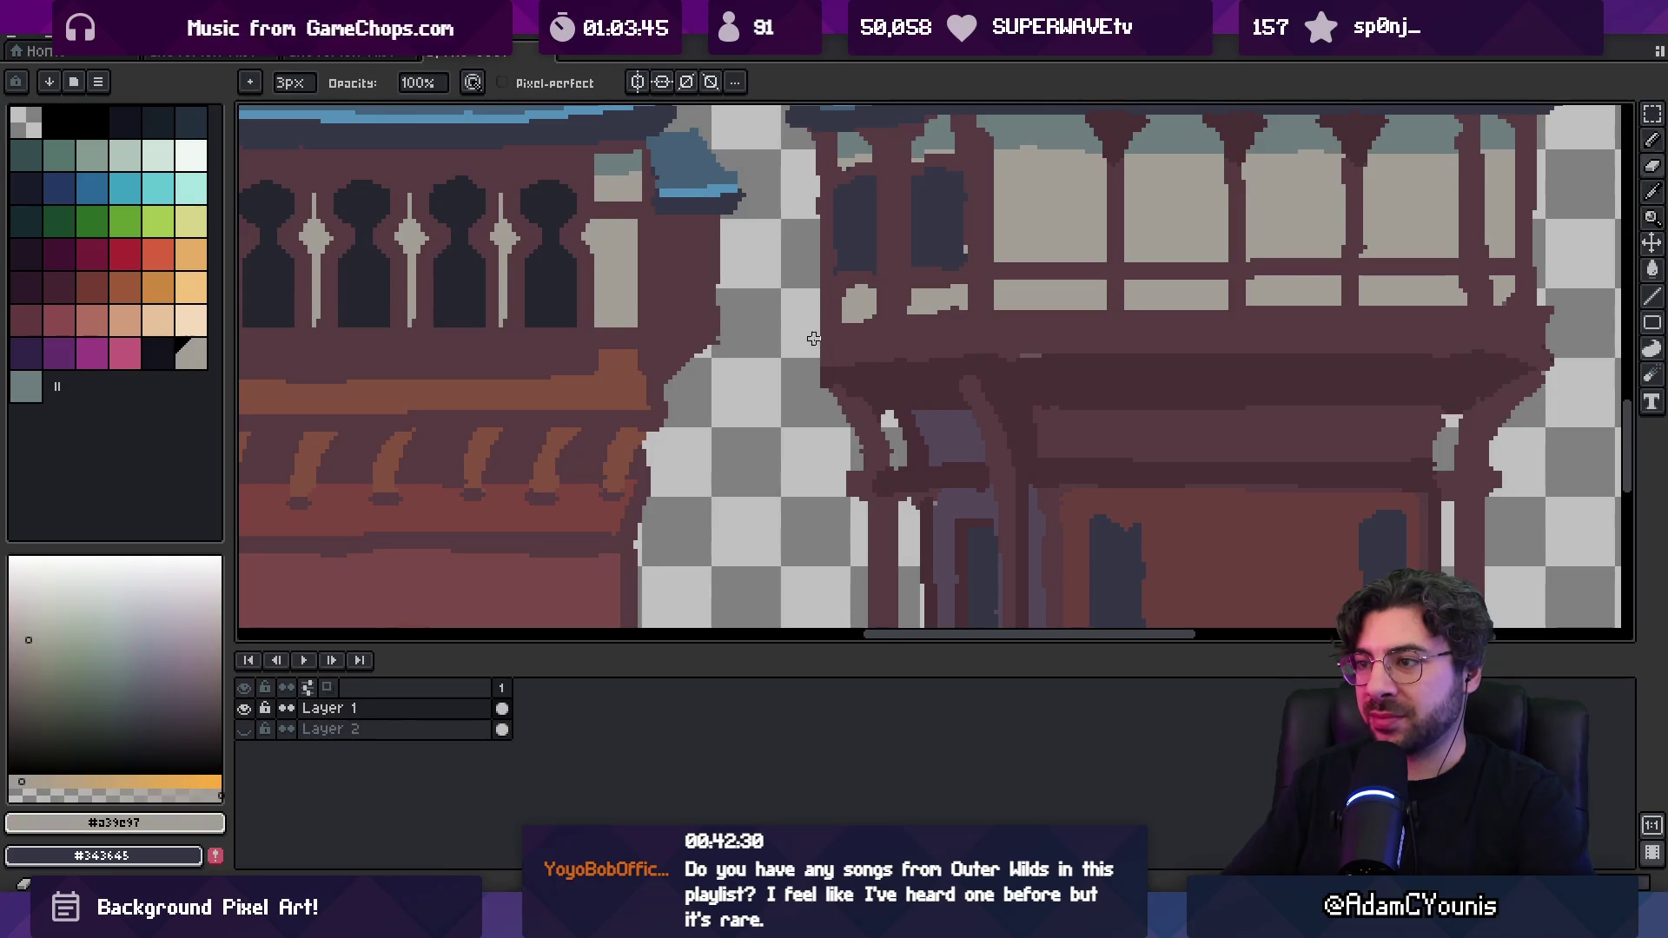
{"action": "left_click", "coordinate": [838, 371], "text": "alt"}
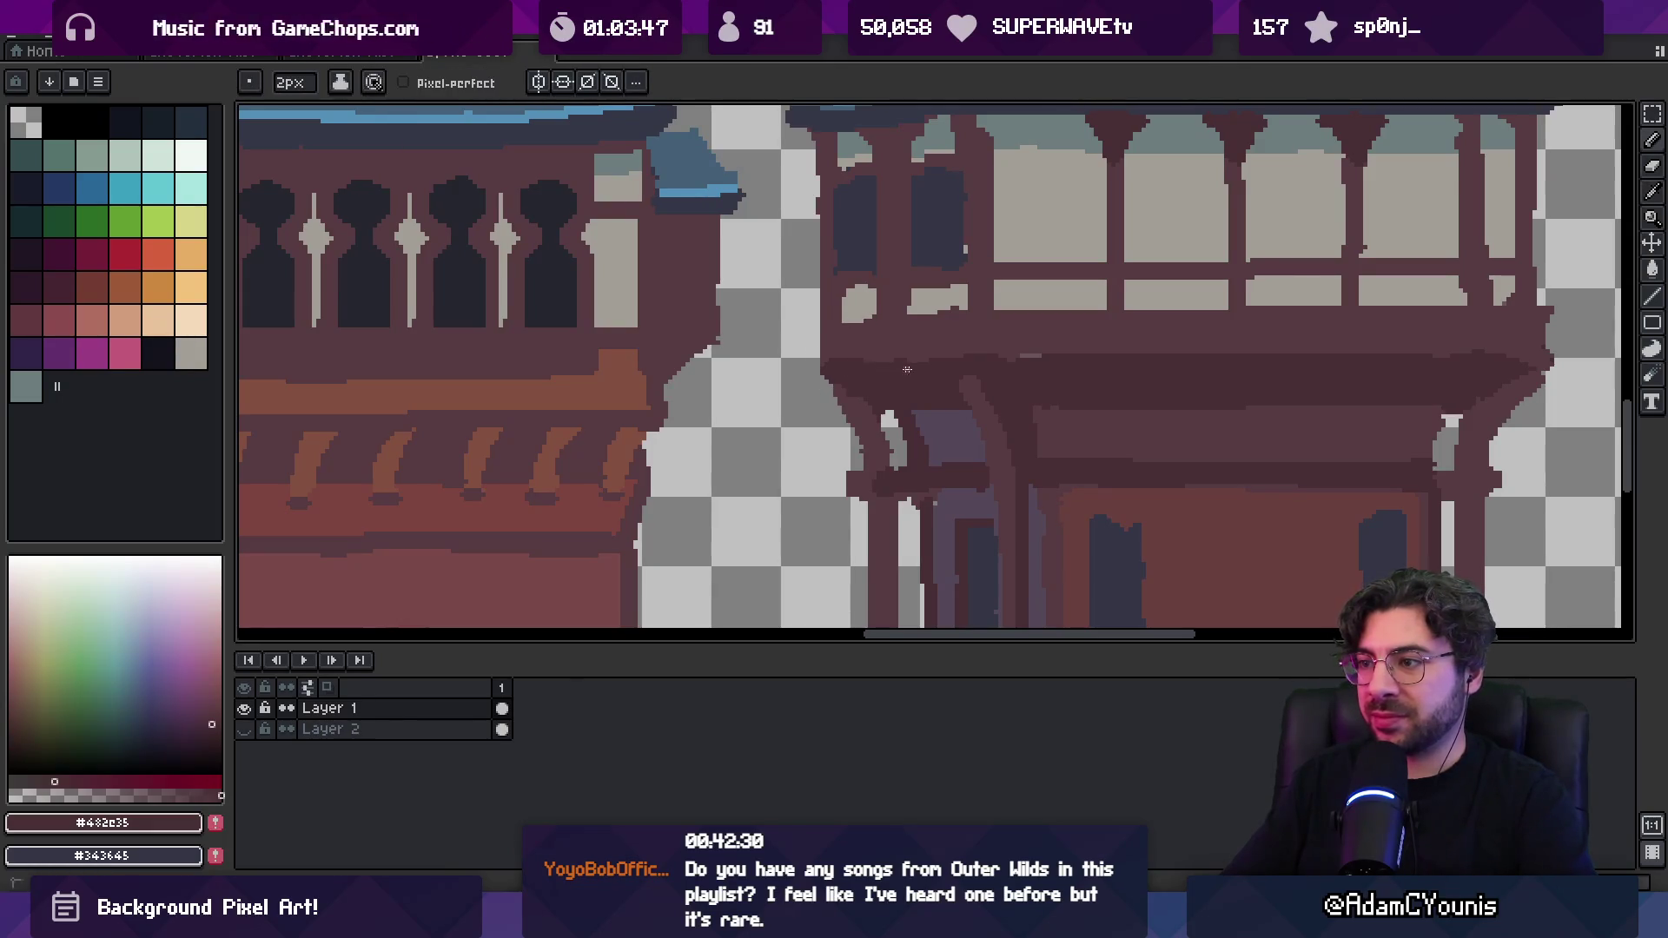
Touch up the roof corner with dark roof-edge, maroon wall and grey-teal colours
{"action": "key", "text": "z"}
{"action": "scroll", "coordinate": [929, 304], "scroll_direction": "down", "scroll_amount": 3}
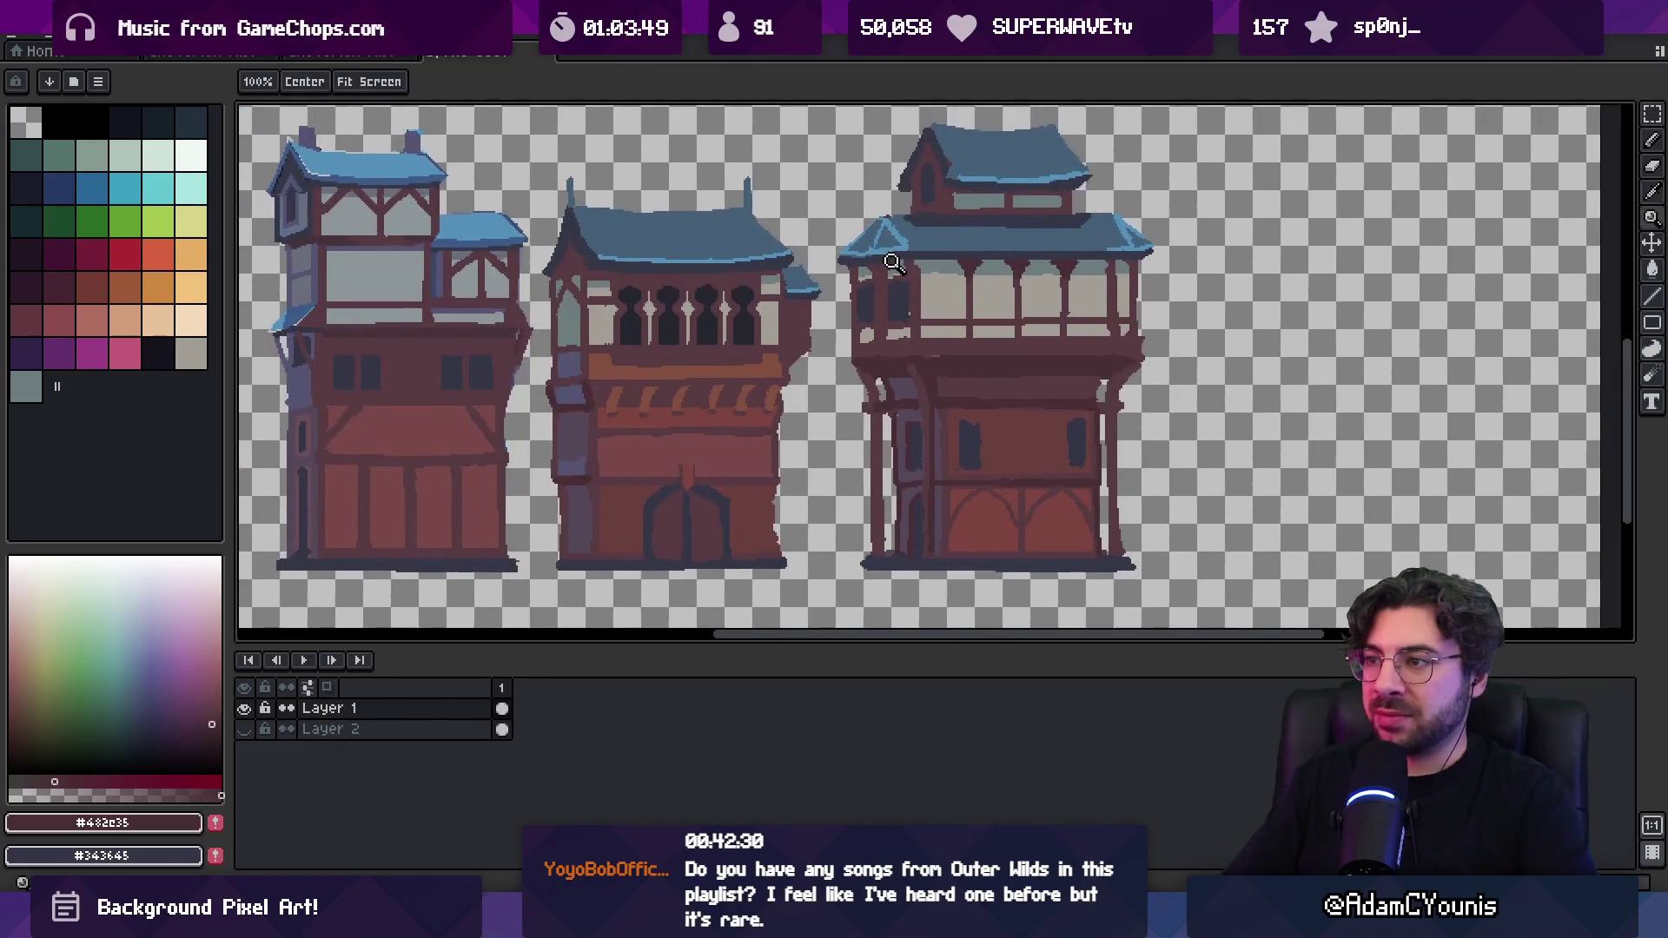
{"action": "scroll", "coordinate": [926, 294], "scroll_direction": "up", "scroll_amount": 3}
{"action": "left_click", "coordinate": [886, 257], "text": "alt"}
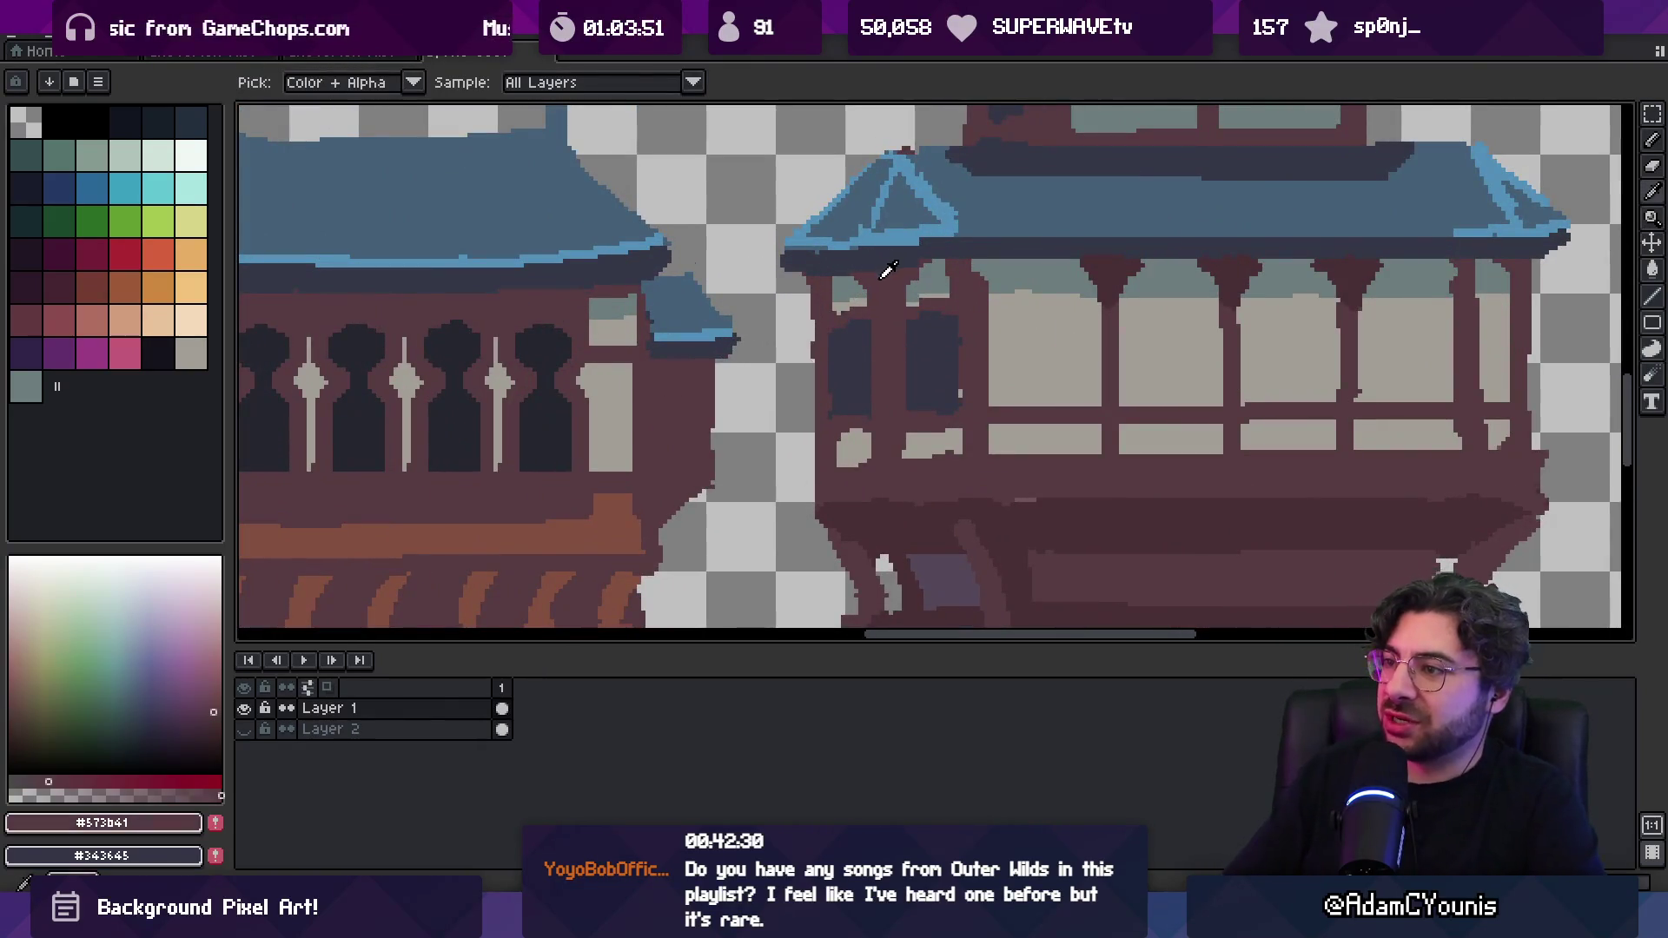
{"action": "left_click", "coordinate": [817, 284], "text": "alt"}
{"action": "left_click", "coordinate": [825, 271], "text": "alt"}
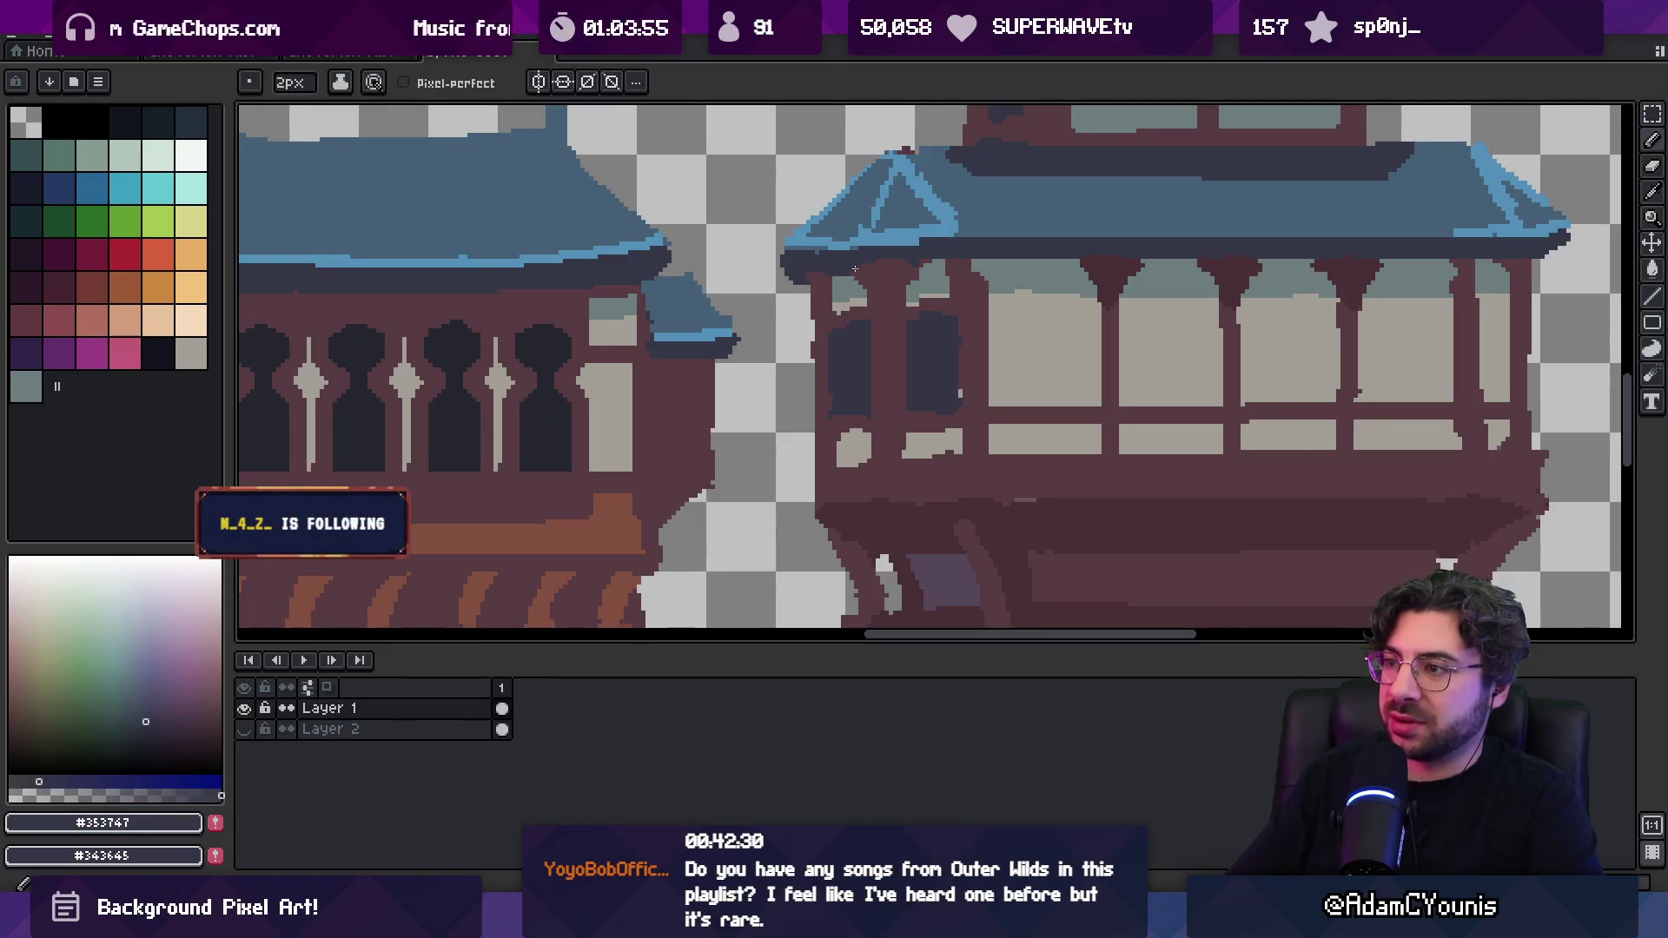
{"action": "left_click", "coordinate": [851, 280], "text": "alt"}
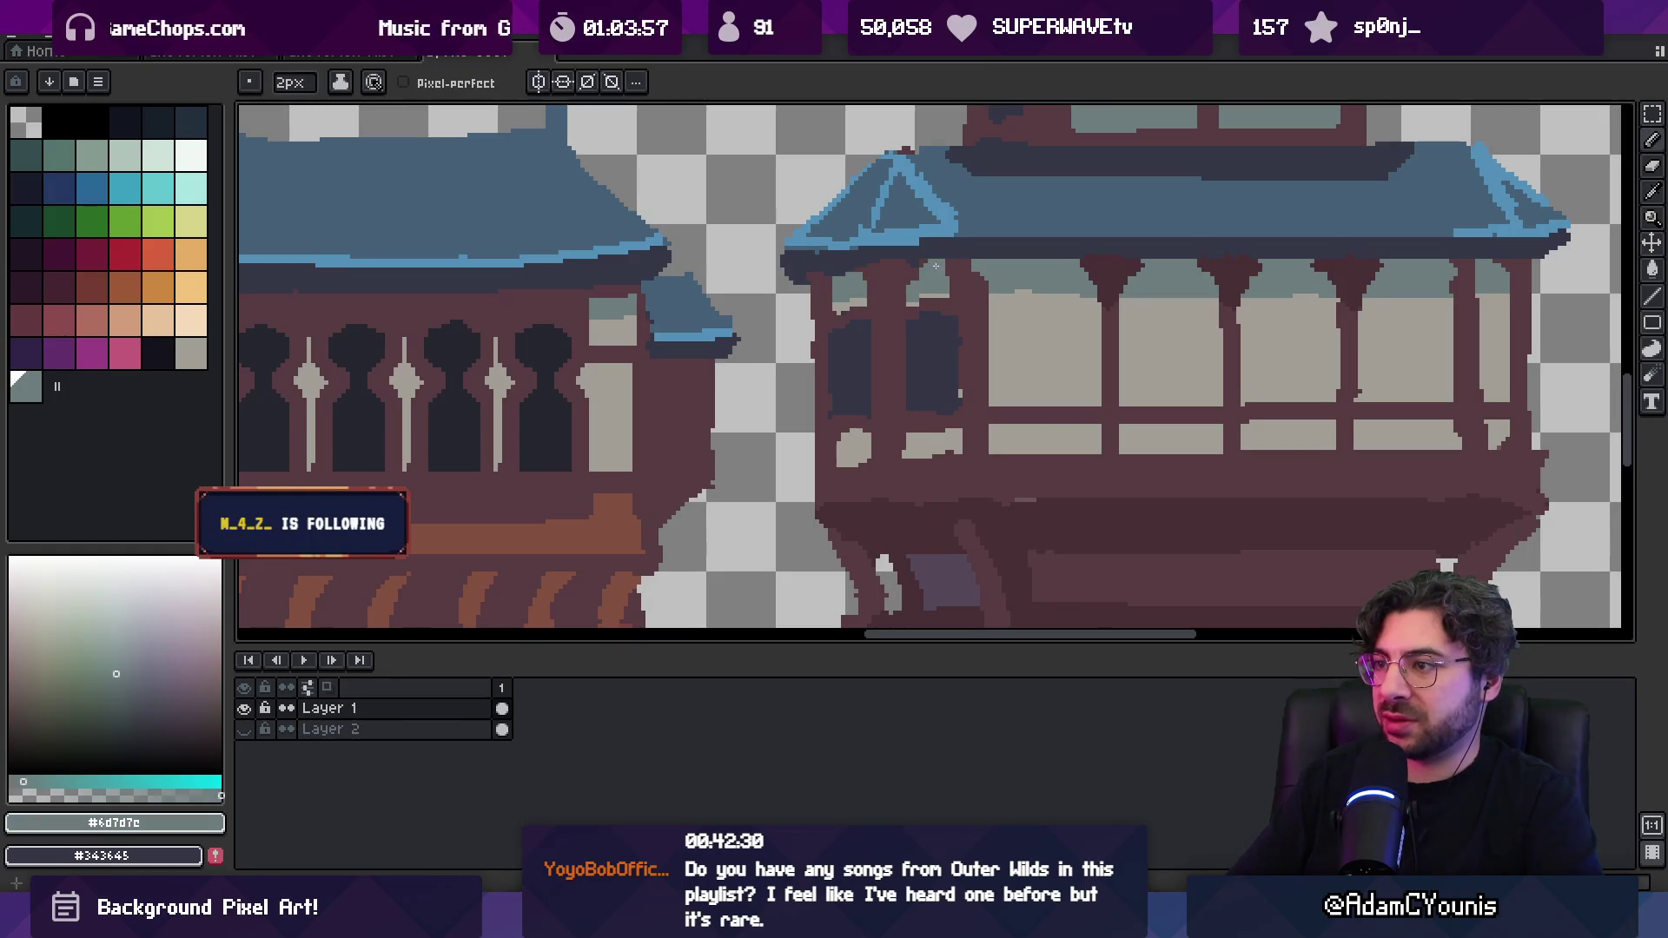
{"action": "left_click", "coordinate": [828, 270], "text": "alt"}
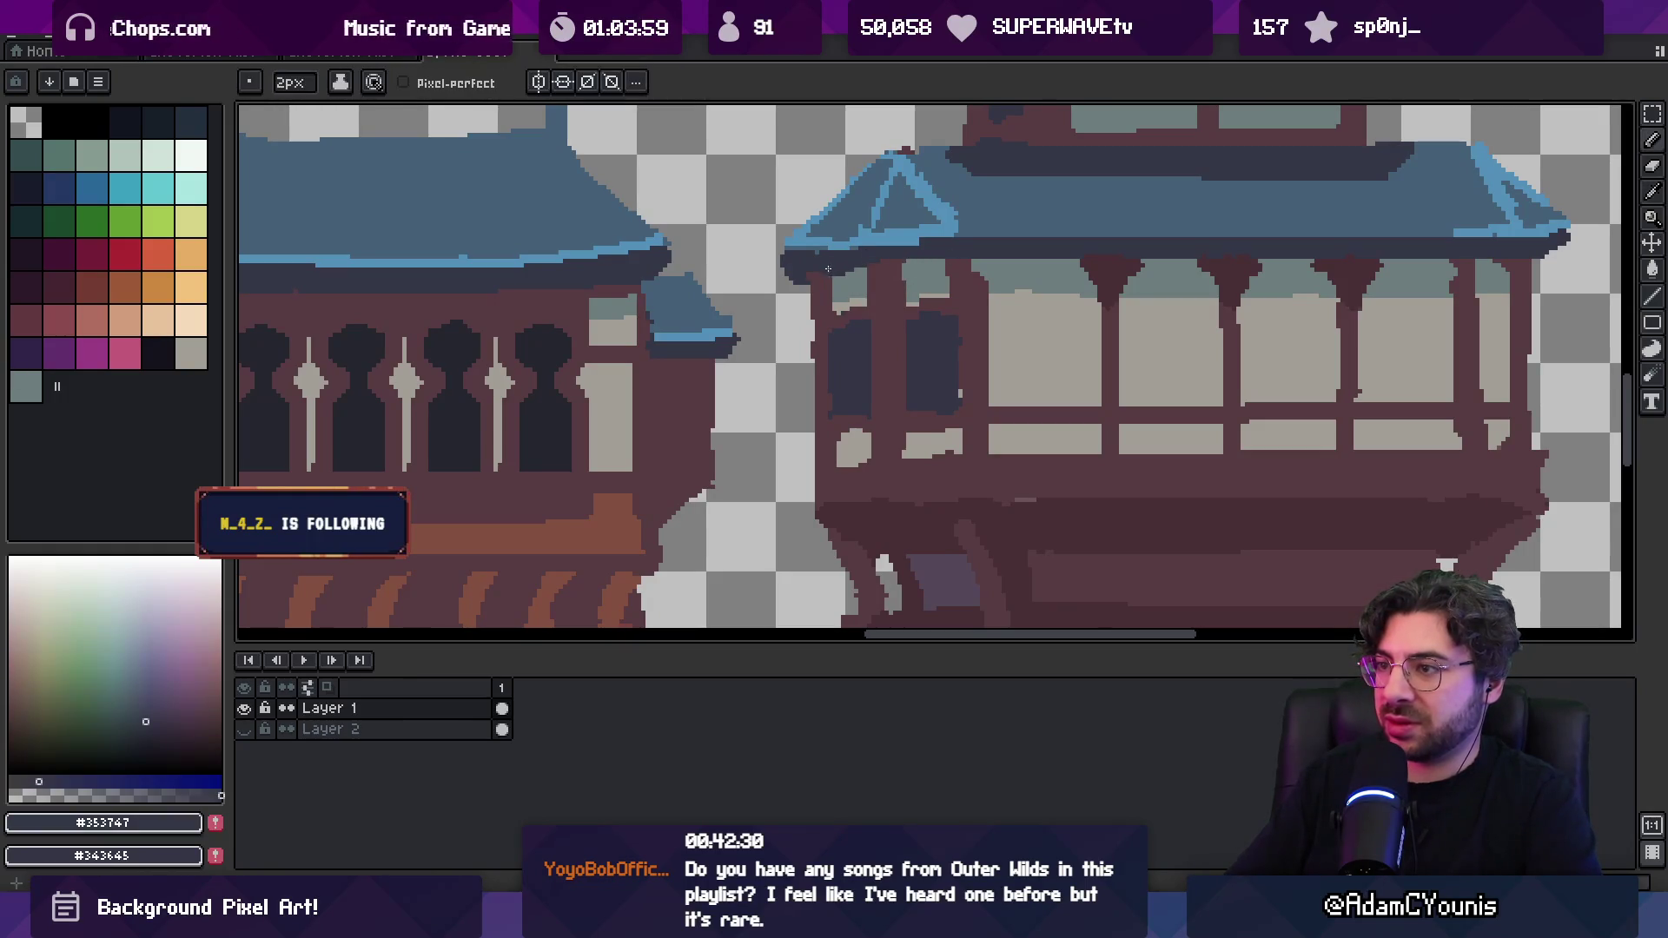
Repaint the roof edge with bright blue trim, muted blue and dark underside colours
{"action": "key", "text": "alt"}
{"action": "left_click", "coordinate": [802, 243], "text": "alt"}
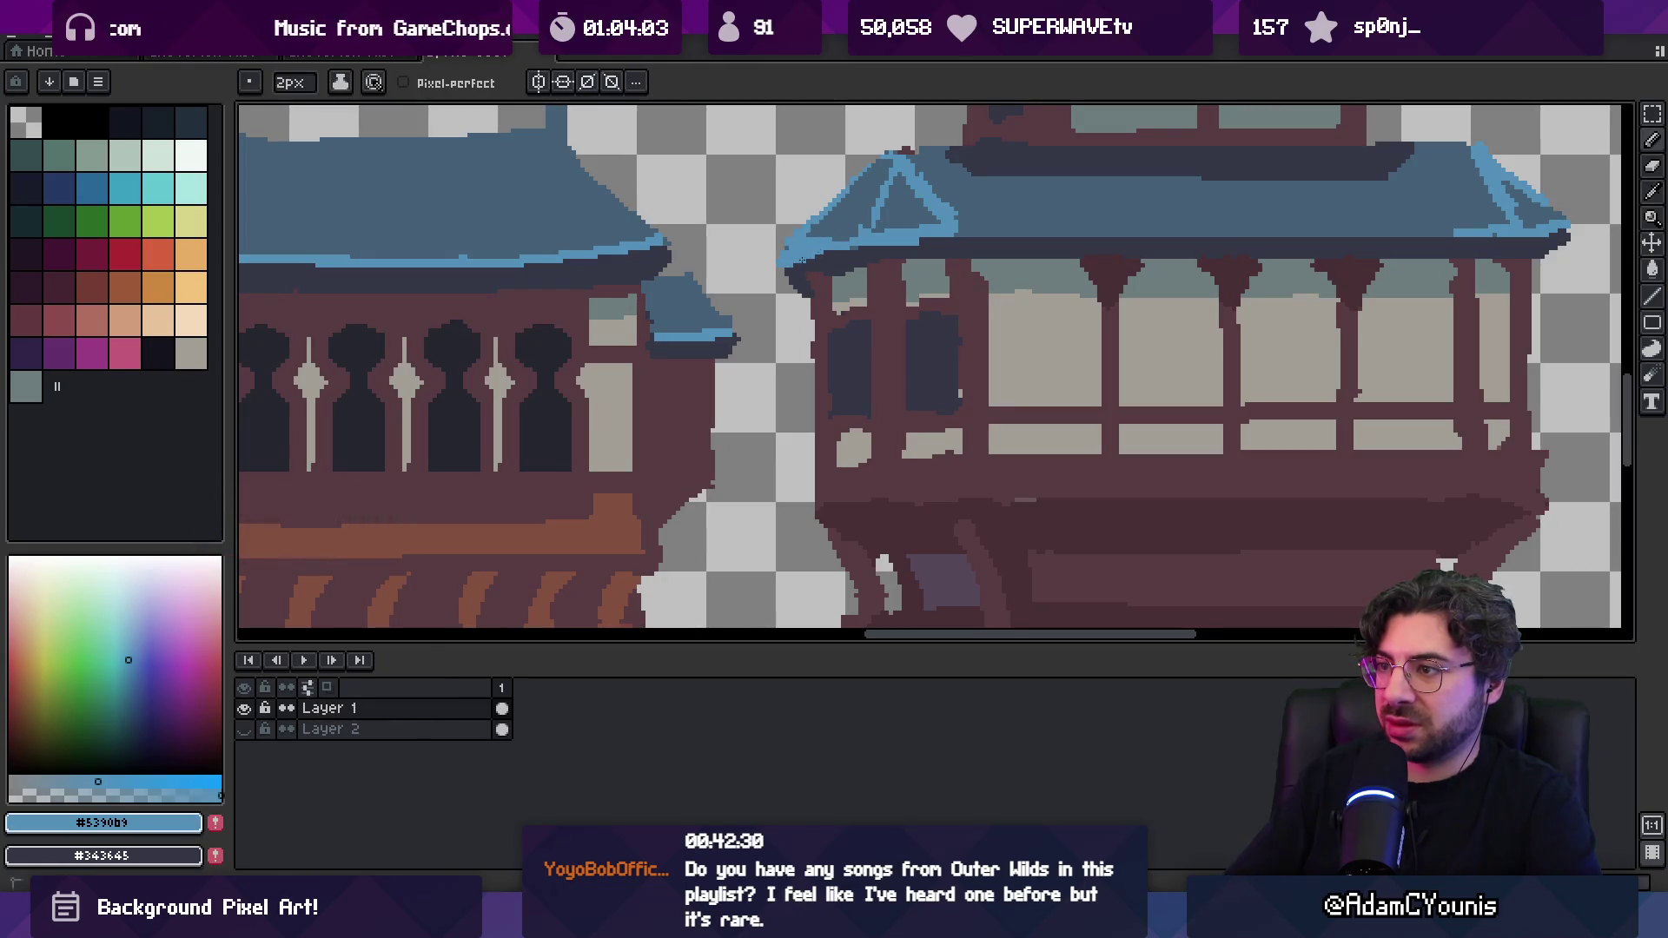
{"action": "left_click", "coordinate": [810, 237], "text": "alt"}
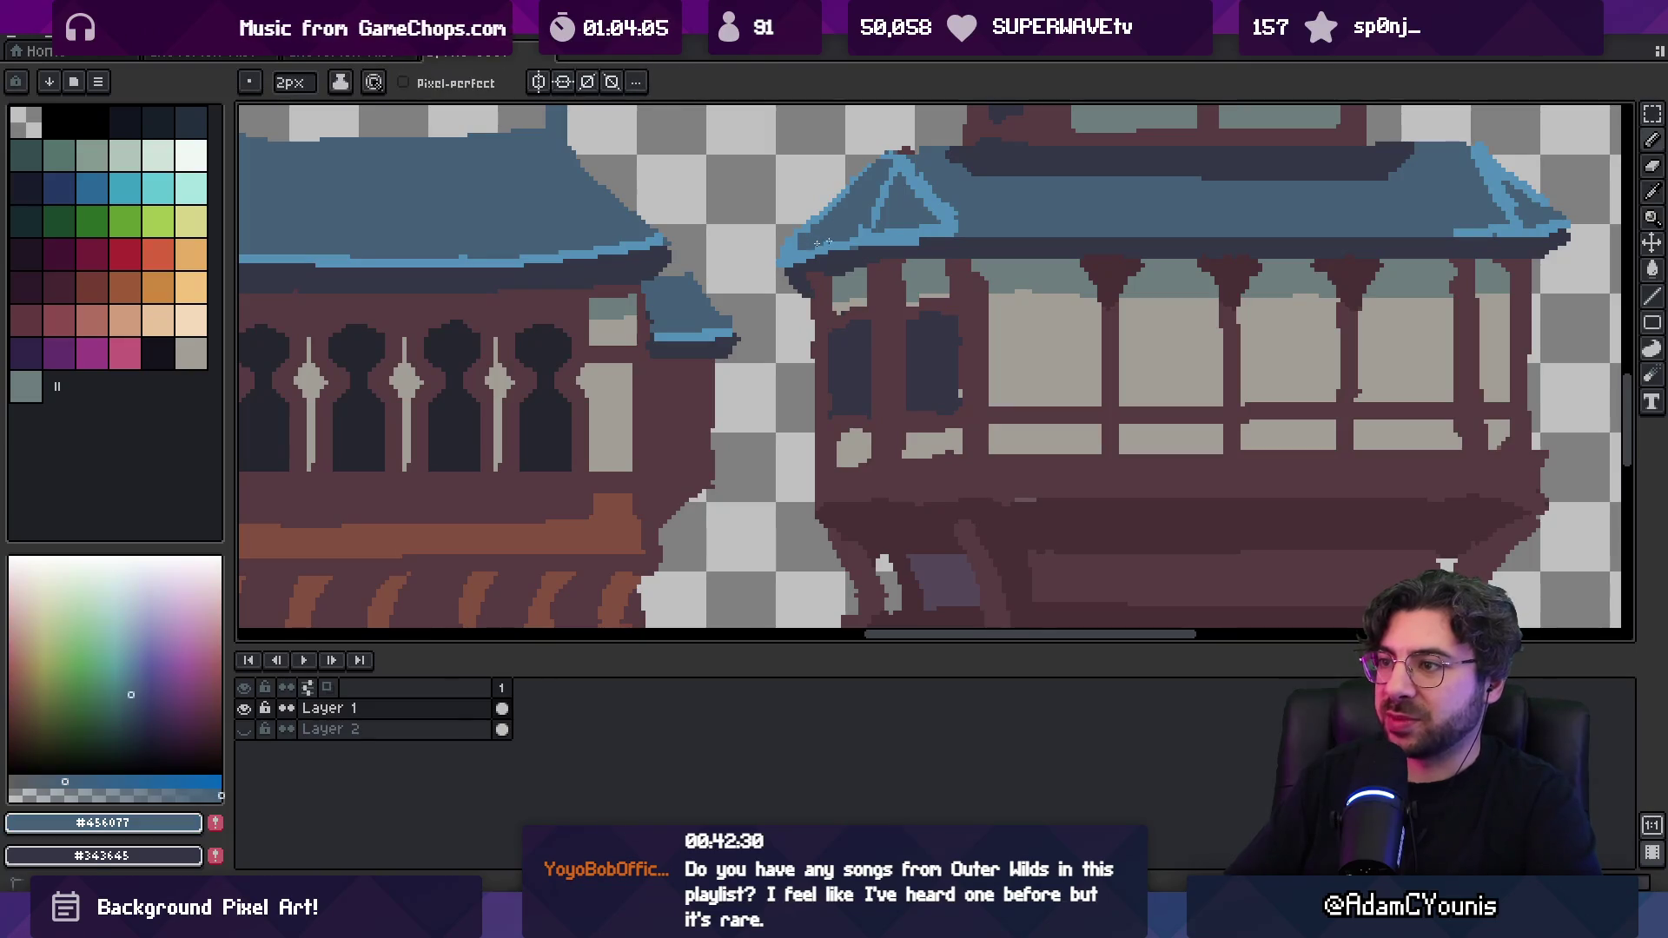
{"action": "left_click", "coordinate": [790, 238], "text": "alt"}
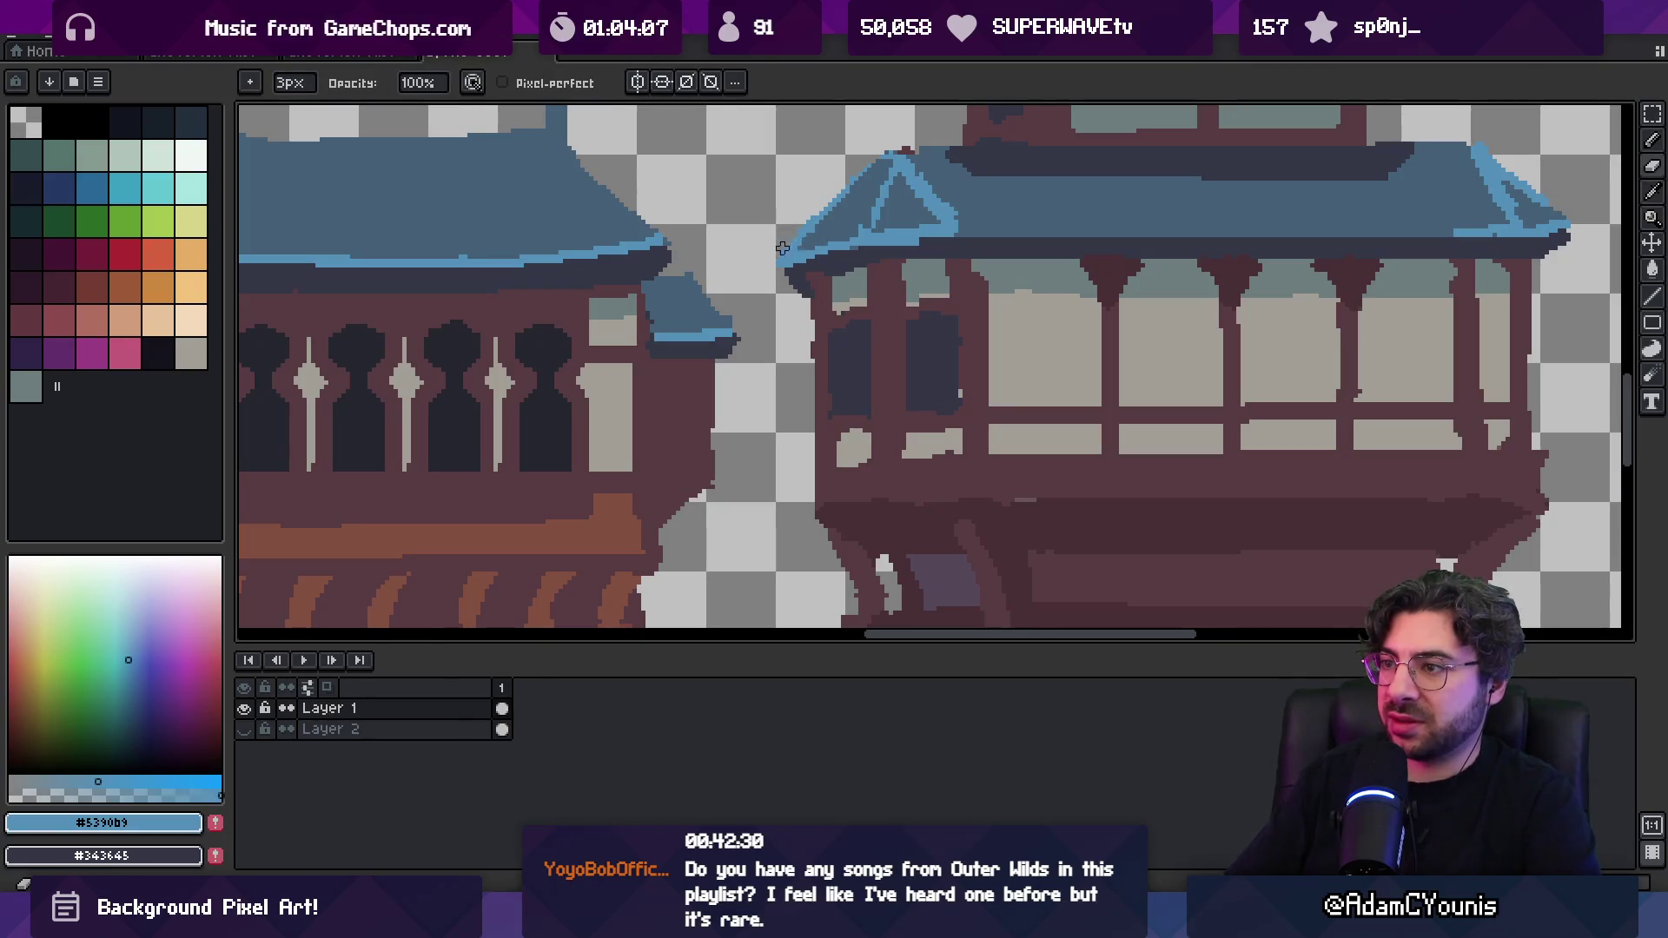
{"action": "left_click", "coordinate": [817, 259], "text": "alt"}
Fix the roof's right corner in muted blue, then zoom out to show three townhouses
{"action": "key", "text": "z"}
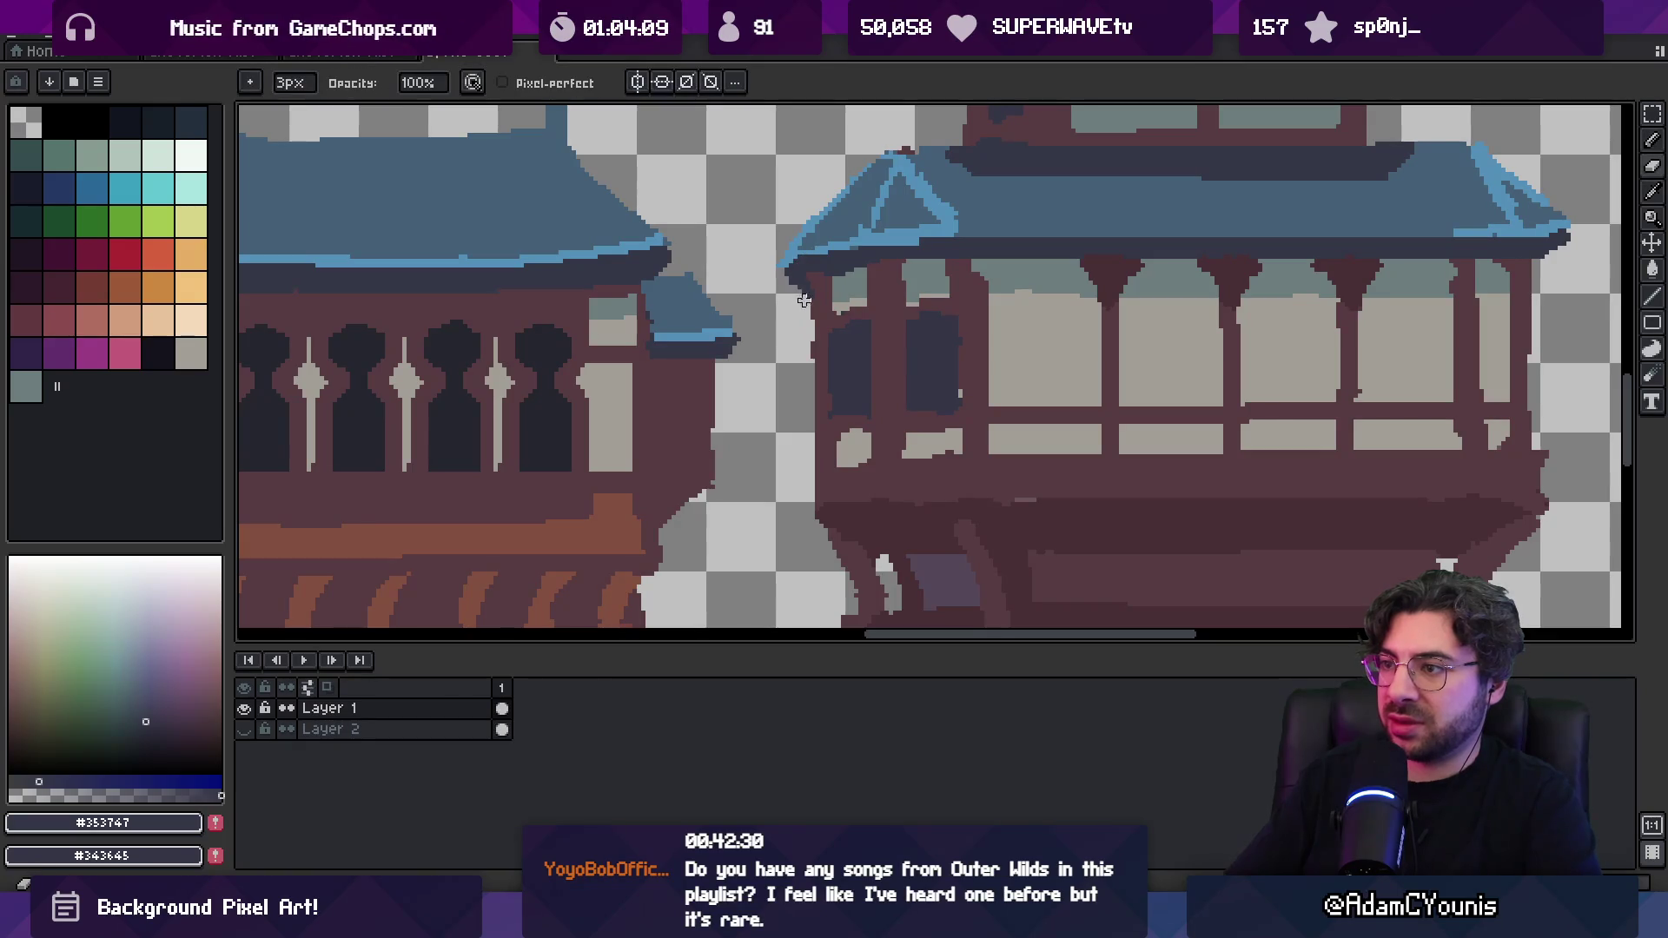
{"action": "scroll", "coordinate": [1013, 227], "scroll_direction": "down", "scroll_amount": 5}
{"action": "scroll", "coordinate": [999, 220], "scroll_direction": "up", "scroll_amount": 5}
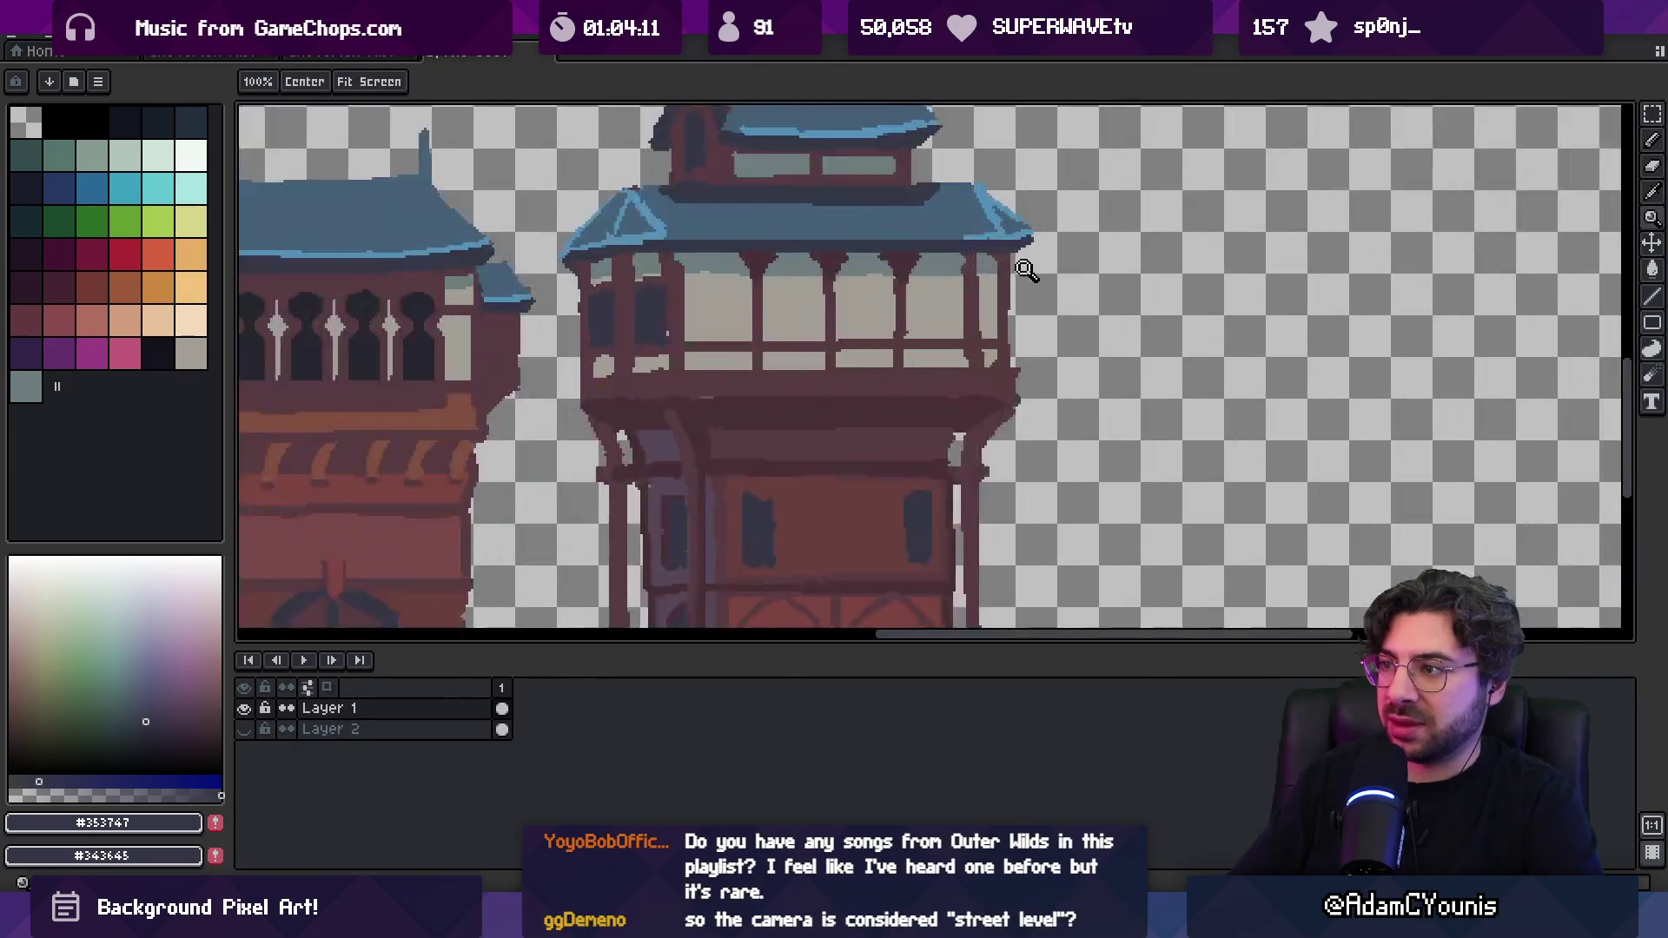
{"action": "key", "text": "b"}
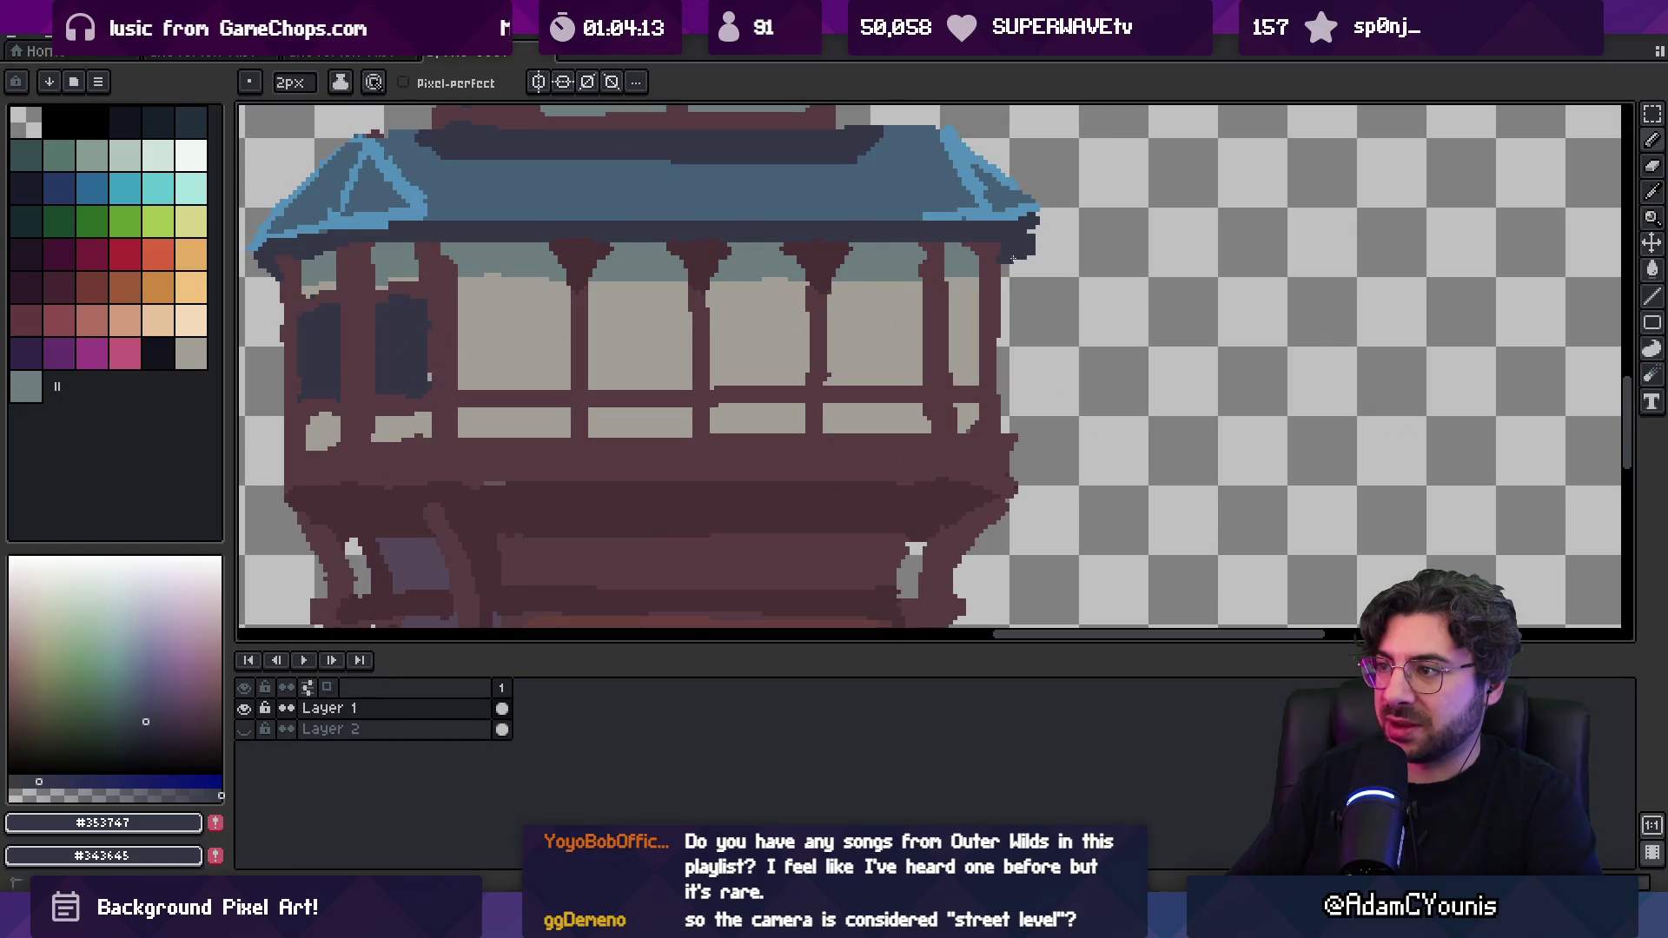
{"action": "left_click", "coordinate": [1033, 227], "text": "alt"}
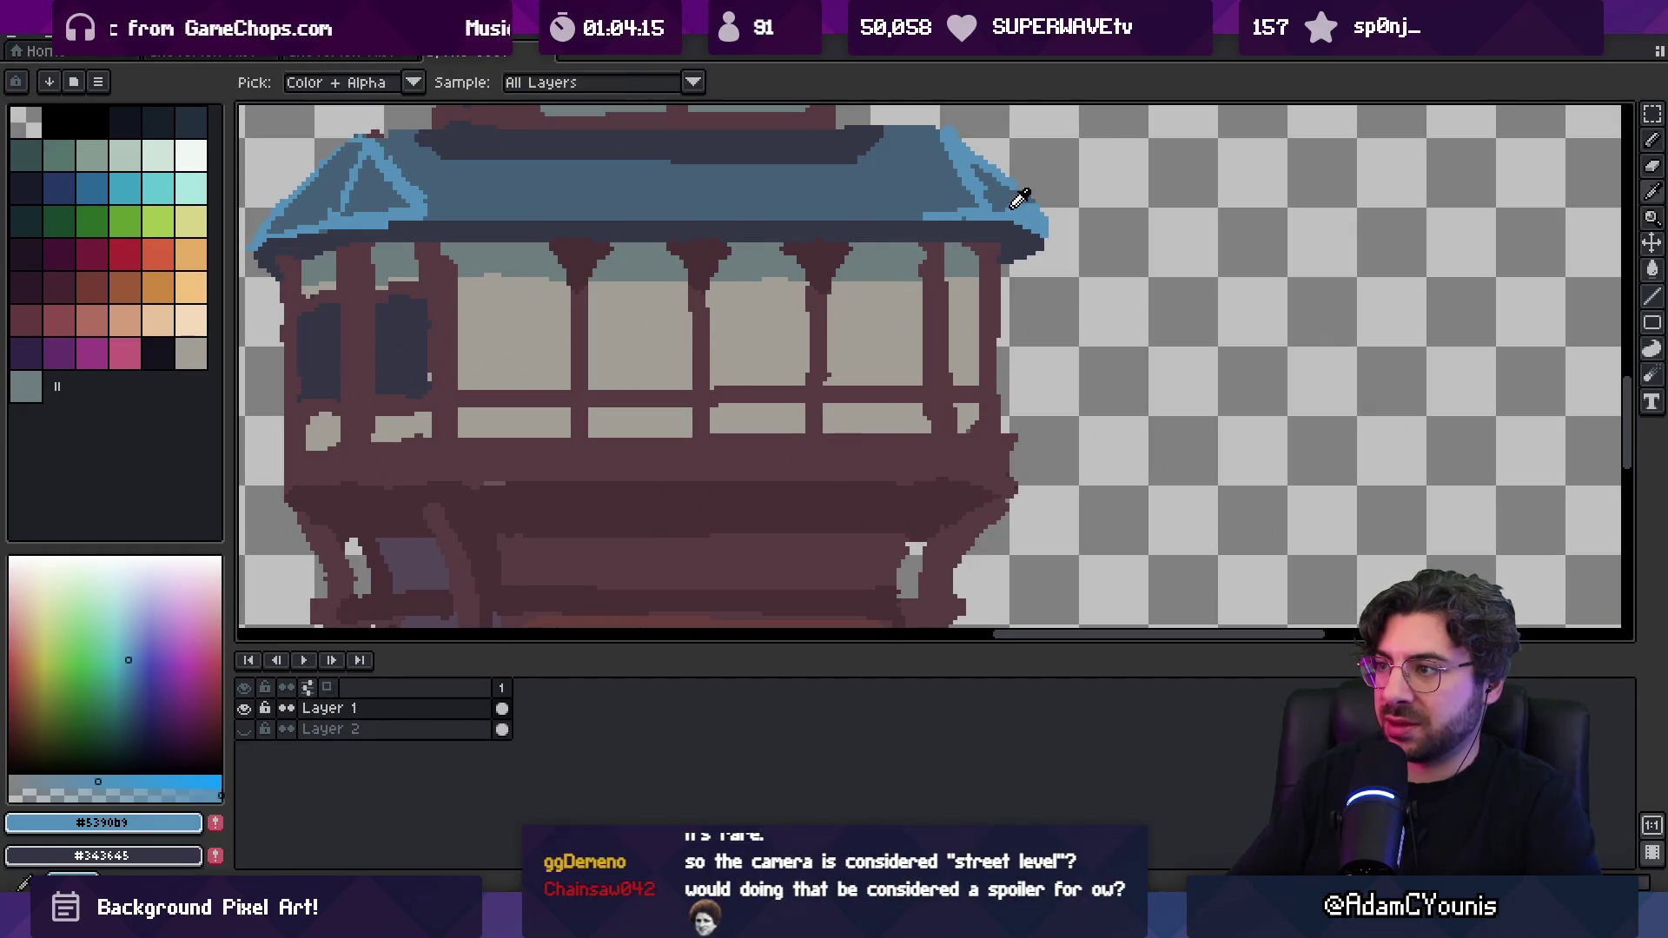
{"action": "left_click", "coordinate": [1007, 209], "text": "alt"}
{"action": "key", "text": "z"}
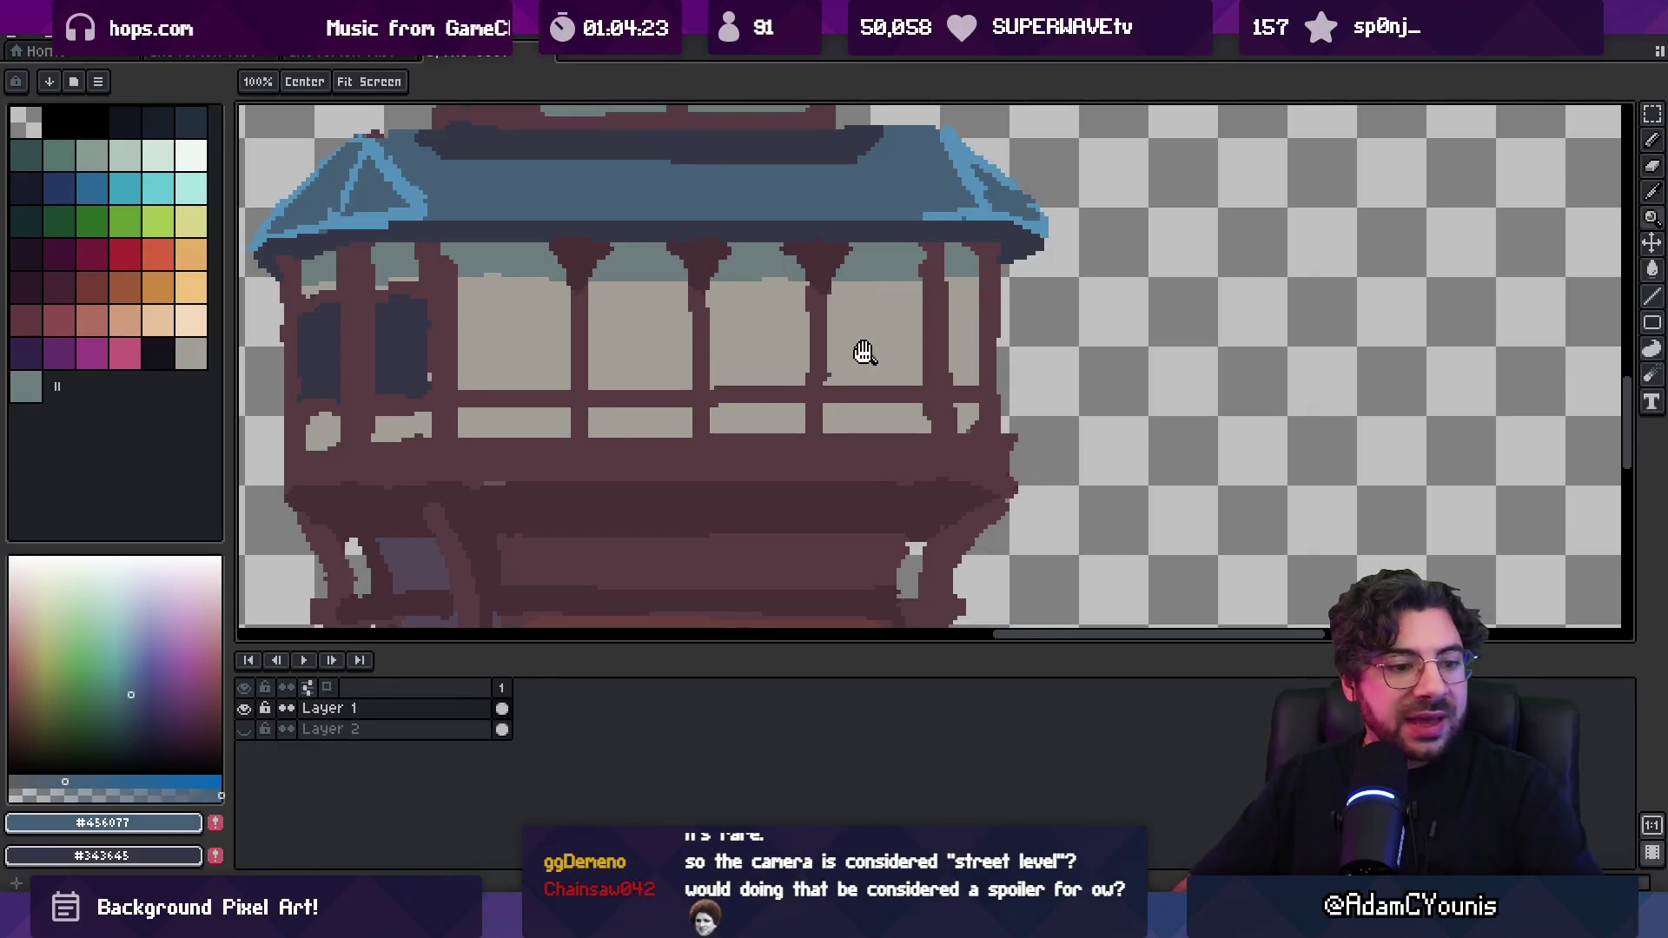
{"action": "scroll", "coordinate": [864, 351], "scroll_direction": "down", "scroll_amount": 6}
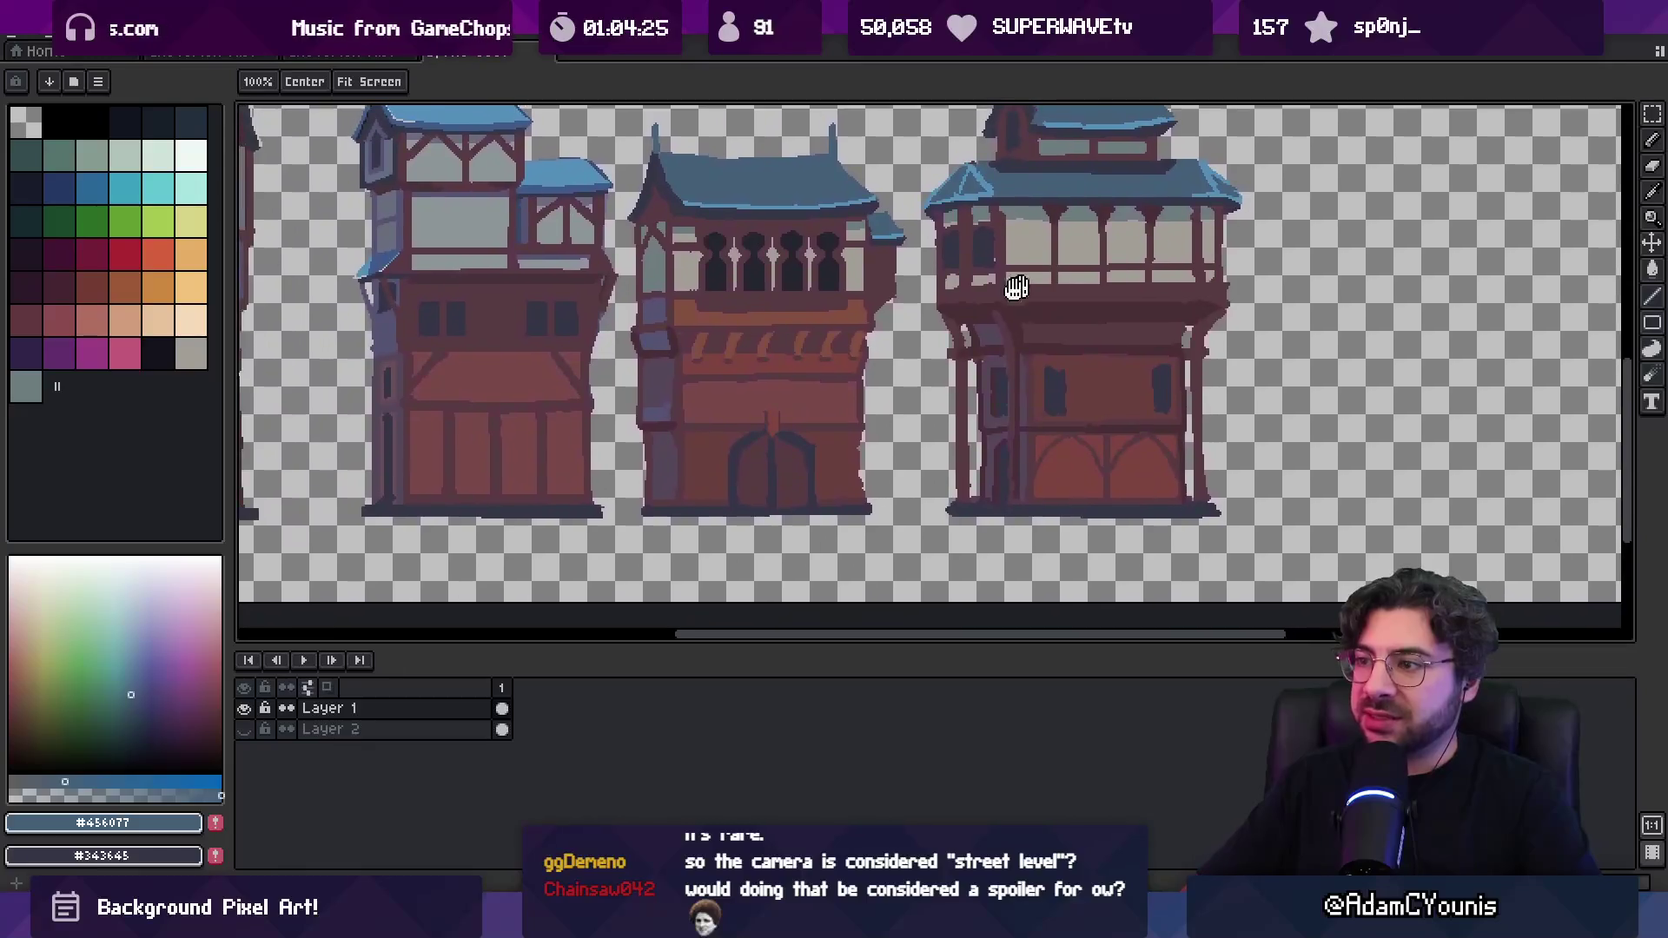
{"action": "mouse_move", "coordinate": [1016, 287]}
{"action": "left_mouse_down"}
{"action": "mouse_move", "coordinate": [857, 372]}
{"action": "mouse_move", "coordinate": [827, 477]}
{"action": "left_mouse_up"}
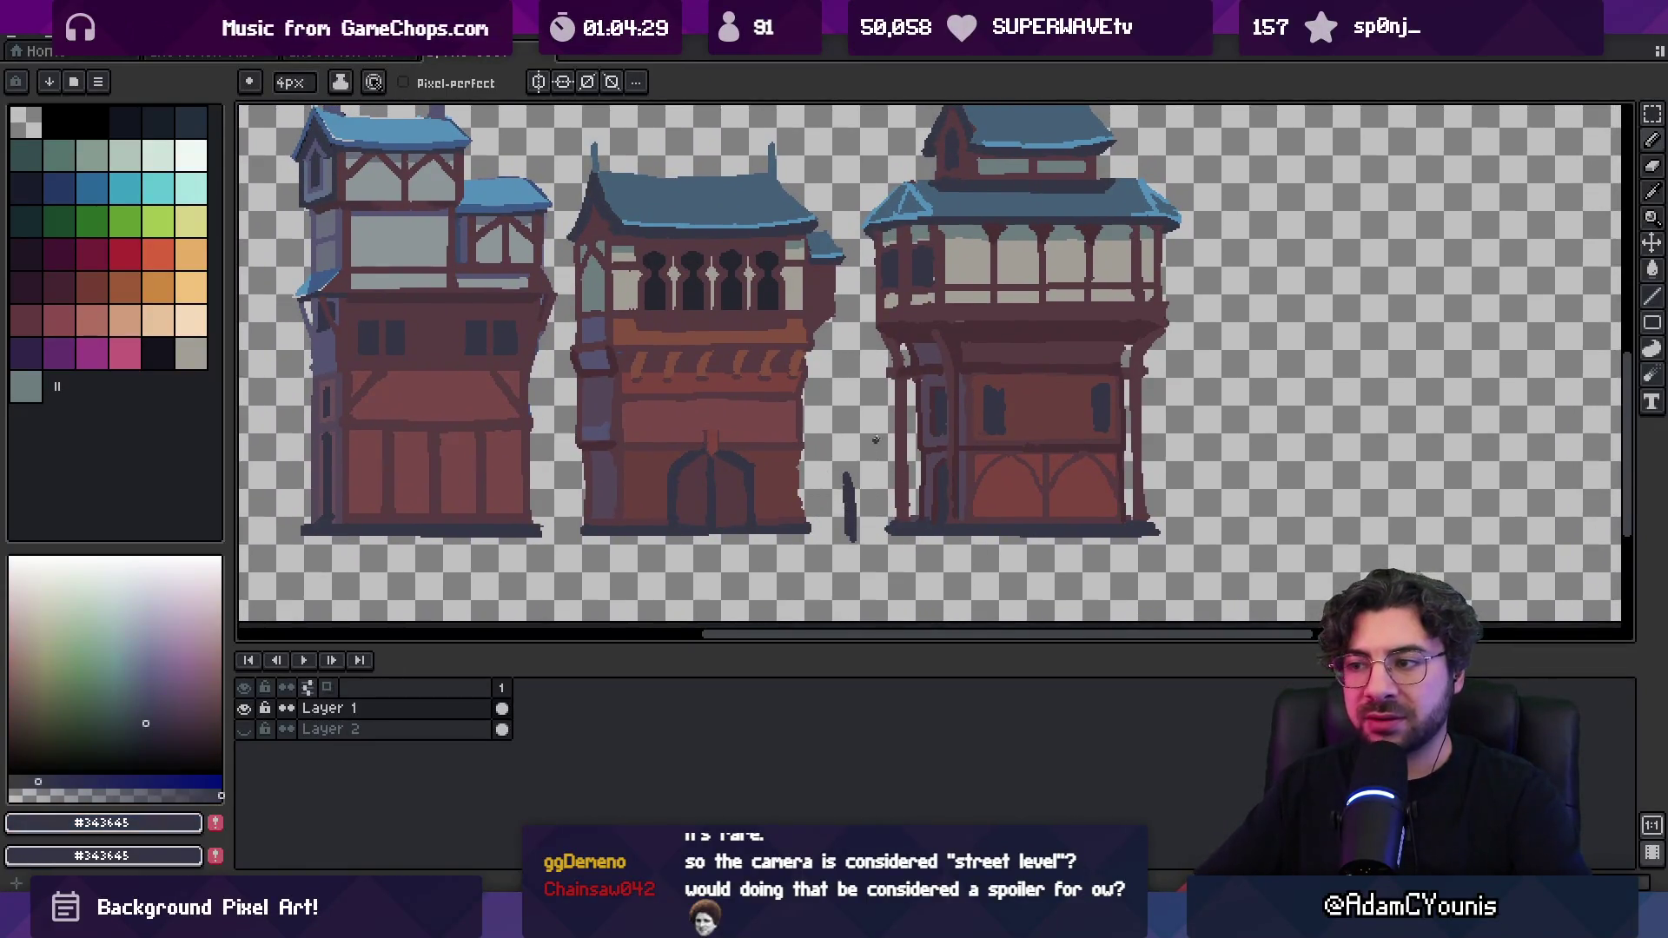
Undo the curved dark stroke and draw a short horizontal stroke between buildings
{"action": "left_click_drag", "start_coordinate": [876, 439], "coordinate": [867, 468]}
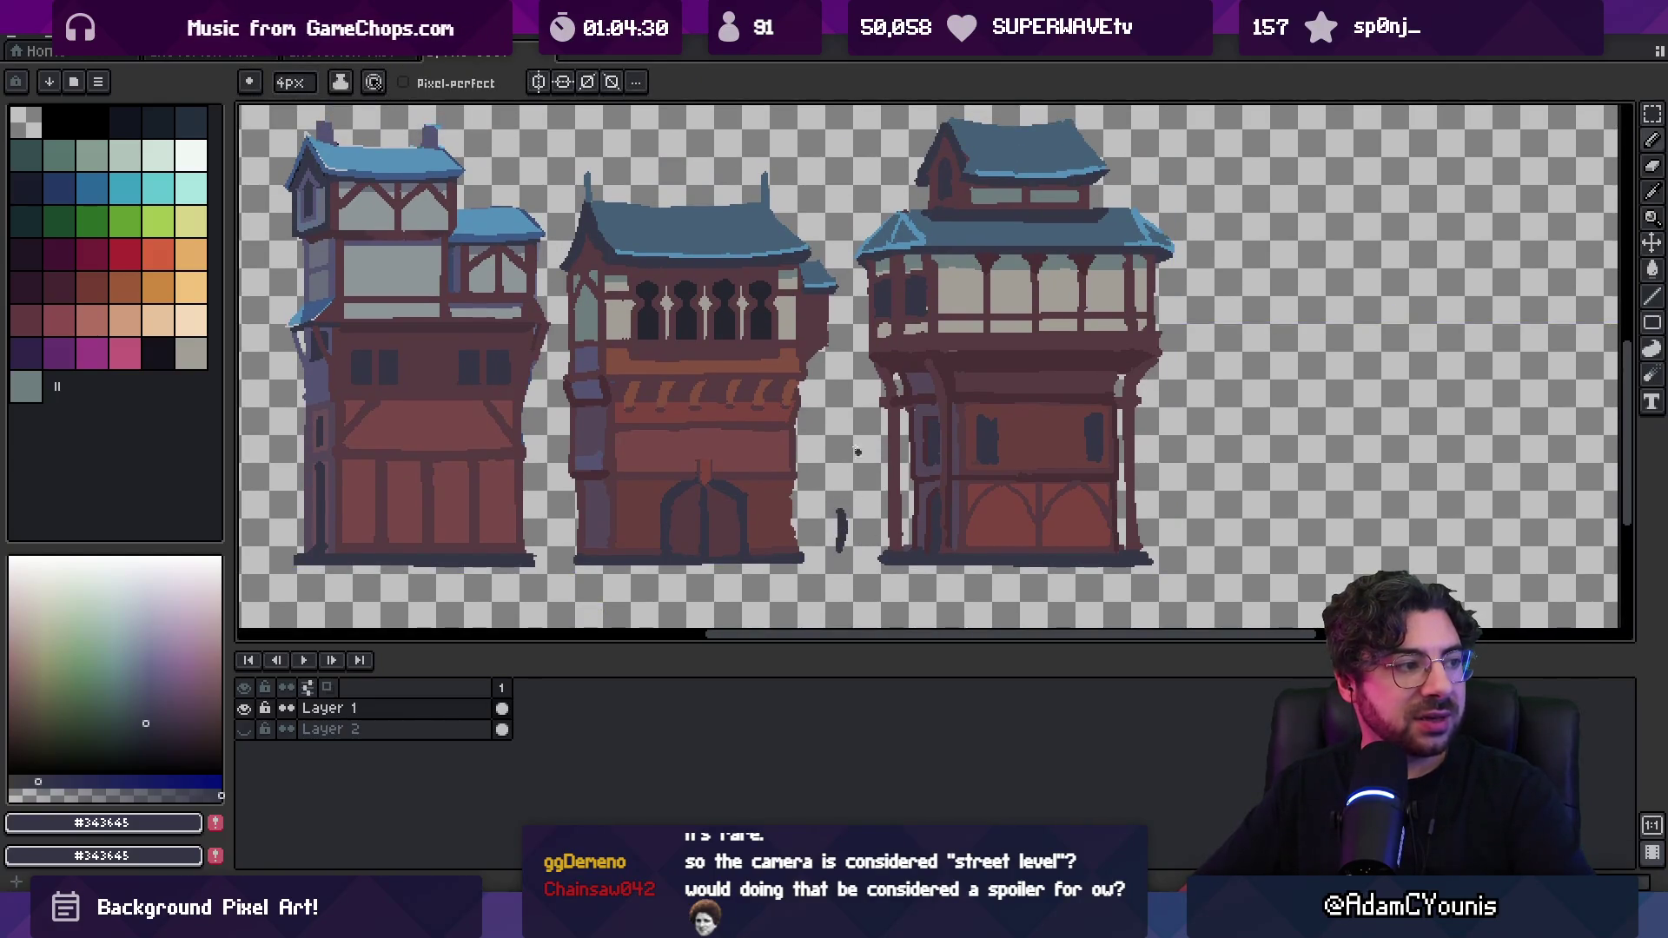
{"action": "key", "text": "ctrl+z"}
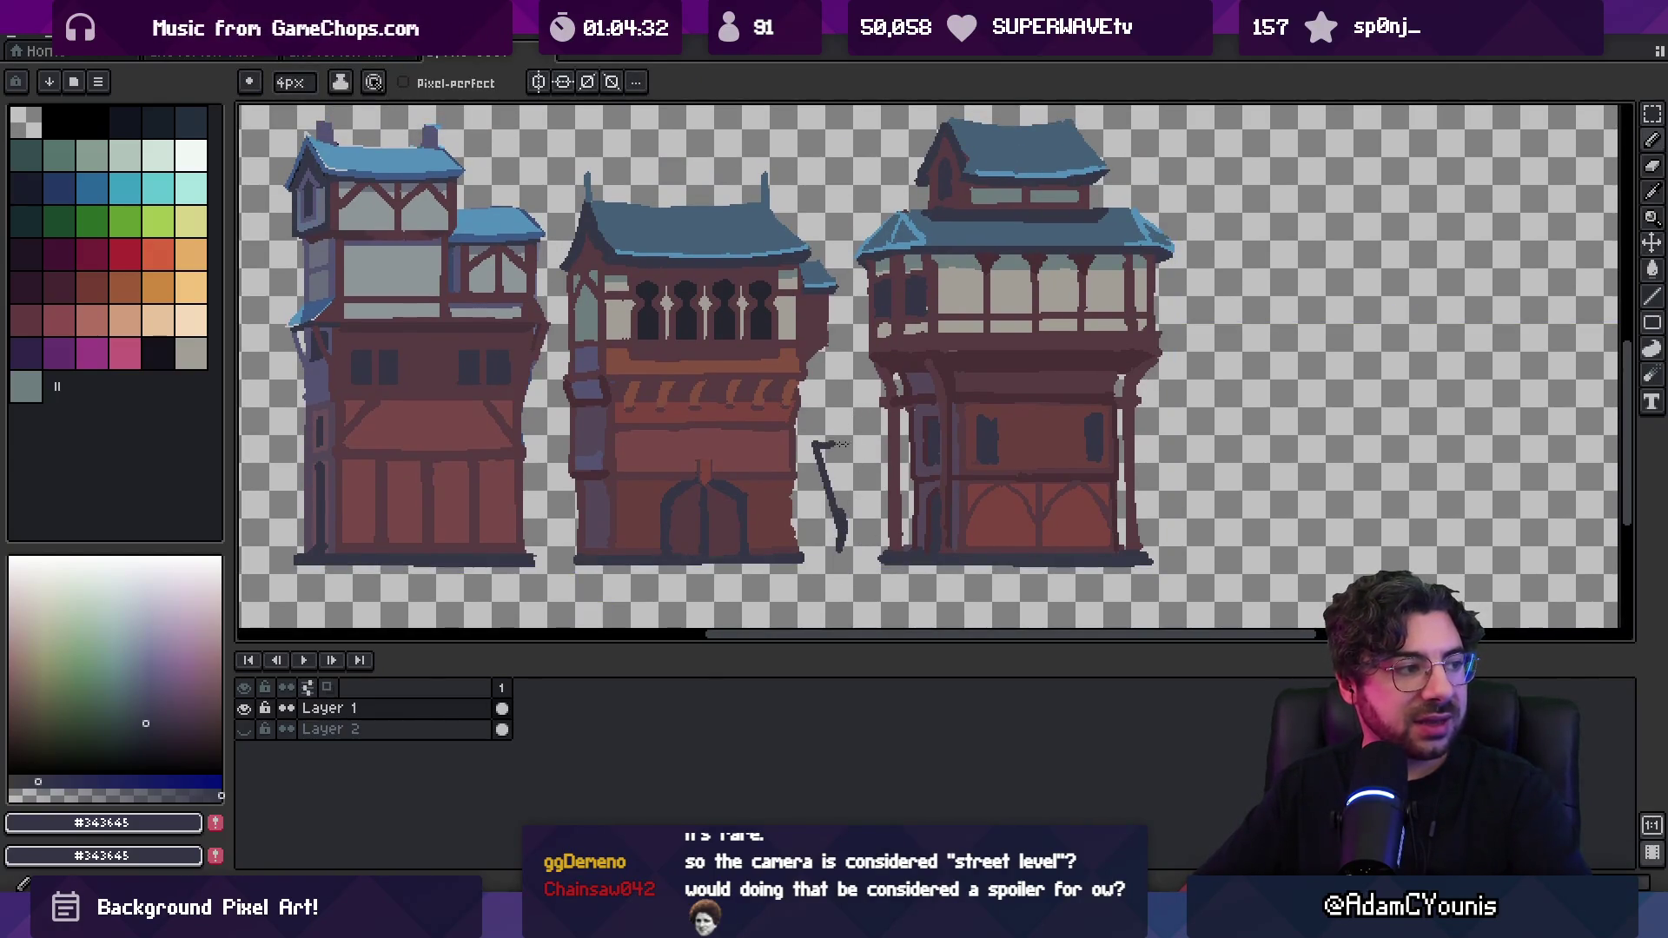
{"action": "left_click_drag", "start_coordinate": [843, 445], "coordinate": [865, 444]}
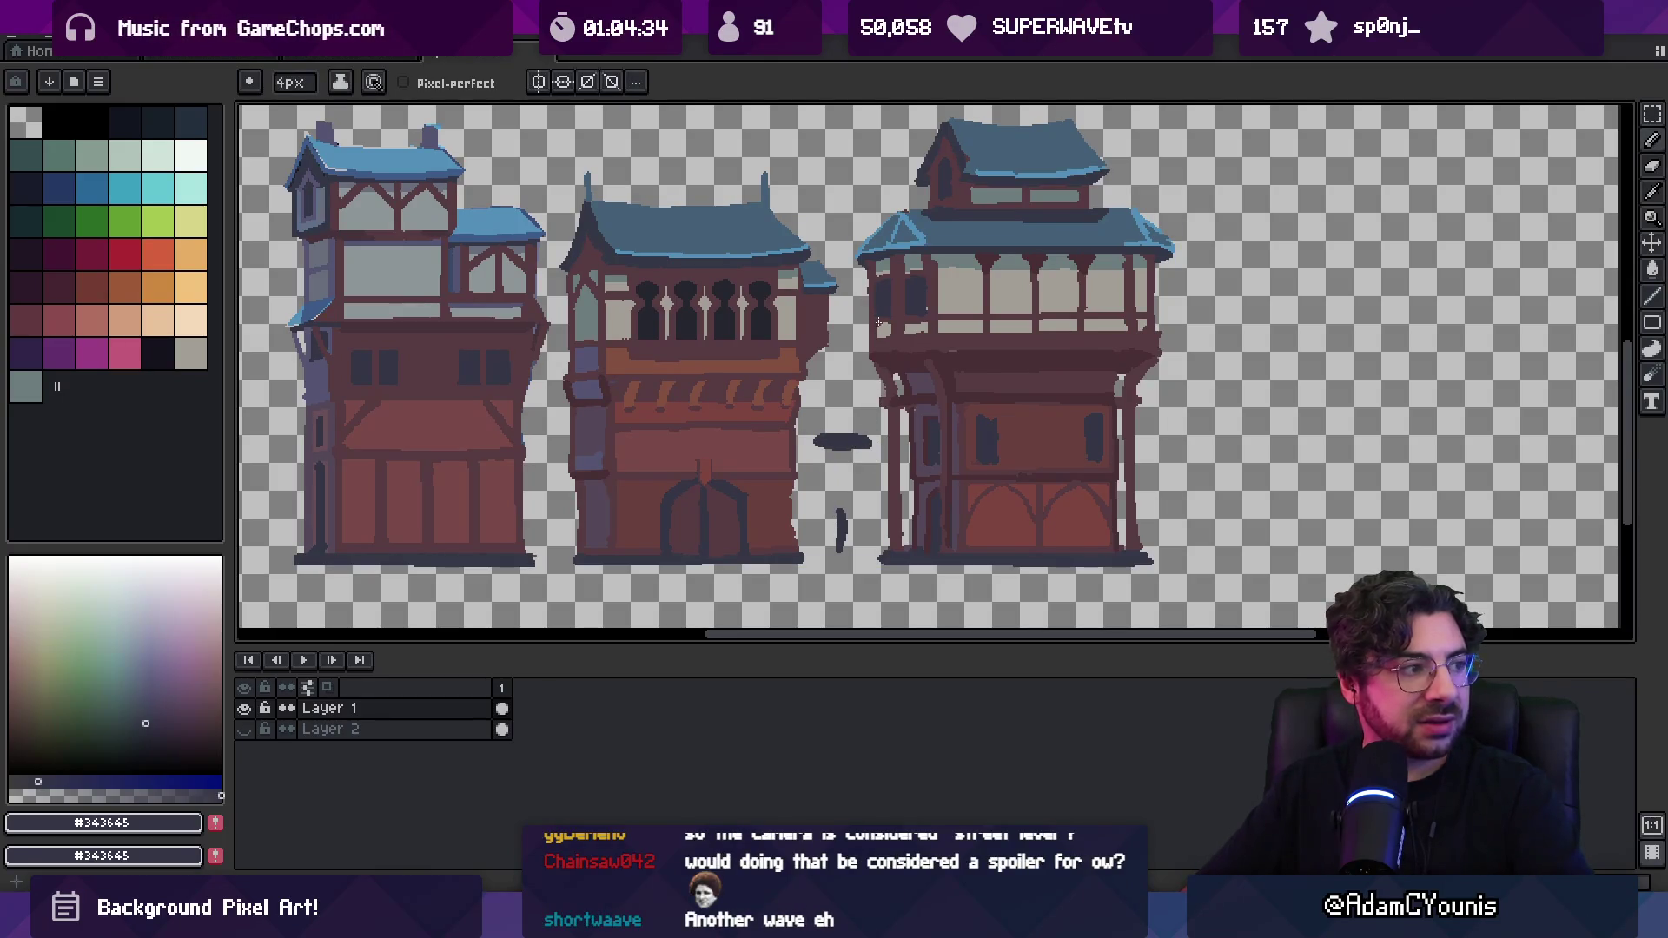
{"action": "key", "text": "ctrl"}
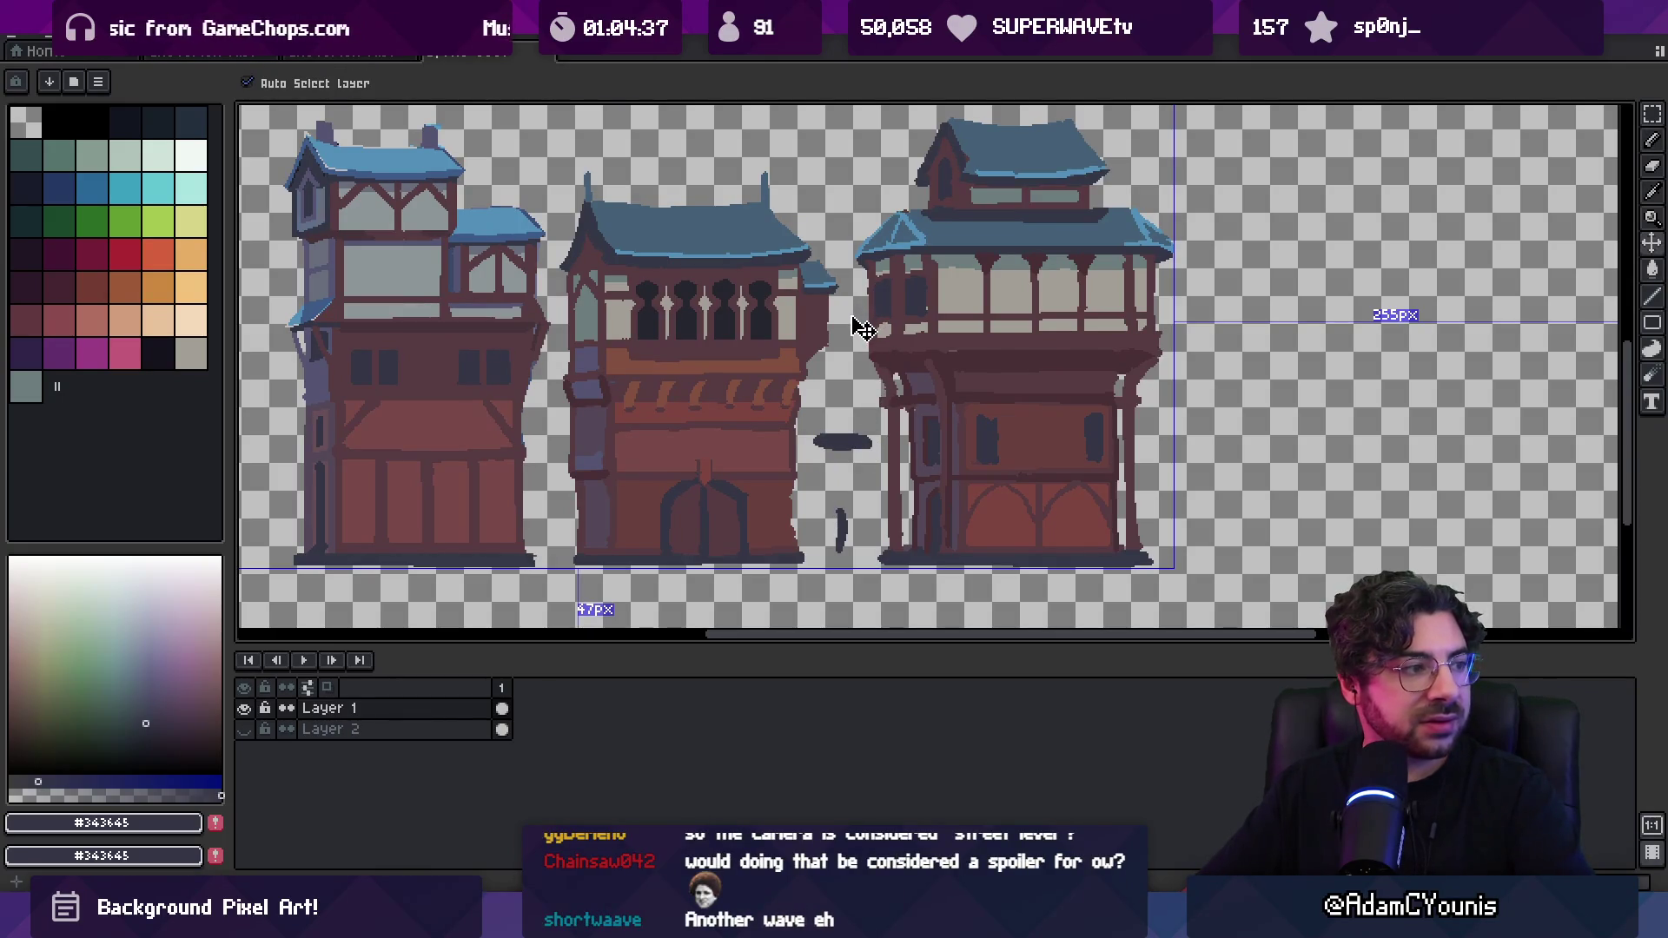
Pick the bright blue roof colour and reframe the view
{"action": "left_click", "coordinate": [824, 282], "text": "alt"}
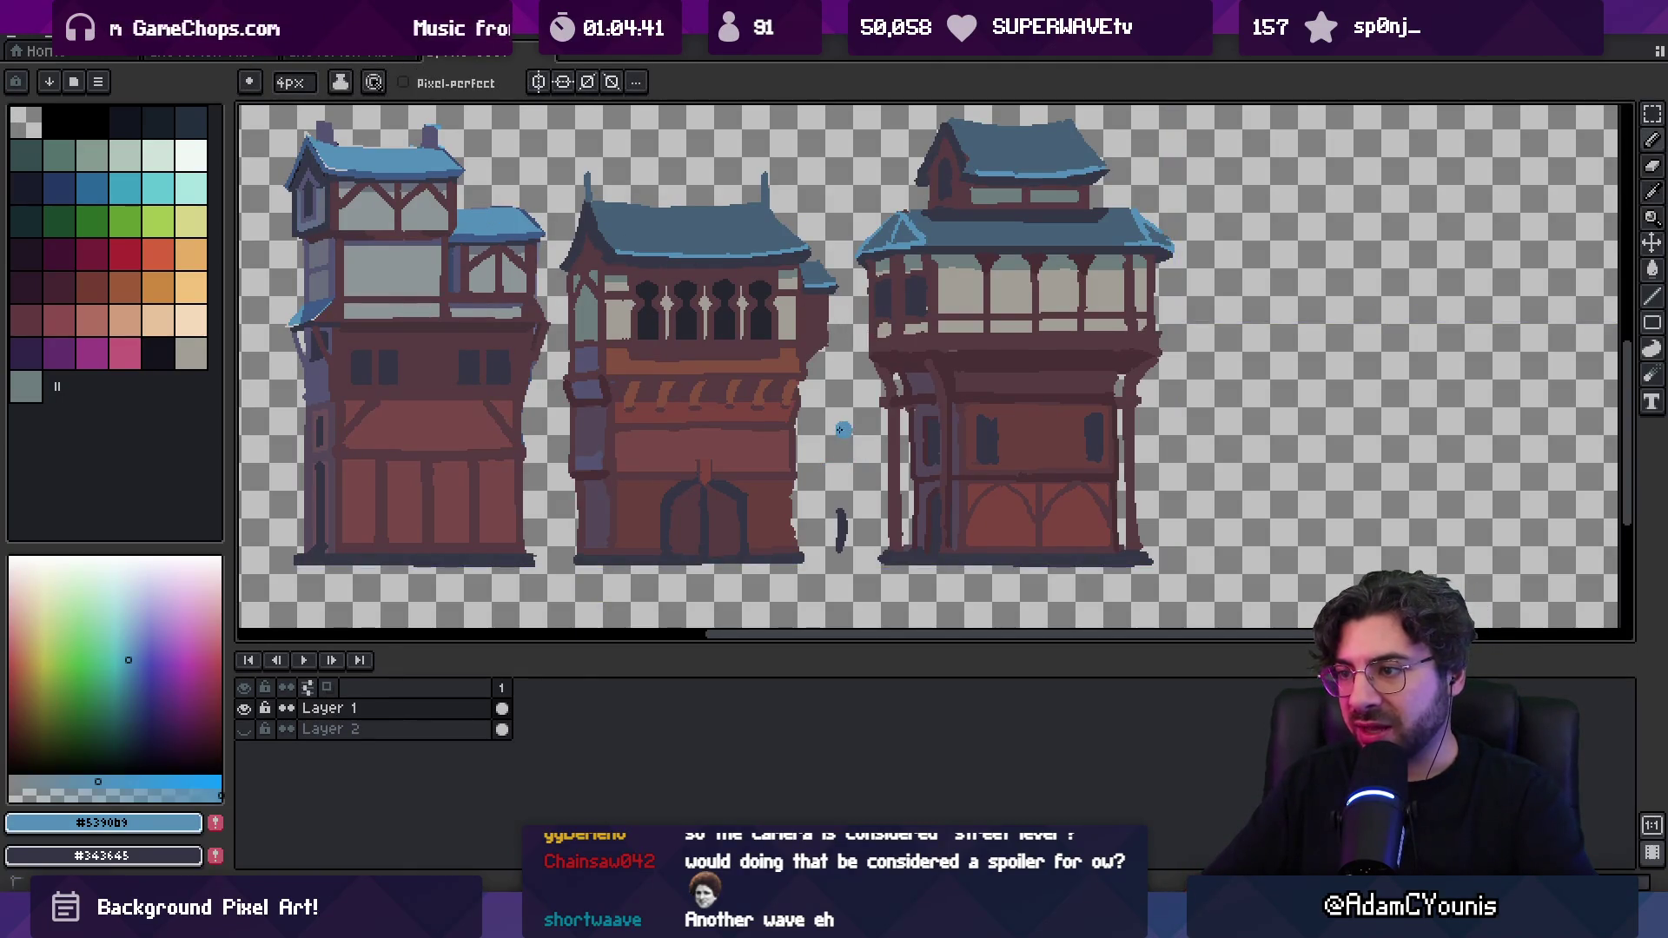
{"action": "left_click_drag", "start_coordinate": [862, 423], "coordinate": [843, 396]}
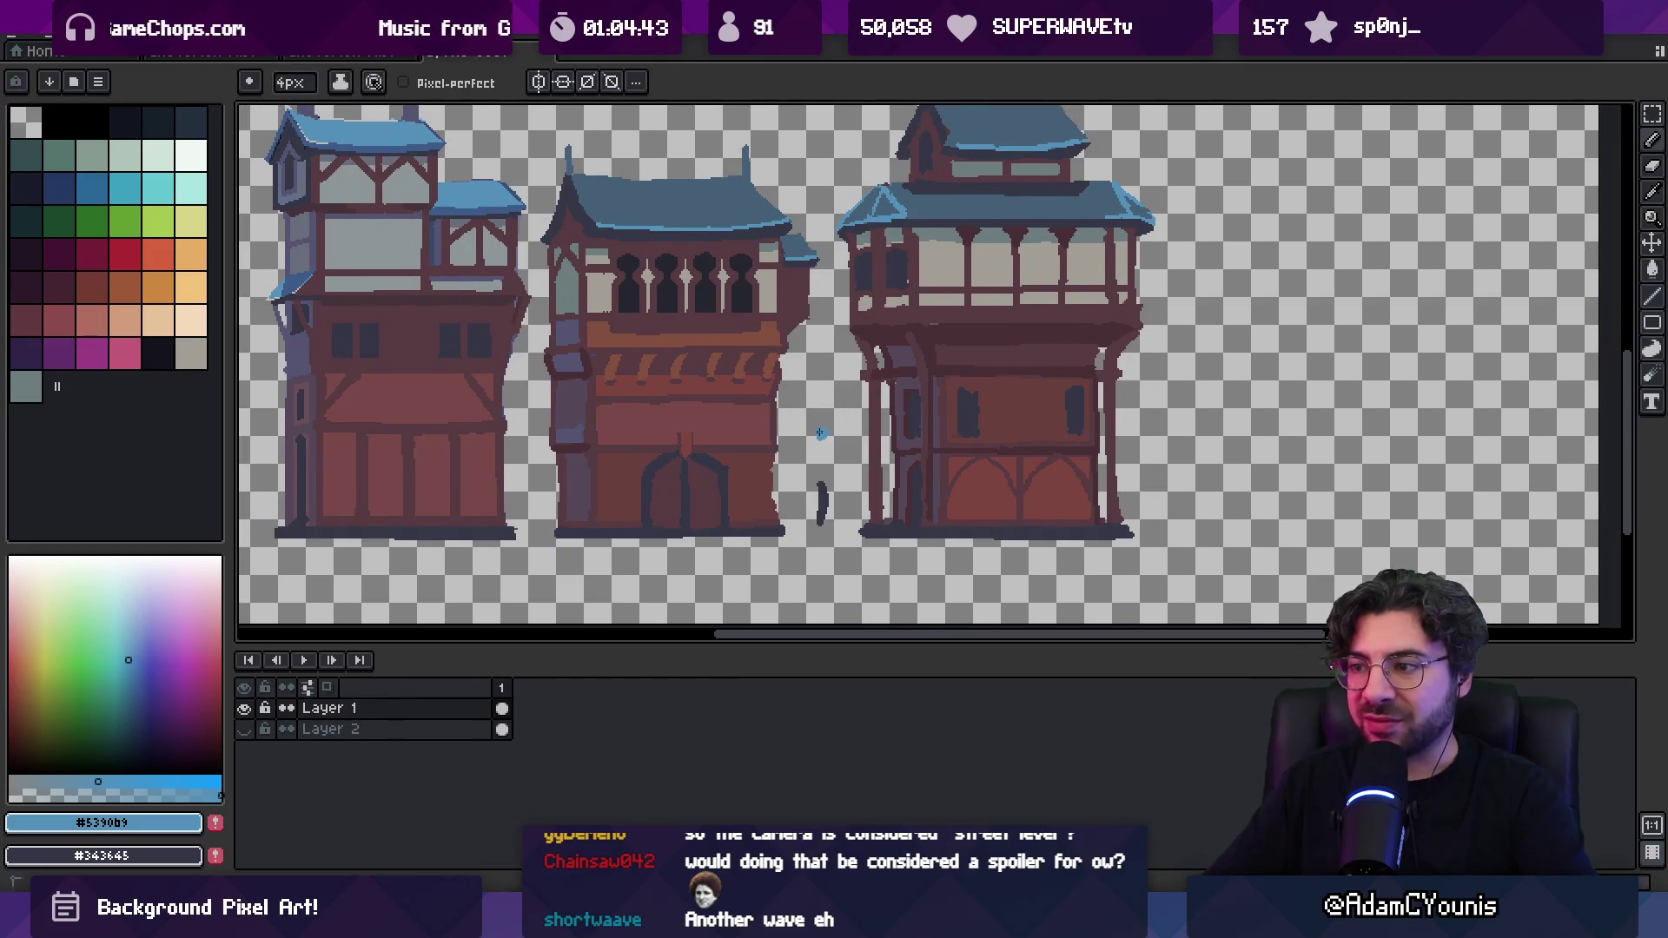
{"action": "key", "text": "z"}
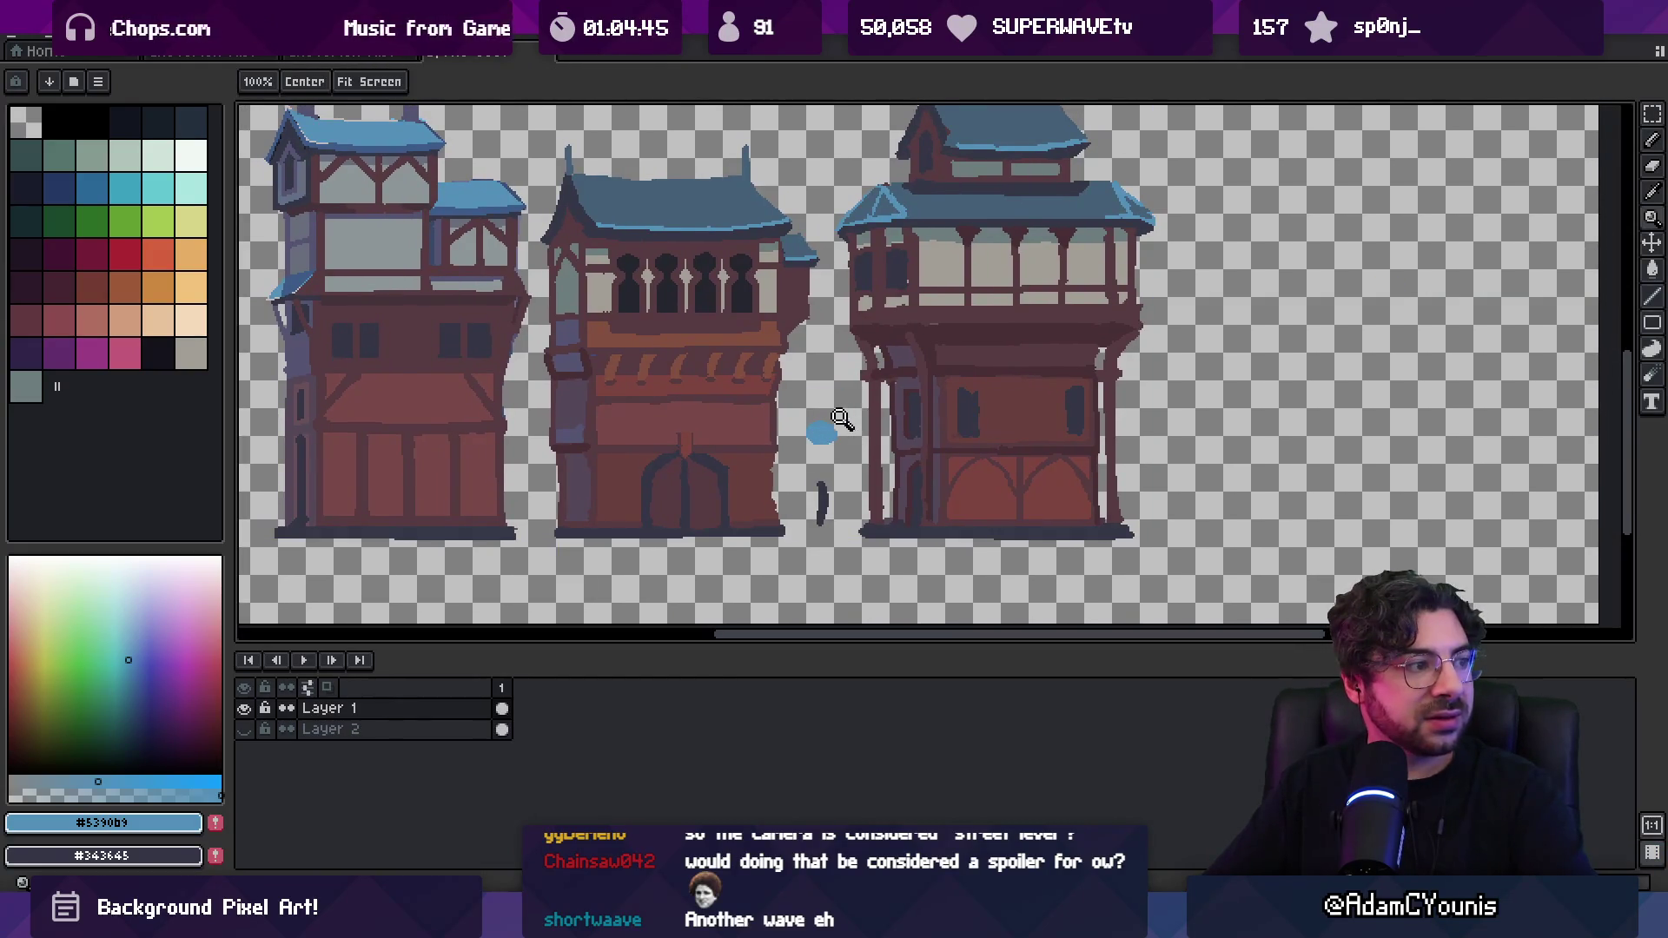
{"action": "scroll", "coordinate": [817, 486], "scroll_direction": "up", "scroll_amount": 3}
{"action": "scroll", "coordinate": [808, 499], "scroll_direction": "down", "scroll_amount": 1}
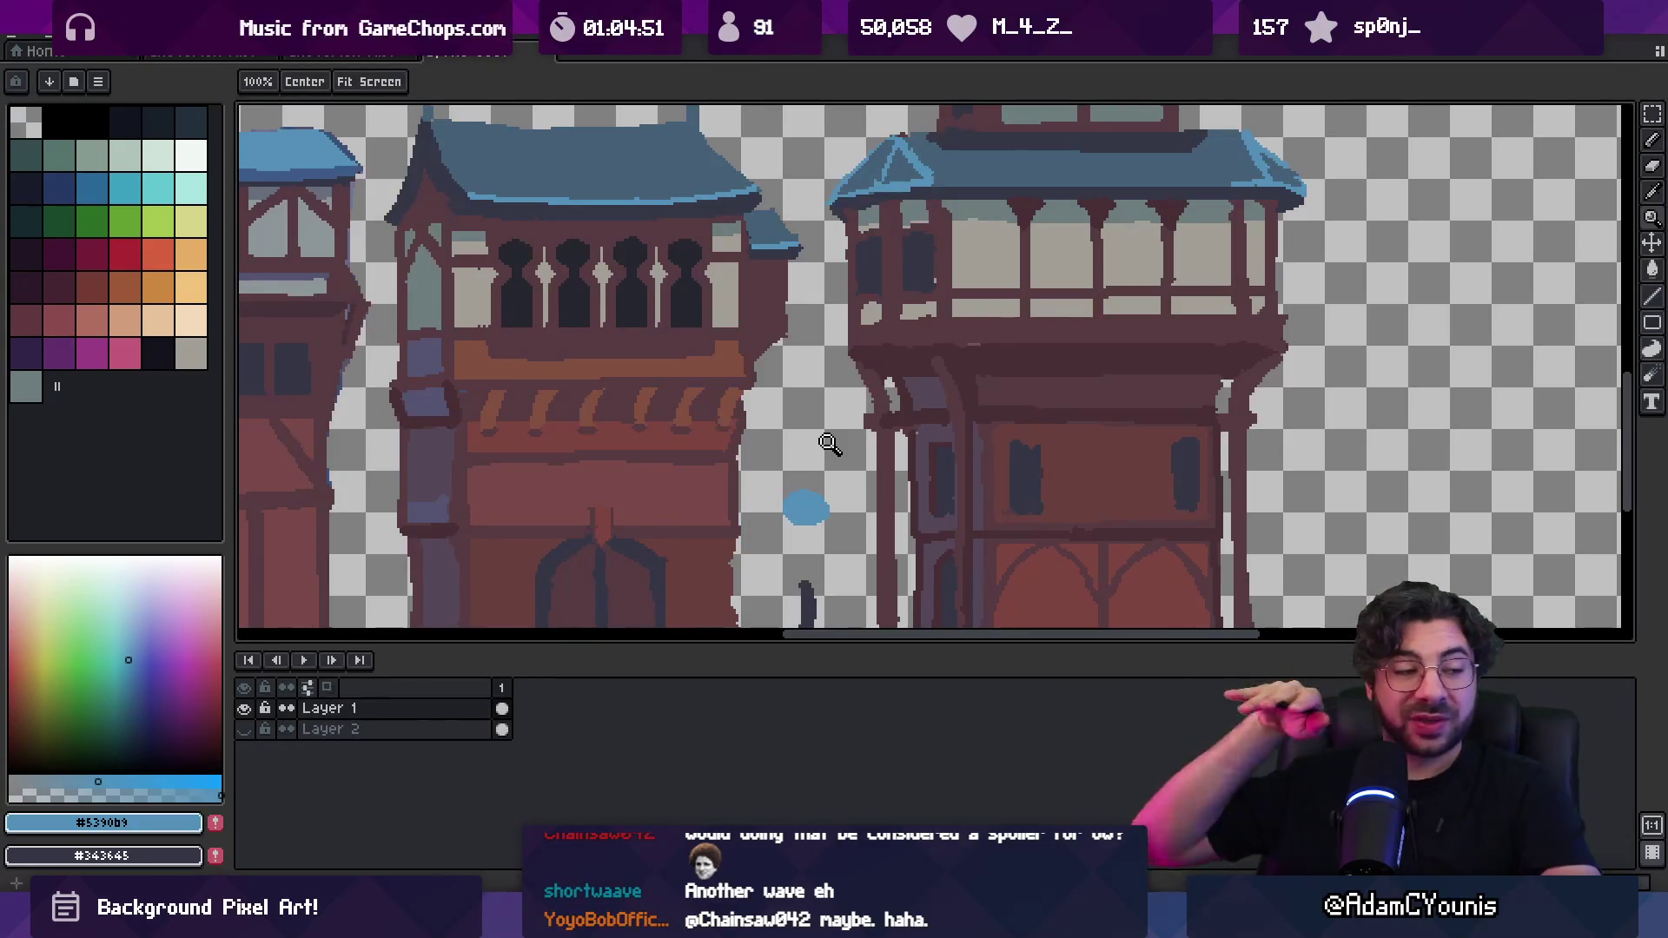
{"action": "scroll", "coordinate": [917, 495], "scroll_direction": "down", "scroll_amount": 1}
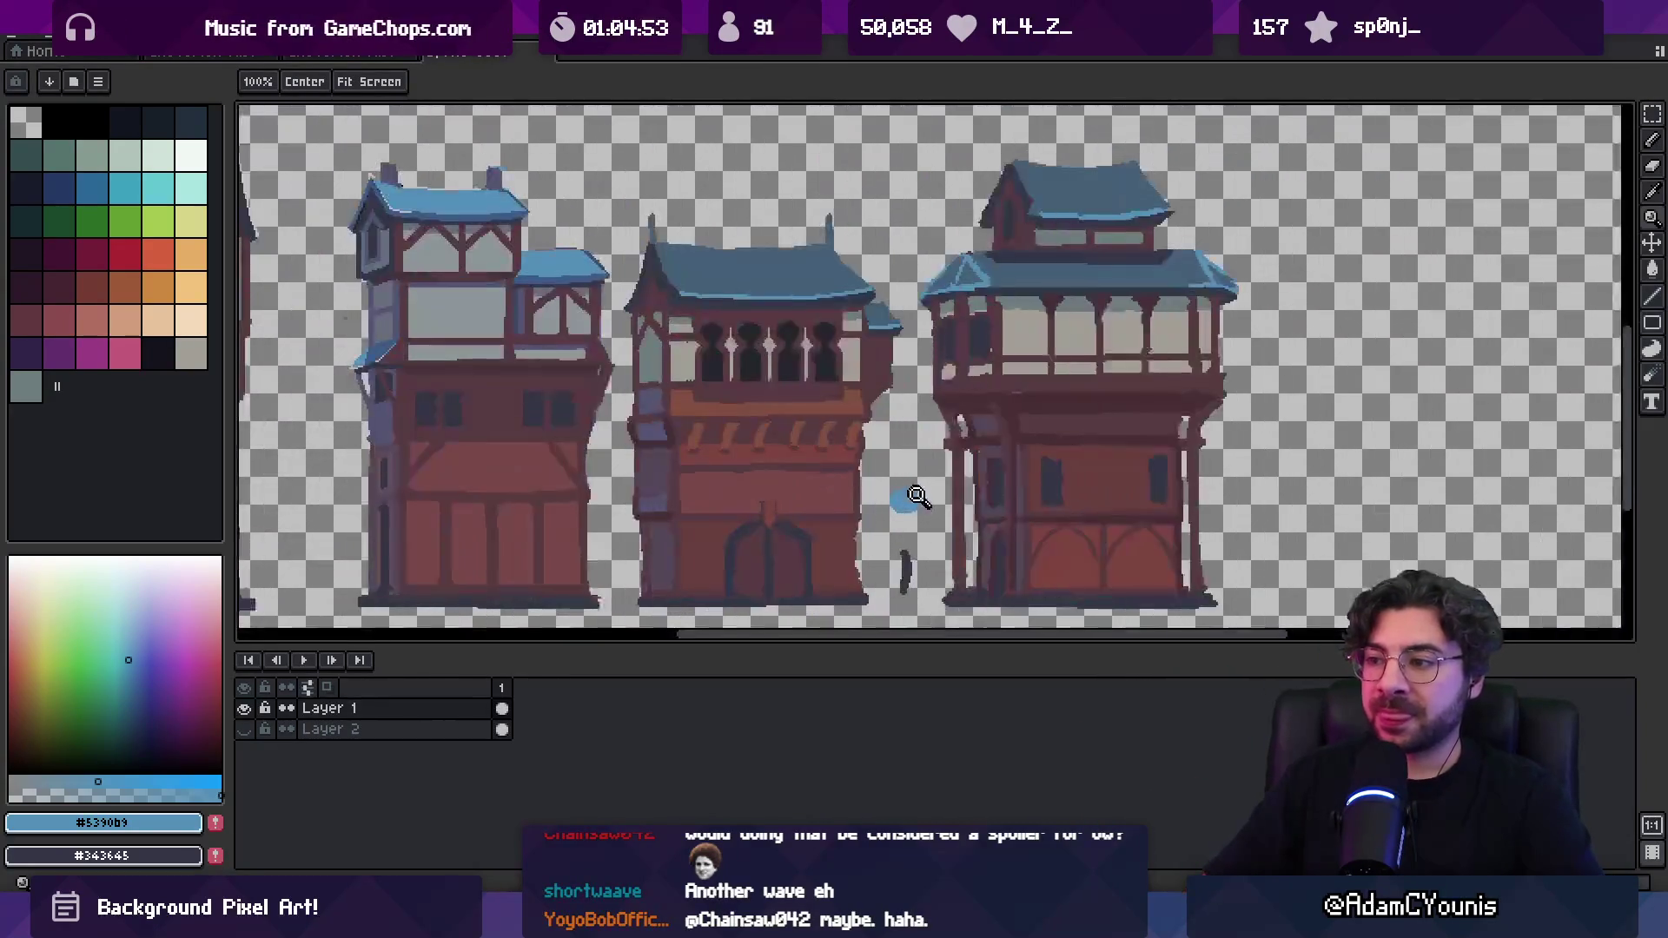
{"action": "key", "text": "b"}
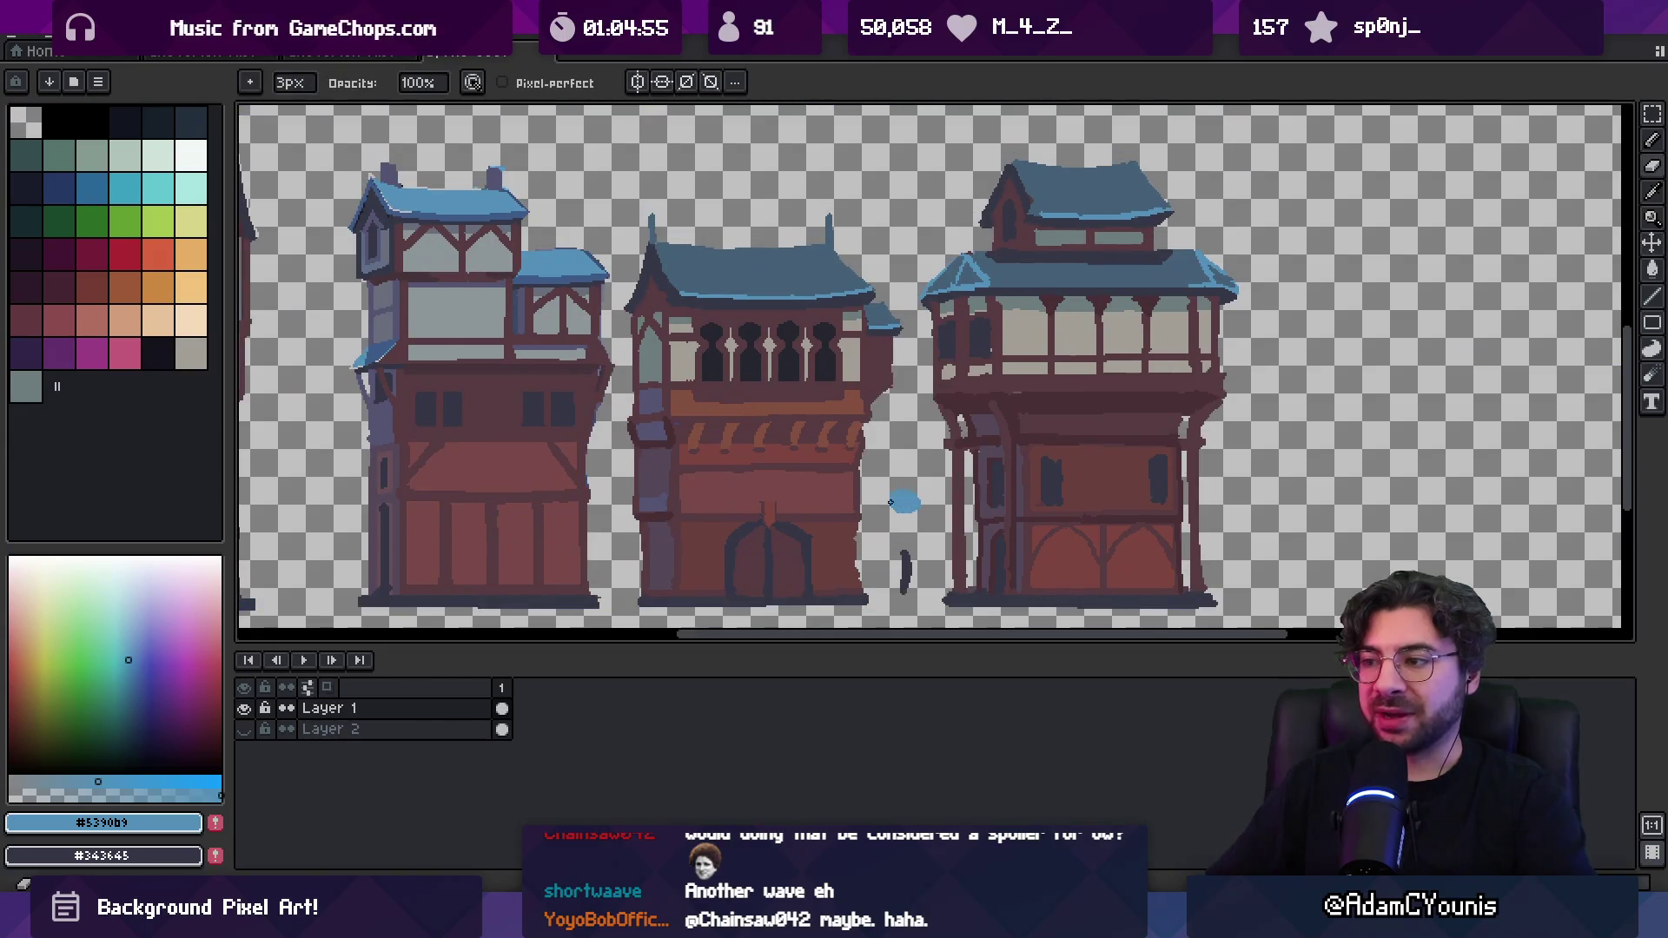
Pick the dark slate #343645, undo the stray stroke, and add Layer 3
{"action": "key", "text": "e"}
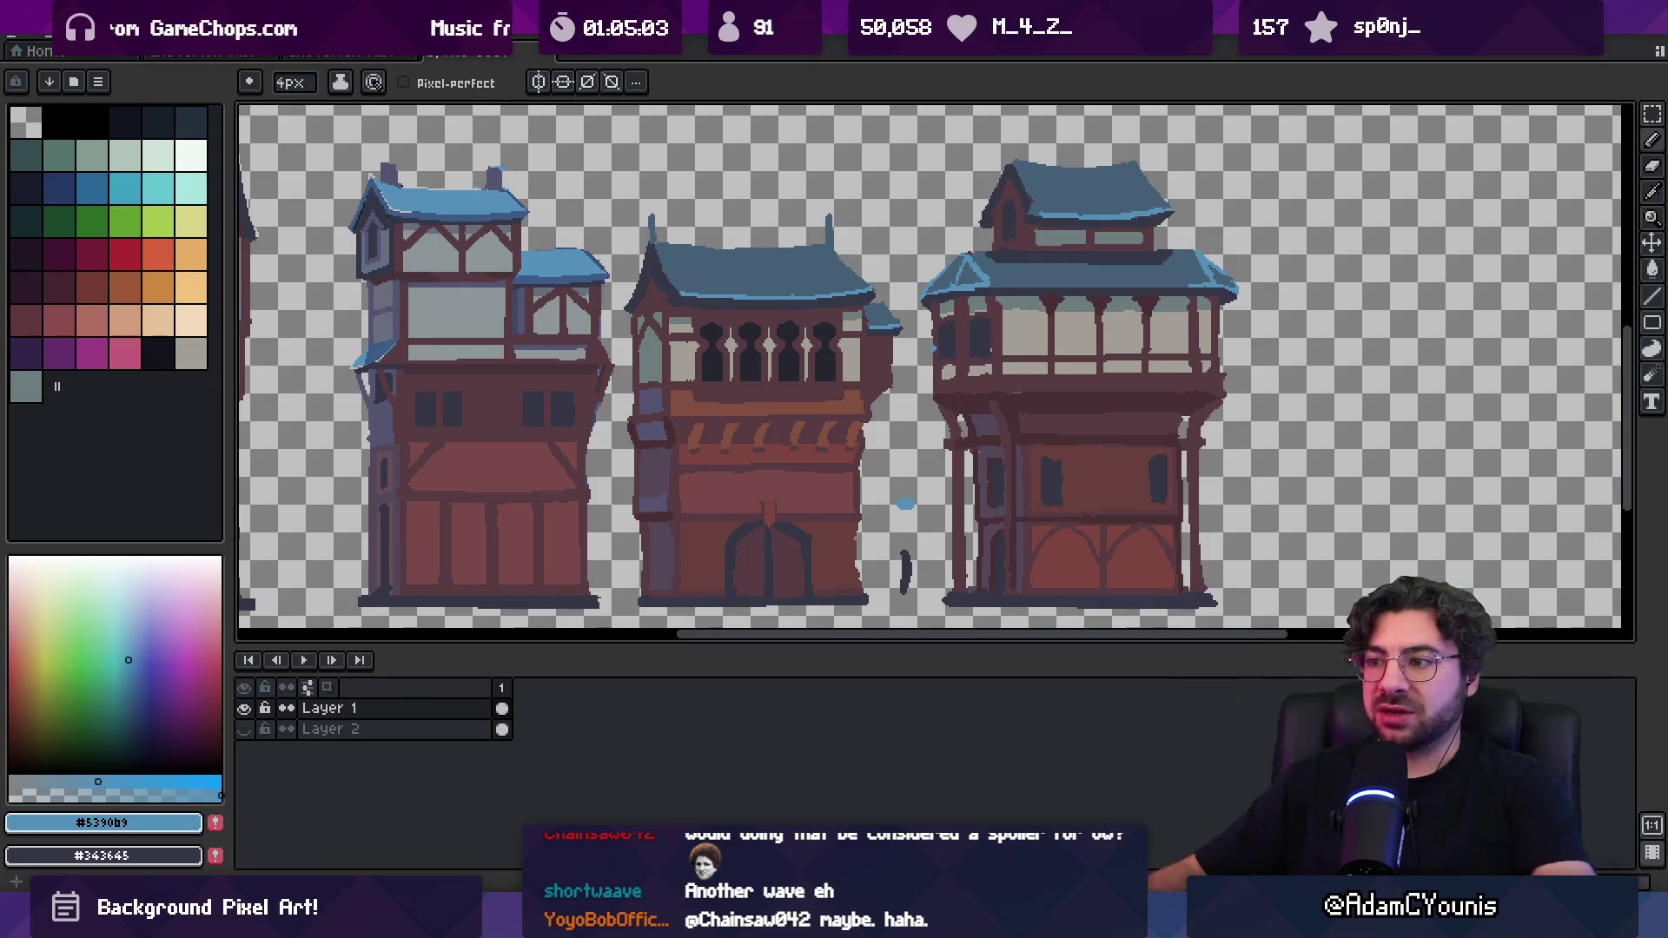
{"action": "left_click", "coordinate": [903, 569], "text": "alt"}
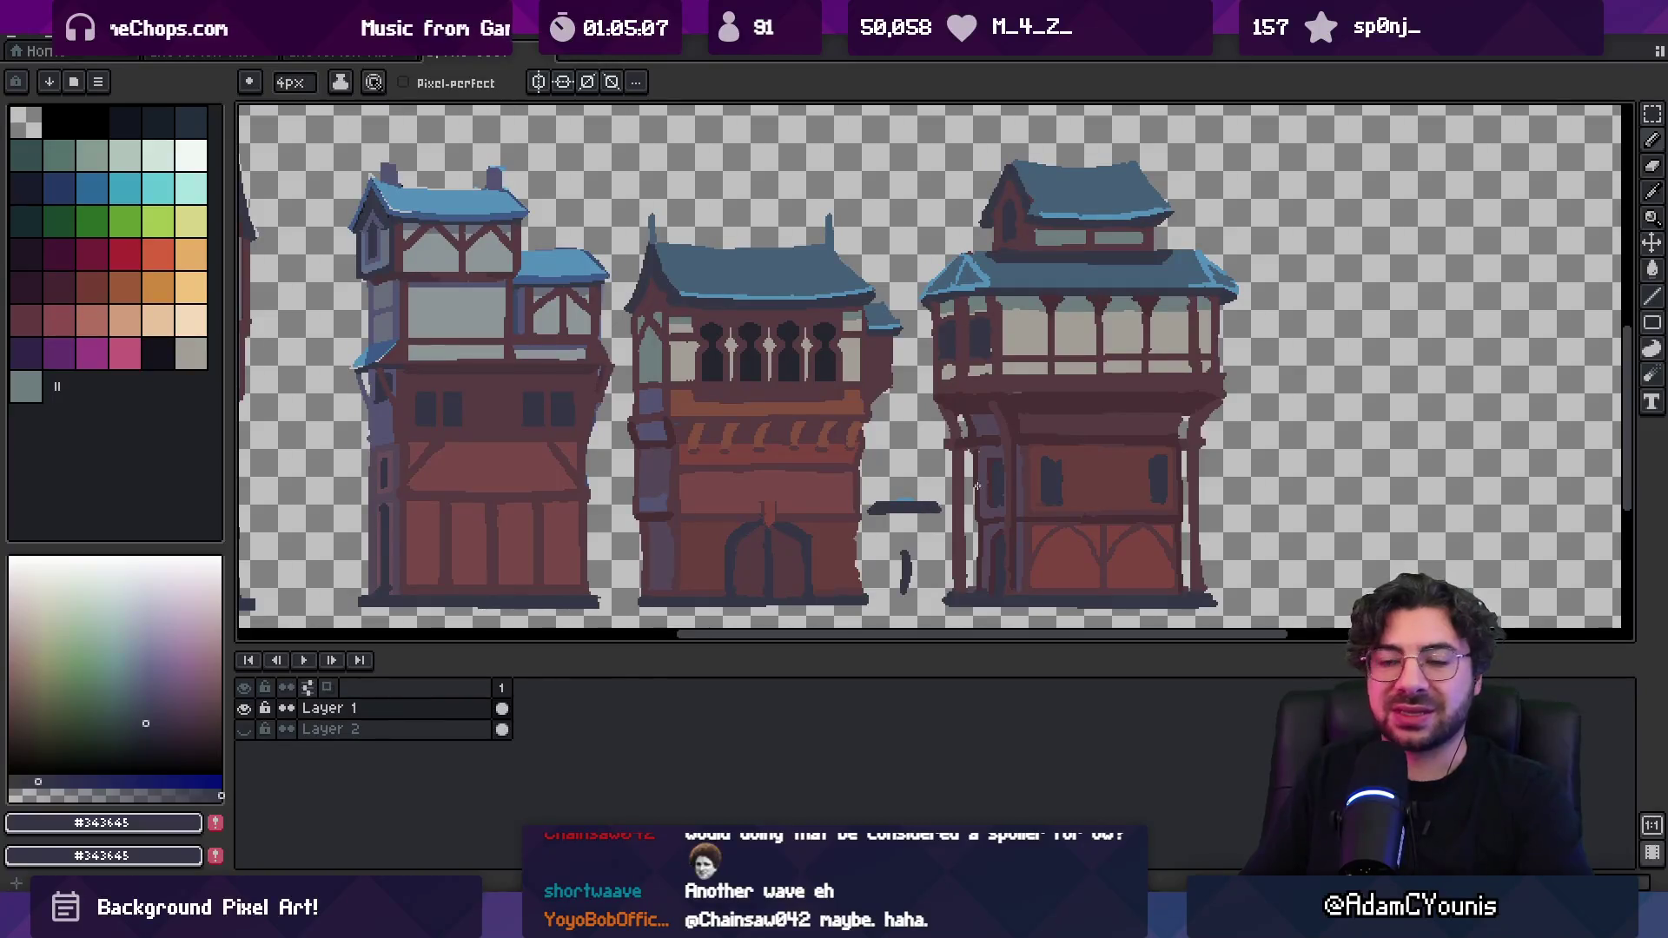
{"action": "key", "text": "ctrl+z"}
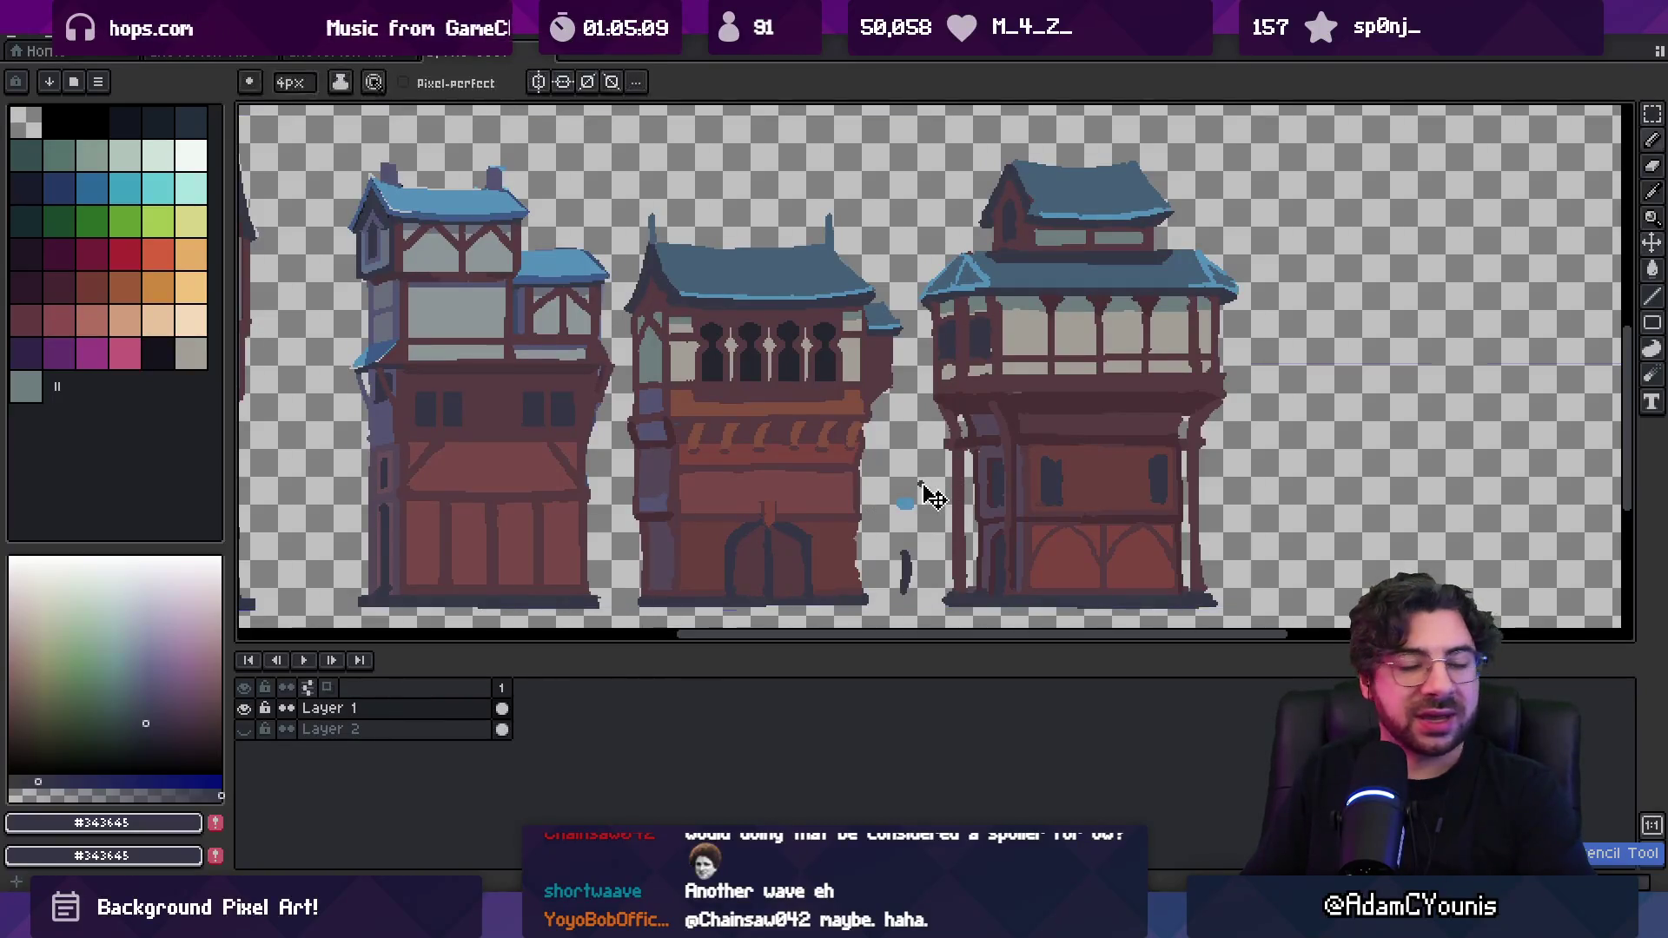
{"action": "key", "text": "shift+n"}
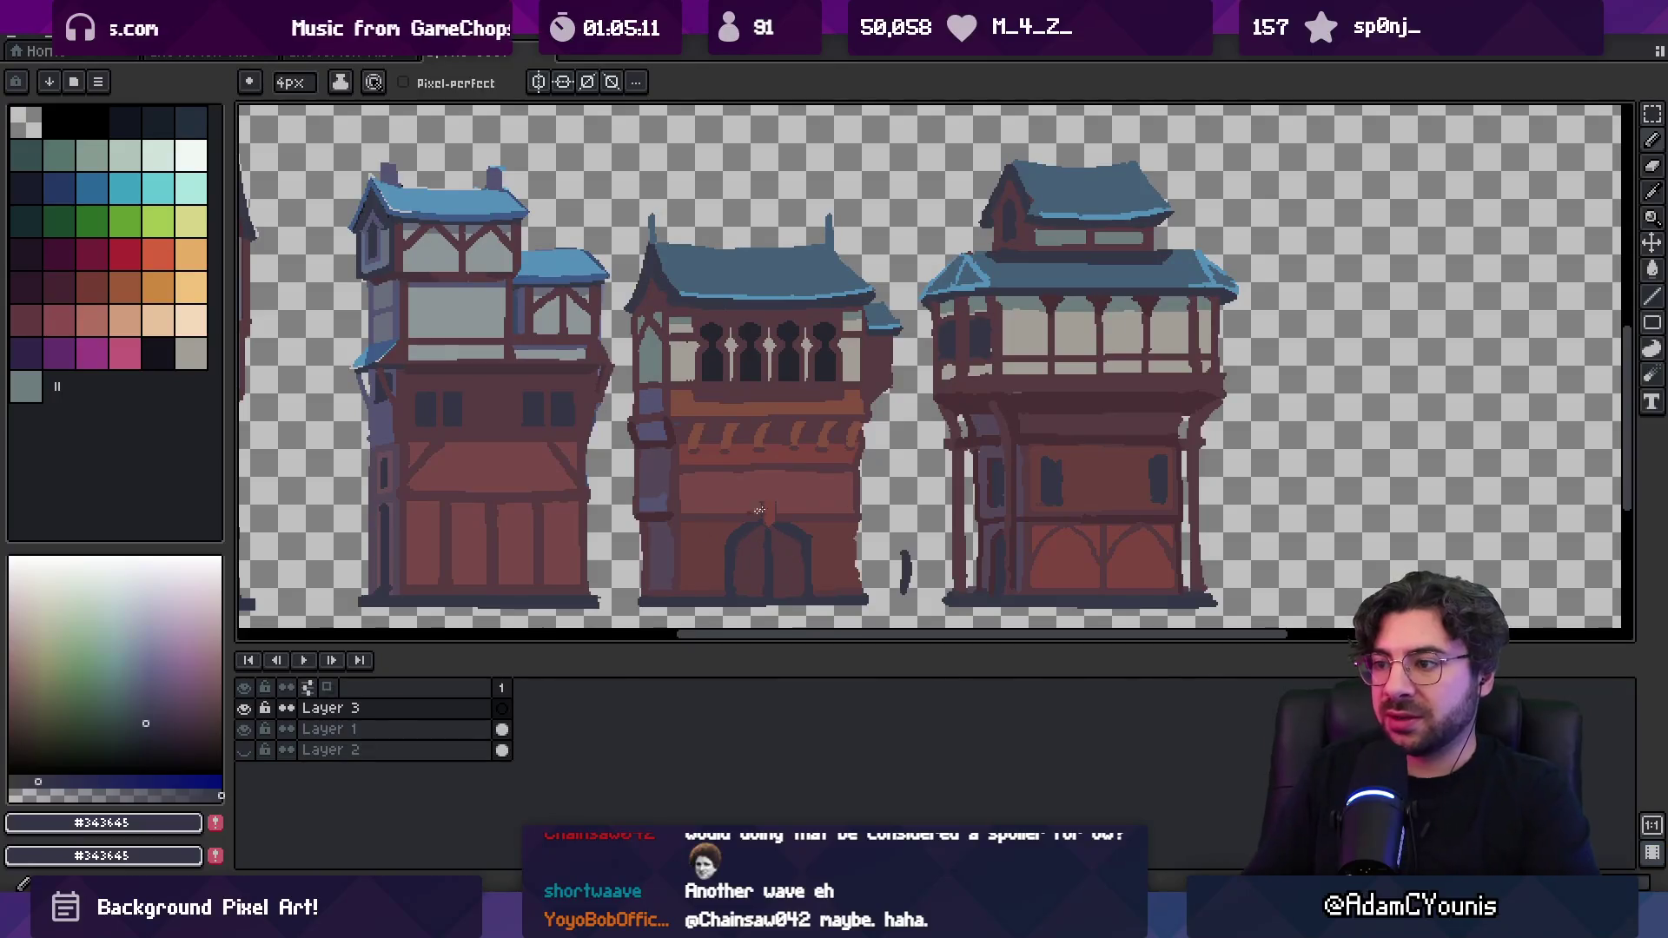
Draw a long horizontal guide across the buildings, undoing the misplaced diagonals
{"action": "left_click_drag", "start_coordinate": [295, 506], "coordinate": [1415, 502]}
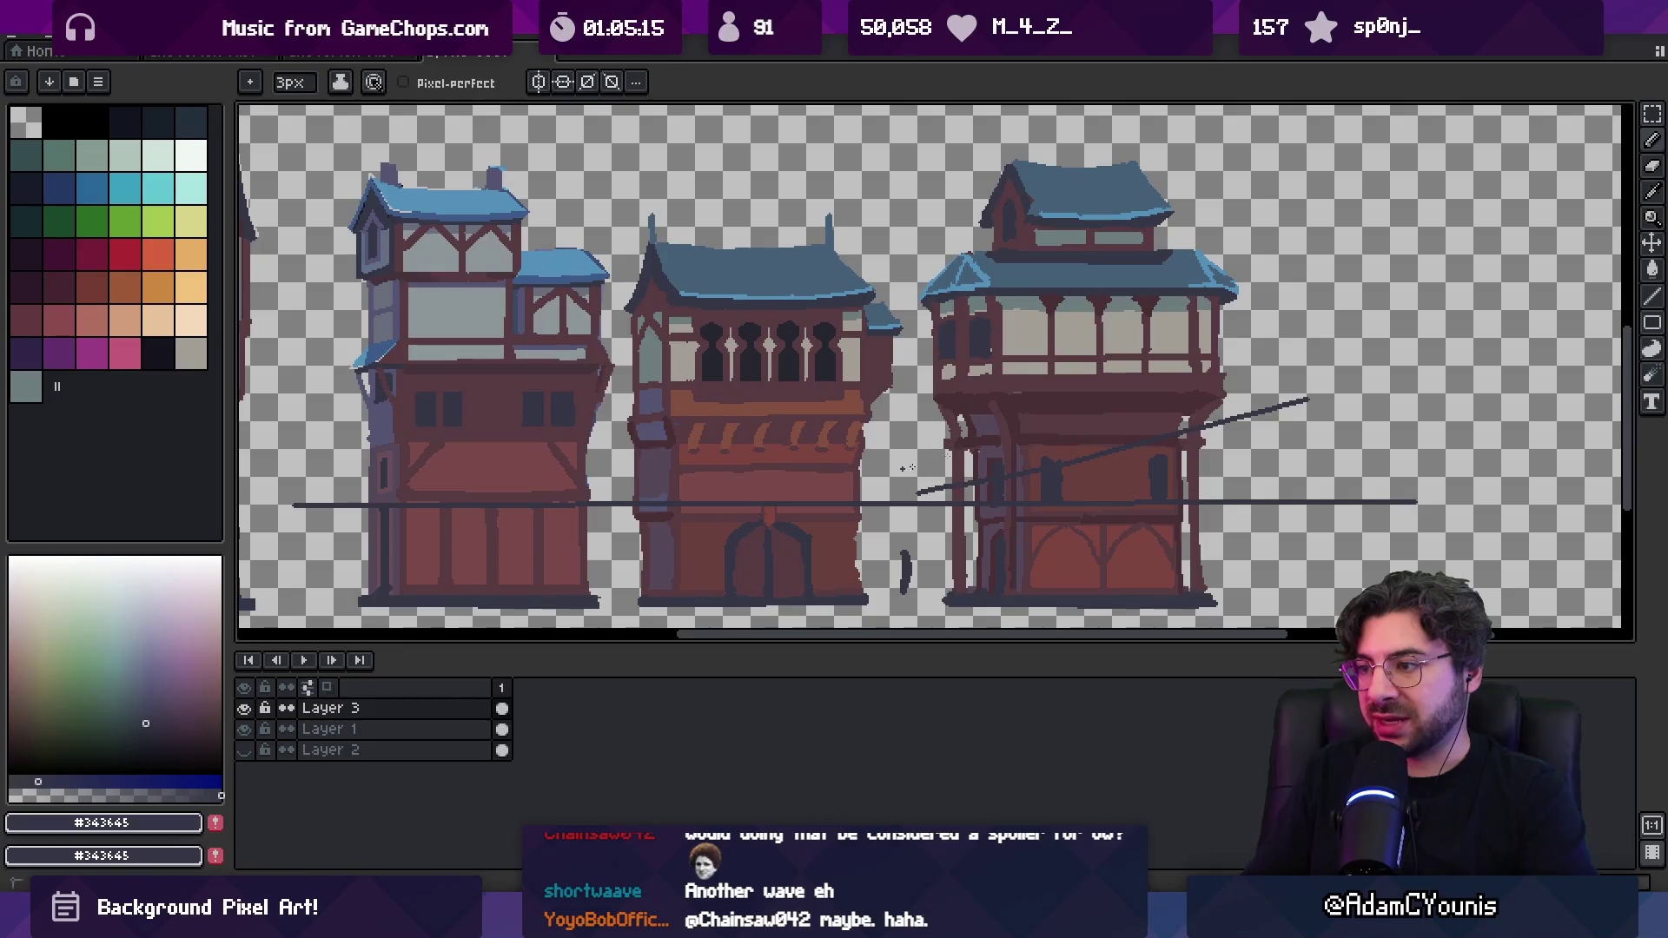
{"action": "scroll", "coordinate": [1230, 165], "scroll_direction": "up", "scroll_amount": 2}
{"action": "left_click_drag", "start_coordinate": [438, 351], "coordinate": [863, 495]}
{"action": "key", "text": "ctrl+z"}
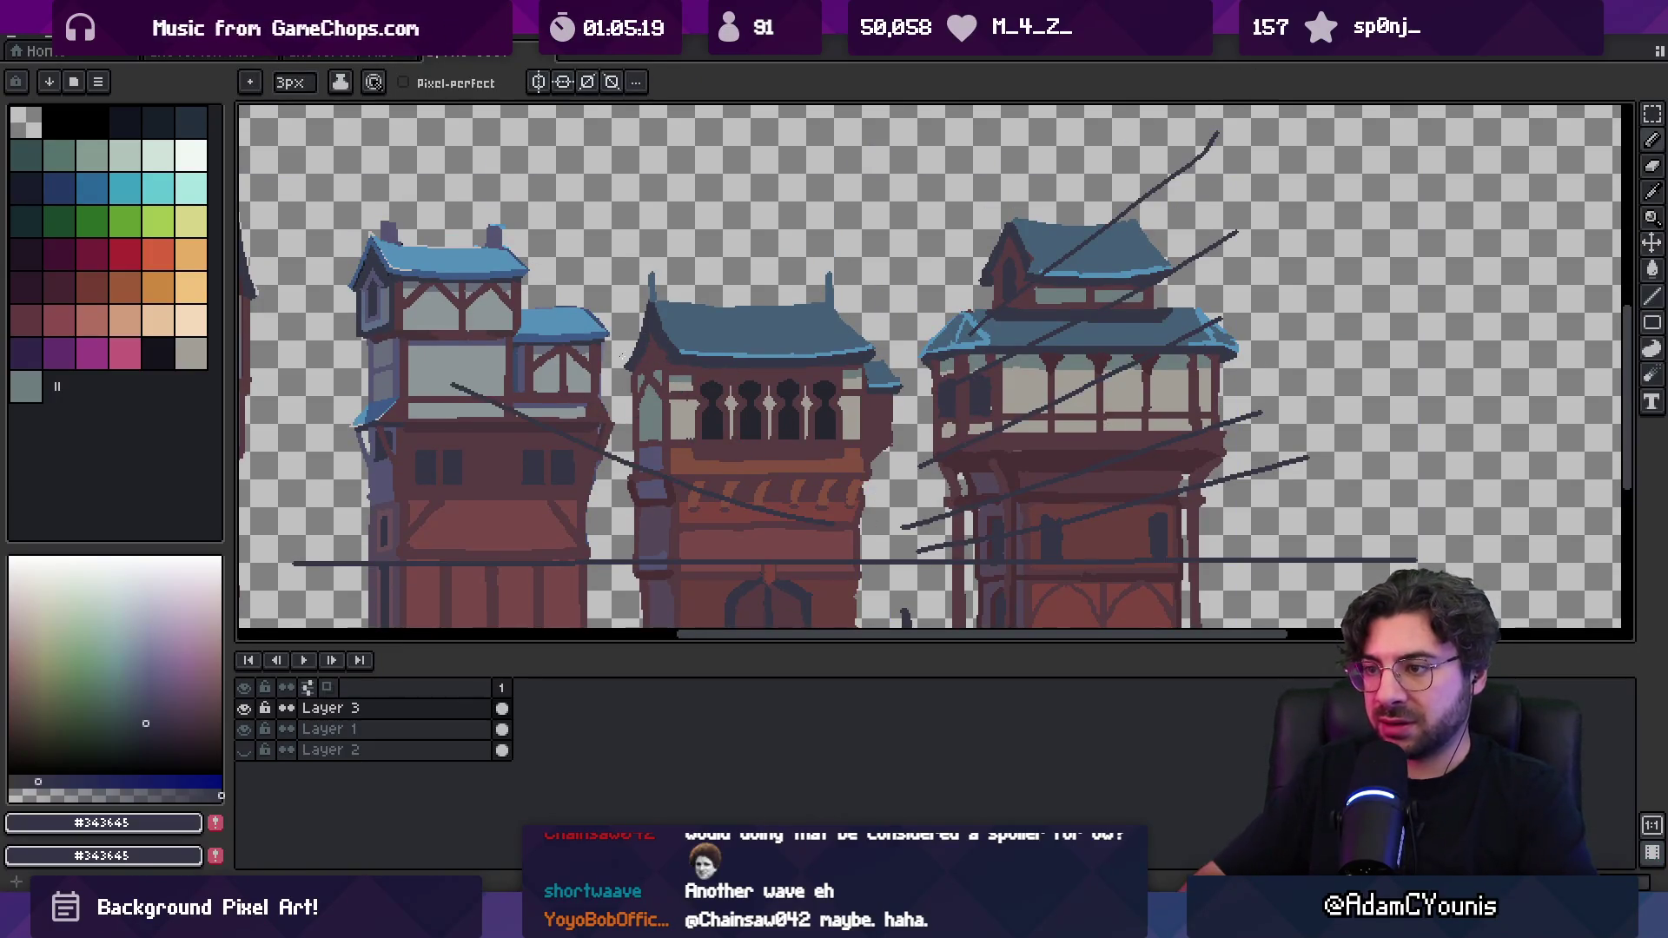
{"action": "key", "text": "m"}
{"action": "key", "text": "ctrl+z"}
{"action": "key", "text": "ctrl+z"}
{"action": "key", "text": "ctrl+z"}
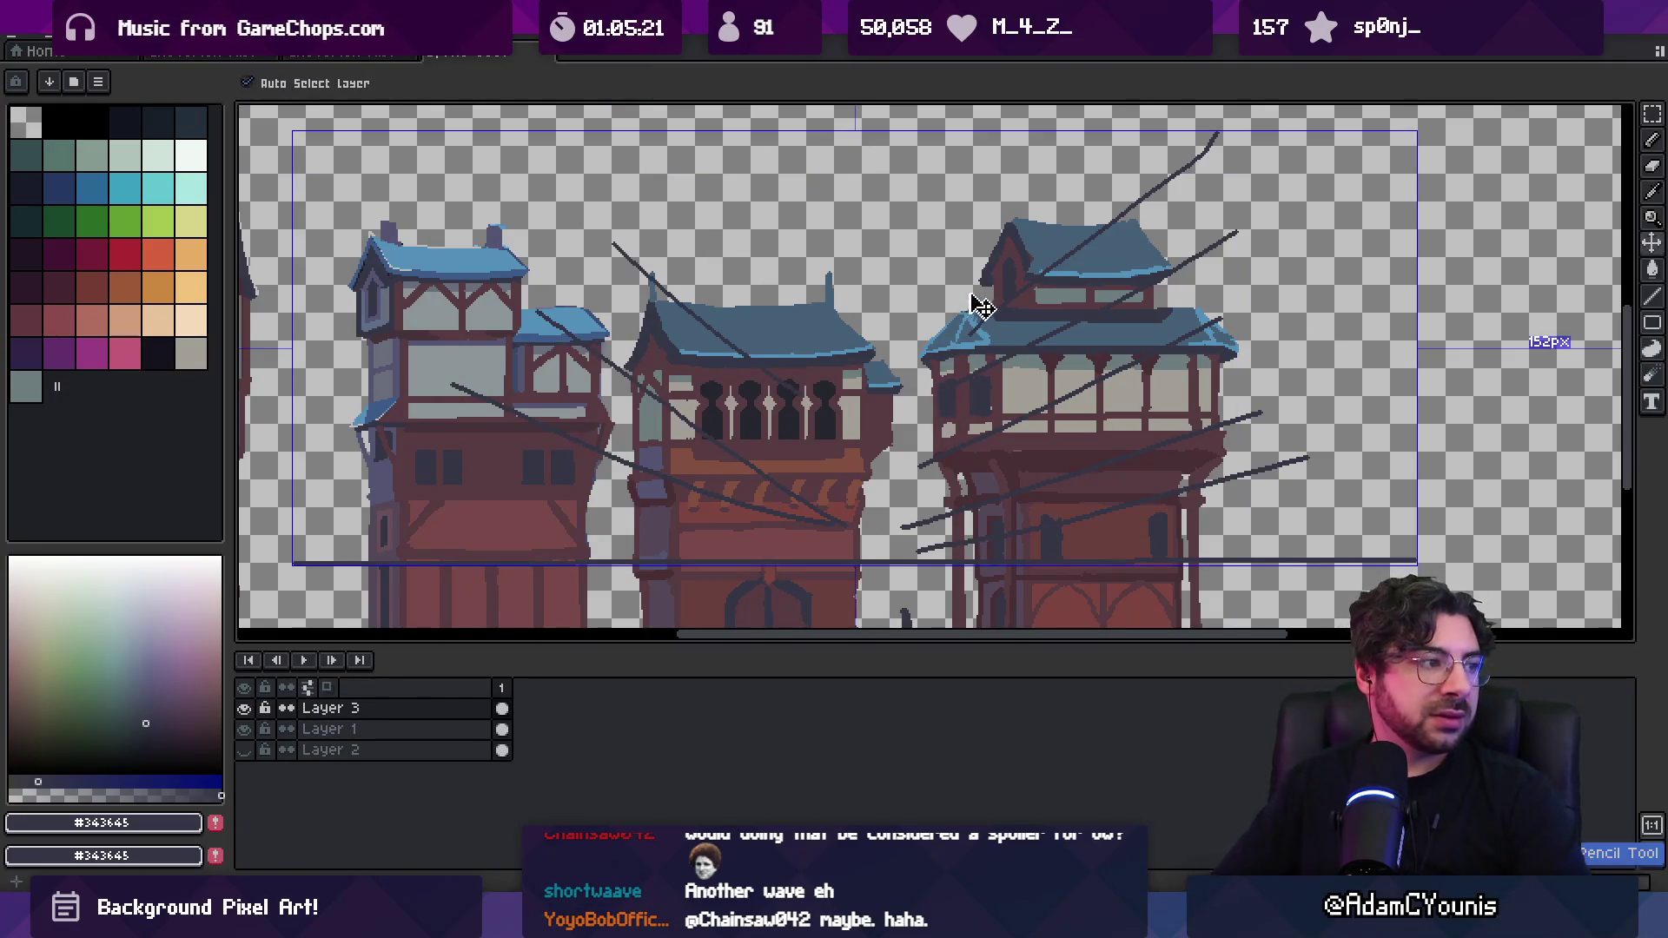
{"action": "key", "text": "ctrl+z"}
{"action": "key", "text": "b"}
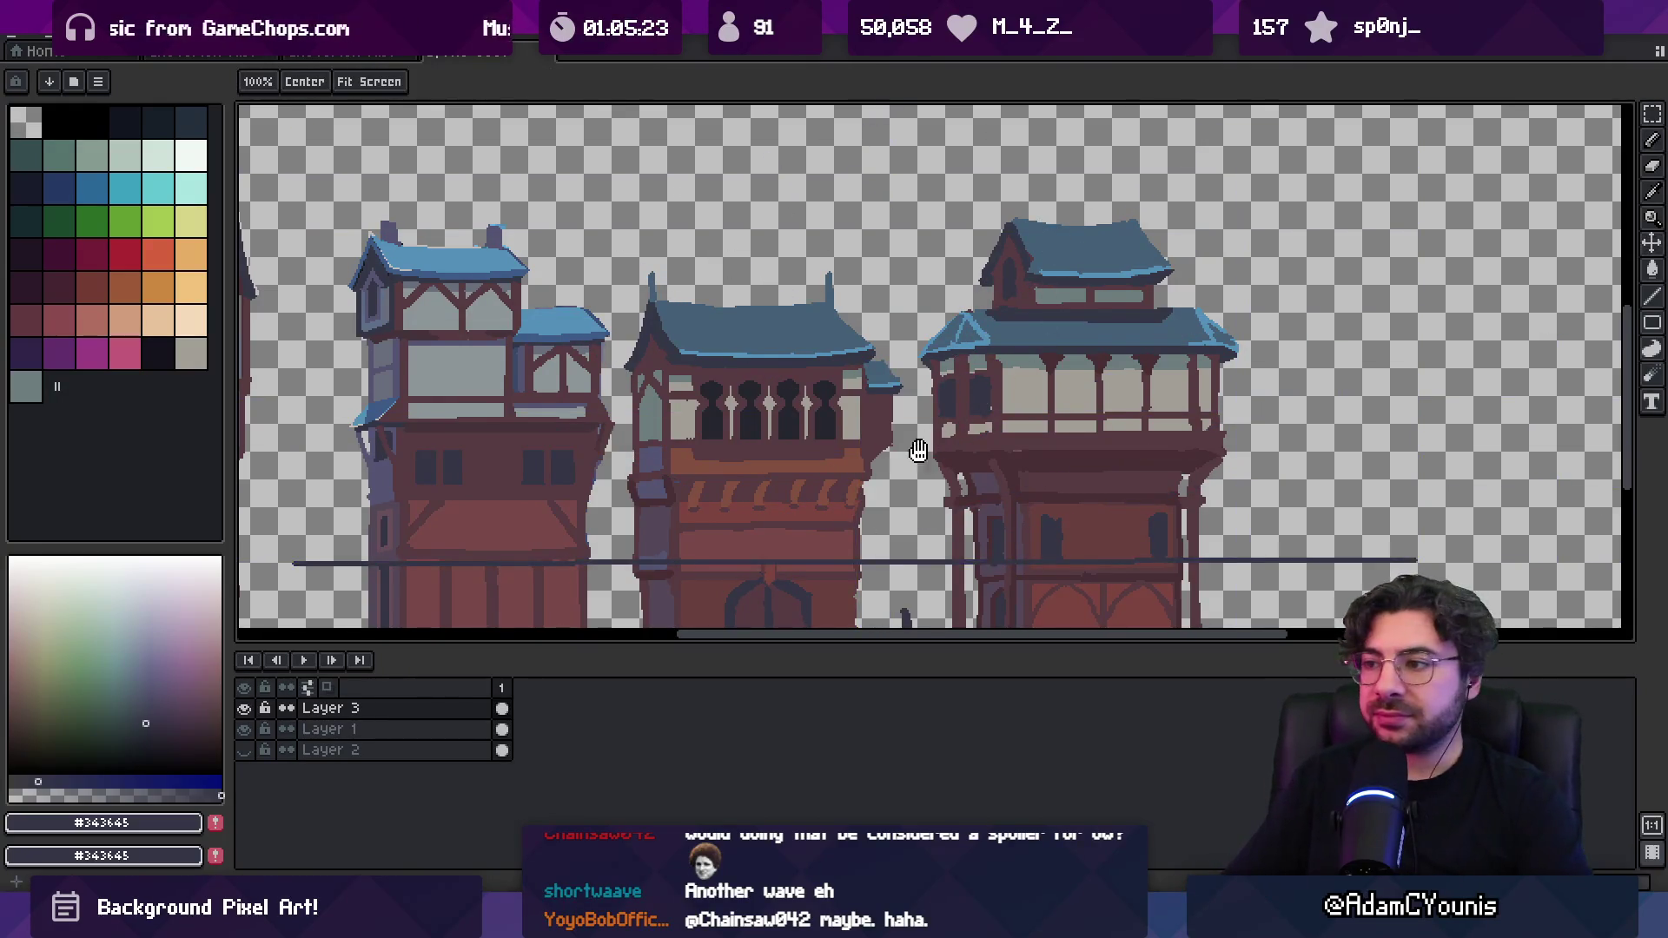
Draw two diagonal perspective guides across the rightmost building
{"action": "scroll", "coordinate": [1042, 435], "scroll_direction": "left", "scroll_amount": 3}
{"action": "scroll", "coordinate": [1042, 435], "scroll_direction": "down", "scroll_amount": 1}
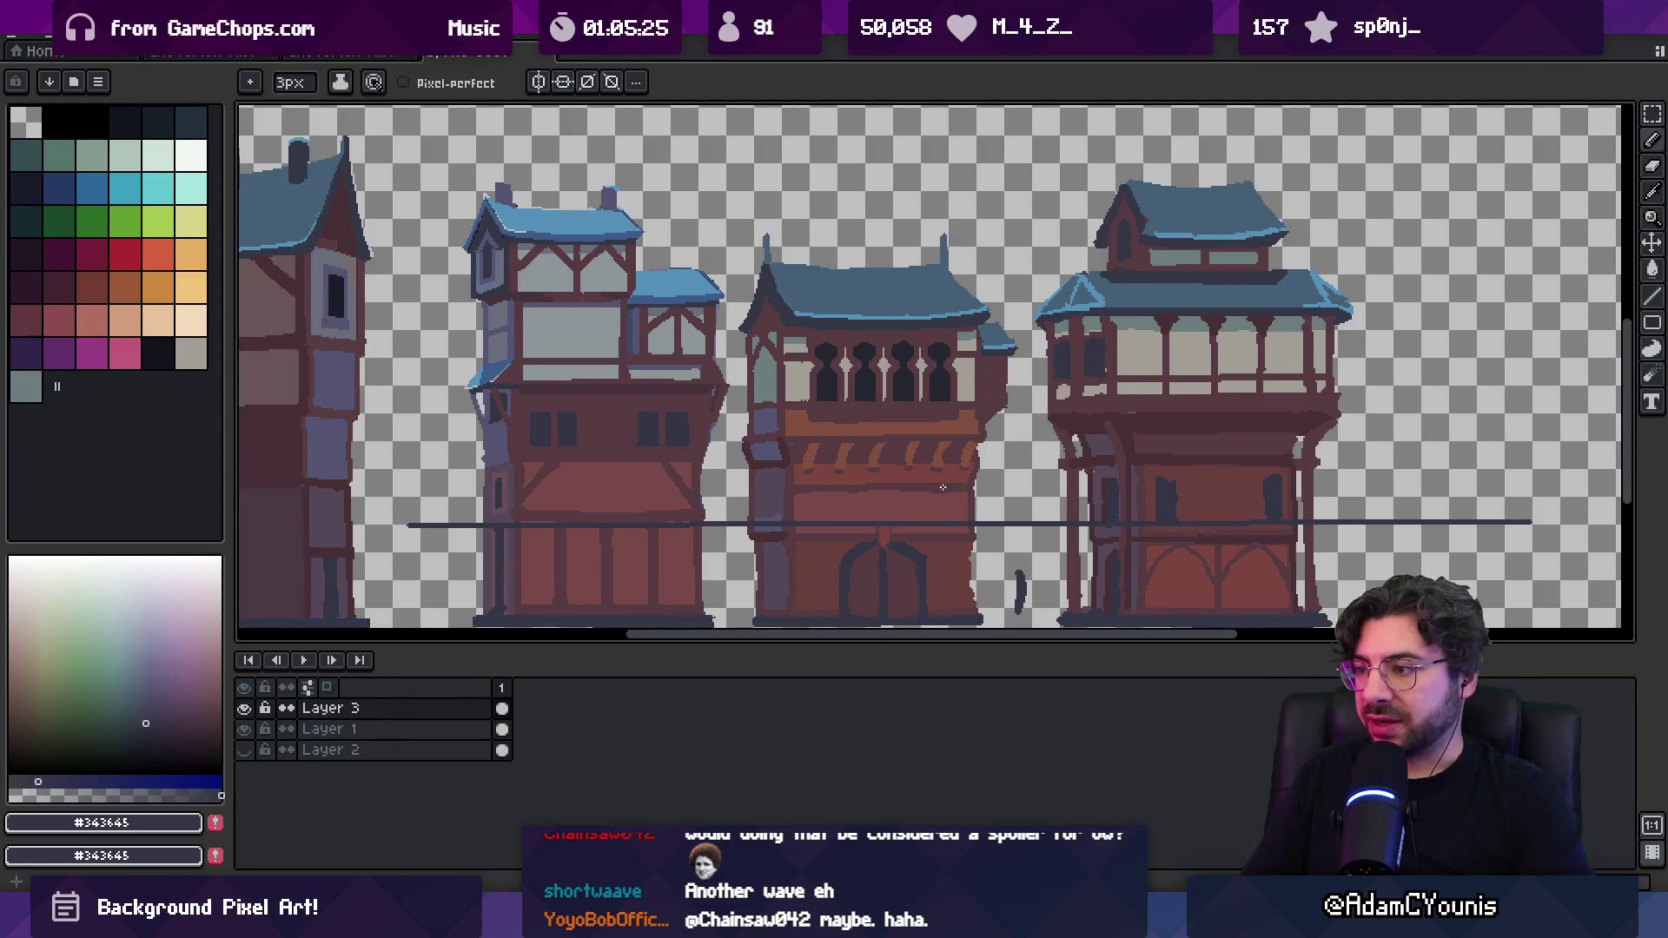
{"action": "left_click_drag", "start_coordinate": [995, 426], "coordinate": [1211, 389]}
{"action": "left_click_drag", "start_coordinate": [998, 395], "coordinate": [1177, 351]}
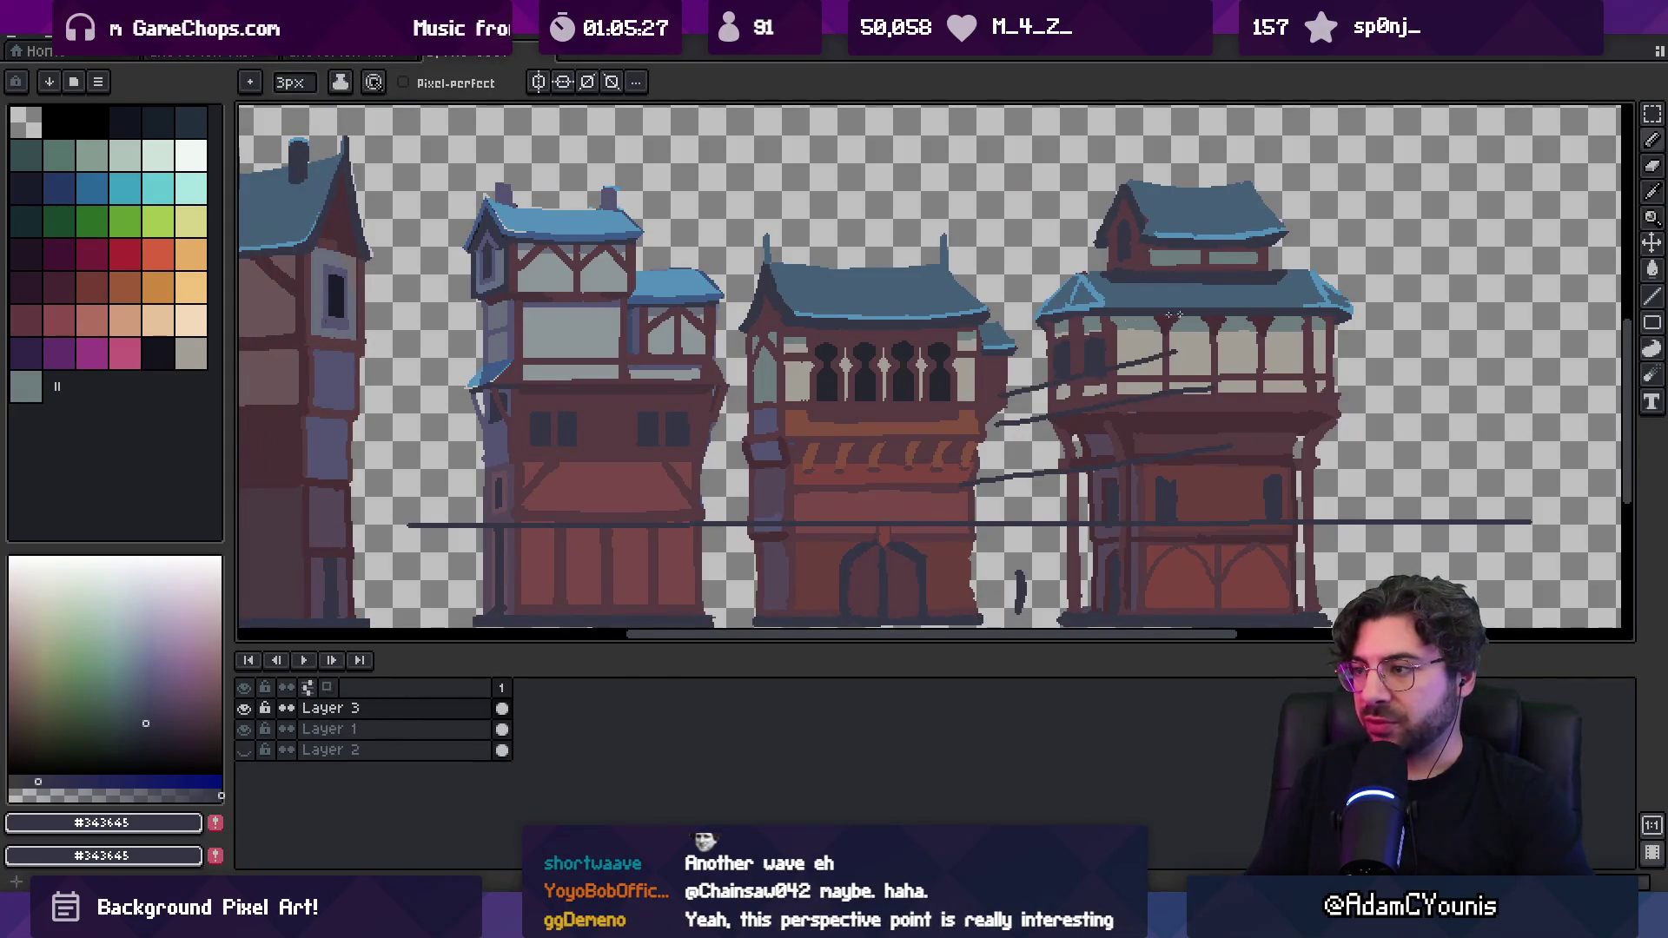
{"action": "key", "text": "z"}
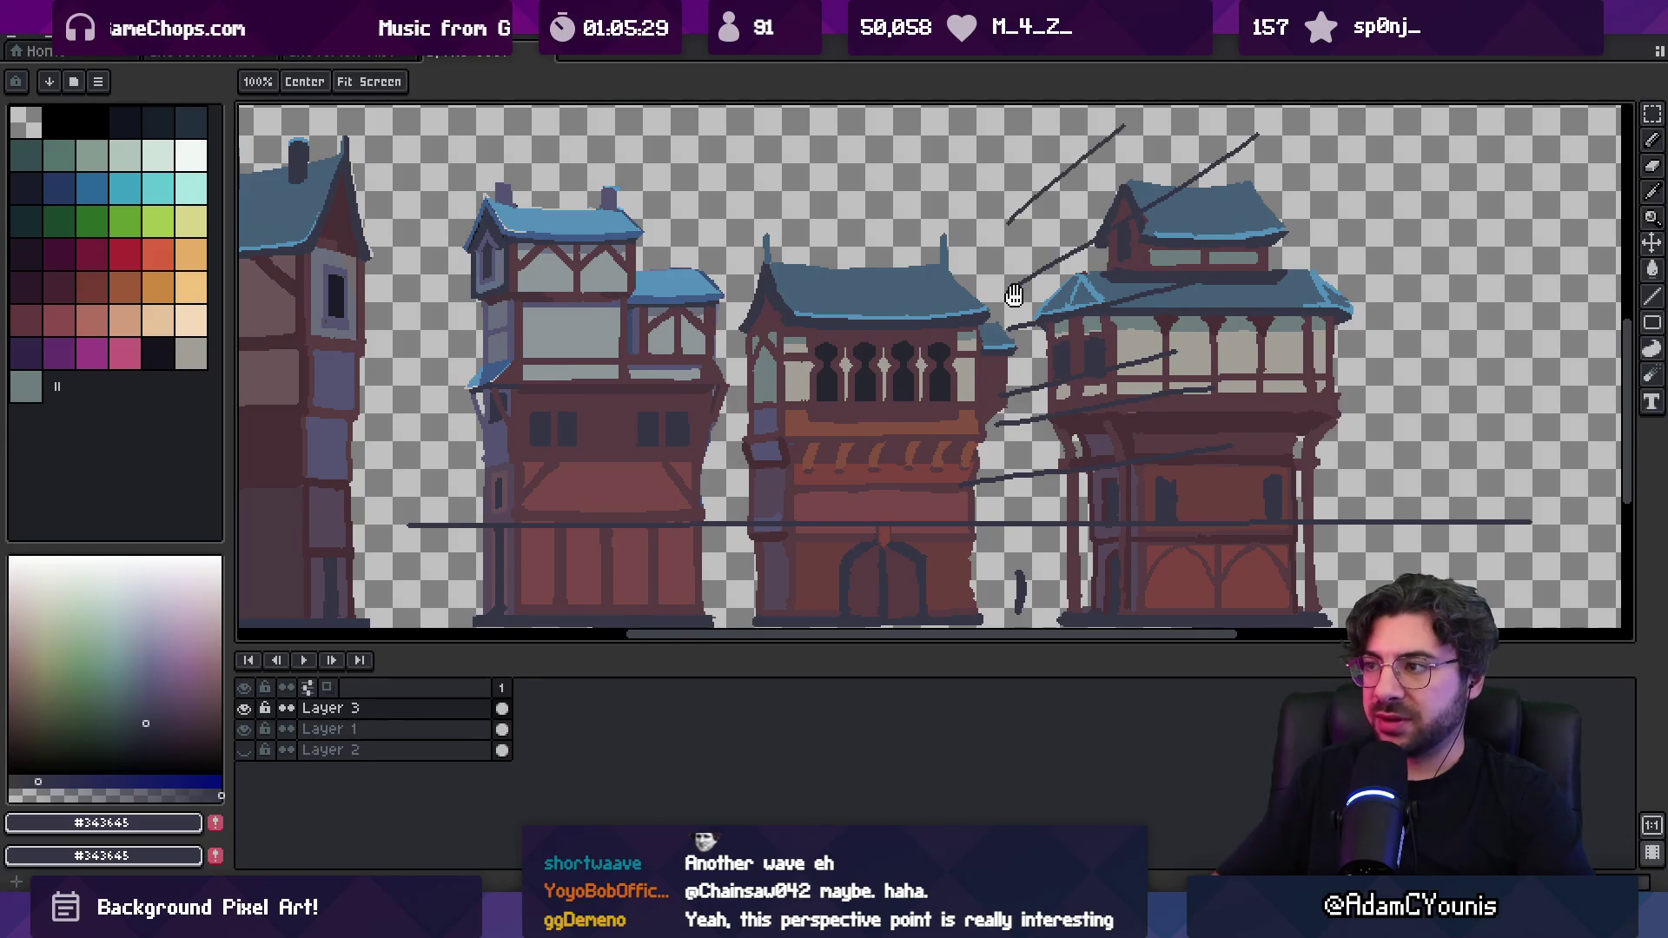
{"action": "scroll", "coordinate": [894, 230], "scroll_direction": "down", "scroll_amount": 3}
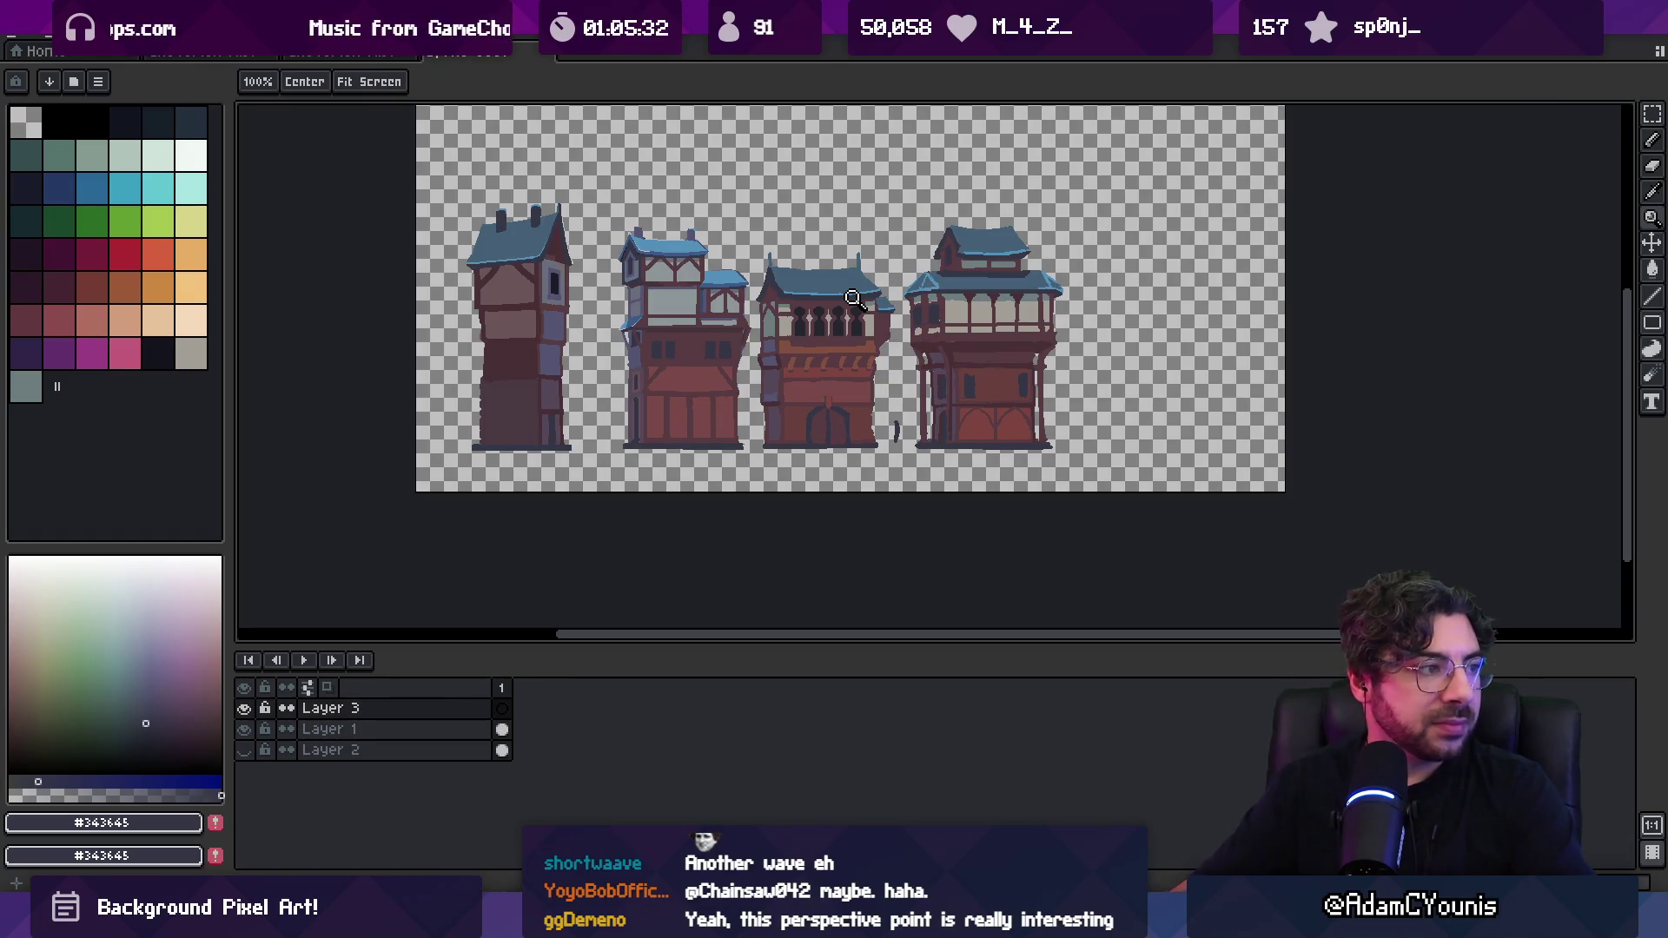
Sample a dark building colour and the light blue roof colour, zooming over the row
{"action": "scroll", "coordinate": [932, 317], "scroll_direction": "up", "scroll_amount": 1}
{"action": "scroll", "coordinate": [1038, 318], "scroll_direction": "up", "scroll_amount": 1}
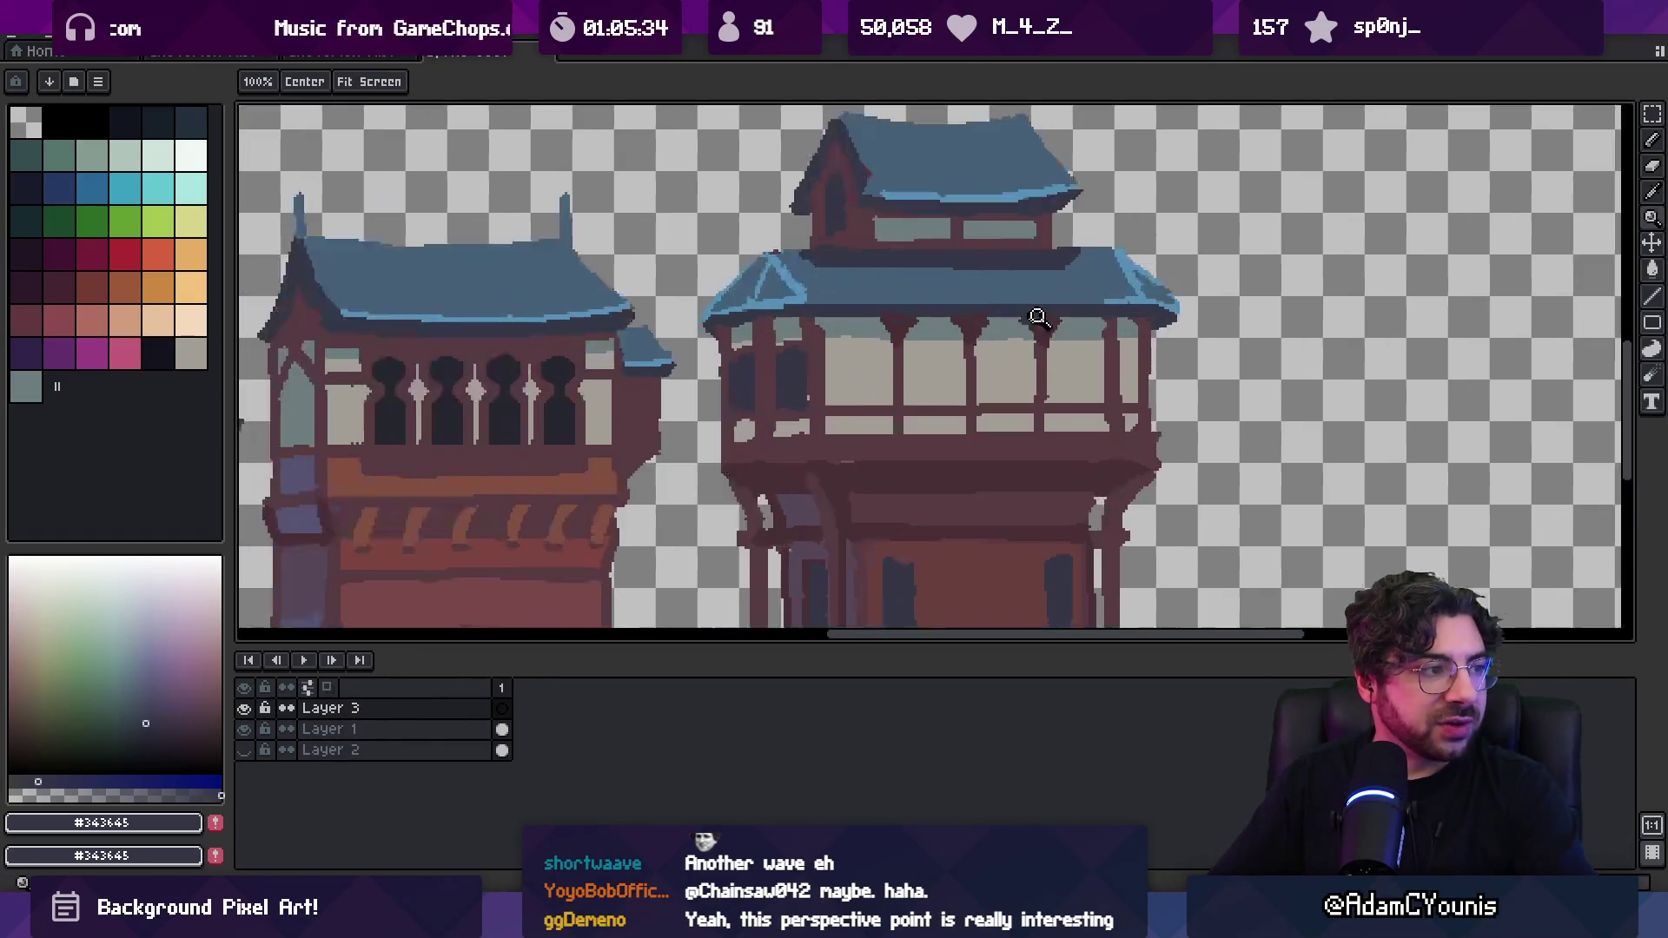
{"action": "scroll", "coordinate": [1156, 324], "scroll_direction": "up", "scroll_amount": 1}
{"action": "key", "text": "b"}
{"action": "left_click", "coordinate": [1178, 325], "text": "alt"}
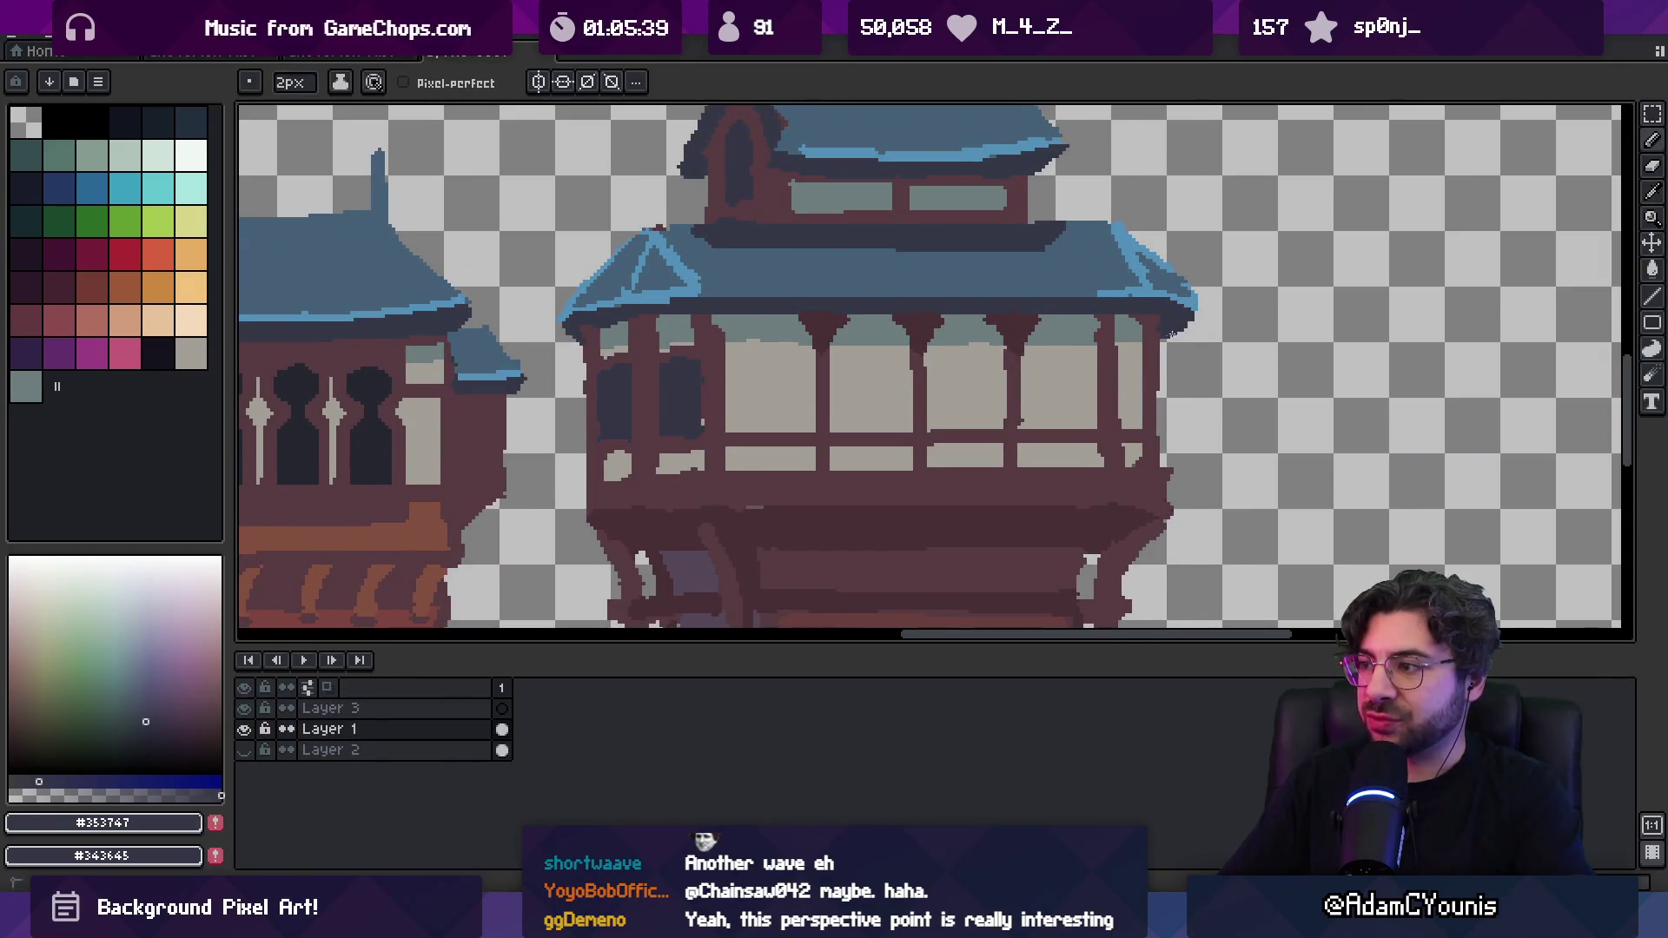
{"action": "left_click", "coordinate": [1178, 299], "text": "alt"}
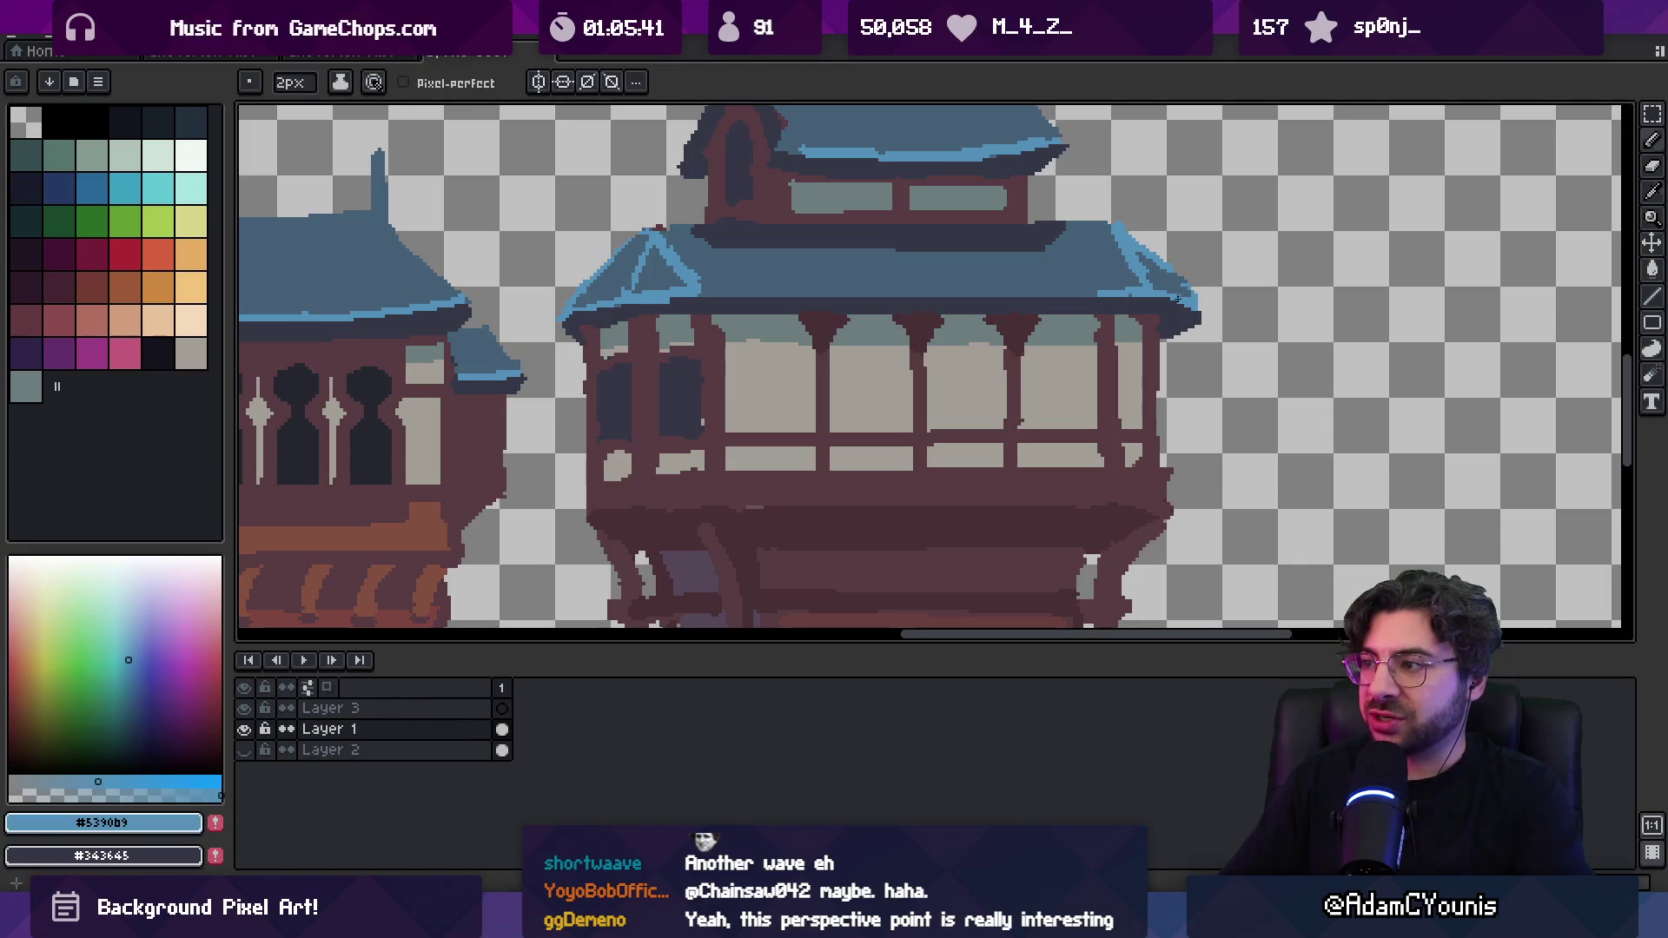
{"action": "key", "text": "z"}
{"action": "scroll", "coordinate": [1163, 287], "scroll_direction": "down", "scroll_amount": 4}
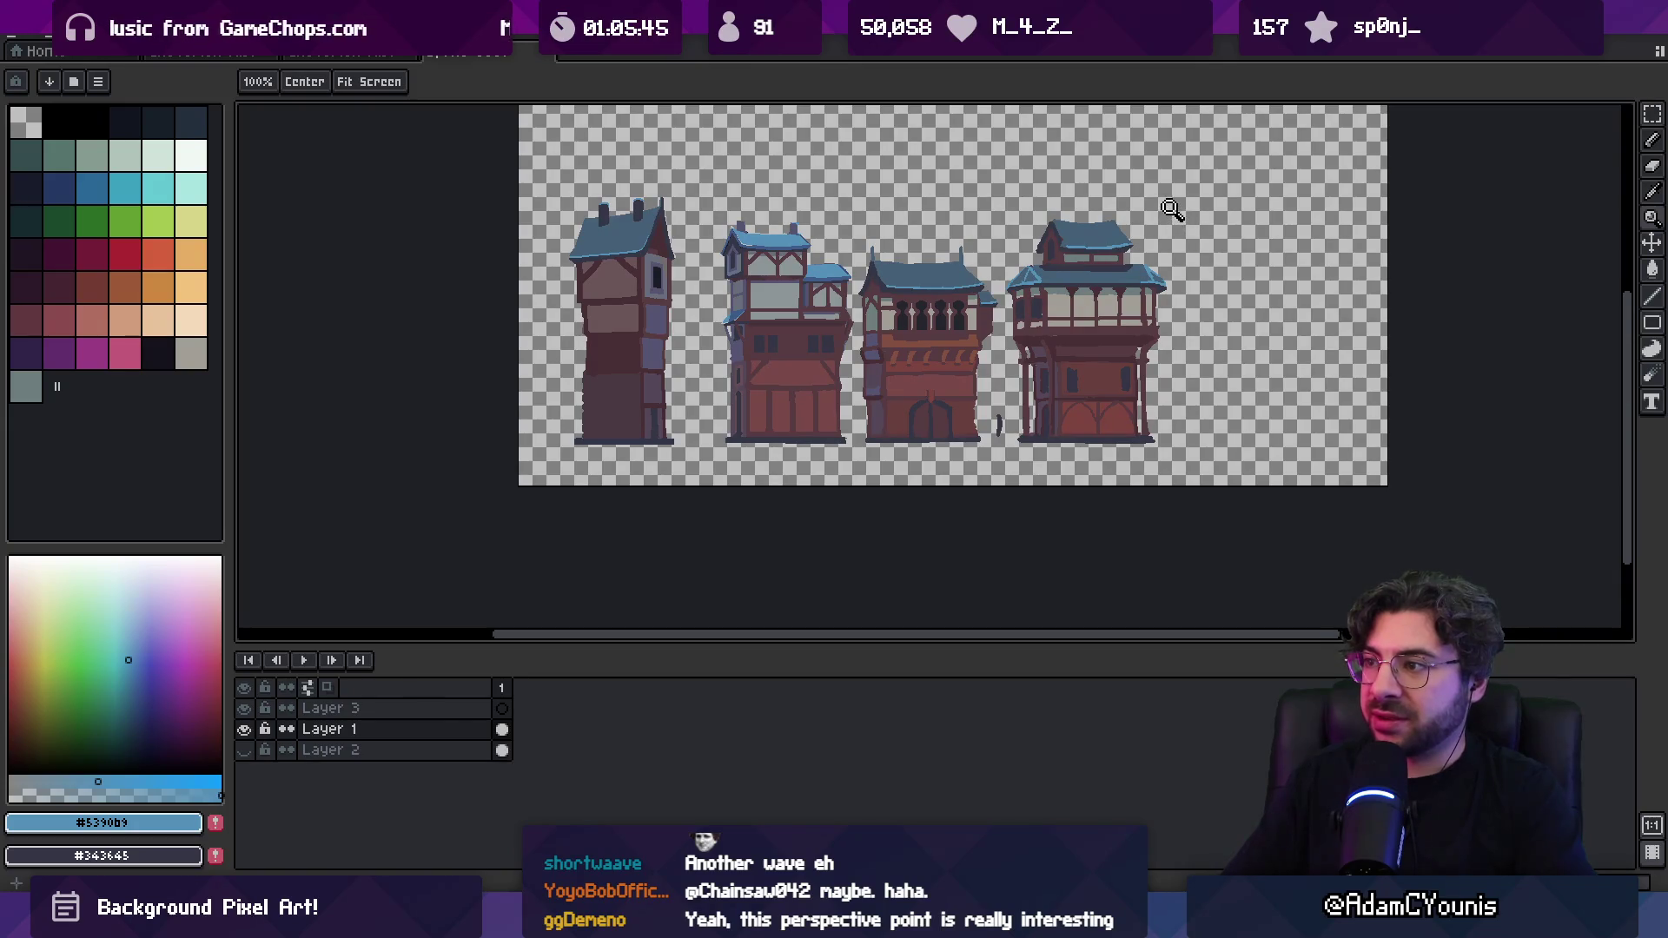
{"action": "scroll", "coordinate": [1049, 288], "scroll_direction": "down", "scroll_amount": 1}
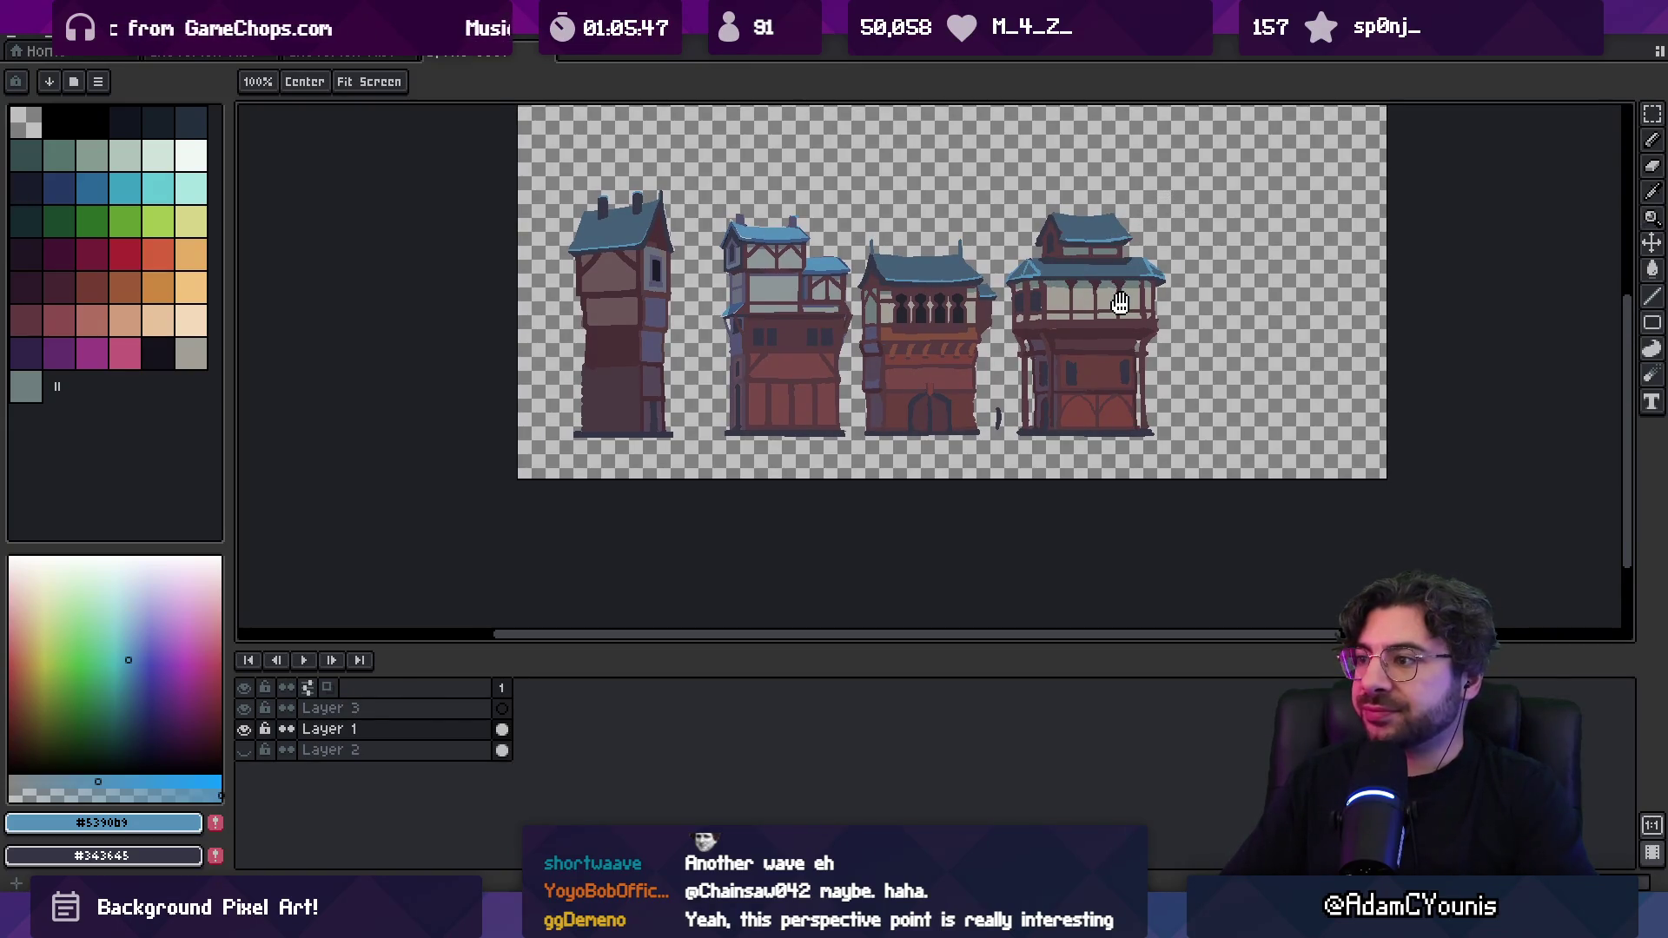
{"action": "scroll", "coordinate": [1119, 302], "scroll_direction": "up", "scroll_amount": 5}
Extend the dark window's bottom edge in #343645, sampling maroon #573b41 around it
{"action": "left_click", "coordinate": [971, 338], "text": "alt"}
{"action": "key", "text": "b"}
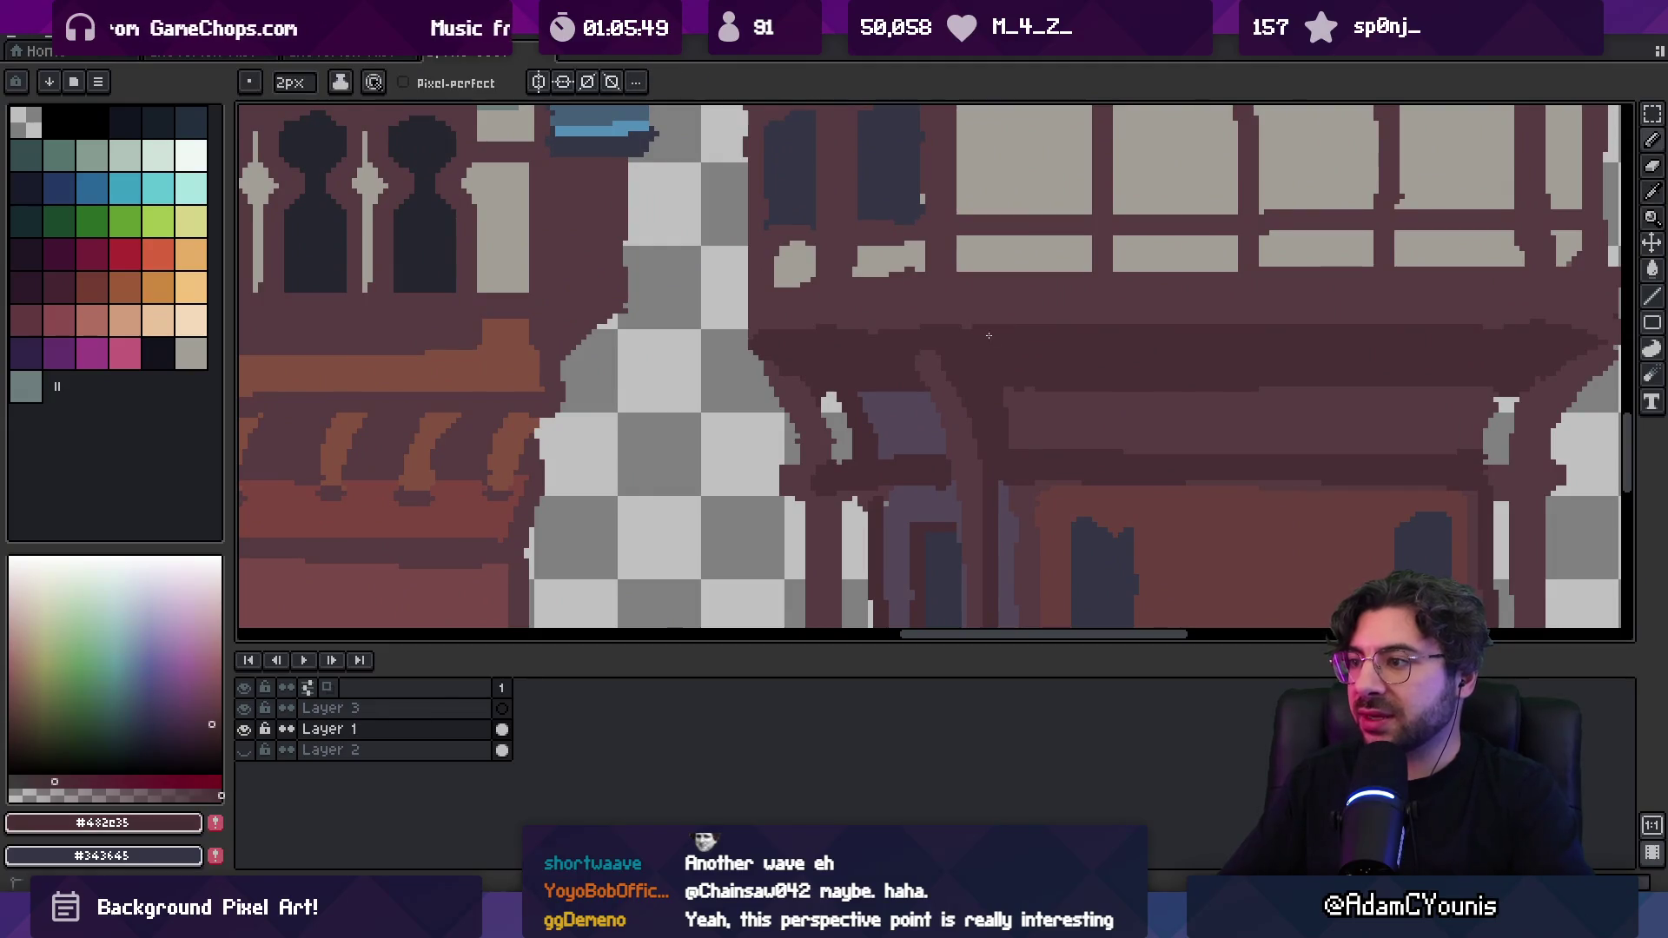
{"action": "scroll", "coordinate": [956, 331], "scroll_direction": "up", "scroll_amount": 3}
{"action": "left_click", "coordinate": [943, 328], "text": "alt"}
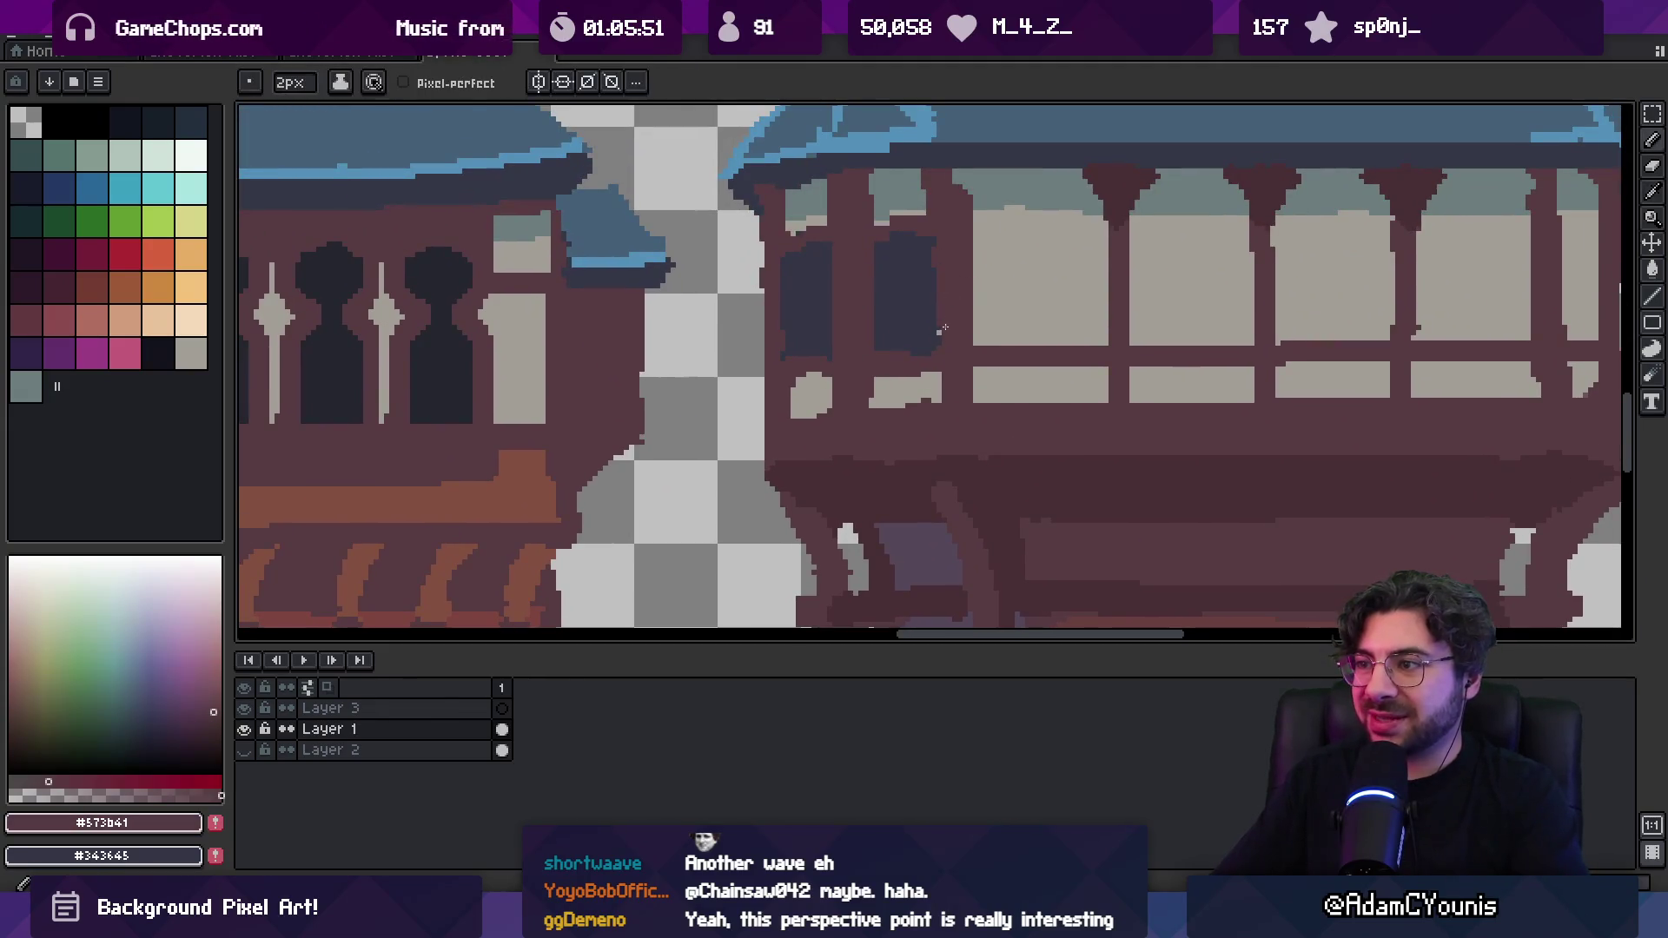
{"action": "left_click", "coordinate": [804, 348], "text": "alt"}
{"action": "left_click_drag", "start_coordinate": [827, 360], "coordinate": [789, 361]}
{"action": "left_click", "coordinate": [786, 371], "text": "alt"}
Touch up the wall with a maroon dab and erase stray pixels
{"action": "key", "text": "e"}
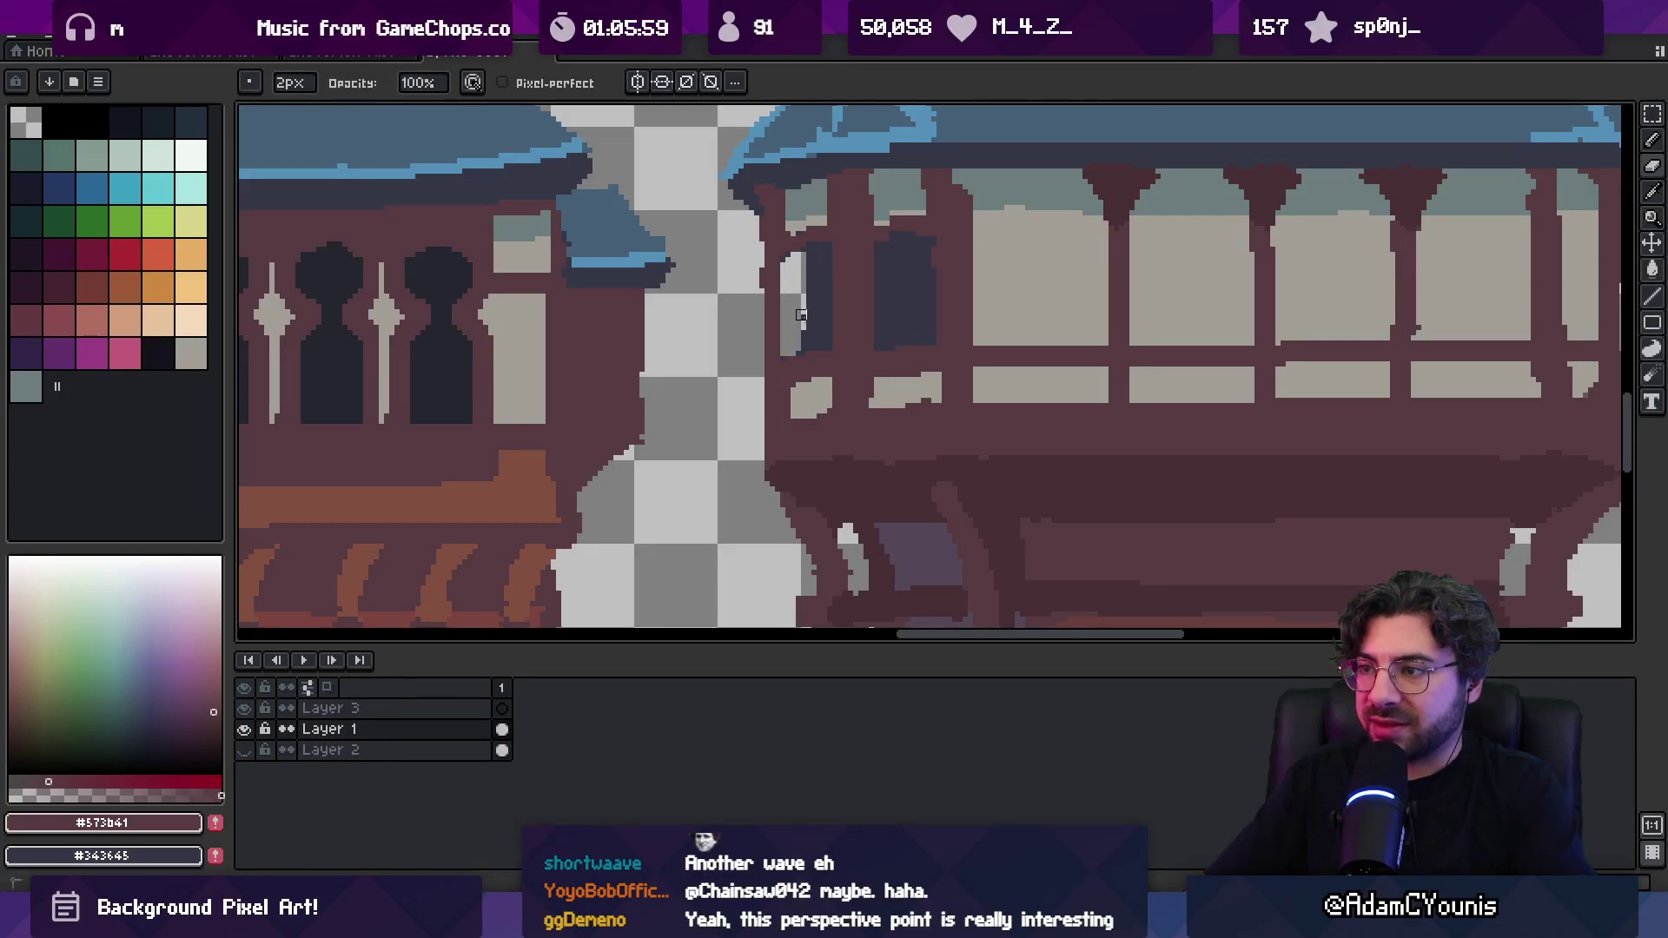
{"action": "key", "text": "z"}
{"action": "scroll", "coordinate": [812, 320], "scroll_direction": "down", "scroll_amount": 4}
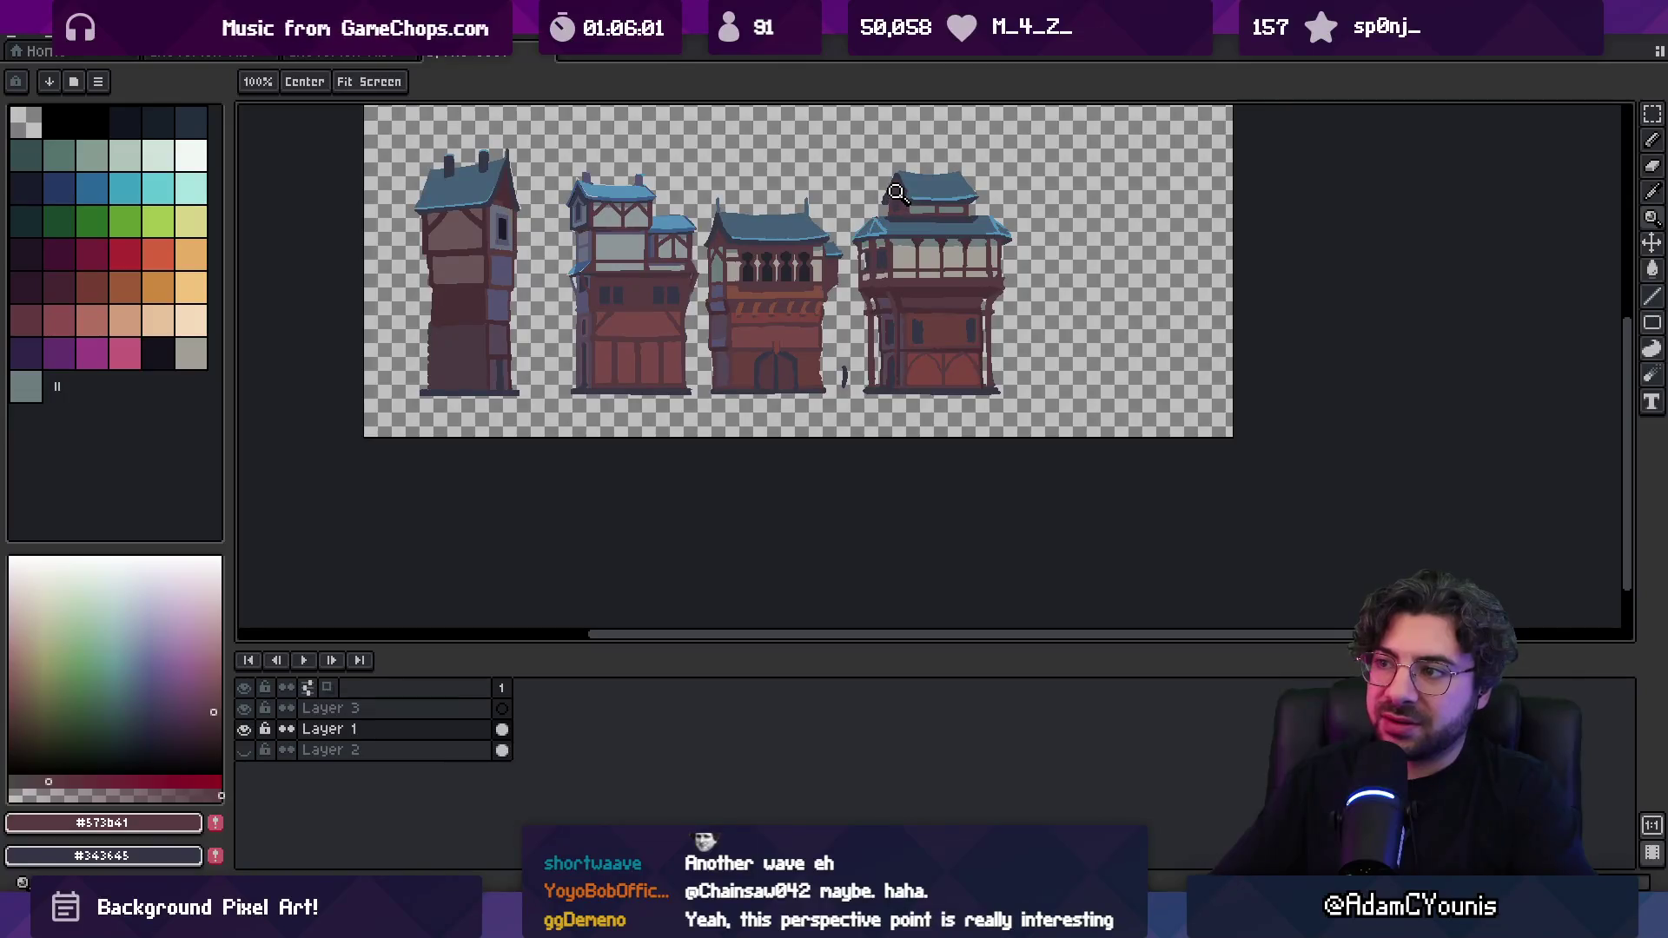
{"action": "key", "text": "v"}
{"action": "key", "text": "b"}
{"action": "scroll", "coordinate": [903, 211], "scroll_direction": "up", "scroll_amount": 5}
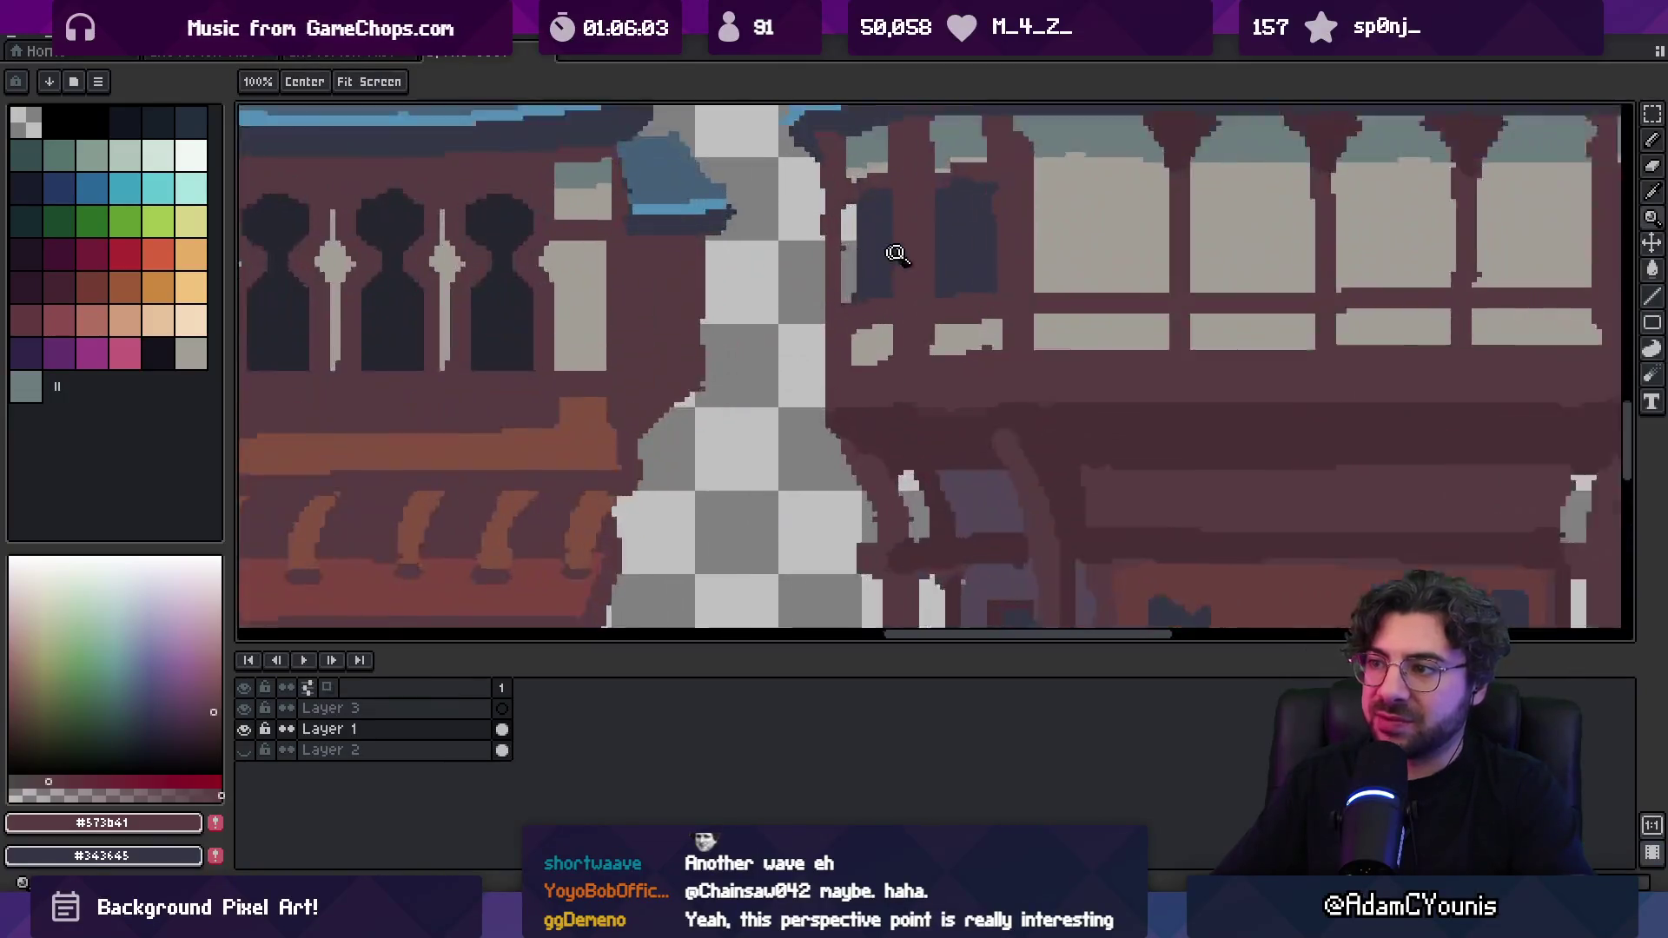
{"action": "left_click", "coordinate": [831, 310], "text": "alt"}
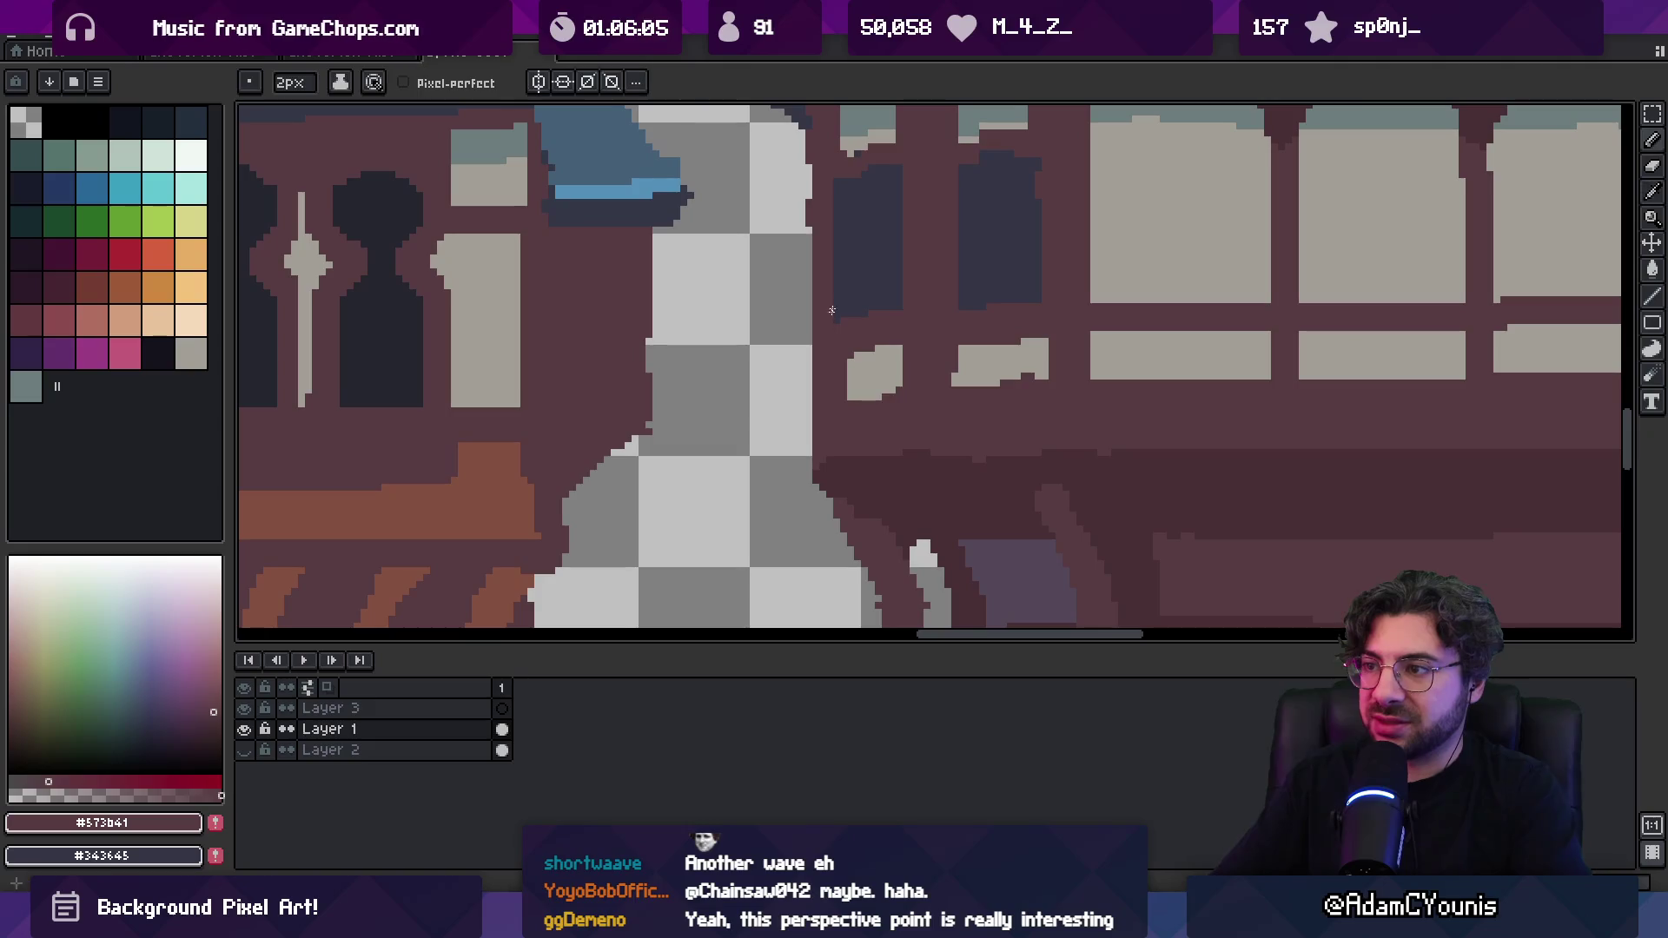
{"action": "key", "text": "e"}
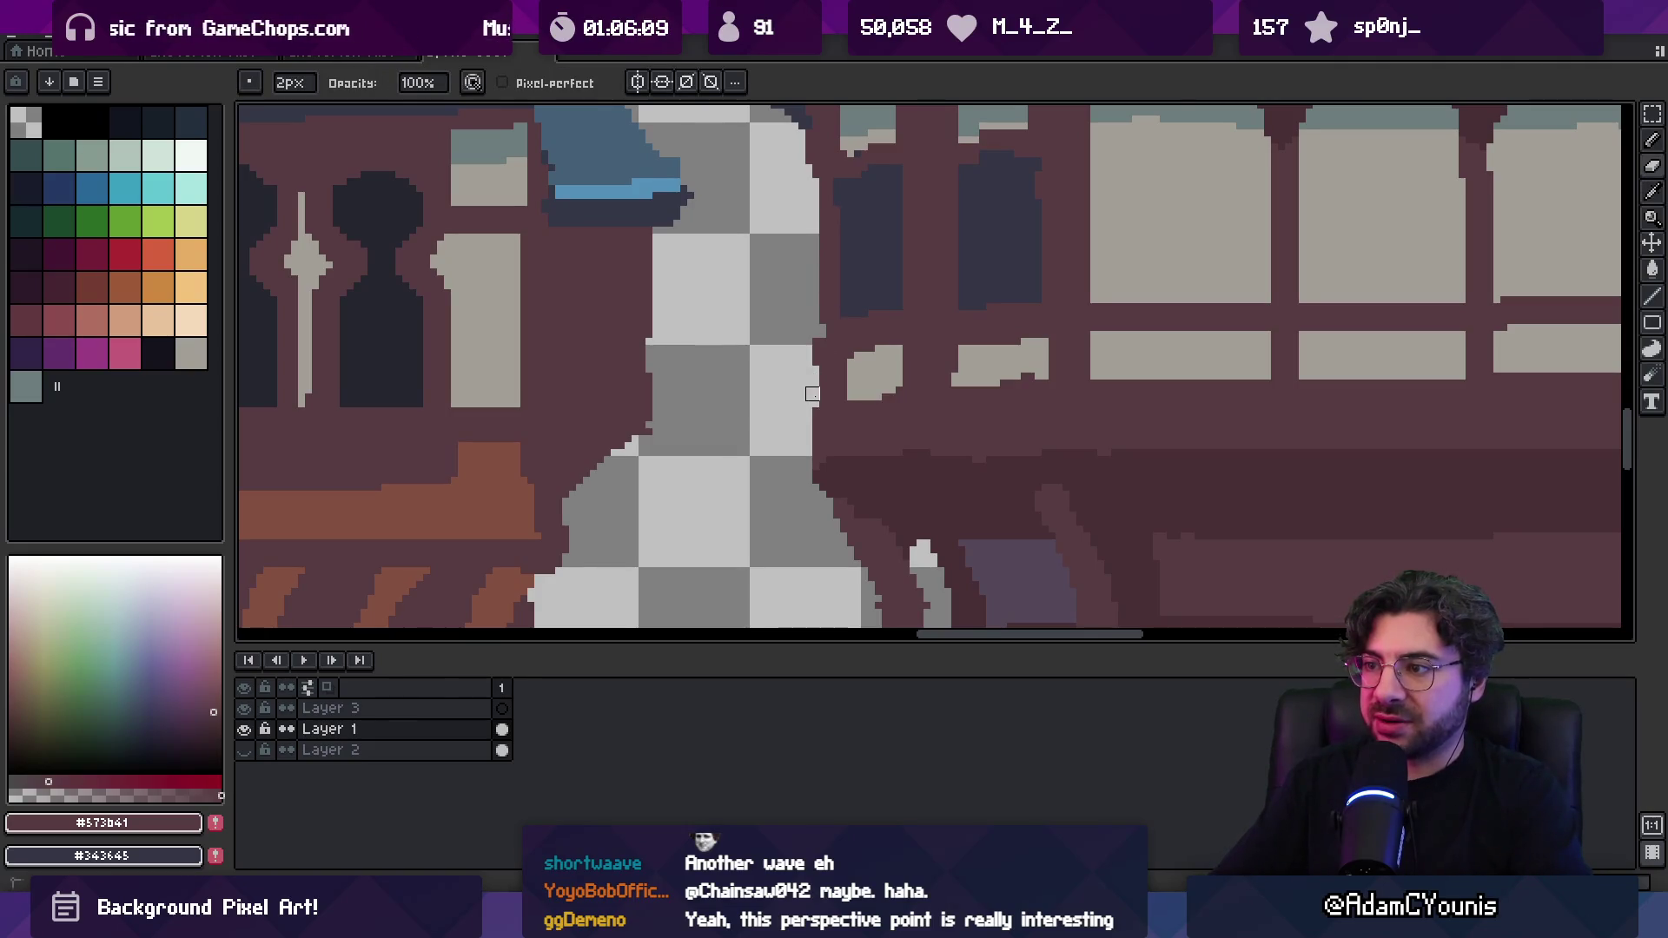
{"action": "scroll", "coordinate": [793, 316], "scroll_direction": "down", "scroll_amount": 4}
{"action": "scroll", "coordinate": [897, 205], "scroll_direction": "up", "scroll_amount": 4}
{"action": "key", "text": "b"}
{"action": "left_click", "coordinate": [798, 263]}
Zoom out, pan the townhouse canvas slightly left, and switch to the Twitch page
{"action": "key", "text": "e"}
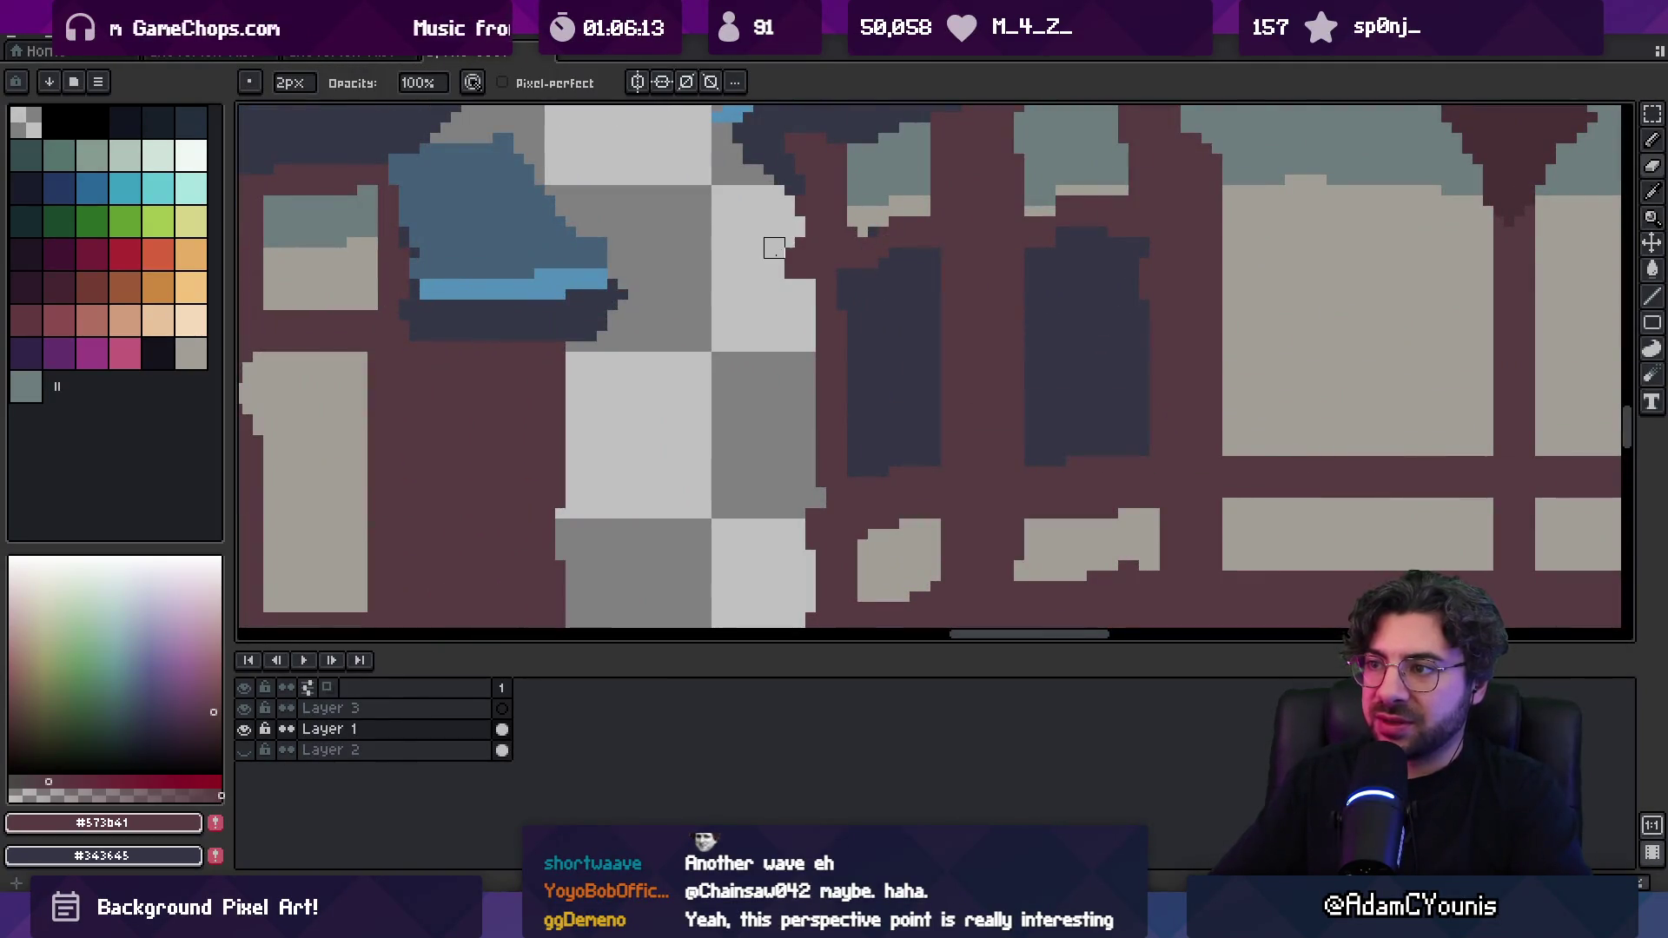
{"action": "key", "text": "z"}
{"action": "scroll", "coordinate": [869, 226], "scroll_direction": "down", "scroll_amount": 3}
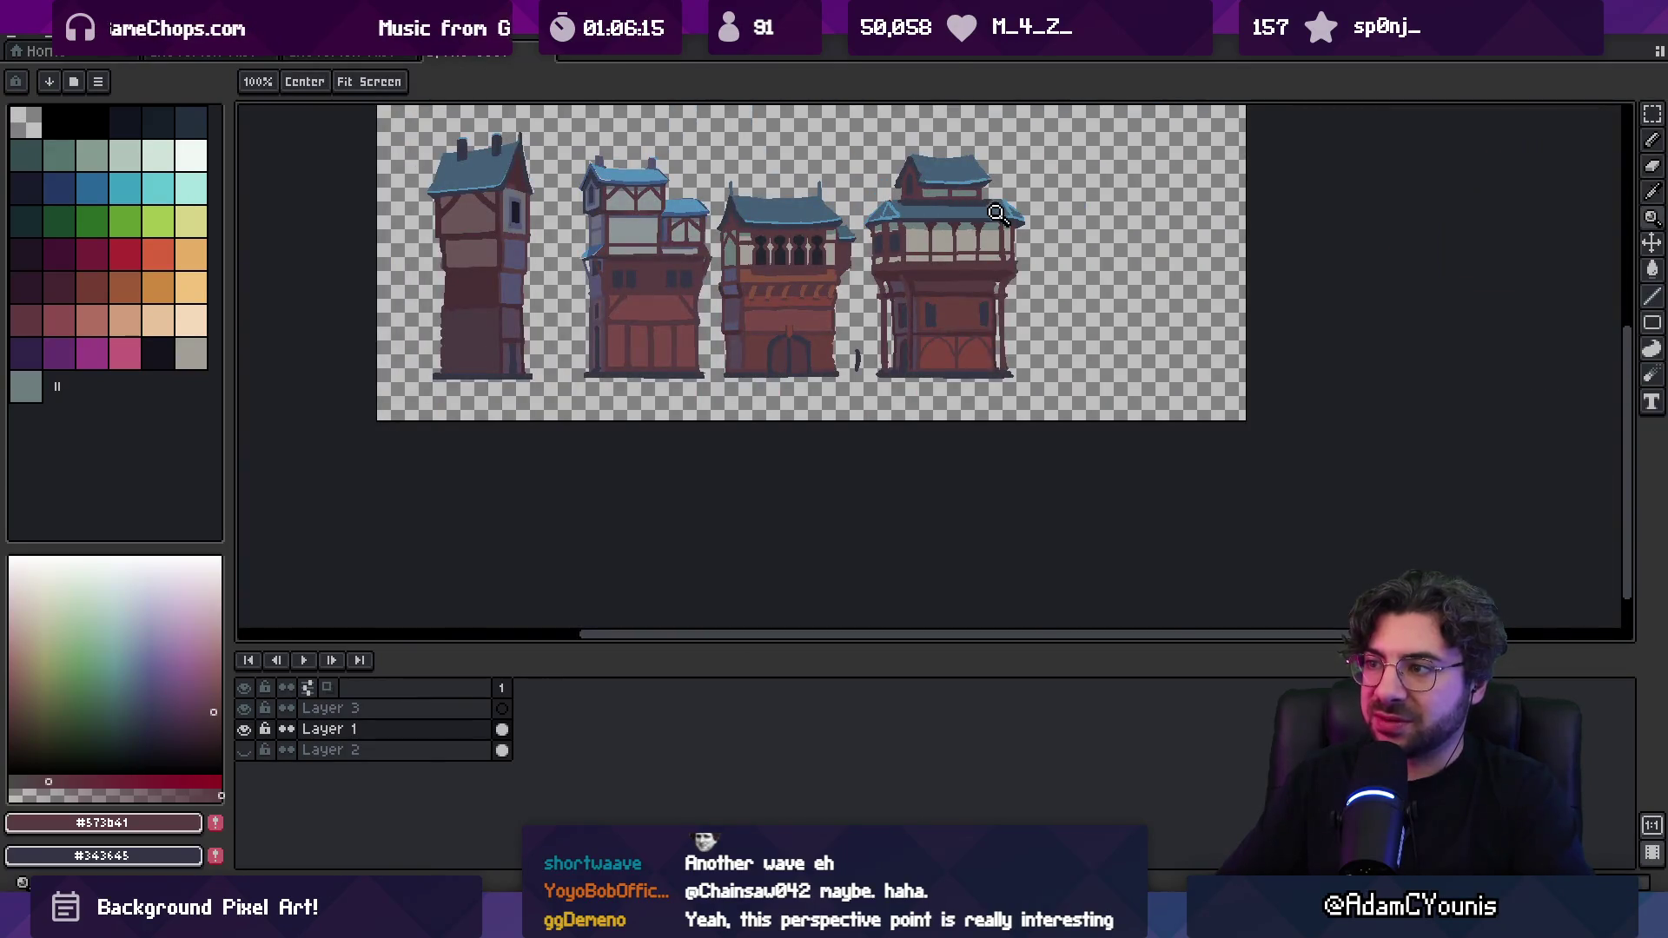
{"action": "scroll", "coordinate": [999, 217], "scroll_direction": "up", "scroll_amount": 5}
{"action": "scroll", "coordinate": [1012, 252], "scroll_direction": "down", "scroll_amount": 2}
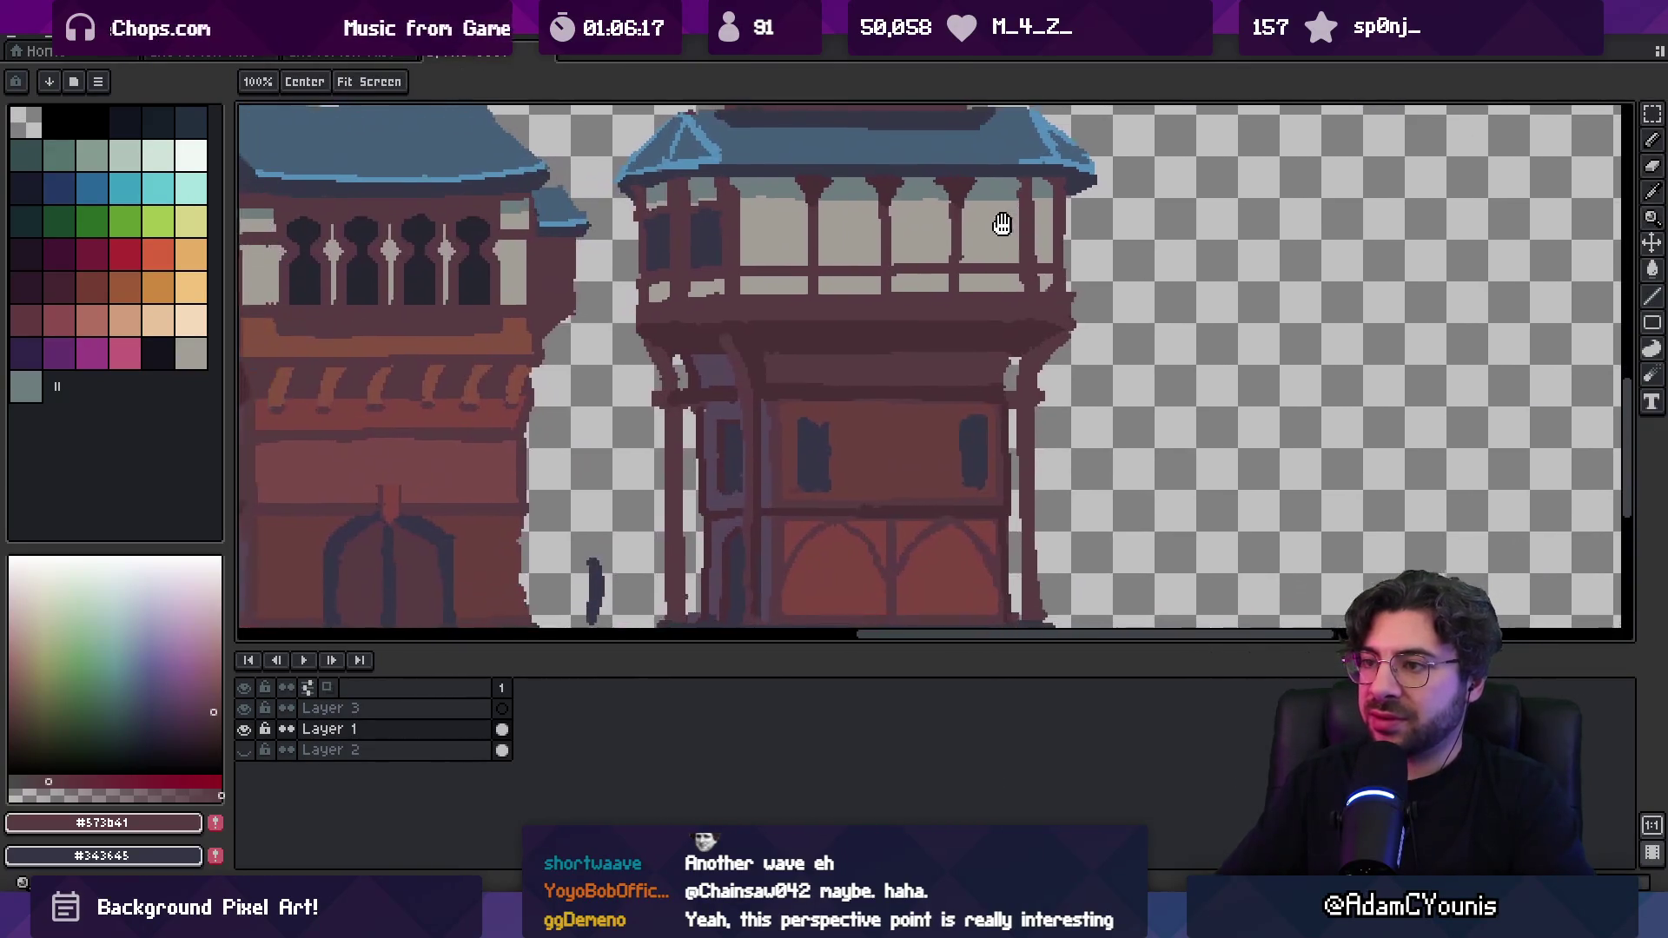
{"action": "scroll", "coordinate": [960, 239], "scroll_direction": "down", "scroll_amount": 2}
{"action": "scroll", "coordinate": [944, 249], "scroll_direction": "down", "scroll_amount": 2}
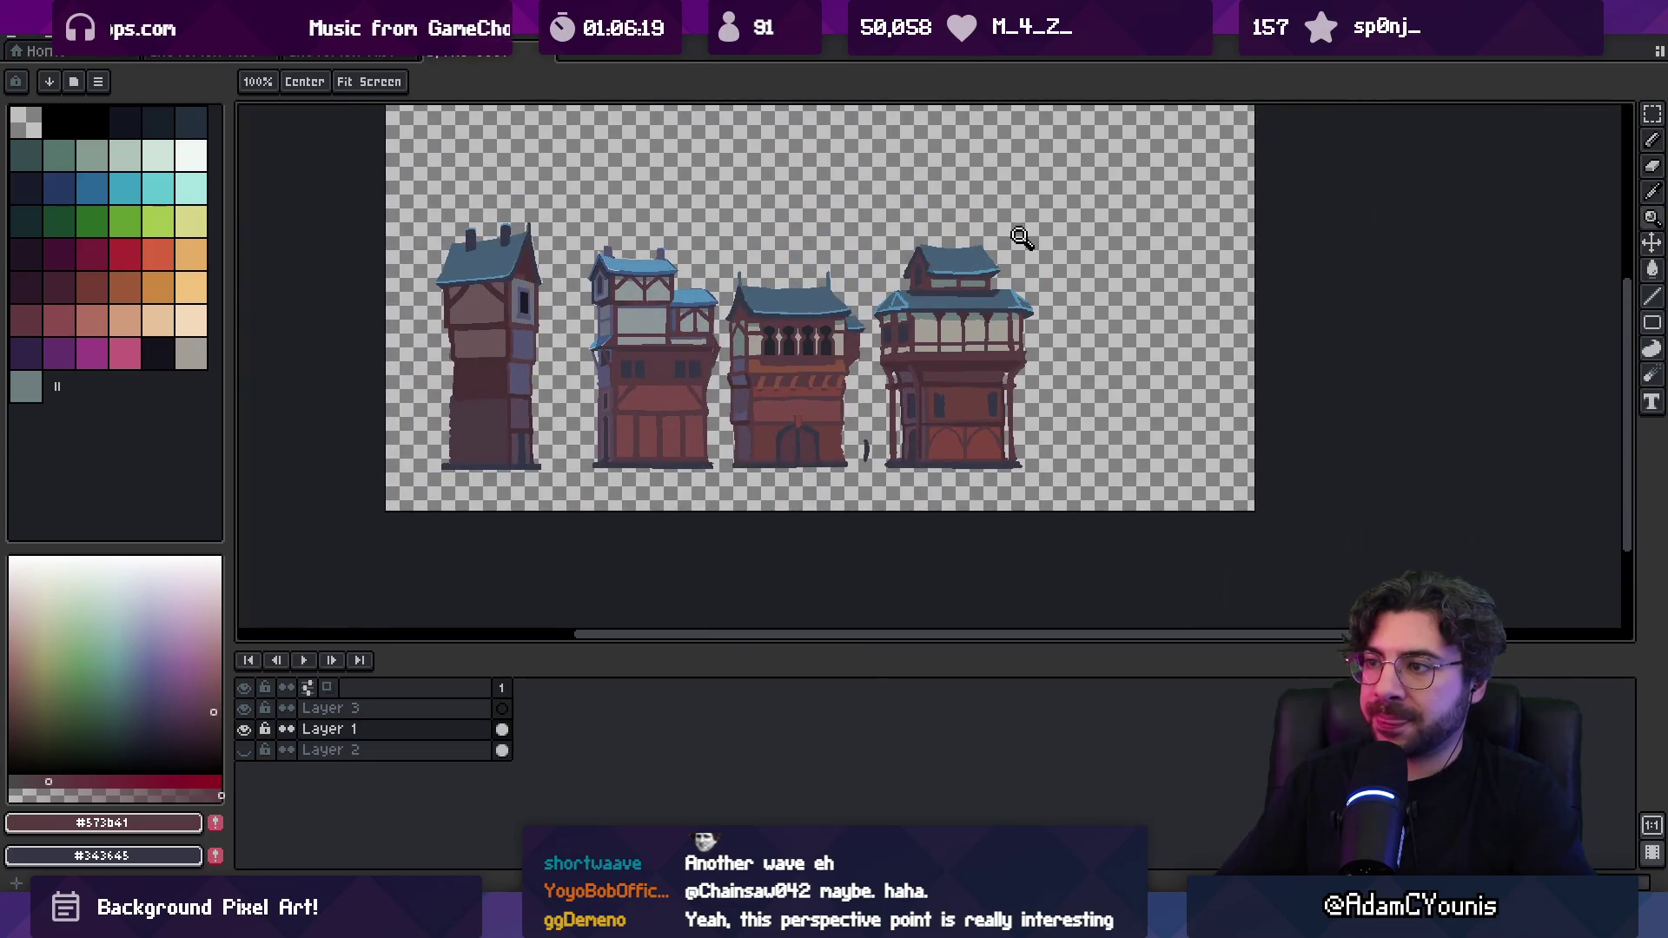
{"action": "scroll", "coordinate": [921, 265], "scroll_direction": "right", "scroll_amount": 2}
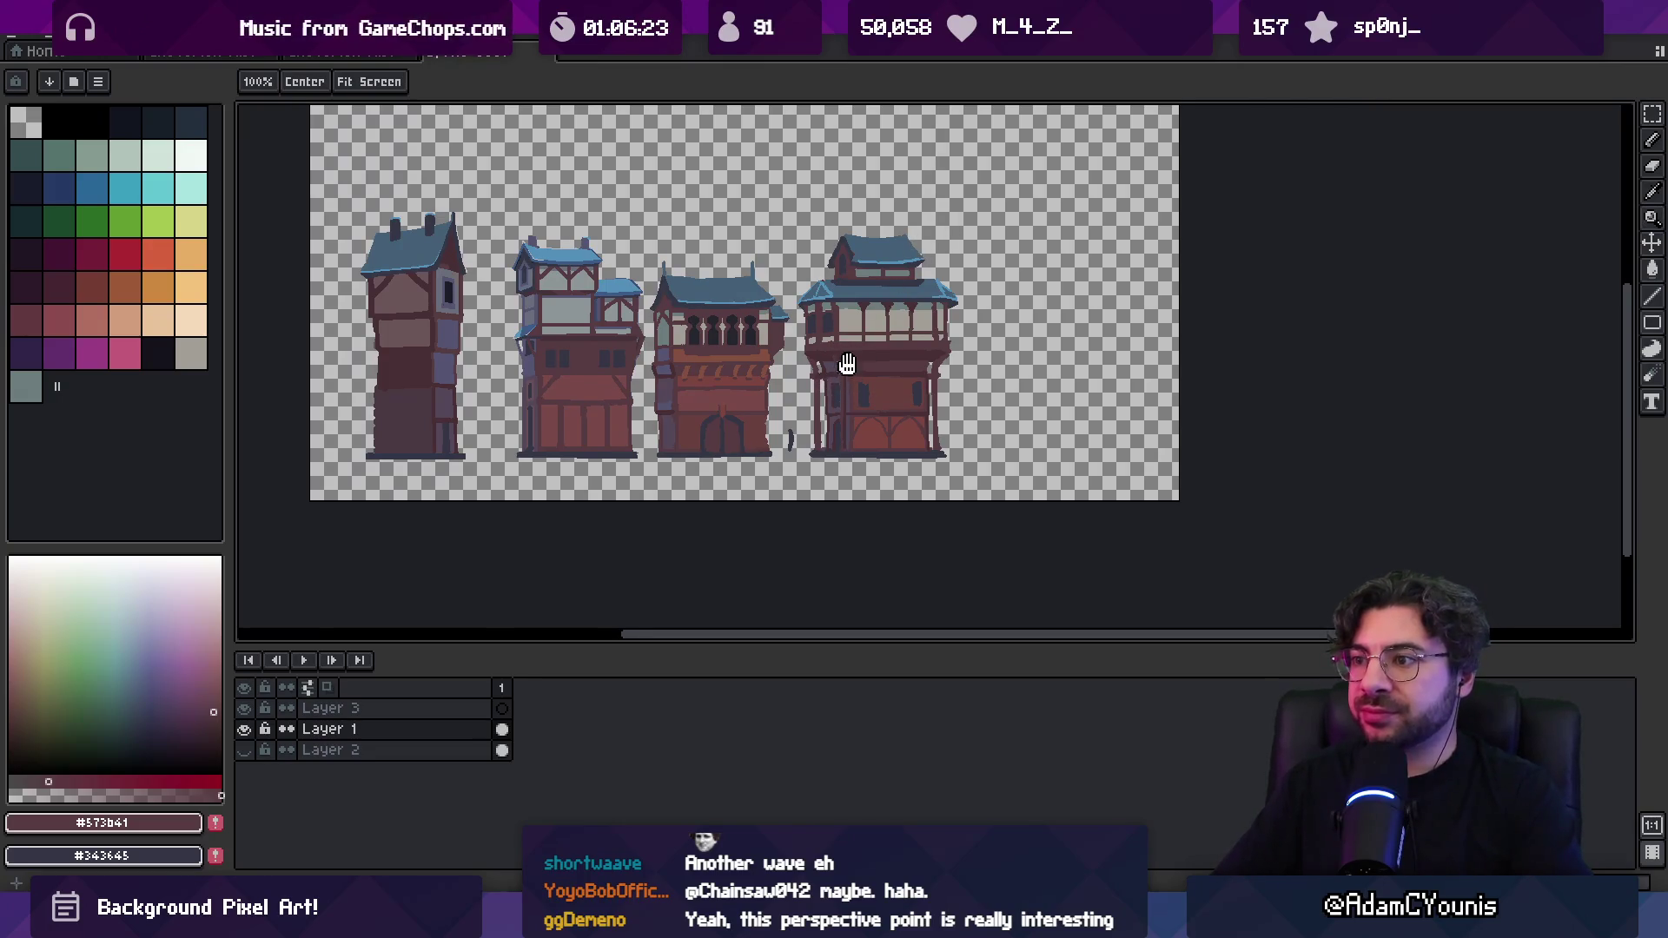
{"action": "left_click_drag", "start_coordinate": [847, 364], "coordinate": [826, 368]}
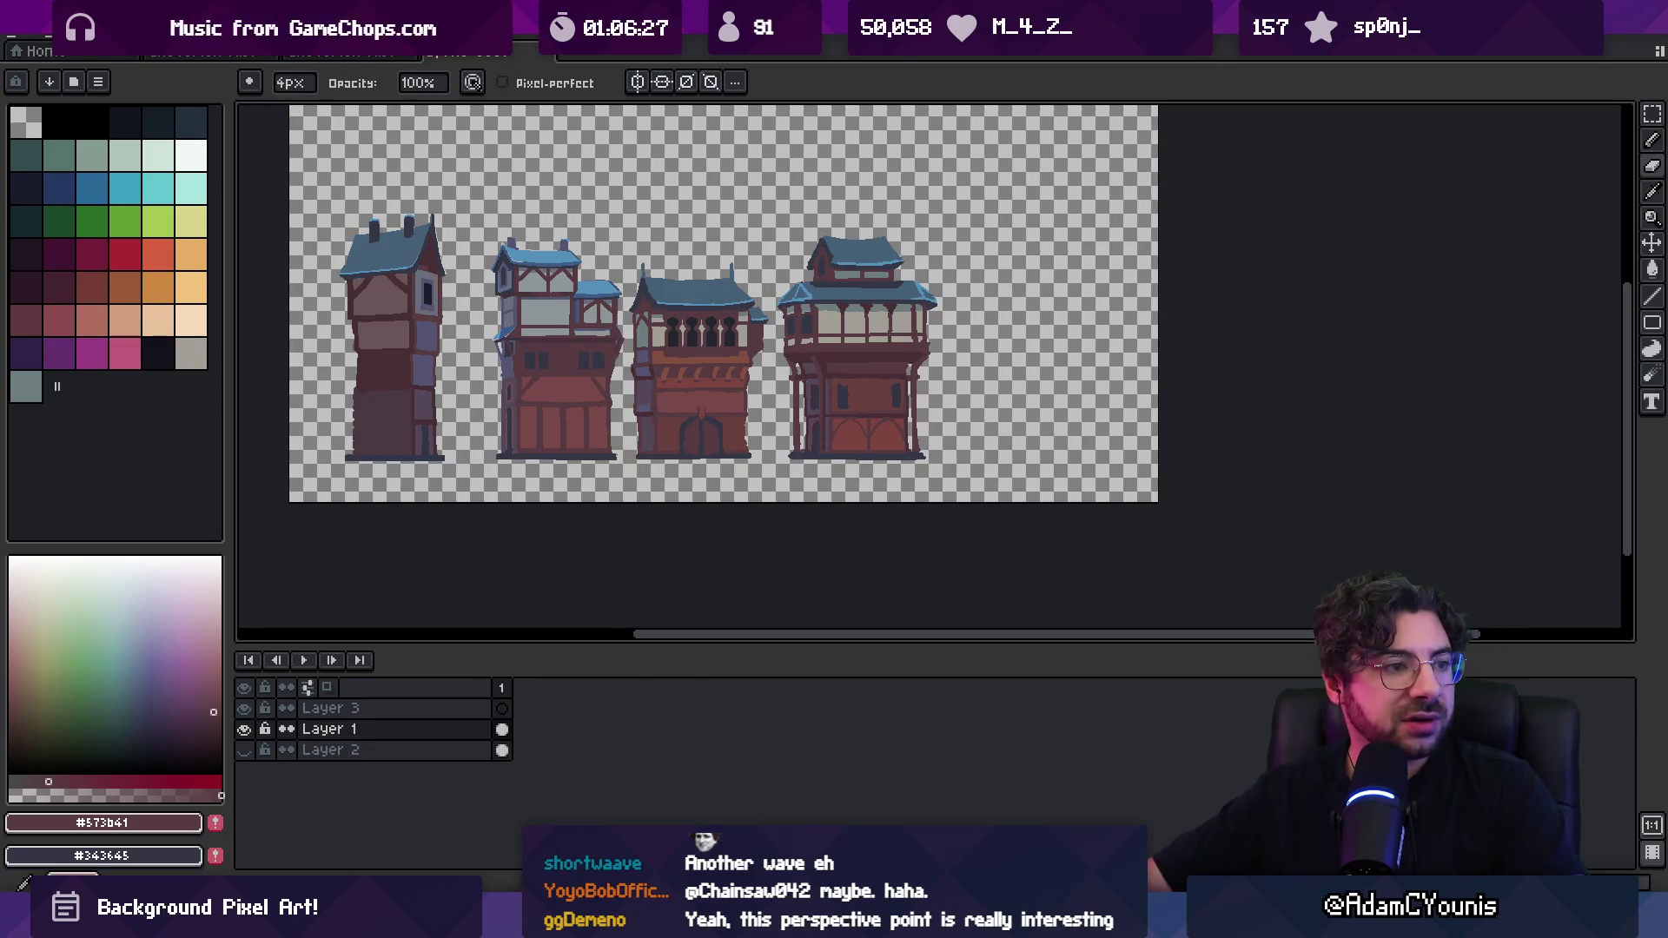
{"action": "key", "text": "alt+Tab"}
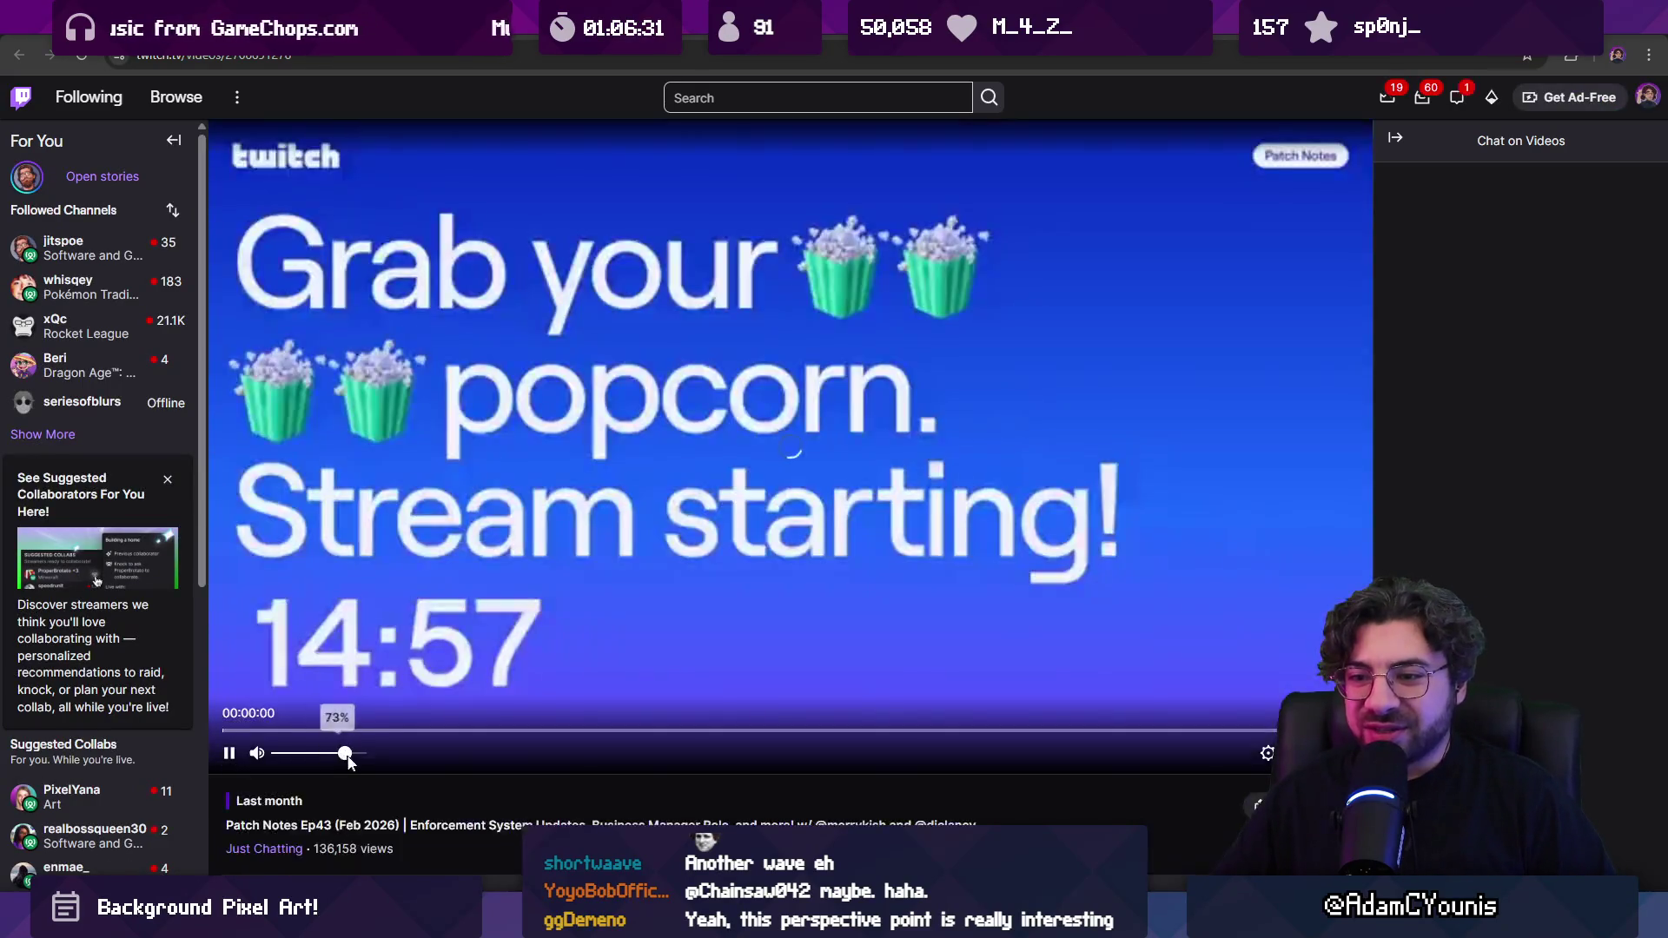
Pause the Patch Notes video, seek to about 00:42:36, resume, then bring up the music player
{"action": "mouse_move", "coordinate": [351, 761]}
{"action": "left_click", "coordinate": [229, 749]}
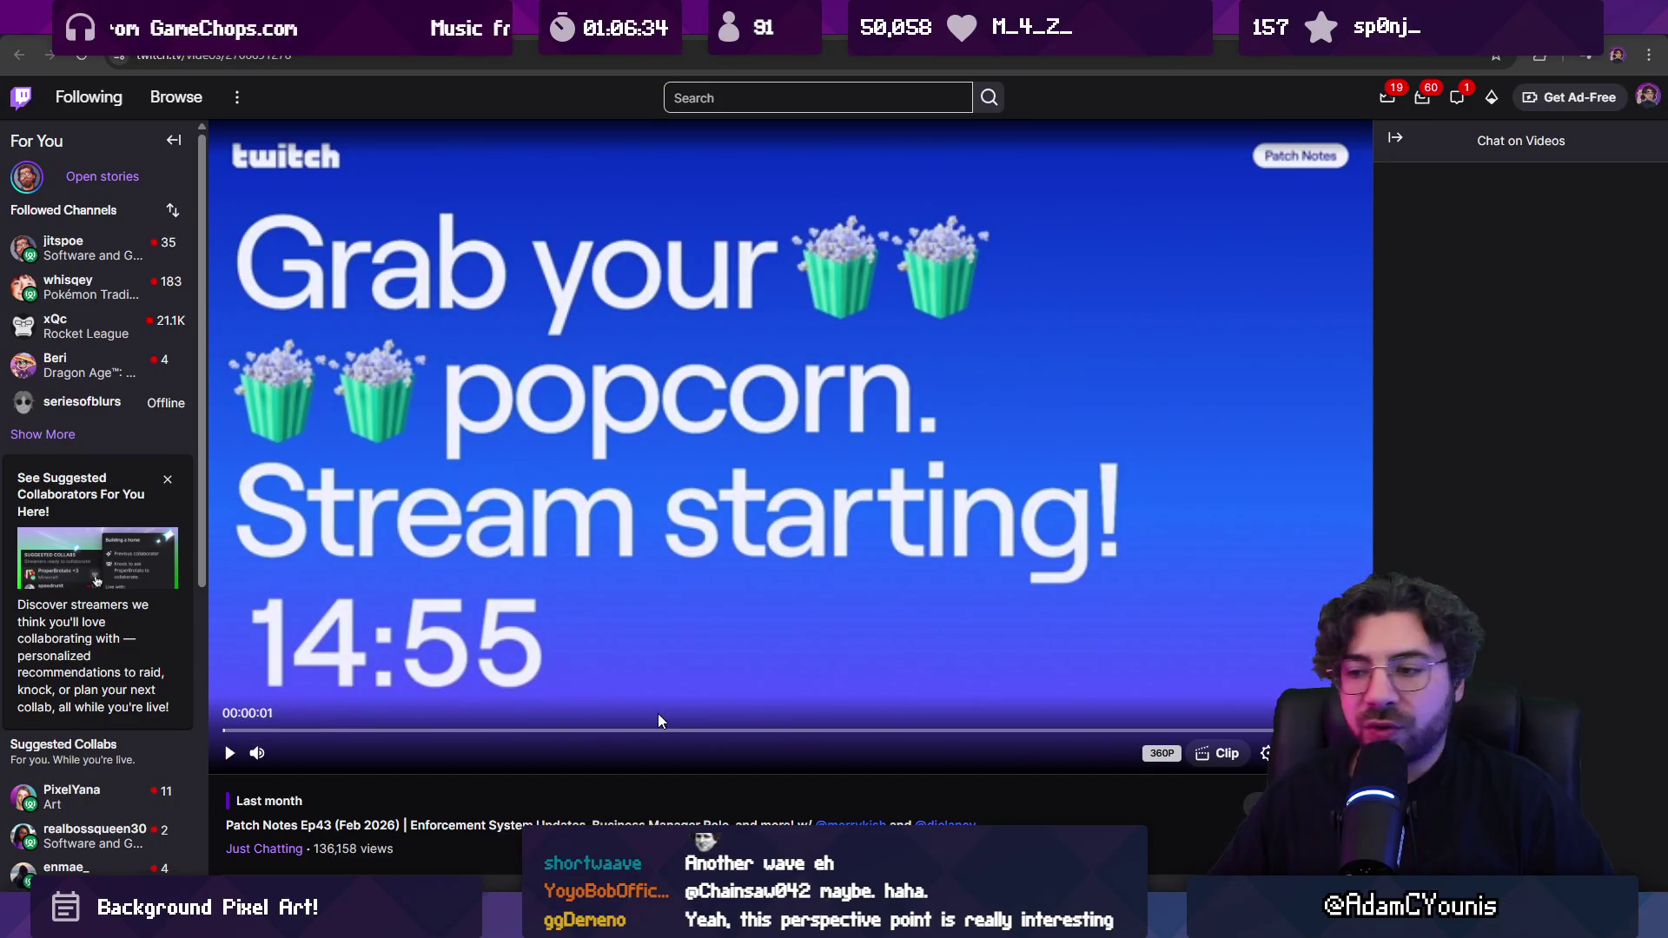
{"action": "left_click", "coordinate": [791, 737]}
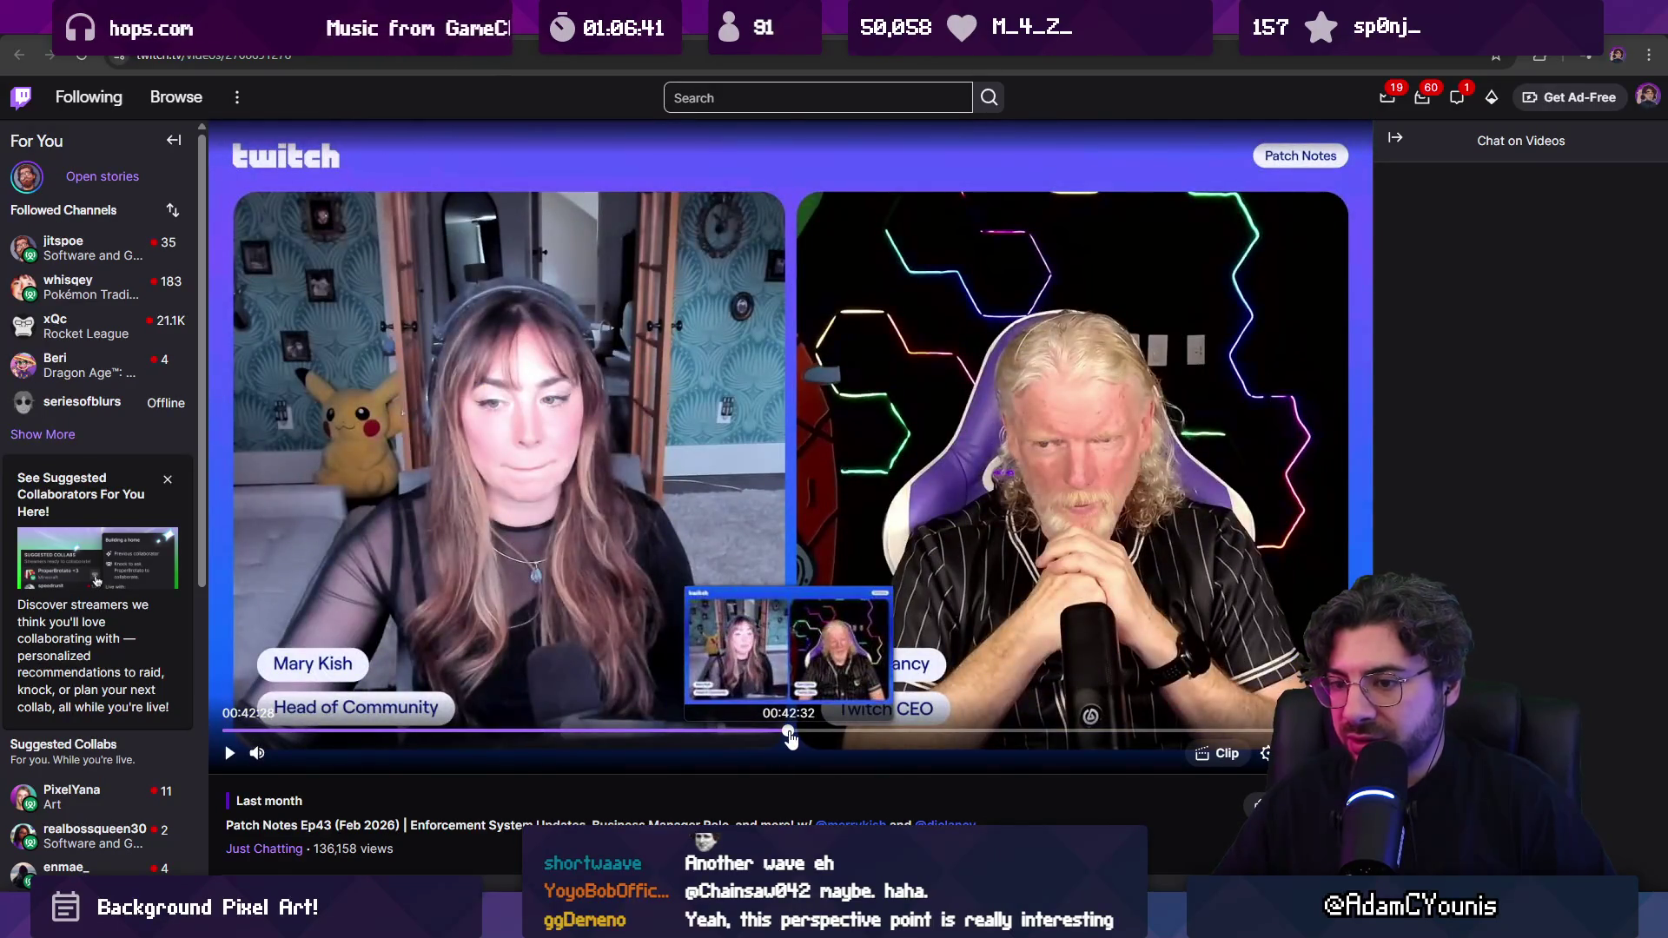
{"action": "left_click", "coordinate": [486, 641]}
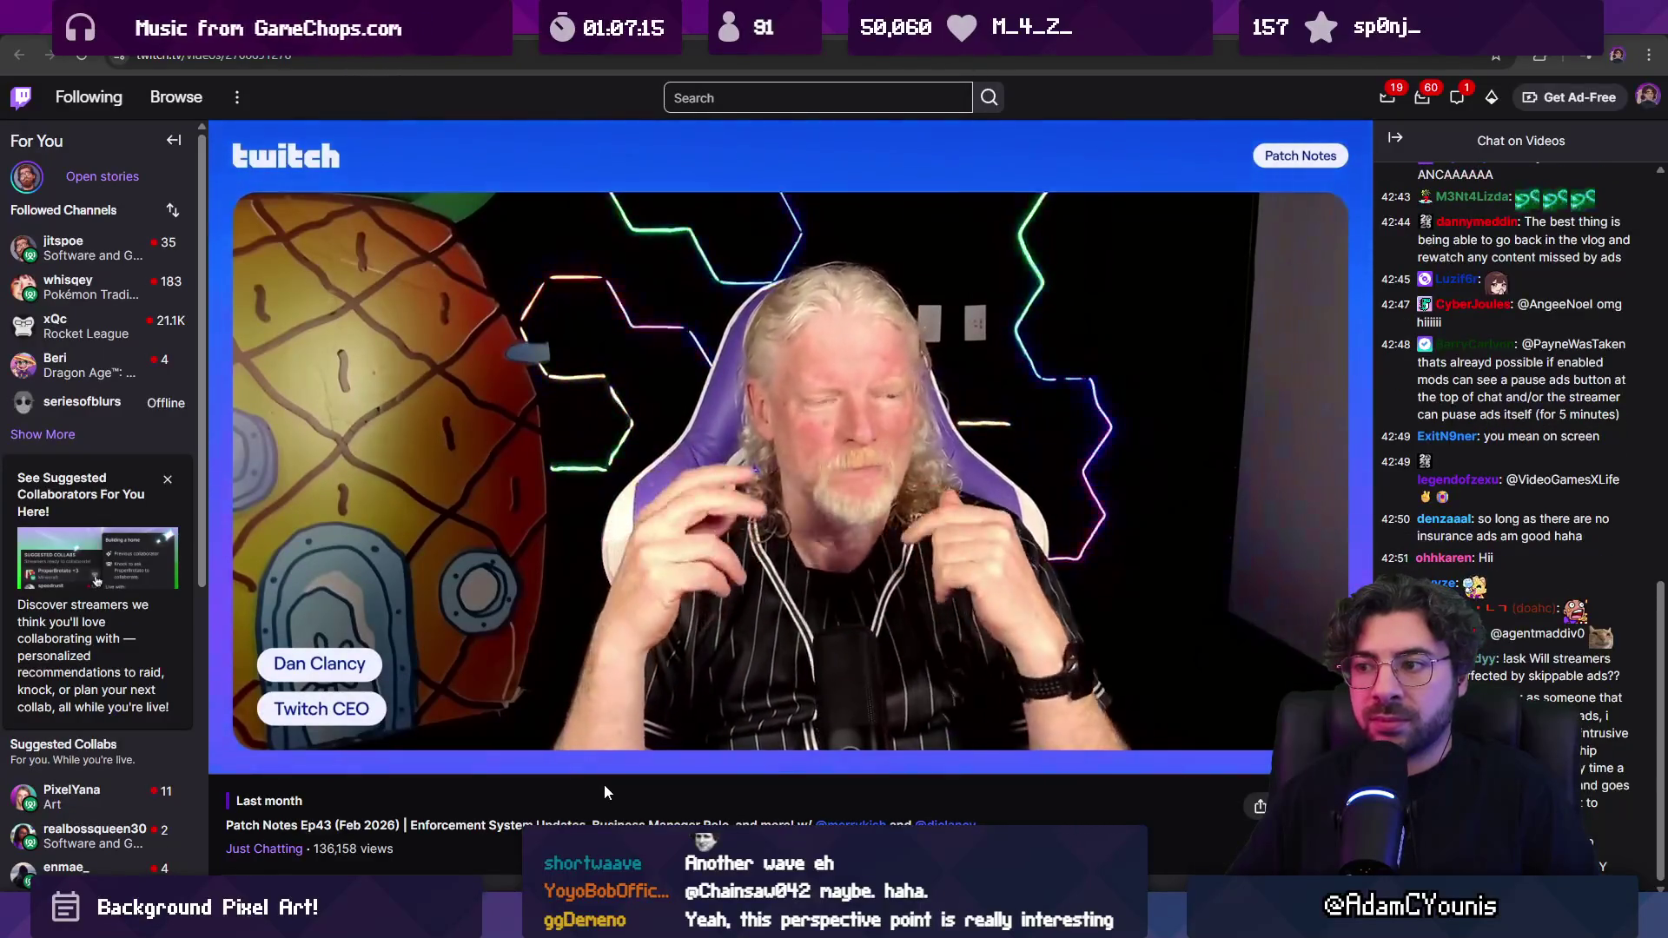
{"action": "key", "text": "alt+Tab"}
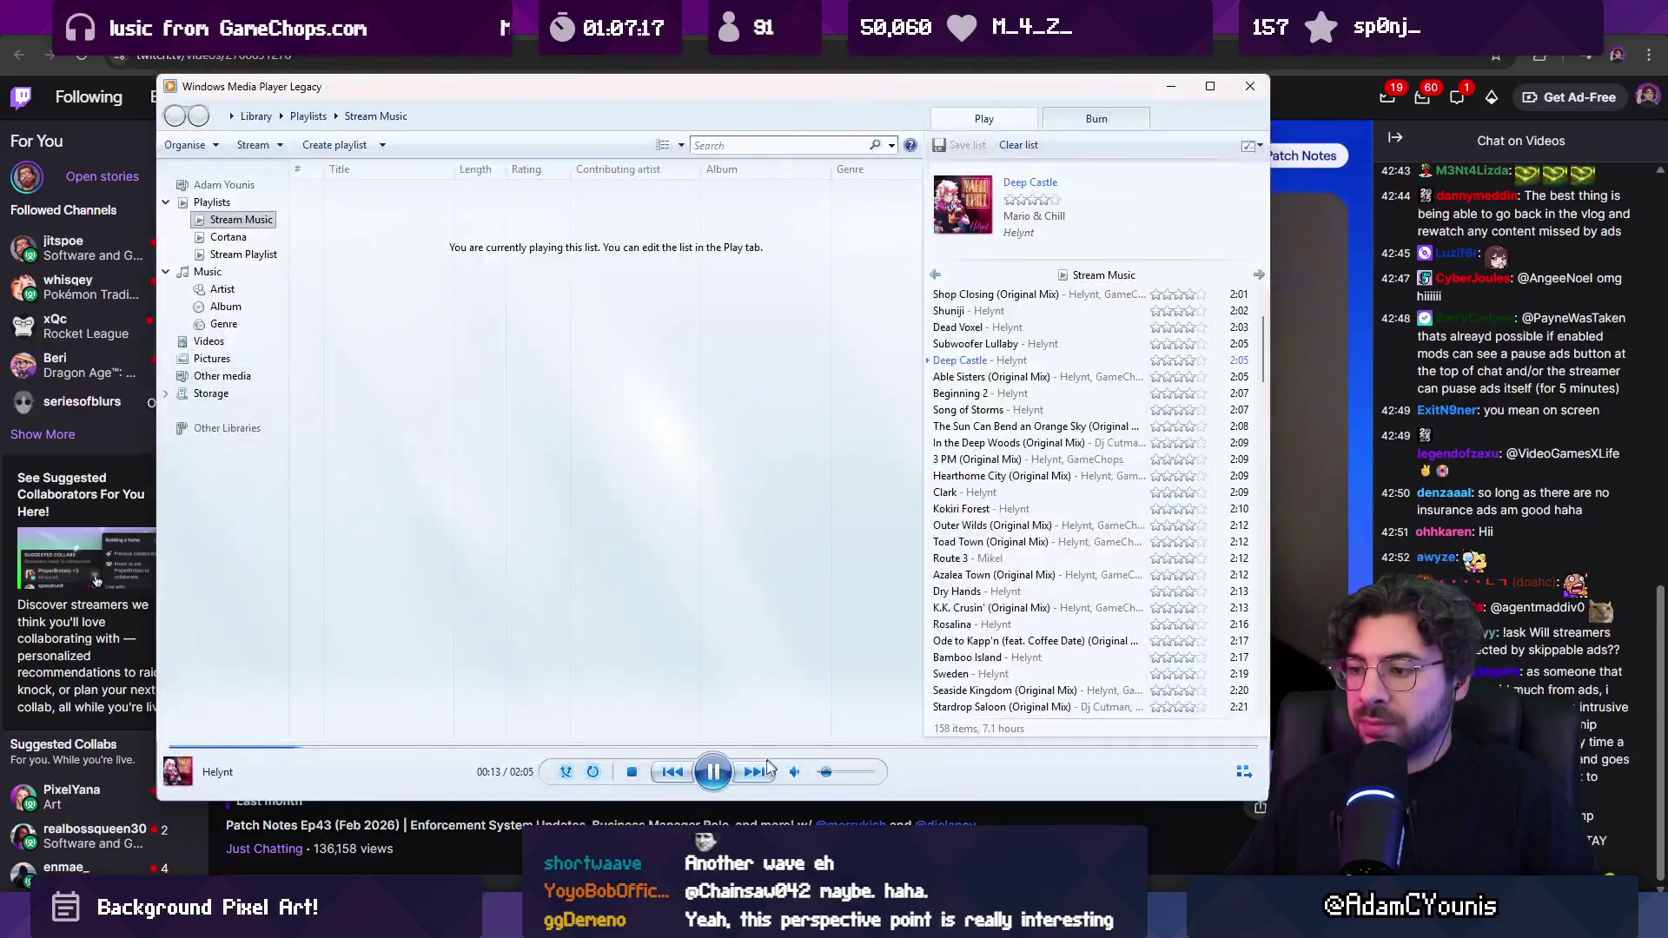
{"action": "key", "text": "alt+Tab"}
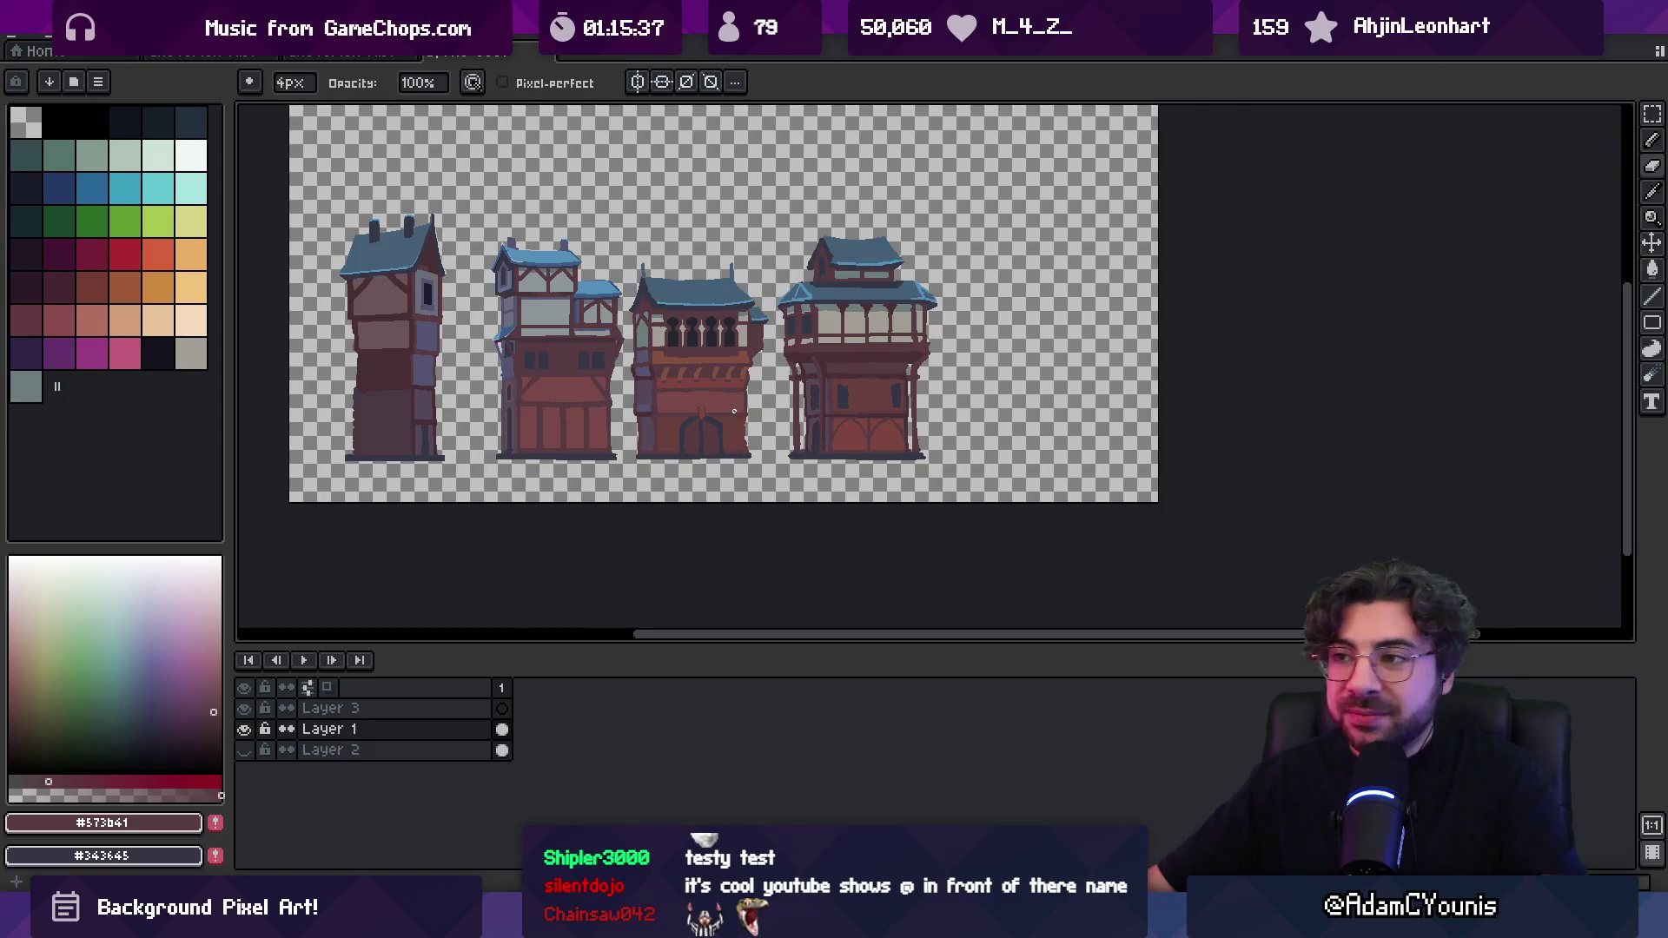
Zoom in on the row of four blue-roofed townhouses
{"action": "key", "text": "z"}
{"action": "left_click", "coordinate": [705, 322]}
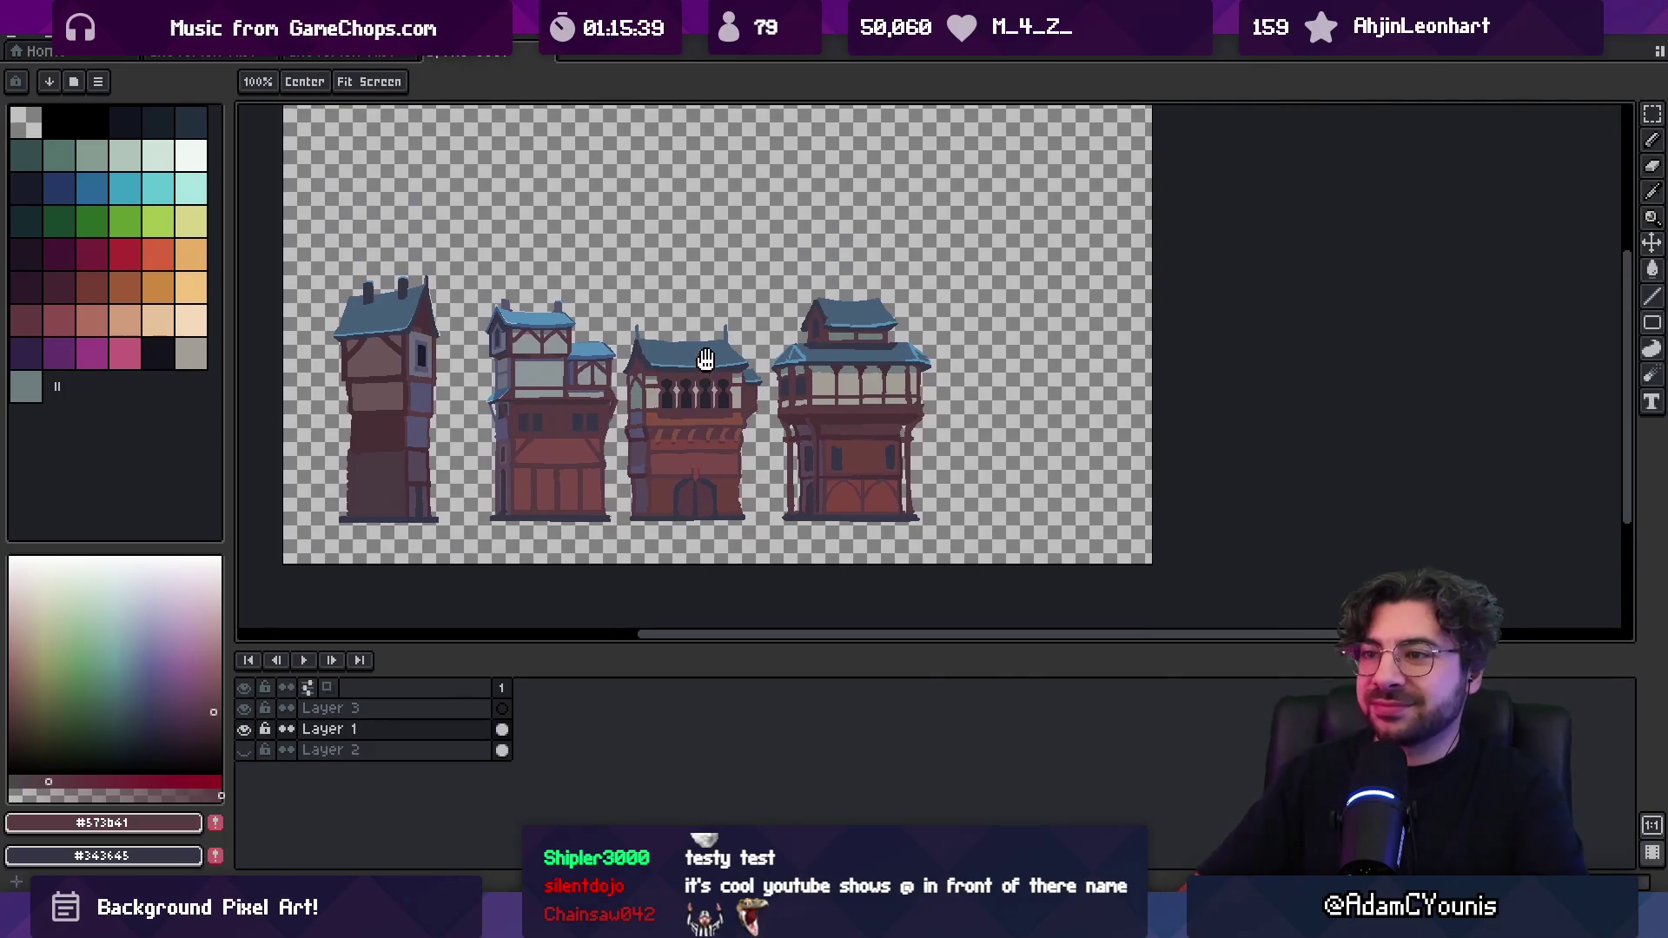
Fill the right tower's top roof with the sampled roof blue #5390b9
{"action": "key", "text": "i"}
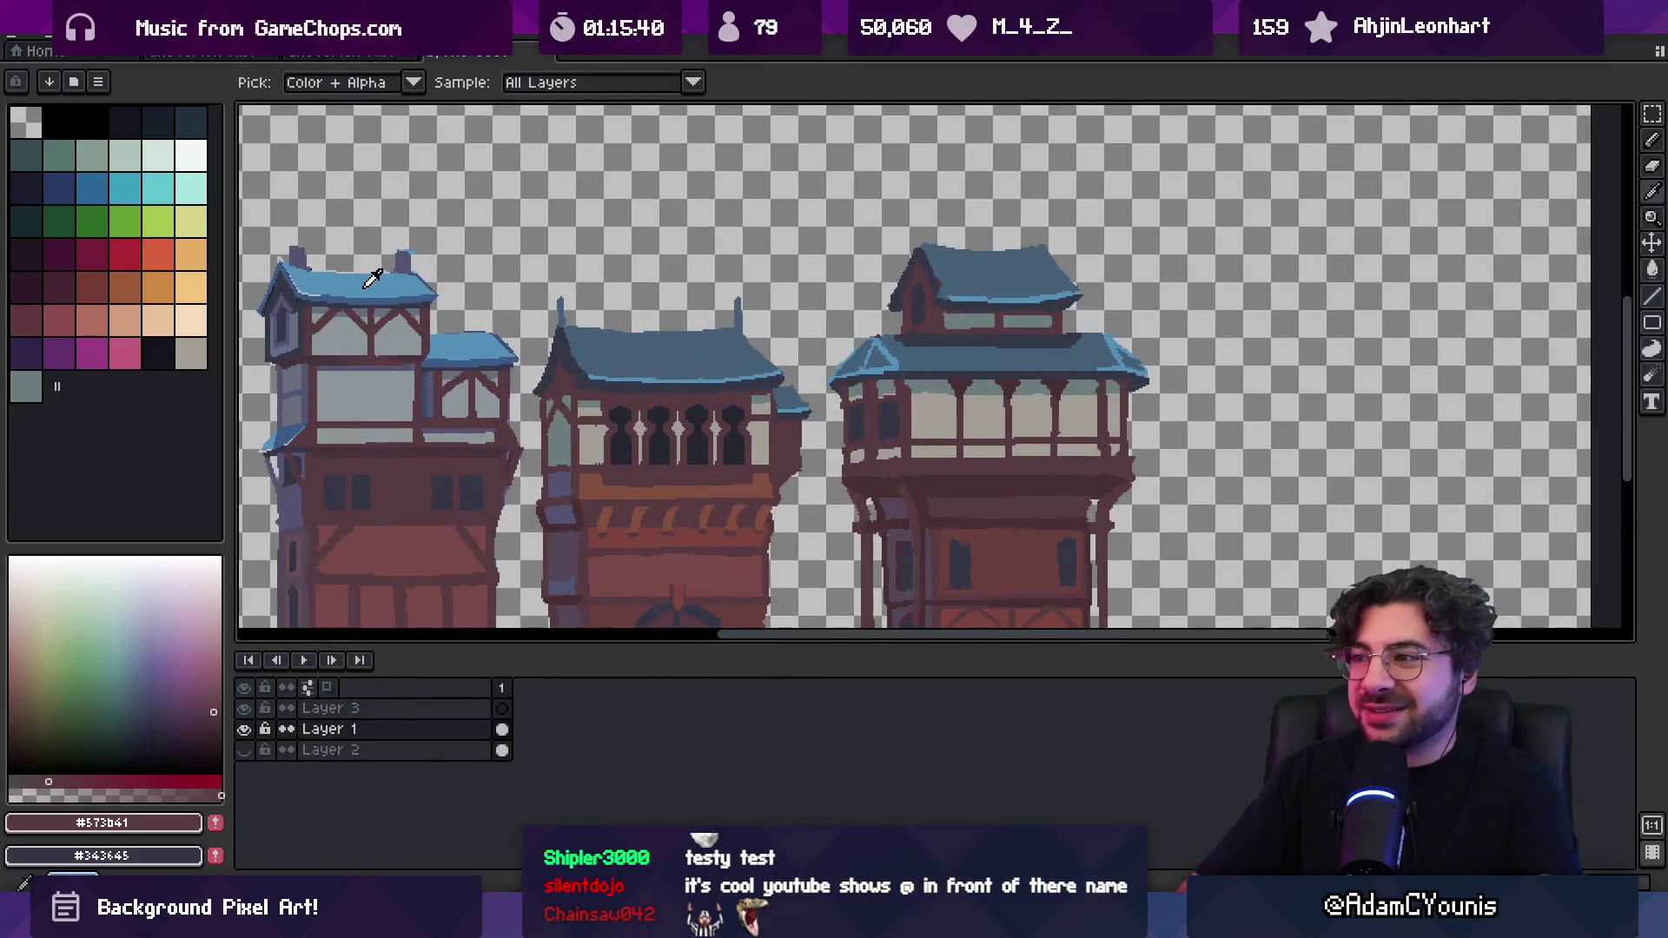
{"action": "left_click", "coordinate": [369, 278]}
{"action": "key", "text": "g"}
{"action": "left_click", "coordinate": [978, 275]}
{"action": "key", "text": "x"}
{"action": "key", "text": "z"}
{"action": "right_click", "coordinate": [981, 278]}
{"action": "right_click", "coordinate": [985, 283]}
{"action": "left_click", "coordinate": [993, 287]}
{"action": "left_click", "coordinate": [993, 287]}
Draw light-blue and light-grey highlight lines along the tower's roof edges with the 2px pencil
{"action": "key", "text": "b"}
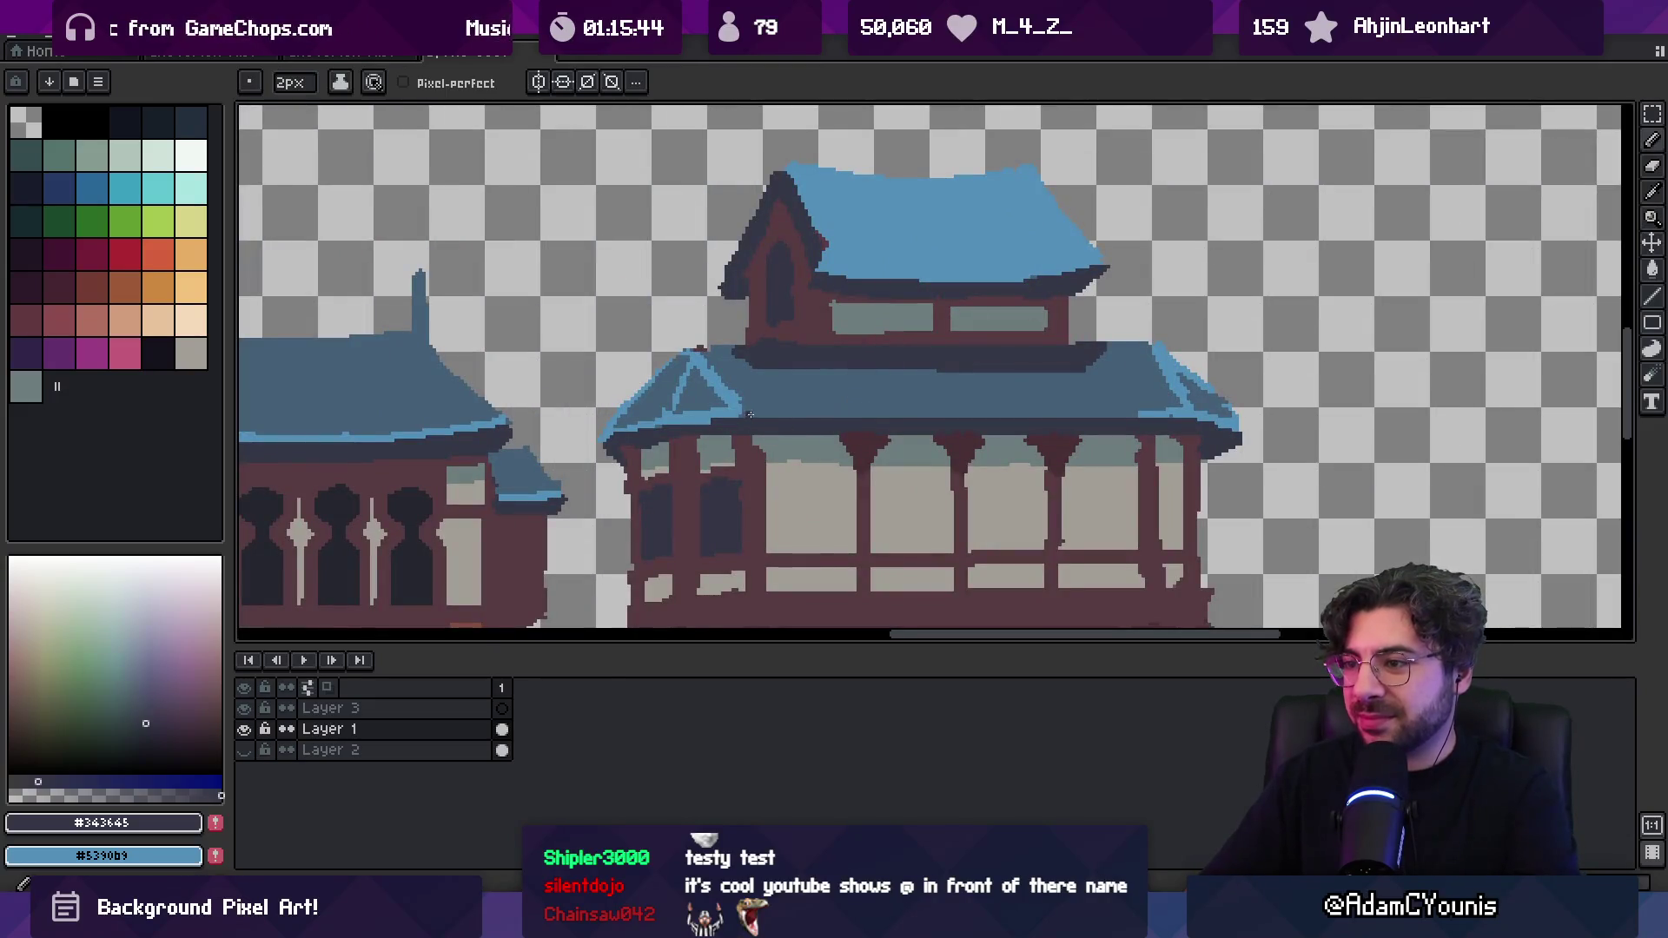
{"action": "left_click", "coordinate": [741, 413], "text": "alt"}
{"action": "mouse_move", "coordinate": [743, 415]}
{"action": "left_mouse_down"}
{"action": "mouse_move", "coordinate": [1191, 415]}
{"action": "mouse_move", "coordinate": [964, 411]}
{"action": "left_mouse_up"}
{"action": "mouse_move", "coordinate": [678, 326]}
{"action": "left_mouse_down"}
{"action": "mouse_move", "coordinate": [747, 495]}
{"action": "mouse_move", "coordinate": [864, 447]}
{"action": "mouse_move", "coordinate": [1143, 421]}
{"action": "mouse_move", "coordinate": [1585, 422]}
{"action": "left_mouse_up"}
{"action": "left_click", "coordinate": [502, 349], "text": "alt"}
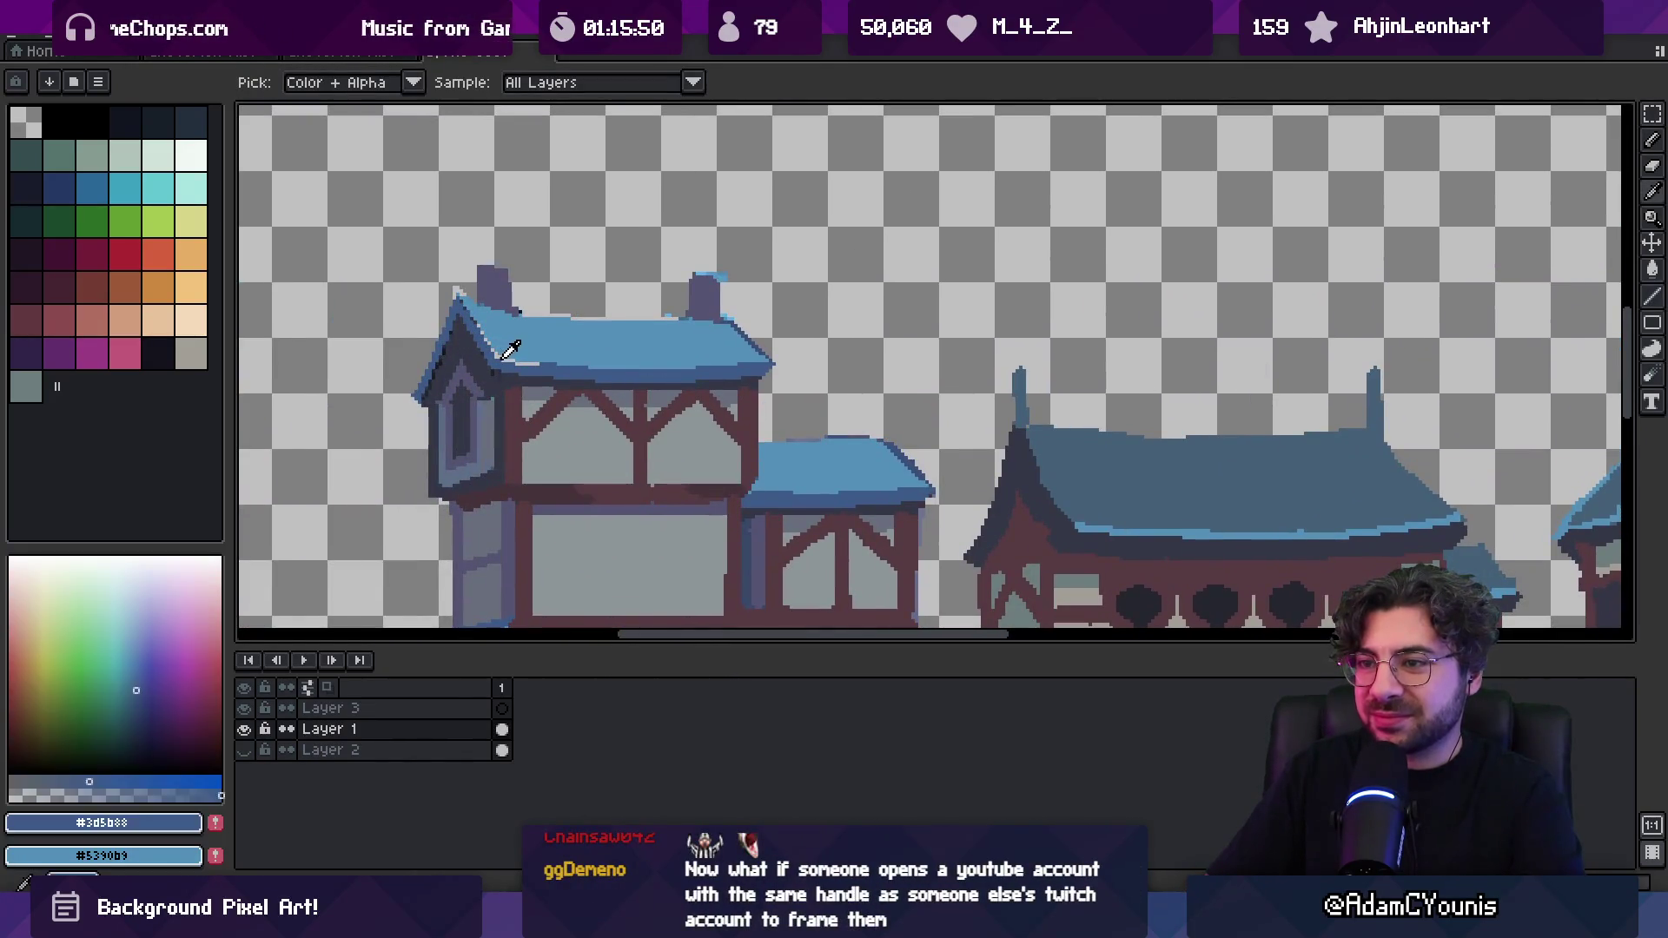
{"action": "left_click", "coordinate": [626, 556], "text": "alt"}
{"action": "mouse_move", "coordinate": [1433, 373]}
{"action": "left_mouse_down"}
{"action": "mouse_move", "coordinate": [760, 365]}
{"action": "mouse_move", "coordinate": [863, 362]}
{"action": "left_mouse_up"}
{"action": "left_click_drag", "start_coordinate": [776, 312], "coordinate": [788, 349]}
{"action": "left_click", "coordinate": [783, 300], "text": "alt"}
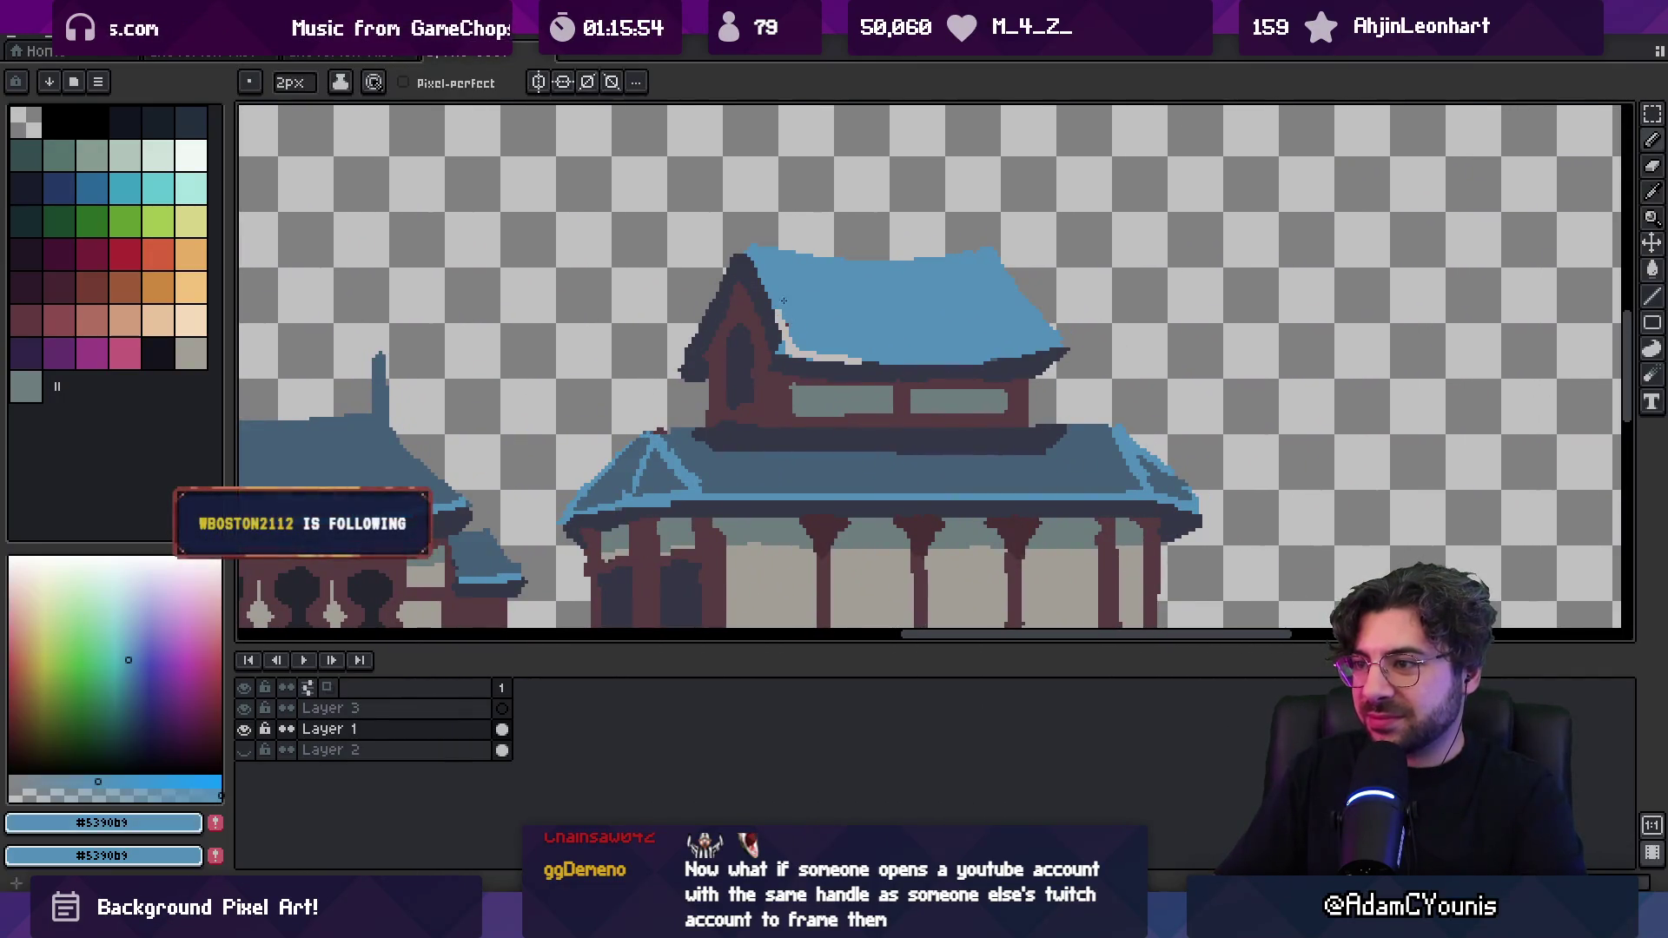
{"action": "left_click", "coordinate": [778, 338], "text": "alt"}
{"action": "left_click", "coordinate": [683, 369], "text": "alt"}
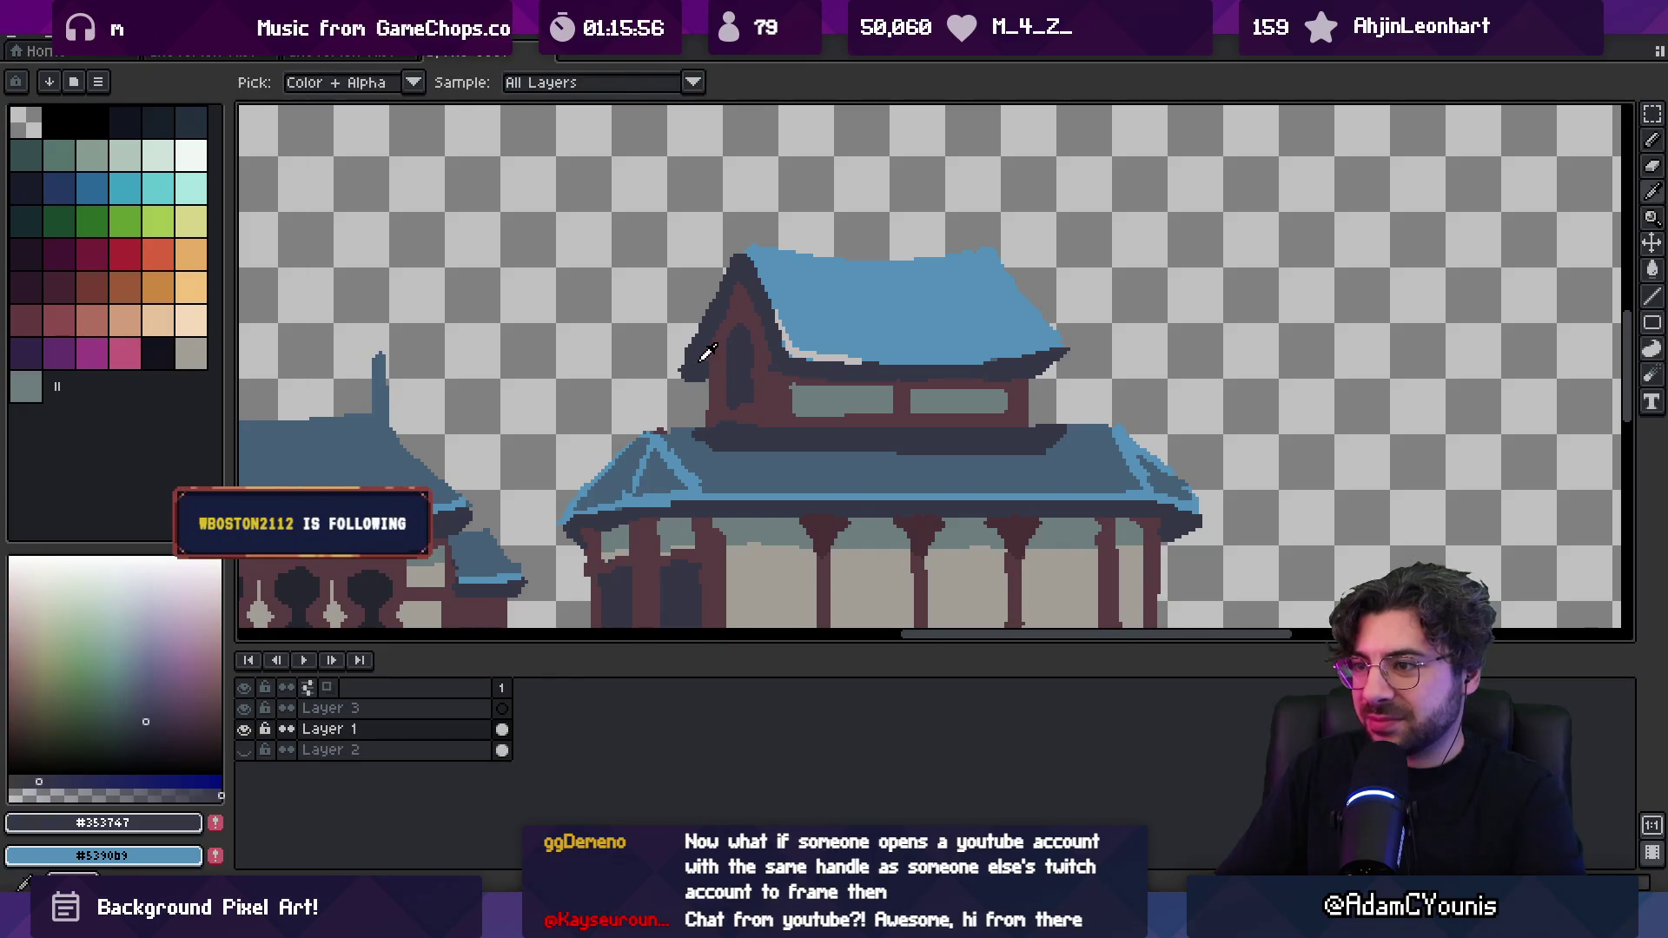
{"action": "key", "text": "e"}
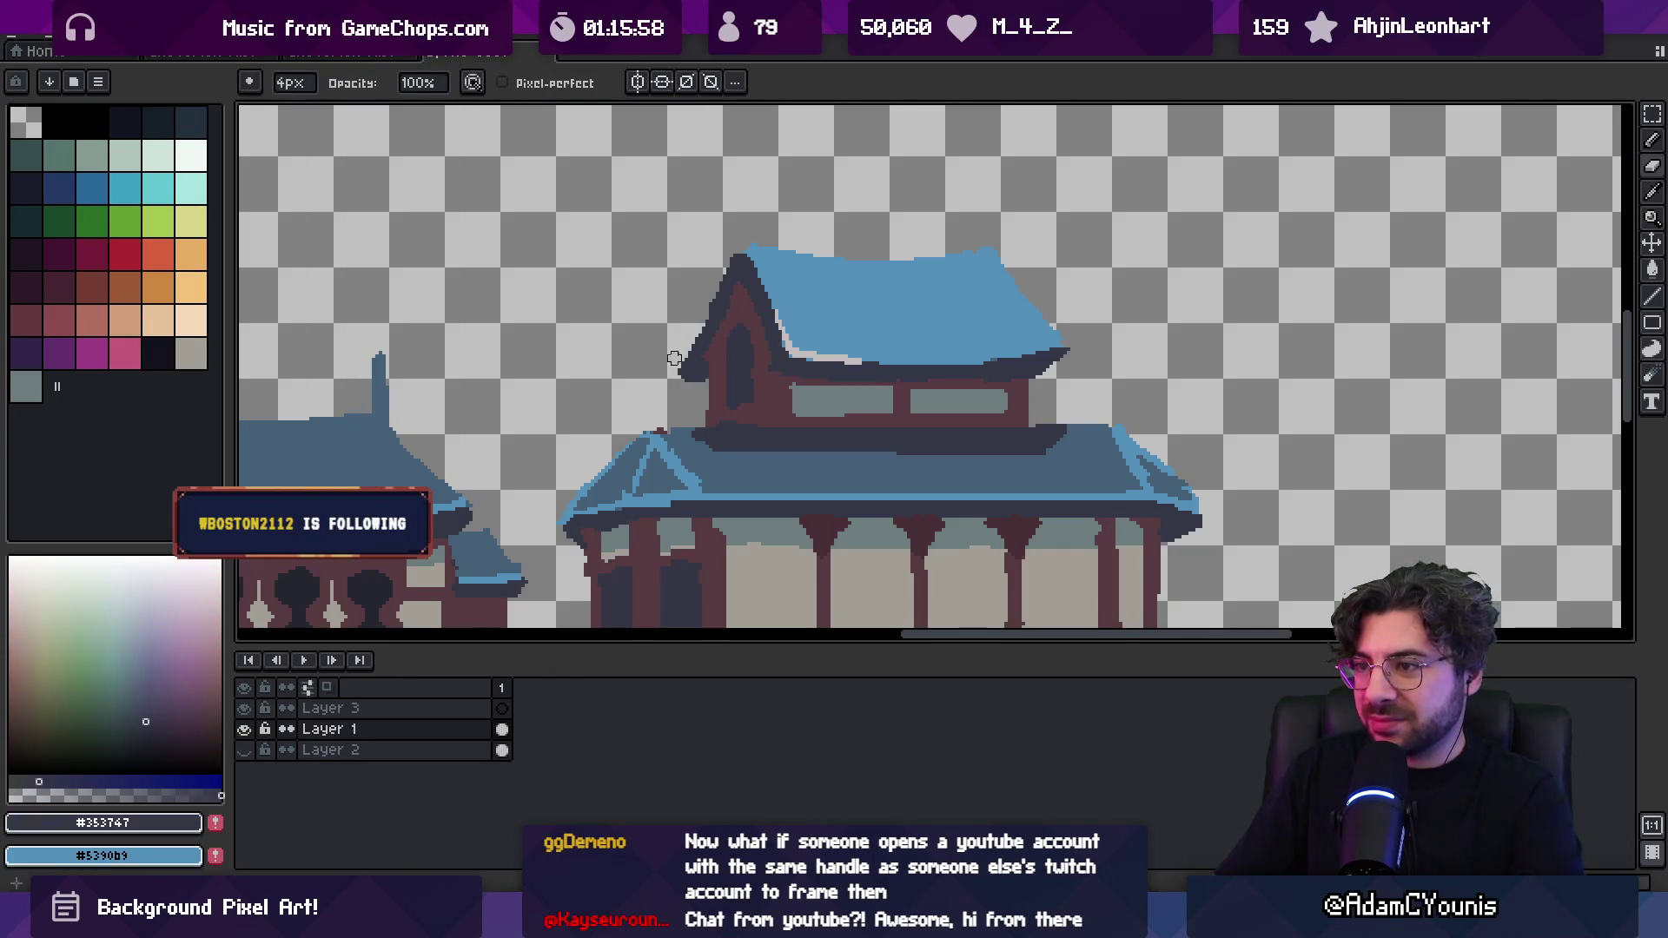
Add a small dark grey-purple chimney to the right tower
{"action": "key", "text": "z"}
{"action": "scroll", "coordinate": [784, 252], "scroll_direction": "down", "scroll_amount": 4}
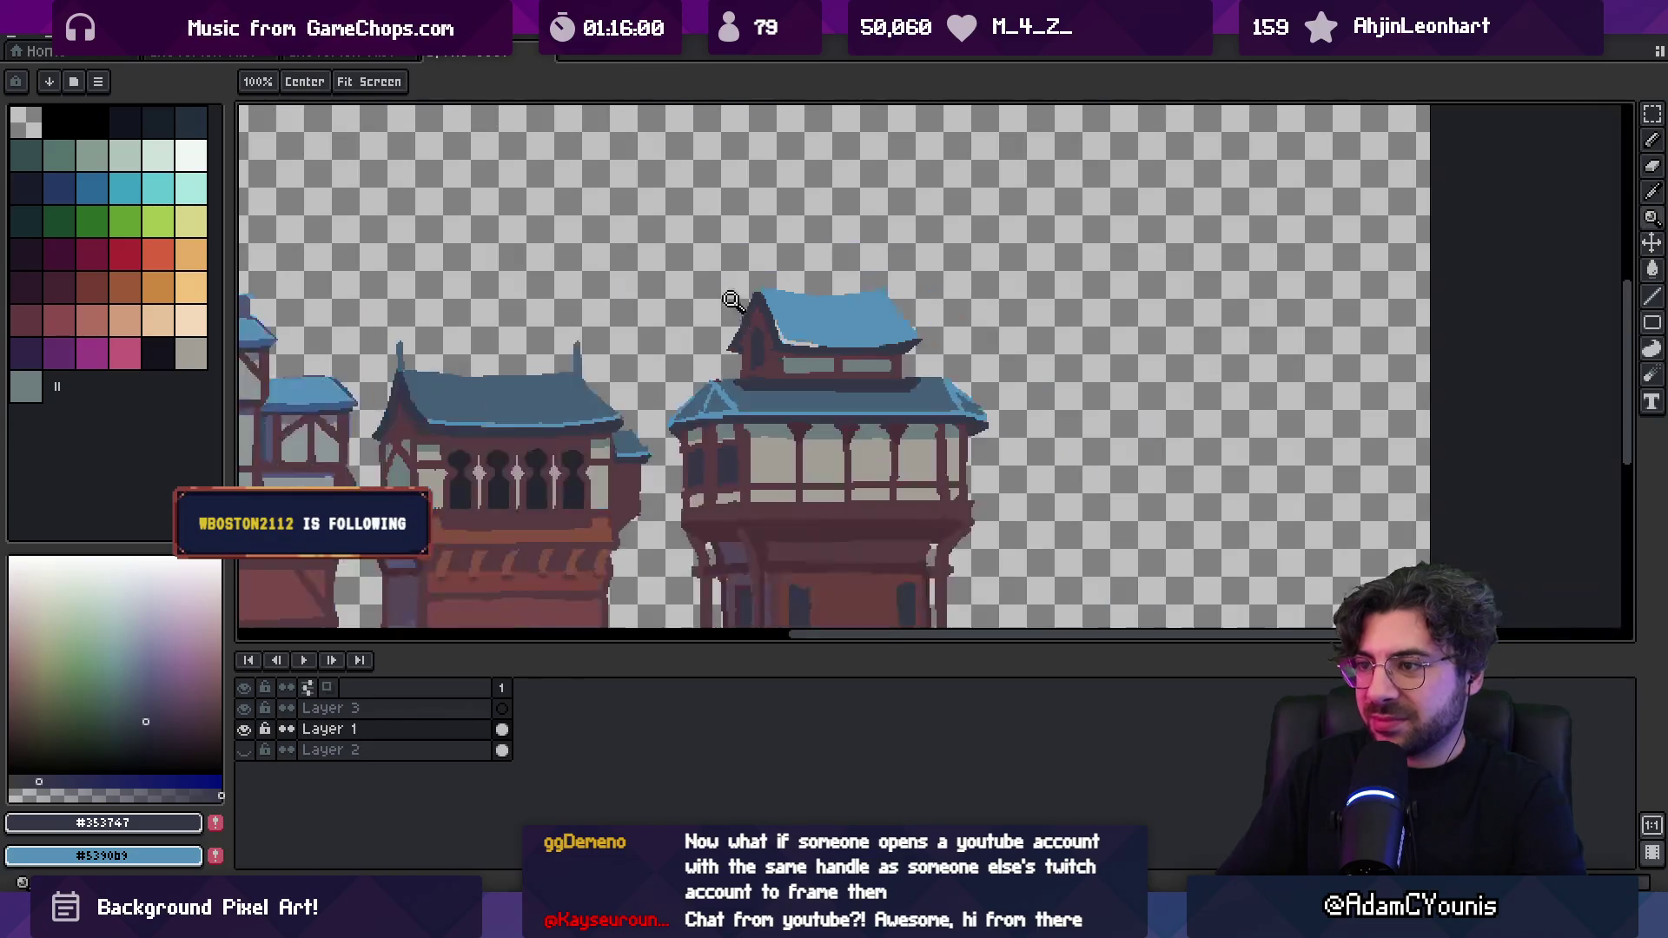
{"action": "left_click_drag", "start_coordinate": [745, 291], "coordinate": [825, 310]}
{"action": "left_click", "coordinate": [560, 304], "text": "alt"}
{"action": "key", "text": "b"}
{"action": "scroll", "coordinate": [931, 286], "scroll_direction": "up", "scroll_amount": 3}
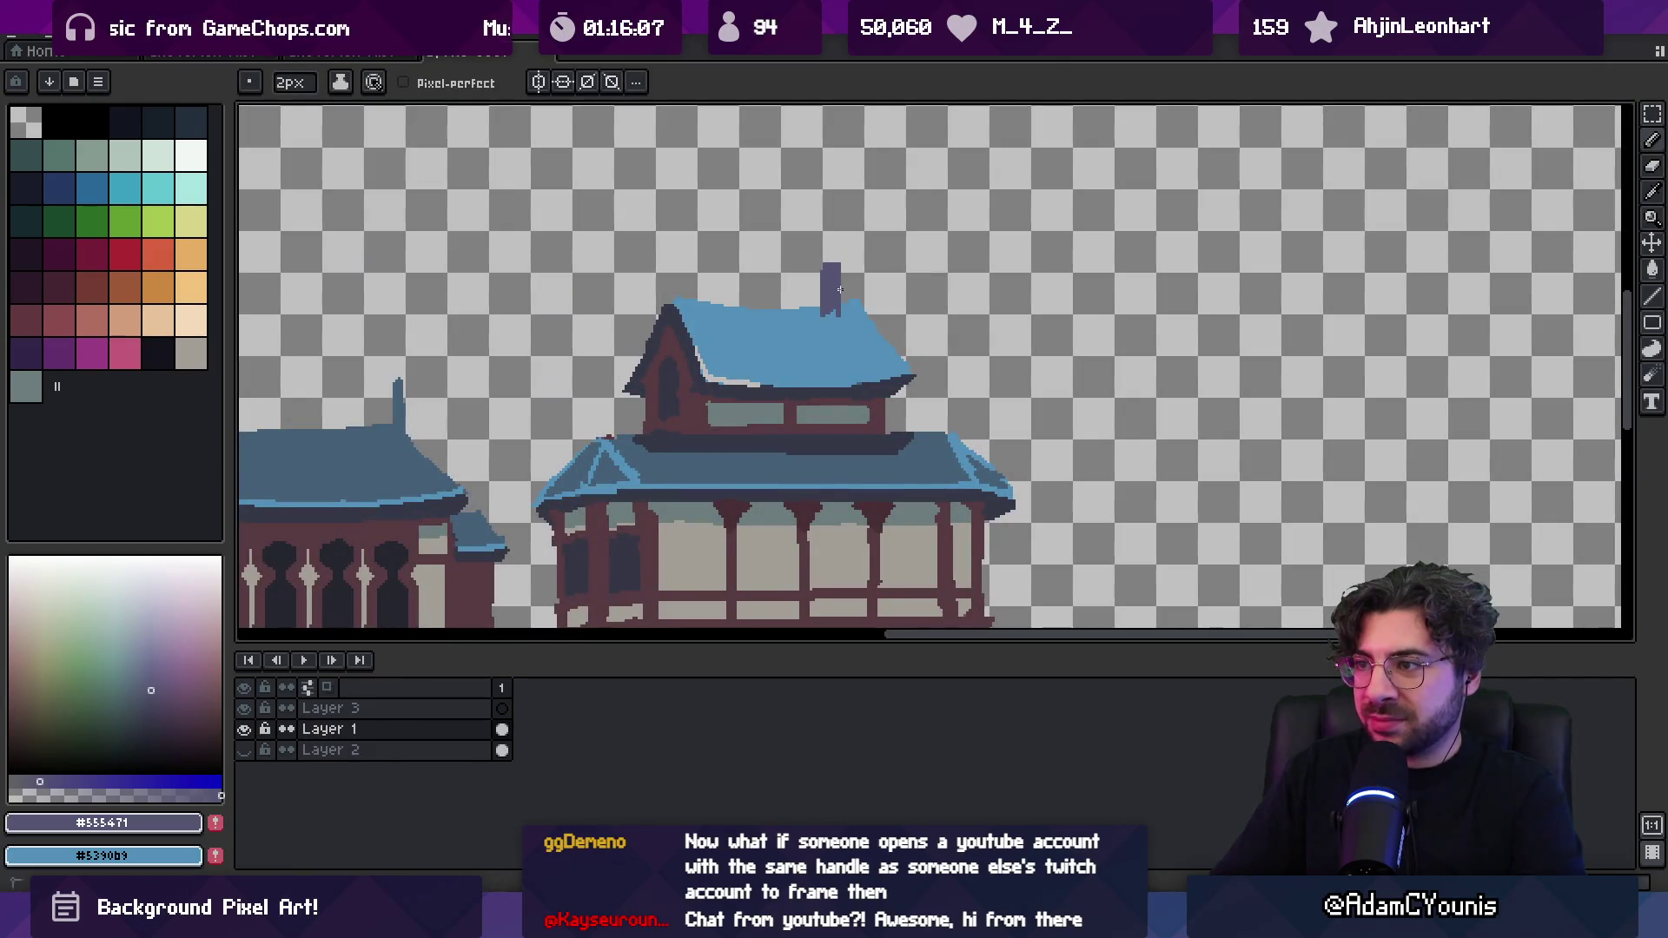
{"action": "left_click", "coordinate": [838, 314], "text": "alt"}
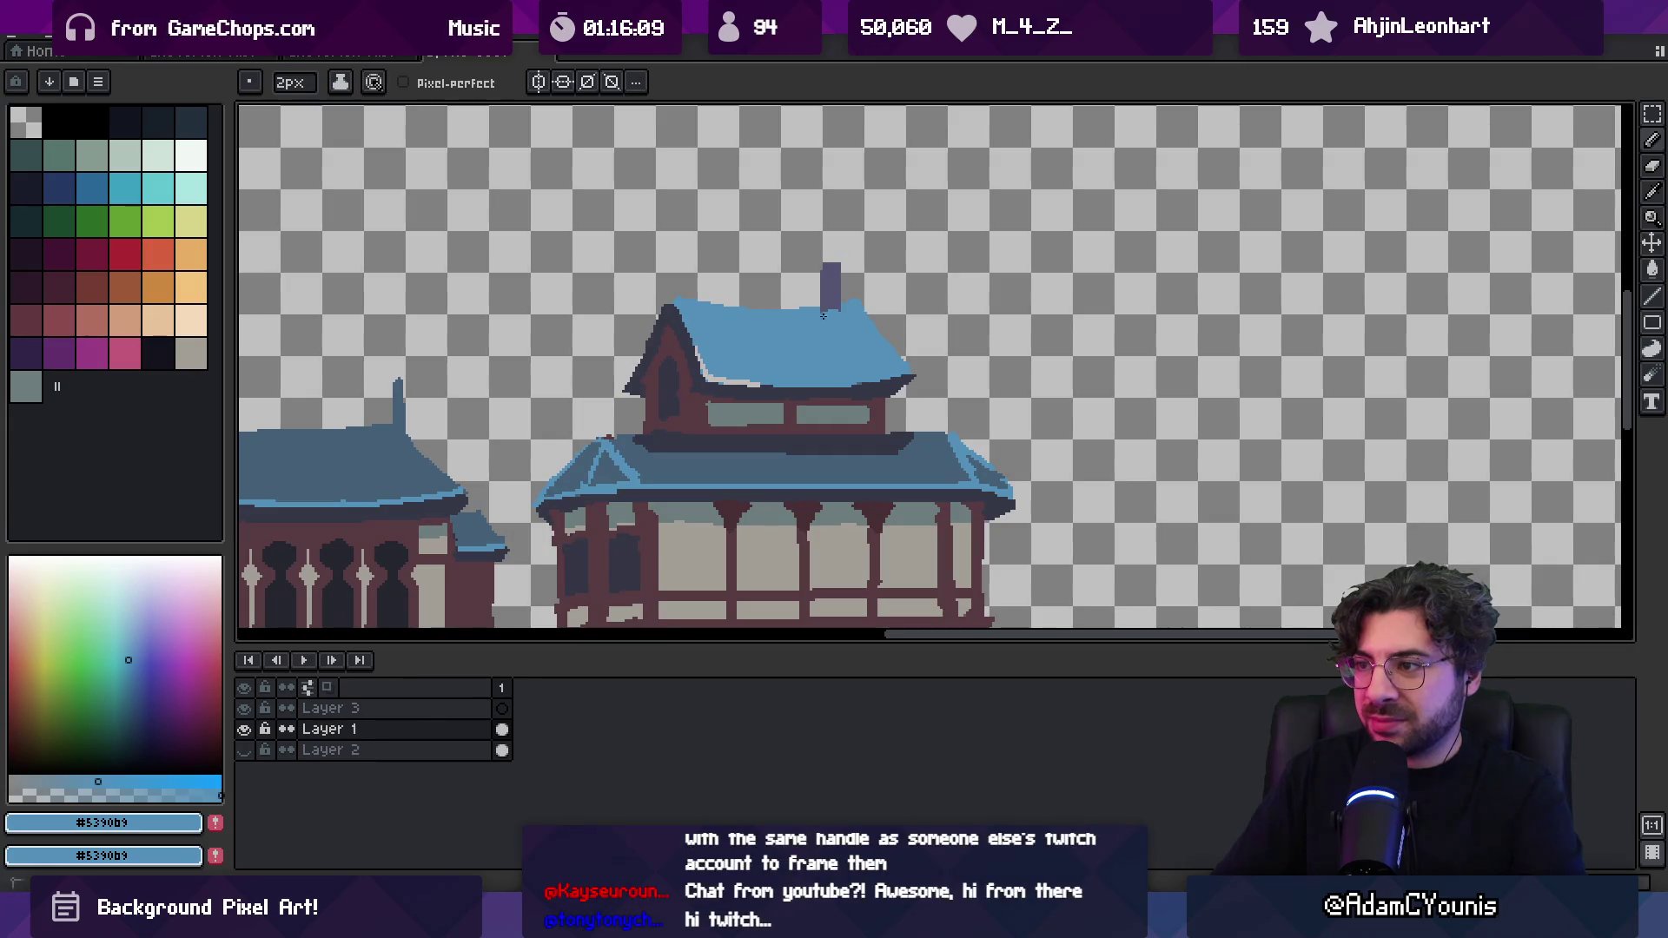
{"action": "scroll", "coordinate": [839, 268], "scroll_direction": "up", "scroll_amount": 2}
{"action": "key", "text": "z"}
{"action": "scroll", "coordinate": [799, 256], "scroll_direction": "down", "scroll_amount": 5}
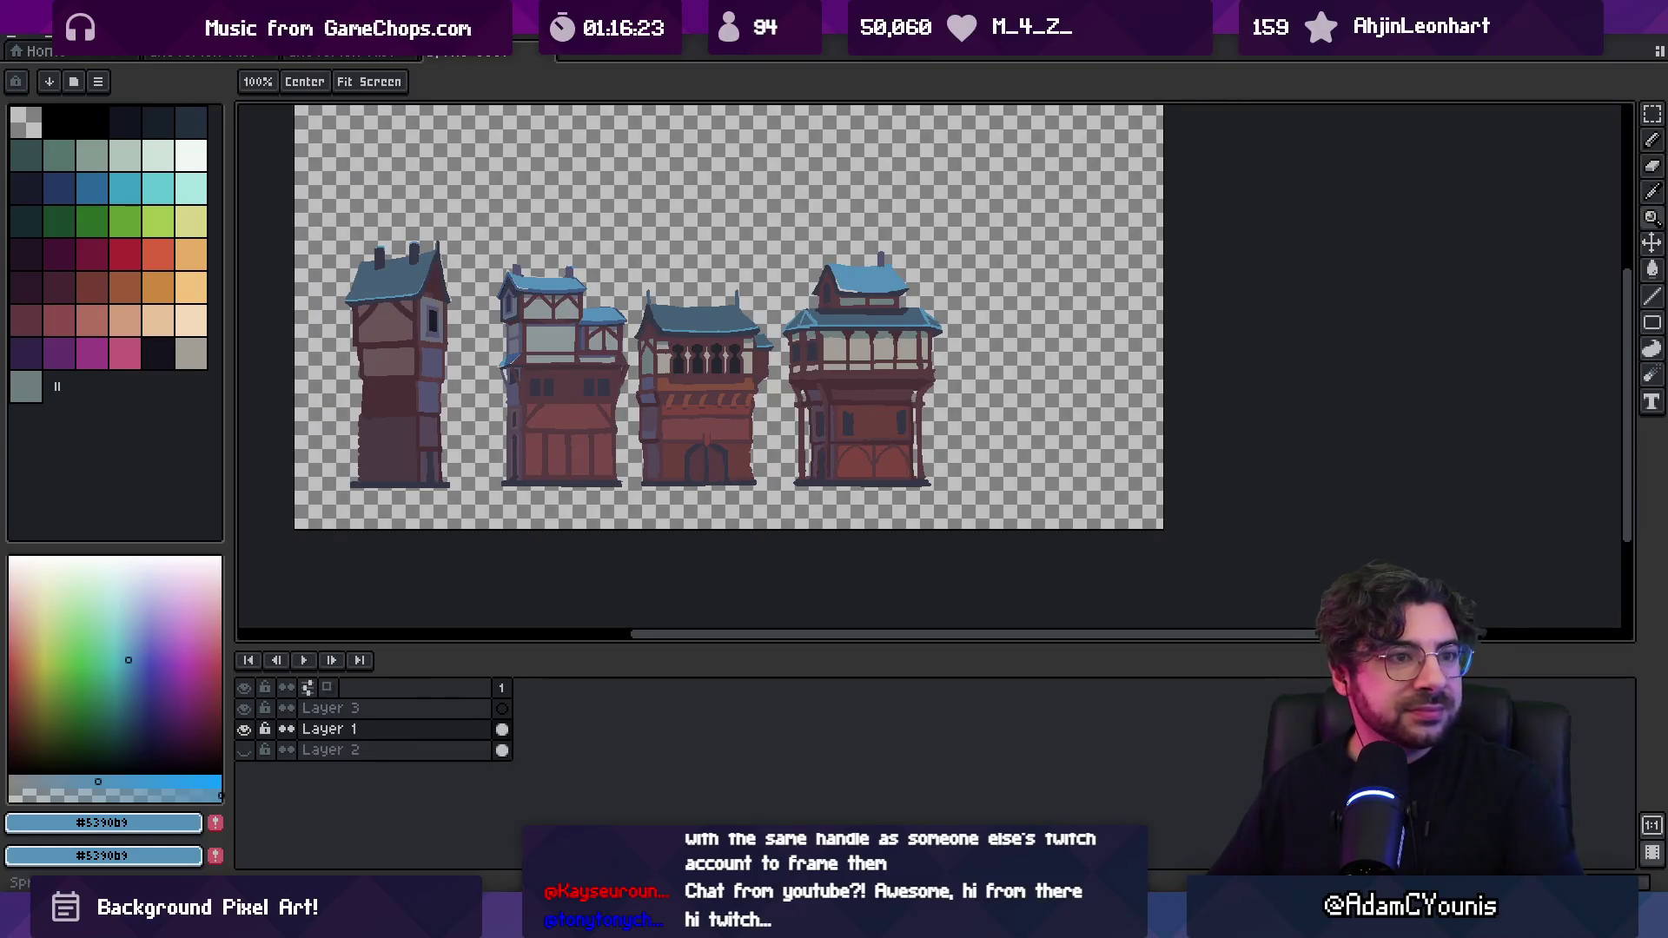
{"action": "key", "text": "ctrl+shift+s"}
{"action": "key", "text": "Escape"}
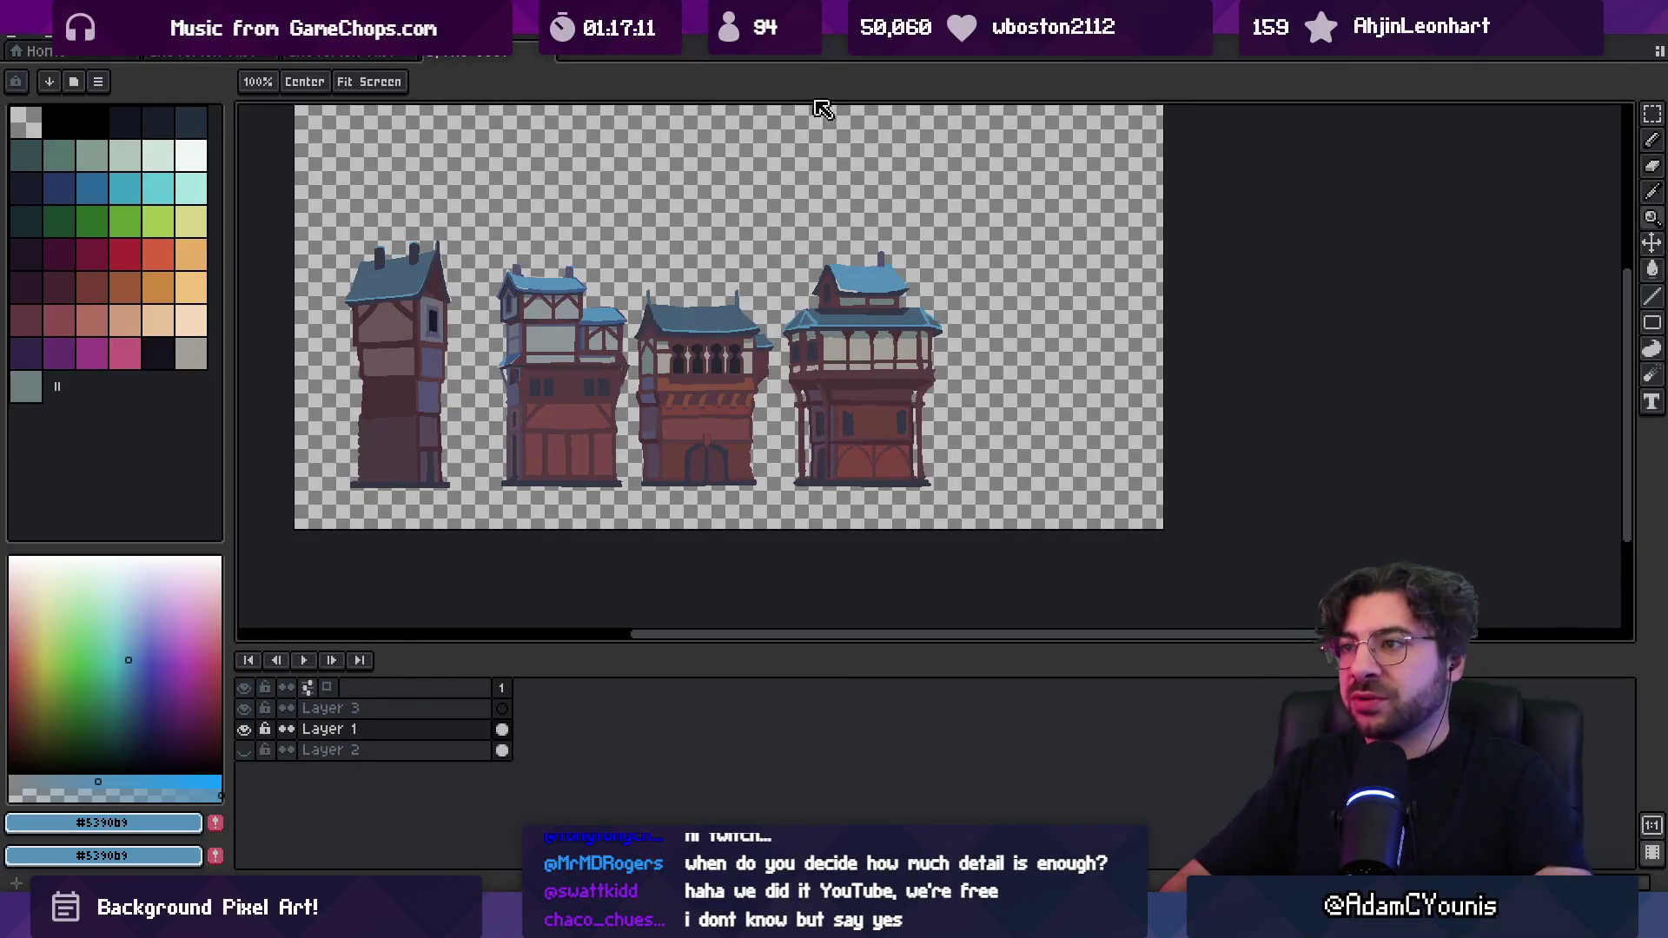
{"action": "scroll", "coordinate": [808, 395], "scroll_direction": "up", "scroll_amount": 2}
Sample the brown wall colour and shift the view to the empty space right of the tower
{"action": "key", "text": "o"}
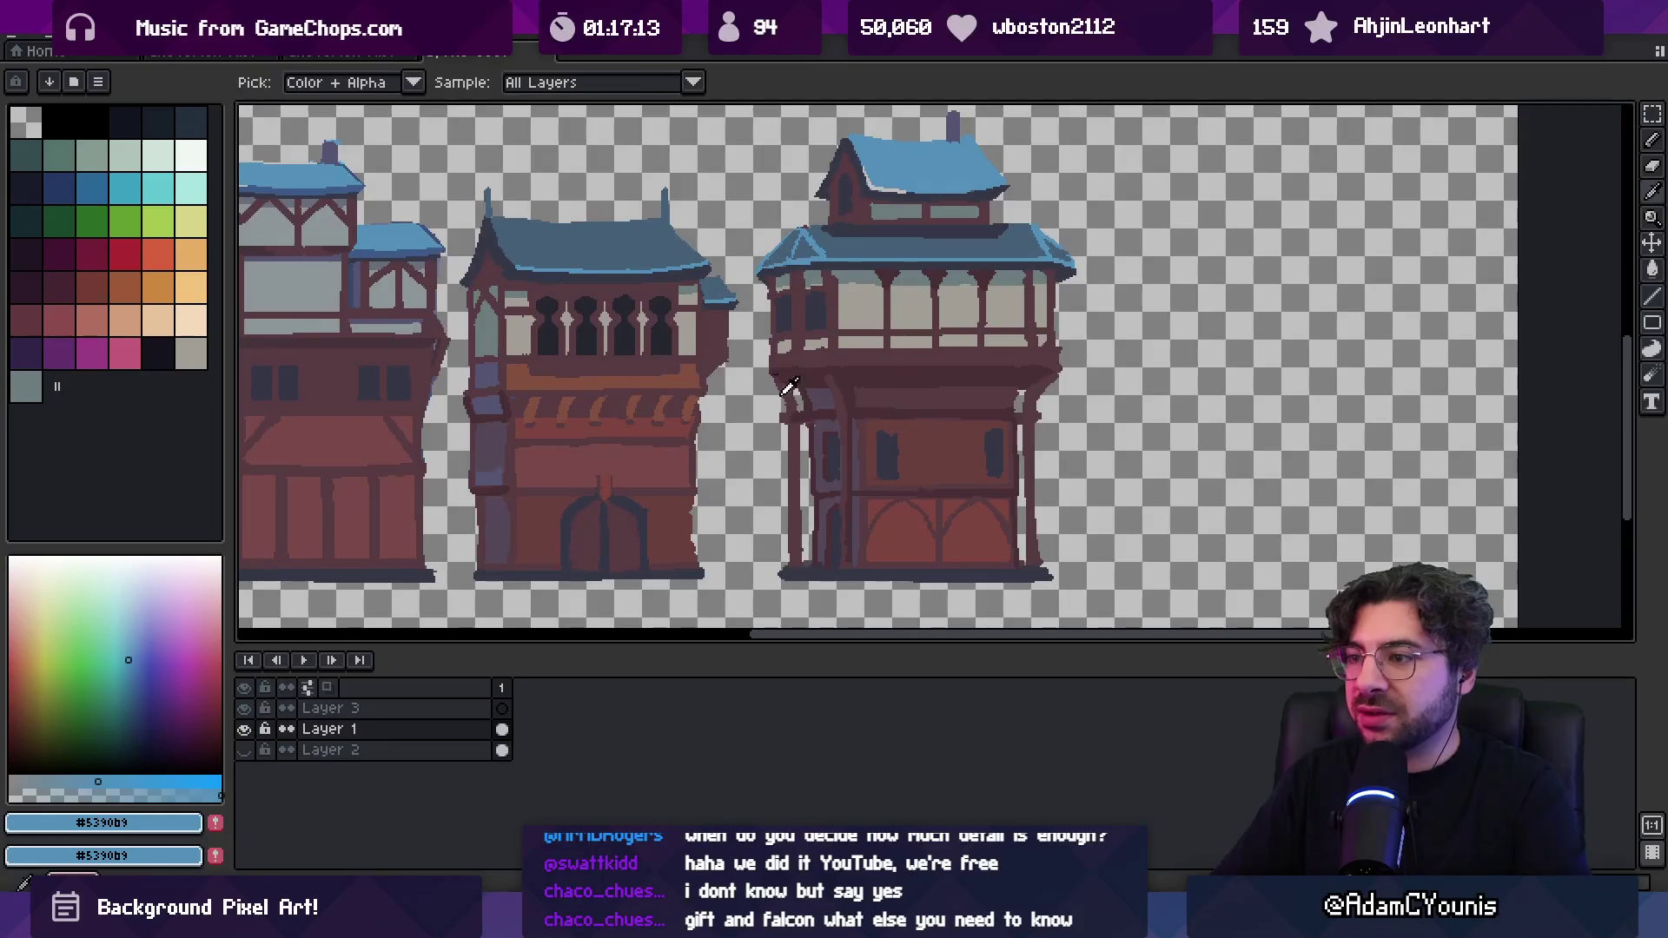
{"action": "left_click", "coordinate": [799, 401]}
{"action": "key", "text": "z"}
{"action": "scroll", "coordinate": [928, 335], "scroll_direction": "down", "scroll_amount": 3}
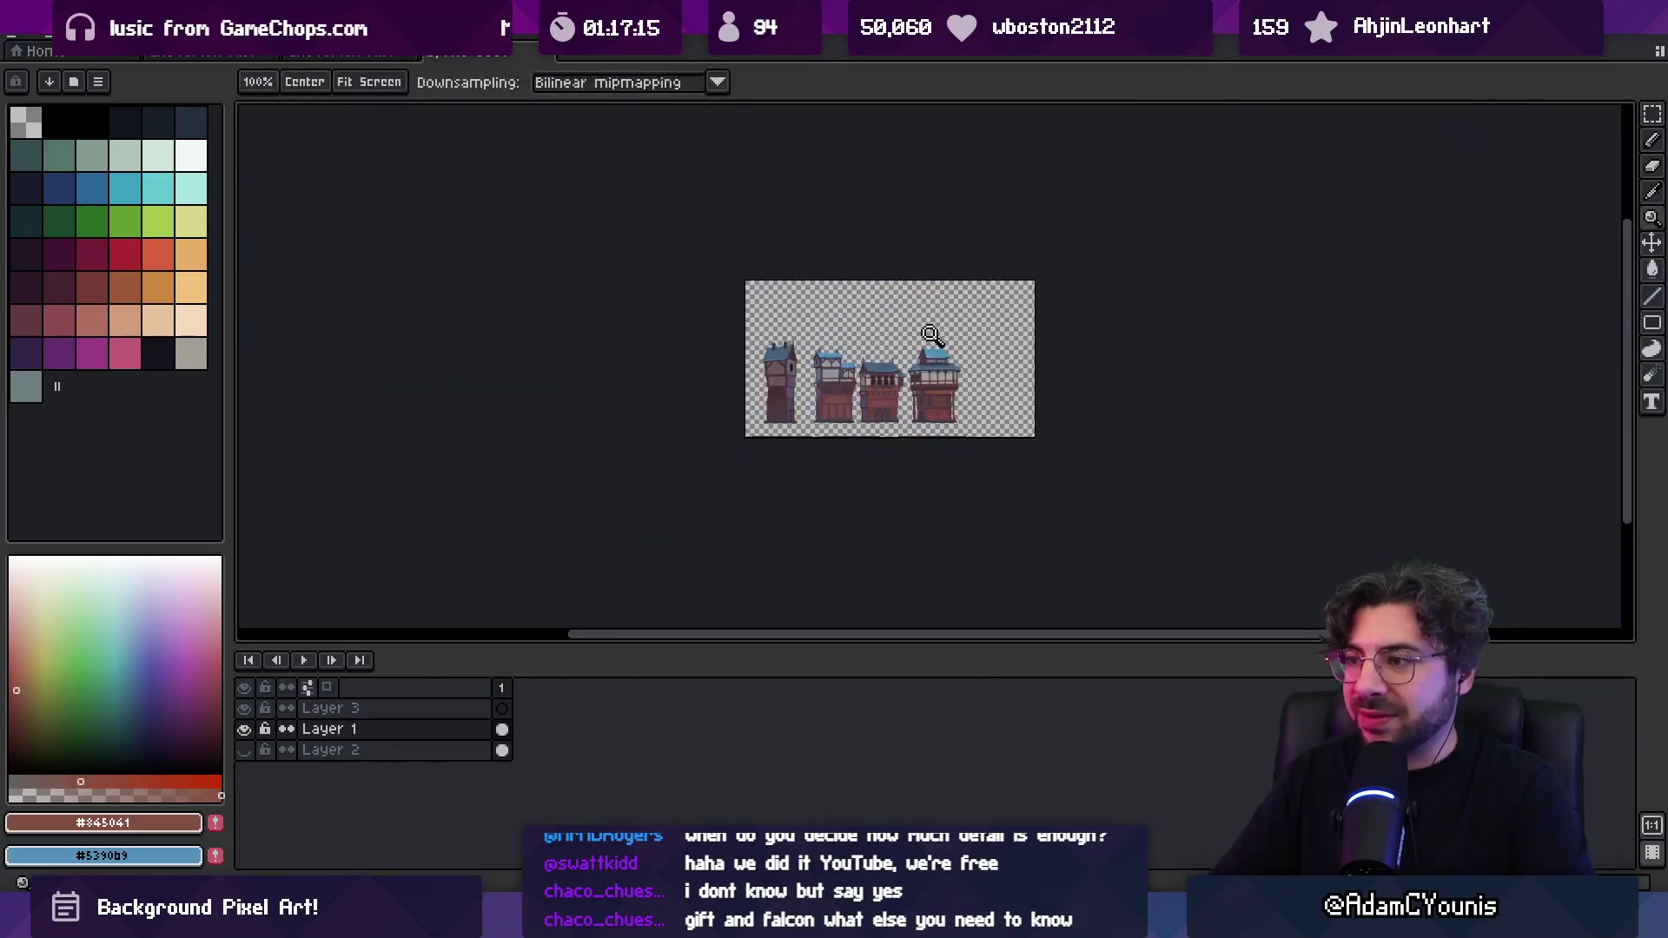
{"action": "scroll", "coordinate": [927, 334], "scroll_direction": "up", "scroll_amount": 4}
{"action": "key", "text": "f"}
{"action": "key", "text": "v"}
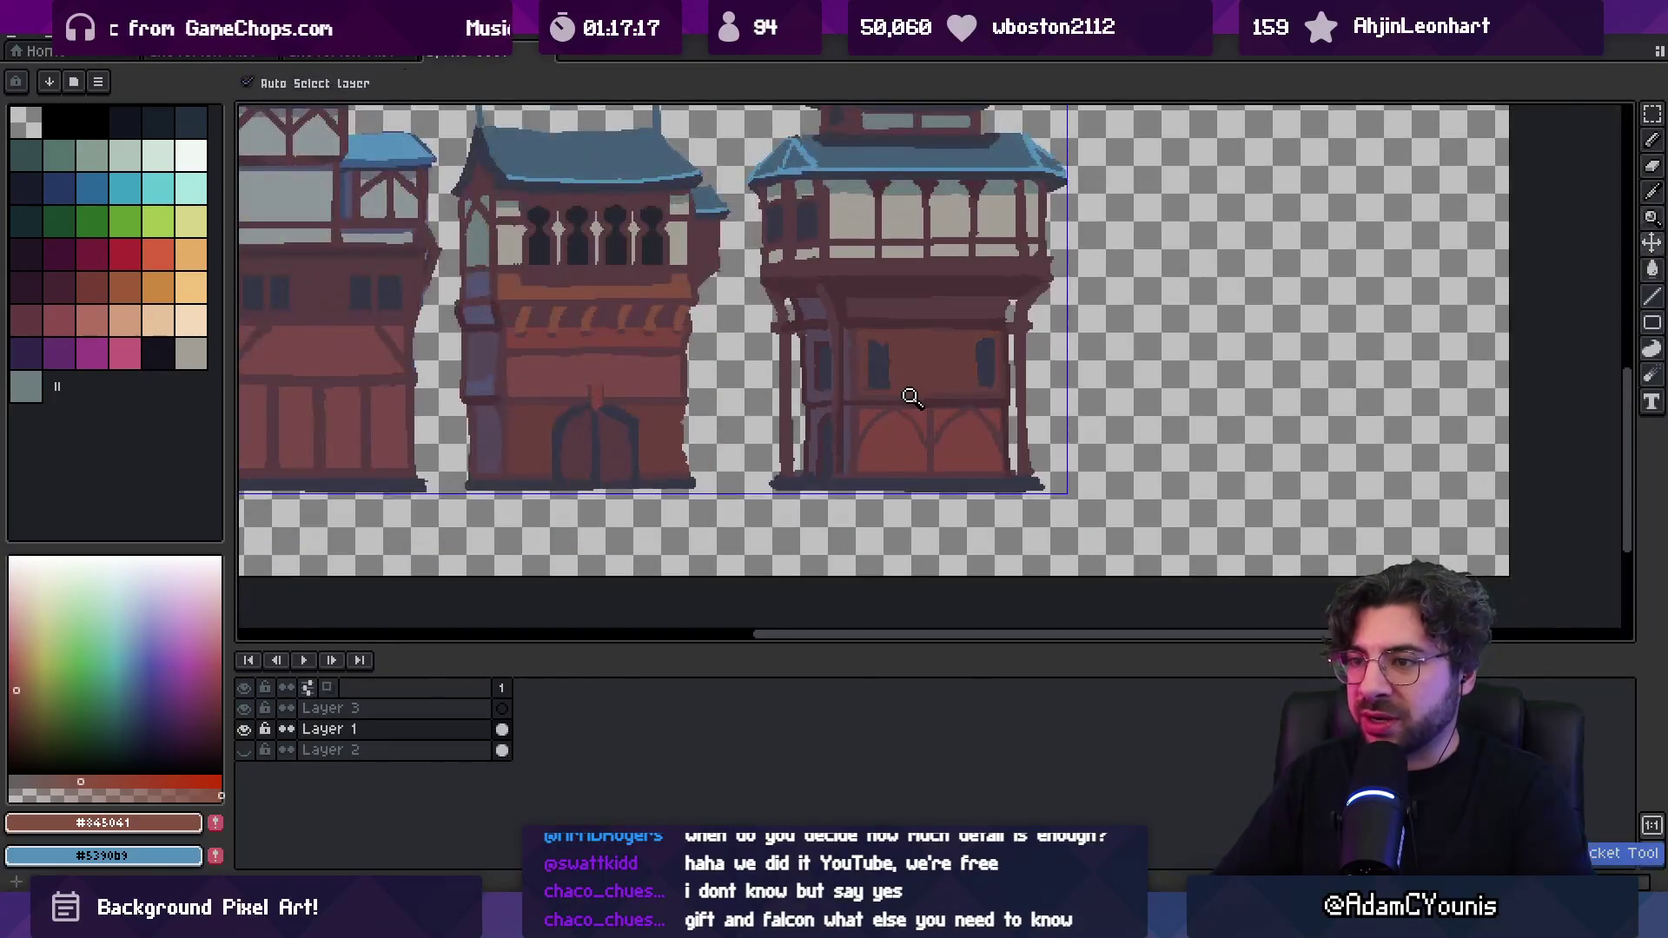
{"action": "key", "text": "z"}
{"action": "scroll", "coordinate": [922, 408], "scroll_direction": "down", "scroll_amount": 2}
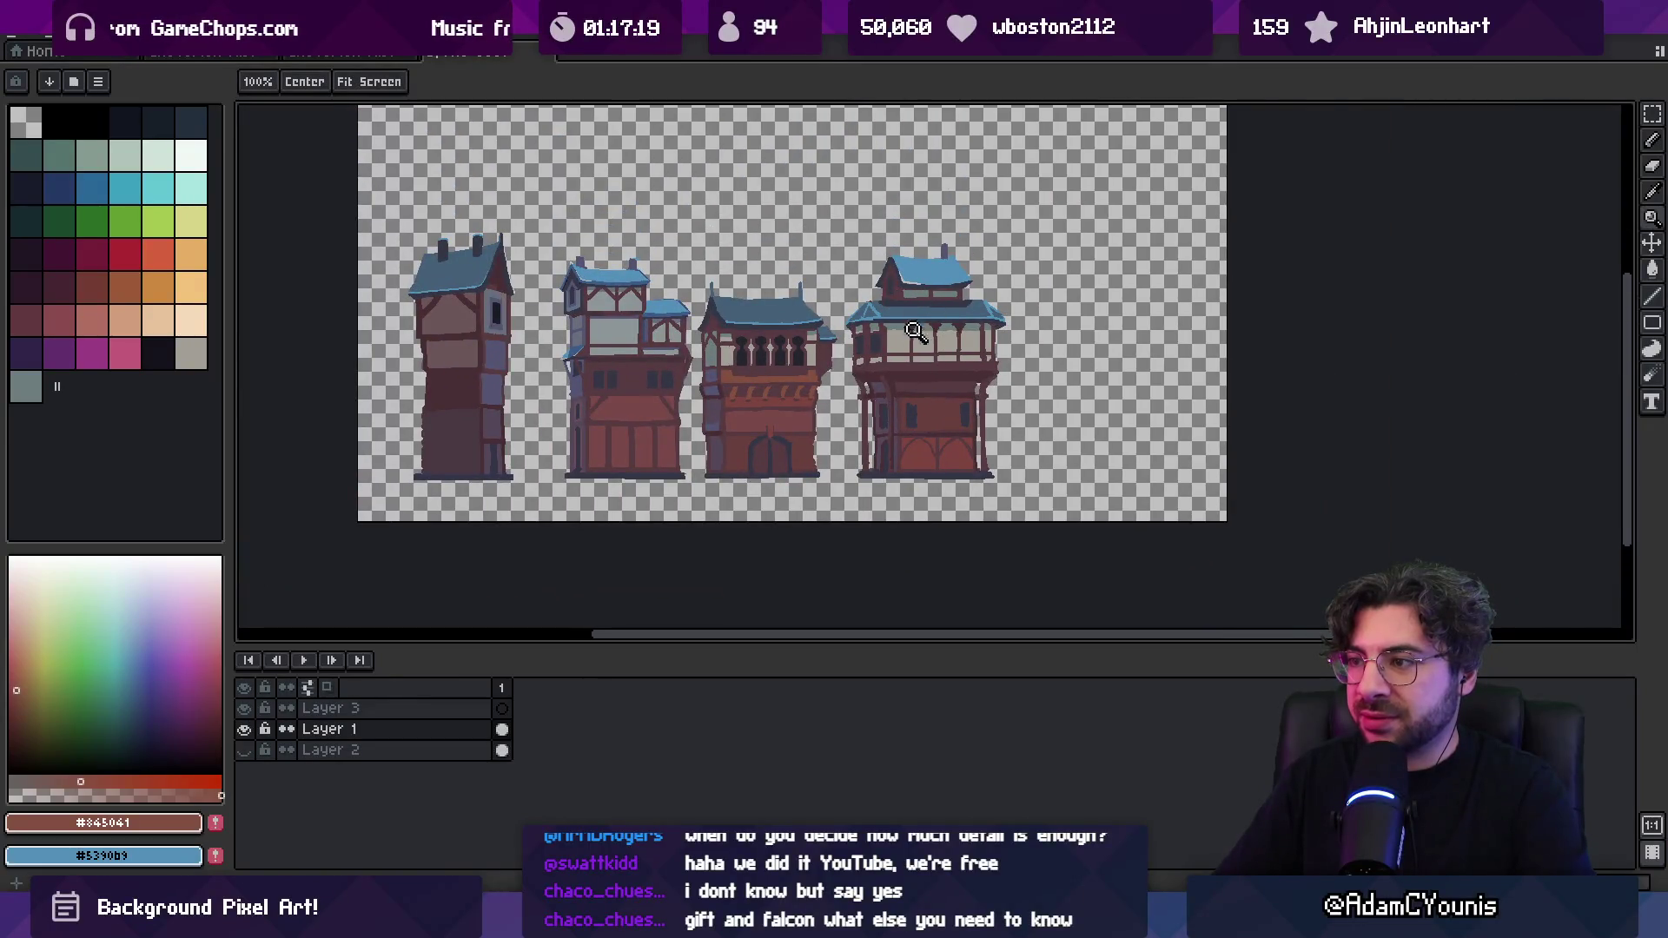
{"action": "scroll", "coordinate": [912, 323], "scroll_direction": "right", "scroll_amount": 1}
{"action": "scroll", "coordinate": [863, 379], "scroll_direction": "right", "scroll_amount": 2}
{"action": "key", "text": "v"}
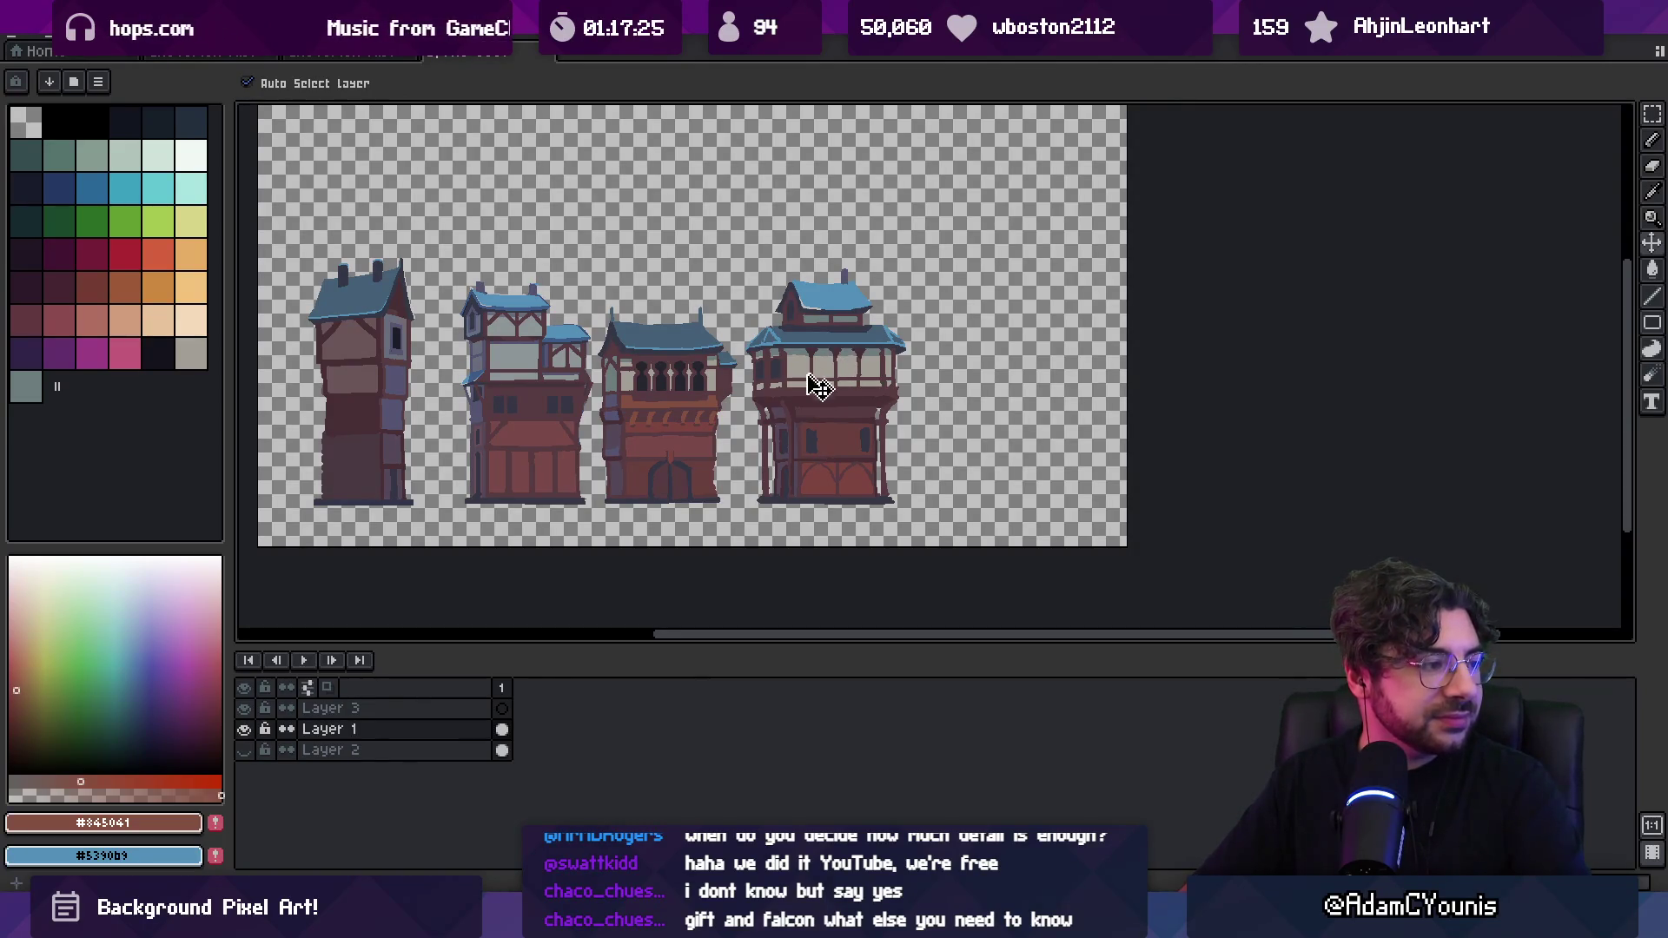
{"action": "scroll", "coordinate": [817, 393], "scroll_direction": "right", "scroll_amount": 2}
{"action": "scroll", "coordinate": [806, 397], "scroll_direction": "up", "scroll_amount": 2}
With an 8px pencil, rough in a tall #482c35 maroon stroke right of the tower
{"action": "key", "text": "o"}
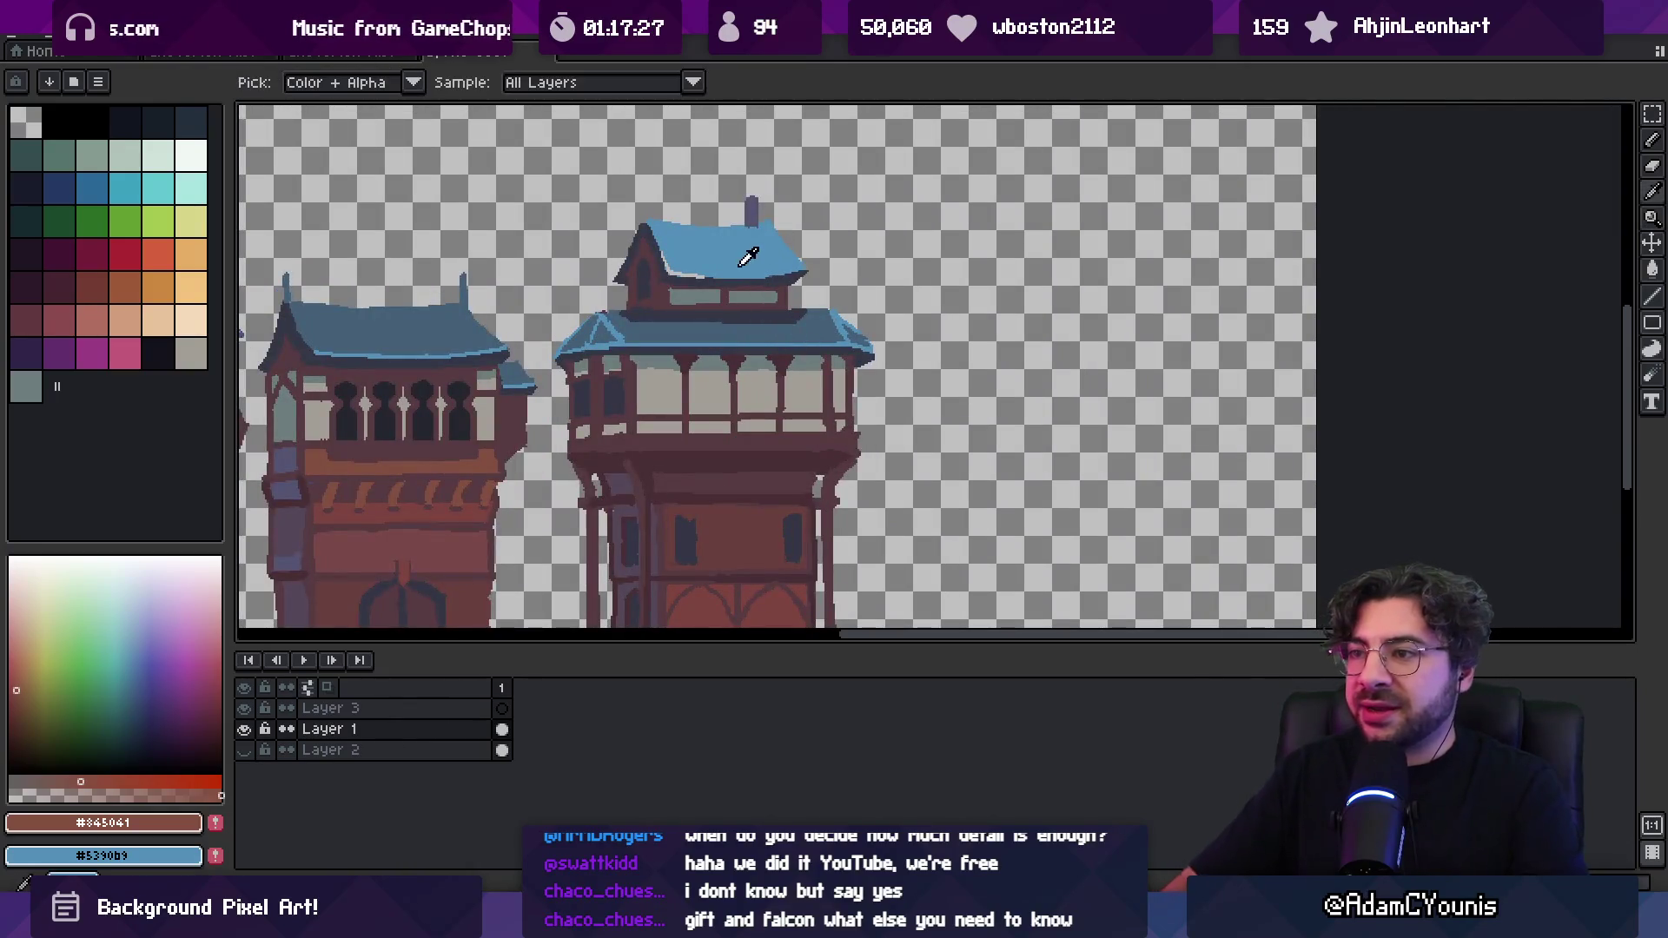
{"action": "left_click", "coordinate": [747, 278]}
{"action": "key", "text": "z"}
{"action": "scroll", "coordinate": [825, 308], "scroll_direction": "down", "scroll_amount": 4}
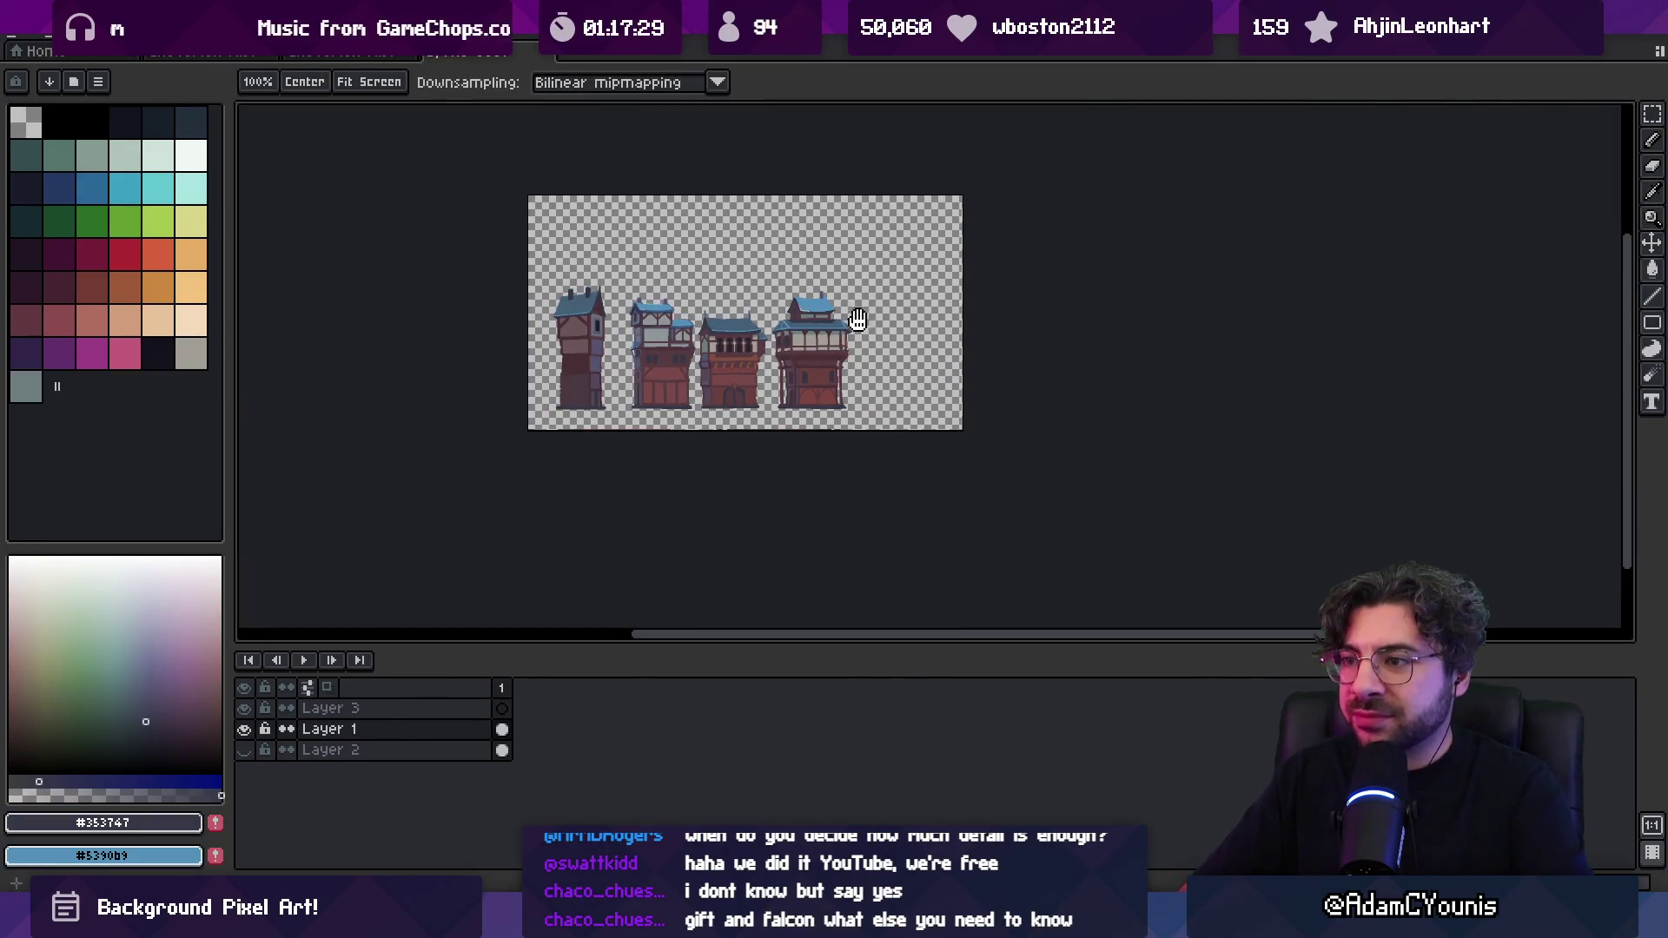
{"action": "scroll", "coordinate": [839, 342], "scroll_direction": "up", "scroll_amount": 2}
{"action": "key", "text": "b"}
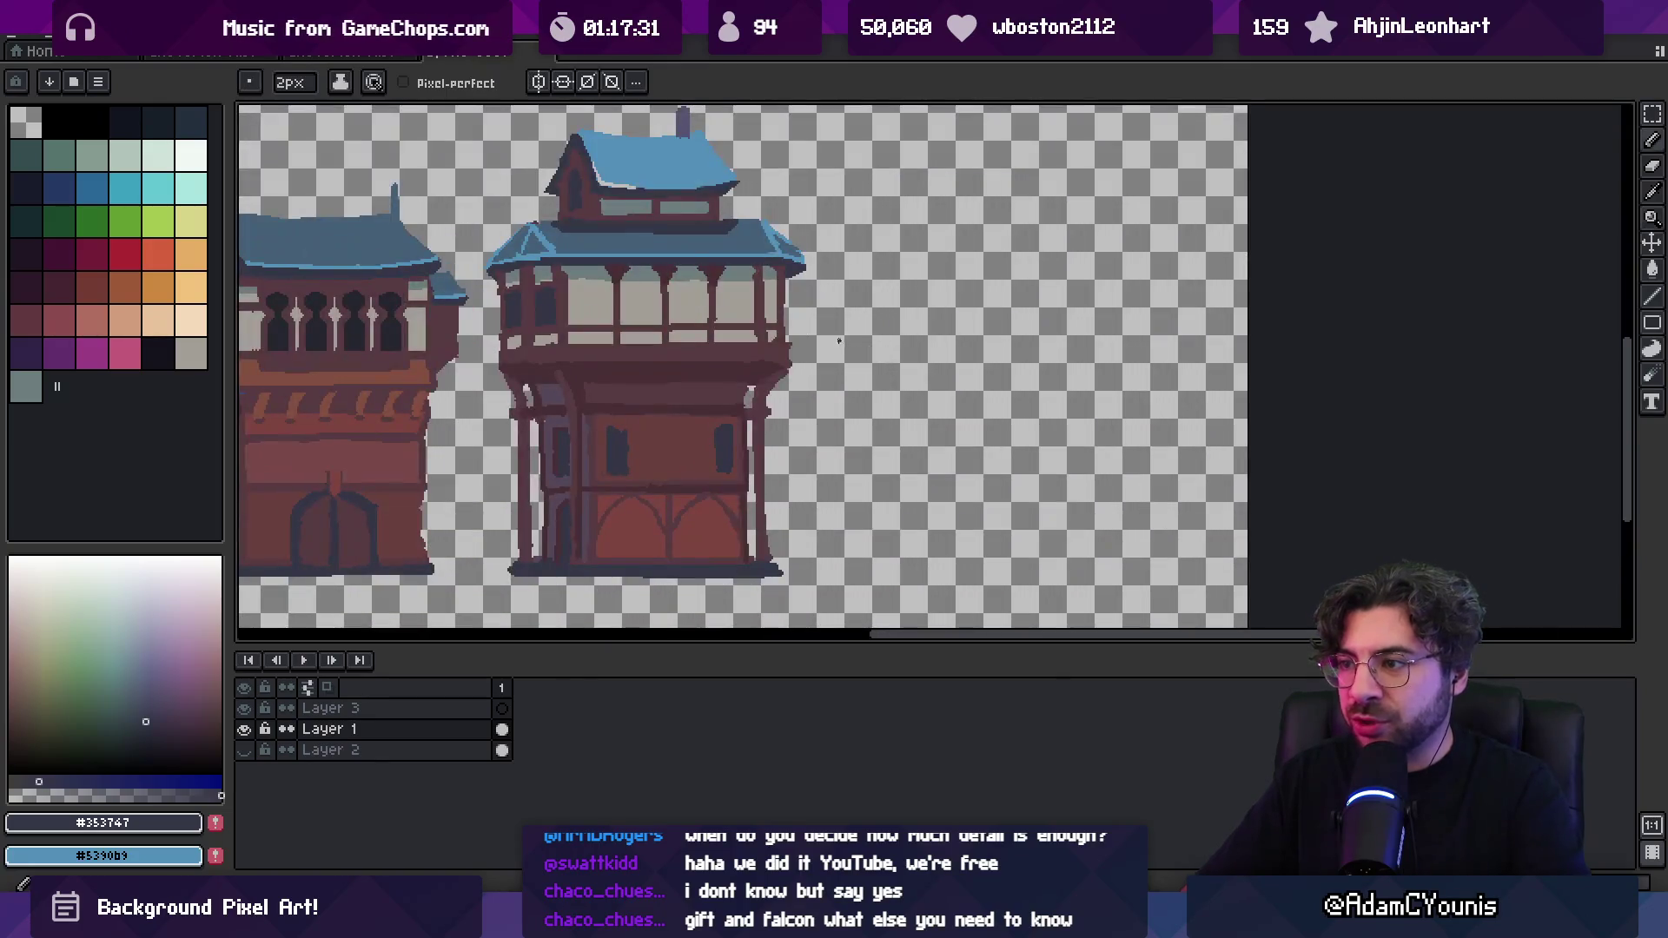
{"action": "key", "text": "plus"}
{"action": "key", "text": "plus"}
{"action": "left_click", "coordinate": [840, 287]}
{"action": "left_click", "coordinate": [825, 569], "text": "shift"}
{"action": "key", "text": "ctrl+z"}
{"action": "left_click", "coordinate": [738, 417], "text": "alt"}
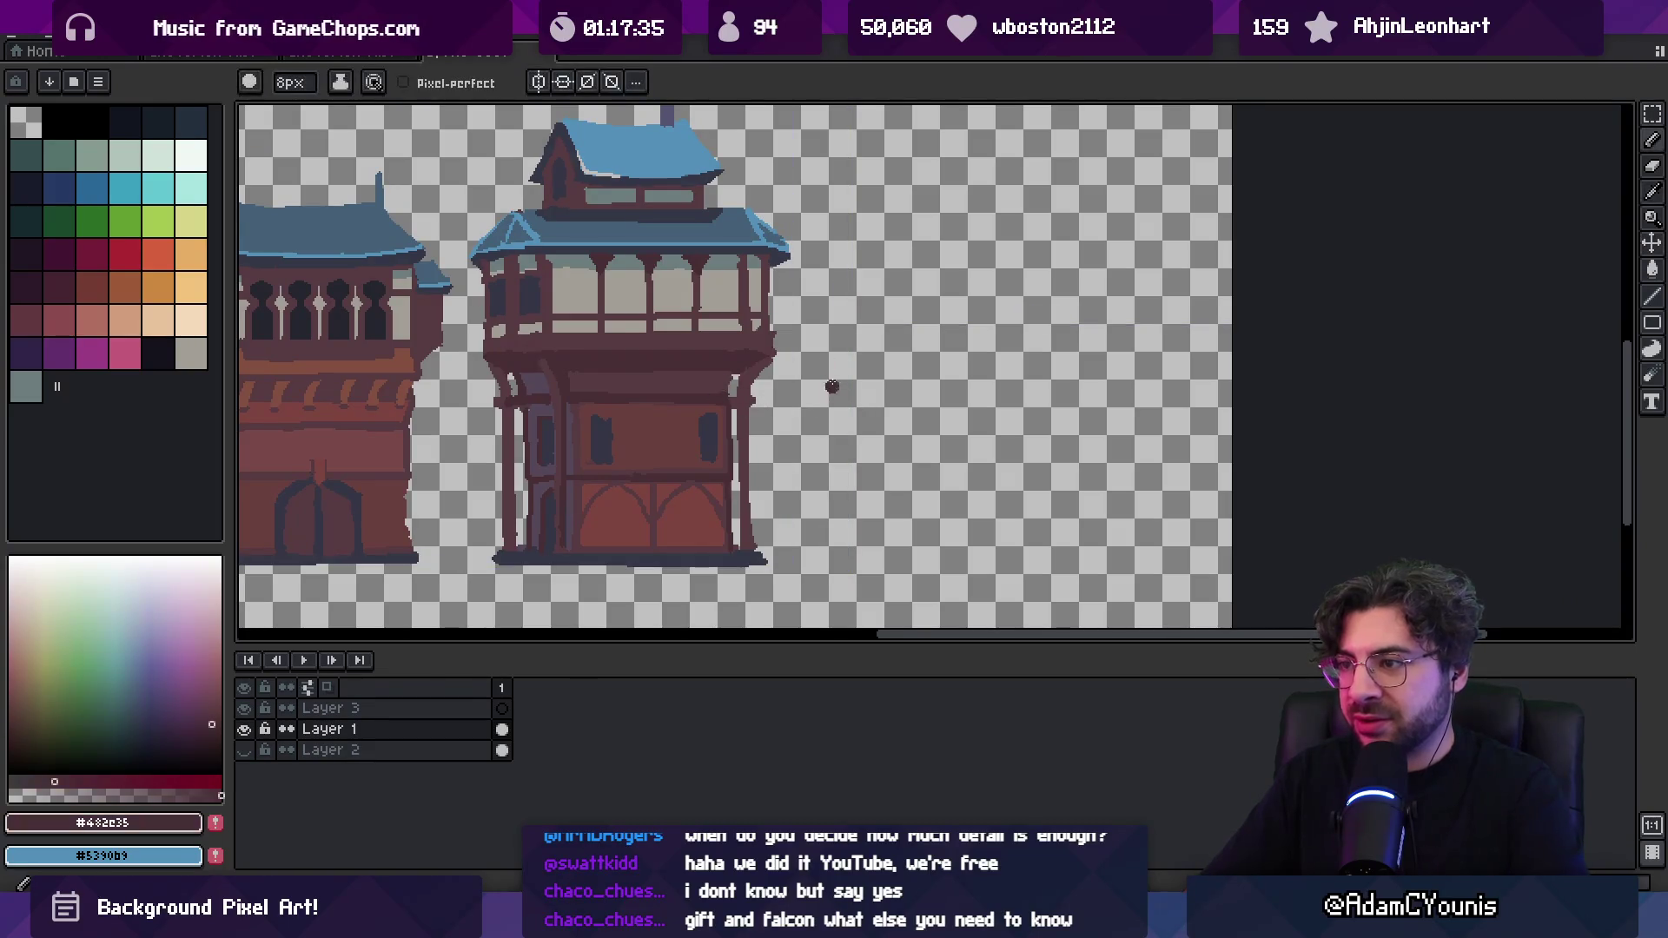
{"action": "left_click", "coordinate": [831, 313]}
{"action": "left_click", "coordinate": [830, 534], "text": "shift"}
{"action": "mouse_move", "coordinate": [830, 539]}
{"action": "left_mouse_down"}
{"action": "mouse_move", "coordinate": [842, 313]}
{"action": "mouse_move", "coordinate": [855, 538]}
{"action": "mouse_move", "coordinate": [877, 348]}
{"action": "mouse_move", "coordinate": [882, 415]}
{"action": "mouse_move", "coordinate": [866, 407]}
{"action": "left_mouse_up"}
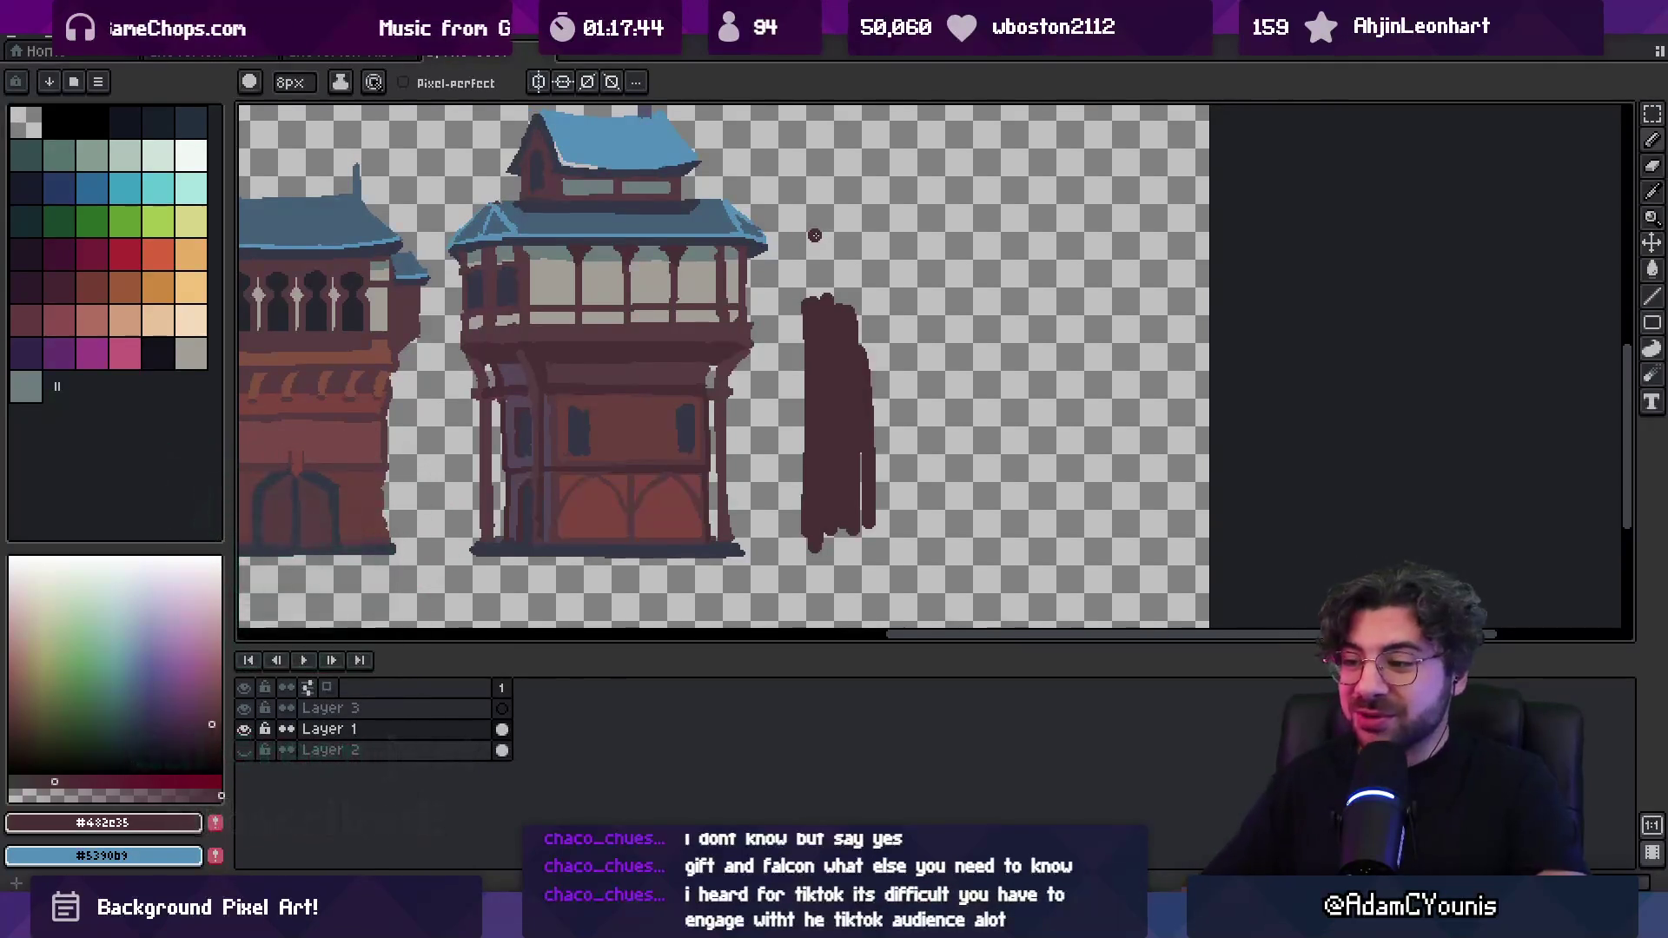
Widen the maroon block, fill its bottom gaps, and pencil a #353747 base line beneath it
{"action": "mouse_move", "coordinate": [838, 304]}
{"action": "left_mouse_down"}
{"action": "mouse_move", "coordinate": [942, 309]}
{"action": "mouse_move", "coordinate": [884, 474]}
{"action": "mouse_move", "coordinate": [912, 330]}
{"action": "mouse_move", "coordinate": [931, 487]}
{"action": "left_mouse_up"}
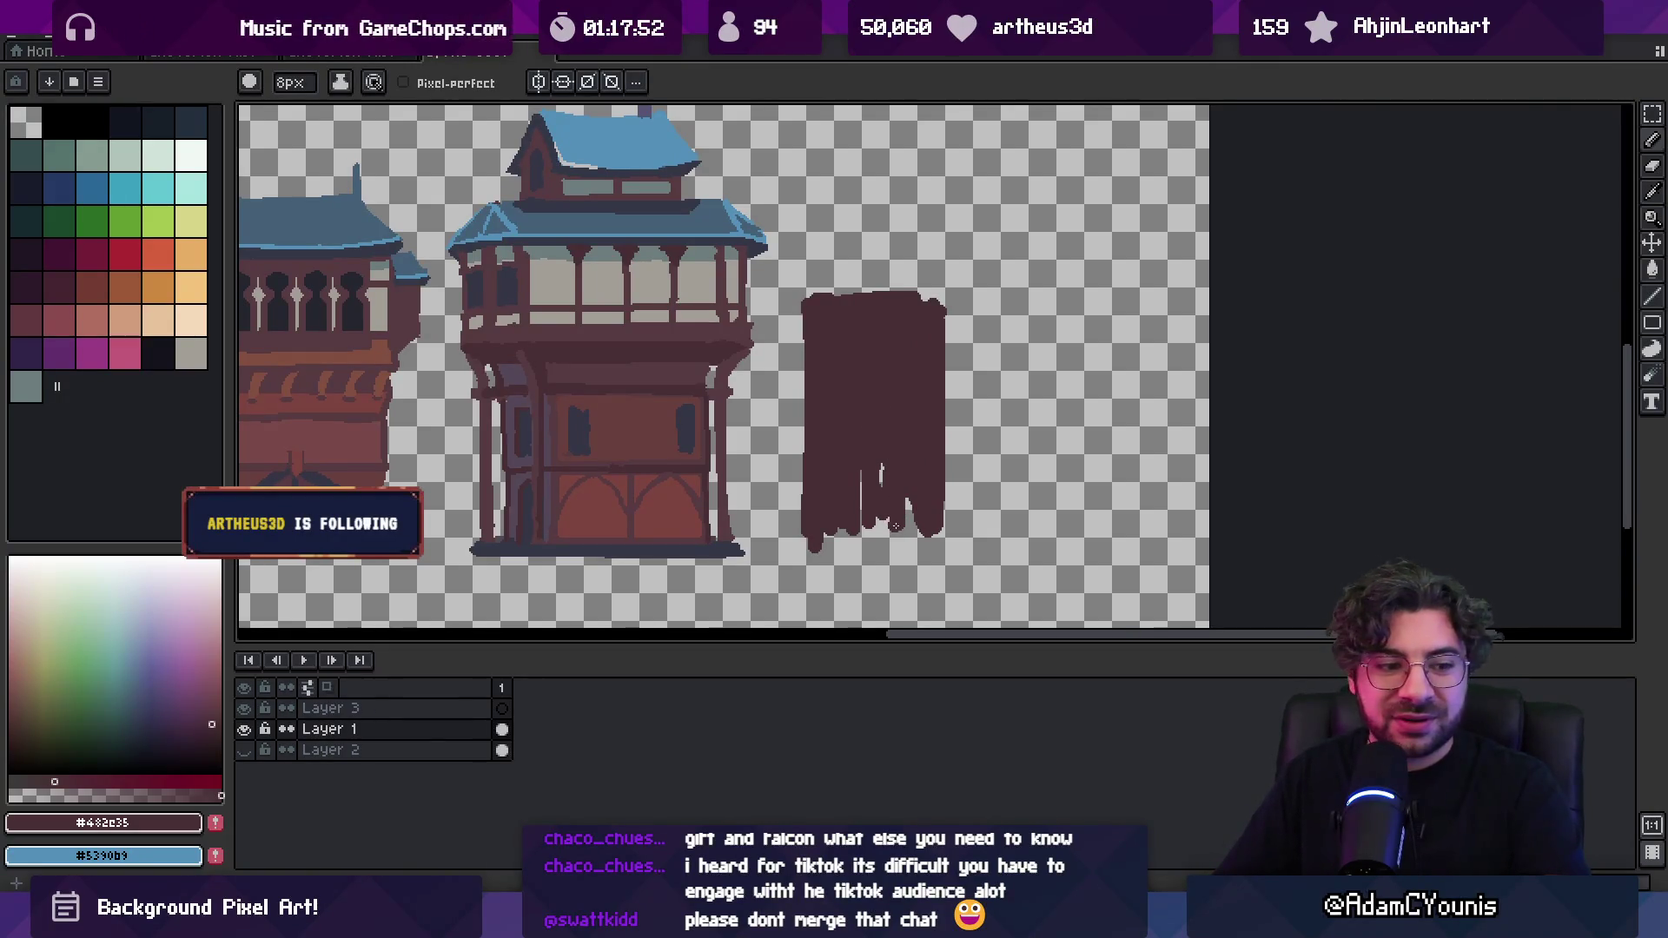
{"action": "mouse_move", "coordinate": [883, 529]}
{"action": "left_mouse_down"}
{"action": "mouse_move", "coordinate": [927, 549]}
{"action": "mouse_move", "coordinate": [943, 508]}
{"action": "mouse_move", "coordinate": [859, 487]}
{"action": "mouse_move", "coordinate": [868, 513]}
{"action": "left_mouse_up"}
{"action": "key", "text": "b"}
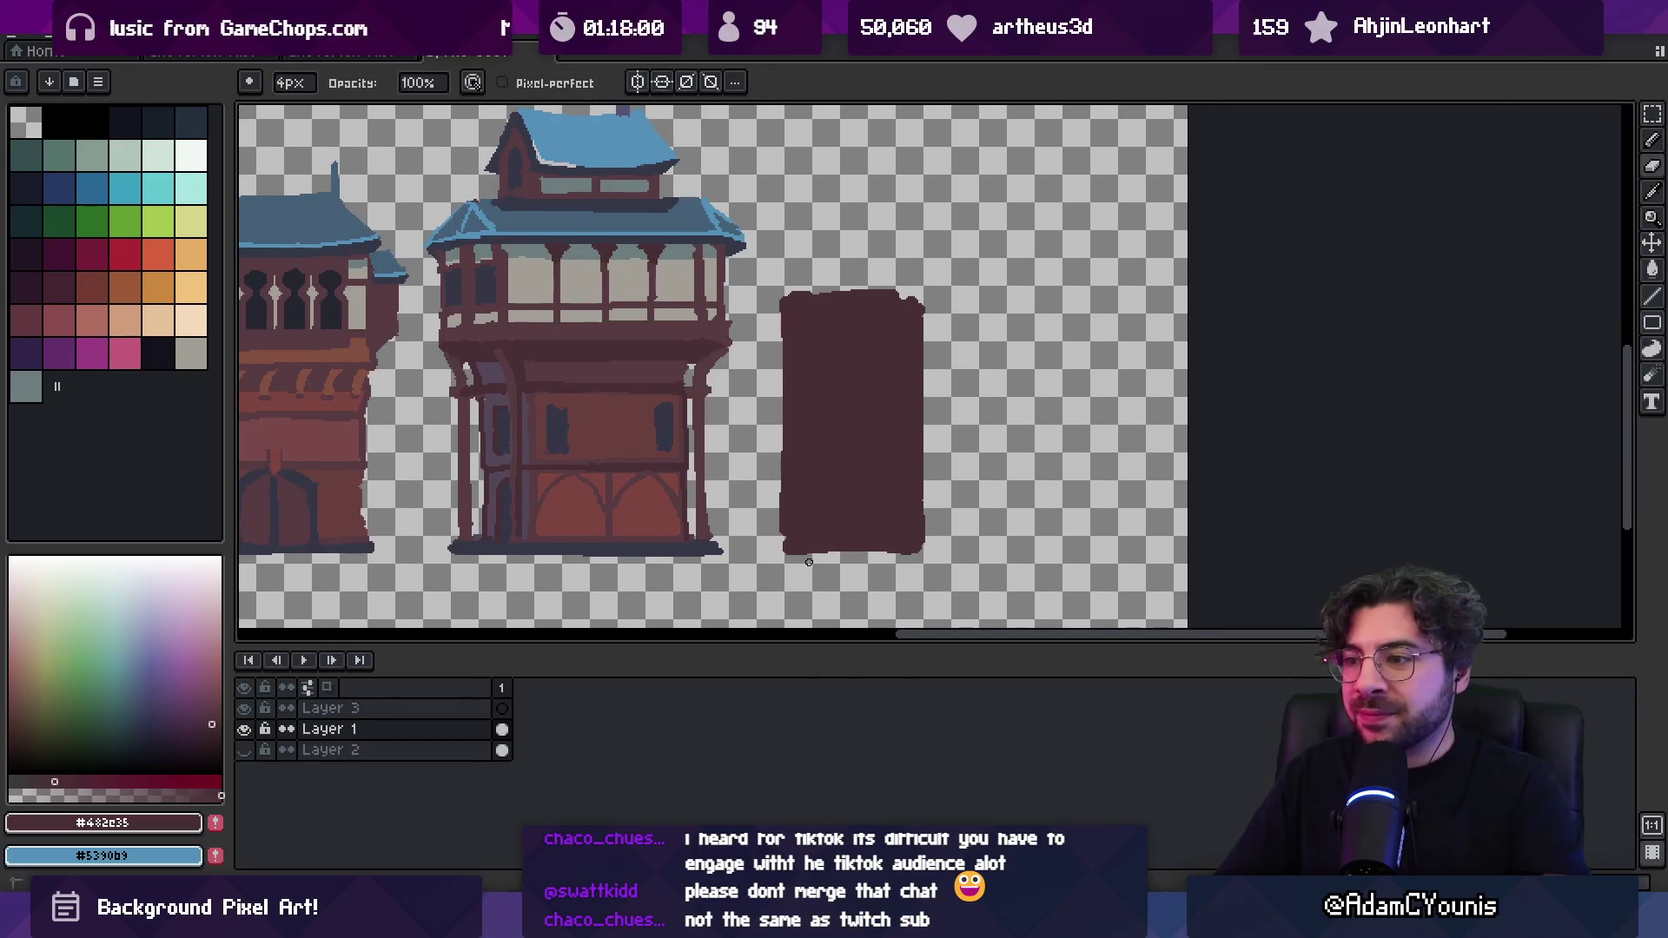
{"action": "left_click_drag", "start_coordinate": [834, 546], "coordinate": [776, 549]}
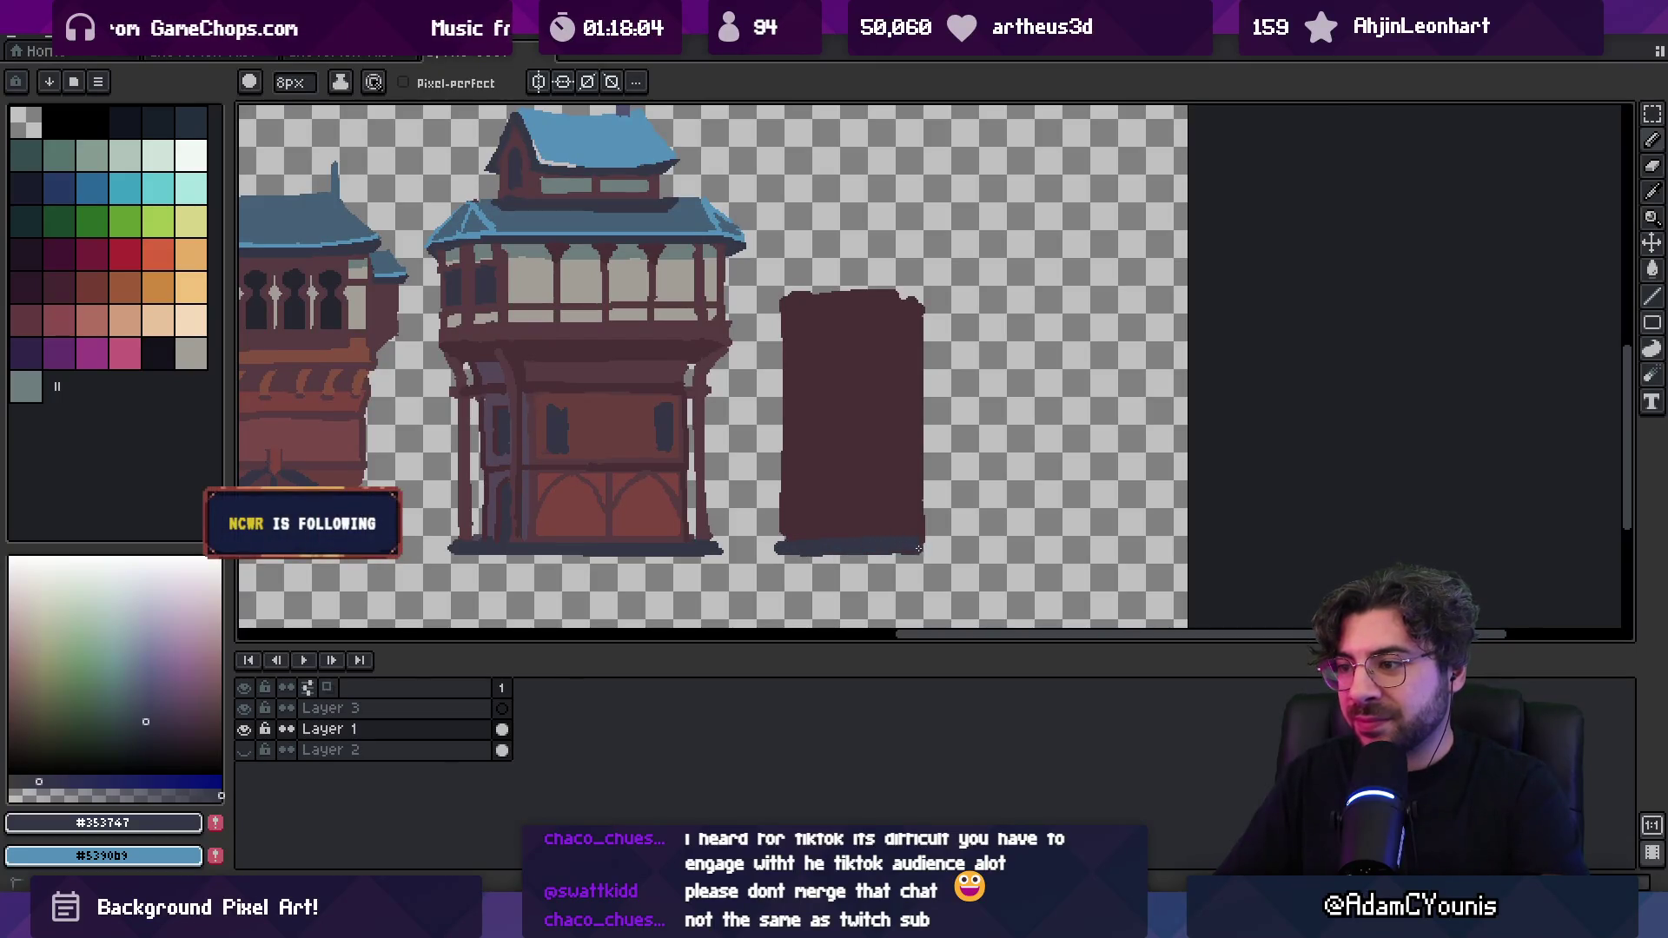
{"action": "left_click_drag", "start_coordinate": [916, 548], "coordinate": [928, 548]}
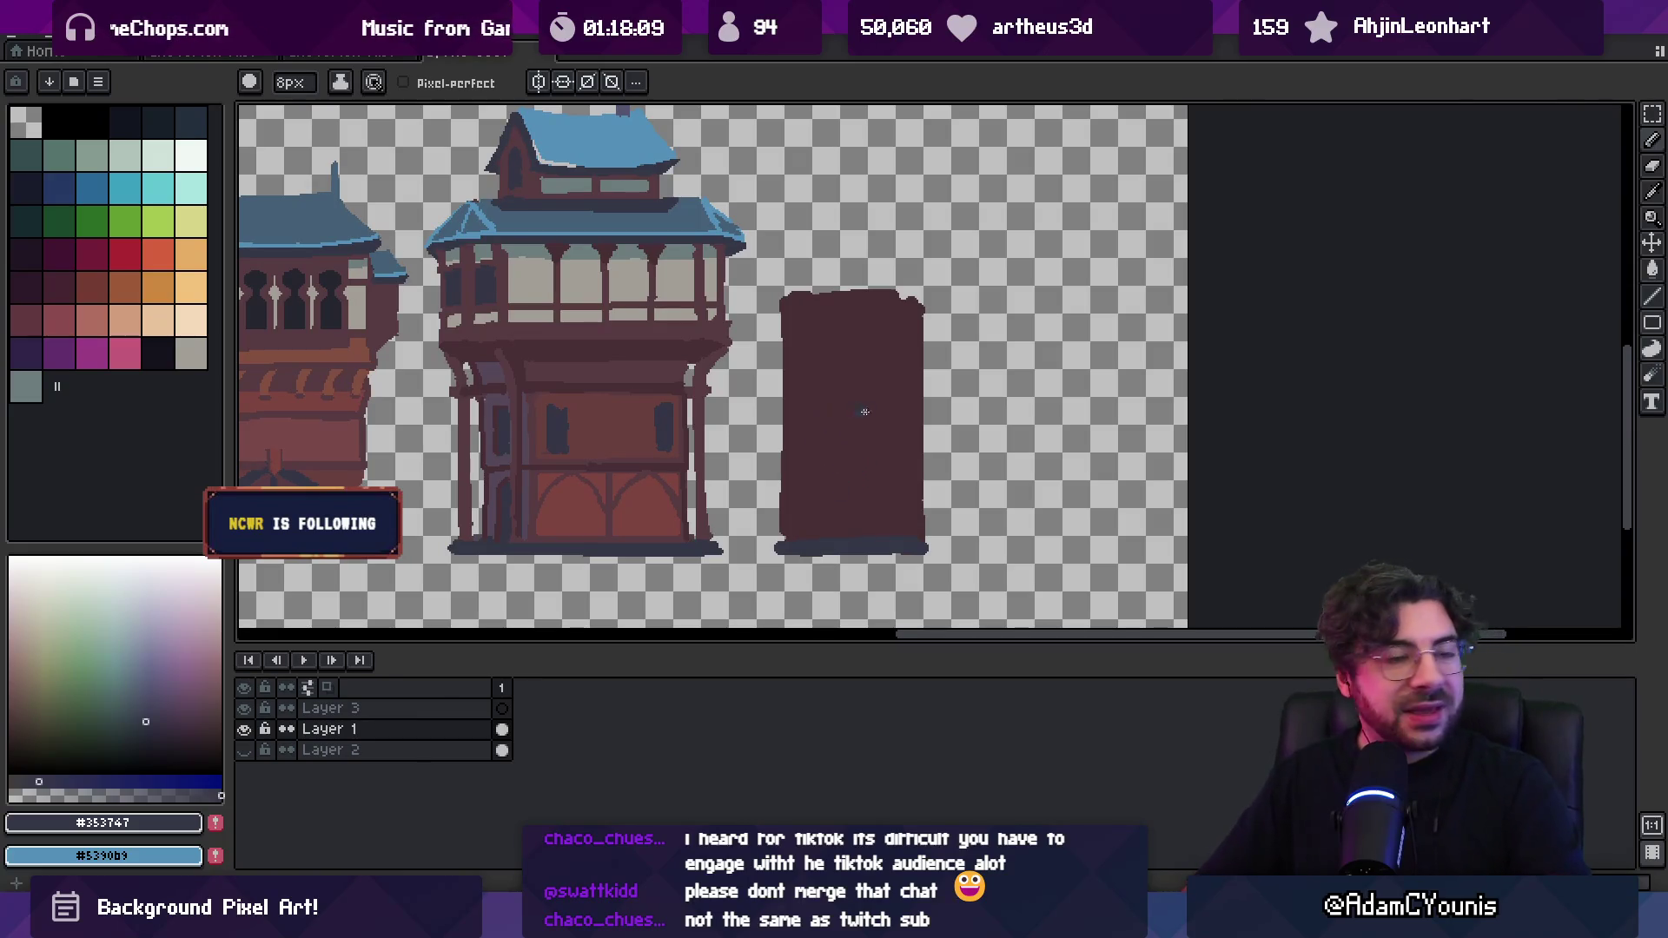
{"action": "key", "text": "space"}
{"action": "scroll", "coordinate": [847, 435], "scroll_direction": "down", "scroll_amount": 3}
{"action": "scroll", "coordinate": [912, 399], "scroll_direction": "up", "scroll_amount": 1}
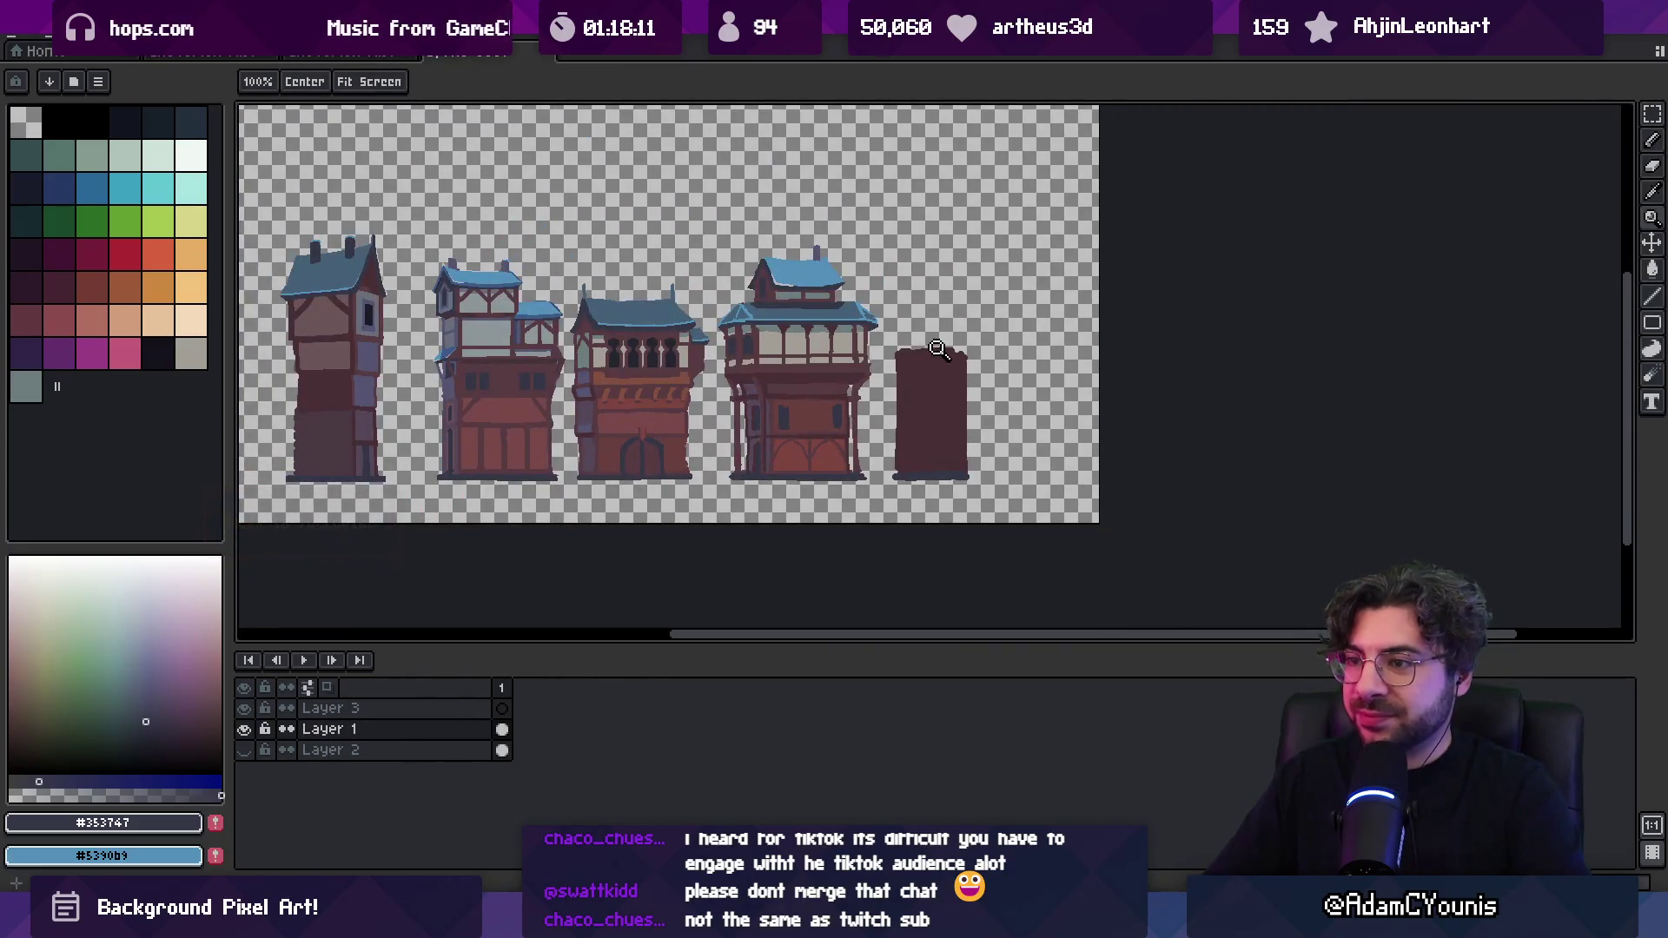
Paint a blue roof strip across the top of the maroon block
{"action": "scroll", "coordinate": [944, 397], "scroll_direction": "up", "scroll_amount": 2}
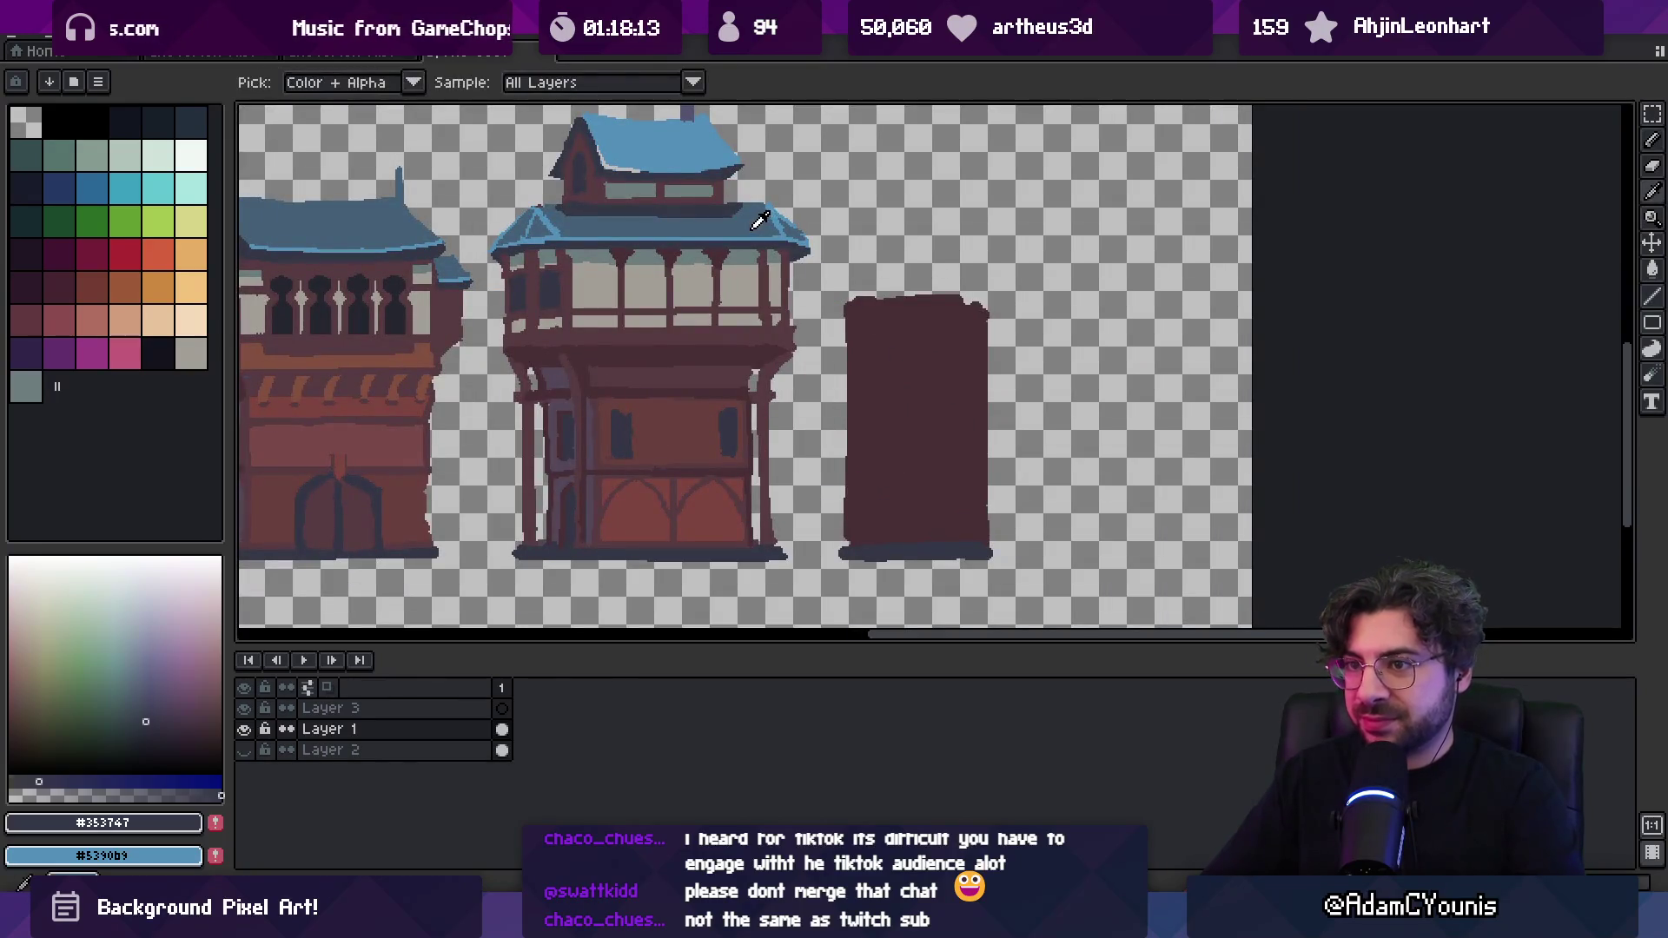
{"action": "left_click", "coordinate": [764, 222], "text": "alt"}
{"action": "mouse_move", "coordinate": [862, 306]}
{"action": "left_mouse_down"}
{"action": "mouse_move", "coordinate": [871, 320]}
{"action": "mouse_move", "coordinate": [938, 287]}
{"action": "mouse_move", "coordinate": [985, 315]}
{"action": "mouse_move", "coordinate": [869, 314]}
{"action": "mouse_move", "coordinate": [921, 301]}
{"action": "left_mouse_up"}
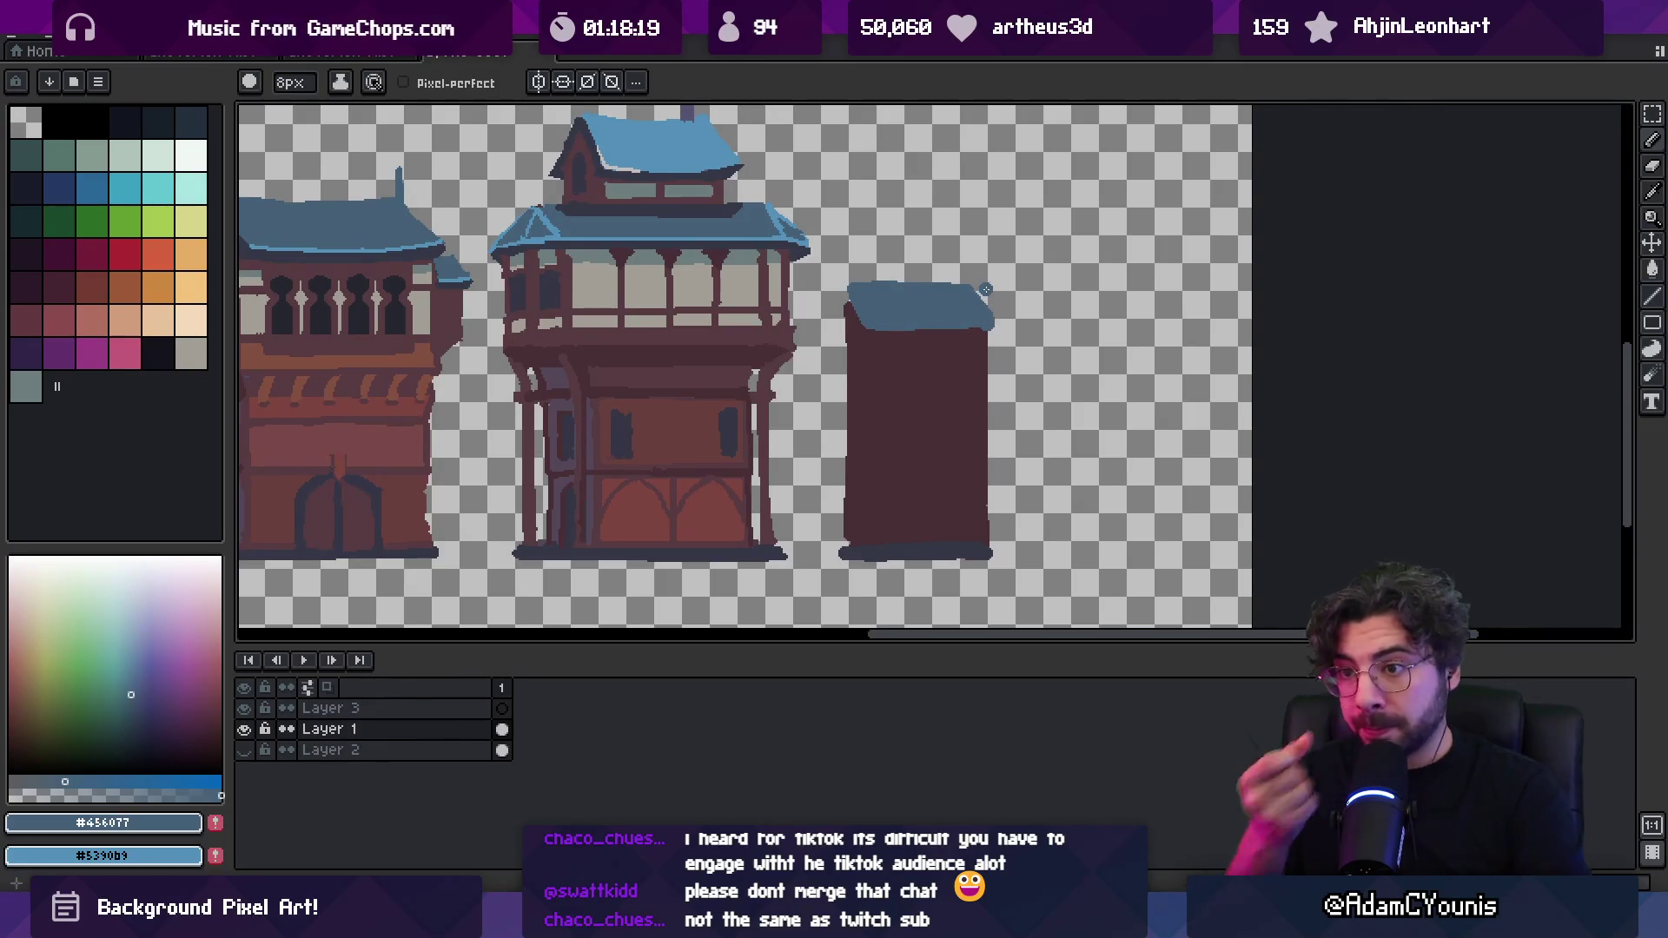
{"action": "key", "text": "z"}
{"action": "scroll", "coordinate": [866, 343], "scroll_direction": "down", "scroll_amount": 2}
{"action": "scroll", "coordinate": [899, 313], "scroll_direction": "up", "scroll_amount": 1}
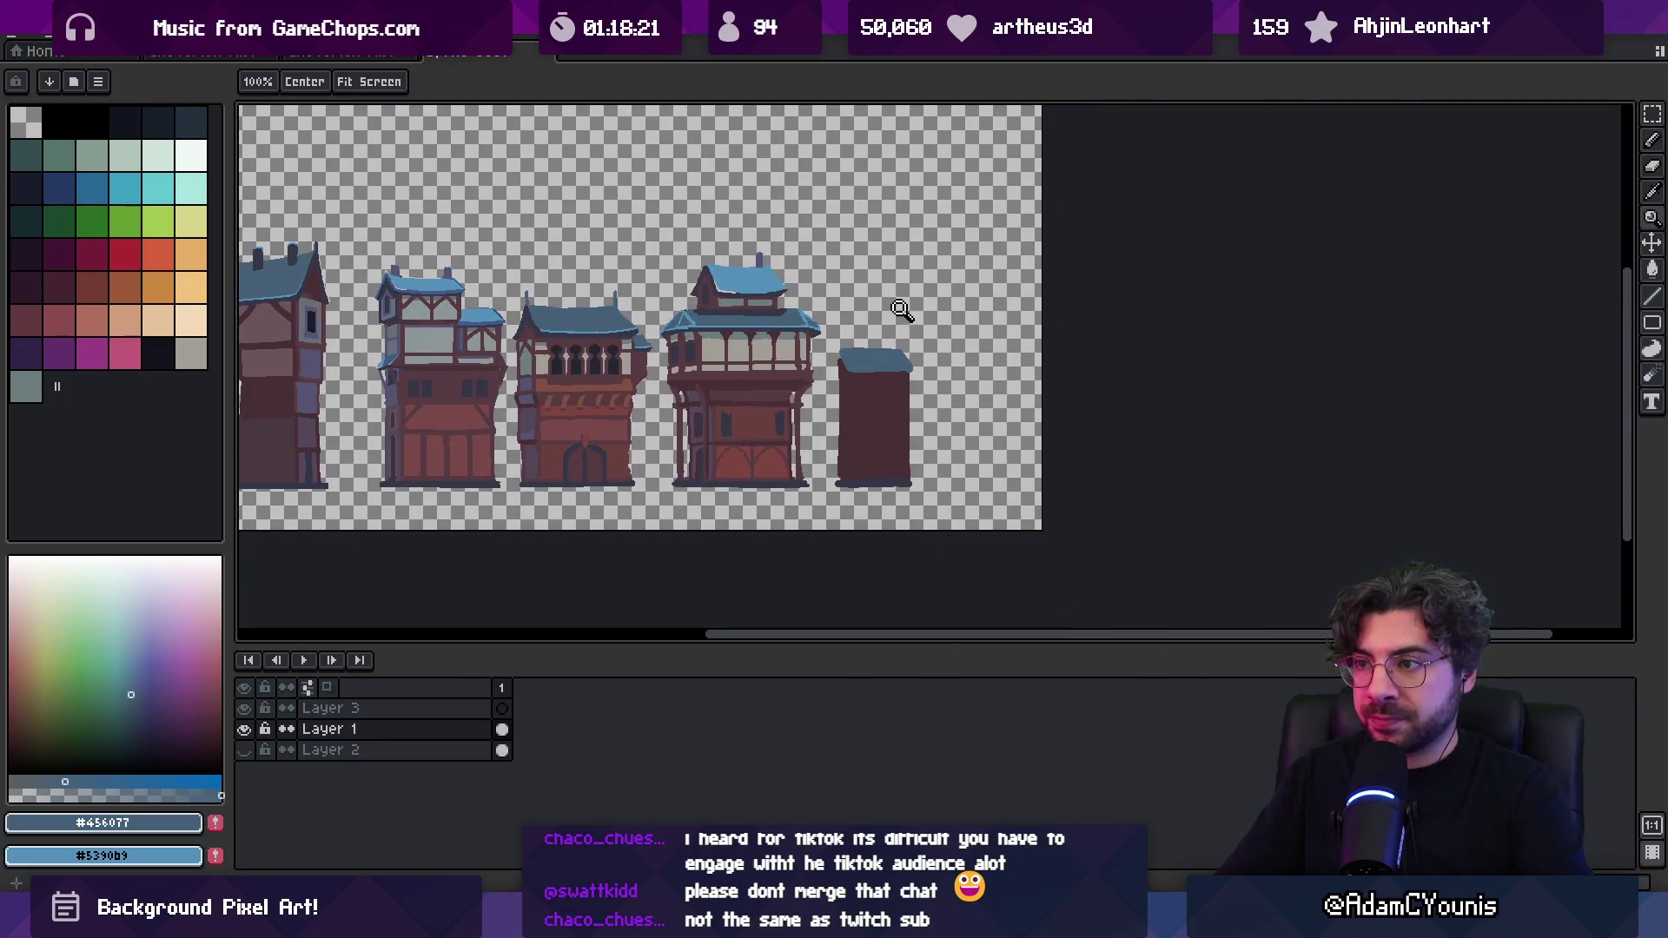
{"action": "scroll", "coordinate": [864, 383], "scroll_direction": "up", "scroll_amount": 1}
Raise the fifth building's upper part and fill the wall gap left below it
{"action": "key", "text": "v"}
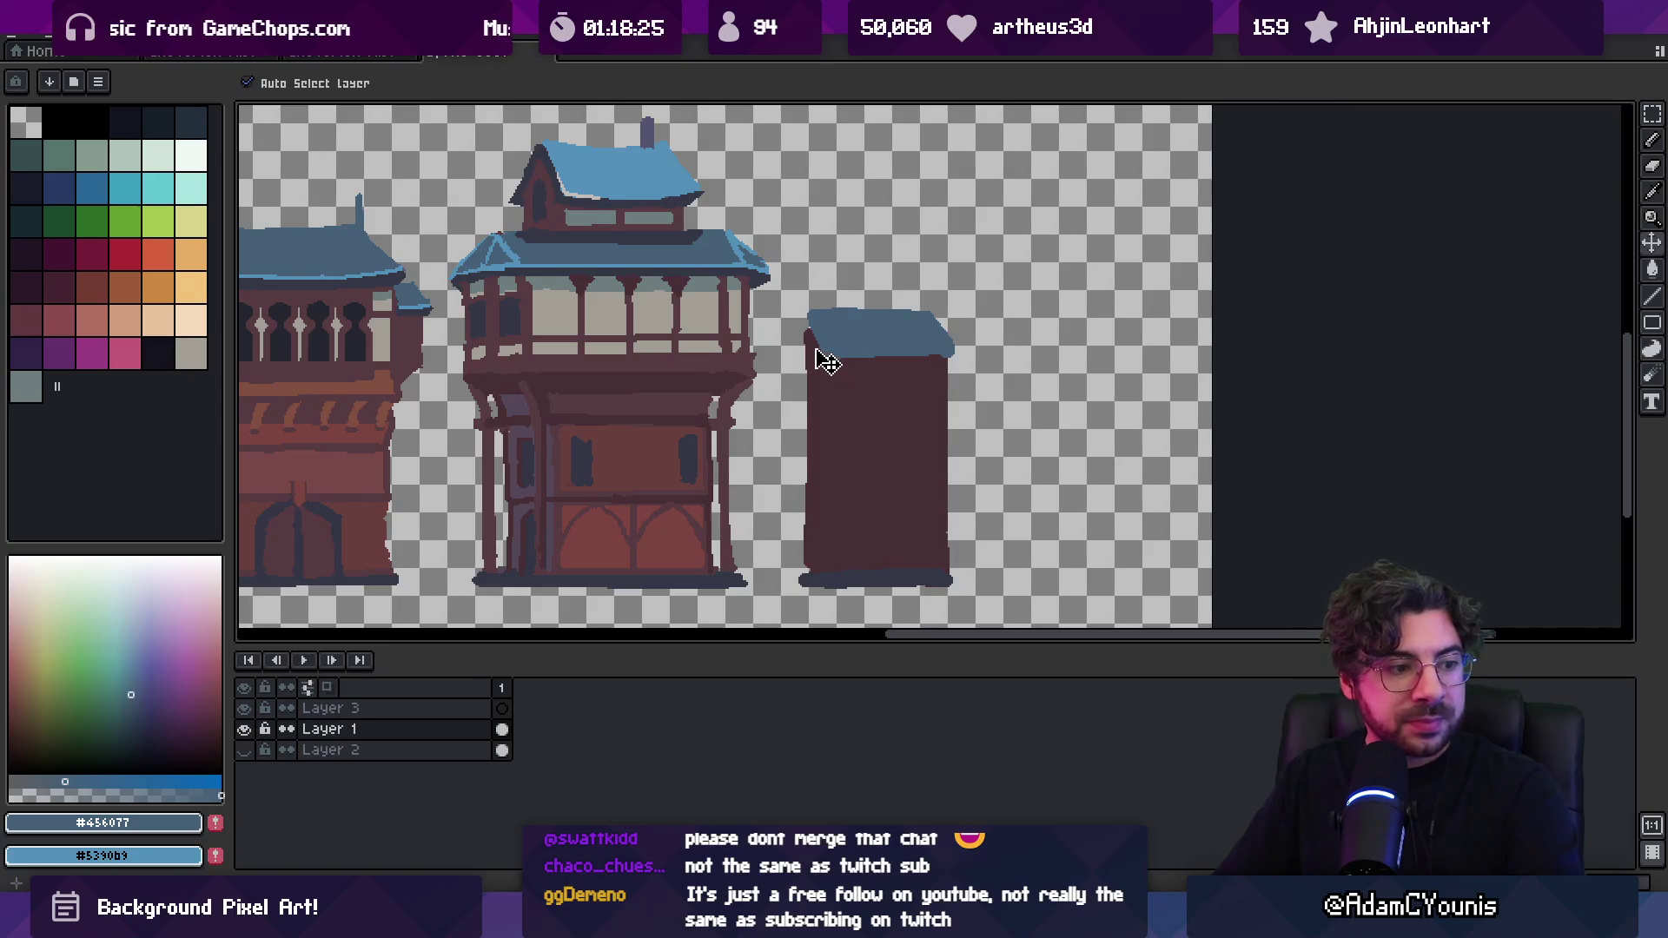
{"action": "key", "text": "m"}
{"action": "left_click_drag", "start_coordinate": [786, 278], "coordinate": [999, 449]}
{"action": "key", "text": "Up"}
{"action": "key", "text": "Up"}
{"action": "key", "text": "Up"}
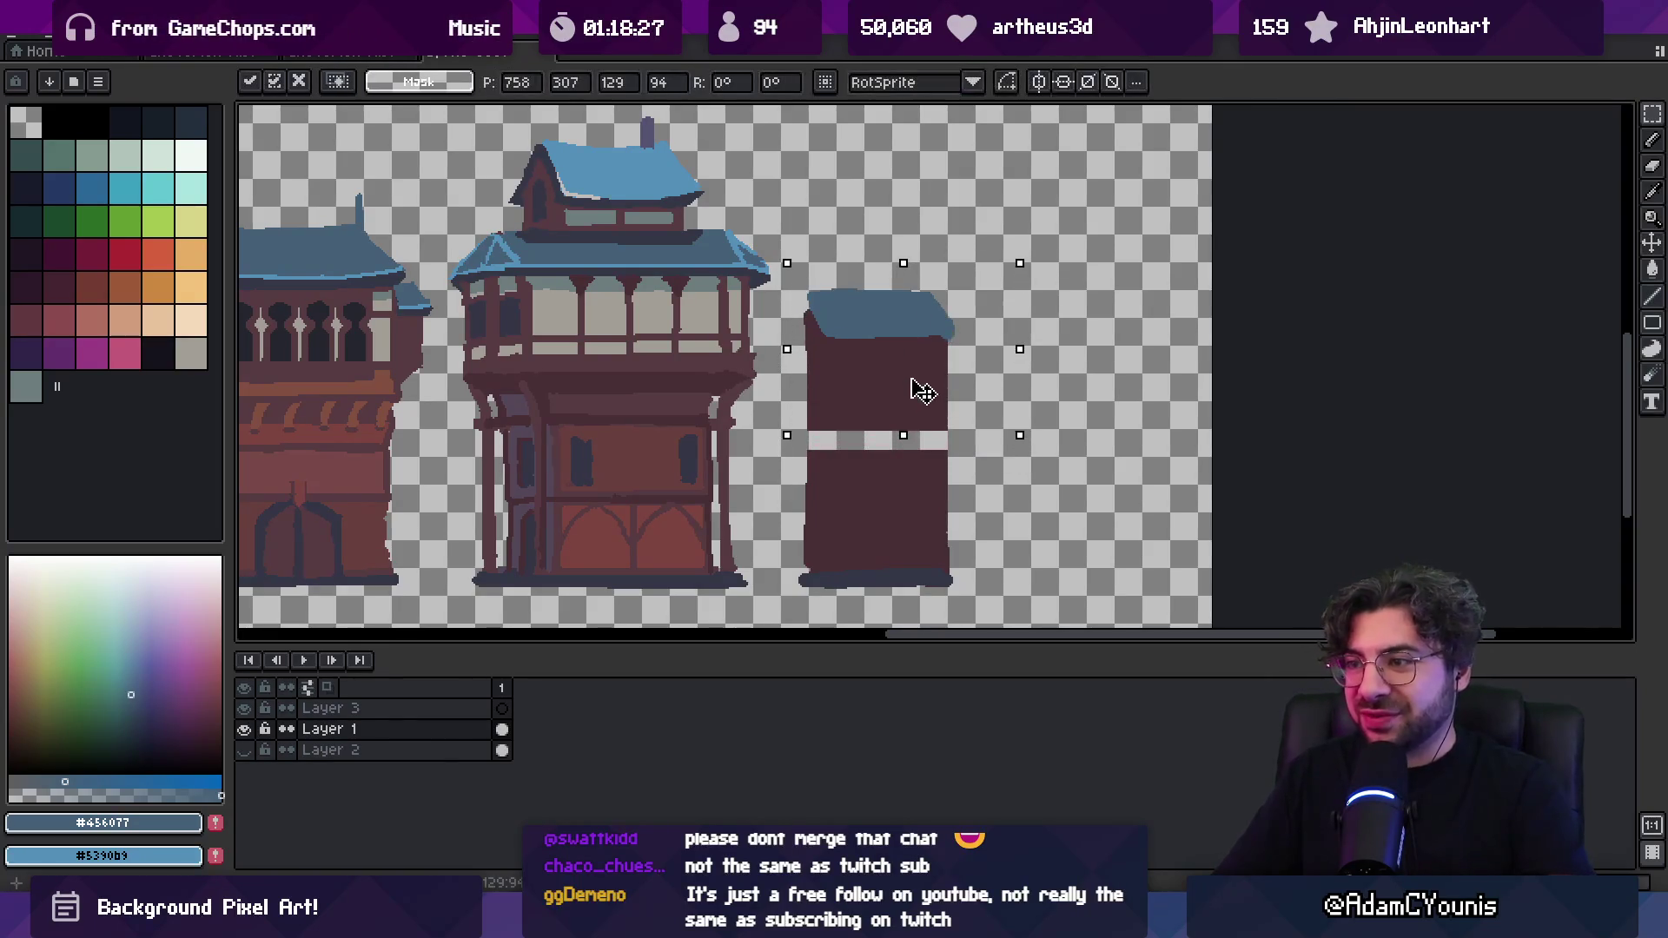
{"action": "mouse_move", "coordinate": [808, 402]}
{"action": "left_mouse_down"}
{"action": "mouse_move", "coordinate": [947, 427]}
{"action": "mouse_move", "coordinate": [877, 438]}
{"action": "left_mouse_up"}
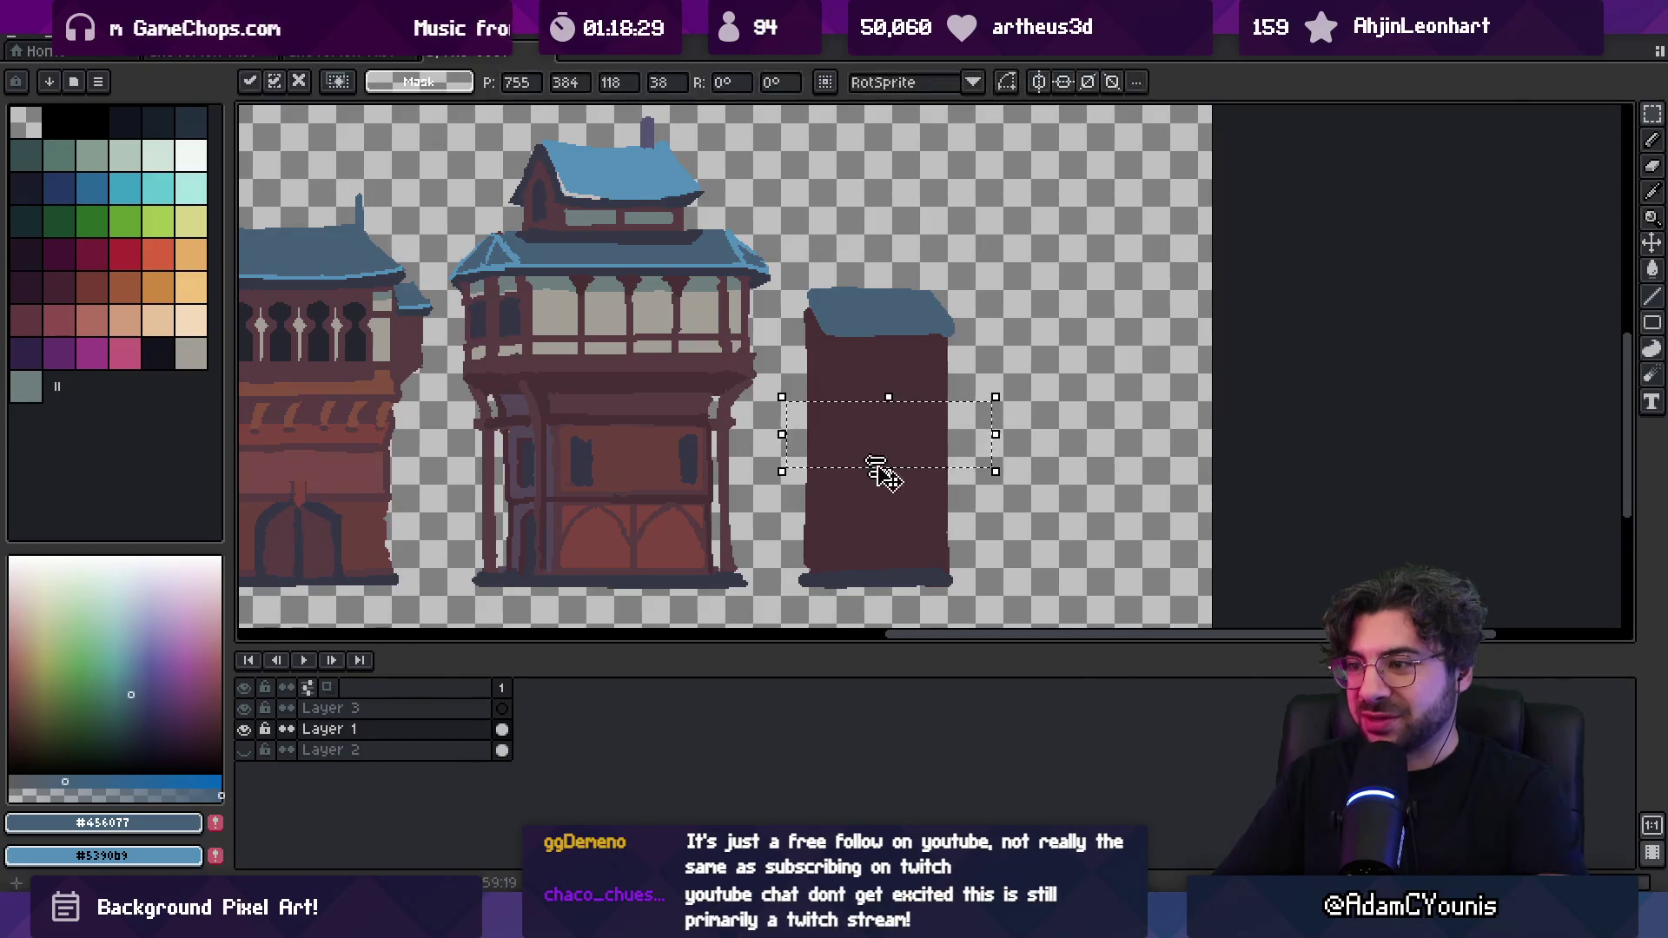
{"action": "key", "text": "ctrl+d"}
{"action": "left_click", "coordinate": [848, 379], "text": "alt"}
Refine the roof's lower and top edges in blue-grey
{"action": "key", "text": "b"}
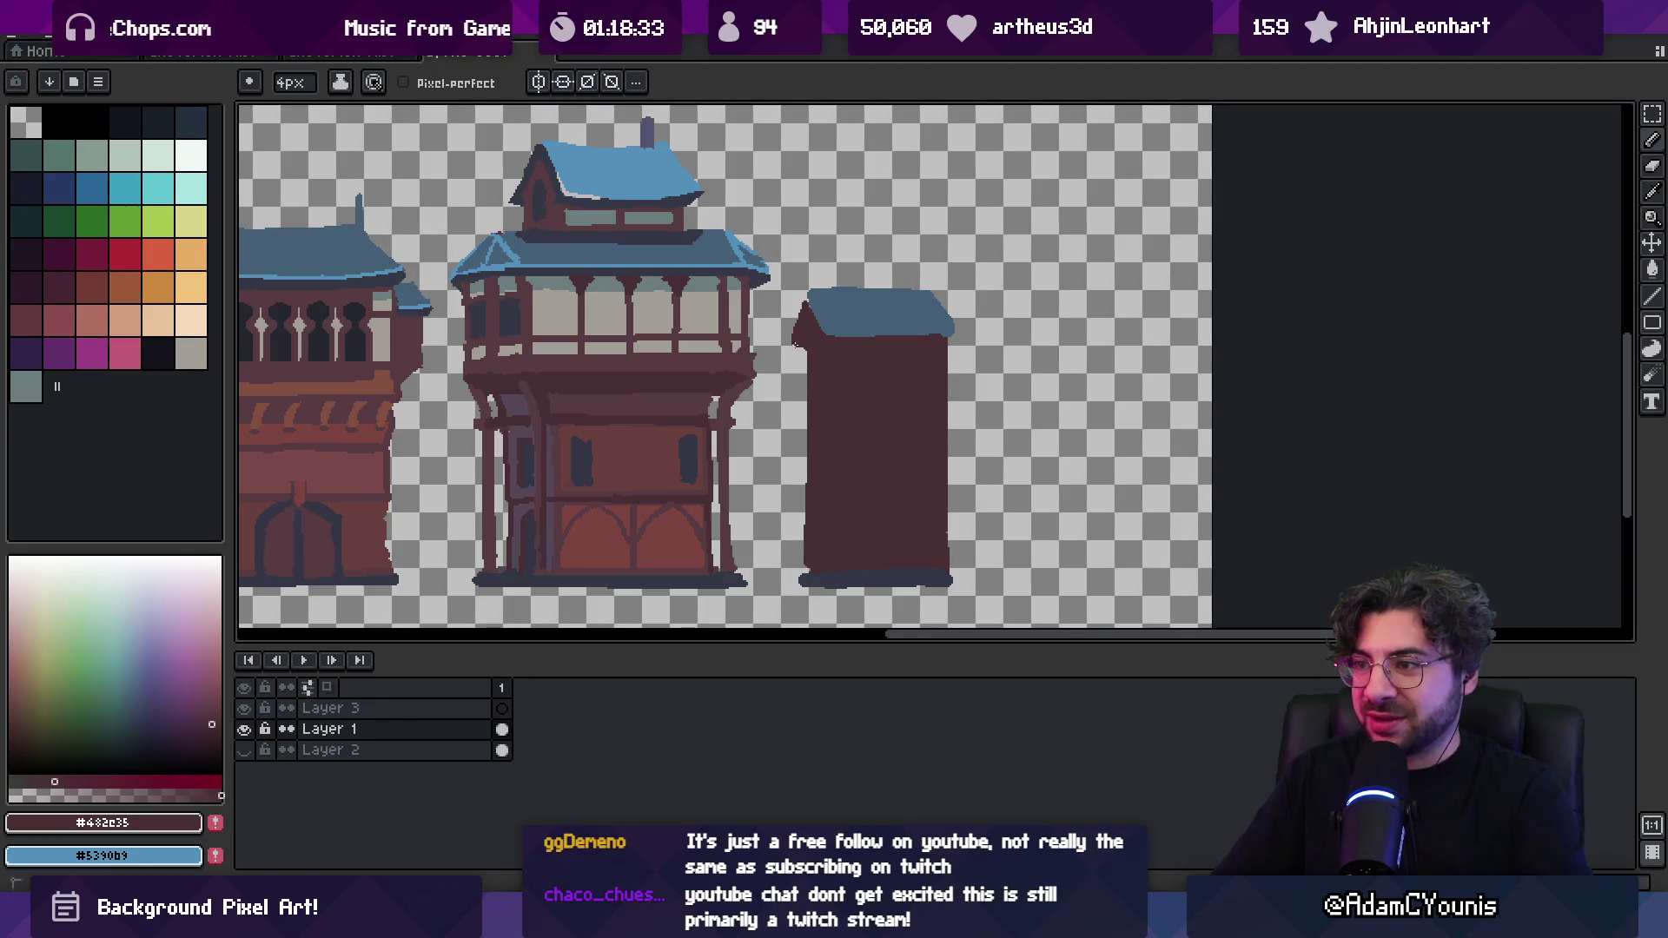
{"action": "left_click", "coordinate": [936, 324], "text": "alt"}
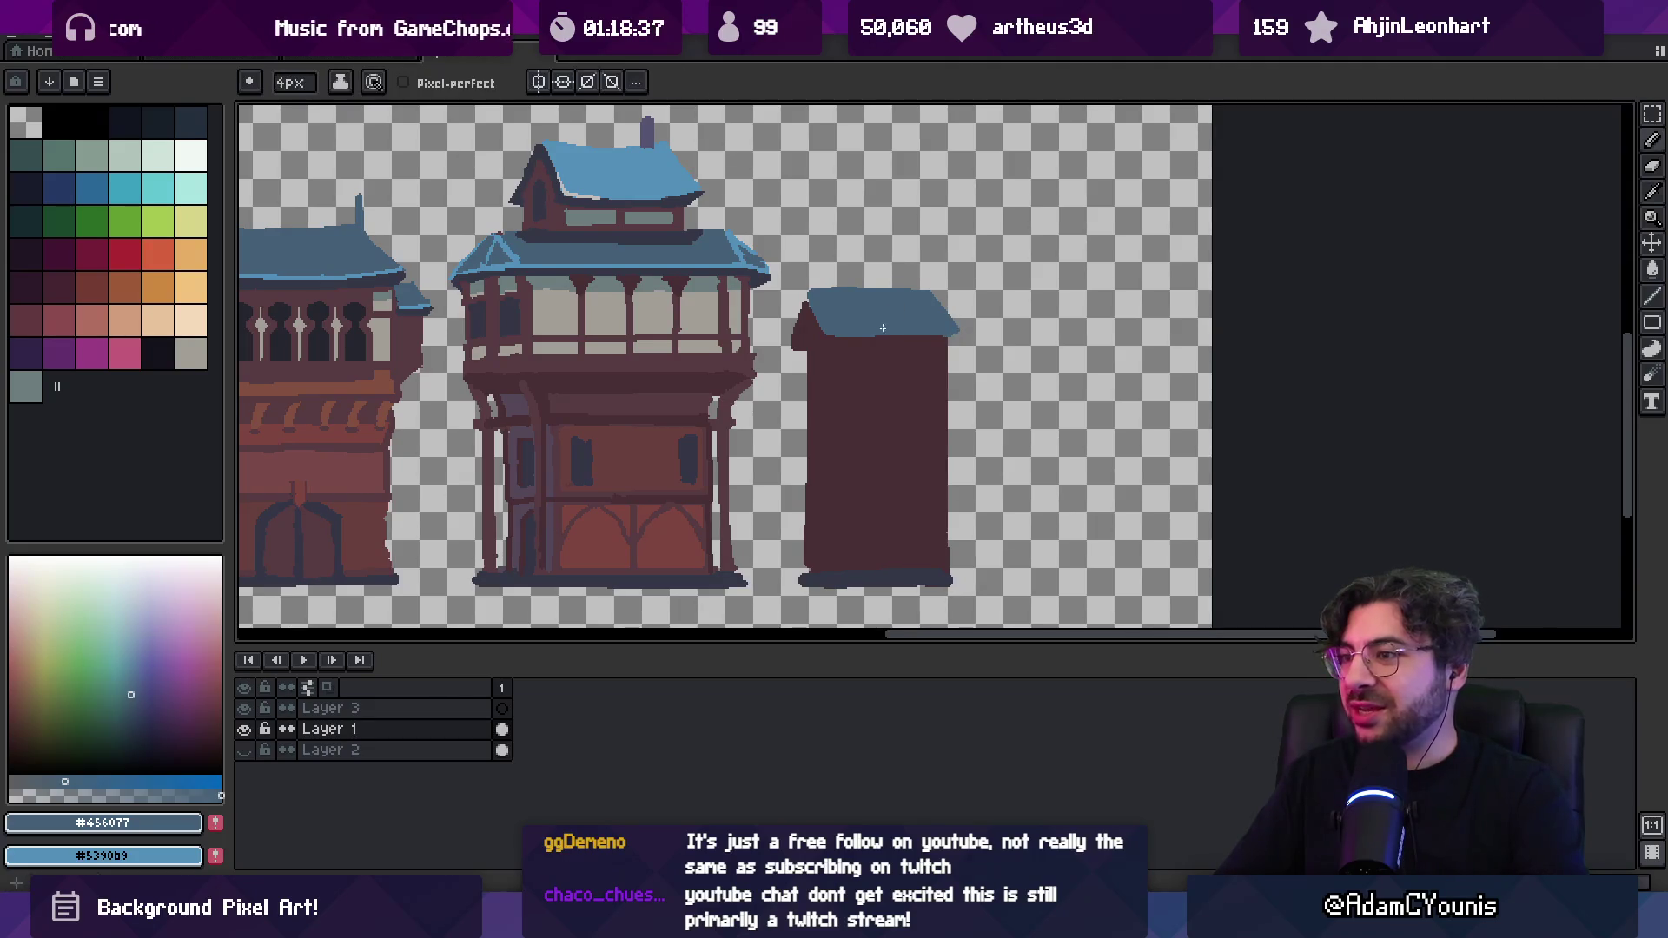
{"action": "left_click_drag", "start_coordinate": [934, 337], "coordinate": [903, 335]}
{"action": "left_click_drag", "start_coordinate": [810, 287], "coordinate": [923, 283]}
{"action": "left_click", "coordinate": [826, 304], "text": "alt"}
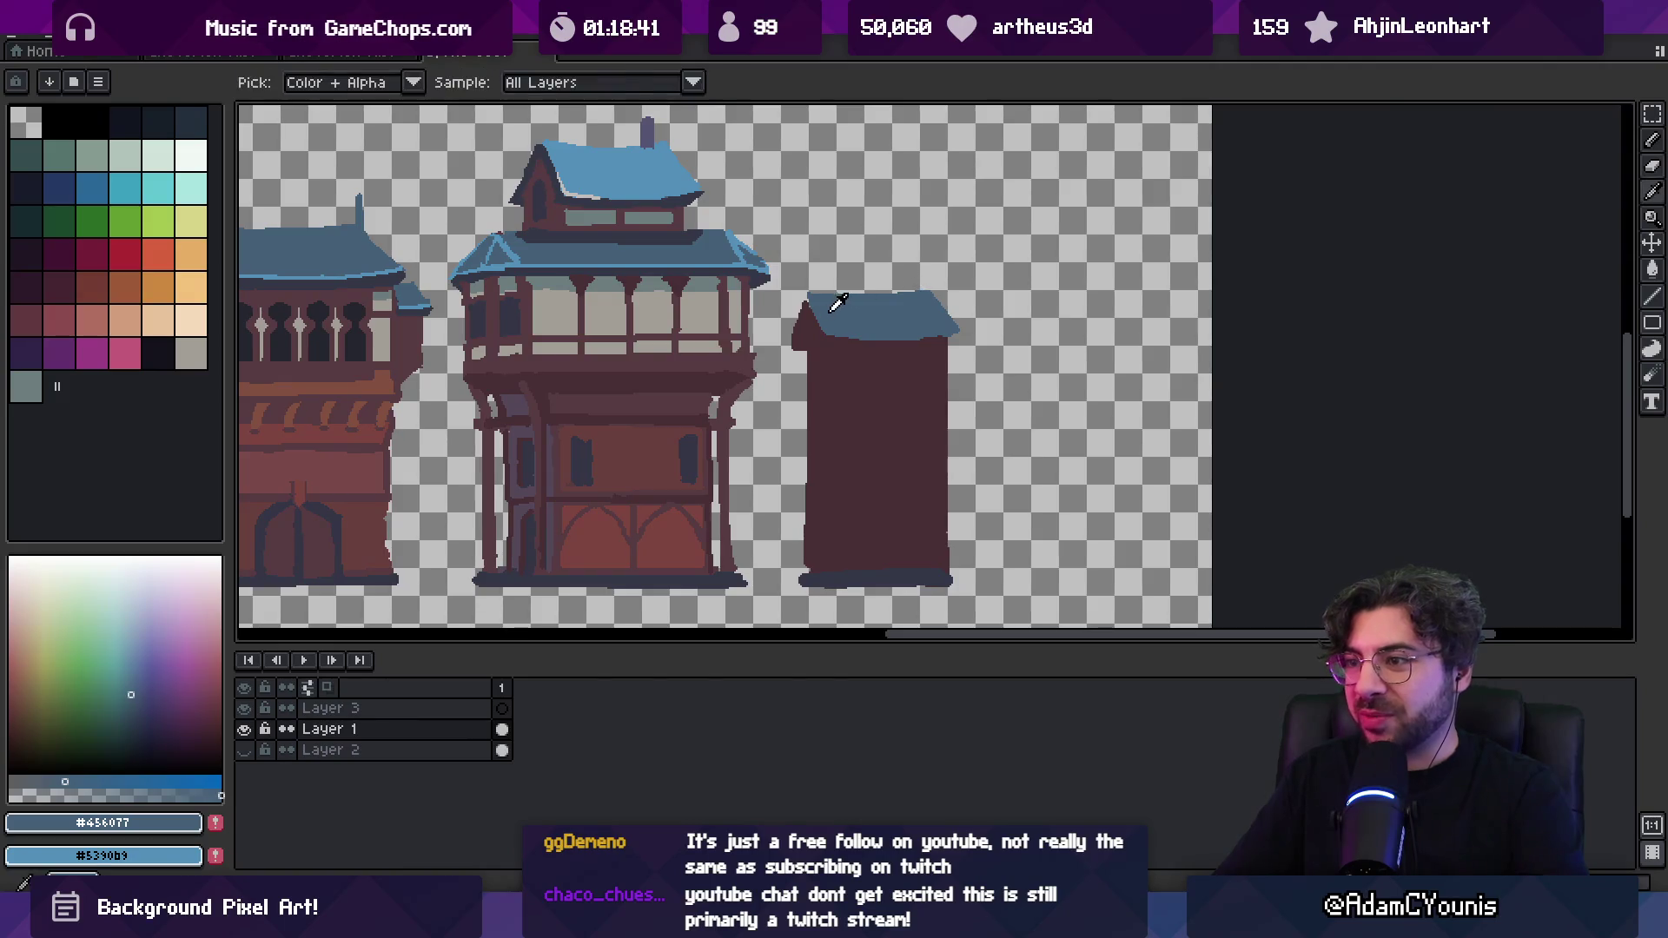
{"action": "left_click", "coordinate": [848, 569], "text": "alt"}
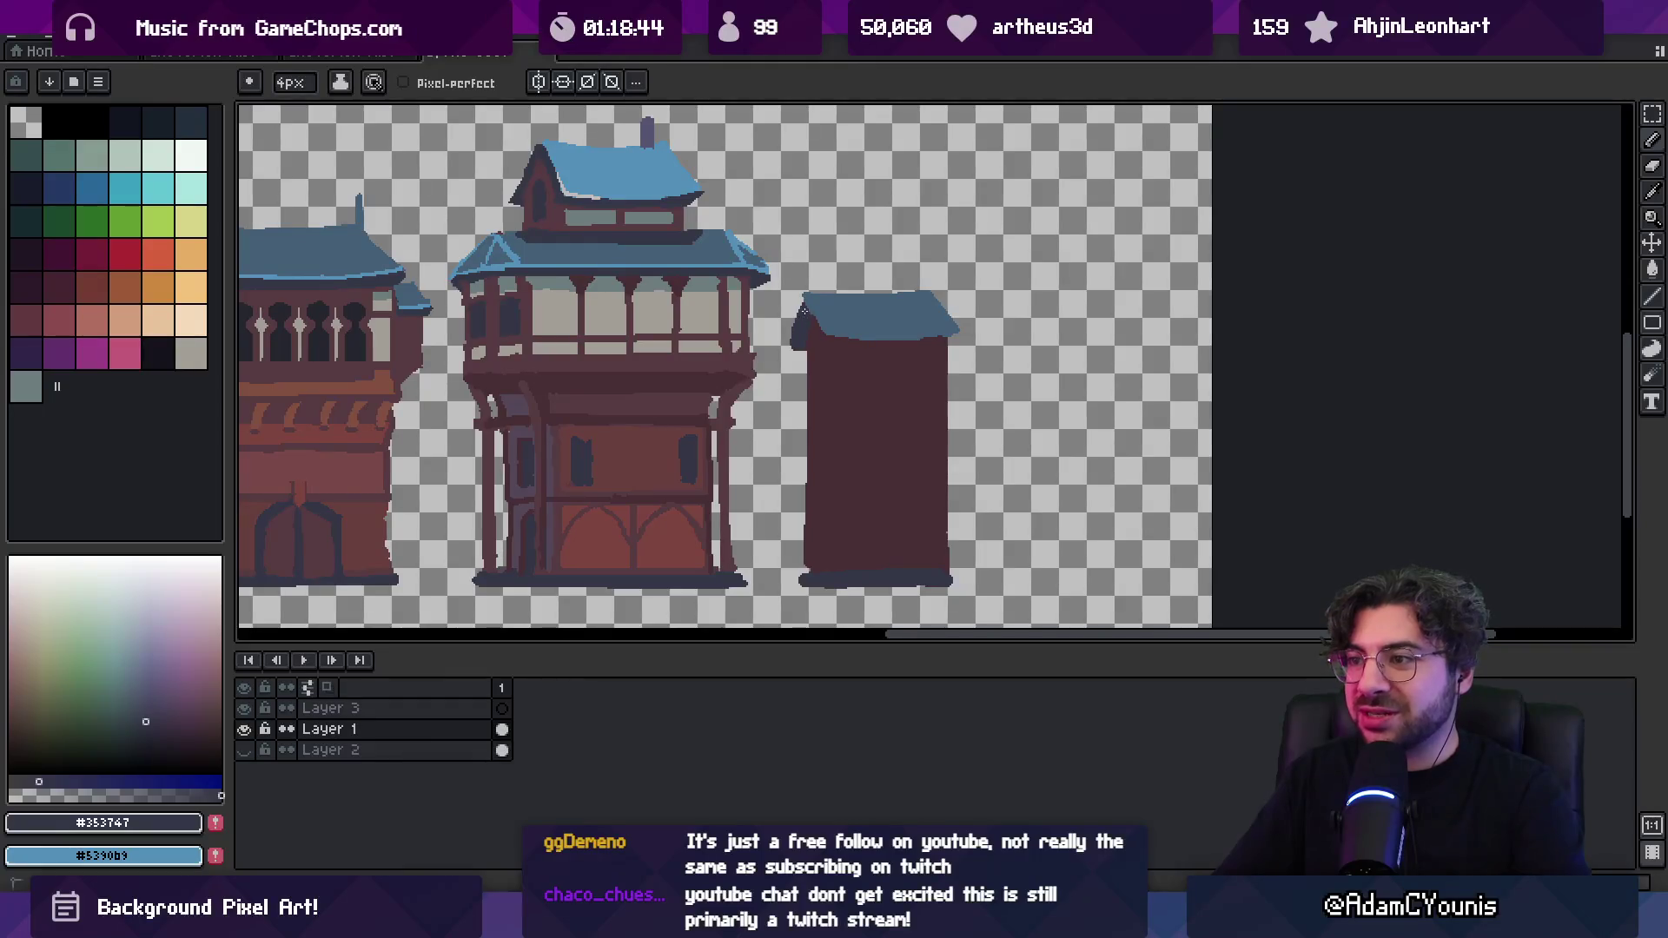
{"action": "scroll", "coordinate": [803, 310], "scroll_direction": "up", "scroll_amount": 2}
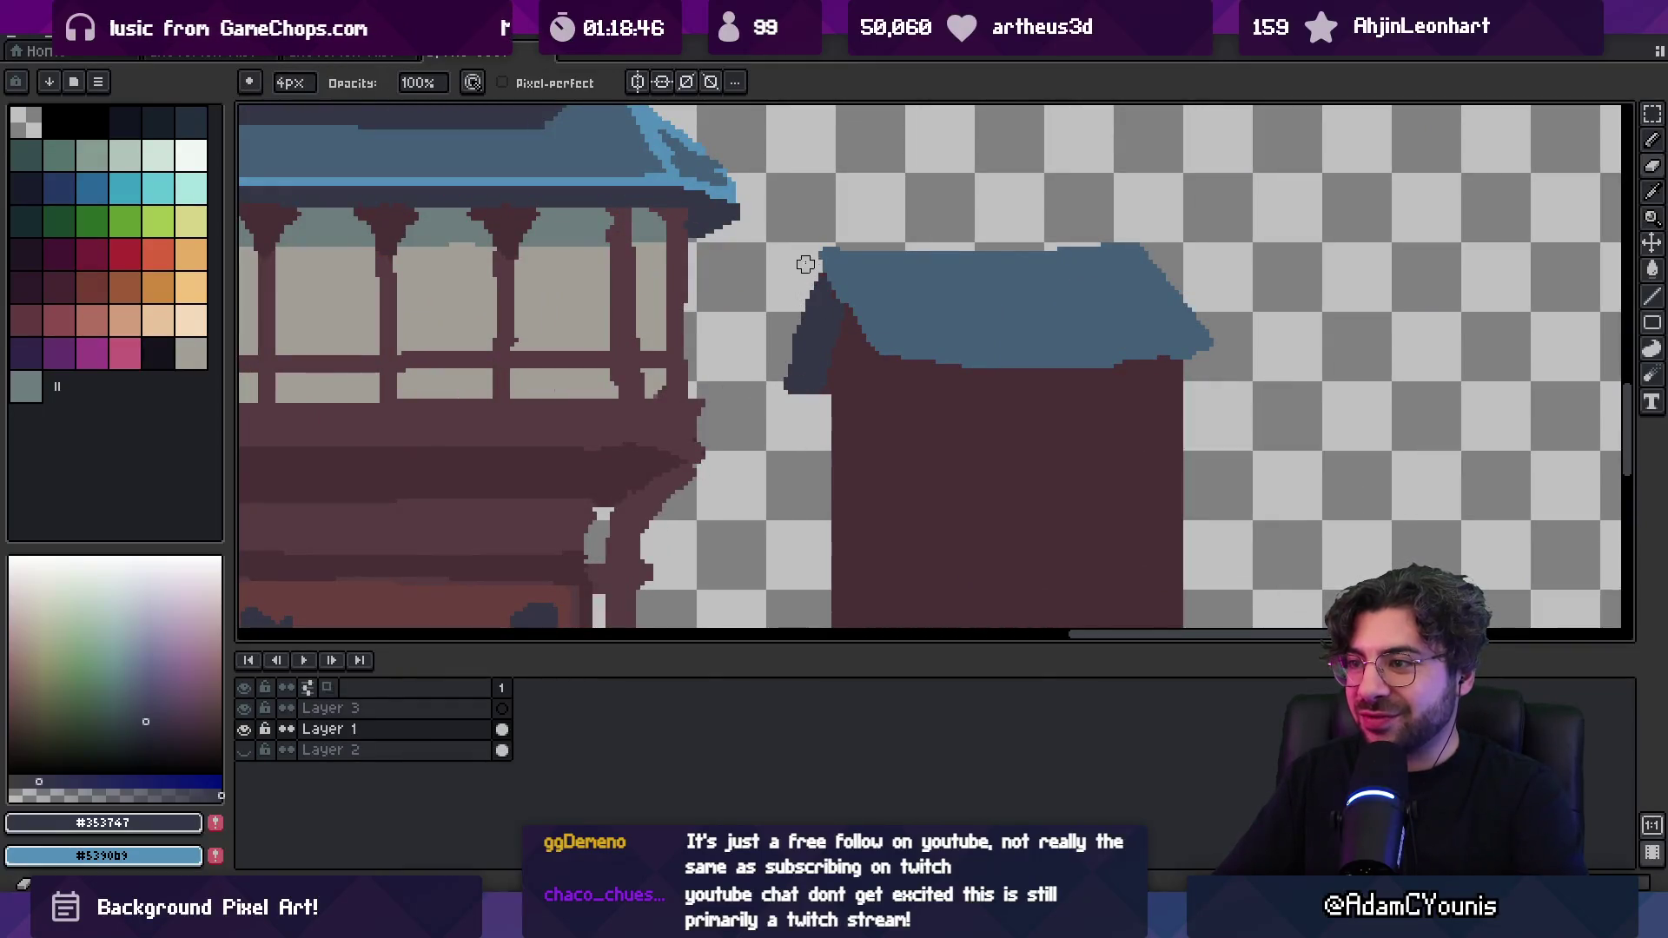
Draw a dark #353747 edge under the fifth building's roof
{"action": "left_click_drag", "start_coordinate": [803, 263], "coordinate": [824, 265]}
{"action": "key", "text": "ctrl+z"}
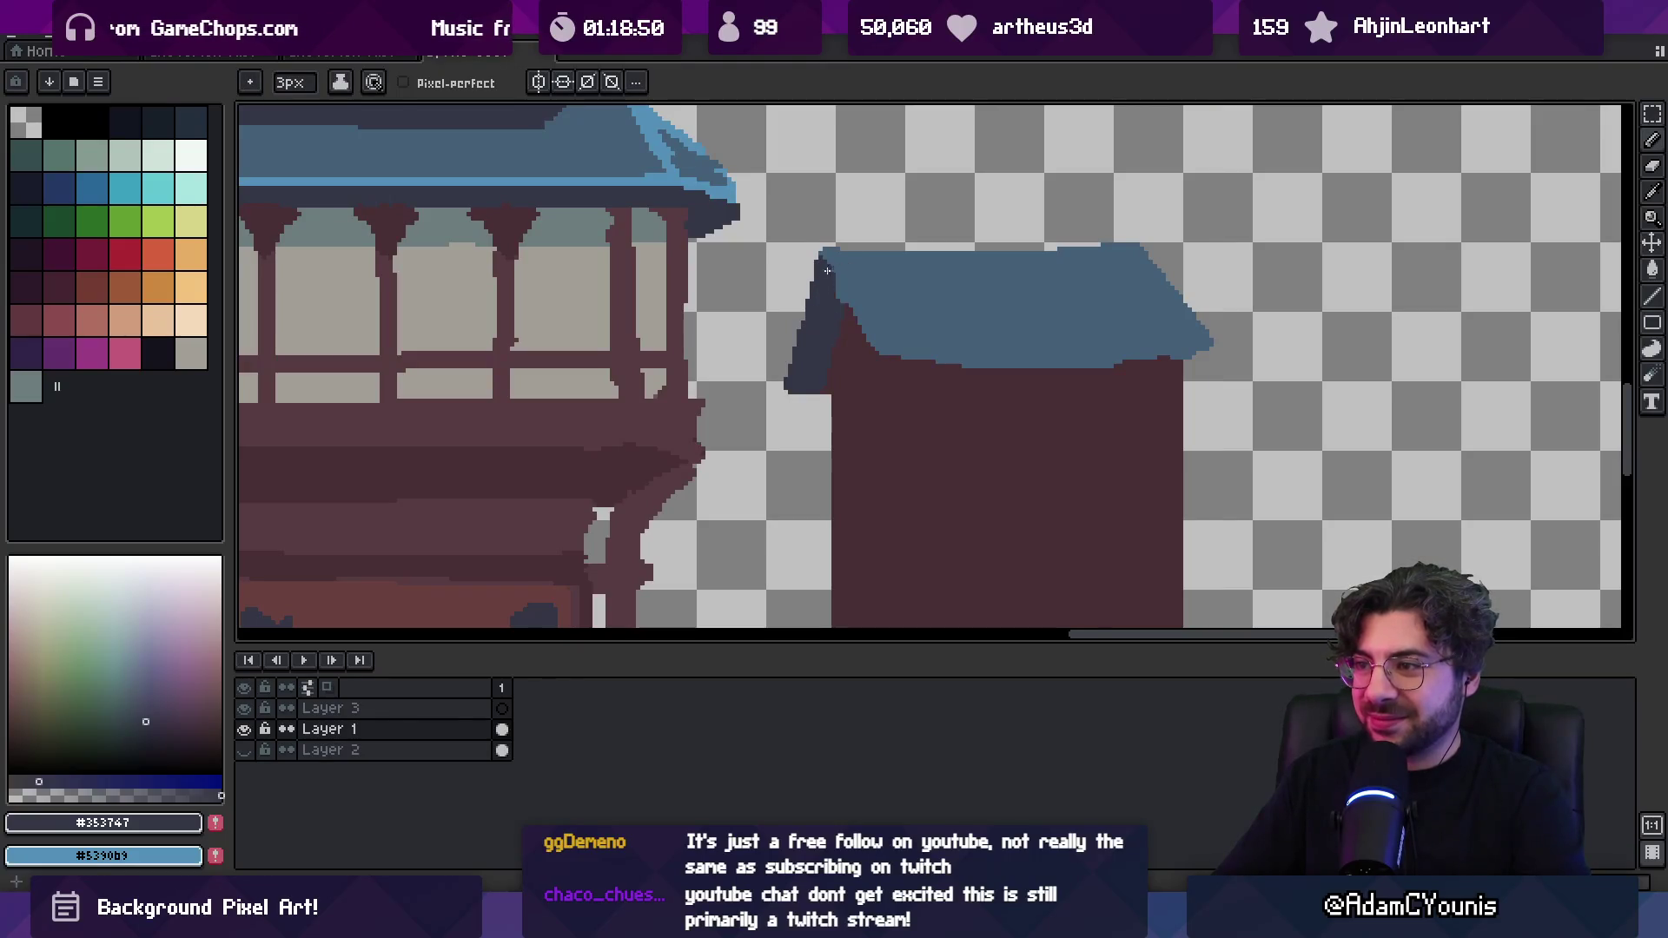
{"action": "left_click", "coordinate": [832, 264], "text": "alt"}
{"action": "left_click", "coordinate": [838, 294], "text": "alt"}
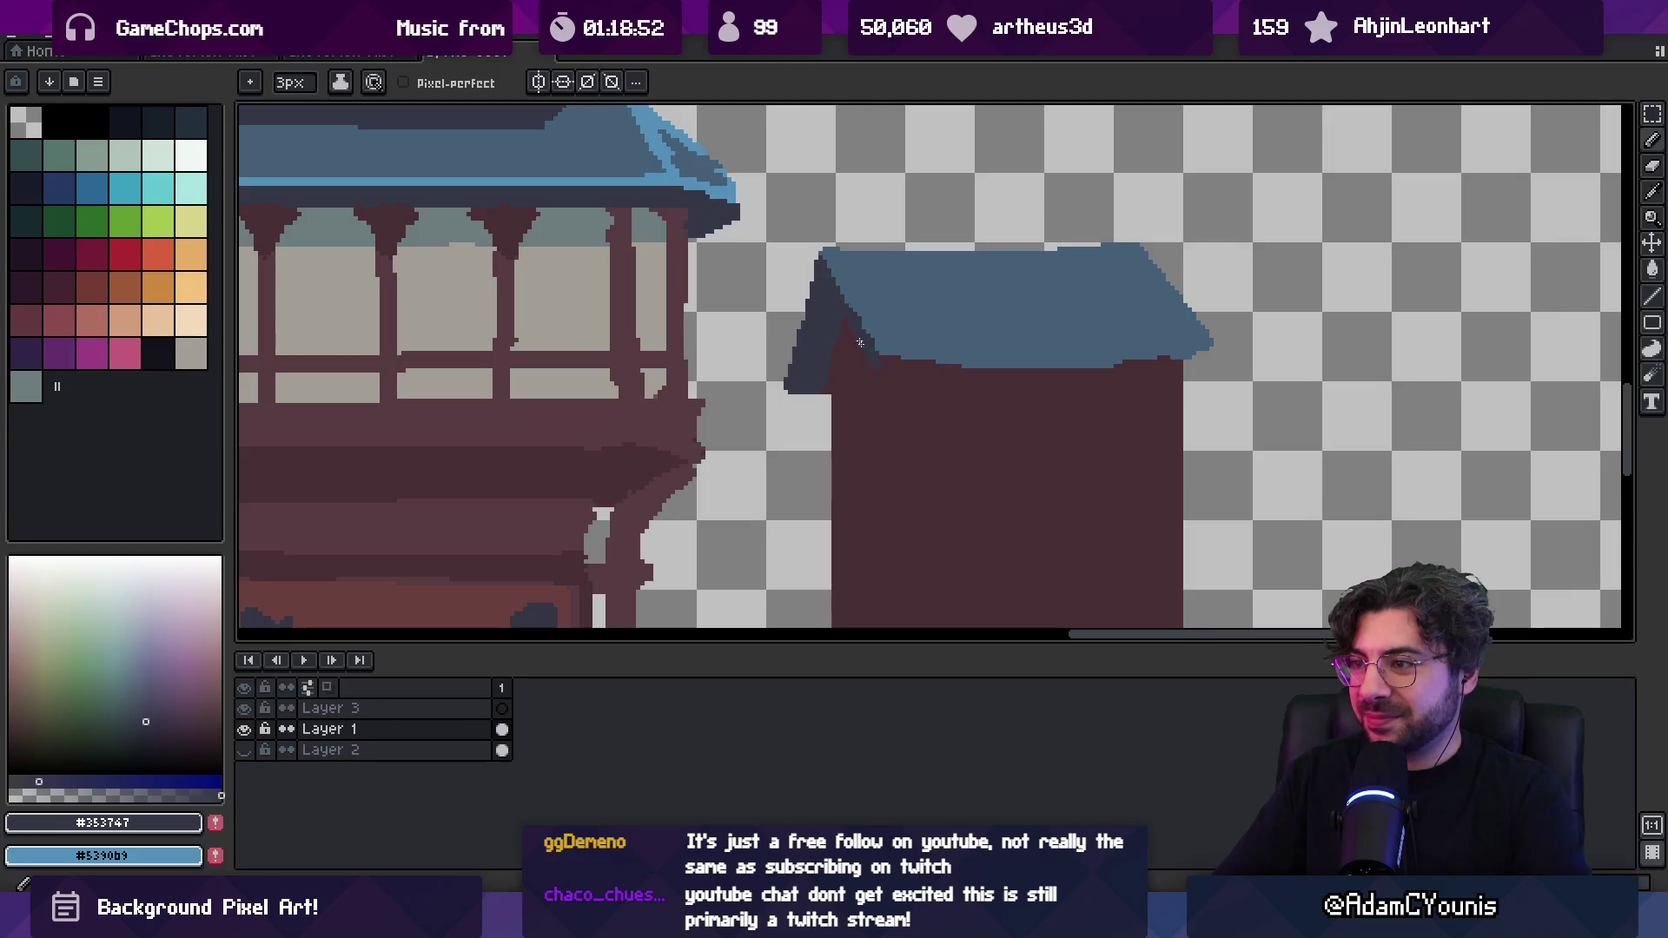
{"action": "key", "text": "plus"}
{"action": "key", "text": "plus"}
{"action": "key", "text": "plus"}
{"action": "key", "text": "minus"}
{"action": "left_click_drag", "start_coordinate": [955, 369], "coordinate": [1216, 347]}
{"action": "left_click", "coordinate": [1111, 329], "text": "alt"}
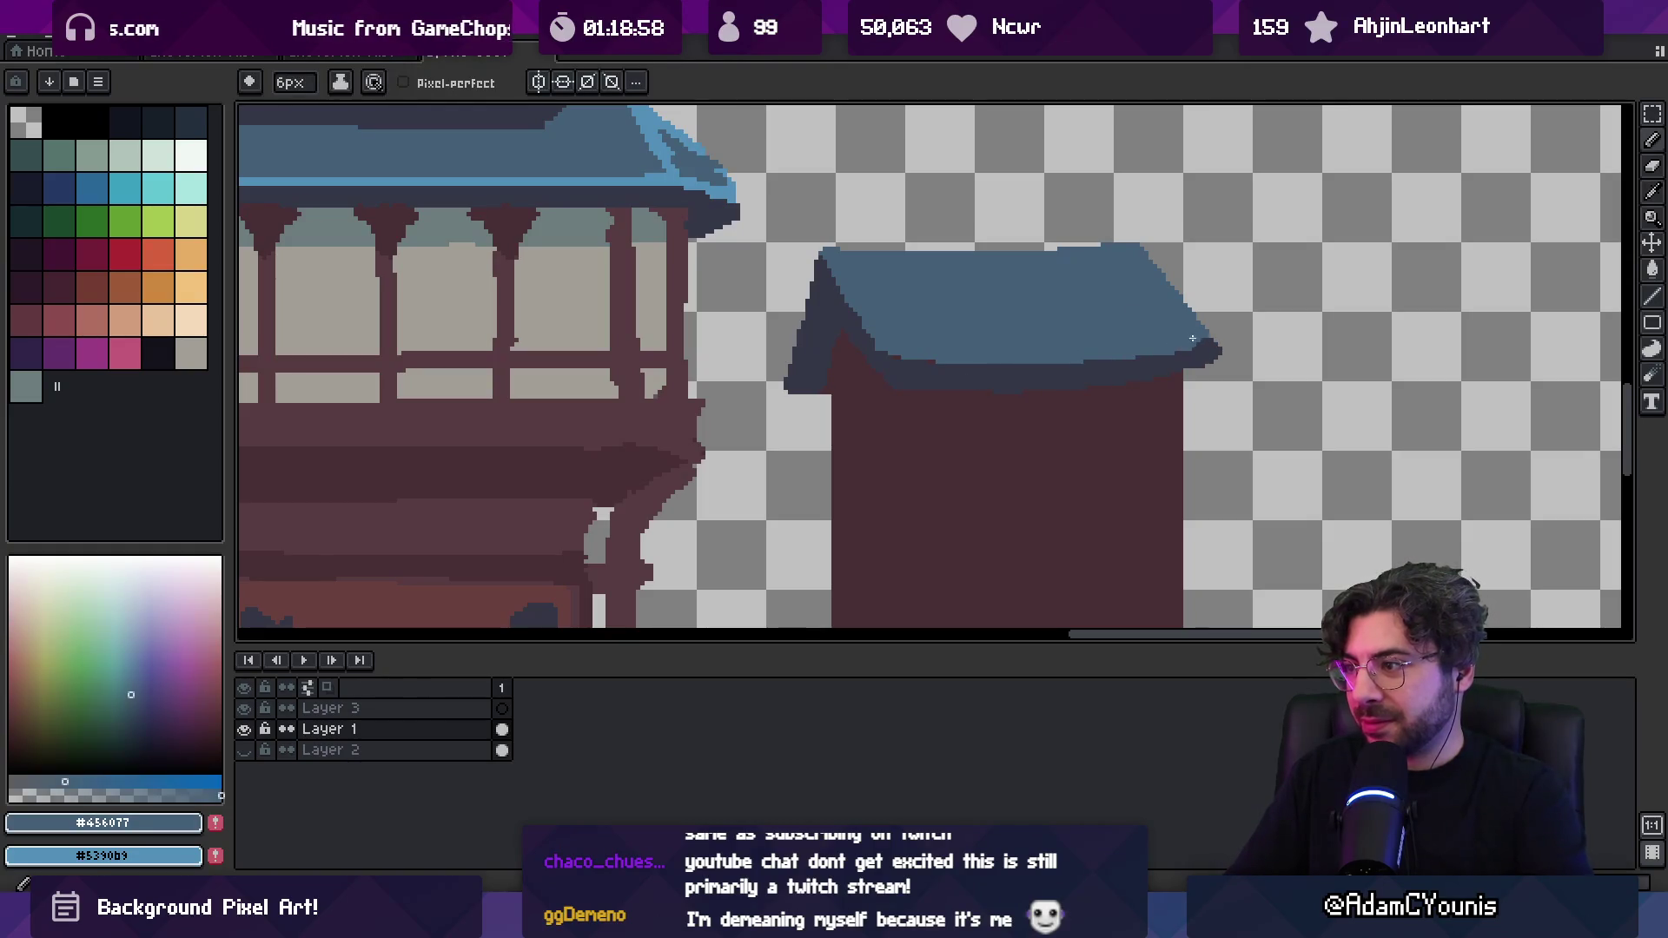
{"action": "left_click", "coordinate": [1136, 368], "text": "alt"}
{"action": "key", "text": "z"}
{"action": "scroll", "coordinate": [1173, 376], "scroll_direction": "down", "scroll_amount": 3}
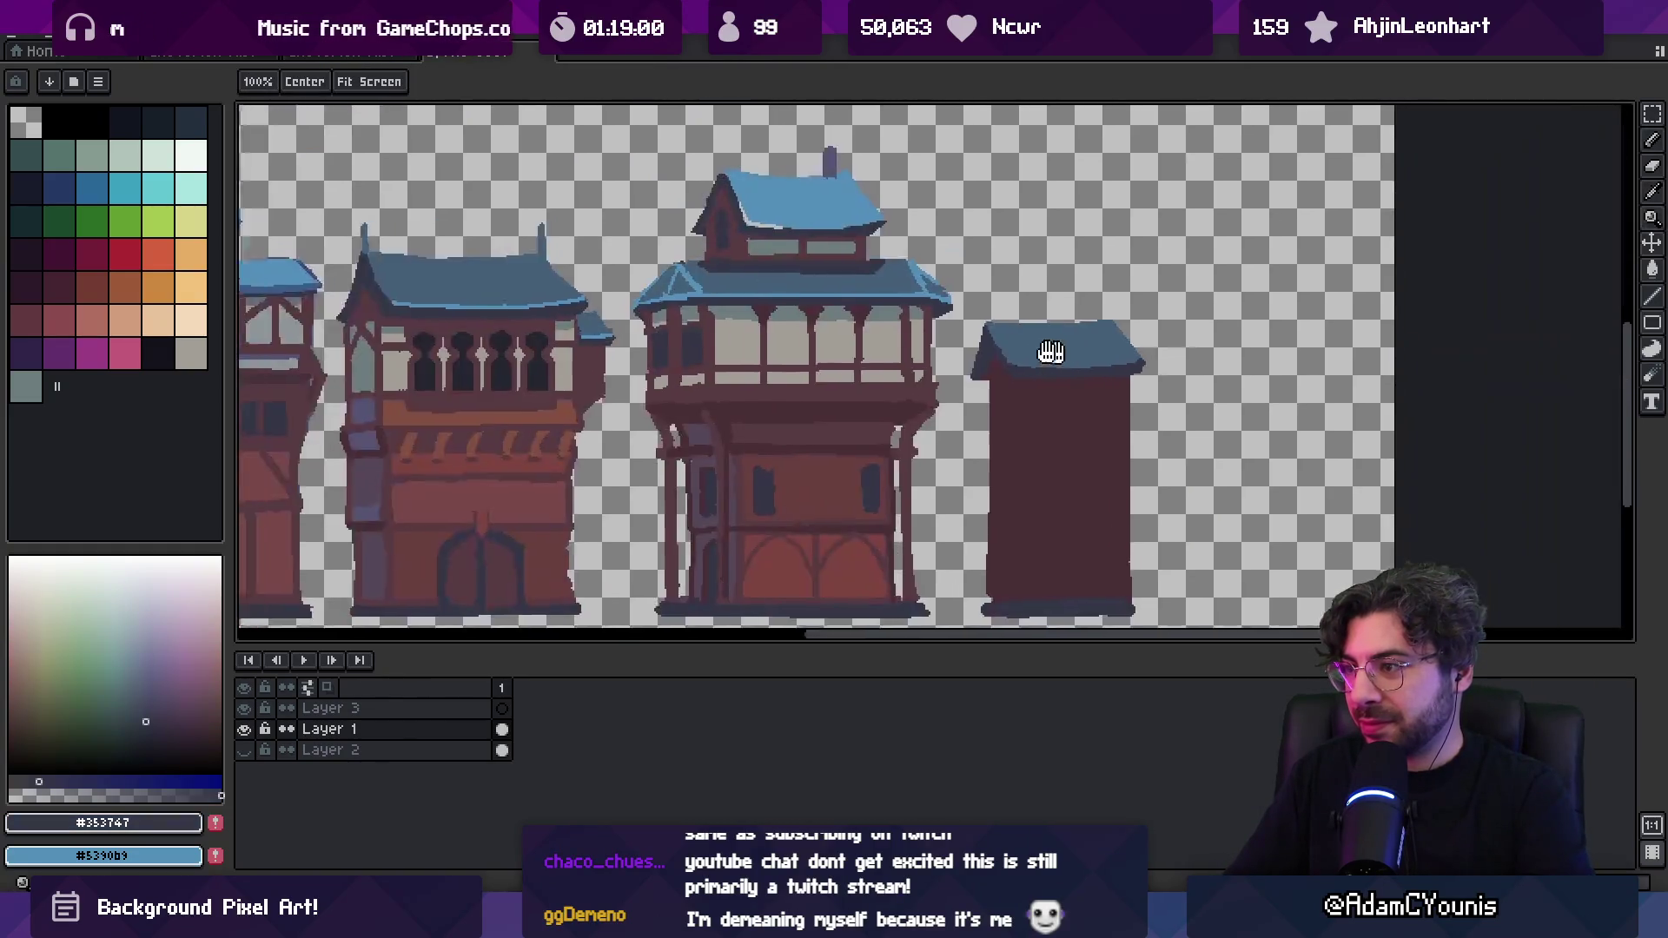
{"action": "left_click", "coordinate": [794, 329]}
Fill the fifth building's upper wall with the lighter maroon #573b41
{"action": "key", "text": "o"}
{"action": "left_click", "coordinate": [812, 246]}
{"action": "mouse_move", "coordinate": [797, 281]}
{"action": "left_mouse_down"}
{"action": "mouse_move", "coordinate": [865, 308]}
{"action": "mouse_move", "coordinate": [965, 314]}
{"action": "left_mouse_up"}
{"action": "left_click", "coordinate": [864, 308]}
{"action": "left_click", "coordinate": [791, 313]}
{"action": "key", "text": "b"}
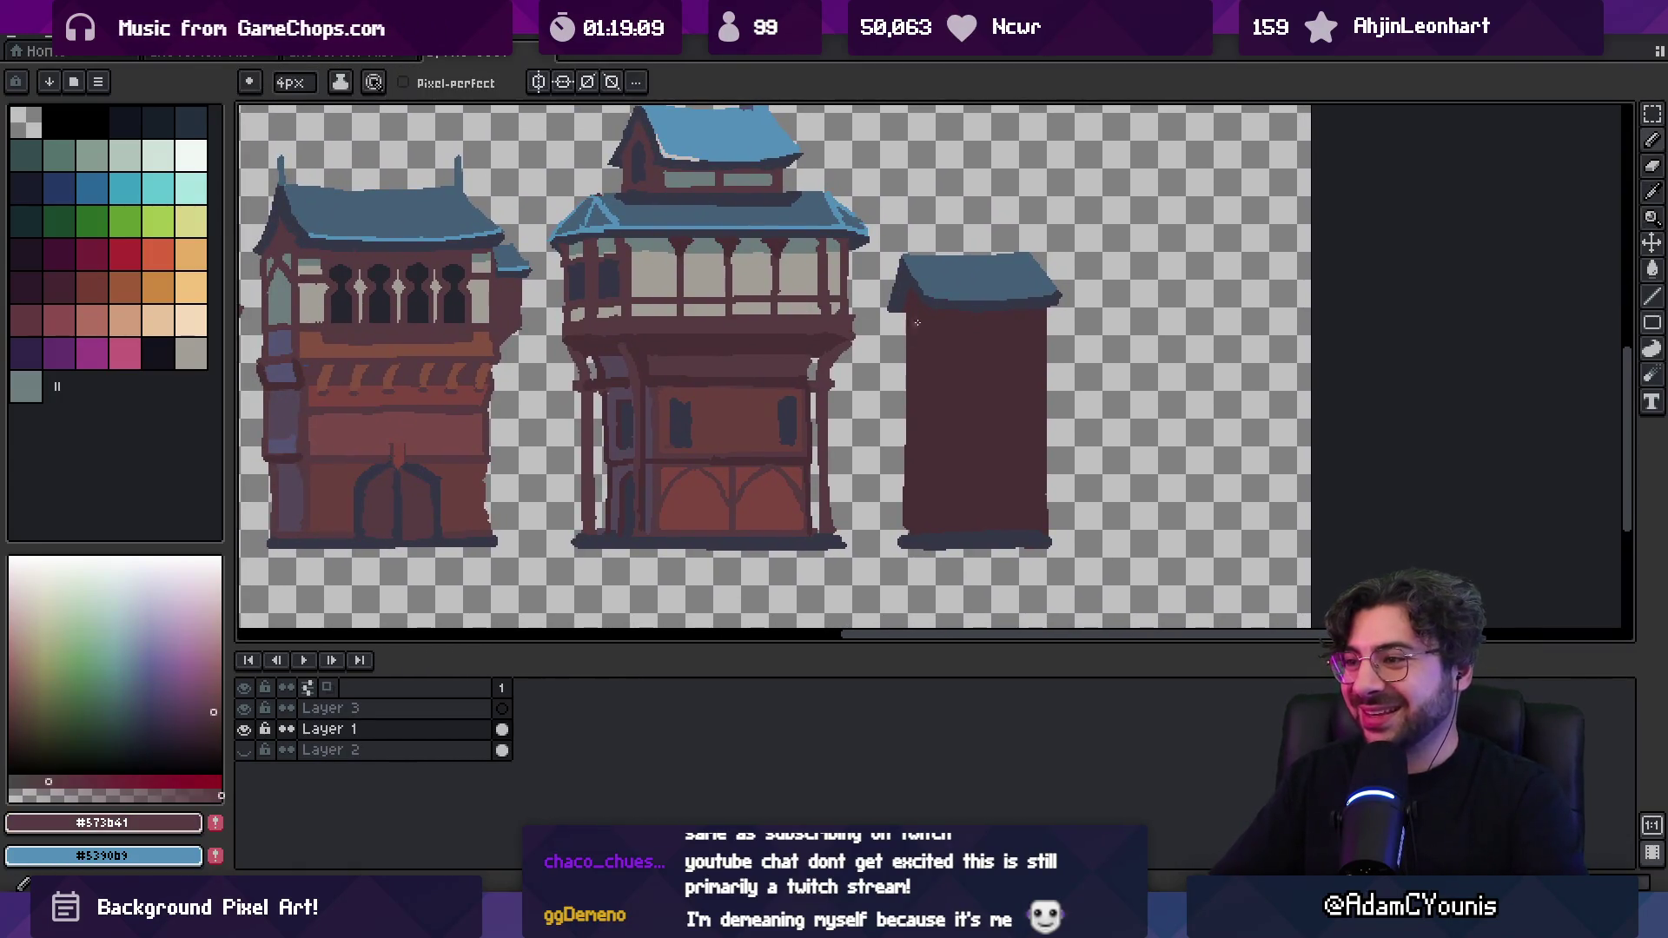
{"action": "mouse_move", "coordinate": [972, 420]}
{"action": "left_mouse_down"}
{"action": "mouse_move", "coordinate": [1040, 420]}
{"action": "mouse_move", "coordinate": [963, 385]}
{"action": "mouse_move", "coordinate": [898, 387]}
{"action": "left_mouse_up"}
Draw a slate-blue chevron on the building's front, undoing stray blue strokes
{"action": "left_click", "coordinate": [998, 365]}
{"action": "left_click", "coordinate": [949, 231], "text": "alt"}
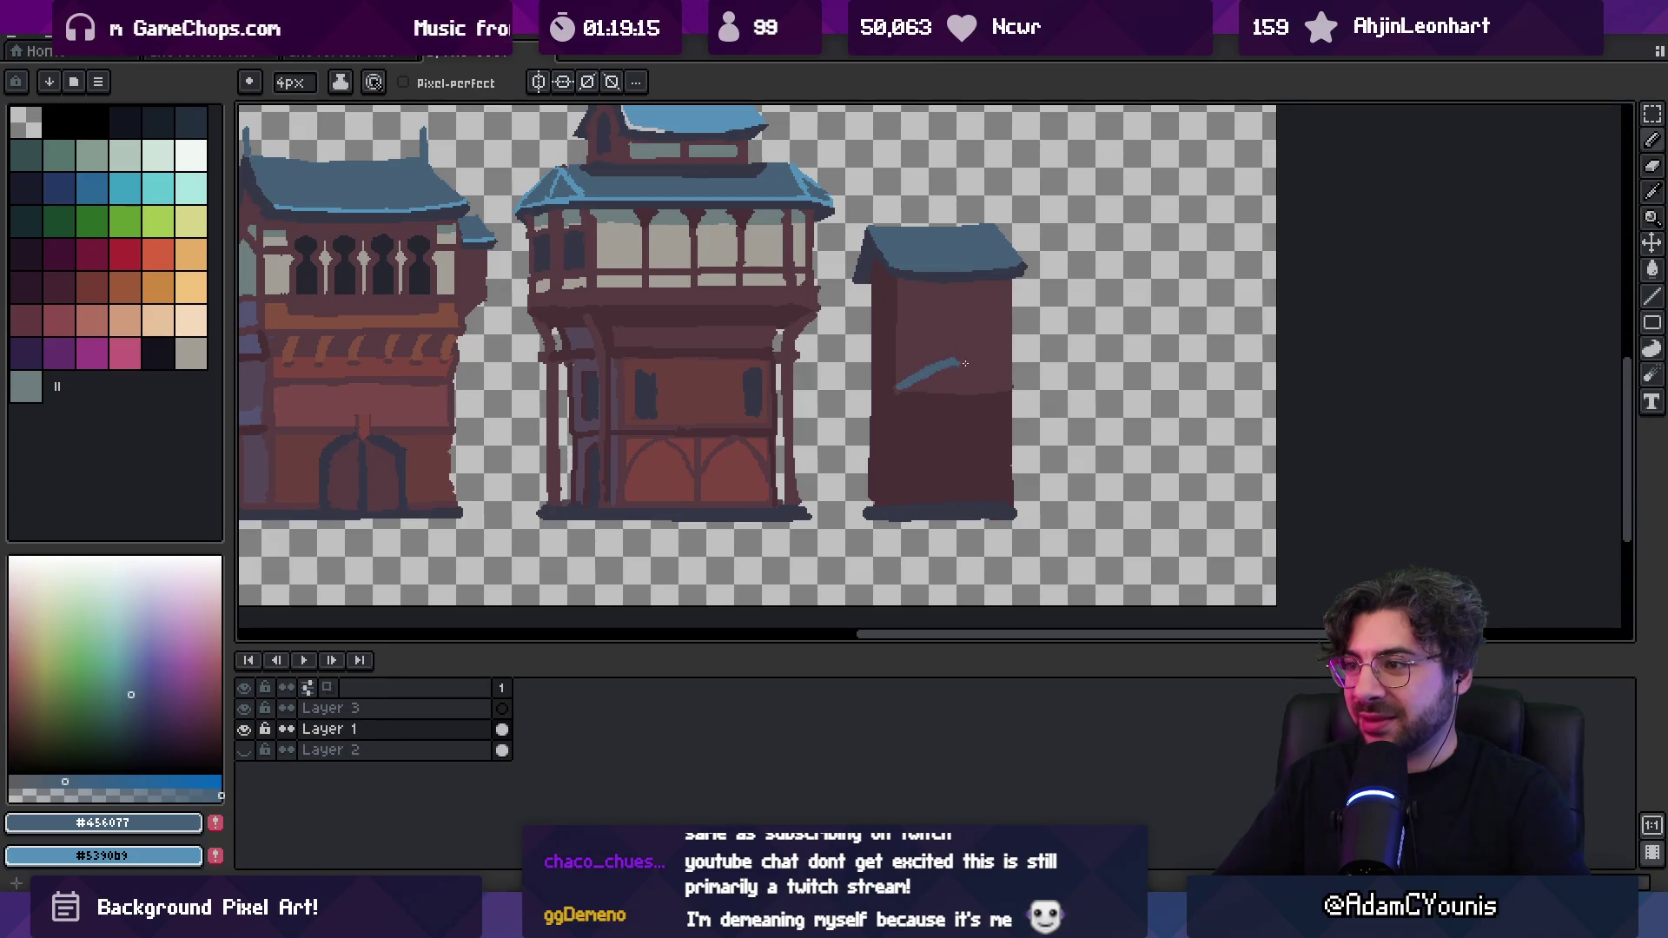
{"action": "scroll", "coordinate": [995, 367], "scroll_direction": "down", "scroll_amount": 4}
{"action": "key", "text": "ctrl+z"}
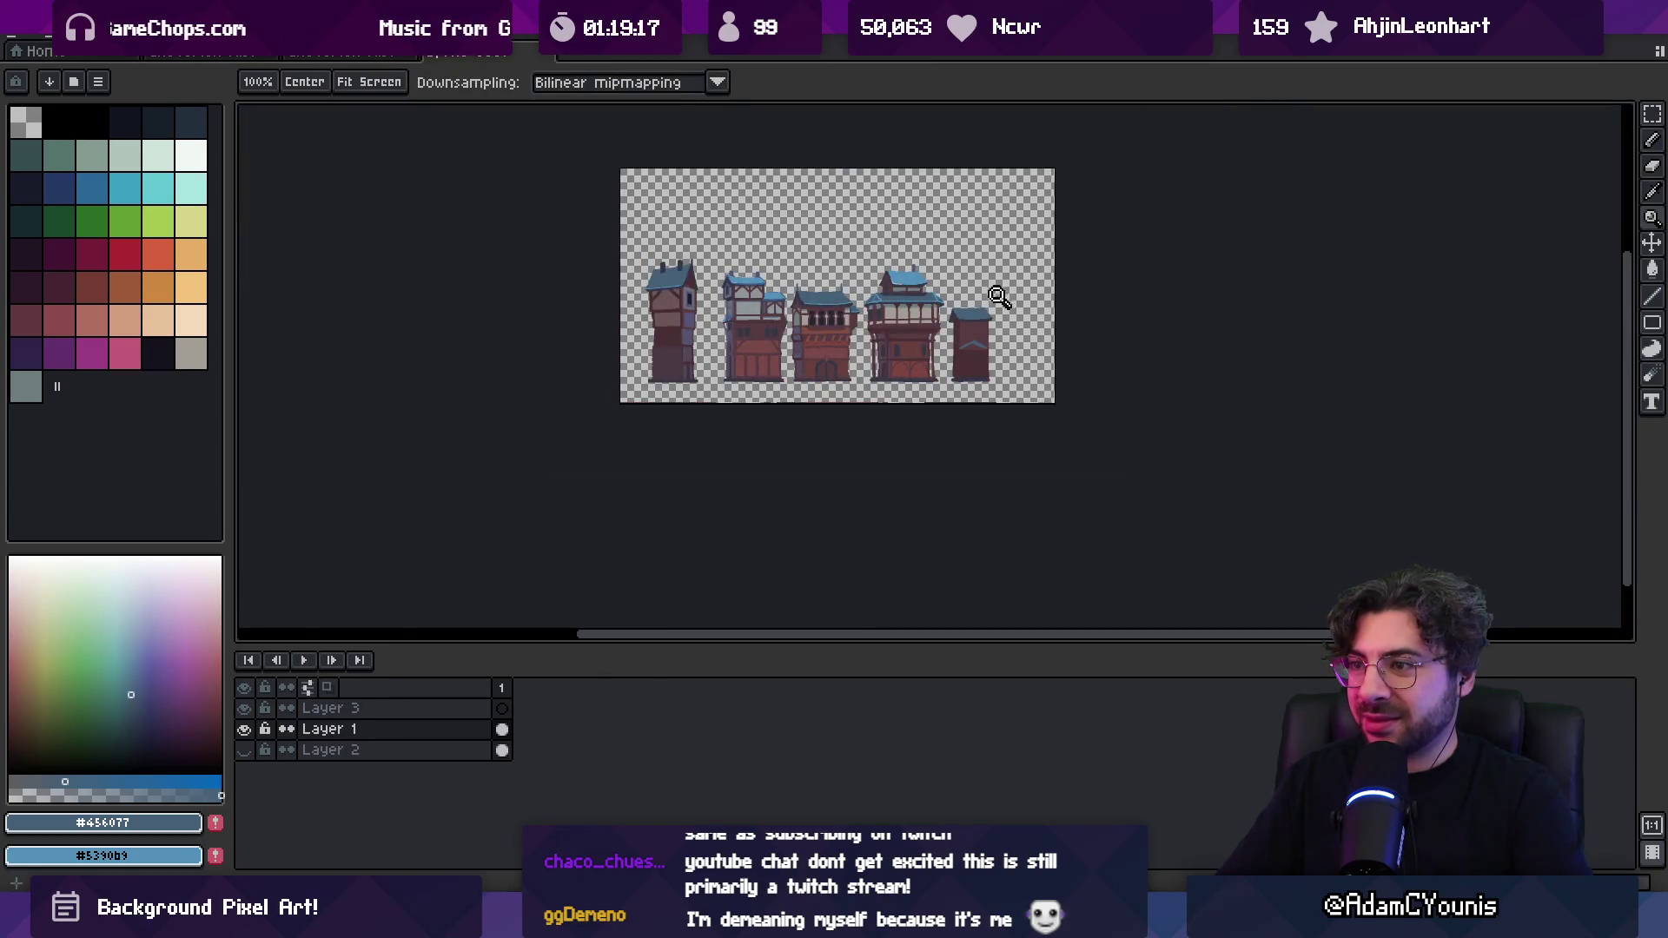
{"action": "scroll", "coordinate": [1012, 347], "scroll_direction": "up", "scroll_amount": 4}
{"action": "key", "text": "b"}
{"action": "key", "text": "ctrl+z"}
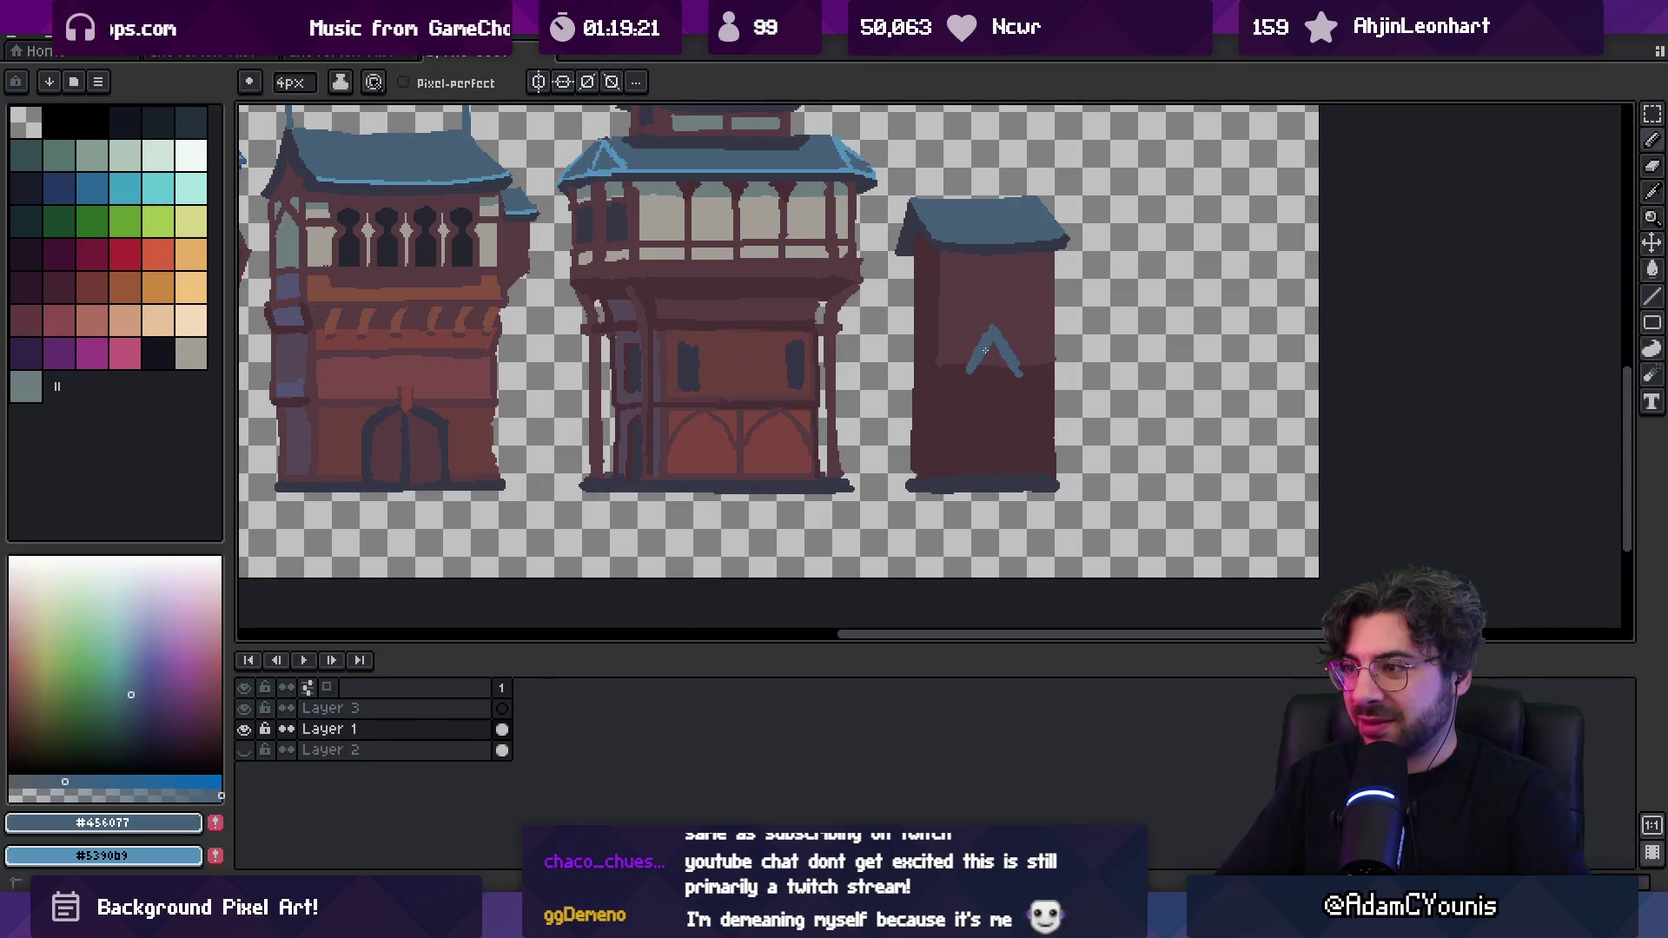
{"action": "left_click", "coordinate": [988, 306], "text": "alt"}
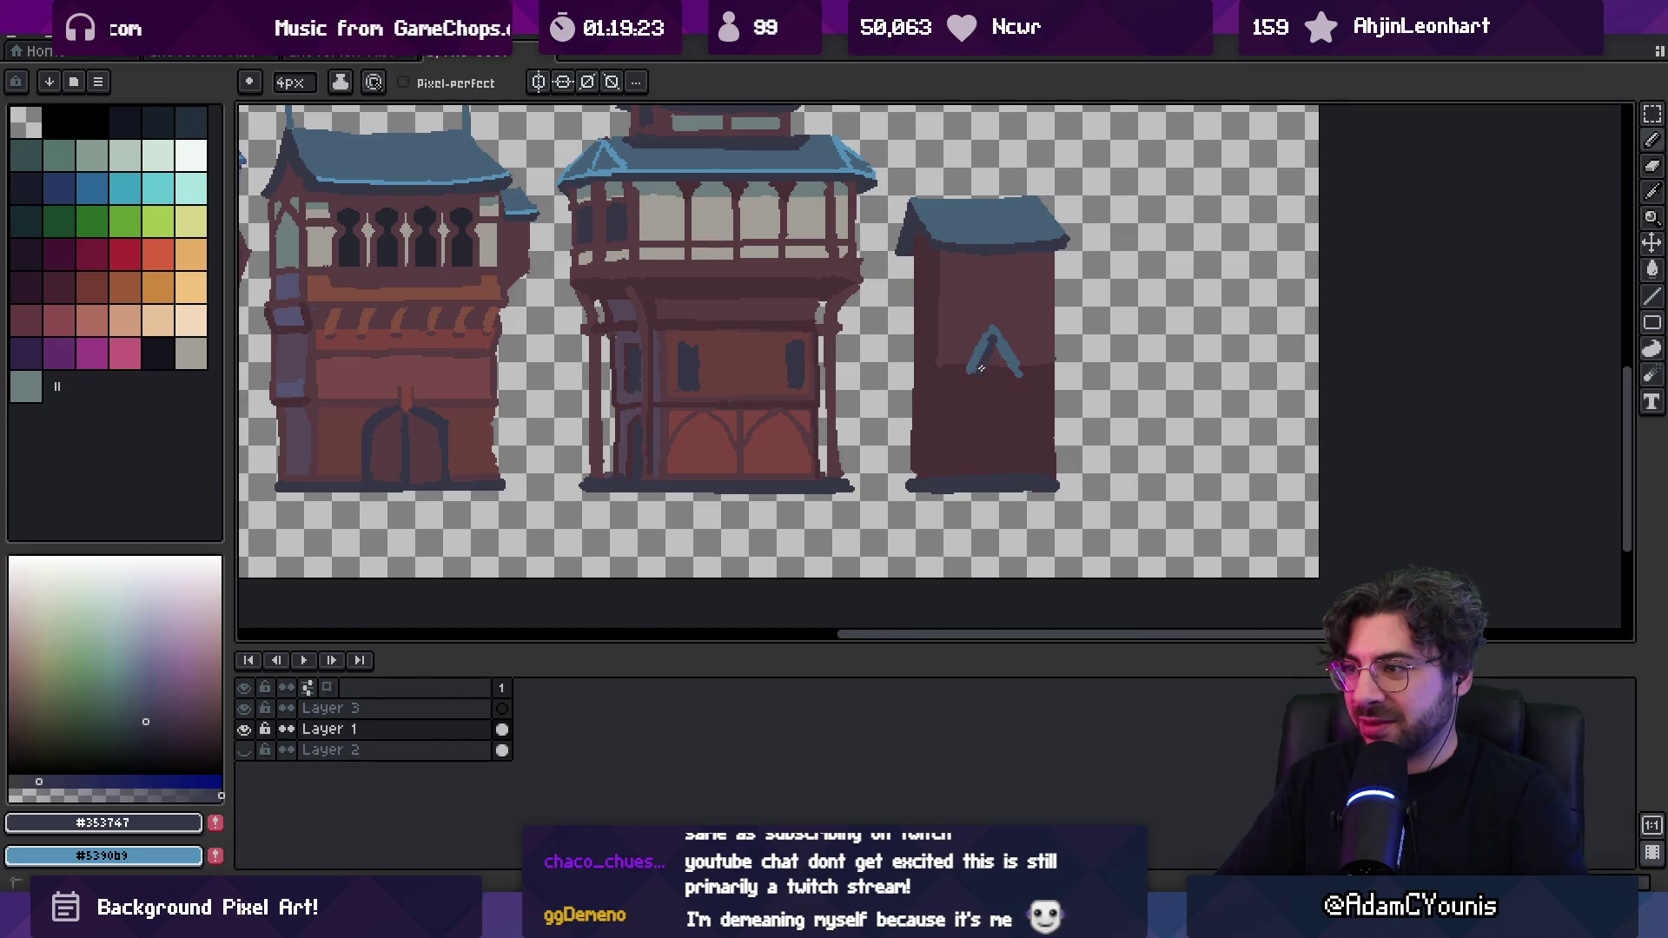
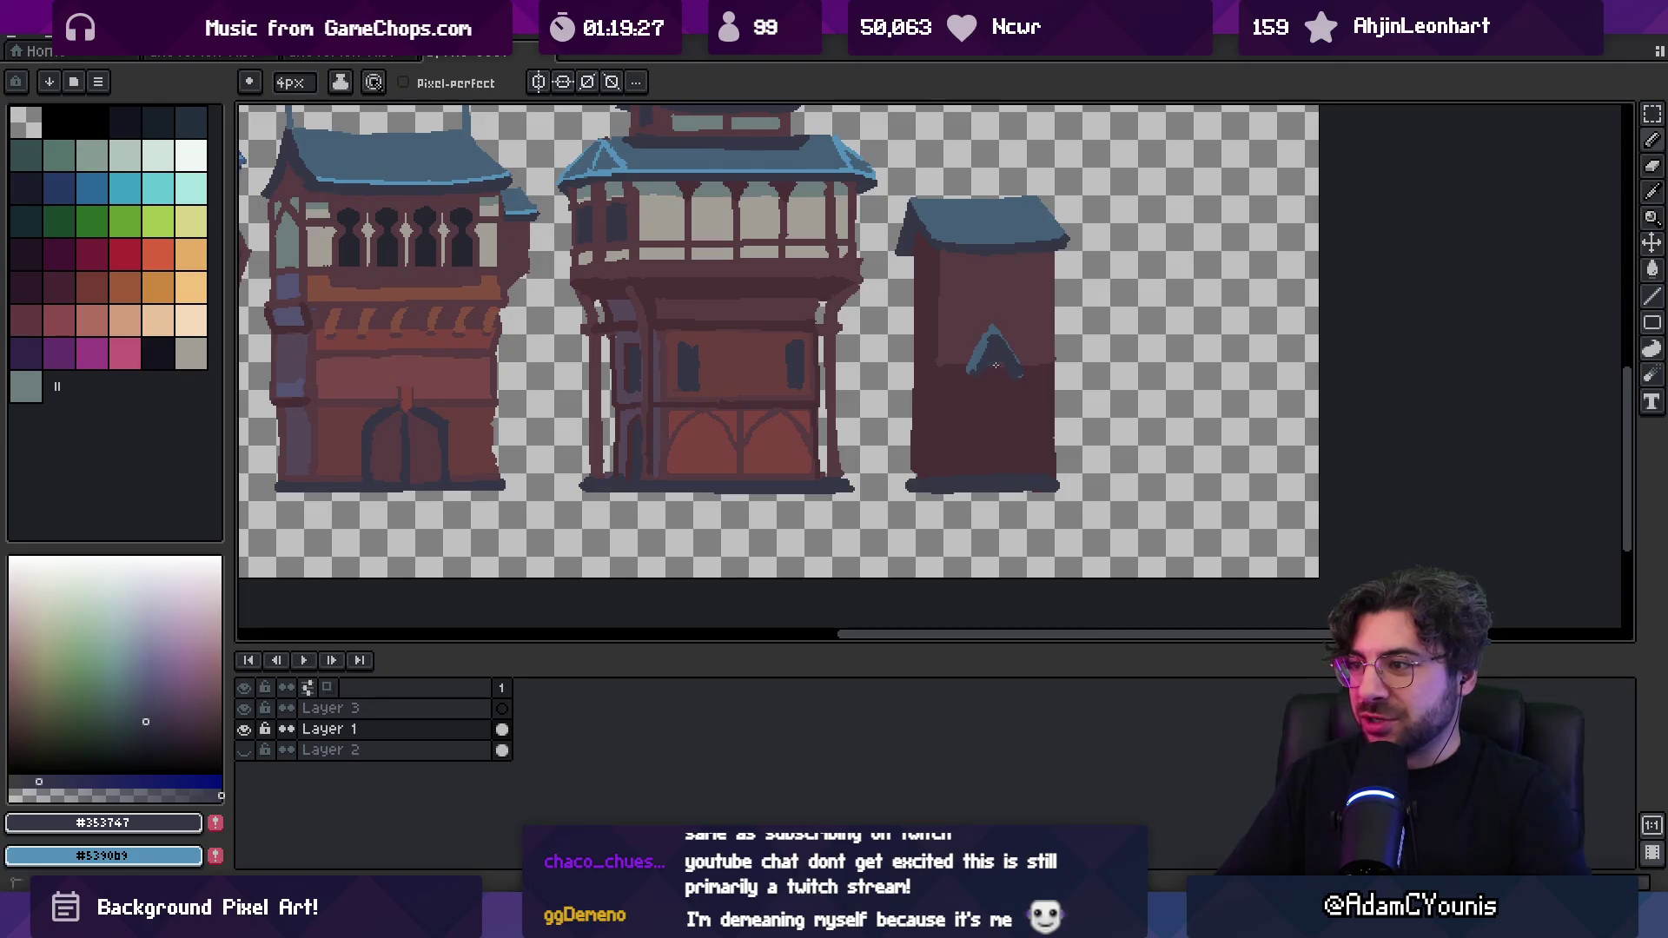
Paint a lighter red stripe down the small building's door
{"action": "left_click", "coordinate": [991, 370], "text": "alt"}
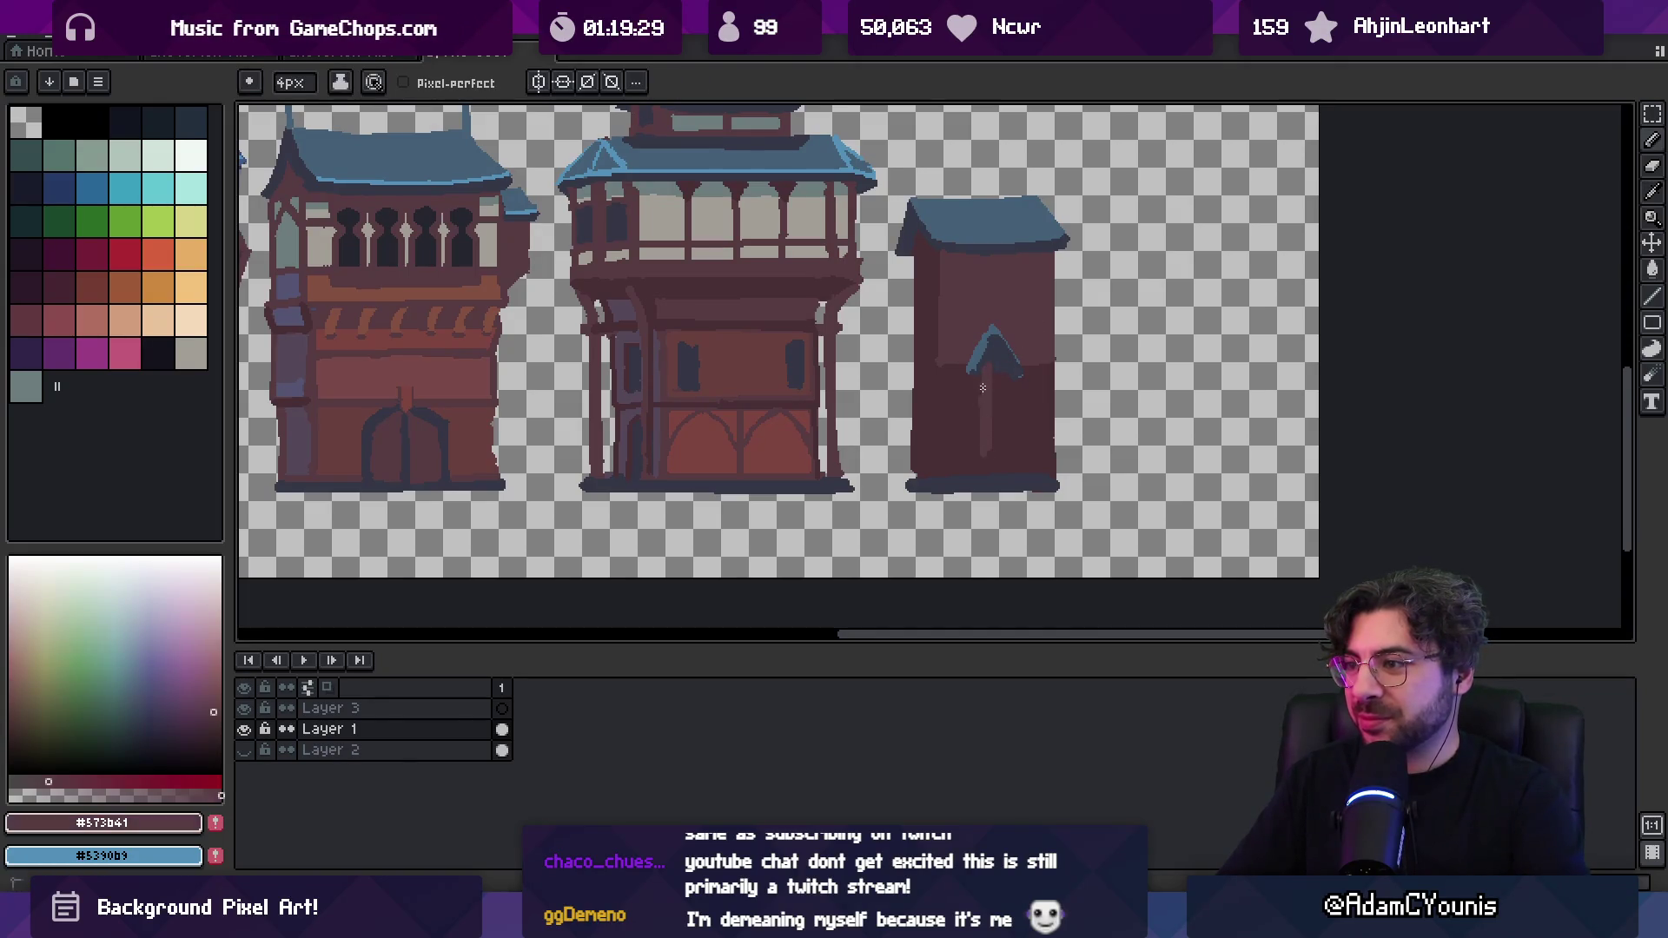
{"action": "left_click_drag", "start_coordinate": [997, 377], "coordinate": [1008, 452]}
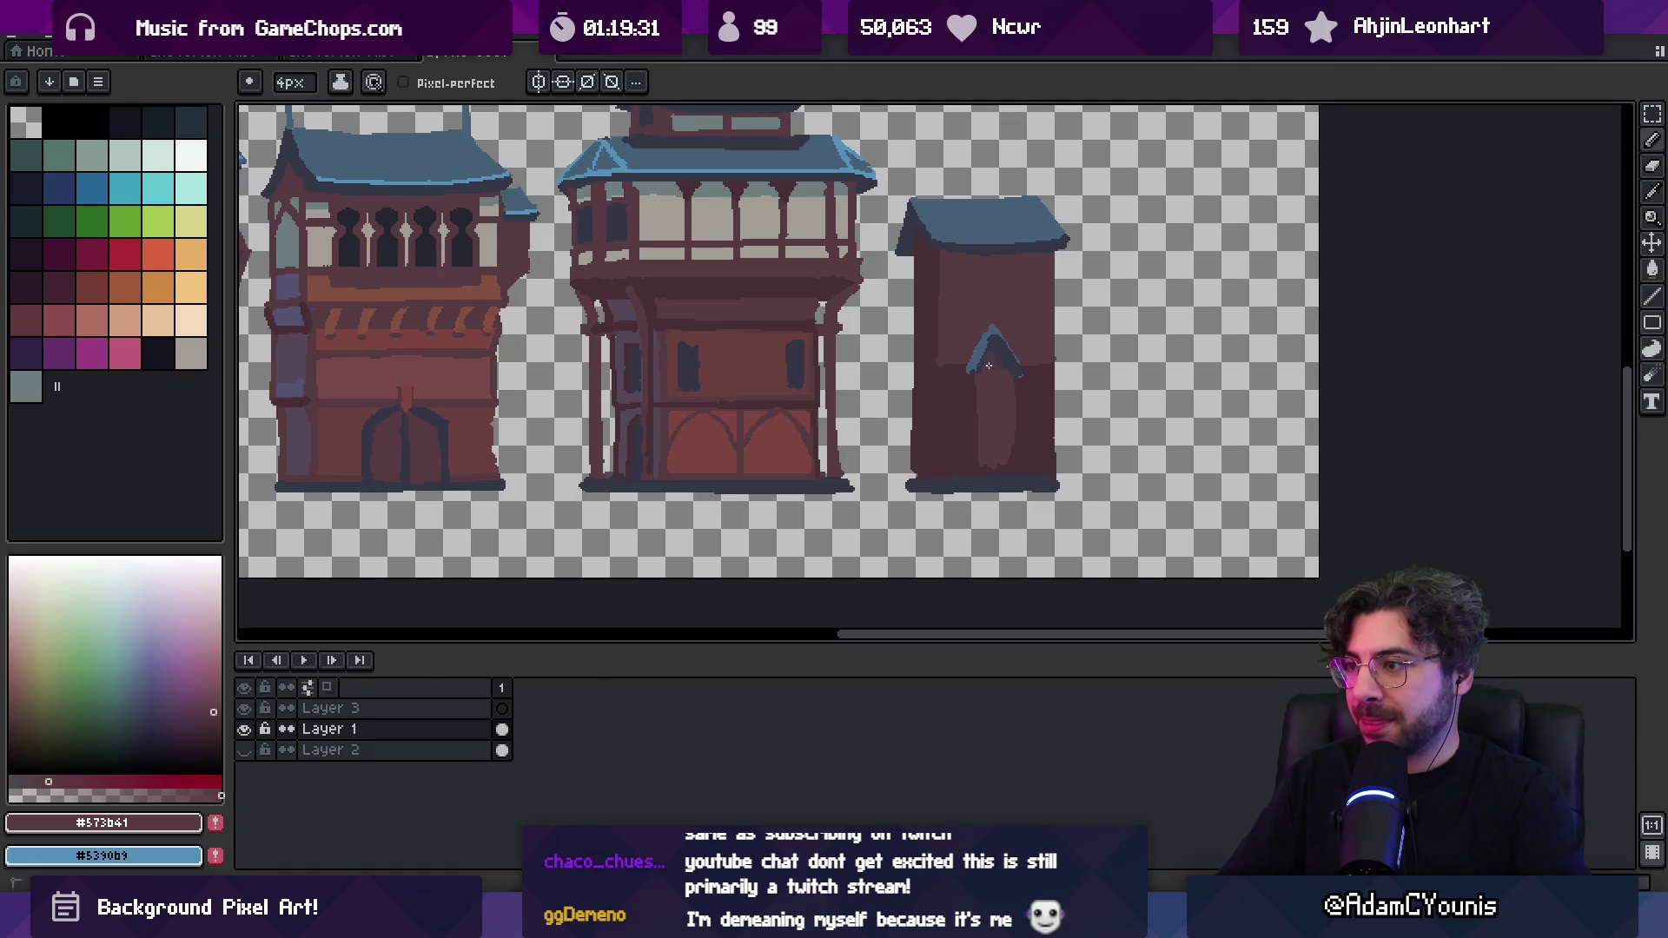
{"action": "scroll", "coordinate": [988, 356], "scroll_direction": "down", "scroll_amount": 2}
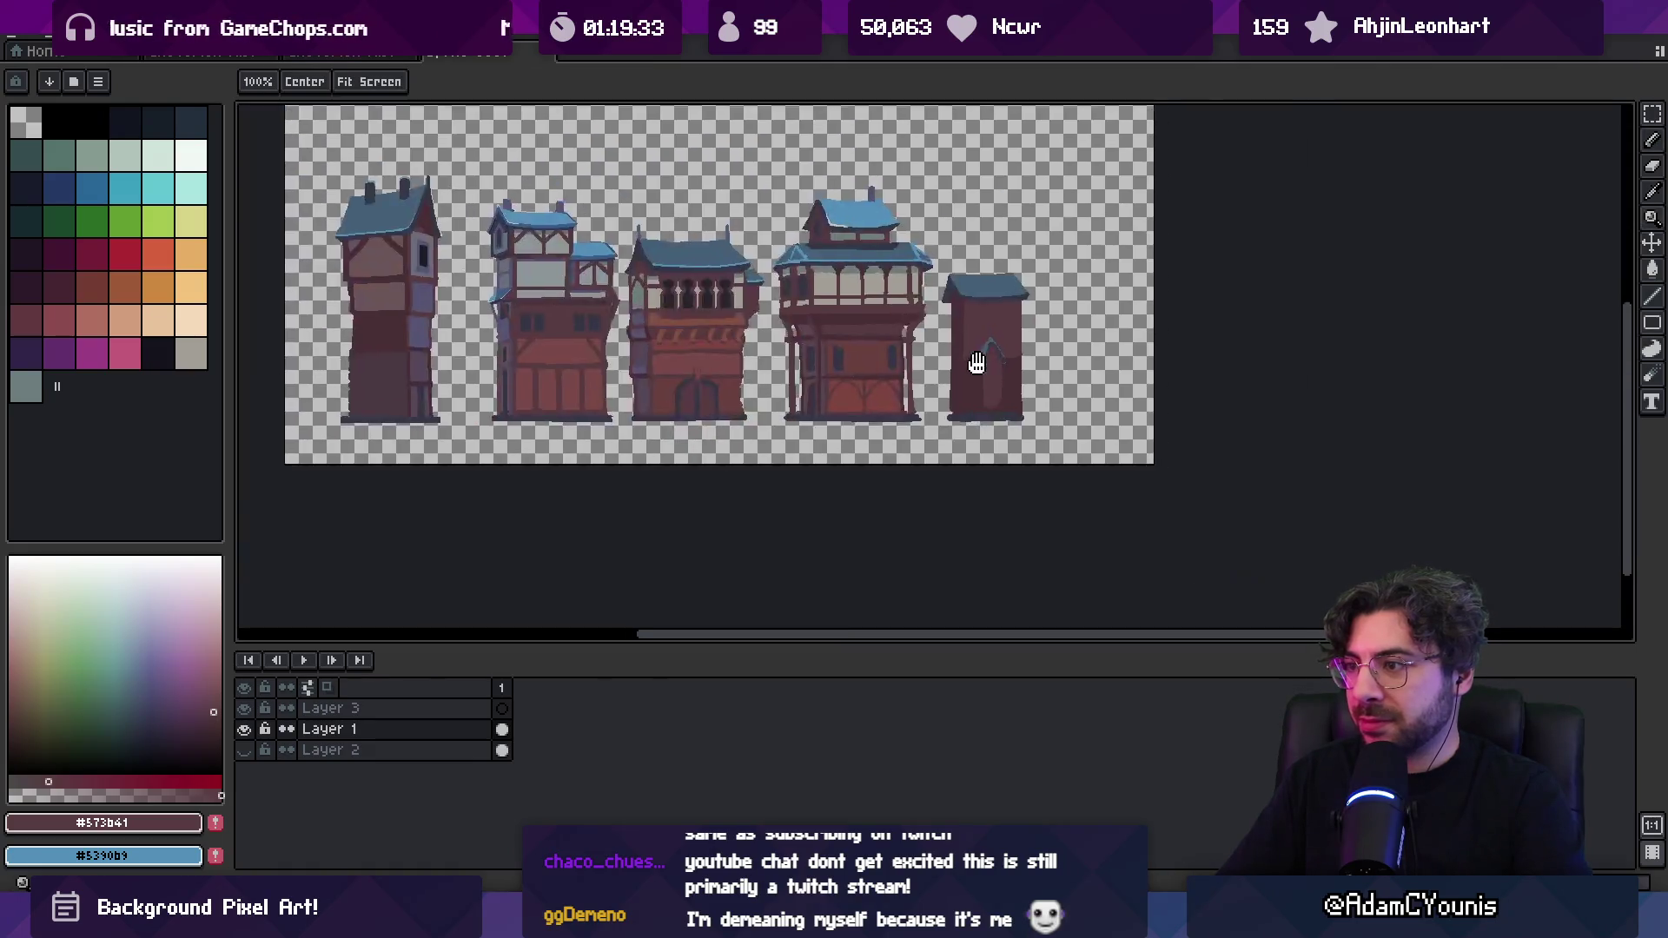
{"action": "scroll", "coordinate": [999, 348], "scroll_direction": "up", "scroll_amount": 3}
Thicken the blue arch's right side, stretch its left foot, and extend both feet with dark edges
{"action": "left_click", "coordinate": [977, 285], "text": "alt"}
{"action": "left_click_drag", "start_coordinate": [973, 280], "coordinate": [1012, 341]}
{"action": "left_click_drag", "start_coordinate": [890, 338], "coordinate": [932, 341]}
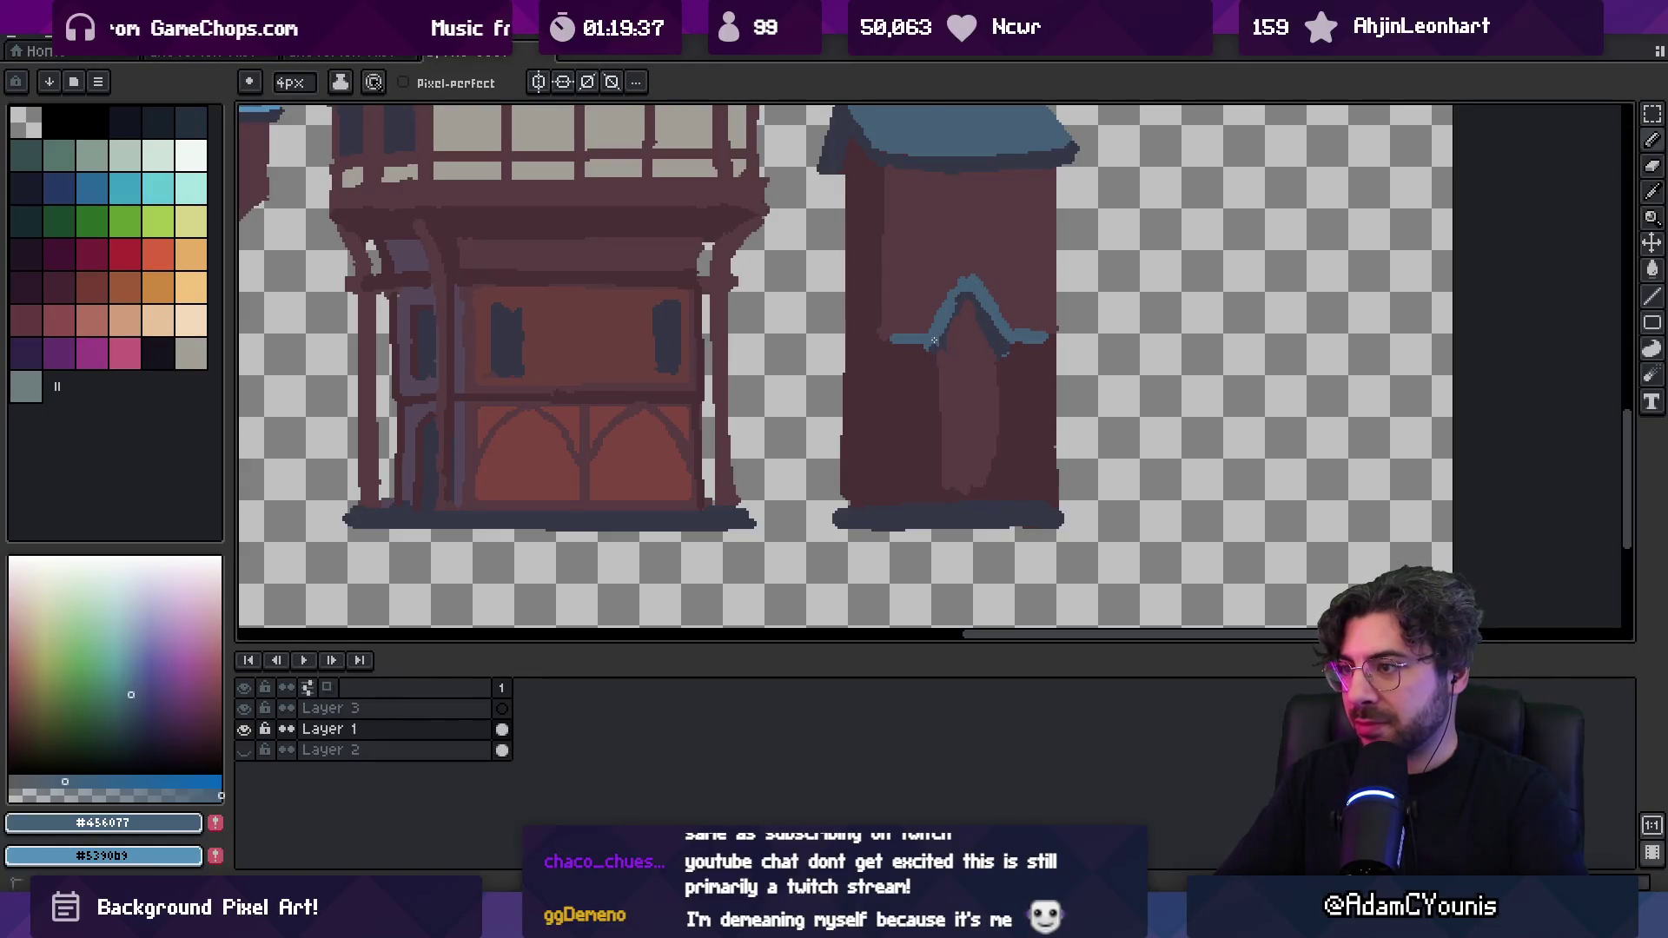
{"action": "left_click", "coordinate": [1042, 340], "text": "alt"}
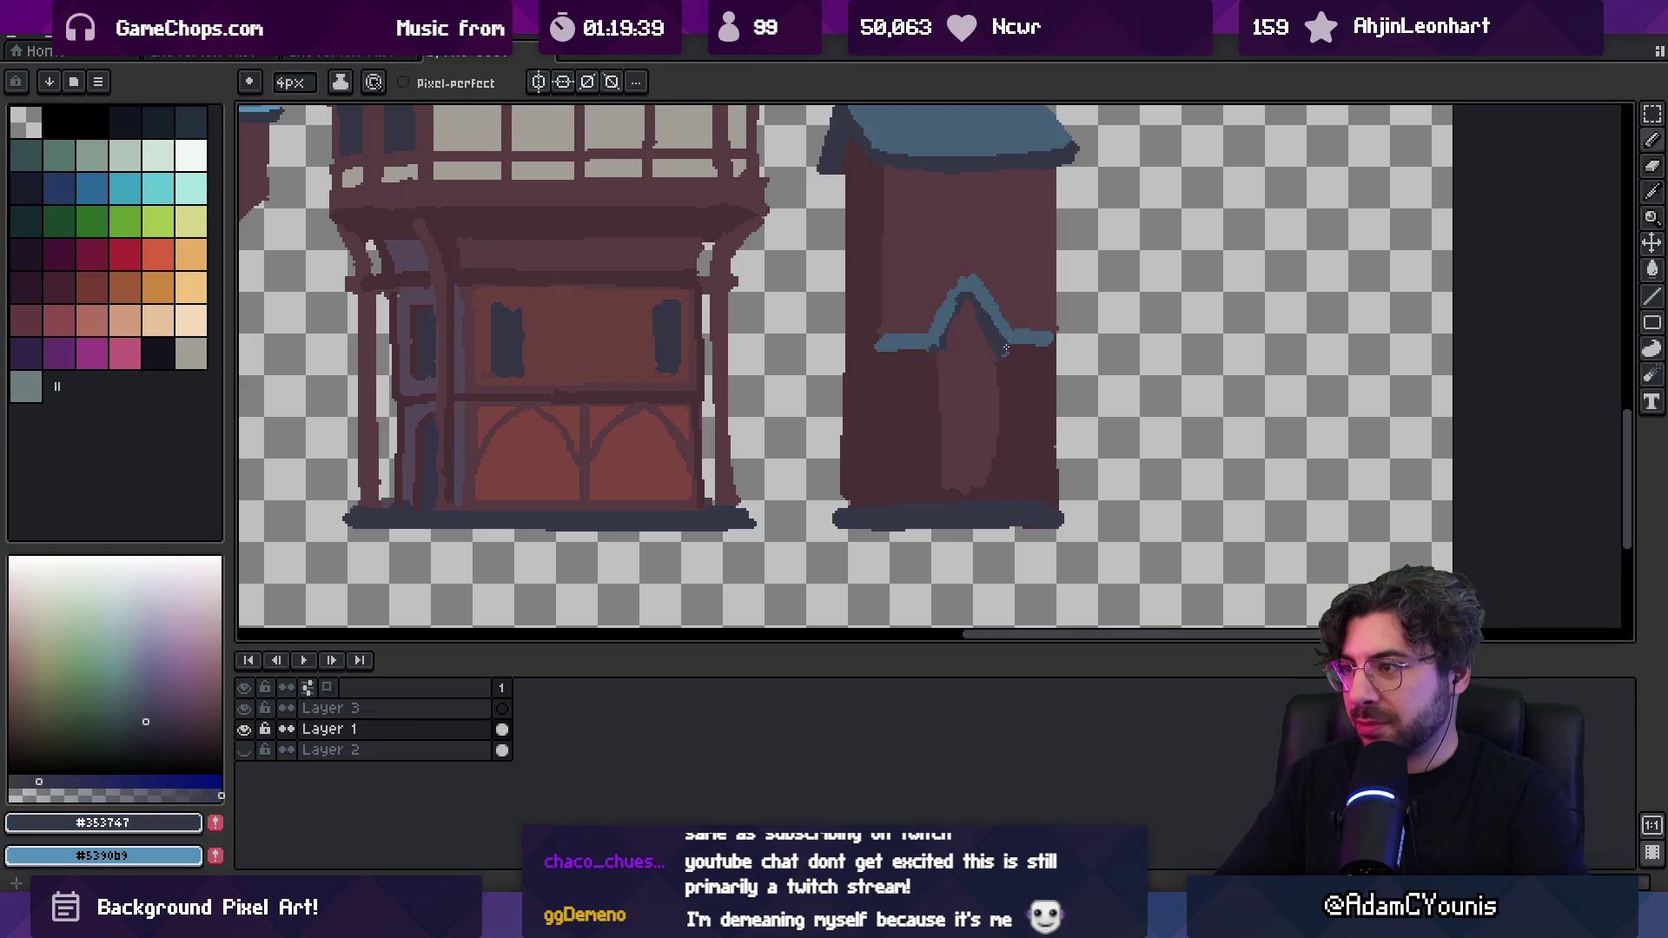
{"action": "left_click_drag", "start_coordinate": [1012, 342], "coordinate": [1050, 344]}
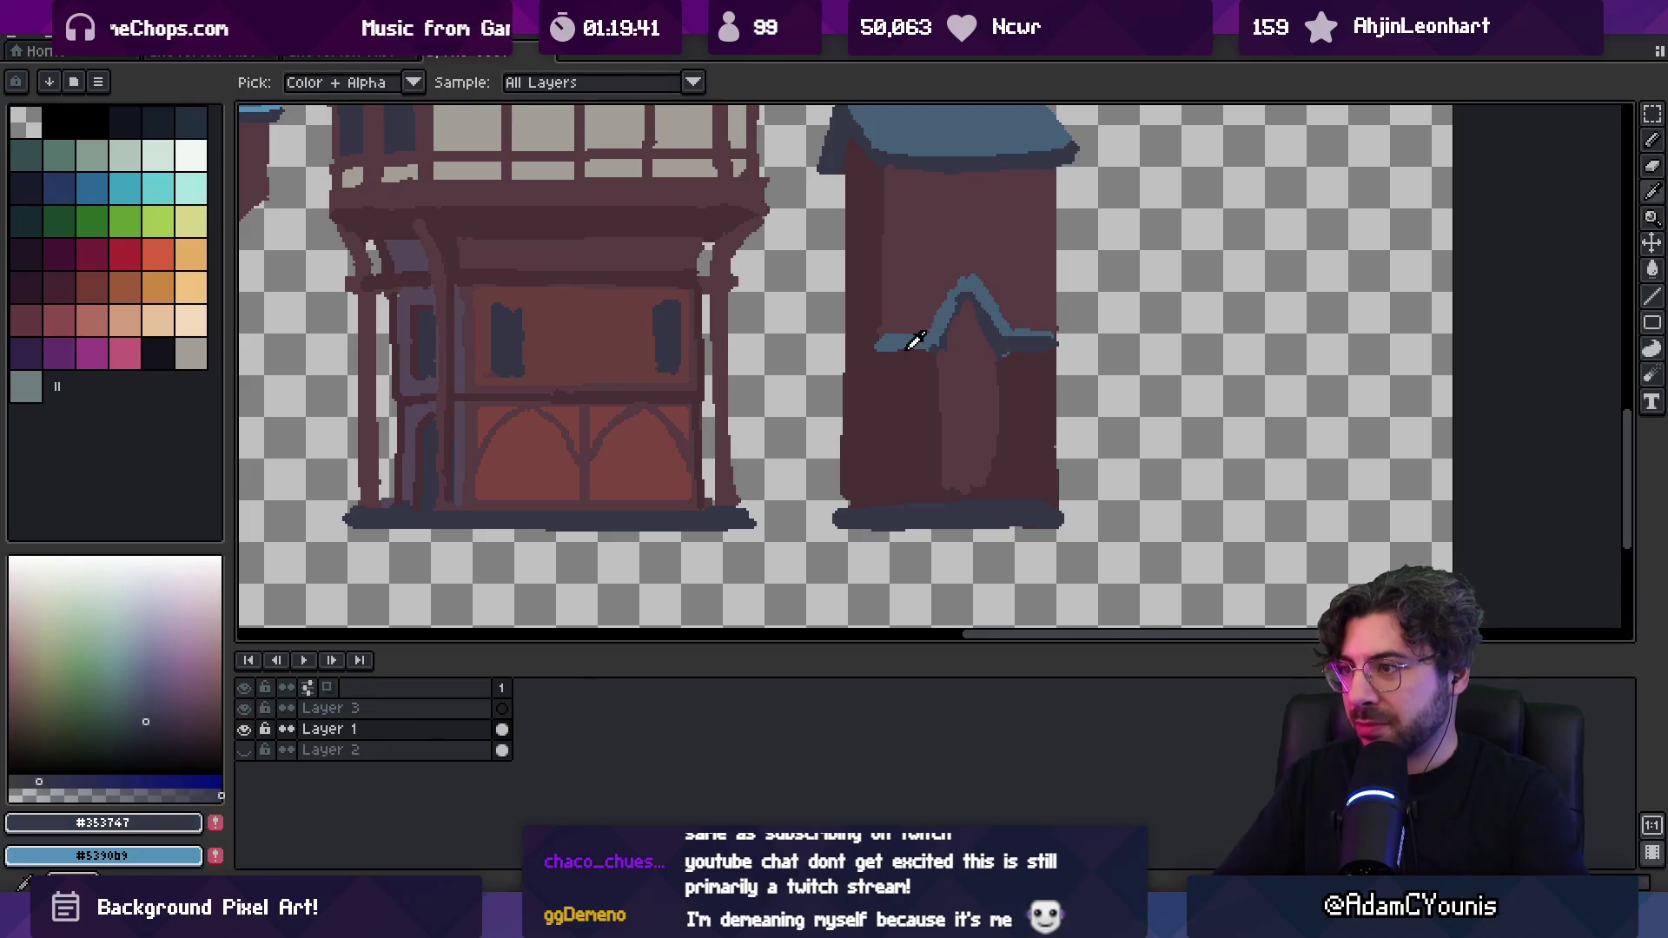
{"action": "left_click_drag", "start_coordinate": [877, 347], "coordinate": [904, 348]}
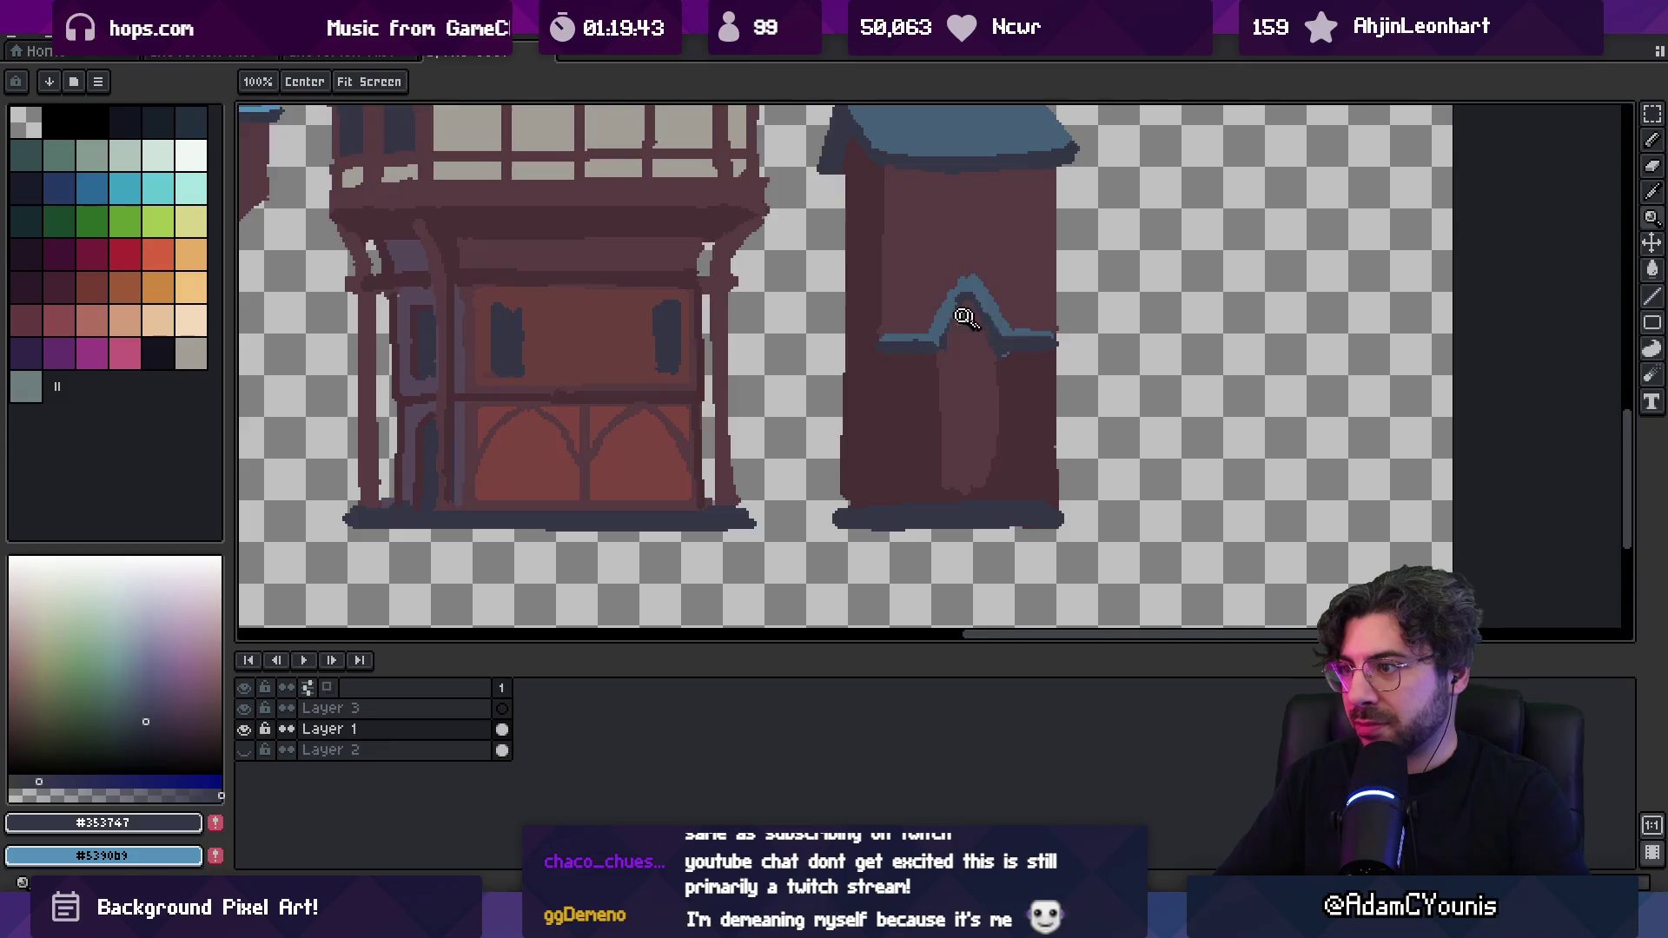
Thicken the blue along the arch's left foot and extend it further left
{"action": "scroll", "coordinate": [968, 316], "scroll_direction": "down", "scroll_amount": 2}
{"action": "scroll", "coordinate": [1080, 343], "scroll_direction": "up", "scroll_amount": 2}
{"action": "left_click", "coordinate": [1104, 347], "text": "alt"}
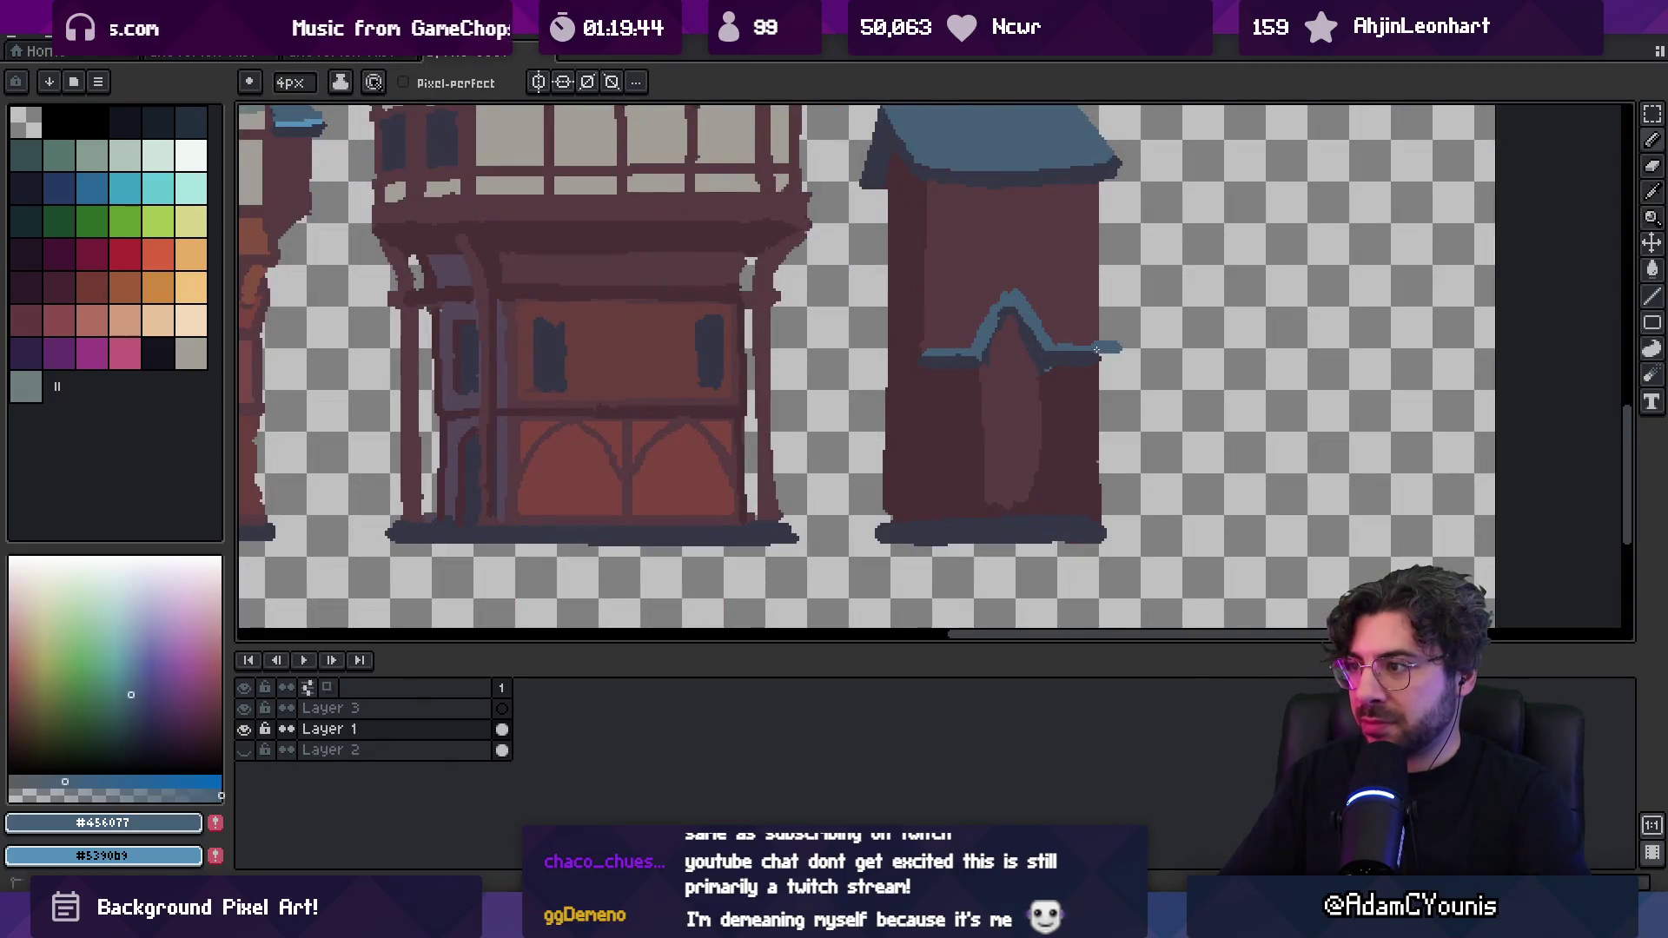
{"action": "left_click_drag", "start_coordinate": [974, 344], "coordinate": [963, 346]}
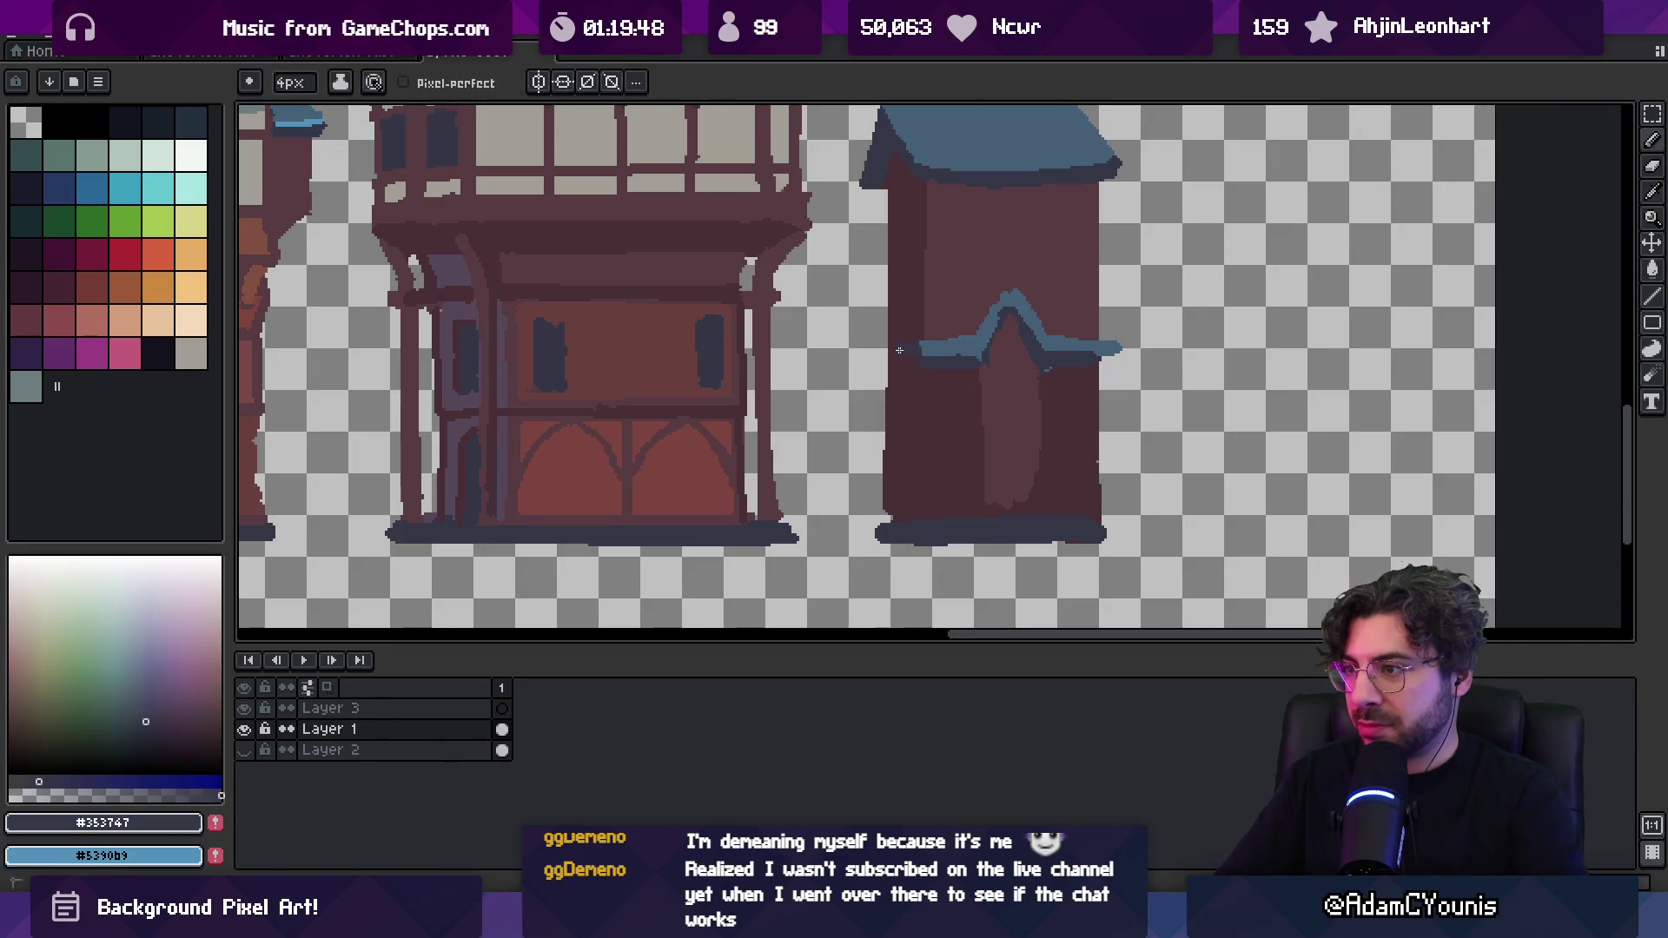
{"action": "left_click_drag", "start_coordinate": [900, 351], "coordinate": [891, 351]}
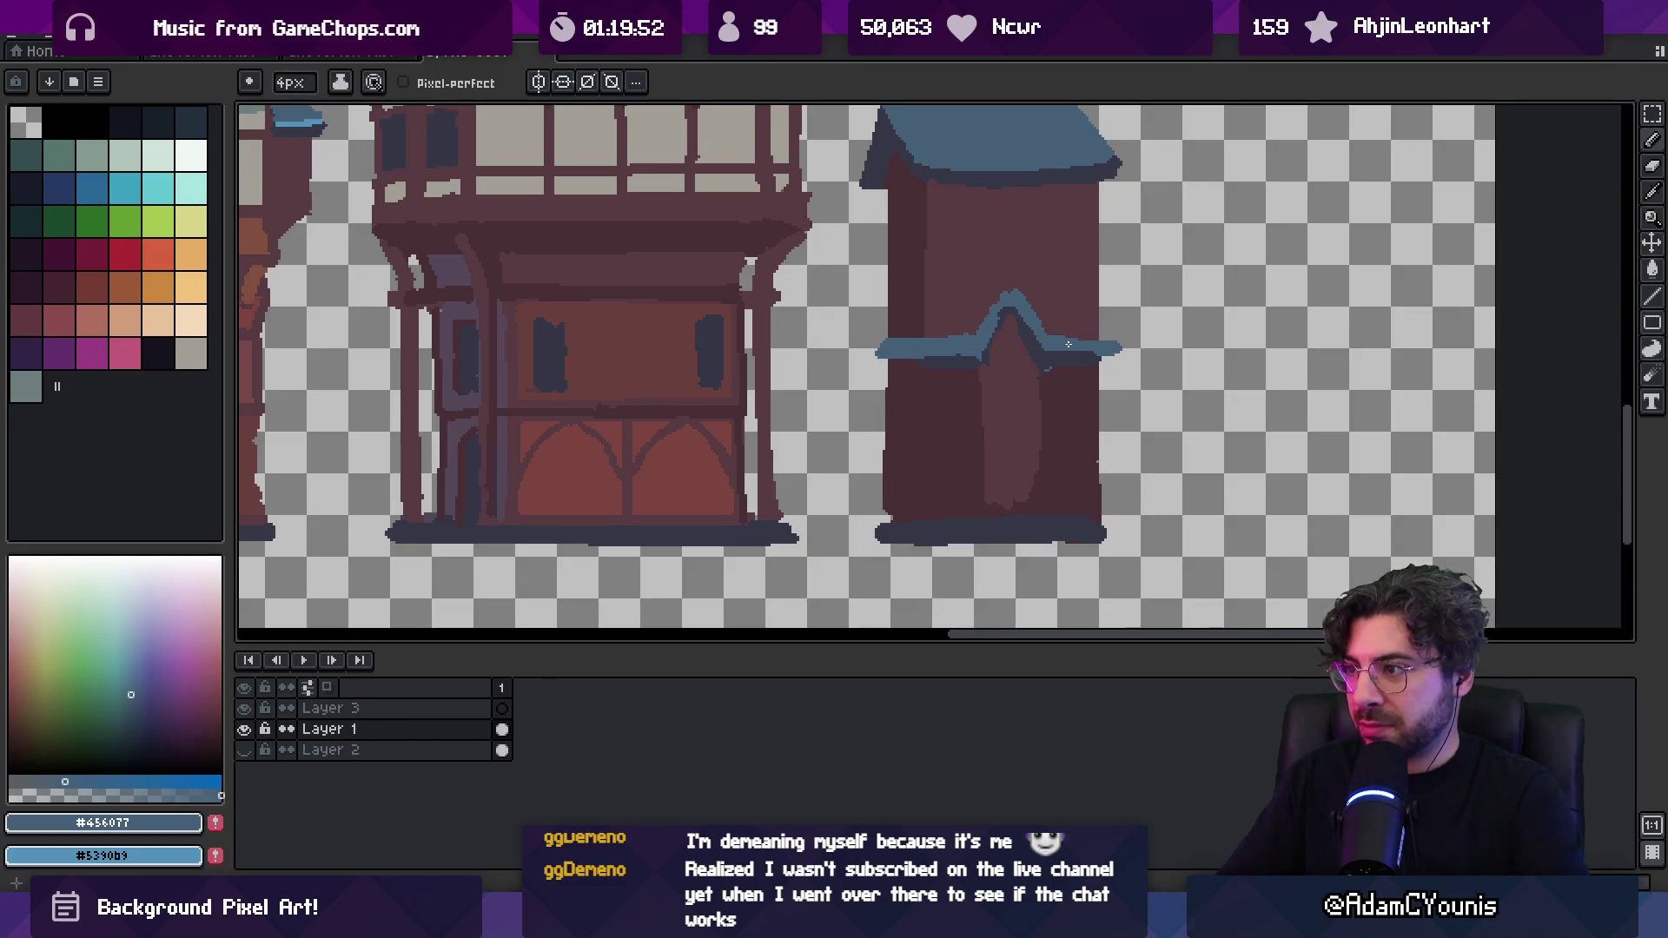
Zoom out to check the row, then take the tower's grey as the Pencil colour
{"action": "key", "text": "z"}
{"action": "scroll", "coordinate": [1110, 351], "scroll_direction": "down", "scroll_amount": 5}
{"action": "scroll", "coordinate": [1008, 261], "scroll_direction": "up", "scroll_amount": 3}
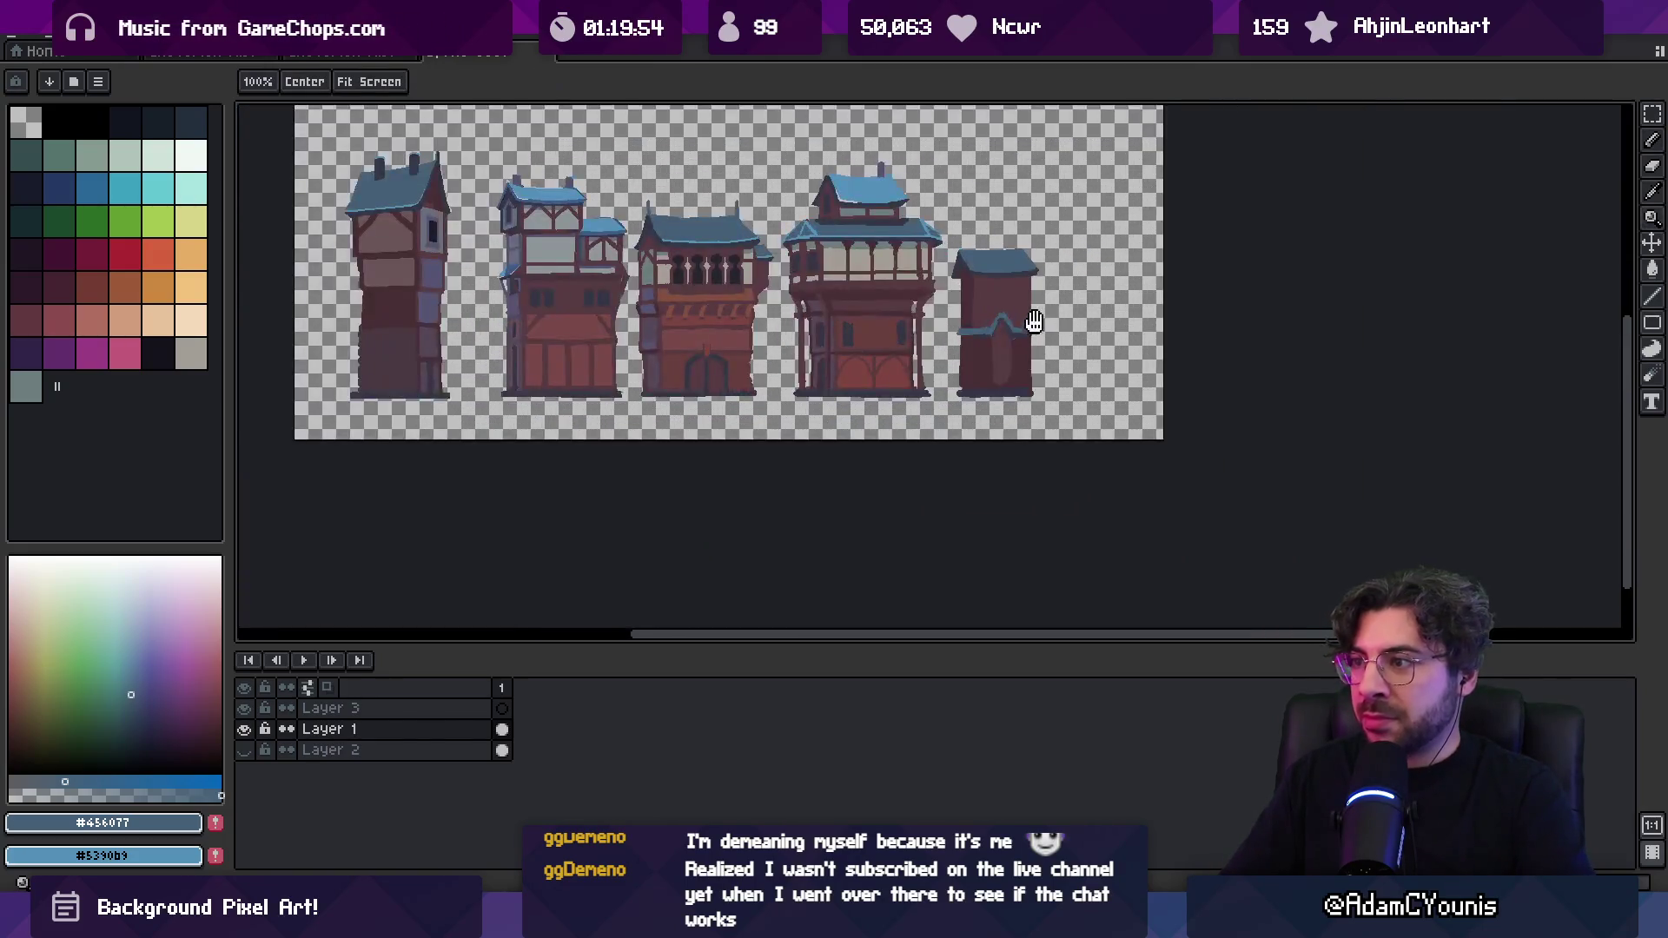
{"action": "left_click", "coordinate": [867, 294], "text": "alt"}
{"action": "key", "text": "b"}
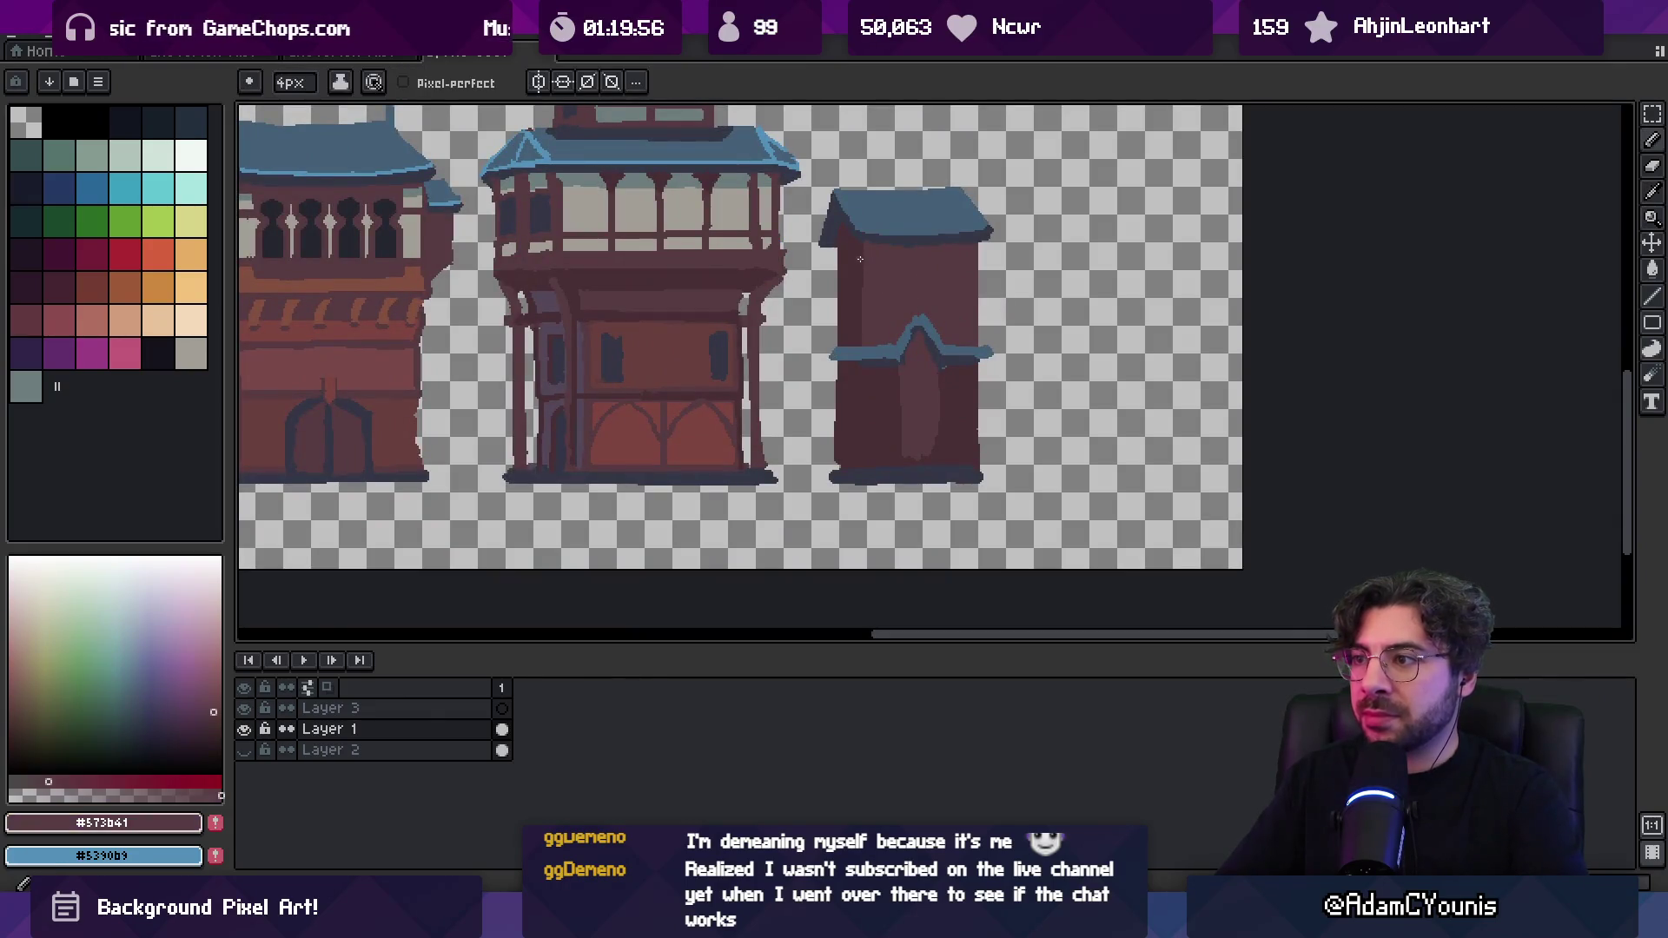
{"action": "left_click", "coordinate": [763, 179], "text": "alt"}
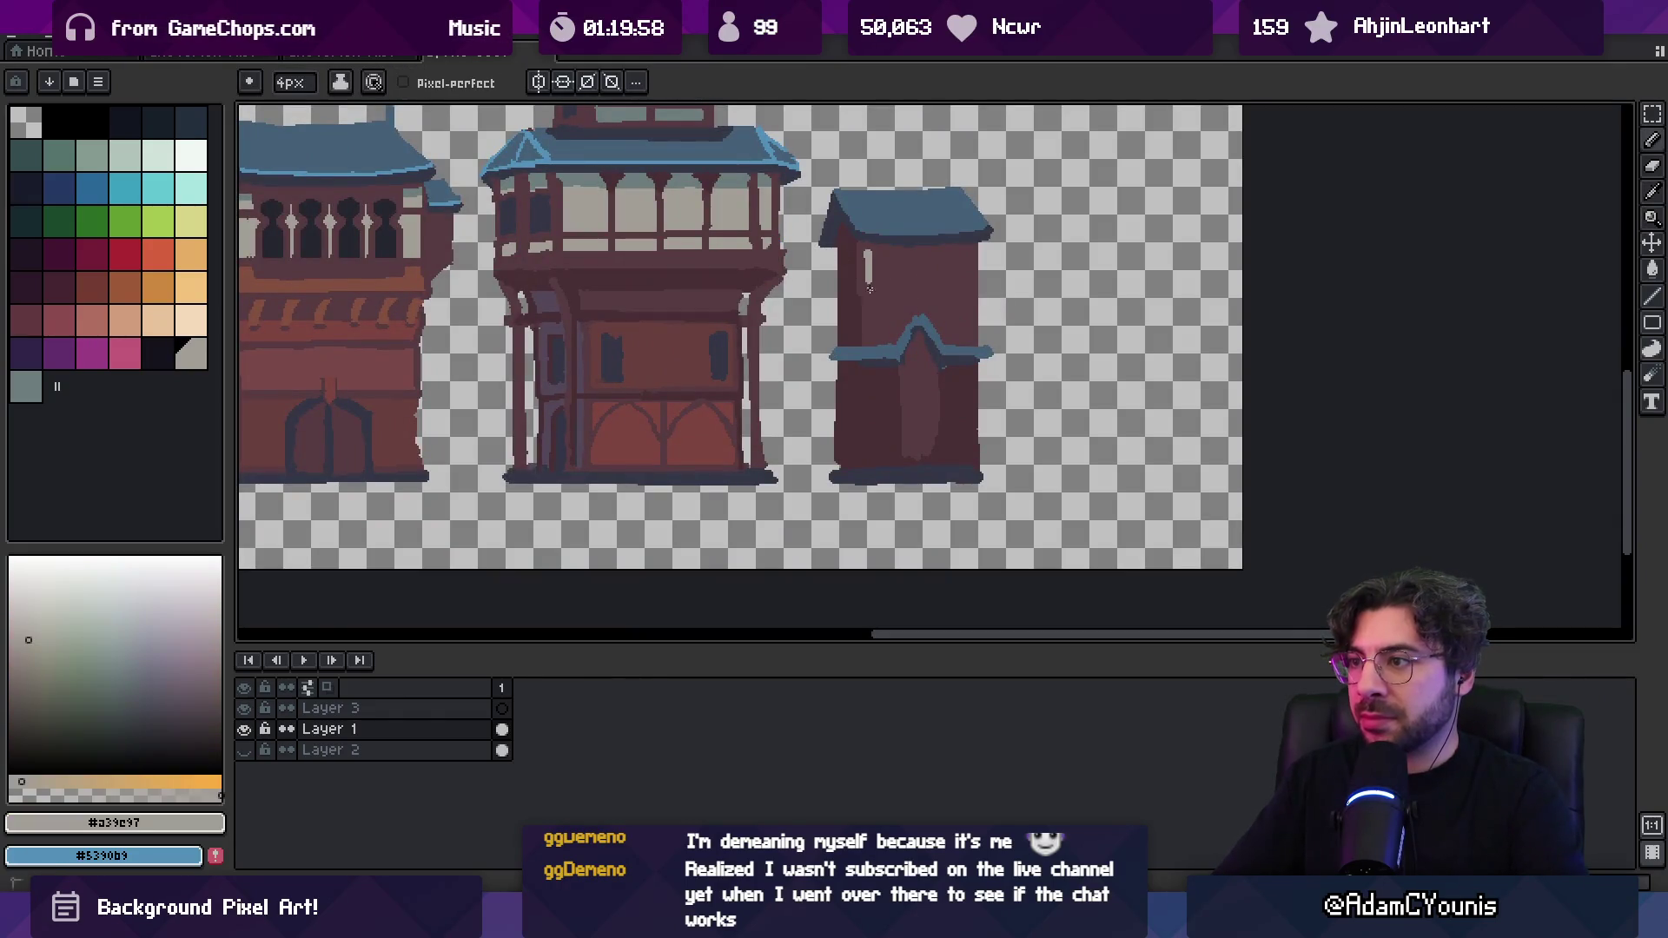
Outline a window box near the small building's top and fill it with grey
{"action": "mouse_move", "coordinate": [870, 293]}
{"action": "left_mouse_down"}
{"action": "mouse_move", "coordinate": [960, 296]}
{"action": "mouse_move", "coordinate": [961, 251]}
{"action": "left_mouse_up"}
{"action": "key", "text": "g"}
{"action": "left_click", "coordinate": [938, 286]}
{"action": "key", "text": "m"}
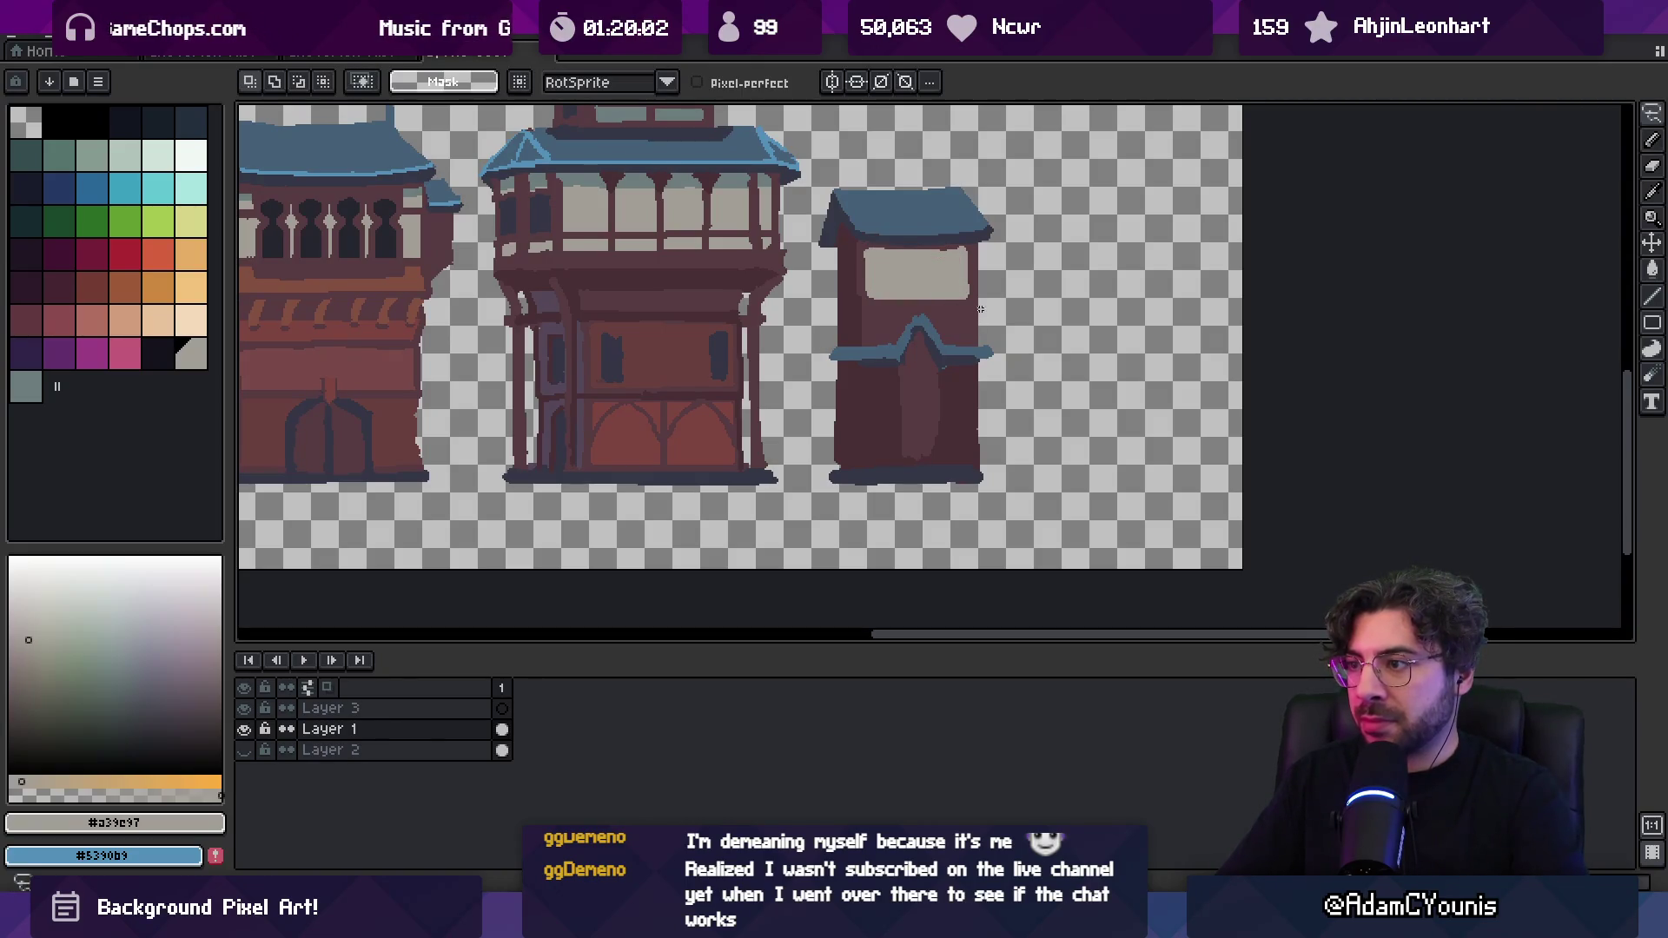
{"action": "key", "text": "b"}
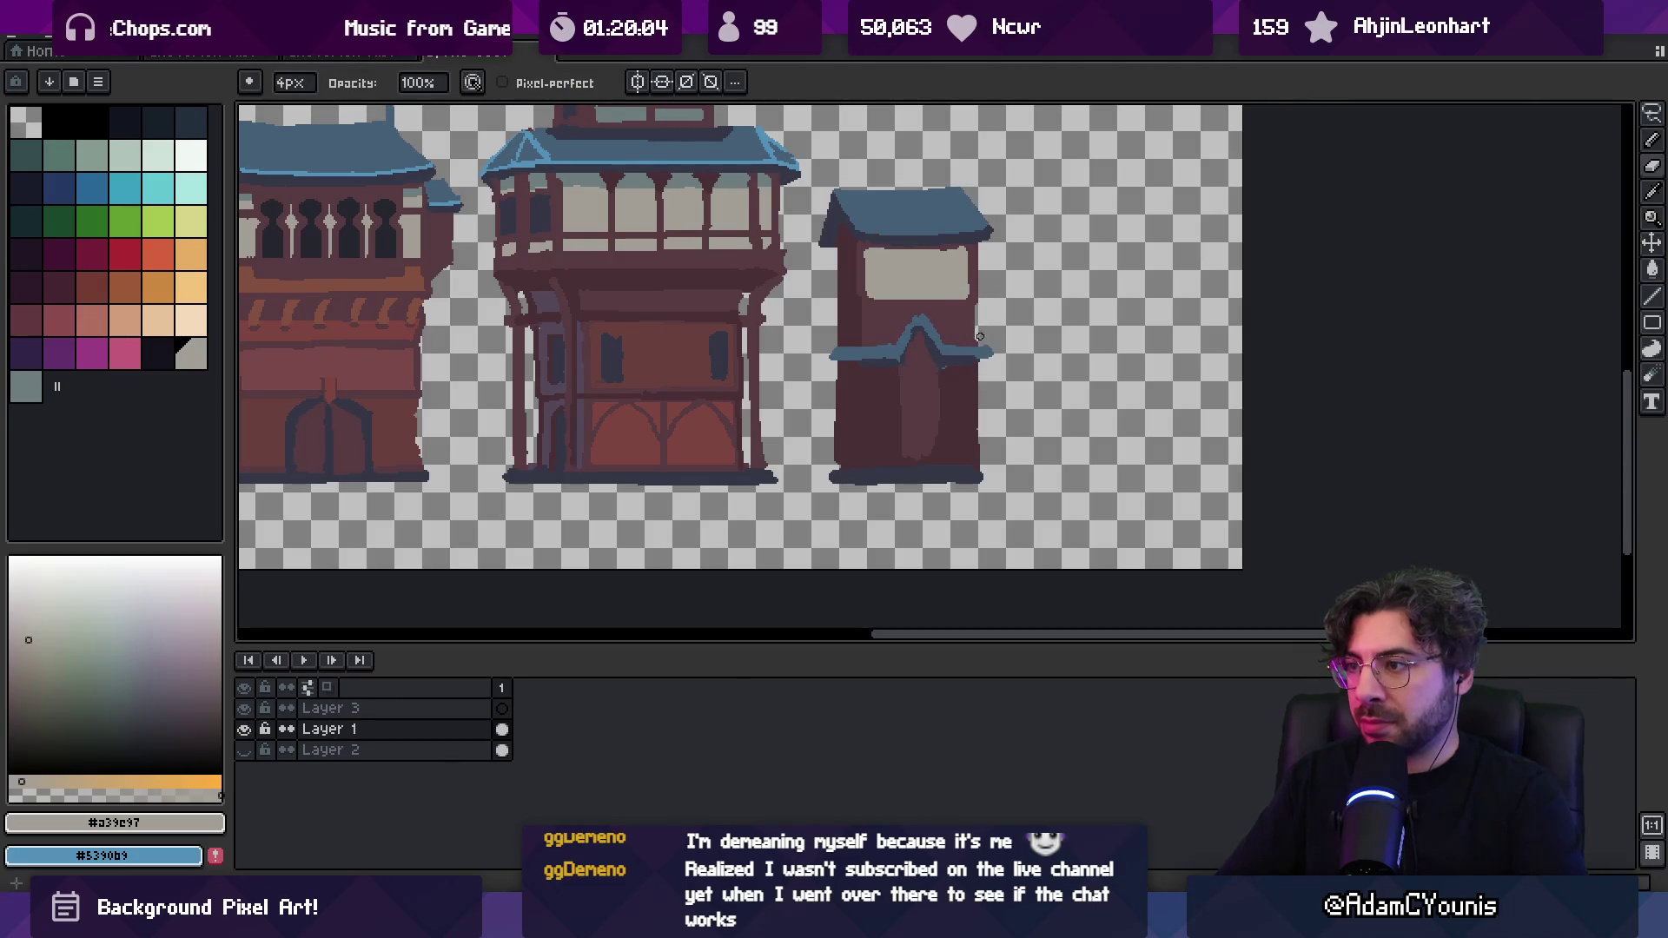
Bring the door into view and widen its lighter red stripe
{"action": "left_click", "coordinate": [859, 306], "text": "alt"}
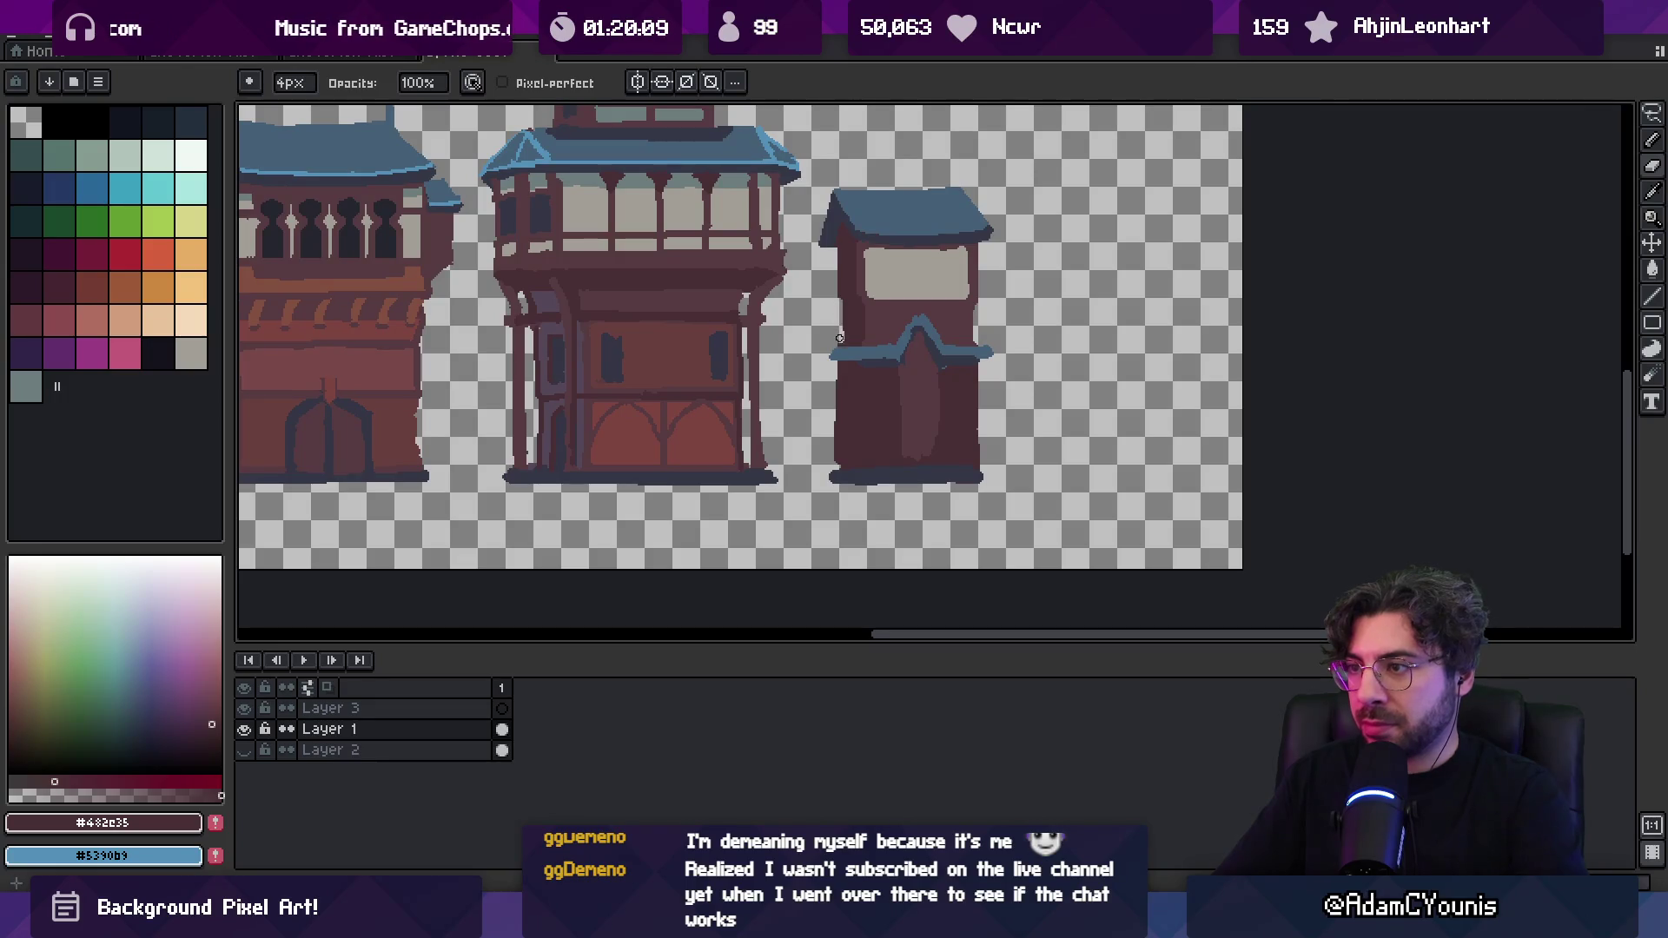
{"action": "scroll", "coordinate": [923, 299], "scroll_direction": "down", "scroll_amount": 3}
{"action": "scroll", "coordinate": [928, 331], "scroll_direction": "up", "scroll_amount": 4}
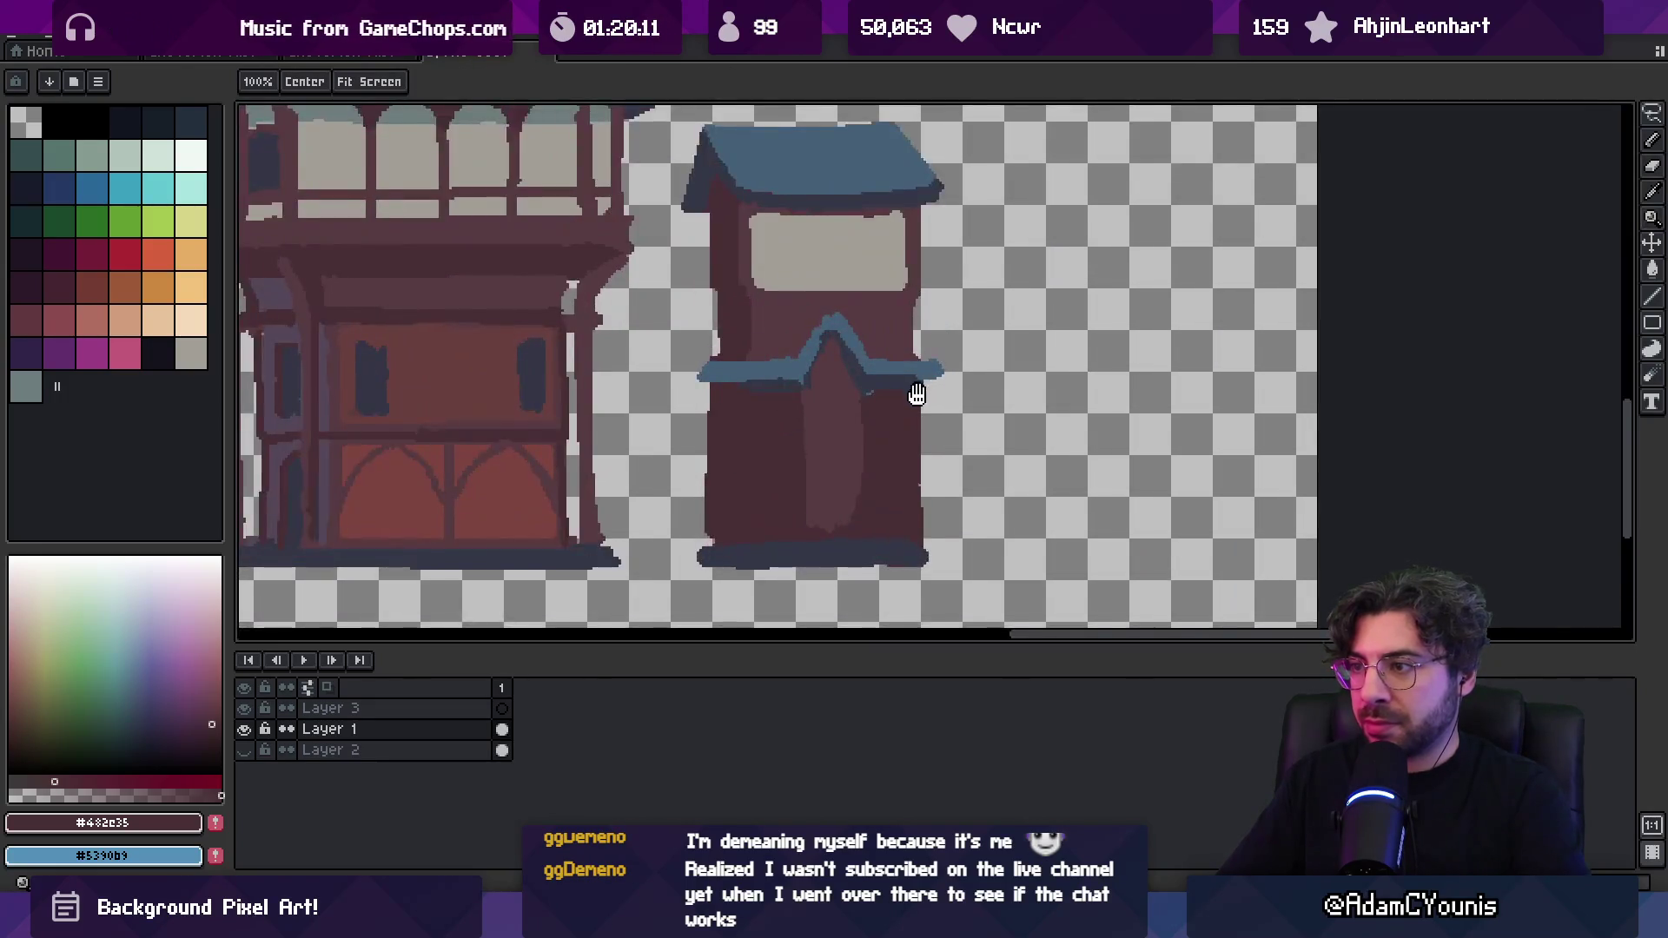
{"action": "left_click_drag", "start_coordinate": [918, 392], "coordinate": [905, 339]}
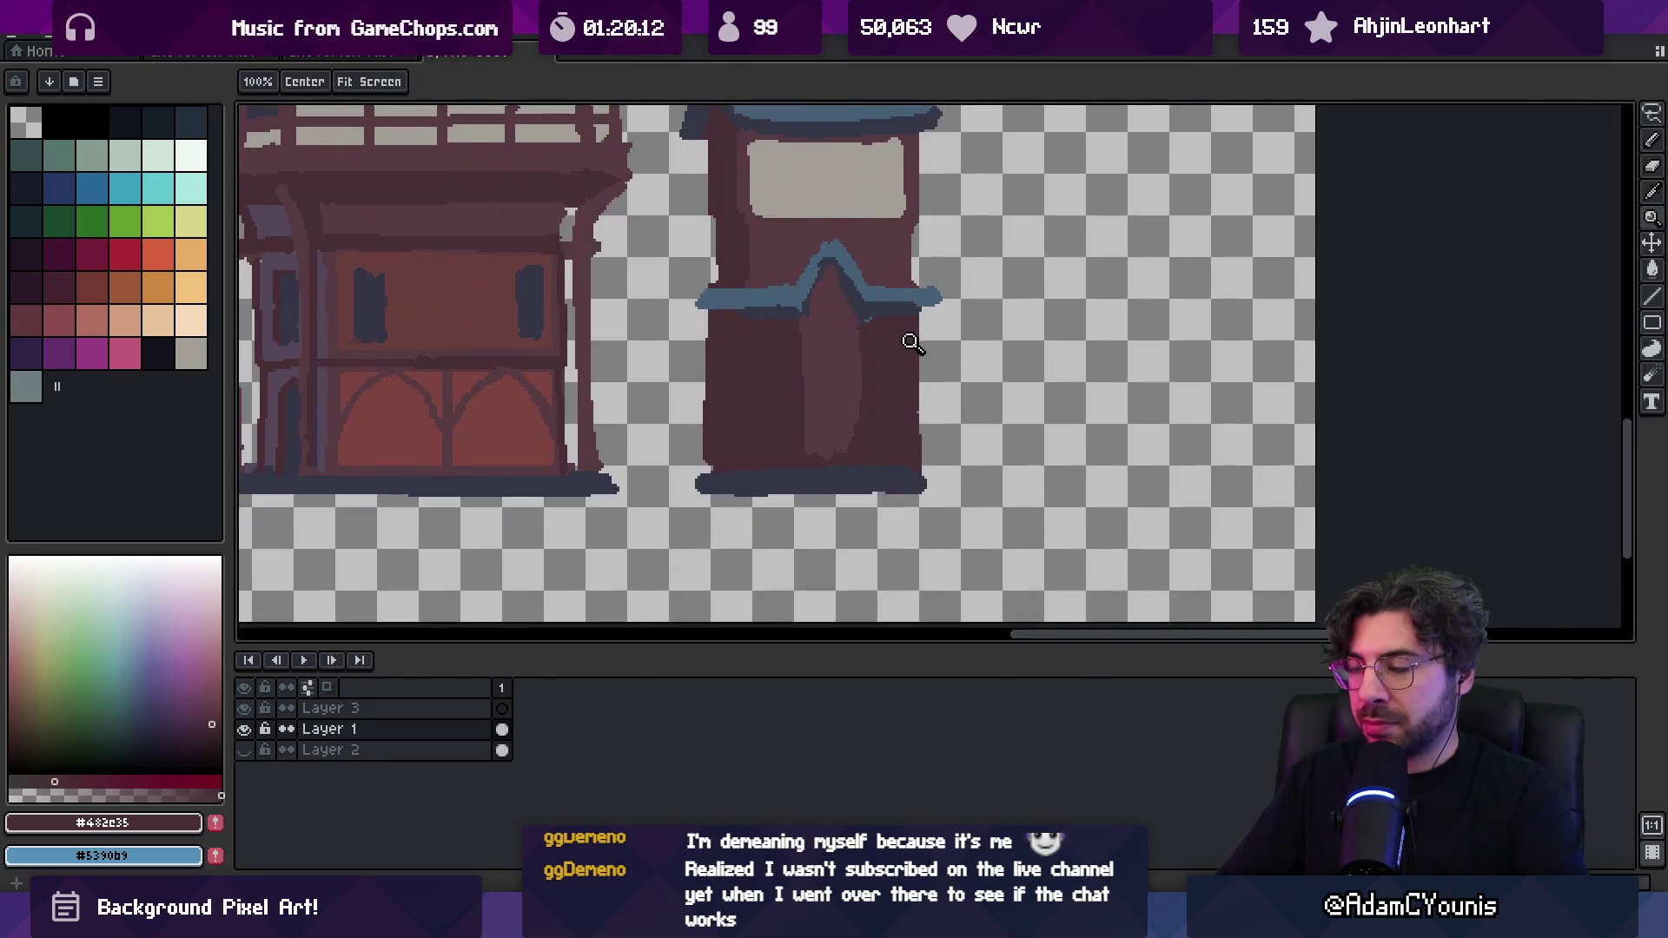
{"action": "left_click", "coordinate": [826, 336], "text": "alt"}
{"action": "mouse_move", "coordinate": [858, 327]}
{"action": "left_mouse_down"}
{"action": "mouse_move", "coordinate": [856, 399]}
{"action": "mouse_move", "coordinate": [888, 425]}
{"action": "mouse_move", "coordinate": [882, 344]}
{"action": "mouse_move", "coordinate": [906, 335]}
{"action": "left_mouse_up"}
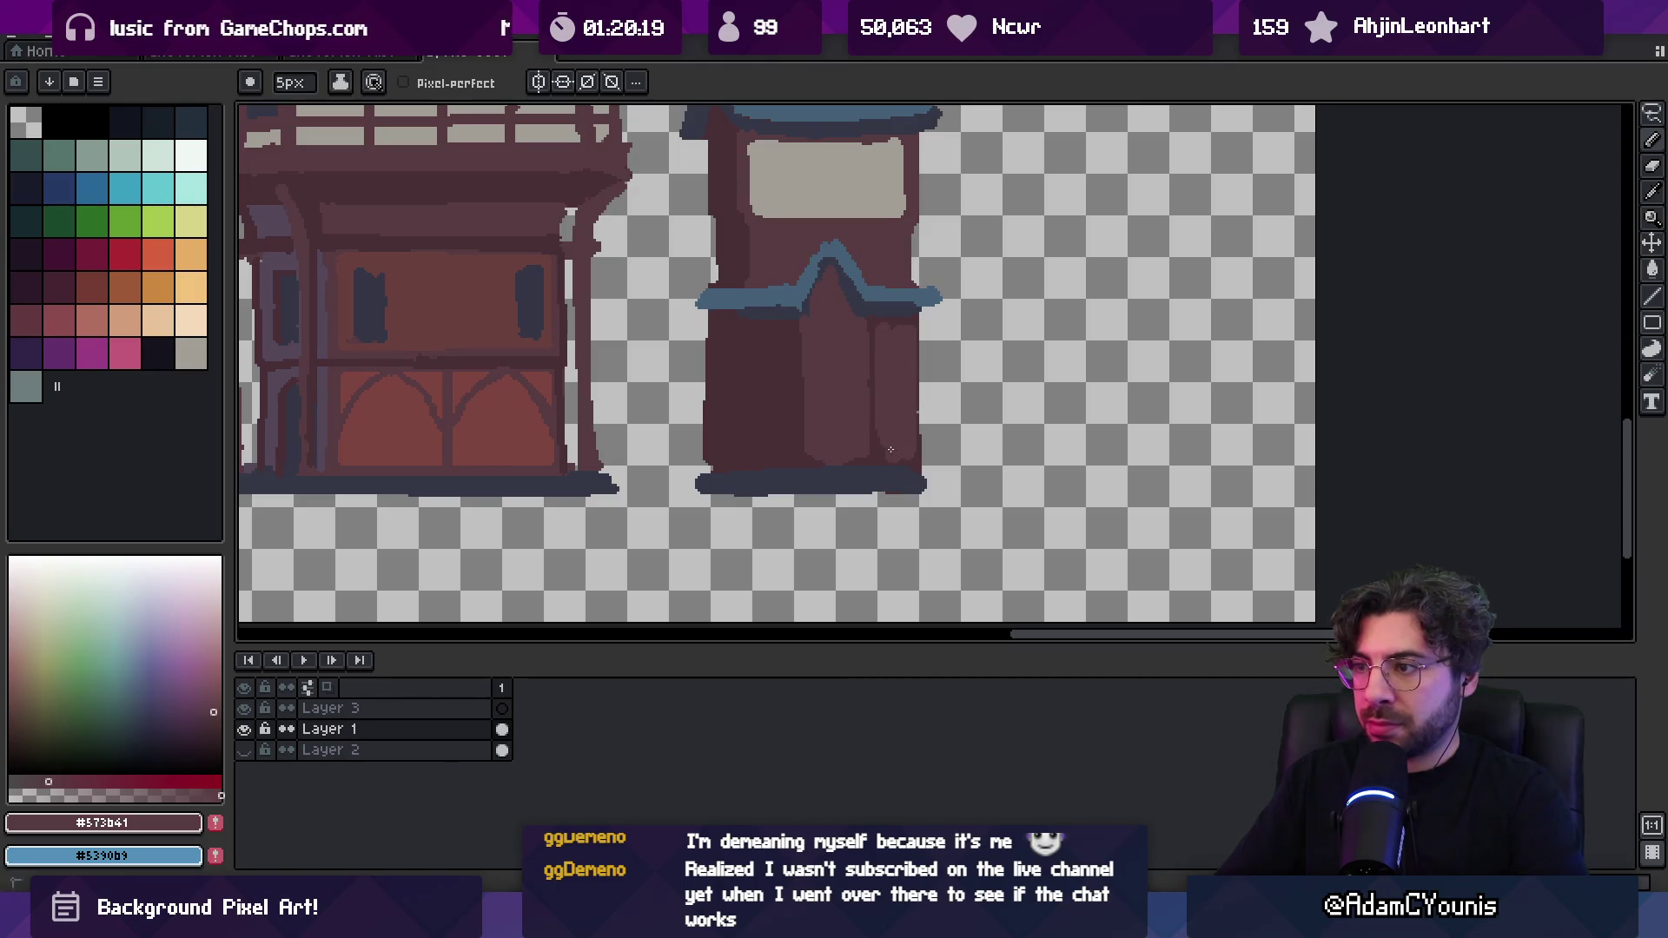
Paint lighter stripes across the door's left panel plus a dark maroon stripe
{"action": "mouse_move", "coordinate": [784, 342]}
{"action": "left_mouse_down"}
{"action": "mouse_move", "coordinate": [777, 434]}
{"action": "mouse_move", "coordinate": [764, 334]}
{"action": "mouse_move", "coordinate": [757, 464]}
{"action": "left_mouse_up"}
{"action": "left_click", "coordinate": [782, 404], "text": "alt"}
{"action": "left_click_drag", "start_coordinate": [781, 404], "coordinate": [784, 415]}
{"action": "left_click", "coordinate": [872, 421], "text": "alt"}
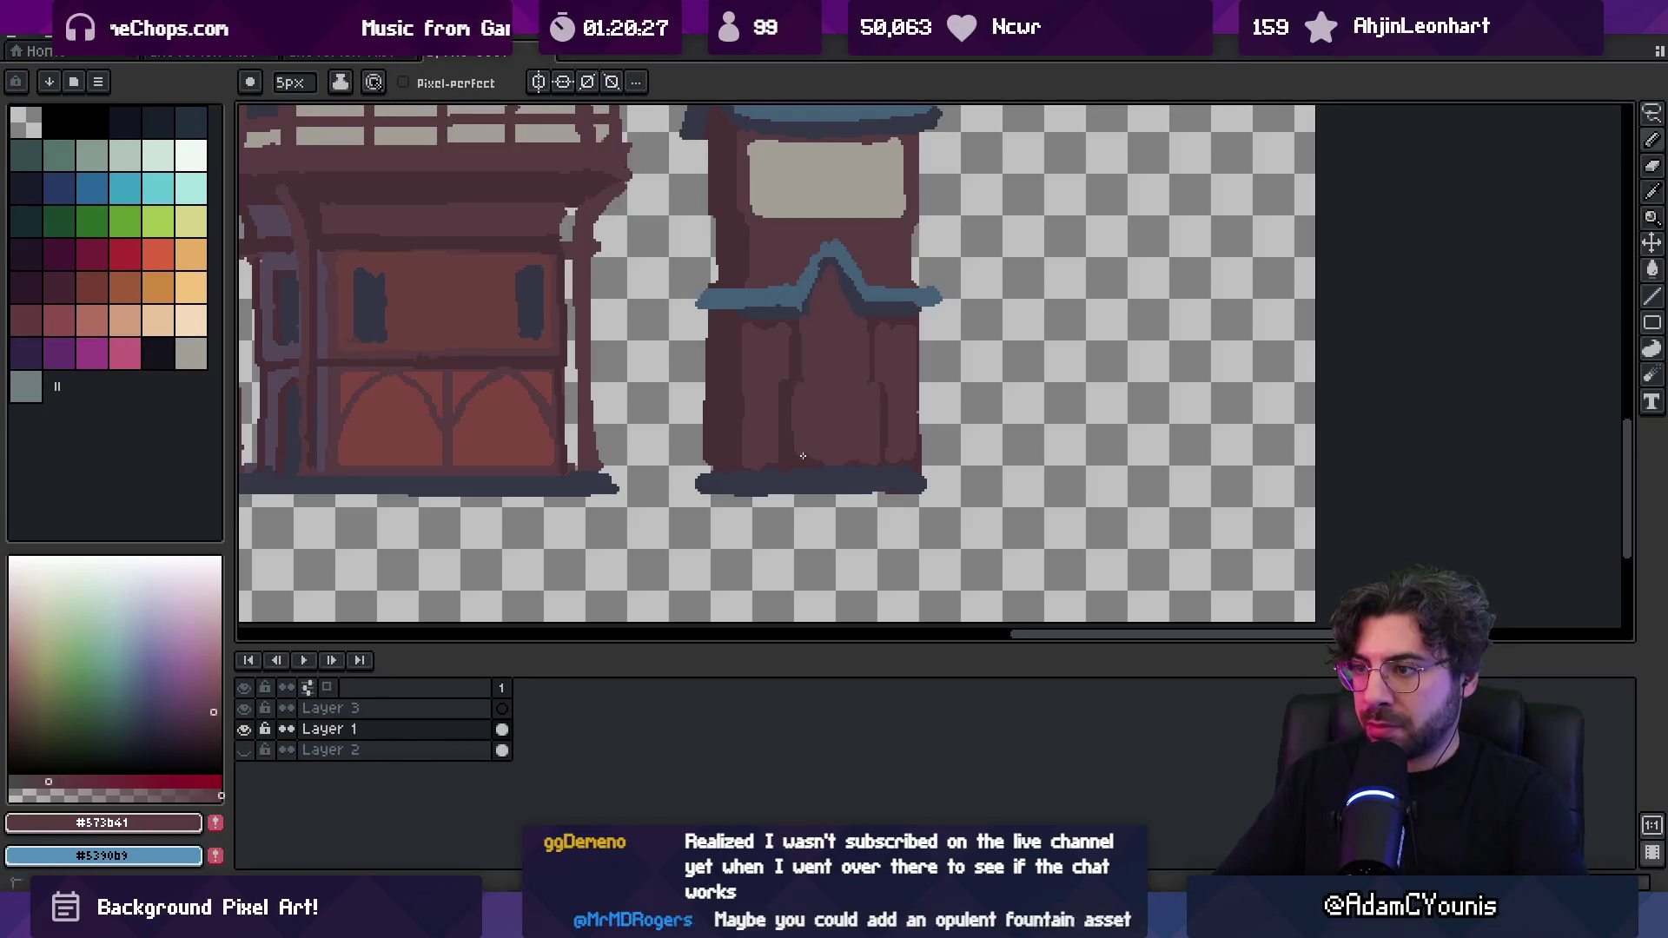
{"action": "key", "text": "z"}
{"action": "scroll", "coordinate": [840, 379], "scroll_direction": "down", "scroll_amount": 3}
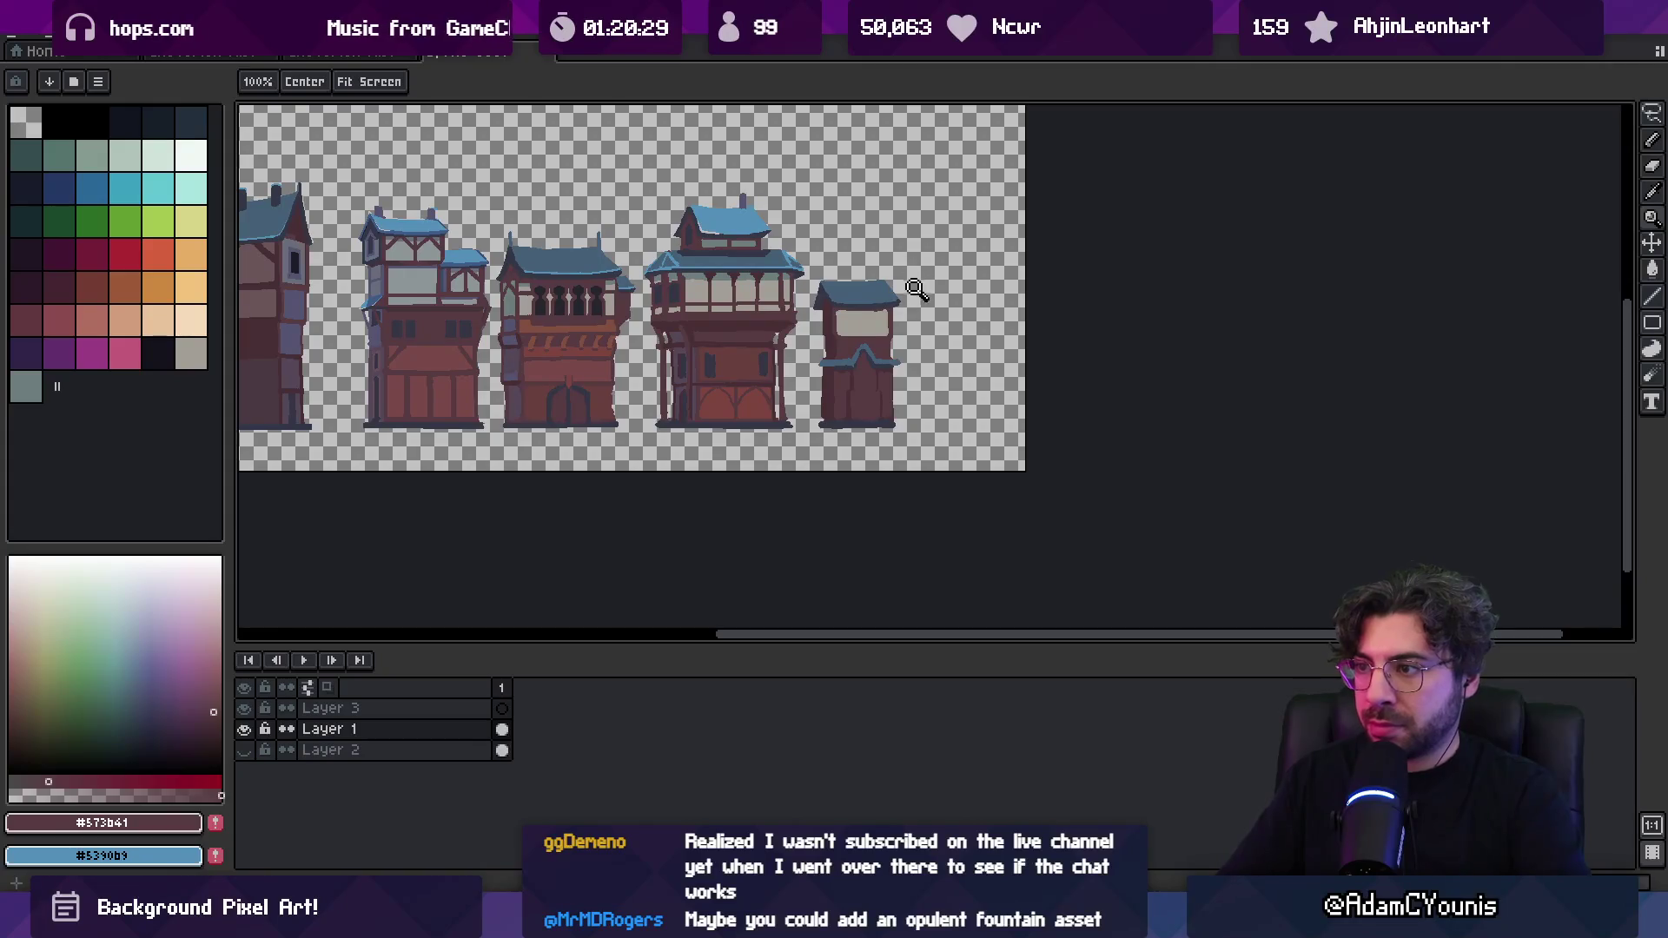
{"action": "left_click", "coordinate": [840, 379]}
Bucket-fill the door's left and right panels with brighter red
{"action": "key", "text": "g"}
{"action": "left_click", "coordinate": [682, 435], "text": "alt"}
{"action": "left_click", "coordinate": [834, 400]}
{"action": "left_click", "coordinate": [867, 387]}
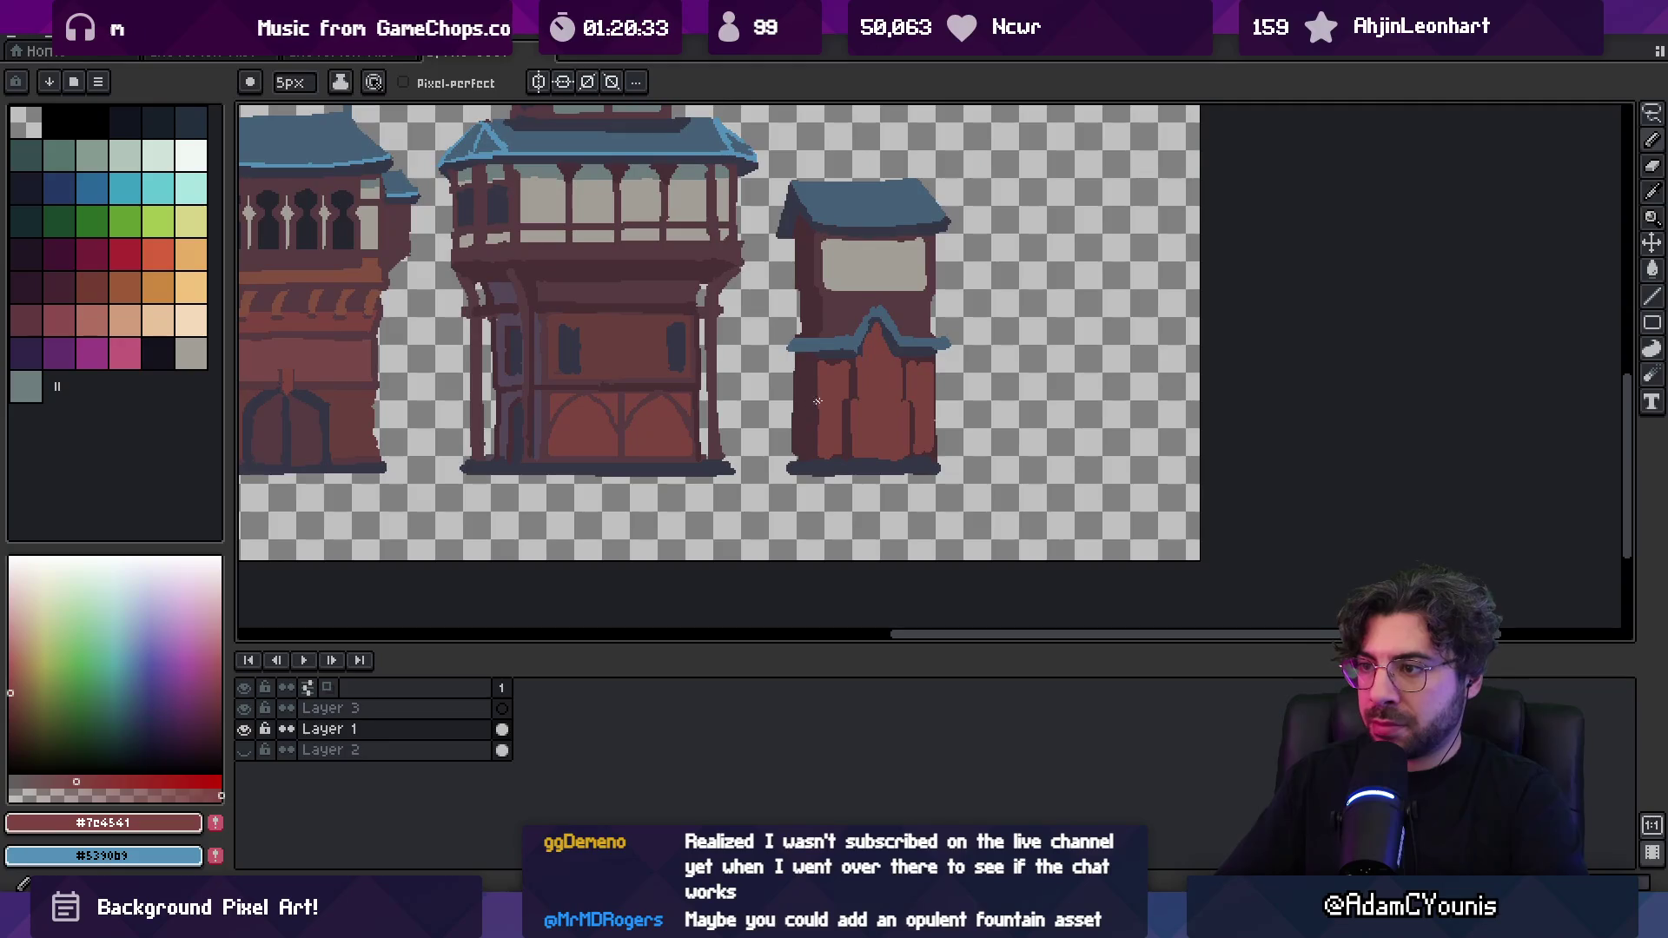
Paint a strip of the middle building's red along the tower's left edge
{"action": "left_click", "coordinate": [644, 347], "text": "alt"}
{"action": "key", "text": "v"}
{"action": "key", "text": "b"}
{"action": "left_click_drag", "start_coordinate": [801, 365], "coordinate": [801, 443]}
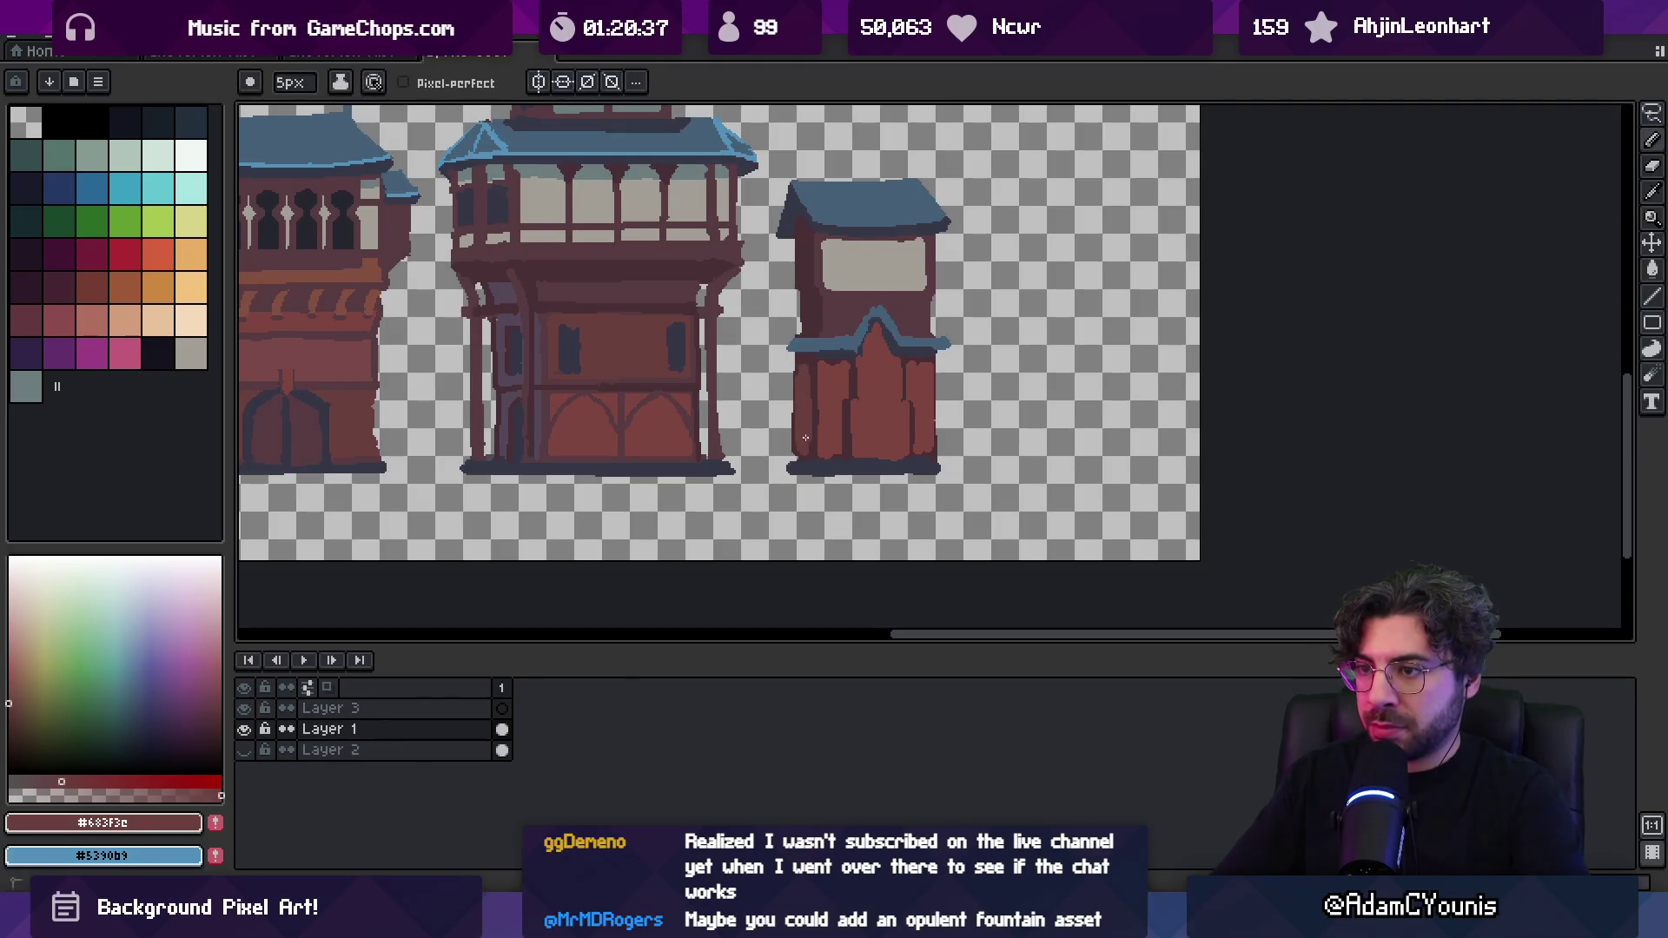
Redraw the door's dark maroon beam at a slant
{"action": "left_click", "coordinate": [829, 397], "text": "alt"}
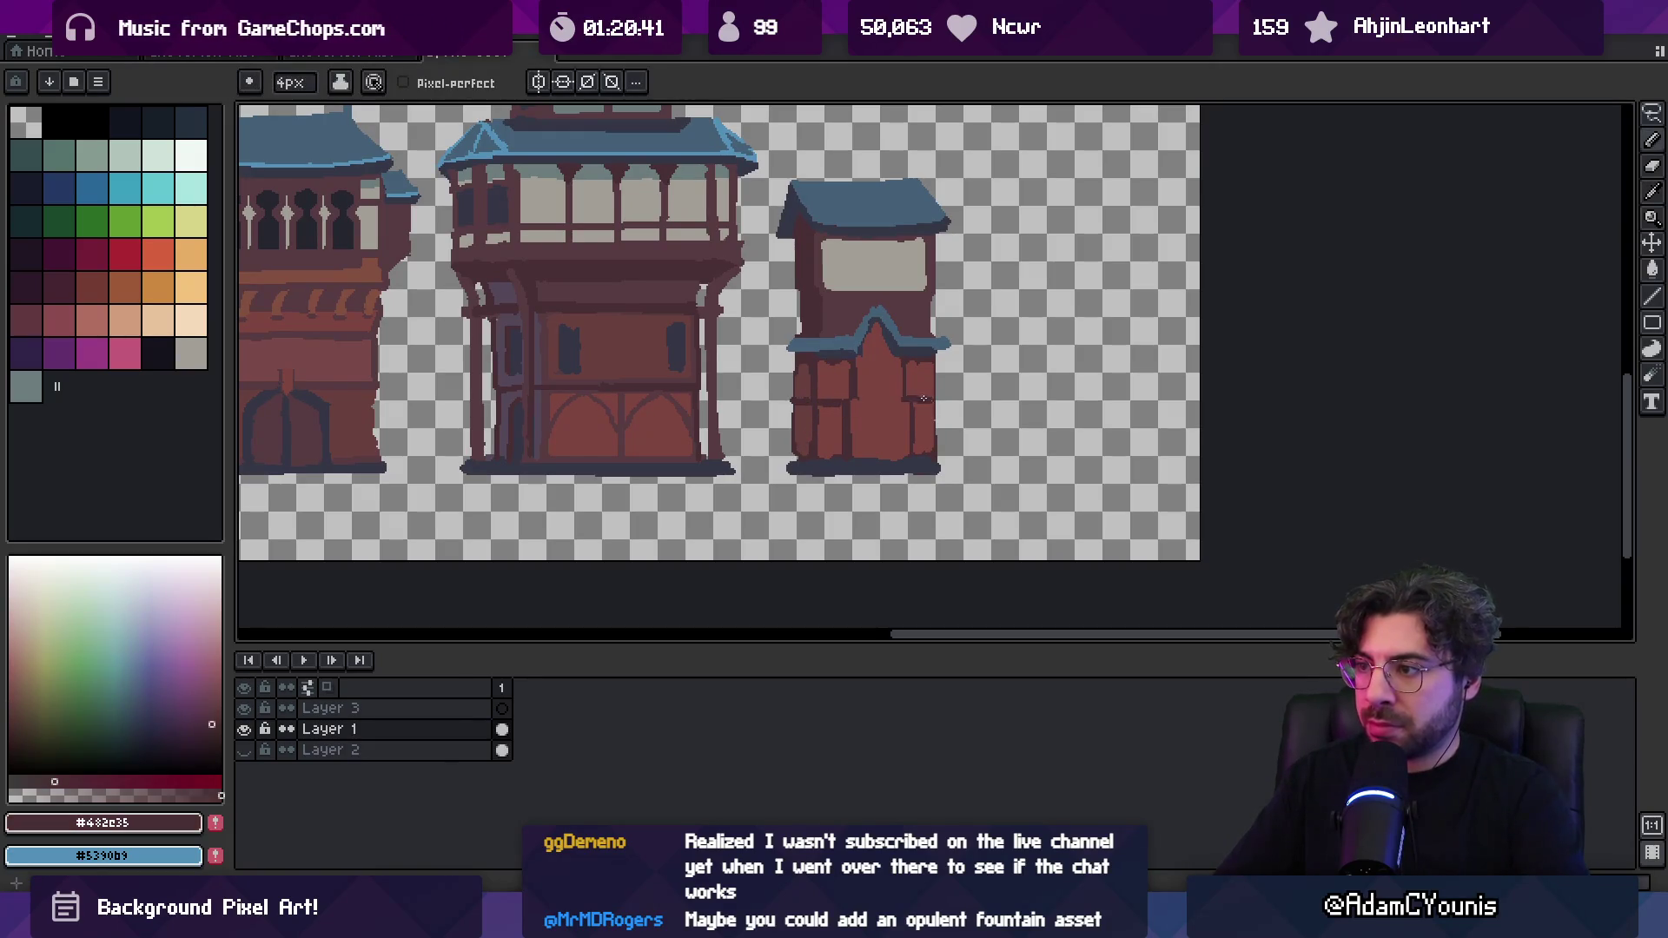
{"action": "key", "text": "z"}
{"action": "scroll", "coordinate": [908, 372], "scroll_direction": "down", "scroll_amount": 4}
{"action": "scroll", "coordinate": [909, 372], "scroll_direction": "up", "scroll_amount": 4}
{"action": "left_click", "coordinate": [864, 383]}
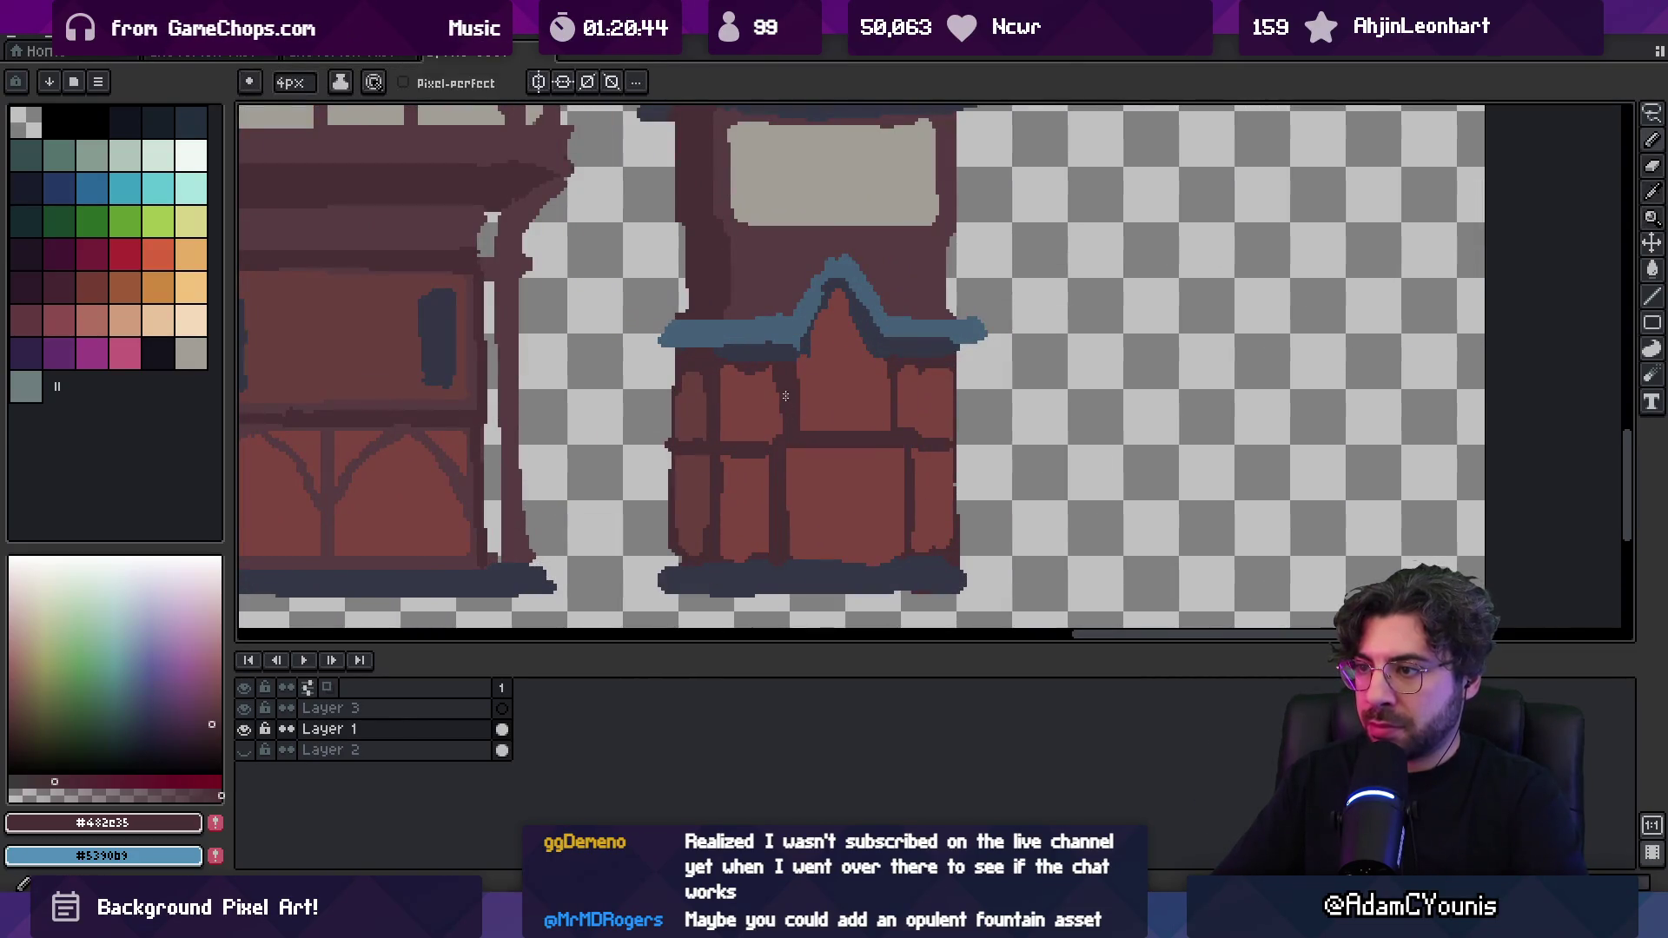
{"action": "left_click_drag", "start_coordinate": [900, 374], "coordinate": [879, 430]}
{"action": "left_click", "coordinate": [868, 408], "text": "alt"}
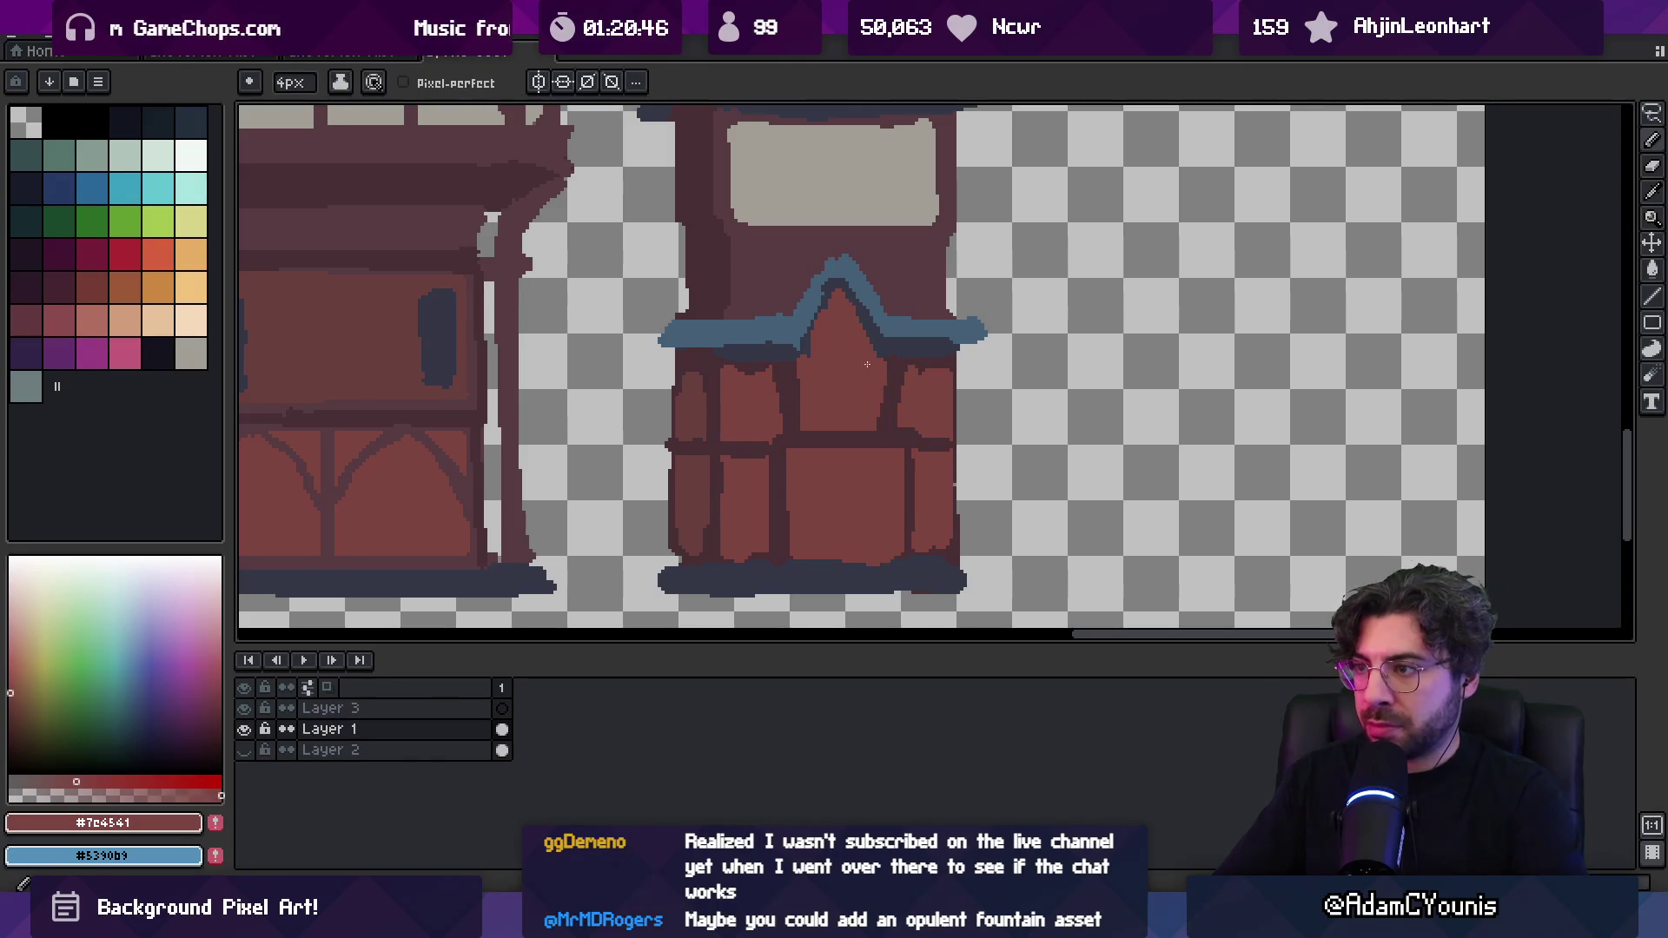
Outline the gable's left and right slopes in dark, with the brush reduced to 3px
{"action": "left_click", "coordinate": [819, 331], "text": "alt"}
{"action": "mouse_move", "coordinate": [821, 330]}
{"action": "left_mouse_down"}
{"action": "mouse_move", "coordinate": [838, 295]}
{"action": "mouse_move", "coordinate": [869, 343]}
{"action": "mouse_move", "coordinate": [847, 277]}
{"action": "left_mouse_up"}
{"action": "left_click", "coordinate": [894, 328], "text": "alt"}
{"action": "left_click", "coordinate": [848, 279], "text": "alt"}
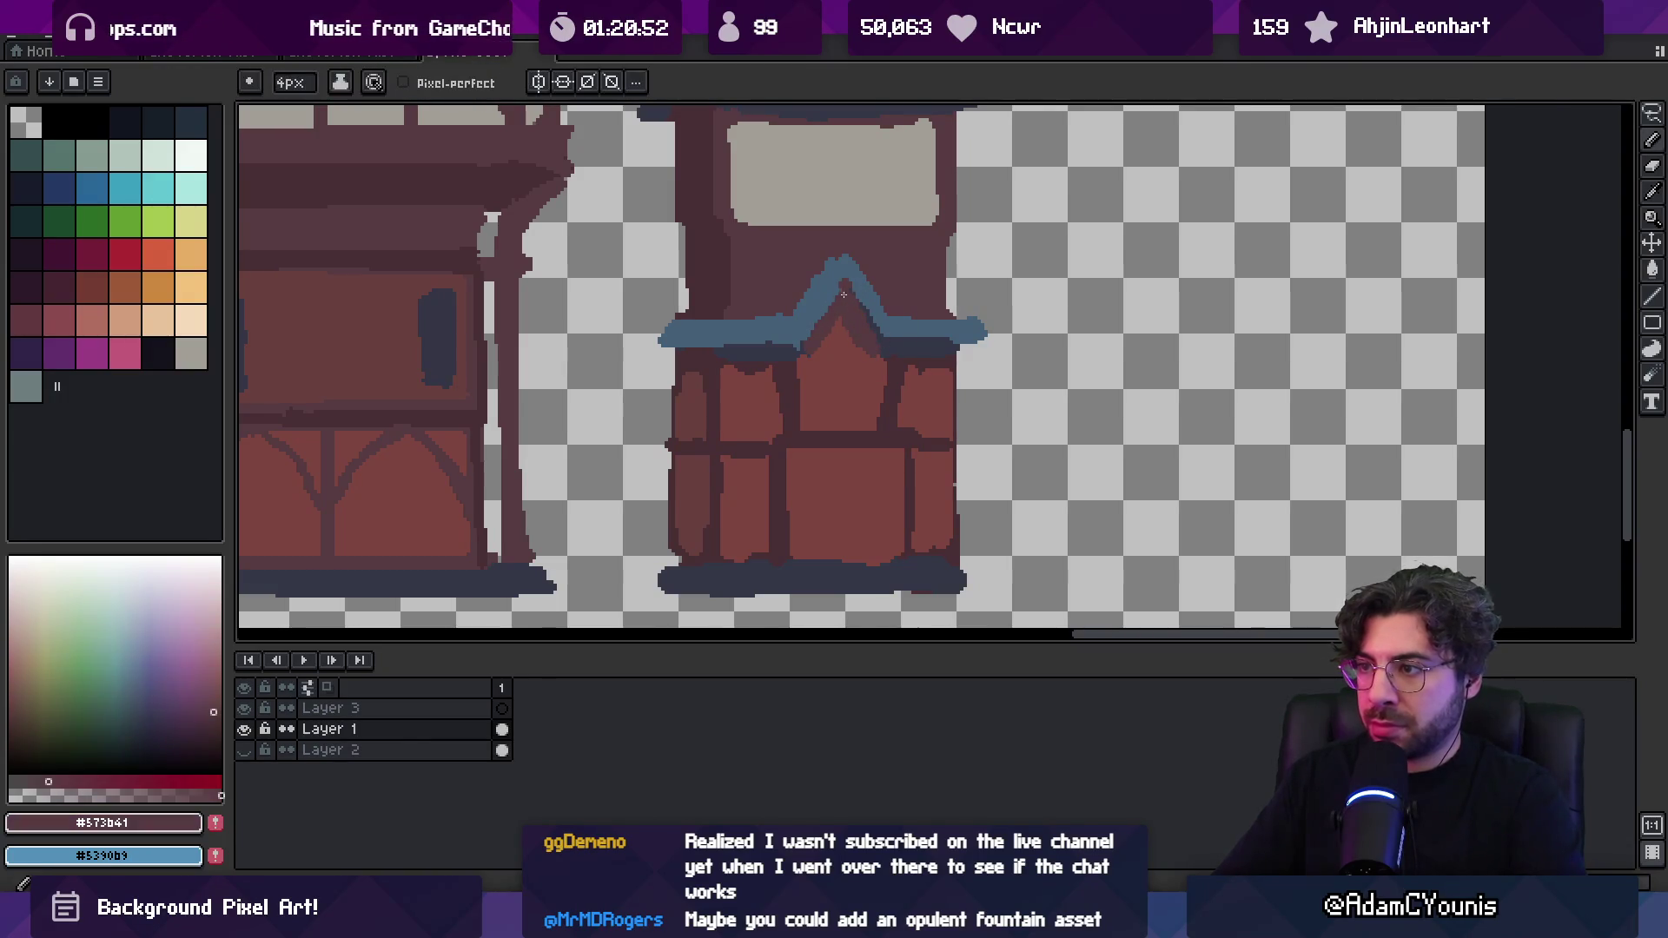
{"action": "left_click", "coordinate": [790, 339], "text": "alt"}
{"action": "key", "text": "minus"}
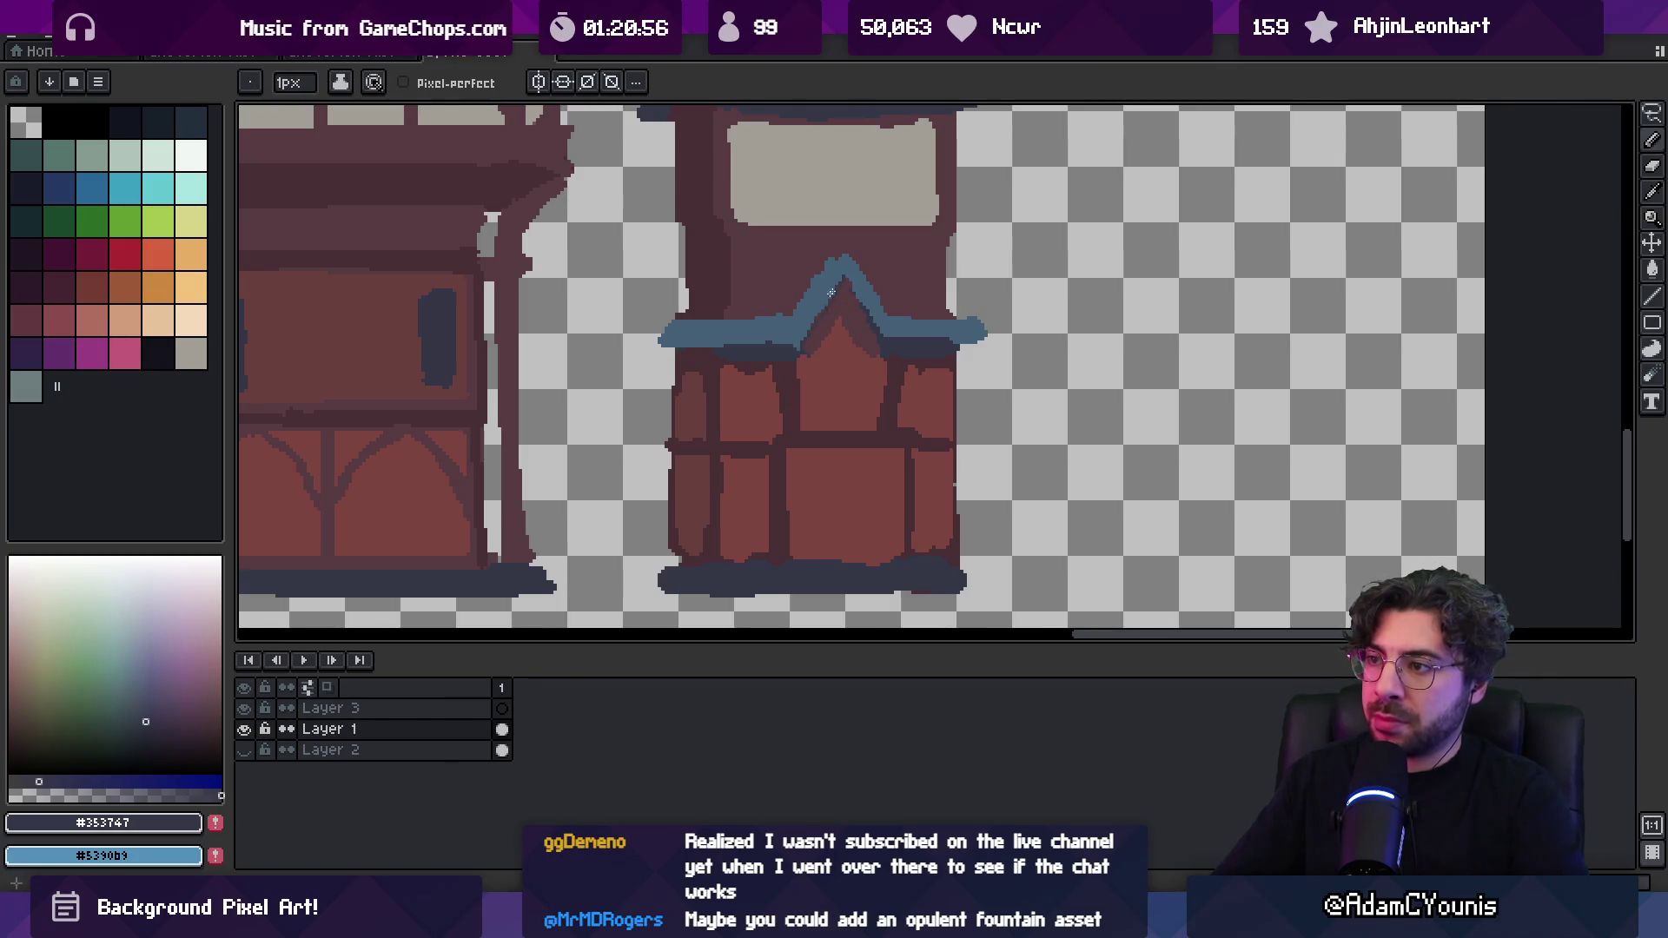
{"action": "left_click_drag", "start_coordinate": [851, 274], "coordinate": [883, 334]}
Touch up the gable peak with maroon and dark outline pixels, then zoom back in on the row
{"action": "left_click", "coordinate": [832, 250], "text": "alt"}
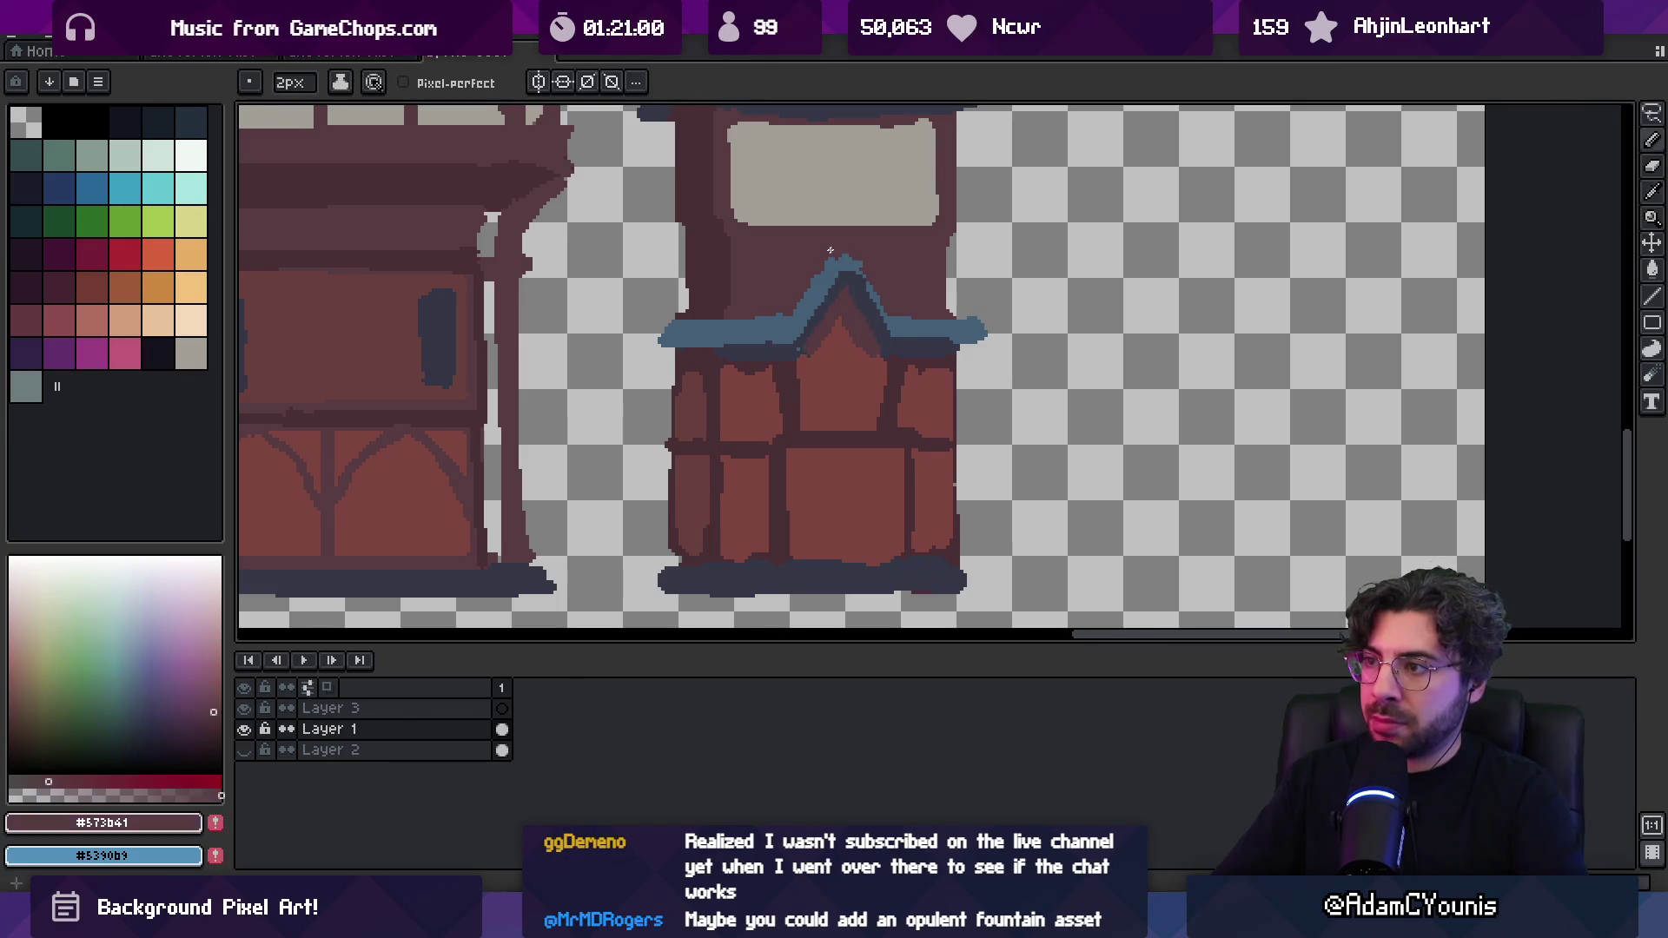
{"action": "left_click", "coordinate": [861, 263], "text": "alt"}
{"action": "left_click", "coordinate": [849, 271], "text": "alt"}
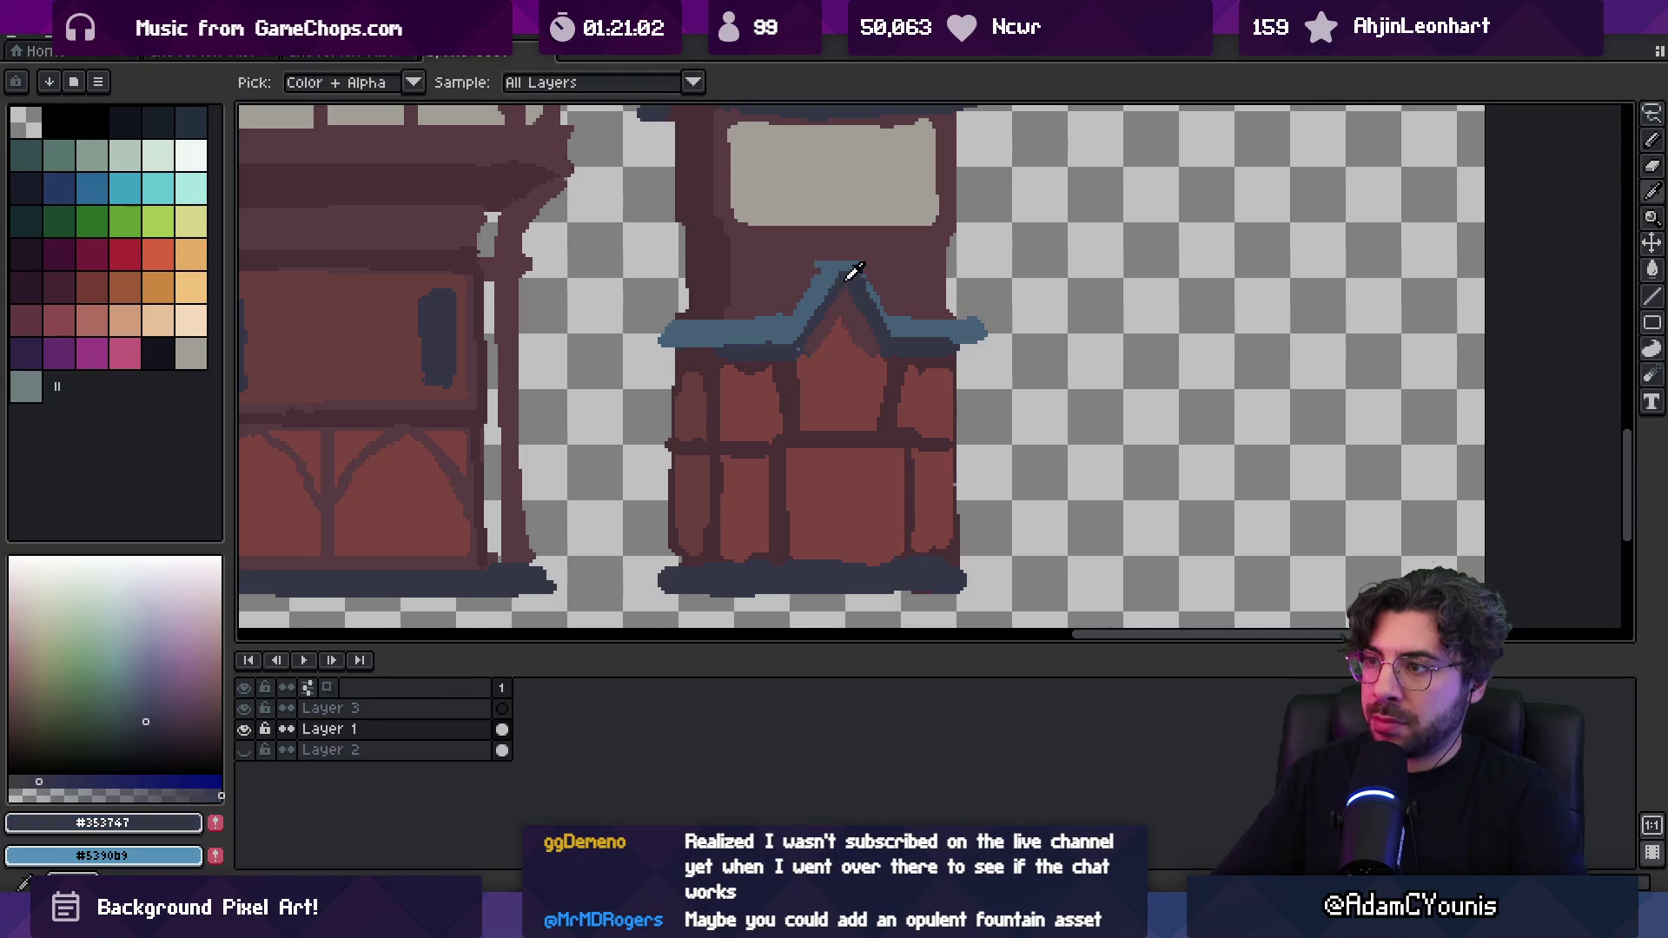
{"action": "left_click", "coordinate": [830, 261], "text": "alt"}
{"action": "key", "text": "z"}
{"action": "scroll", "coordinate": [856, 235], "scroll_direction": "down", "scroll_amount": 4}
{"action": "left_click", "coordinate": [860, 224]}
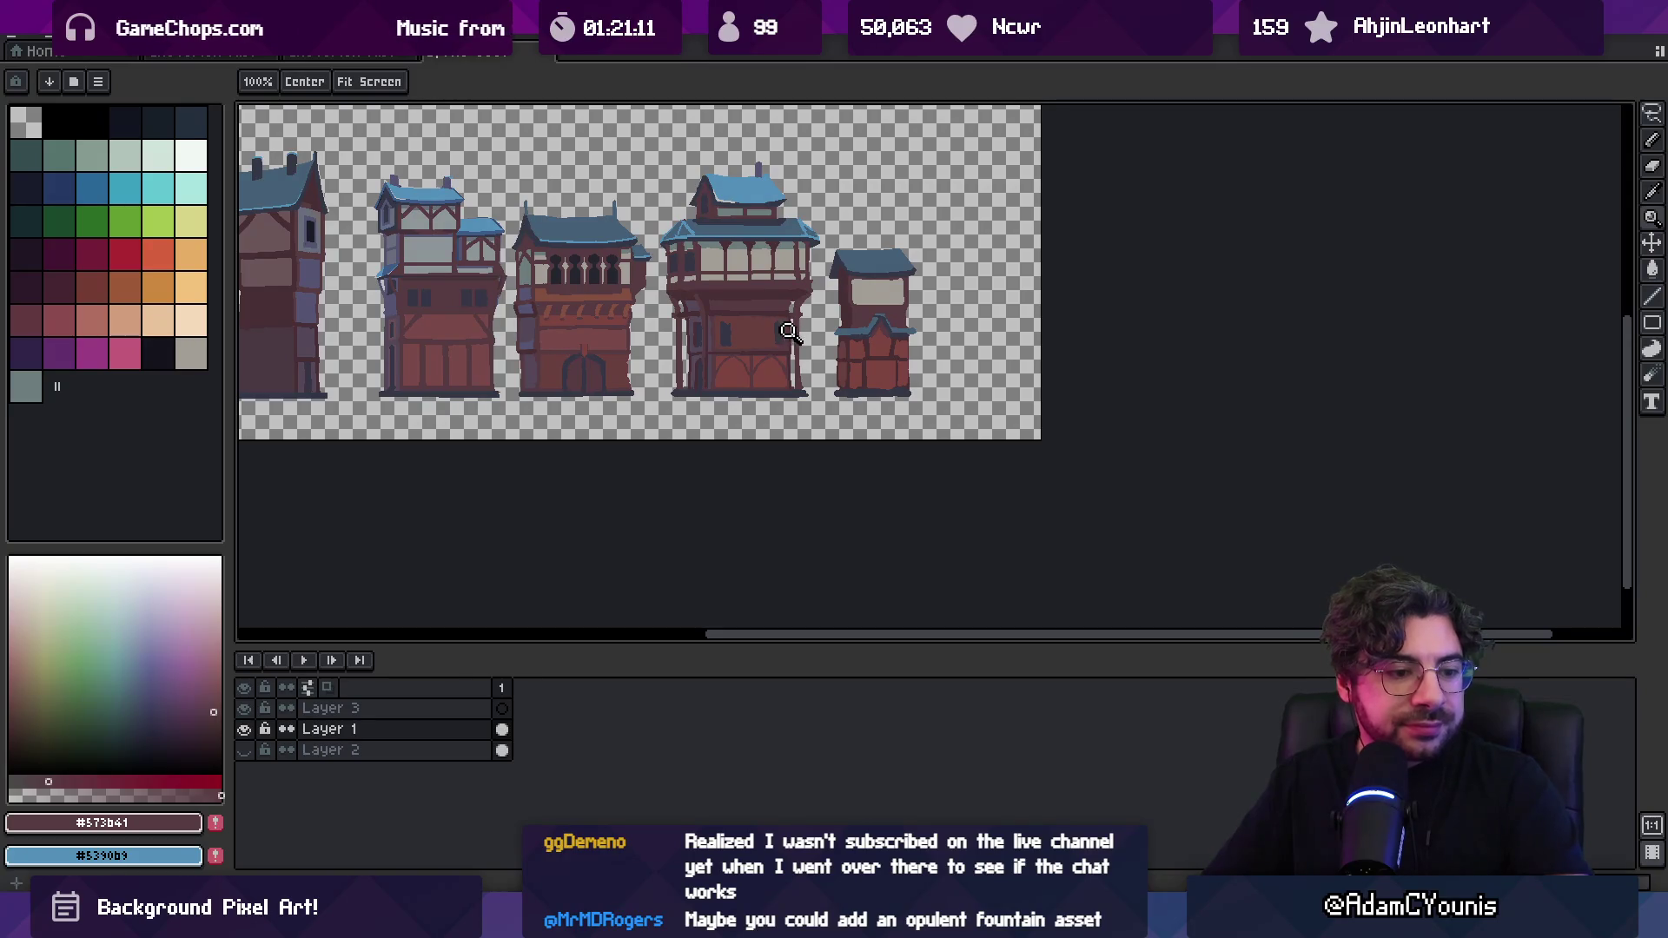
Zoom in on the roof peak and dab roof-blue pixels
{"action": "left_click_drag", "start_coordinate": [840, 354], "coordinate": [826, 345]}
{"action": "left_click", "coordinate": [846, 313]}
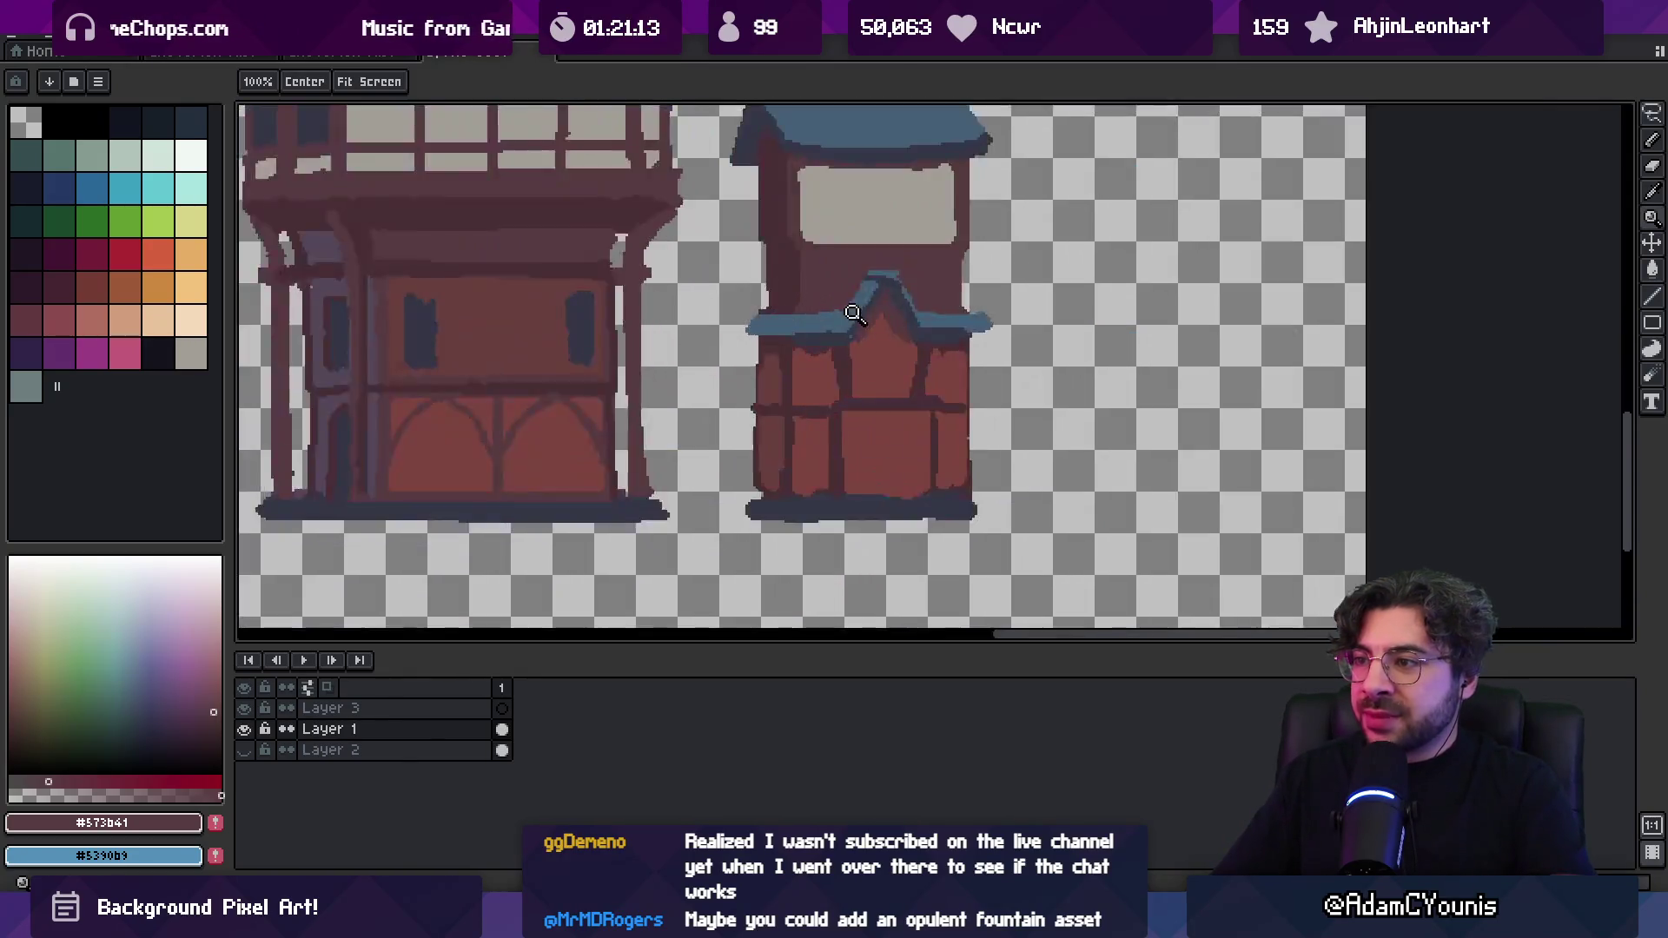
{"action": "key", "text": "b"}
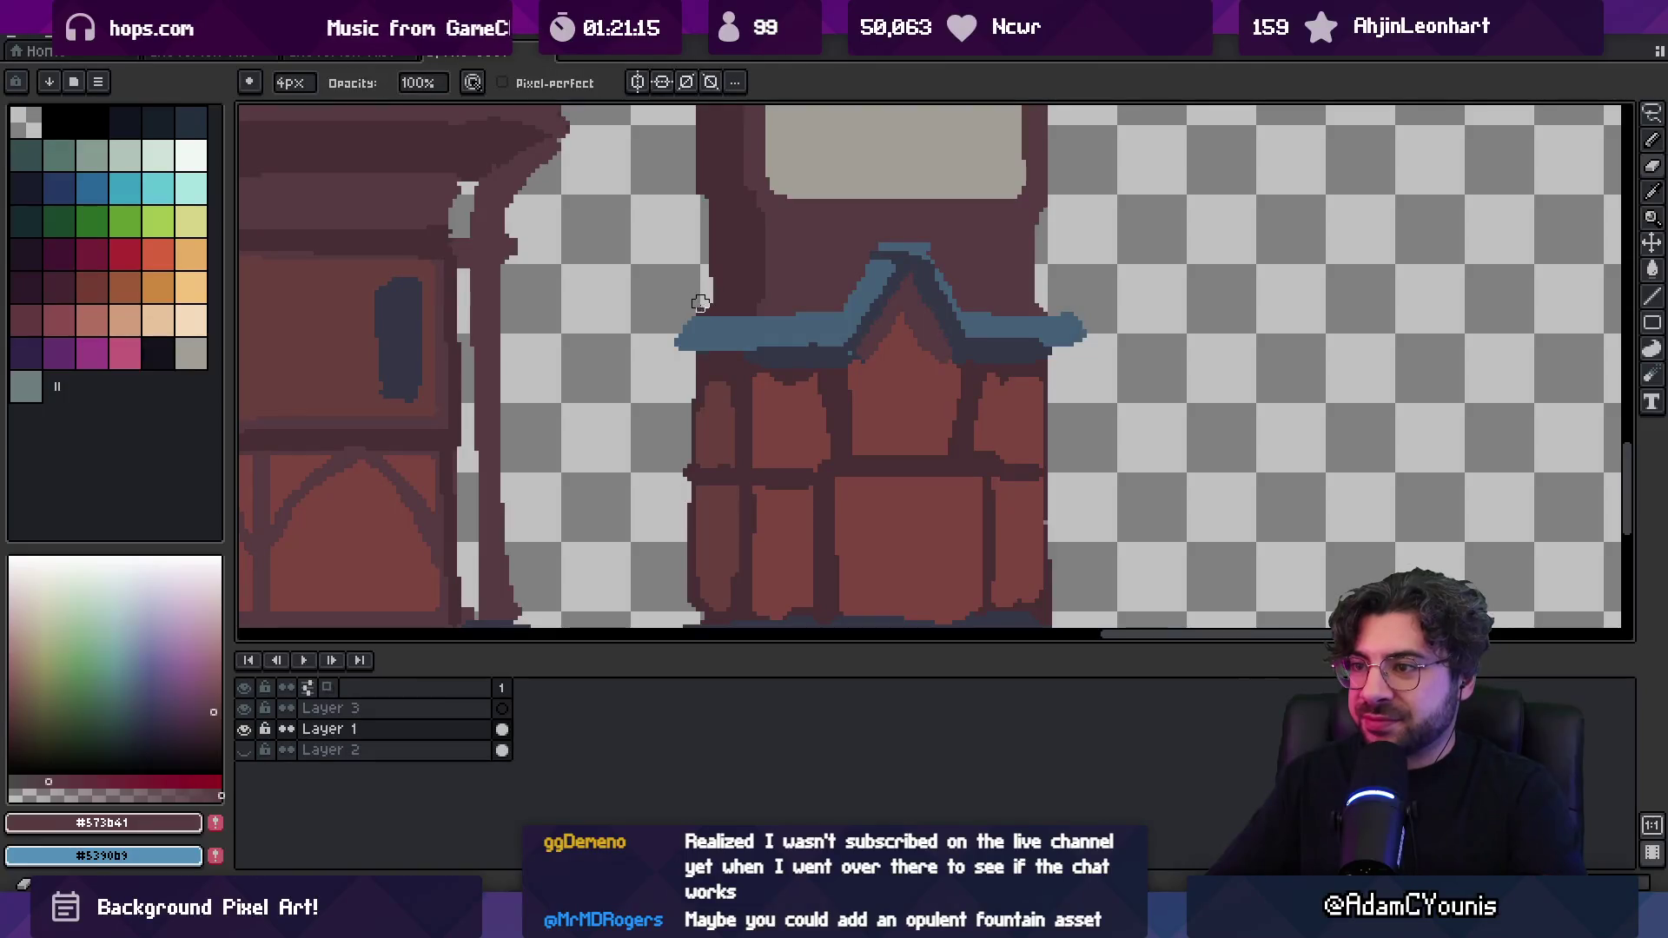
{"action": "left_click", "coordinate": [709, 308], "text": "alt"}
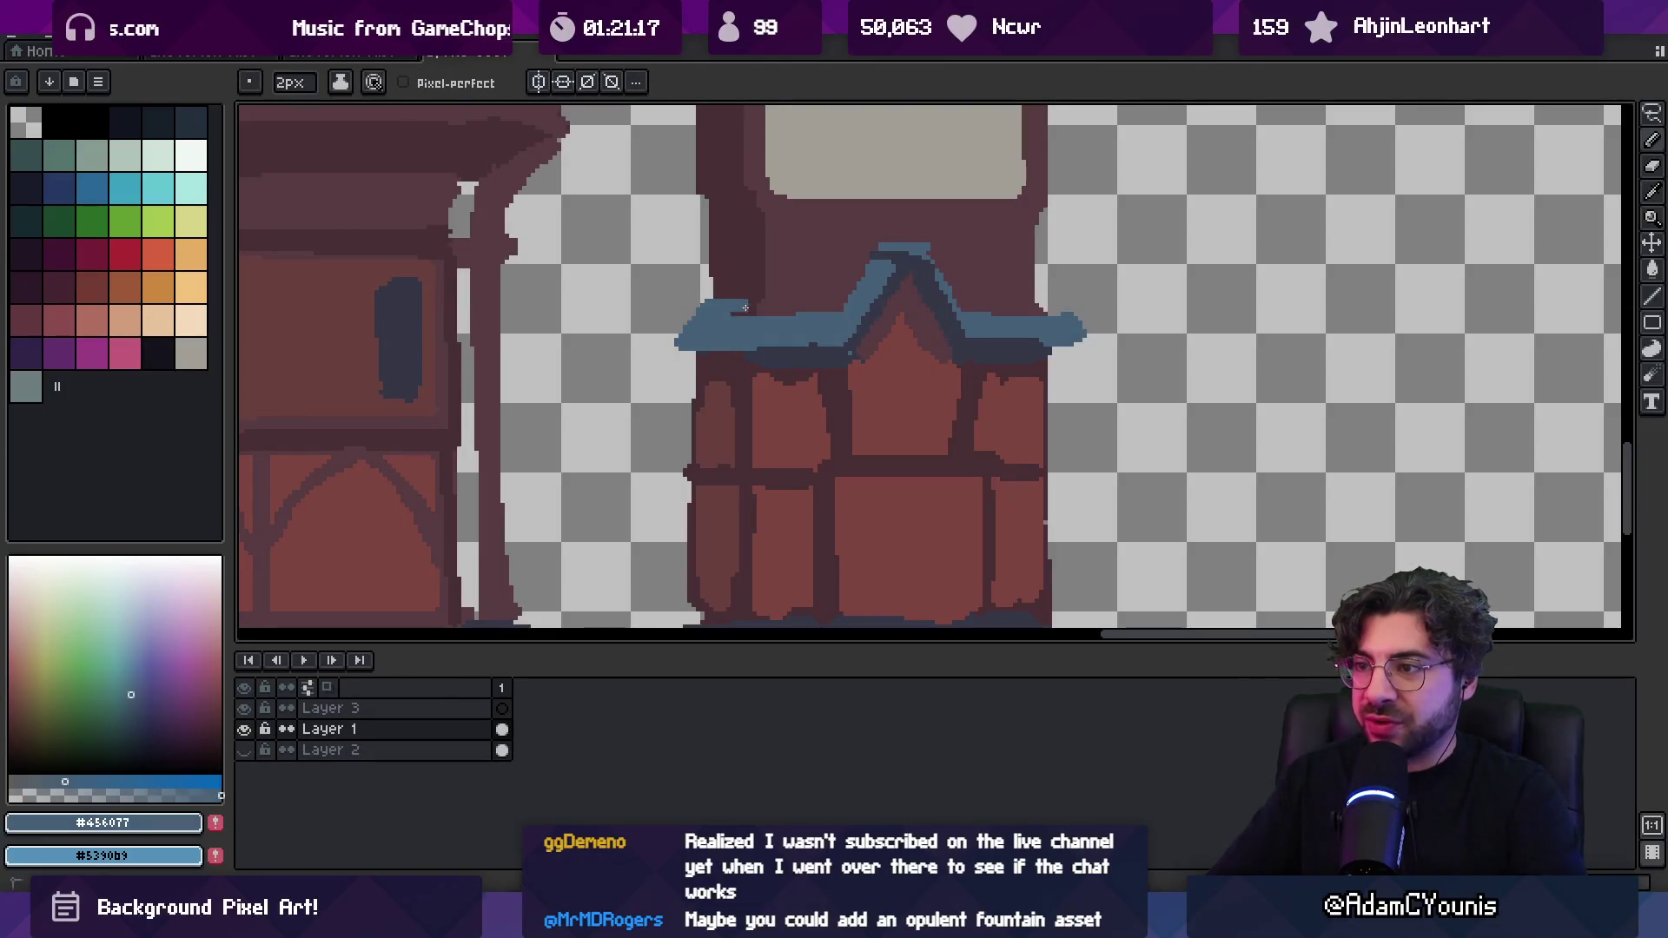
{"action": "scroll", "coordinate": [1067, 320], "scroll_direction": "down", "scroll_amount": 3}
{"action": "scroll", "coordinate": [1033, 312], "scroll_direction": "up", "scroll_amount": 2}
Alternate dark outline and roof-blue pixels under the roof edge, erasing stray pixels
{"action": "left_click", "coordinate": [1028, 310], "text": "alt"}
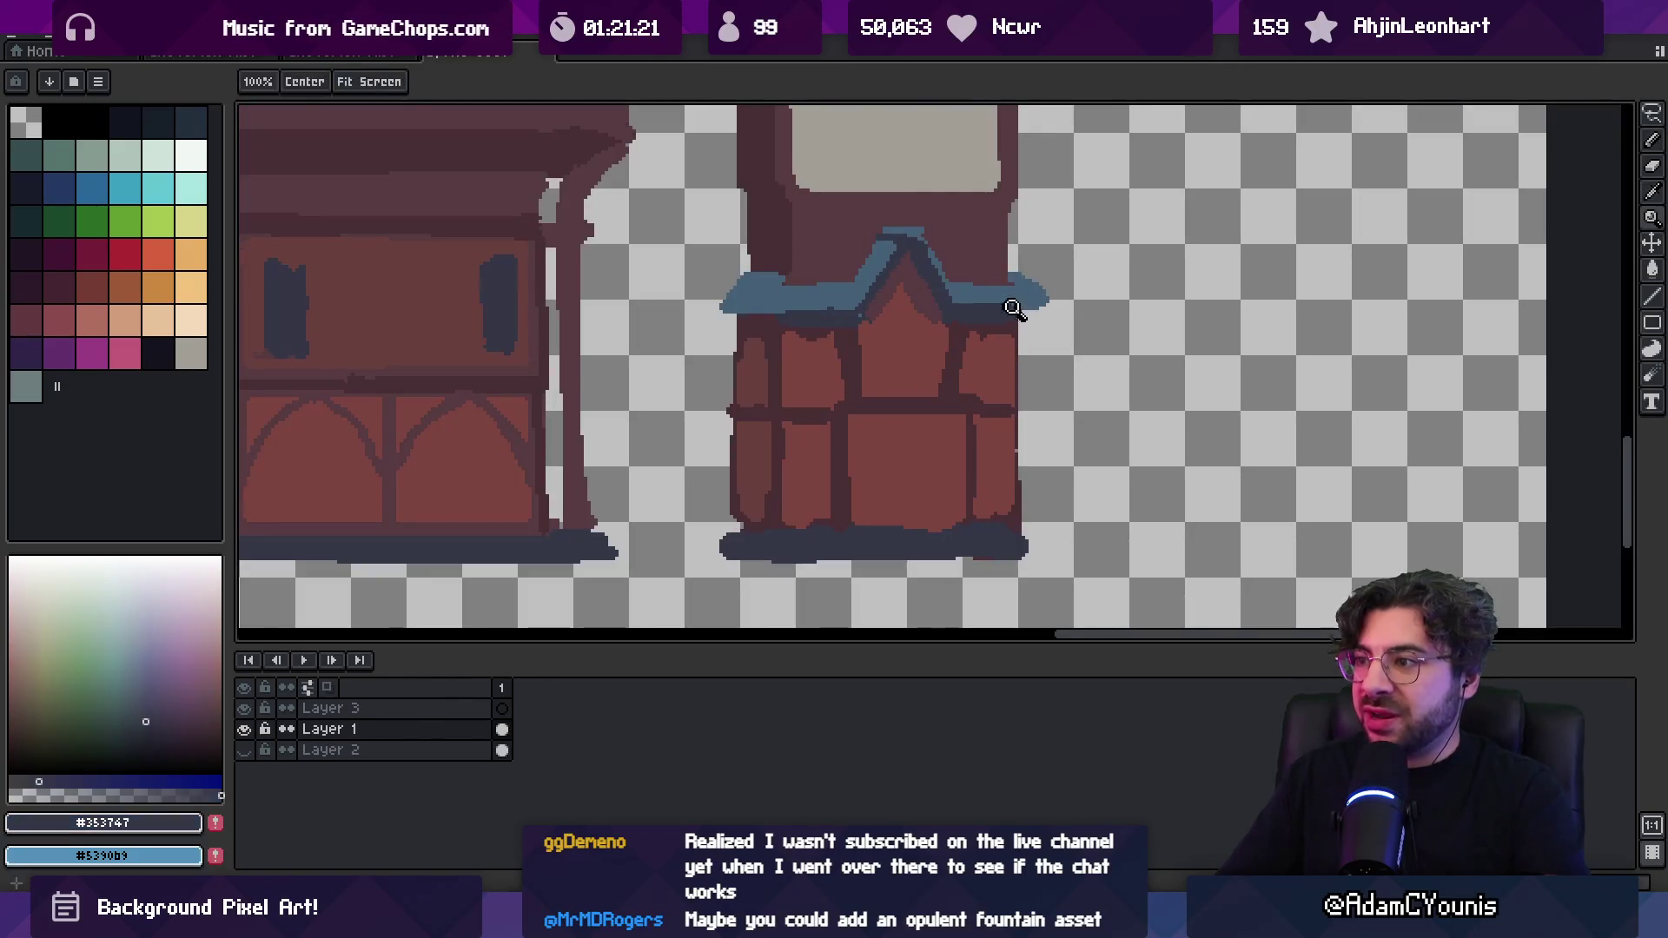
{"action": "left_click", "coordinate": [1014, 292], "text": "alt"}
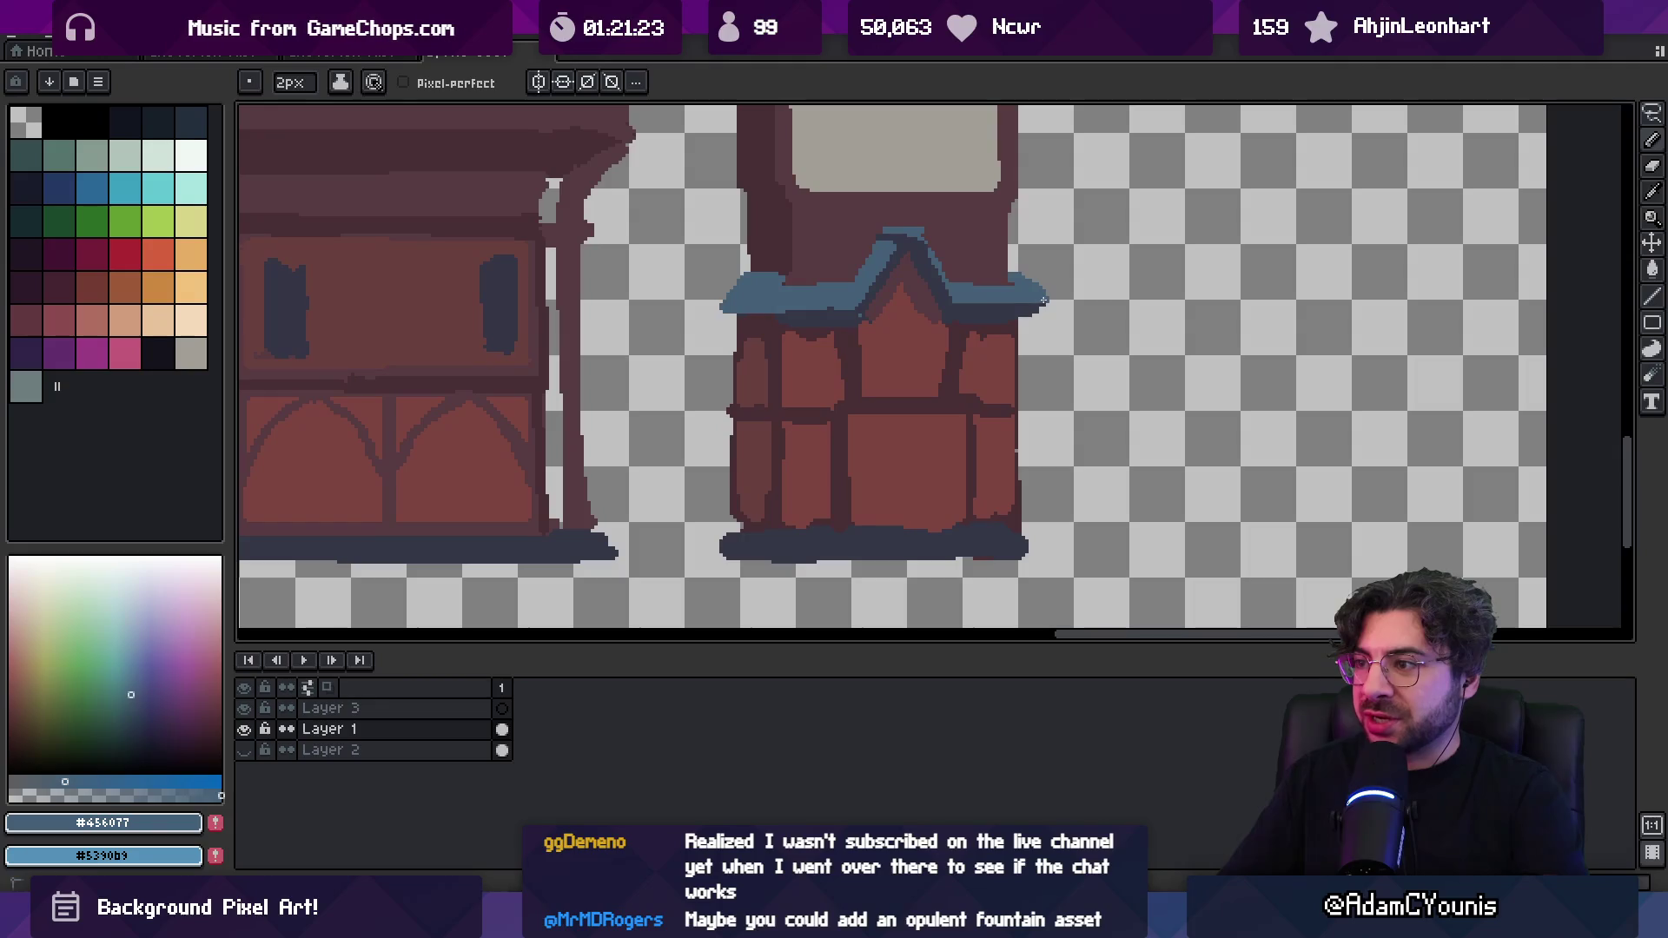
{"action": "left_click", "coordinate": [1034, 311], "text": "alt"}
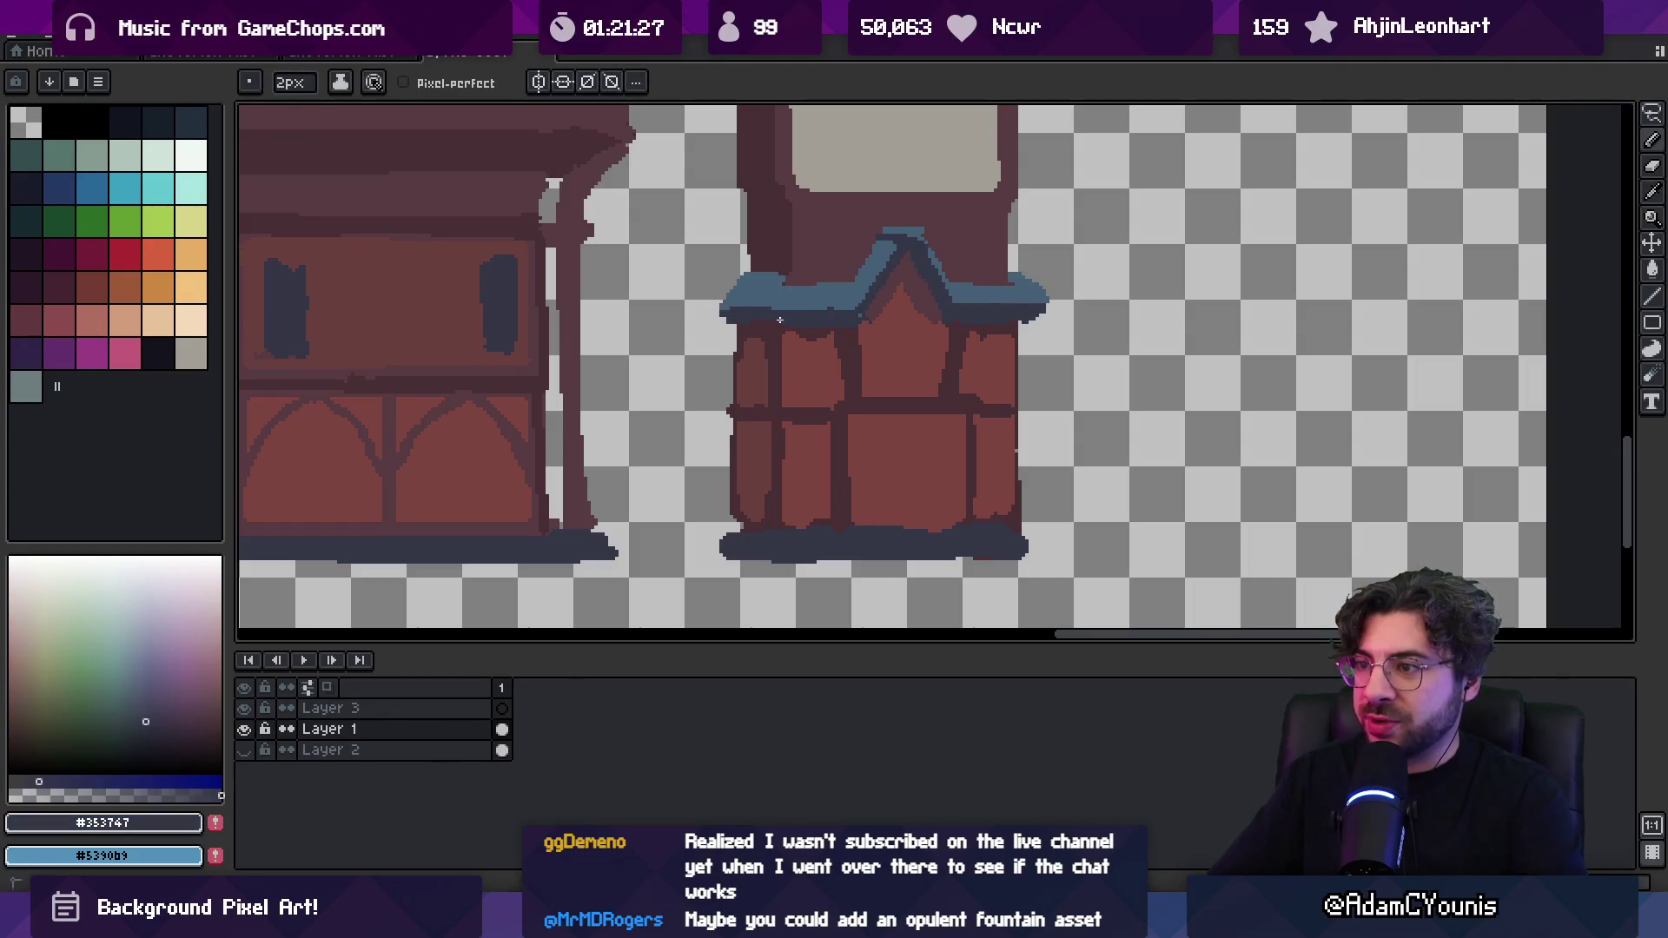
{"action": "left_click", "coordinate": [734, 302], "text": "alt"}
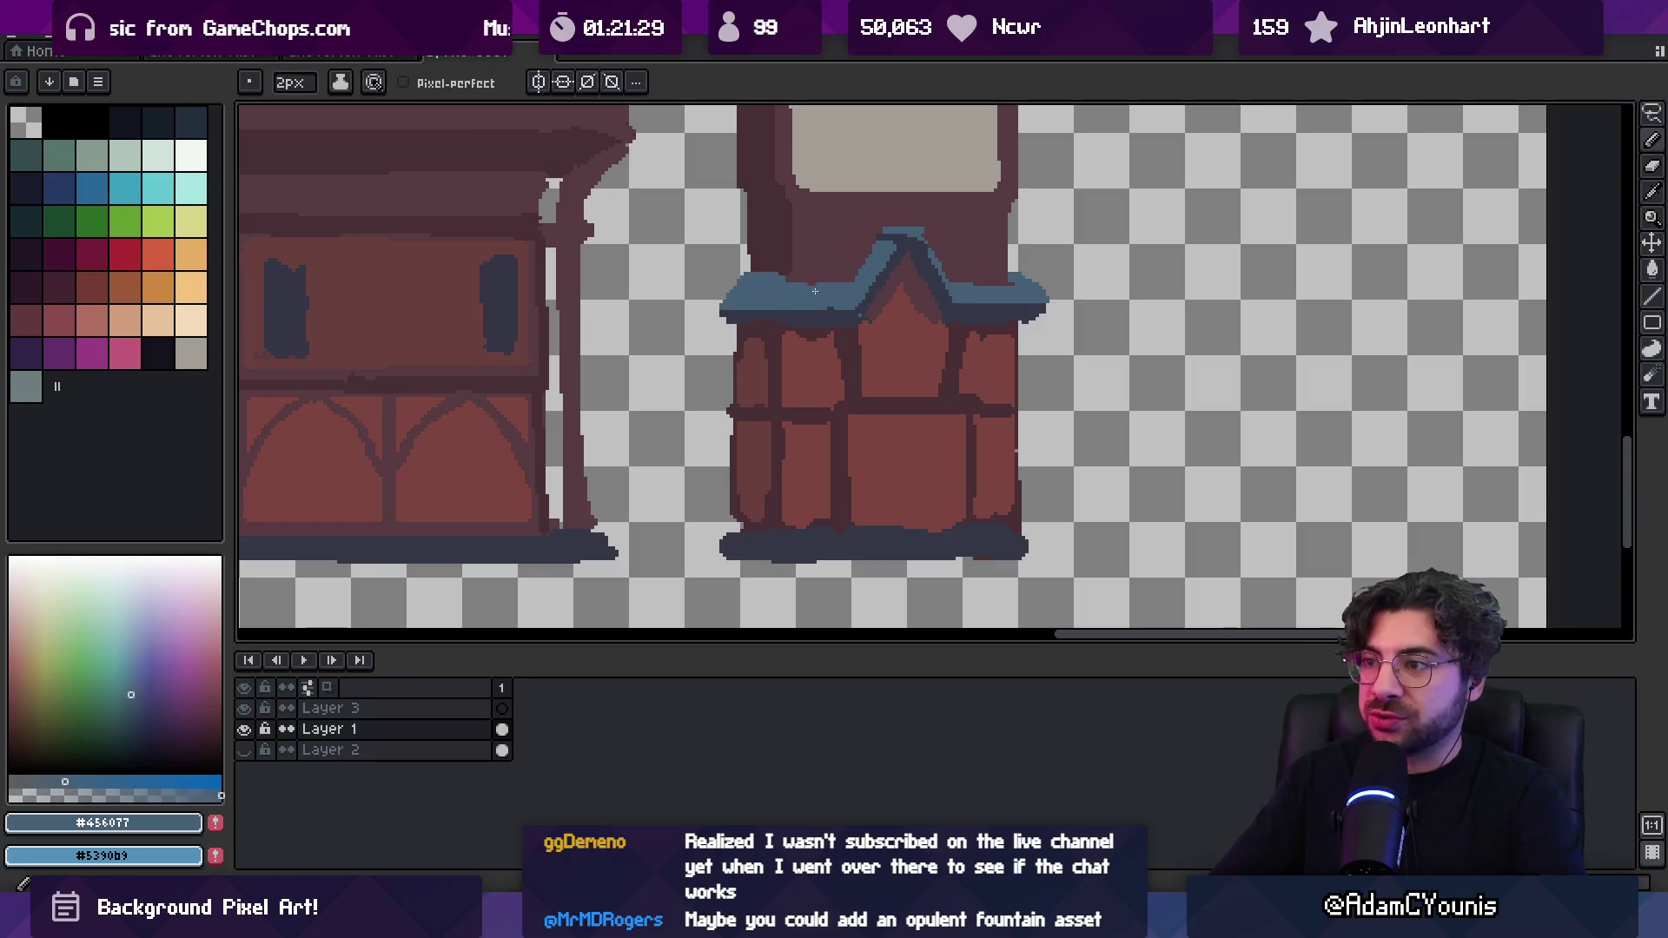
{"action": "left_click", "coordinate": [748, 277], "text": "alt"}
{"action": "key", "text": "e"}
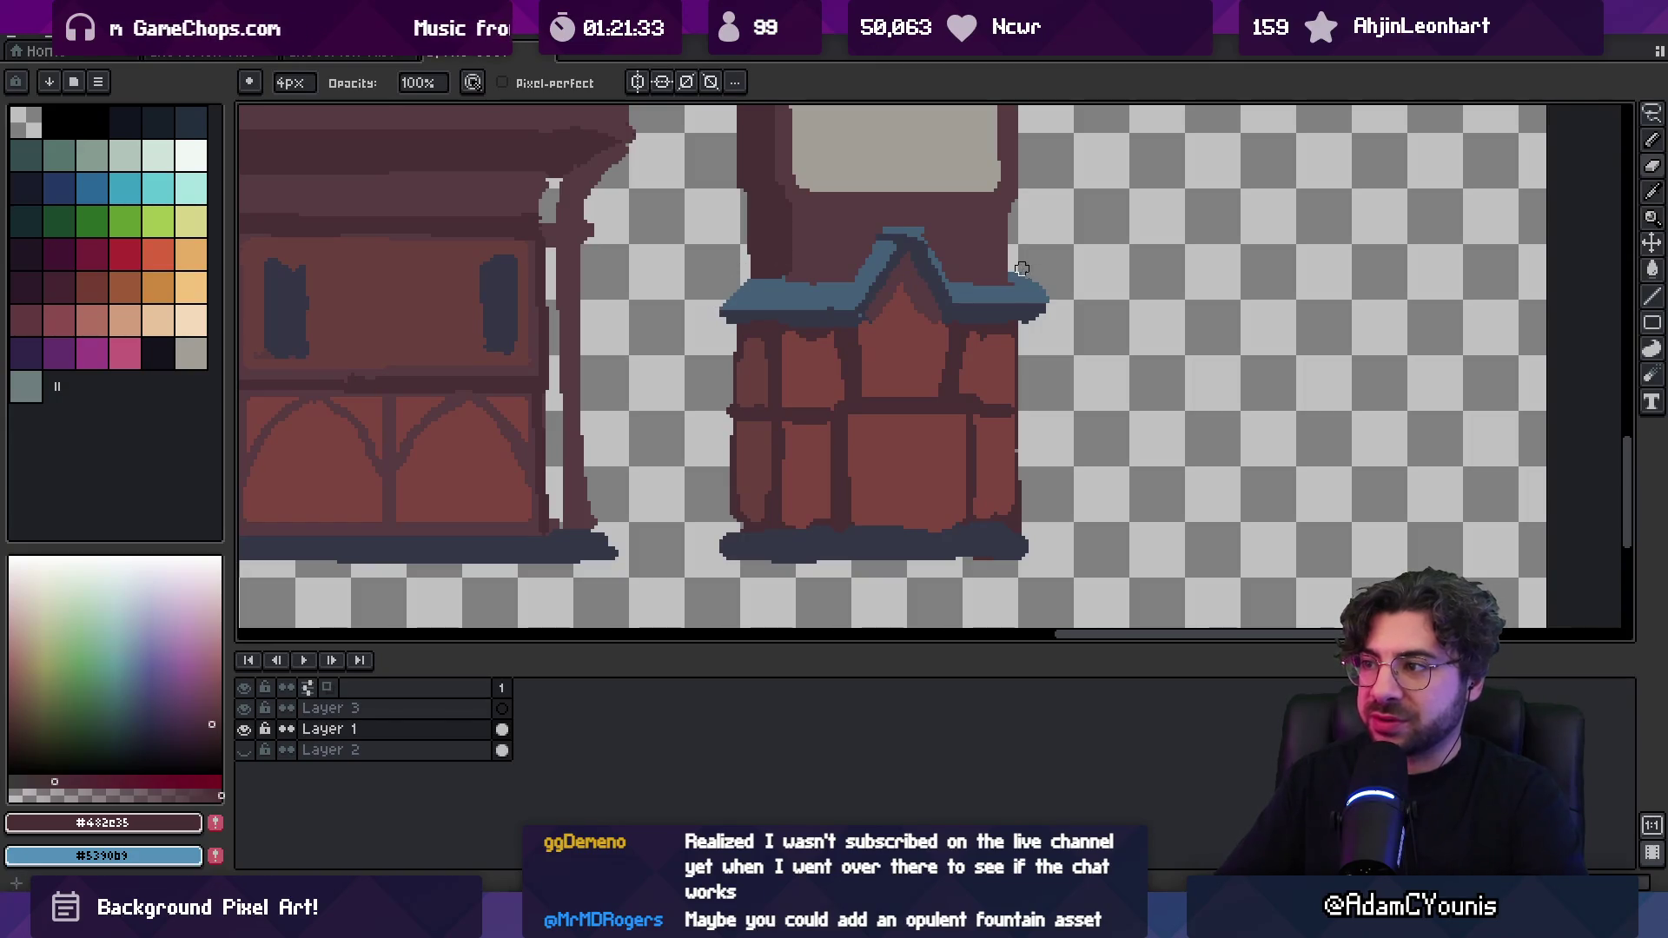
{"action": "left_click", "coordinate": [992, 289], "text": "alt"}
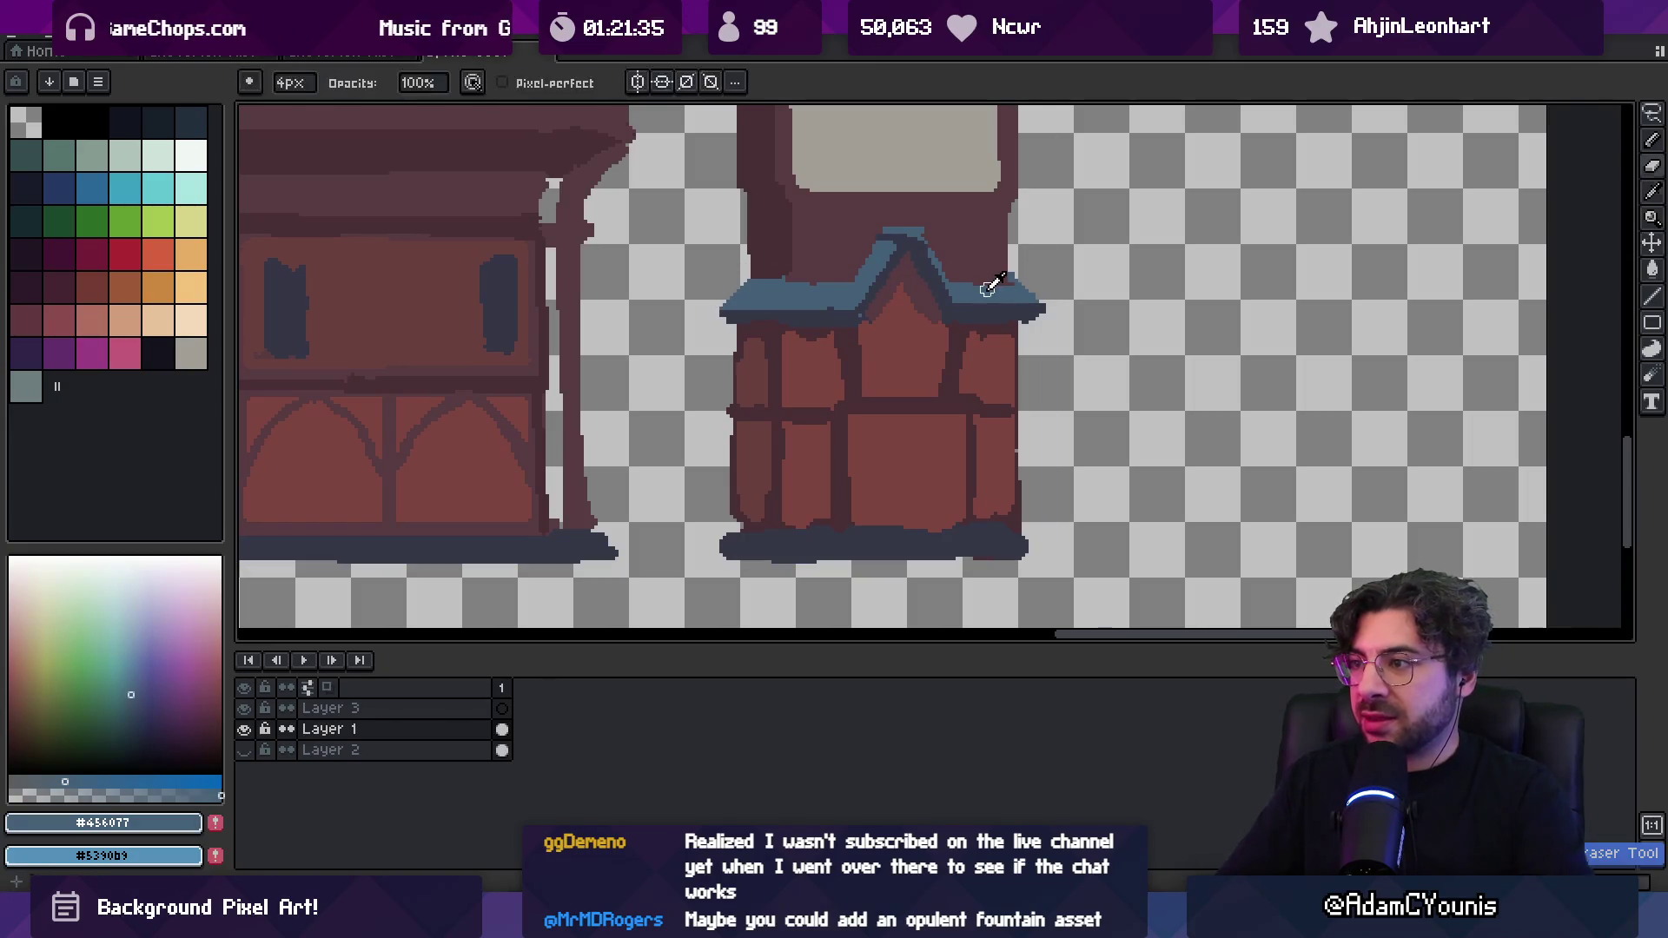
{"action": "key", "text": "b"}
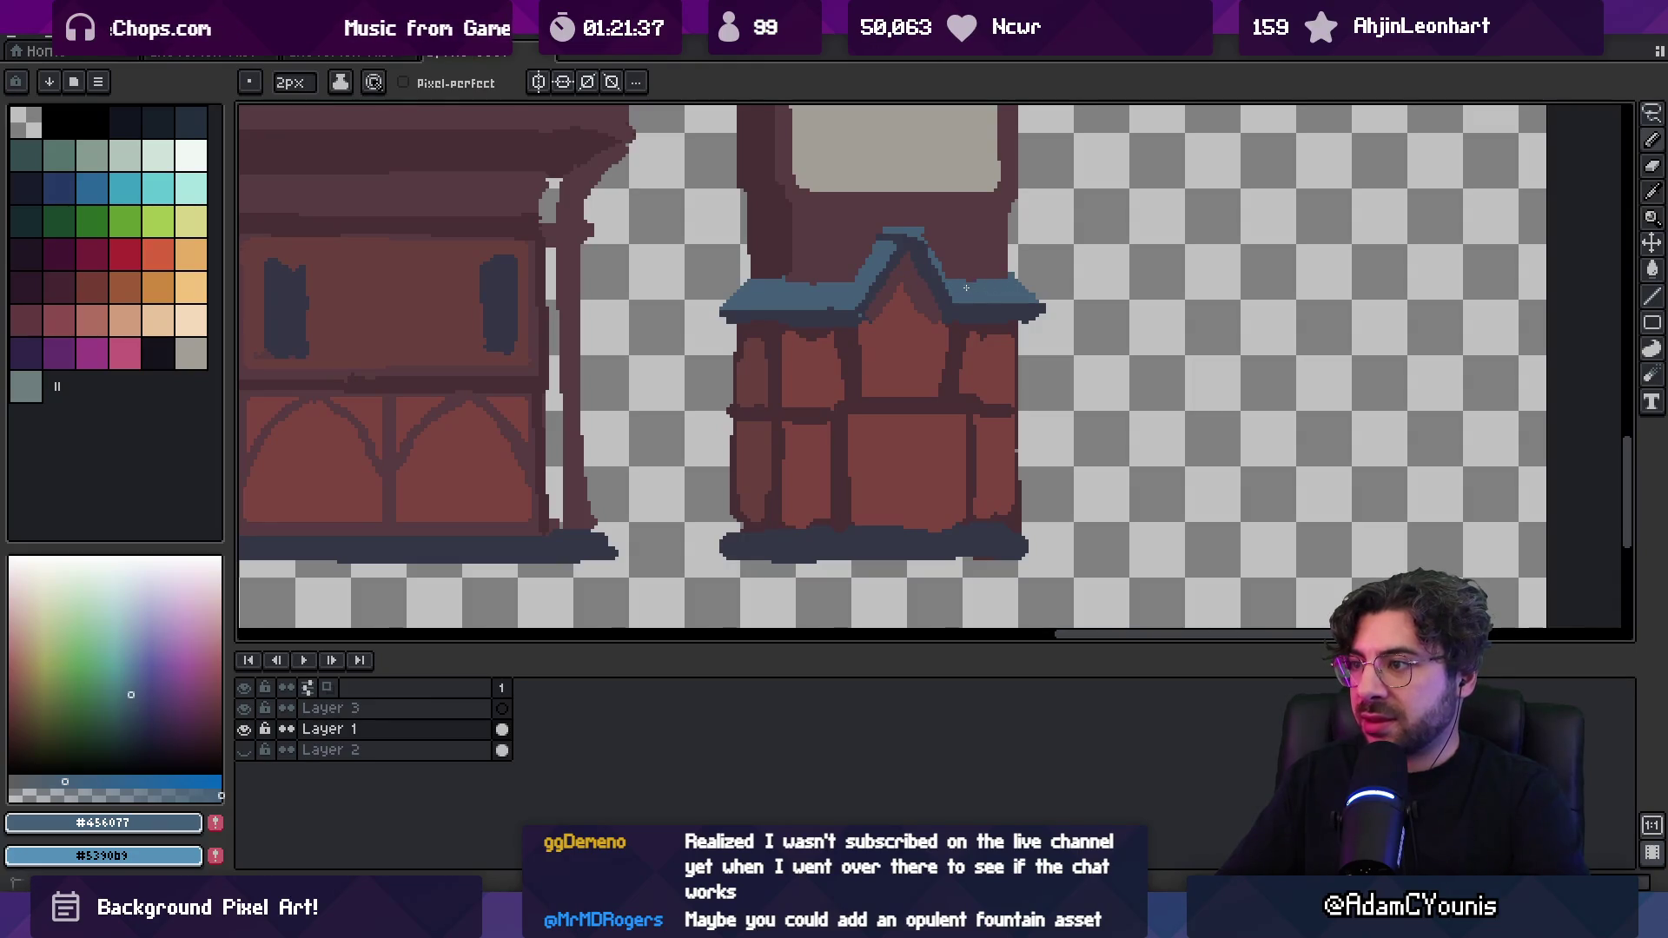
Check all five buildings, then add dark brown outline pixels along the house's left wall
{"action": "key", "text": "z"}
{"action": "scroll", "coordinate": [987, 279], "scroll_direction": "down", "scroll_amount": 5}
{"action": "scroll", "coordinate": [964, 261], "scroll_direction": "up", "scroll_amount": 2}
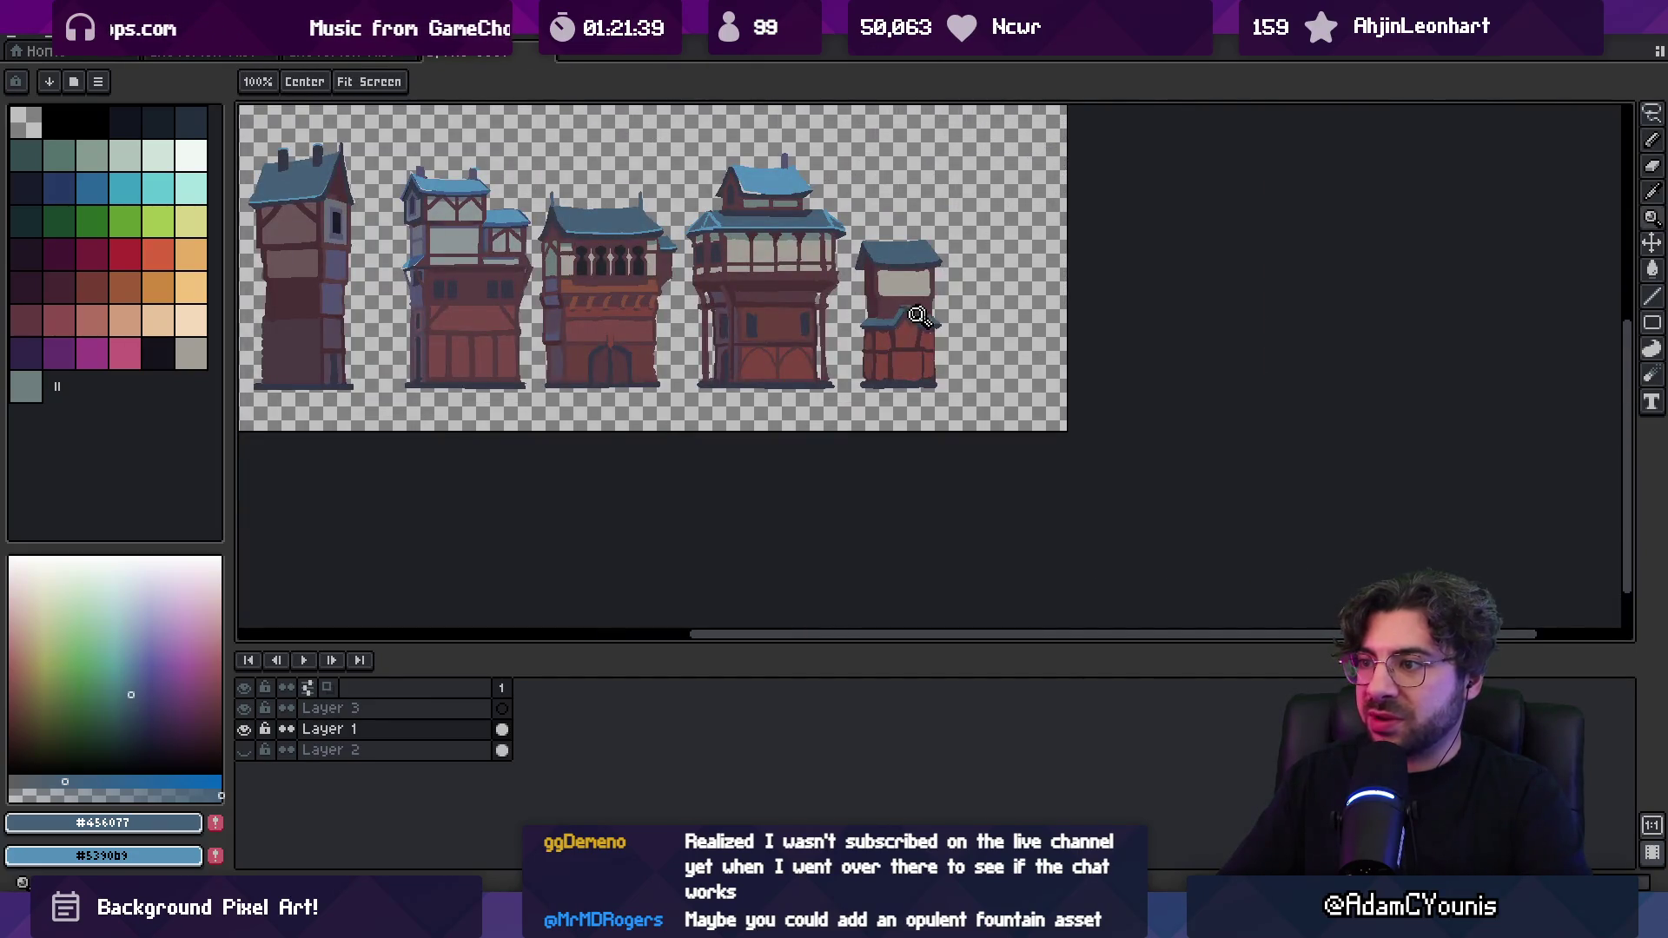
{"action": "scroll", "coordinate": [922, 311], "scroll_direction": "up", "scroll_amount": 4}
{"action": "key", "text": "b"}
{"action": "left_click", "coordinate": [807, 279], "text": "alt"}
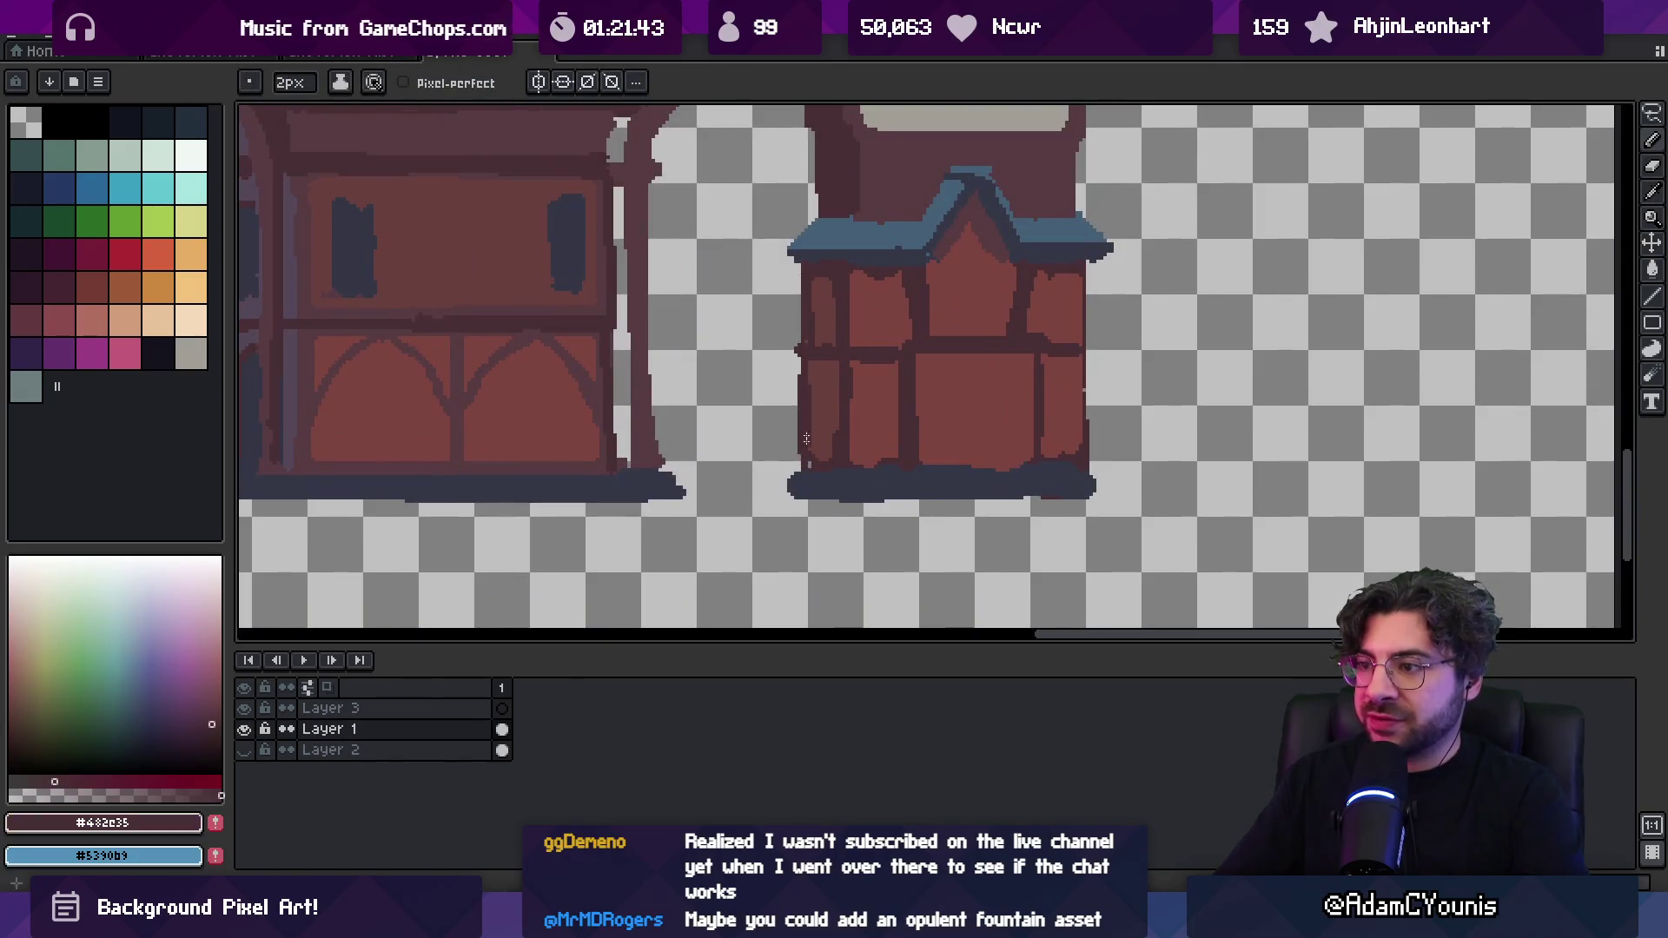
{"action": "left_click", "coordinate": [808, 409], "text": "alt"}
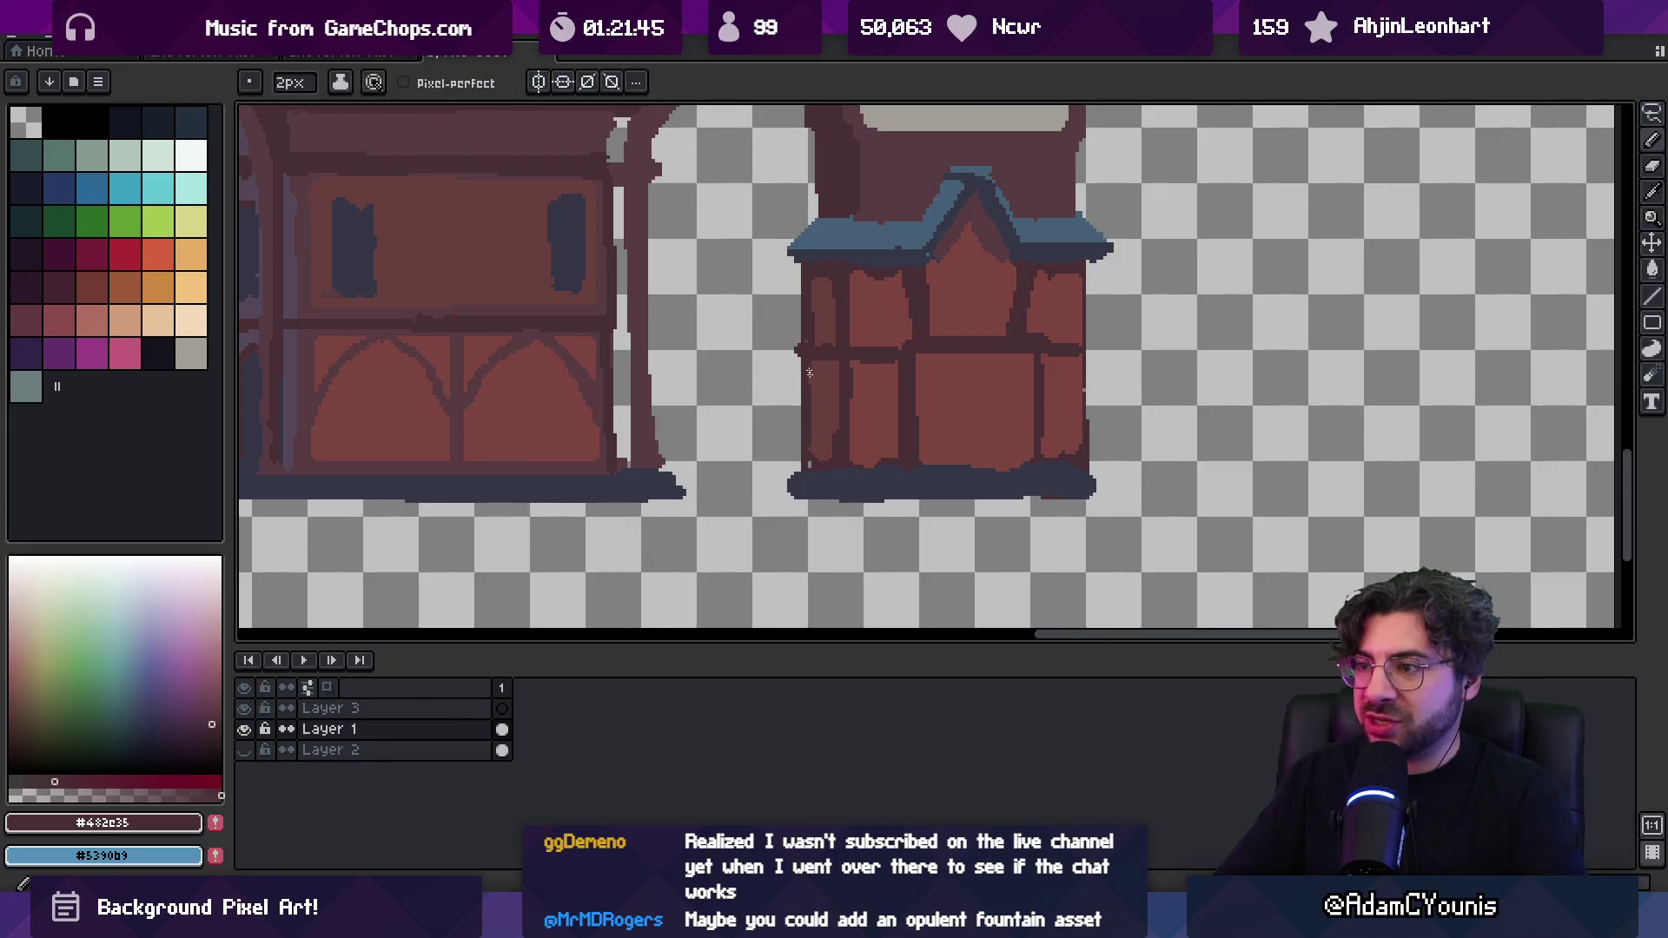
{"action": "left_click", "coordinate": [807, 339], "text": "alt"}
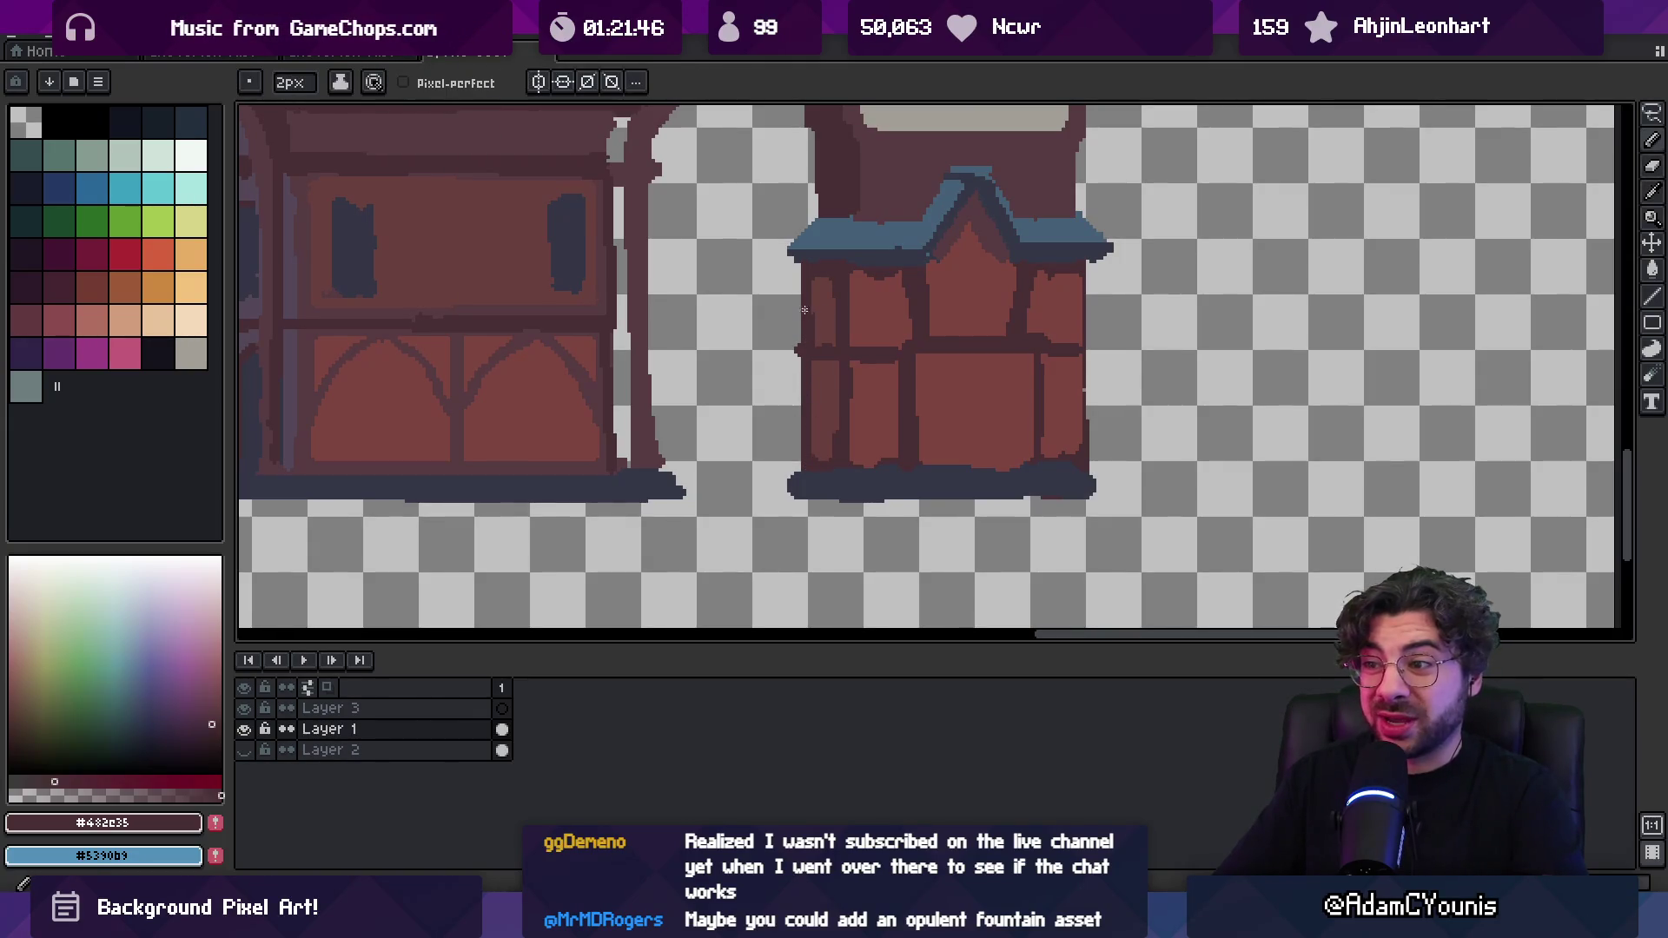
{"action": "left_click", "coordinate": [809, 258], "text": "alt"}
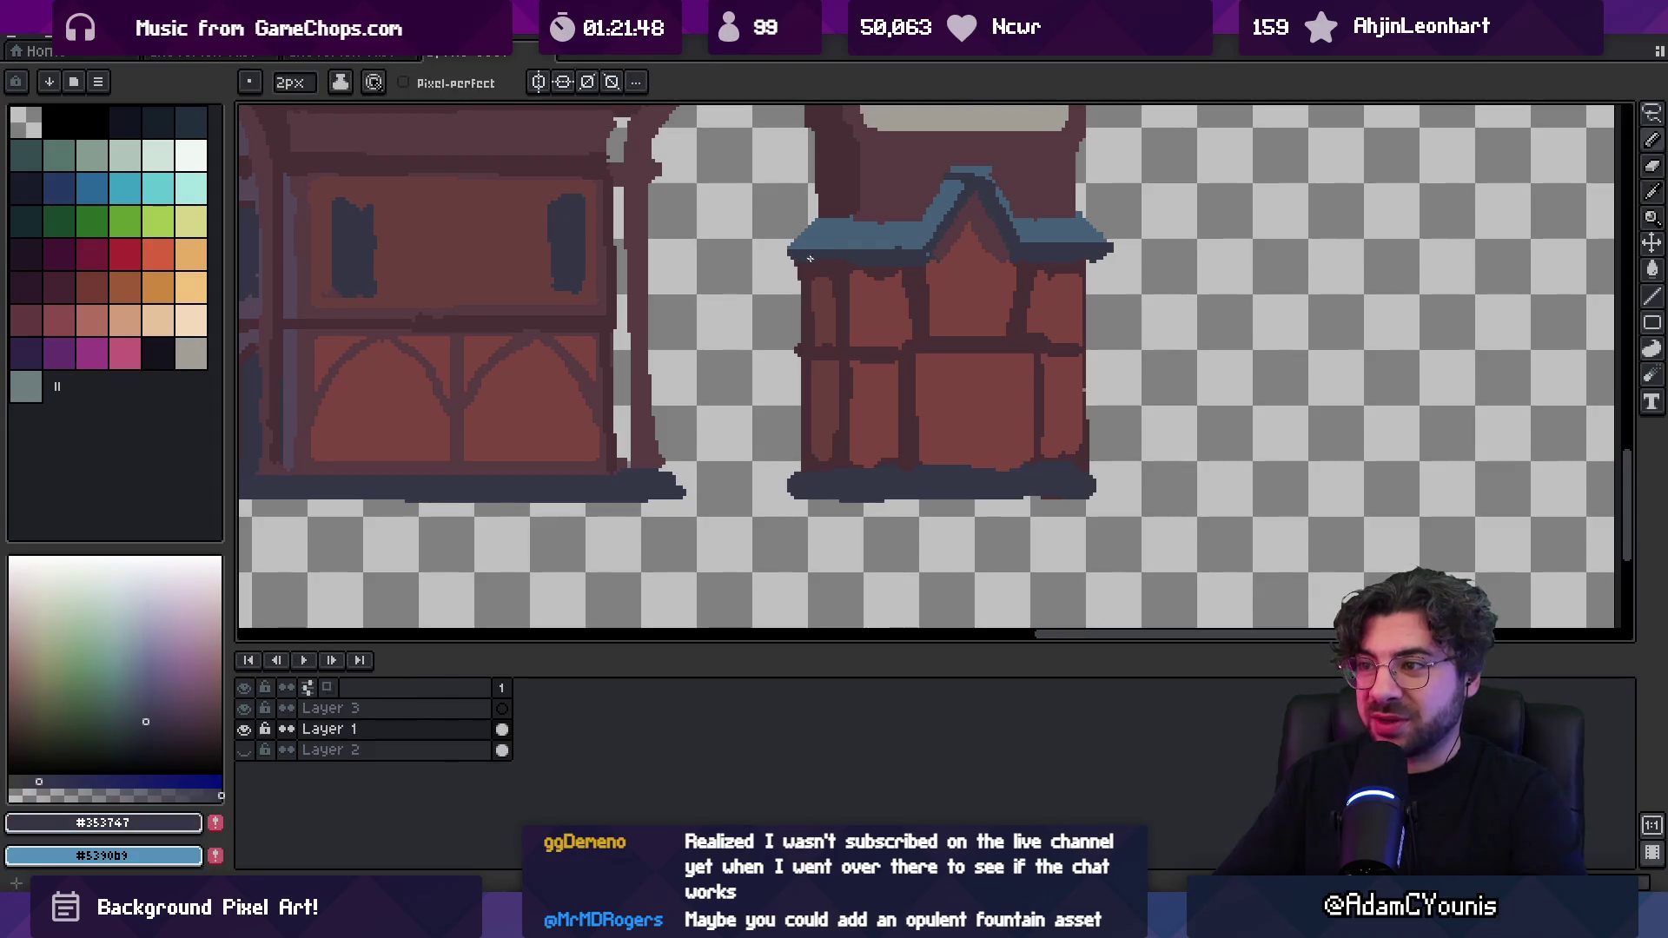
{"action": "left_click", "coordinate": [798, 261], "text": "alt"}
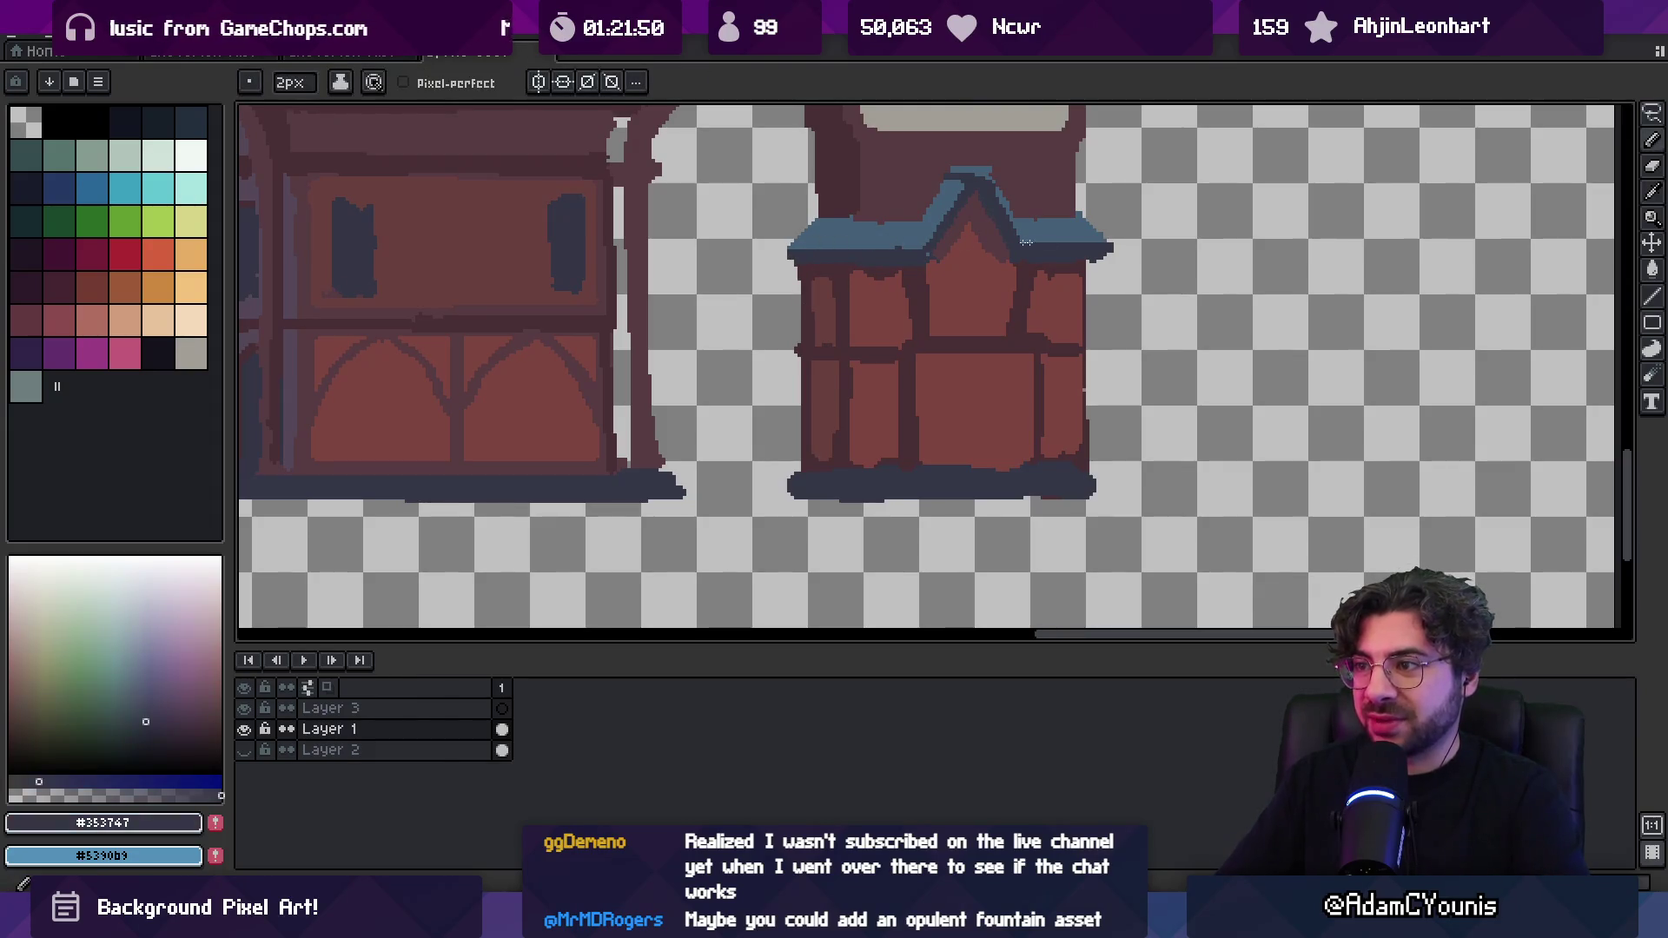
Refine the roof edges with alternating roof-blue and dark outline pixels
{"action": "scroll", "coordinate": [808, 261], "scroll_direction": "up", "scroll_amount": 2}
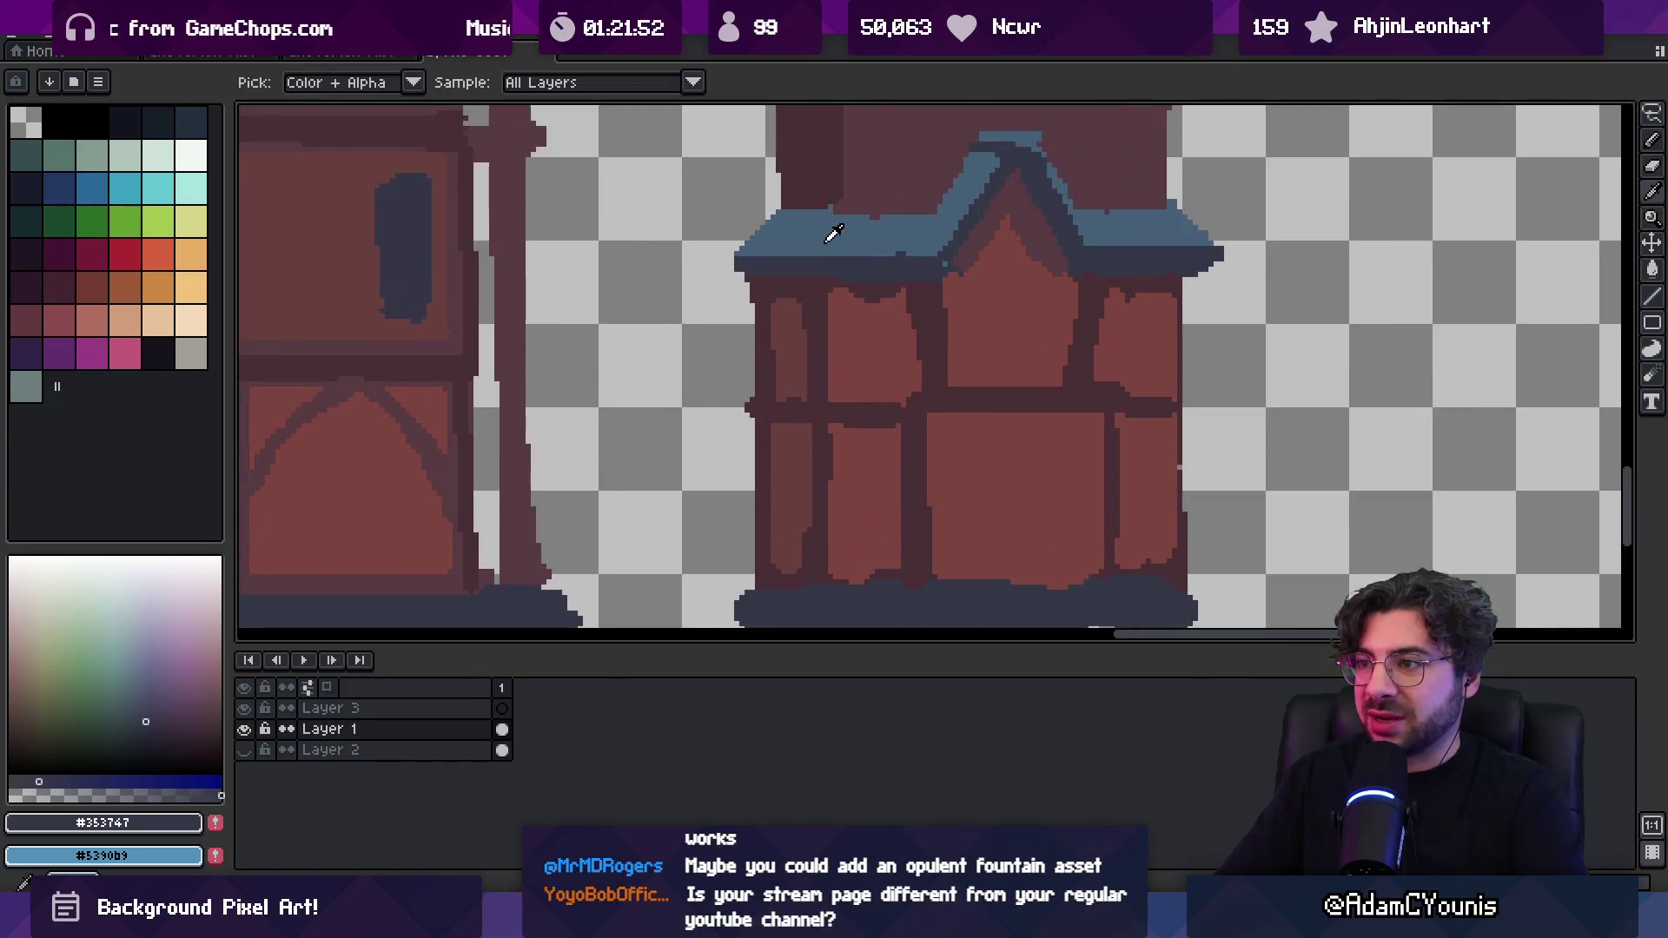
{"action": "left_click", "coordinate": [878, 245], "text": "alt"}
{"action": "left_click", "coordinate": [889, 256], "text": "alt"}
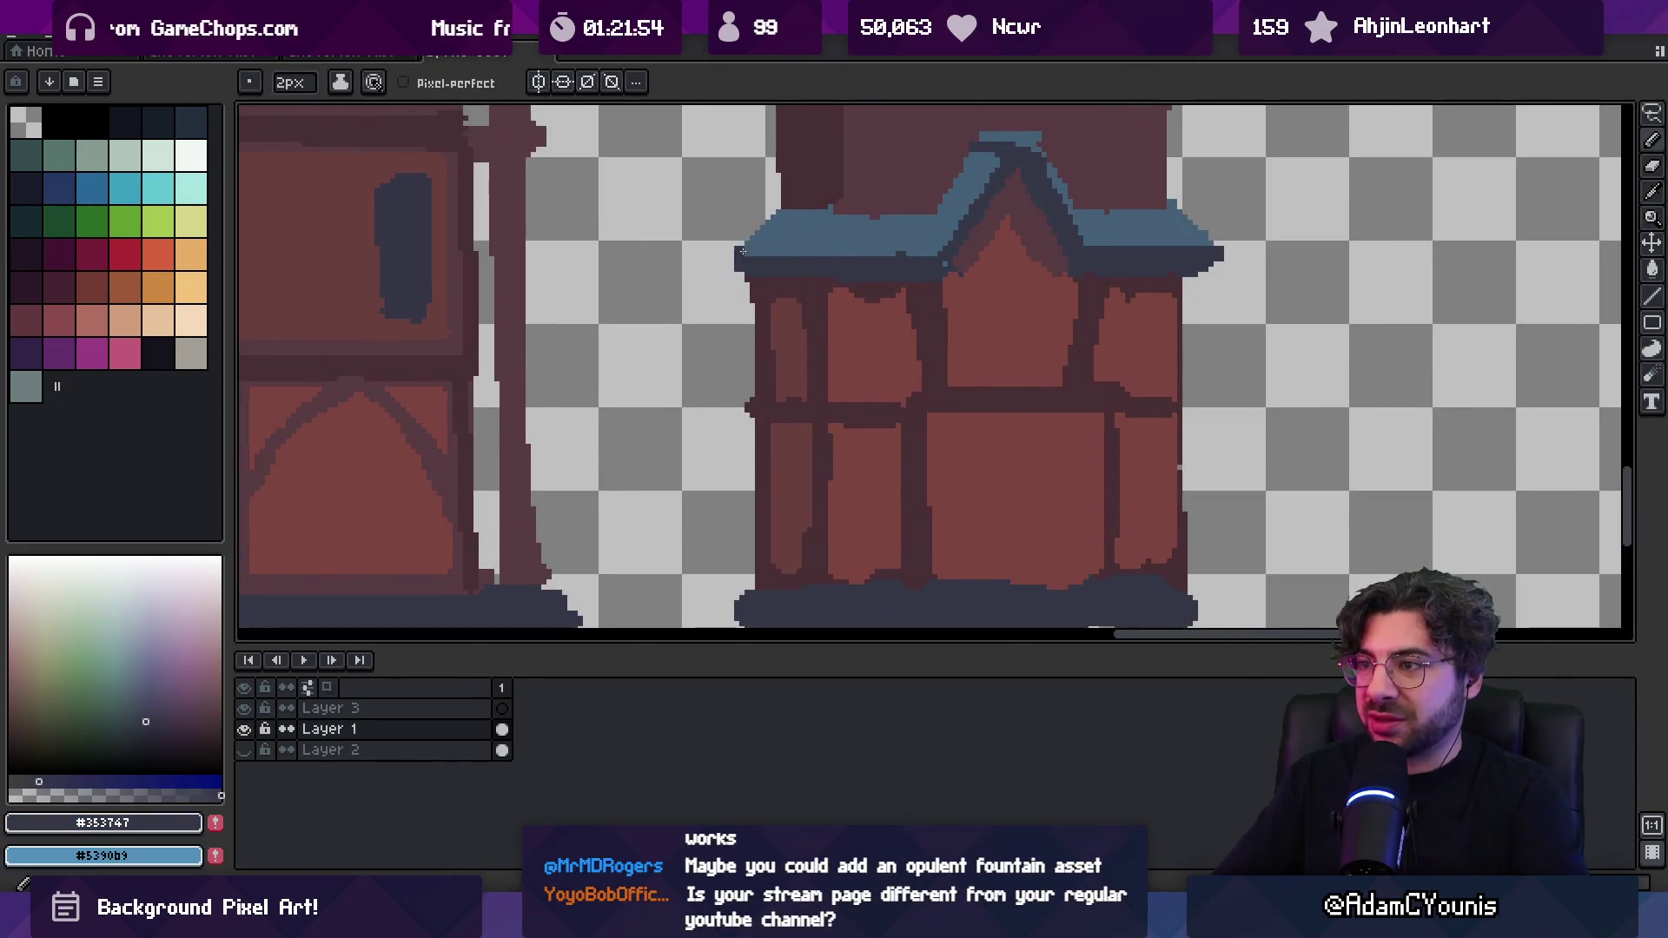
{"action": "left_click", "coordinate": [919, 224], "text": "alt"}
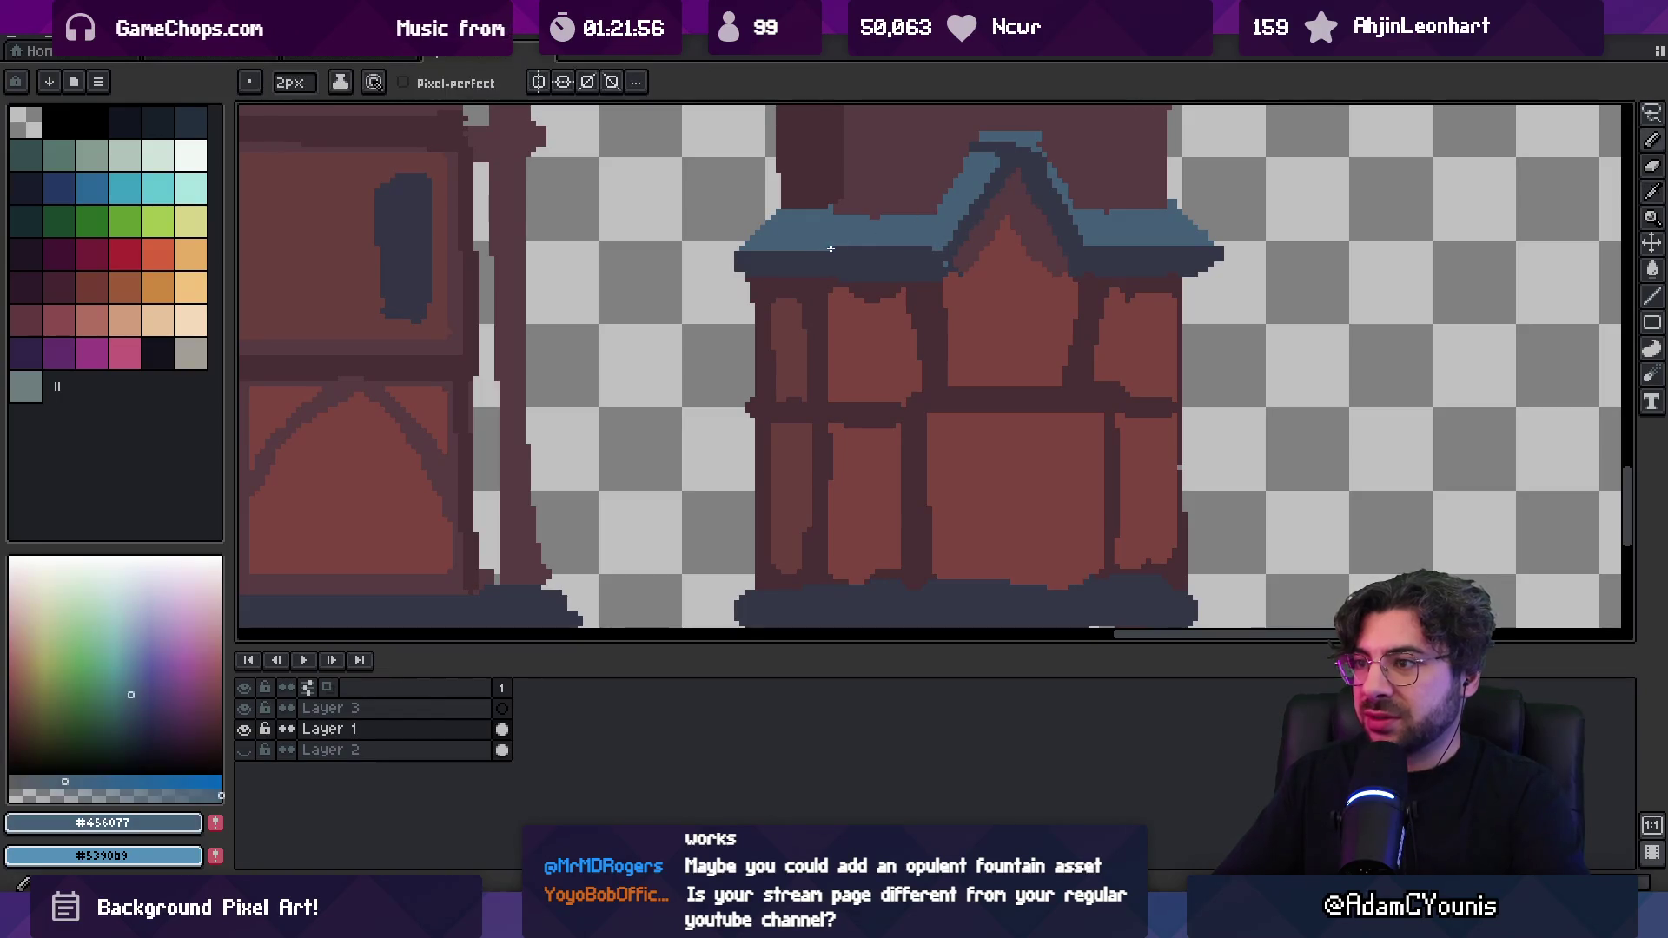
{"action": "left_click_drag", "start_coordinate": [923, 239], "coordinate": [908, 304]}
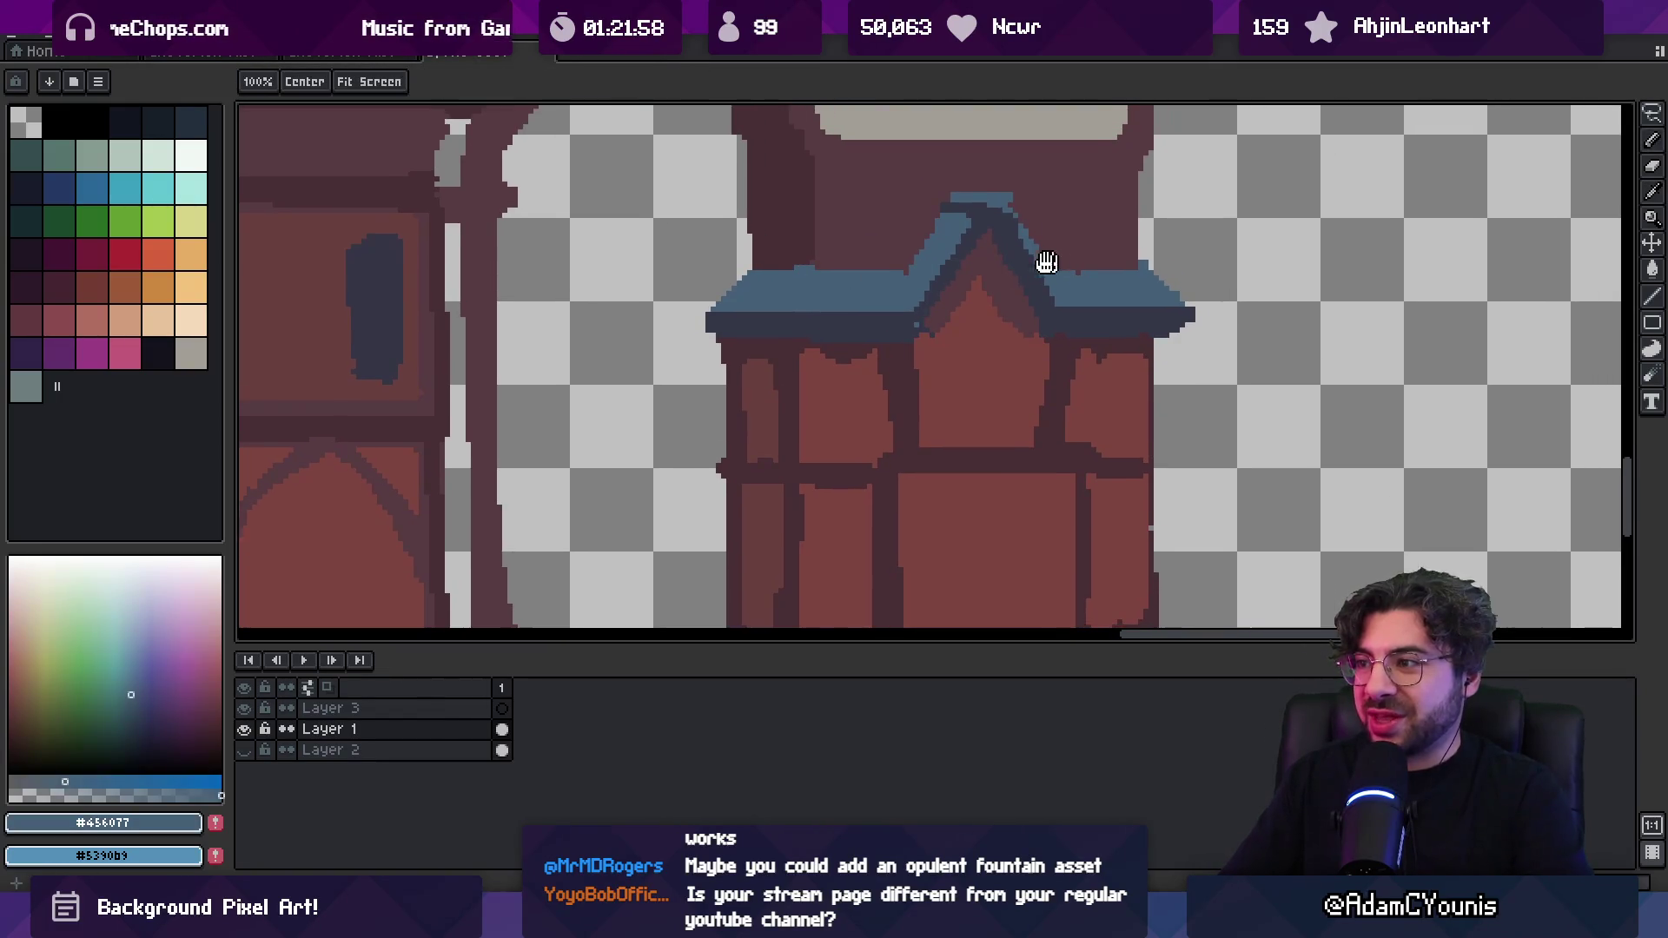
{"action": "left_click", "coordinate": [904, 257], "text": "alt"}
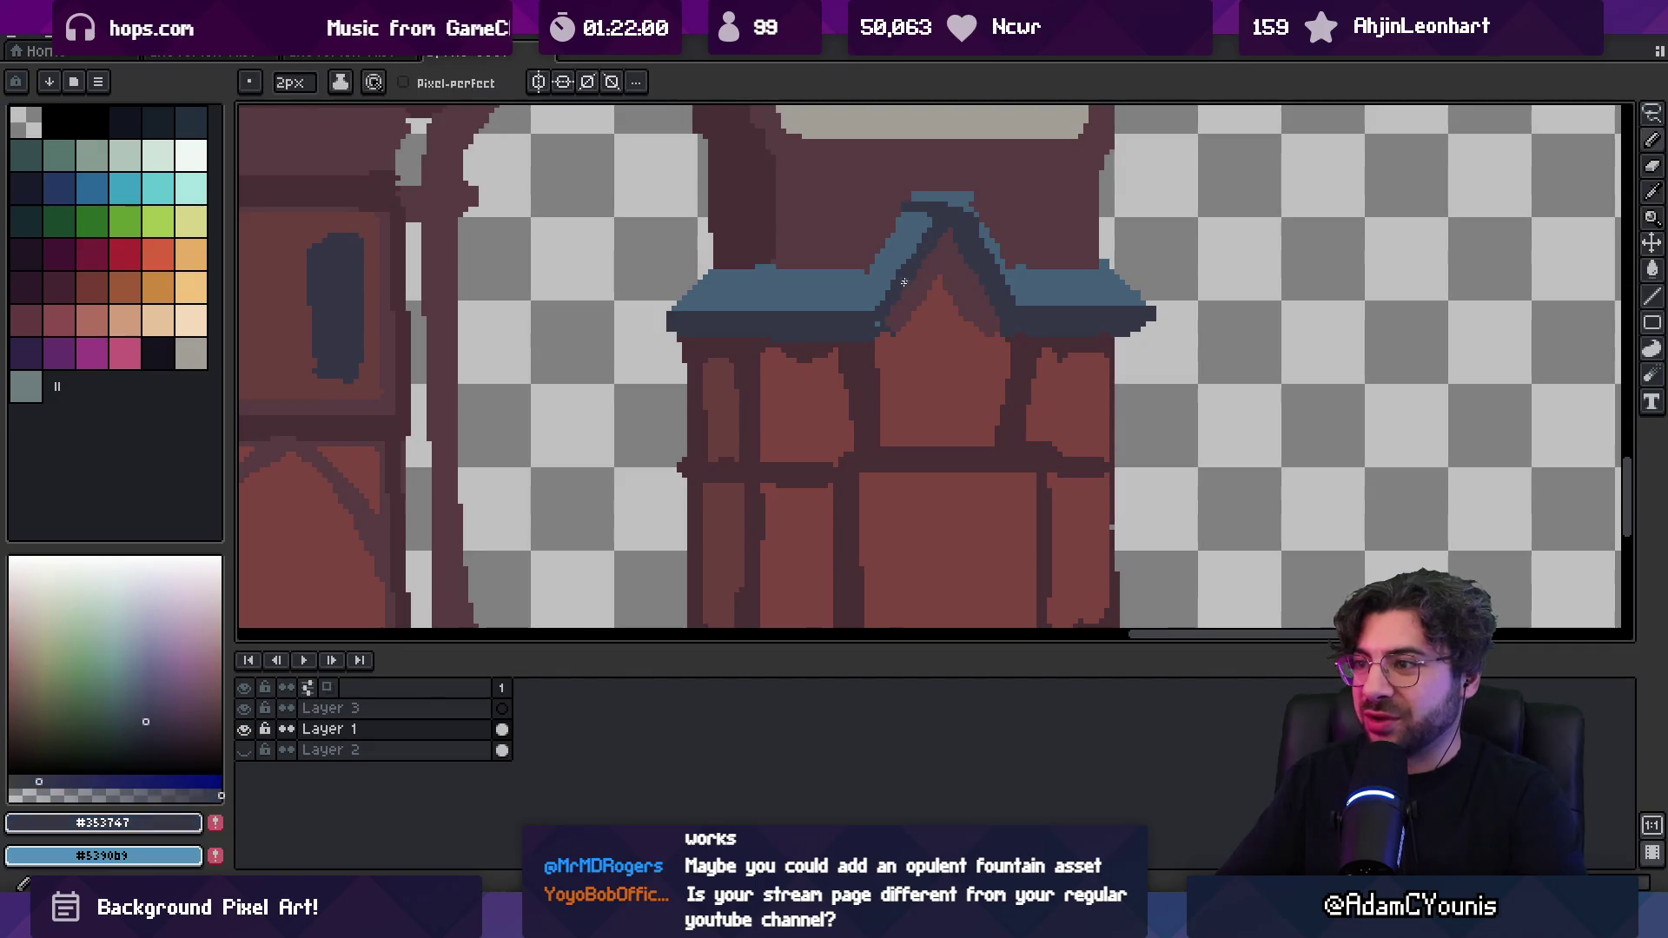
{"action": "left_click", "coordinate": [878, 296], "text": "alt"}
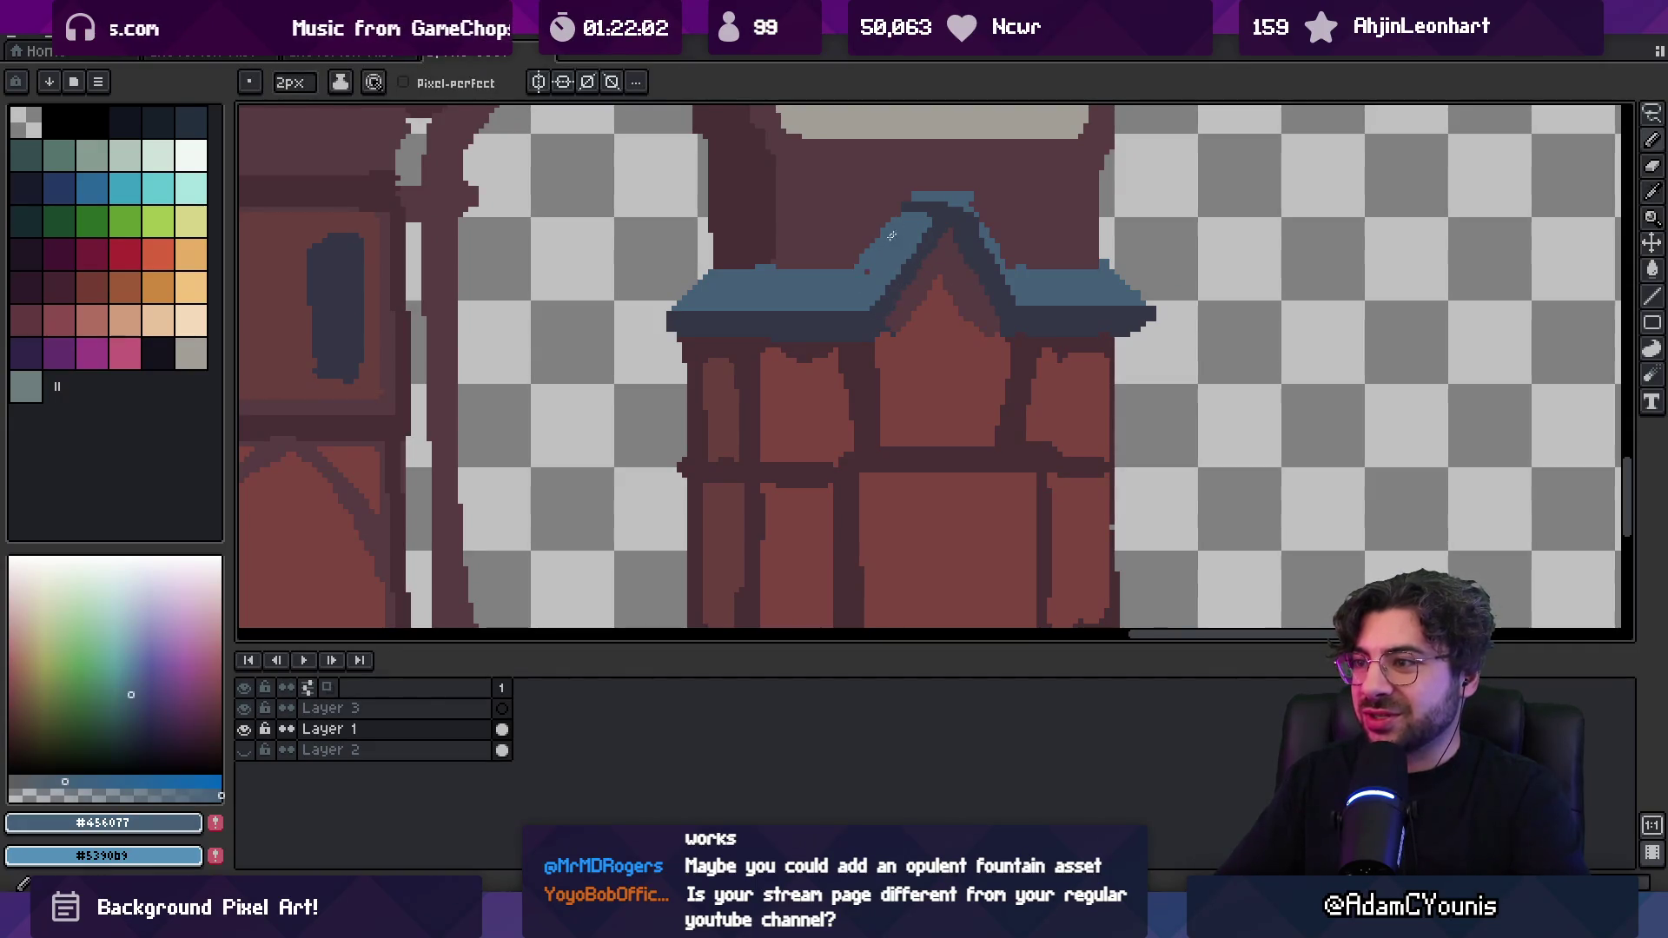
{"action": "left_click", "coordinate": [974, 240], "text": "alt"}
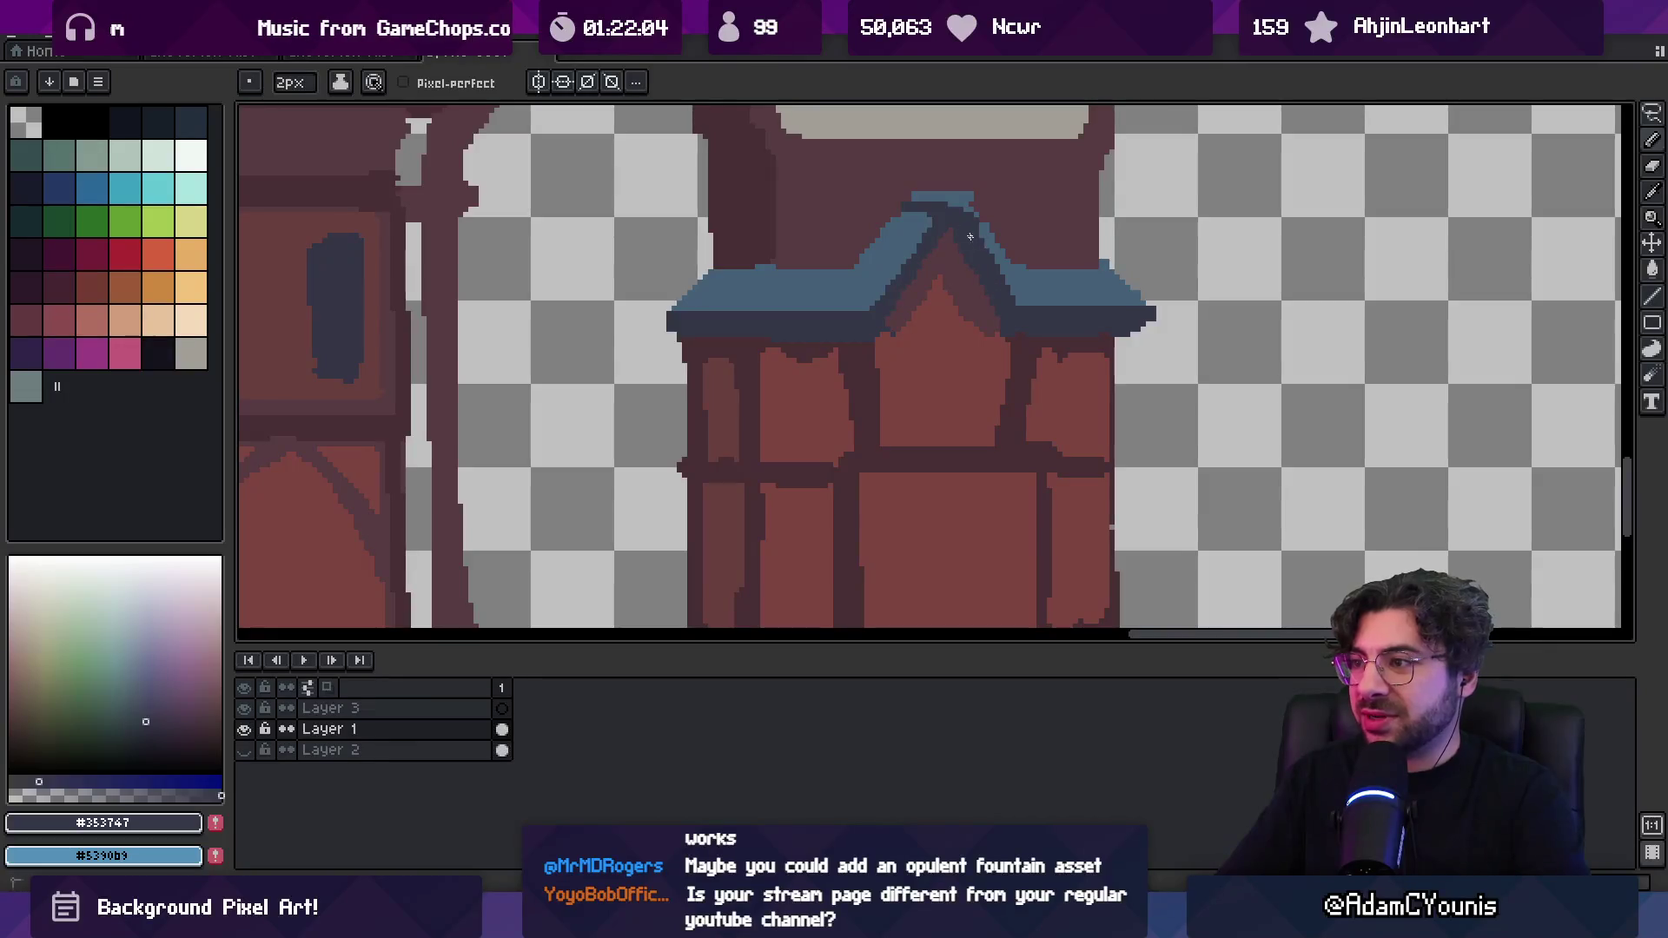
{"action": "key", "text": "alt"}
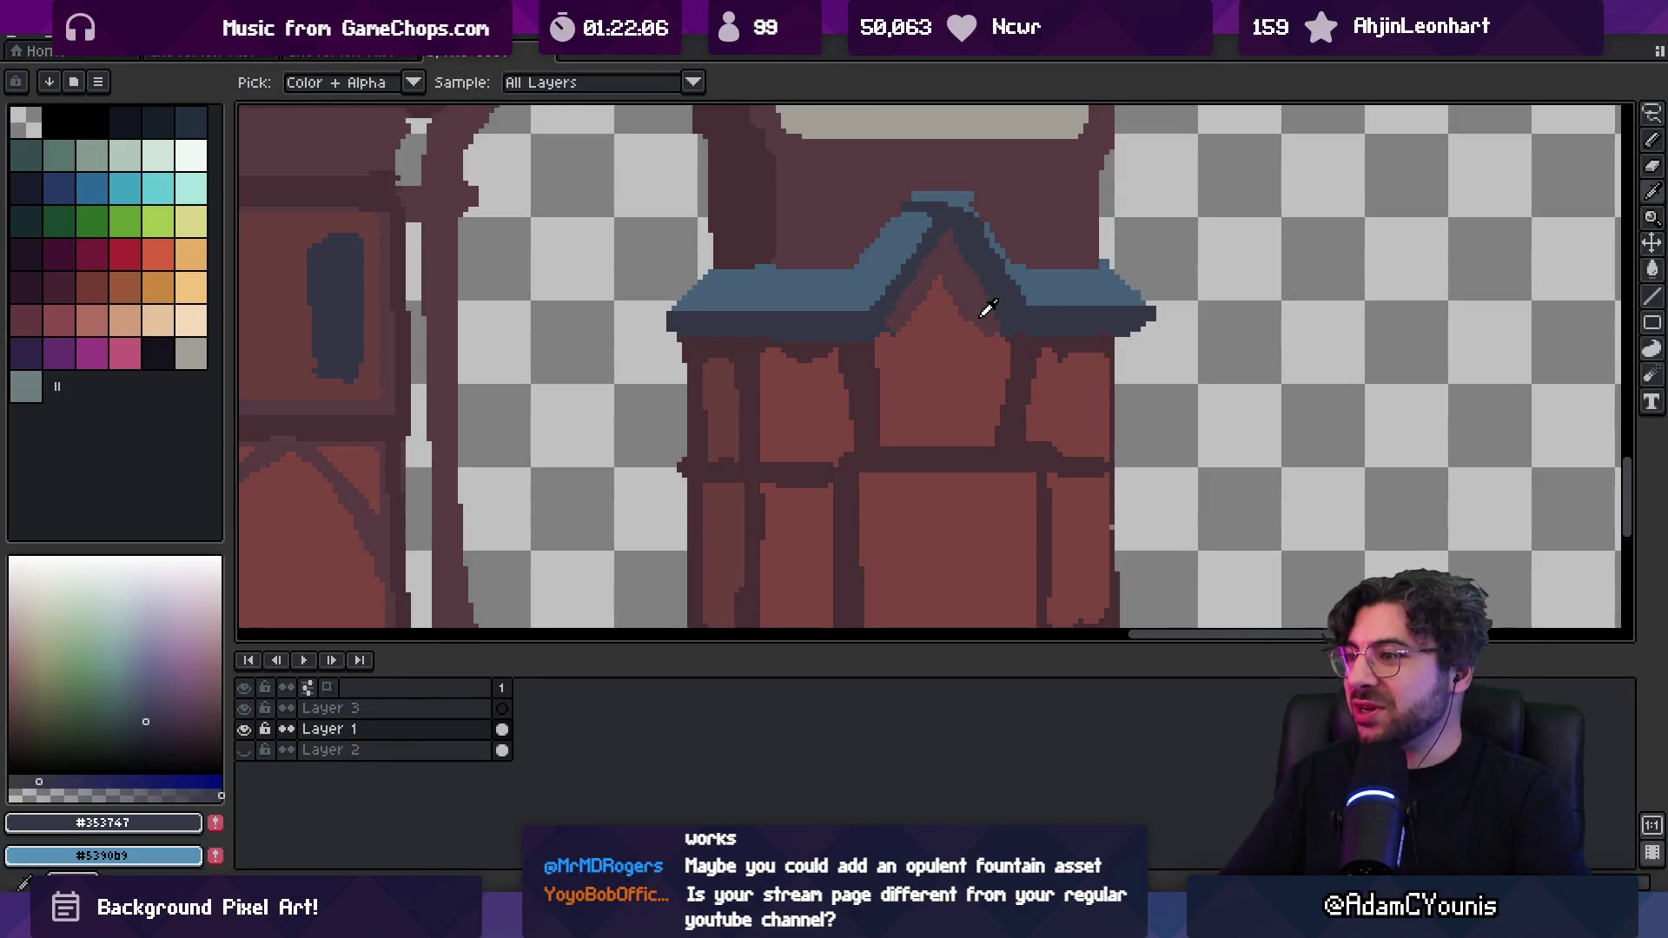
{"action": "left_click", "coordinate": [988, 312], "text": "alt"}
Draw a dark line along the wall panel top and darken the full right wall edge
{"action": "scroll", "coordinate": [1007, 309], "scroll_direction": "down", "scroll_amount": 1}
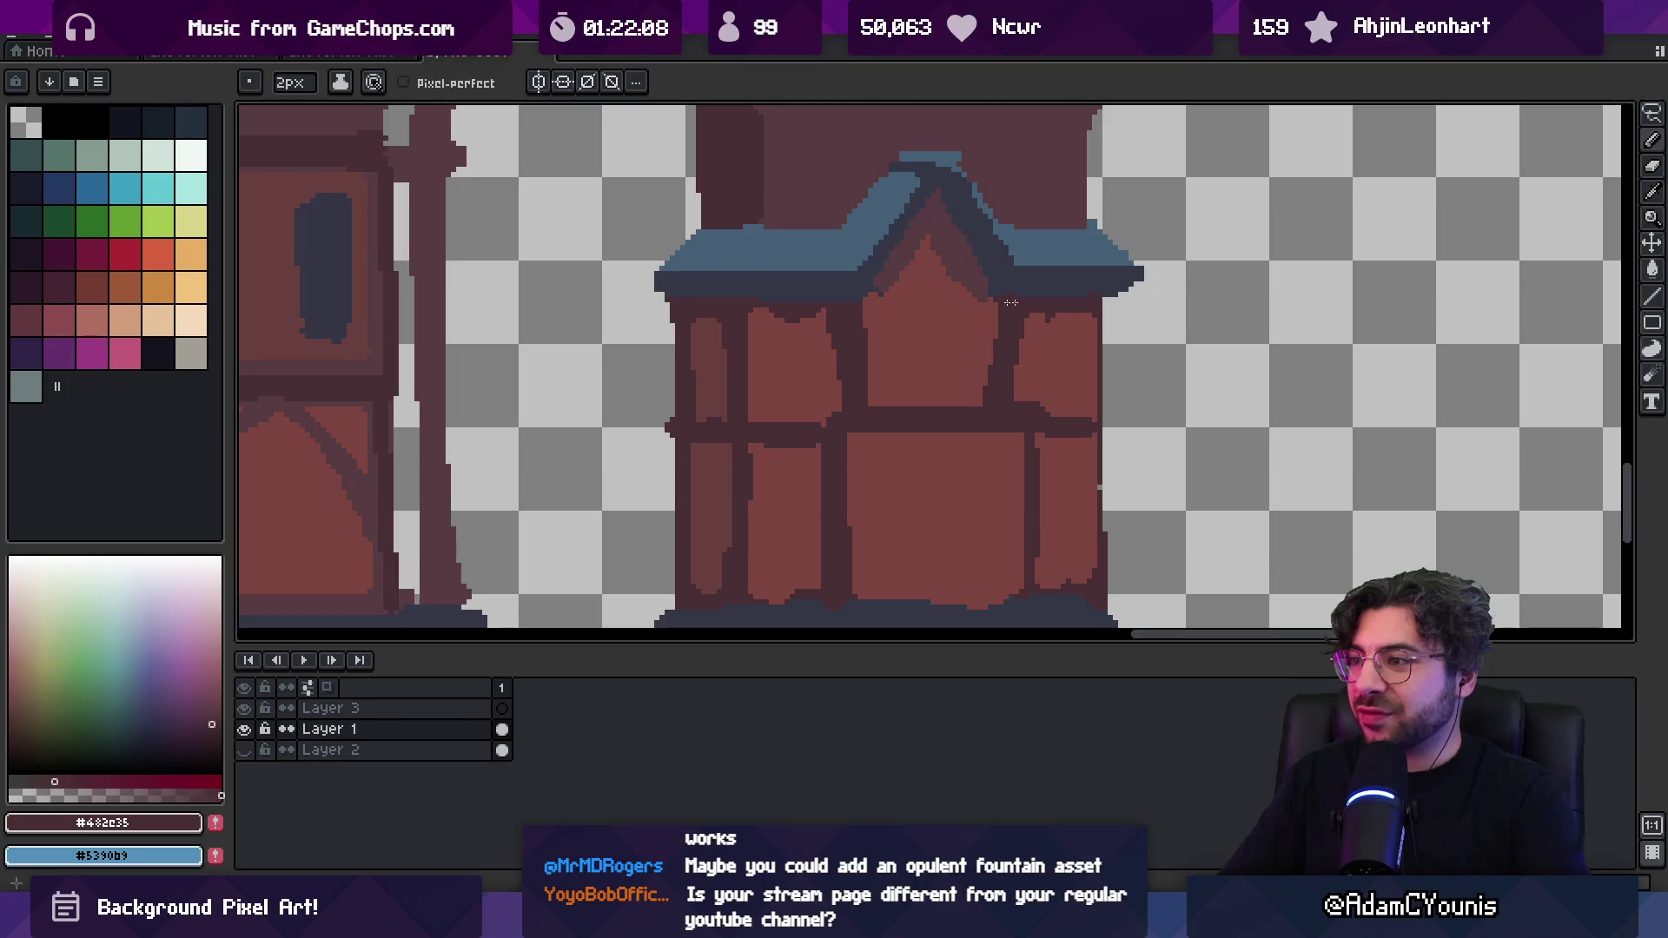
{"action": "left_click_drag", "start_coordinate": [752, 314], "coordinate": [774, 316]}
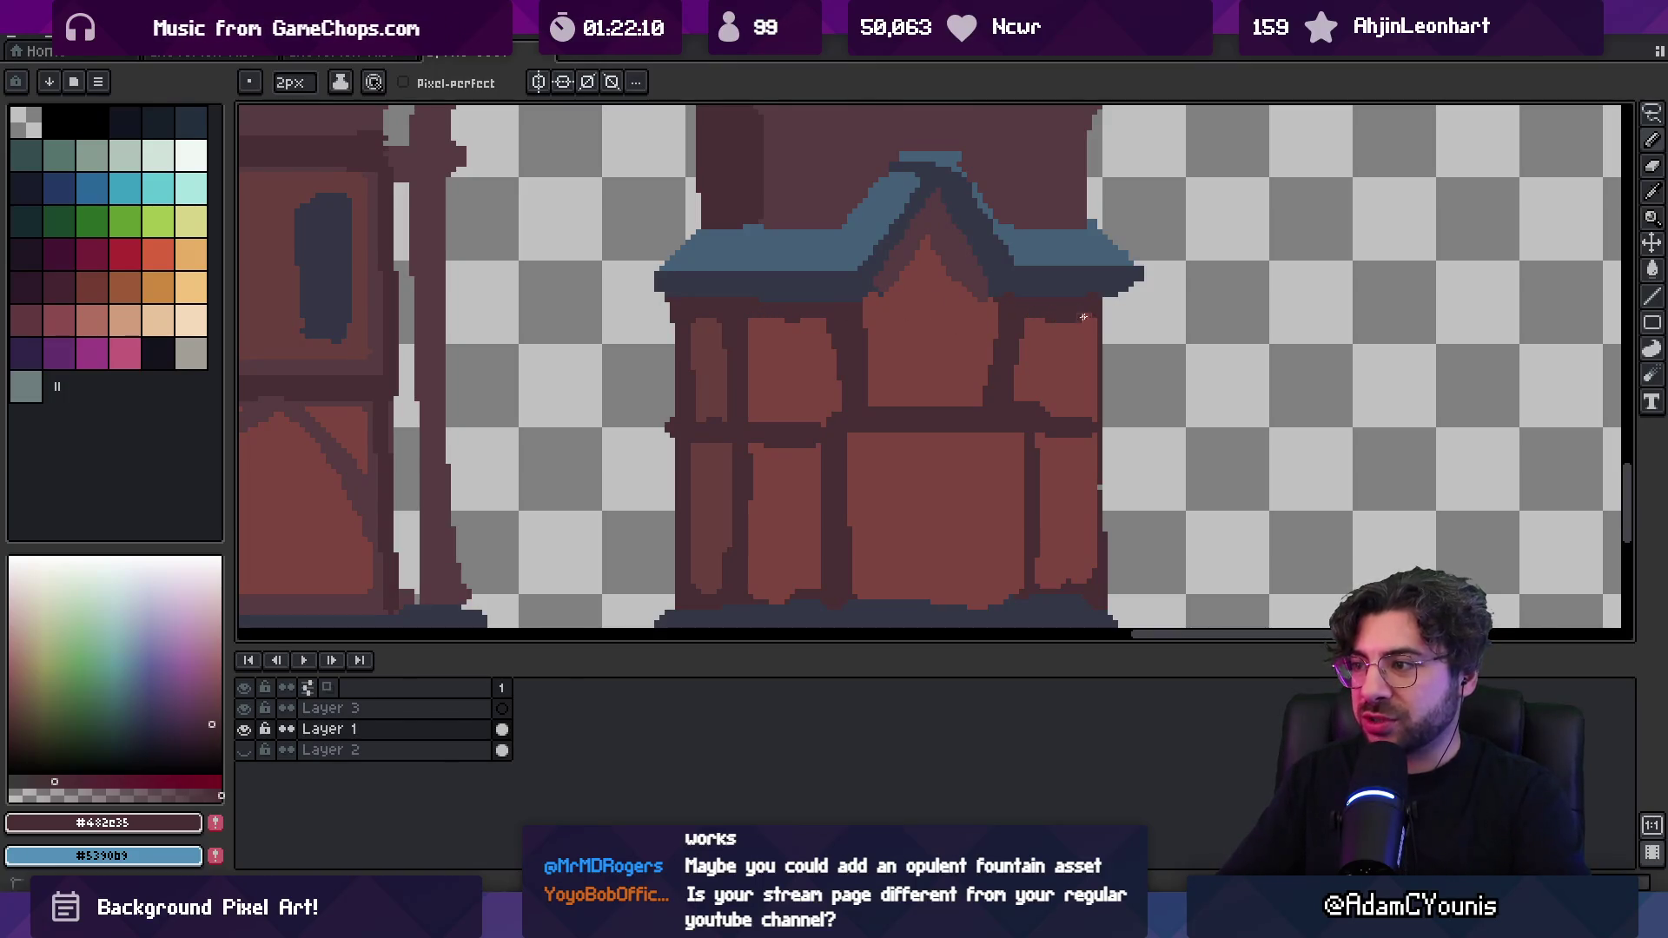
{"action": "scroll", "coordinate": [1081, 317], "scroll_direction": "down", "scroll_amount": 2}
{"action": "left_click_drag", "start_coordinate": [1081, 219], "coordinate": [1080, 494]}
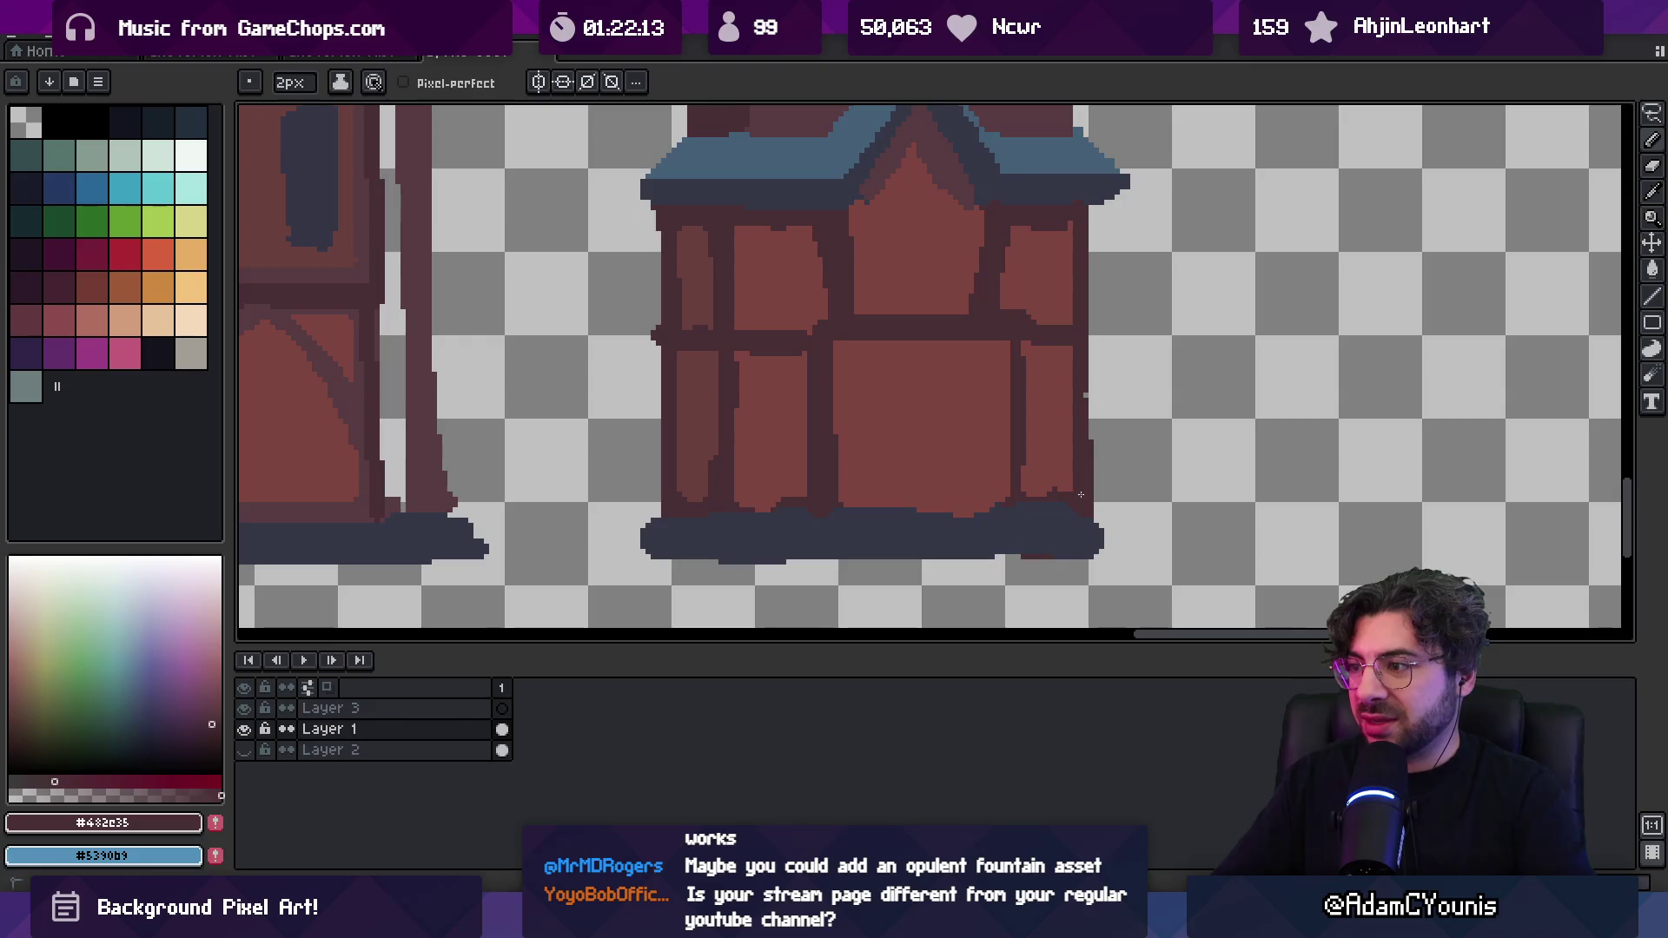
{"action": "left_click_drag", "start_coordinate": [1085, 342], "coordinate": [1087, 208]}
{"action": "key", "text": "m"}
{"action": "scroll", "coordinate": [688, 371], "scroll_direction": "down", "scroll_amount": 1}
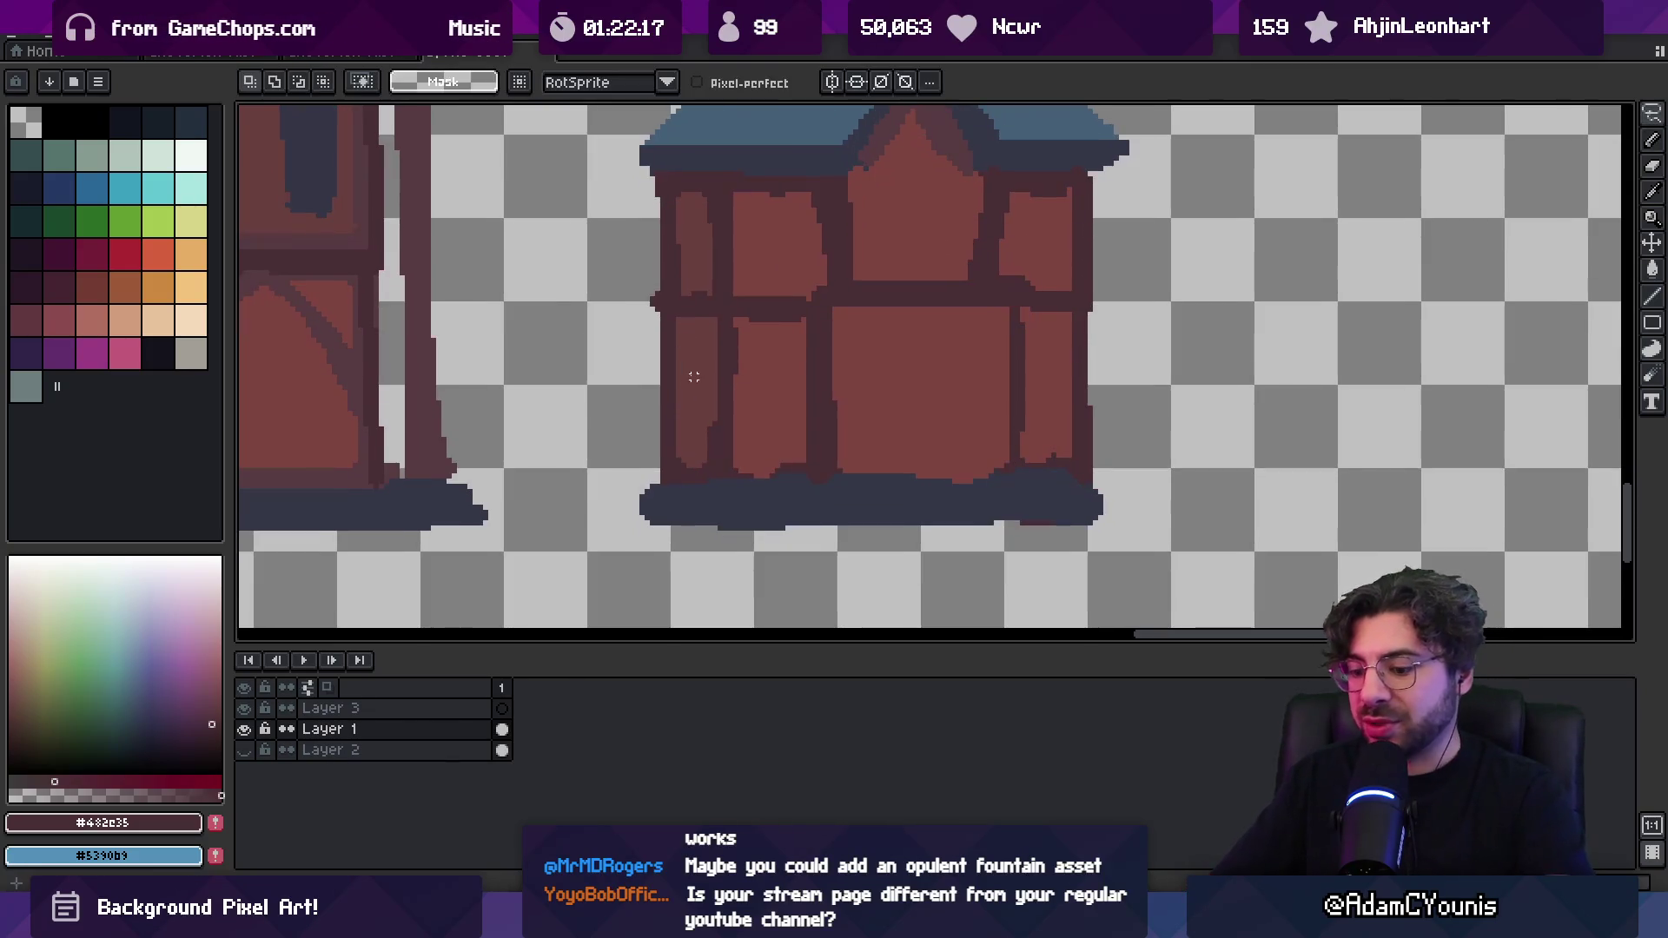
Select the strip along the house's right wall and nudge it into place
{"action": "mouse_move", "coordinate": [653, 313]}
{"action": "left_mouse_down"}
{"action": "mouse_move", "coordinate": [735, 449]}
{"action": "mouse_move", "coordinate": [737, 484]}
{"action": "mouse_move", "coordinate": [720, 466]}
{"action": "left_mouse_up"}
{"action": "key", "text": "ctrl+d"}
{"action": "mouse_move", "coordinate": [1052, 307]}
{"action": "left_mouse_down"}
{"action": "mouse_move", "coordinate": [1113, 396]}
{"action": "mouse_move", "coordinate": [1121, 487]}
{"action": "mouse_move", "coordinate": [1070, 471]}
{"action": "left_mouse_up"}
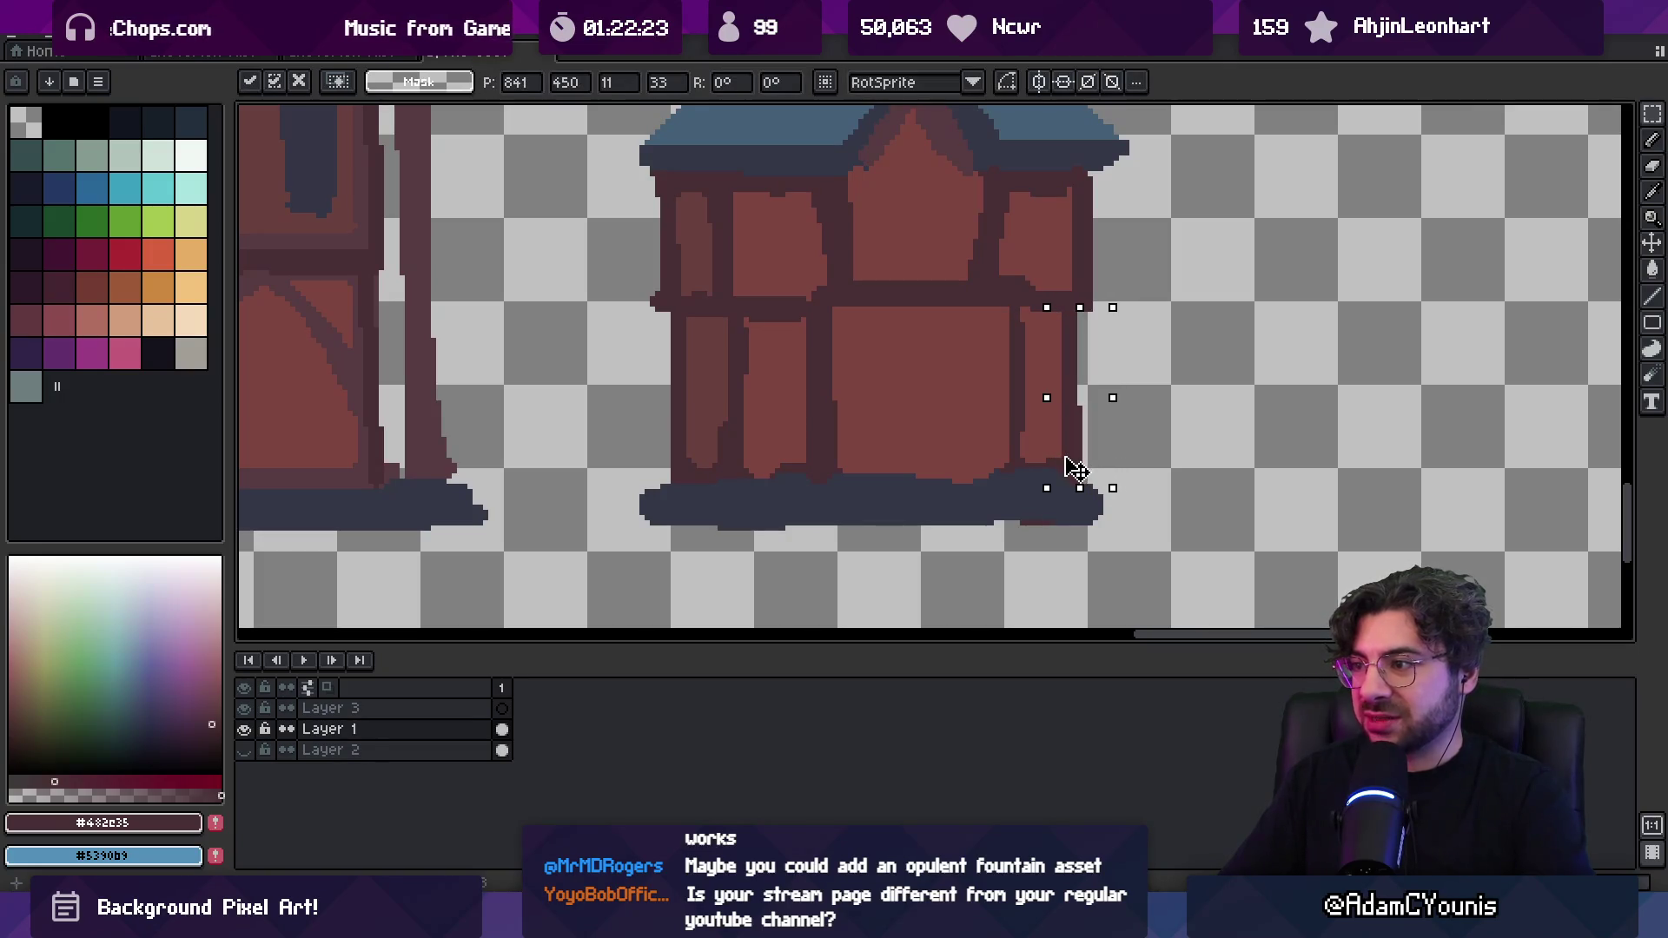
{"action": "key", "text": "z"}
{"action": "scroll", "coordinate": [905, 363], "scroll_direction": "down", "scroll_amount": 3}
{"action": "scroll", "coordinate": [875, 392], "scroll_direction": "up", "scroll_amount": 2}
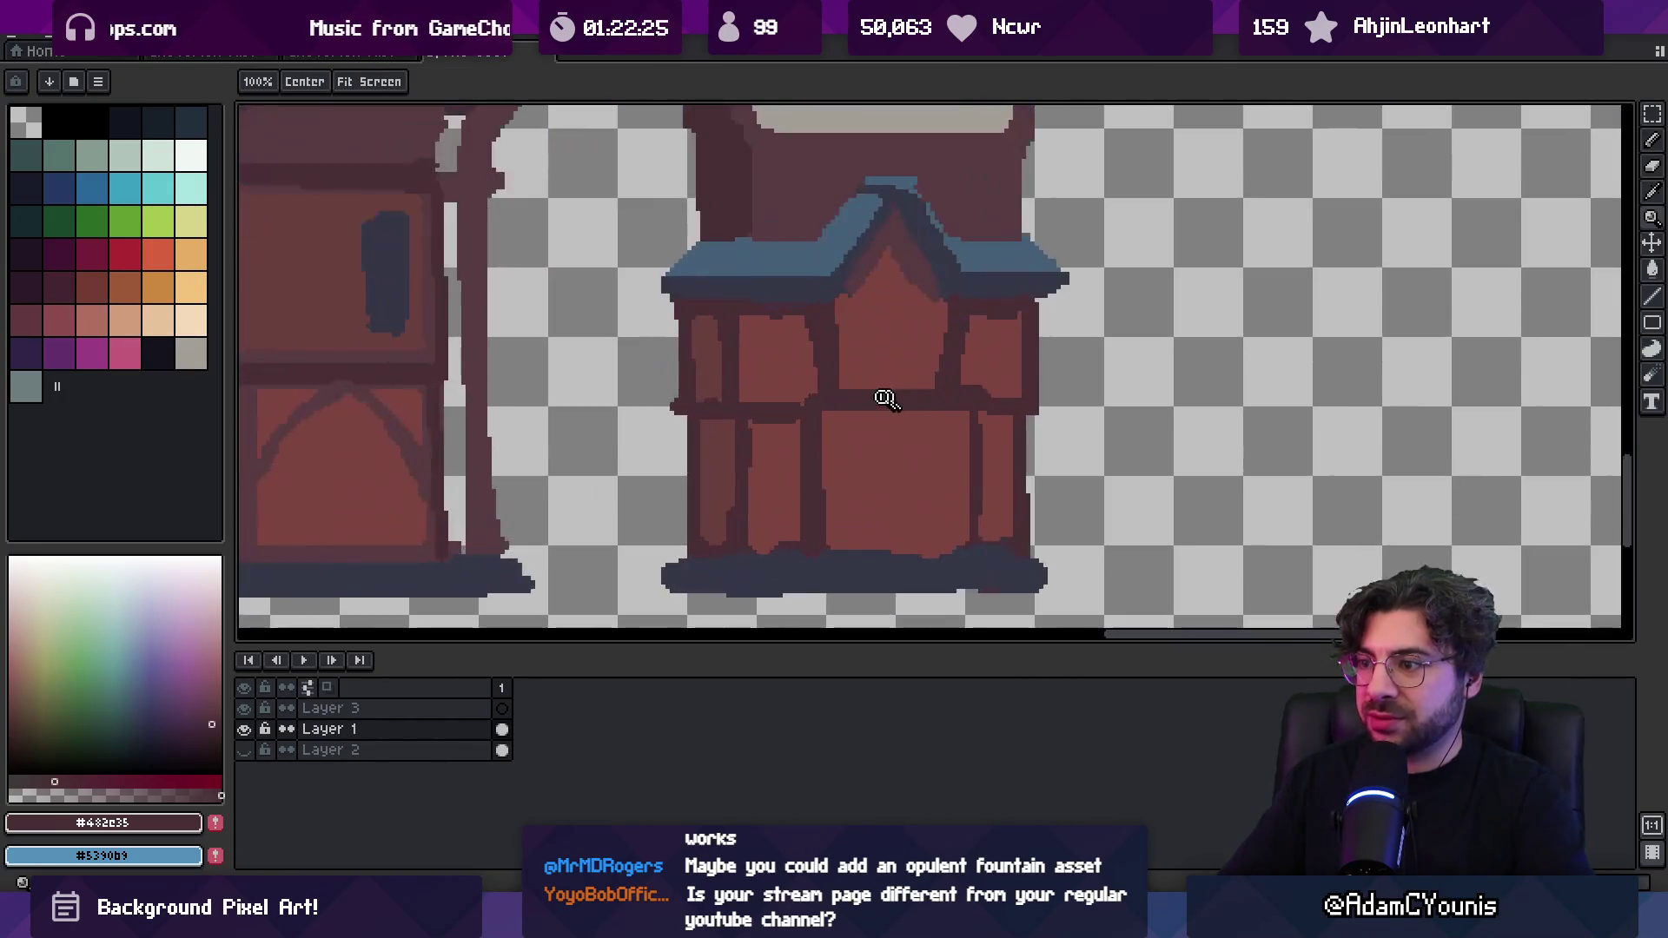
{"action": "key", "text": "b"}
Thicken the beam between floors, repaint wall red around it, and thicken the lower middle post
{"action": "left_click_drag", "start_coordinate": [870, 410], "coordinate": [1007, 412]}
{"action": "left_click", "coordinate": [1005, 365], "text": "alt"}
{"action": "left_click", "coordinate": [804, 394]}
{"action": "mouse_move", "coordinate": [844, 396]}
{"action": "left_mouse_down"}
{"action": "mouse_move", "coordinate": [926, 397]}
{"action": "mouse_move", "coordinate": [939, 366]}
{"action": "left_mouse_up"}
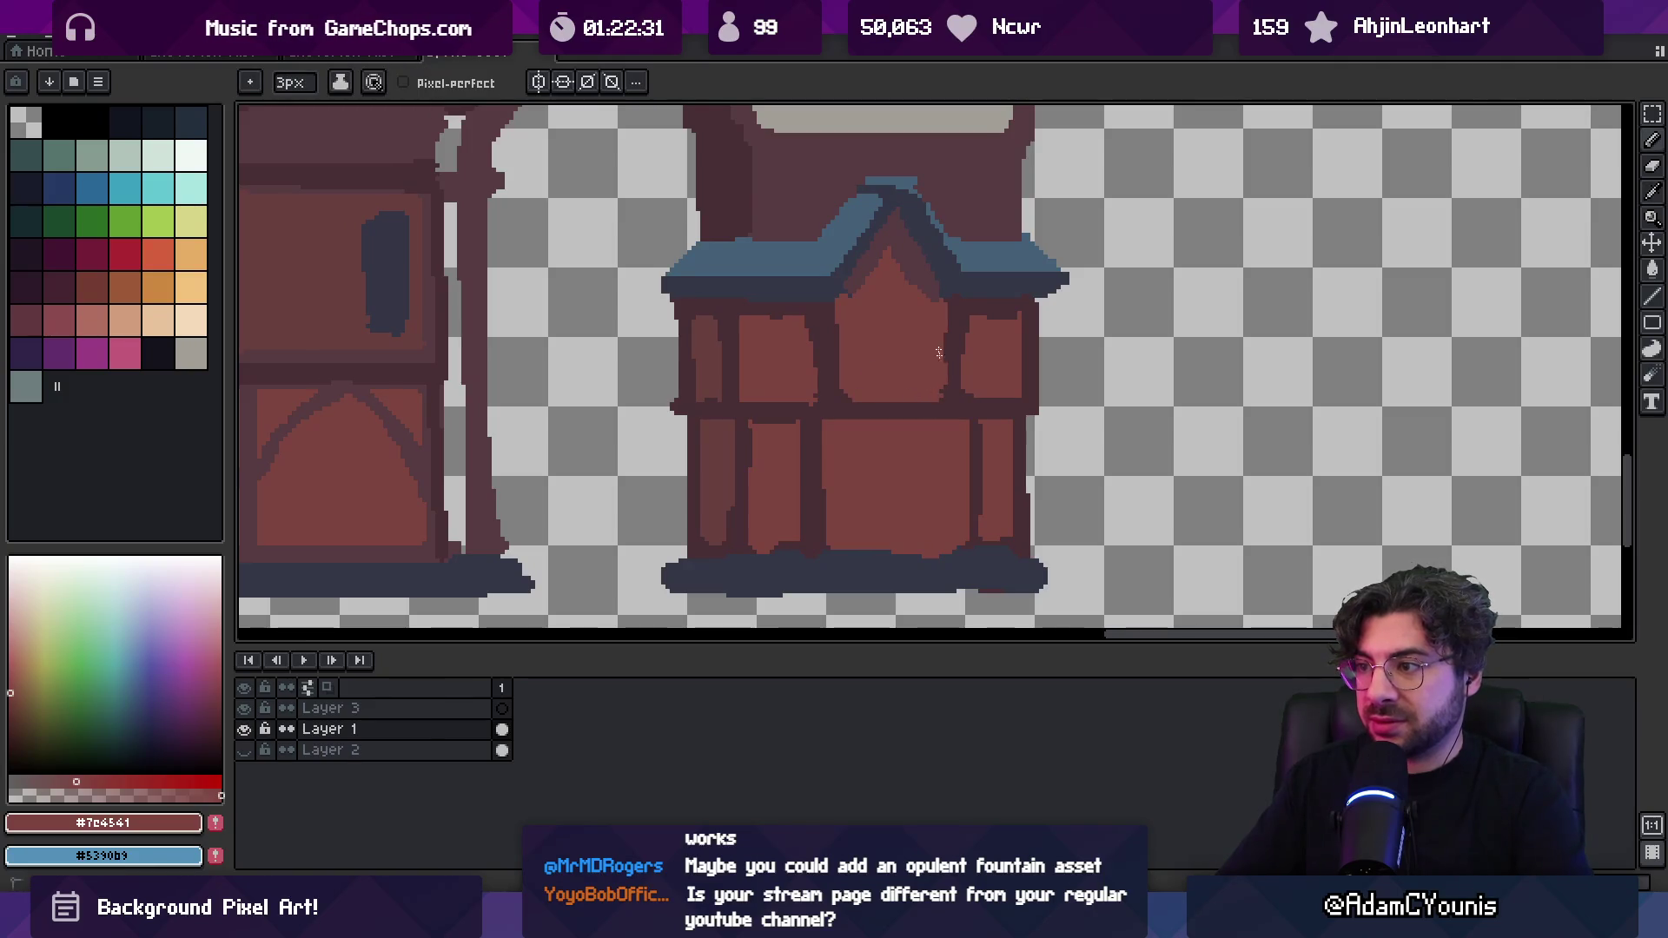
{"action": "mouse_move", "coordinate": [838, 317]}
{"action": "left_mouse_down"}
{"action": "mouse_move", "coordinate": [837, 359]}
{"action": "mouse_move", "coordinate": [815, 365]}
{"action": "mouse_move", "coordinate": [831, 542]}
{"action": "left_mouse_up"}
{"action": "left_click", "coordinate": [815, 327], "text": "alt"}
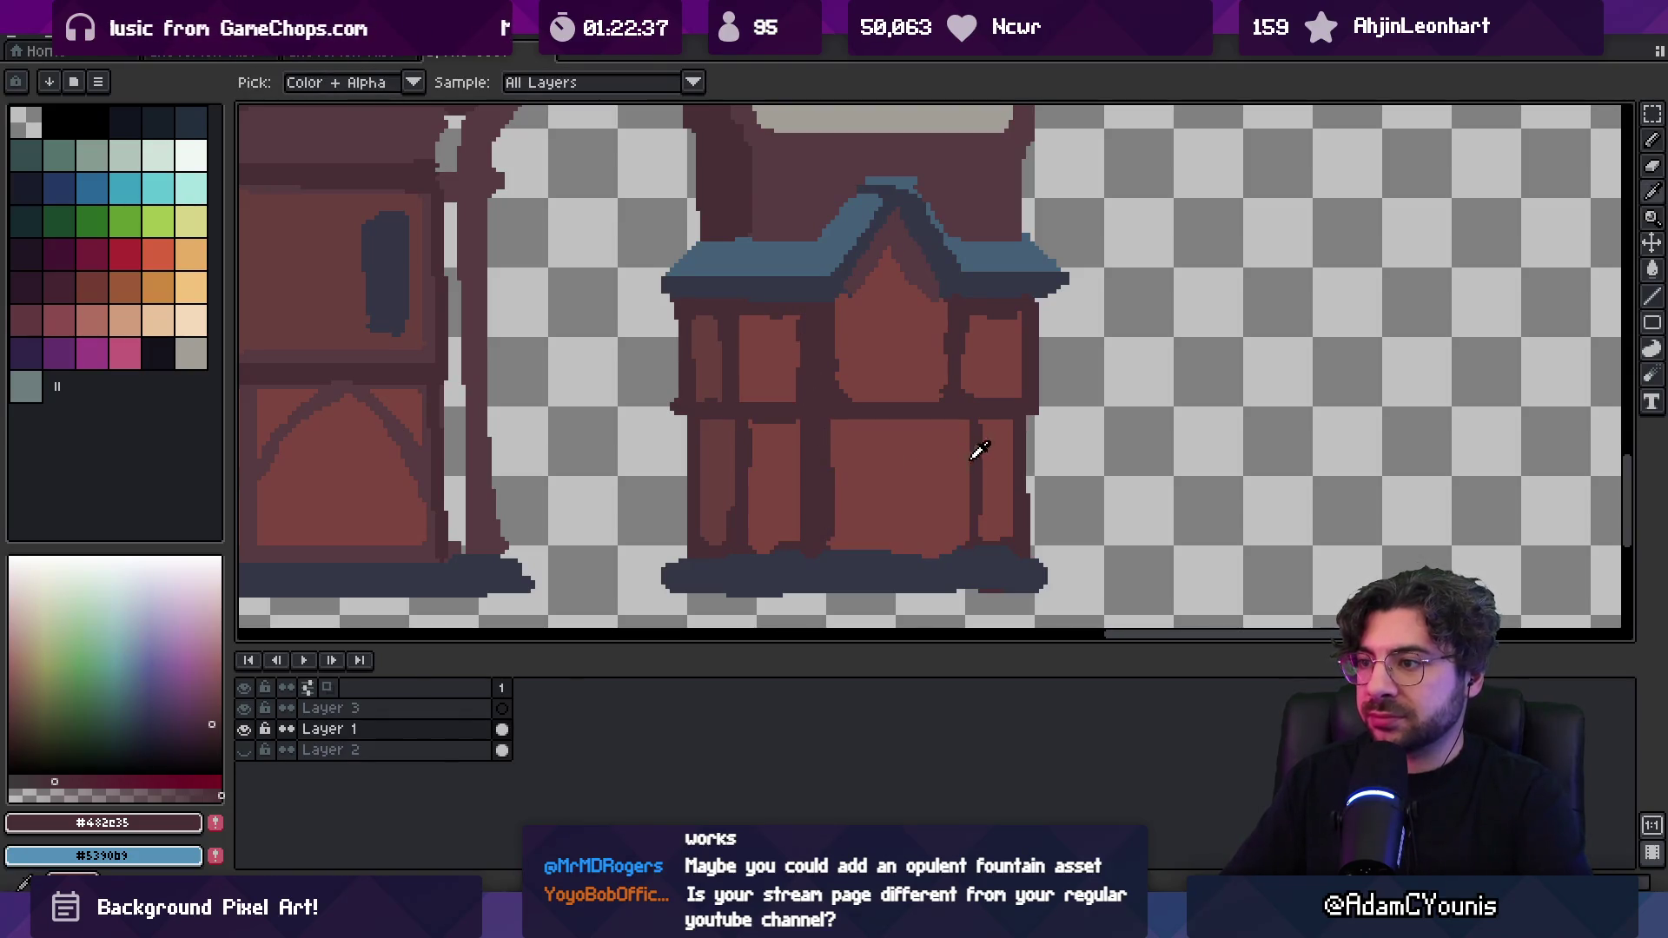
{"action": "left_click_drag", "start_coordinate": [830, 421], "coordinate": [837, 508]}
Paint a dark blue #343645 door on the house's lower middle panel
{"action": "key", "text": "z"}
{"action": "left_click", "coordinate": [391, 280], "text": "alt"}
{"action": "key", "text": "b"}
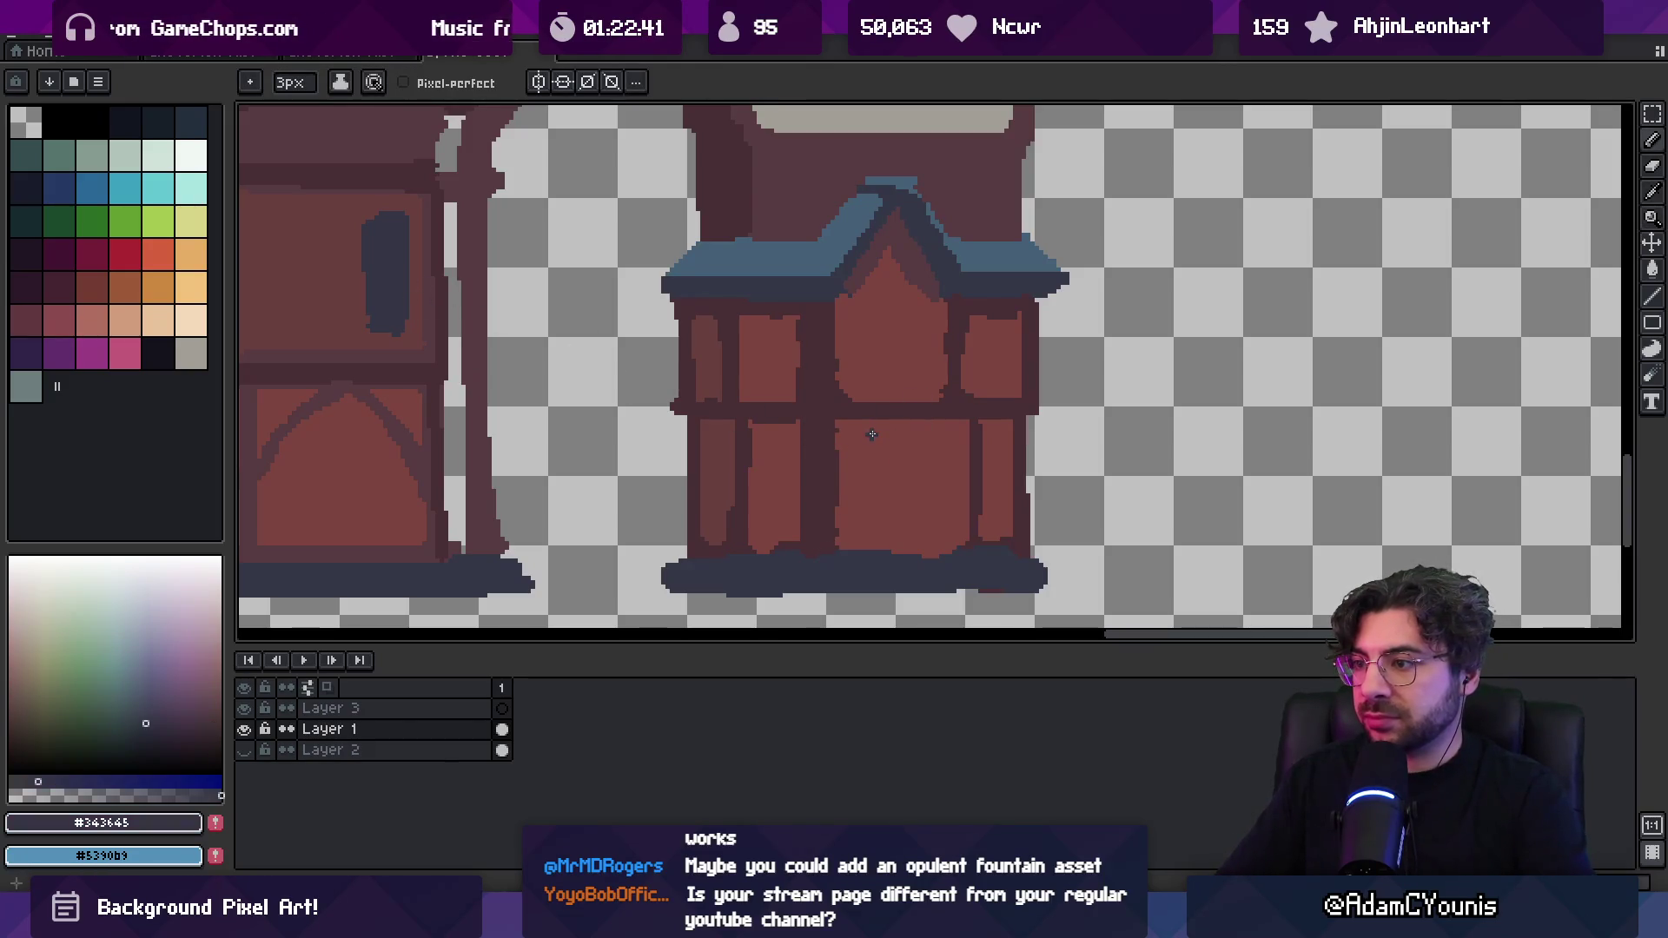
{"action": "scroll", "coordinate": [872, 434], "scroll_direction": "down", "scroll_amount": 2}
{"action": "mouse_move", "coordinate": [907, 391]}
{"action": "left_mouse_down"}
{"action": "mouse_move", "coordinate": [902, 433]}
{"action": "mouse_move", "coordinate": [930, 444]}
{"action": "left_mouse_up"}
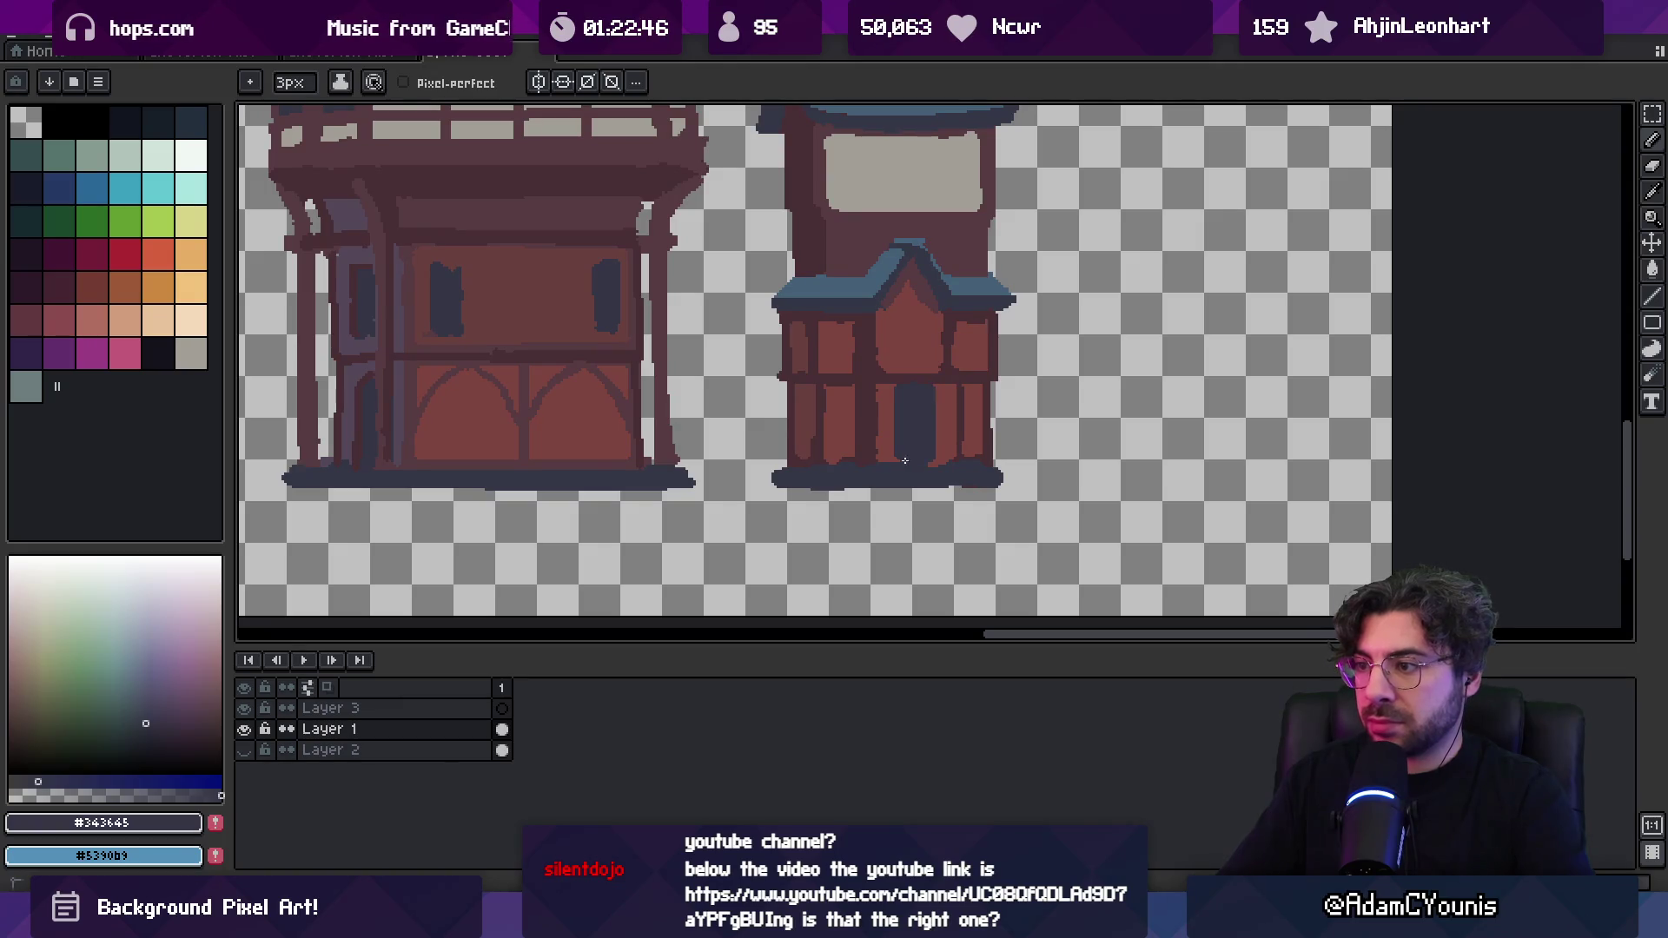
Sample the wall and timber browns, then zoom out to check all buildings
{"action": "left_click", "coordinate": [940, 460], "text": "alt"}
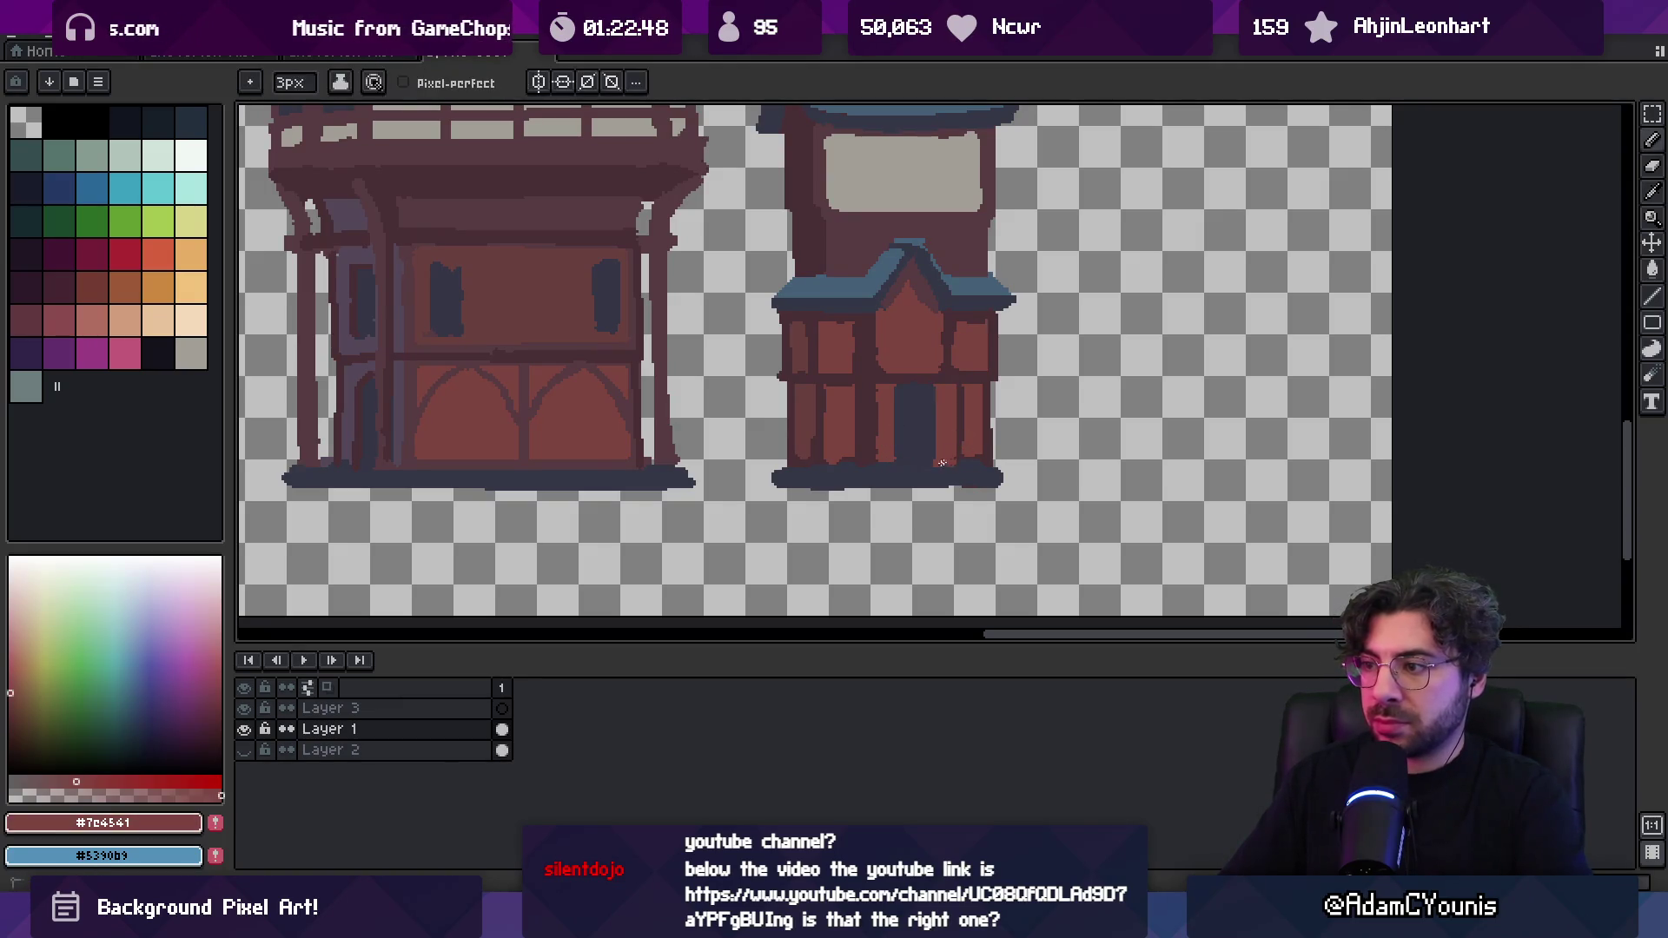
{"action": "left_click", "coordinate": [972, 449], "text": "alt"}
{"action": "left_click", "coordinate": [599, 449], "text": "alt"}
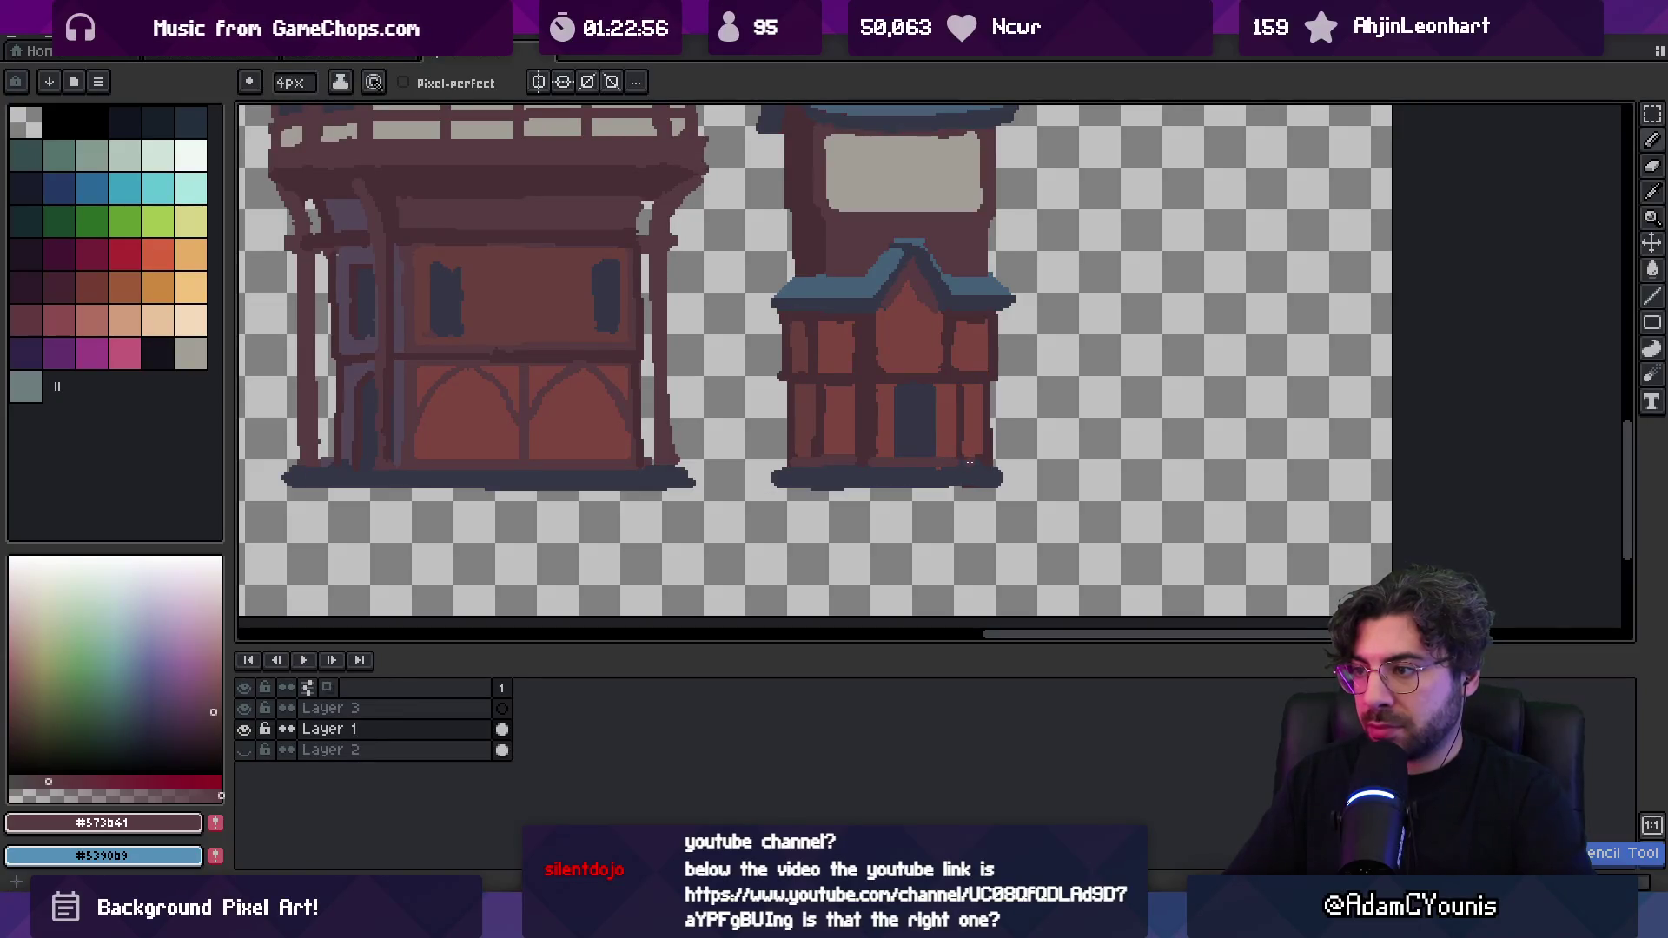
{"action": "key", "text": "z"}
{"action": "scroll", "coordinate": [942, 397], "scroll_direction": "down", "scroll_amount": 4}
{"action": "scroll", "coordinate": [973, 392], "scroll_direction": "up", "scroll_amount": 1}
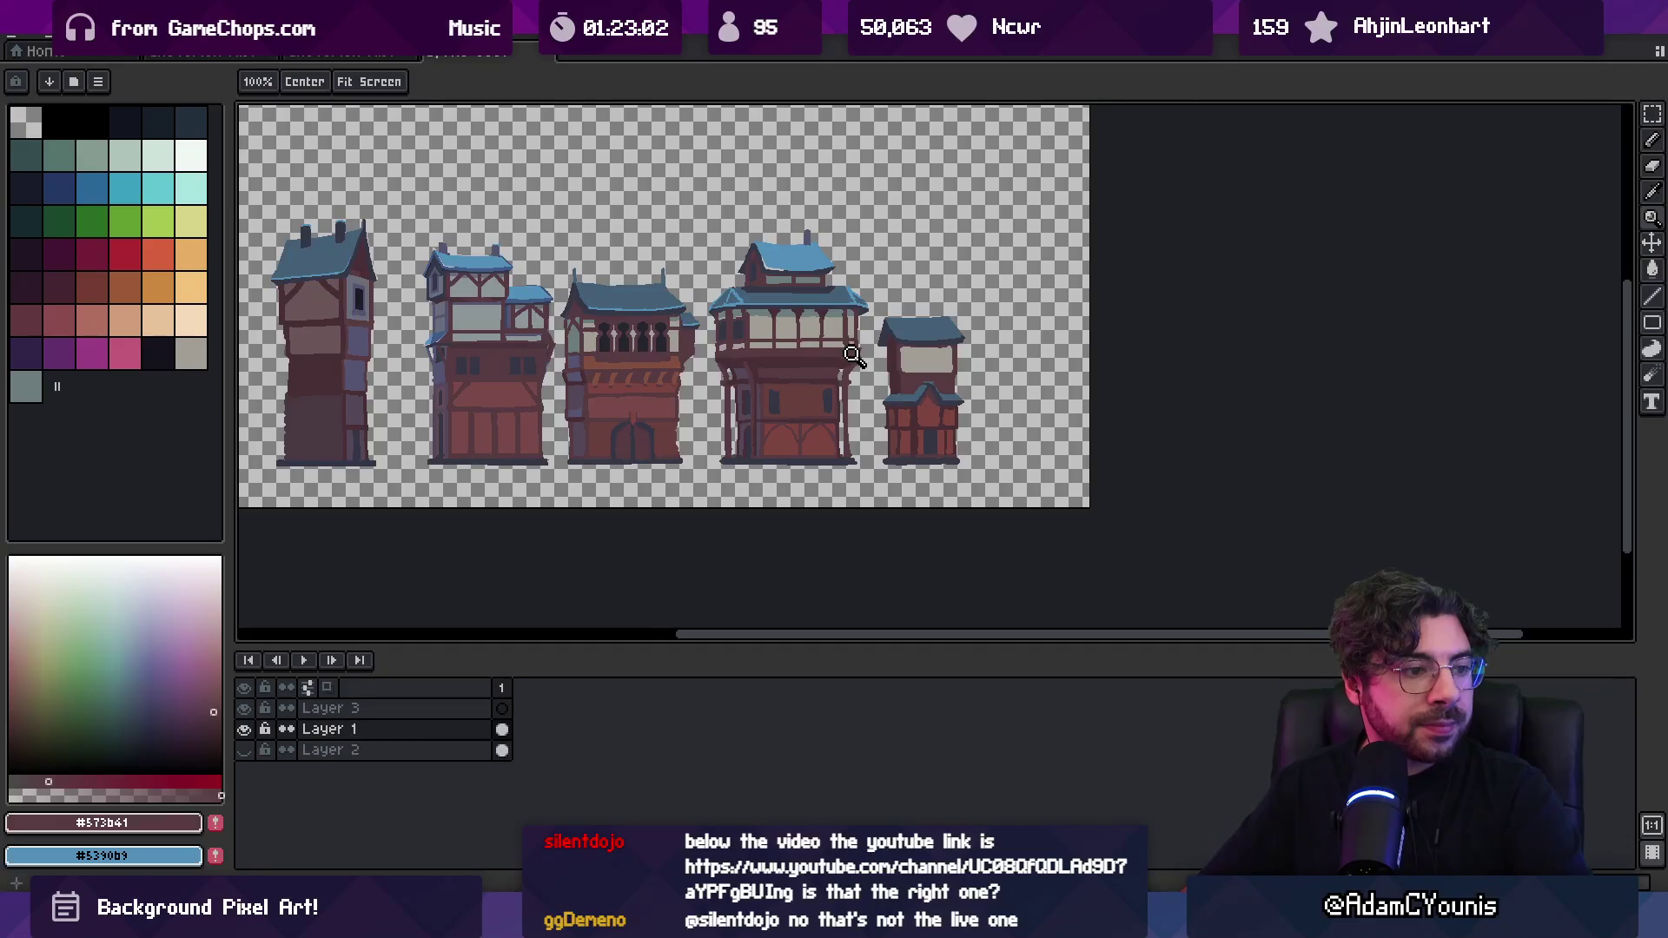
Add a dark vertical timber to the small house and repaint the extra dark column in wall red
{"action": "scroll", "coordinate": [845, 373], "scroll_direction": "right", "scroll_amount": 2}
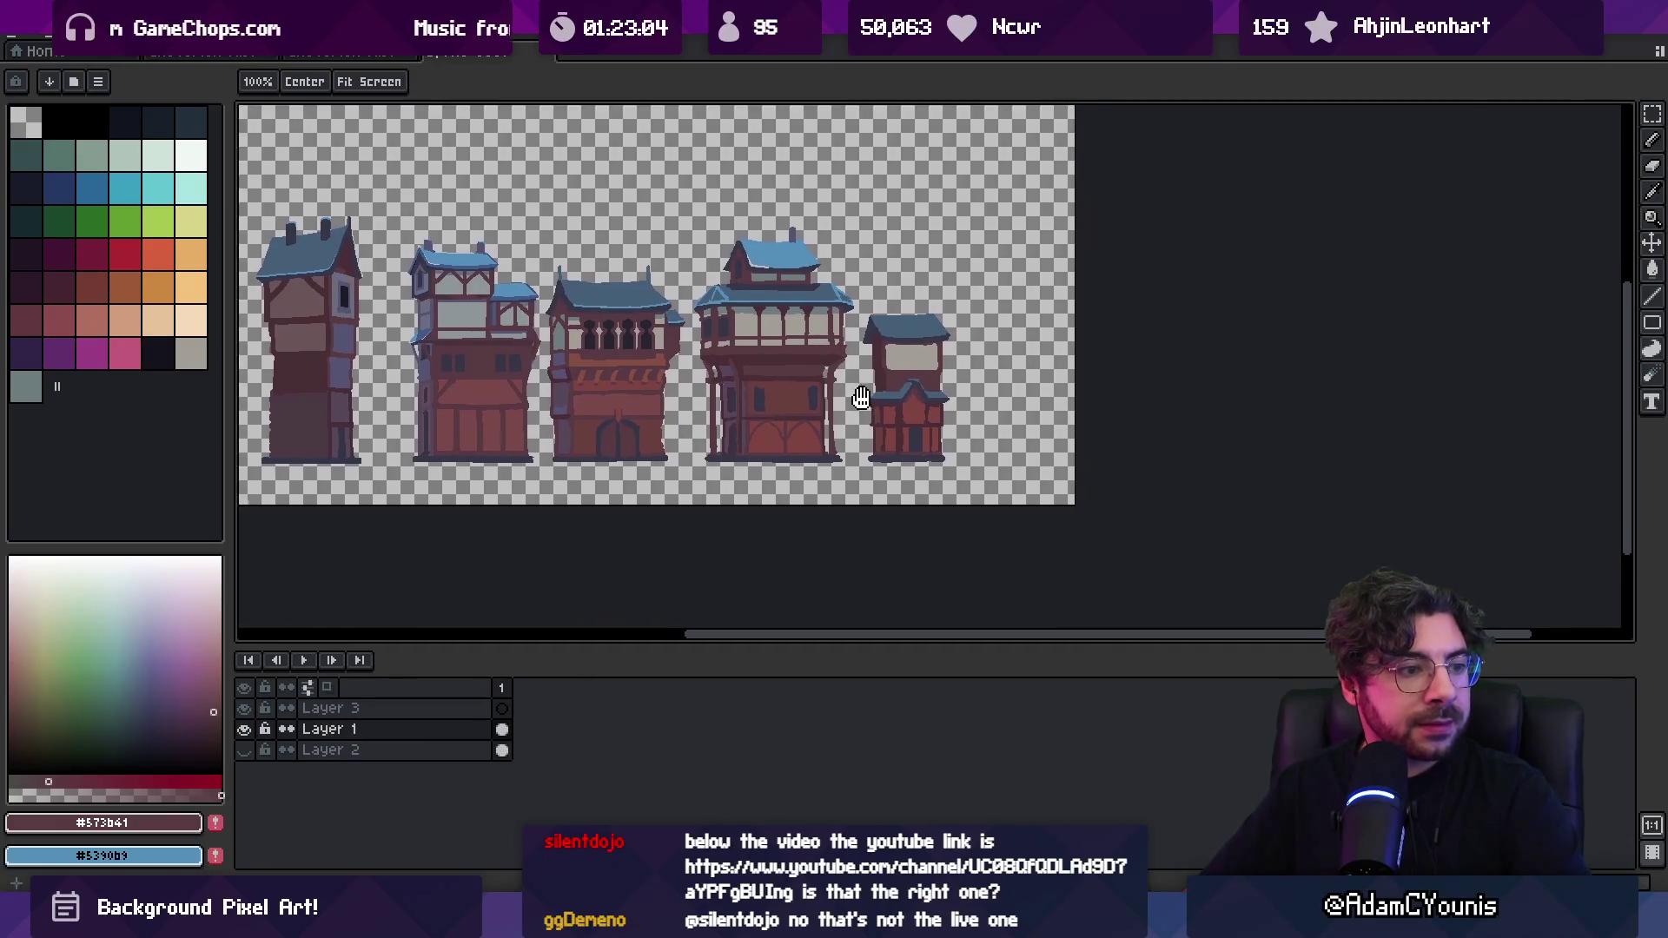
{"action": "left_click_drag", "start_coordinate": [845, 398], "coordinate": [843, 397]}
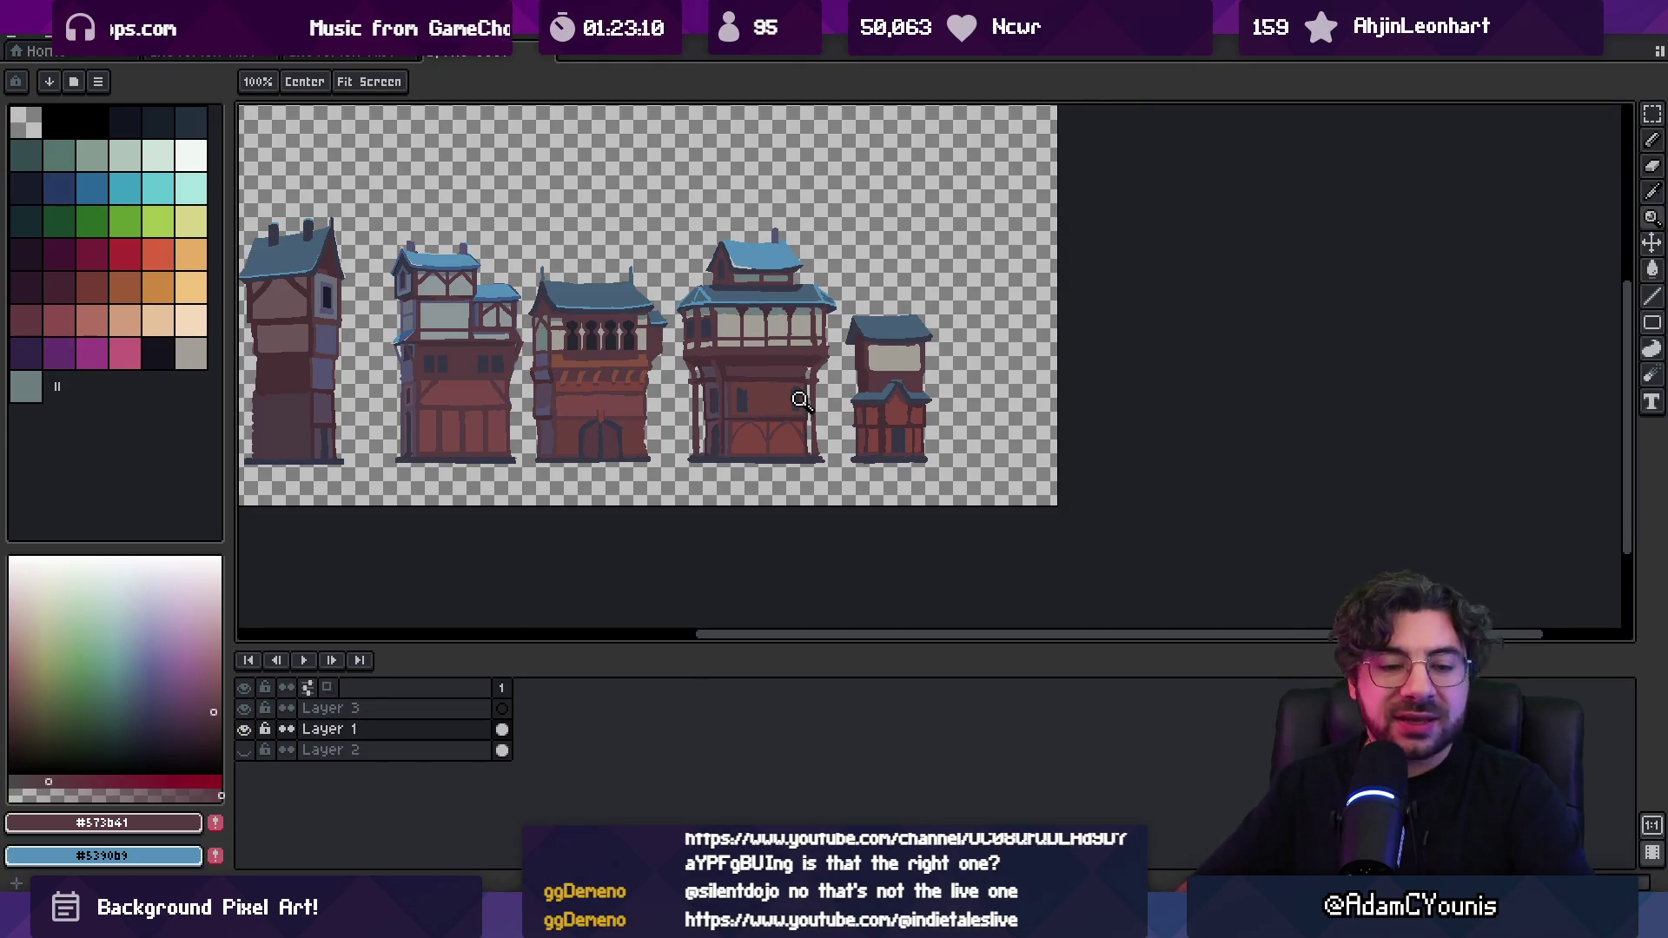
{"action": "left_click", "coordinate": [899, 427]}
{"action": "key", "text": "b"}
{"action": "left_click", "coordinate": [862, 377], "text": "alt"}
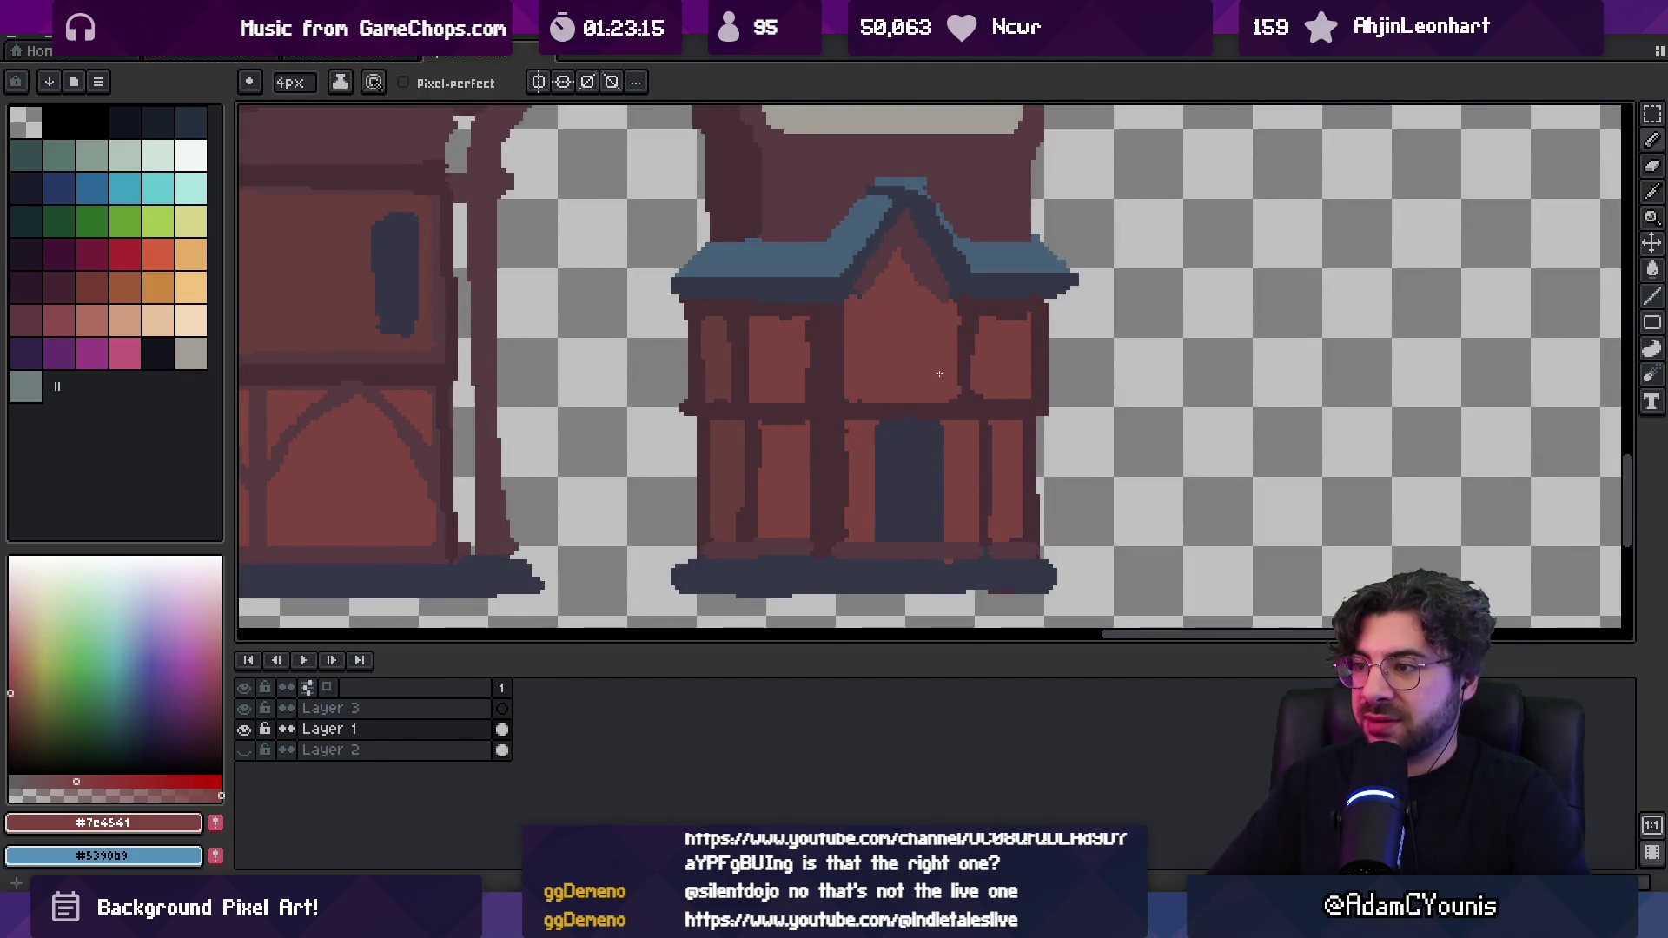
{"action": "left_click", "coordinate": [829, 377], "text": "alt"}
{"action": "left_click_drag", "start_coordinate": [850, 300], "coordinate": [851, 391]}
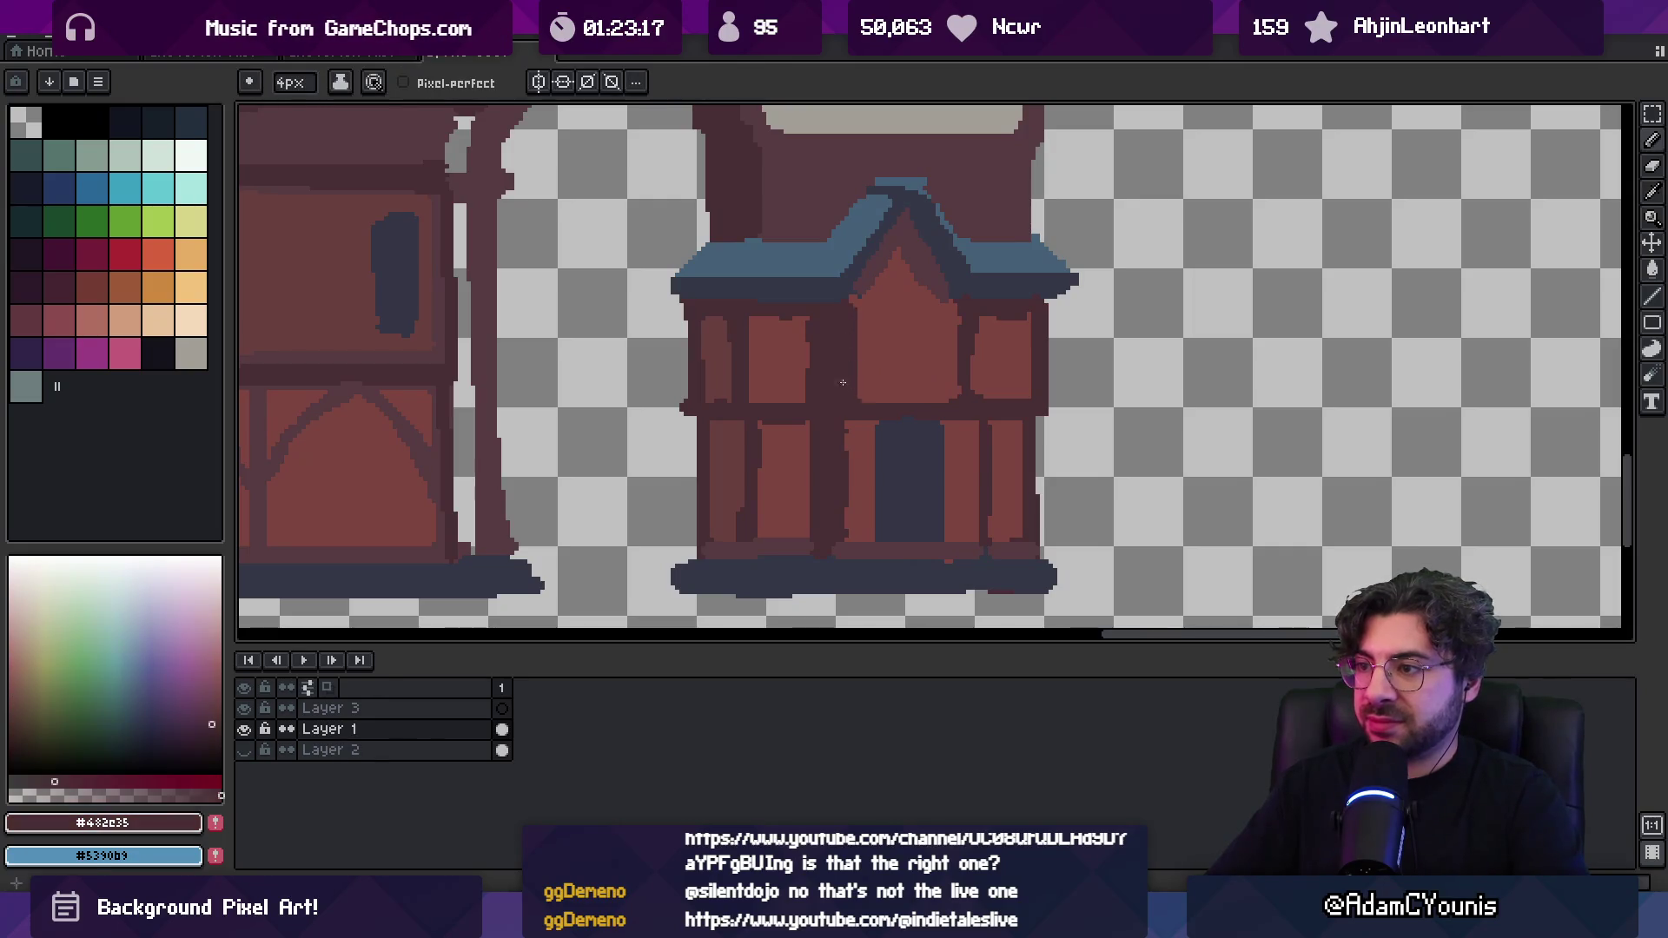
{"action": "left_click", "coordinate": [804, 357], "text": "alt"}
{"action": "mouse_move", "coordinate": [808, 321]}
{"action": "left_mouse_down"}
{"action": "mouse_move", "coordinate": [810, 365]}
{"action": "mouse_move", "coordinate": [838, 349]}
{"action": "left_mouse_up"}
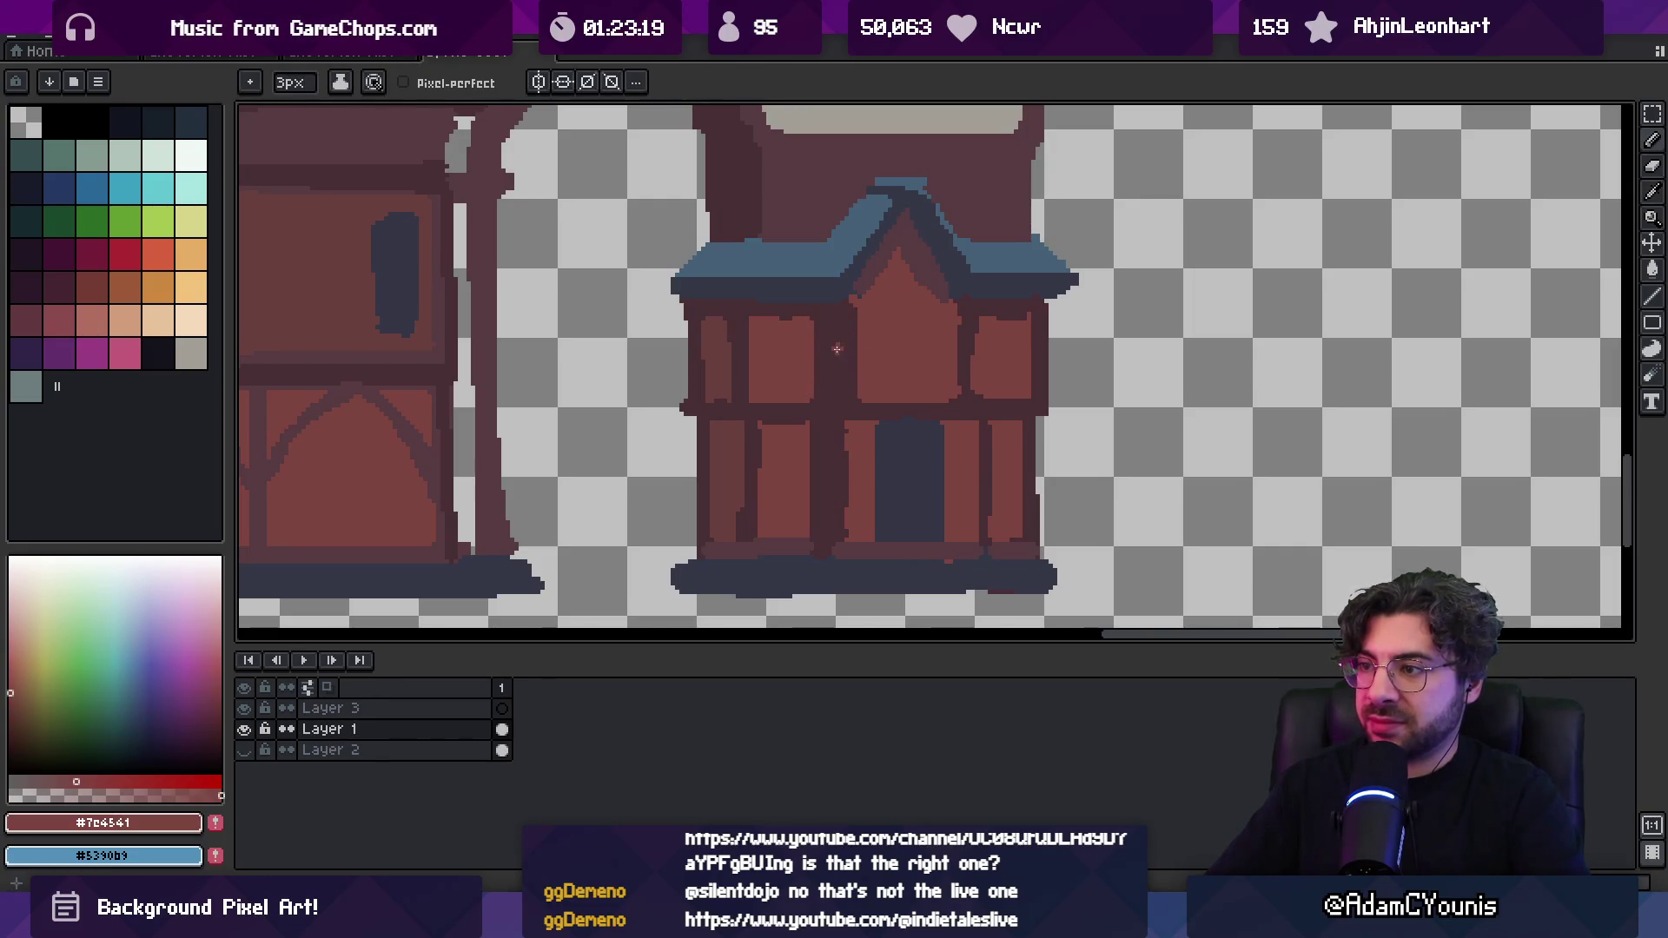
Touch up the small house's roof peak with the roof blue and dark wall brown
{"action": "key", "text": "z"}
{"action": "scroll", "coordinate": [837, 348], "scroll_direction": "down", "scroll_amount": 3}
{"action": "scroll", "coordinate": [869, 339], "scroll_direction": "down", "scroll_amount": 2}
{"action": "scroll", "coordinate": [895, 326], "scroll_direction": "up", "scroll_amount": 5}
{"action": "scroll", "coordinate": [894, 326], "scroll_direction": "up", "scroll_amount": 2}
{"action": "left_click", "coordinate": [820, 328], "text": "alt"}
{"action": "key", "text": "b"}
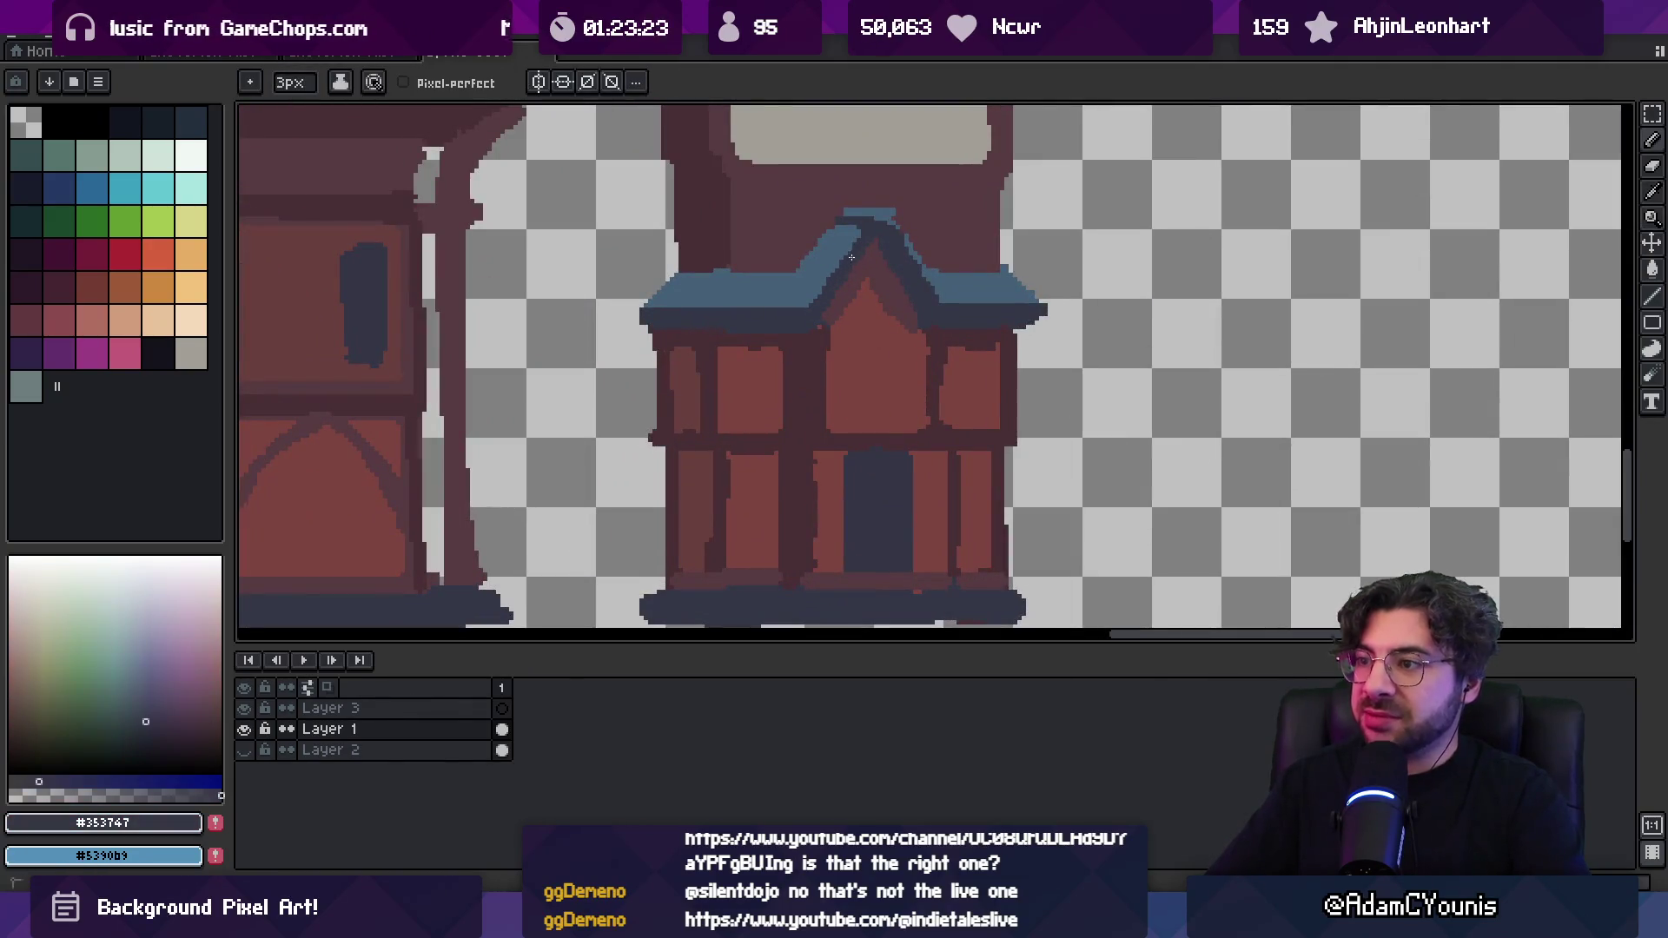
{"action": "left_click", "coordinate": [844, 251], "text": "alt"}
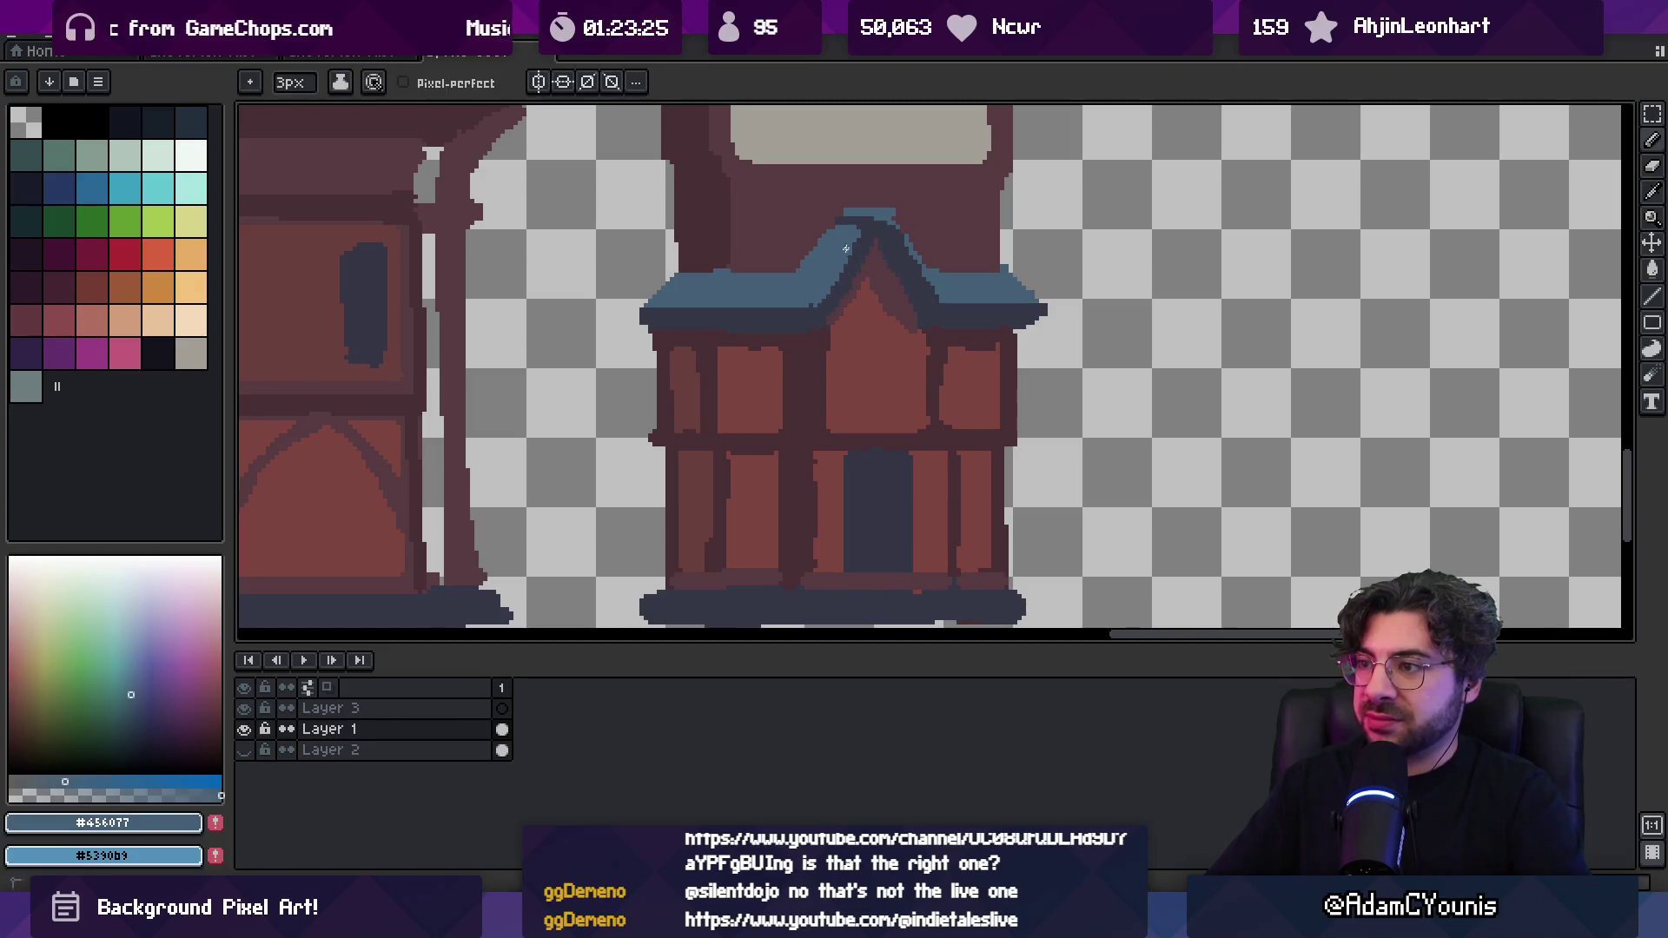
{"action": "left_click", "coordinate": [843, 213], "text": "alt"}
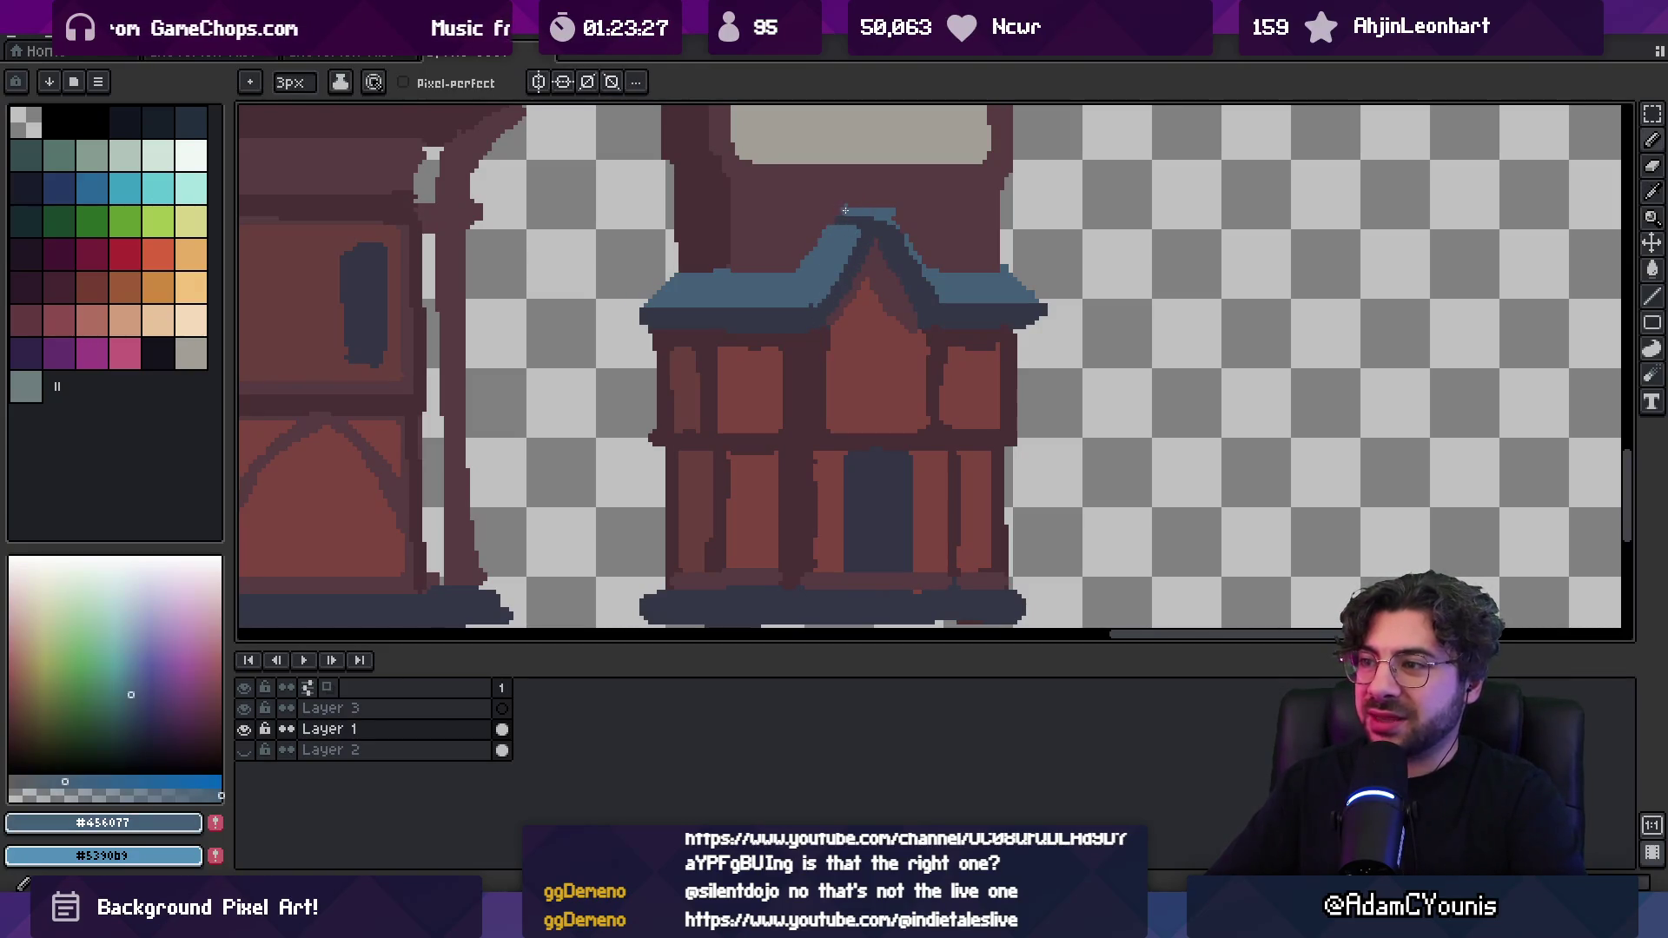
{"action": "left_click", "coordinate": [839, 204], "text": "alt"}
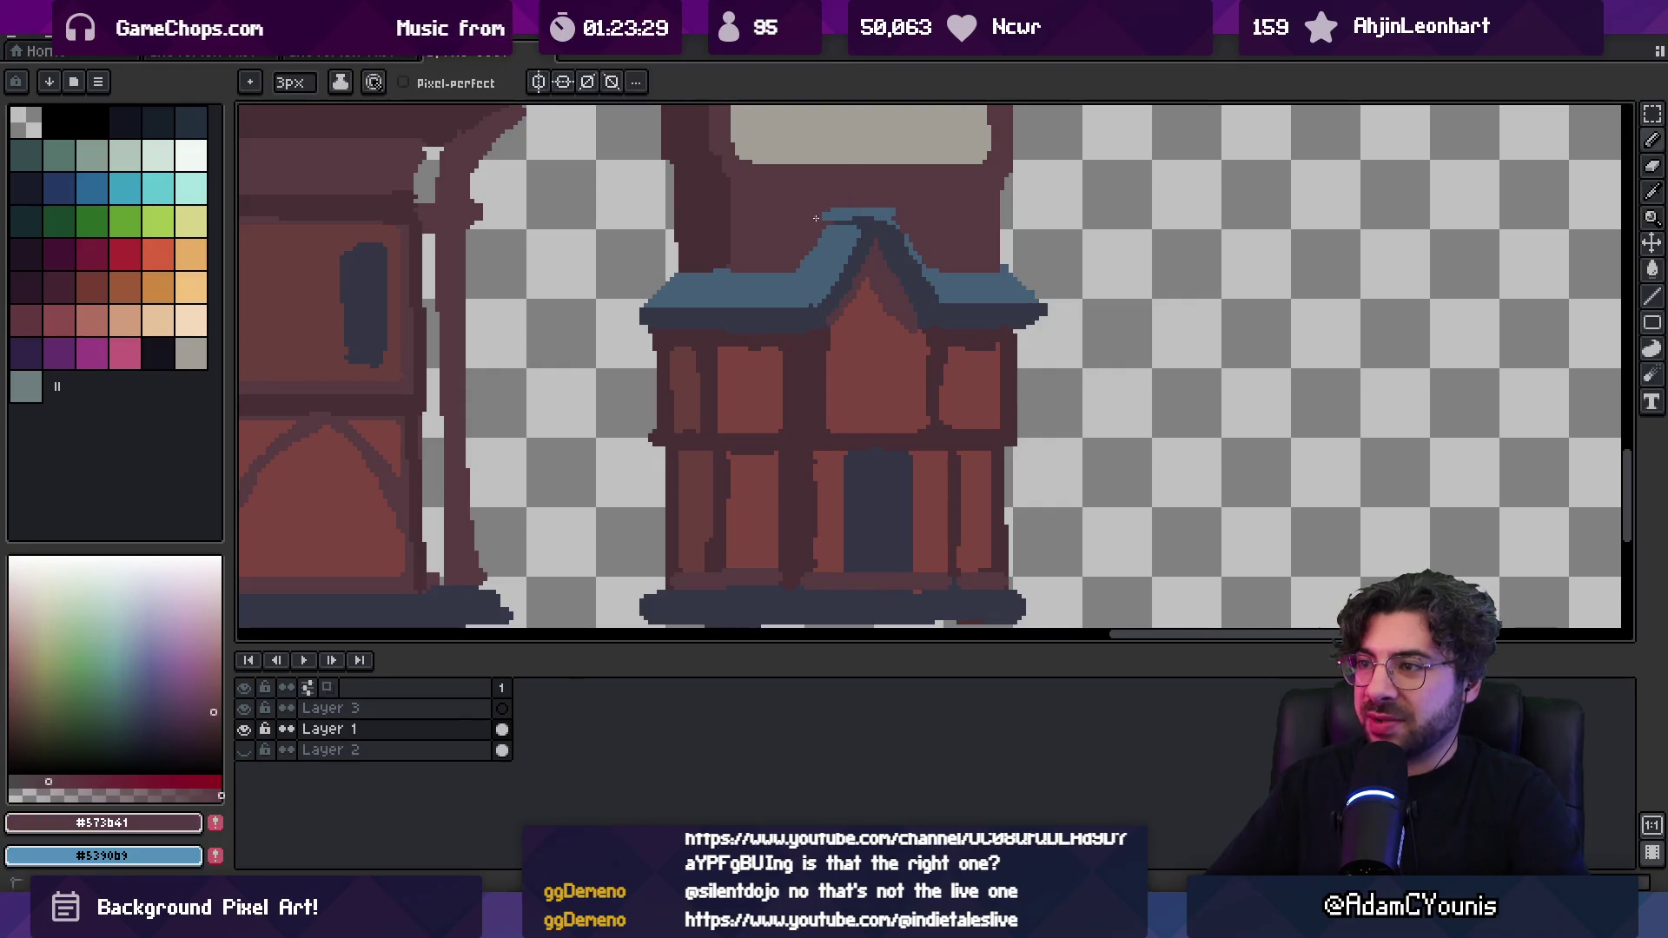
{"action": "left_click", "coordinate": [857, 230], "text": "alt"}
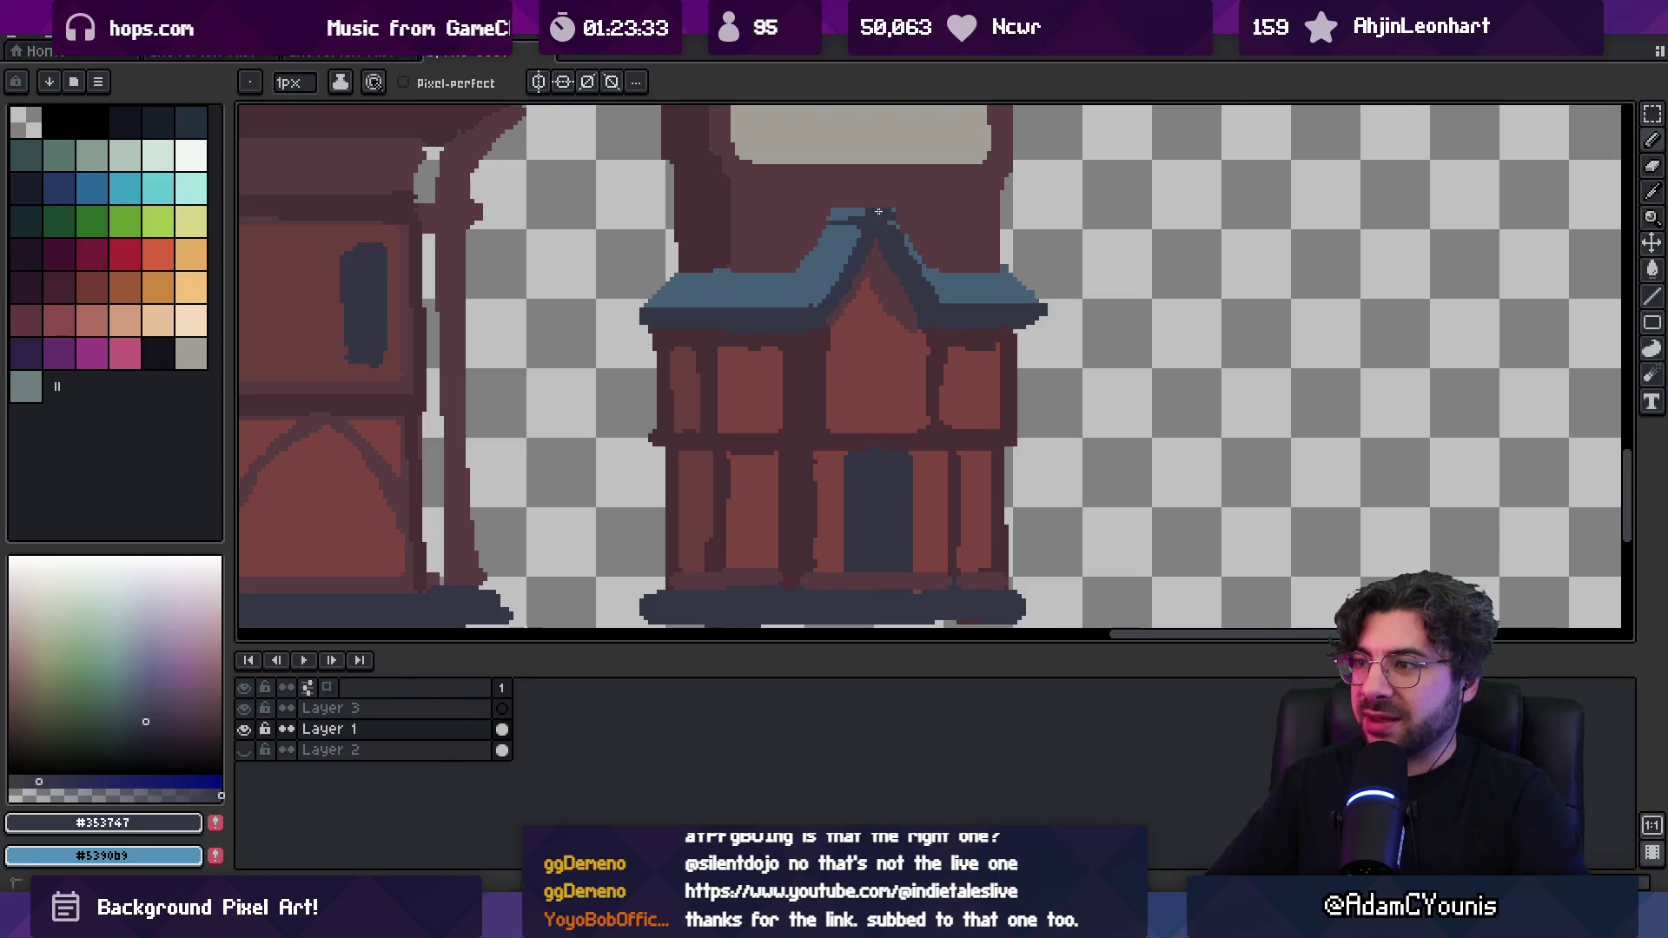
Store the house's wall red, #7c4541, as a new palette colour
{"action": "left_click", "coordinate": [906, 235], "text": "alt"}
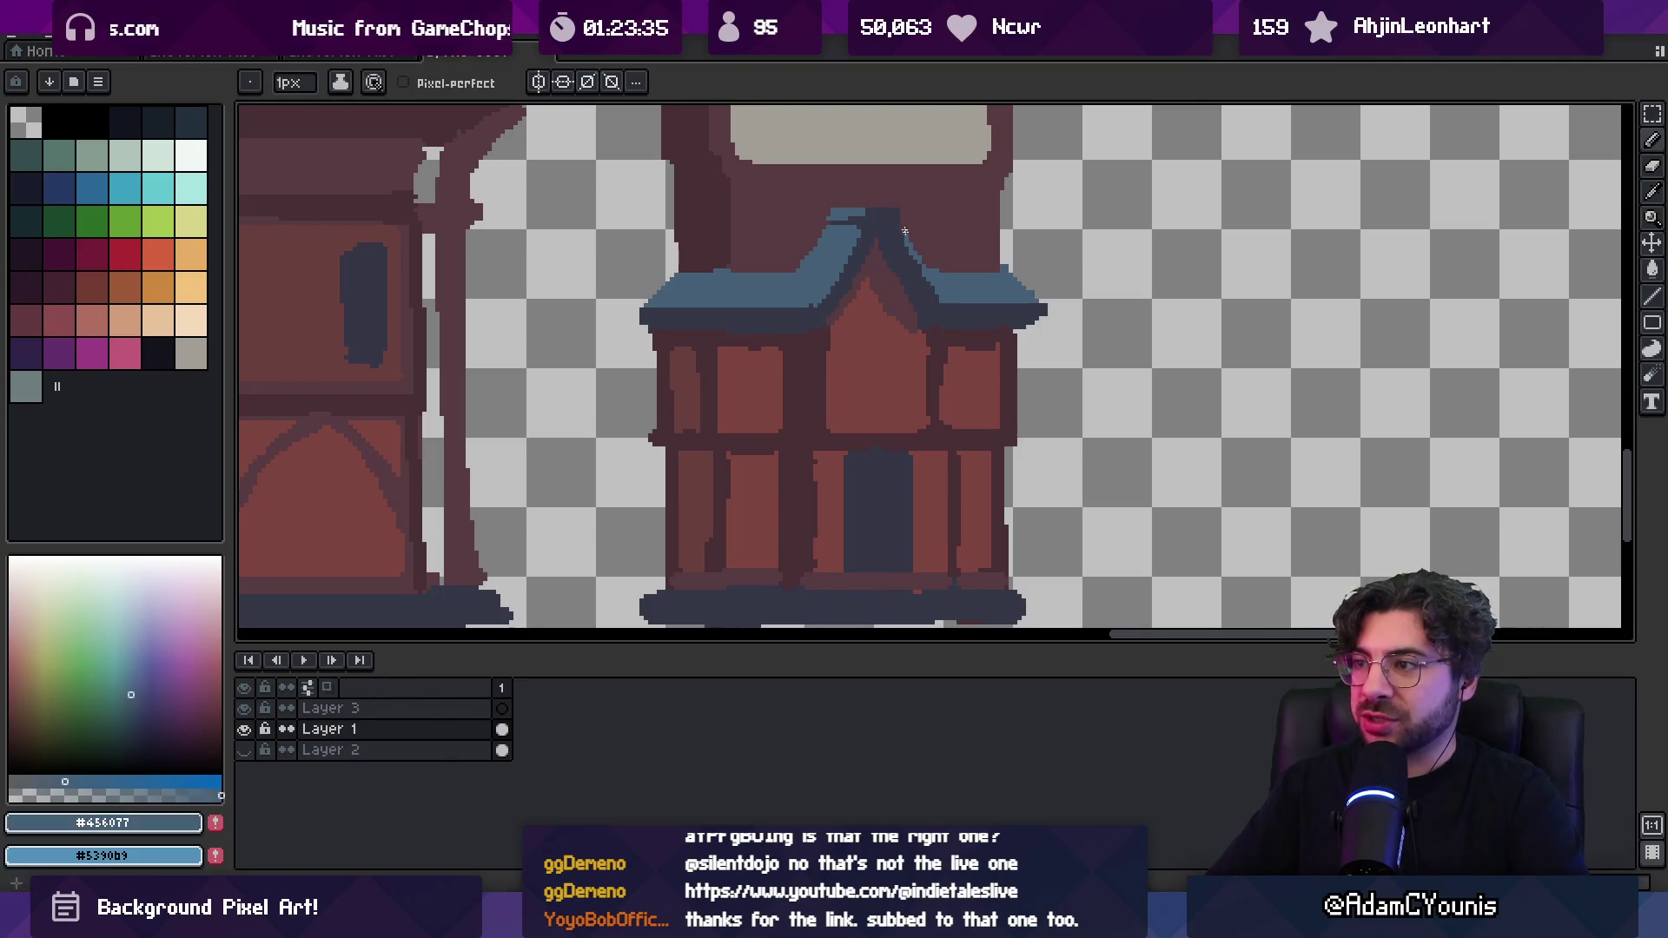
{"action": "left_click", "coordinate": [912, 265], "text": "alt"}
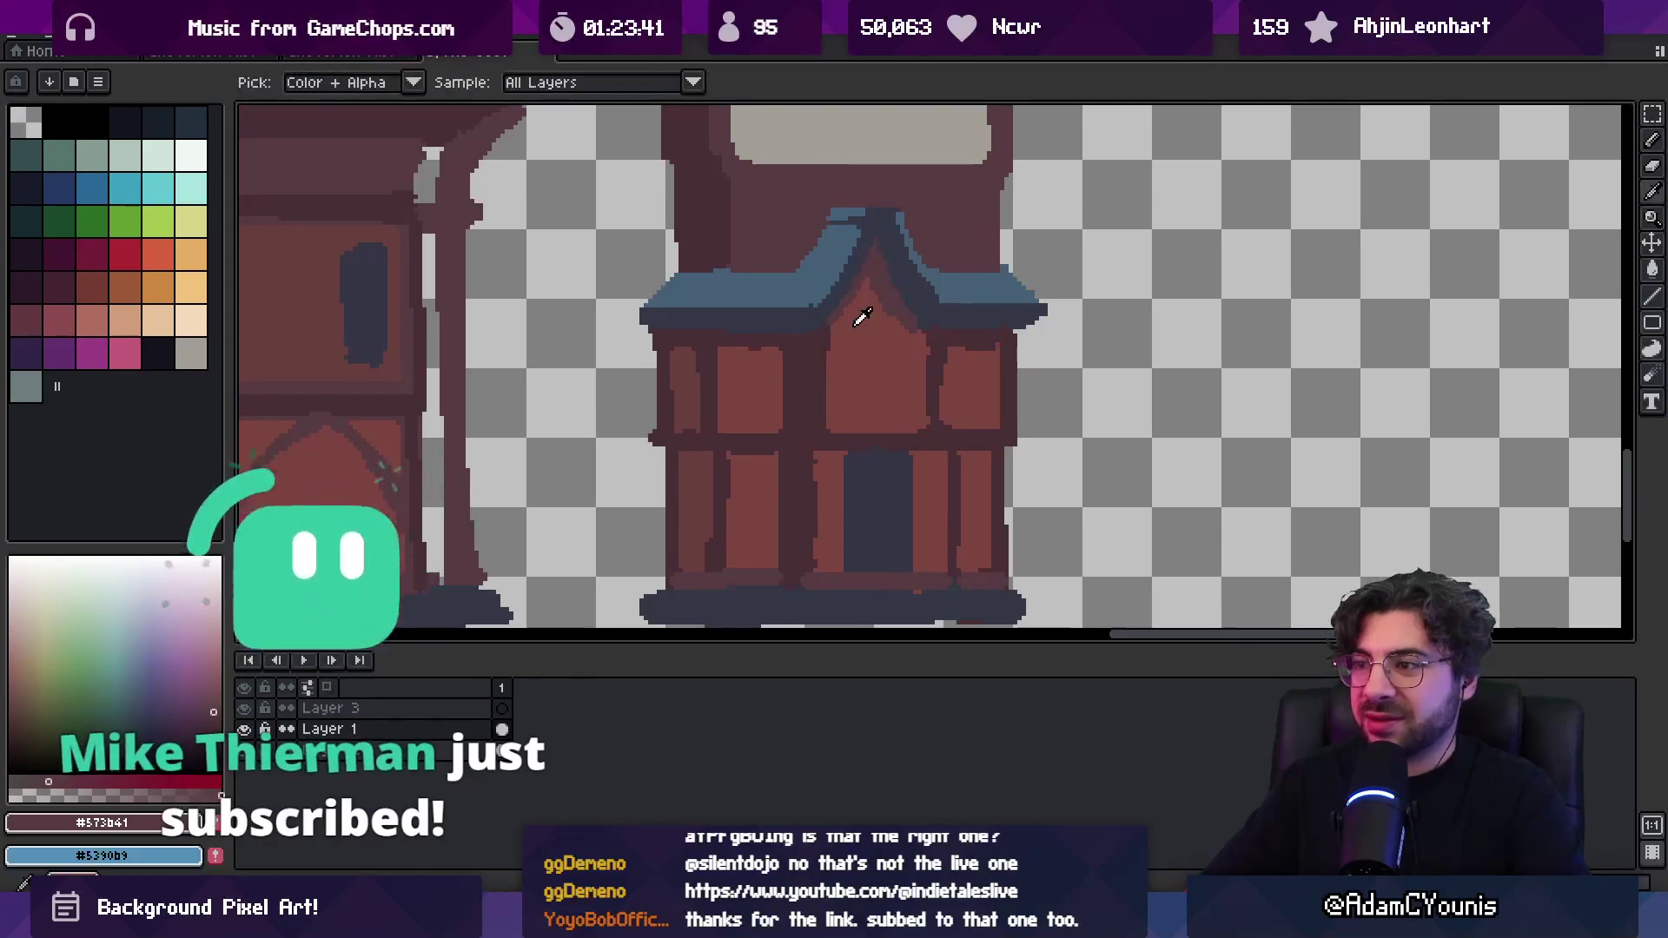
{"action": "left_click", "coordinate": [877, 300], "text": "alt"}
{"action": "left_click", "coordinate": [895, 292], "text": "alt"}
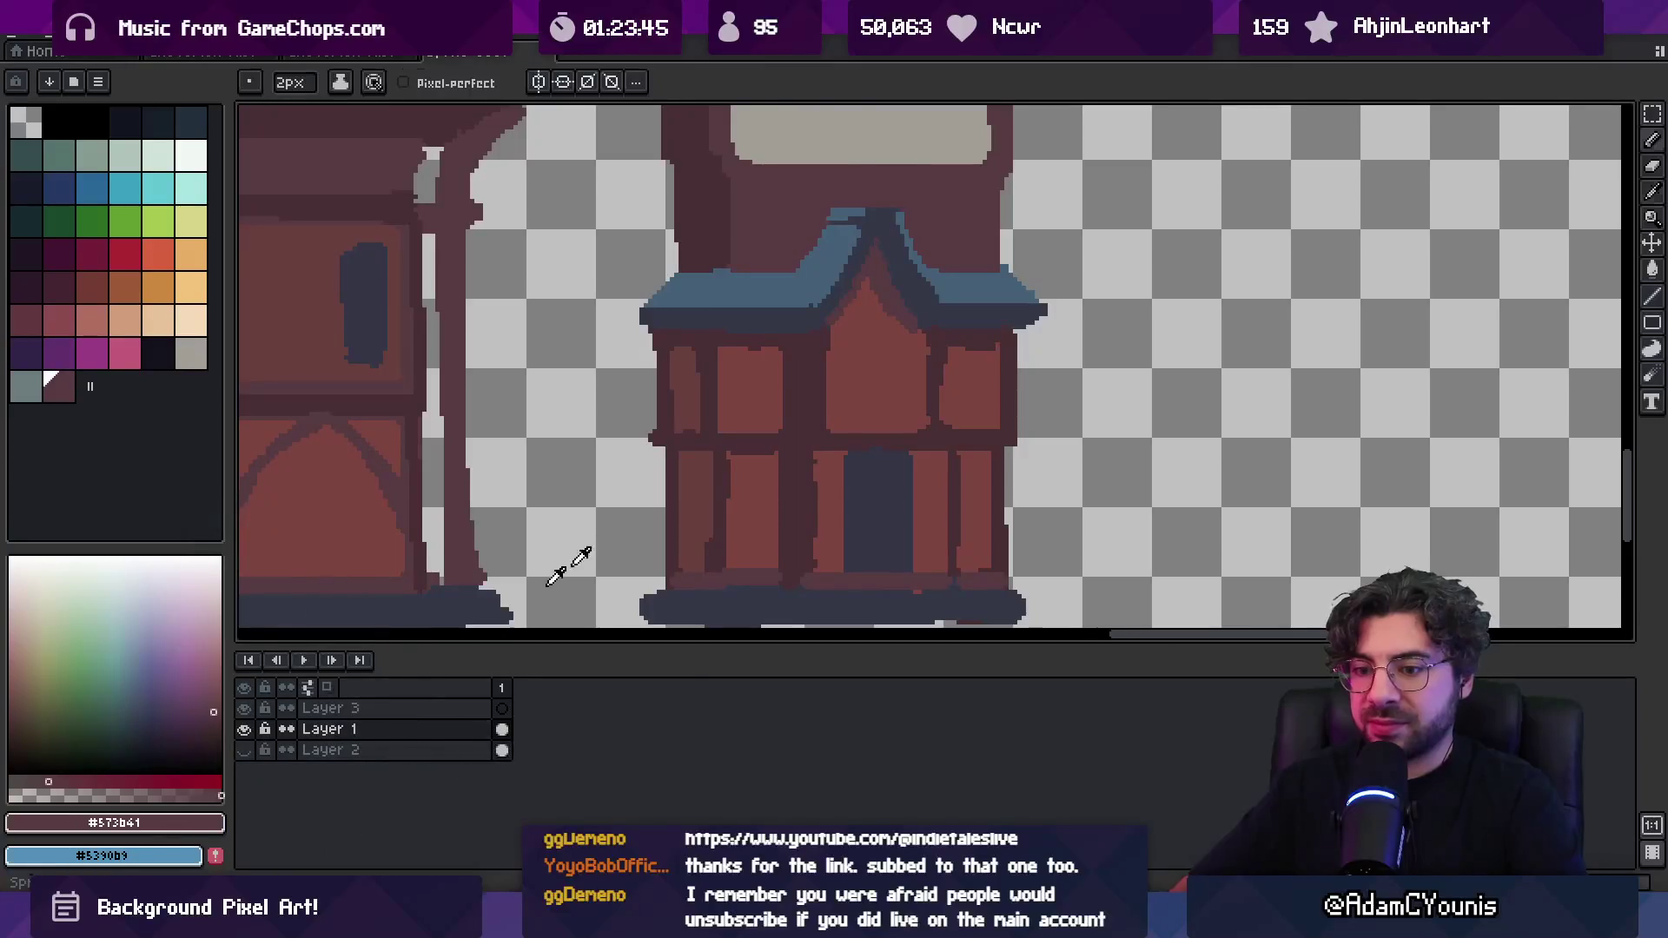
{"action": "left_click", "coordinate": [825, 365], "text": "alt"}
{"action": "left_click", "coordinate": [215, 823]}
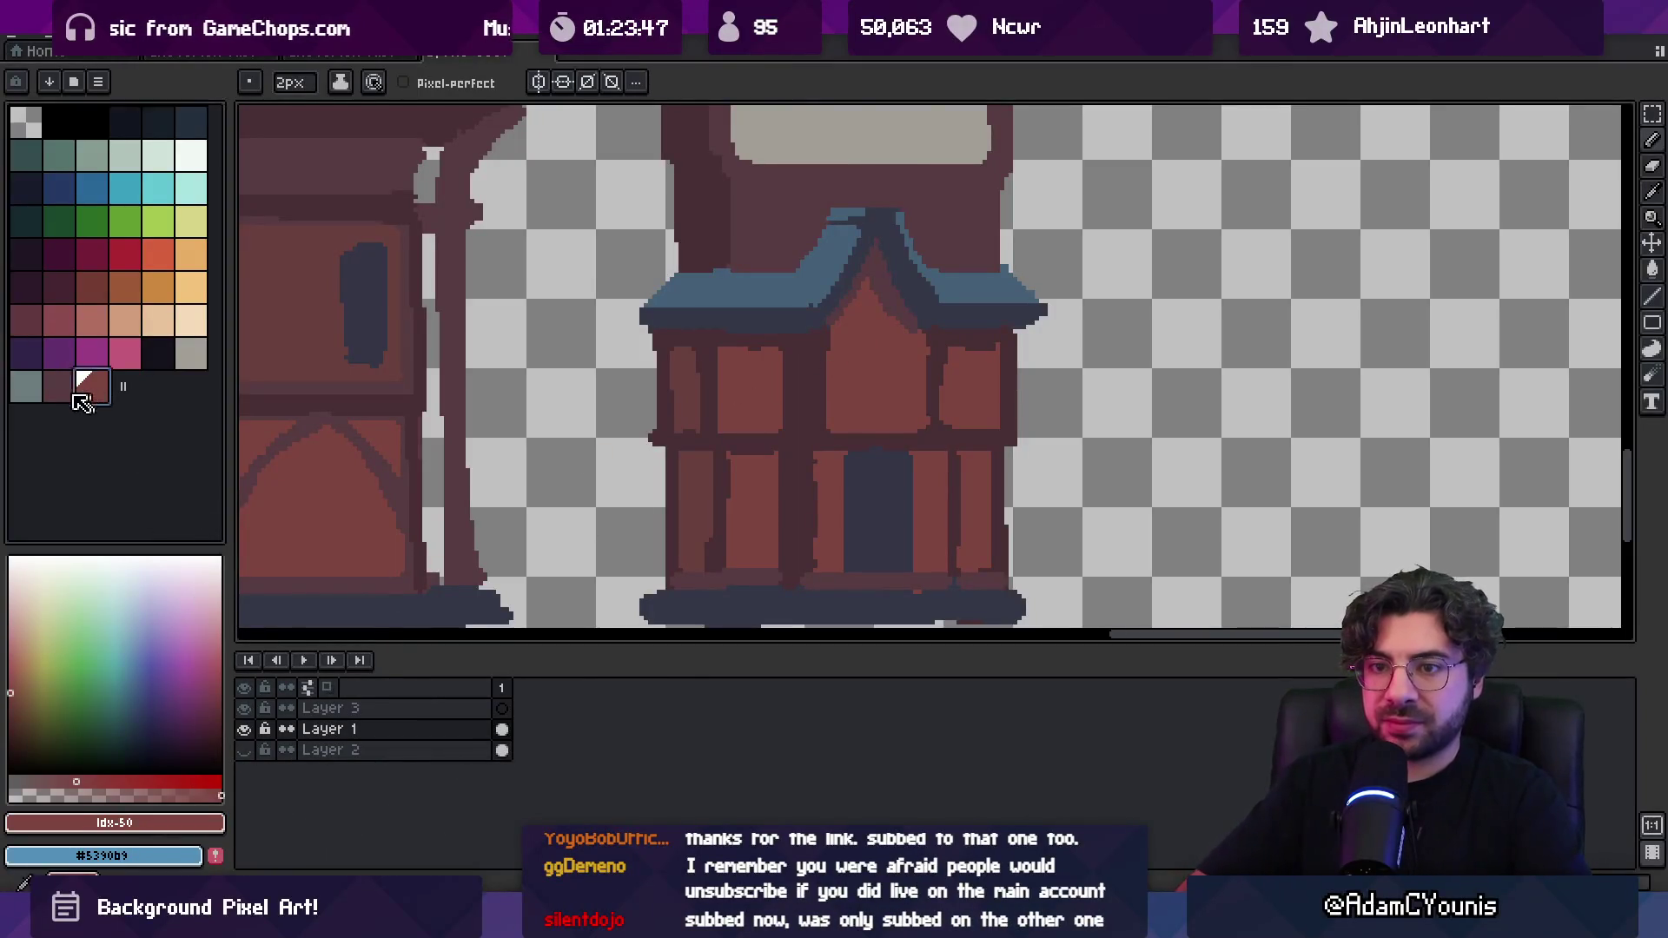
{"action": "key", "text": "e"}
{"action": "key", "text": "x"}
{"action": "key", "text": "x"}
{"action": "key", "text": "x"}
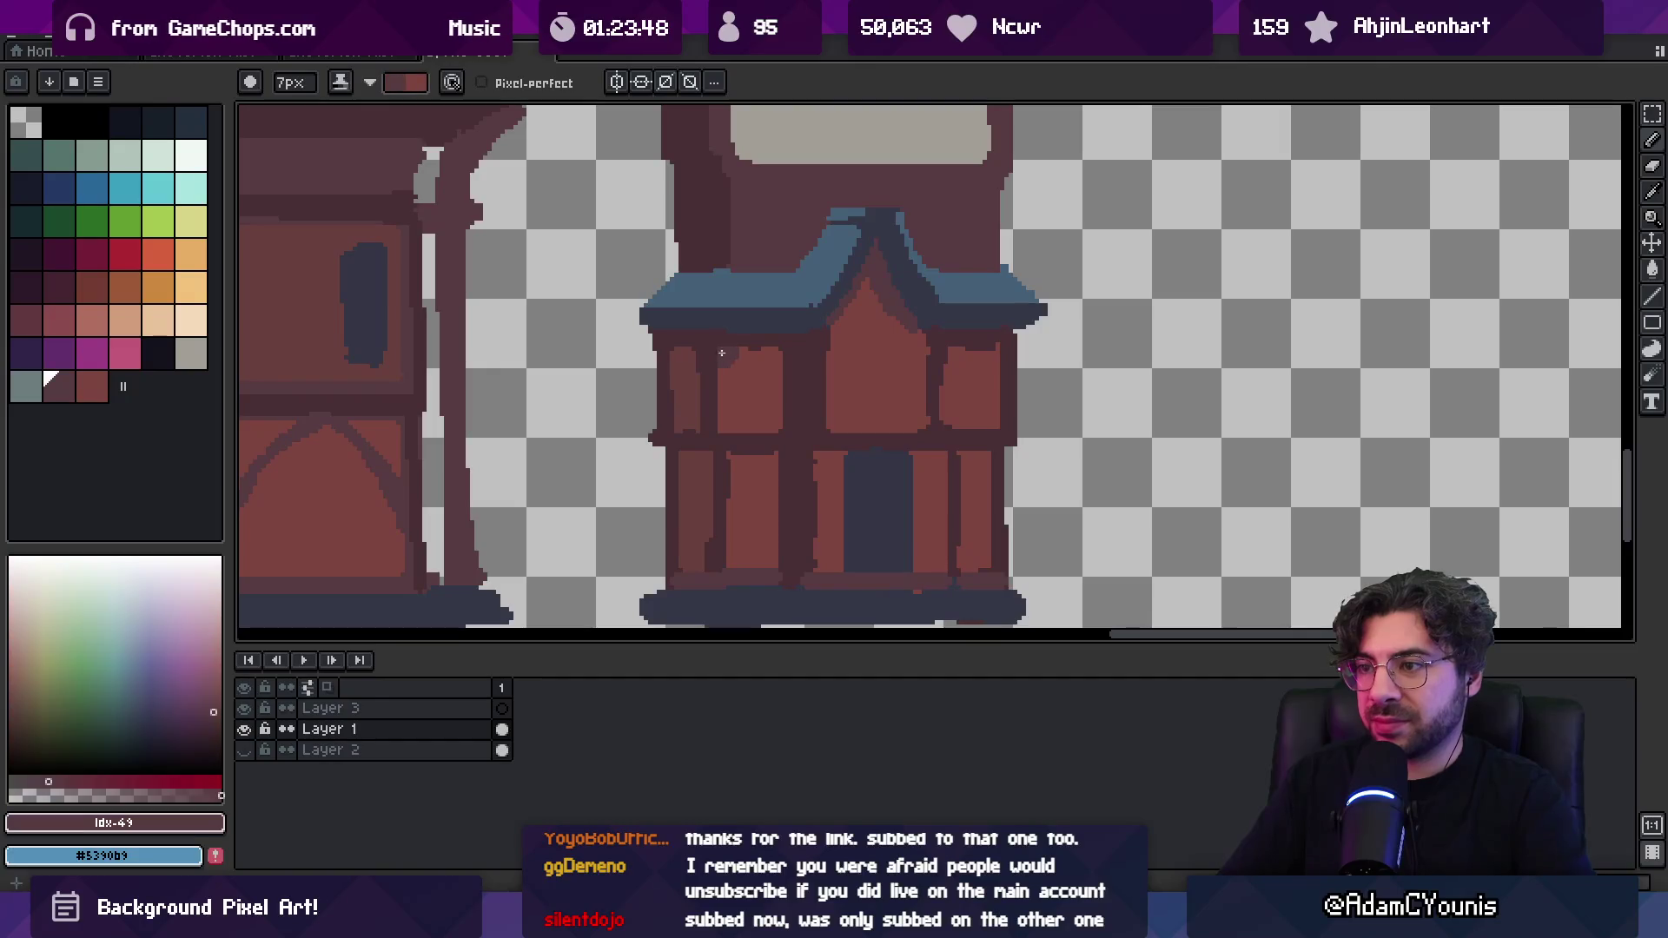
Paint a dark strip along the top of the small house's window
{"action": "key", "text": "x"}
{"action": "left_click_drag", "start_coordinate": [719, 349], "coordinate": [793, 347]}
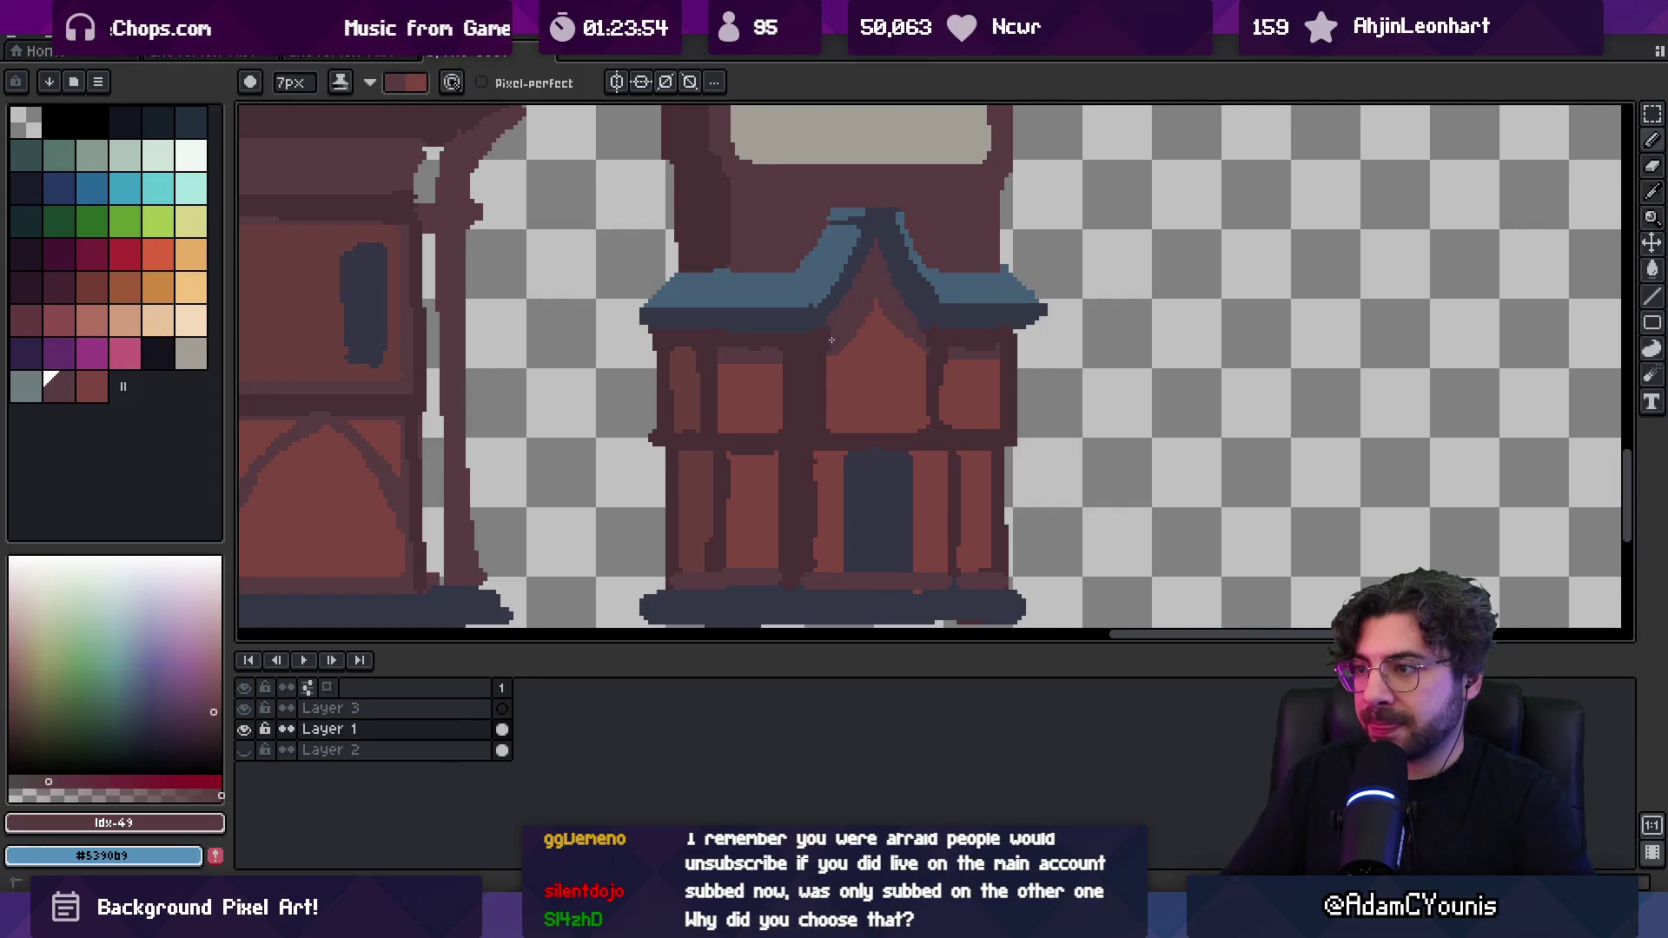
{"action": "scroll", "coordinate": [881, 300], "scroll_direction": "down", "scroll_amount": 4}
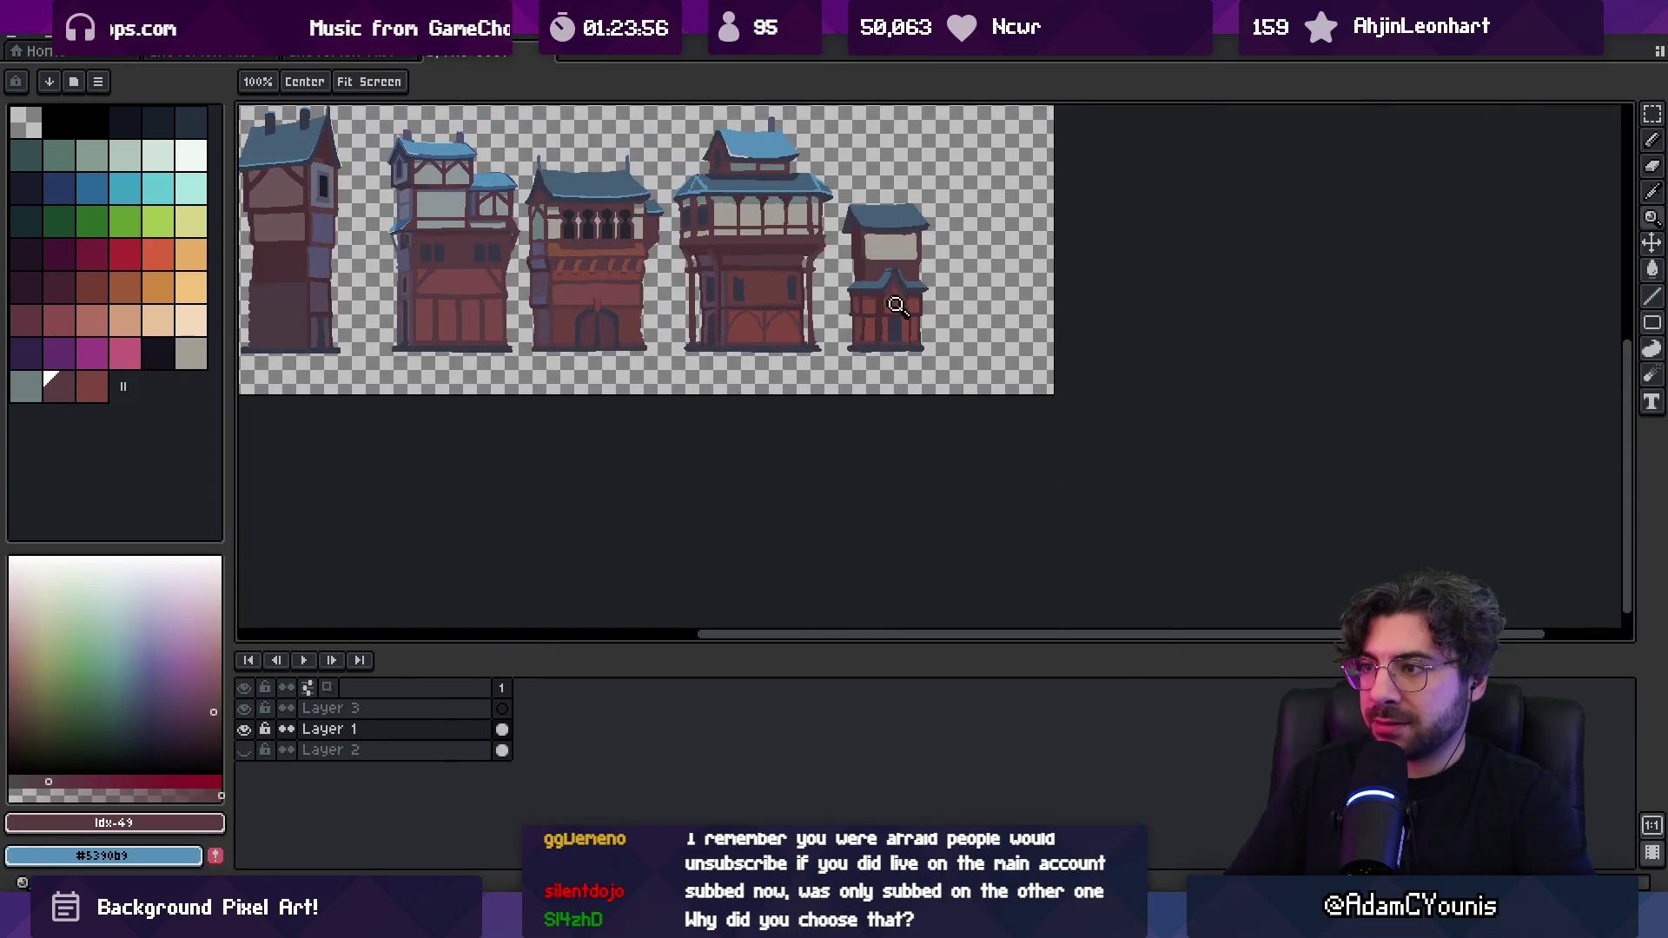
Paint a dark beam across the lower storey and a grey-teal line along the window top
{"action": "scroll", "coordinate": [773, 350], "scroll_direction": "up", "scroll_amount": 3}
{"action": "mouse_move", "coordinate": [721, 345]}
{"action": "left_mouse_down"}
{"action": "mouse_move", "coordinate": [838, 341]}
{"action": "mouse_move", "coordinate": [812, 341]}
{"action": "left_mouse_up"}
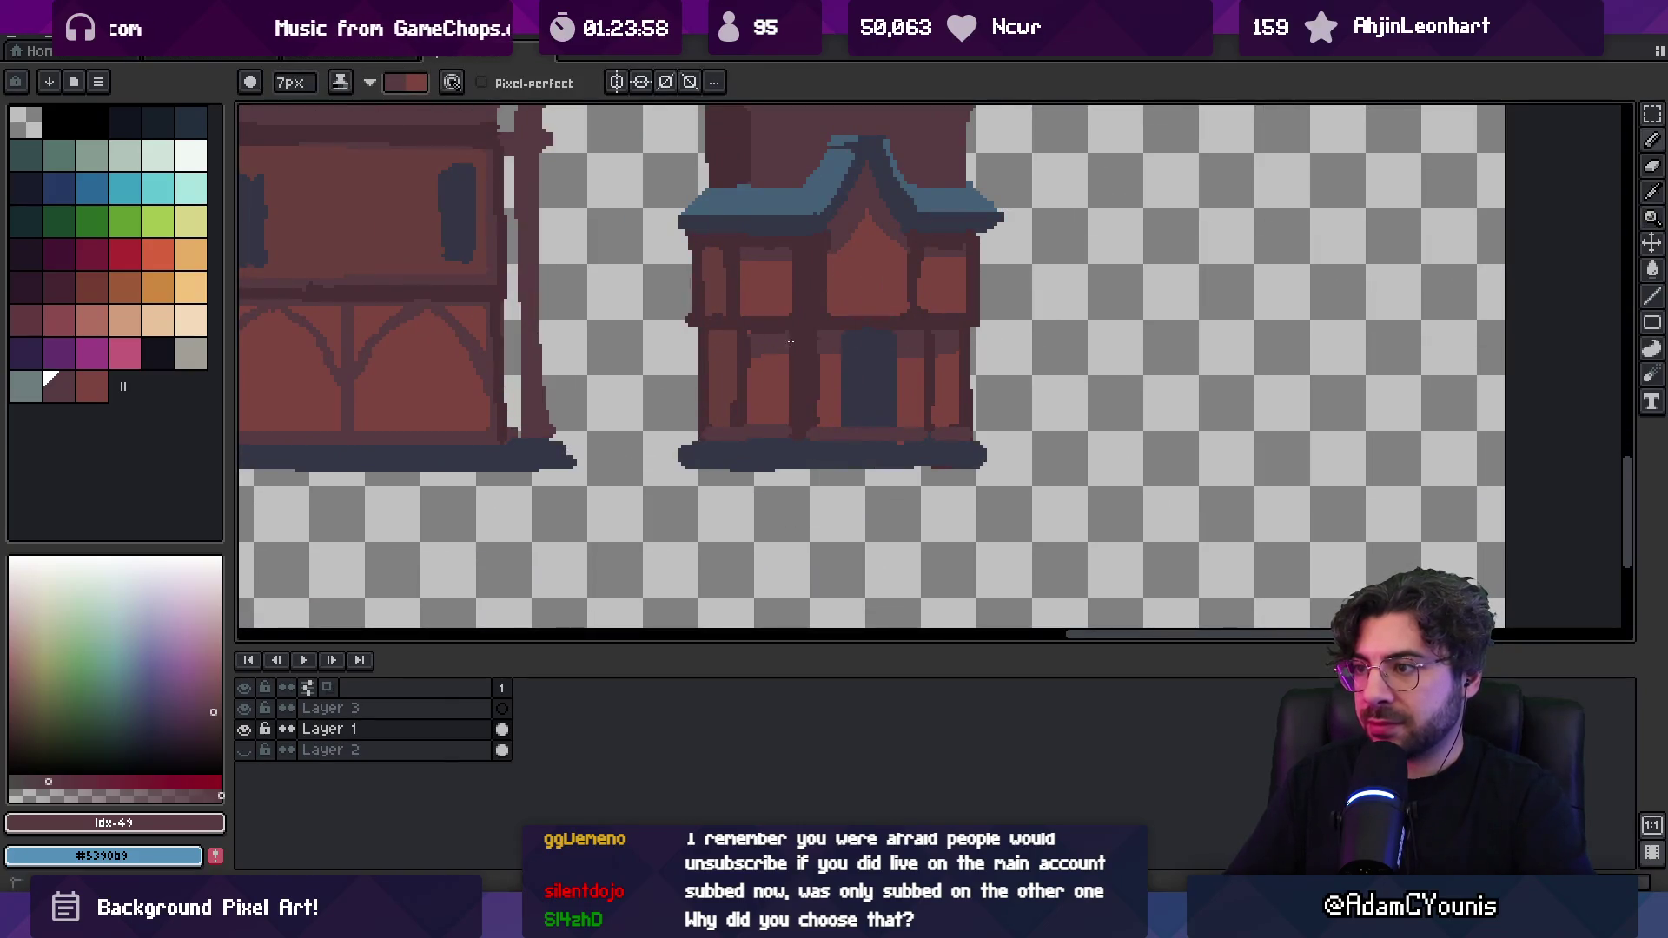
{"action": "key", "text": "z"}
{"action": "scroll", "coordinate": [860, 341], "scroll_direction": "down", "scroll_amount": 4}
{"action": "scroll", "coordinate": [856, 342], "scroll_direction": "up", "scroll_amount": 1}
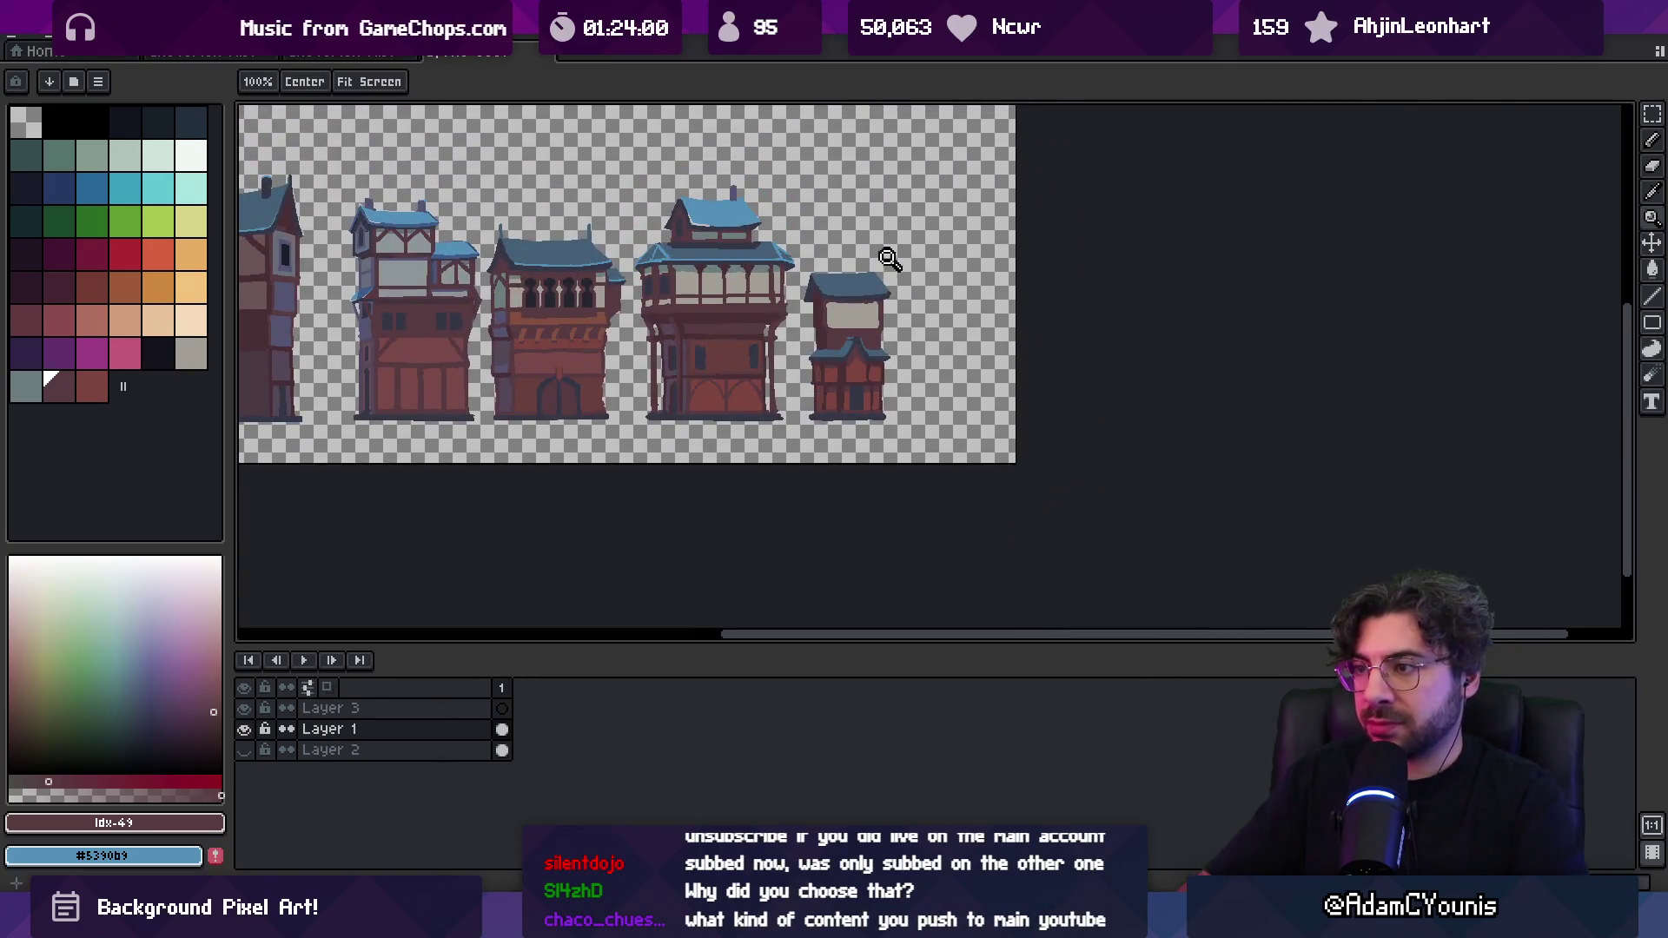
{"action": "scroll", "coordinate": [859, 304], "scroll_direction": "up", "scroll_amount": 3}
{"action": "key", "text": "i"}
{"action": "left_click", "coordinate": [611, 175]}
{"action": "left_click", "coordinate": [461, 279]}
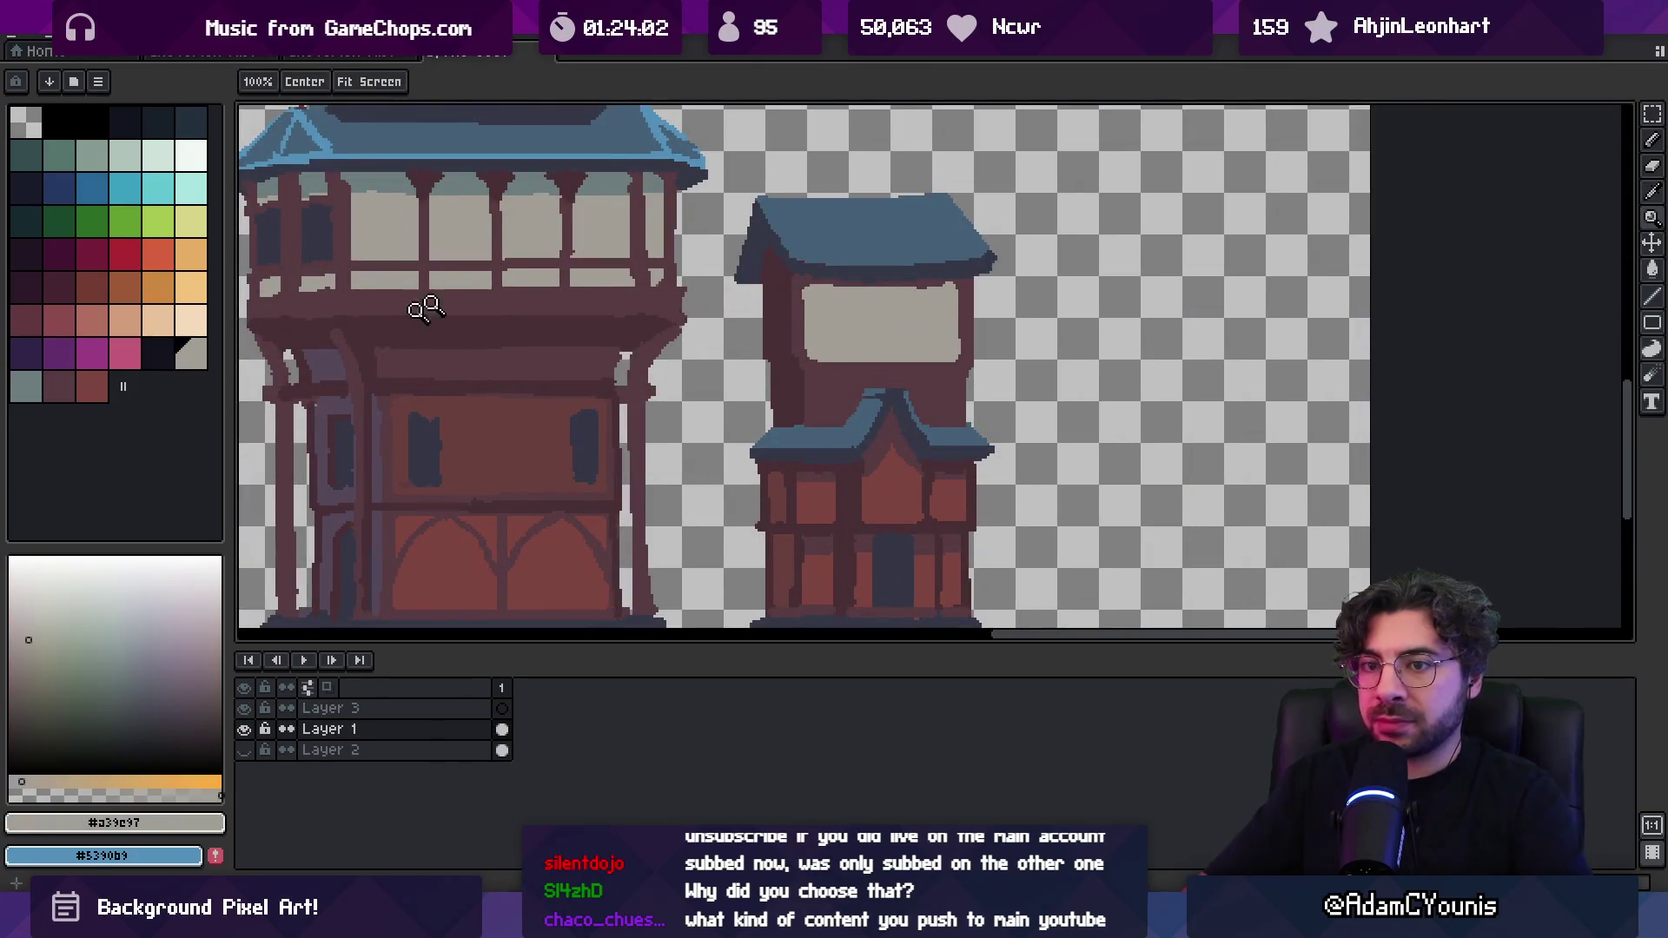
{"action": "left_click", "coordinate": [26, 385]}
{"action": "key", "text": "b"}
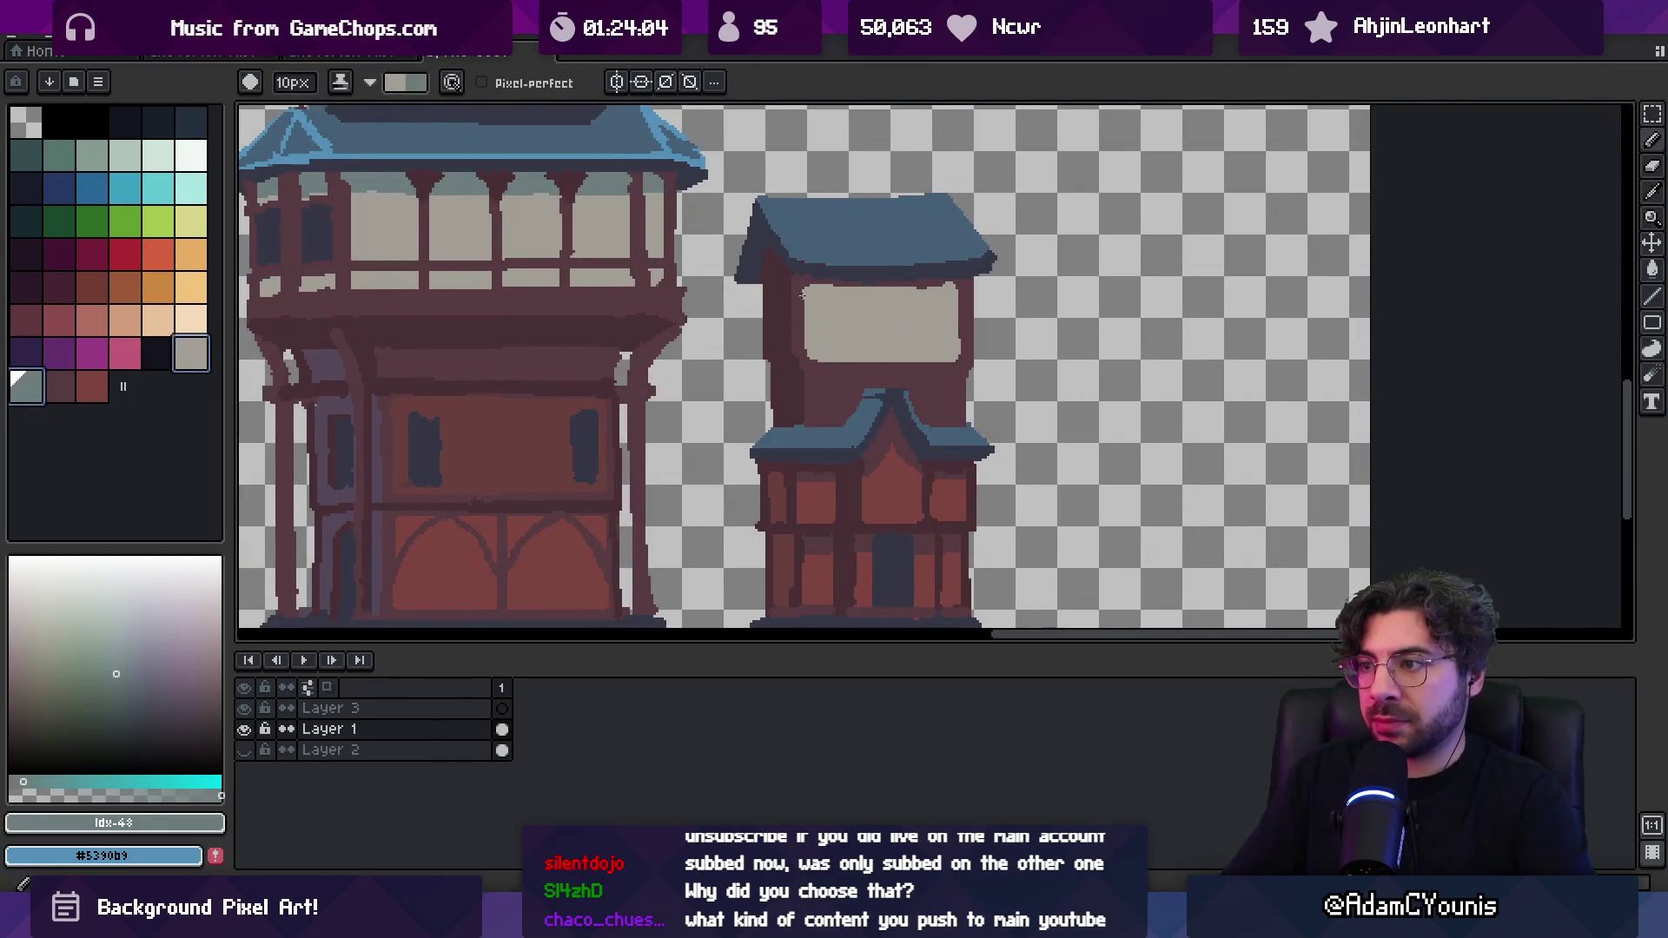
{"action": "left_click_drag", "start_coordinate": [805, 296], "coordinate": [949, 287]}
Darken the upper window's lower edge with the dark red-brown timber colour
{"action": "key", "text": "i"}
{"action": "left_click", "coordinate": [816, 315]}
{"action": "key", "text": "e"}
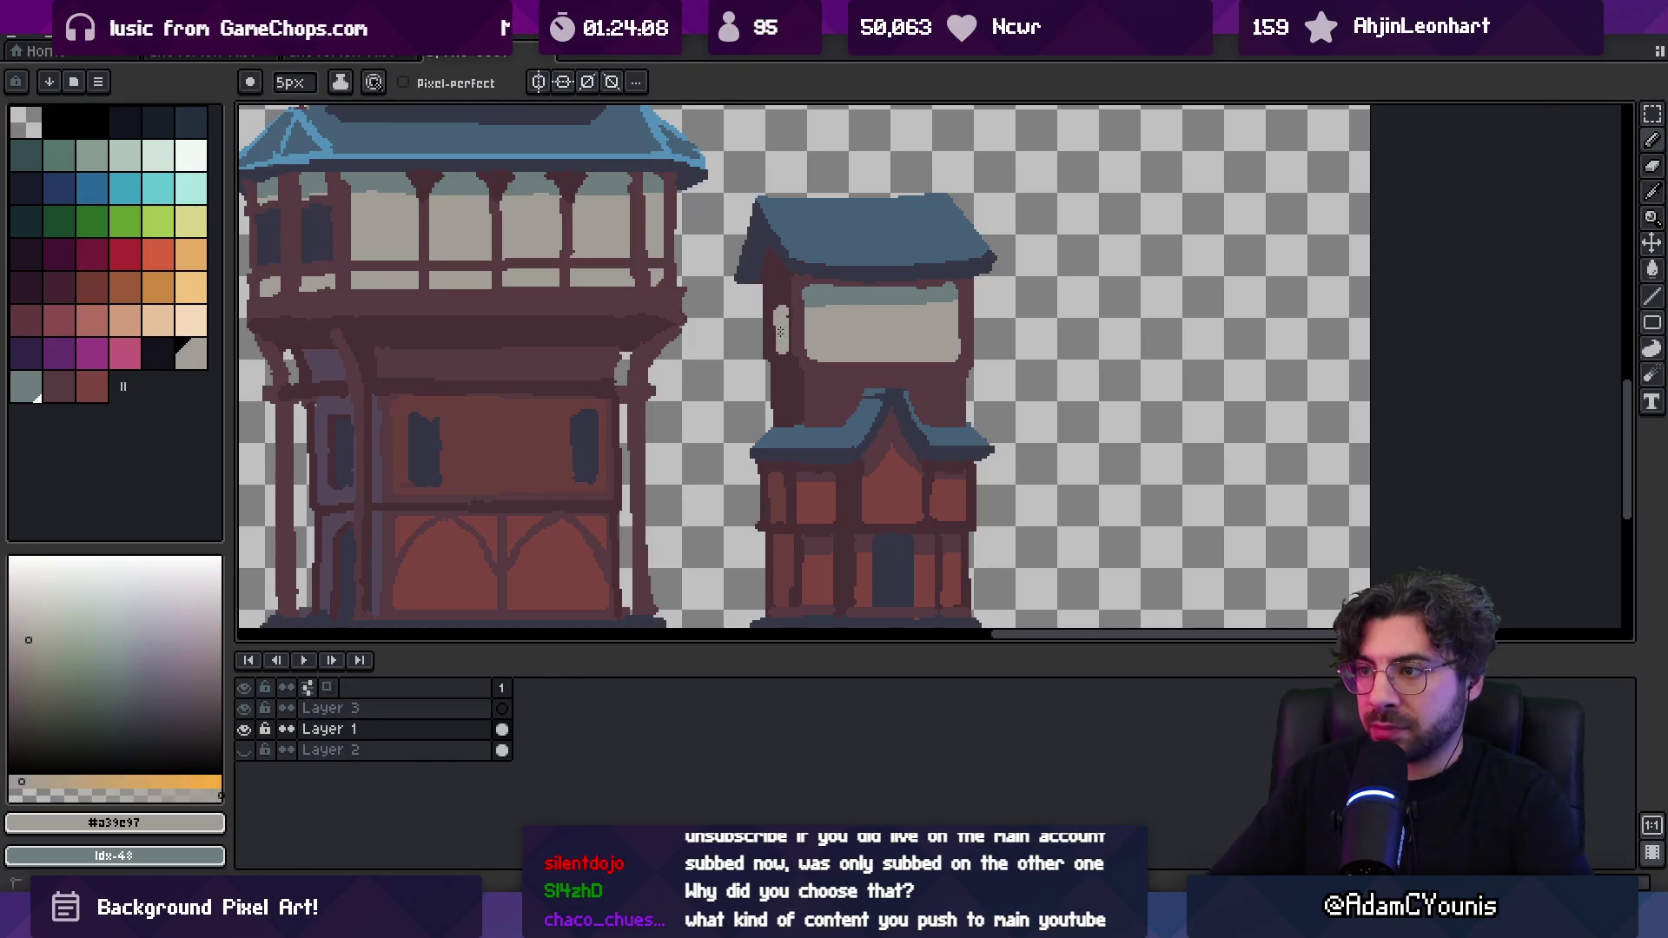
{"action": "left_click", "coordinate": [801, 299], "text": "alt"}
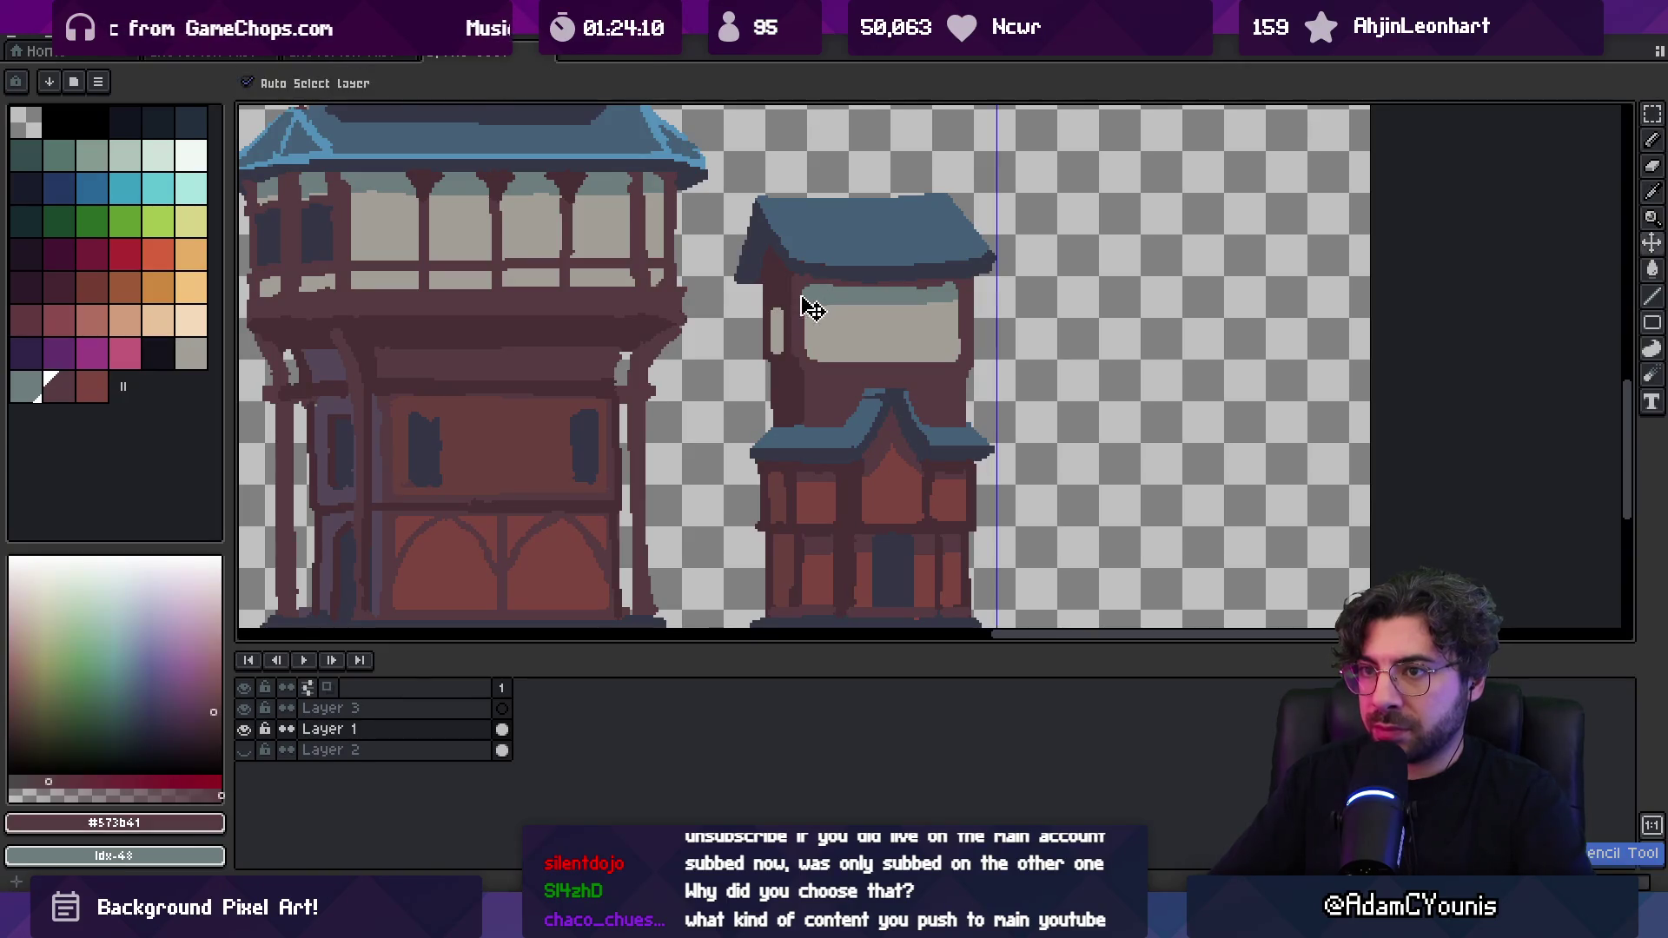
{"action": "scroll", "coordinate": [801, 300], "scroll_direction": "down", "scroll_amount": 3}
{"action": "scroll", "coordinate": [584, 315], "scroll_direction": "up", "scroll_amount": 1}
{"action": "left_click", "coordinate": [923, 309], "text": "alt"}
{"action": "scroll", "coordinate": [921, 315], "scroll_direction": "up", "scroll_amount": 2}
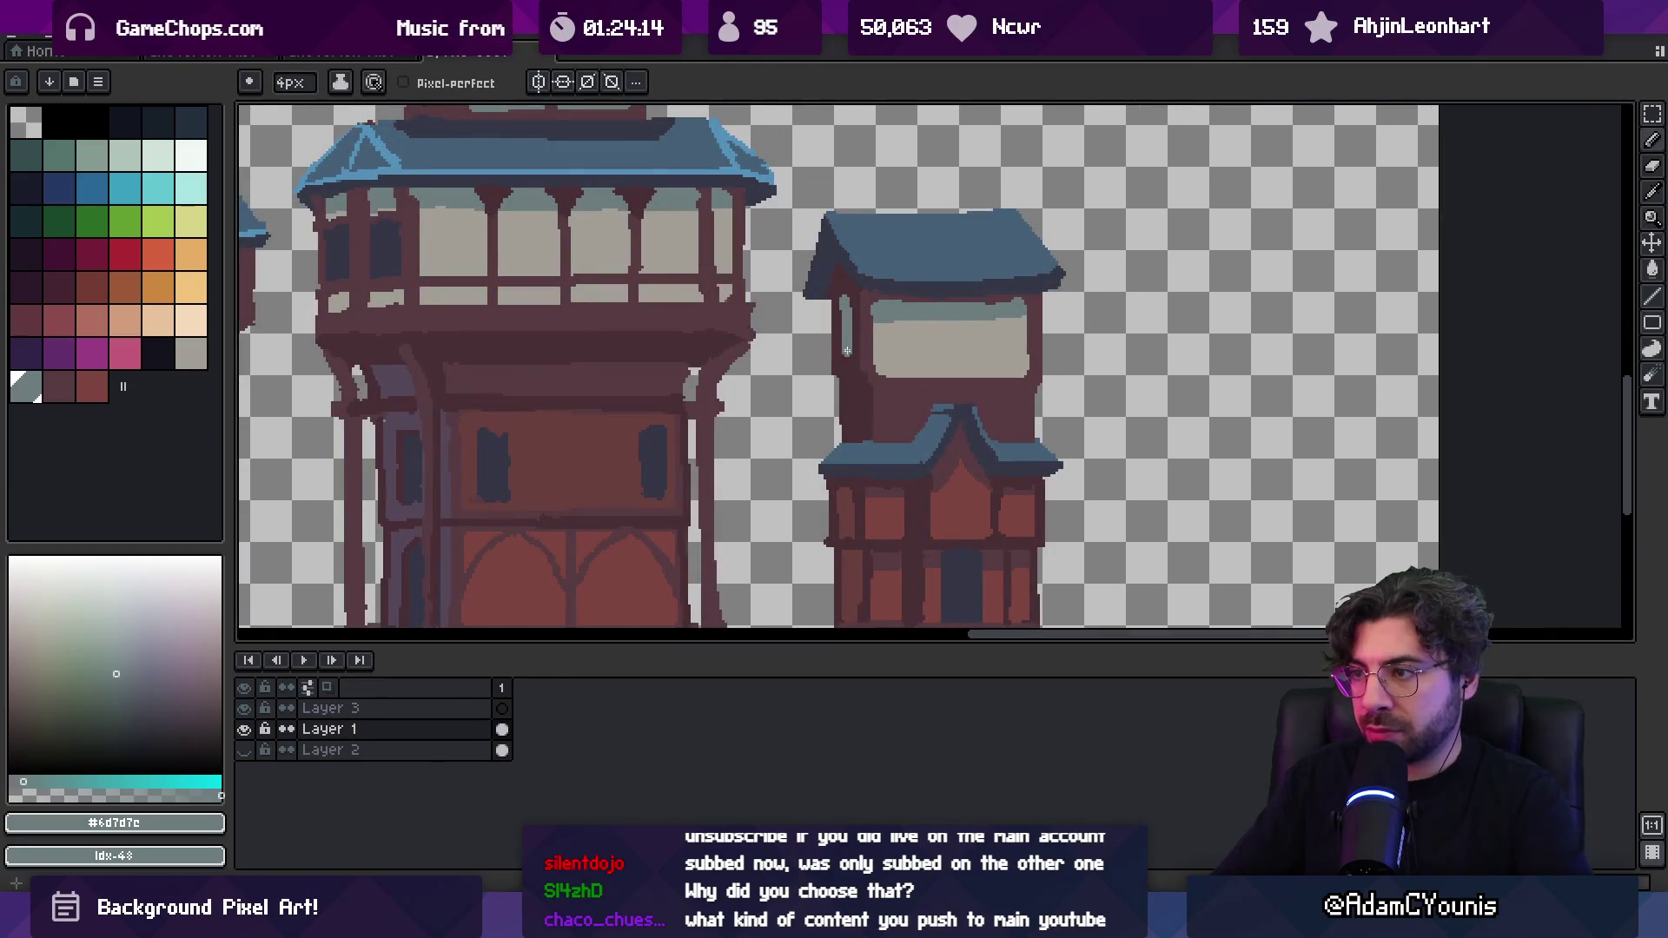
{"action": "scroll", "coordinate": [874, 279], "scroll_direction": "down", "scroll_amount": 1}
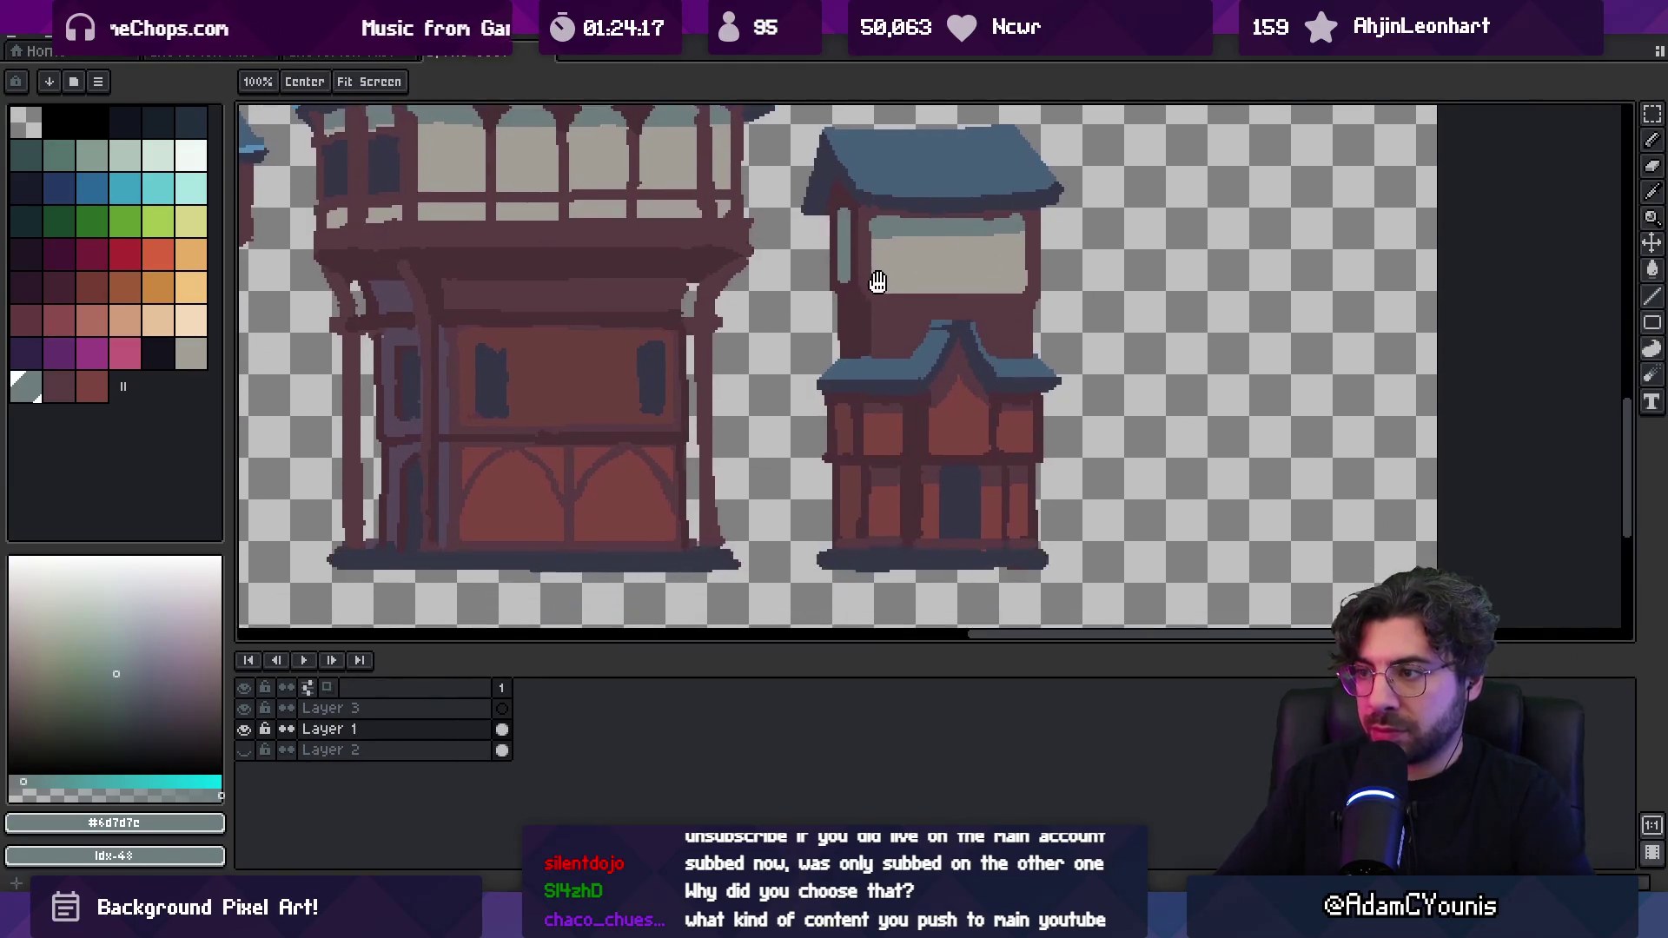
{"action": "scroll", "coordinate": [886, 310], "scroll_direction": "up", "scroll_amount": 1}
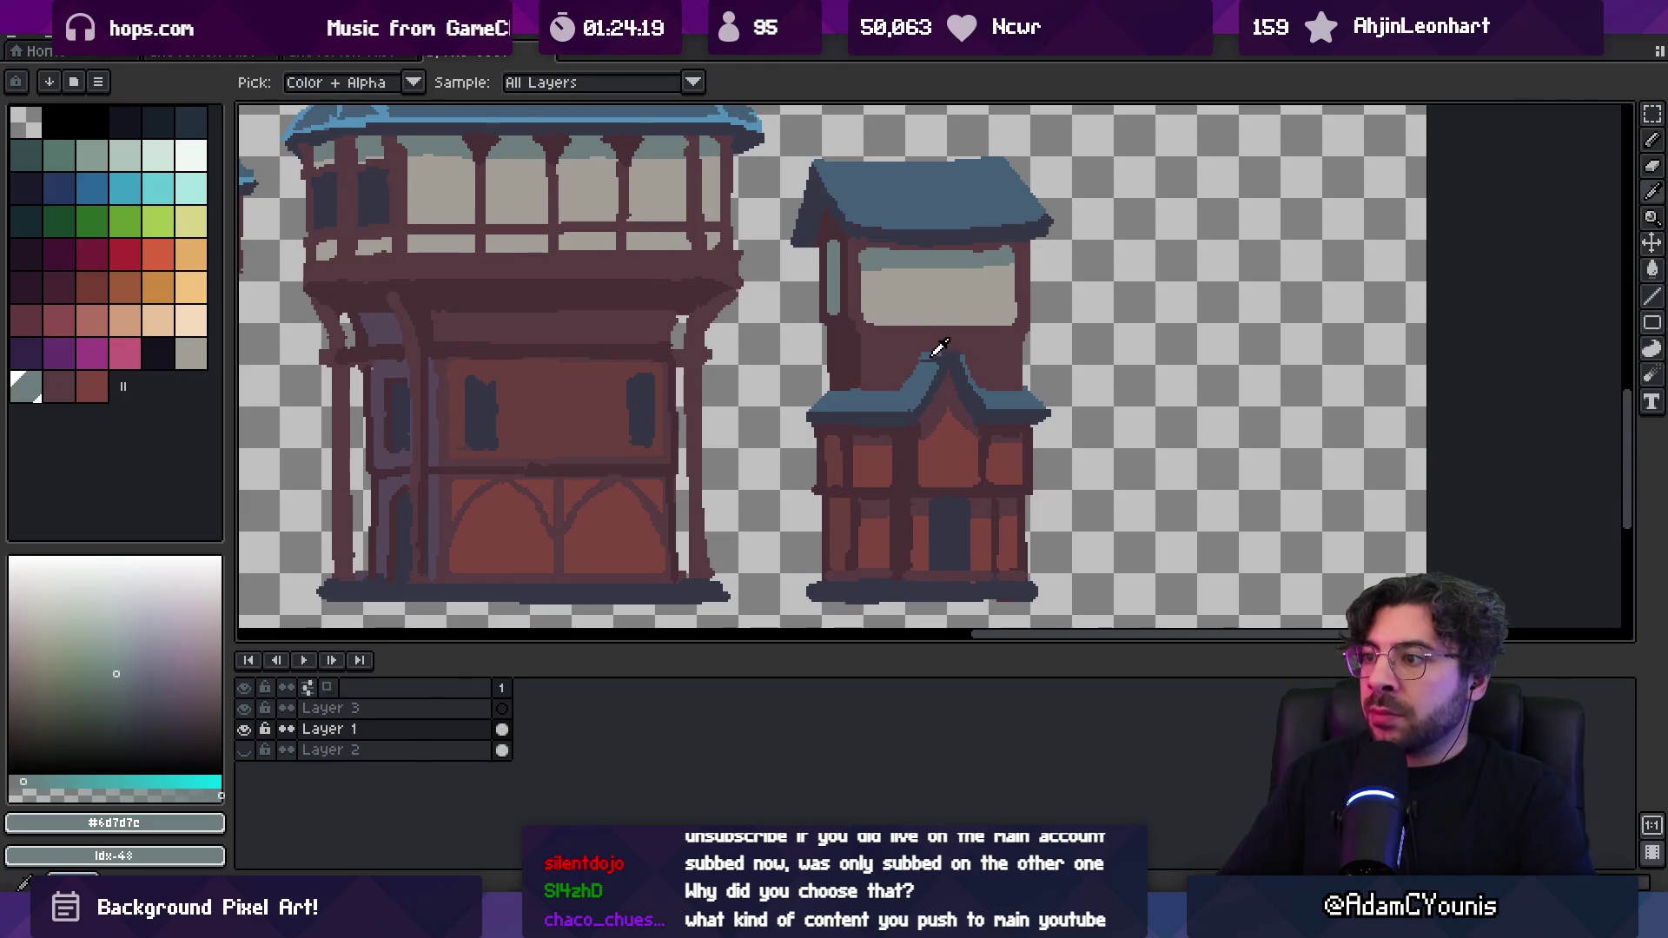
{"action": "left_click", "coordinate": [933, 352], "text": "alt"}
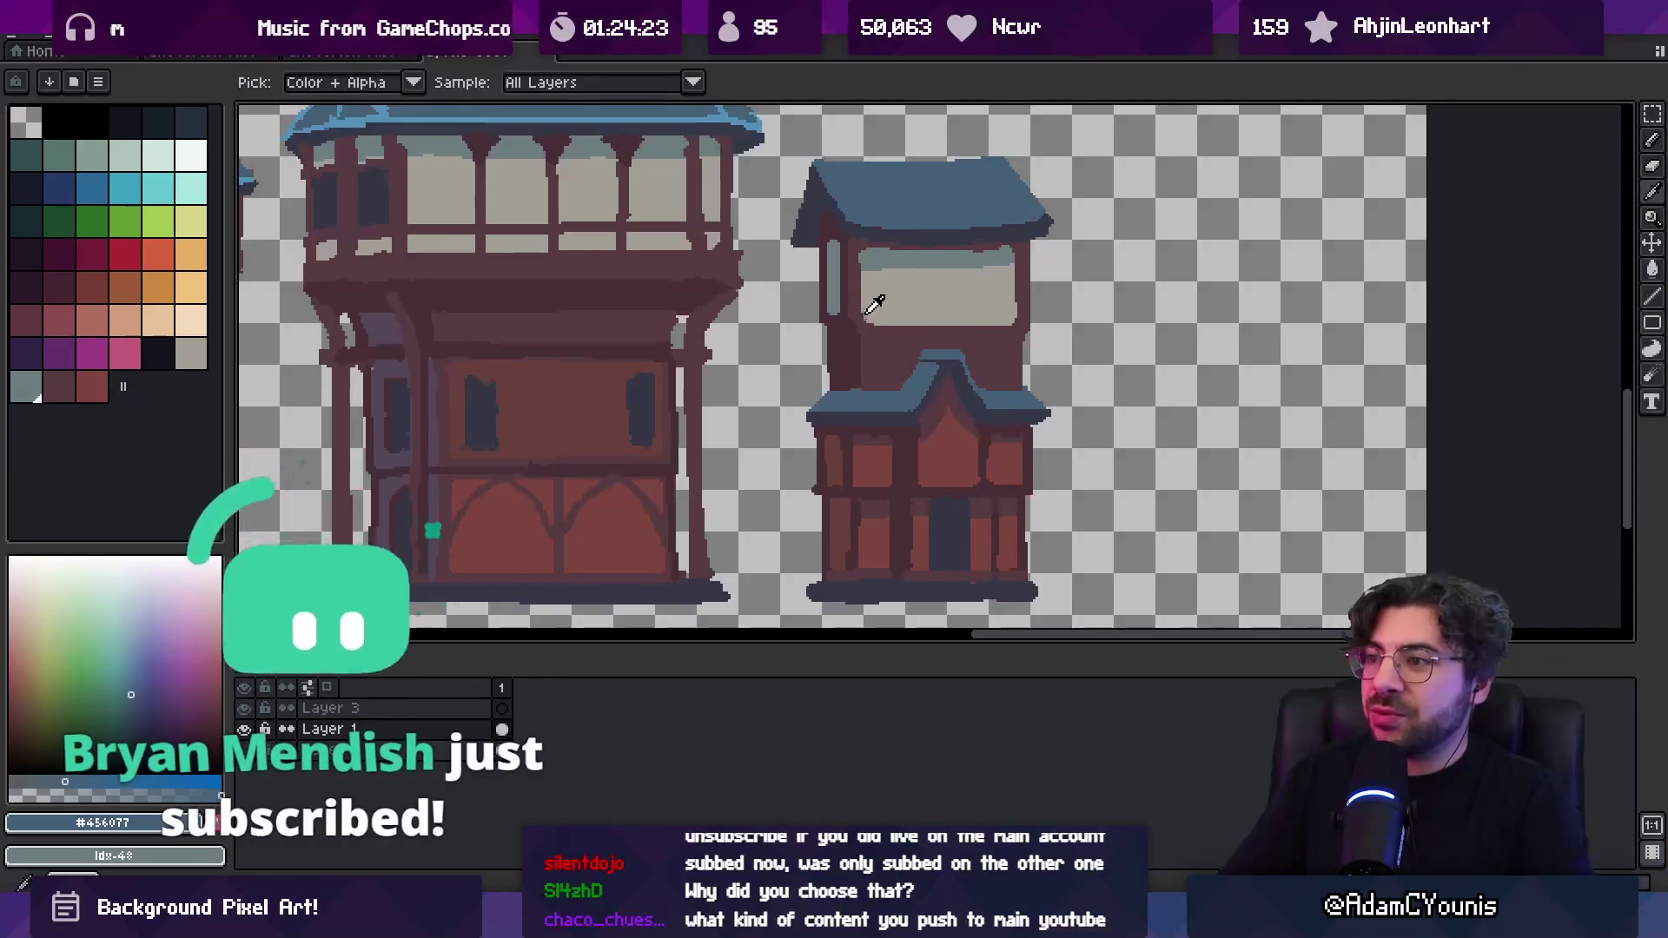
{"action": "left_click", "coordinate": [895, 326], "text": "alt"}
{"action": "left_click_drag", "start_coordinate": [868, 323], "coordinate": [1016, 323]}
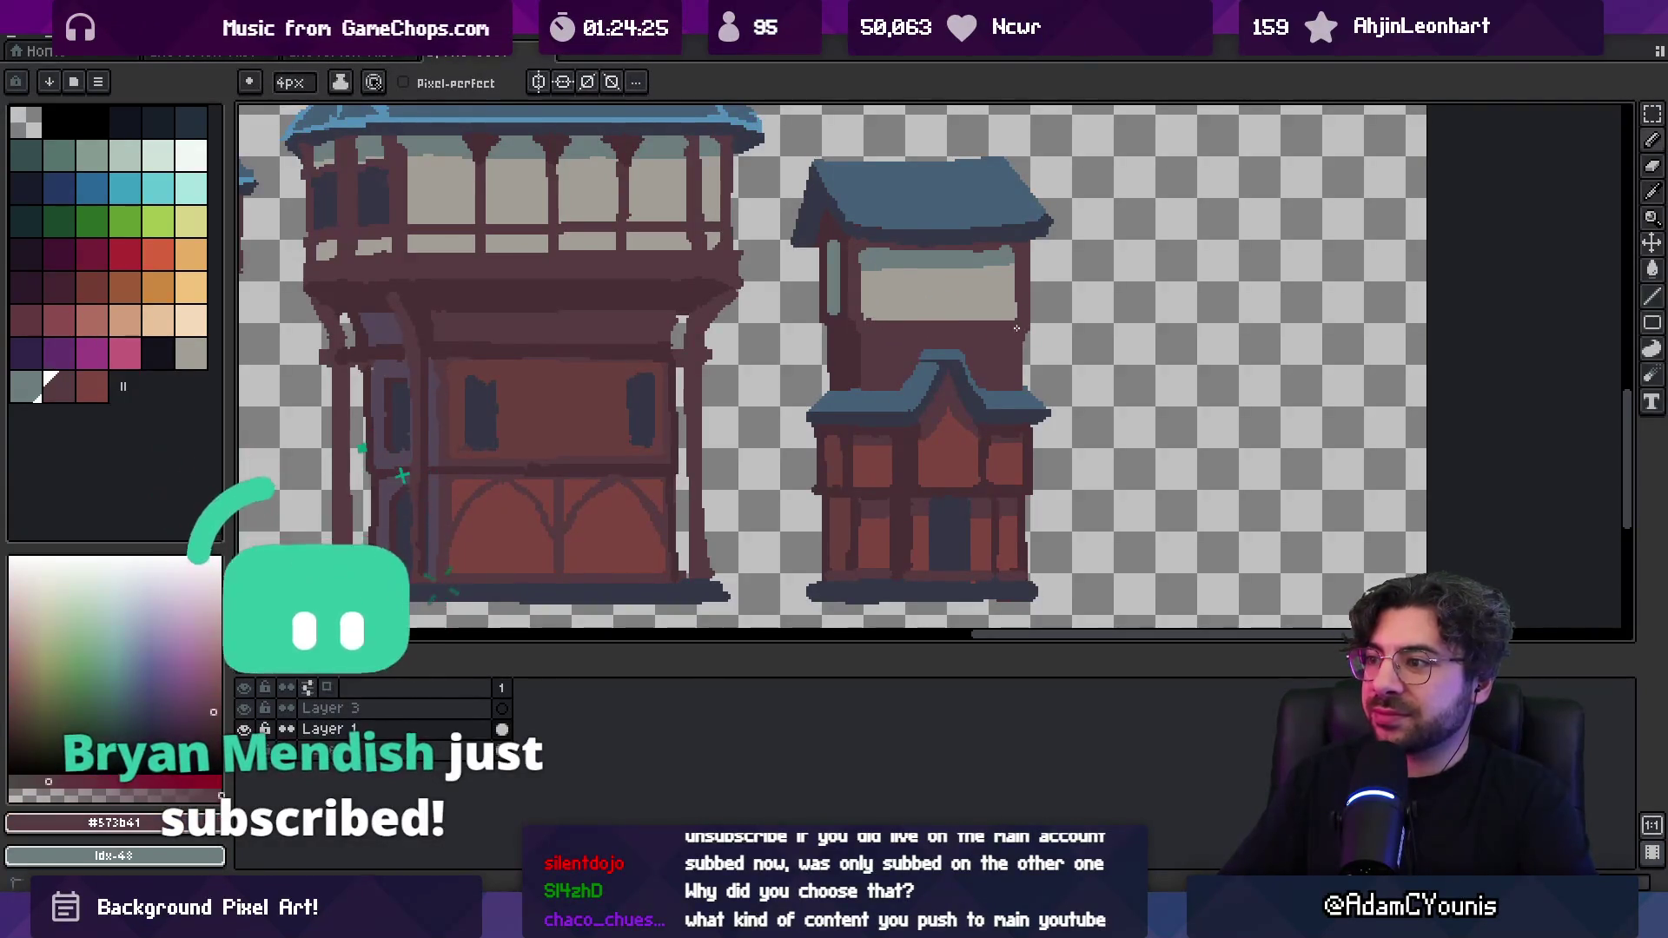
Paint two brown mullion lines in the upper window, undoing a stray mark
{"action": "left_click", "coordinate": [877, 350], "text": "alt"}
{"action": "left_click_drag", "start_coordinate": [877, 350], "coordinate": [878, 376]}
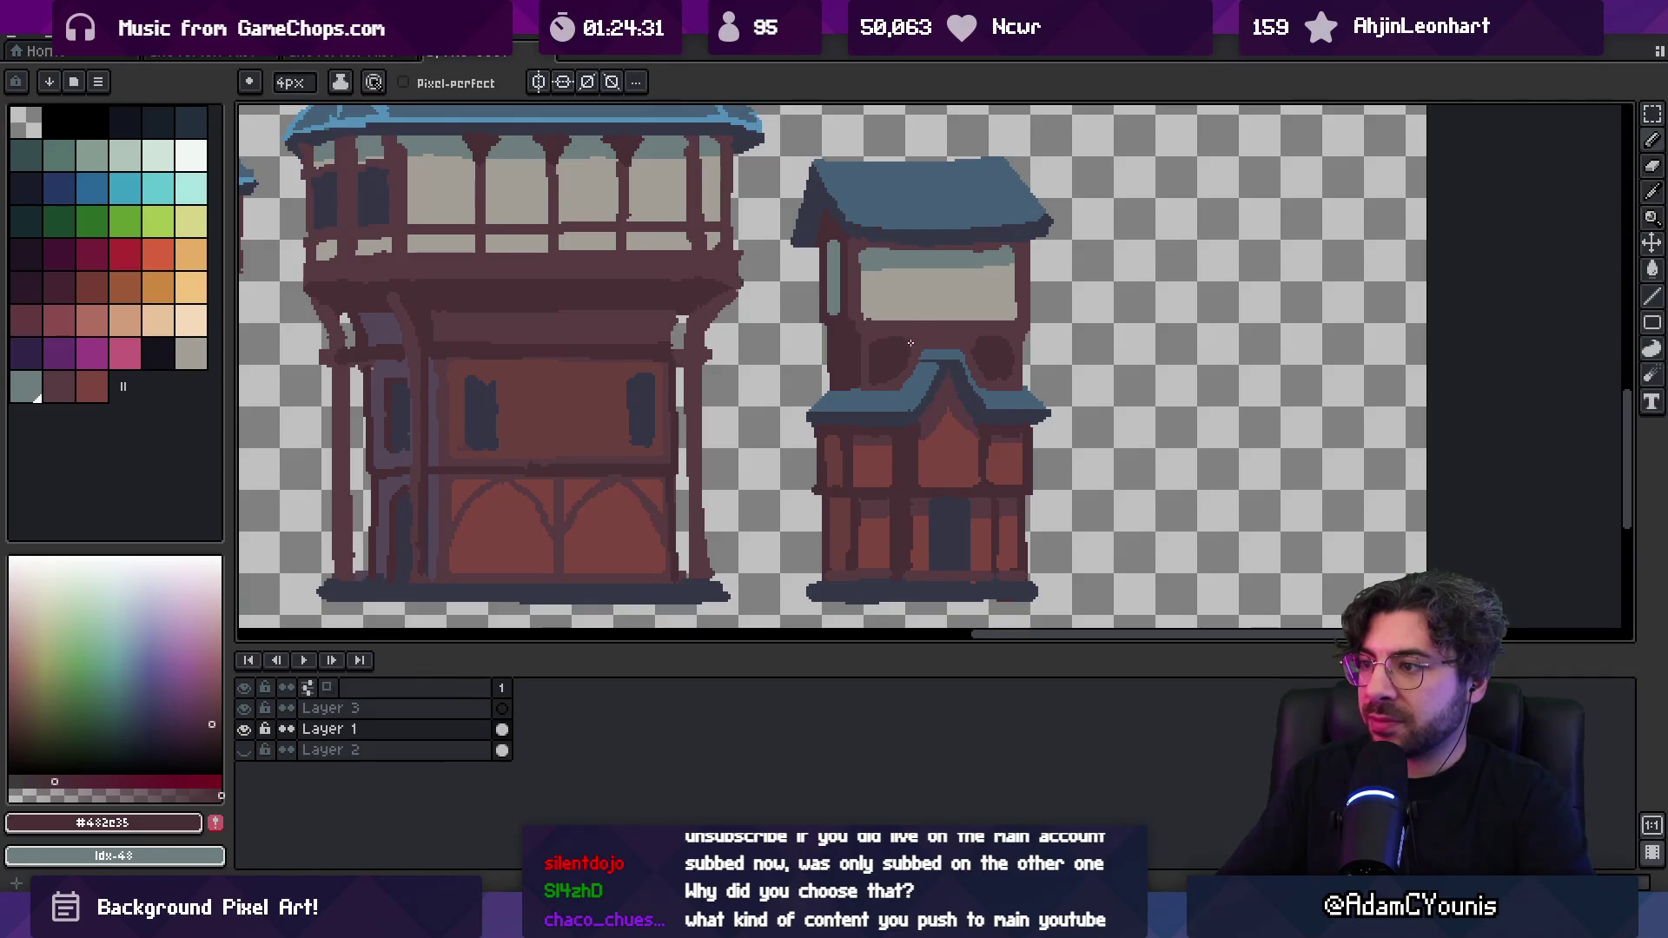
{"action": "left_click", "coordinate": [931, 320], "text": "alt"}
{"action": "key", "text": "ctrl+z"}
{"action": "left_click_drag", "start_coordinate": [911, 257], "coordinate": [911, 319]}
{"action": "left_click_drag", "start_coordinate": [970, 250], "coordinate": [970, 321]}
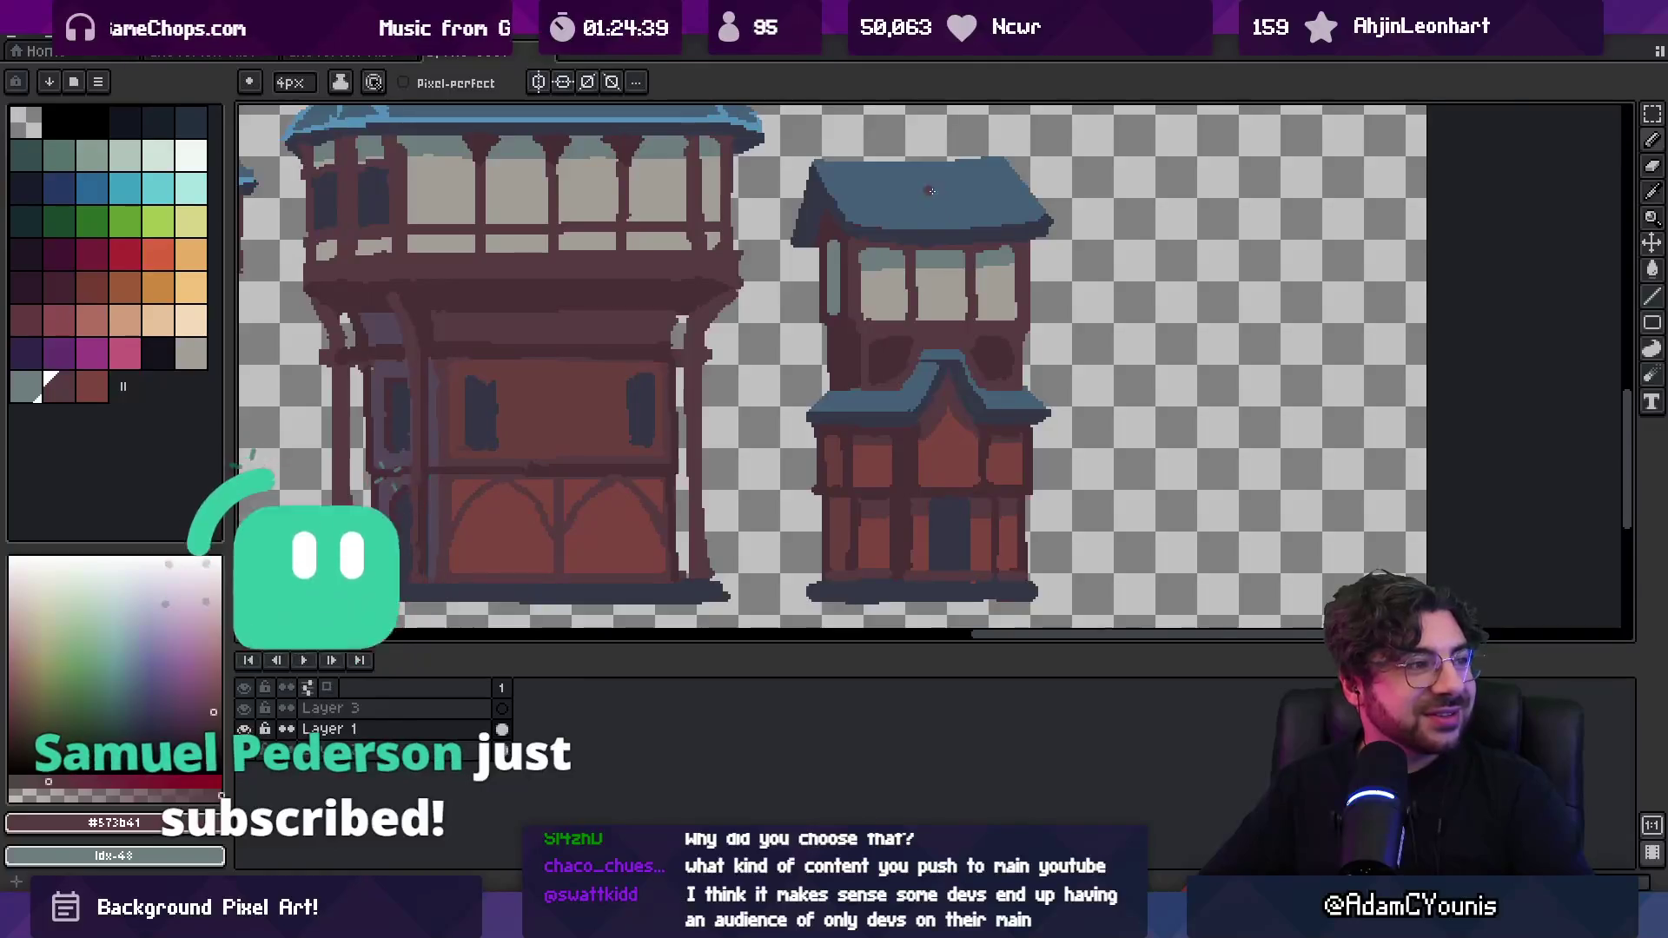
Frame the top and right edges of the central dark pane in brown
{"action": "left_click", "coordinate": [382, 192], "text": "alt"}
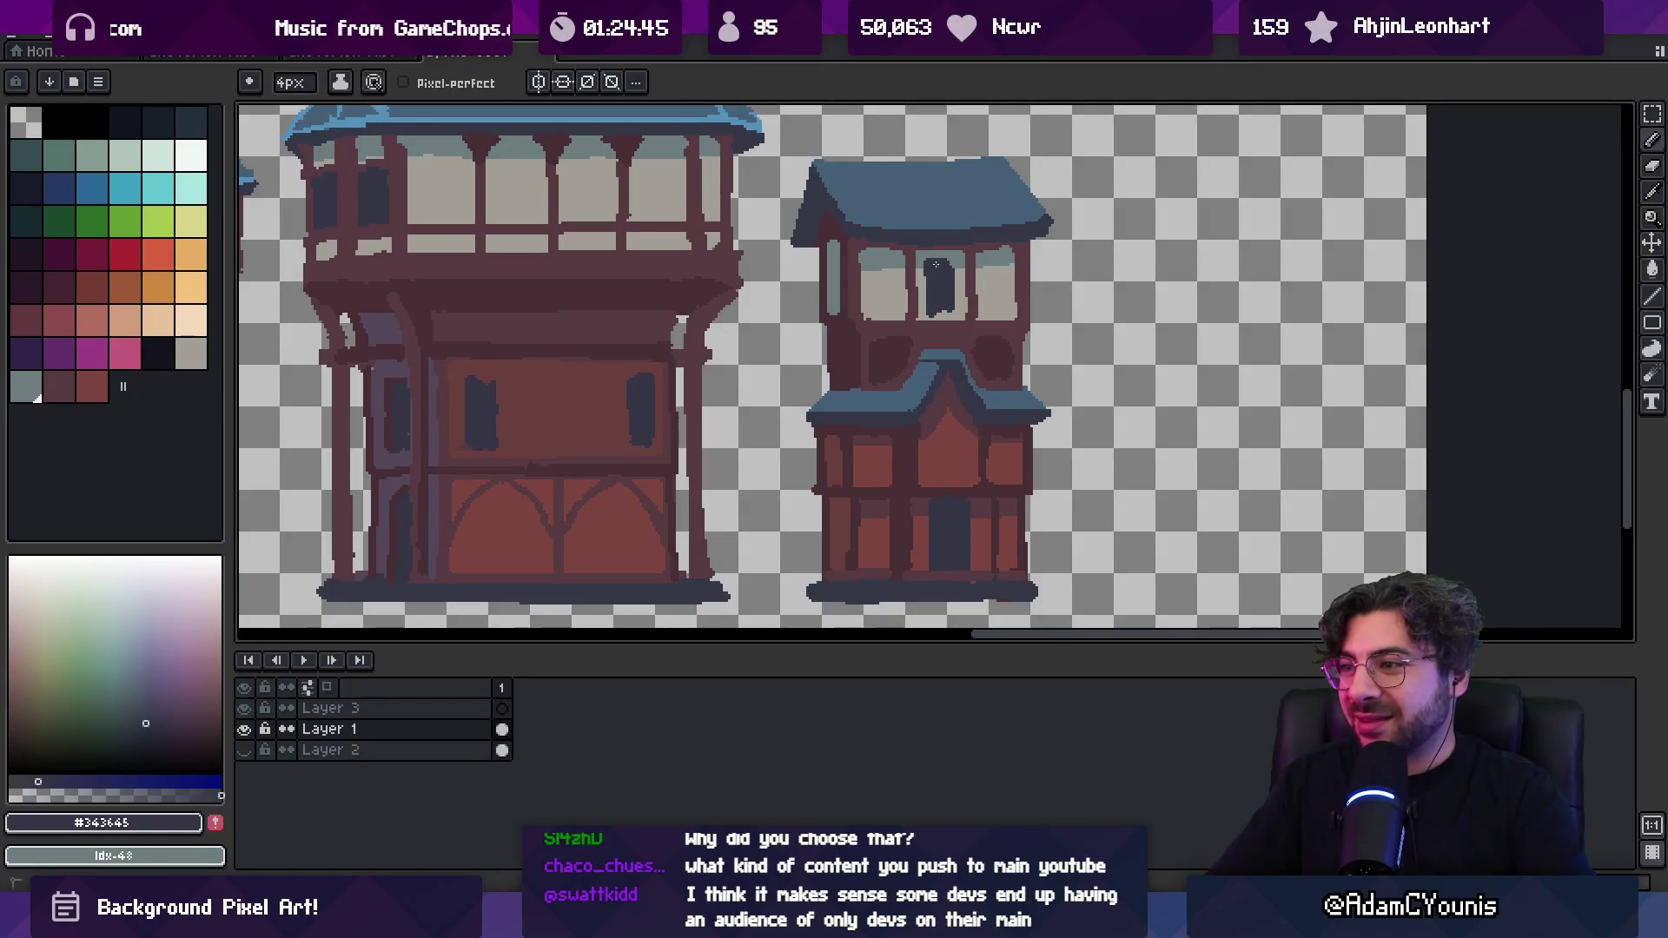
{"action": "key", "text": "x"}
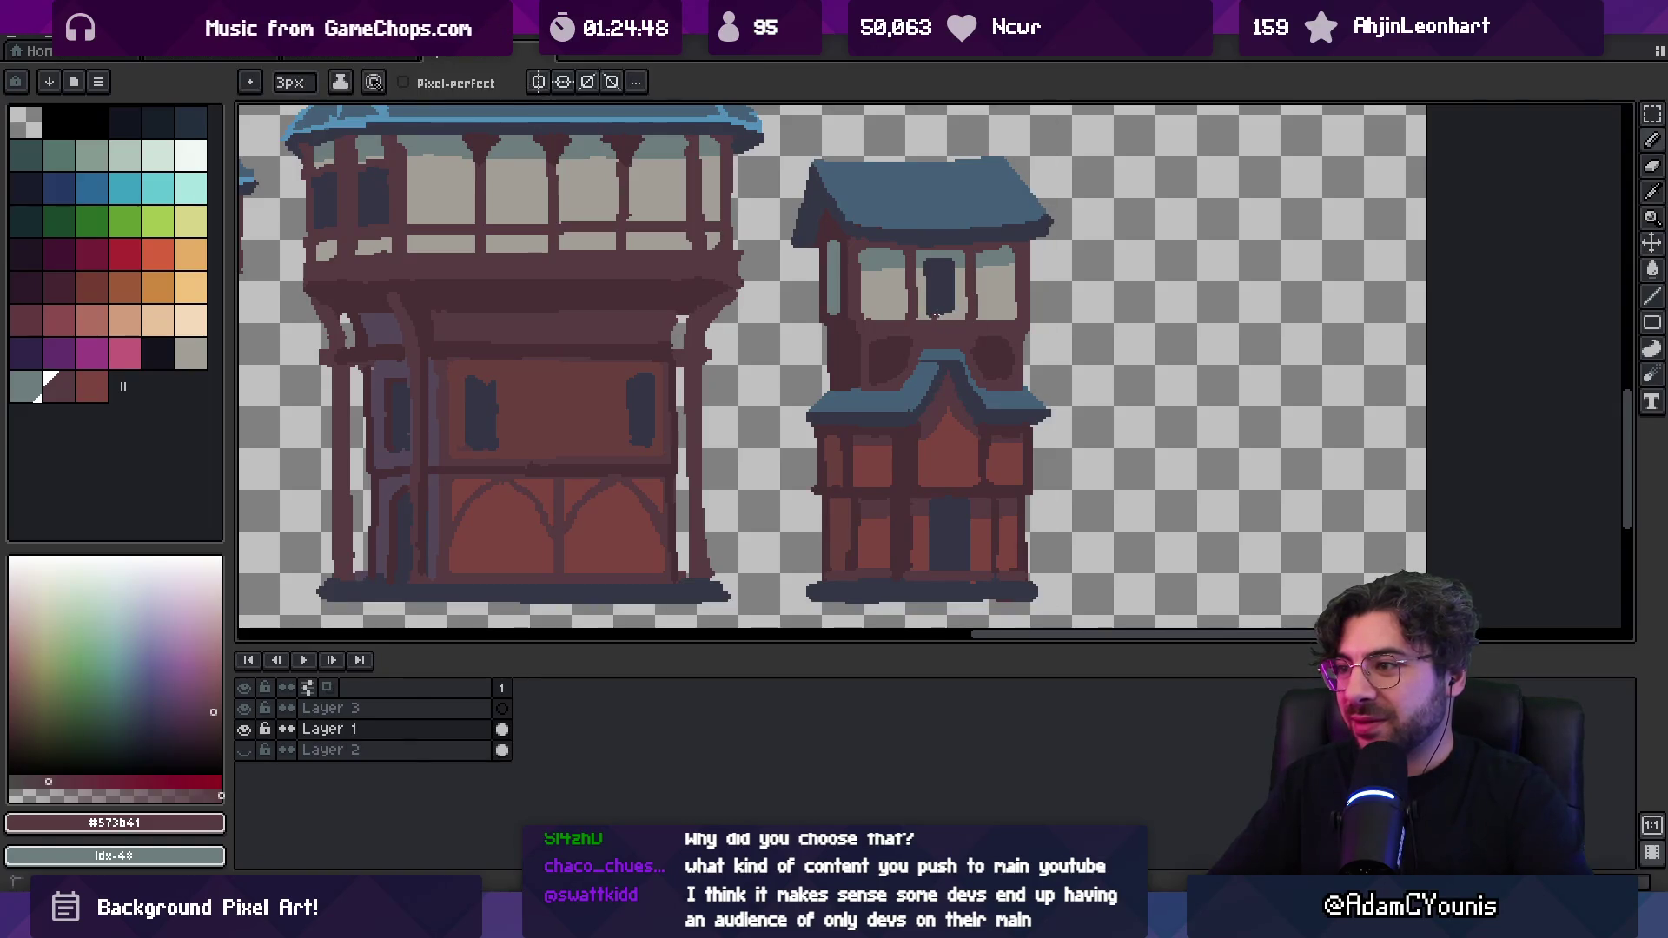
{"action": "left_click_drag", "start_coordinate": [919, 259], "coordinate": [956, 260]}
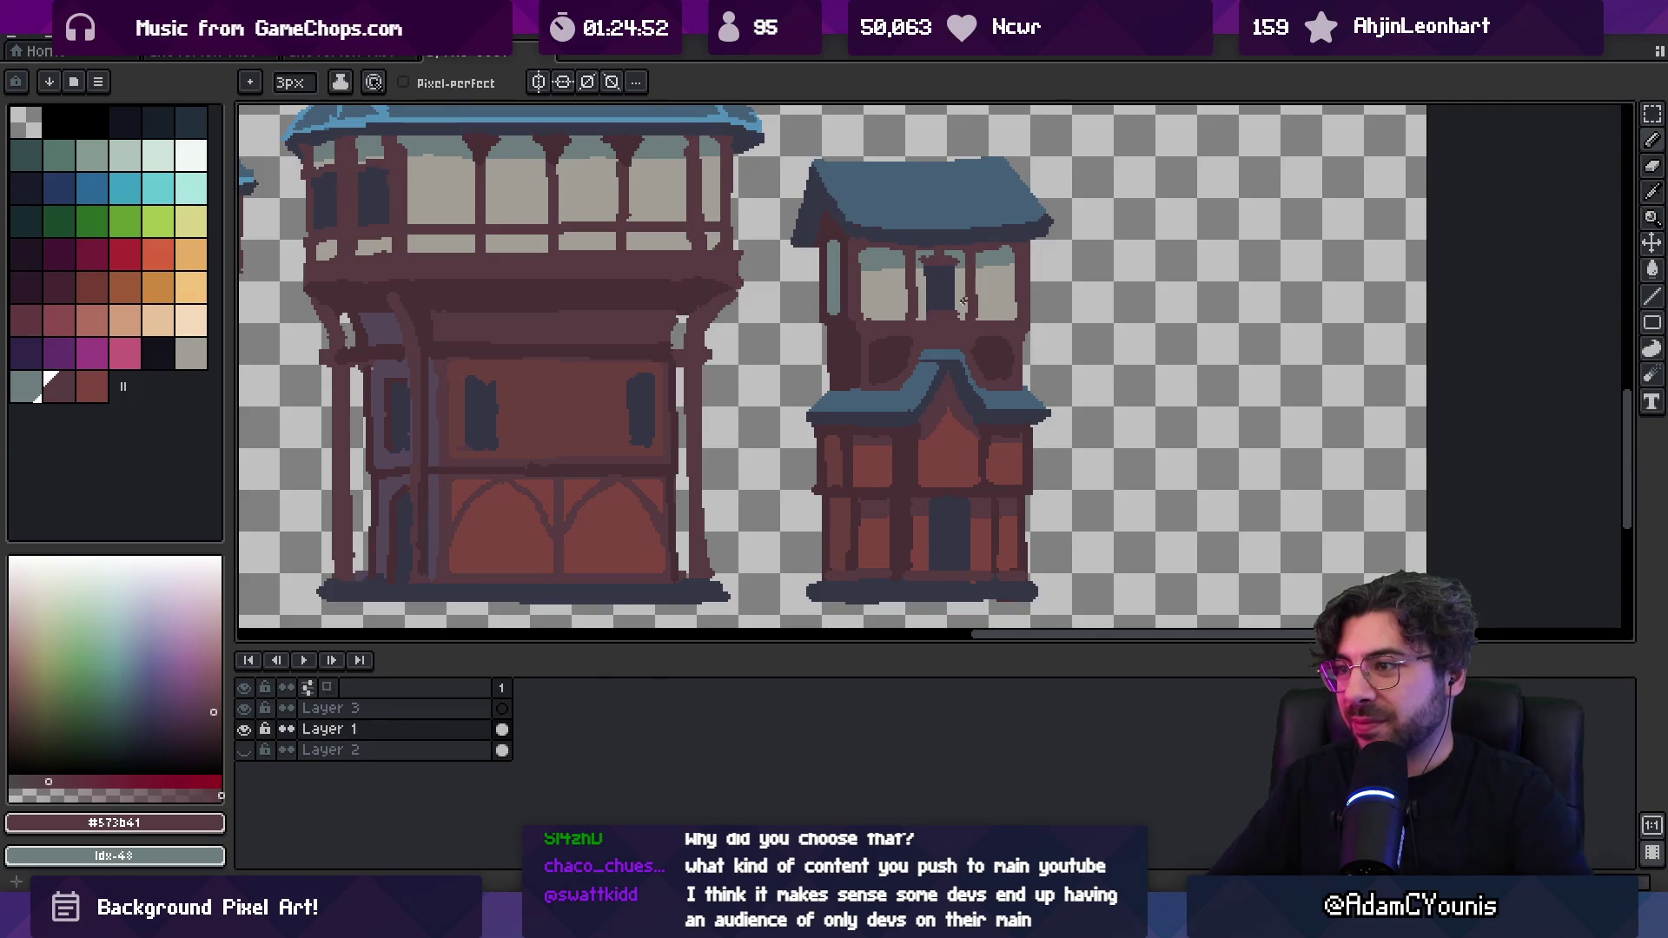
{"action": "left_click_drag", "start_coordinate": [955, 266], "coordinate": [956, 318]}
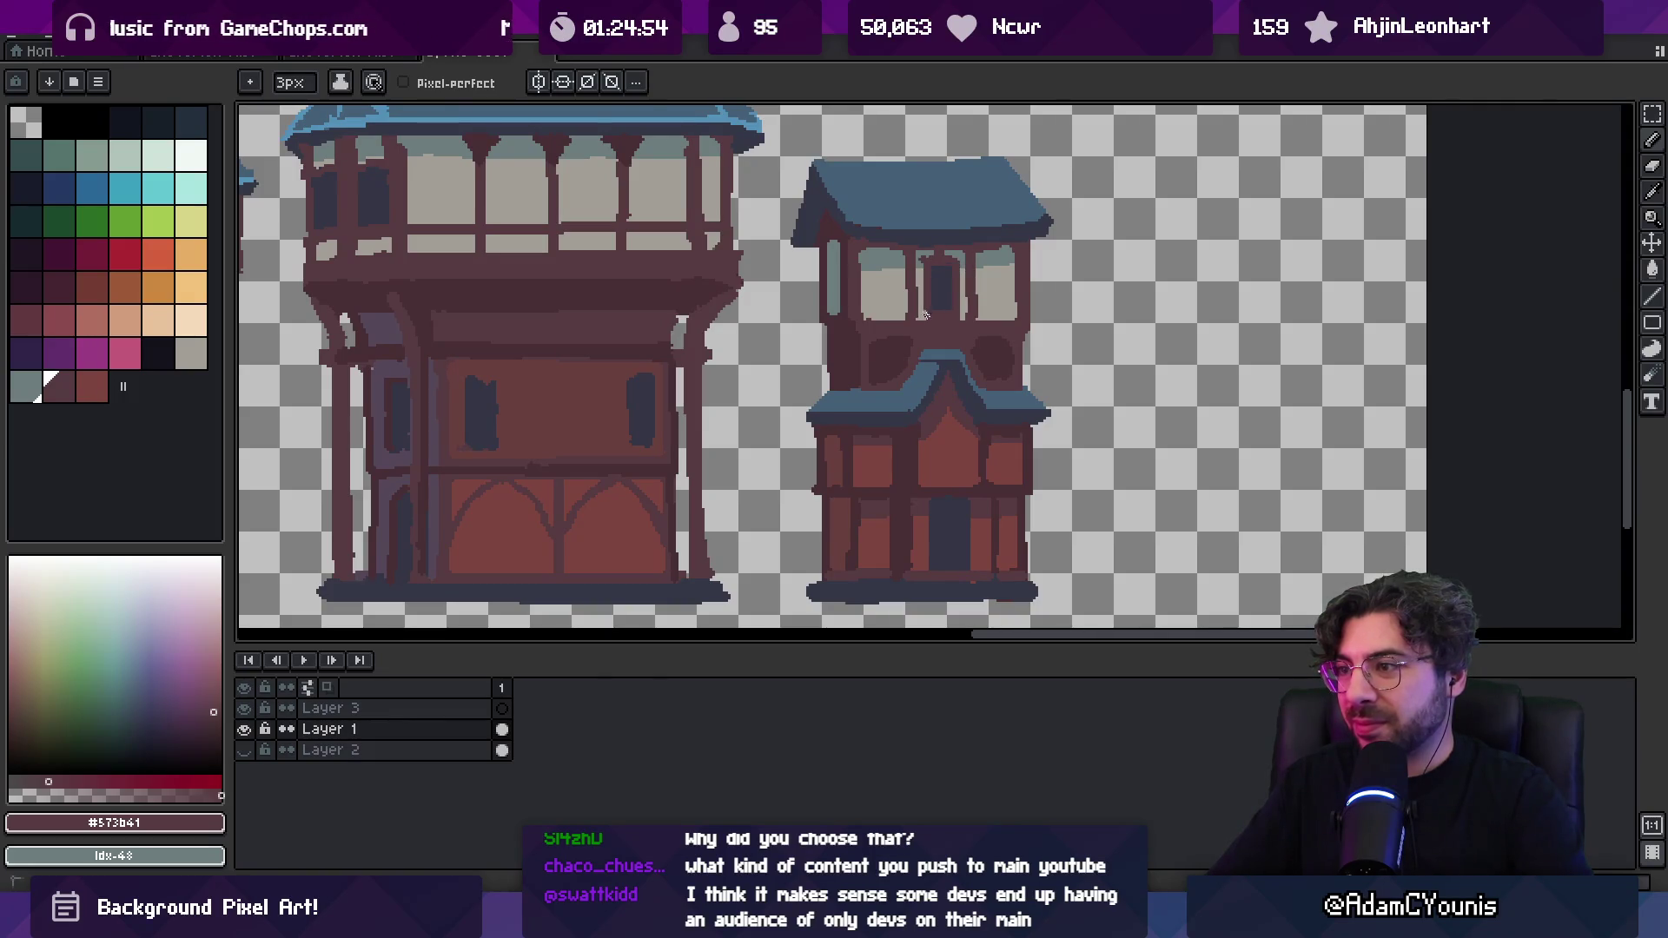
{"action": "key", "text": "z"}
{"action": "scroll", "coordinate": [957, 272], "scroll_direction": "down", "scroll_amount": 5}
{"action": "scroll", "coordinate": [1003, 291], "scroll_direction": "up", "scroll_amount": 6}
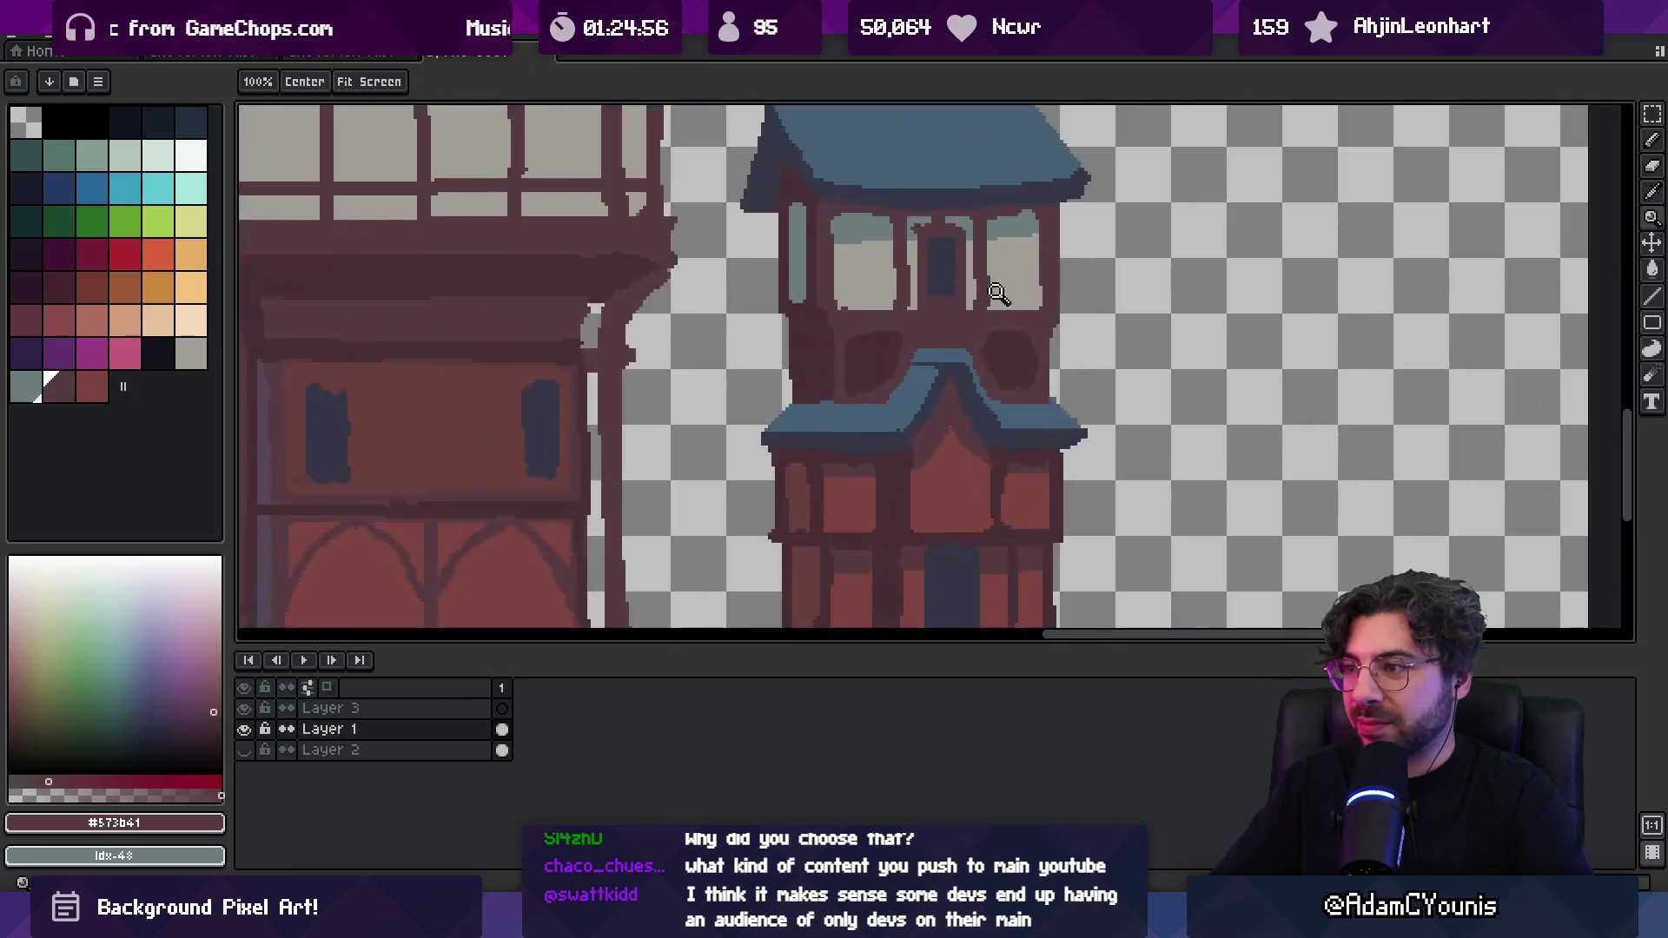
{"action": "key", "text": "b"}
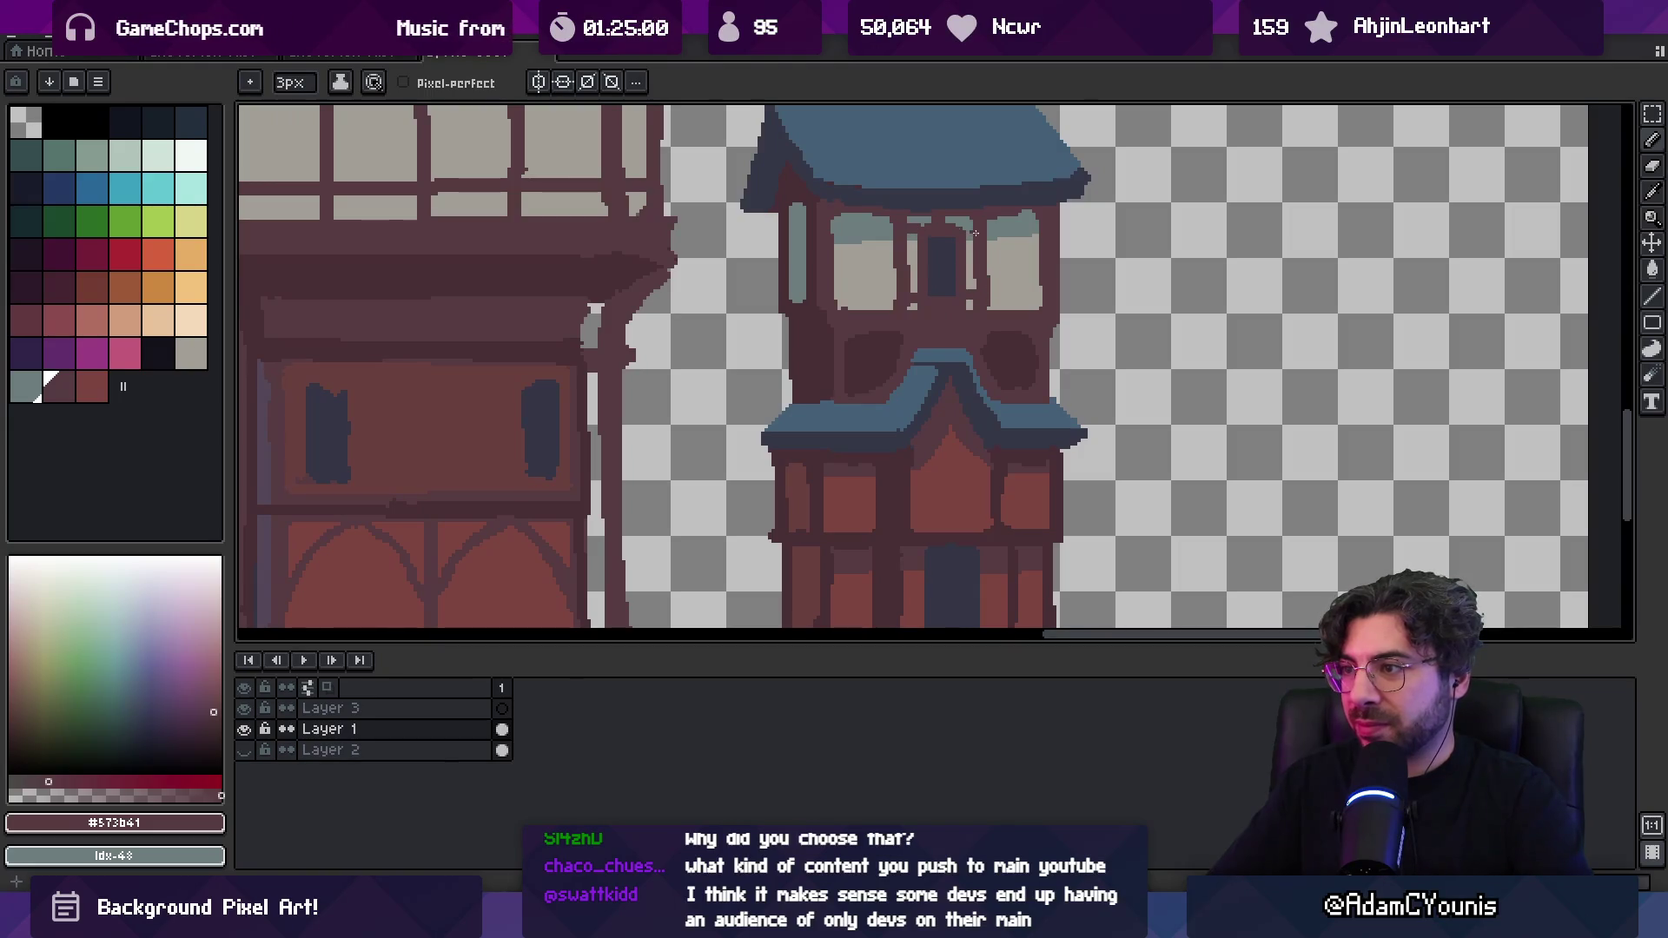
{"action": "key", "text": "z"}
{"action": "scroll", "coordinate": [984, 230], "scroll_direction": "down", "scroll_amount": 5}
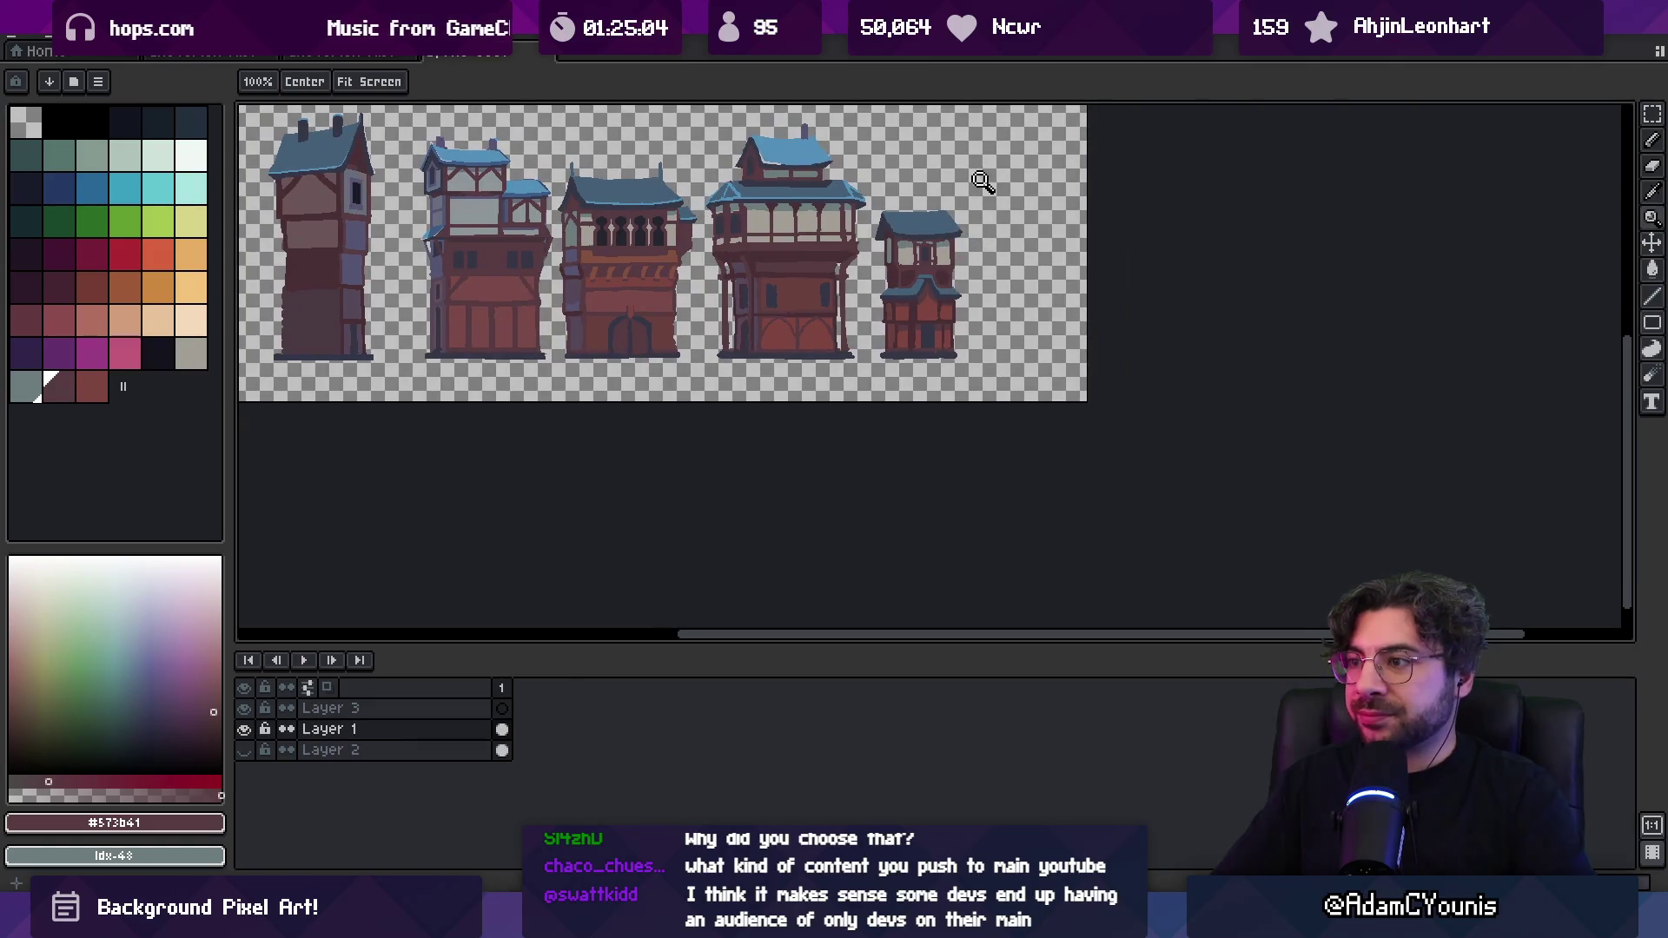
{"action": "scroll", "coordinate": [951, 243], "scroll_direction": "right", "scroll_amount": 2}
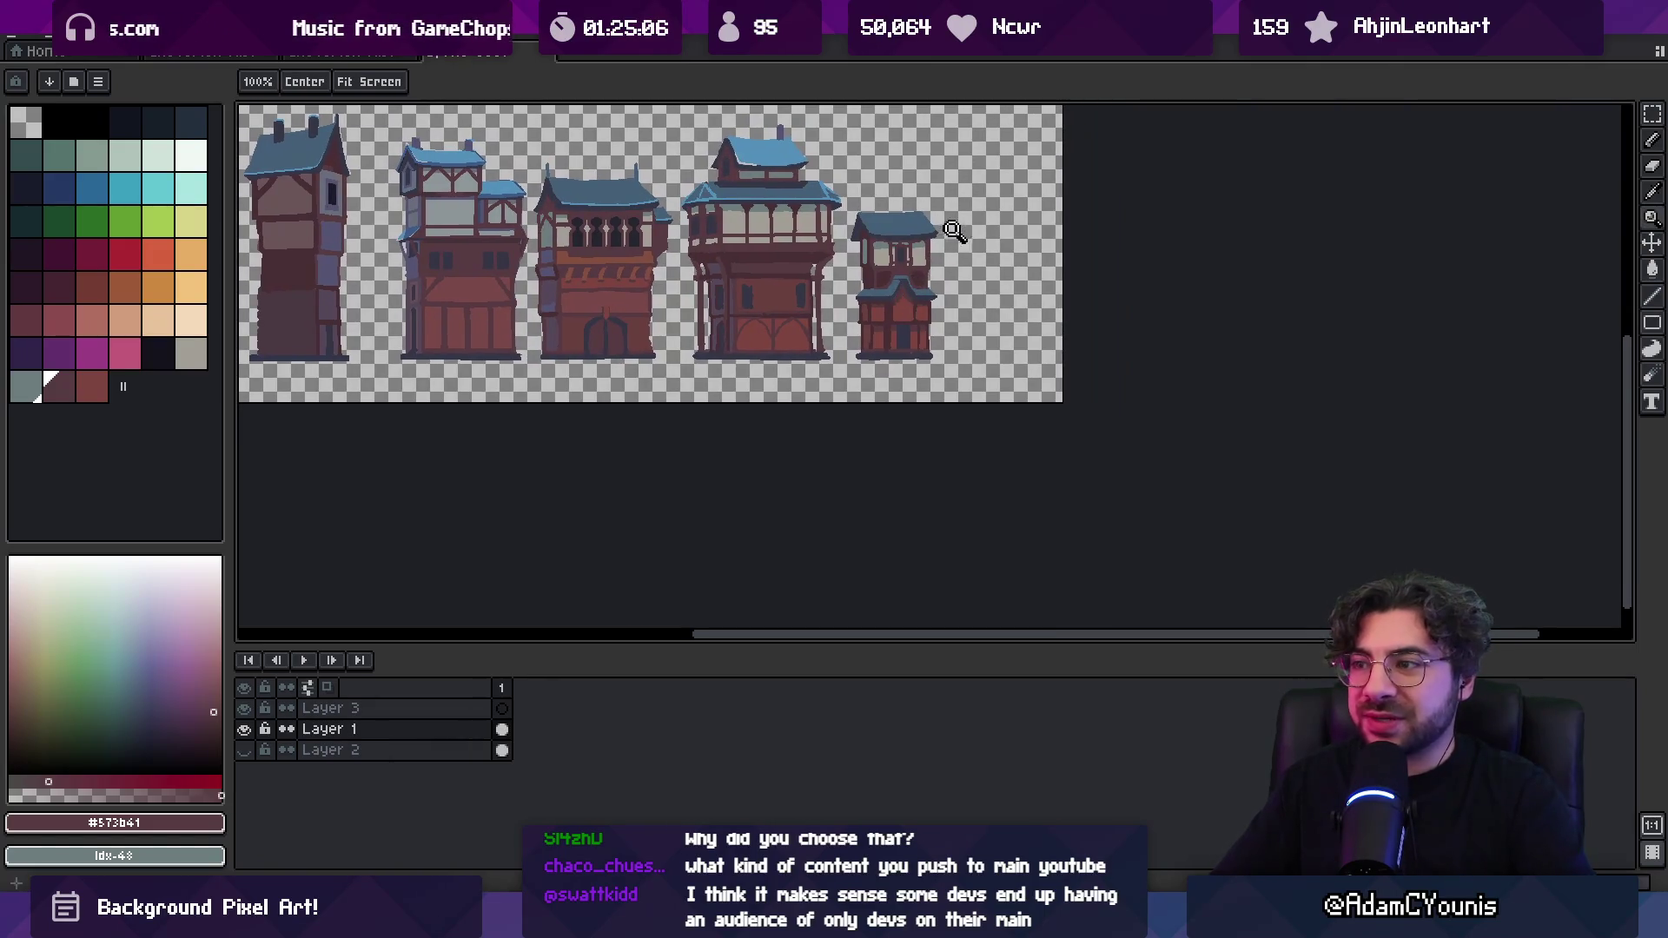
{"action": "key", "text": "o"}
{"action": "left_click", "coordinate": [575, 274]}
{"action": "key", "text": "b"}
{"action": "scroll", "coordinate": [884, 289], "scroll_direction": "up", "scroll_amount": 2}
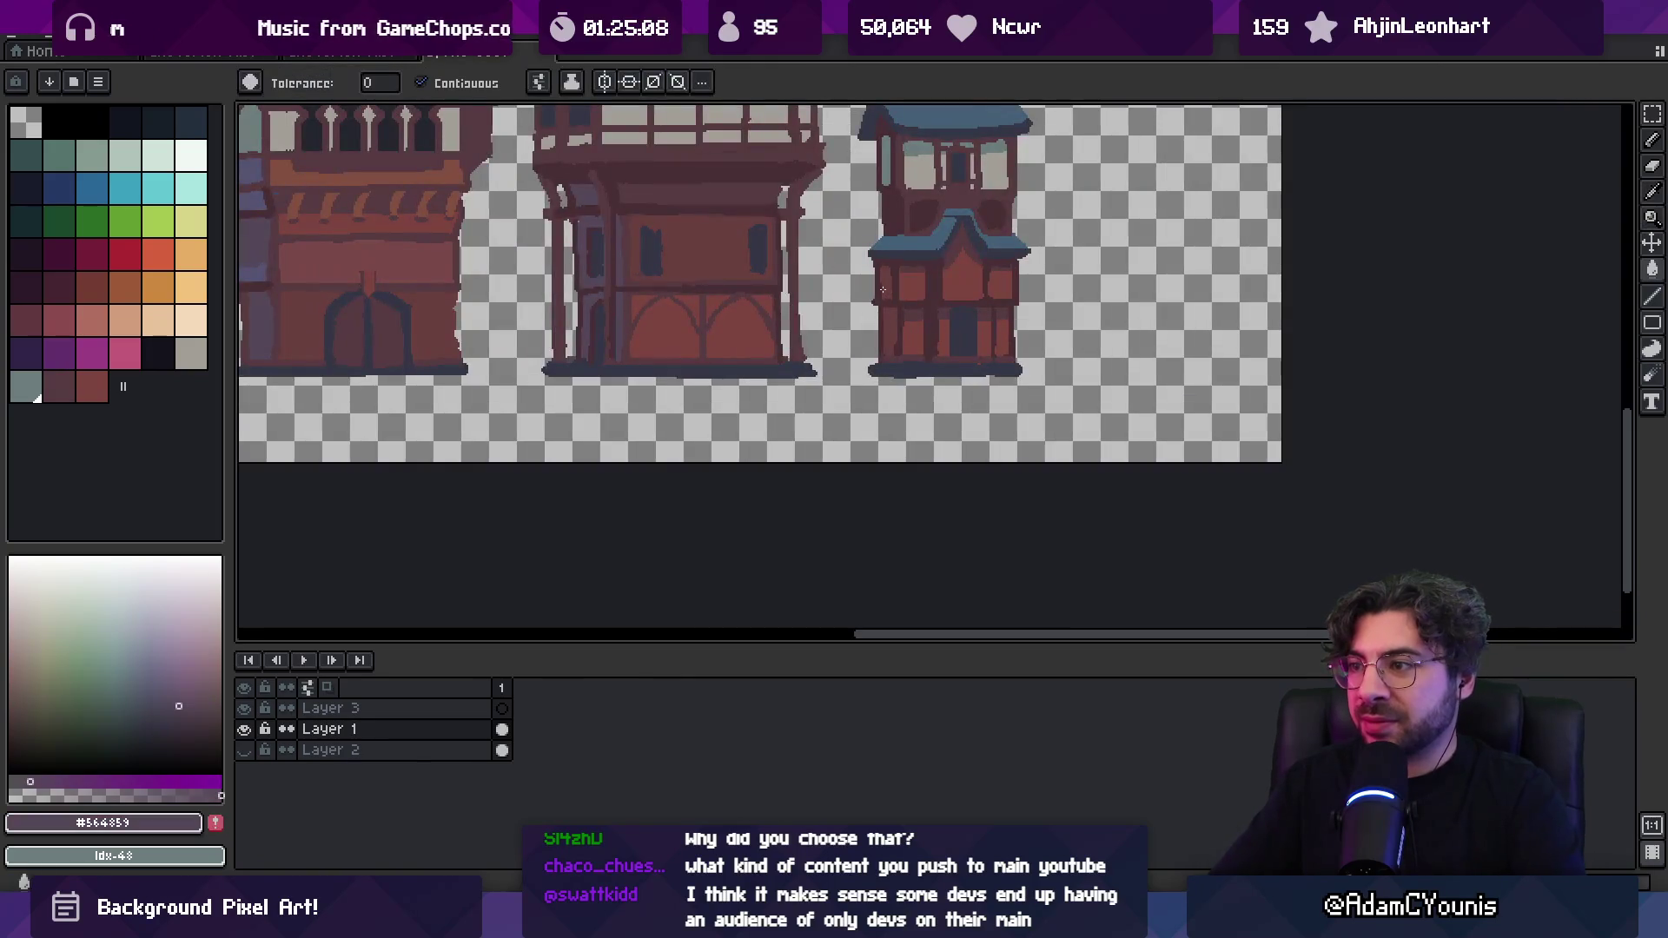
{"action": "key", "text": "z"}
{"action": "scroll", "coordinate": [889, 326], "scroll_direction": "down", "scroll_amount": 4}
{"action": "scroll", "coordinate": [869, 330], "scroll_direction": "up", "scroll_amount": 2}
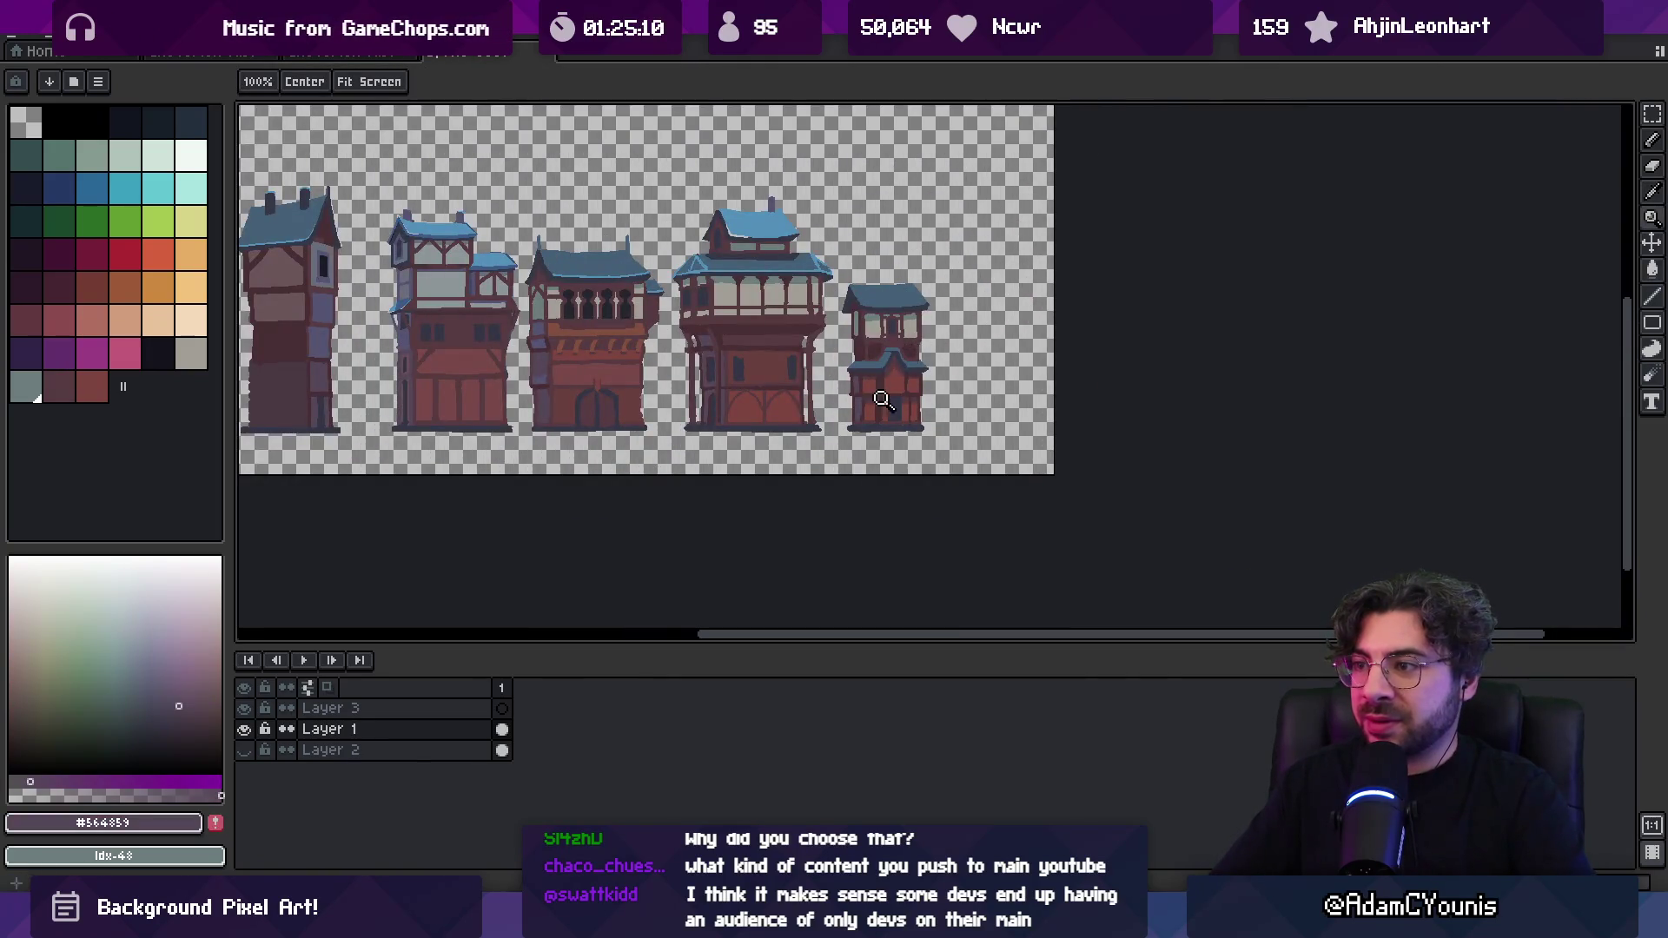
{"action": "scroll", "coordinate": [903, 406], "scroll_direction": "up", "scroll_amount": 3}
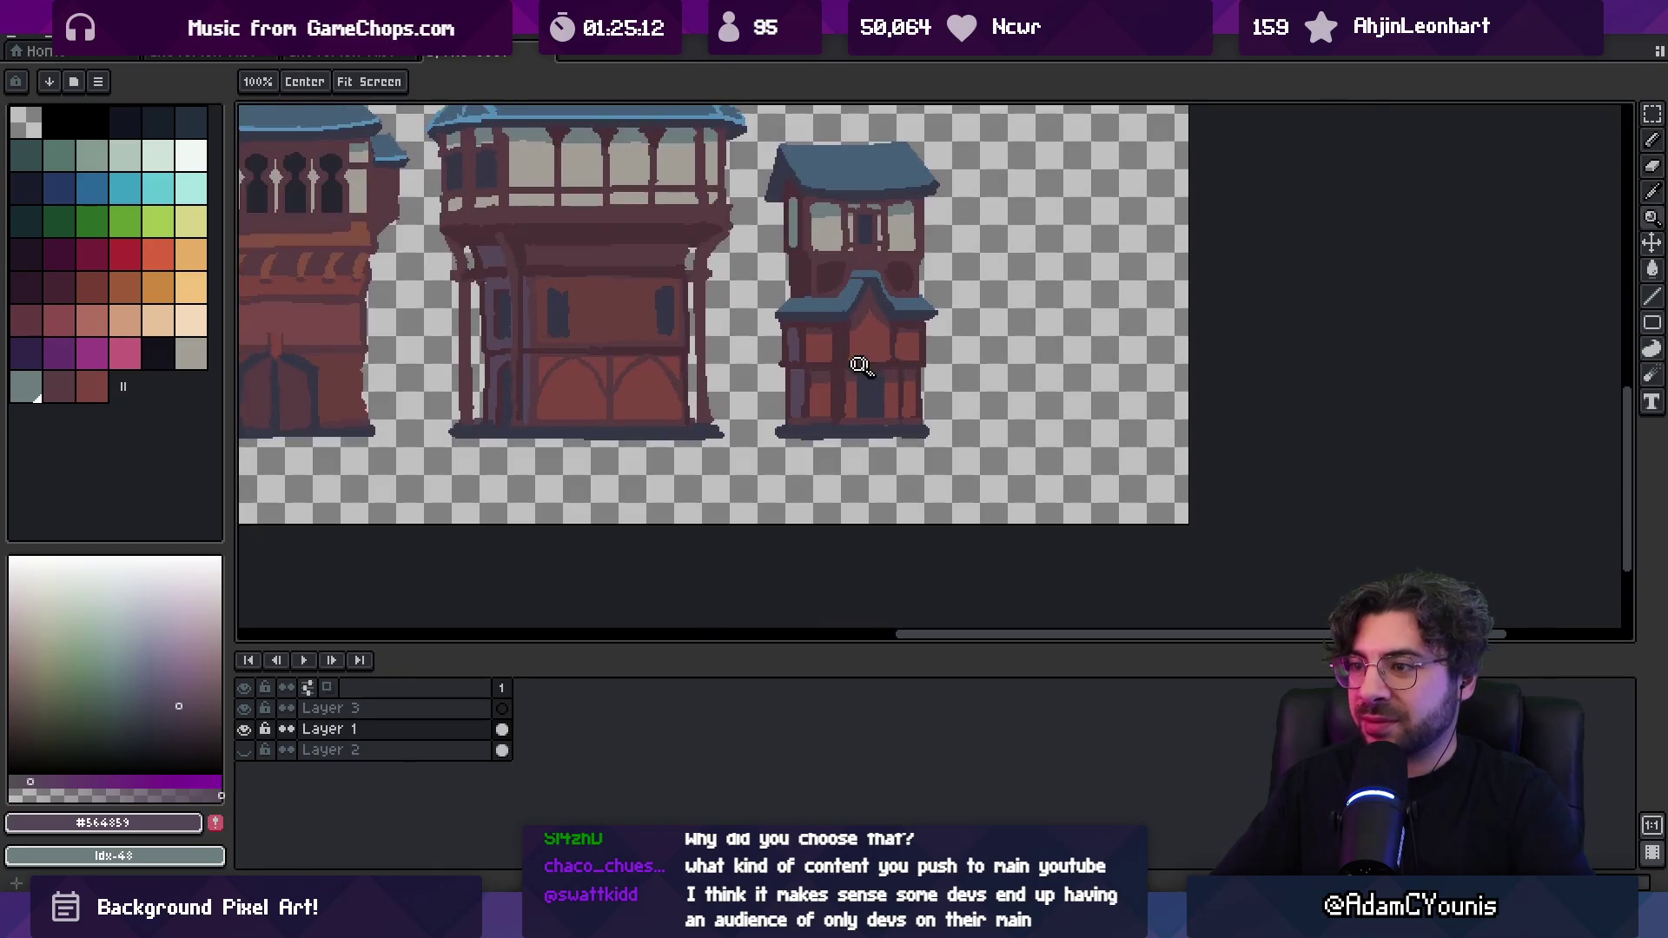
{"action": "key", "text": "v"}
{"action": "key", "text": "m"}
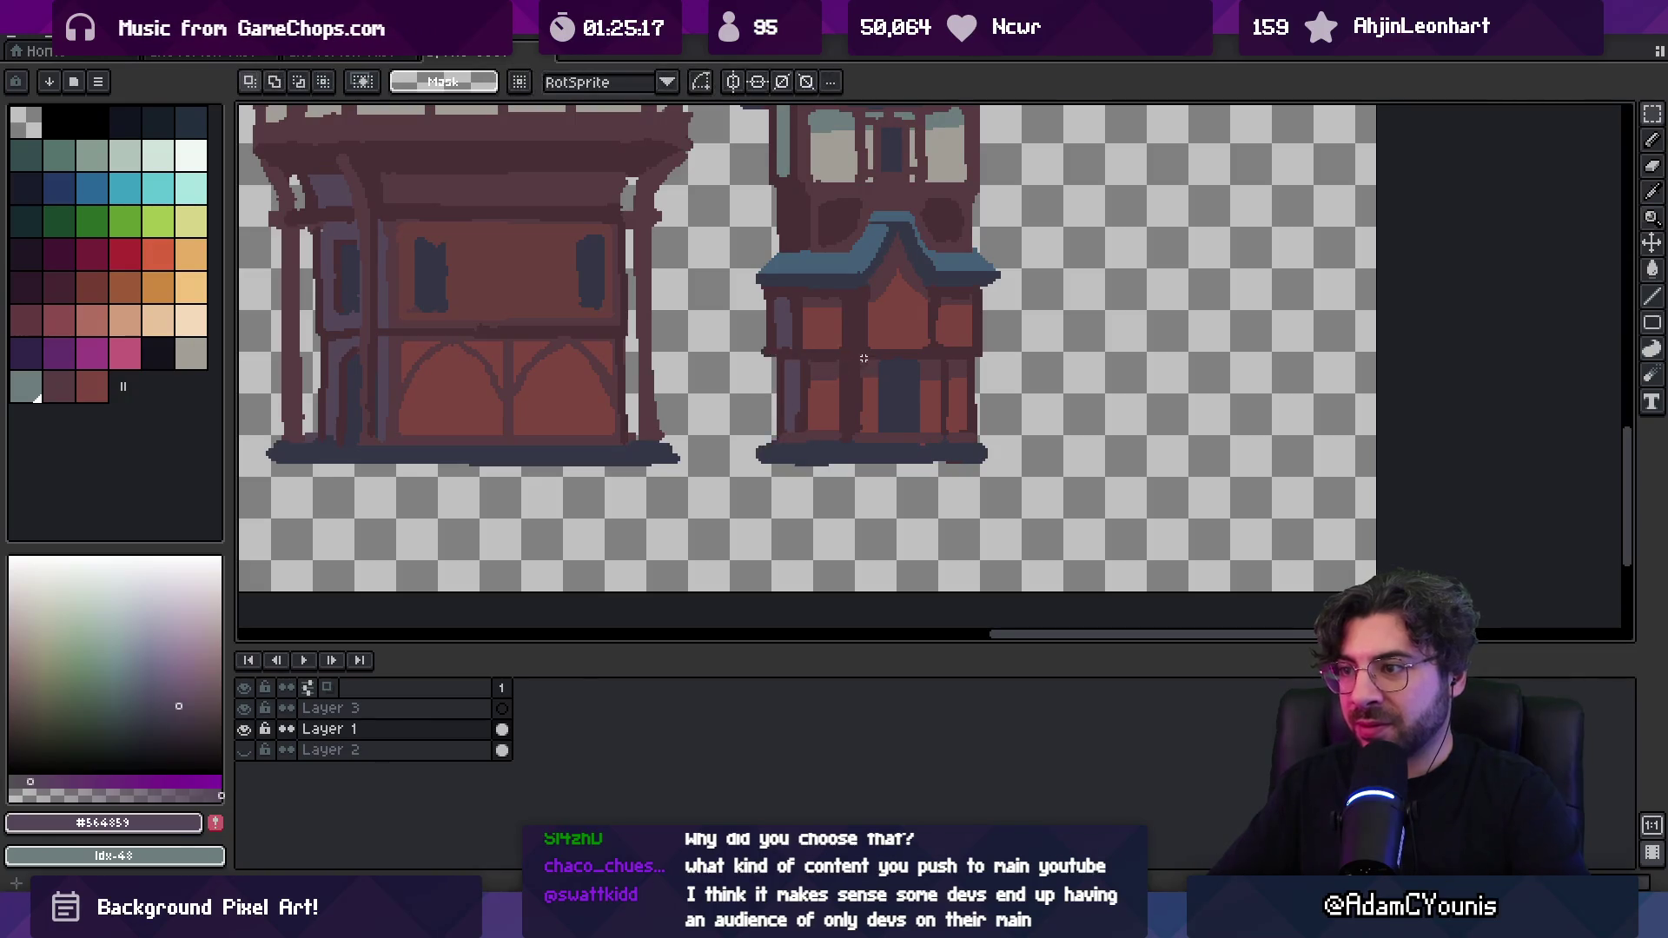
{"action": "key", "text": "z"}
{"action": "scroll", "coordinate": [890, 310], "scroll_direction": "down", "scroll_amount": 3}
{"action": "scroll", "coordinate": [890, 310], "scroll_direction": "up", "scroll_amount": 3}
{"action": "key", "text": "b"}
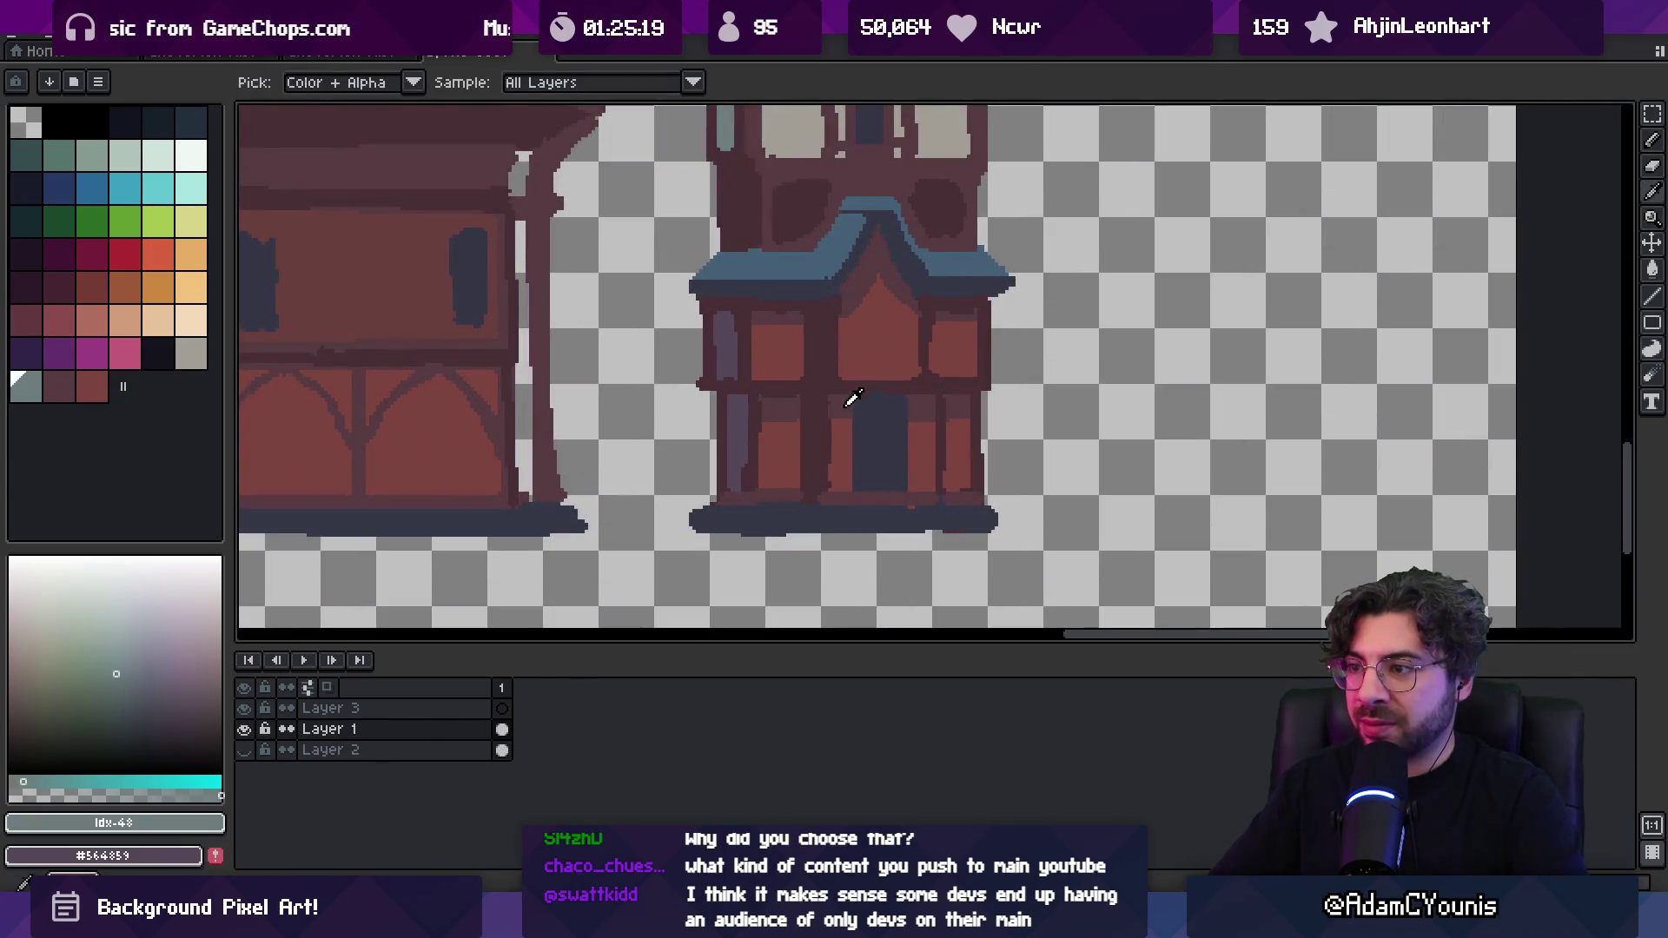
Paint over the dark pillar in wall brown and shrink the pencil to 2px
{"action": "left_click", "coordinate": [830, 326], "text": "alt"}
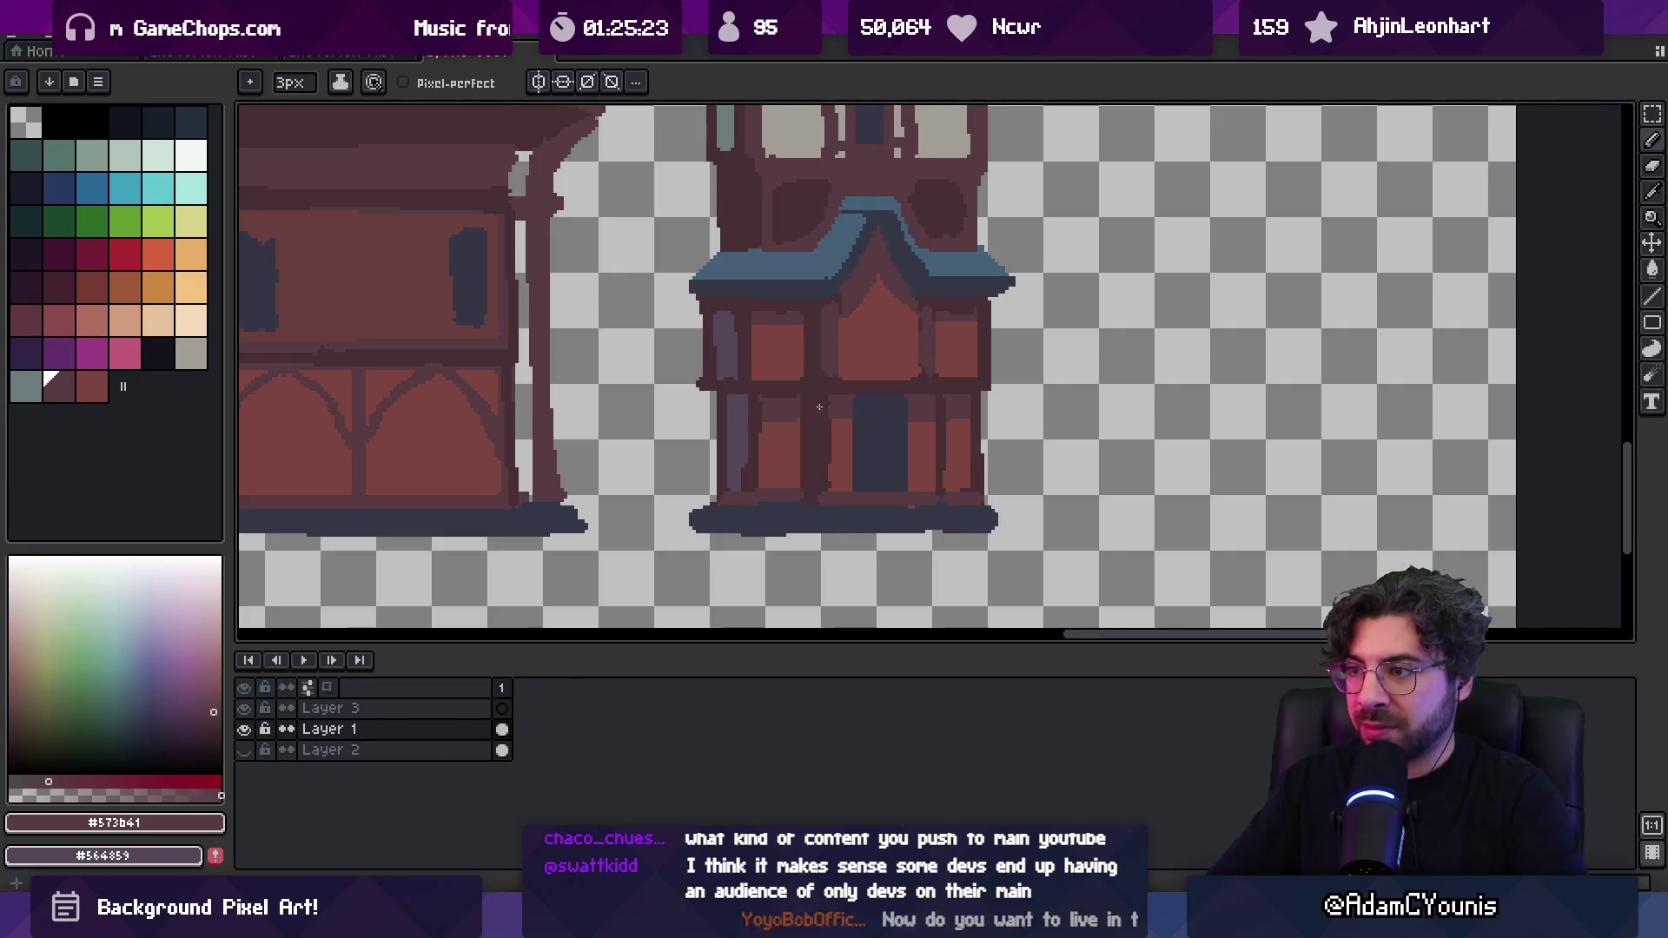
{"action": "left_click_drag", "start_coordinate": [824, 398], "coordinate": [824, 477]}
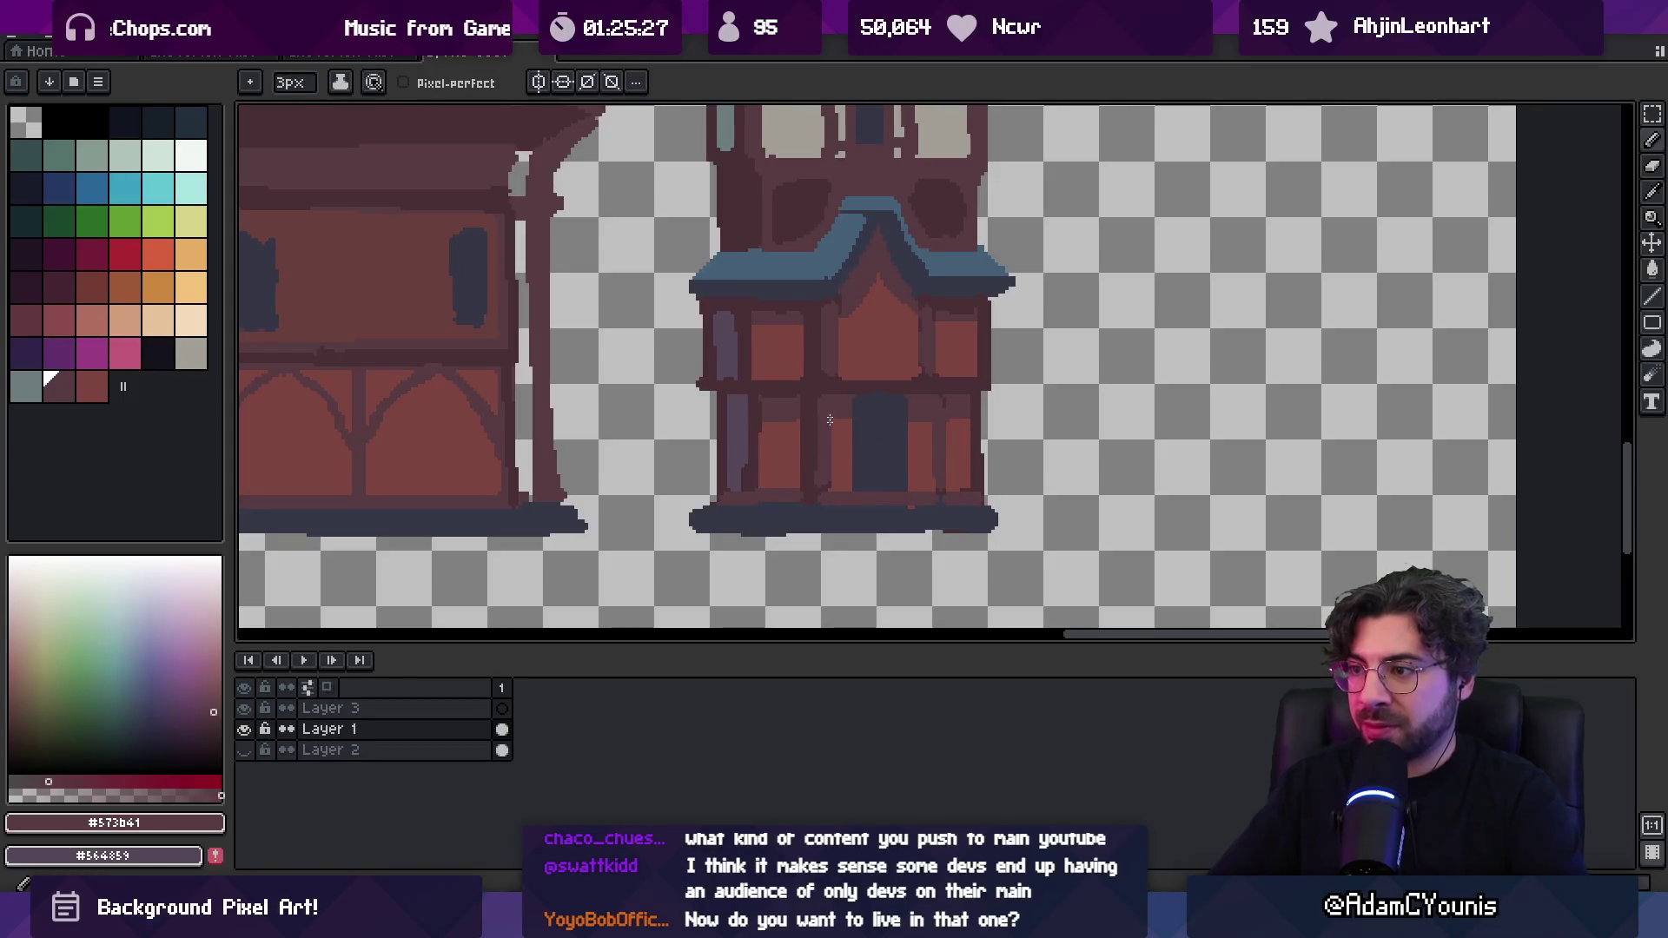
{"action": "left_click", "coordinate": [803, 445], "text": "alt"}
{"action": "key", "text": "minus"}
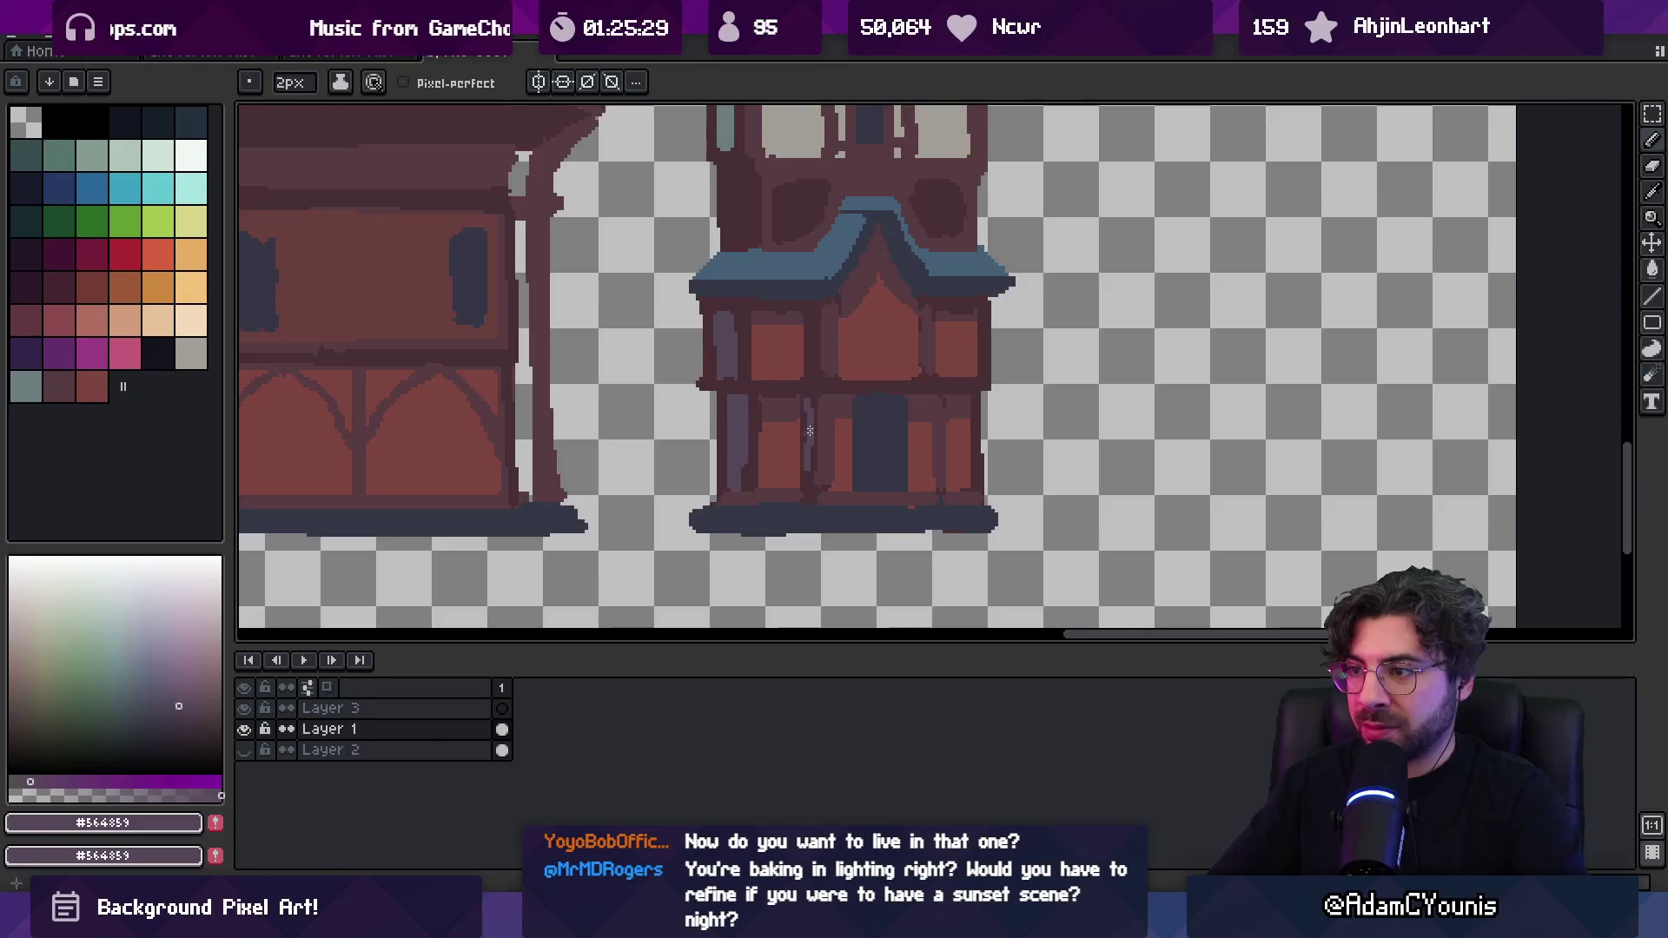
{"action": "key", "text": "v"}
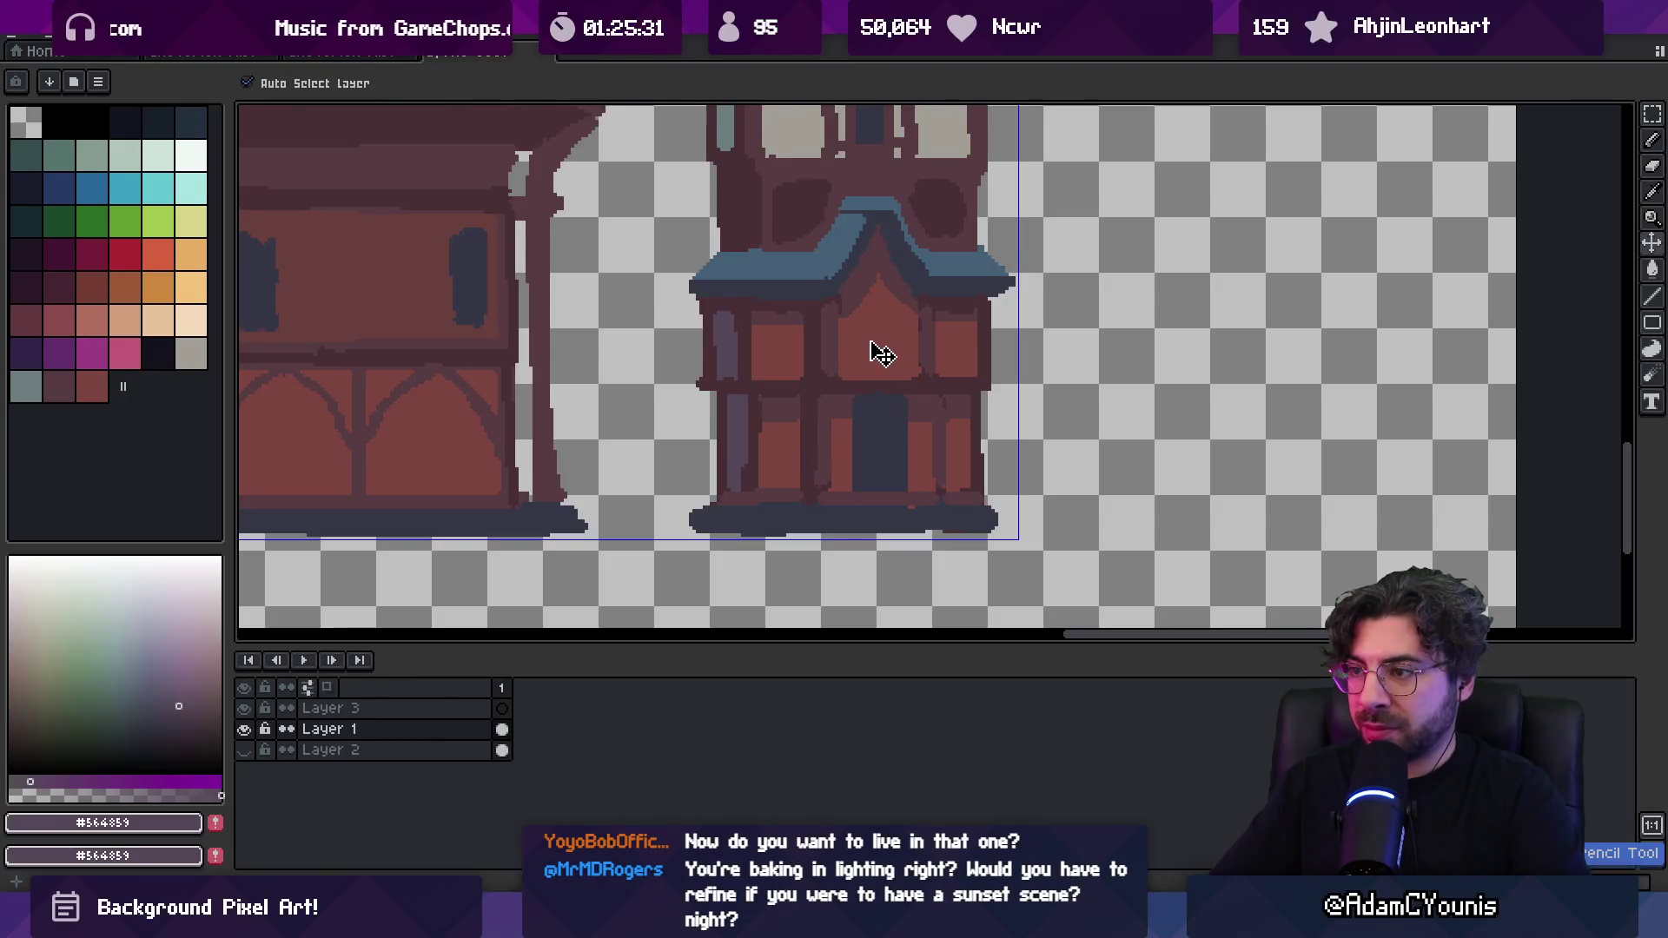
{"action": "key", "text": "b"}
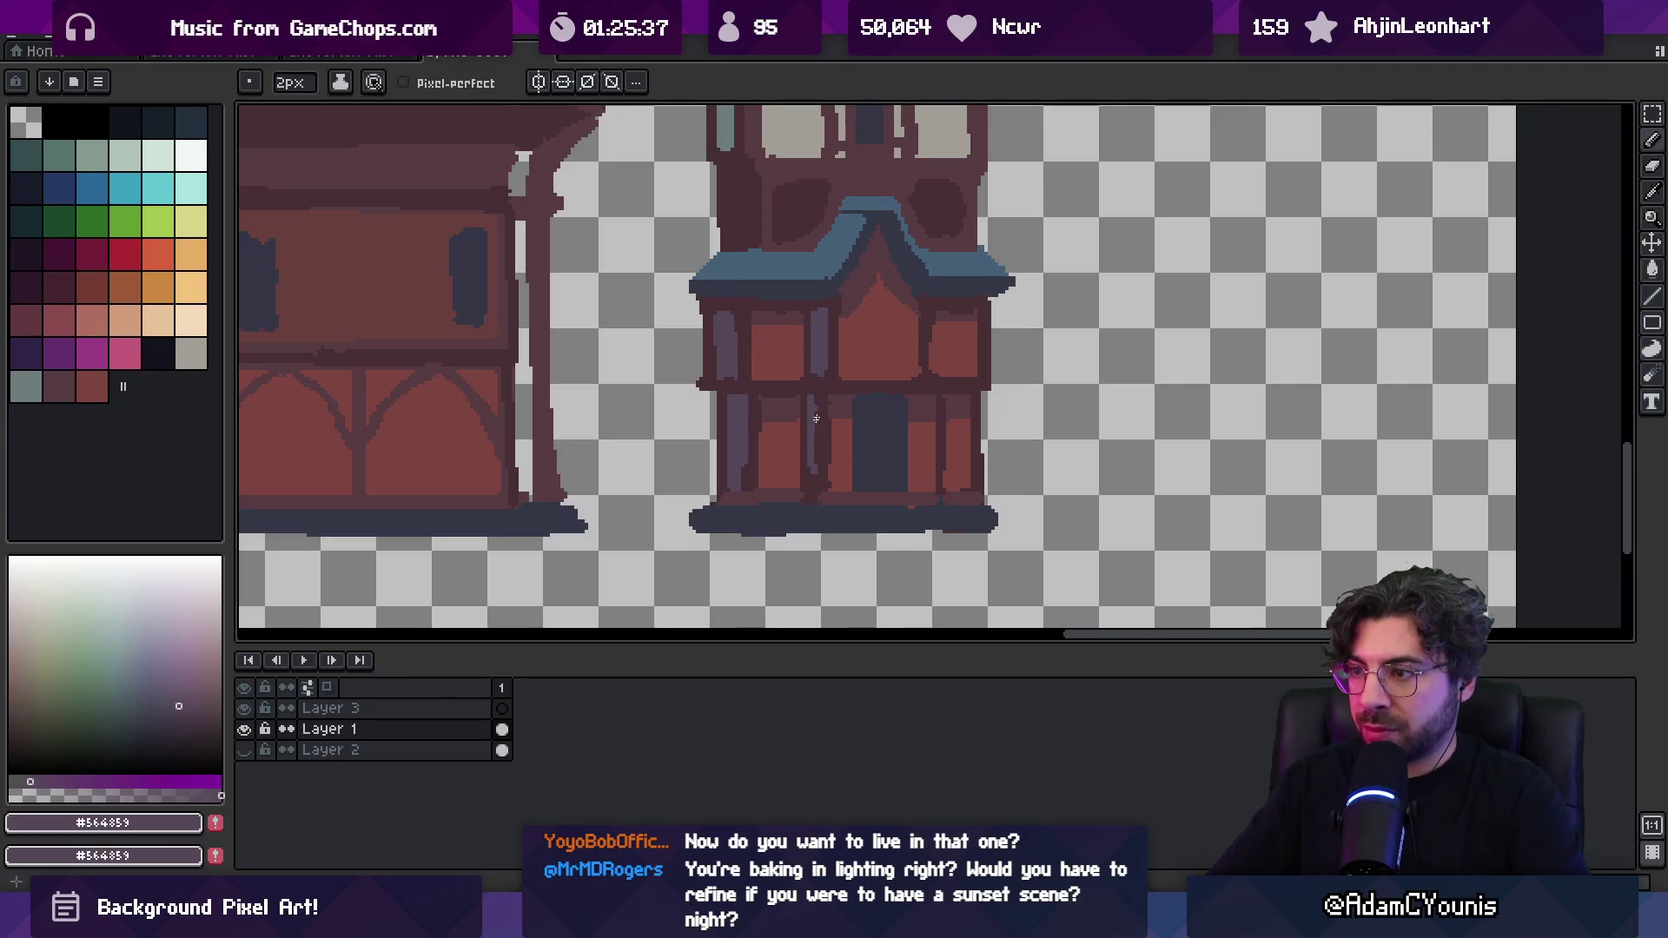
{"action": "key", "text": "z"}
{"action": "scroll", "coordinate": [795, 422], "scroll_direction": "down", "scroll_amount": 4}
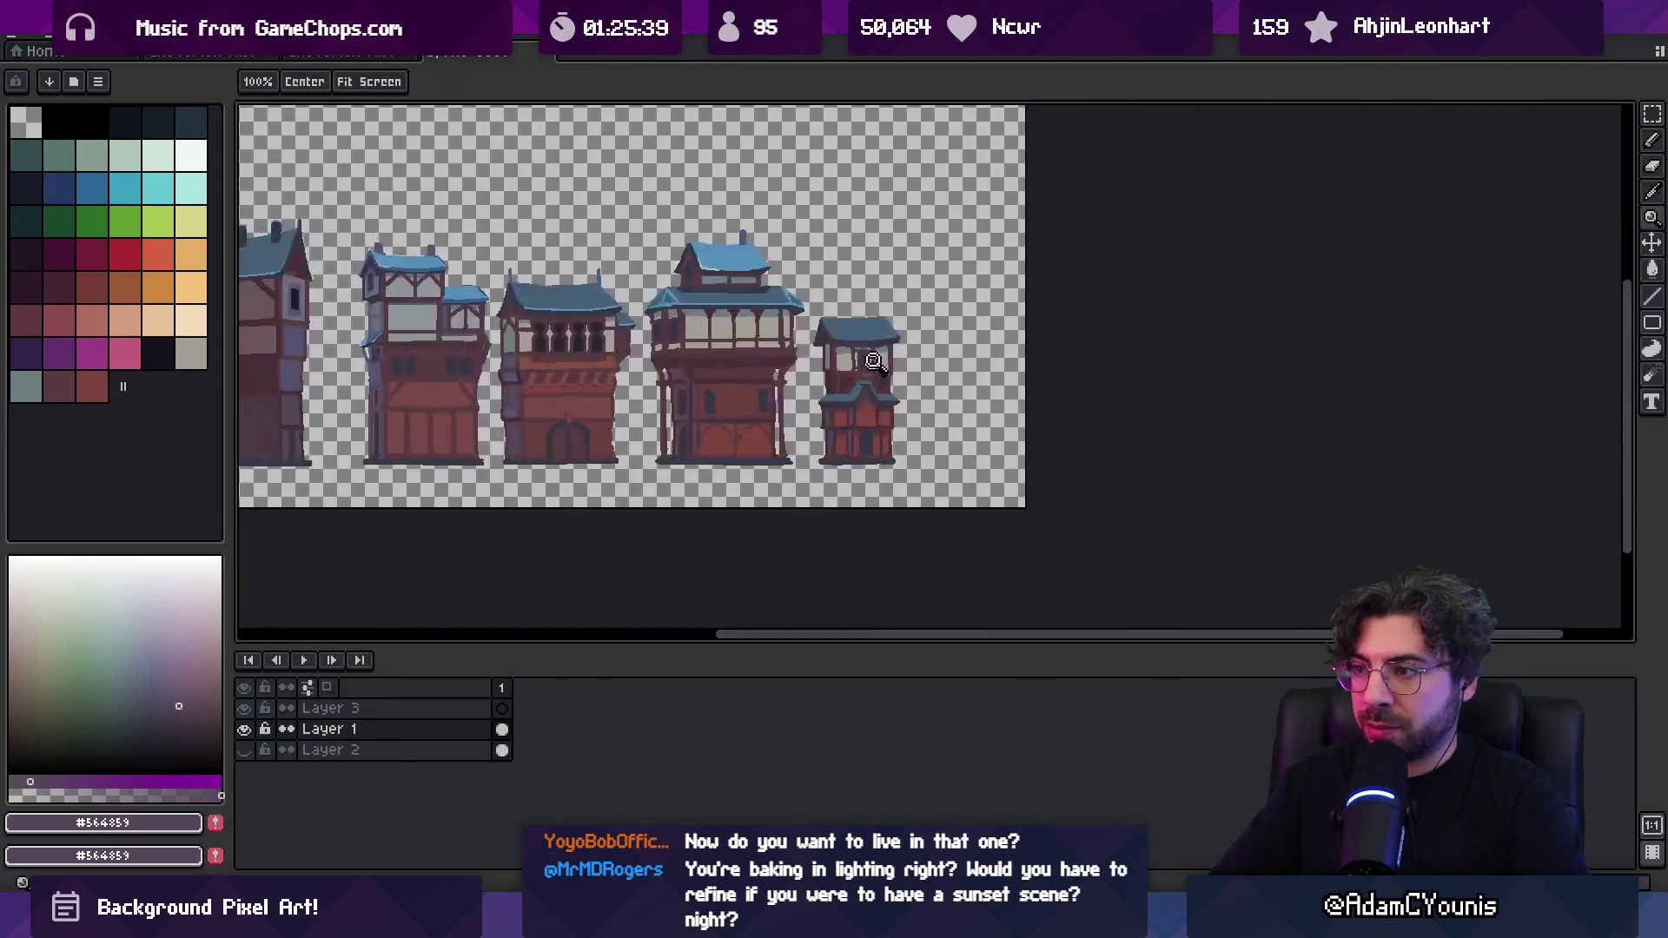
{"action": "scroll", "coordinate": [887, 404], "scroll_direction": "up", "scroll_amount": 2}
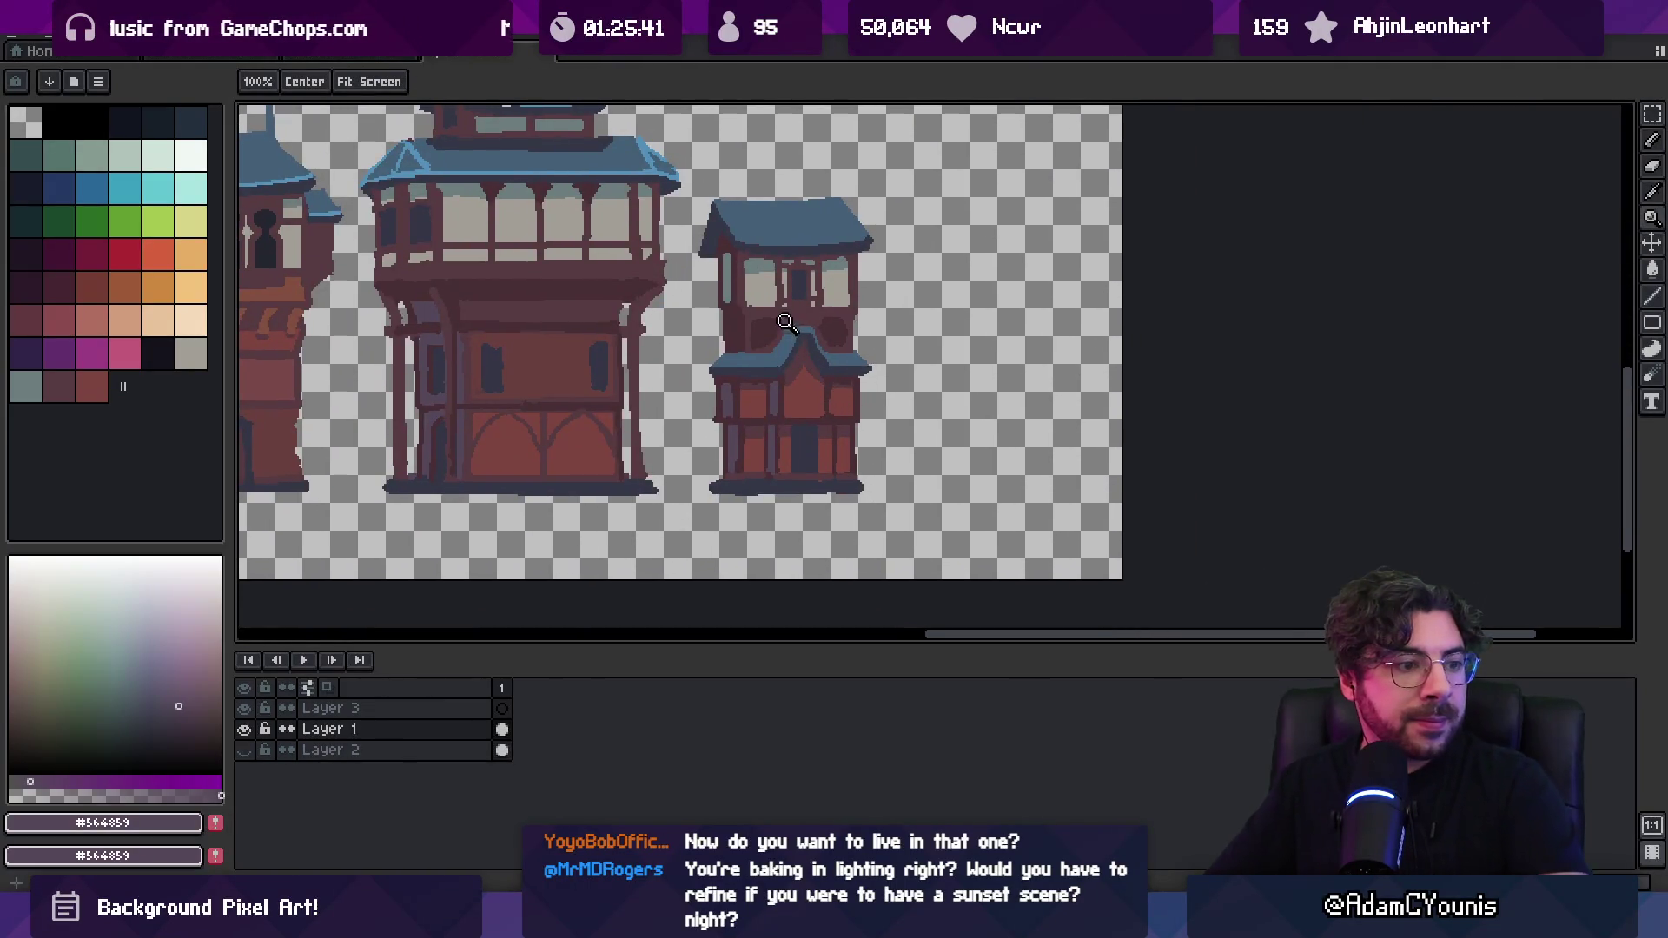
{"action": "scroll", "coordinate": [790, 348], "scroll_direction": "up", "scroll_amount": 1}
{"action": "scroll", "coordinate": [797, 408], "scroll_direction": "up", "scroll_amount": 3}
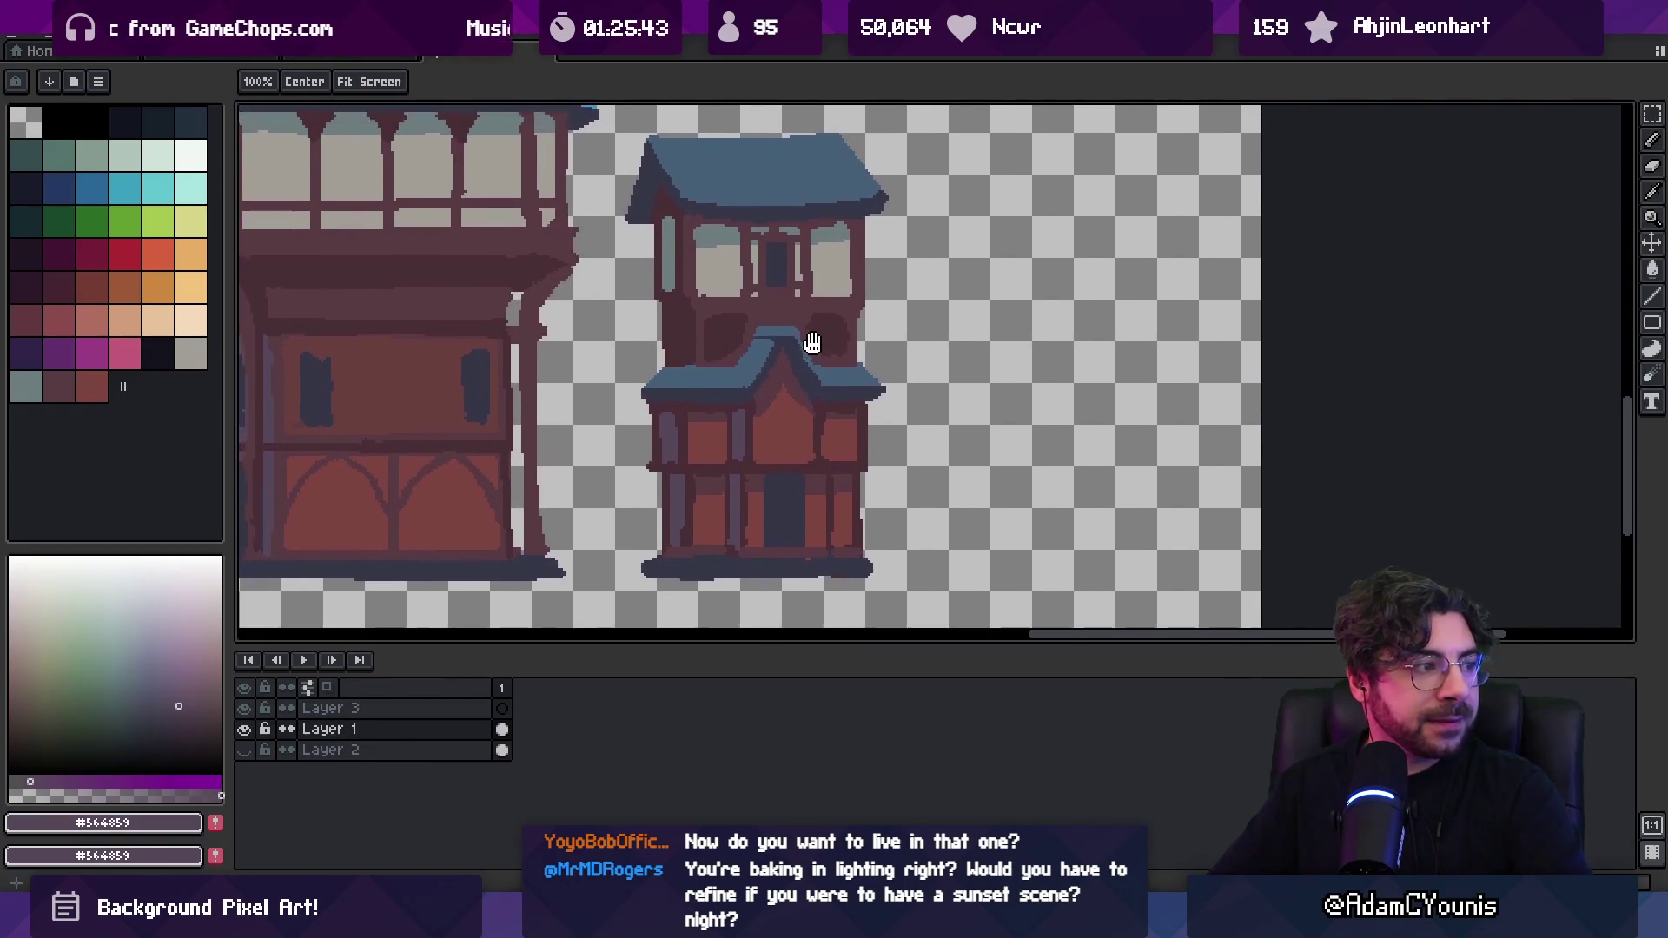
Repaint the door's top in brown and add a darker frame line on its right edge
{"action": "key", "text": "i"}
{"action": "left_click", "coordinate": [768, 477]}
{"action": "key", "text": "b"}
{"action": "scroll", "coordinate": [764, 452], "scroll_direction": "down", "scroll_amount": 3}
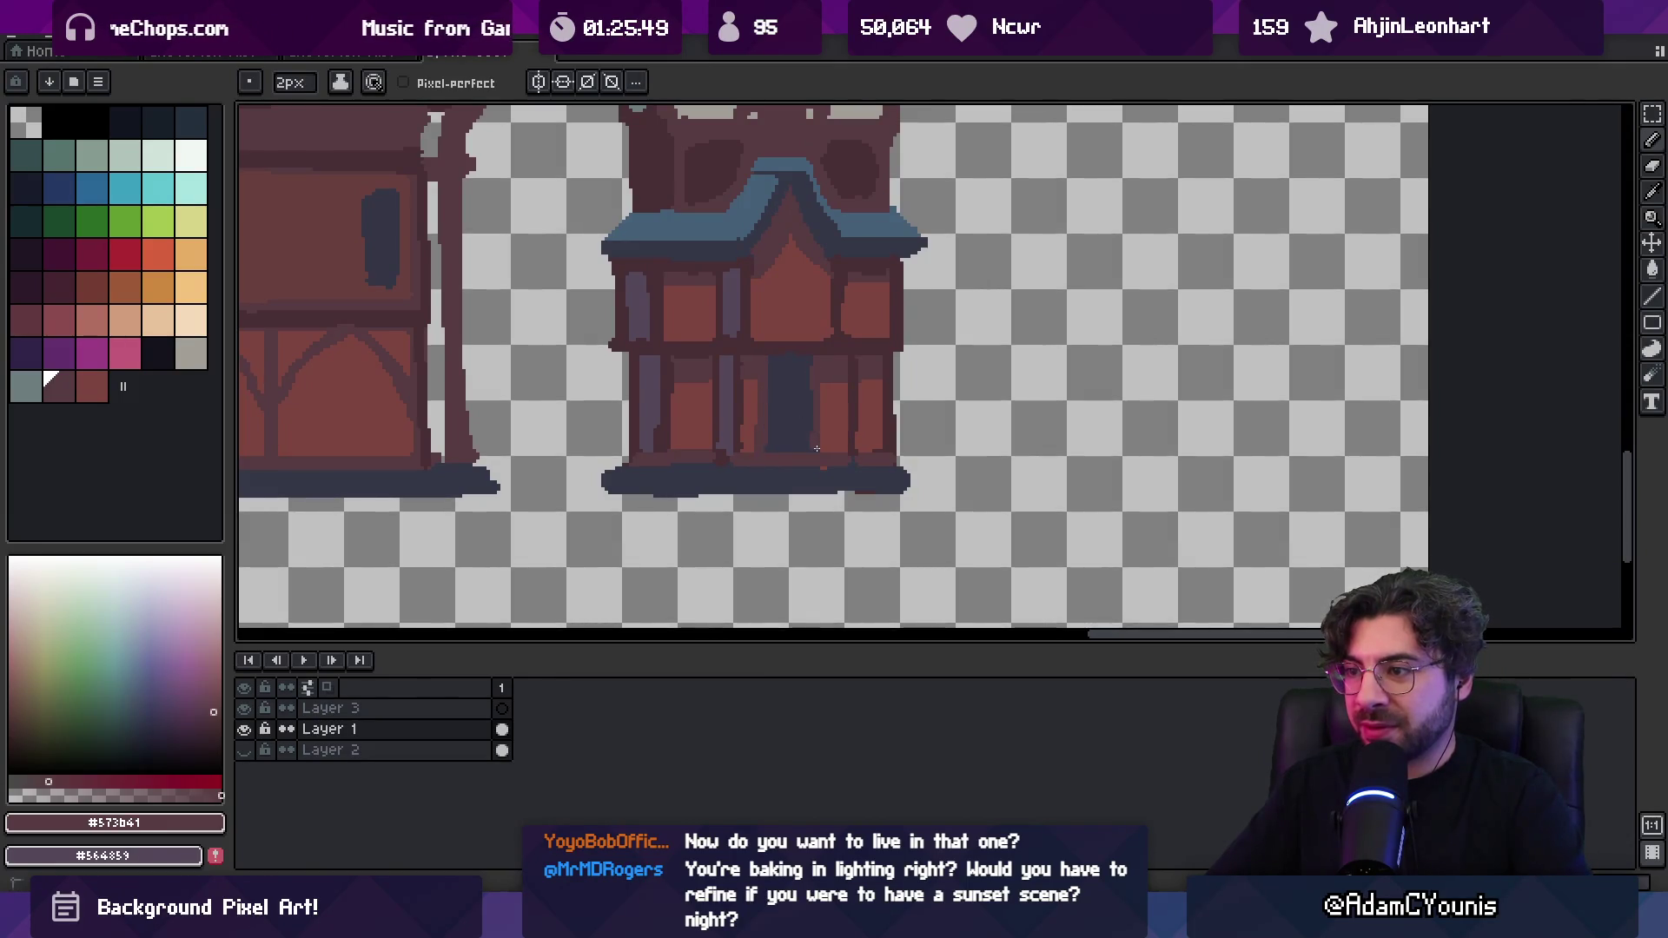
{"action": "left_click_drag", "start_coordinate": [771, 358], "coordinate": [813, 358]}
{"action": "key", "text": "alt"}
{"action": "left_click", "coordinate": [799, 350]}
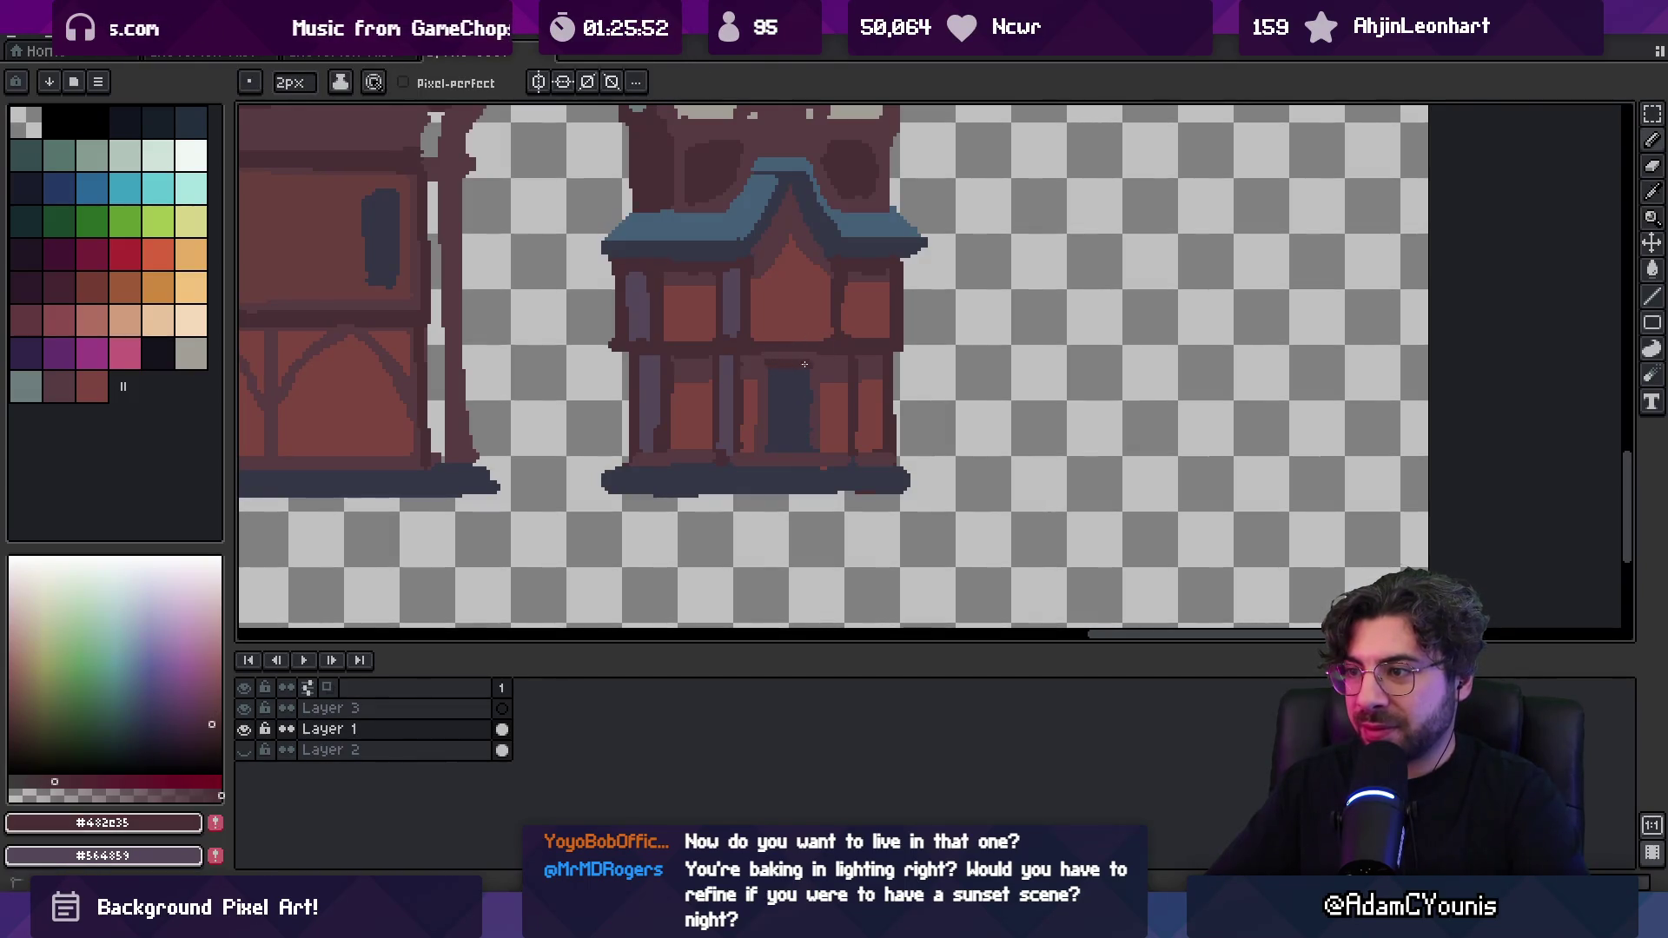
{"action": "left_click", "coordinate": [819, 362], "text": "shift"}
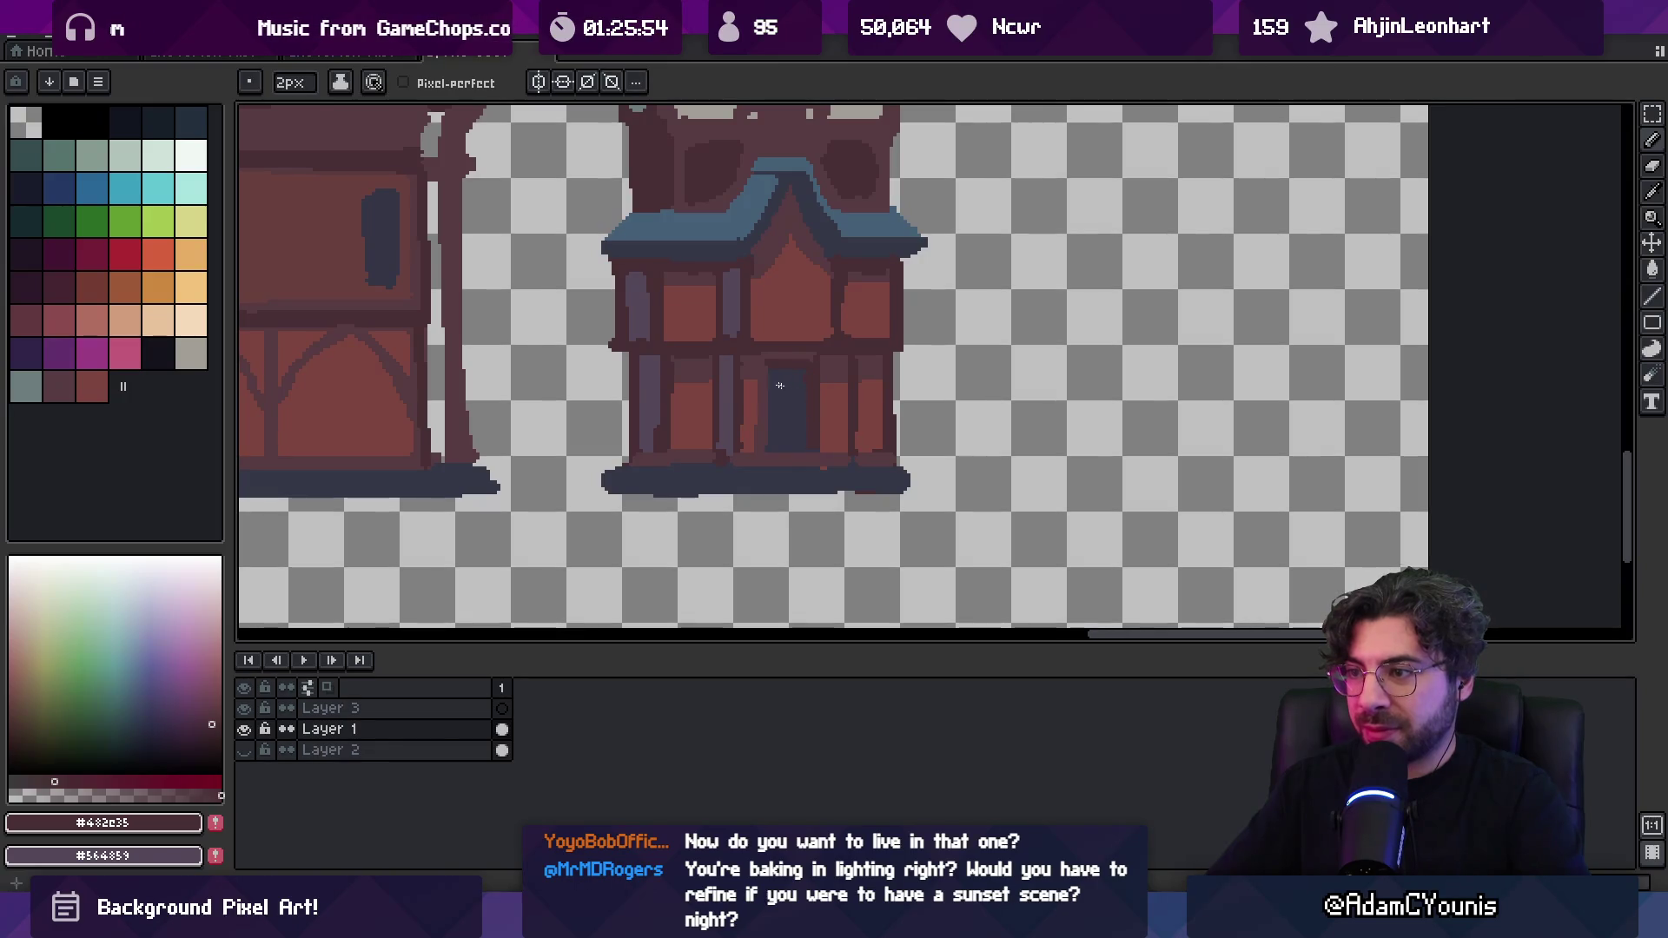
{"action": "scroll", "coordinate": [789, 383], "scroll_direction": "down", "scroll_amount": 1}
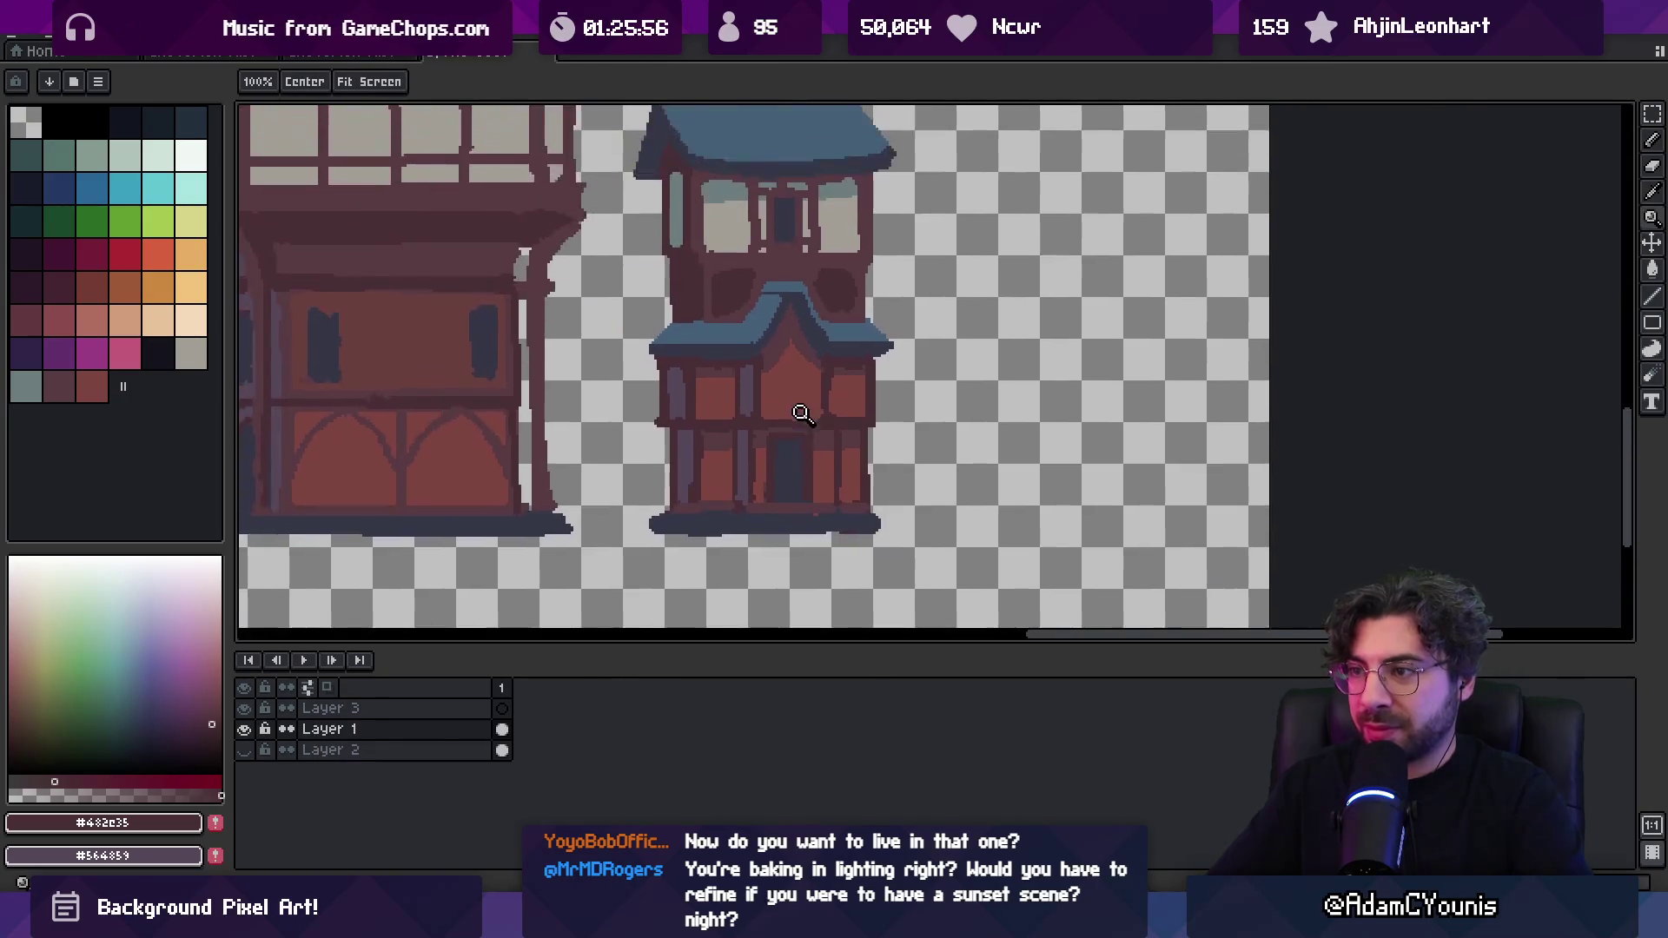
{"action": "scroll", "coordinate": [792, 421], "scroll_direction": "up", "scroll_amount": 1}
Widen the dark blue window under the gable using the door's colour
{"action": "left_click", "coordinate": [779, 448], "text": "alt"}
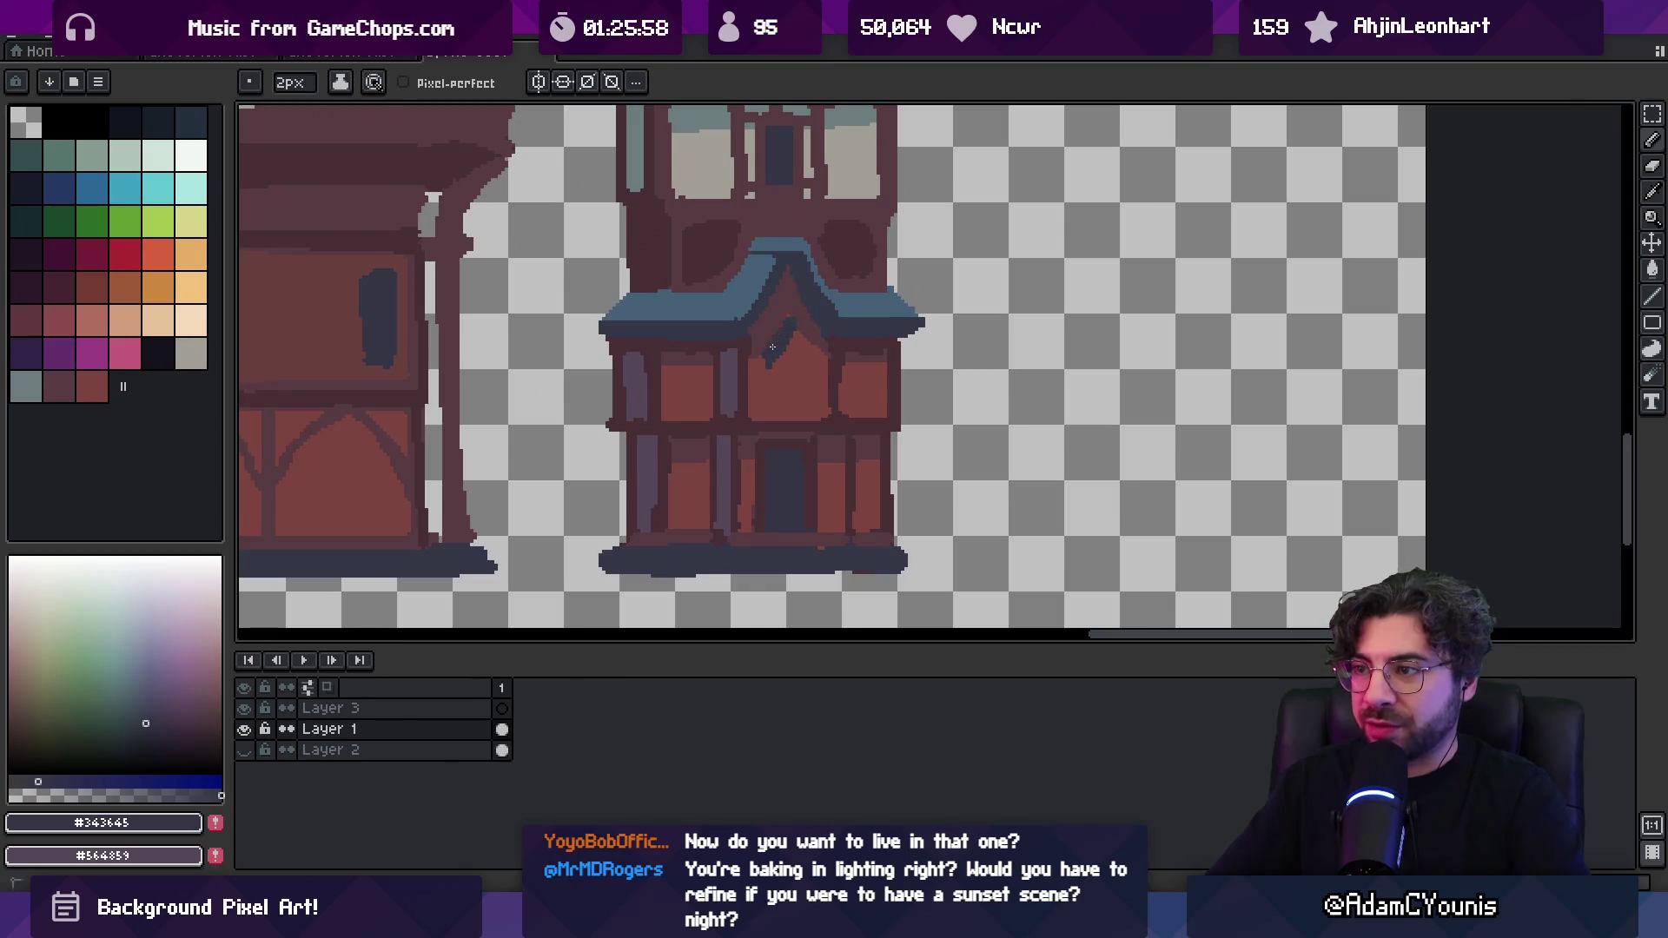
{"action": "left_click_drag", "start_coordinate": [793, 383], "coordinate": [765, 392]}
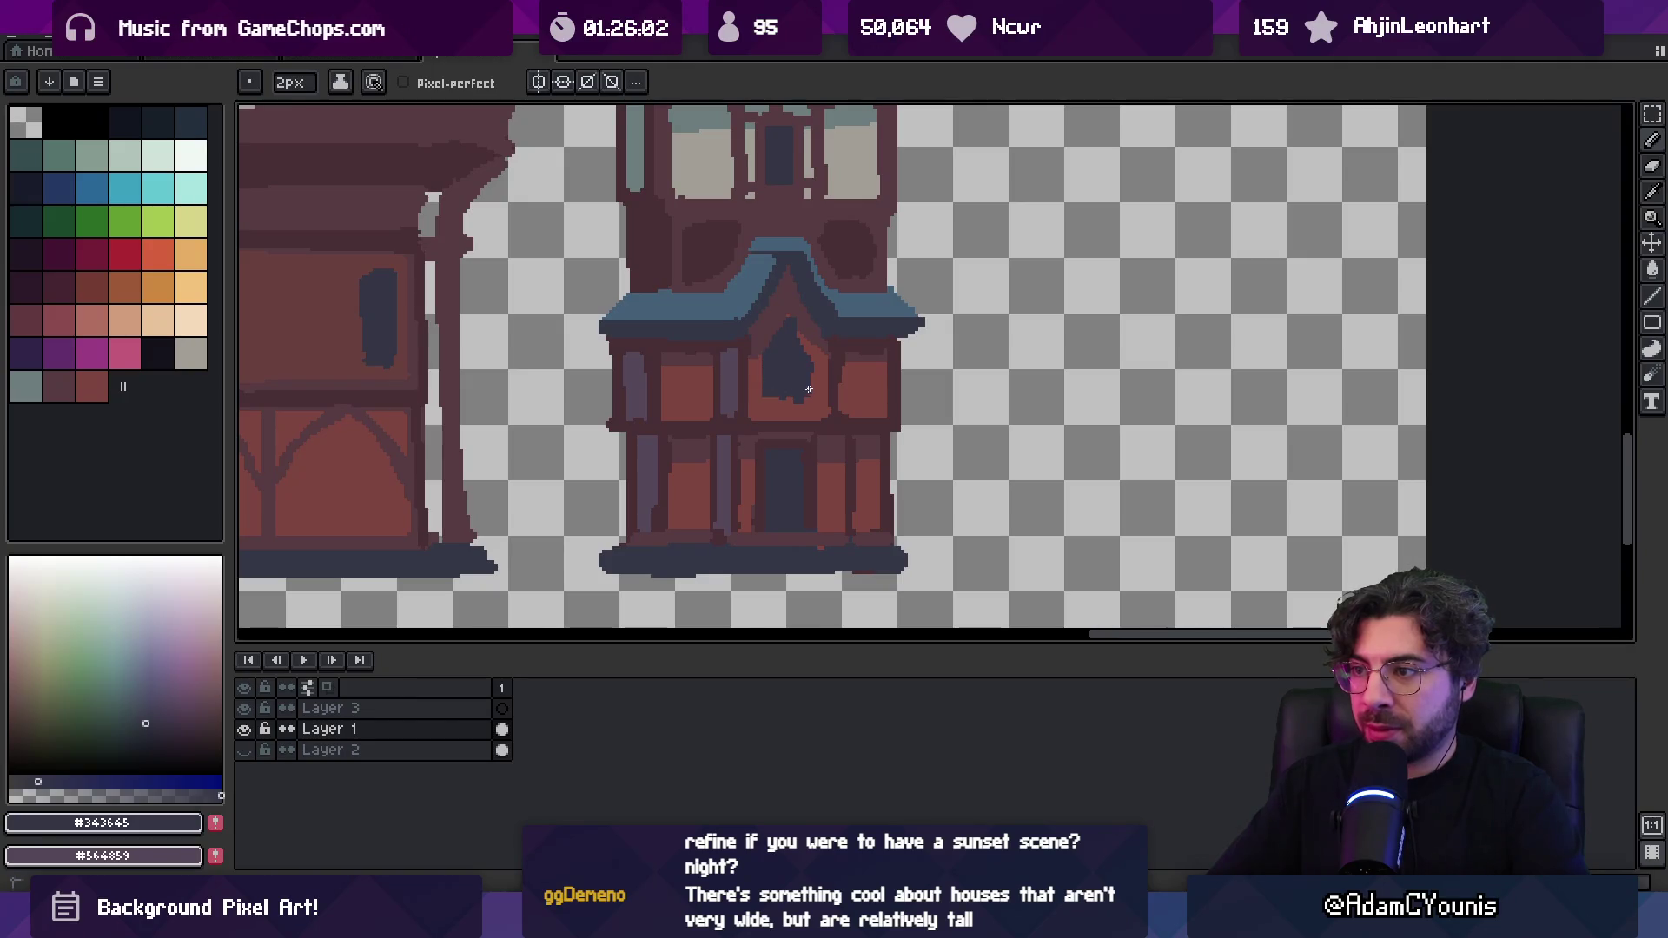
{"action": "left_click", "coordinate": [771, 346], "text": "alt"}
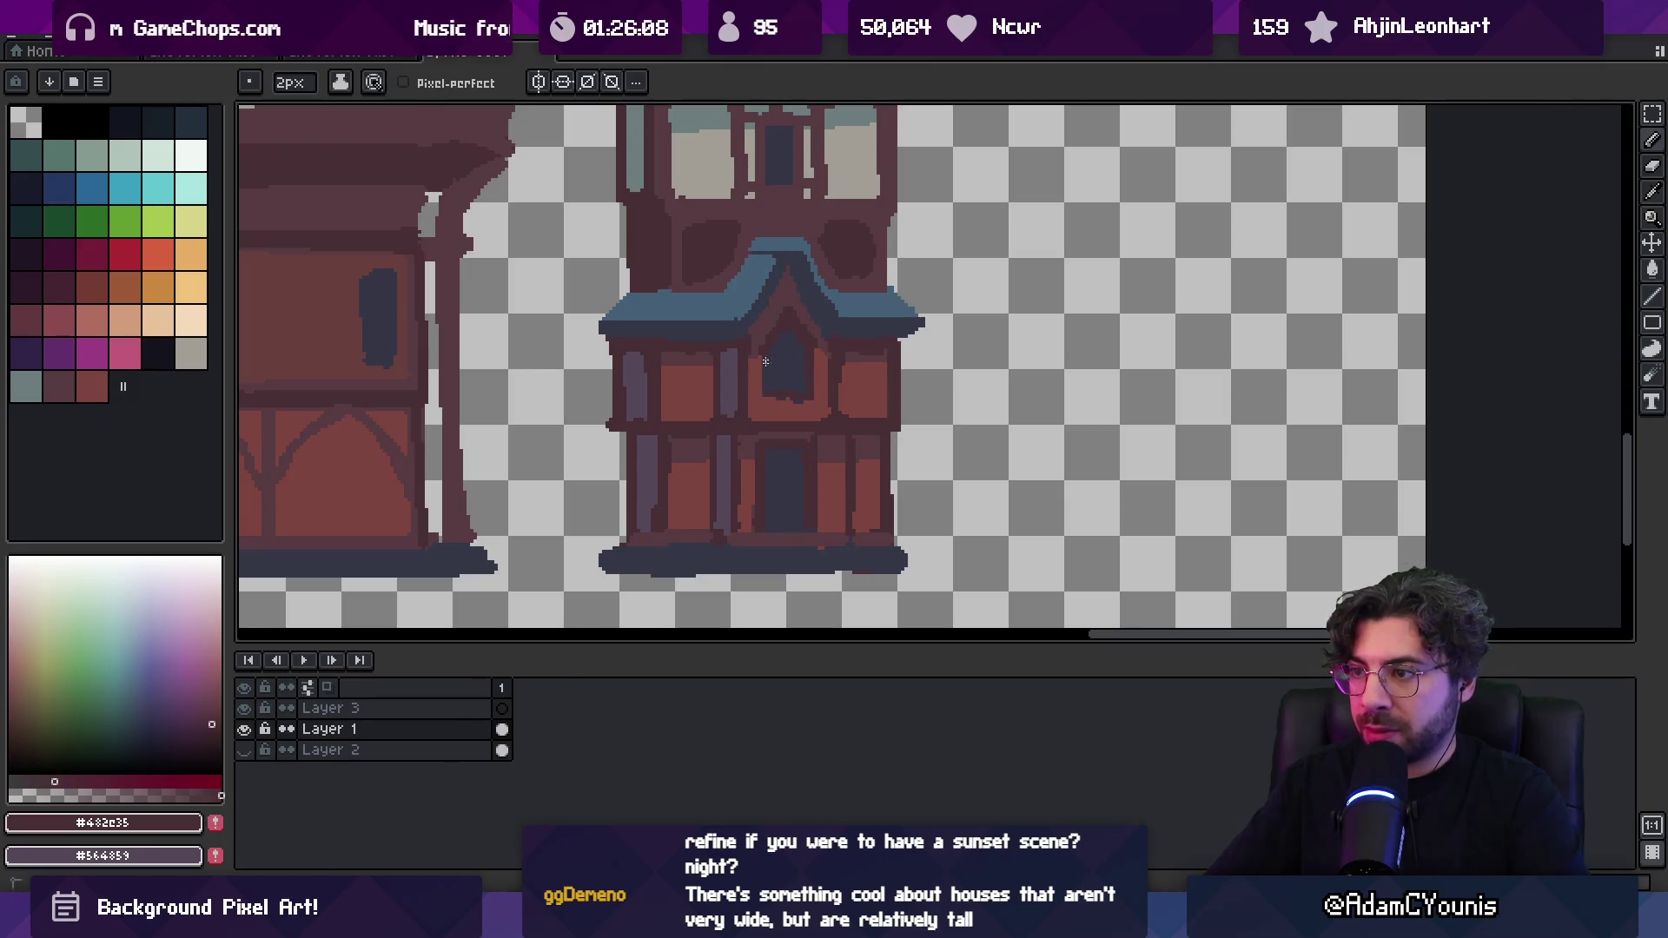
{"action": "scroll", "coordinate": [797, 400], "scroll_direction": "down", "scroll_amount": 3}
{"action": "left_click", "coordinate": [588, 345], "text": "alt"}
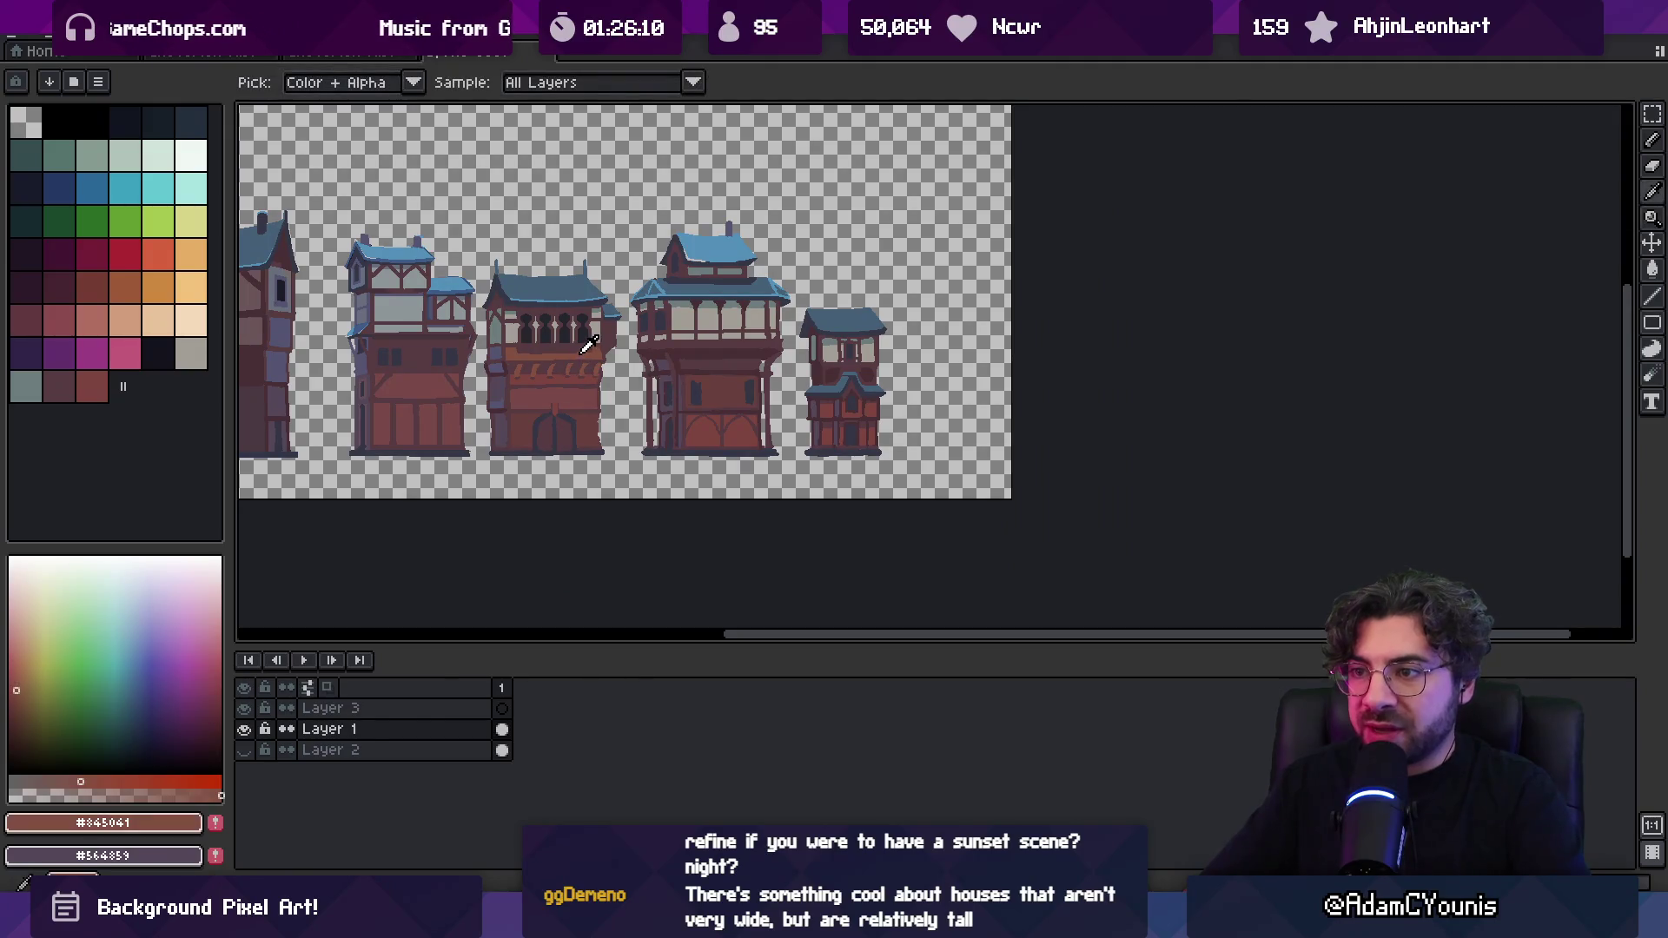
Draw an orange-brown line across the small house's middle band beneath the upper windows
{"action": "key", "text": "space"}
{"action": "scroll", "coordinate": [833, 356], "scroll_direction": "right", "scroll_amount": 3}
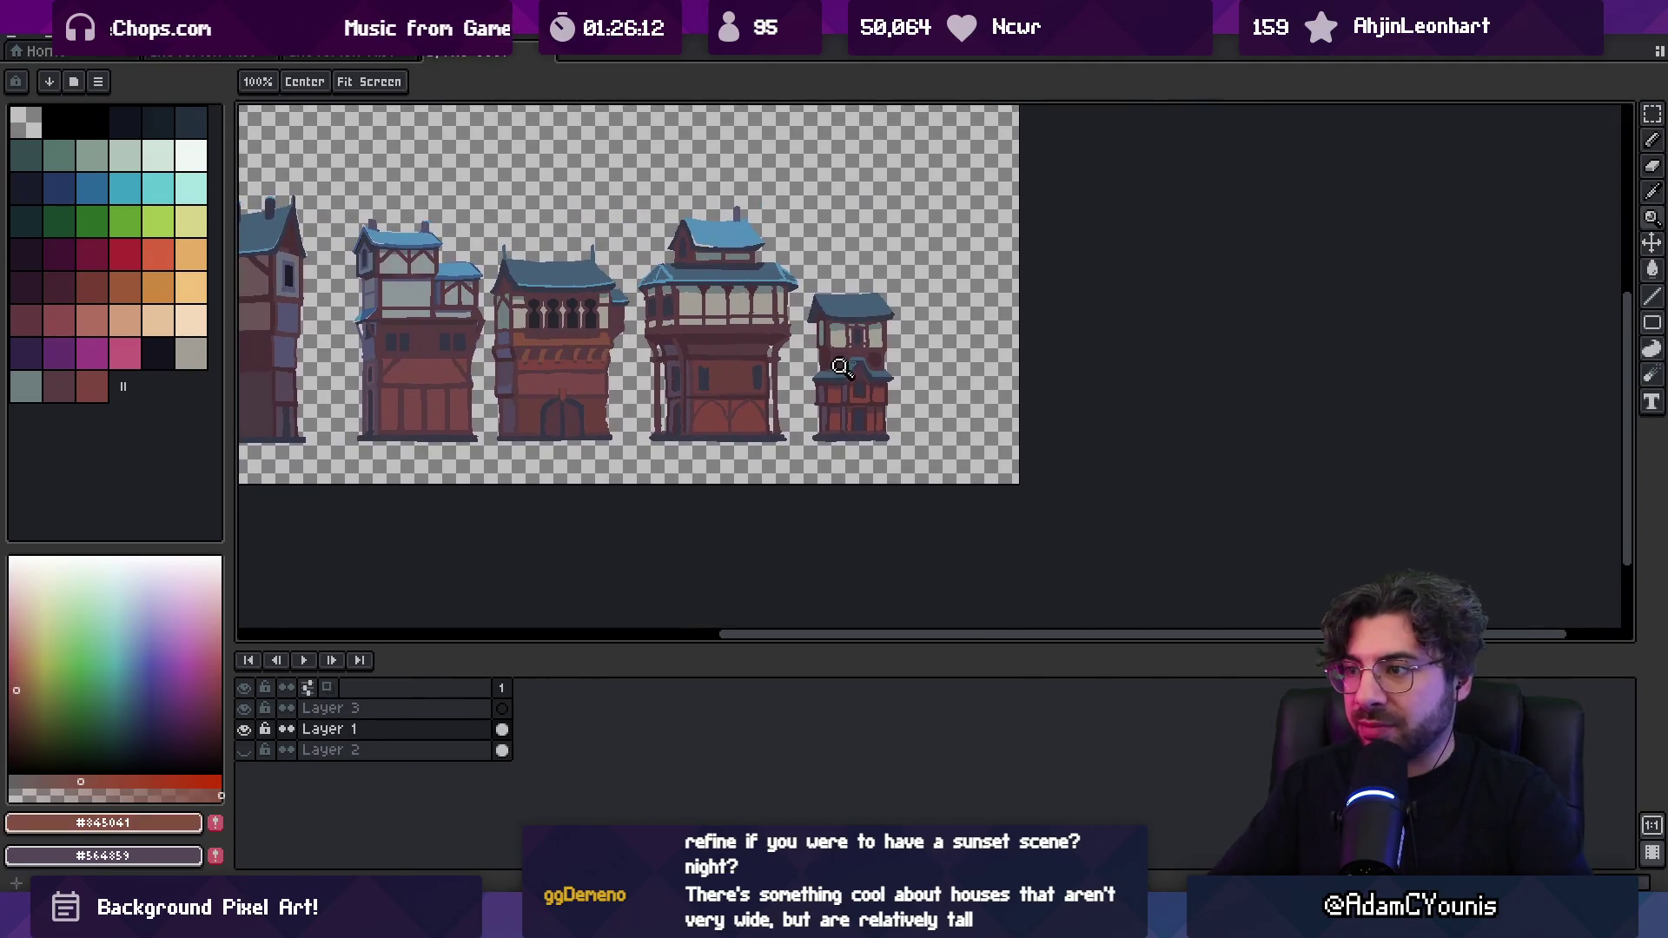
{"action": "scroll", "coordinate": [860, 382], "scroll_direction": "up", "scroll_amount": 4}
{"action": "scroll", "coordinate": [834, 263], "scroll_direction": "down", "scroll_amount": 6}
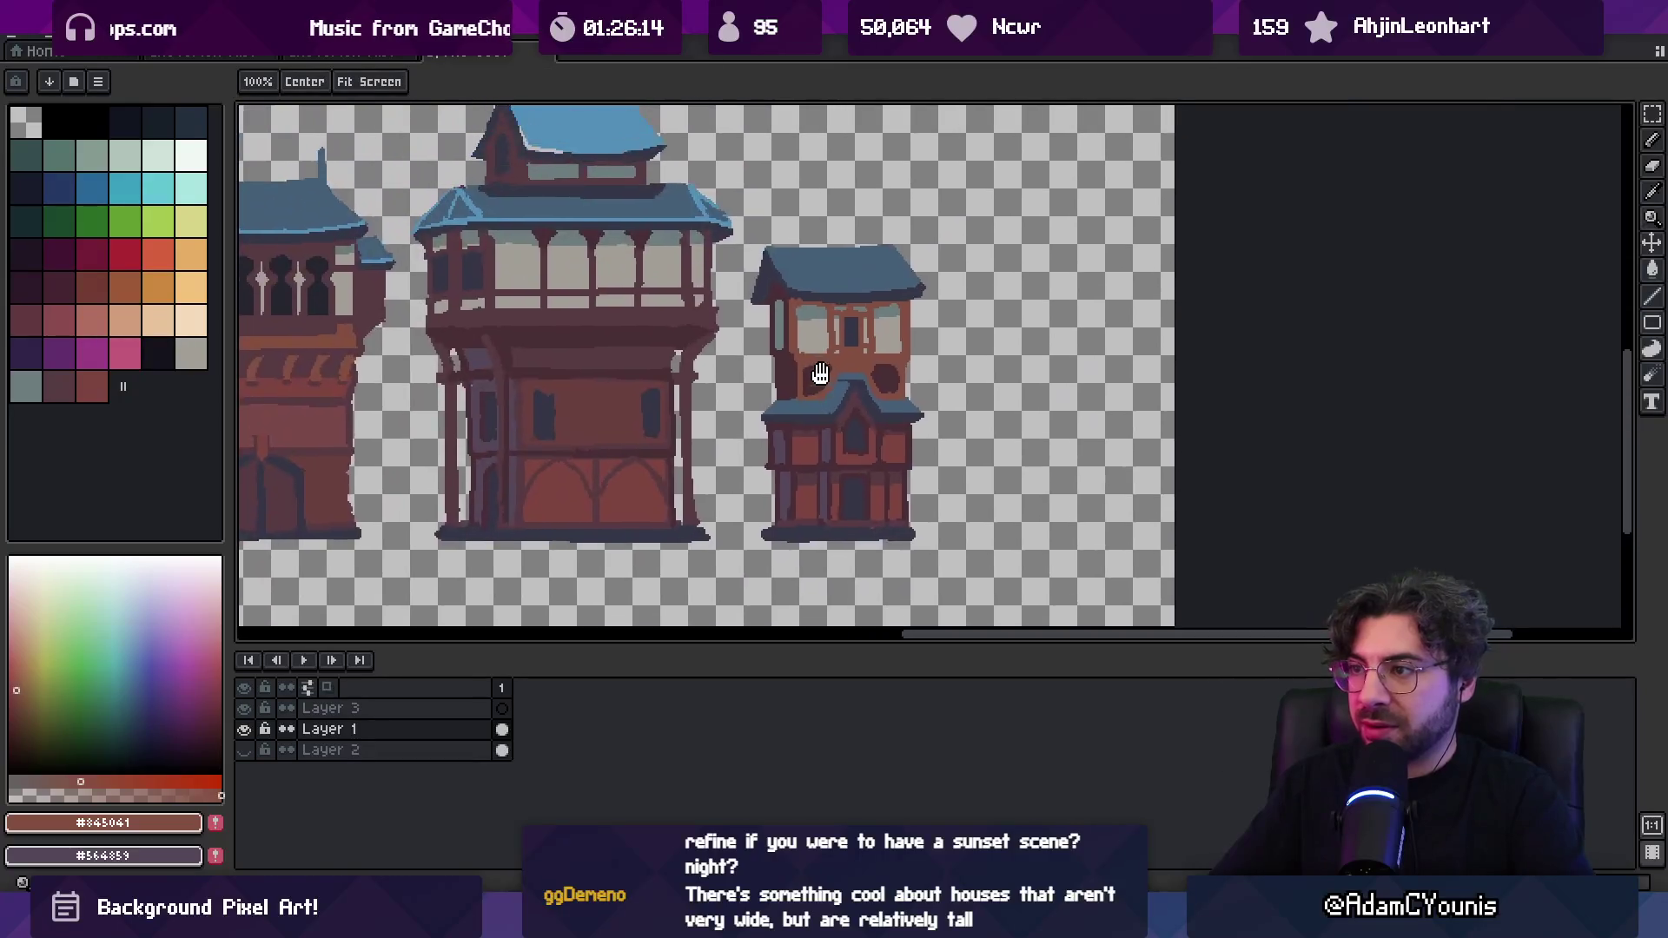
{"action": "scroll", "coordinate": [869, 286], "scroll_direction": "up", "scroll_amount": 2}
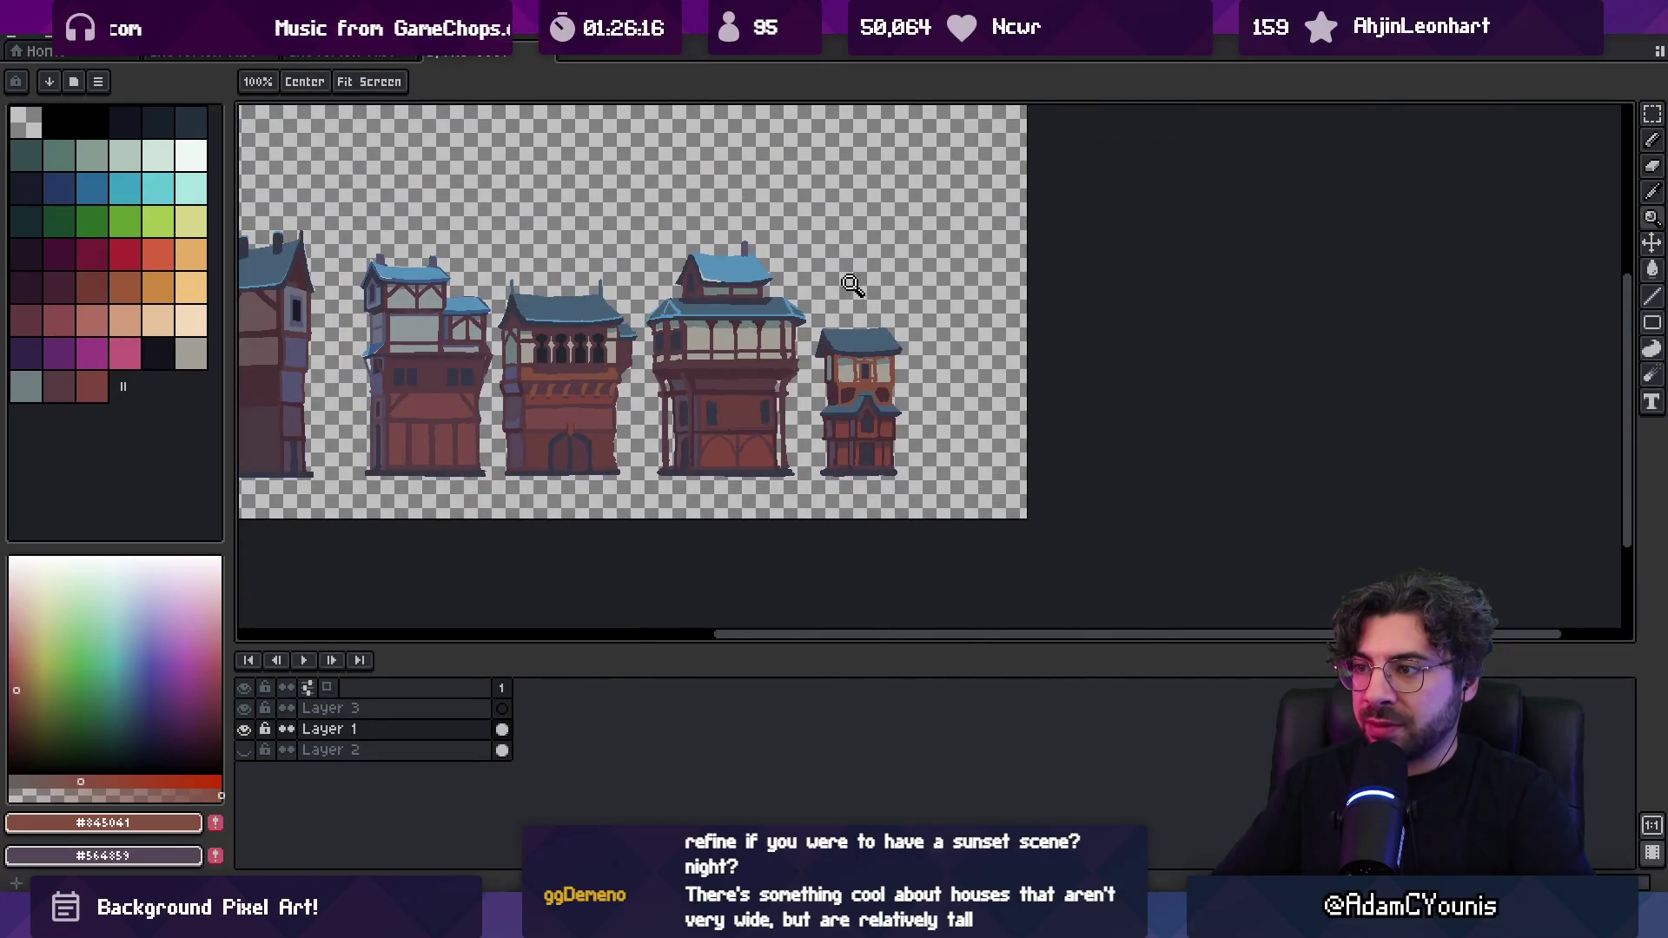
{"action": "scroll", "coordinate": [869, 378], "scroll_direction": "up", "scroll_amount": 4}
{"action": "key", "text": "b"}
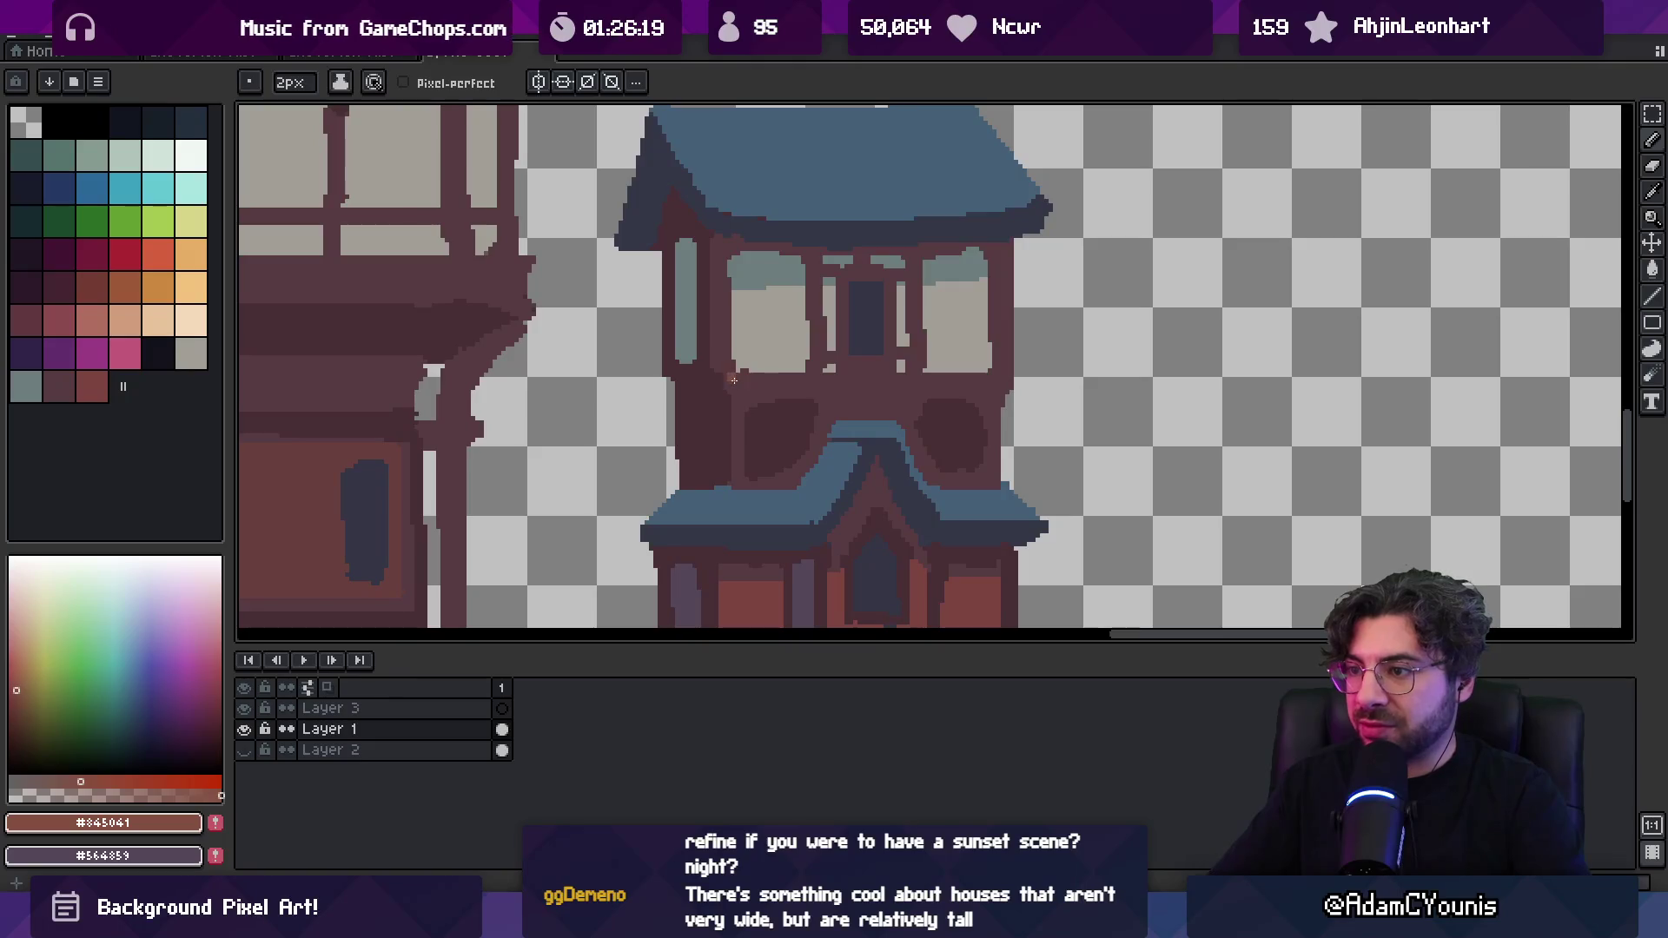
{"action": "left_click_drag", "start_coordinate": [748, 384], "coordinate": [1010, 390]}
Undo a stray bucket fill on the small house and go back to the pencil
{"action": "key", "text": "g"}
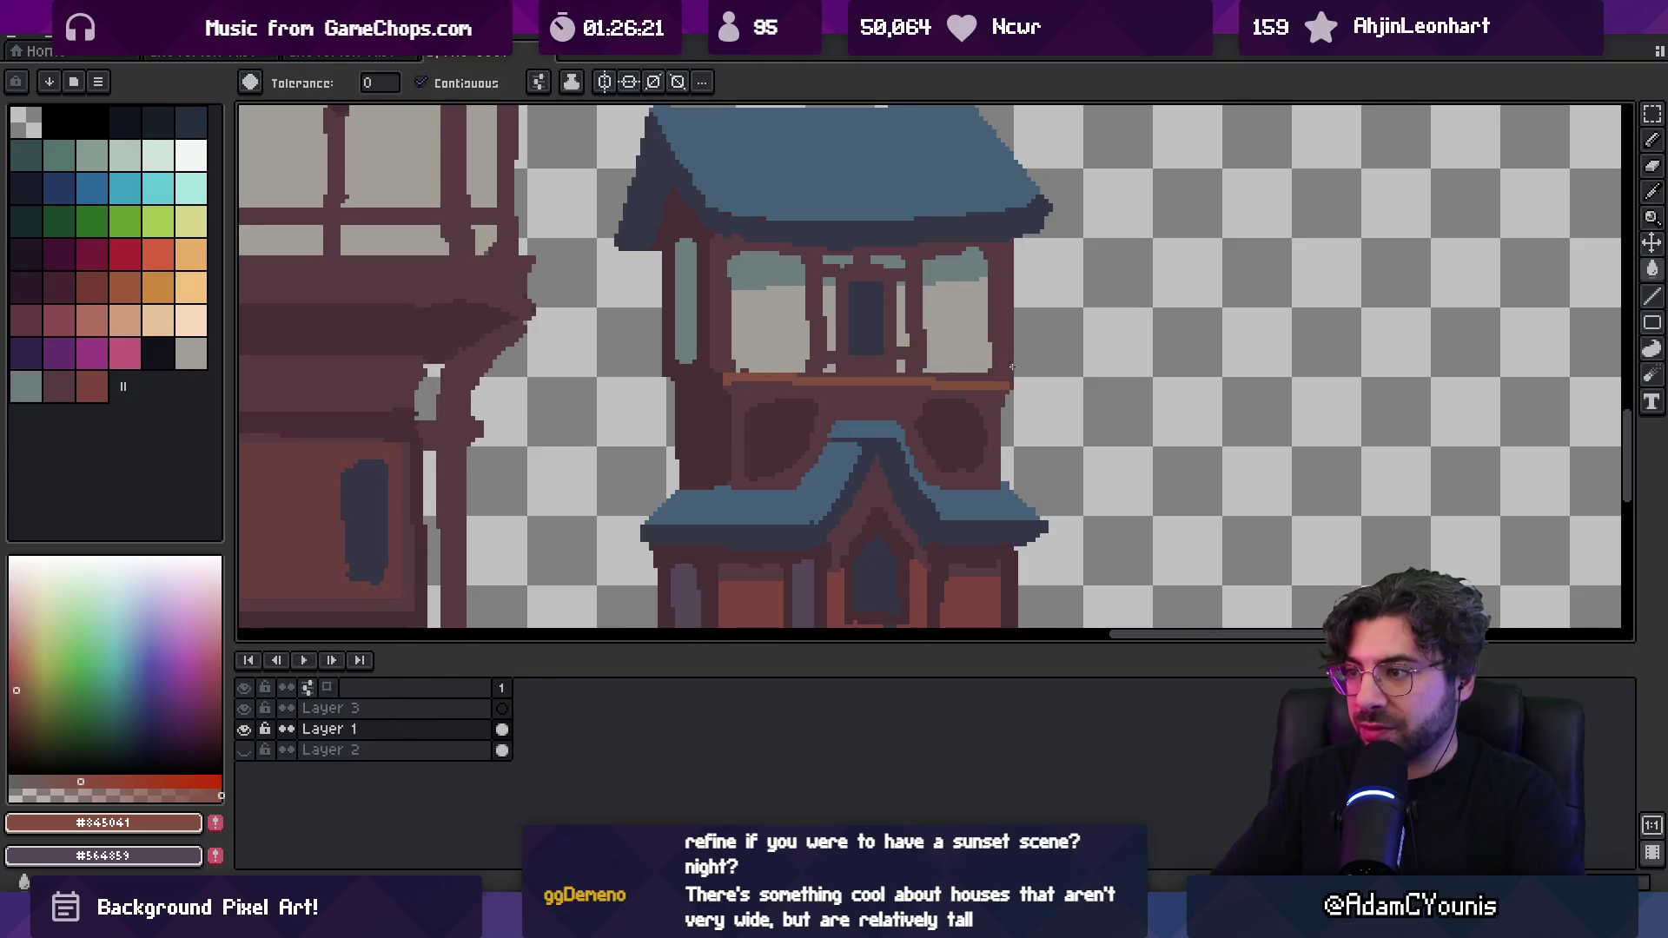
{"action": "left_click", "coordinate": [1005, 363]}
{"action": "scroll", "coordinate": [964, 346], "scroll_direction": "down", "scroll_amount": 4}
{"action": "scroll", "coordinate": [938, 335], "scroll_direction": "up", "scroll_amount": 3}
{"action": "key", "text": "ctrl+z"}
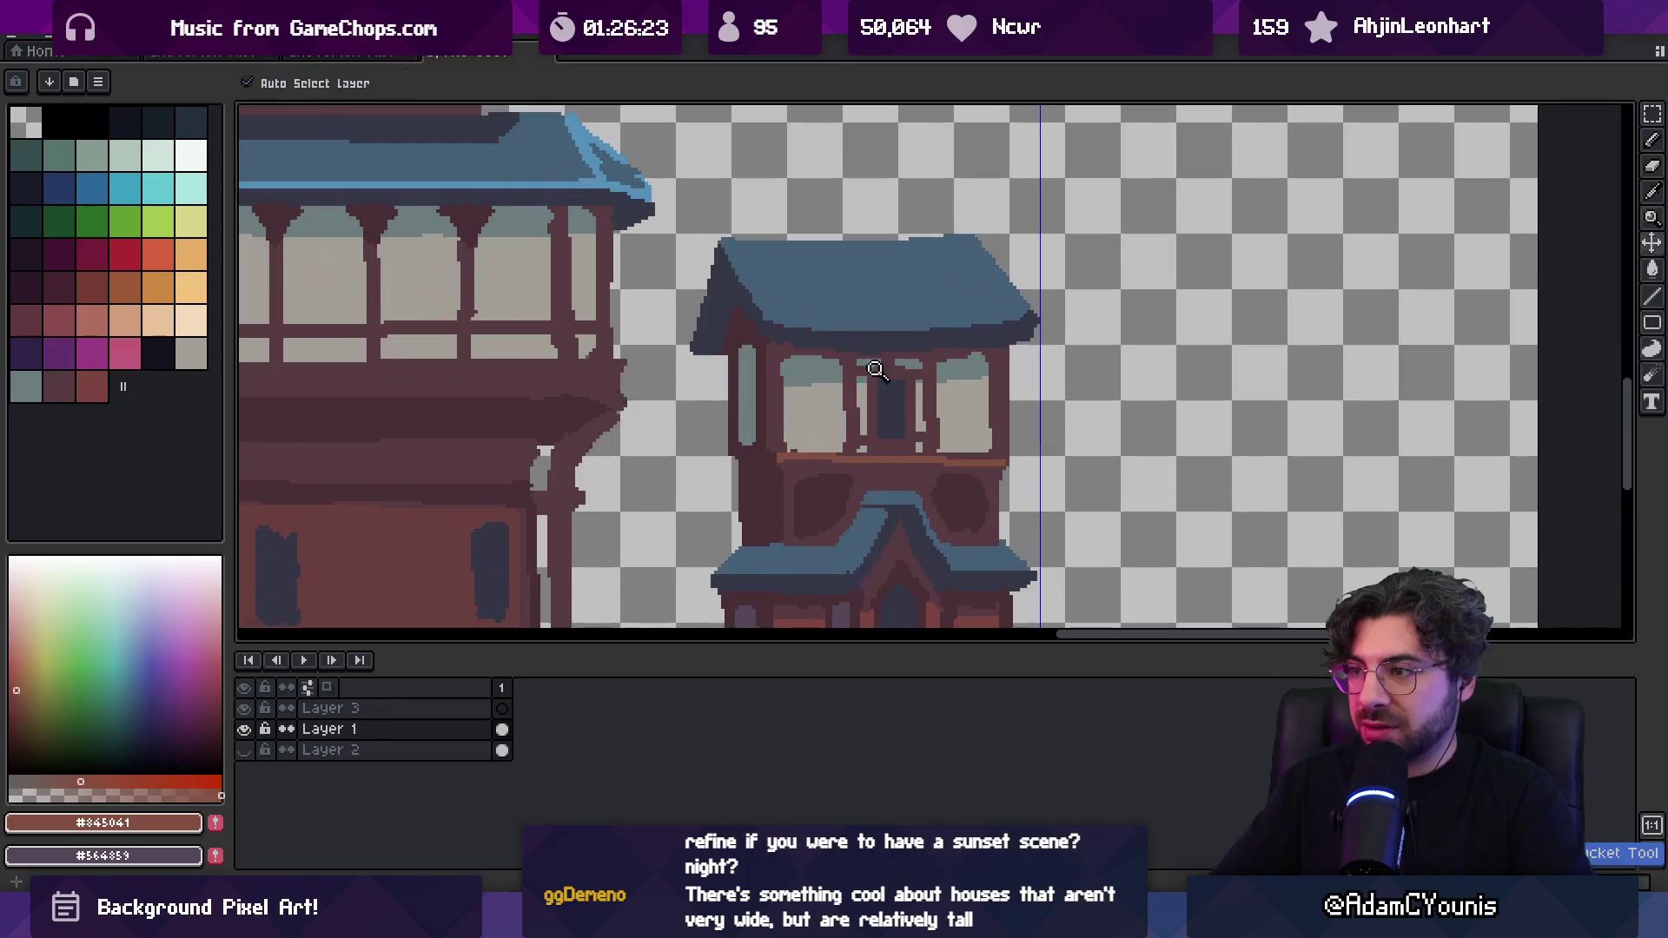
{"action": "key", "text": "b"}
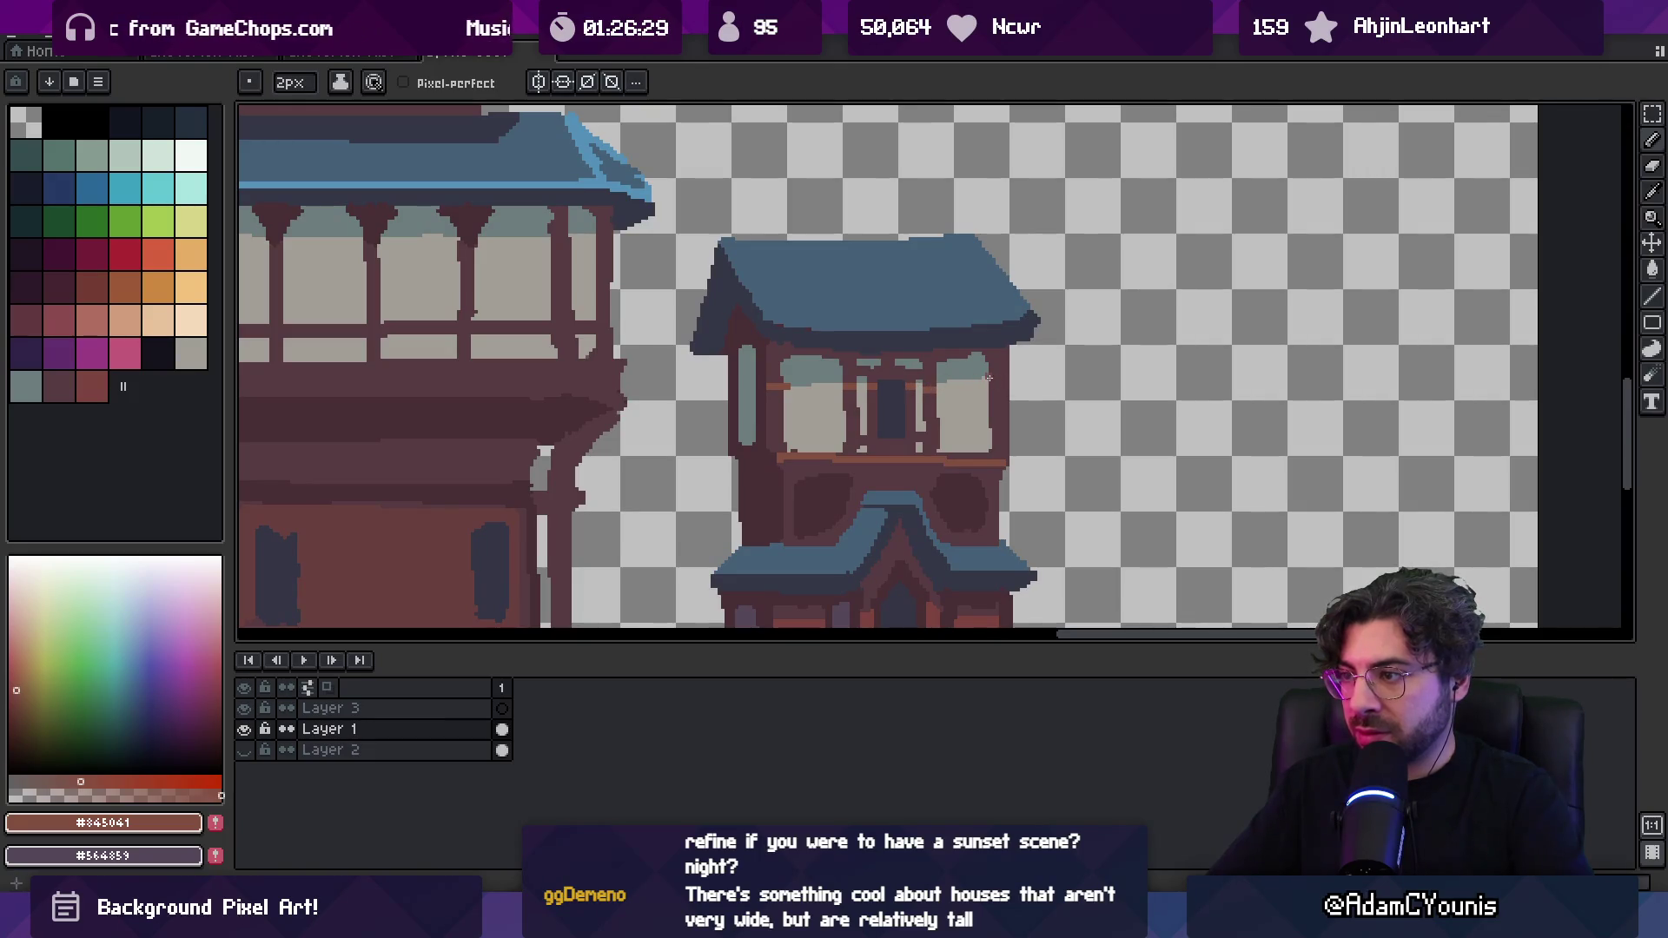
{"action": "key", "text": "z"}
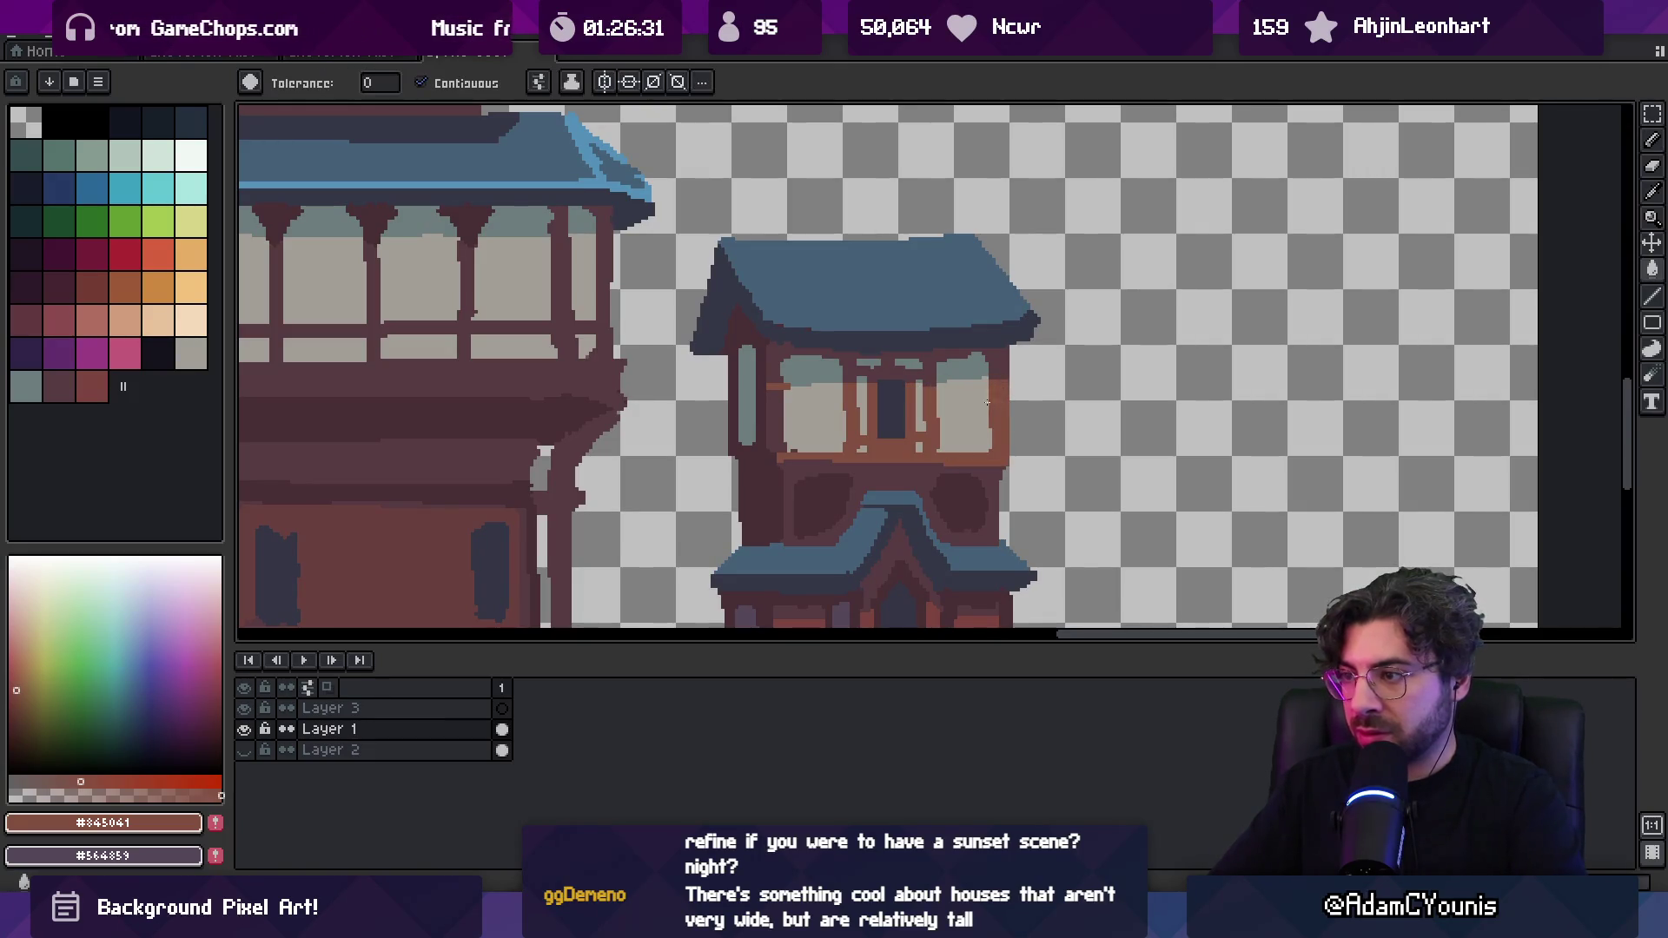
{"action": "scroll", "coordinate": [955, 374], "scroll_direction": "down", "scroll_amount": 1}
{"action": "scroll", "coordinate": [895, 356], "scroll_direction": "down", "scroll_amount": 1}
{"action": "scroll", "coordinate": [895, 356], "scroll_direction": "up", "scroll_amount": 3}
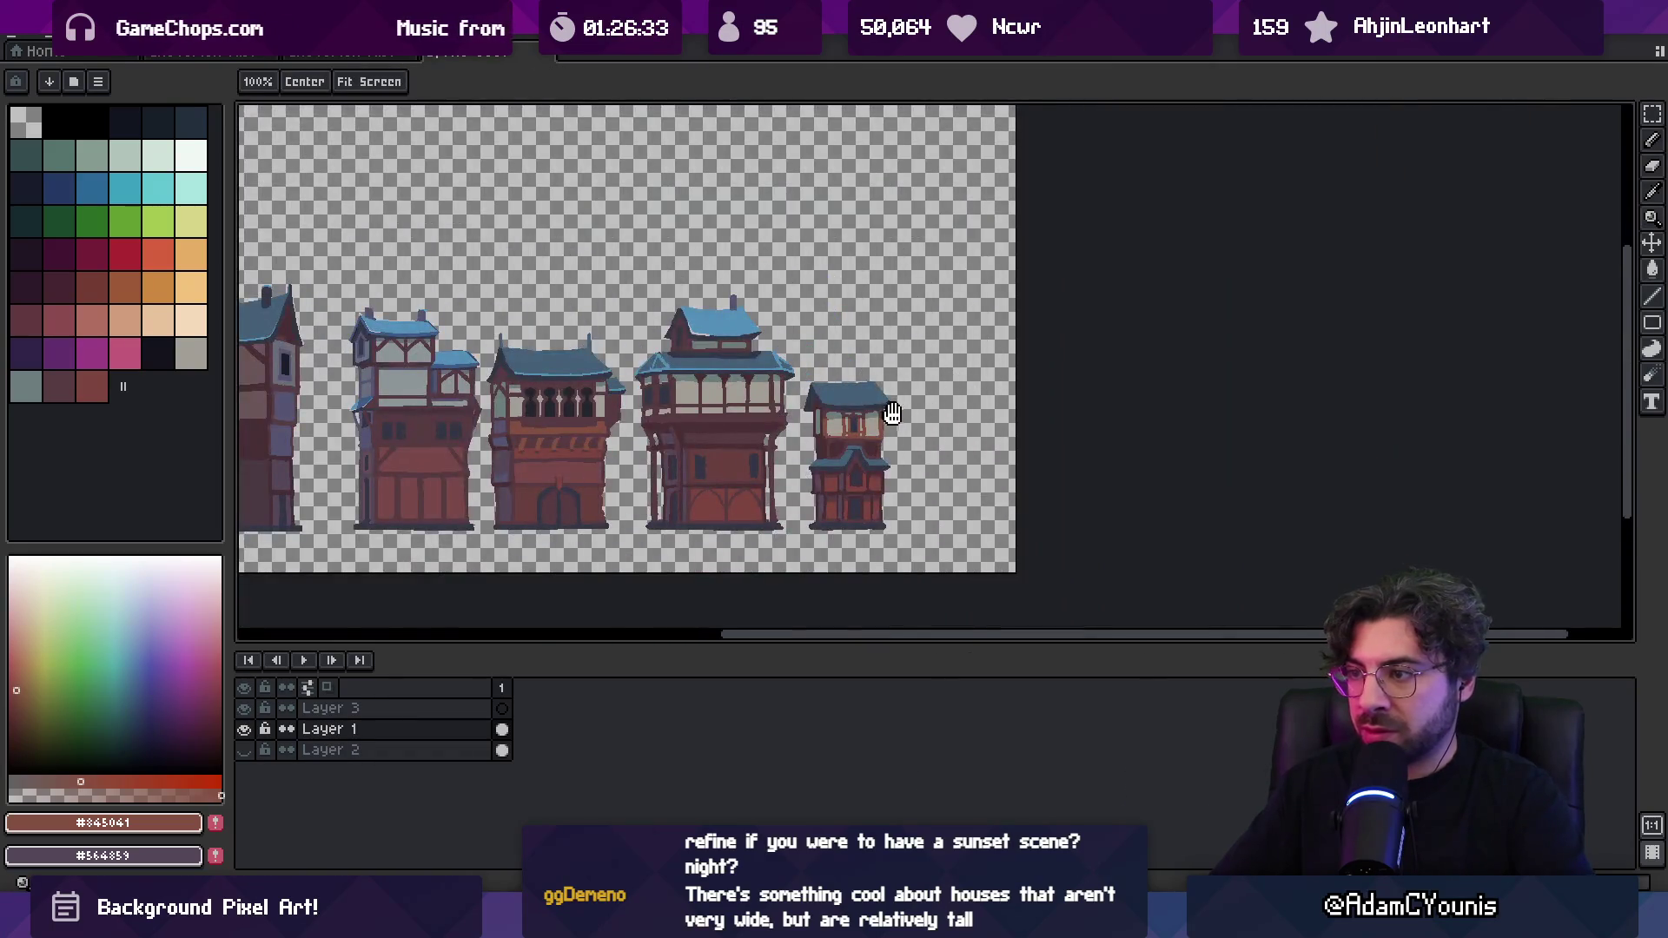
Fill the small rightmost house's door with dark maroon sampled from its wall
{"action": "scroll", "coordinate": [907, 338], "scroll_direction": "up", "scroll_amount": 3}
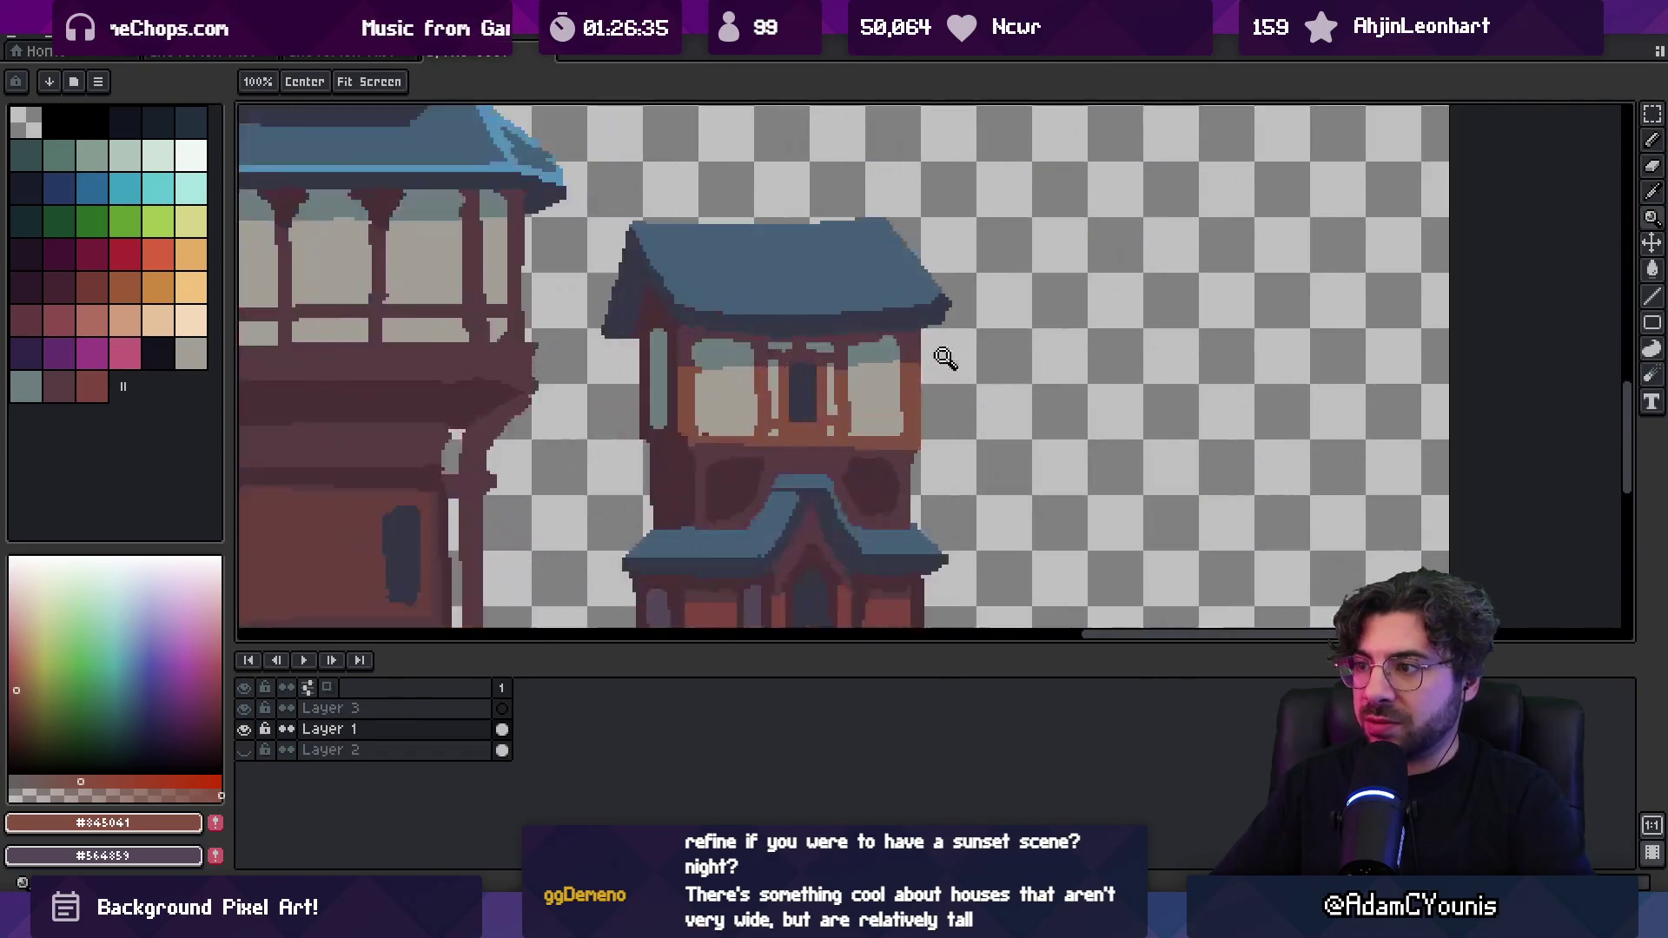
{"action": "key", "text": "b"}
{"action": "left_click", "coordinate": [877, 359], "text": "alt"}
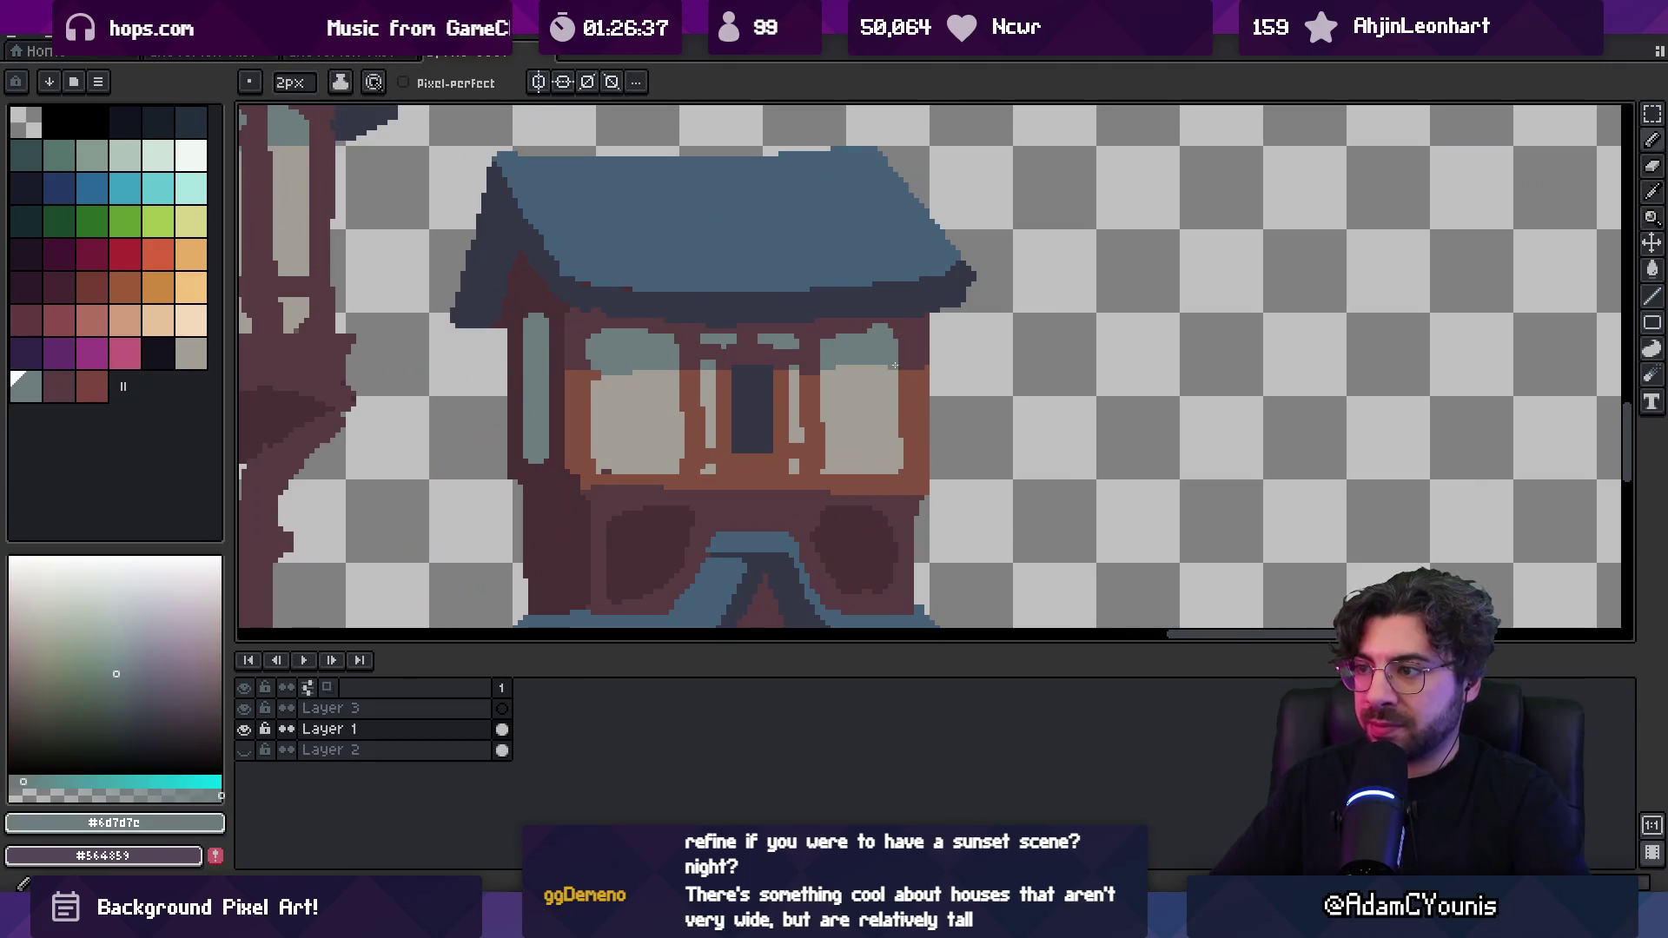
{"action": "key", "text": "z"}
{"action": "scroll", "coordinate": [837, 335], "scroll_direction": "down", "scroll_amount": 3}
{"action": "scroll", "coordinate": [834, 438], "scroll_direction": "up", "scroll_amount": 2}
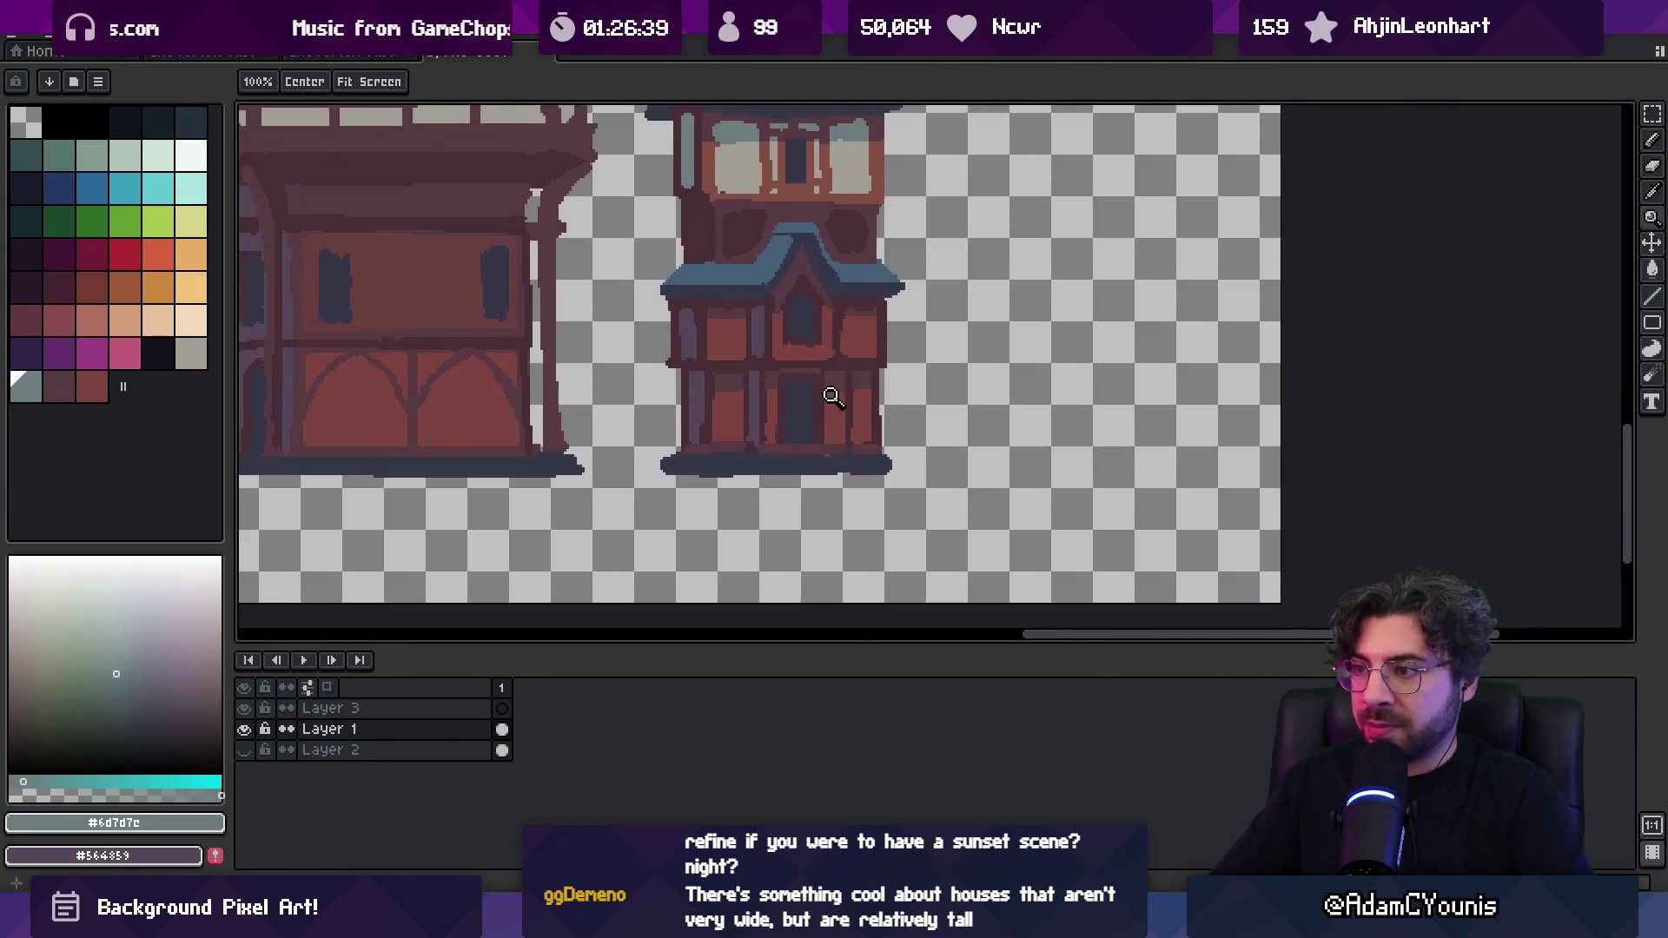
{"action": "left_click_drag", "start_coordinate": [826, 394], "coordinate": [914, 412]}
{"action": "scroll", "coordinate": [914, 413], "scroll_direction": "down", "scroll_amount": 3}
{"action": "key", "text": "i"}
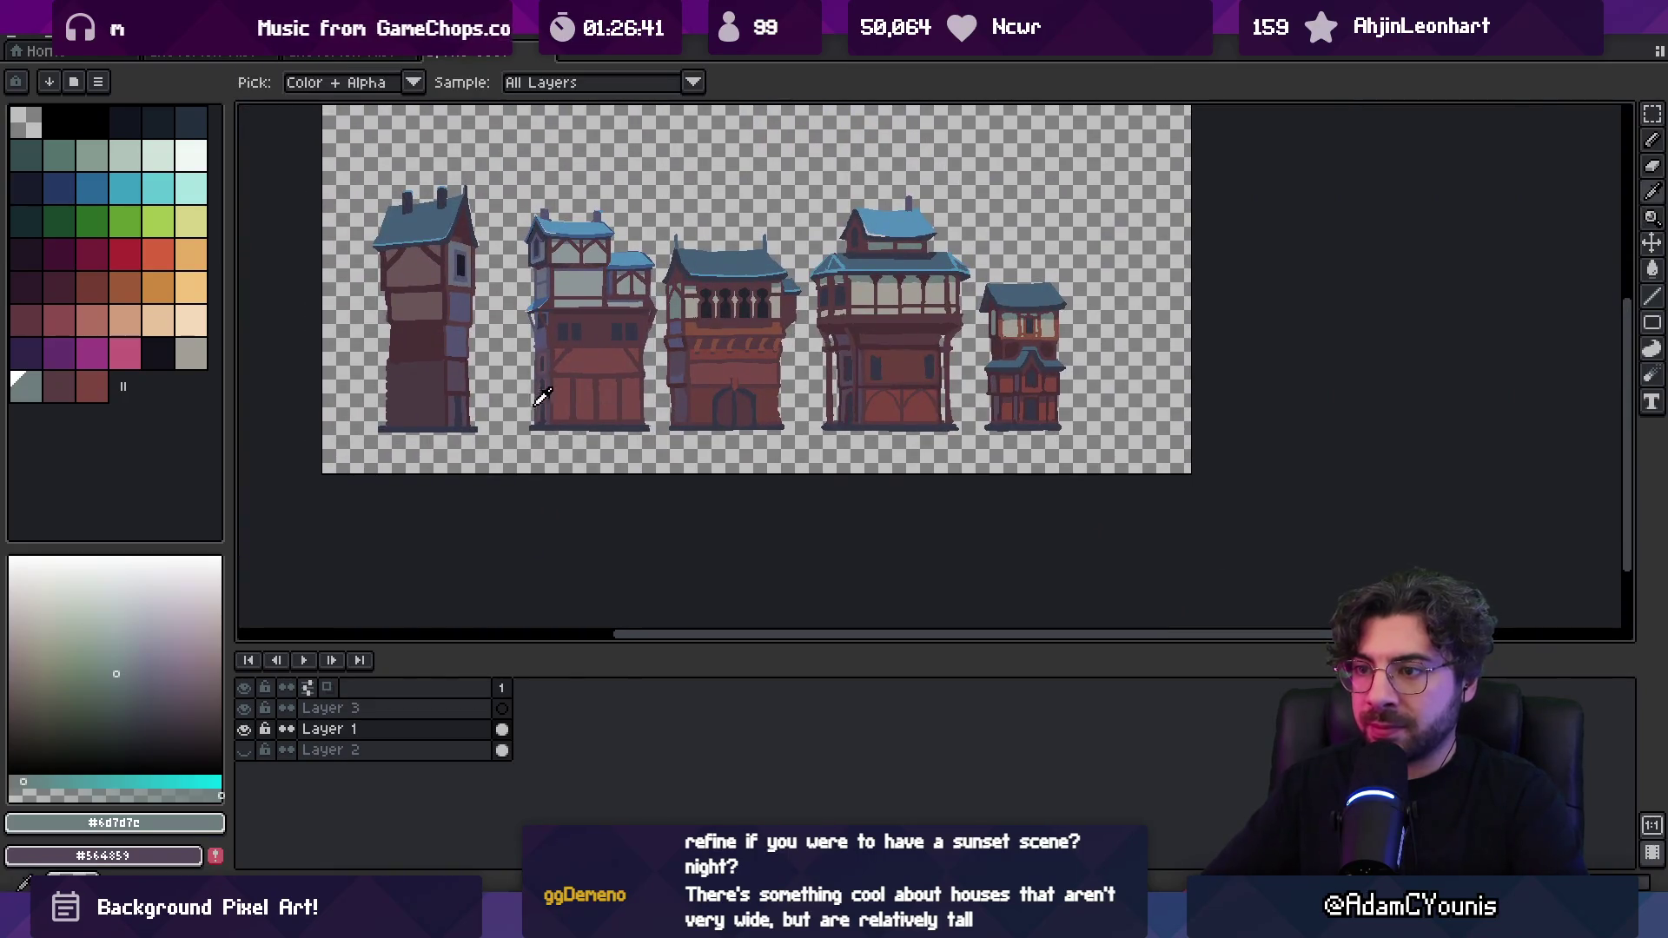
{"action": "left_click", "coordinate": [547, 392]}
{"action": "key", "text": "g"}
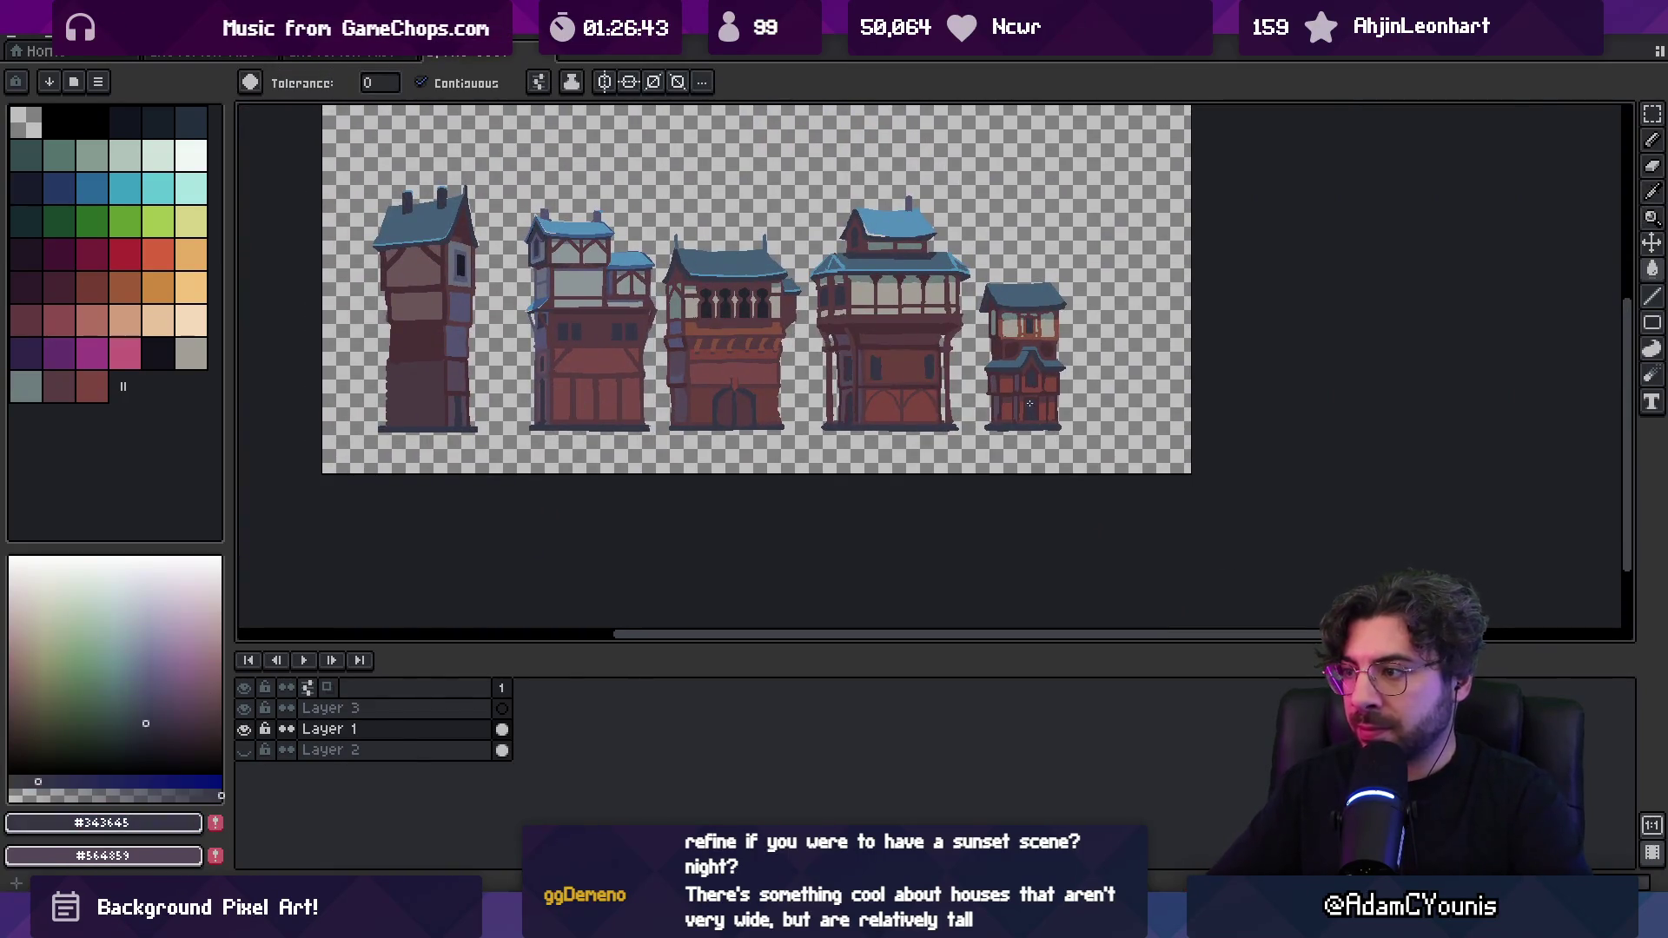
{"action": "scroll", "coordinate": [1054, 366], "scroll_direction": "up", "scroll_amount": 5}
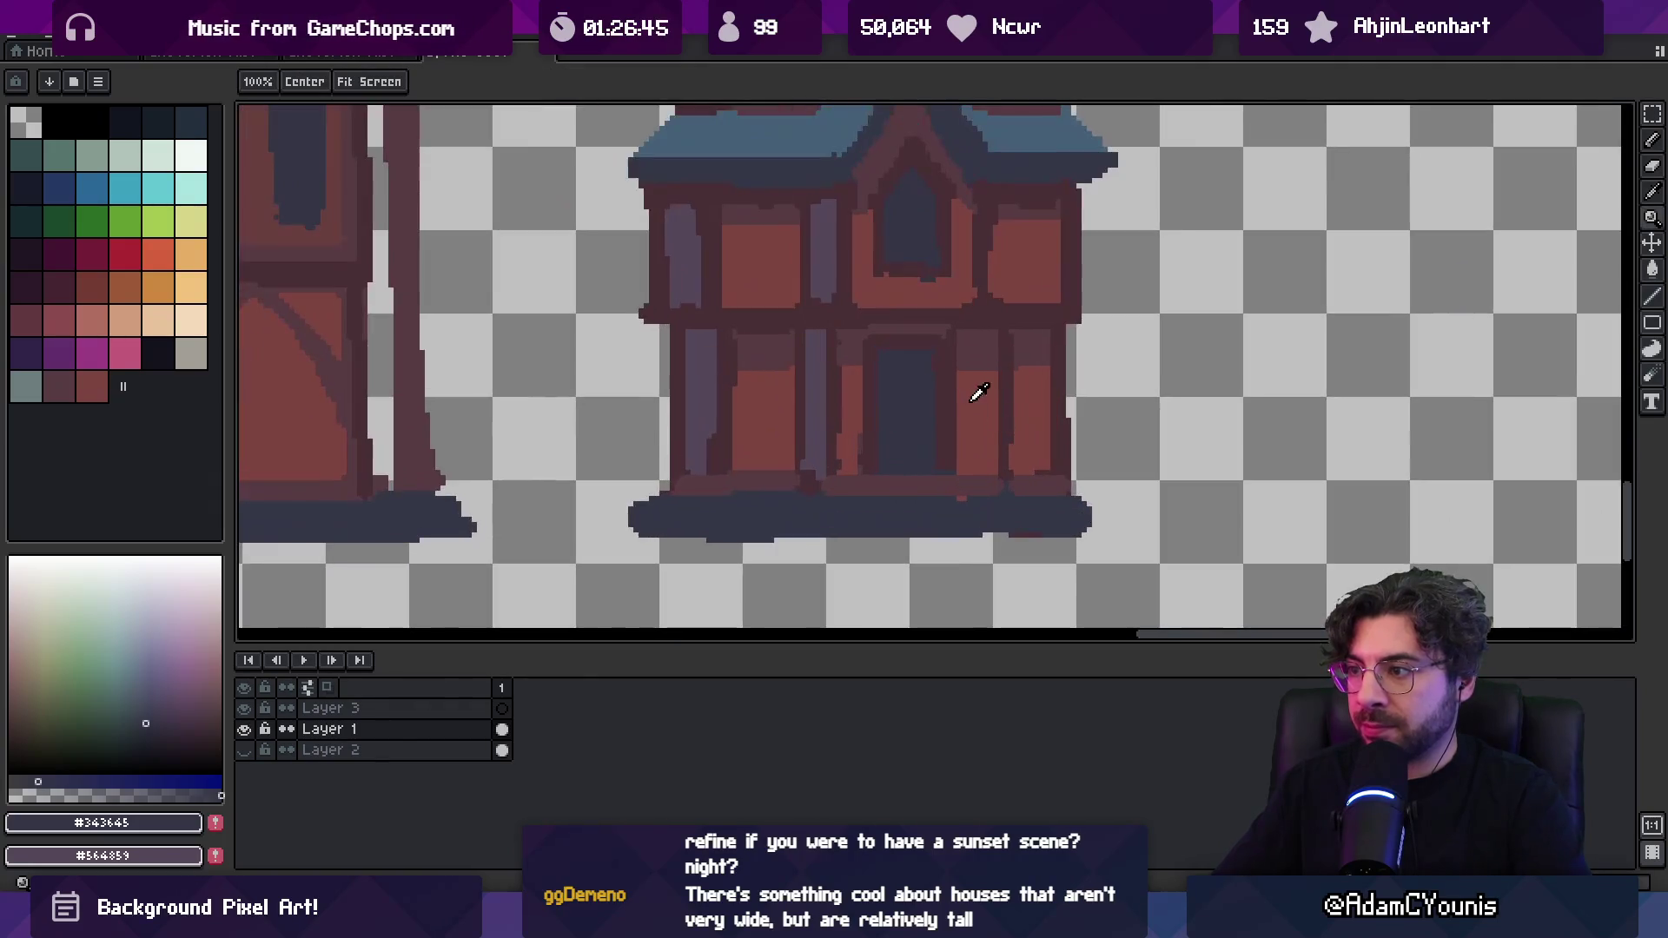
{"action": "key", "text": "i"}
{"action": "left_click", "coordinate": [944, 475]}
{"action": "key", "text": "g"}
{"action": "left_click", "coordinate": [912, 414]}
Draw a reddish-brown step line along the base of the door
{"action": "key", "text": "i"}
{"action": "scroll", "coordinate": [903, 434], "scroll_direction": "down", "scroll_amount": 3}
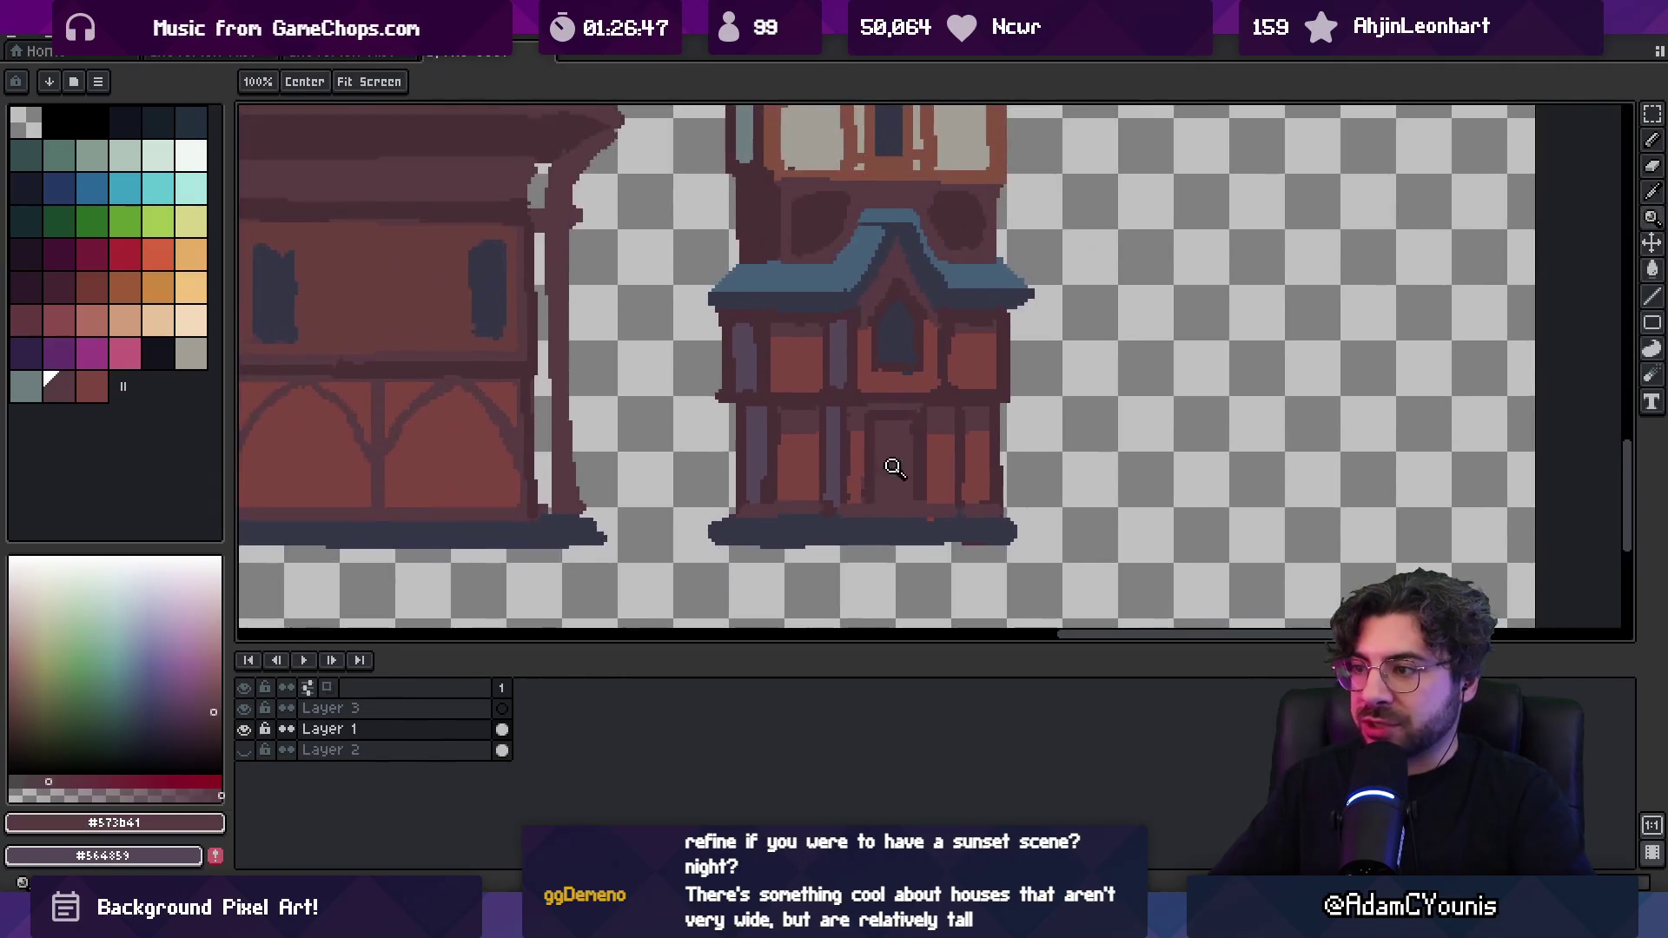
{"action": "scroll", "coordinate": [889, 462], "scroll_direction": "up", "scroll_amount": 3}
{"action": "key", "text": "b"}
{"action": "left_click", "coordinate": [872, 400], "text": "alt"}
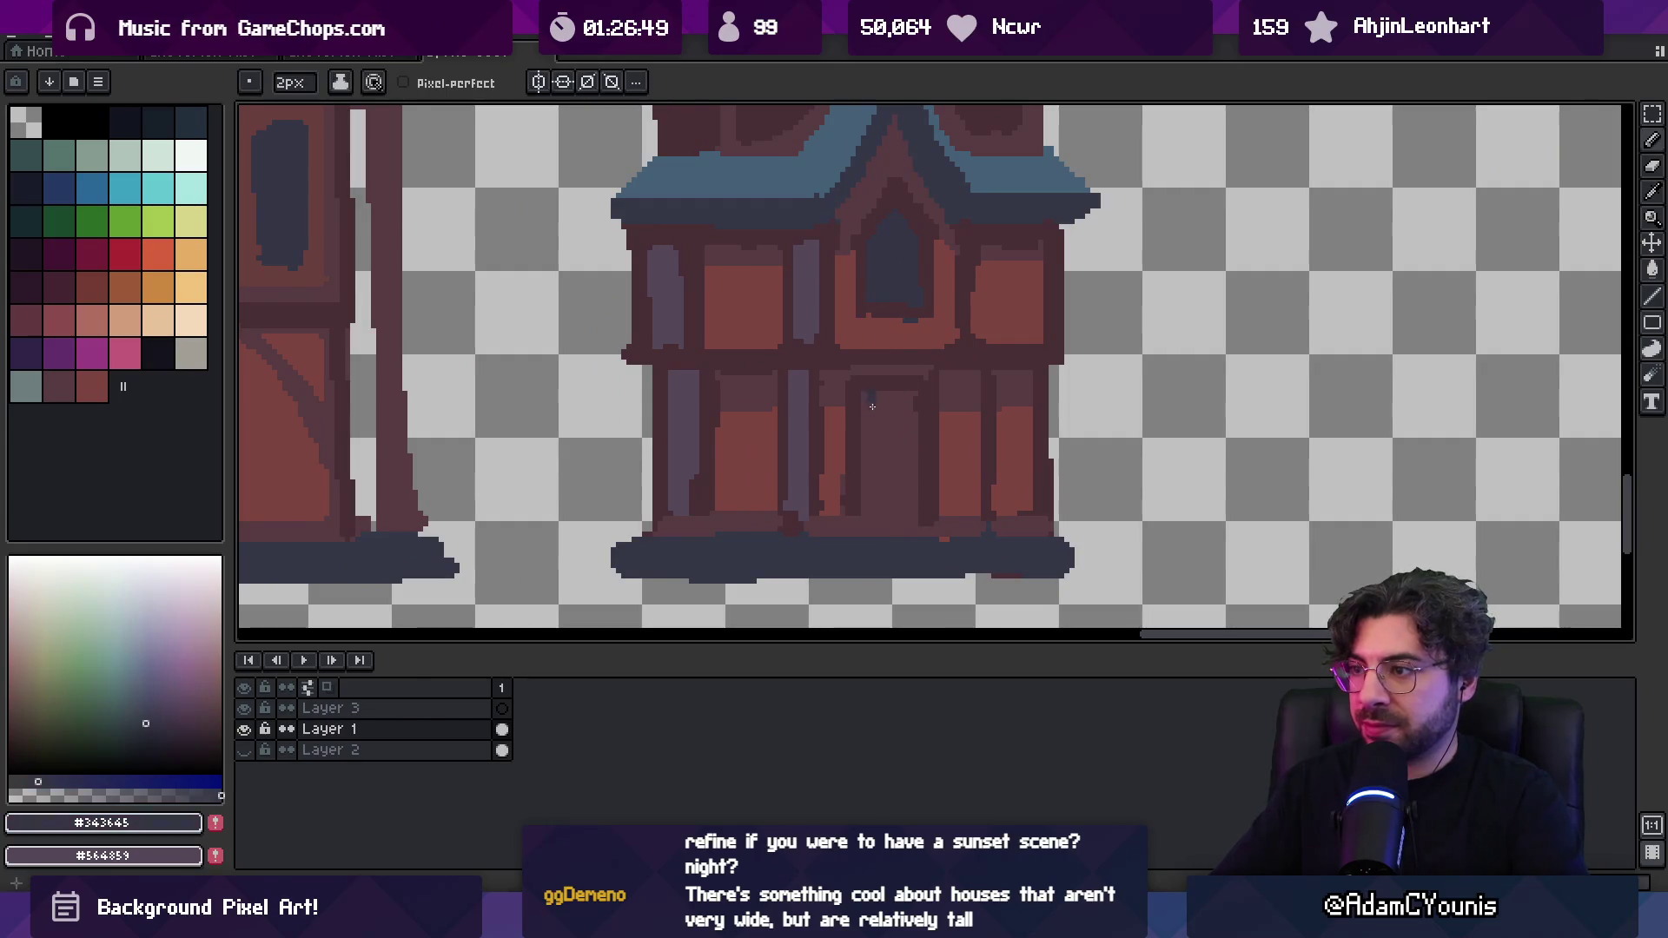
{"action": "scroll", "coordinate": [914, 434], "scroll_direction": "down", "scroll_amount": 3}
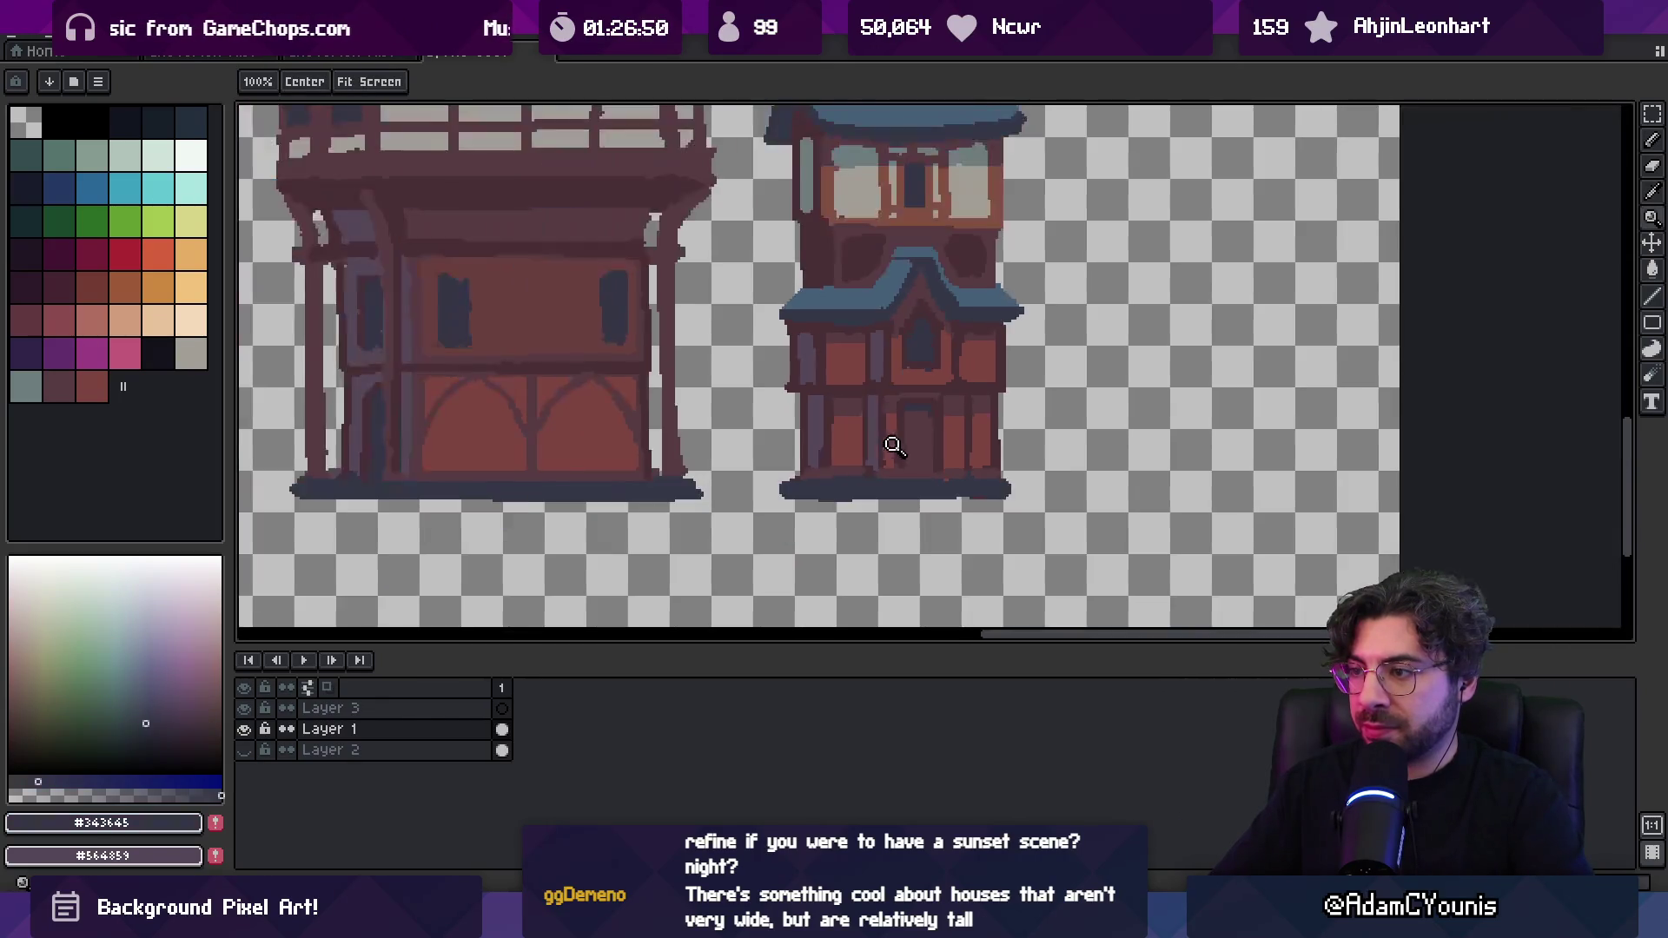
{"action": "scroll", "coordinate": [933, 474], "scroll_direction": "up", "scroll_amount": 3}
{"action": "key", "text": "i"}
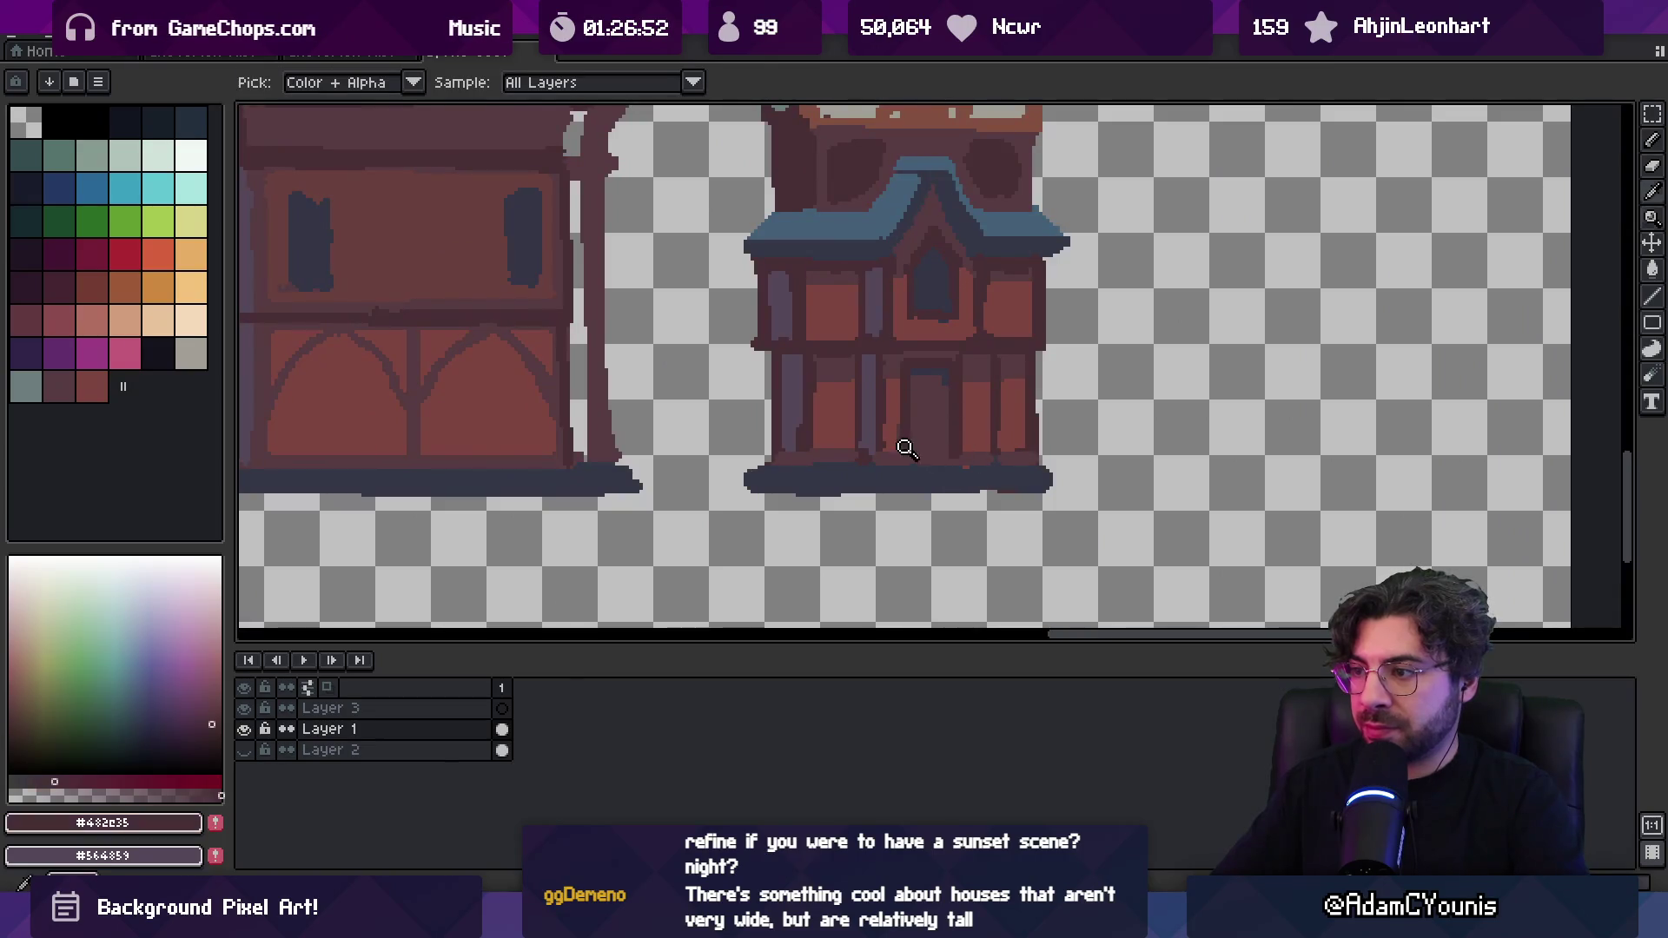
{"action": "key", "text": "b"}
{"action": "left_click", "coordinate": [945, 460], "text": "alt"}
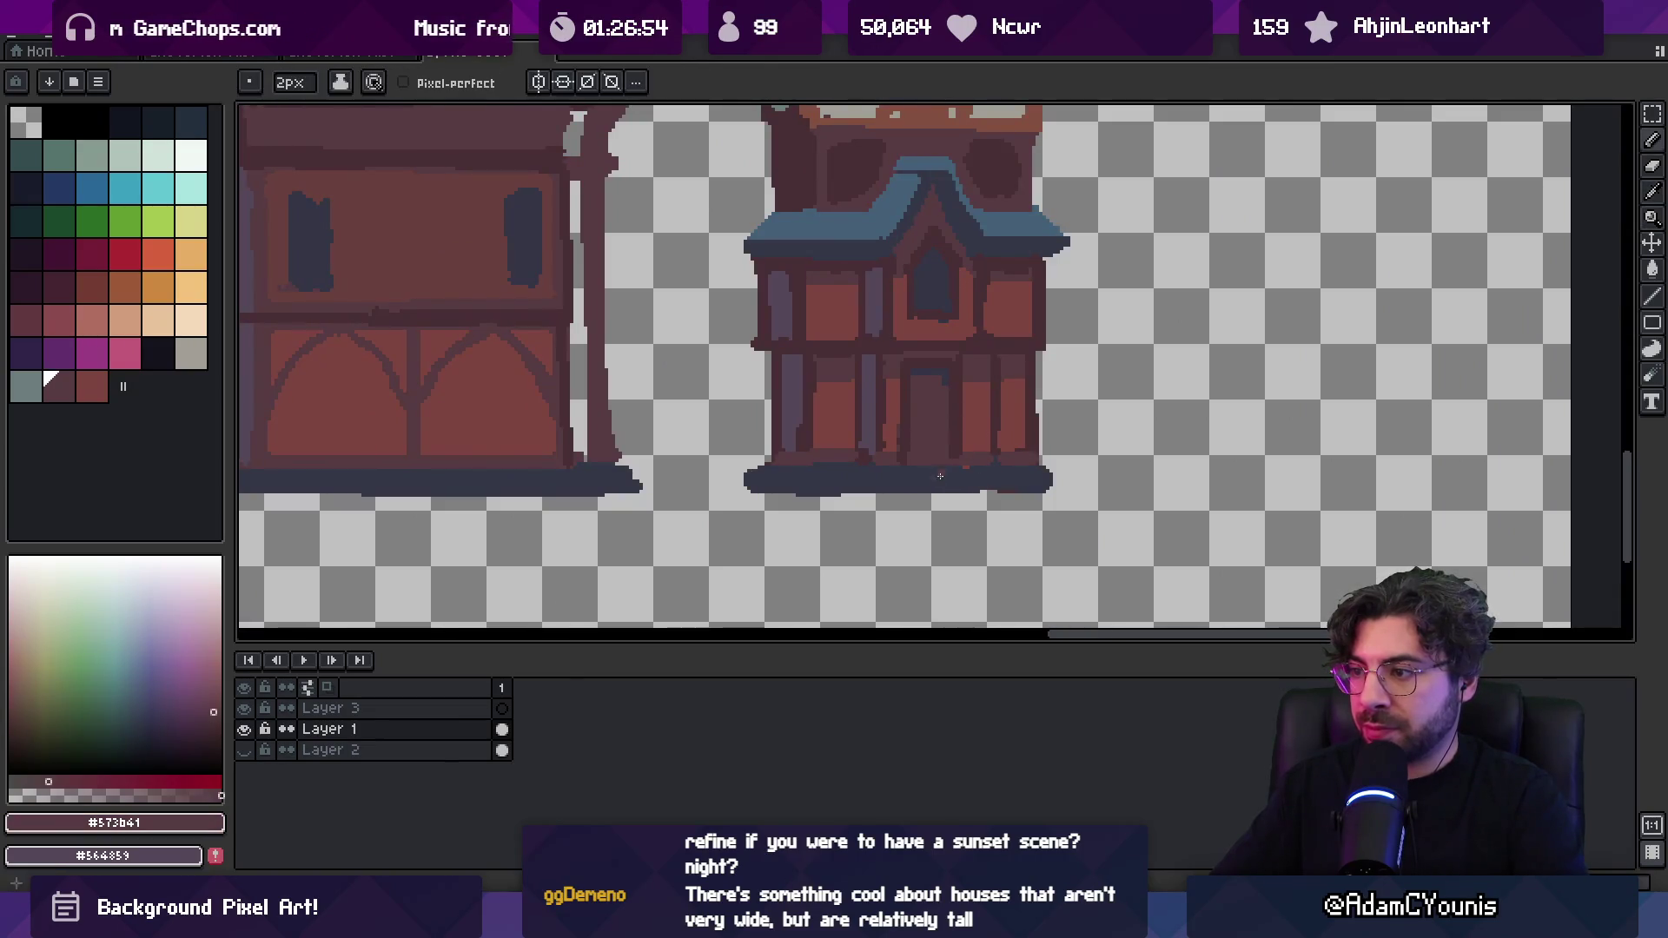
{"action": "left_click", "coordinate": [955, 467], "text": "alt"}
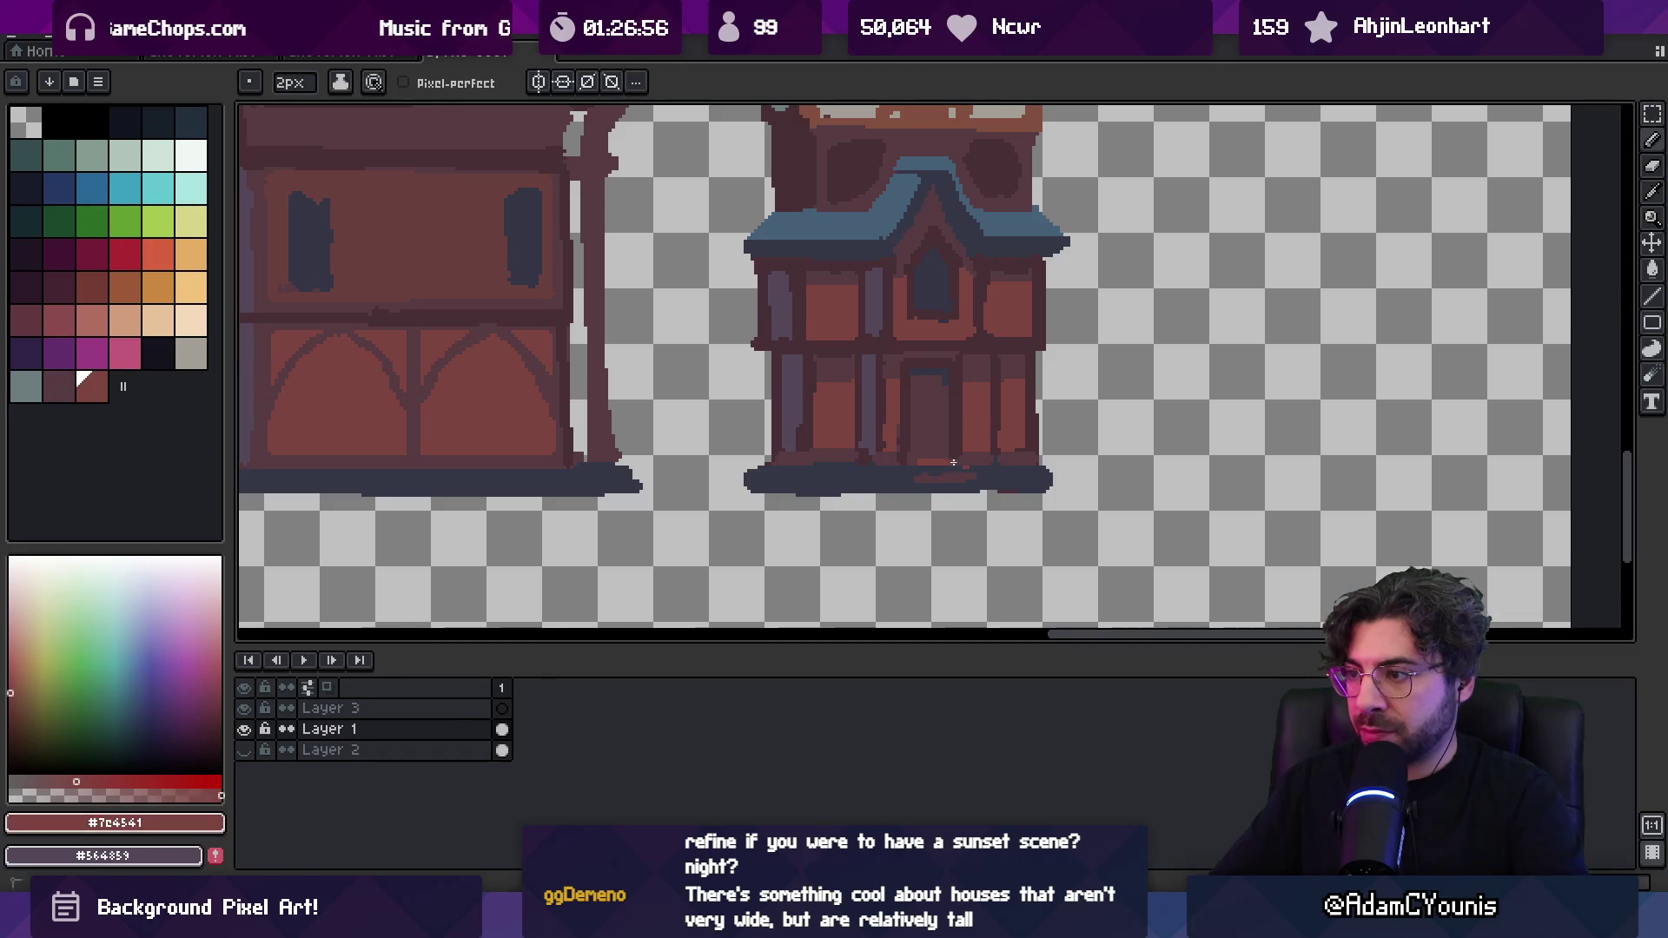
{"action": "scroll", "coordinate": [965, 463], "scroll_direction": "down", "scroll_amount": 2}
{"action": "scroll", "coordinate": [968, 435], "scroll_direction": "up", "scroll_amount": 3}
{"action": "left_click_drag", "start_coordinate": [869, 460], "coordinate": [942, 460]}
Sample the dark slate, pale window and muted maroon colours for touch-ups
{"action": "left_click", "coordinate": [926, 451], "text": "alt"}
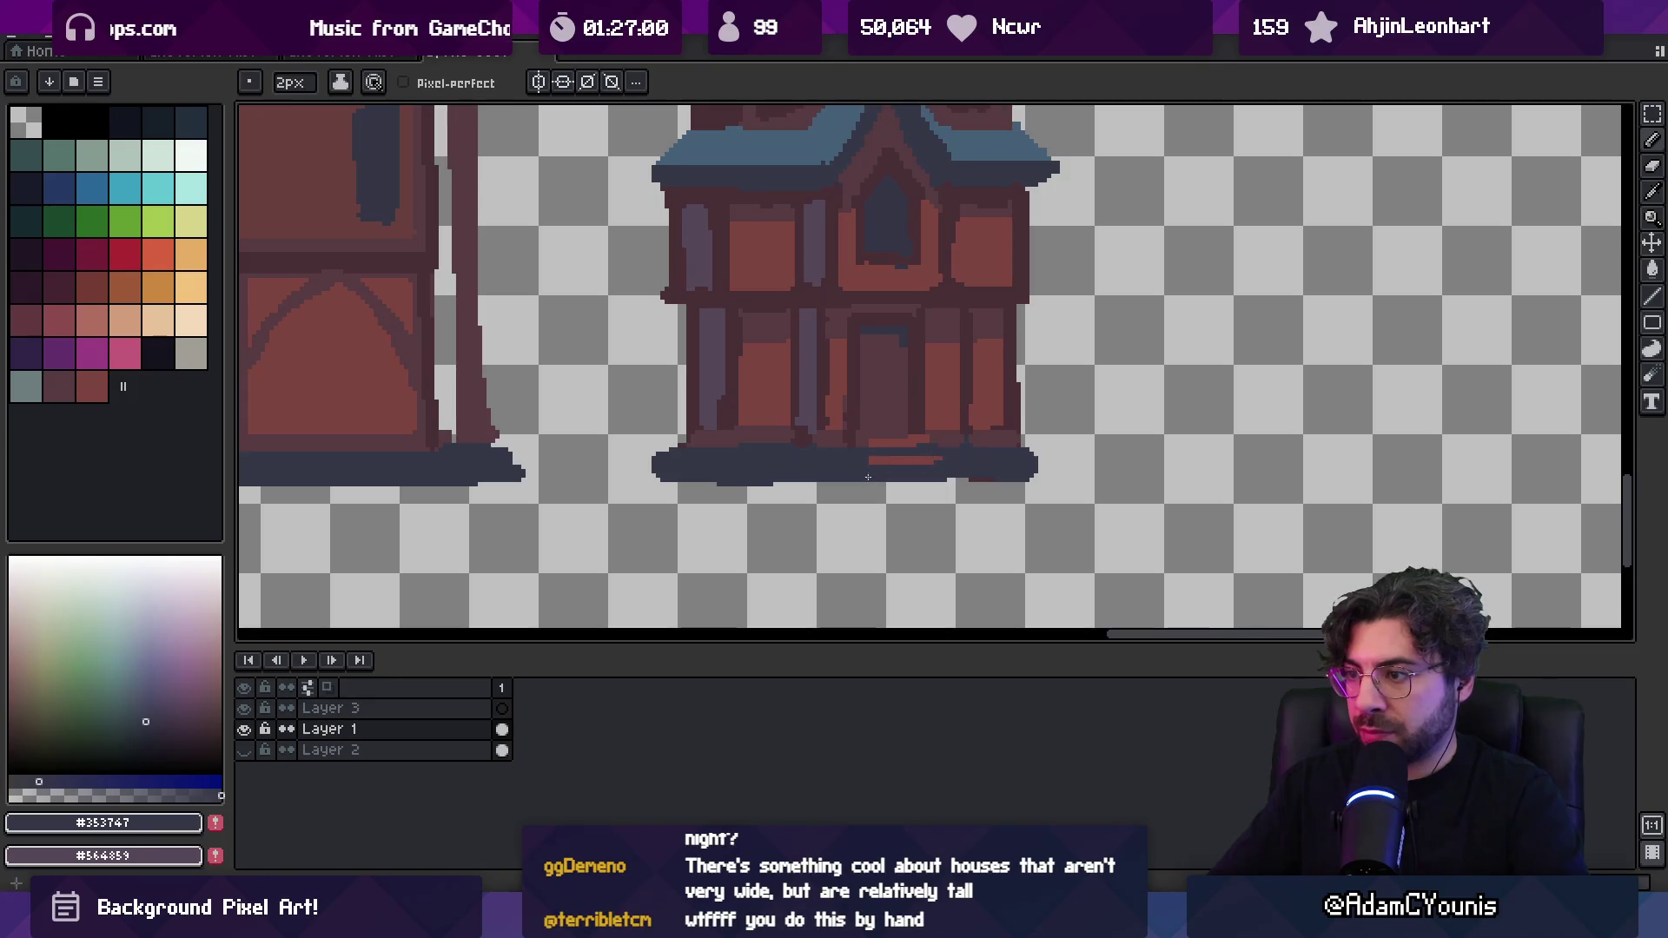
{"action": "key", "text": "z"}
{"action": "scroll", "coordinate": [850, 422], "scroll_direction": "down", "scroll_amount": 4}
{"action": "scroll", "coordinate": [869, 425], "scroll_direction": "up", "scroll_amount": 1}
{"action": "scroll", "coordinate": [923, 388], "scroll_direction": "down", "scroll_amount": 1}
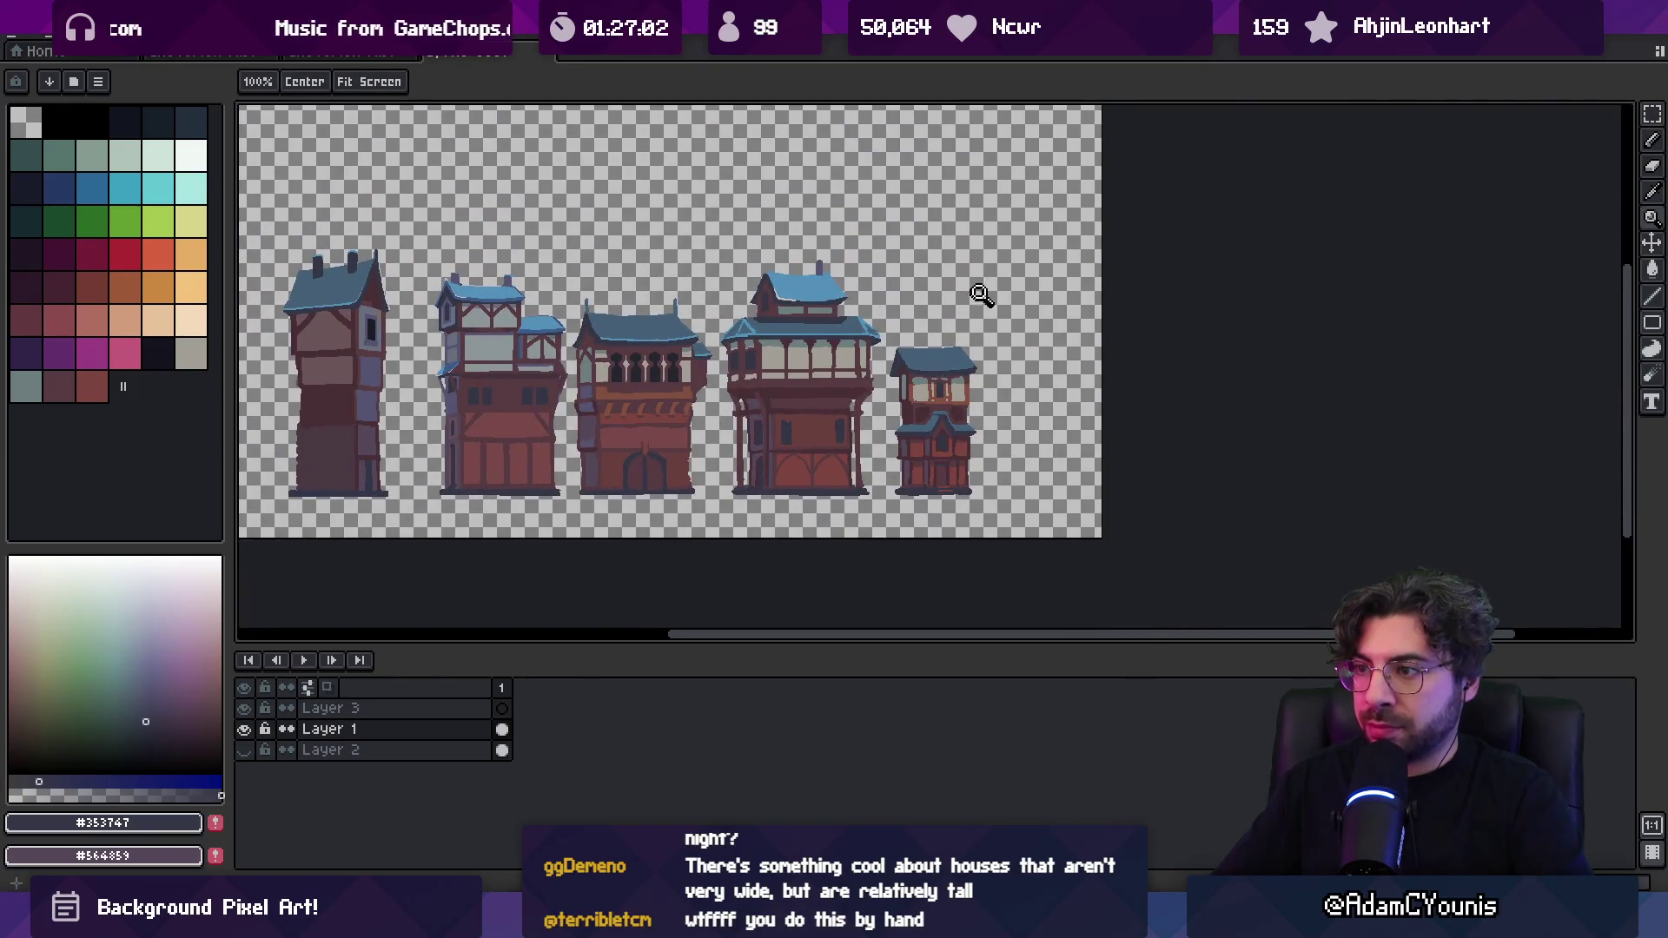
{"action": "scroll", "coordinate": [982, 364], "scroll_direction": "up", "scroll_amount": 5}
{"action": "key", "text": "b"}
{"action": "left_click", "coordinate": [933, 360], "text": "alt"}
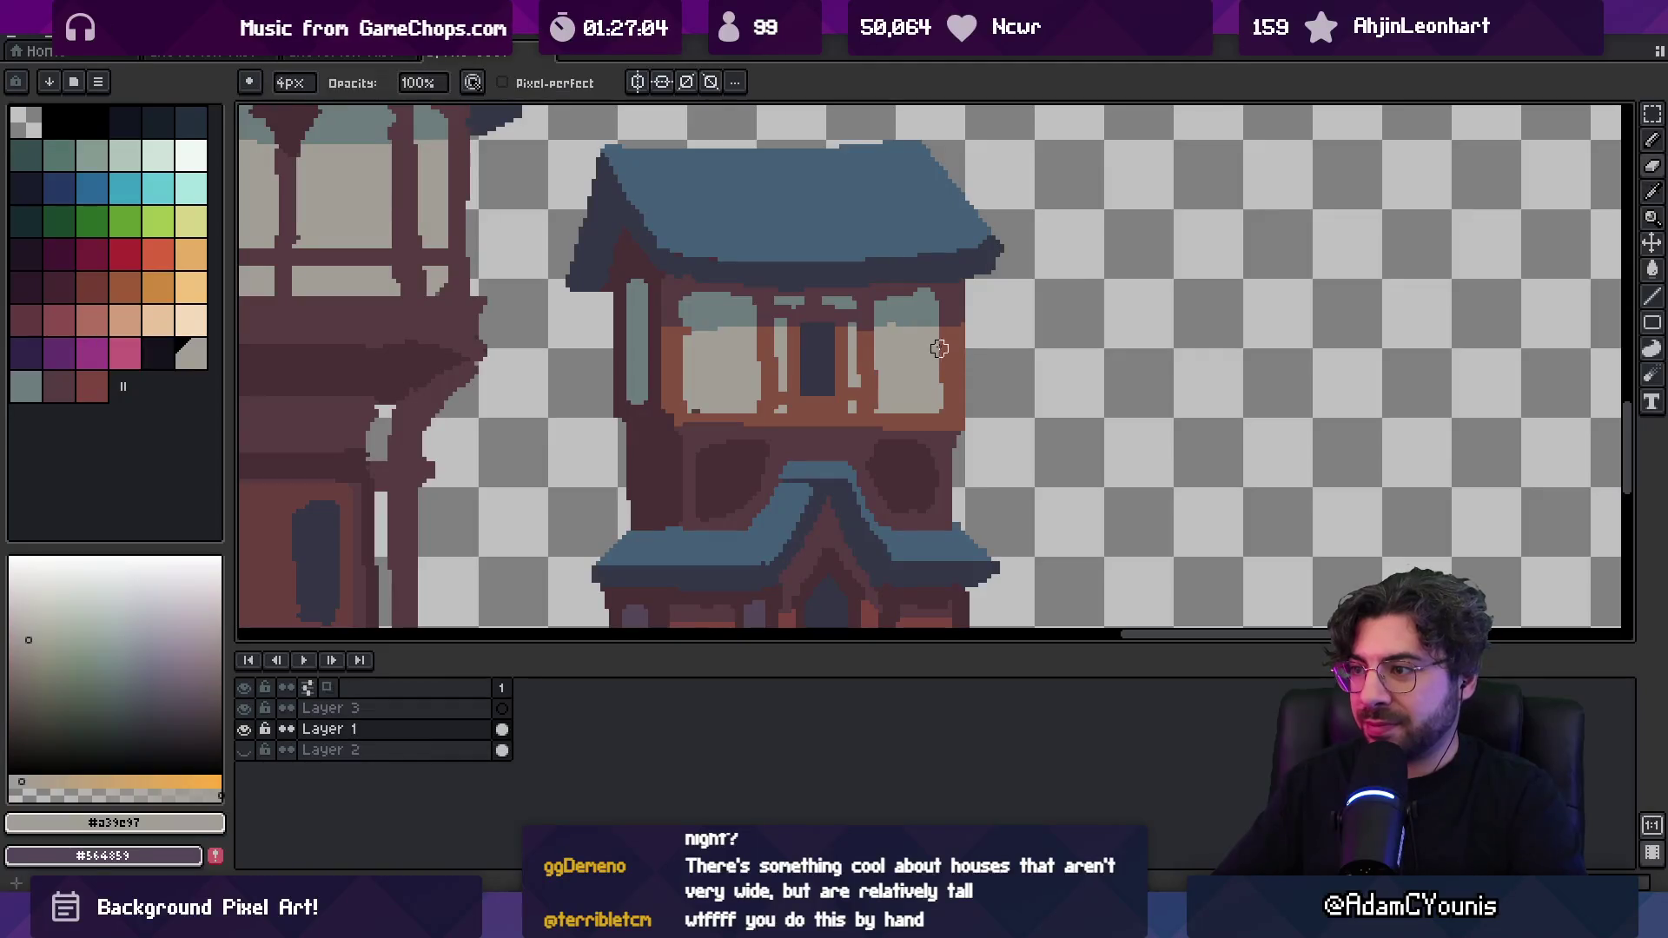
{"action": "key", "text": "e"}
{"action": "key", "text": "alt"}
{"action": "key", "text": "b"}
{"action": "left_click", "coordinate": [875, 432], "text": "alt"}
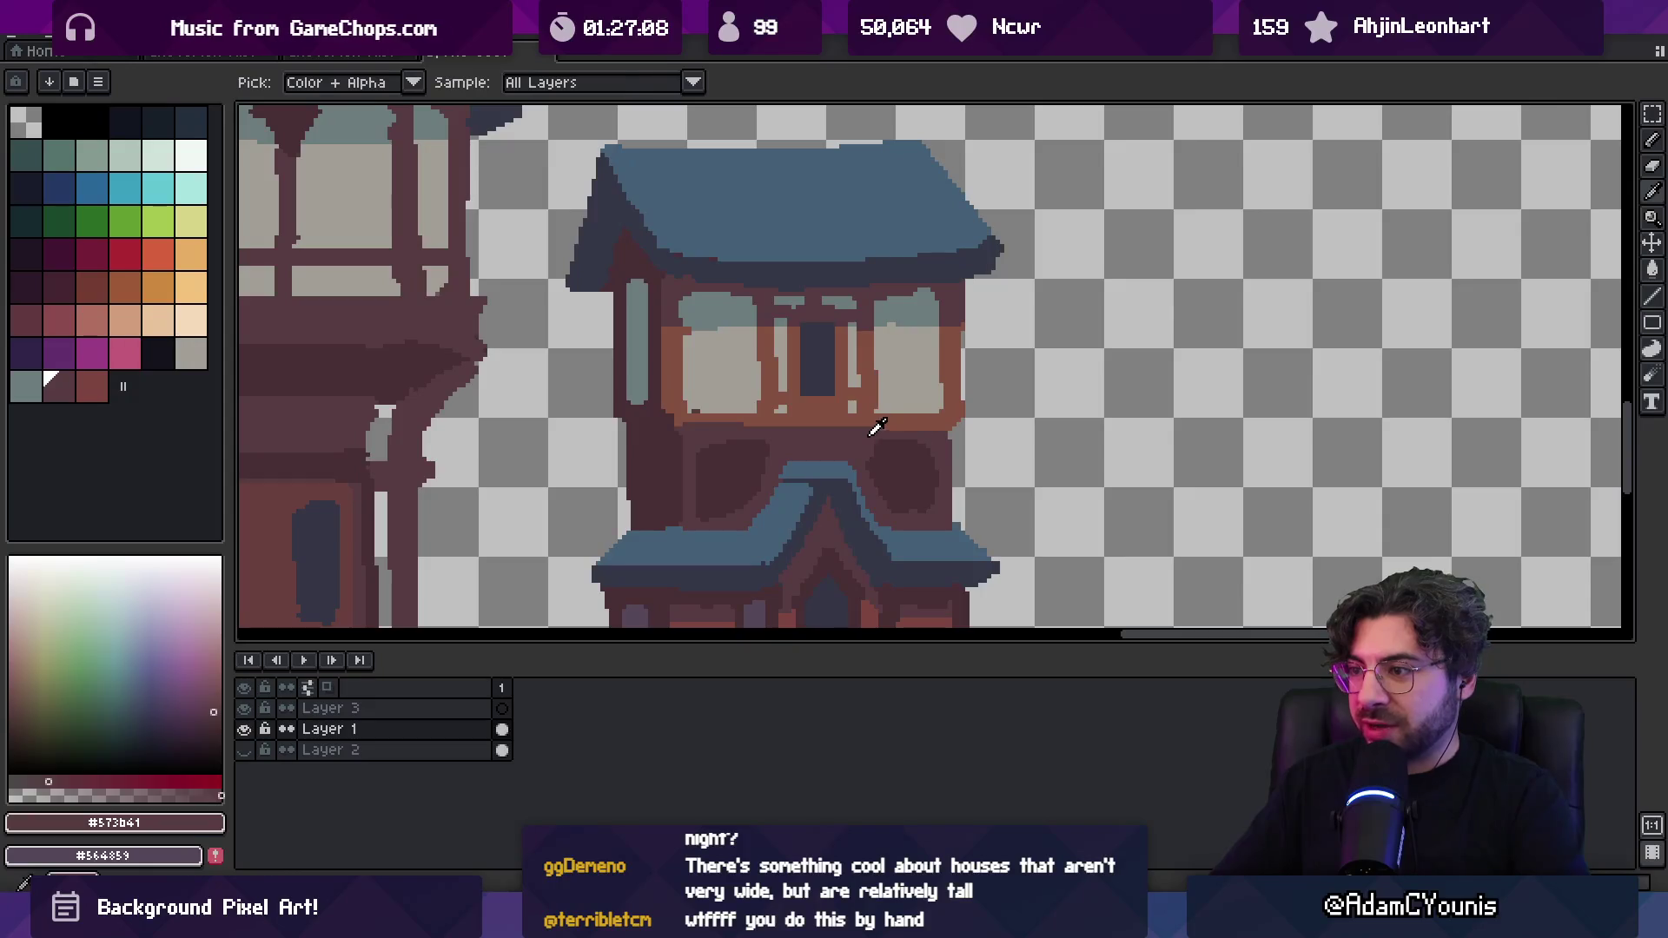
Zoom out and bring up the save dialog with Ctrl+S
{"action": "key", "text": "z"}
{"action": "scroll", "coordinate": [934, 399], "scroll_direction": "down", "scroll_amount": 3}
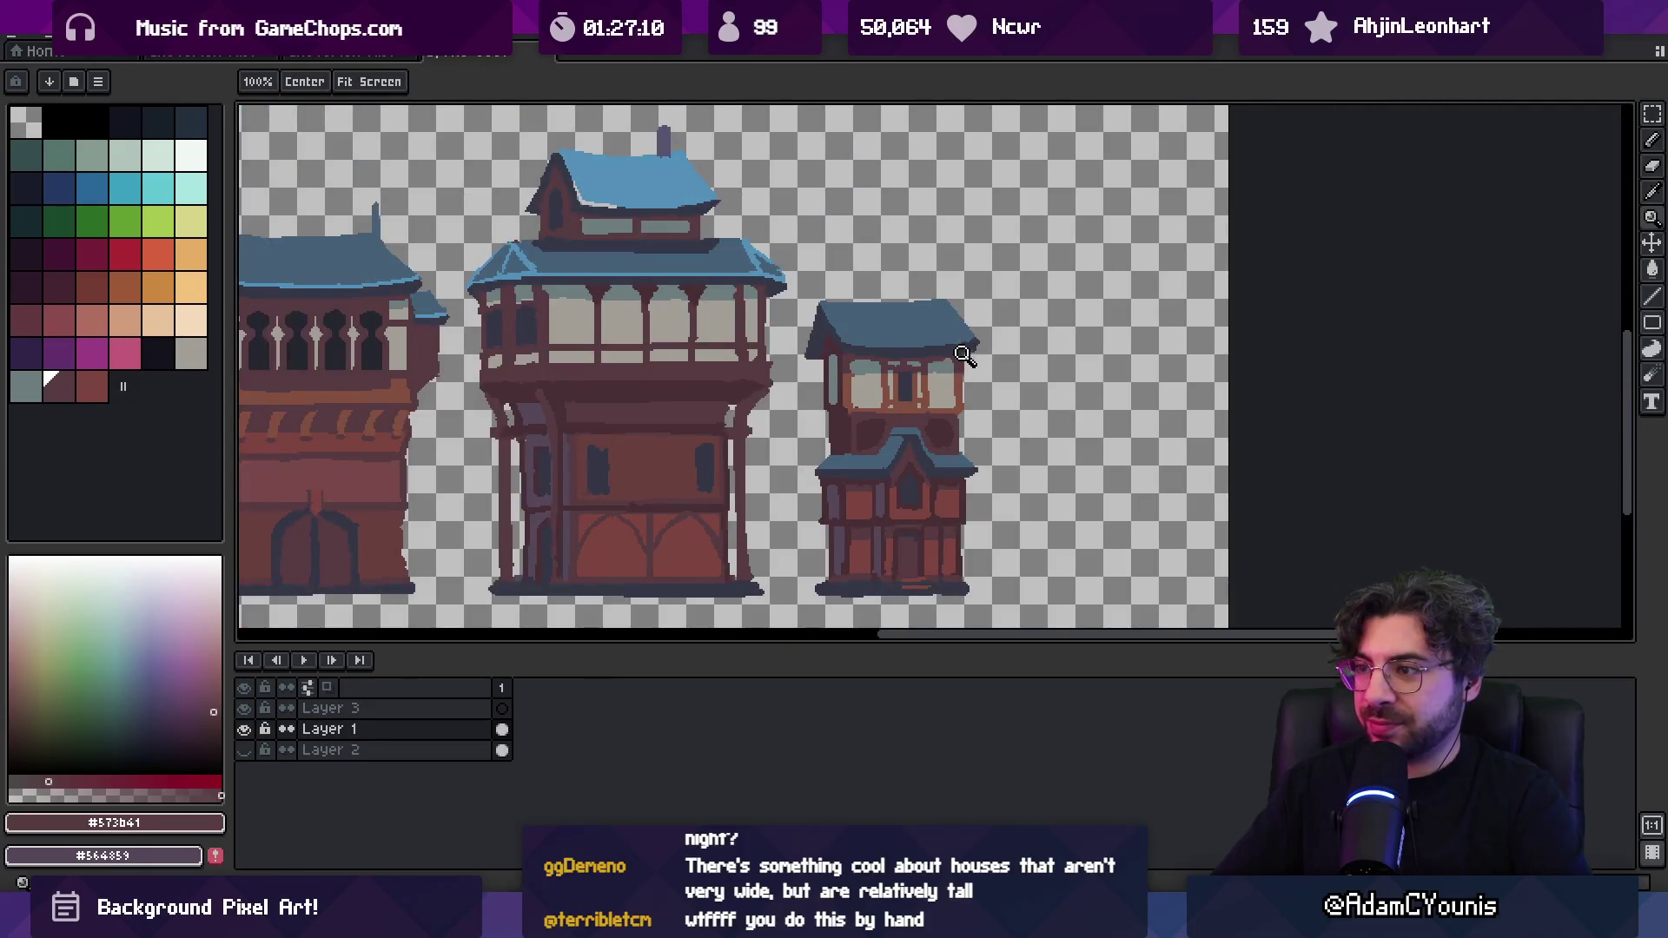
{"action": "scroll", "coordinate": [960, 339], "scroll_direction": "down", "scroll_amount": 2}
{"action": "key", "text": "v"}
{"action": "key", "text": "ctrl+s"}
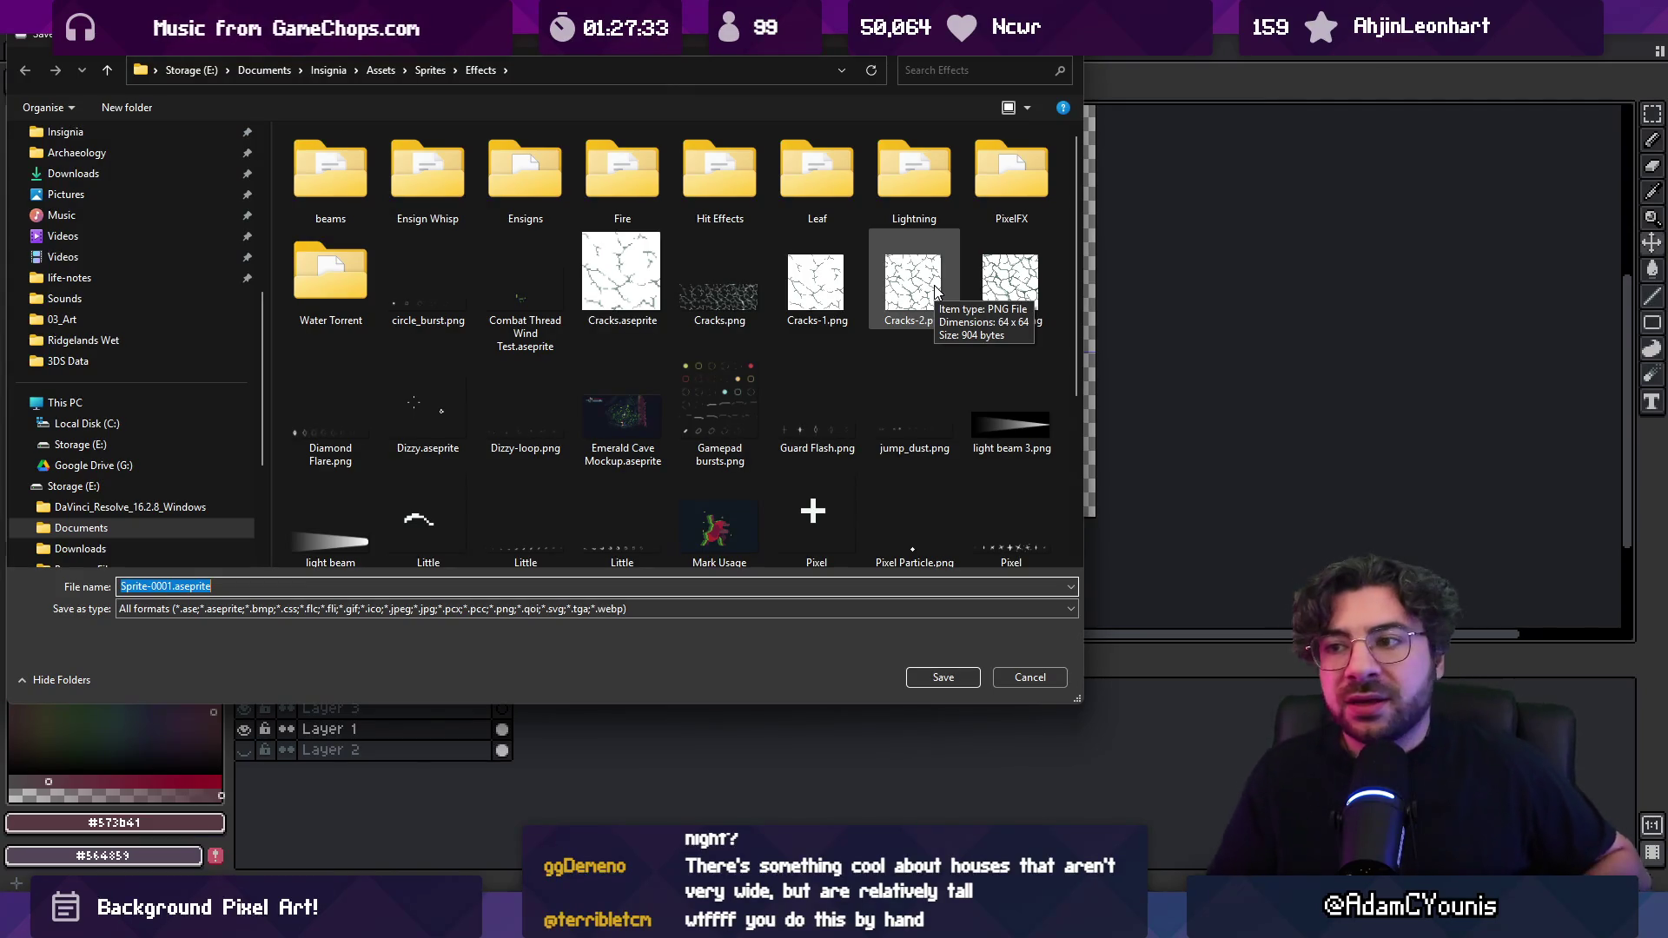
Navigate the save dialog to the Background › Cheverton folder
{"action": "left_click", "coordinate": [430, 69]}
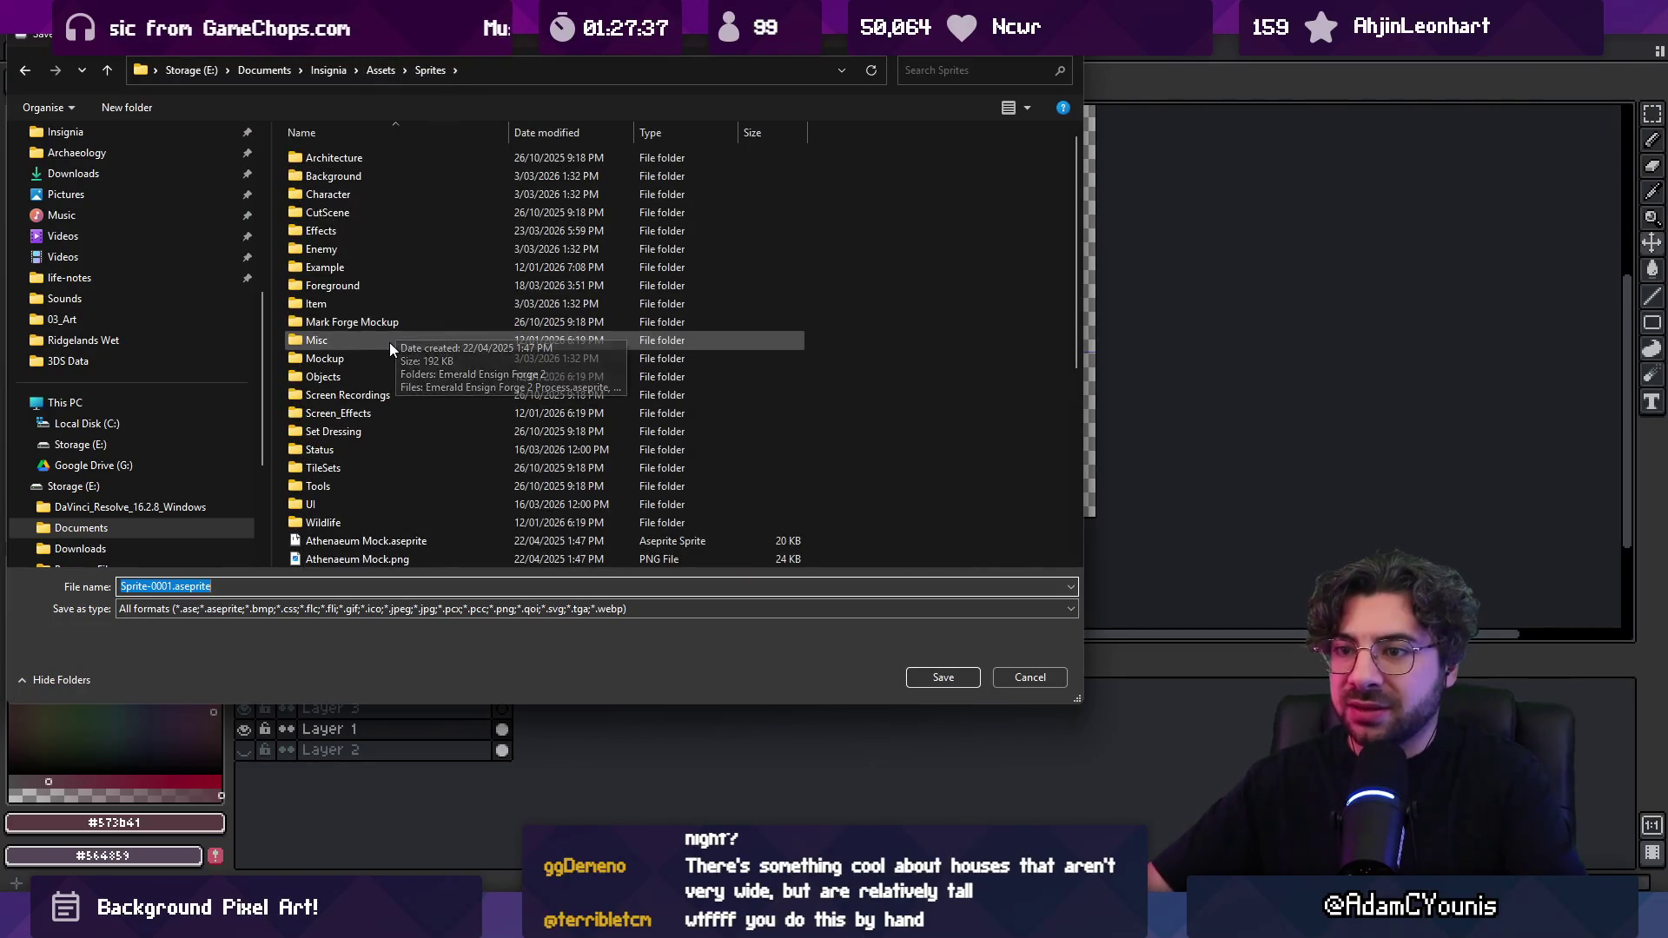
{"action": "double_click", "coordinate": [357, 179]}
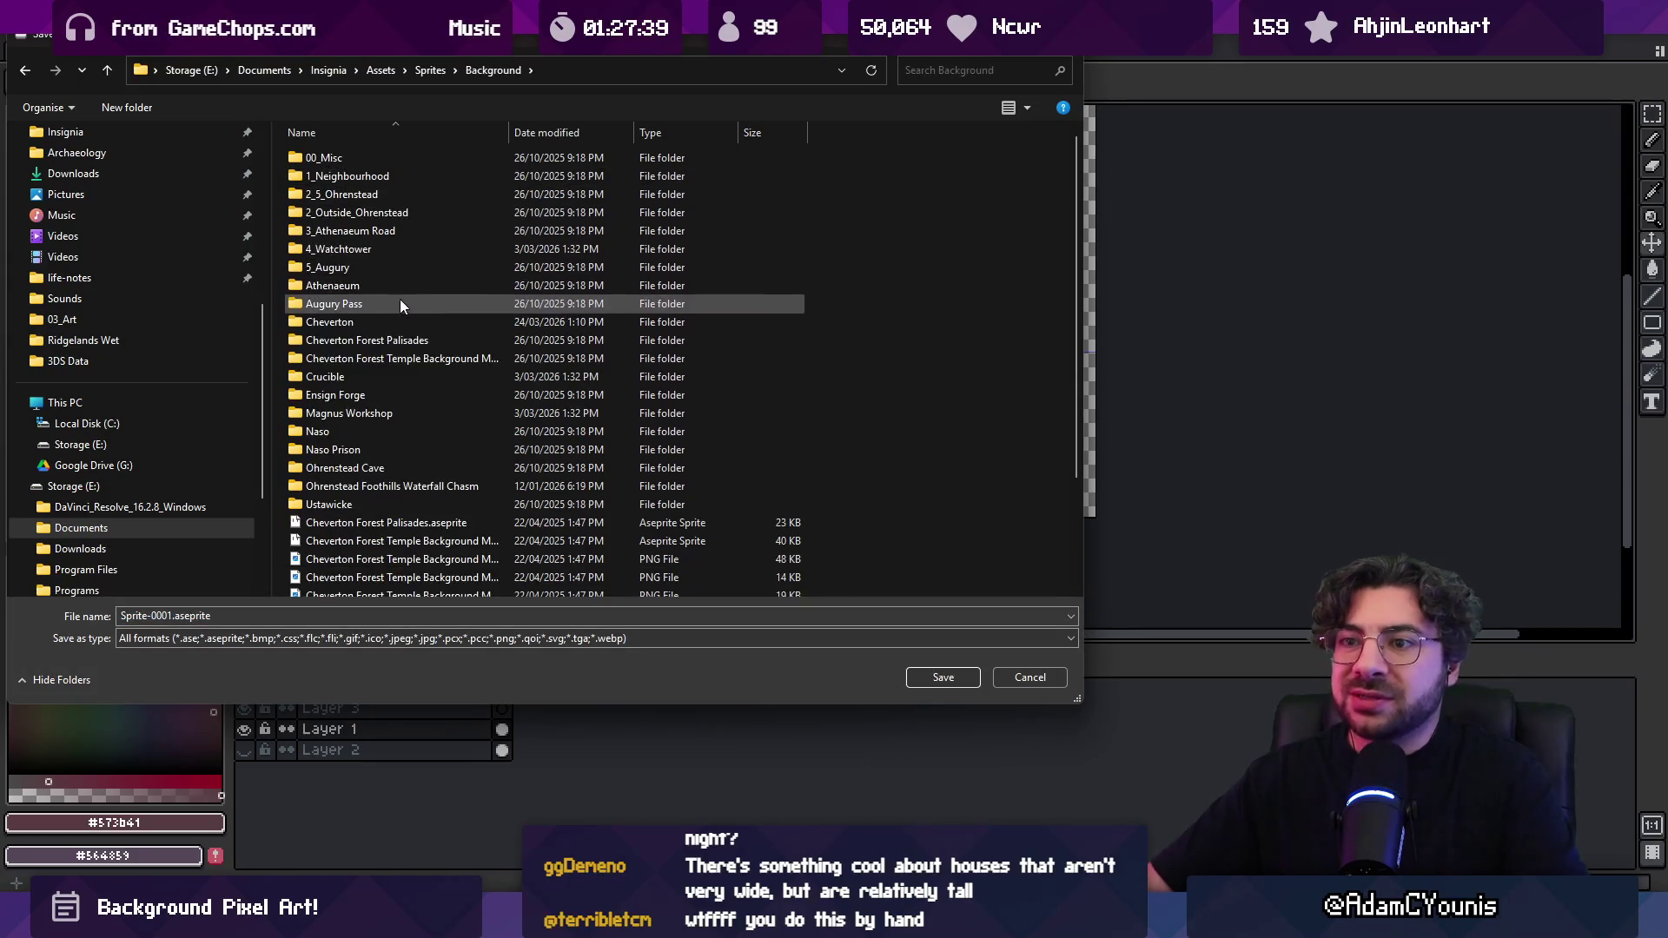
{"action": "left_click_drag", "start_coordinate": [593, 38], "coordinate": [821, 119]}
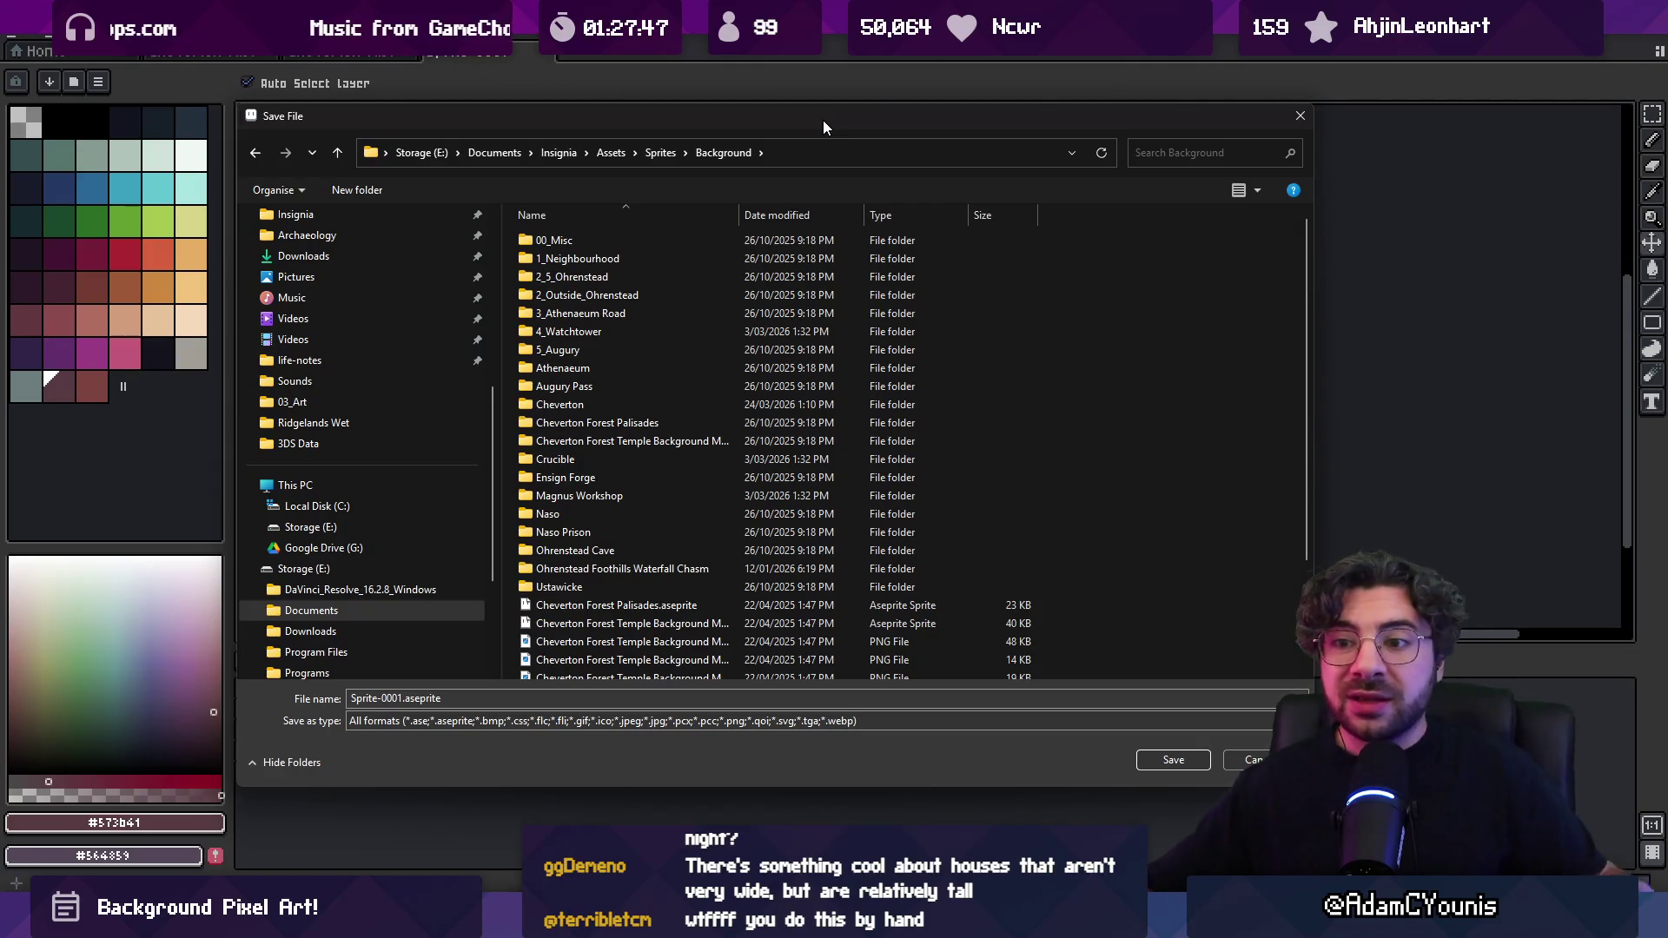
{"action": "left_click_drag", "start_coordinate": [818, 117], "coordinate": [820, 117]}
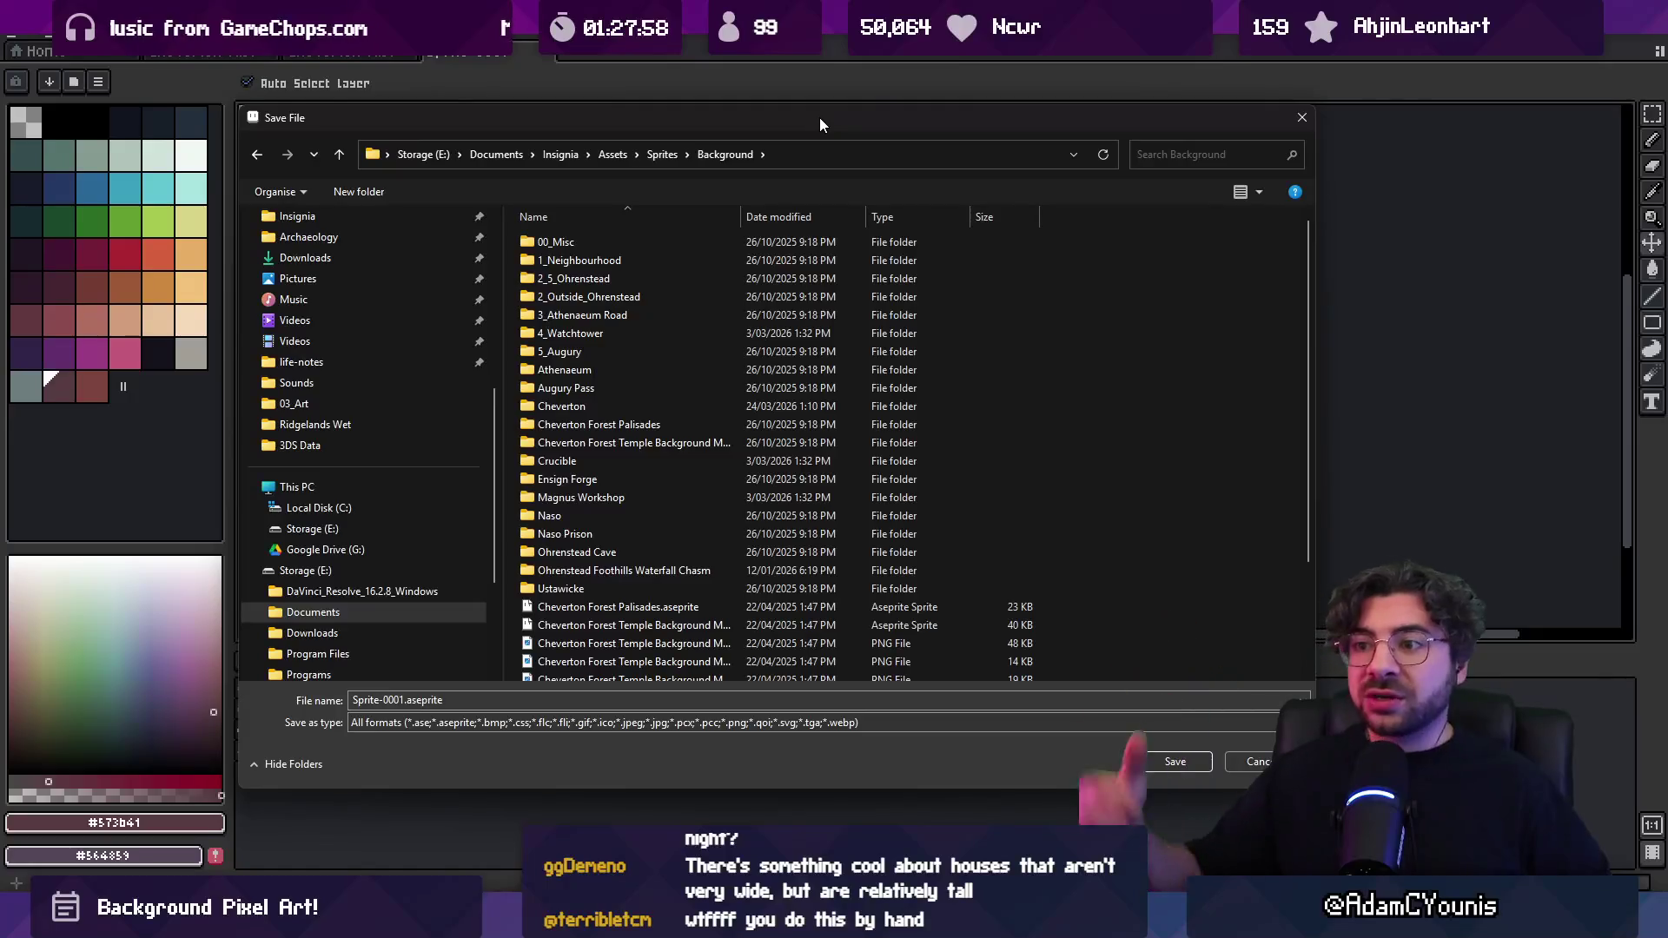
{"action": "scroll", "coordinate": [719, 321], "scroll_direction": "down", "scroll_amount": 3}
{"action": "scroll", "coordinate": [711, 319], "scroll_direction": "up", "scroll_amount": 3}
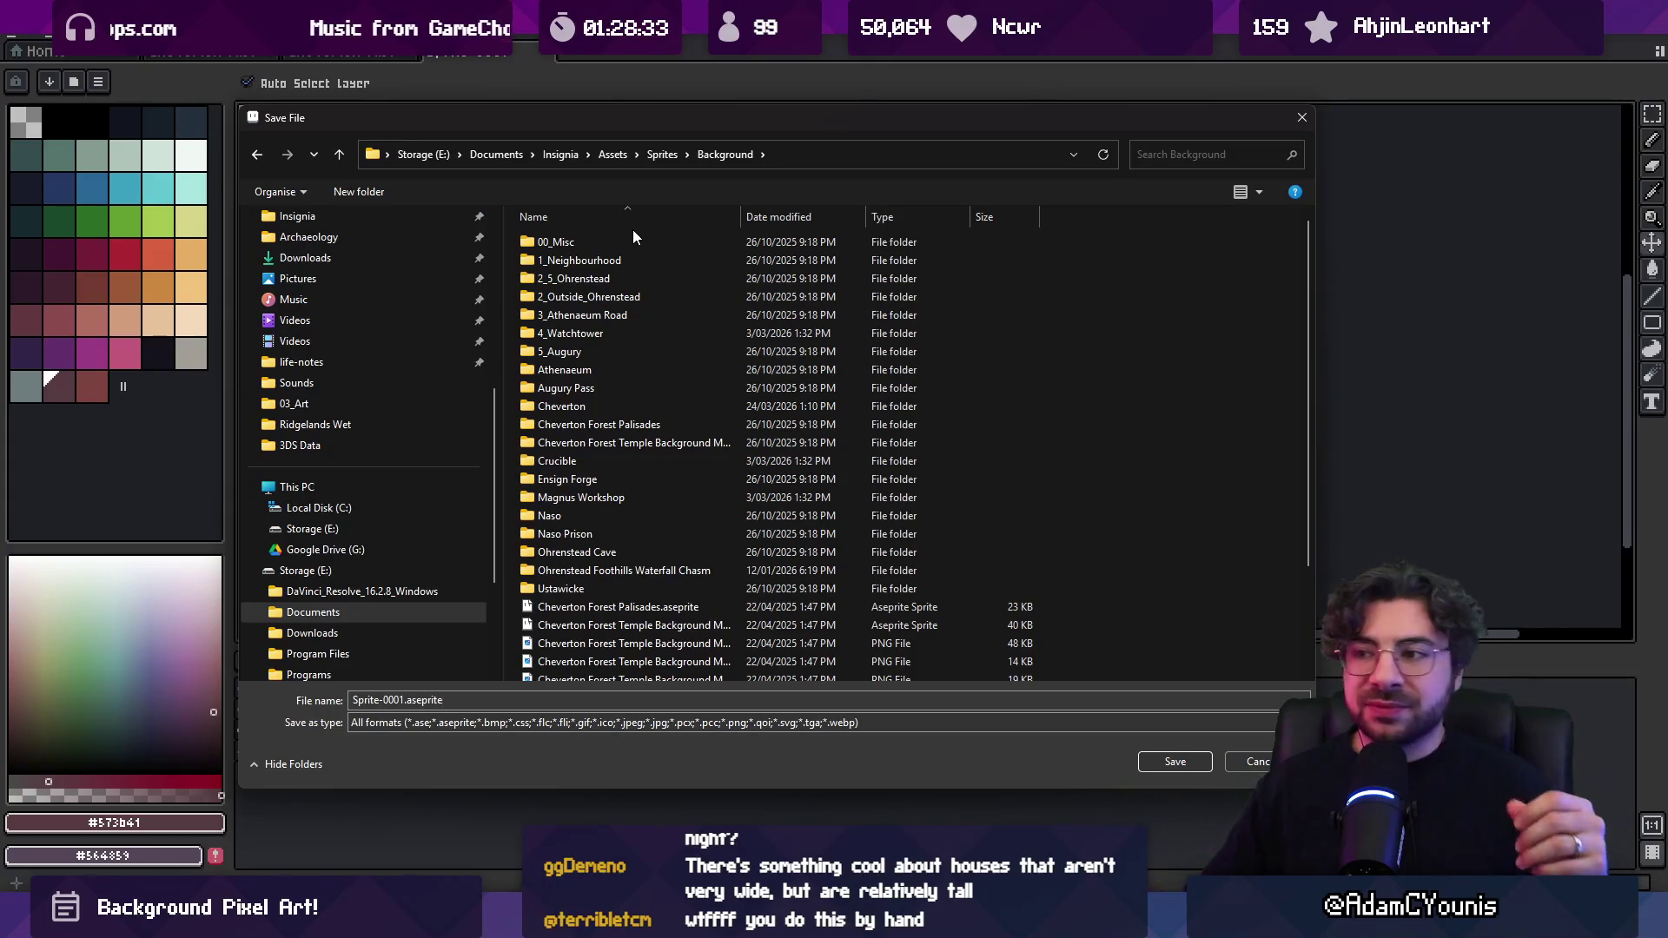
{"action": "scroll", "coordinate": [597, 321], "scroll_direction": "down", "scroll_amount": 1}
{"action": "scroll", "coordinate": [597, 321], "scroll_direction": "up", "scroll_amount": 1}
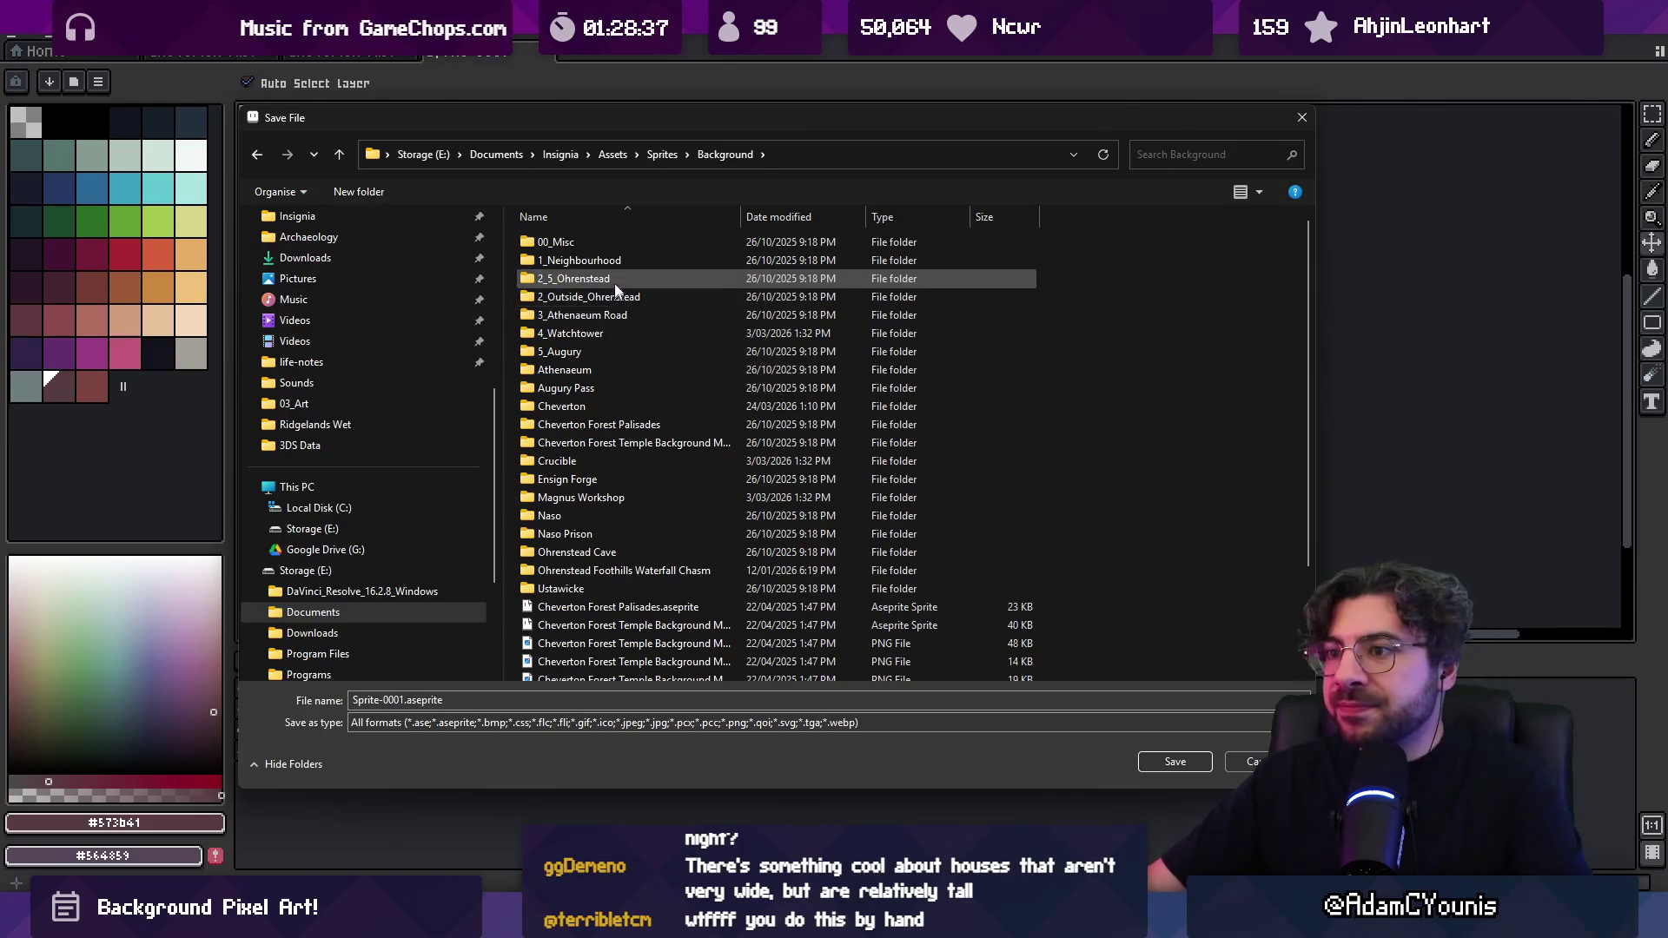
{"action": "left_click", "coordinate": [612, 405]}
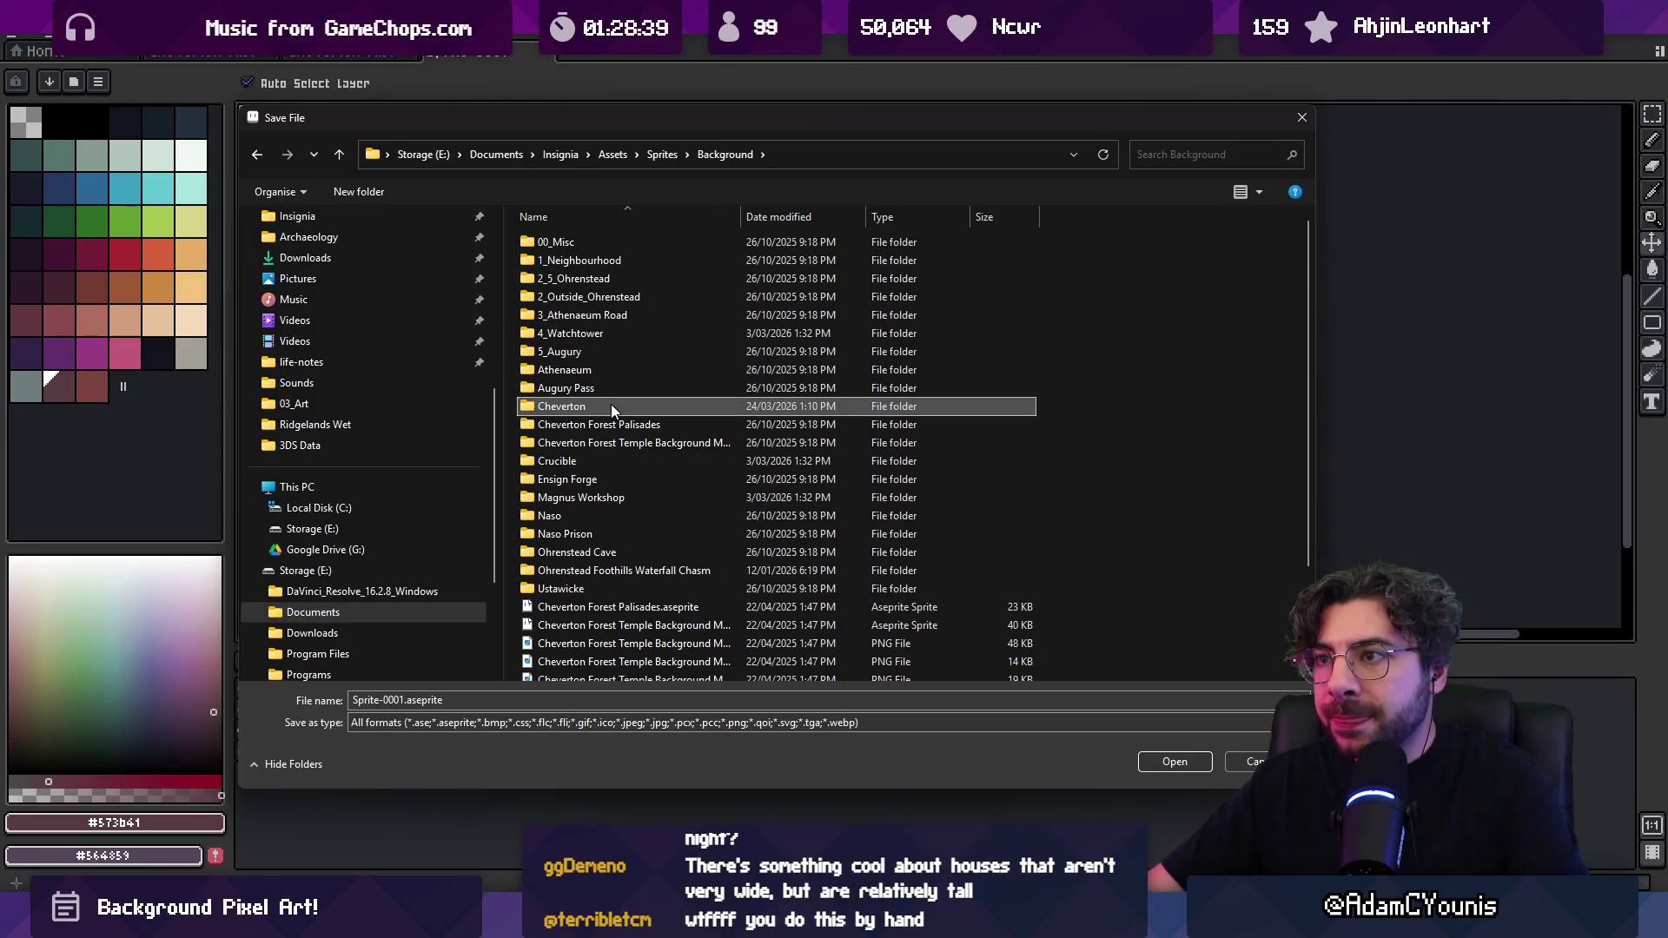
{"action": "double_click", "coordinate": [611, 406]}
{"action": "scroll", "coordinate": [756, 410], "scroll_direction": "down", "scroll_amount": 5}
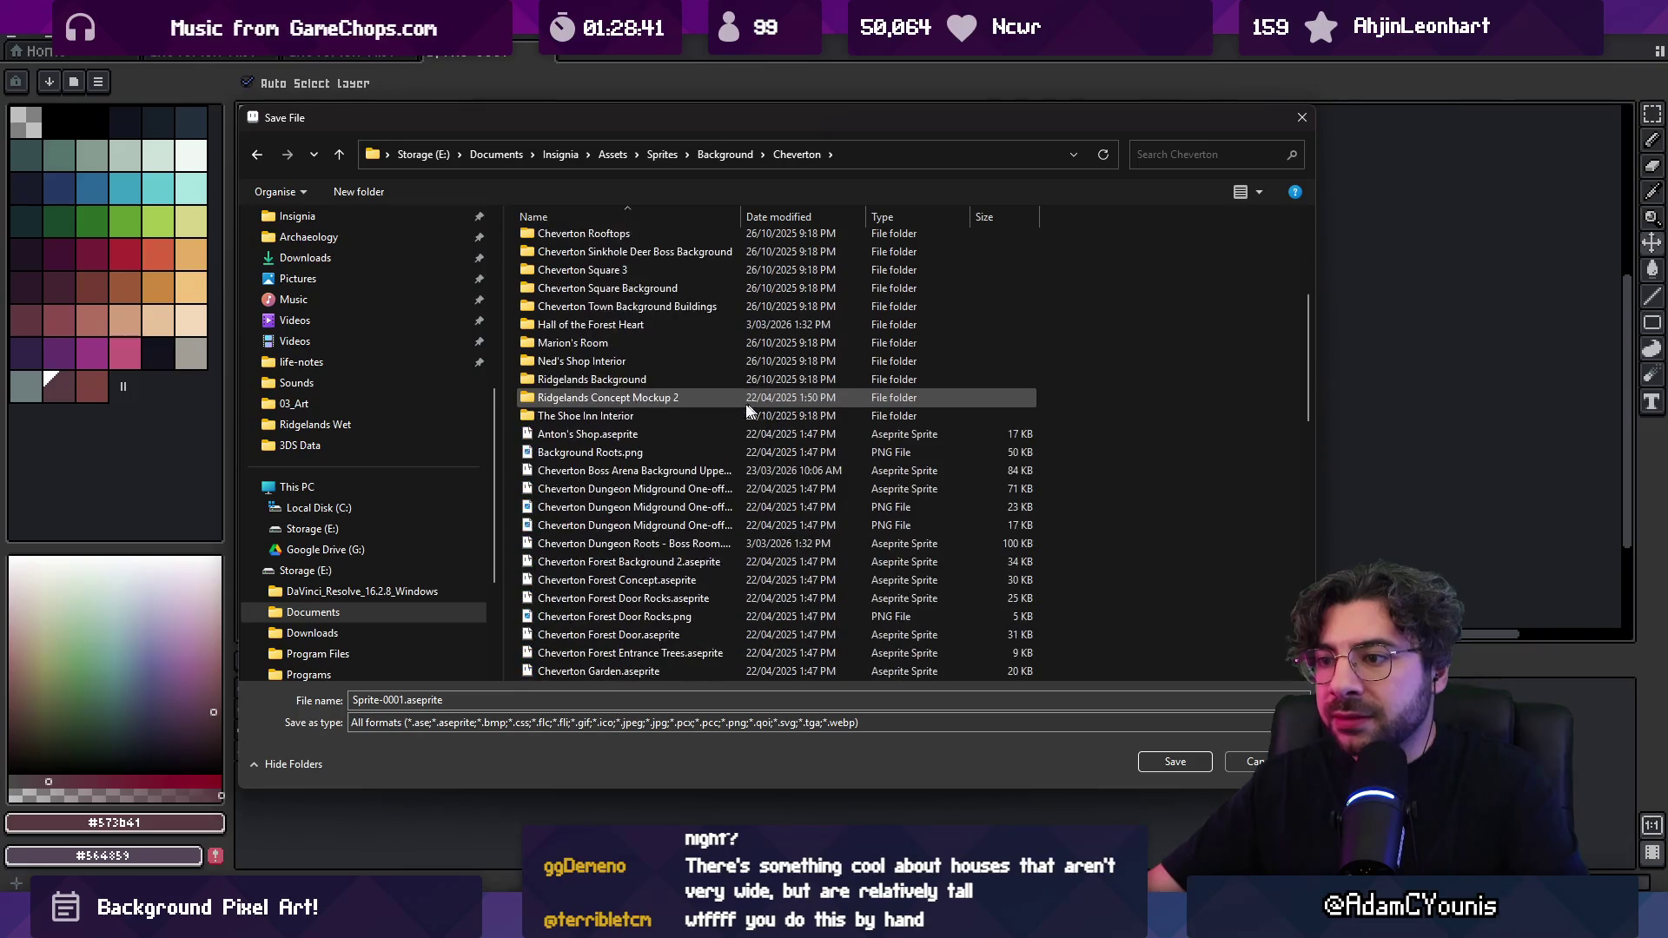
{"action": "scroll", "coordinate": [644, 394], "scroll_direction": "up", "scroll_amount": 5}
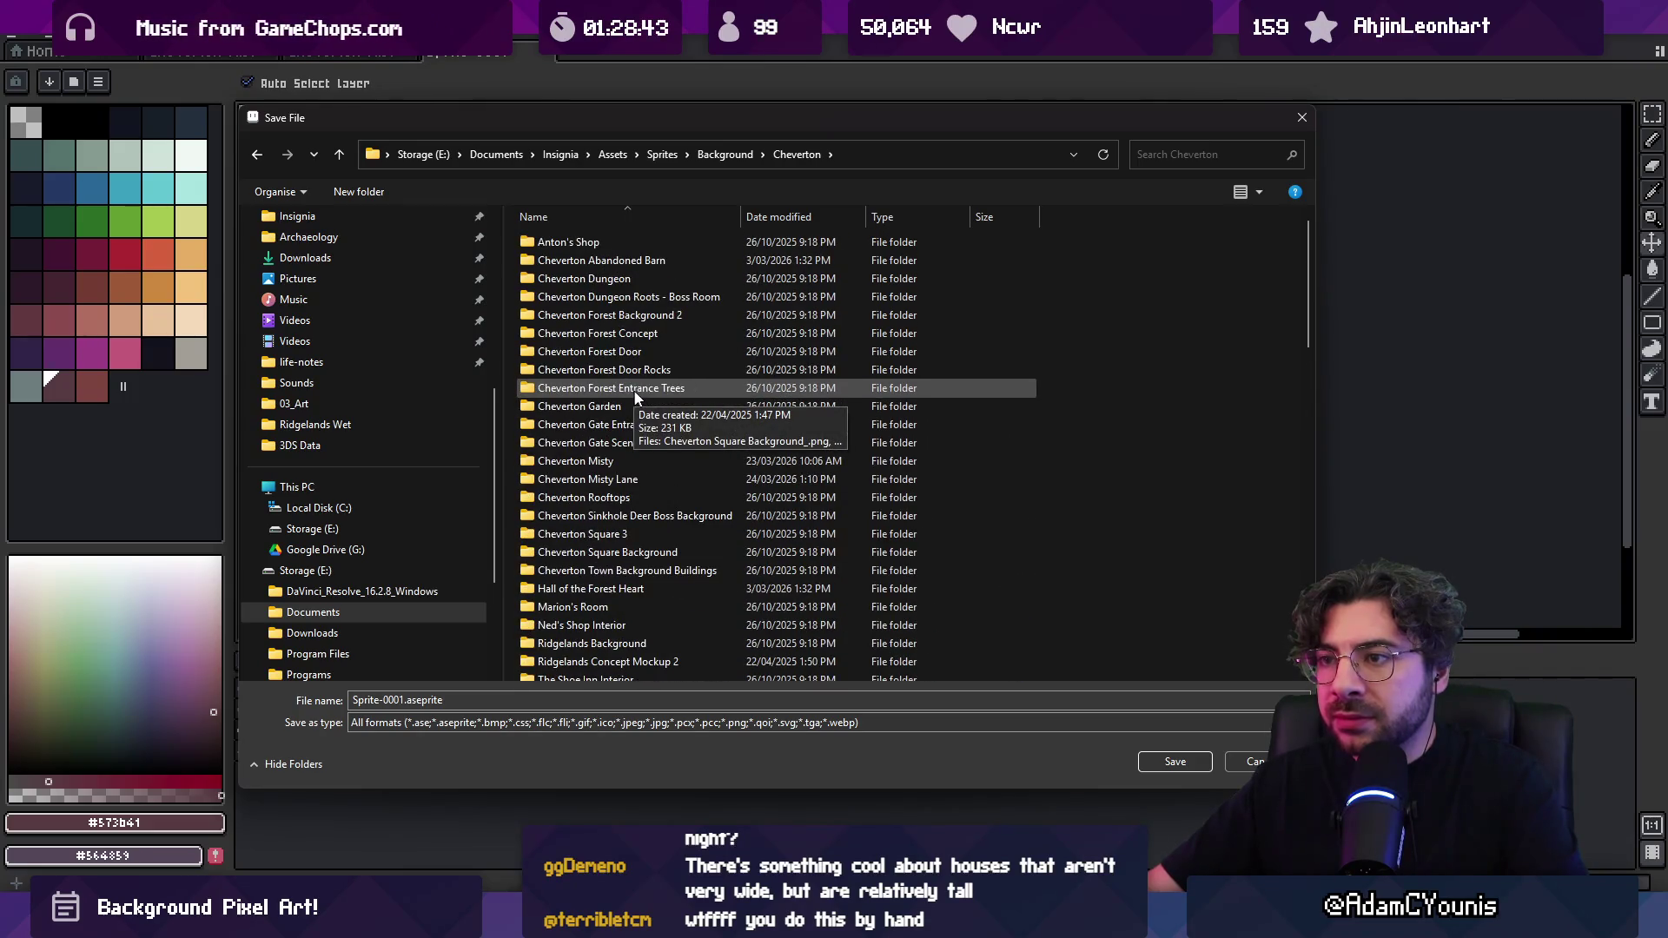
{"action": "double_click", "coordinate": [690, 461]}
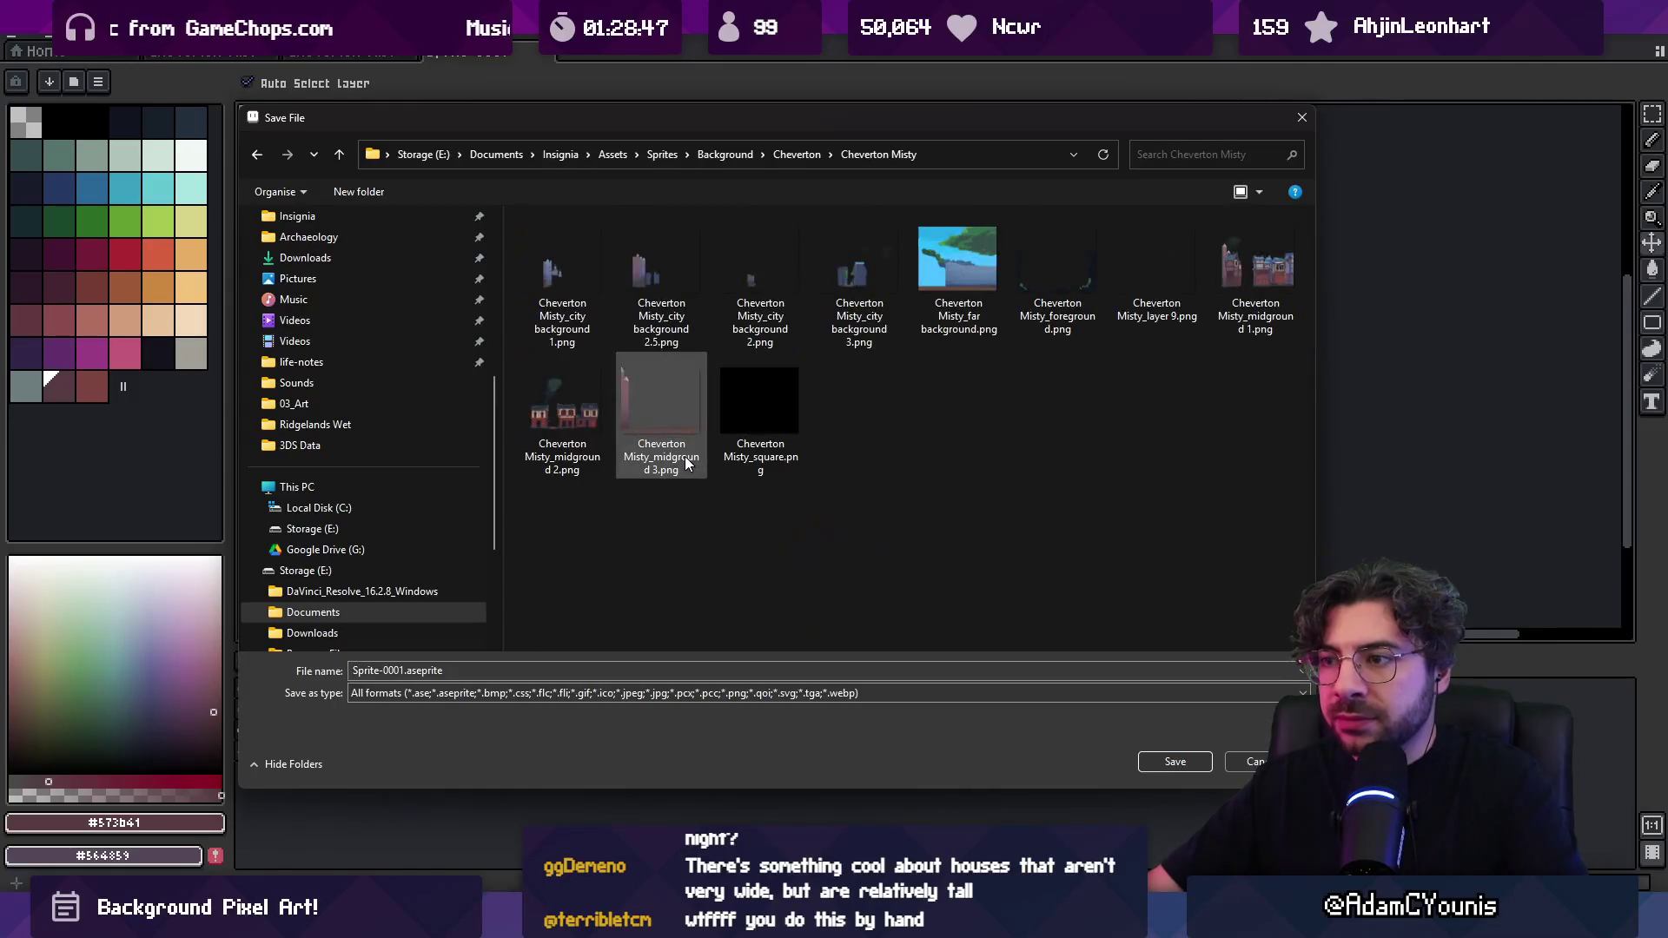
{"action": "left_click", "coordinate": [796, 155]}
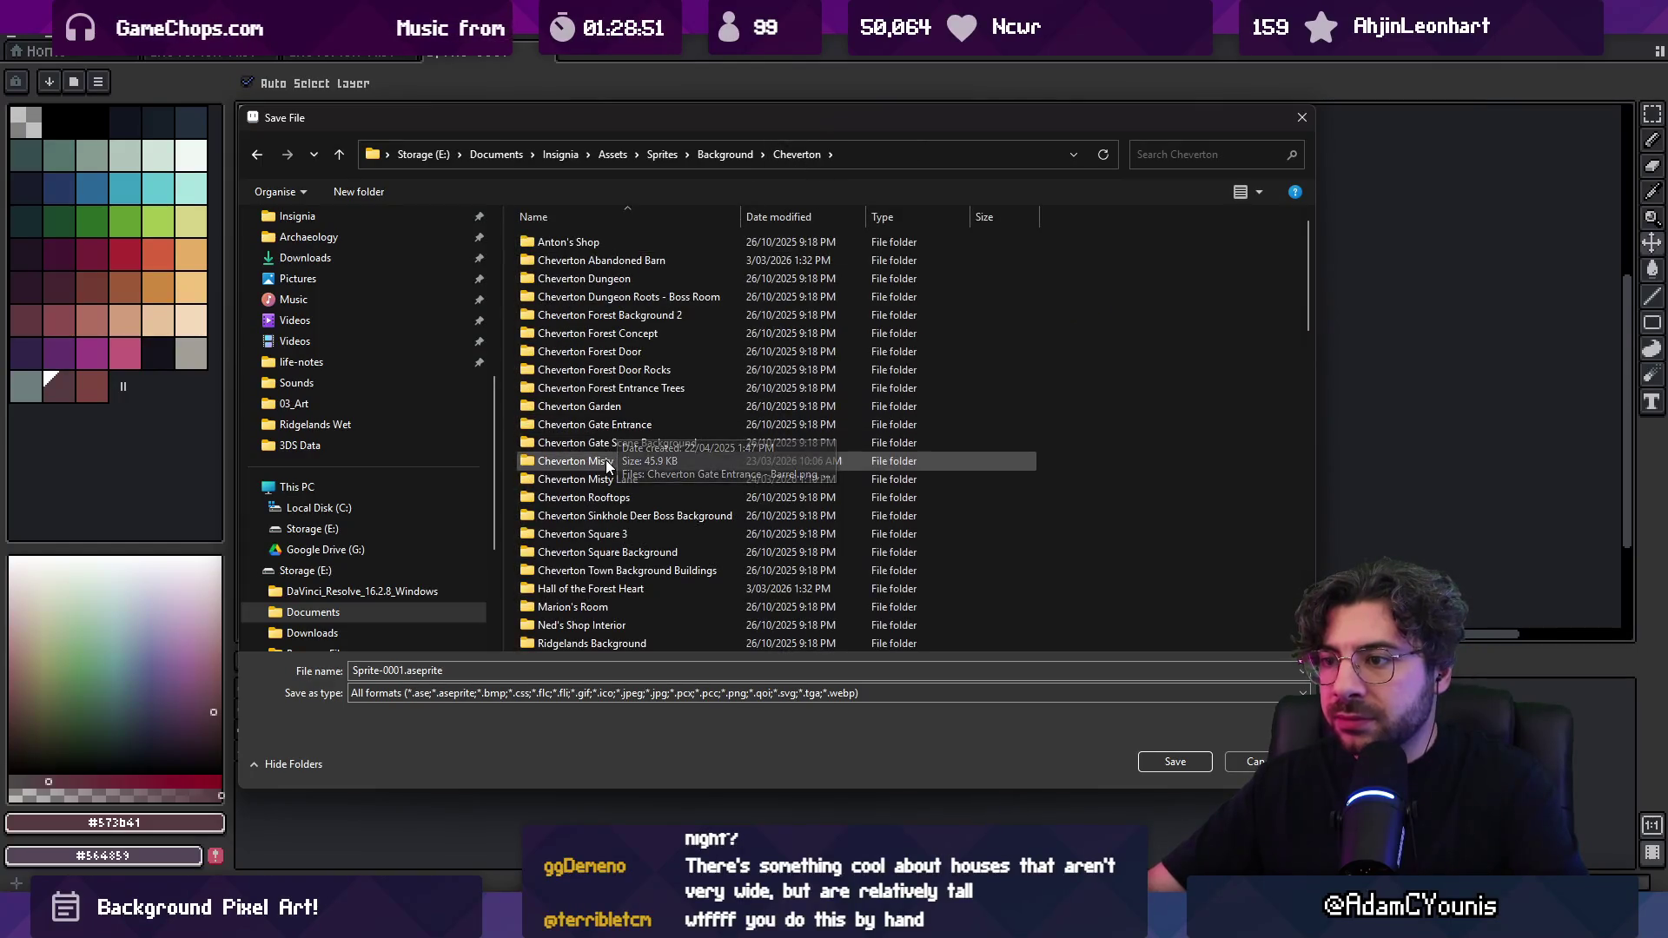
{"action": "double_click", "coordinate": [605, 462]}
{"action": "left_click", "coordinate": [796, 154]}
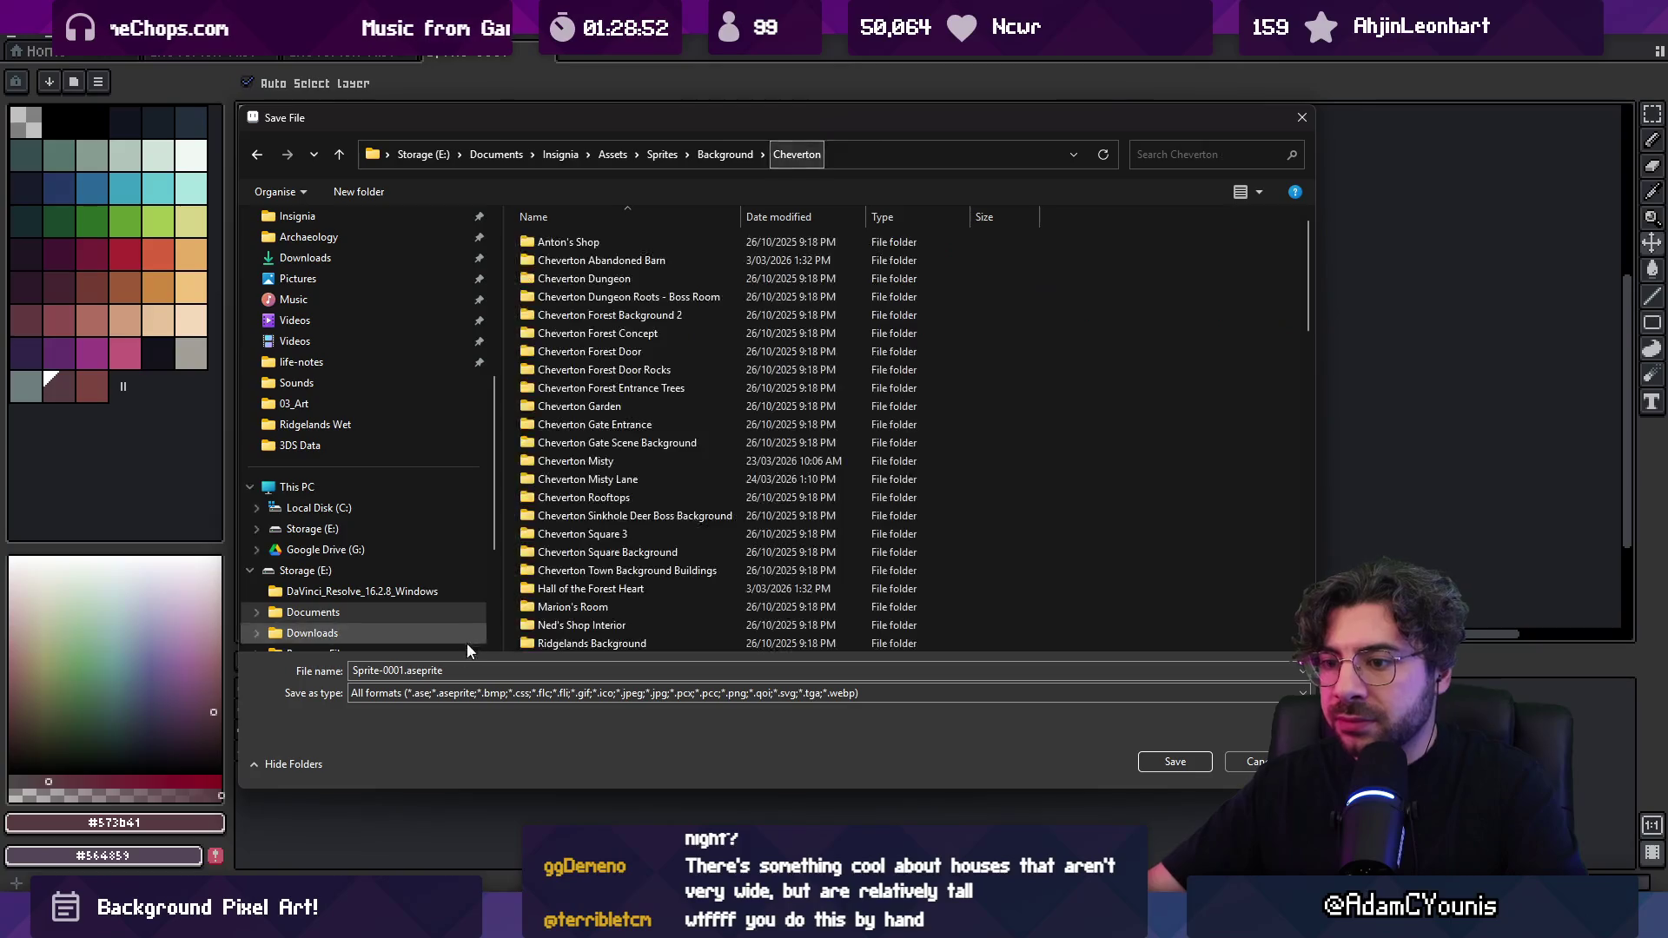
Replace the default name and save as Cheverton Misty Neighbourhood Buildings.aseprite
{"action": "left_click", "coordinate": [450, 669]}
{"action": "double_click", "coordinate": [405, 671]}
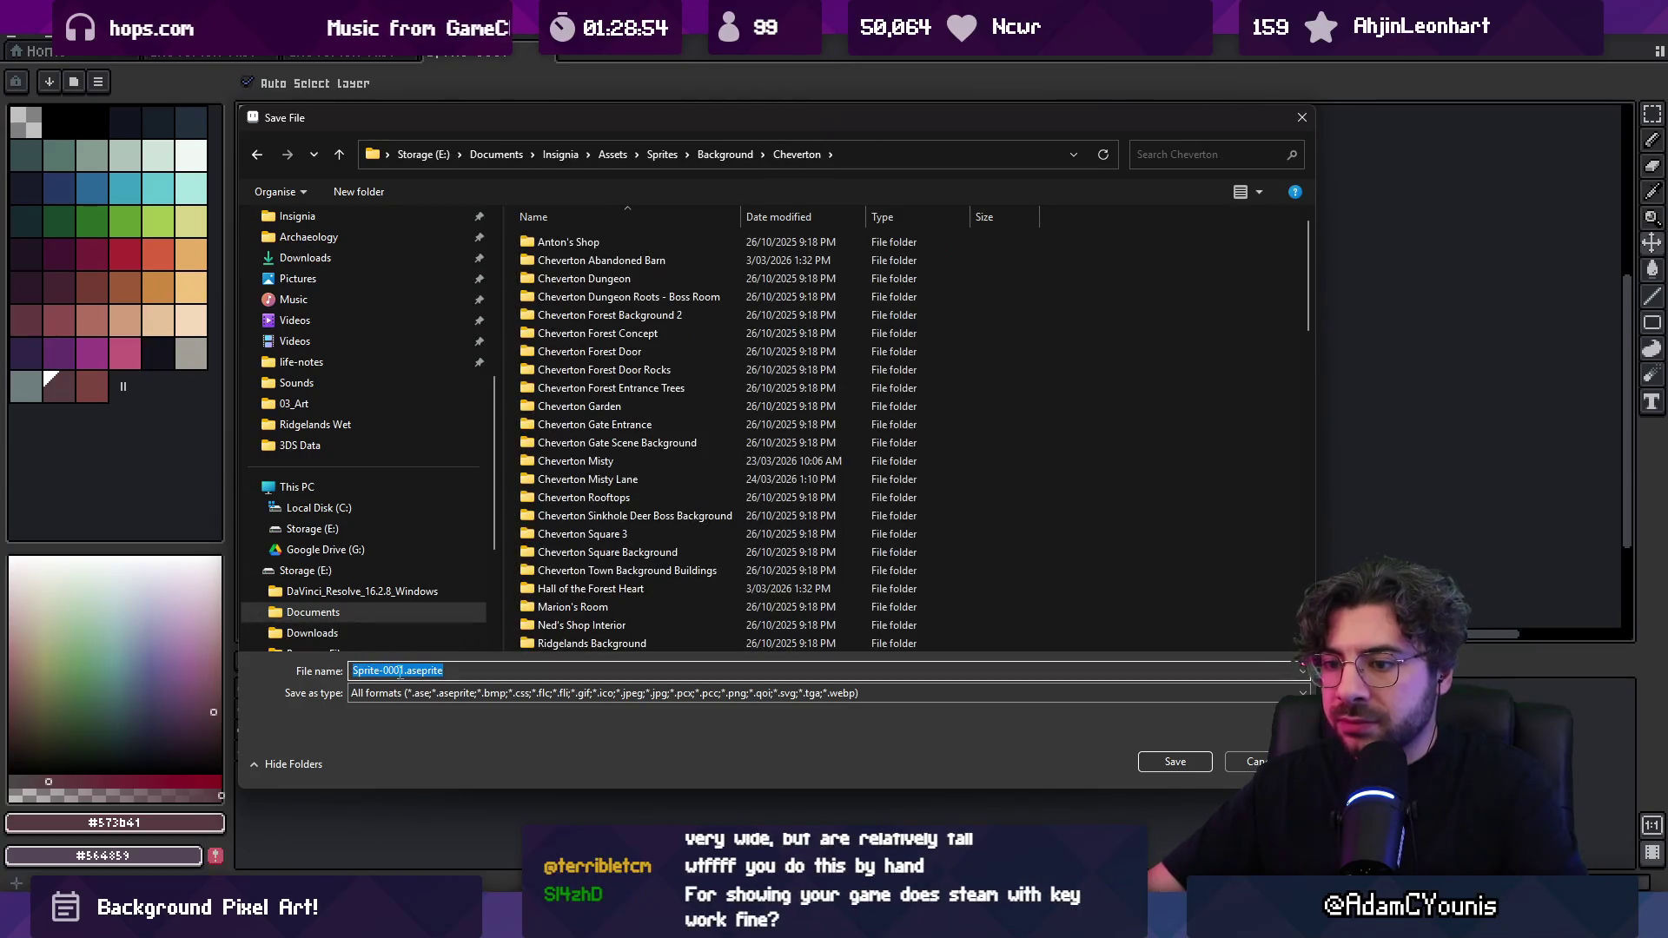
{"action": "left_click_drag", "start_coordinate": [370, 672], "coordinate": [298, 655]}
{"action": "type", "text": "Cheverton Mis"}
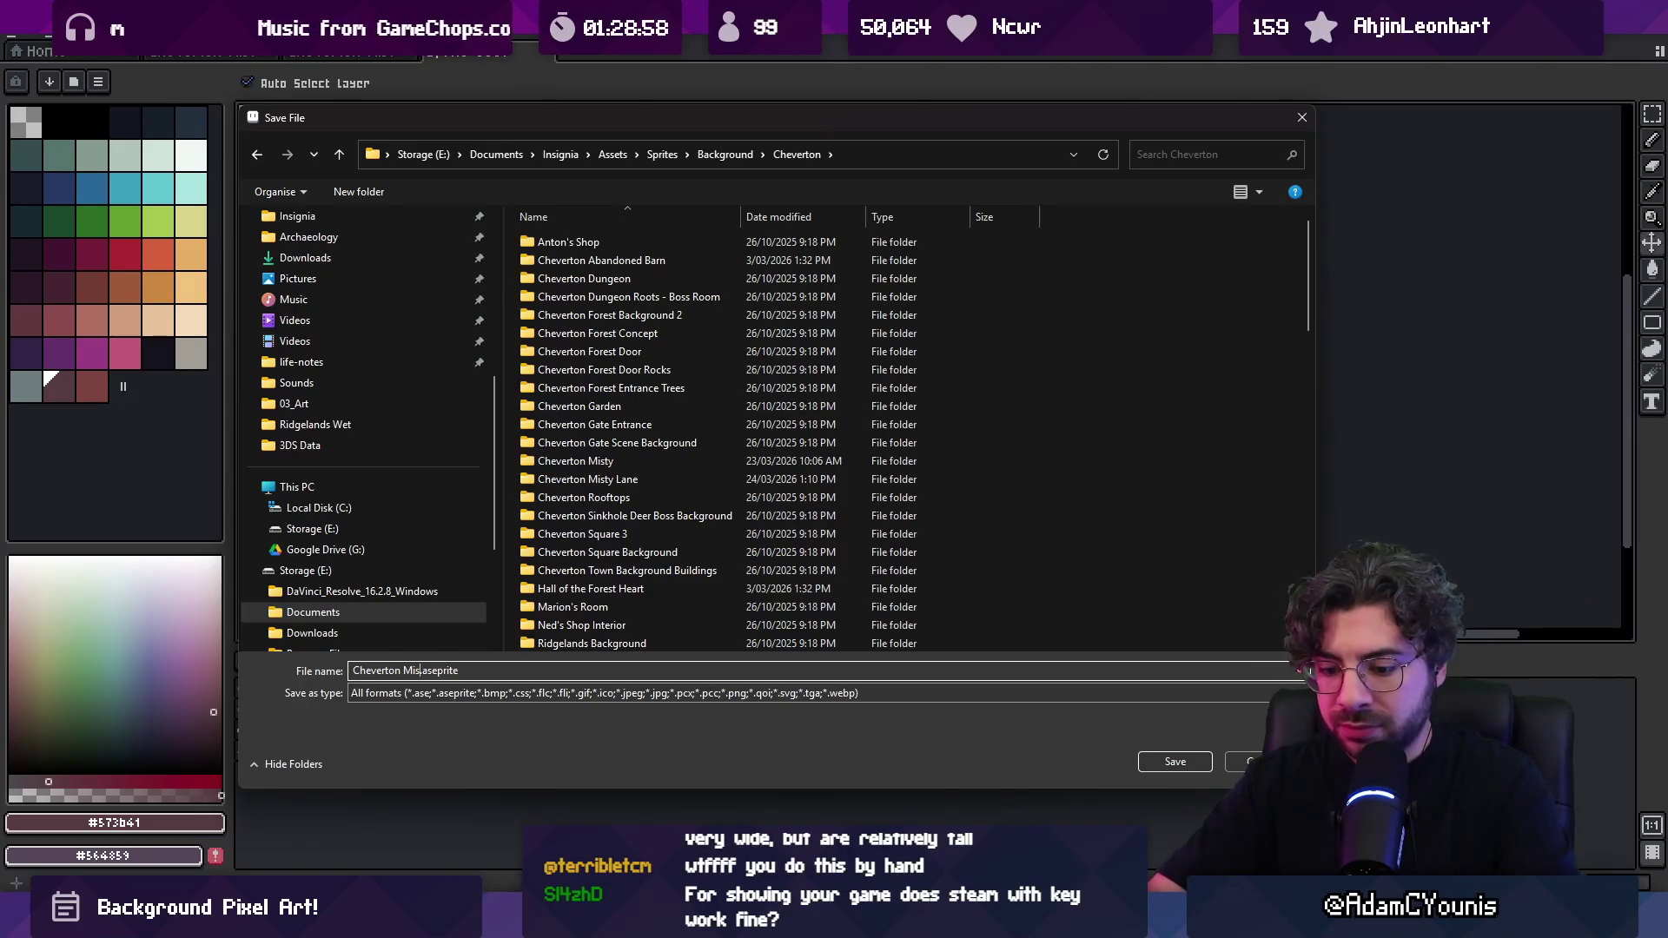
{"action": "type", "text": "Back"}
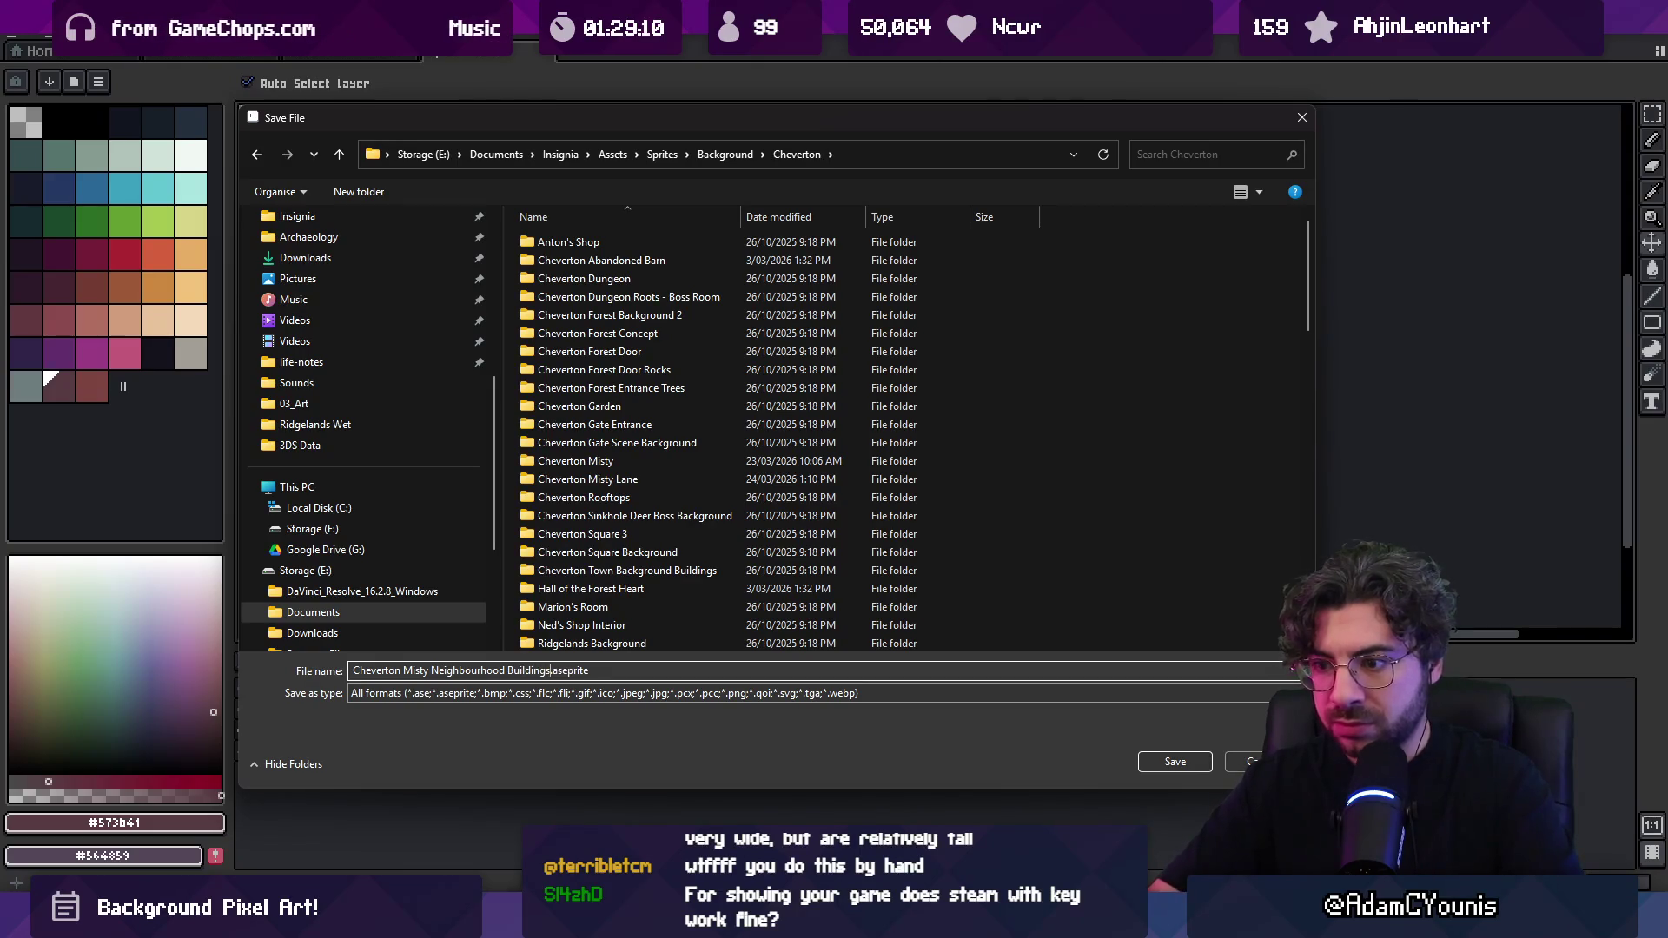
{"action": "key", "text": "Return"}
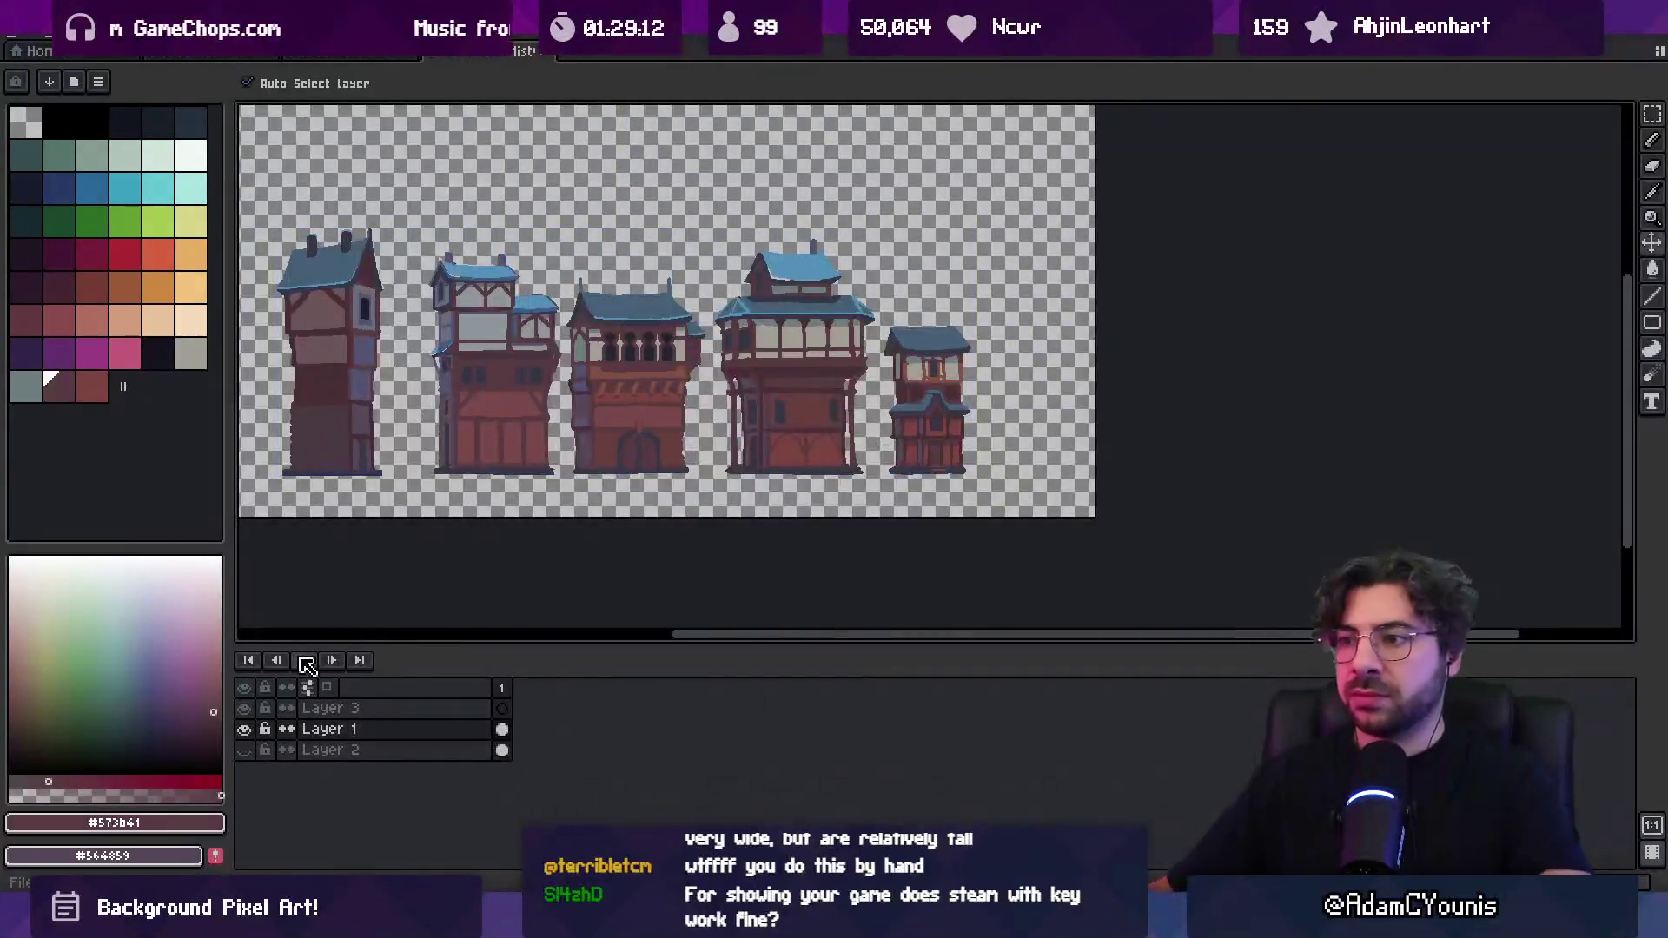
Add four empty layers, Layers 4–7, and begin selecting the leftmost tall building
{"action": "key", "text": "z"}
{"action": "mouse_move", "coordinate": [685, 352]}
{"action": "left_mouse_down"}
{"action": "mouse_move", "coordinate": [762, 366]}
{"action": "mouse_move", "coordinate": [735, 383]}
{"action": "left_mouse_up"}
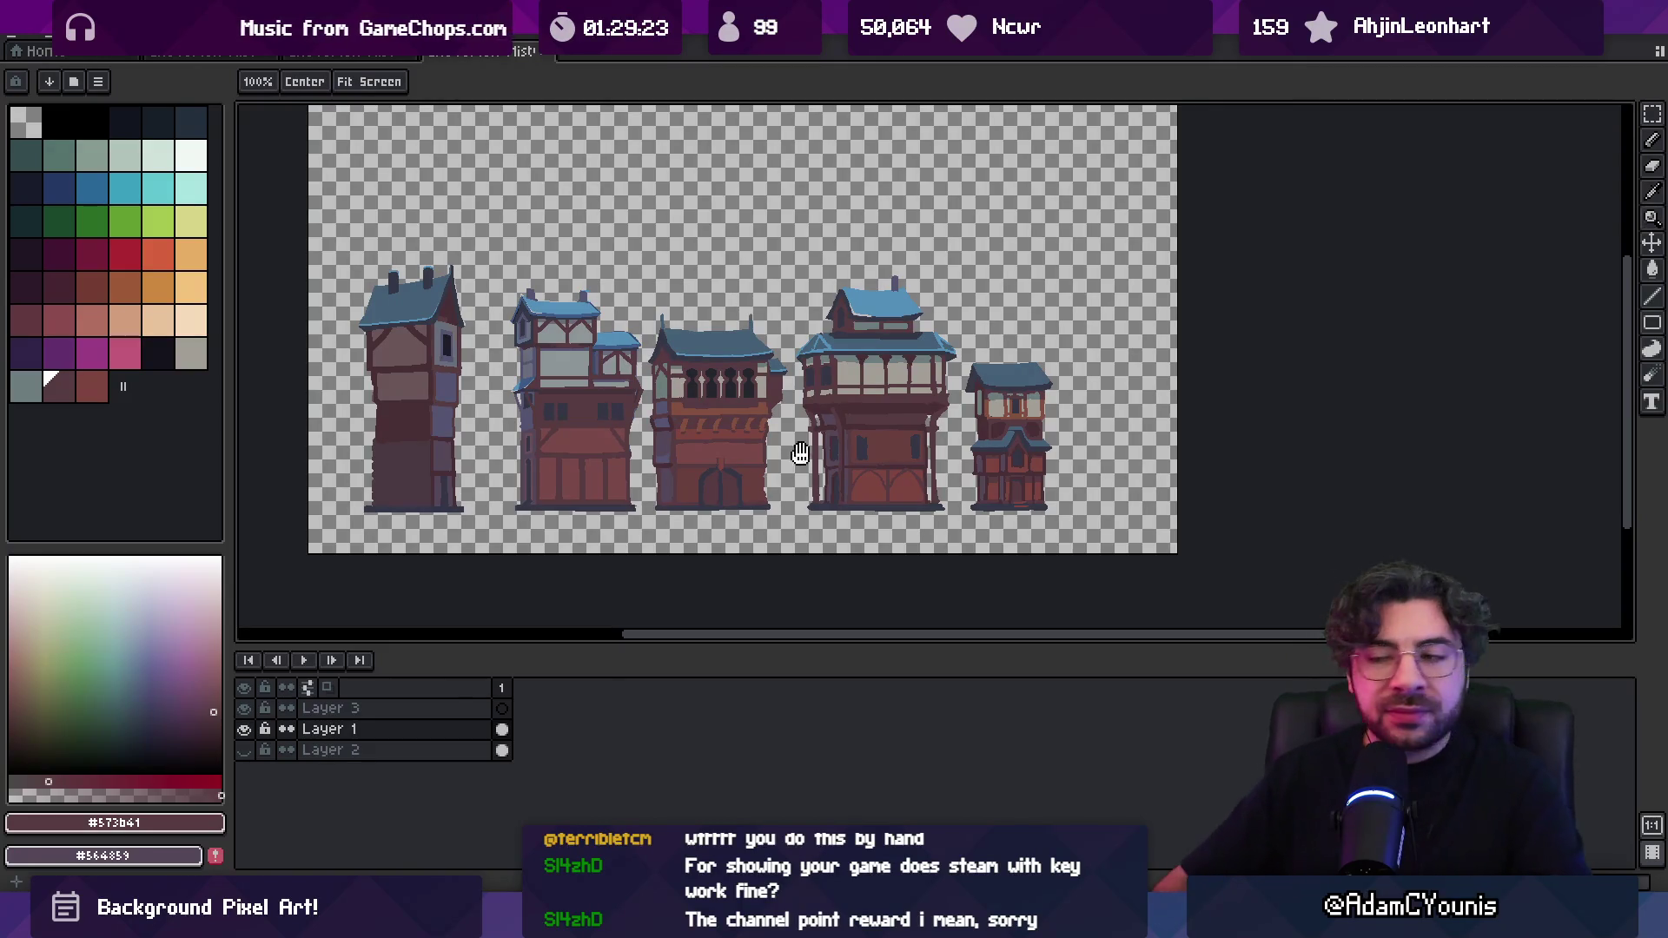
{"action": "left_click_drag", "start_coordinate": [797, 470], "coordinate": [818, 470]}
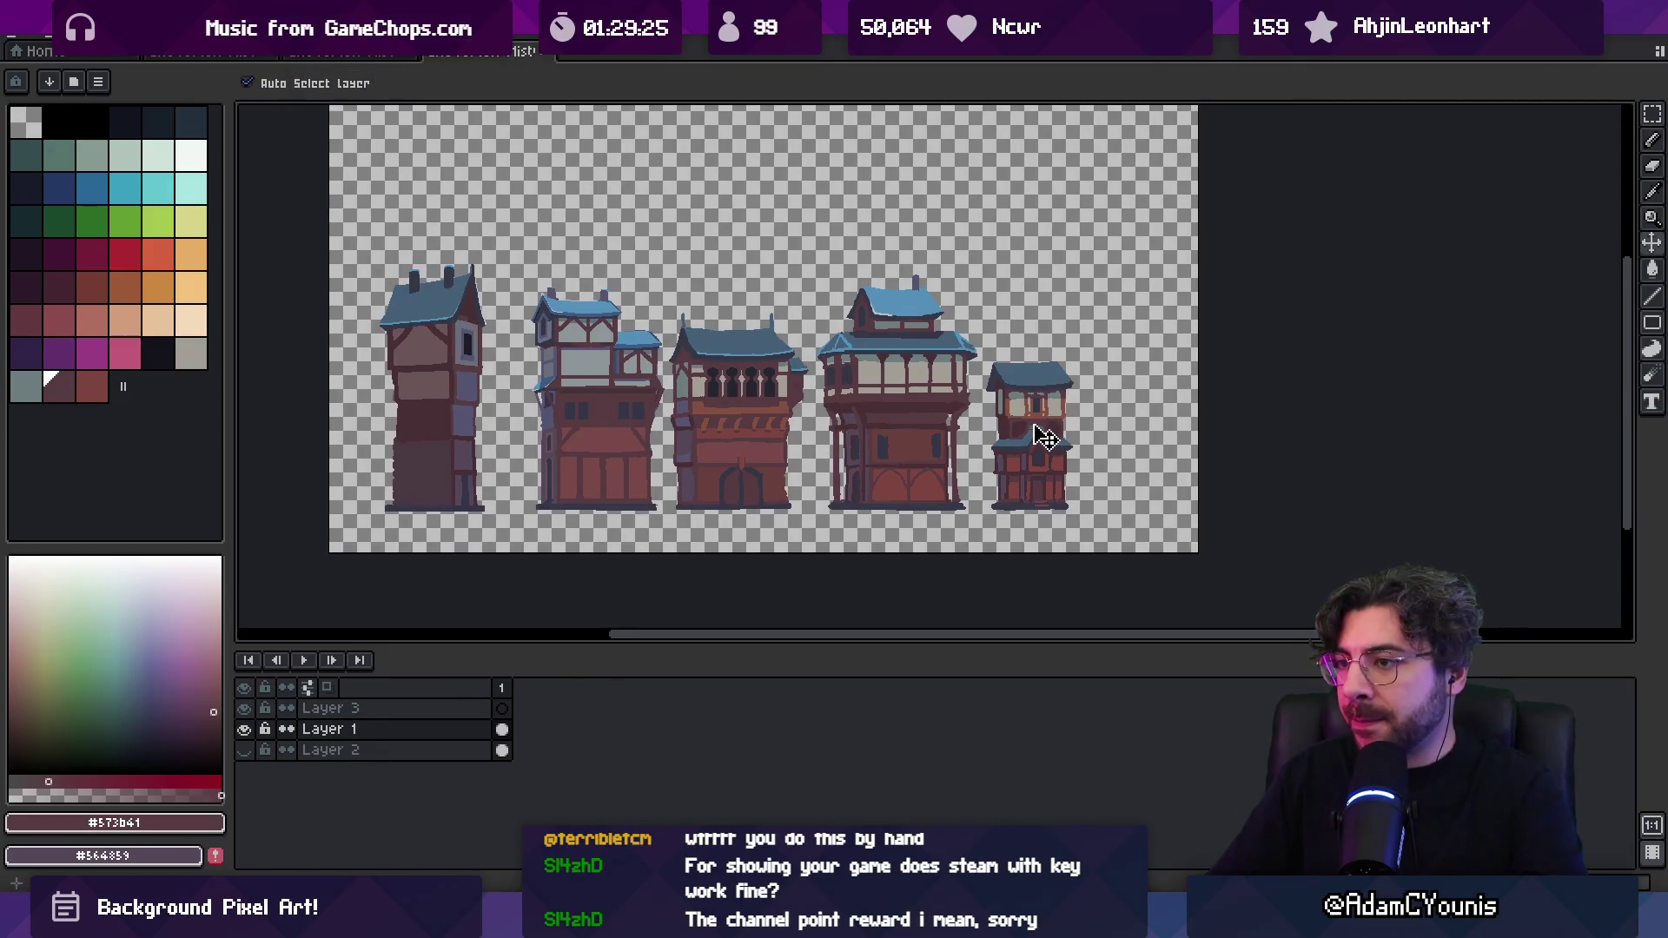
{"action": "key", "text": "m"}
{"action": "key", "text": "v"}
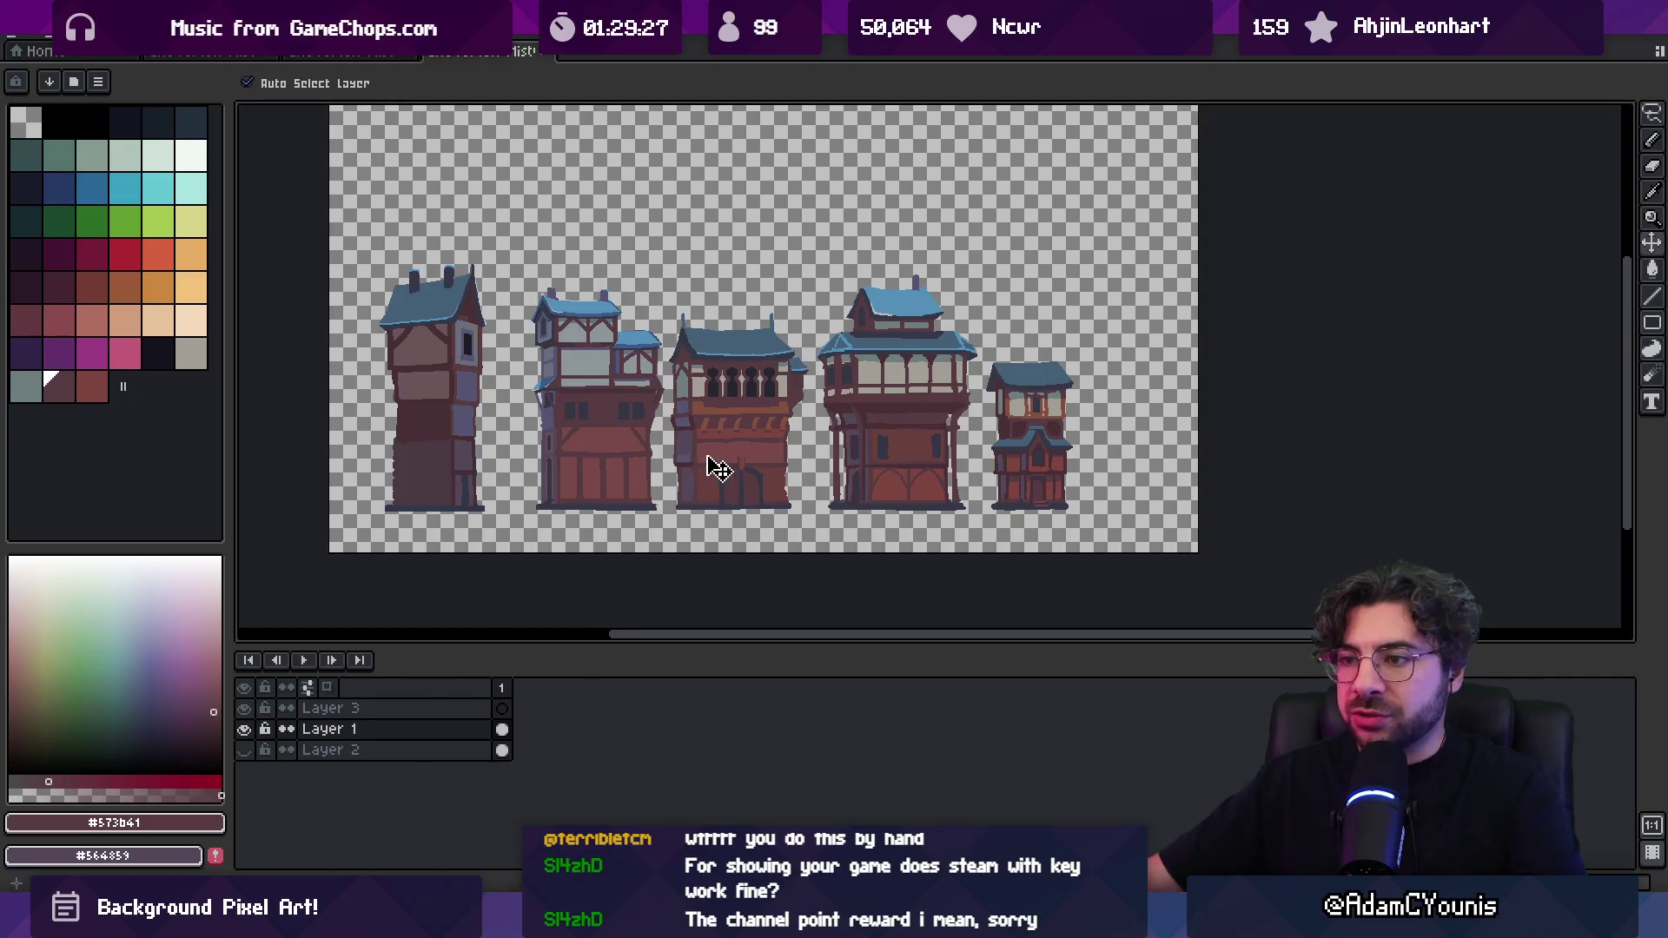
{"action": "key", "text": "shift+n"}
{"action": "key", "text": "shift+n"}
{"action": "key", "text": "shift+n"}
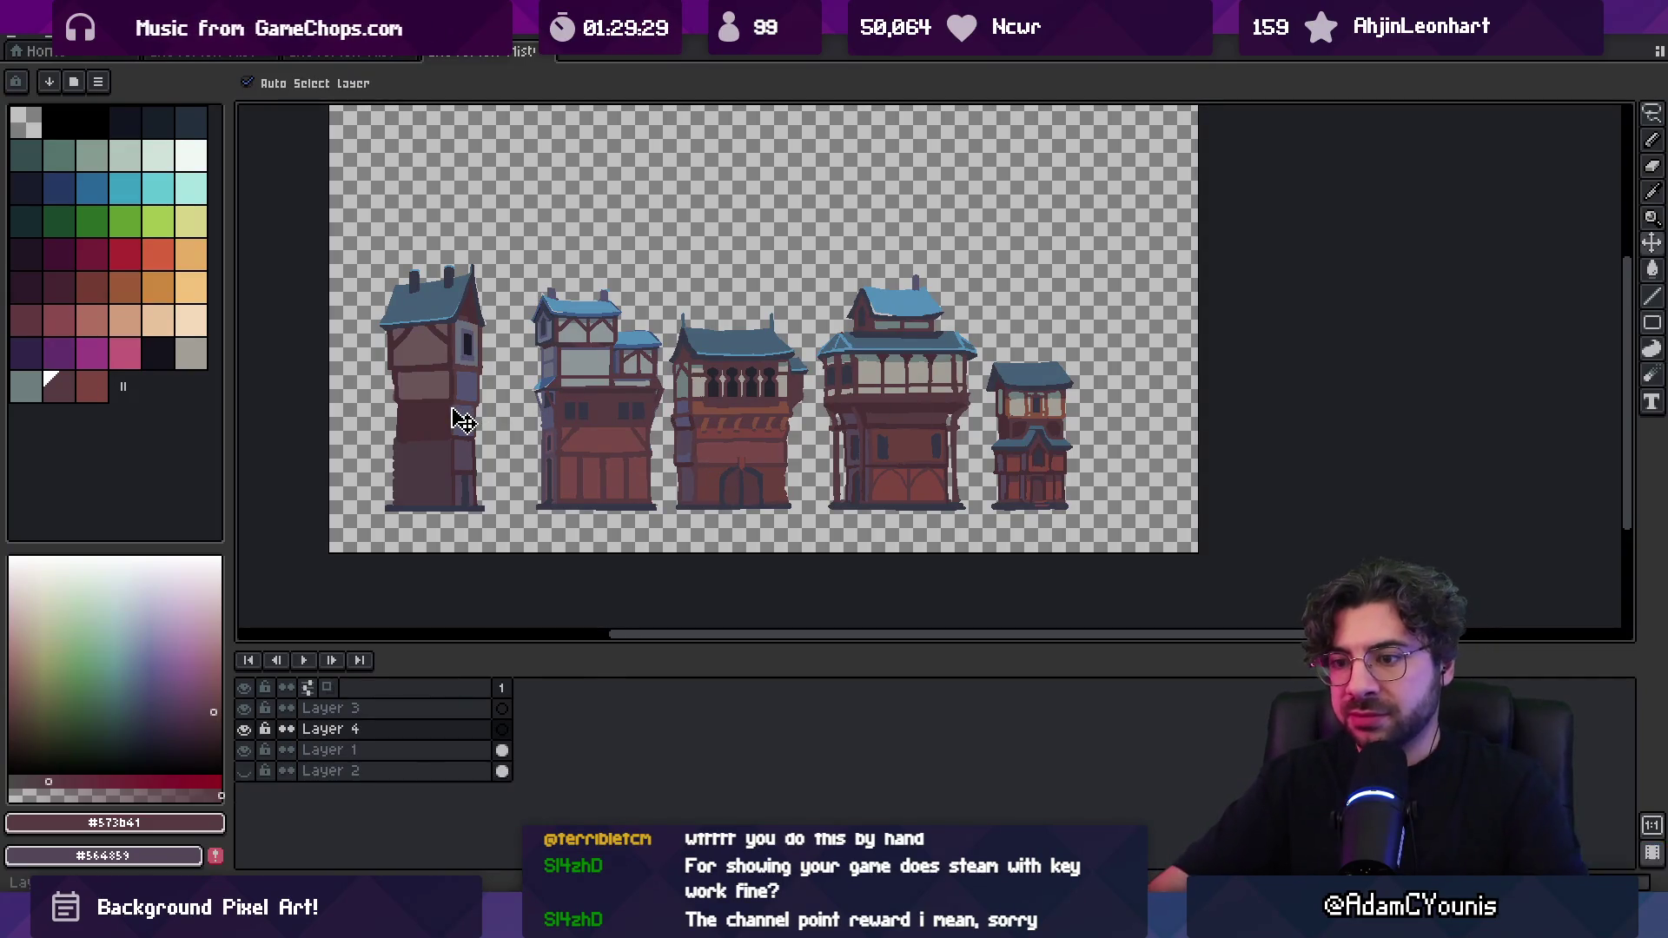
{"action": "left_click", "coordinate": [460, 460]}
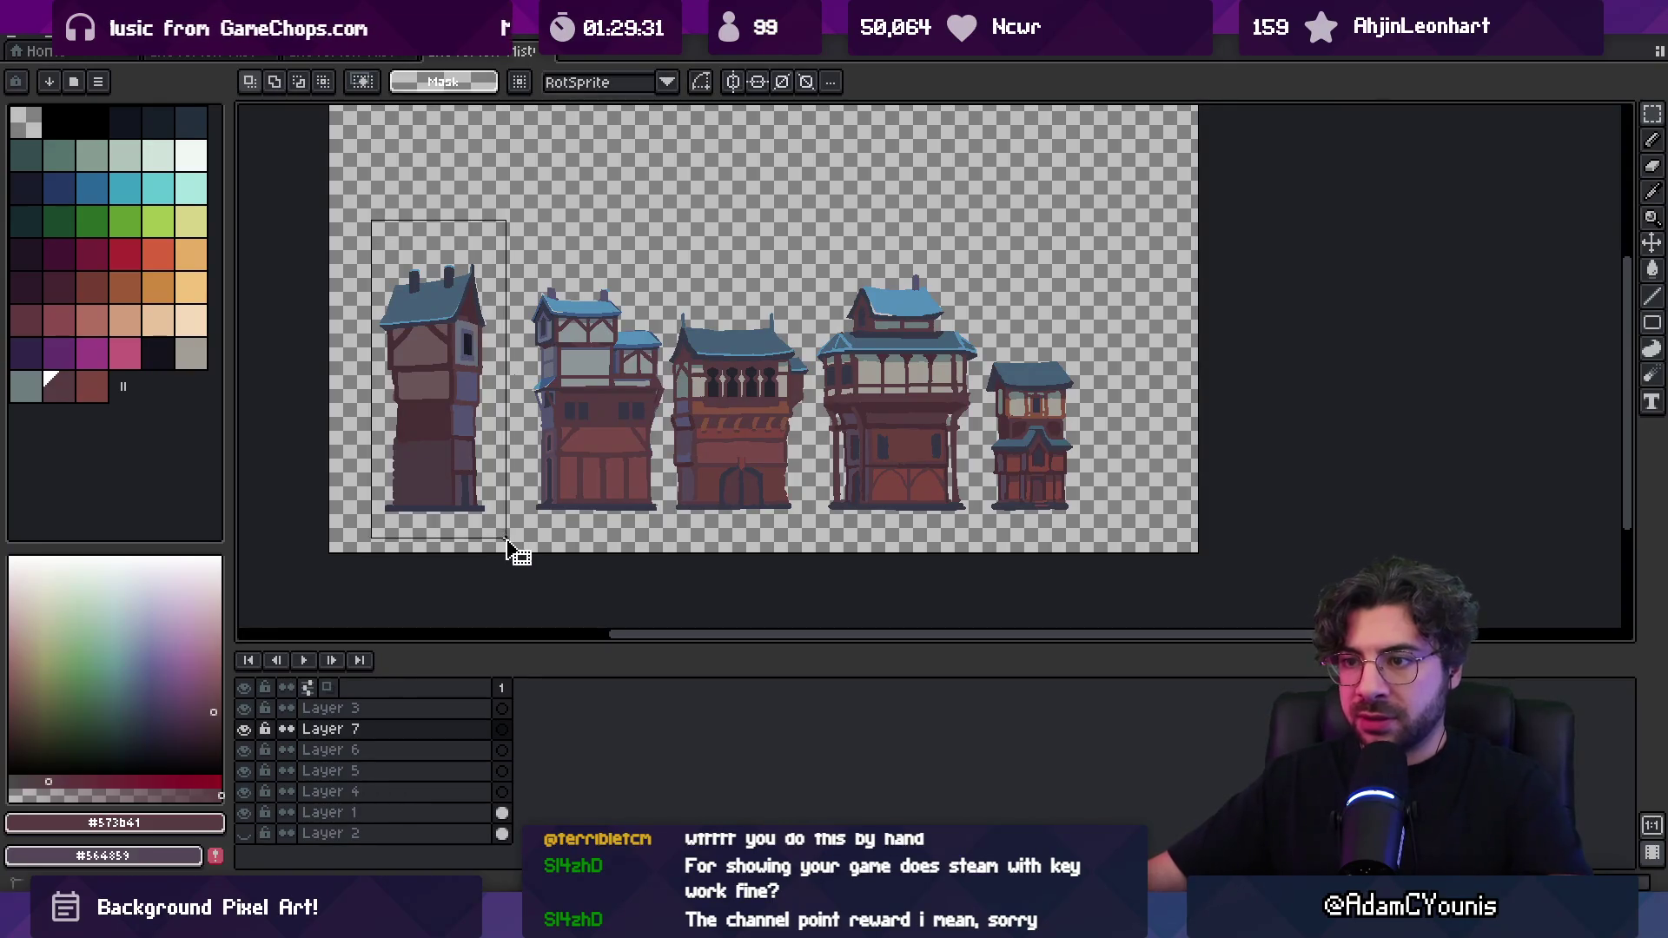
Paste the tall building onto an empty layer, flip it horizontally and shift it right
{"action": "left_click", "coordinate": [502, 708]}
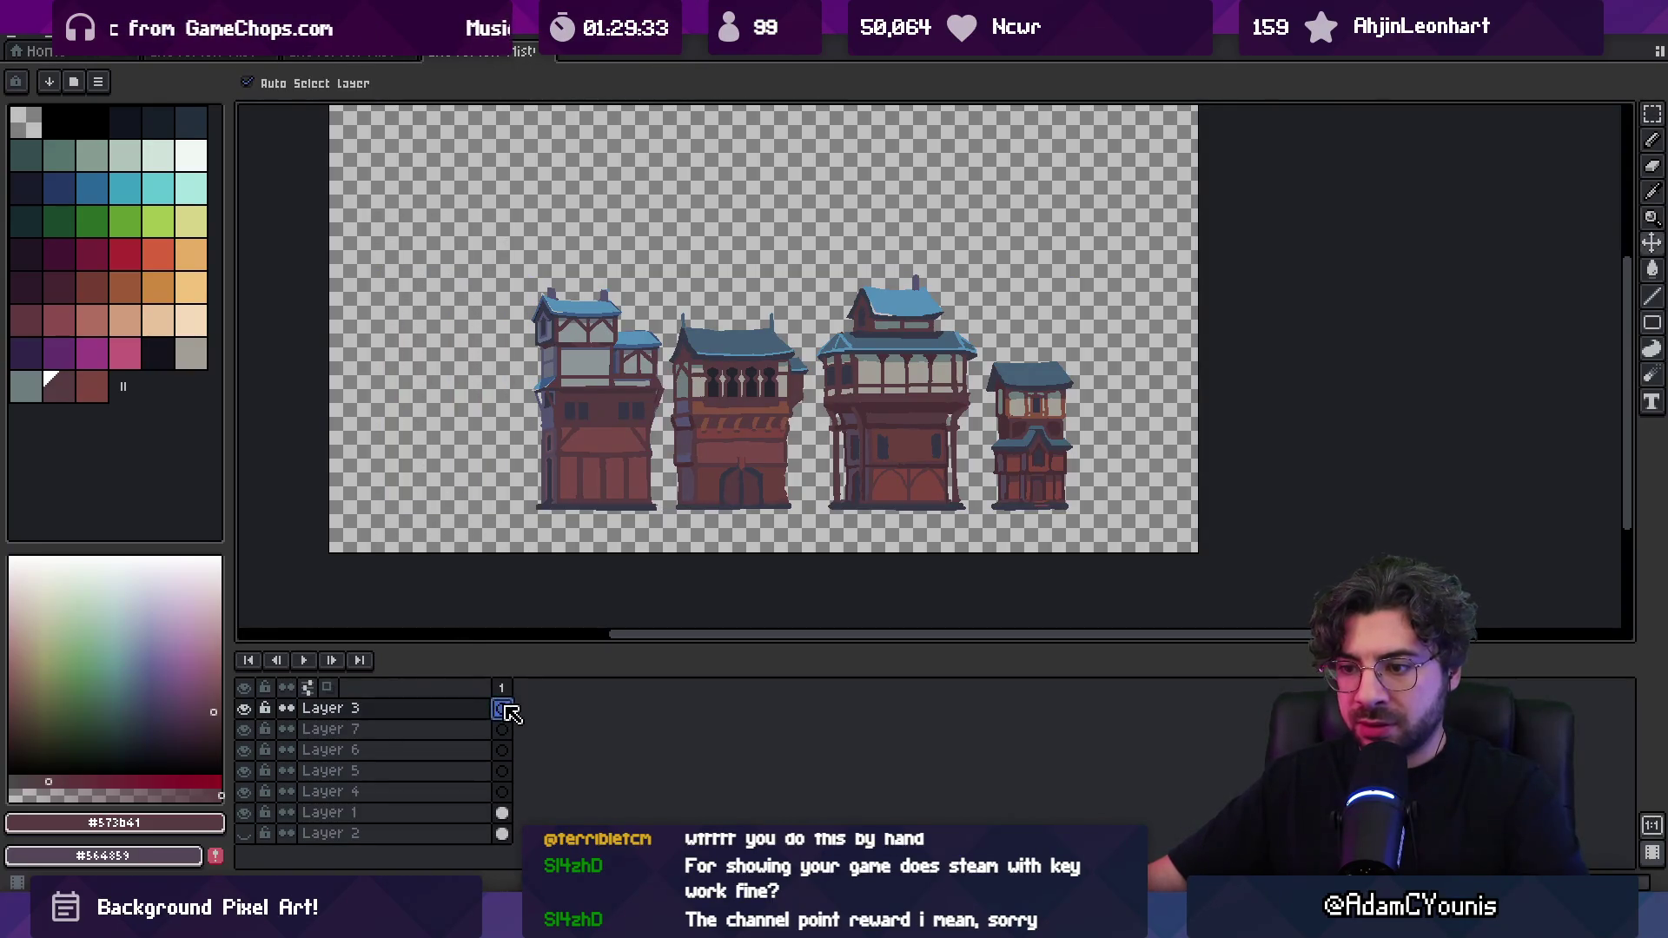
{"action": "key", "text": "ctrl+v"}
{"action": "left_click", "coordinate": [577, 495]}
{"action": "left_click", "coordinate": [439, 434]}
{"action": "left_click", "coordinate": [61, 34]}
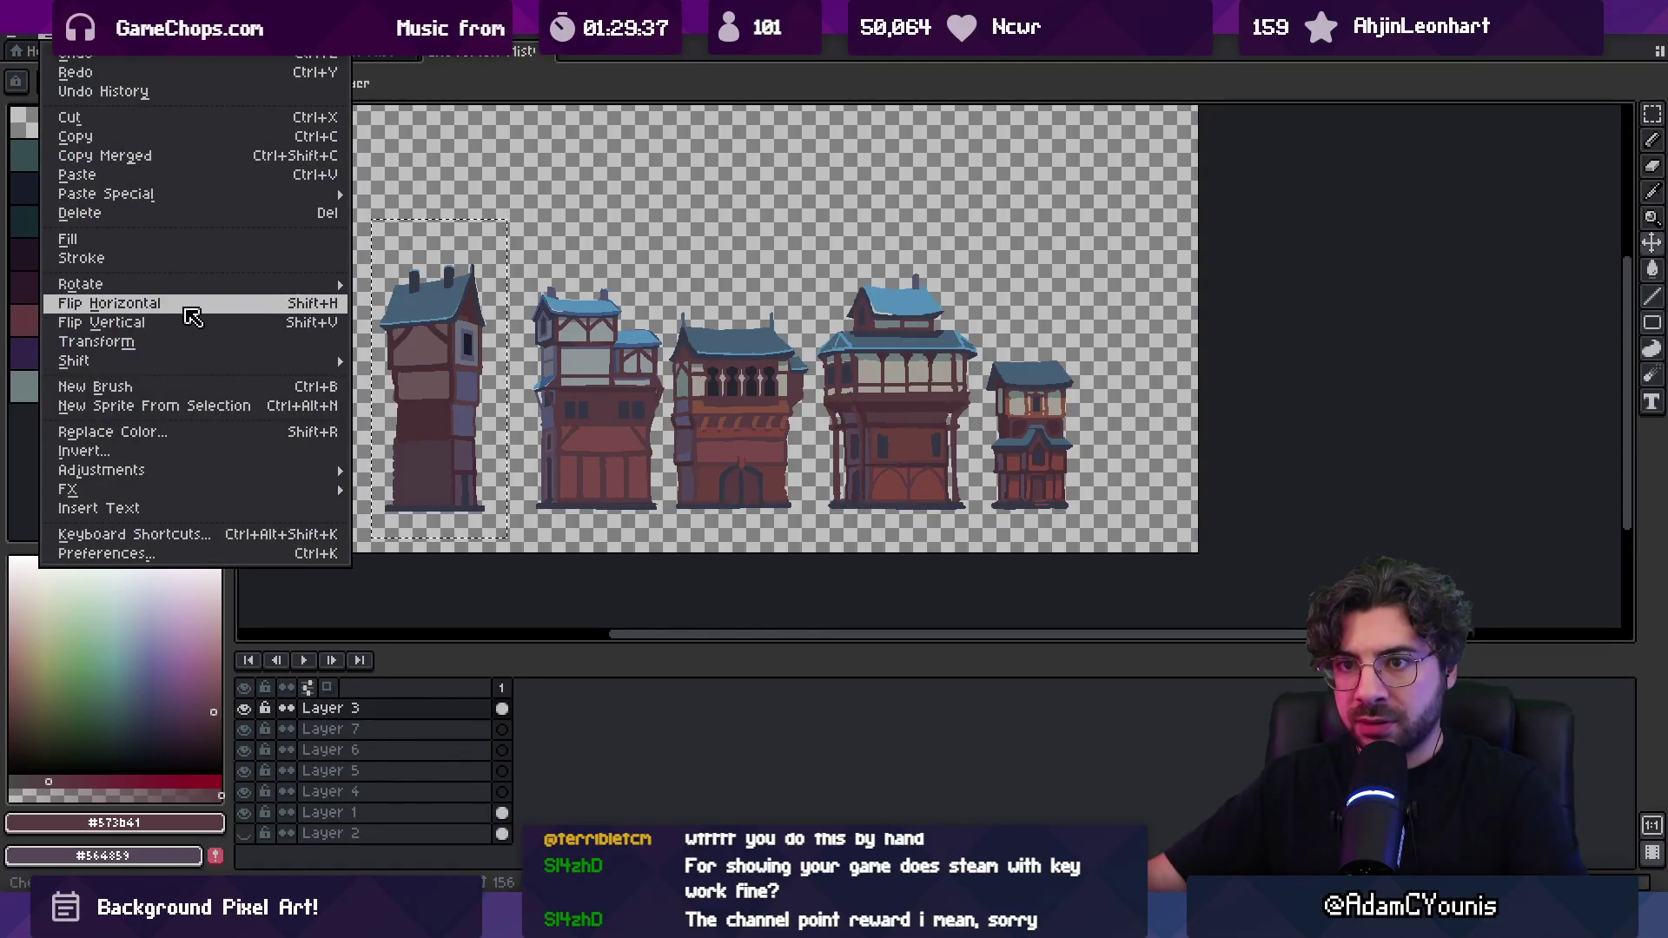
{"action": "left_click", "coordinate": [122, 303]}
{"action": "left_click_drag", "start_coordinate": [454, 403], "coordinate": [499, 399]}
{"action": "key", "text": "ctrl+d"}
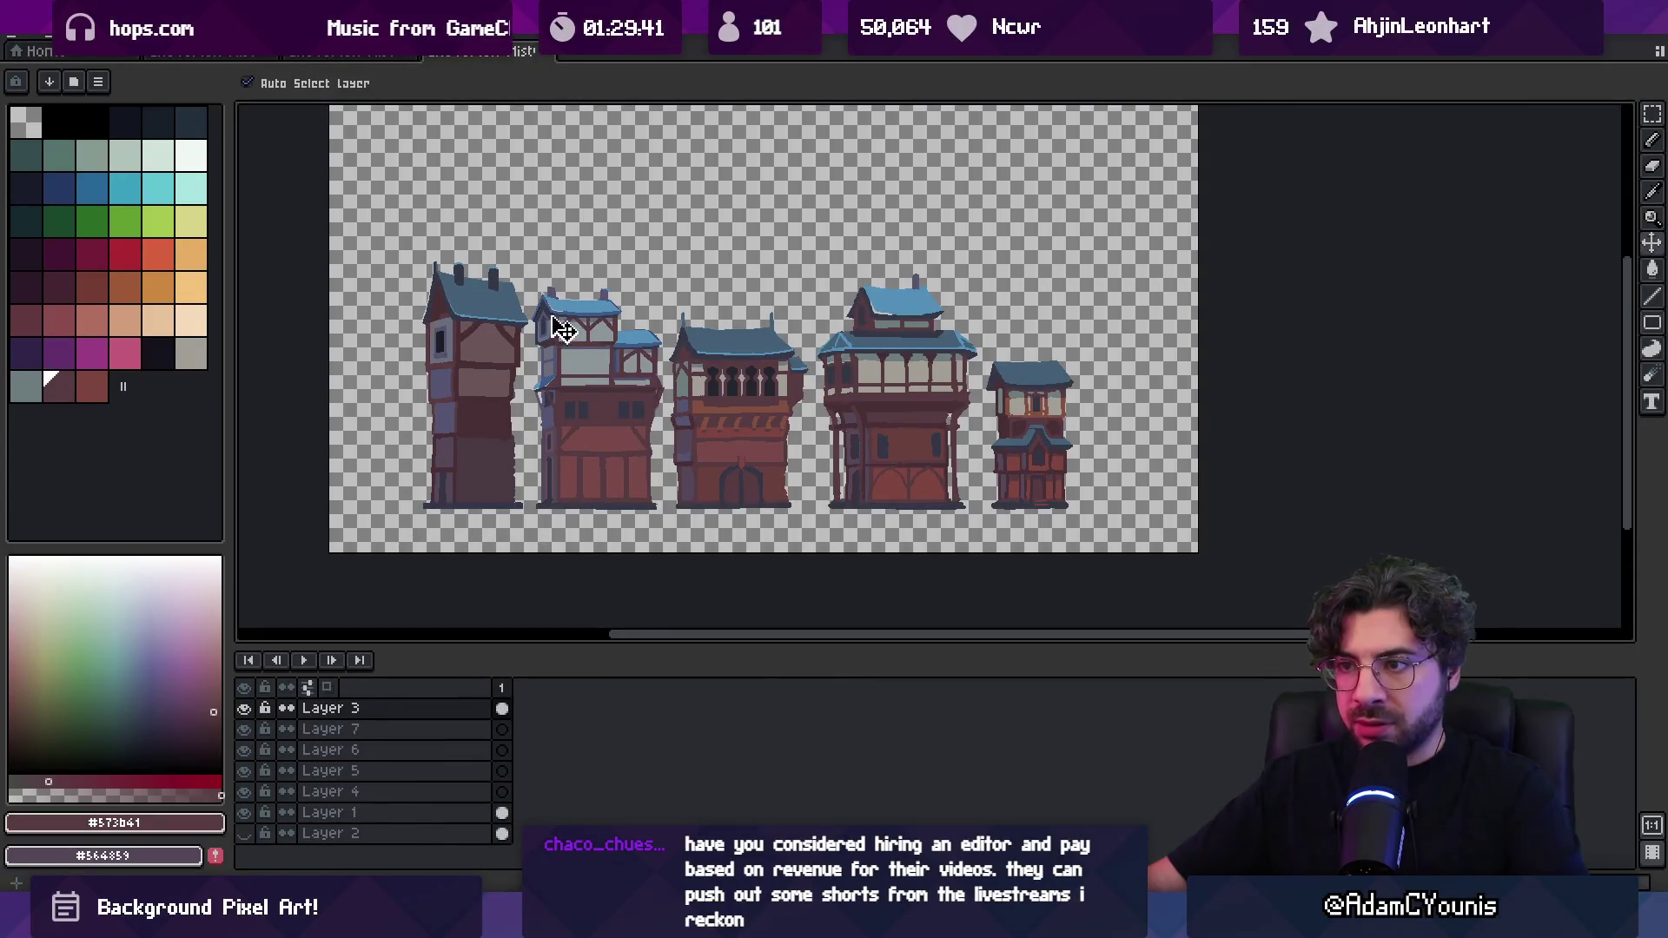
Lasso the second building, delete it, then undo the deletion
{"action": "left_click", "coordinate": [563, 351]}
{"action": "key", "text": "q"}
{"action": "left_click_drag", "start_coordinate": [528, 257], "coordinate": [513, 502]}
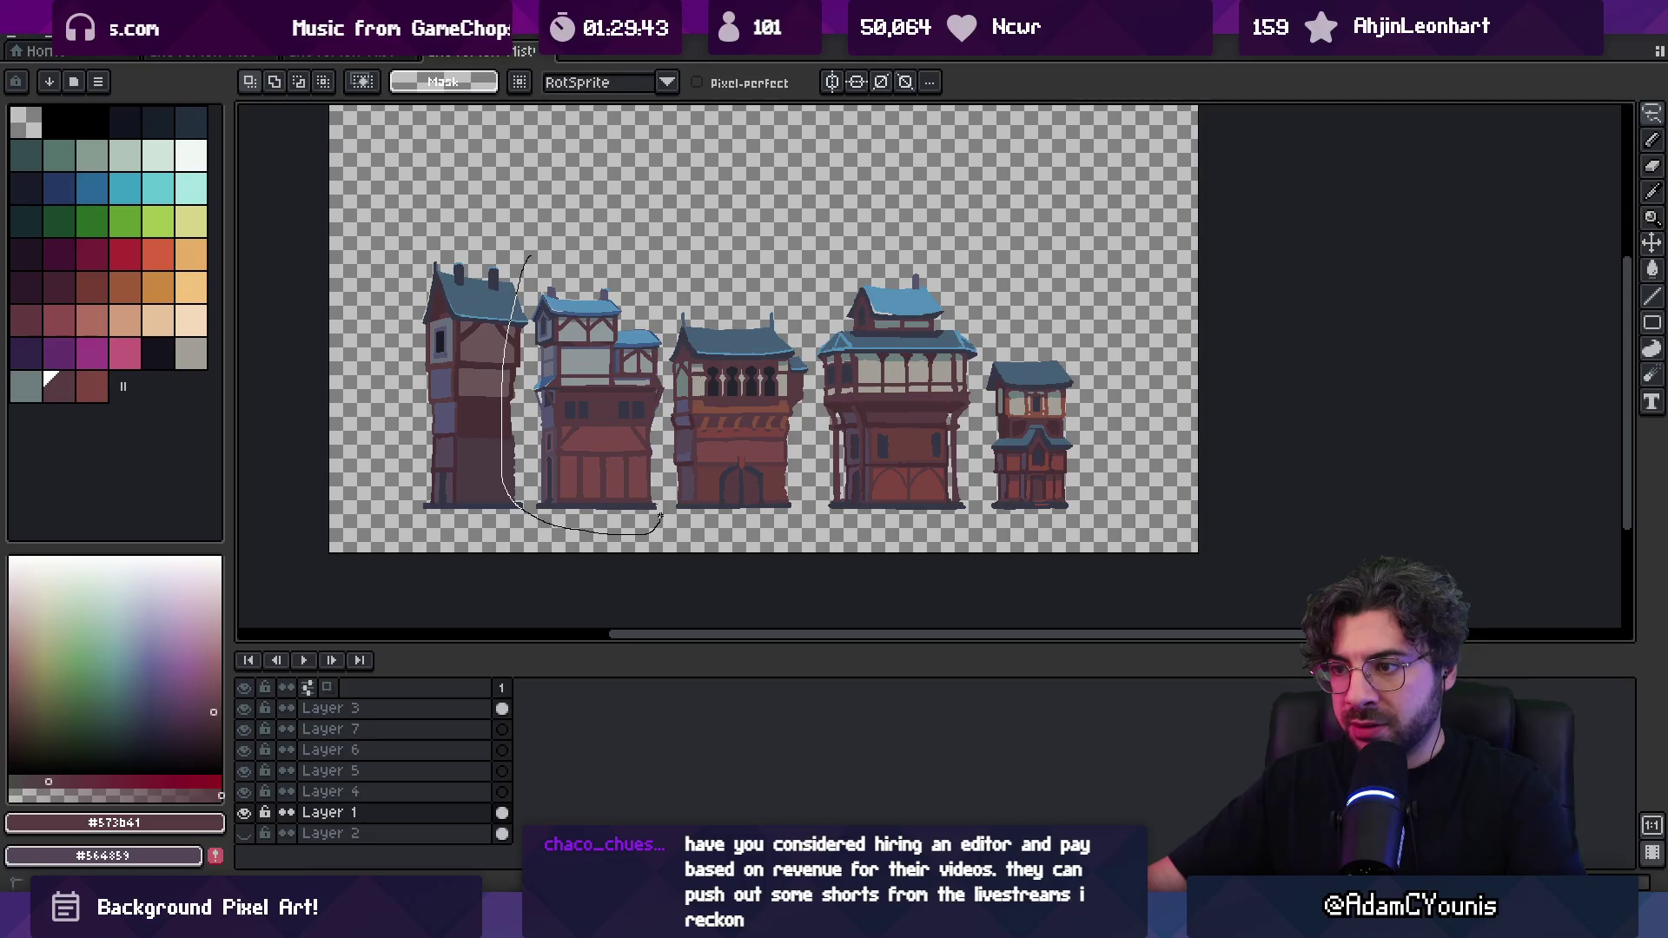
{"action": "left_click_drag", "start_coordinate": [662, 356], "coordinate": [531, 254]}
{"action": "key", "text": "Delete"}
{"action": "key", "text": "ctrl+z"}
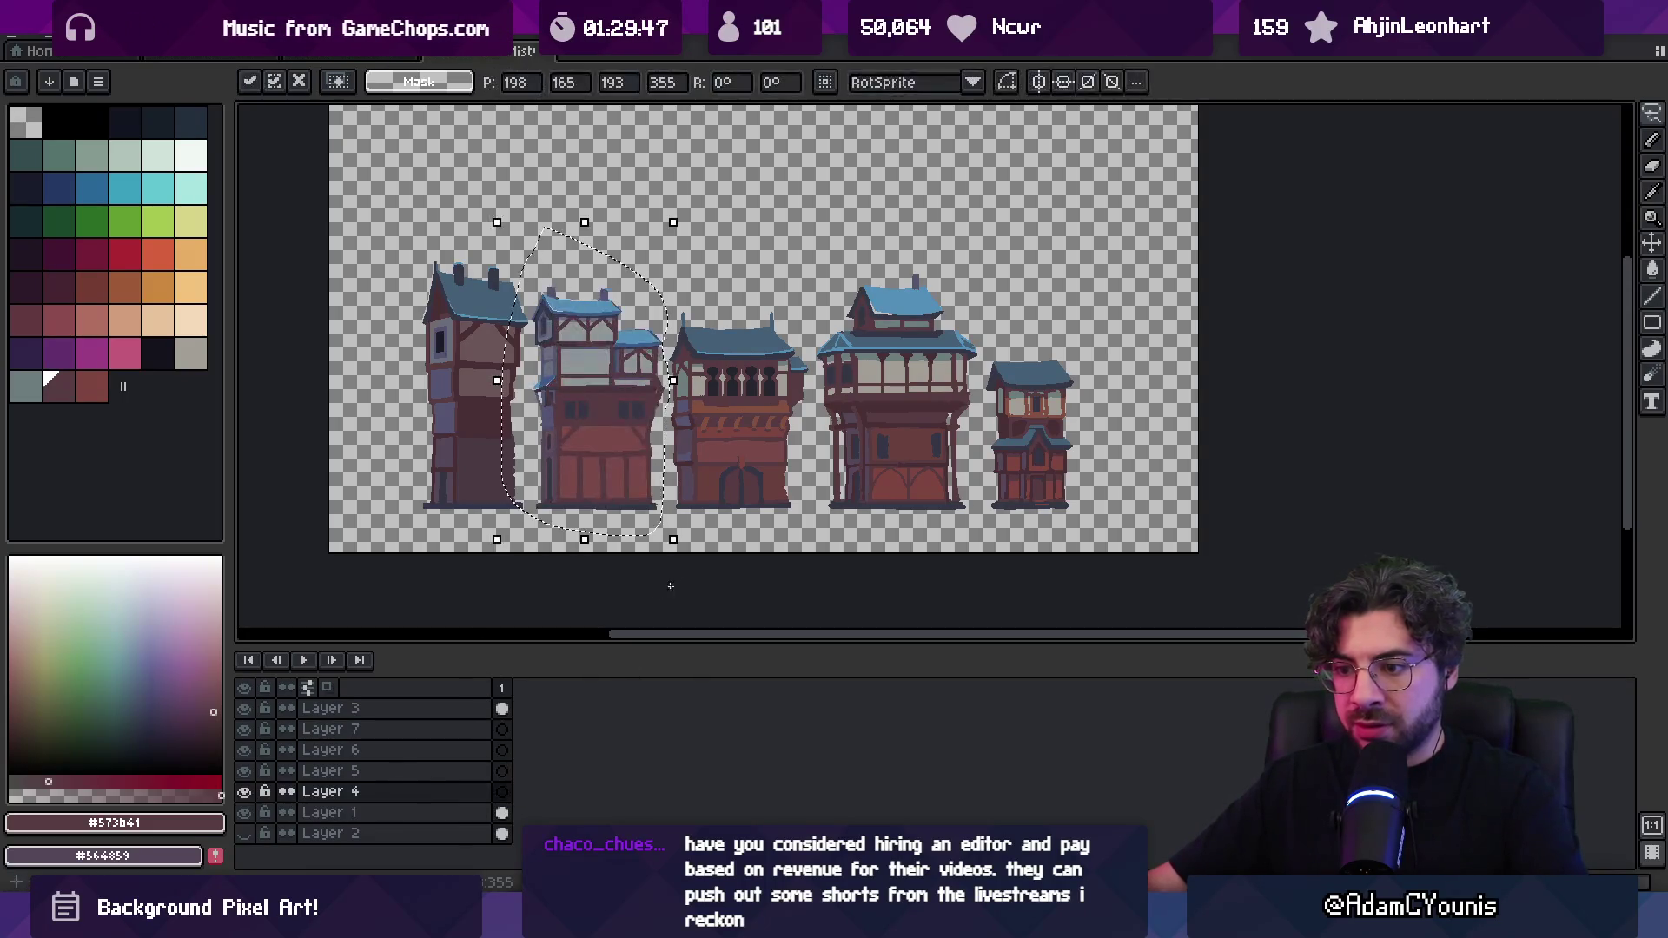
Cut the third building out and paste it onto its own empty layer
{"action": "left_click_drag", "start_coordinate": [682, 280], "coordinate": [647, 450]}
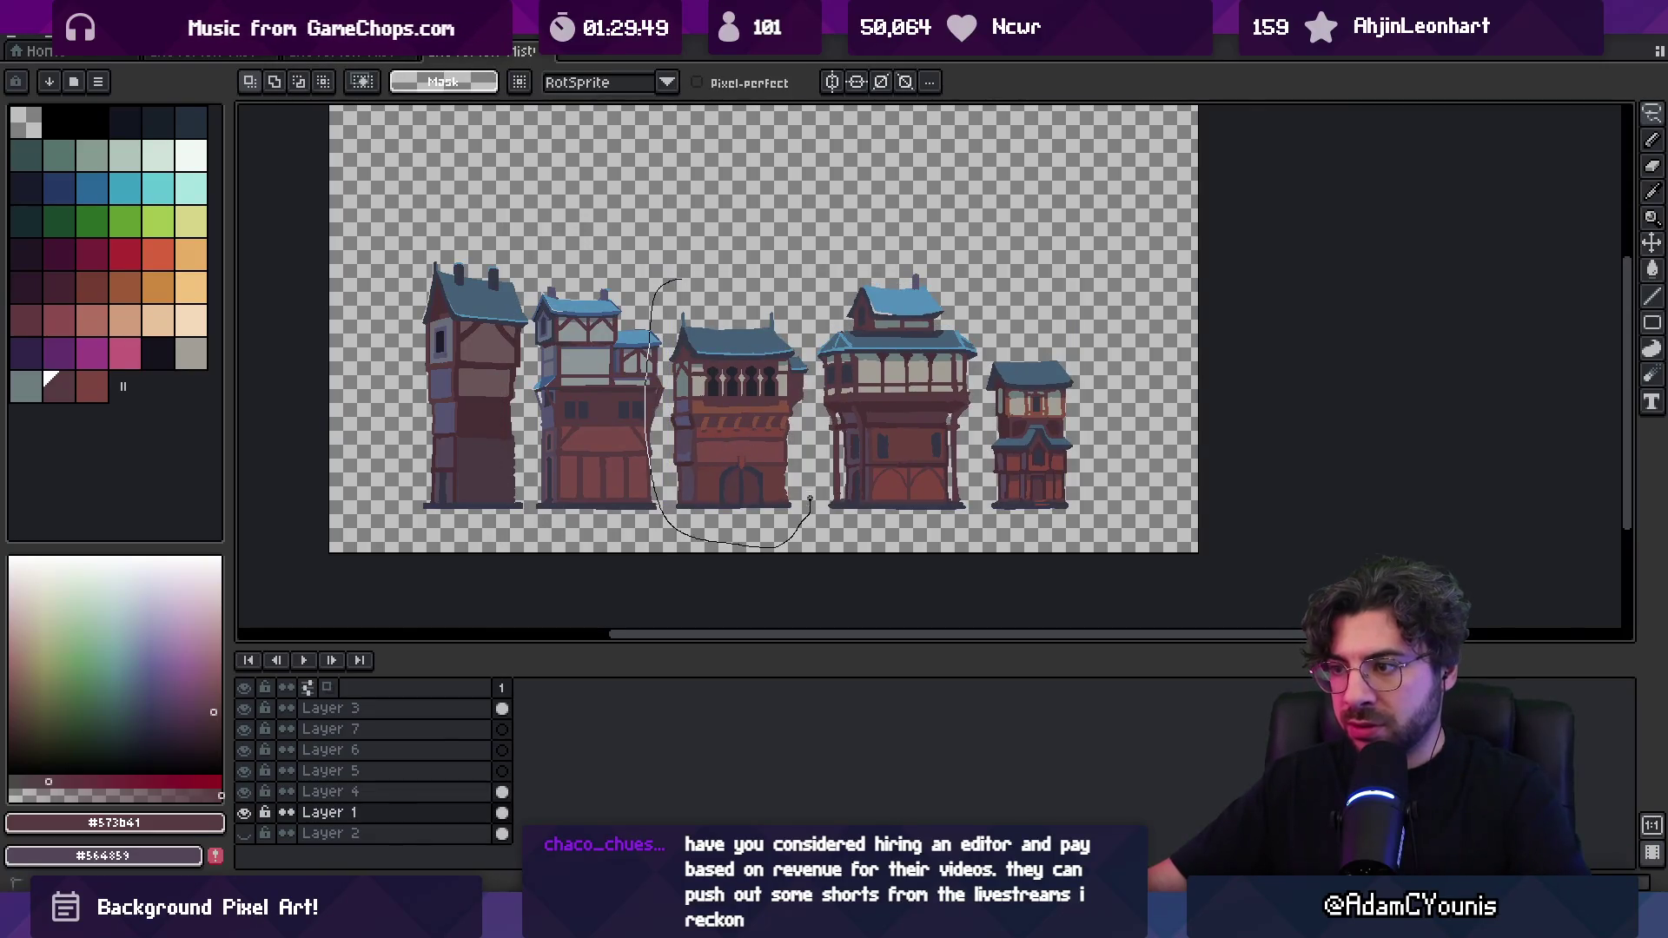
{"action": "left_click_drag", "start_coordinate": [745, 281], "coordinate": [747, 282]}
{"action": "key", "text": "ctrl+x"}
{"action": "left_click", "coordinate": [503, 771]}
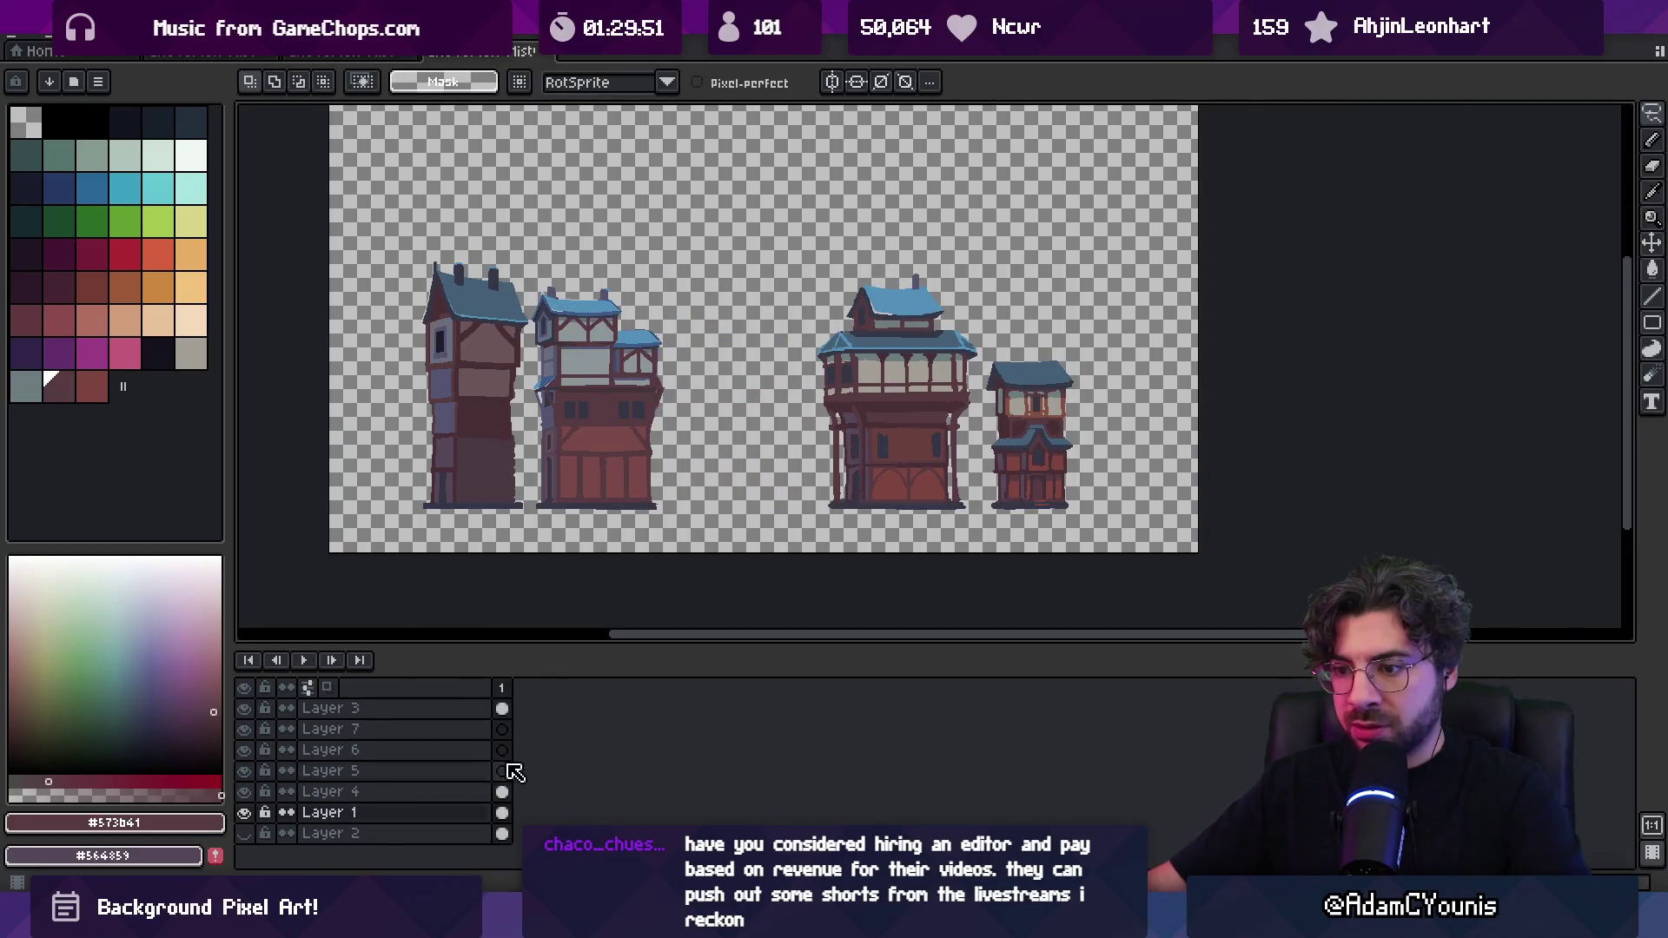
{"action": "key", "text": "ctrl+v"}
{"action": "key", "text": "v"}
Cut the fourth building onto its own empty layer and clear the selection
{"action": "left_click", "coordinate": [862, 428]}
{"action": "key", "text": "q"}
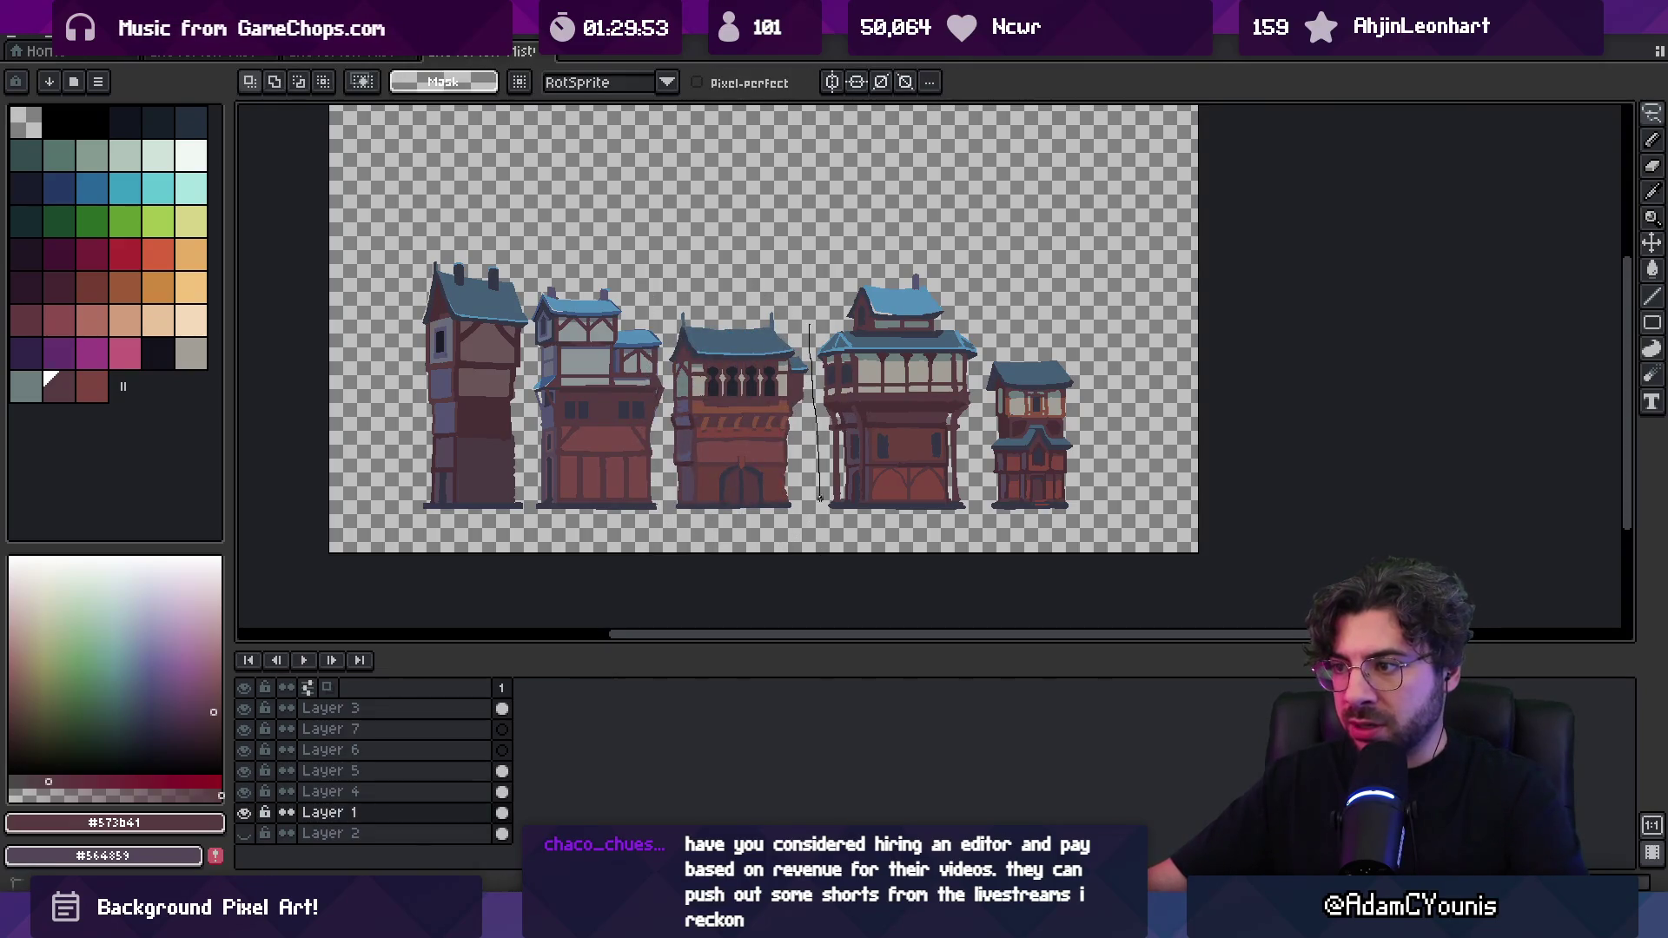
{"action": "left_click_drag", "start_coordinate": [962, 510], "coordinate": [802, 517]}
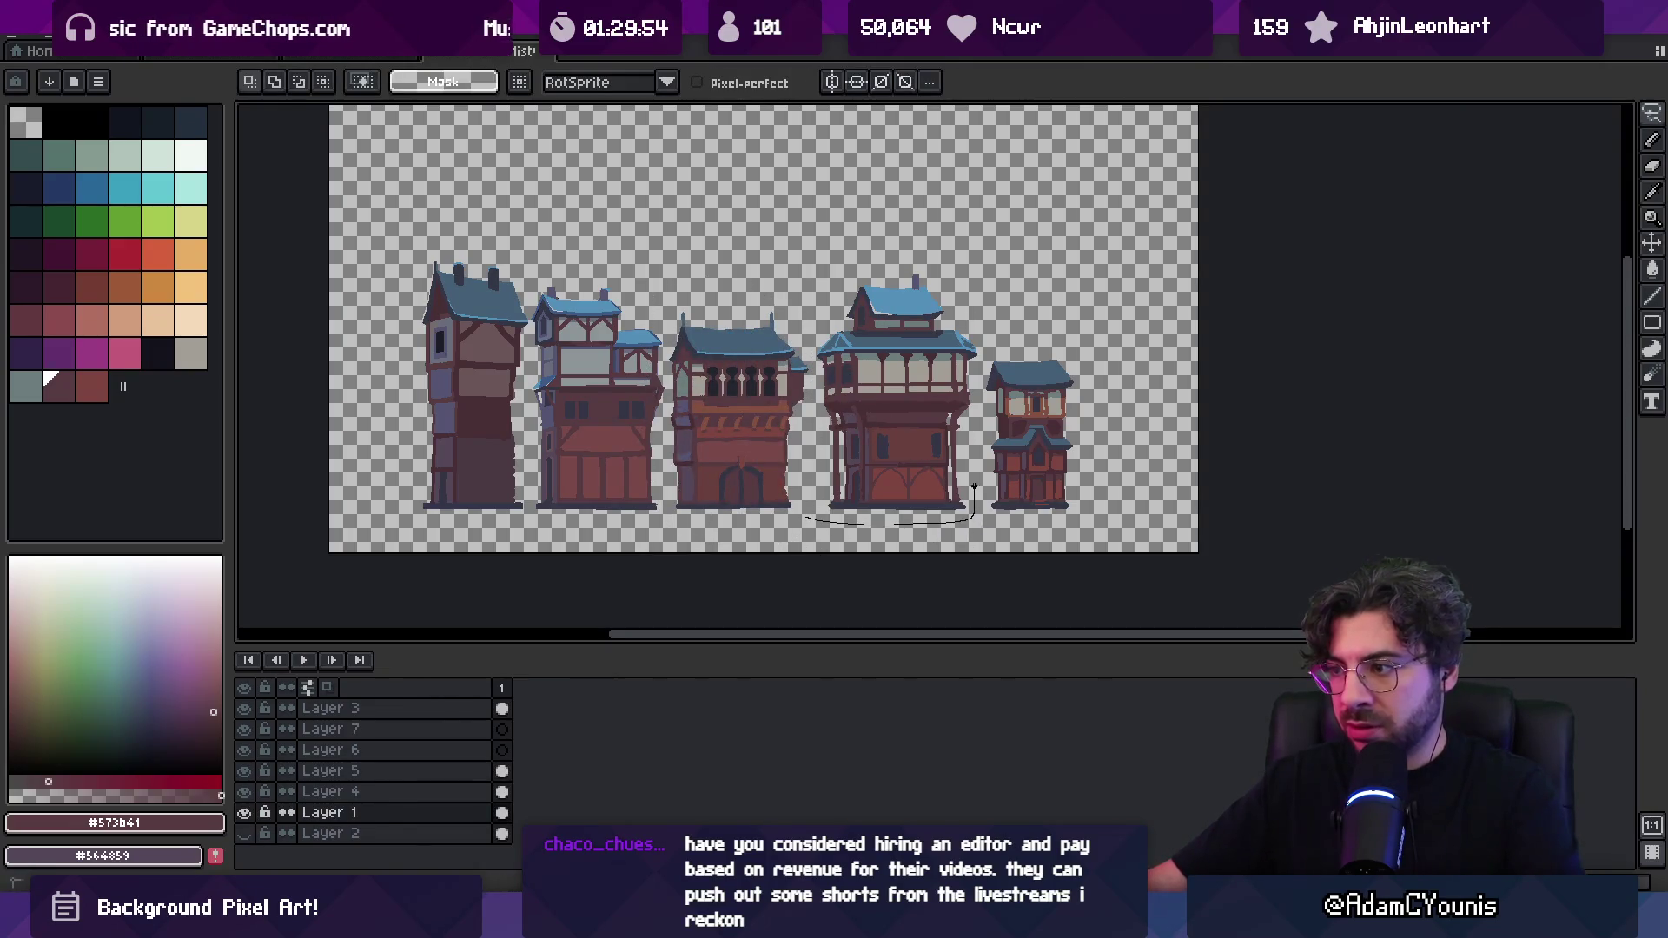
{"action": "left_click_drag", "start_coordinate": [813, 376], "coordinate": [813, 373]}
{"action": "key", "text": "ctrl+x"}
{"action": "left_click", "coordinate": [502, 750]}
{"action": "key", "text": "ctrl+v"}
{"action": "key", "text": "v"}
{"action": "left_click", "coordinate": [1027, 492]}
Move the leftover empty layer to the top and slide the buildings closer together
{"action": "left_click", "coordinate": [443, 731]}
{"action": "left_click_drag", "start_coordinate": [443, 730], "coordinate": [443, 708]}
{"action": "left_click_drag", "start_coordinate": [488, 454], "coordinate": [500, 458]}
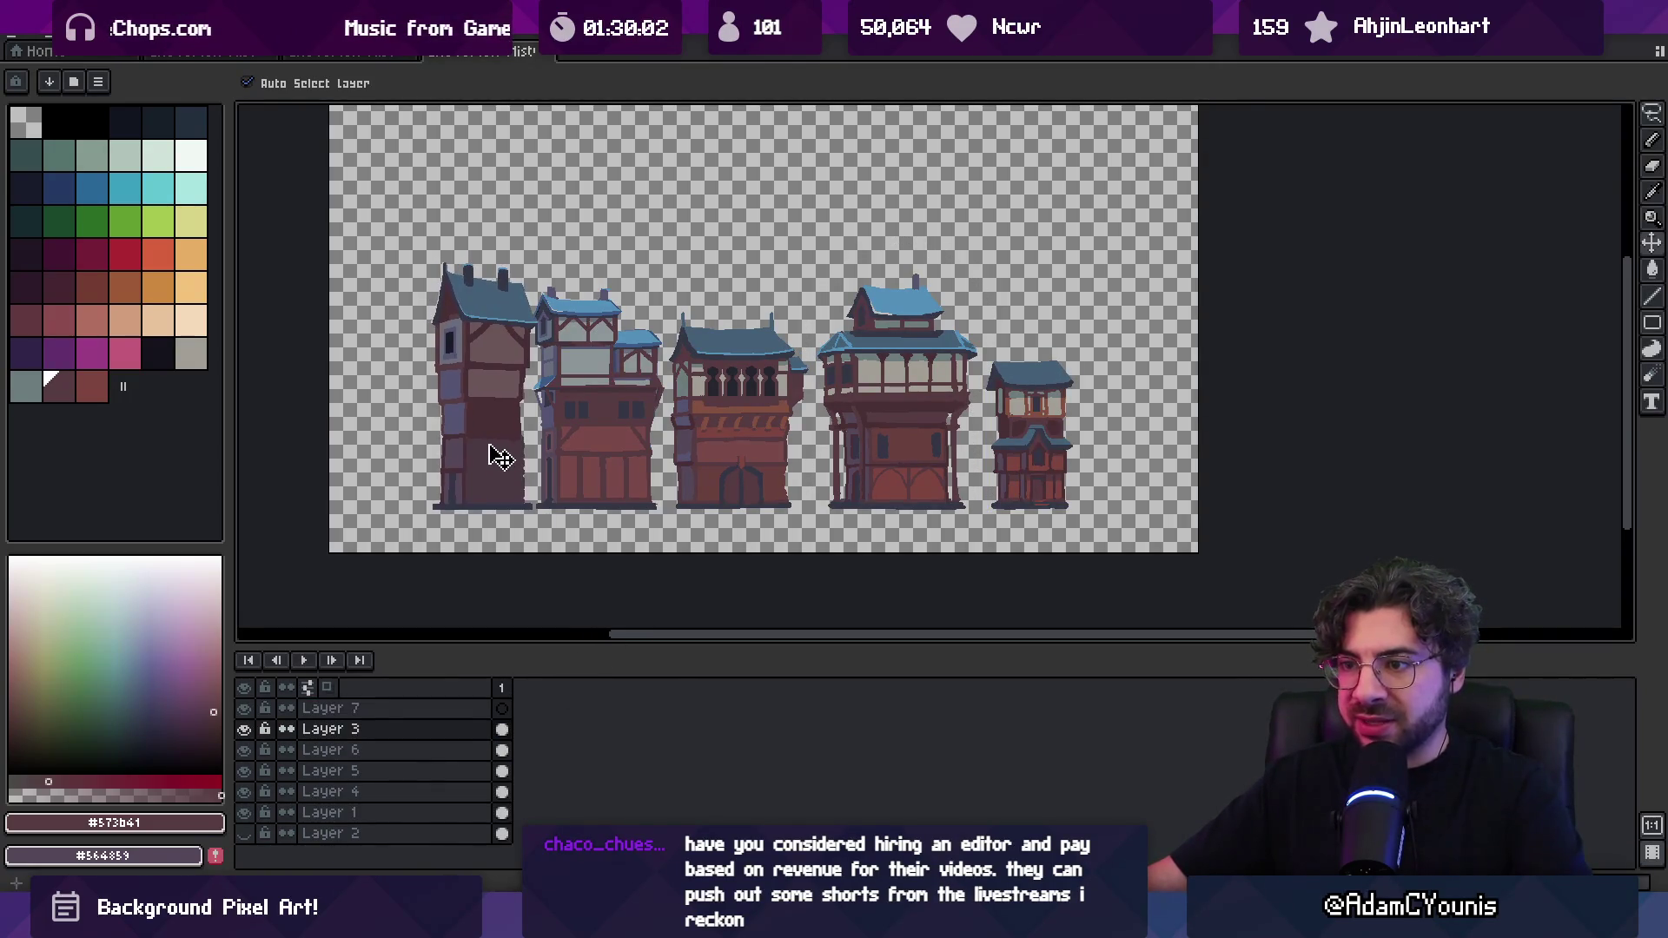
{"action": "left_click_drag", "start_coordinate": [699, 465], "coordinate": [688, 465]}
{"action": "left_click_drag", "start_coordinate": [891, 451], "coordinate": [858, 450]}
{"action": "left_click_drag", "start_coordinate": [1019, 448], "coordinate": [967, 446]}
Restack the third and second building layers and nudge buildings right into overlap
{"action": "double_click", "coordinate": [457, 813]}
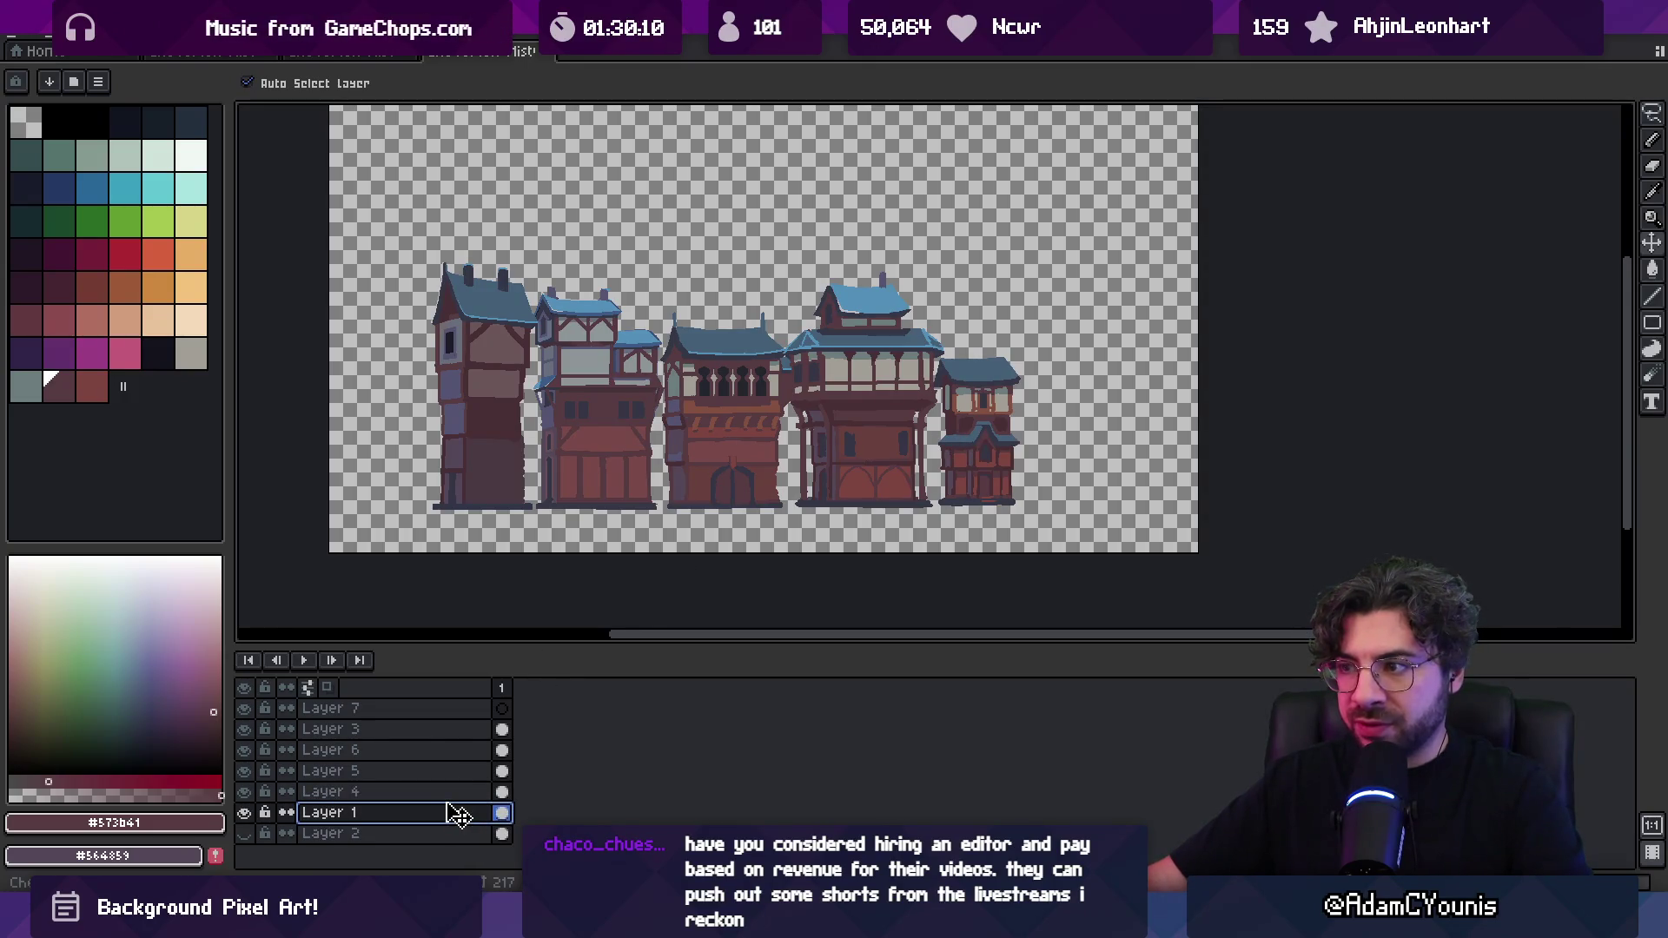
{"action": "left_click", "coordinate": [886, 450]}
{"action": "left_click", "coordinate": [747, 429]}
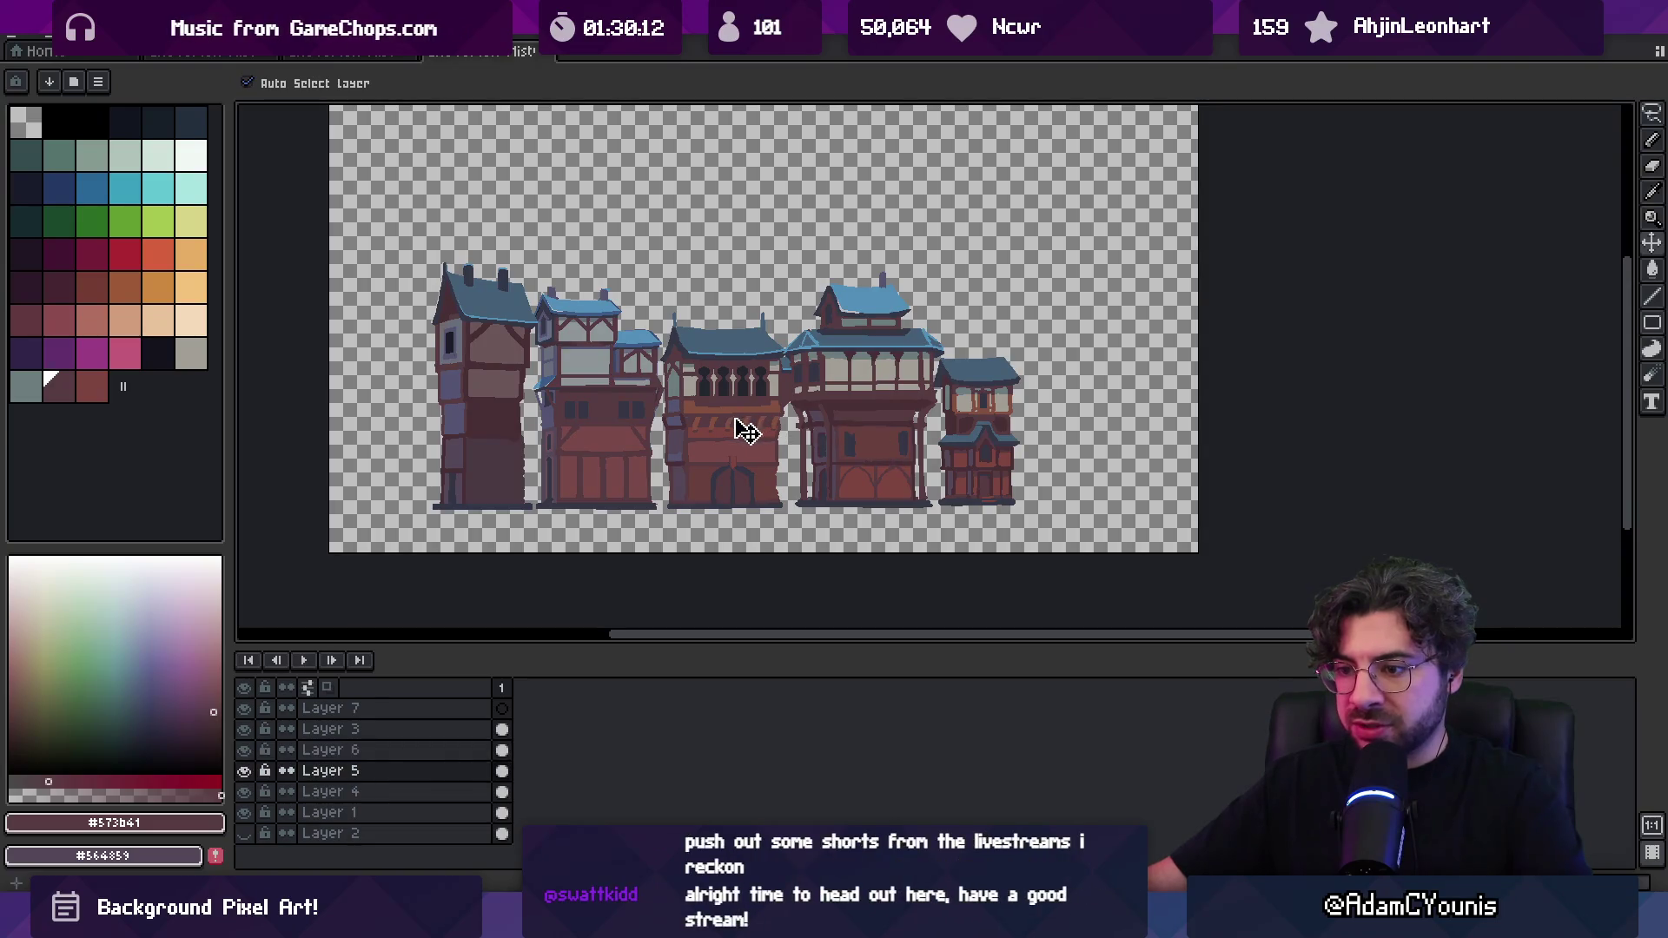
{"action": "left_click_drag", "start_coordinate": [421, 772], "coordinate": [420, 747]}
{"action": "left_click_drag", "start_coordinate": [603, 446], "coordinate": [614, 446]}
{"action": "left_click_drag", "start_coordinate": [424, 795], "coordinate": [447, 729]}
{"action": "left_click_drag", "start_coordinate": [511, 458], "coordinate": [527, 461]}
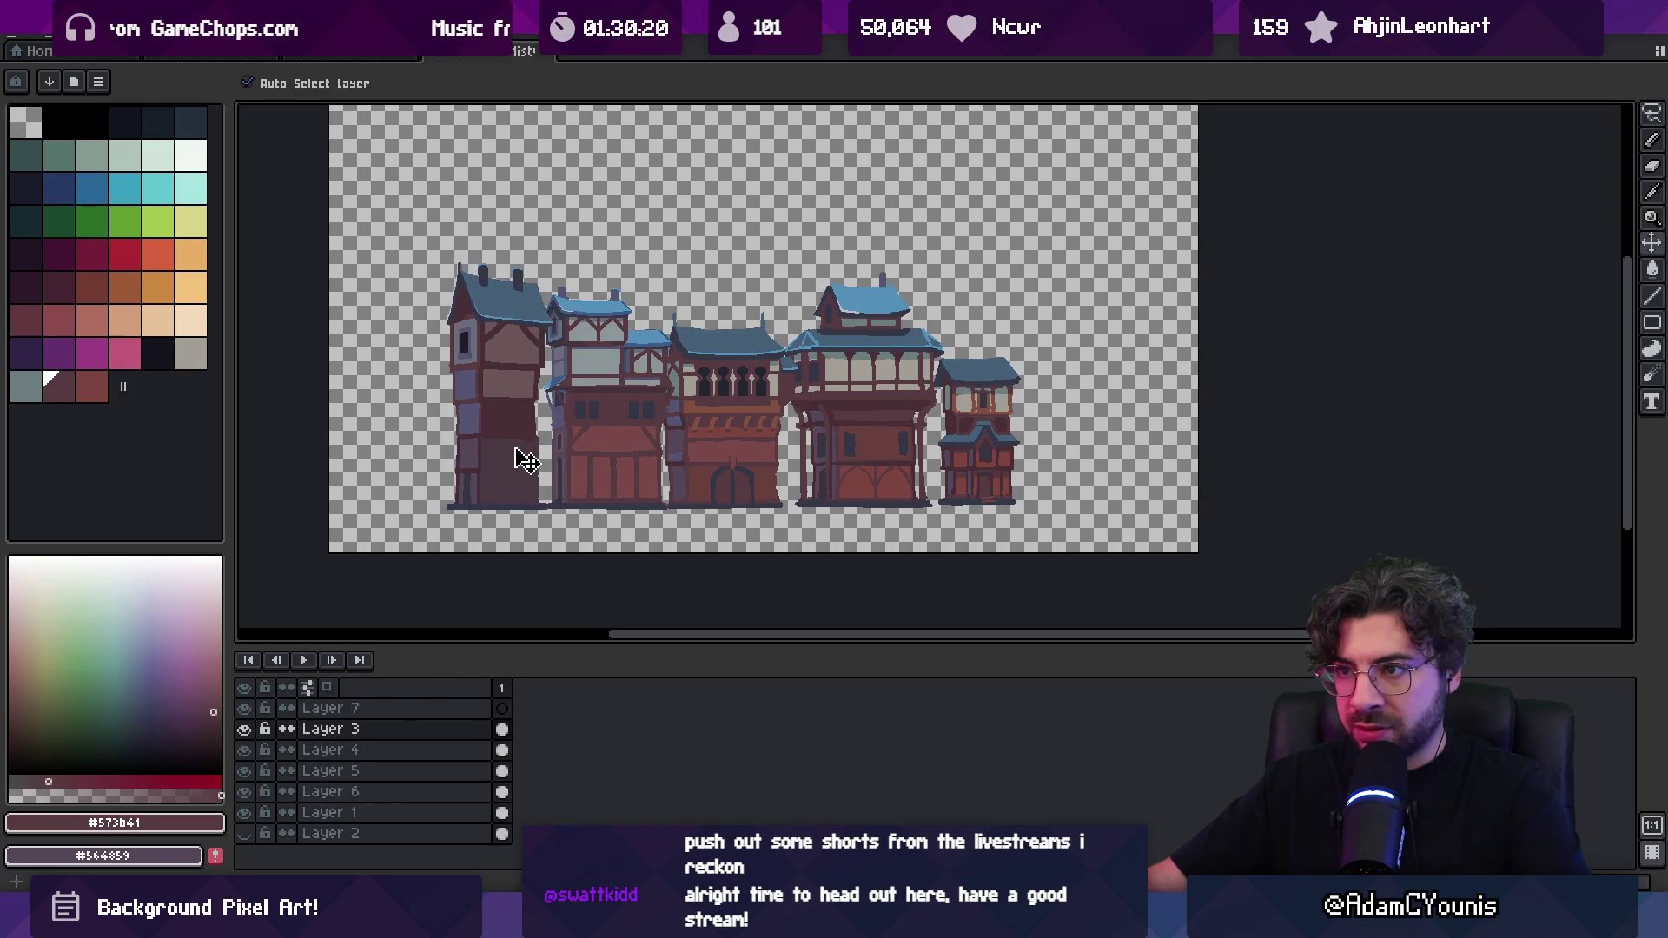
{"action": "left_click", "coordinate": [594, 460]}
{"action": "left_click_drag", "start_coordinate": [713, 465], "coordinate": [714, 465]}
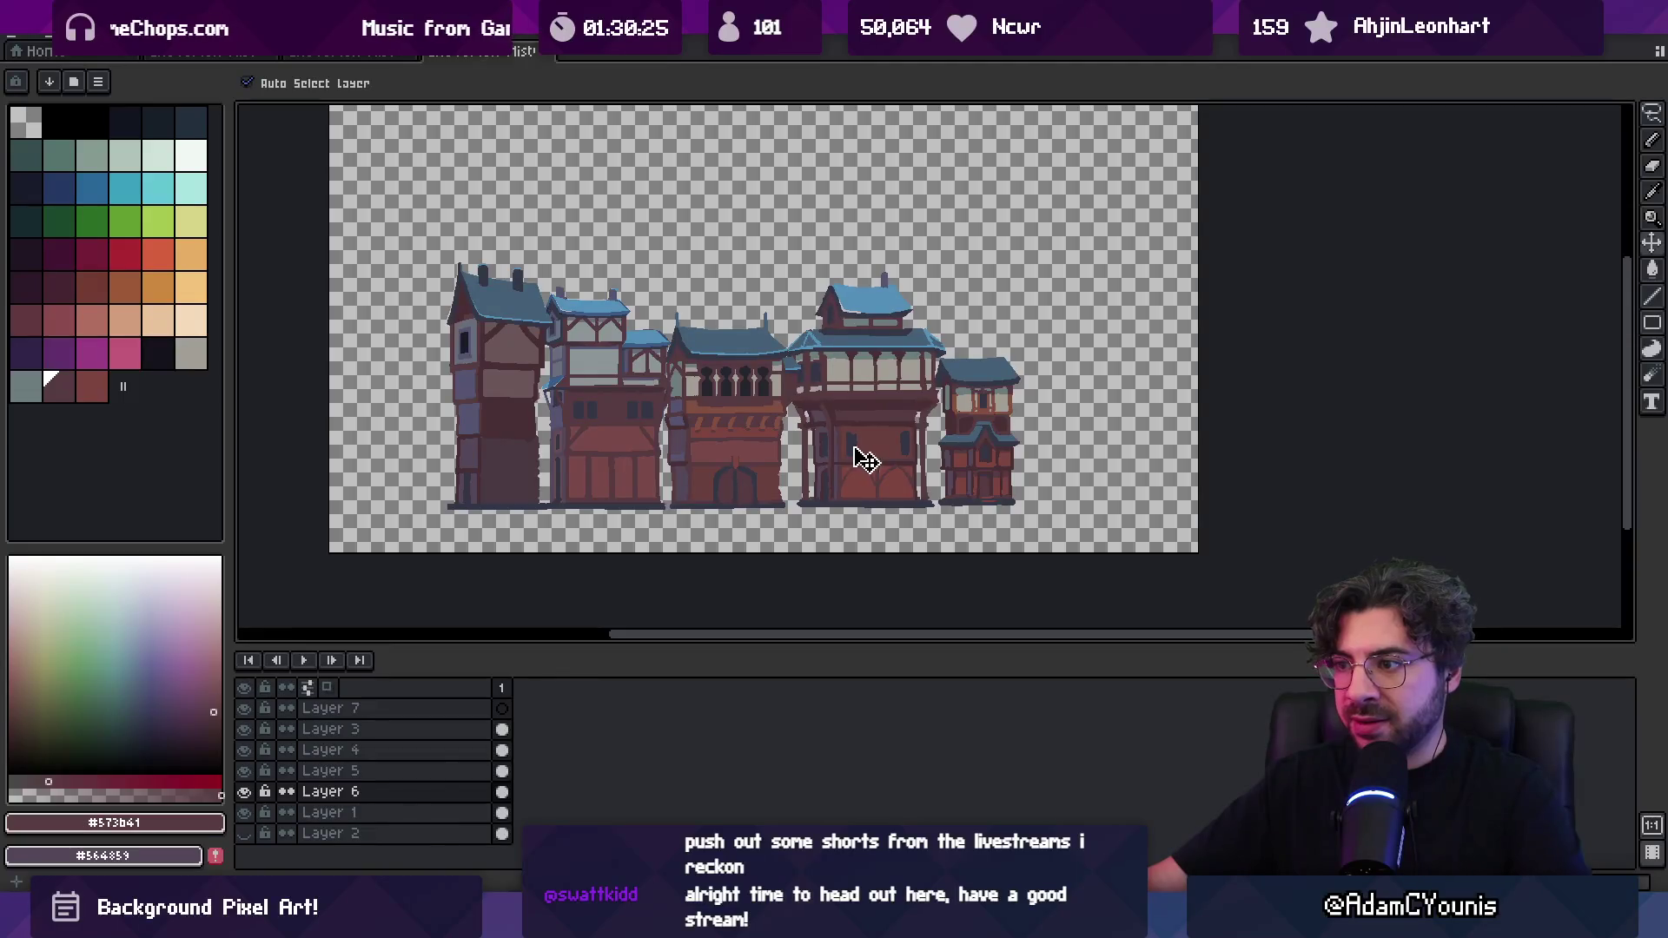